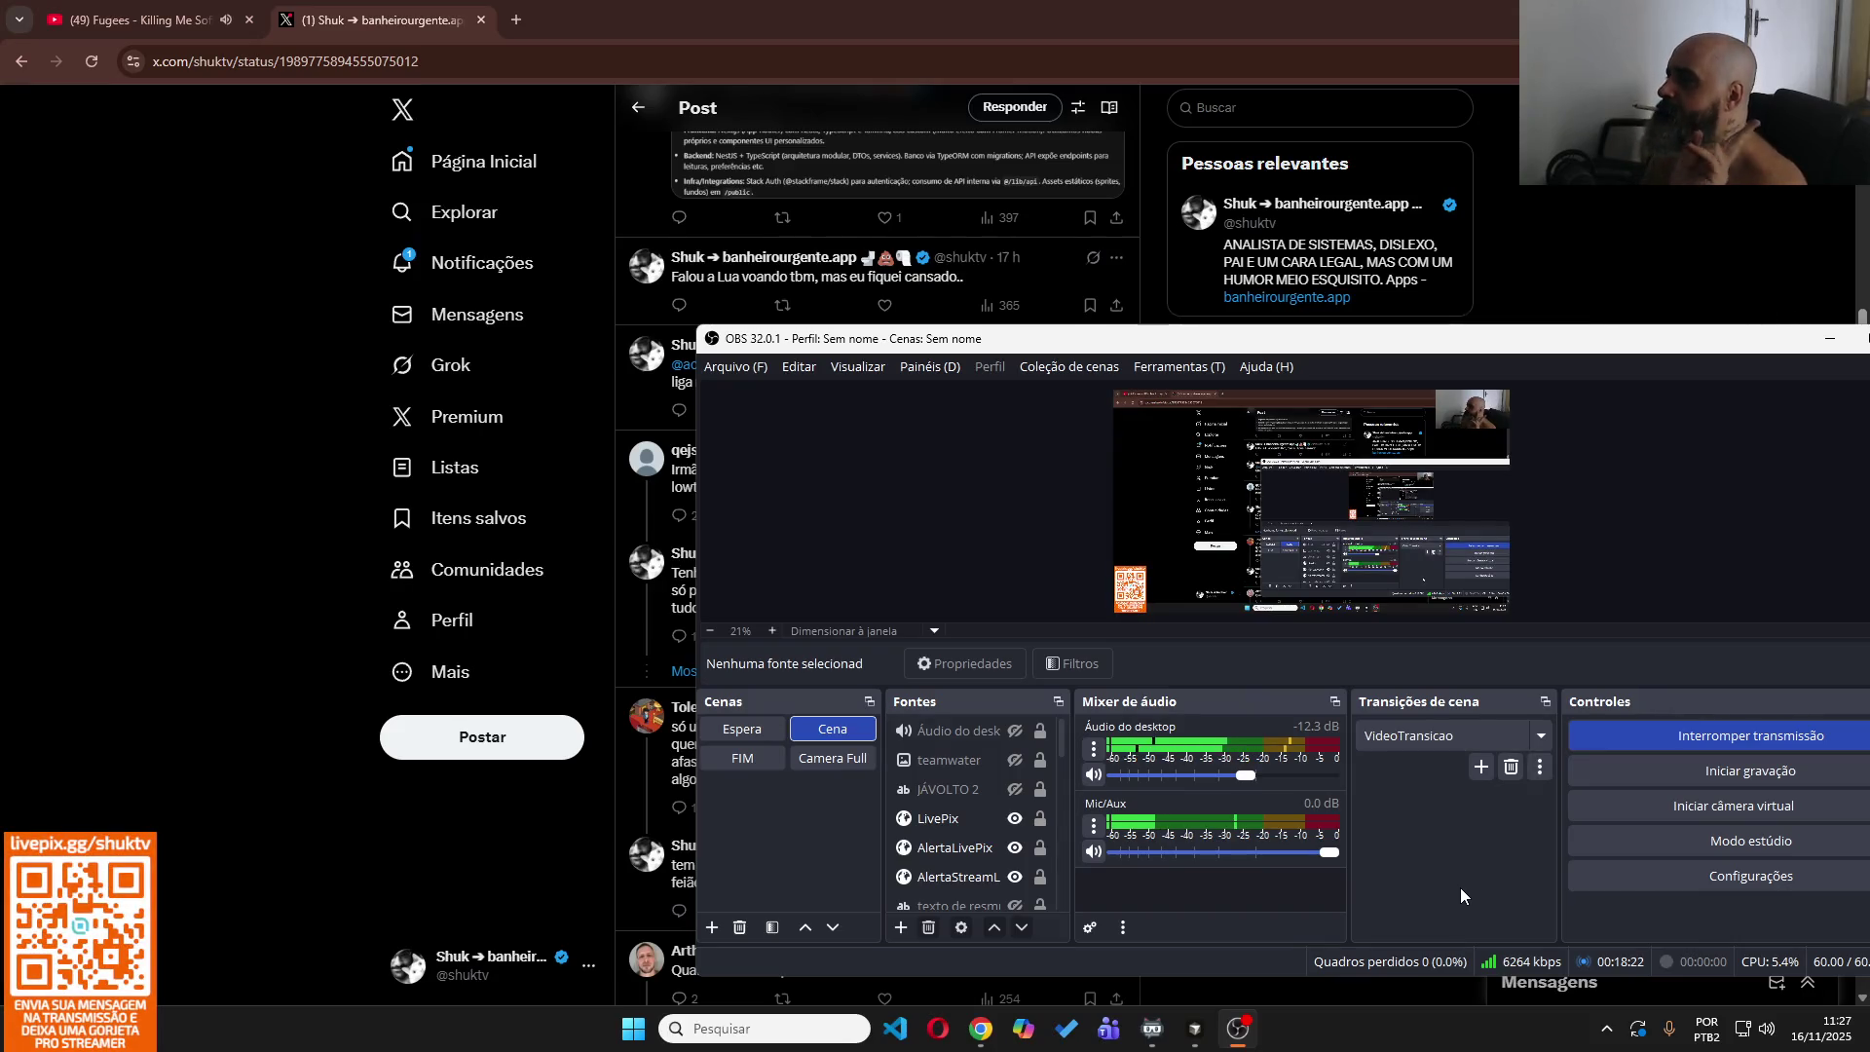
Move the OBS window off-screen and refresh the X home feed.
{"action": "left_click_drag", "start_coordinate": [1647, 328], "coordinate": [0, 327]}
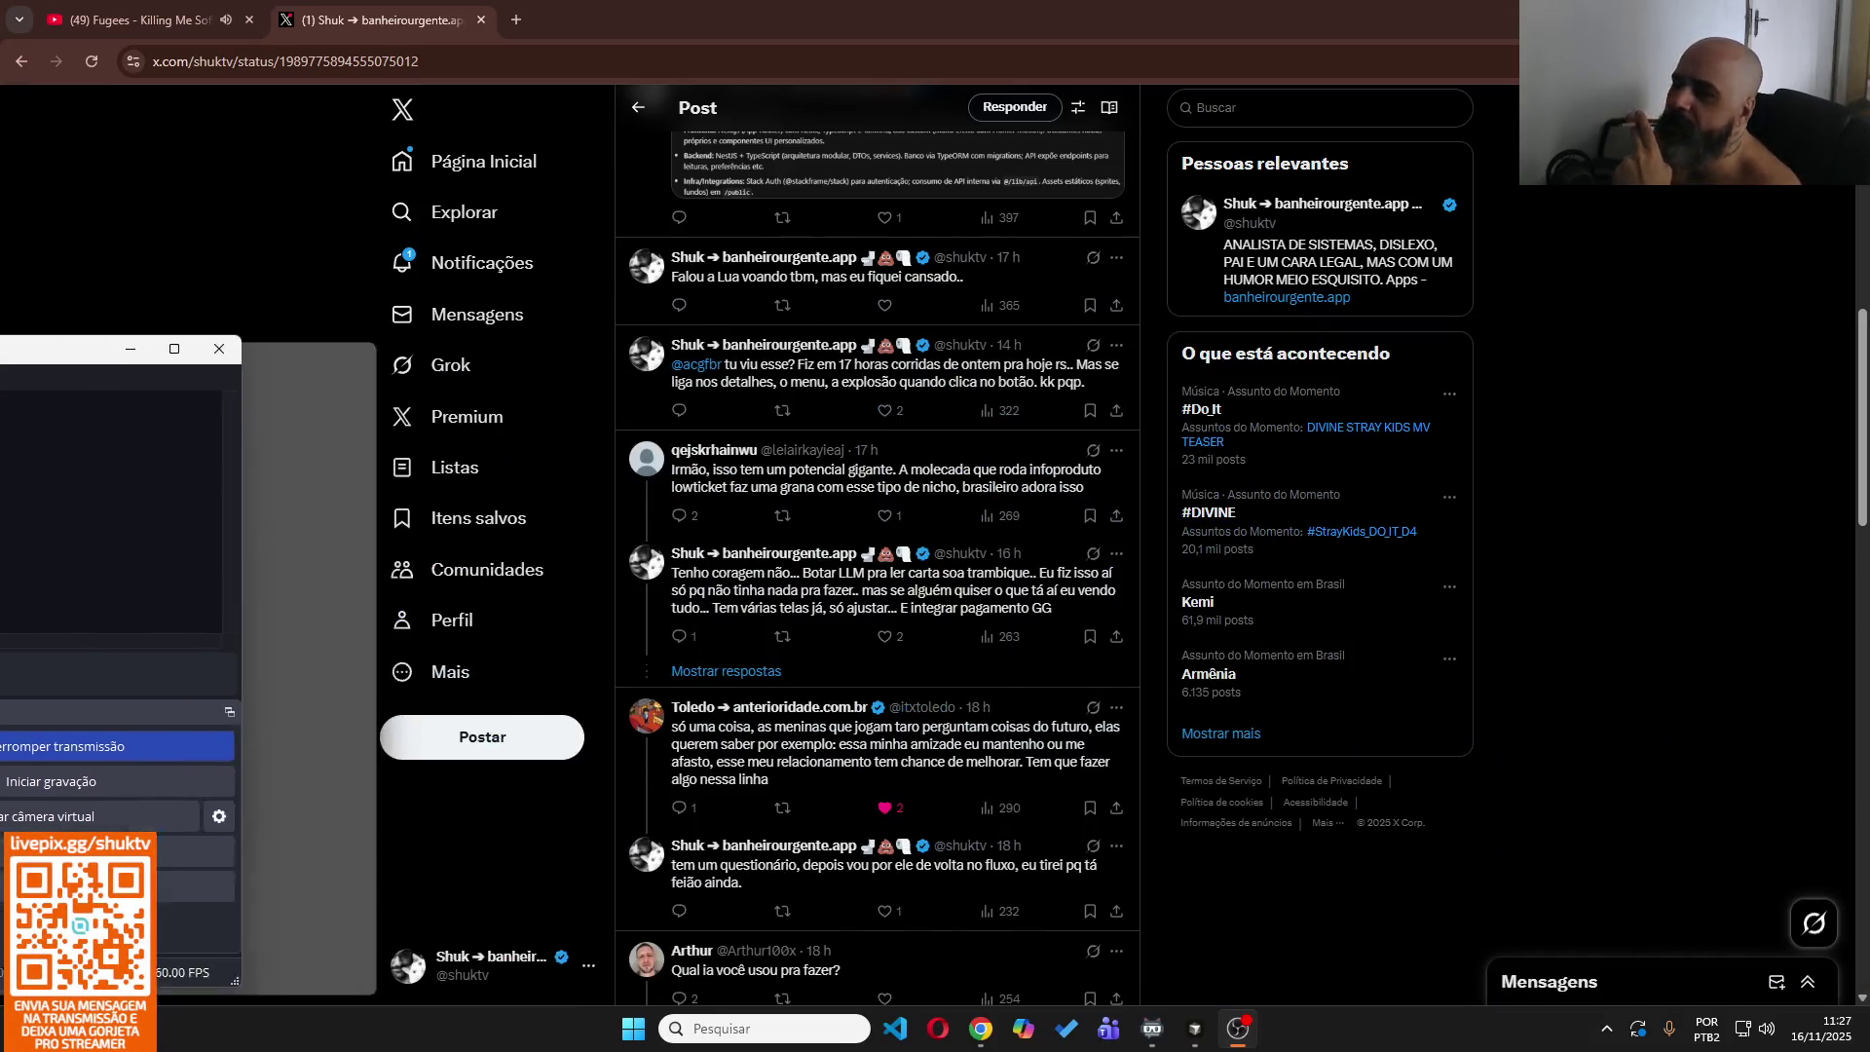
{"action": "left_click", "coordinate": [37, 320]}
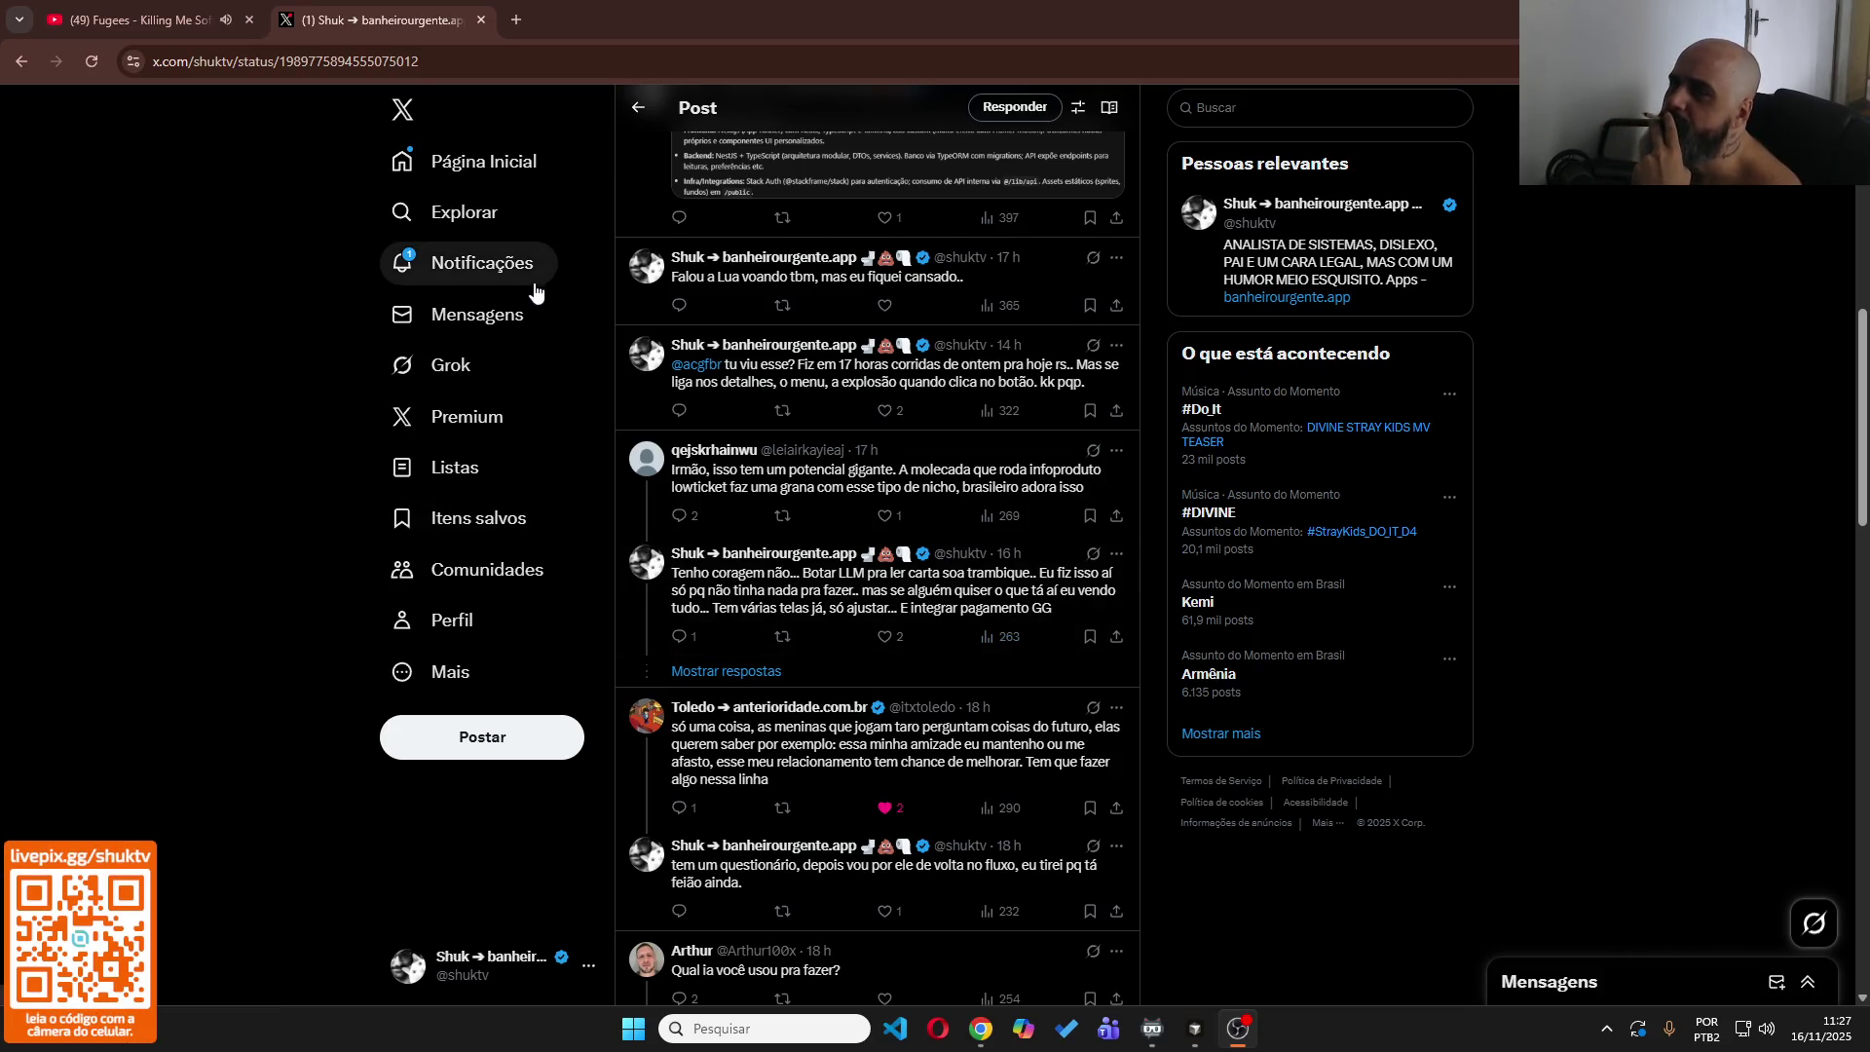
{"action": "left_click", "coordinate": [509, 179]}
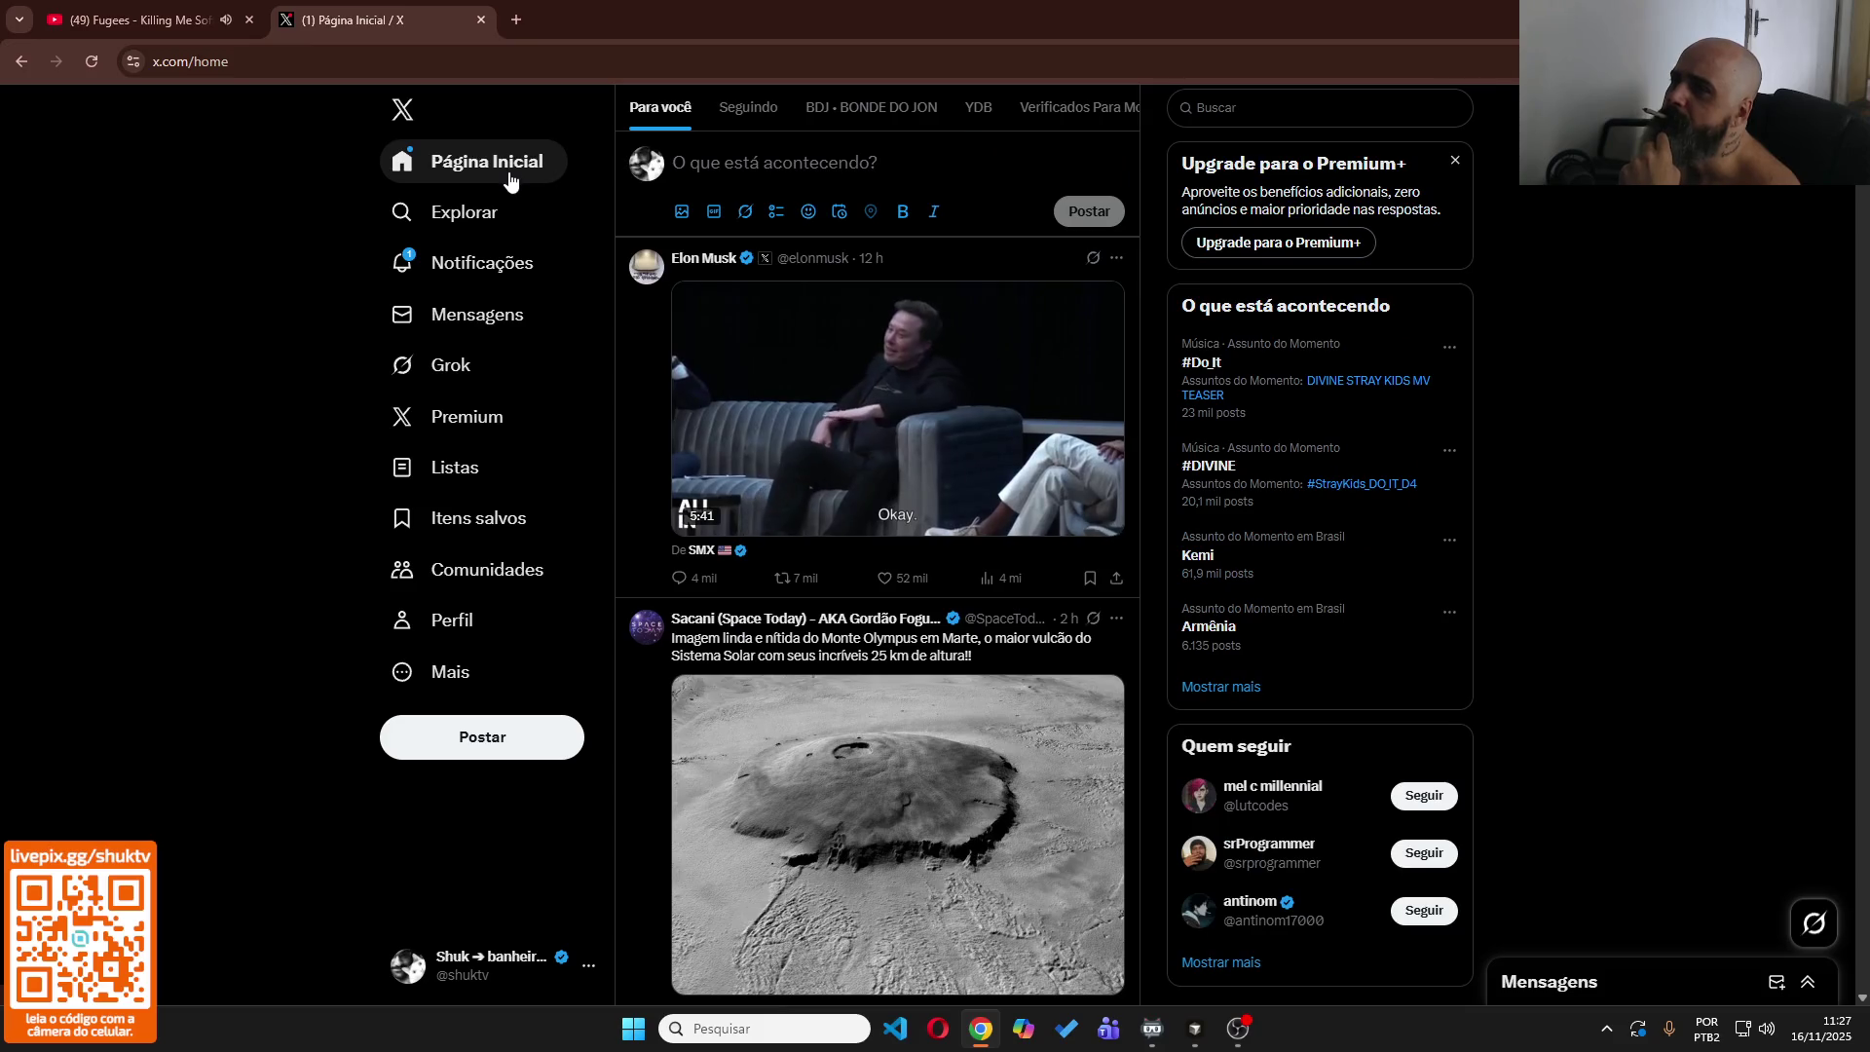
{"action": "left_click", "coordinate": [508, 181]}
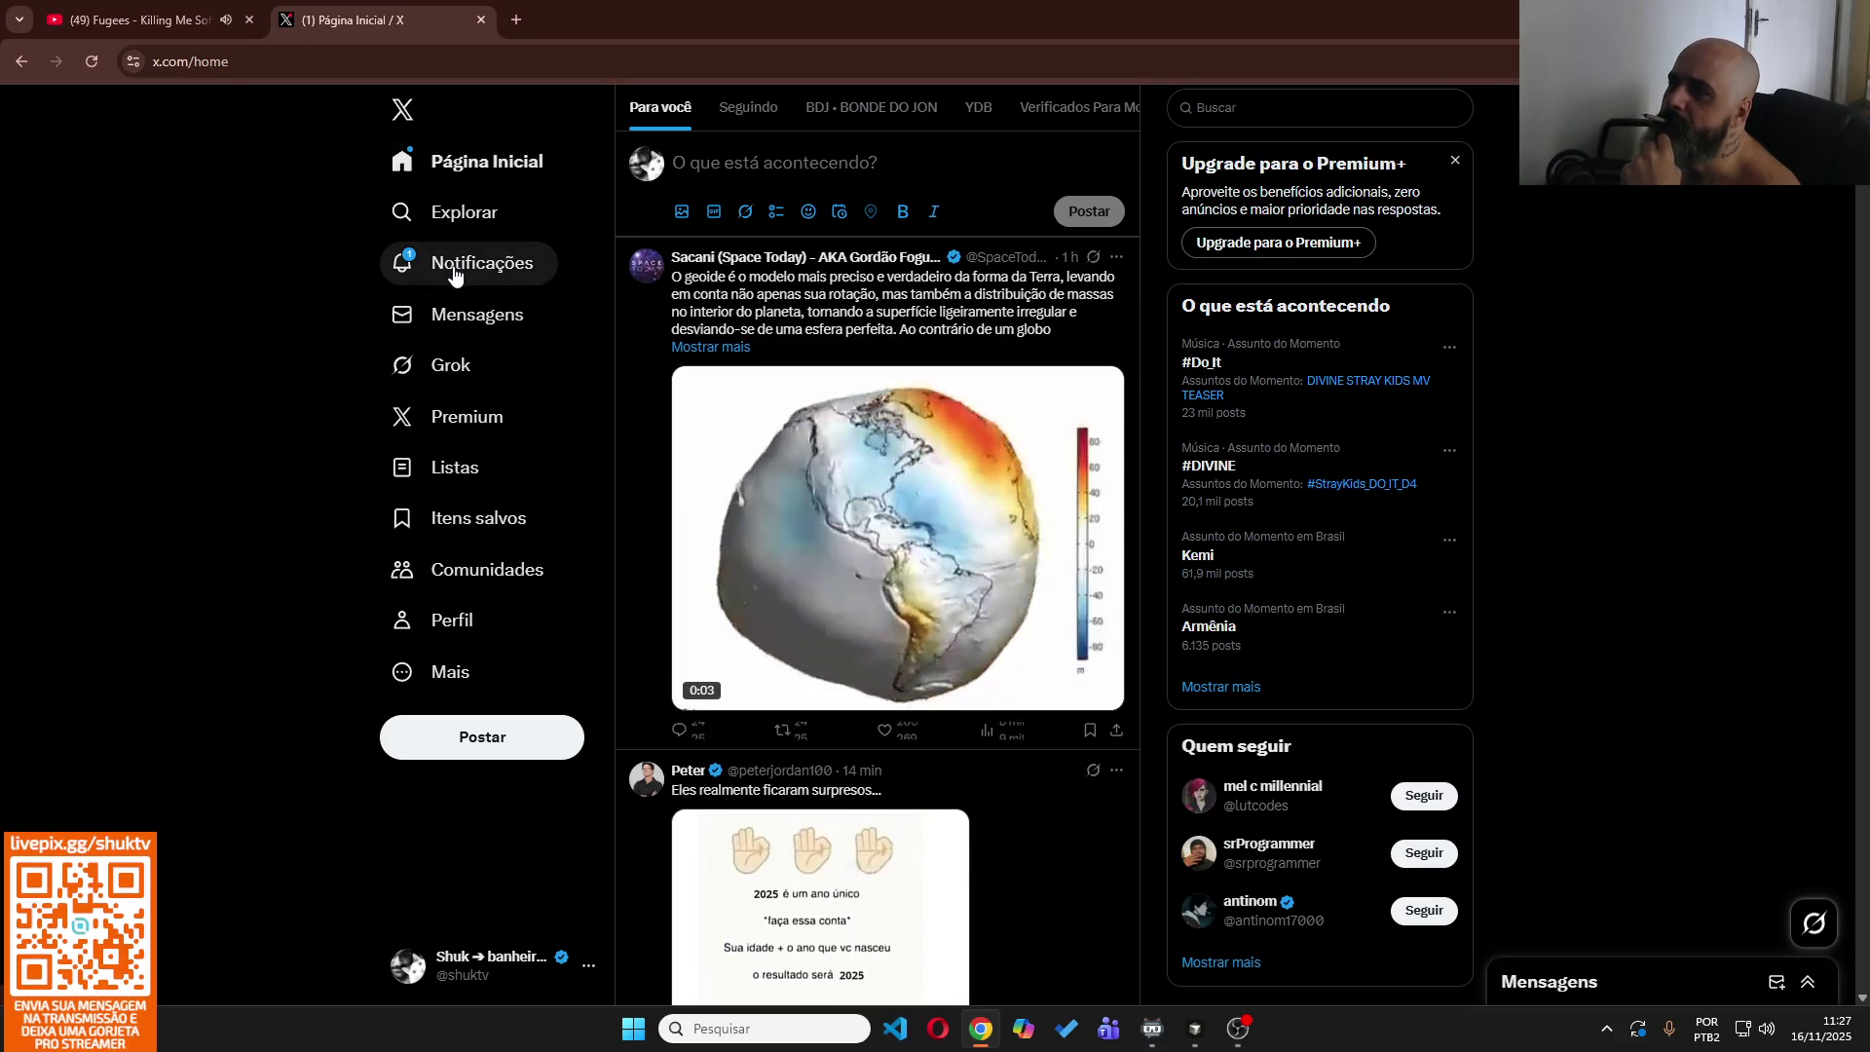
Check the X notifications, then close X and return to Cursor.
{"action": "left_click", "coordinate": [455, 276]}
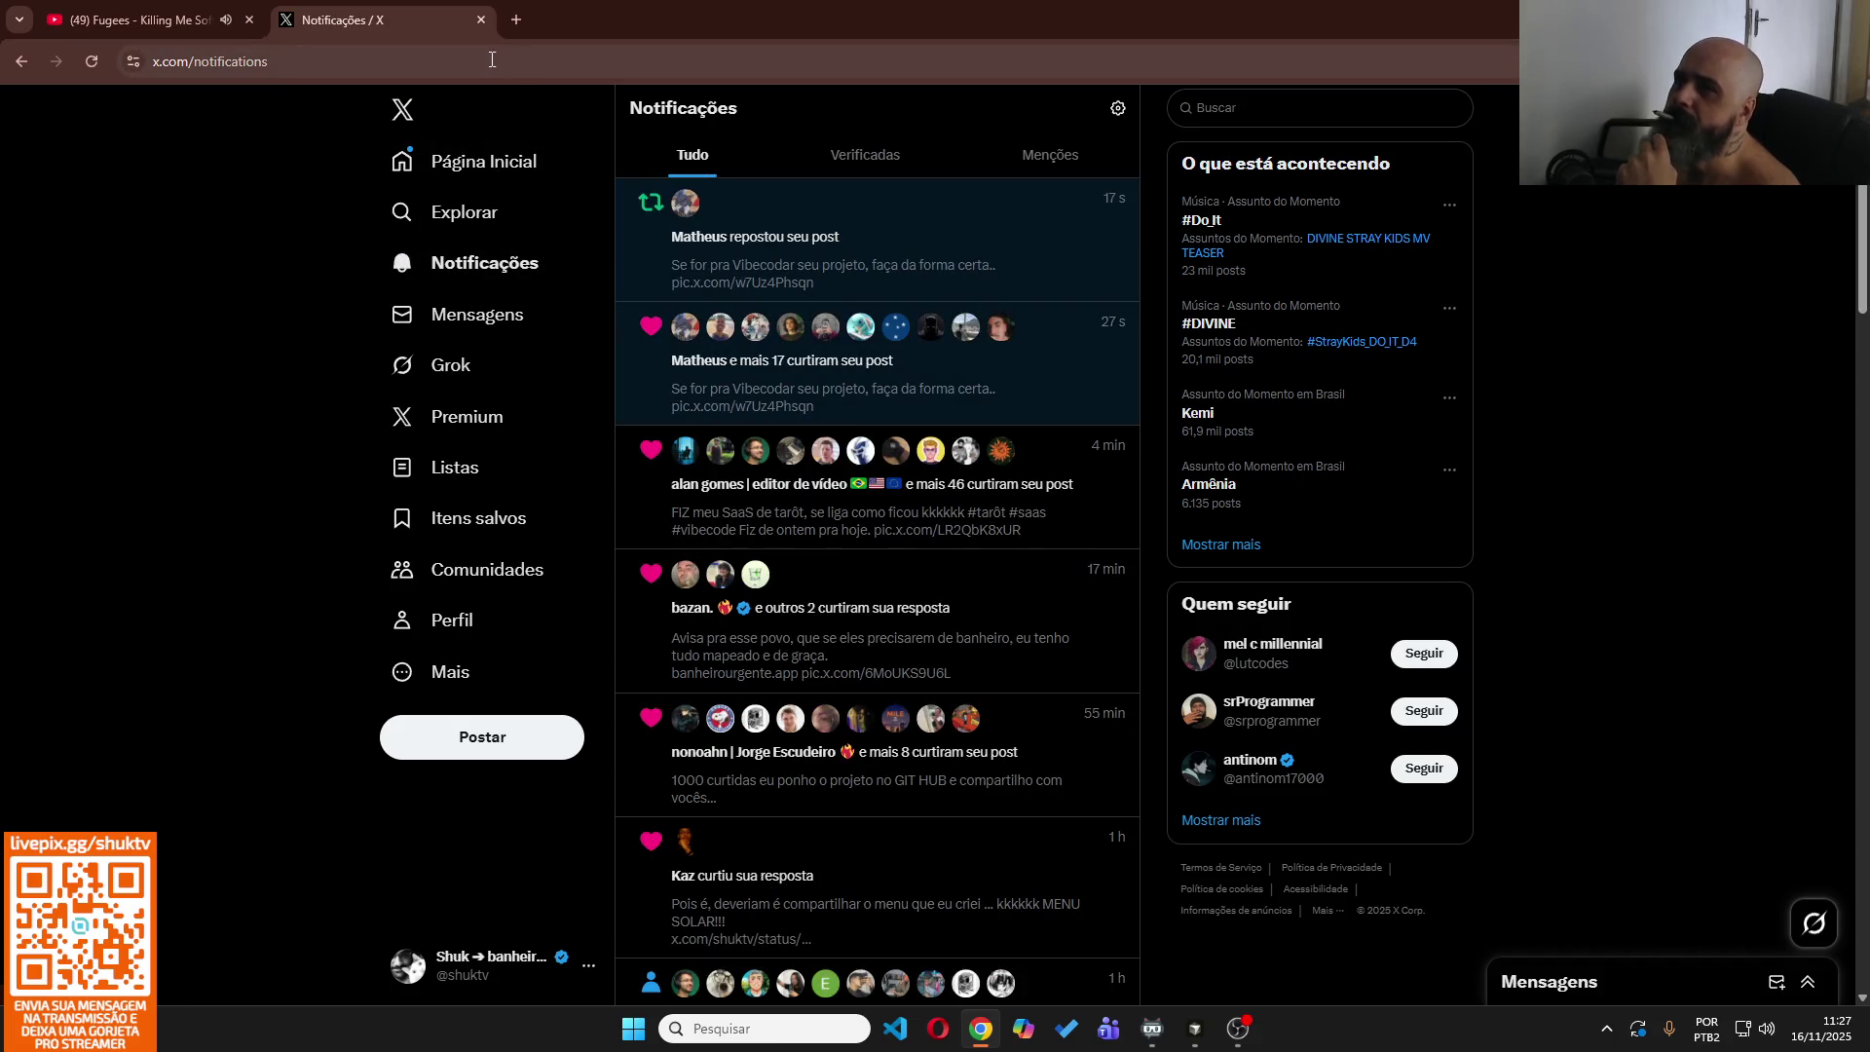
{"action": "left_click", "coordinate": [481, 20]}
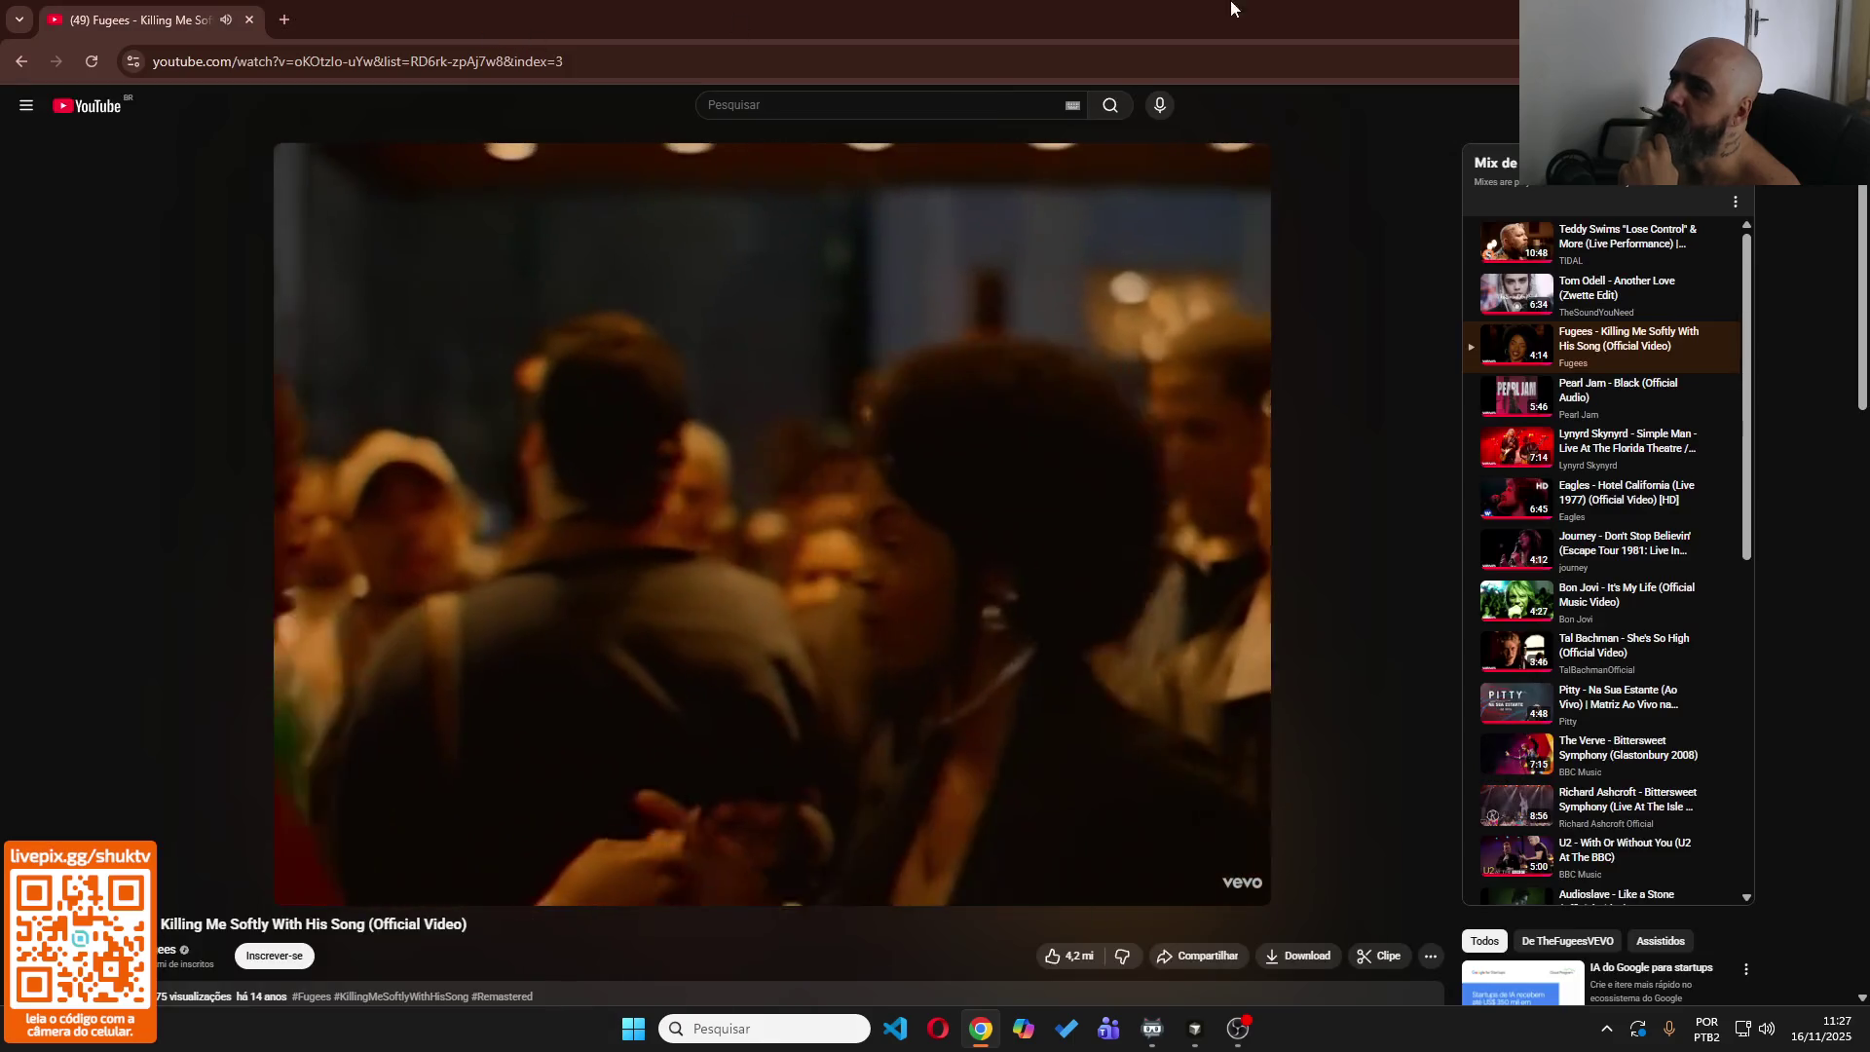
{"action": "key", "text": "alt+Tab"}
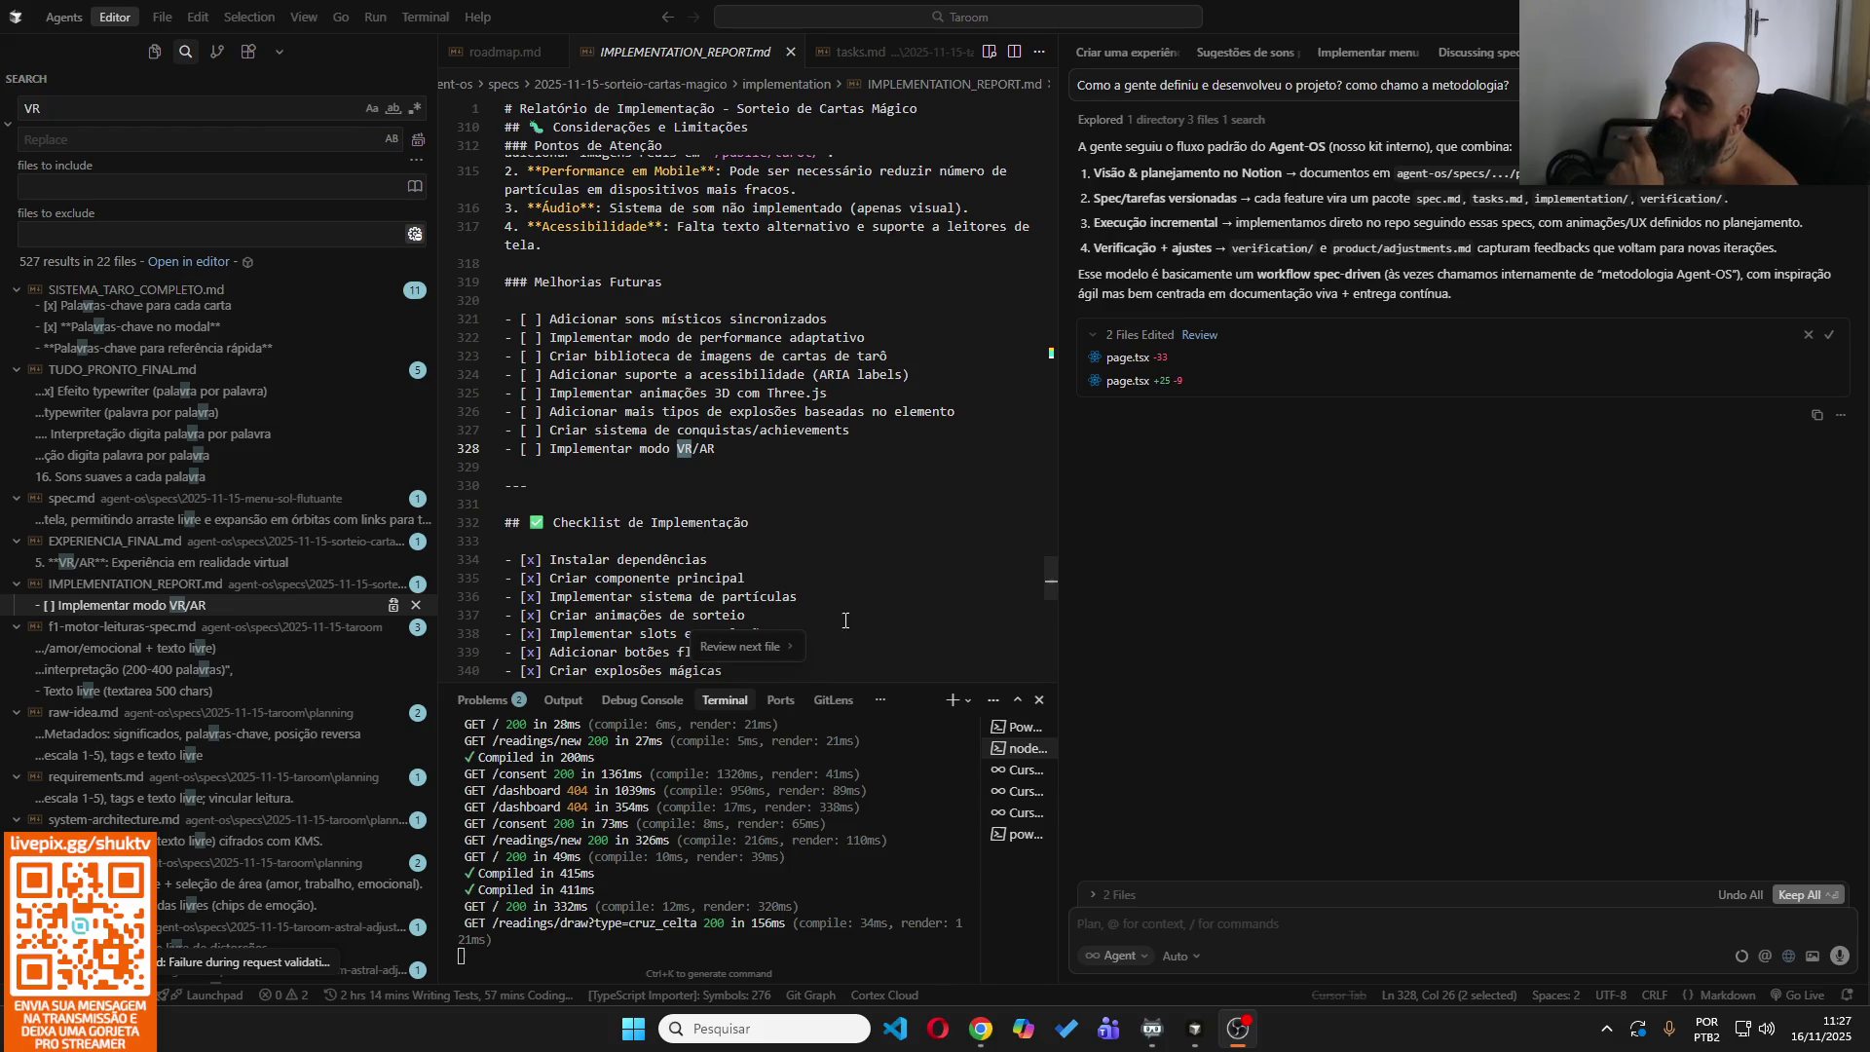
Keep the agent's file edits and collapse the .claude and agent-os folders in Explorer.
{"action": "left_click", "coordinate": [1800, 894]}
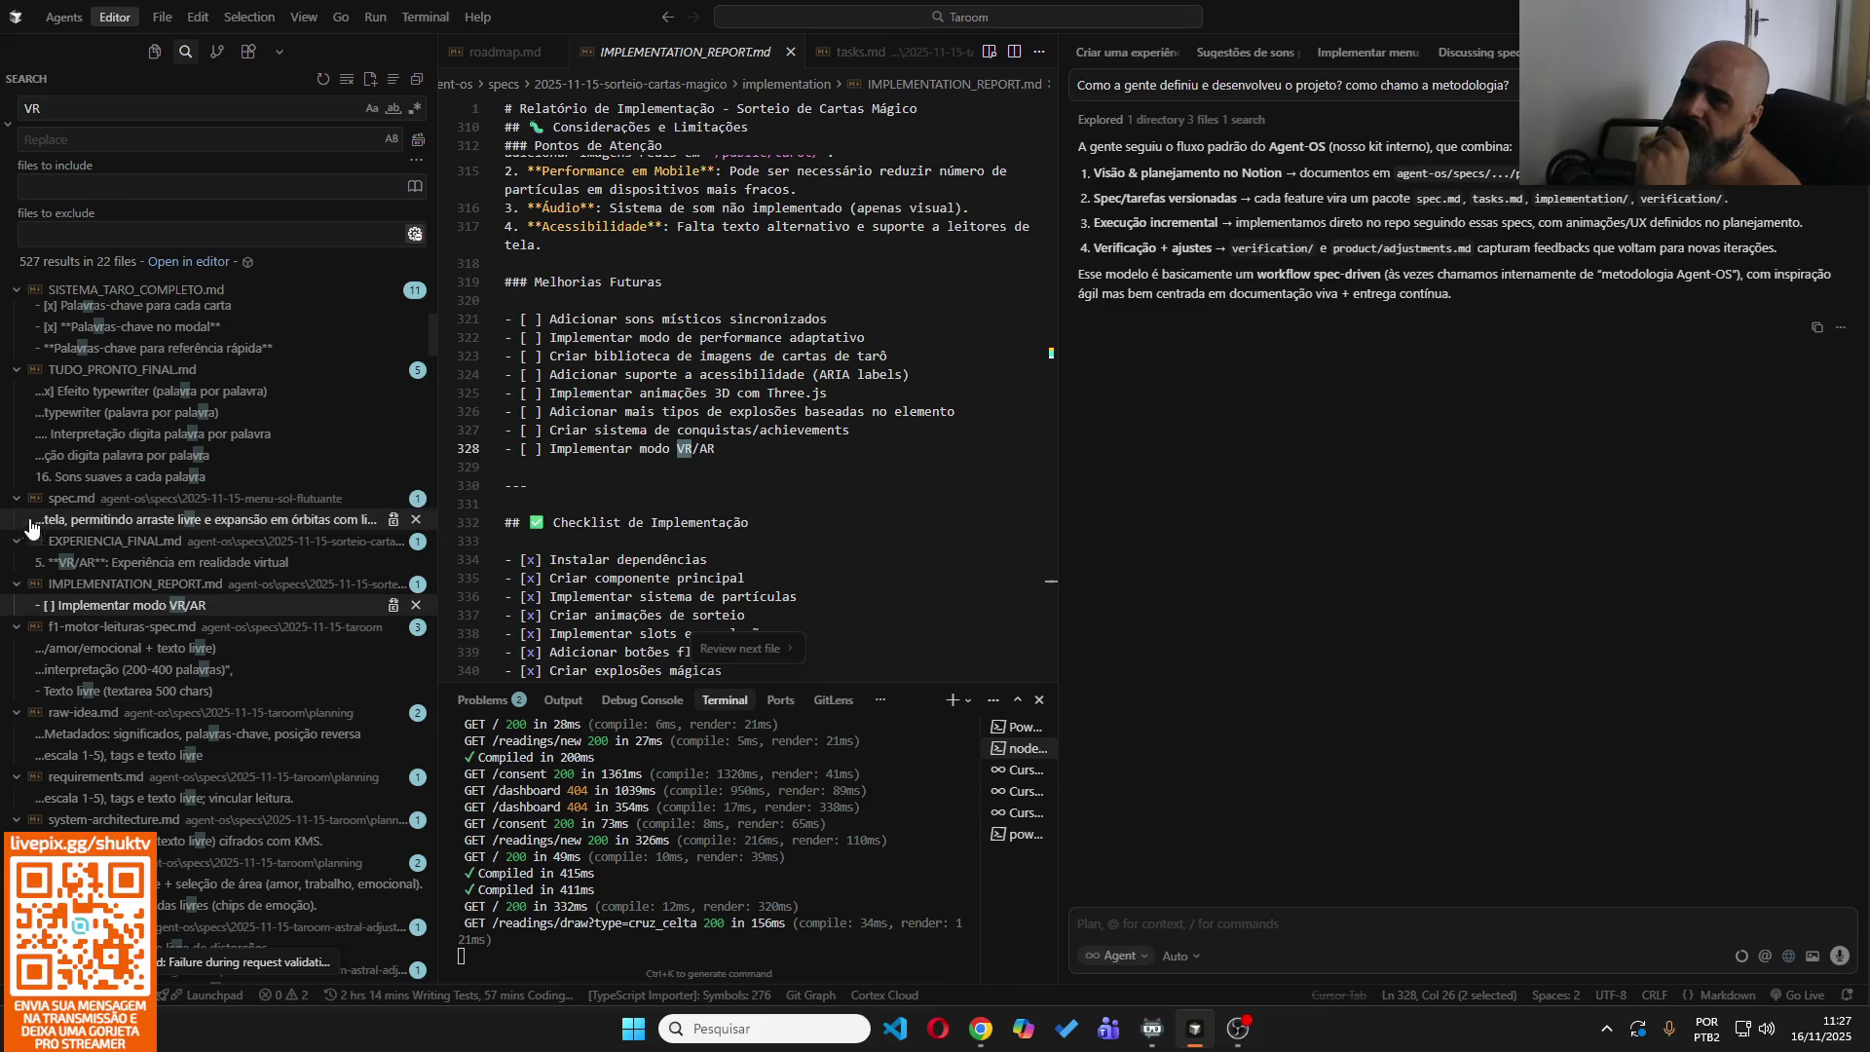
{"action": "scroll", "coordinate": [238, 439], "scroll_direction": "up", "scroll_amount": 3}
{"action": "left_click", "coordinate": [154, 51]}
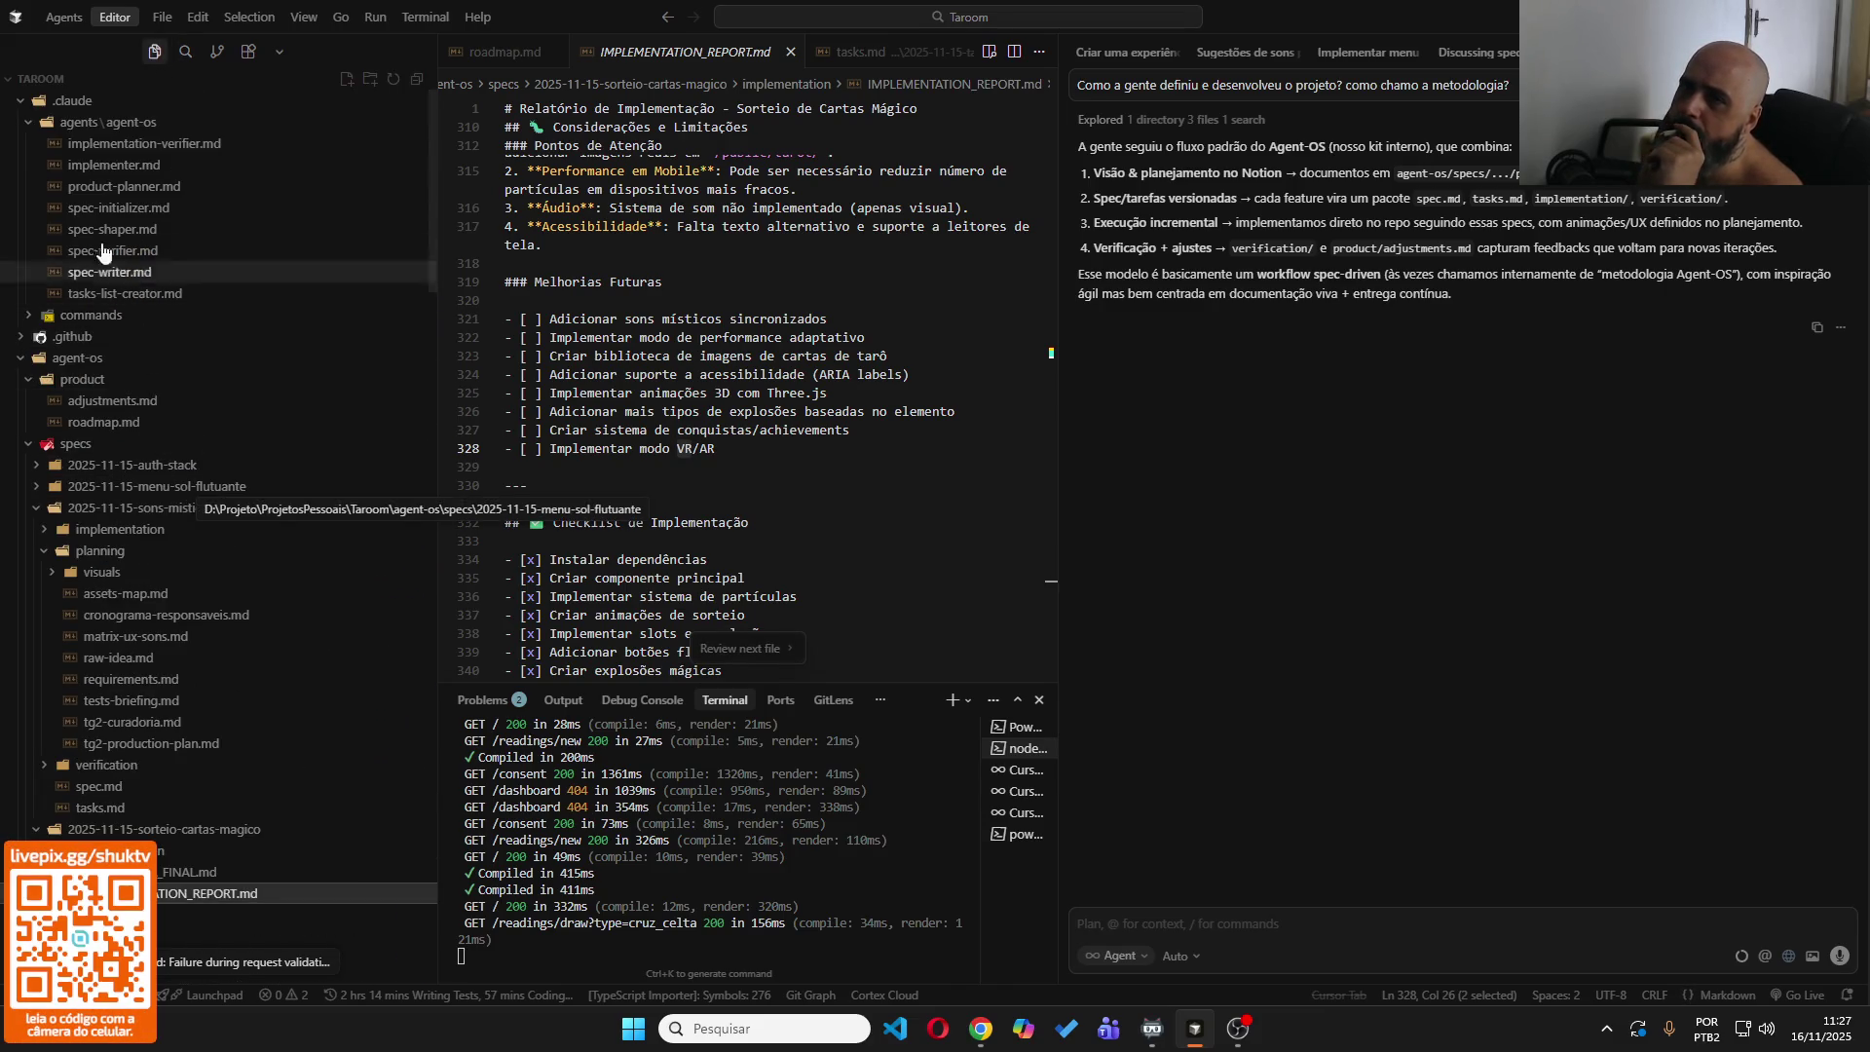
{"action": "left_click", "coordinate": [18, 101]}
{"action": "left_click", "coordinate": [20, 144]}
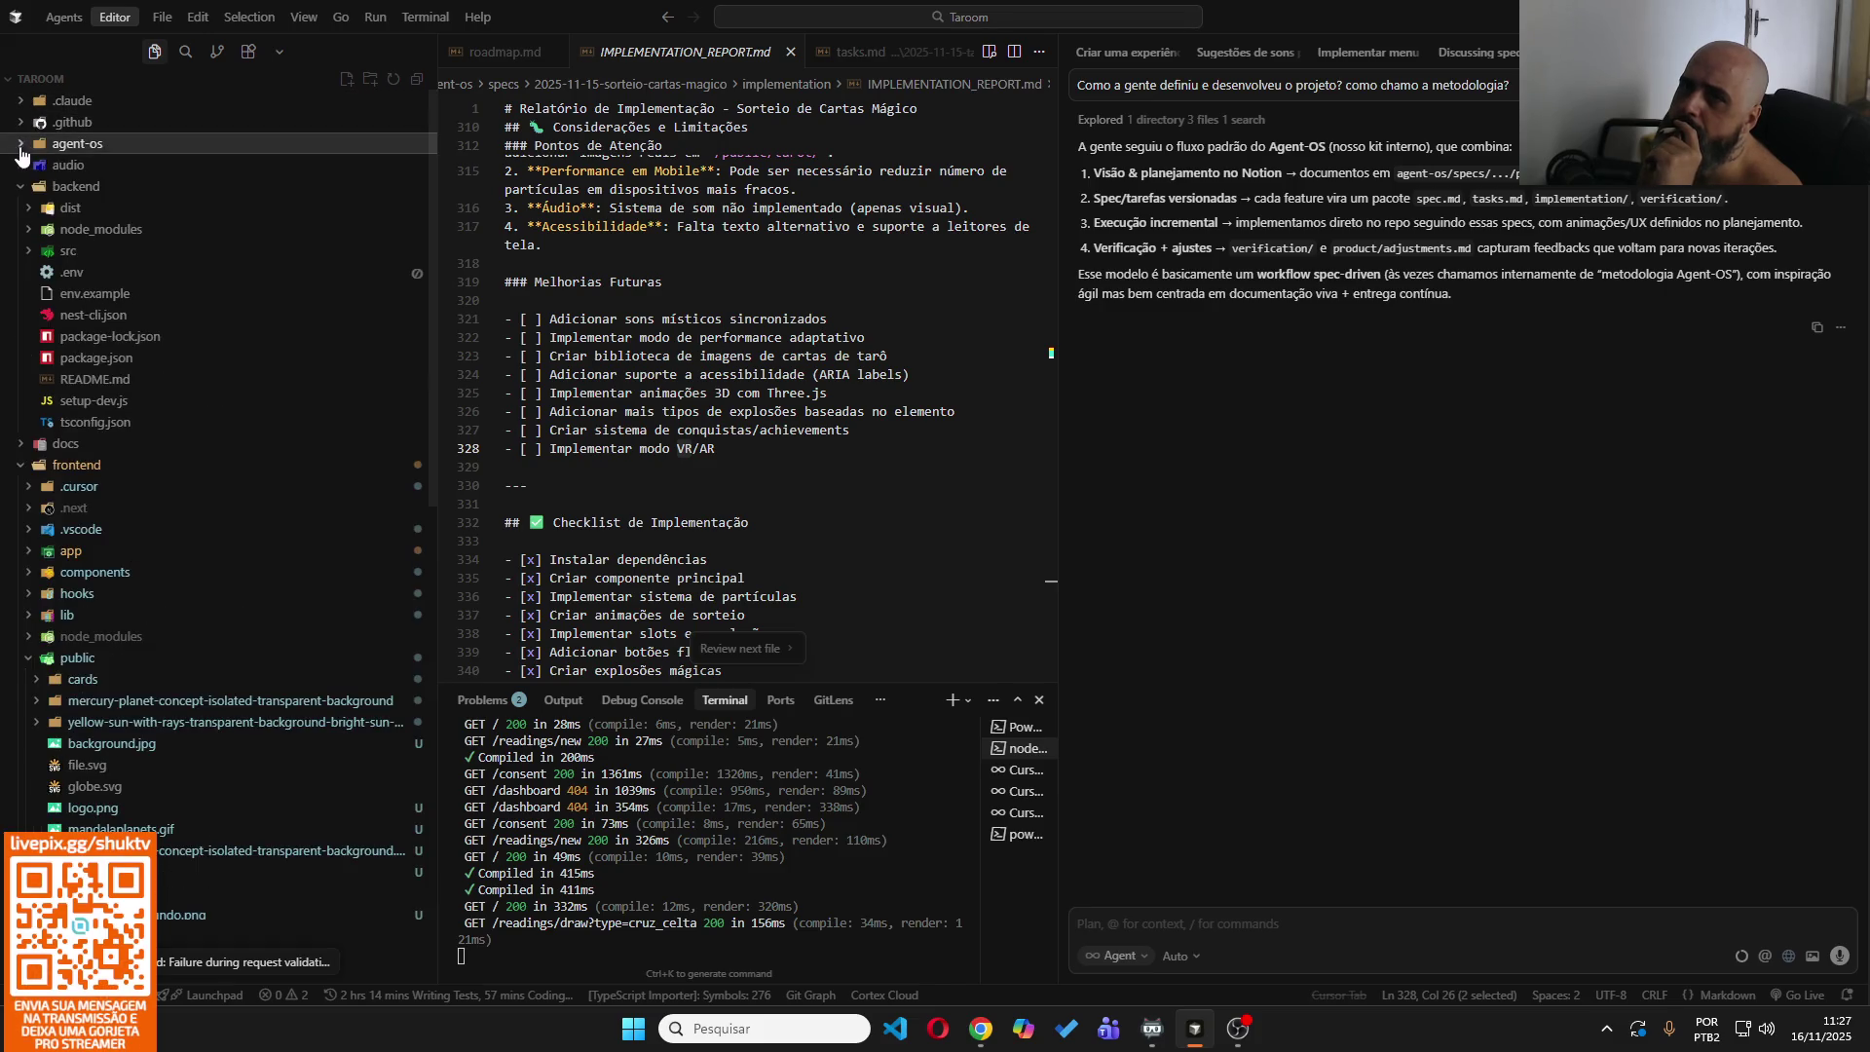
Create a NomeDoApp folder in ProjetosPessoais through the Open Folder dialog.
{"action": "left_click", "coordinate": [162, 20]}
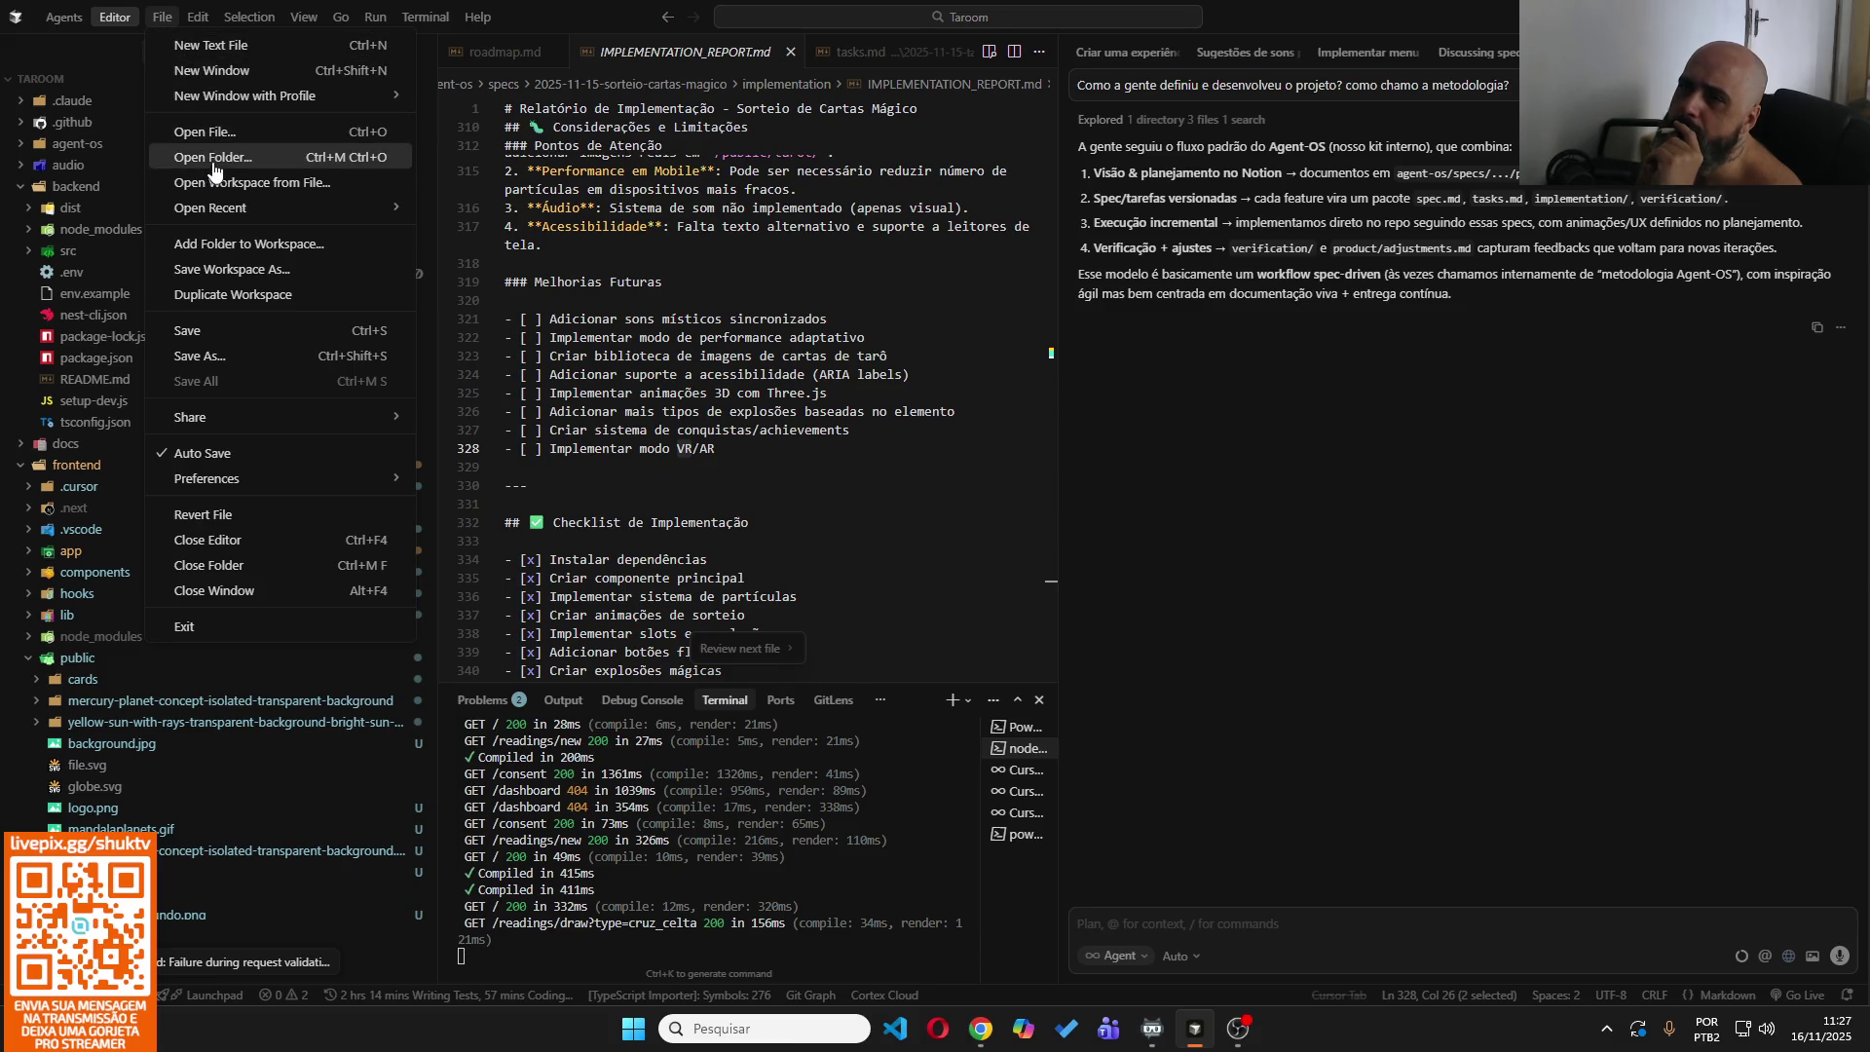
{"action": "left_click", "coordinate": [212, 159]}
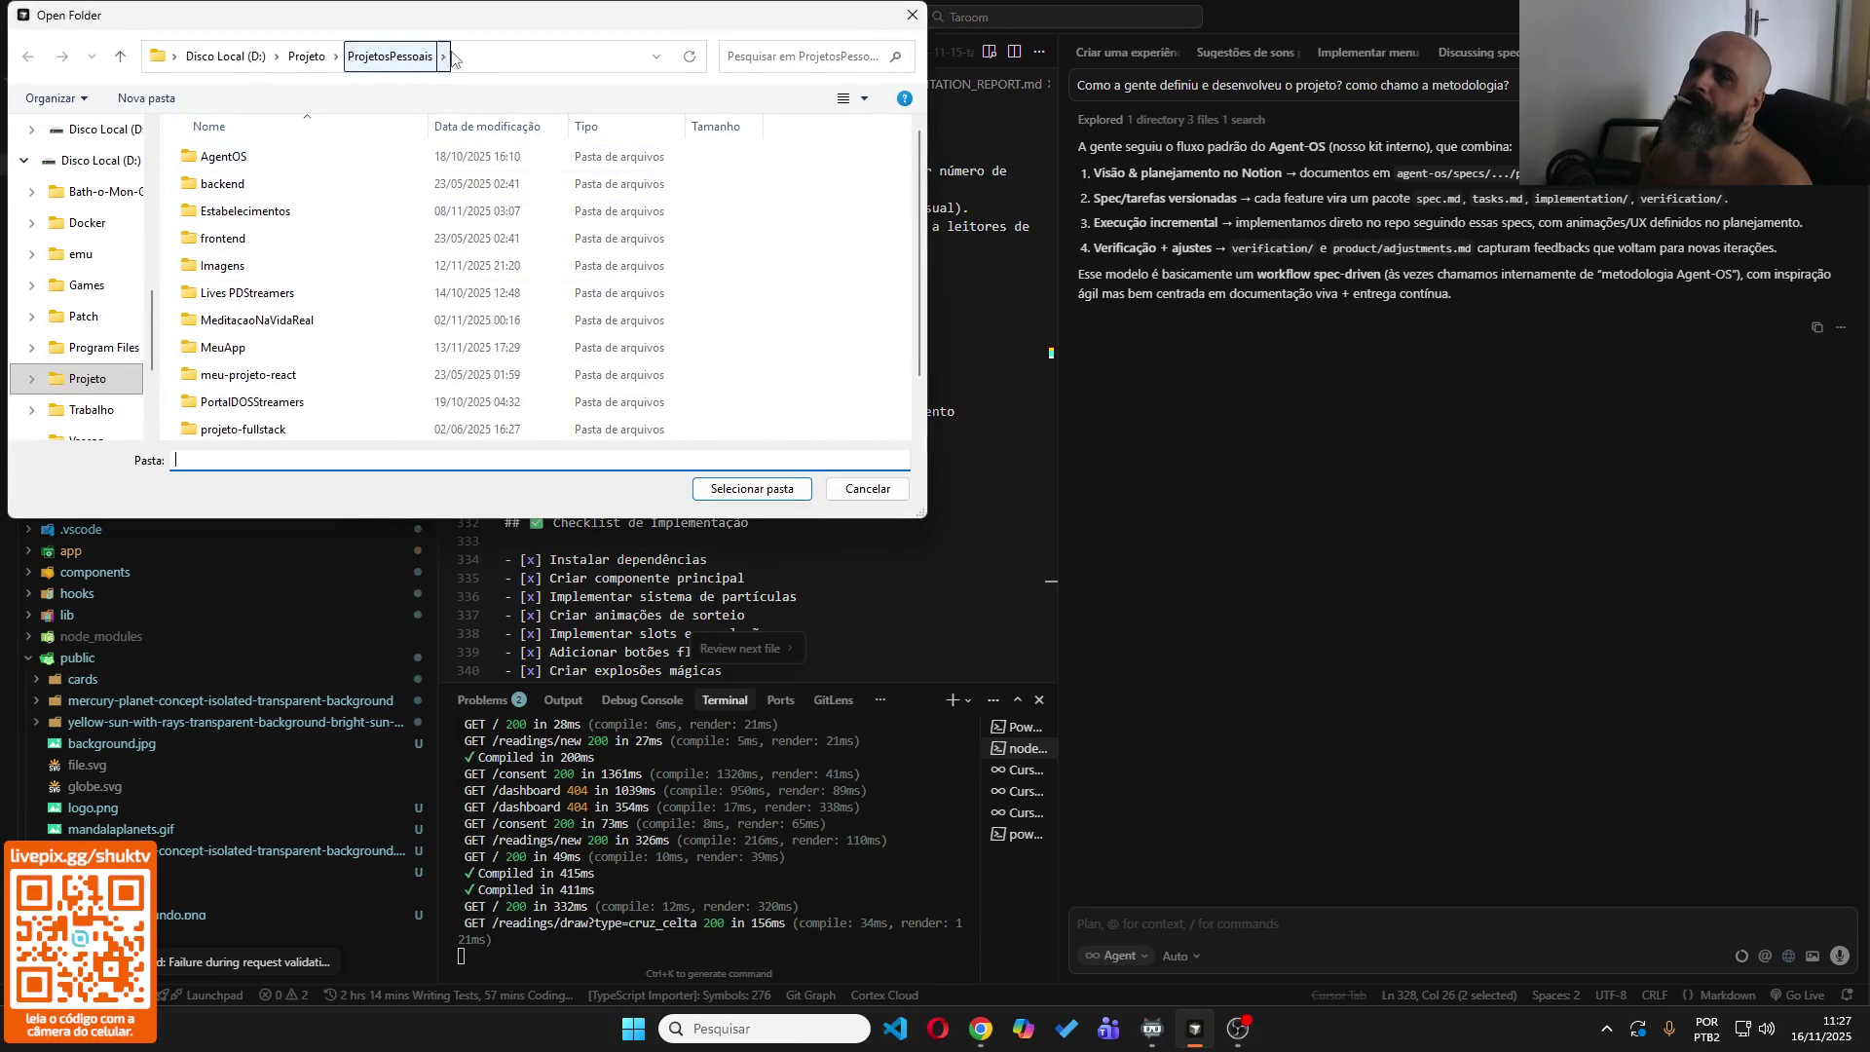
{"action": "scroll", "coordinate": [468, 343], "scroll_direction": "down", "scroll_amount": 1}
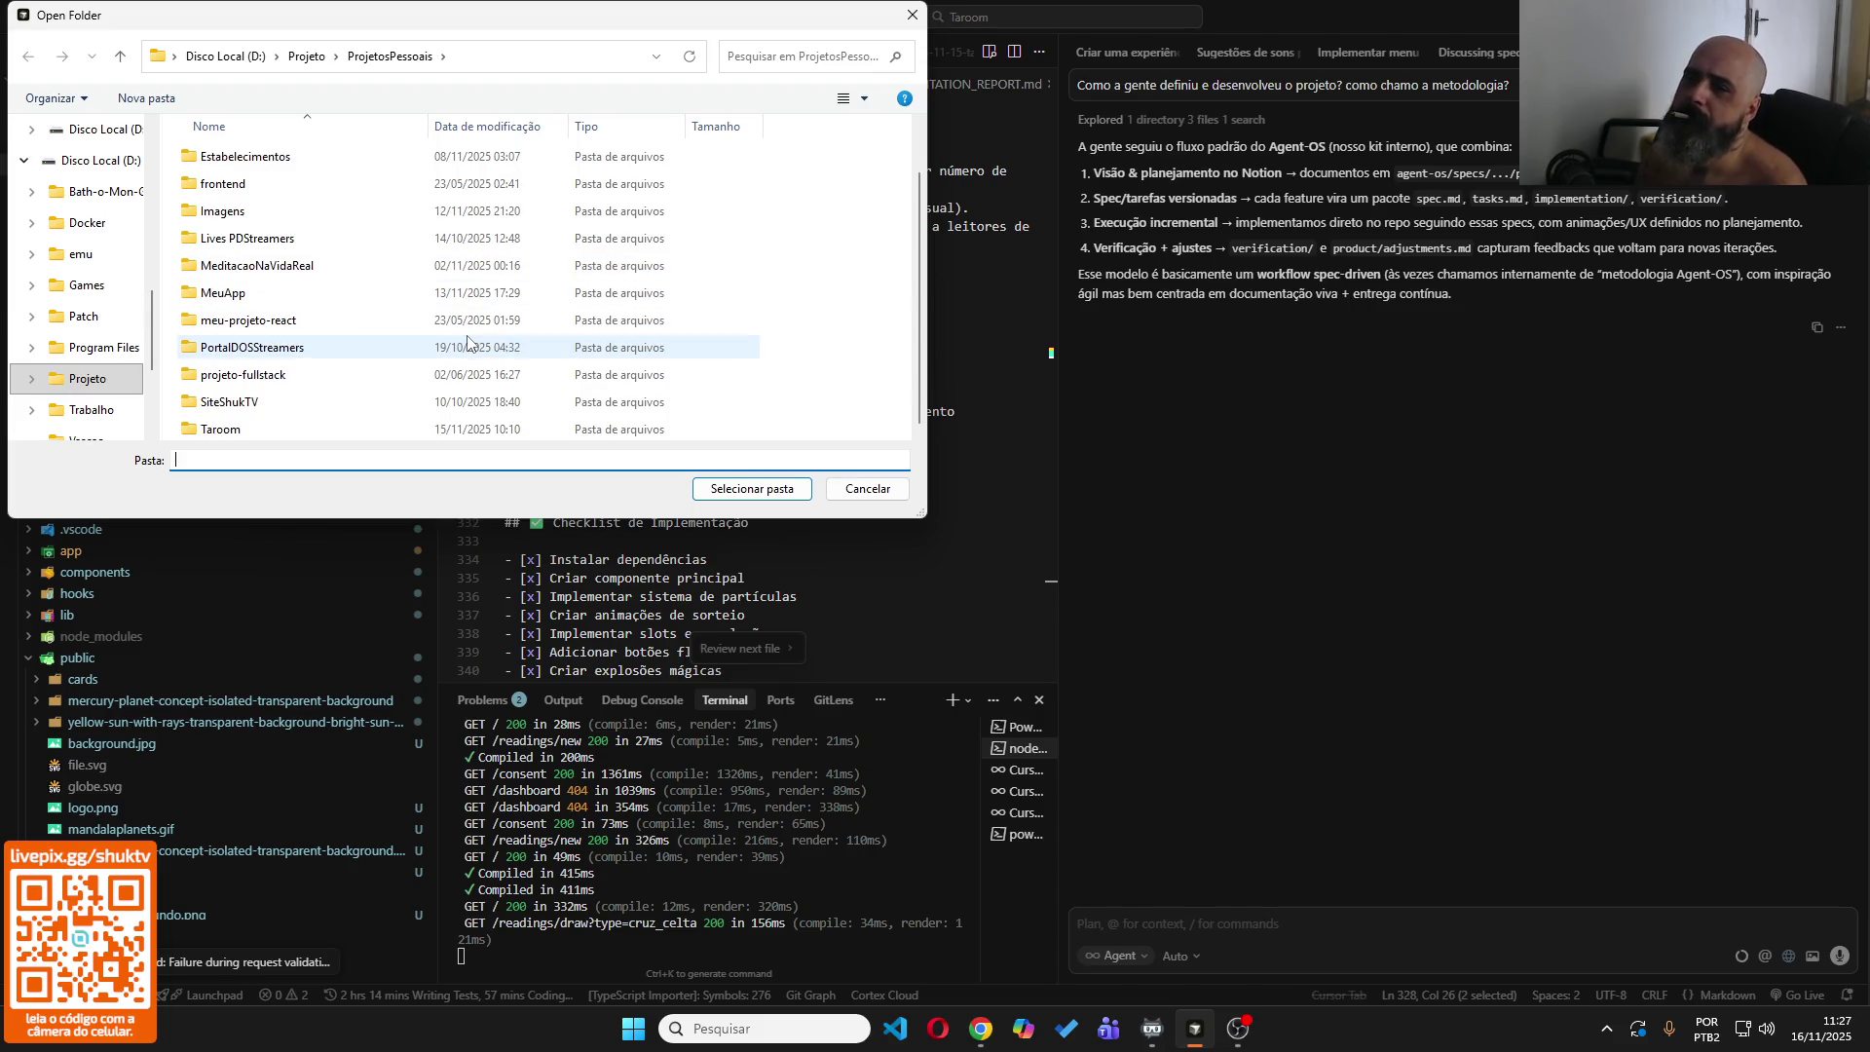
{"action": "right_click", "coordinate": [757, 321]}
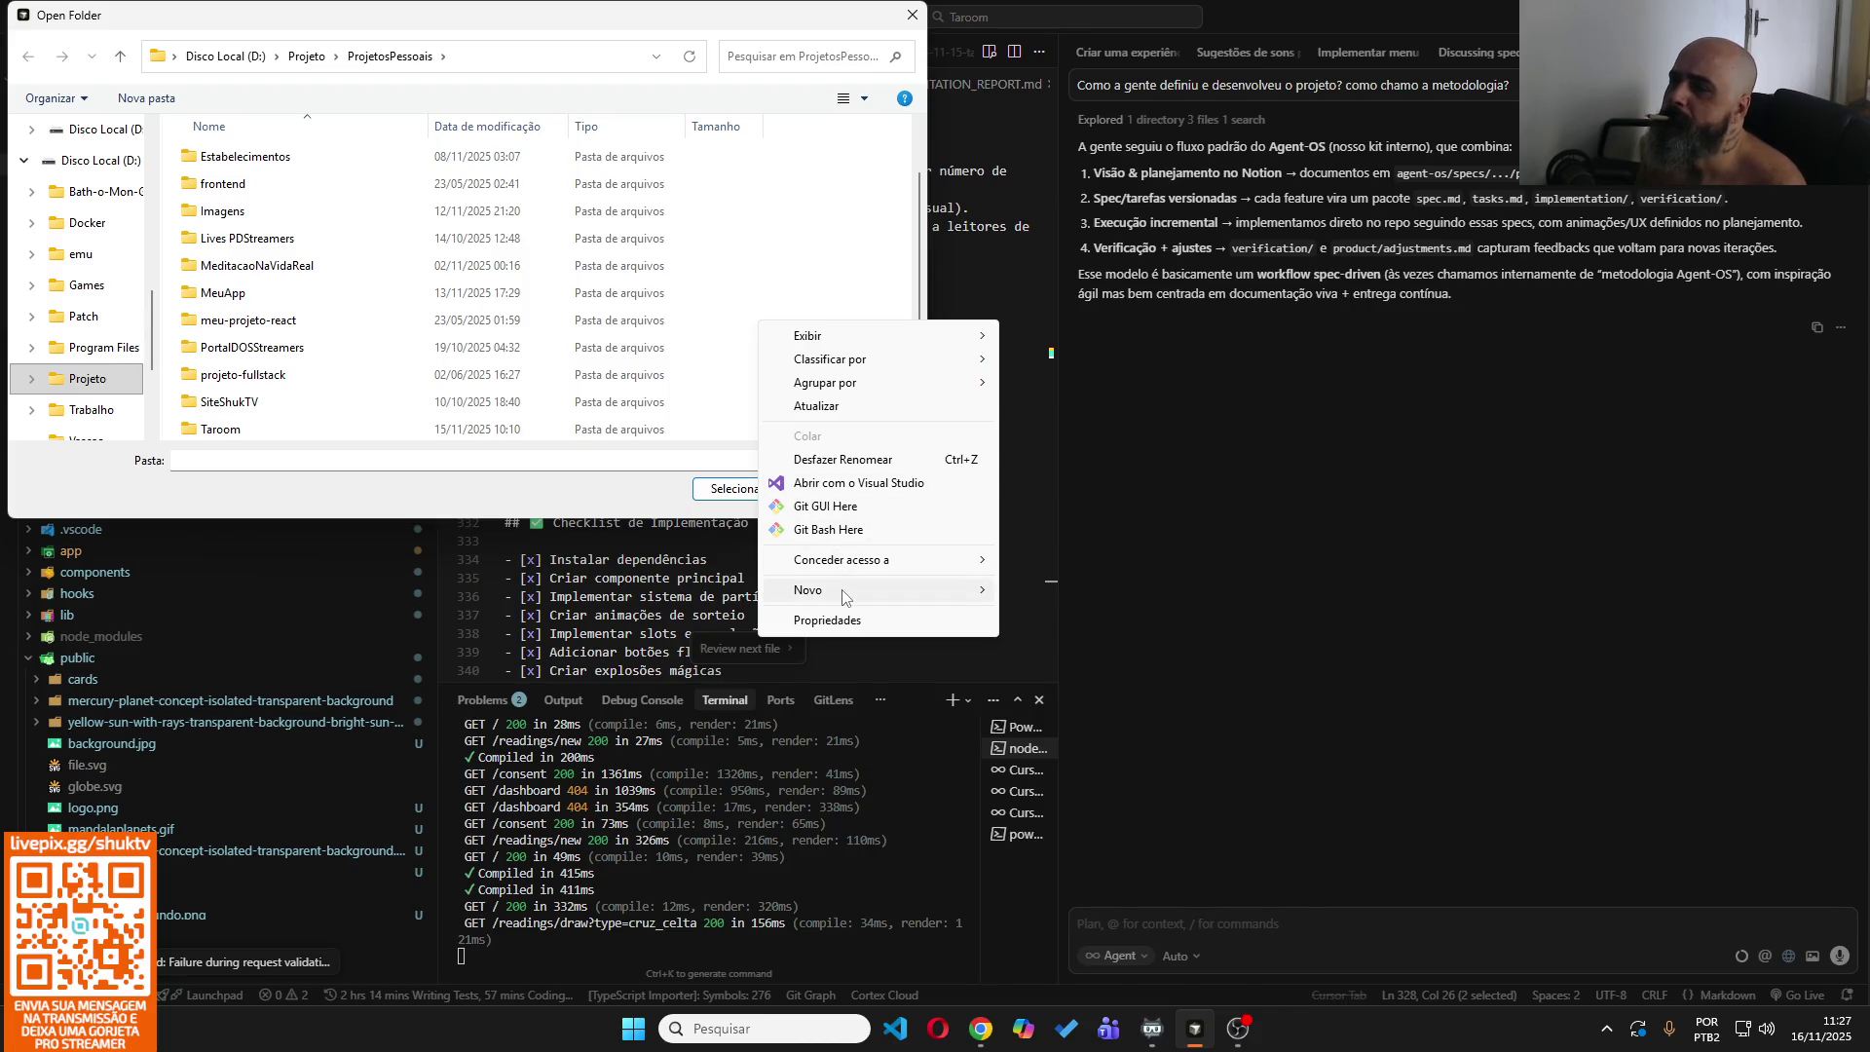
{"action": "mouse_move", "coordinate": [844, 591]}
{"action": "left_click", "coordinate": [1092, 592]}
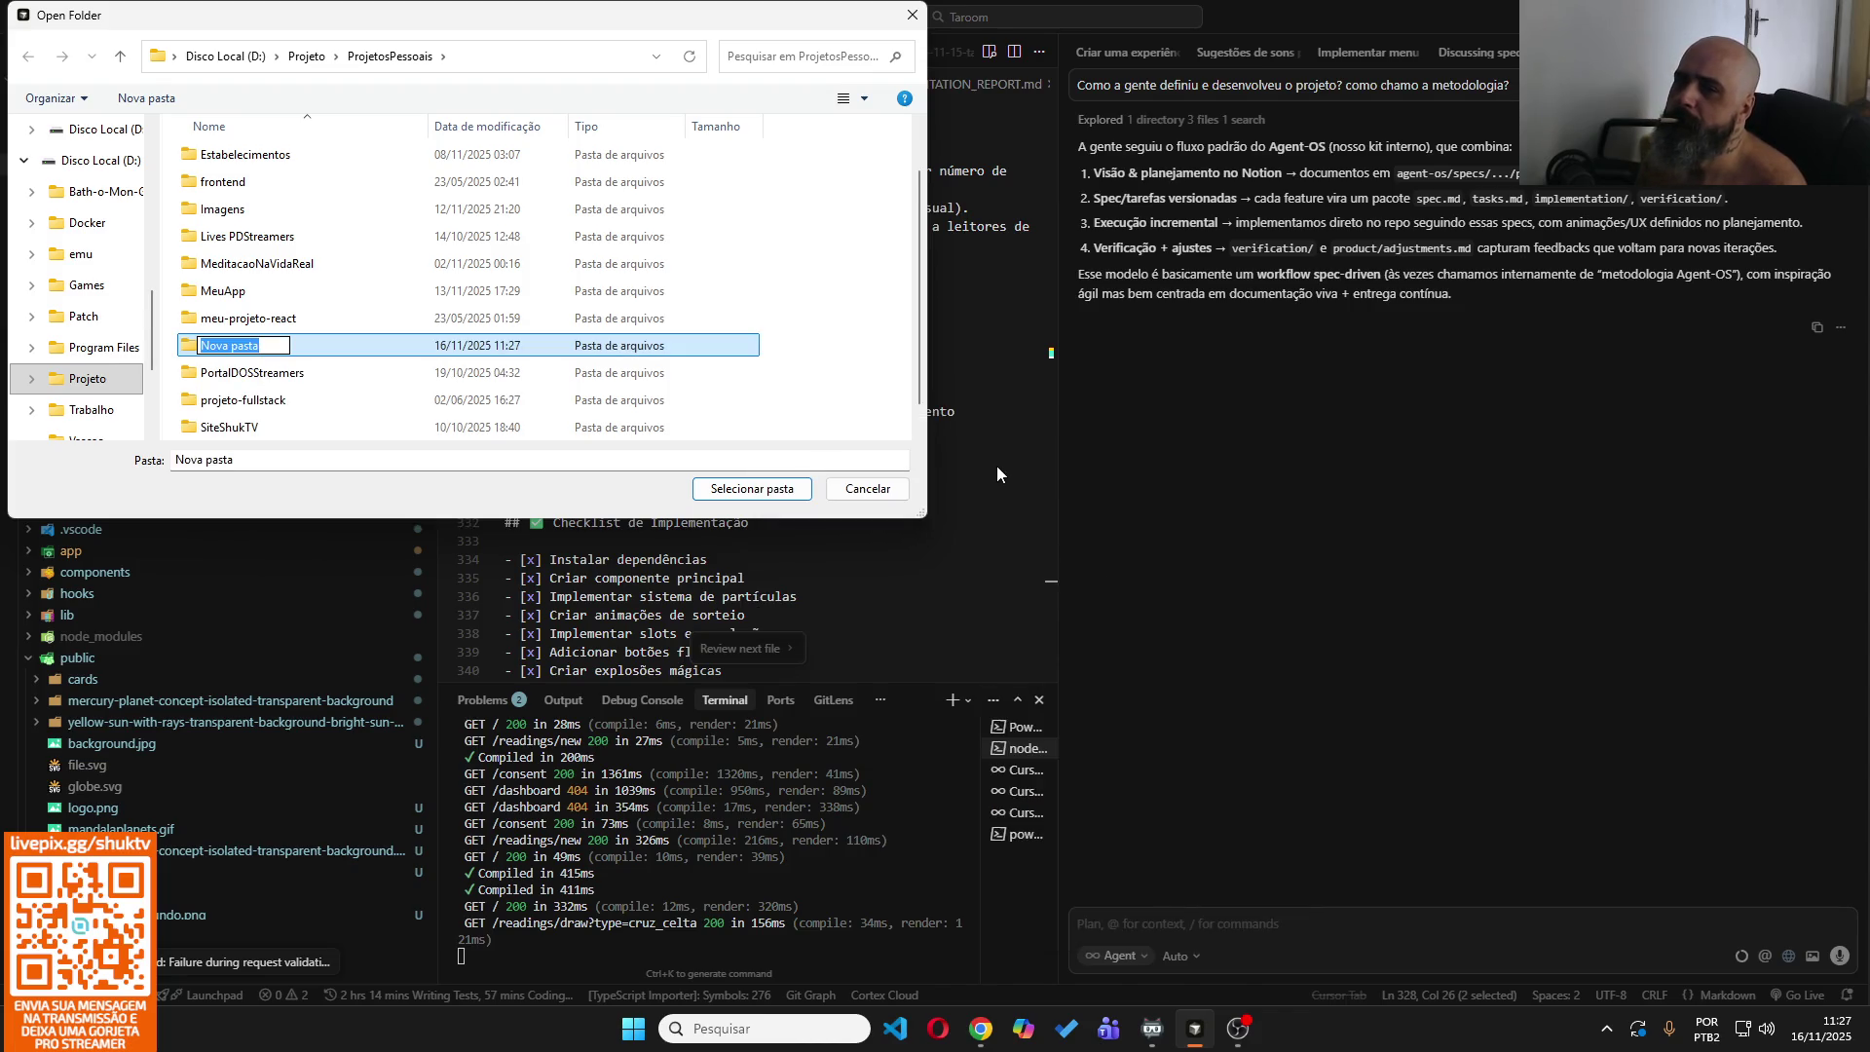
{"action": "type", "text": "No"}
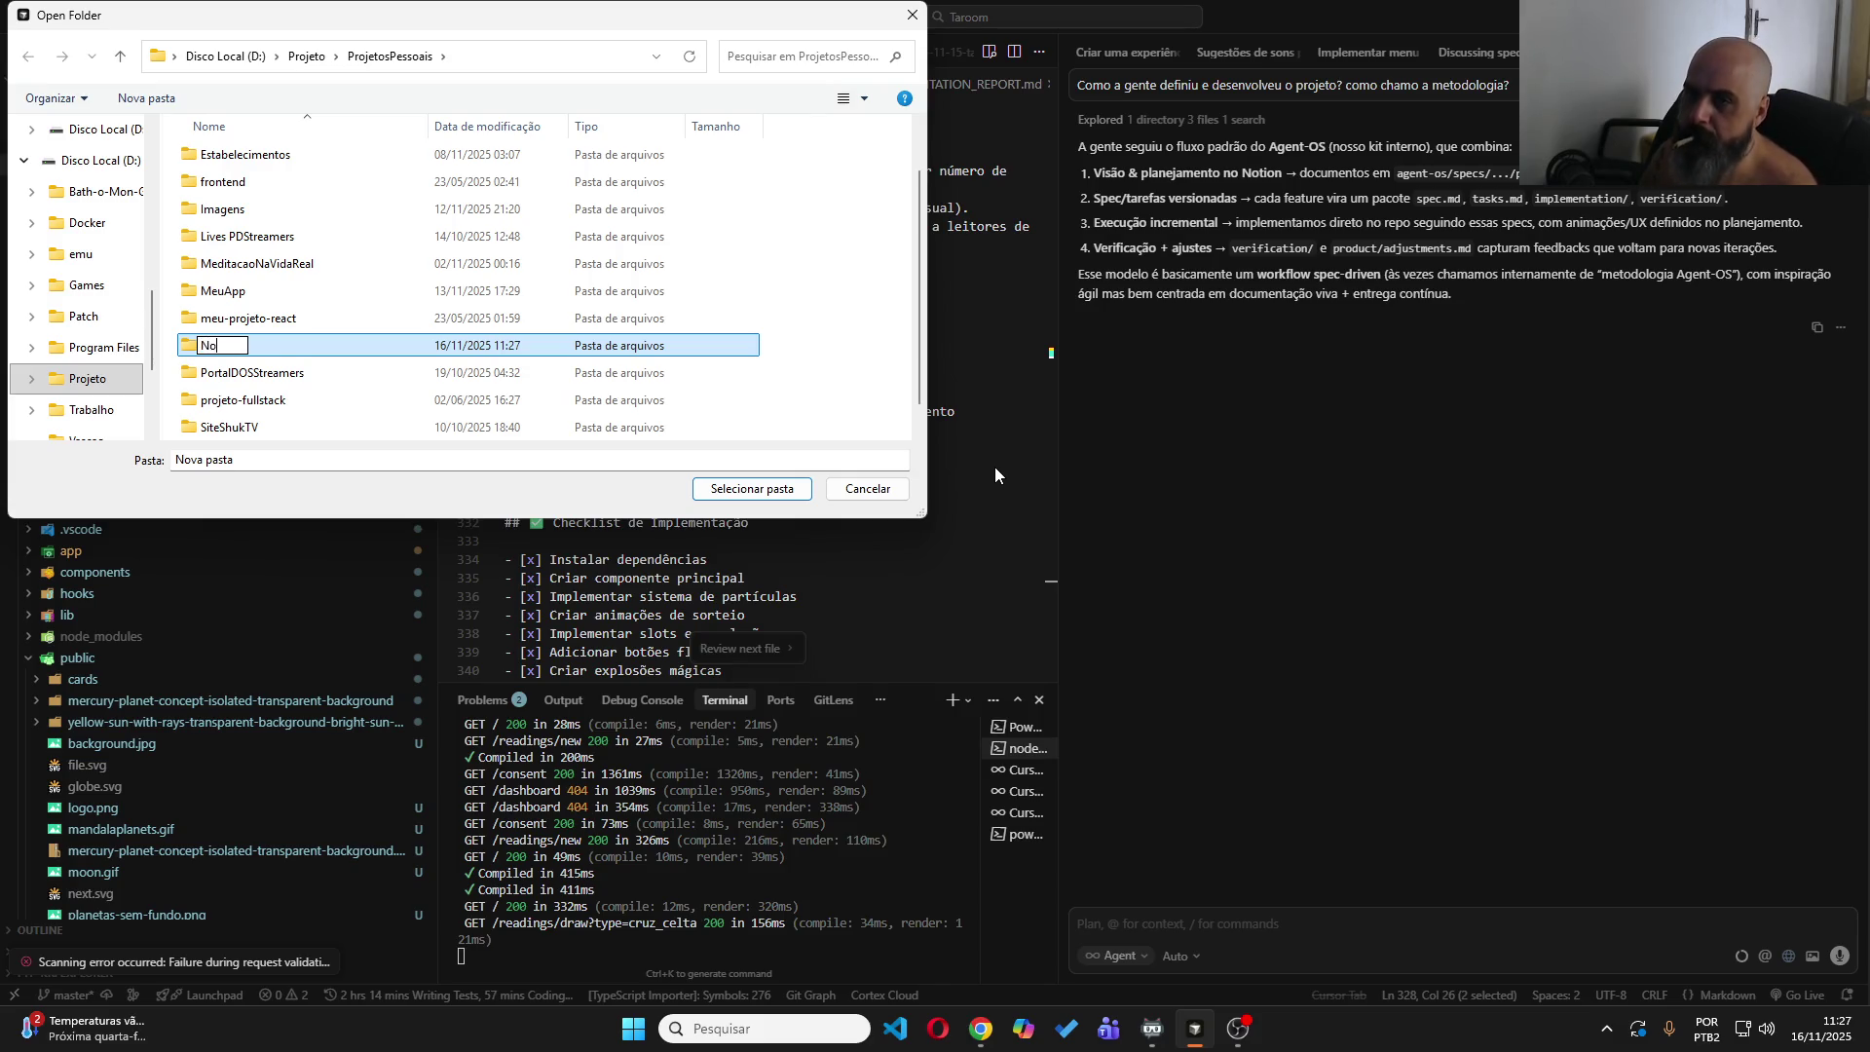
{"action": "type", "text": "meDoApp"}
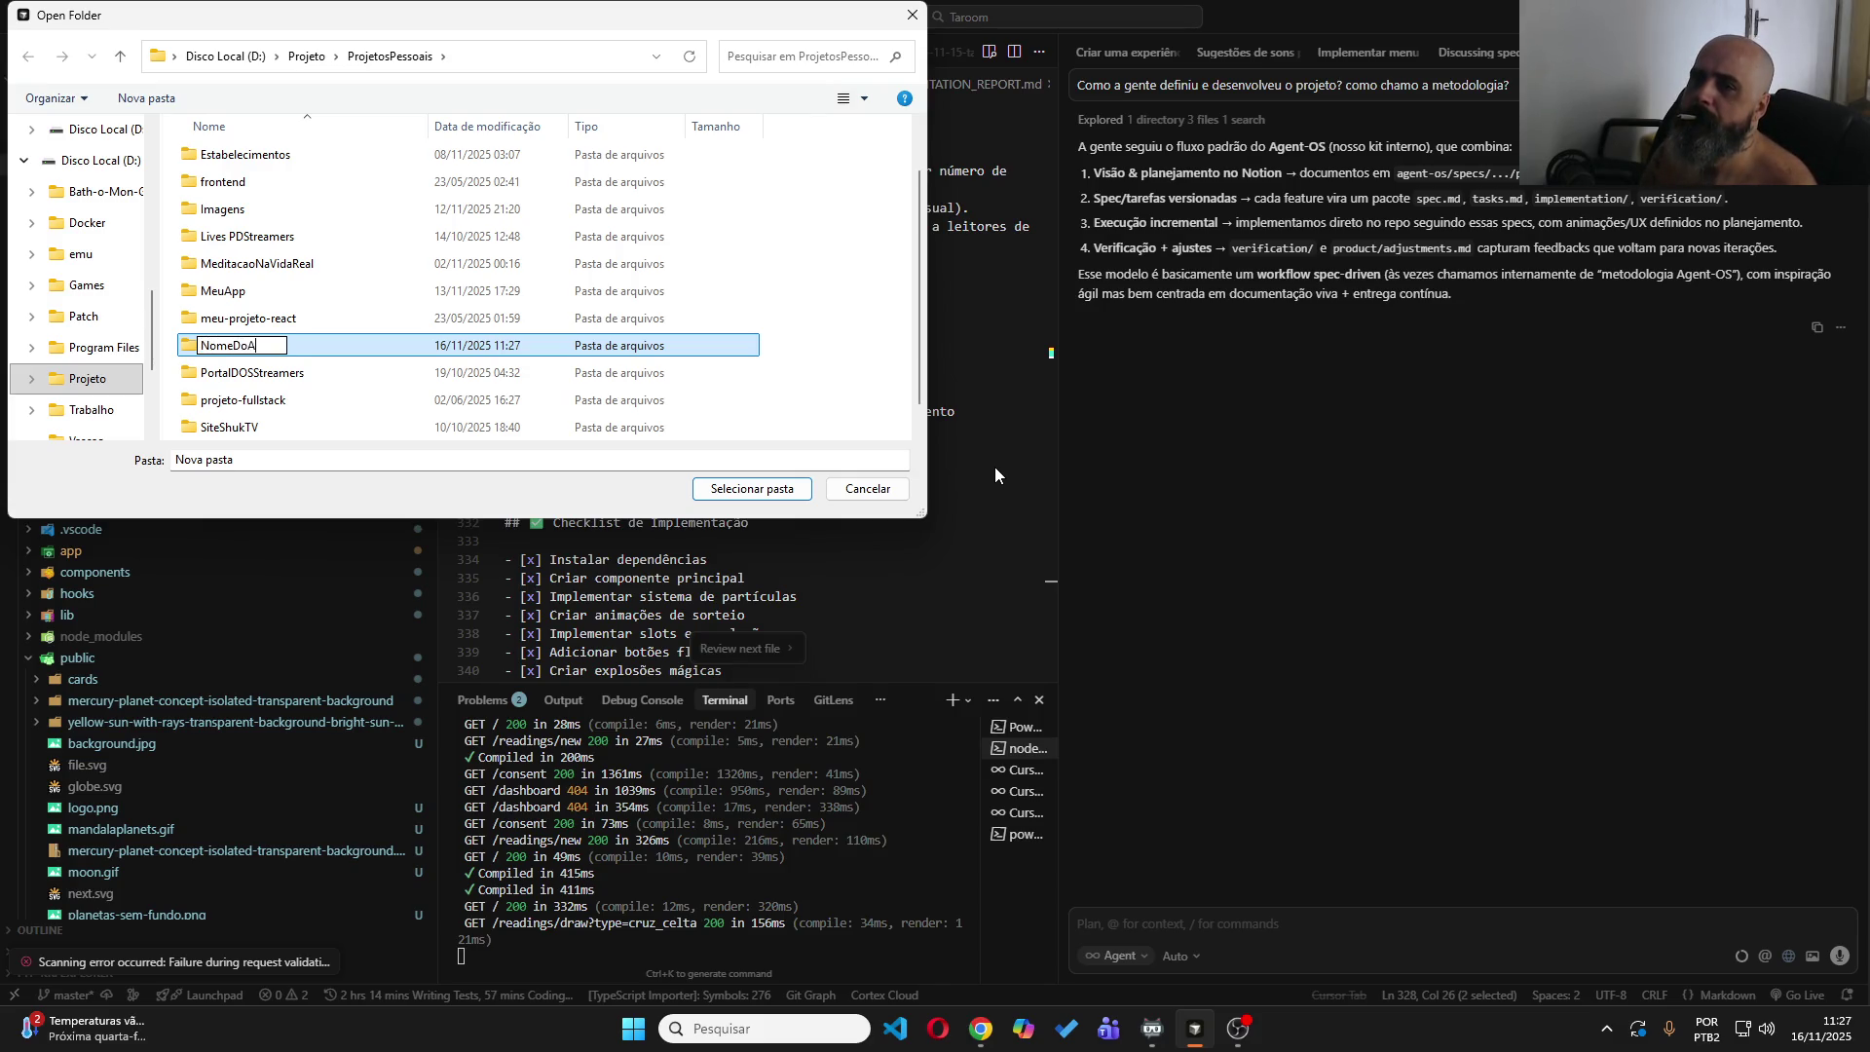
{"action": "key", "text": "Return"}
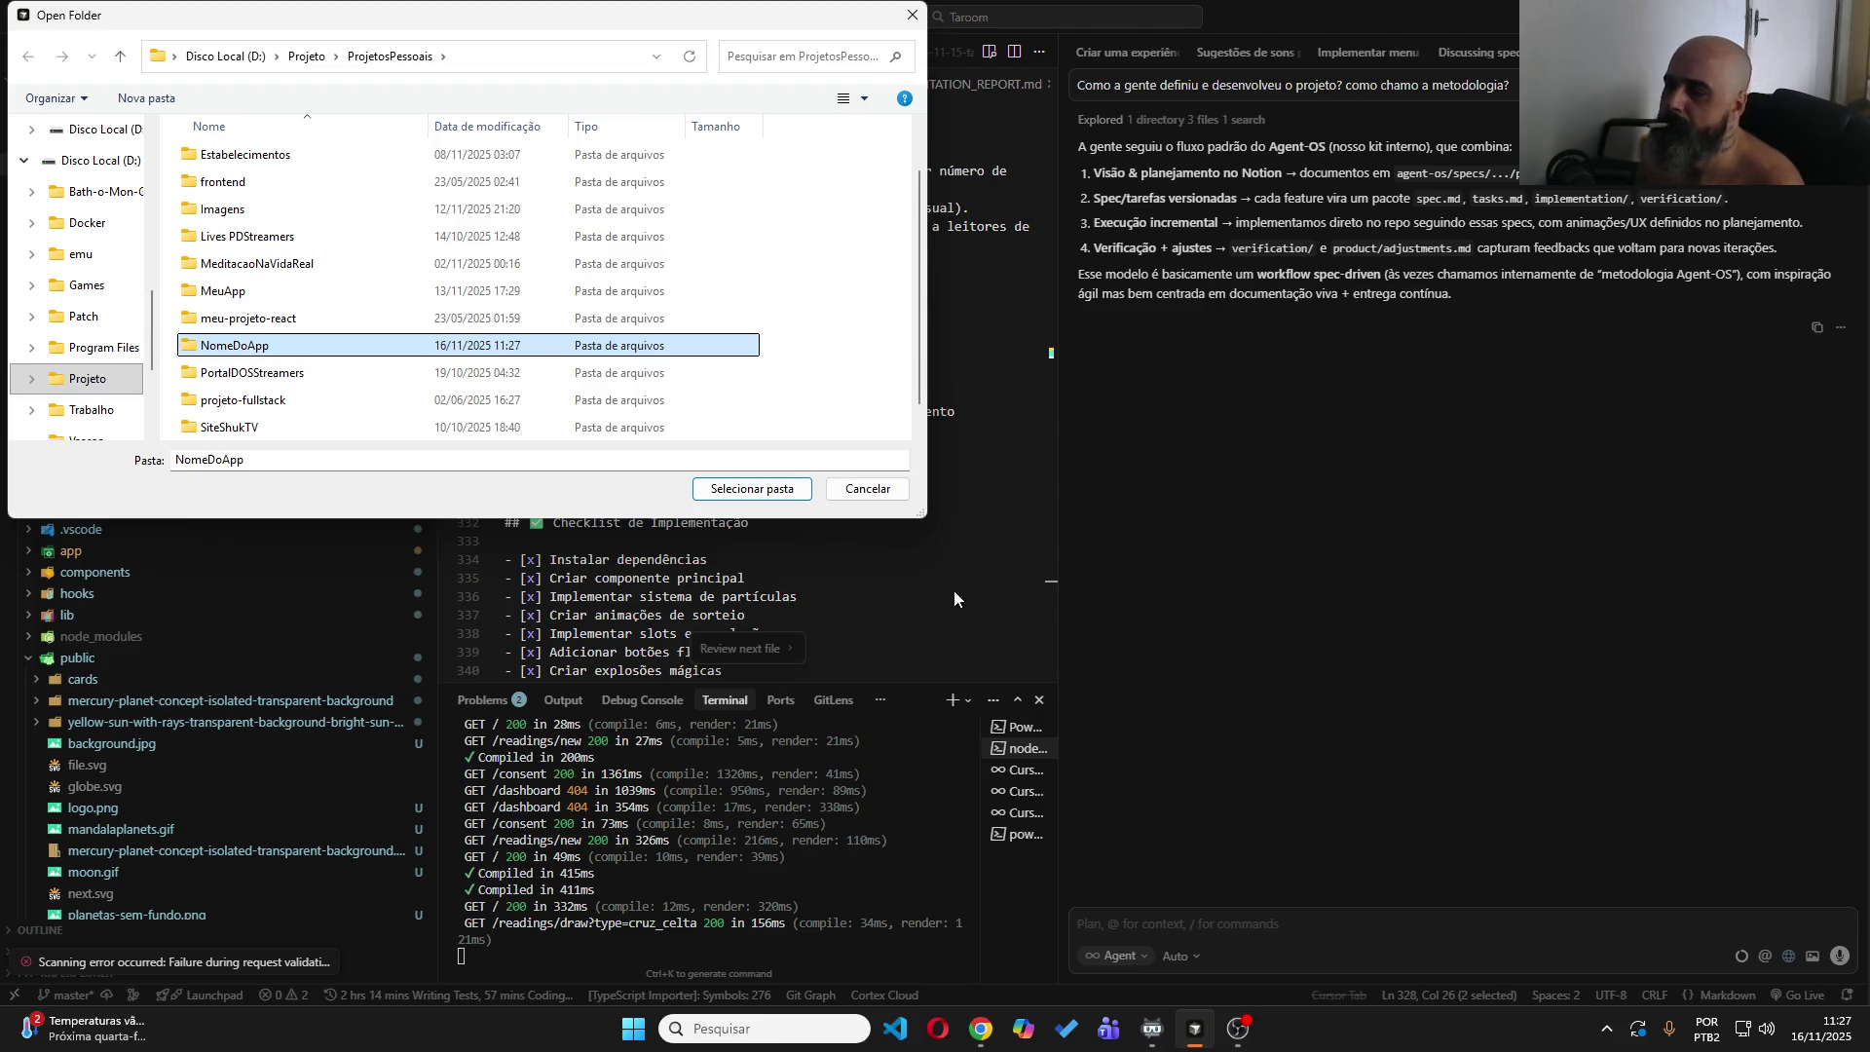
{"action": "left_click", "coordinate": [981, 1028]}
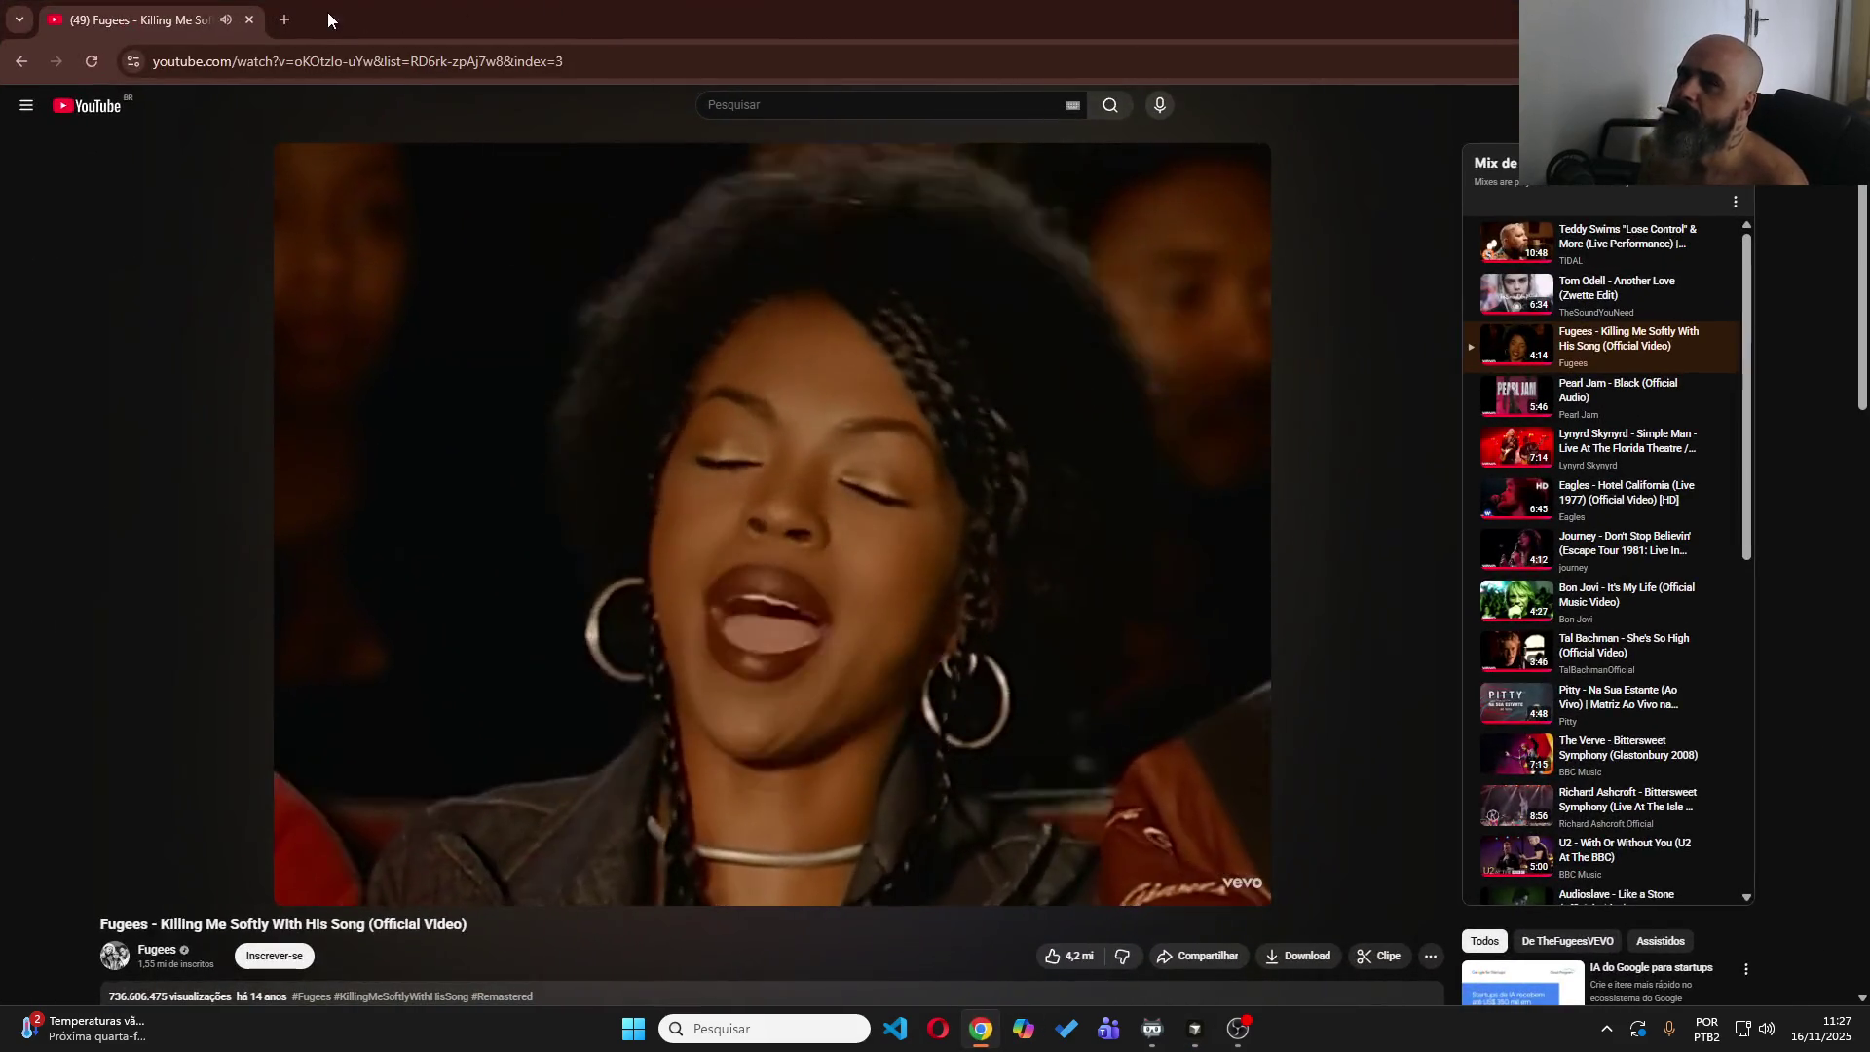
Load chatgpt.com in a new browser tab.
{"action": "left_click", "coordinate": [284, 20]}
{"action": "type", "text": "chatgpt"}
{"action": "key", "text": "Return"}
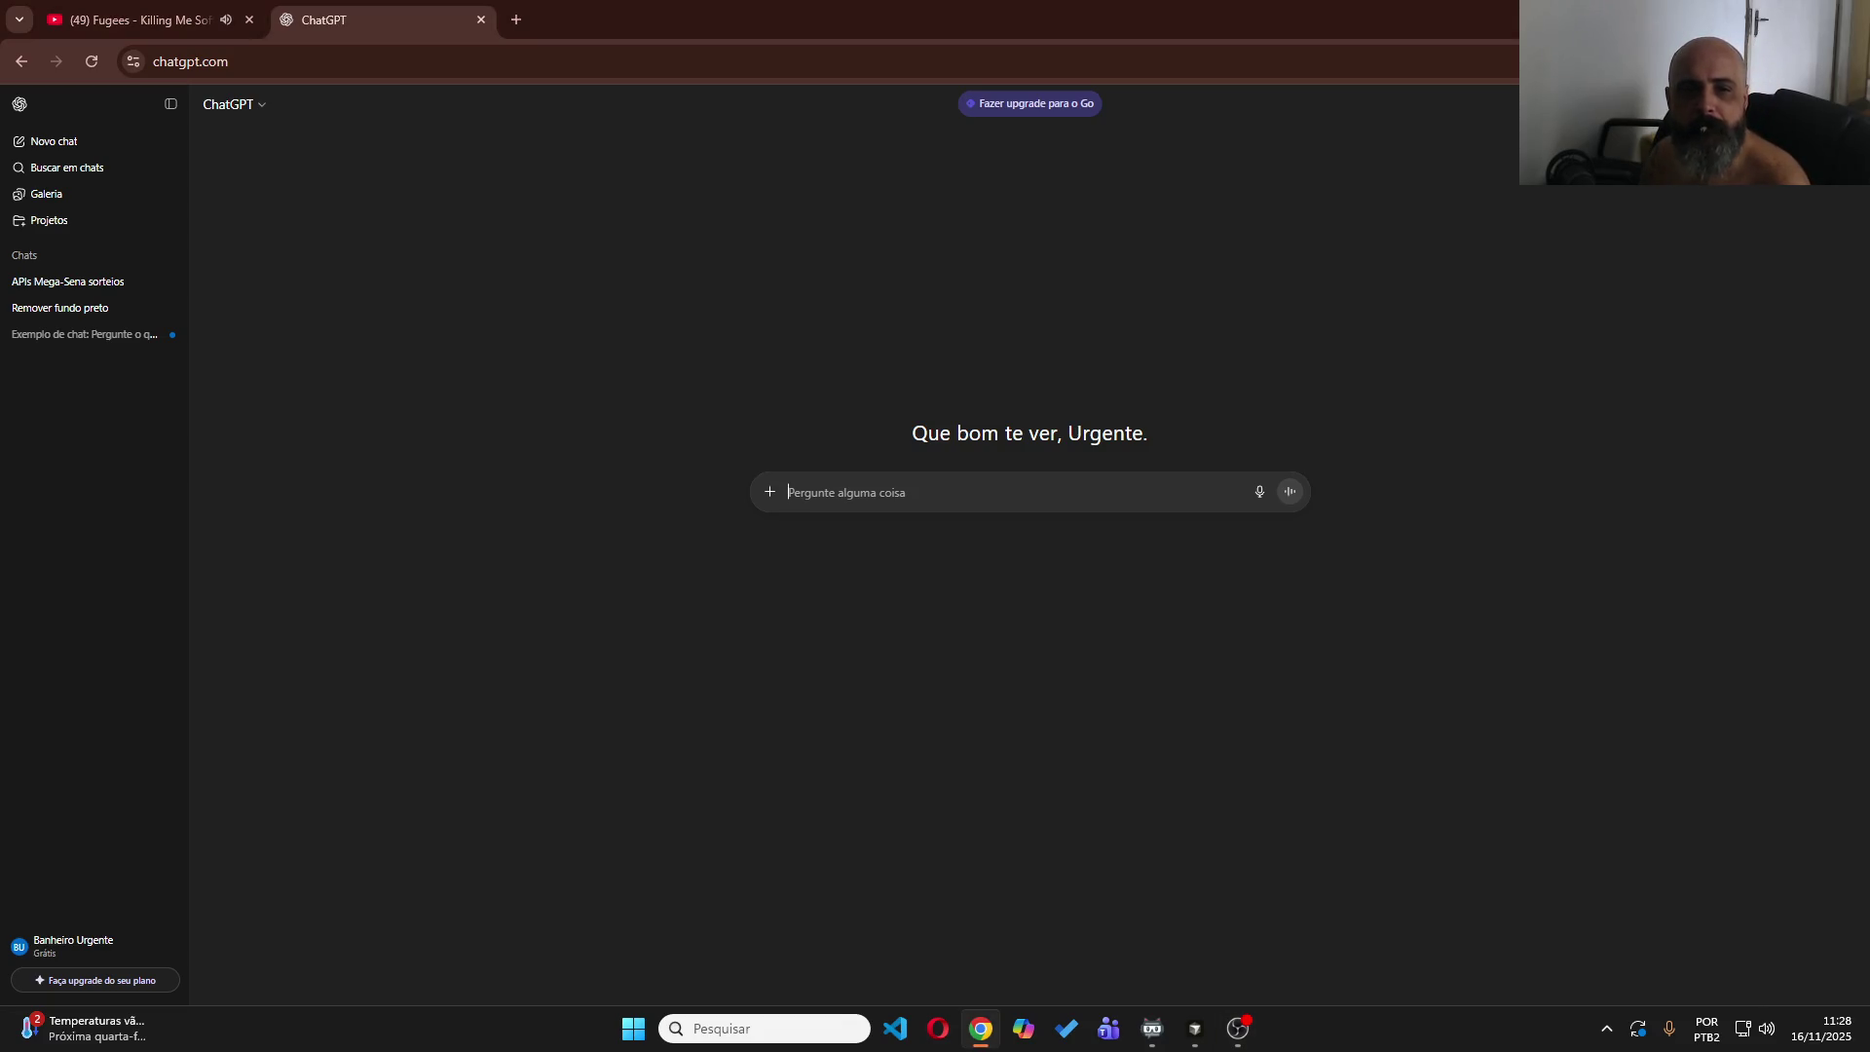
Describe a fast, practical, fun finance system like a very simplified expense spreadsheet.
{"action": "type", "text": "Estou iee"}
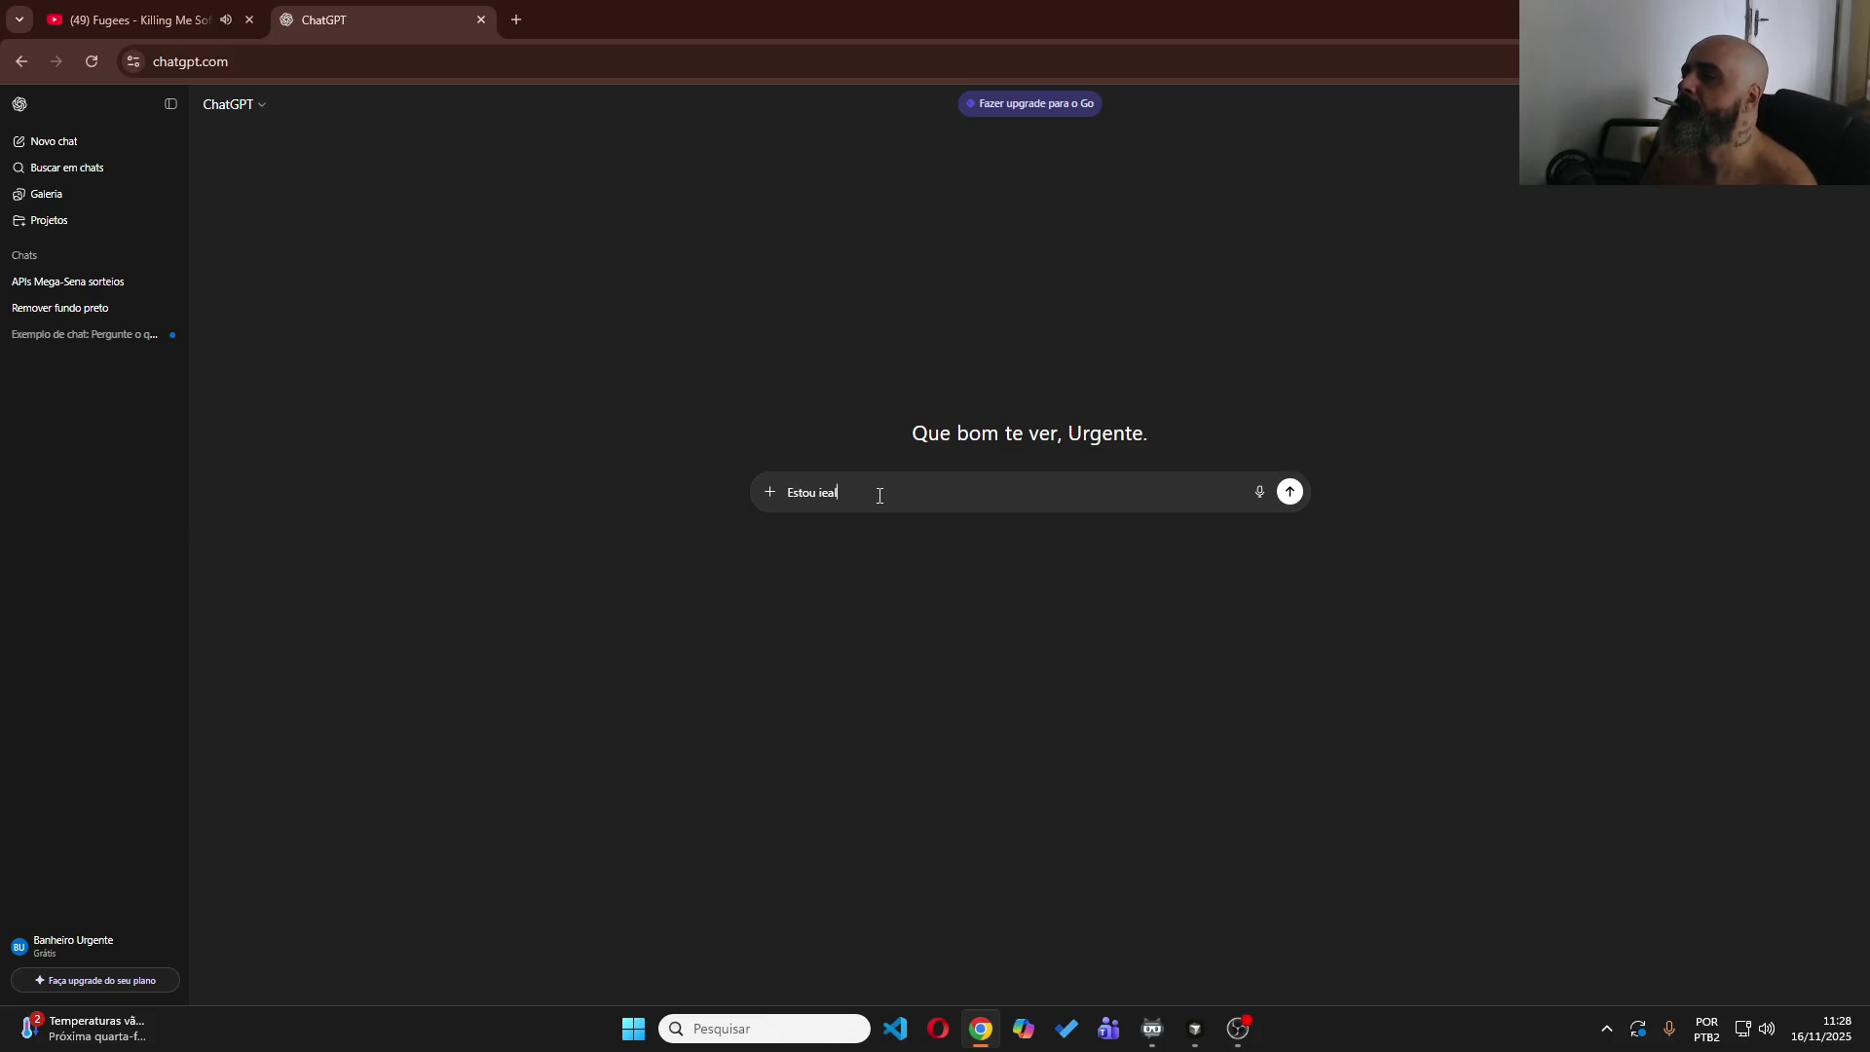
{"action": "key", "text": "BackSpace"}
{"action": "type", "text": "de"}
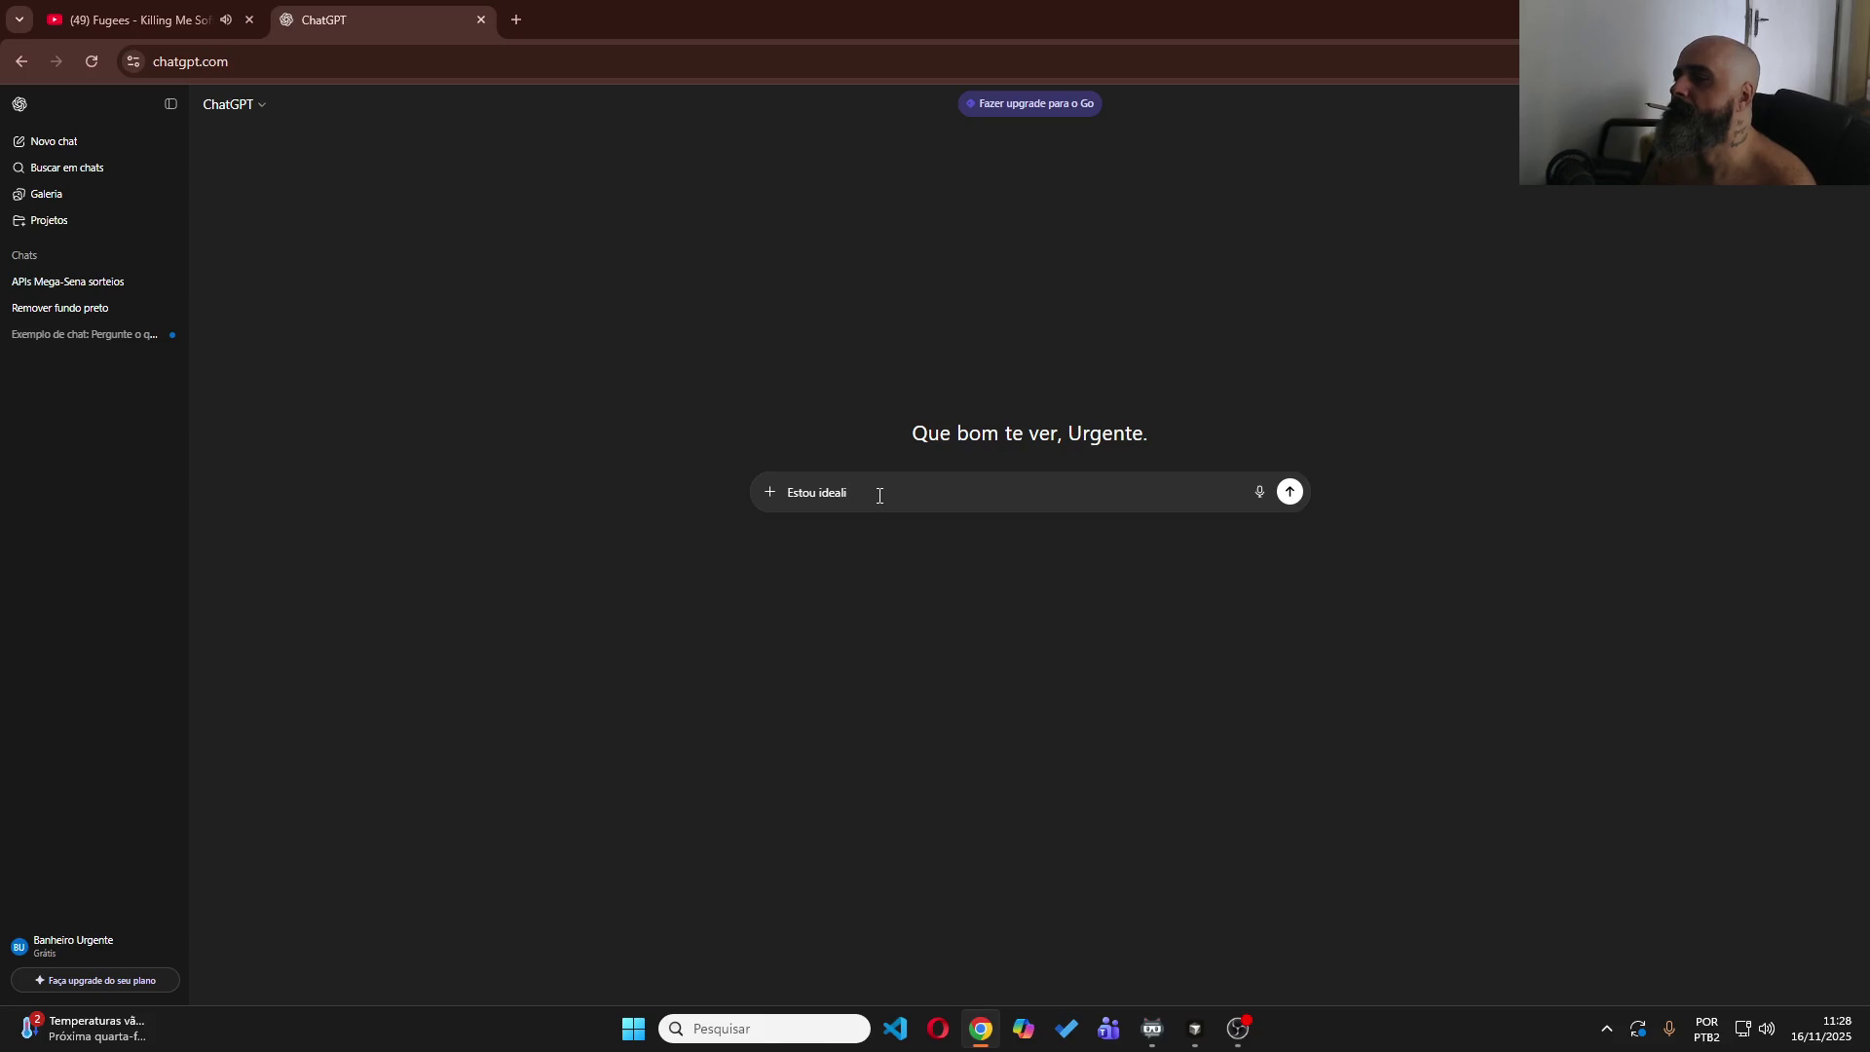
{"action": "type", "text": "um sistema f"}
{"action": "type", "text": "inan"}
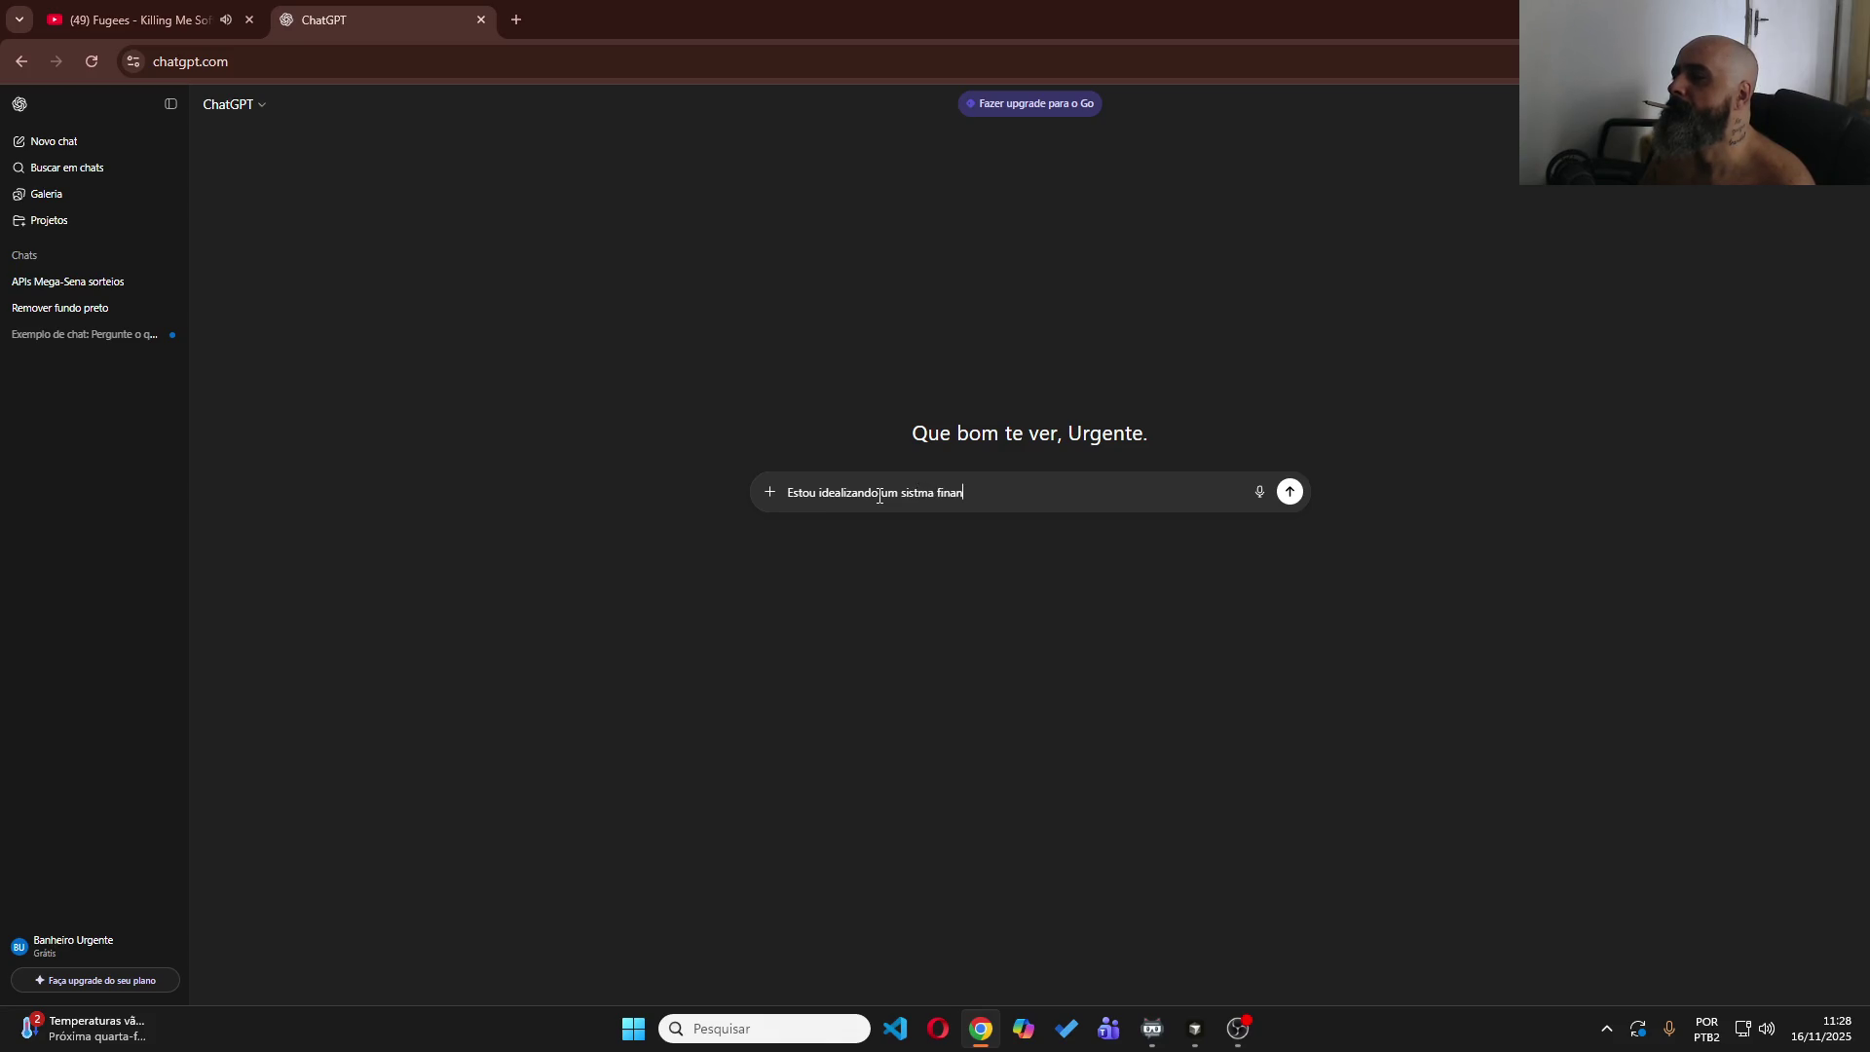
{"action": "type", "text": "ceiro, rá"}
{"action": "type", "text": "pido, prátic"}
{"action": "type", "text": "o e divertido de usar "}
{"action": "type", "text": "que ser"}
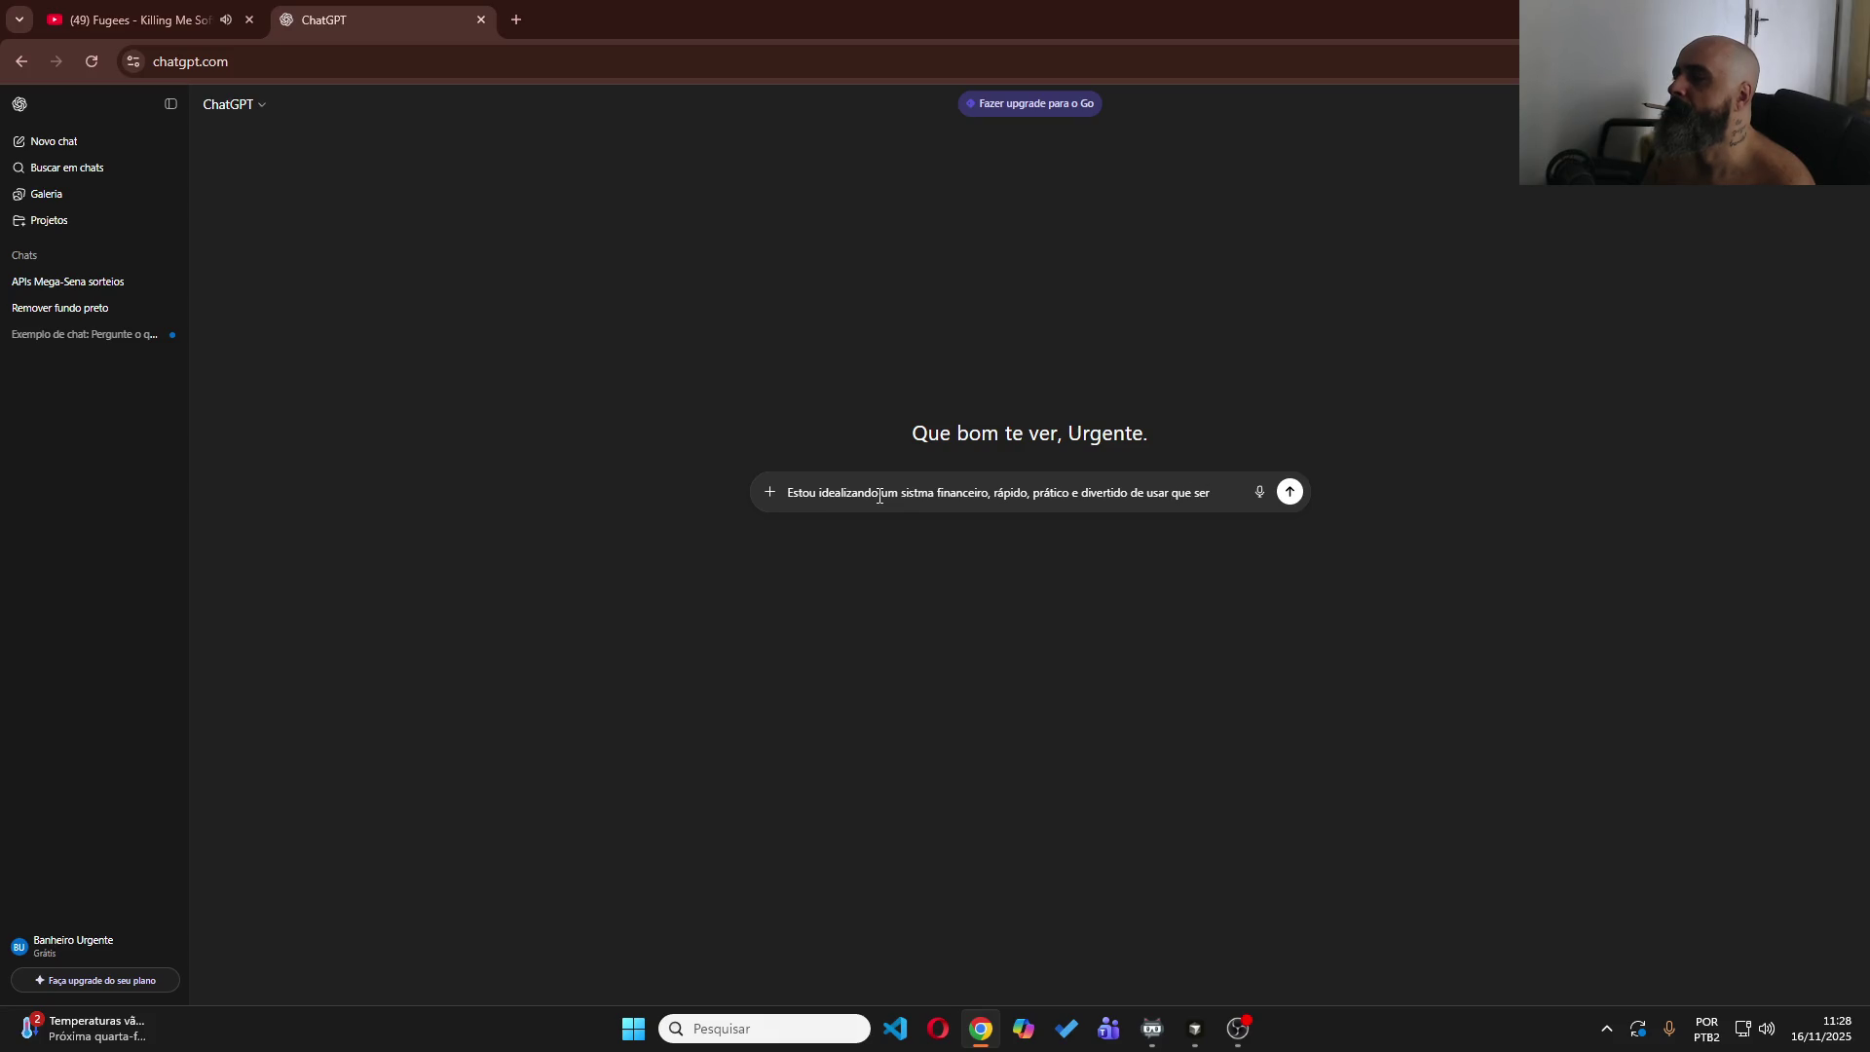
{"action": "type", "text": "virá para p"}
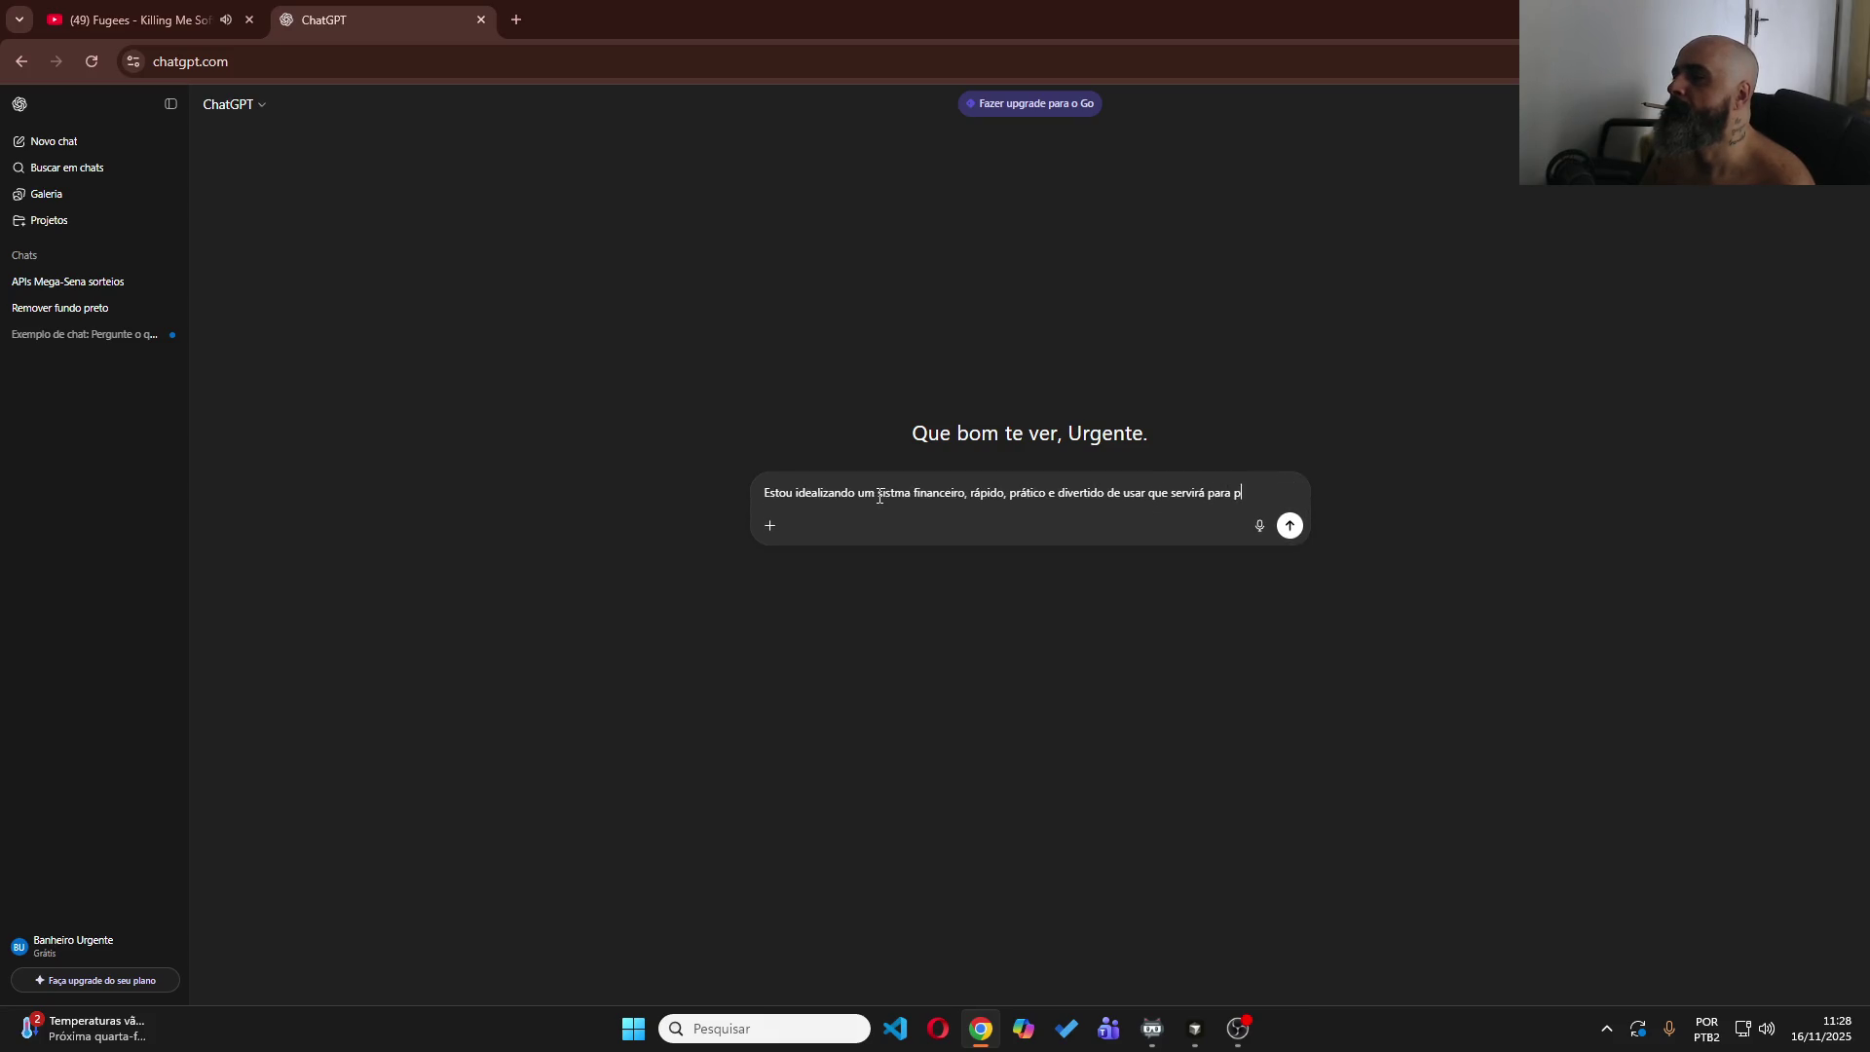
{"action": "type", "text": "essoas no dia a dia controlarem seus g"}
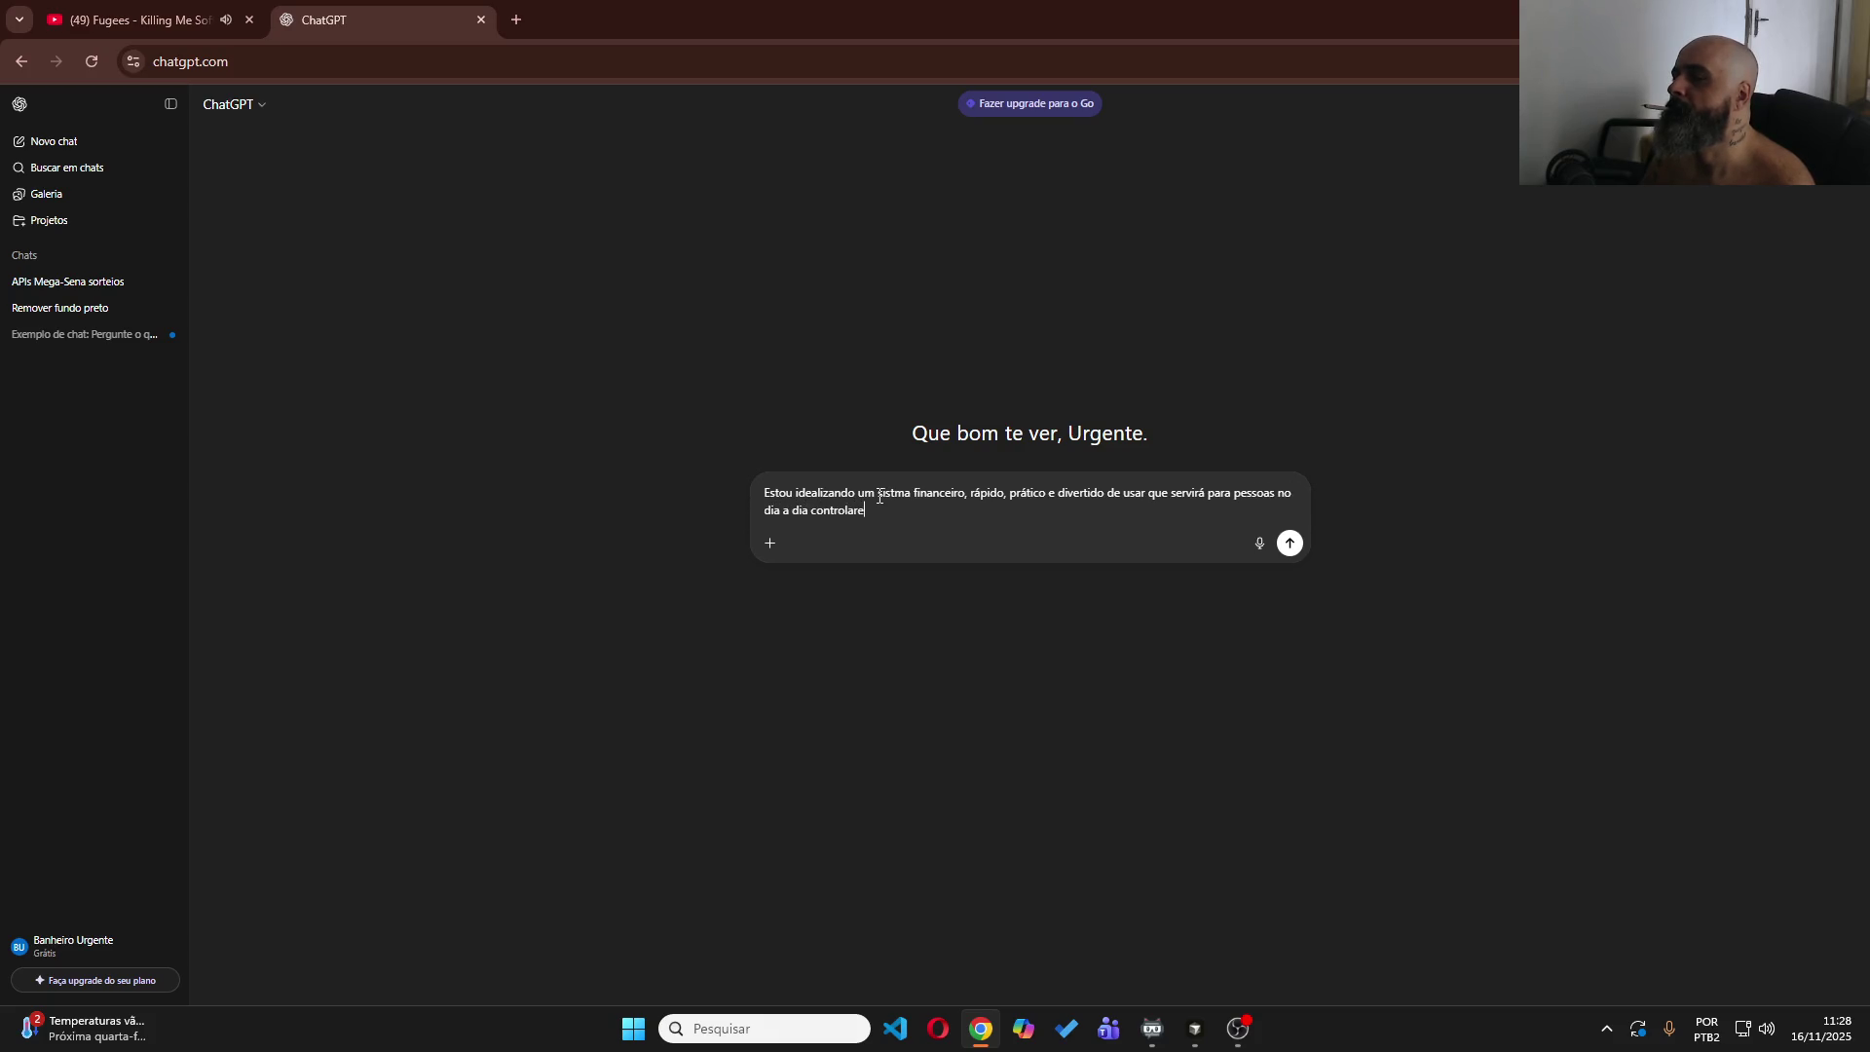
{"action": "type", "text": "ast"}
{"action": "key", "text": "BackSpace"}
{"action": "key", "text": "BackSpace"}
{"action": "type", "text": "s sem muita info"}
{"action": "type", "text": "rmação e "}
{"action": "type", "text": "sem muito "}
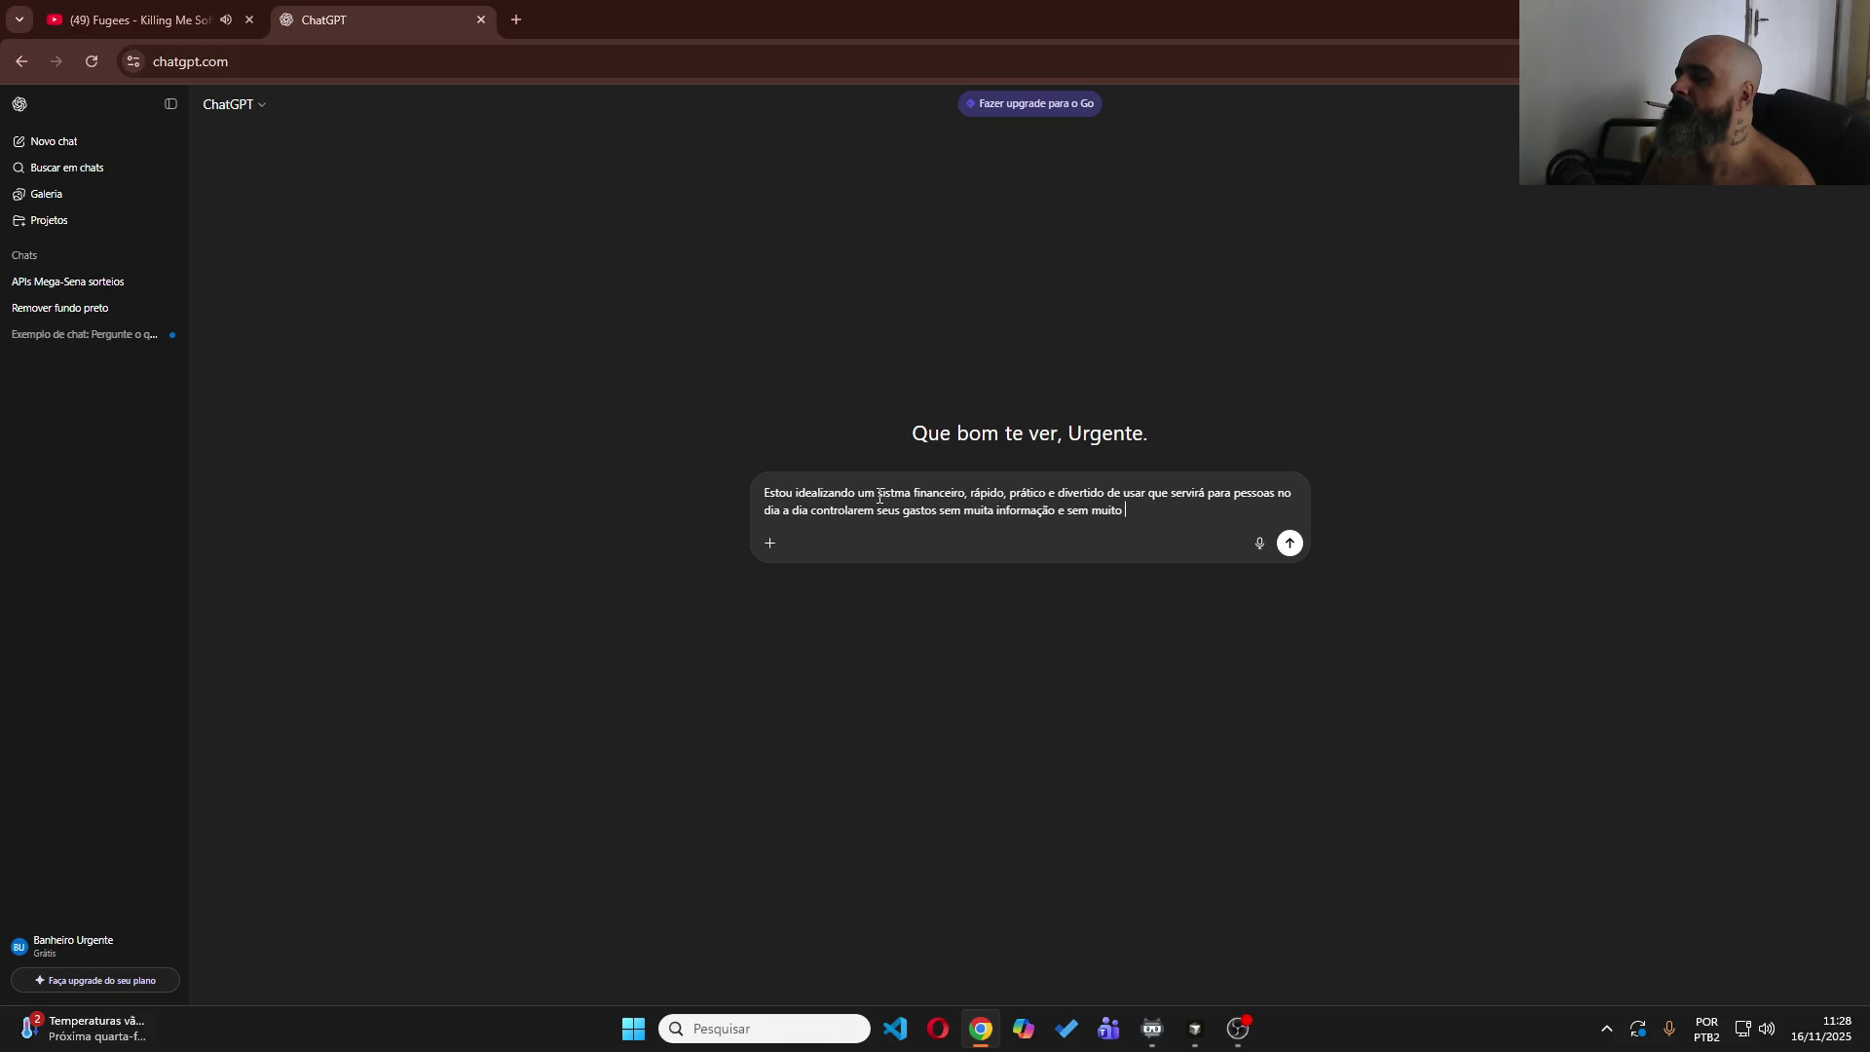
{"action": "type", "text": "controle sobre tudo, como u"}
{"action": "type", "text": "ma planilha d"}
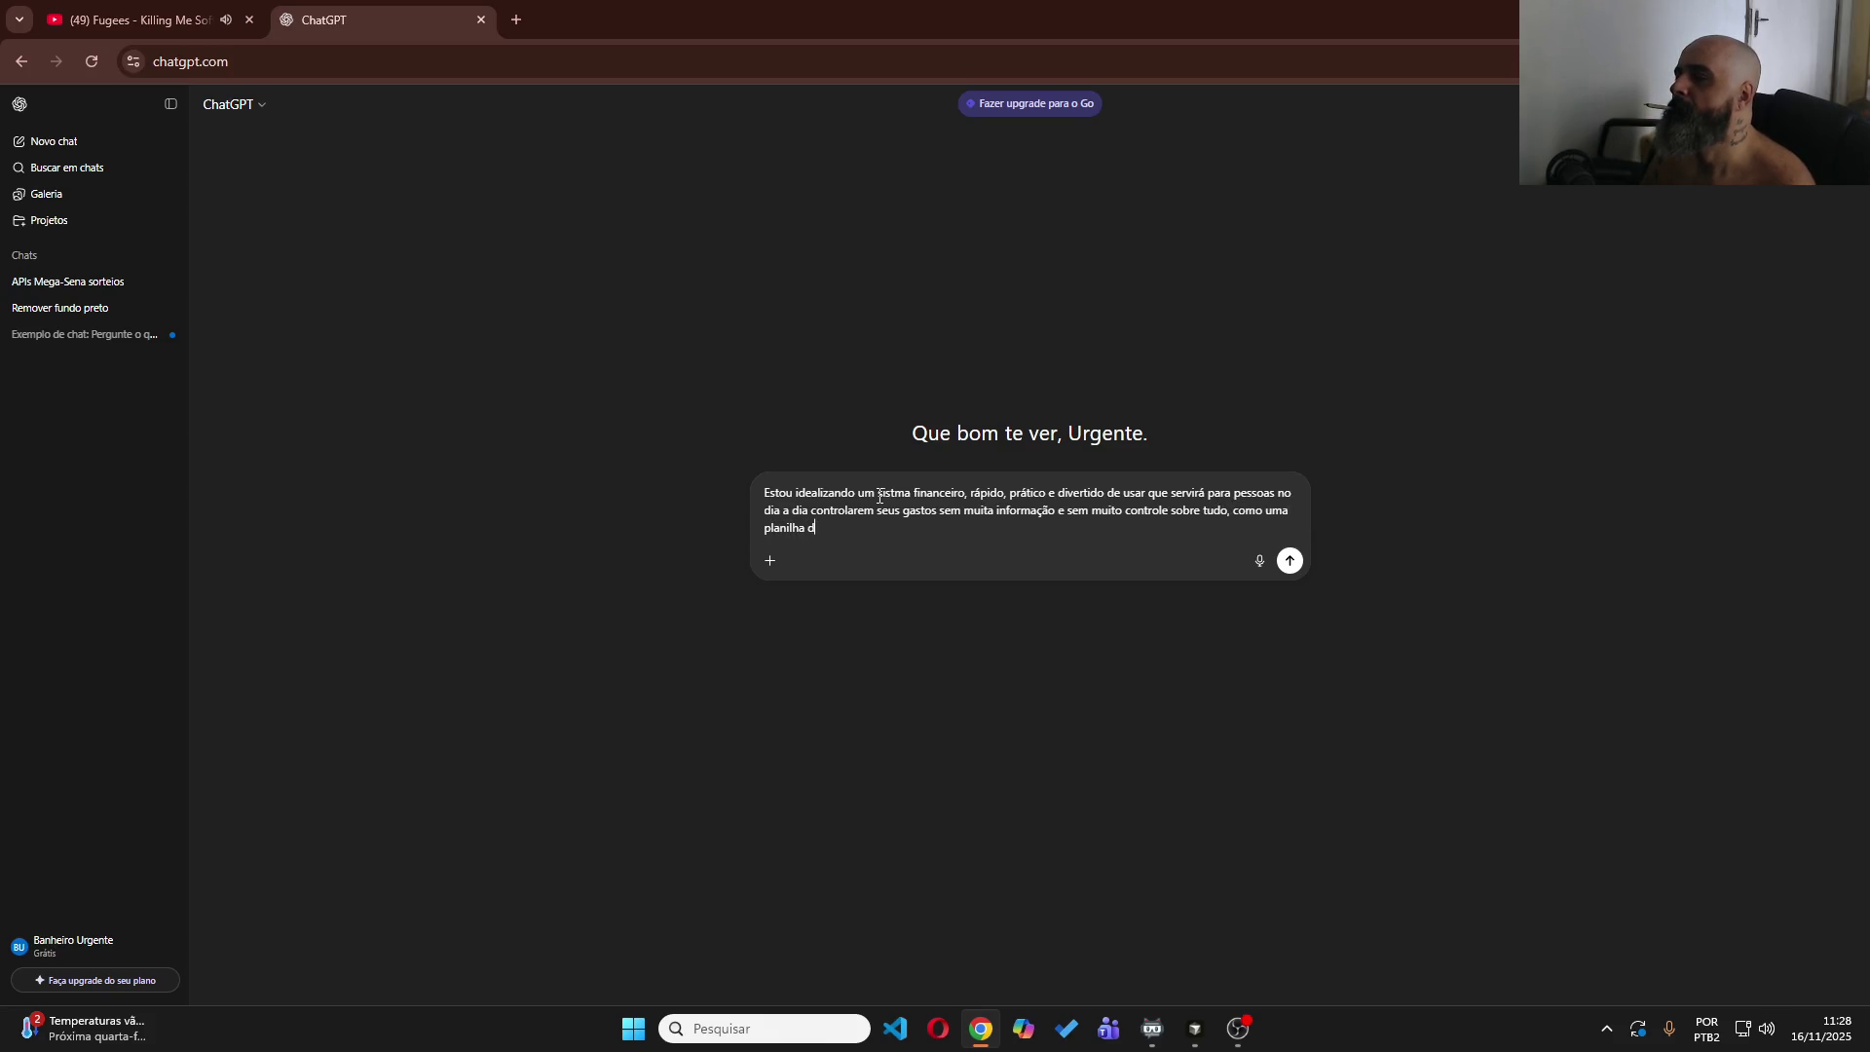
{"action": "type", "text": "e despesas muuuito "}
{"action": "type", "text": "simp"}
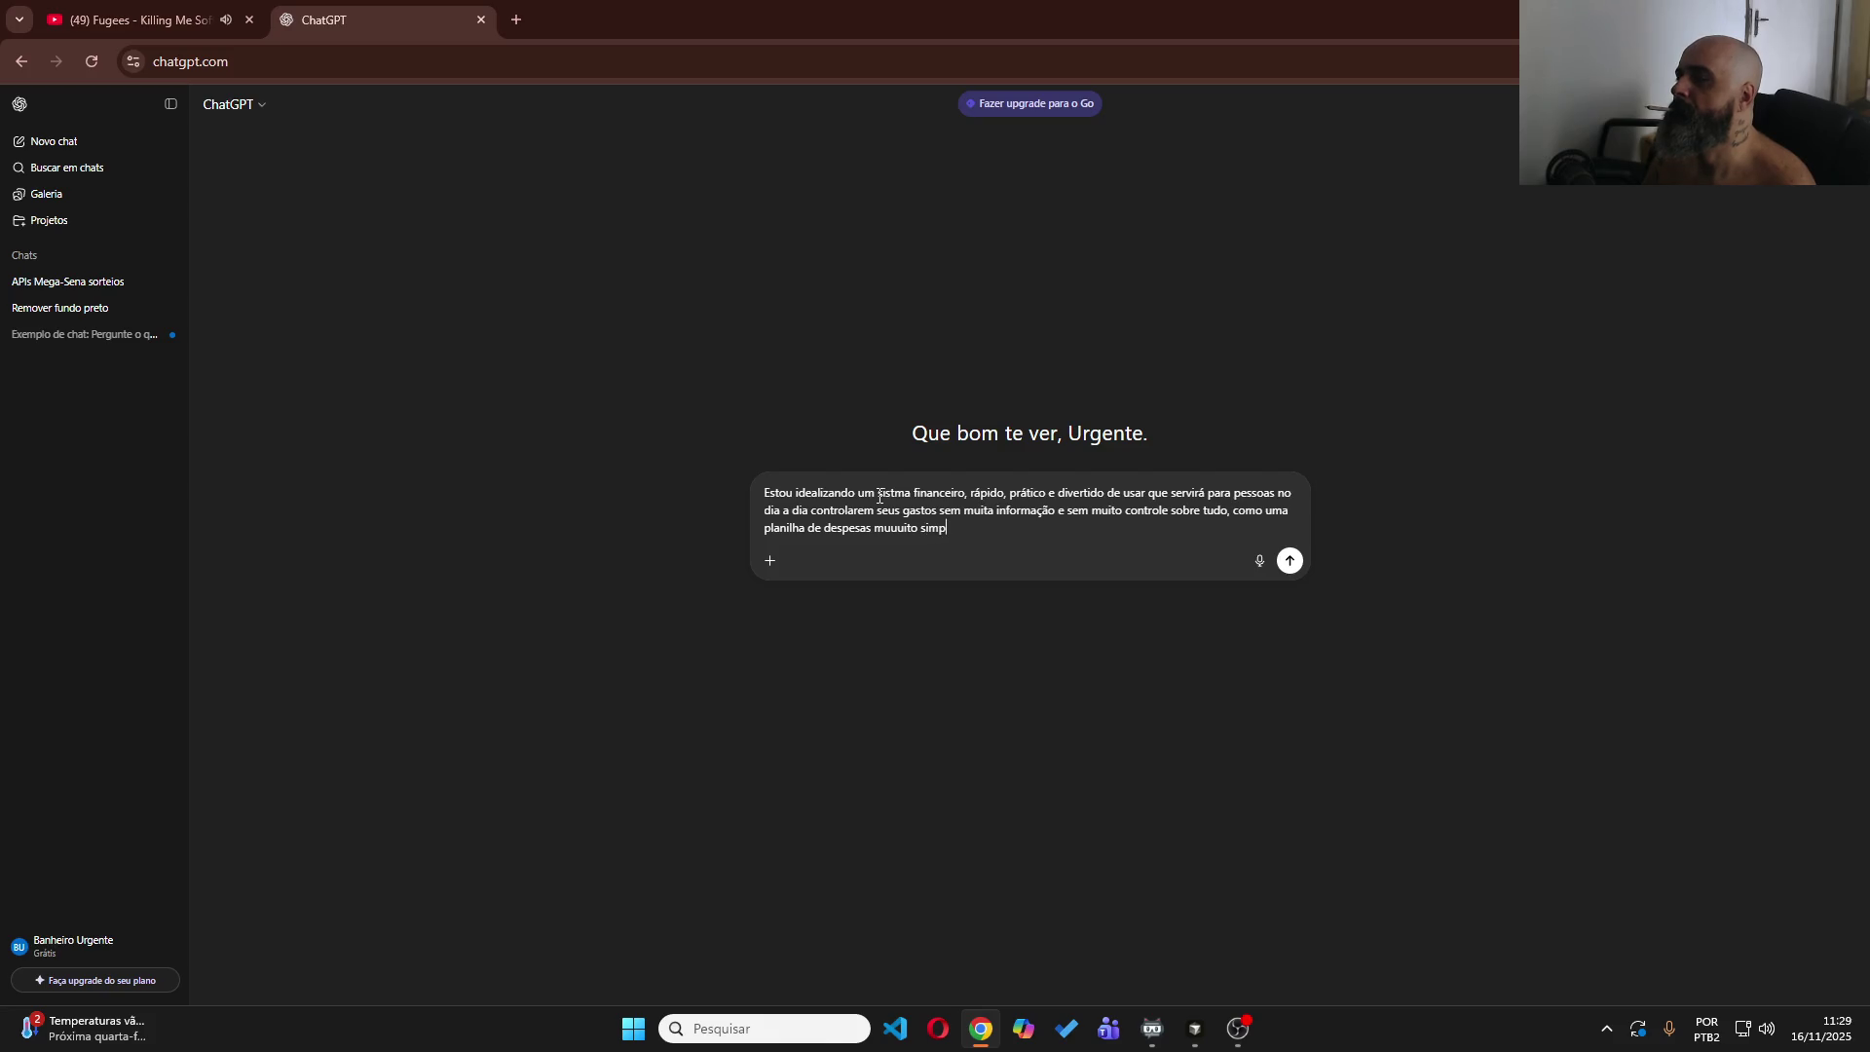
{"action": "type", "text": "lificada mesmo"}
{"action": "type", "text": ", hoje a"}
{"action": "type", "text": "s pessoas ascab"}
{"action": "key", "text": "BackSpace"}
{"action": "key", "text": "BackSpace"}
{"action": "key", "text": "BackSpace"}
Explain that people abandon finance apps over bureaucracy, then request name suggestions with a brief analysis.
{"action": "type", "text": "acabam aband"}
{"action": "type", "text": "onando aplic"}
{"action": "type", "text": "ati"}
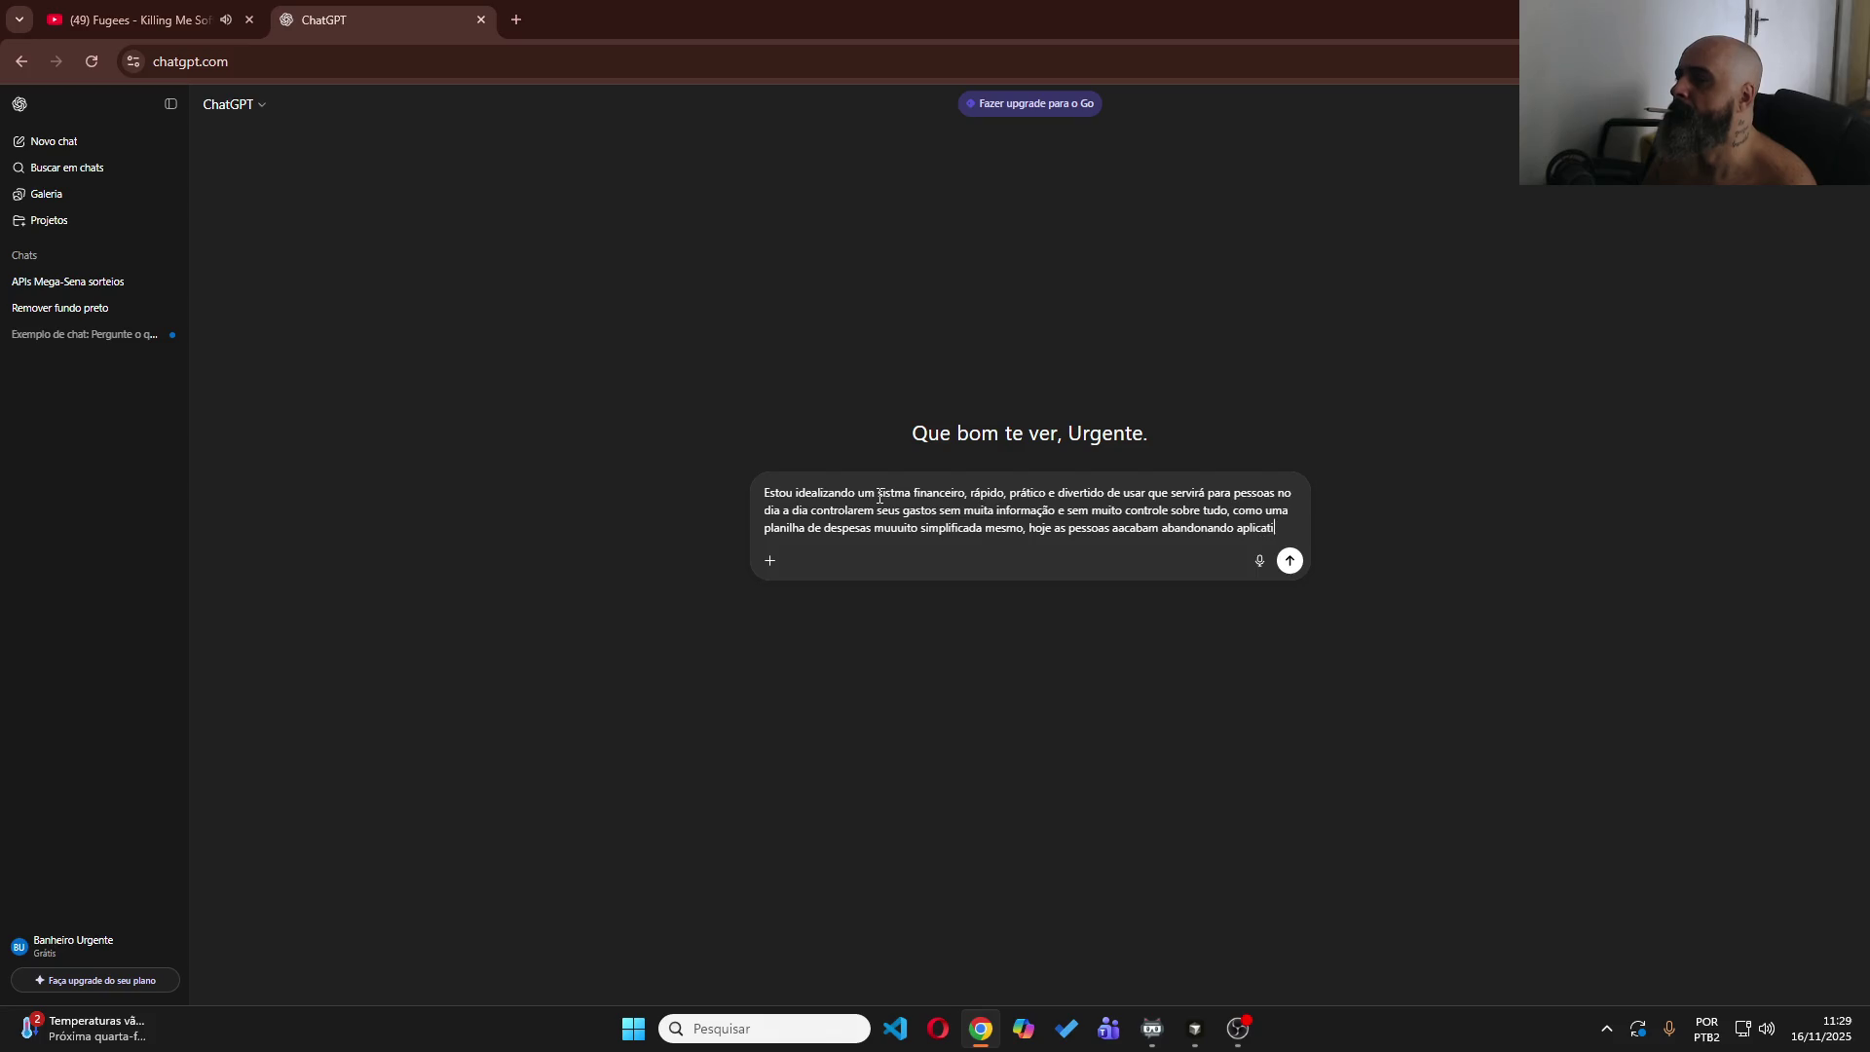
{"action": "type", "text": "vos p mi"}
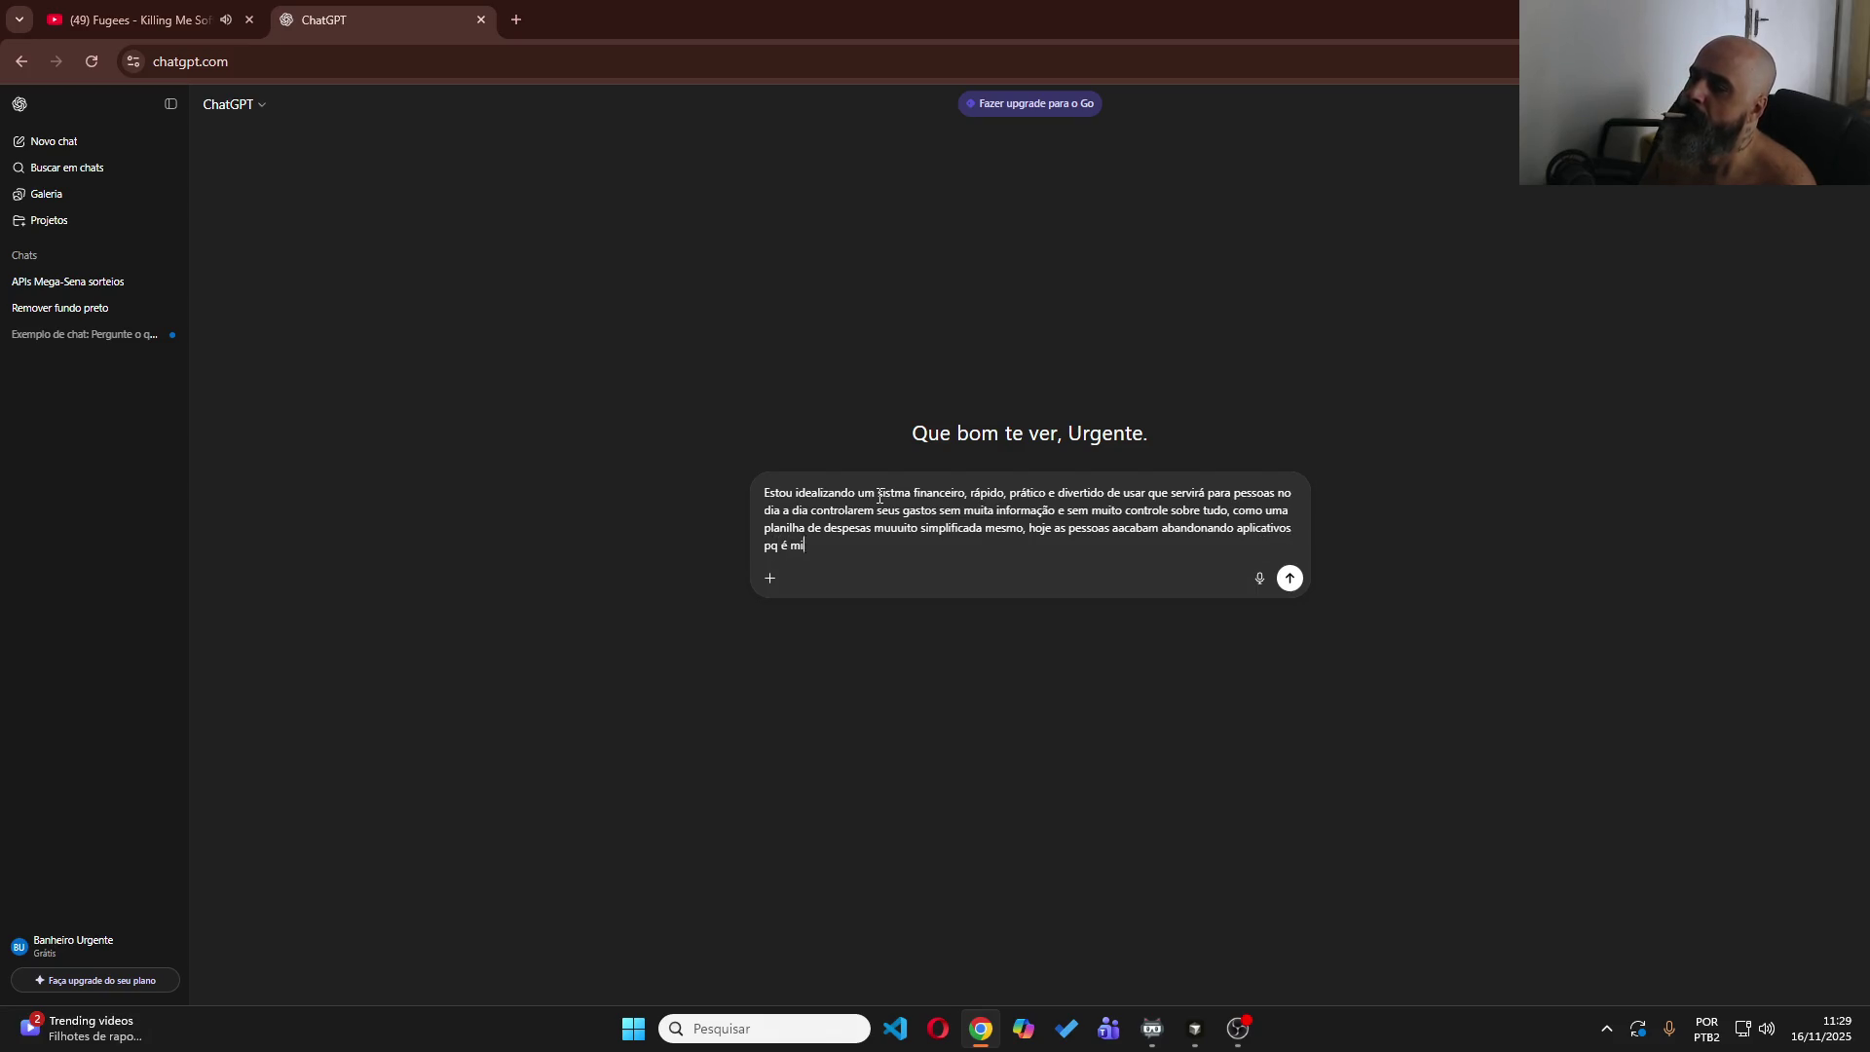
{"action": "type", "text": "uro"}
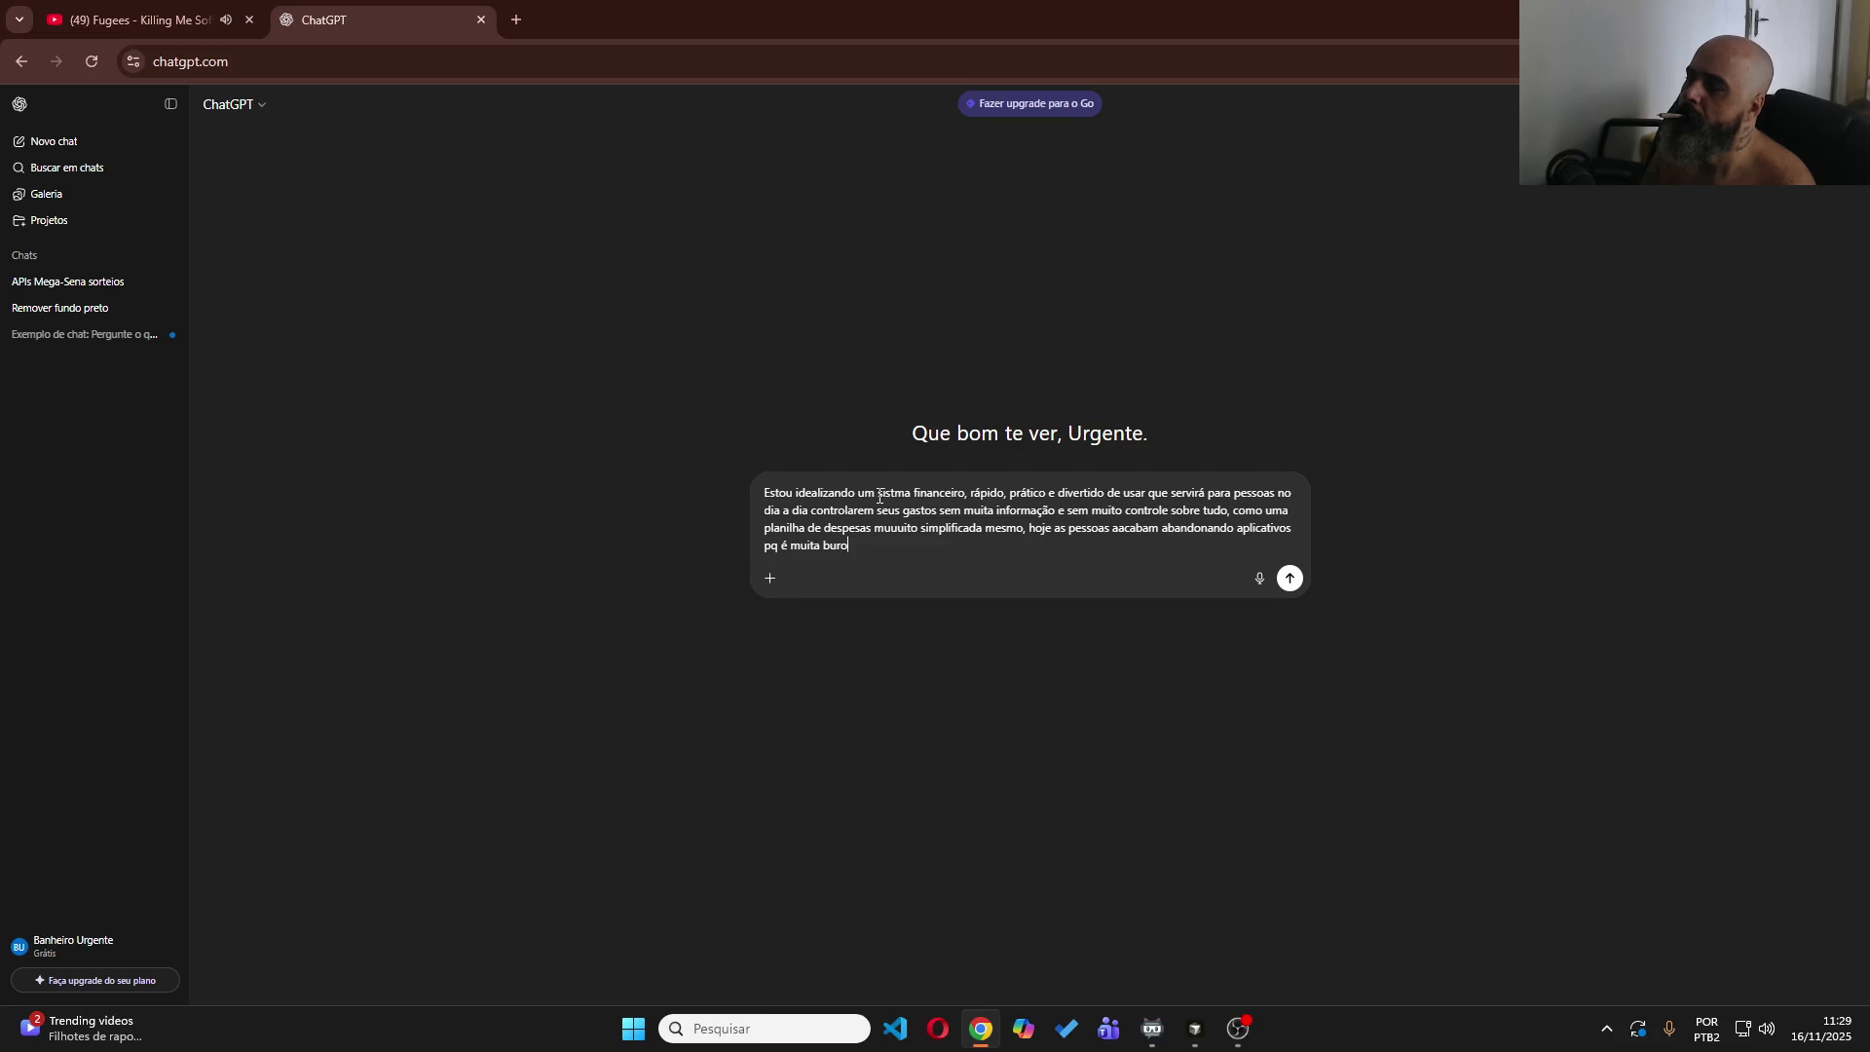
{"action": "type", "text": "cracia na hora de cadastrar "}
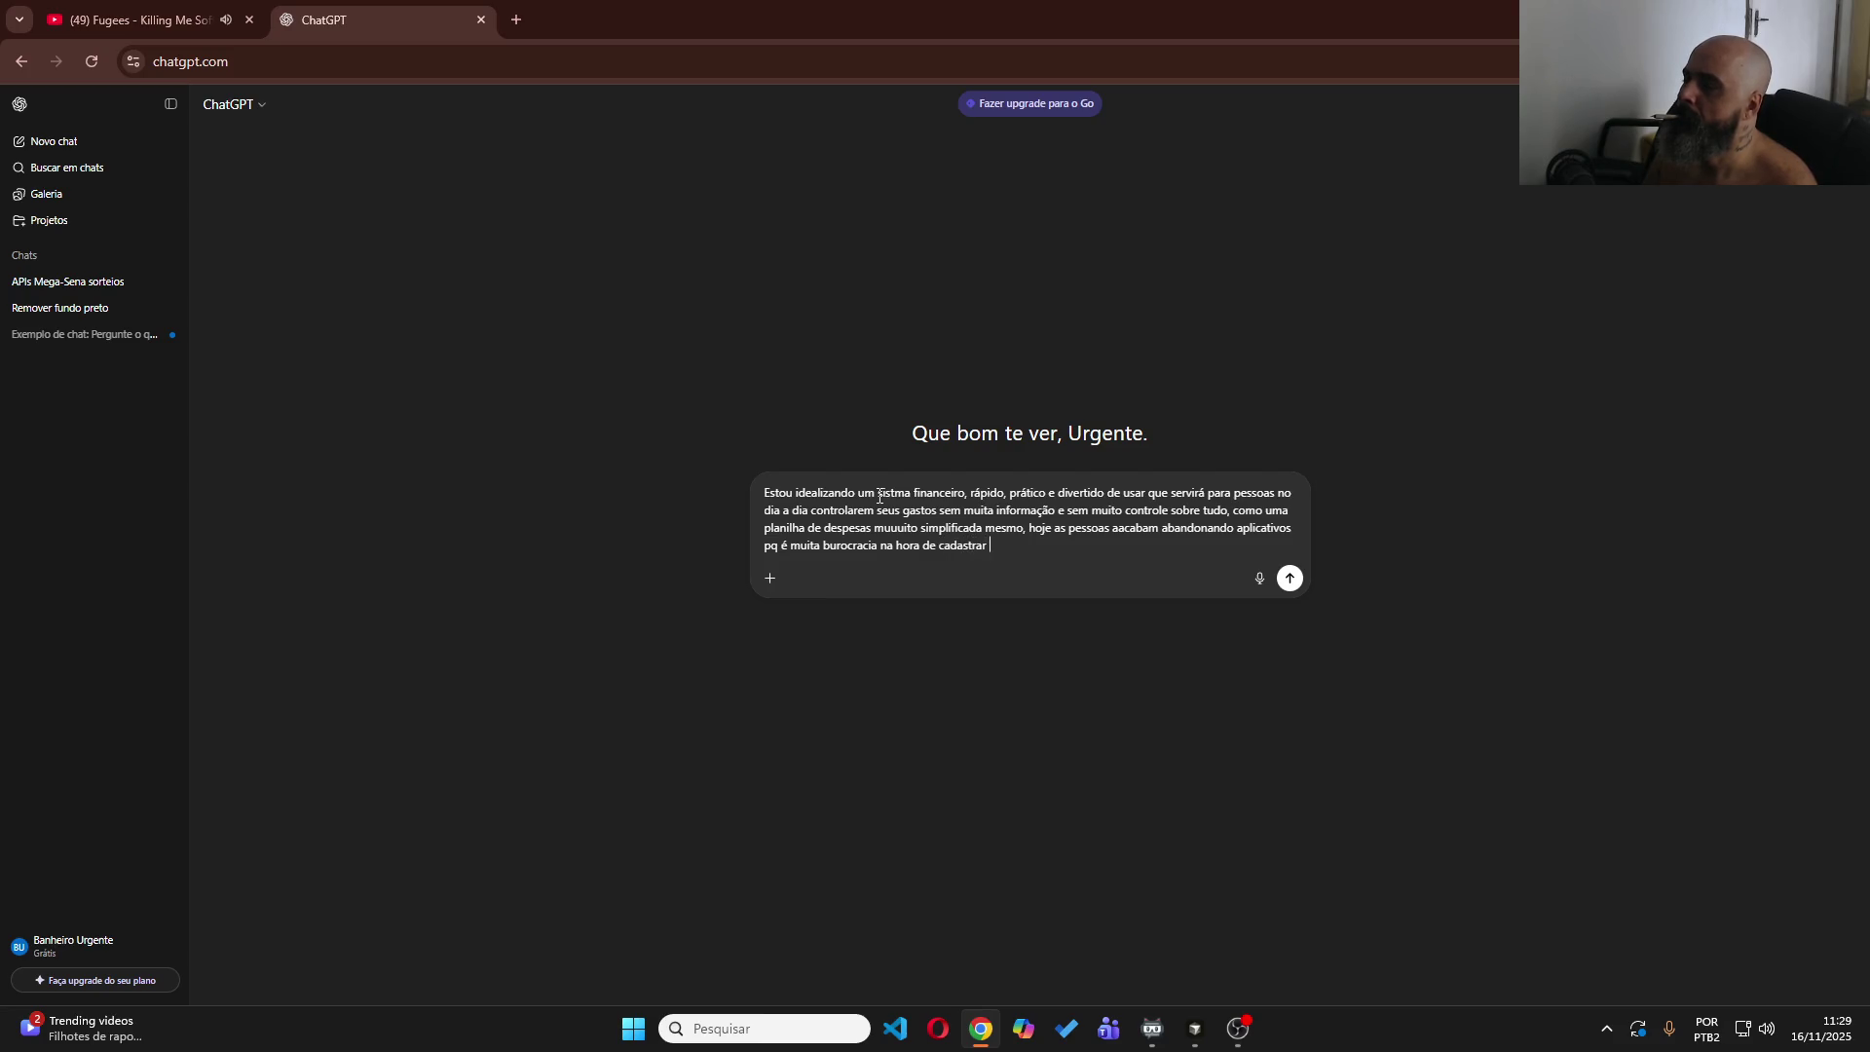
{"action": "type", "text": "algo"}
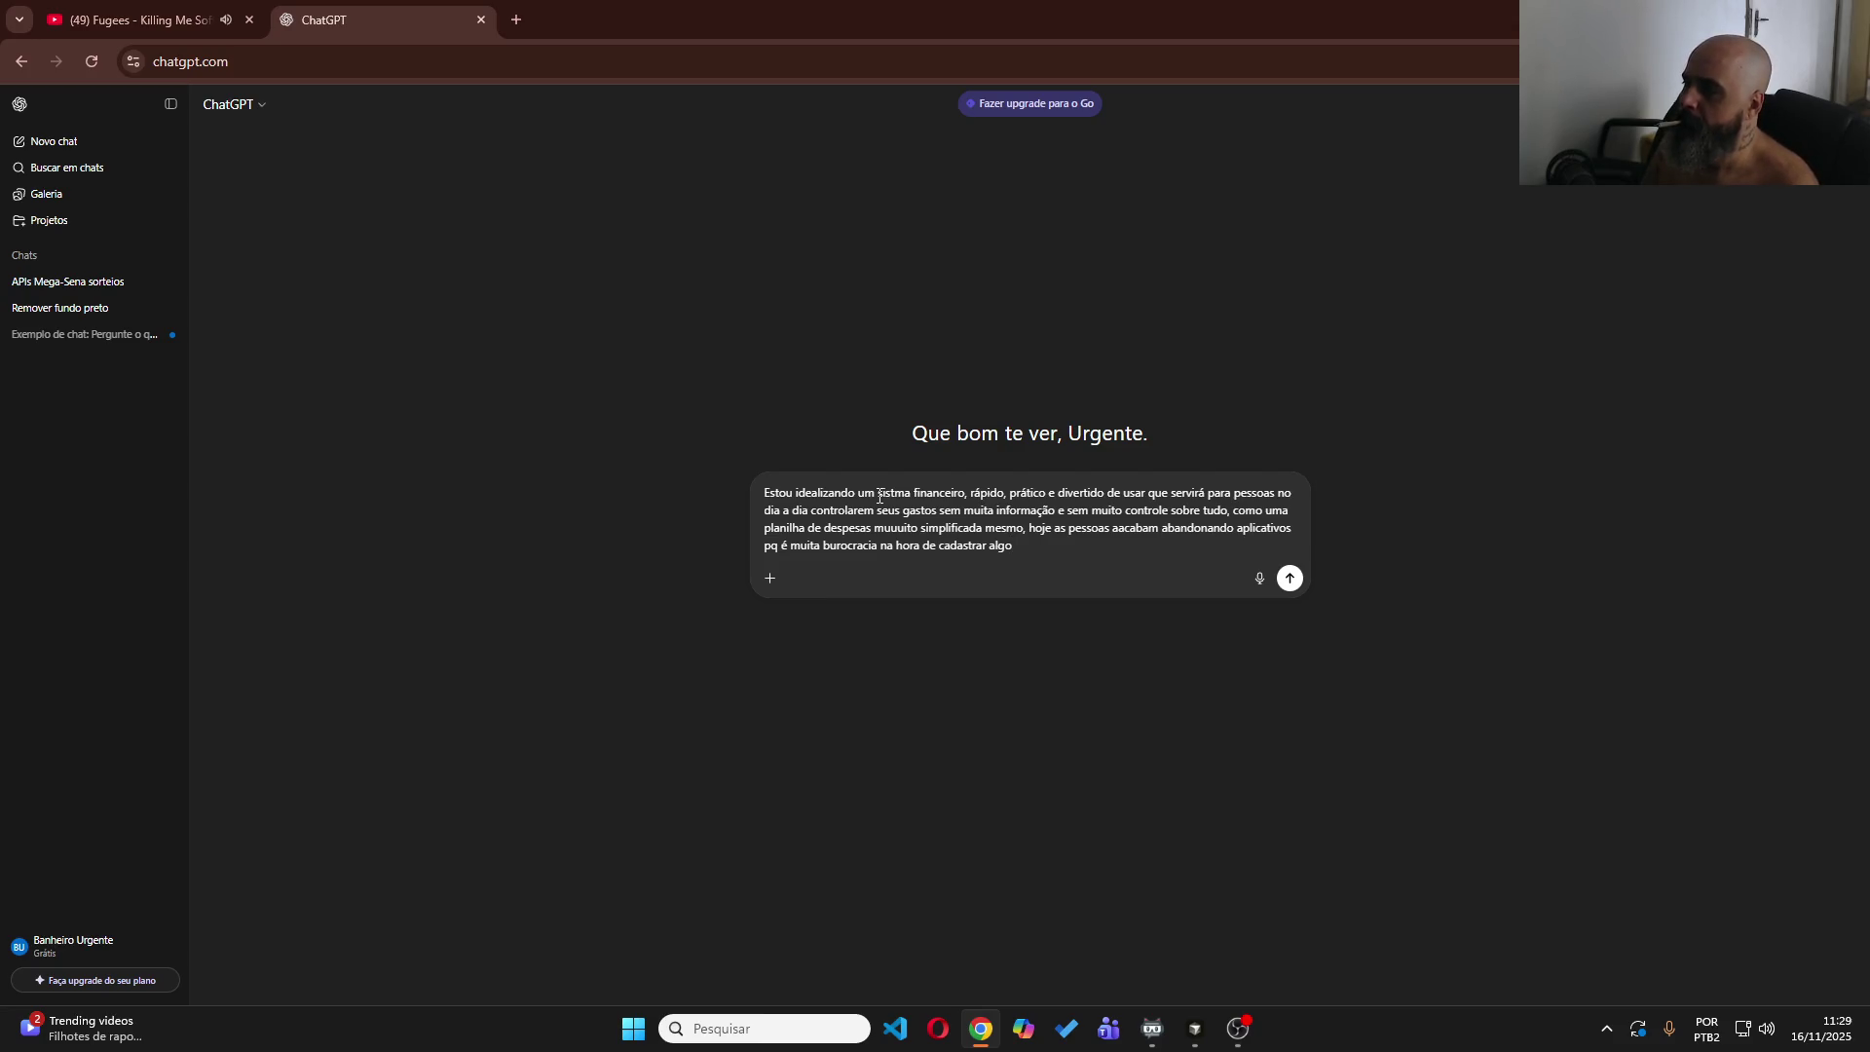
{"action": "type", "text": ", um gasto"}
{"action": "type", "text": " que um d"}
{"action": "type", "text": "inheiroqu erec"}
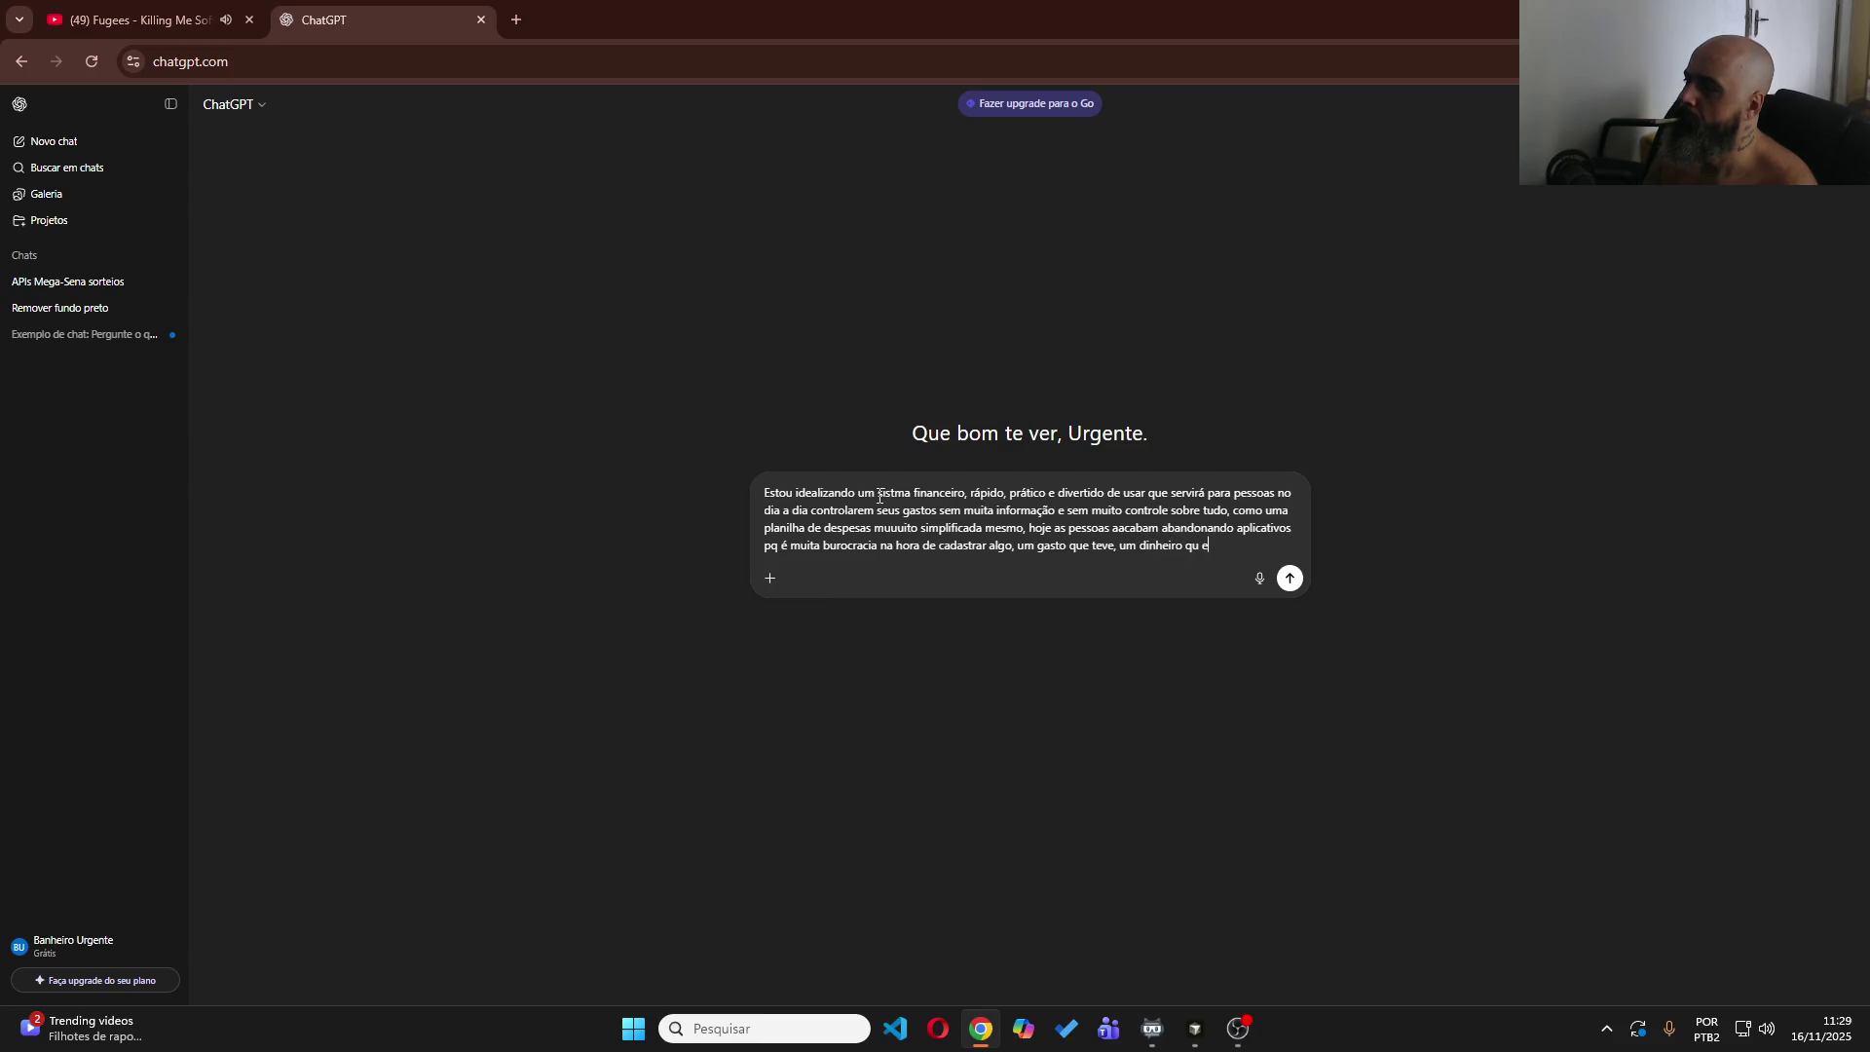
{"action": "type", "text": "recebeu"}
{"action": "type", "text": " eu ja t"}
{"action": "type", "text": "enho a ideia em mente, mas pode"}
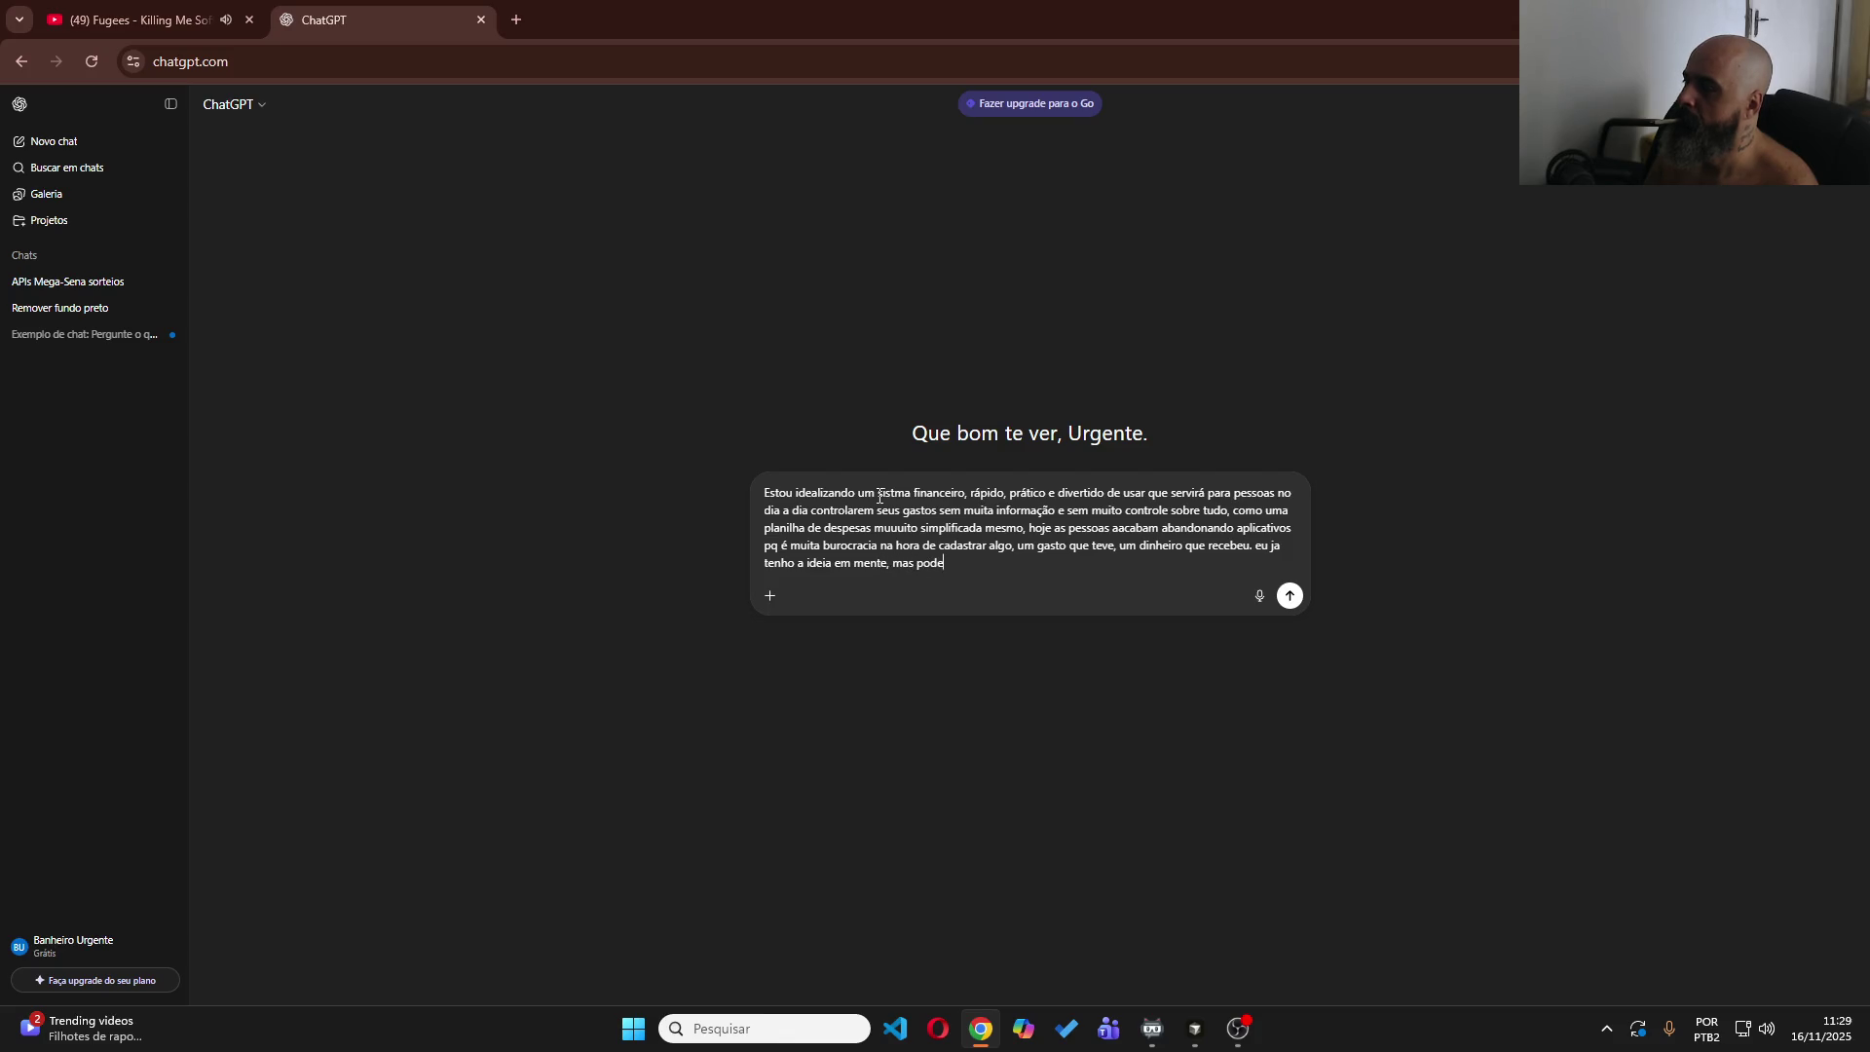
{"action": "type", "text": "ria me dar ideias p"}
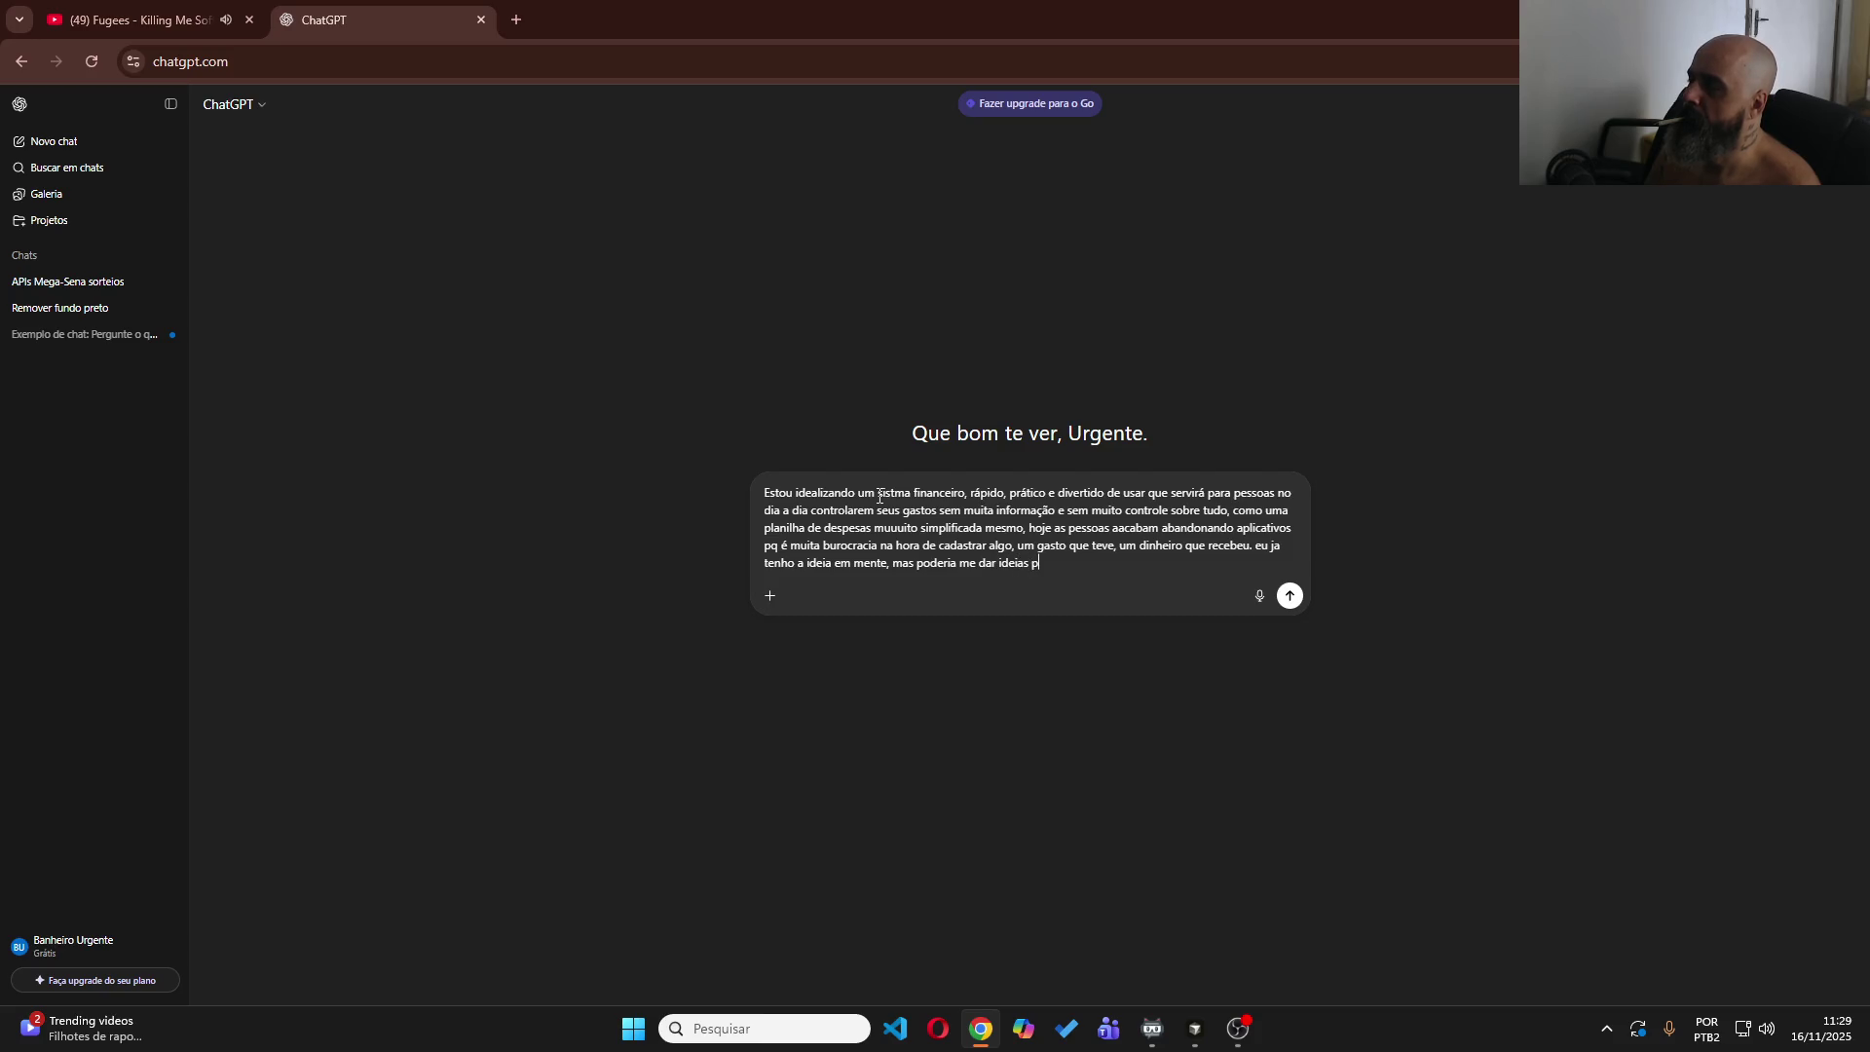
{"action": "type", "text": " com nomes engraçadospar"}
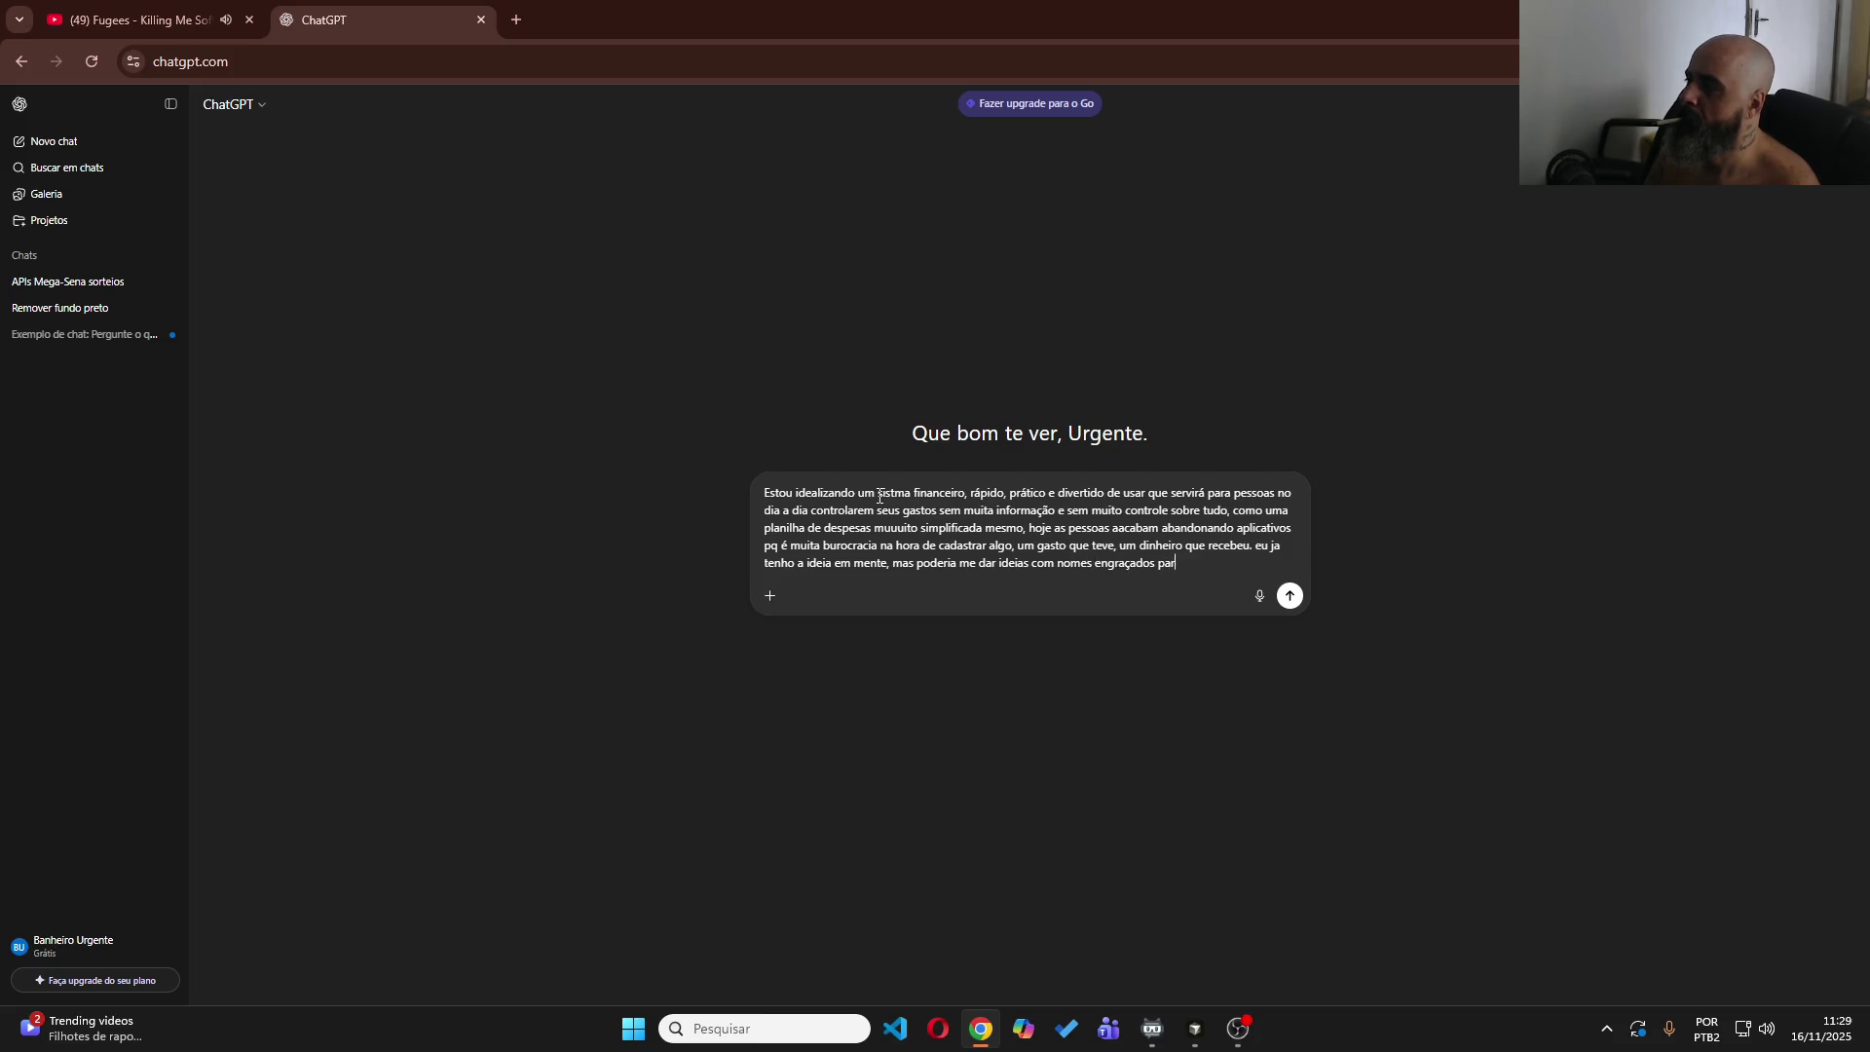
{"action": "type", "text": "ipo de"}
{"action": "type", "text": " ser"}
{"action": "type", "text": "viço?"}
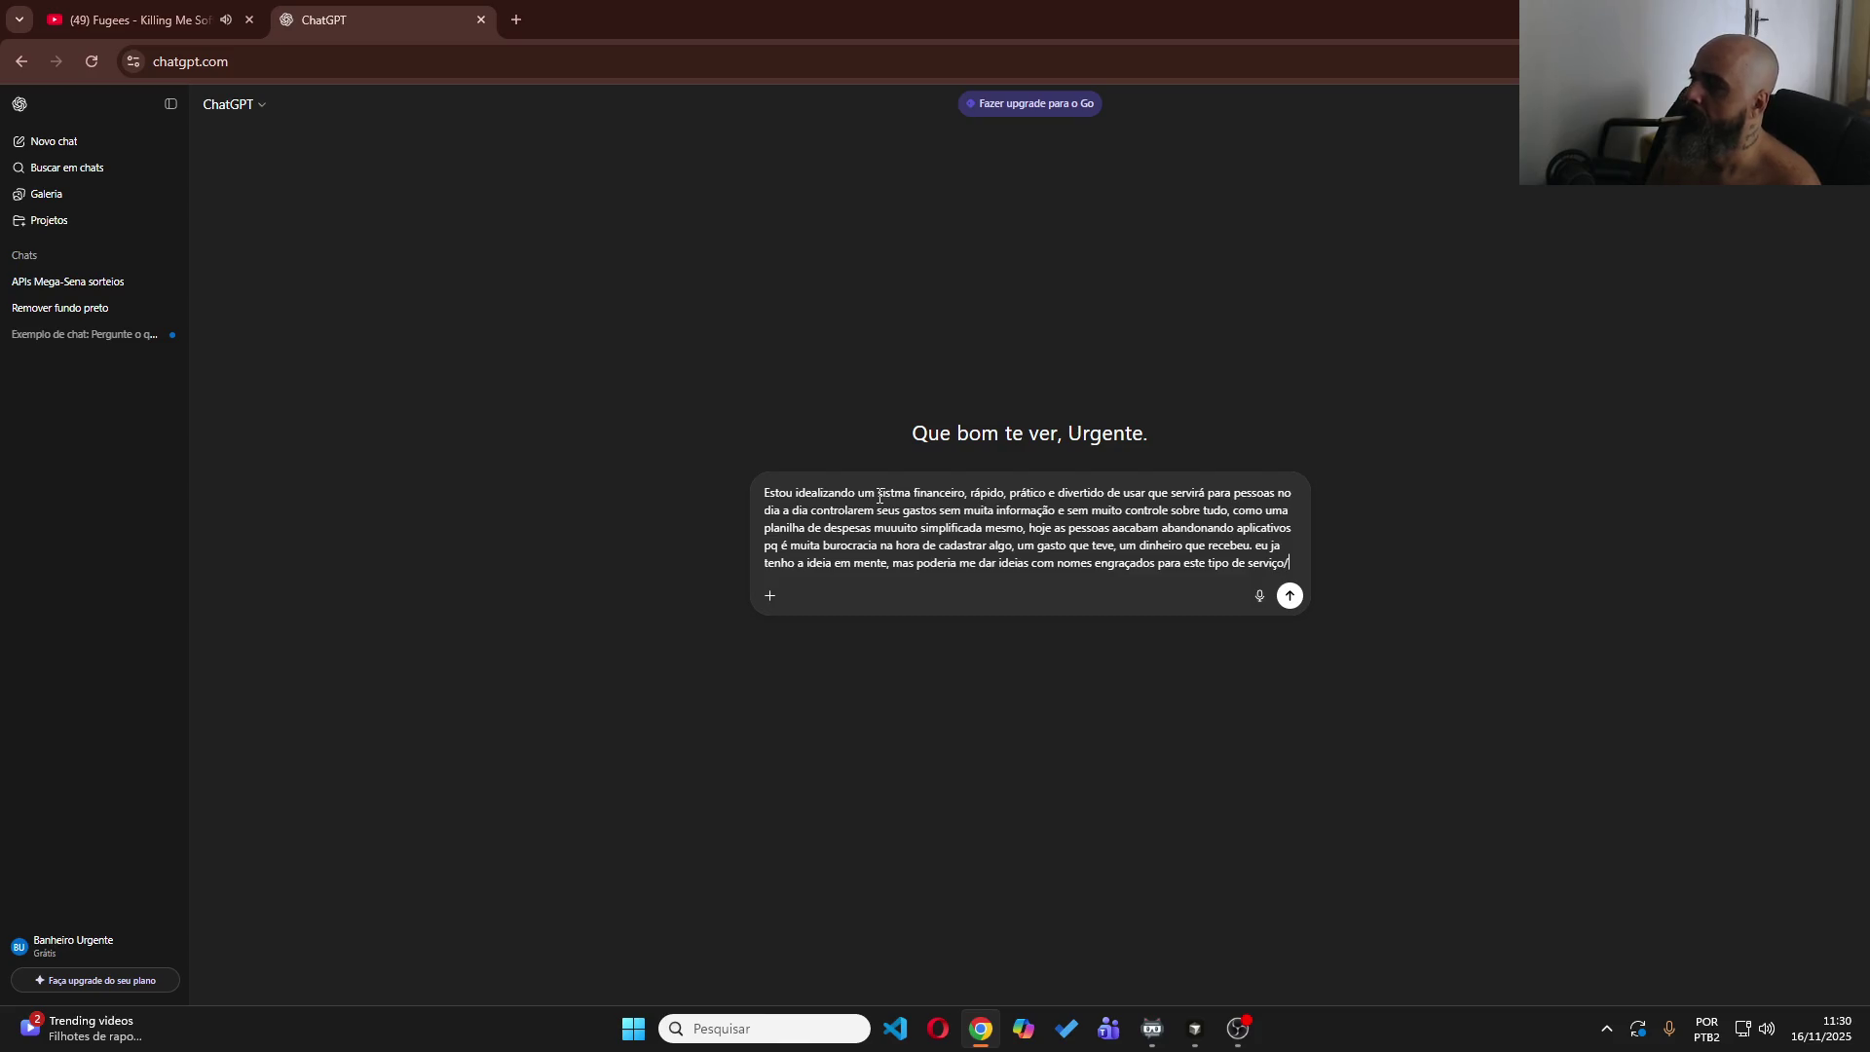
{"action": "key", "text": "shift+Return"}
{"action": "type", "text": "Só qu"}
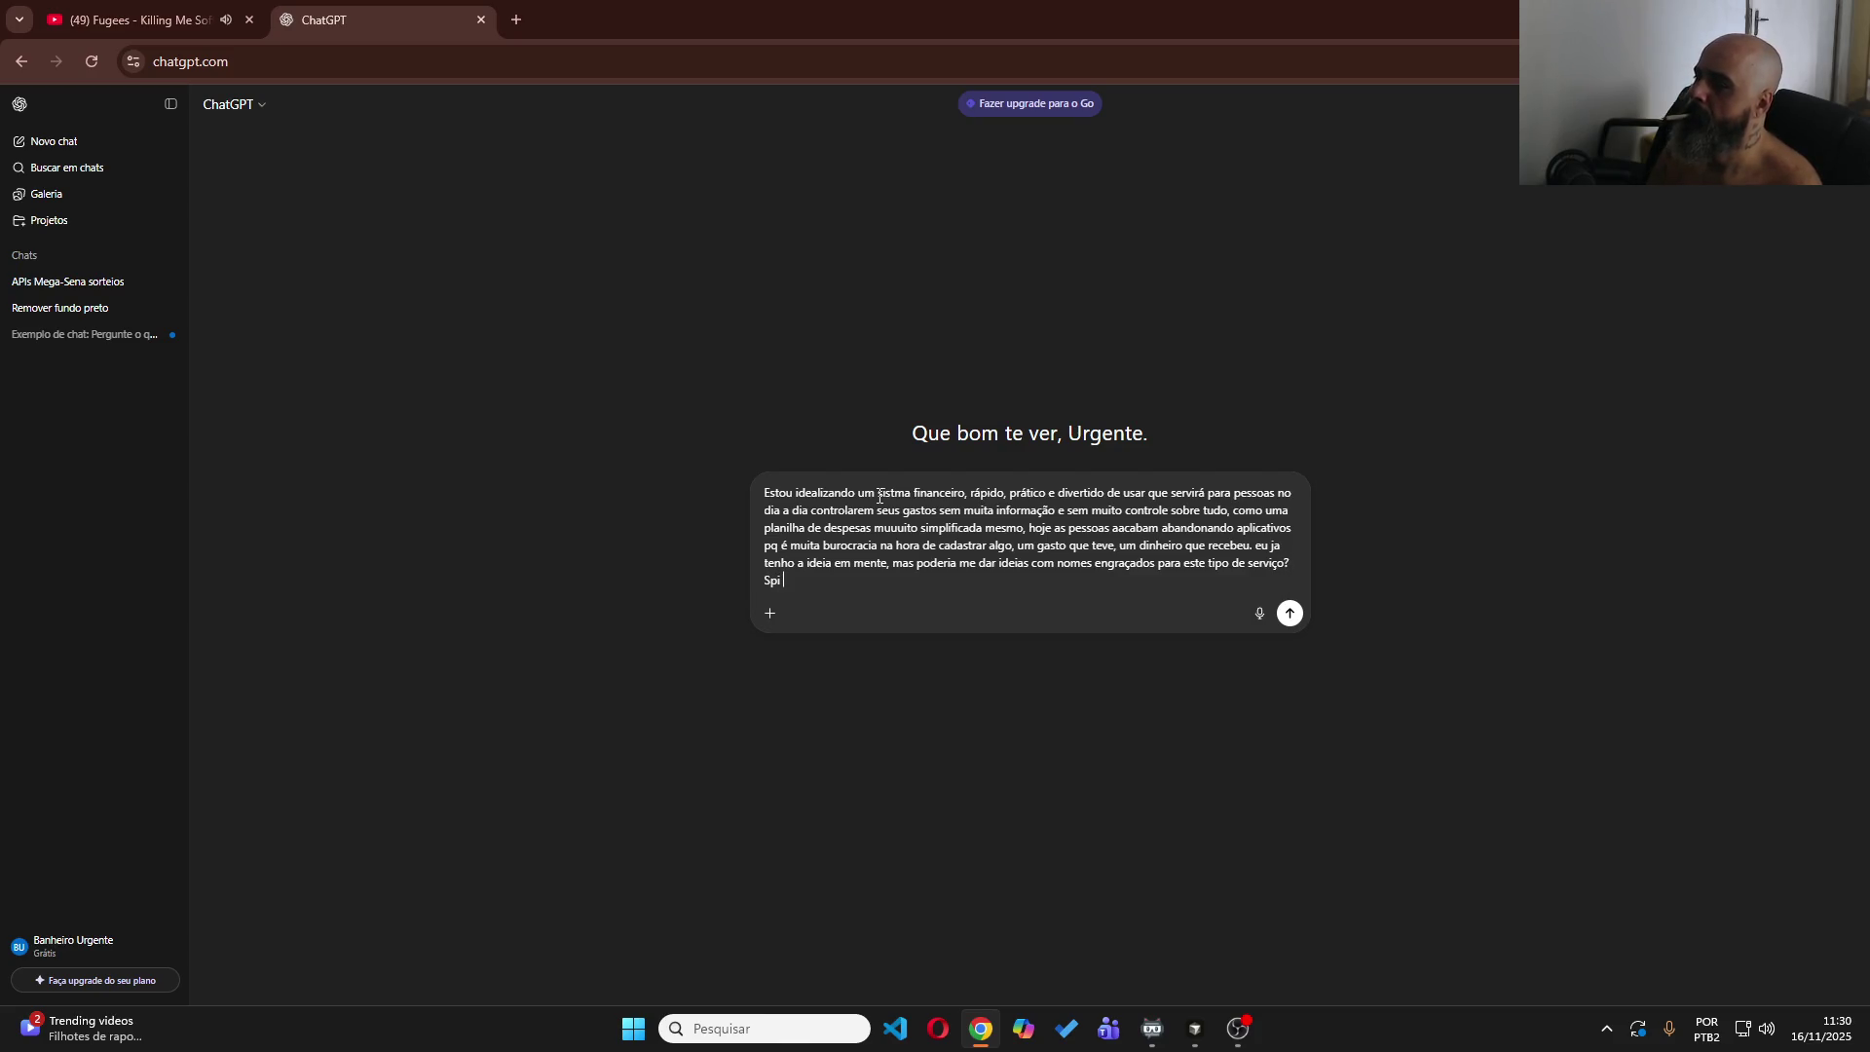
{"action": "type", "text": "ero suge"}
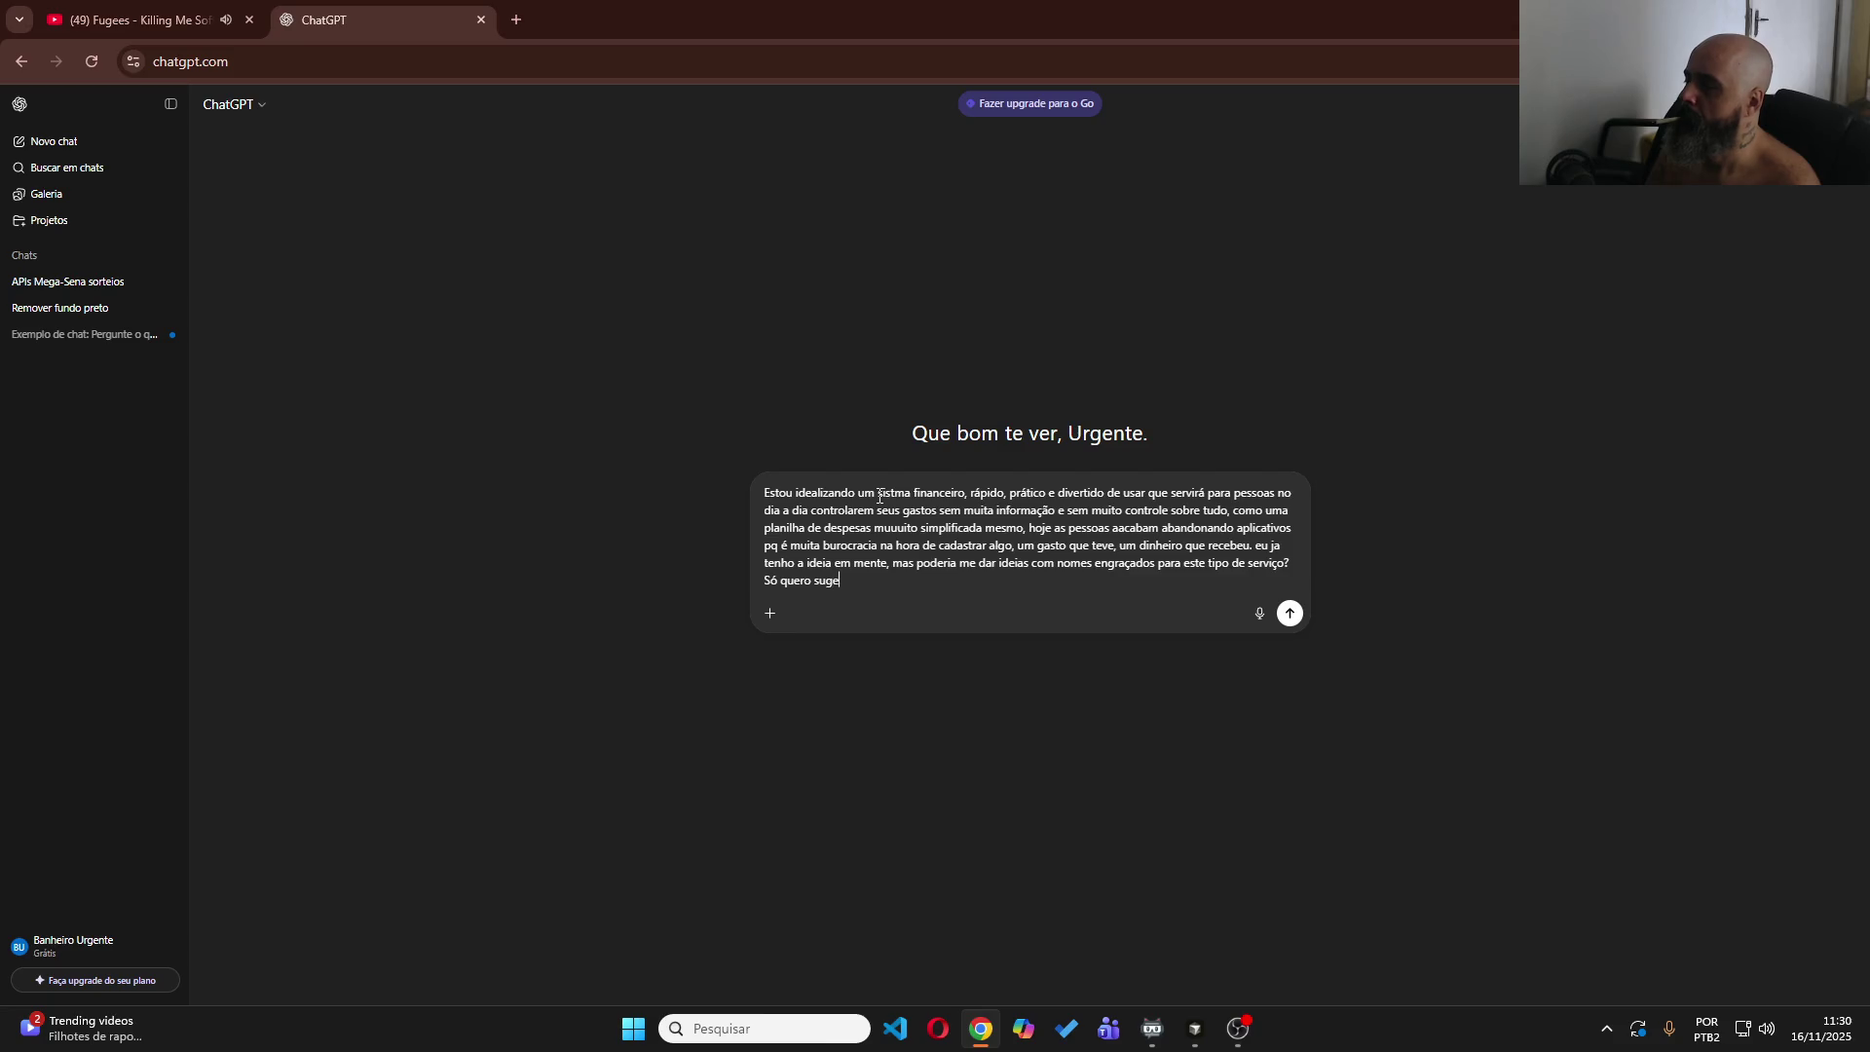
{"action": "type", "text": "stões de nomes e uma "}
{"action": "type", "text": "breve análise sua sob"}
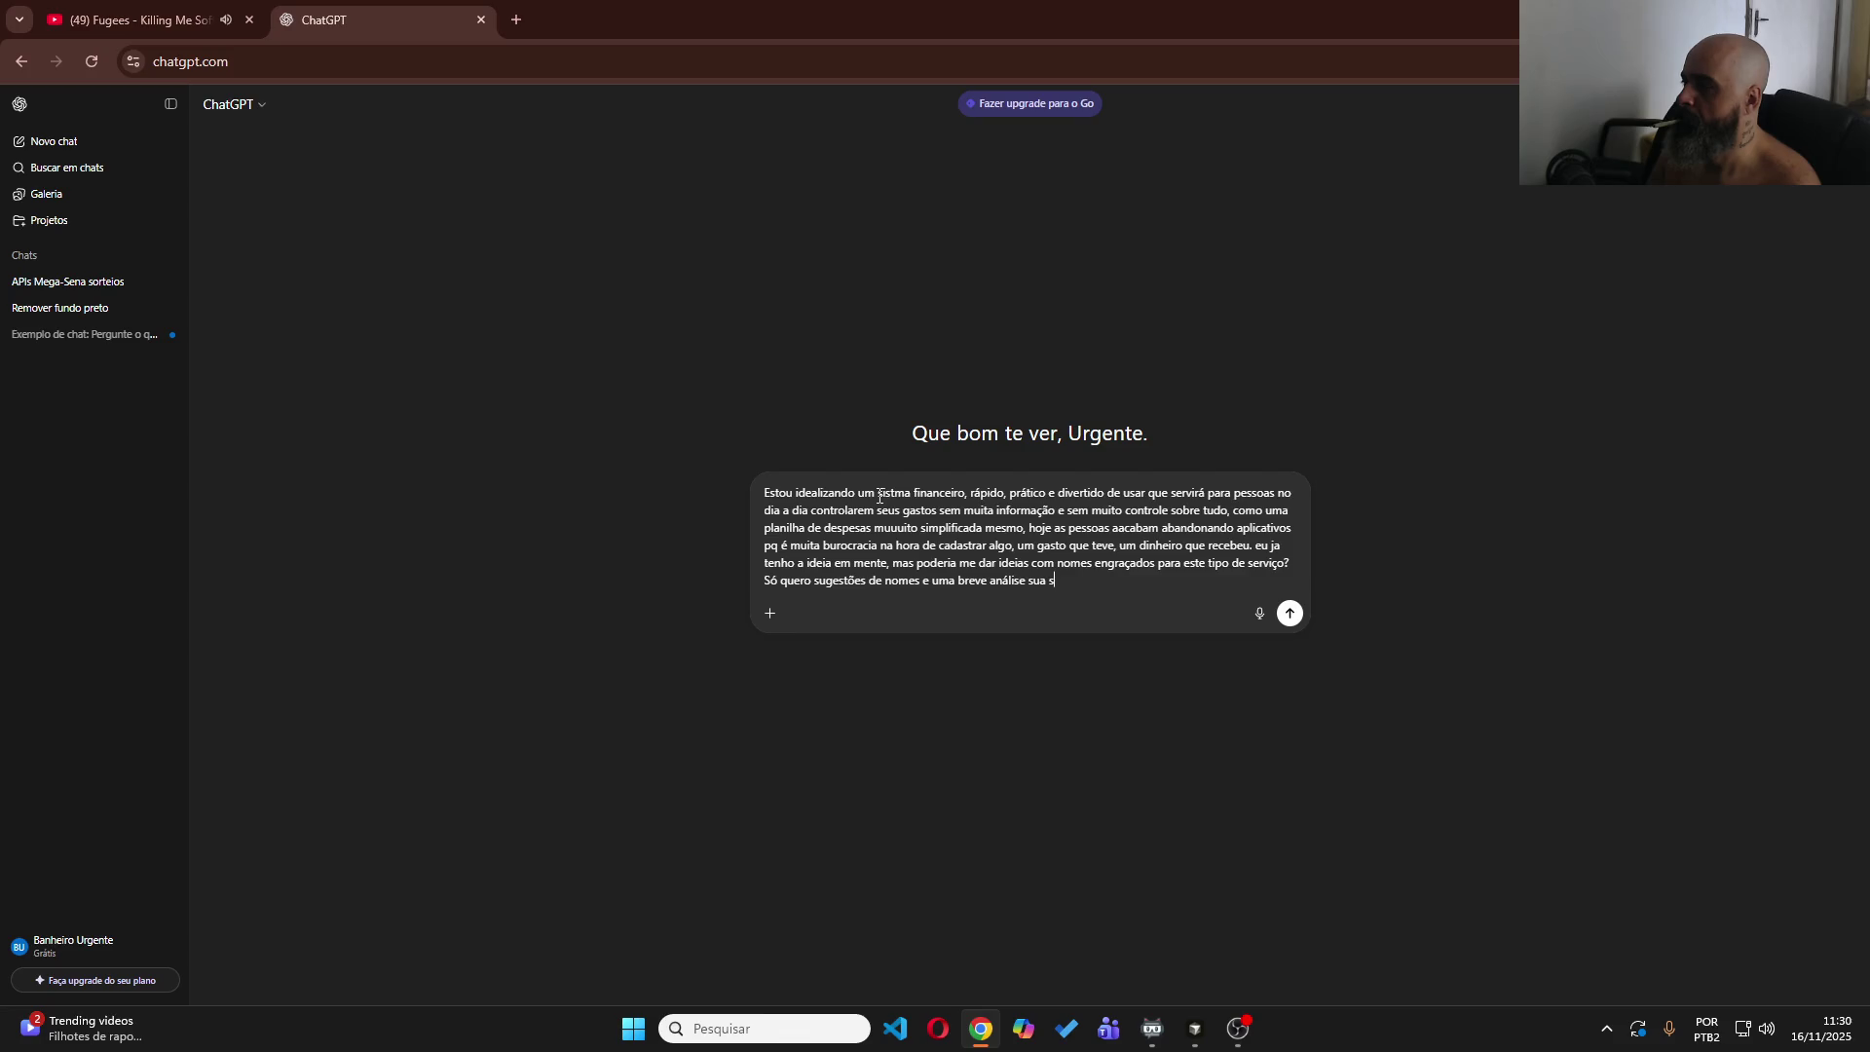
{"action": "type", "text": "re"}
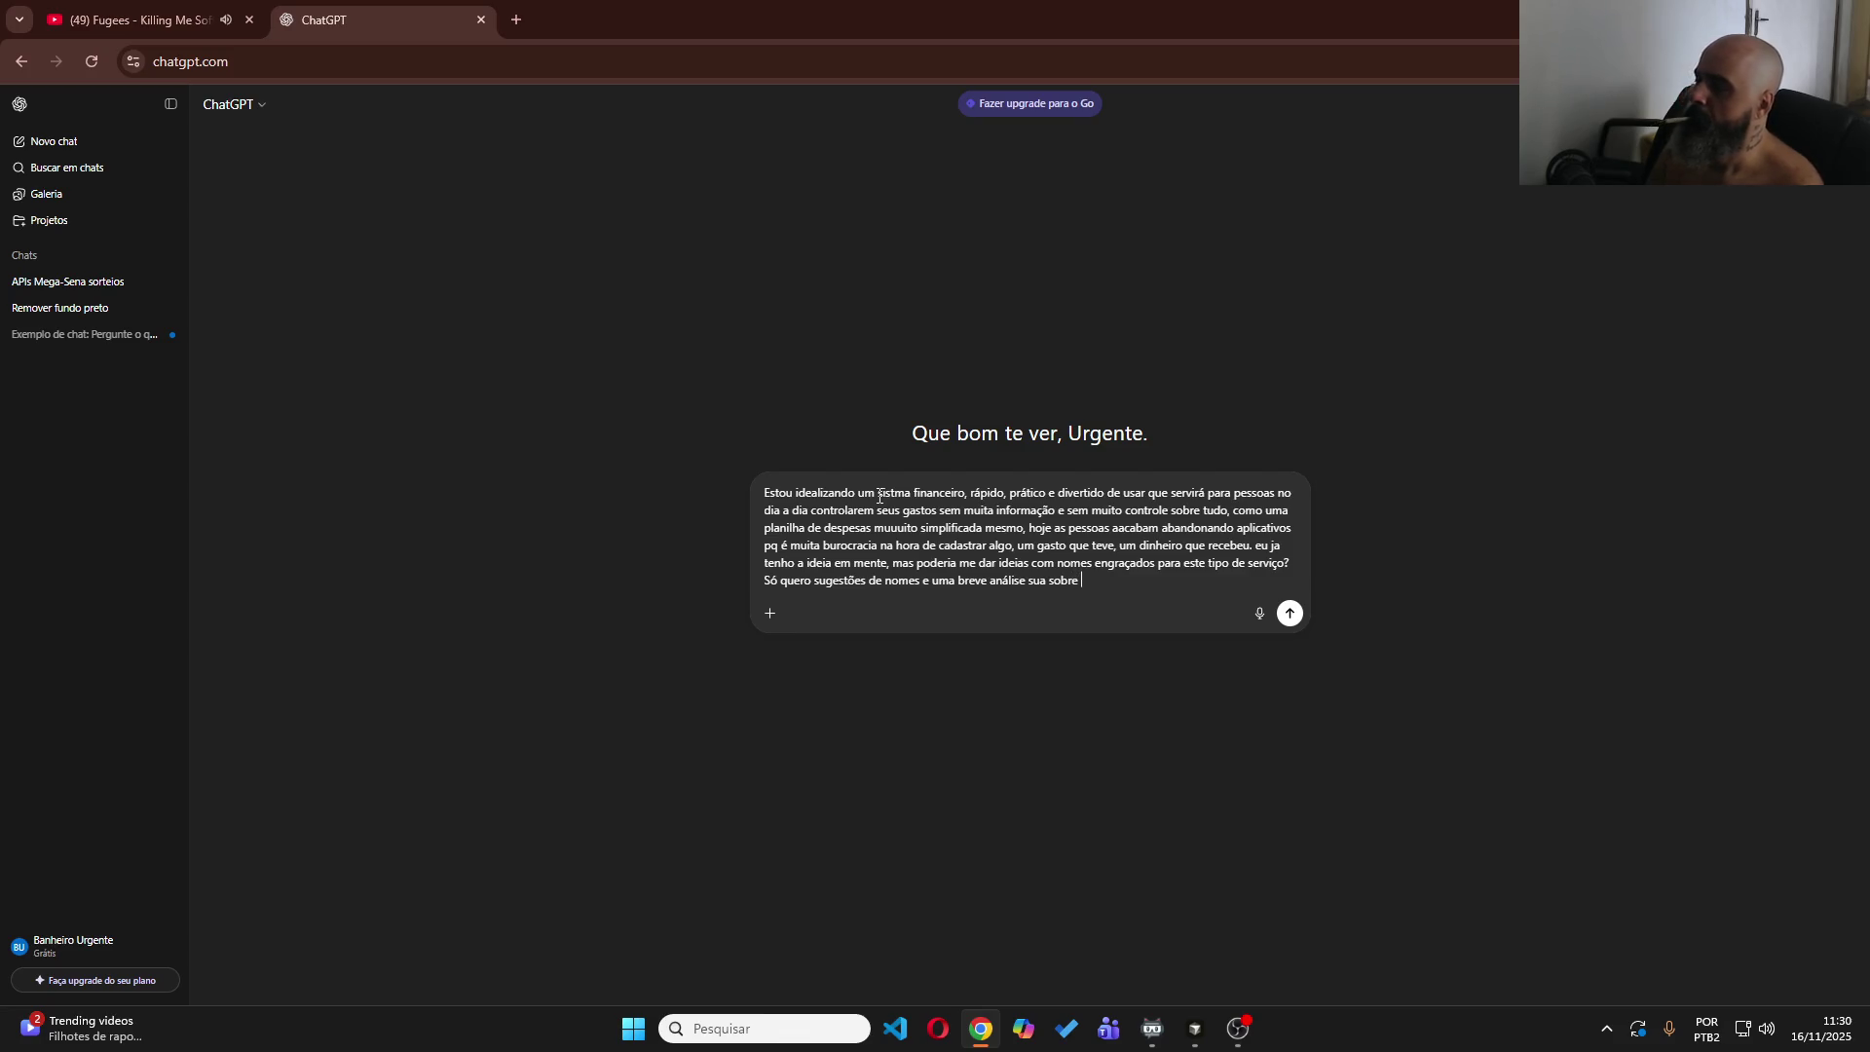
{"action": "type", "text": ".."}
Send the prompt, select the suggested name Poupancinha and scroll through the other suggestions.
{"action": "key", "text": "Return"}
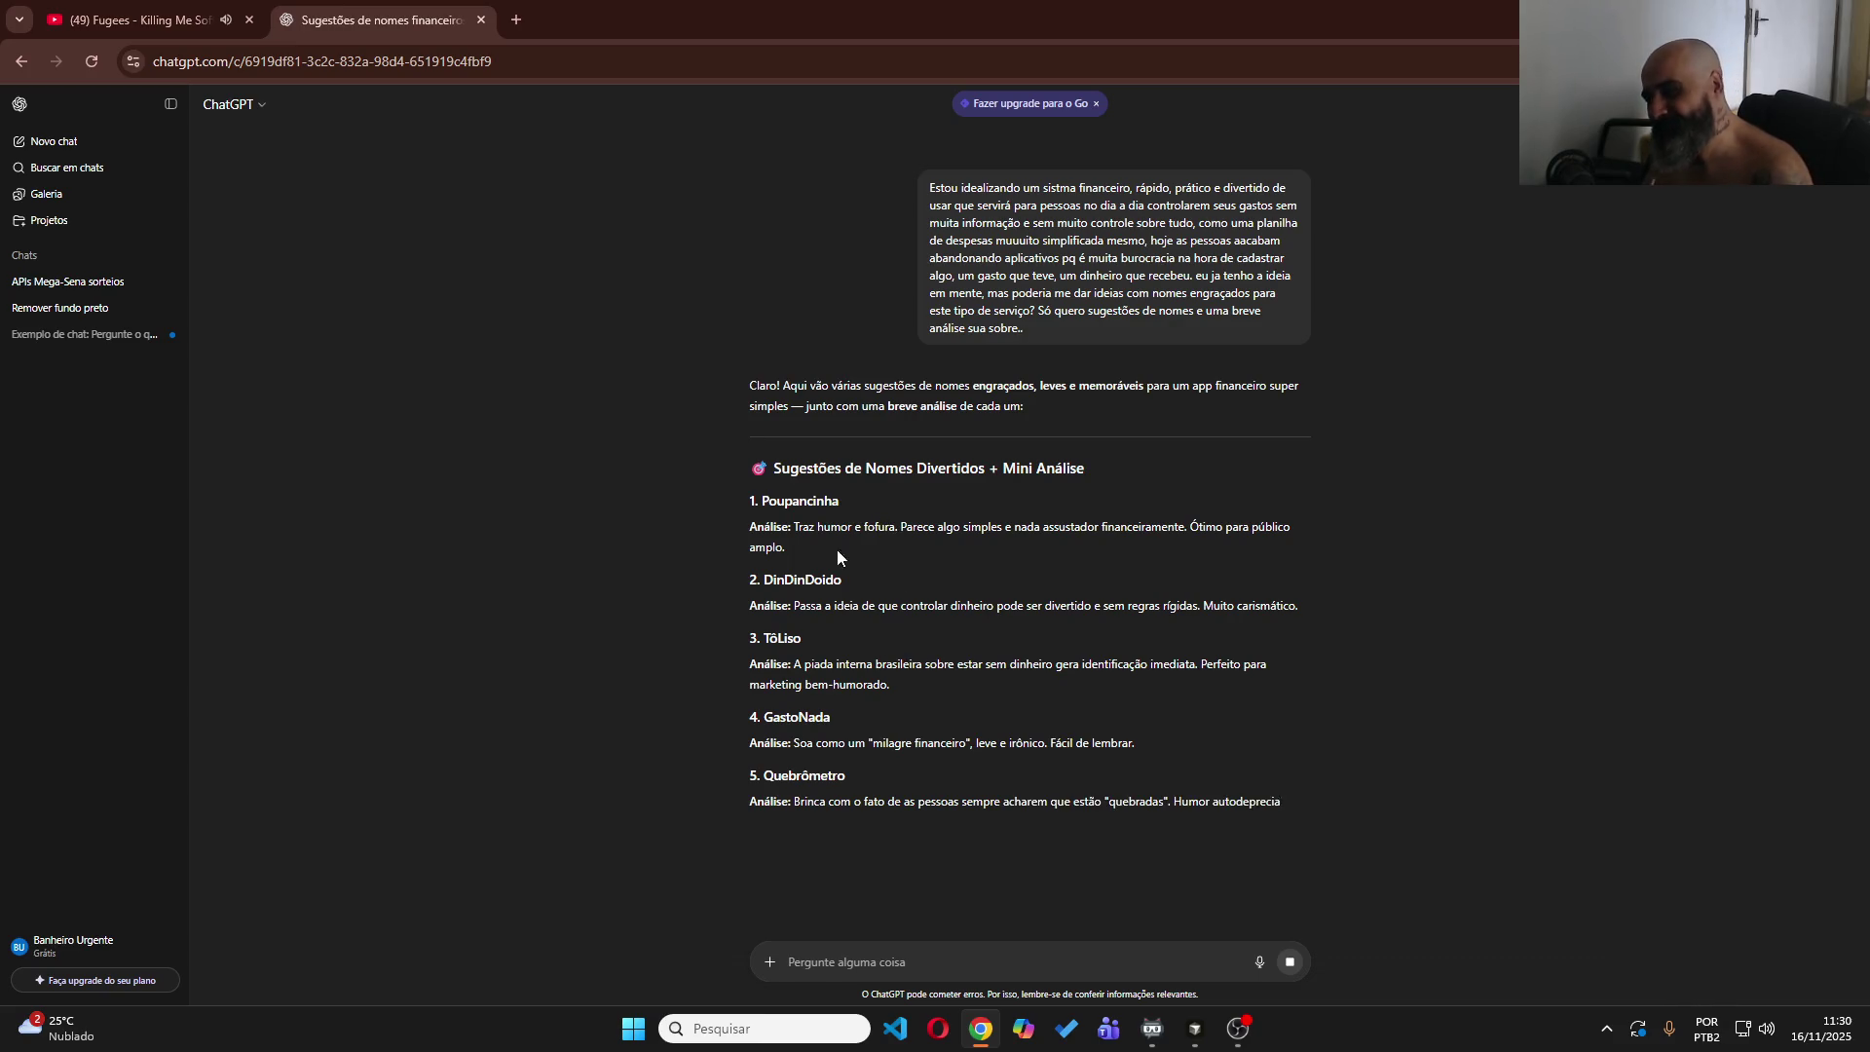
{"action": "double_click", "coordinate": [816, 494]}
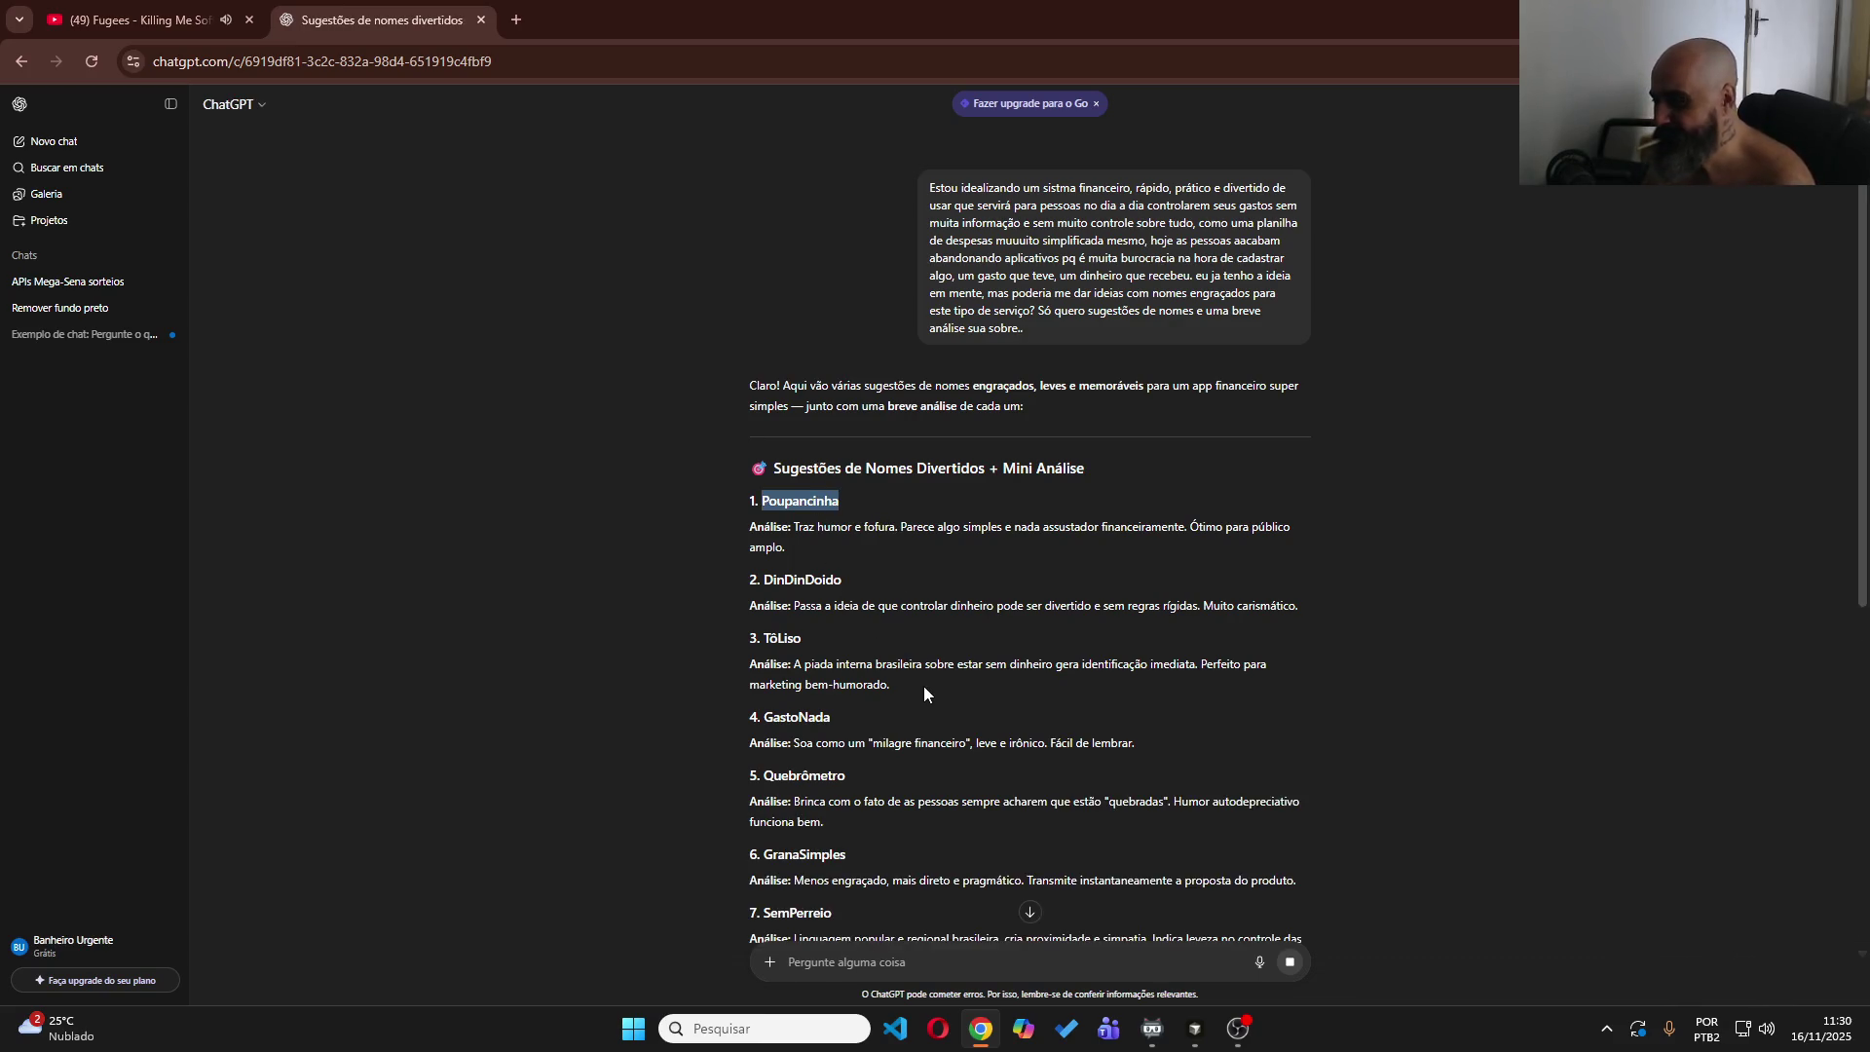
{"action": "scroll", "coordinate": [1080, 857], "scroll_direction": "down", "scroll_amount": 2}
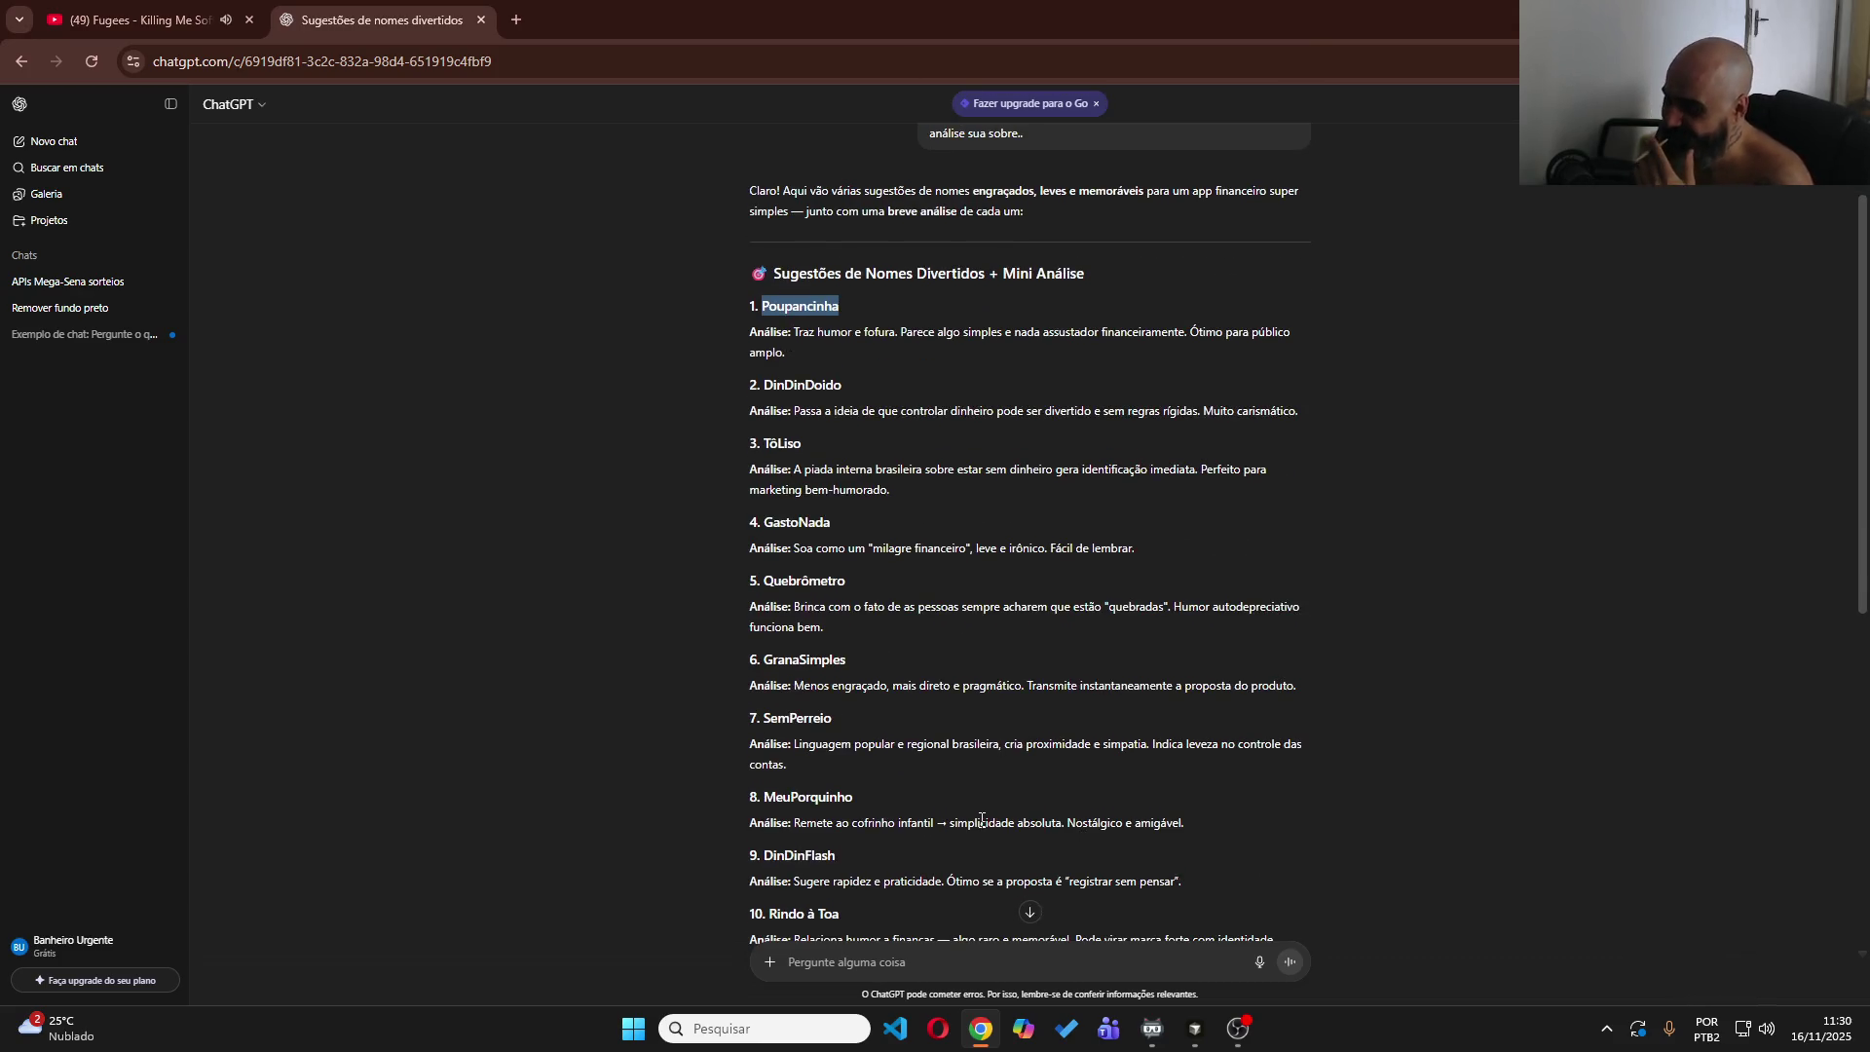
{"action": "scroll", "coordinate": [982, 819], "scroll_direction": "down", "scroll_amount": 2}
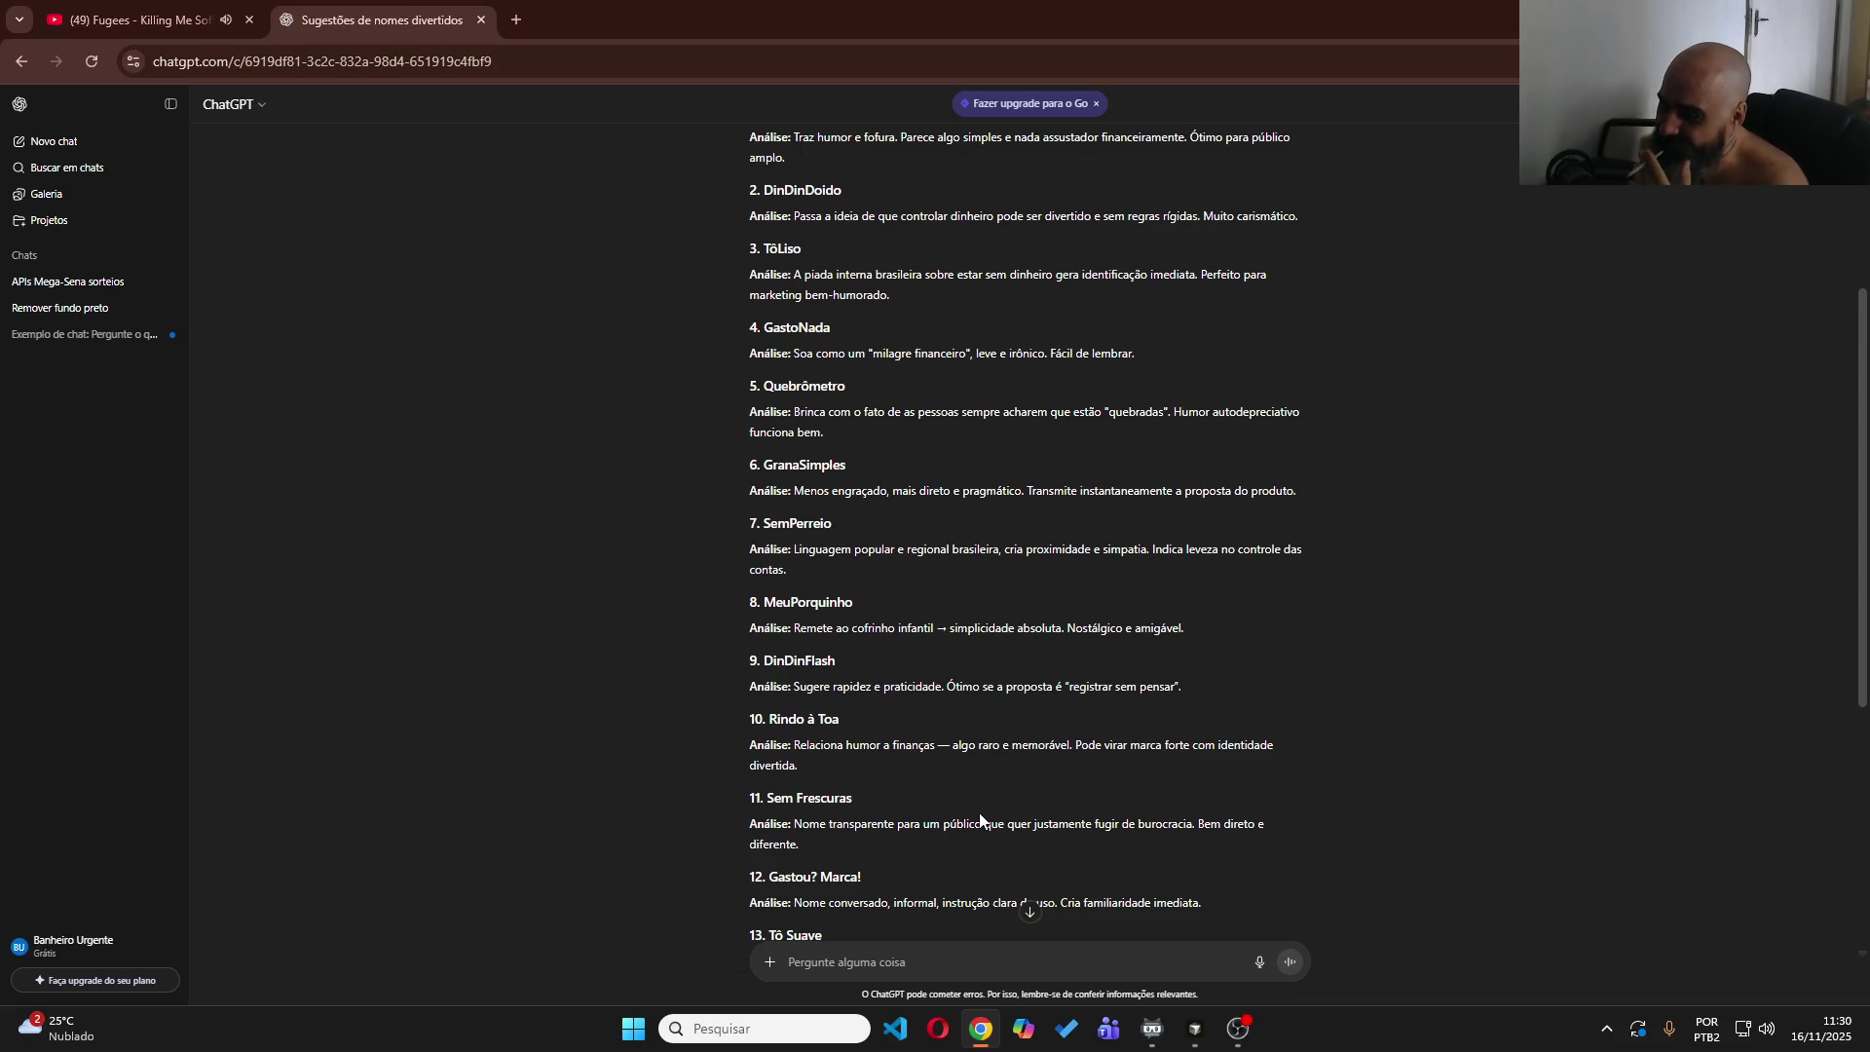
{"action": "scroll", "coordinate": [980, 821], "scroll_direction": "down", "scroll_amount": 2}
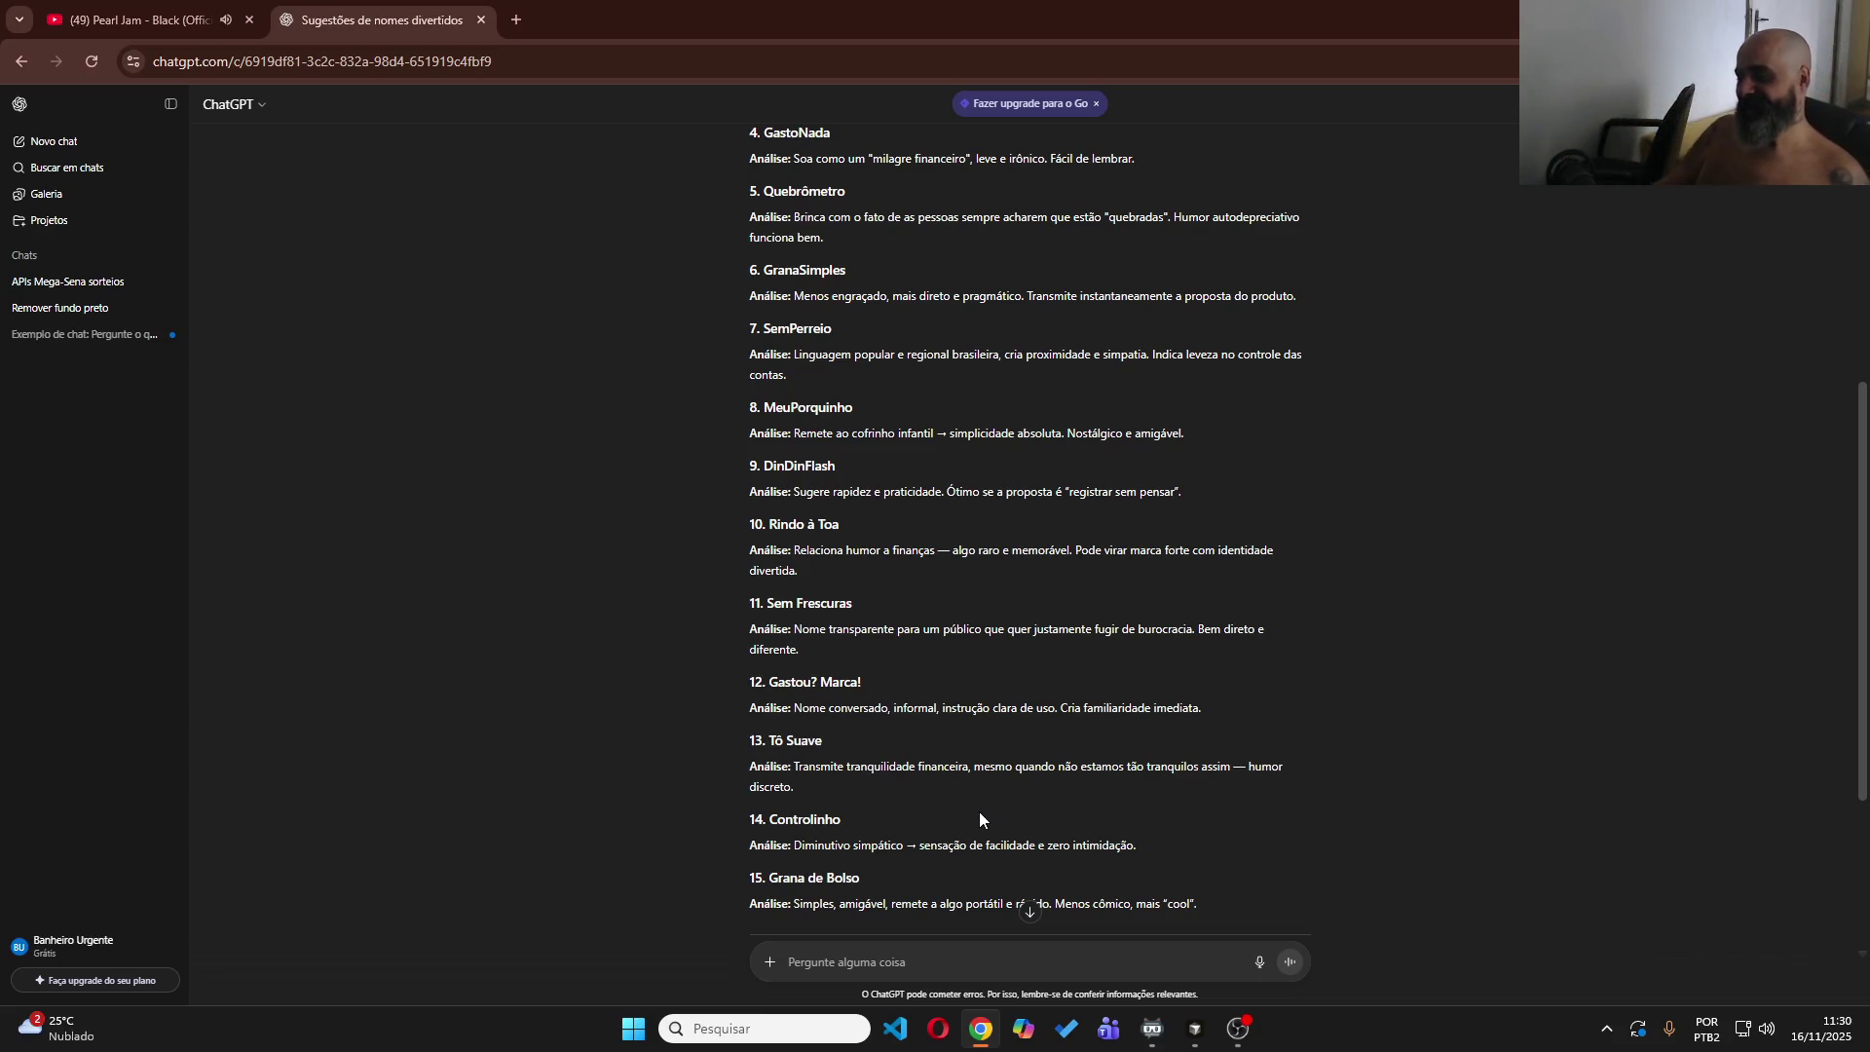
{"action": "scroll", "coordinate": [979, 818], "scroll_direction": "down", "scroll_amount": 3}
{"action": "scroll", "coordinate": [960, 782], "scroll_direction": "up", "scroll_amount": 4}
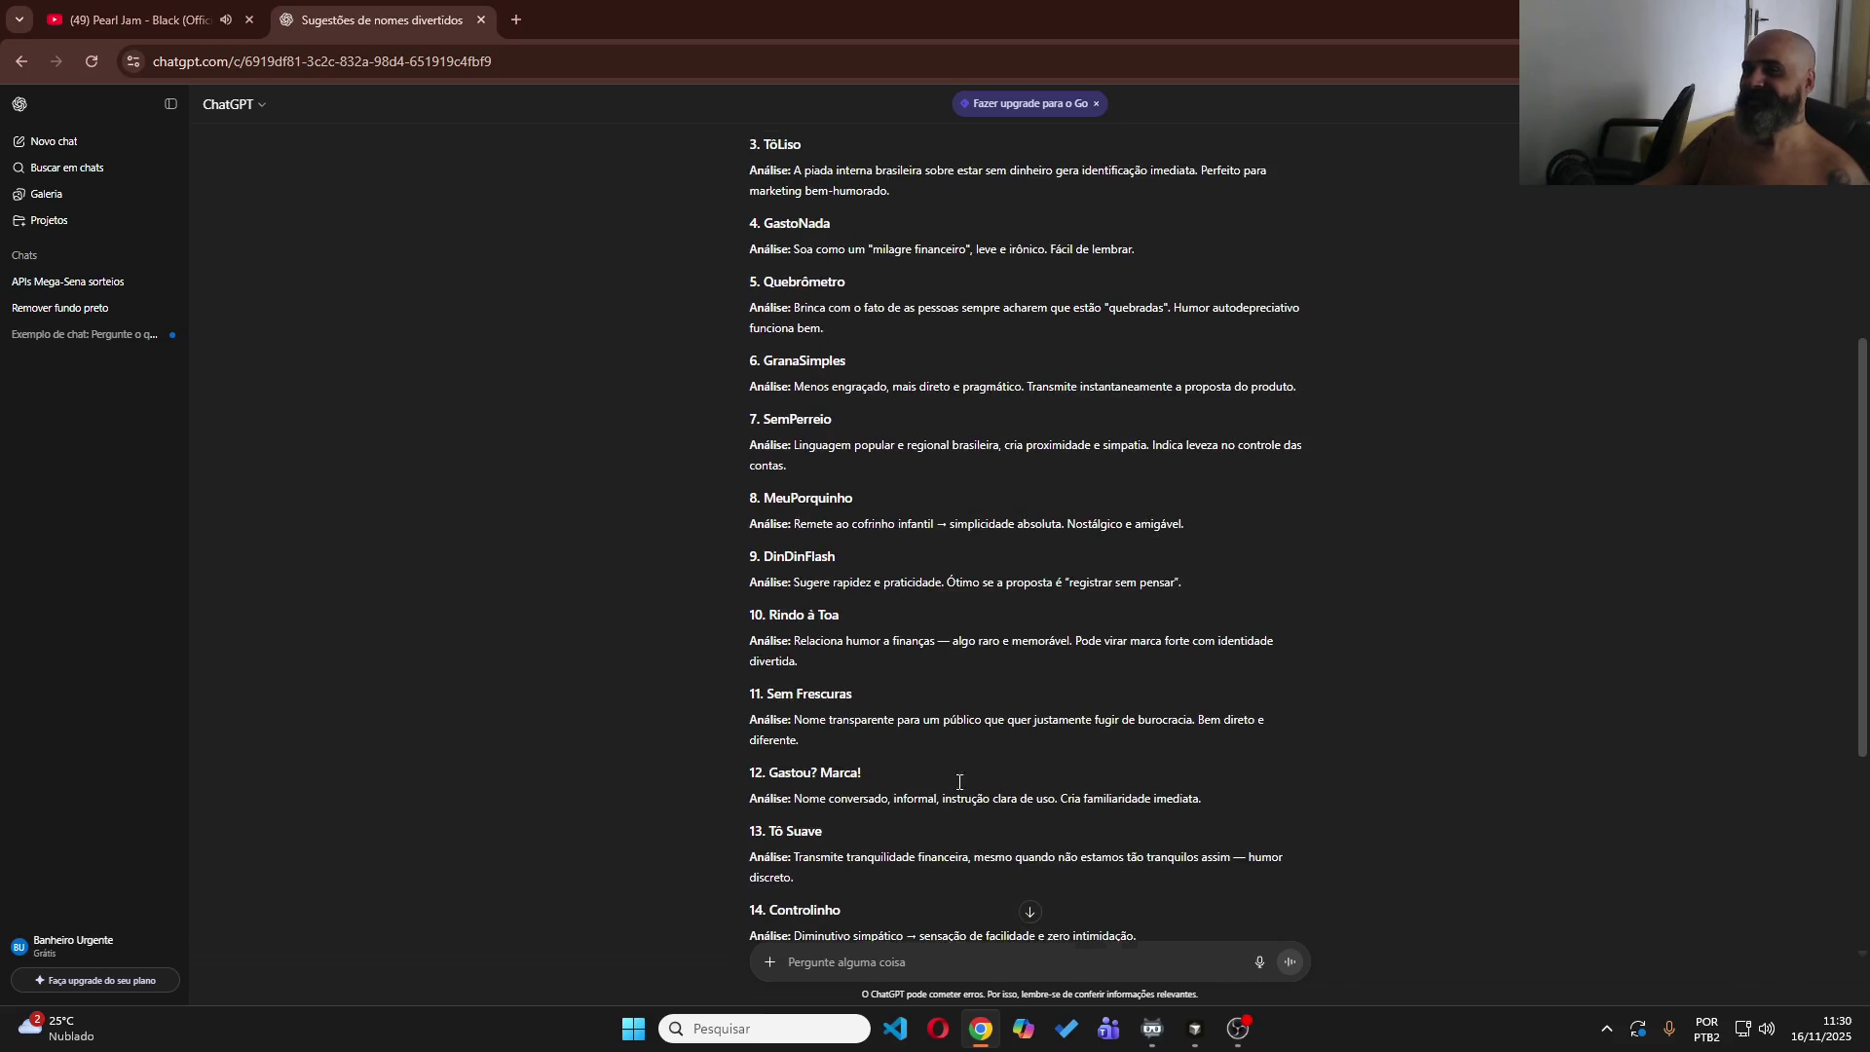
{"action": "left_click", "coordinate": [517, 19]}
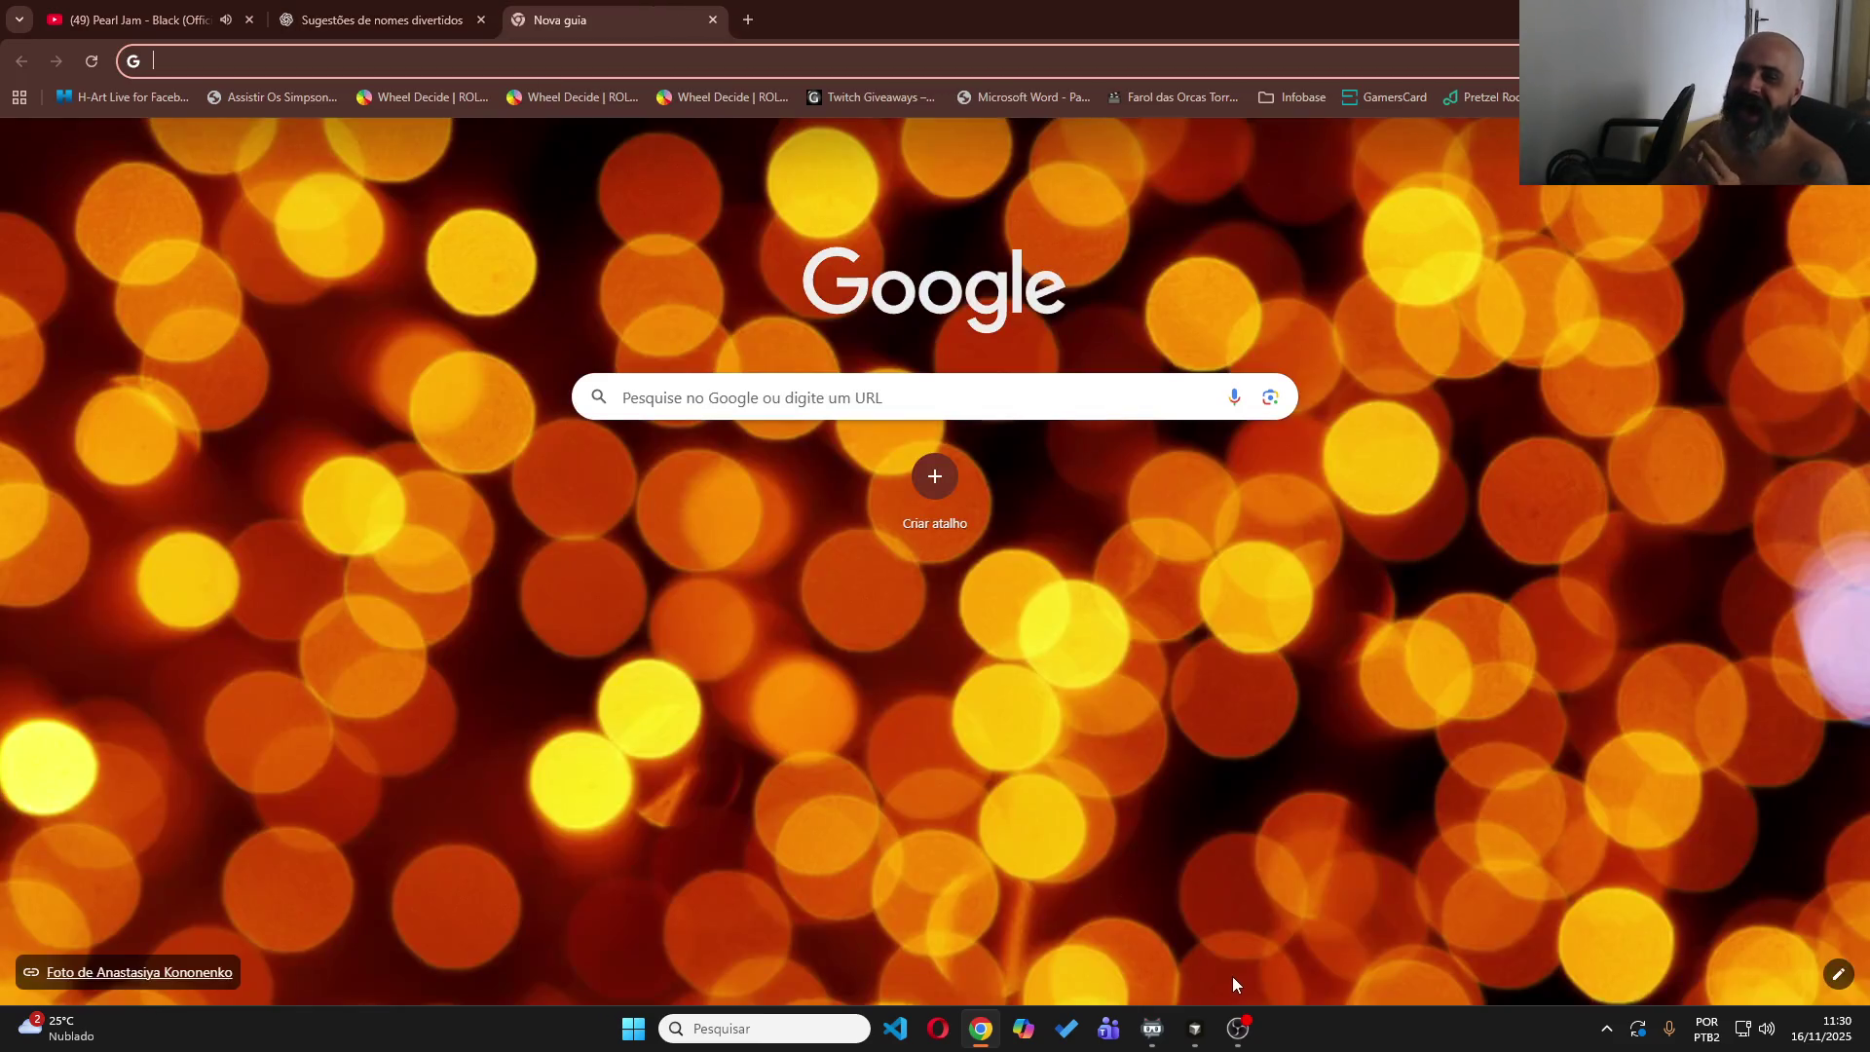
Load the Twitch home page, then replace the address with x to open the X feed.
{"action": "type", "text": "te"}
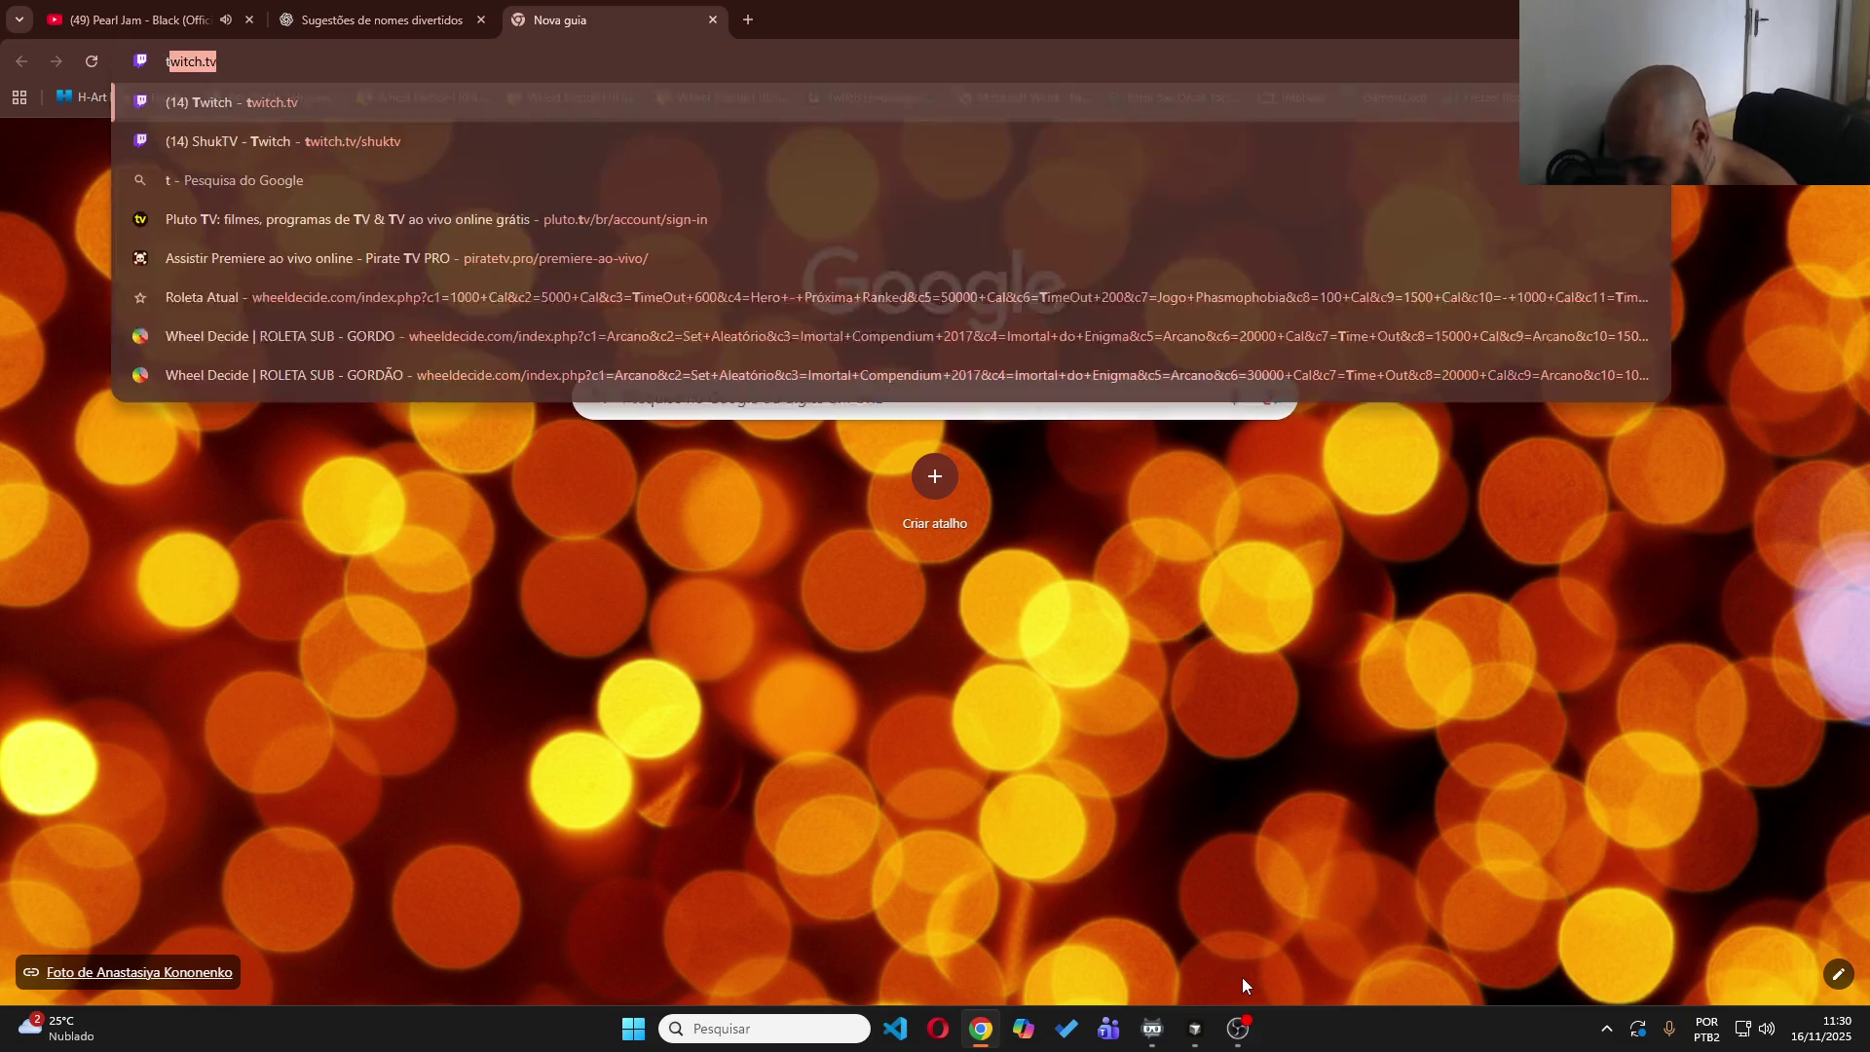
{"action": "type", "text": "w"}
{"action": "key", "text": "Return"}
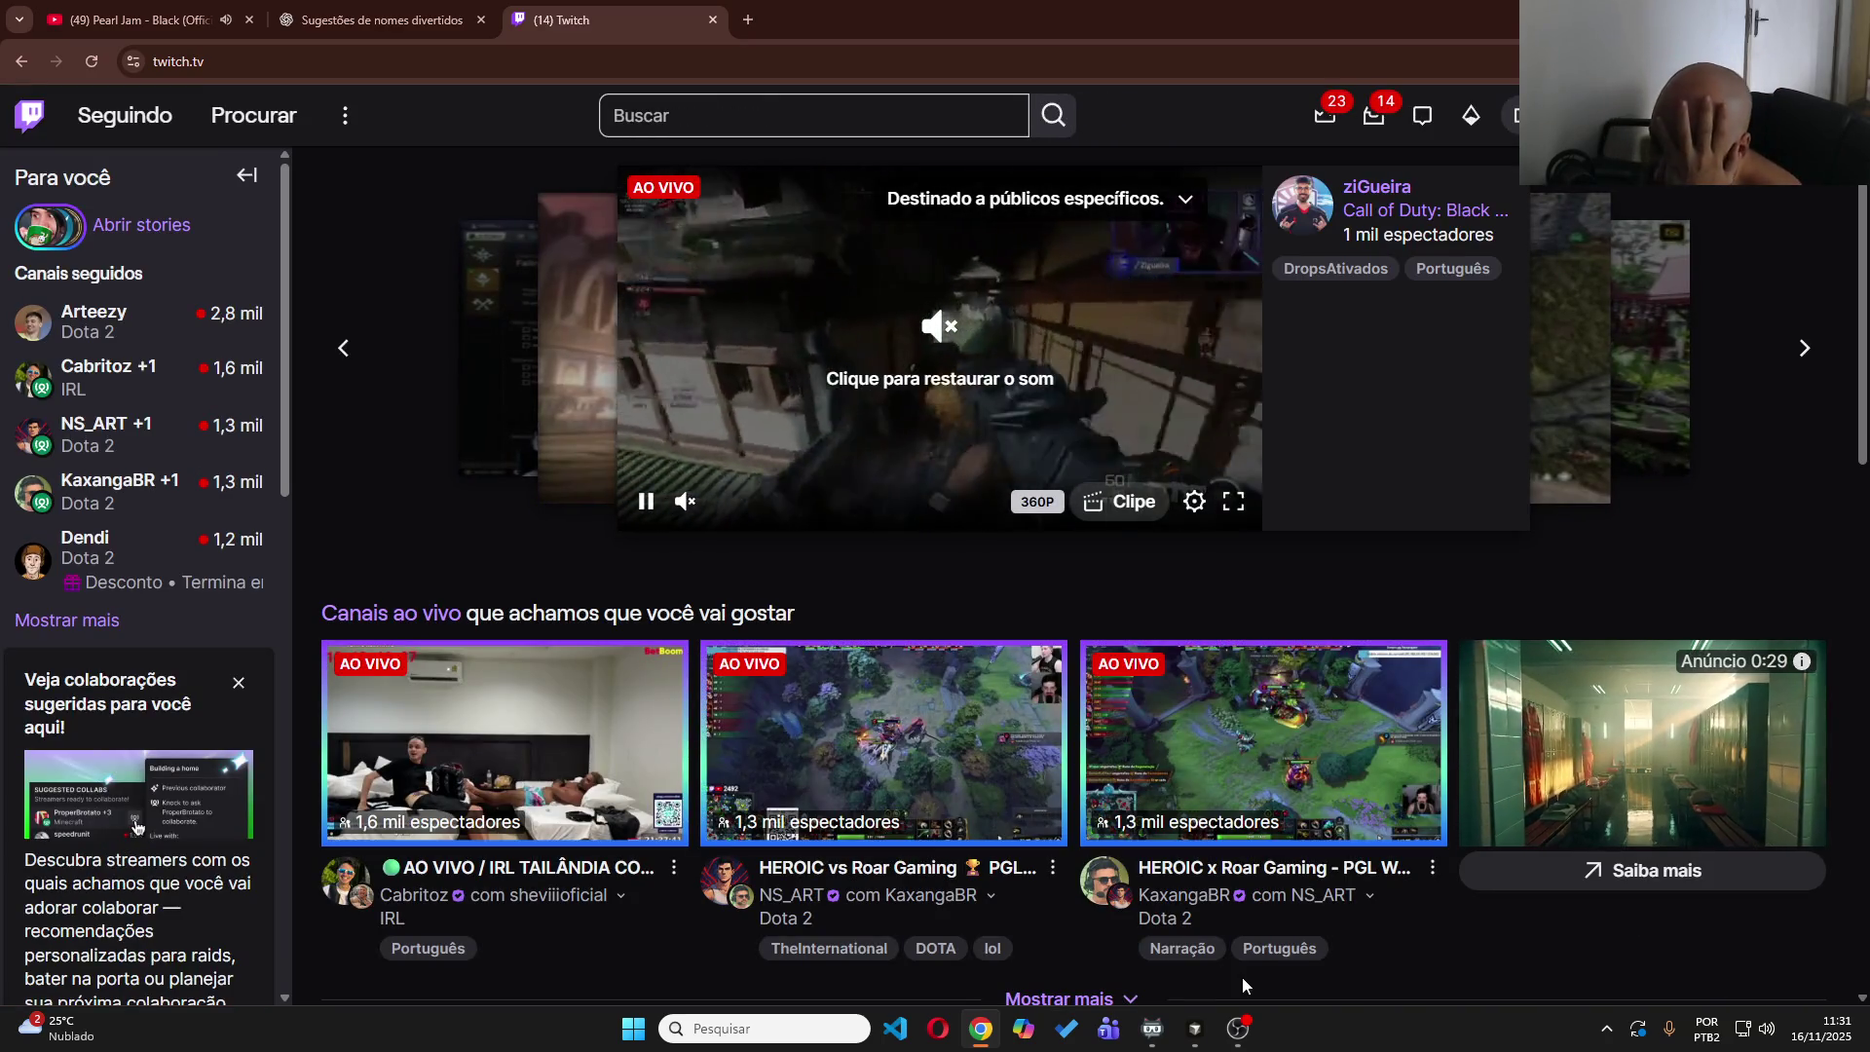
{"action": "left_click", "coordinate": [680, 64]}
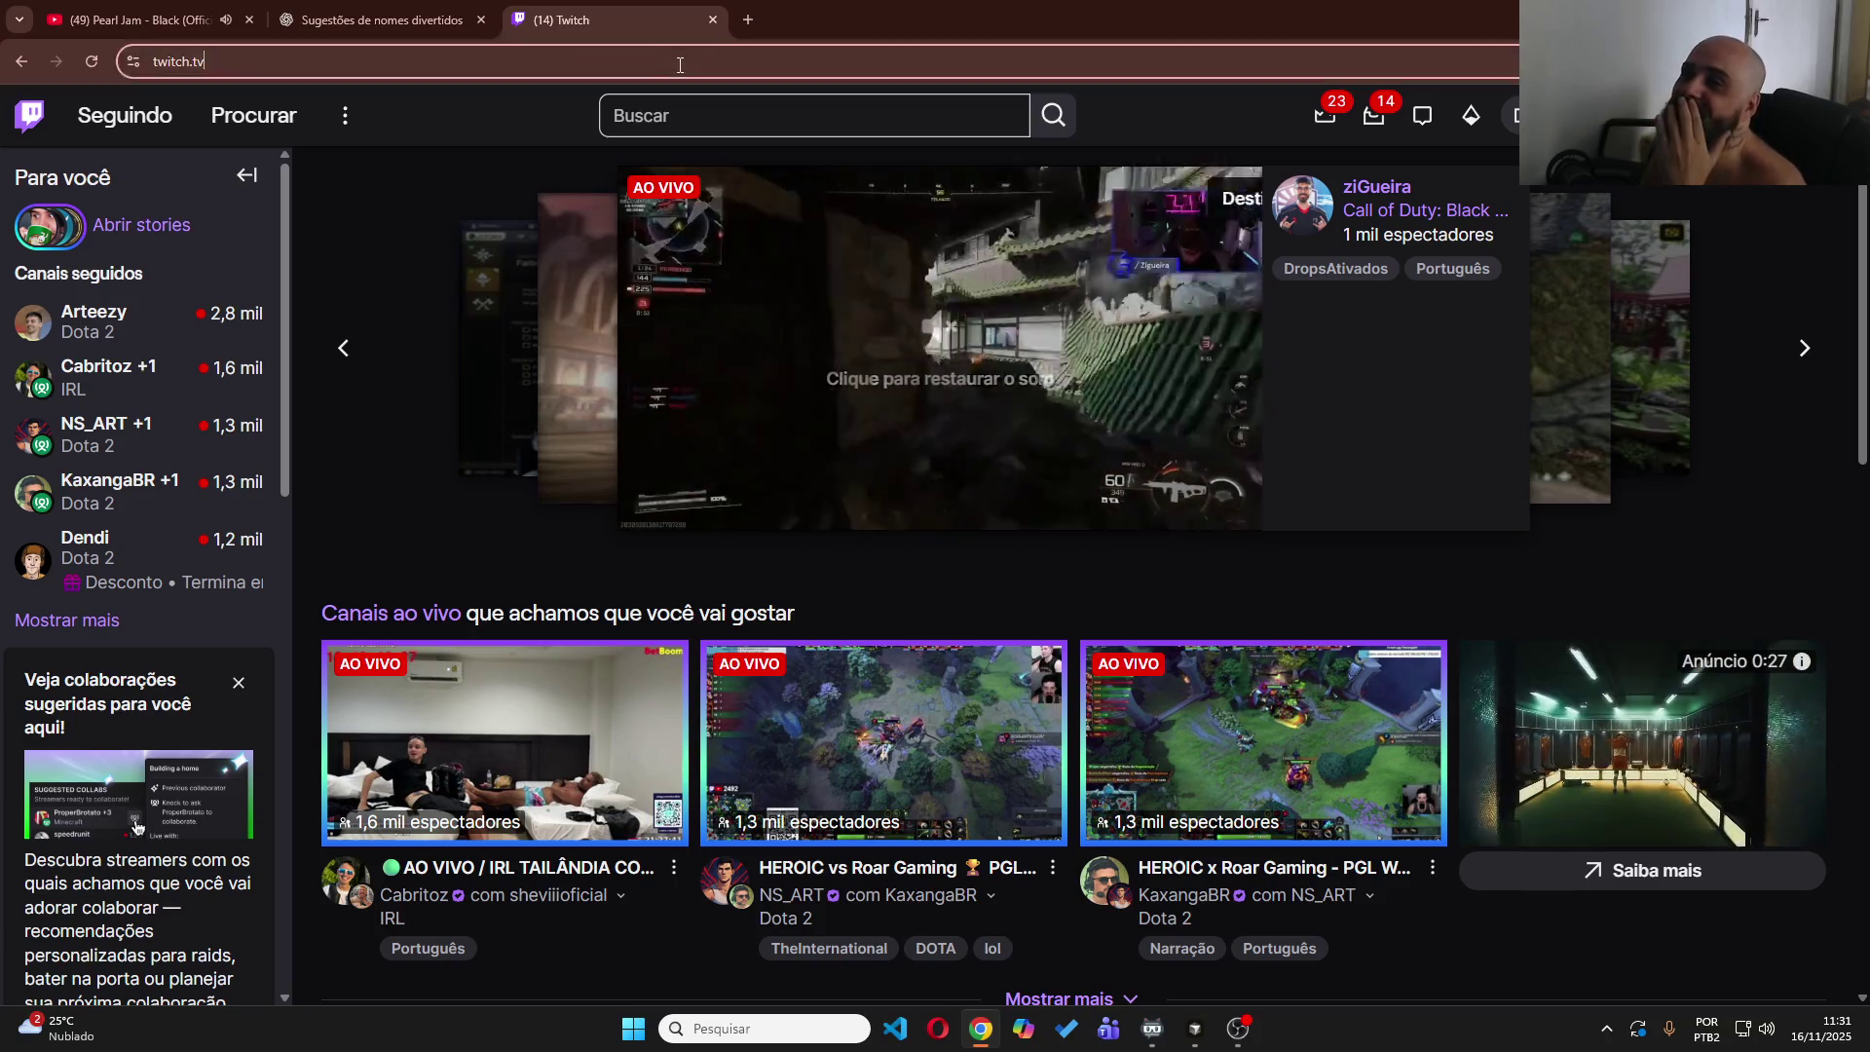
{"action": "key", "text": "ctrl+a"}
{"action": "key", "text": "BackSpace"}
{"action": "type", "text": "x"}
{"action": "key", "text": "Return"}
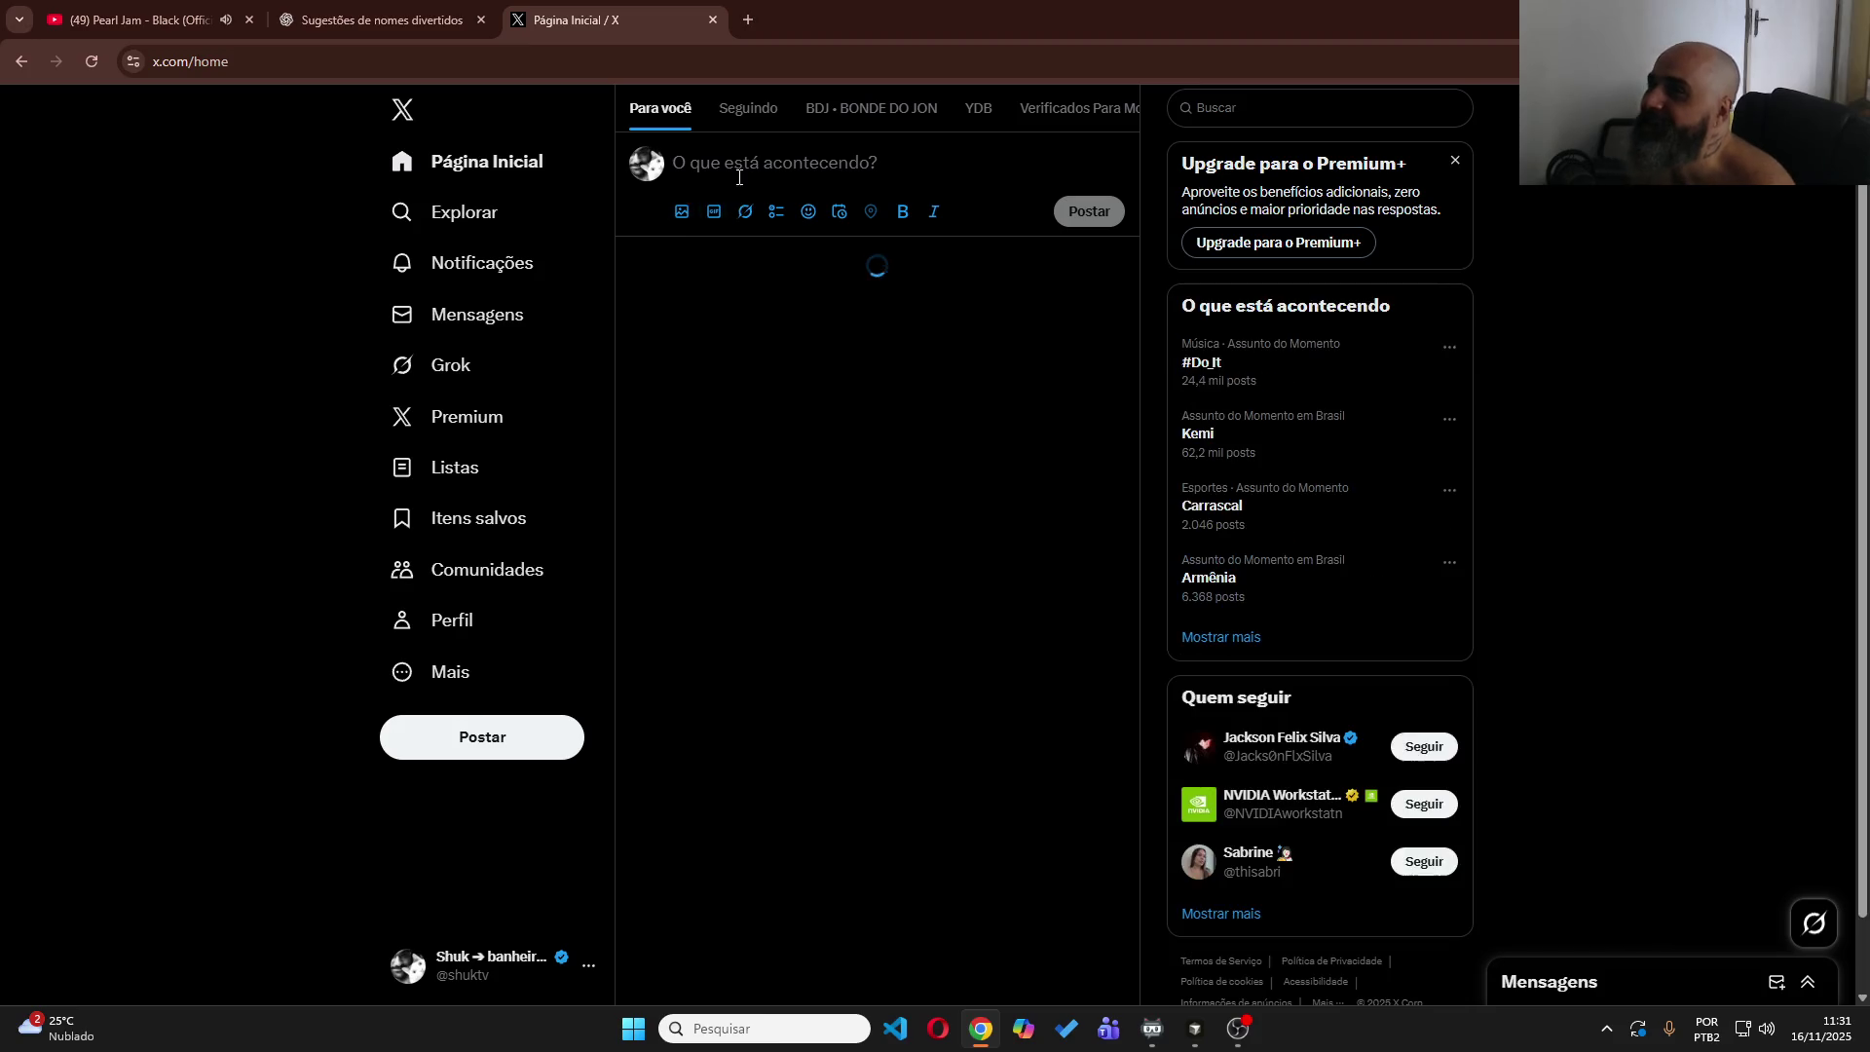
Post 'Vamos criar o app Poupancinha!!!' announcing live development and inviting followers to the Twitch stream.
{"action": "left_click", "coordinate": [738, 177]}
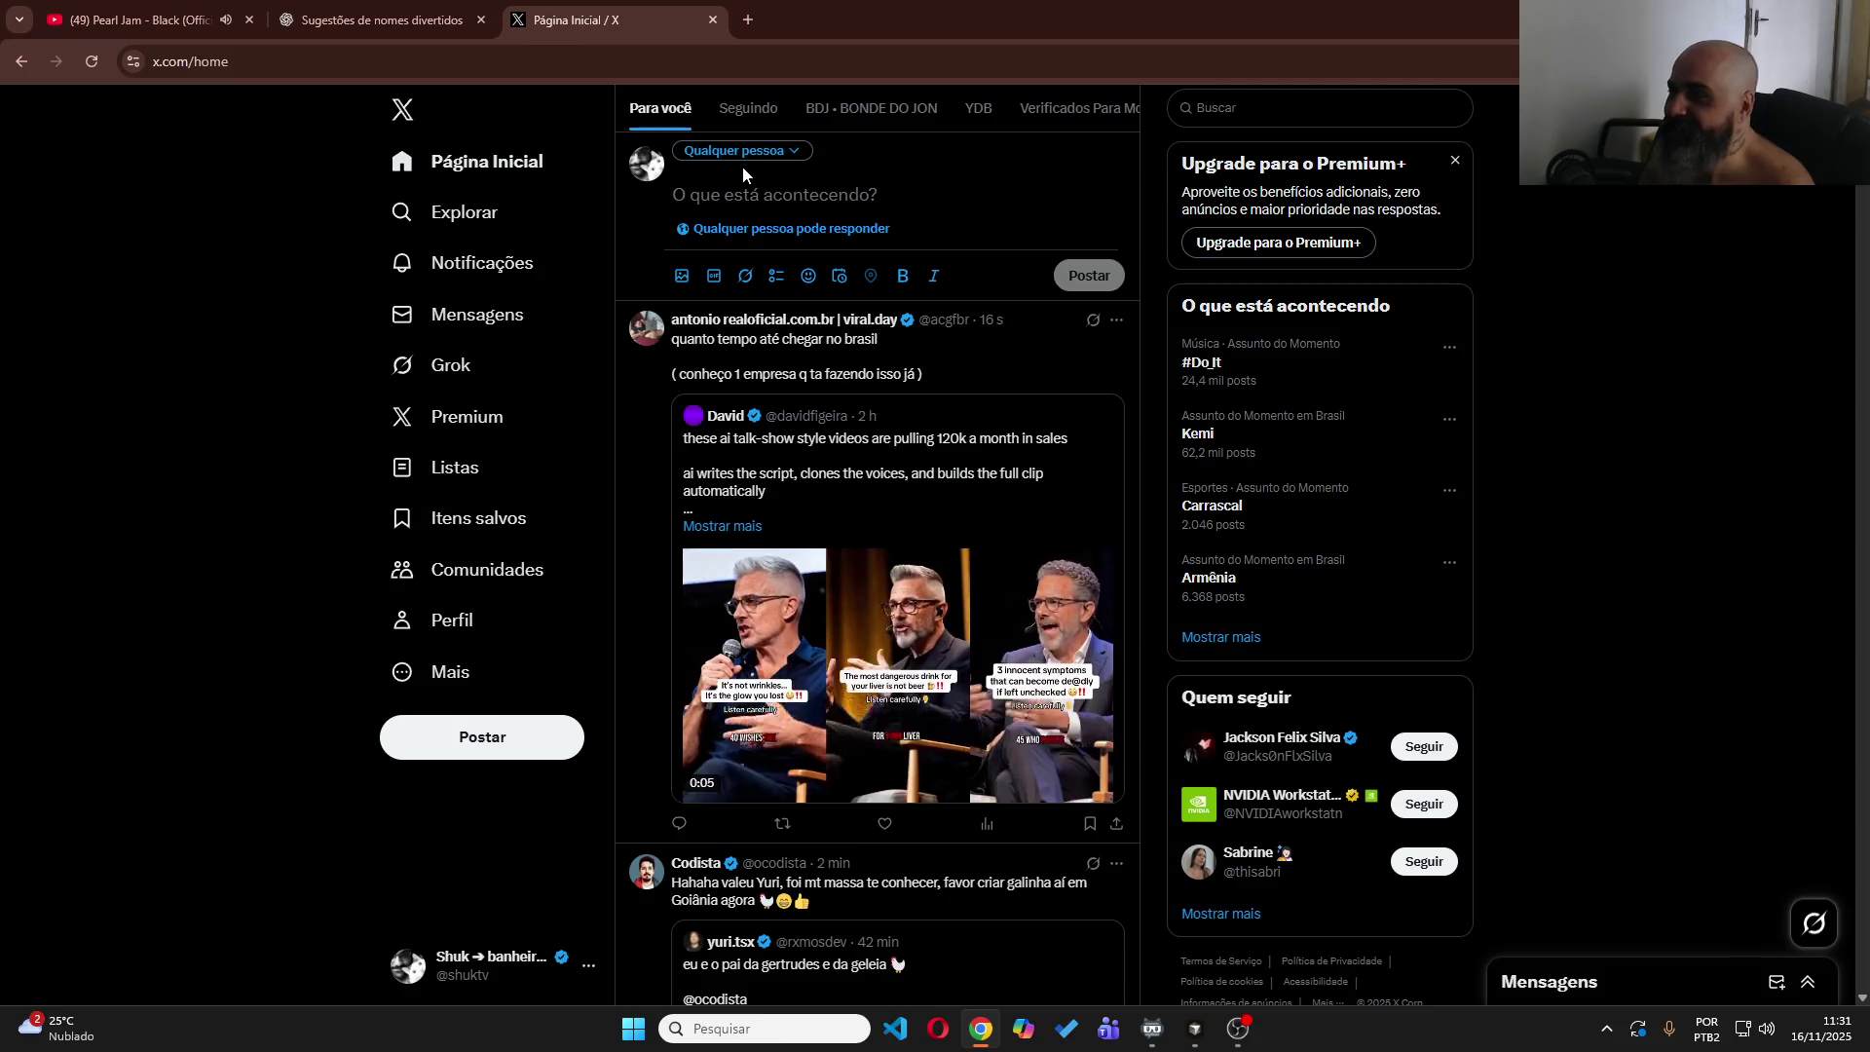
{"action": "type", "text": "Vamos criar o app "}
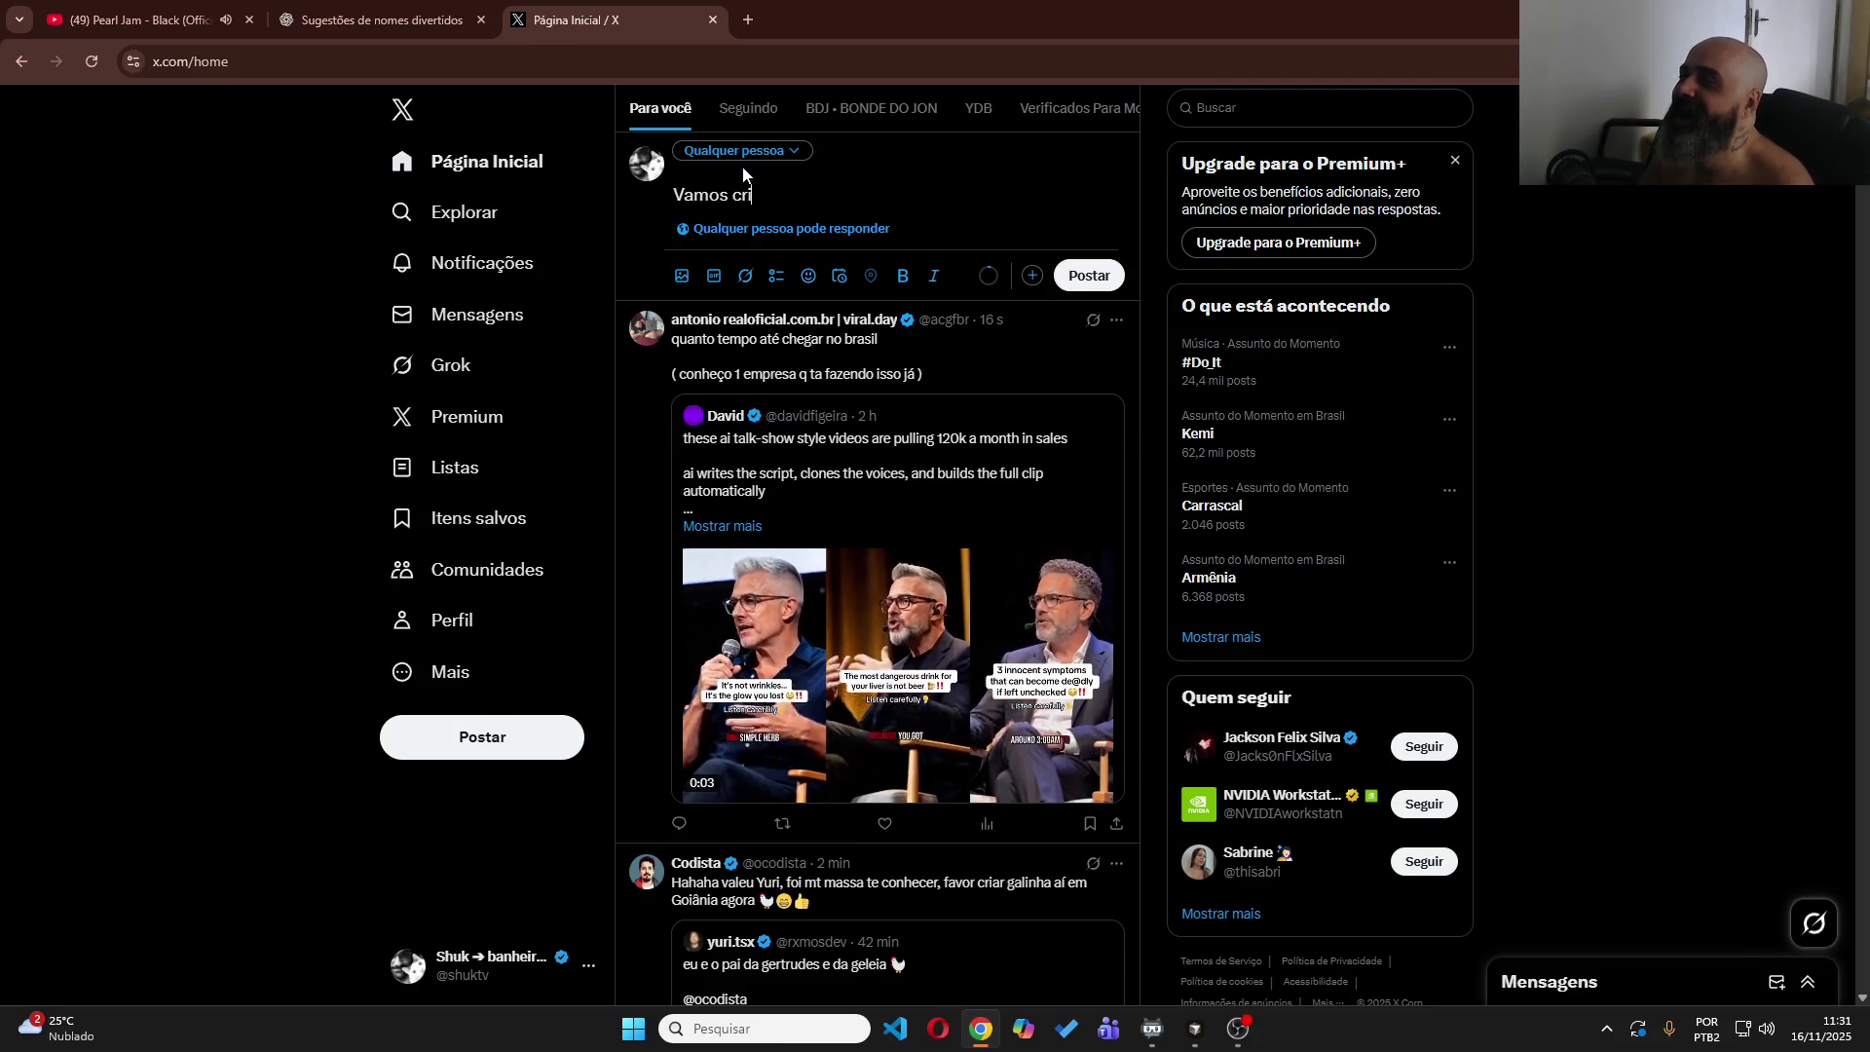
{"action": "type", "text": "Poupan"}
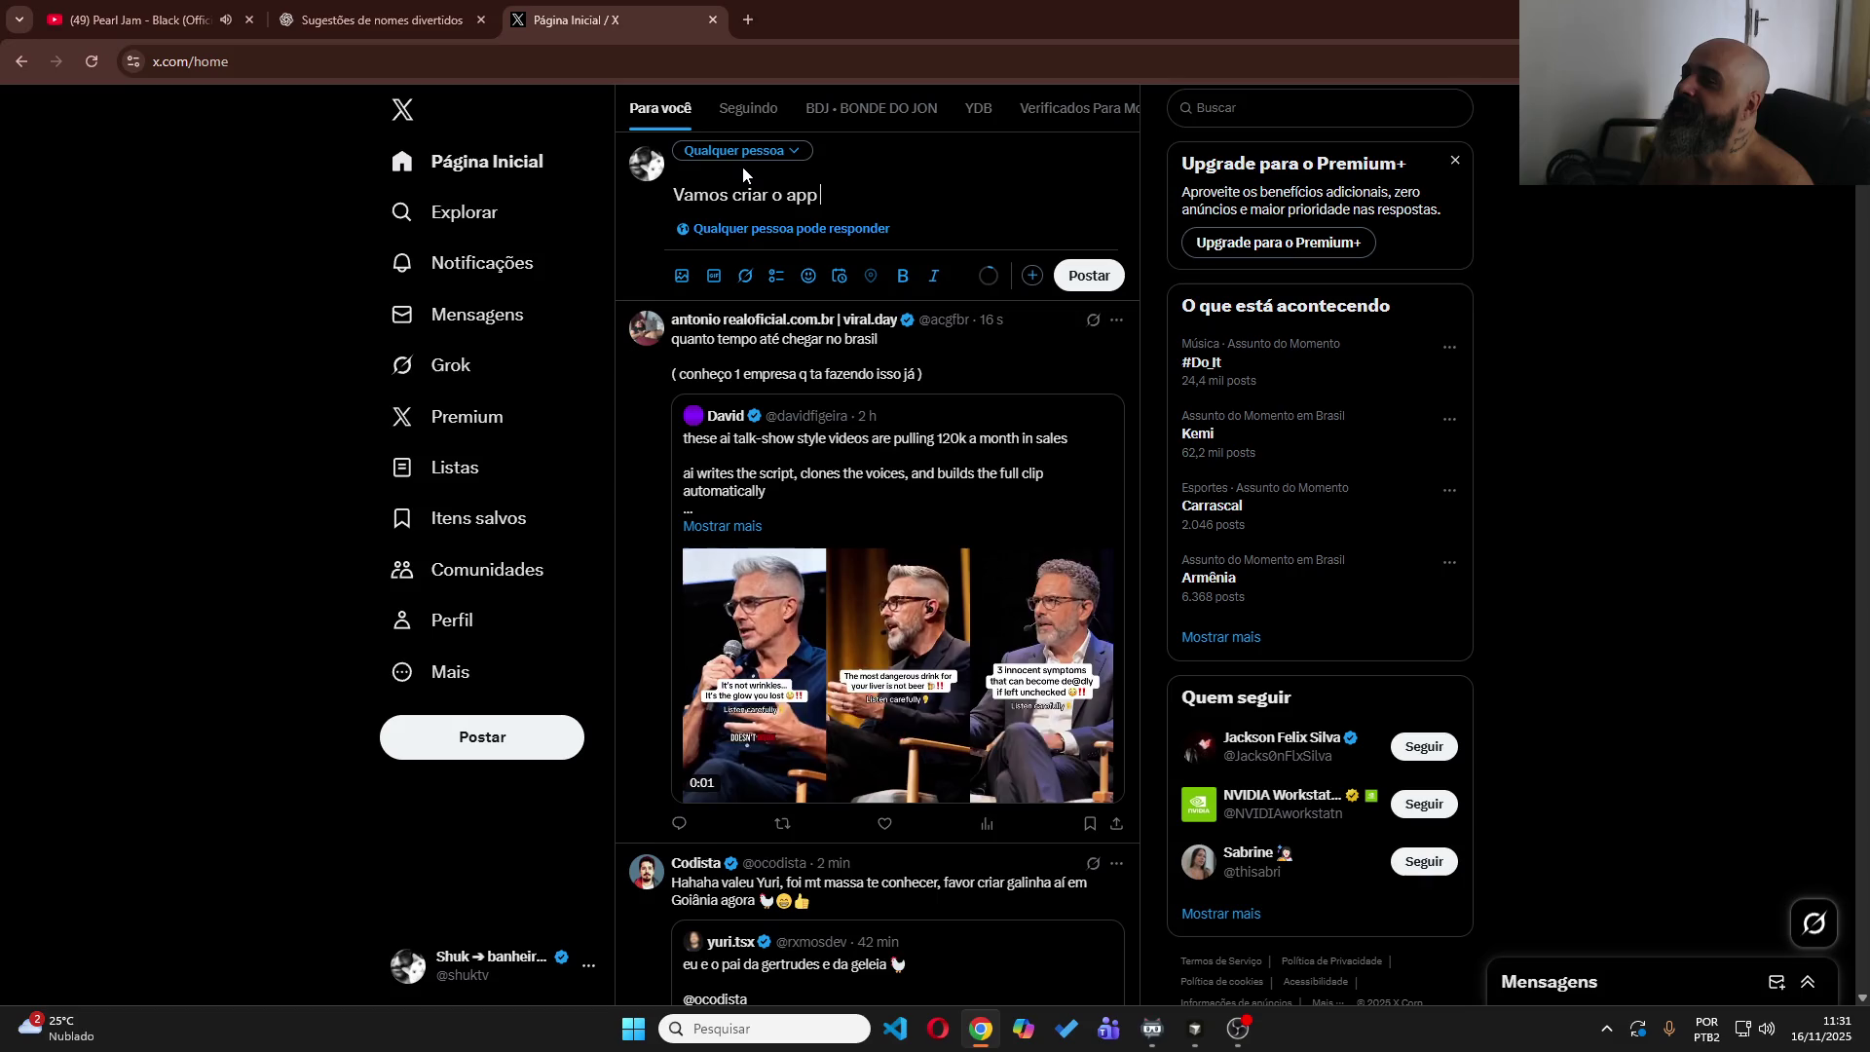
{"action": "type", "text": "cin"}
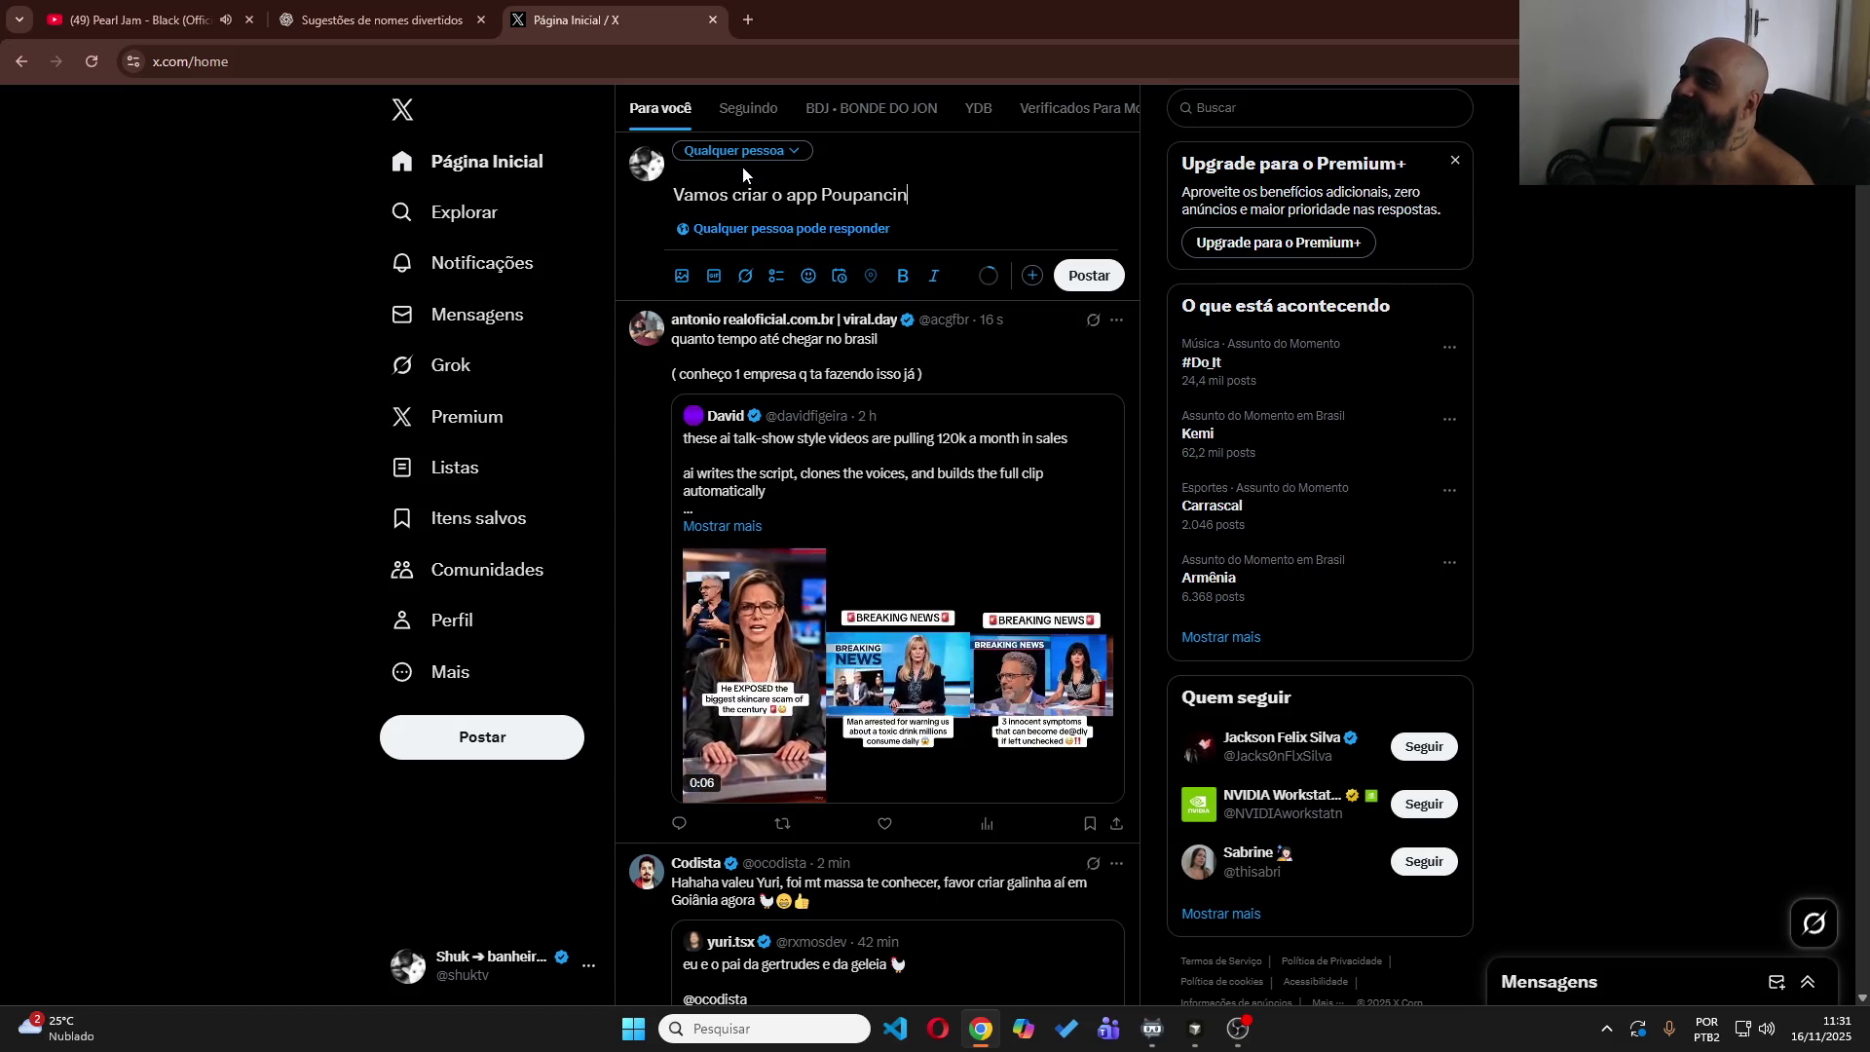
{"action": "type", "text": "ha!!! kakahahahaha."}
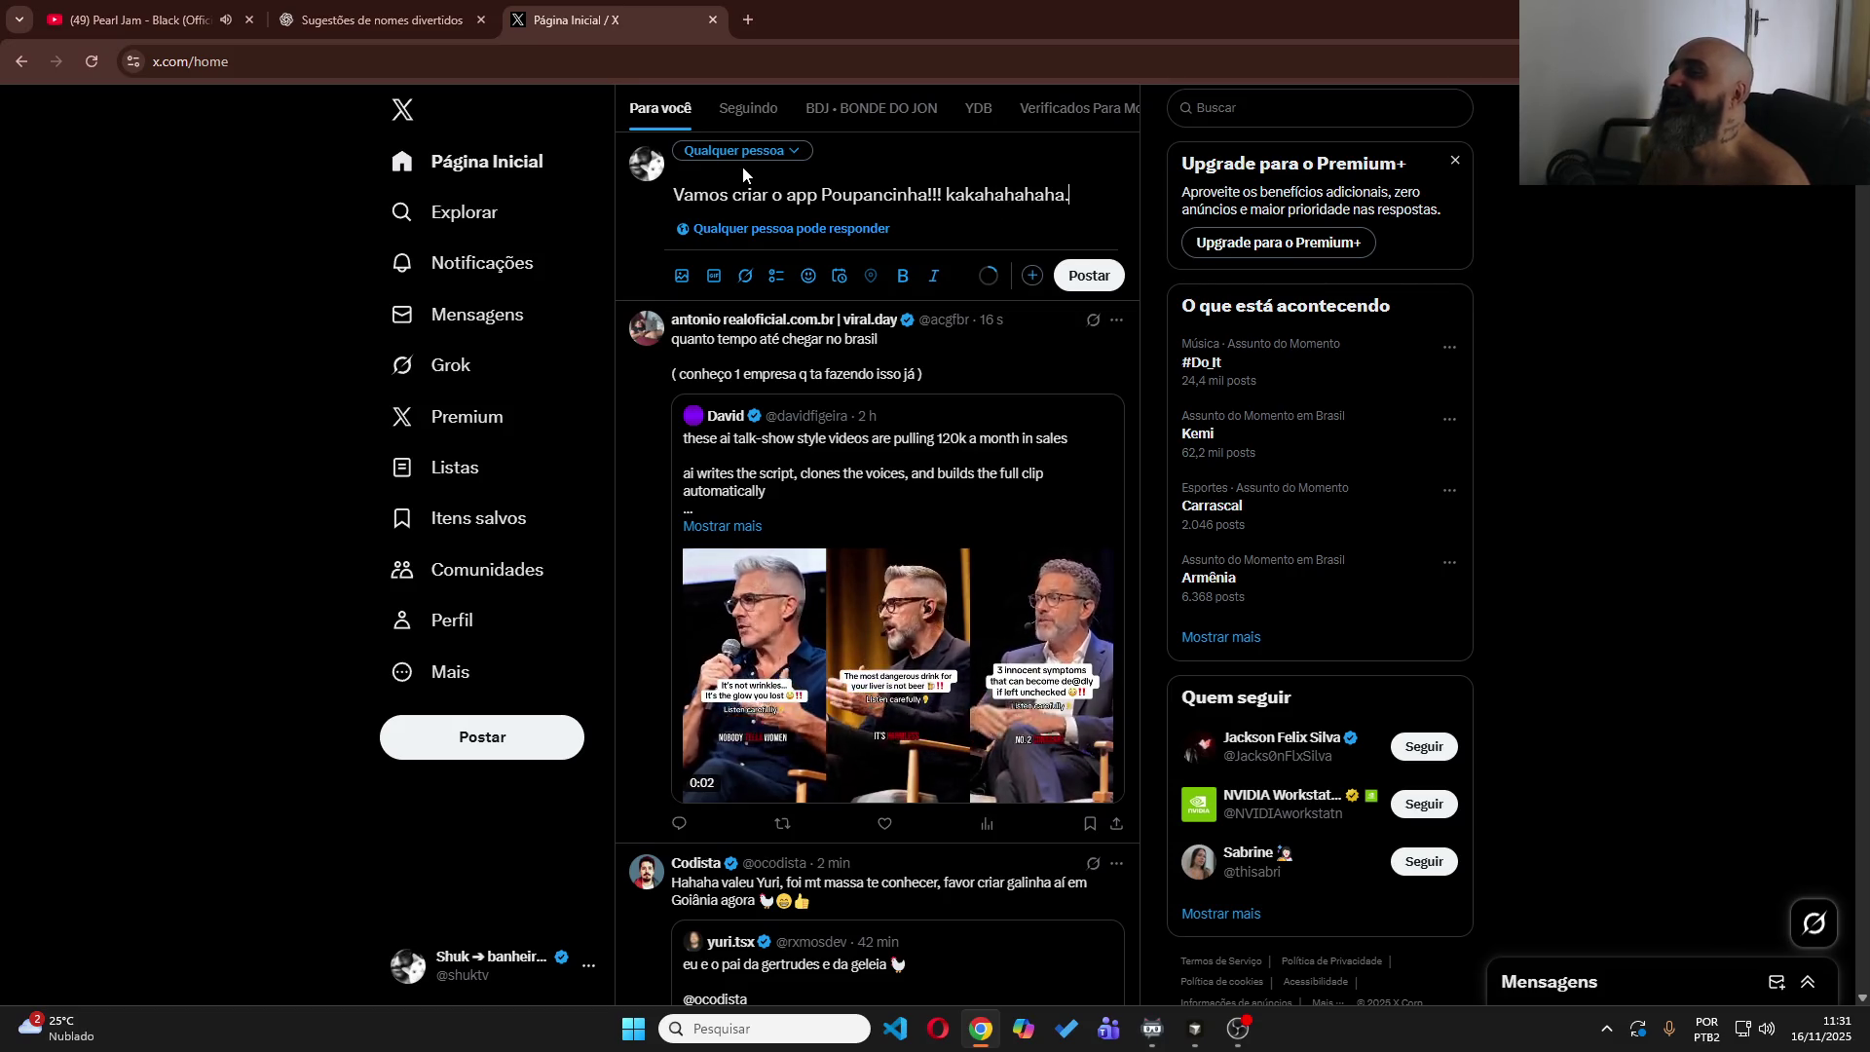
{"action": "key", "text": "Return"}
{"action": "type", "text": "To definindo o "}
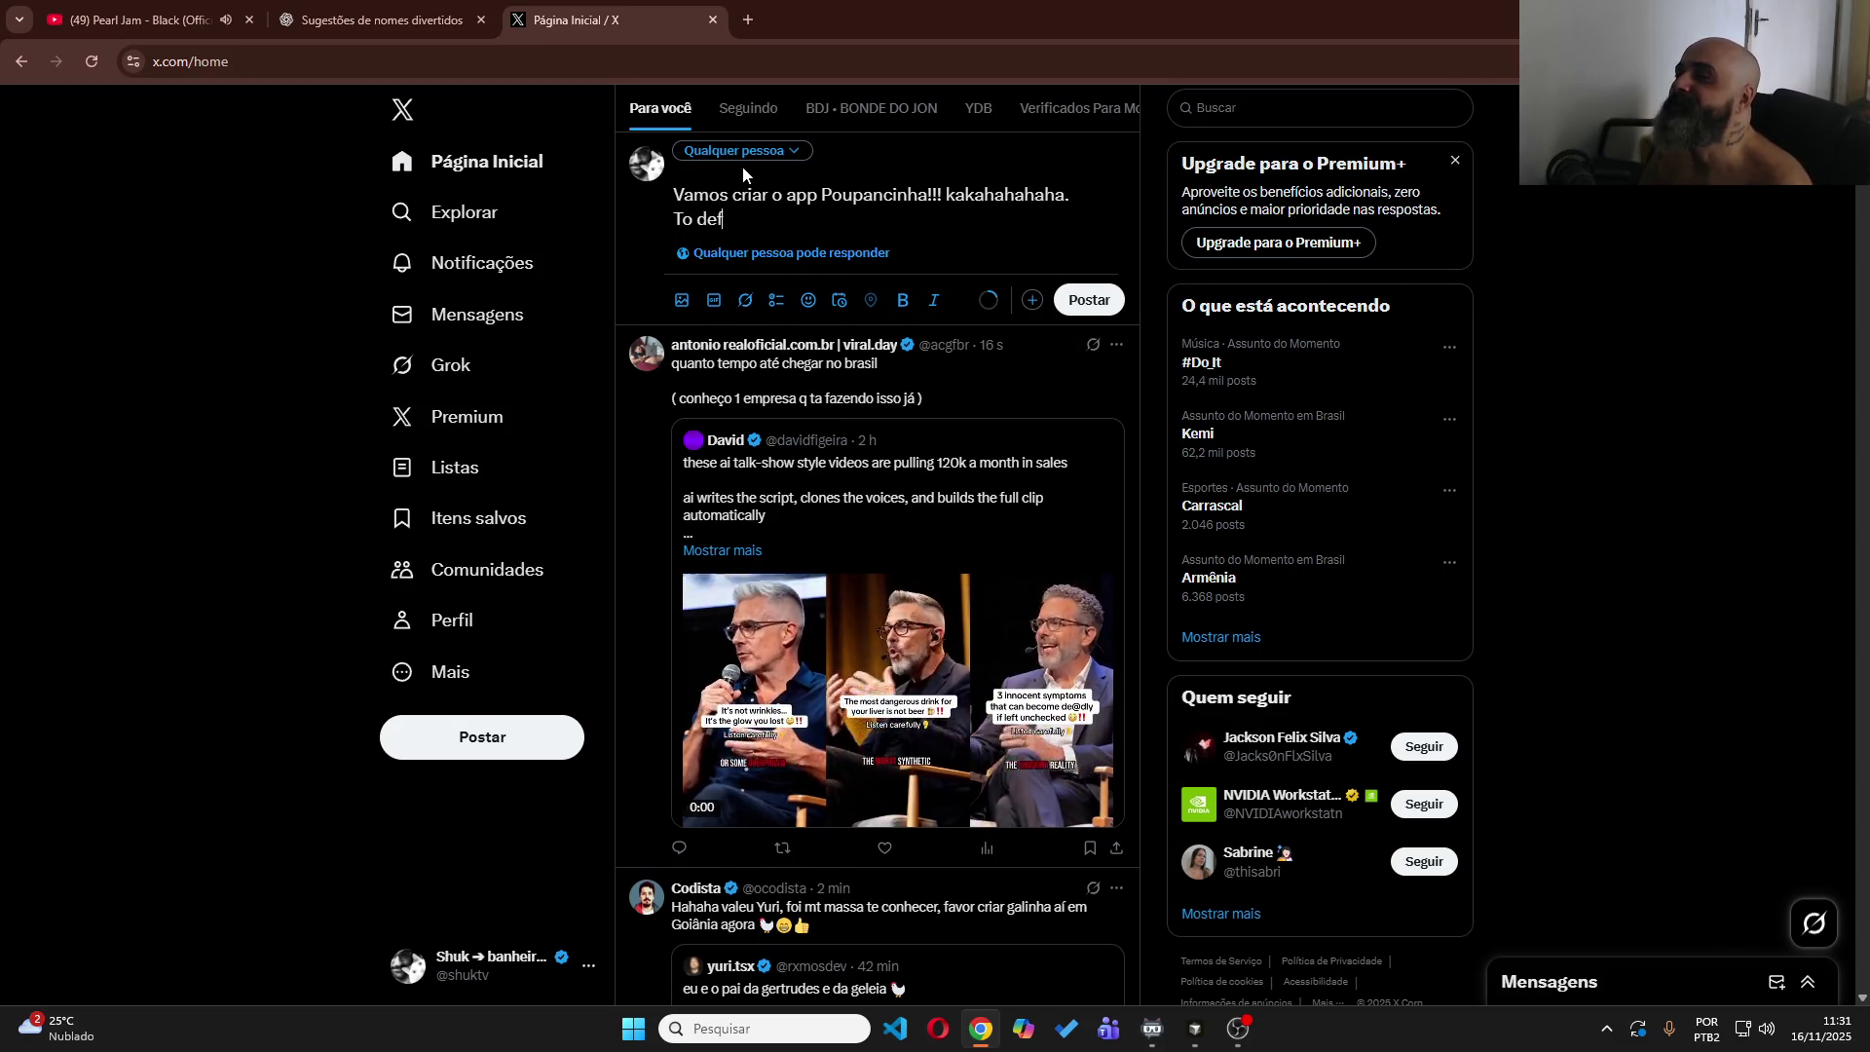
{"action": "type", "text": "proje"}
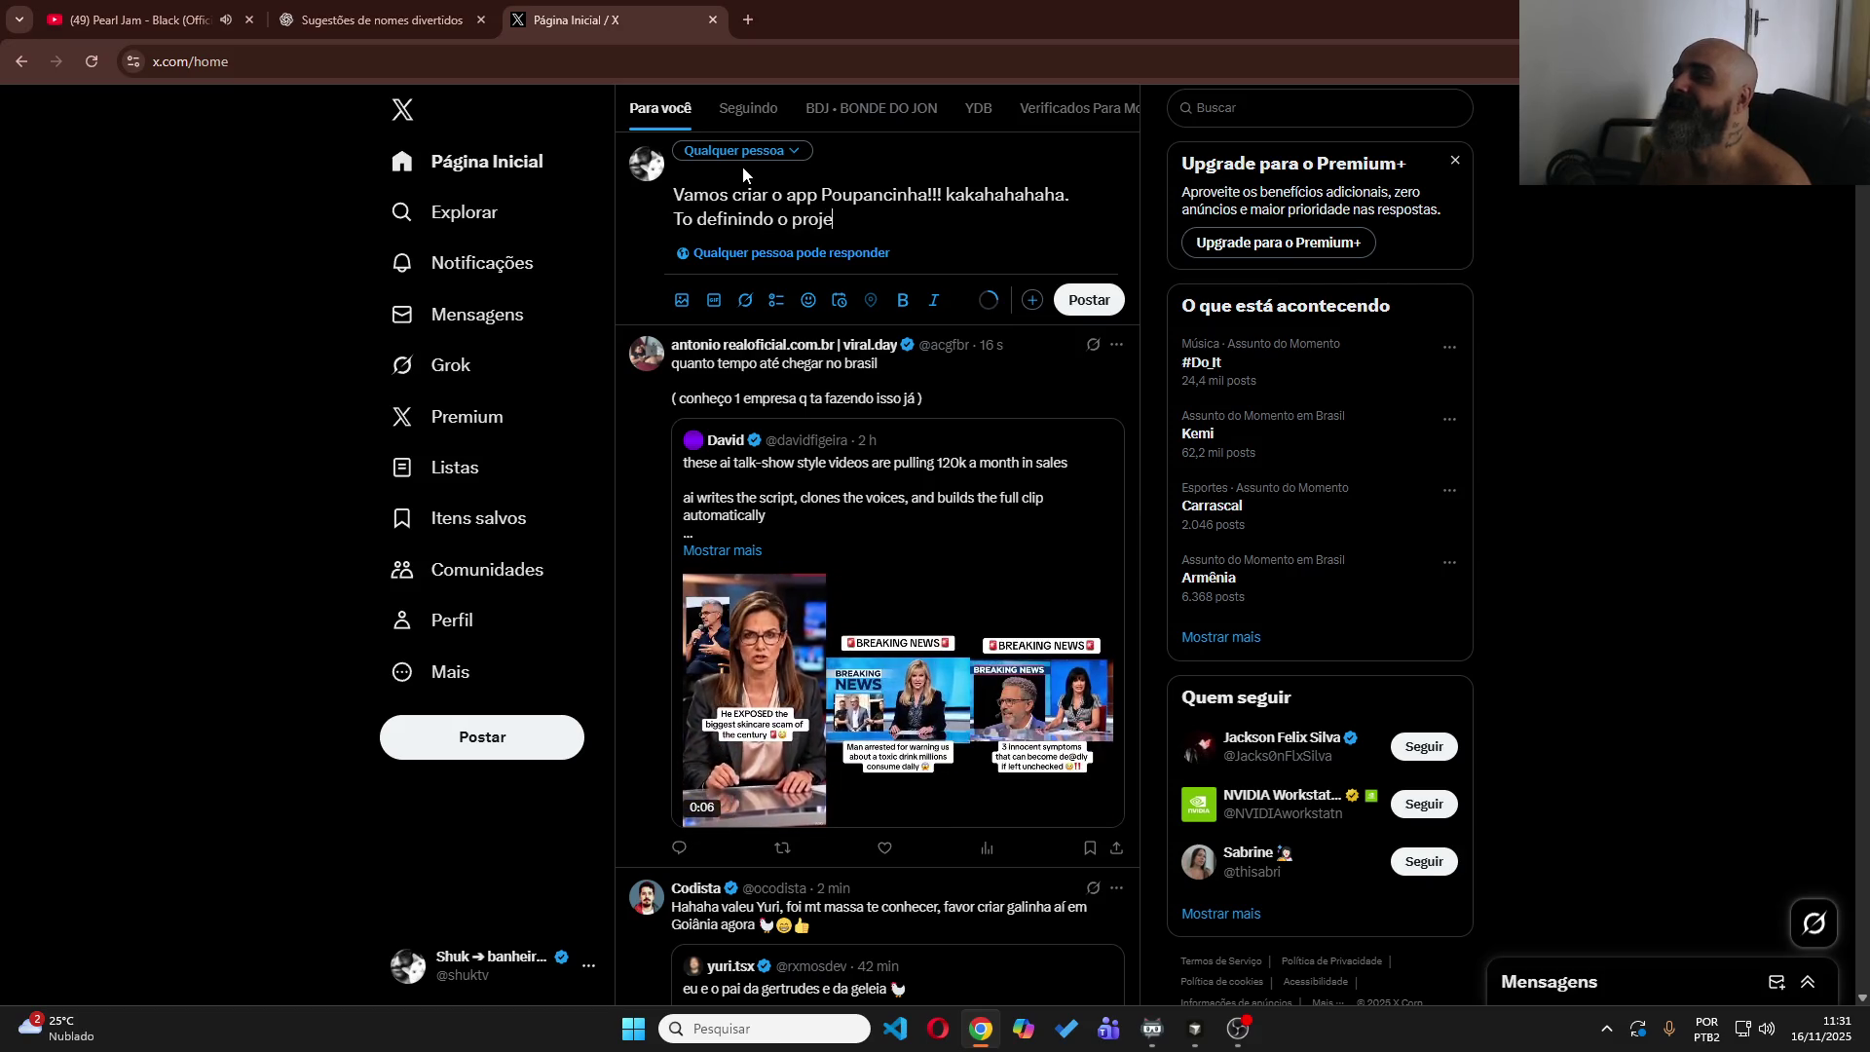
{"action": "type", "text": "to agora hsim"}
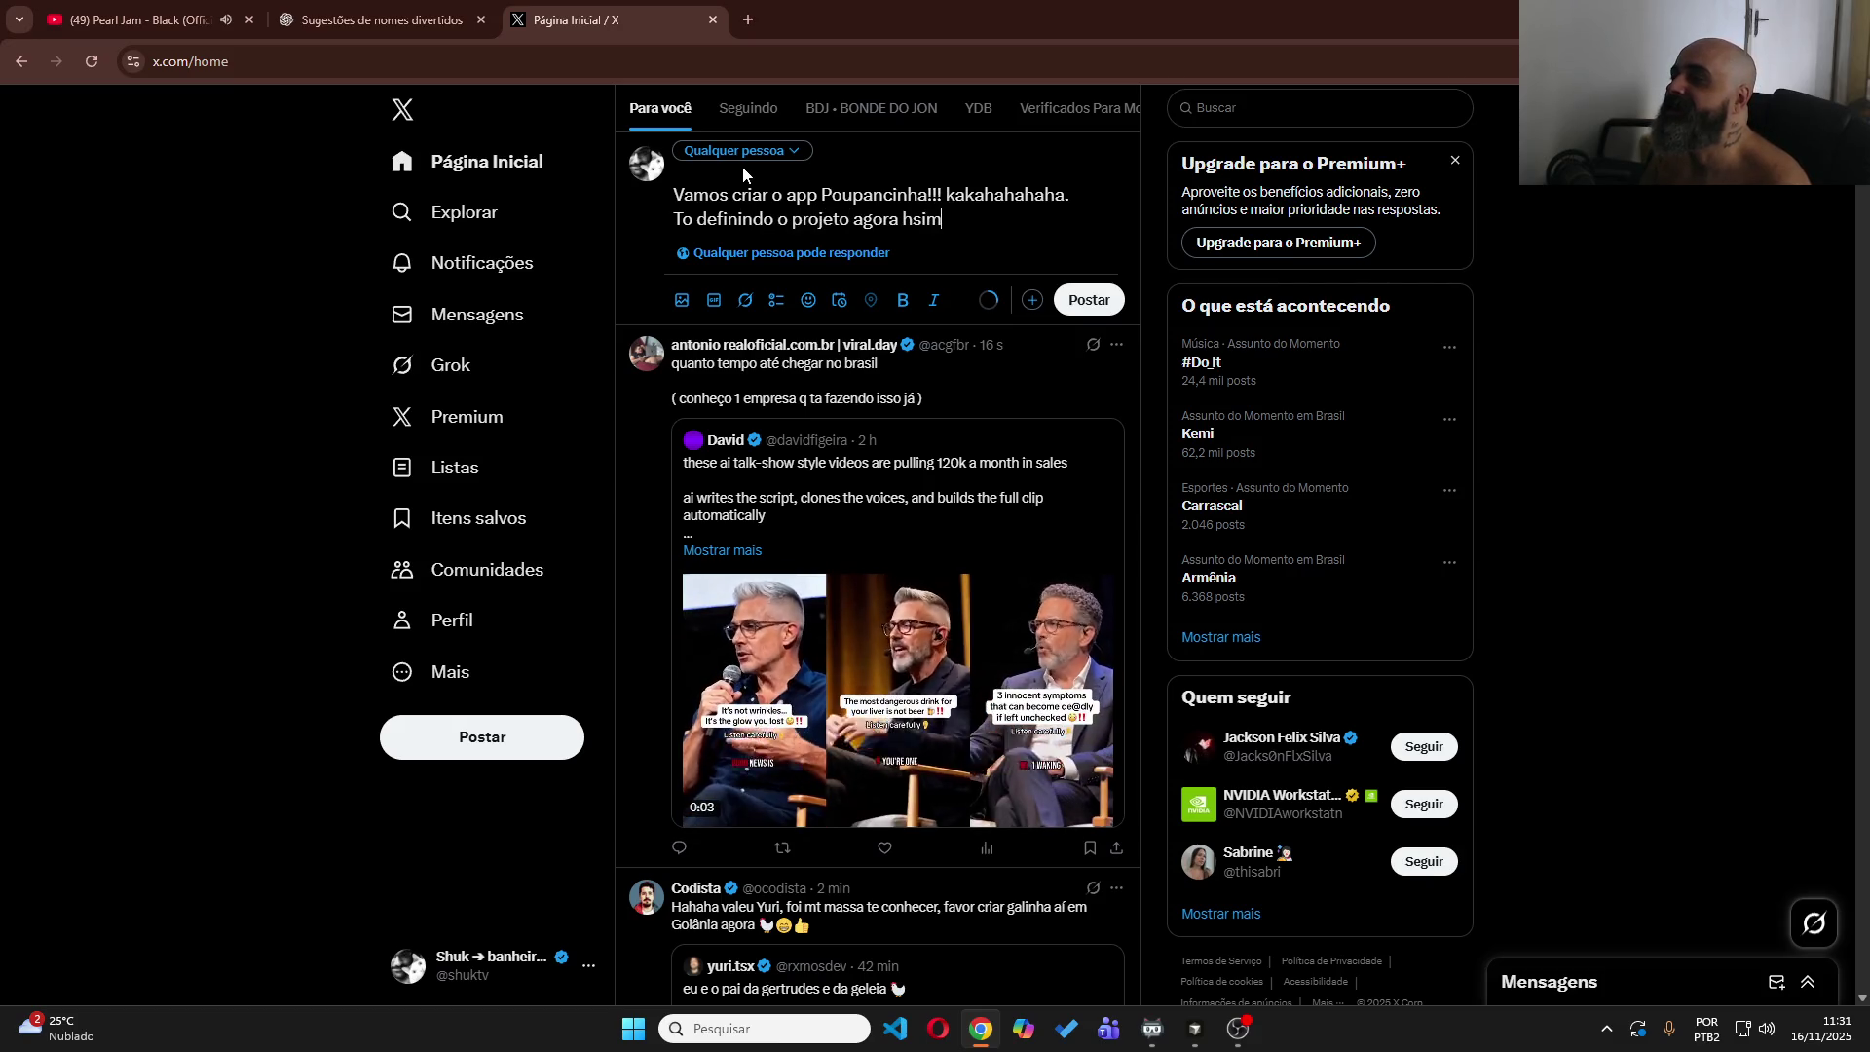
{"action": "type", "text": ", em live, "}
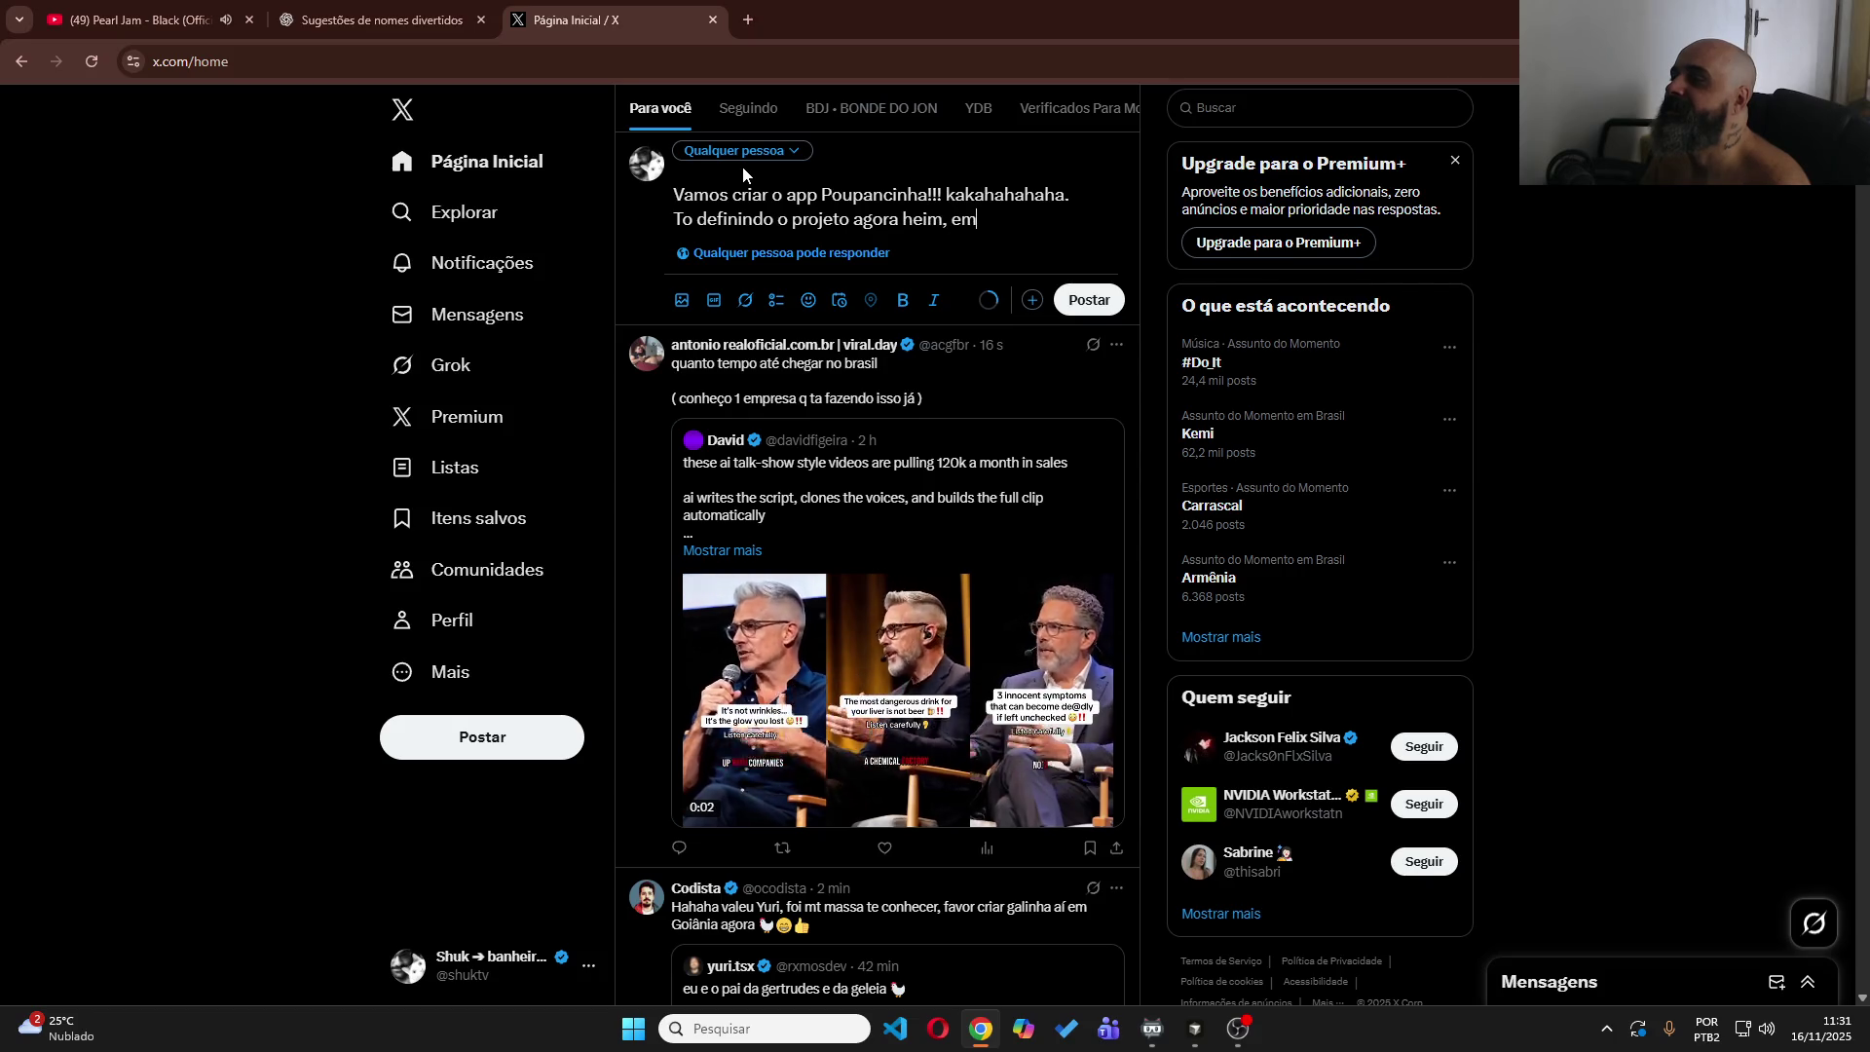
{"action": "type", "text": "pra quem não tem muito conhecimento "}
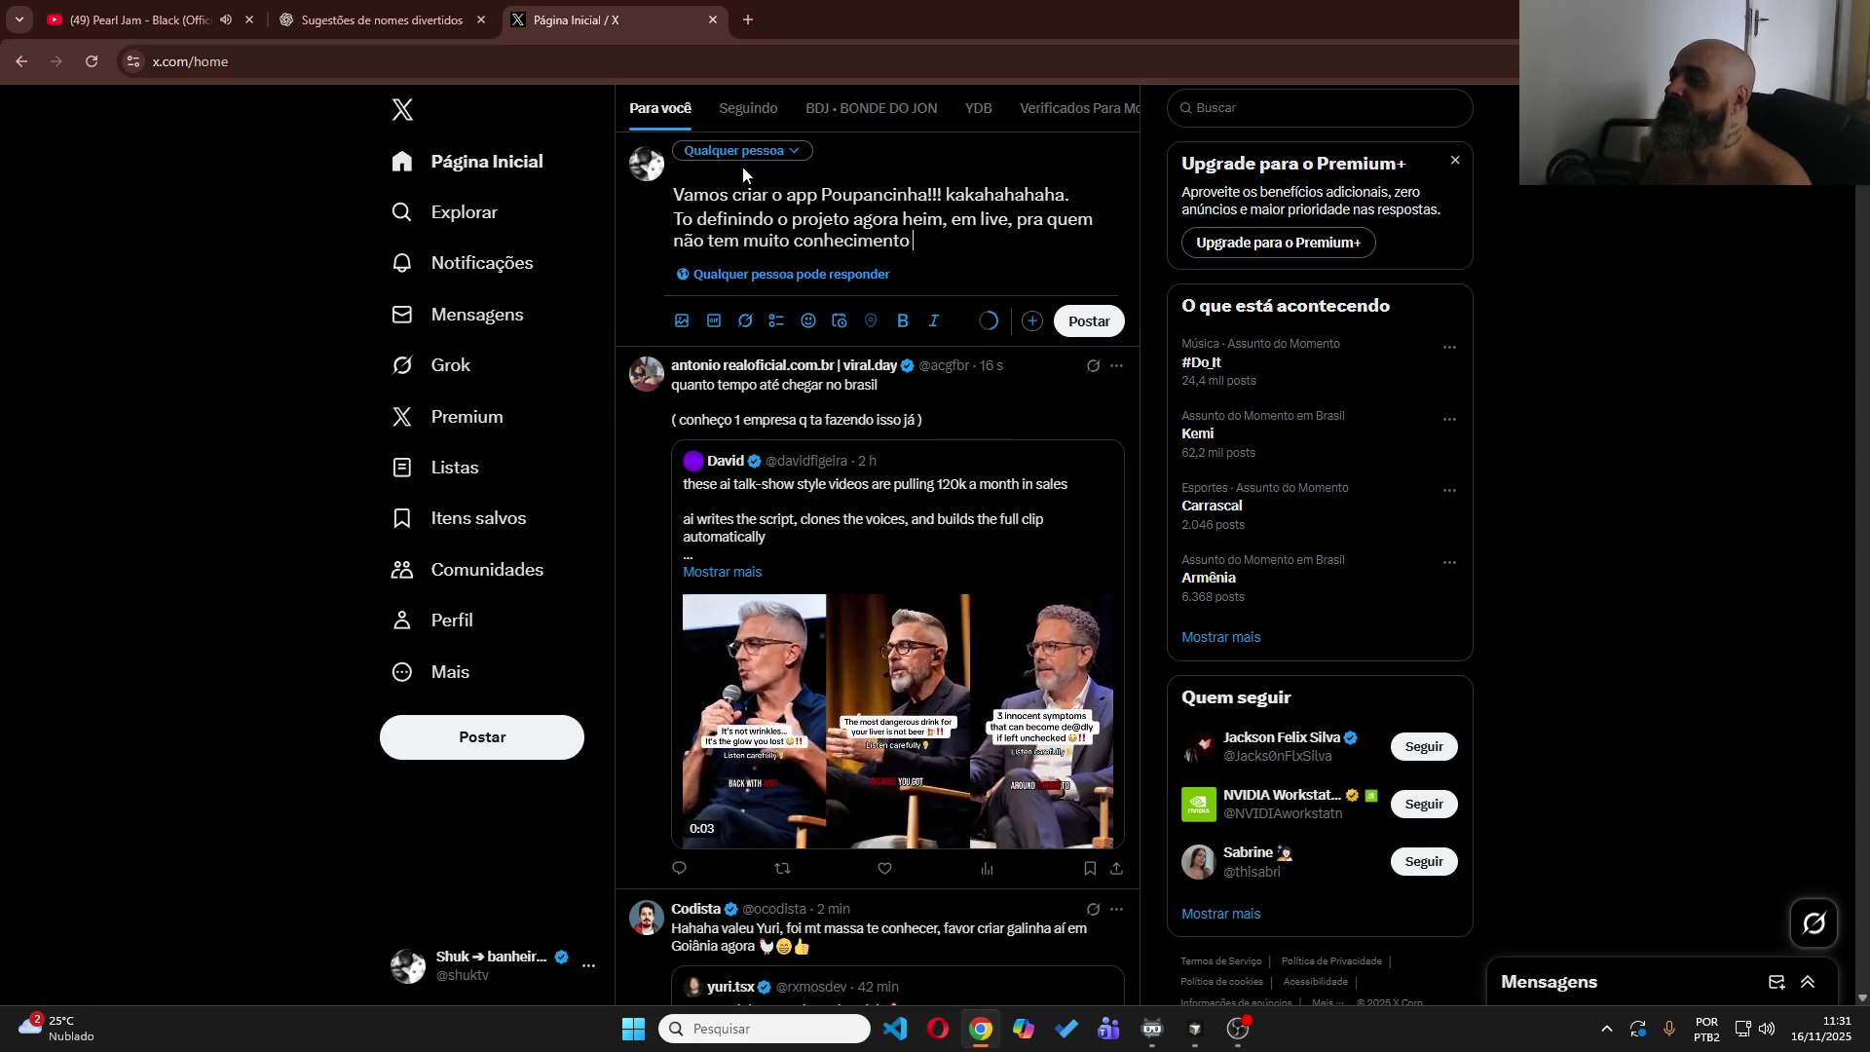
{"action": "type", "text": "é ótimo "}
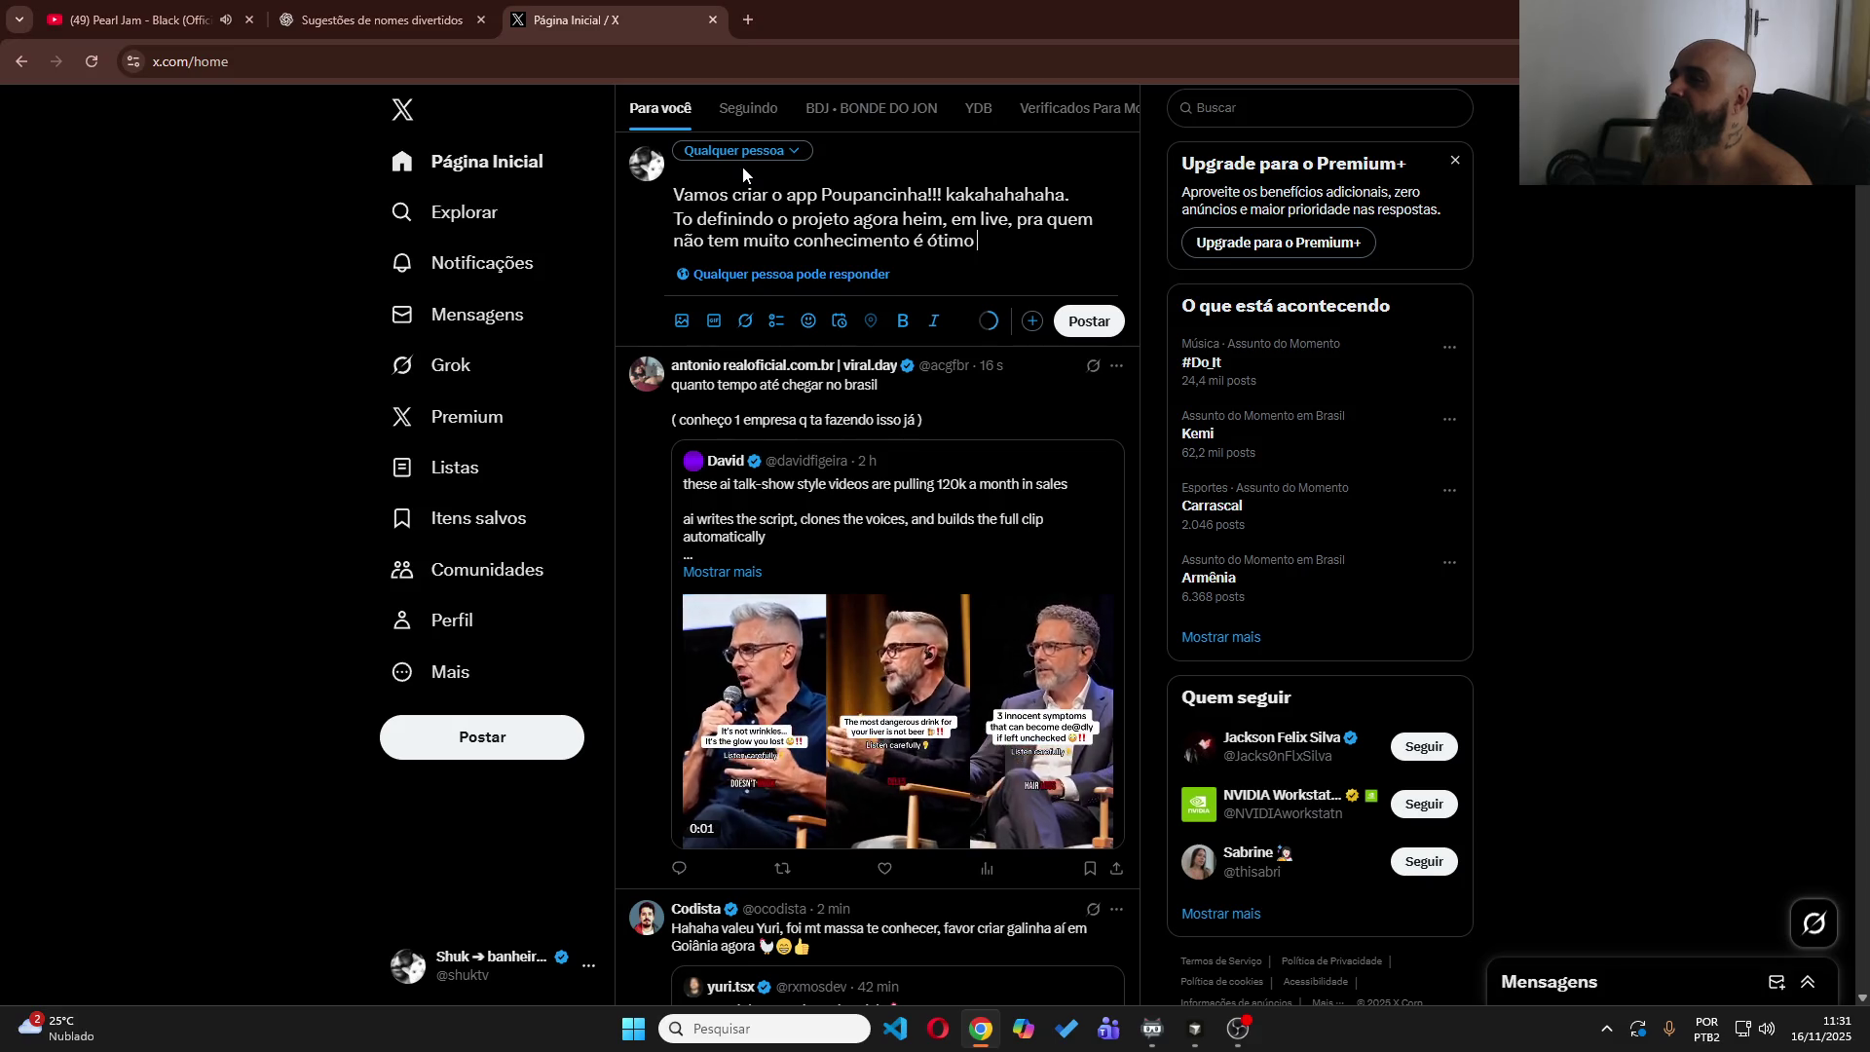
{"action": "type", "text": "acompanhar o processe"}
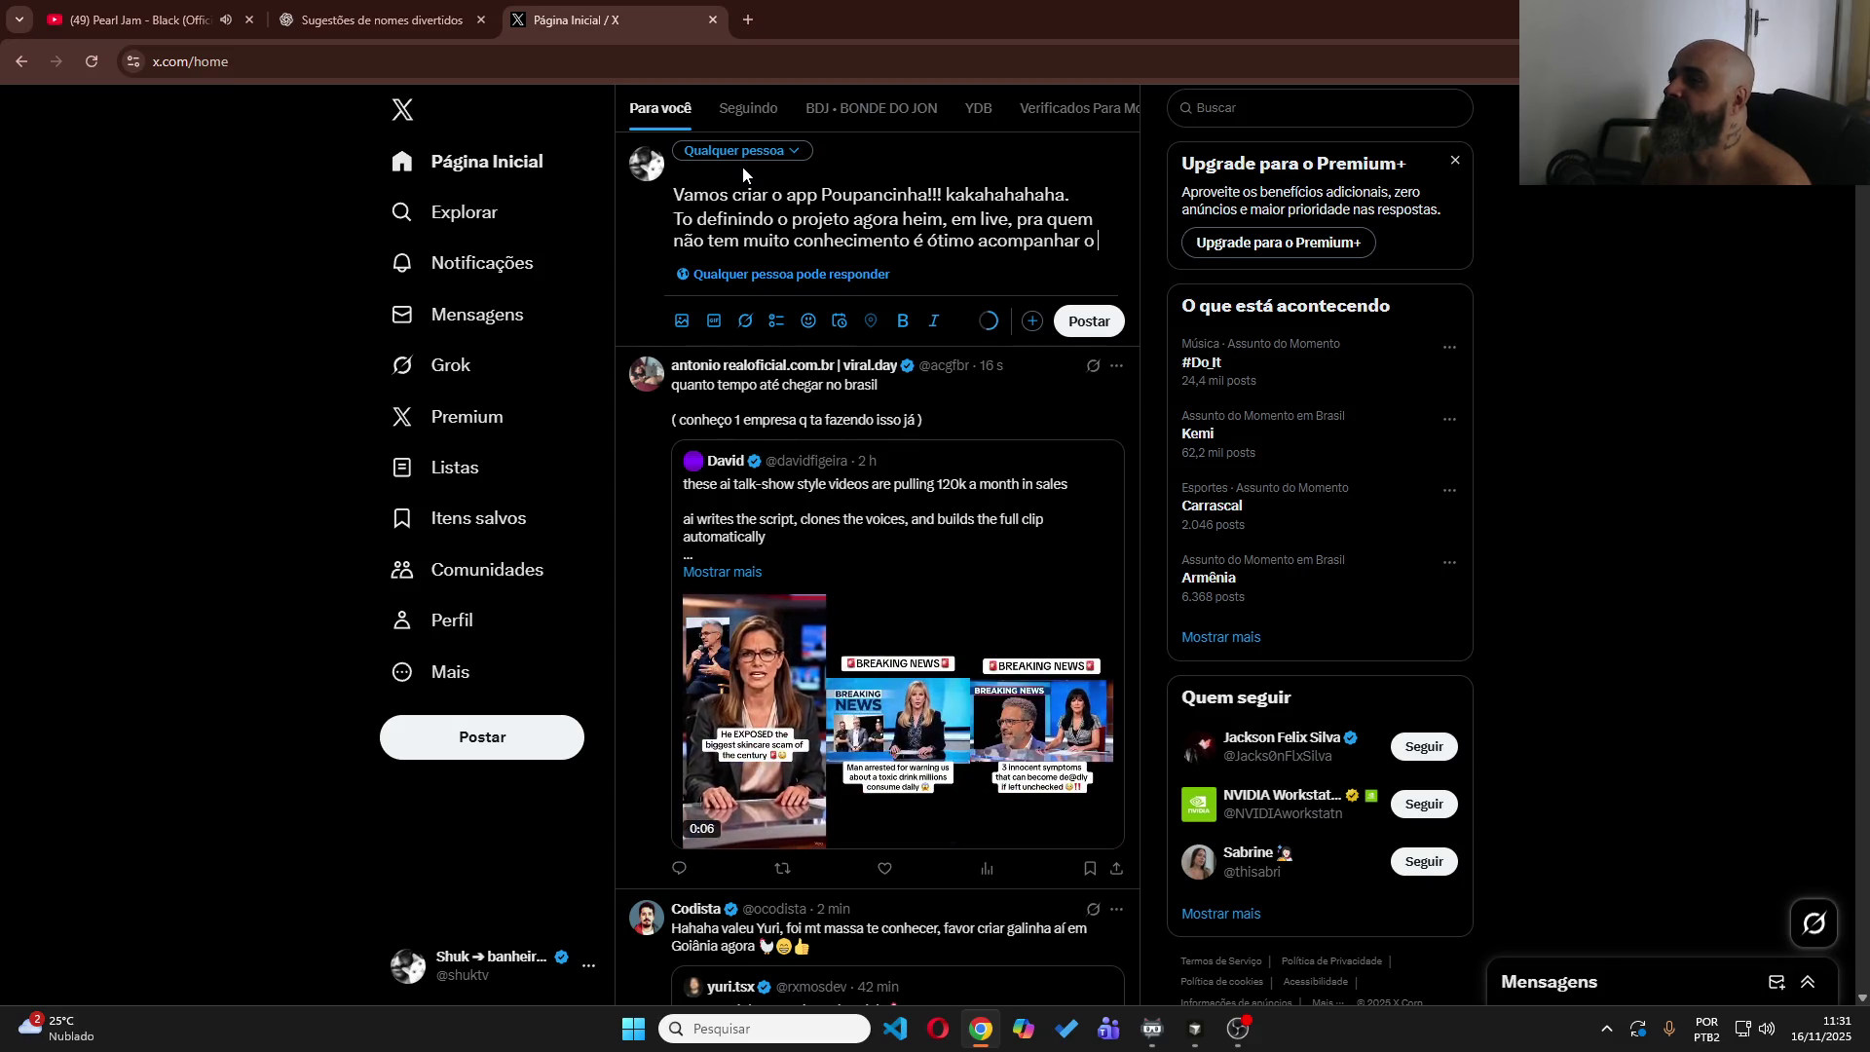
{"action": "key", "text": "BackSpace"}
{"action": "type", "text": "o de s"}
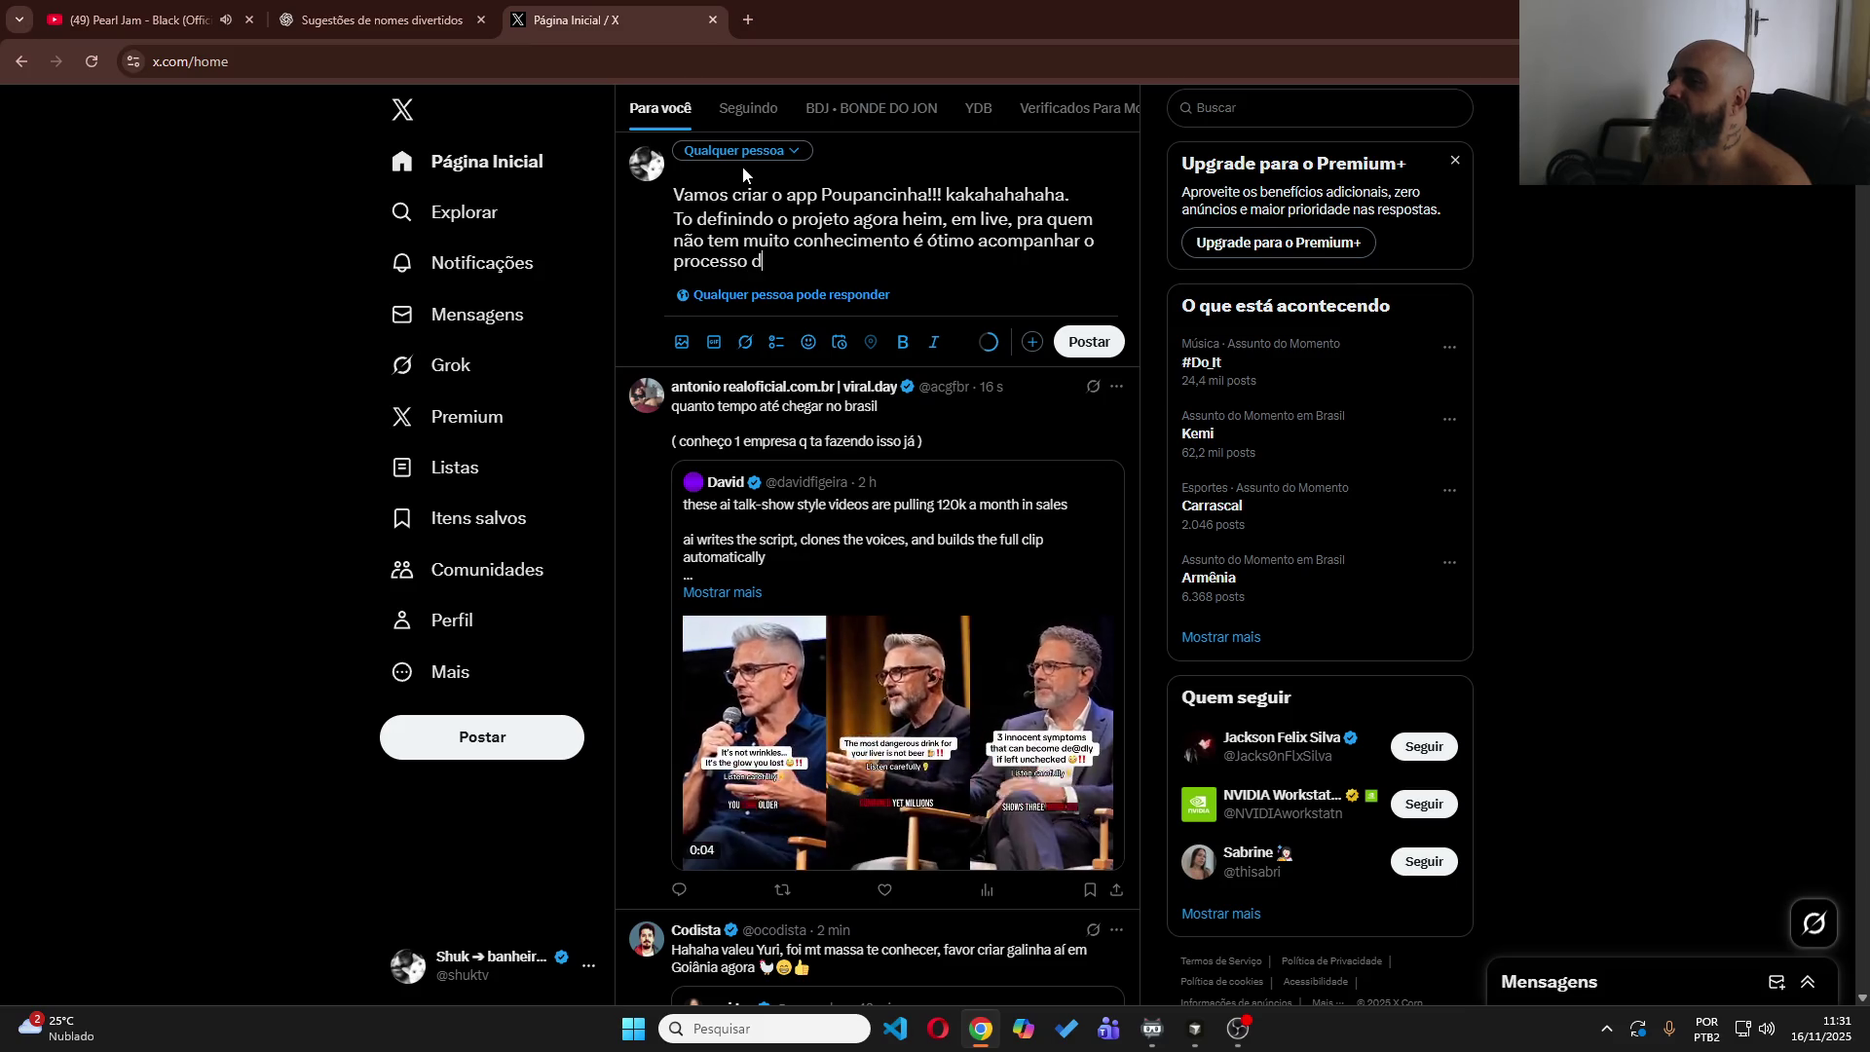
{"action": "key", "text": "BackSpace"}
{"action": "type", "text": "des"}
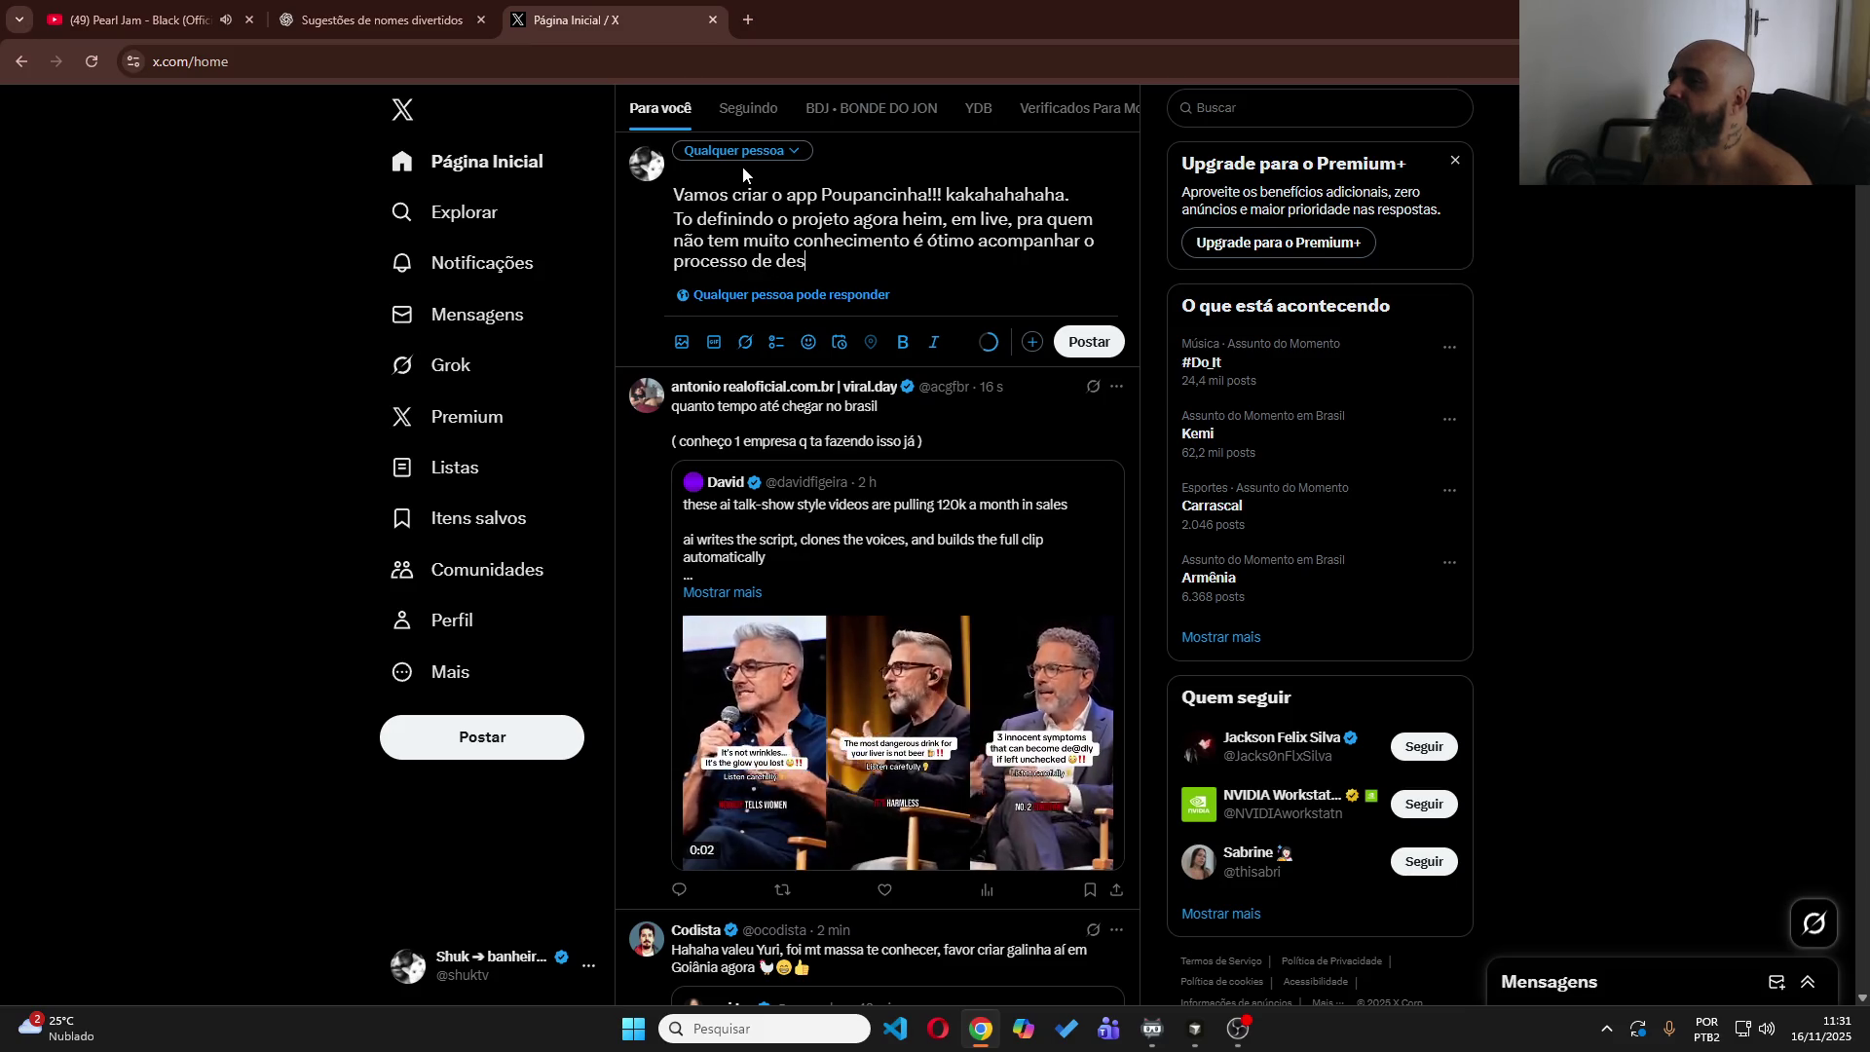
{"action": "type", "text": "envolviment"}
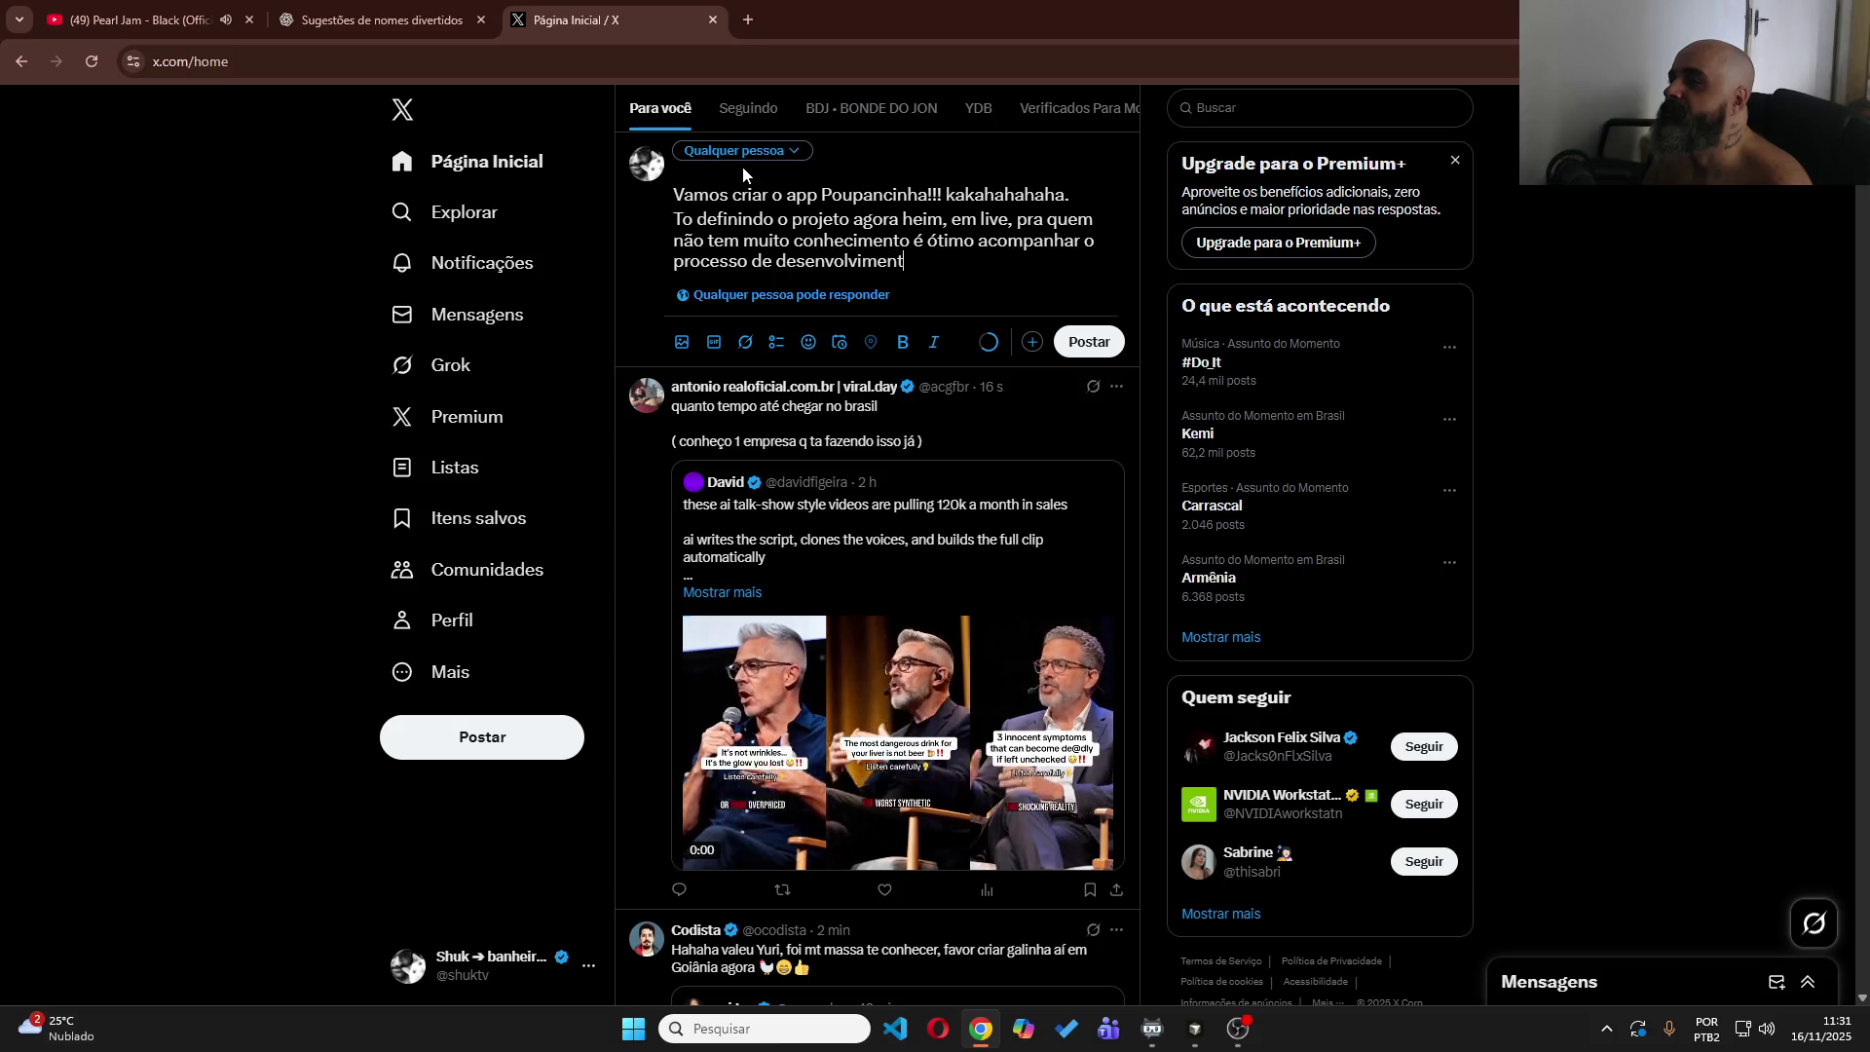
{"action": "type", "text": "o.Ch"}
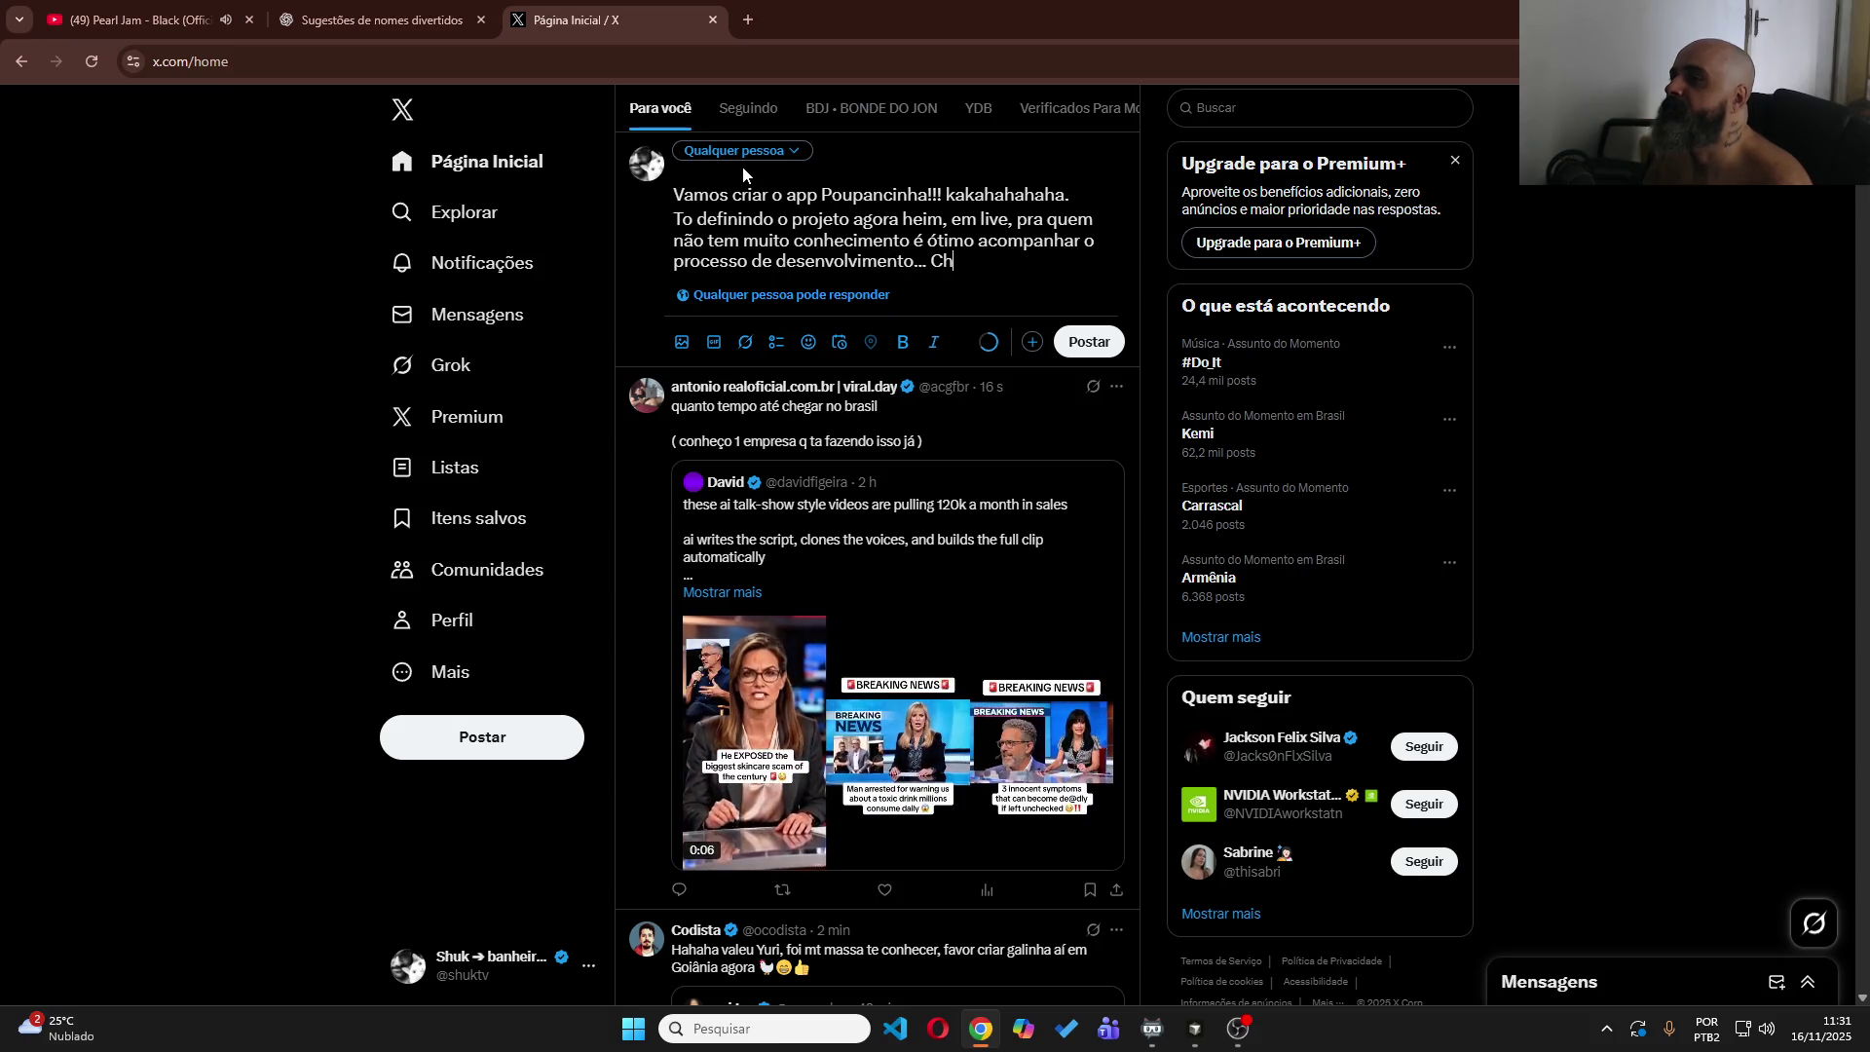
{"action": "type", "text": "ega aí na T"}
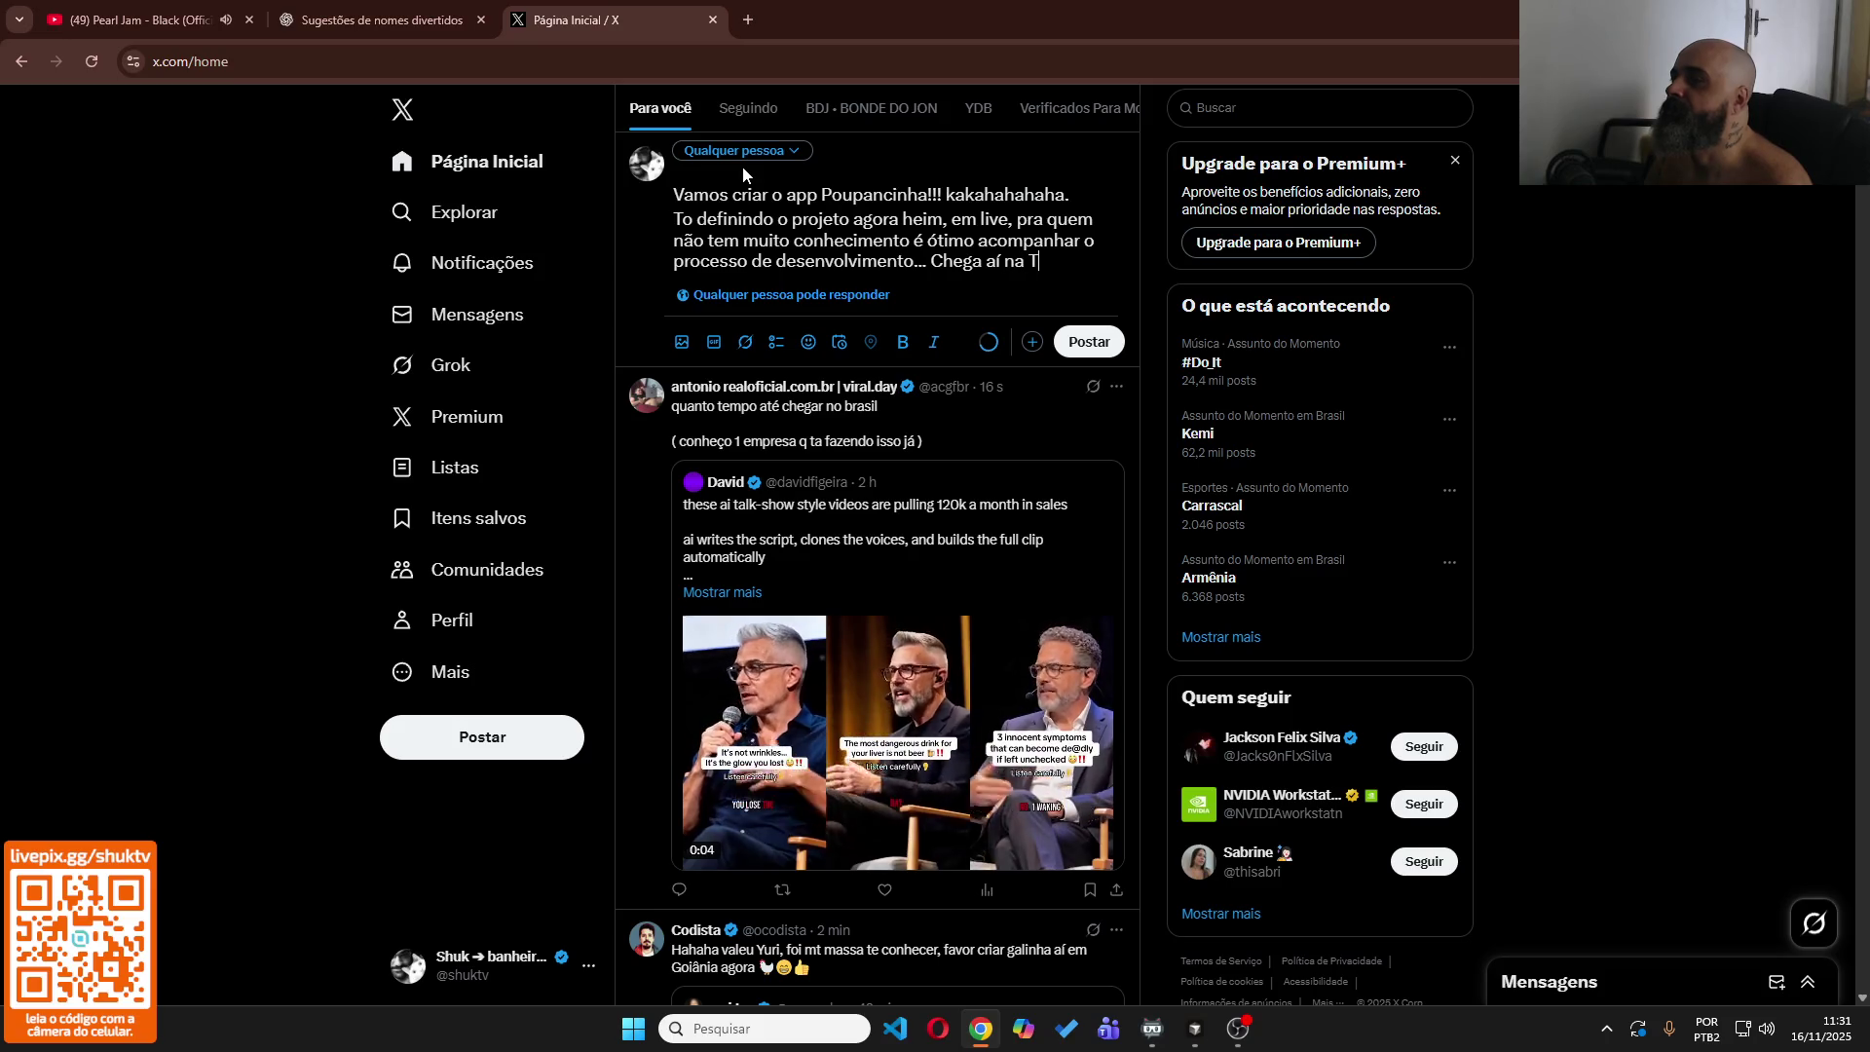
{"action": "type", "text": "iw"}
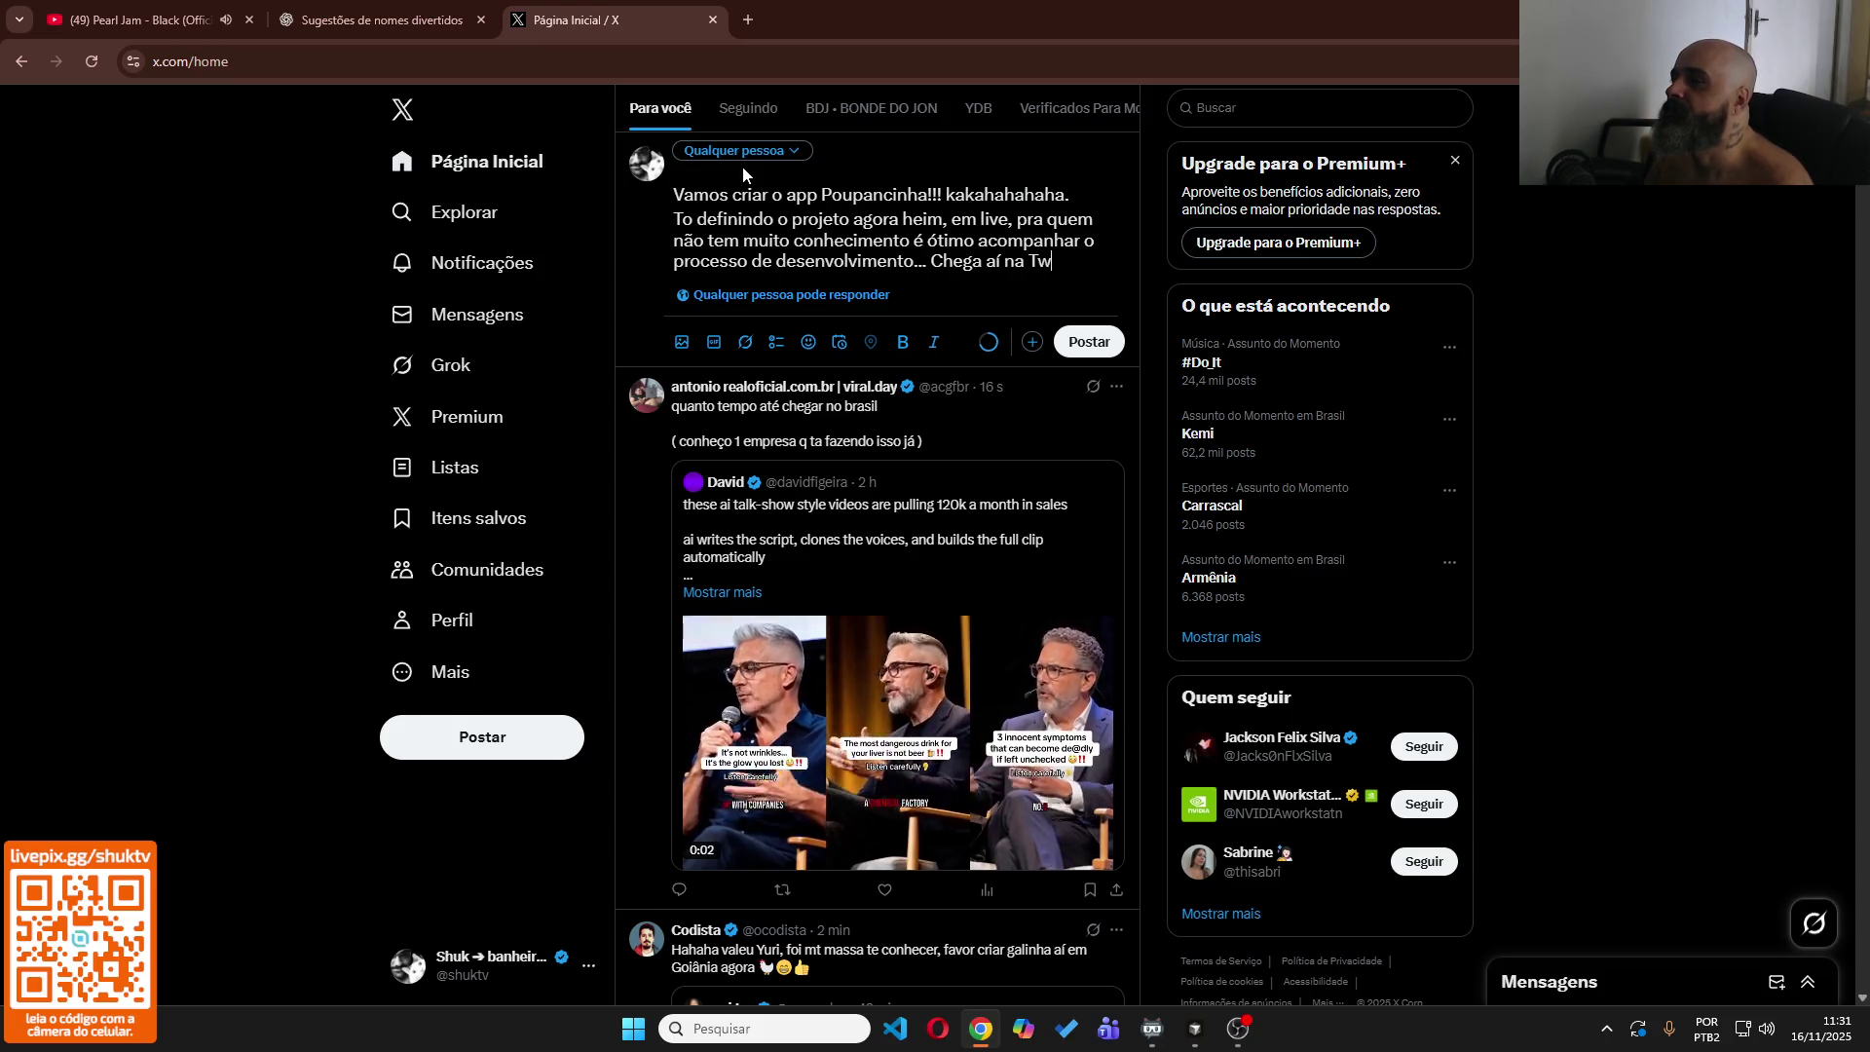
{"action": "type", "text": "itch.."}
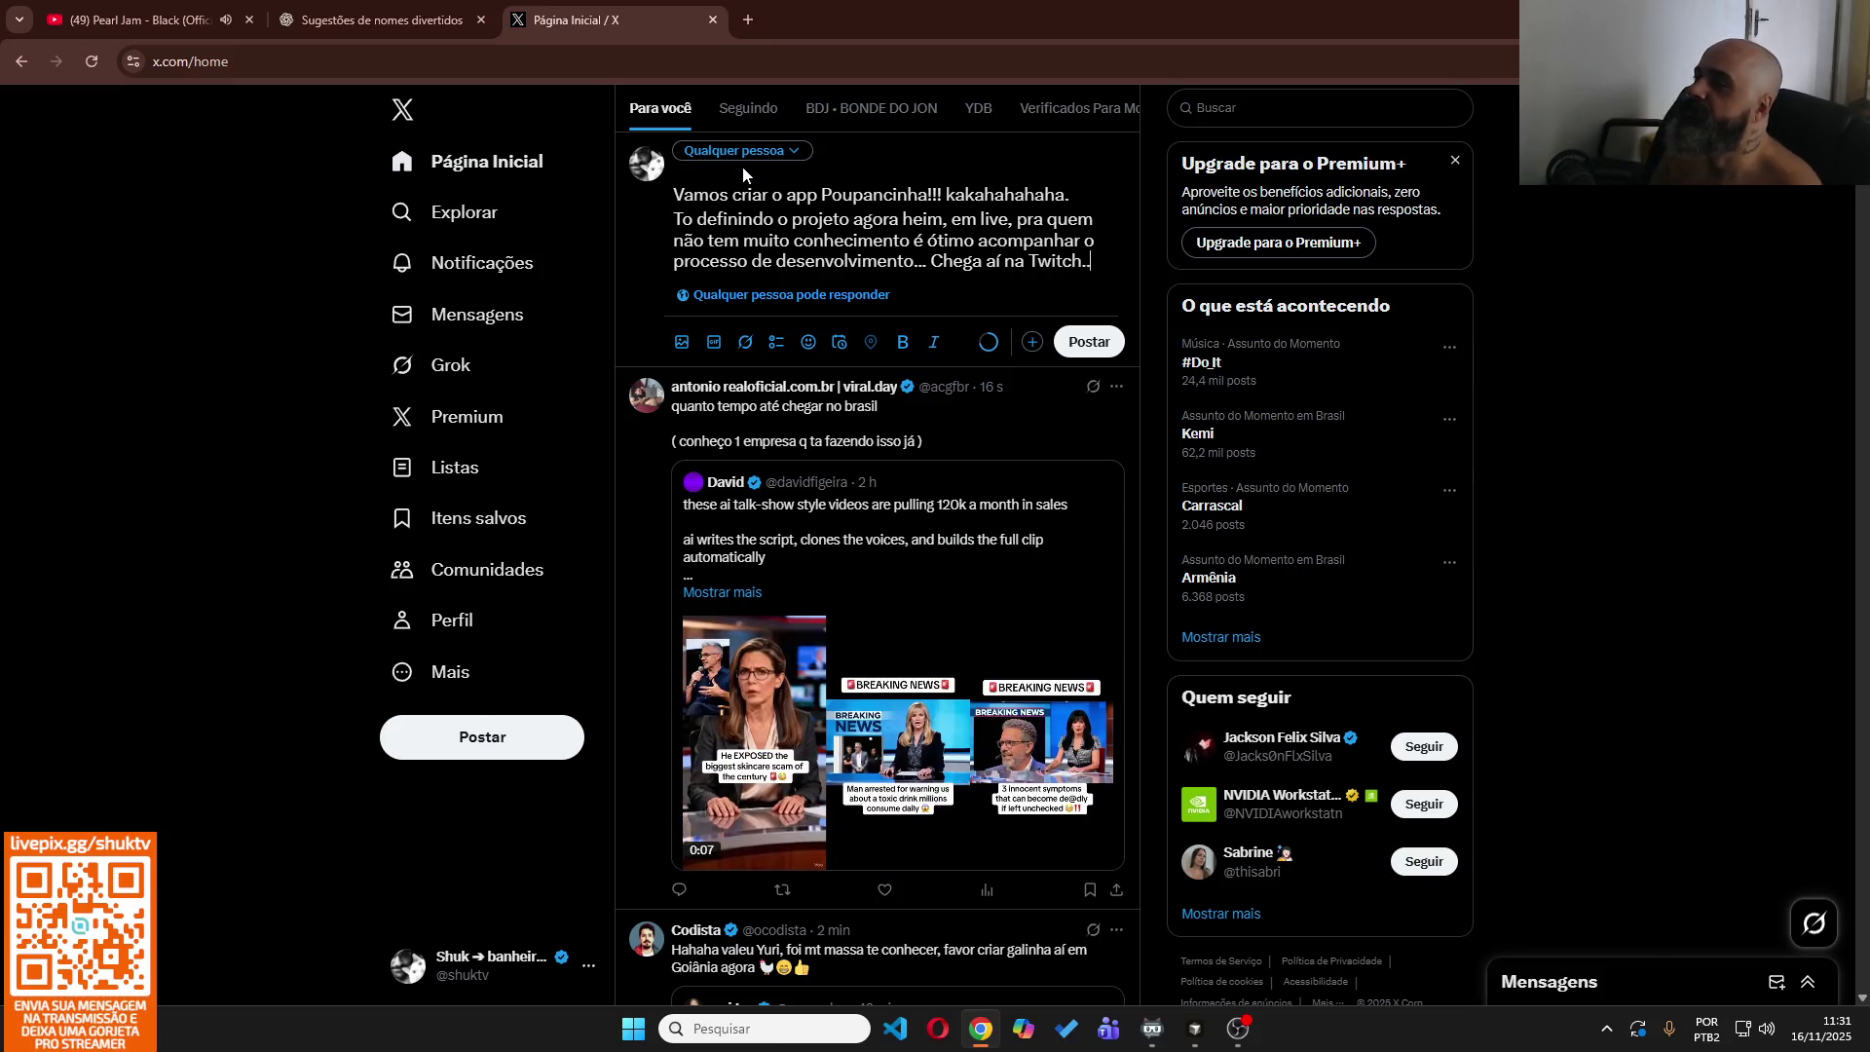
{"action": "left_click", "coordinate": [1088, 343]}
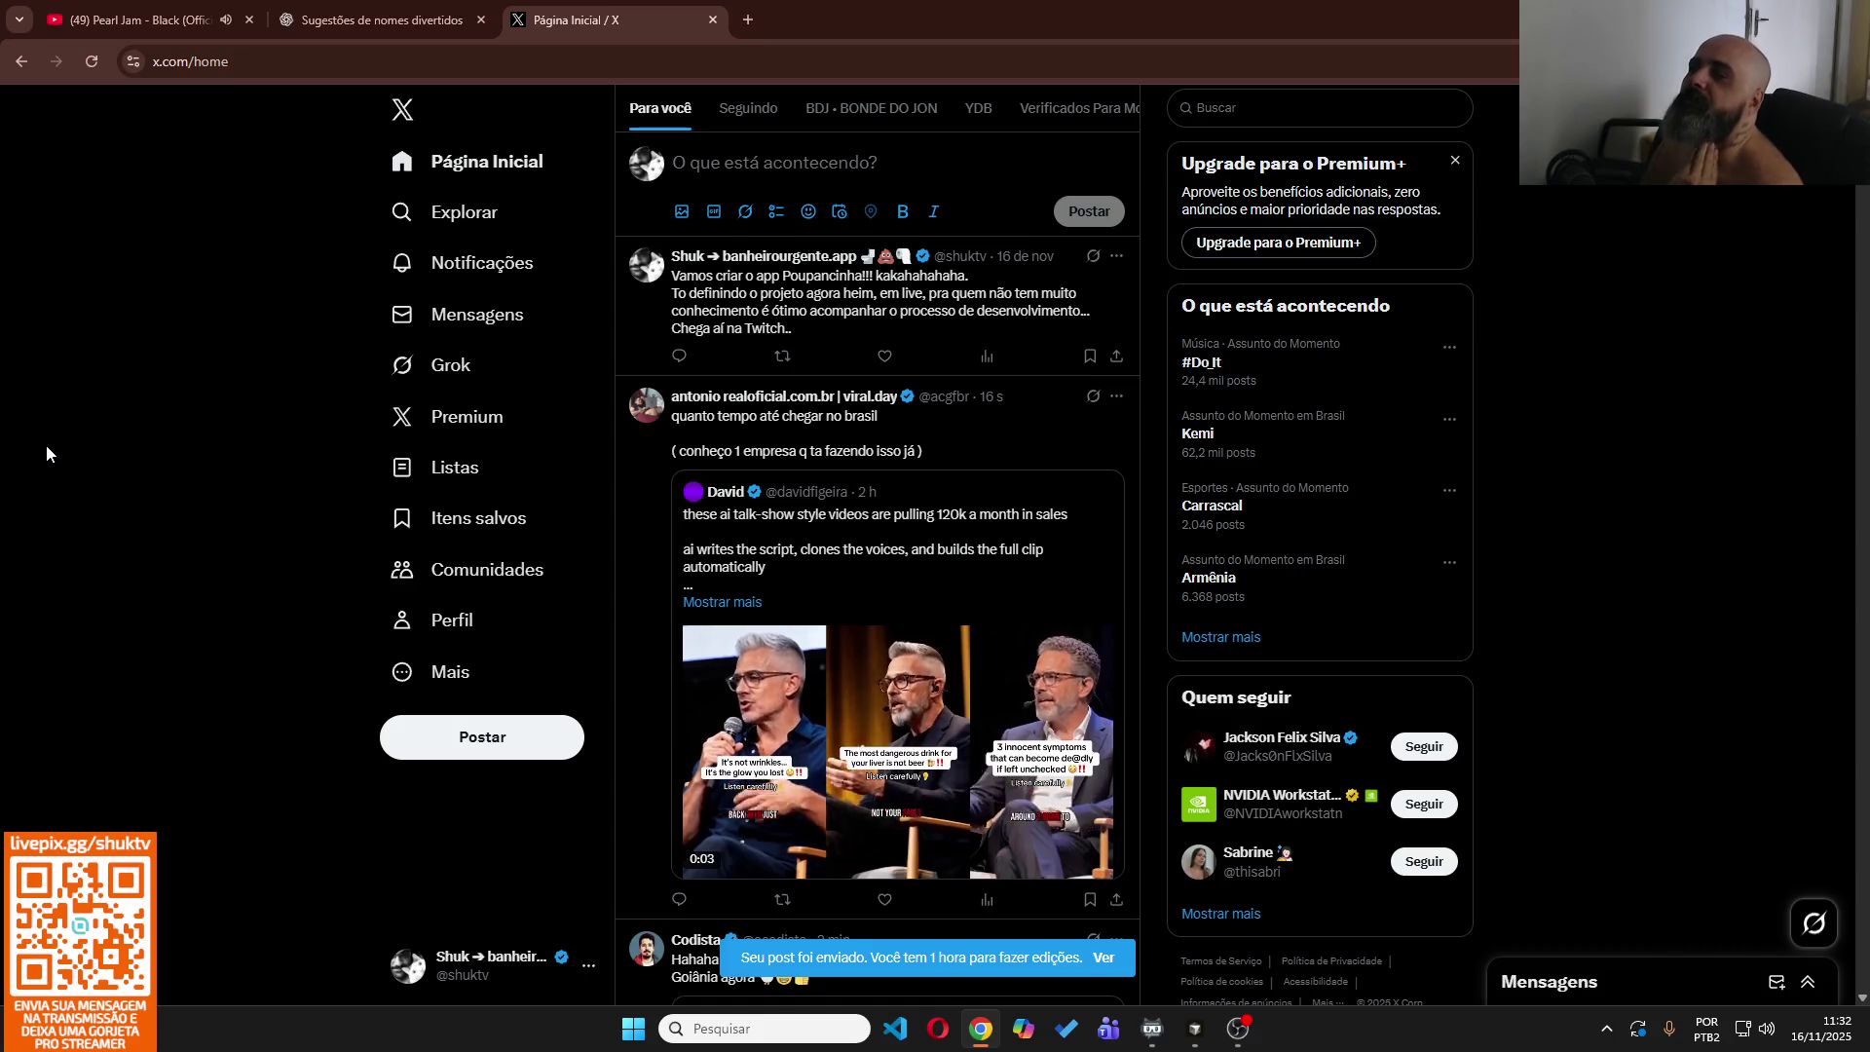
{"action": "left_click", "coordinate": [748, 19]}
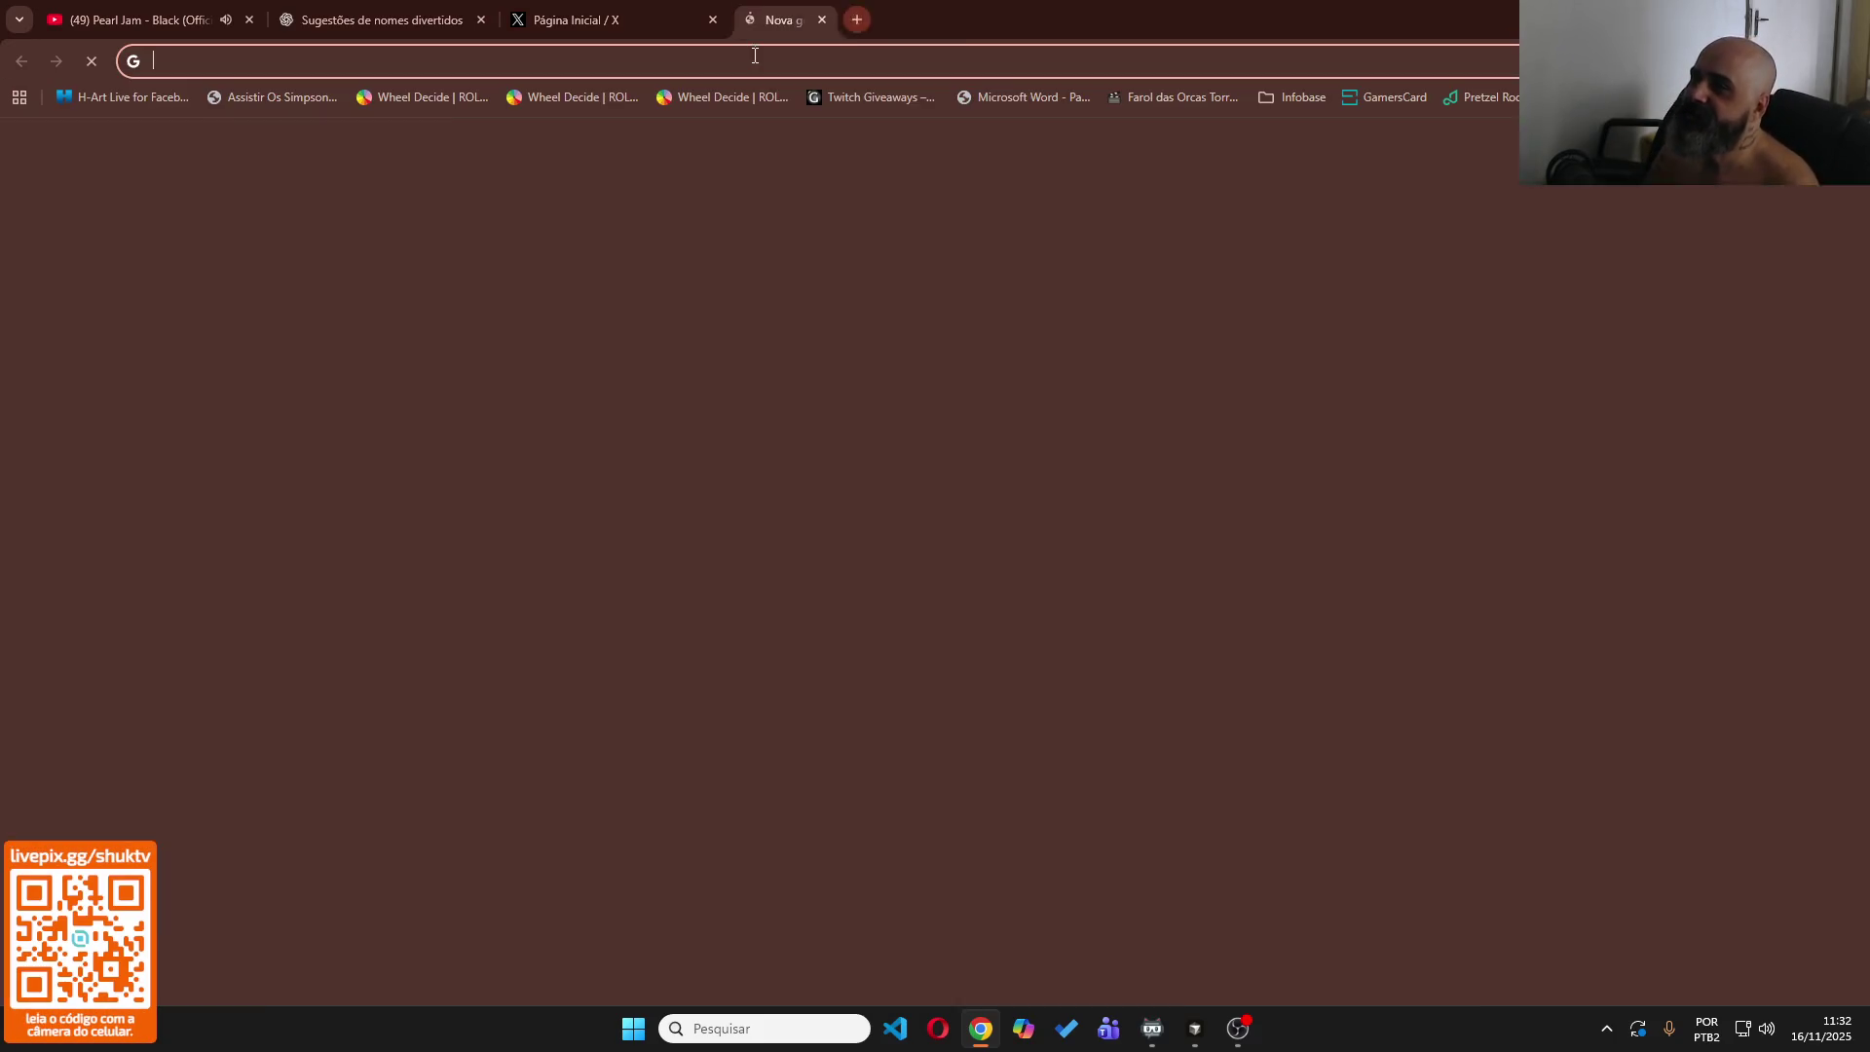
Search Google for 'poupancinha' and scroll through the results.
{"action": "type", "text": "poupancinha"}
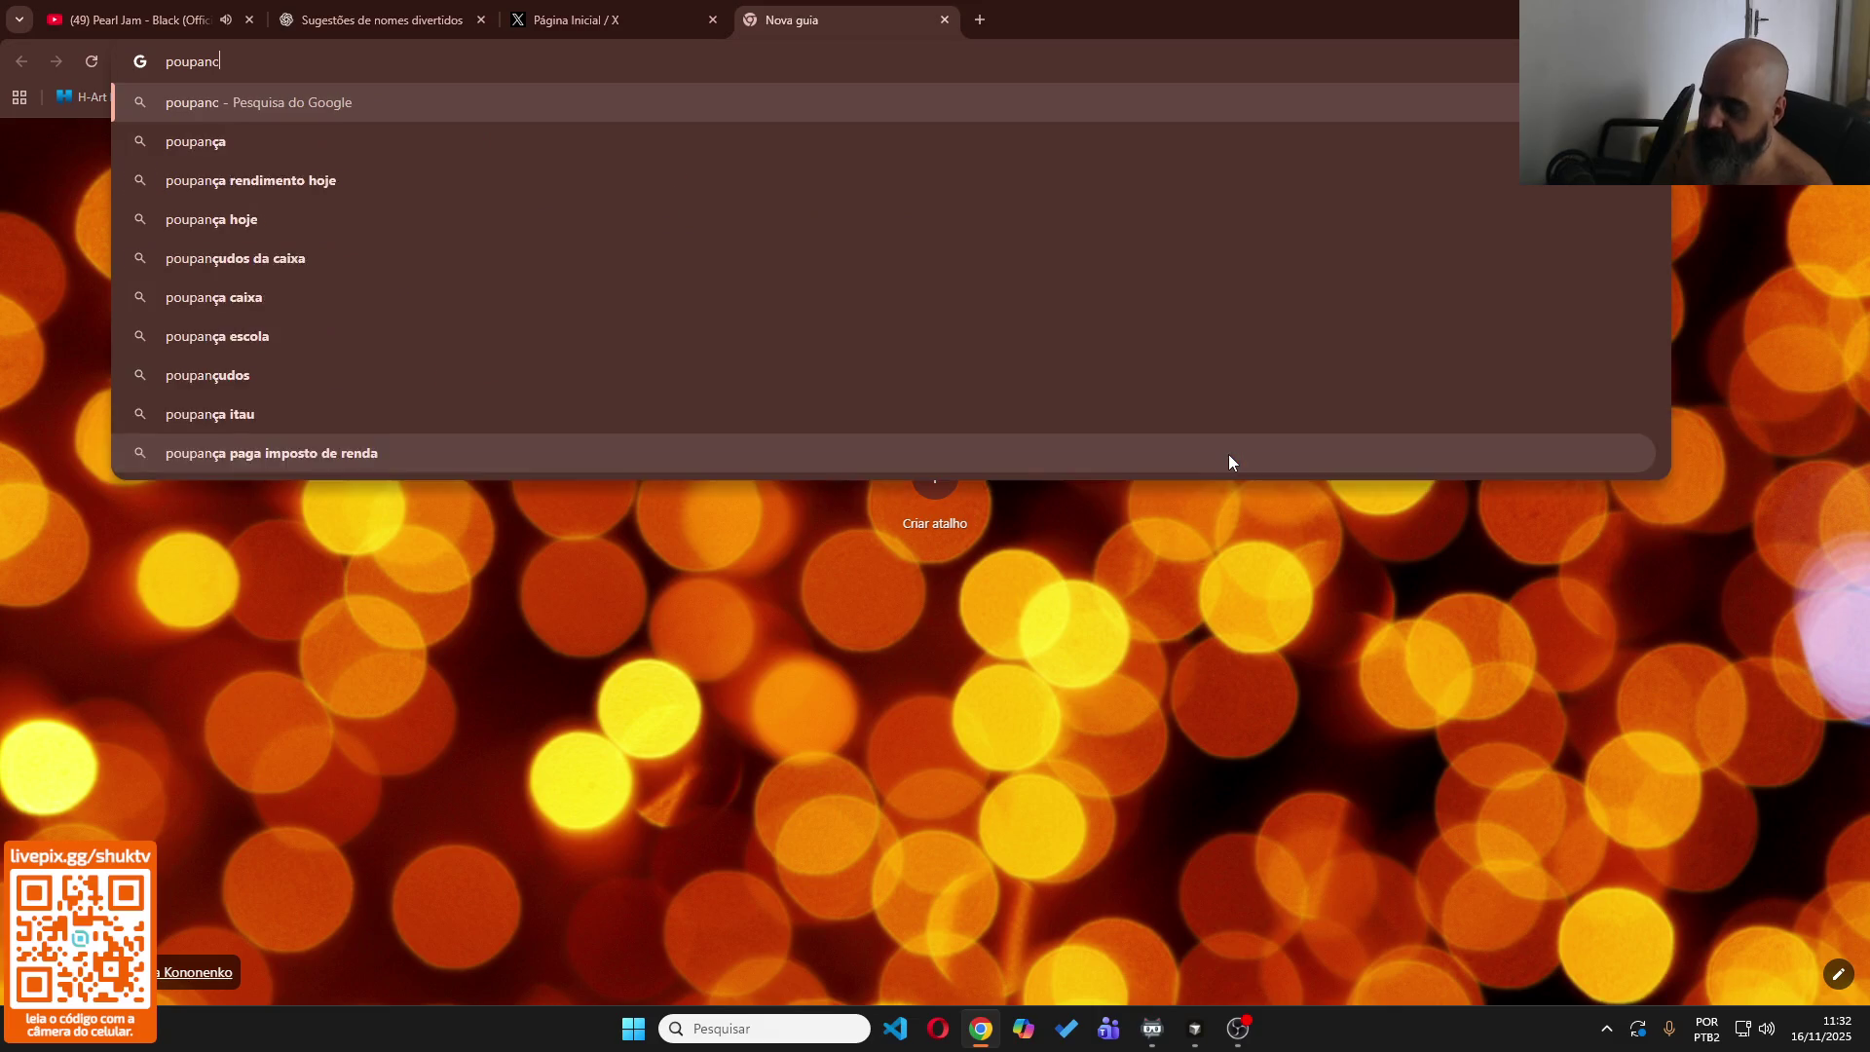
{"action": "key", "text": "Return"}
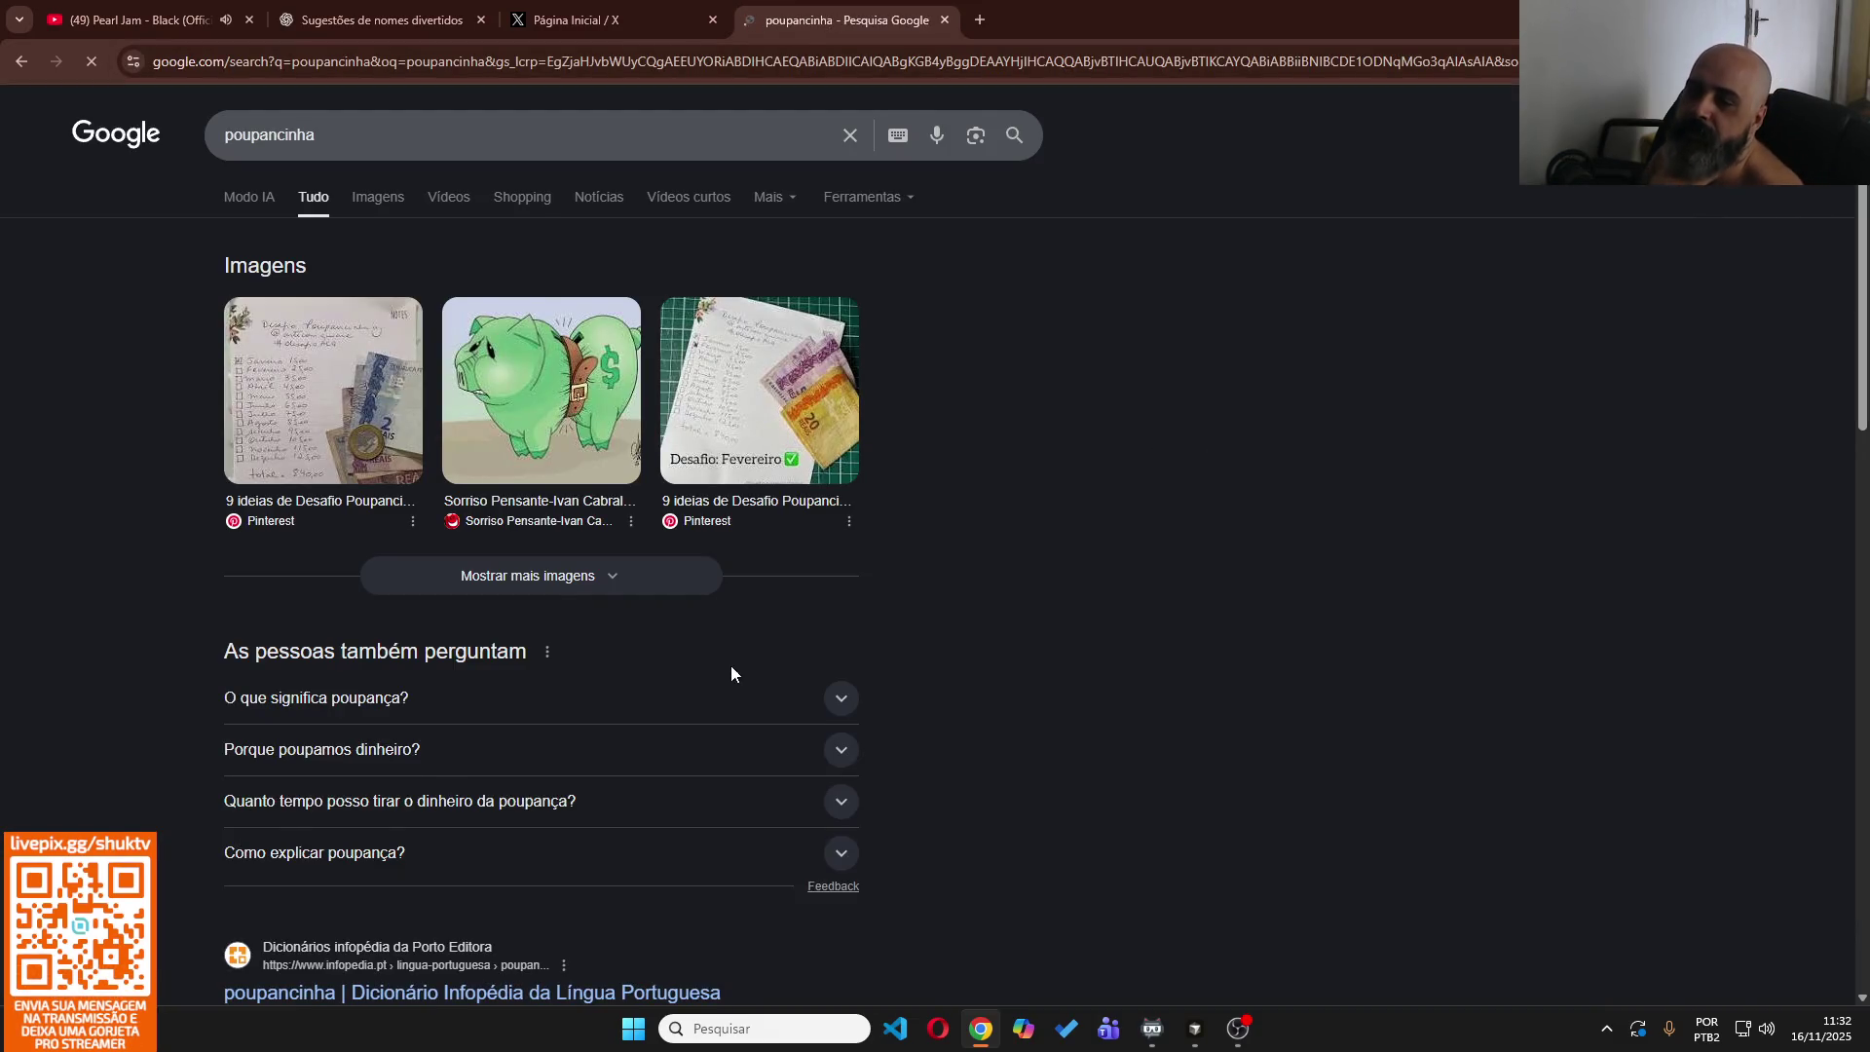
{"action": "scroll", "coordinate": [730, 666], "scroll_direction": "down", "scroll_amount": 5}
{"action": "scroll", "coordinate": [728, 668], "scroll_direction": "down", "scroll_amount": 2}
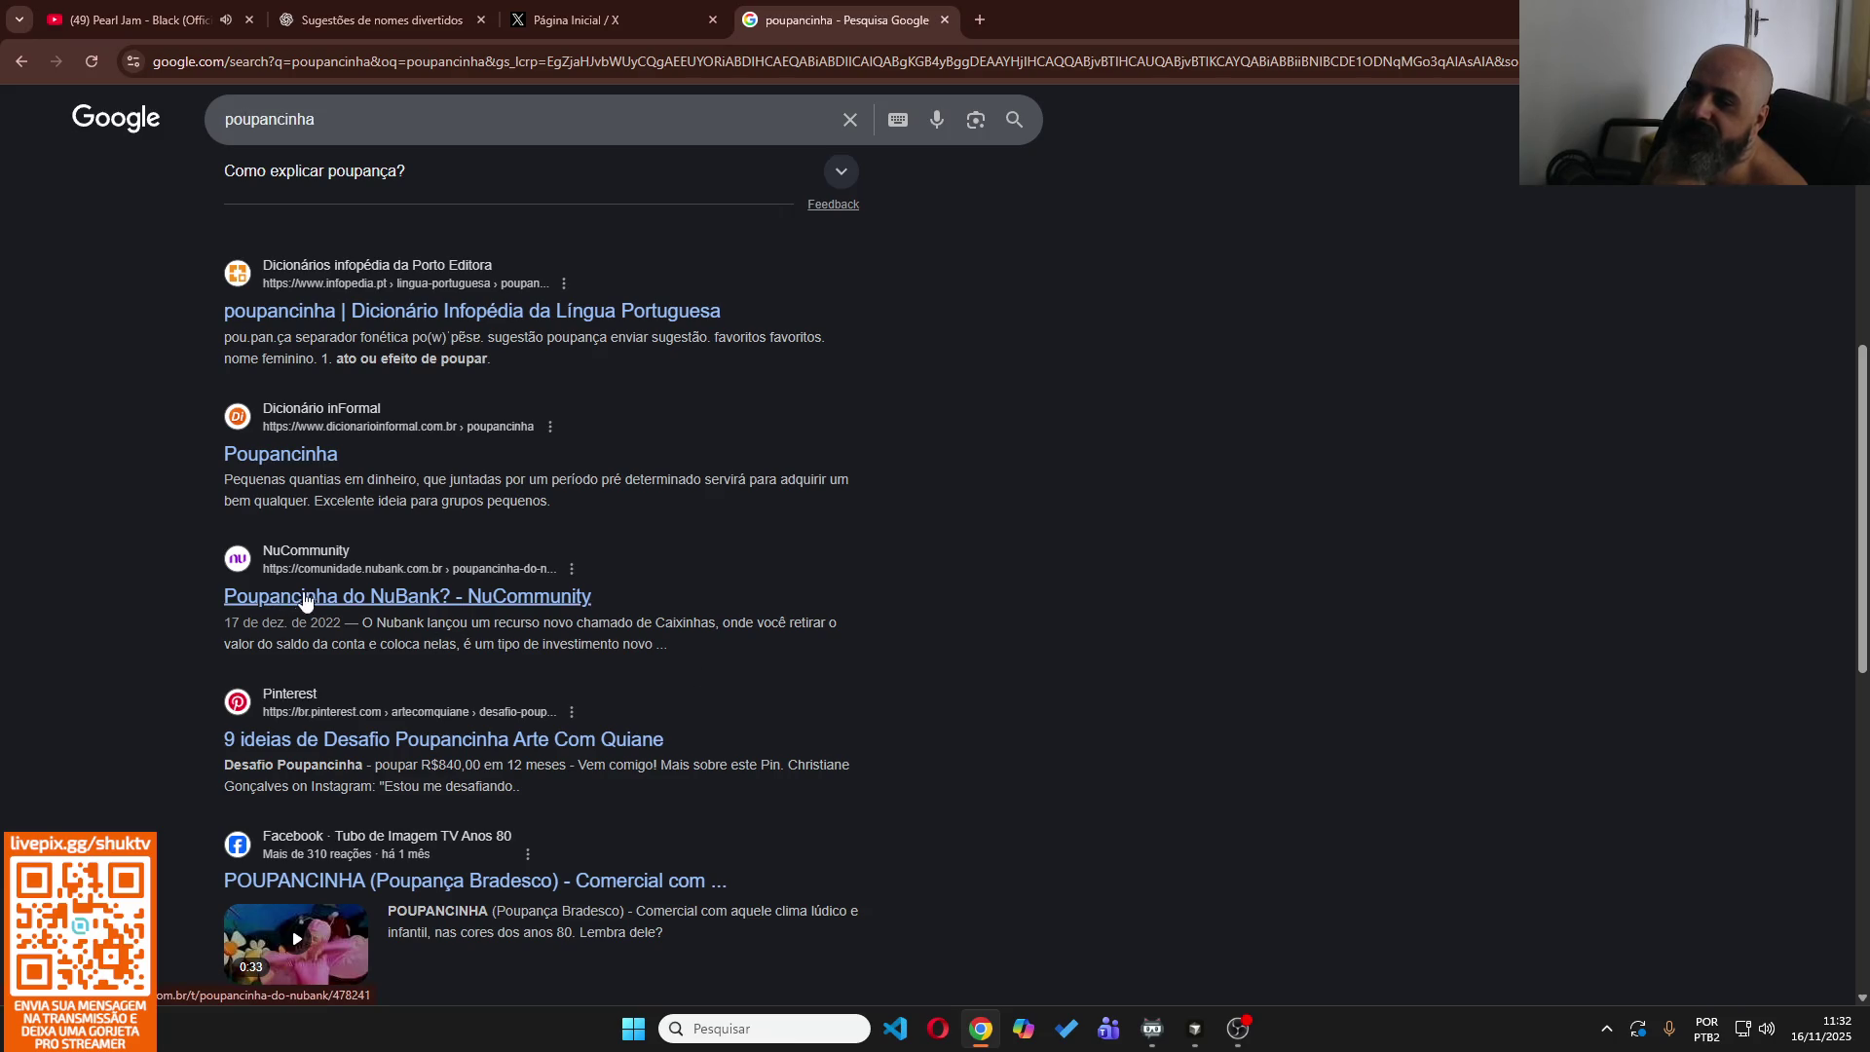
{"action": "scroll", "coordinate": [920, 681], "scroll_direction": "down", "scroll_amount": 5}
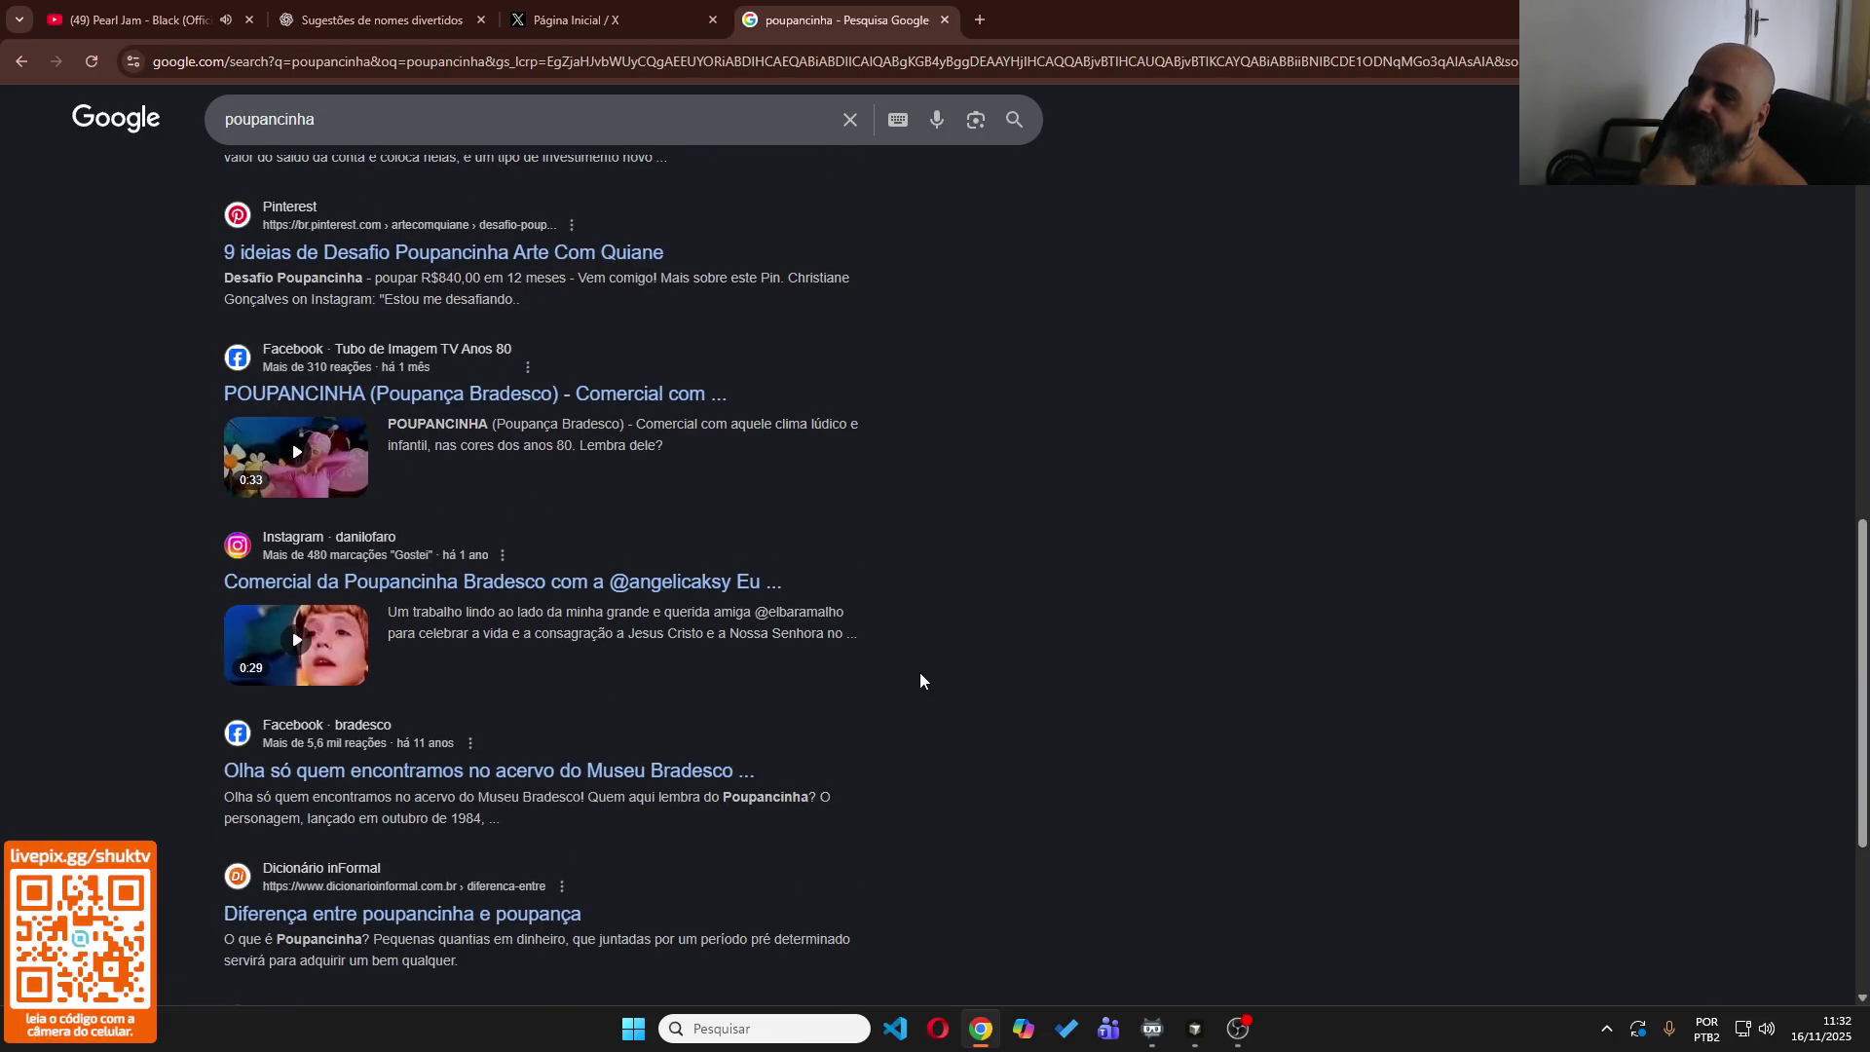
{"action": "scroll", "coordinate": [920, 681], "scroll_direction": "down", "scroll_amount": 3}
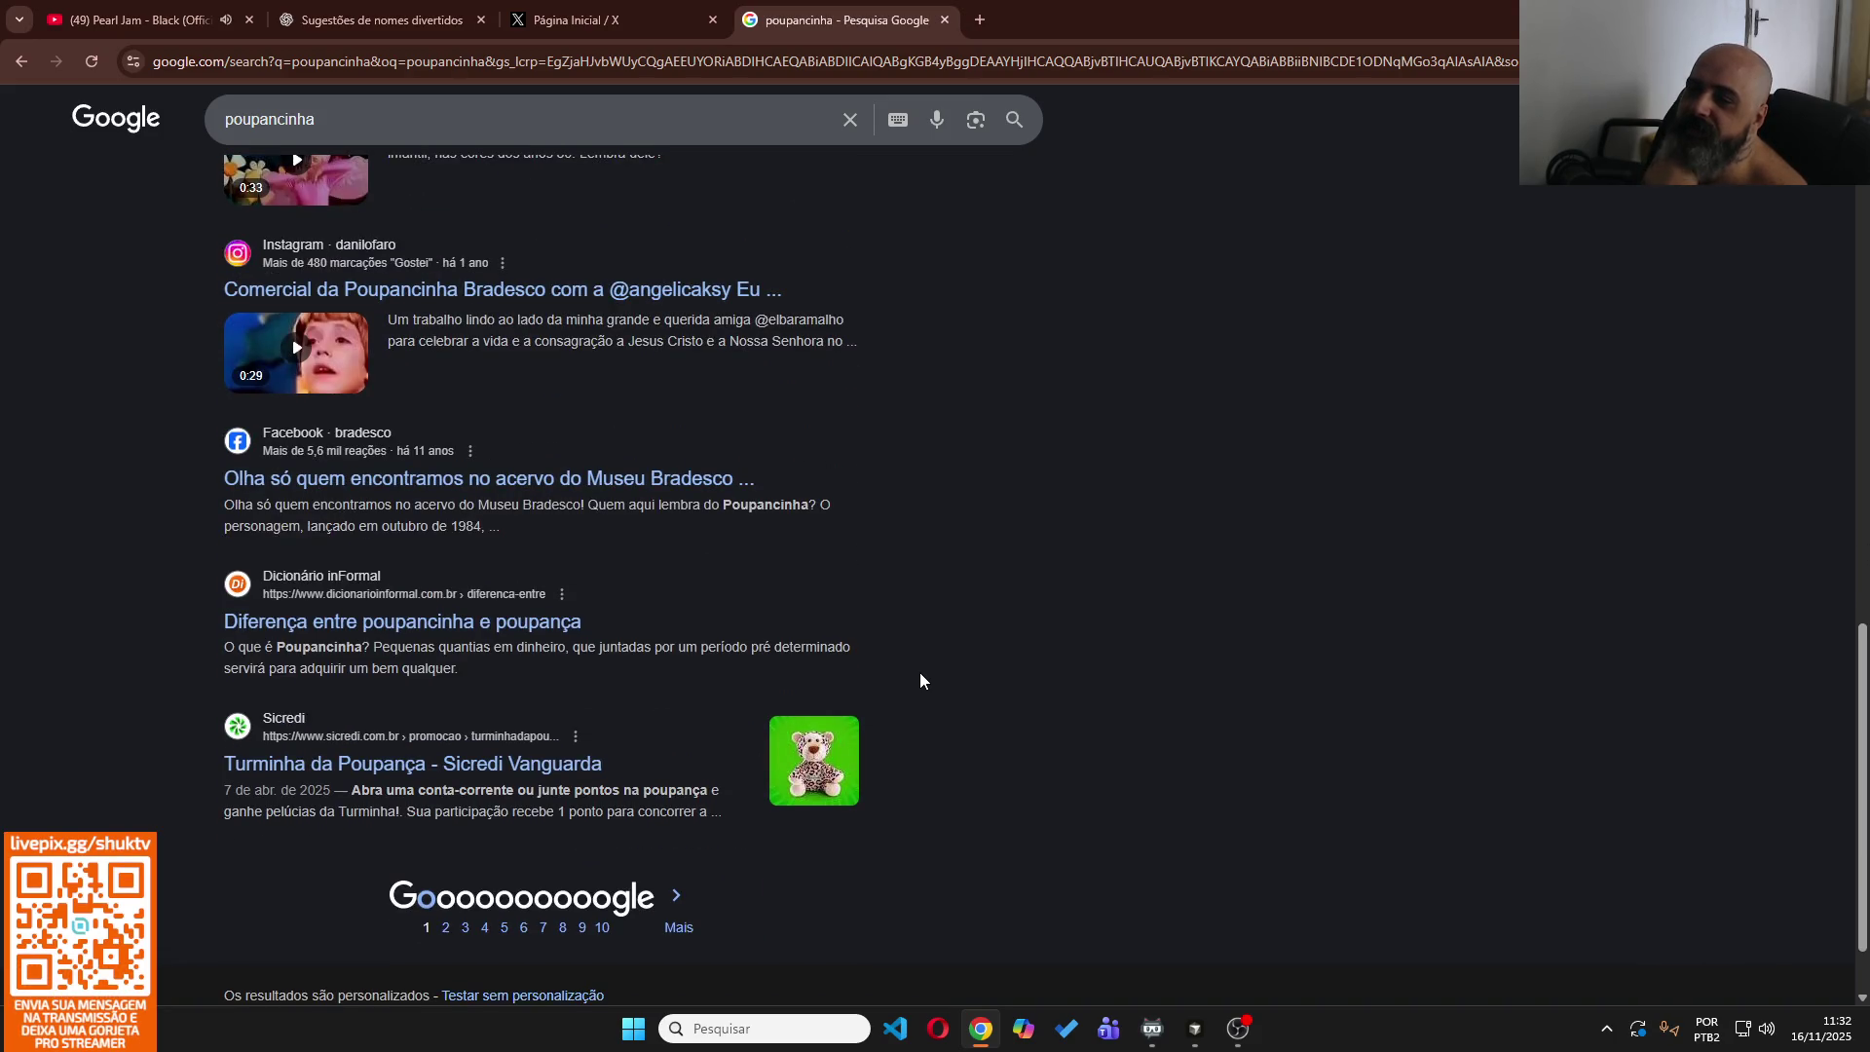
{"action": "scroll", "coordinate": [920, 681], "scroll_direction": "up", "scroll_amount": 8}
Search again for 'poupancinha app', then close the tab to return to X.
{"action": "left_click", "coordinate": [532, 142]}
{"action": "type", "text": "app"}
{"action": "key", "text": "Return"}
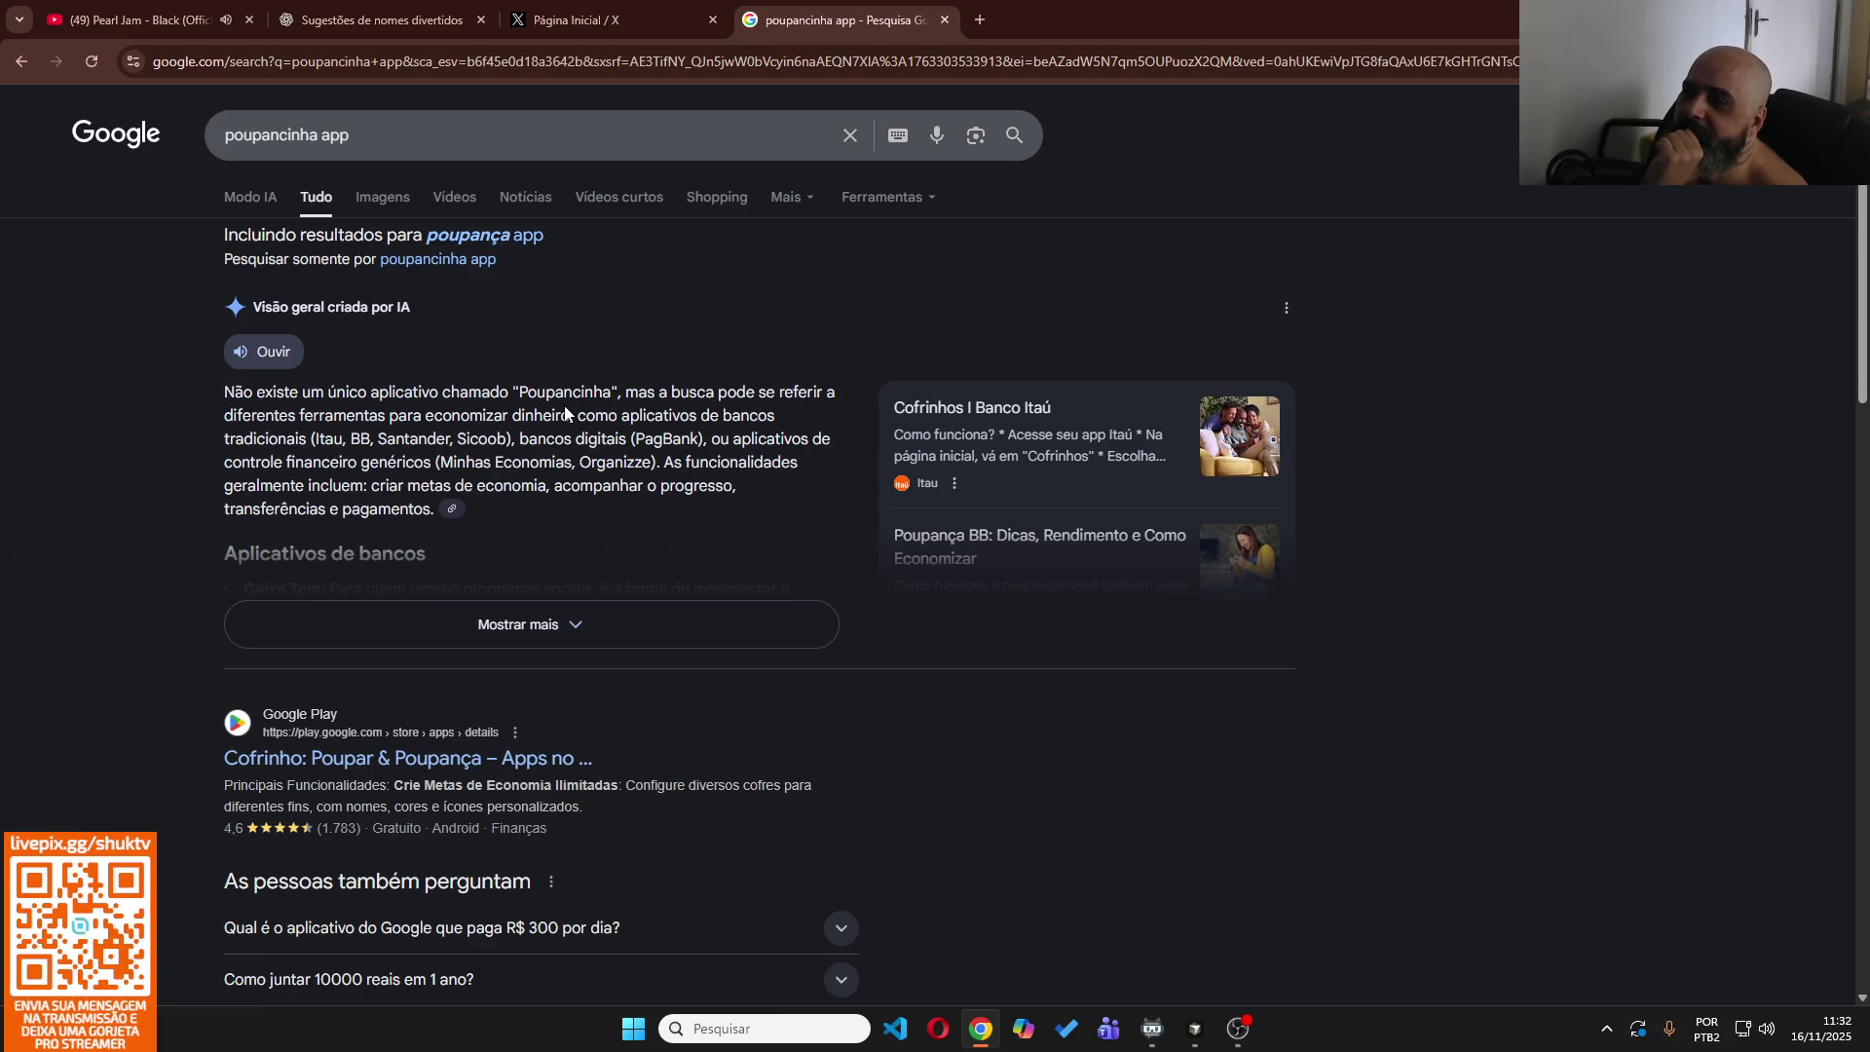
{"action": "left_click", "coordinate": [944, 21]}
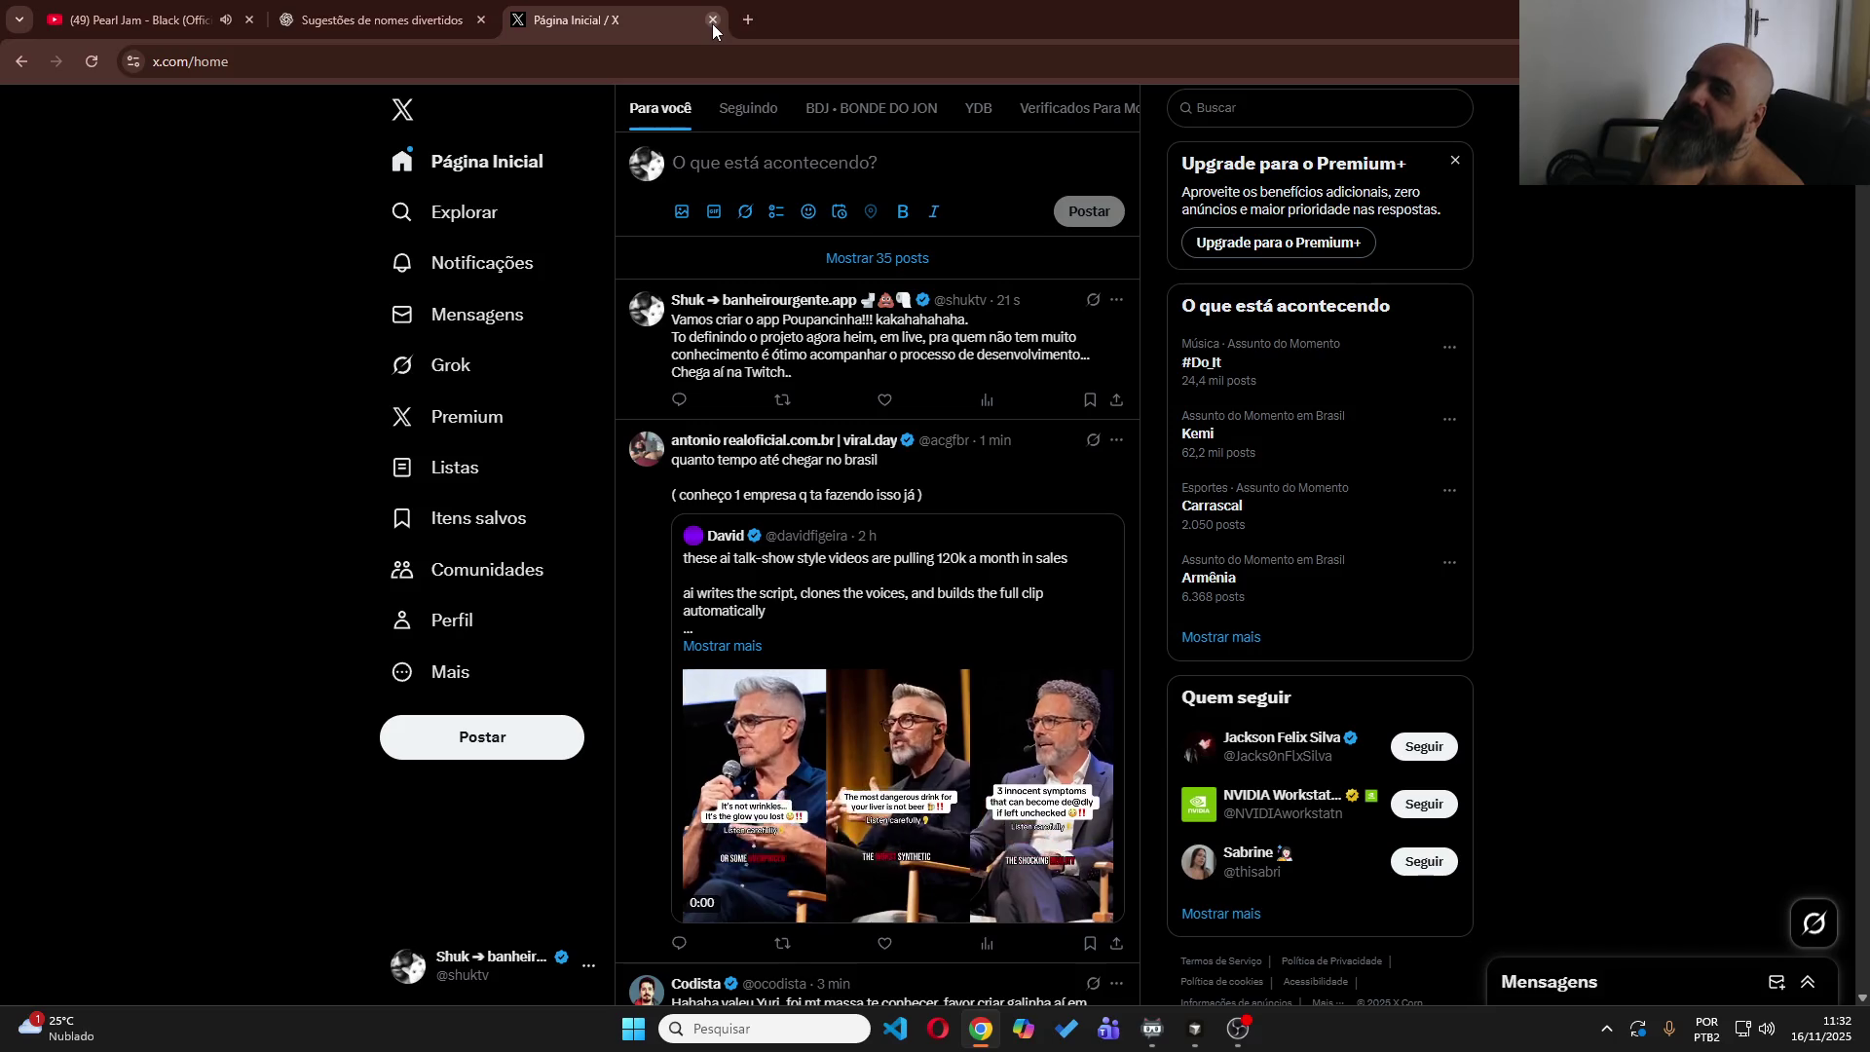
Praise the name Poupancinha, then ask ChatGPT to help refine the raw app idea.
{"action": "left_click", "coordinate": [350, 27]}
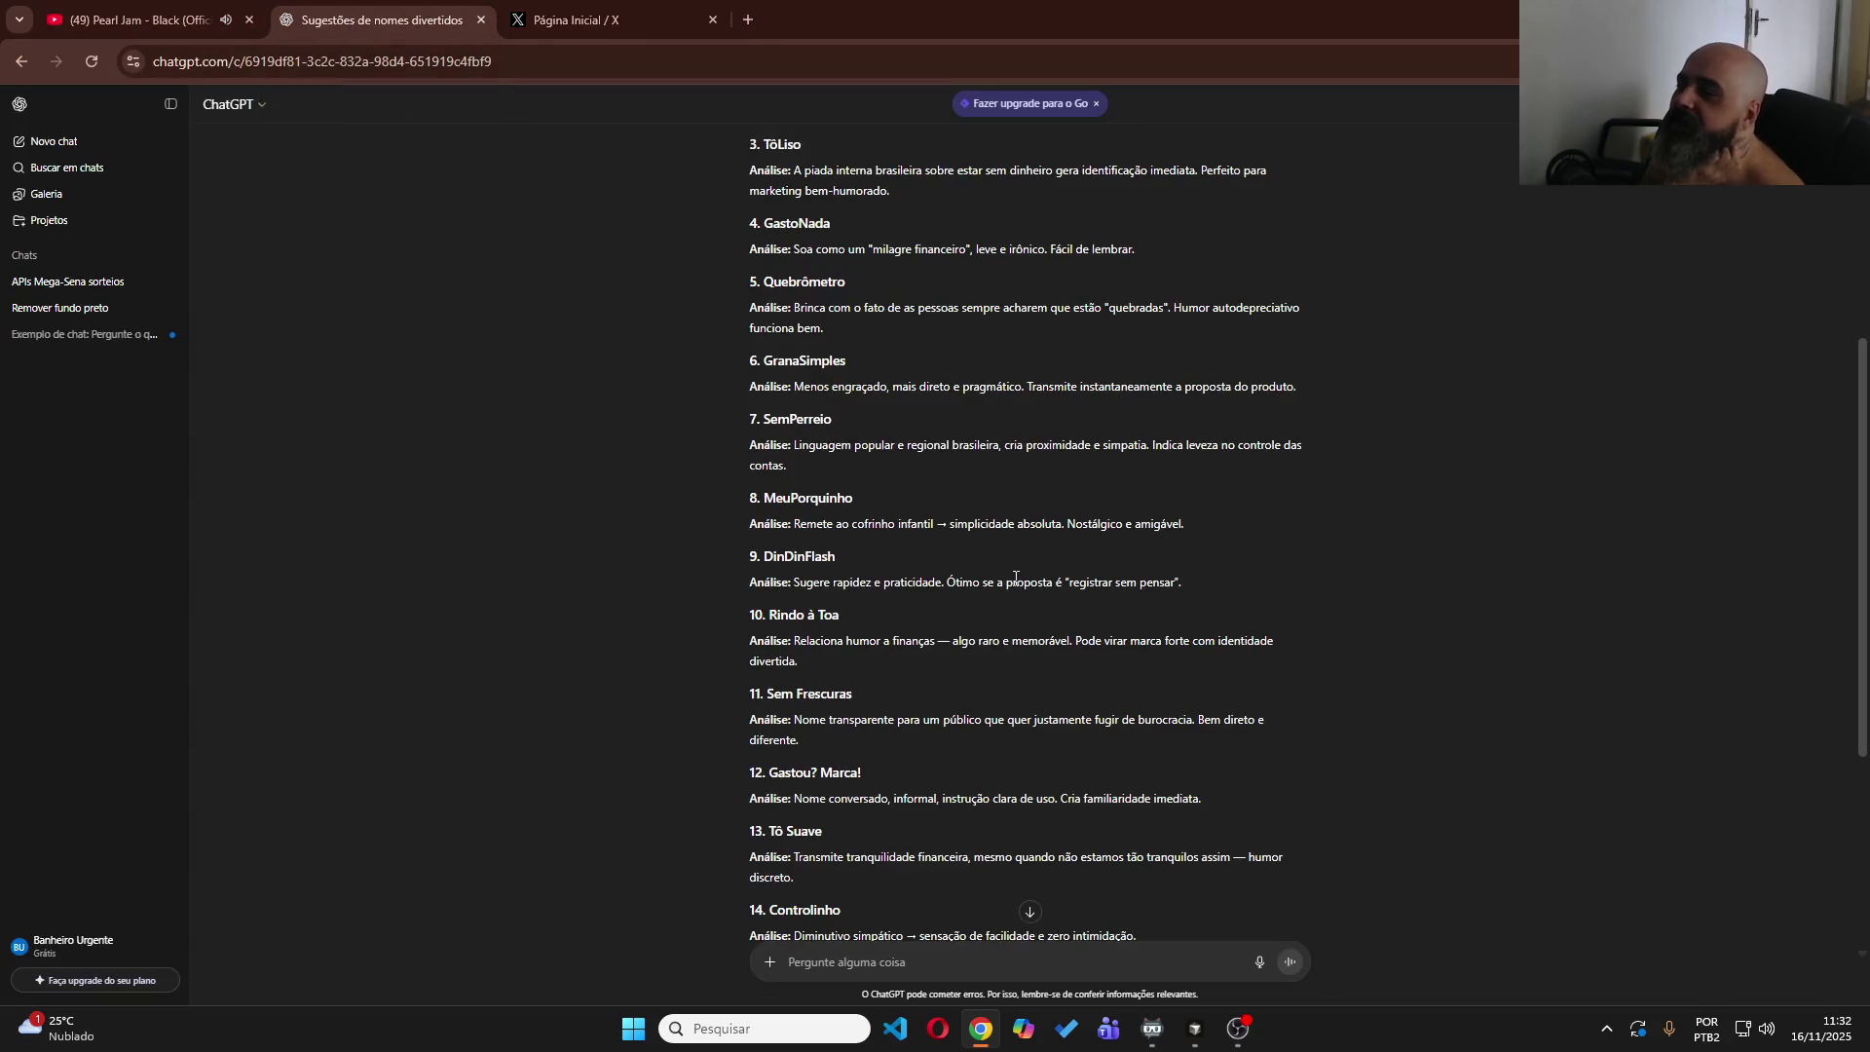
{"action": "scroll", "coordinate": [1011, 574], "scroll_direction": "down", "scroll_amount": 4}
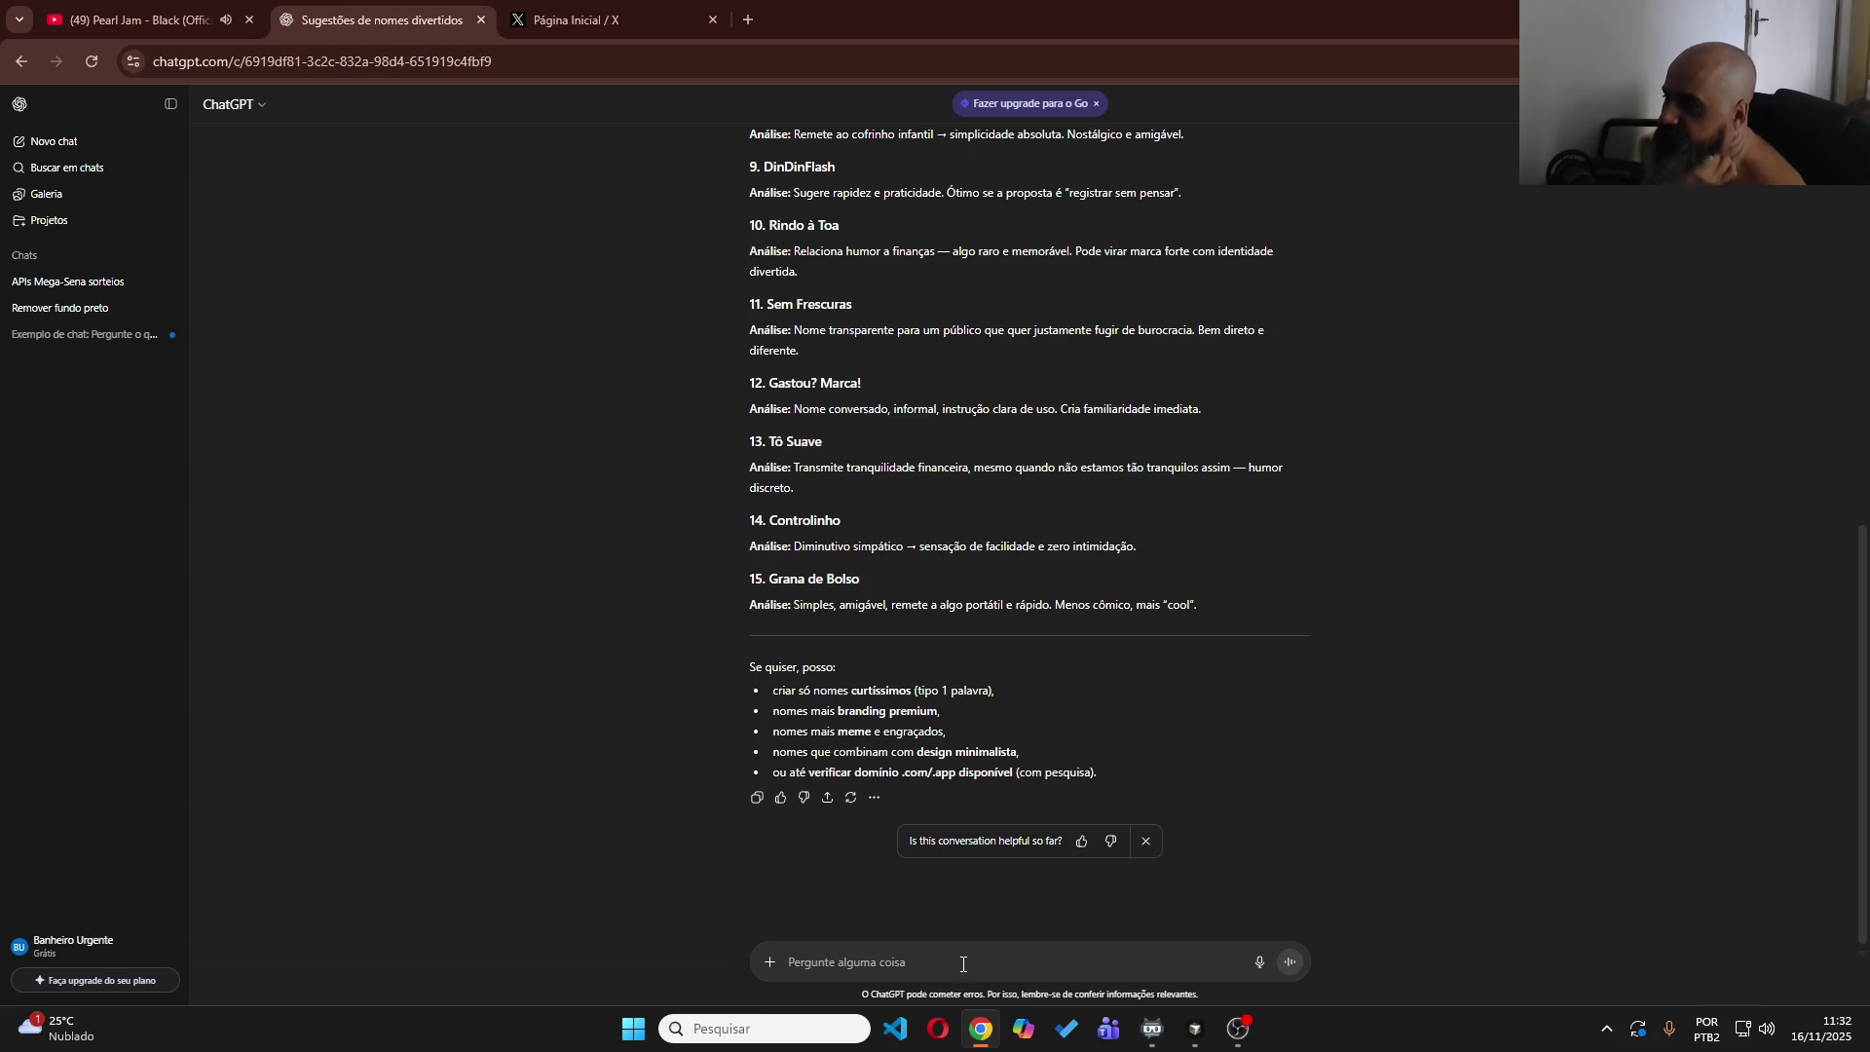
{"action": "type", "text": "eu adorei poupancinha k"}
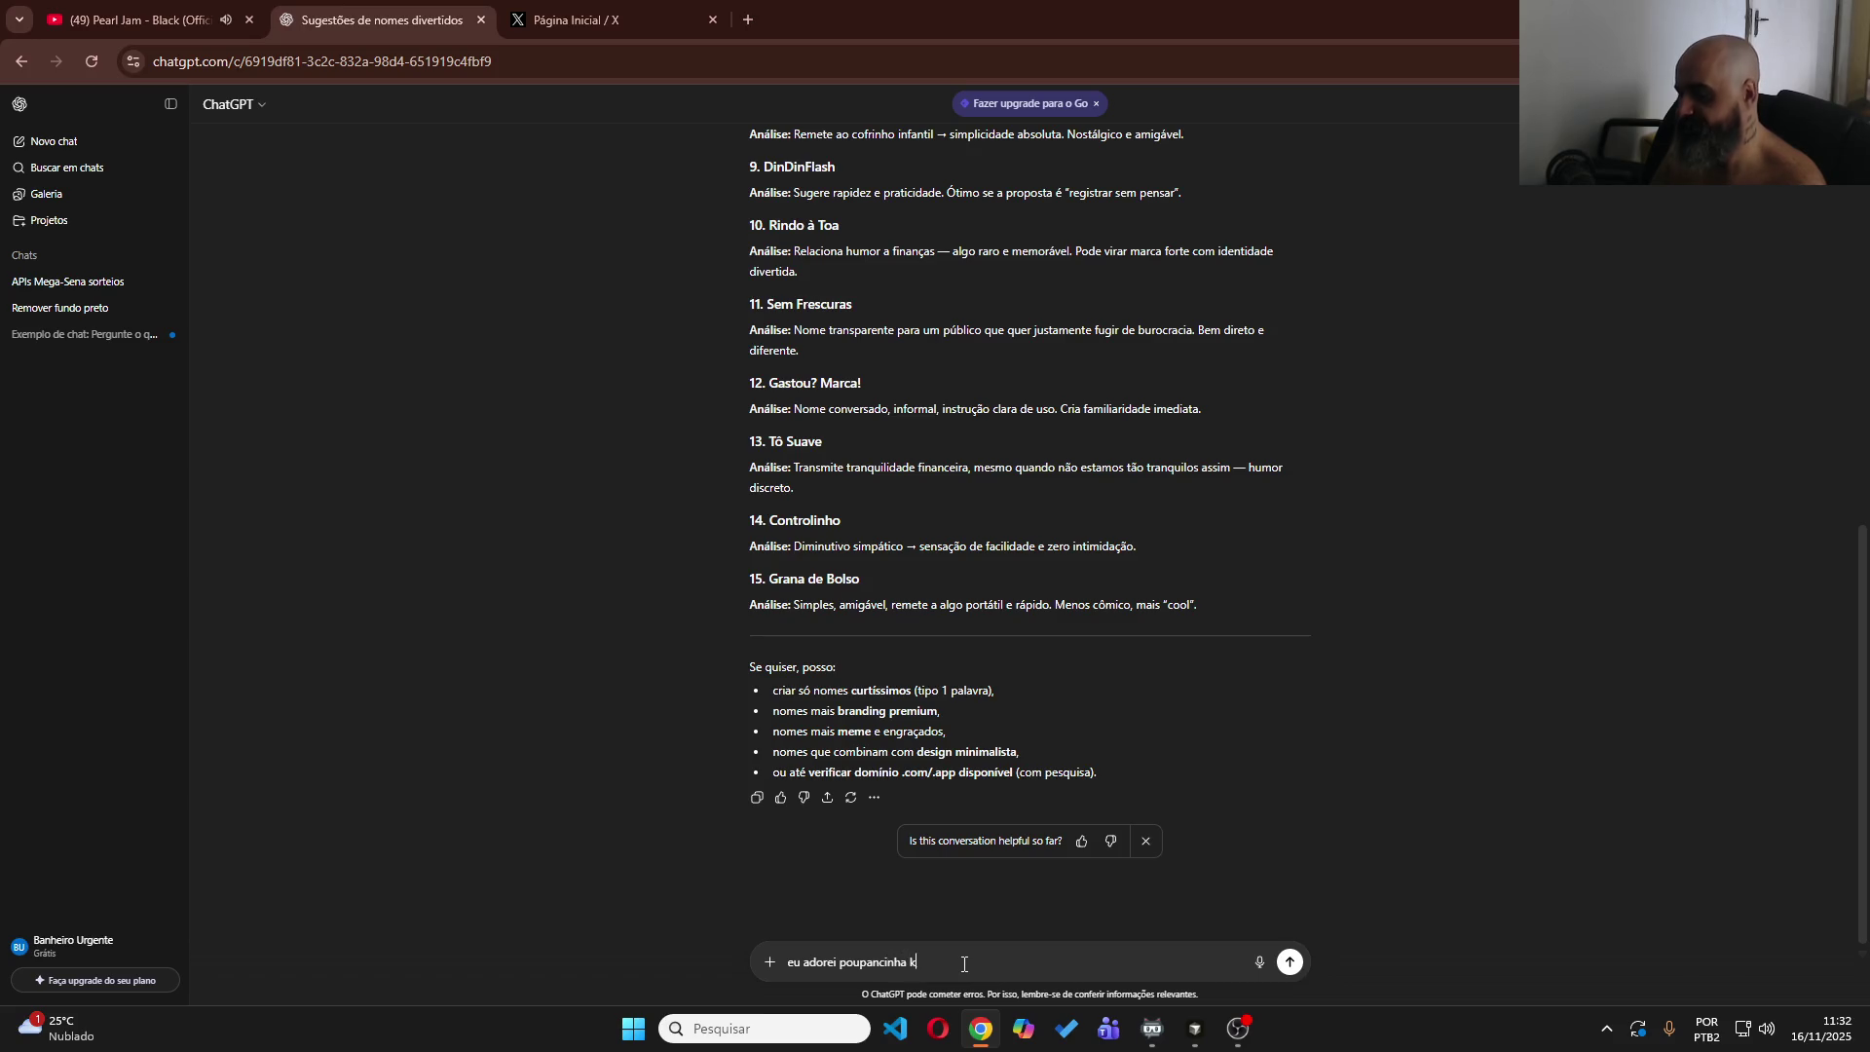
{"action": "key", "text": "Return"}
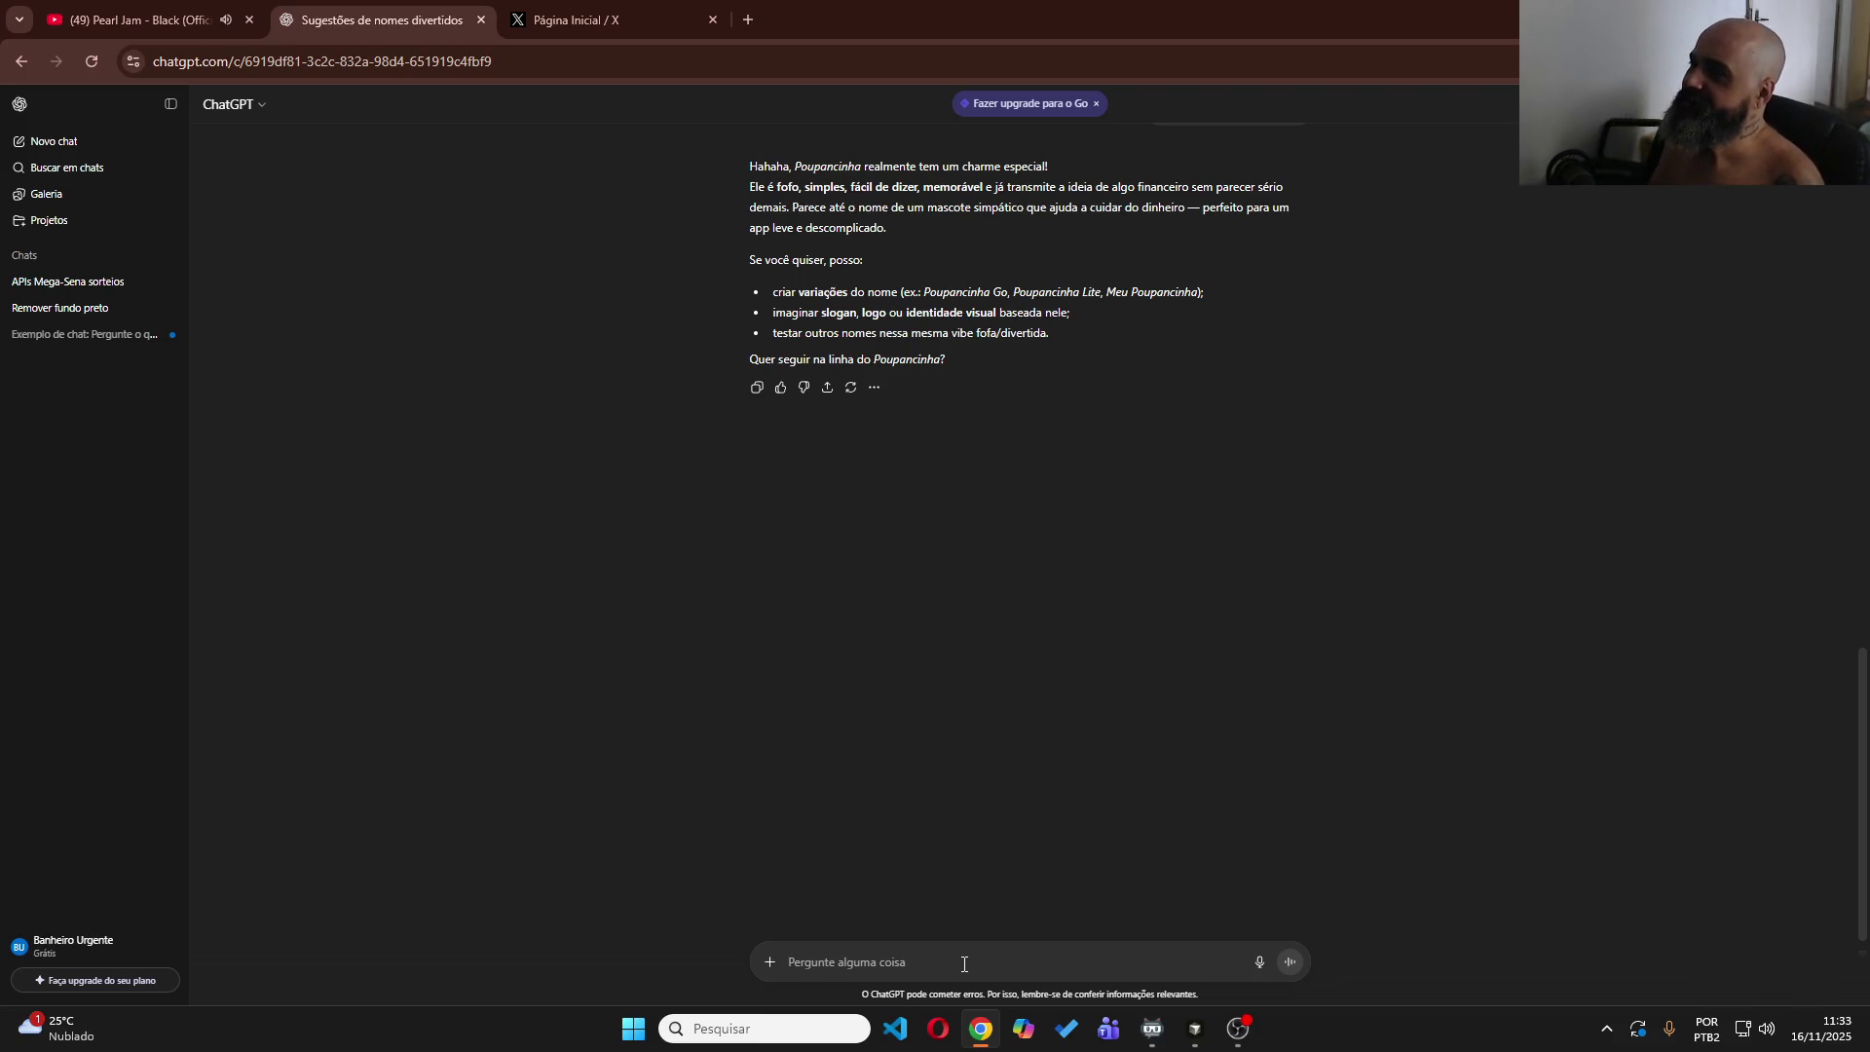
{"action": "type", "text": "sim...."}
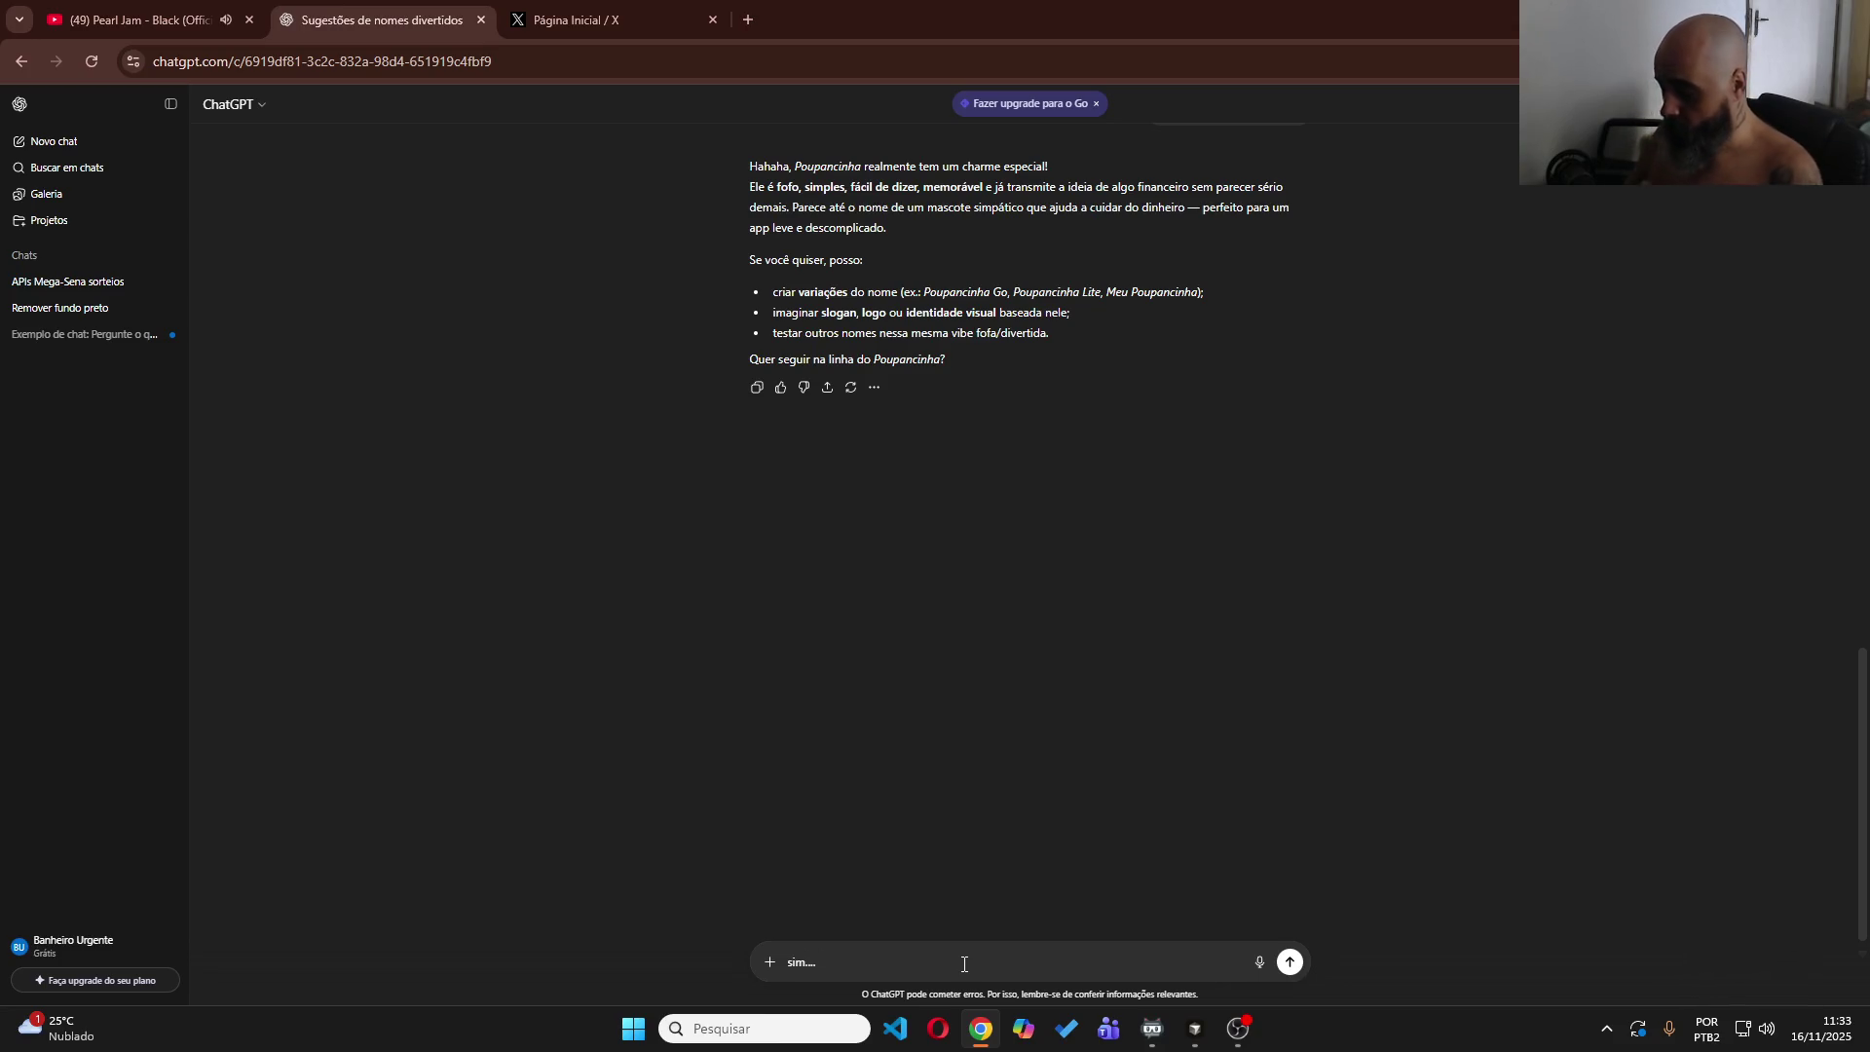
{"action": "type", "text": "rp"}
{"action": "type", "text": "melhorar meu raw"}
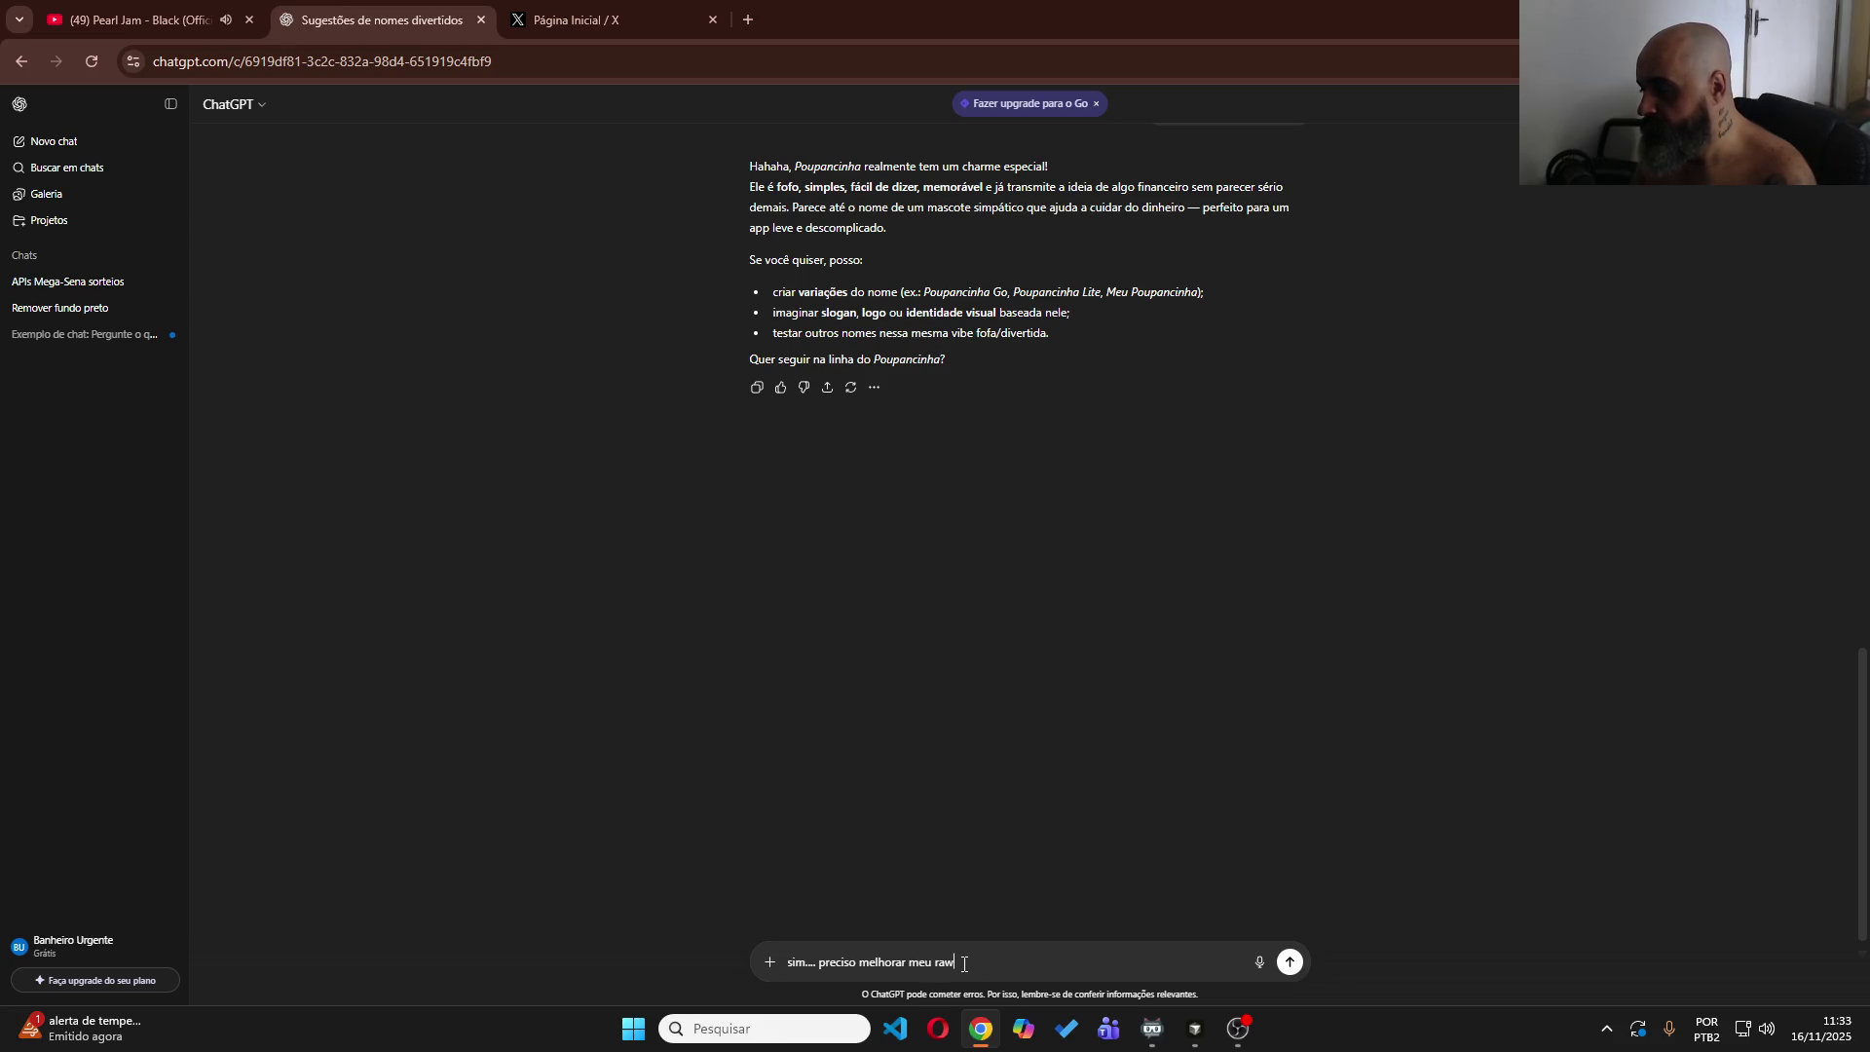
{"action": "key", "text": "Return"}
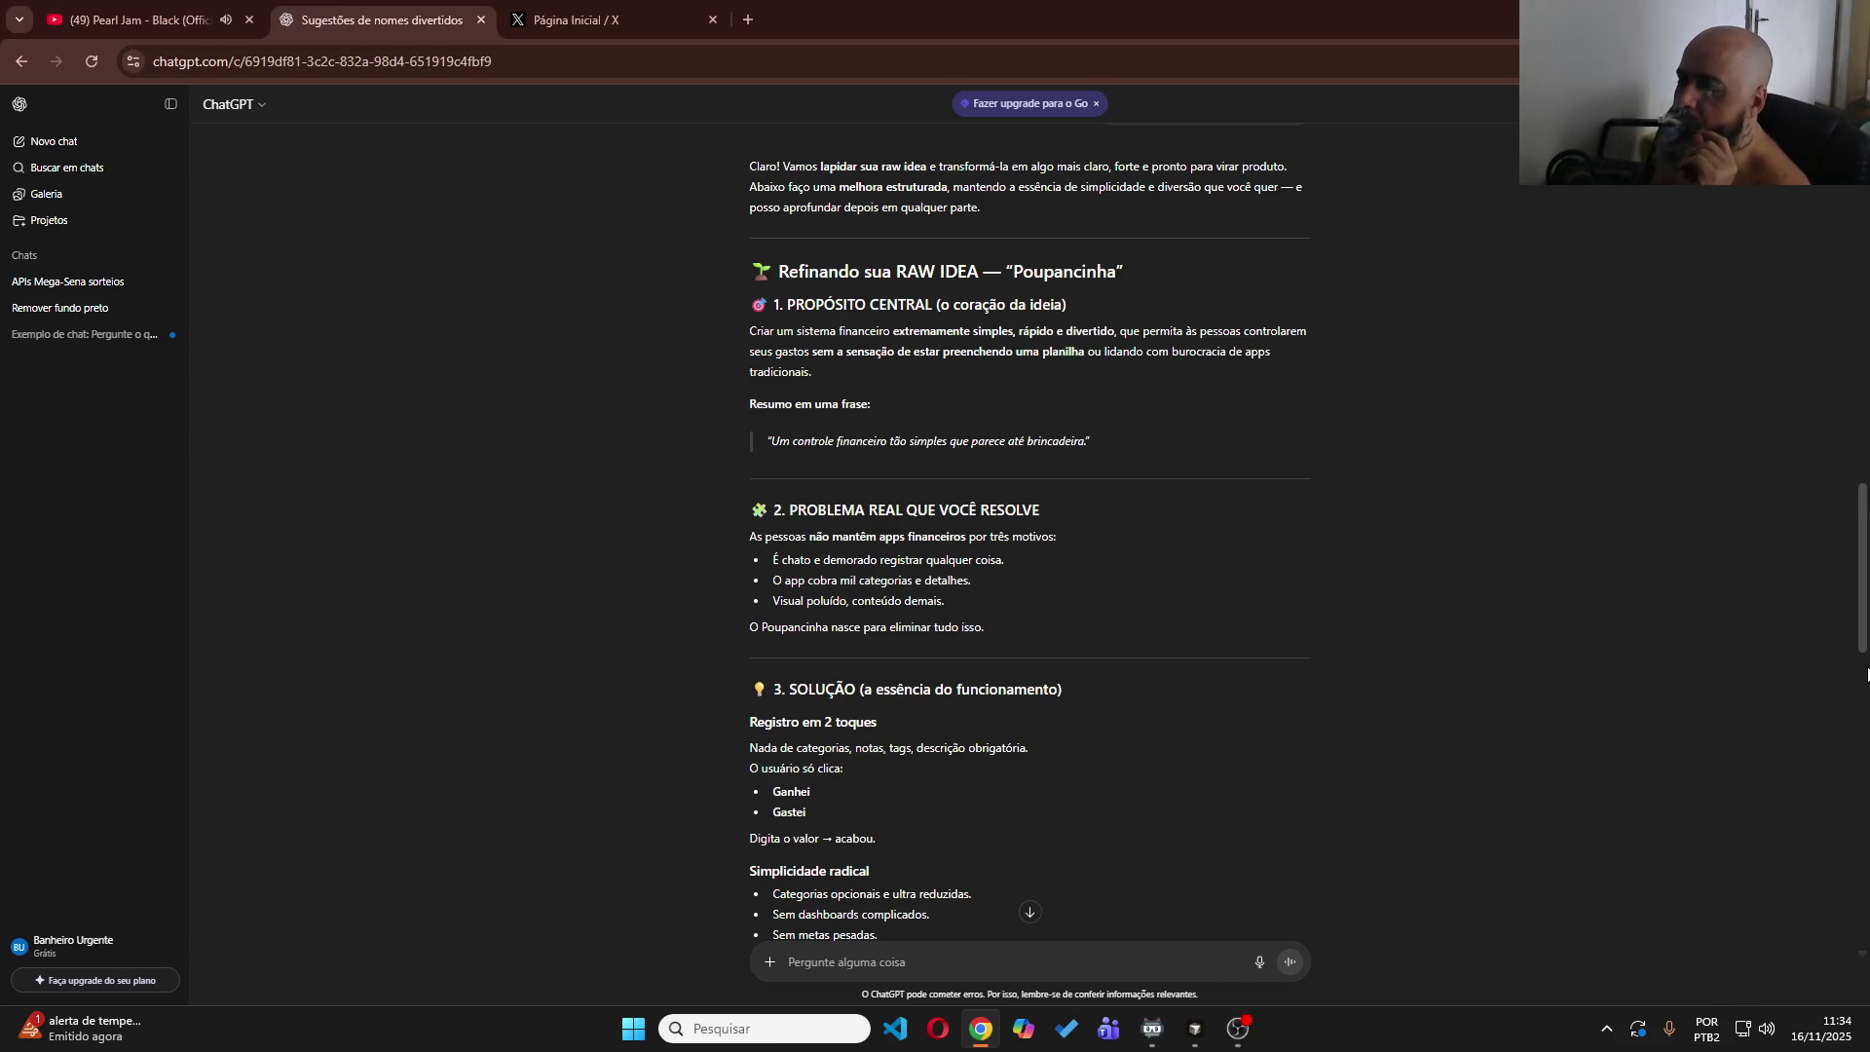
{"action": "scroll", "coordinate": [1261, 816], "scroll_direction": "down", "scroll_amount": 3}
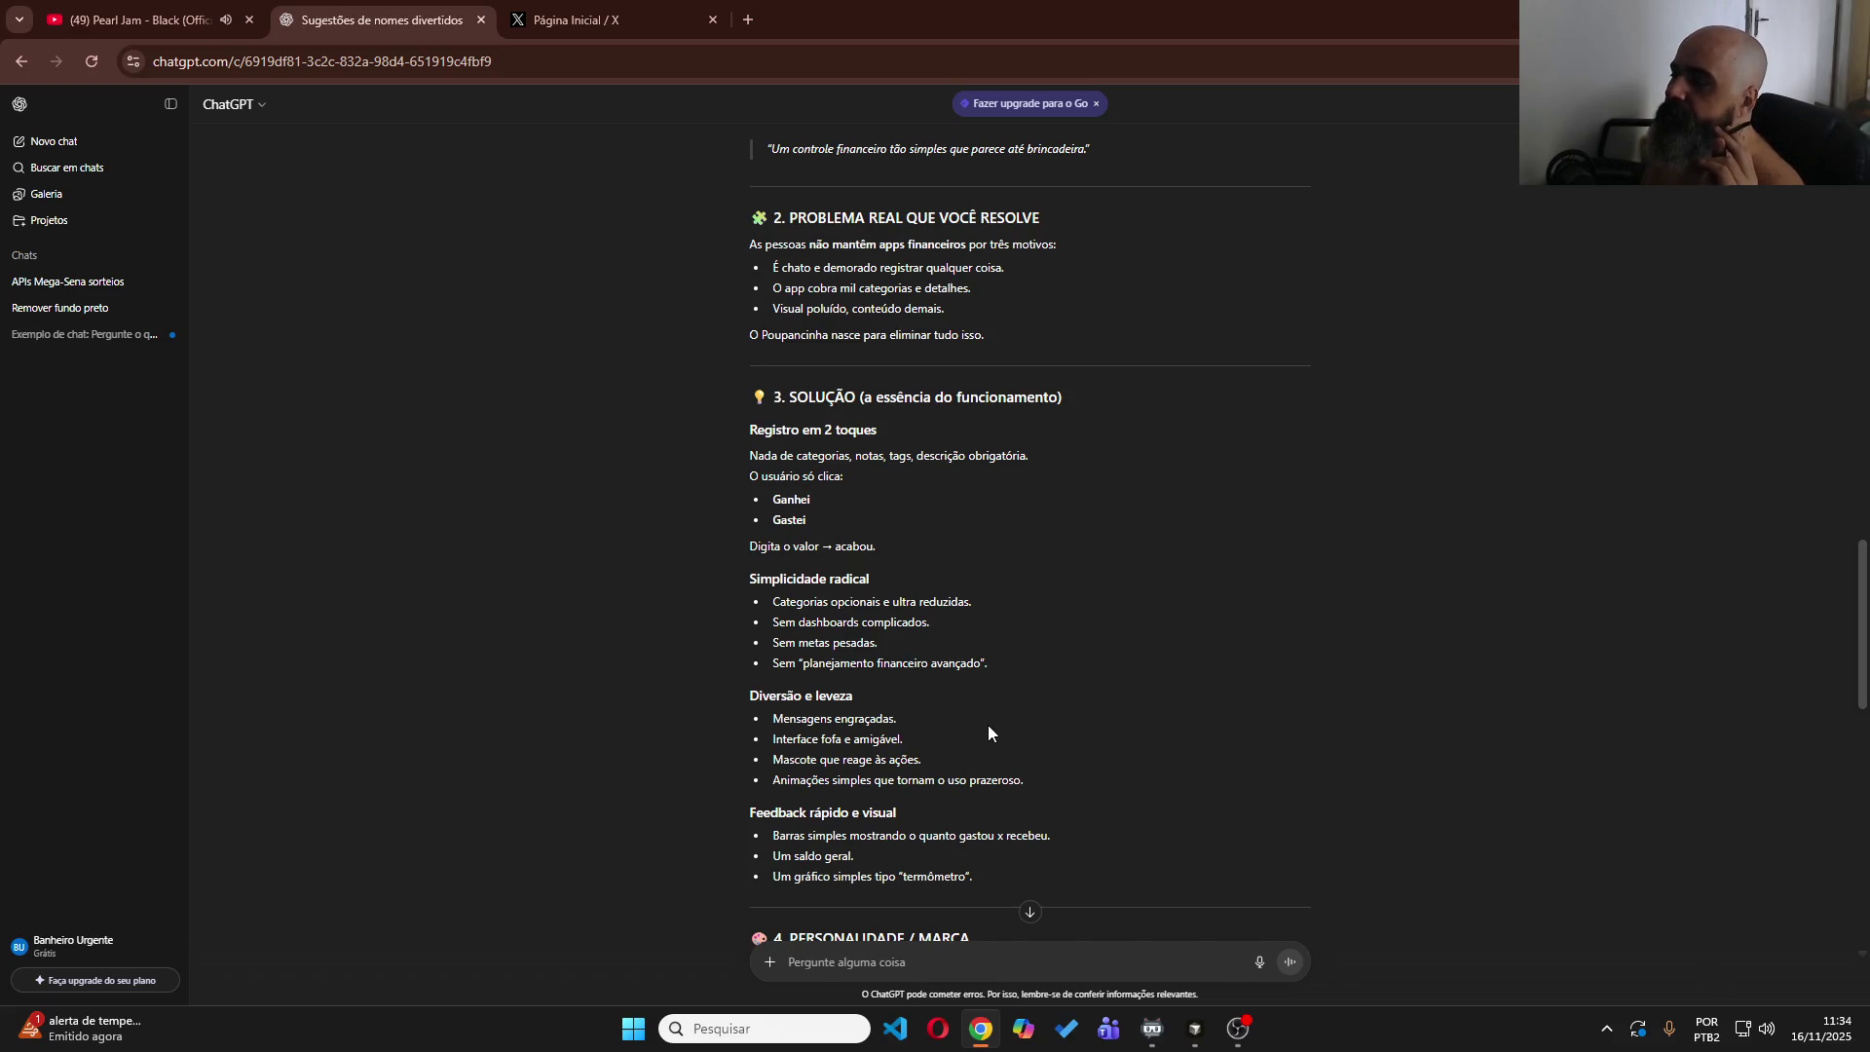
{"action": "scroll", "coordinate": [988, 731], "scroll_direction": "down", "scroll_amount": 1}
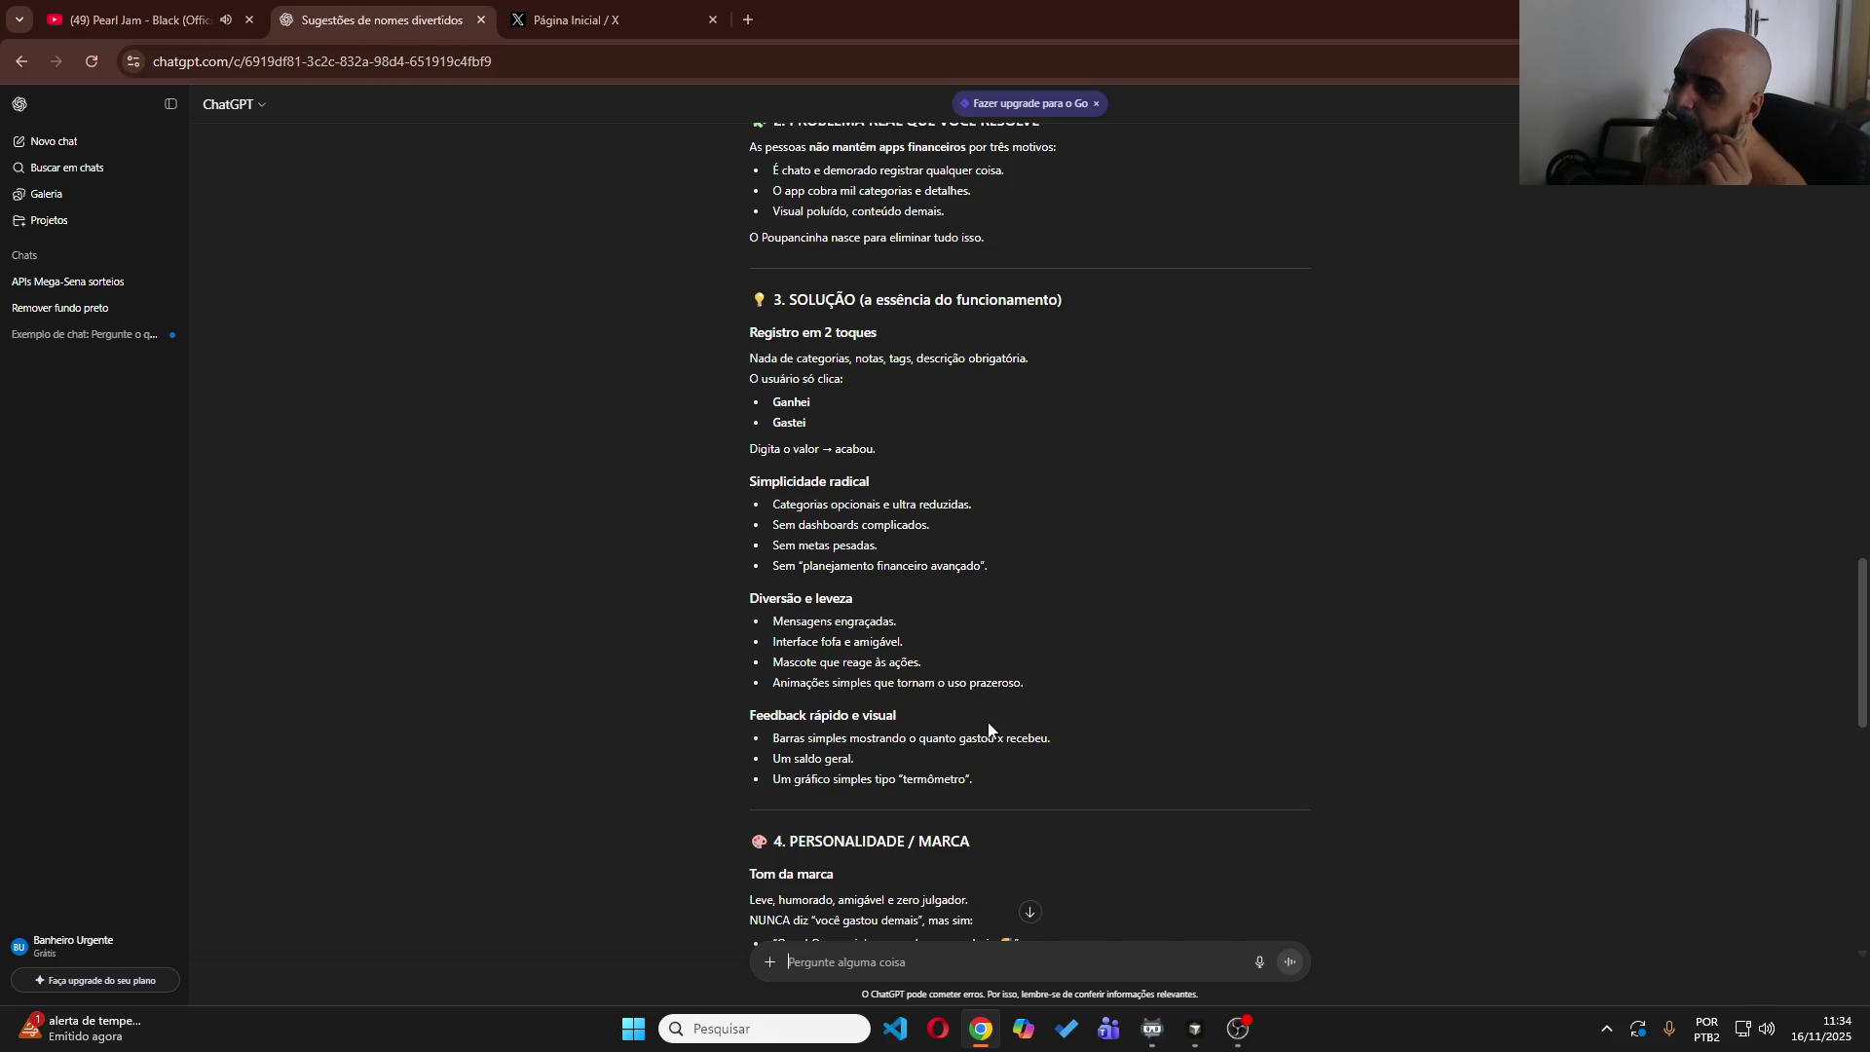
{"action": "scroll", "coordinate": [989, 725], "scroll_direction": "down", "scroll_amount": 2}
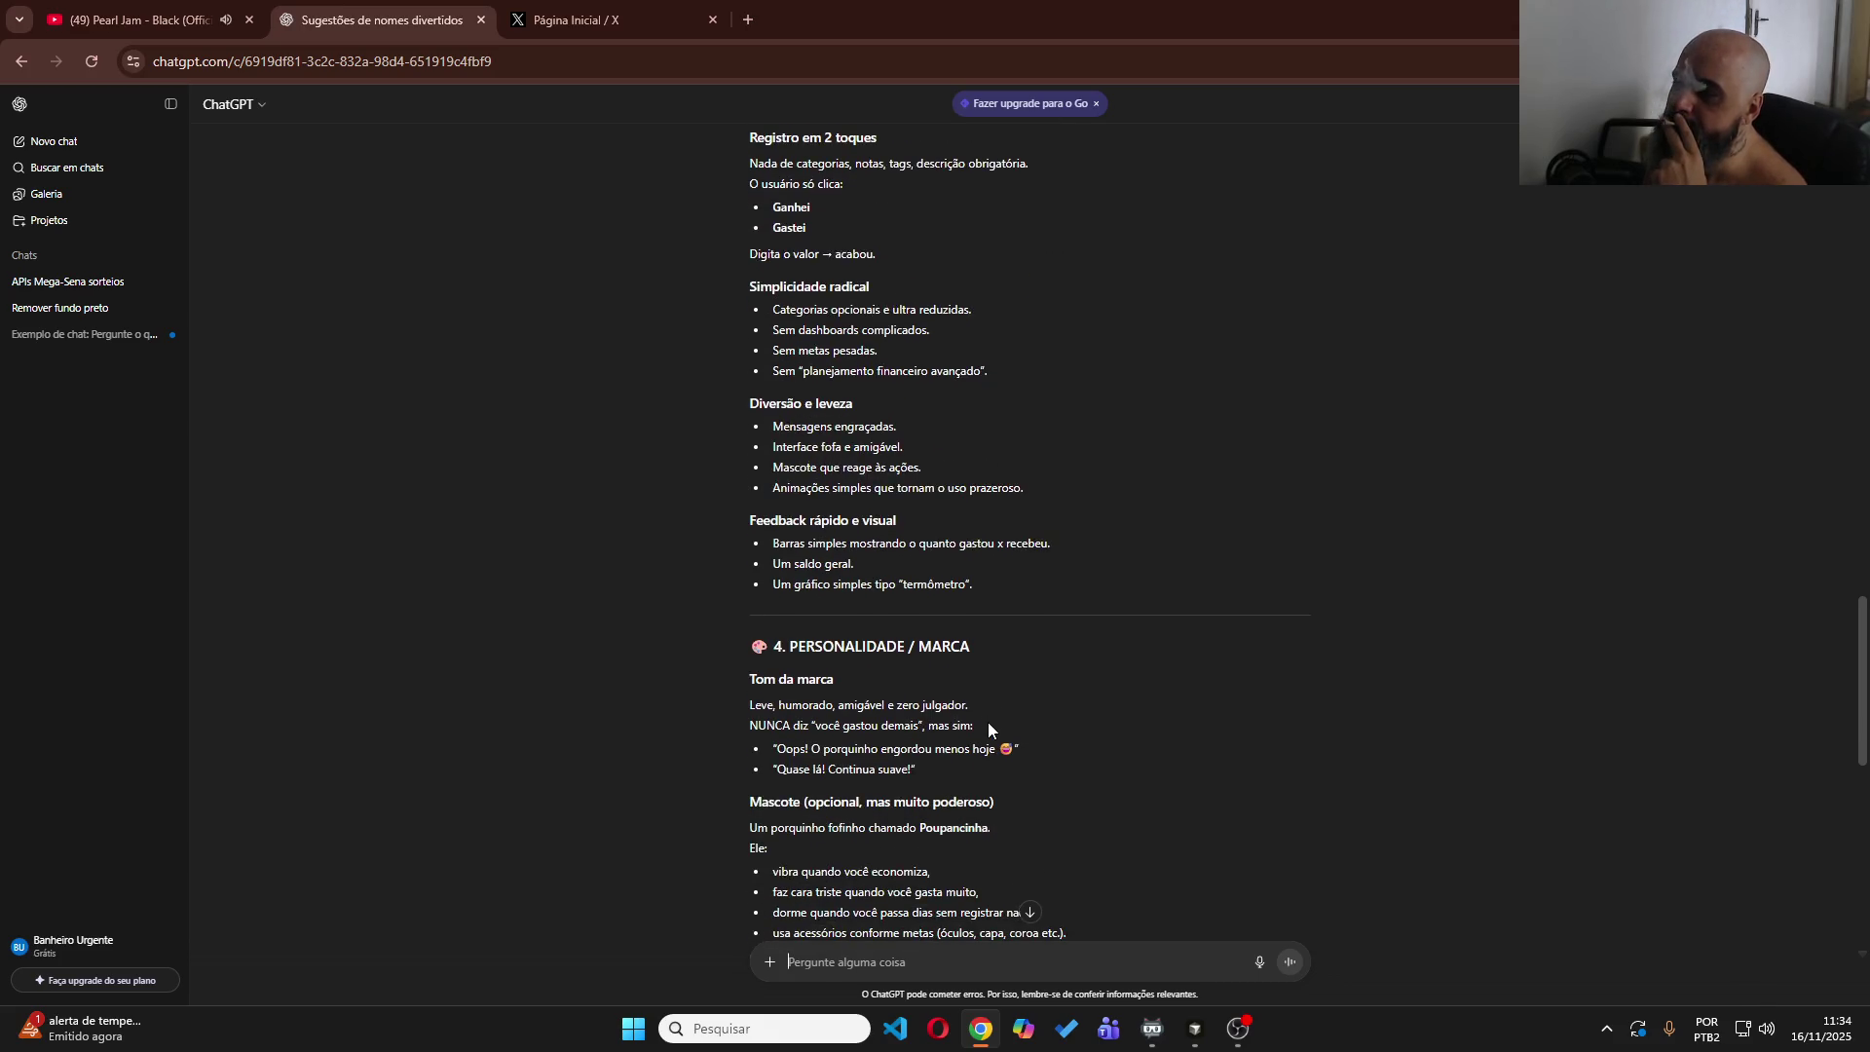
{"action": "scroll", "coordinate": [988, 729], "scroll_direction": "down", "scroll_amount": 2}
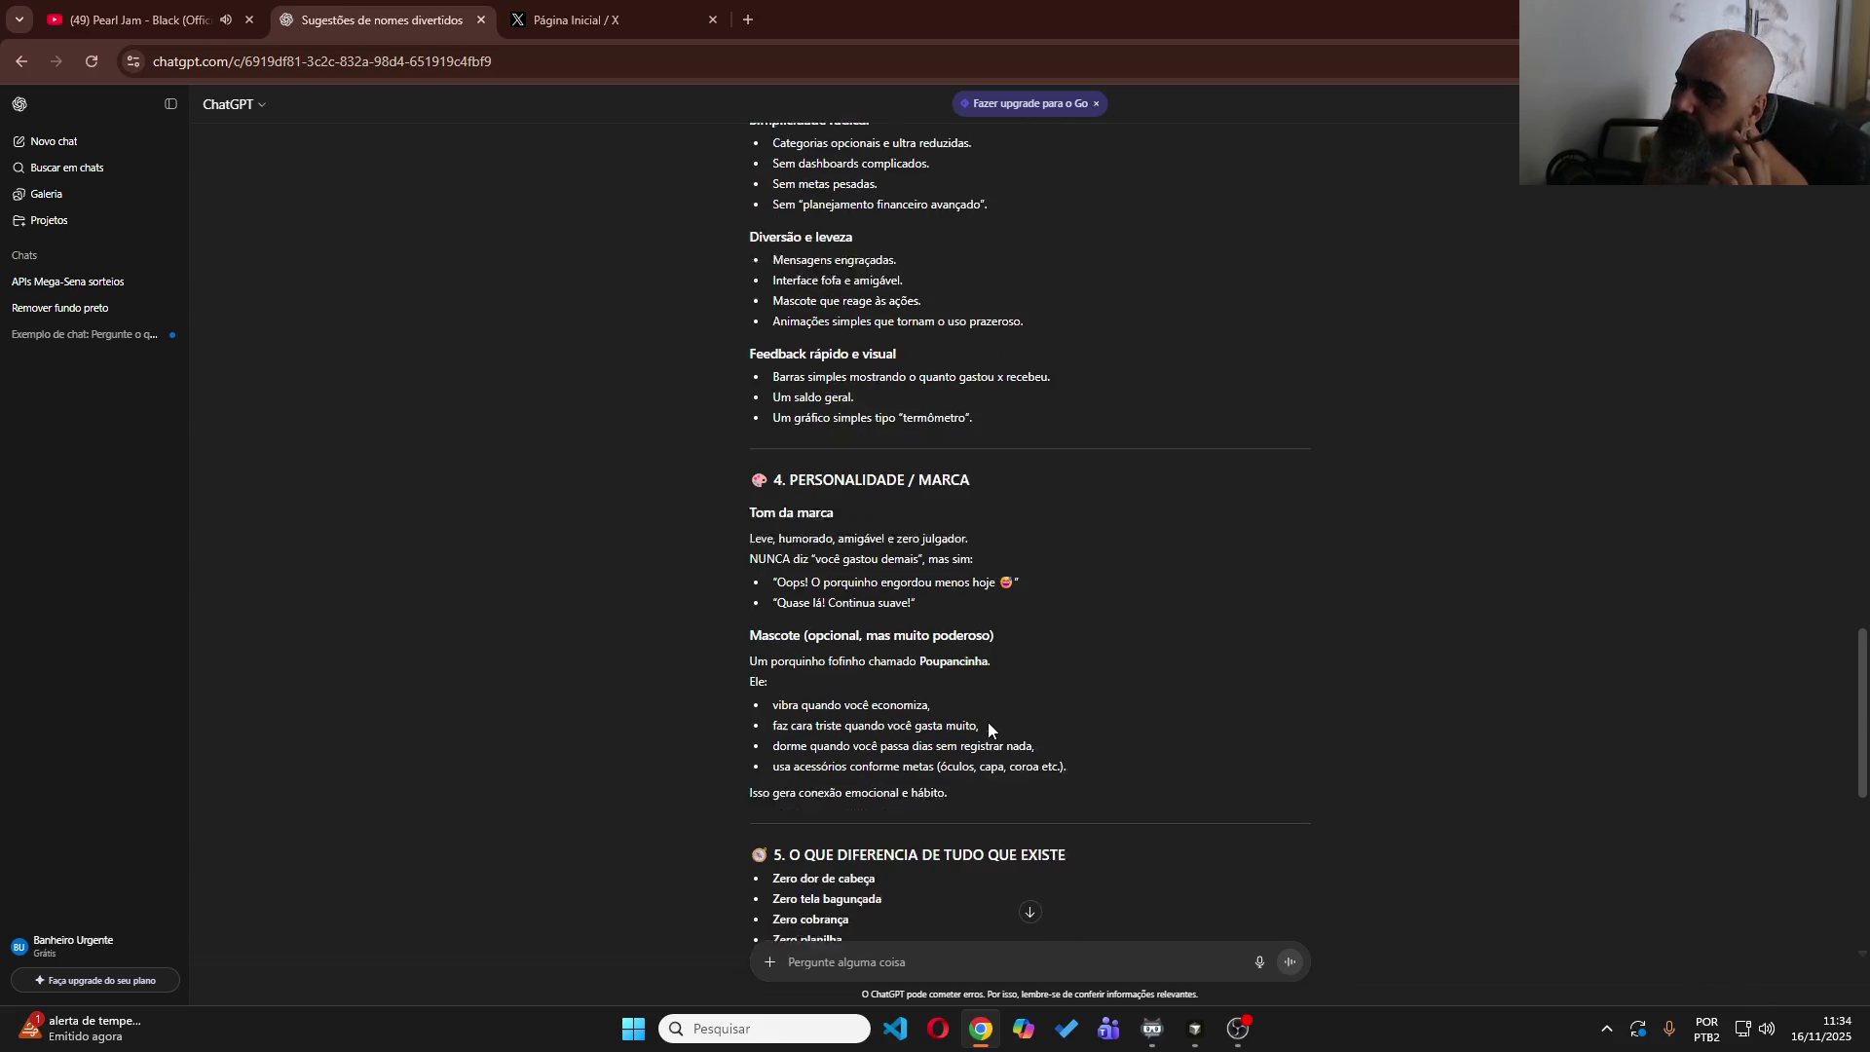
{"action": "scroll", "coordinate": [988, 727], "scroll_direction": "down", "scroll_amount": 7}
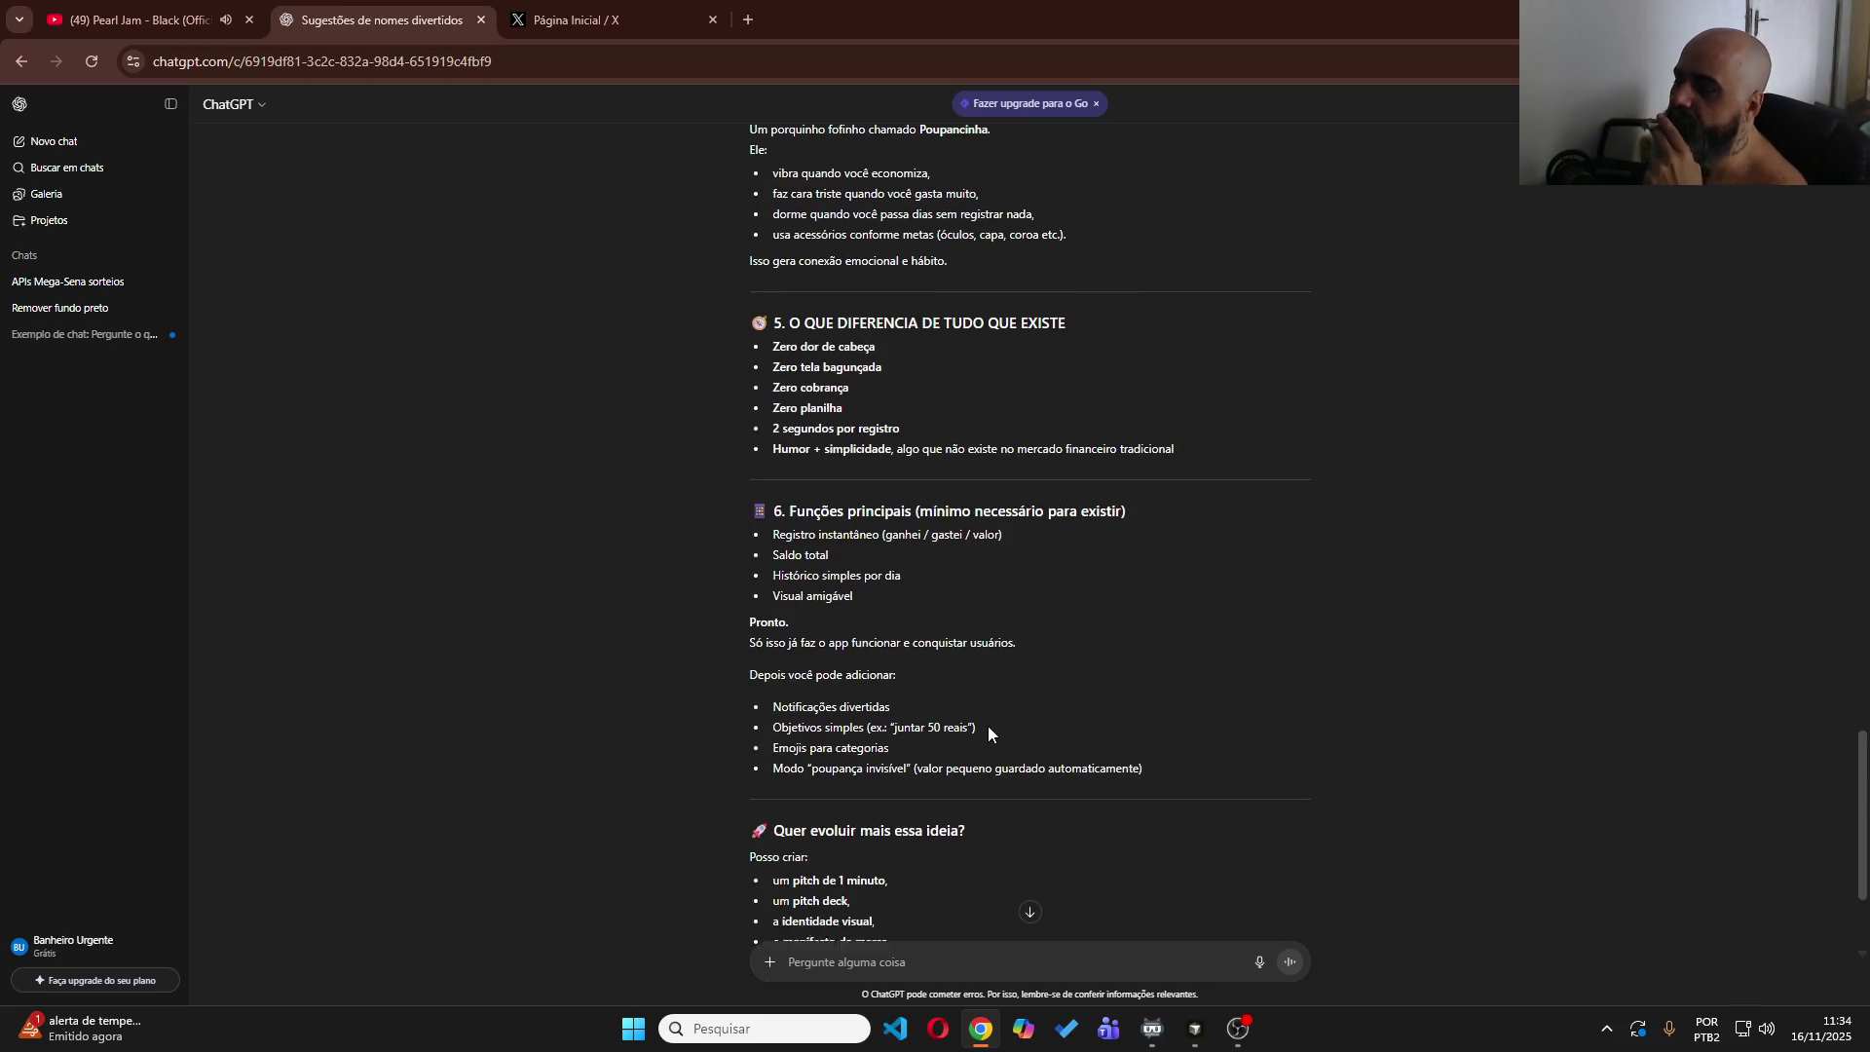
{"action": "left_click", "coordinate": [993, 949]}
Ask ChatGPT for a background-free Poupancinha logo that is easy to apply over any content.
{"action": "type", "text": "Me g"}
{"action": "type", "text": "a"}
{"action": "type", "text": "ra uma "}
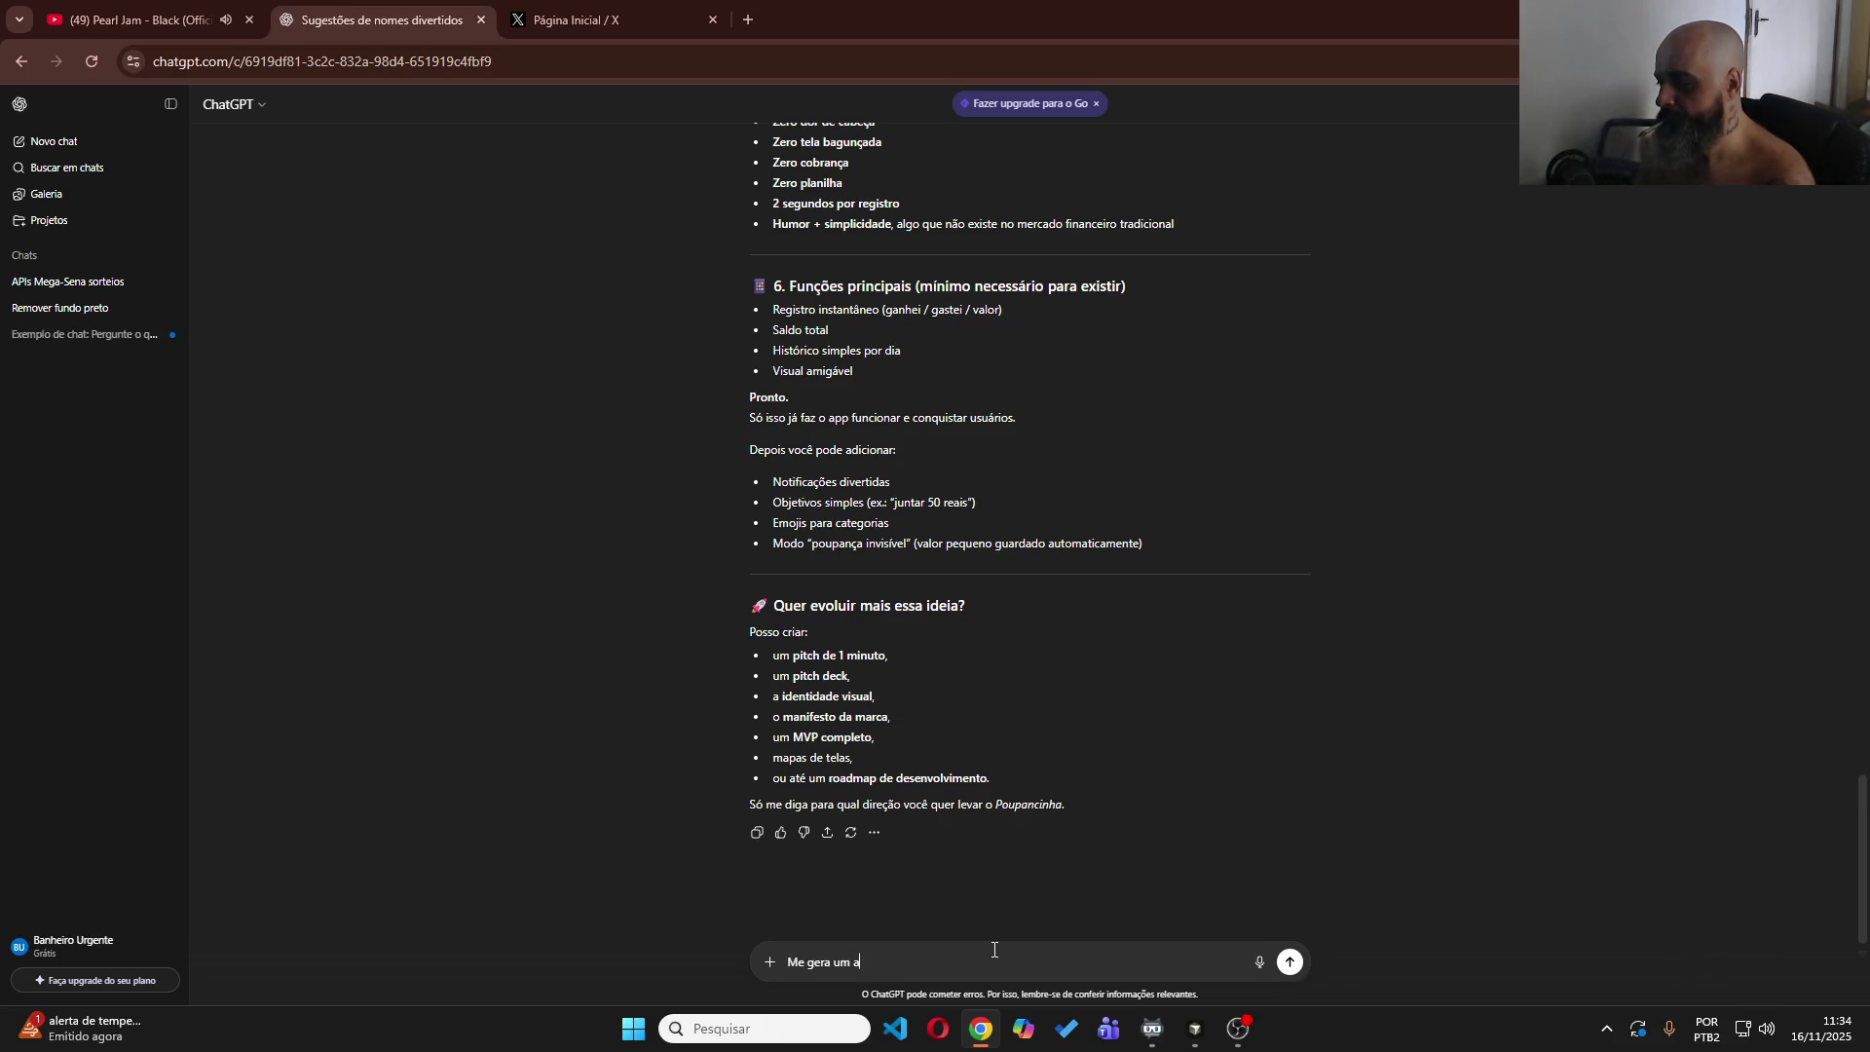
{"action": "type", "text": "logo"}
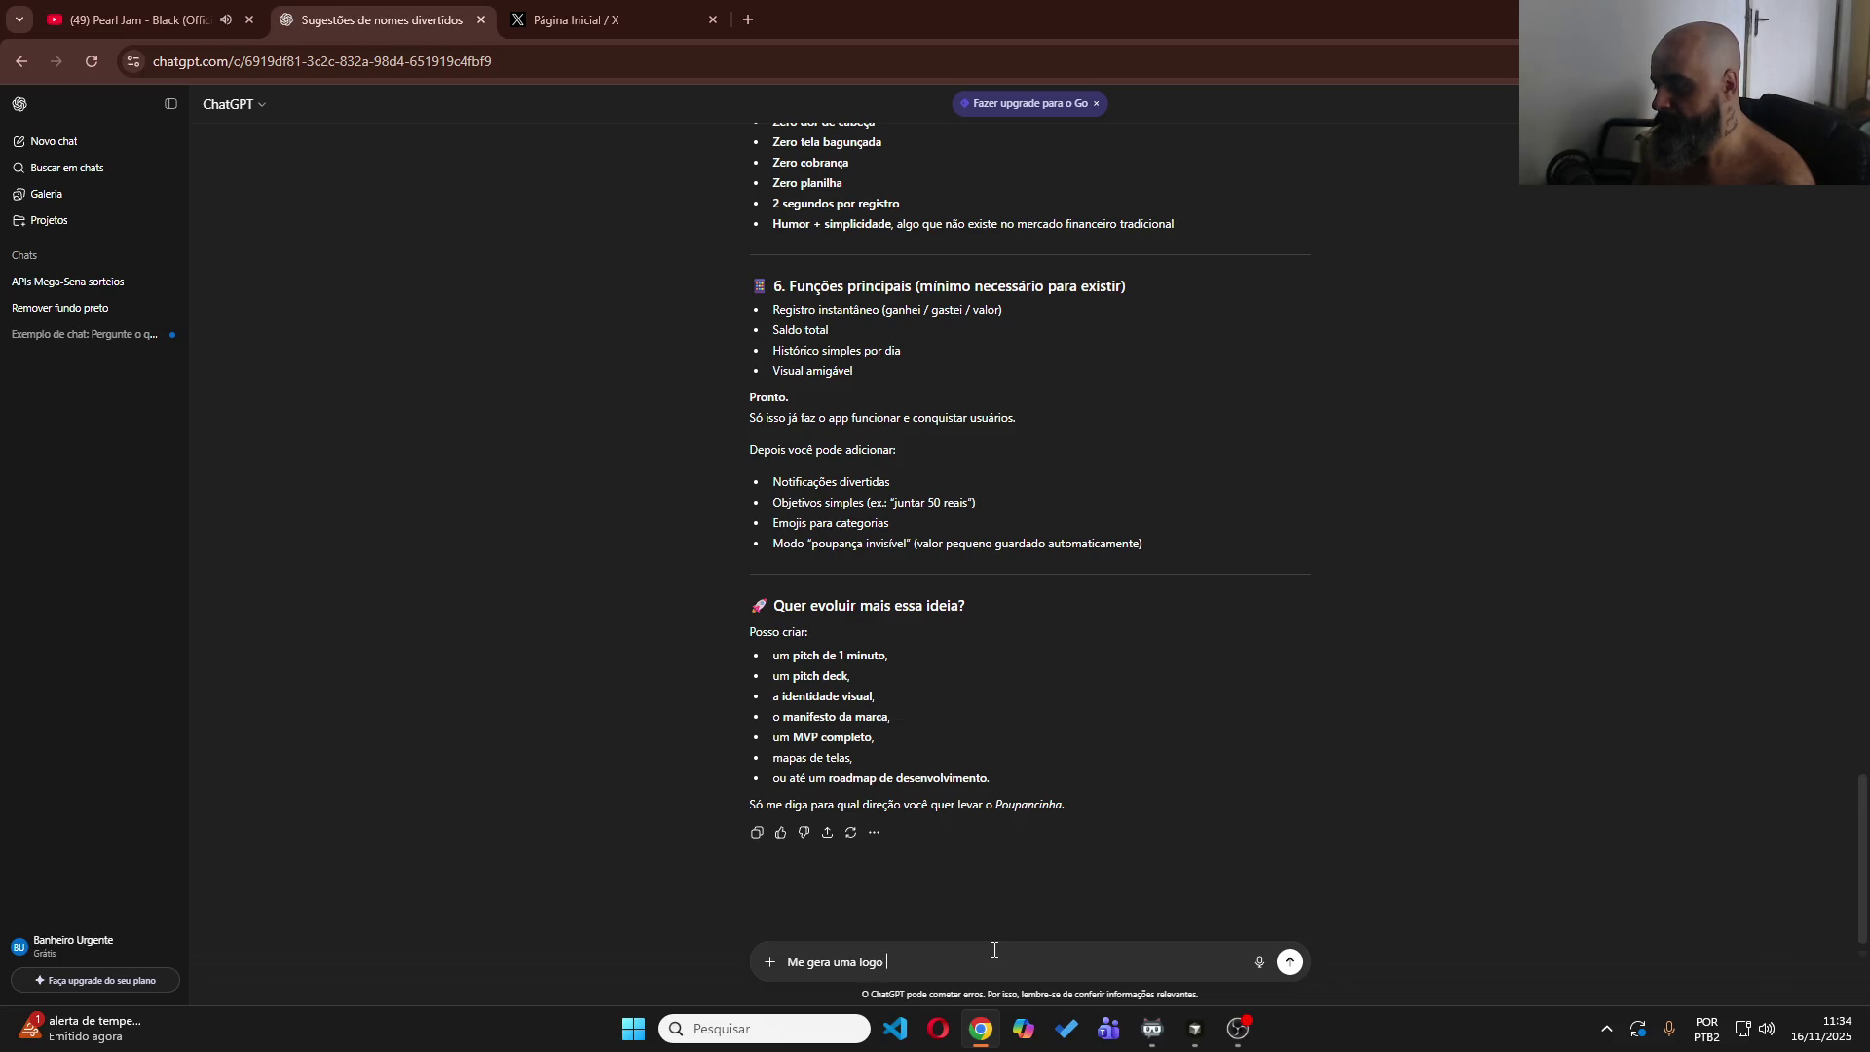
{"action": "type", "text": " no "}
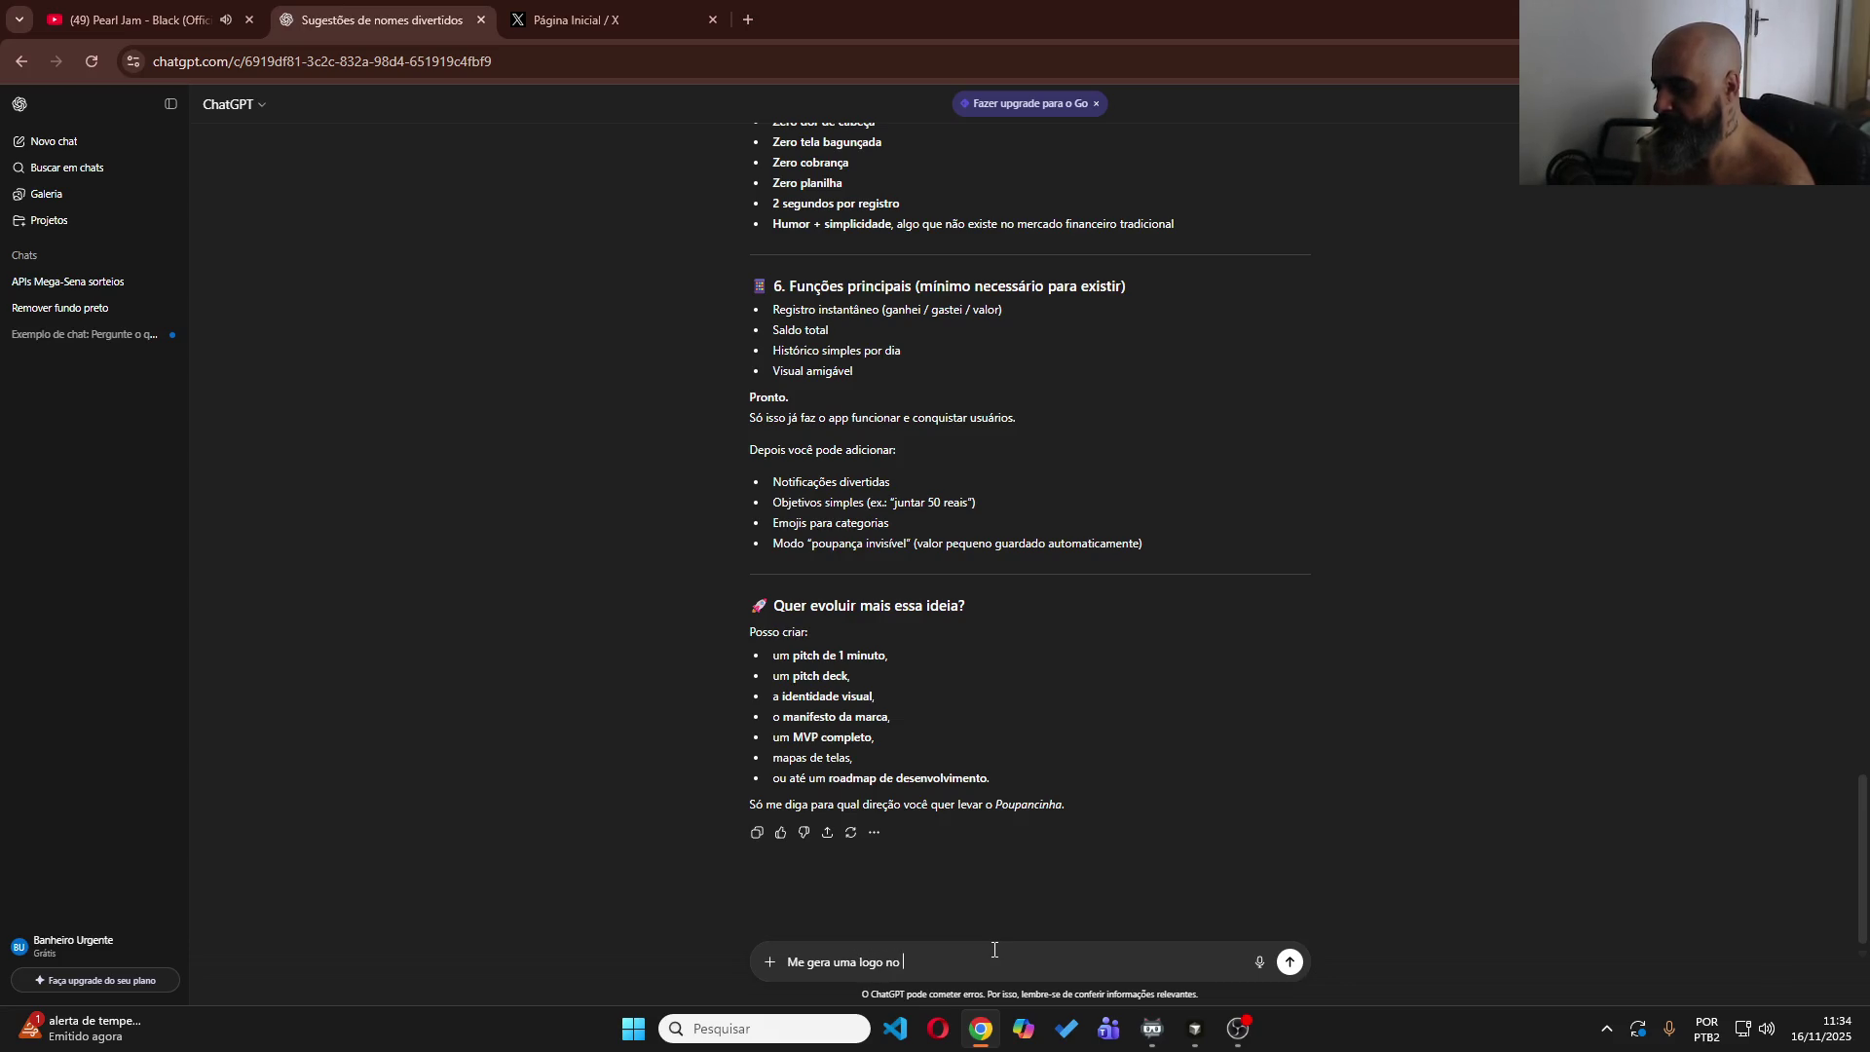
{"action": "type", "text": "ecom uma tem"}
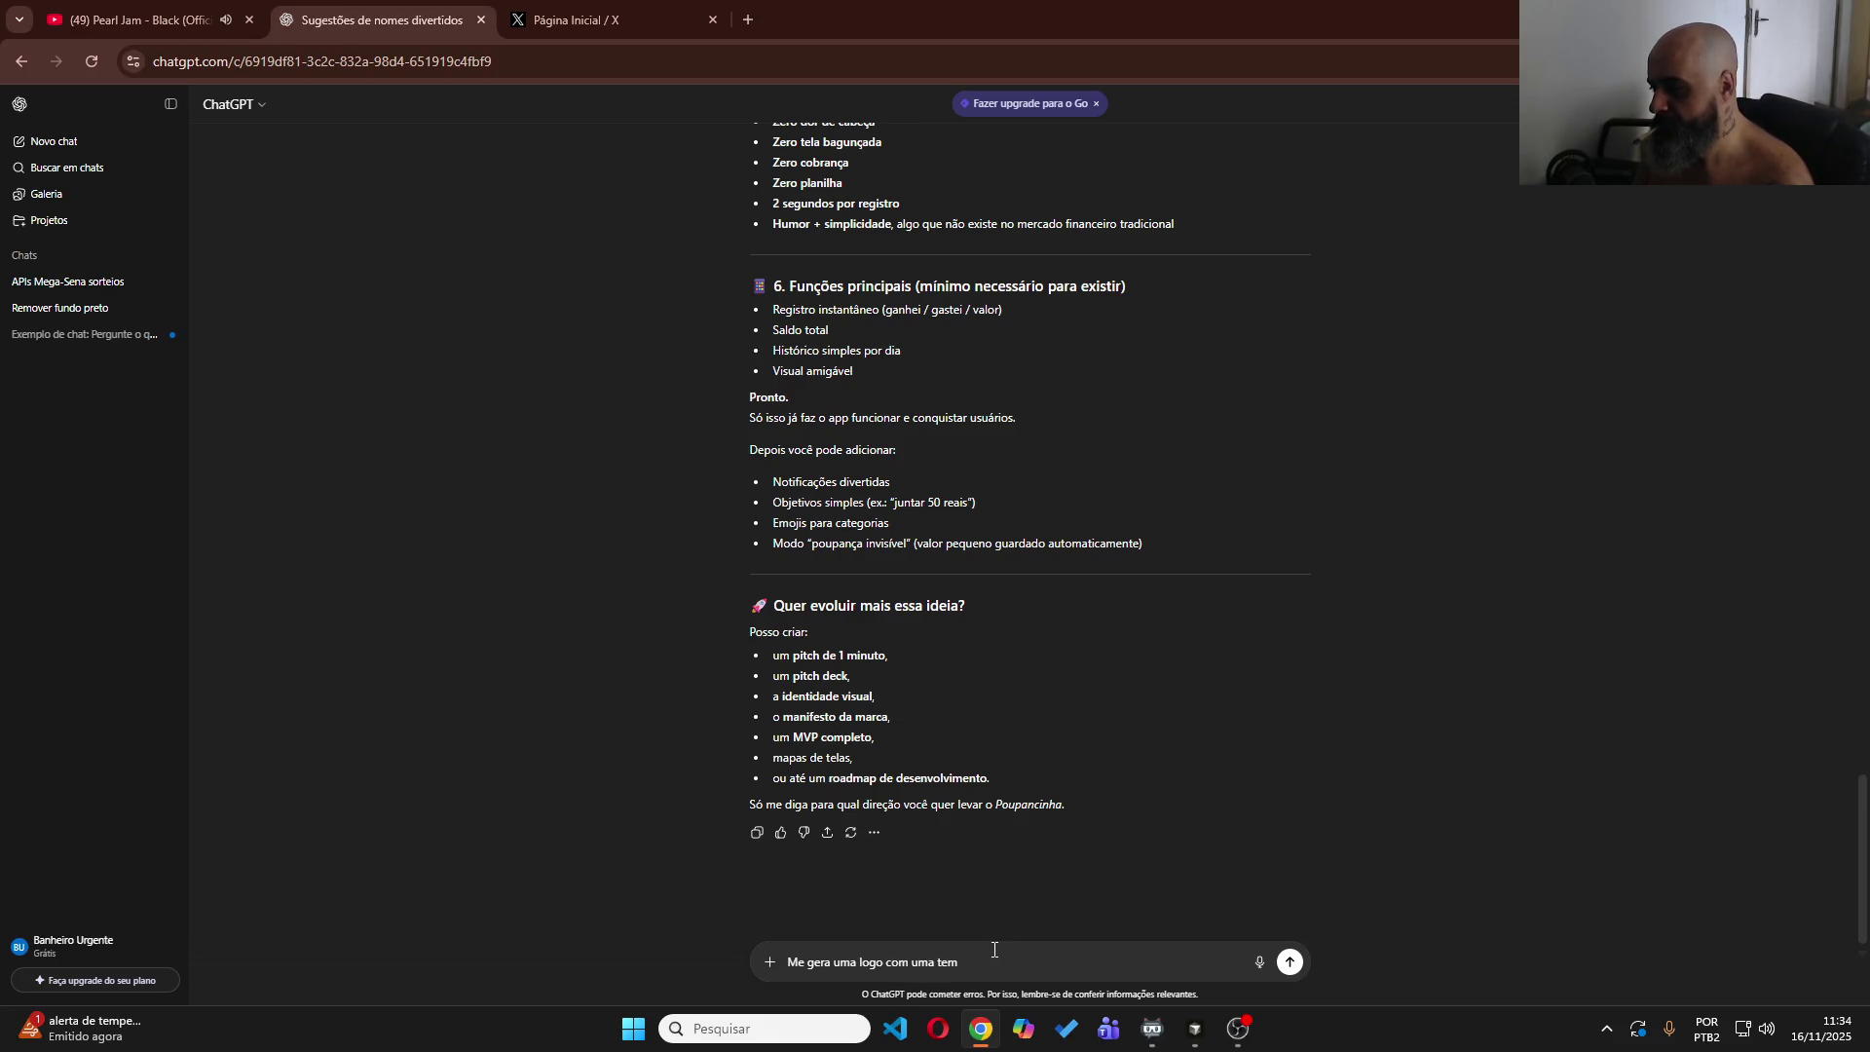
{"action": "key", "text": "BackSpace"}
{"action": "key", "text": "BackSpace"}
{"action": "key", "text": "BackSpace"}
{"action": "key", "text": "BackSpace"}
{"action": "type", "text": "em fundo"}
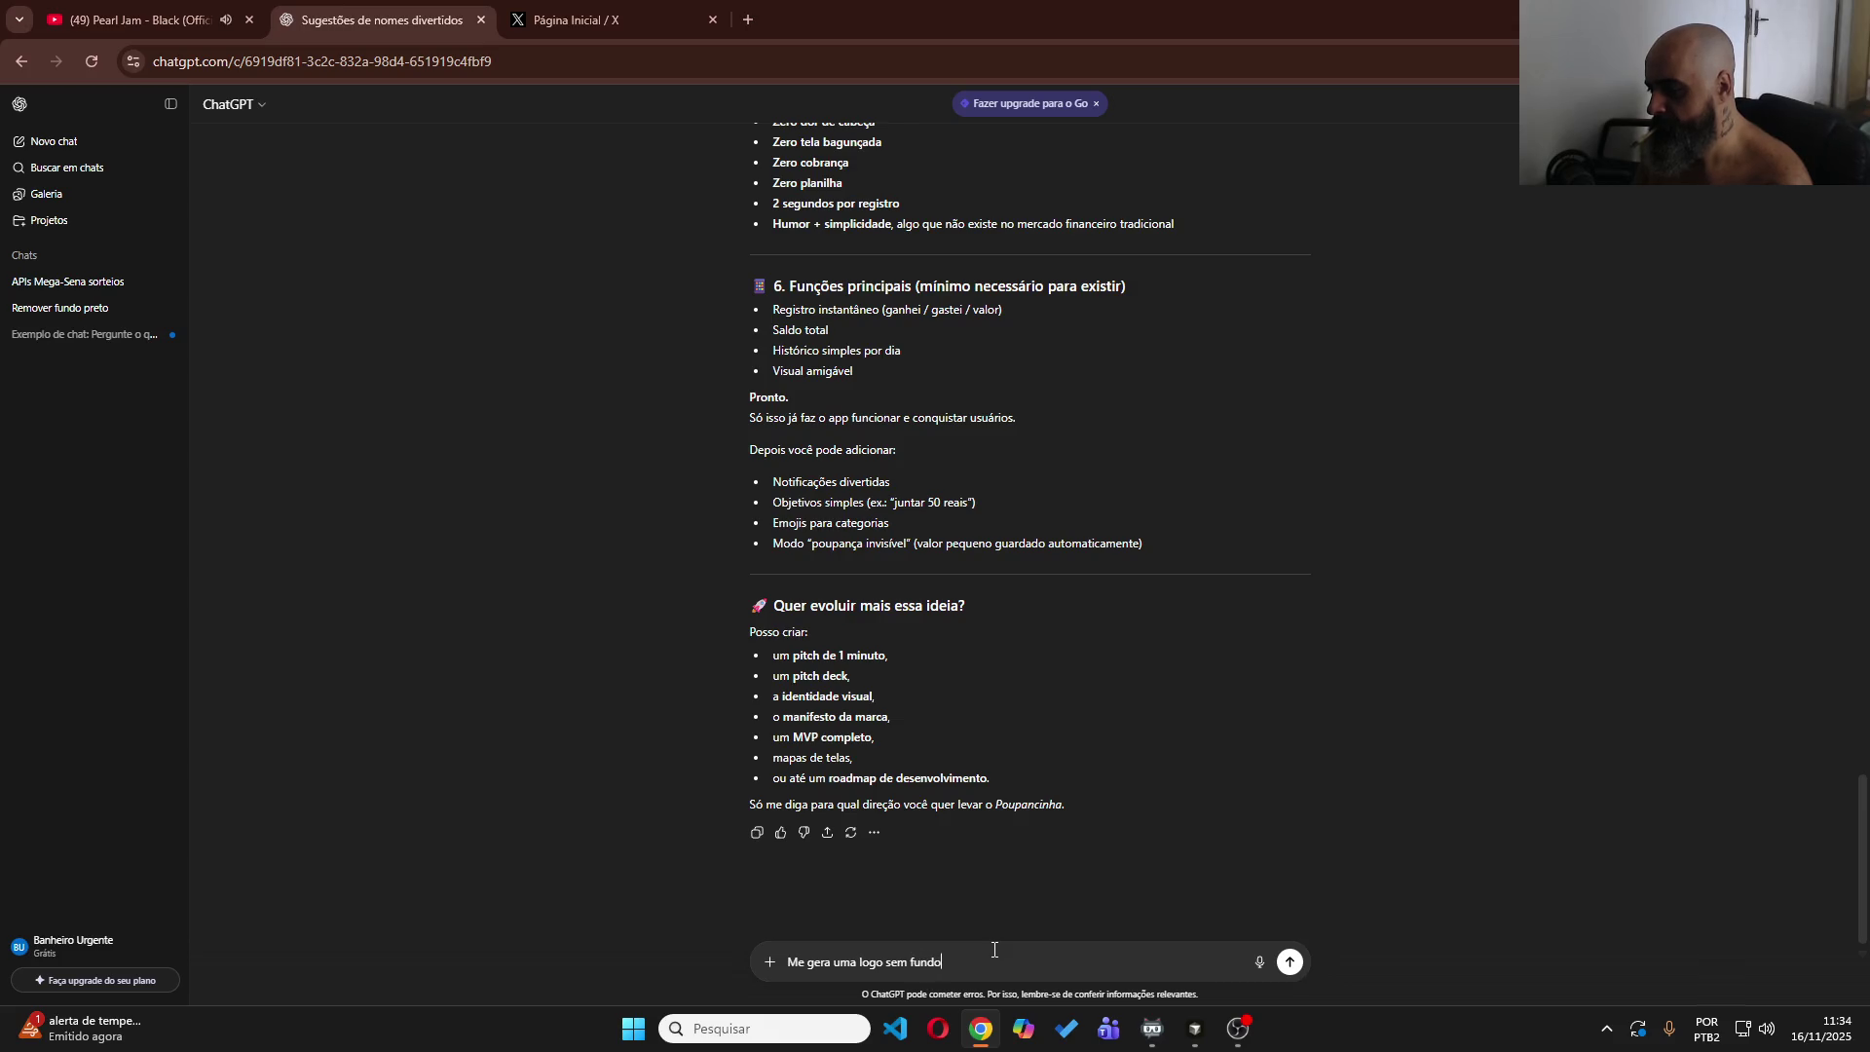
{"action": "type", "text": " que seja"}
{"action": "type", "text": " fácil de"}
{"action": "type", "text": " aplicar sobr"}
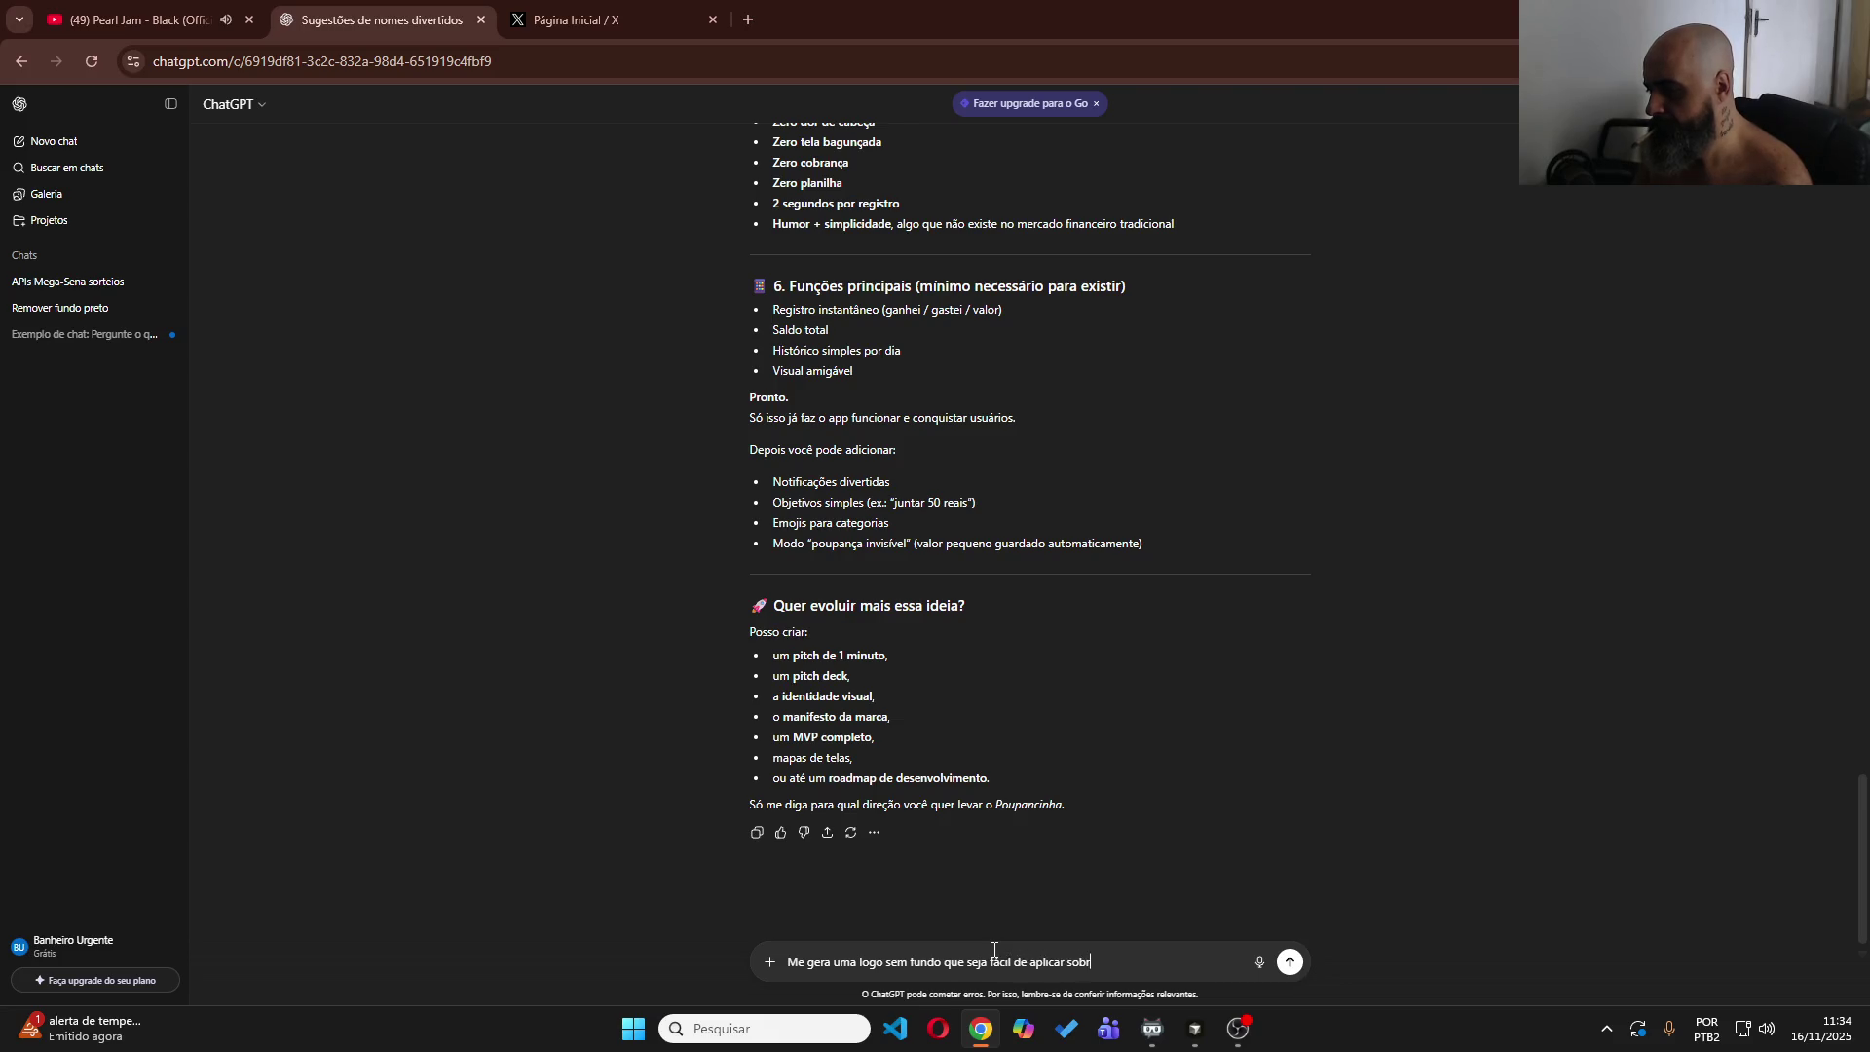
{"action": "type", "text": "e qualq"}
{"action": "key", "text": "Return"}
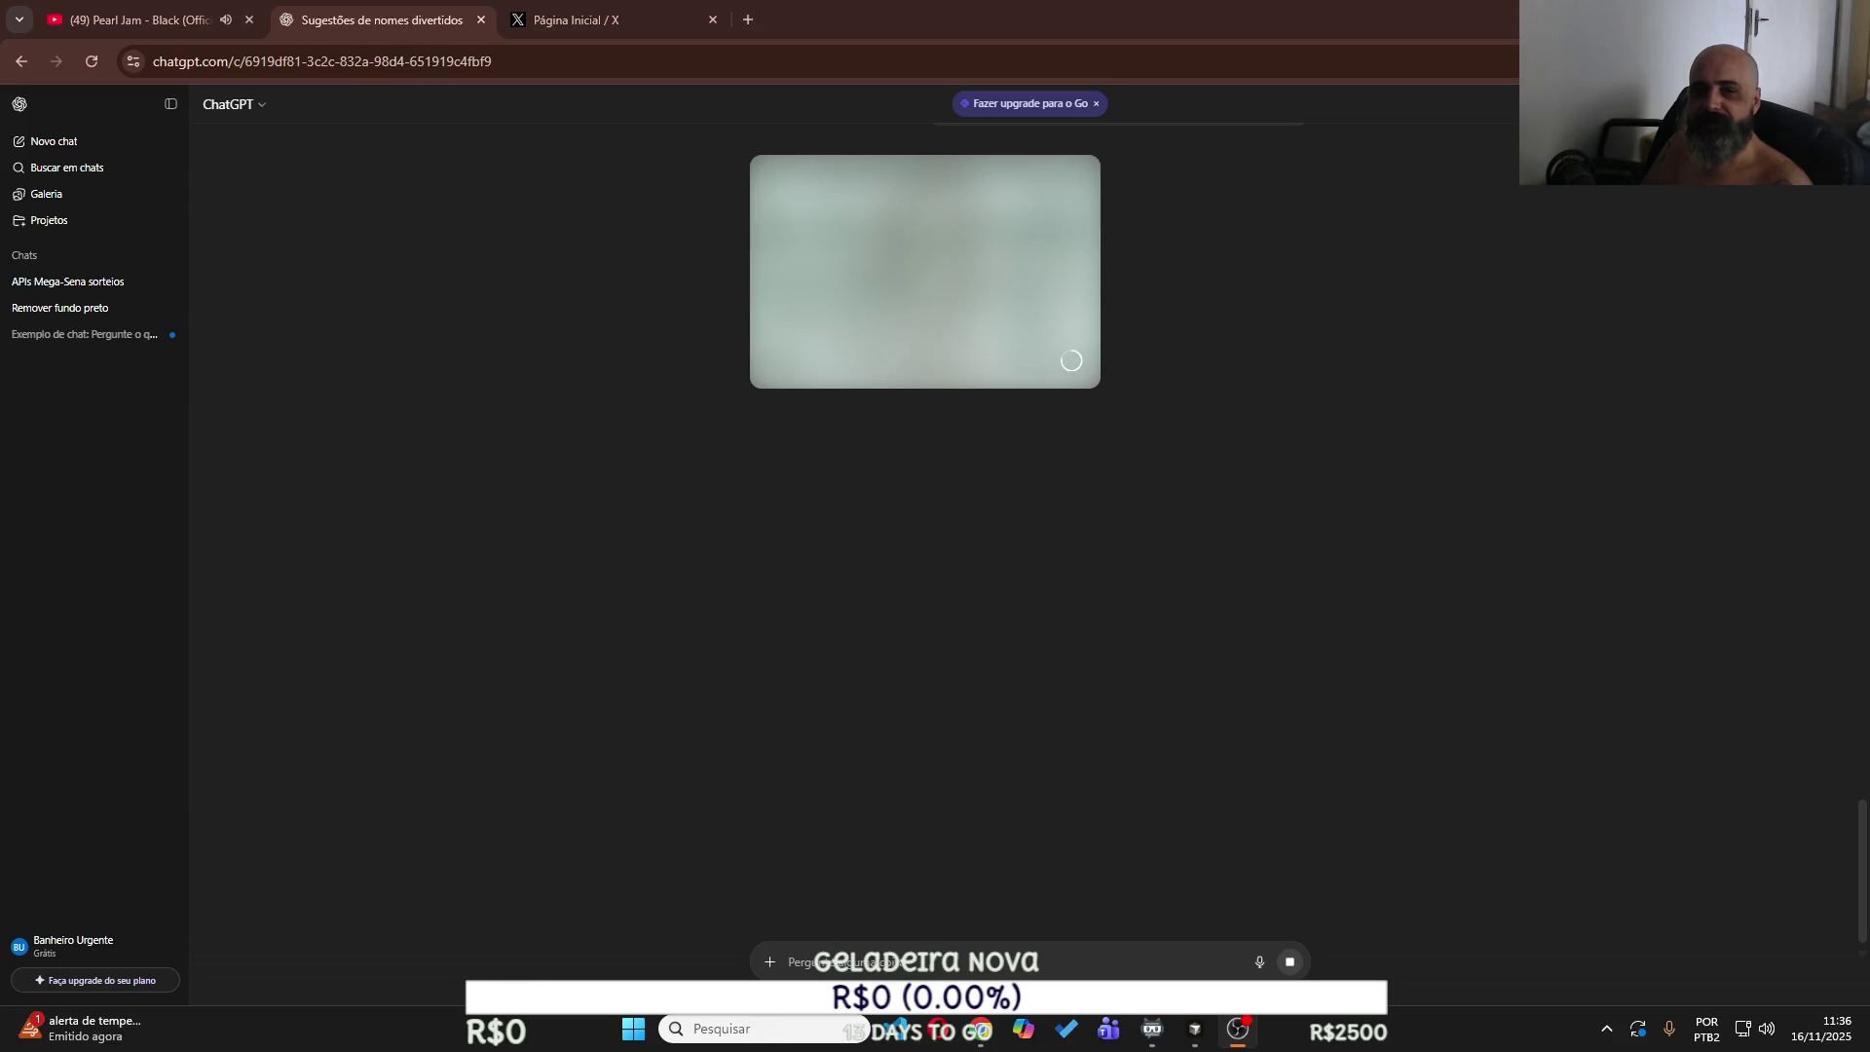
{"action": "left_click", "coordinate": [410, 19]}
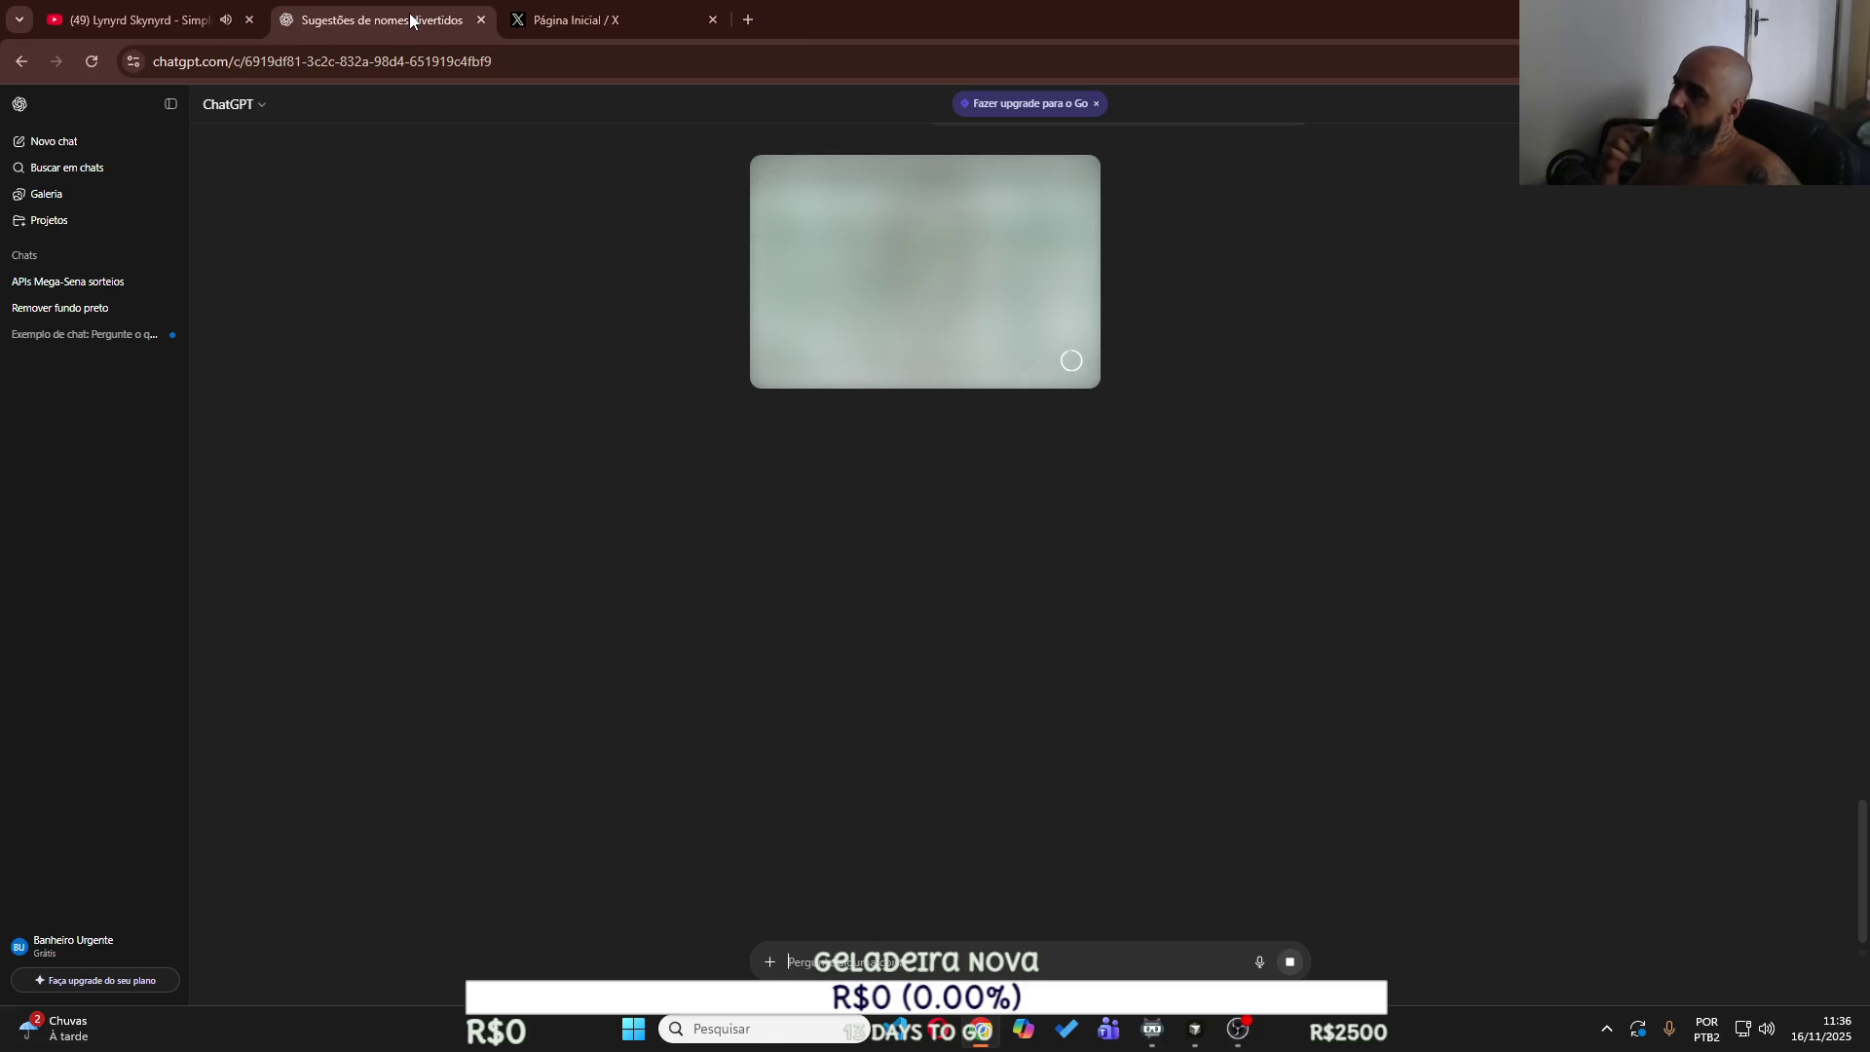
{"action": "left_click", "coordinate": [253, 5]}
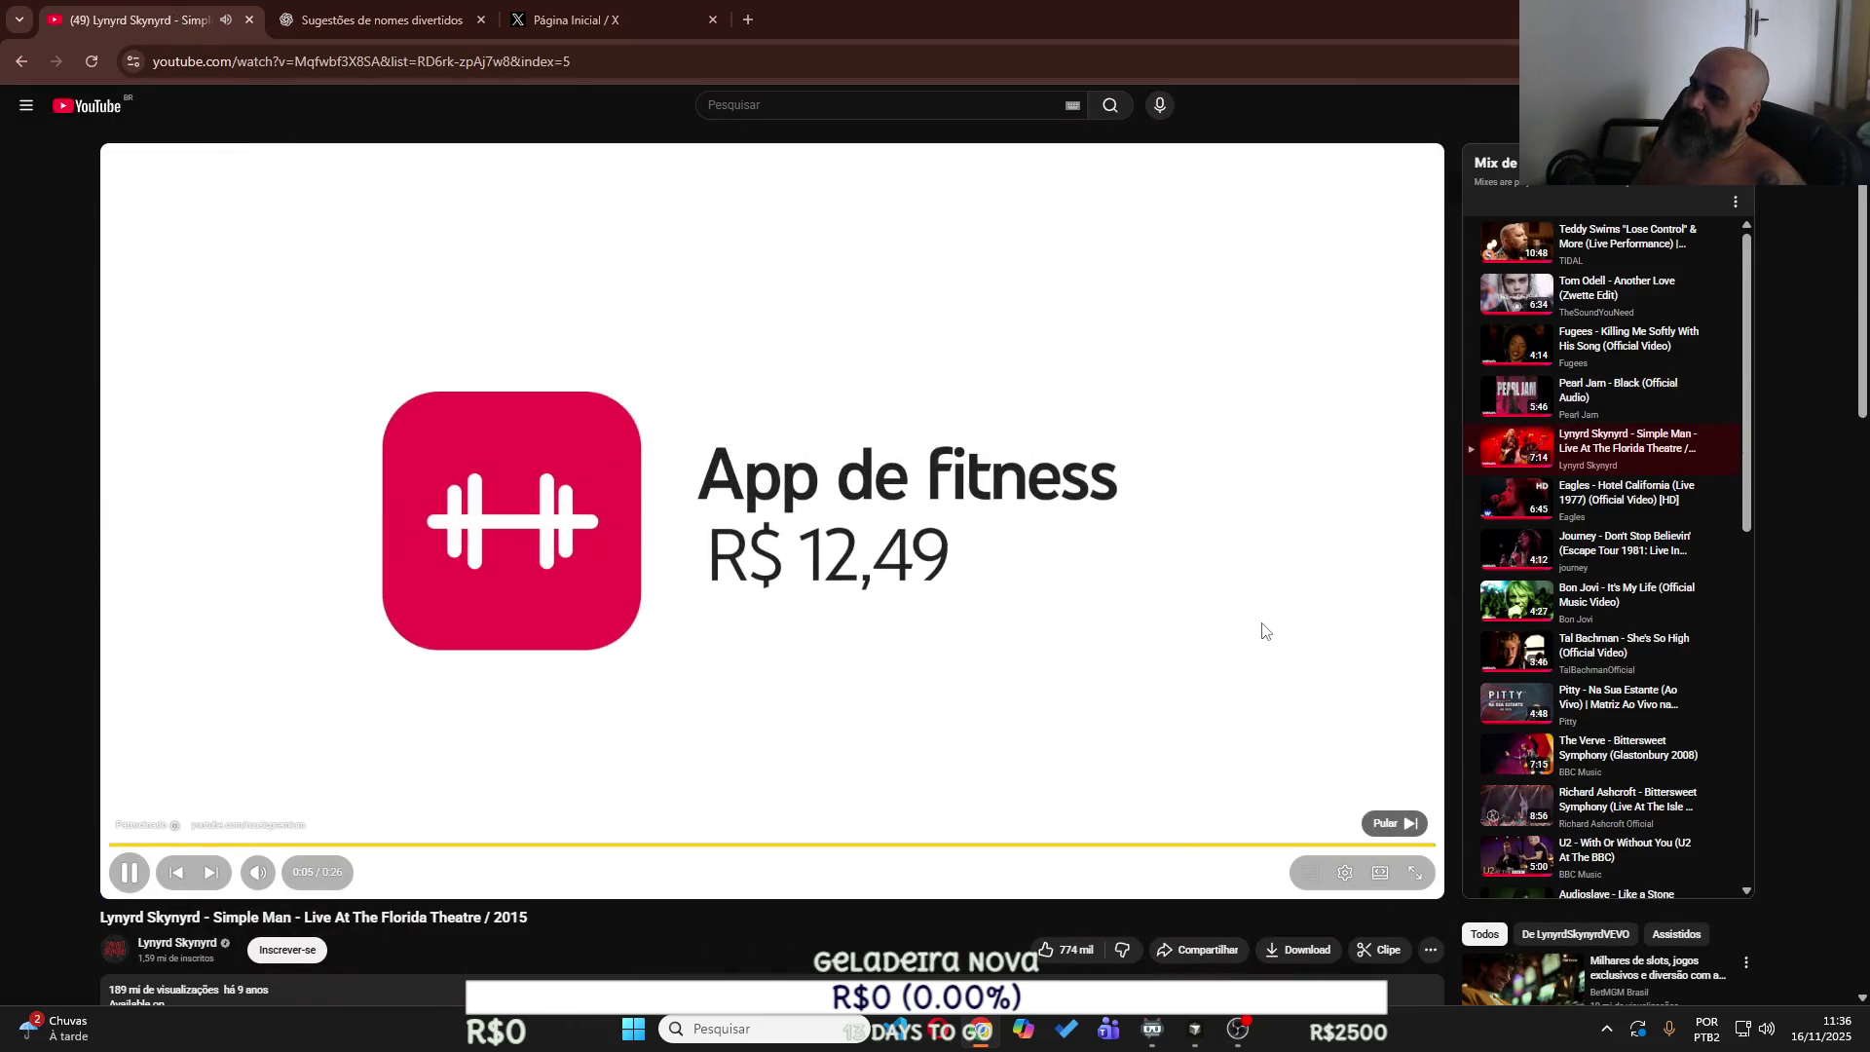
Skip the ad so the Lynyrd Skynyrd video plays, then go back to the ChatGPT logo chat.
{"action": "left_click", "coordinate": [1389, 822]}
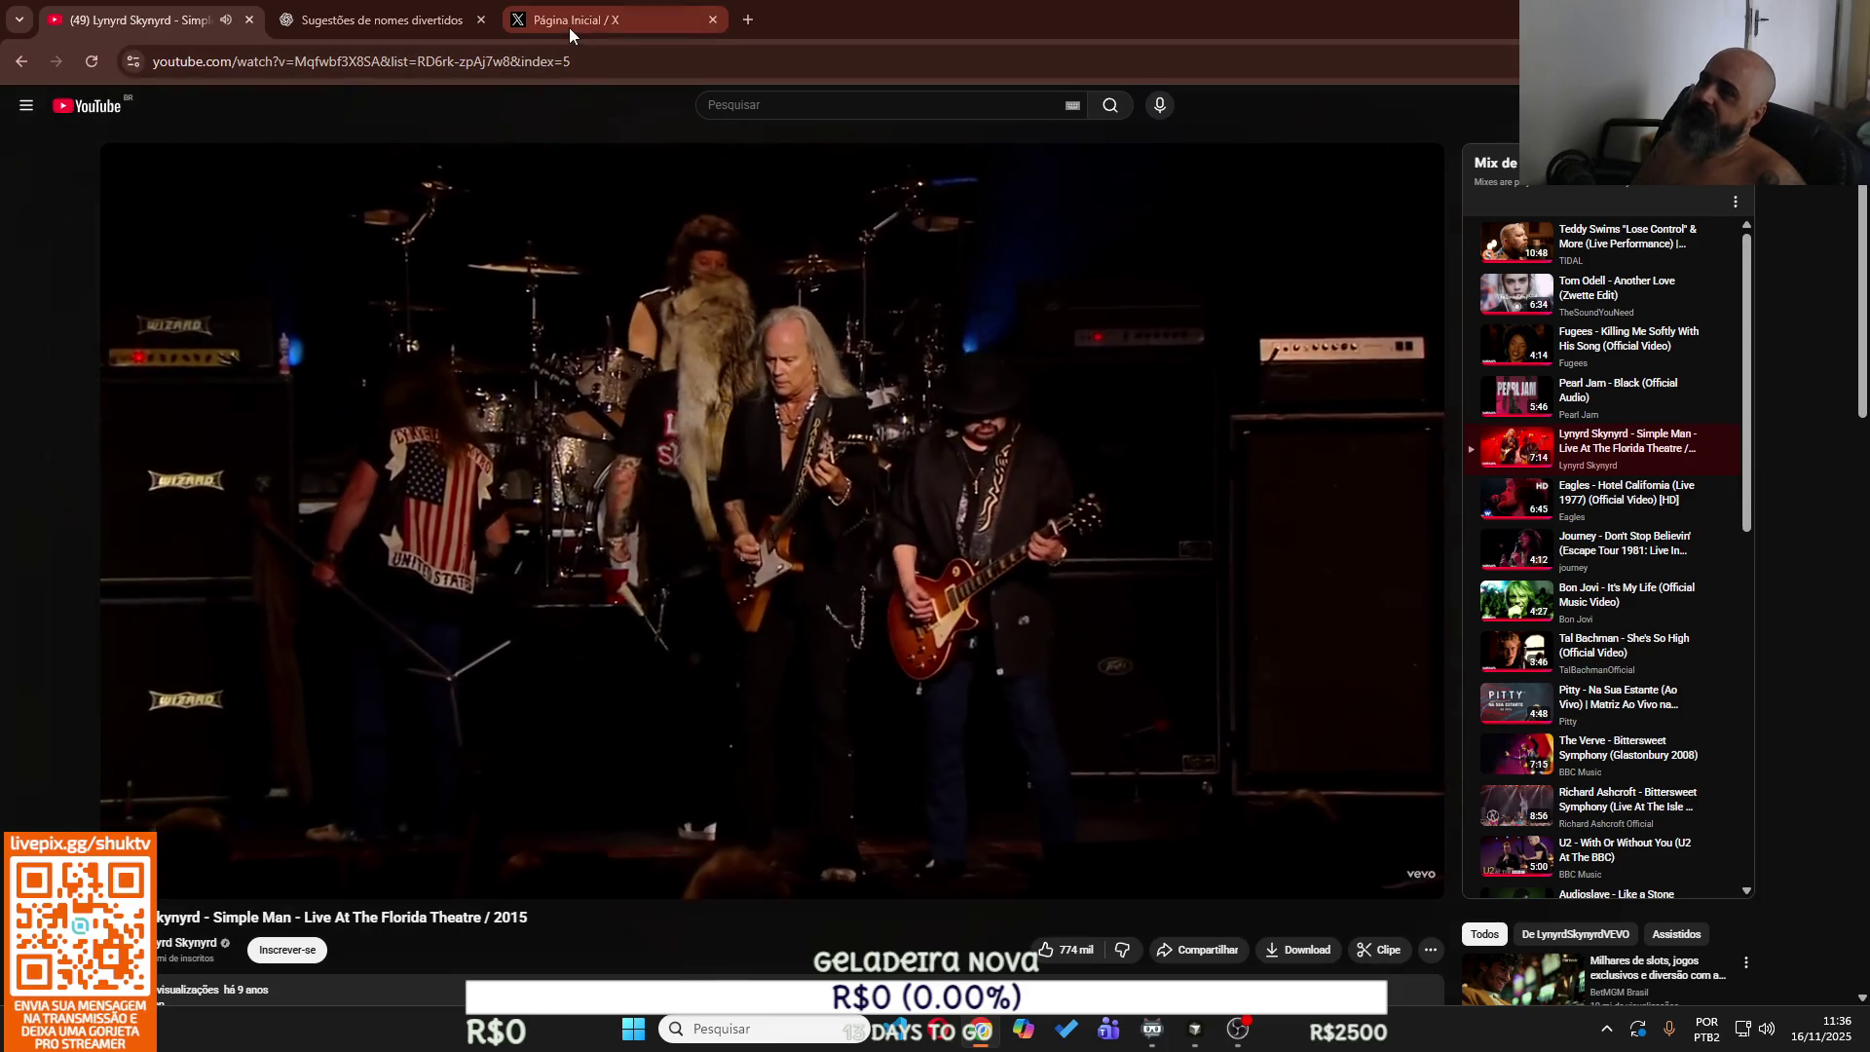
{"action": "left_click", "coordinate": [425, 20]}
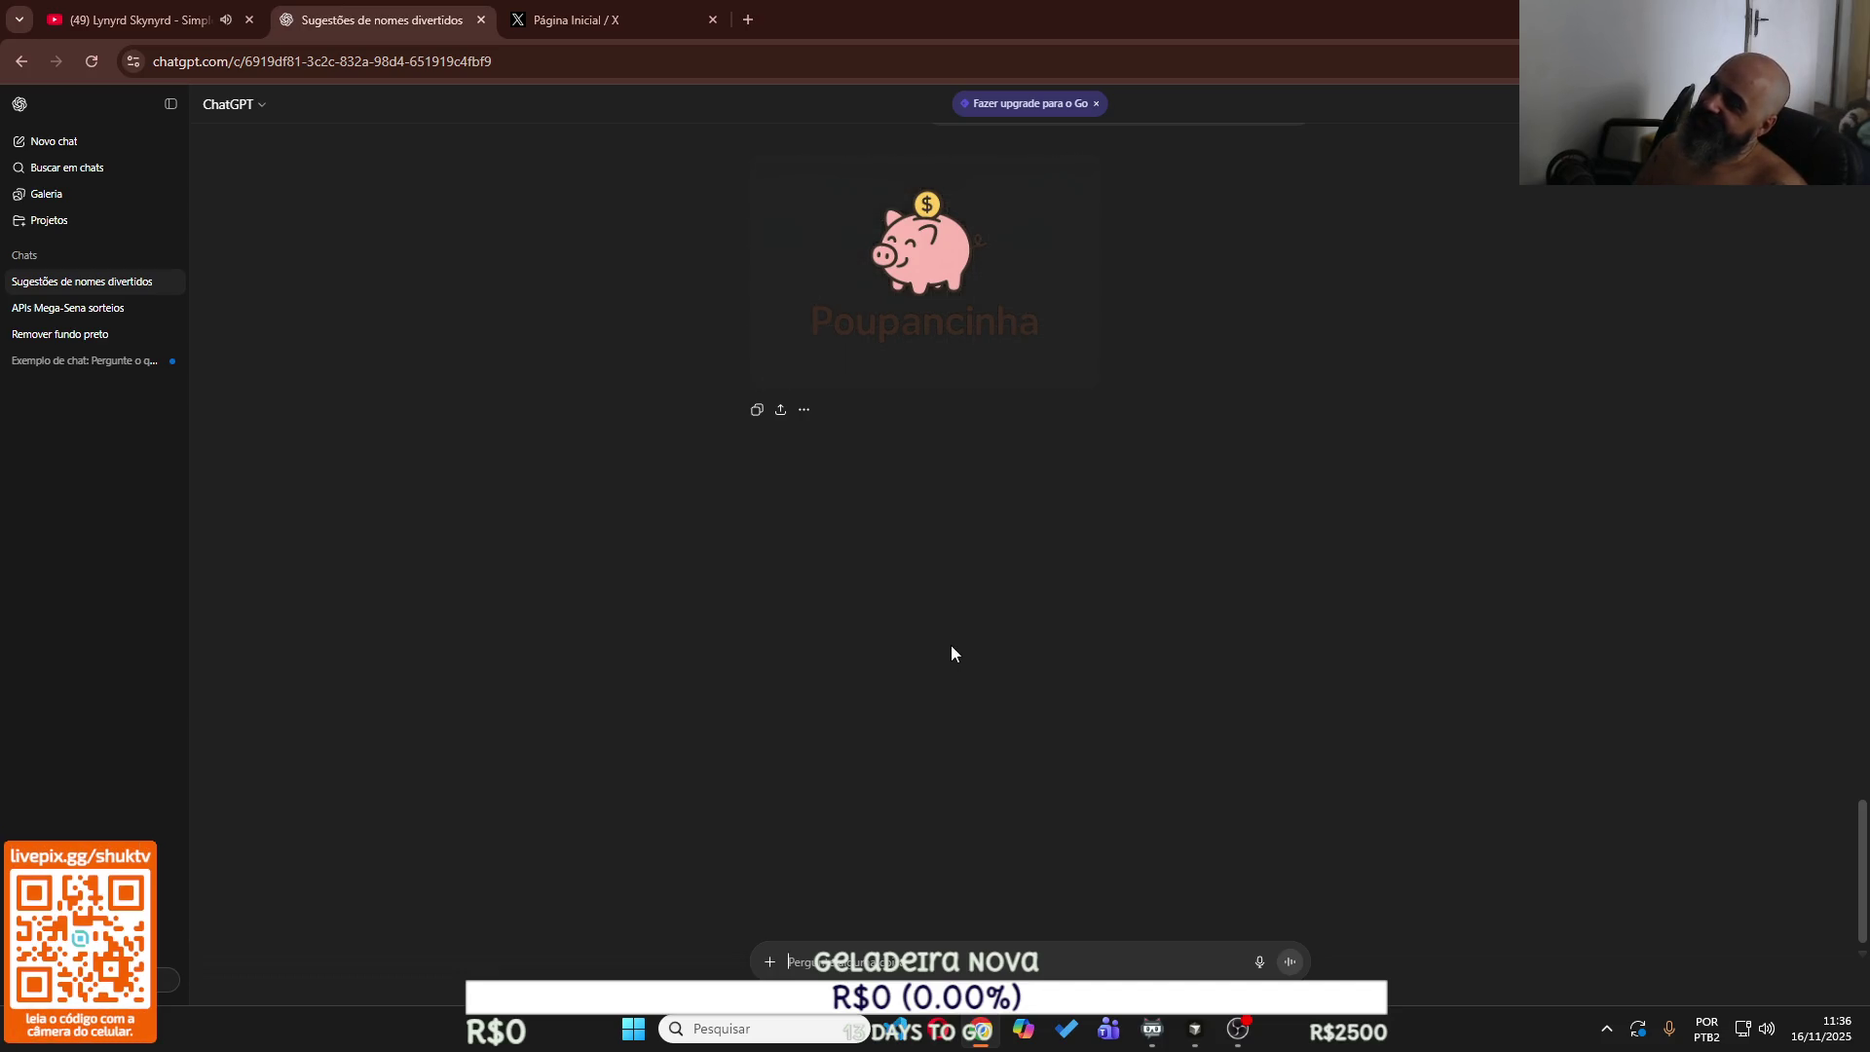
Enlarge the Poupancinha piggy-bank logo and copy it with Copiar imagem.
{"action": "mouse_move", "coordinate": [978, 274]}
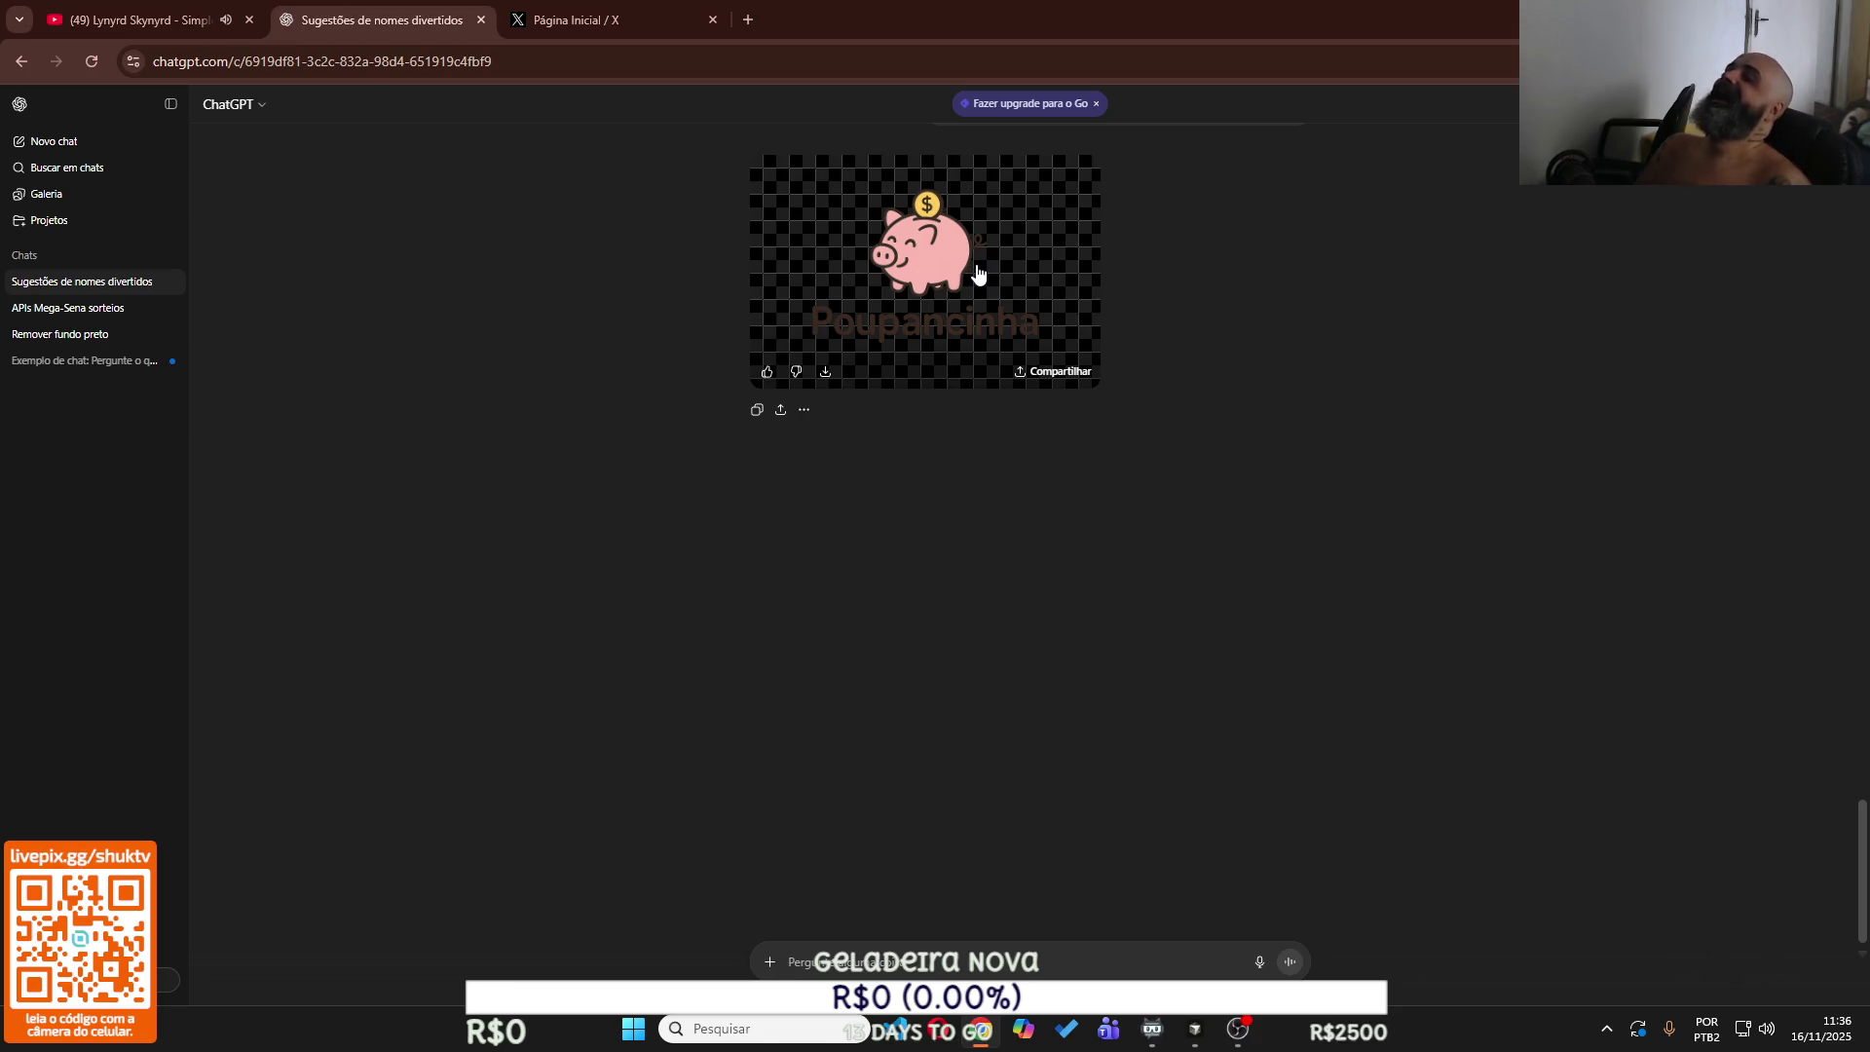
{"action": "left_click", "coordinate": [978, 273]}
{"action": "right_click", "coordinate": [947, 540]}
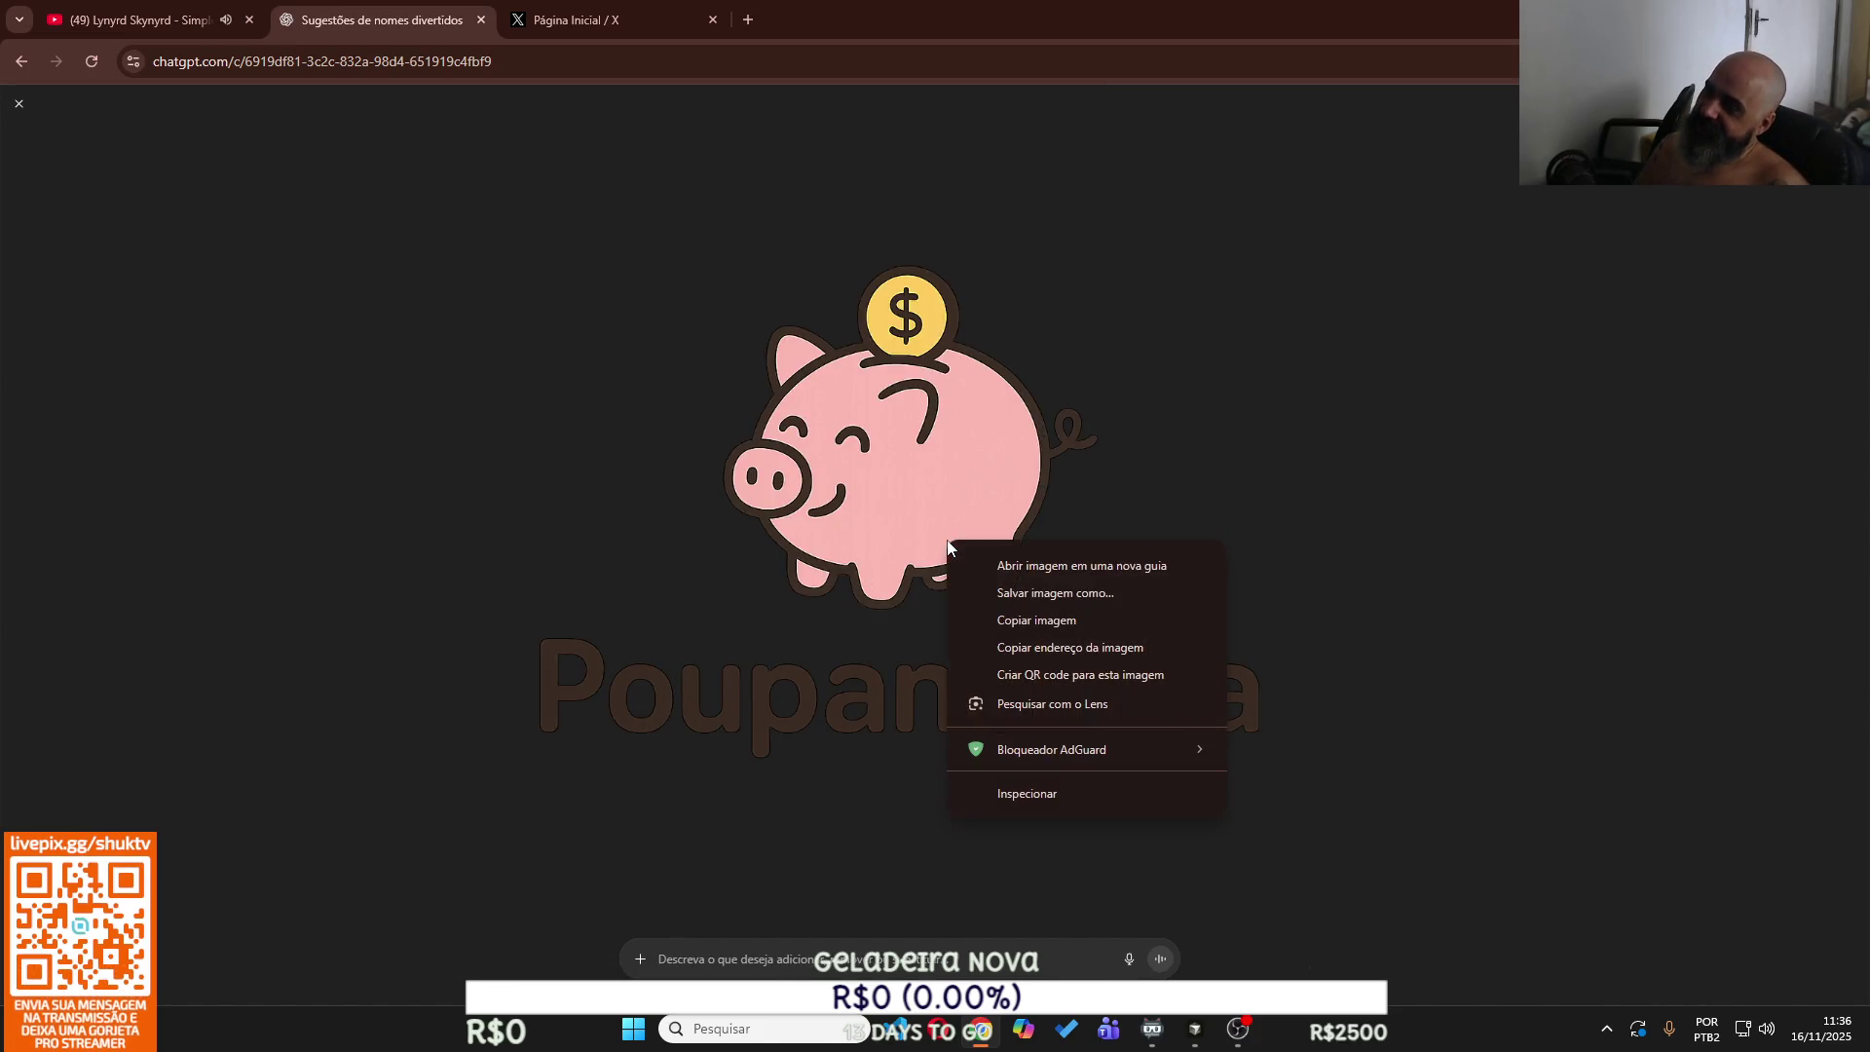
{"action": "left_click", "coordinate": [991, 618]}
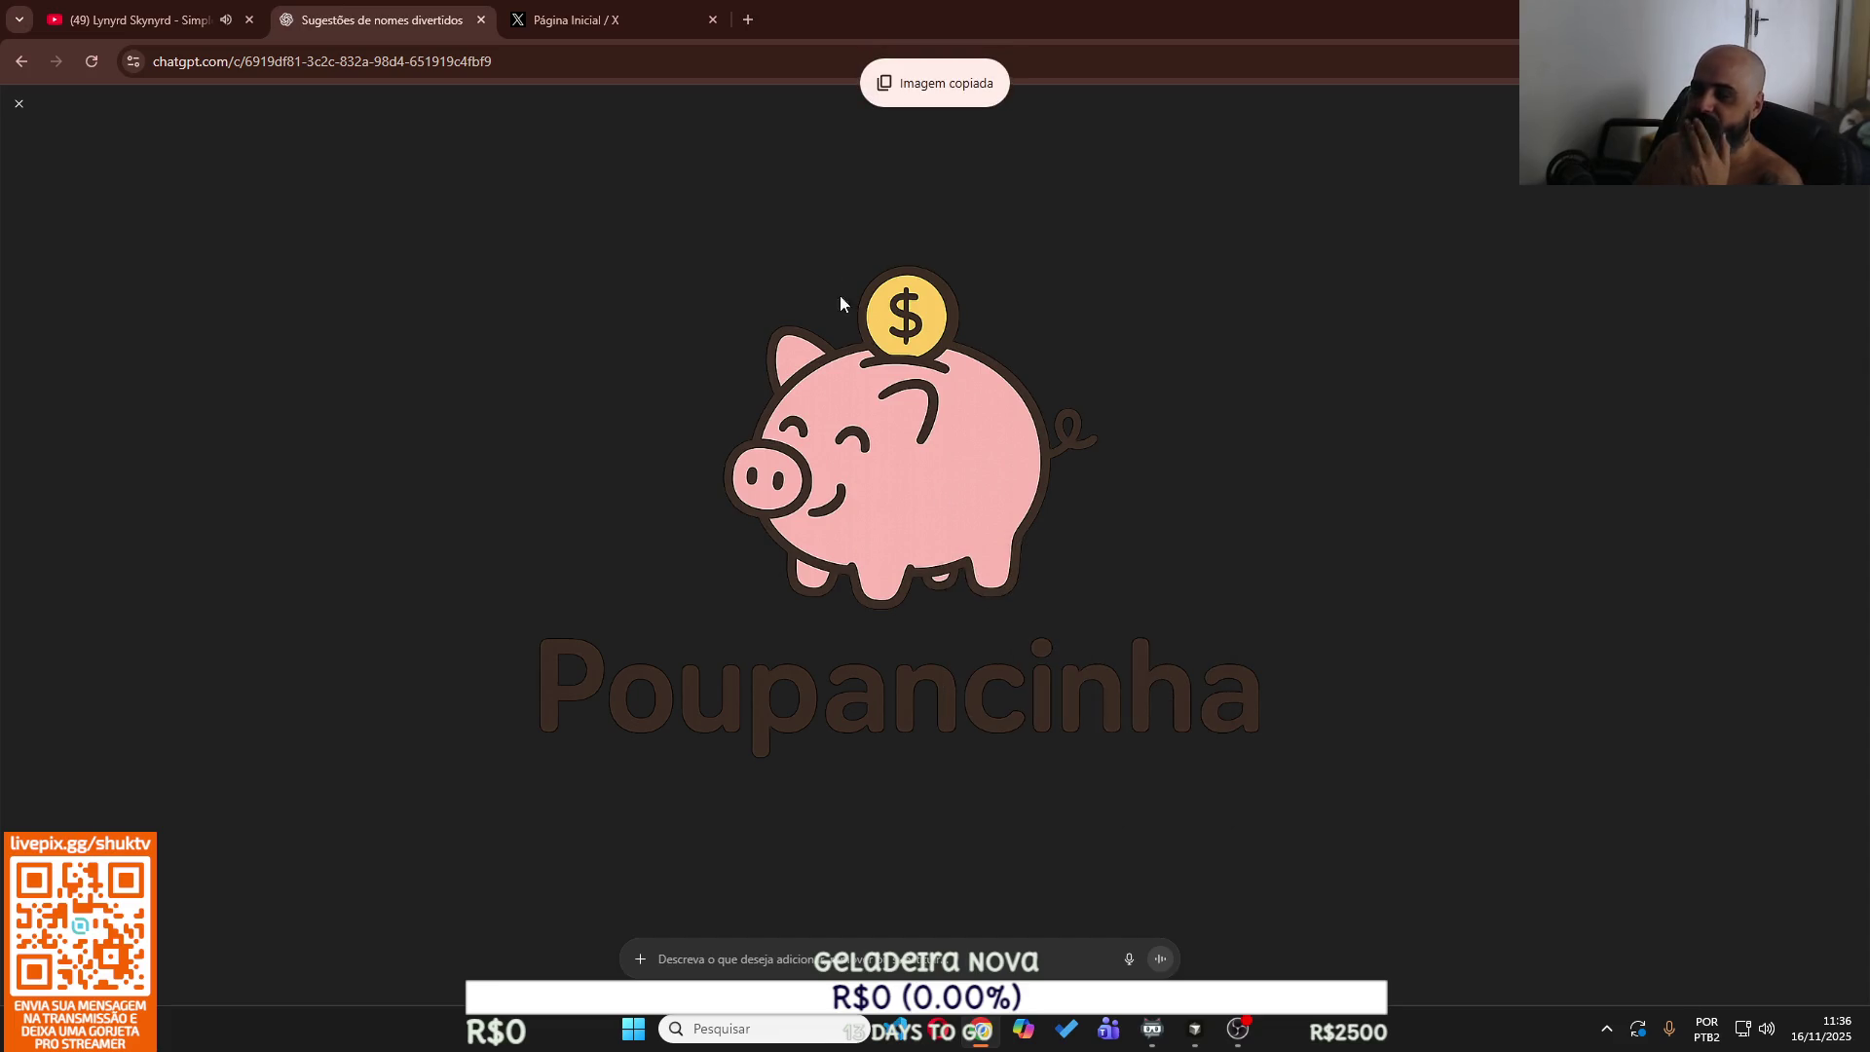
{"action": "left_click", "coordinate": [560, 19]}
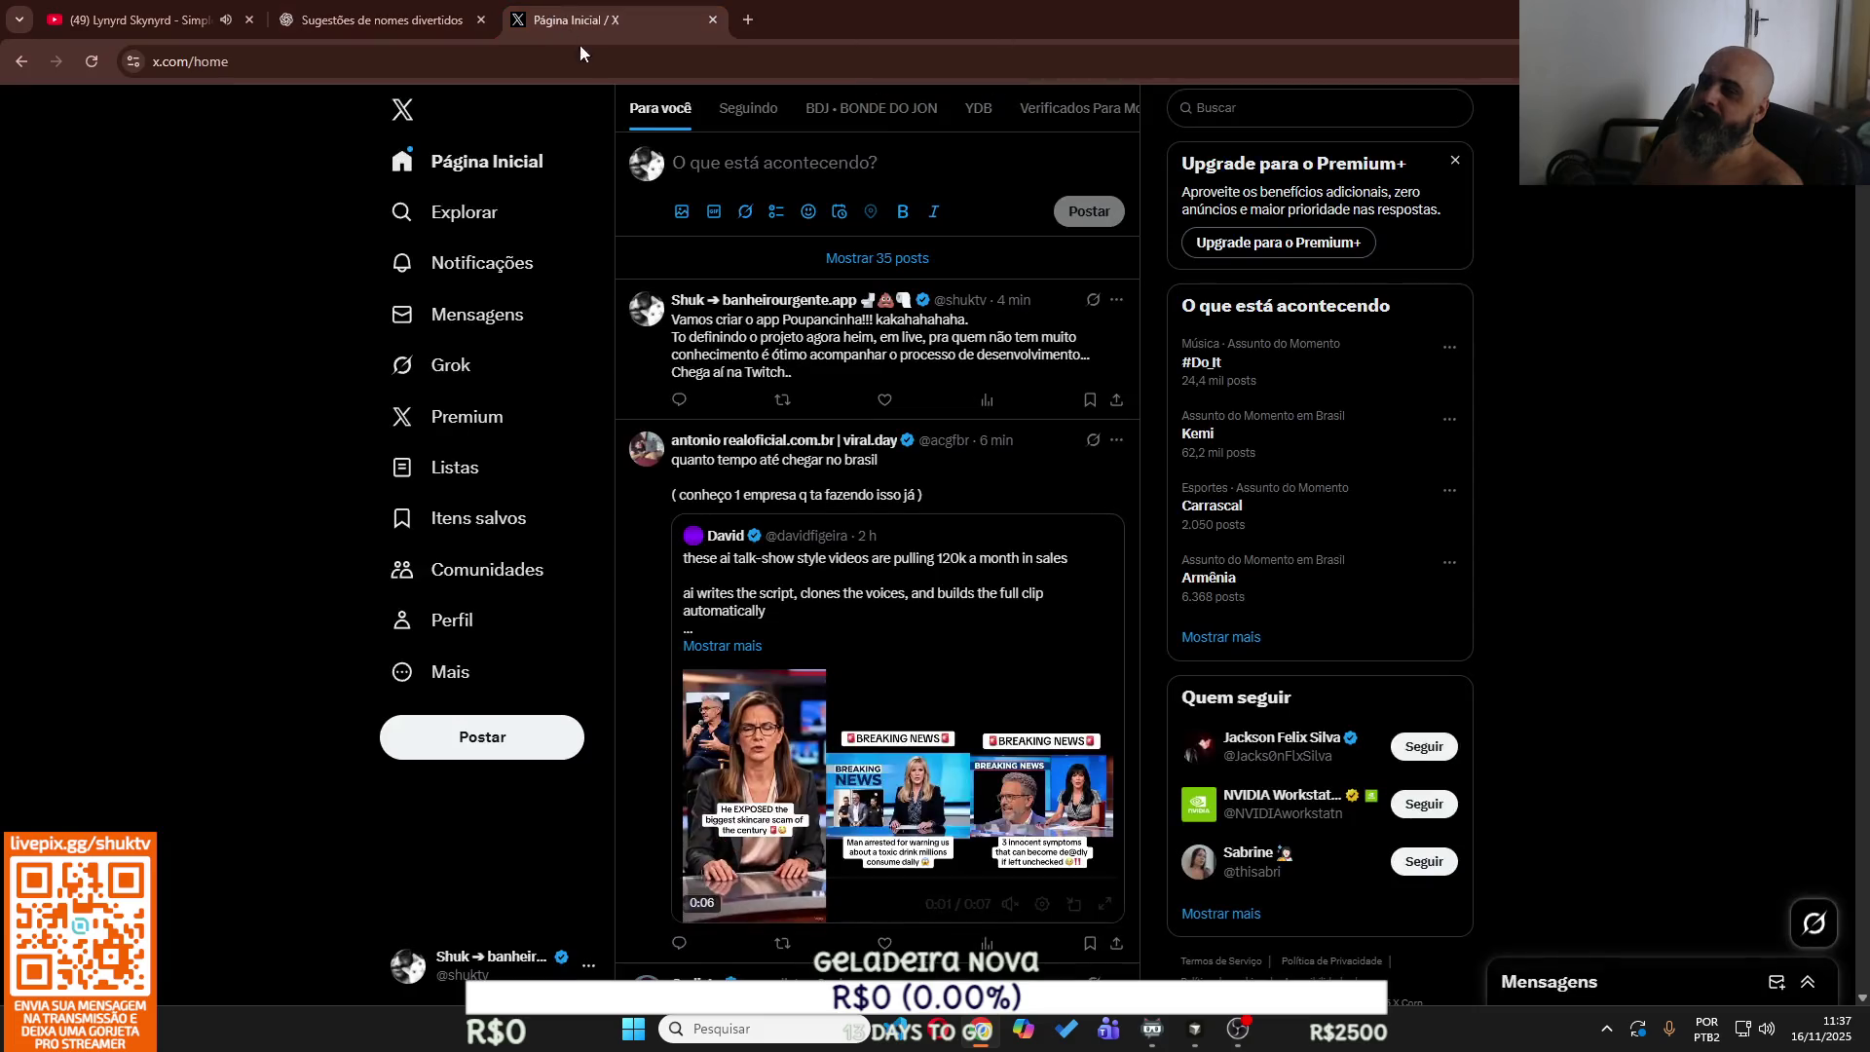
Paste the copied Poupancinha logo into a new X post and publish it with Postar.
{"action": "left_click", "coordinate": [697, 165]}
{"action": "key", "text": "ctrl+v"}
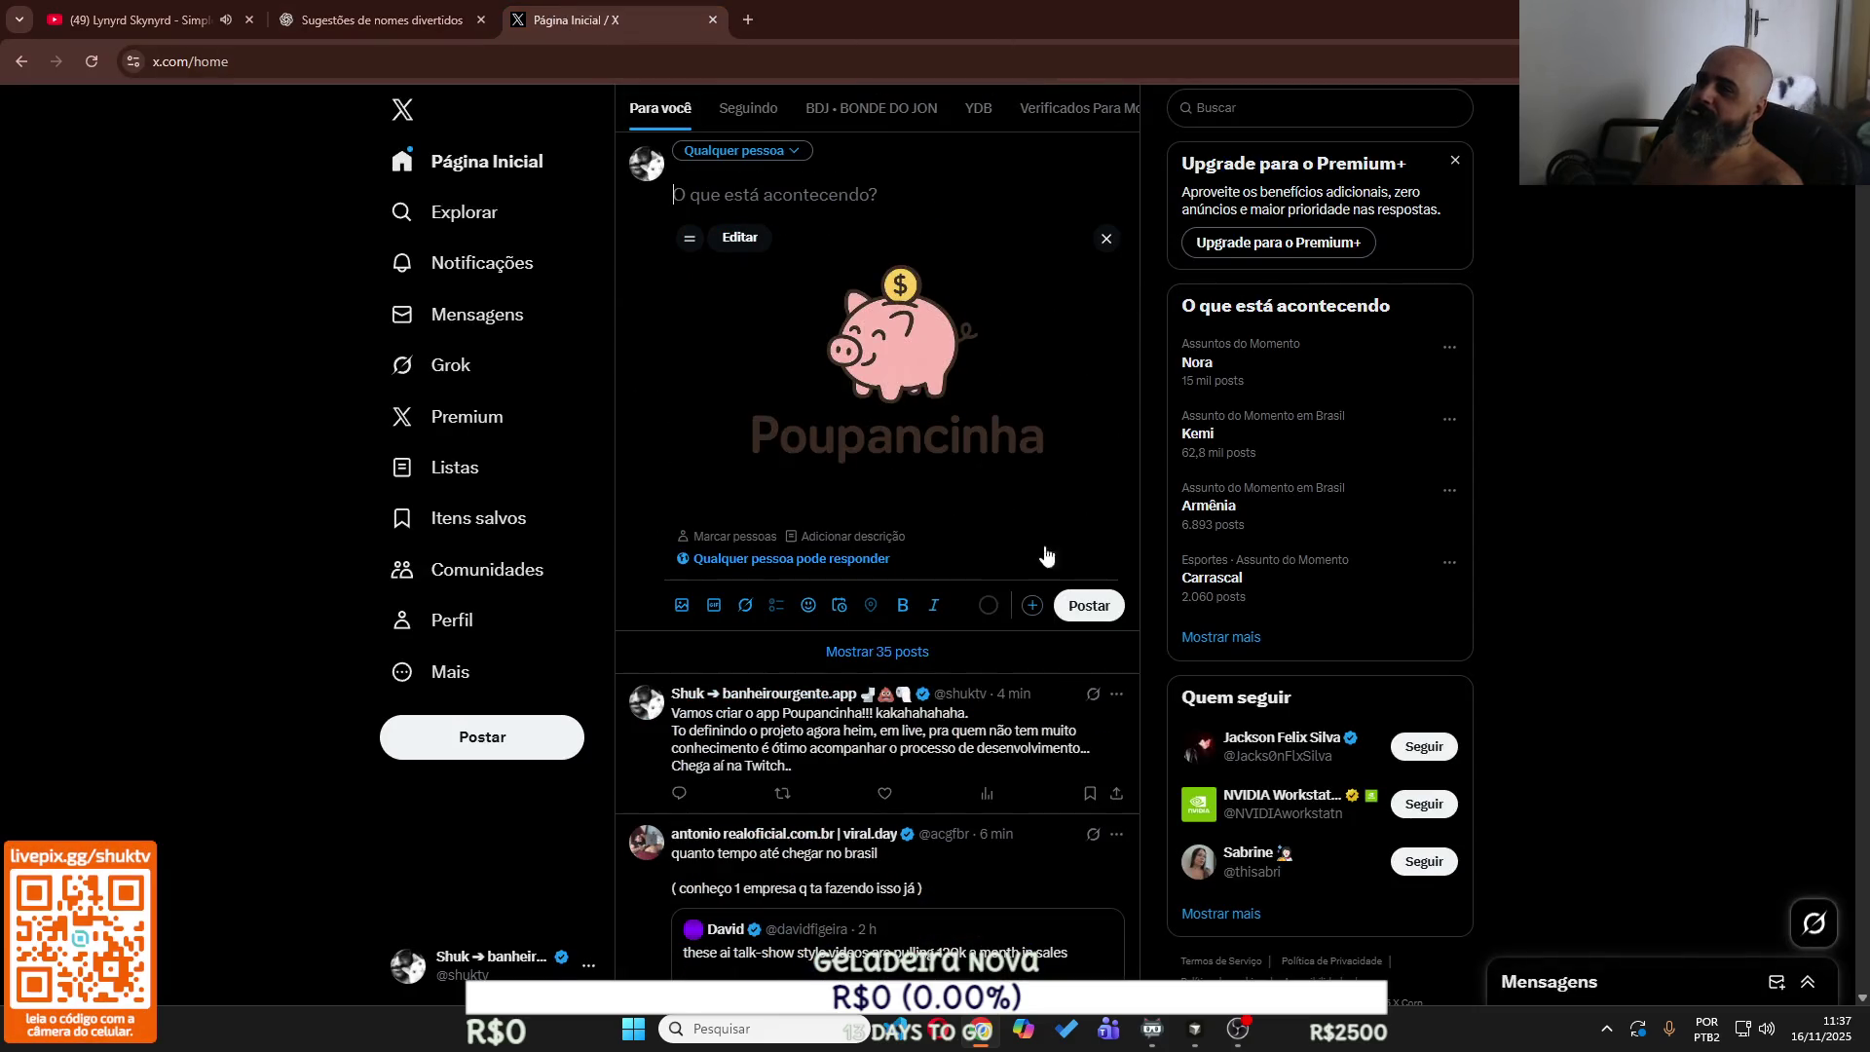
{"action": "left_click", "coordinate": [1089, 605]}
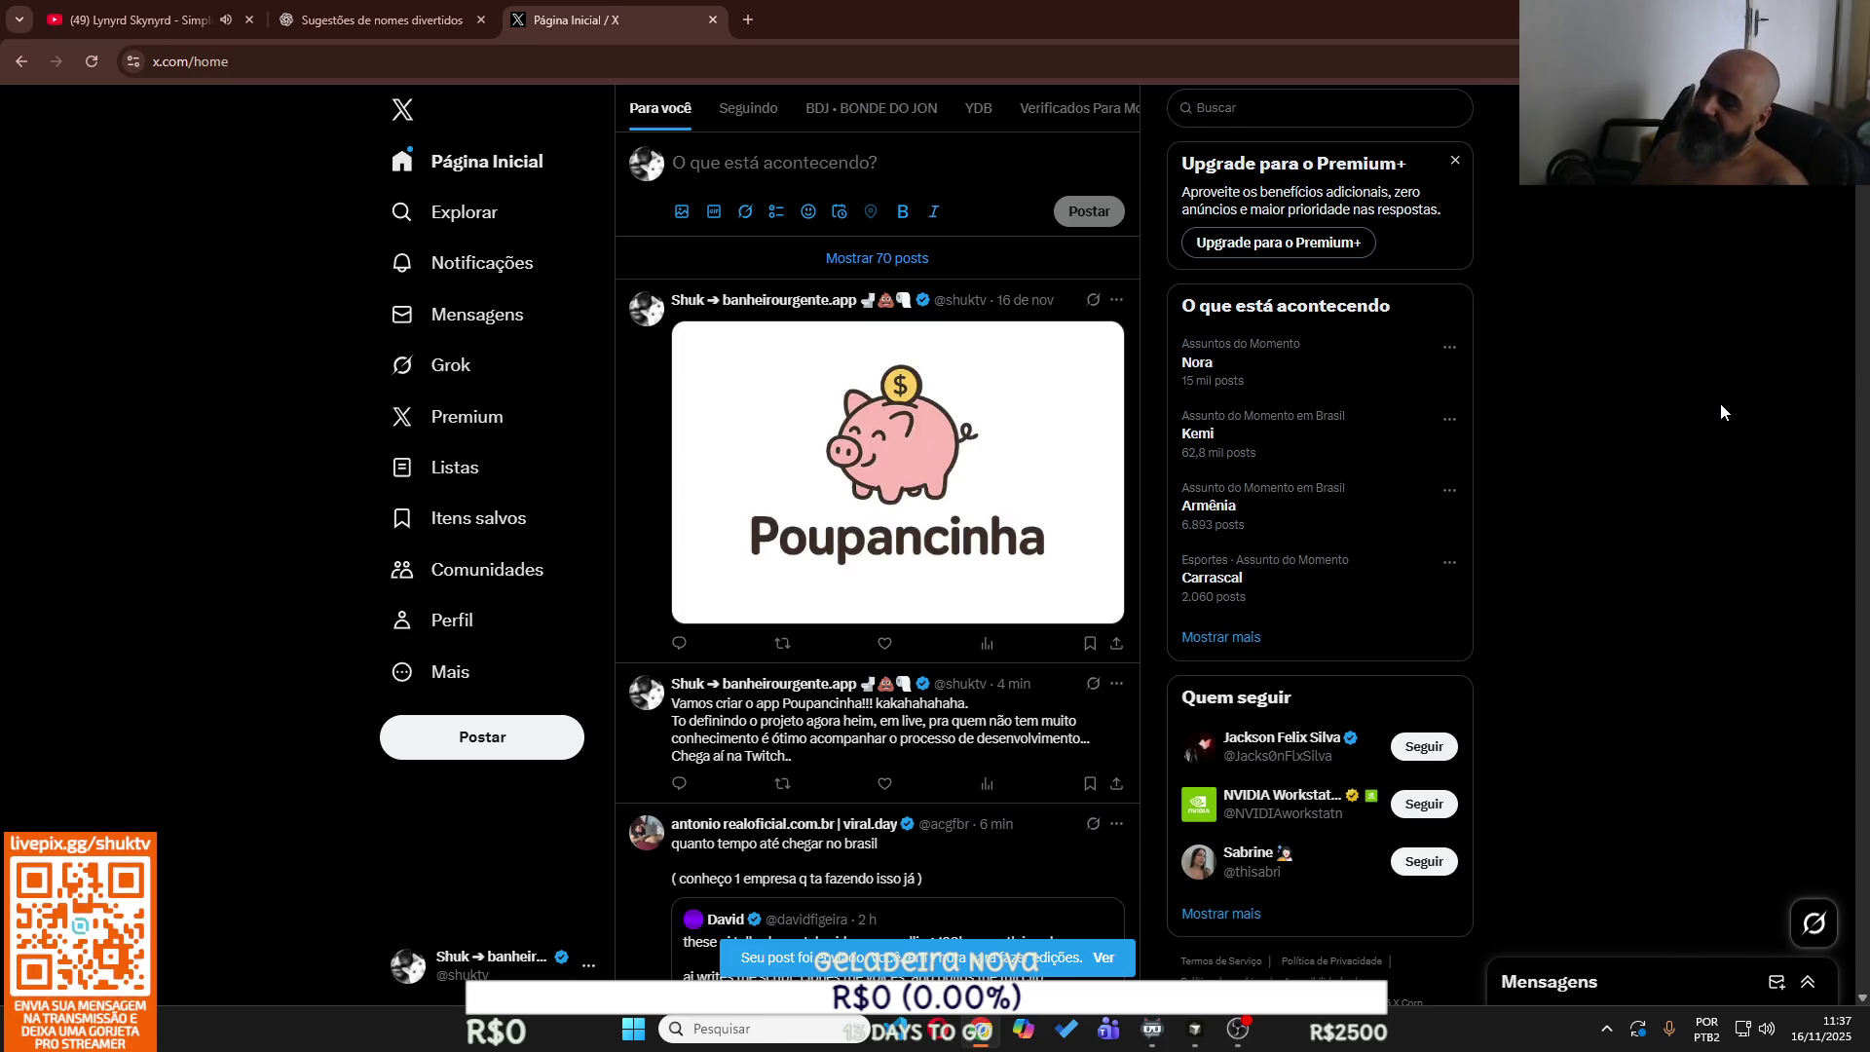
{"action": "left_click", "coordinate": [331, 17]}
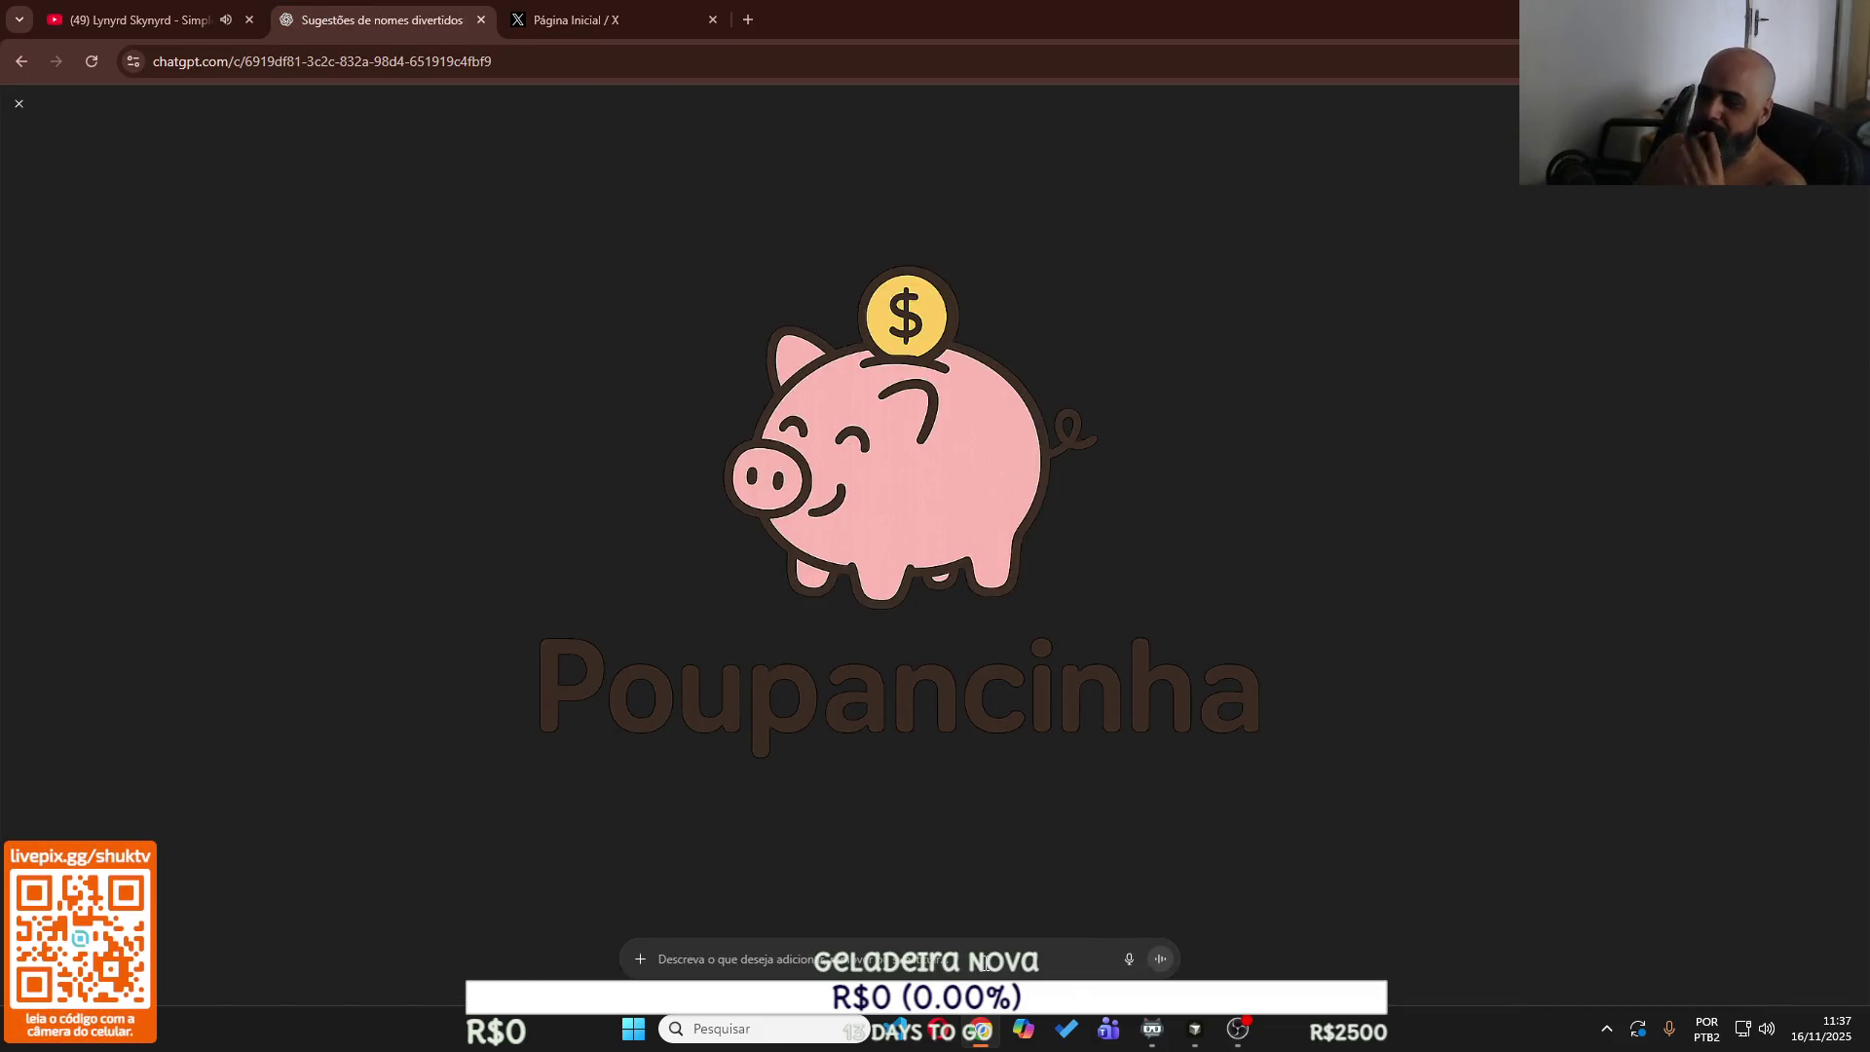
Send ChatGPT the feedback 'ta muito normal' and 'temm mss conhida' for a new image.
{"action": "type", "text": "ta muito "}
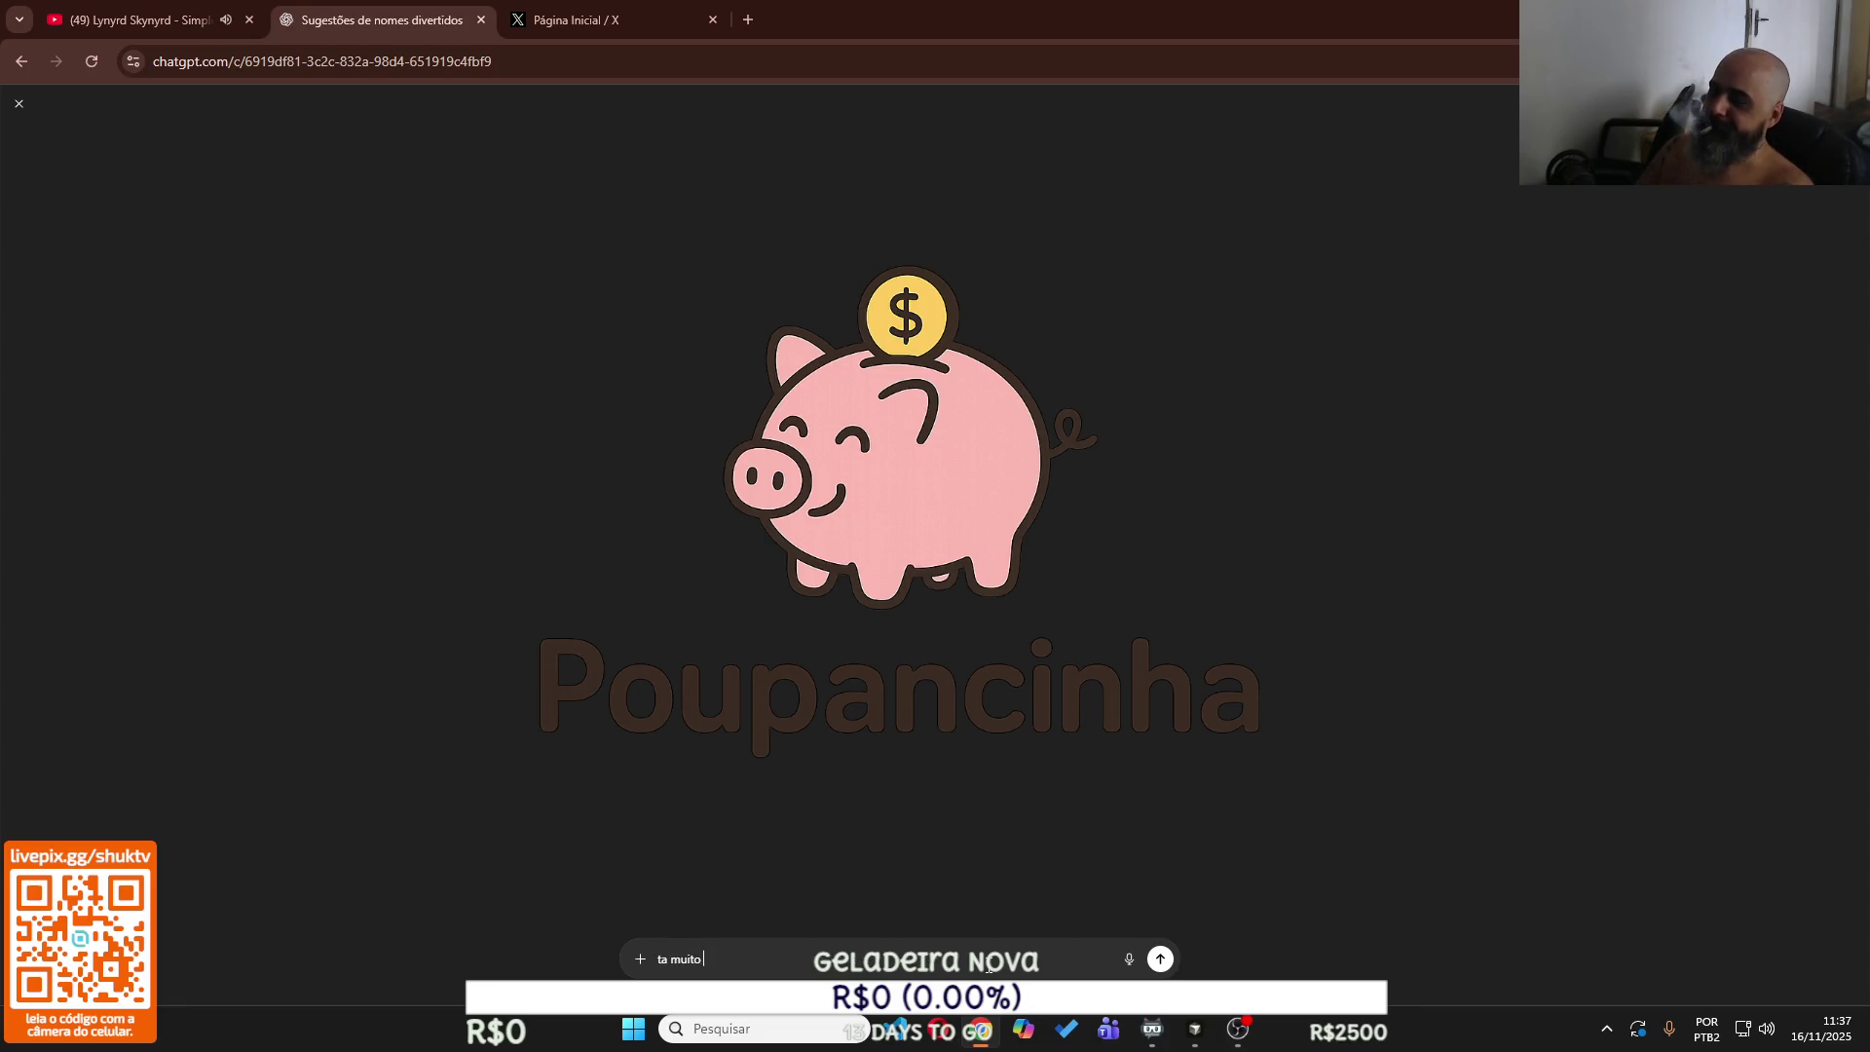
{"action": "type", "text": "normal"}
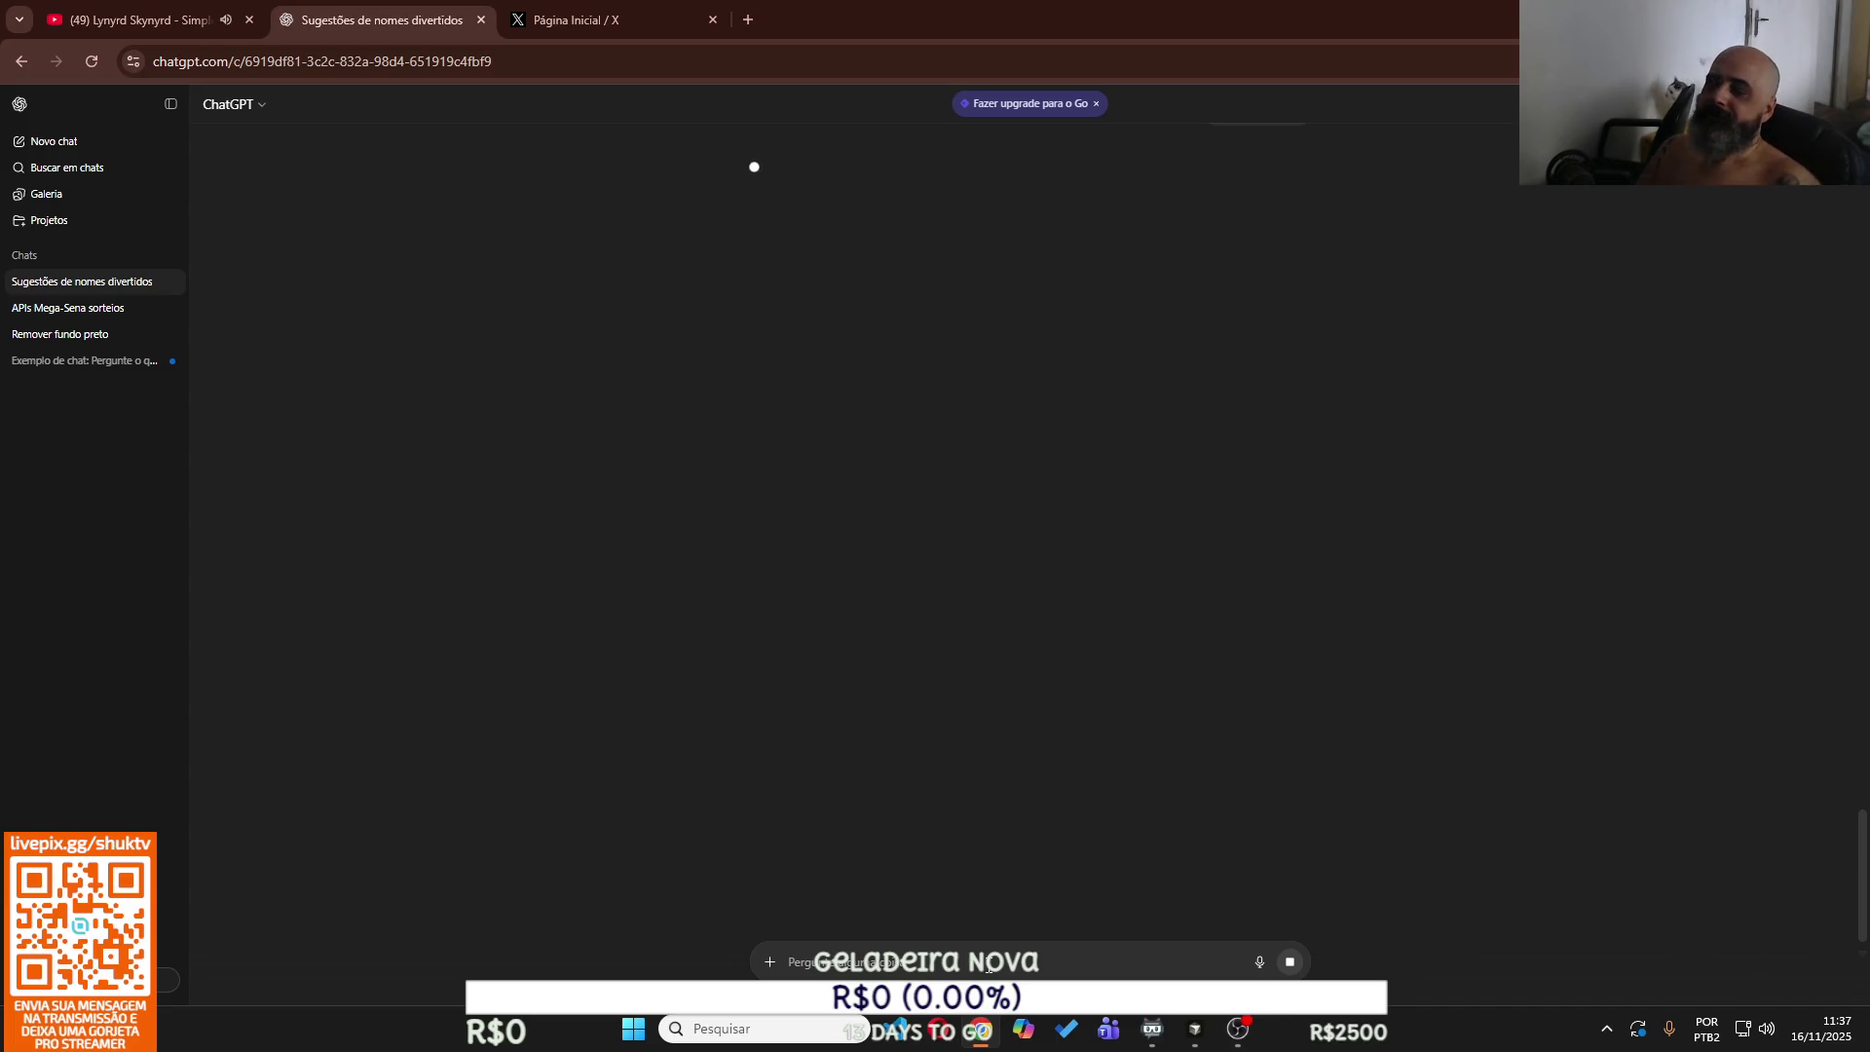
{"action": "type", "text": "tem u"}
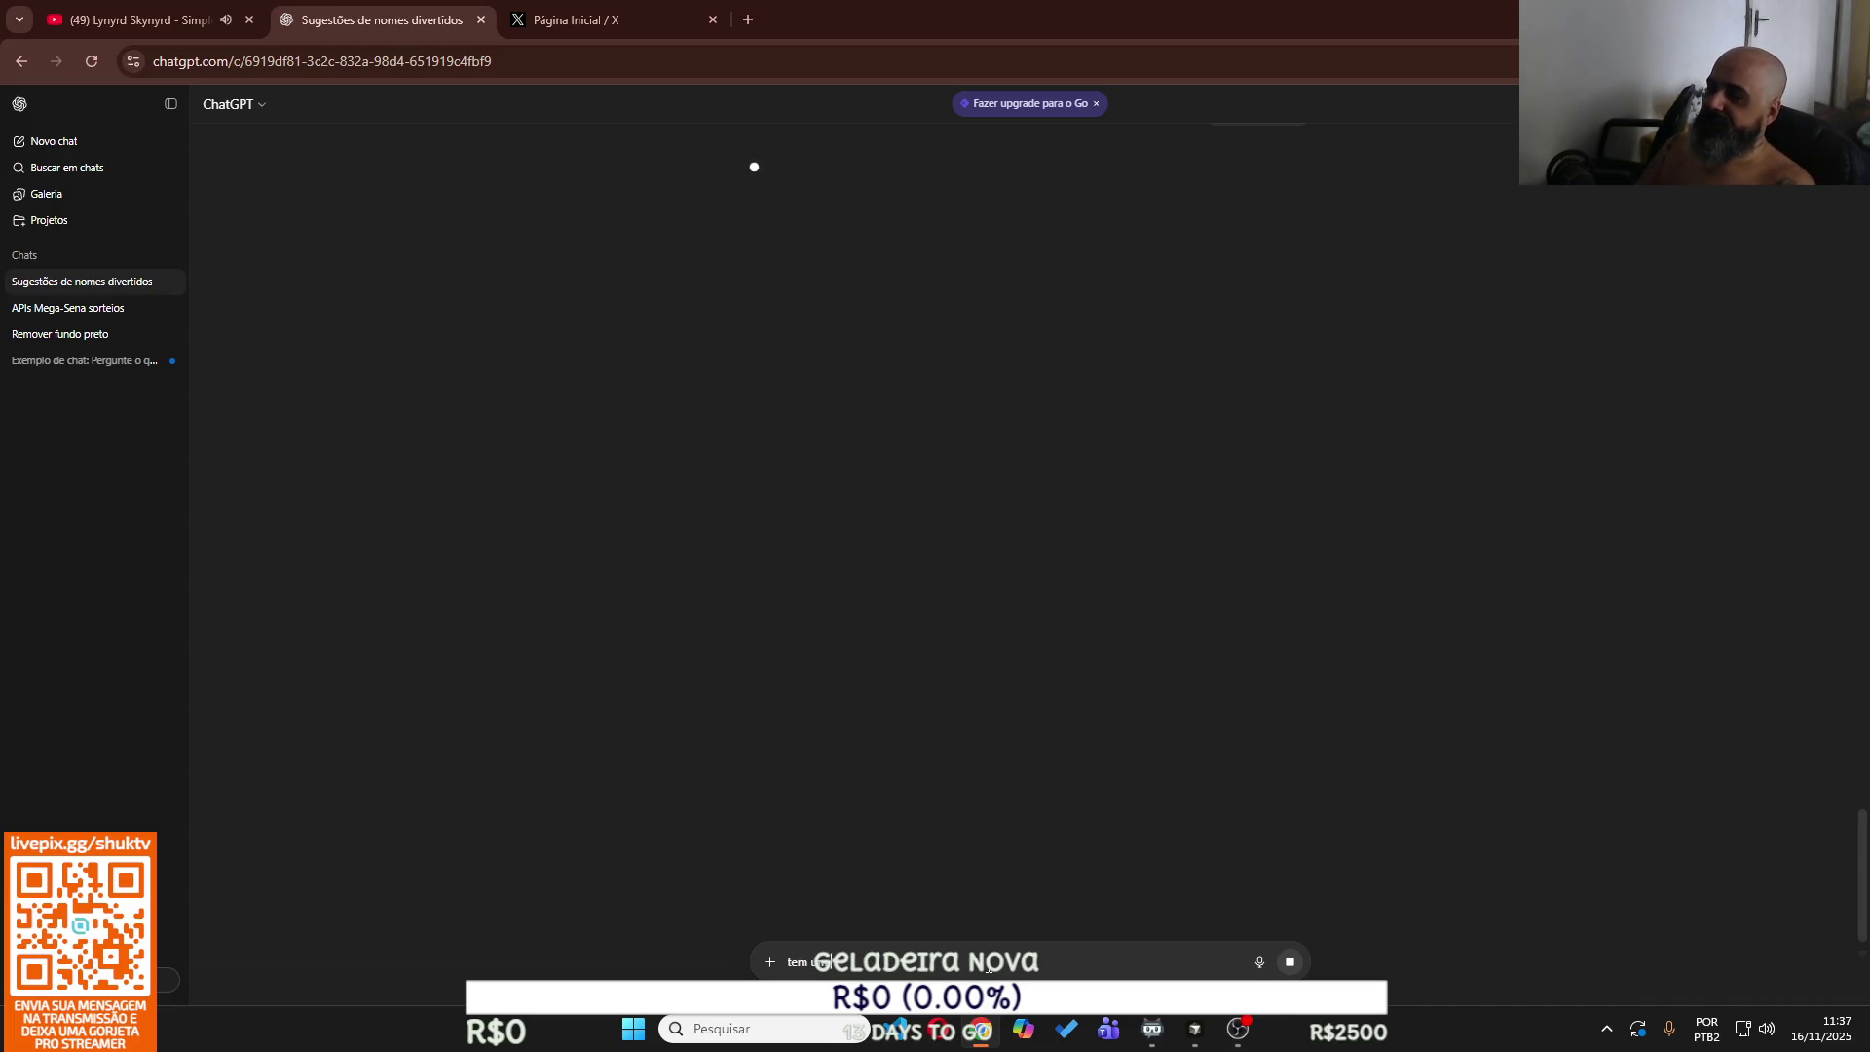
{"action": "type", "text": "m monte ass"}
{"action": "type", "text": " co"}
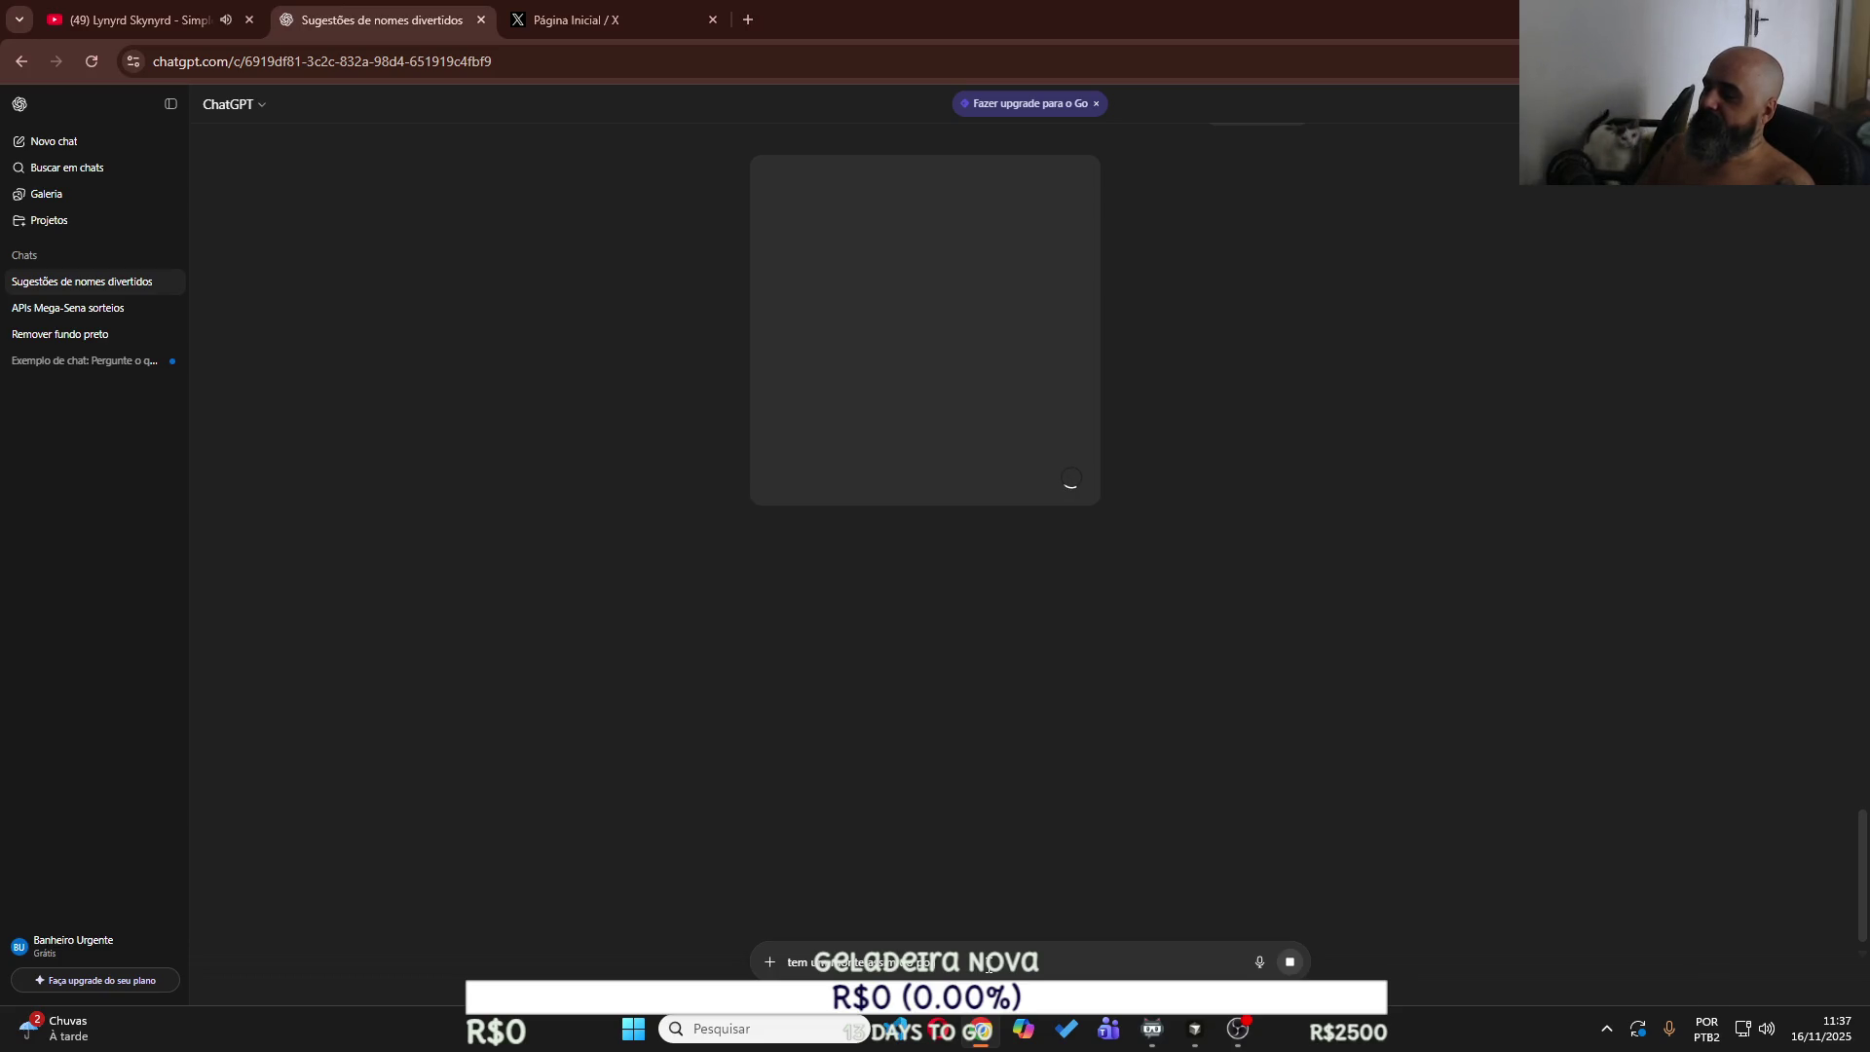
{"action": "type", "text": "nho com"}
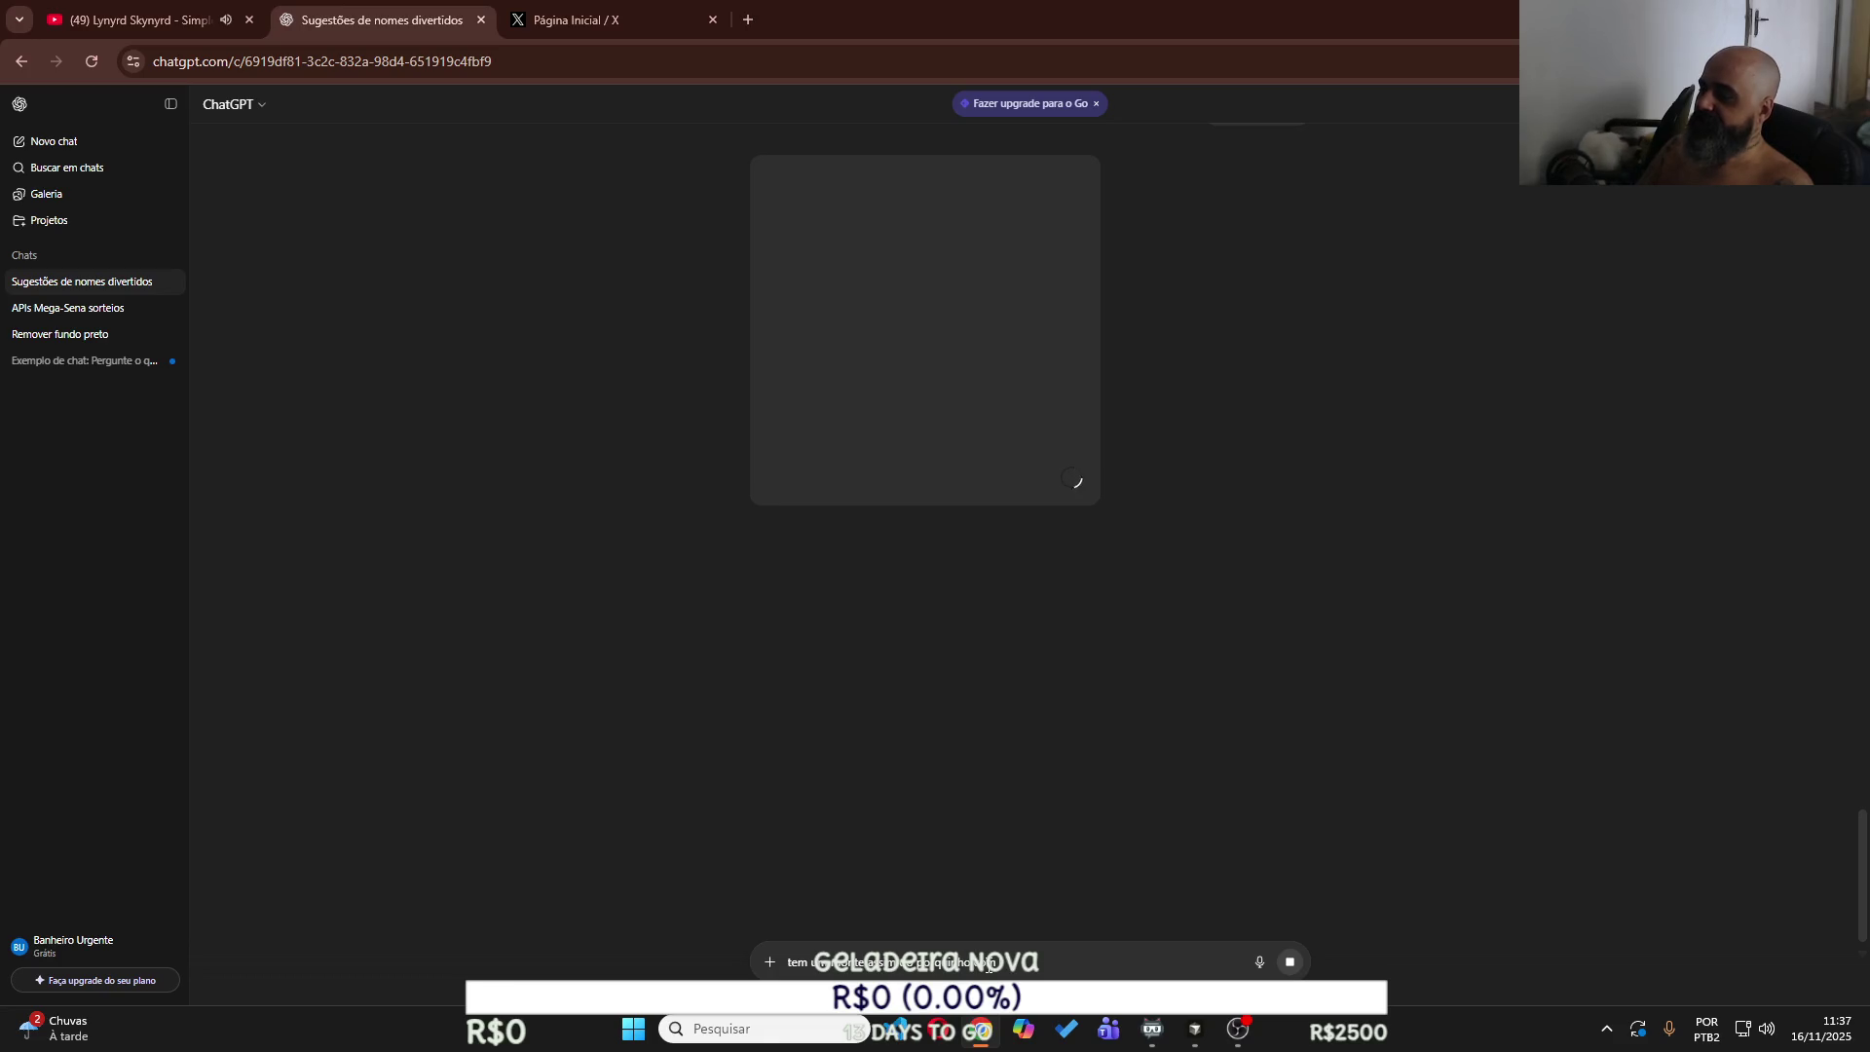
{"action": "type", "text": "ida"}
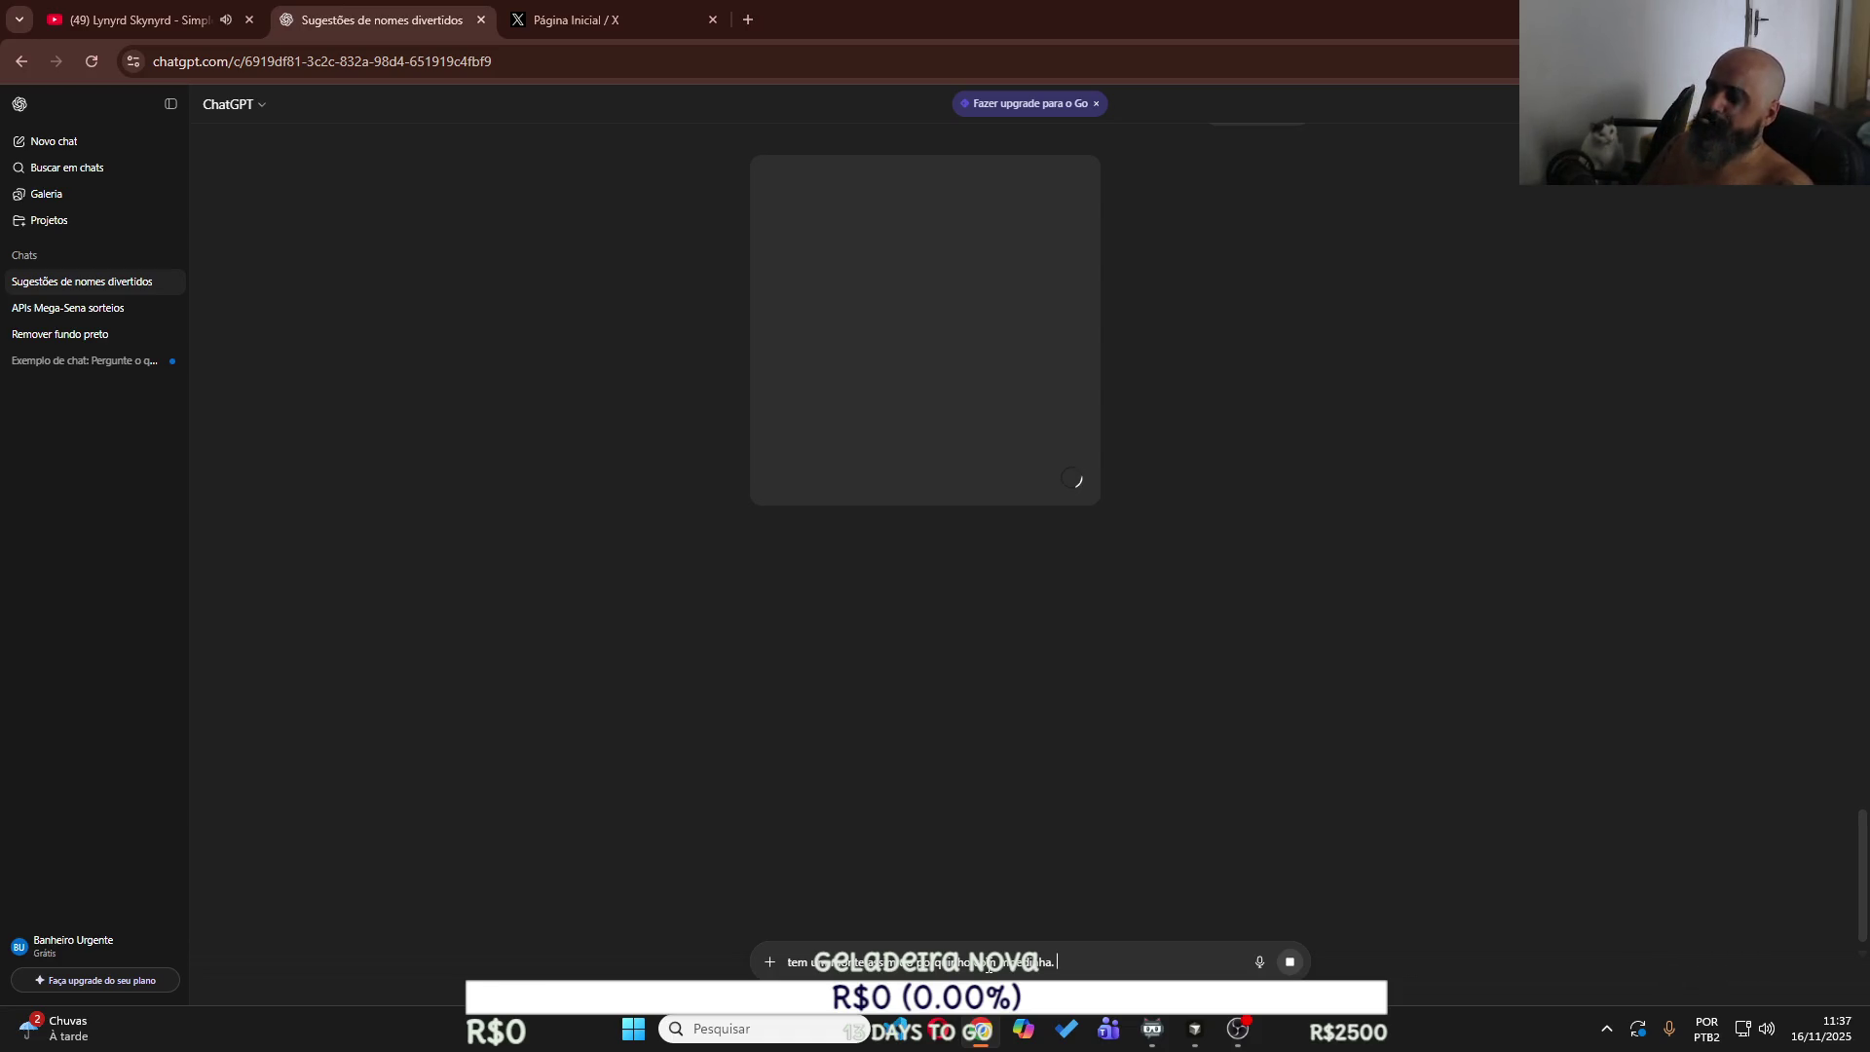
{"action": "left_click", "coordinate": [574, 20]}
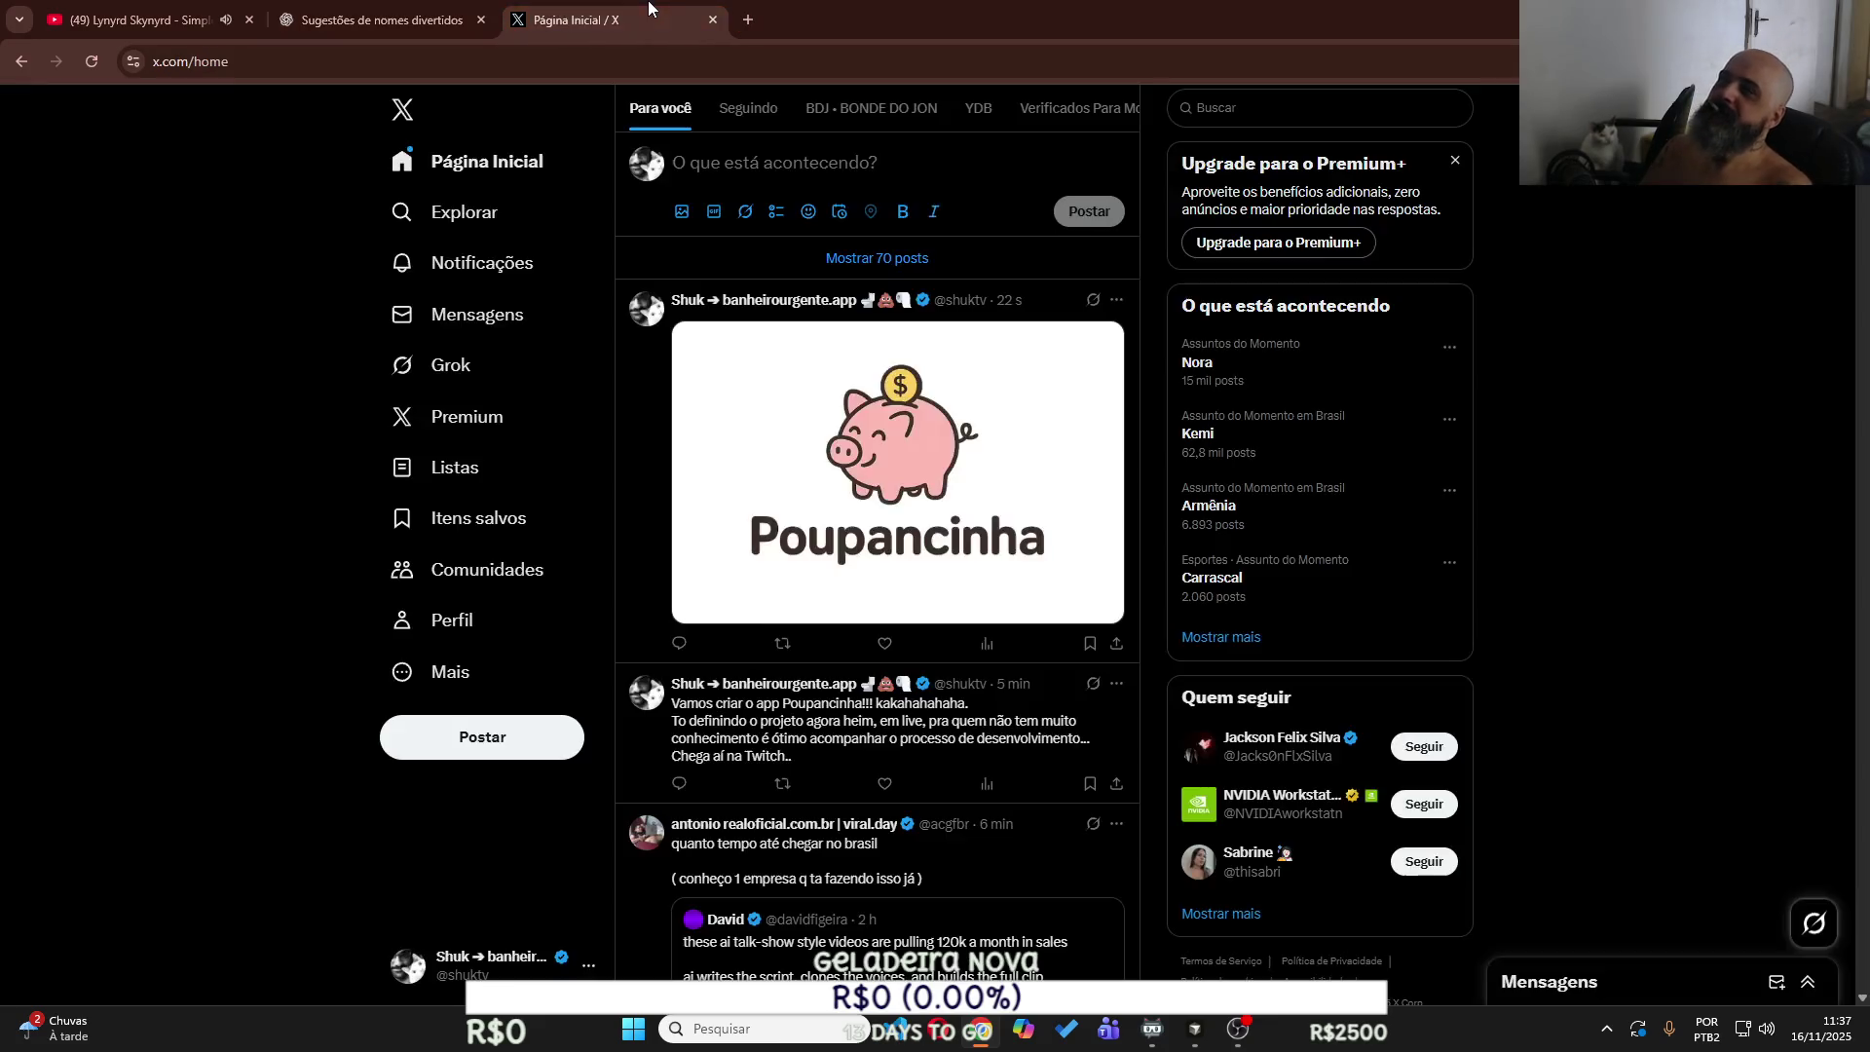
Search Google for 'gemini' in a new tab and open Google Gemini for a new prompt.
{"action": "left_click", "coordinate": [750, 27]}
{"action": "type", "text": "gemi"}
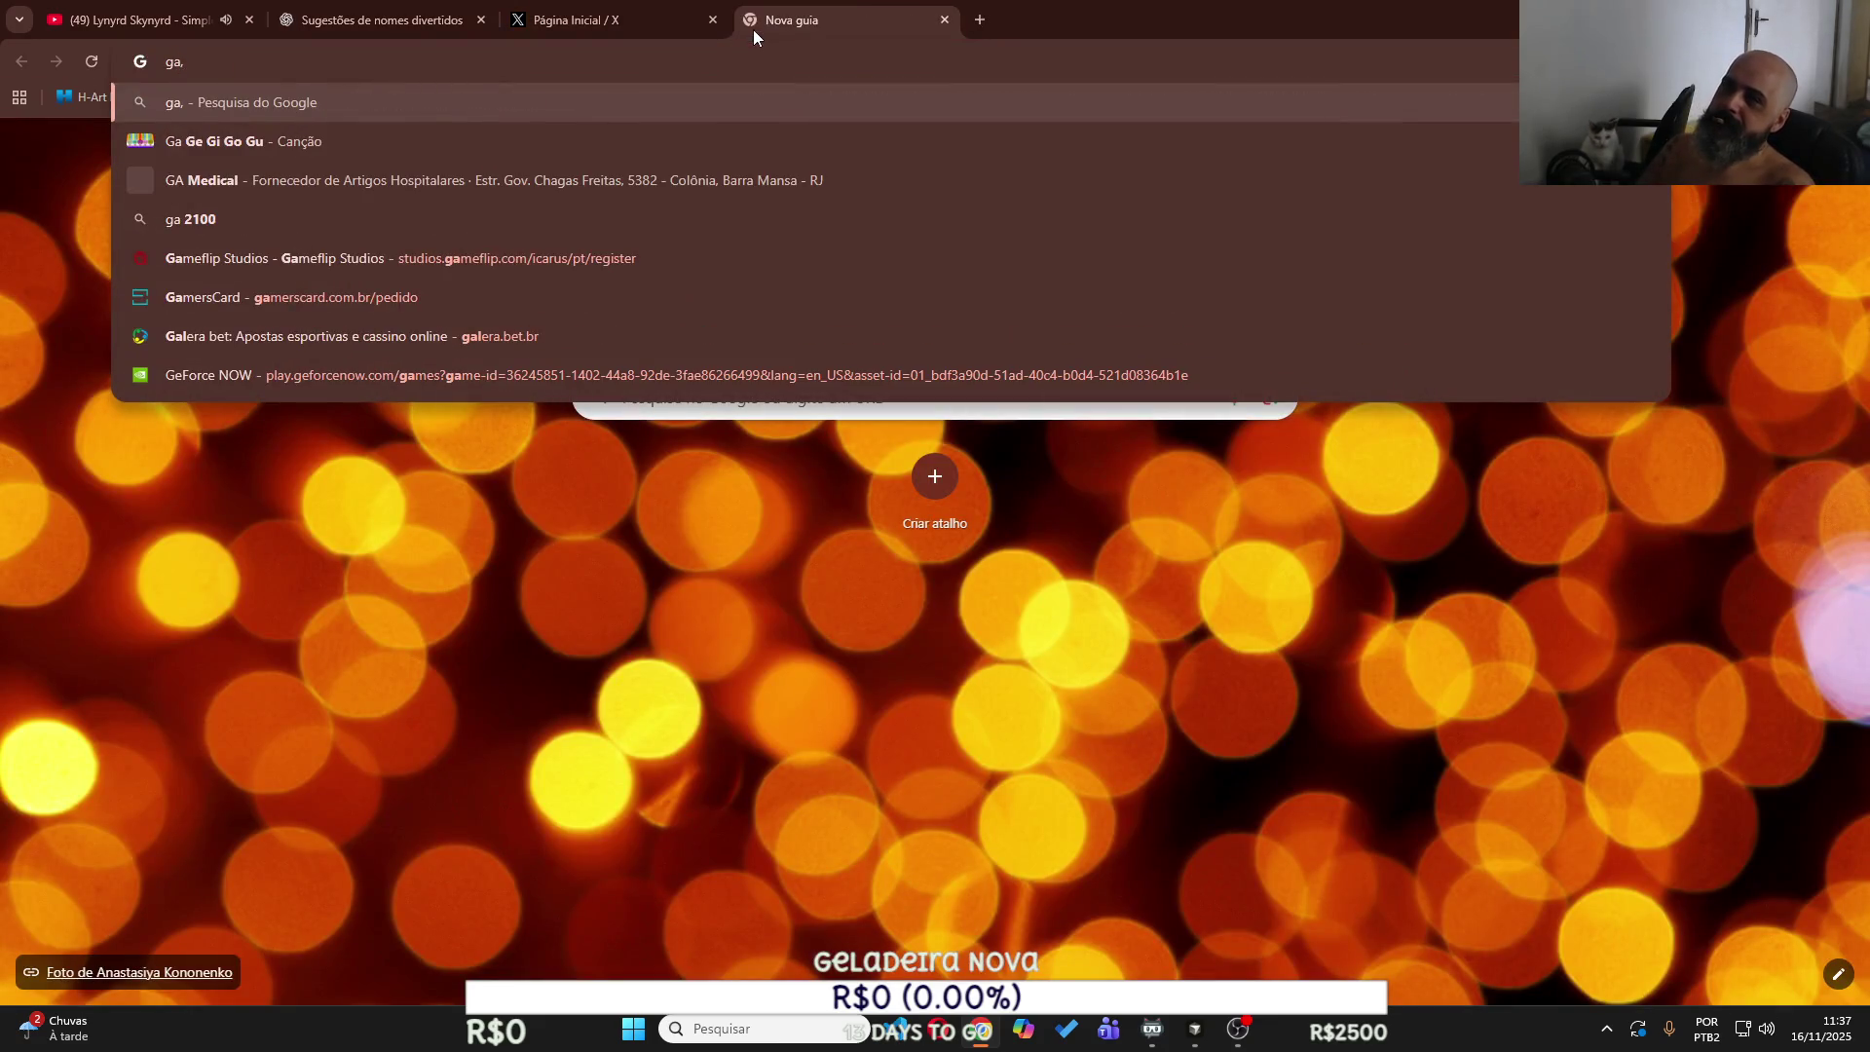
{"action": "key", "text": "Return"}
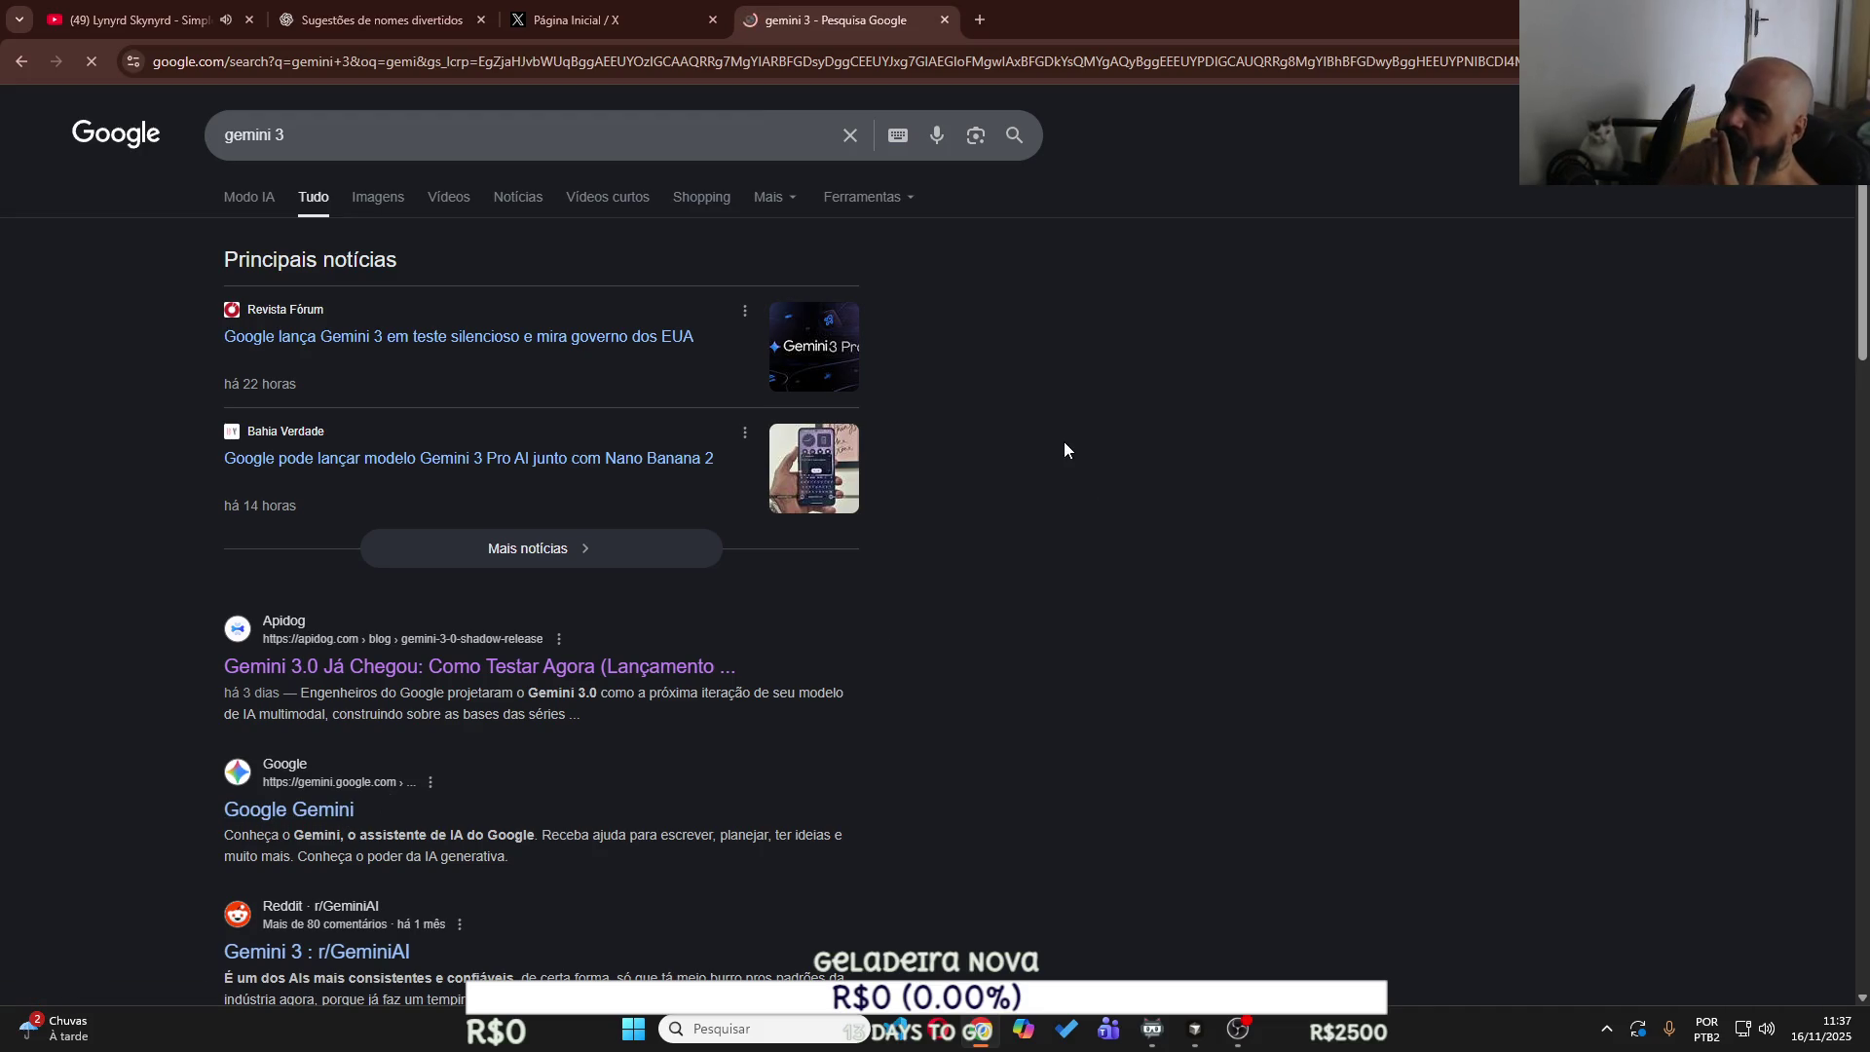
{"action": "left_click", "coordinate": [424, 23]}
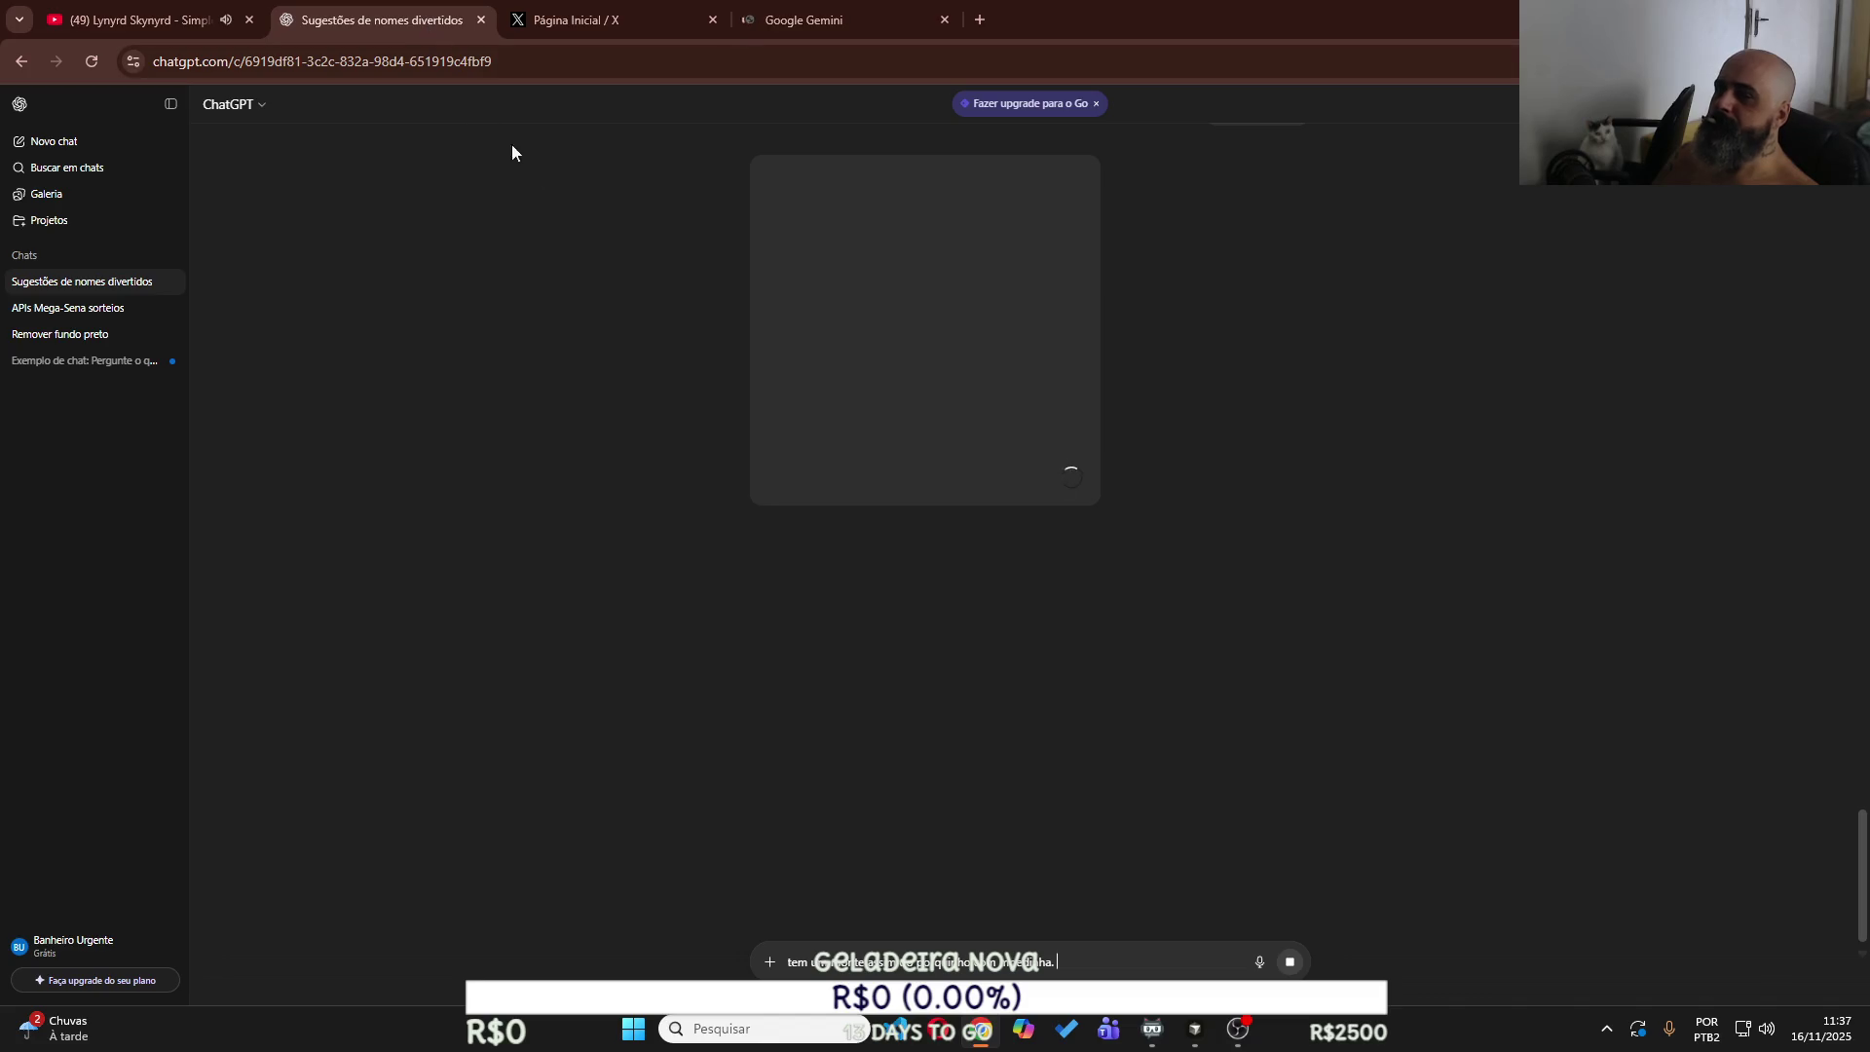
{"action": "left_click", "coordinate": [873, 19]}
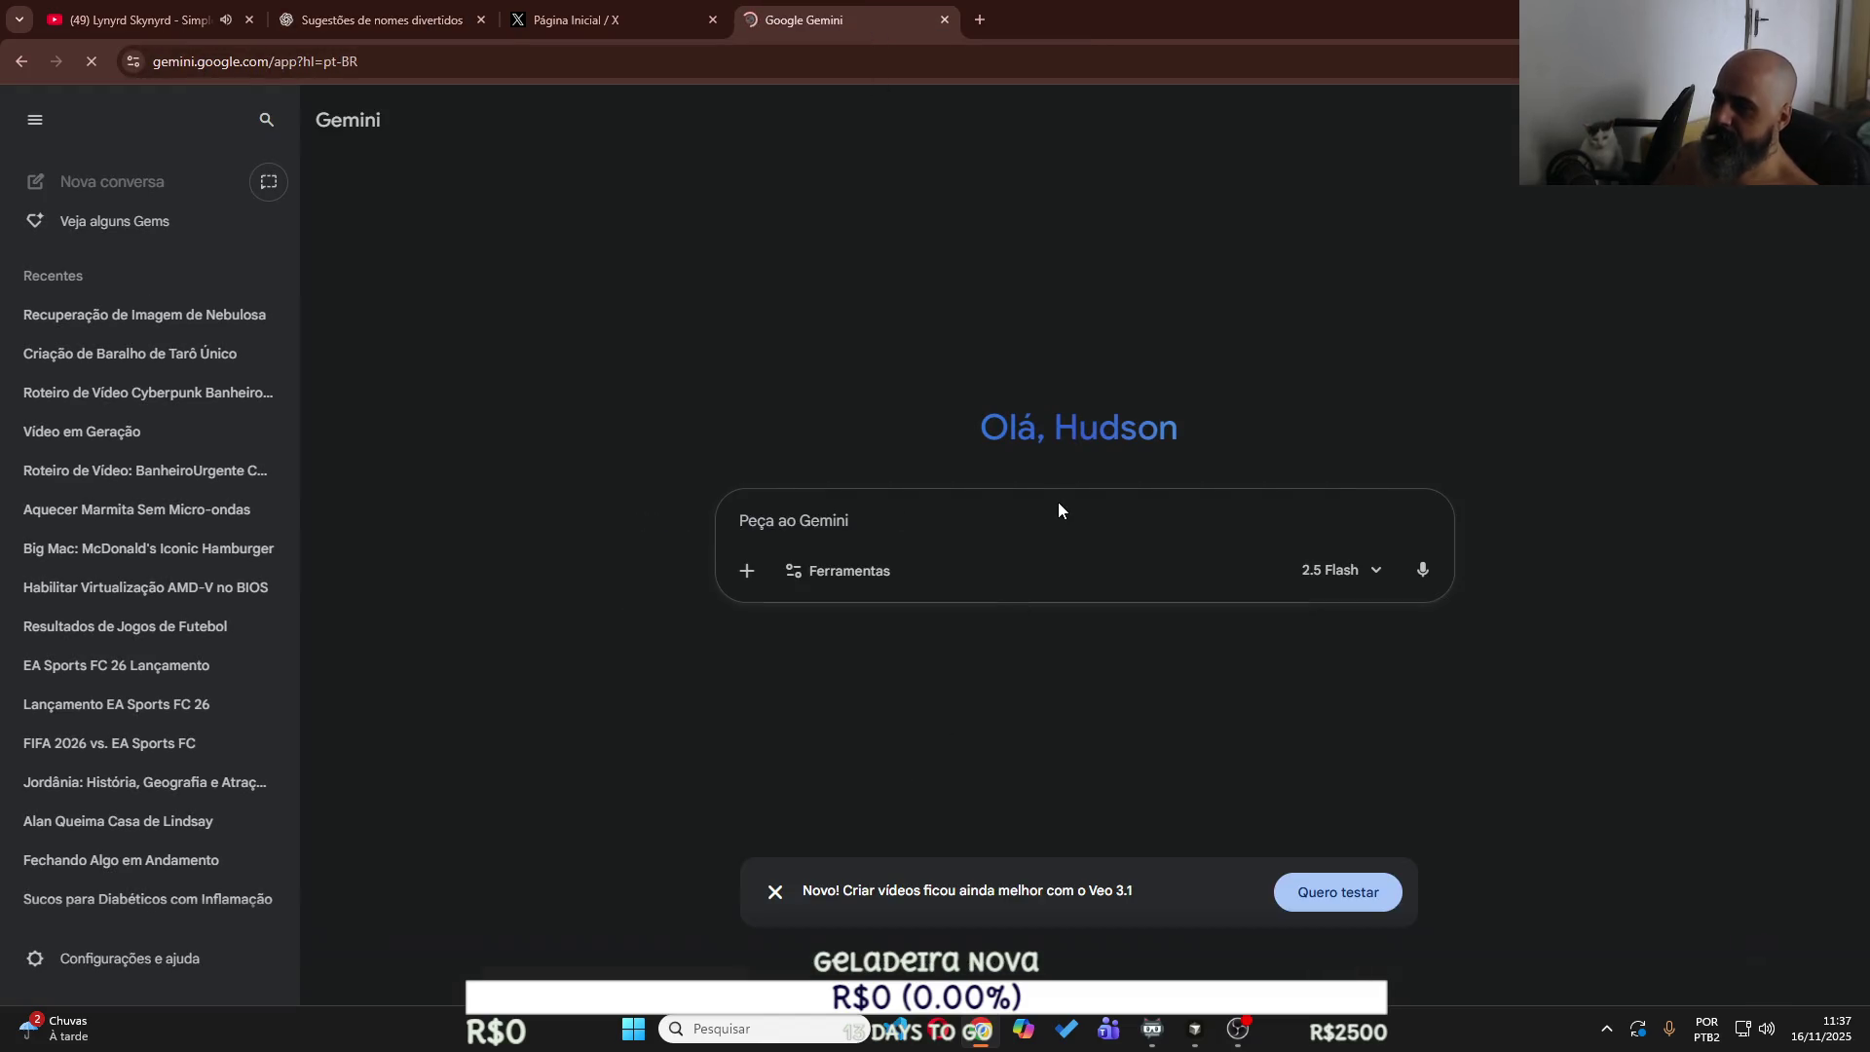
Ask Gemini for a fun, simple, symbol-only logo for the Poupancinha app, without text.
{"action": "type", "text": "gera uma logo"}
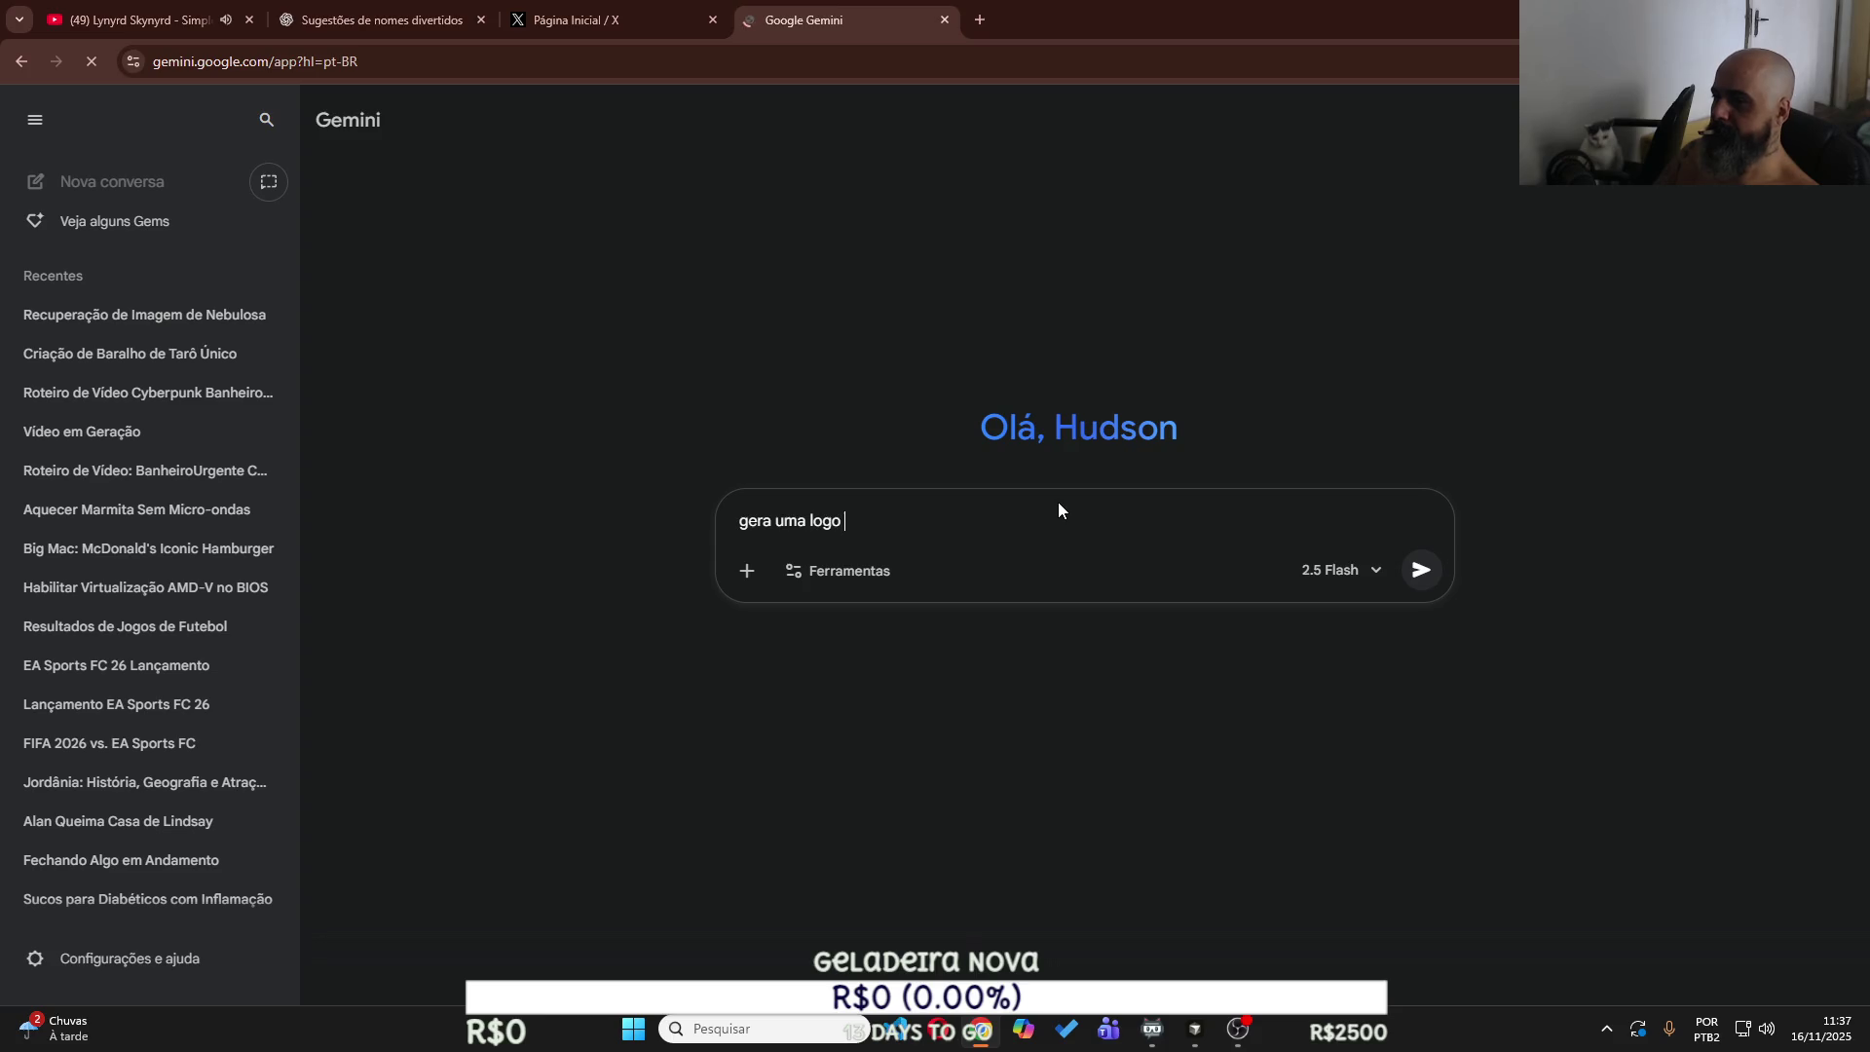
{"action": "type", "text": " pro "}
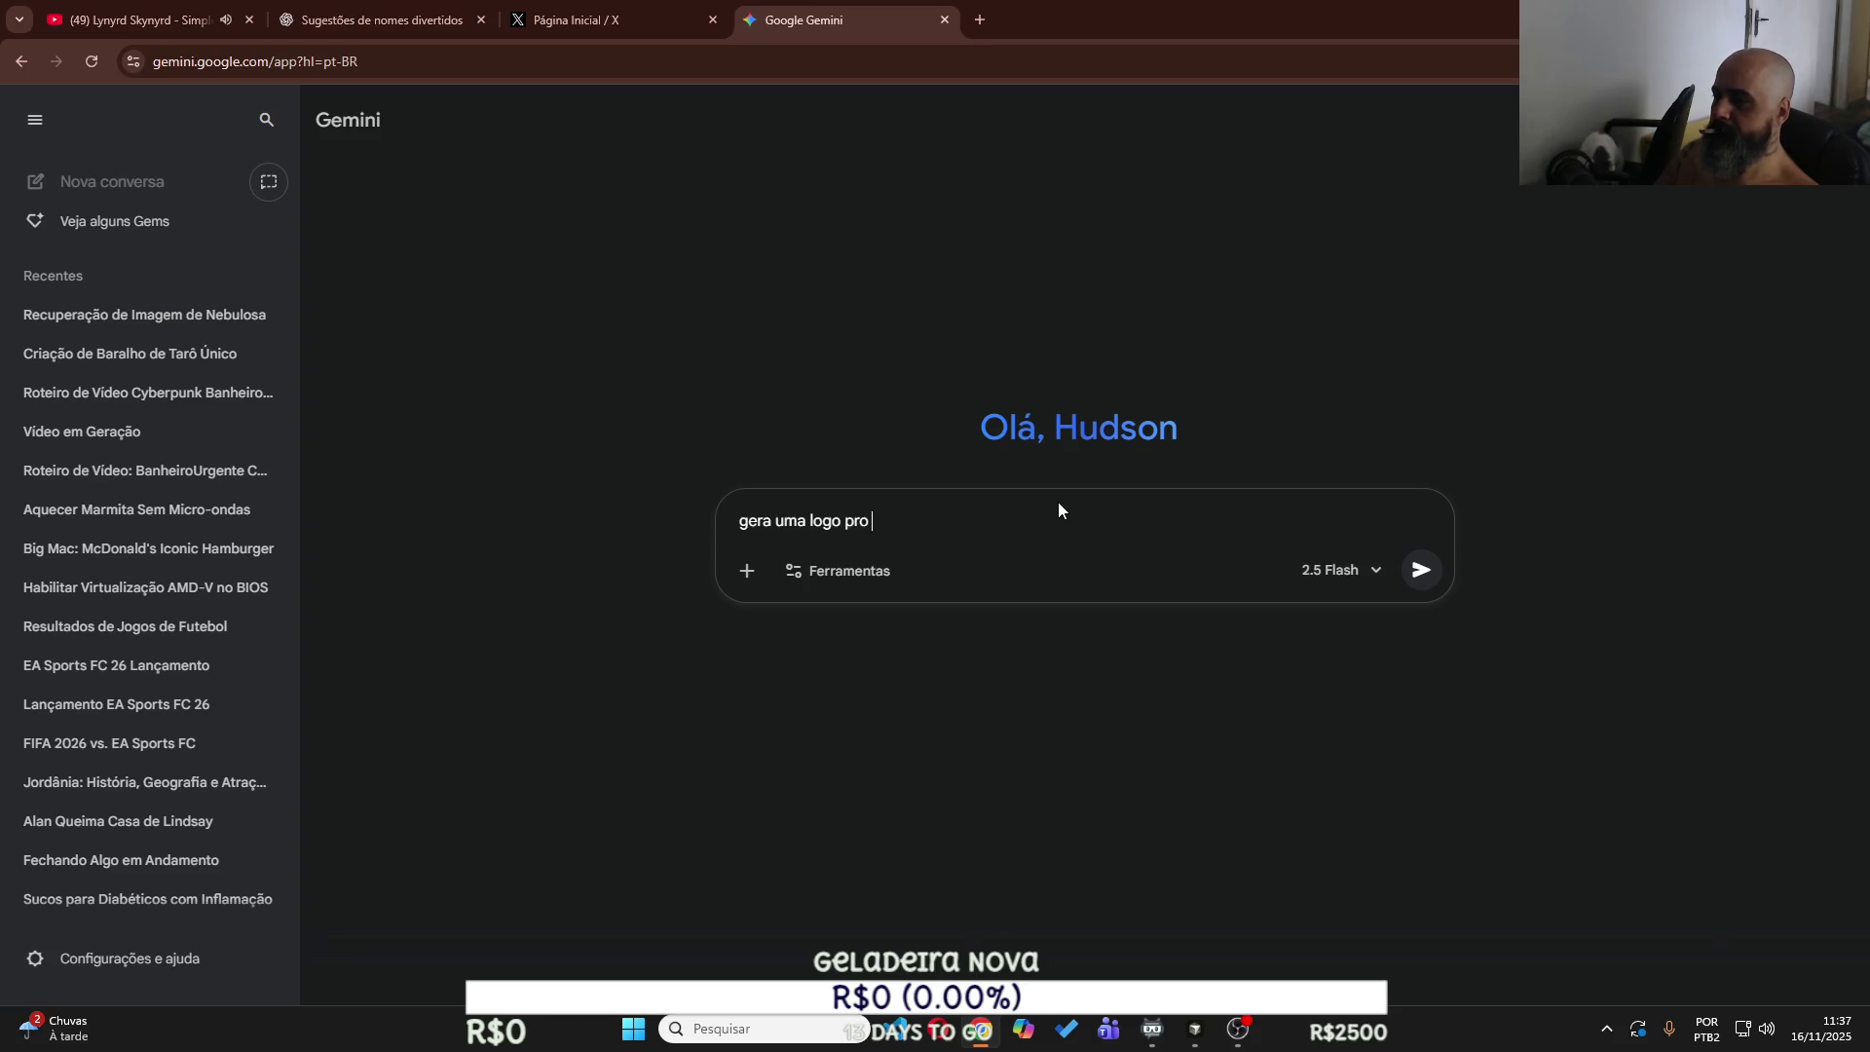
{"action": "type", "text": "meu apli"}
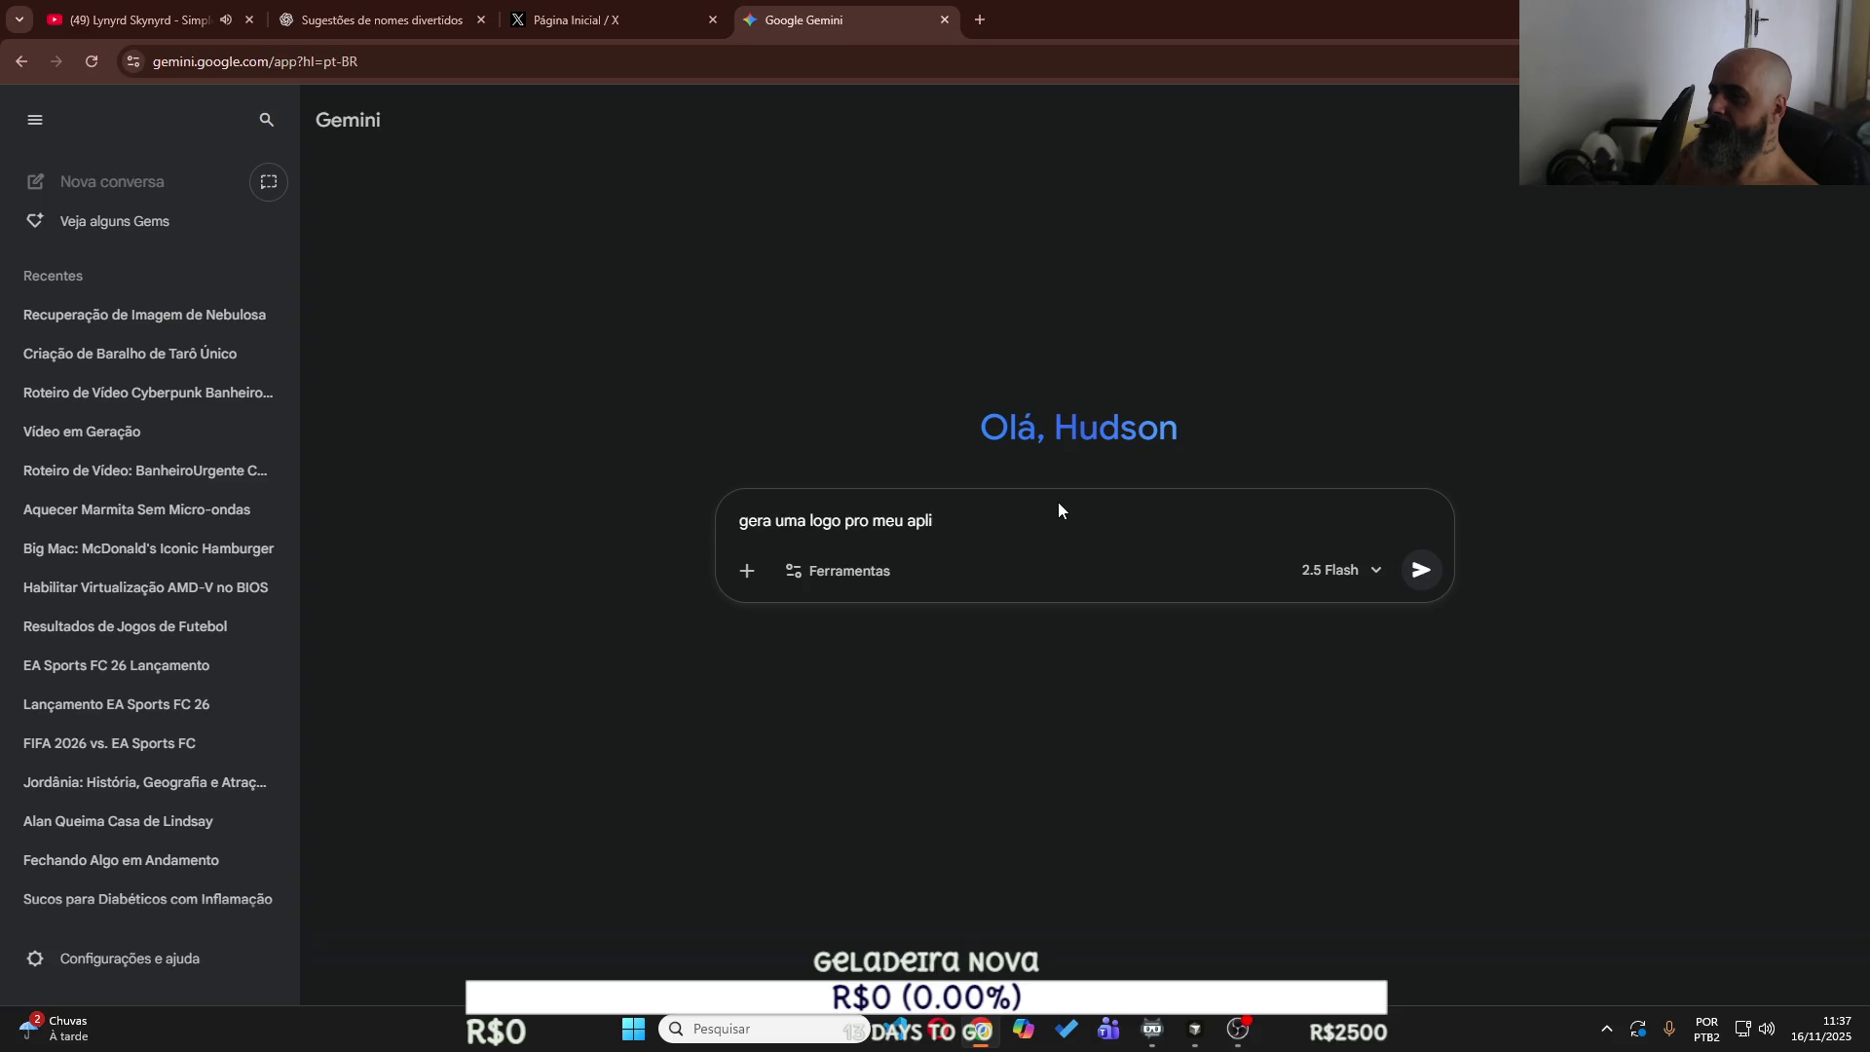
{"action": "type", "text": "cativo pou"}
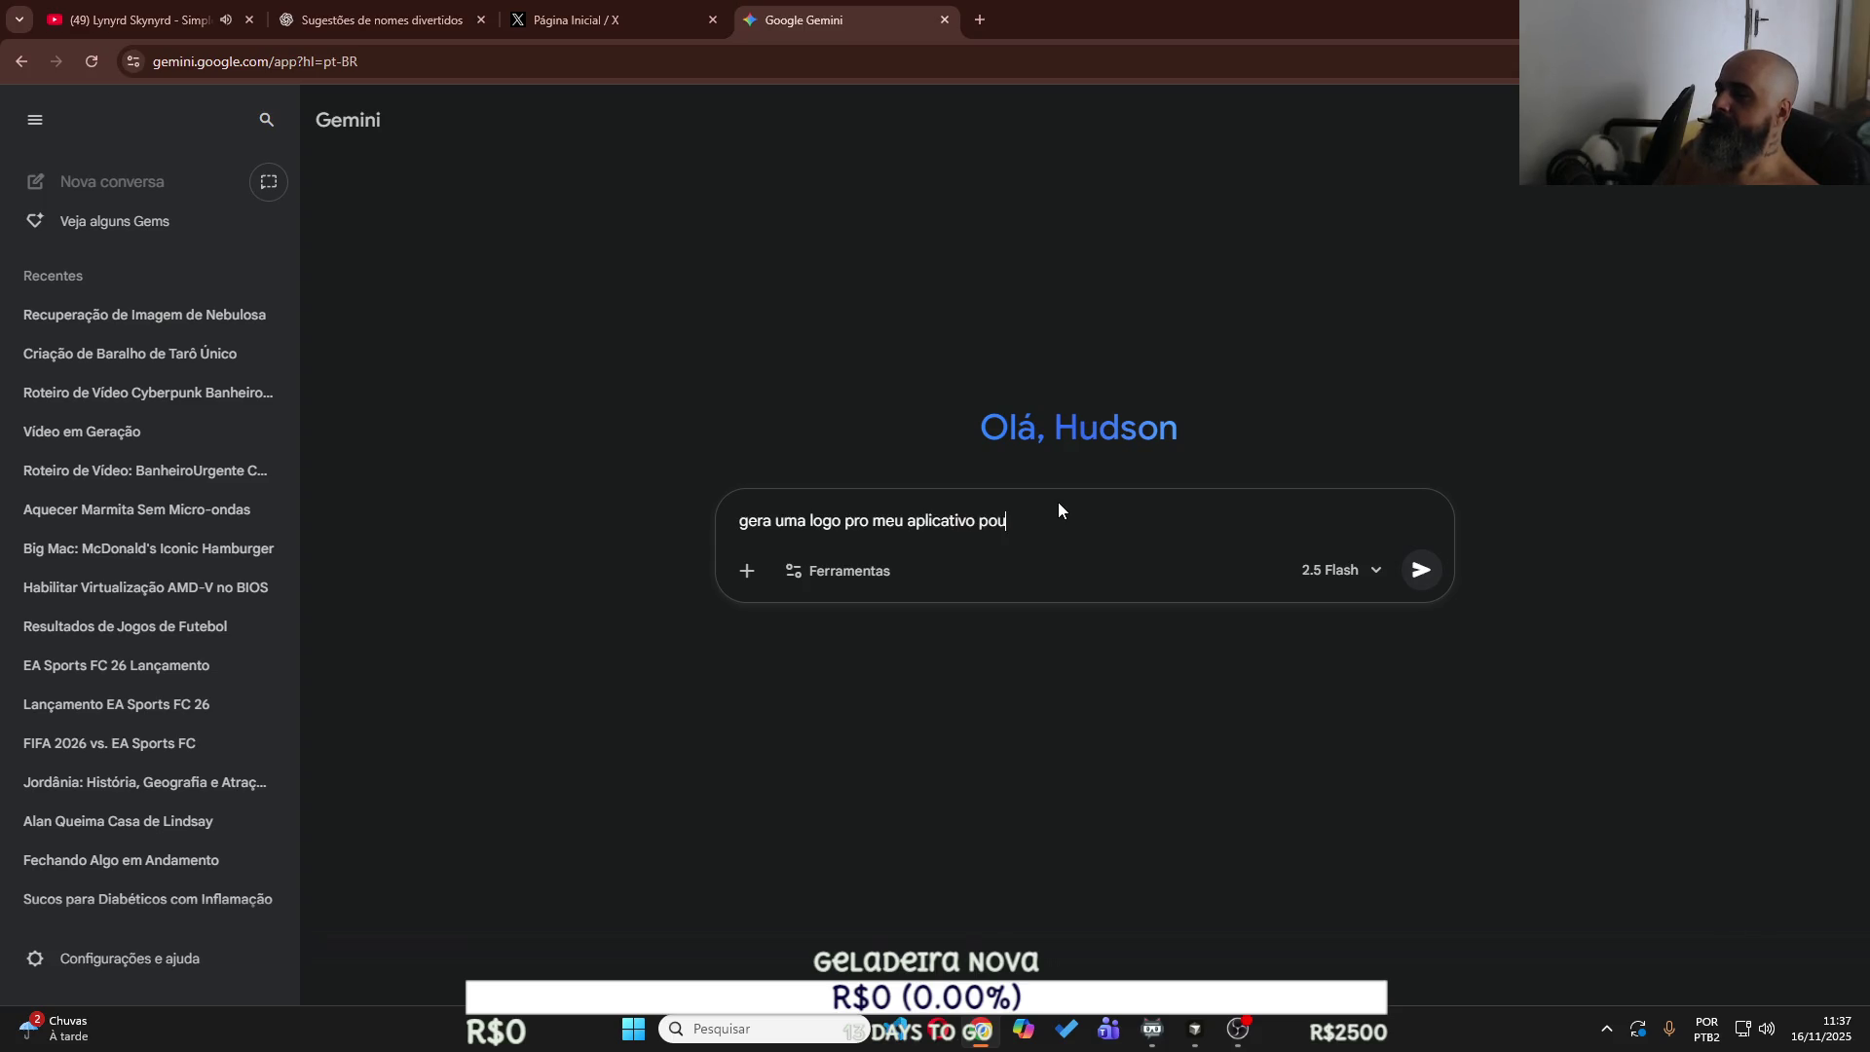
{"action": "type", "text": "pancinha, "}
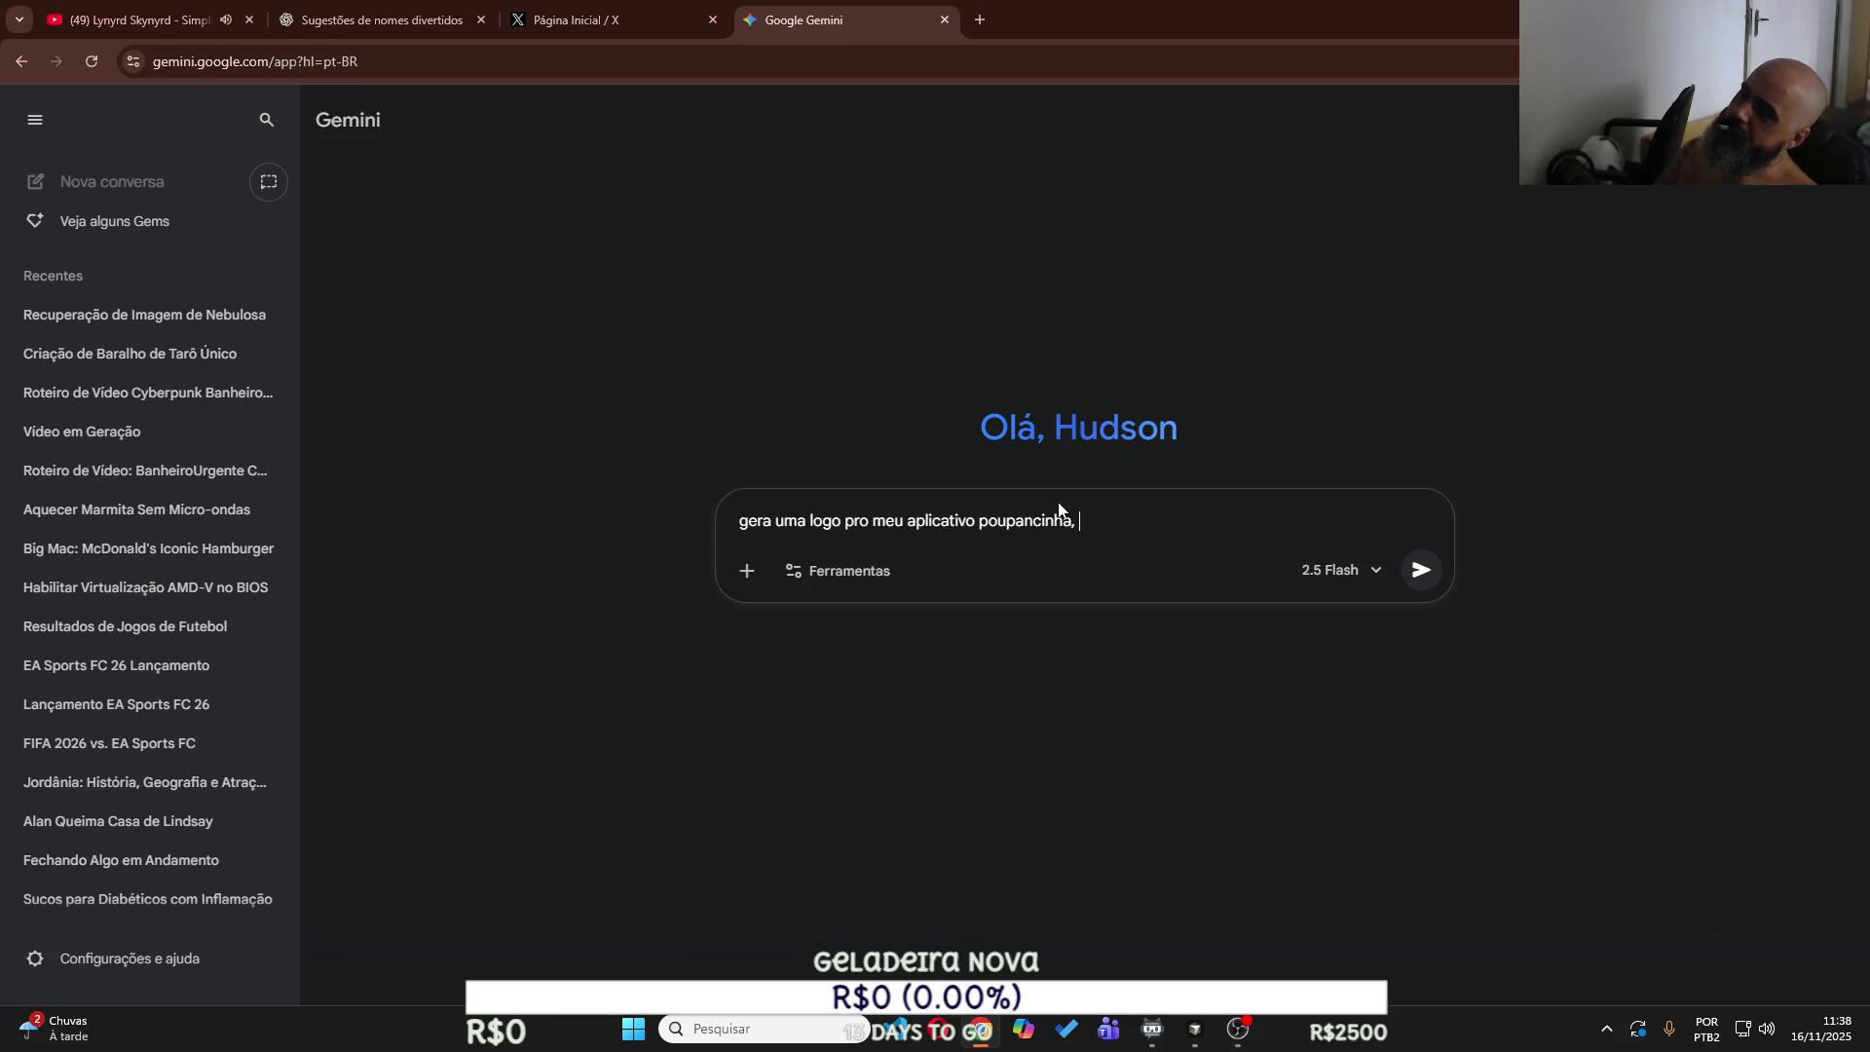
{"action": "type", "text": "sdivertido, boi"}
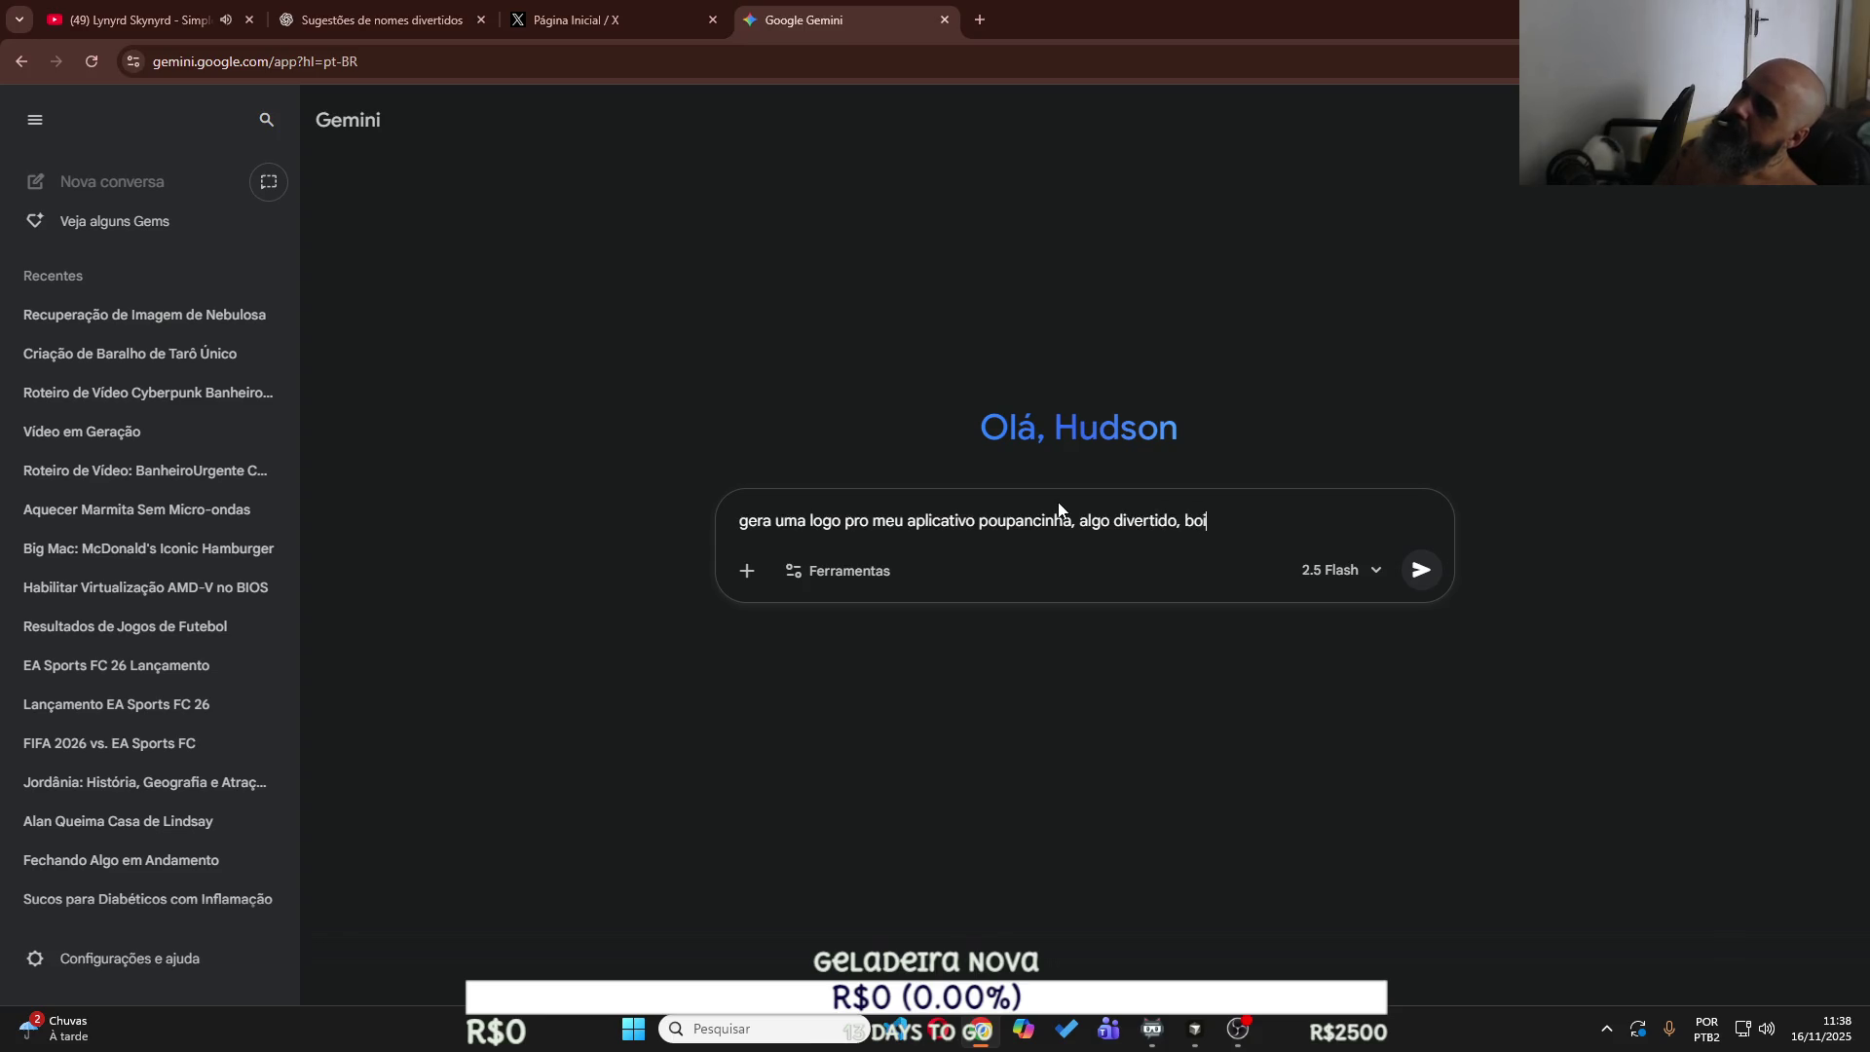
{"action": "key", "text": "BackSpace"}
{"action": "type", "text": "nido e sem muita informa"}
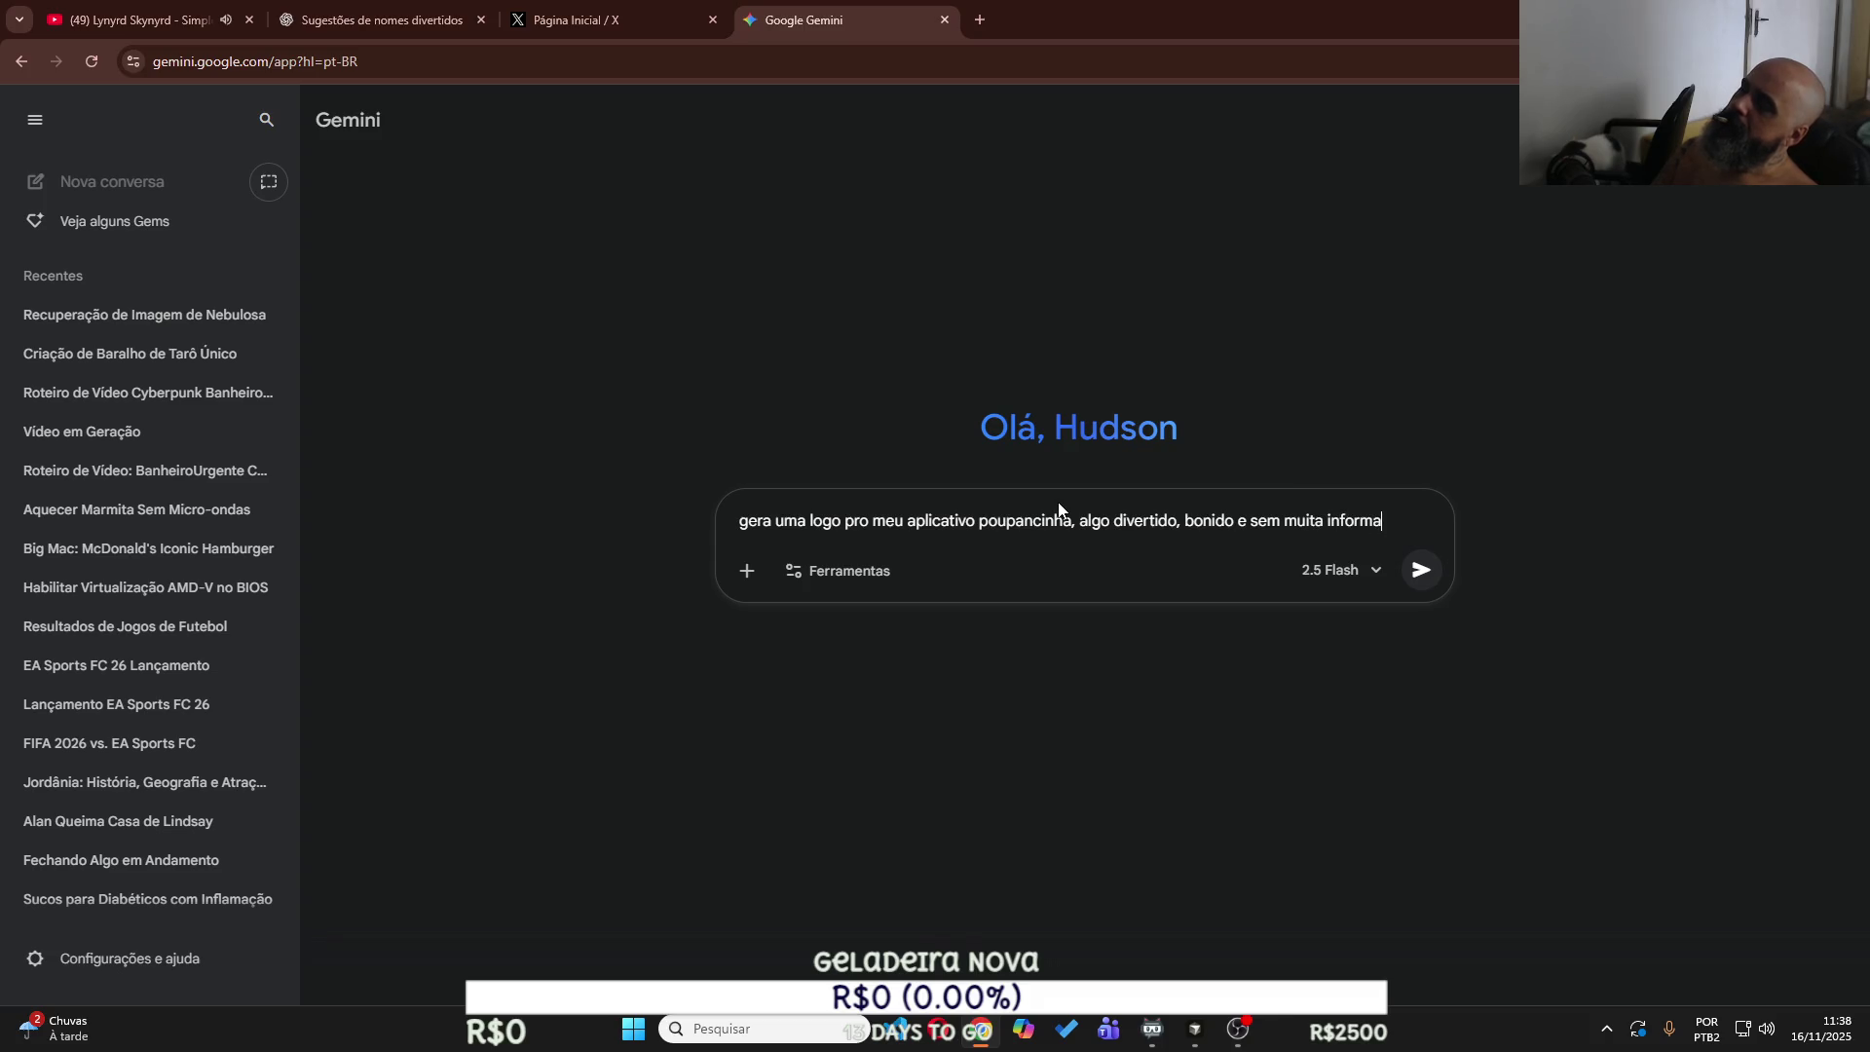
{"action": "type", "text": "ção"}
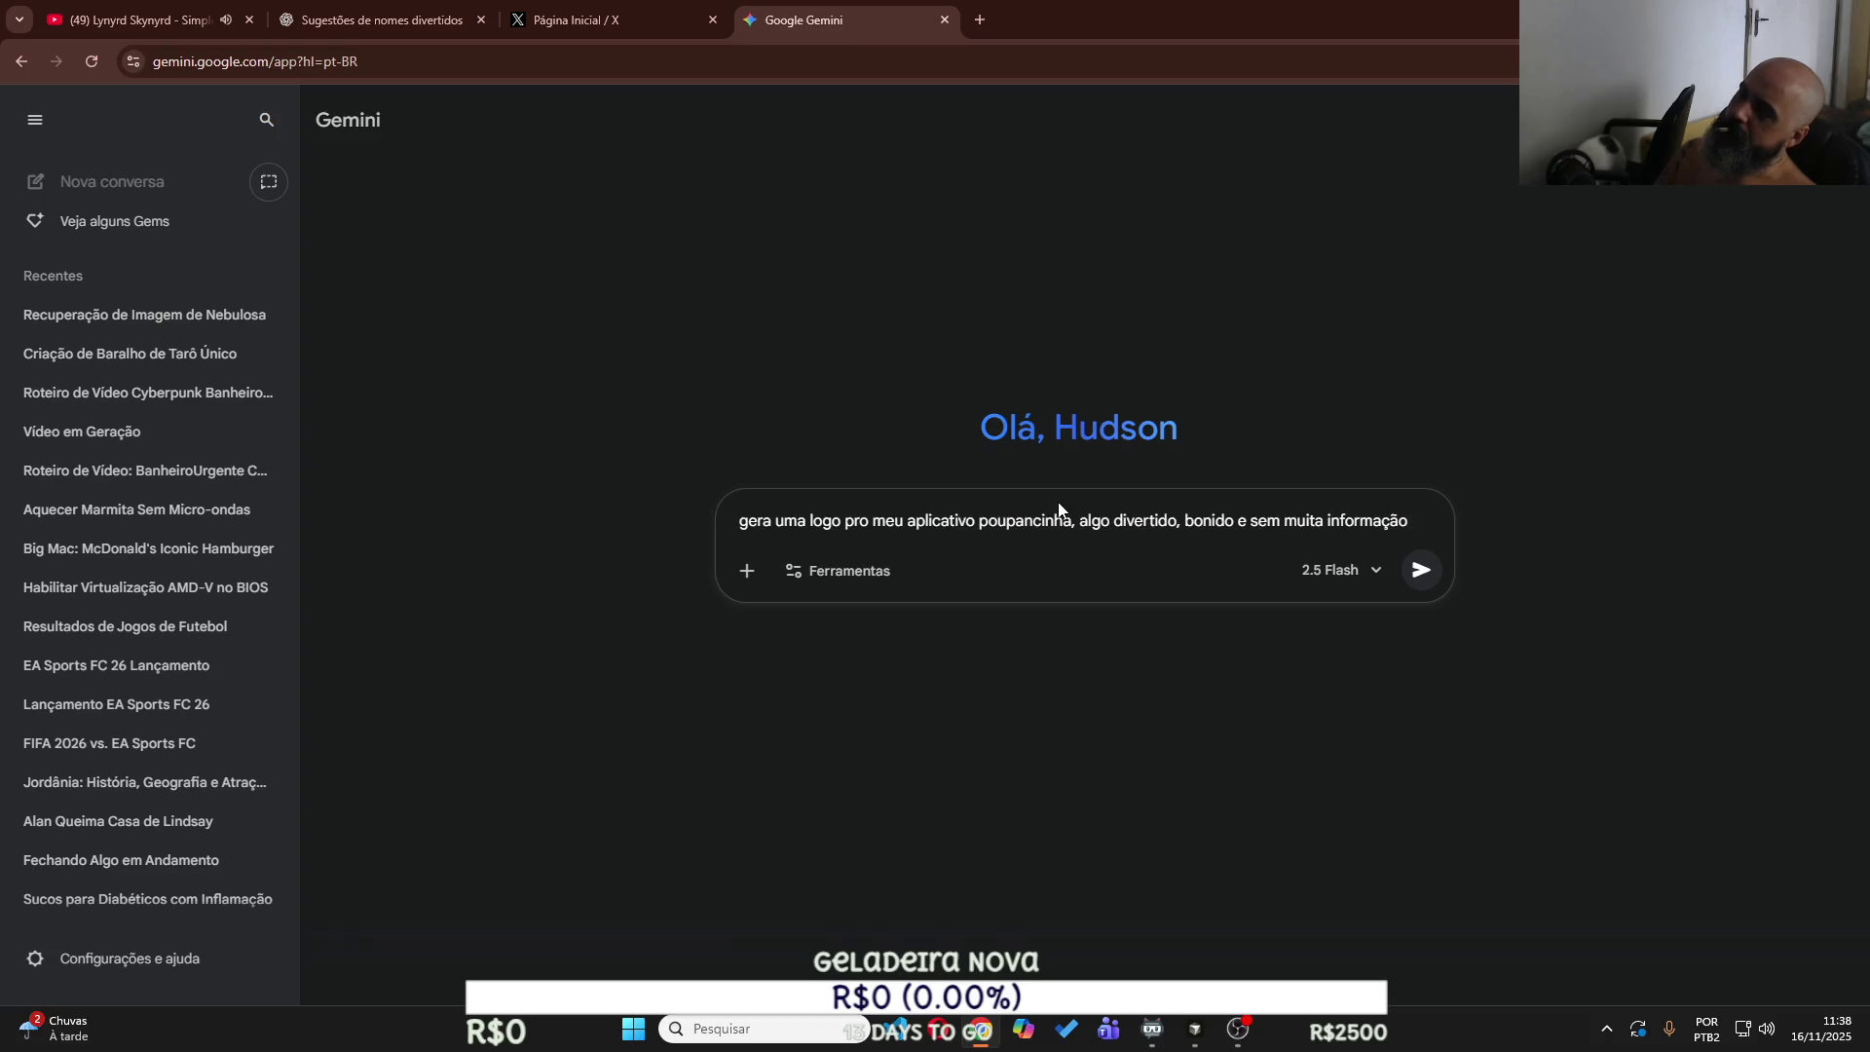
{"action": "type", "text": " só o símbolo"}
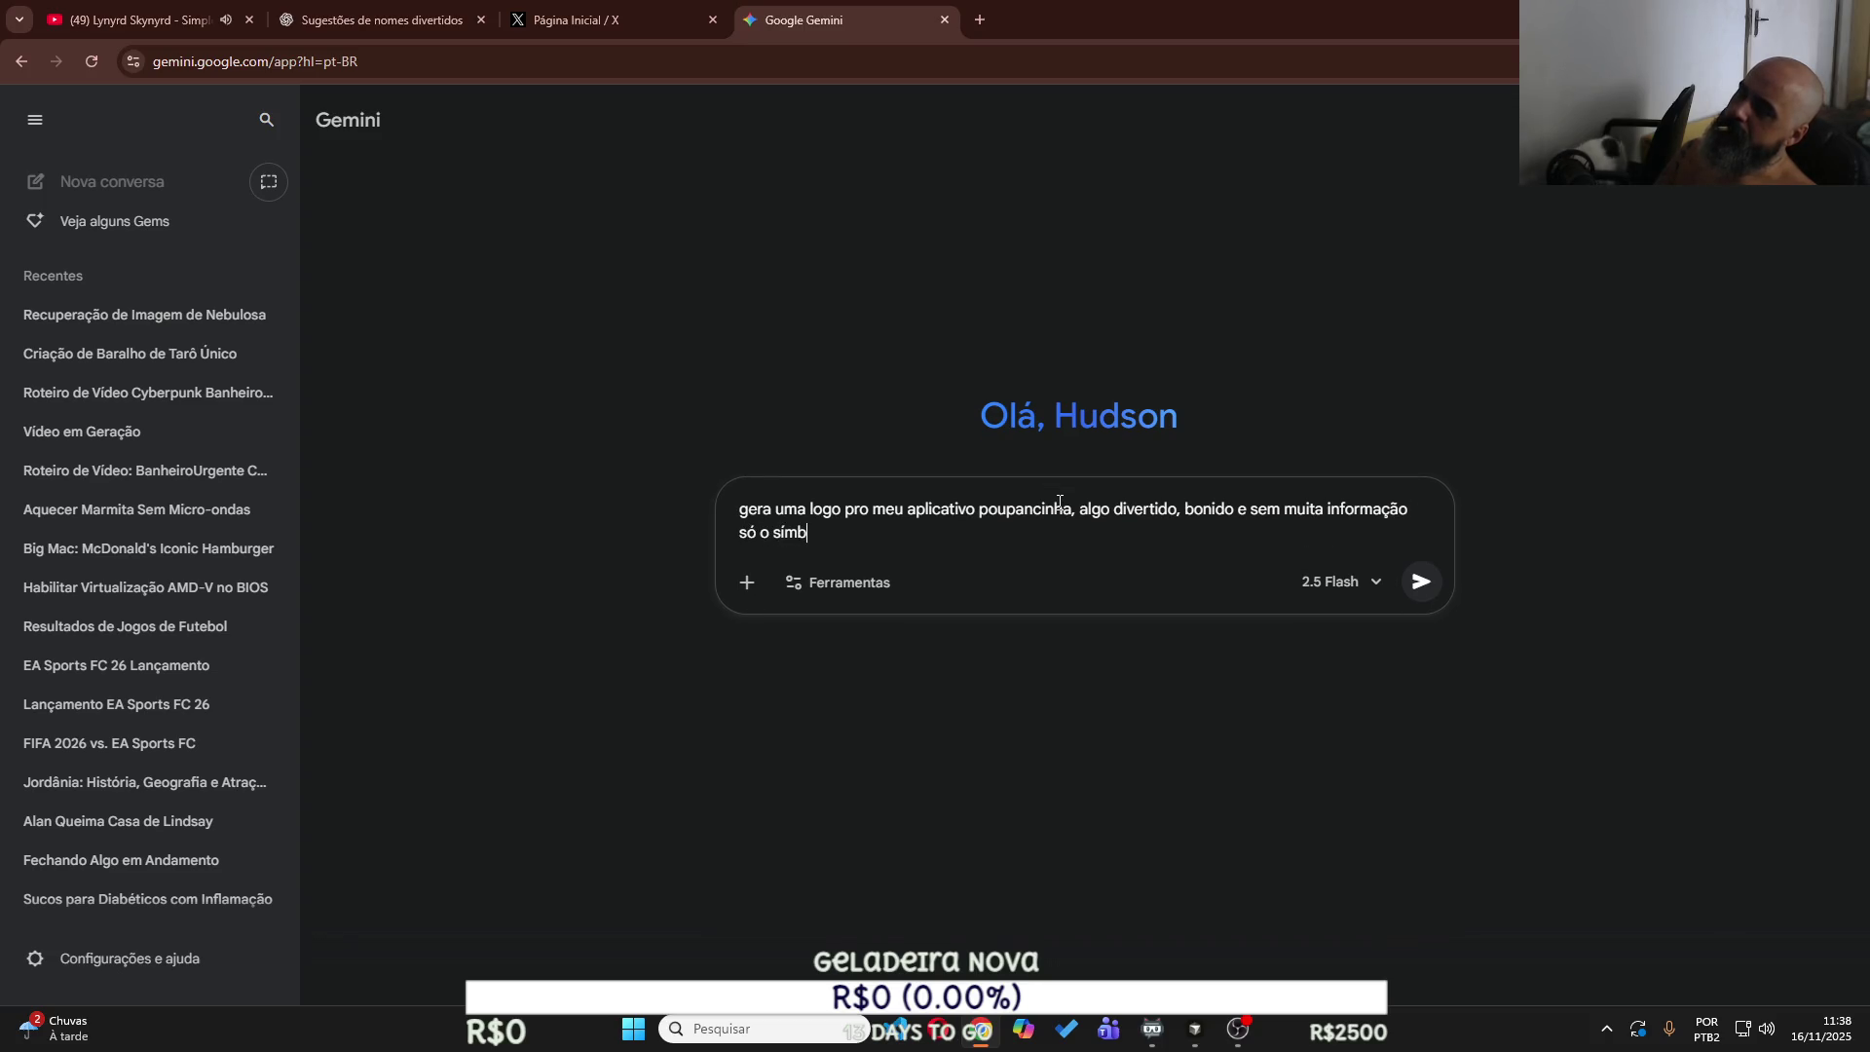
{"action": "key", "text": "Return"}
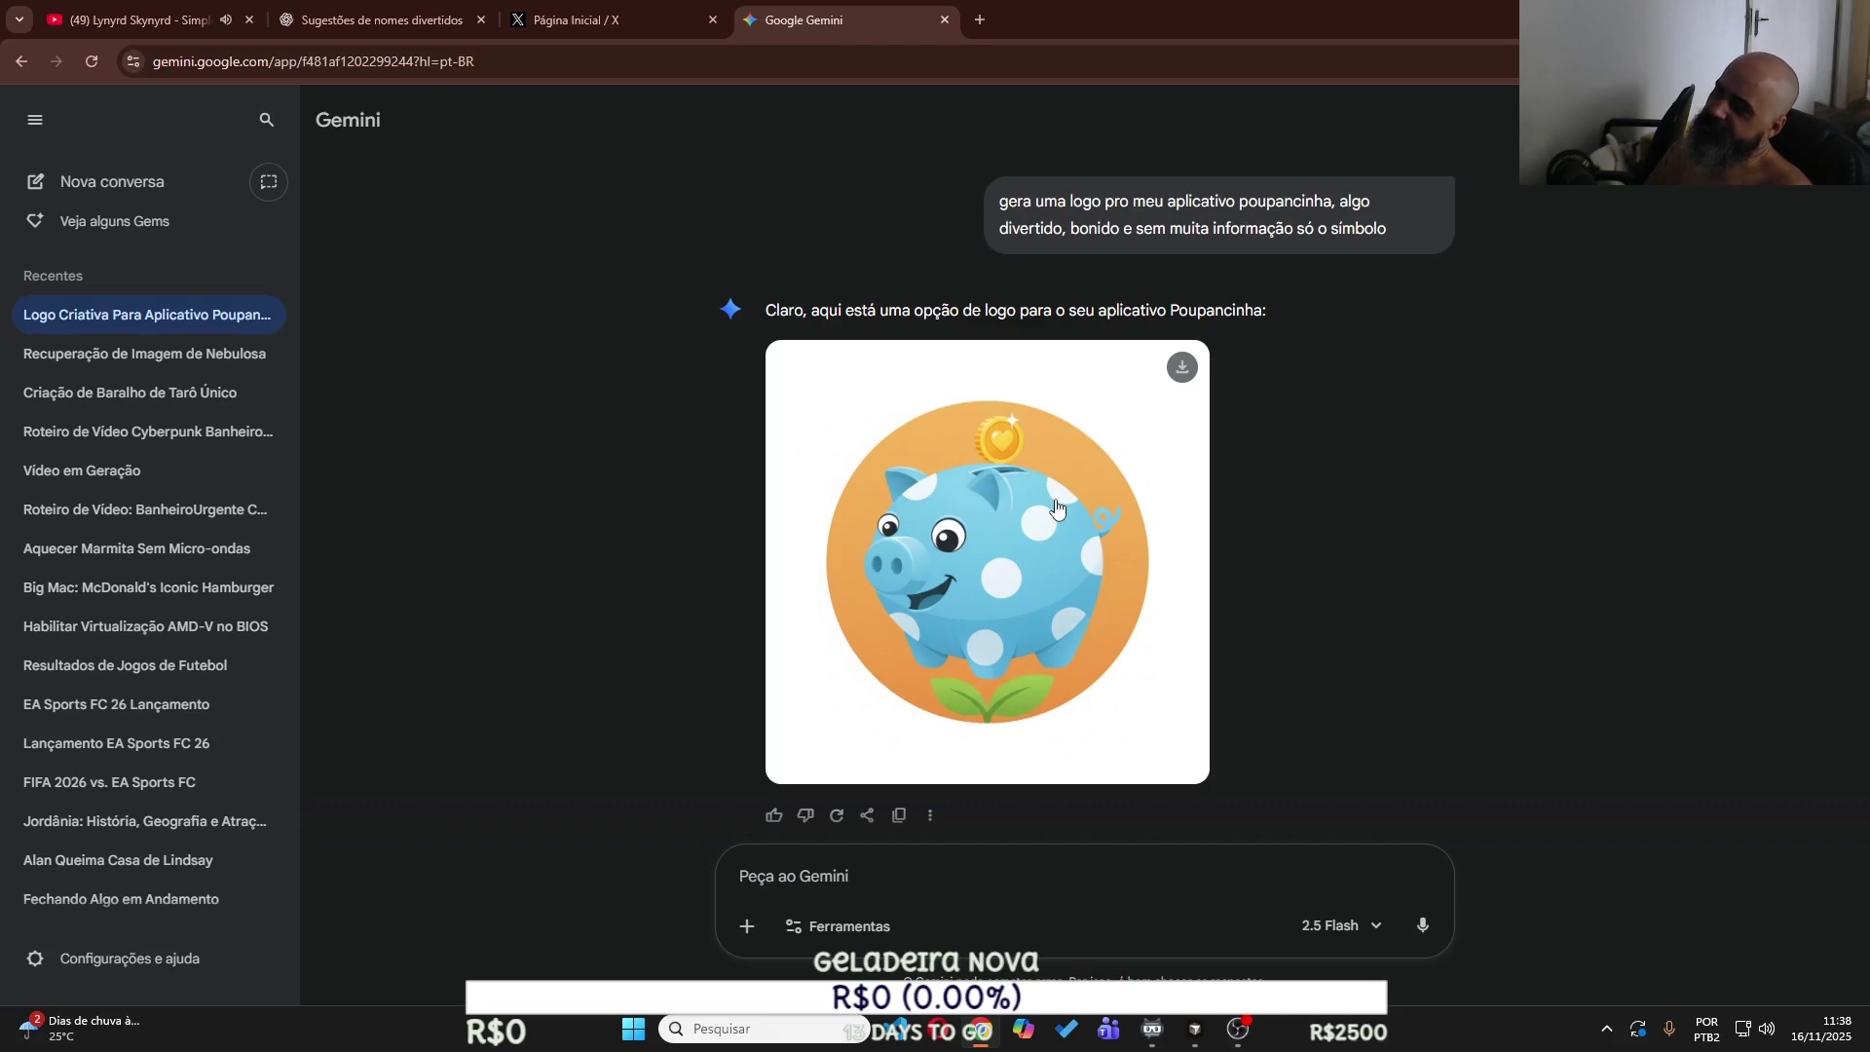
{"action": "scroll", "coordinate": [1058, 508], "scroll_direction": "down", "scroll_amount": 1}
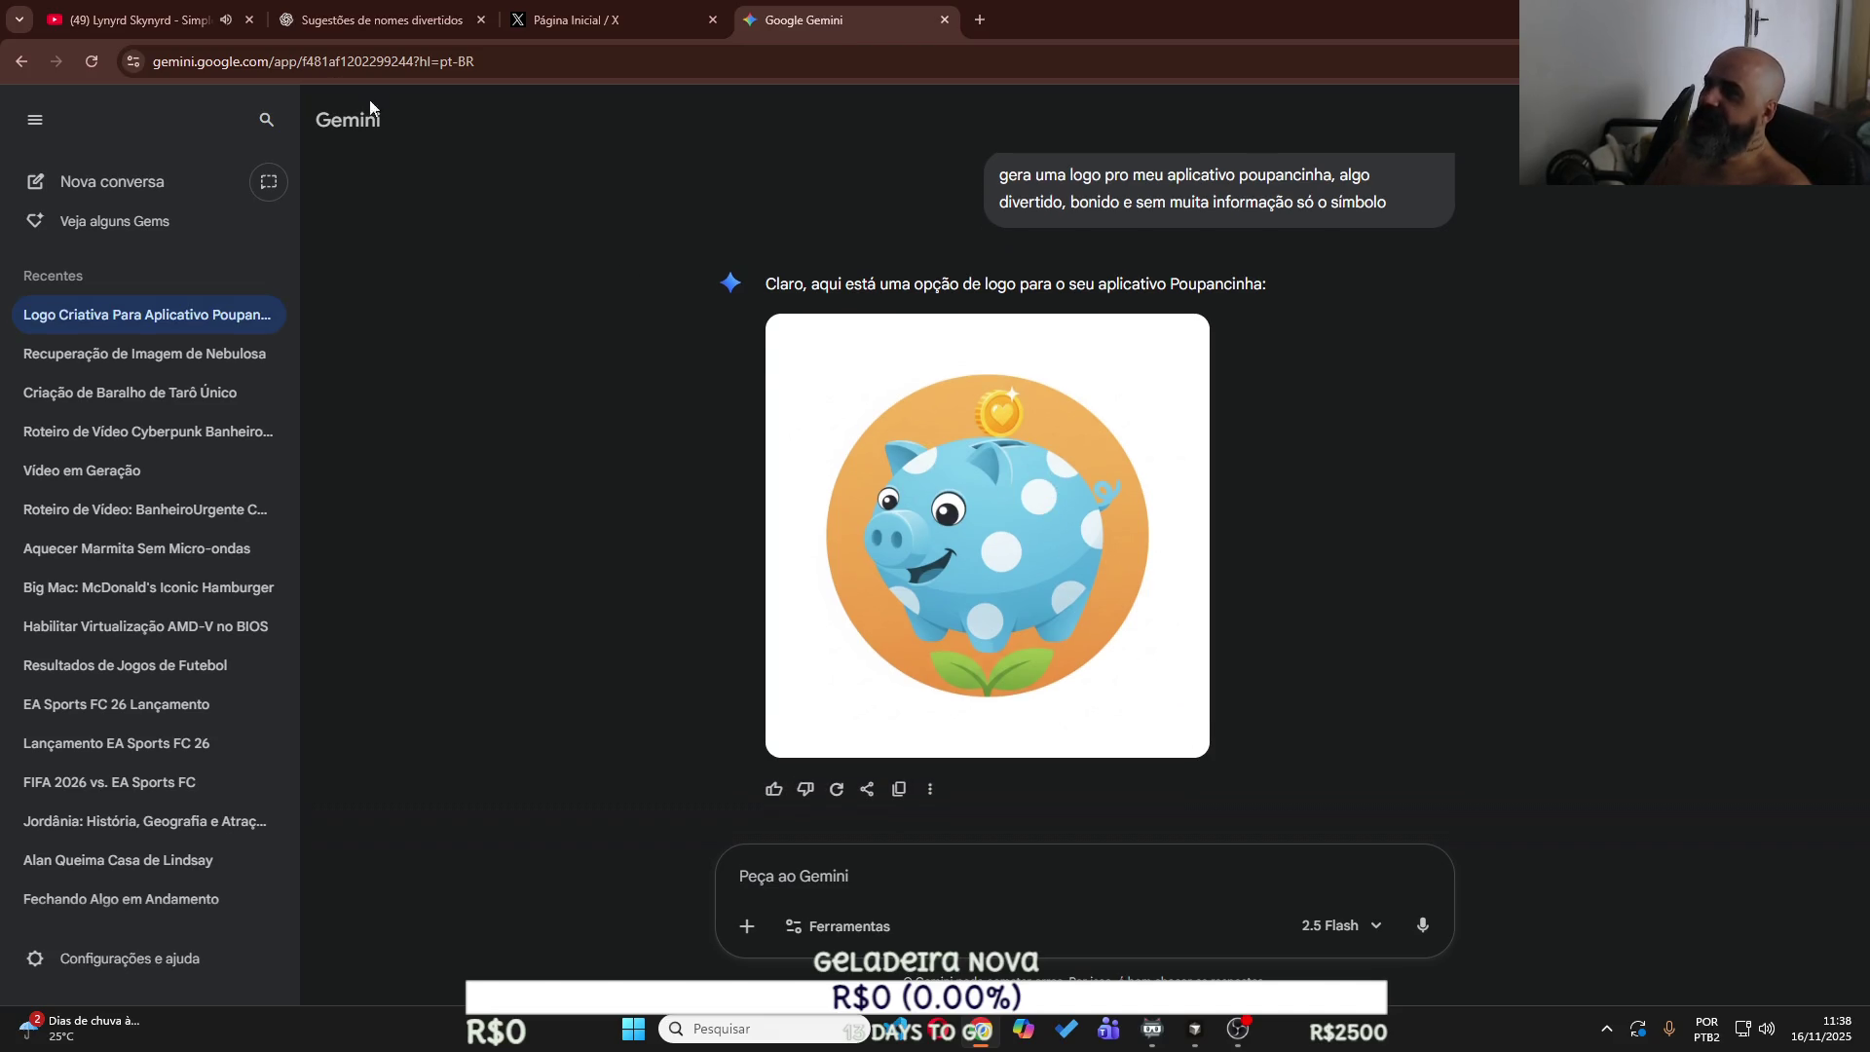
Ask Gemini whether only a piggy bank can mean saving, then reply 'Poupancinha não pode ser algo luxouoso'.
{"action": "left_click", "coordinate": [341, 13]}
{"action": "left_click", "coordinate": [802, 17]}
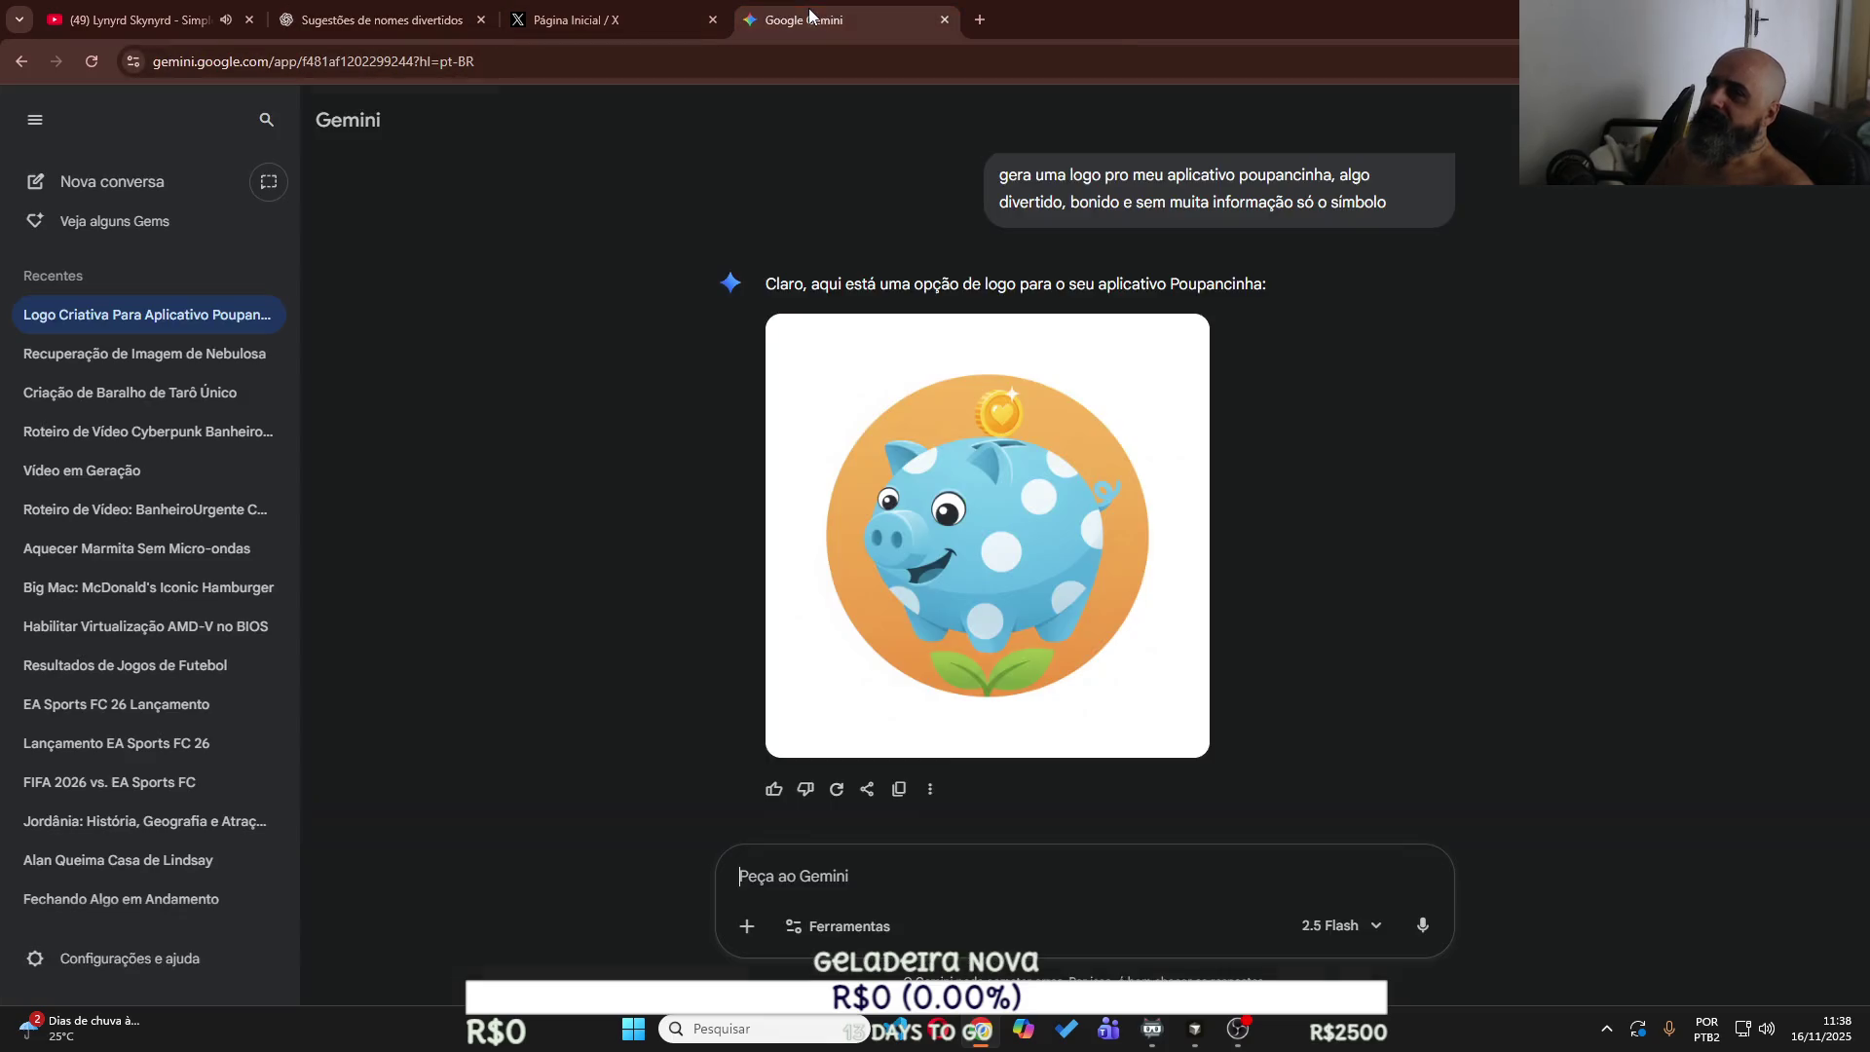
{"action": "type", "text": "v"}
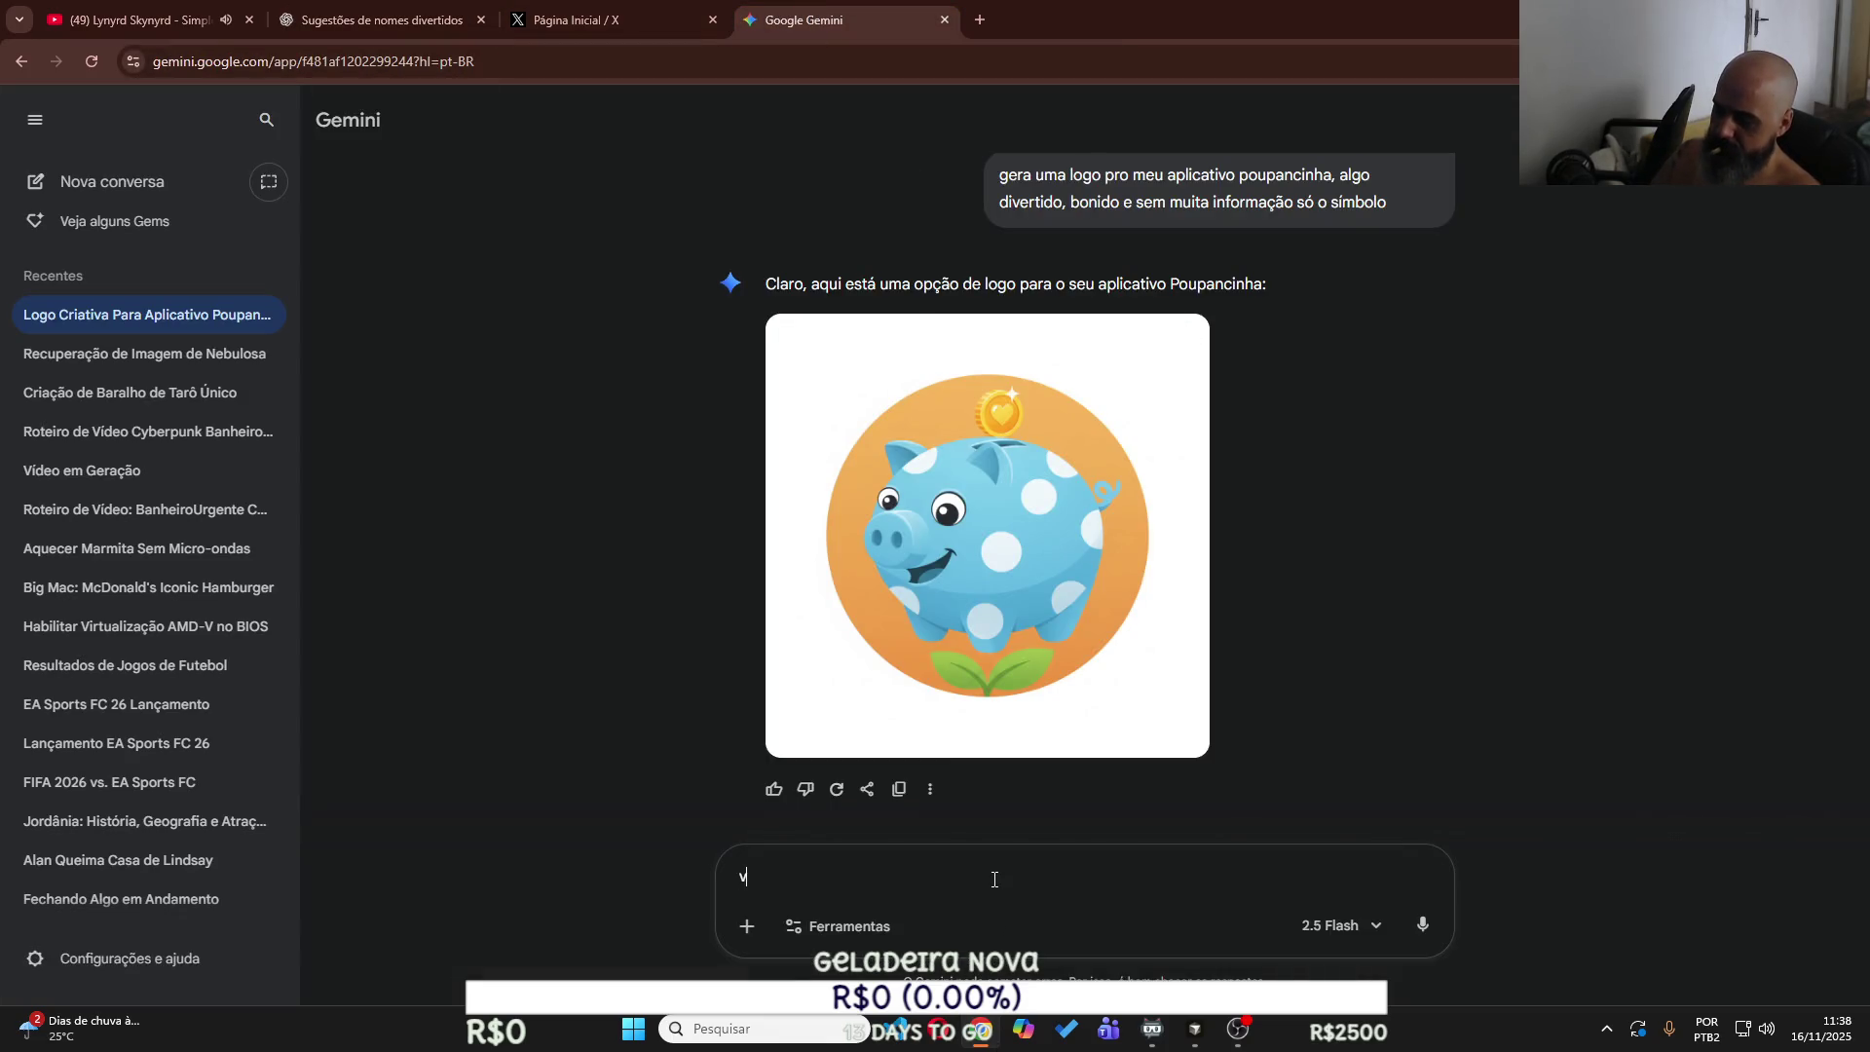
{"action": "type", "text": "cs ´so conseguem associar p"}
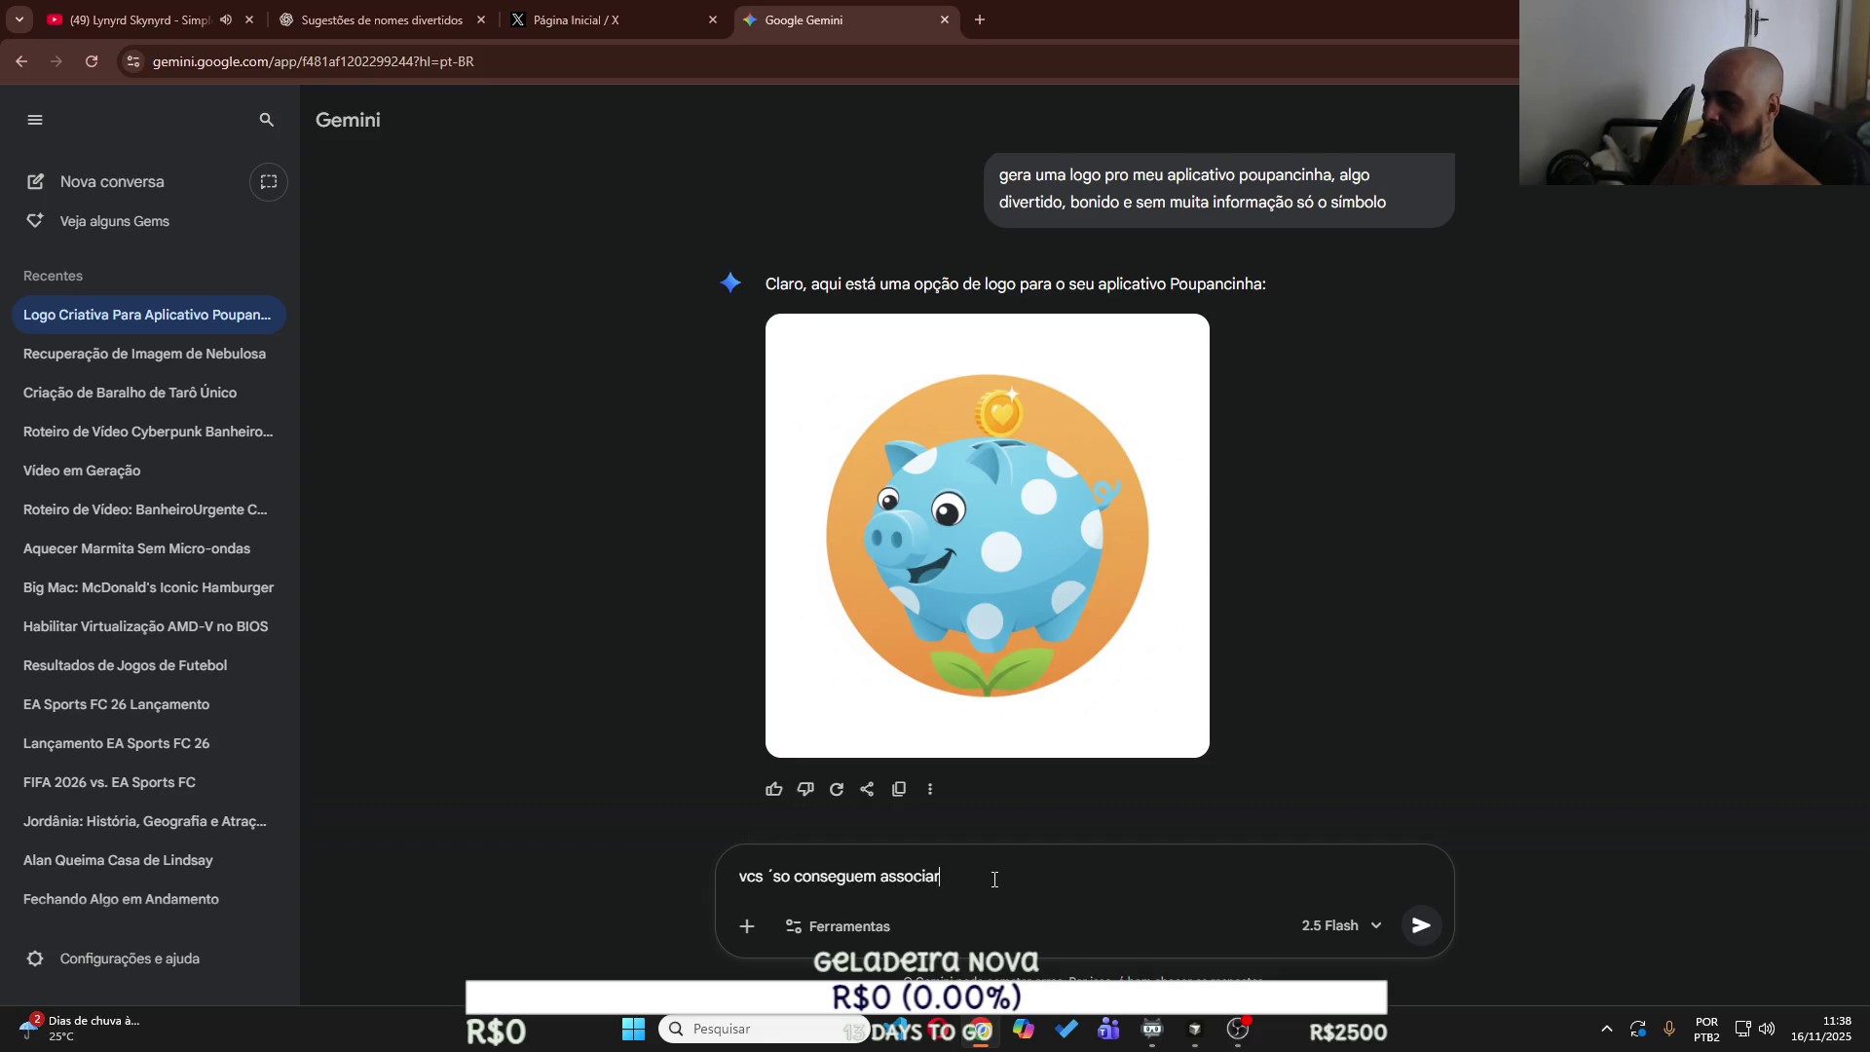
{"action": "type", "text": "orquinho "}
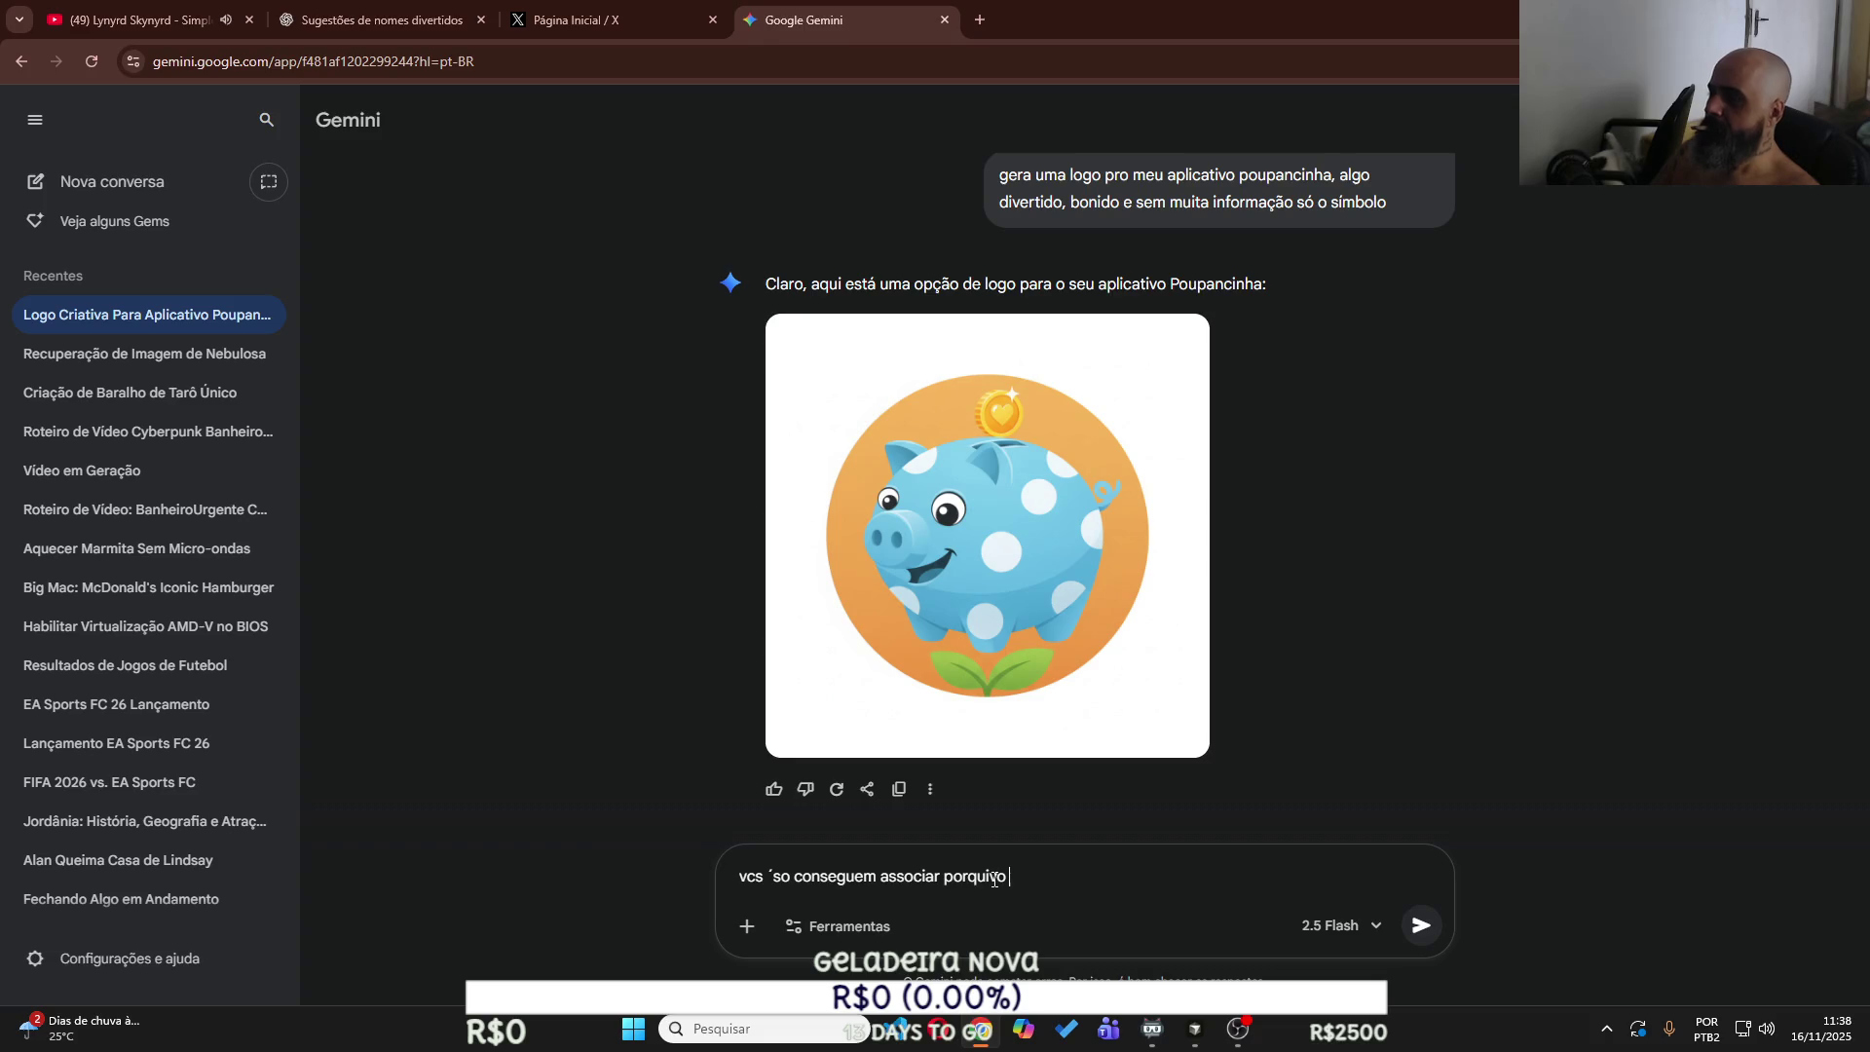
{"action": "type", "text": "a economid"}
{"action": "key", "text": "BackSpace"}
{"action": "key", "text": "BackSpace"}
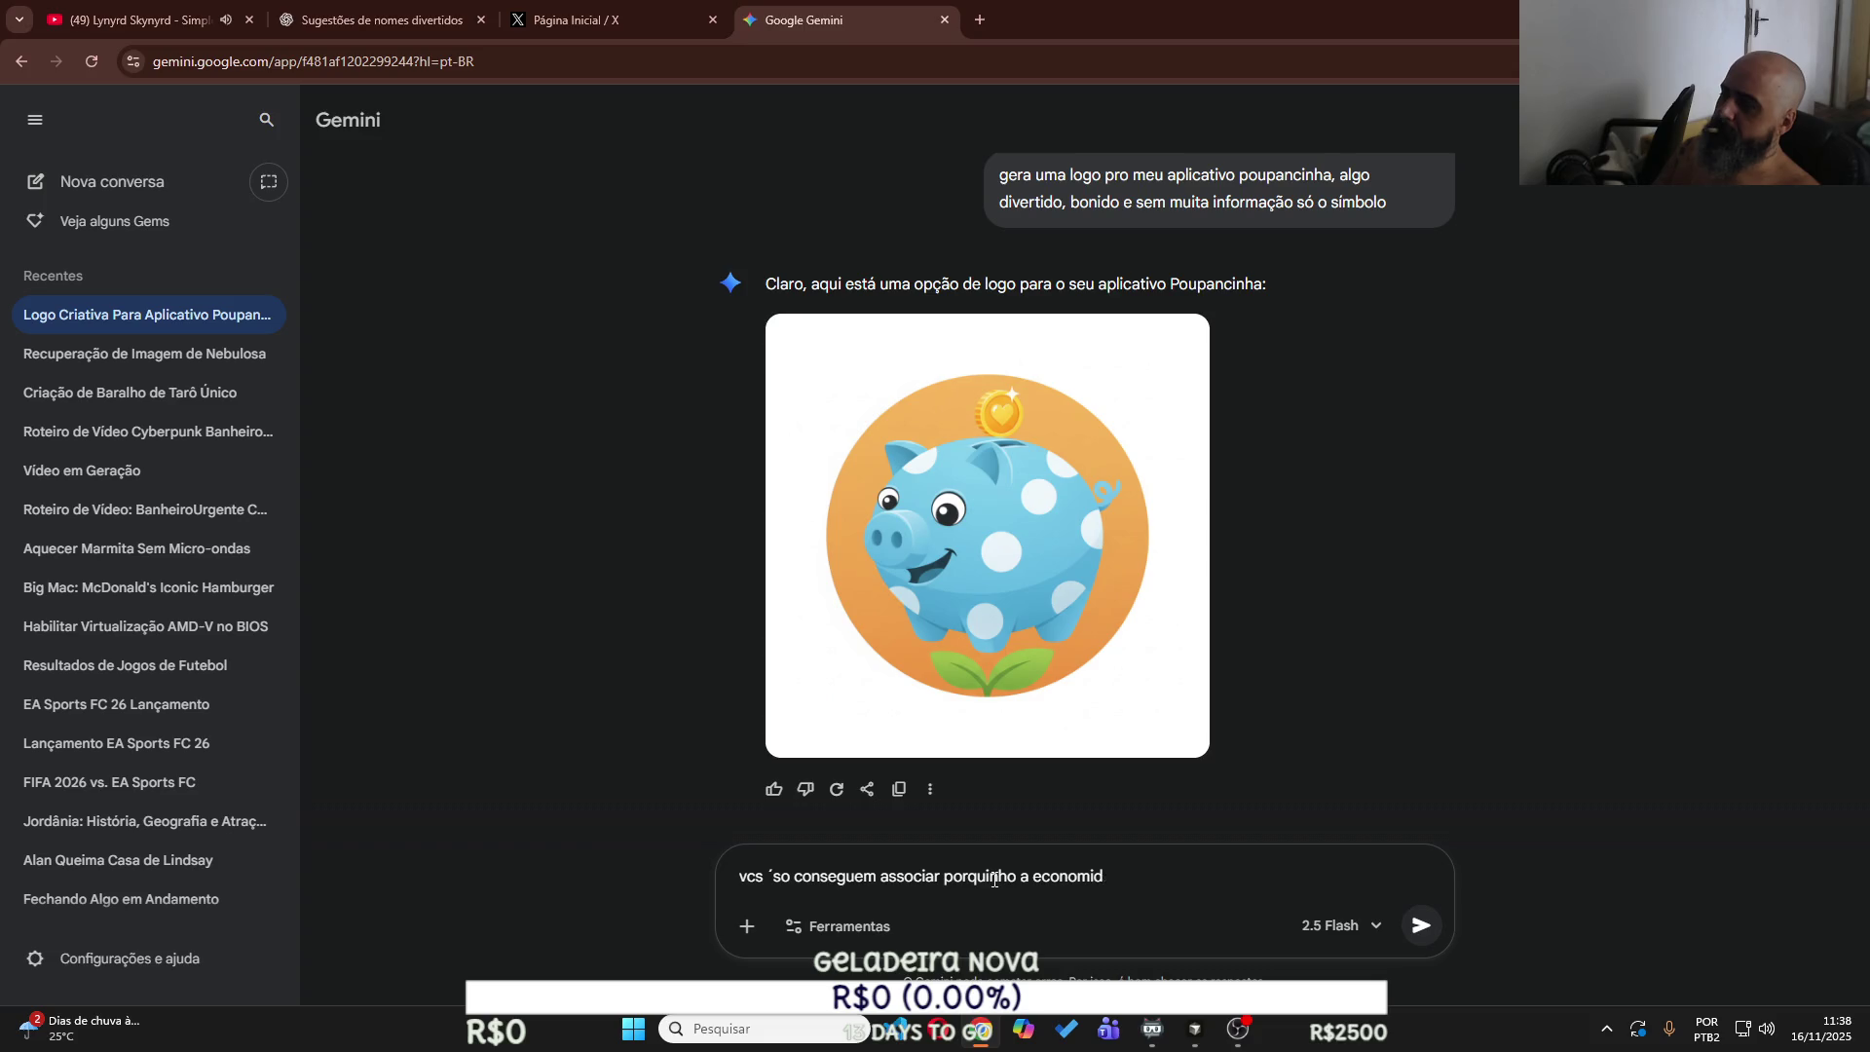
{"action": "type", "text": "?"}
{"action": "key", "text": "Return"}
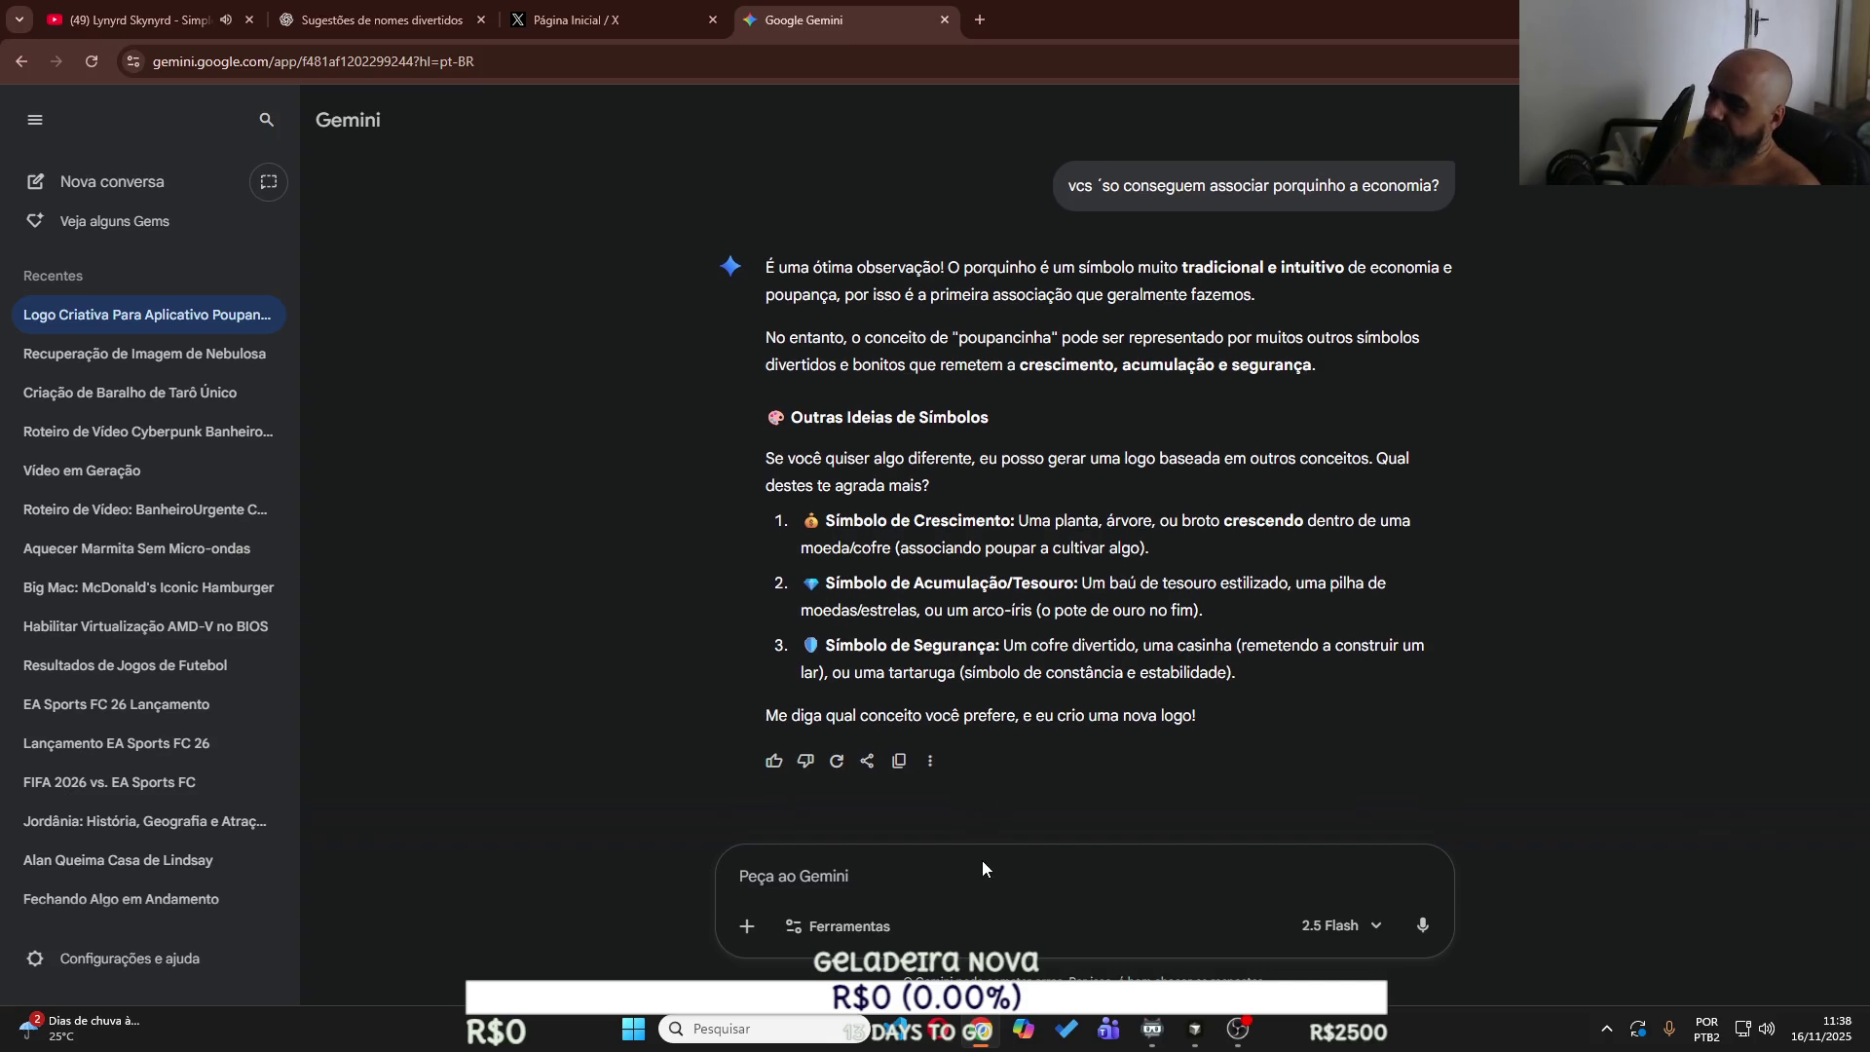
{"action": "type", "text": "P"}
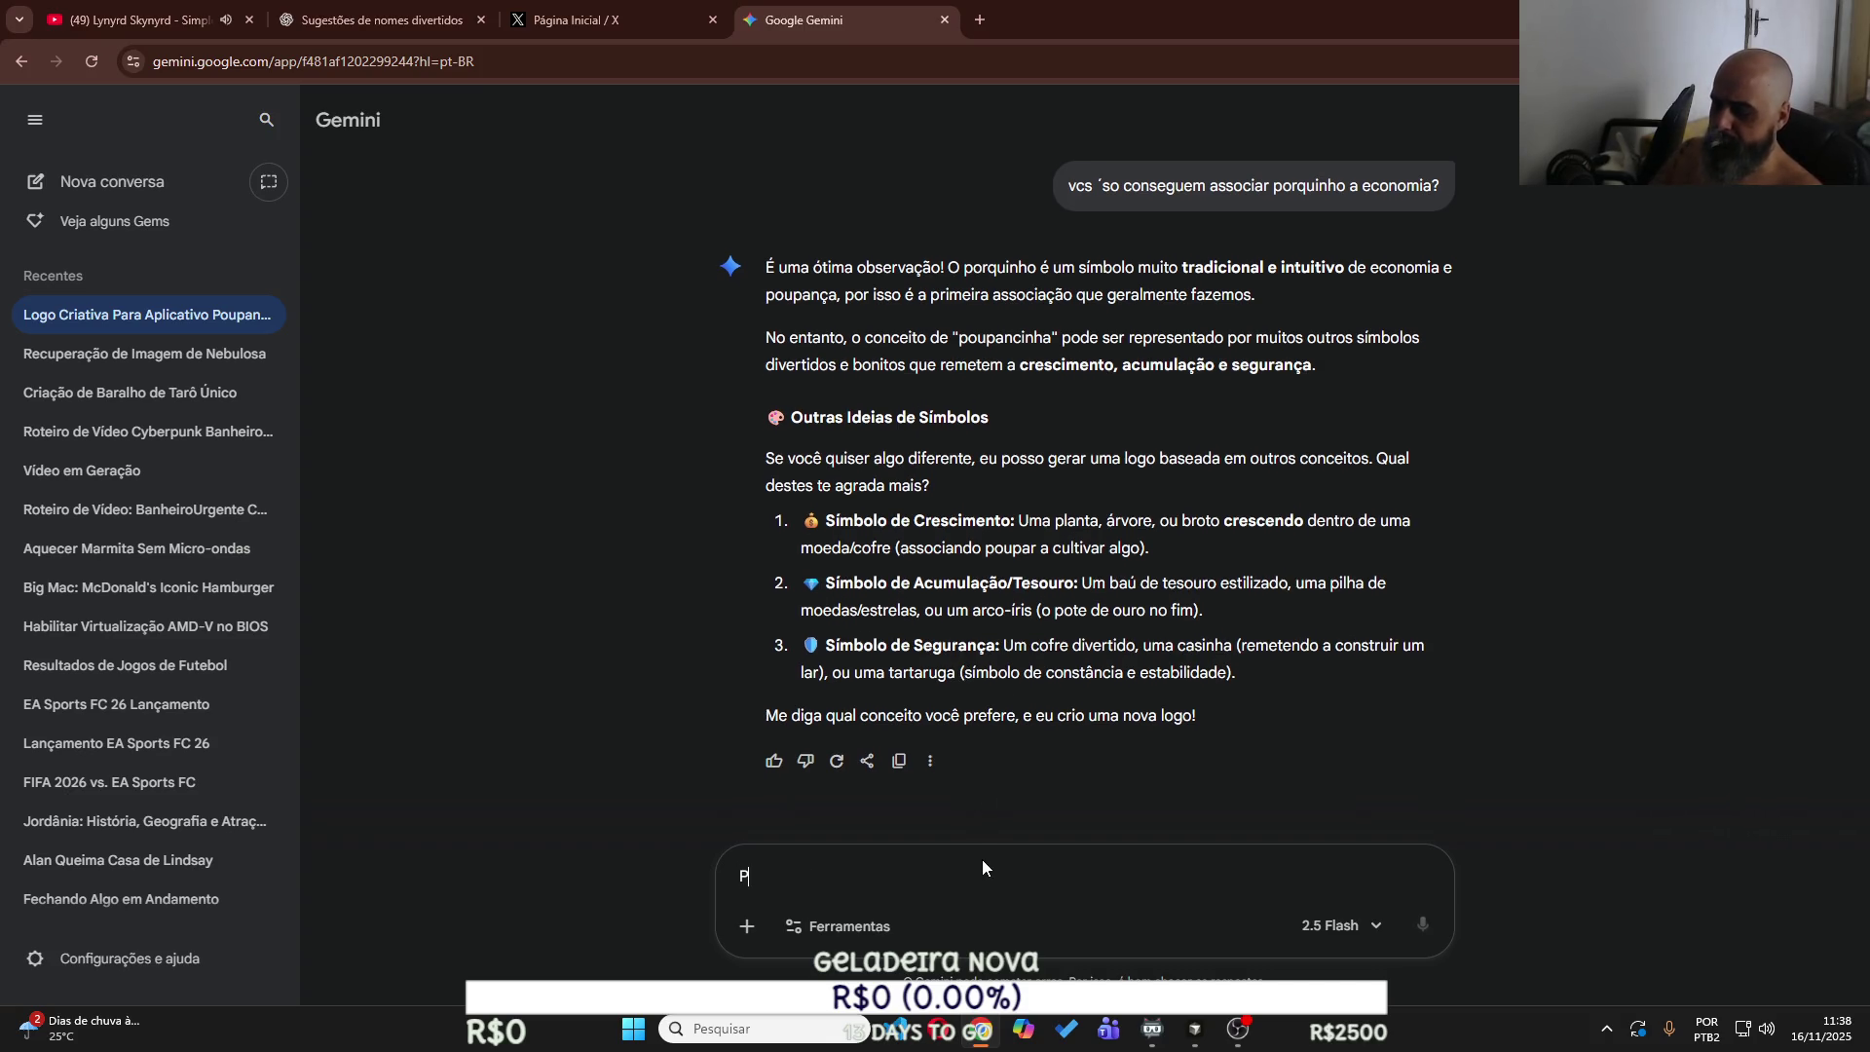
{"action": "type", "text": "oupancinha nã"}
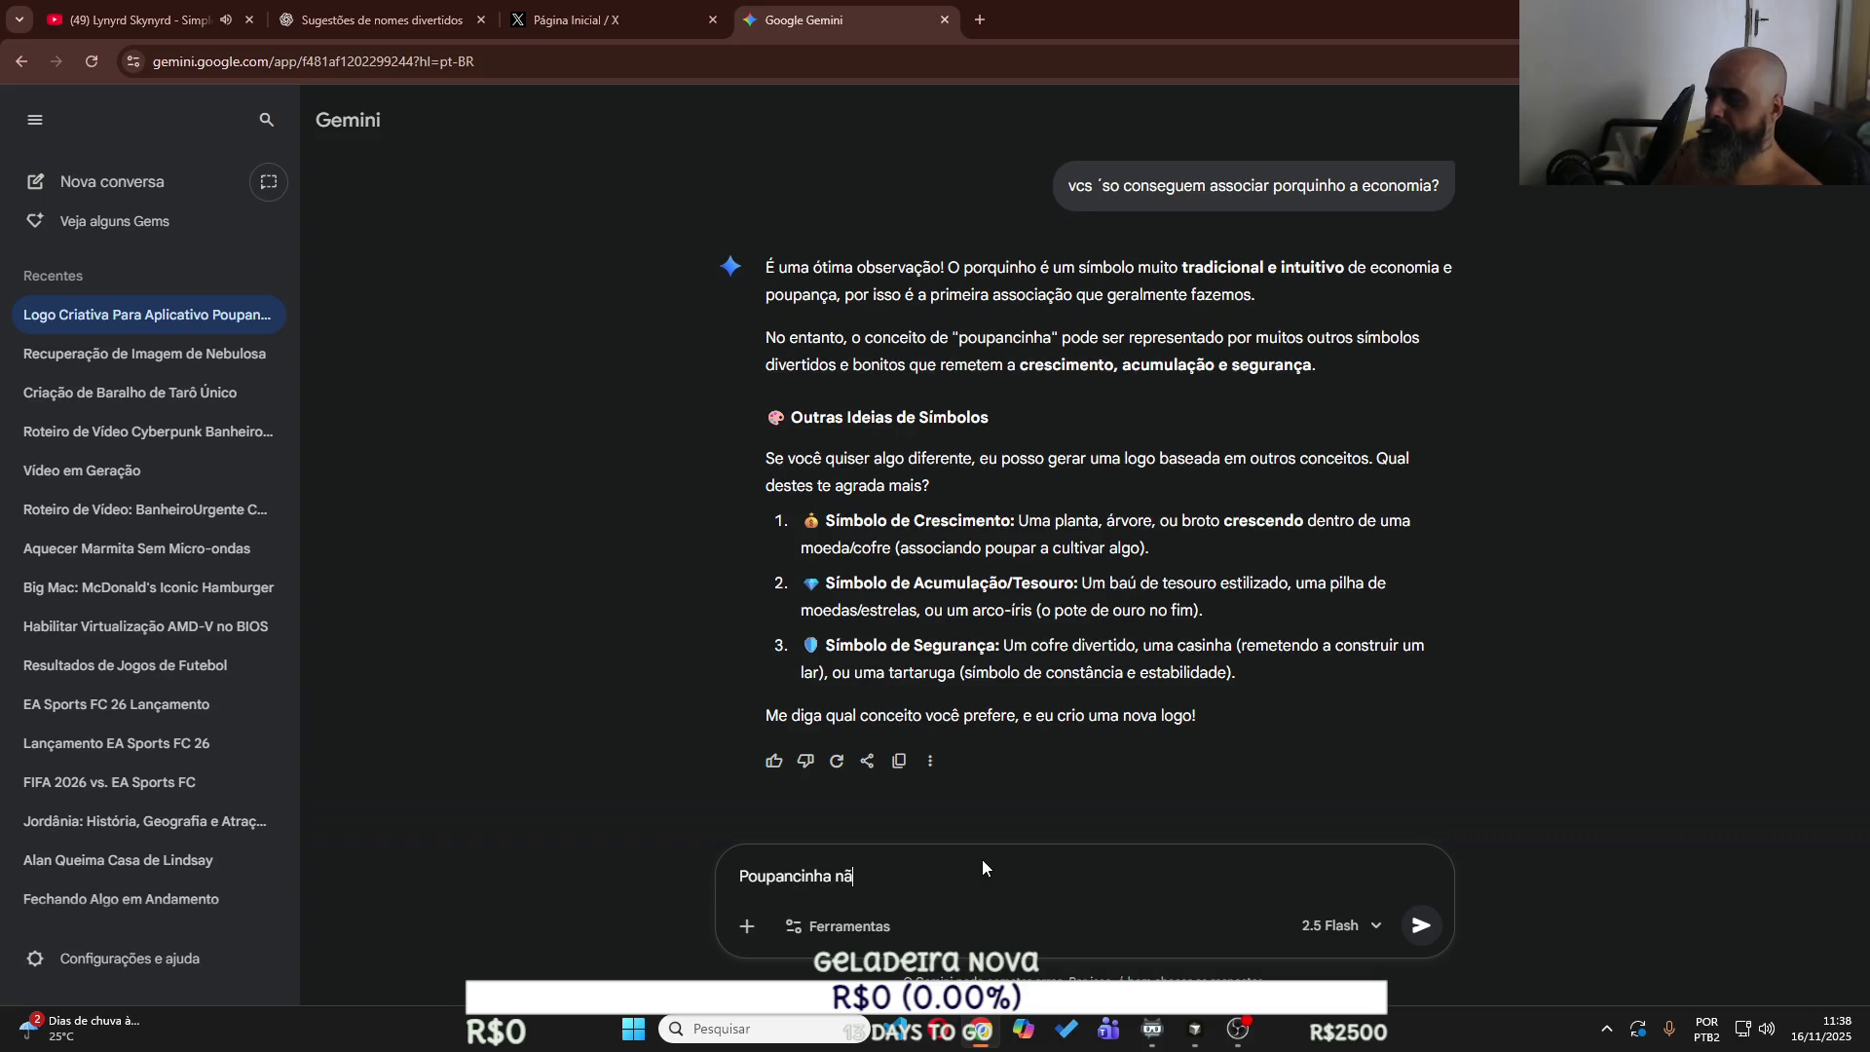
{"action": "type", "text": "o pode ser algo l"}
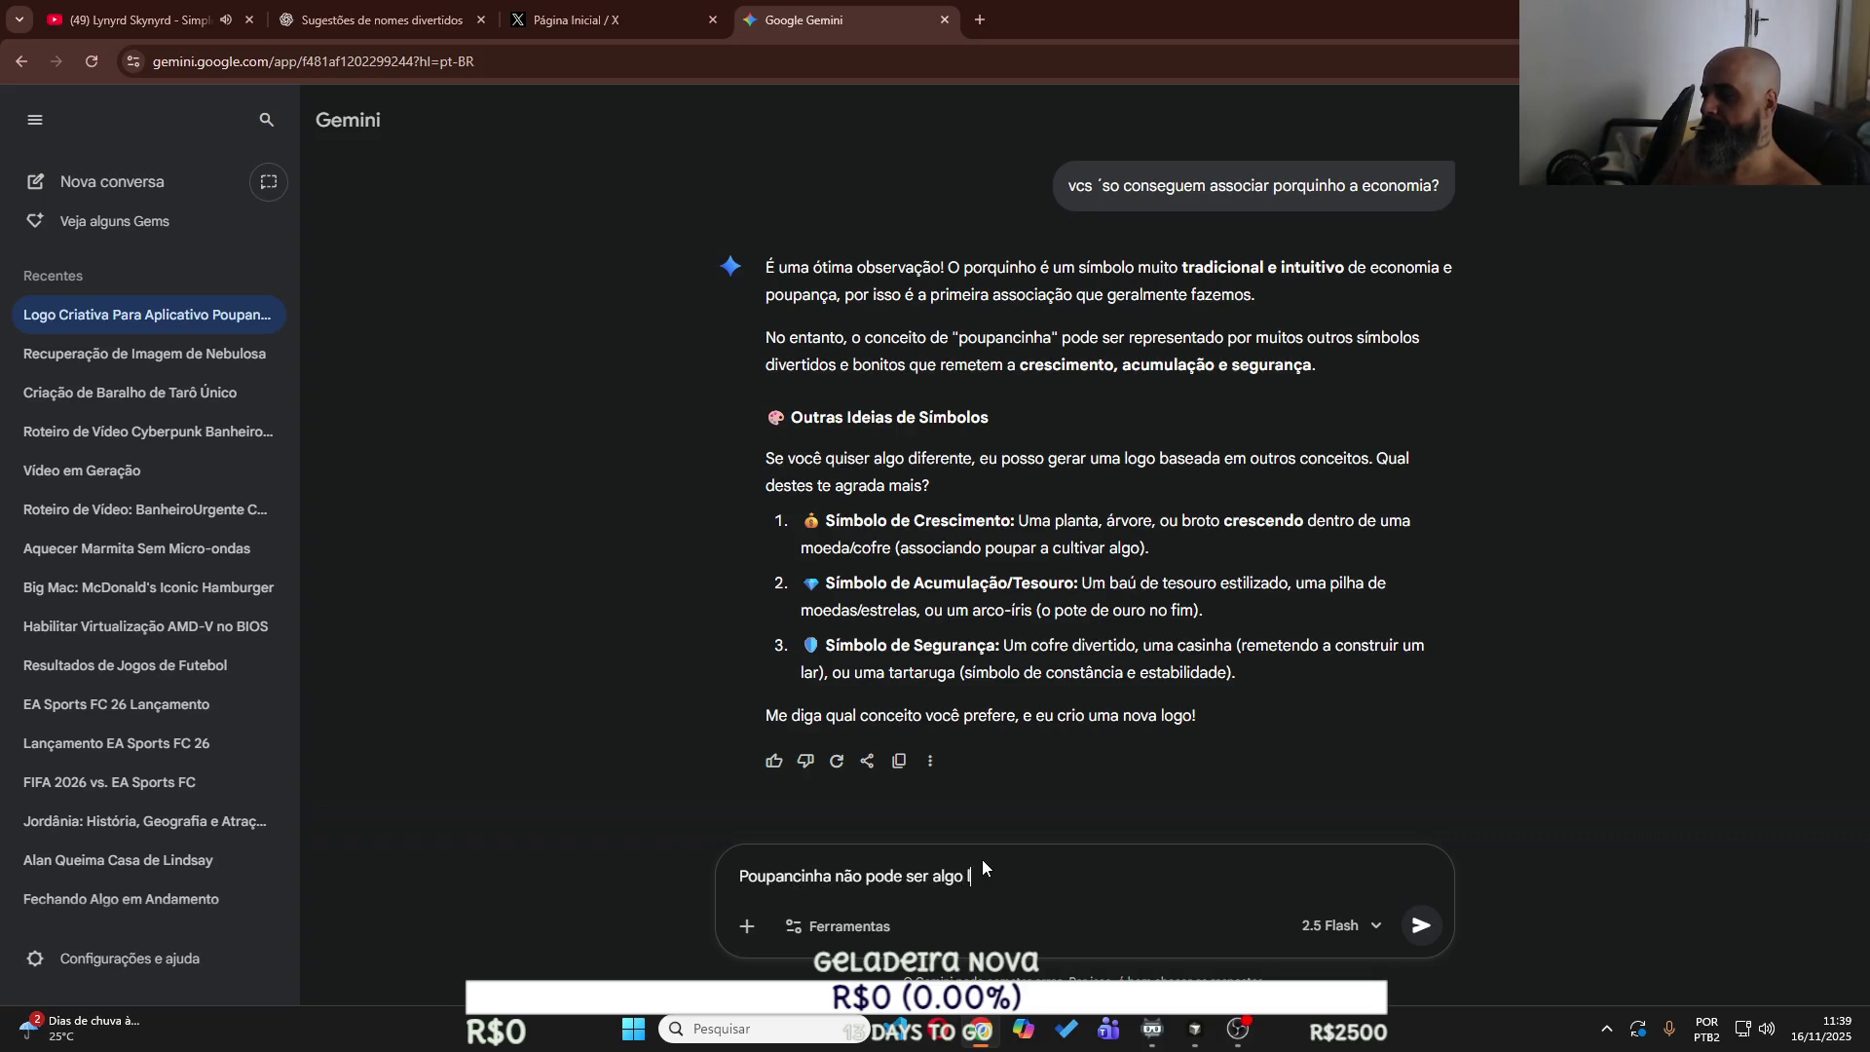
{"action": "type", "text": "uxouoso"}
{"action": "key", "text": "Return"}
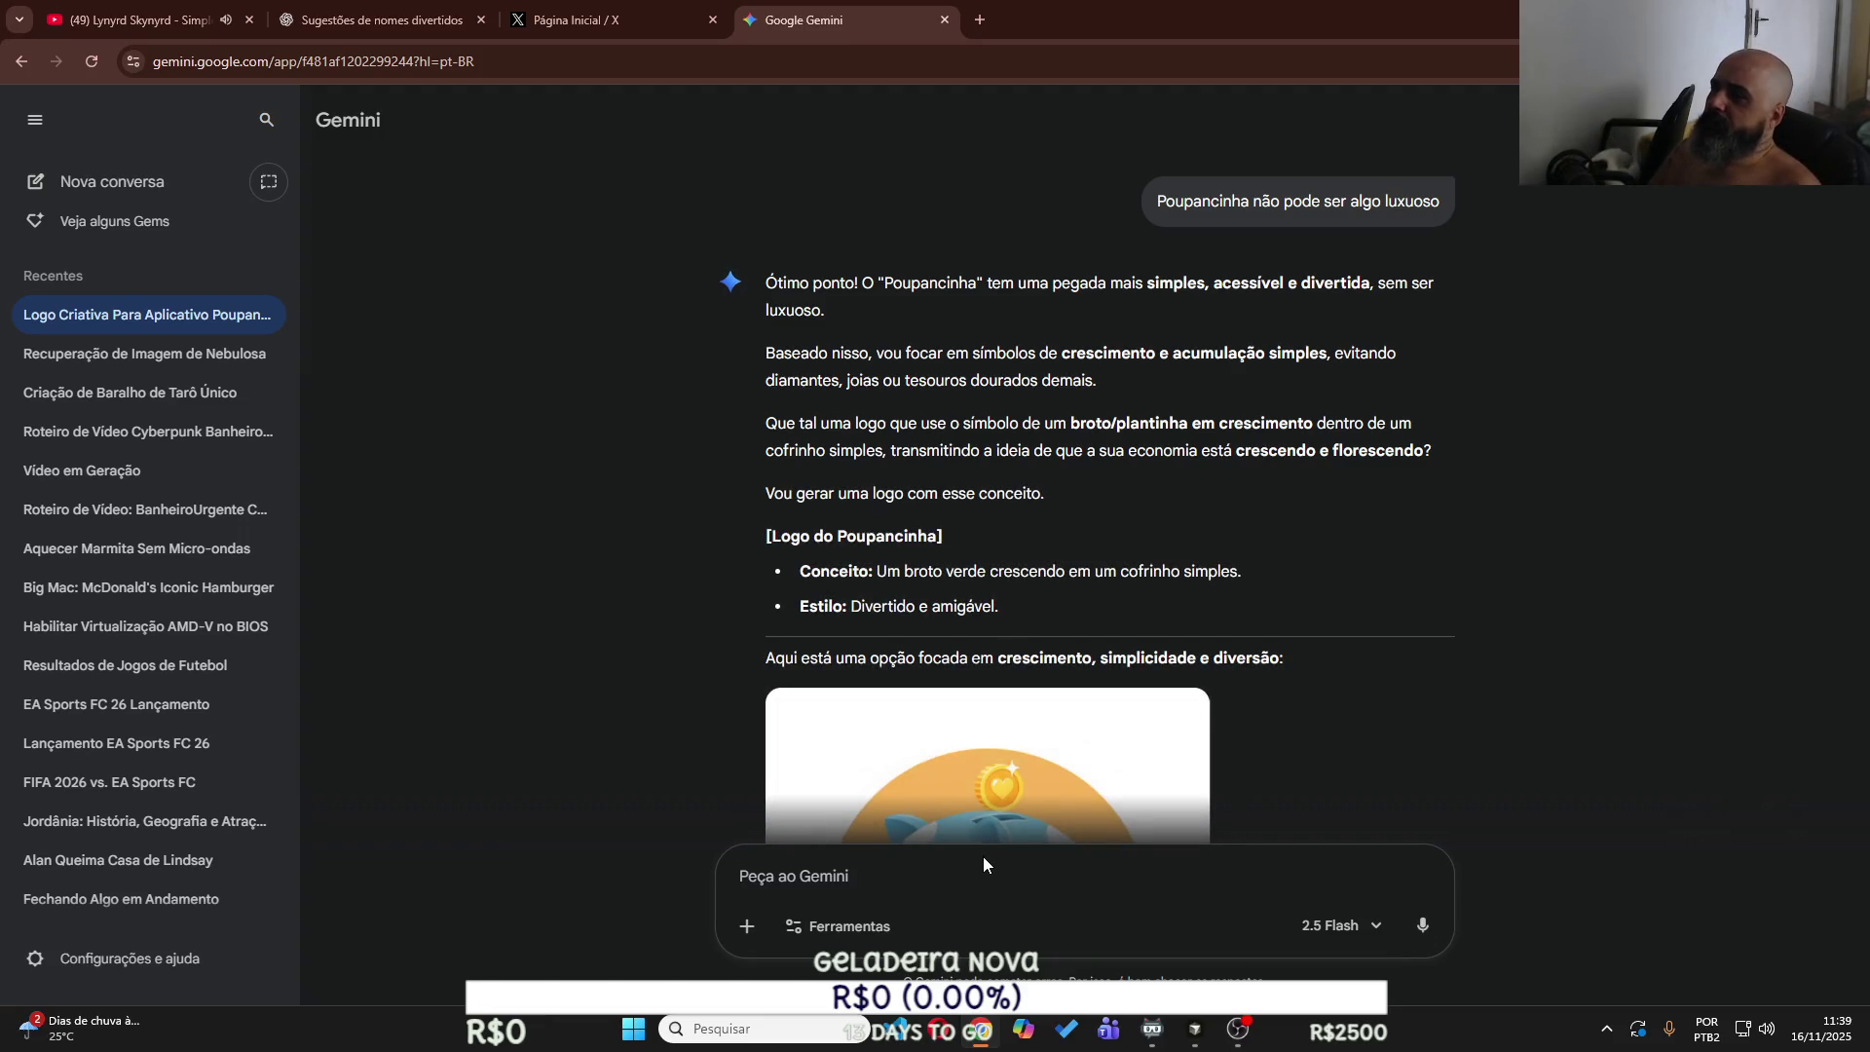
Complain to Gemini 'tu meteu um porquinho com capatora kkk', then switch to the ChatGPT chat.
{"action": "scroll", "coordinate": [709, 710], "scroll_direction": "down", "scroll_amount": 2}
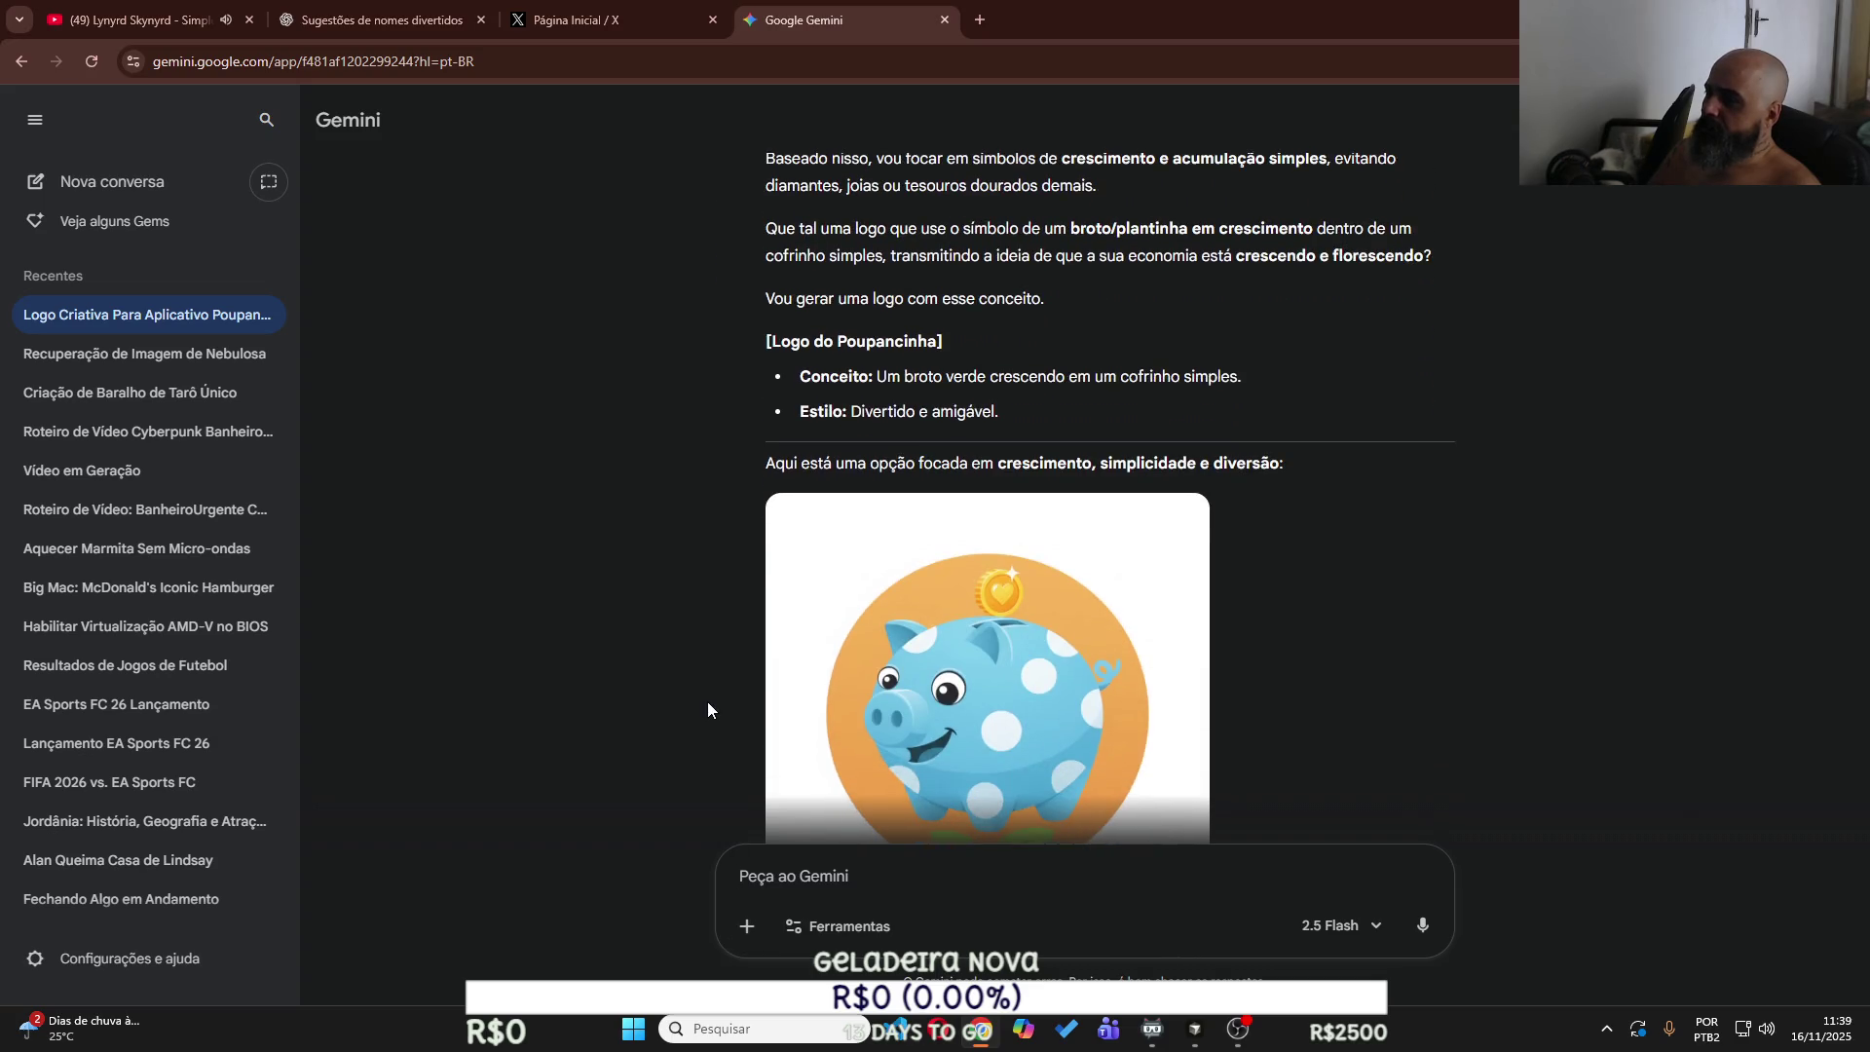
{"action": "scroll", "coordinate": [708, 709], "scroll_direction": "down", "scroll_amount": 1}
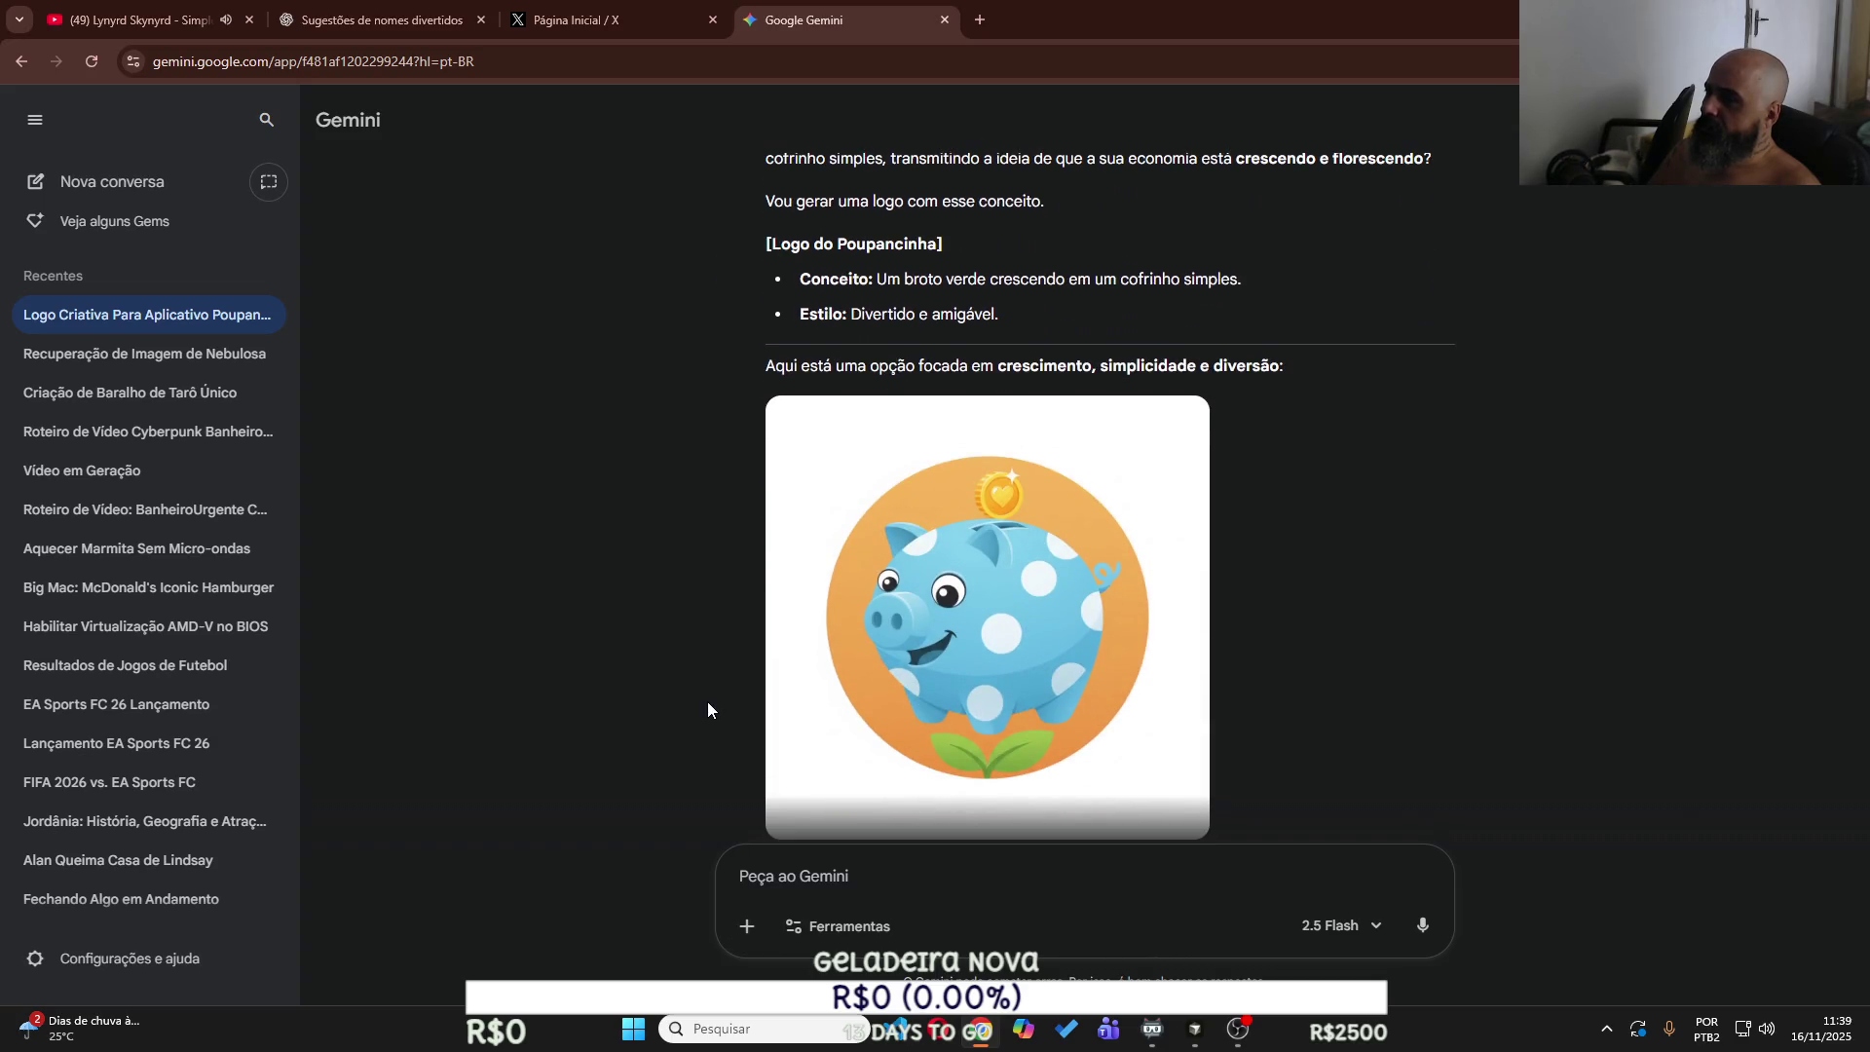
{"action": "scroll", "coordinate": [707, 701], "scroll_direction": "down", "scroll_amount": 2}
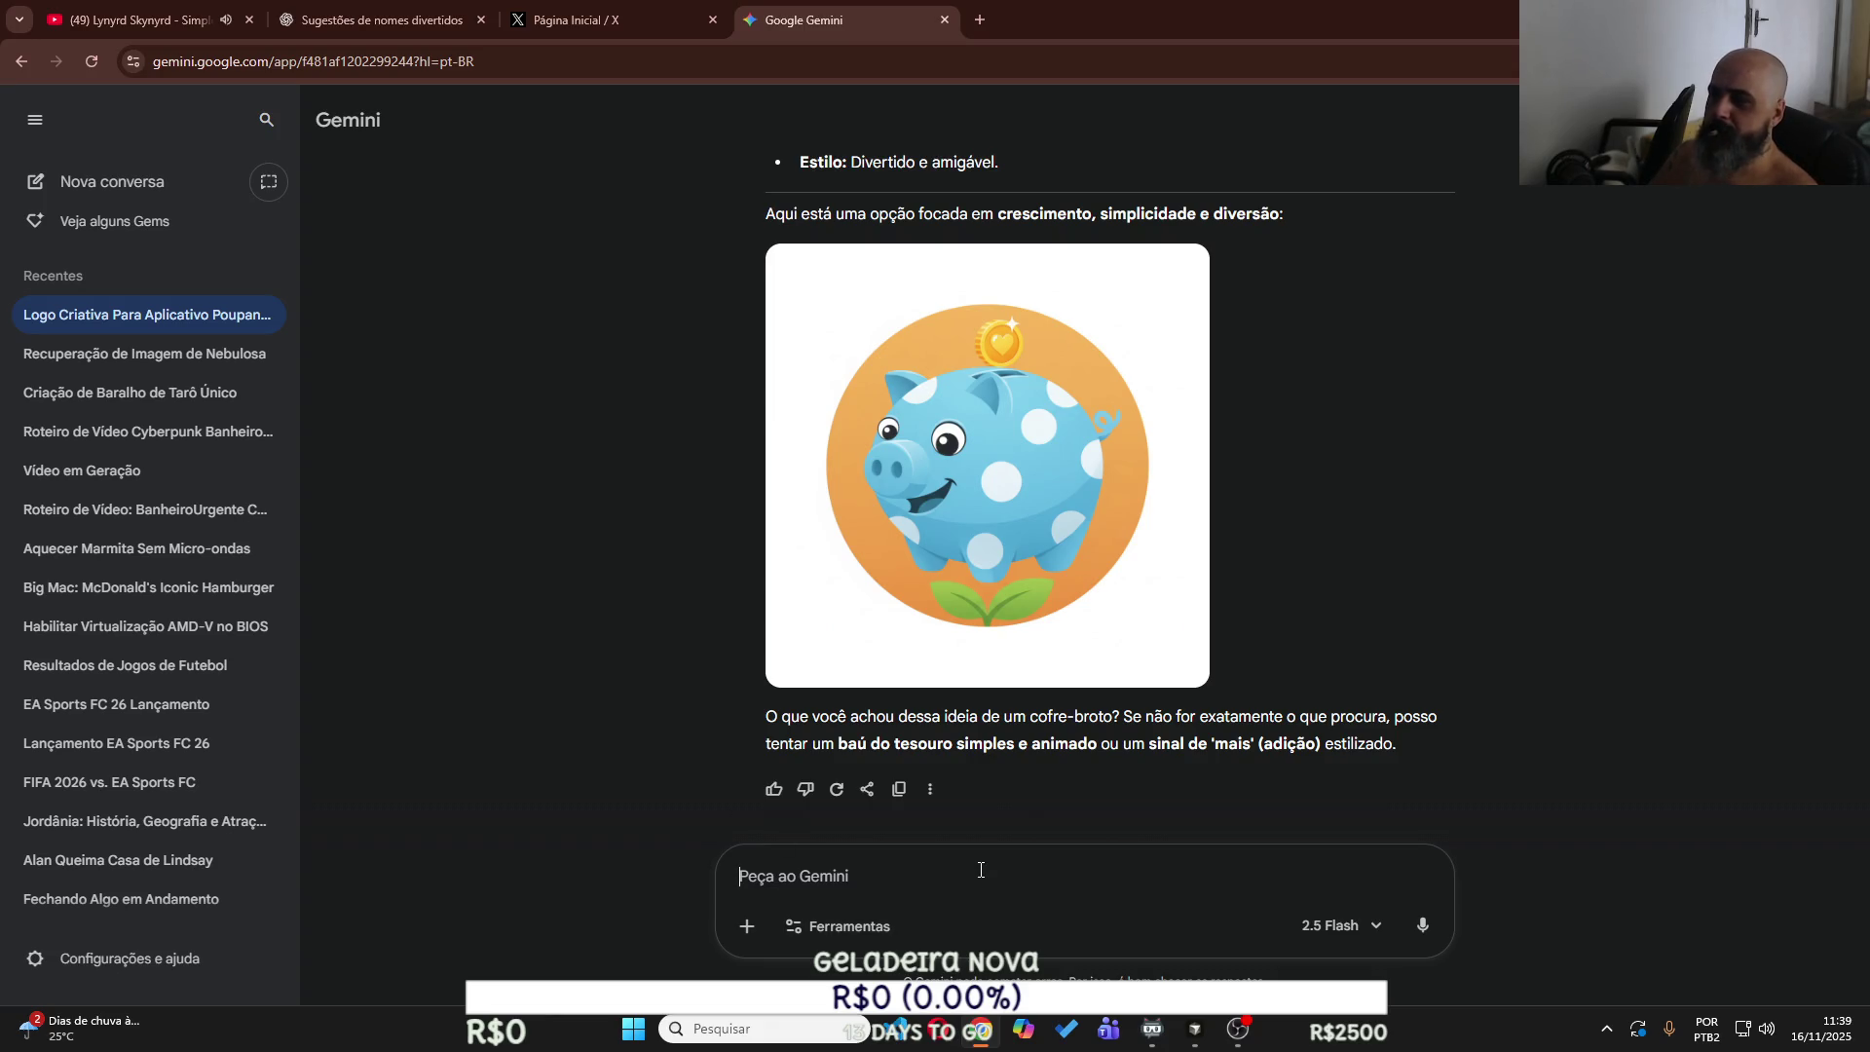
{"action": "type", "text": "tu met"}
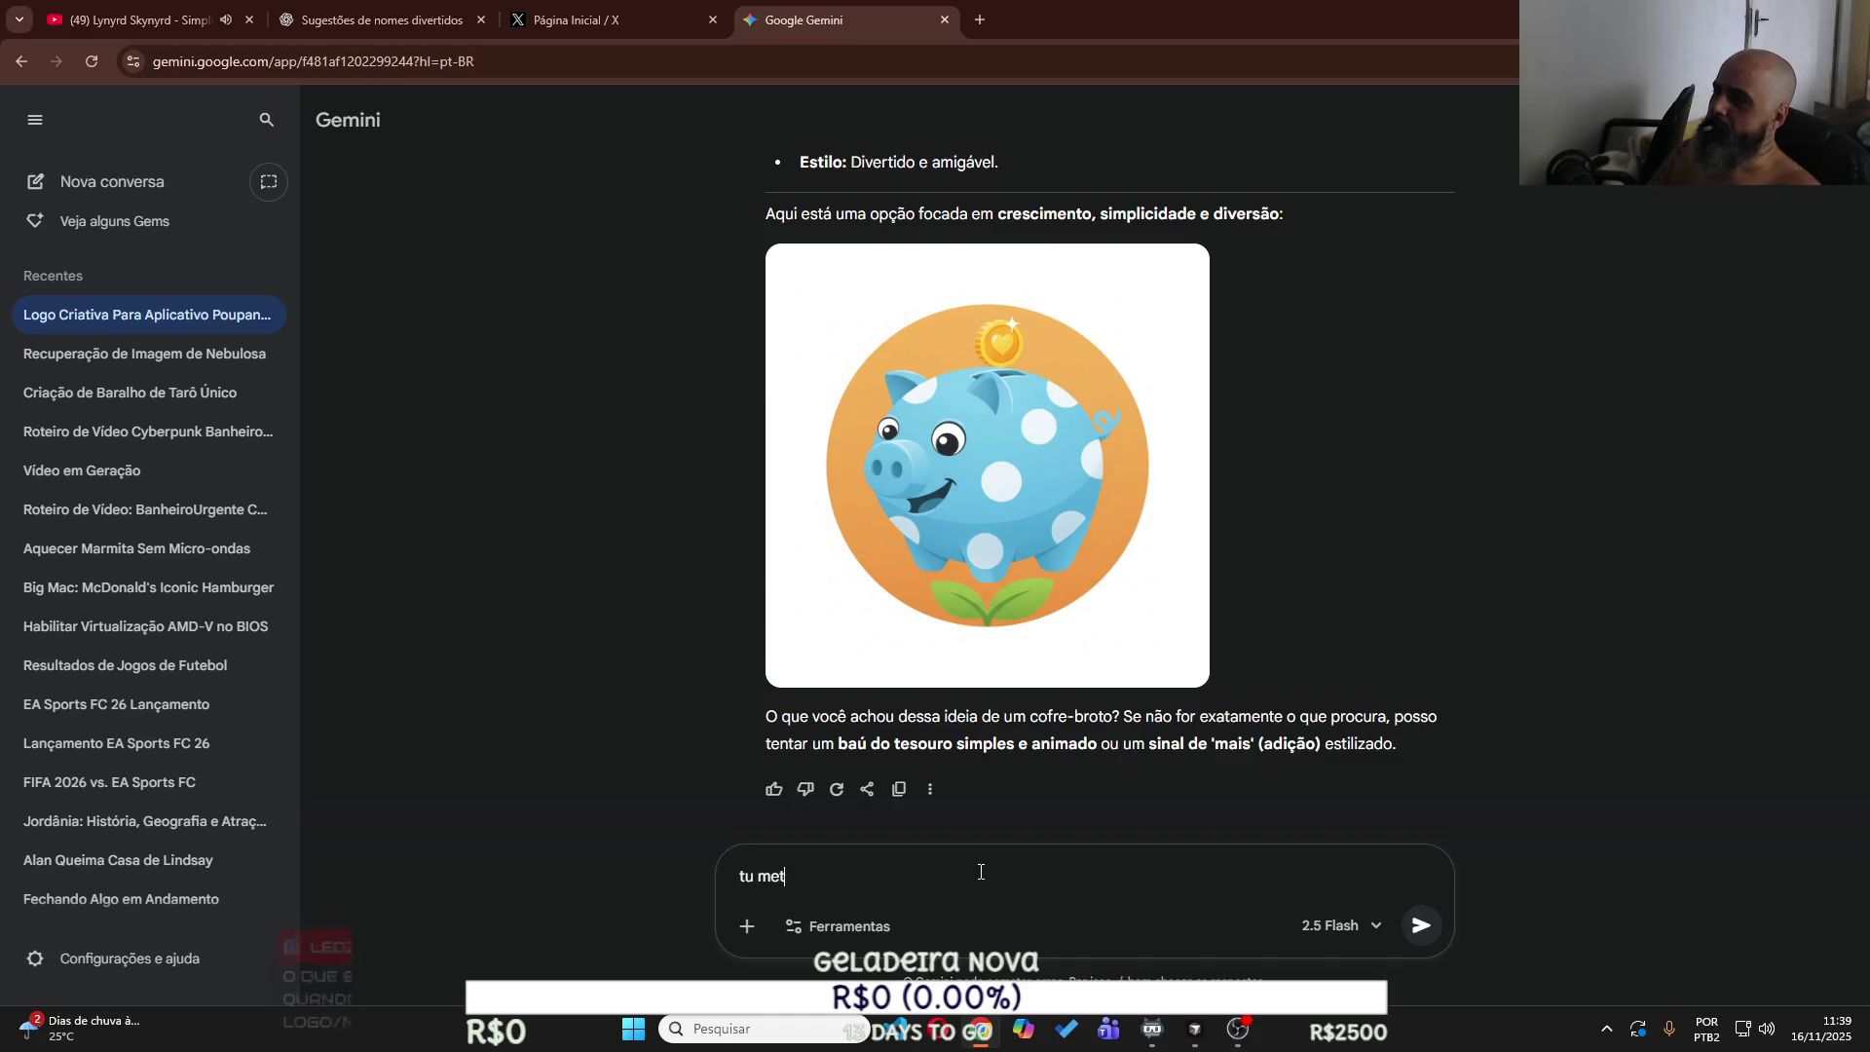
{"action": "type", "text": "eu um porquinho com "}
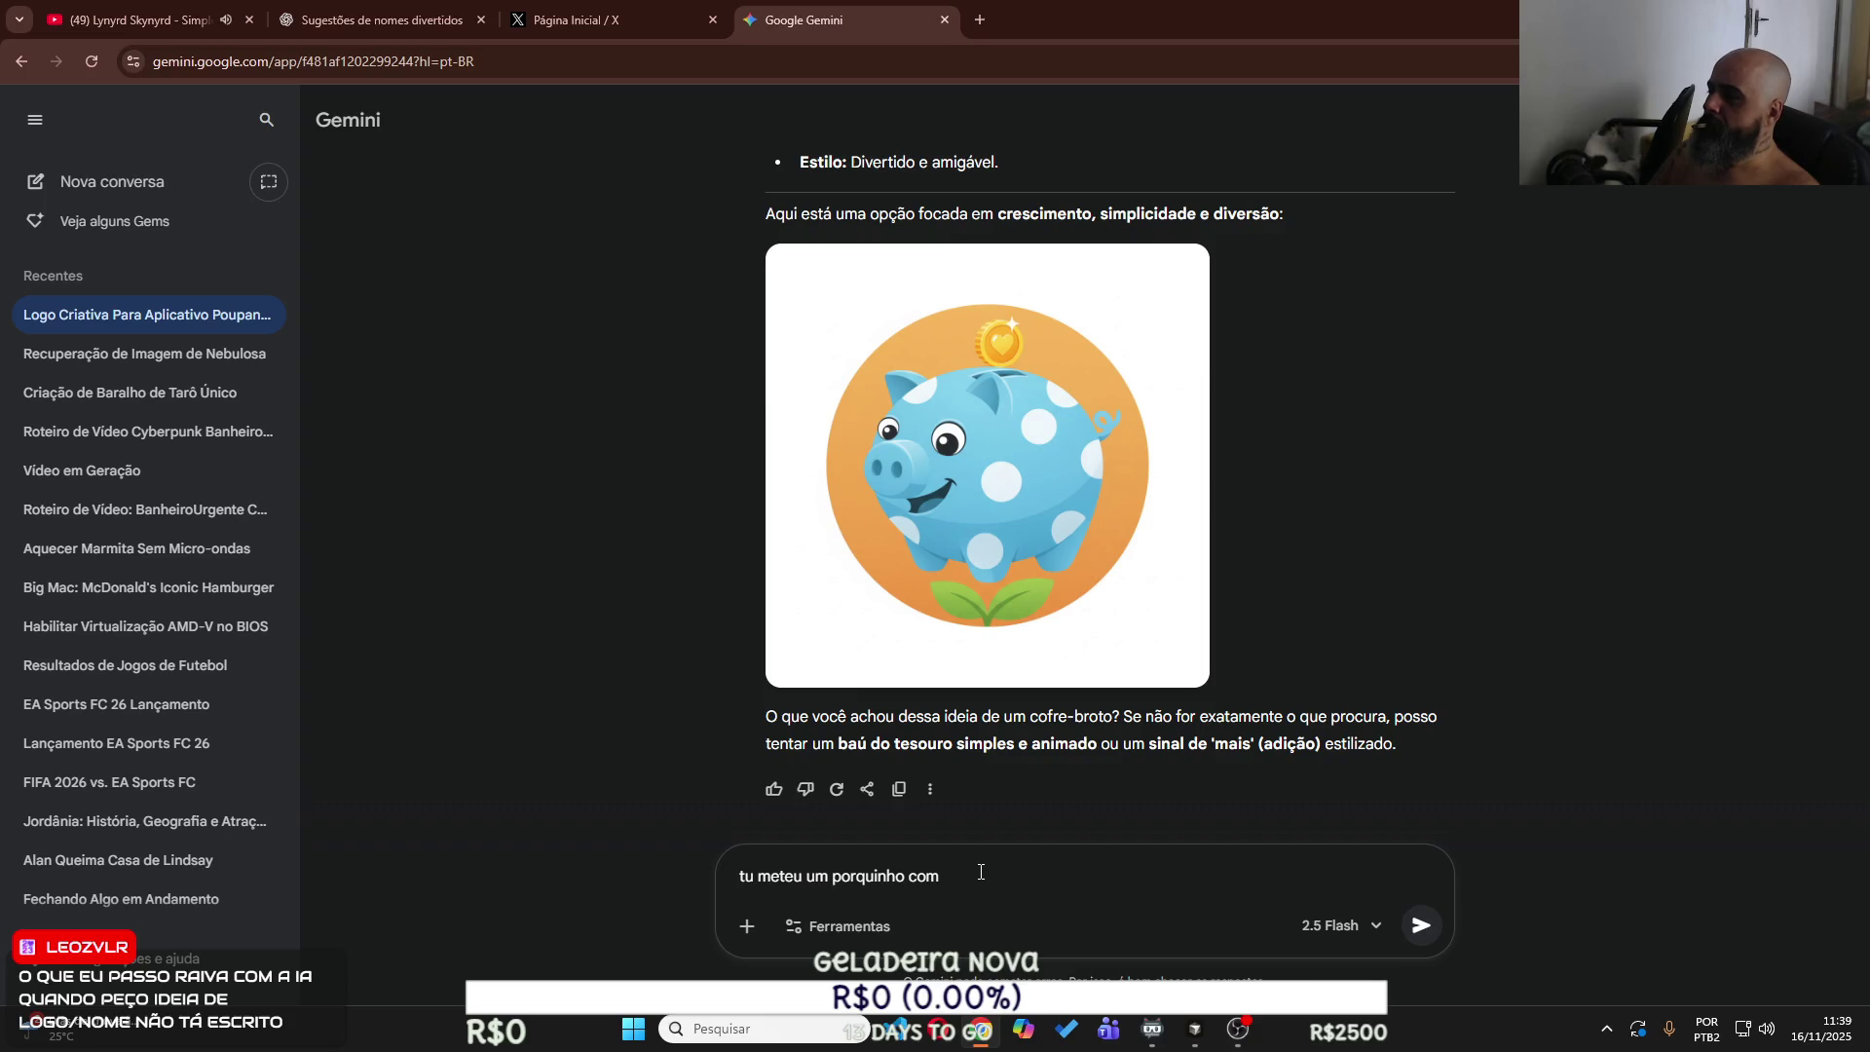
{"action": "type", "text": "capatora kkk"}
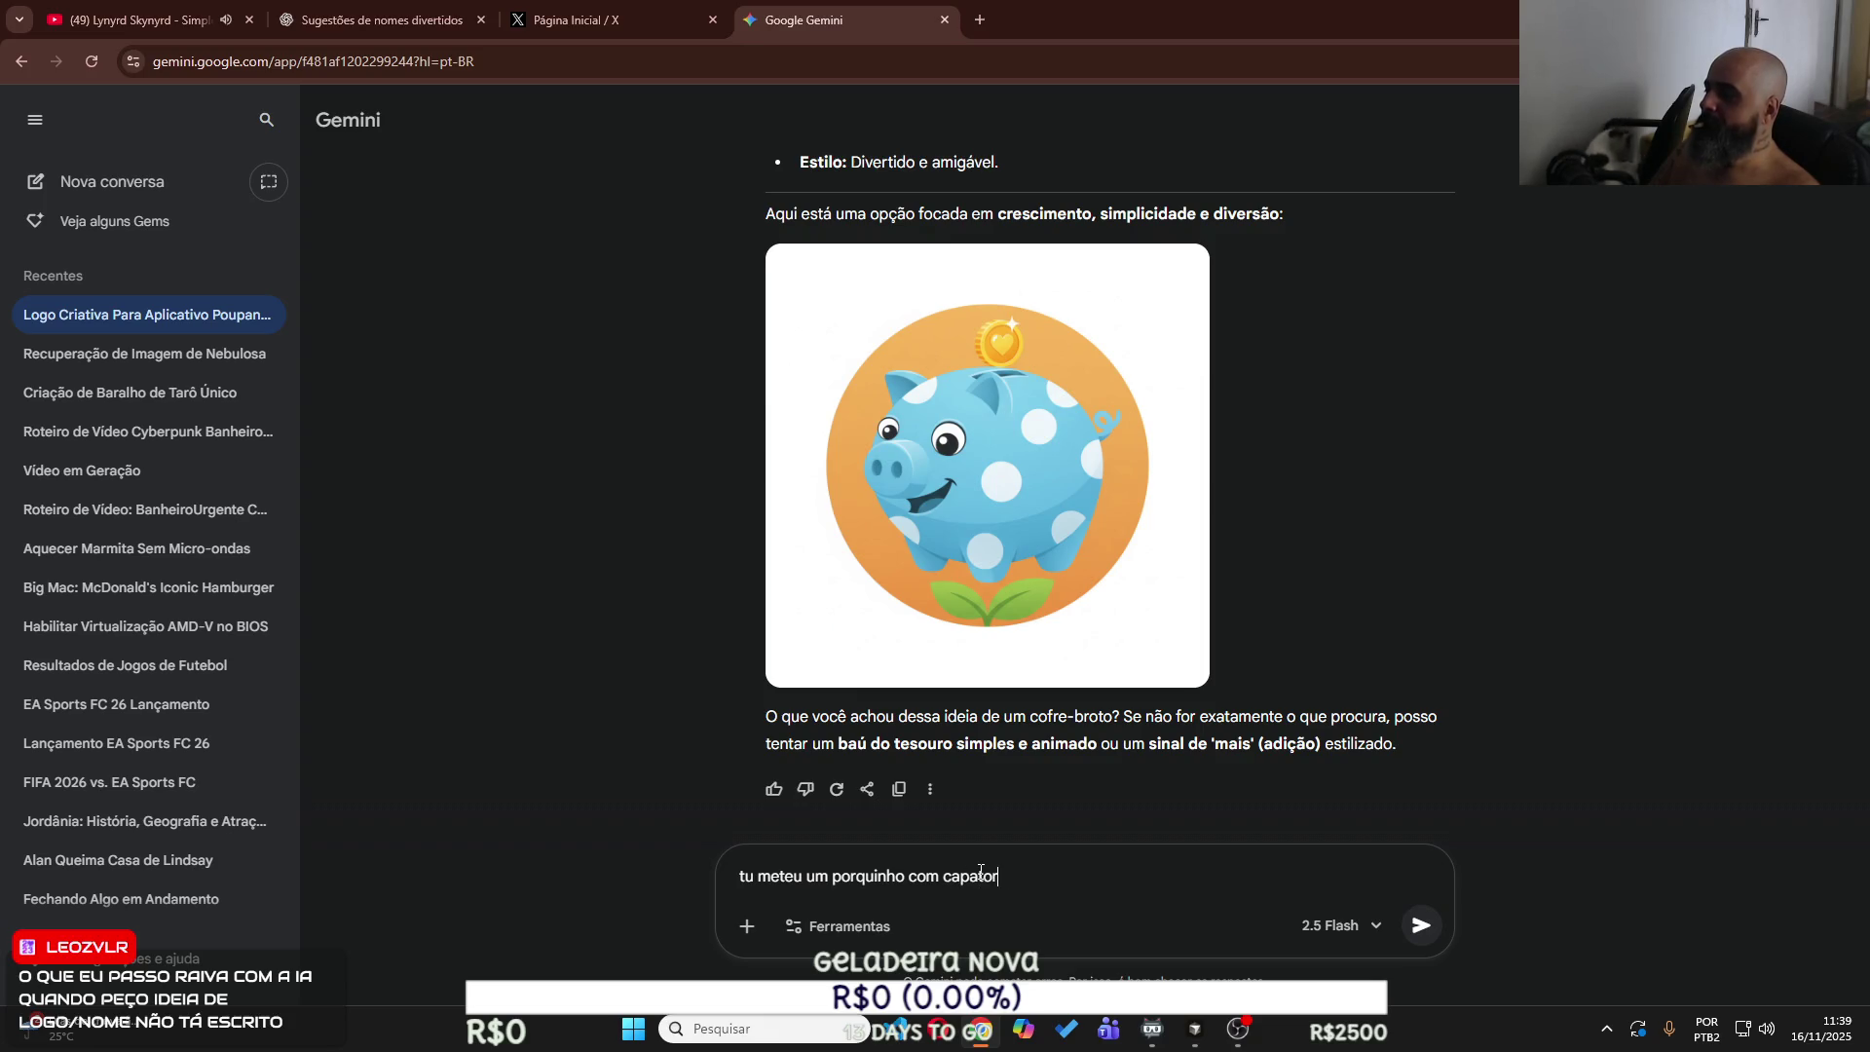
{"action": "key", "text": "Return"}
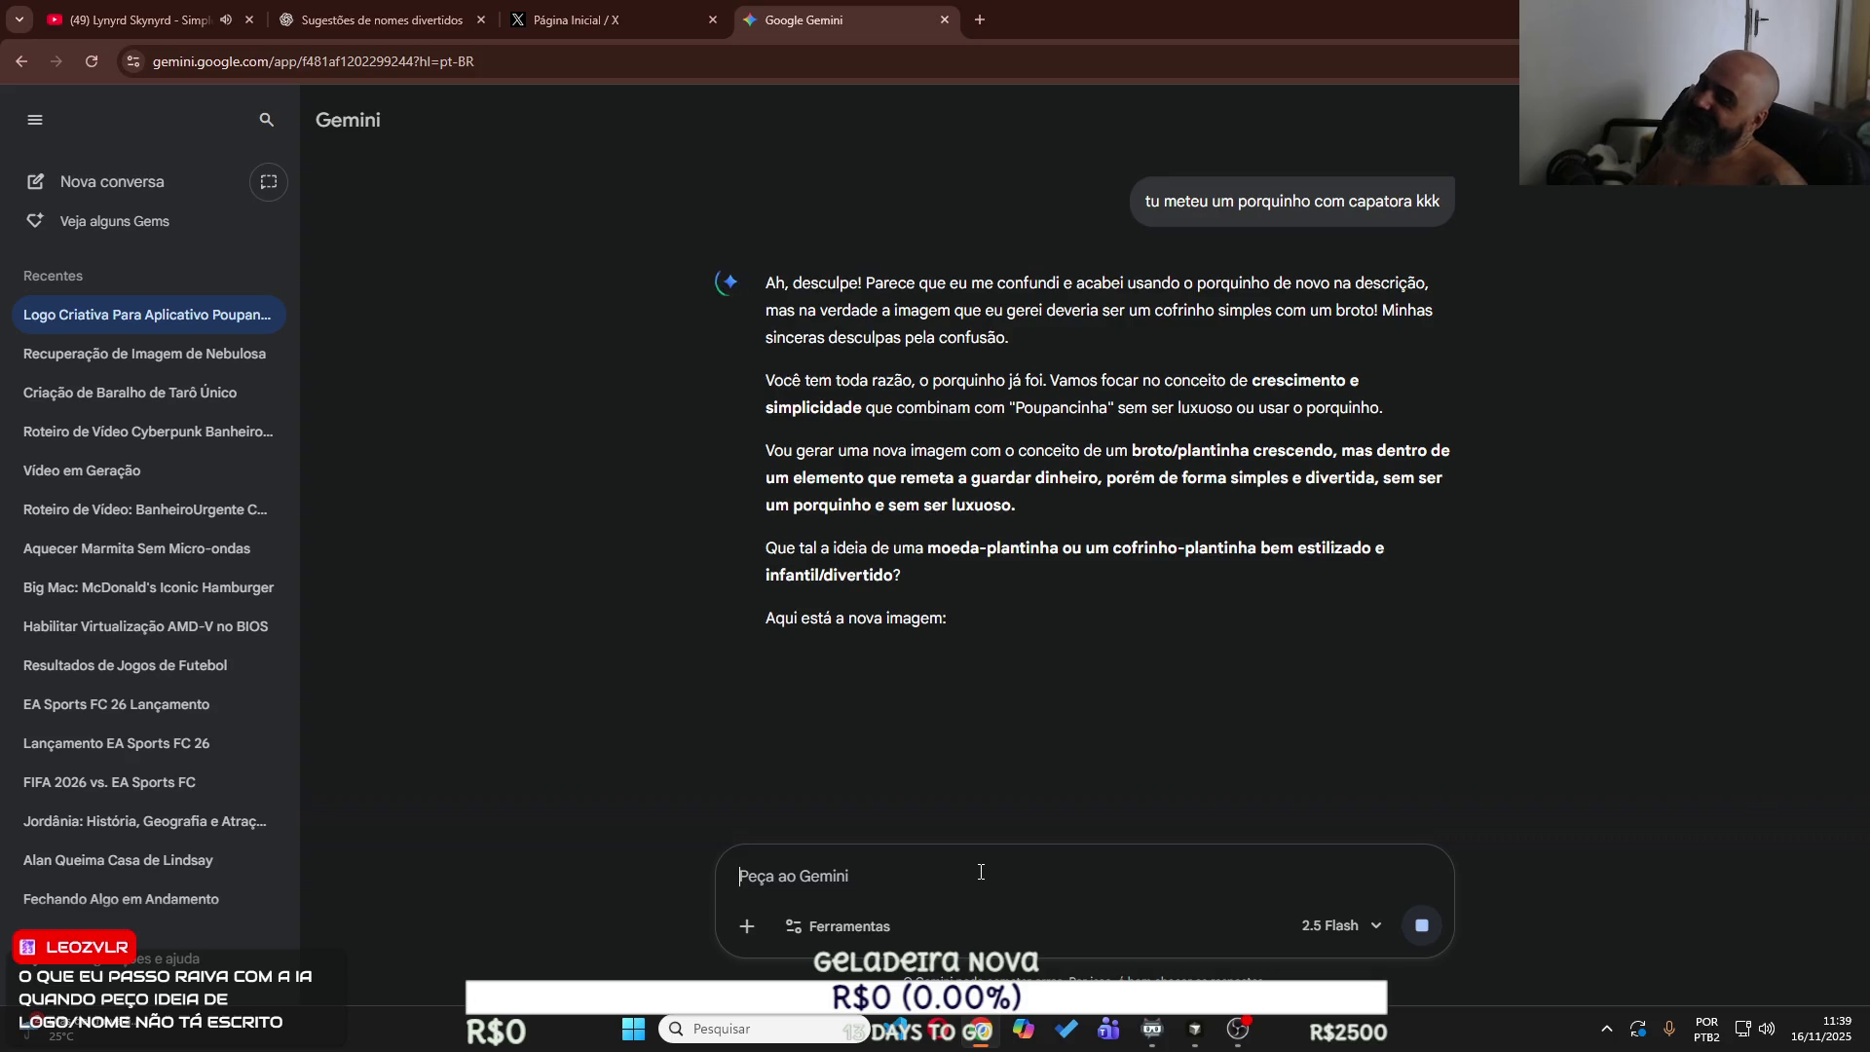
{"action": "left_click", "coordinate": [384, 33]}
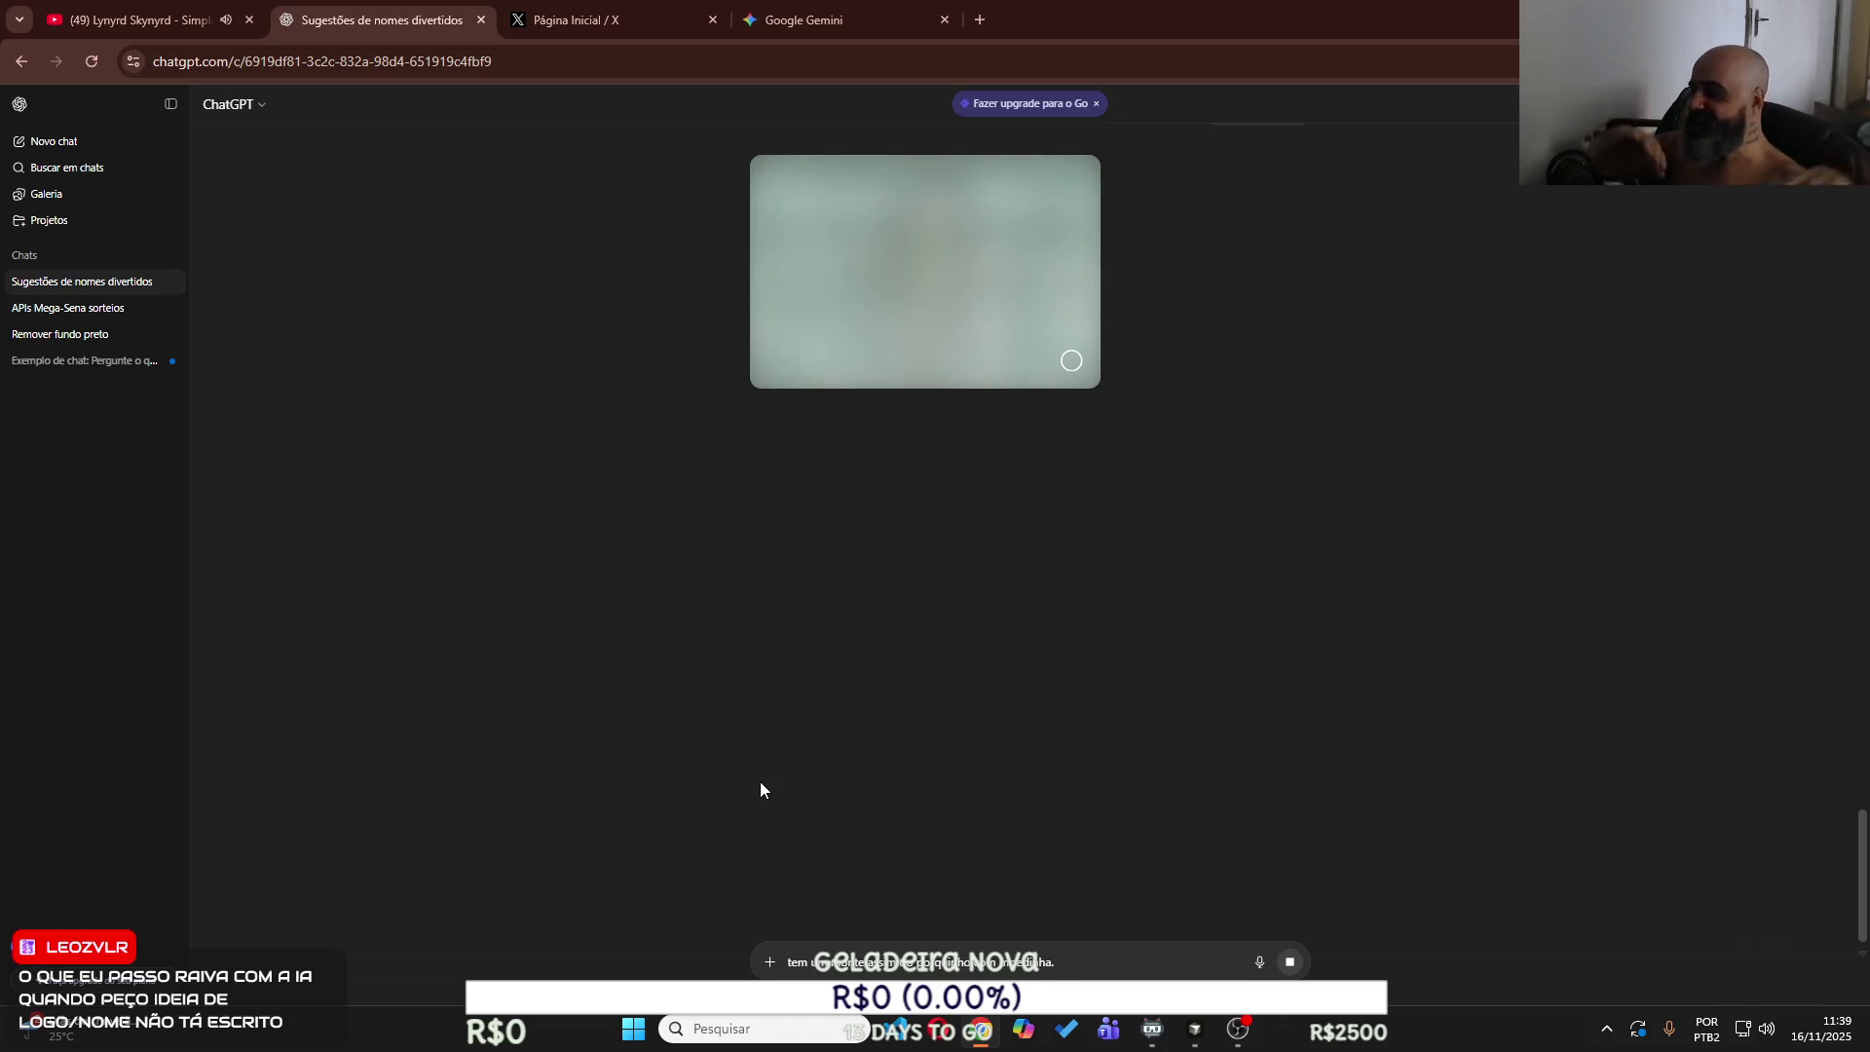
{"action": "left_click", "coordinate": [122, 19]}
{"action": "right_click", "coordinate": [423, 56]}
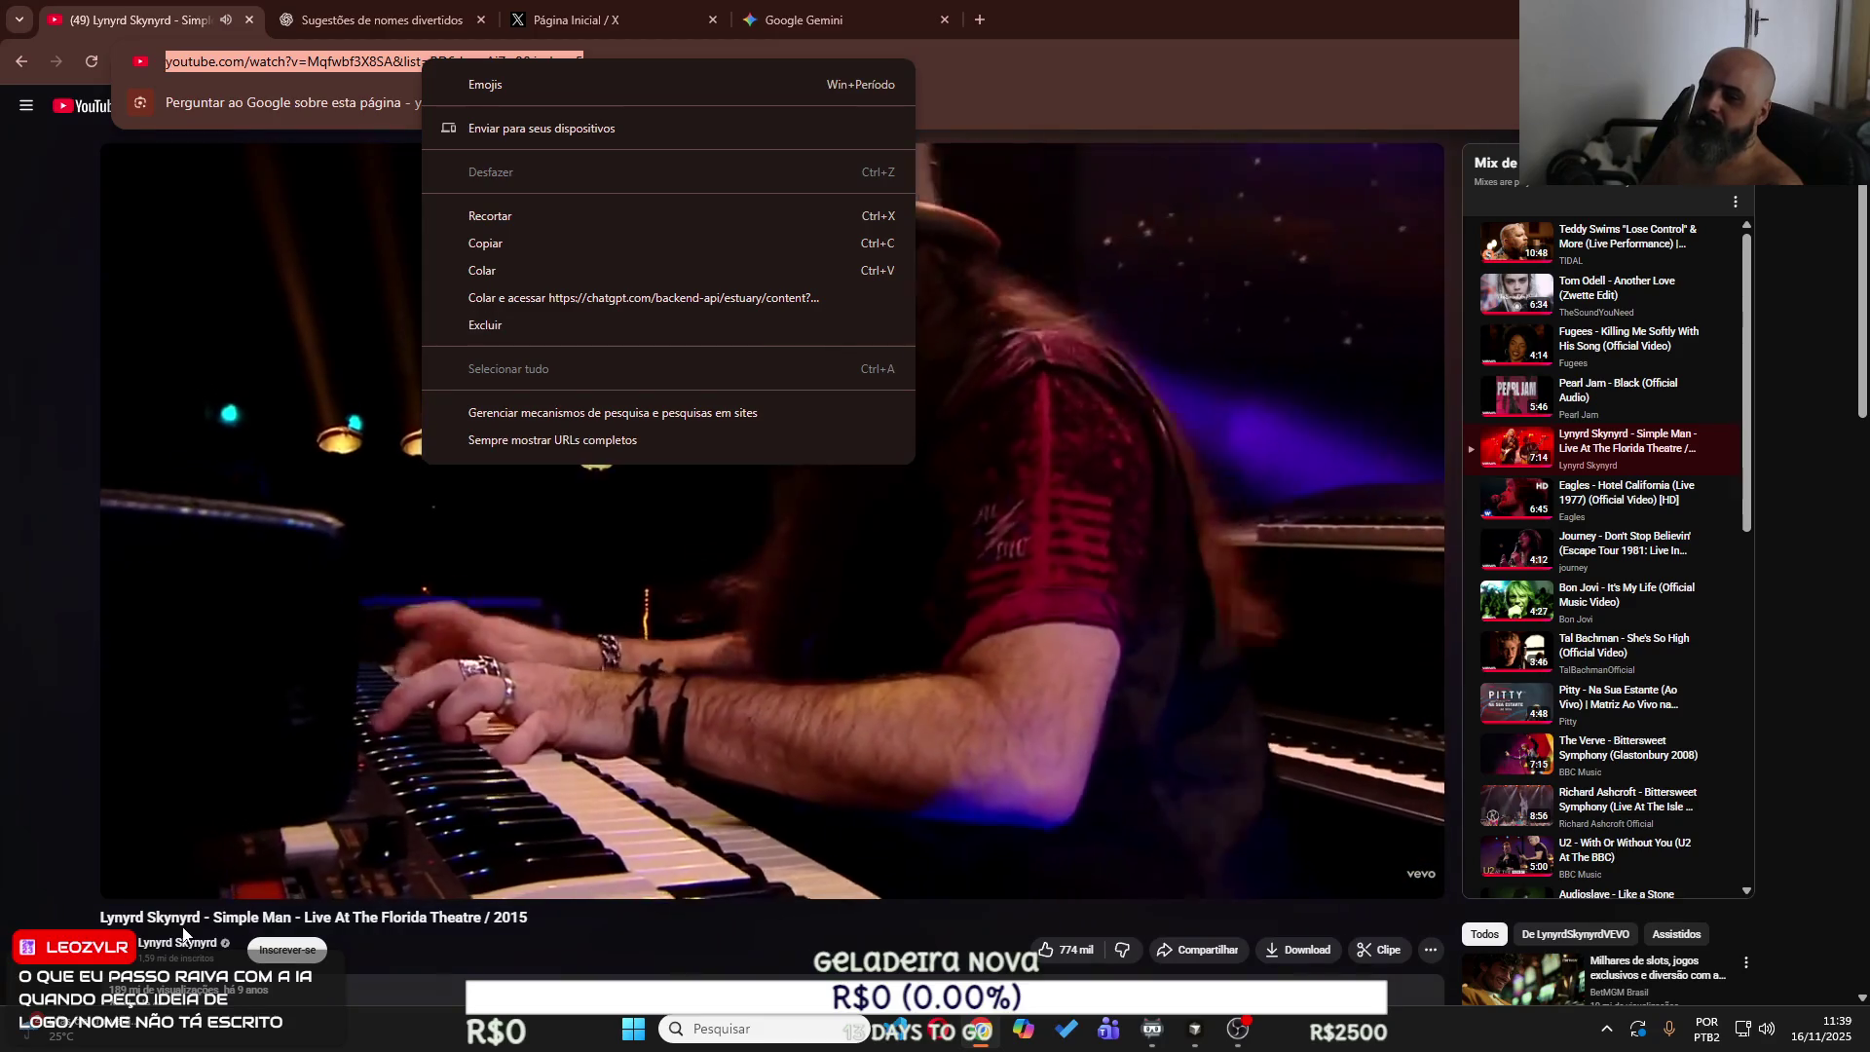
{"action": "left_click", "coordinate": [183, 934]}
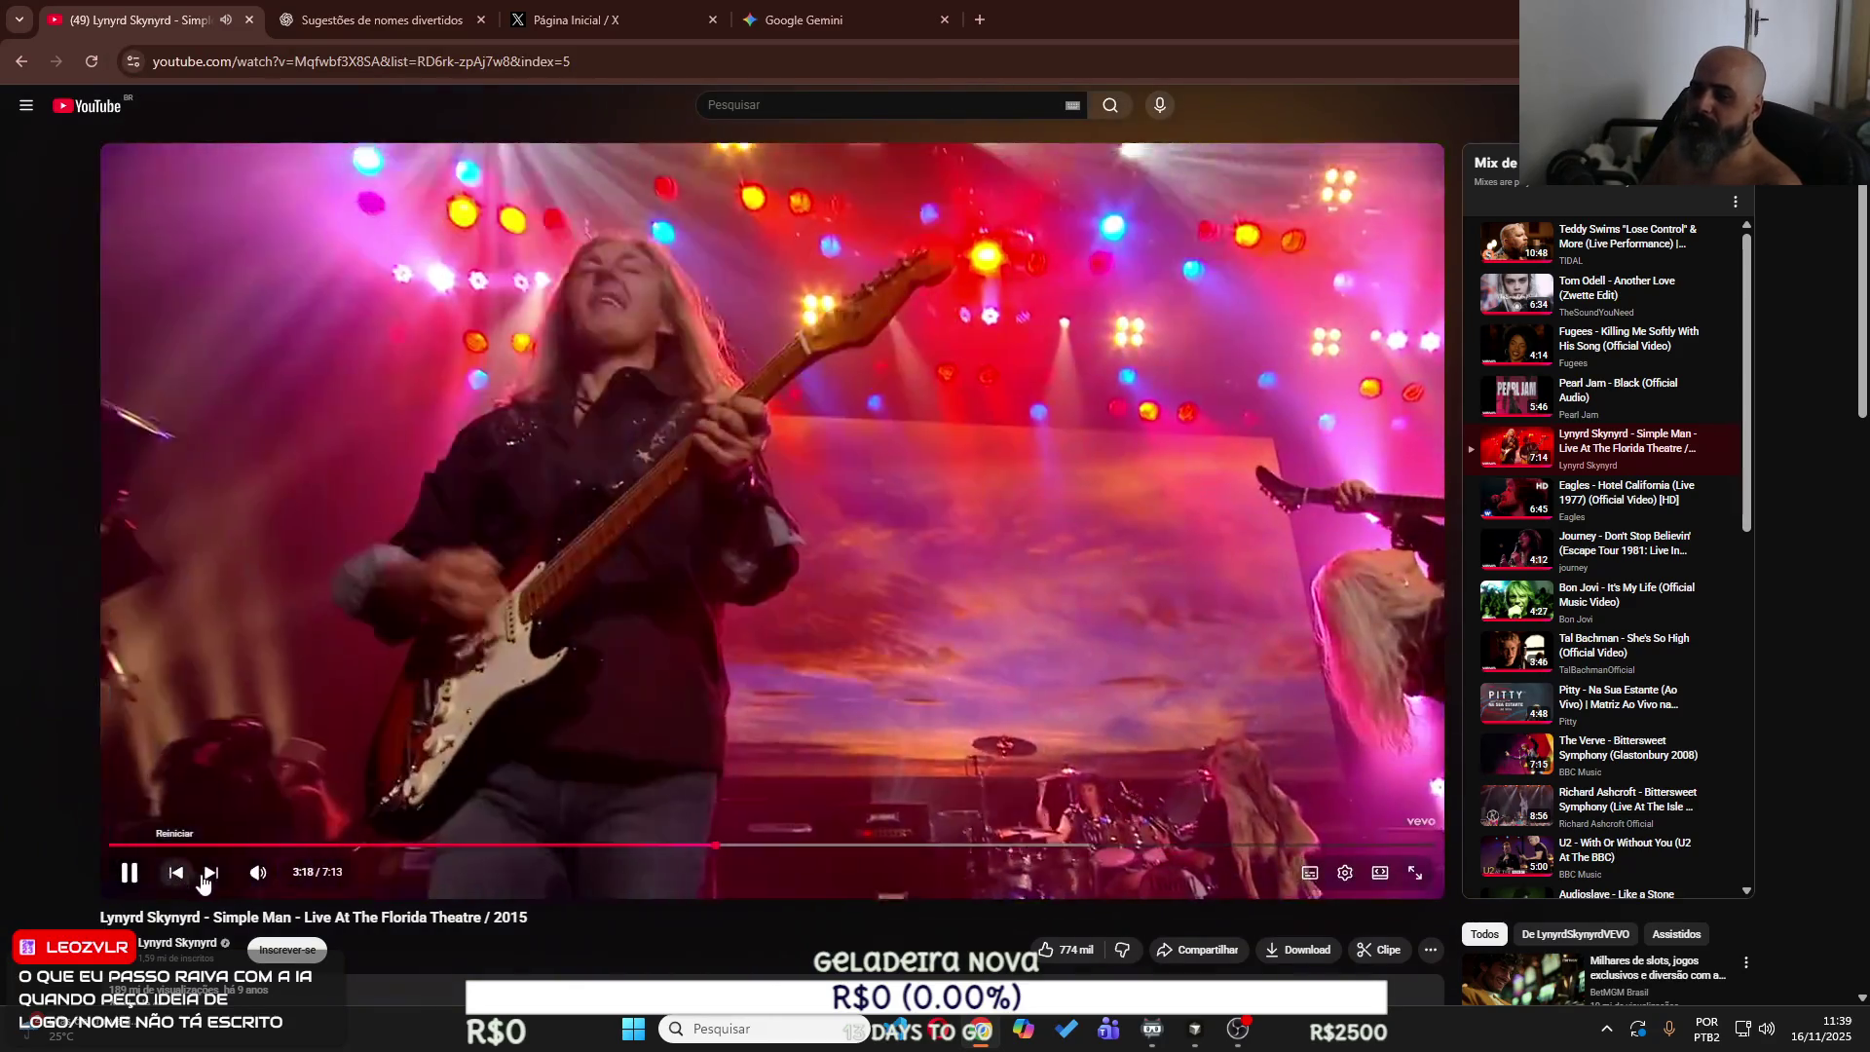
{"action": "mouse_move", "coordinate": [279, 875]}
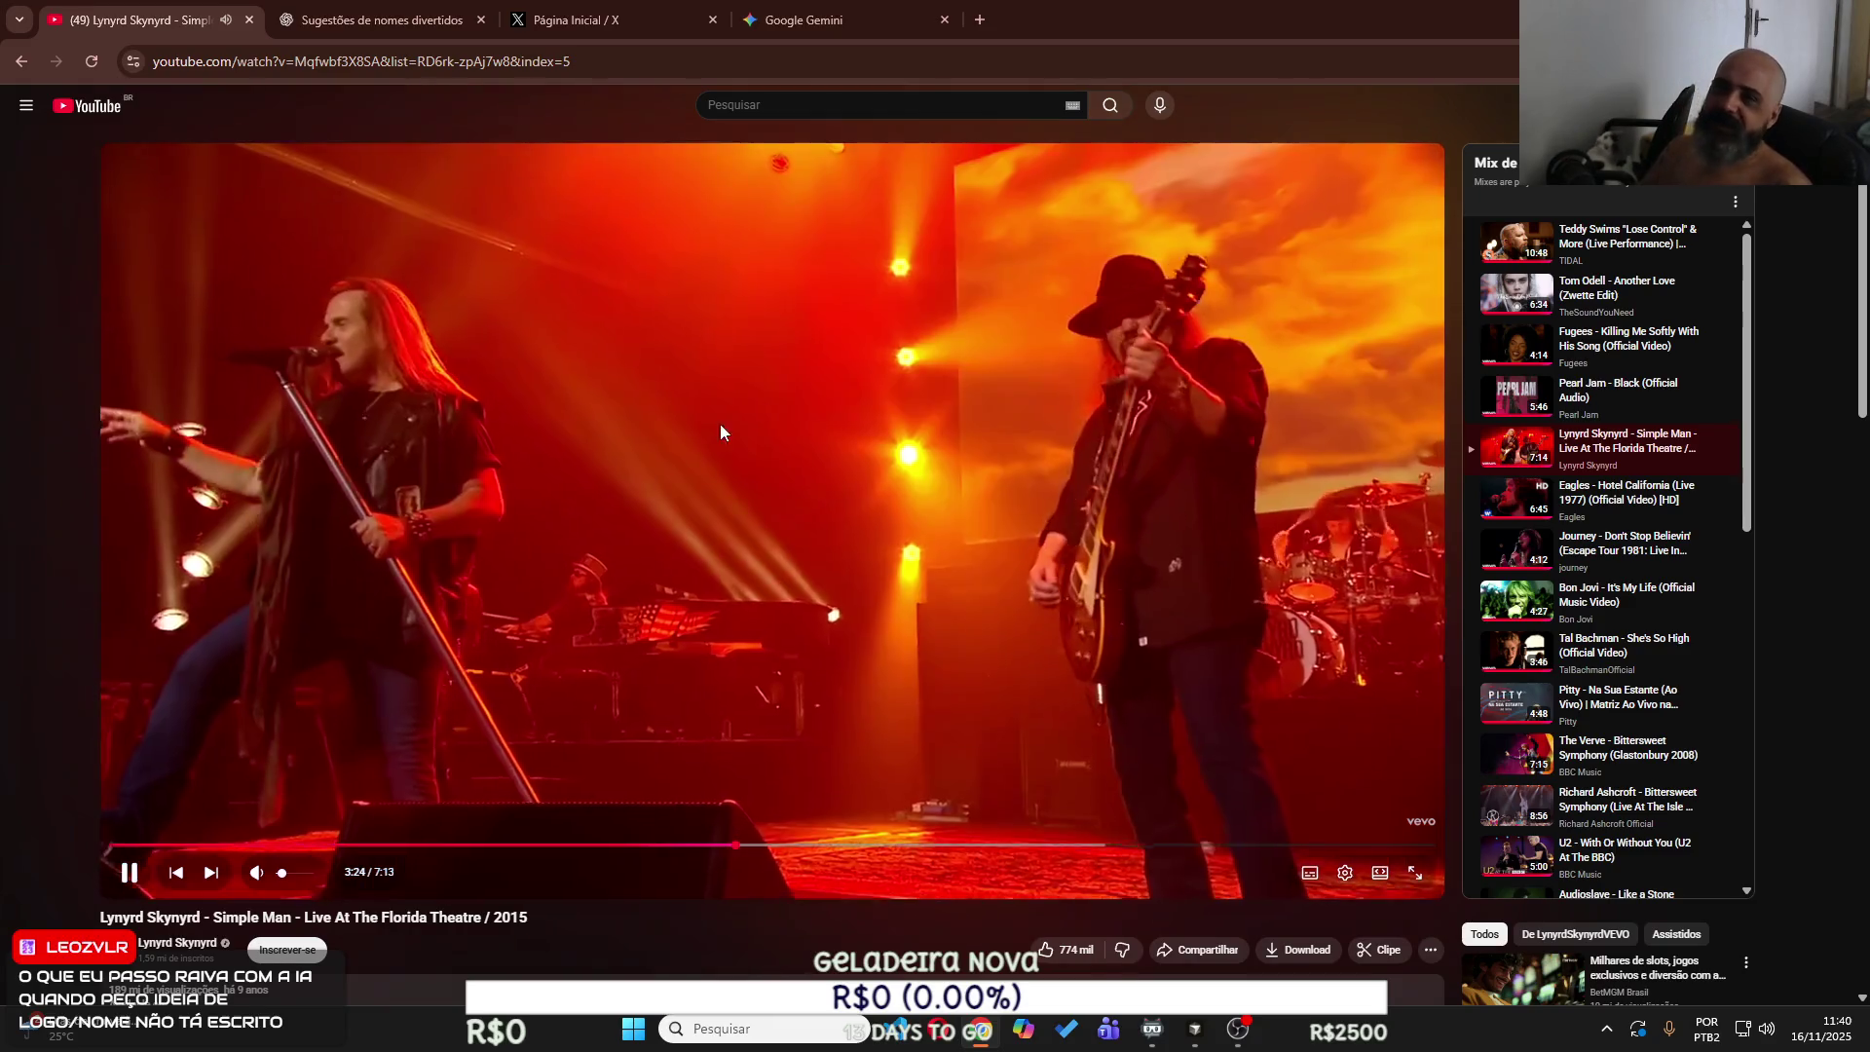
{"action": "left_click", "coordinate": [867, 8]}
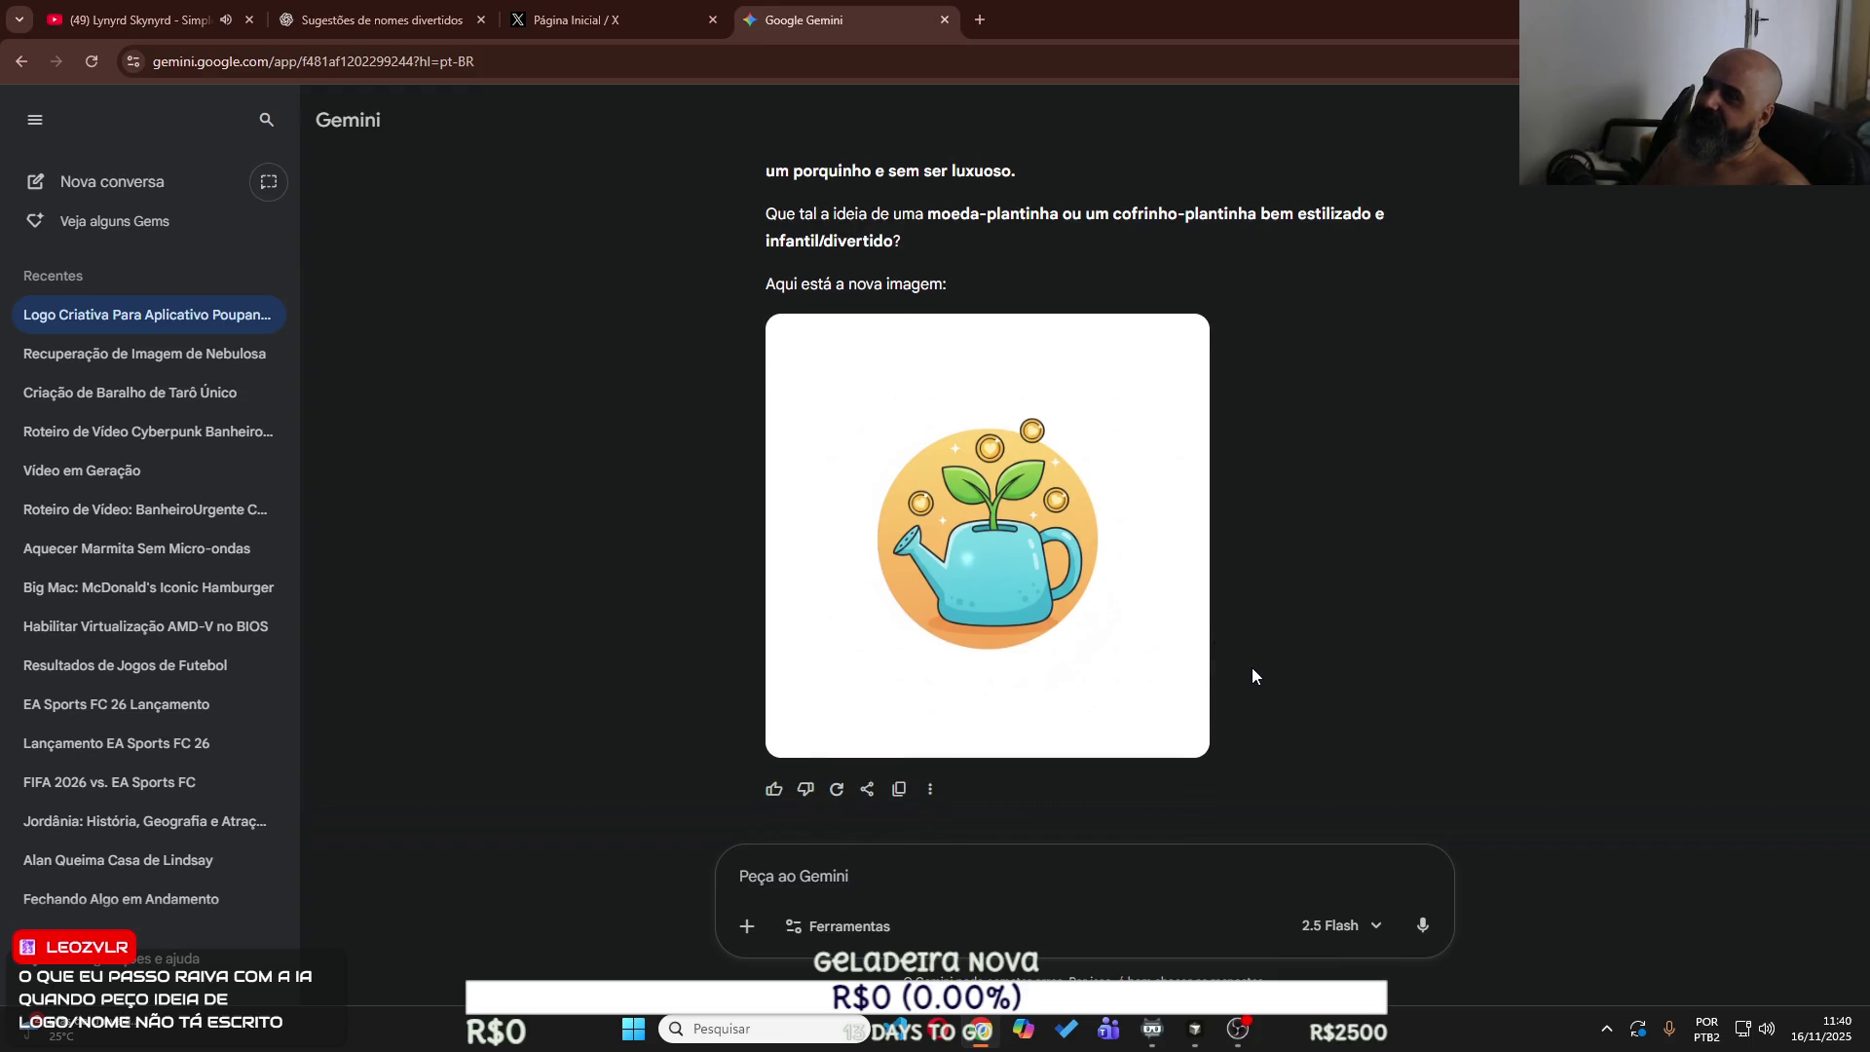
{"action": "left_click", "coordinate": [430, 18]}
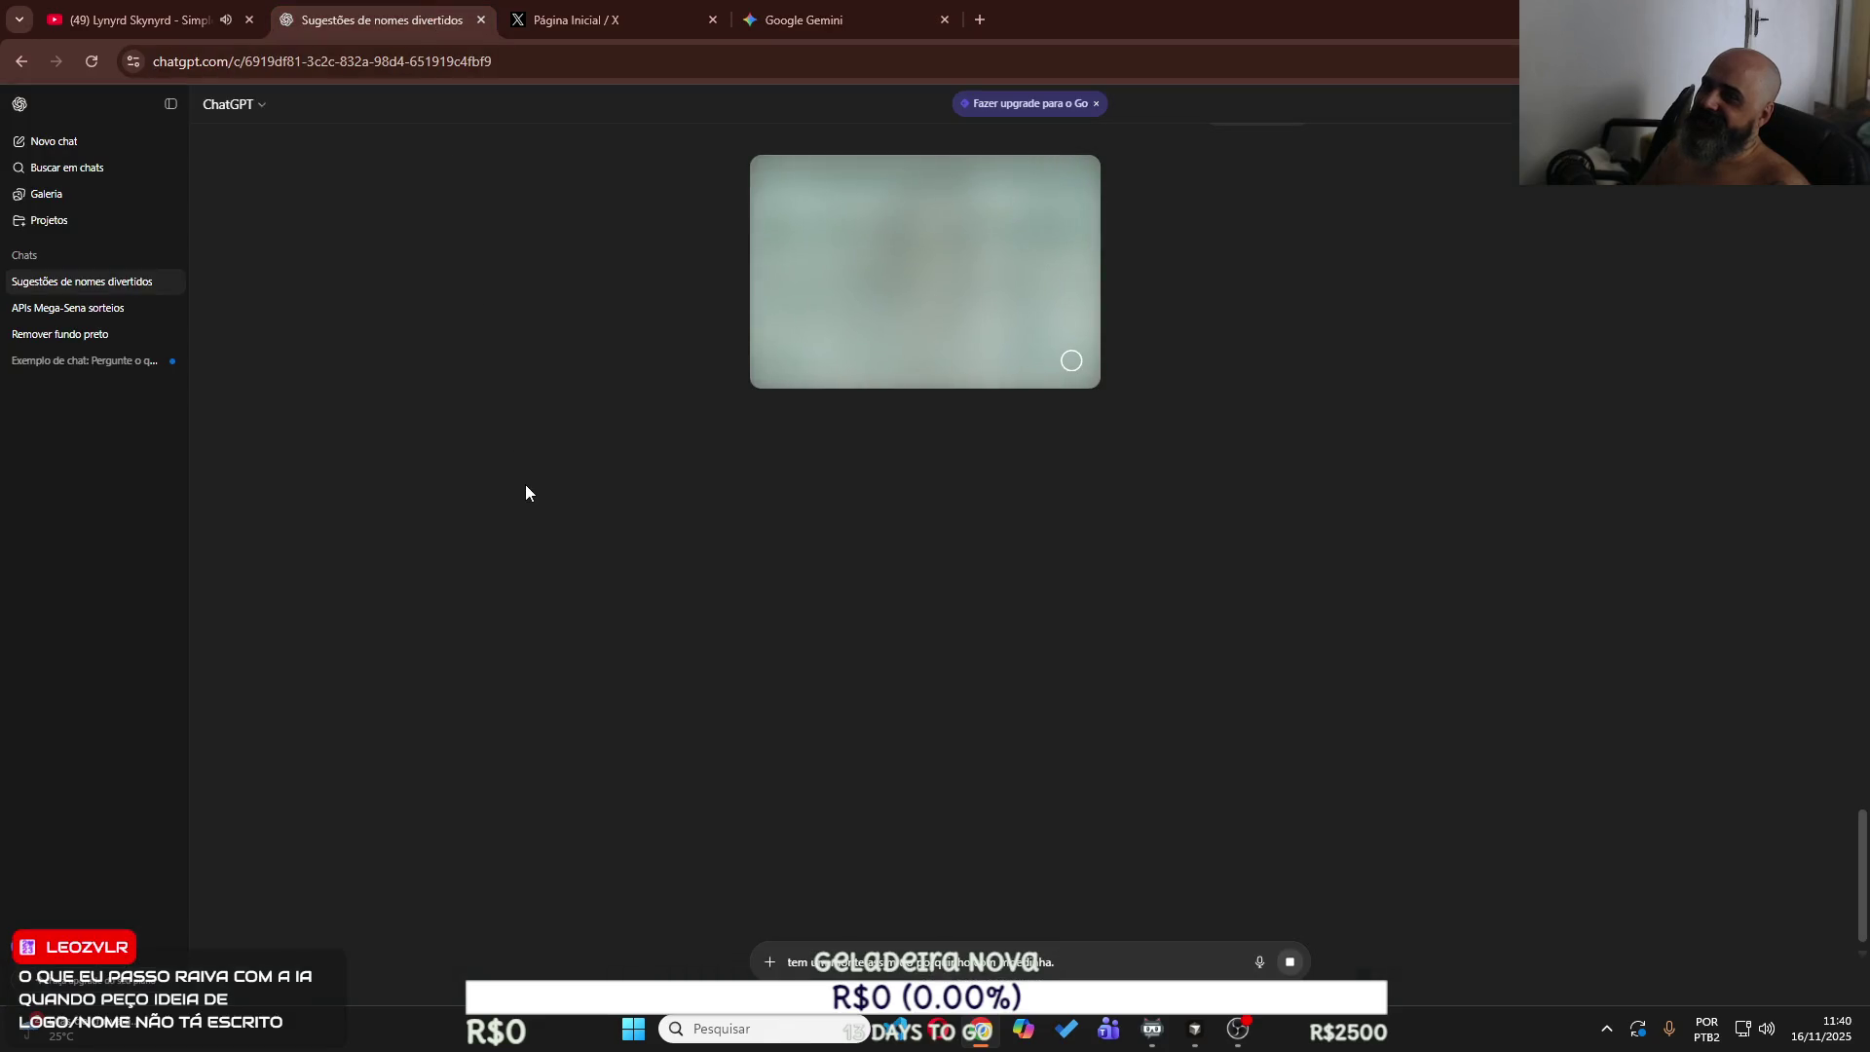
Open the latest Poupancinha piggy-bank logo full size in ChatGPT and copy the image.
{"action": "scroll", "coordinate": [531, 485], "scroll_direction": "up", "scroll_amount": 3}
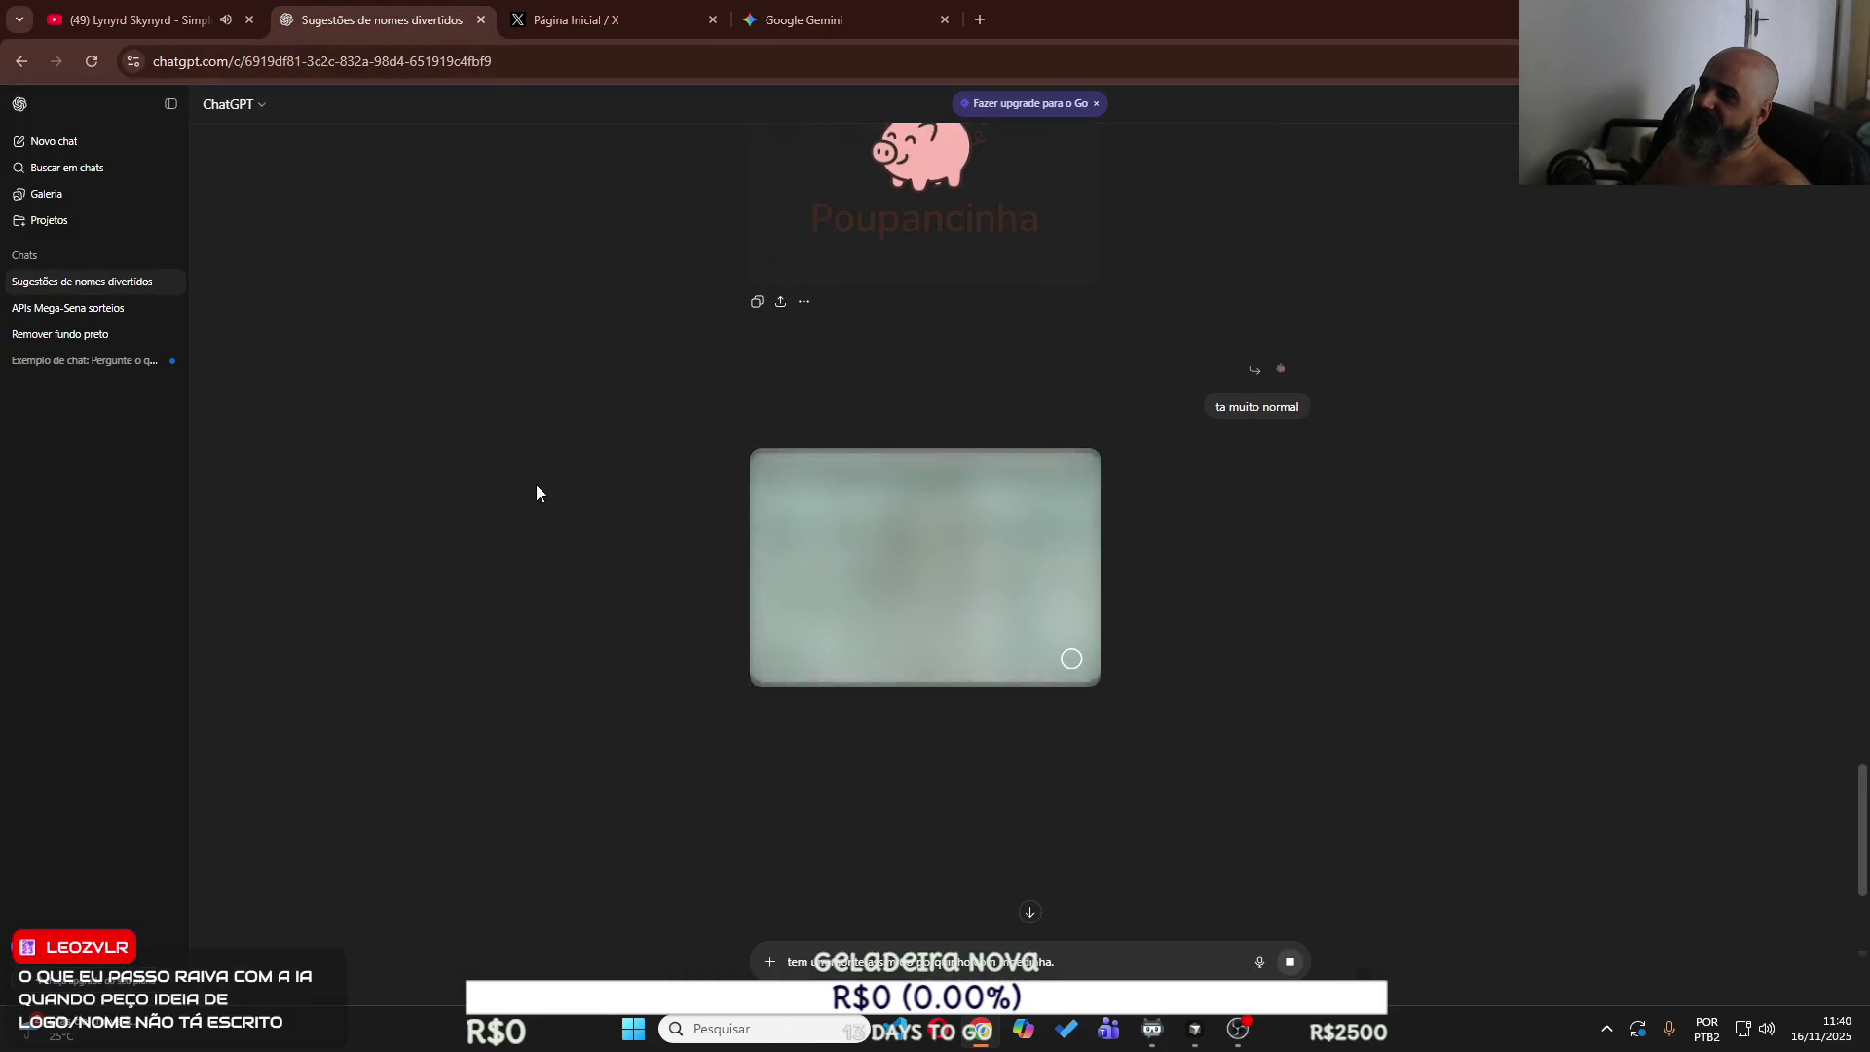
{"action": "scroll", "coordinate": [536, 484], "scroll_direction": "up", "scroll_amount": 2}
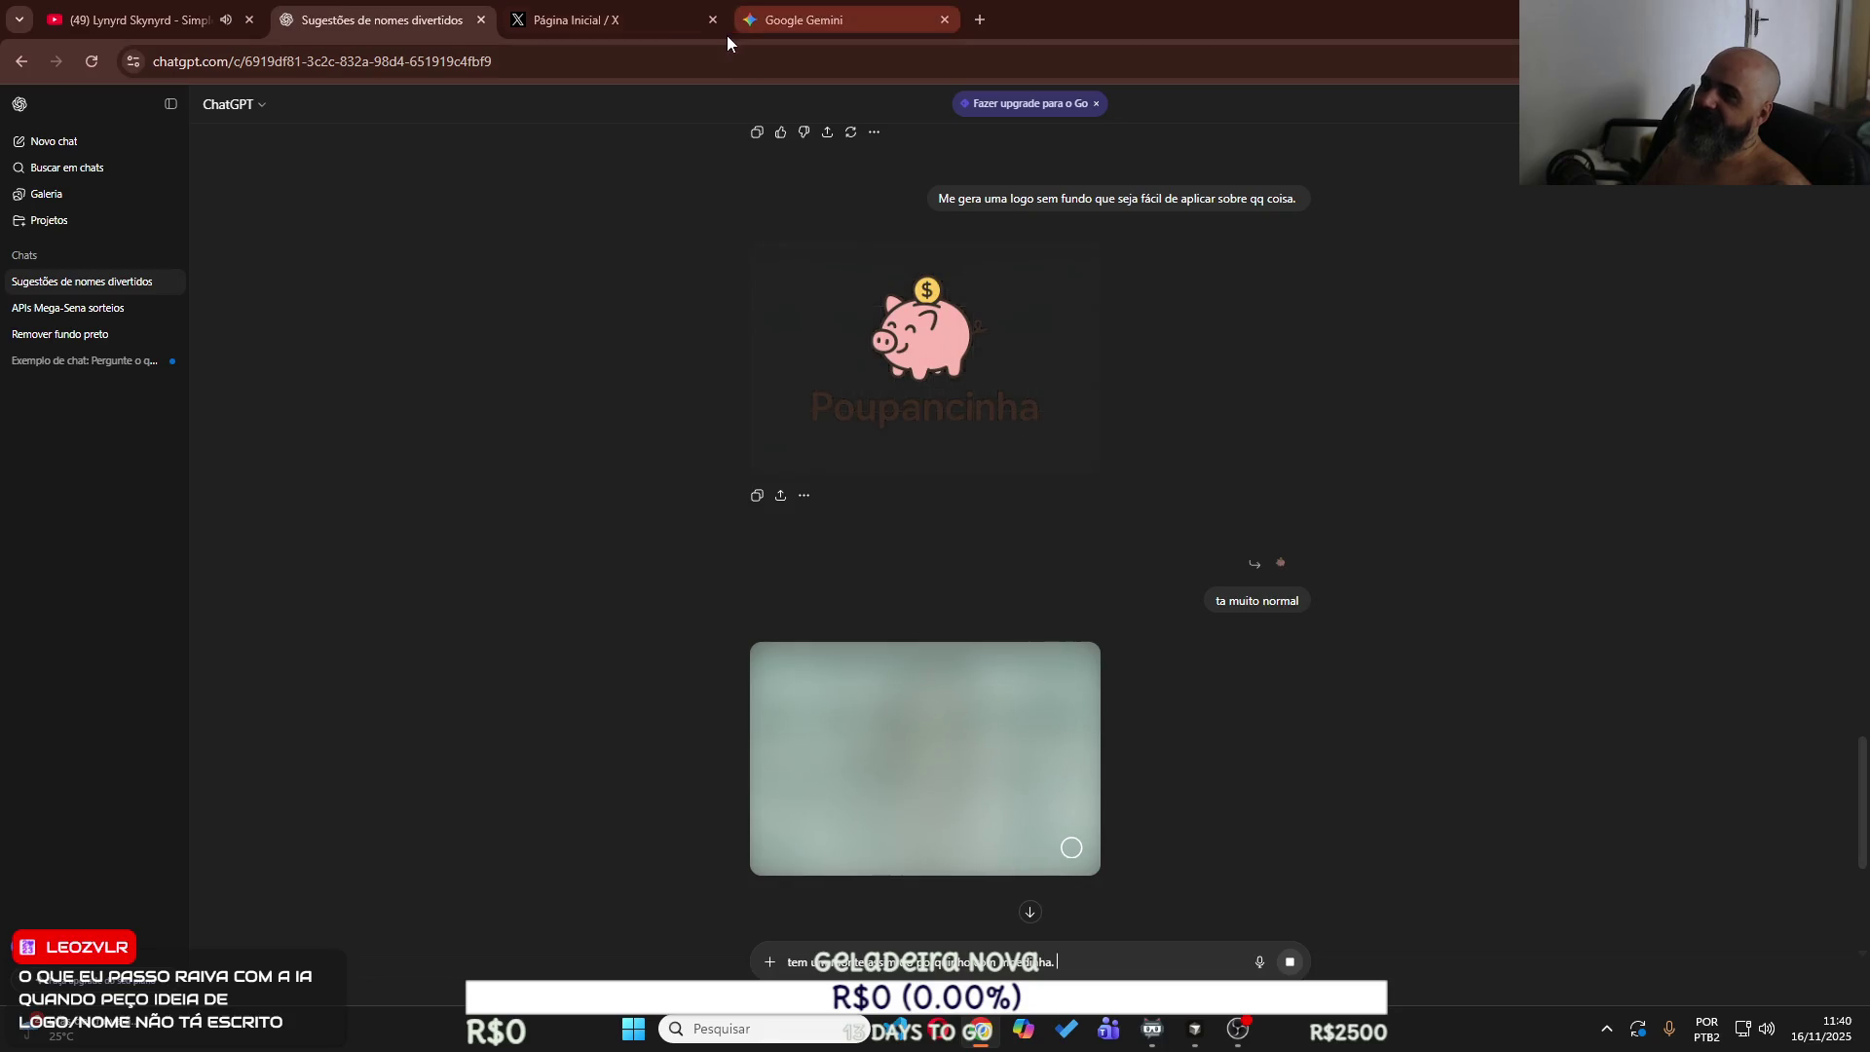
{"action": "left_click", "coordinate": [632, 15]}
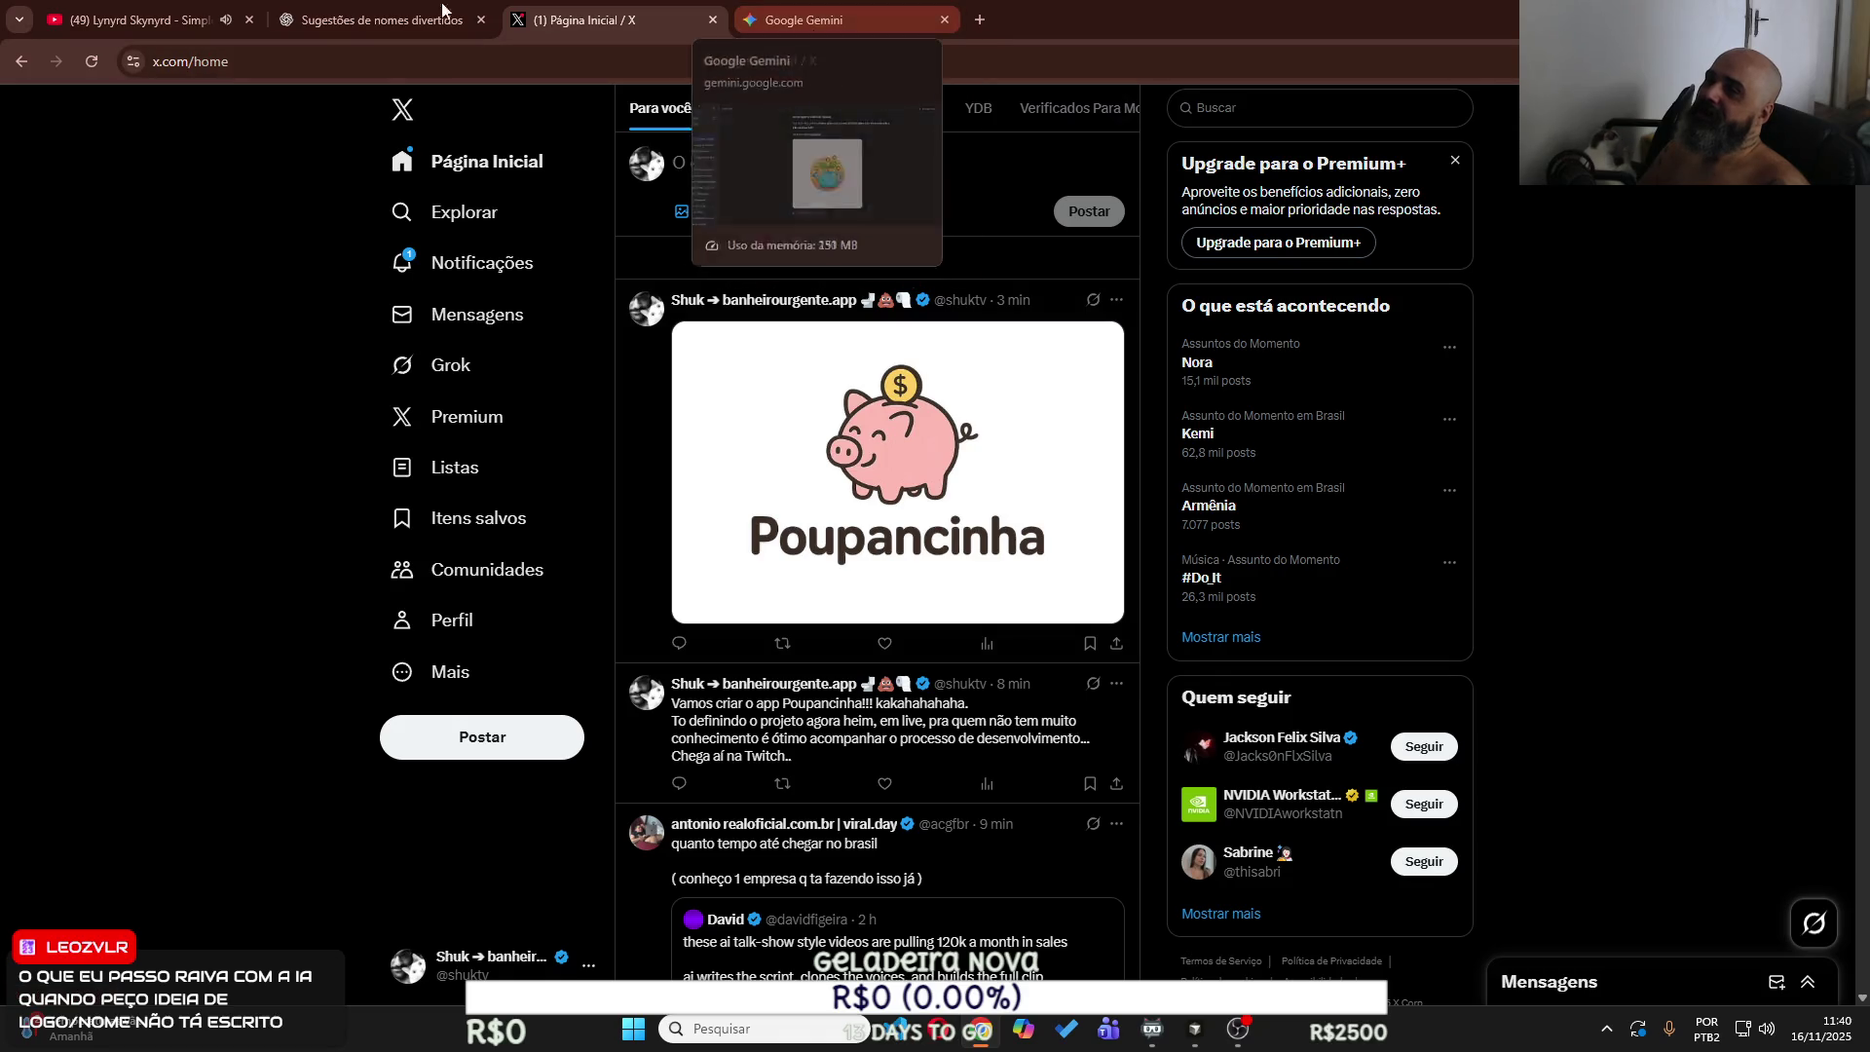
{"action": "left_click", "coordinate": [389, 13]}
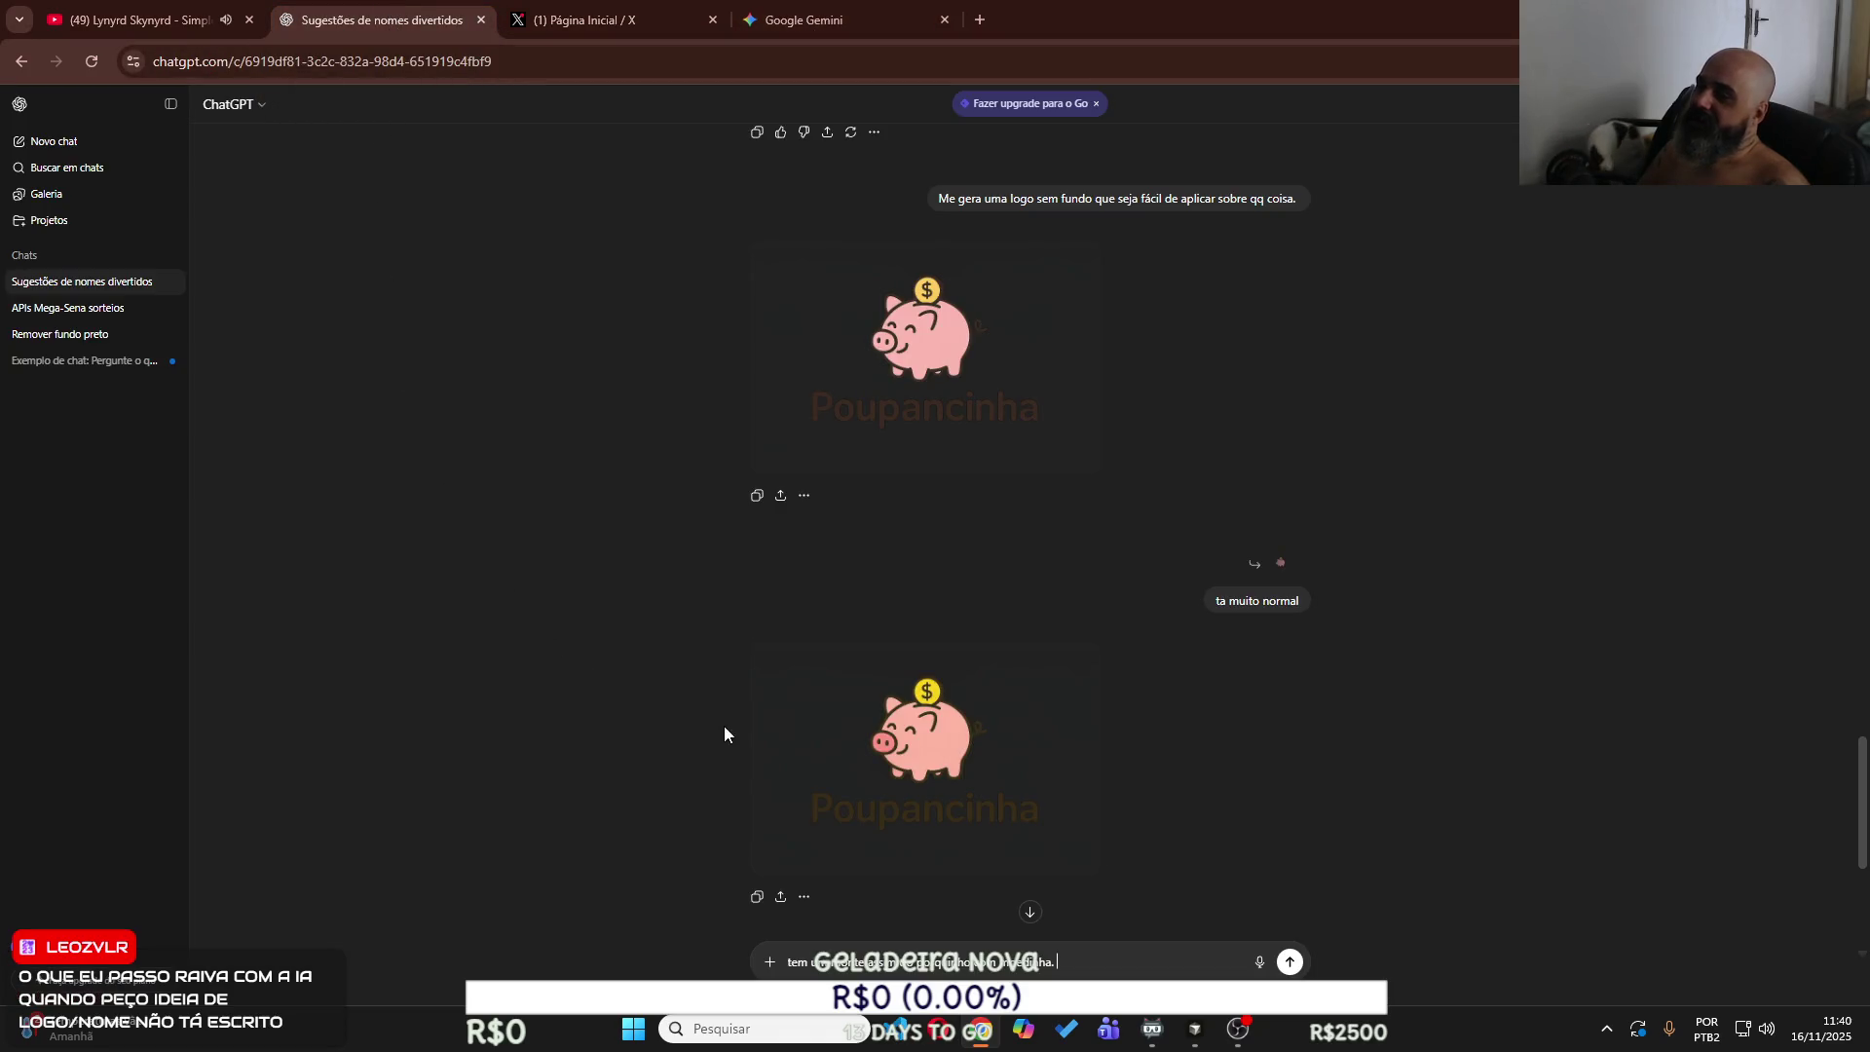
{"action": "scroll", "coordinate": [747, 738], "scroll_direction": "down", "scroll_amount": 5}
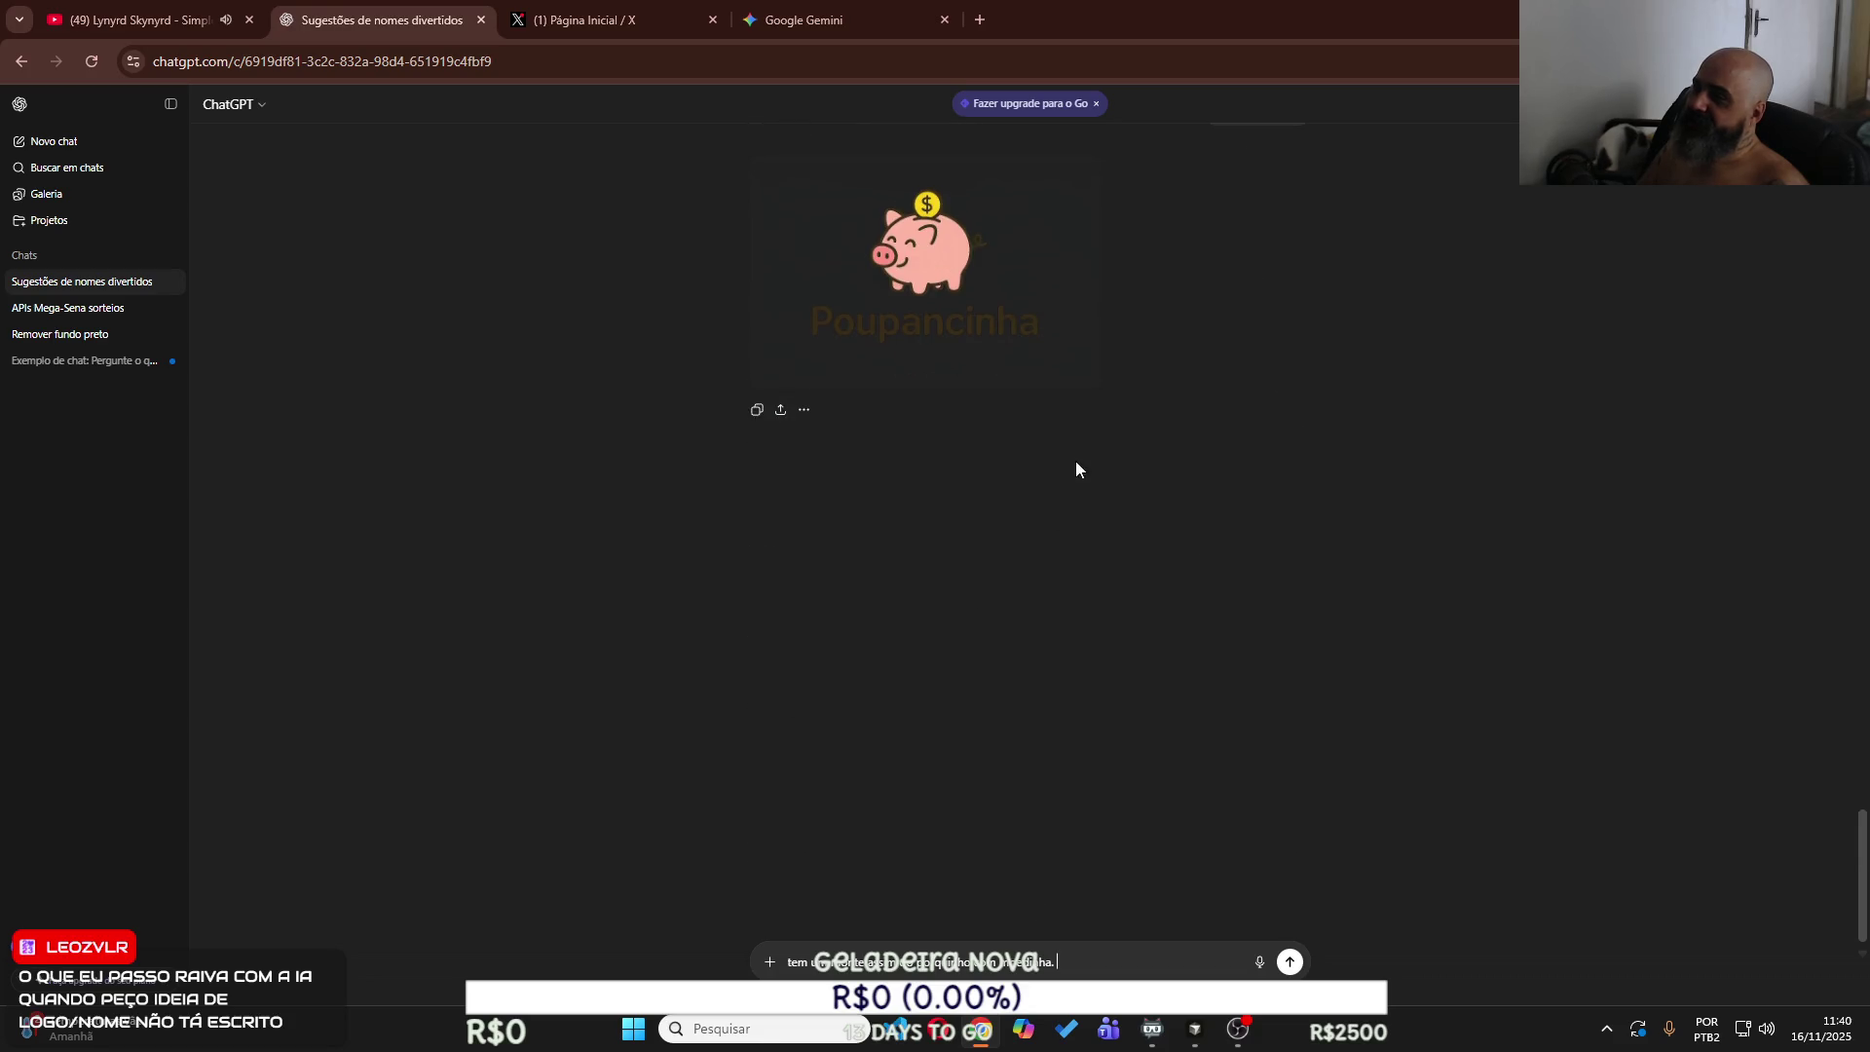
{"action": "left_click", "coordinate": [1025, 331]}
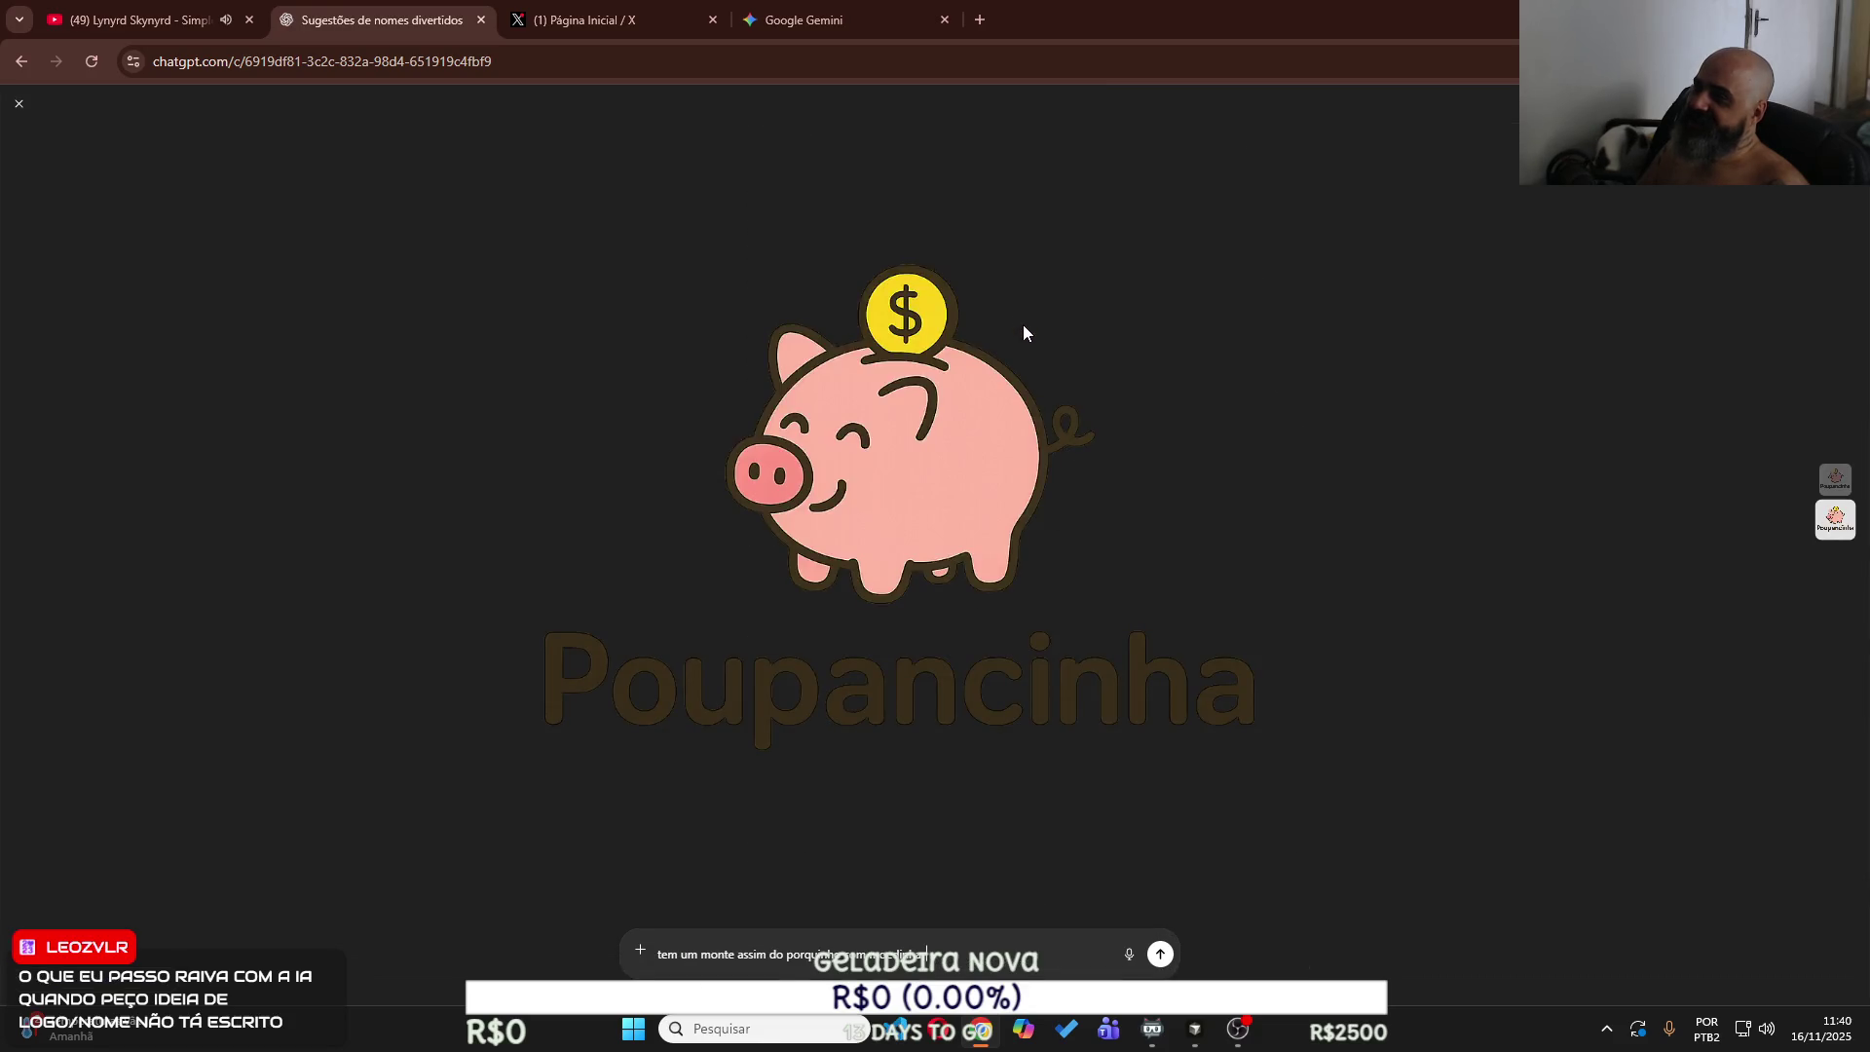
{"action": "right_click", "coordinate": [866, 503]}
{"action": "left_click", "coordinate": [941, 572]}
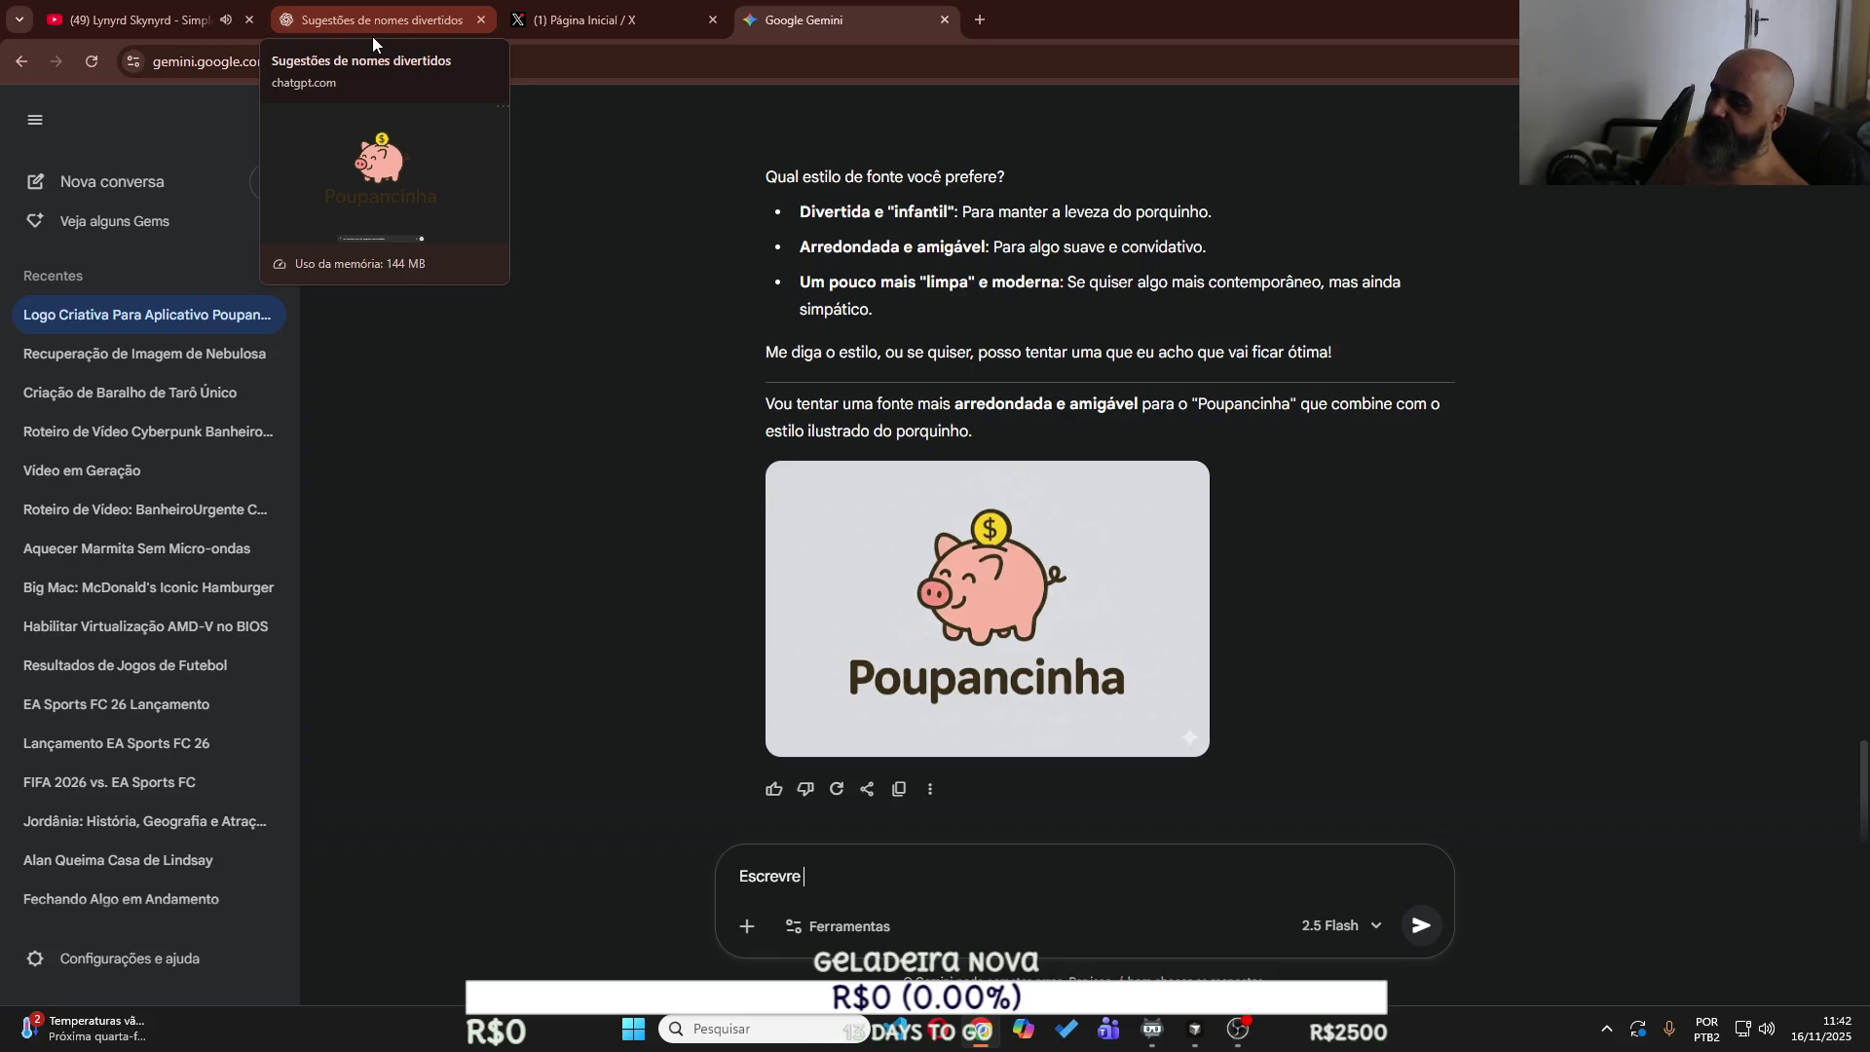
Replace the Gemini prompt with 'quero que tu escreva' and begin a new line for POUPANCINHA.
{"action": "key", "text": "ctrl+a"}
{"action": "type", "text": "que"}
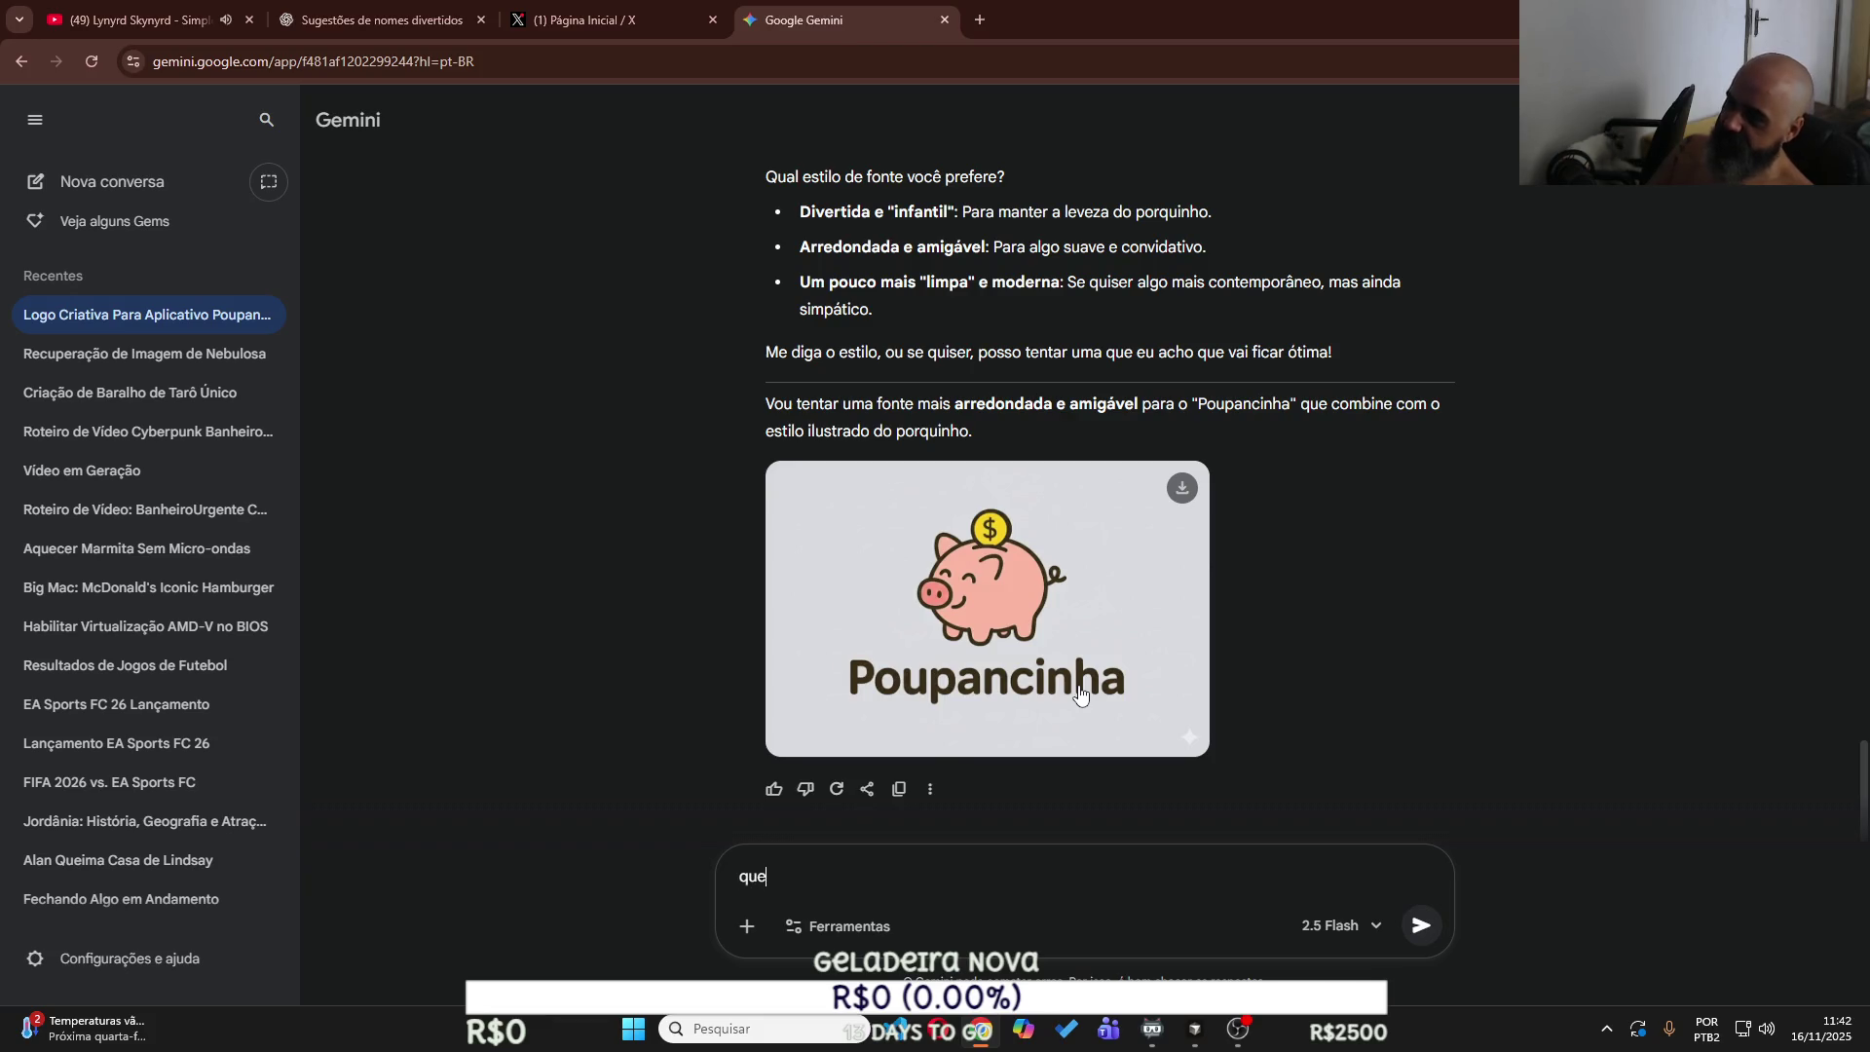
{"action": "type", "text": "ro que tu e"}
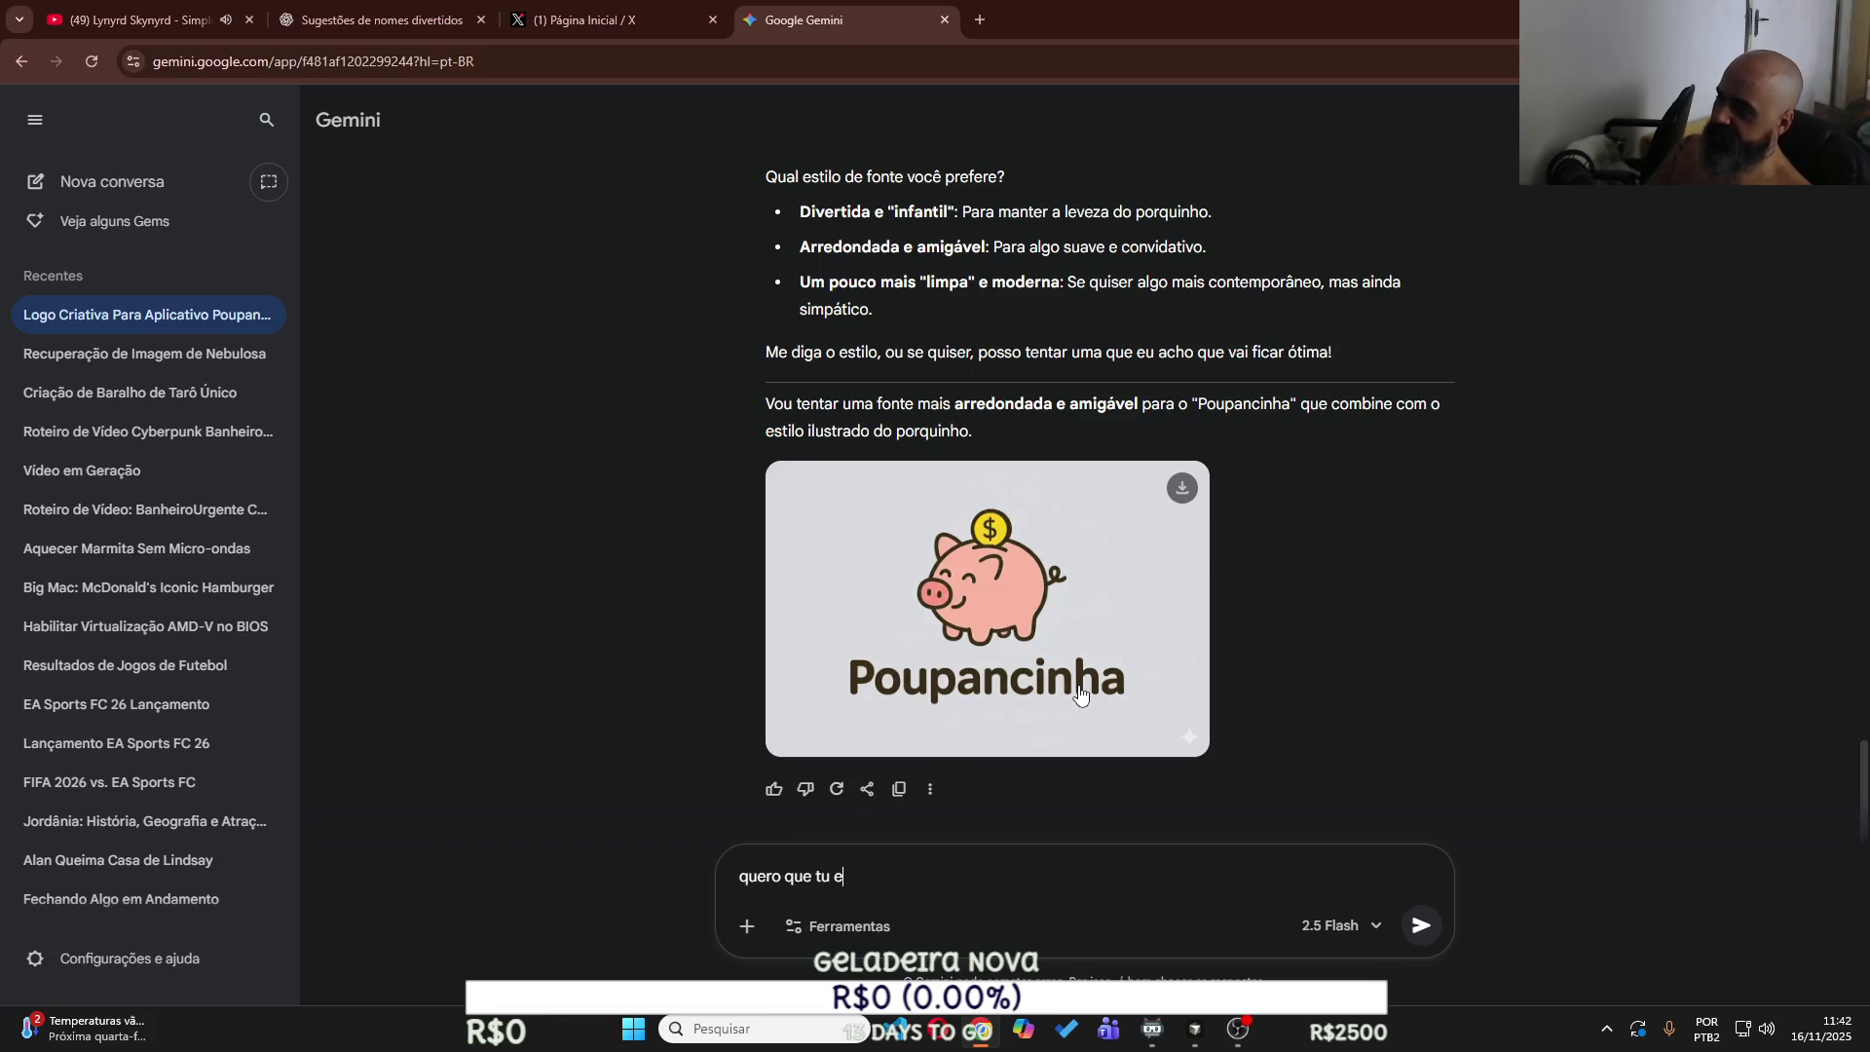
{"action": "type", "text": "screva POUPANCINHA"}
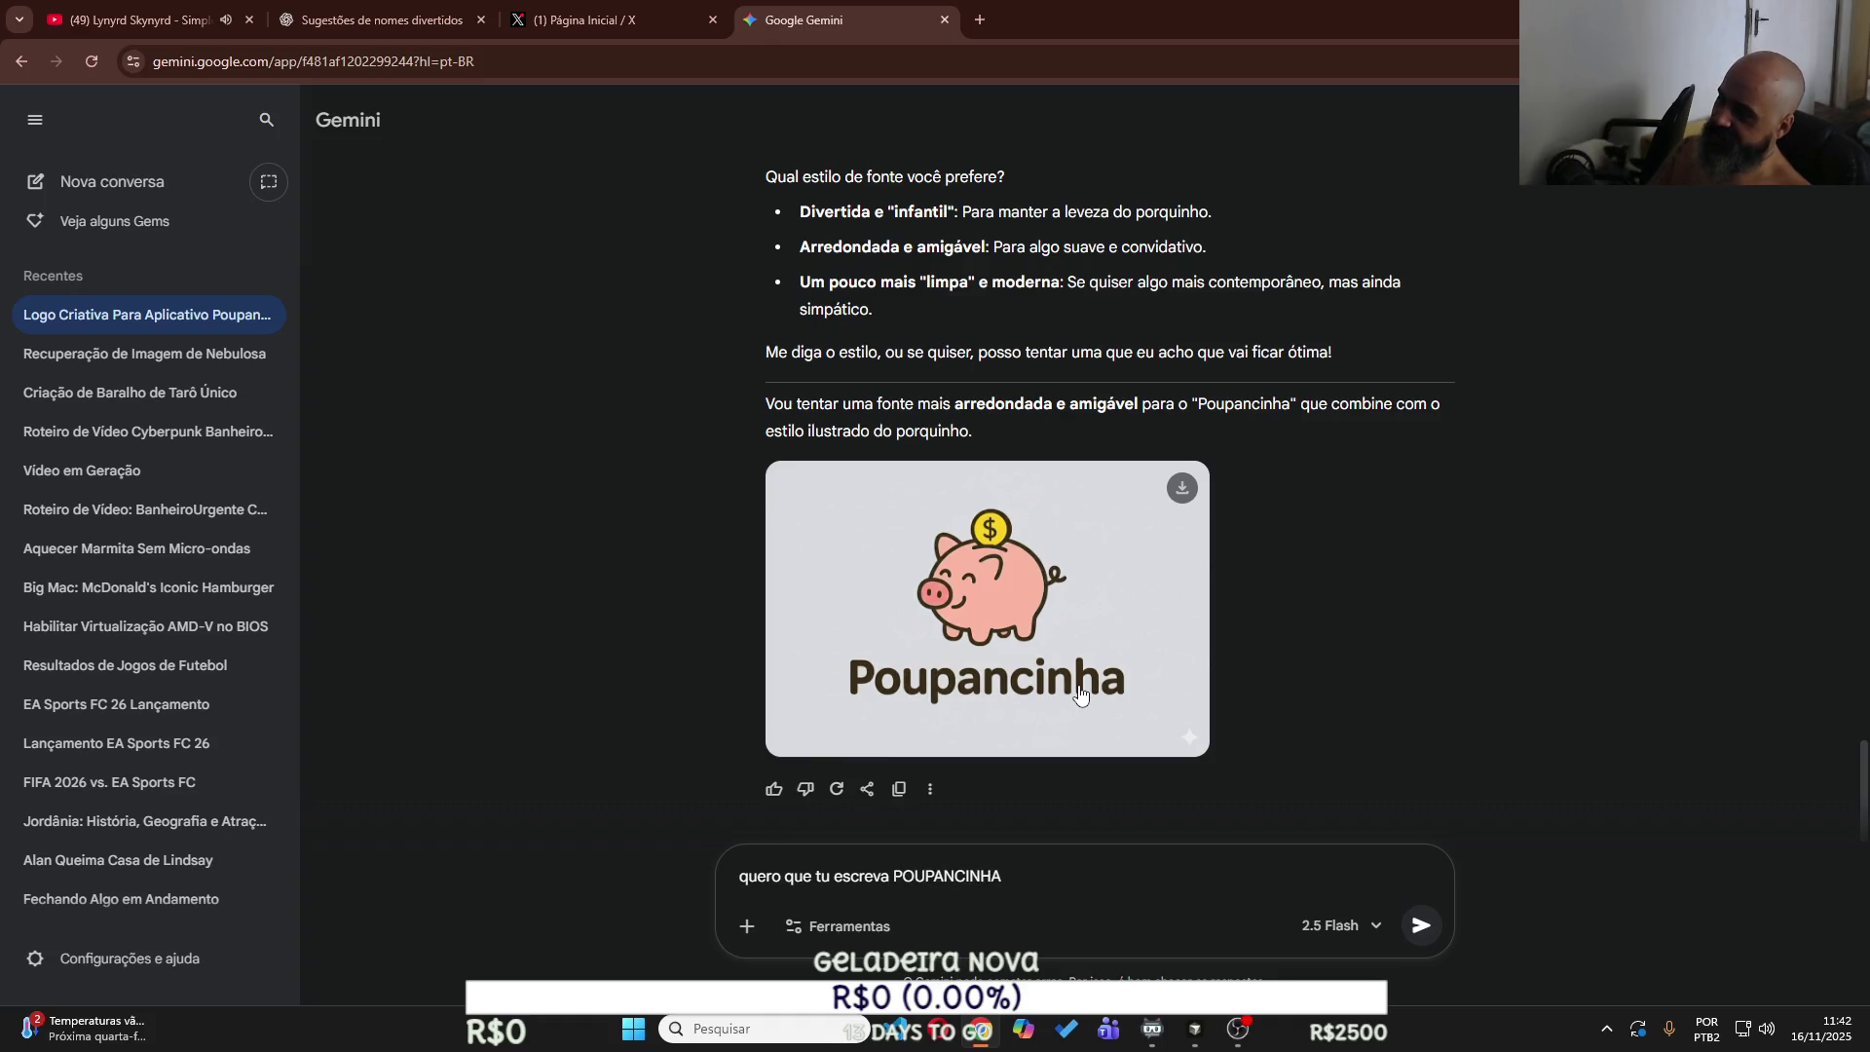
{"action": "key", "text": "shift+Return"}
{"action": "type", "text": "P Pessoa sen"}
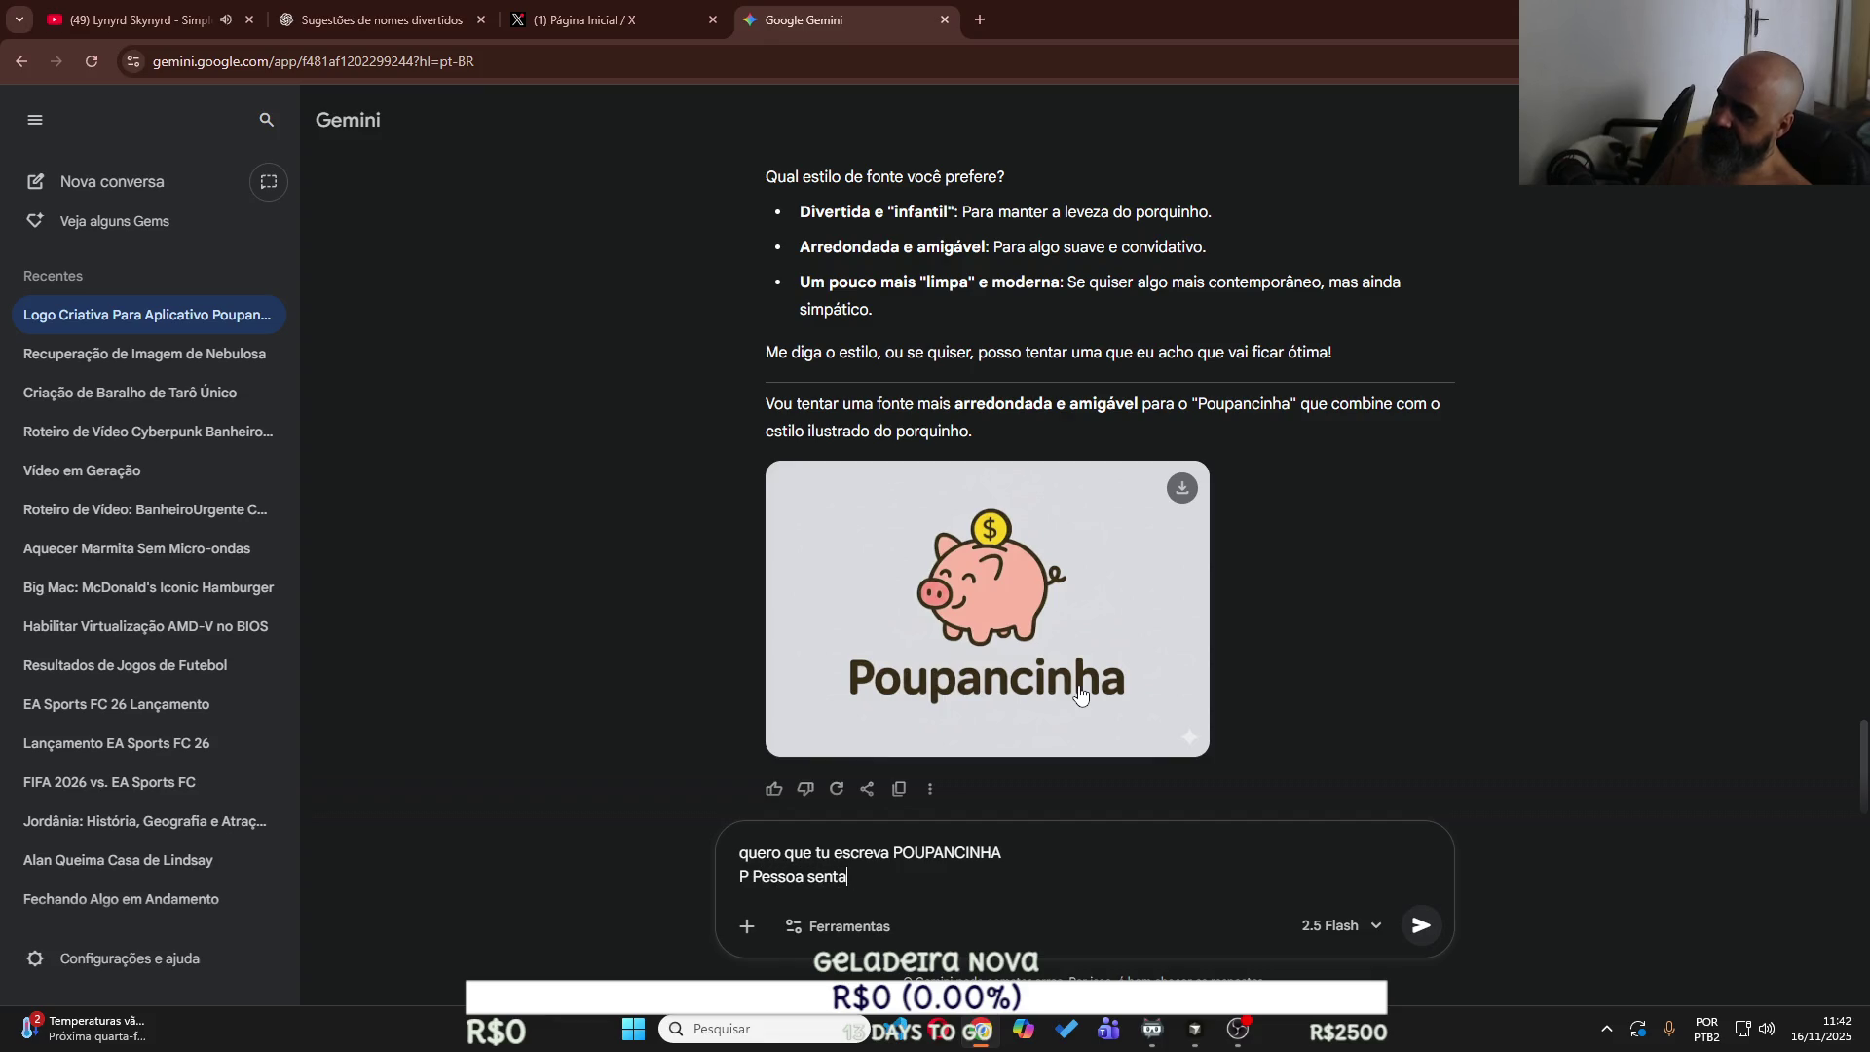
{"action": "type", "text": "ta"}
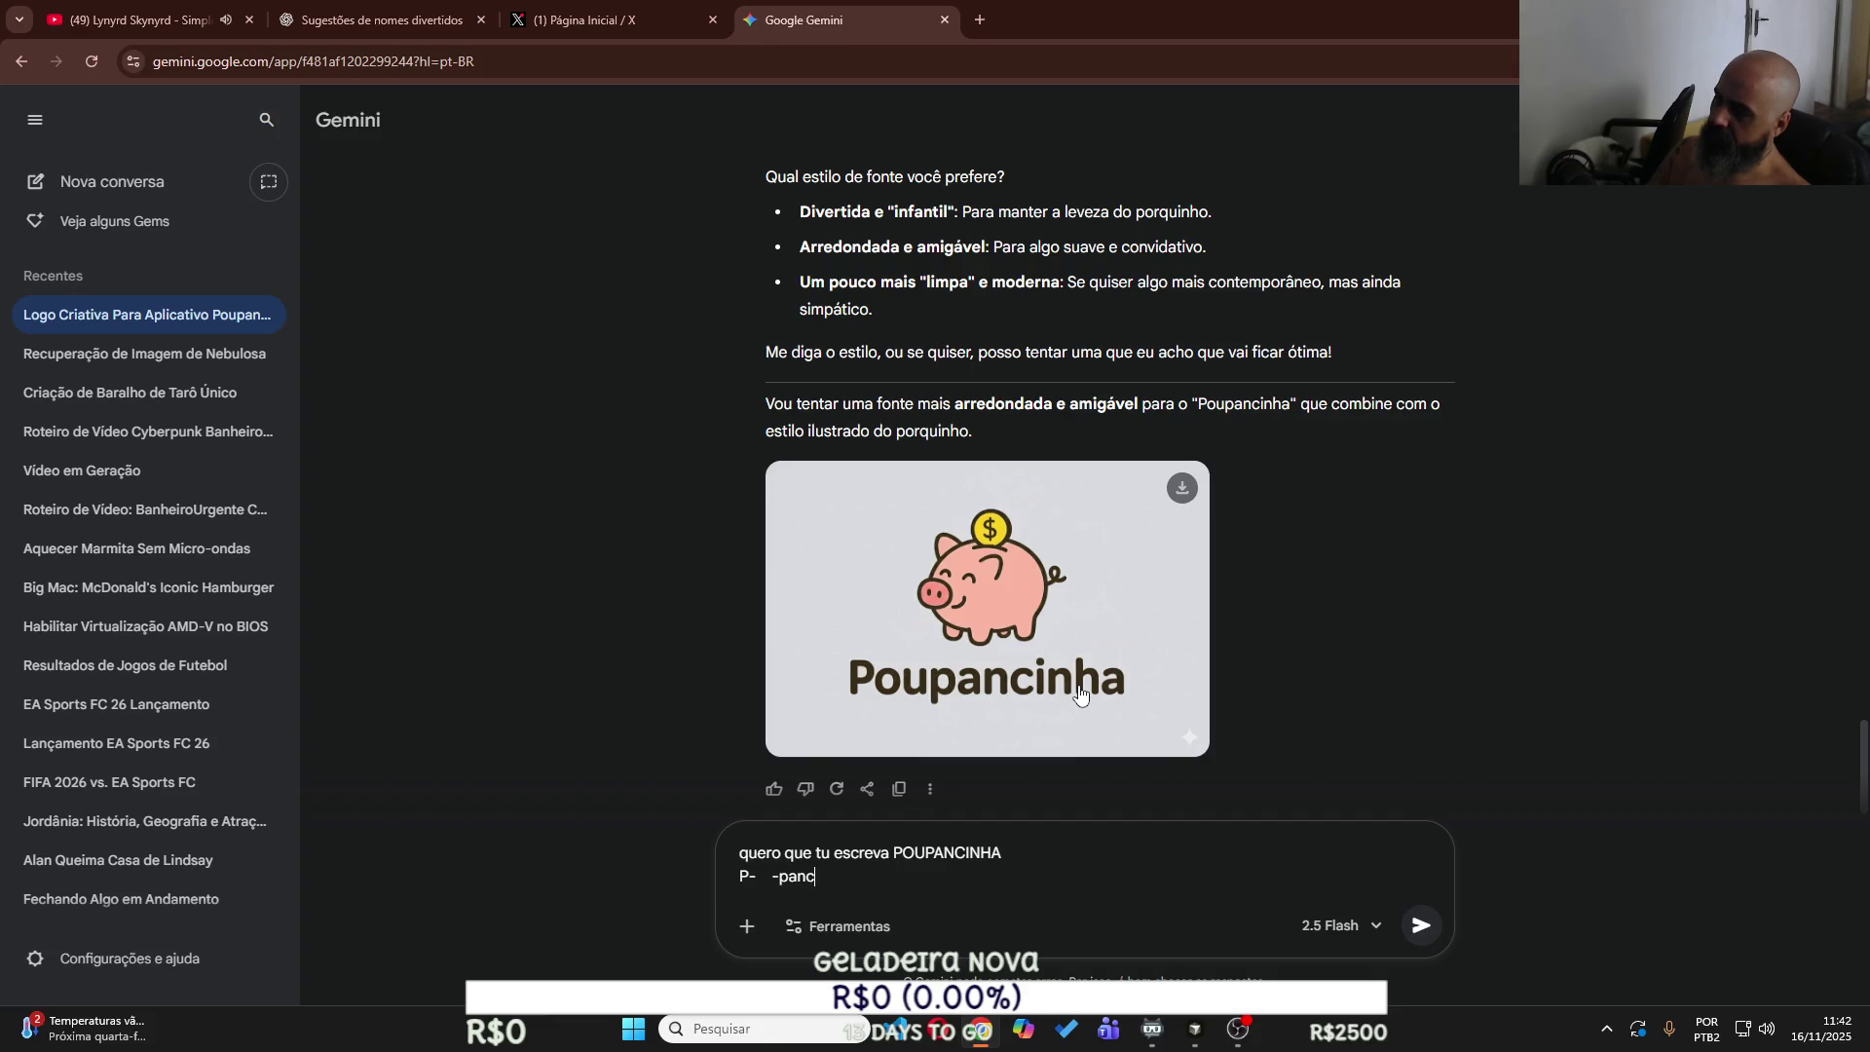
{"action": "key", "text": "Left"}
{"action": "key", "text": "Left"}
{"action": "key", "text": "Left"}
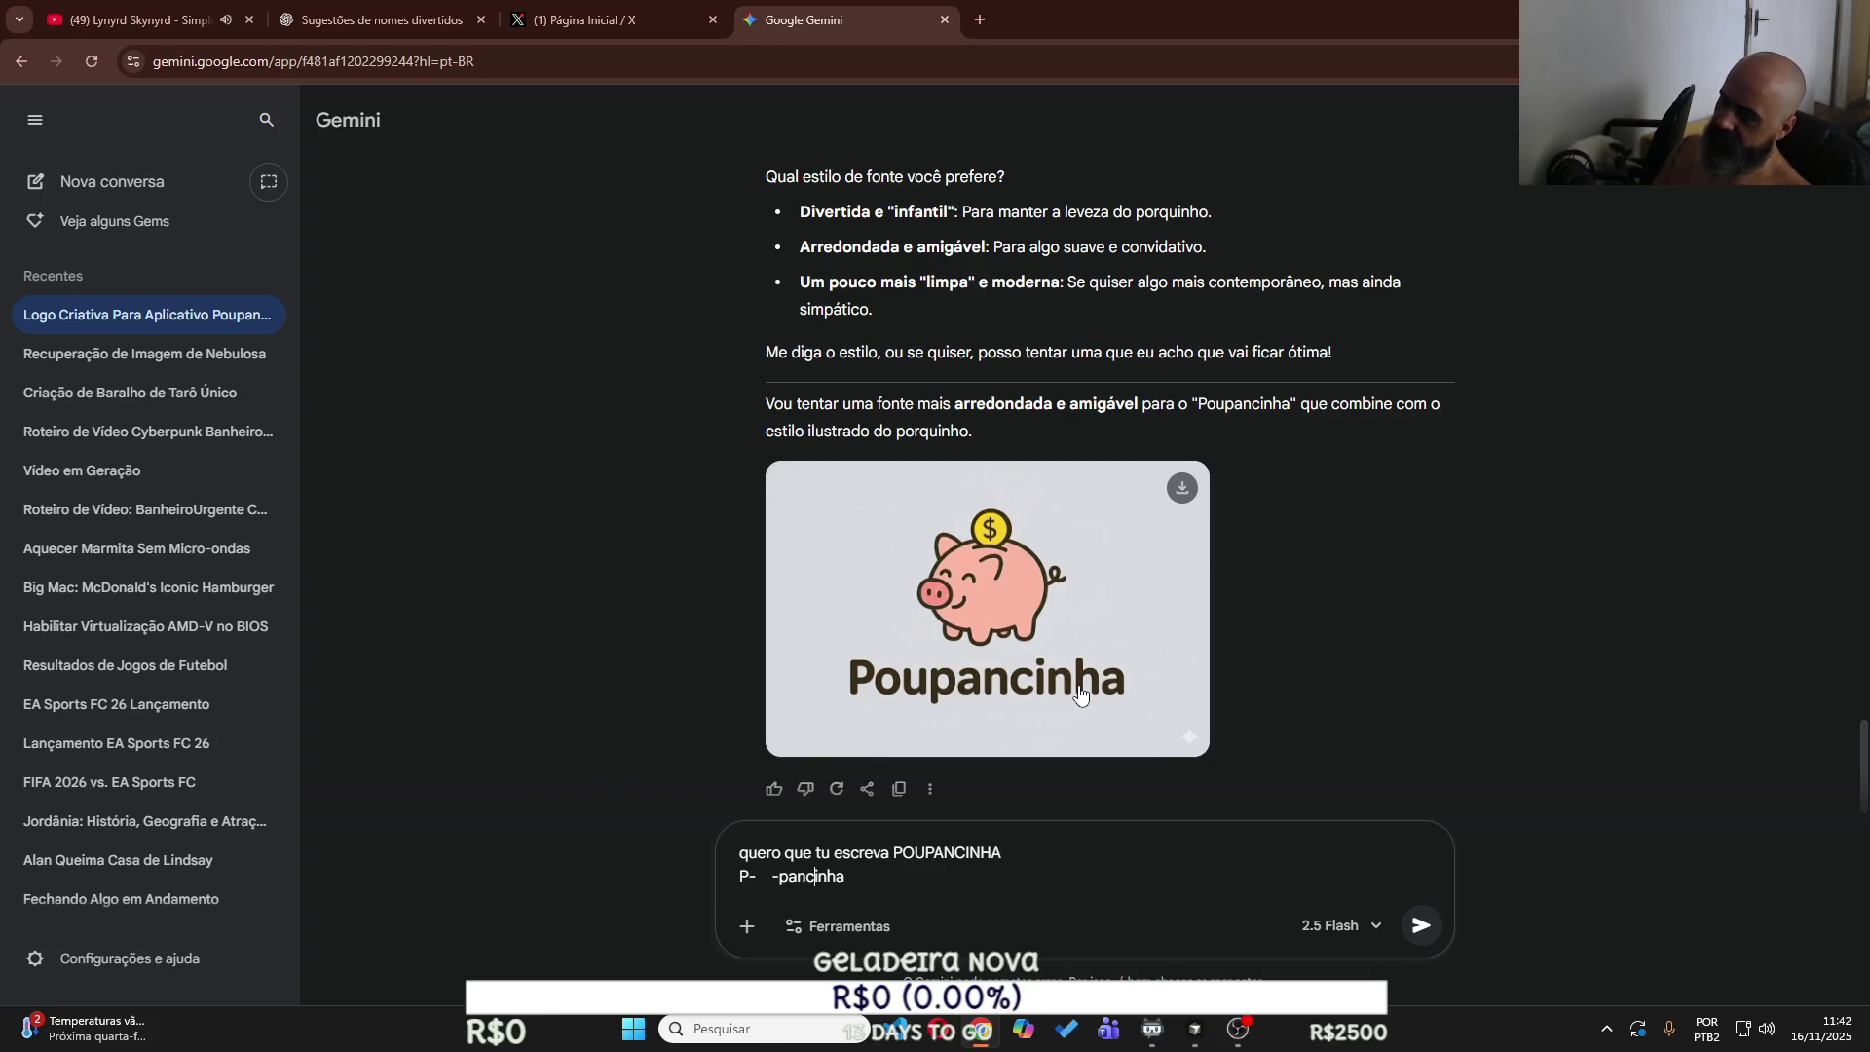
{"action": "type", "text": "\" O o"}
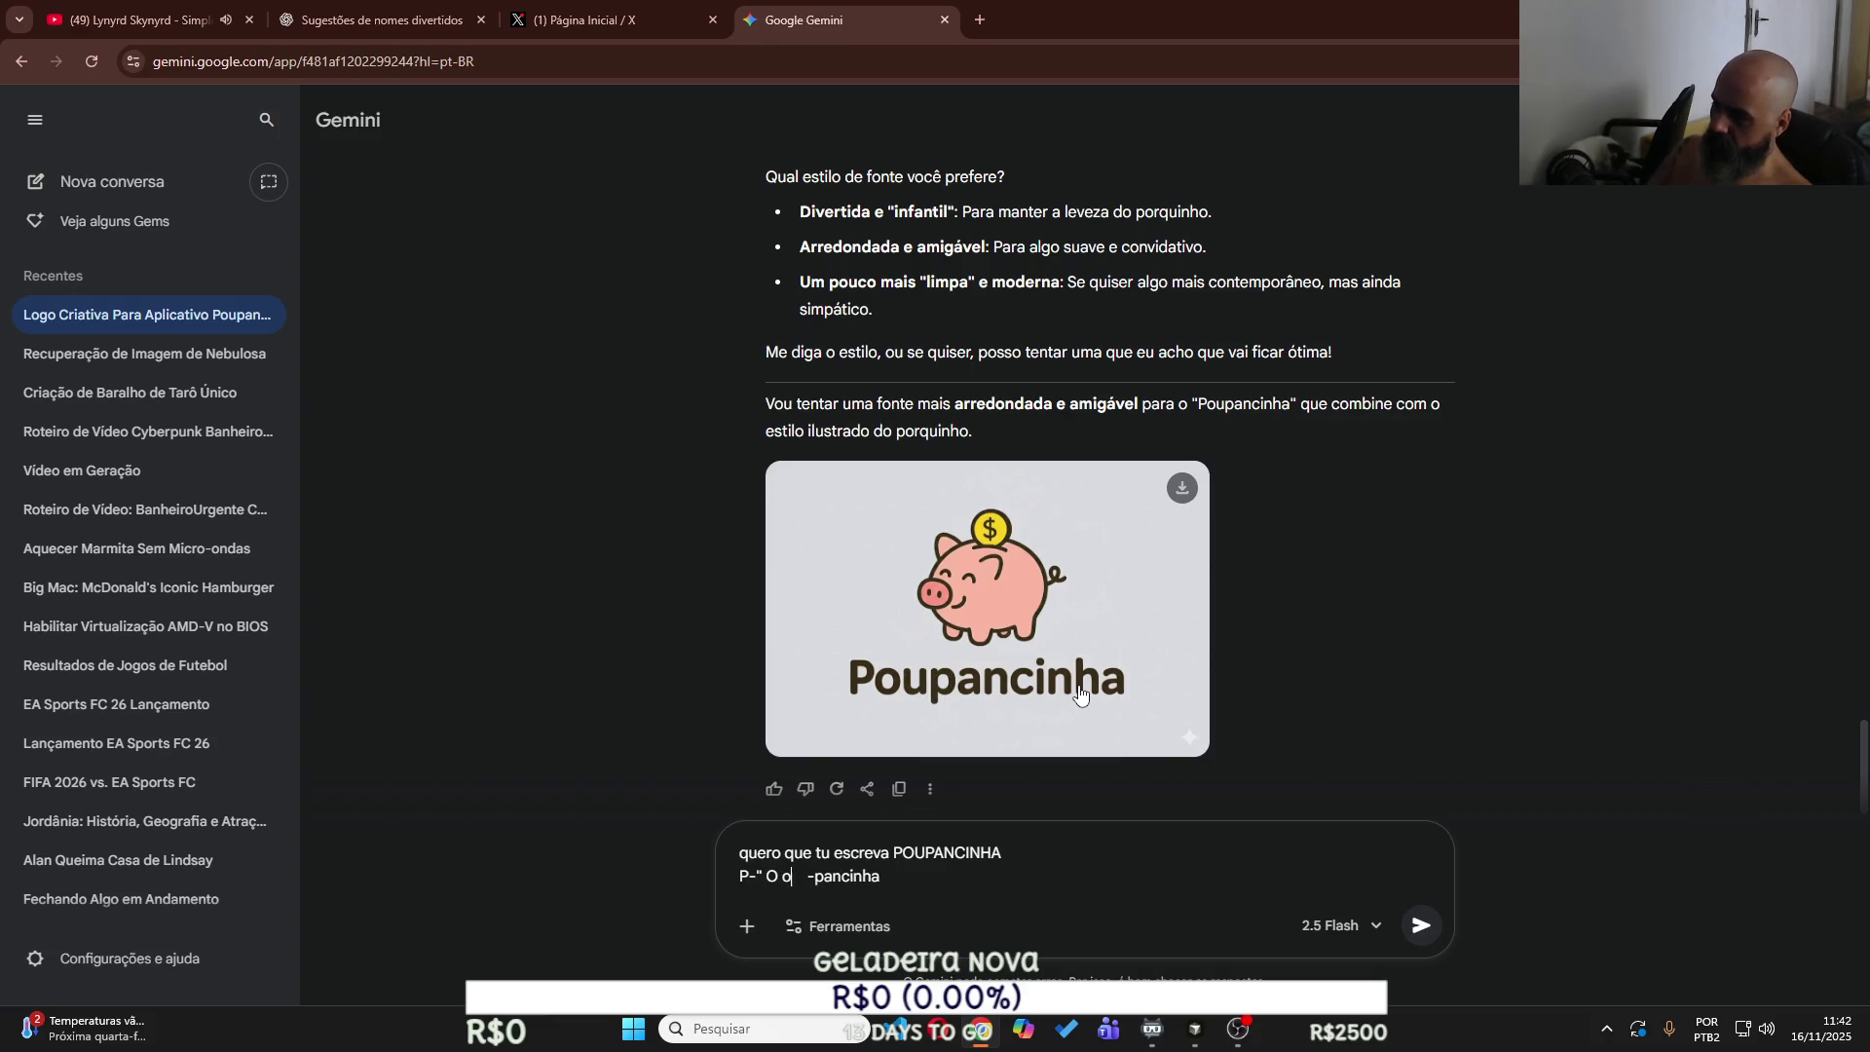
{"action": "key", "text": "BackSpace"}
{"action": "key", "text": "BackSpace"}
{"action": "key", "text": "BackSpace"}
Describe the O and U as a person on a backless bench, jeans pockets forming the letters.
{"action": "type", "text": "A"}
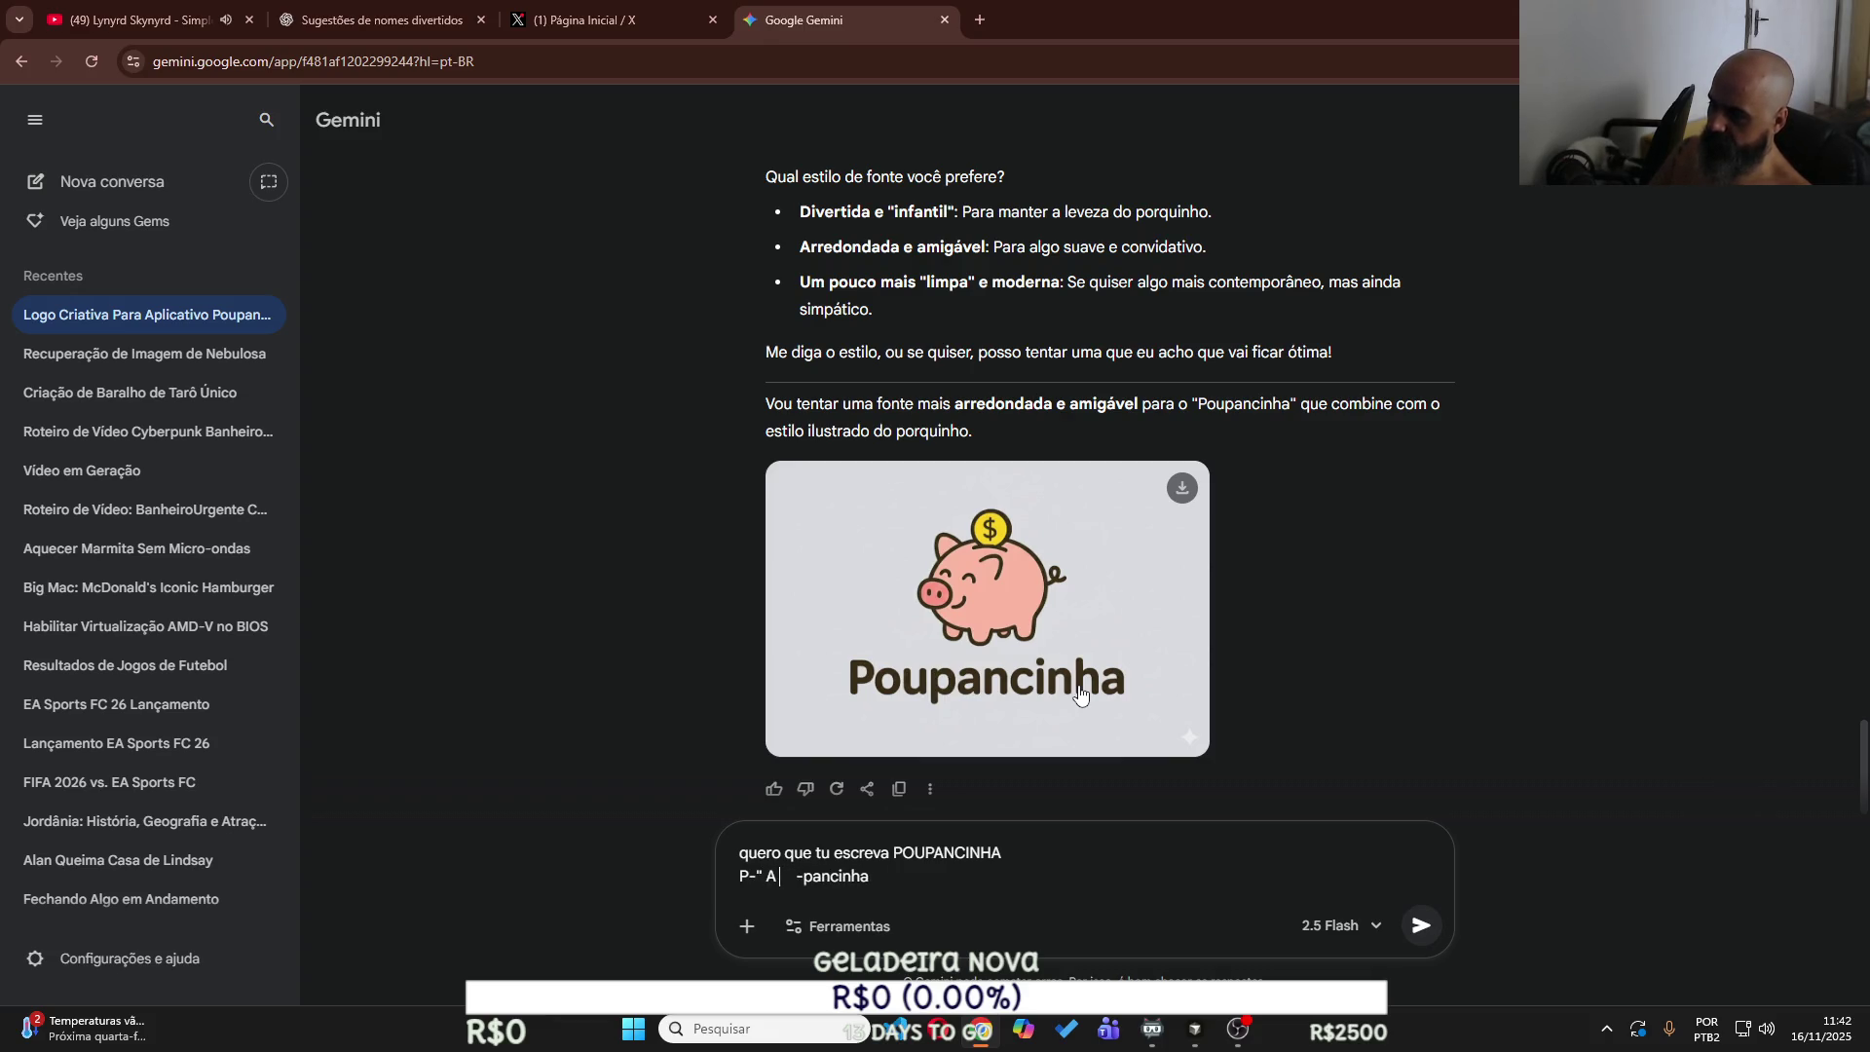
{"action": "type", "text": " letra O"}
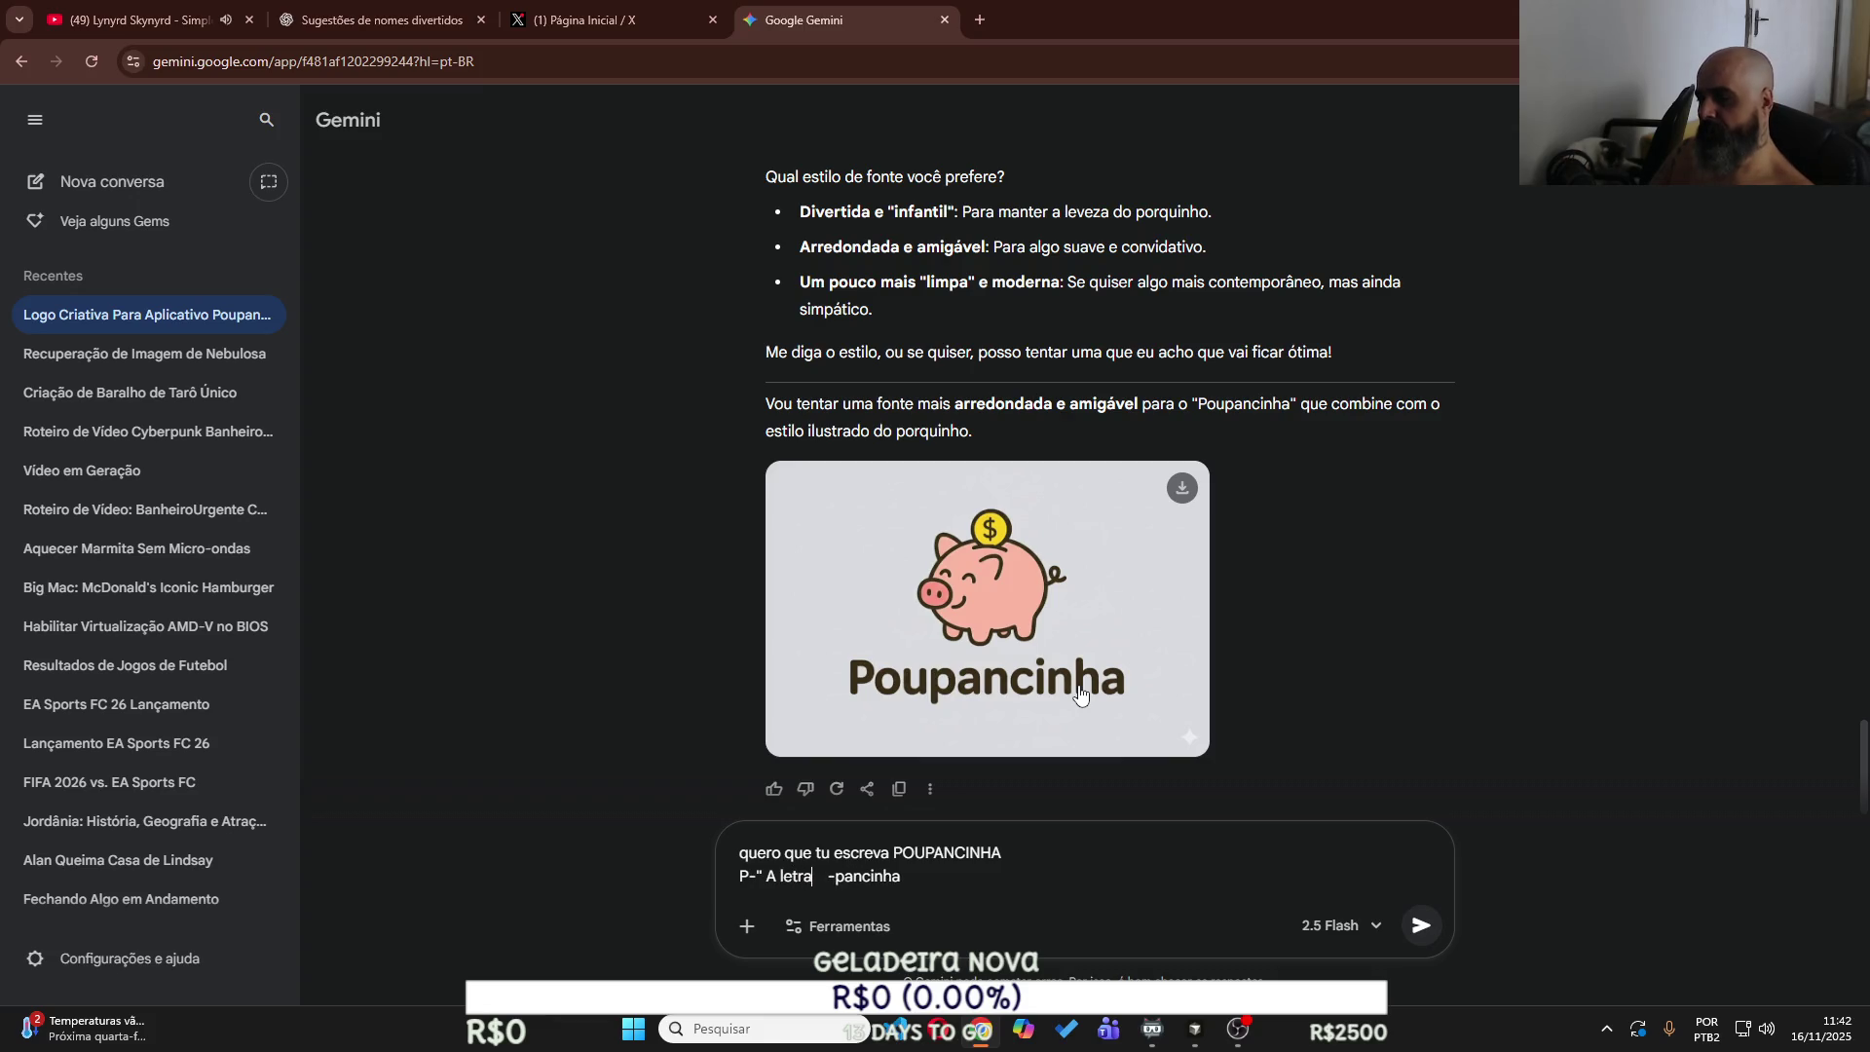
{"action": "type", "text": " e a Le"}
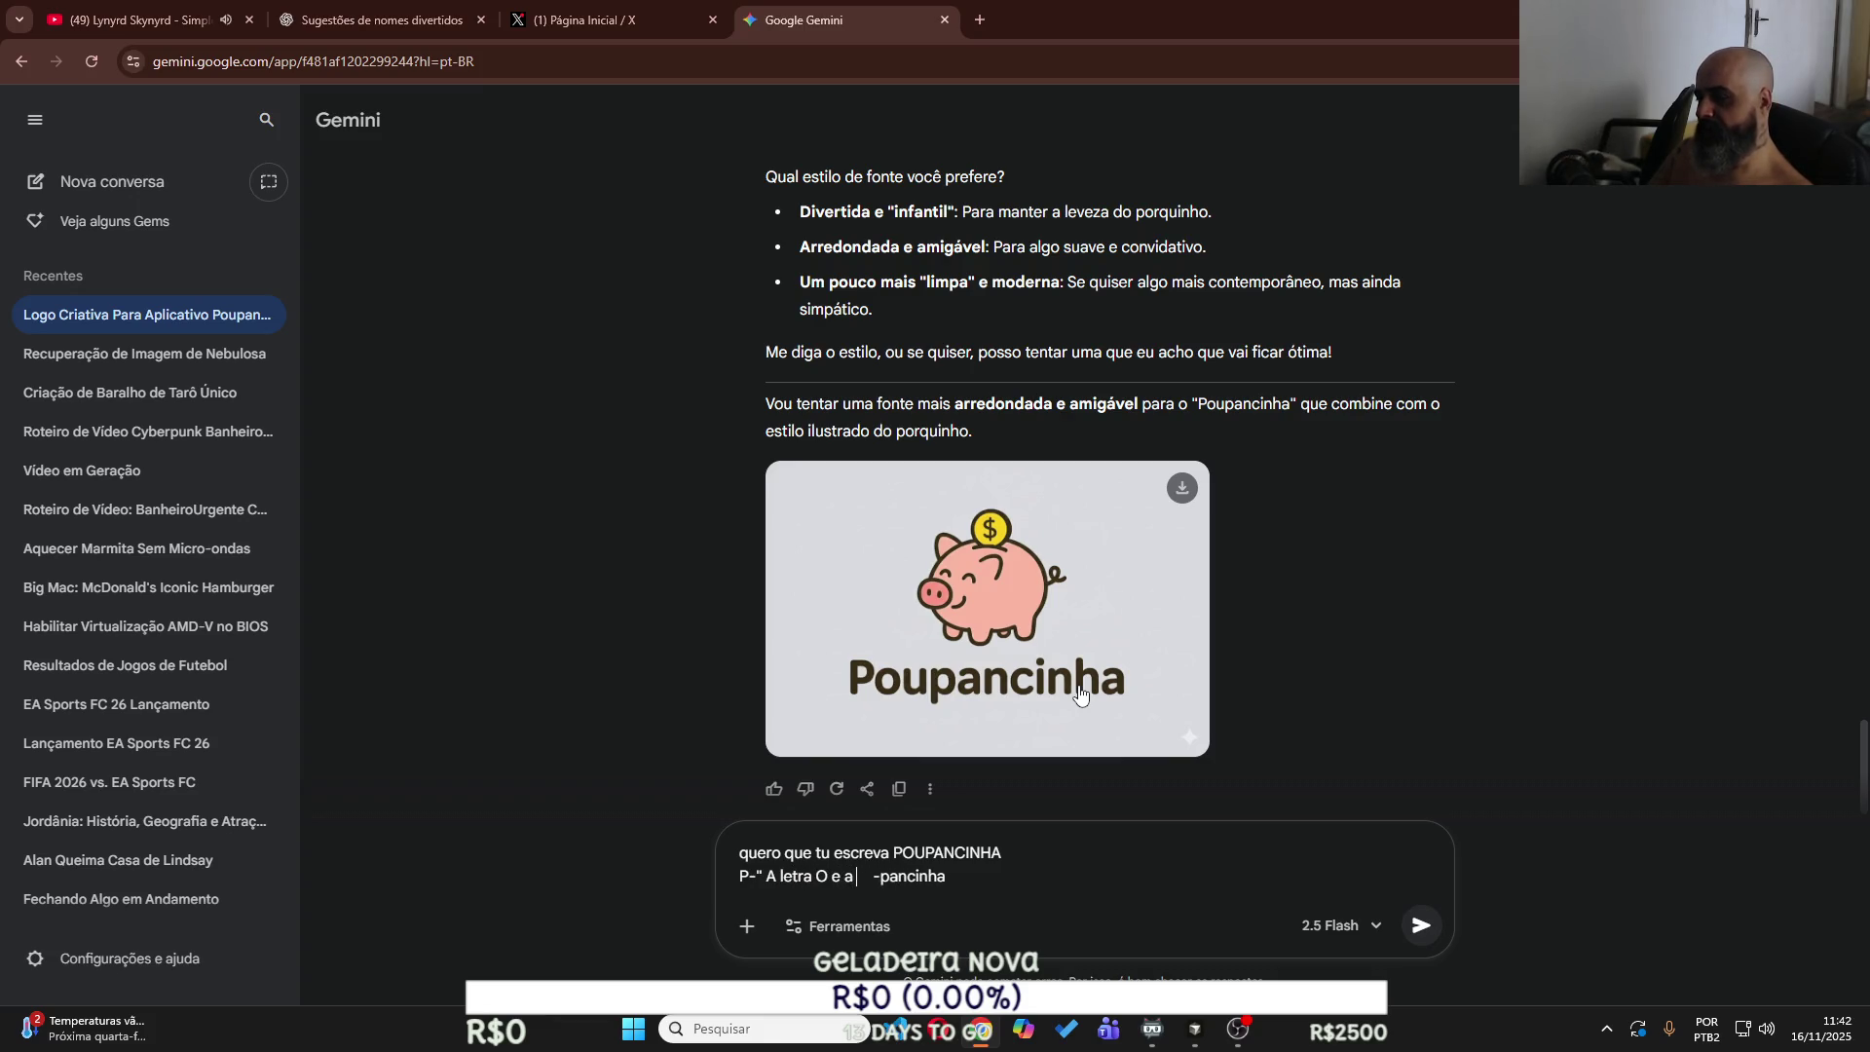
{"action": "type", "text": "tra U "}
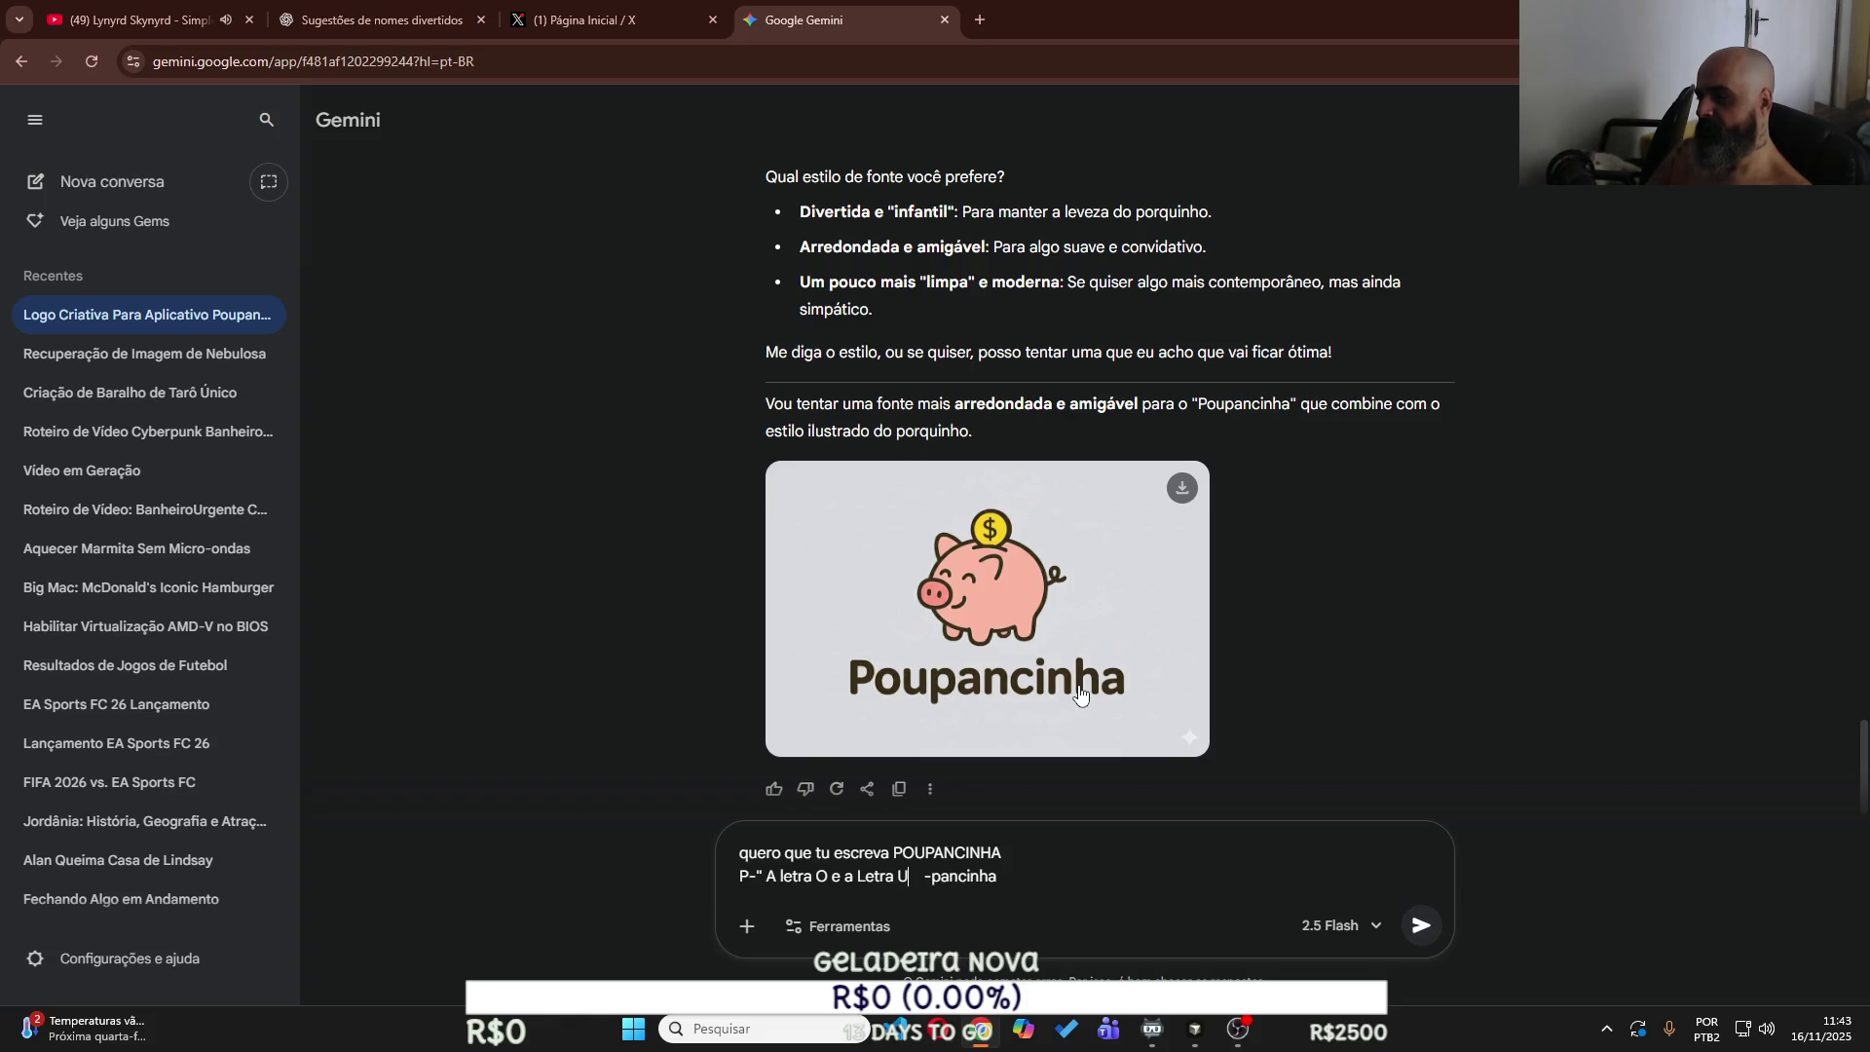
{"action": "type", "text": ", ser"}
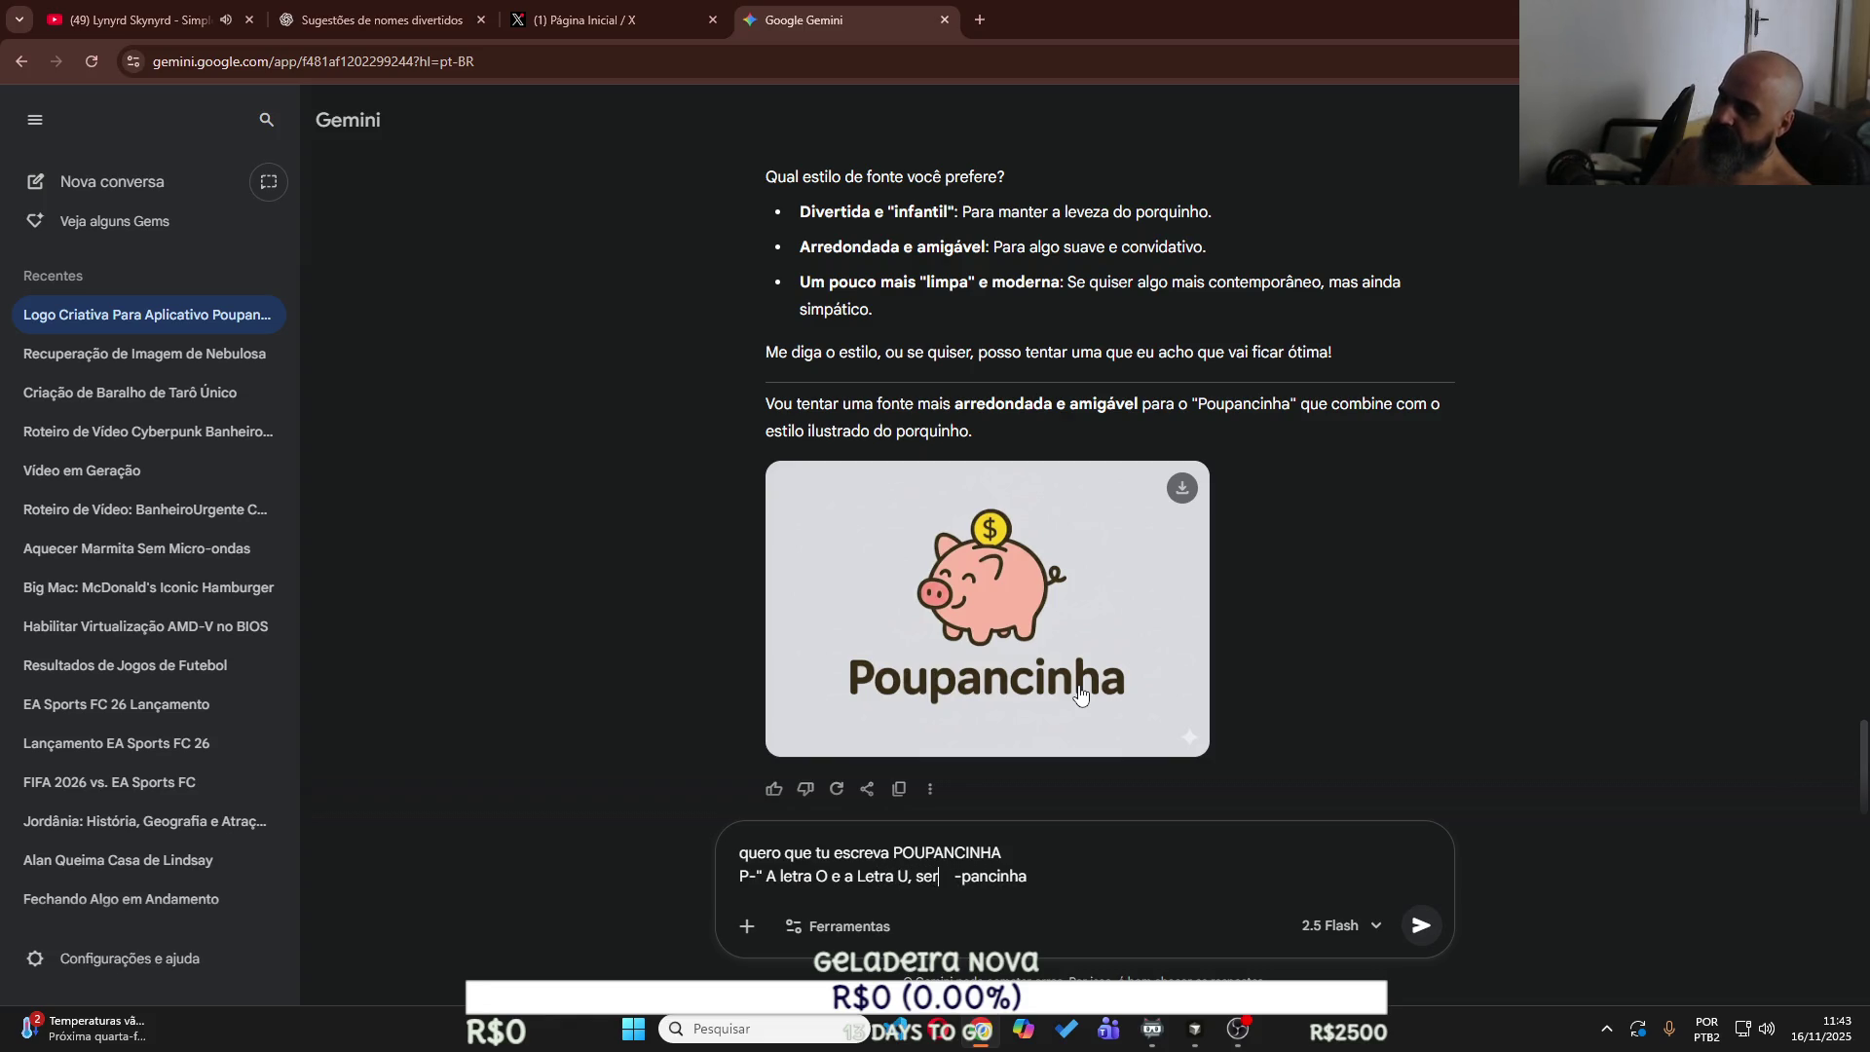
{"action": "type", "text": "ão forma"}
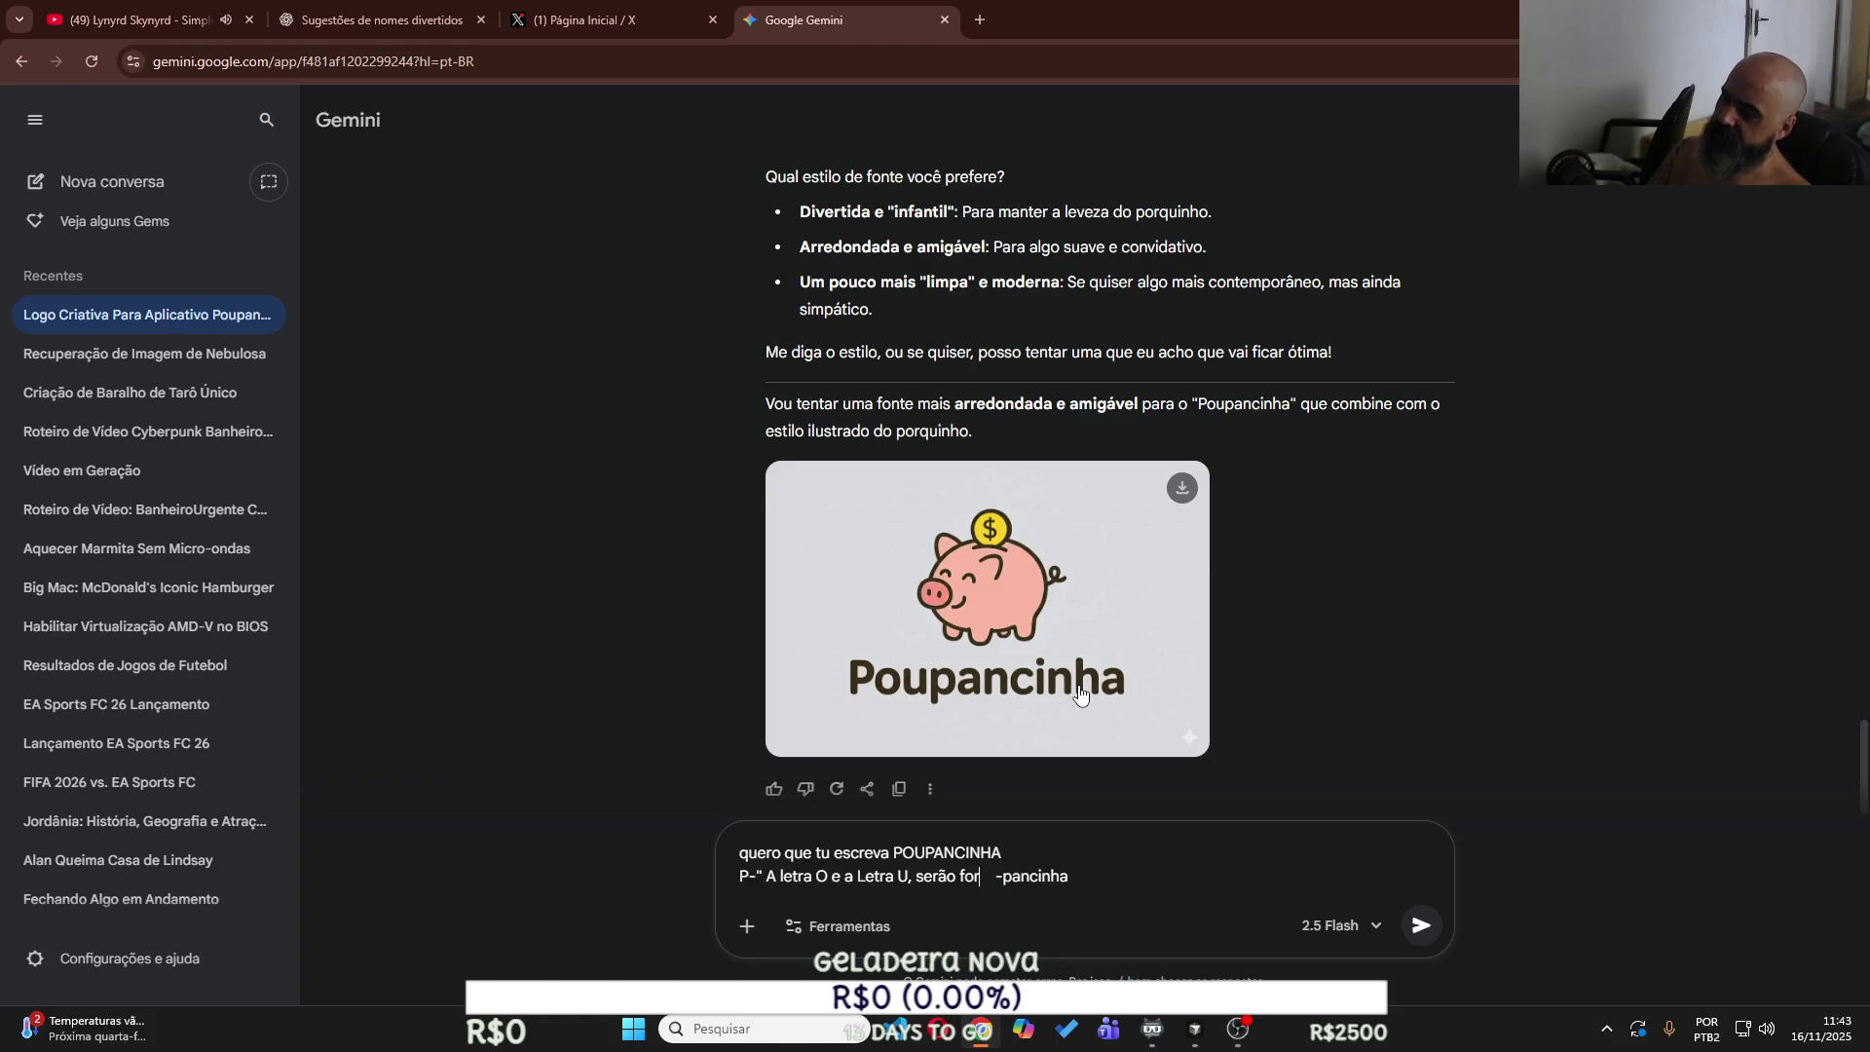
{"action": "type", "text": "das por um"}
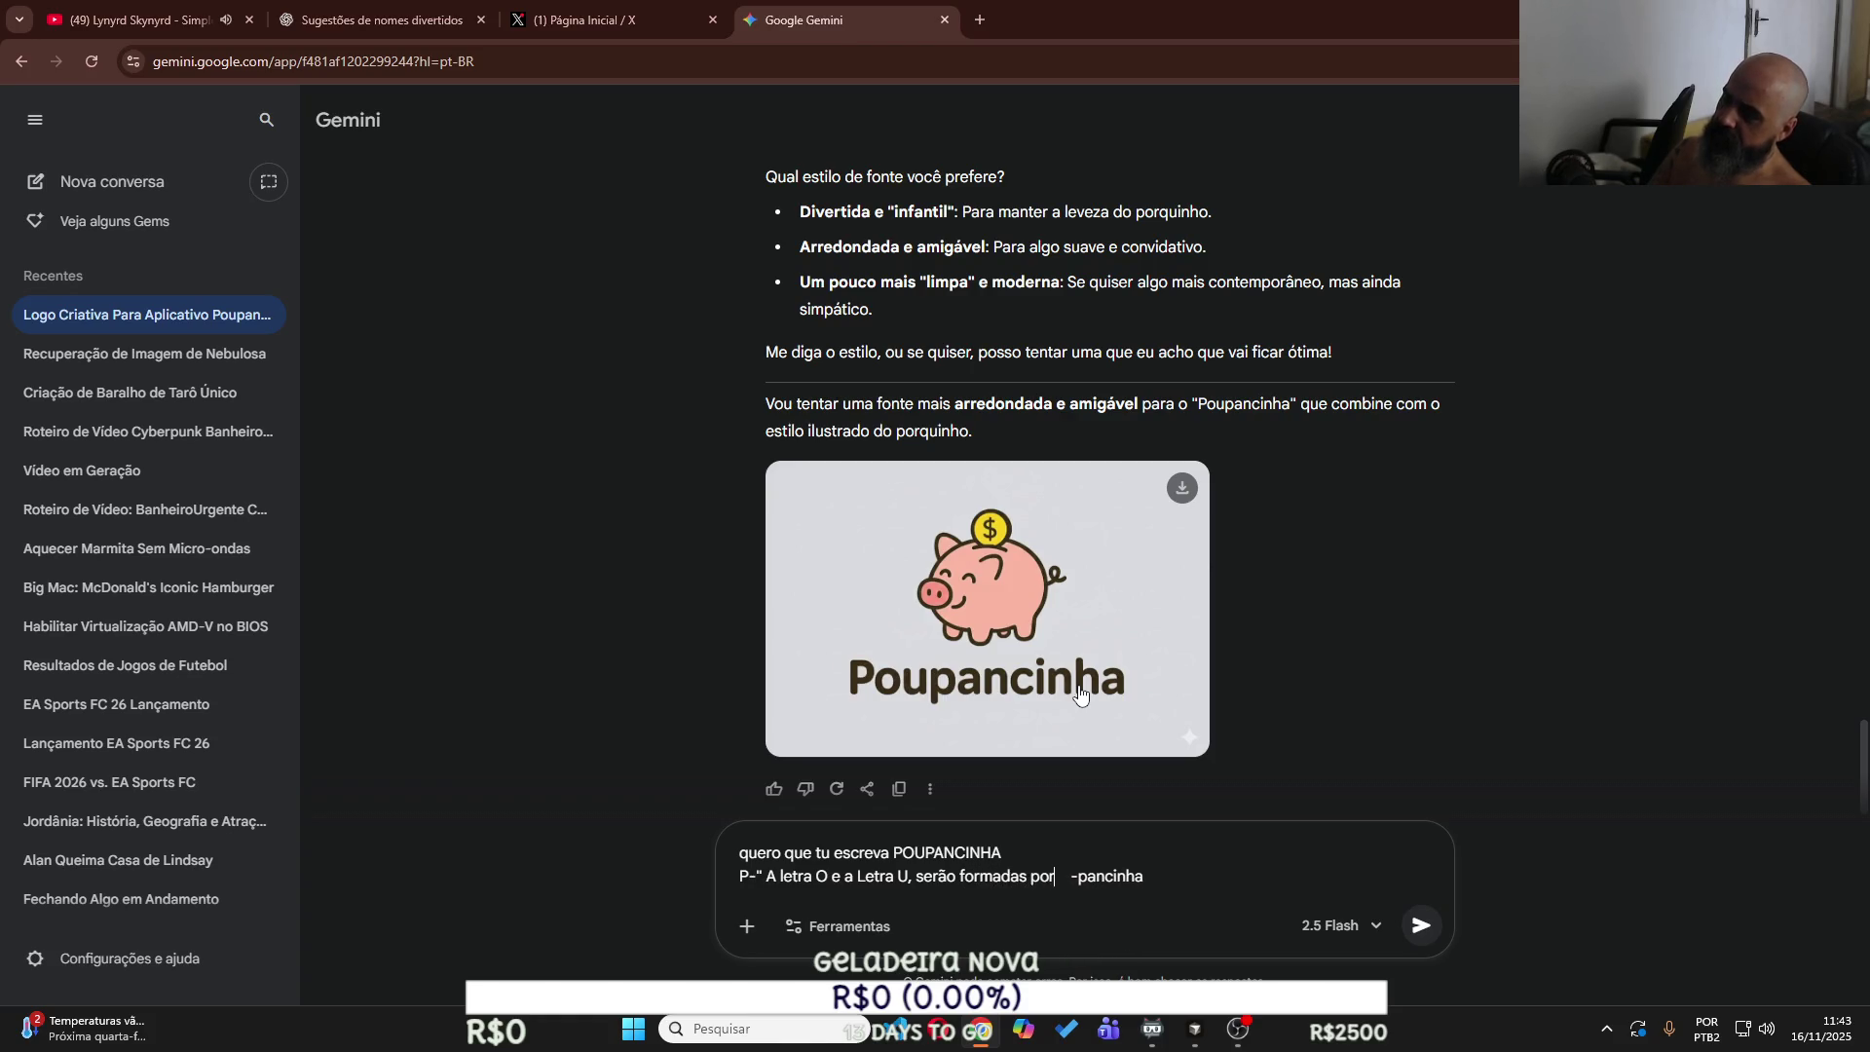
{"action": "type", "text": "a pessoa sen"}
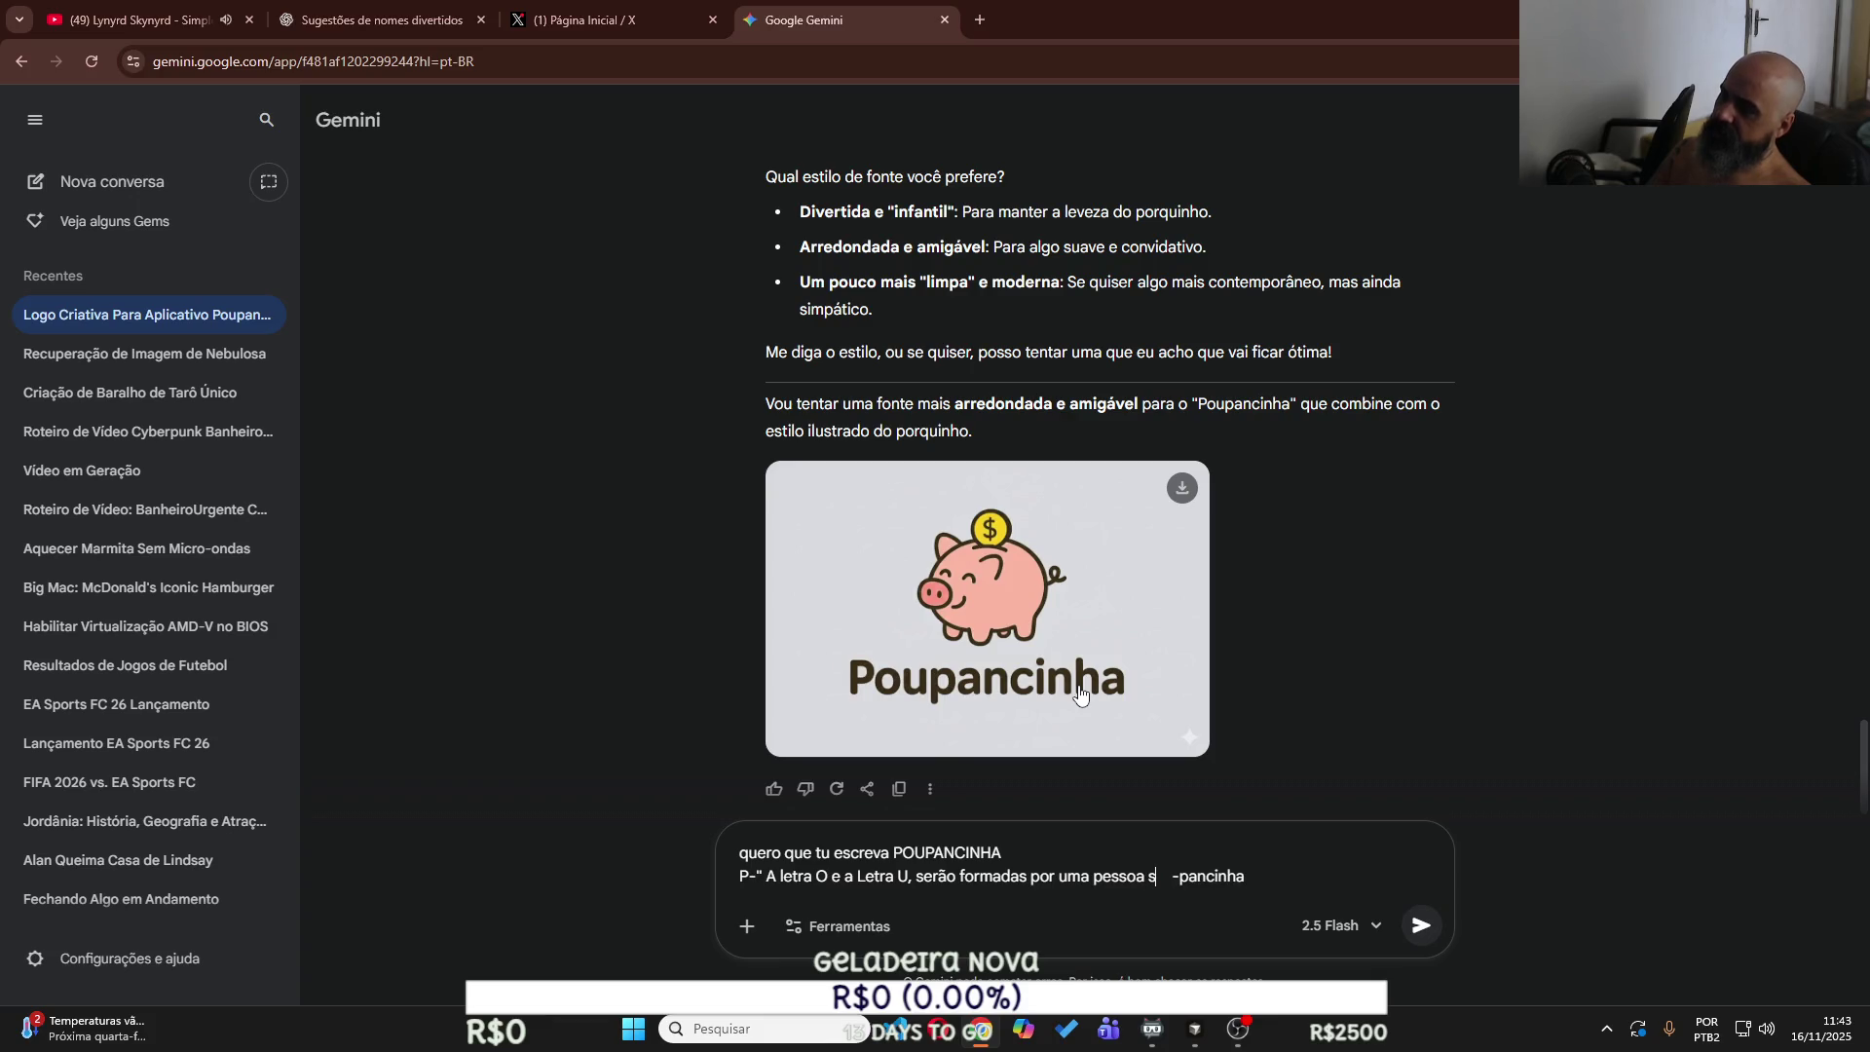
{"action": "type", "text": "tada em u"}
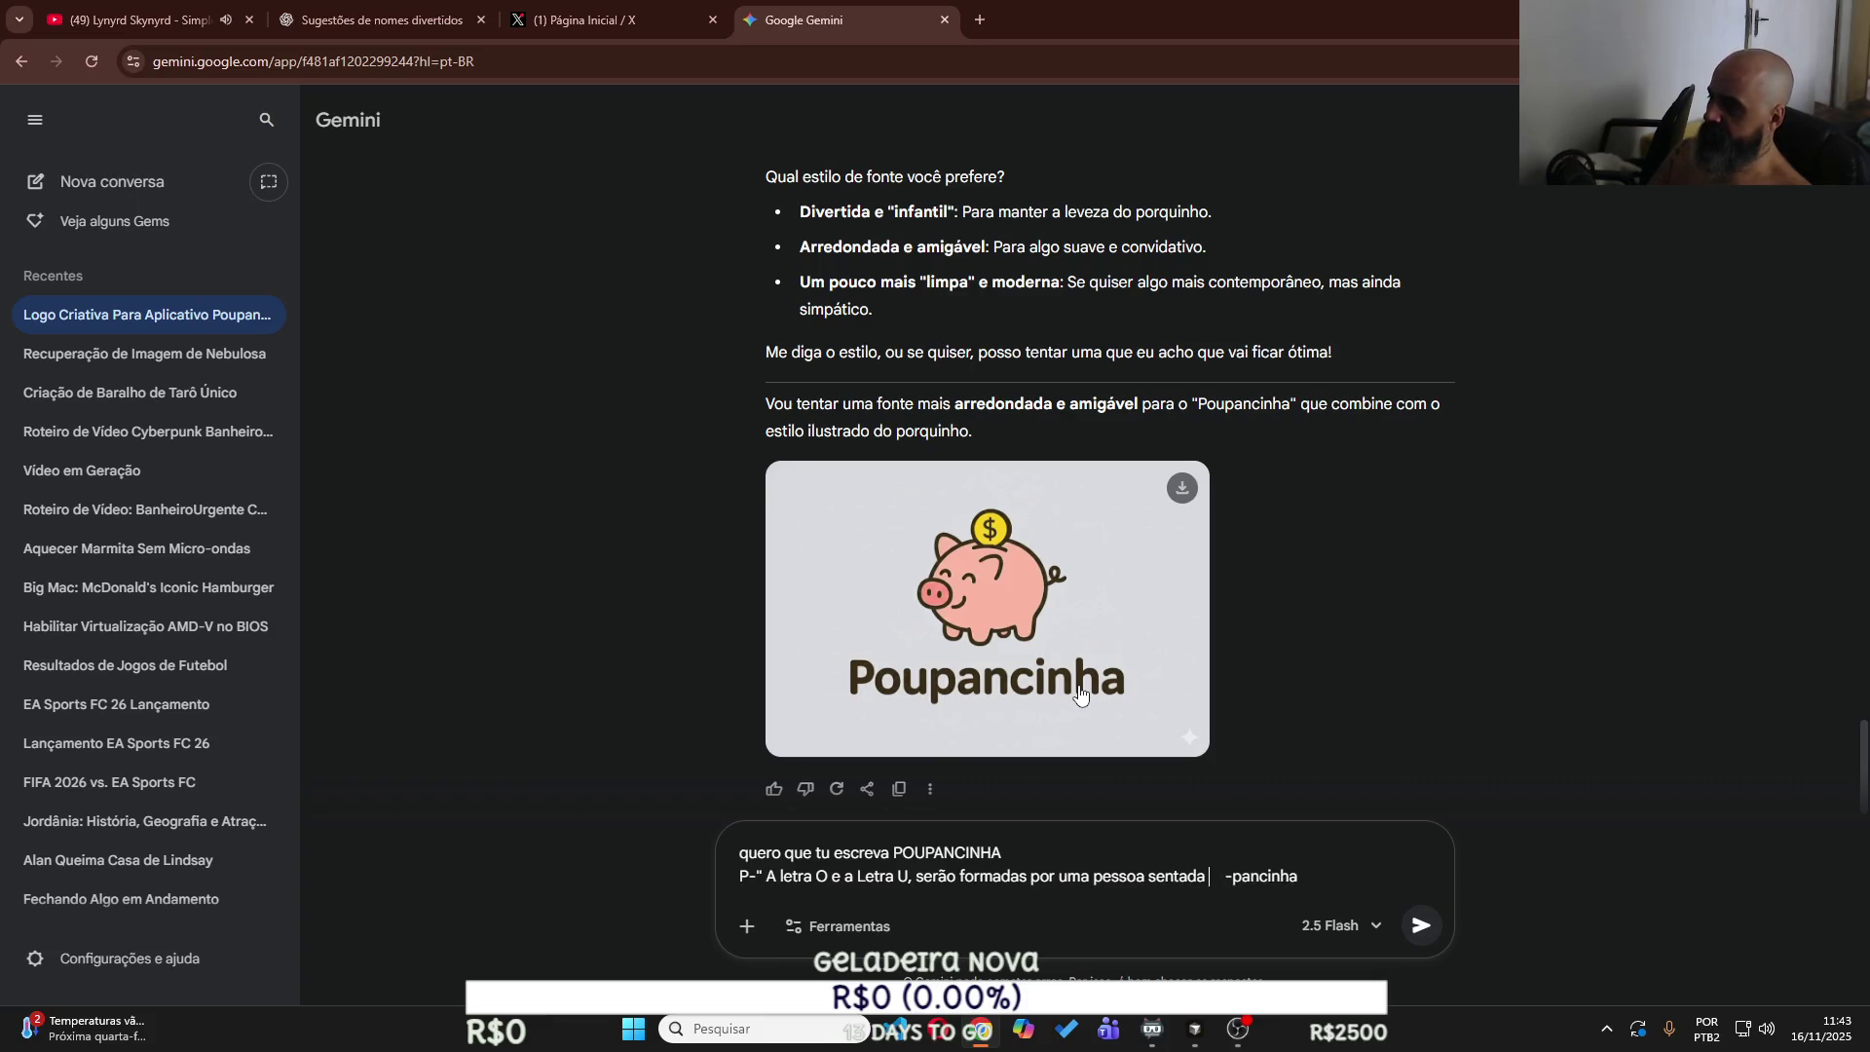
{"action": "type", "text": "m banco"}
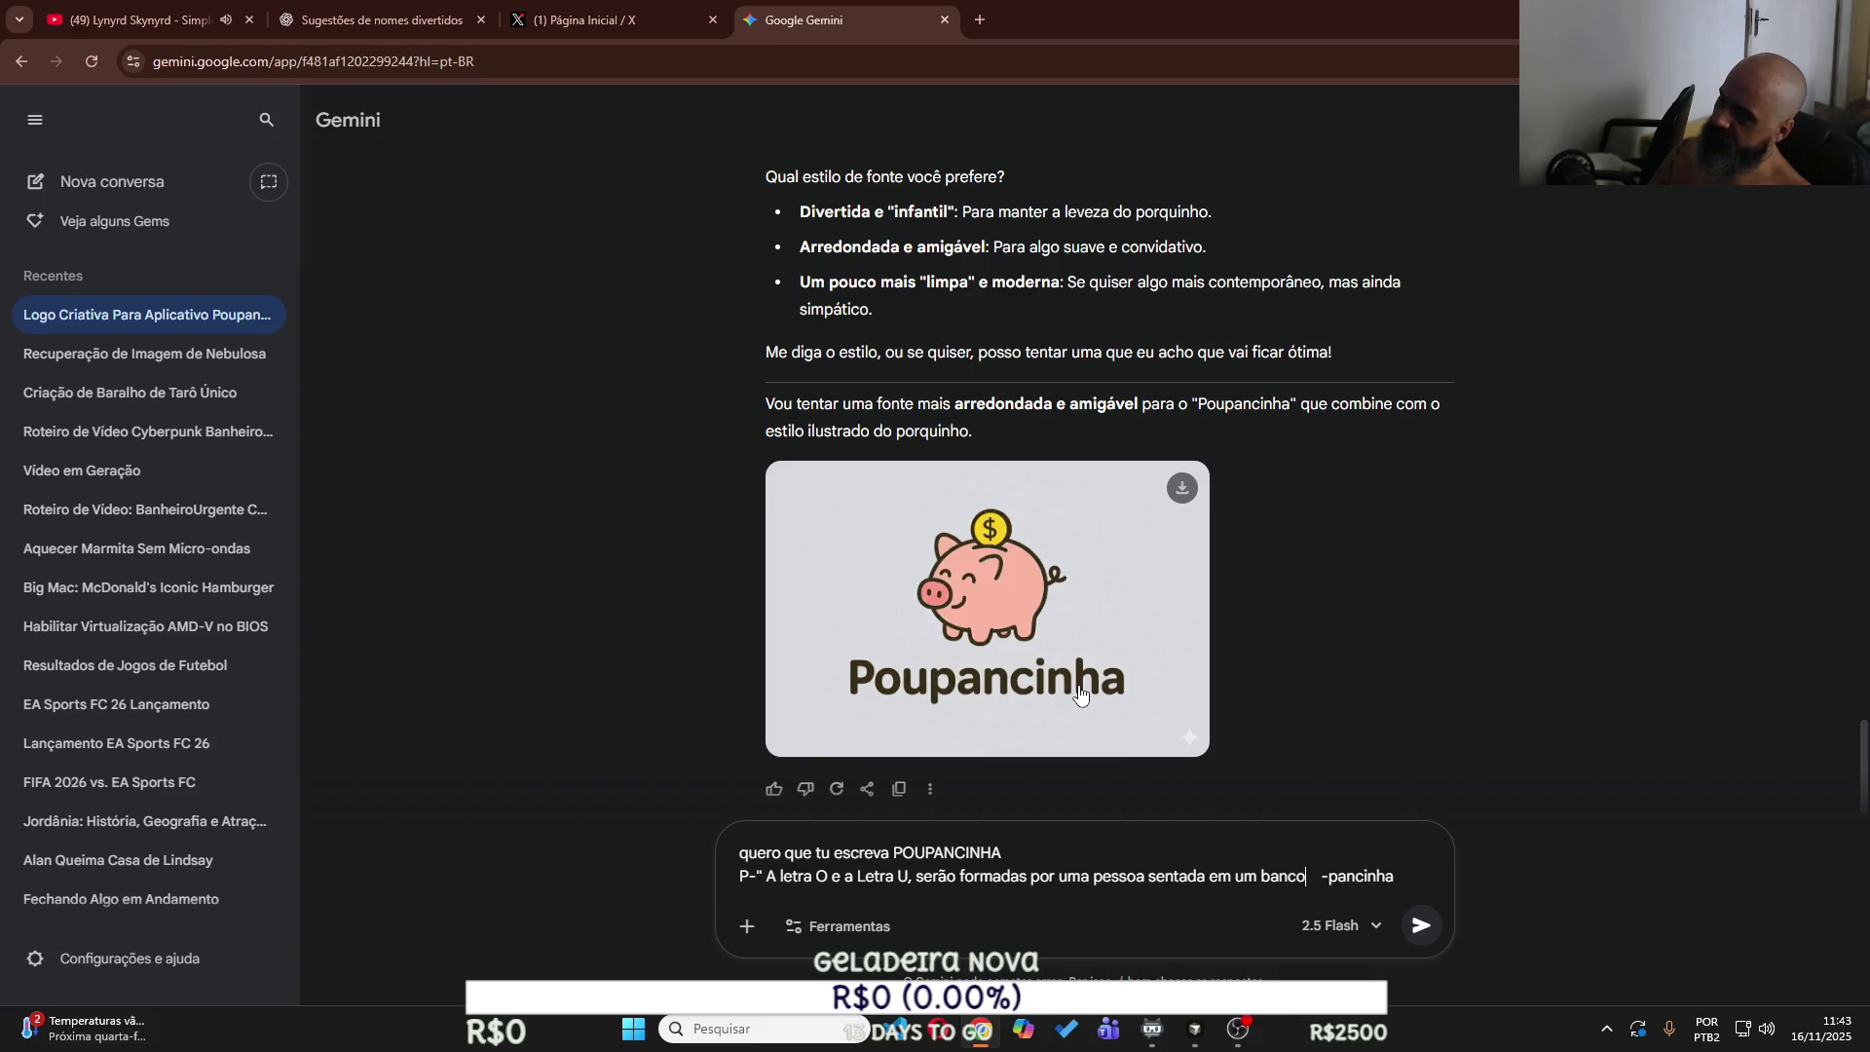
{"action": "type", "text": " sem encostro"}
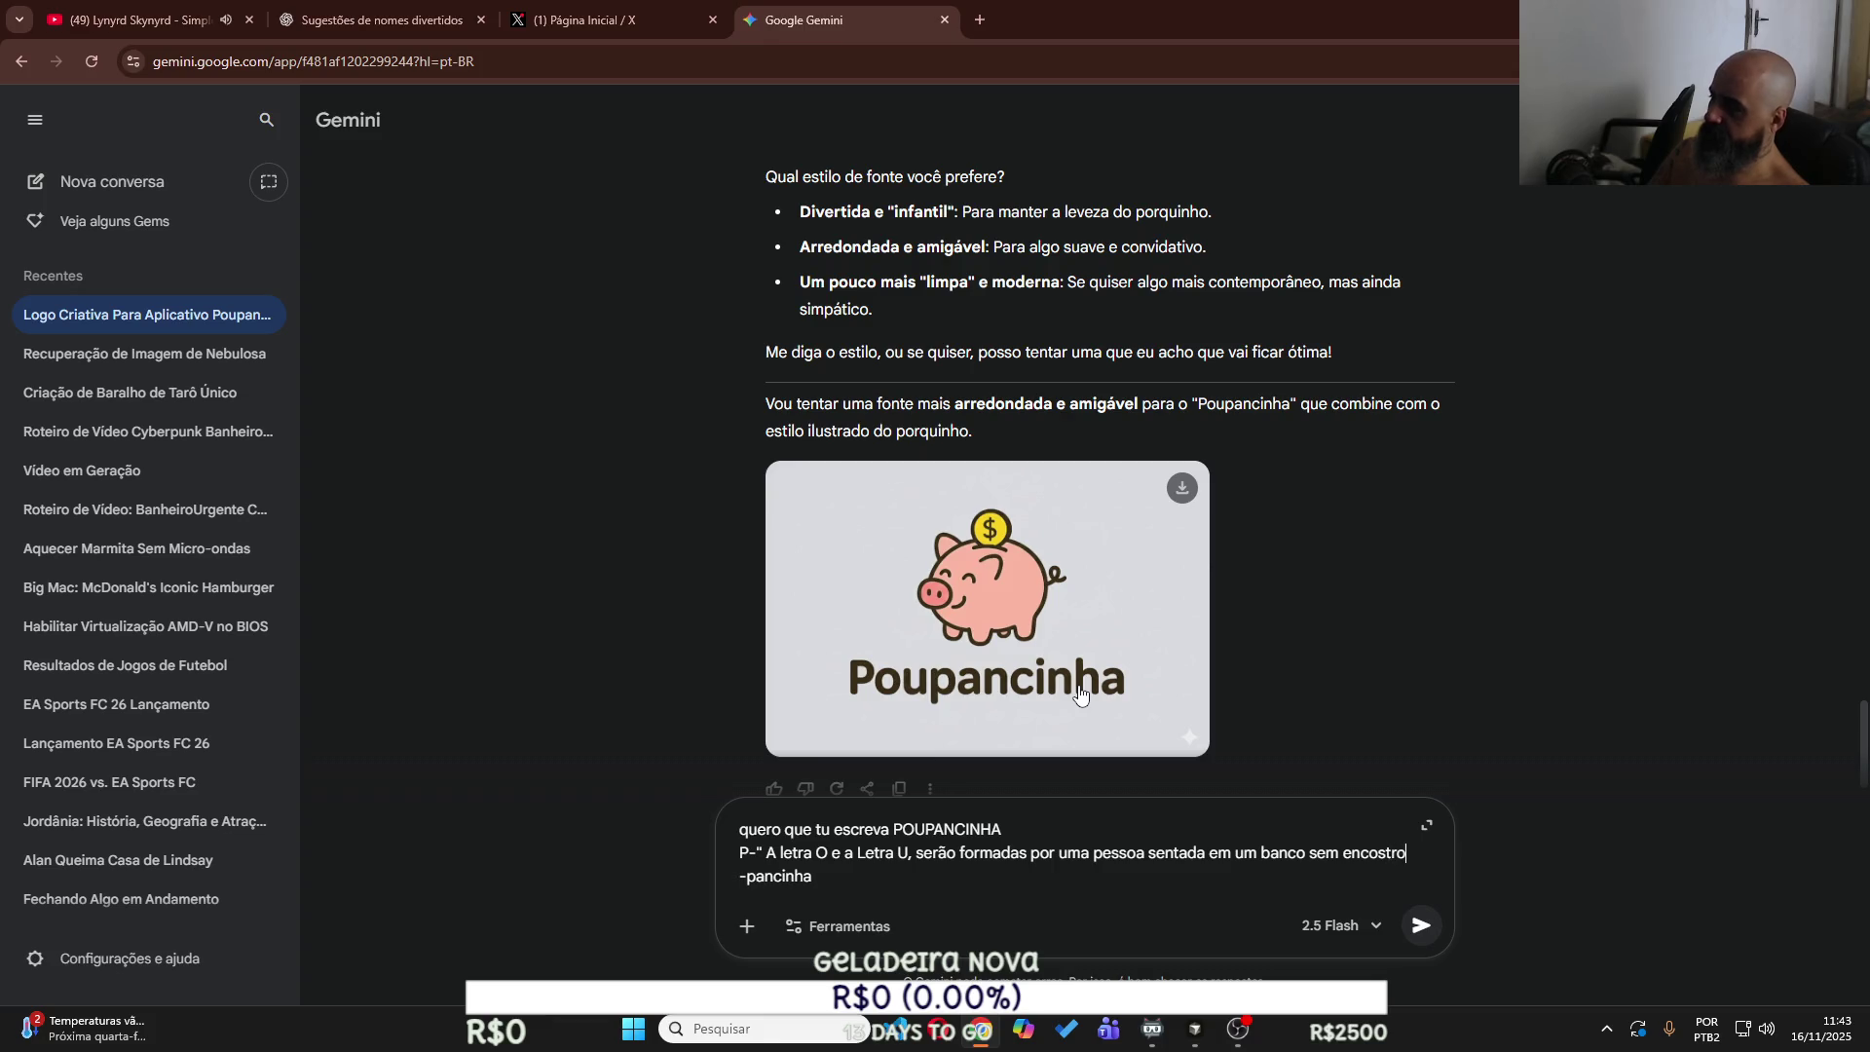
{"action": "key", "text": "BackSpace"}
{"action": "key", "text": "BackSpace"}
{"action": "type", "text": "o, "}
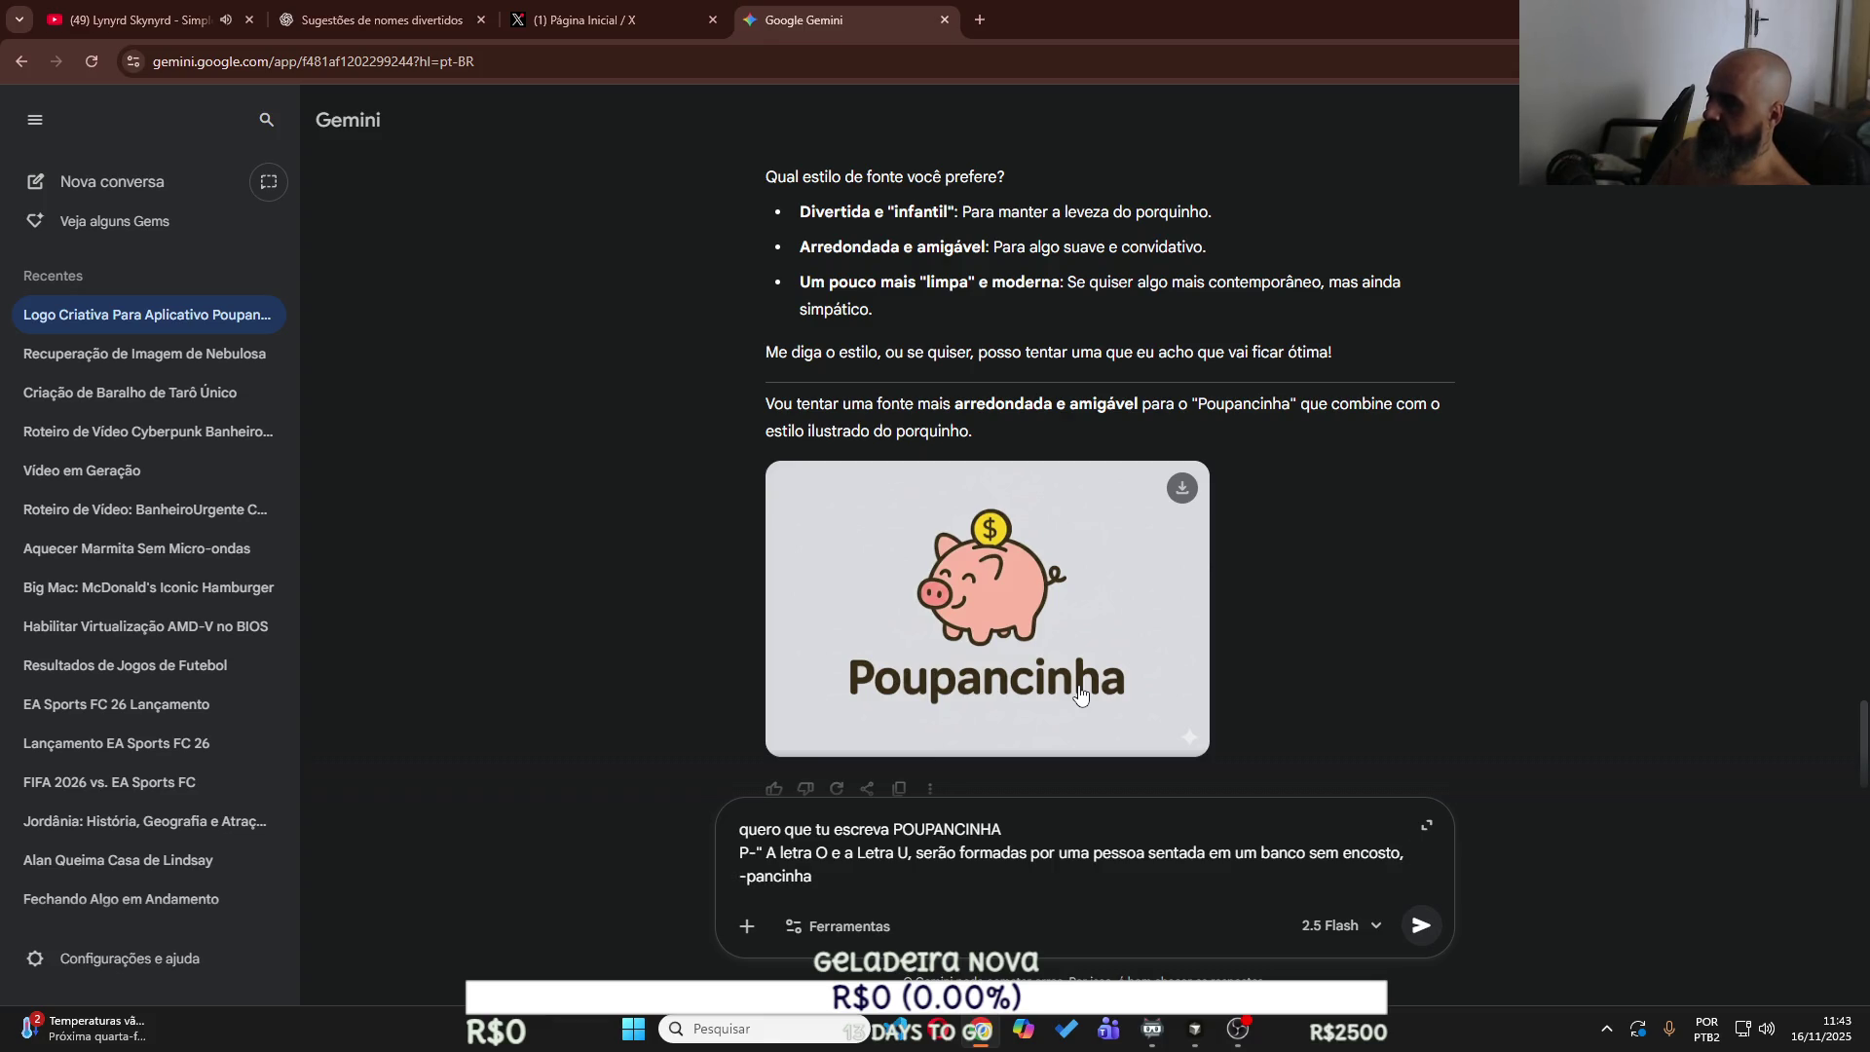
{"action": "type", "text": "com a ca"}
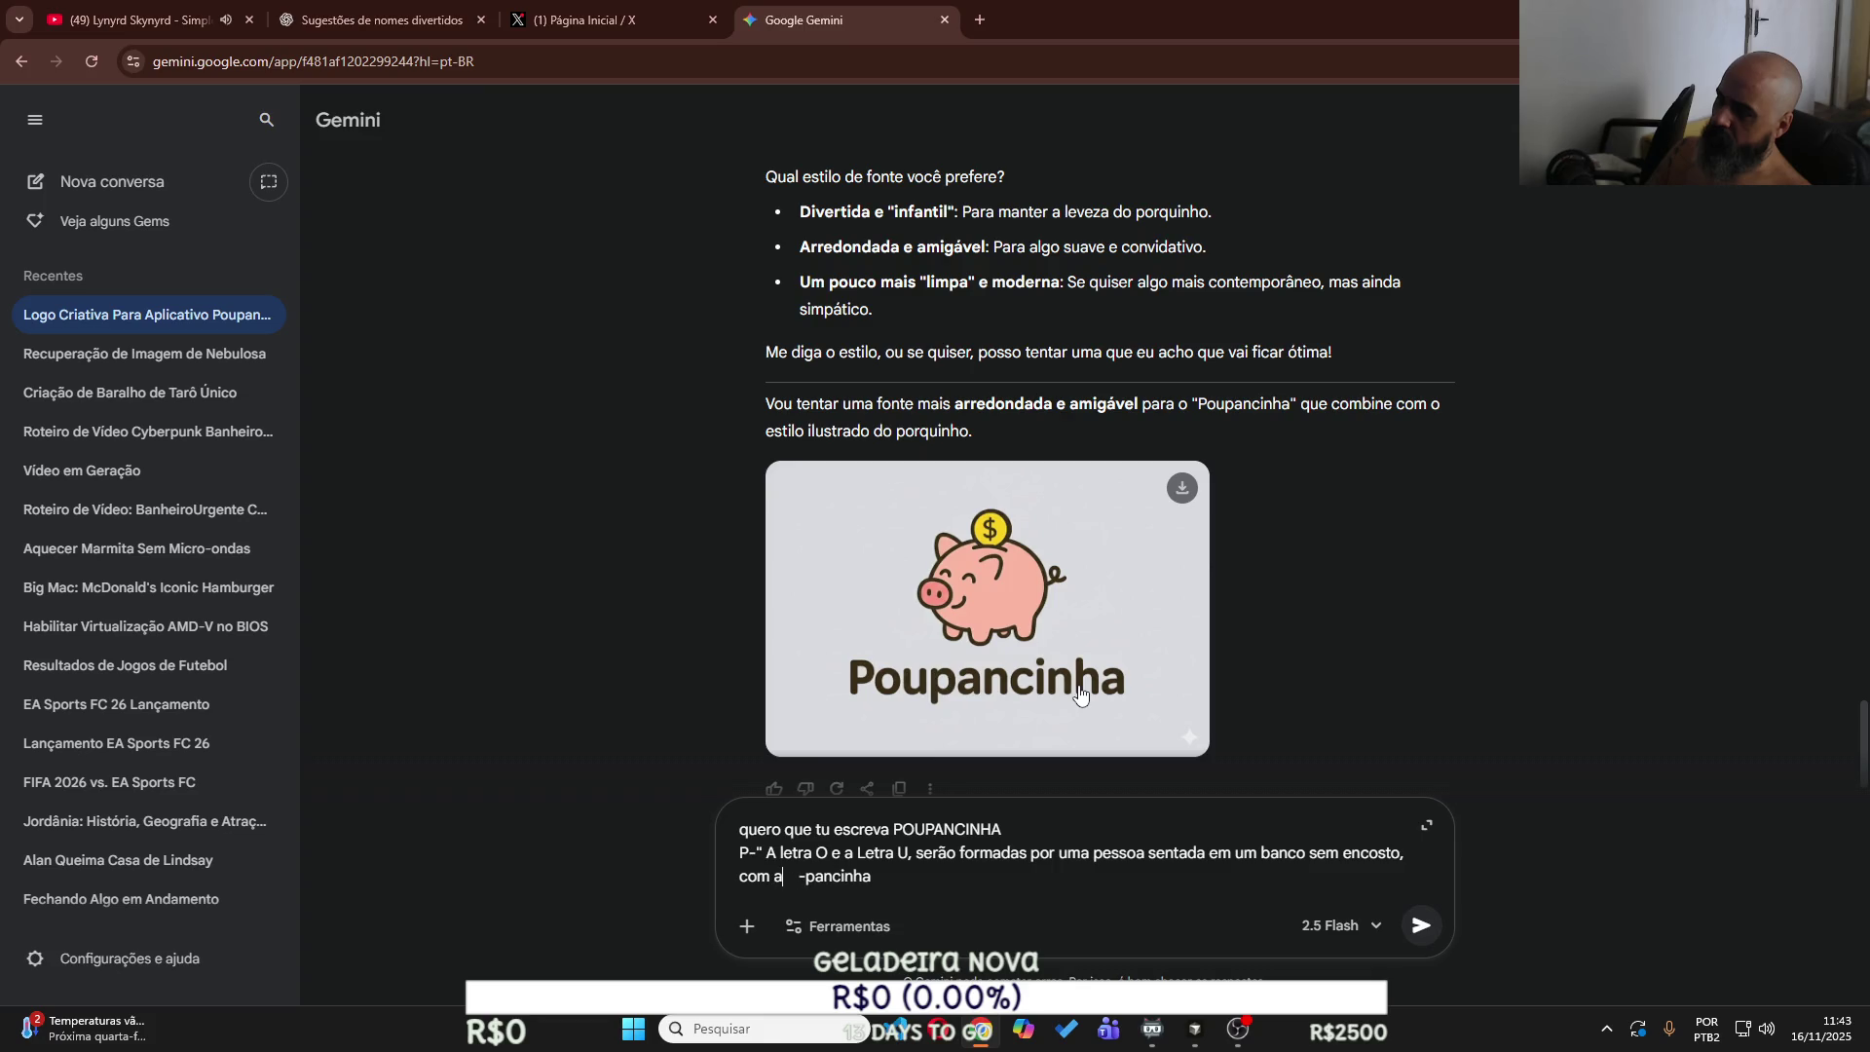
{"action": "key", "text": "BackSpace"}
{"action": "key", "text": "BackSpace"}
{"action": "type", "text": "parte "}
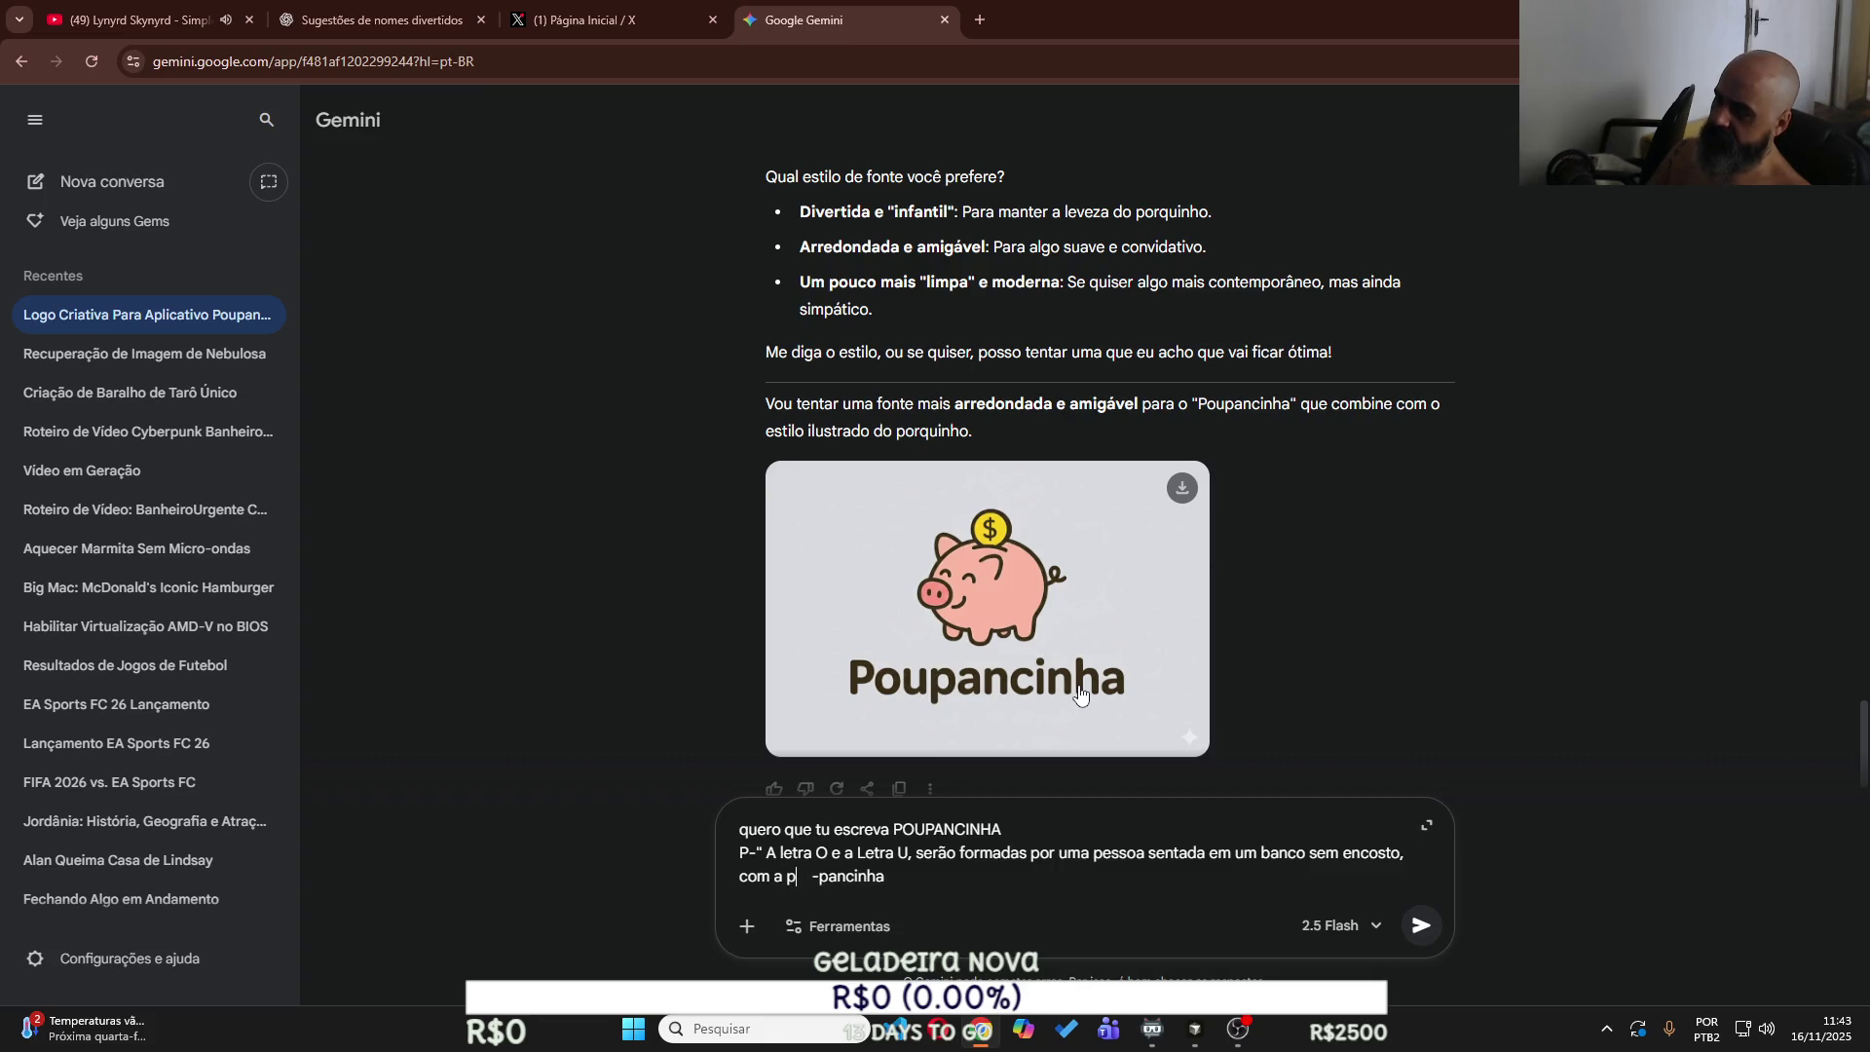
{"action": "type", "text": "da ca"}
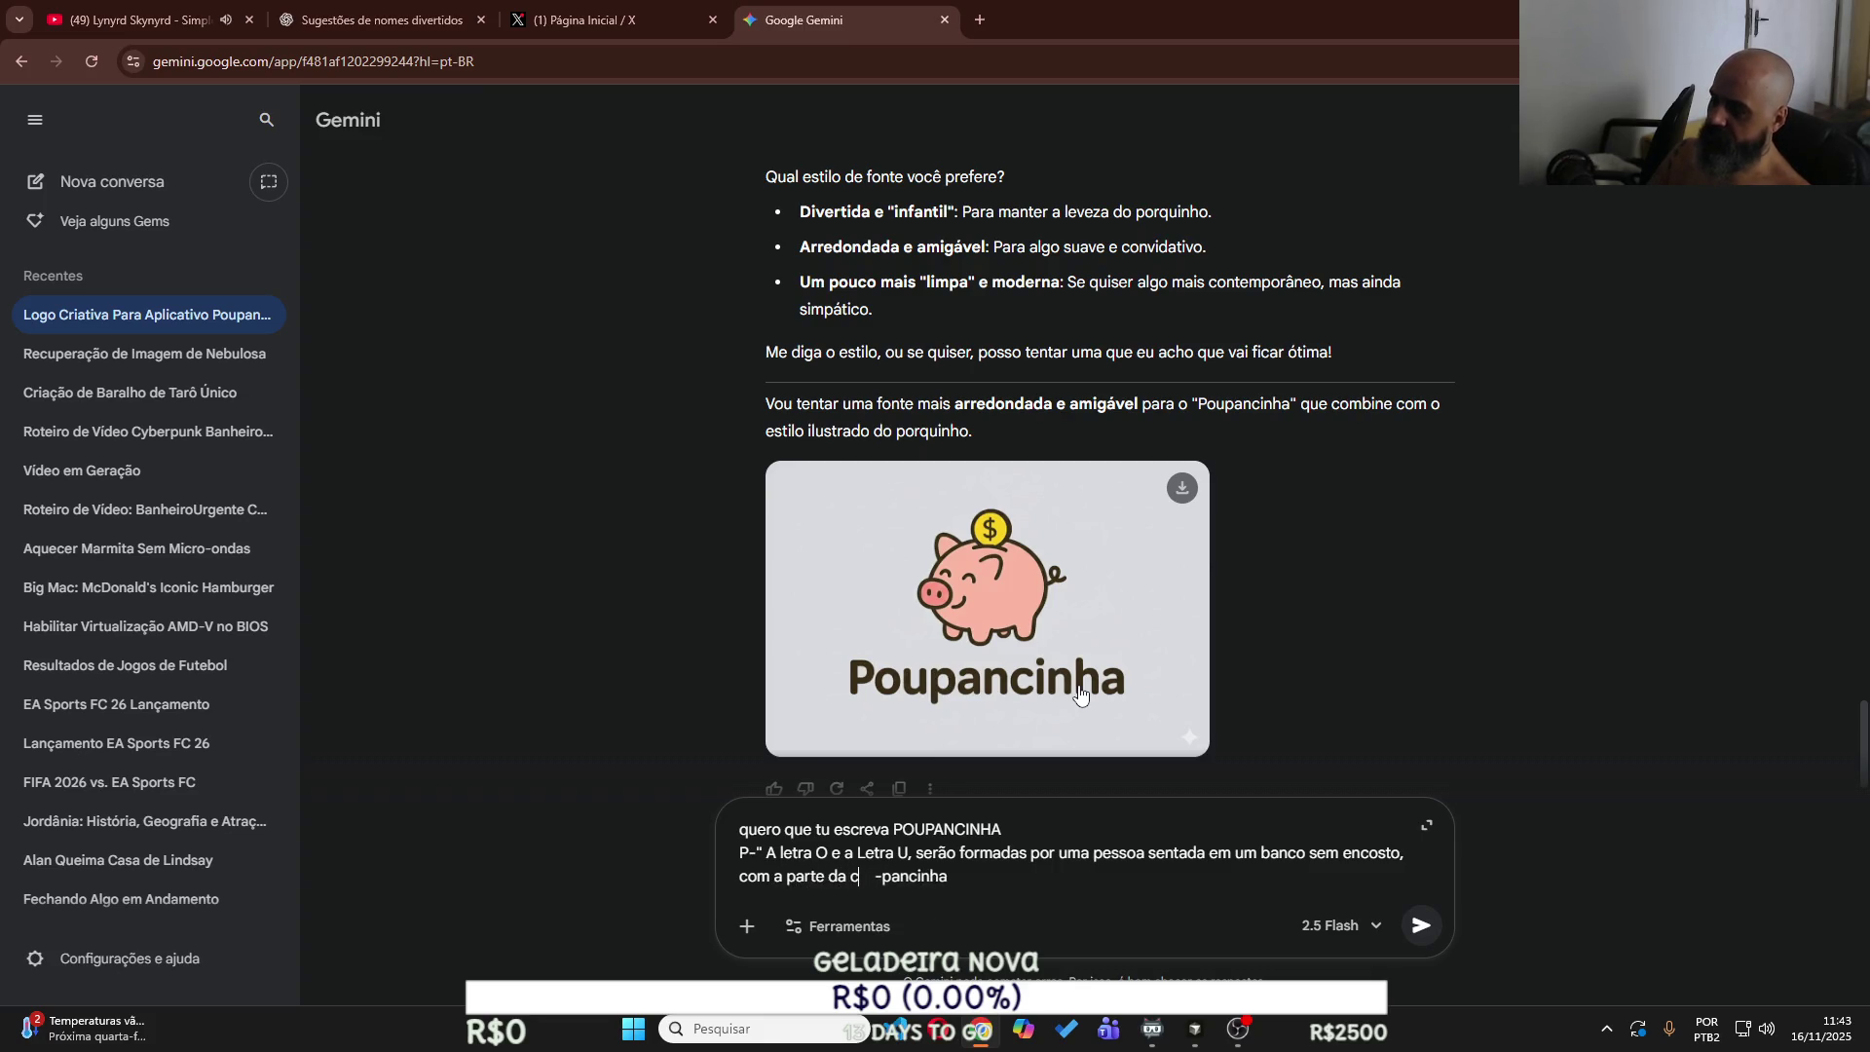
{"action": "type", "text": "l"}
{"action": "type", "text": "ça je"}
{"action": "type", "text": "ans"}
{"action": "type", "text": " aparecend"}
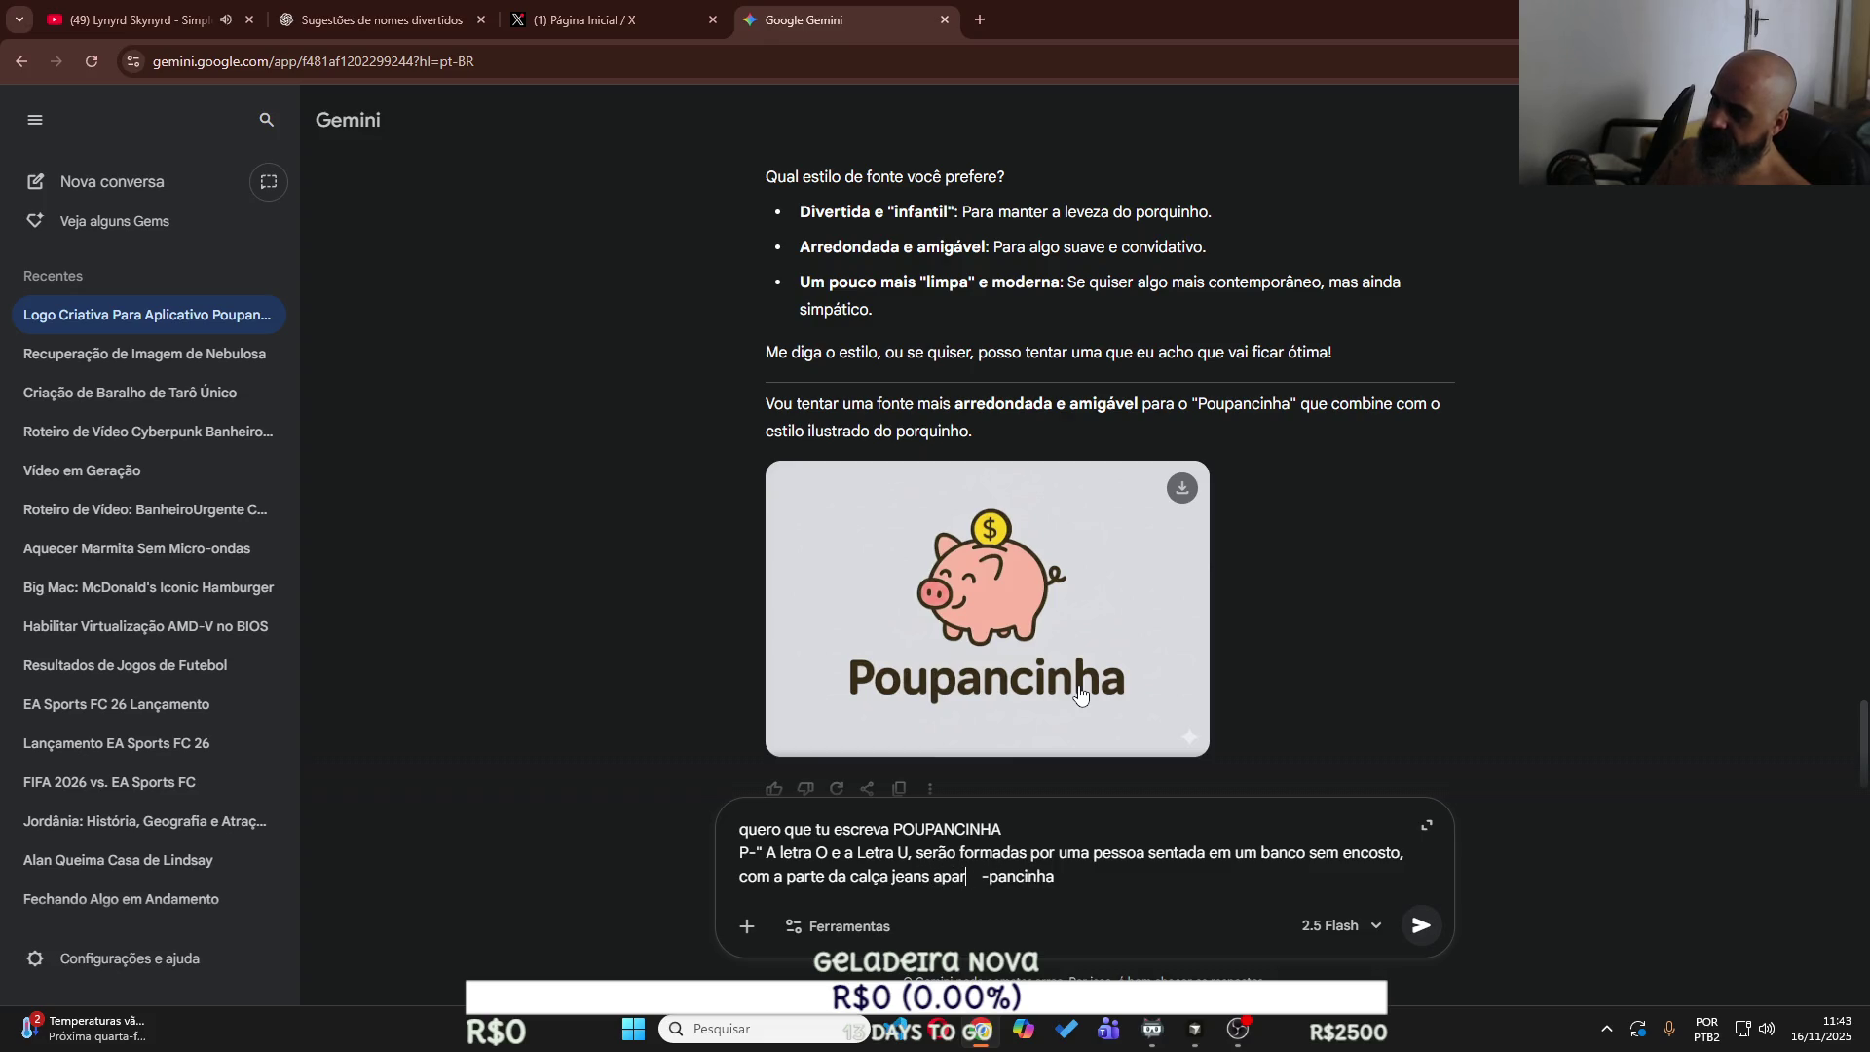
{"action": "type", "text": "o"}
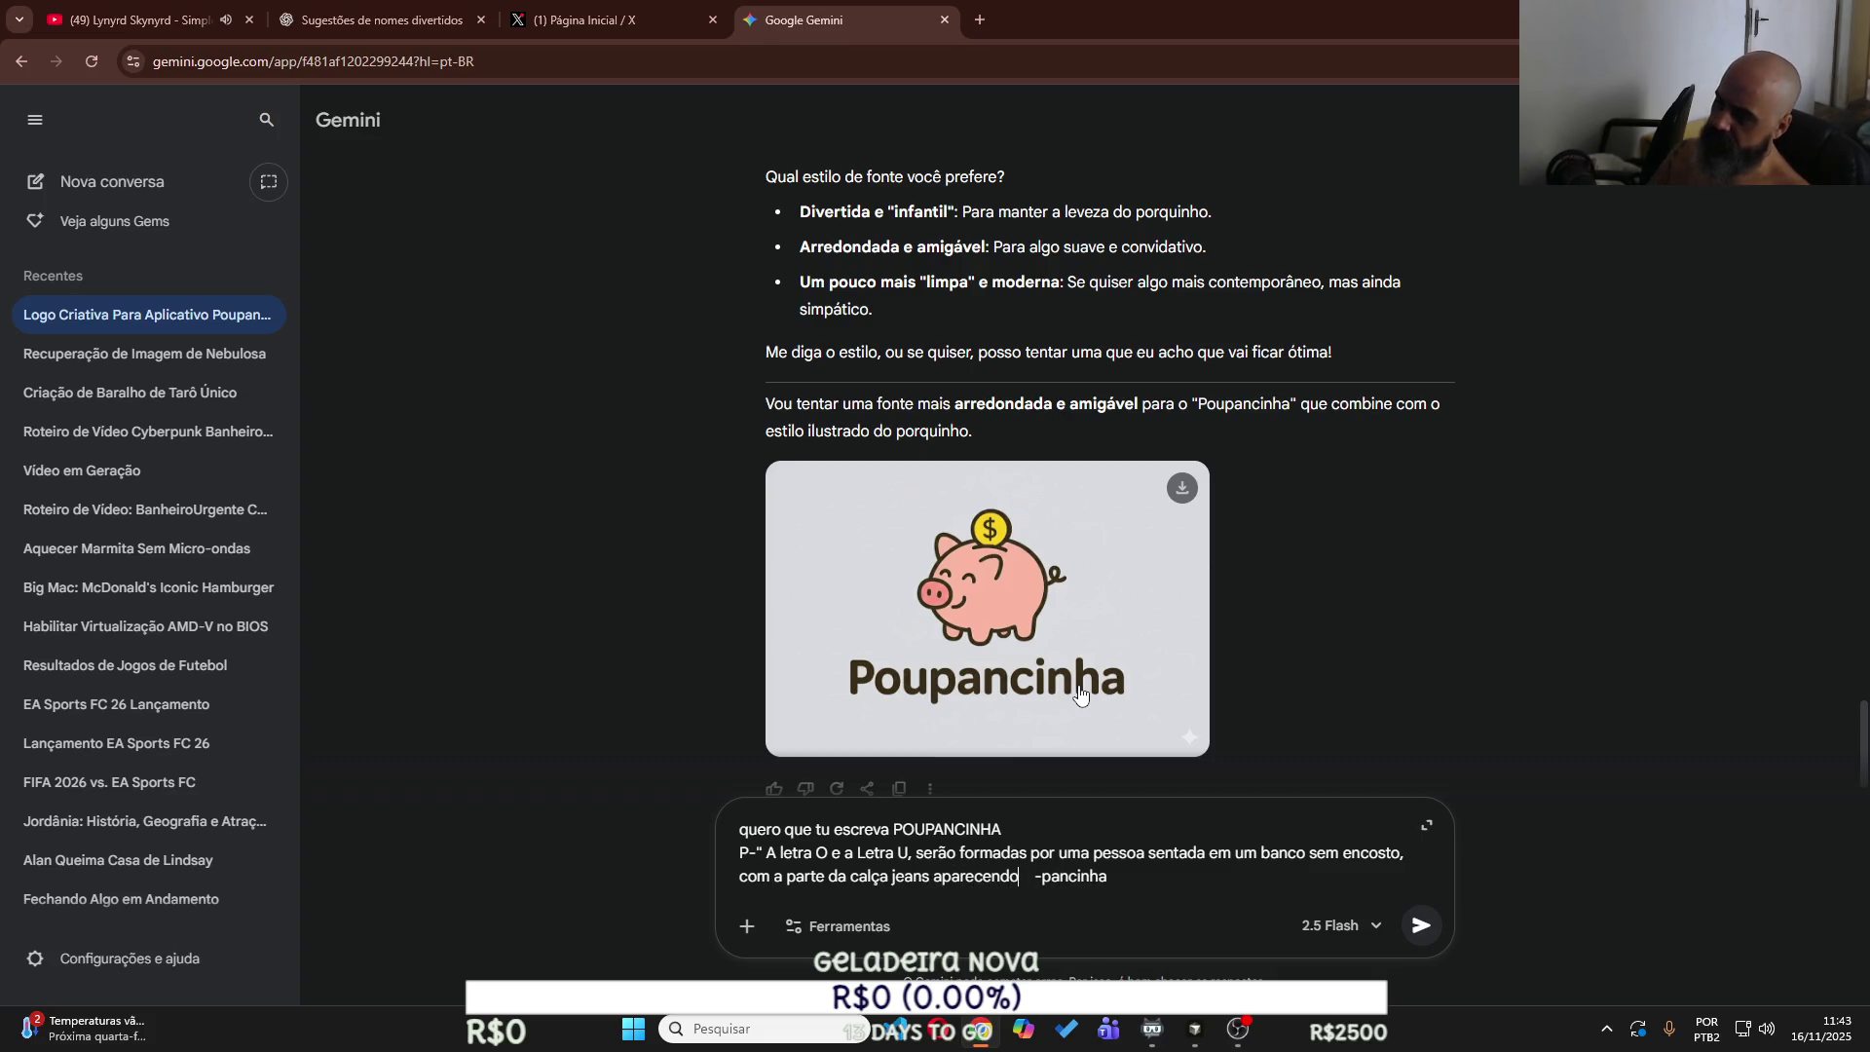
{"action": "type", "text": " e os bo"}
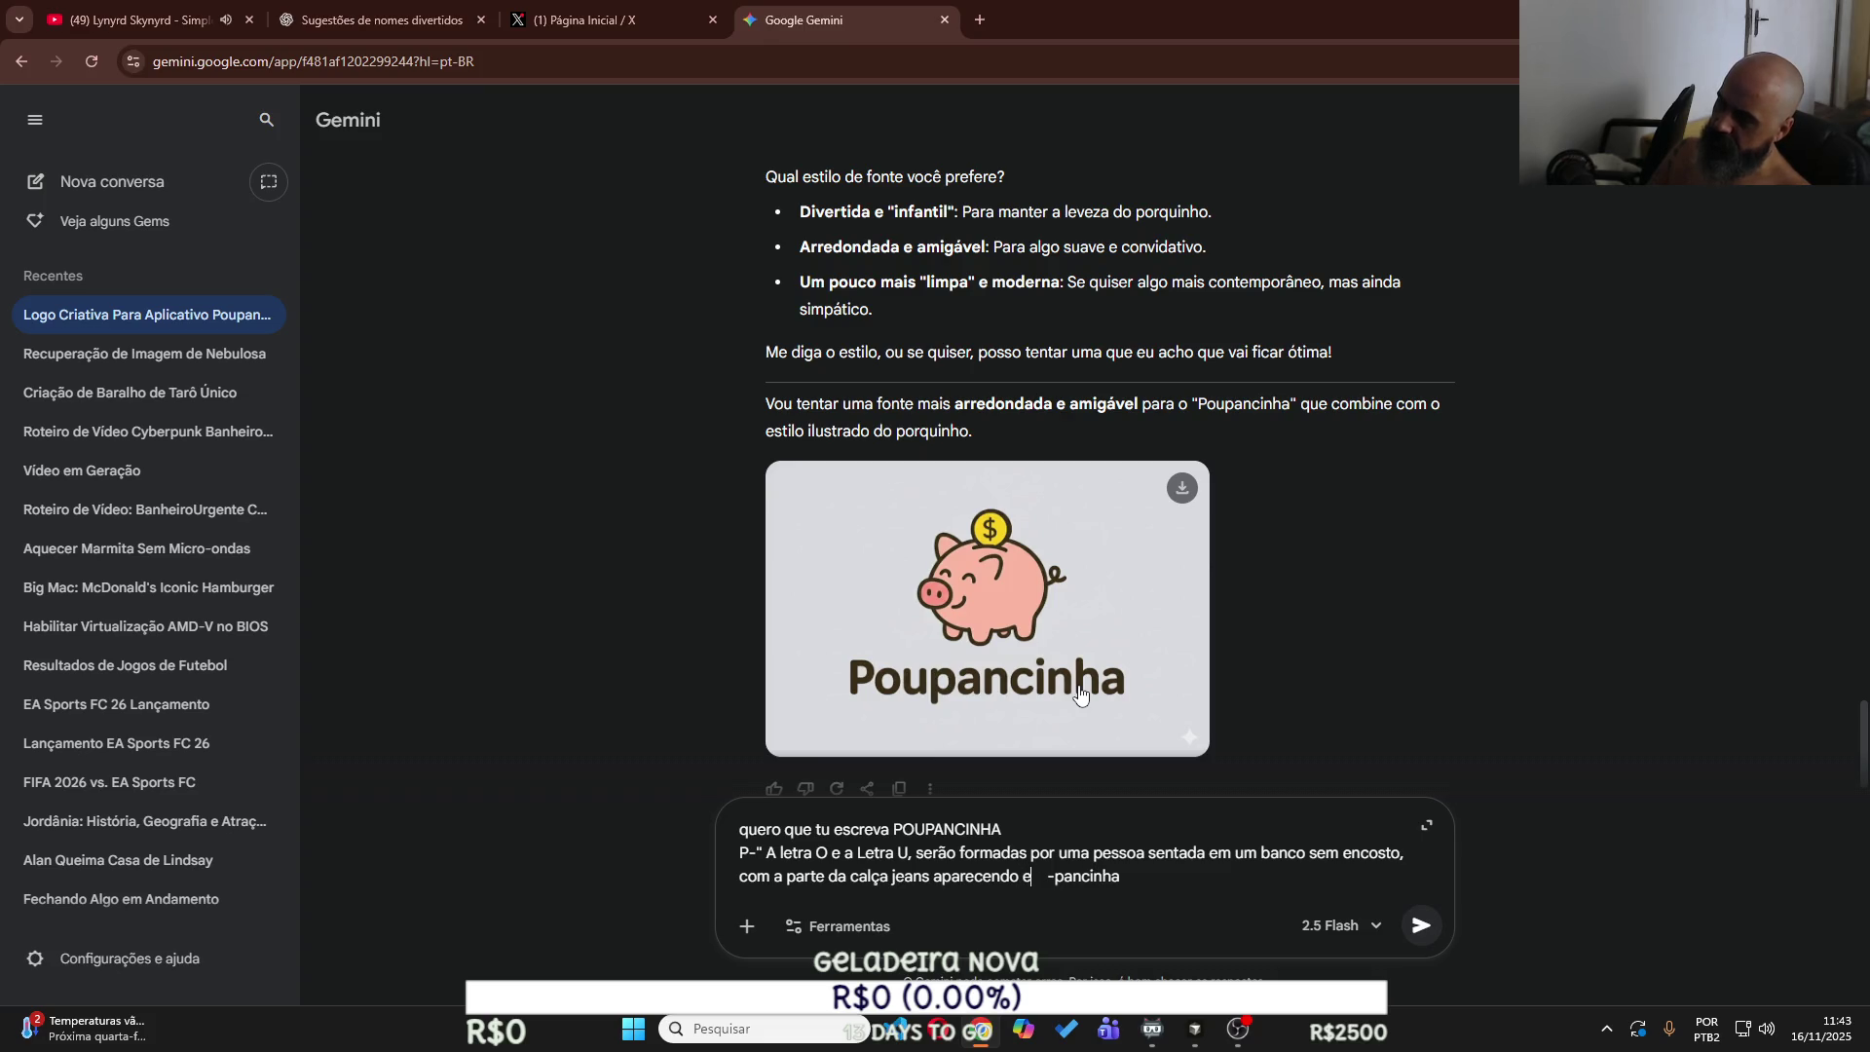
{"action": "type", "text": "l "}
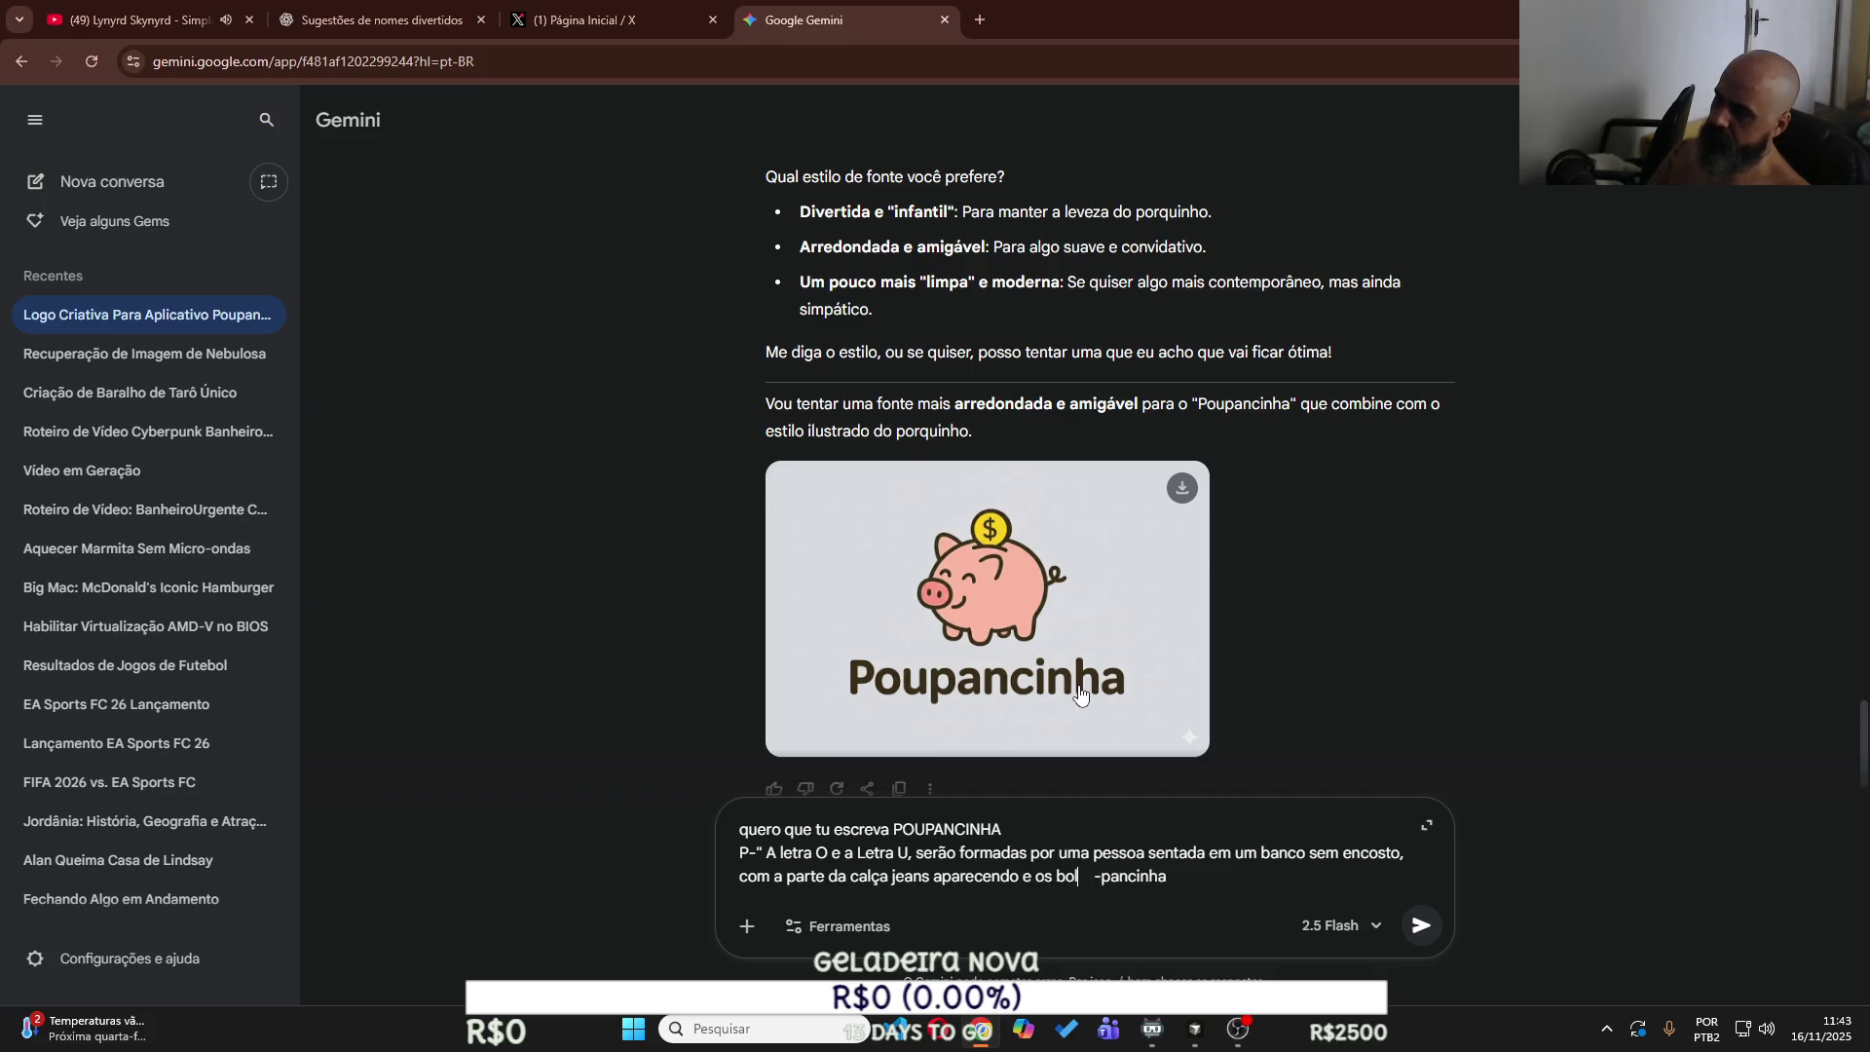
{"action": "type", "text": "sos um no"}
{"action": "type", "text": " for"}
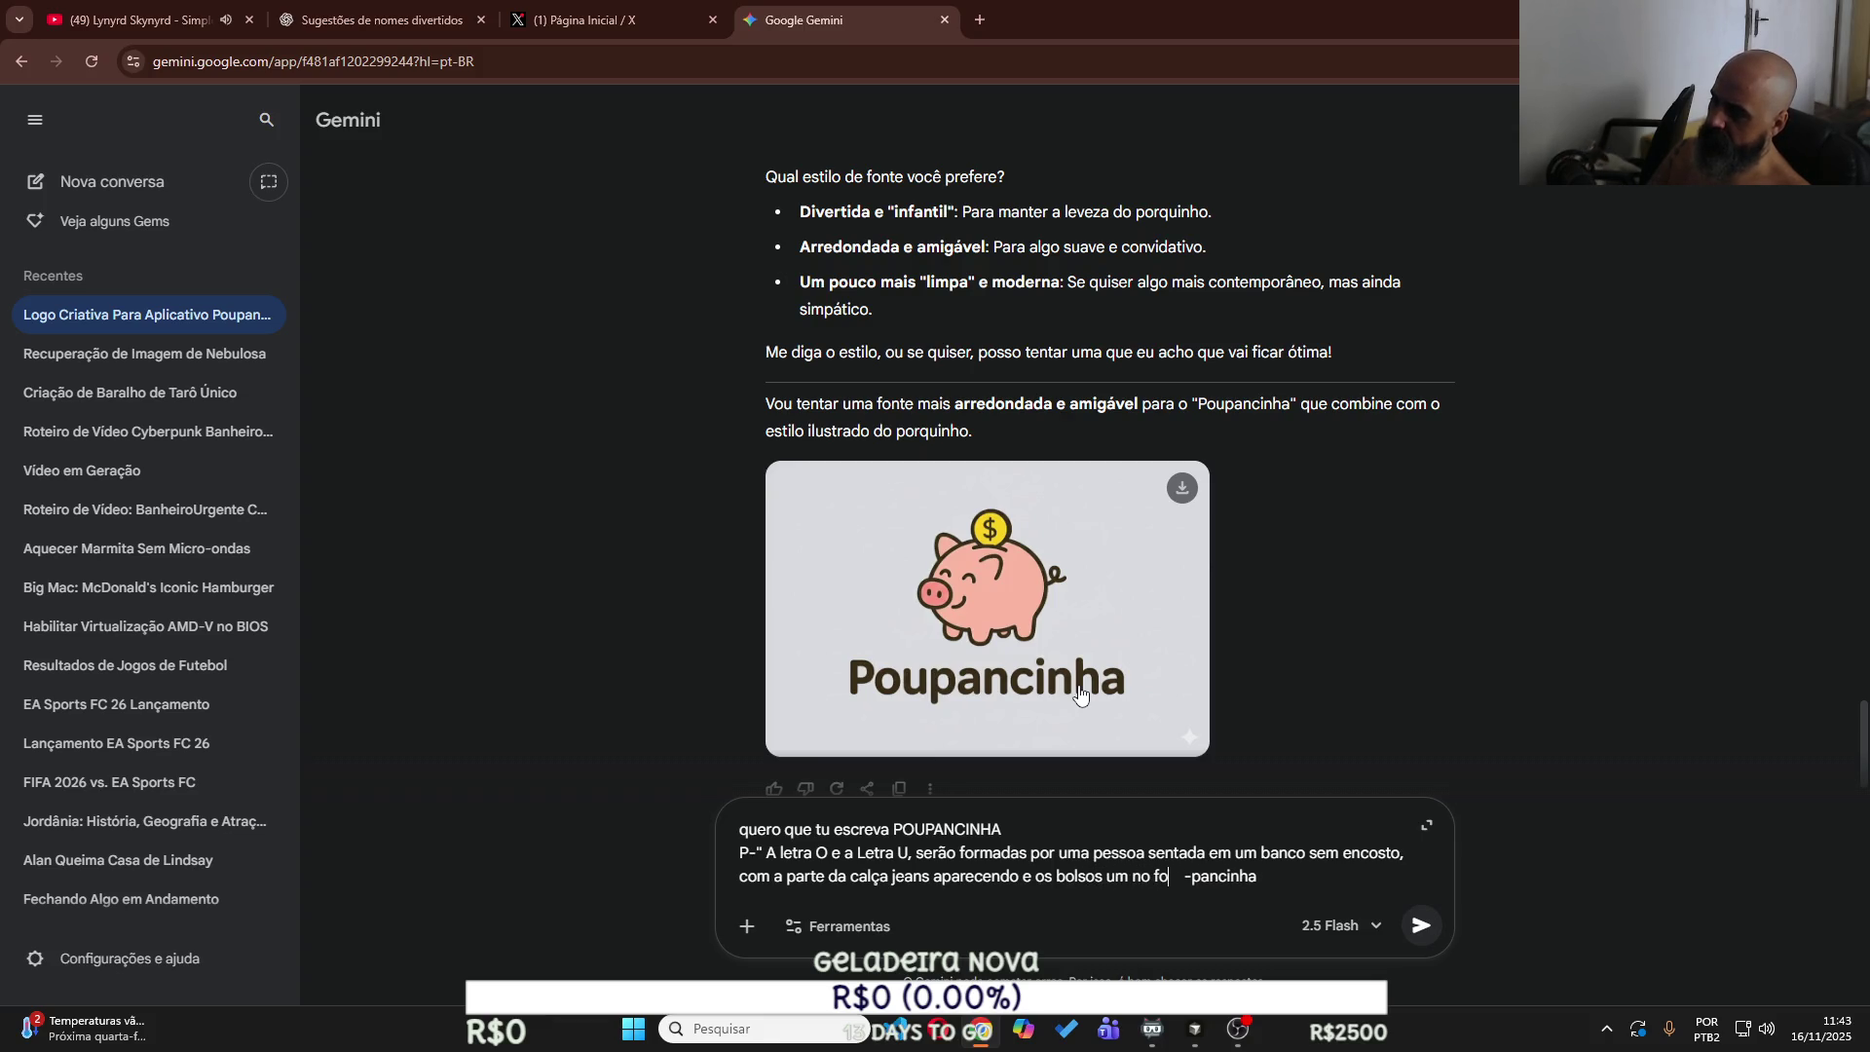
{"action": "type", "text": "am"}
{"action": "key", "text": "BackSpace"}
{"action": "key", "text": "BackSpace"}
{"action": "key", "text": "BackSpace"}
{"action": "type", "text": "n"}
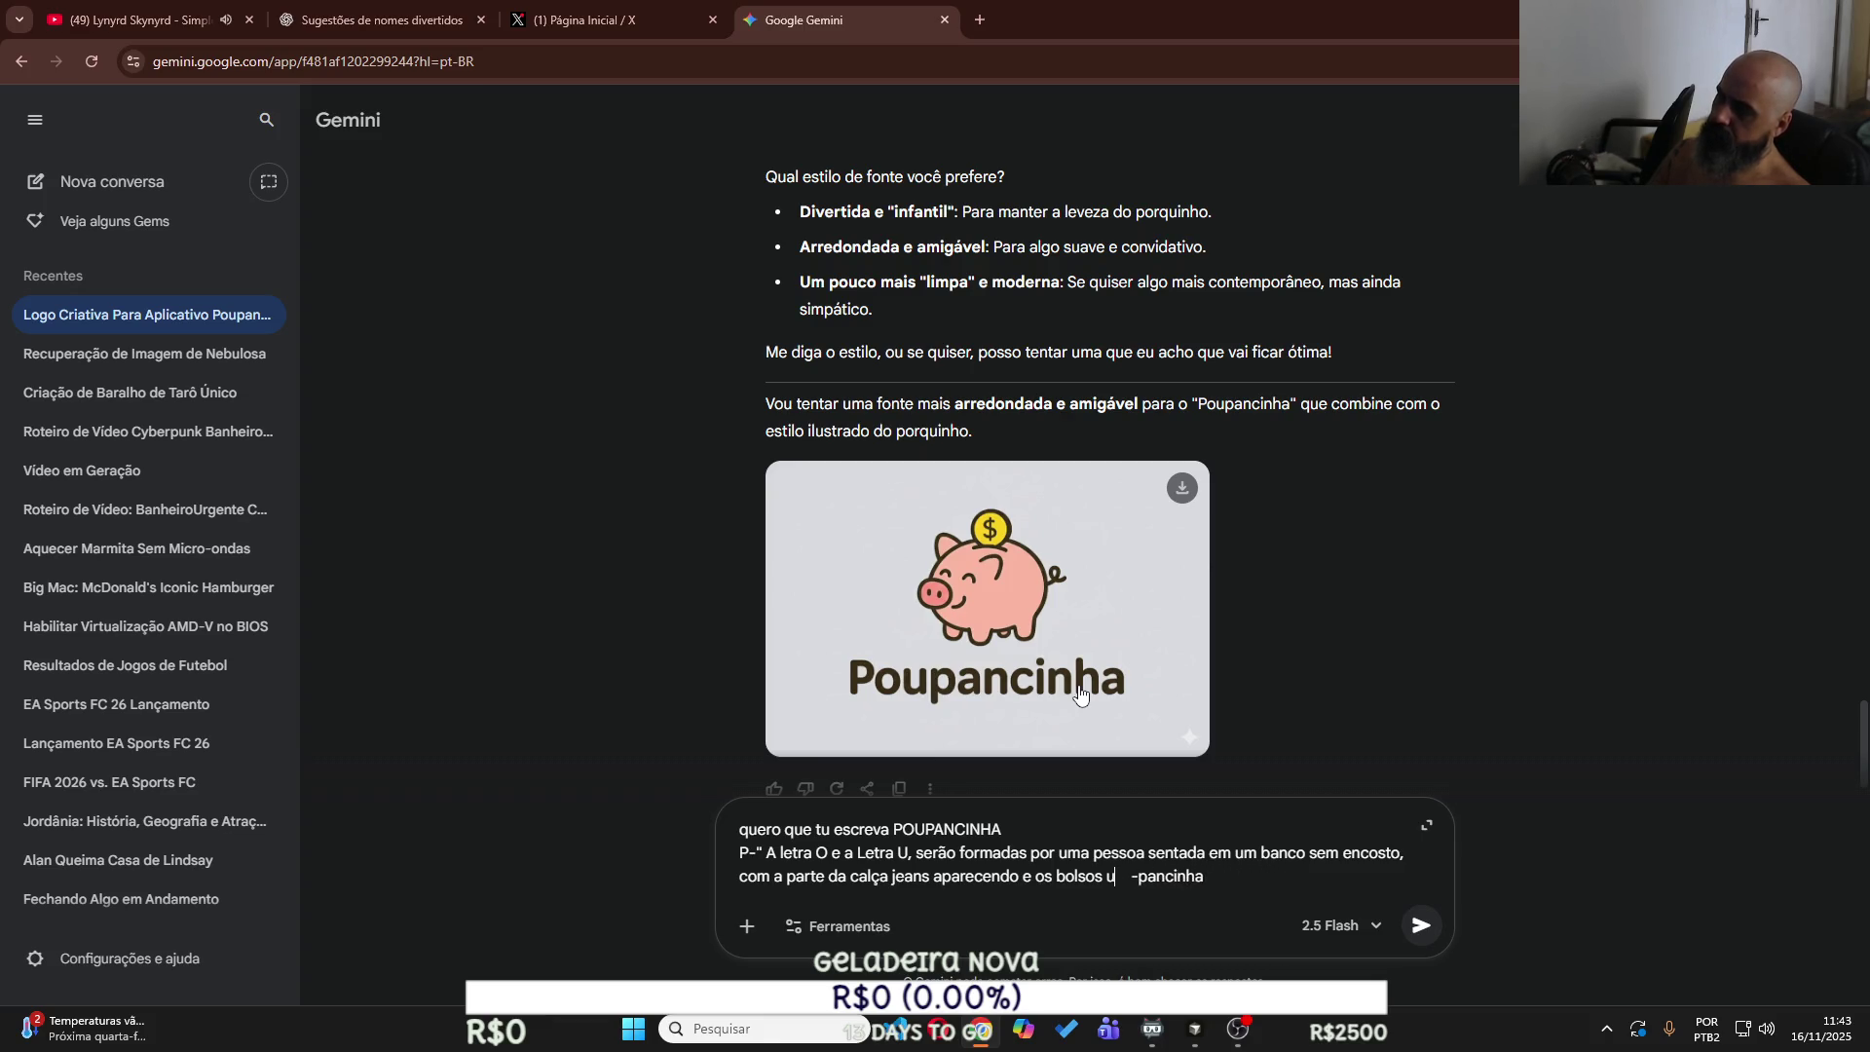
{"action": "type", "text": "o formado"}
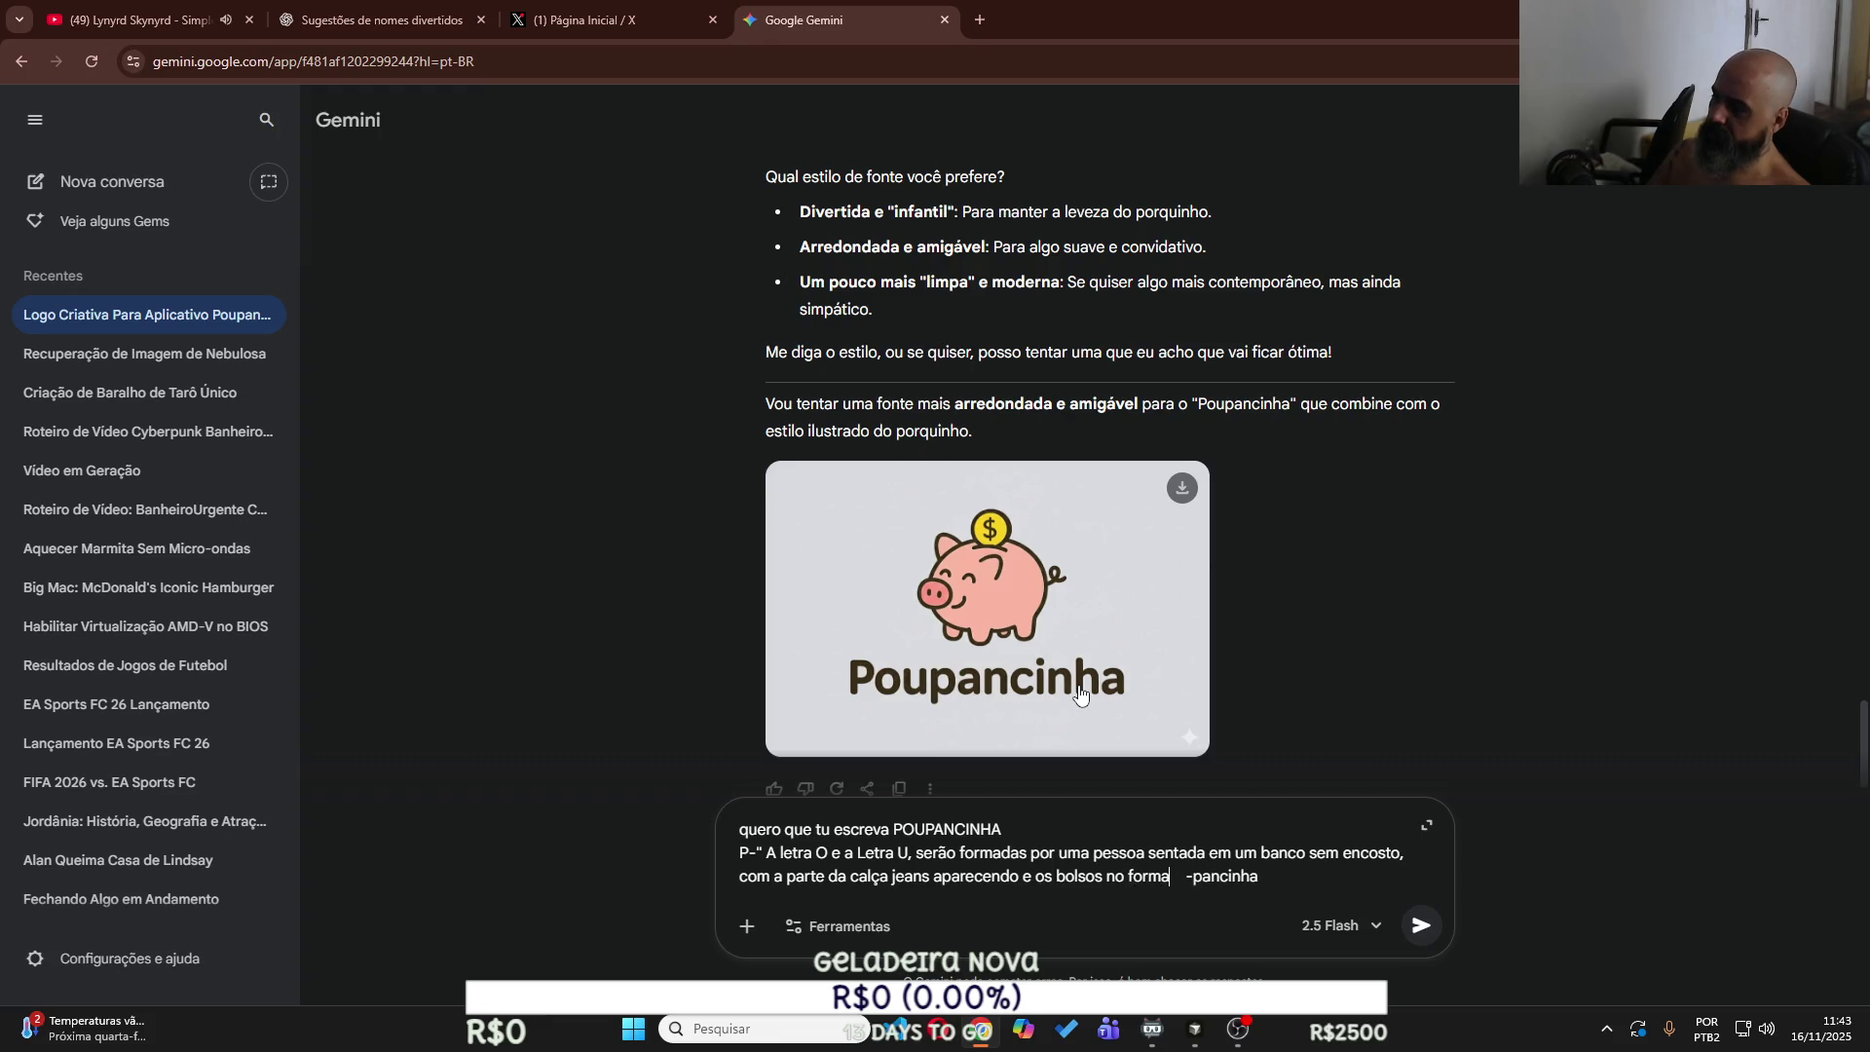
{"action": "type", "text": " e"}
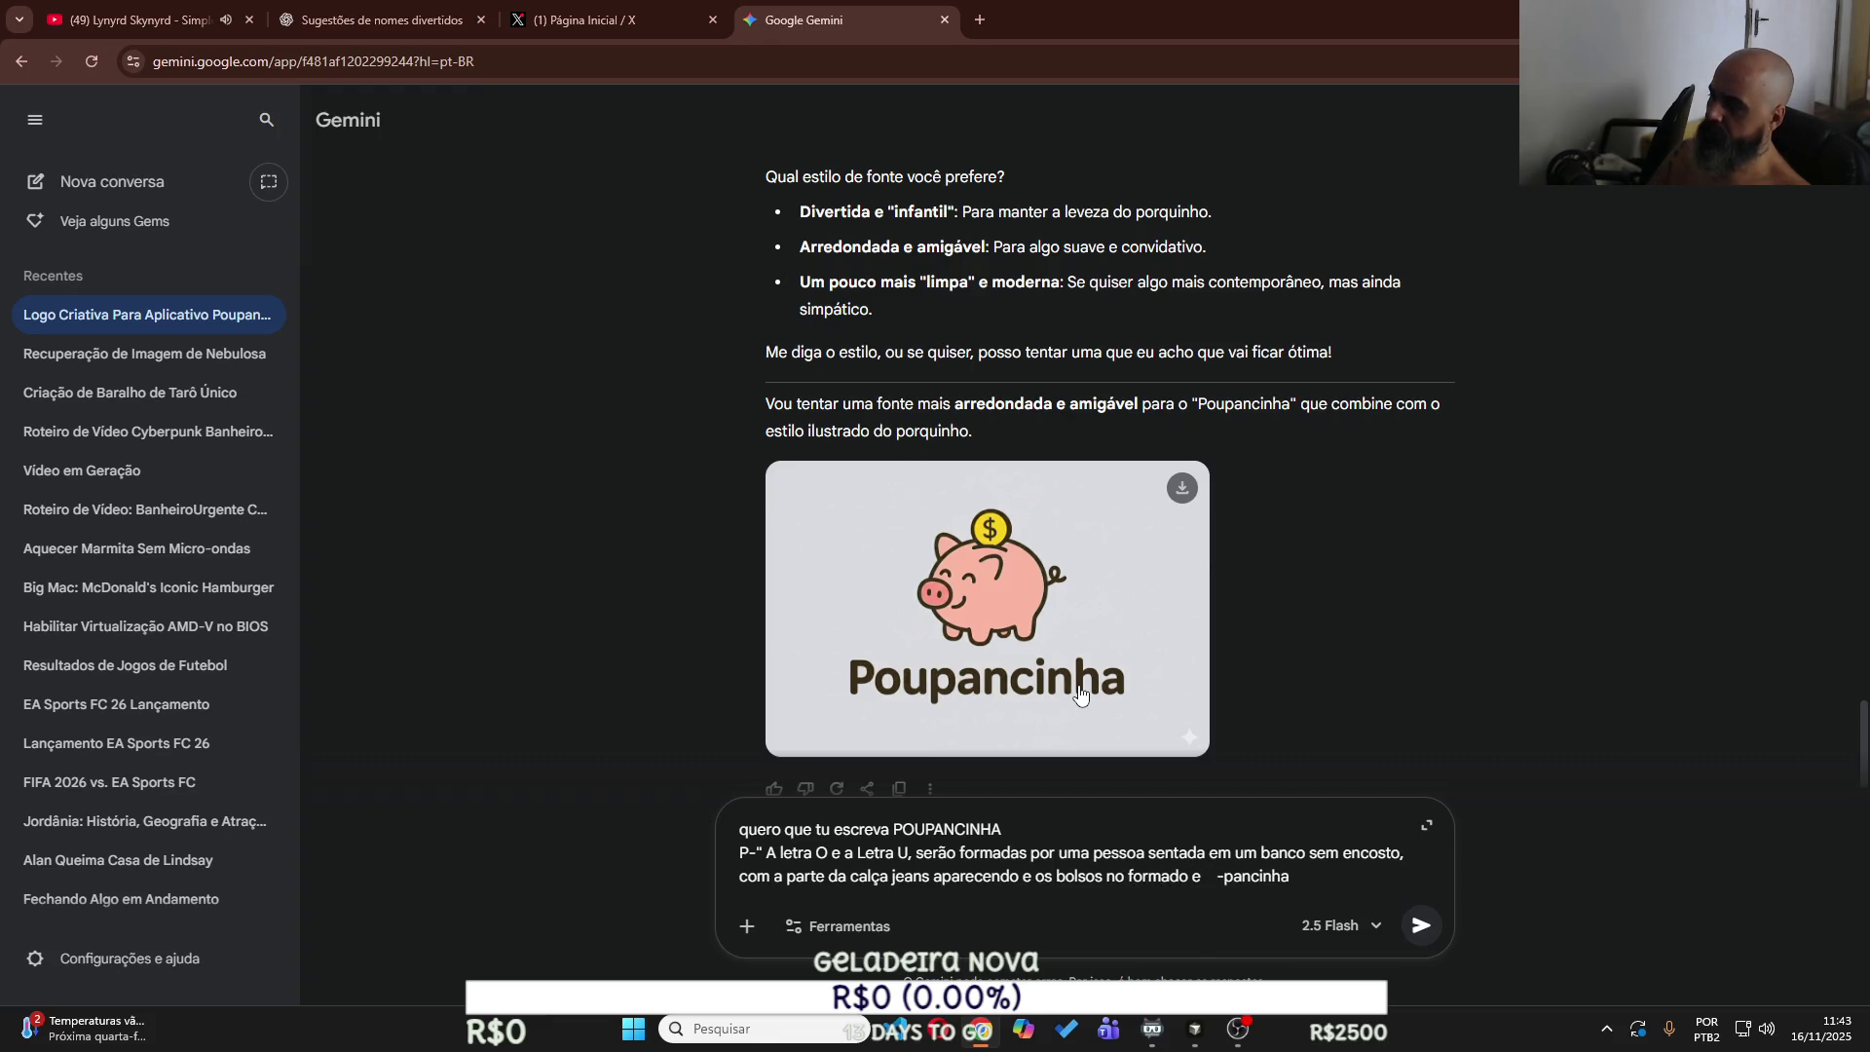
{"action": "key", "text": "BackSpace"}
{"action": "type", "text": "de um U"}
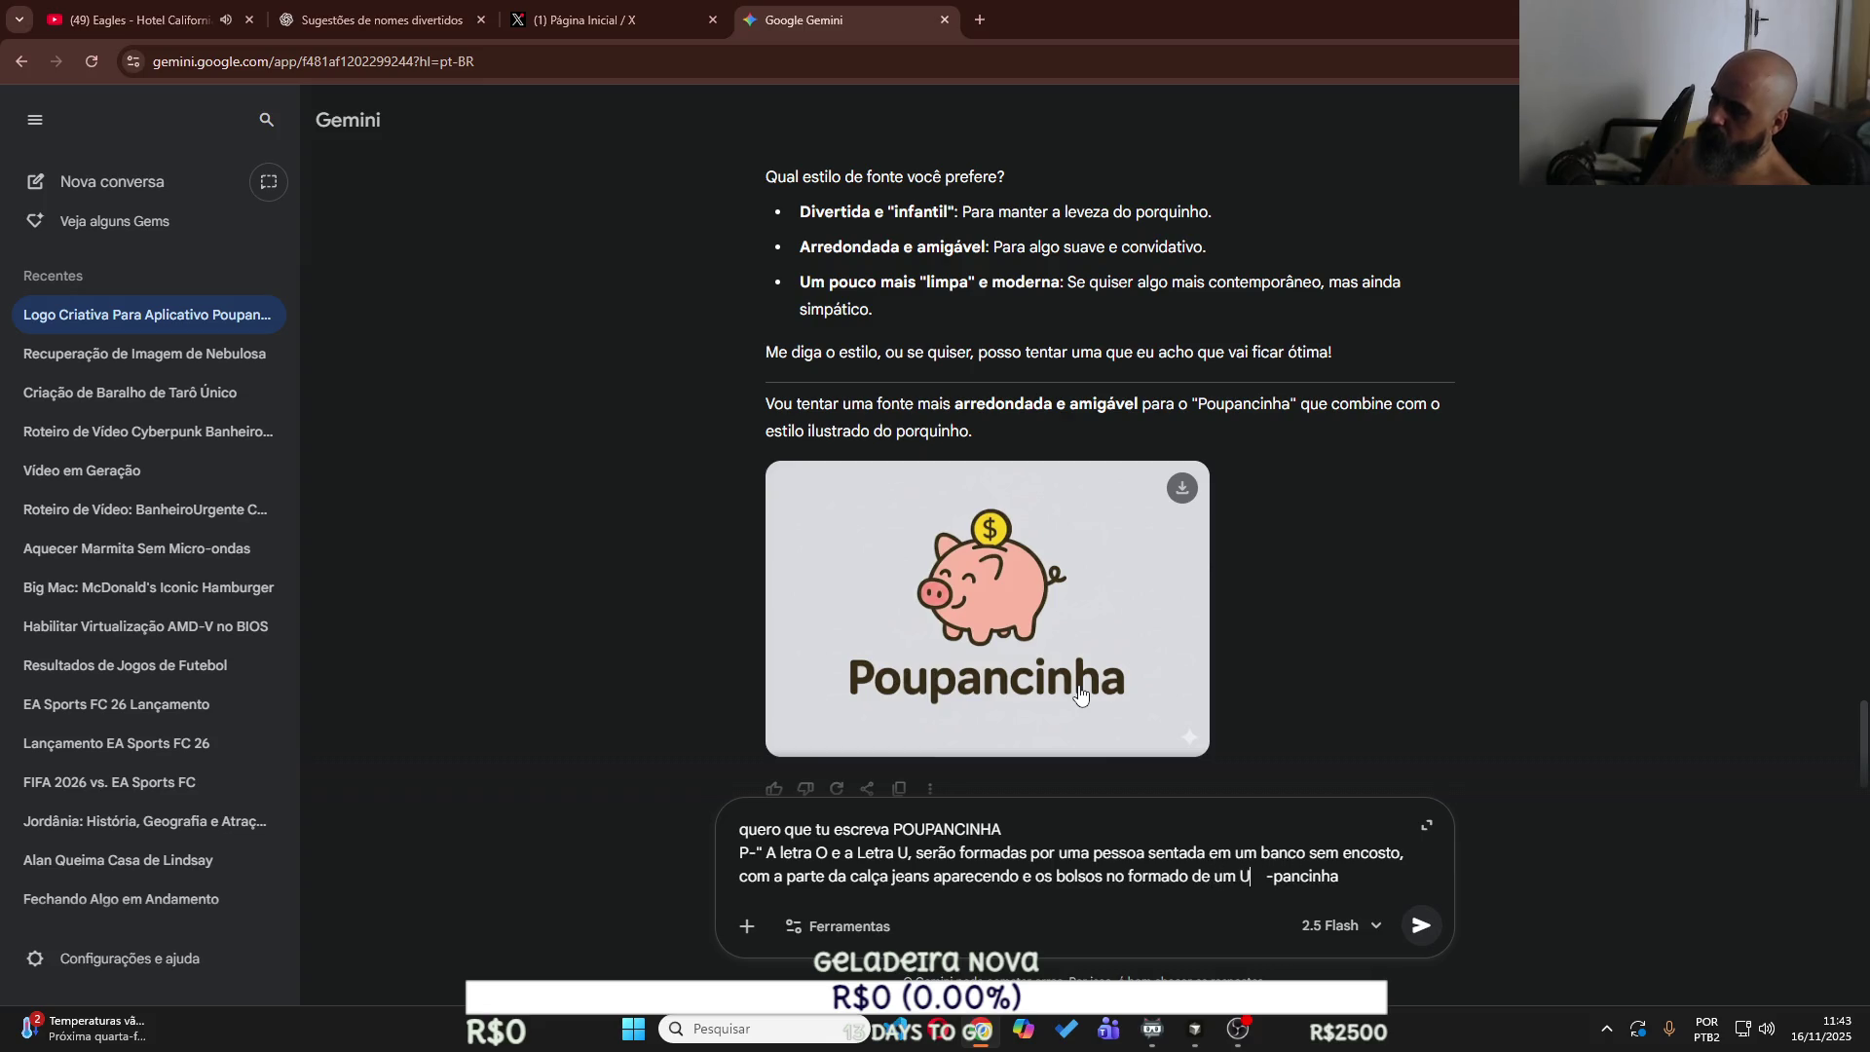
{"action": "type", "text": " como"}
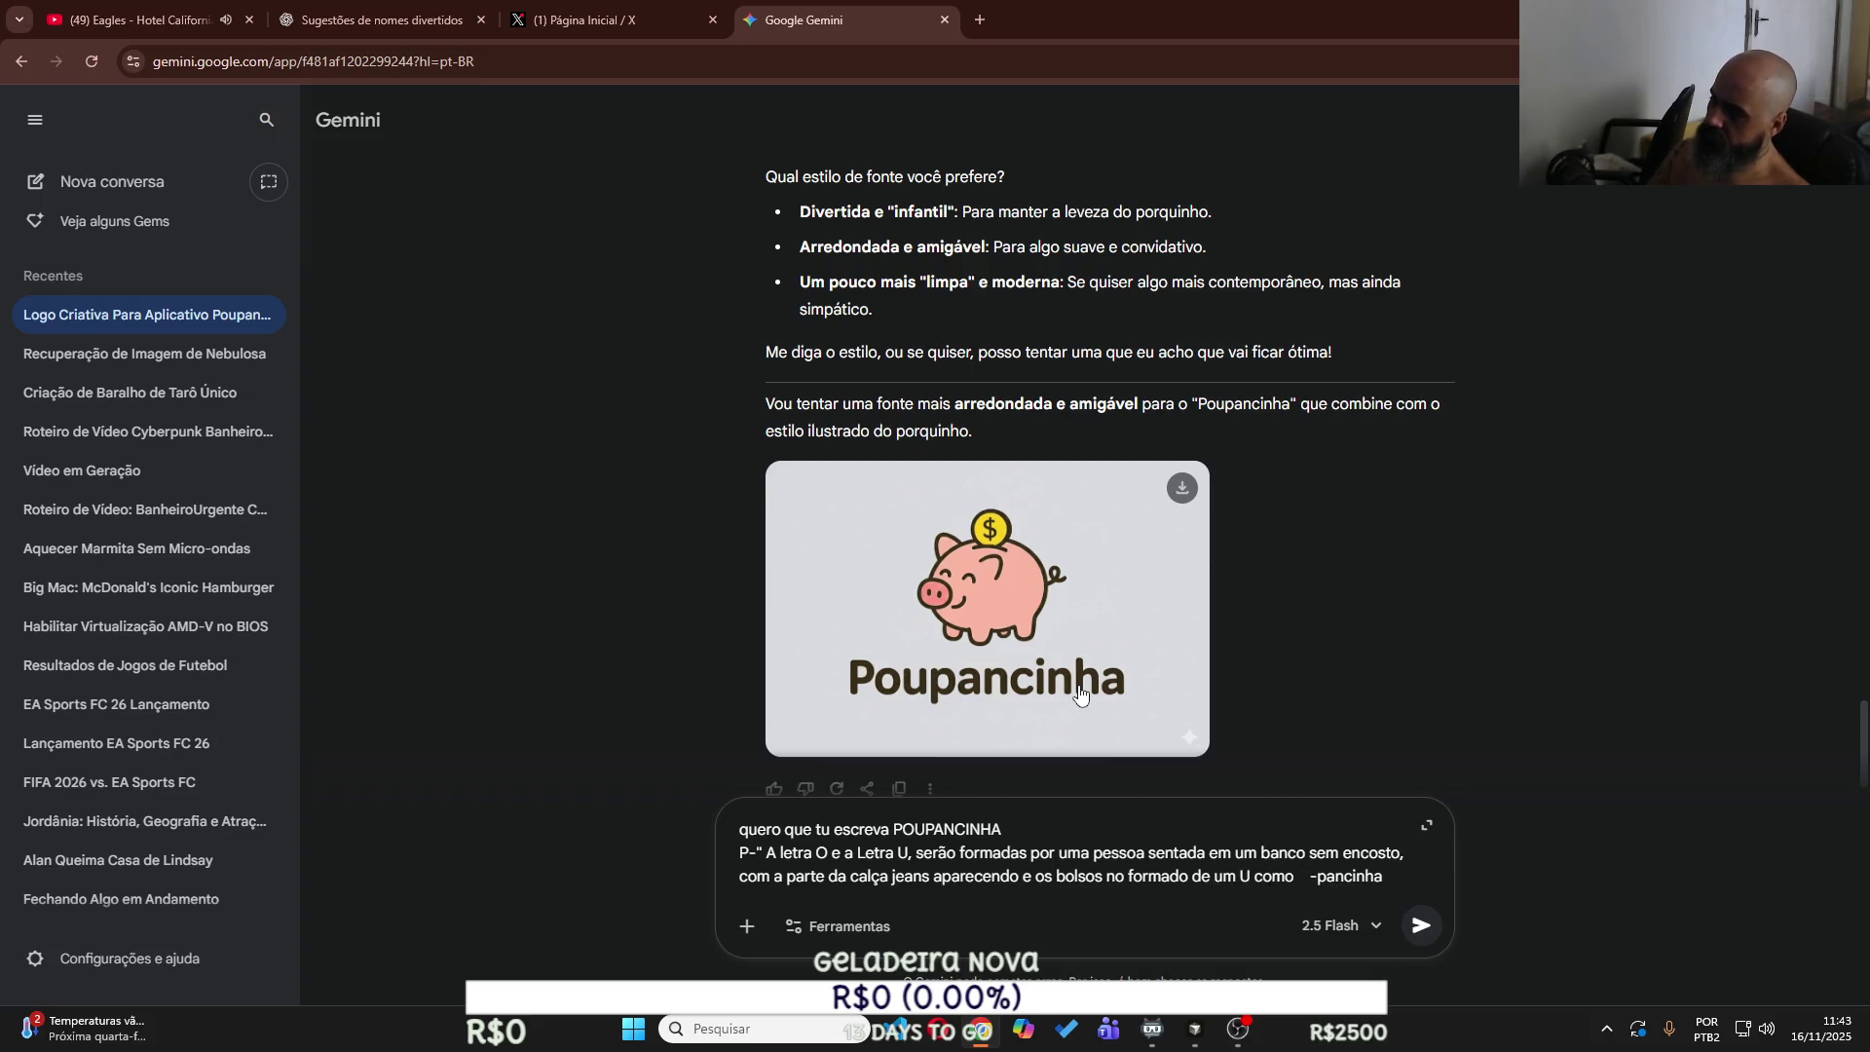
{"action": "type", "text": " respeitando"}
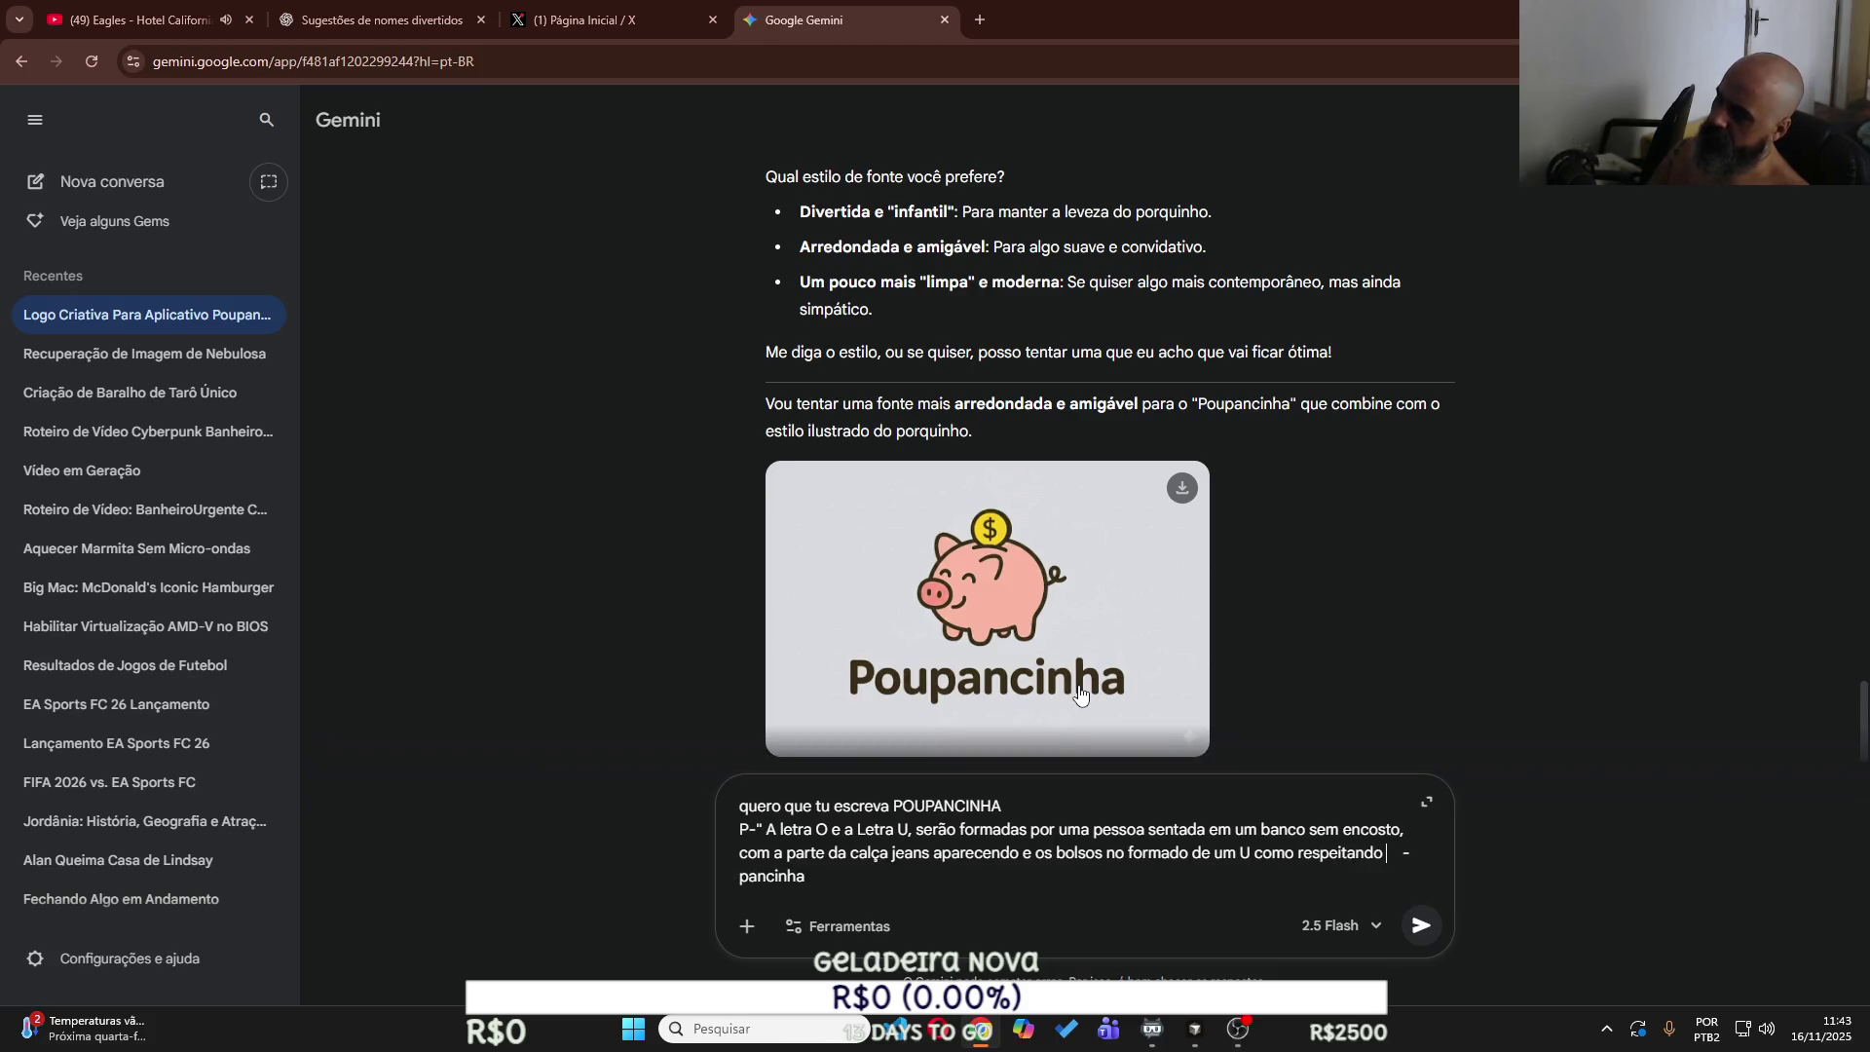
{"action": "type", "text": " o fo"}
{"action": "type", "text": "rmato das ca"}
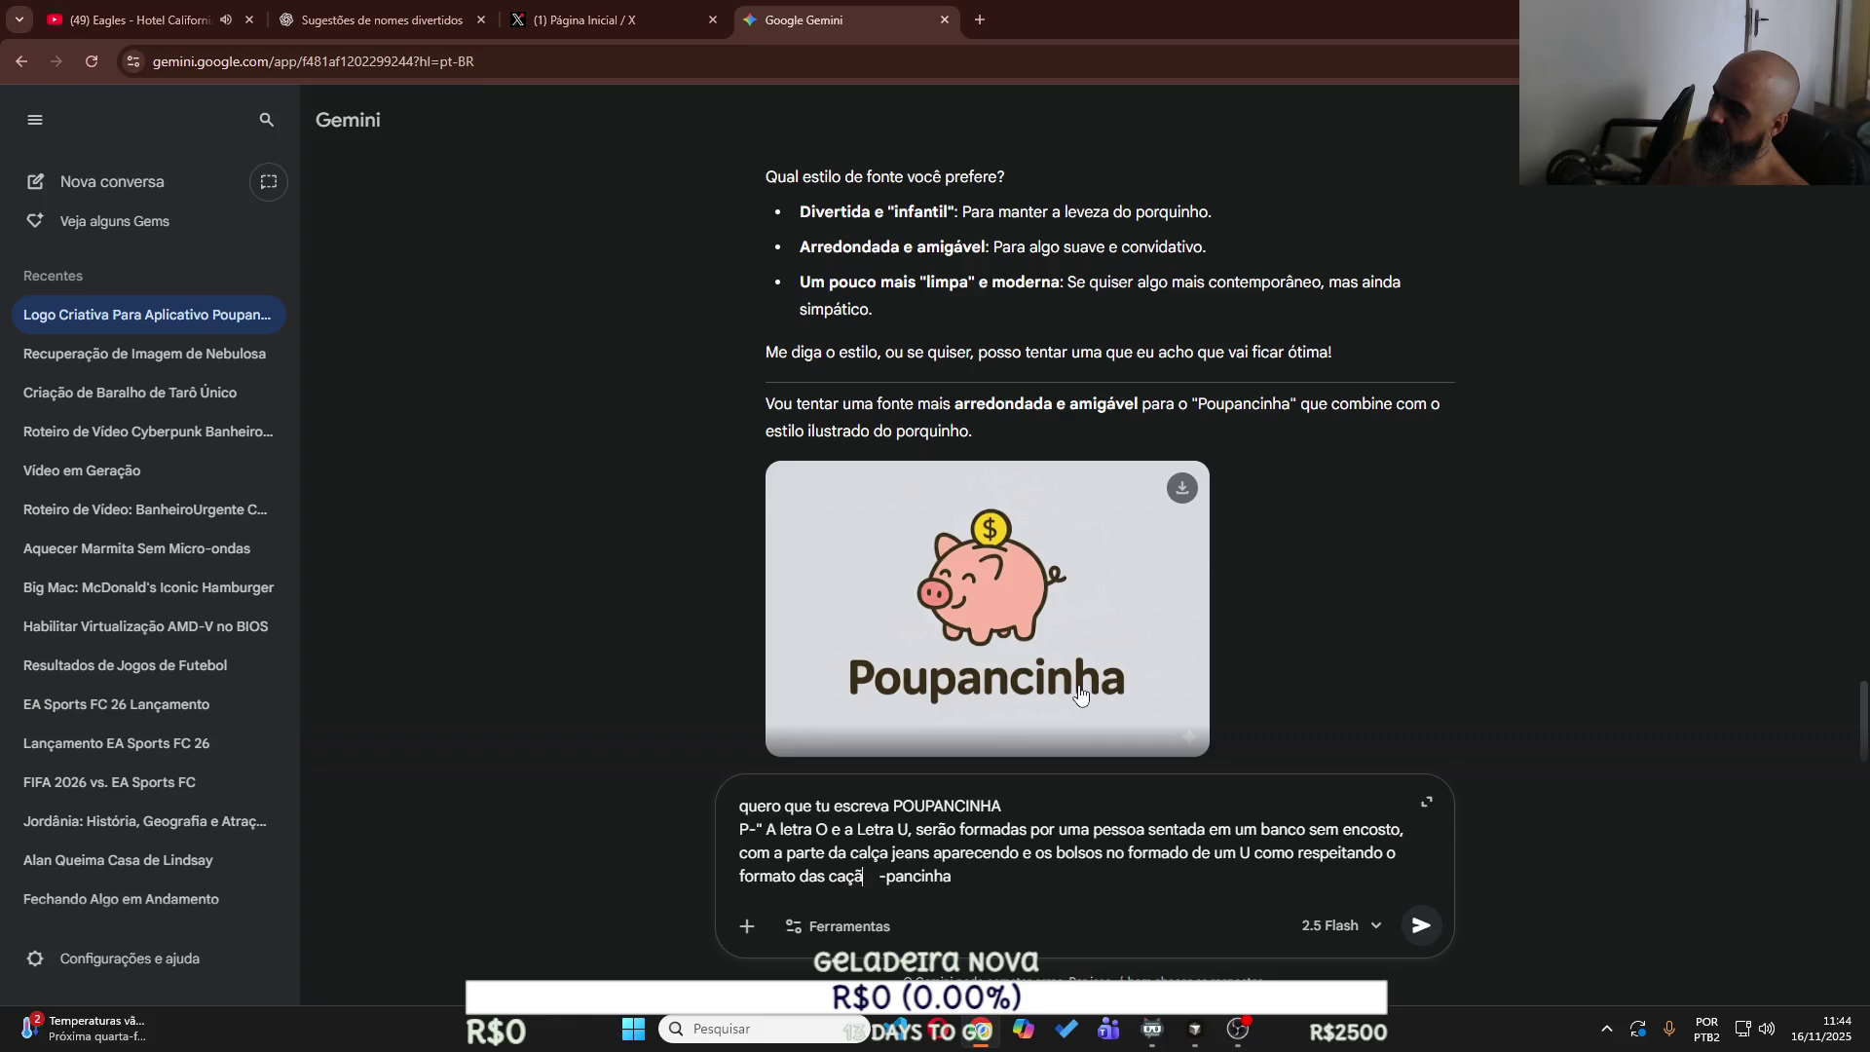
{"action": "type", "text": "lças j"}
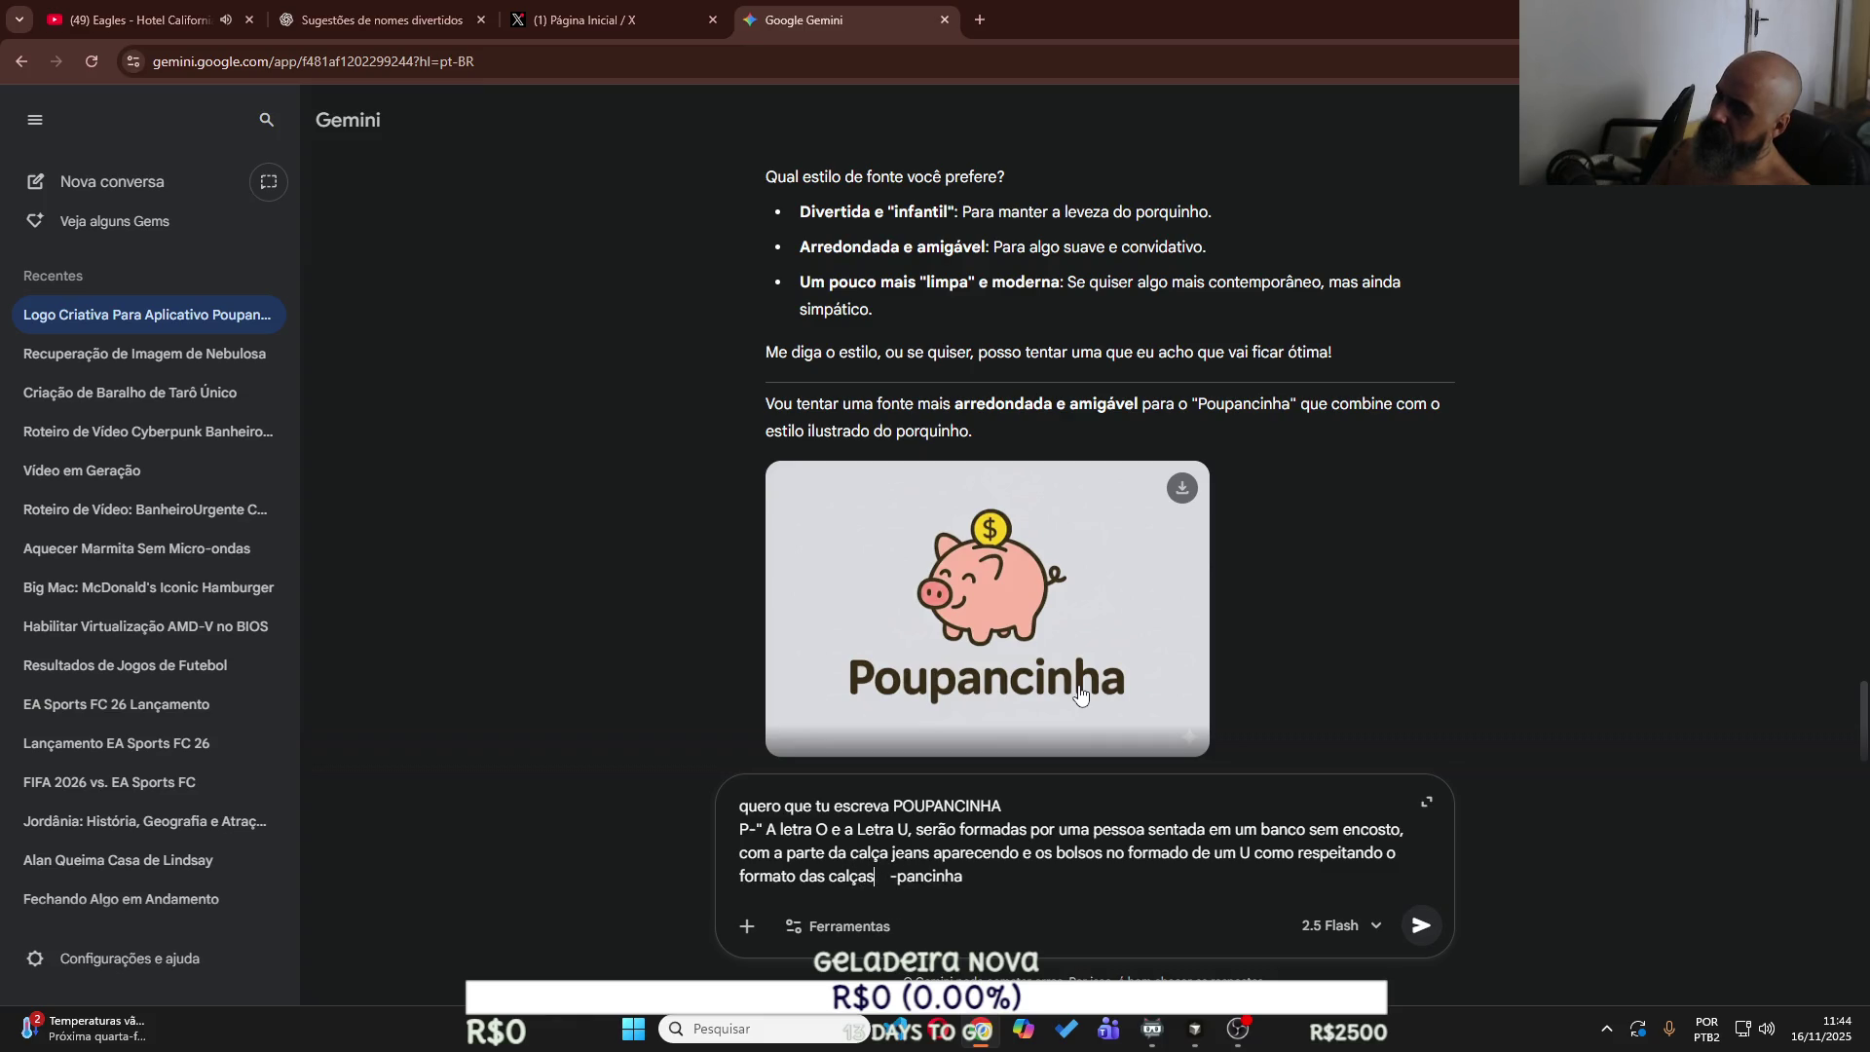
{"action": "type", "text": "eans,"}
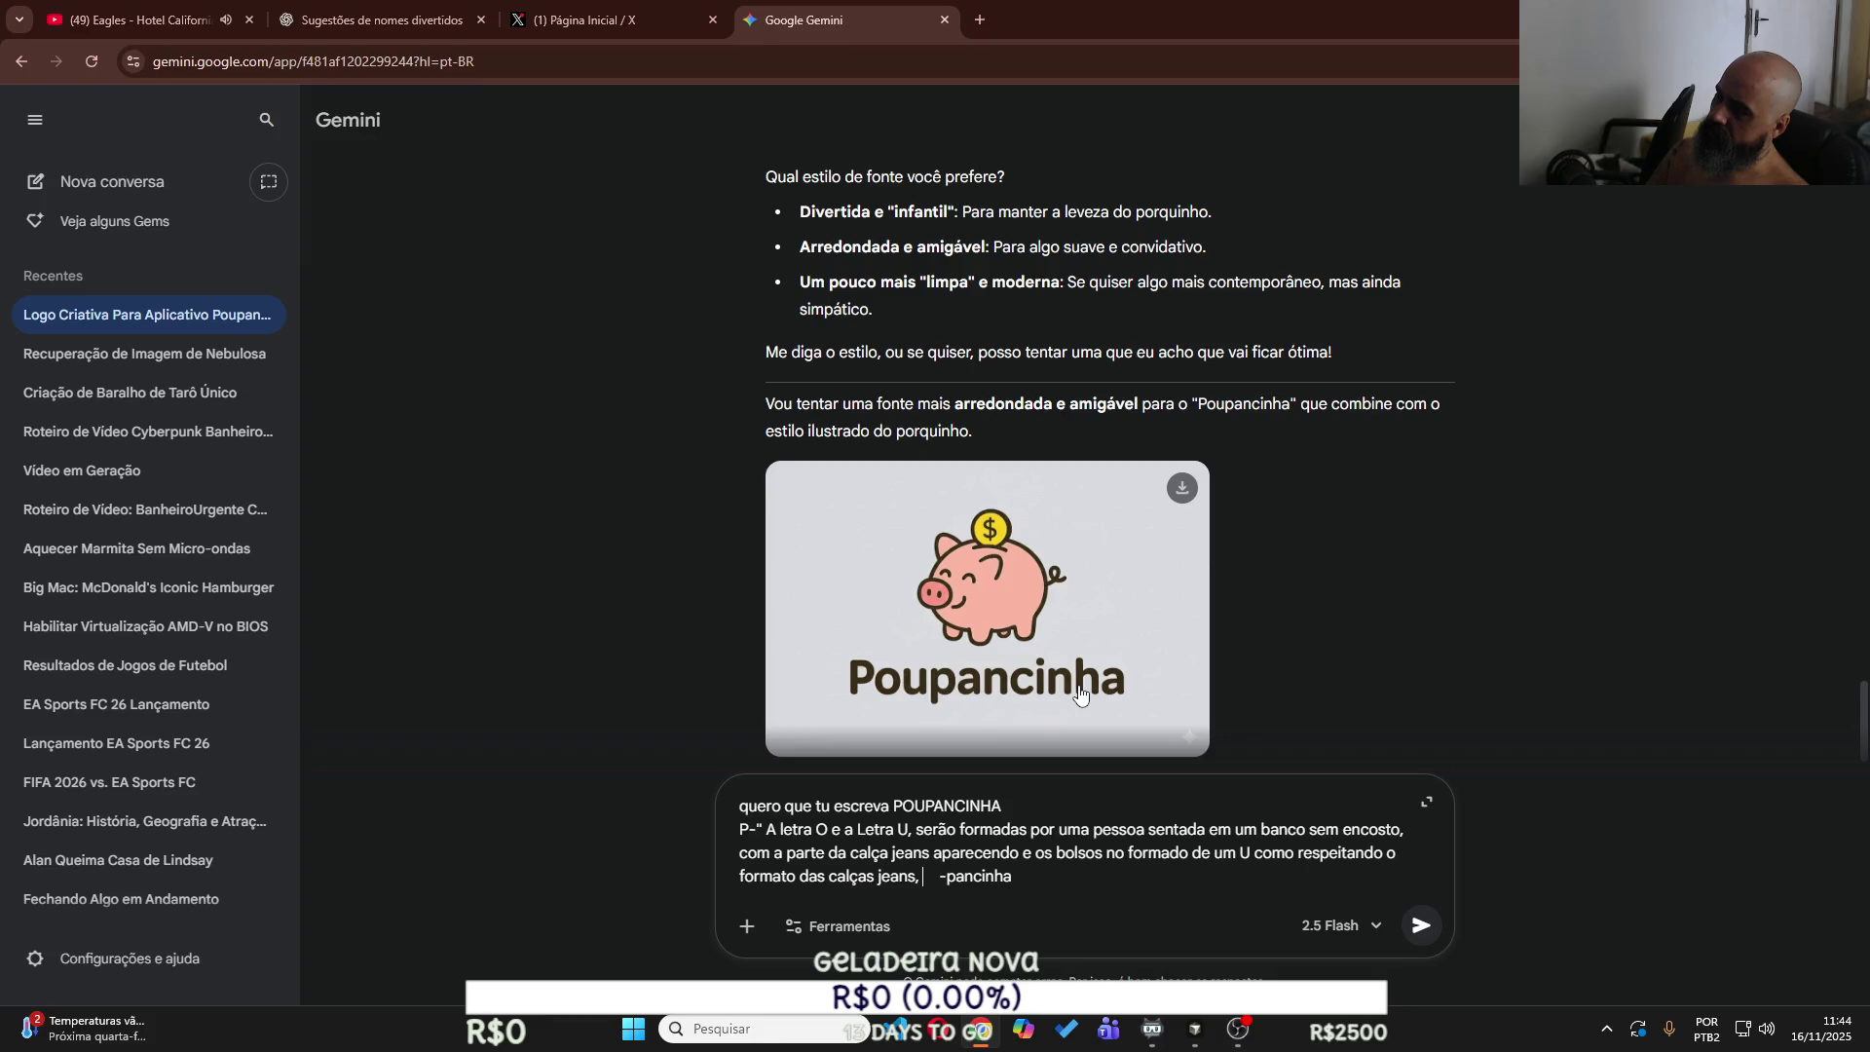
Describe a real medium-sized cartoon figure so the O and U are neither too small nor too large.
{"action": "type", "text": "um"}
{"action": "type", "text": " bone "}
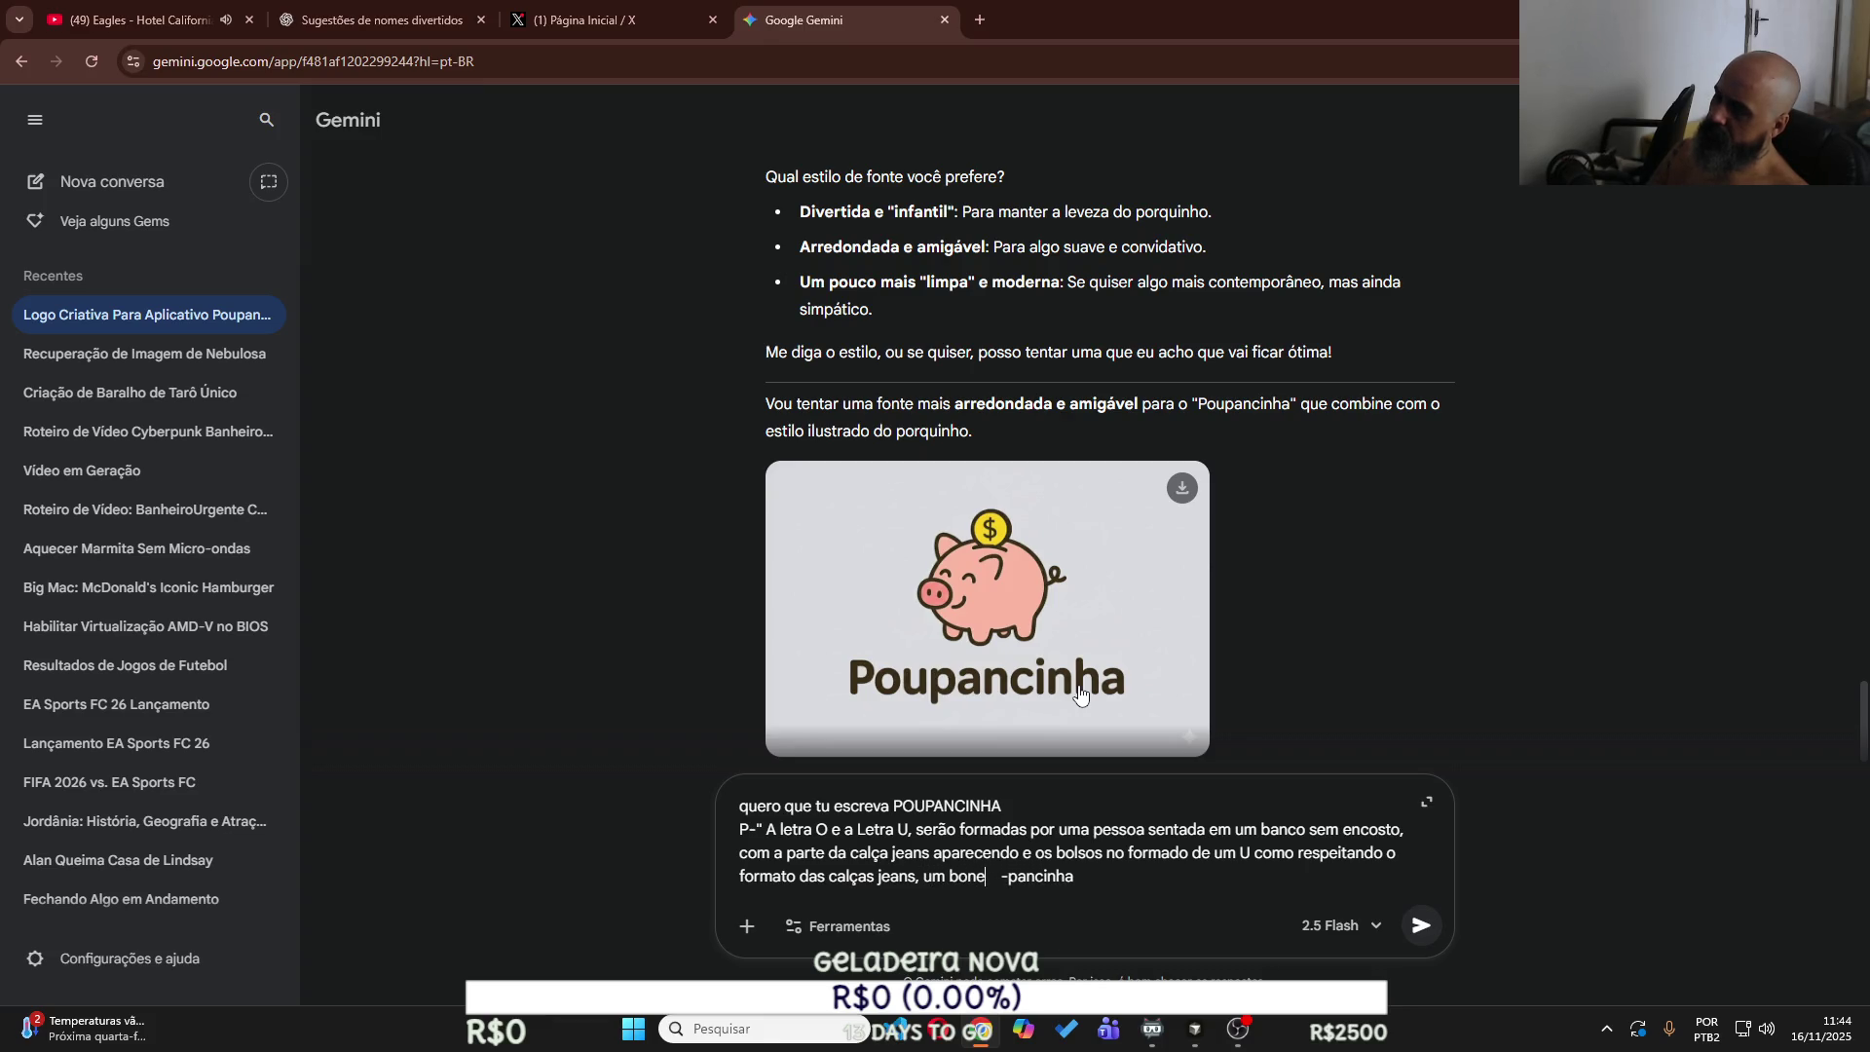
{"action": "type", "text": "quinho"}
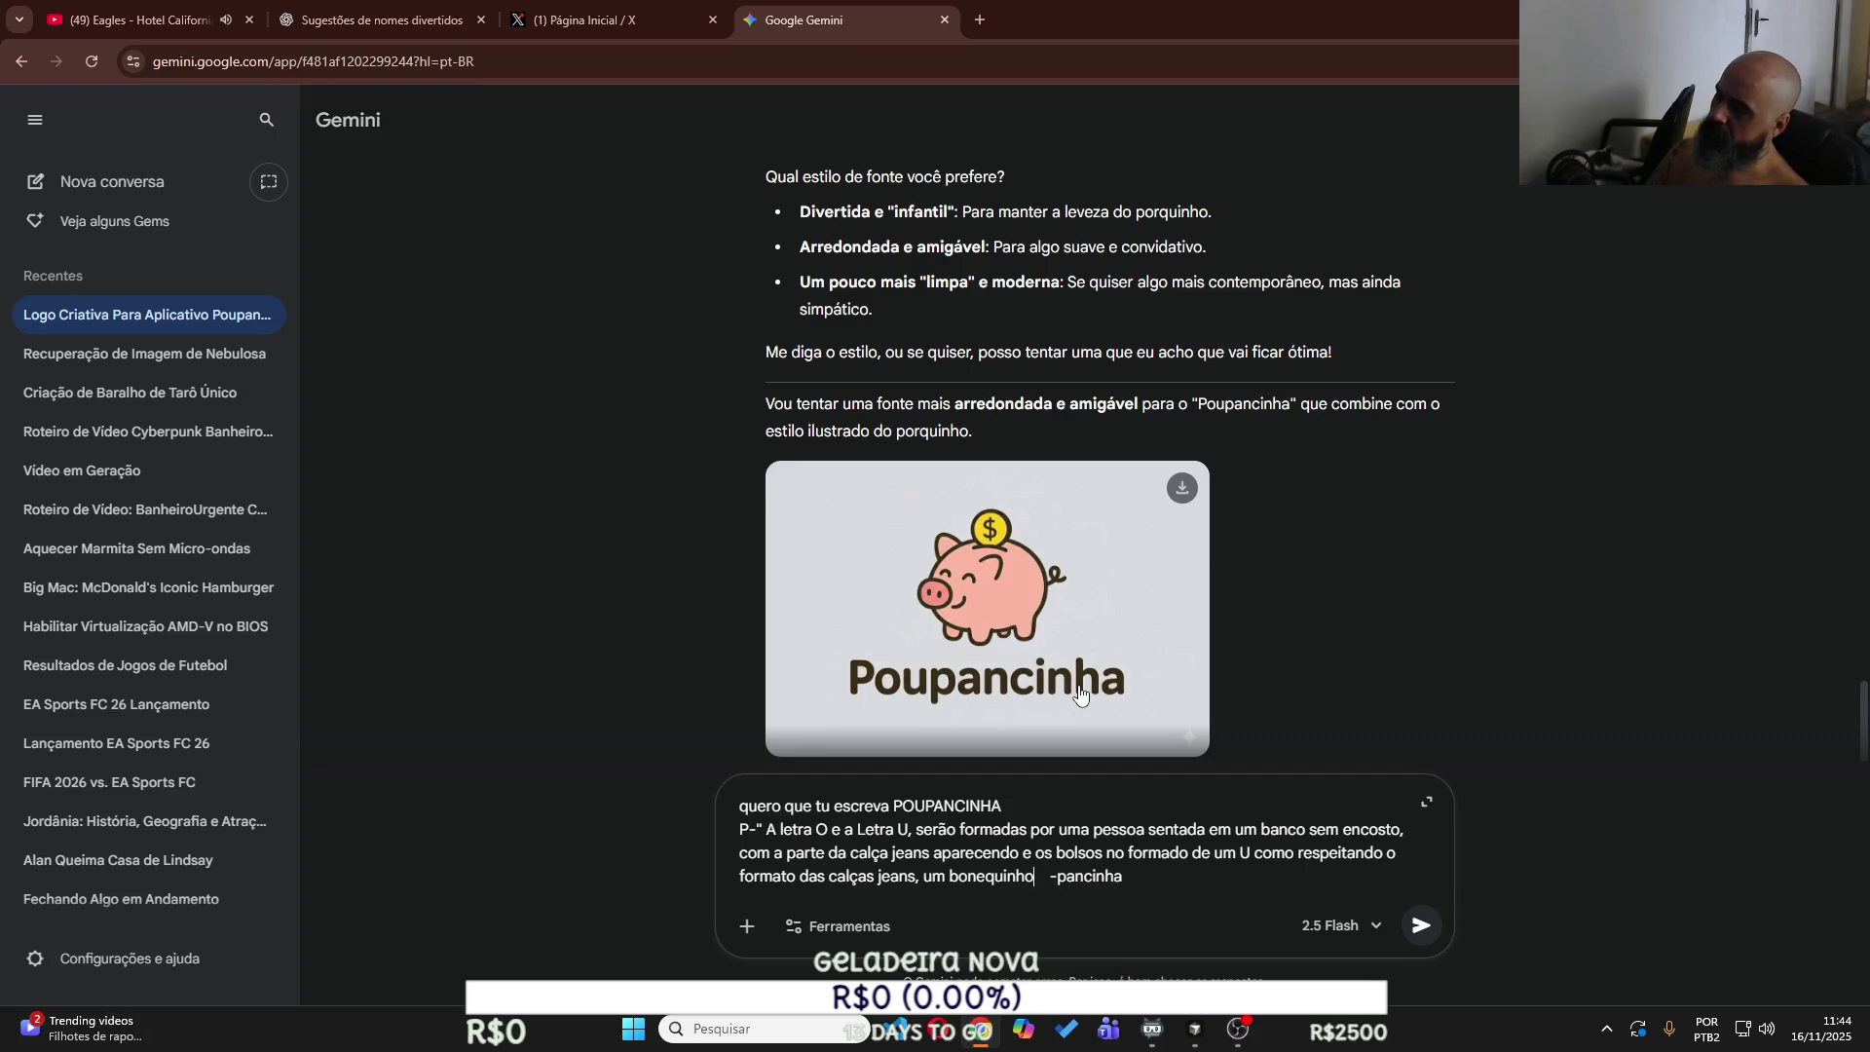
{"action": "type", "text": " e não pessoa d"}
{"action": "key", "text": "BackSpace"}
{"action": "type", "text": "re "}
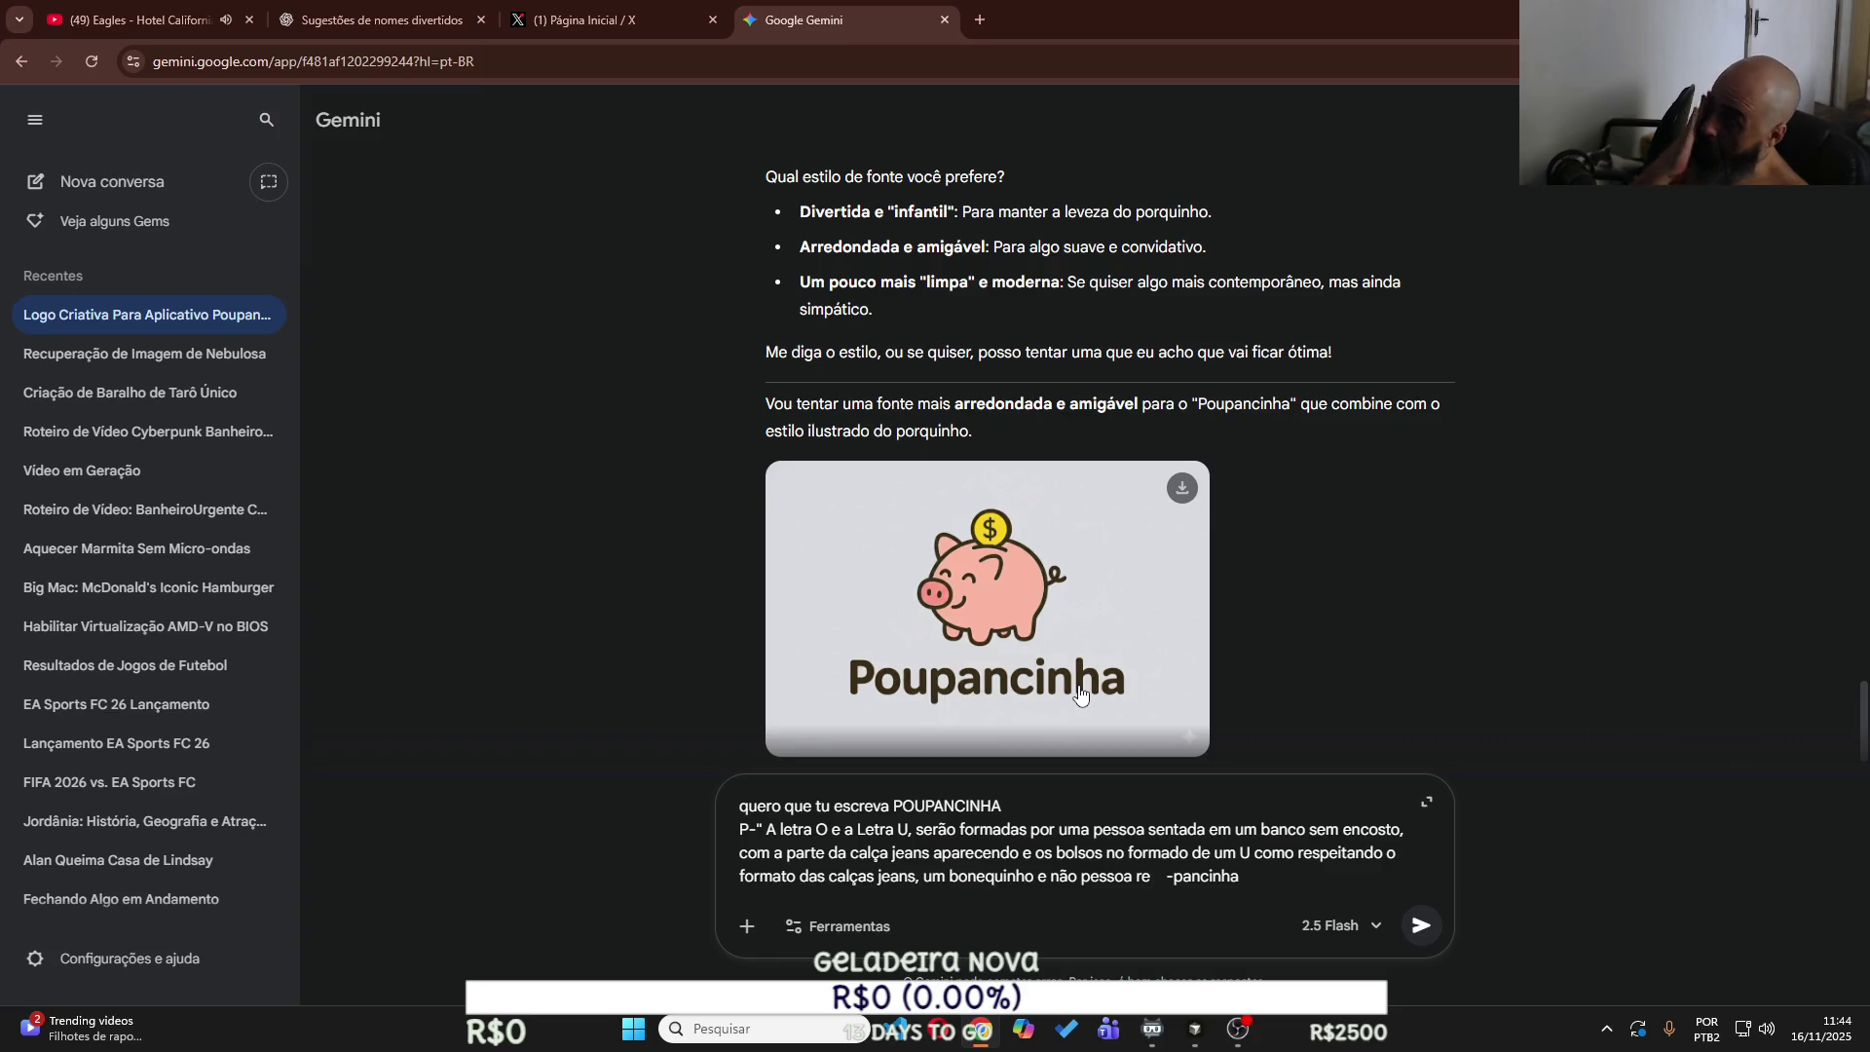
{"action": "type", "text": "asl"}
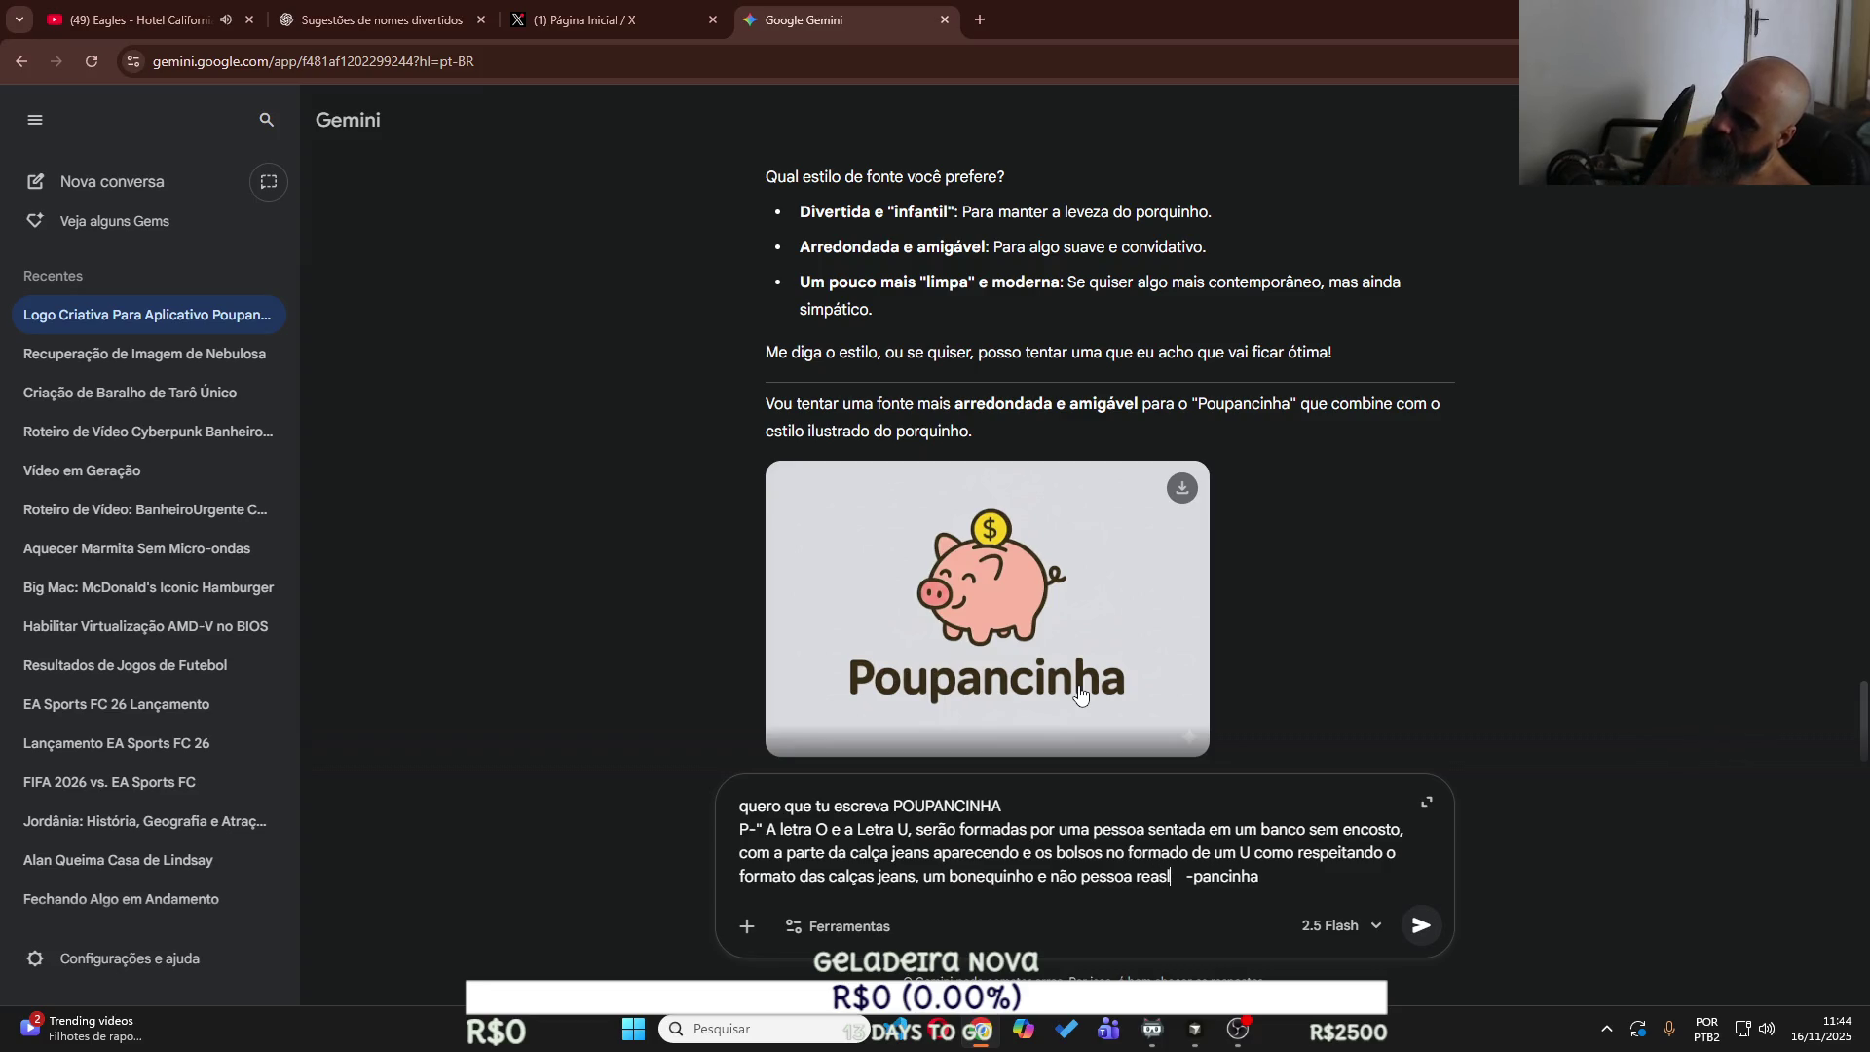
{"action": "key", "text": "BackSpace"}
{"action": "key", "text": "BackSpace"}
{"action": "type", "text": "l,"}
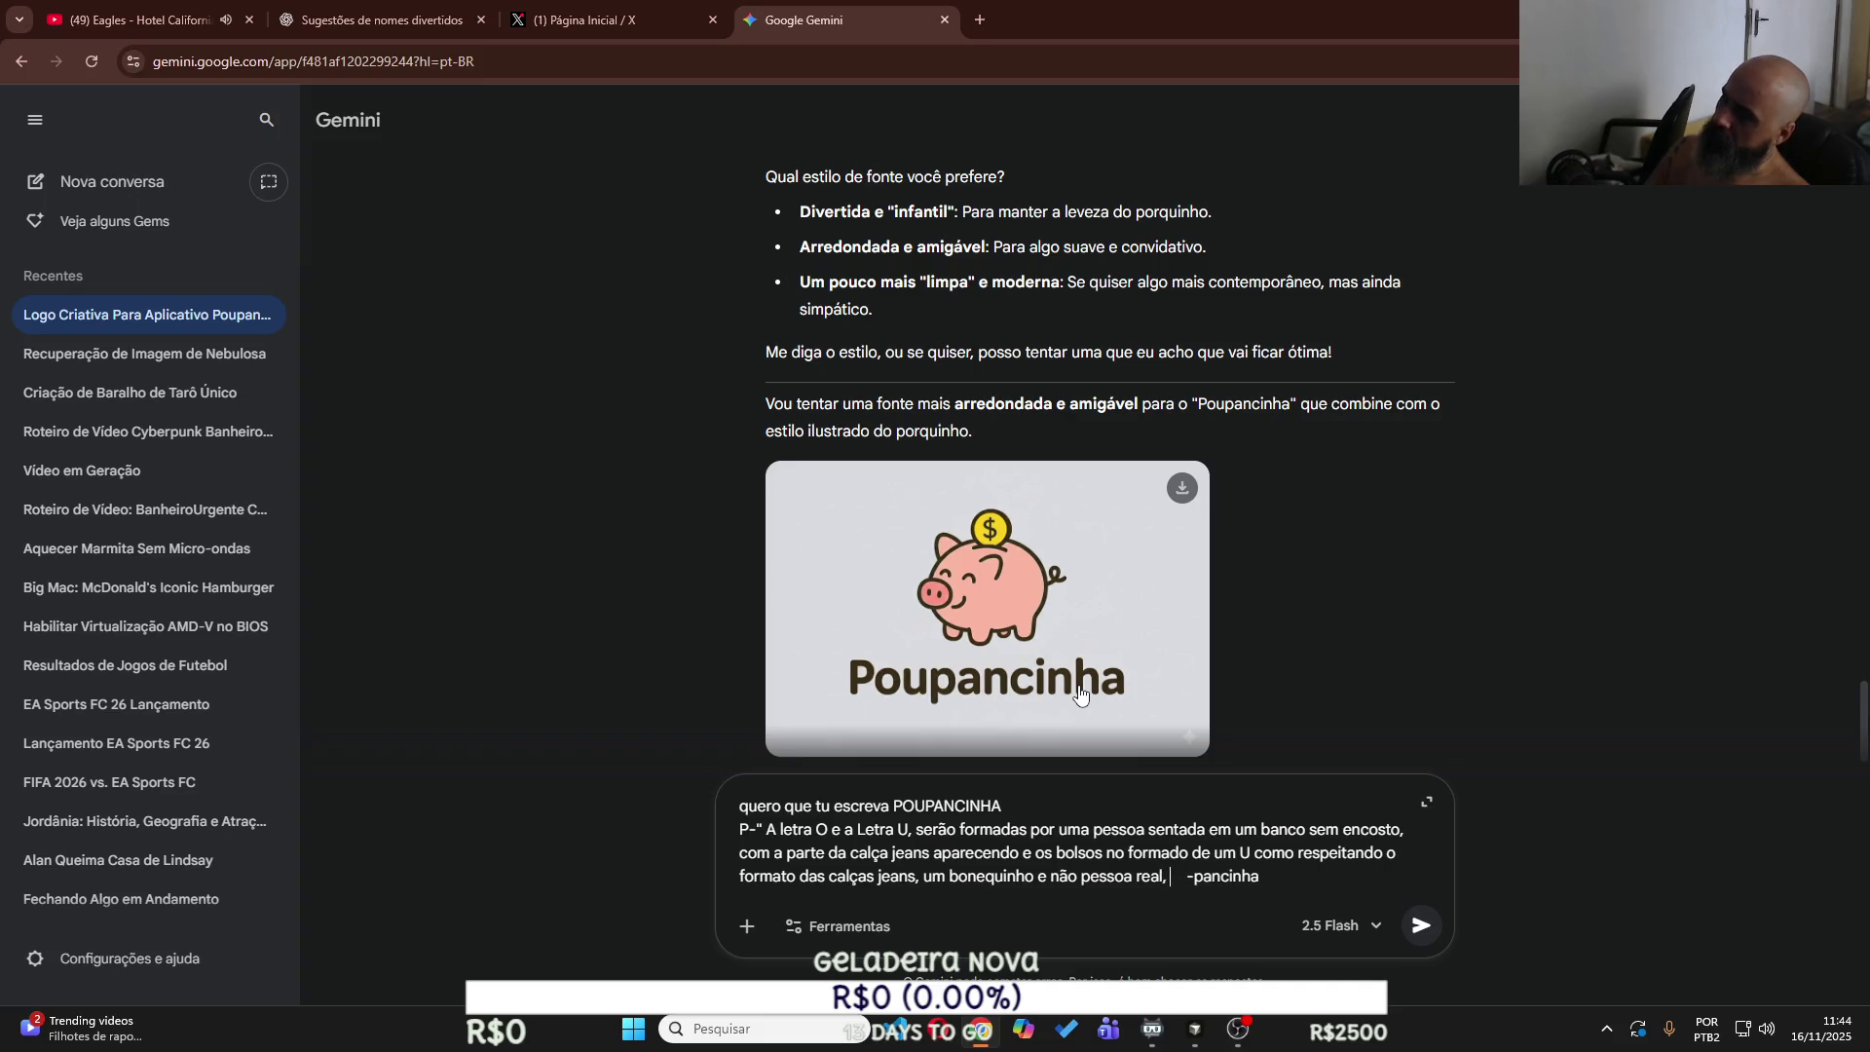
{"action": "type", "text": " de médi"}
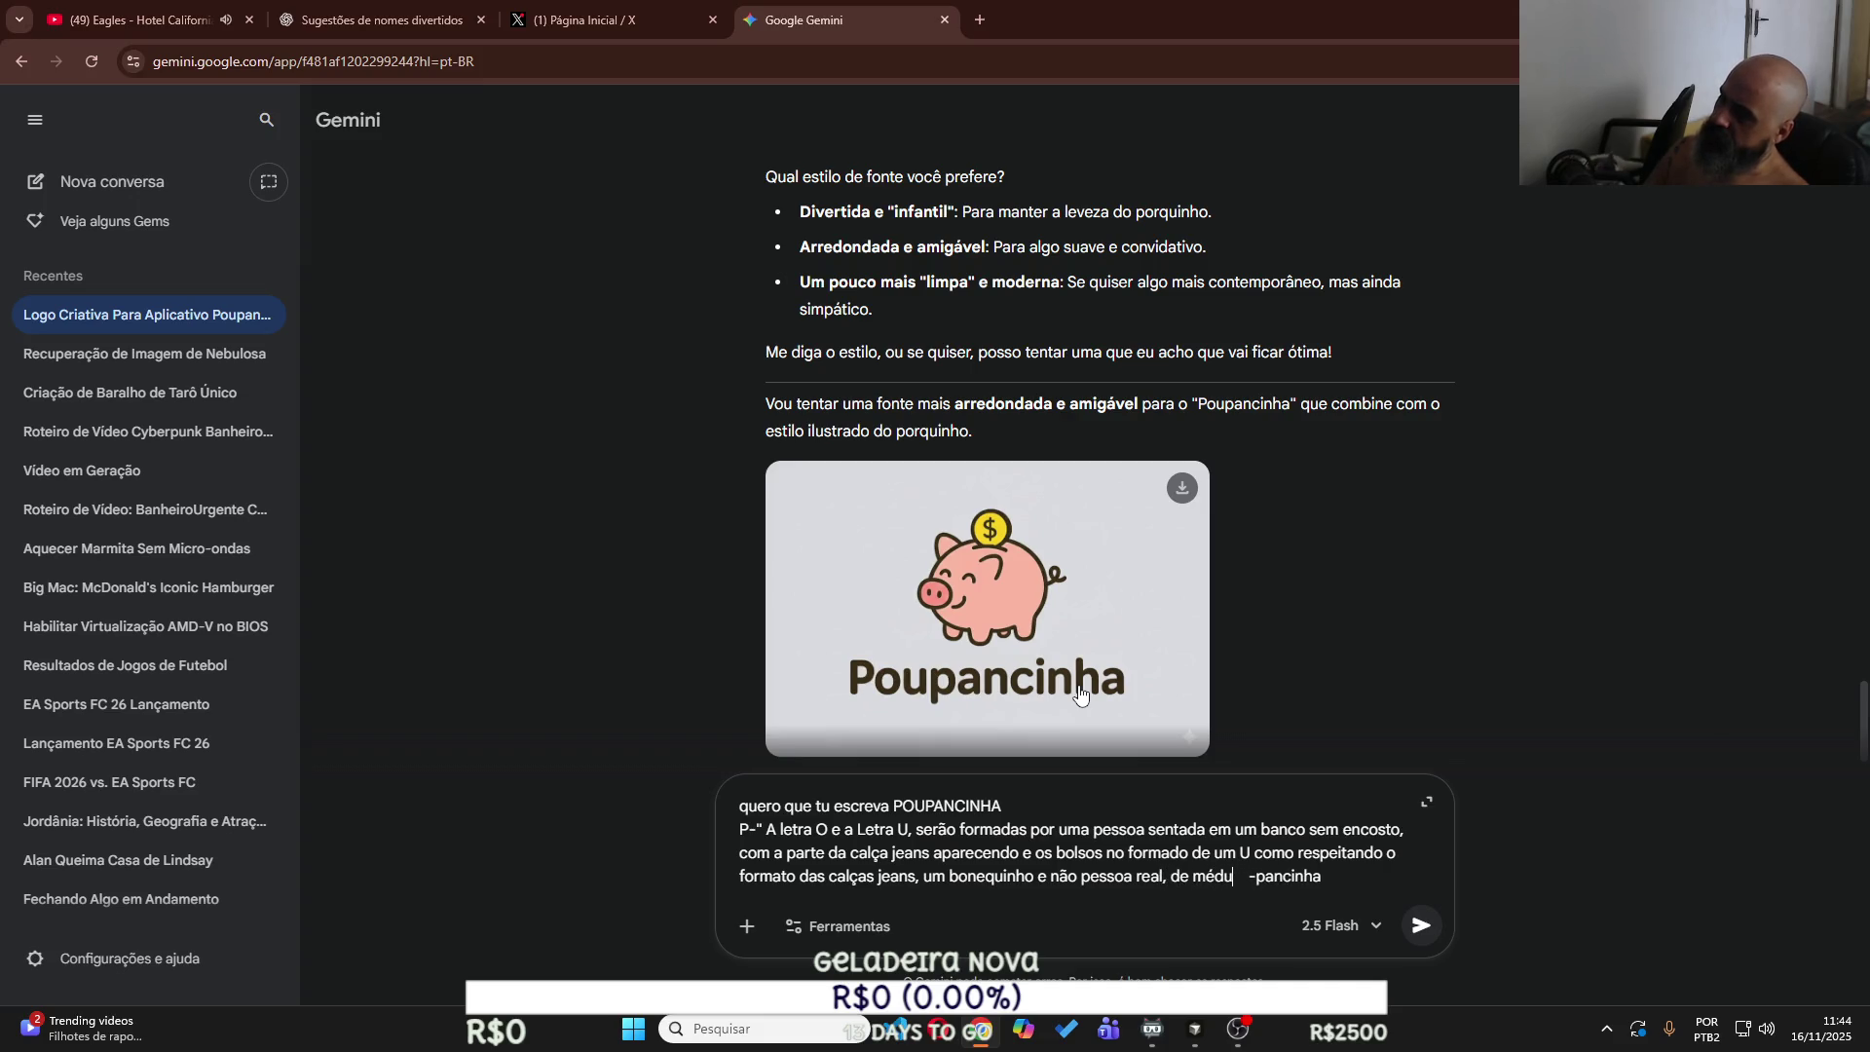
{"action": "type", "text": "o porte para q"}
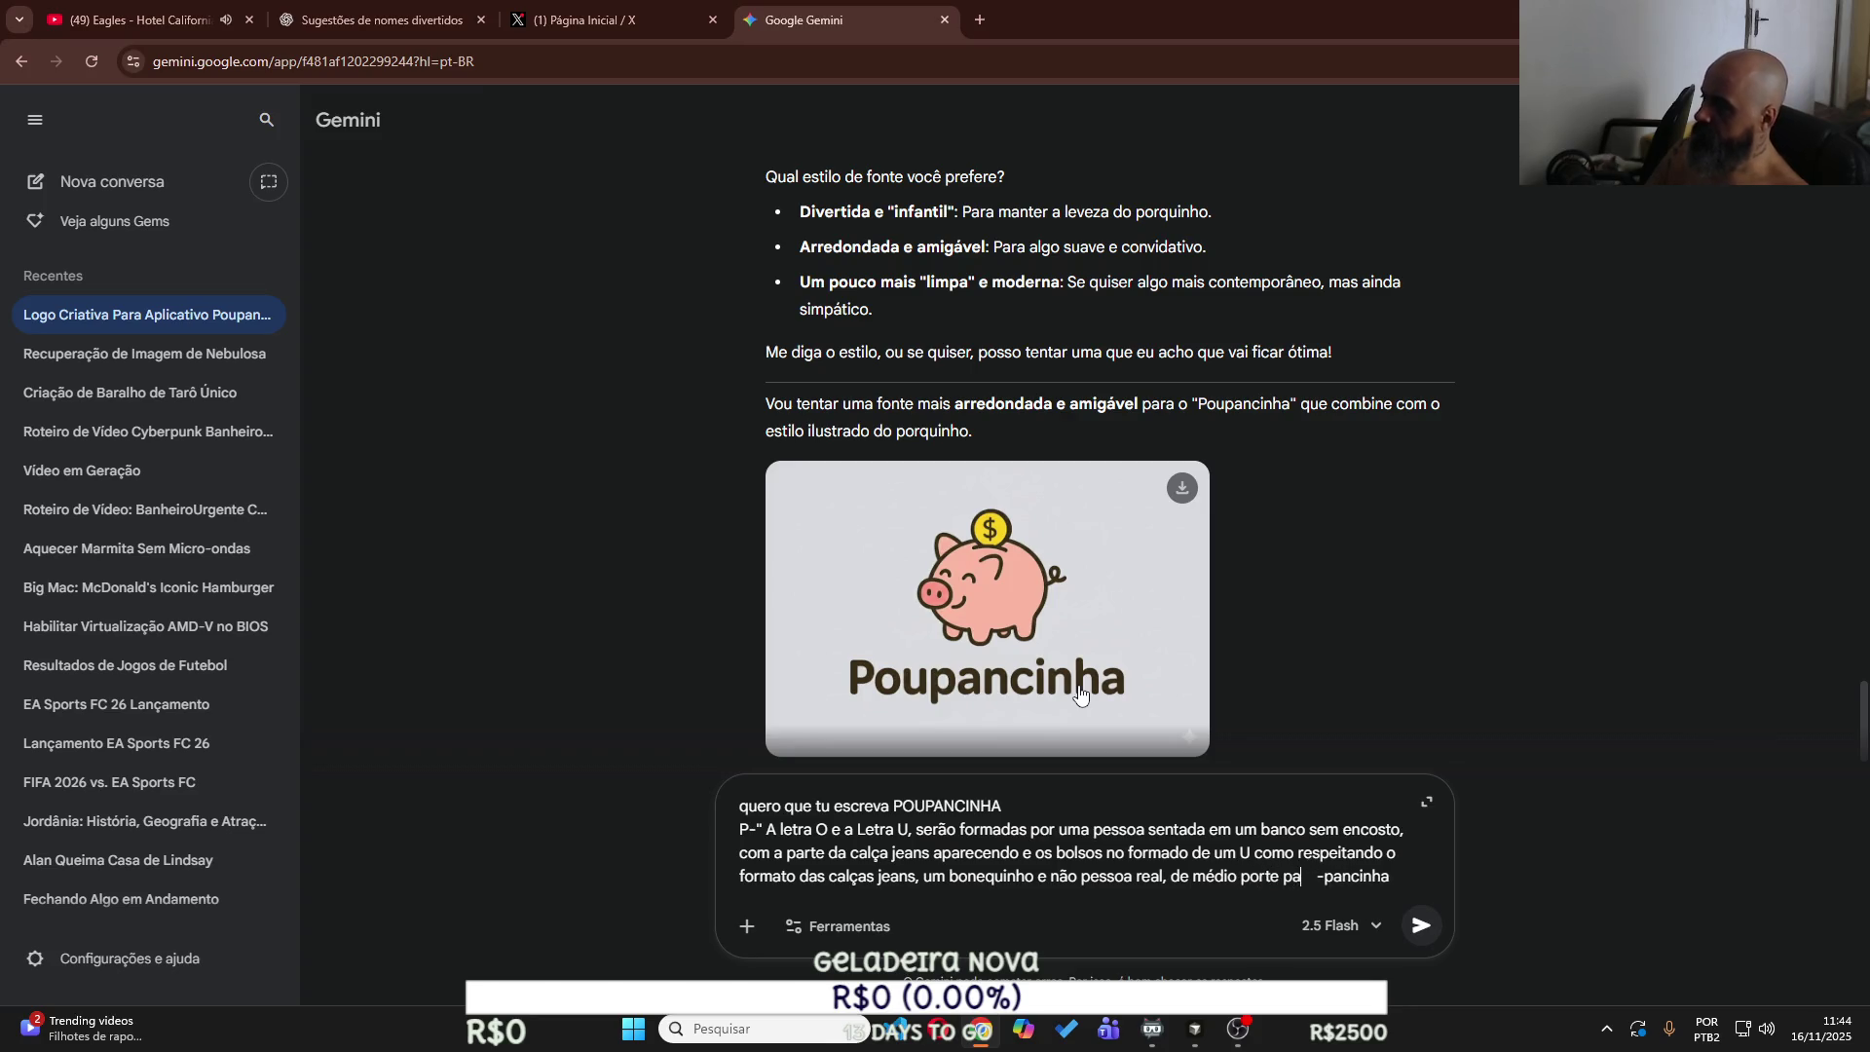
{"action": "type", "text": "ue as le"}
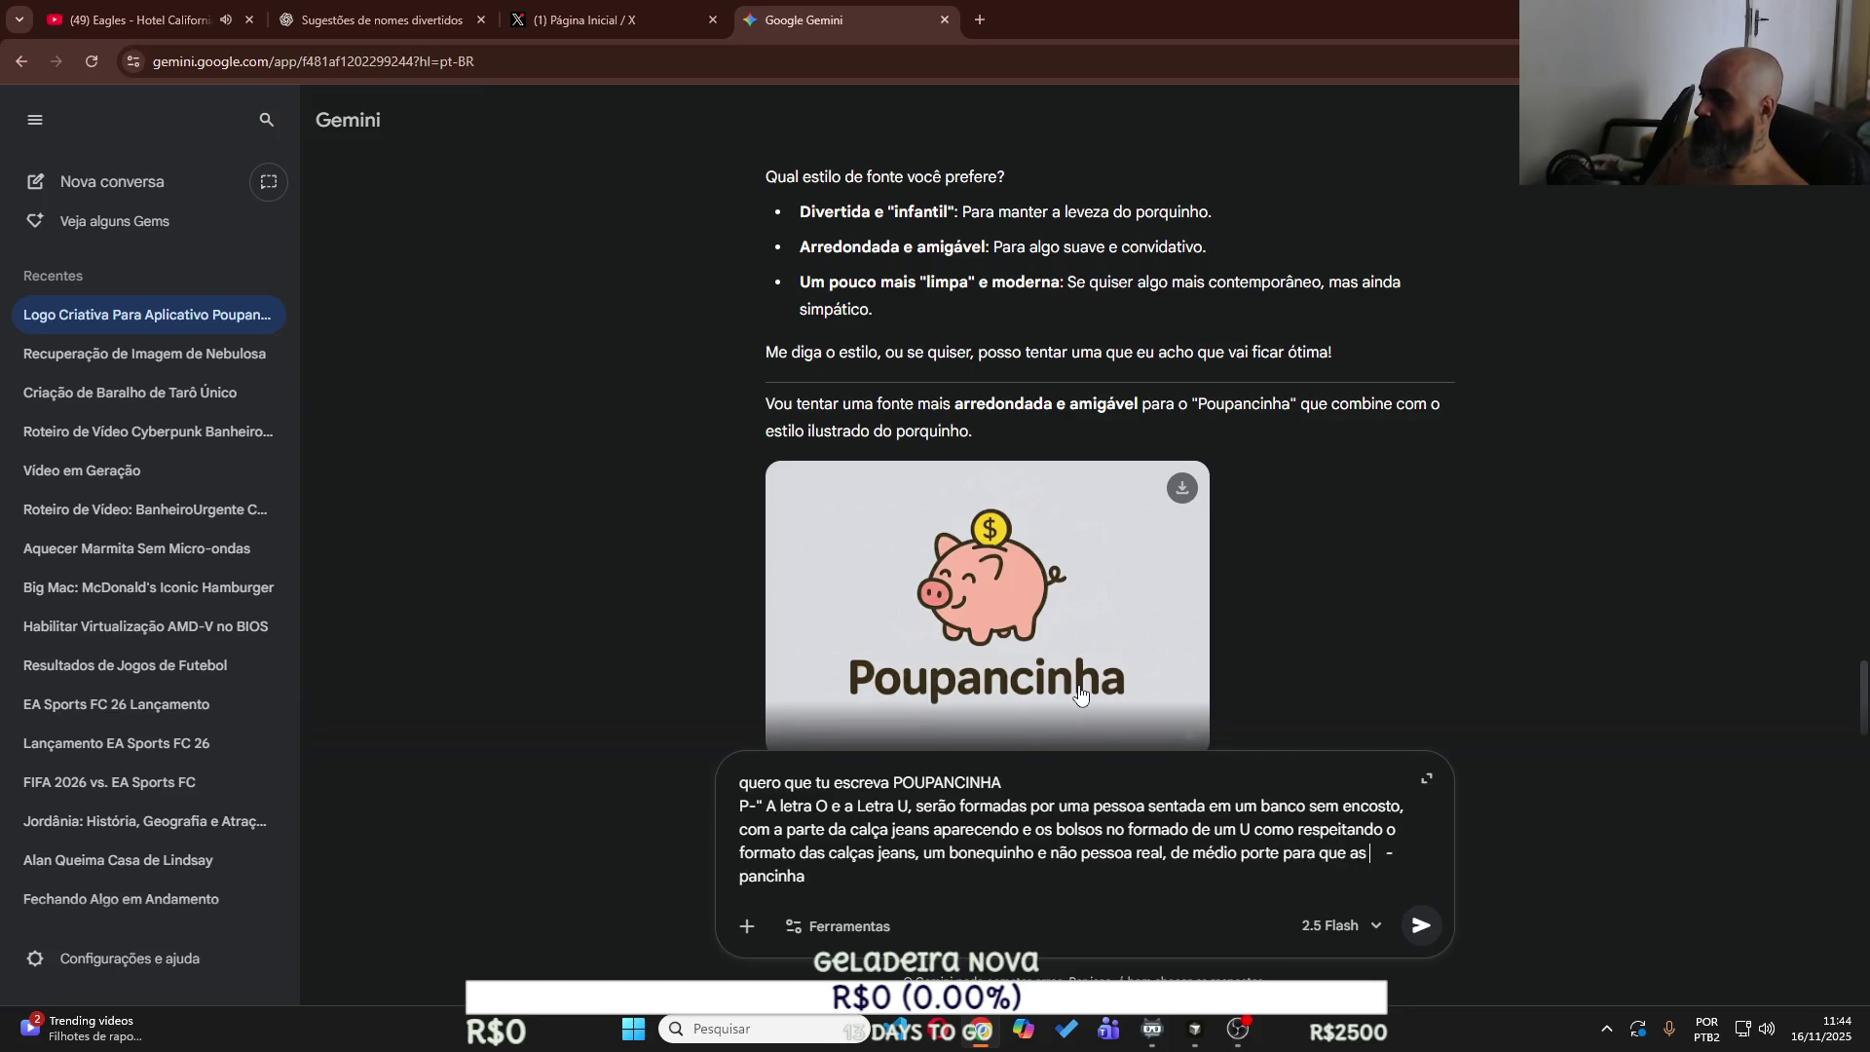
{"action": "type", "text": "tras O e U n"}
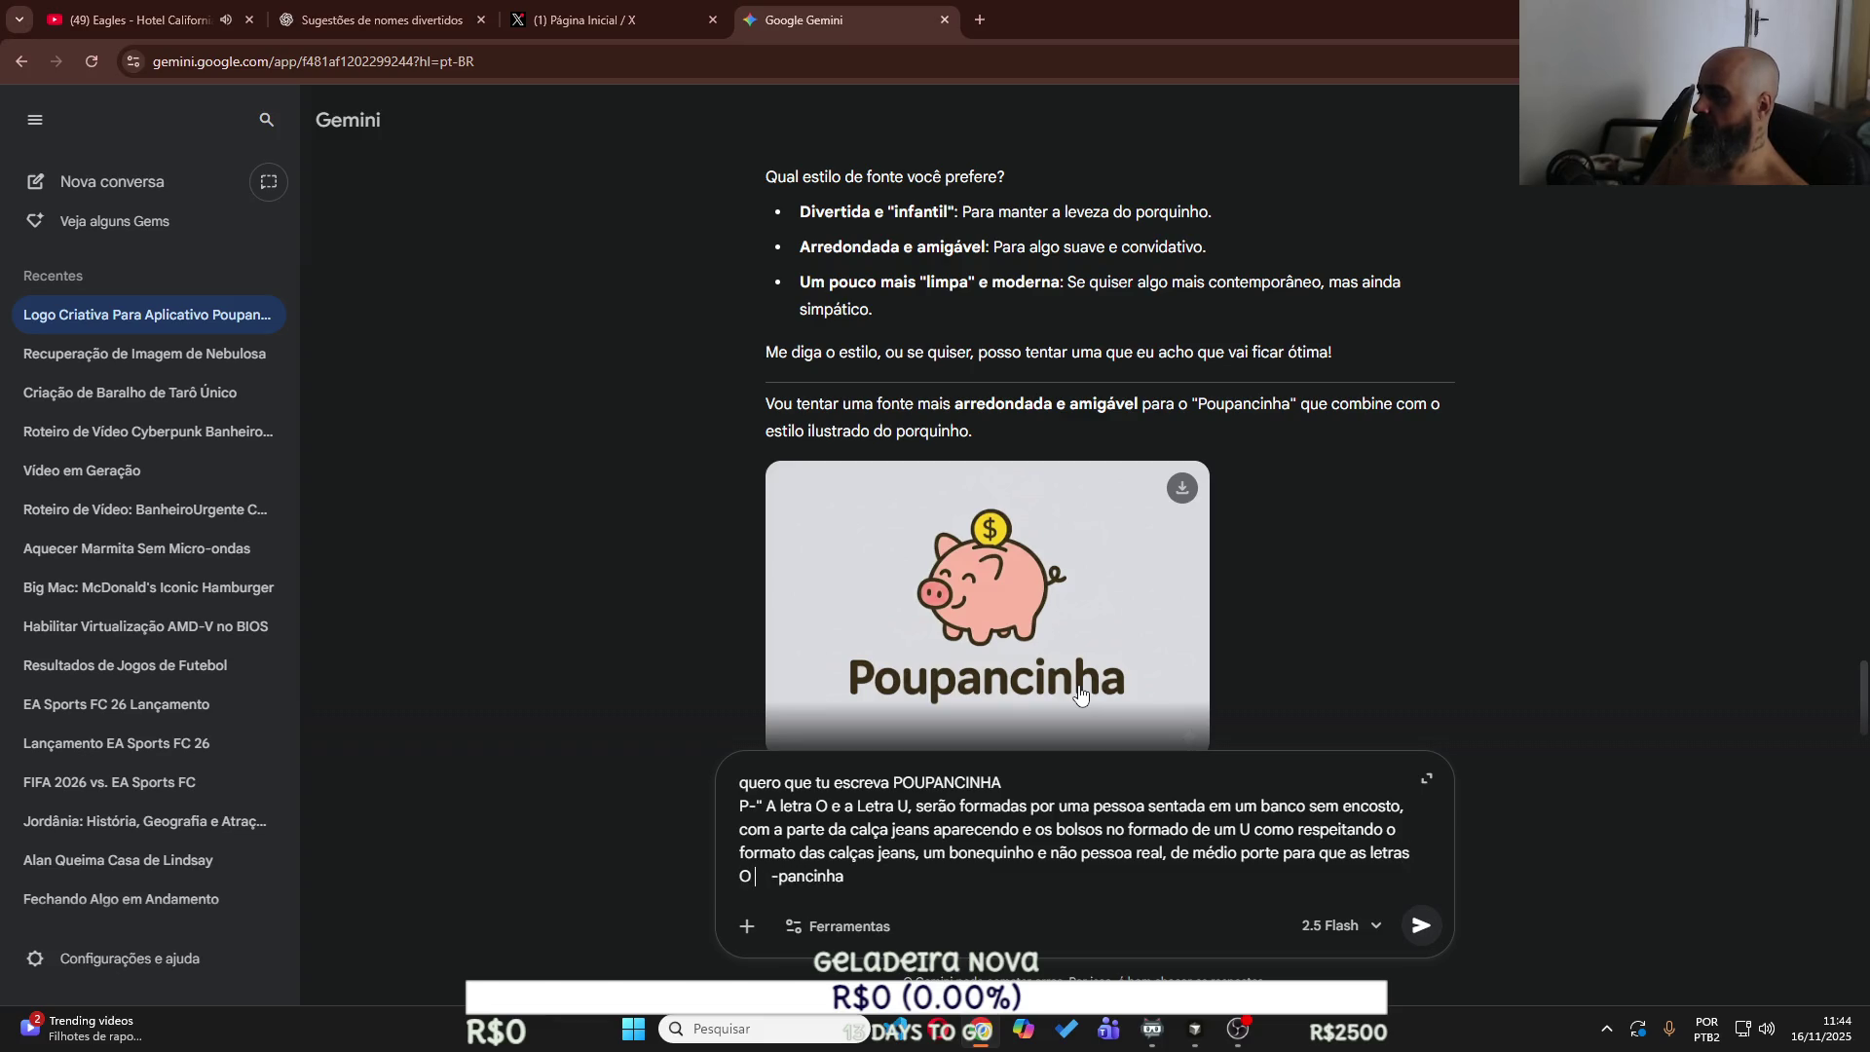
{"action": "type", "text": "ão "}
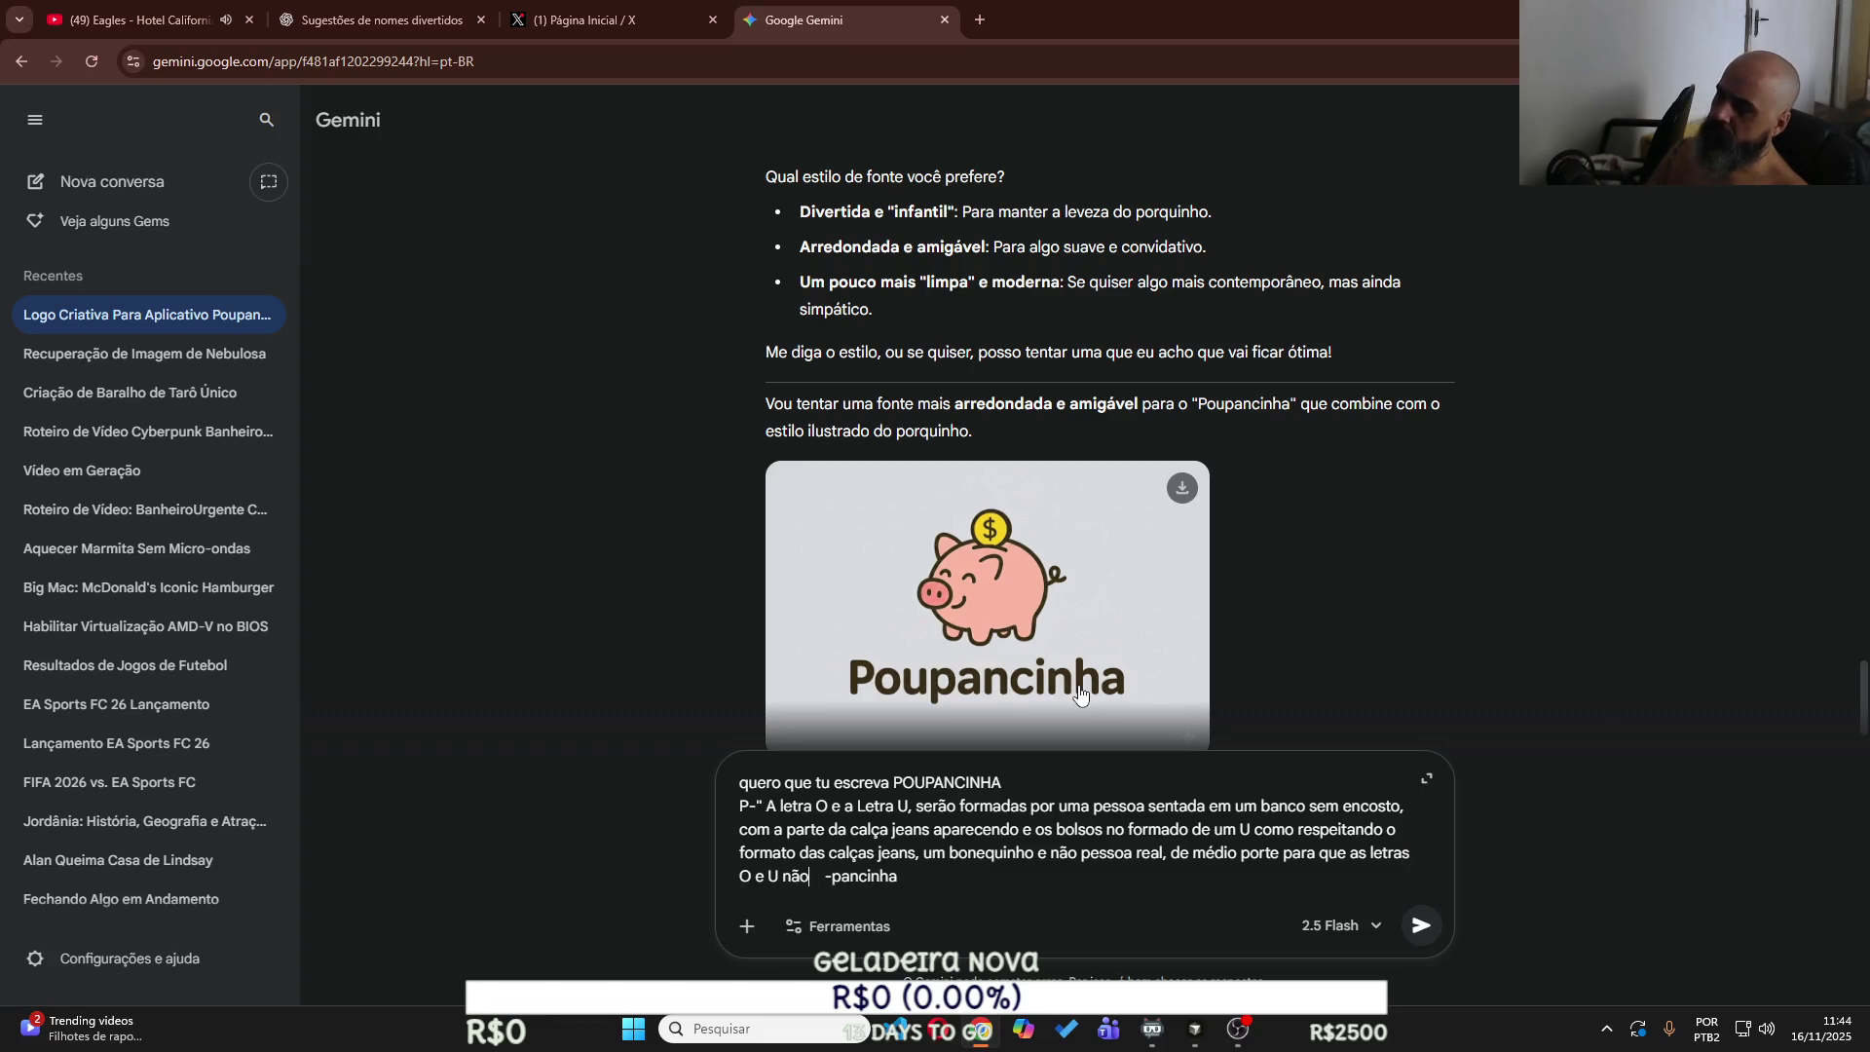
{"action": "type", "text": "sai"}
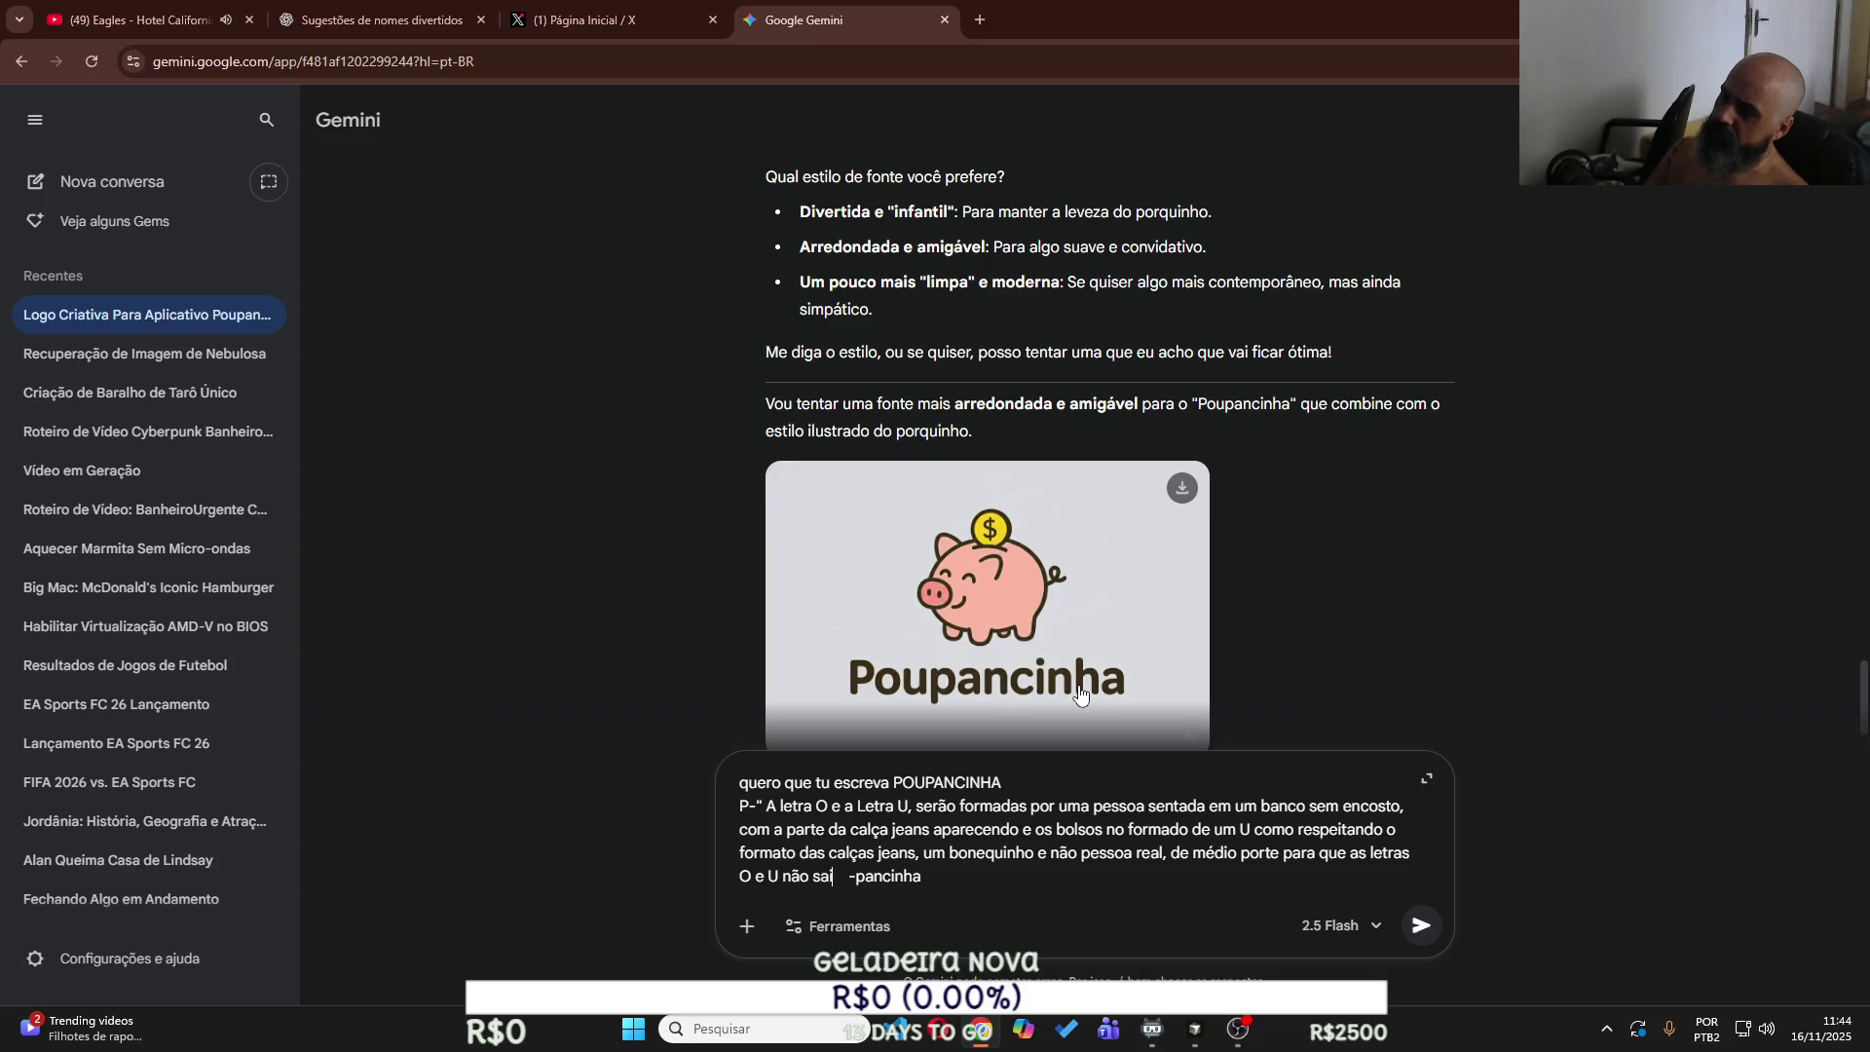
{"action": "type", "text": "a"}
{"action": "key", "text": "BackSpace"}
{"action": "key", "text": "BackSpace"}
{"action": "key", "text": "BackSpace"}
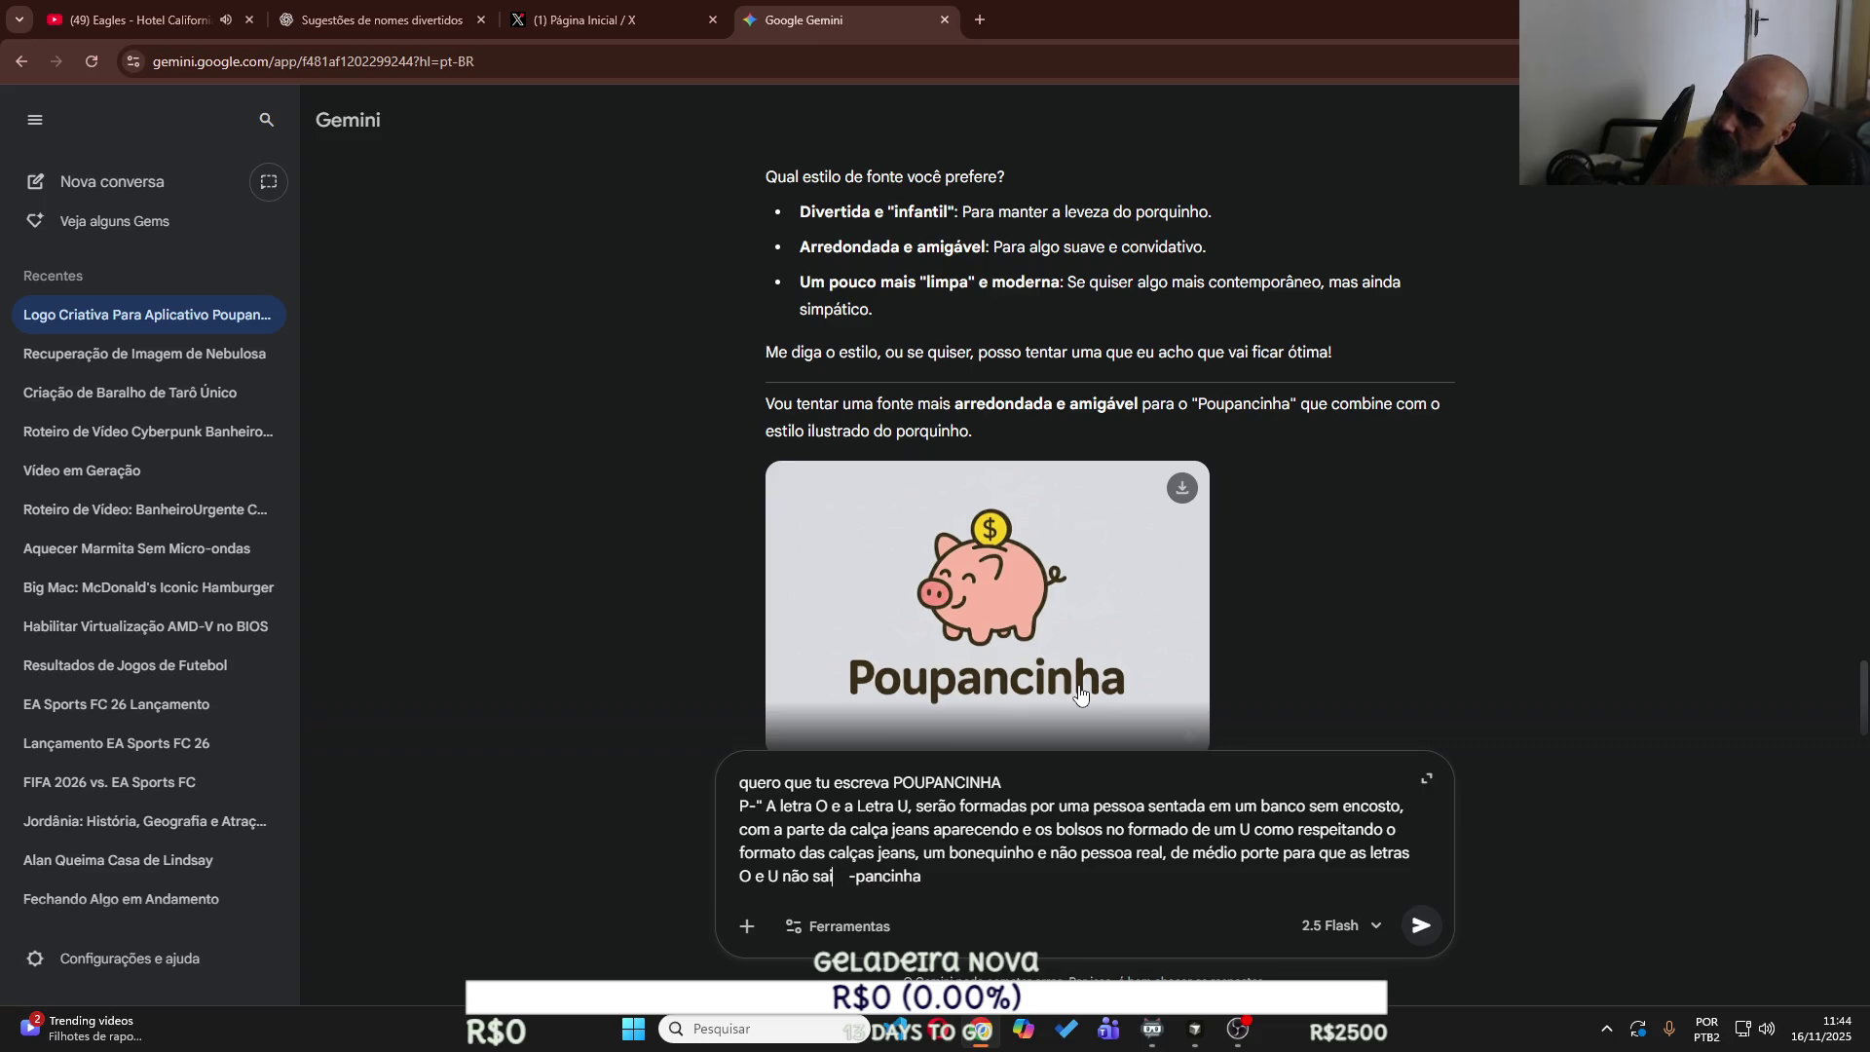
{"action": "type", "text": "fiquem nem p"}
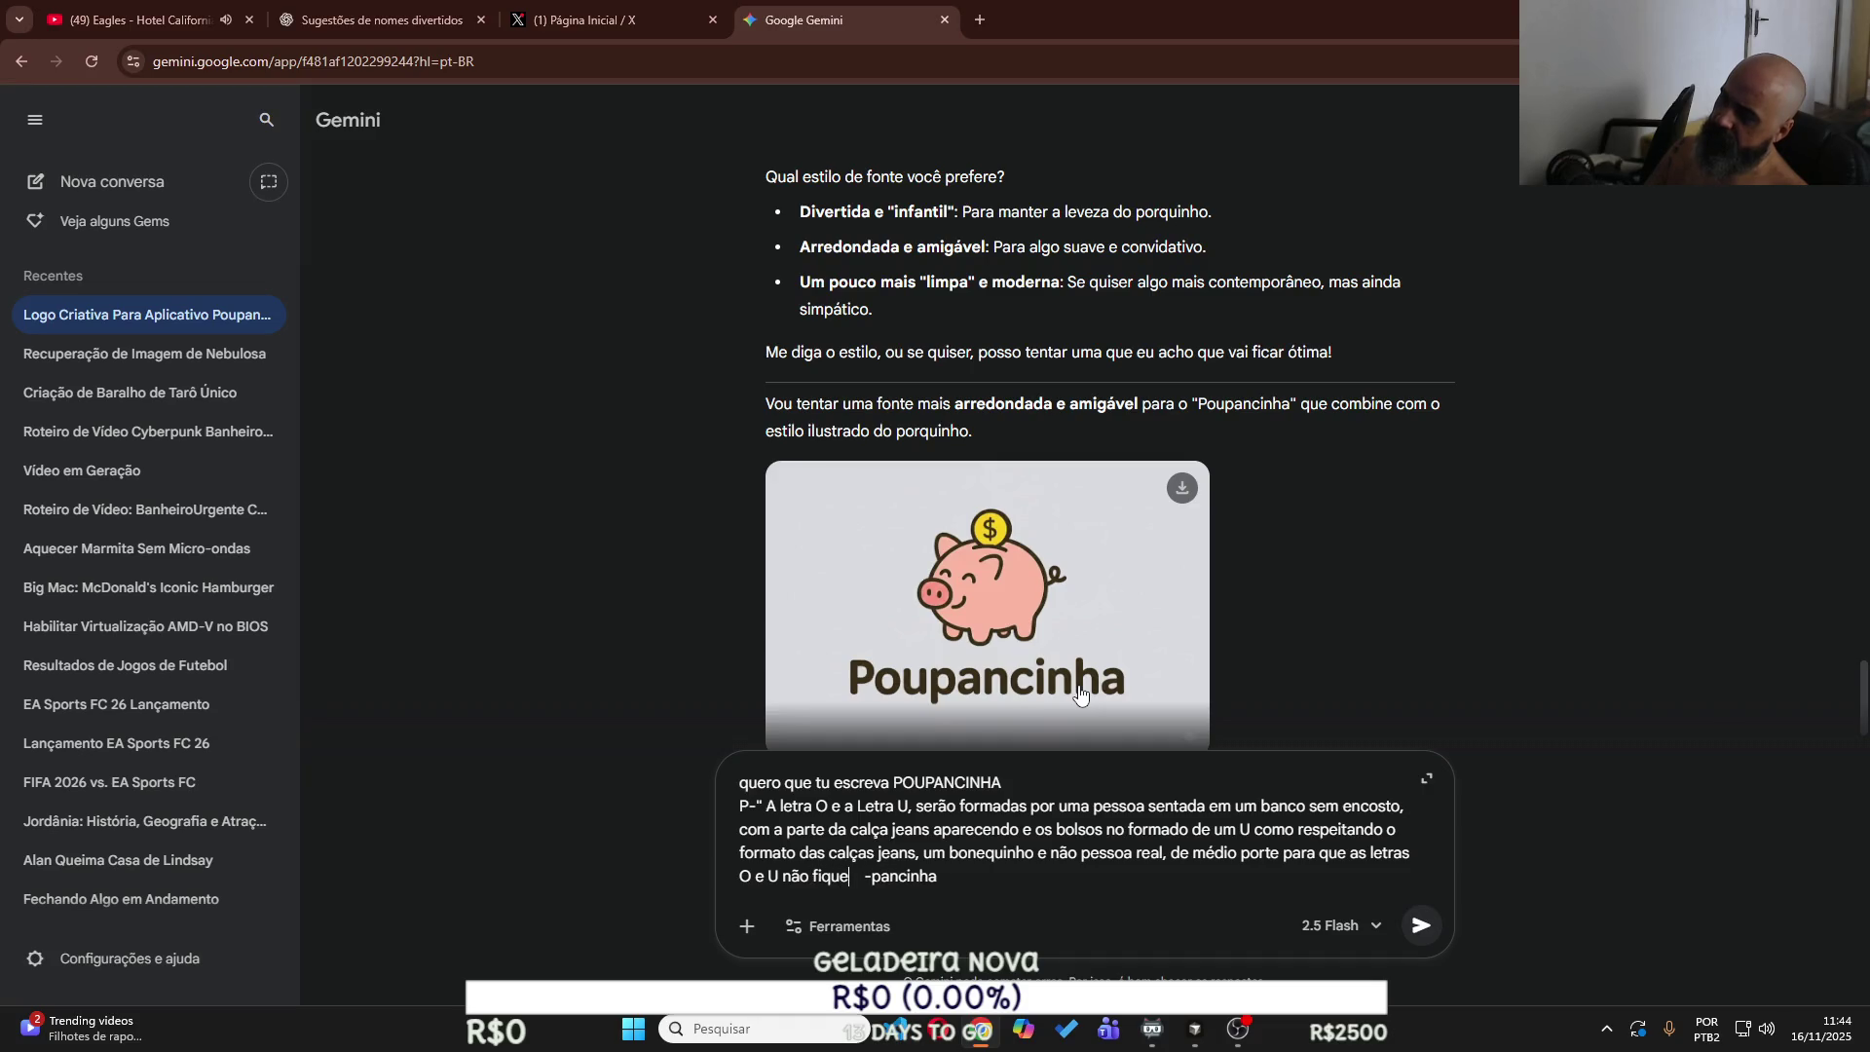
{"action": "type", "text": "equenas e n"}
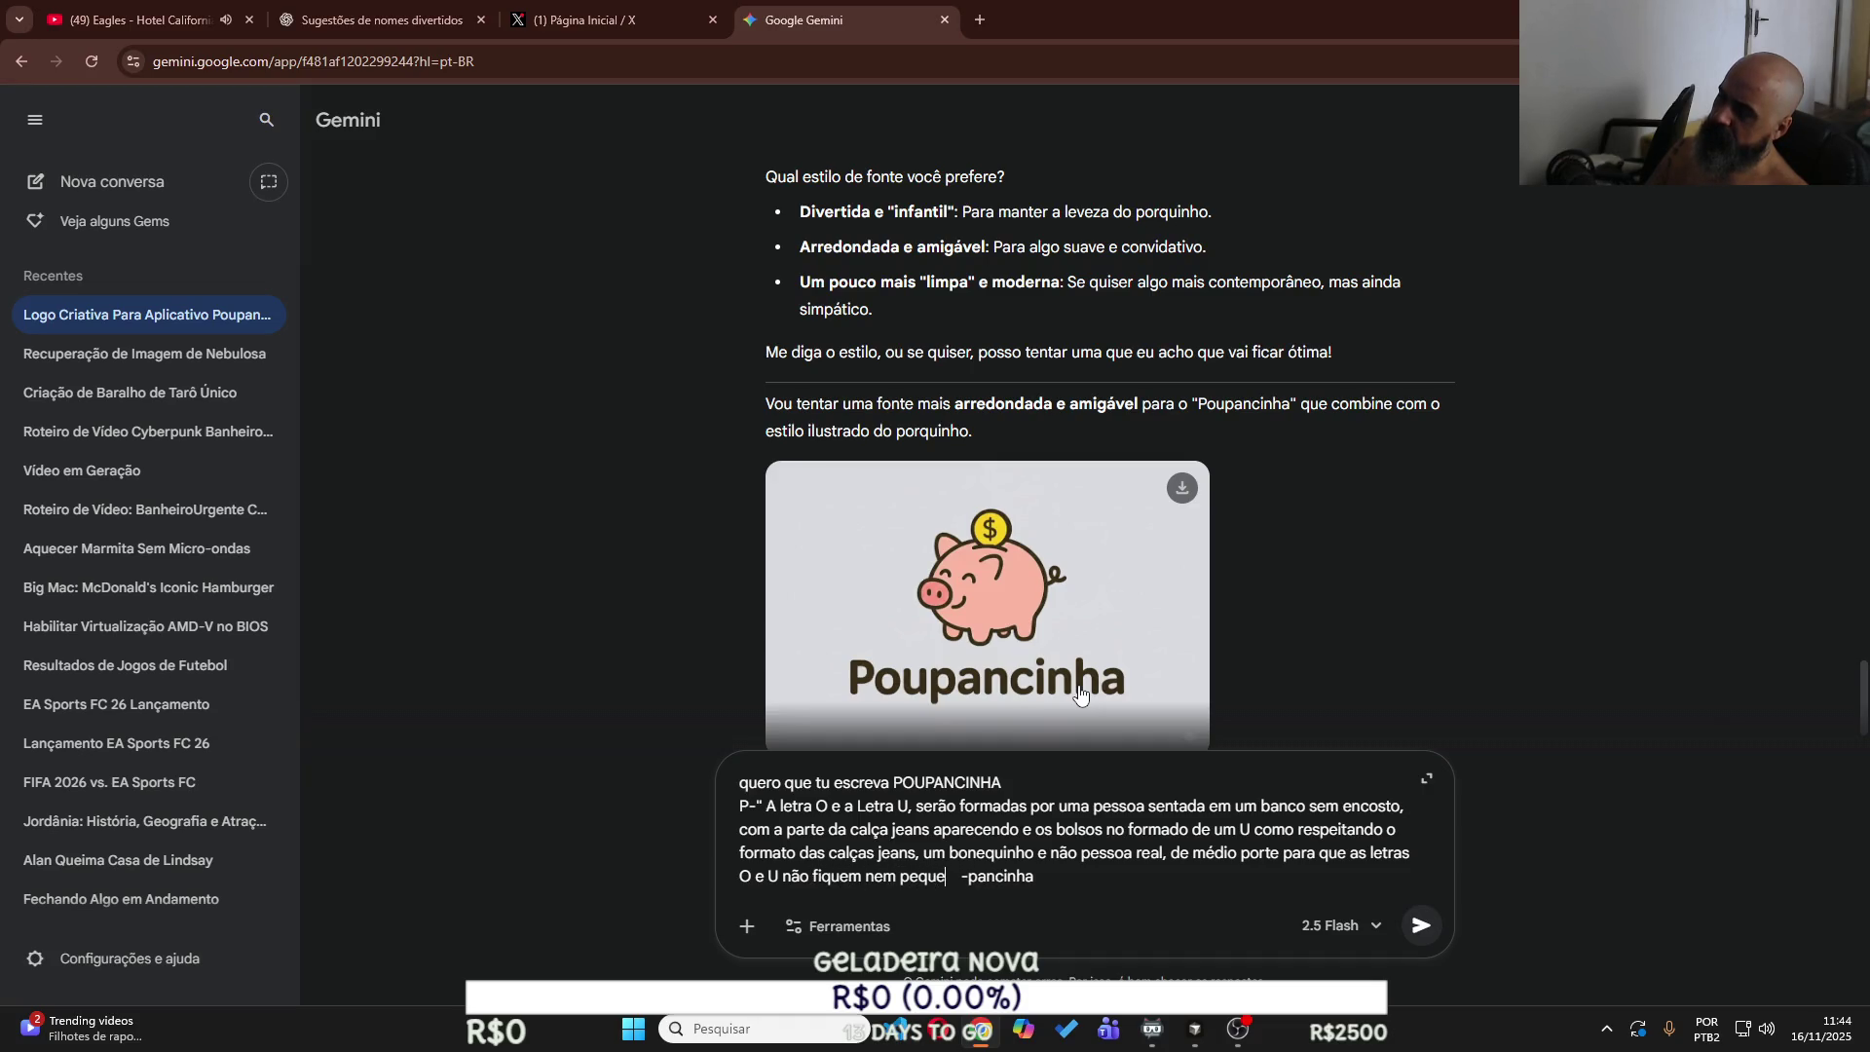
{"action": "type", "text": "em grandes"}
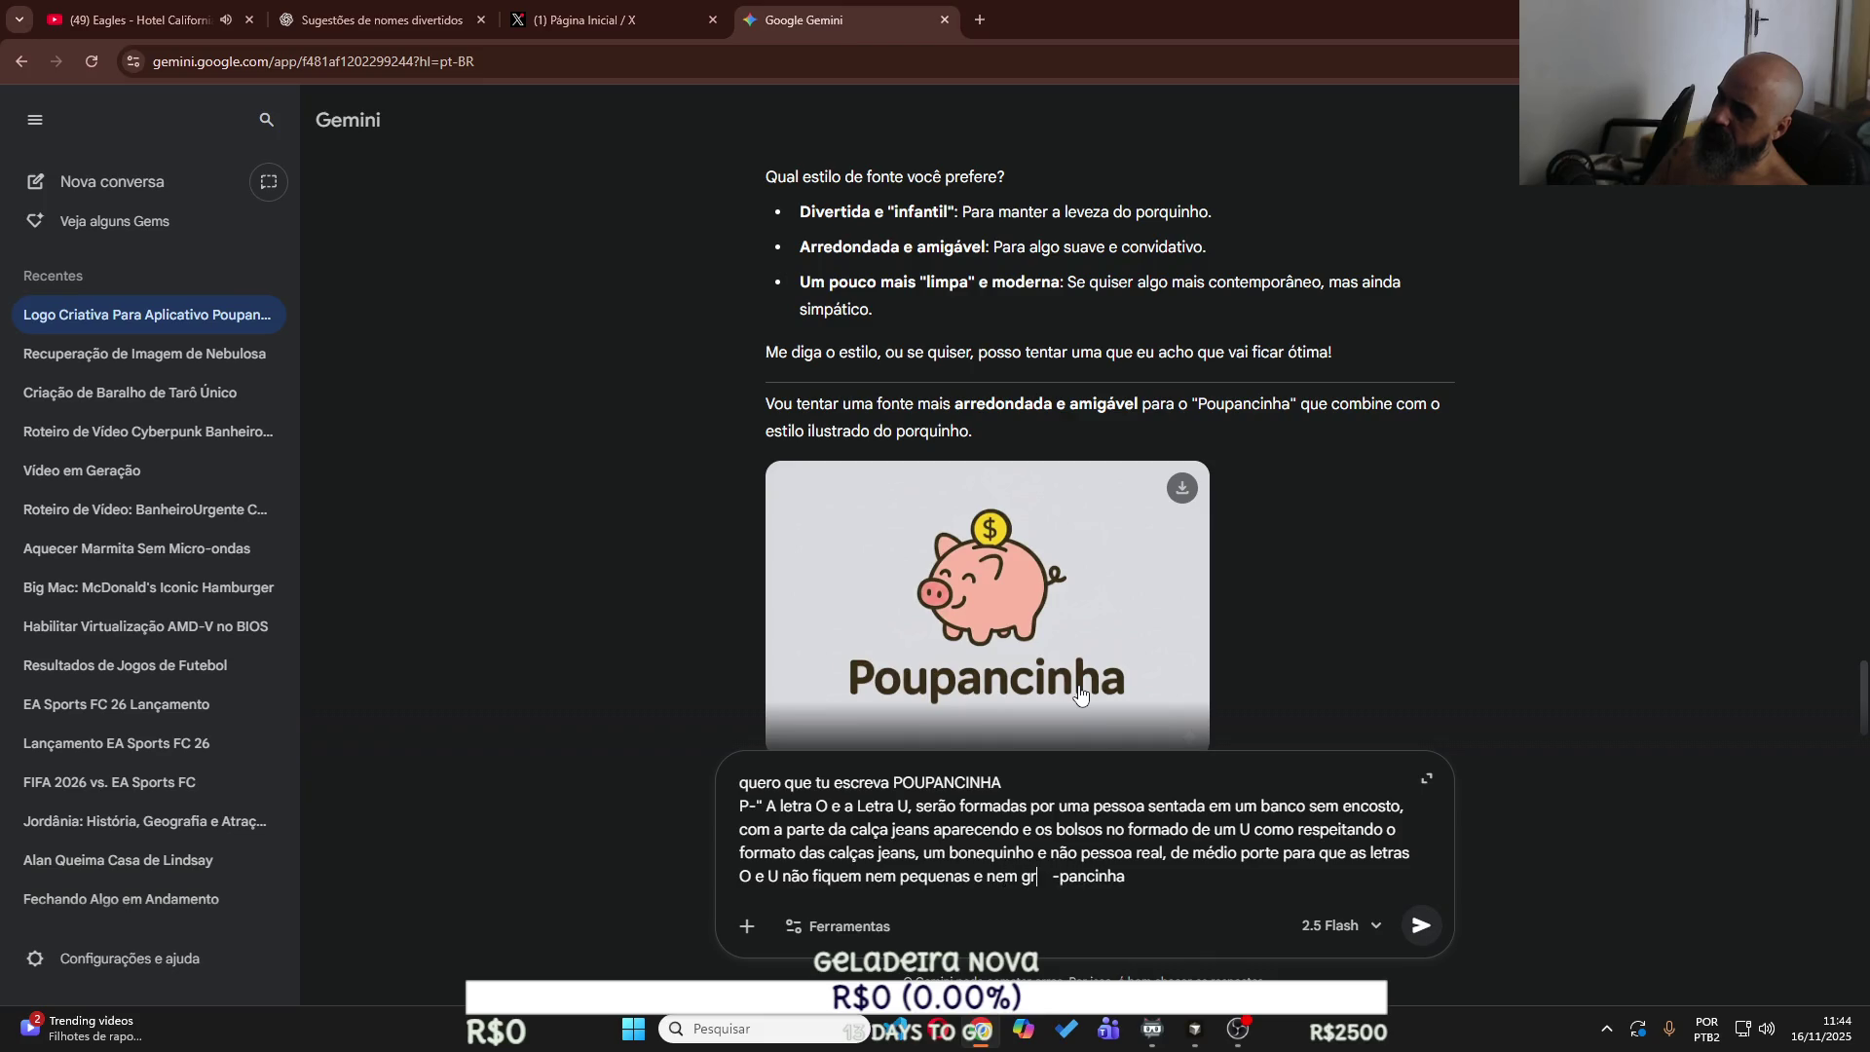
{"action": "type", "text": " de mais,"}
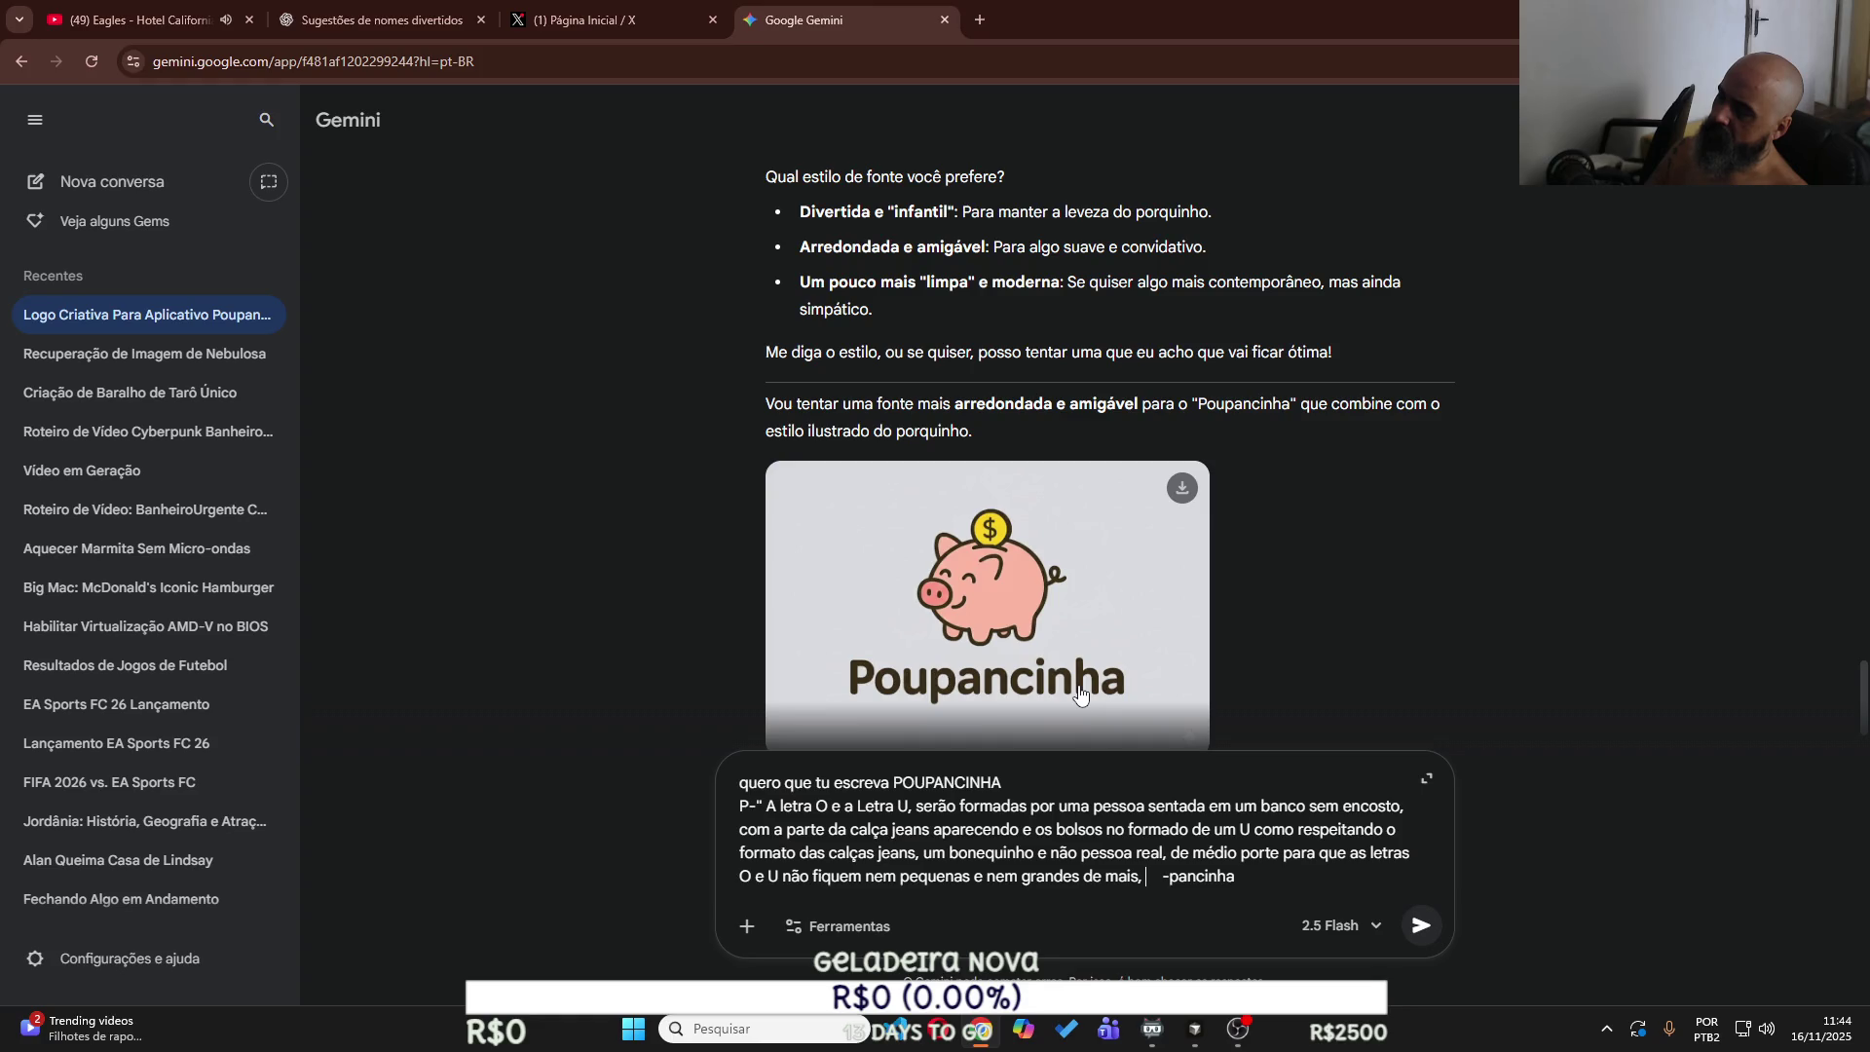
{"action": "type", "text": " o bolso"}
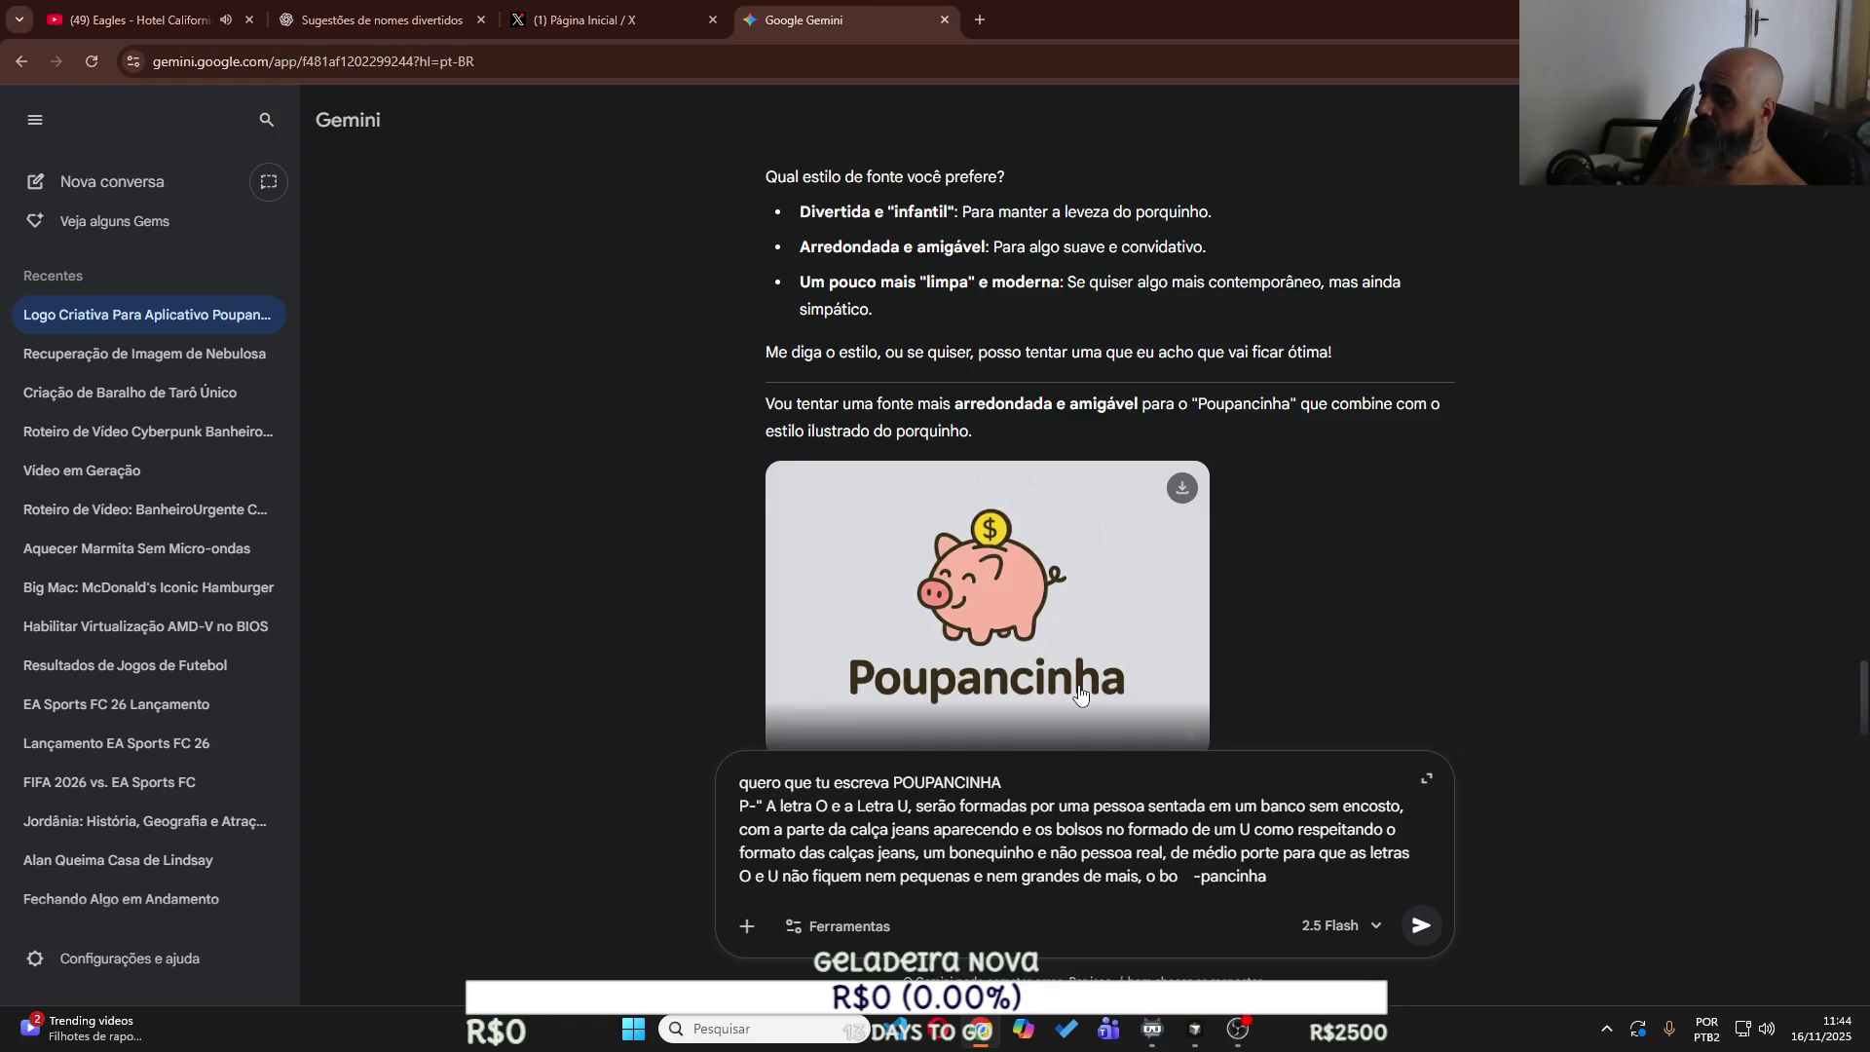
{"action": "type", "text": " que corren"}
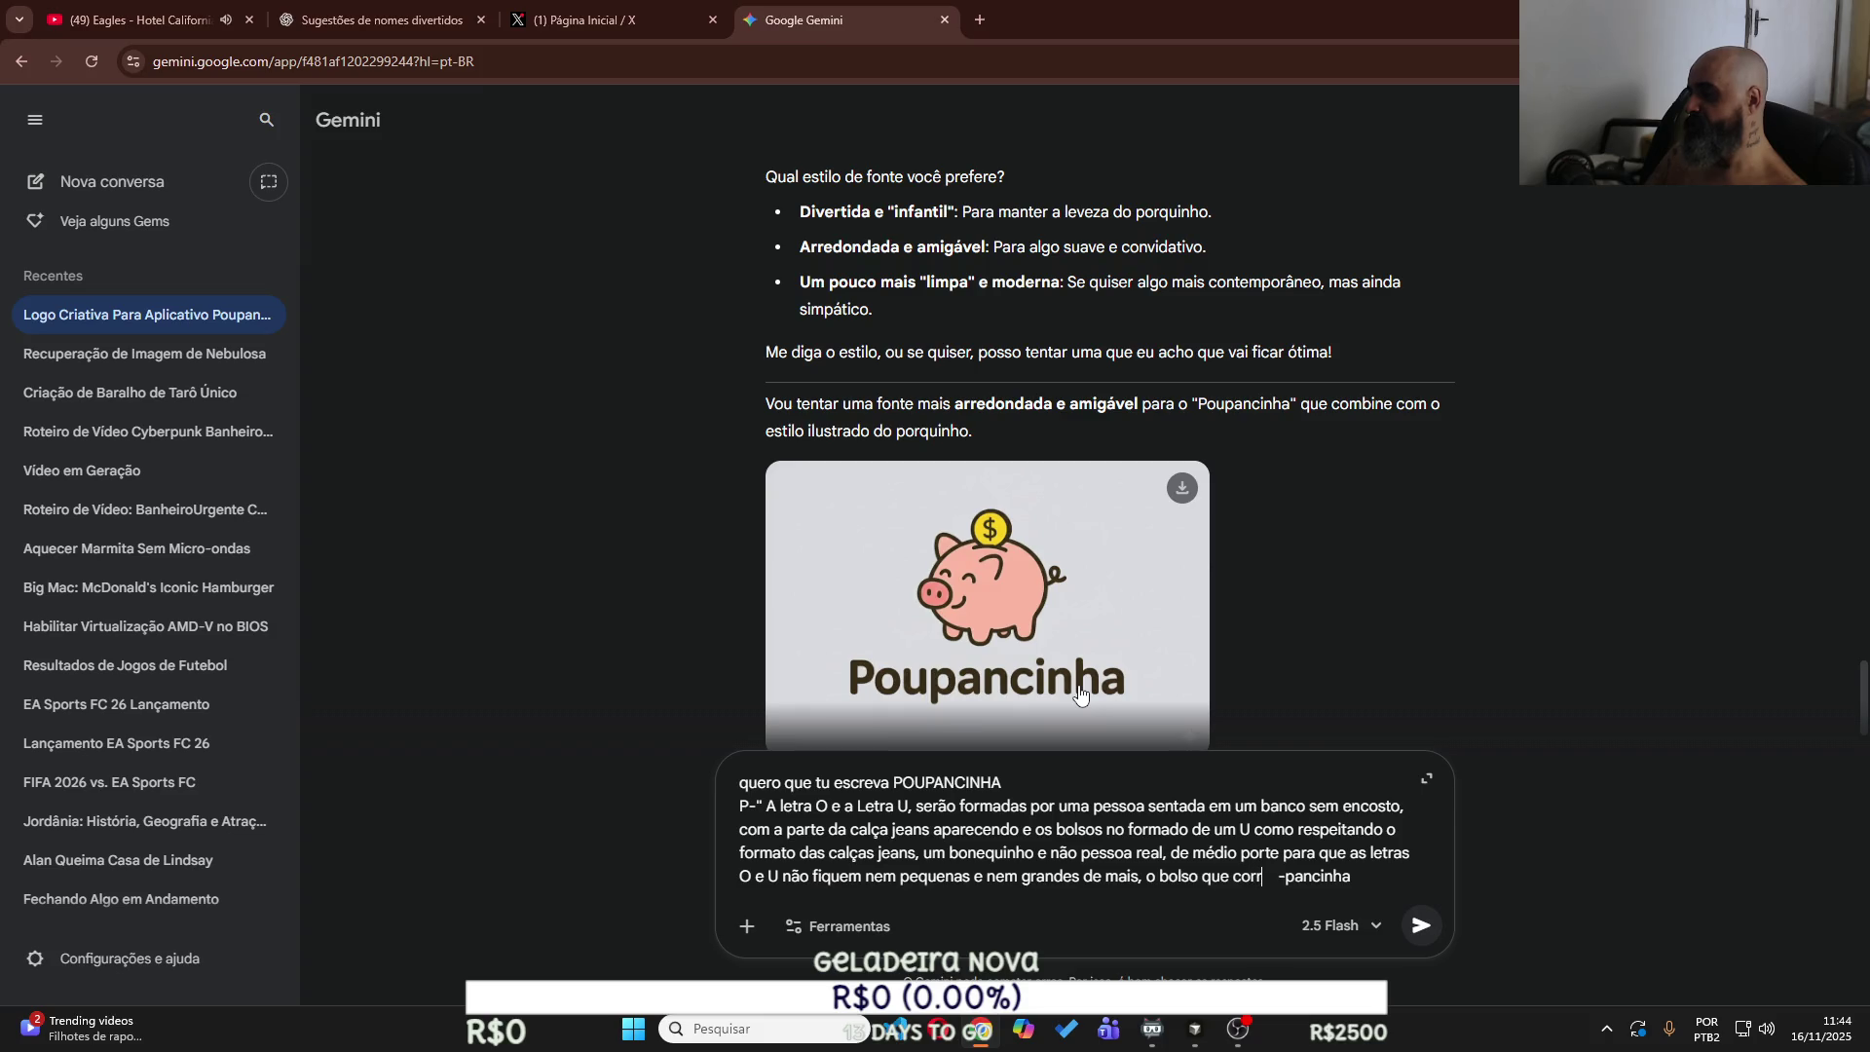
Specify that the pocket forms the letter O, completed by a cellphone in it.
{"action": "key", "text": "BackSpace"}
{"action": "type", "text": "sponde"}
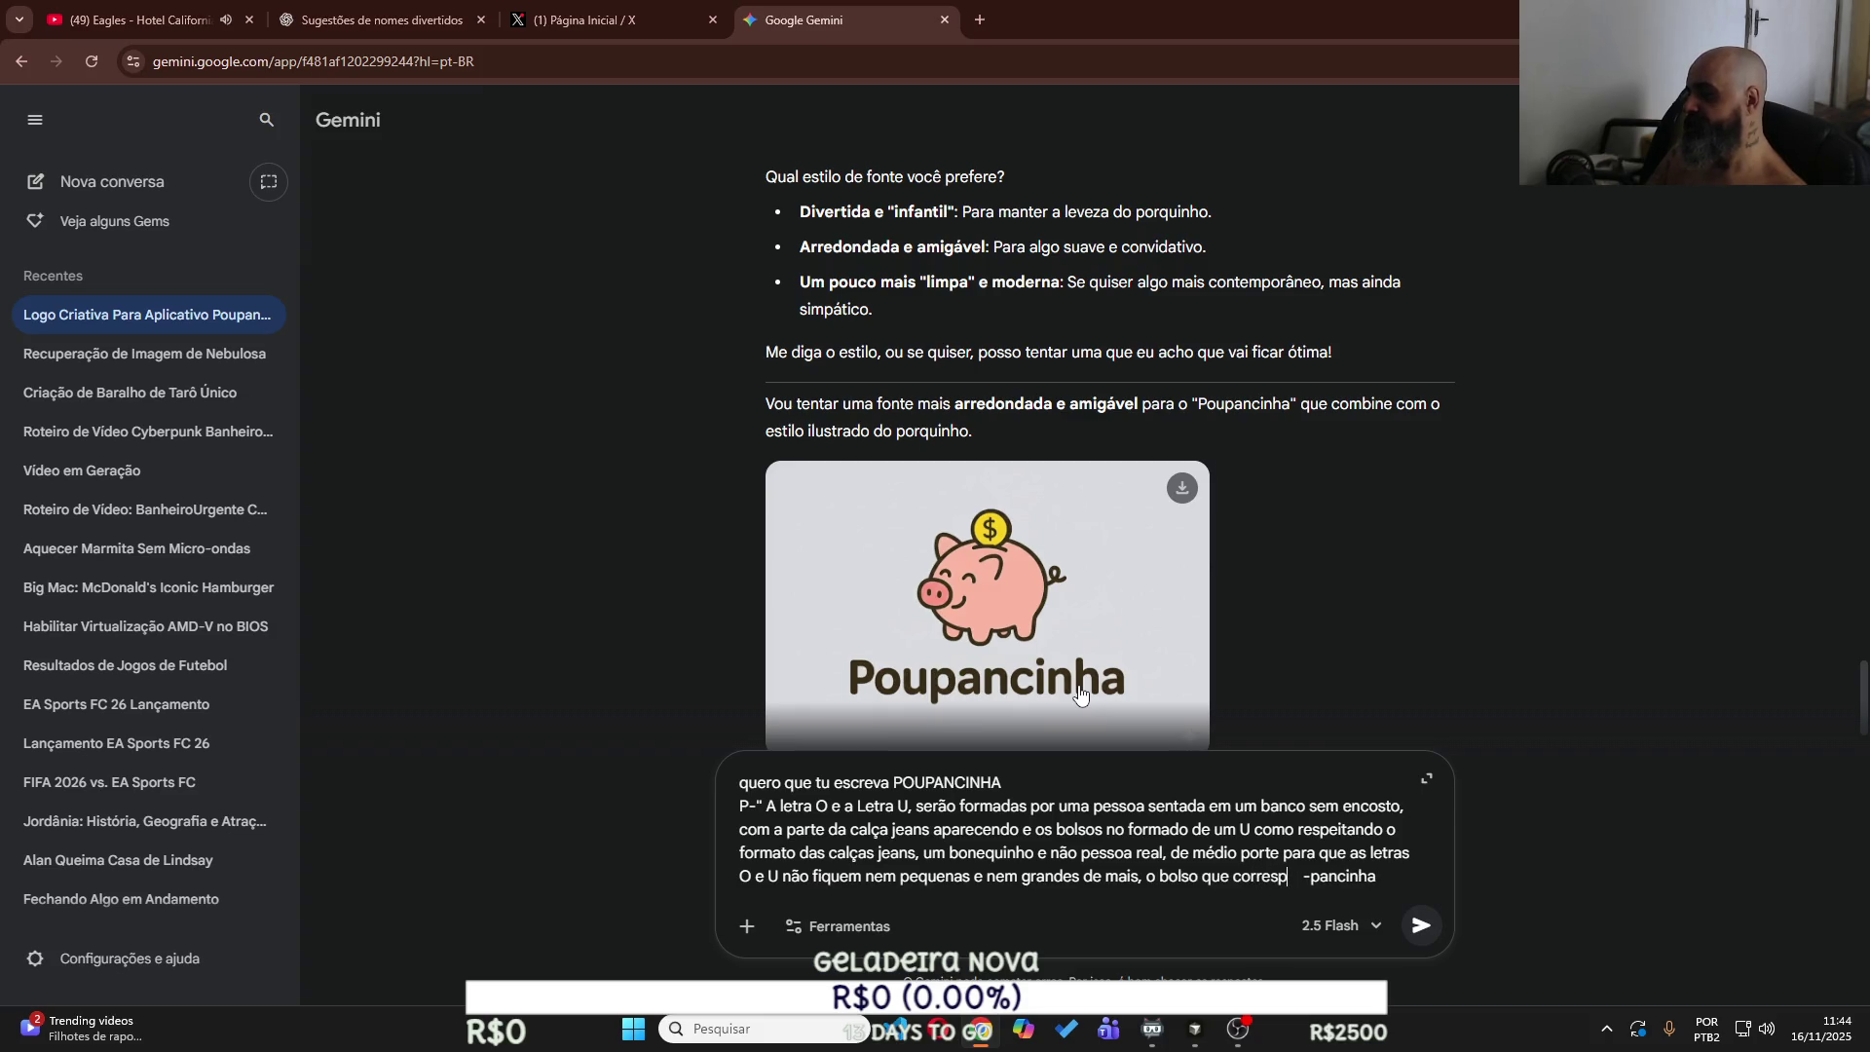
{"action": "type", "text": " a Letra O"}
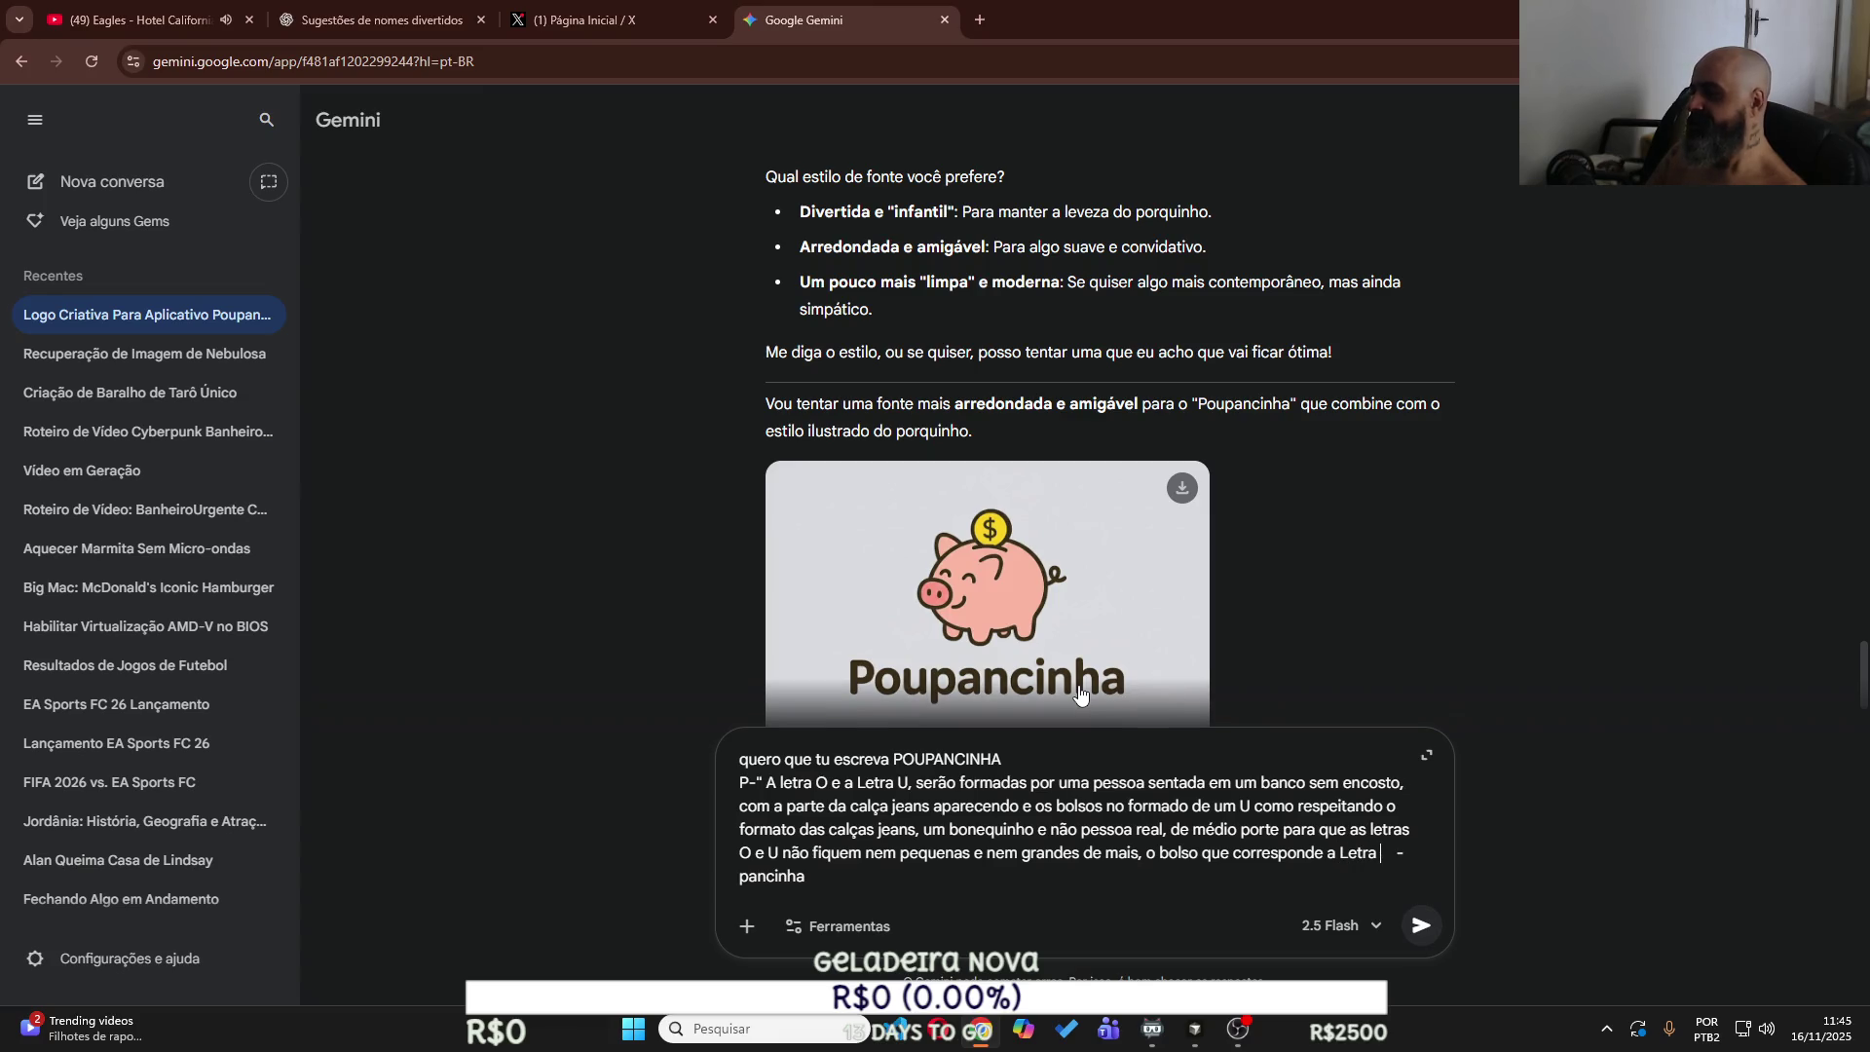
{"action": "type", "text": ", te"}
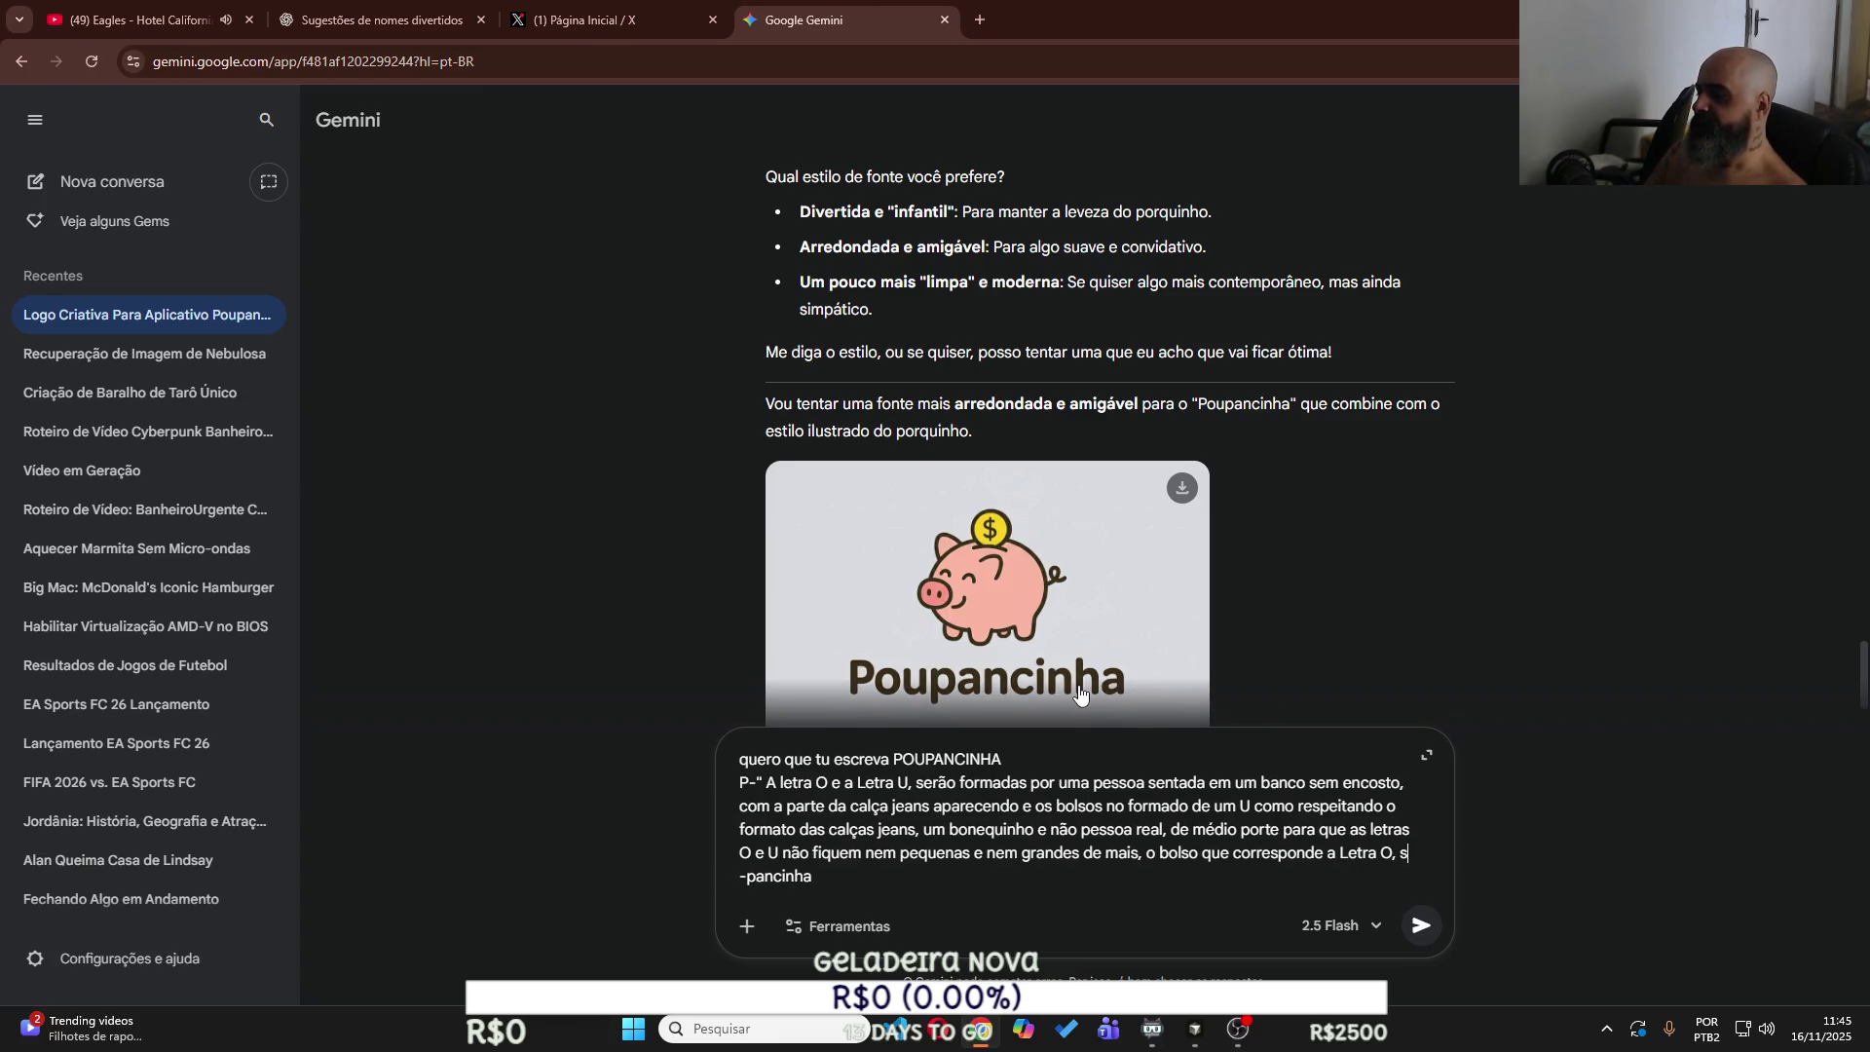
{"action": "type", "text": "rá a c -pancinha"}
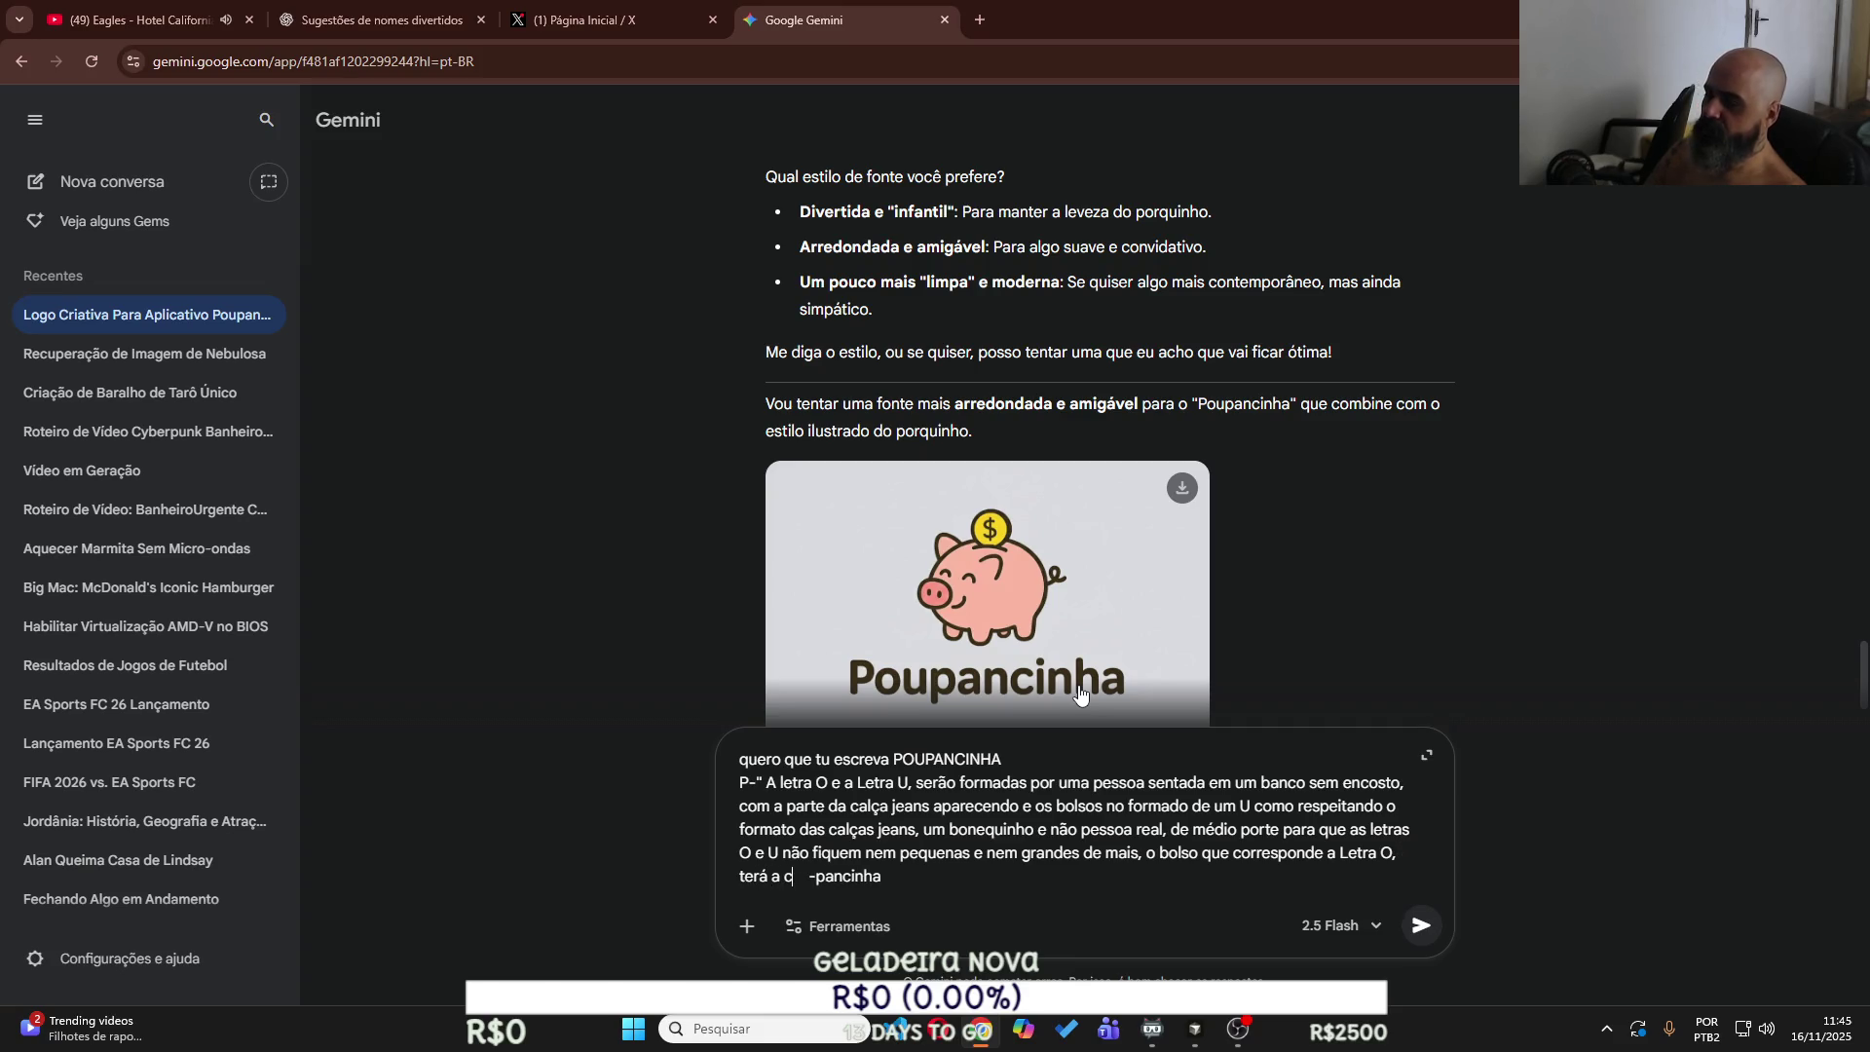
{"action": "key", "text": "BackSpace"}
{"action": "type", "text": "sua"}
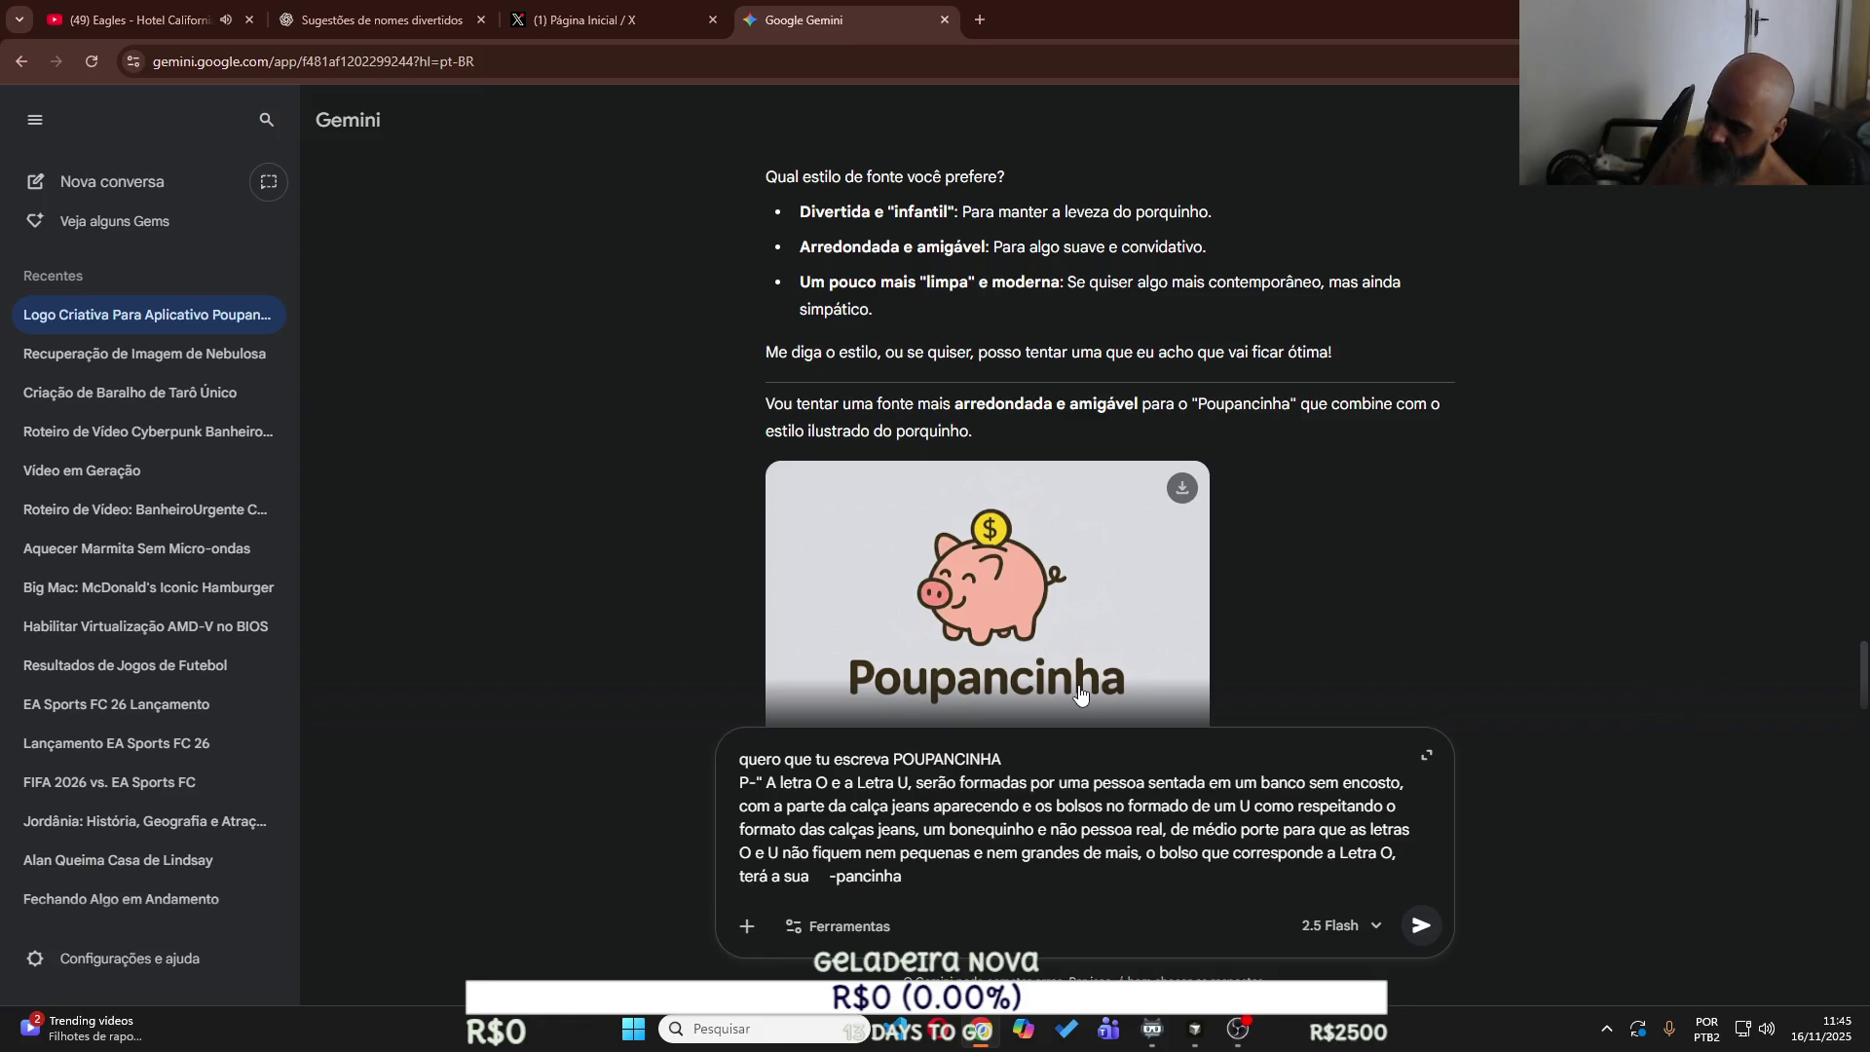
{"action": "type", "text": " conclu"}
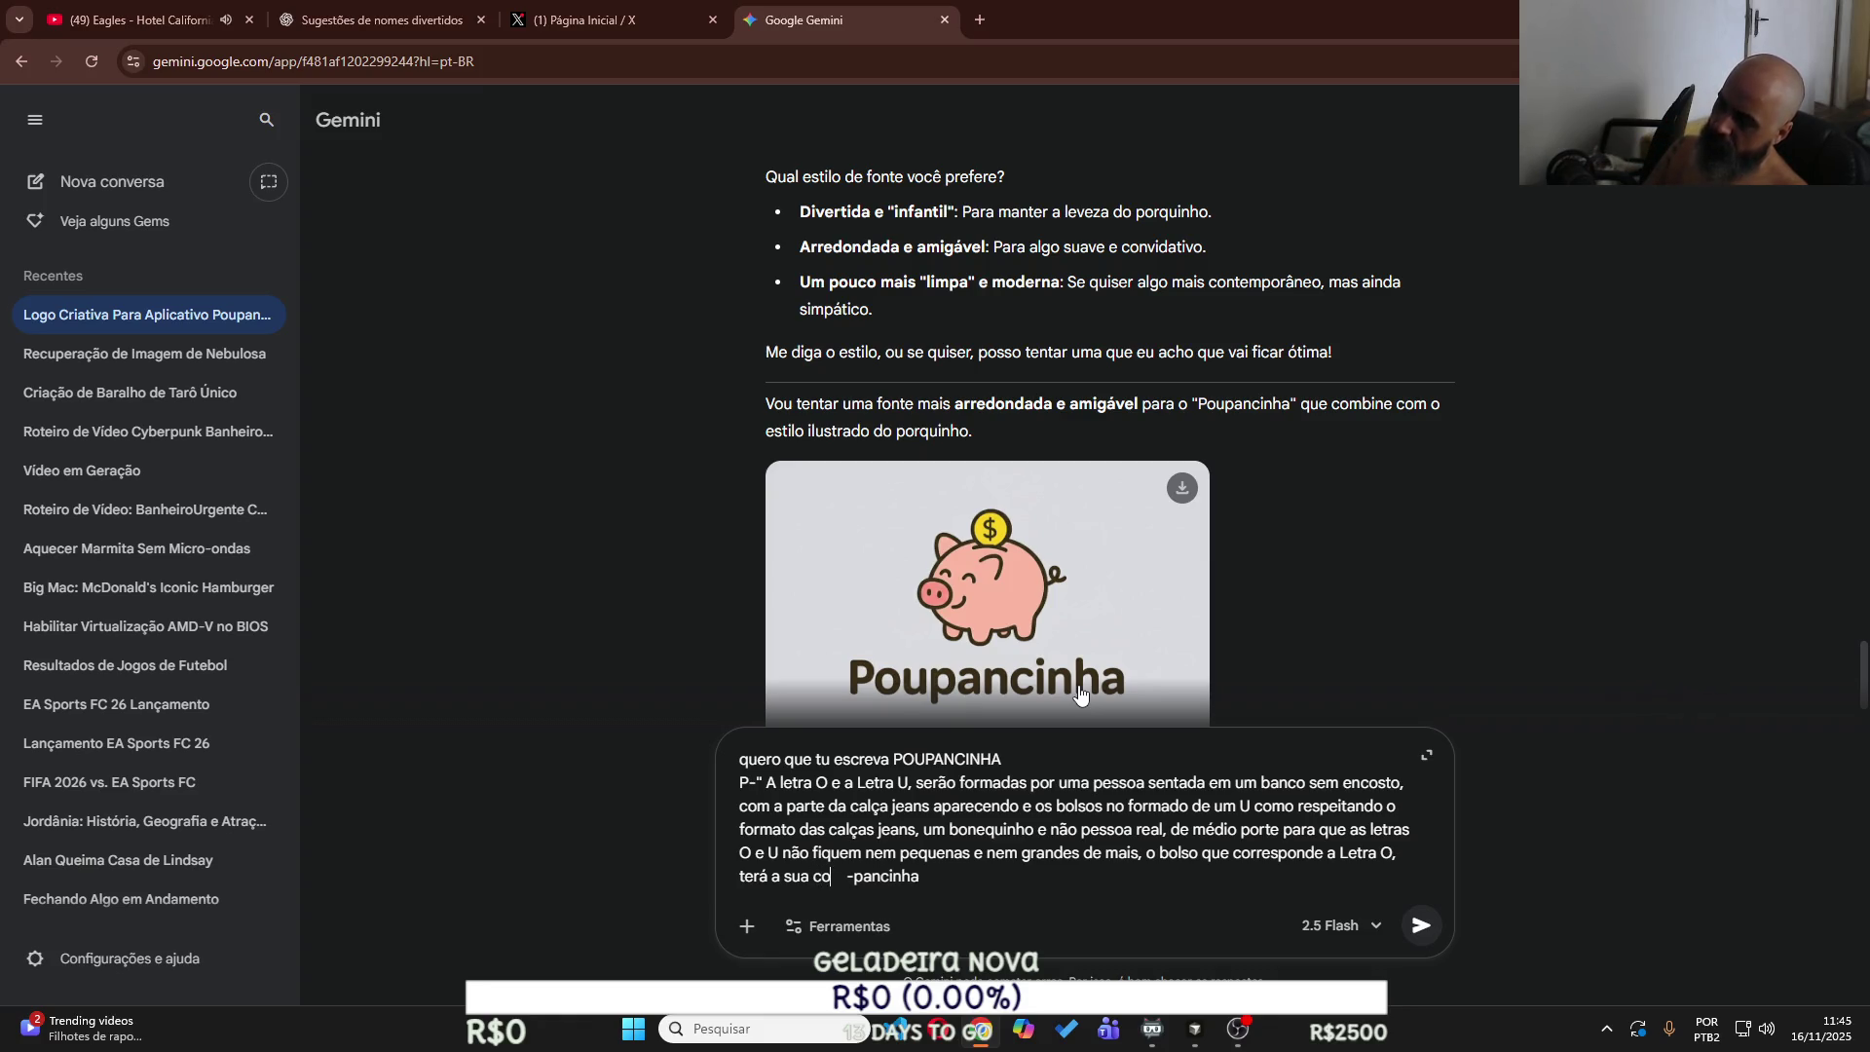
{"action": "type", "text": "são da letra, através de um Telefone Celular"}
{"action": "type", "text": "em"}
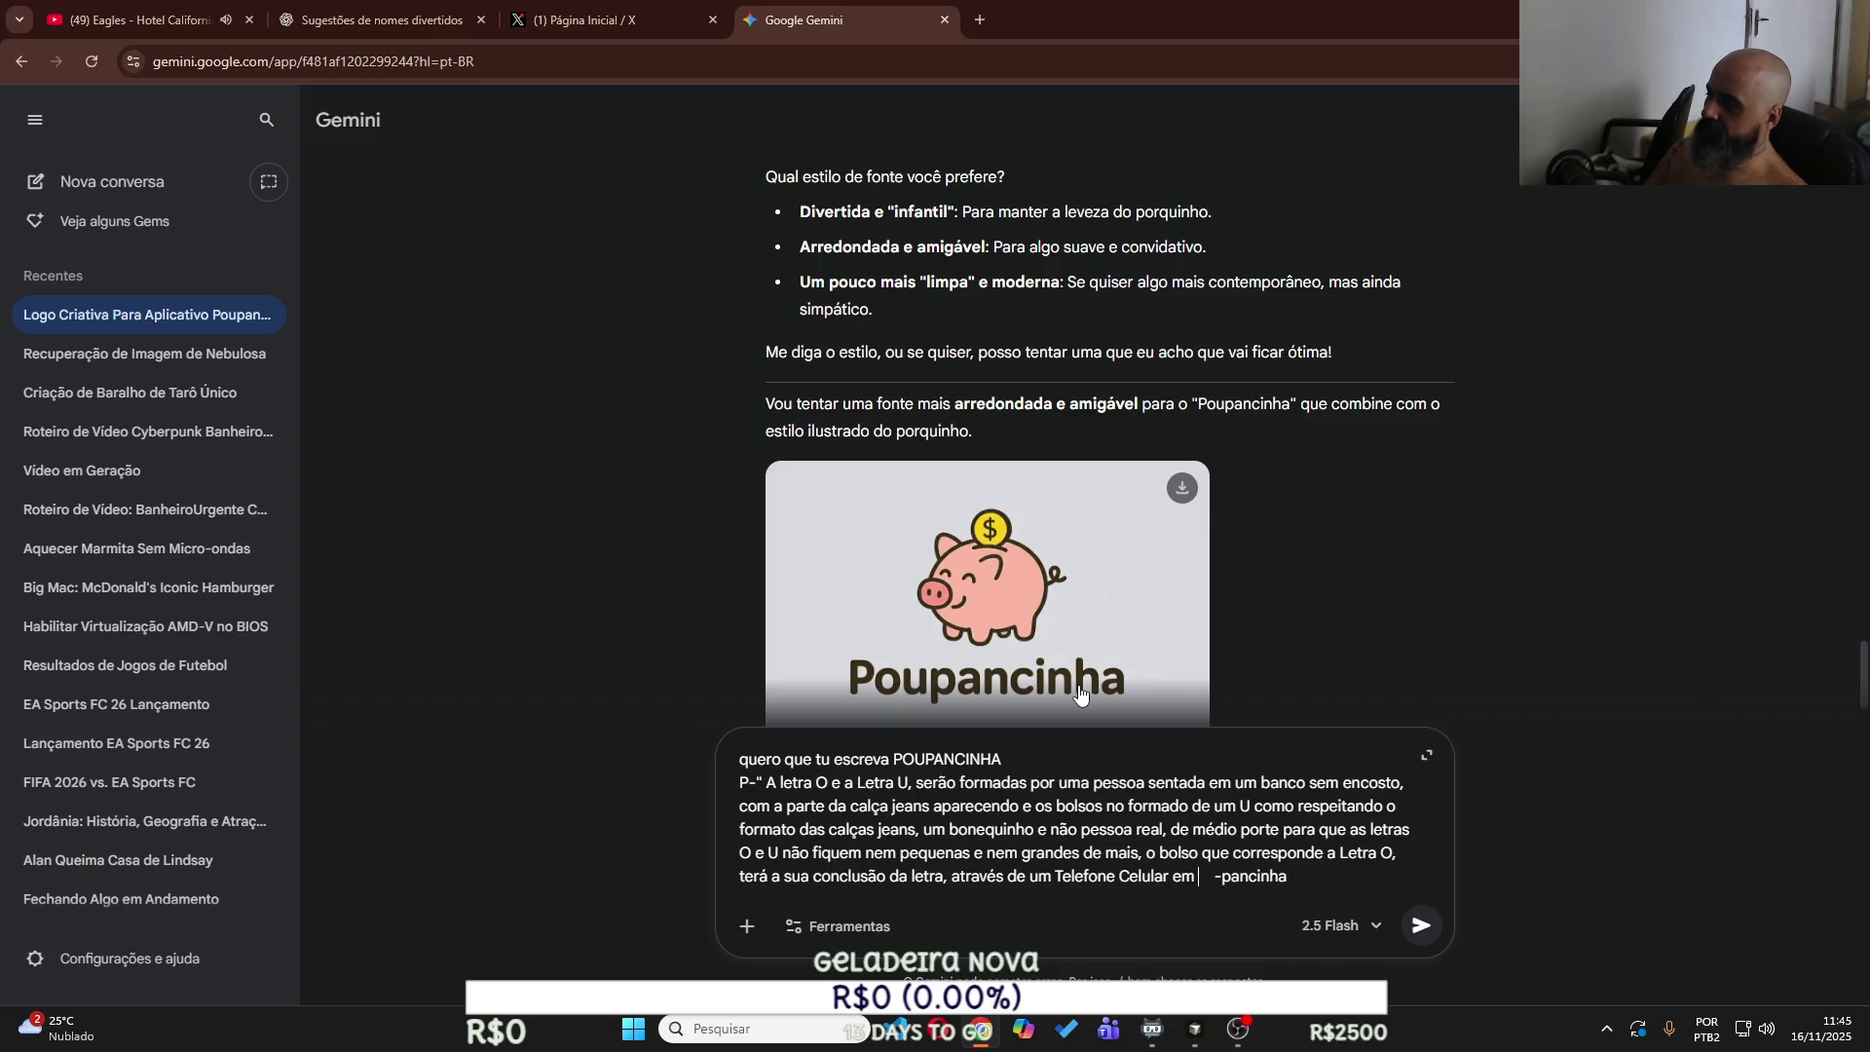
{"action": "type", "text": " seu bol"}
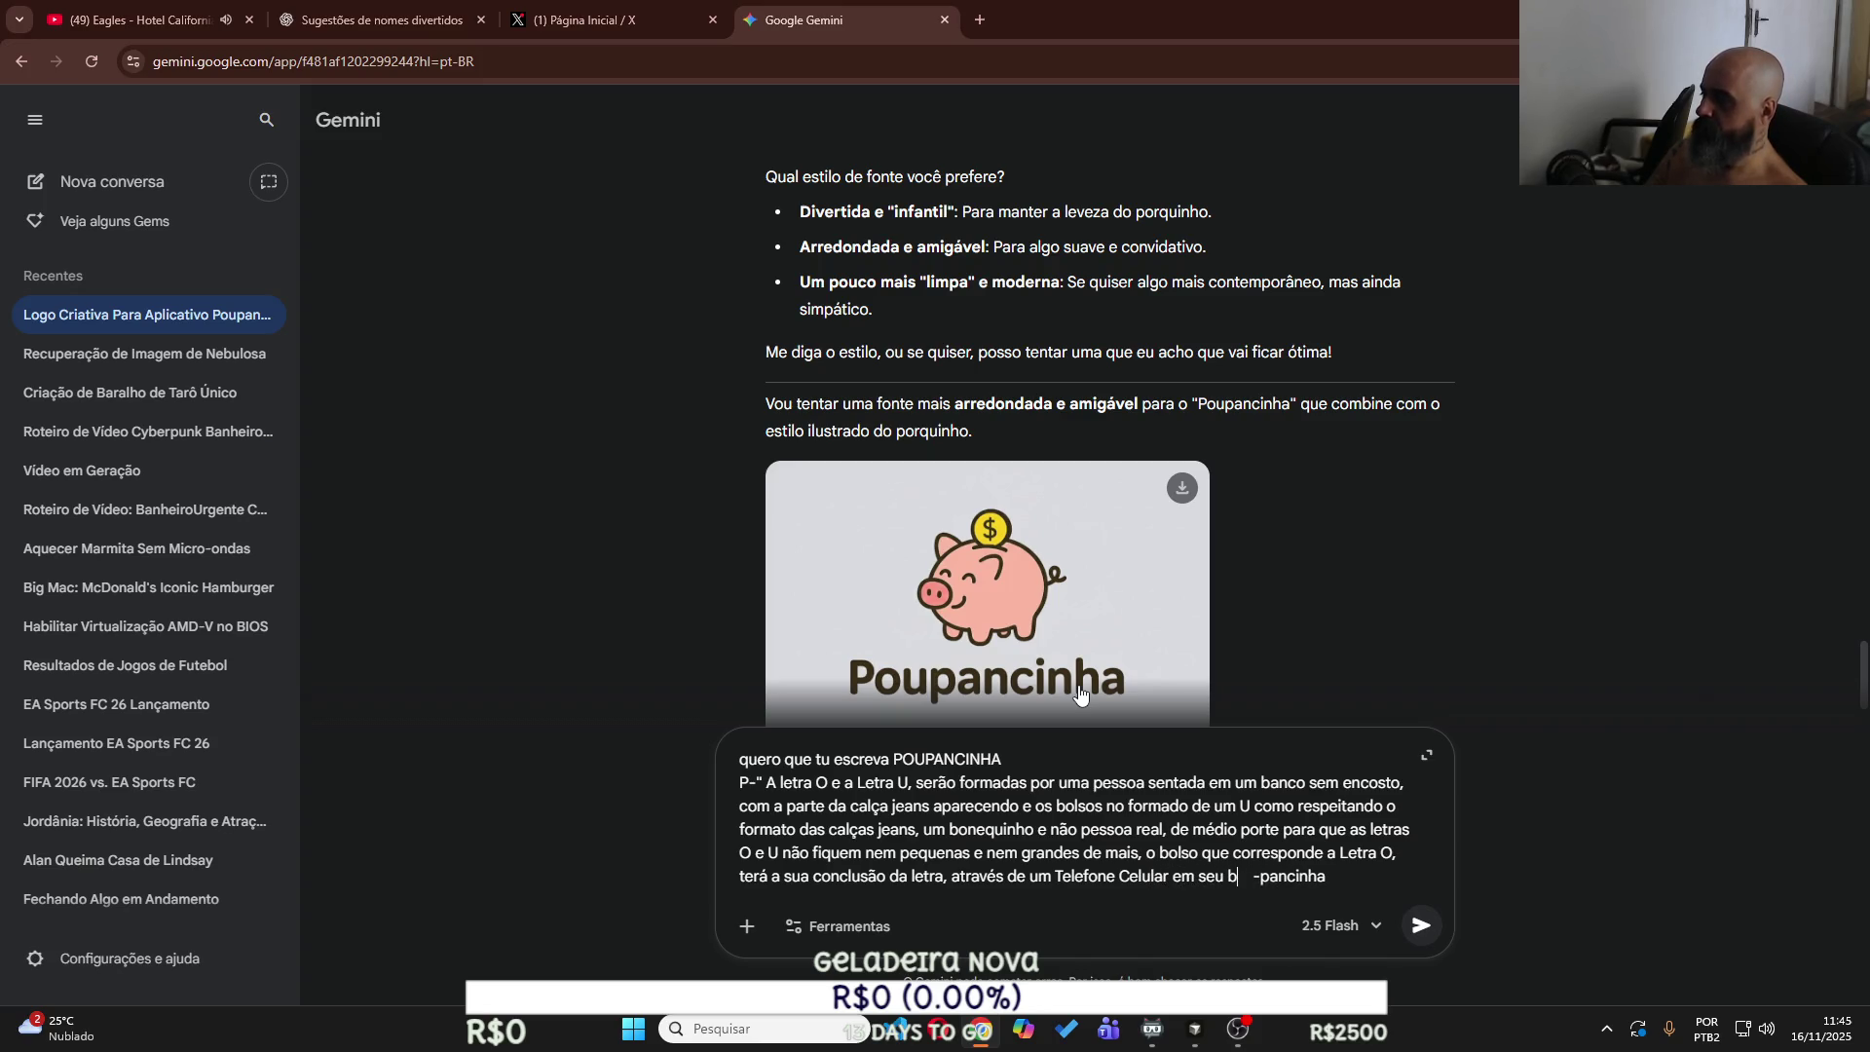
{"action": "type", "text": "so,"}
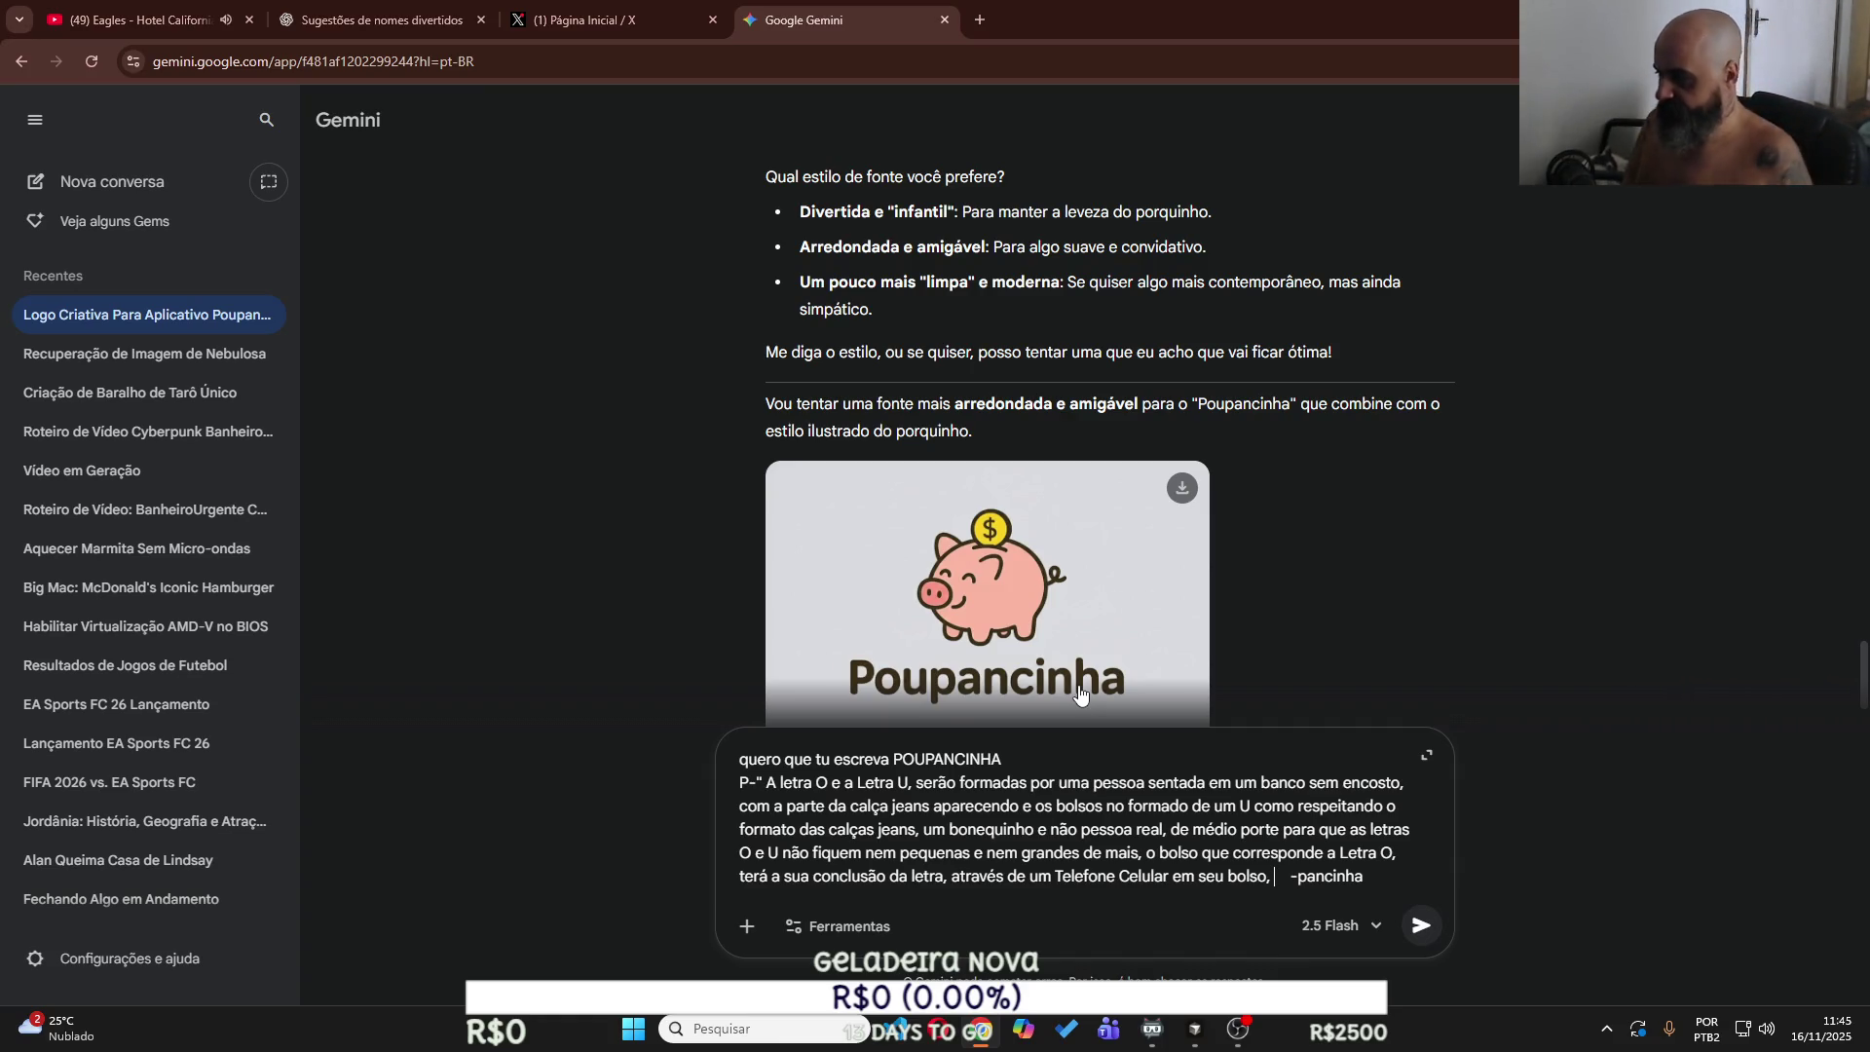
{"action": "key", "text": "BackSpace"}
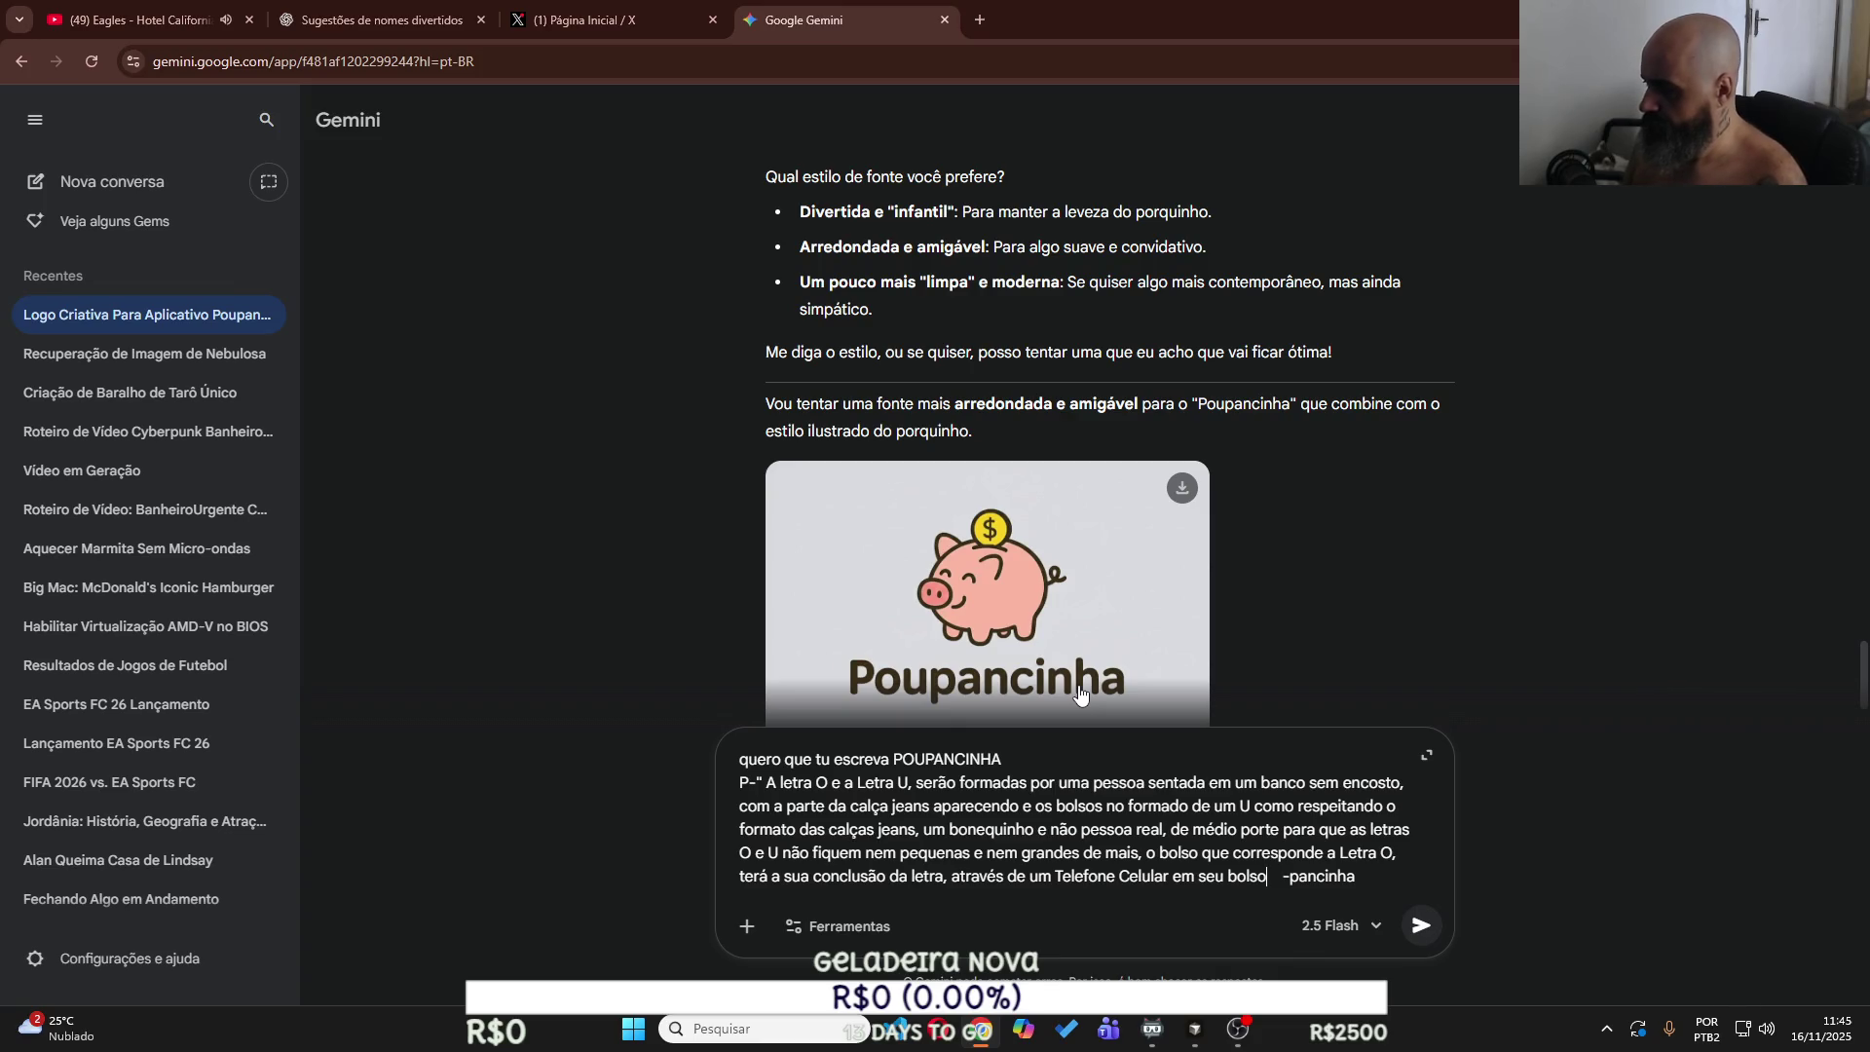
{"action": "type", "text": "\""}
{"action": "key", "text": "Delete"}
{"action": "key", "text": "Delete"}
{"action": "key", "text": "Delete"}
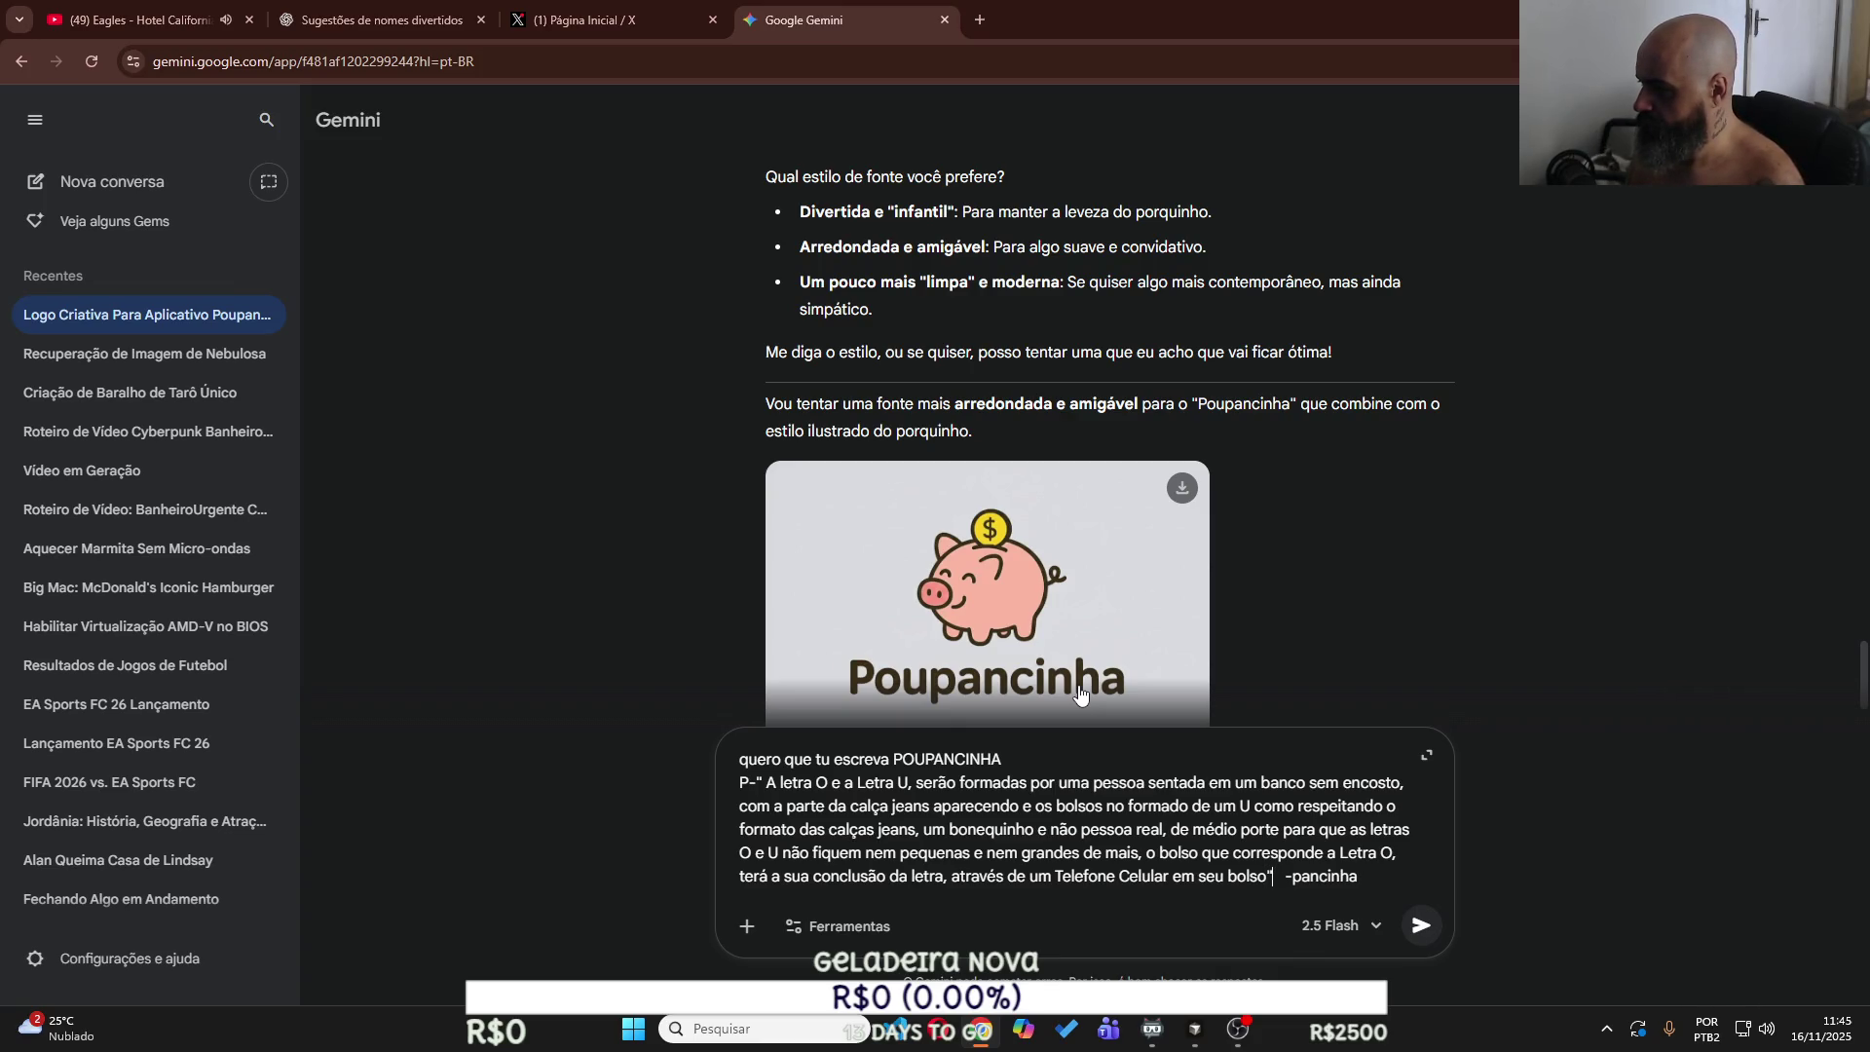
{"action": "type", "text": "e fec"}
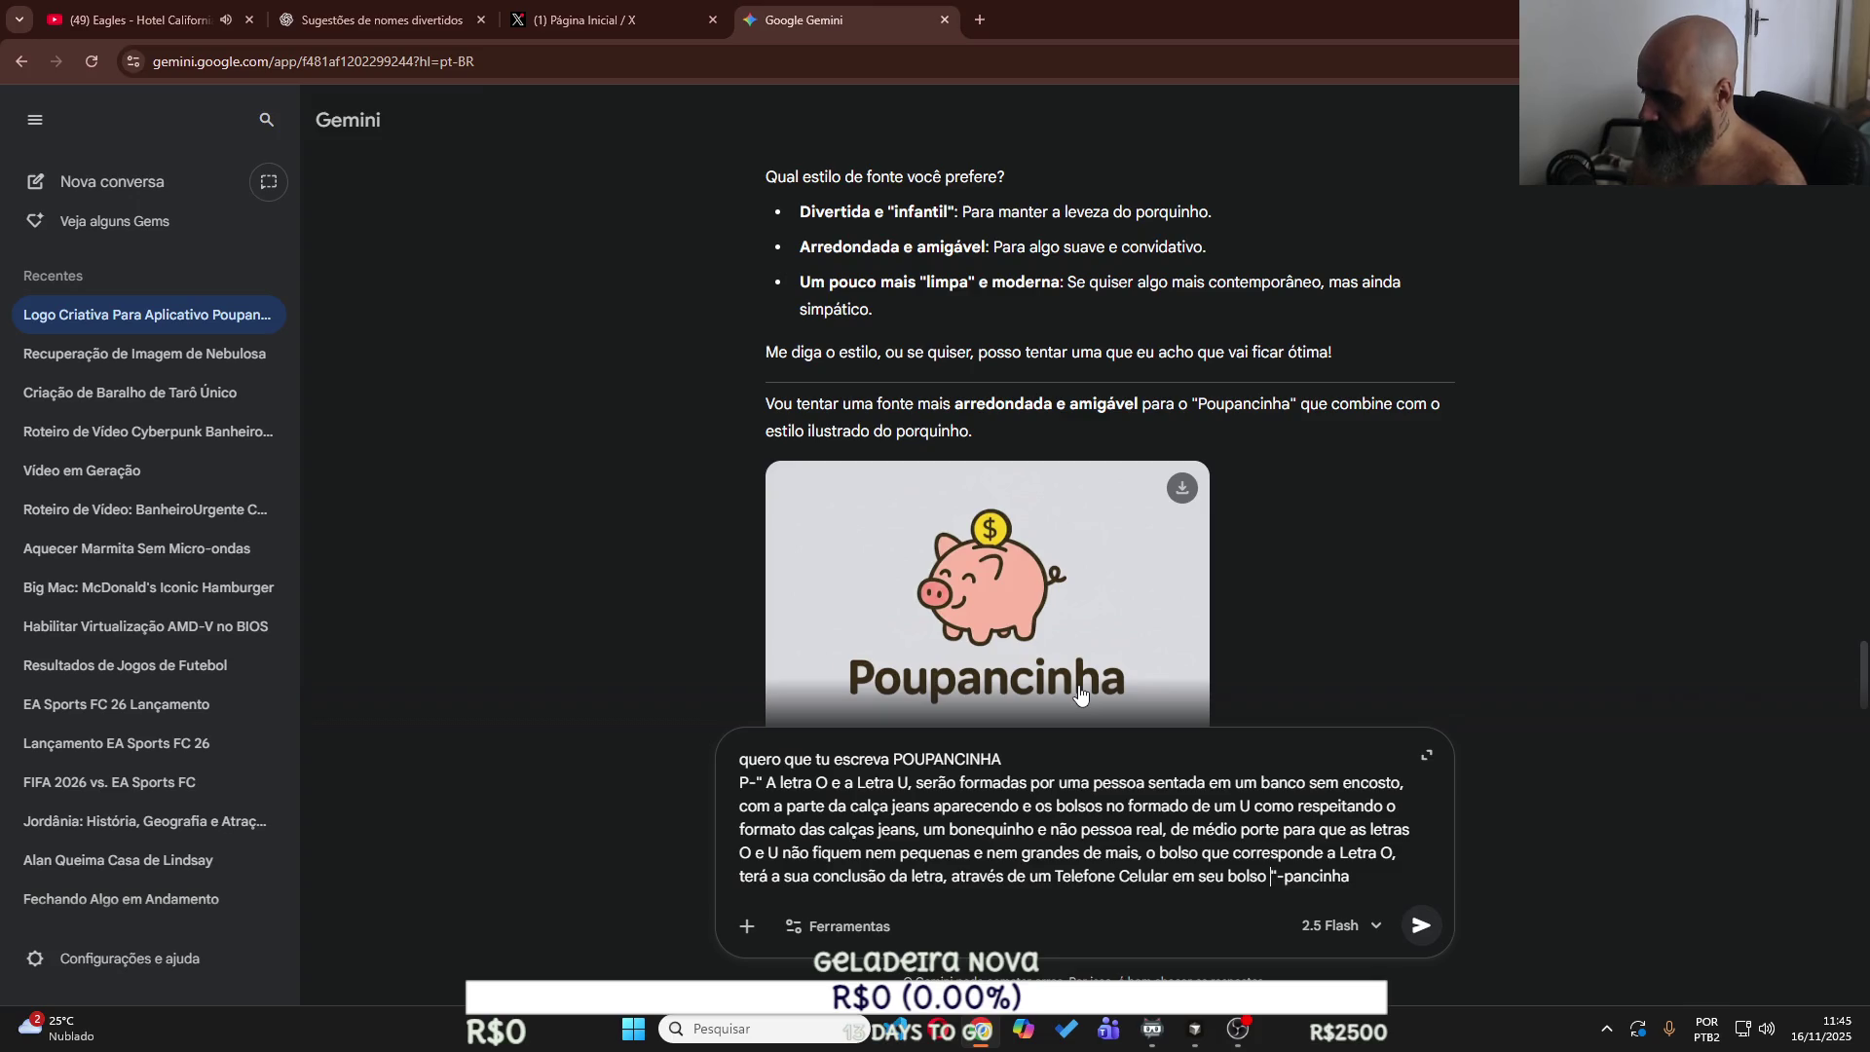
{"action": "type", "text": "ha"}
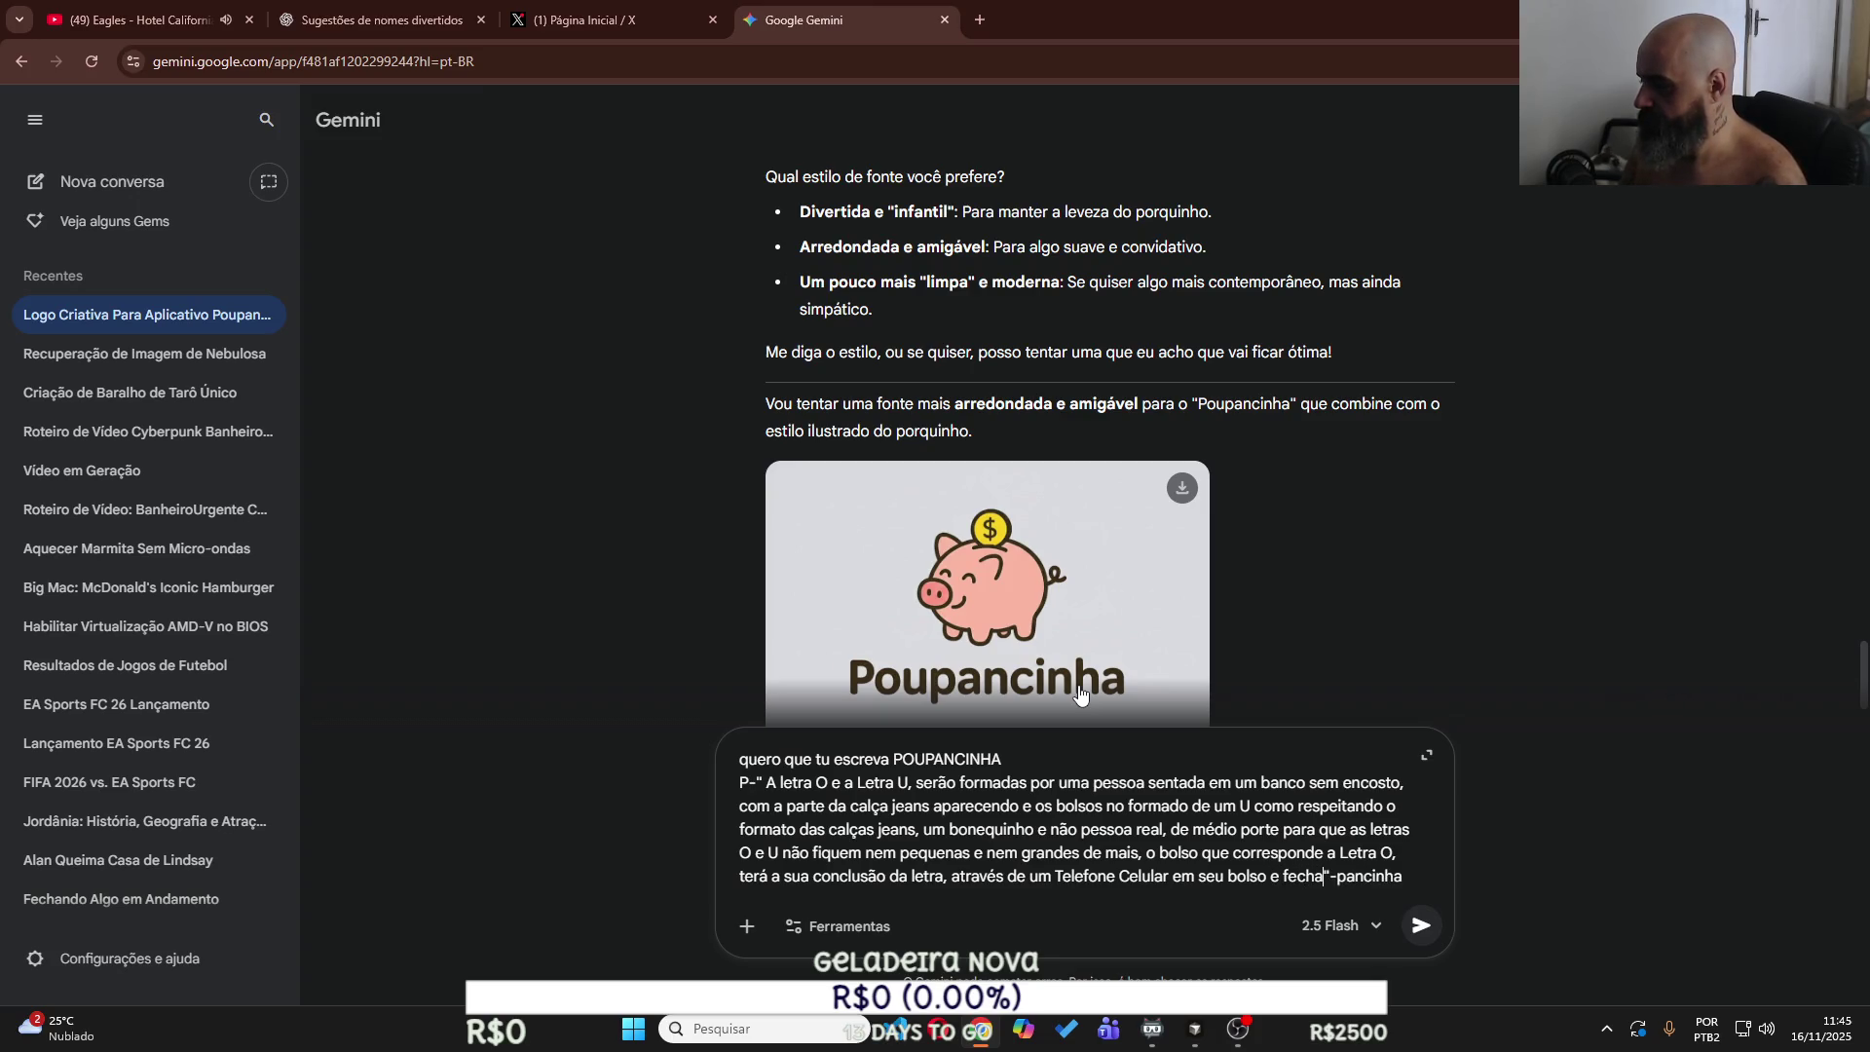
{"action": "type", "text": " com a palvras"}
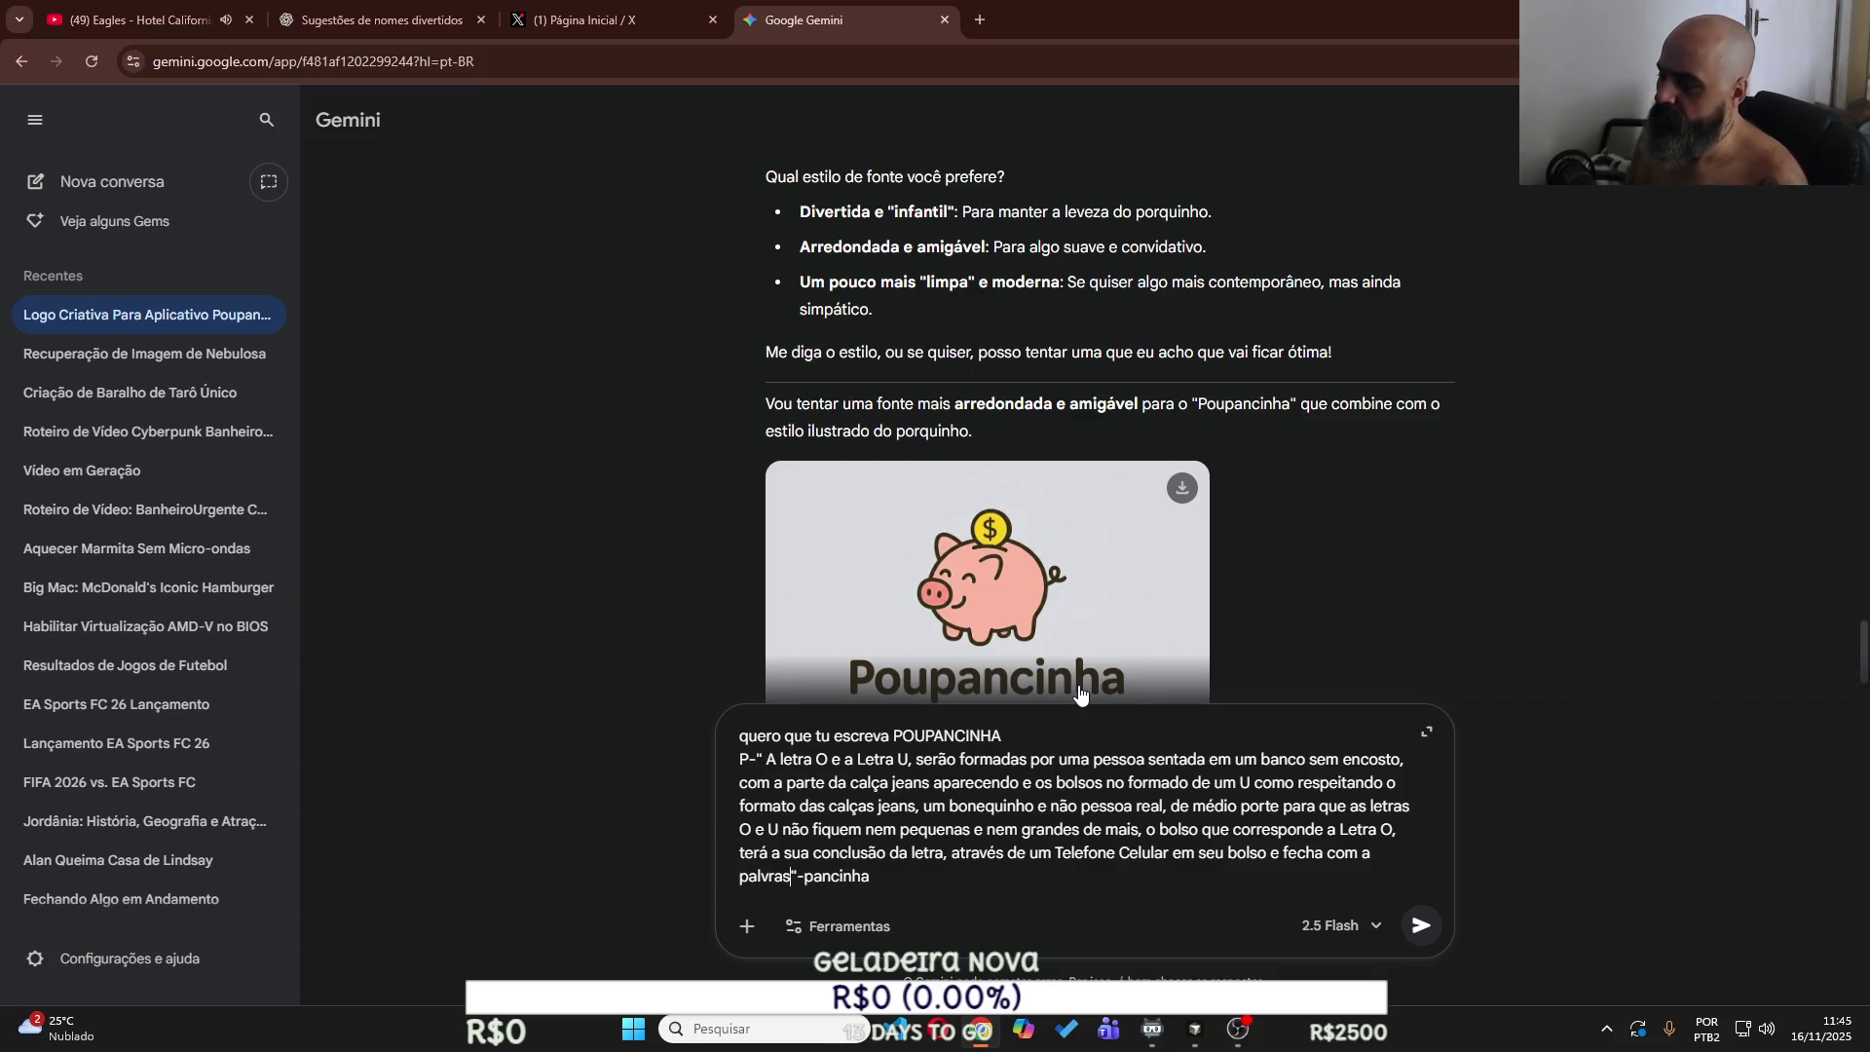
{"action": "key", "text": "shift+Return"}
Request stylish, chubbier headphones conveying seriousness, lightness and a bit of charm, then begin a 'Tamanho' line.
{"action": "type", "text": "C"}
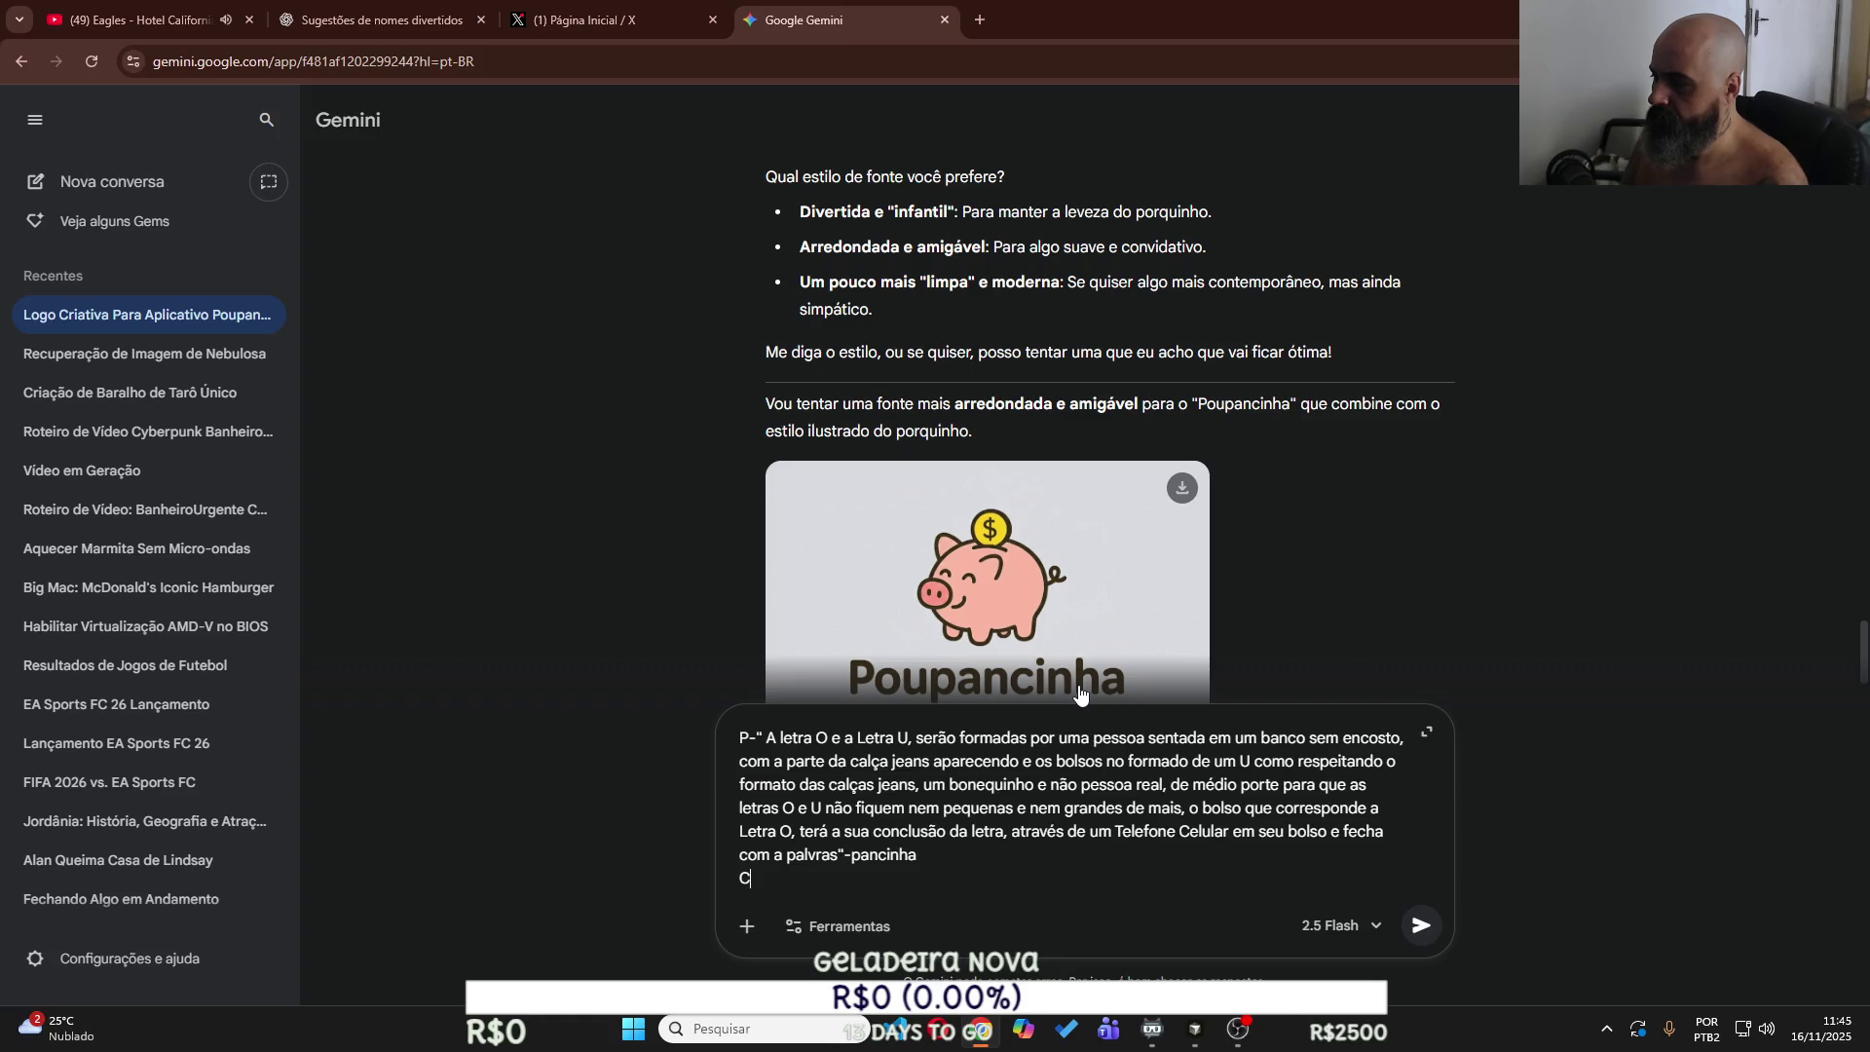
{"action": "type", "text": "oloque fon"}
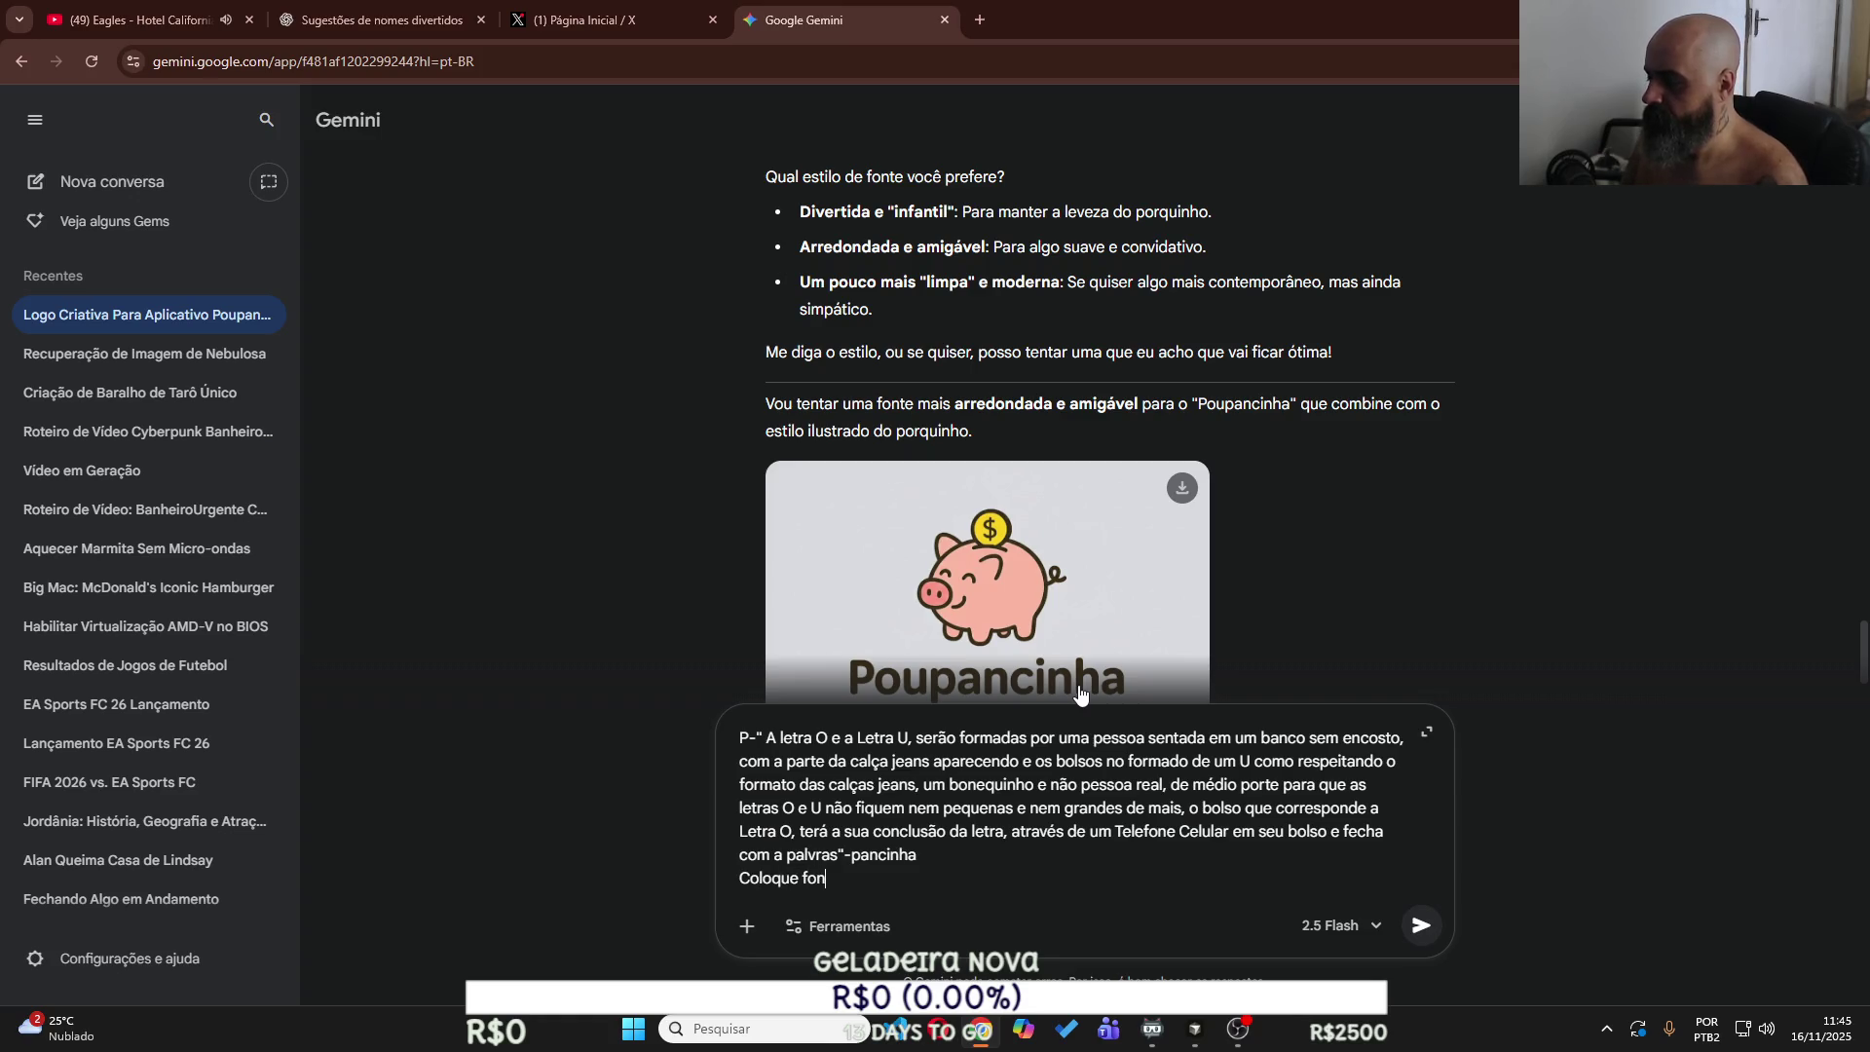
{"action": "type", "text": "es esti"}
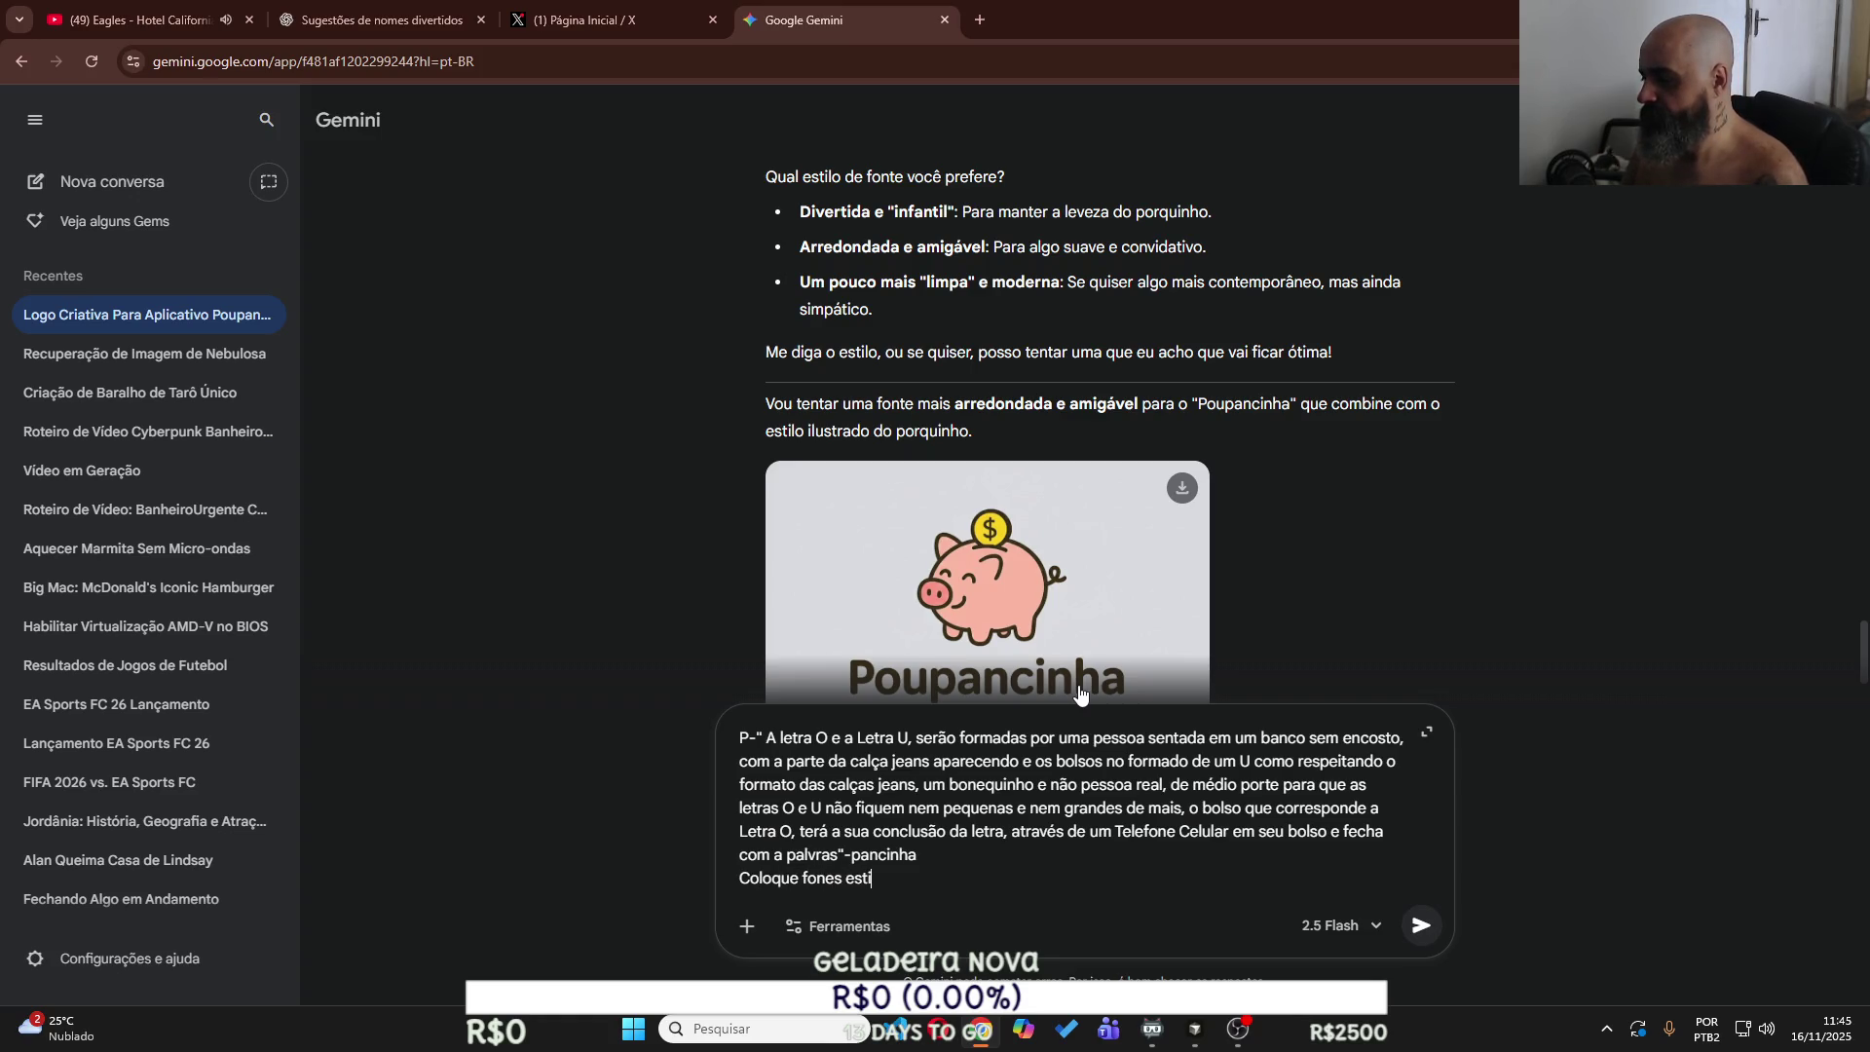
{"action": "type", "text": "losas, mais gordinhas"}
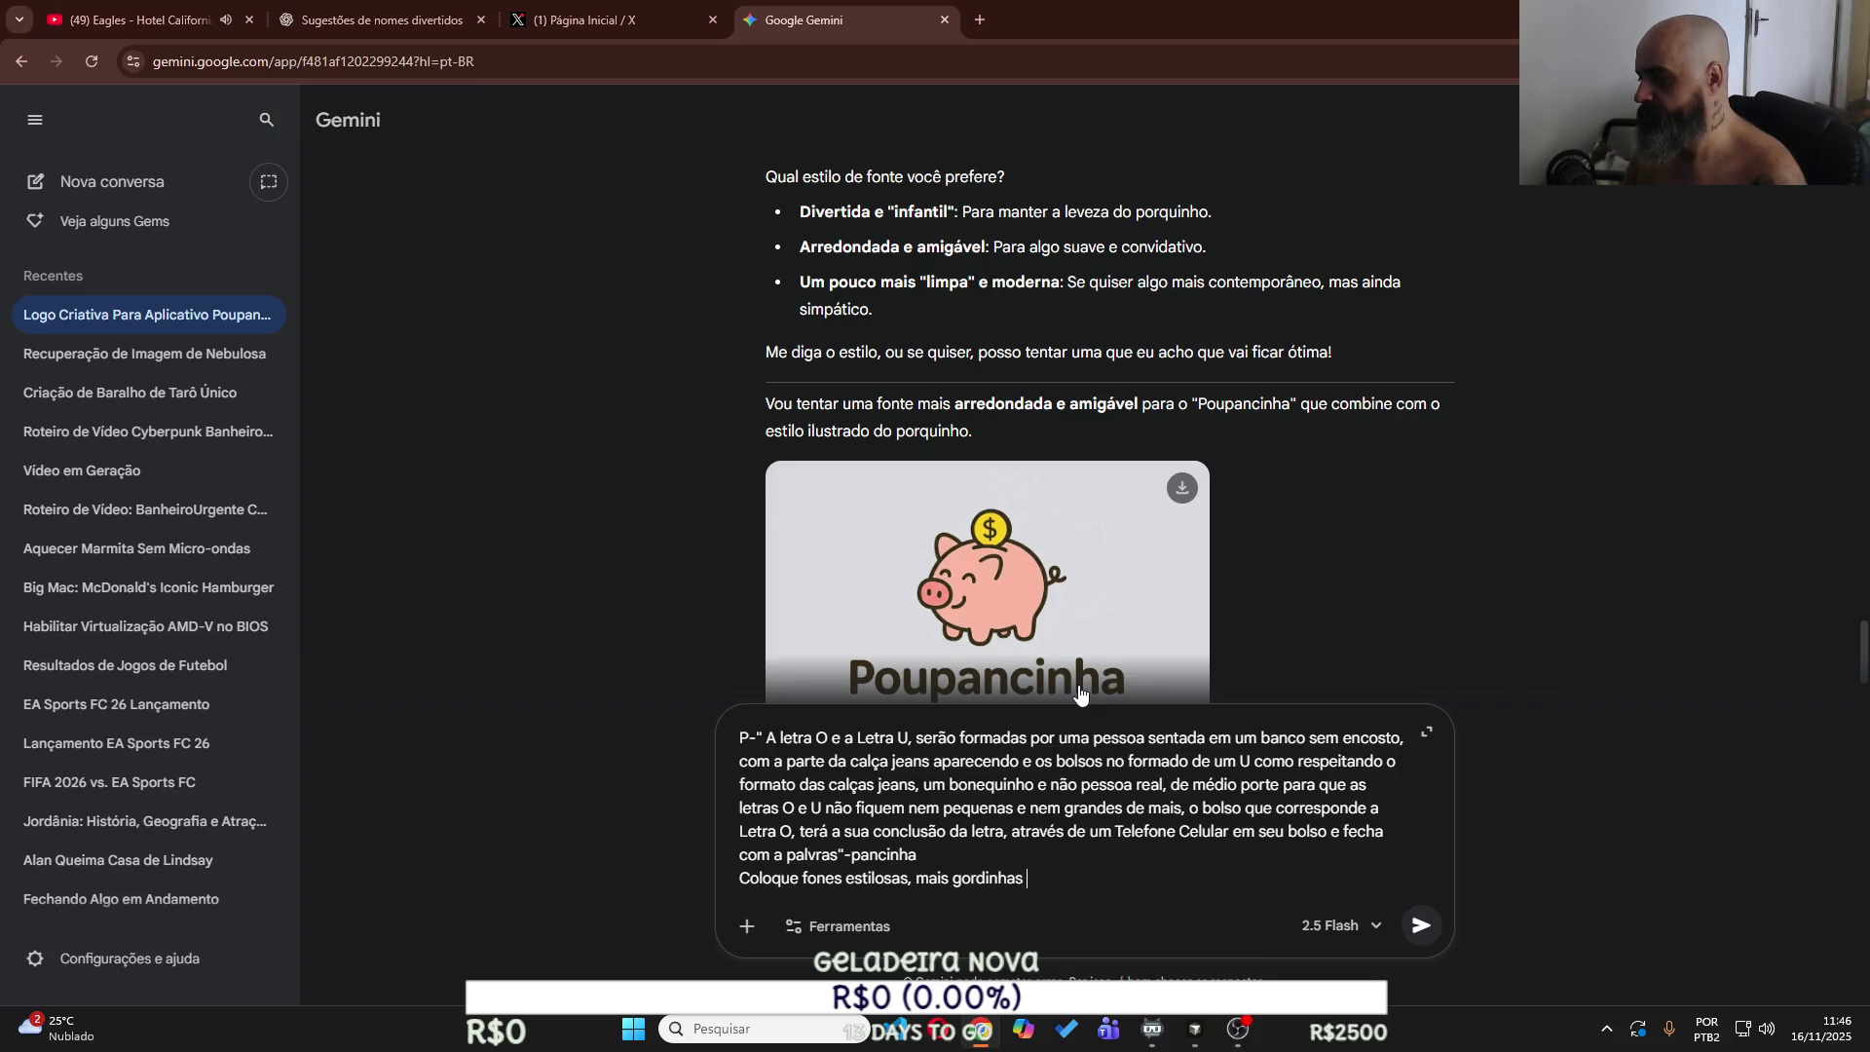
{"action": "type", "text": " com efei"}
{"action": "type", "text": "go"}
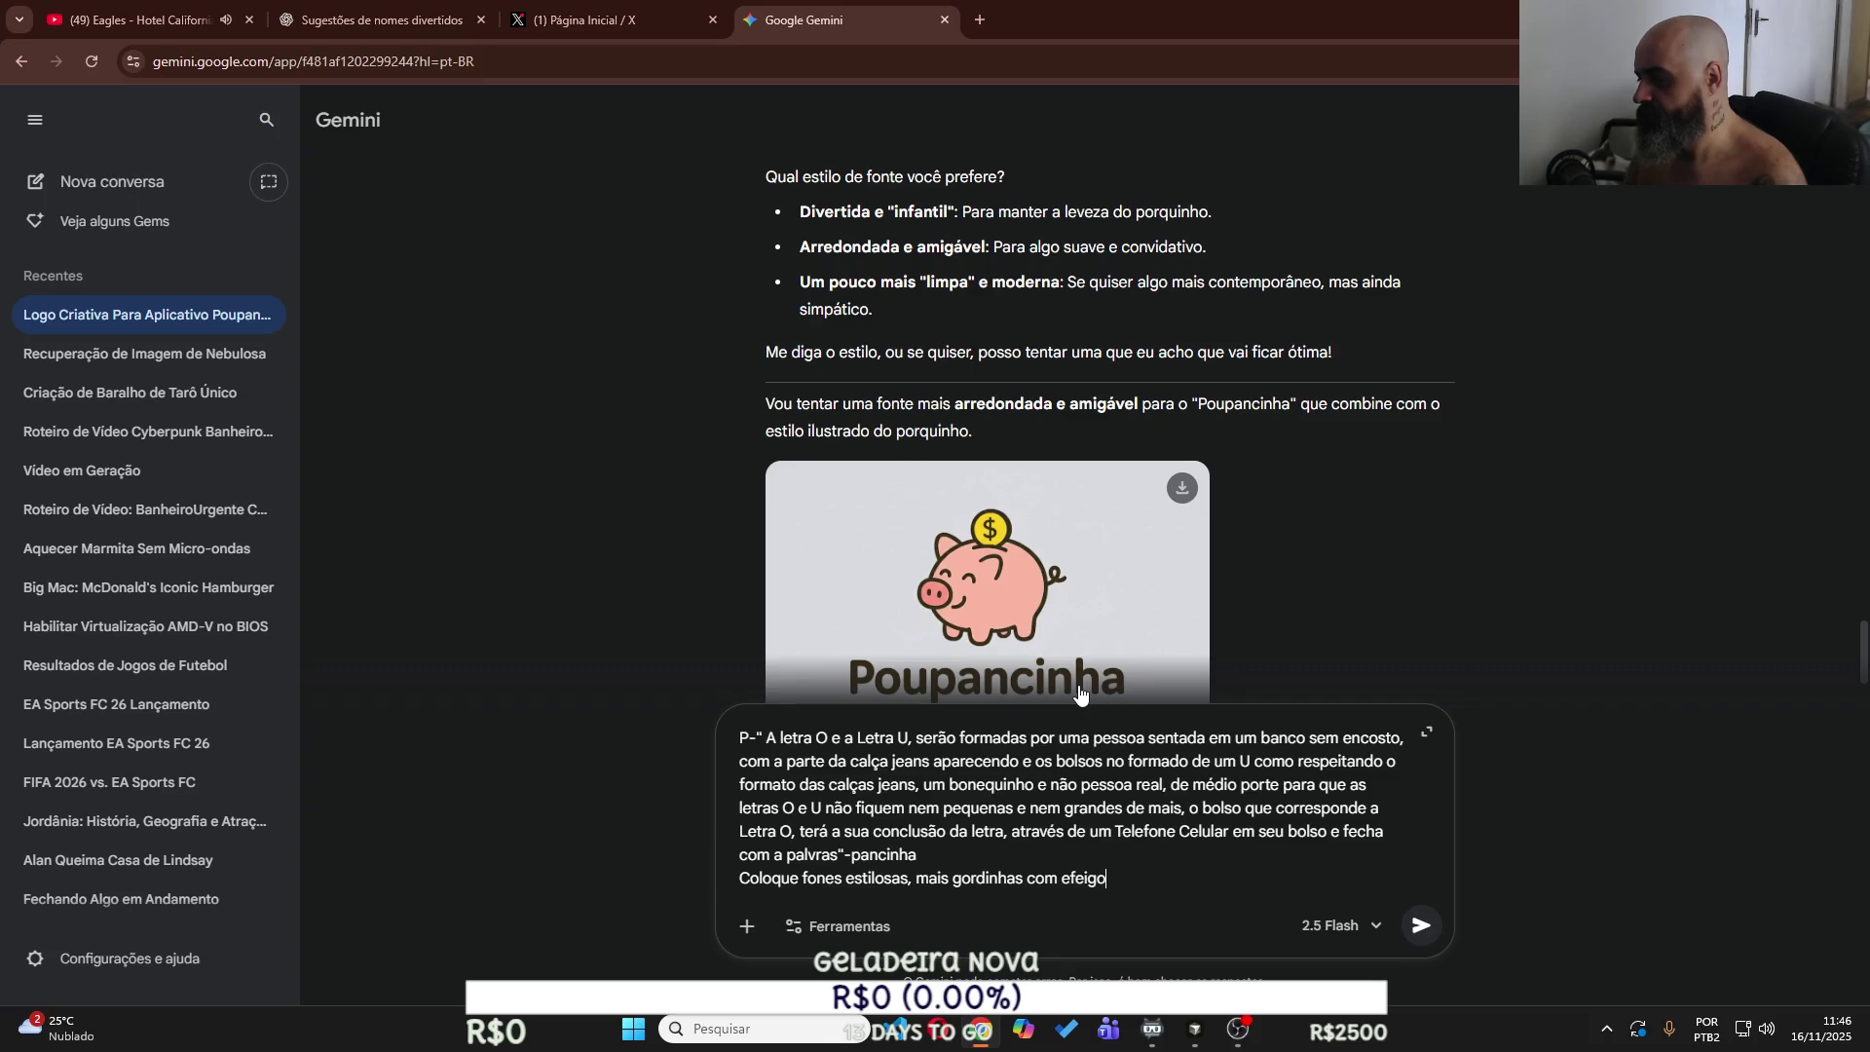
{"action": "type", "text": "s agrad"}
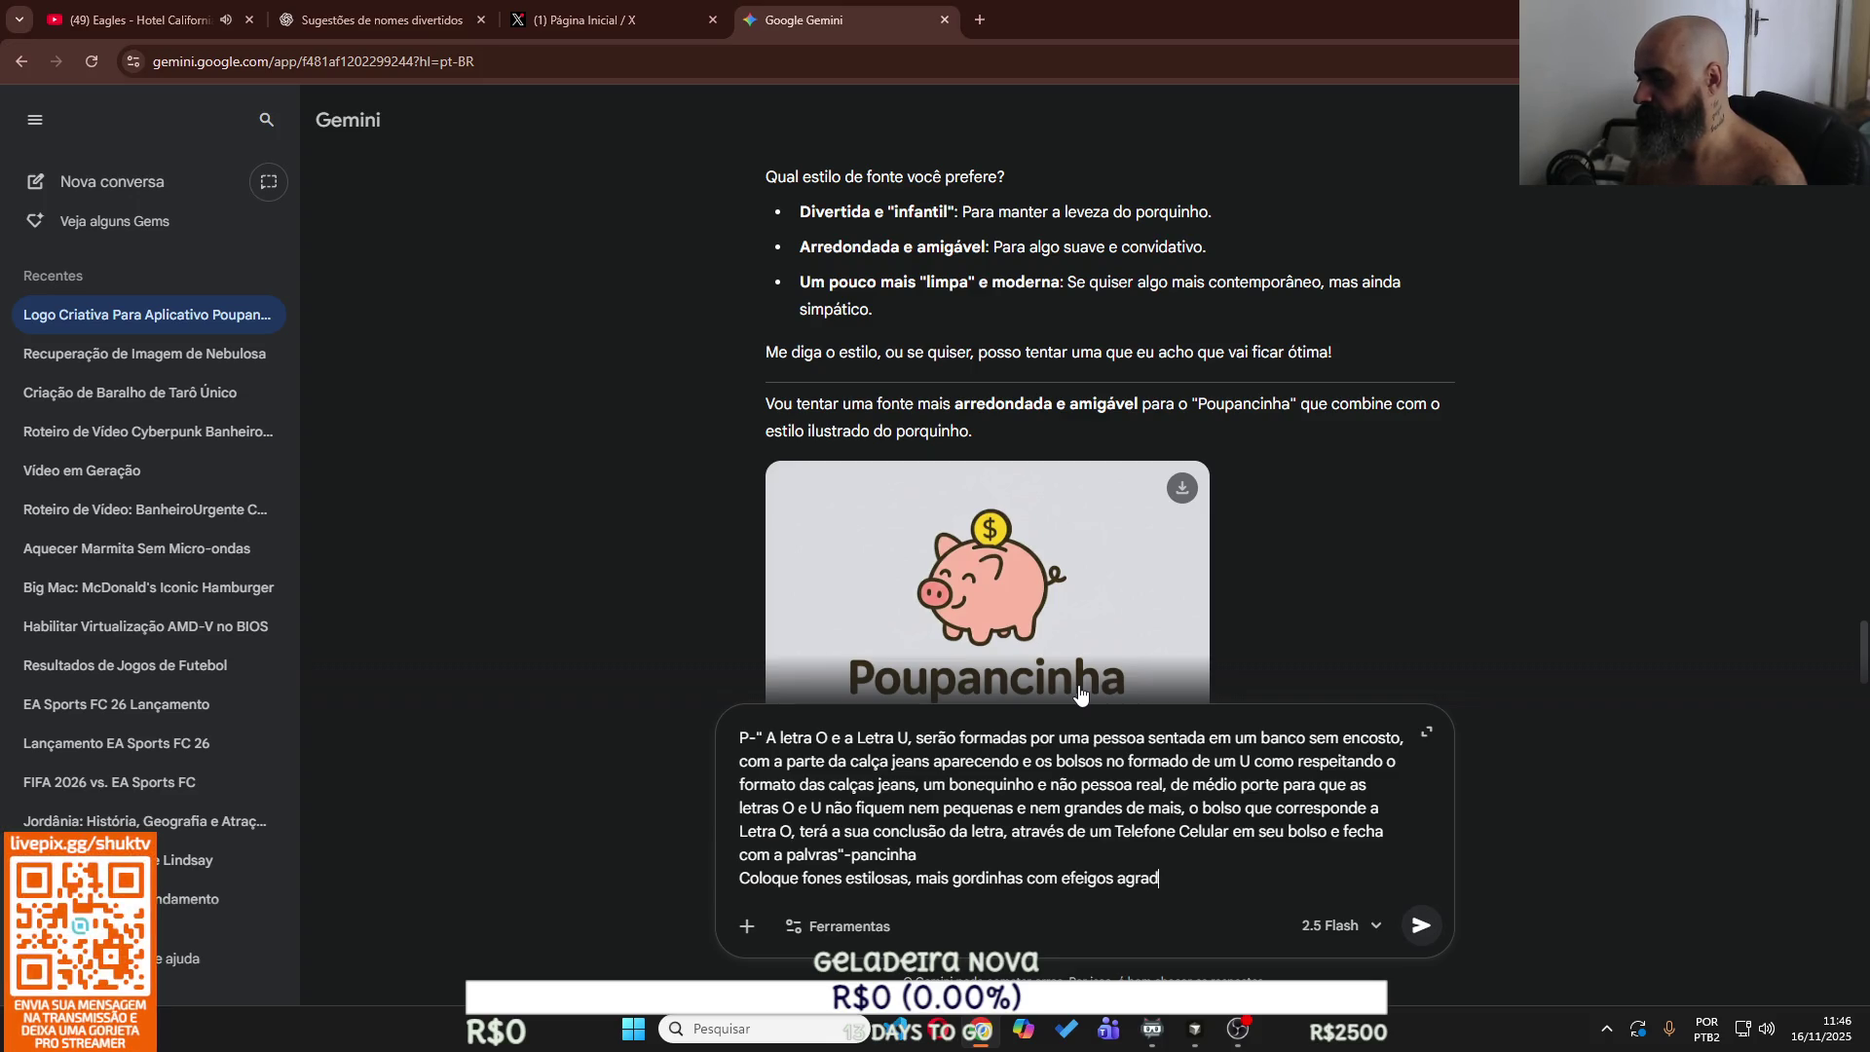
{"action": "type", "text": "áveis de ve"}
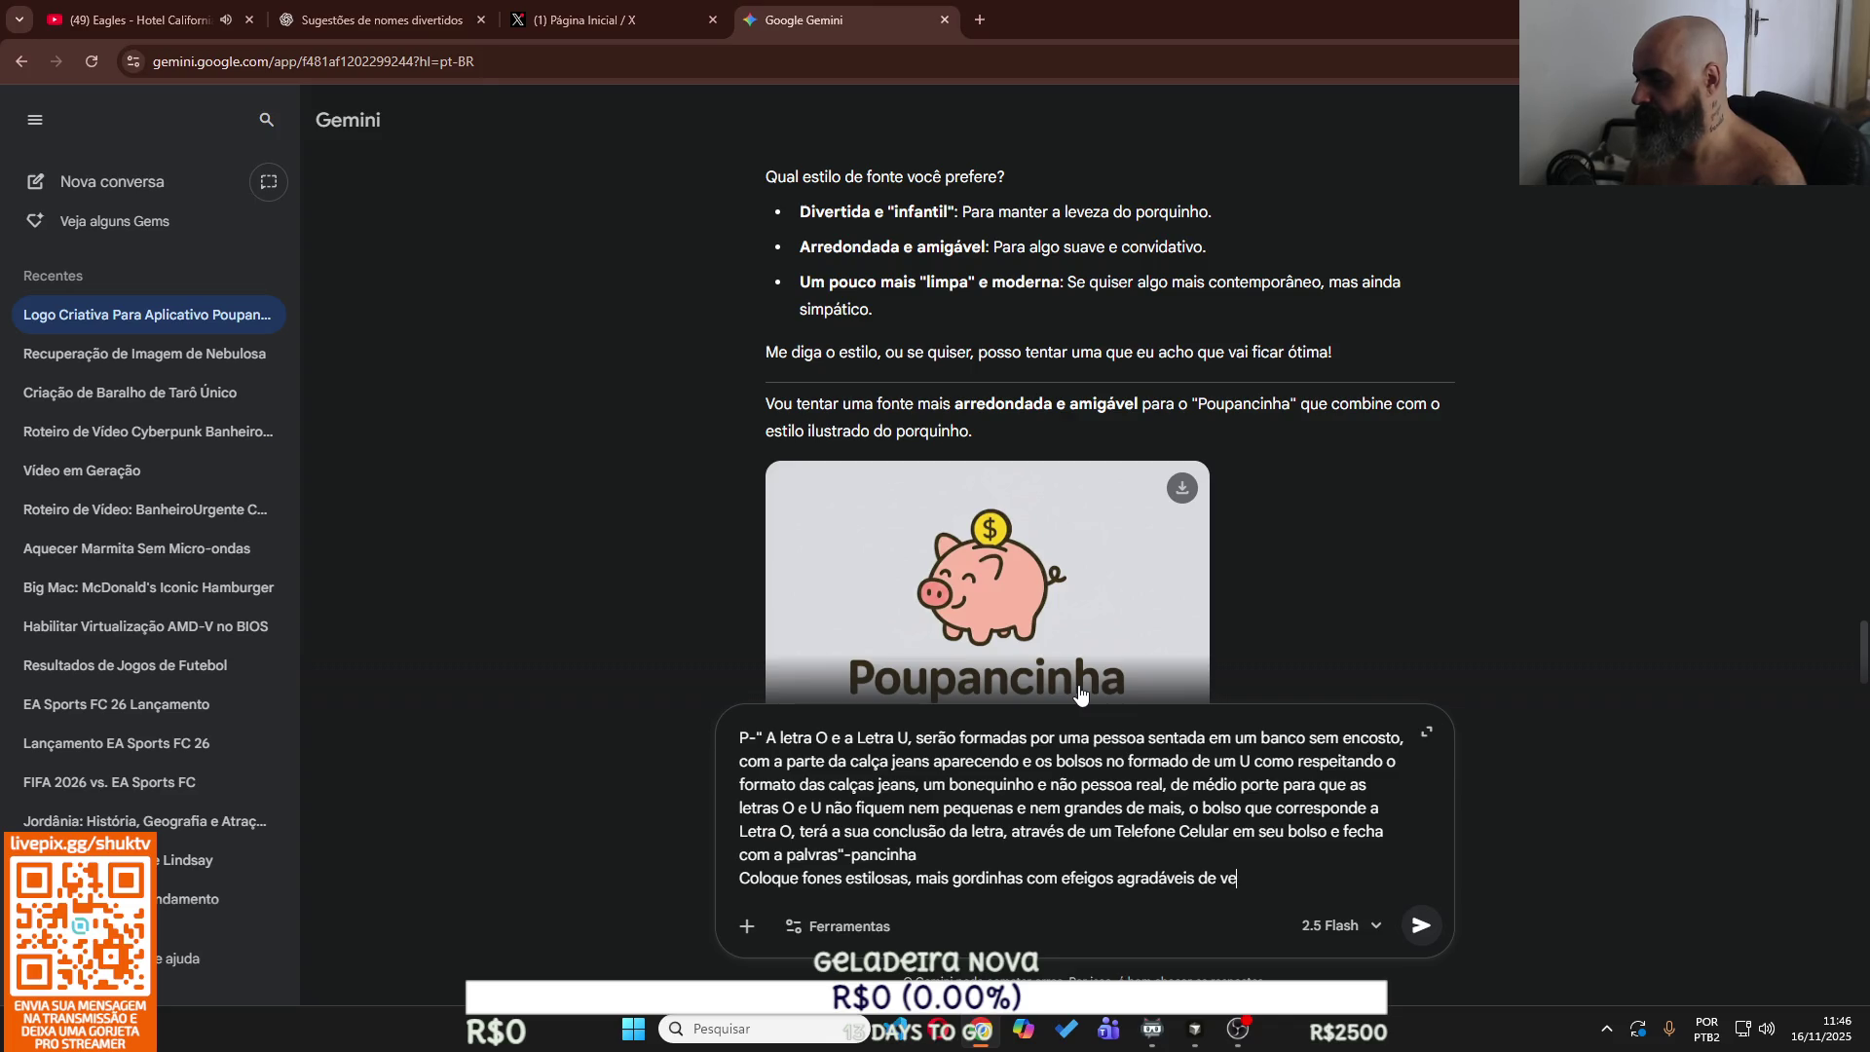
{"action": "type", "text": "r, tra"}
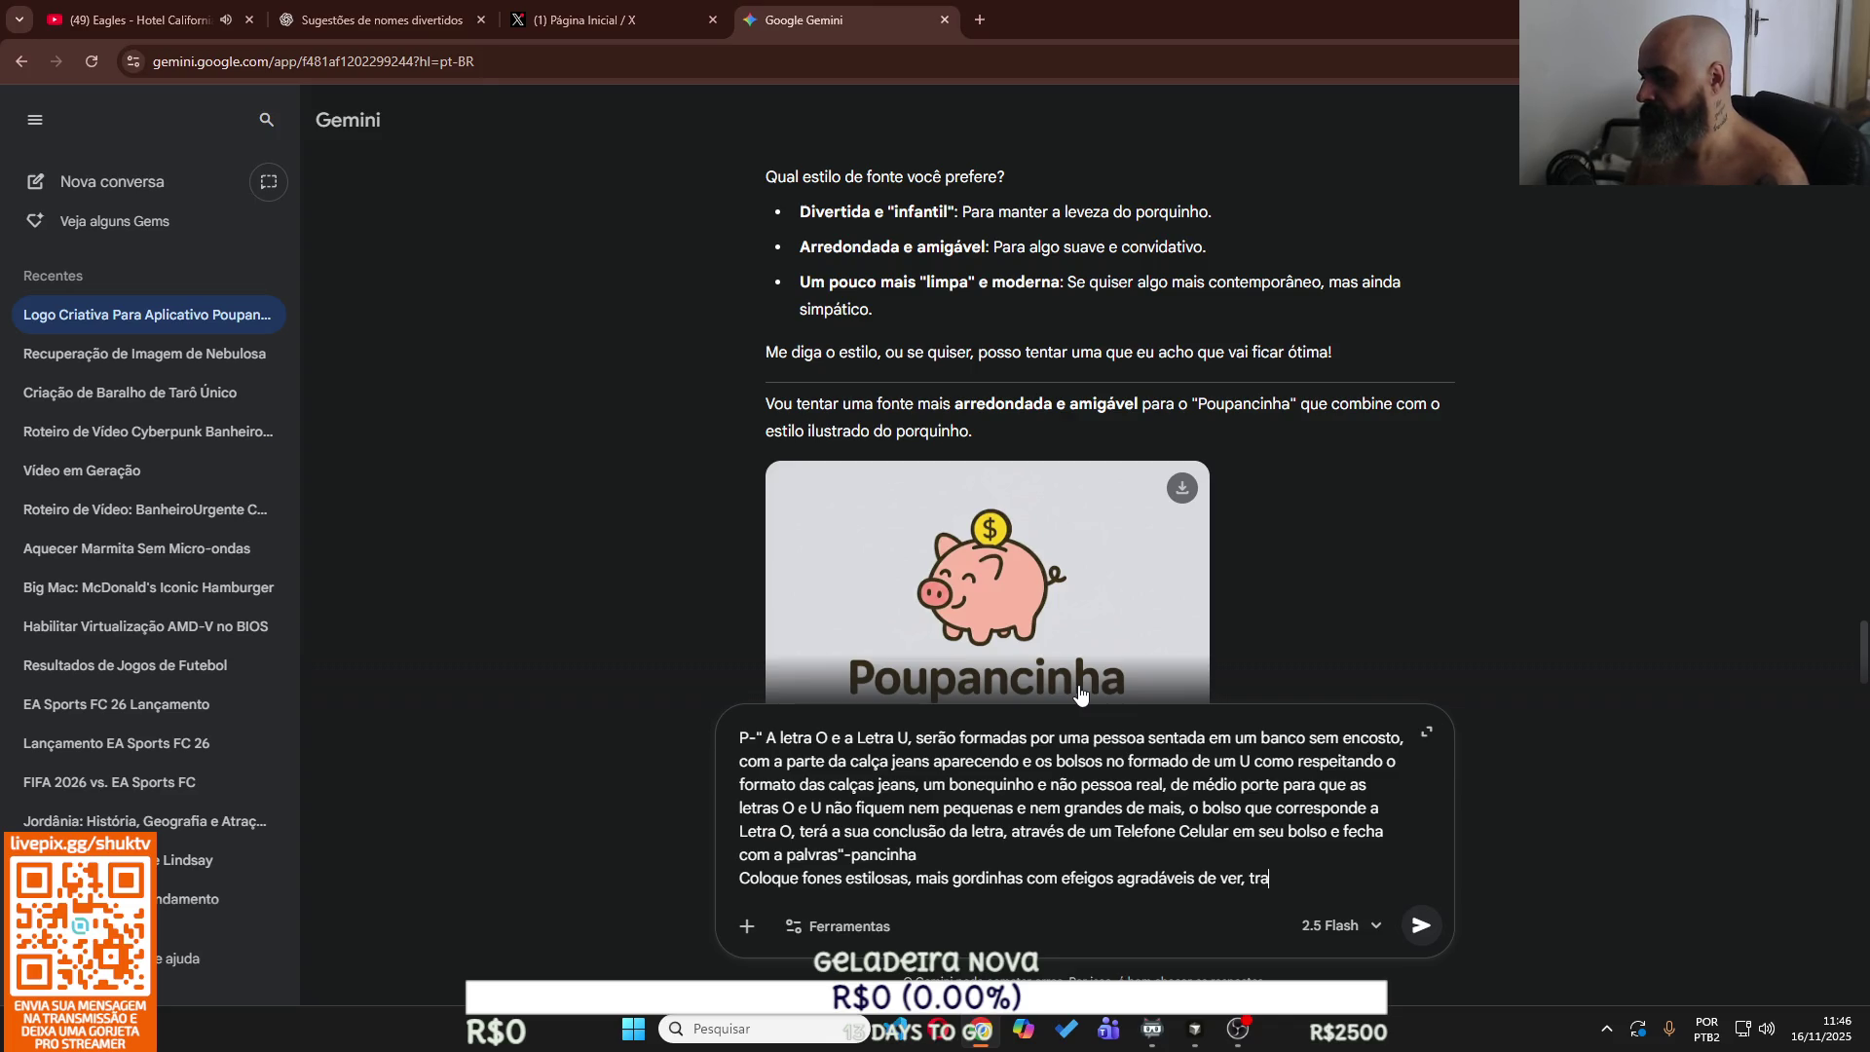
{"action": "type", "text": "nsmitindo seriade"}
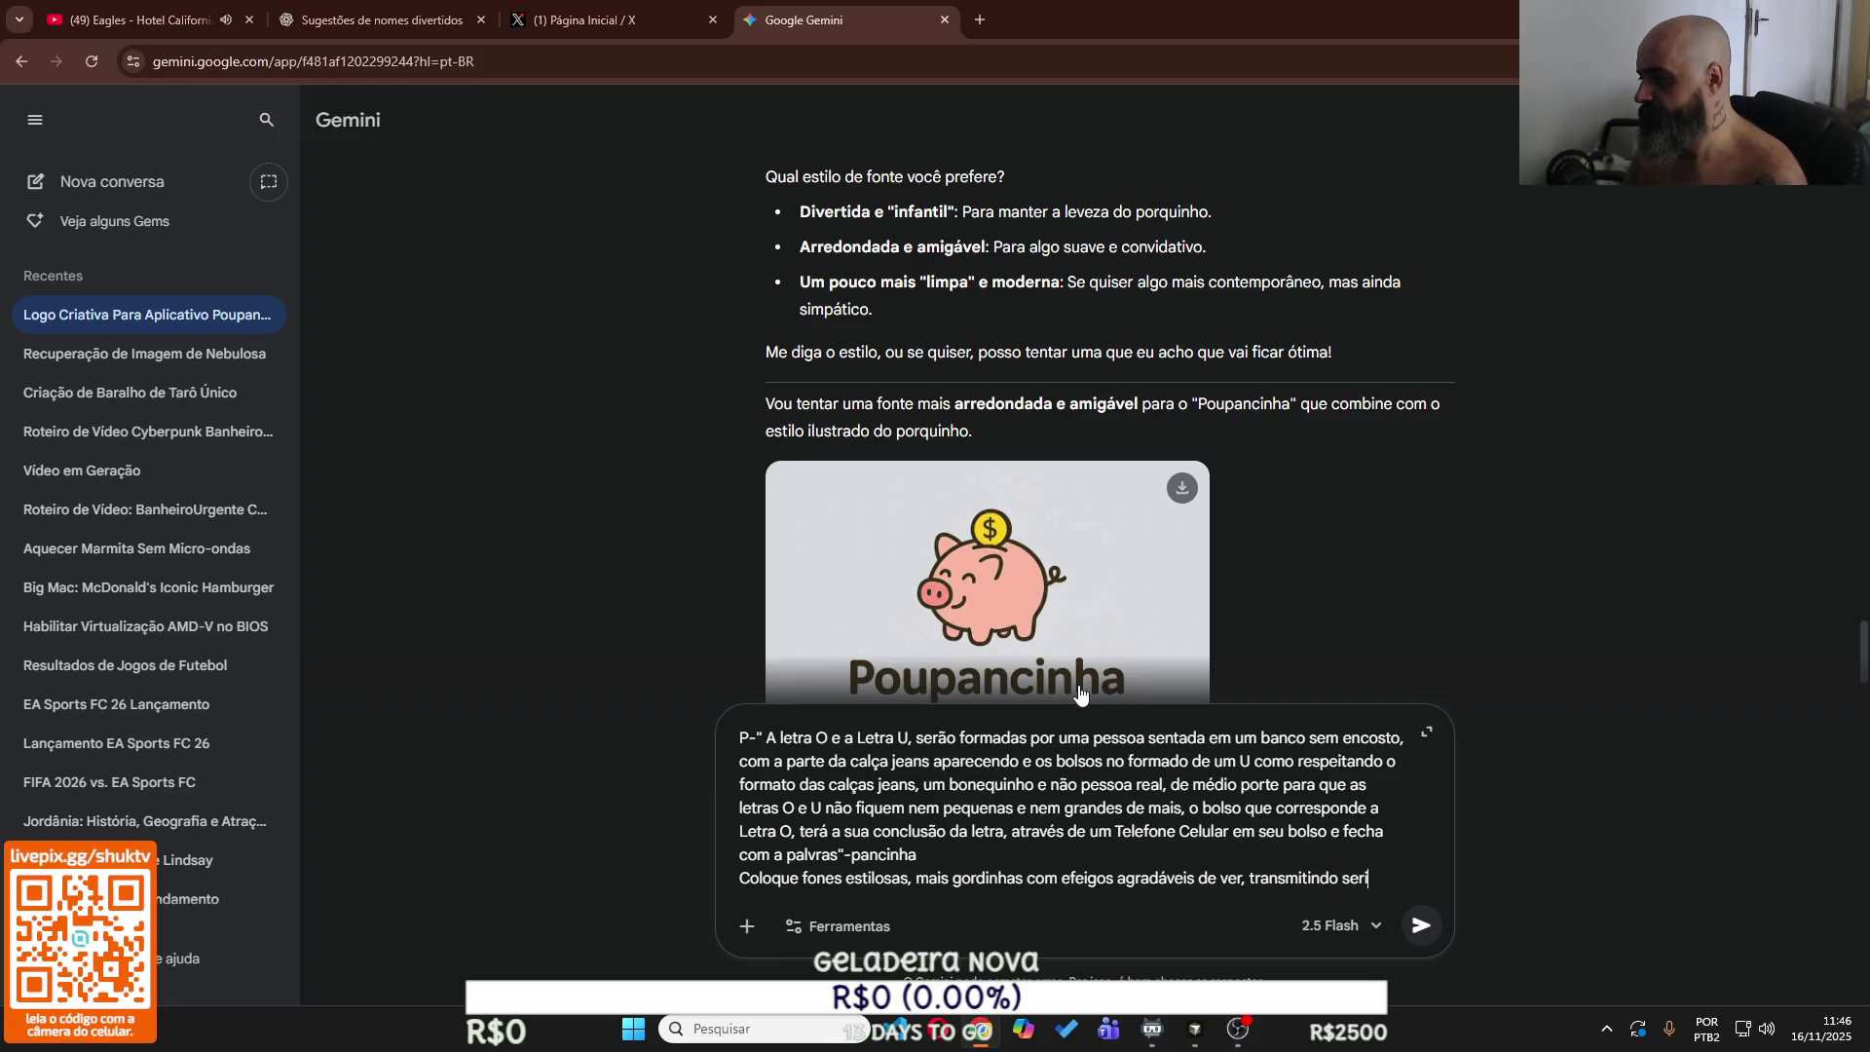
{"action": "key", "text": "BackSpace"}
{"action": "key", "text": "BackSpace"}
{"action": "key", "text": "BackSpace"}
{"action": "type", "text": "edade, lev"}
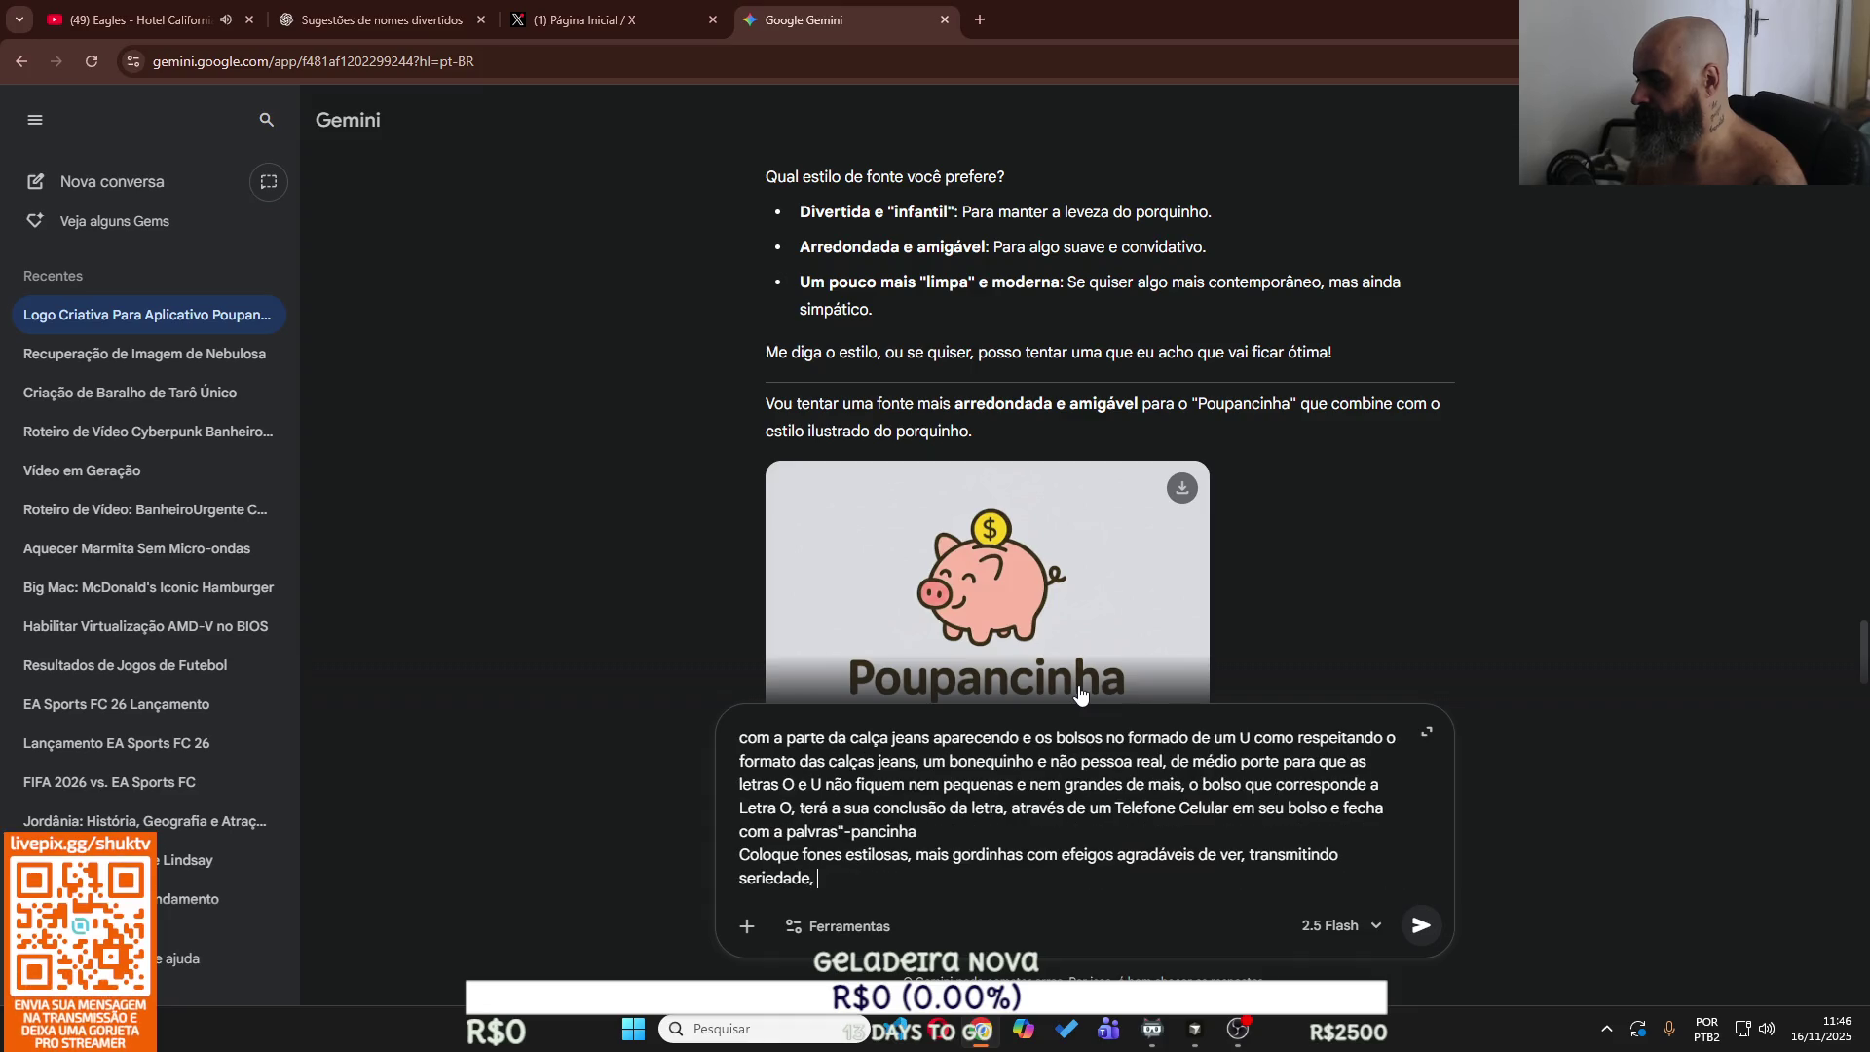
{"action": "type", "text": "eza e "}
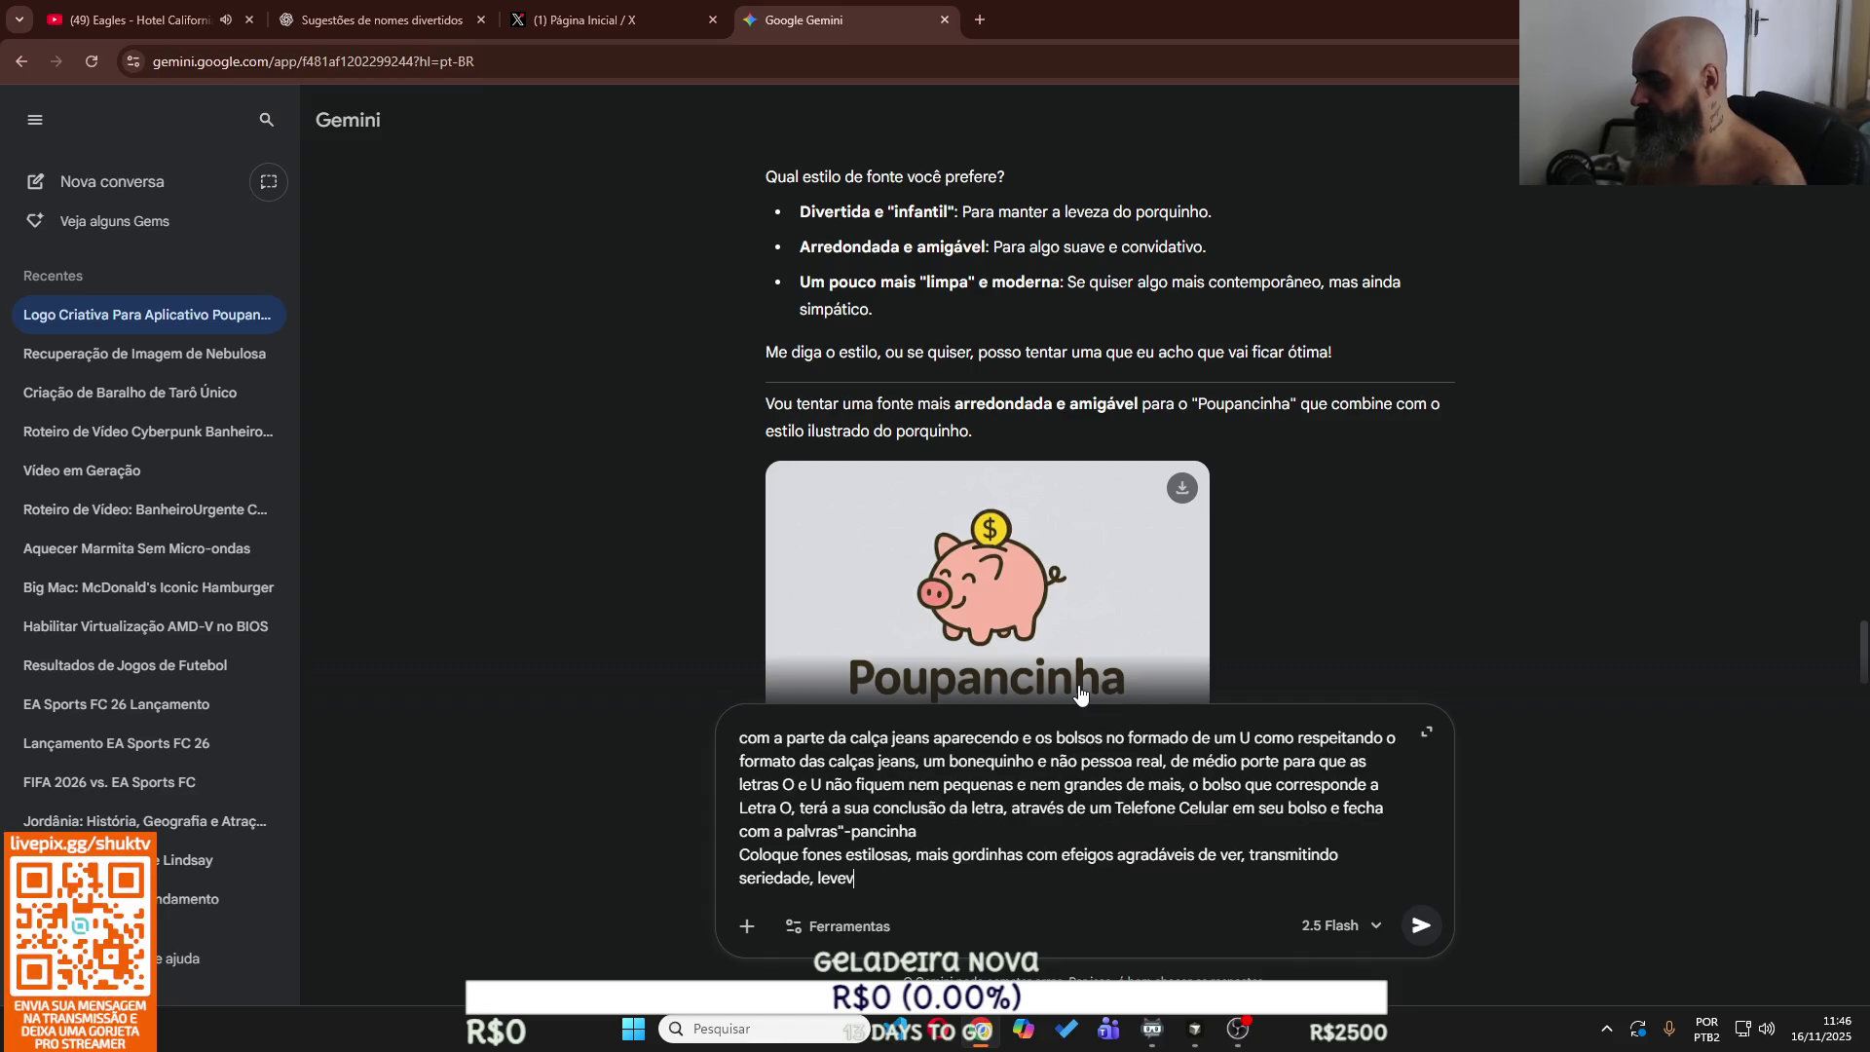
{"action": "type", "text": "um pouqo de"}
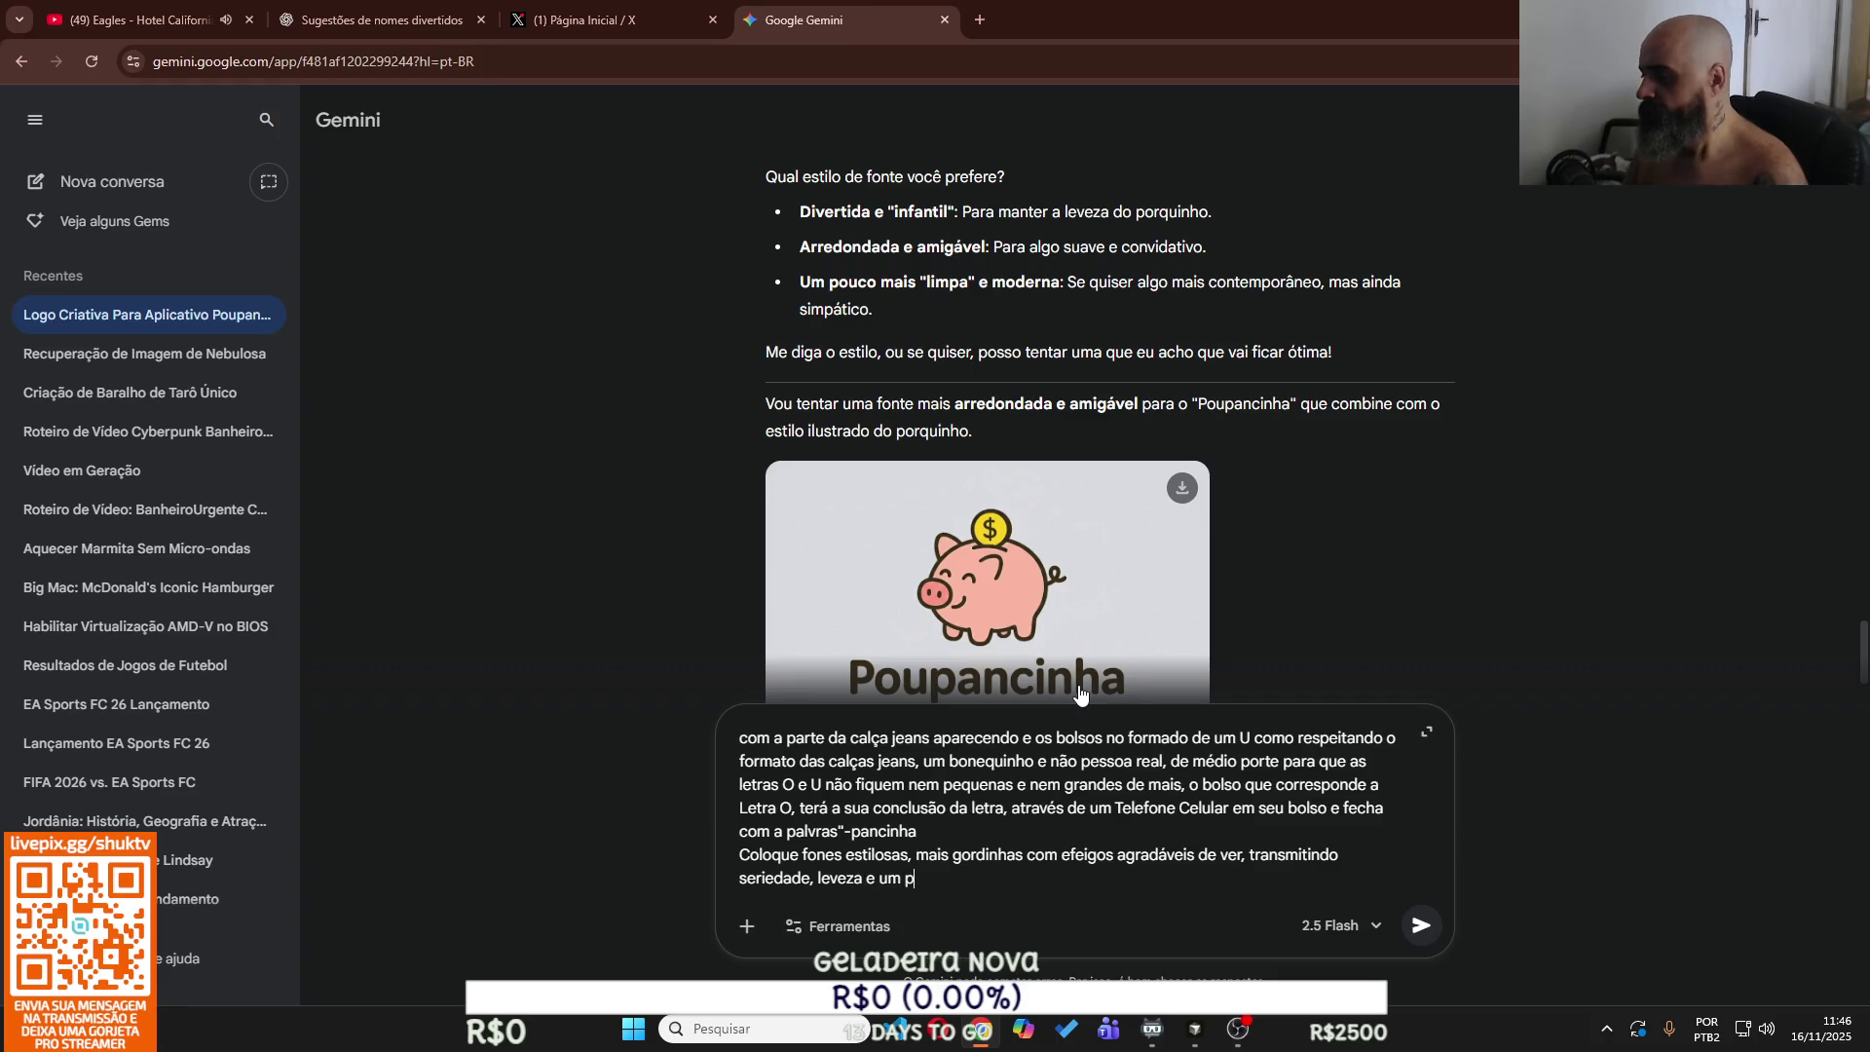
{"action": "key", "text": "BackSpace"}
{"action": "key", "text": "BackSpace"}
{"action": "key", "text": "BackSpace"}
{"action": "type", "text": "co de graça."}
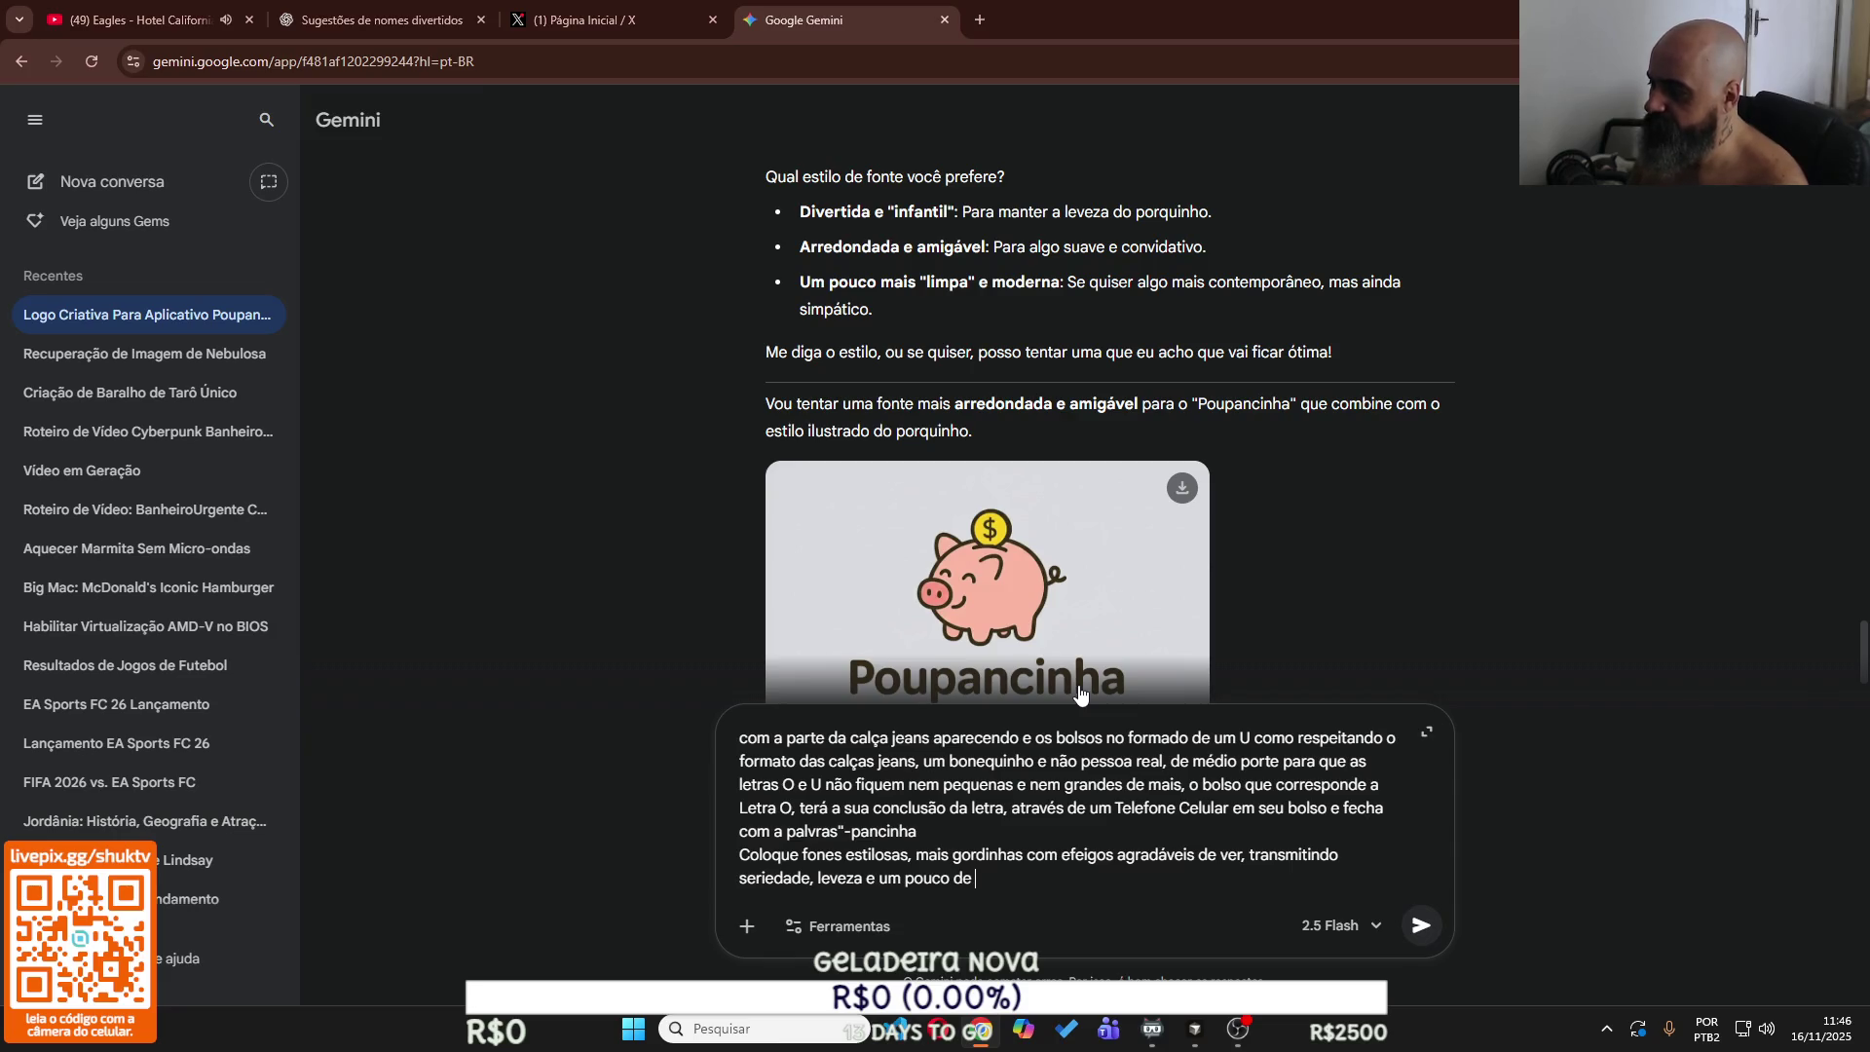
{"action": "key", "text": "shift+Return"}
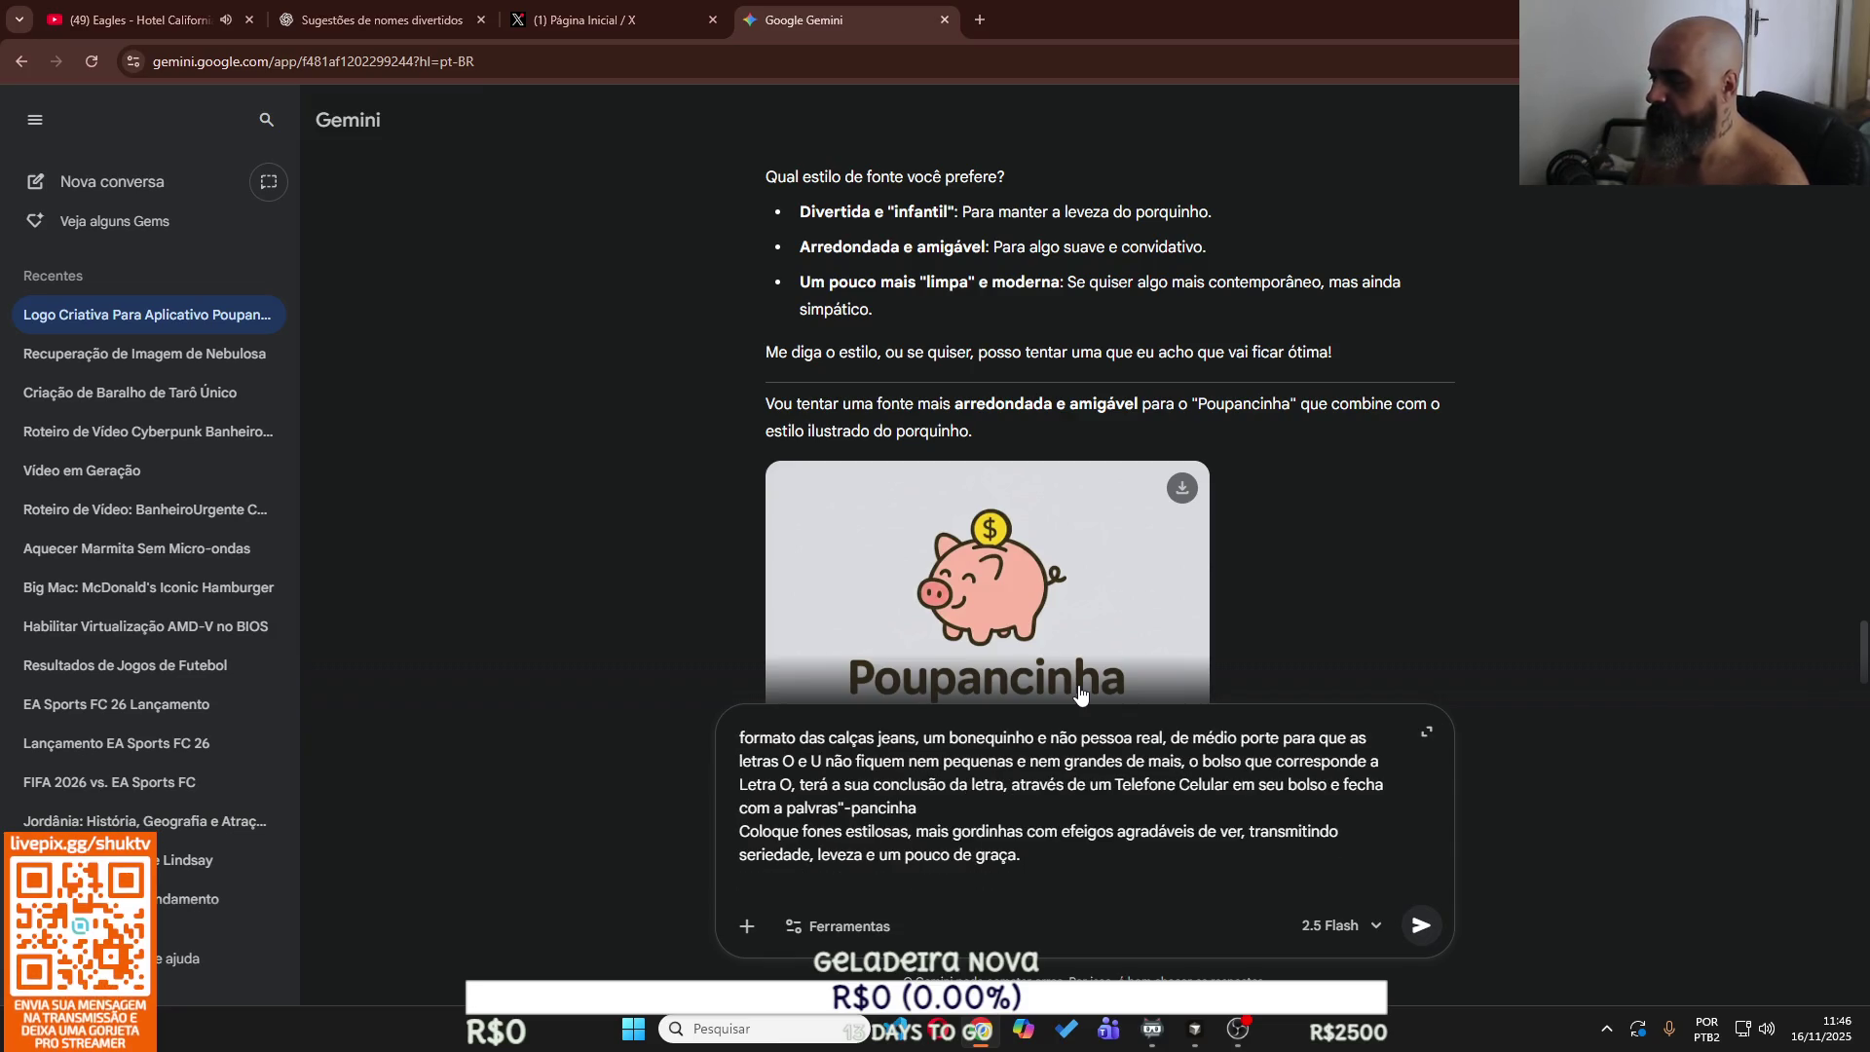
{"action": "type", "text": "Tamanho, "}
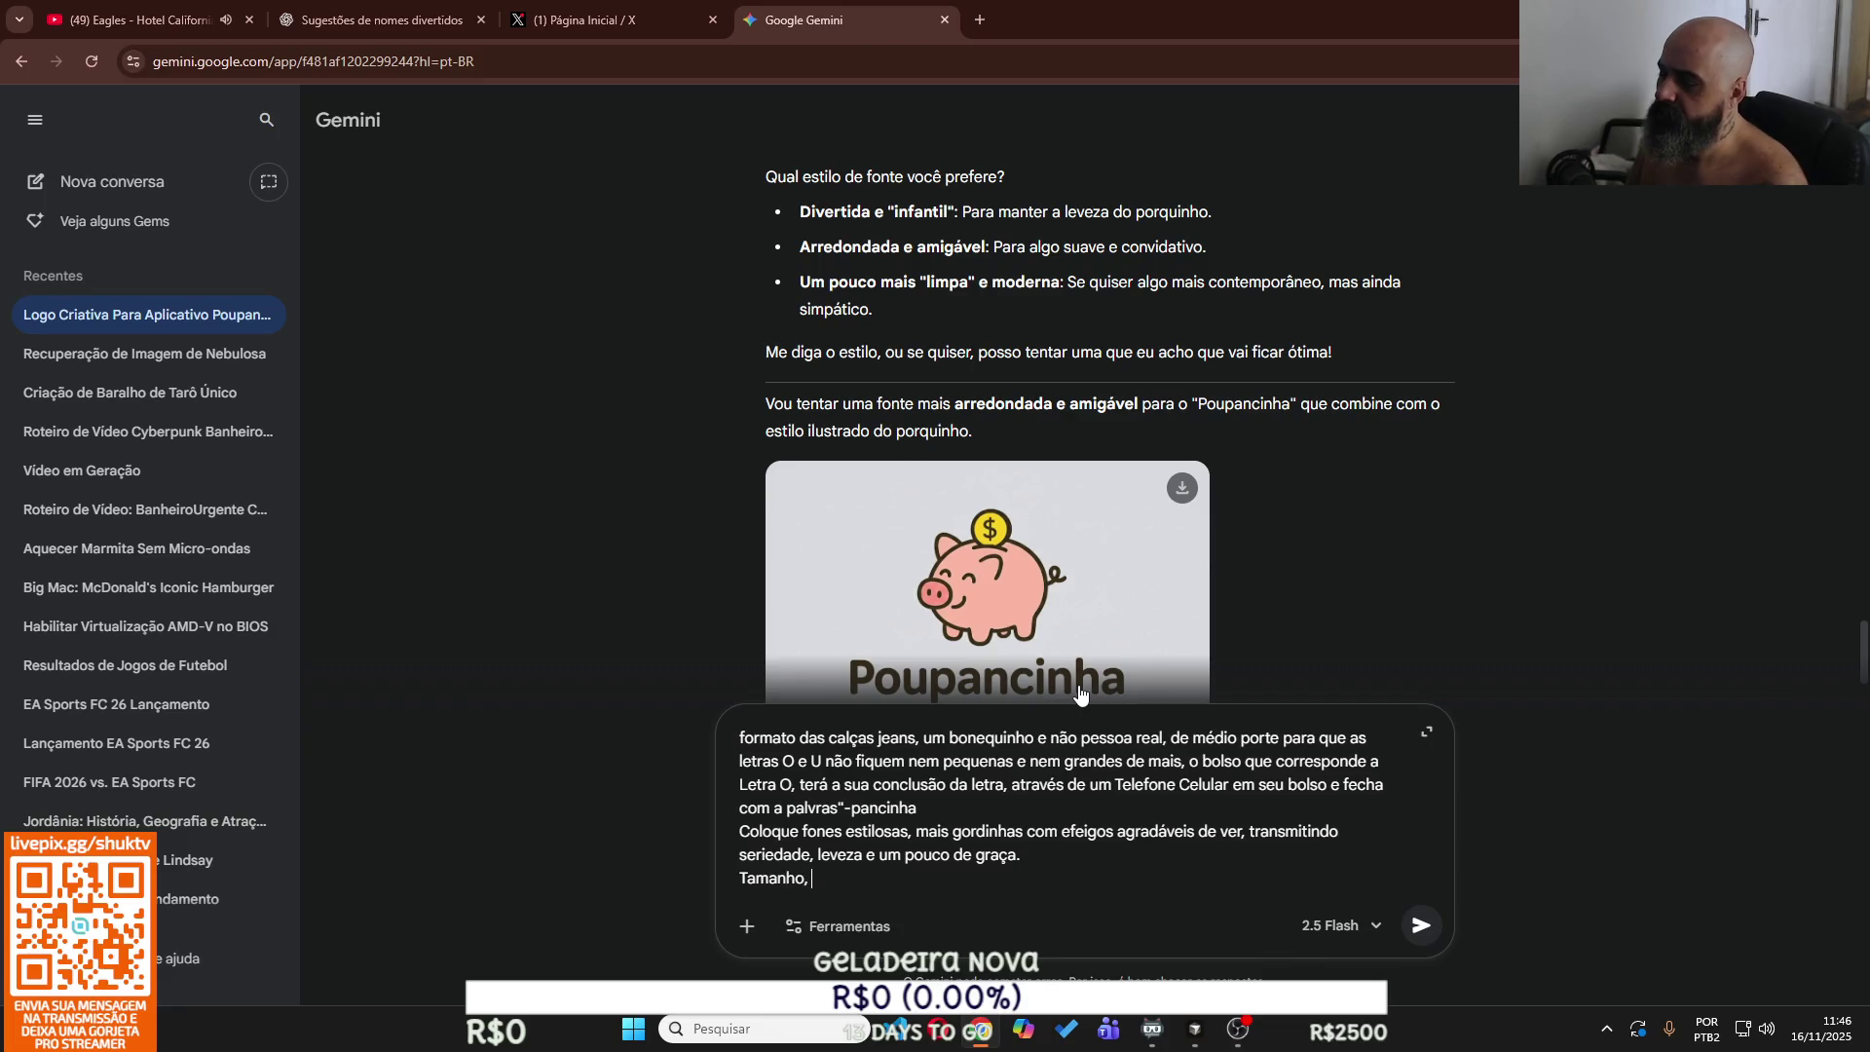
{"action": "type", "text": "isso ser"}
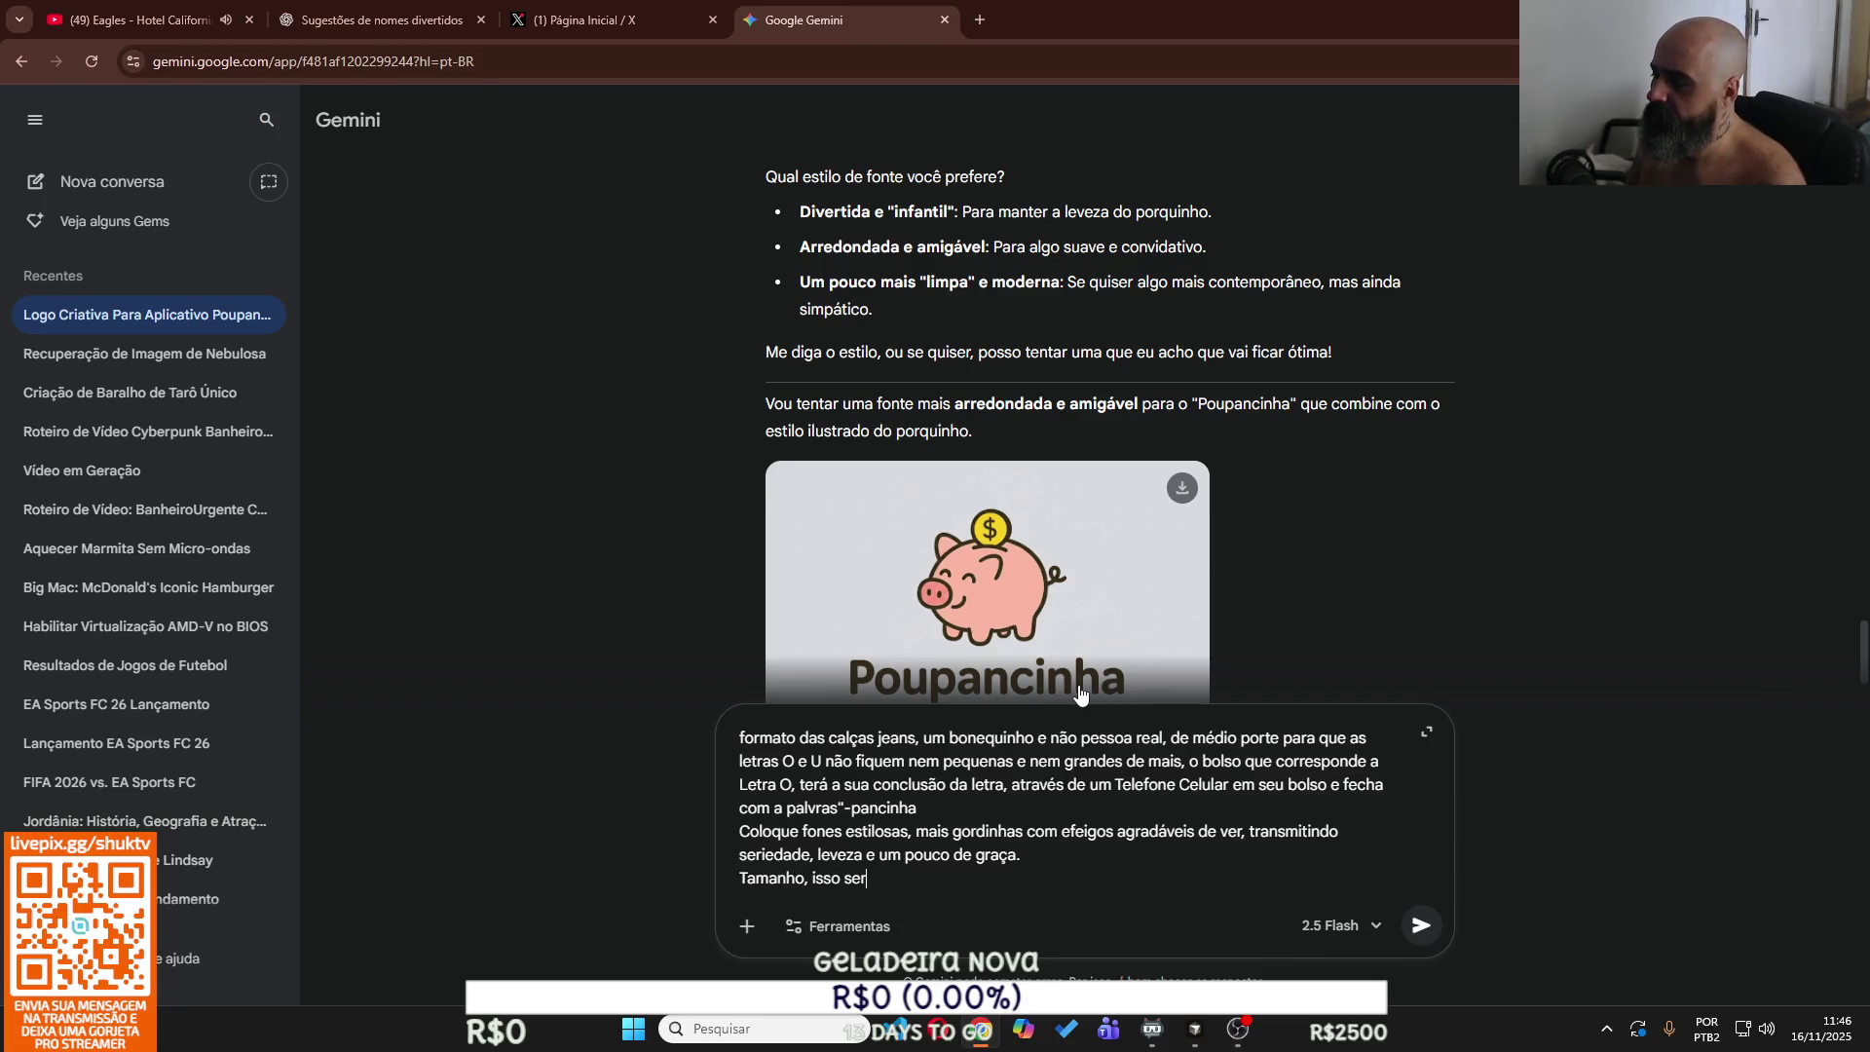
{"action": "type", "text": "á um alogo"}
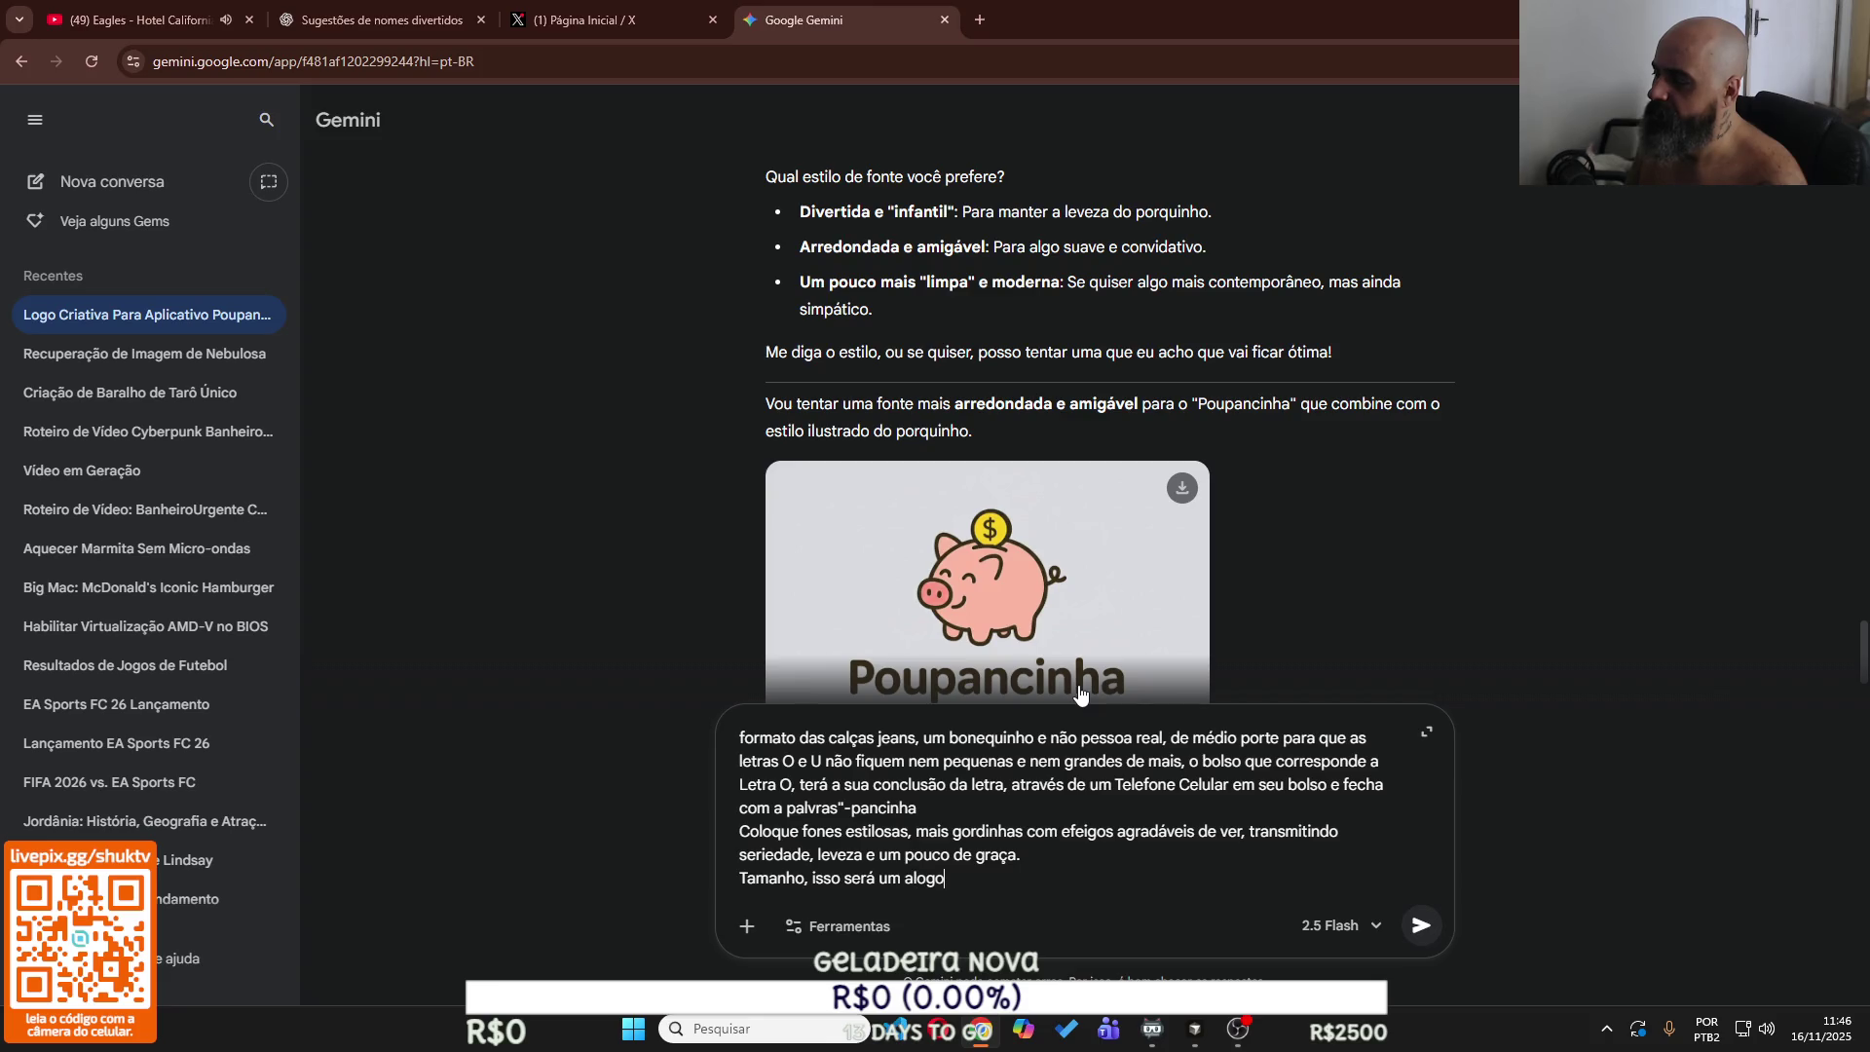
Note it's a brand logo for placing on many things, so keep proportions more suitable.
{"action": "key", "text": "BackSpace"}
{"action": "key", "text": "BackSpace"}
{"action": "key", "text": "BackSpace"}
{"action": "key", "text": "BackSpace"}
{"action": "key", "text": "BackSpace"}
{"action": "key", "text": "BackSpace"}
{"action": "type", "text": "a logo marca, pense na hipos"}
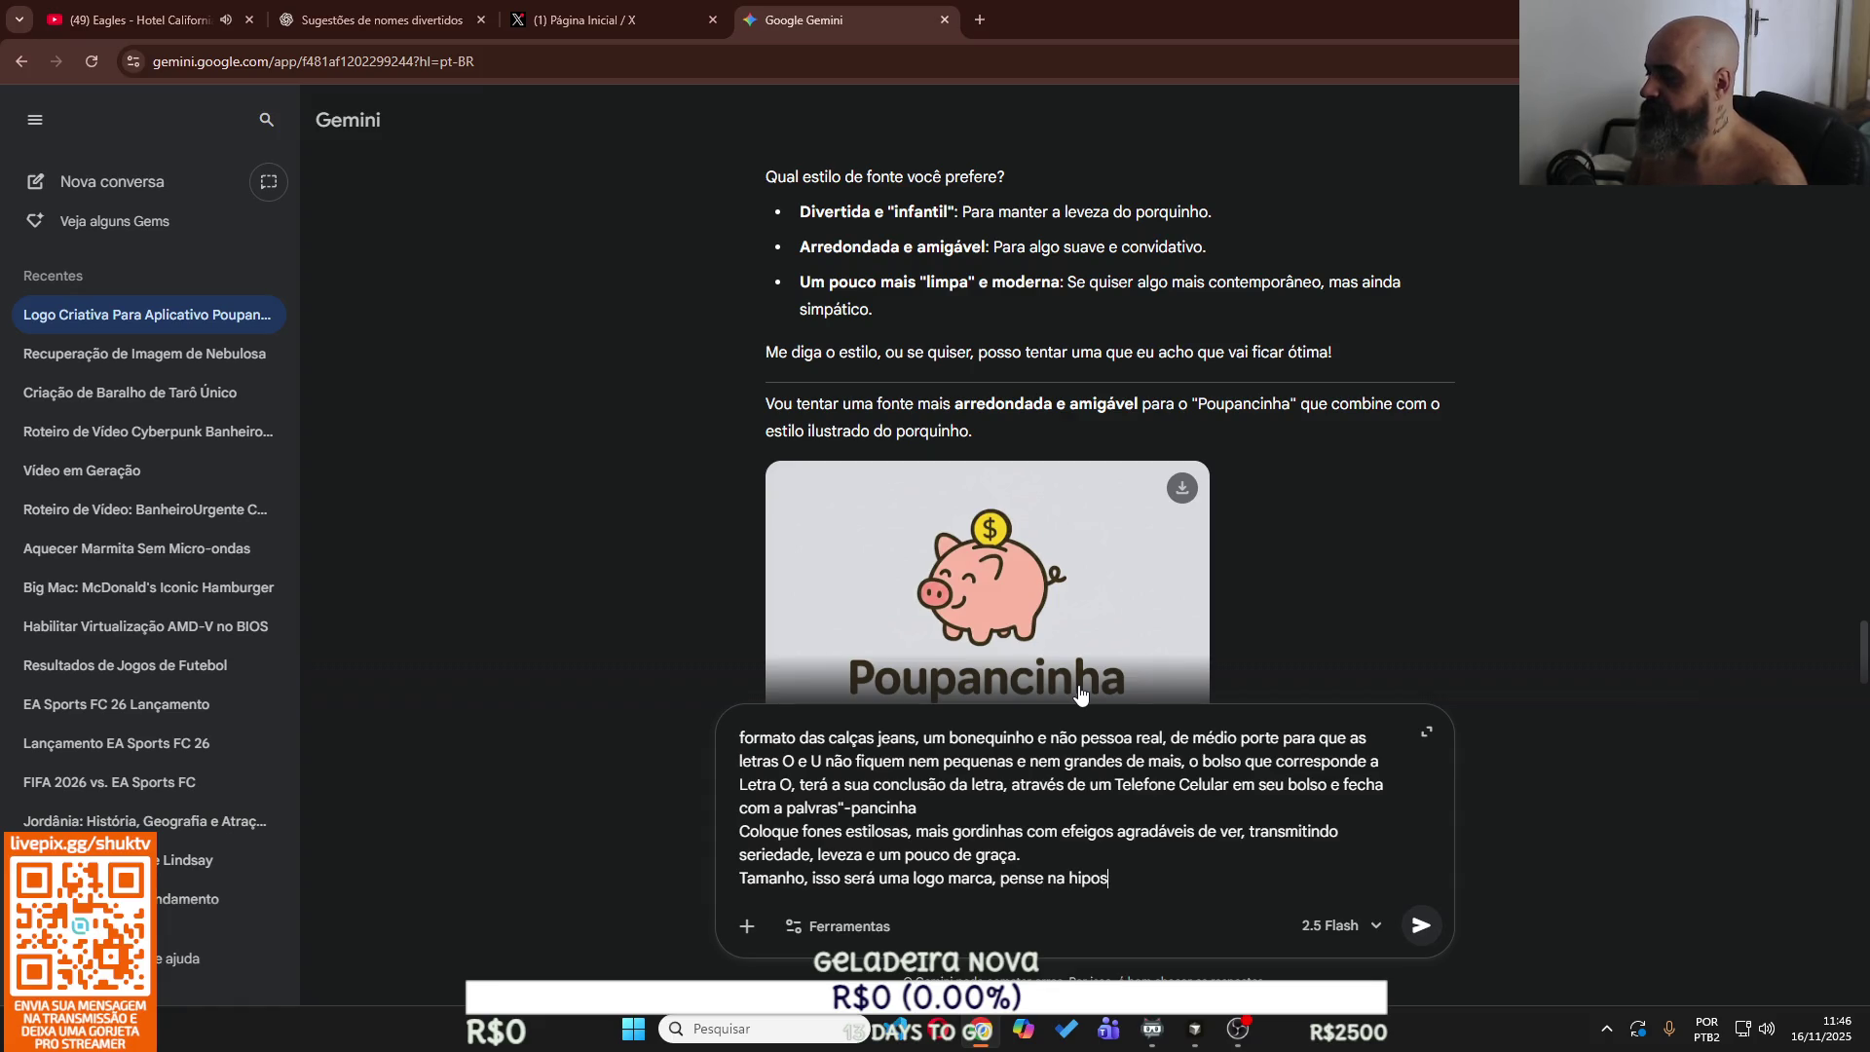
{"action": "key", "text": "BackSpace"}
{"action": "key", "text": "BackSpace"}
{"action": "type", "text": "tese "}
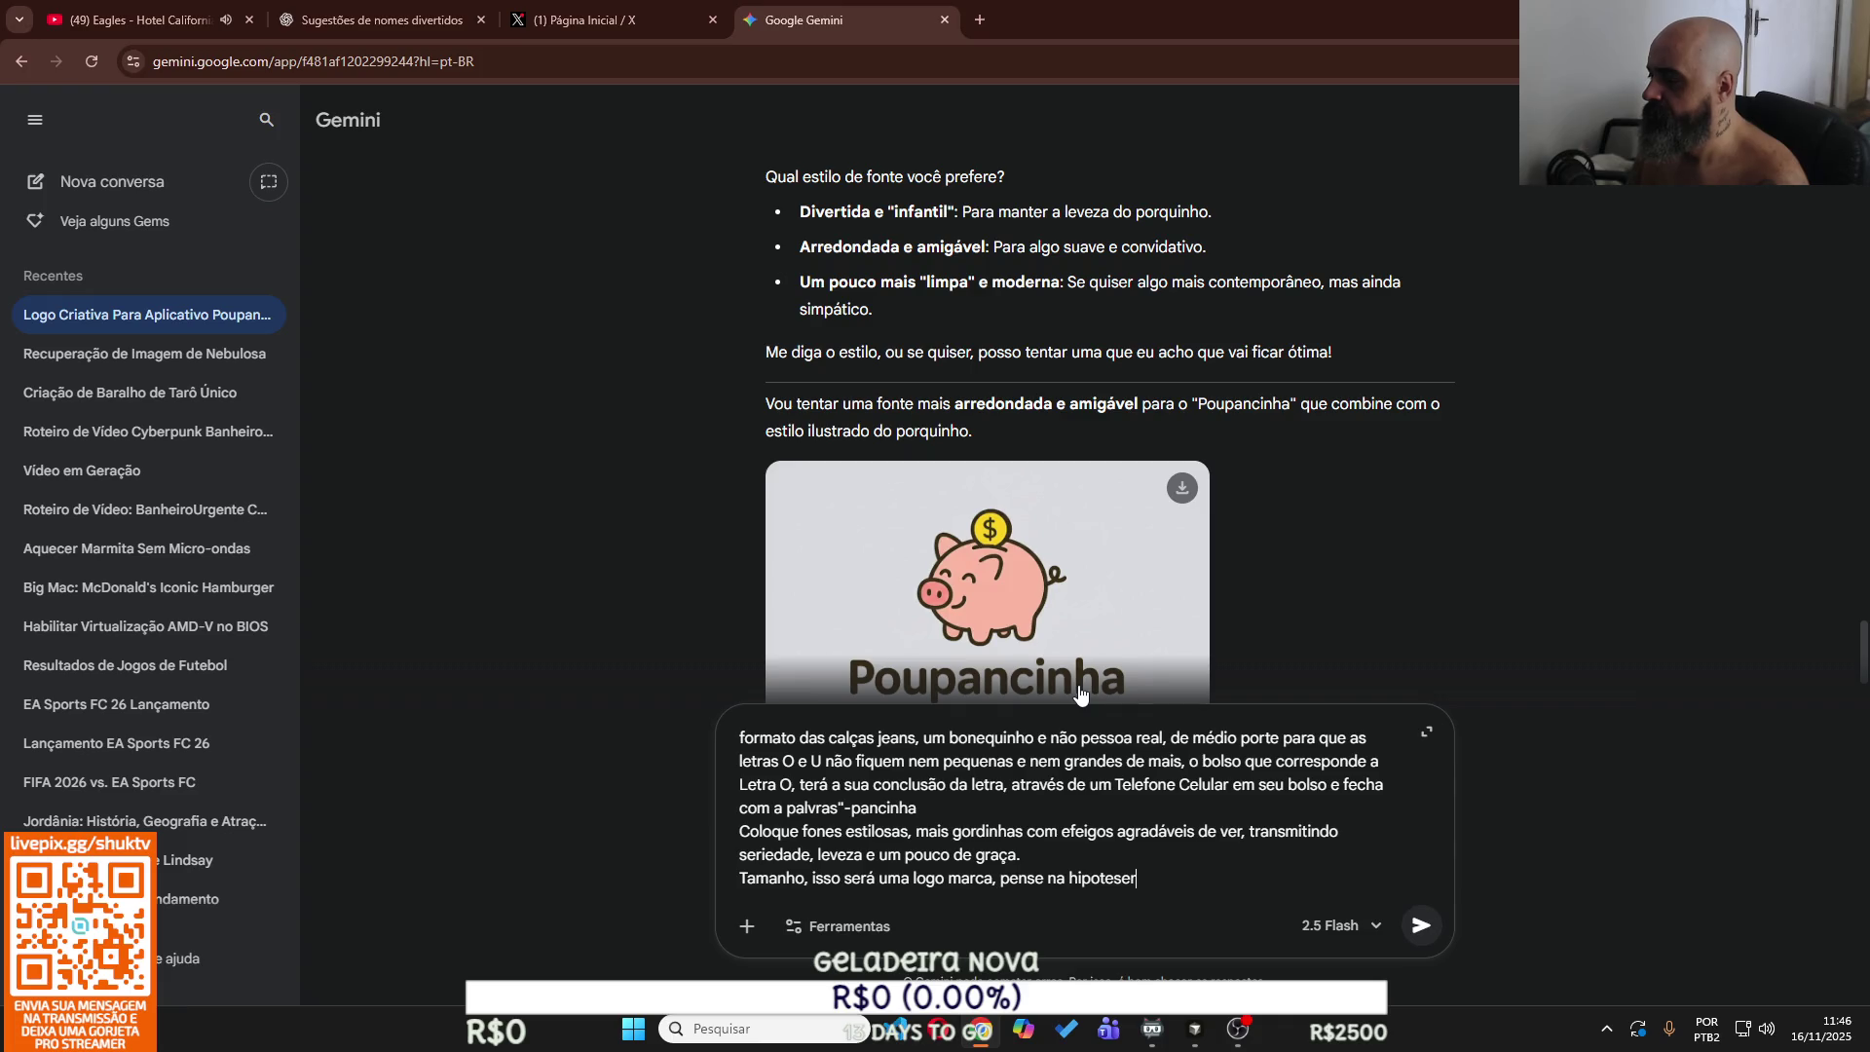
{"action": "type", "text": "de g"}
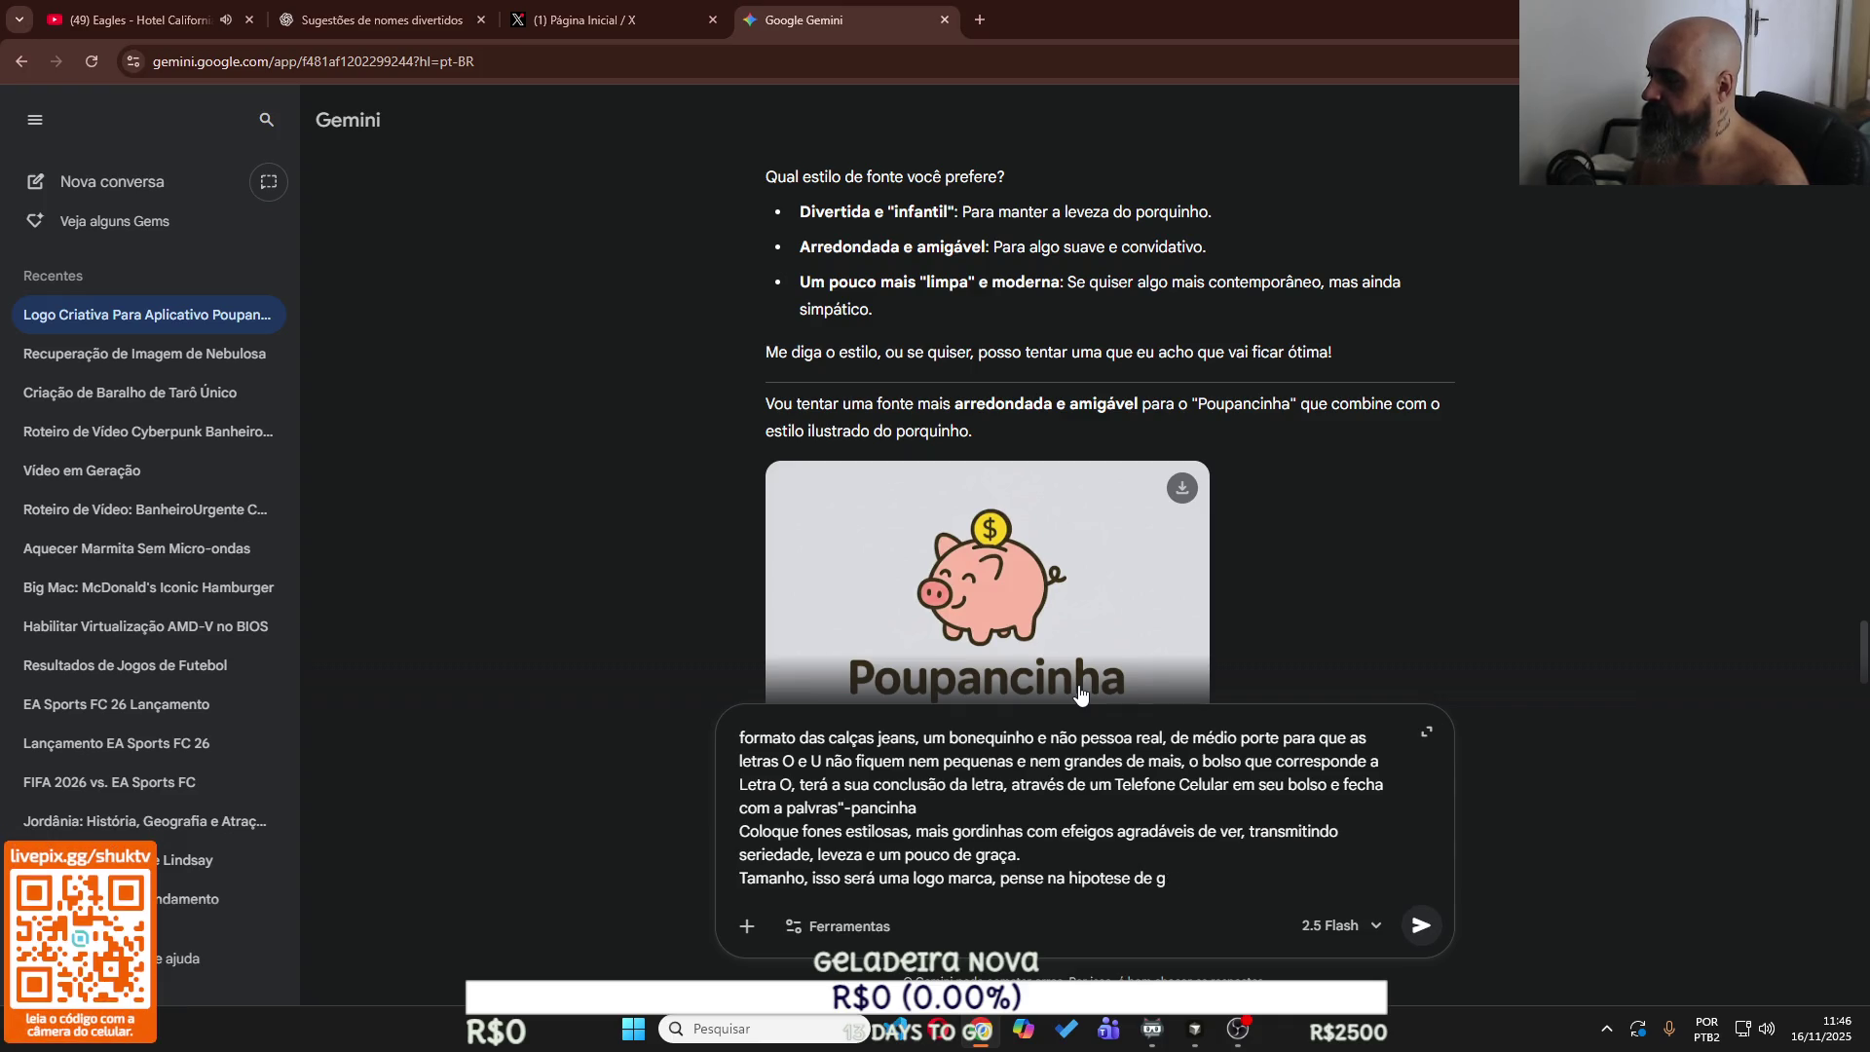
{"action": "key", "text": "BackSpace"}
{"action": "type", "text": "colocar isso "}
{"action": "type", "text": "que diver"}
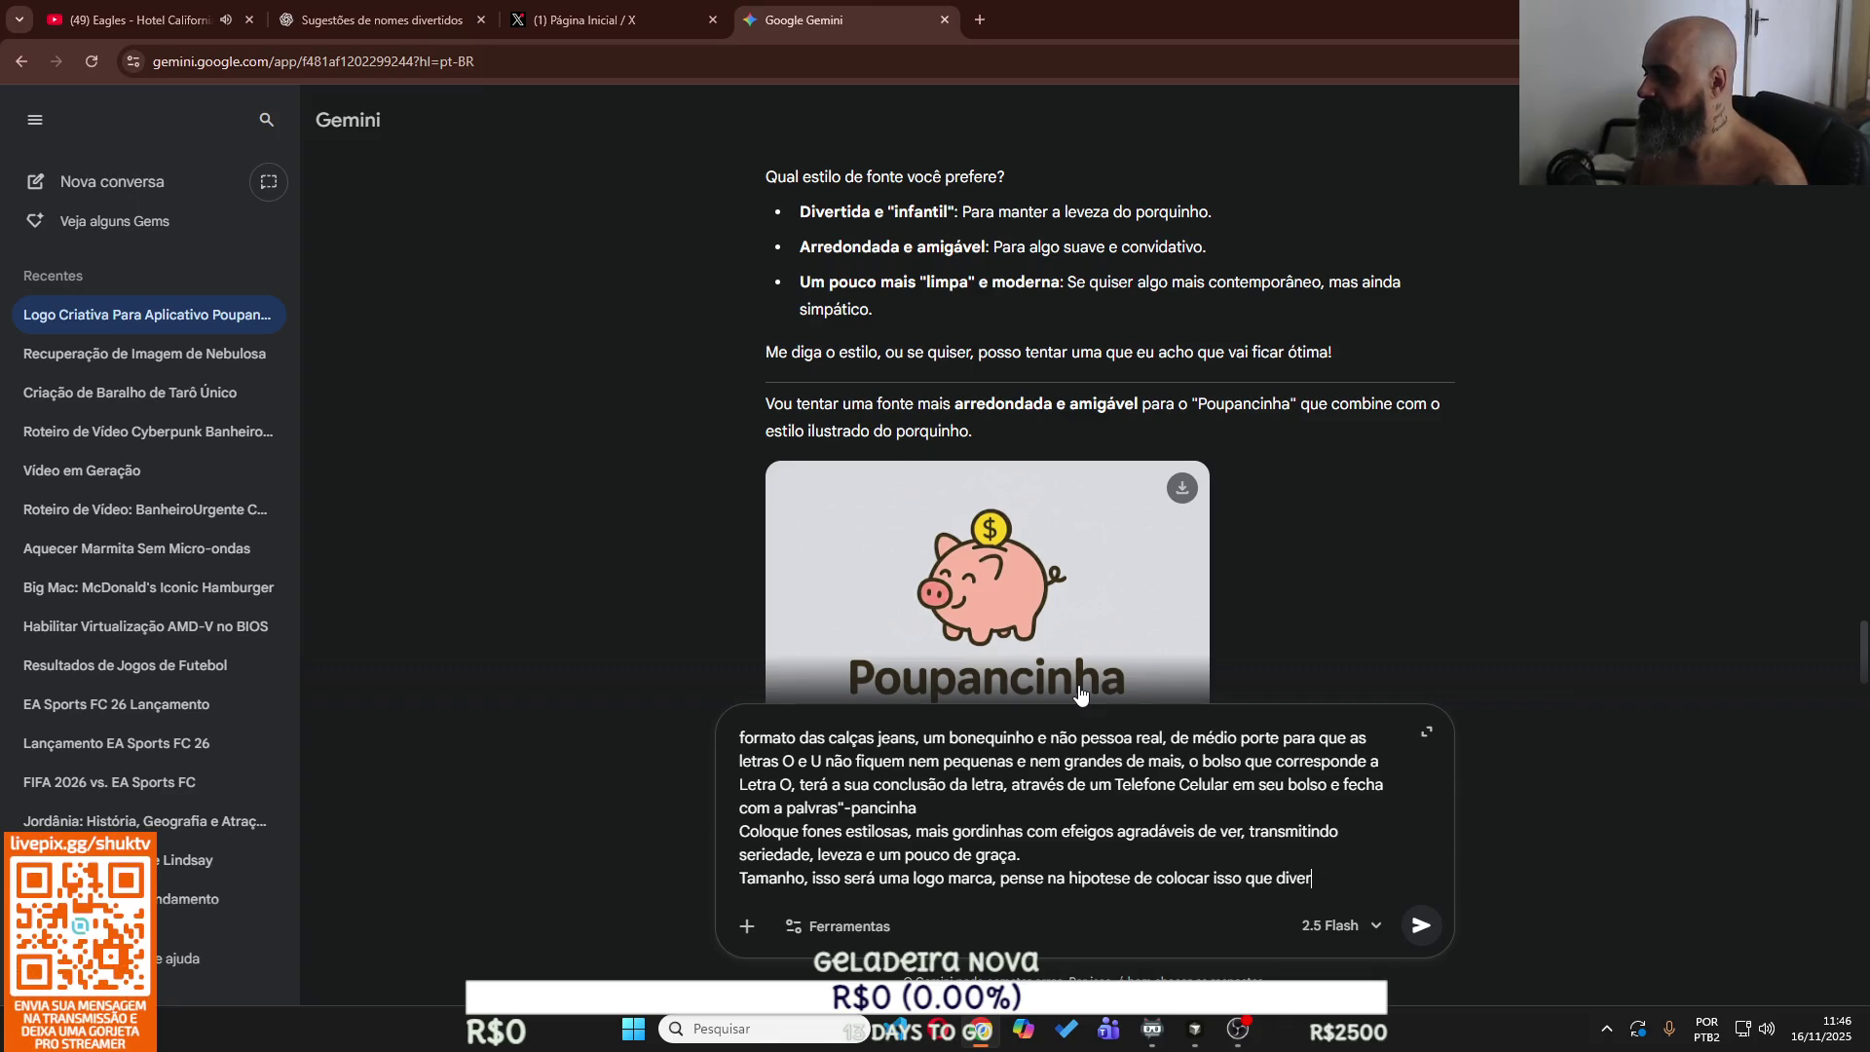
{"action": "type", "text": "sas coisas."}
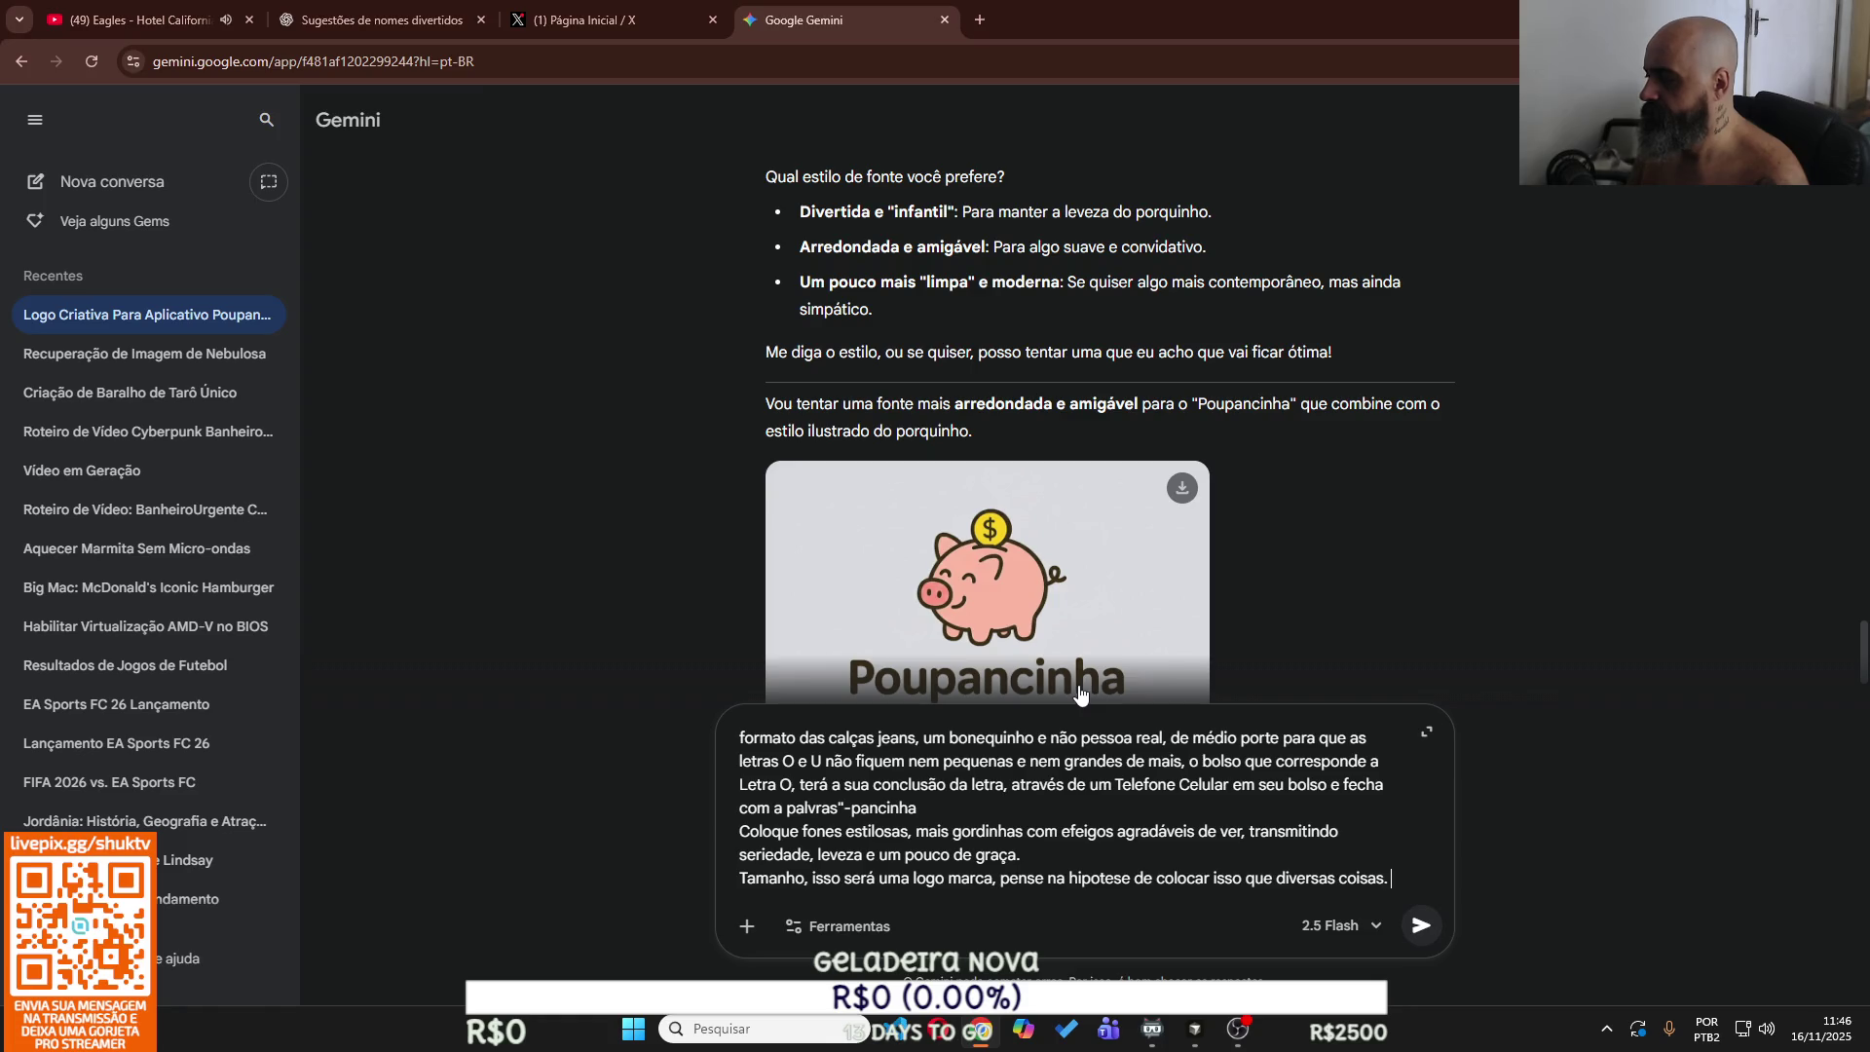
{"action": "key", "text": "Return"}
{"action": "type", "text": "então se "}
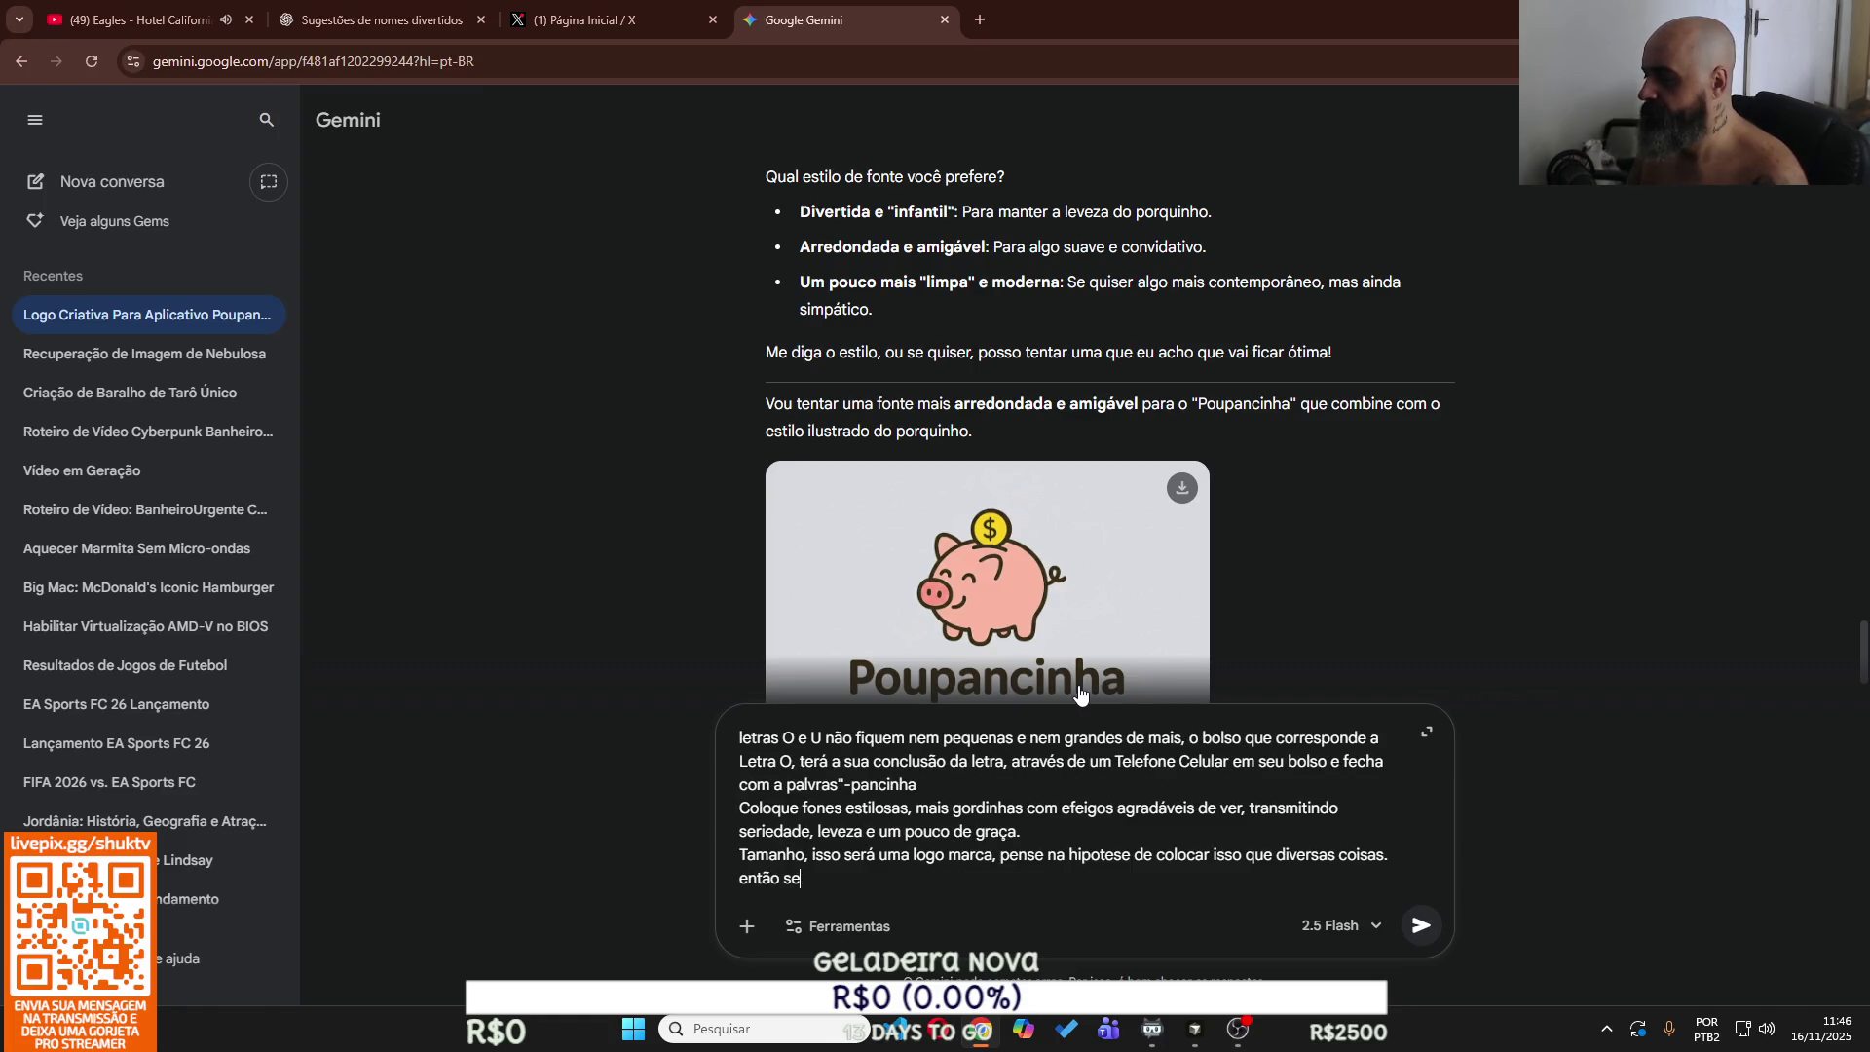
{"action": "type", "text": "fora pra m"}
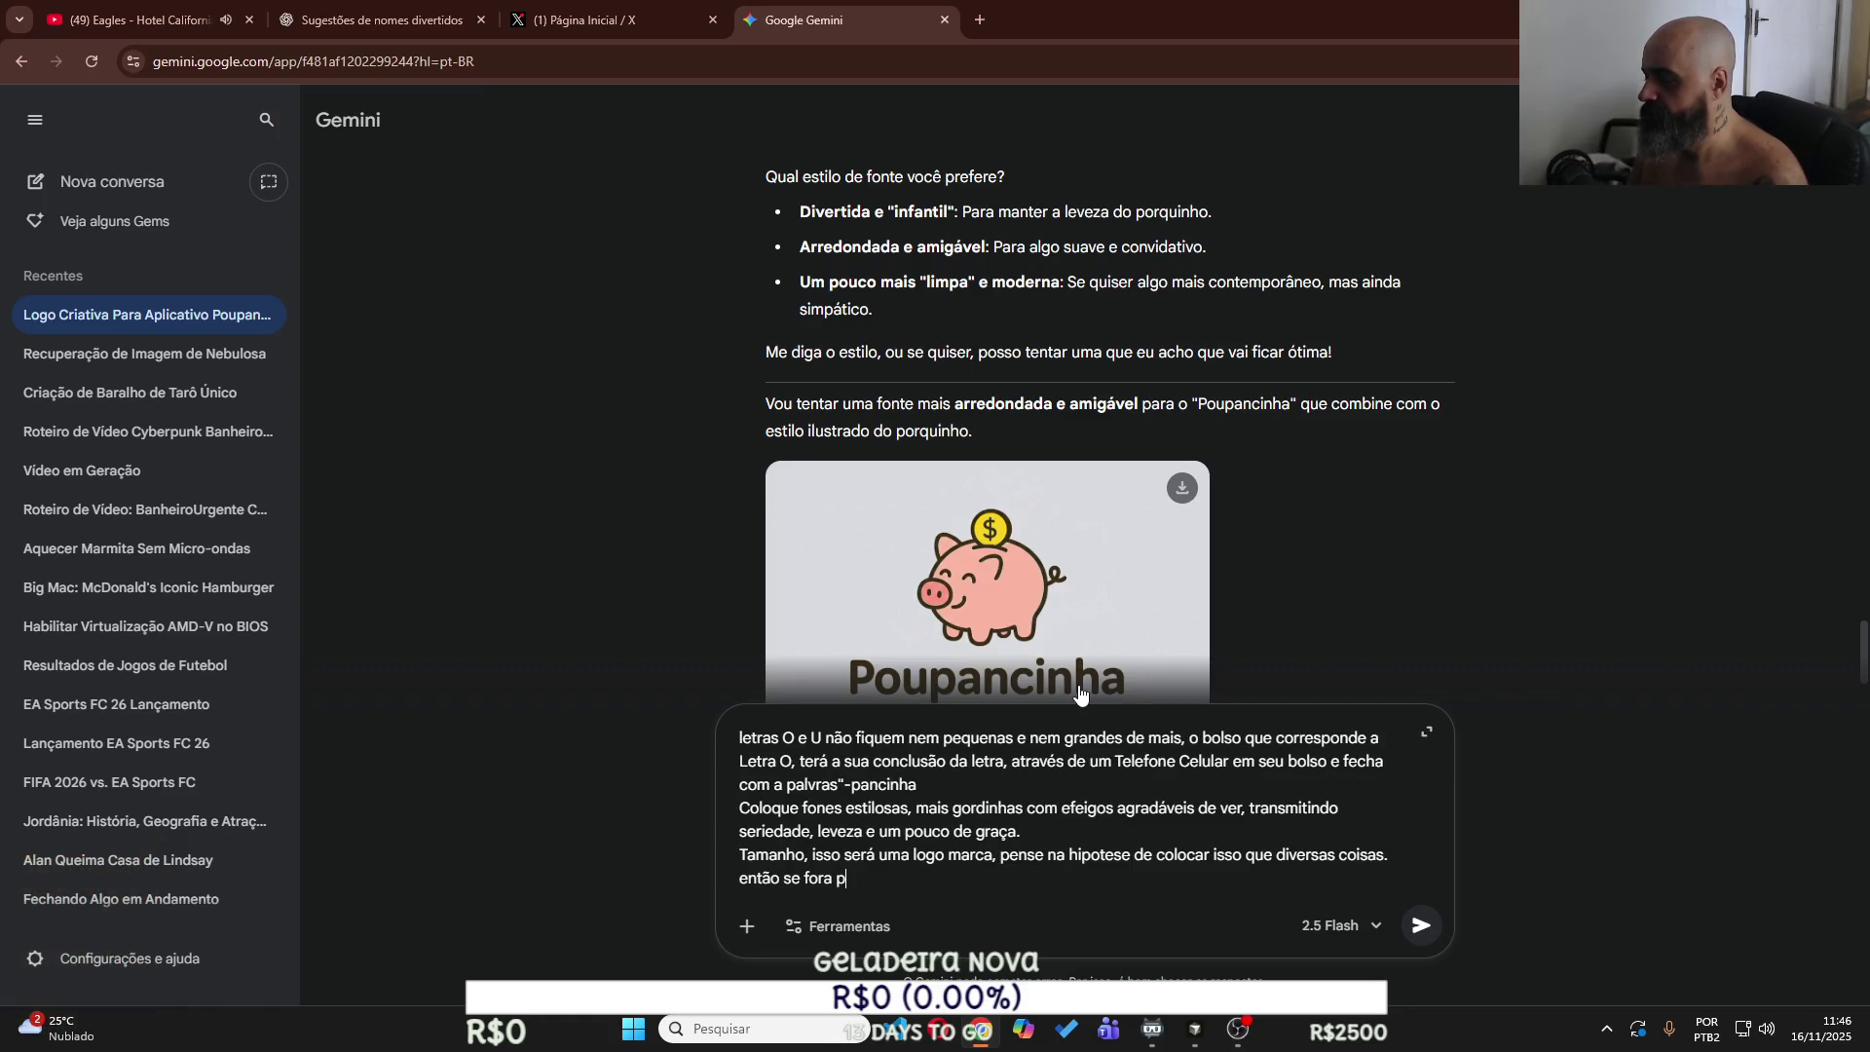
{"action": "type", "text": "anter propor"}
{"action": "type", "text": "ção mais adequada coloca um mascote ou use o bonequinho sentado se fizer sentido."}
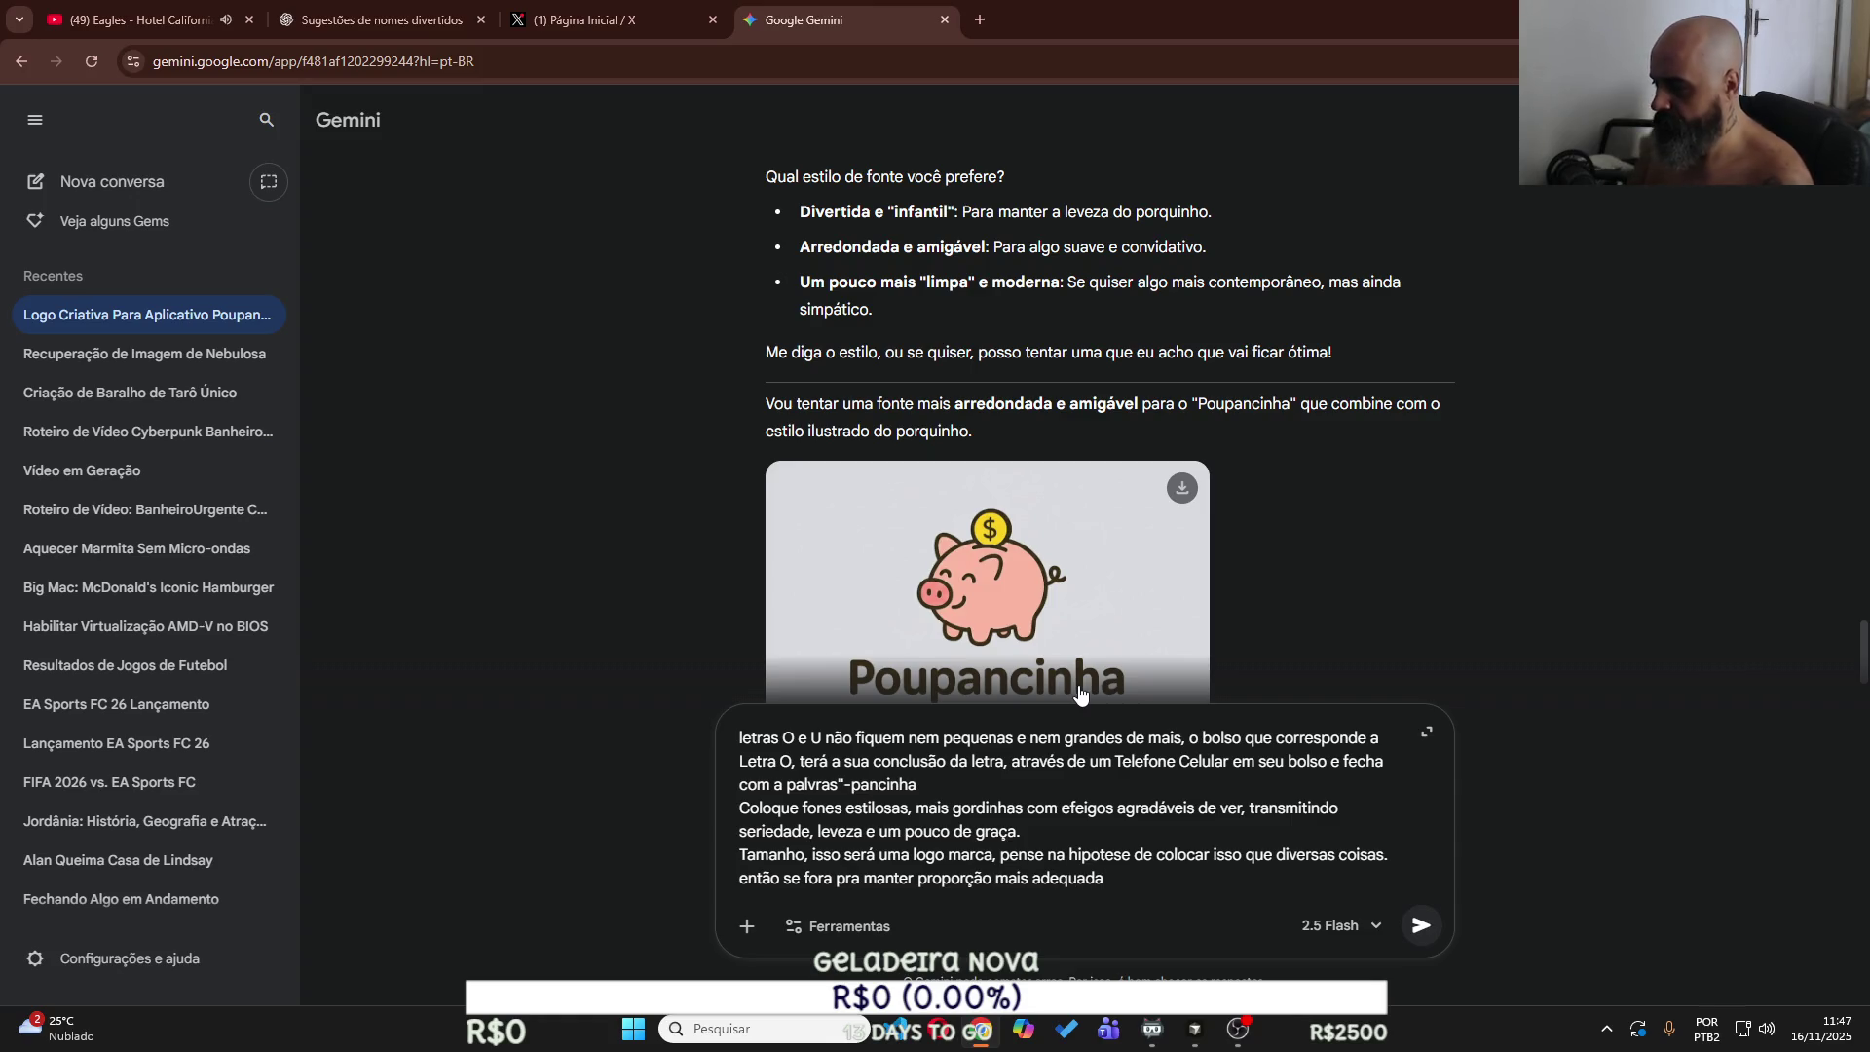
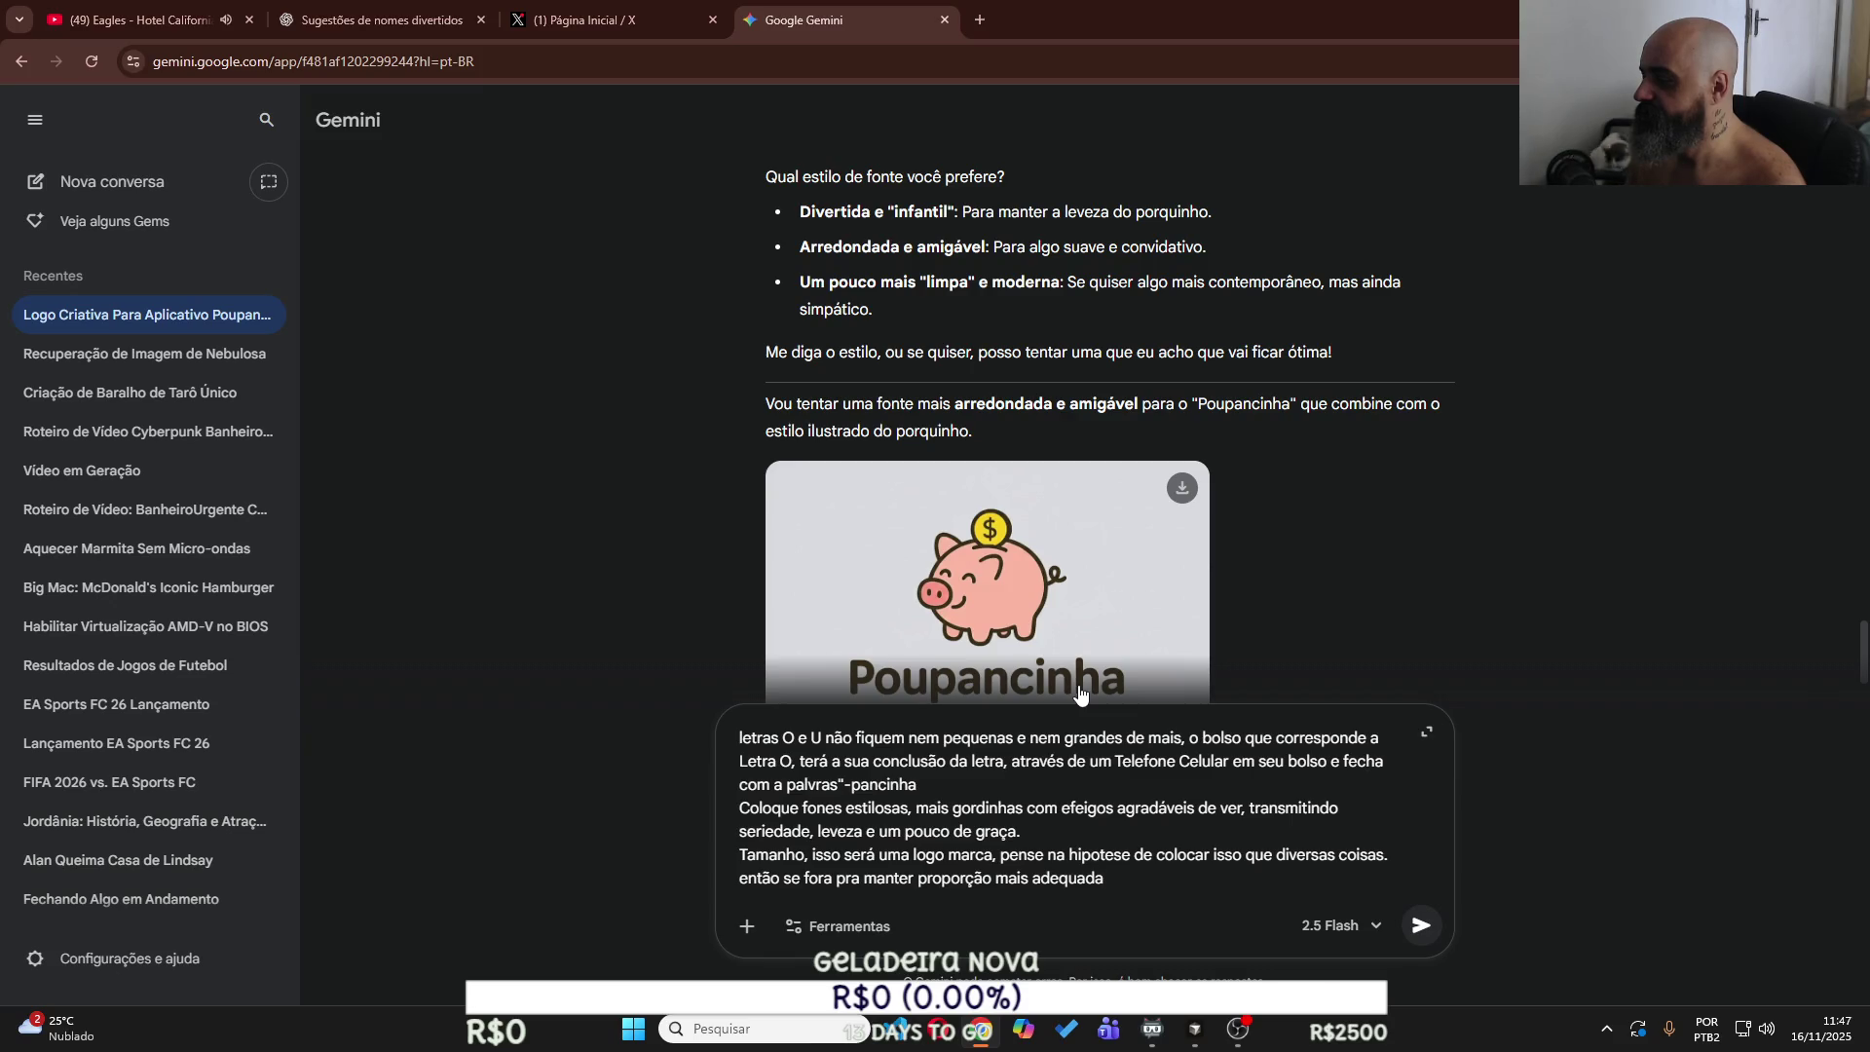
Add prompt lines for a mascot or the seated figure, creative colours, and 'Solta um preview'.
{"action": "type", "text": "colo"}
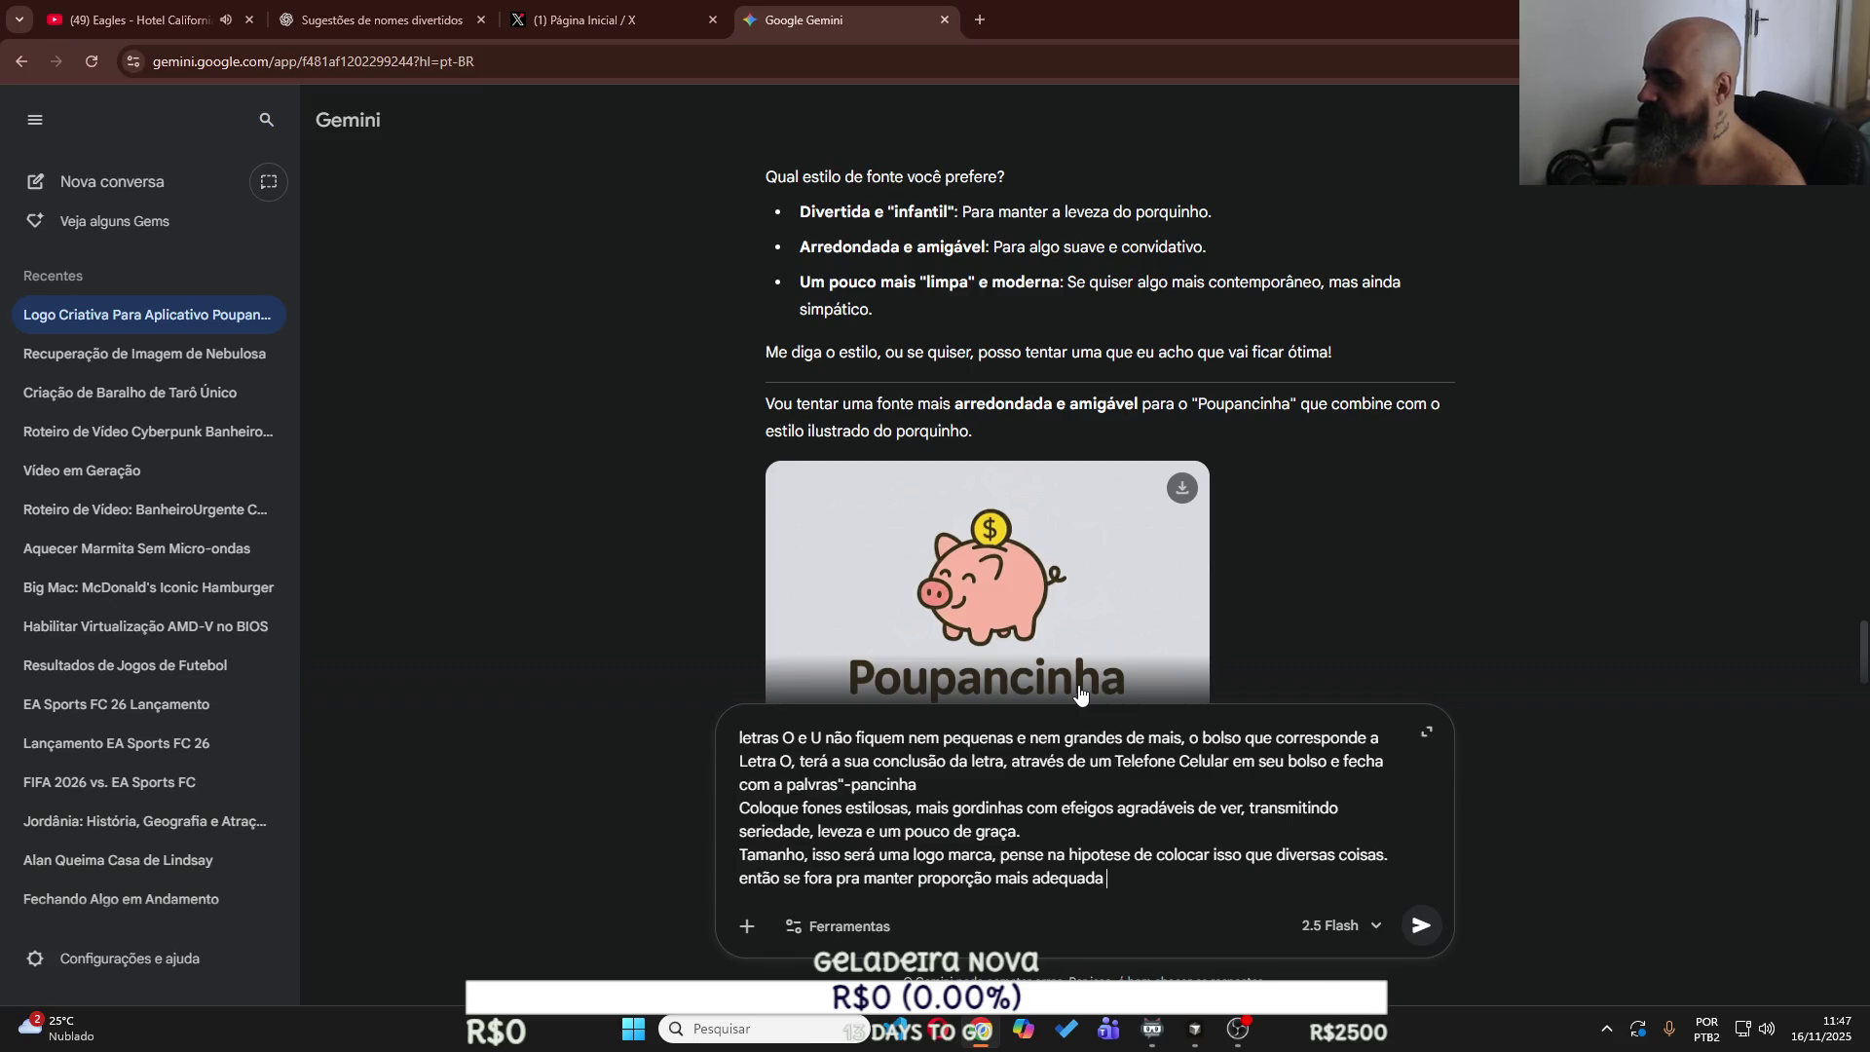
{"action": "type", "text": "ca um "}
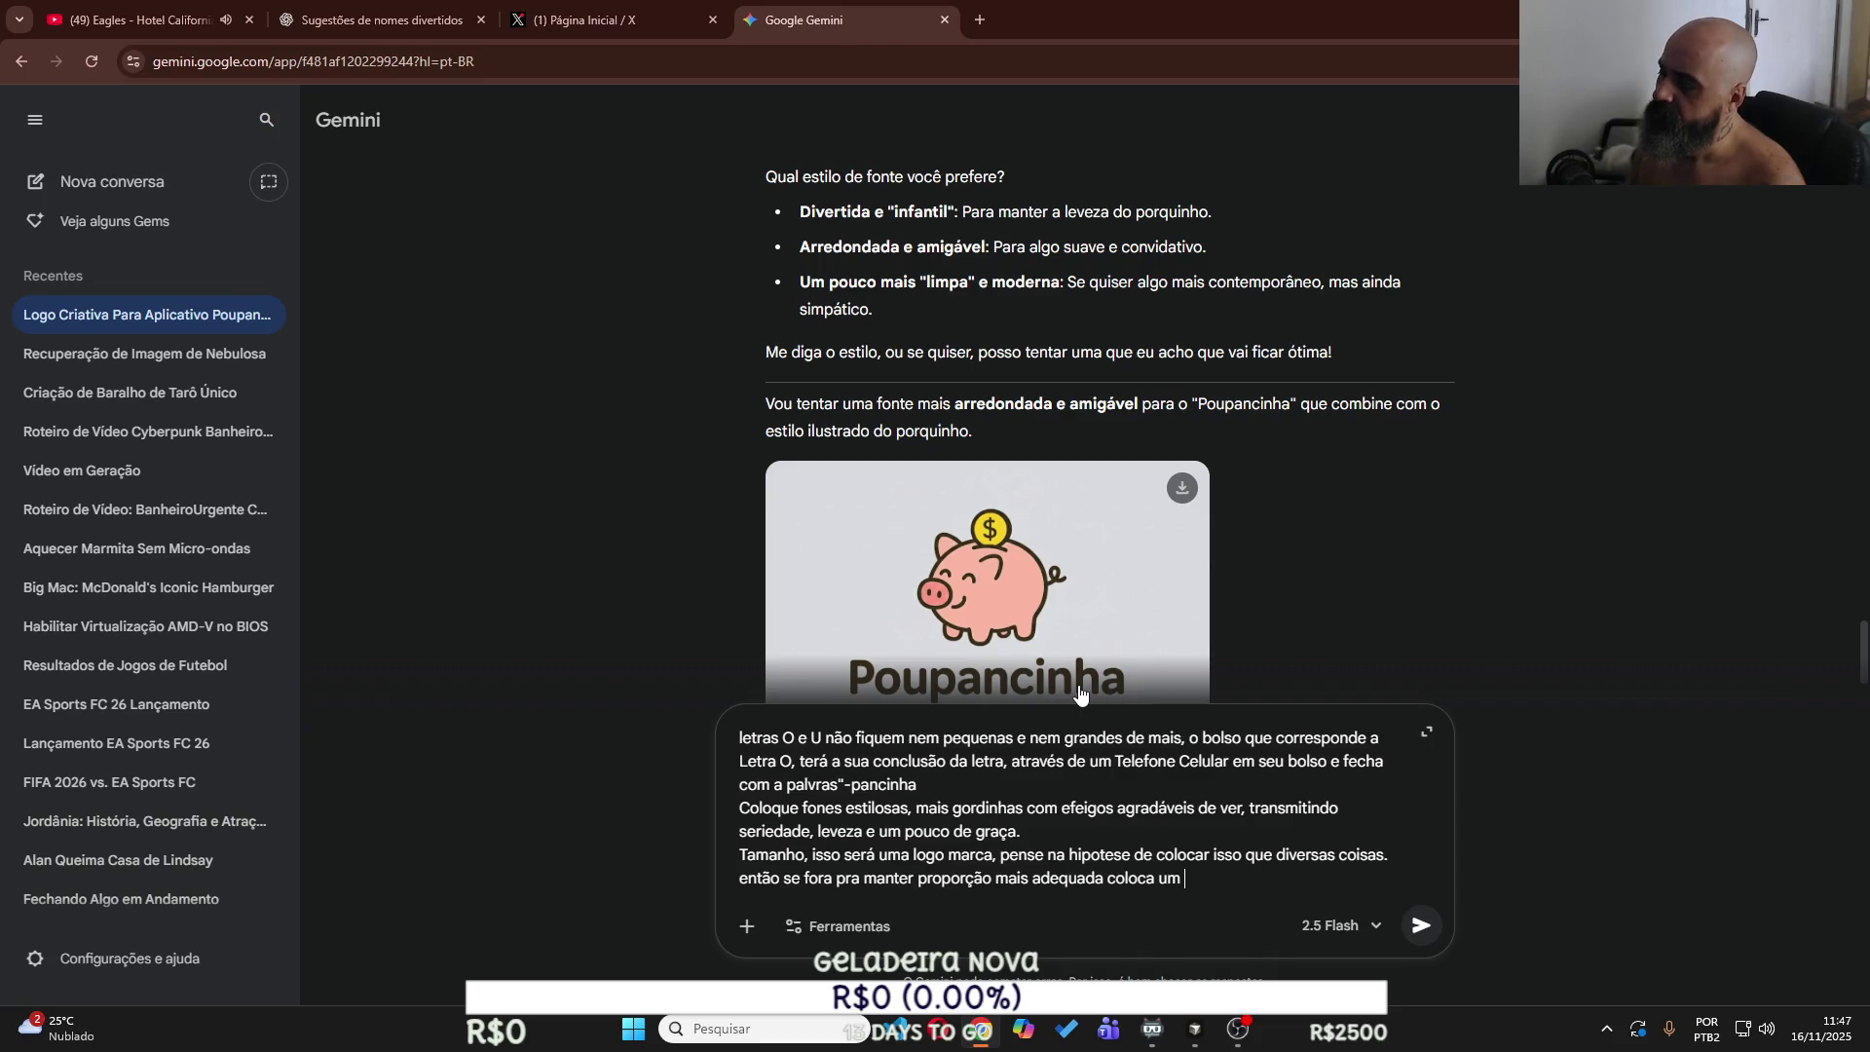
{"action": "type", "text": "mascote ou"}
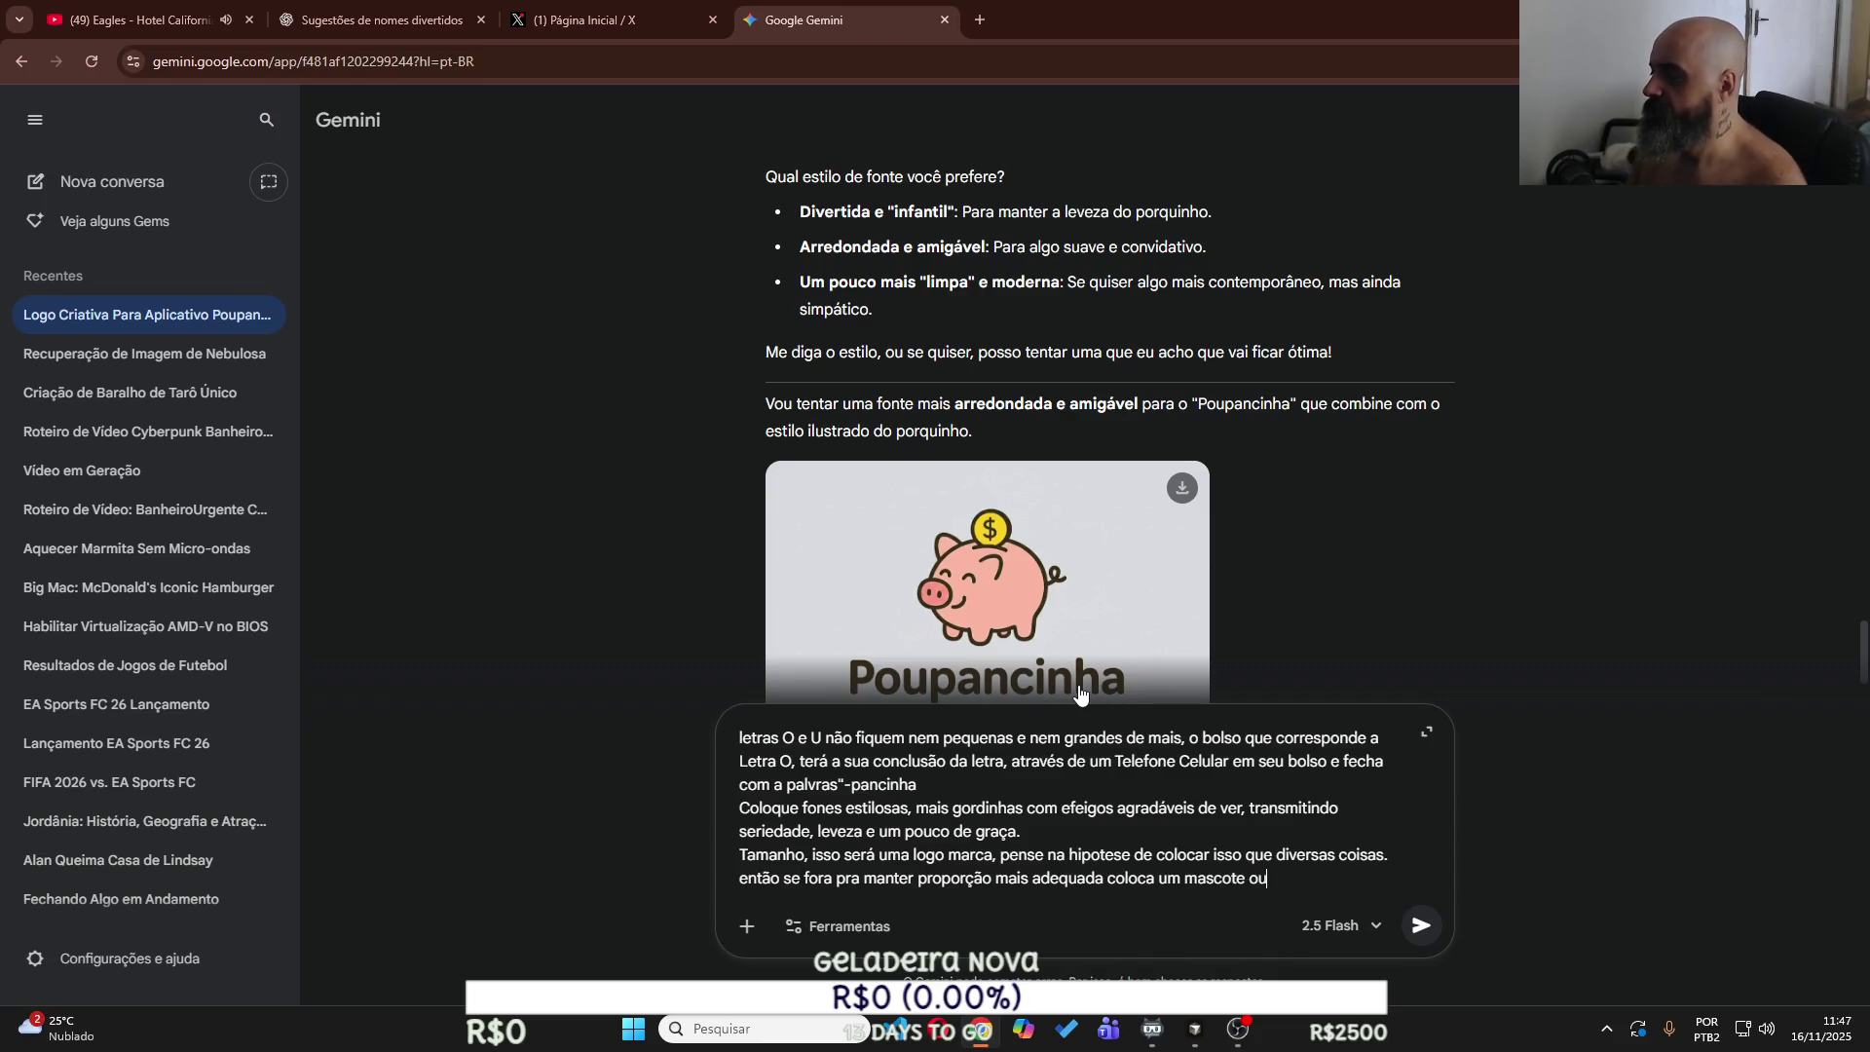
{"action": "type", "text": " use o b"}
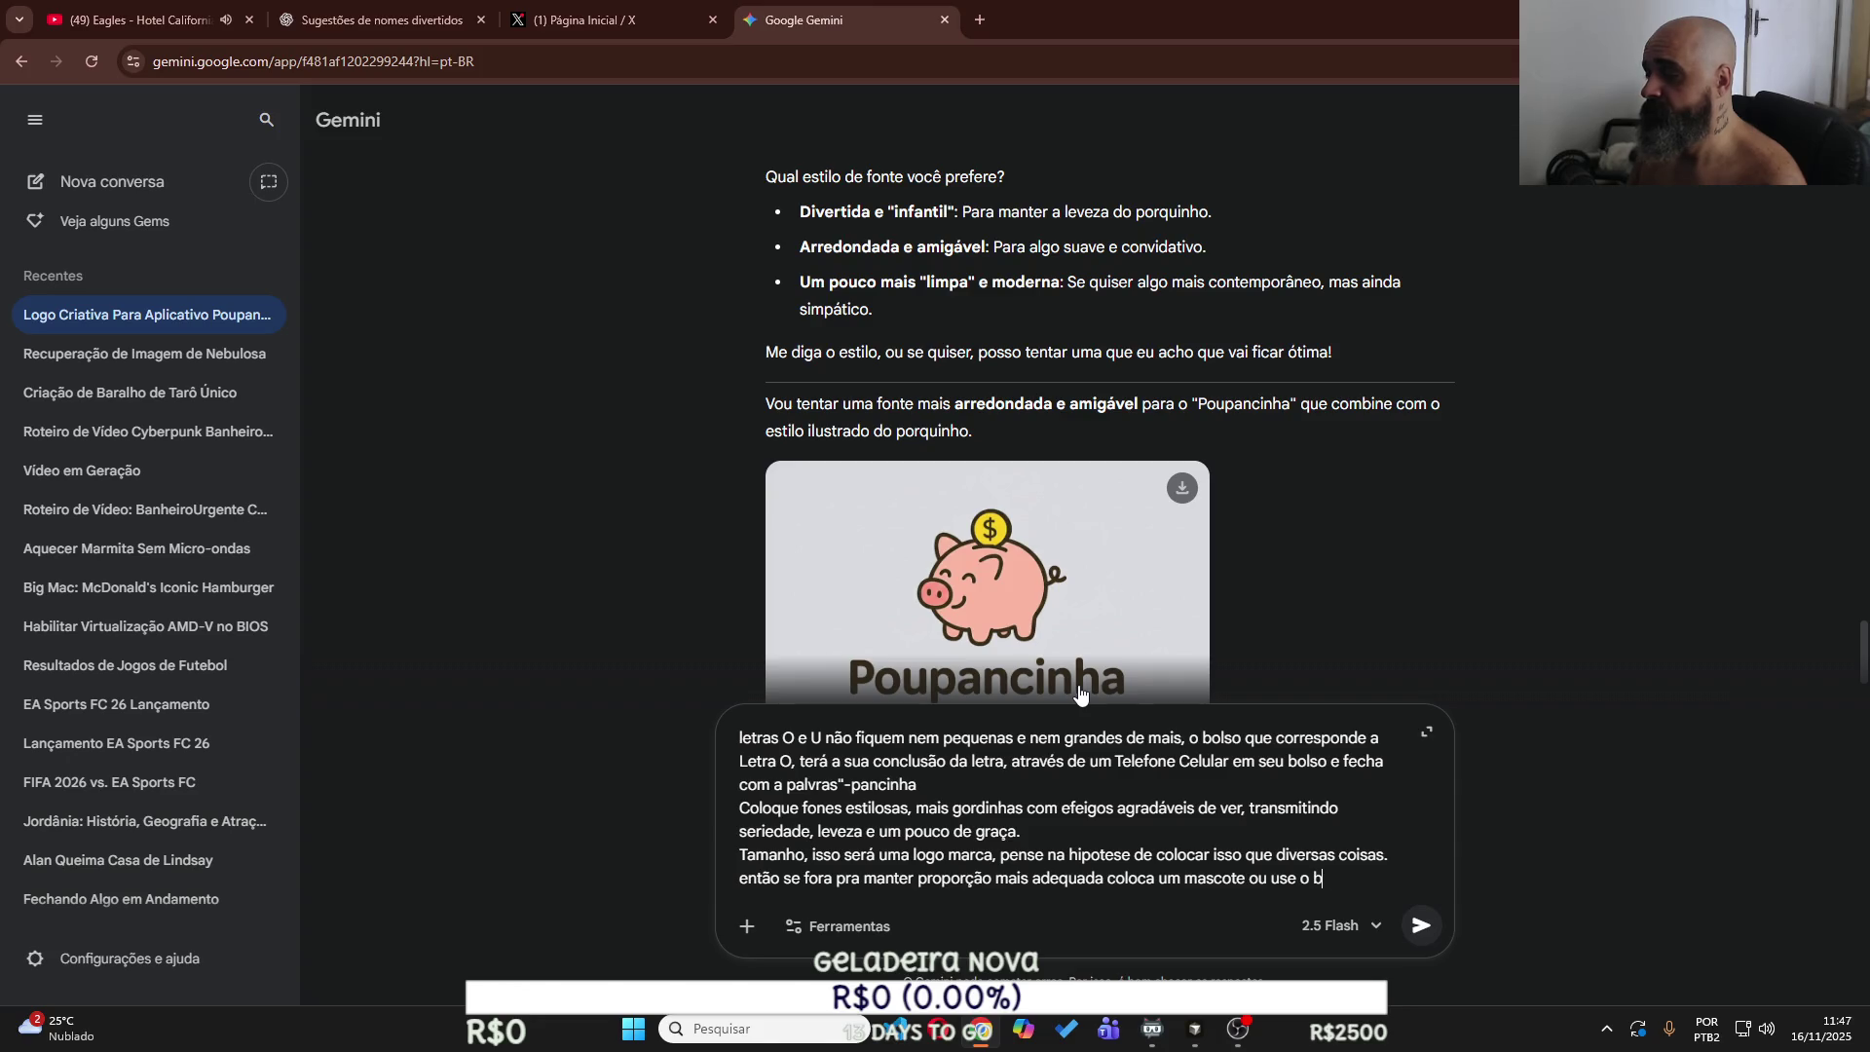
{"action": "type", "text": "onequinho "}
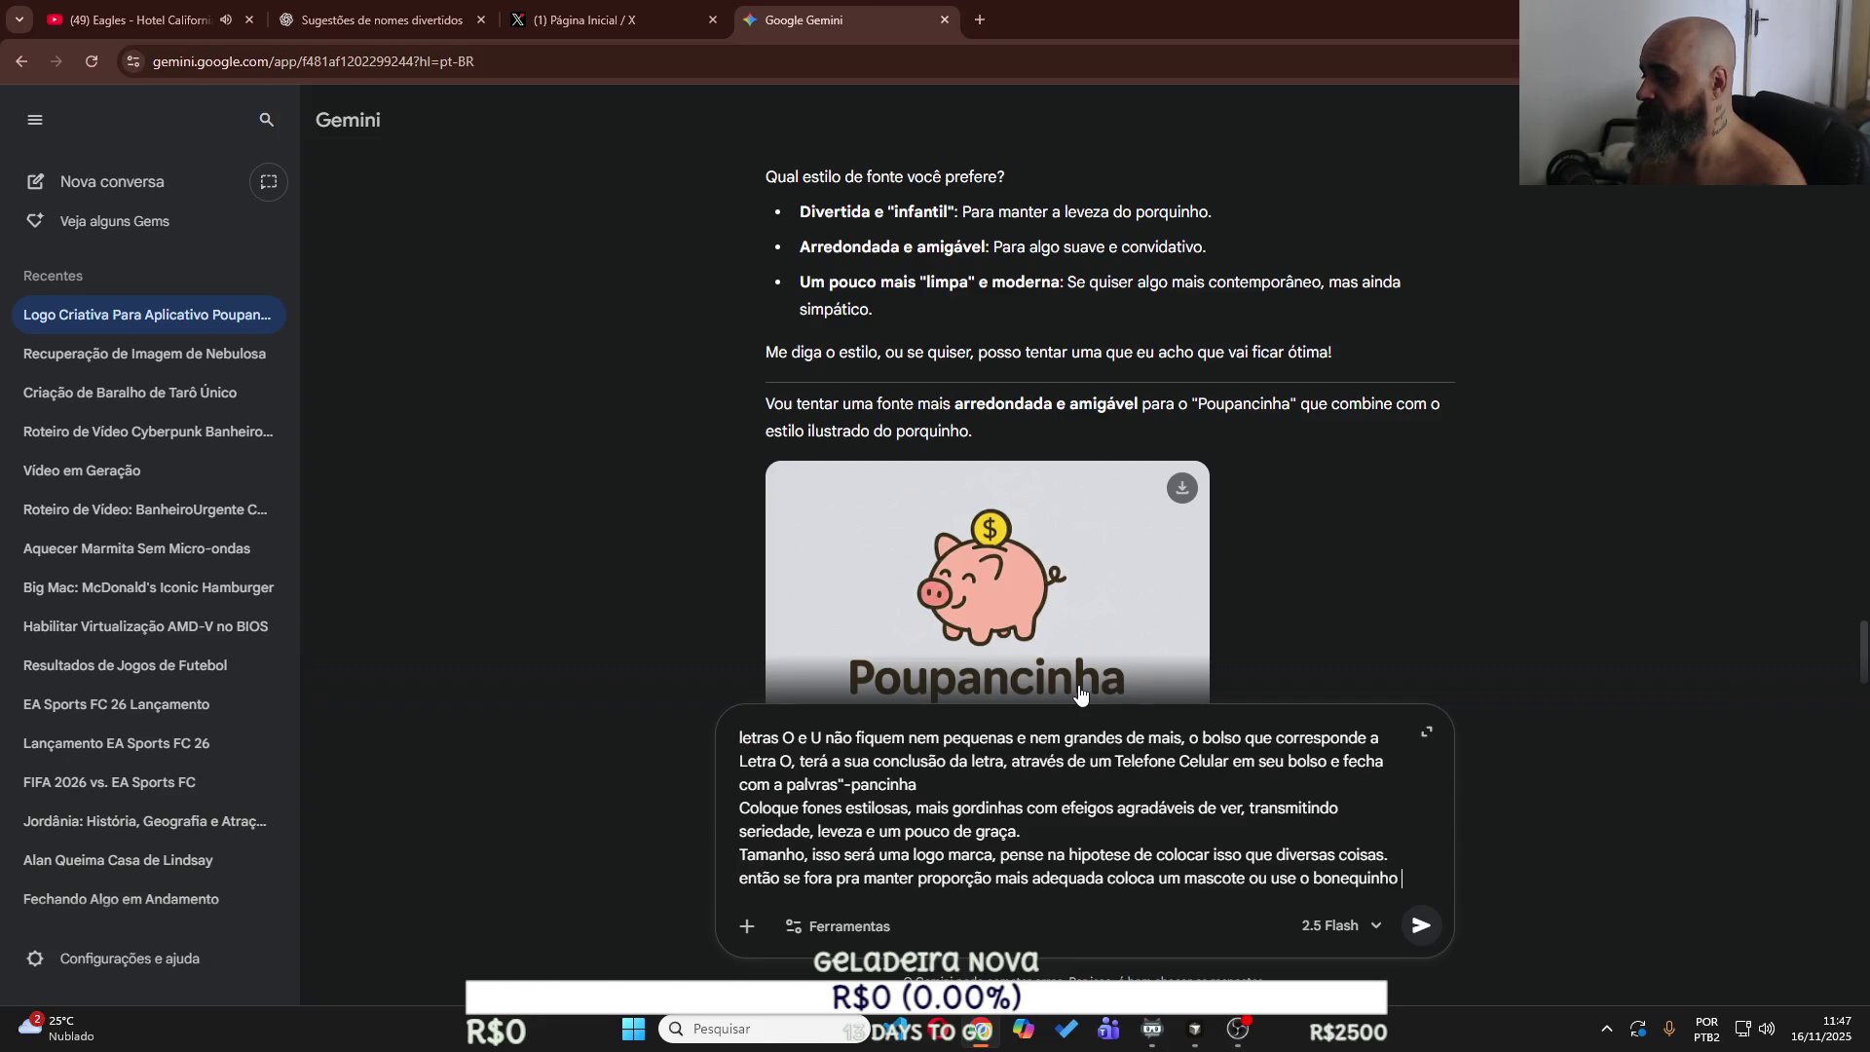
{"action": "type", "text": "sentado se "}
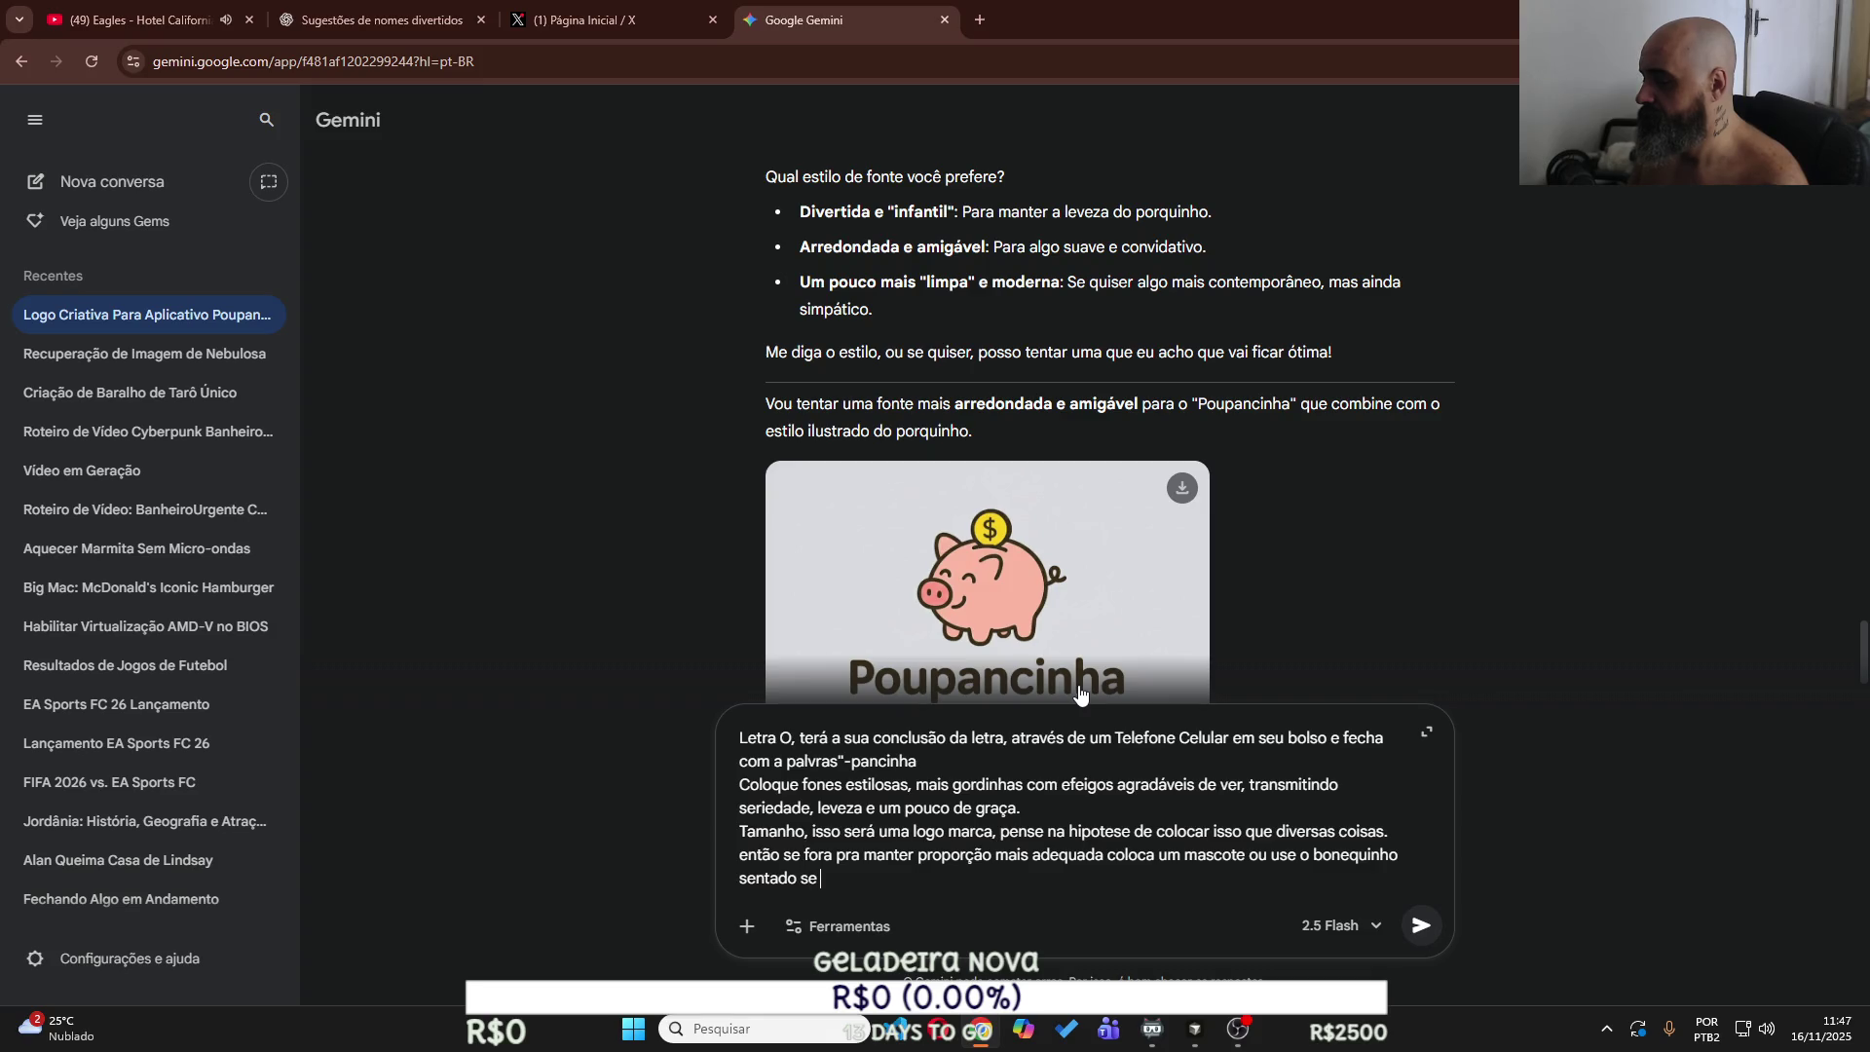
{"action": "type", "text": "fizer sentido."}
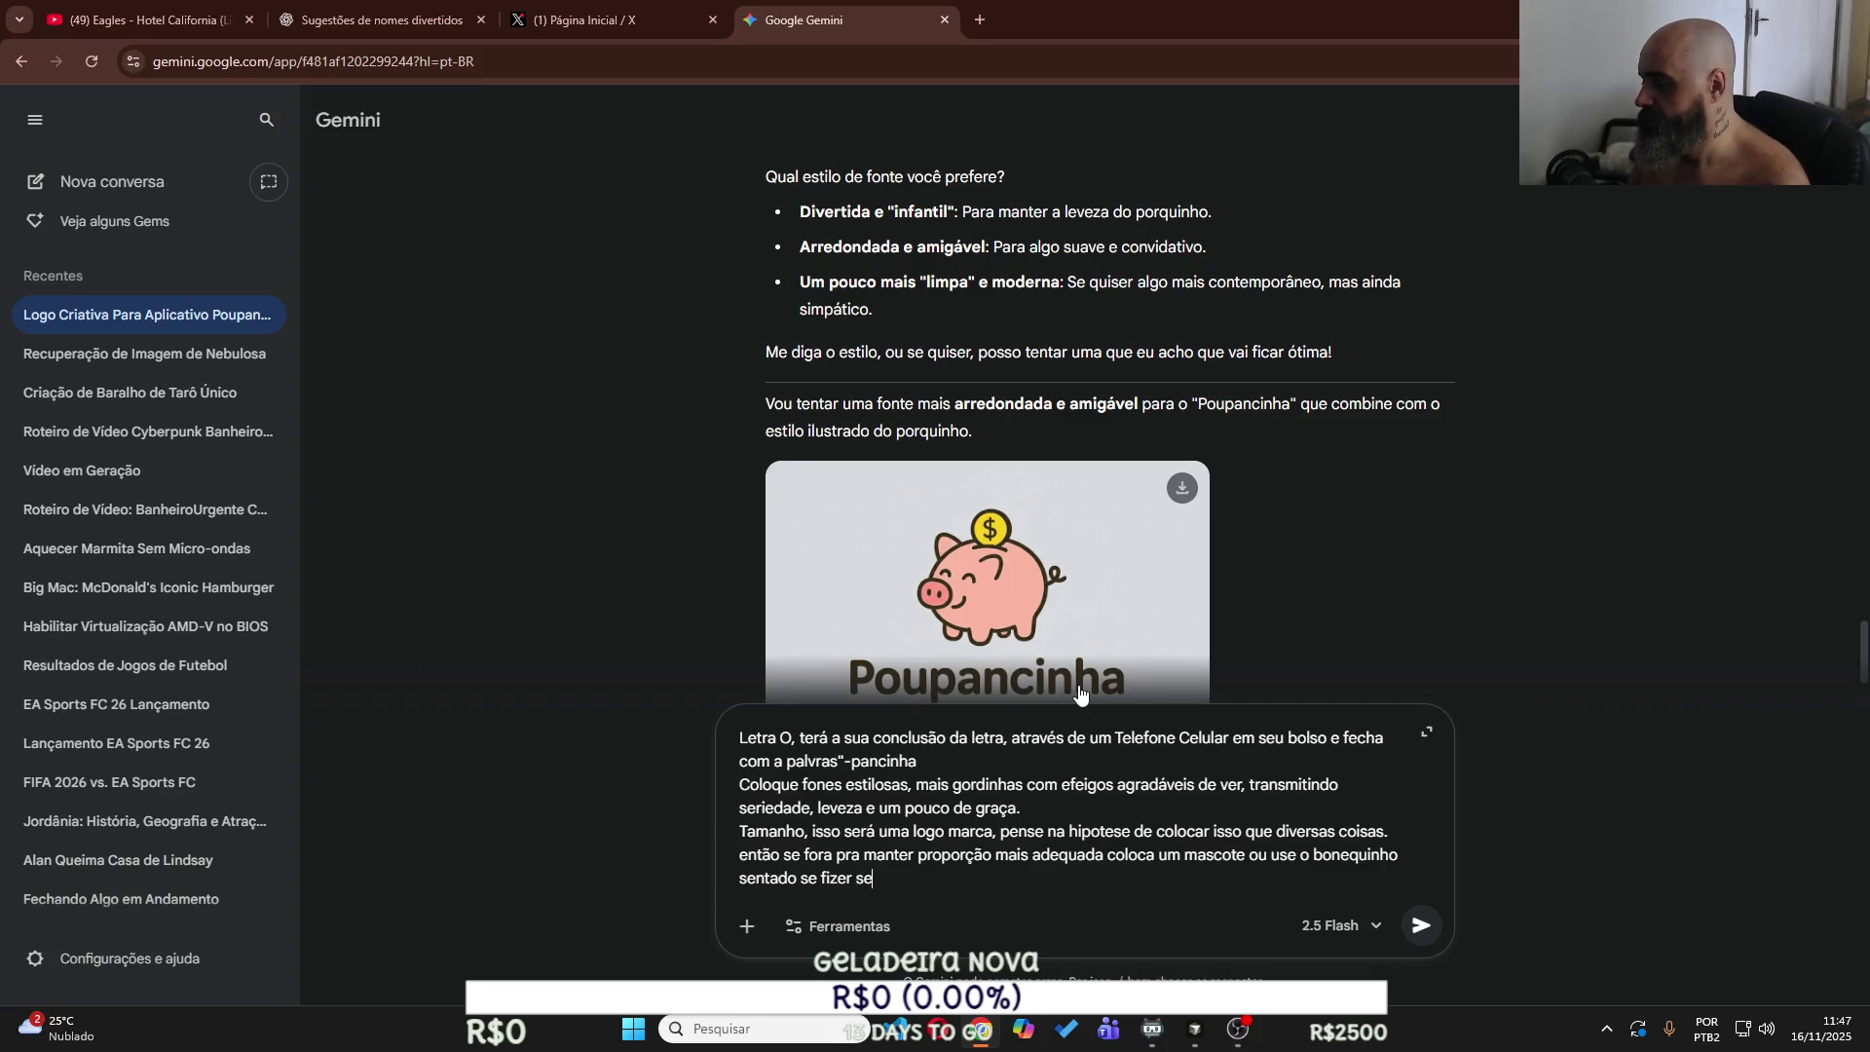
{"action": "key", "text": "shift+Return"}
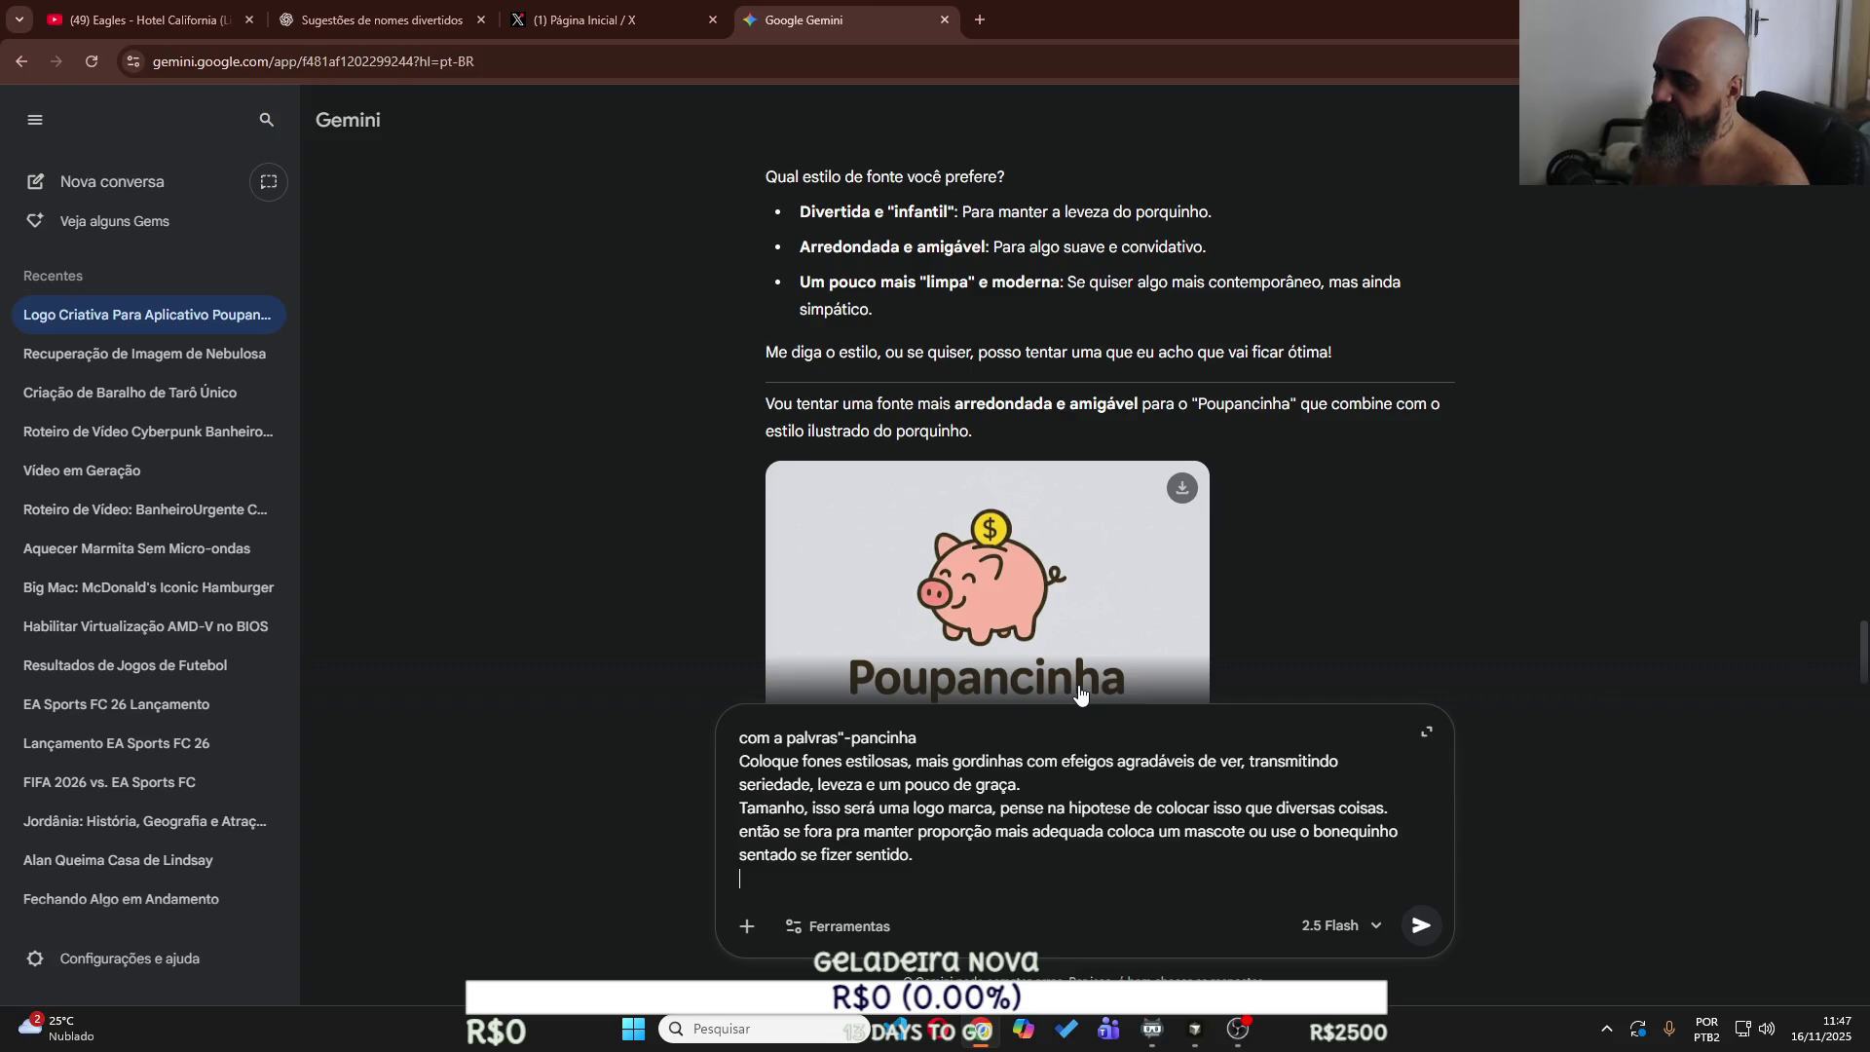
{"action": "type", "text": "Cores,"}
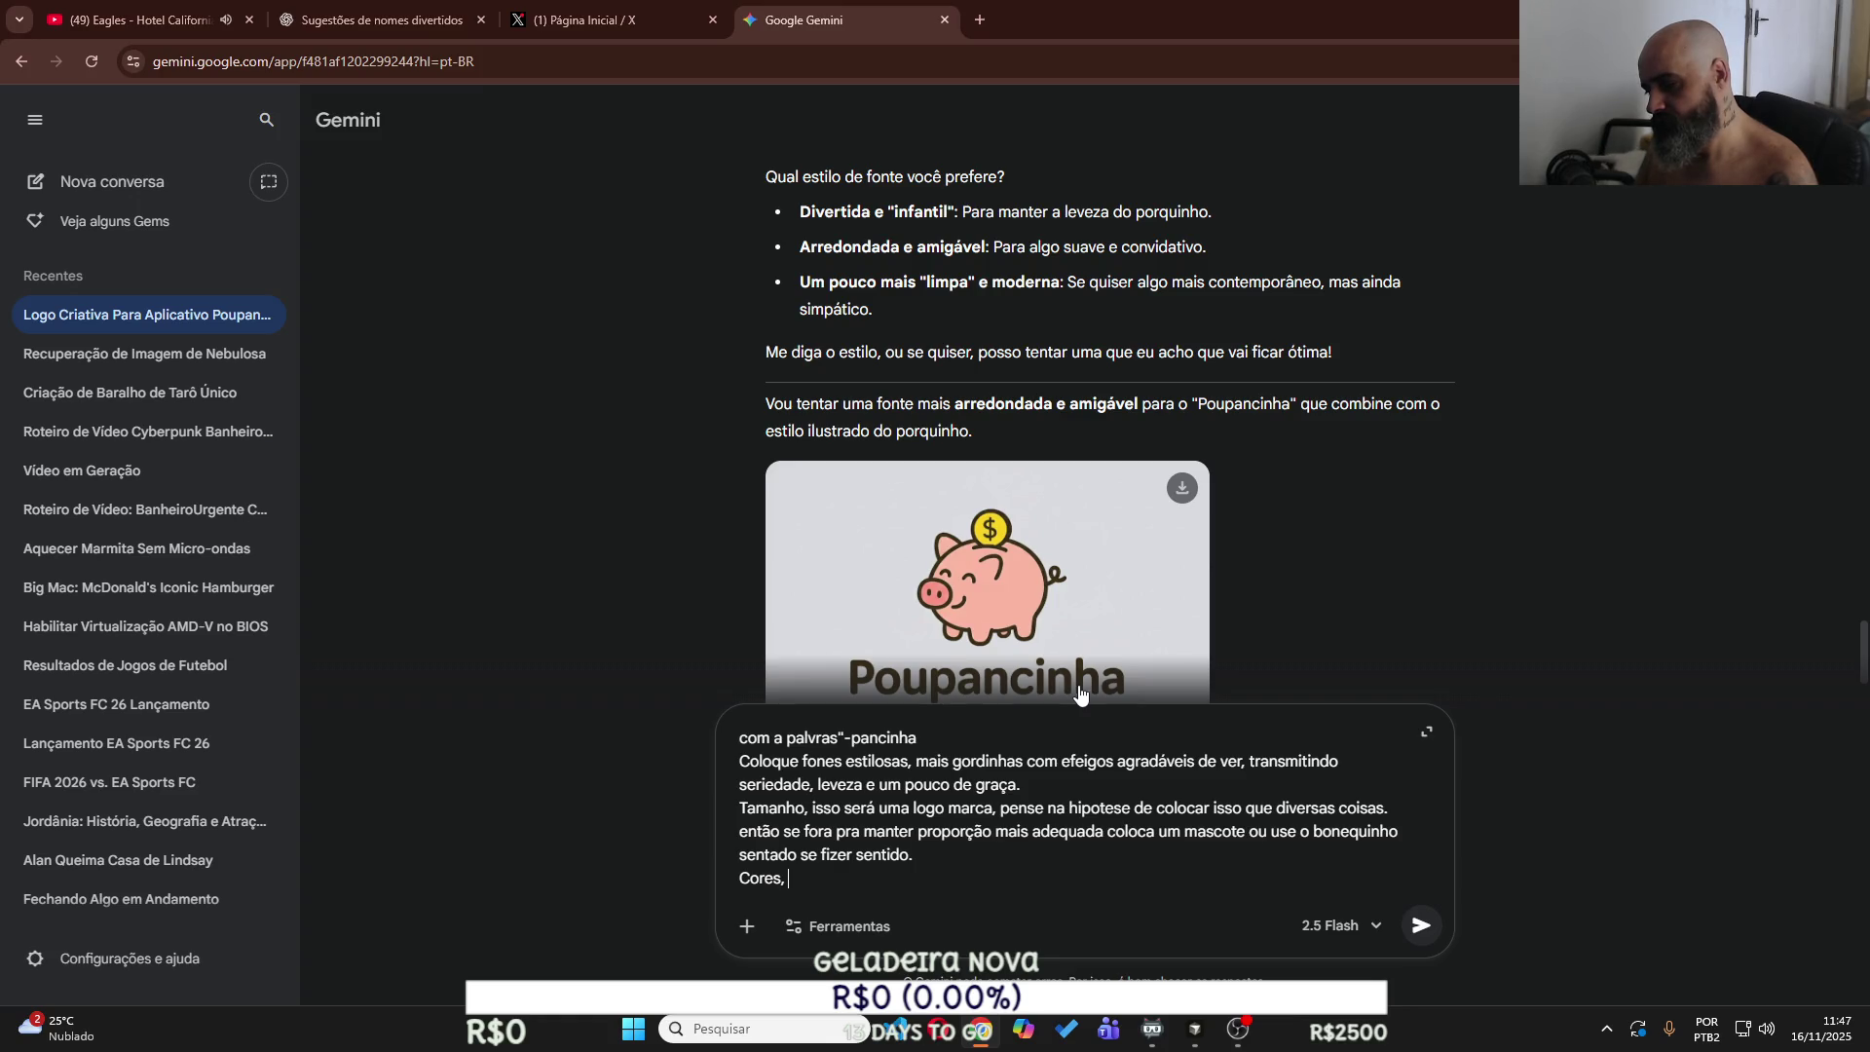
{"action": "type", "text": "usa"}
{"action": "type", "text": " sua c"}
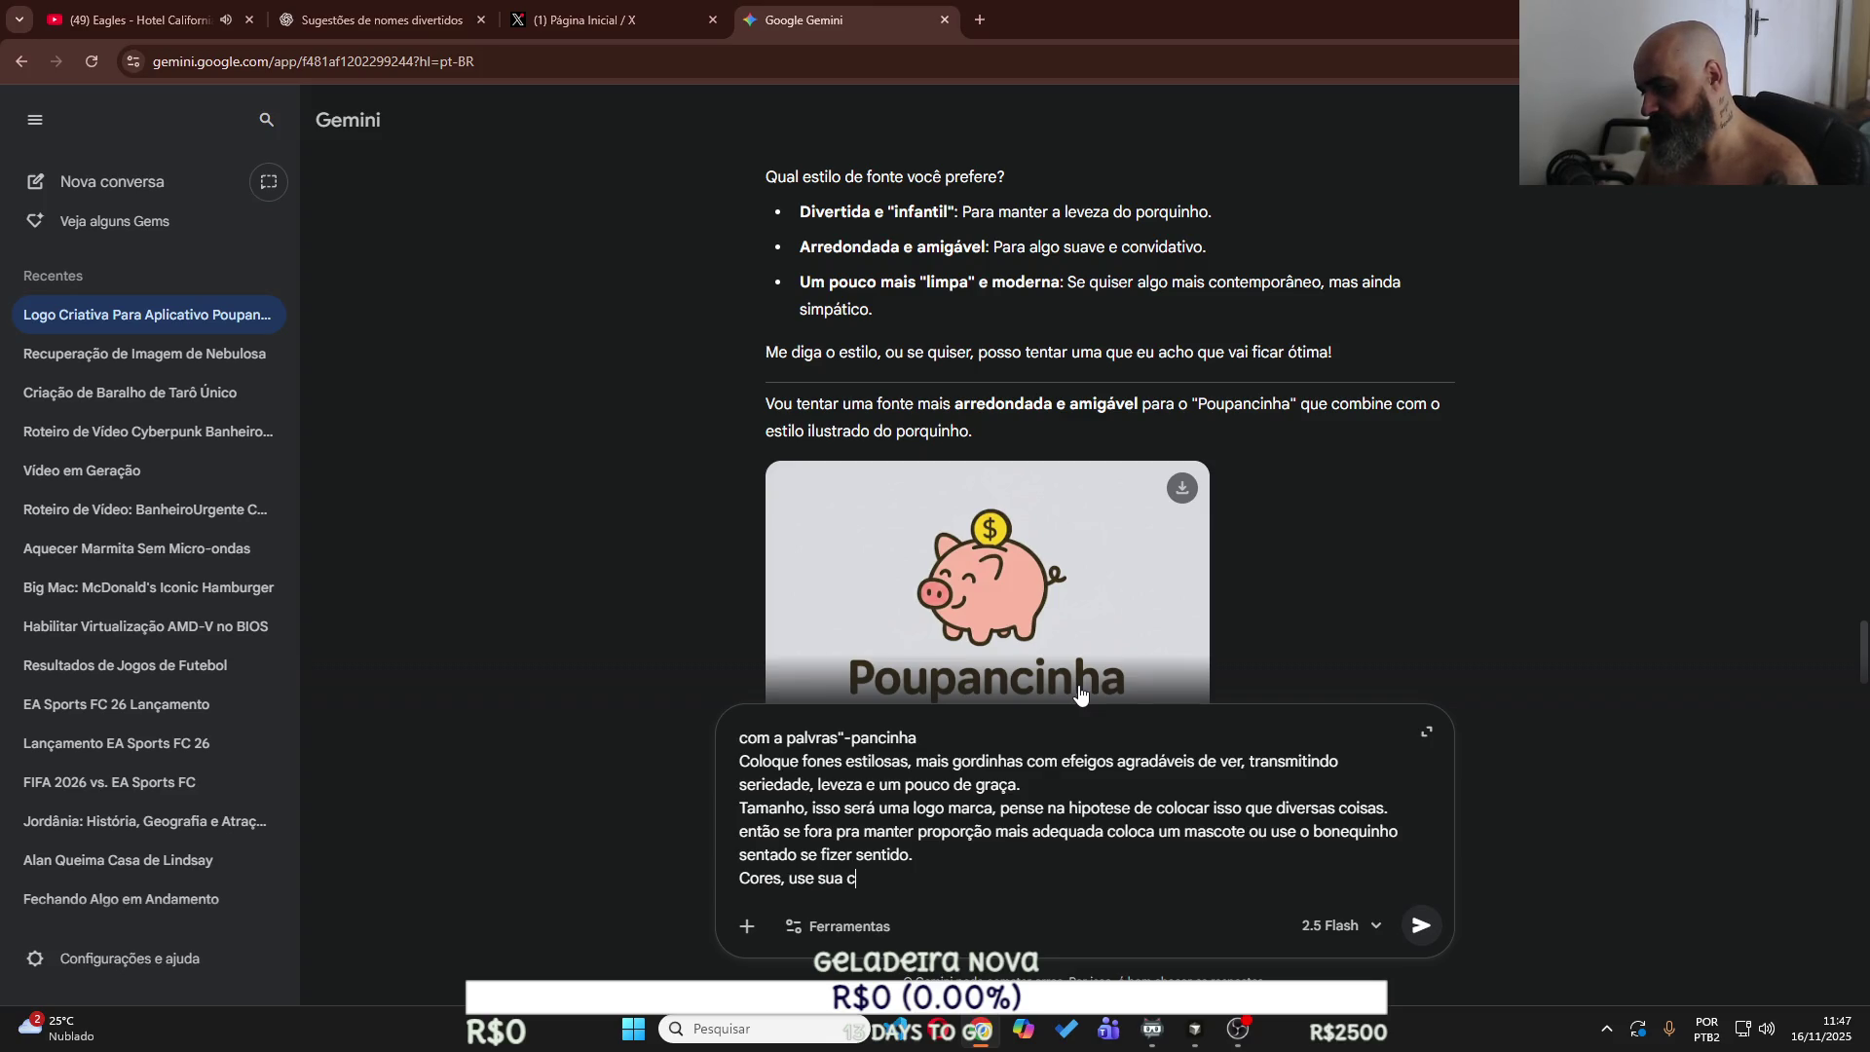
{"action": "type", "text": "riatividade ao li"}
{"action": "type", "text": "mite."}
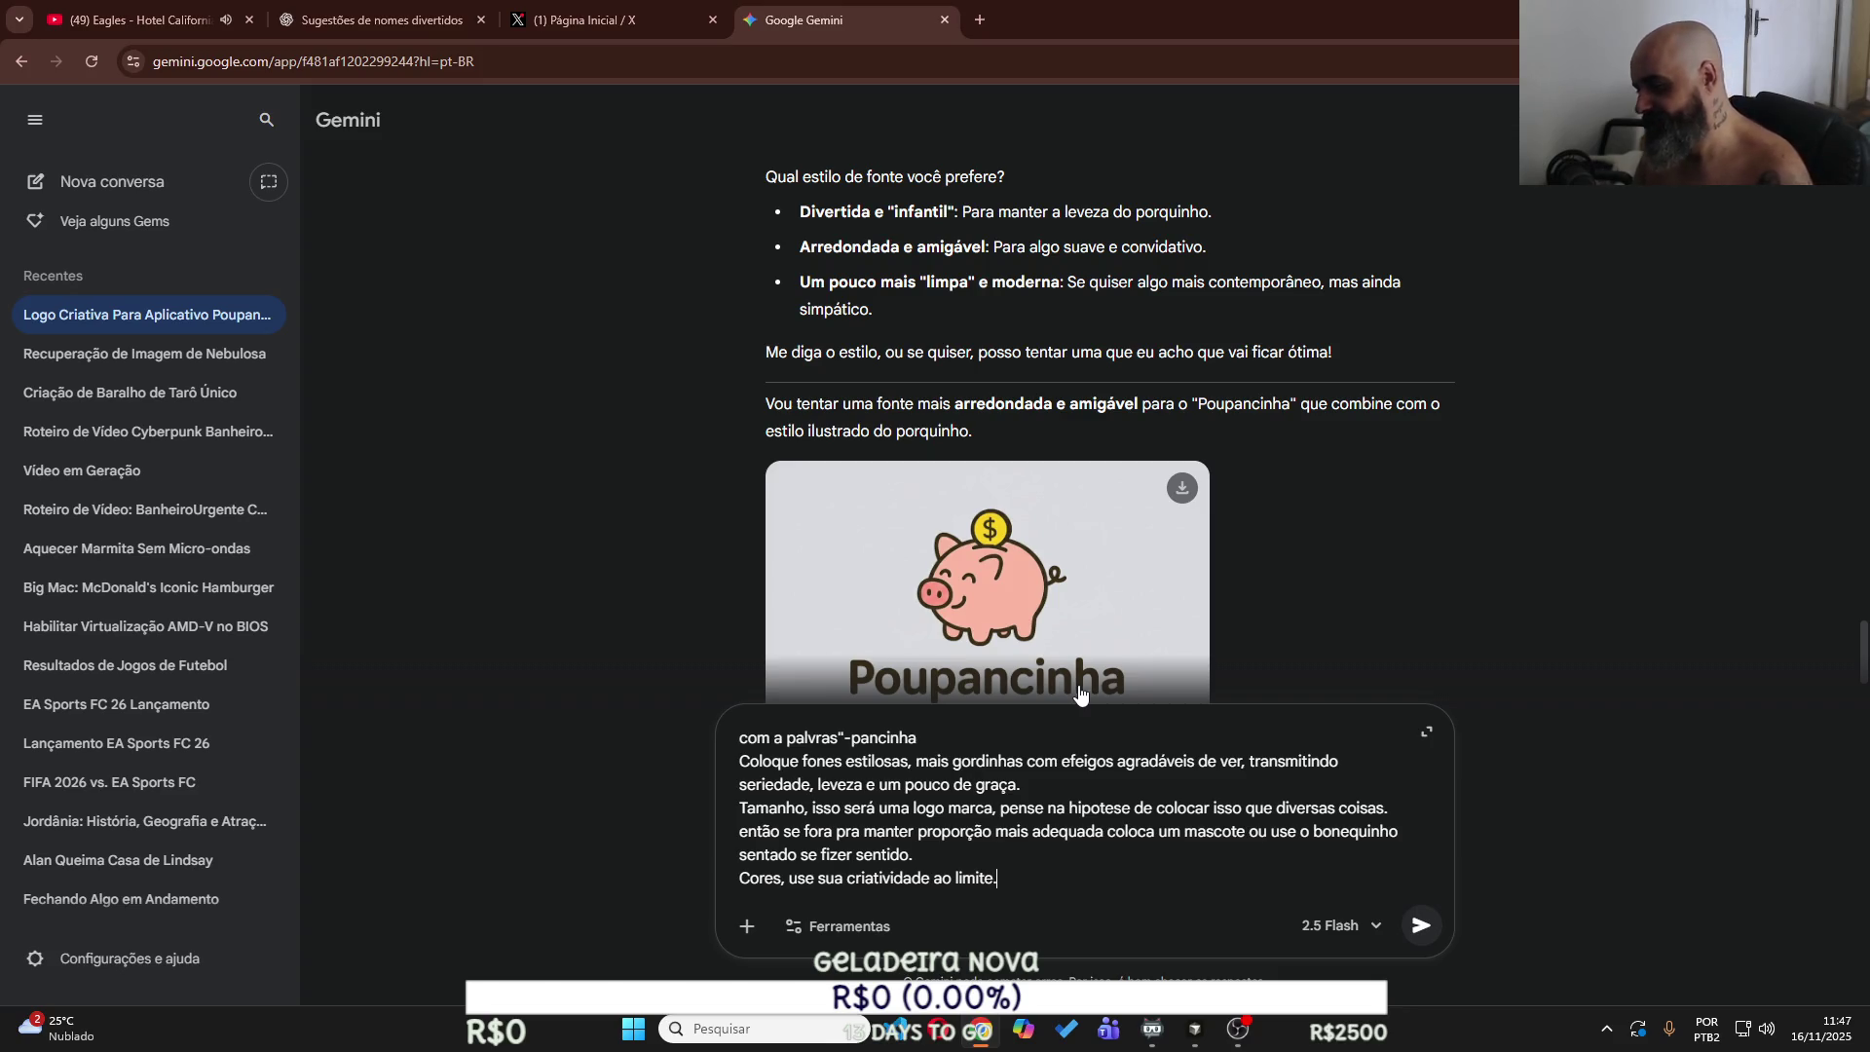
{"action": "key", "text": "shift+Return"}
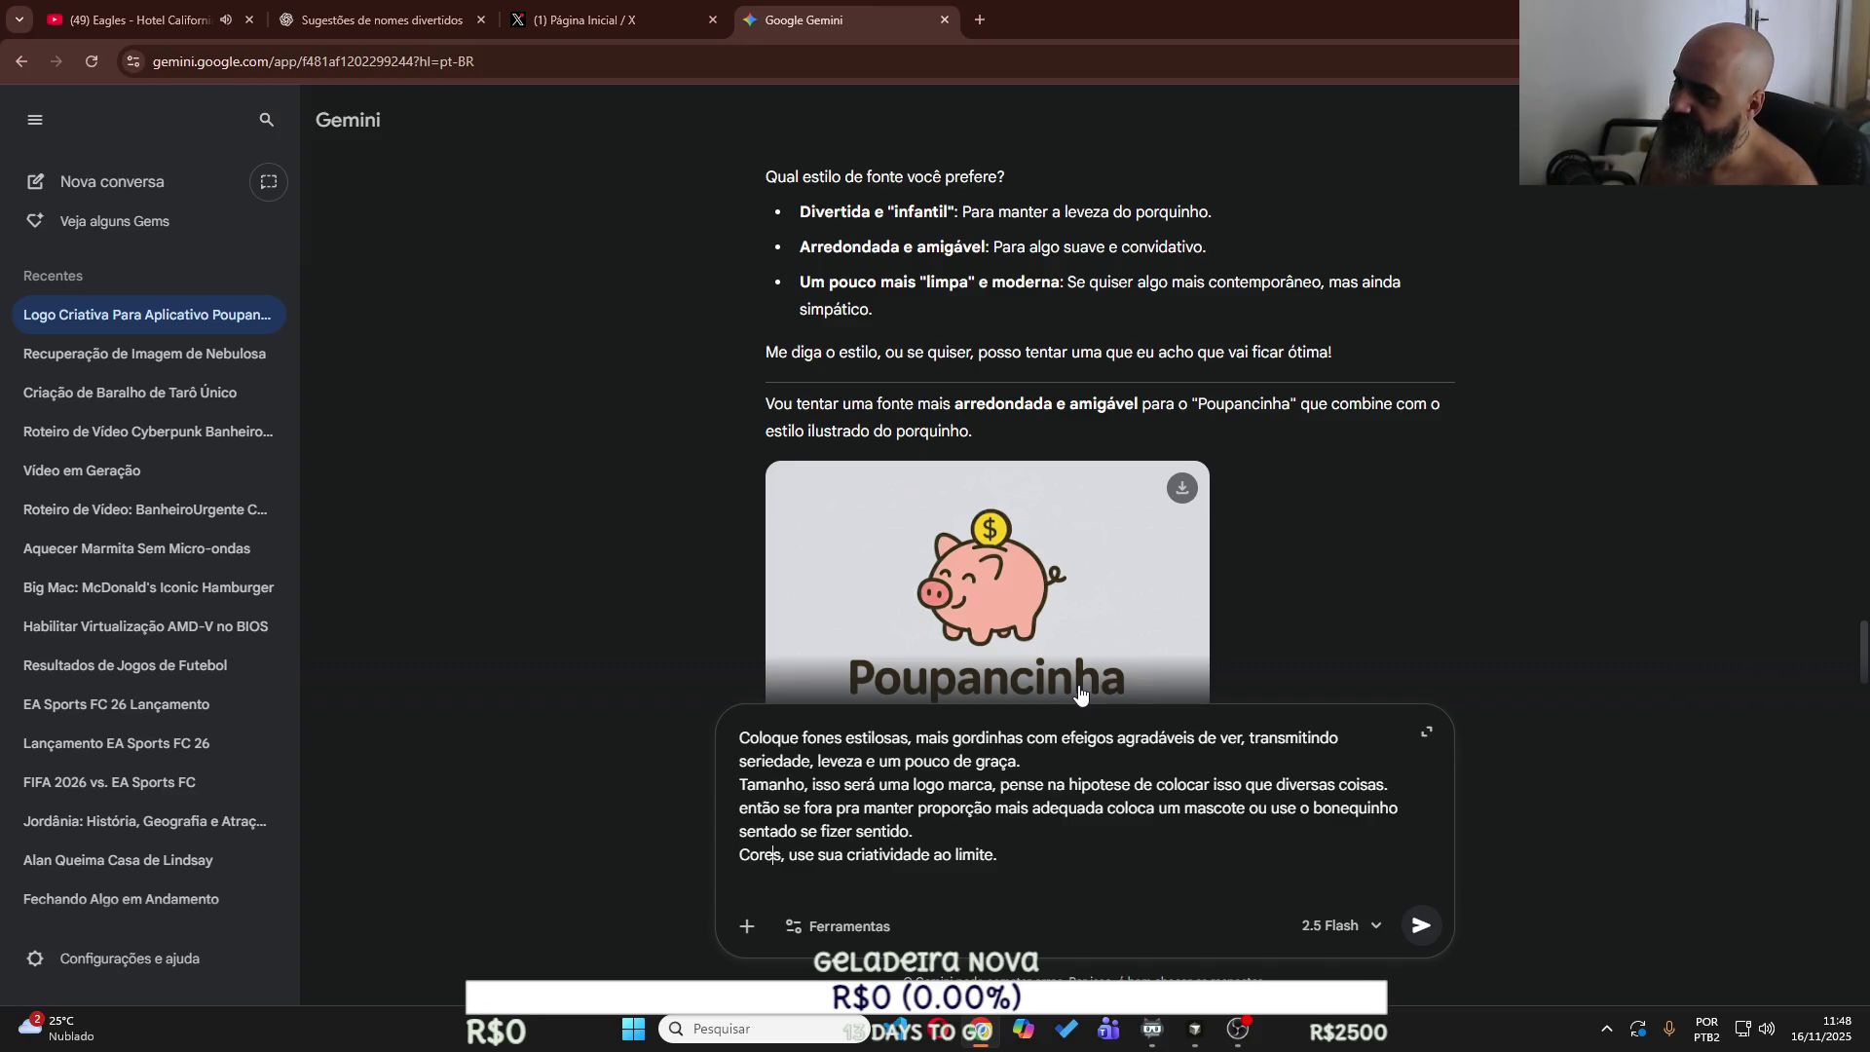
{"action": "type", "text": ":"}
{"action": "key", "text": "Delete"}
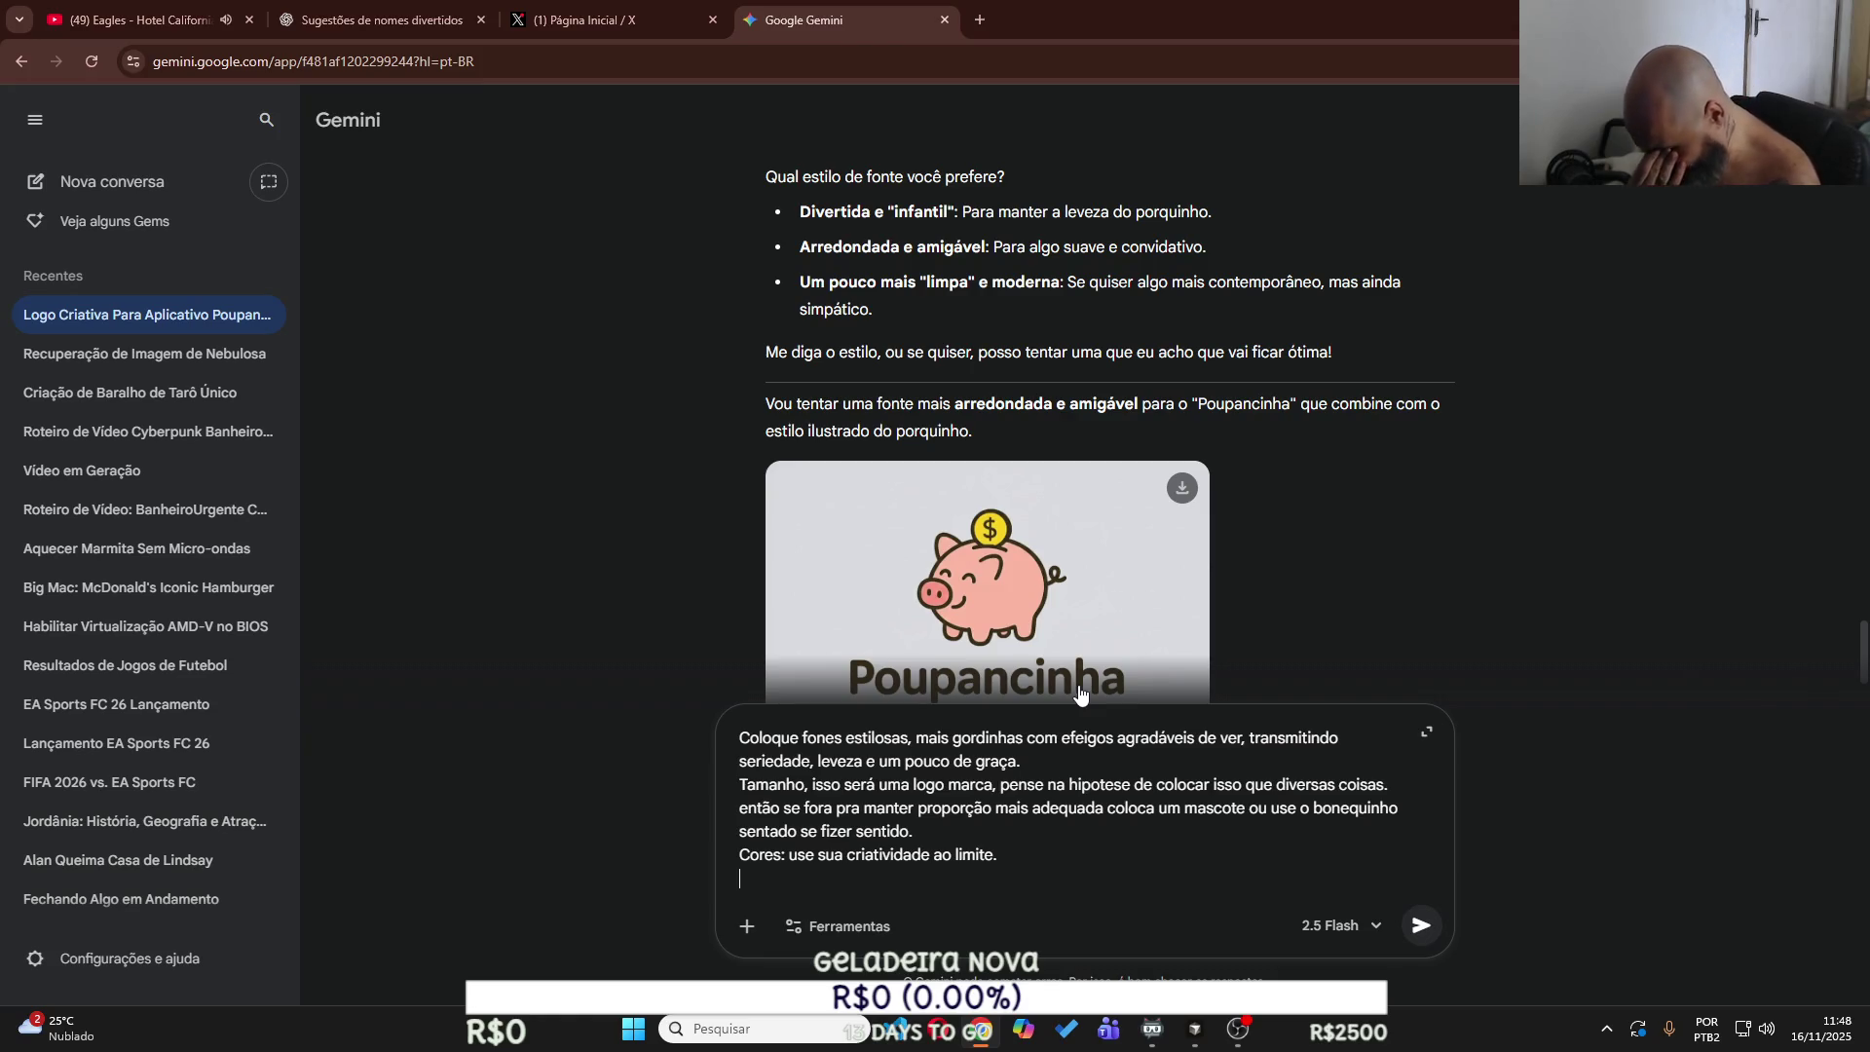
{"action": "type", "text": "Solta um preview"}
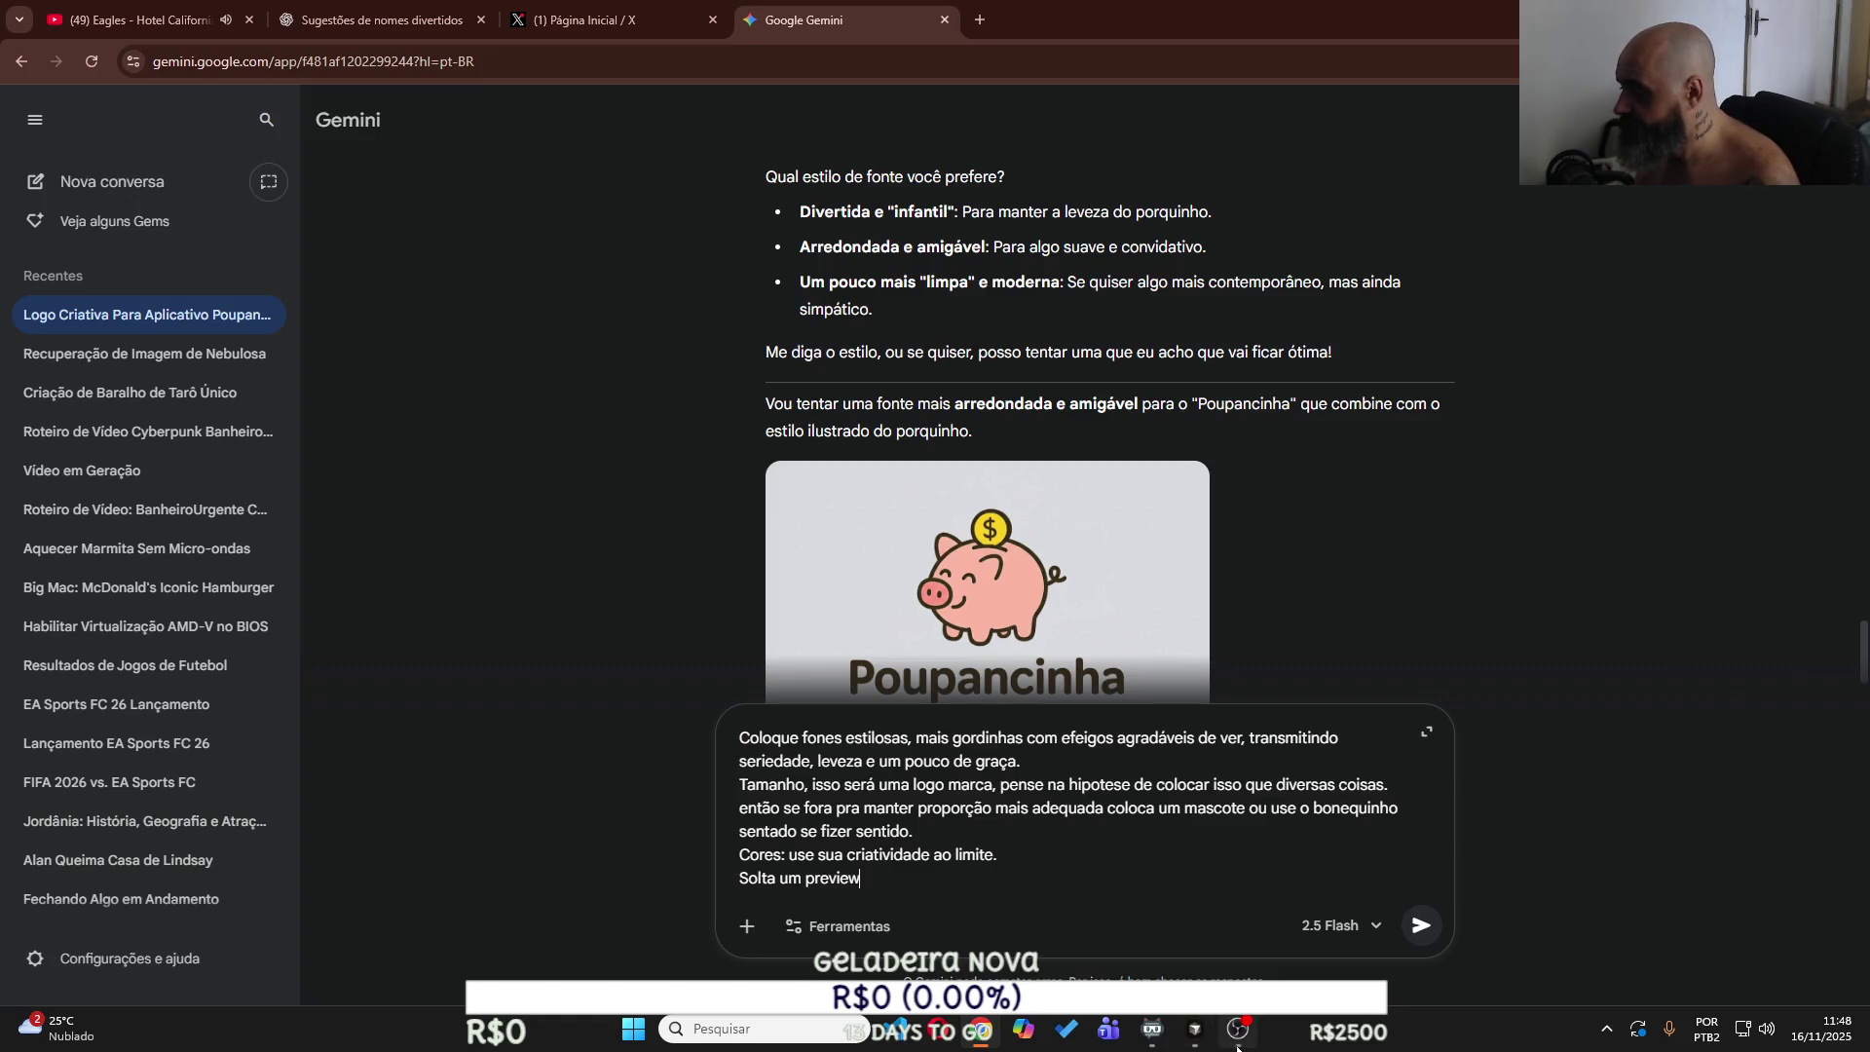
{"action": "left_click", "coordinate": [1238, 1047]}
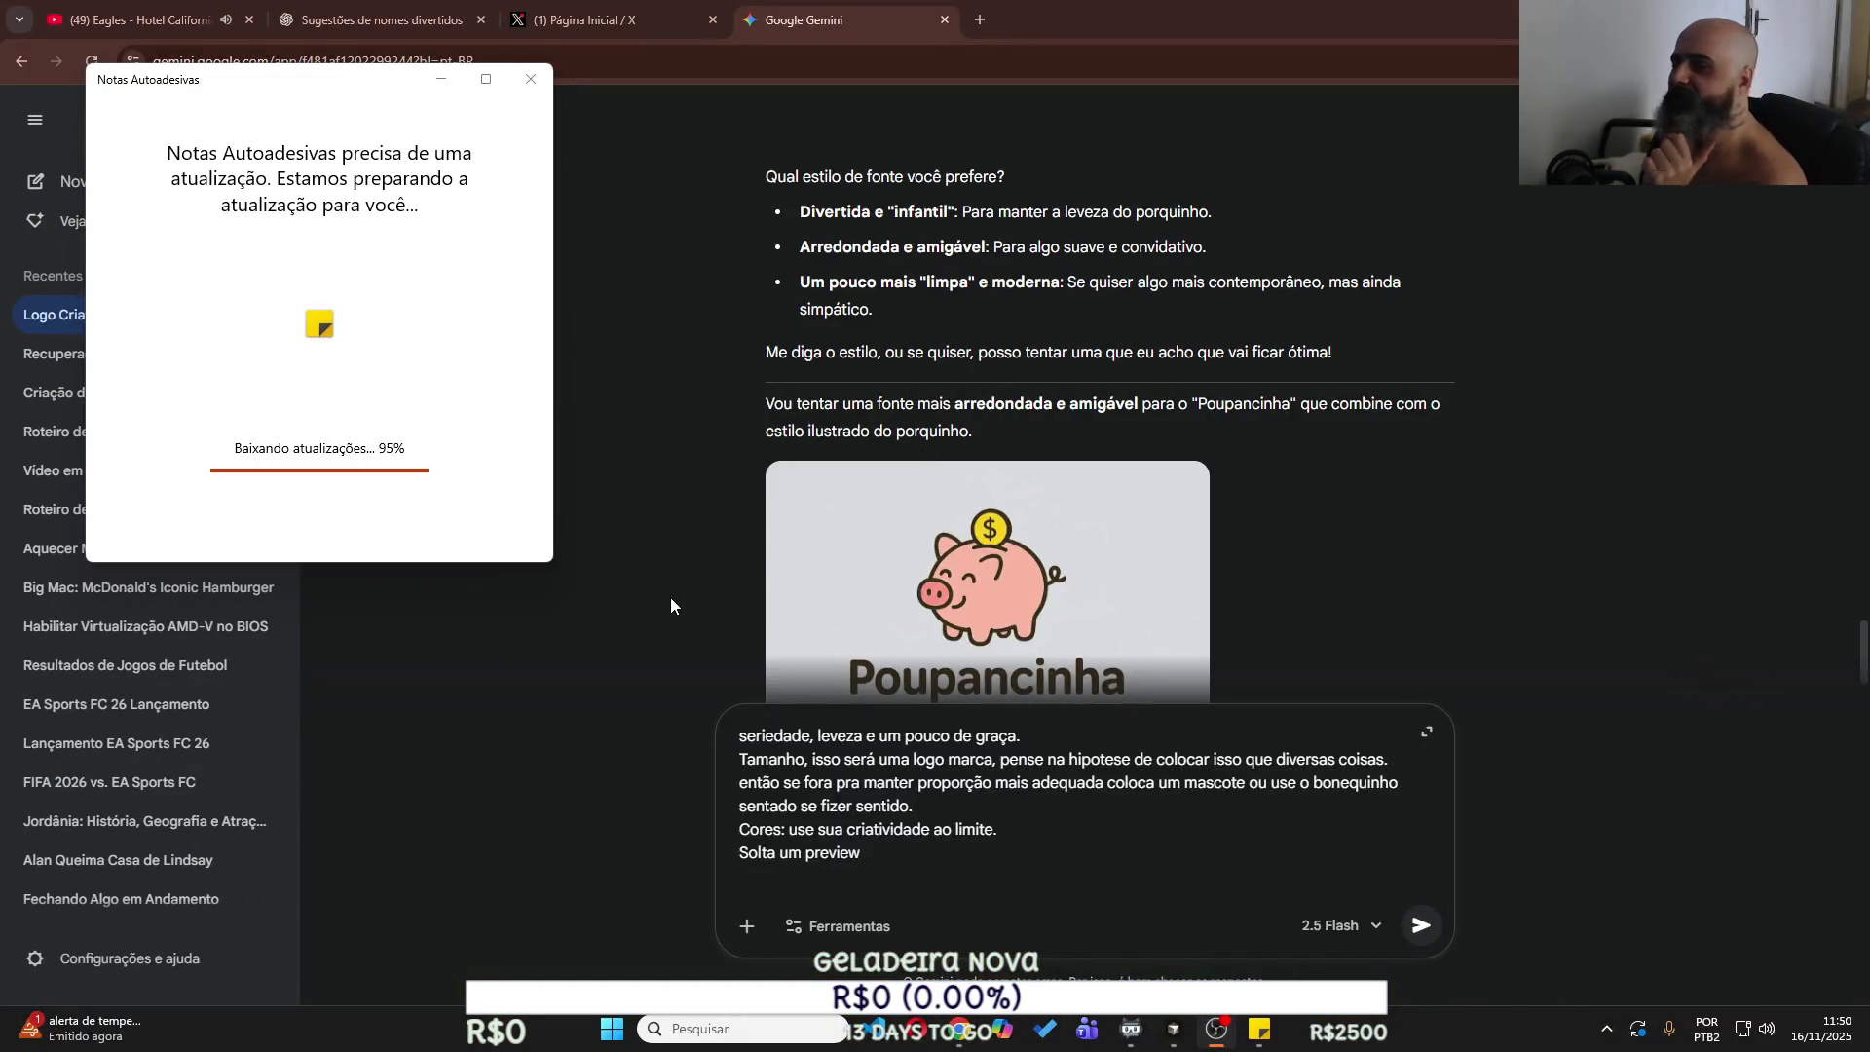
Return to the Gemini chat with the unsent Poupancinha logo prompt.
{"action": "key", "text": "alt+Tab"}
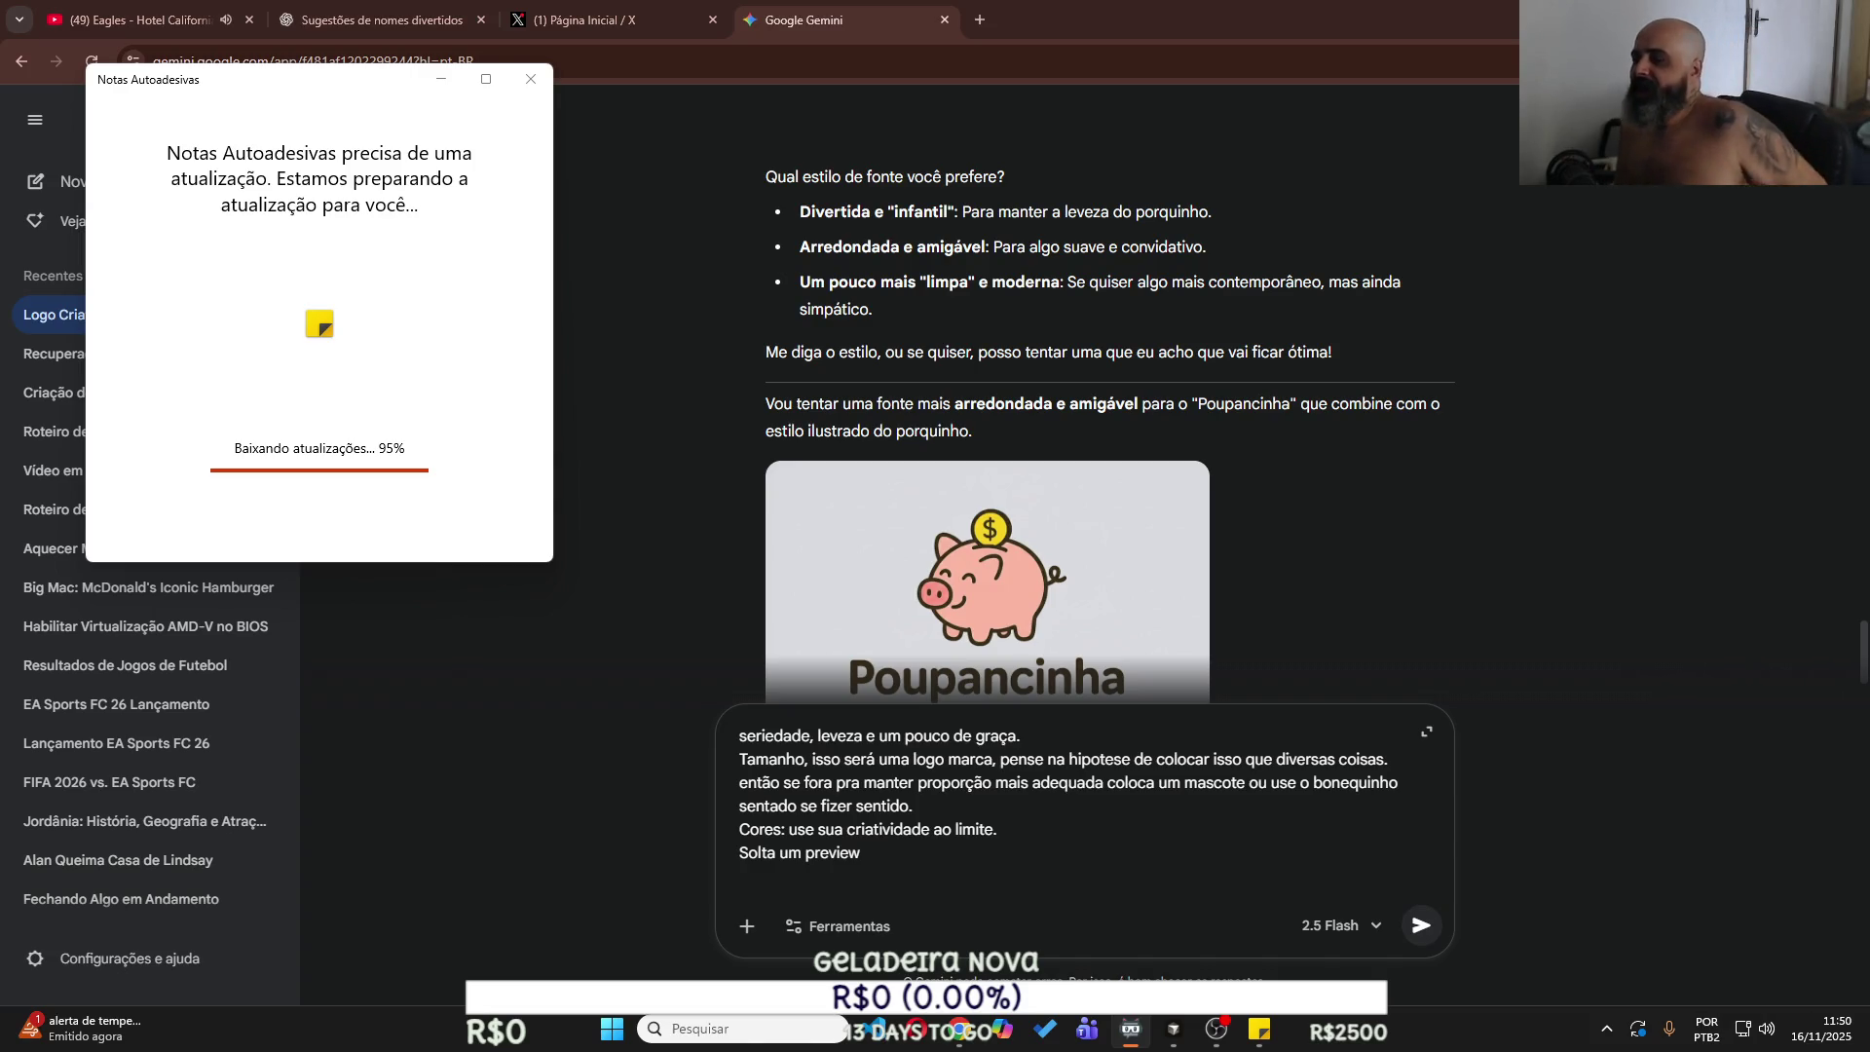
{"action": "scroll", "coordinate": [1002, 804], "scroll_direction": "up", "scroll_amount": 3}
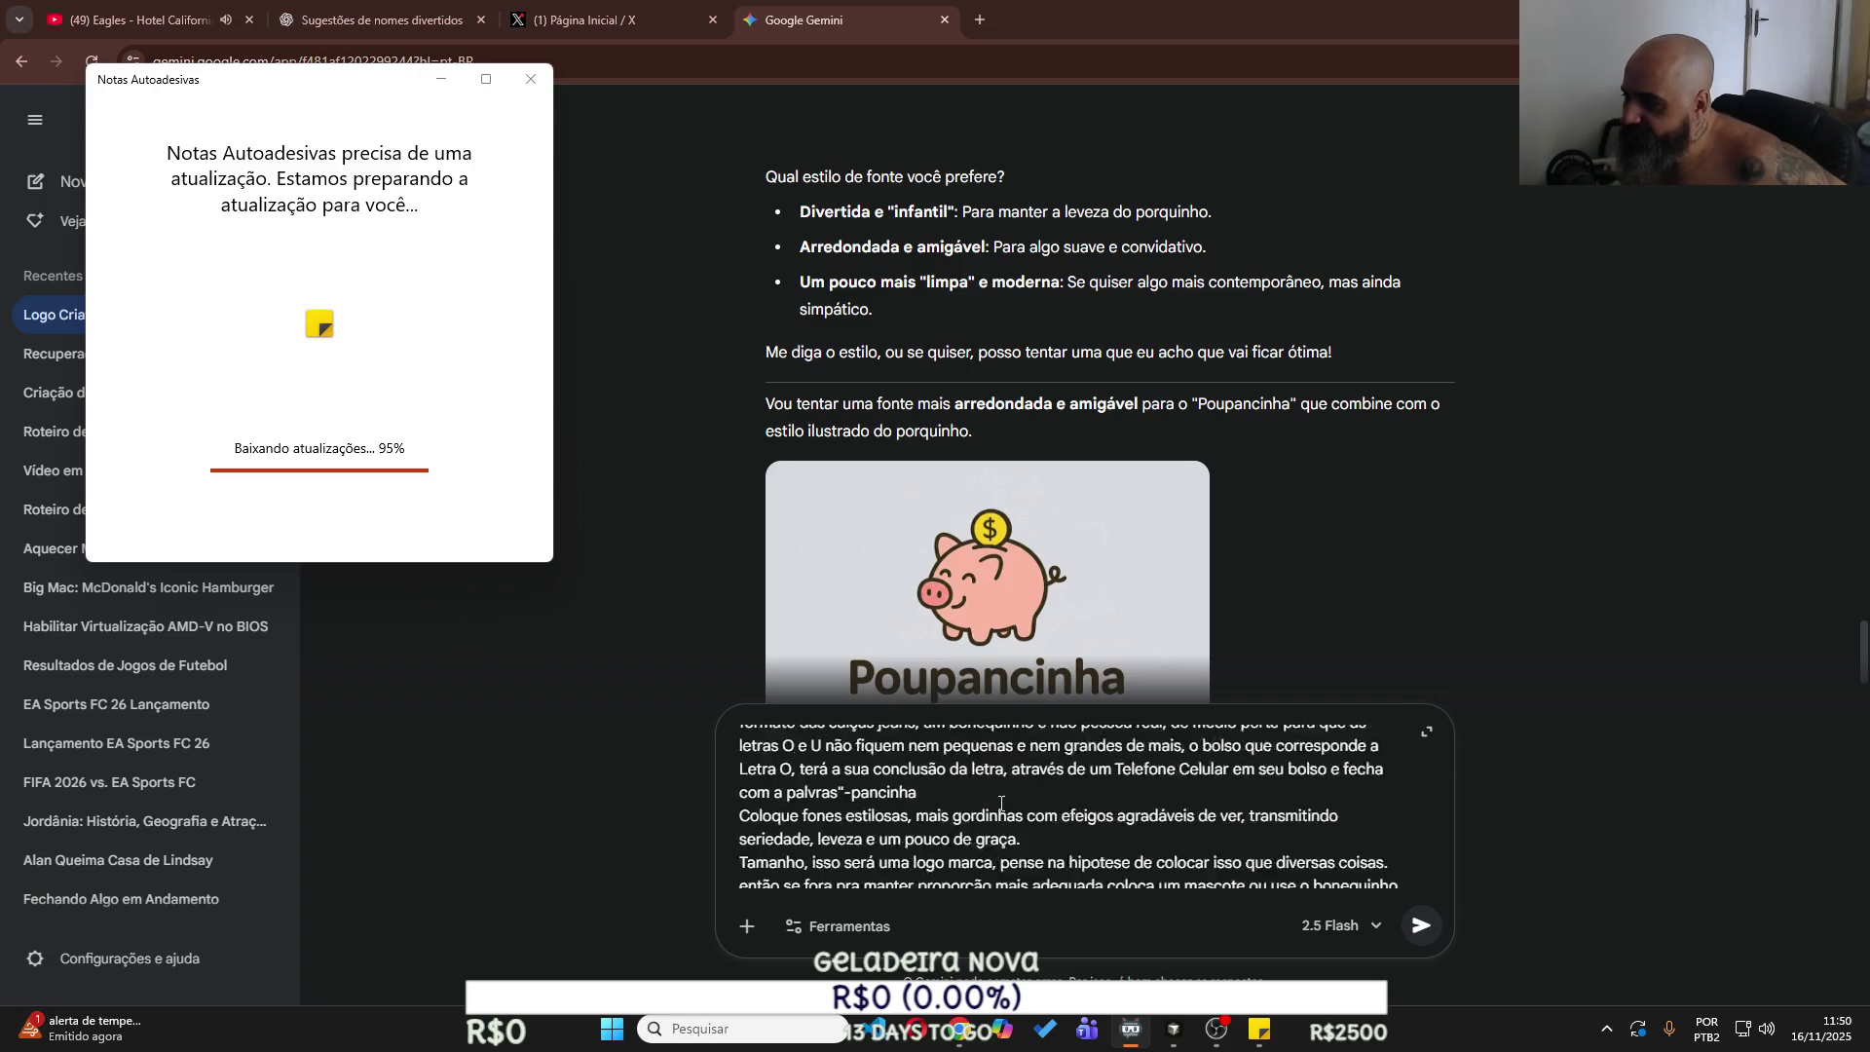
Send the POUPANCINHA logo prompt to Gemini and scroll up to its preview reply.
{"action": "scroll", "coordinate": [1002, 804], "scroll_direction": "down", "scroll_amount": 1}
{"action": "scroll", "coordinate": [1002, 804], "scroll_direction": "down", "scroll_amount": 2}
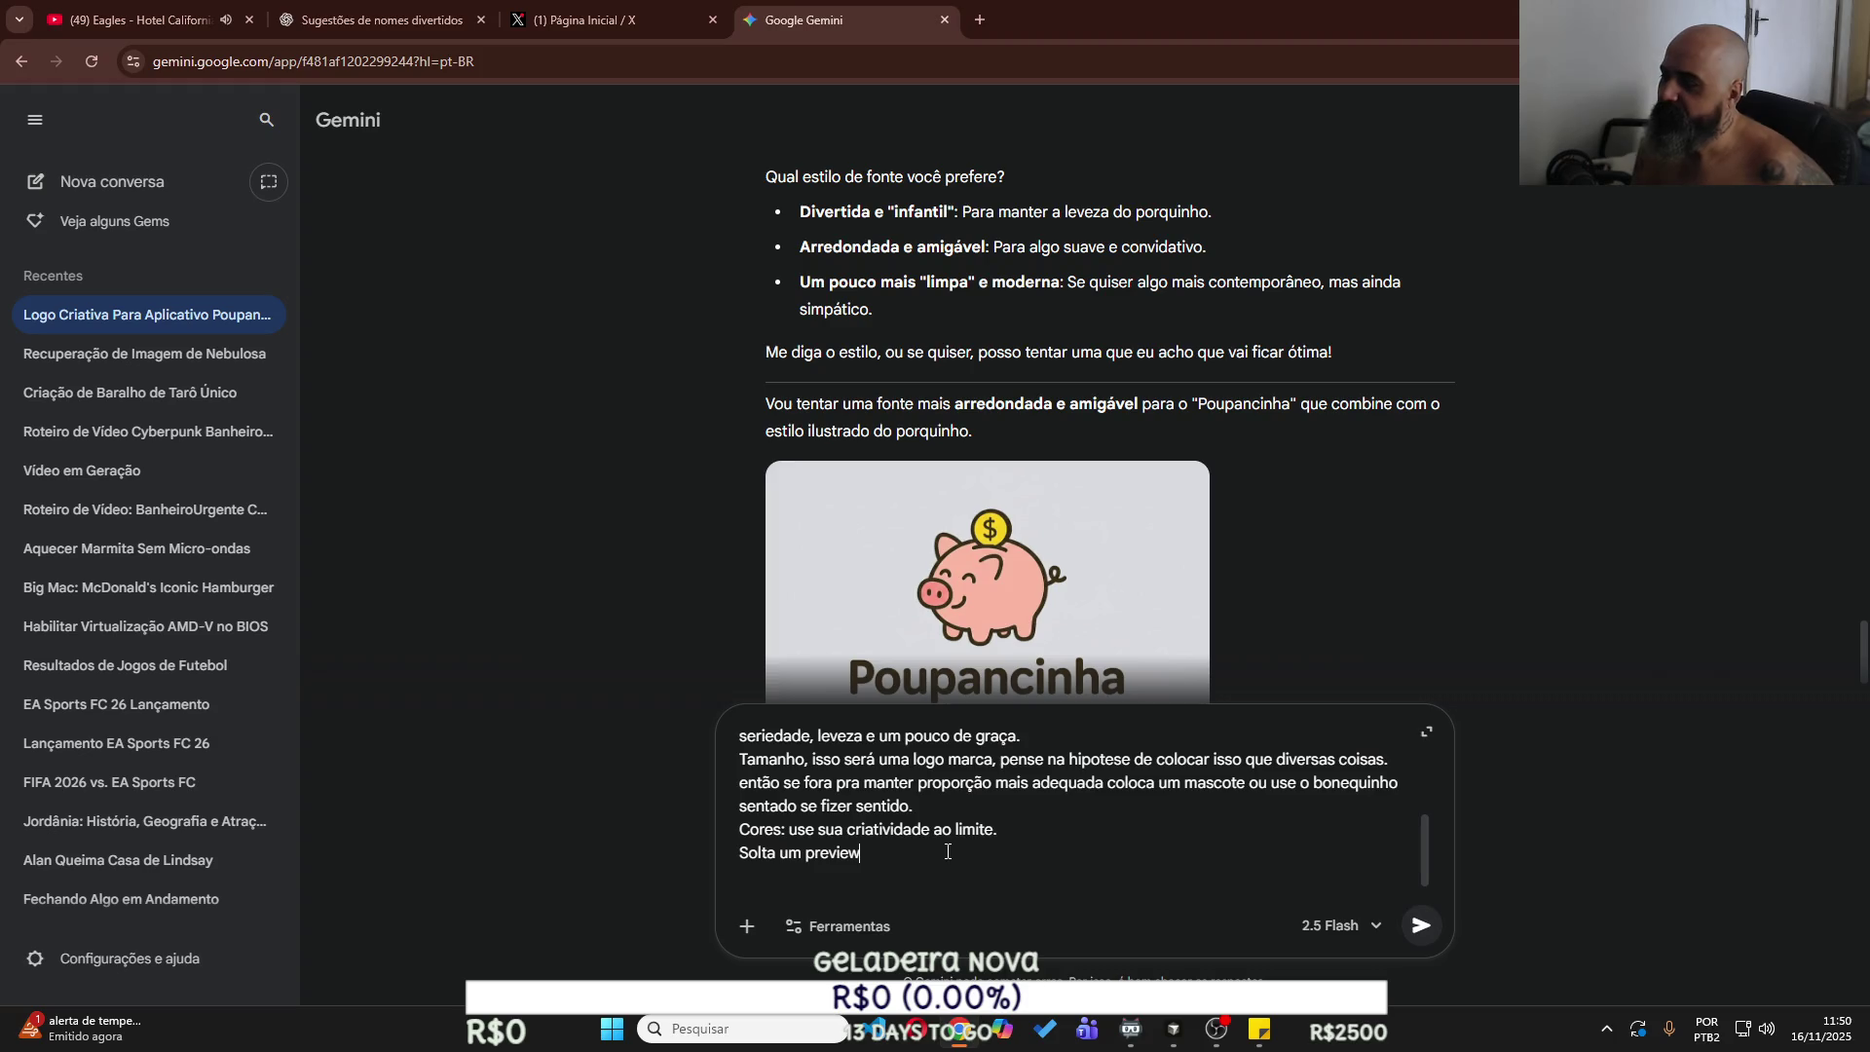
{"action": "left_click_drag", "start_coordinate": [947, 851], "coordinate": [568, 608]}
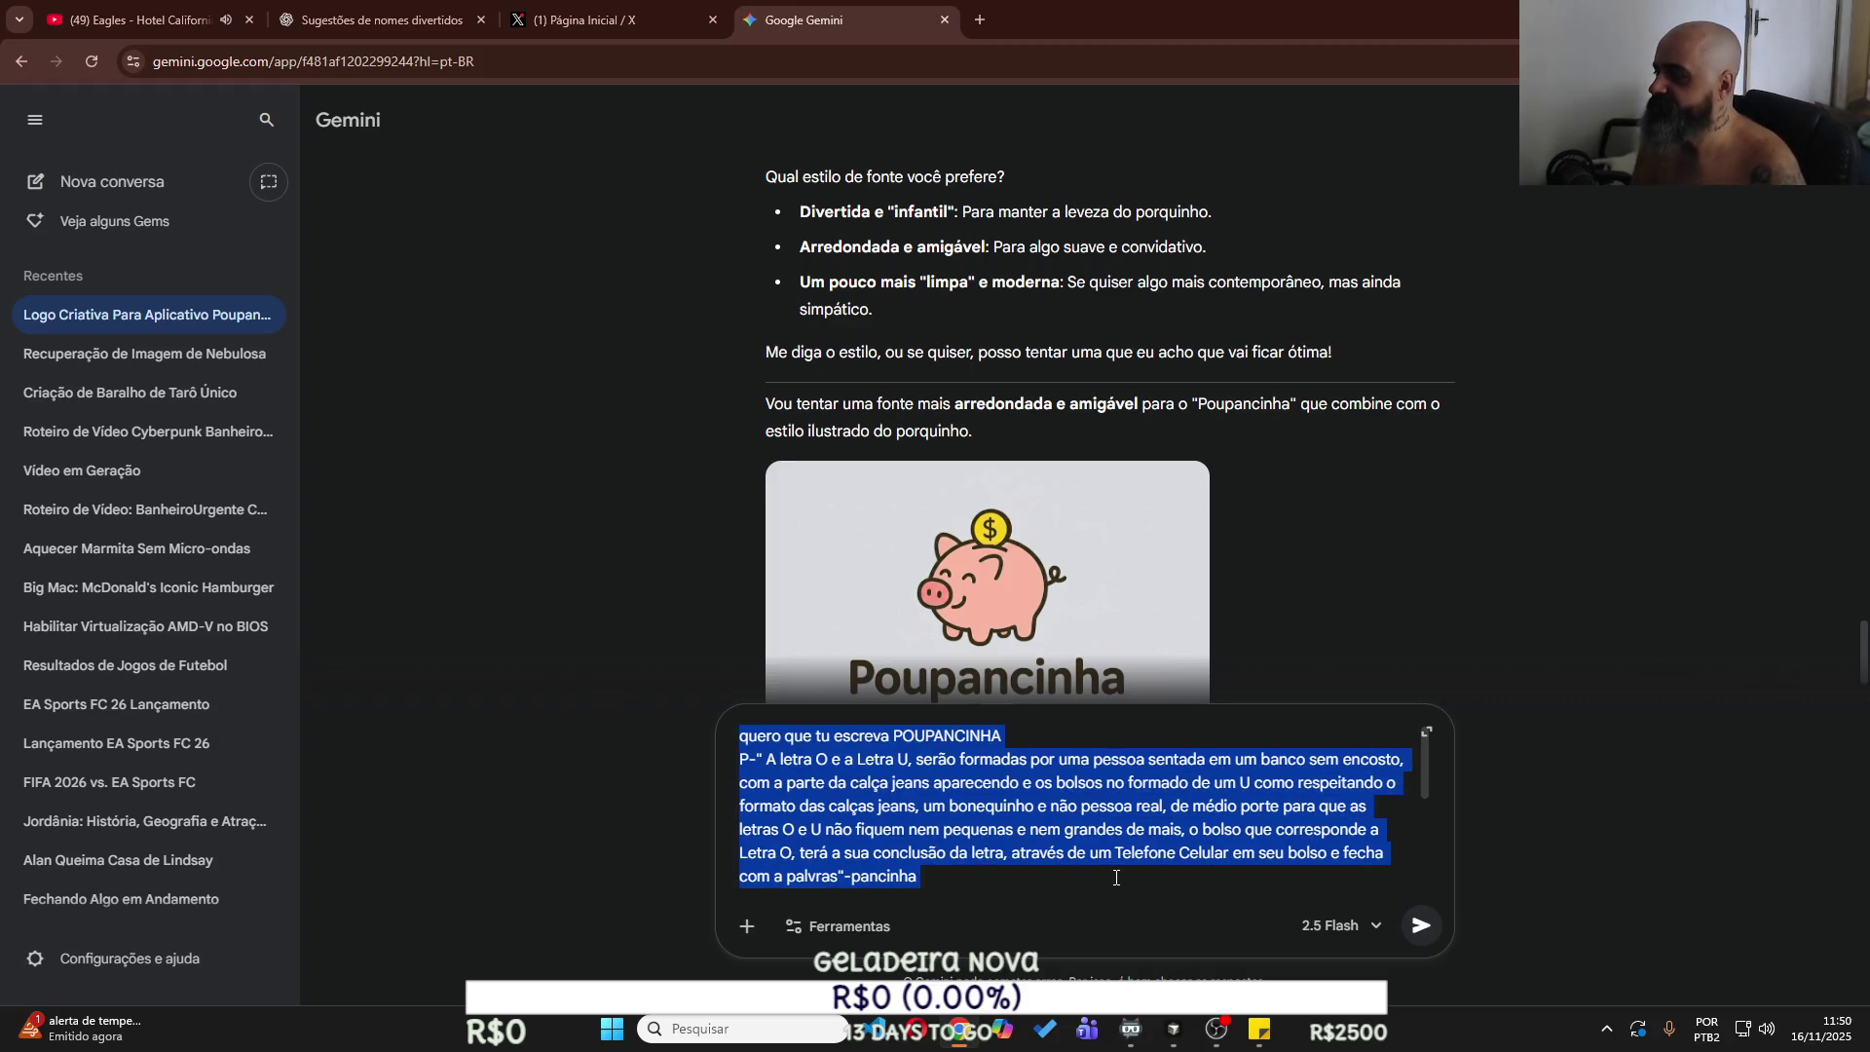
{"action": "key", "text": "Return"}
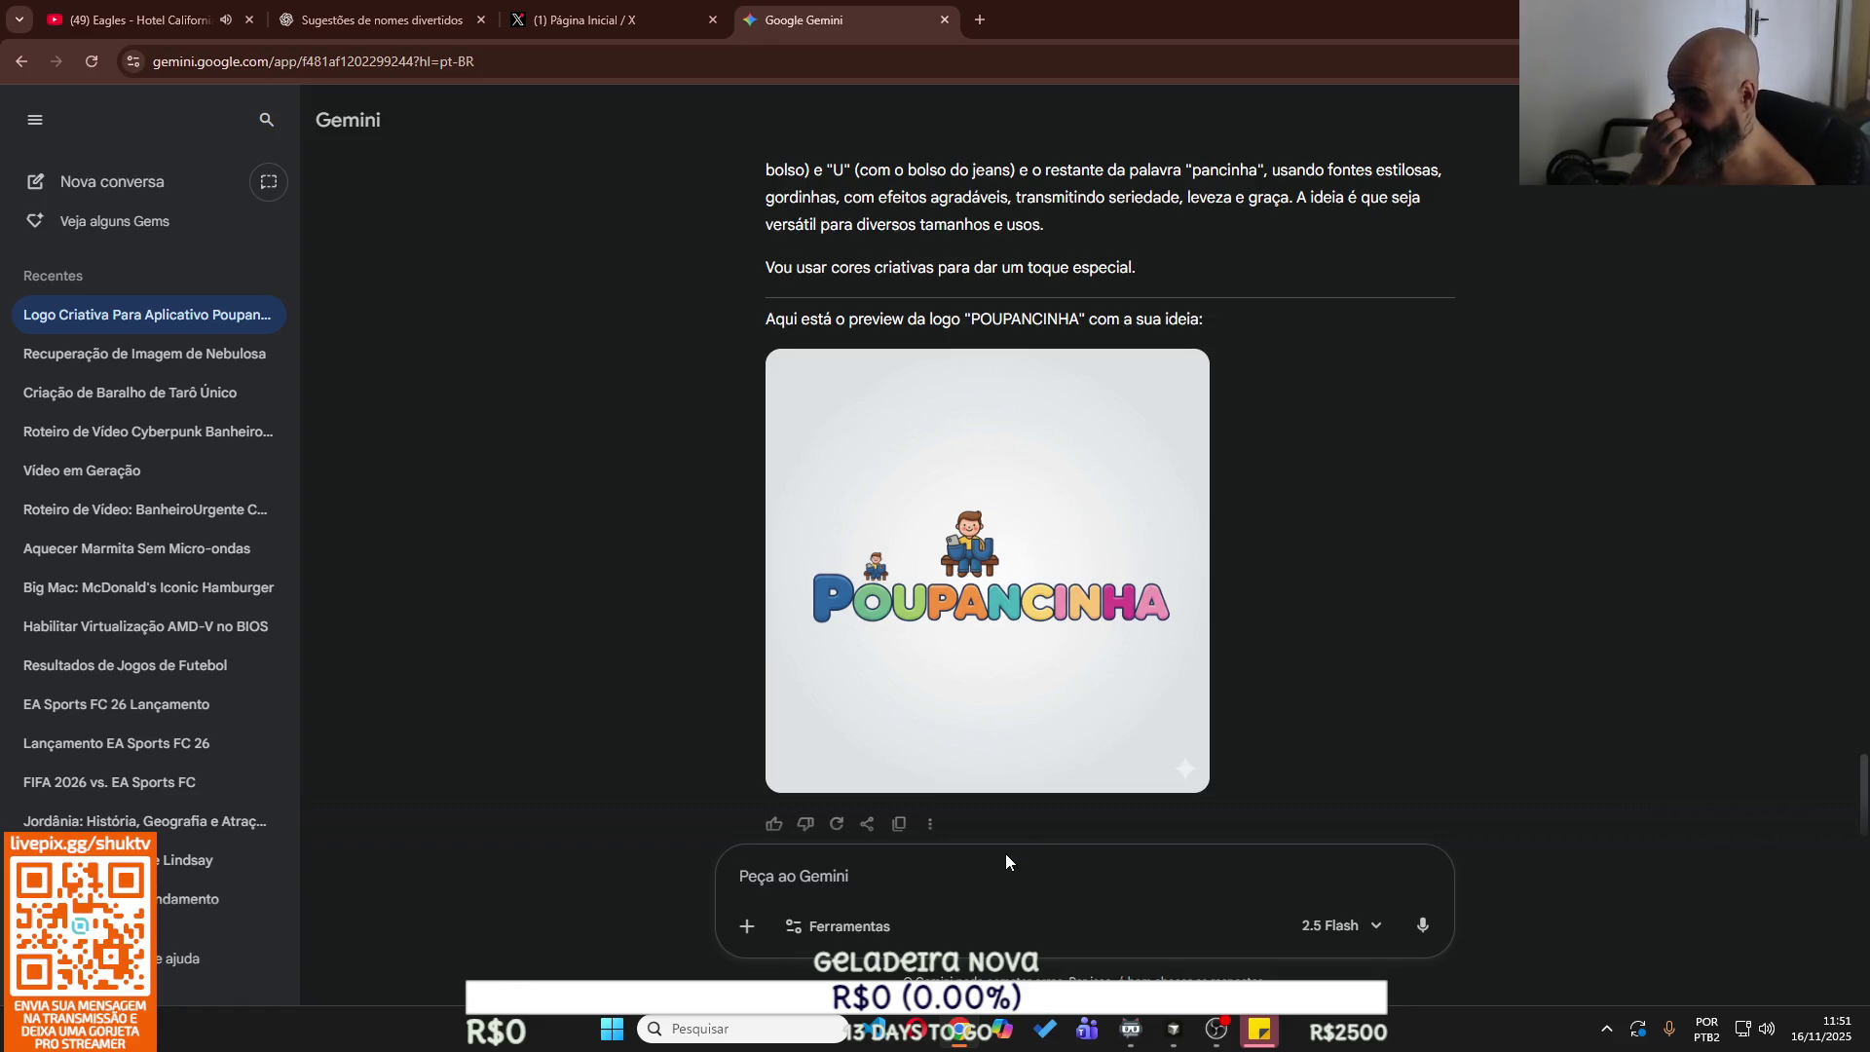
{"action": "scroll", "coordinate": [1065, 682], "scroll_direction": "up", "scroll_amount": 4}
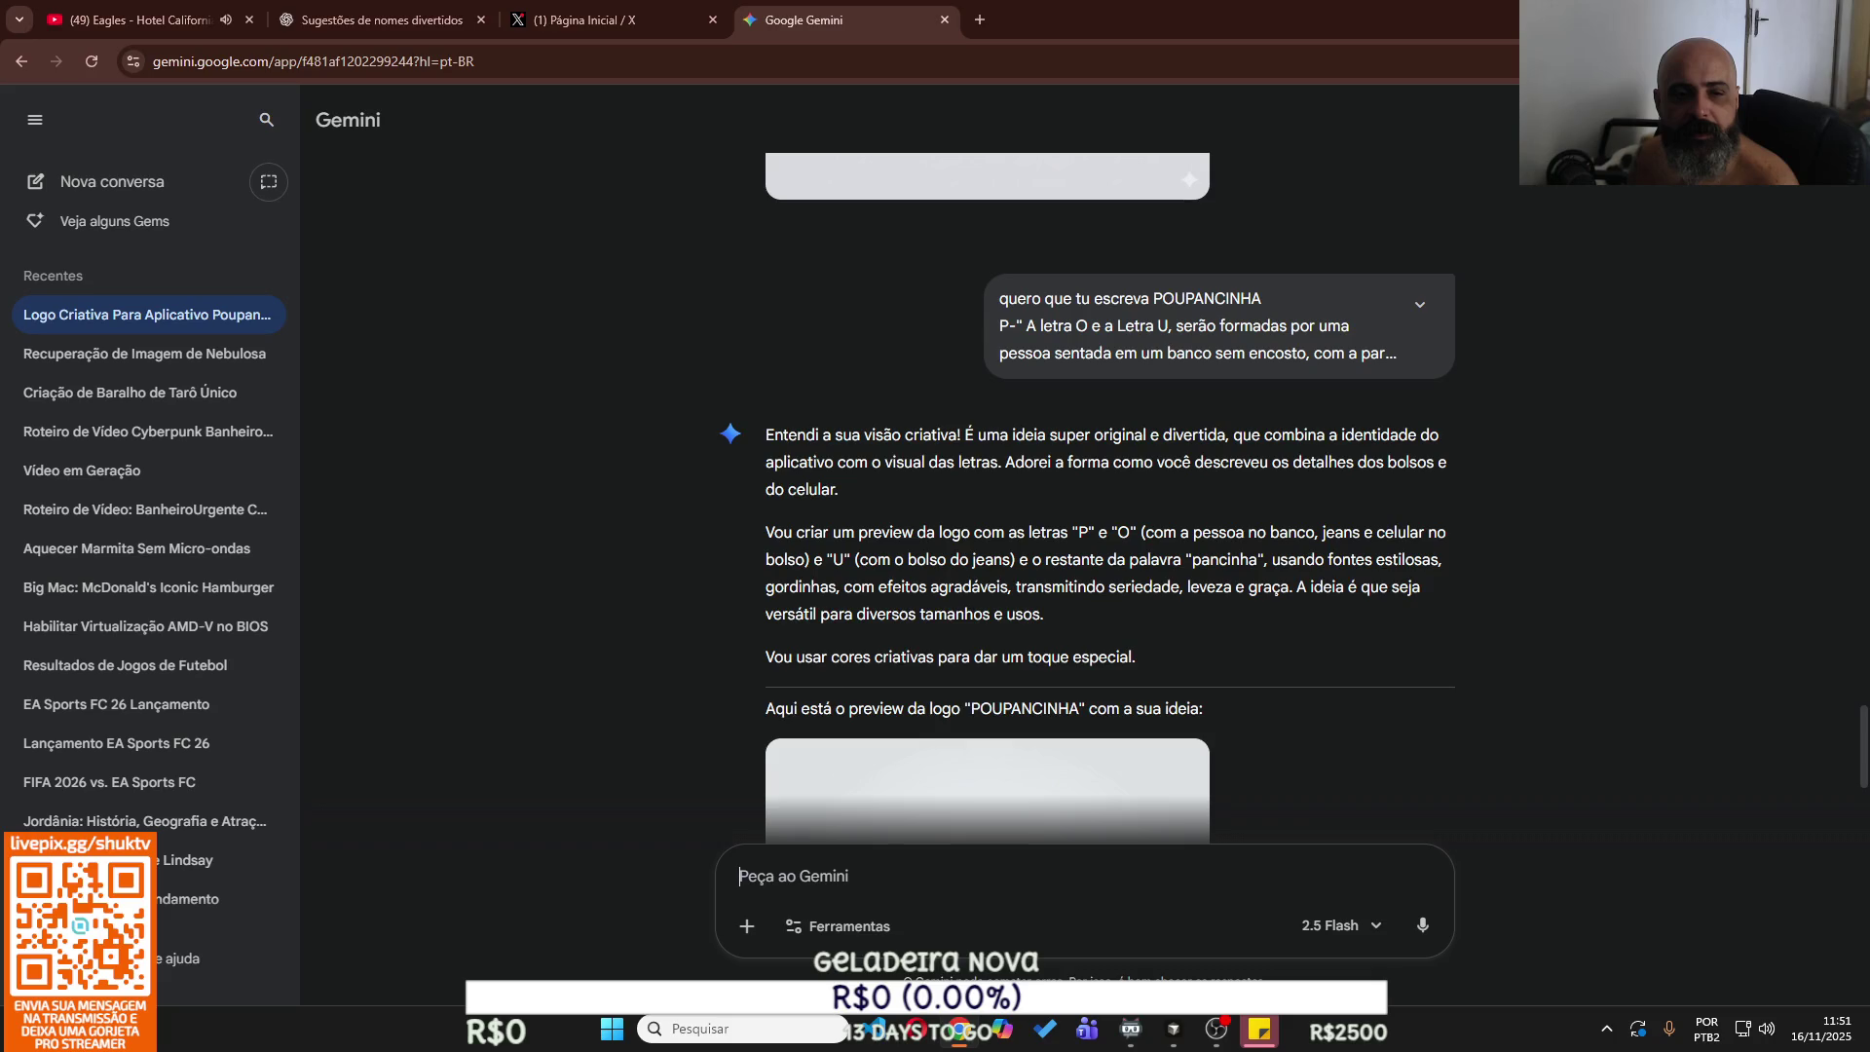
Copy the logo prompt via a sticky note and send it in the ChatGPT name-suggestions chat.
{"action": "left_click", "coordinate": [1260, 1029]}
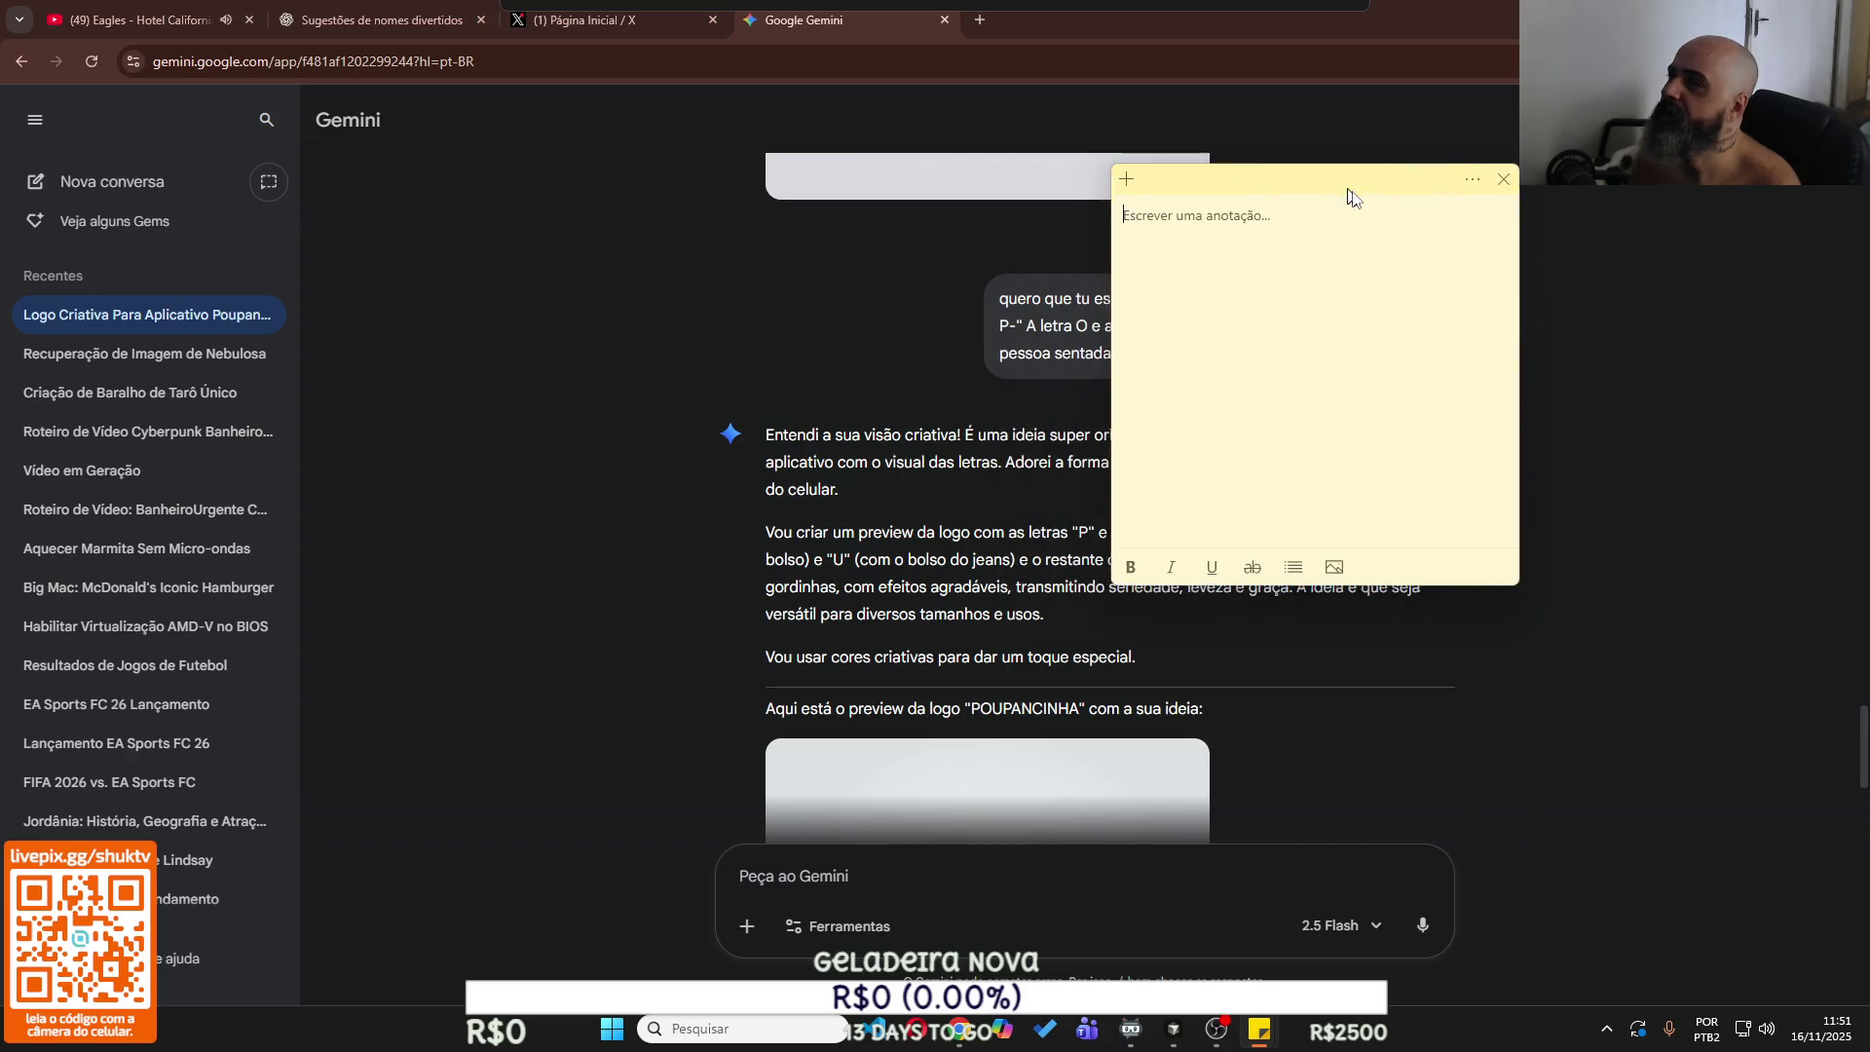
{"action": "left_click_drag", "start_coordinate": [1352, 194], "coordinate": [1471, 216]}
{"action": "key", "text": "ctrl+v"}
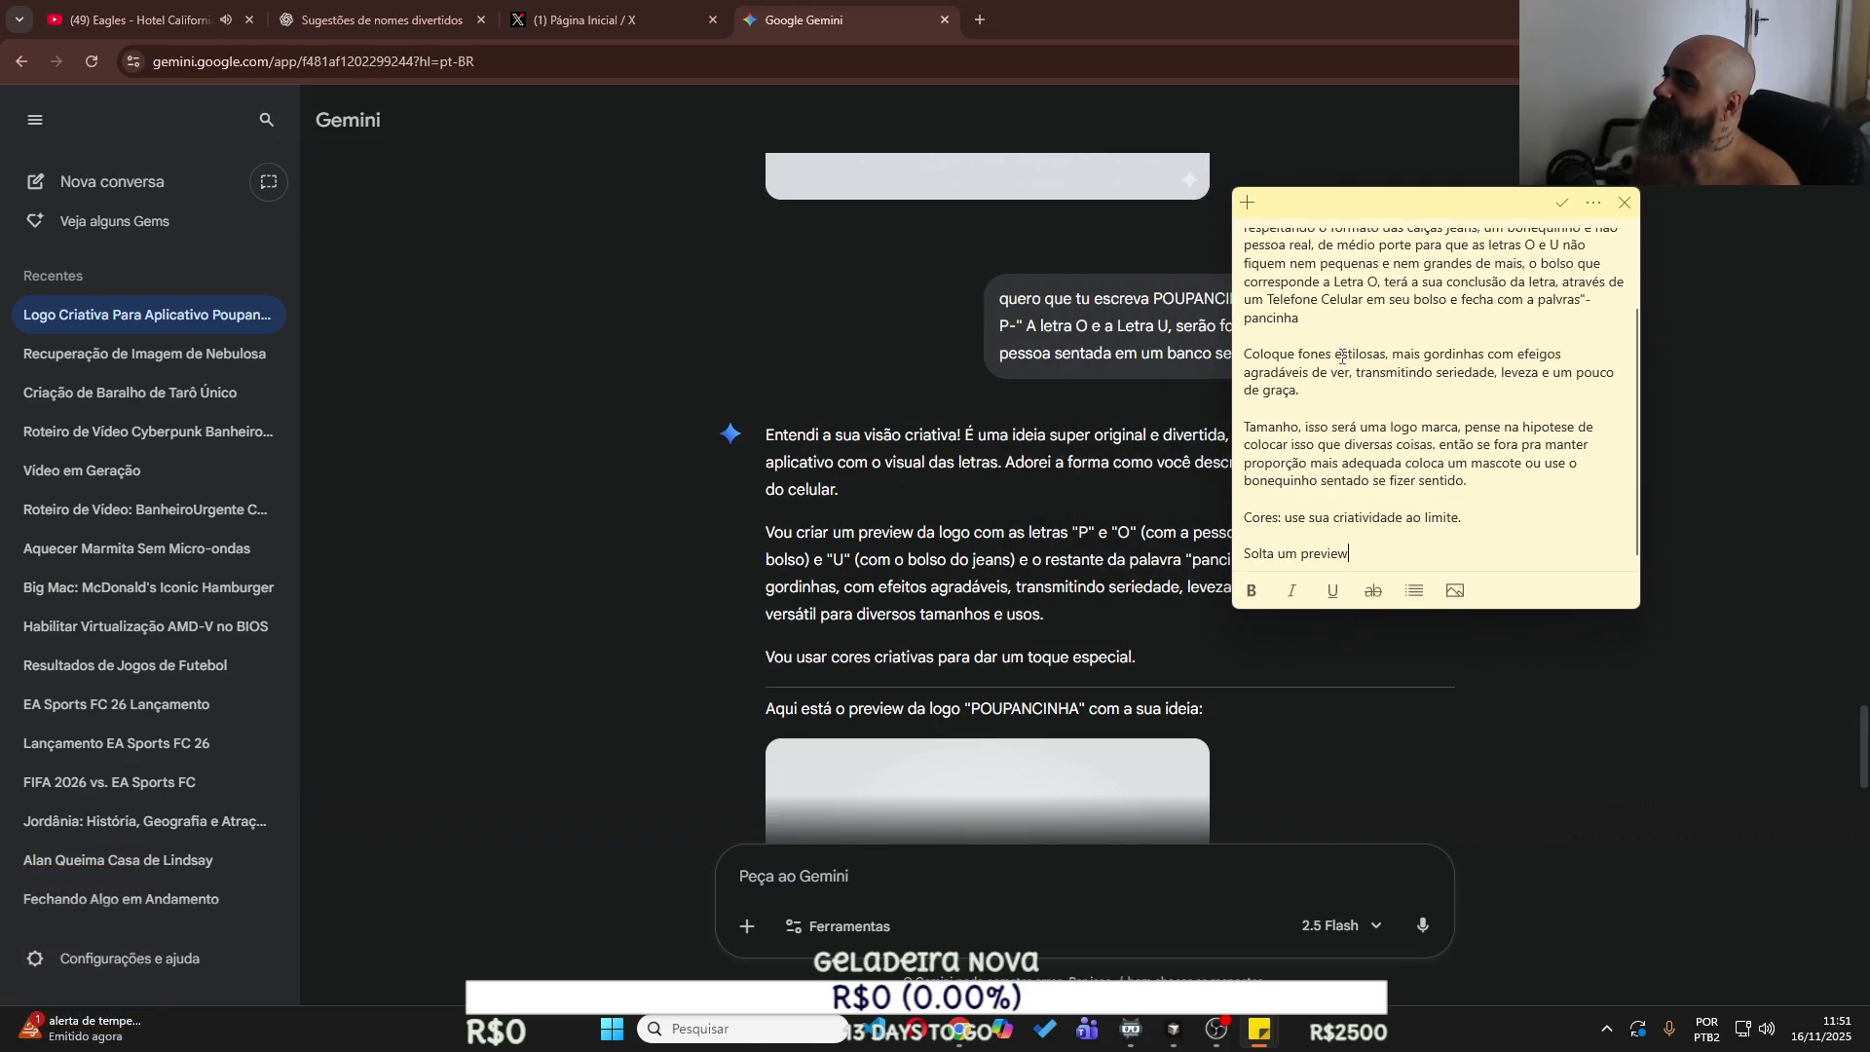
{"action": "key", "text": "ctrl+a"}
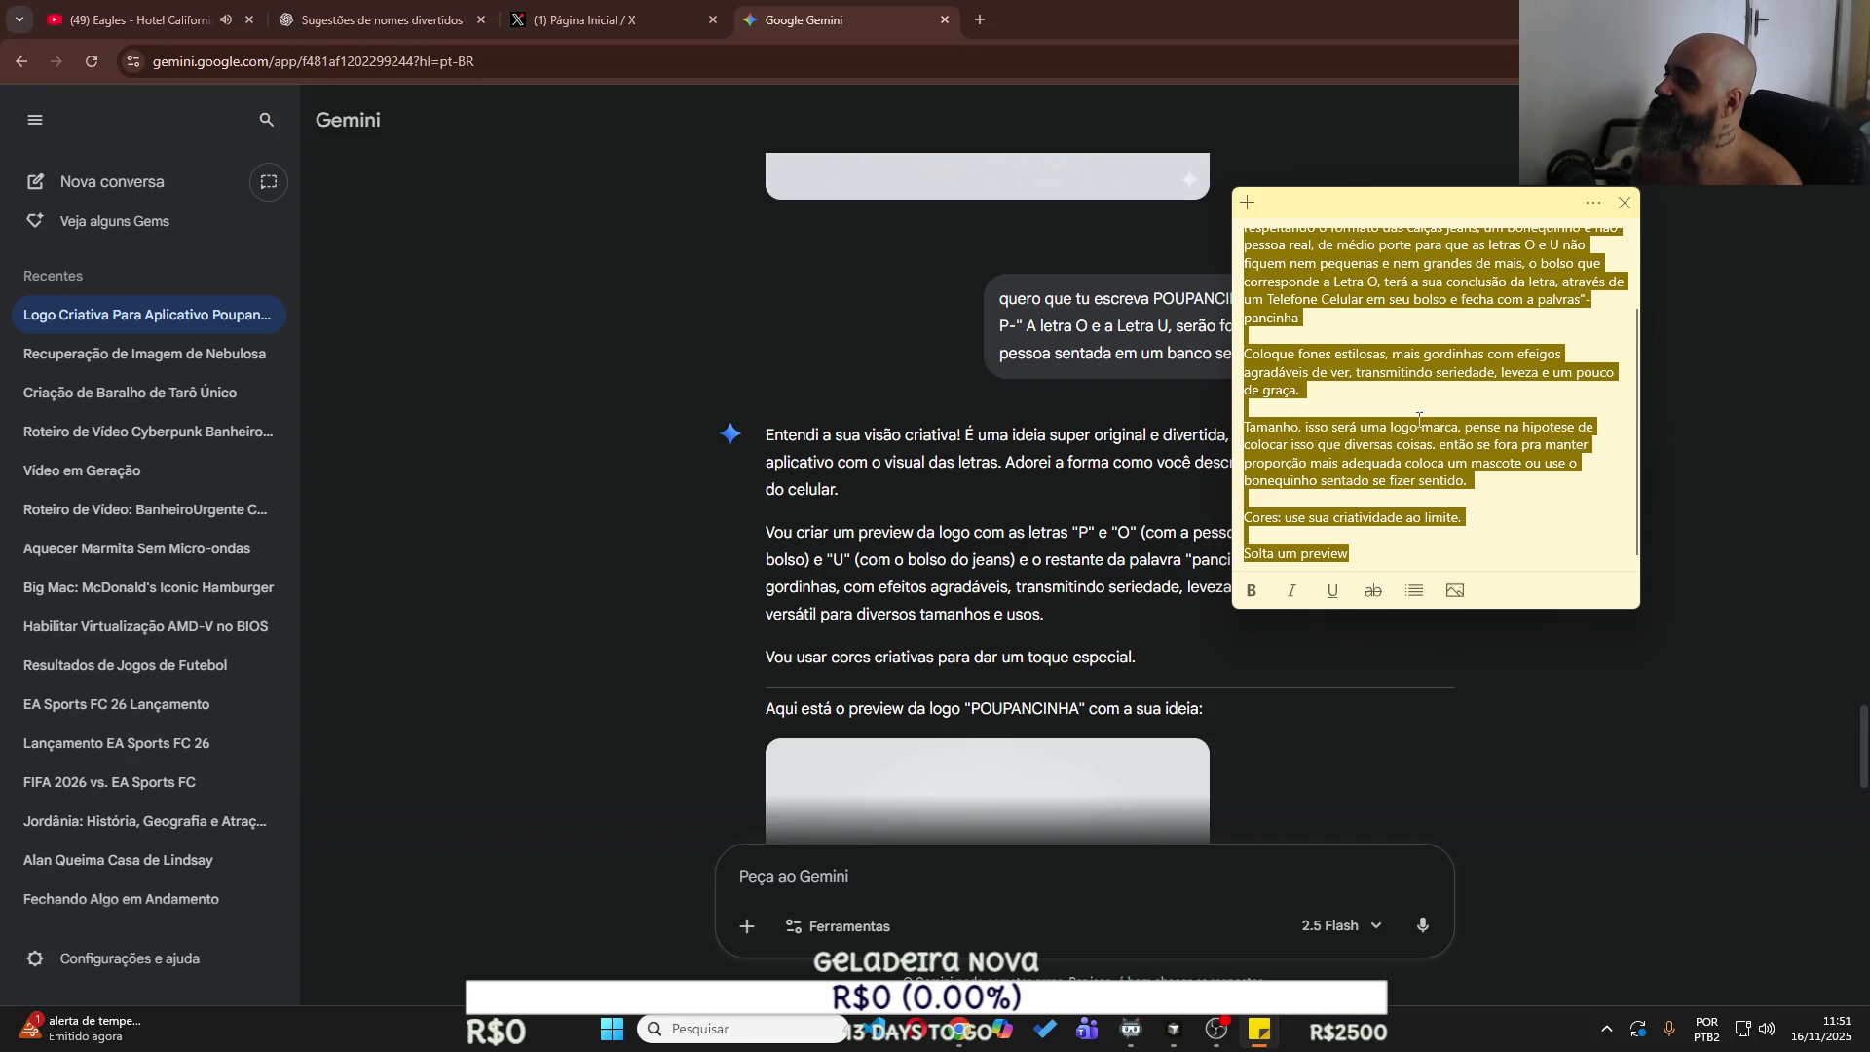
{"action": "left_click", "coordinate": [379, 19]}
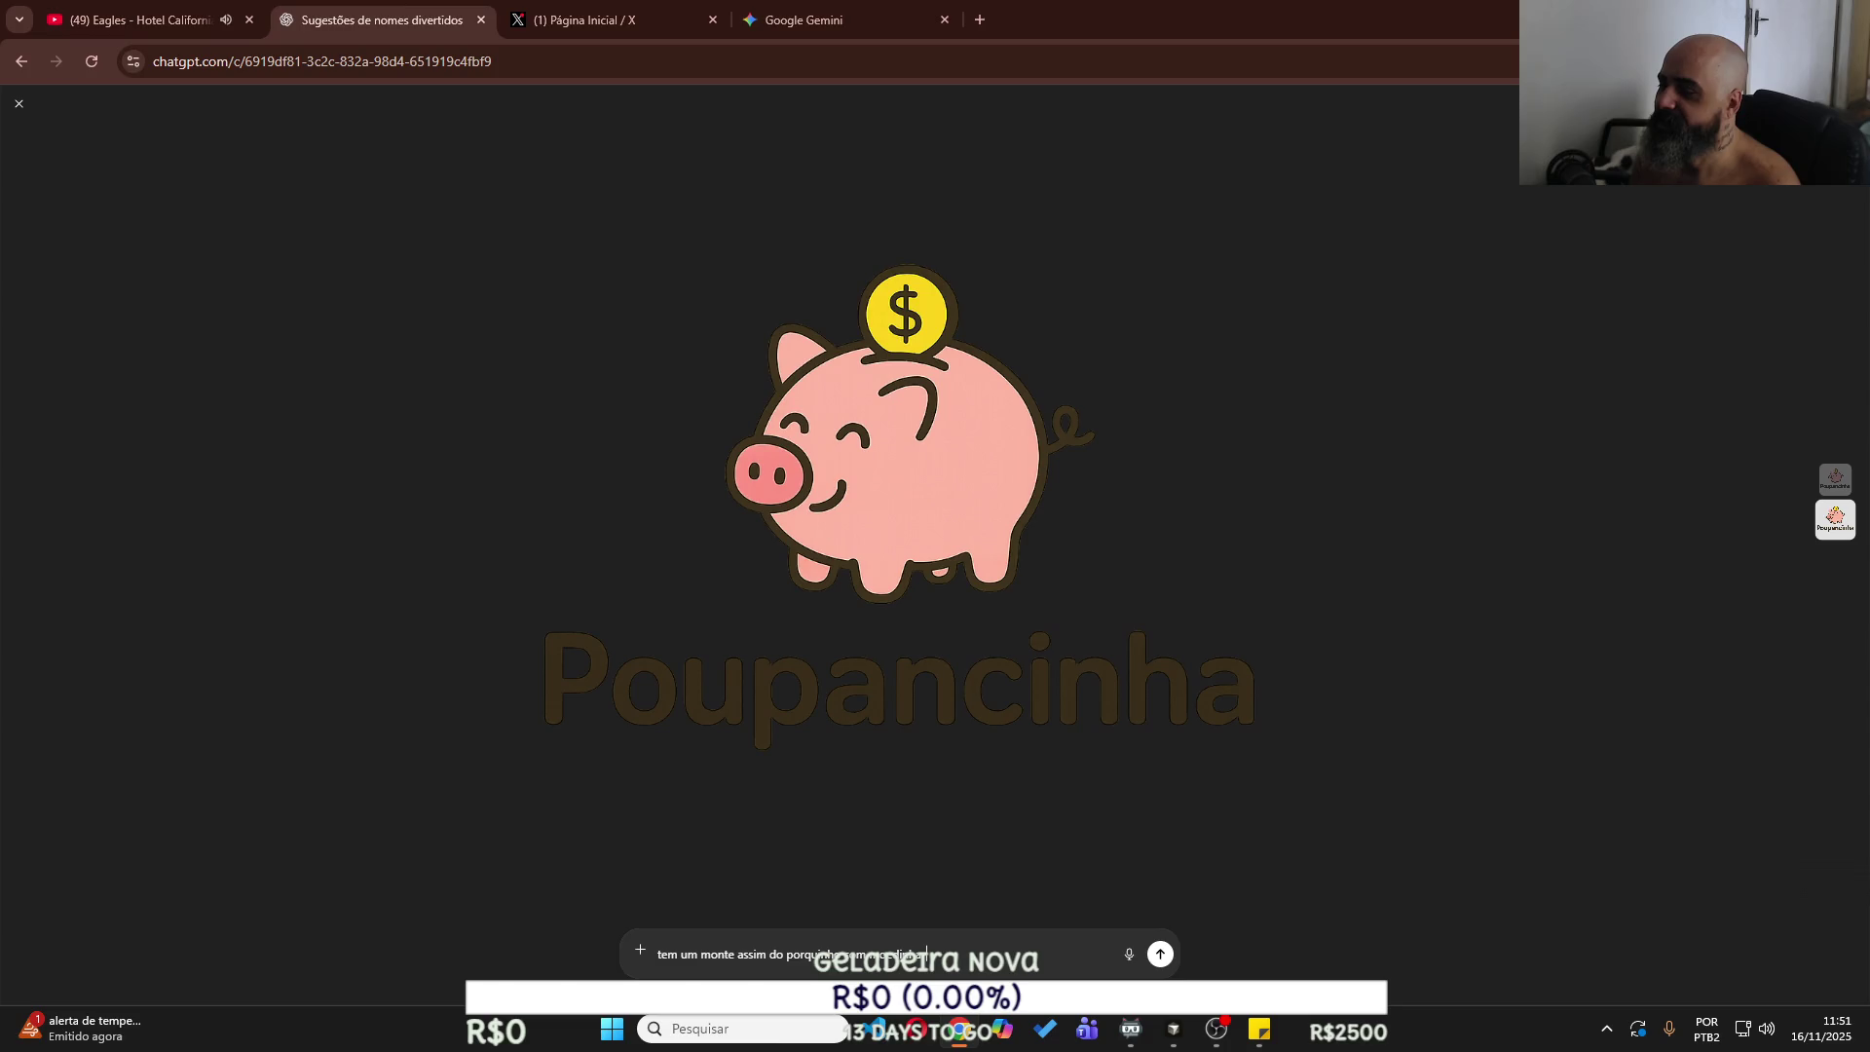
{"action": "triple_click", "coordinate": [826, 938]}
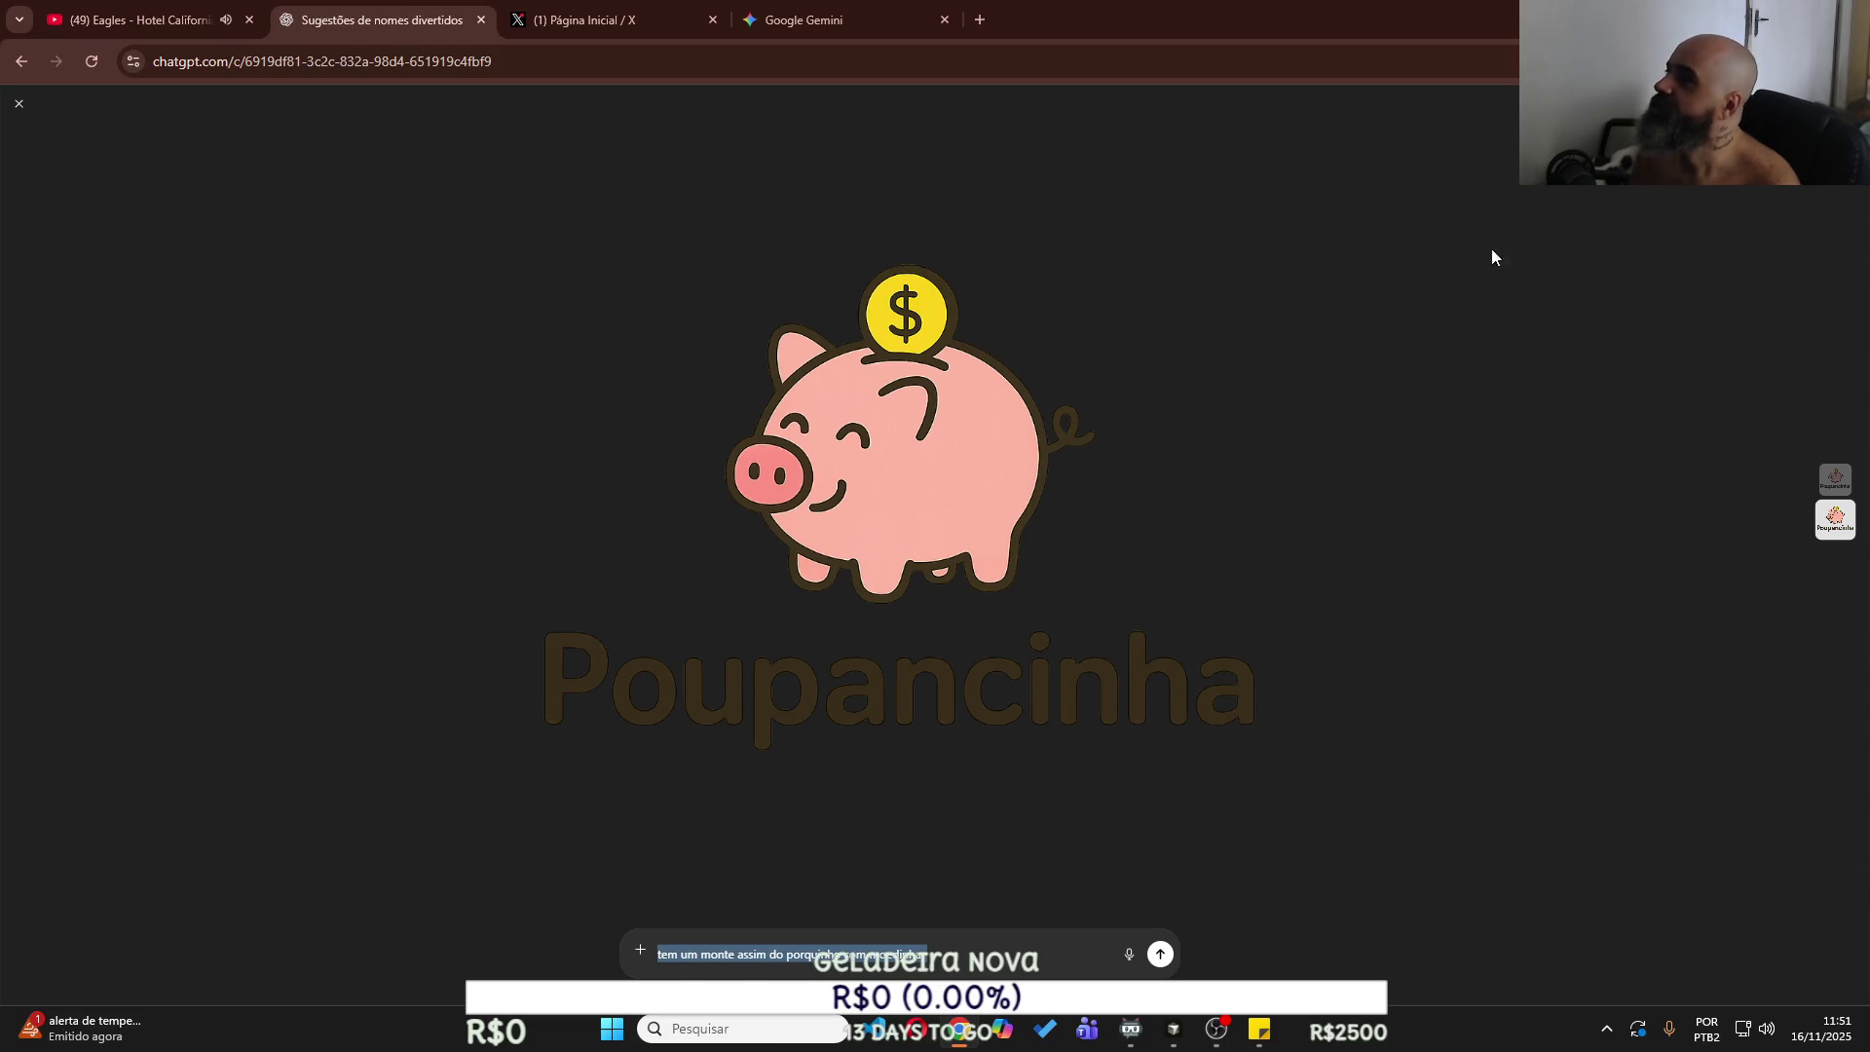
{"action": "key", "text": "ctrl+v"}
{"action": "key", "text": "Return"}
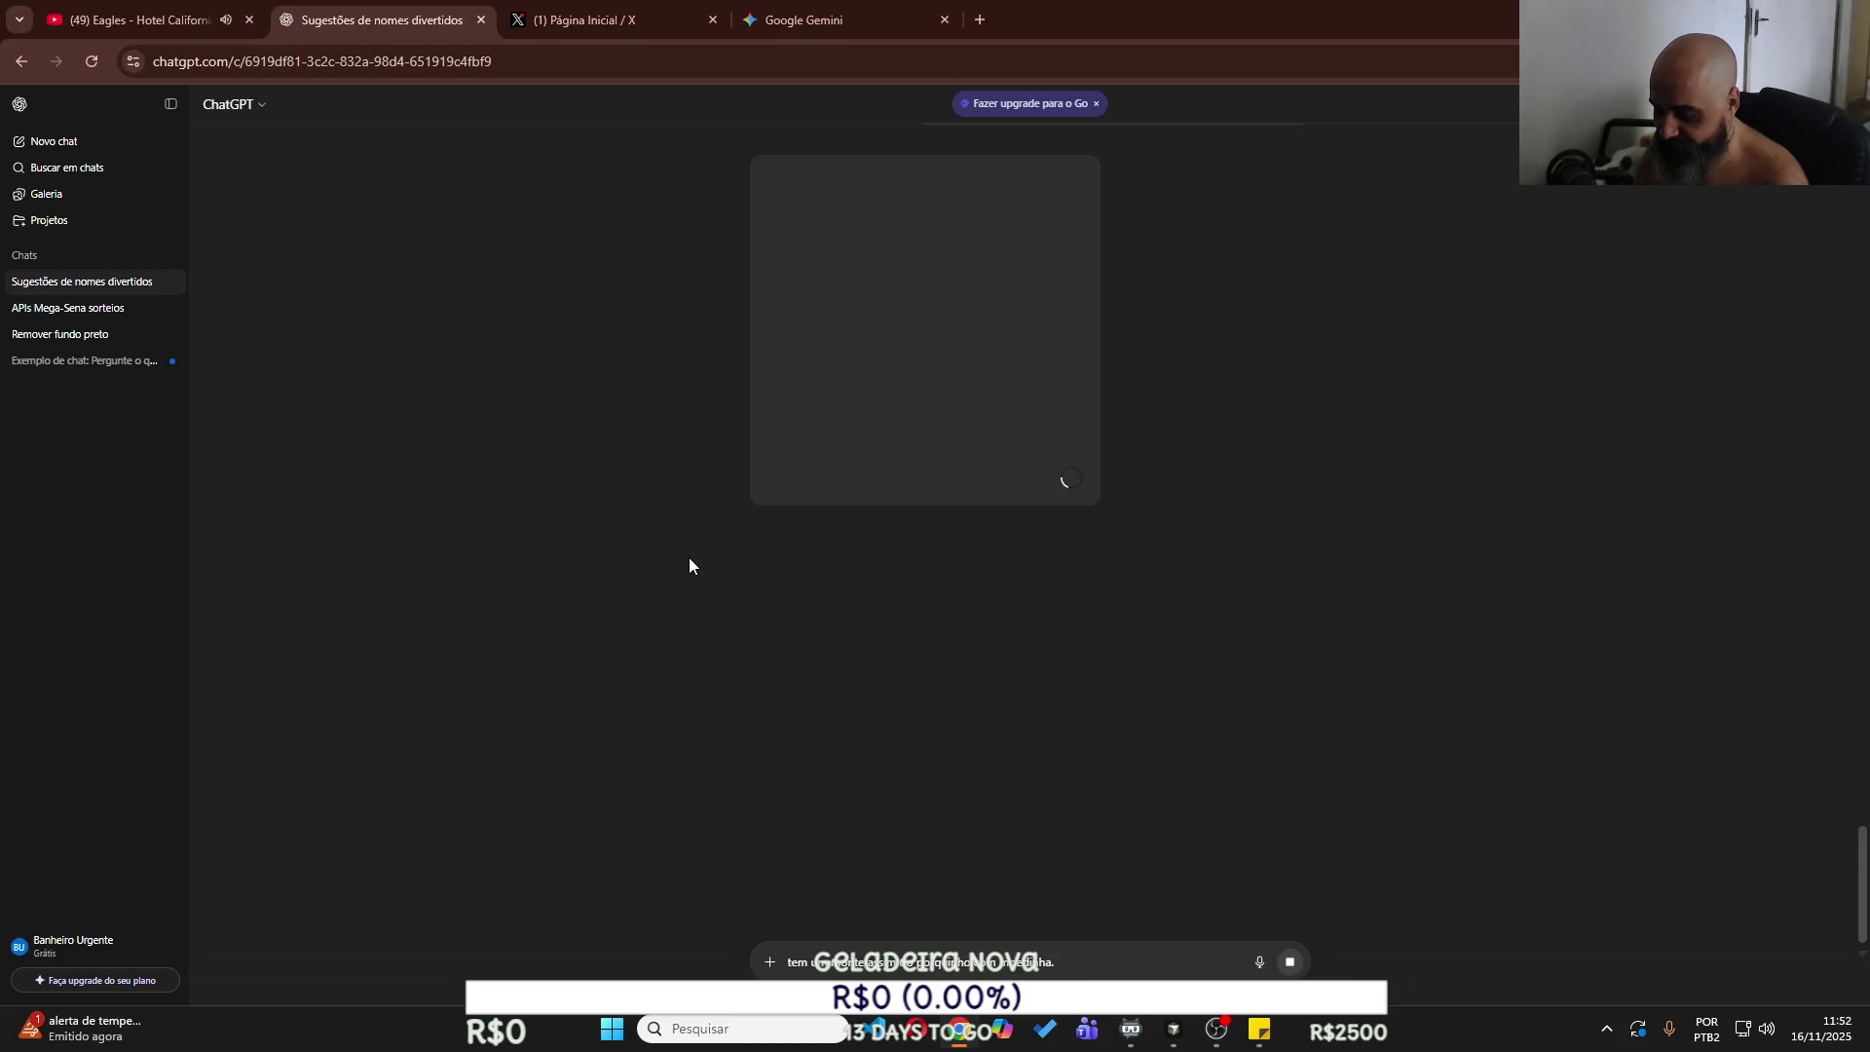
Launch Paint from Windows search.
{"action": "key", "text": "super"}
{"action": "type", "text": "m"}
{"action": "key", "text": "Return"}
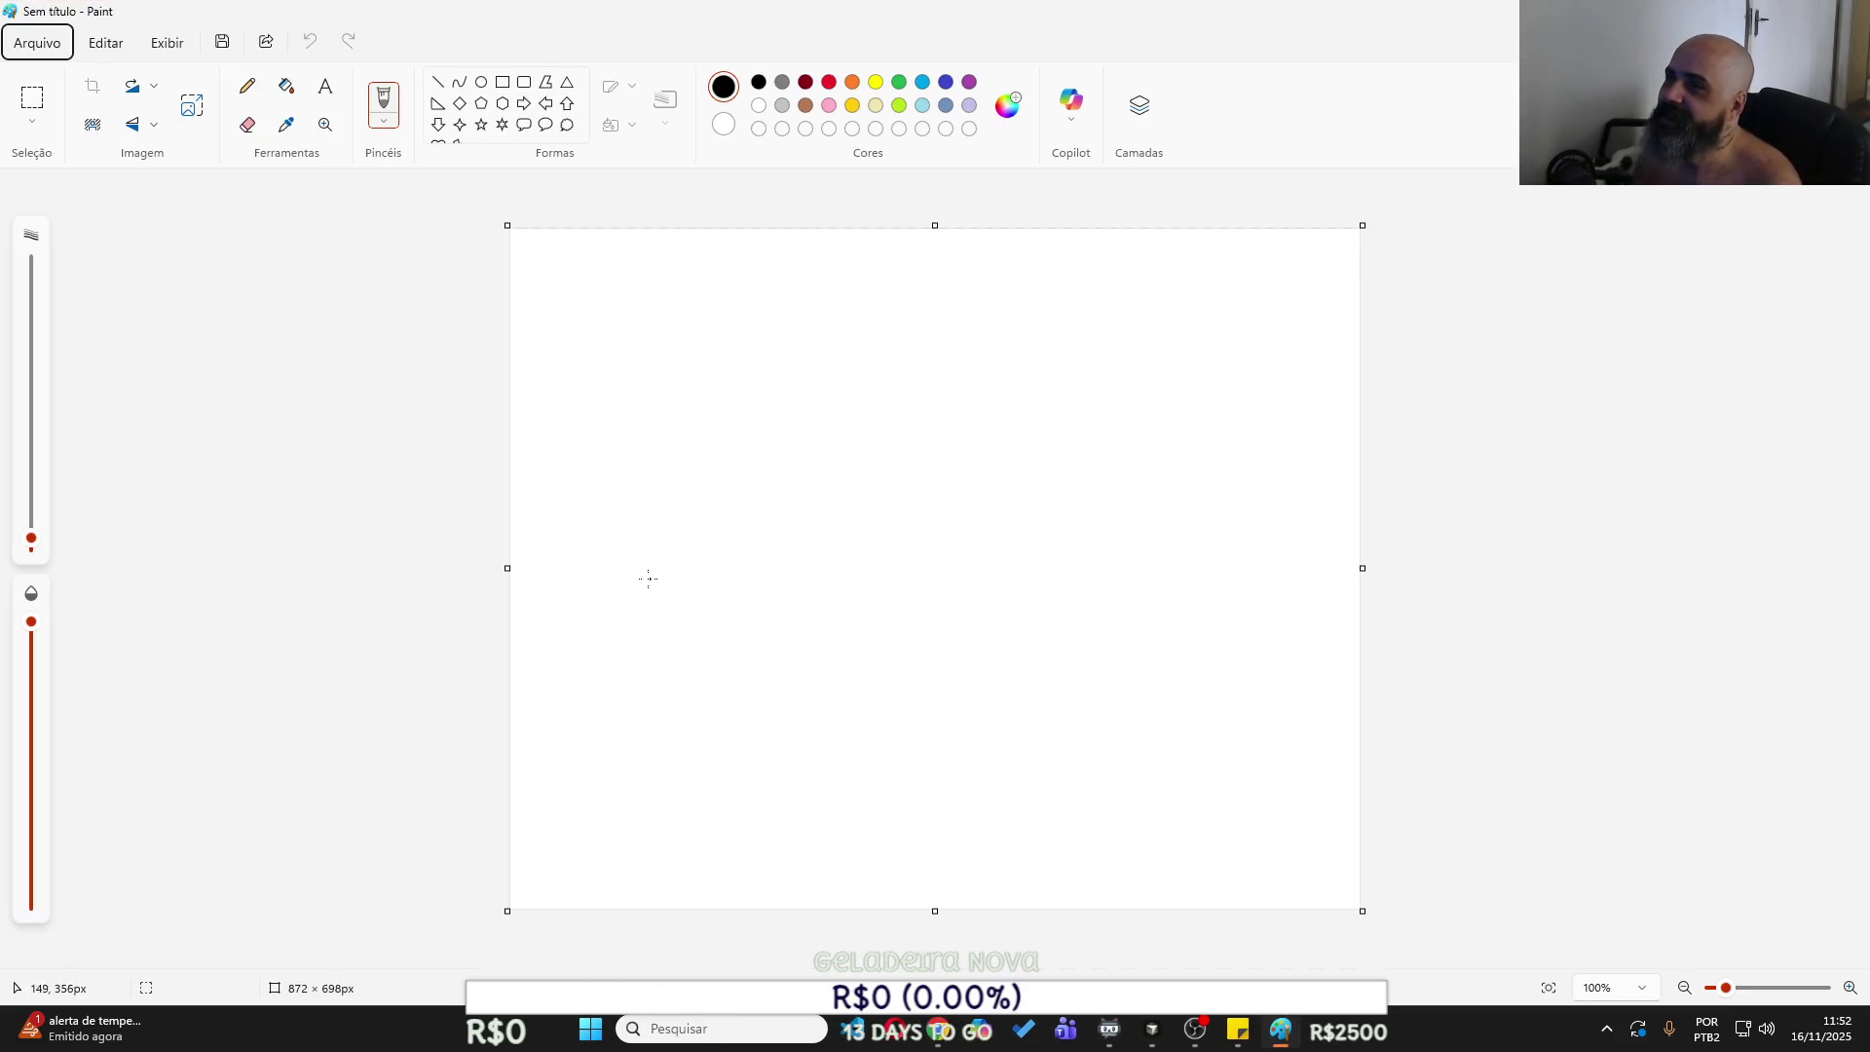
Sketch the letter P, the O-shaped seated figure with its back, and a U shape.
{"action": "mouse_move", "coordinate": [596, 508]}
{"action": "left_mouse_down"}
{"action": "mouse_move", "coordinate": [592, 639]}
{"action": "mouse_move", "coordinate": [639, 488]}
{"action": "mouse_move", "coordinate": [655, 562]}
{"action": "mouse_move", "coordinate": [613, 565]}
{"action": "left_mouse_up"}
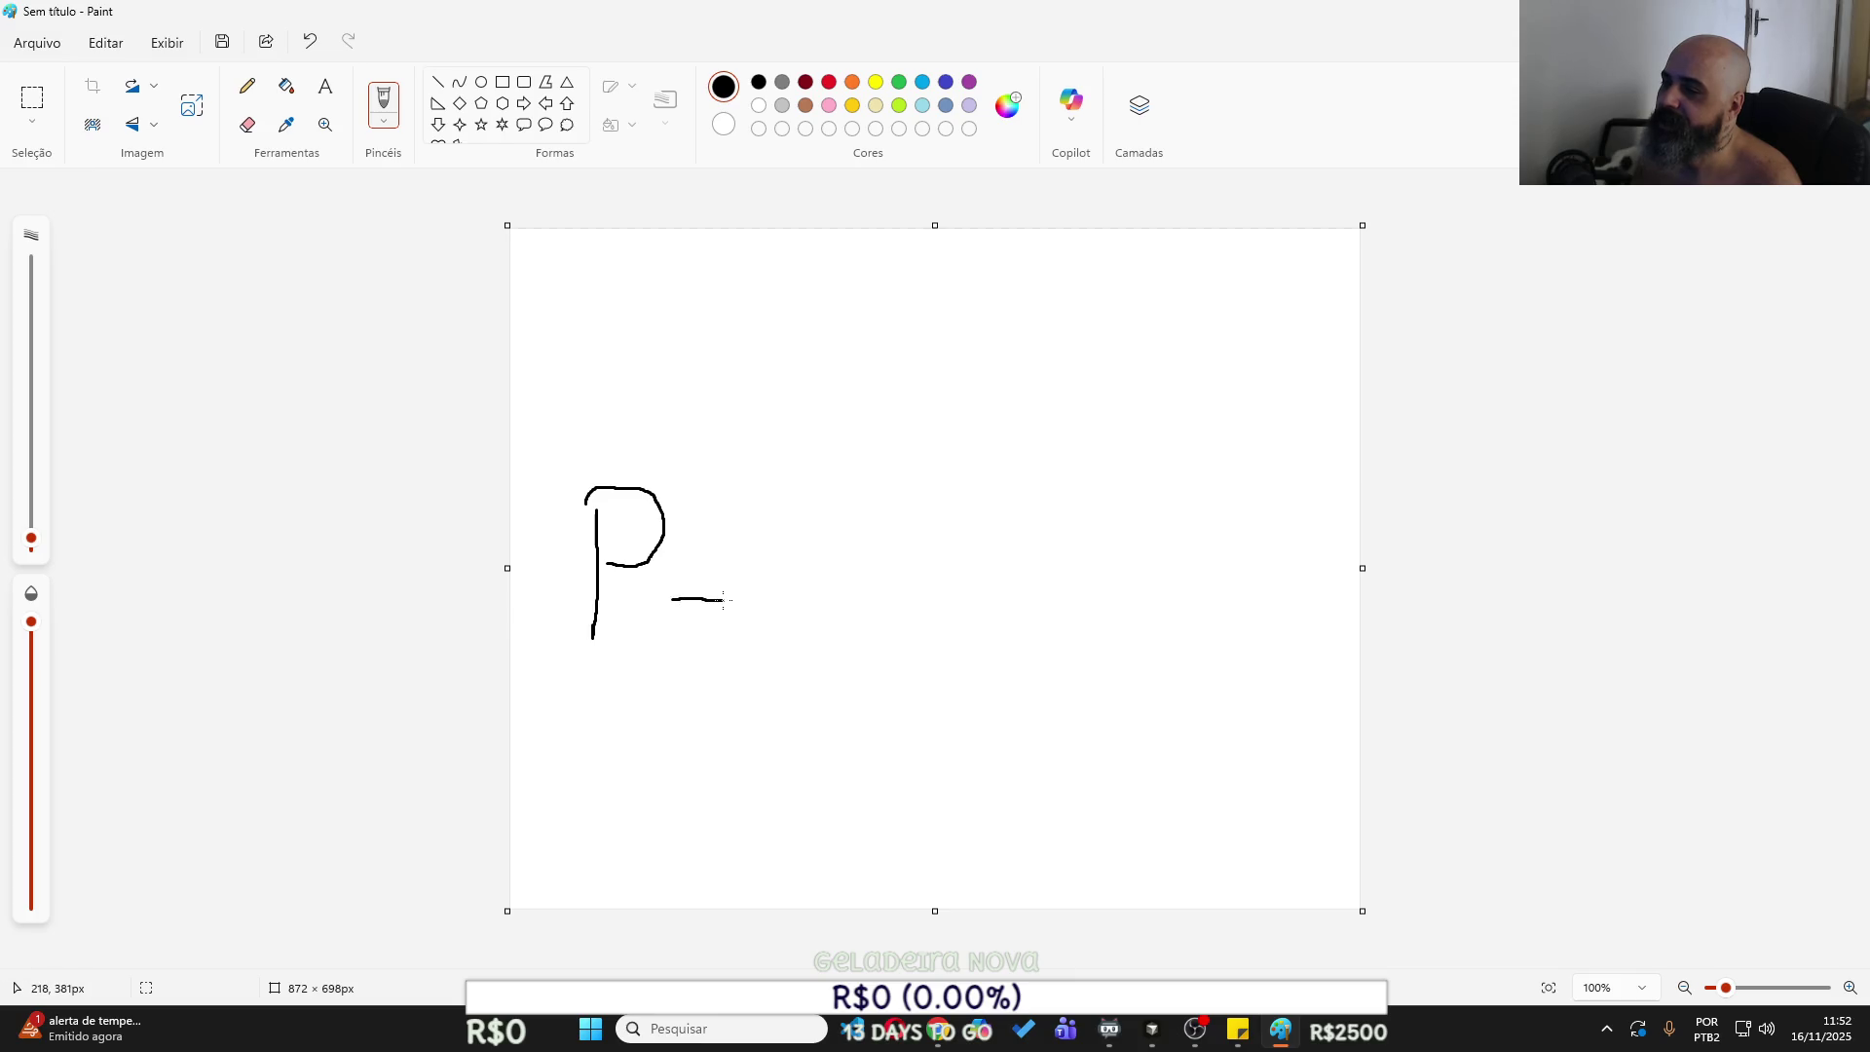
{"action": "left_click_drag", "start_coordinate": [672, 595], "coordinate": [675, 621]}
{"action": "mouse_move", "coordinate": [730, 607]}
{"action": "left_mouse_down"}
{"action": "mouse_move", "coordinate": [725, 635]}
{"action": "mouse_move", "coordinate": [676, 625]}
{"action": "mouse_move", "coordinate": [704, 568]}
{"action": "left_mouse_up"}
{"action": "mouse_move", "coordinate": [754, 604]}
{"action": "left_mouse_down"}
{"action": "mouse_move", "coordinate": [748, 639]}
{"action": "mouse_move", "coordinate": [779, 656]}
{"action": "mouse_move", "coordinate": [794, 604]}
{"action": "left_mouse_up"}
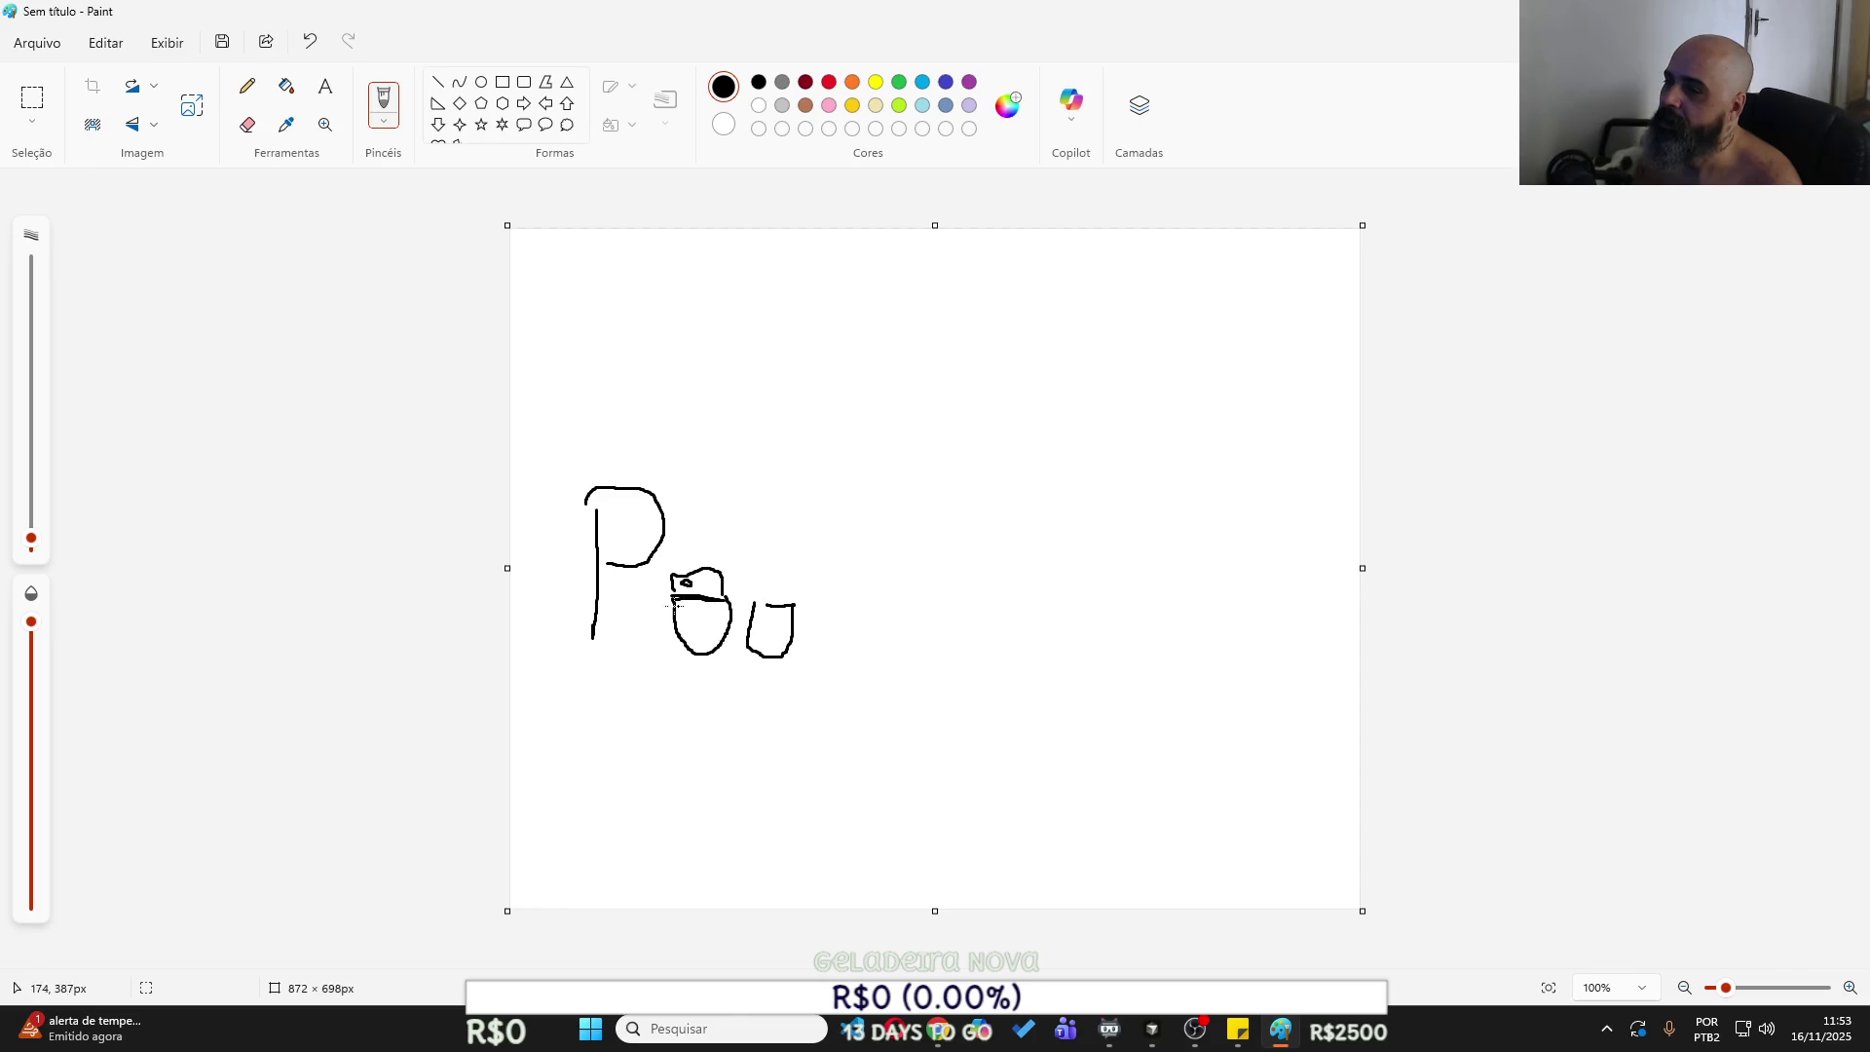
{"action": "mouse_move", "coordinate": [671, 595]}
{"action": "left_mouse_down"}
{"action": "mouse_move", "coordinate": [693, 468]}
{"action": "mouse_move", "coordinate": [674, 481]}
{"action": "mouse_move", "coordinate": [684, 375]}
{"action": "mouse_move", "coordinate": [702, 375]}
{"action": "mouse_move", "coordinate": [692, 417]}
{"action": "mouse_move", "coordinate": [719, 459]}
{"action": "mouse_move", "coordinate": [739, 409]}
{"action": "mouse_move", "coordinate": [736, 469]}
{"action": "mouse_move", "coordinate": [780, 462]}
{"action": "mouse_move", "coordinate": [807, 353]}
{"action": "mouse_move", "coordinate": [818, 484]}
{"action": "mouse_move", "coordinate": [789, 484]}
{"action": "mouse_move", "coordinate": [752, 559]}
{"action": "mouse_move", "coordinate": [794, 594]}
{"action": "mouse_move", "coordinate": [711, 572]}
{"action": "left_mouse_up"}
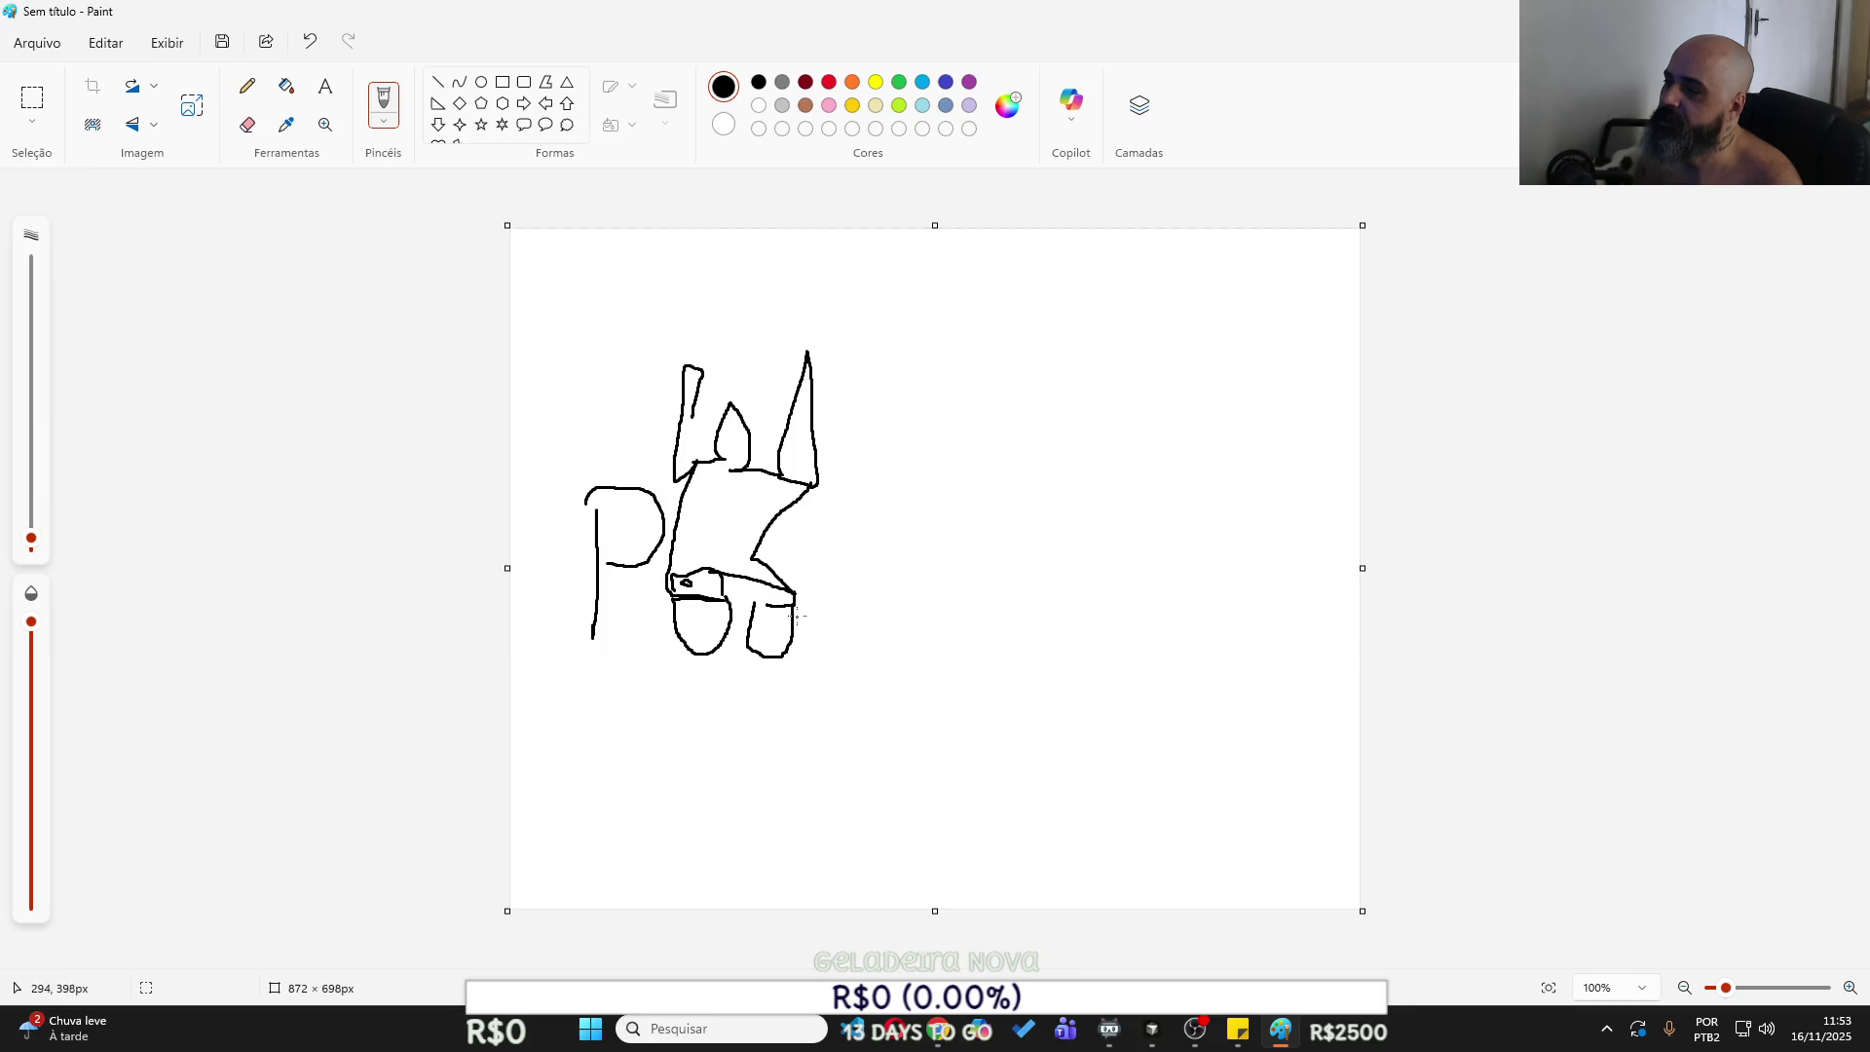
Add a slanted letter, three legs, and short strokes near the arms and U.
{"action": "left_click_drag", "start_coordinate": [793, 630], "coordinate": [836, 566]}
{"action": "mouse_move", "coordinate": [793, 638]}
{"action": "left_mouse_down"}
{"action": "mouse_move", "coordinate": [846, 578]}
{"action": "mouse_move", "coordinate": [847, 653]}
{"action": "left_mouse_up"}
{"action": "mouse_move", "coordinate": [841, 569]}
{"action": "left_mouse_down"}
{"action": "mouse_move", "coordinate": [869, 571]}
{"action": "mouse_move", "coordinate": [859, 656]}
{"action": "left_mouse_up"}
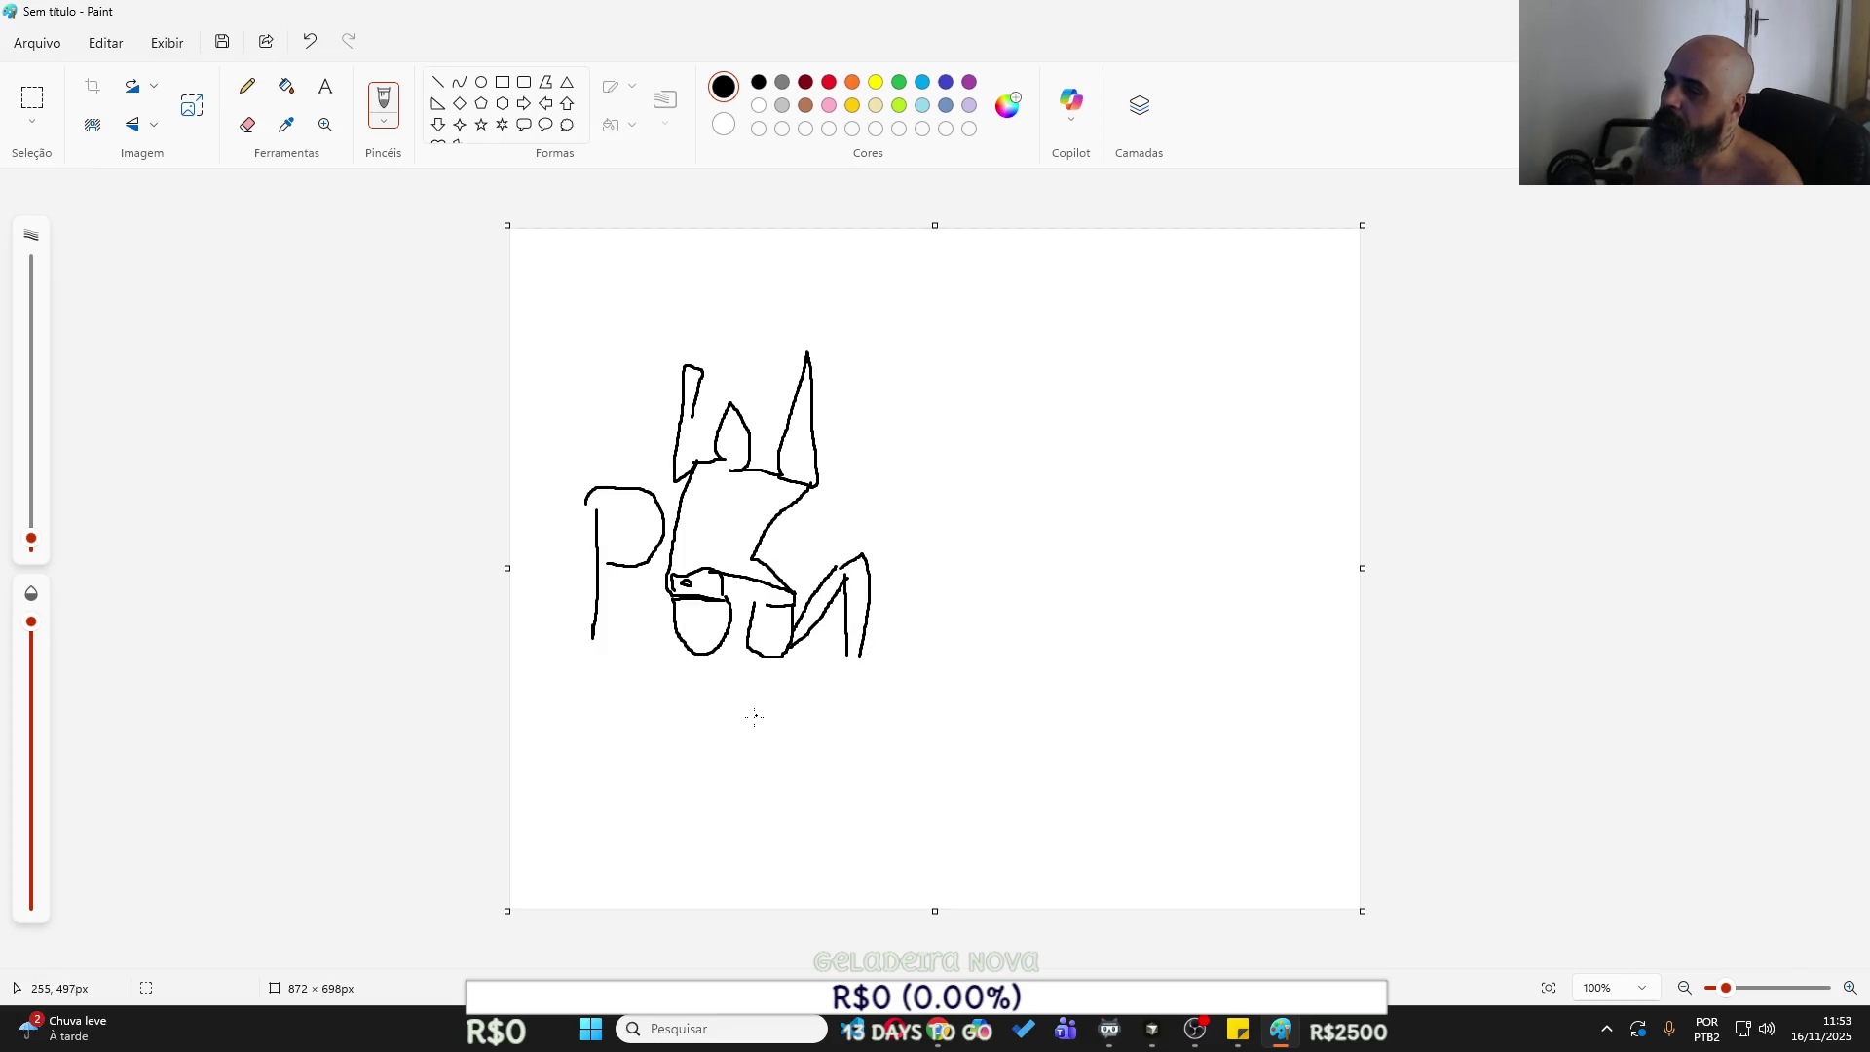
{"action": "left_click_drag", "start_coordinate": [671, 596], "coordinate": [682, 717]}
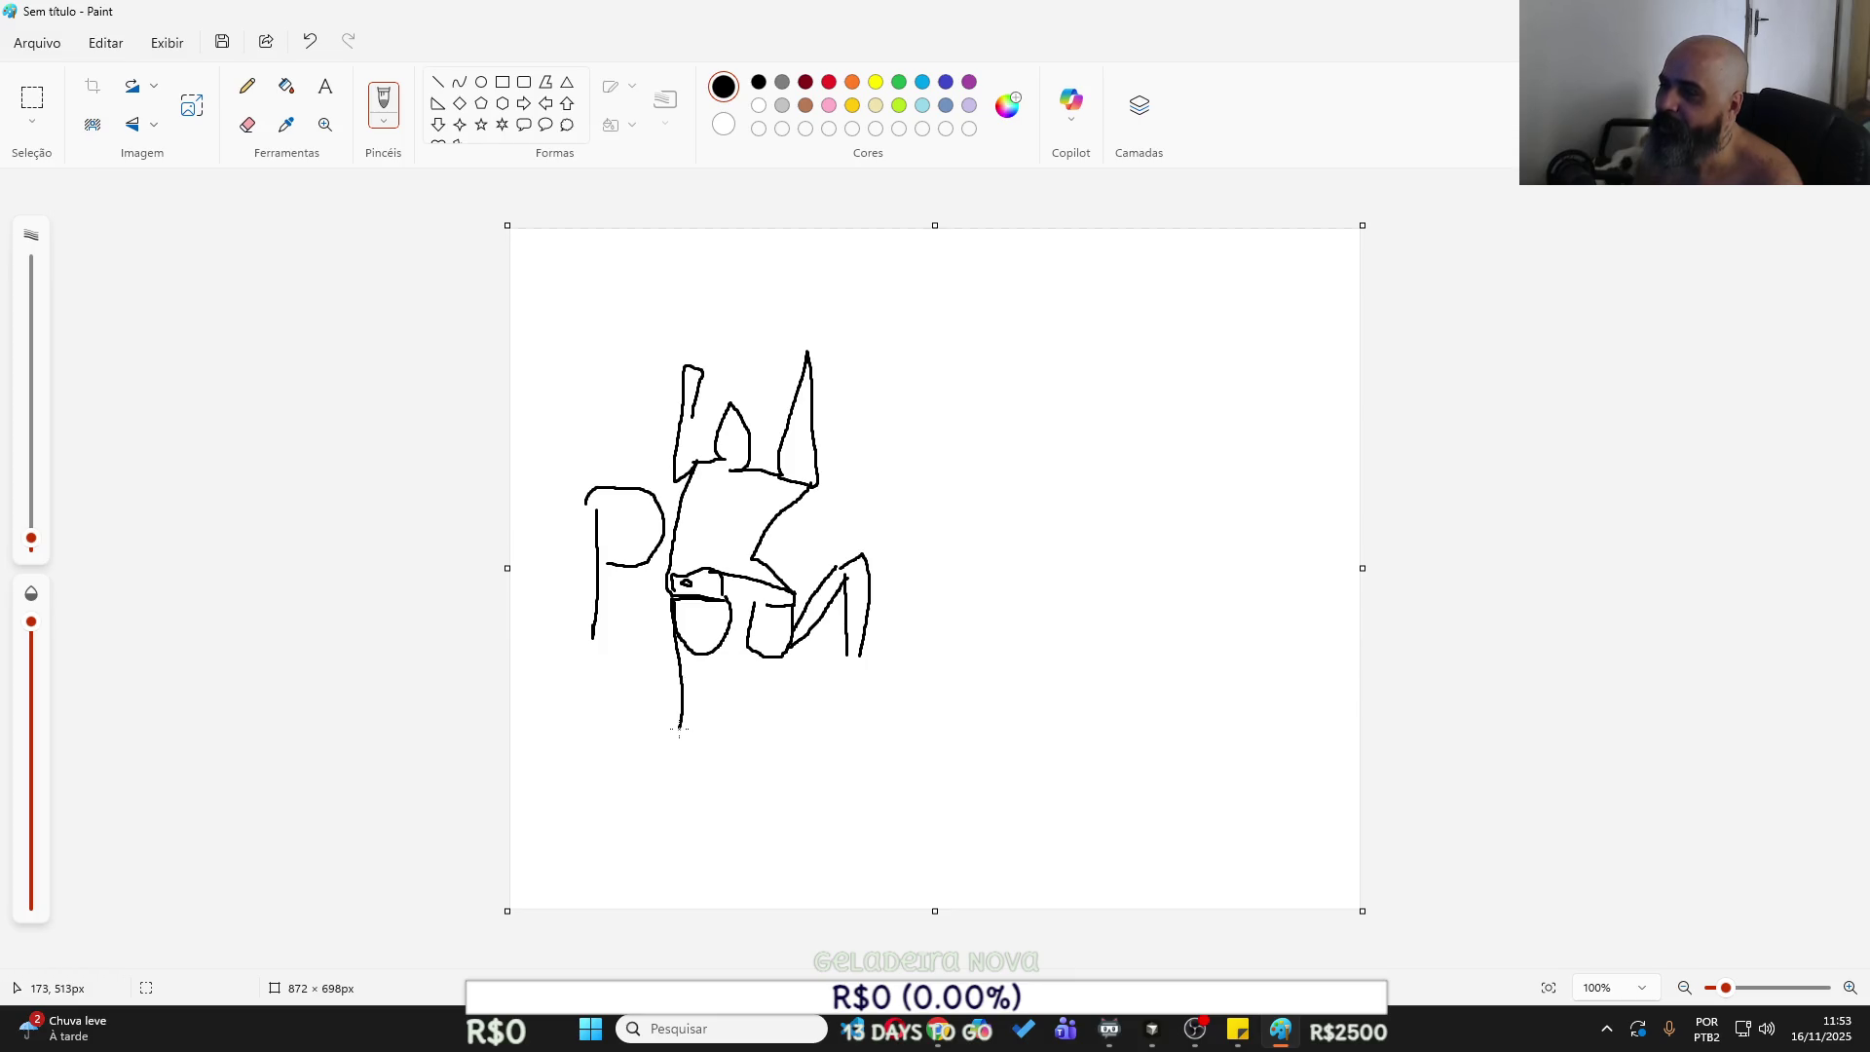
{"action": "left_click_drag", "start_coordinate": [735, 679], "coordinate": [735, 752]}
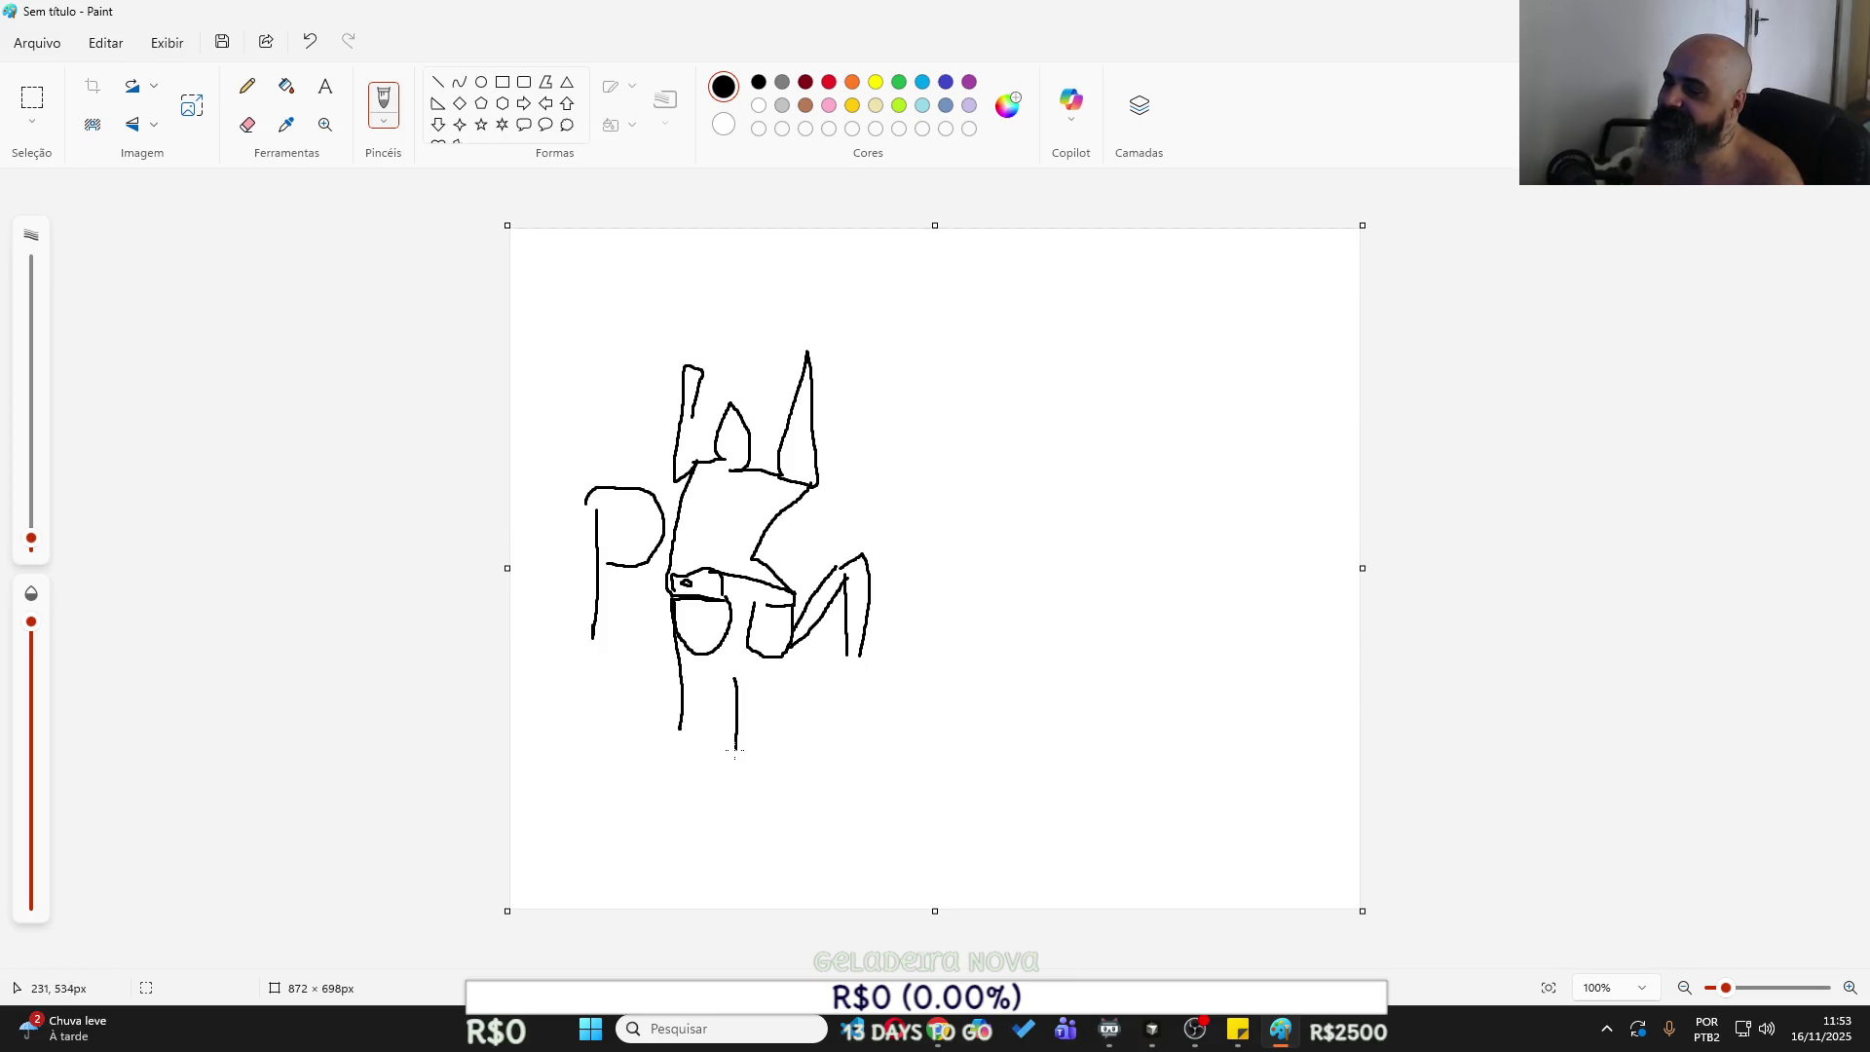
{"action": "left_click_drag", "start_coordinate": [797, 640], "coordinate": [786, 772]}
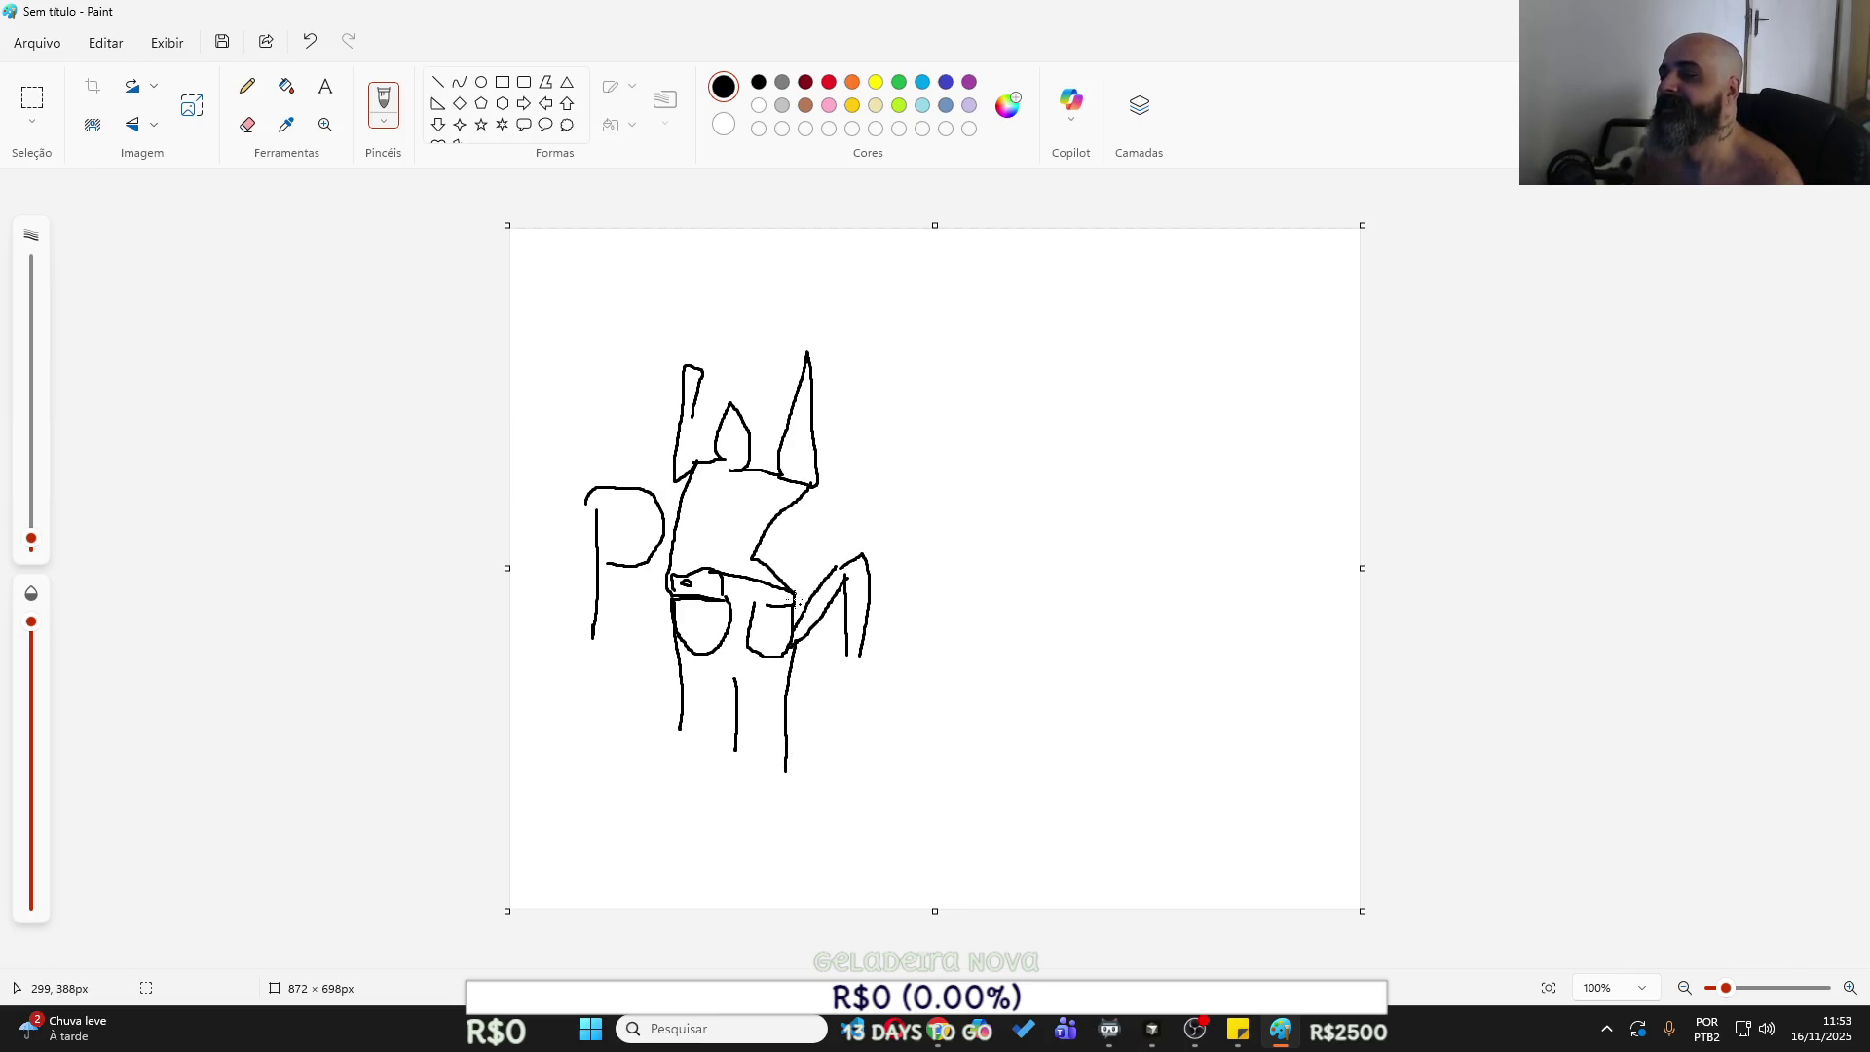
{"action": "mouse_move", "coordinate": [739, 410]}
{"action": "left_mouse_down"}
{"action": "mouse_move", "coordinate": [766, 419]}
{"action": "mouse_move", "coordinate": [735, 398]}
{"action": "left_mouse_up"}
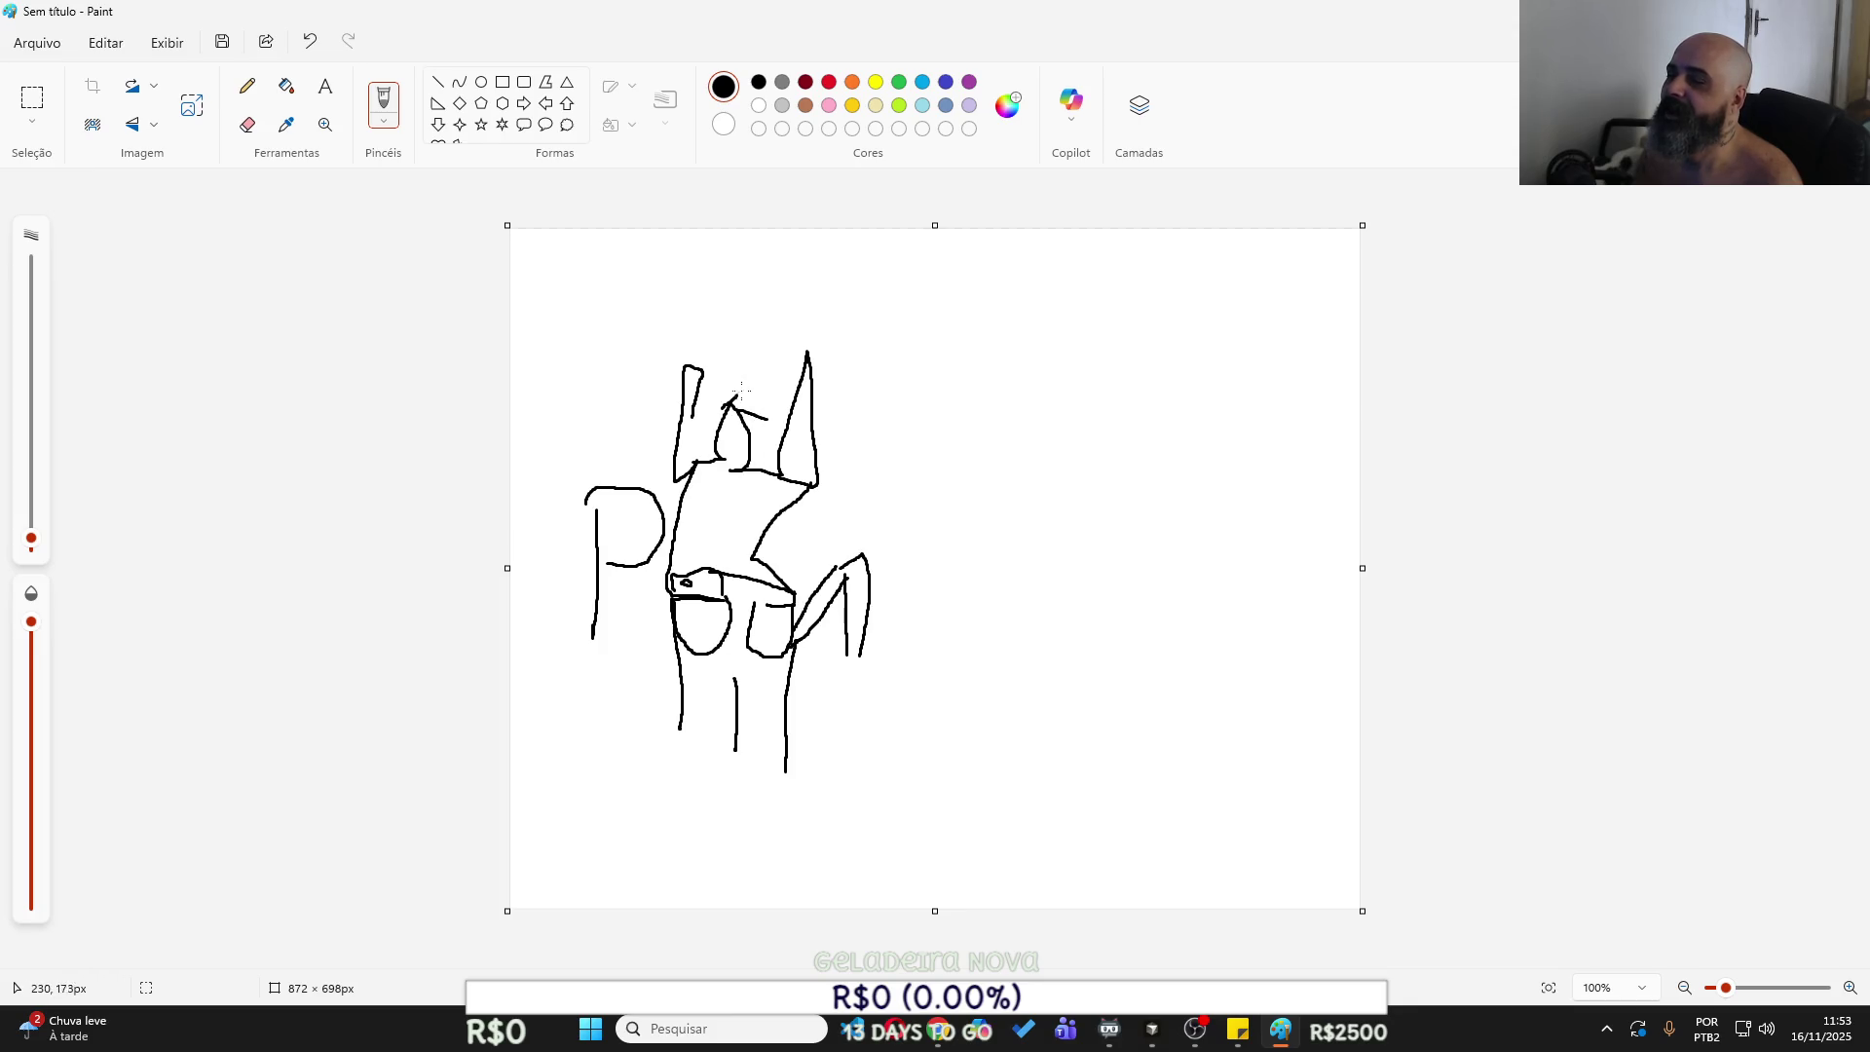
{"action": "left_click_drag", "start_coordinate": [779, 608], "coordinate": [755, 602]}
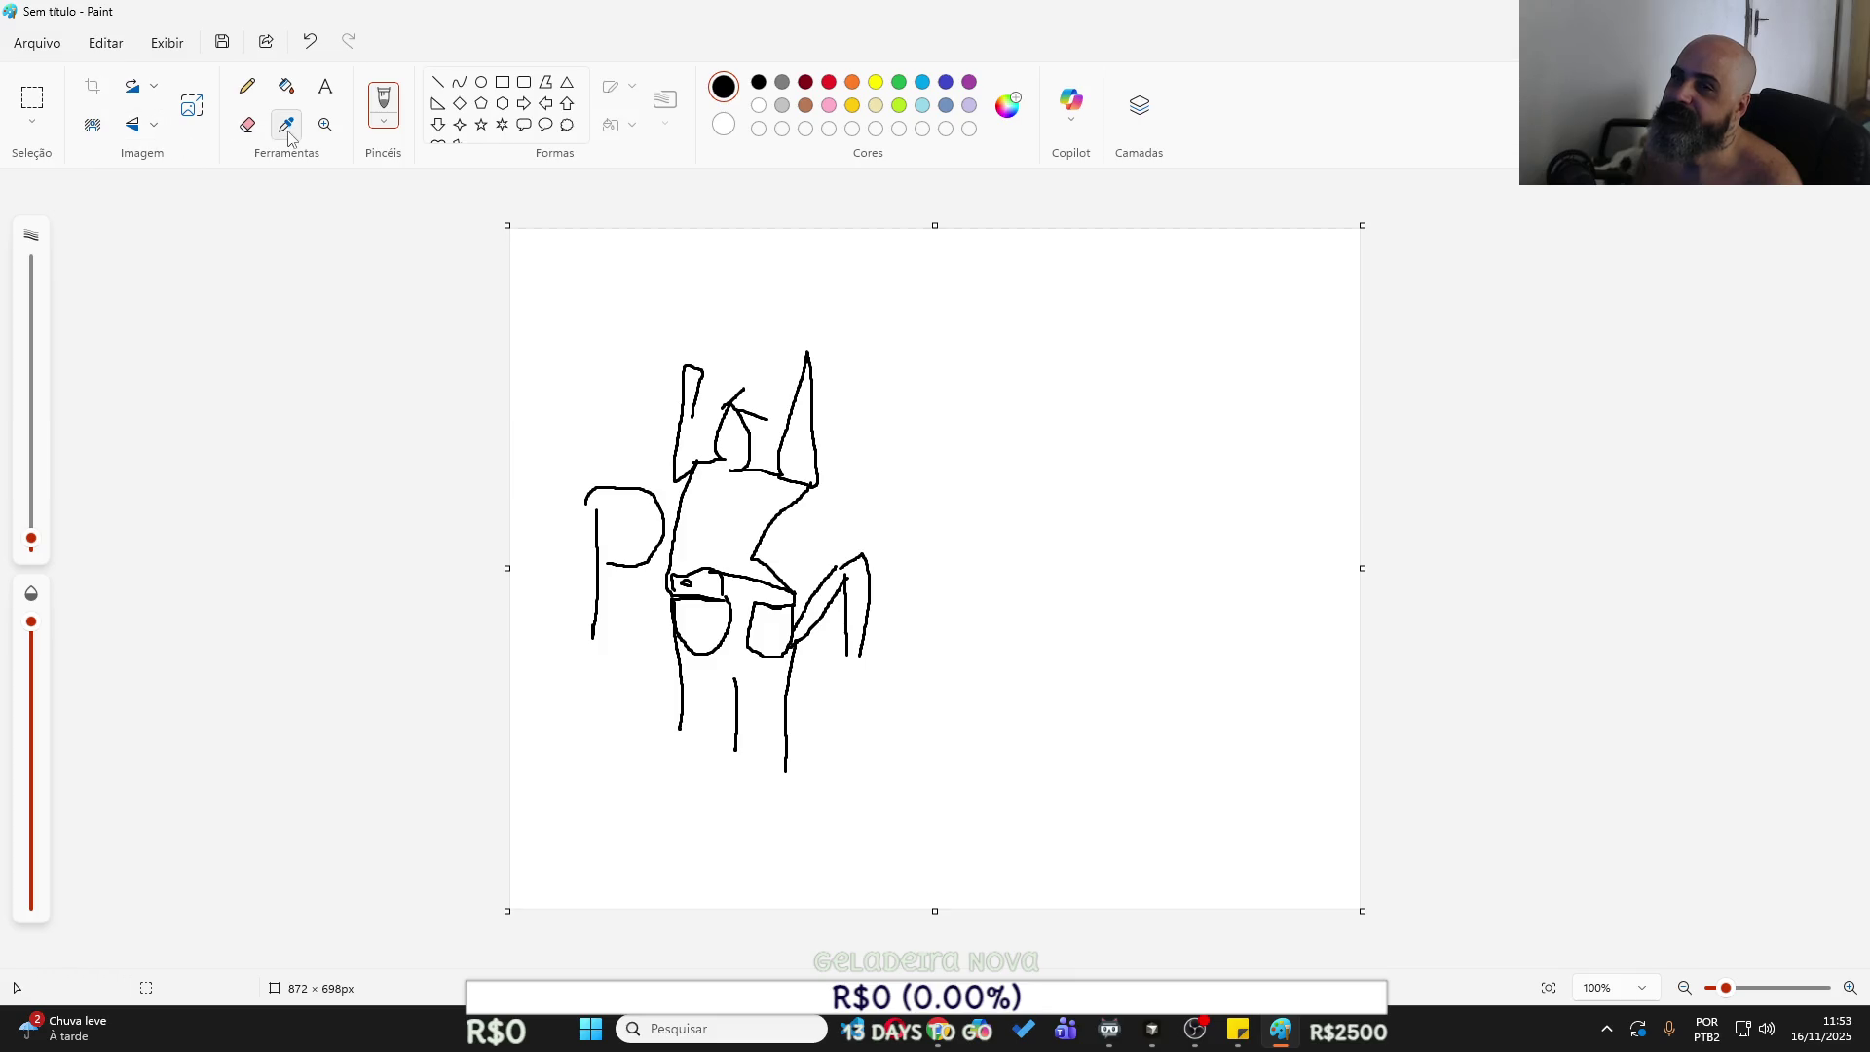
{"action": "left_click", "coordinate": [247, 124]}
Erase part of the middle stroke and most of the slanted right-hand letter.
{"action": "left_click_drag", "start_coordinate": [733, 583], "coordinate": [789, 591]}
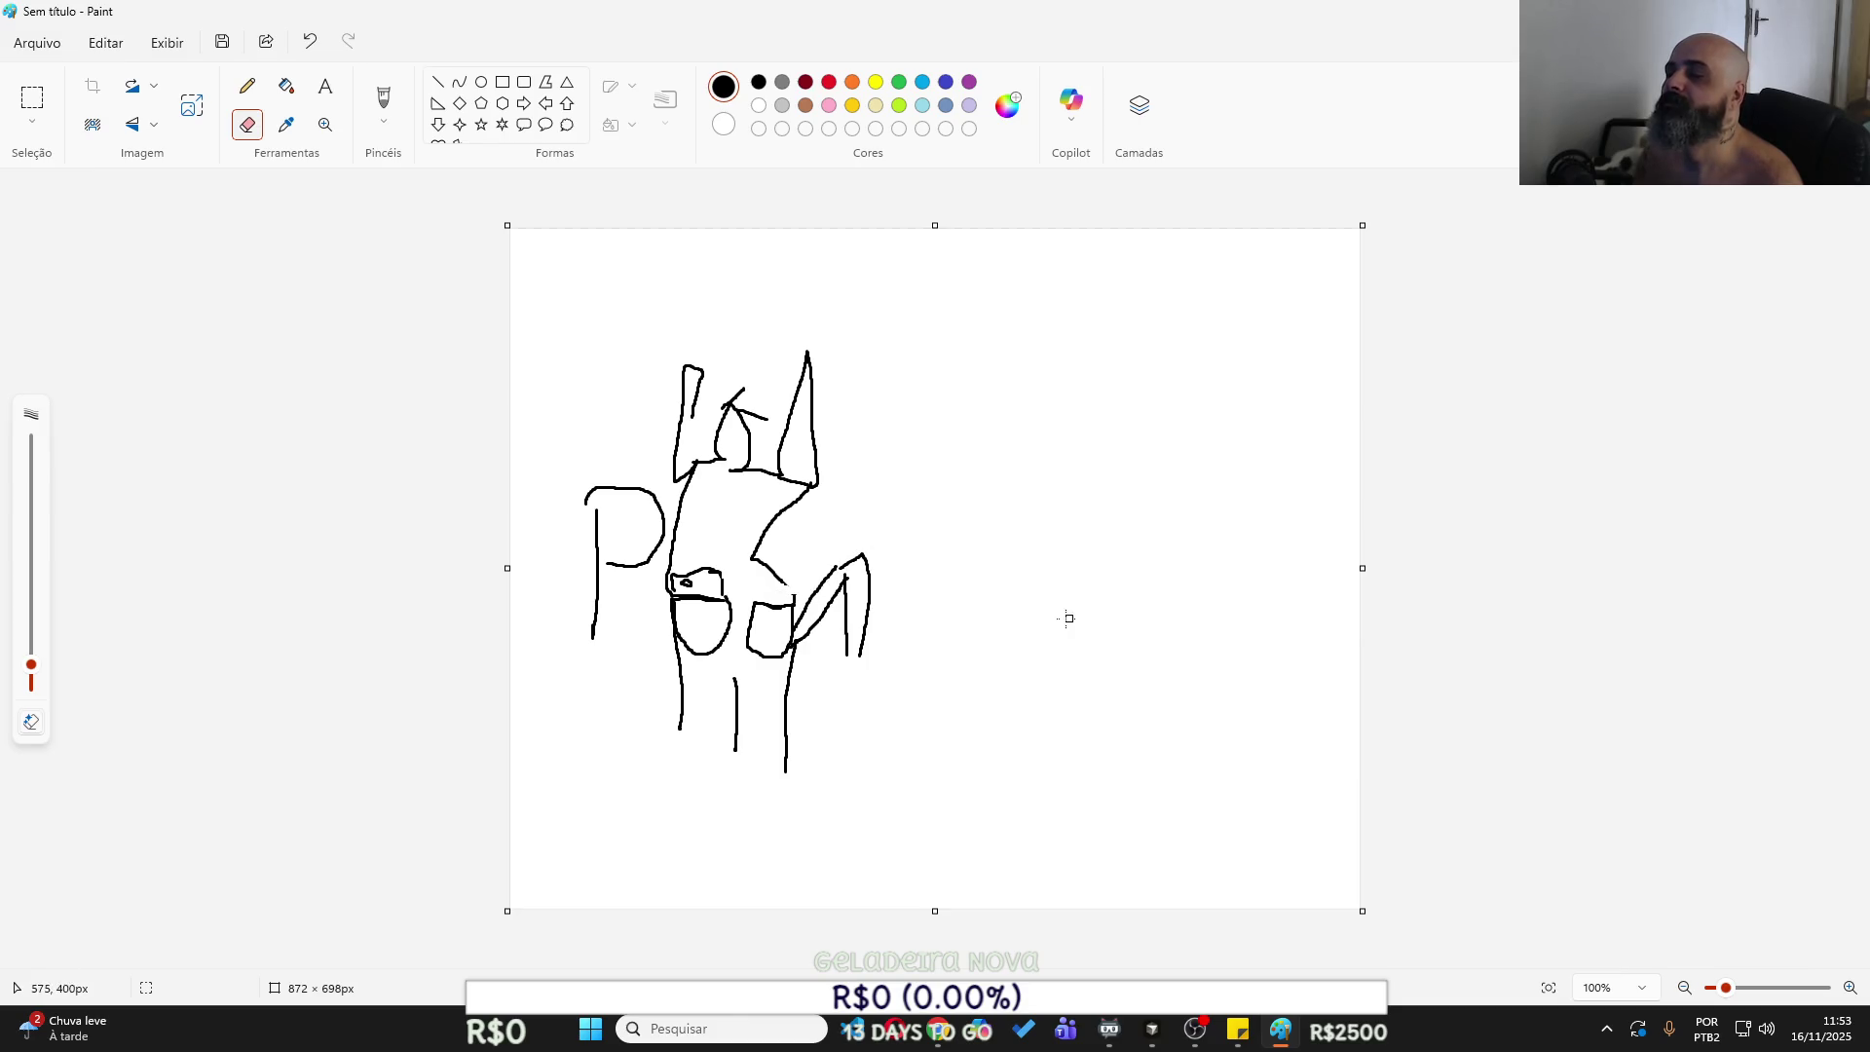
{"action": "mouse_move", "coordinate": [839, 542]}
{"action": "left_mouse_down"}
{"action": "mouse_move", "coordinate": [815, 625]}
{"action": "mouse_move", "coordinate": [841, 563]}
{"action": "mouse_move", "coordinate": [866, 559]}
{"action": "mouse_move", "coordinate": [802, 644]}
{"action": "mouse_move", "coordinate": [836, 626]}
{"action": "mouse_move", "coordinate": [819, 587]}
{"action": "mouse_move", "coordinate": [869, 554]}
{"action": "mouse_move", "coordinate": [838, 682]}
{"action": "mouse_move", "coordinate": [797, 638]}
{"action": "mouse_move", "coordinate": [803, 594]}
{"action": "left_mouse_up"}
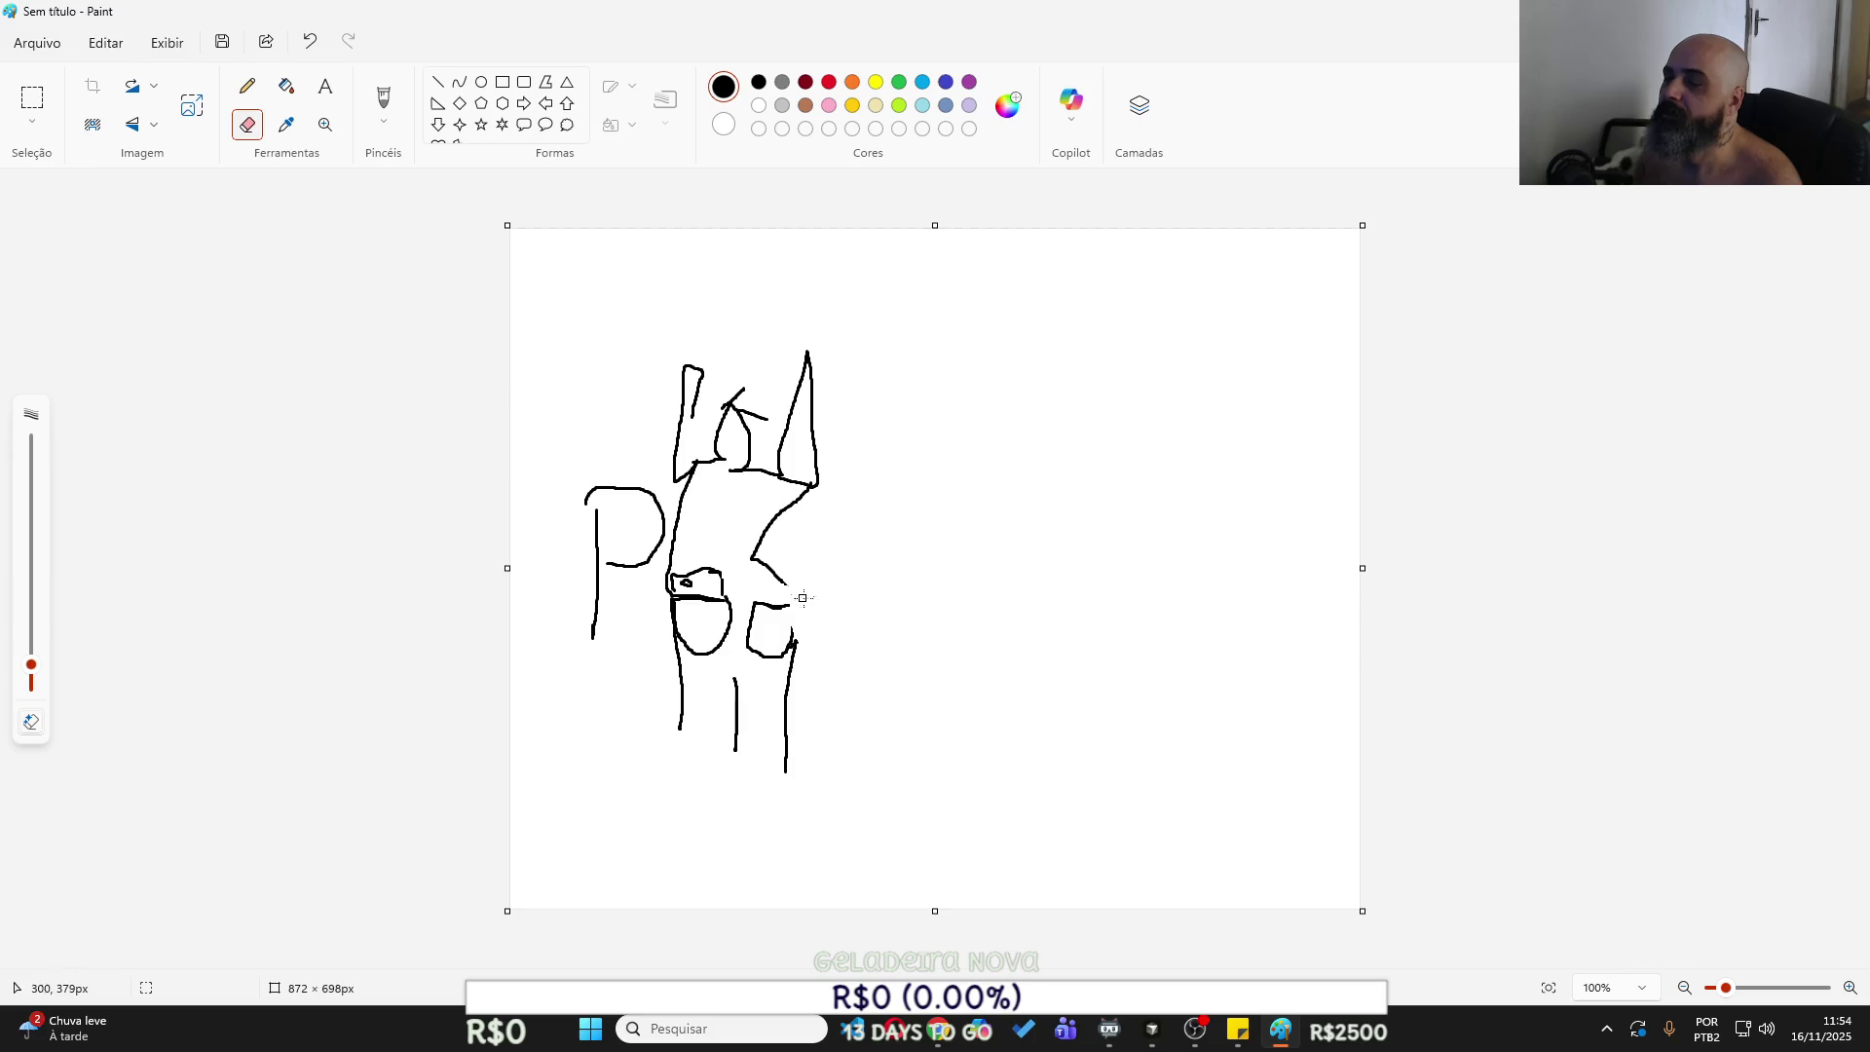
Erase the right-hand letter's top stroke and draw a thin pencil curve beside it.
{"action": "left_click", "coordinate": [325, 85]}
{"action": "left_click", "coordinate": [831, 618]}
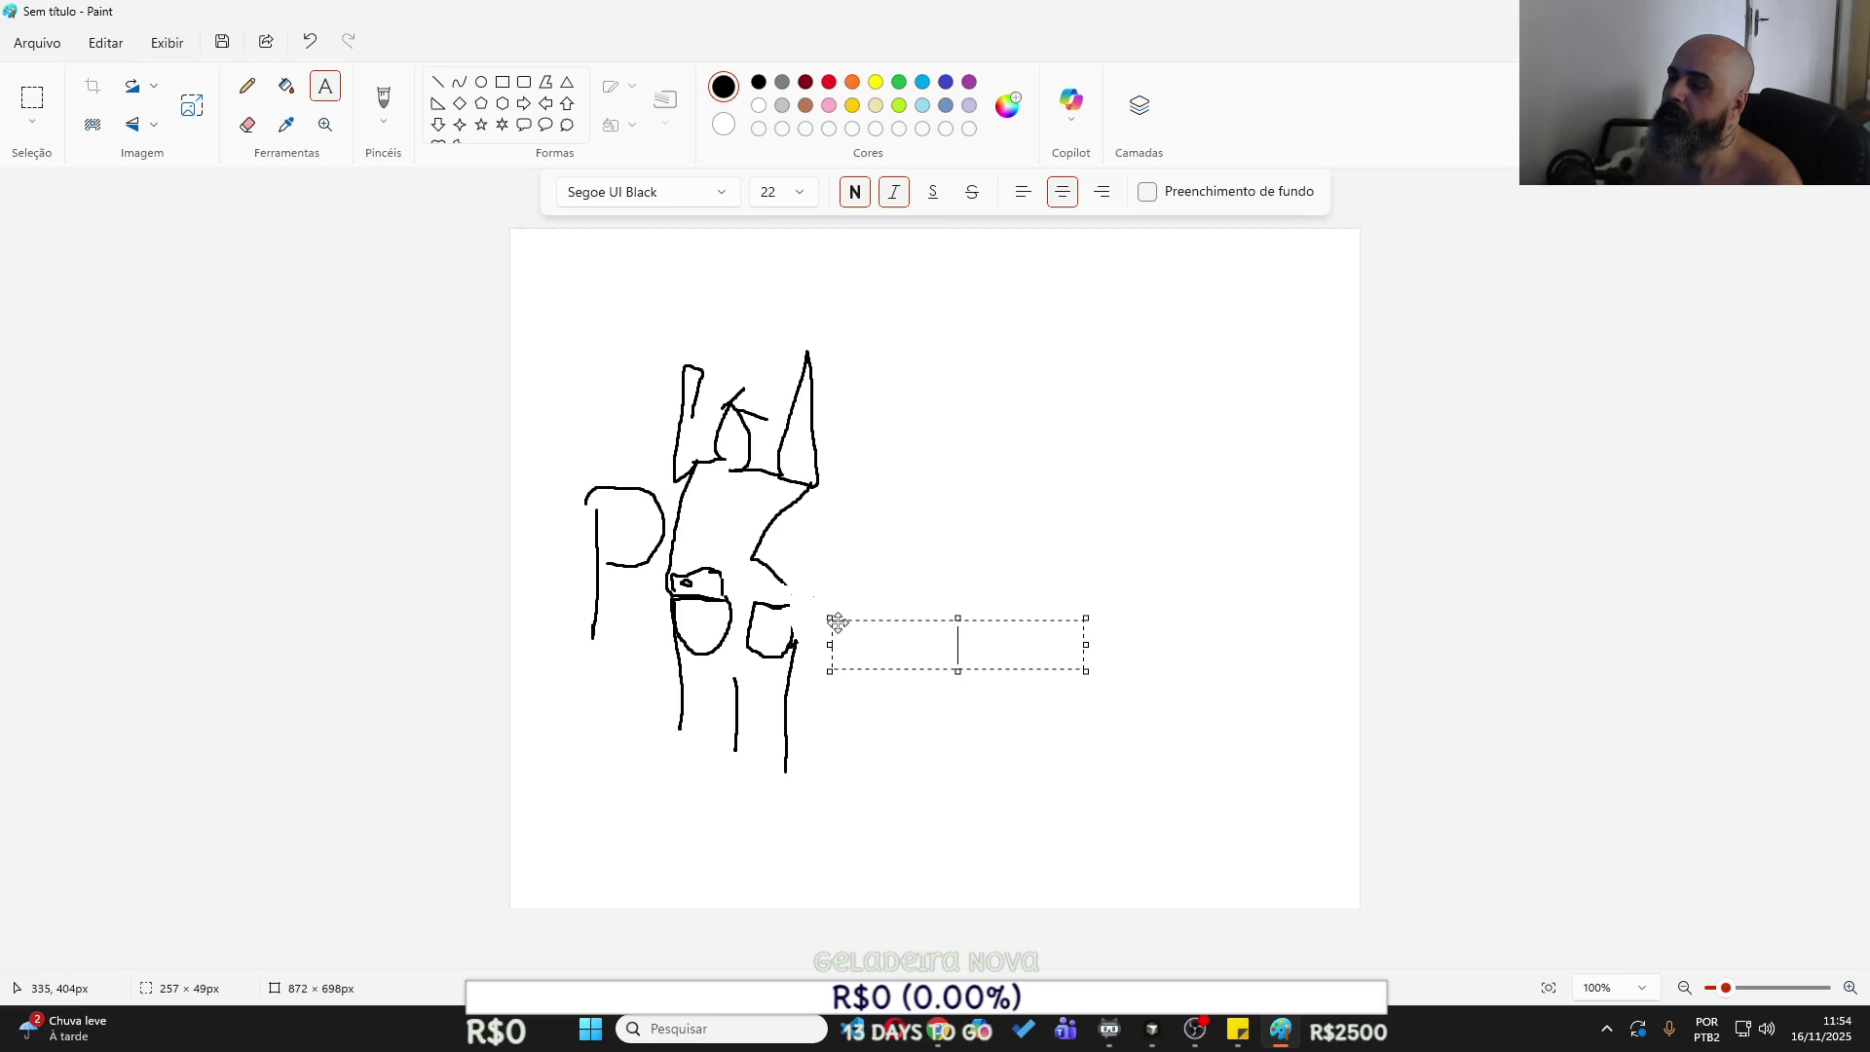
{"action": "left_click_drag", "start_coordinate": [899, 622], "coordinate": [885, 597]}
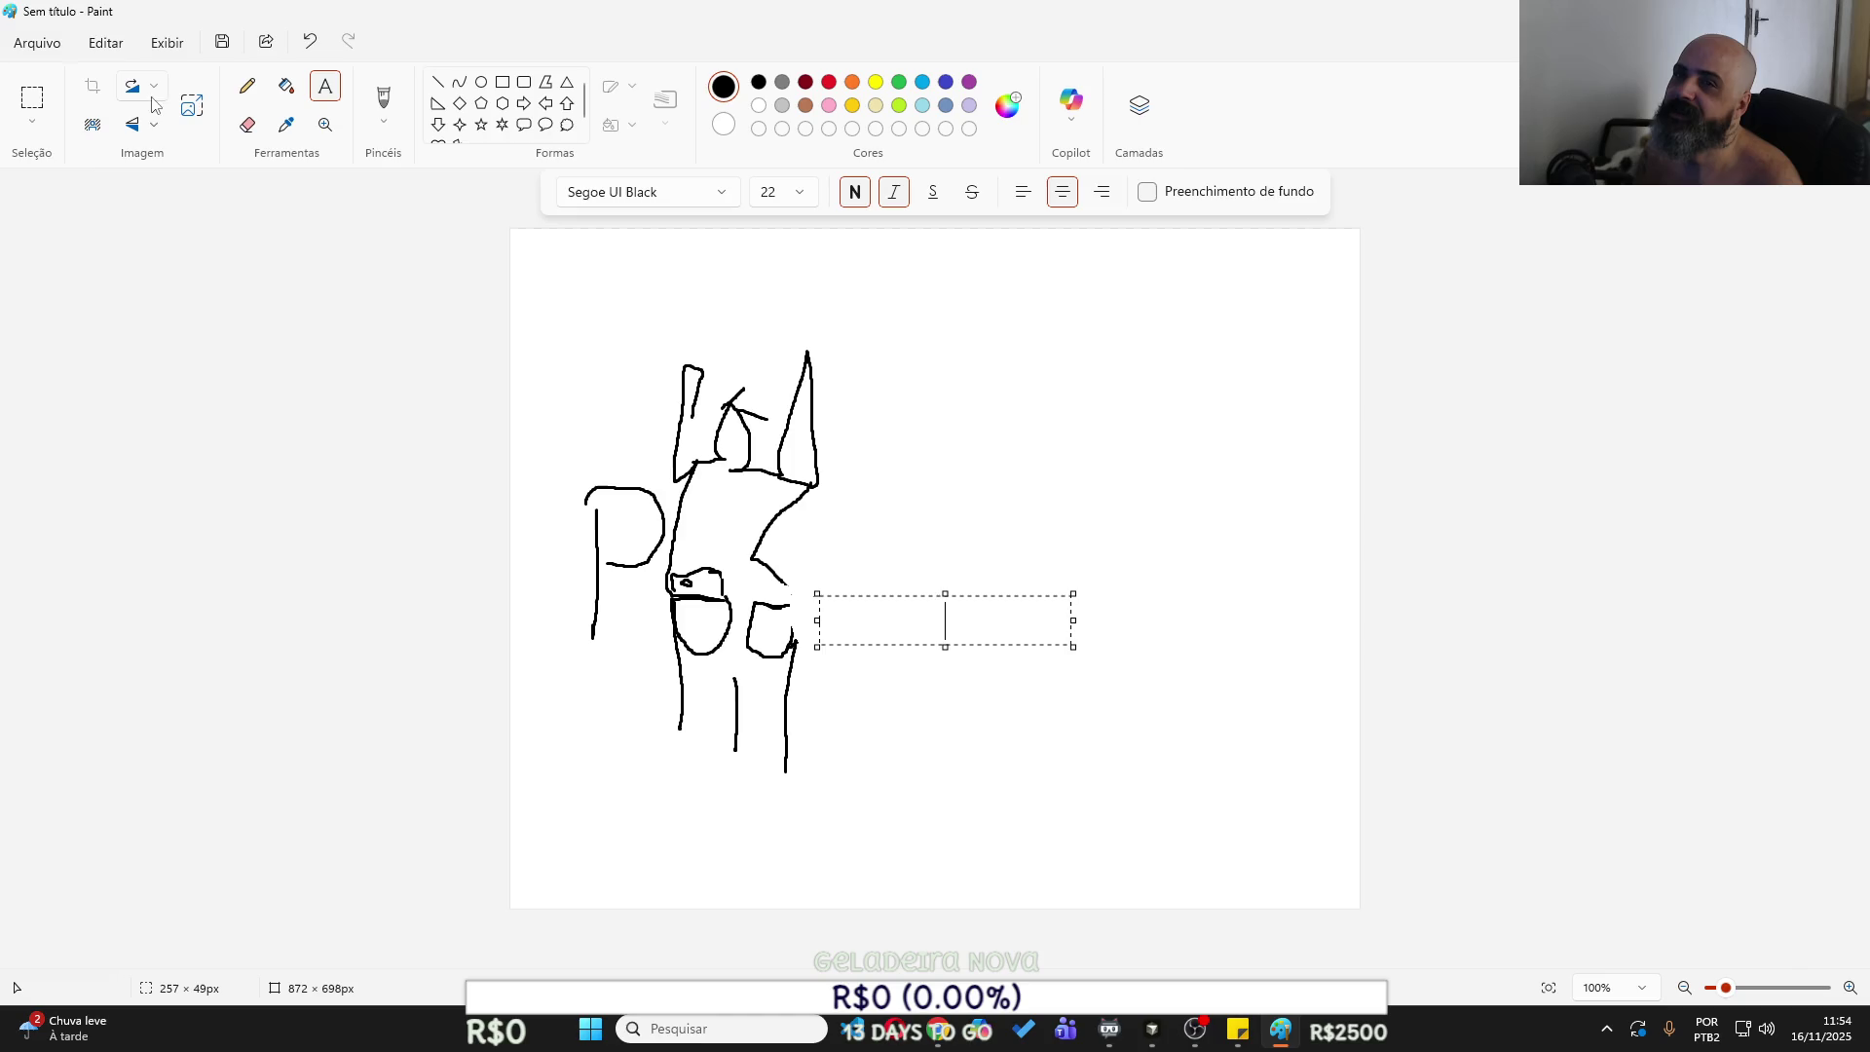
{"action": "left_click", "coordinate": [247, 124]}
{"action": "left_click_drag", "start_coordinate": [770, 606], "coordinate": [787, 608]}
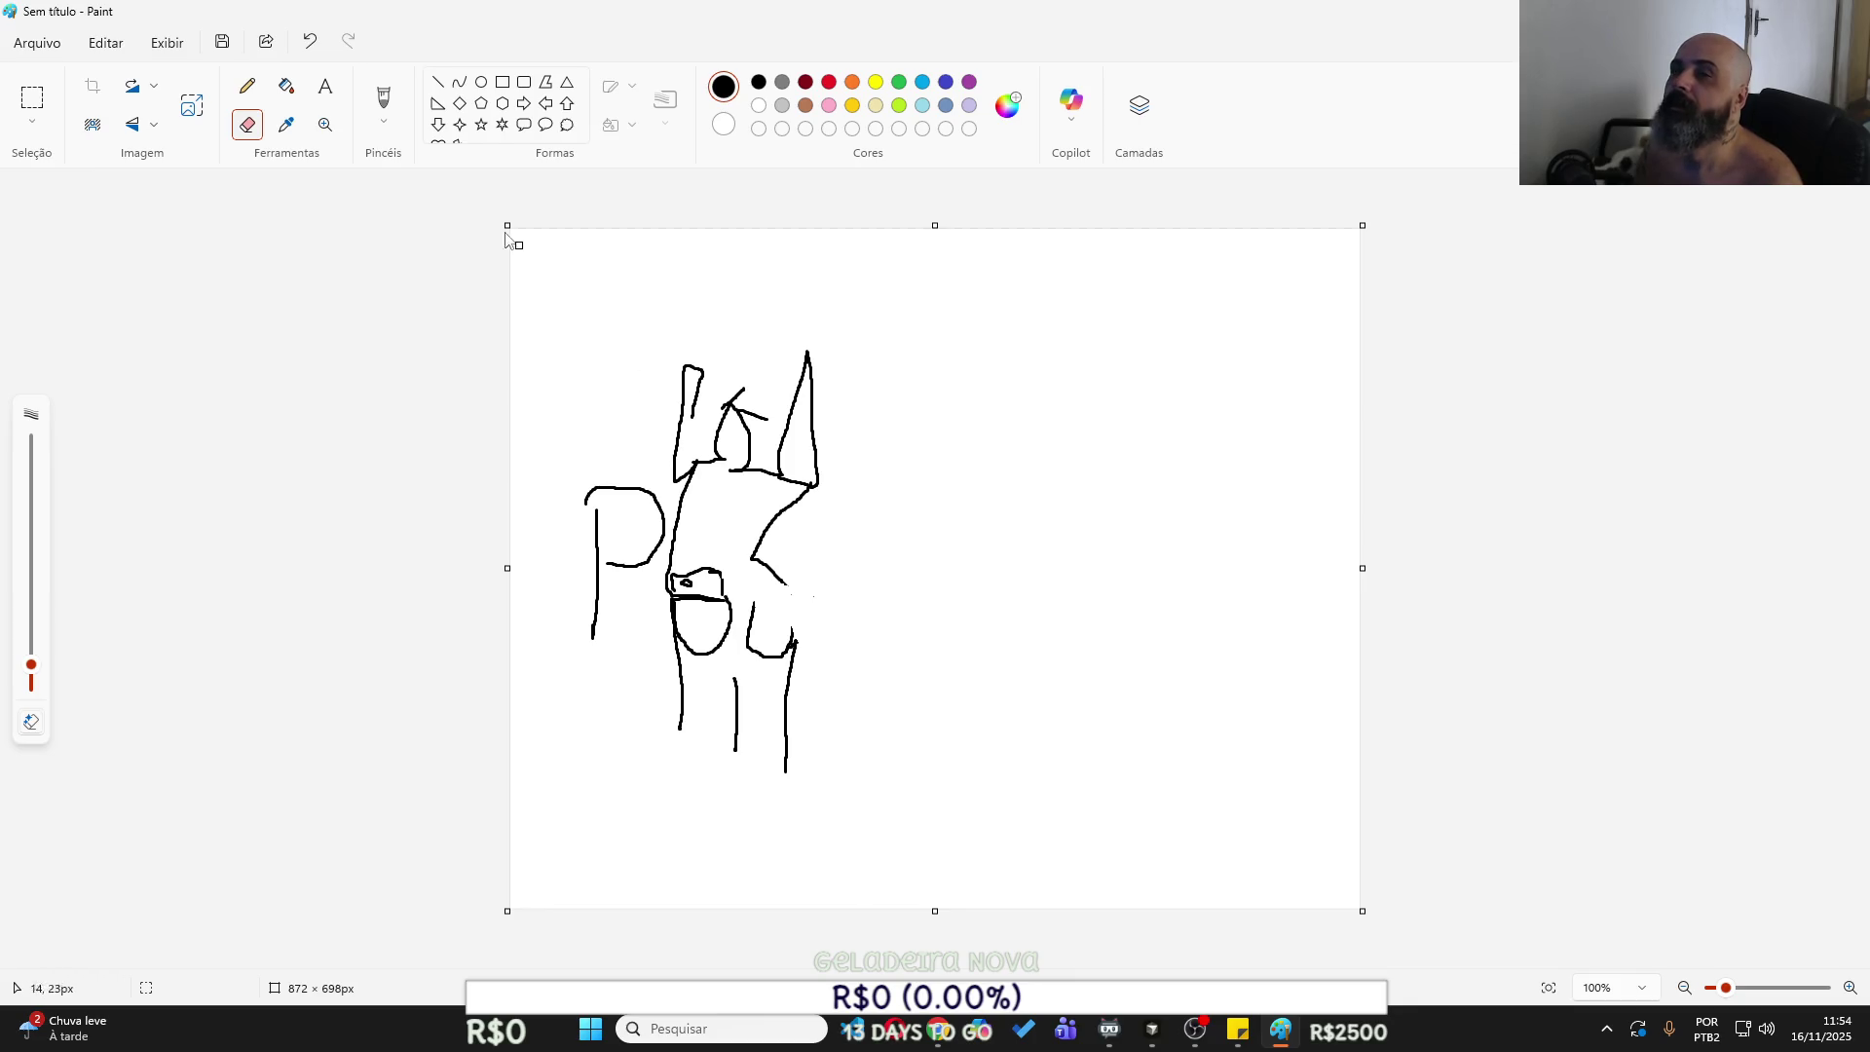
{"action": "left_click", "coordinate": [247, 86]}
{"action": "left_click_drag", "start_coordinate": [788, 583], "coordinate": [794, 635]}
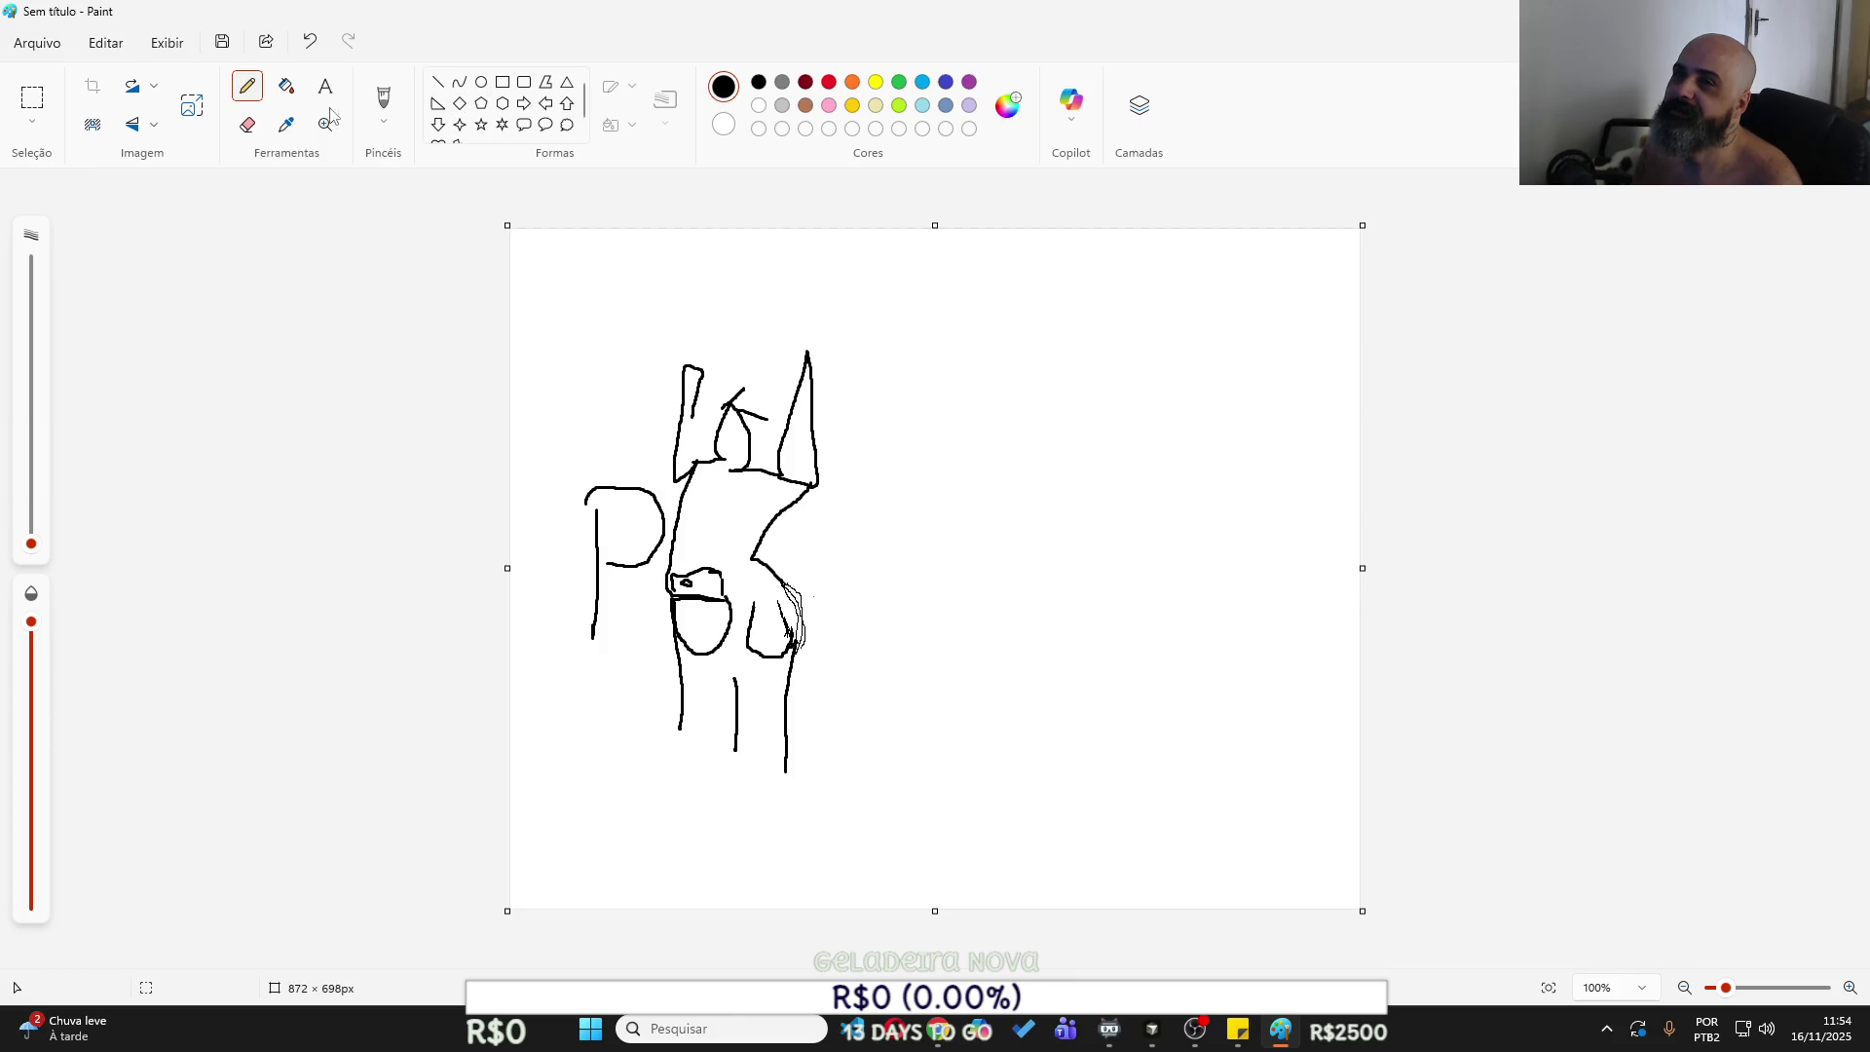
Replace the short line inside the O with a straight Line shape across it.
{"action": "left_click", "coordinate": [248, 124]}
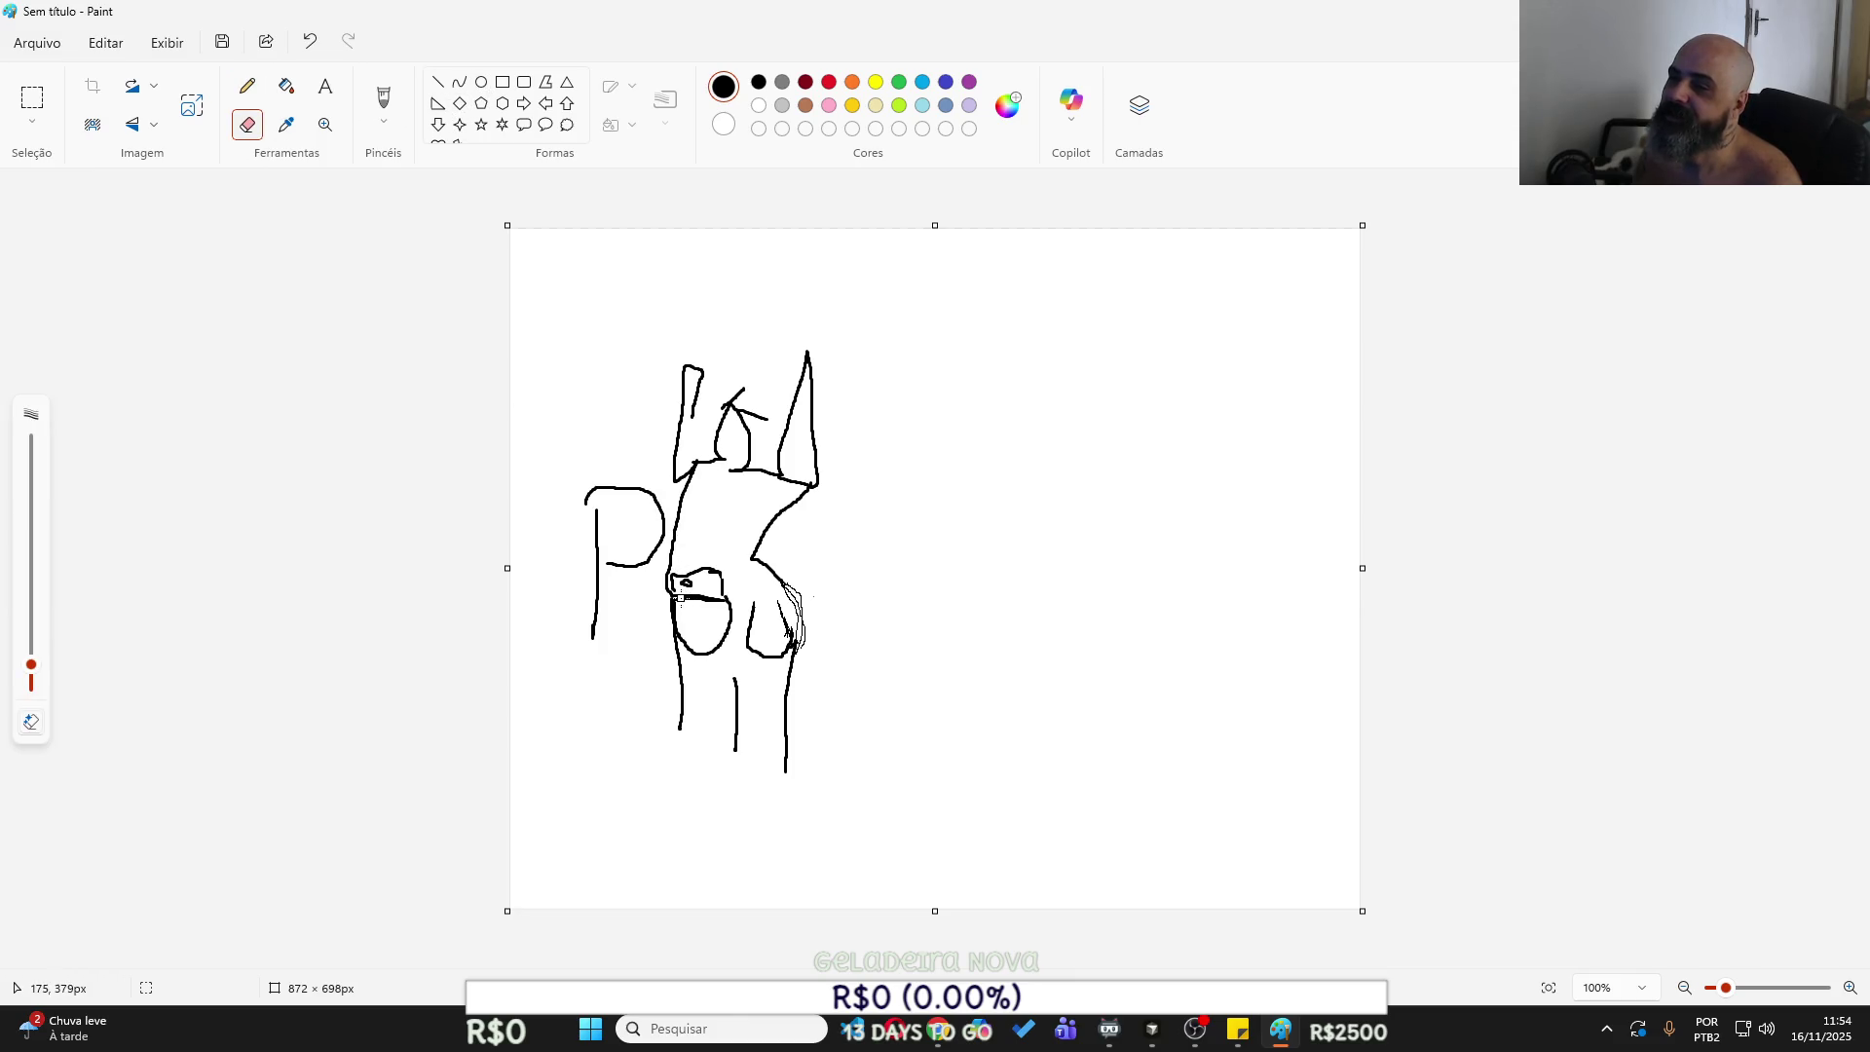
{"action": "left_click_drag", "start_coordinate": [707, 599], "coordinate": [728, 603]}
{"action": "left_click", "coordinate": [438, 103]}
{"action": "left_click", "coordinate": [439, 82]}
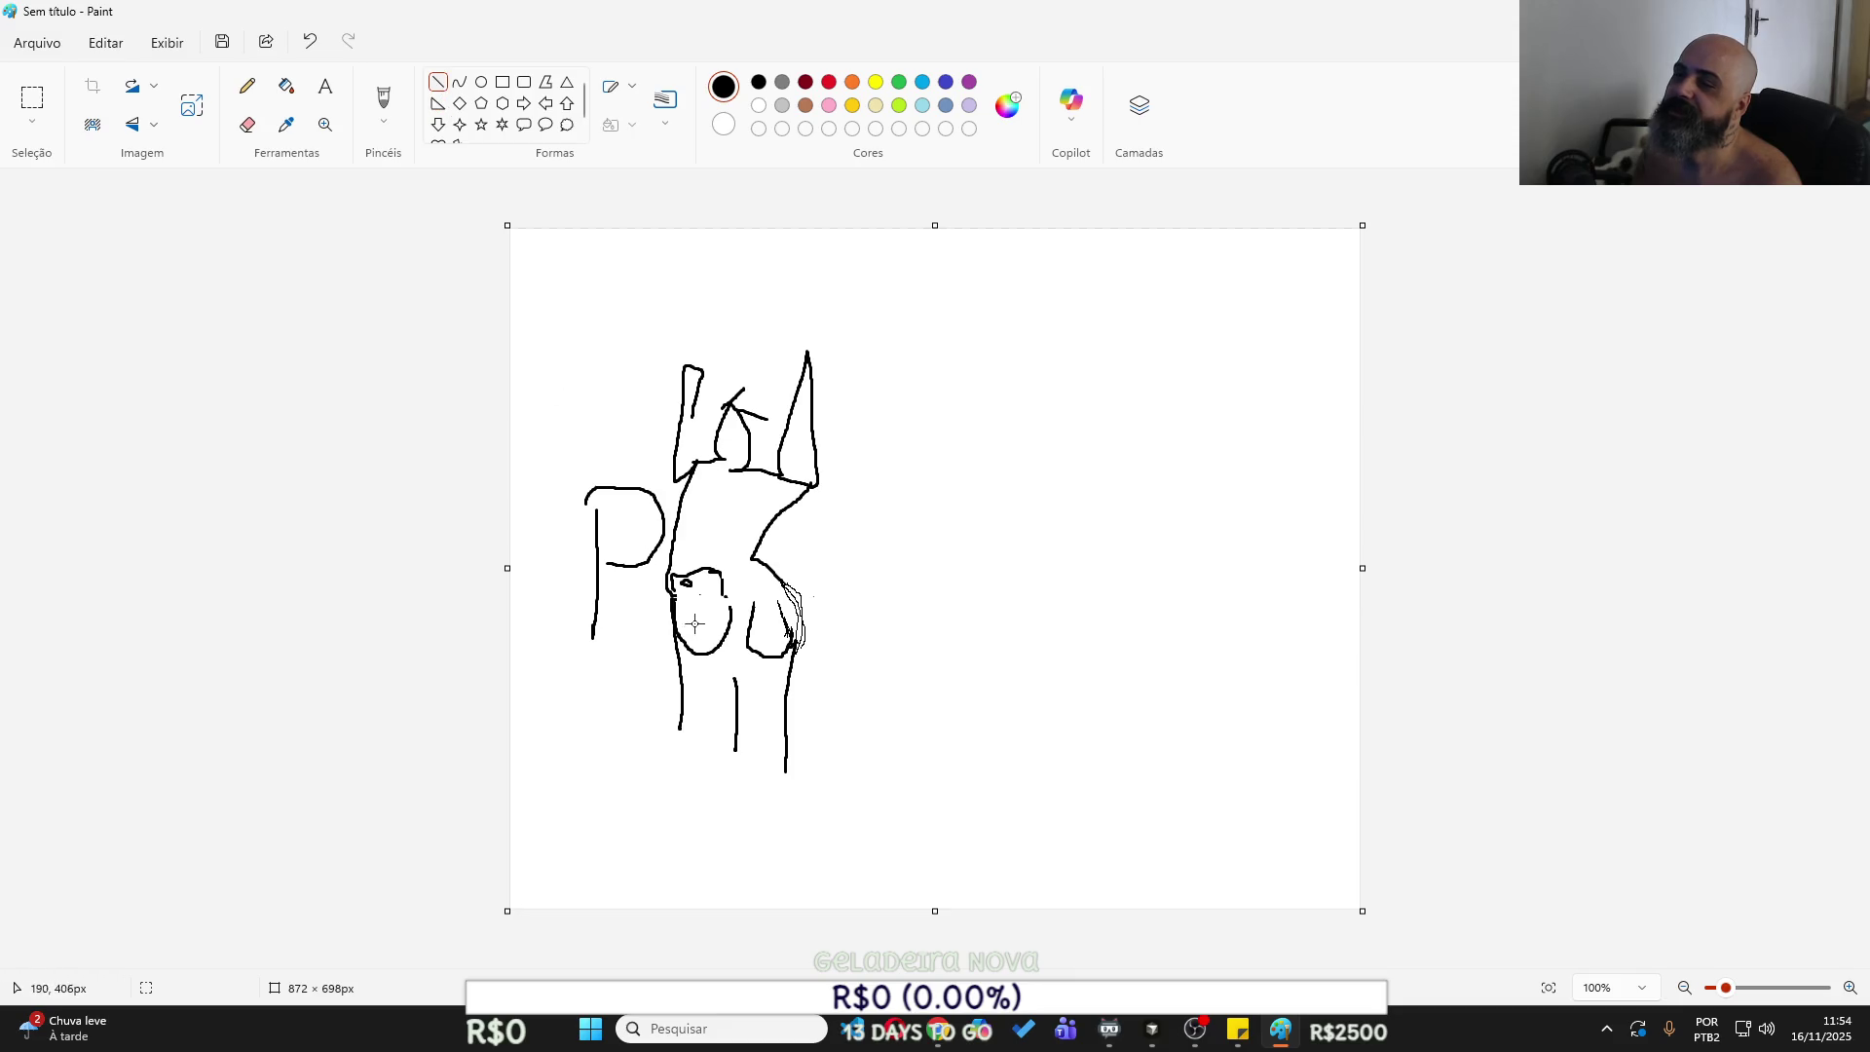
{"action": "mouse_move", "coordinate": [684, 614]}
{"action": "left_mouse_down"}
{"action": "mouse_move", "coordinate": [746, 616]}
{"action": "mouse_move", "coordinate": [673, 610]}
{"action": "left_mouse_up"}
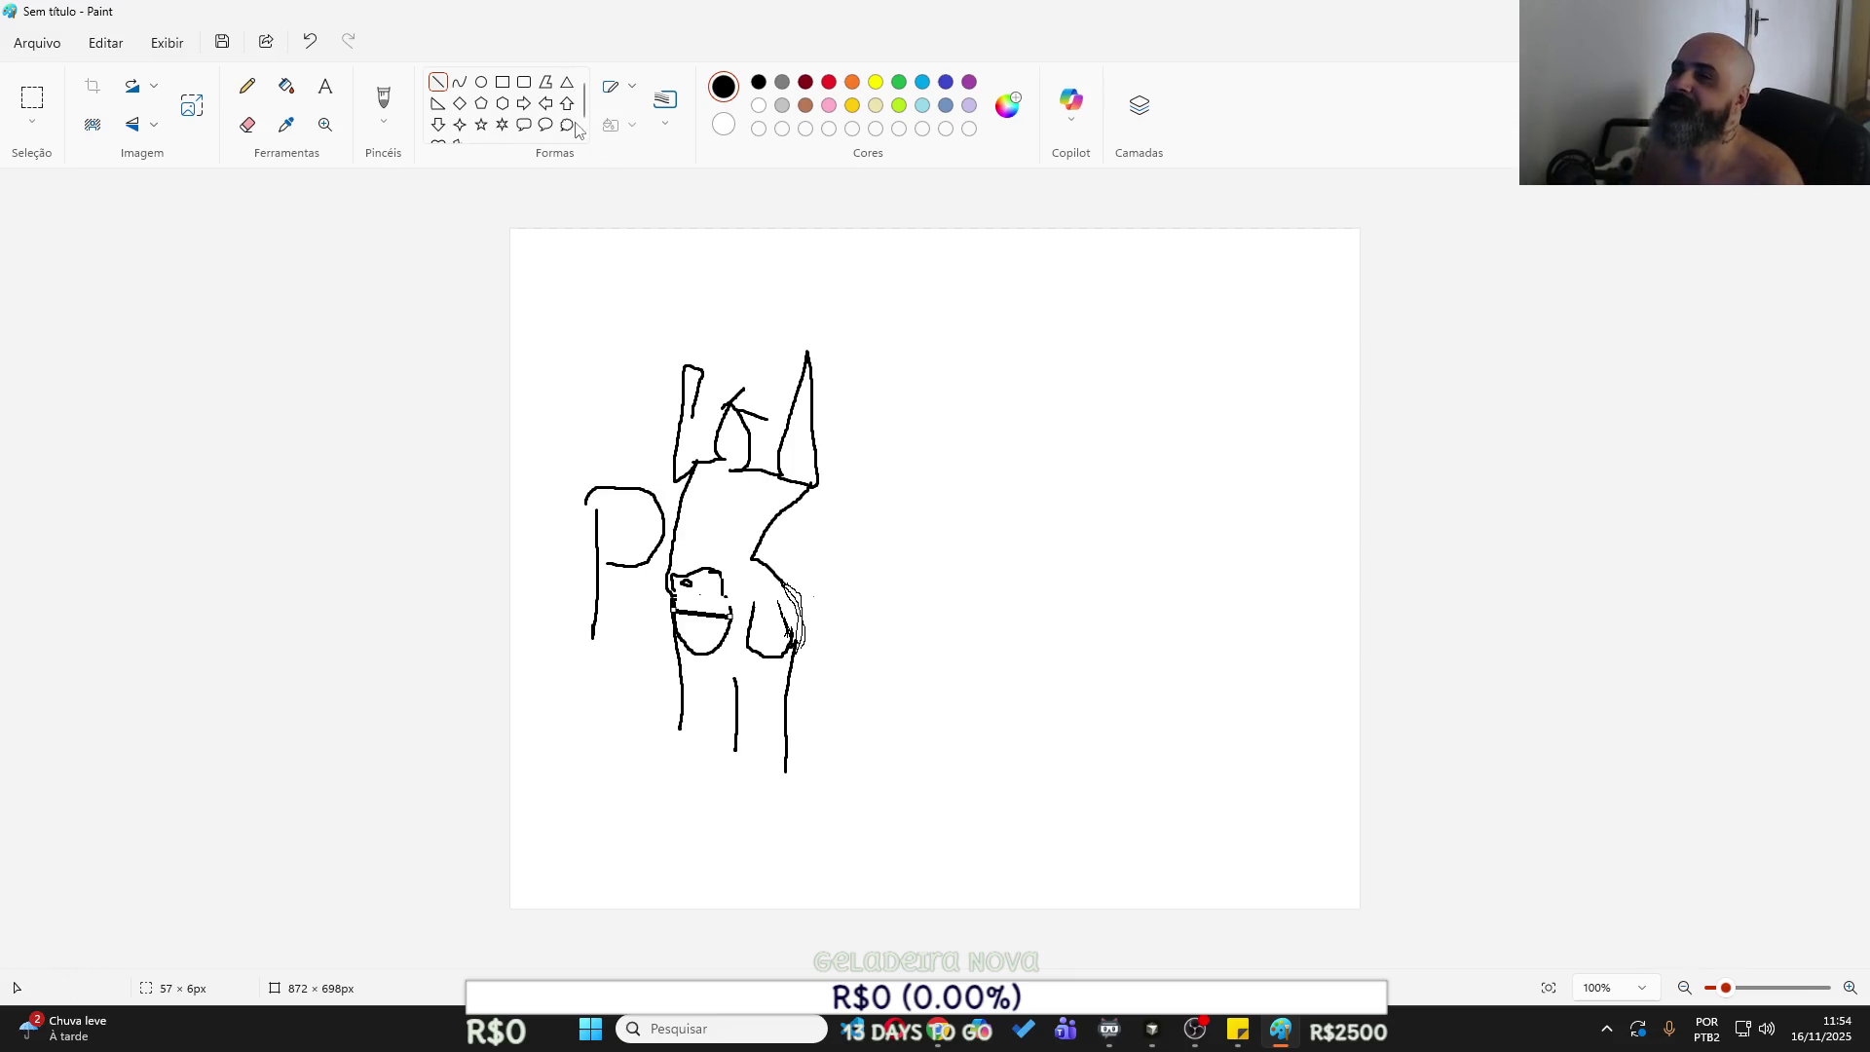
{"action": "left_click", "coordinate": [325, 86]}
Add the word 'pancinha' beside the figure, reposition it, and select the whole sketch.
{"action": "left_click", "coordinate": [826, 619]}
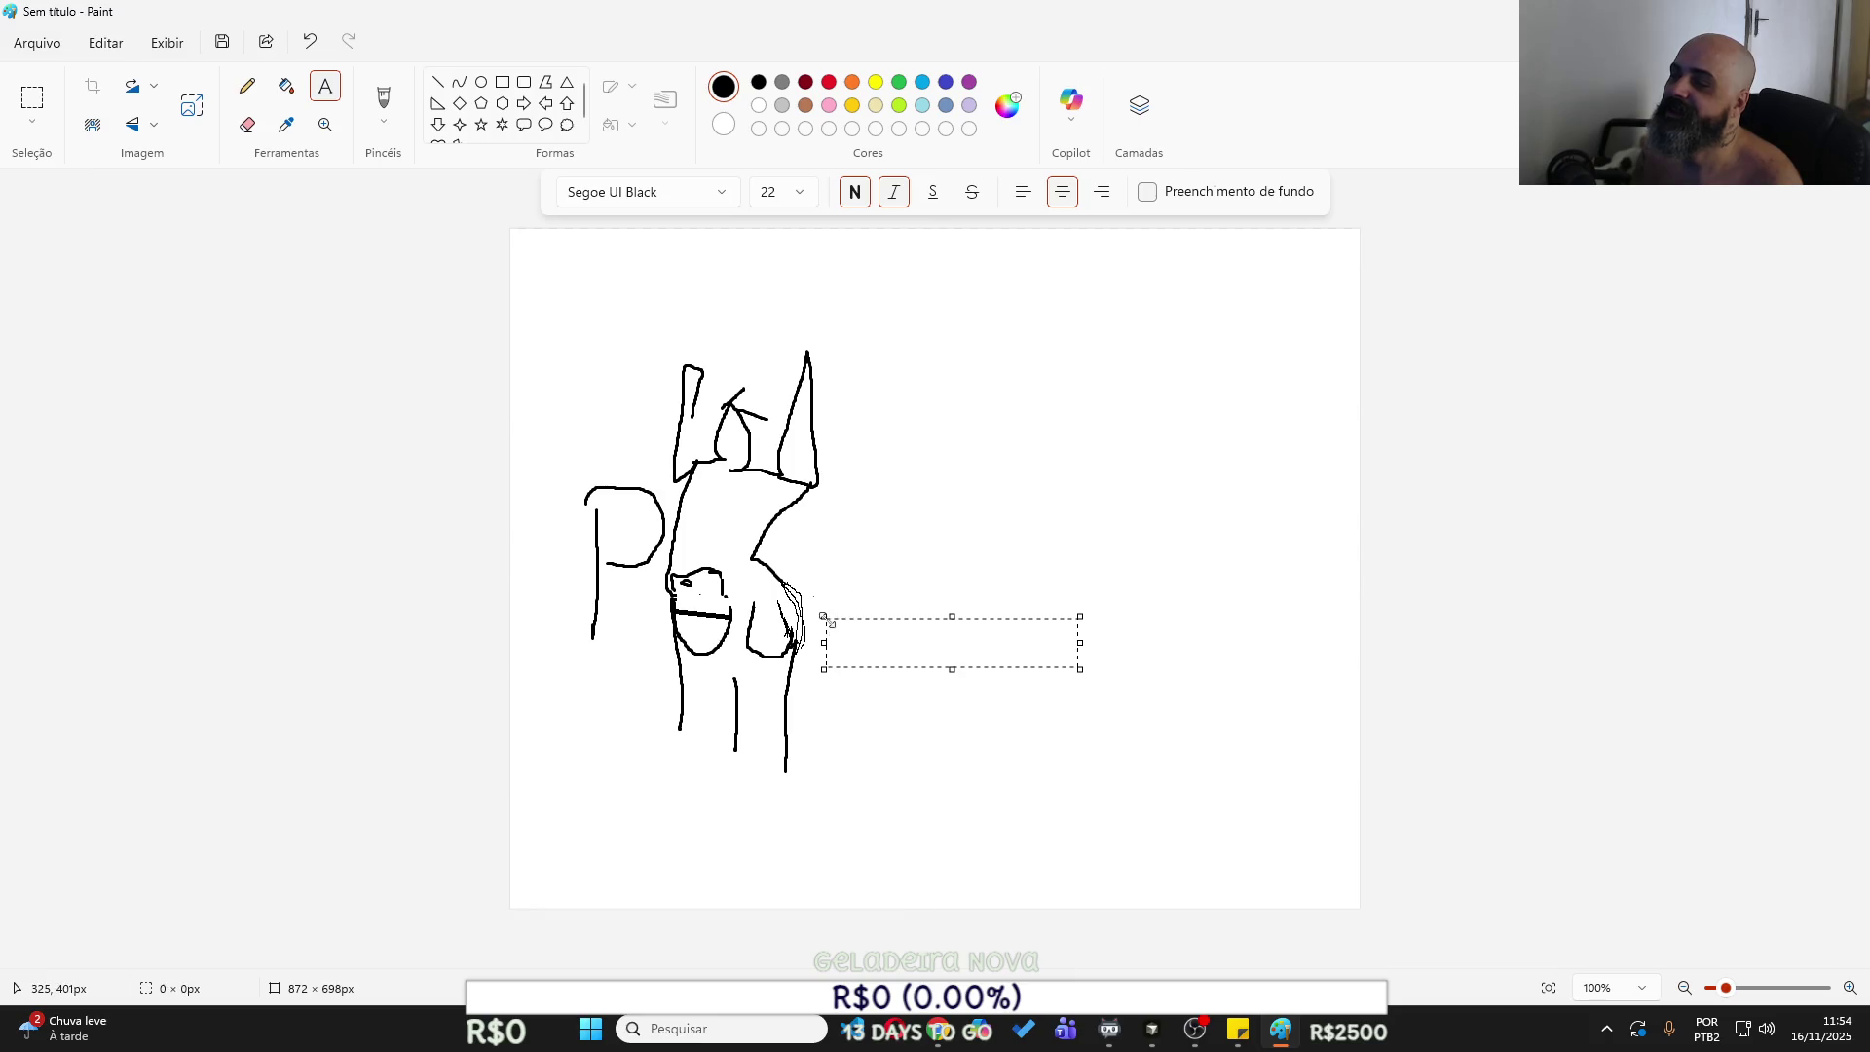
{"action": "left_click_drag", "start_coordinate": [881, 614], "coordinate": [874, 596]}
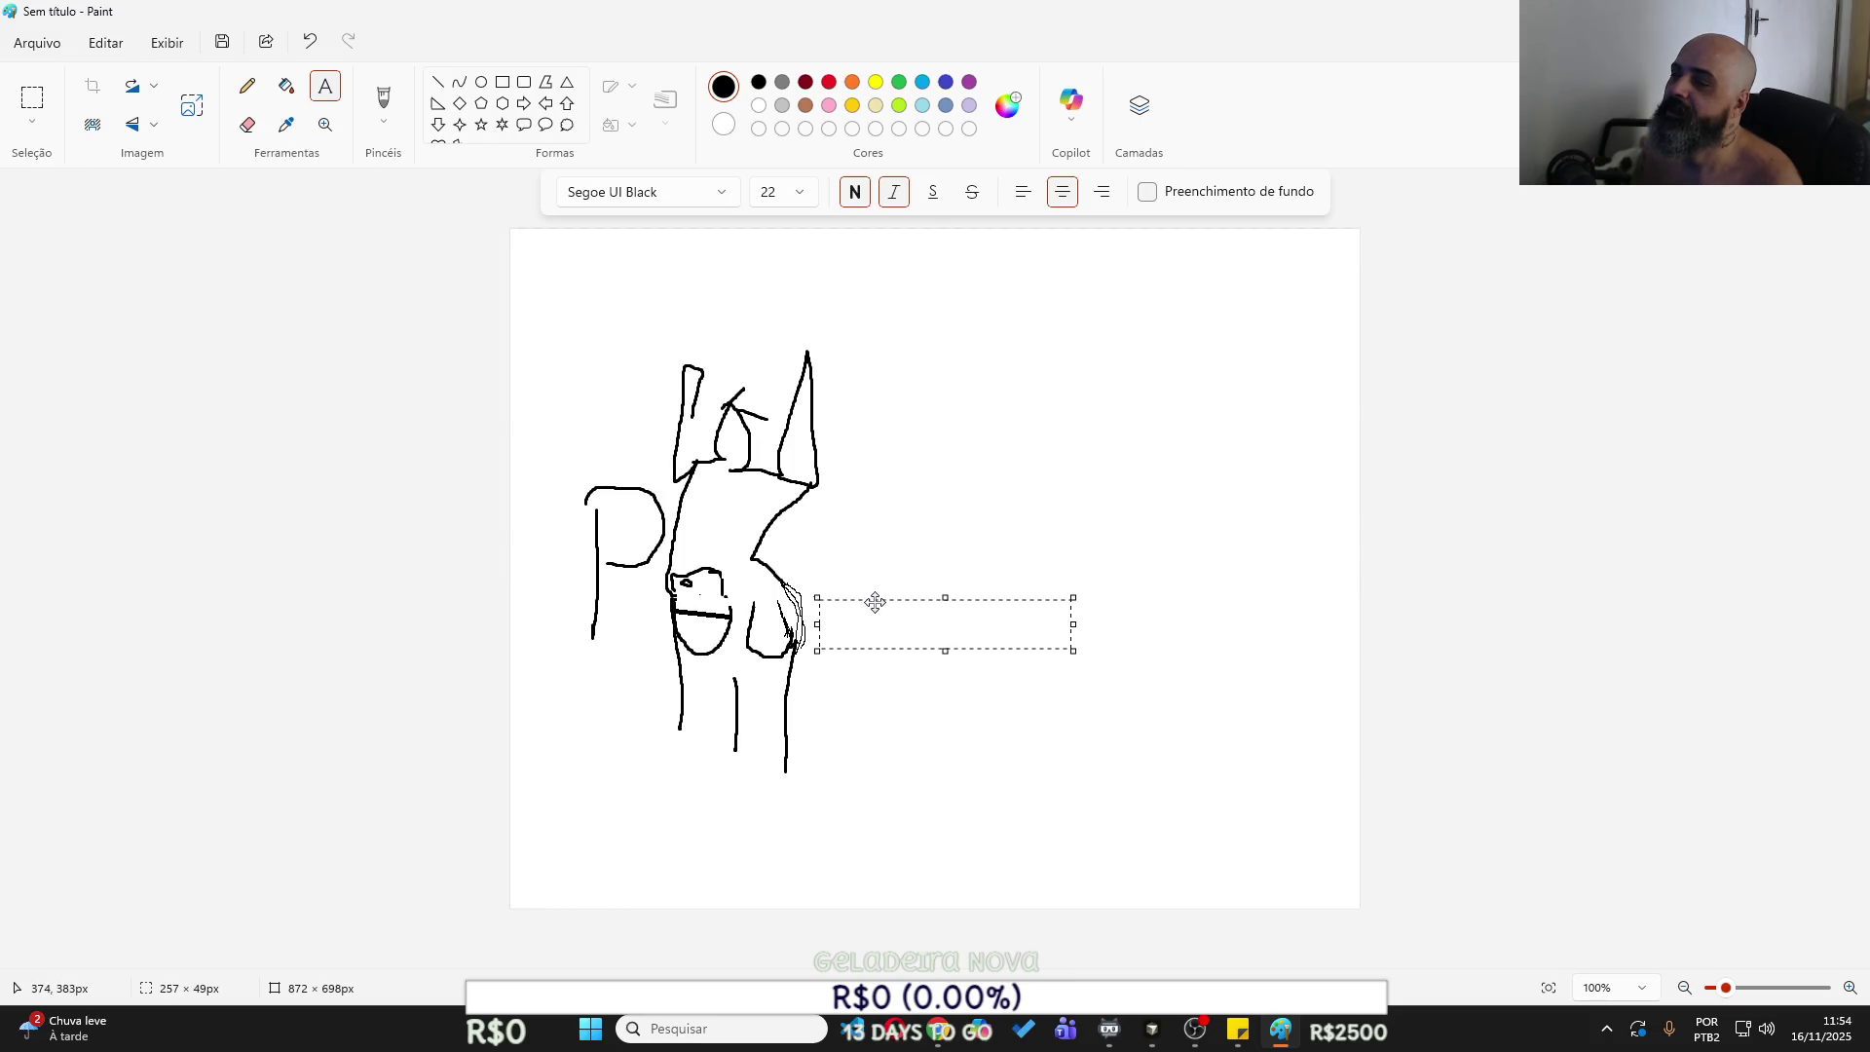
{"action": "type", "text": "pancinha"}
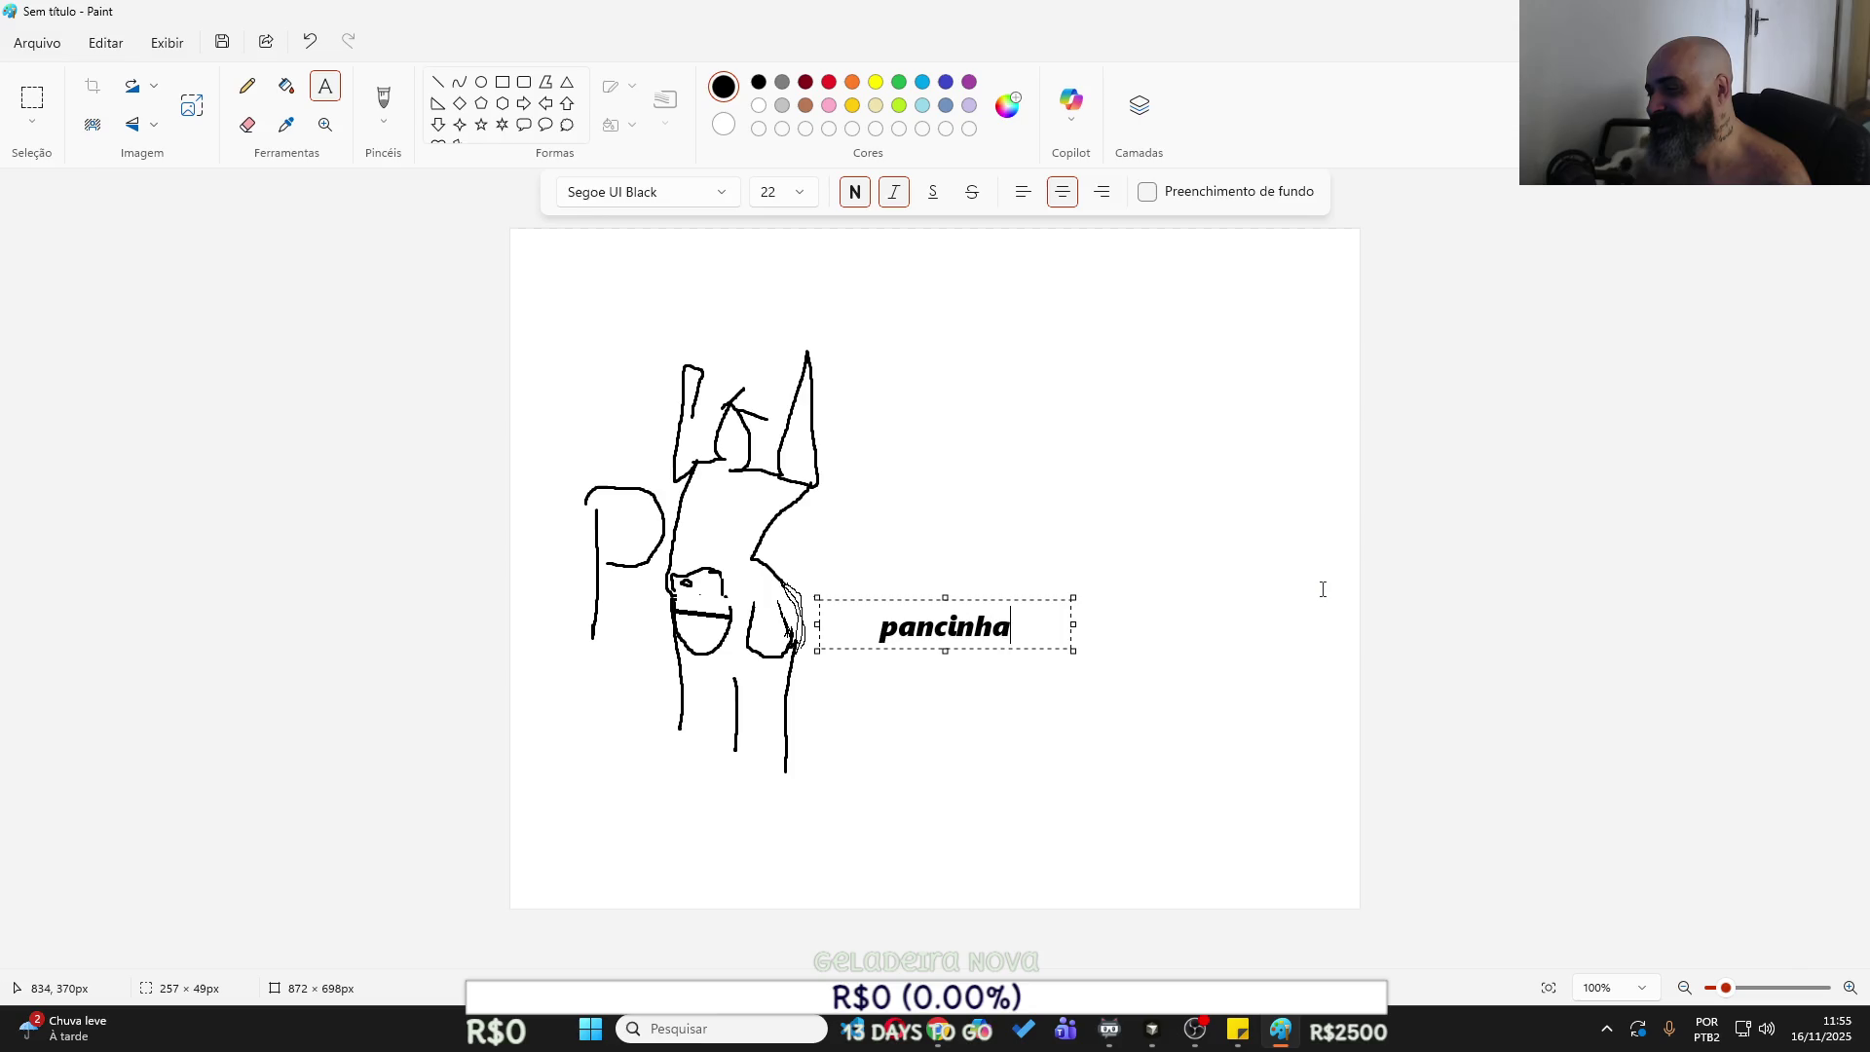
{"action": "left_click", "coordinate": [1320, 590]}
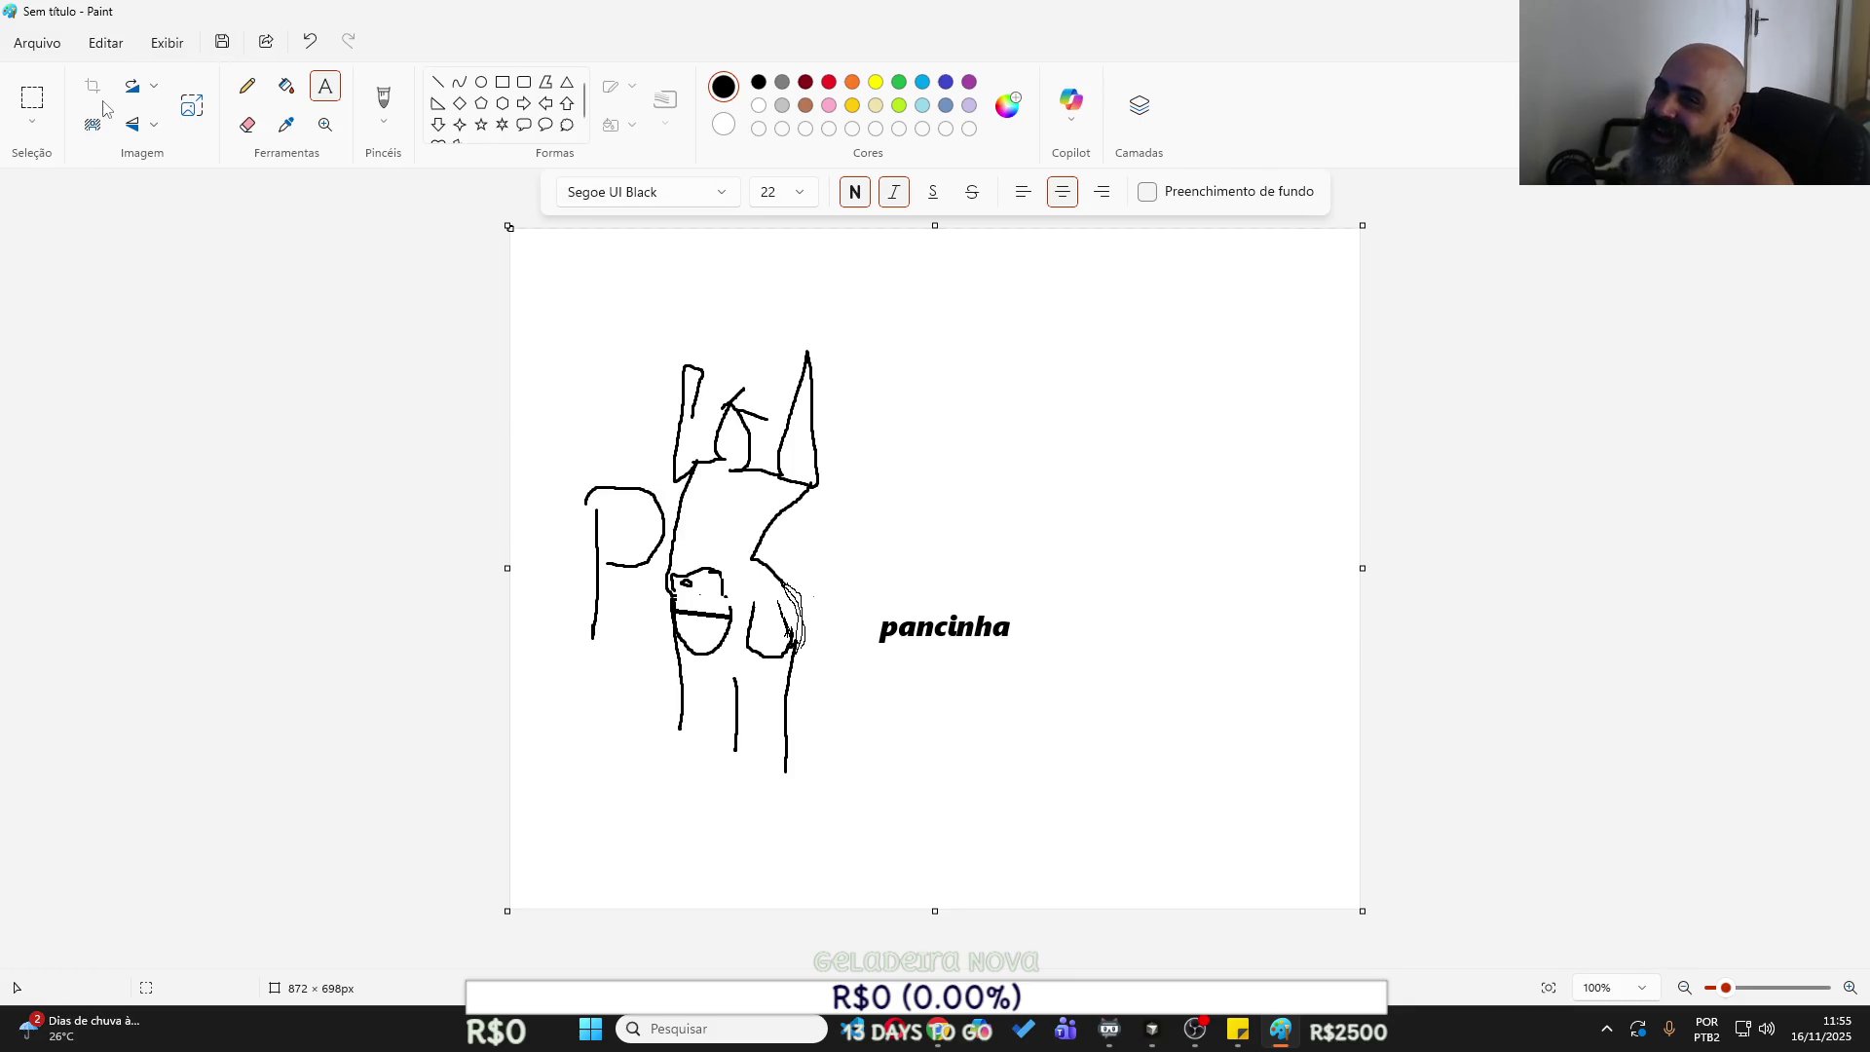
{"action": "left_click", "coordinate": [32, 98]}
{"action": "mouse_move", "coordinate": [845, 580]}
{"action": "left_mouse_down"}
{"action": "mouse_move", "coordinate": [1048, 679]}
{"action": "mouse_move", "coordinate": [933, 675]}
{"action": "left_mouse_up"}
{"action": "left_click", "coordinate": [921, 716]}
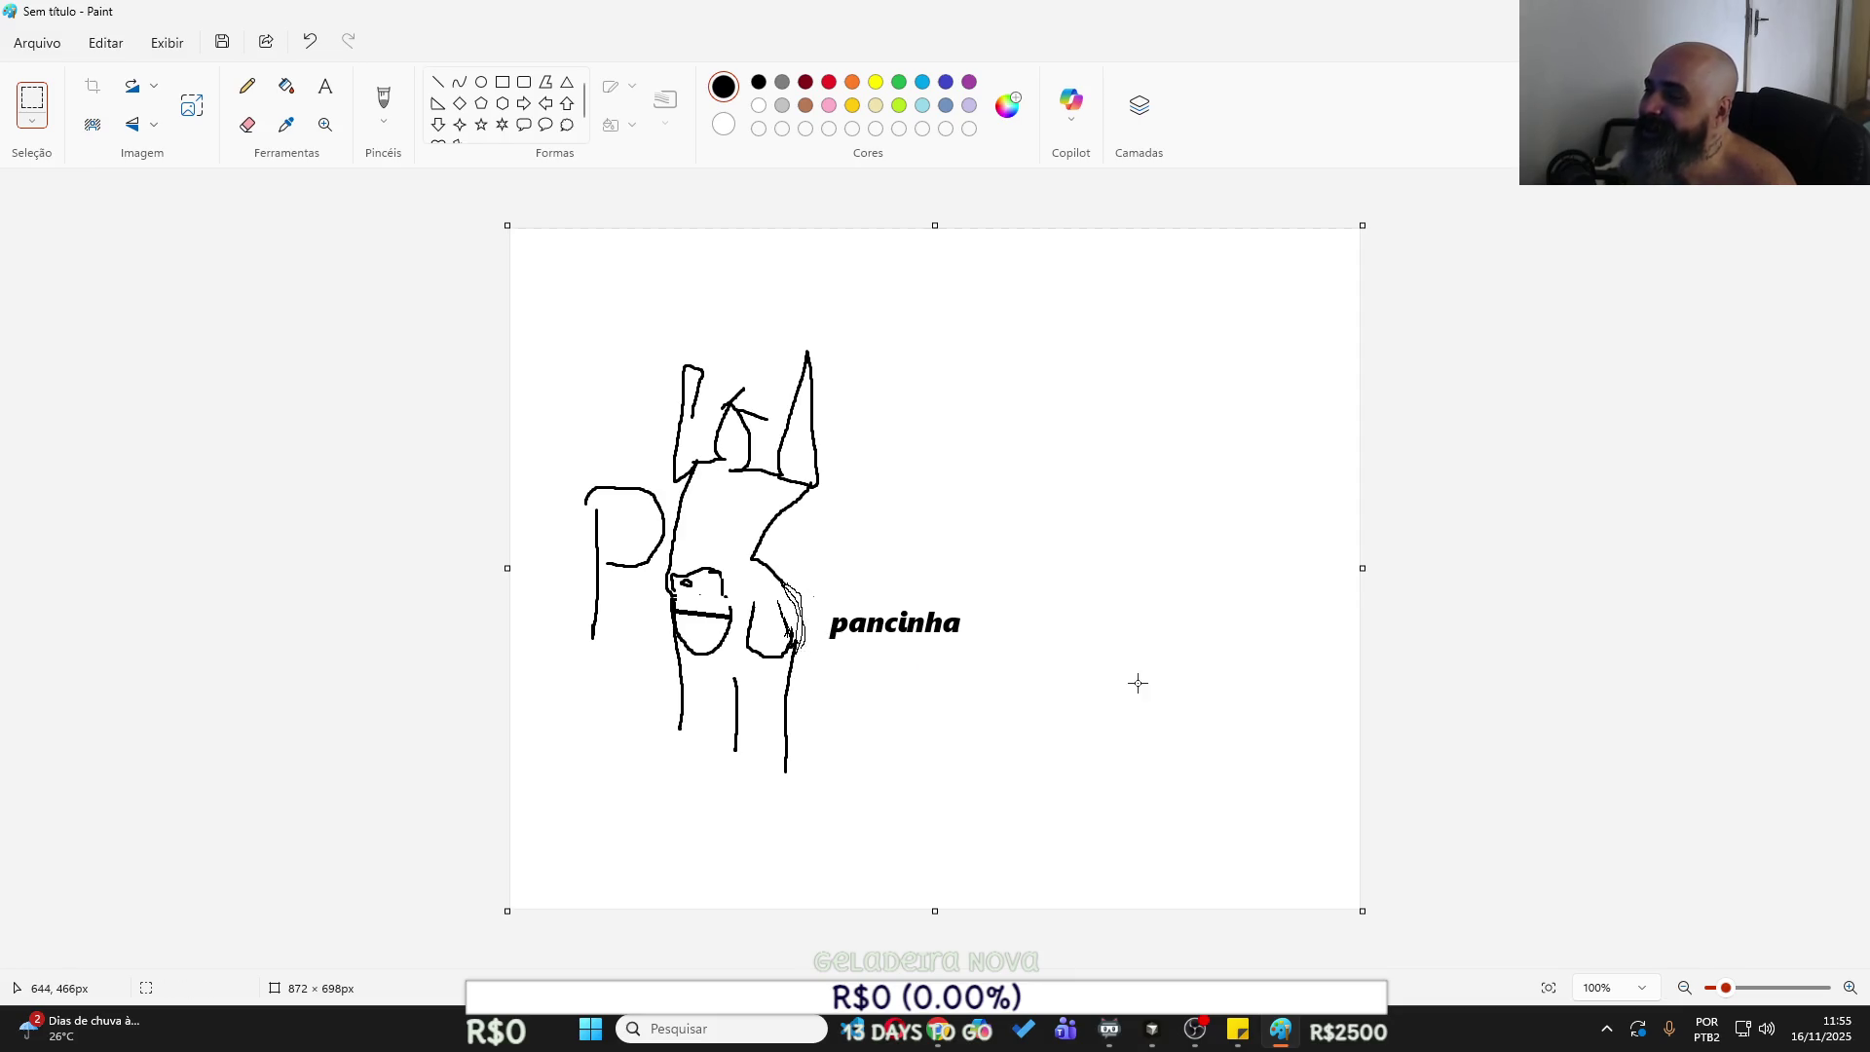
{"action": "mouse_move", "coordinate": [522, 279]}
{"action": "left_mouse_down"}
{"action": "mouse_move", "coordinate": [799, 635]}
{"action": "mouse_move", "coordinate": [1075, 859]}
{"action": "left_mouse_up"}
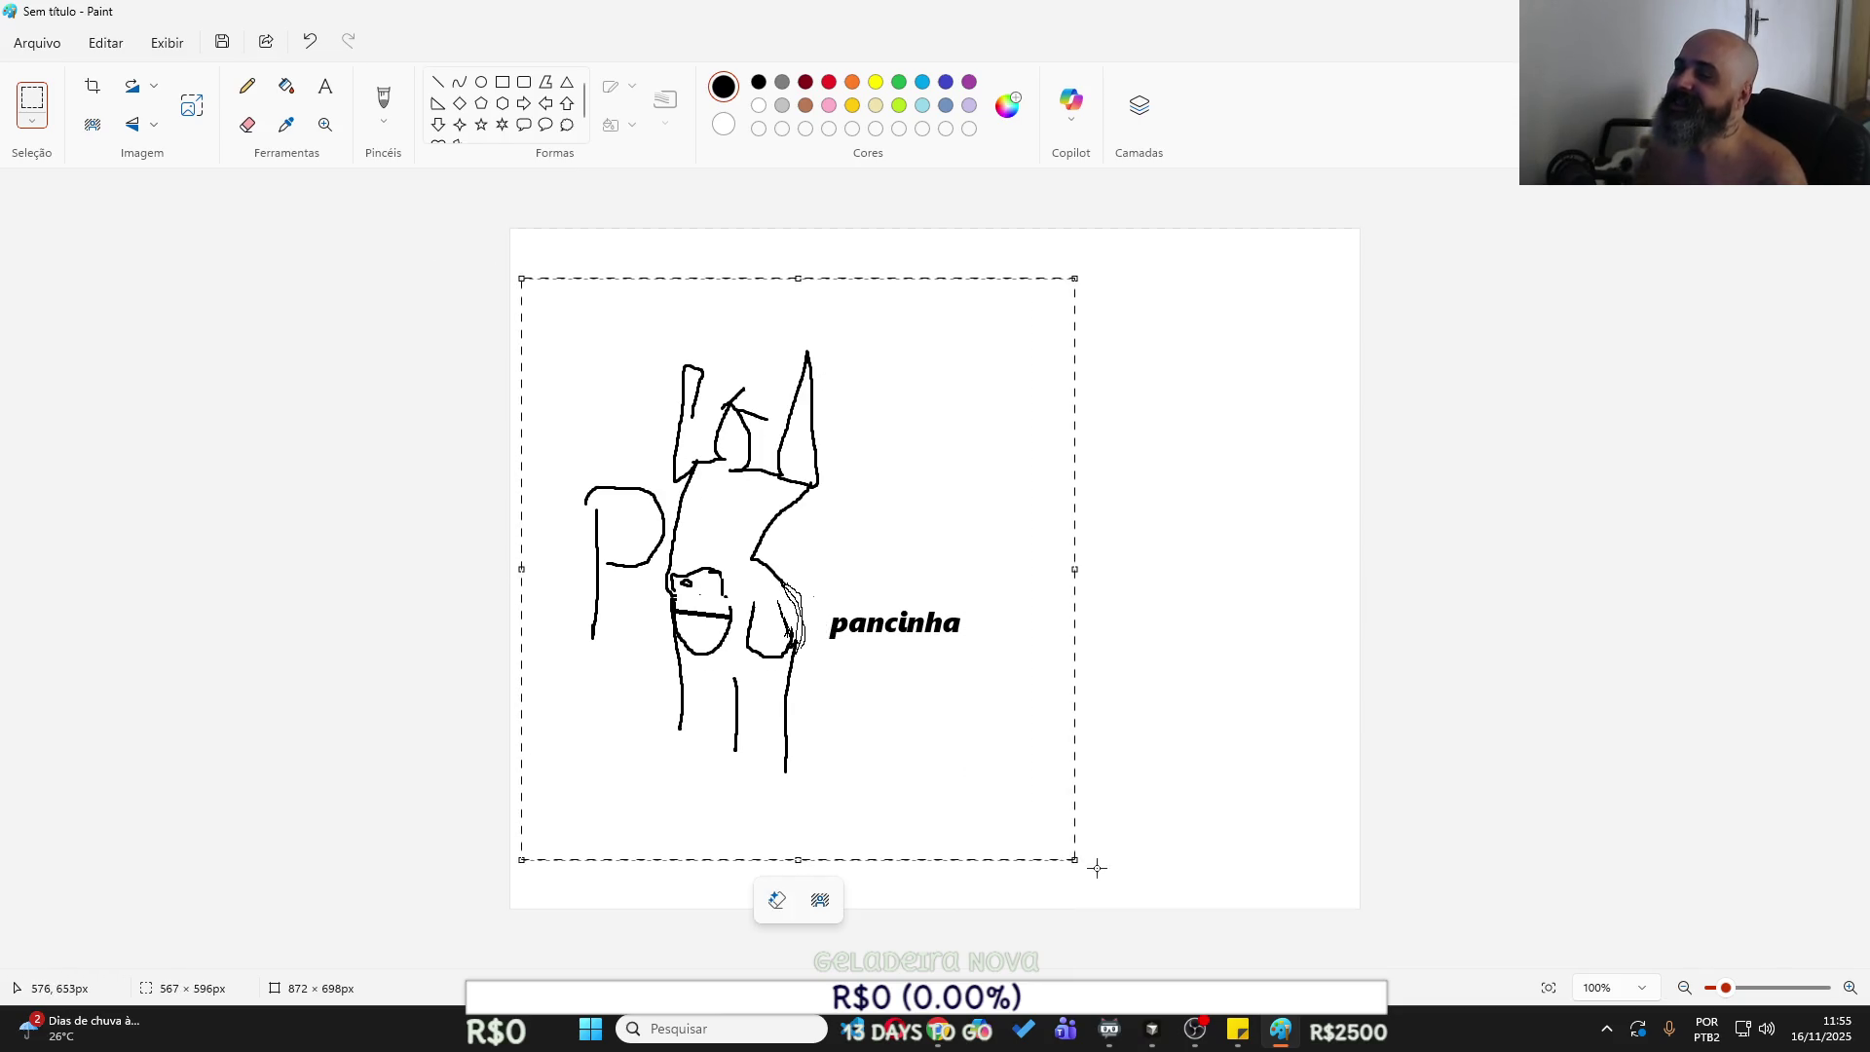
Copy ChatGPT's generated POUPANCINHA logo image with Copiar imagem.
{"action": "left_click", "coordinate": [931, 1036]}
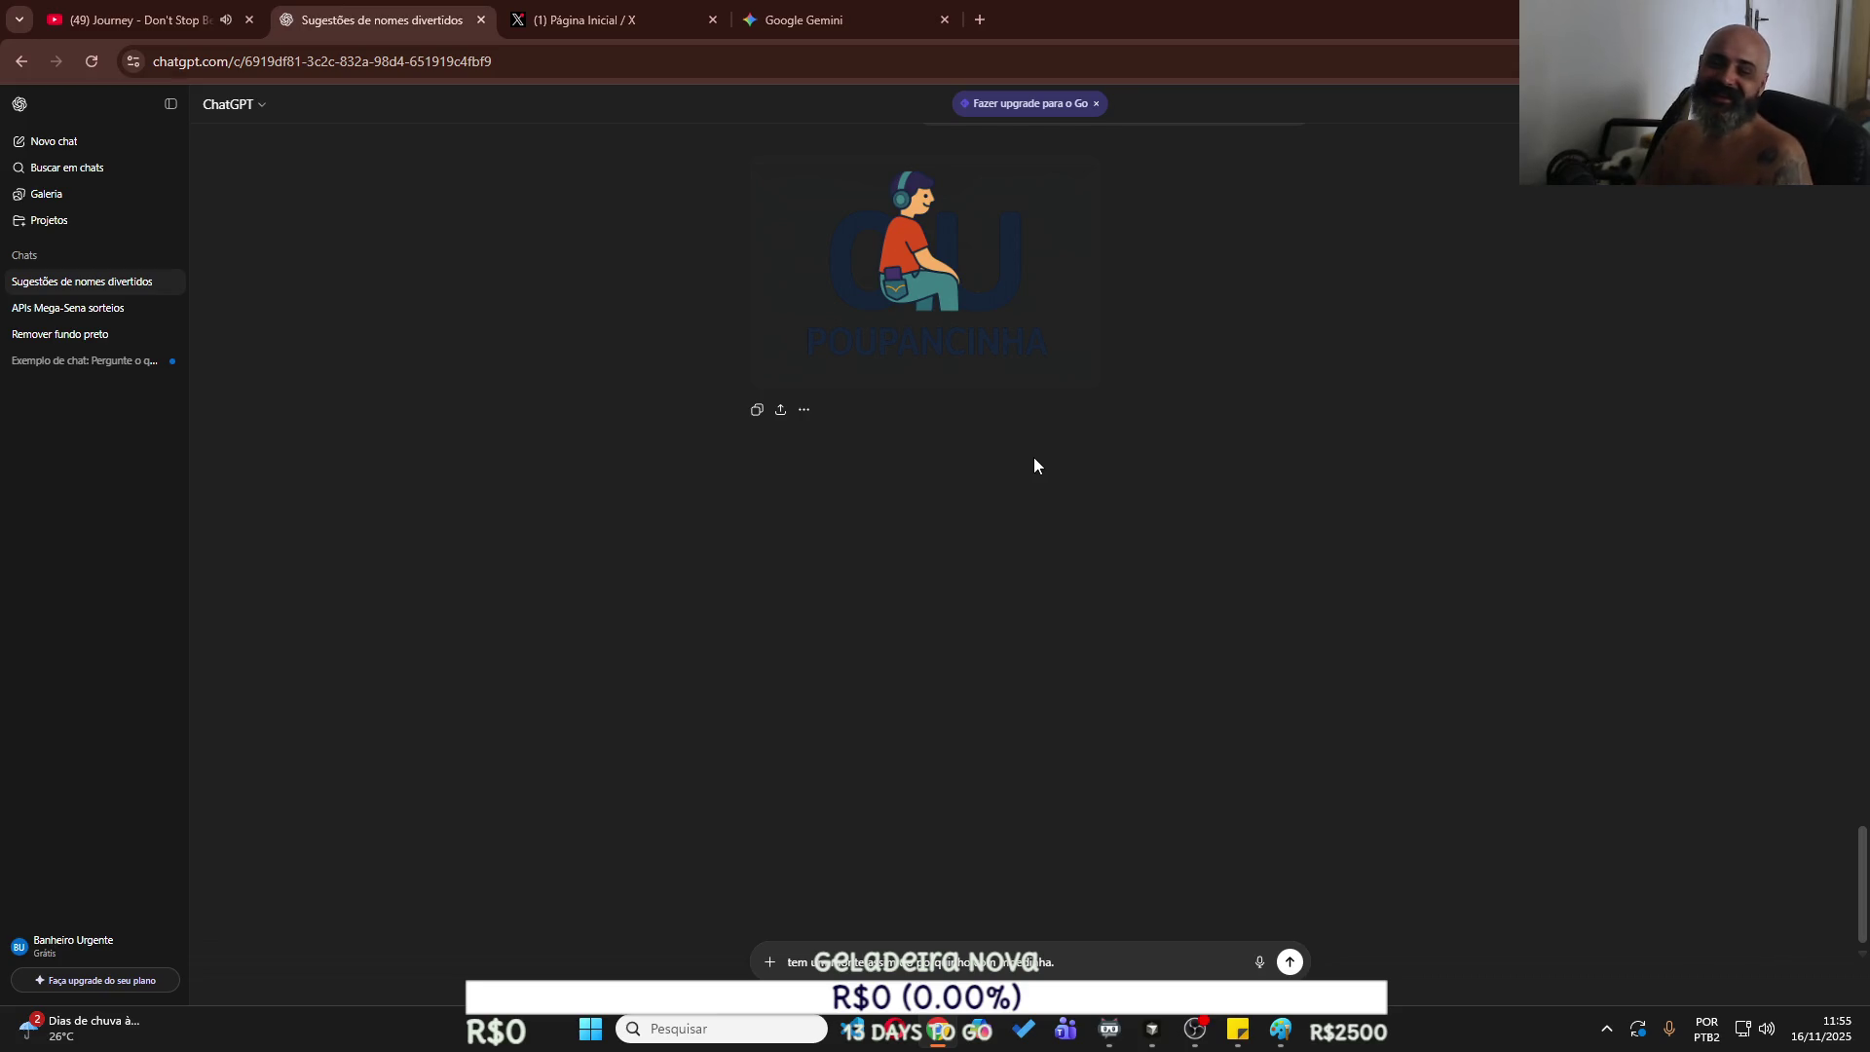
{"action": "right_click", "coordinate": [972, 271]}
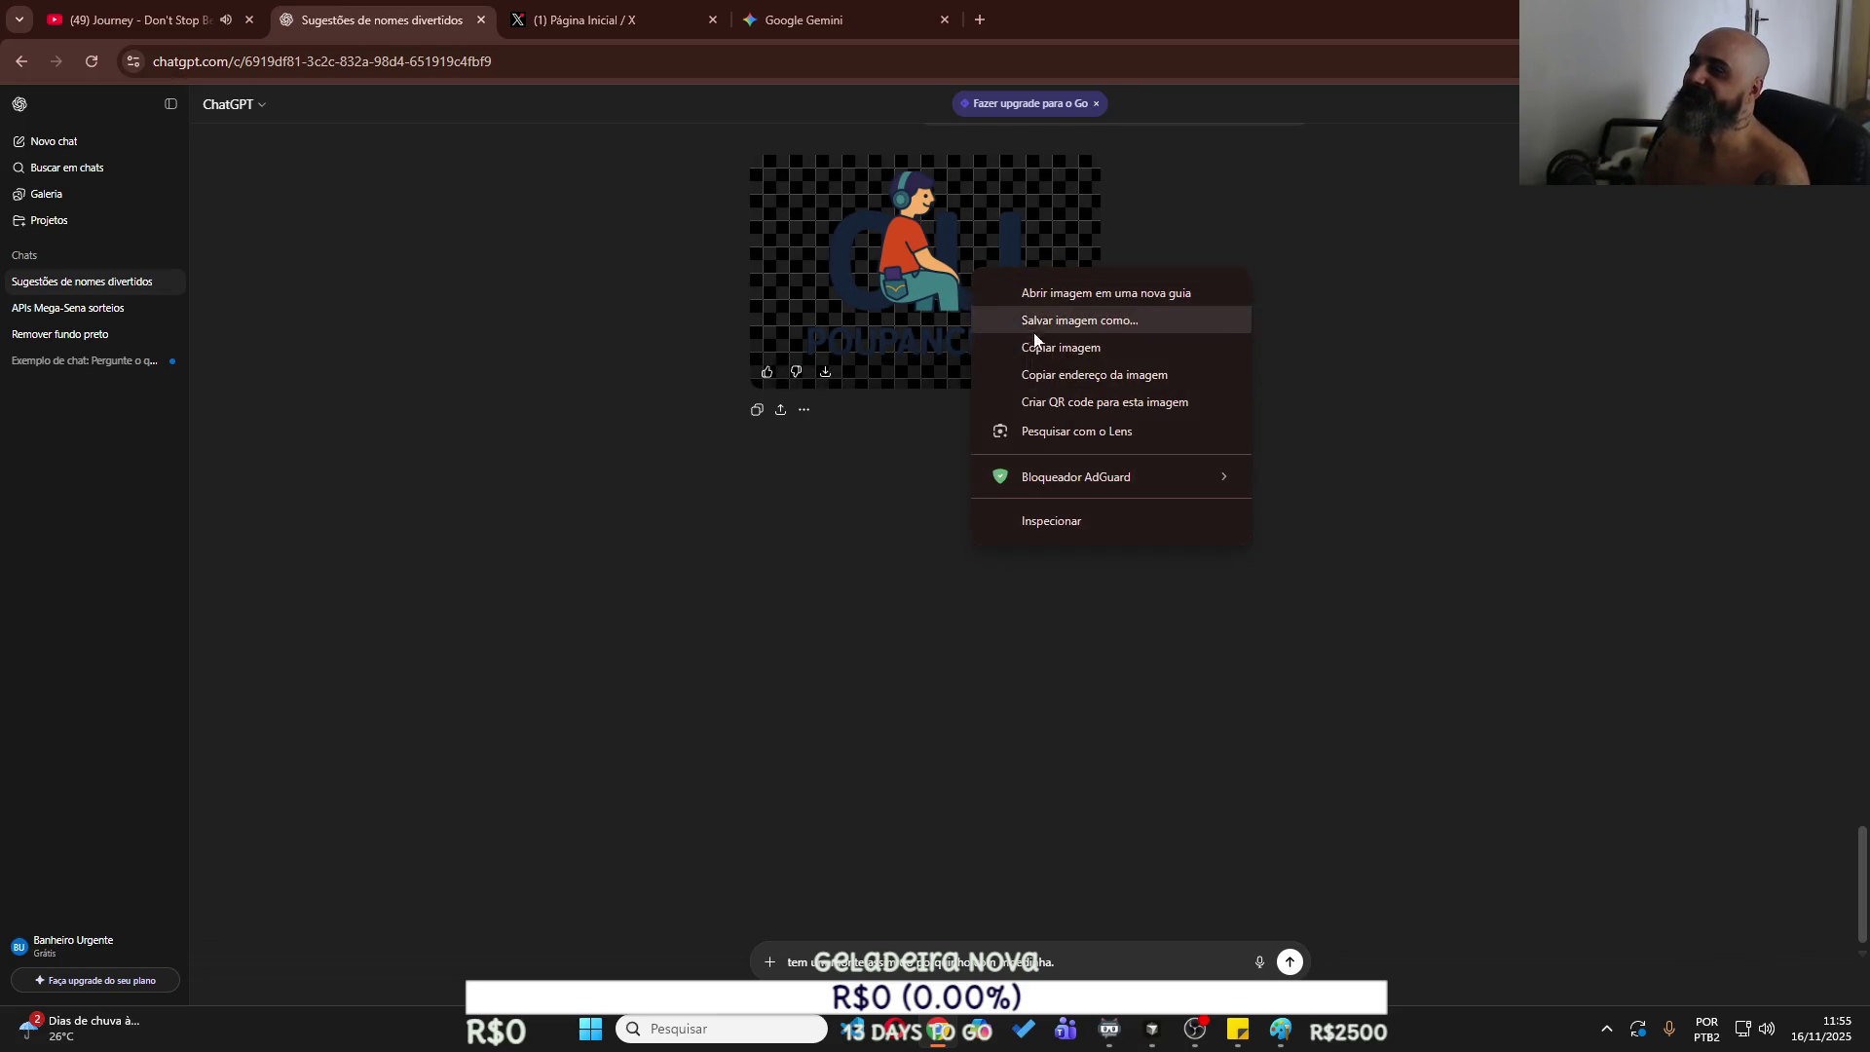
{"action": "left_click", "coordinate": [1044, 346]}
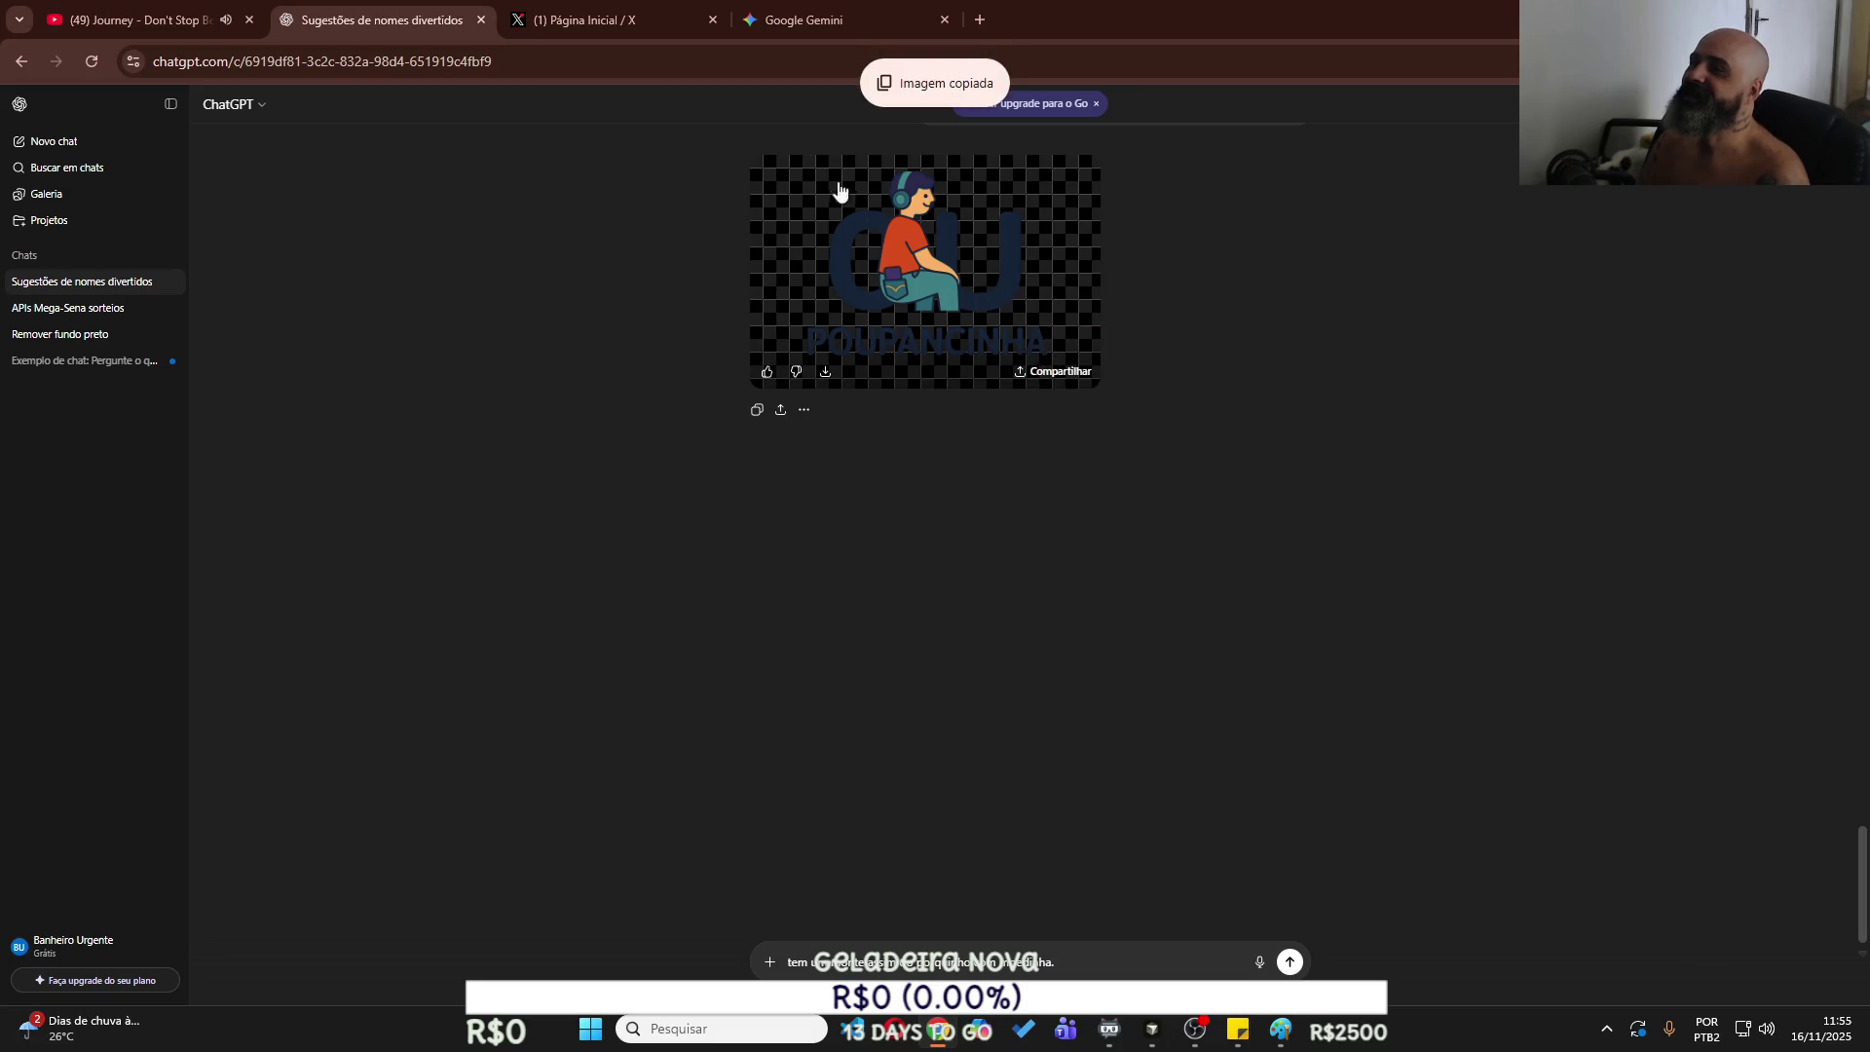
{"action": "left_click", "coordinate": [639, 27]}
{"action": "left_click", "coordinate": [775, 164]}
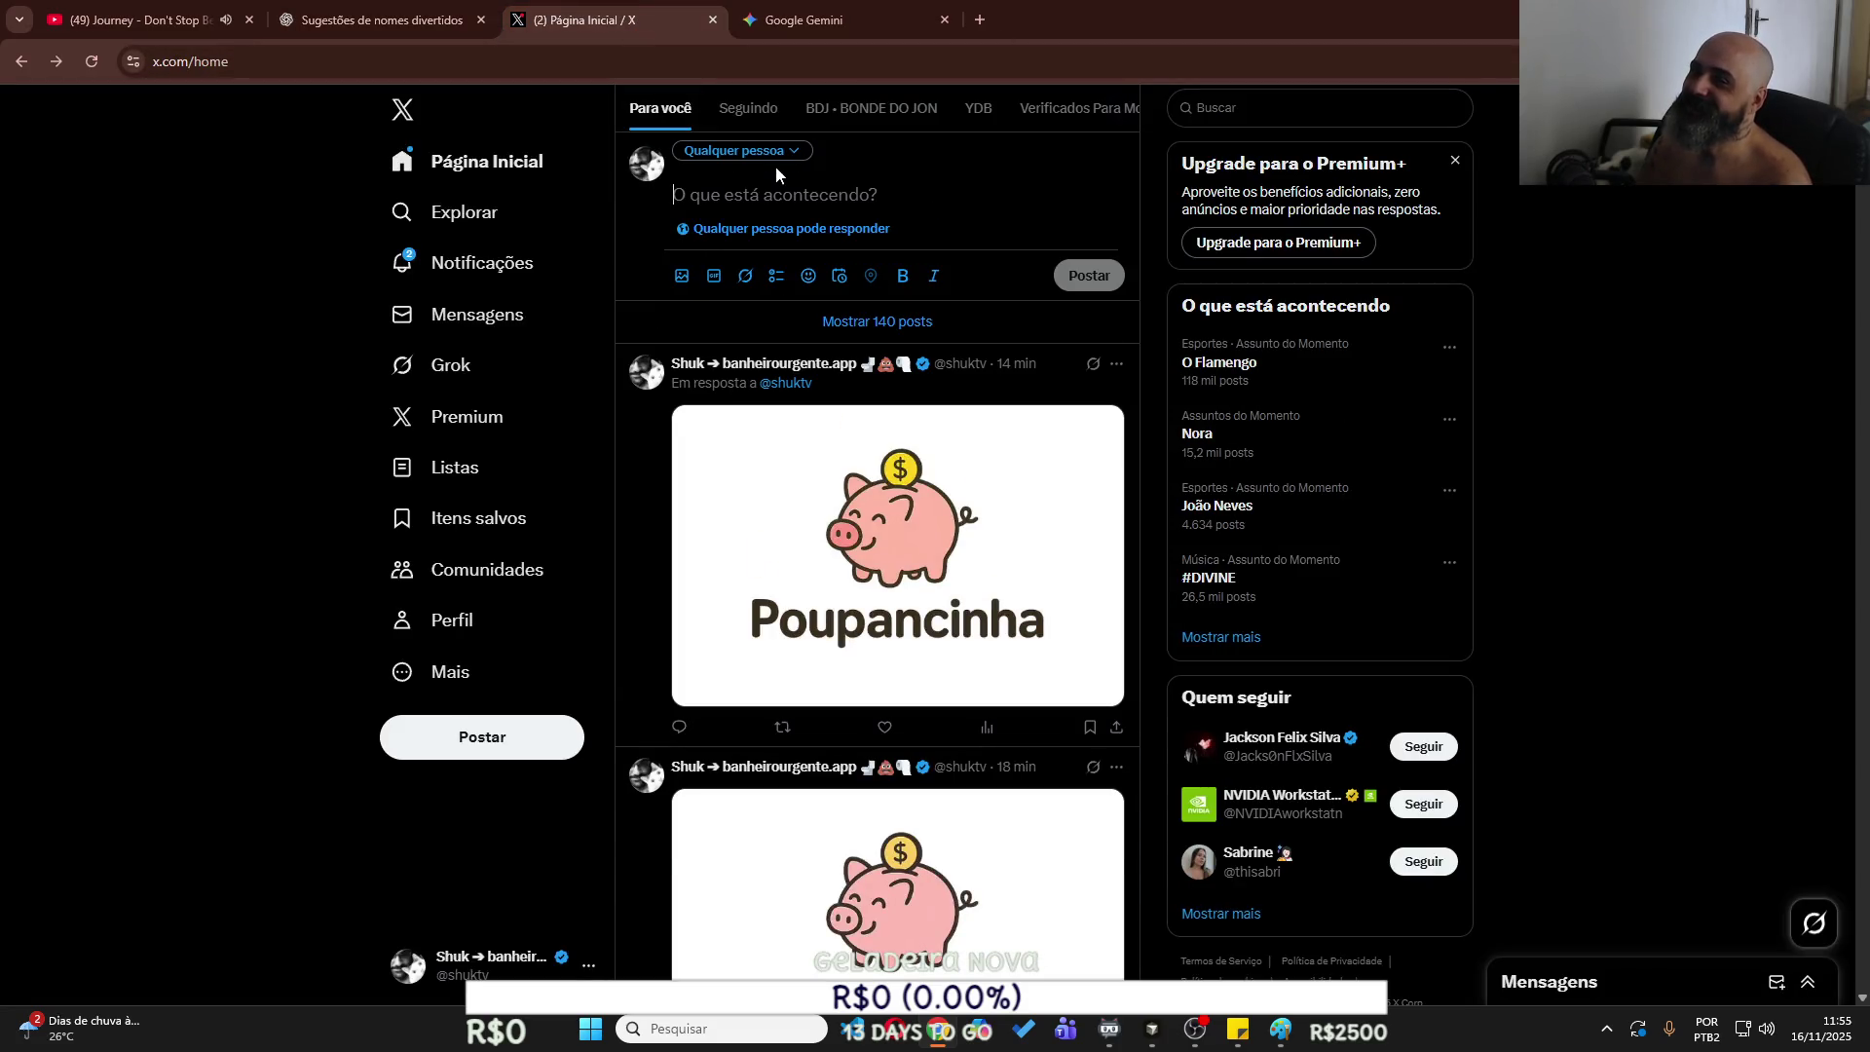
Publish 'GPT Perdeu a linha po' on X with the copied POUPANCINHA logo attached.
{"action": "left_click", "coordinate": [677, 730]}
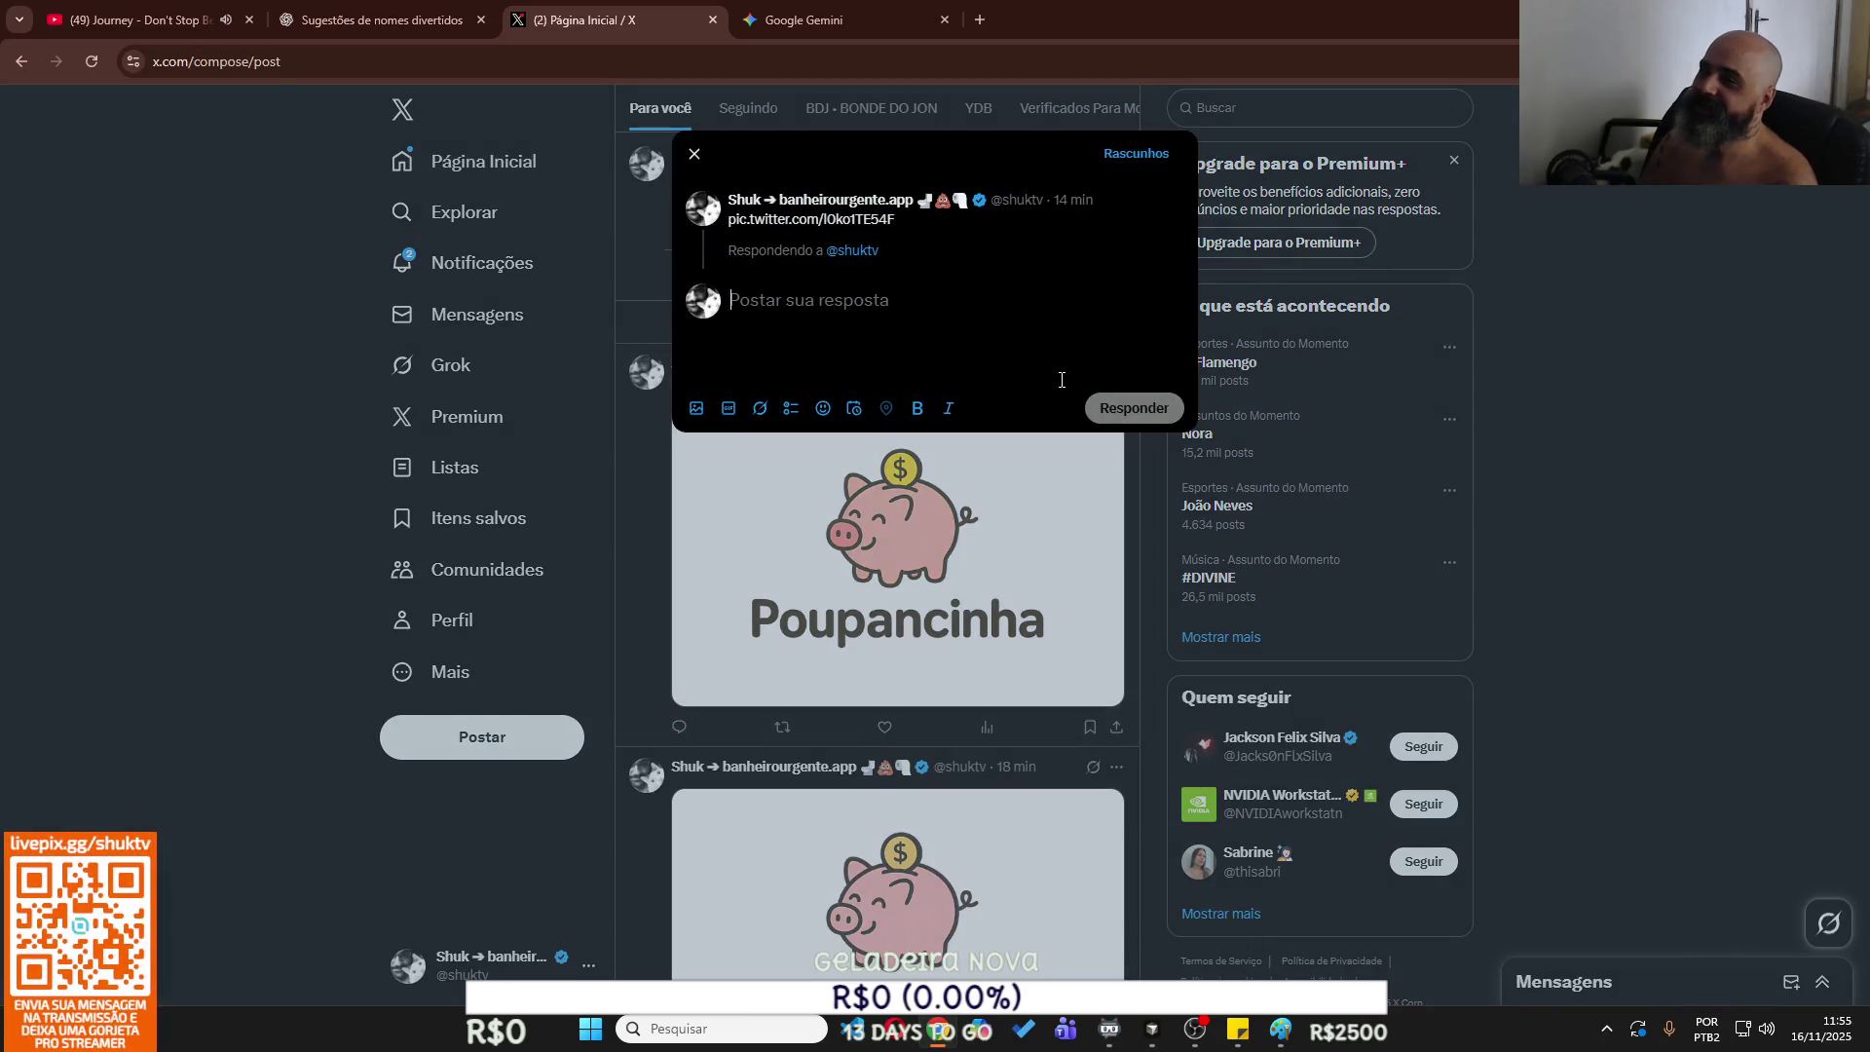
{"action": "key", "text": "Escape"}
{"action": "left_click", "coordinate": [718, 192]}
{"action": "type", "text": "G"}
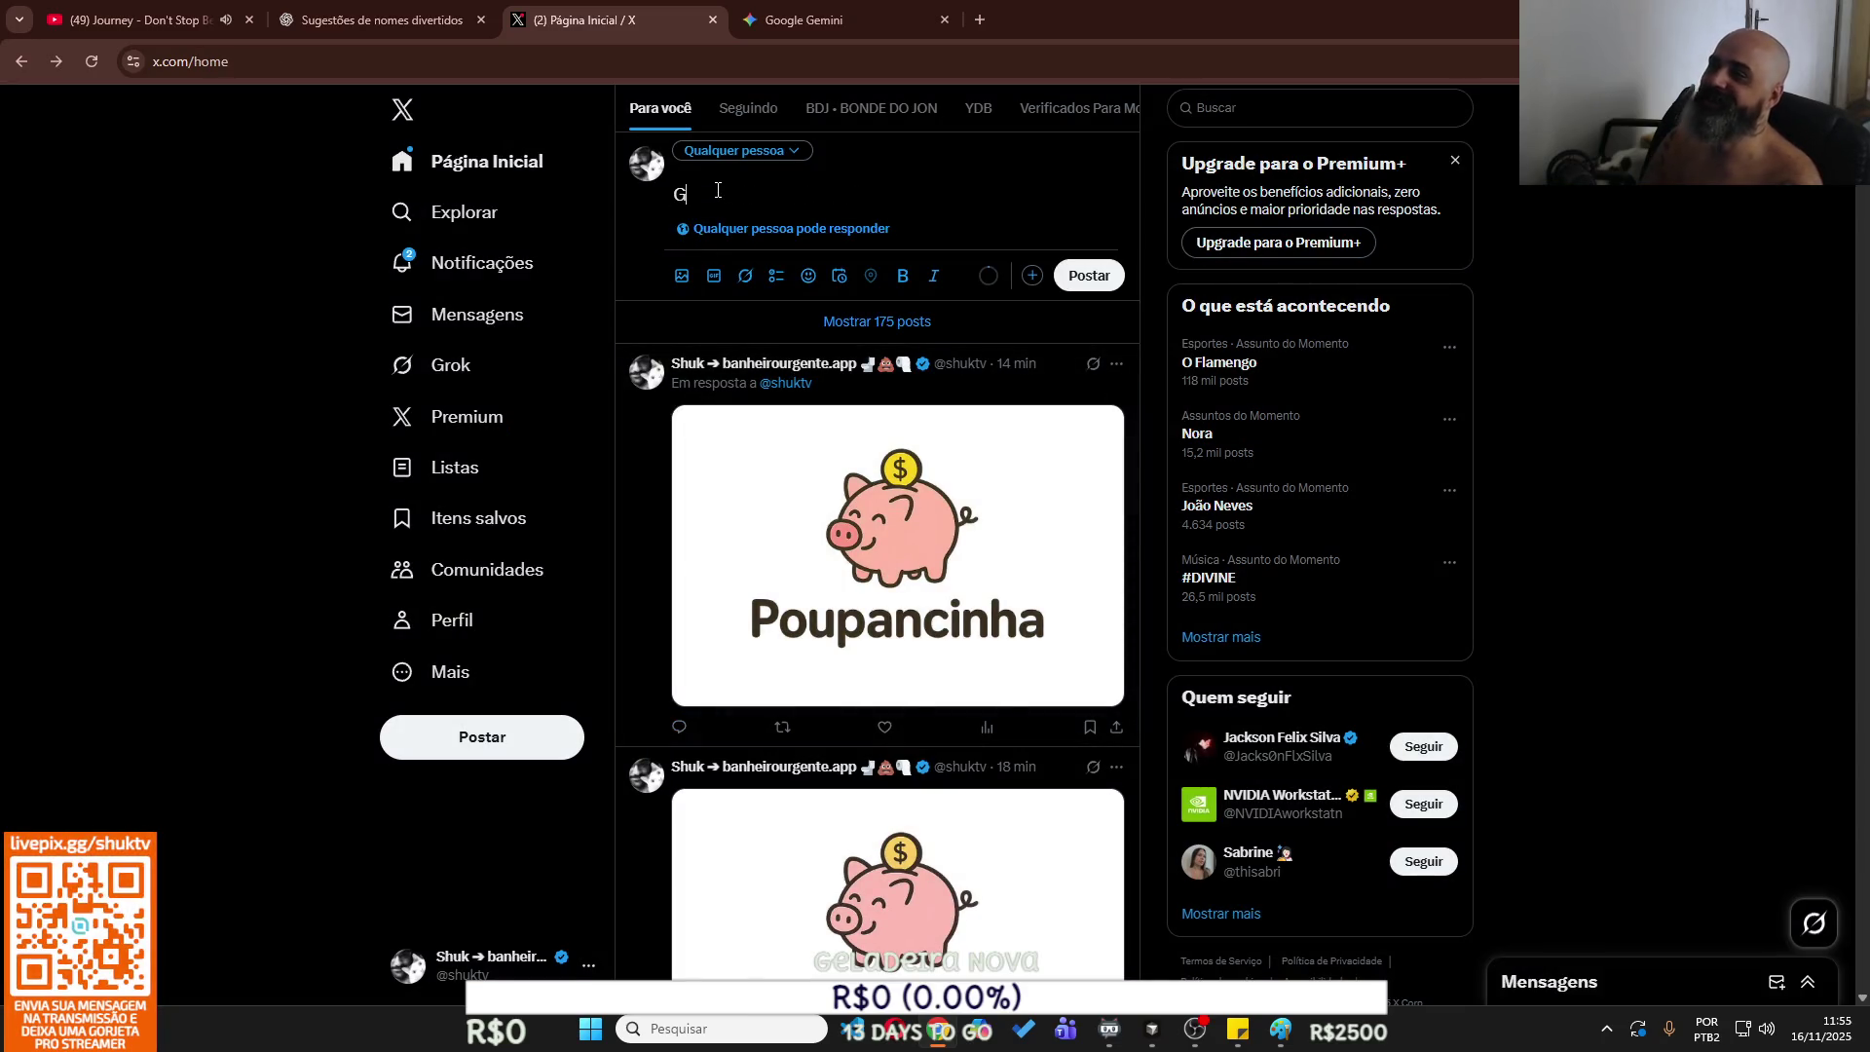
{"action": "type", "text": "PT Perdey a"}
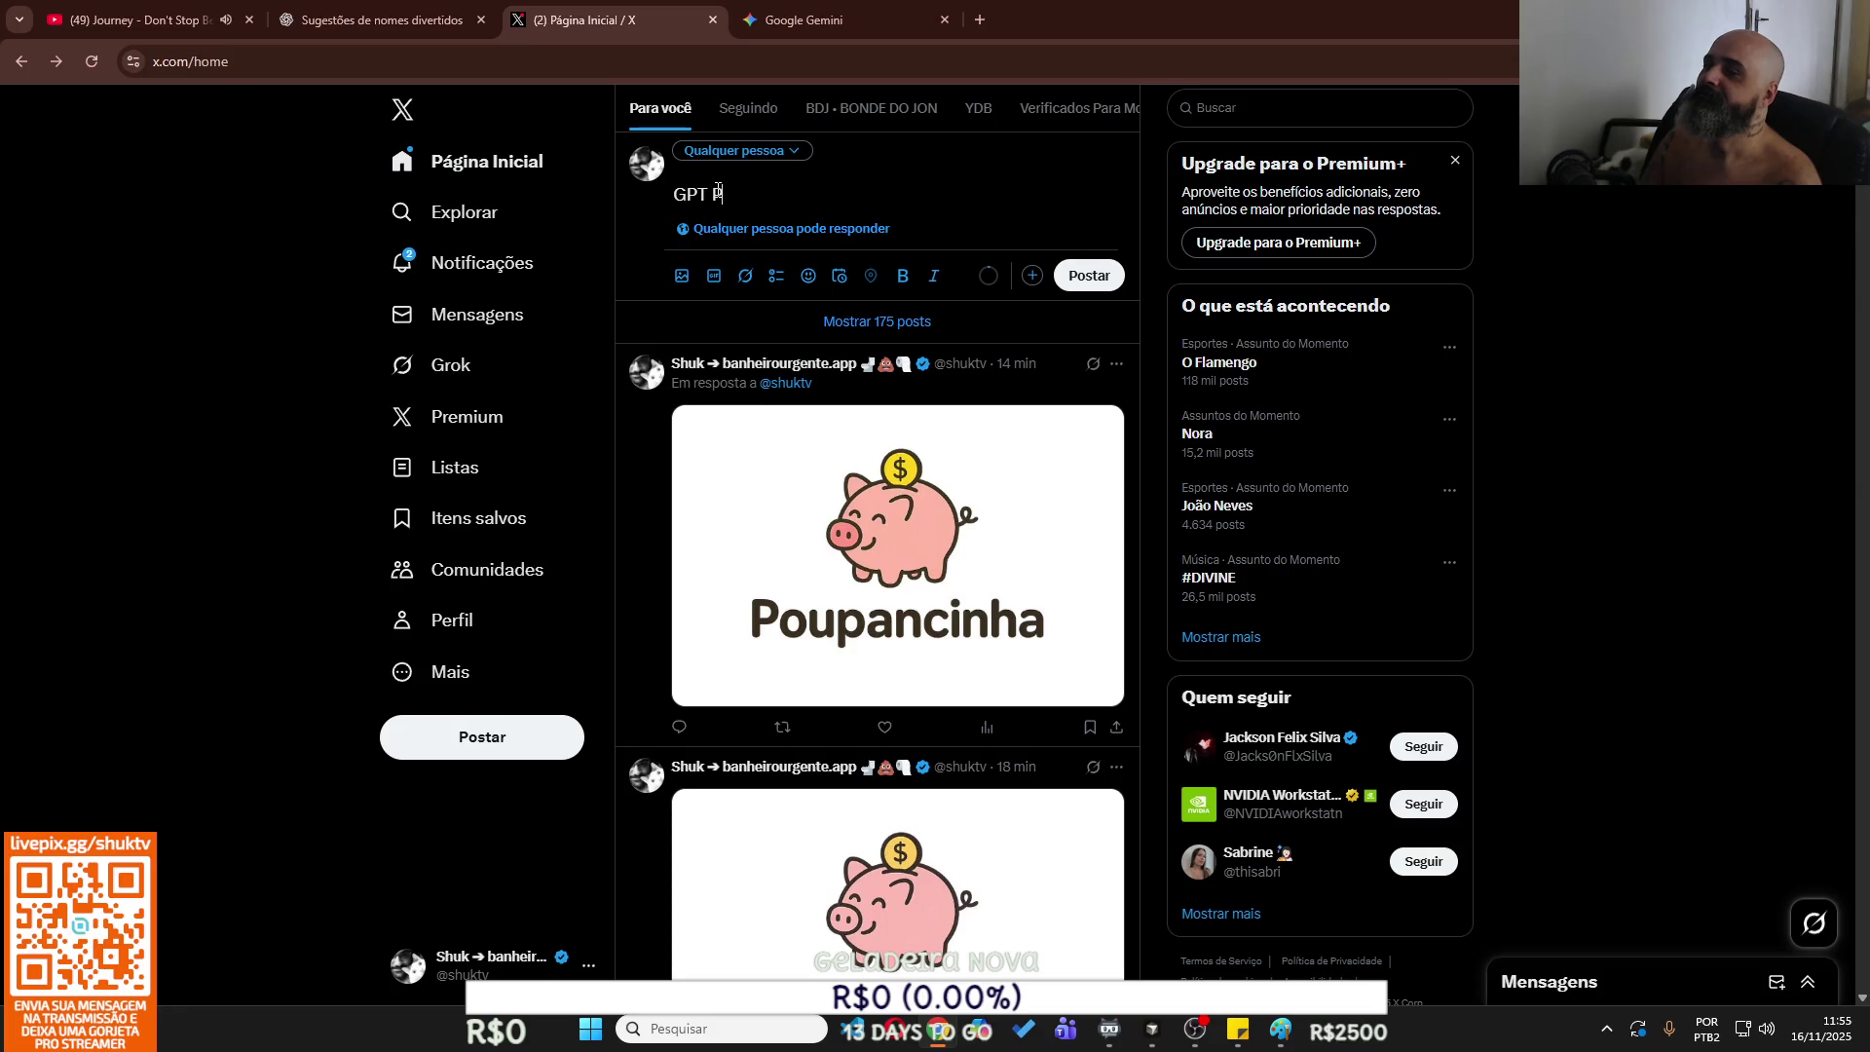
{"action": "key", "text": "BackSpace"}
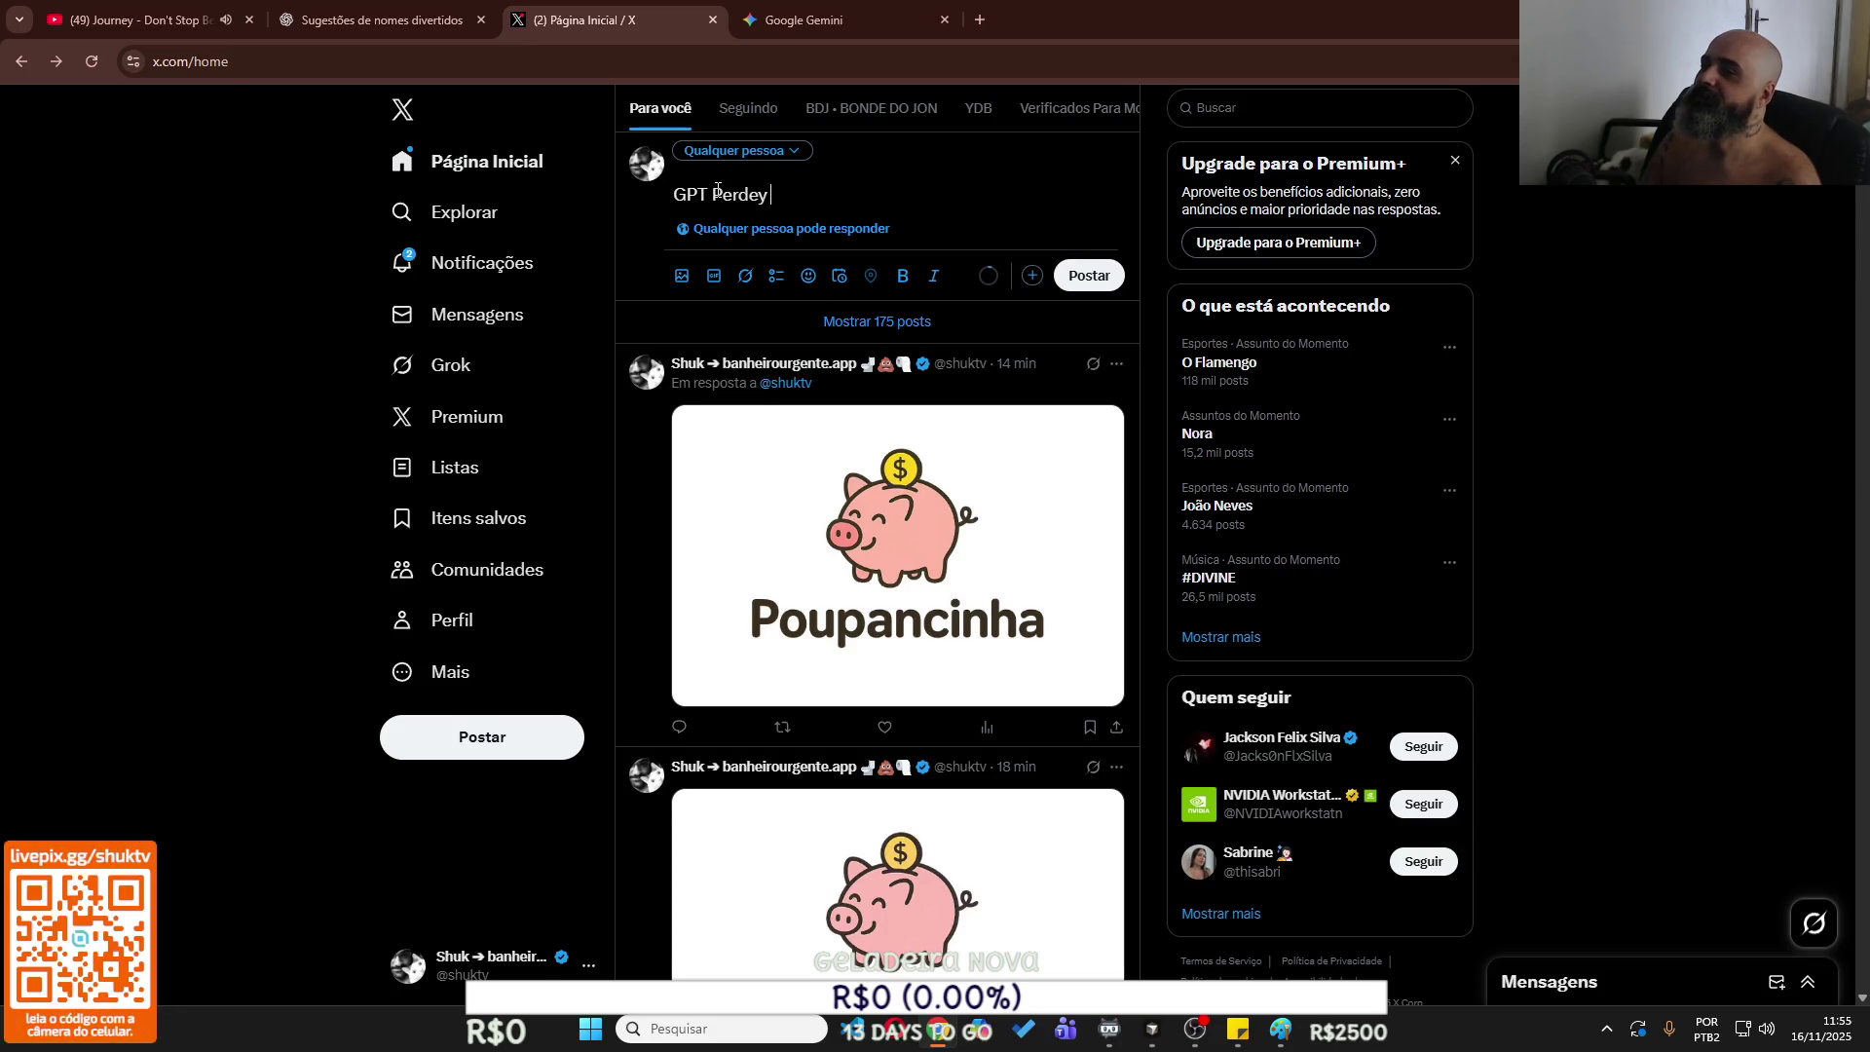
{"action": "type", "text": "linha po"}
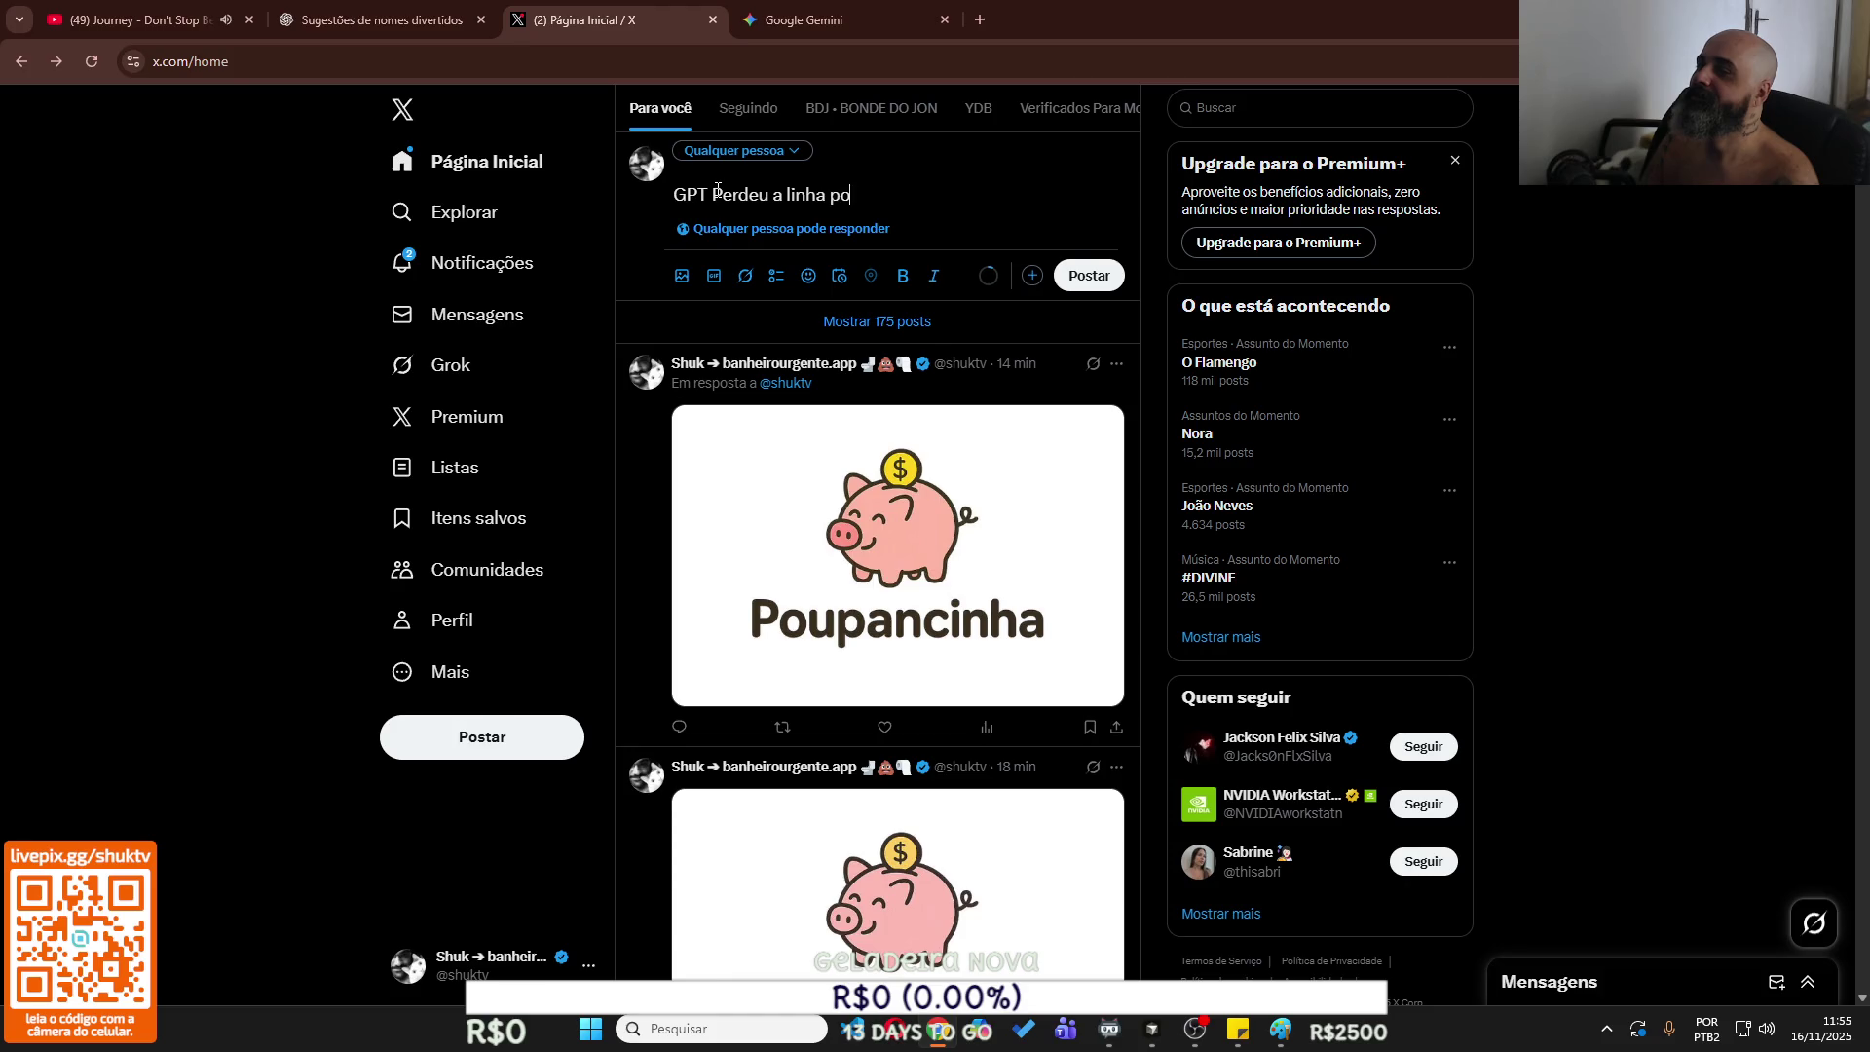
{"action": "key", "text": "ctrl+v"}
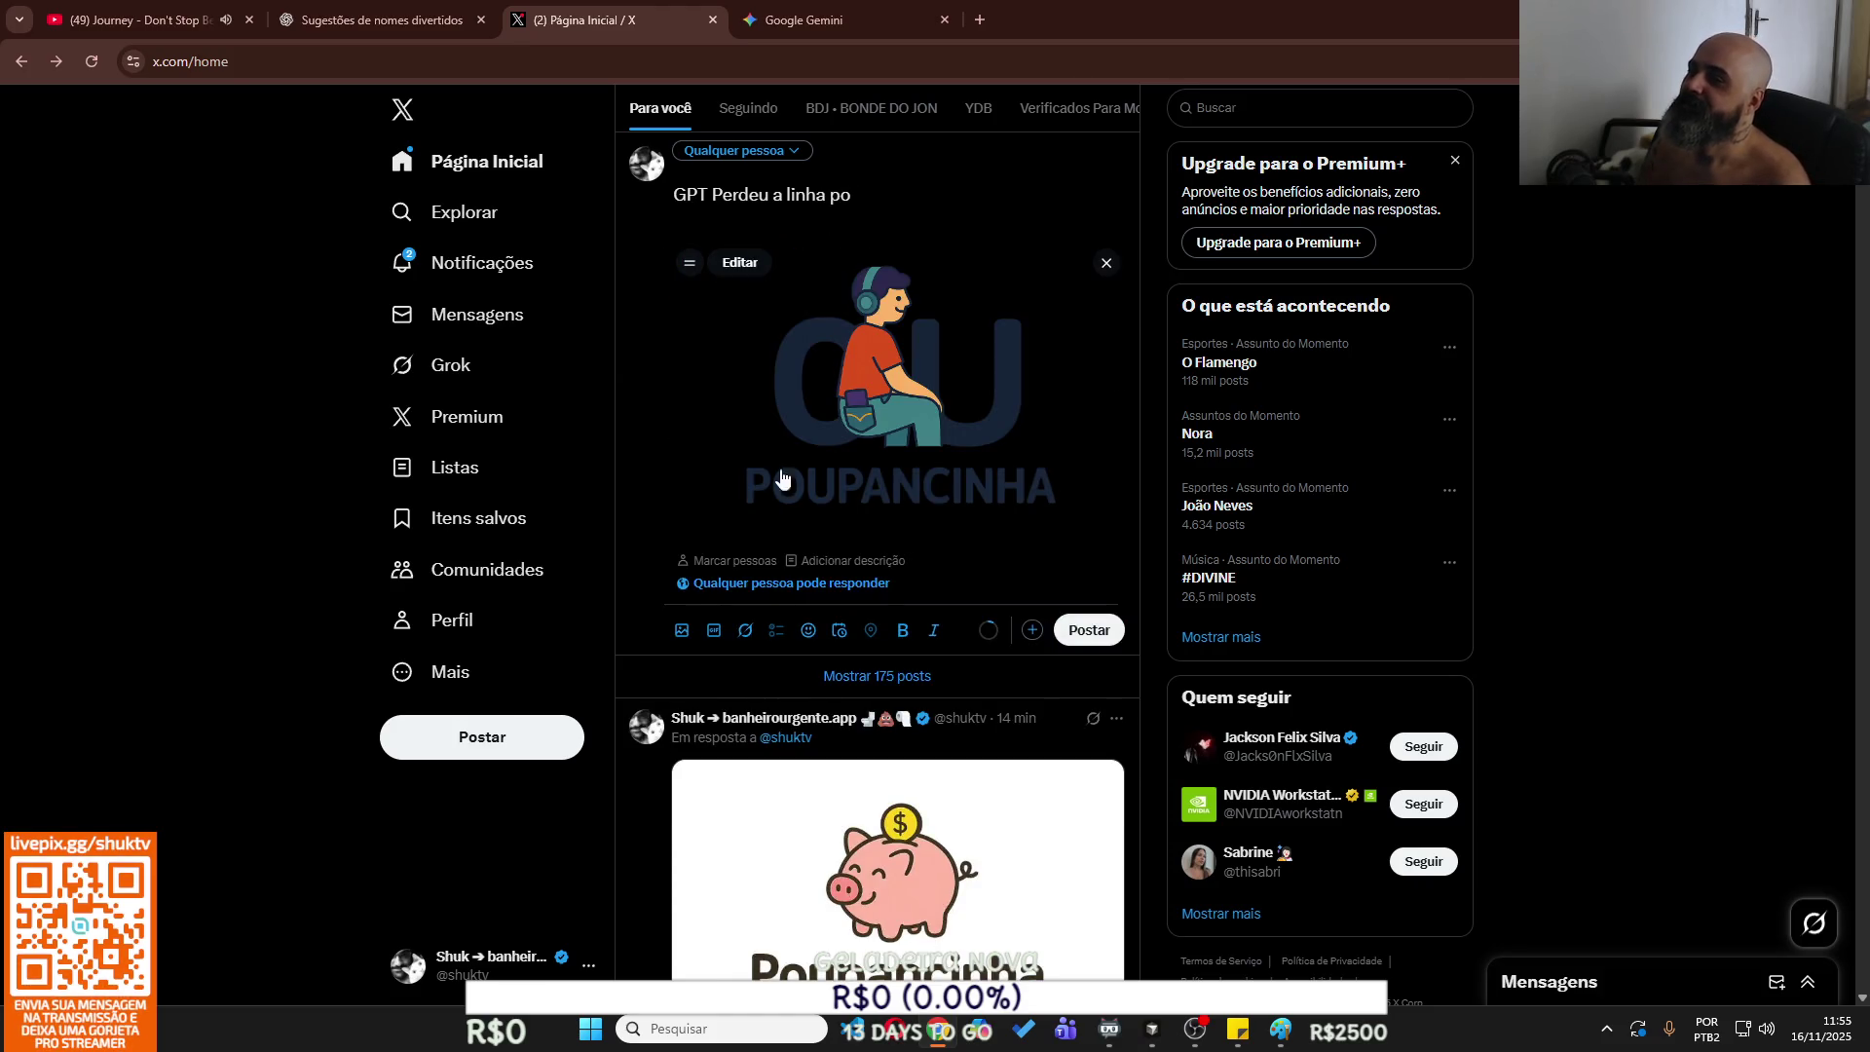
{"action": "left_click", "coordinate": [1098, 633]}
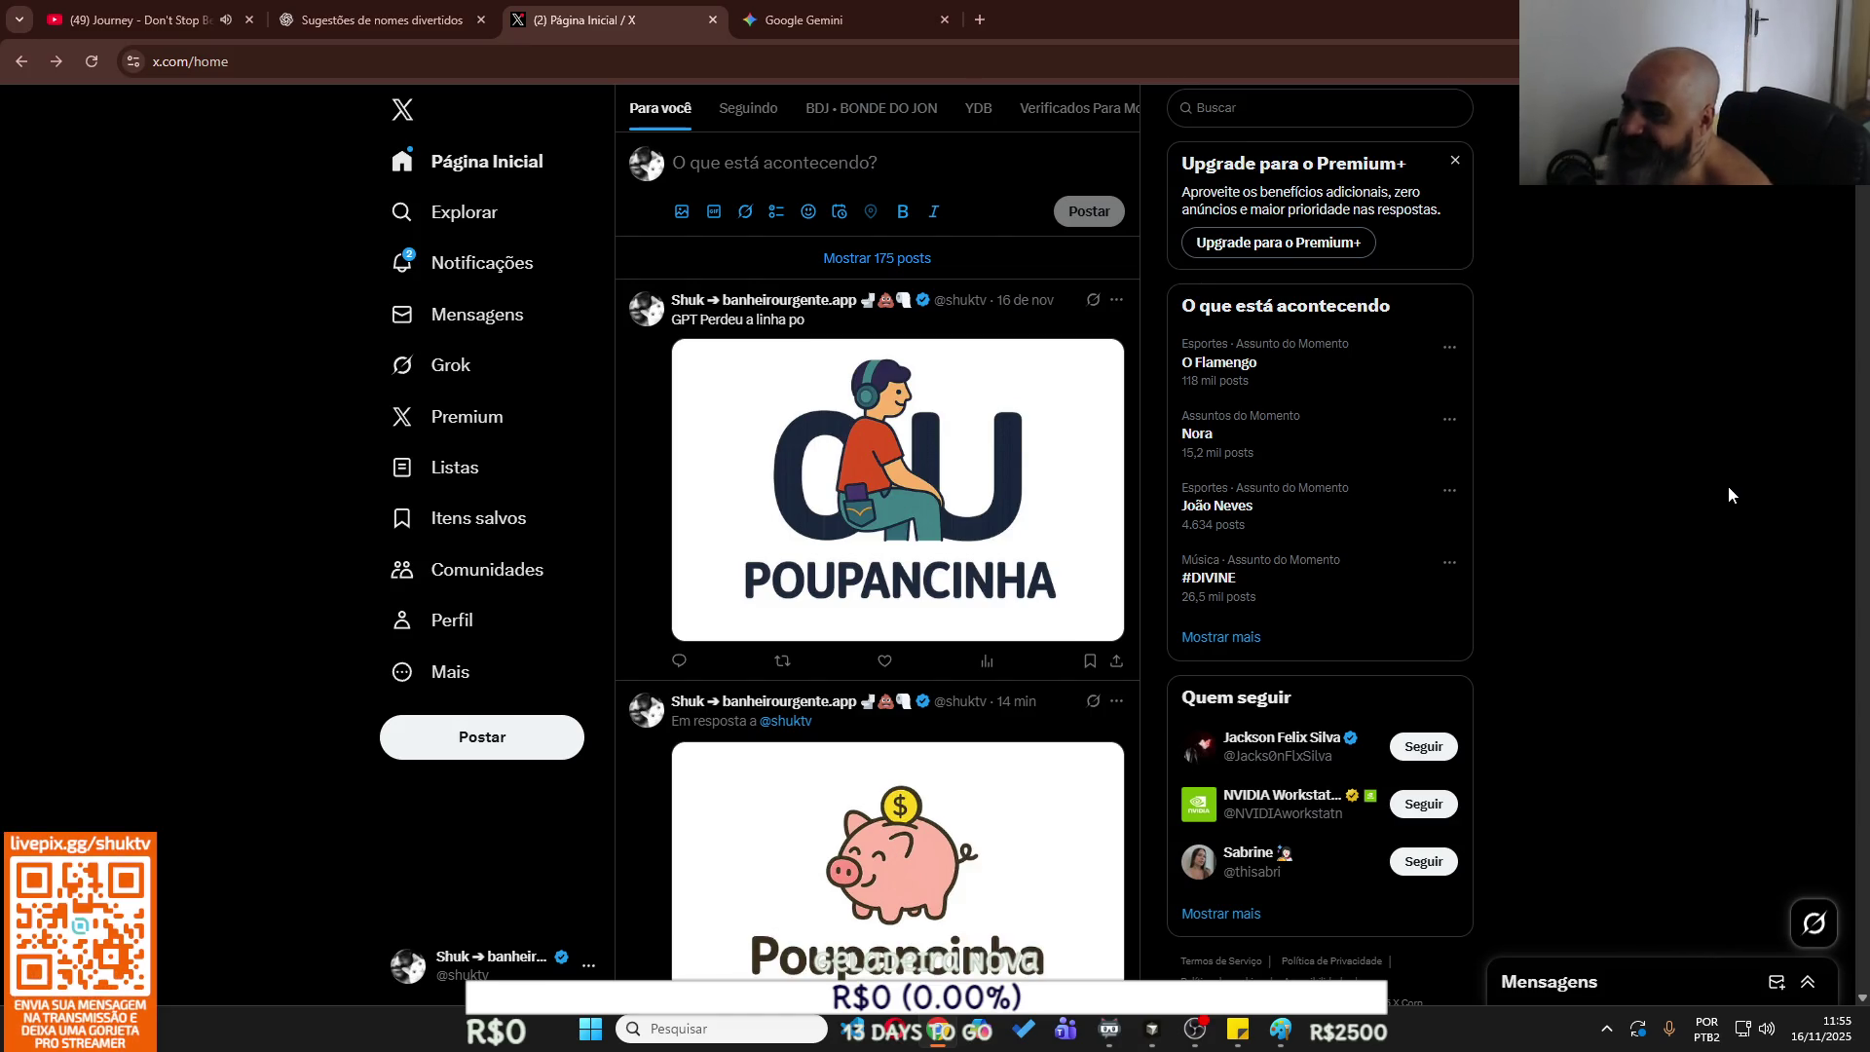
{"action": "left_click", "coordinate": [380, 19]}
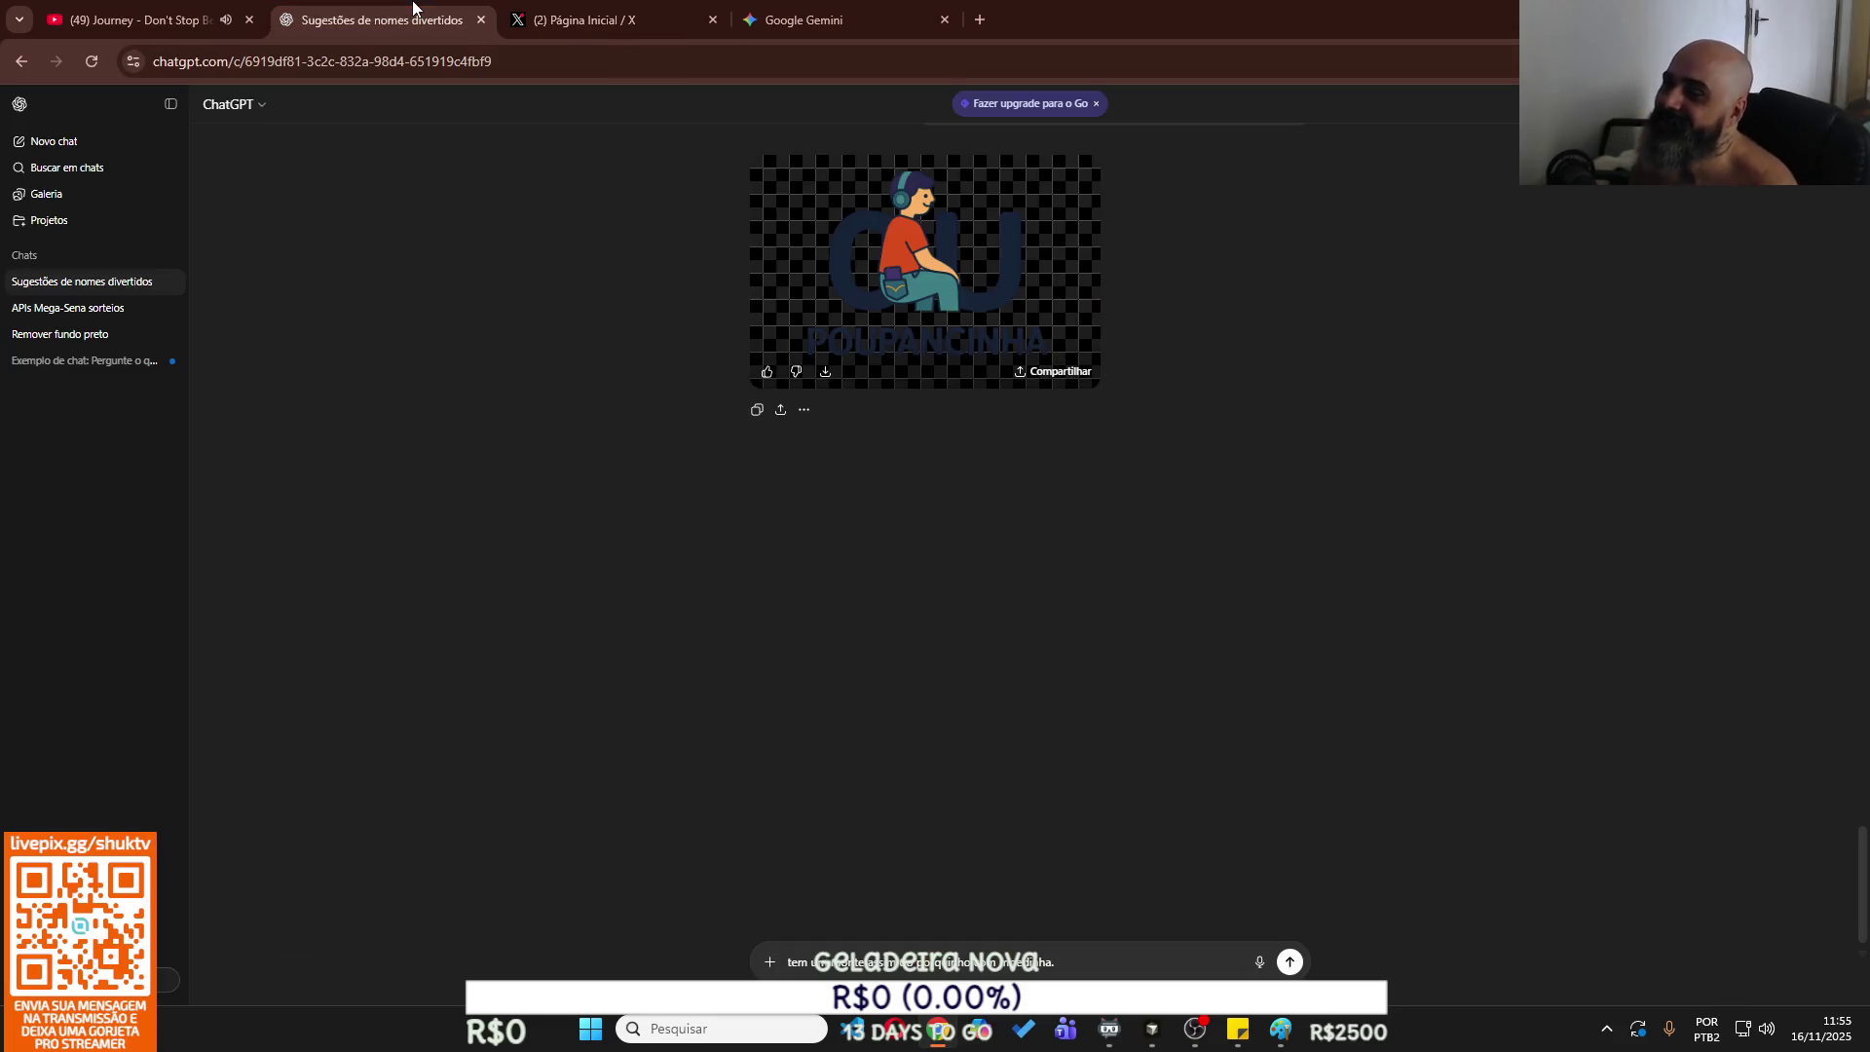
Write the note 'Desen o u em pé tbm' in ChatGPT, removing a wrongly pasted logo image.
{"action": "mouse_move", "coordinate": [1281, 1029]}
{"action": "left_click", "coordinate": [1281, 936]}
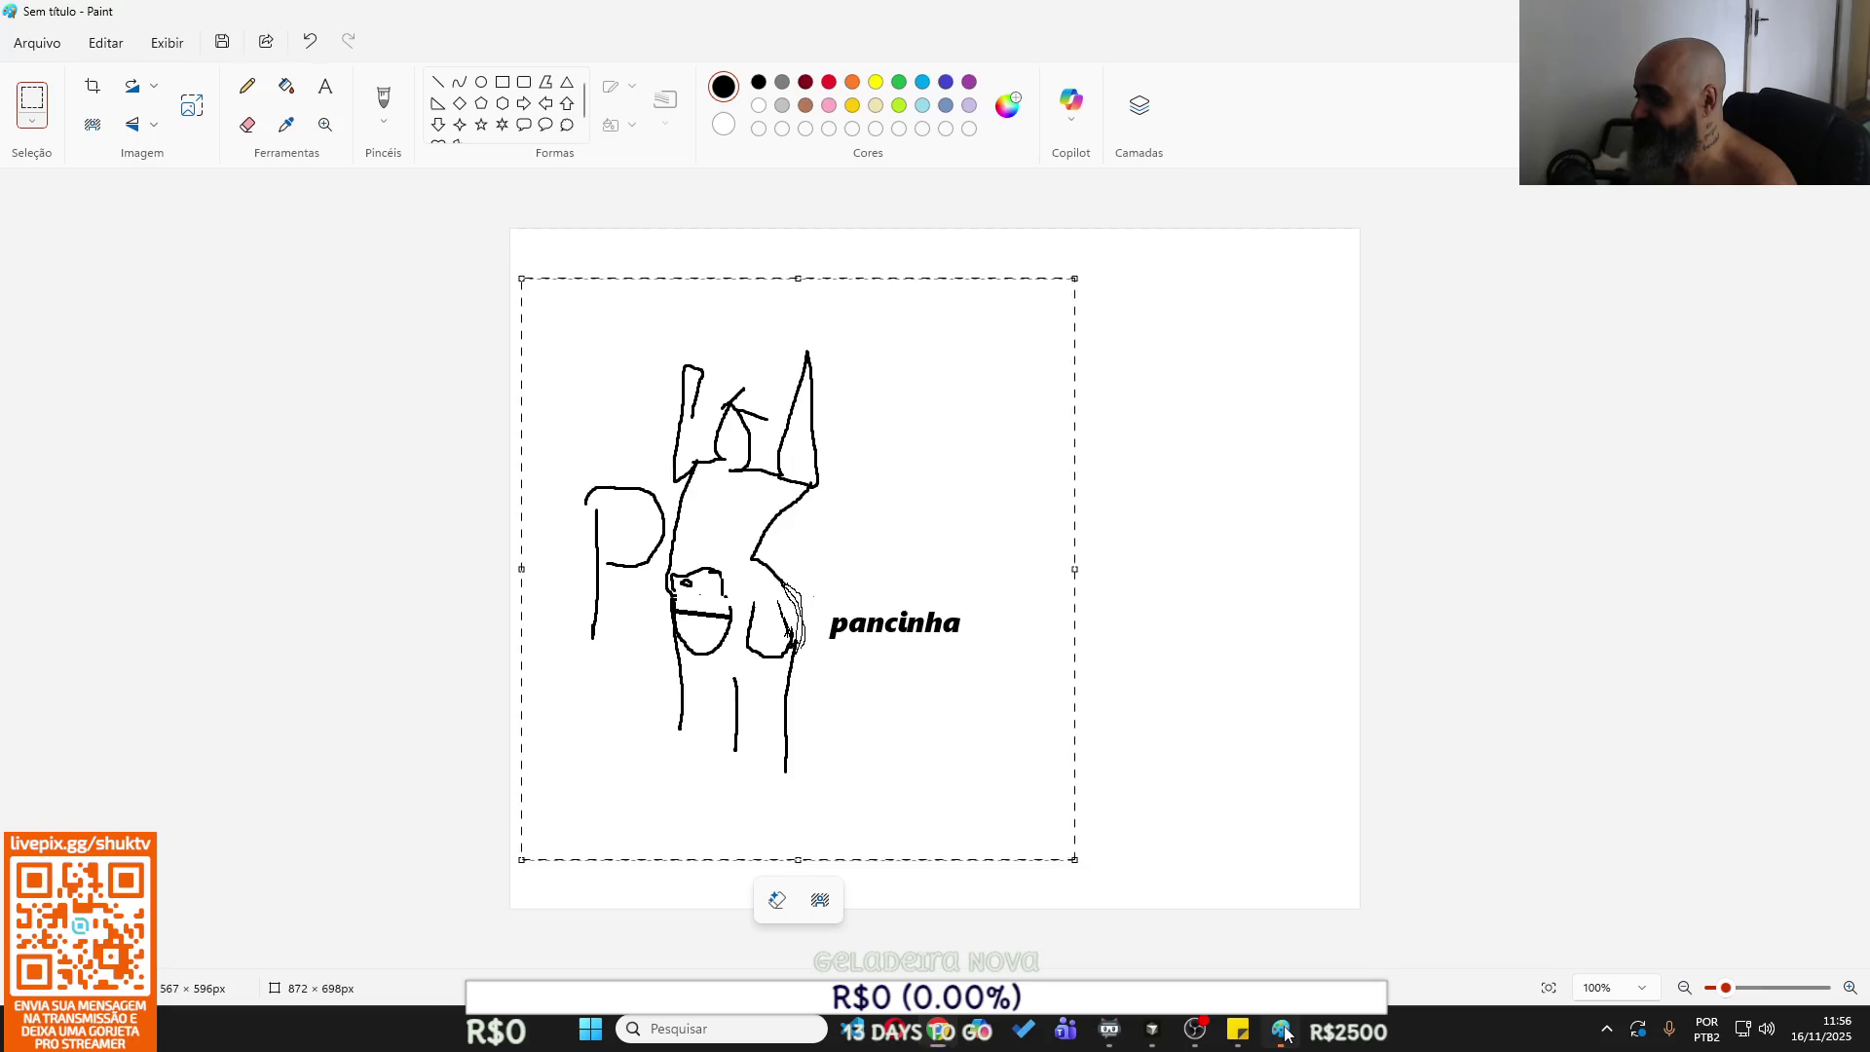
{"action": "key", "text": "alt+Tab"}
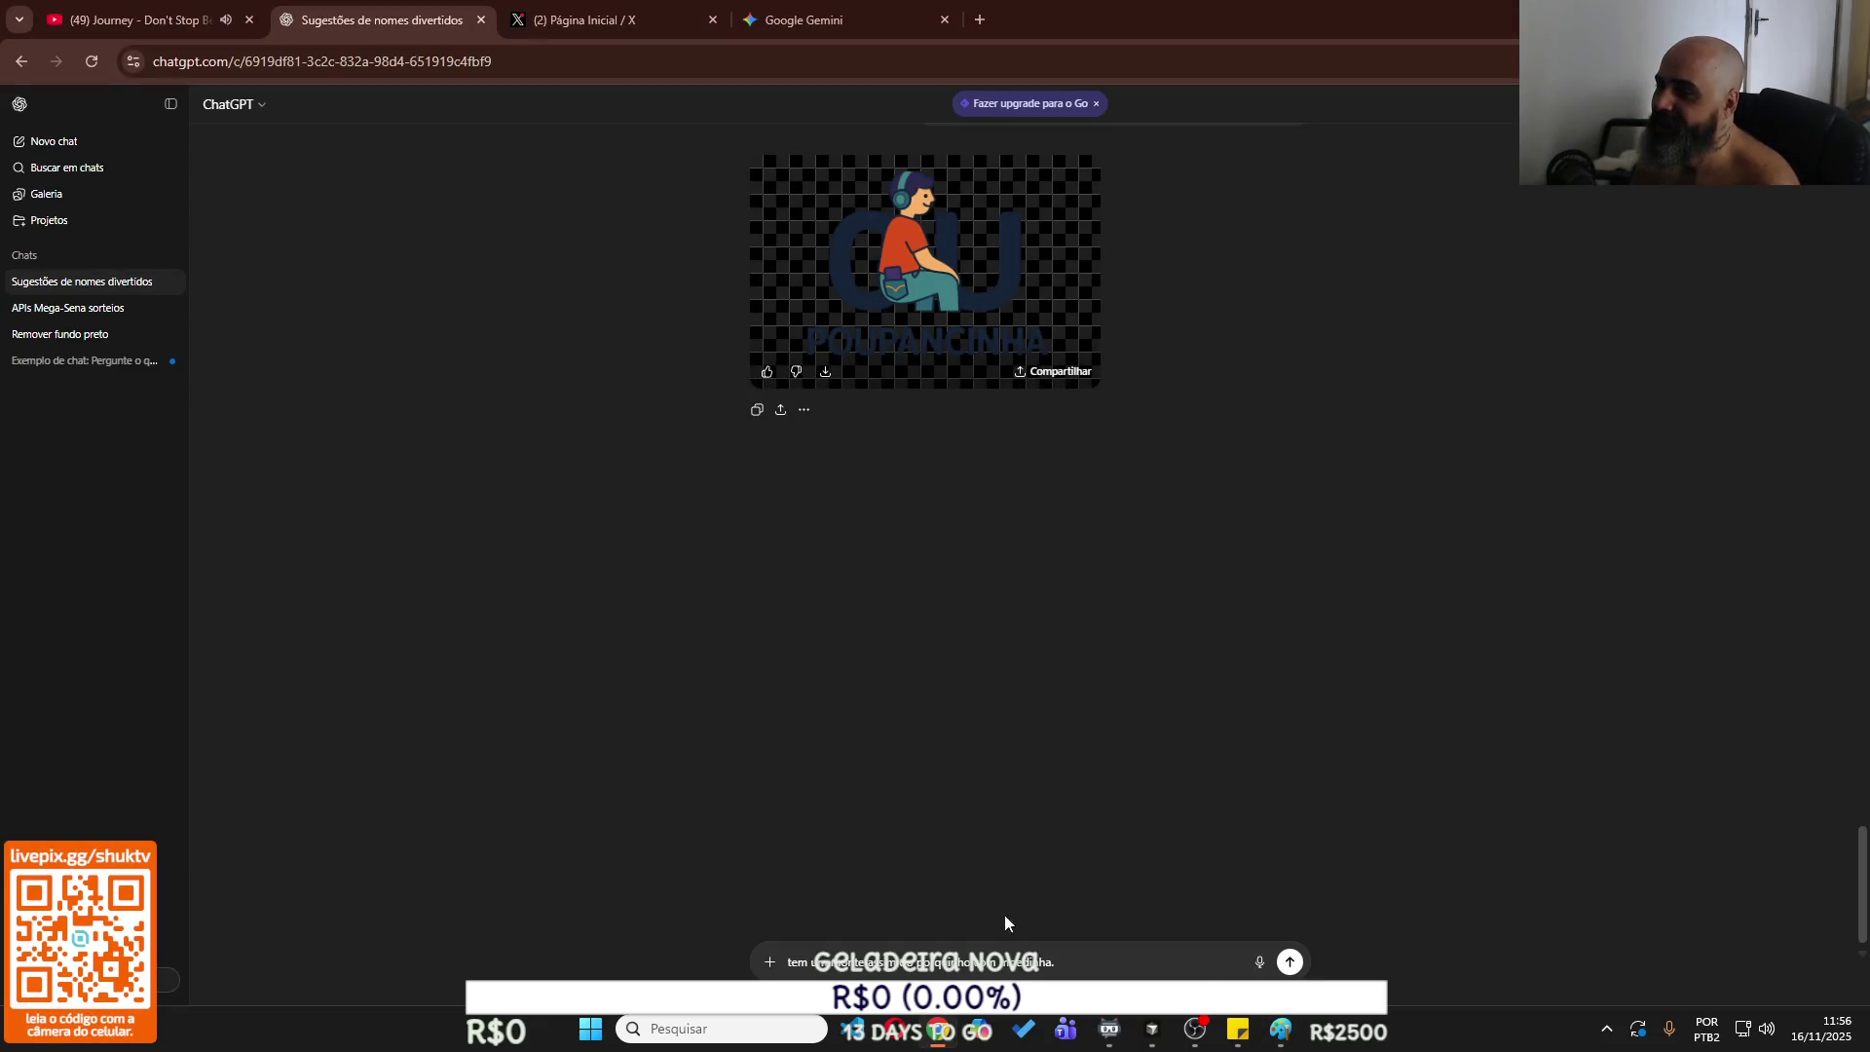
{"action": "left_click_drag", "start_coordinate": [1112, 966], "coordinate": [698, 950]}
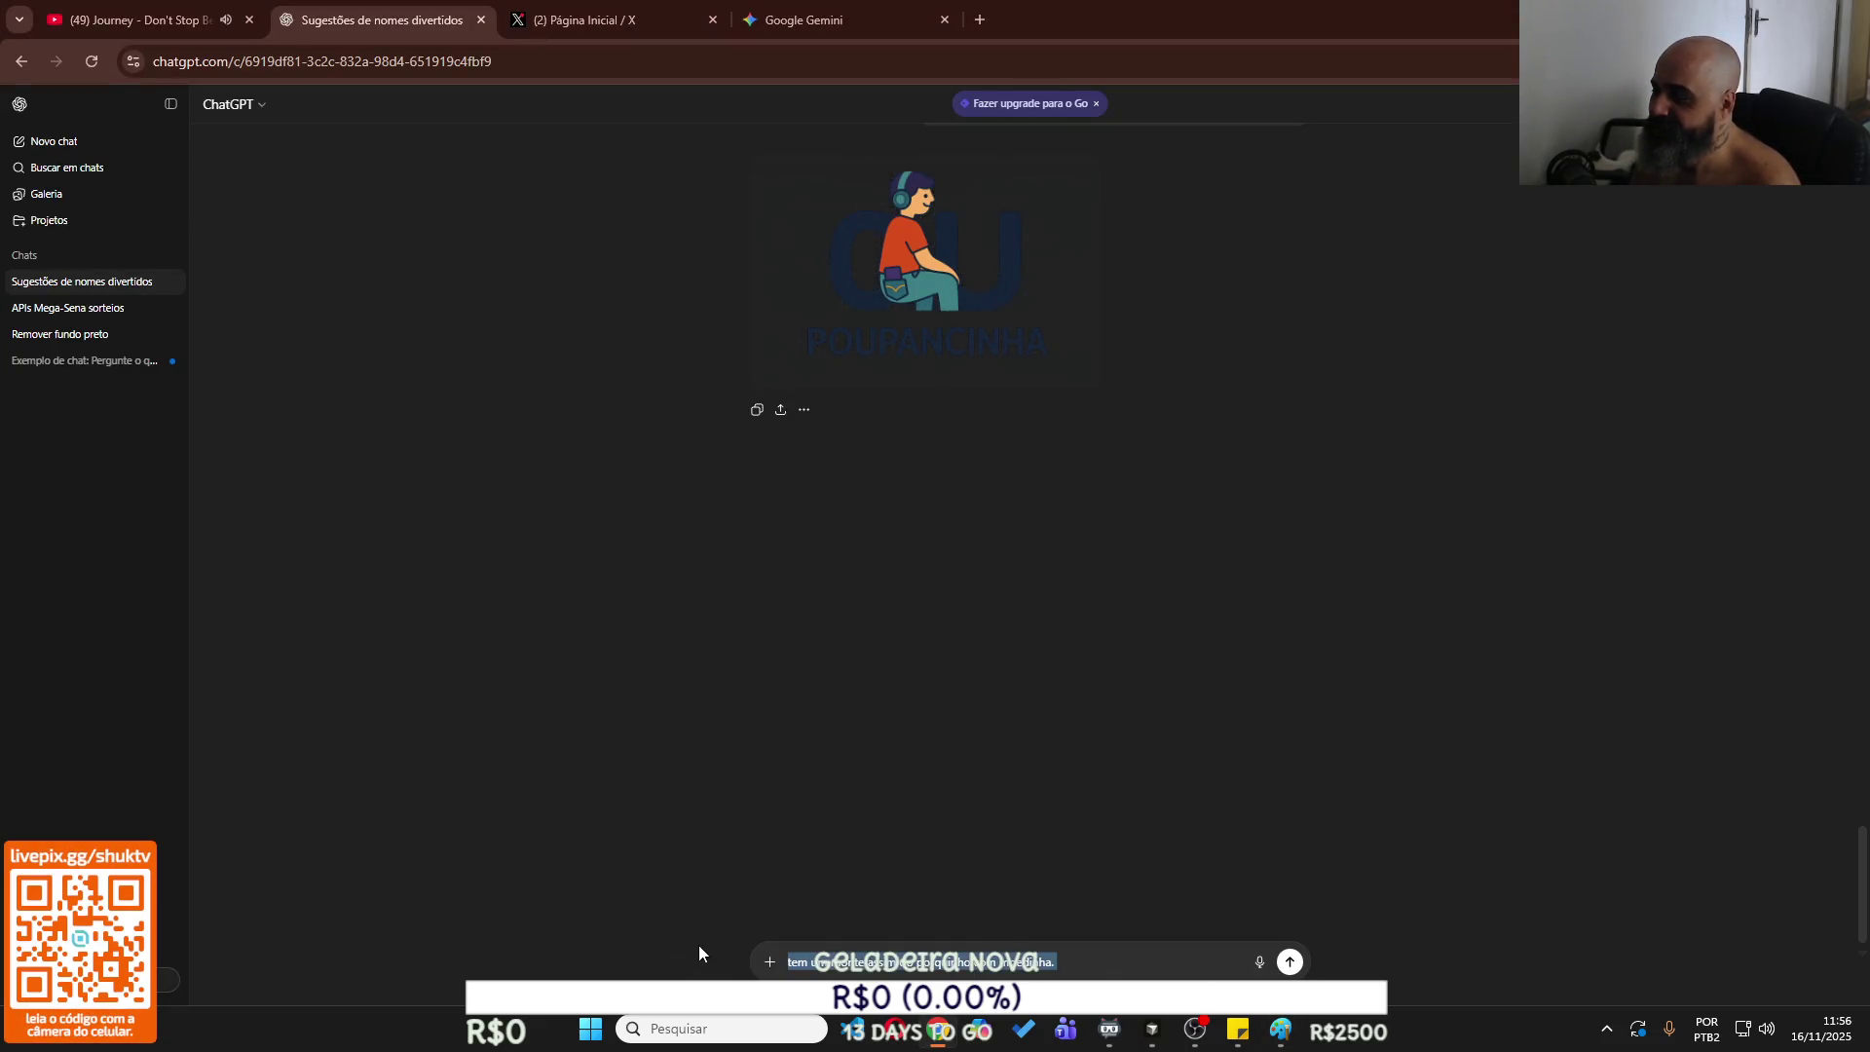
{"action": "type", "text": "Desenho do pai:"}
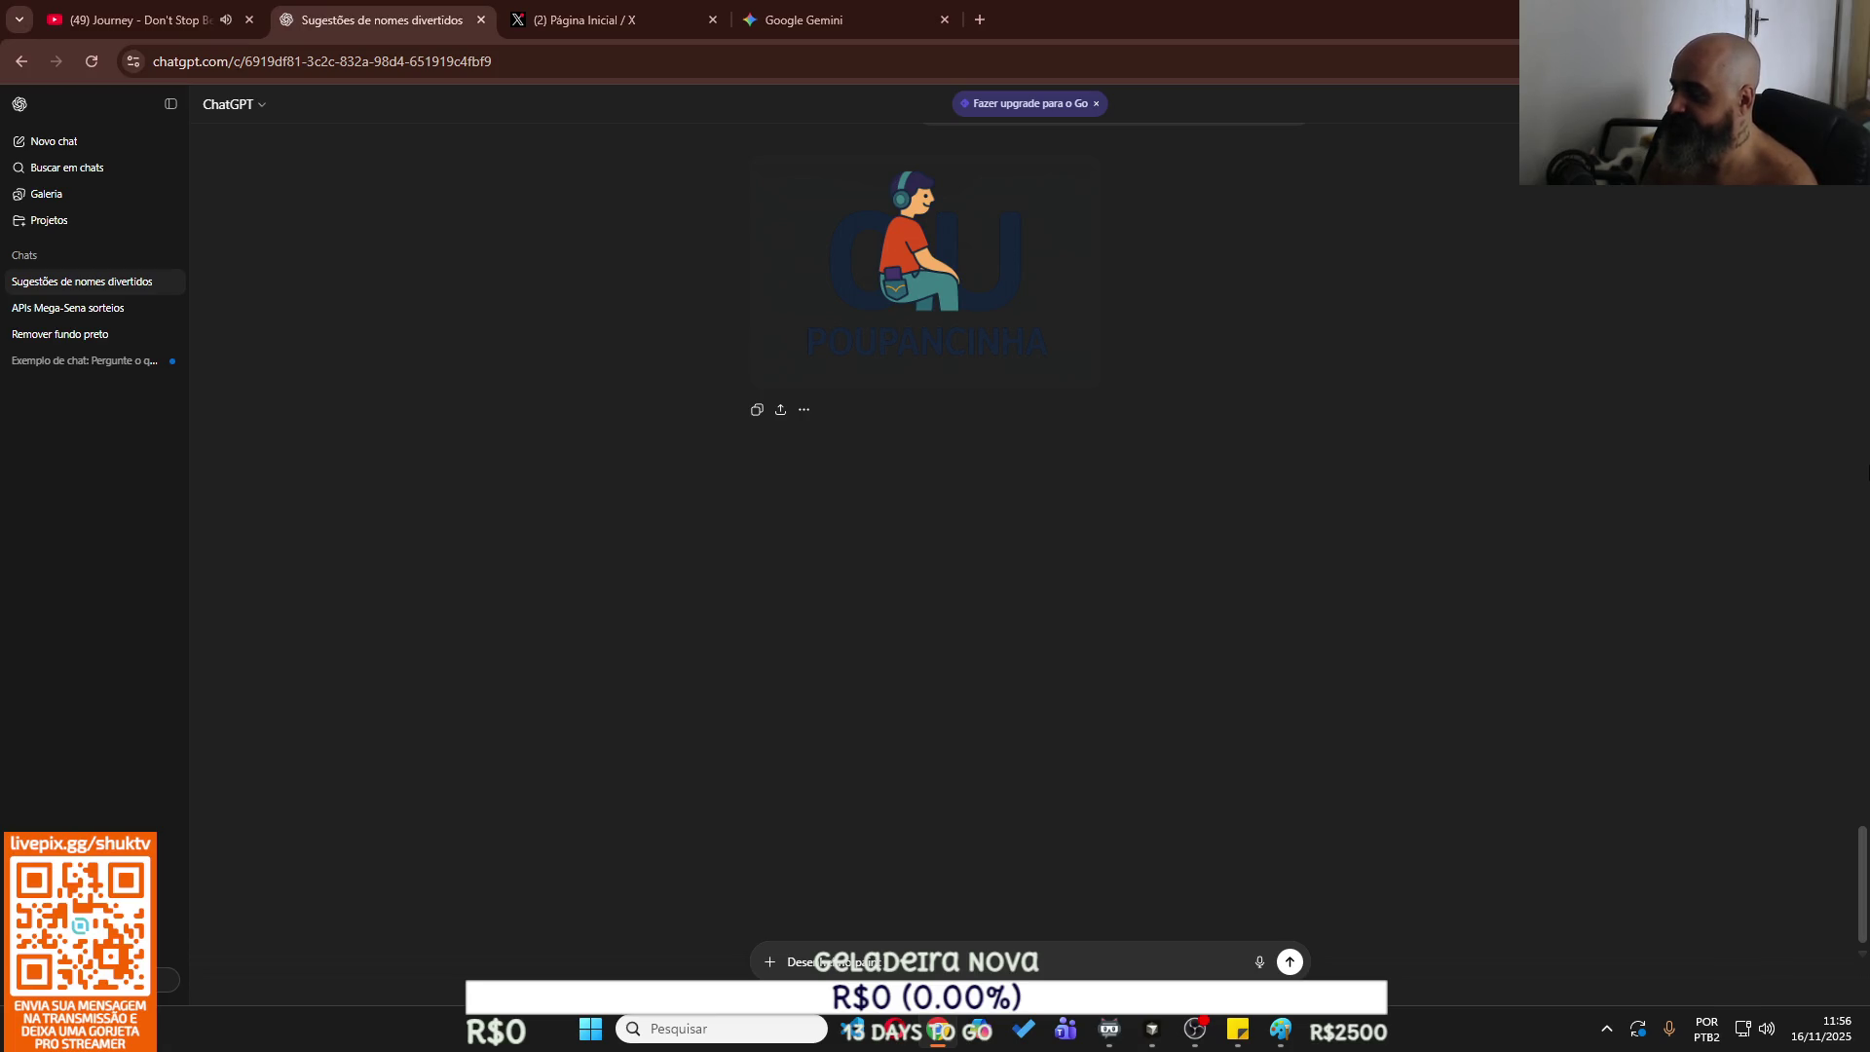
{"action": "type", "text": " o u"}
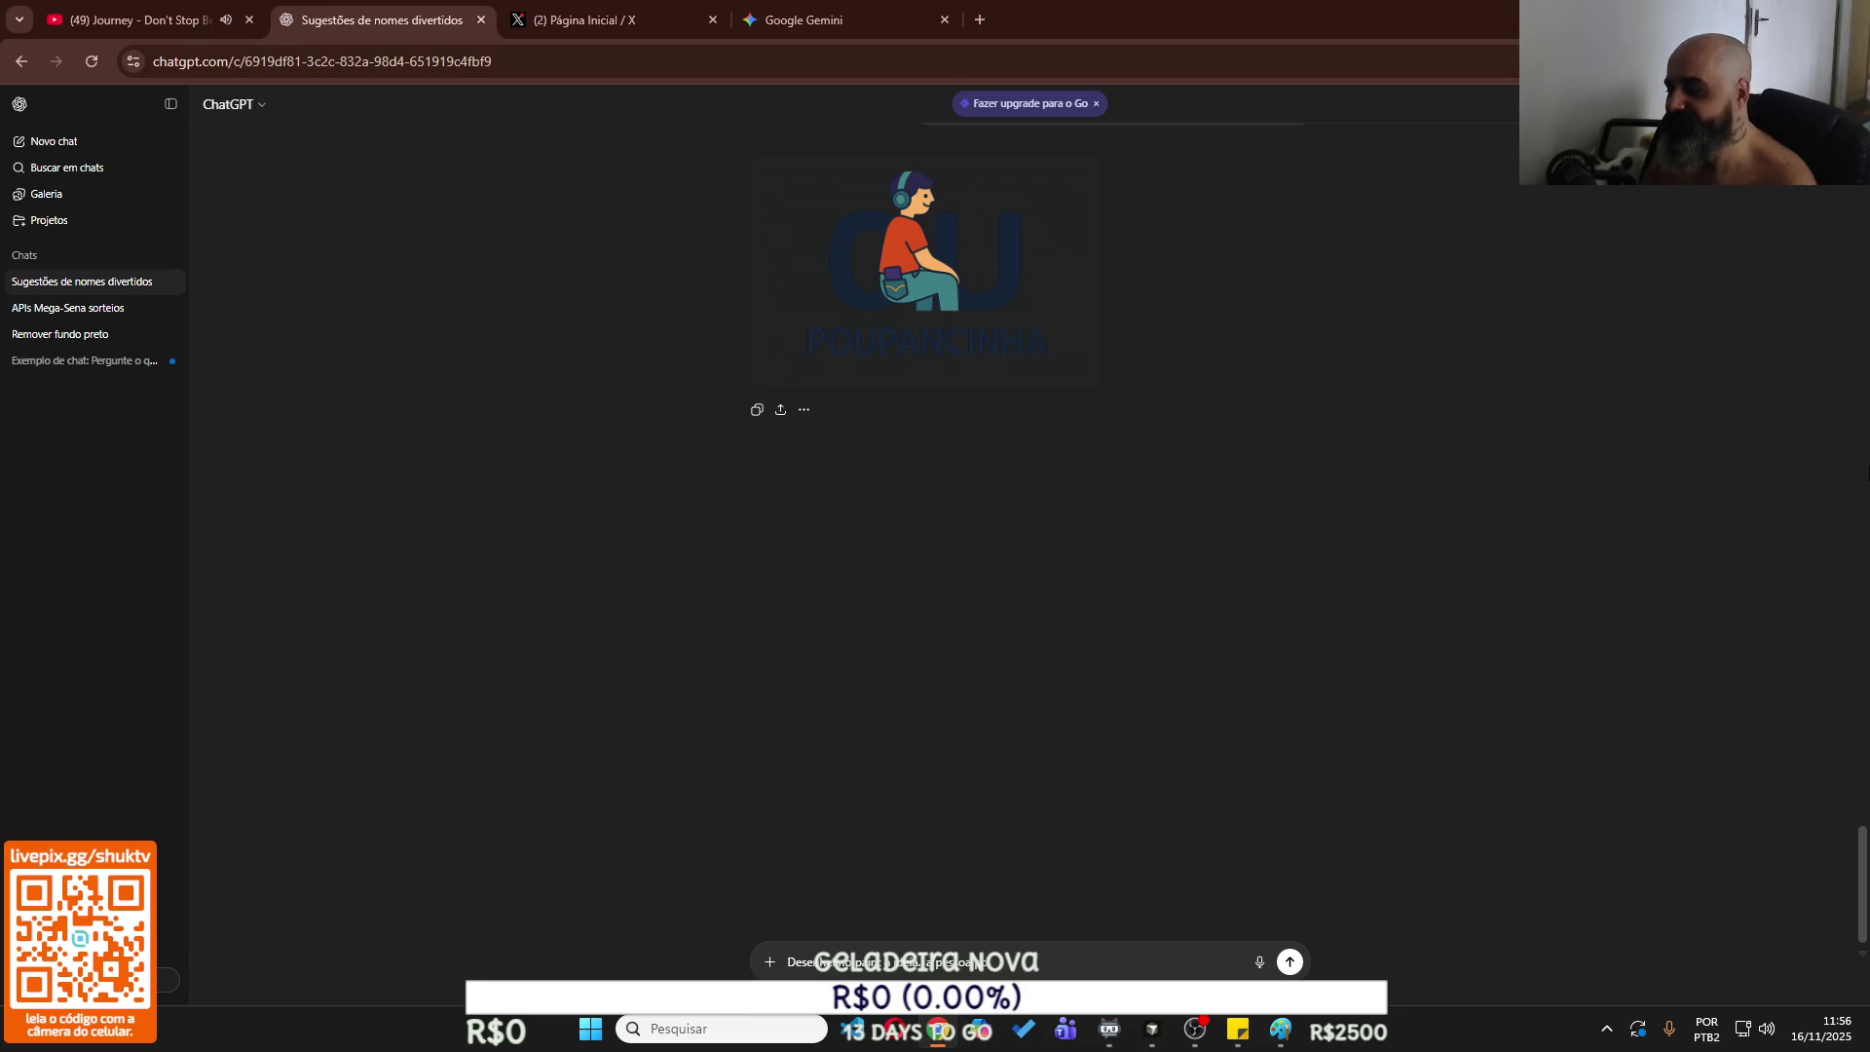
{"action": "type", "text": " em pé tbm"}
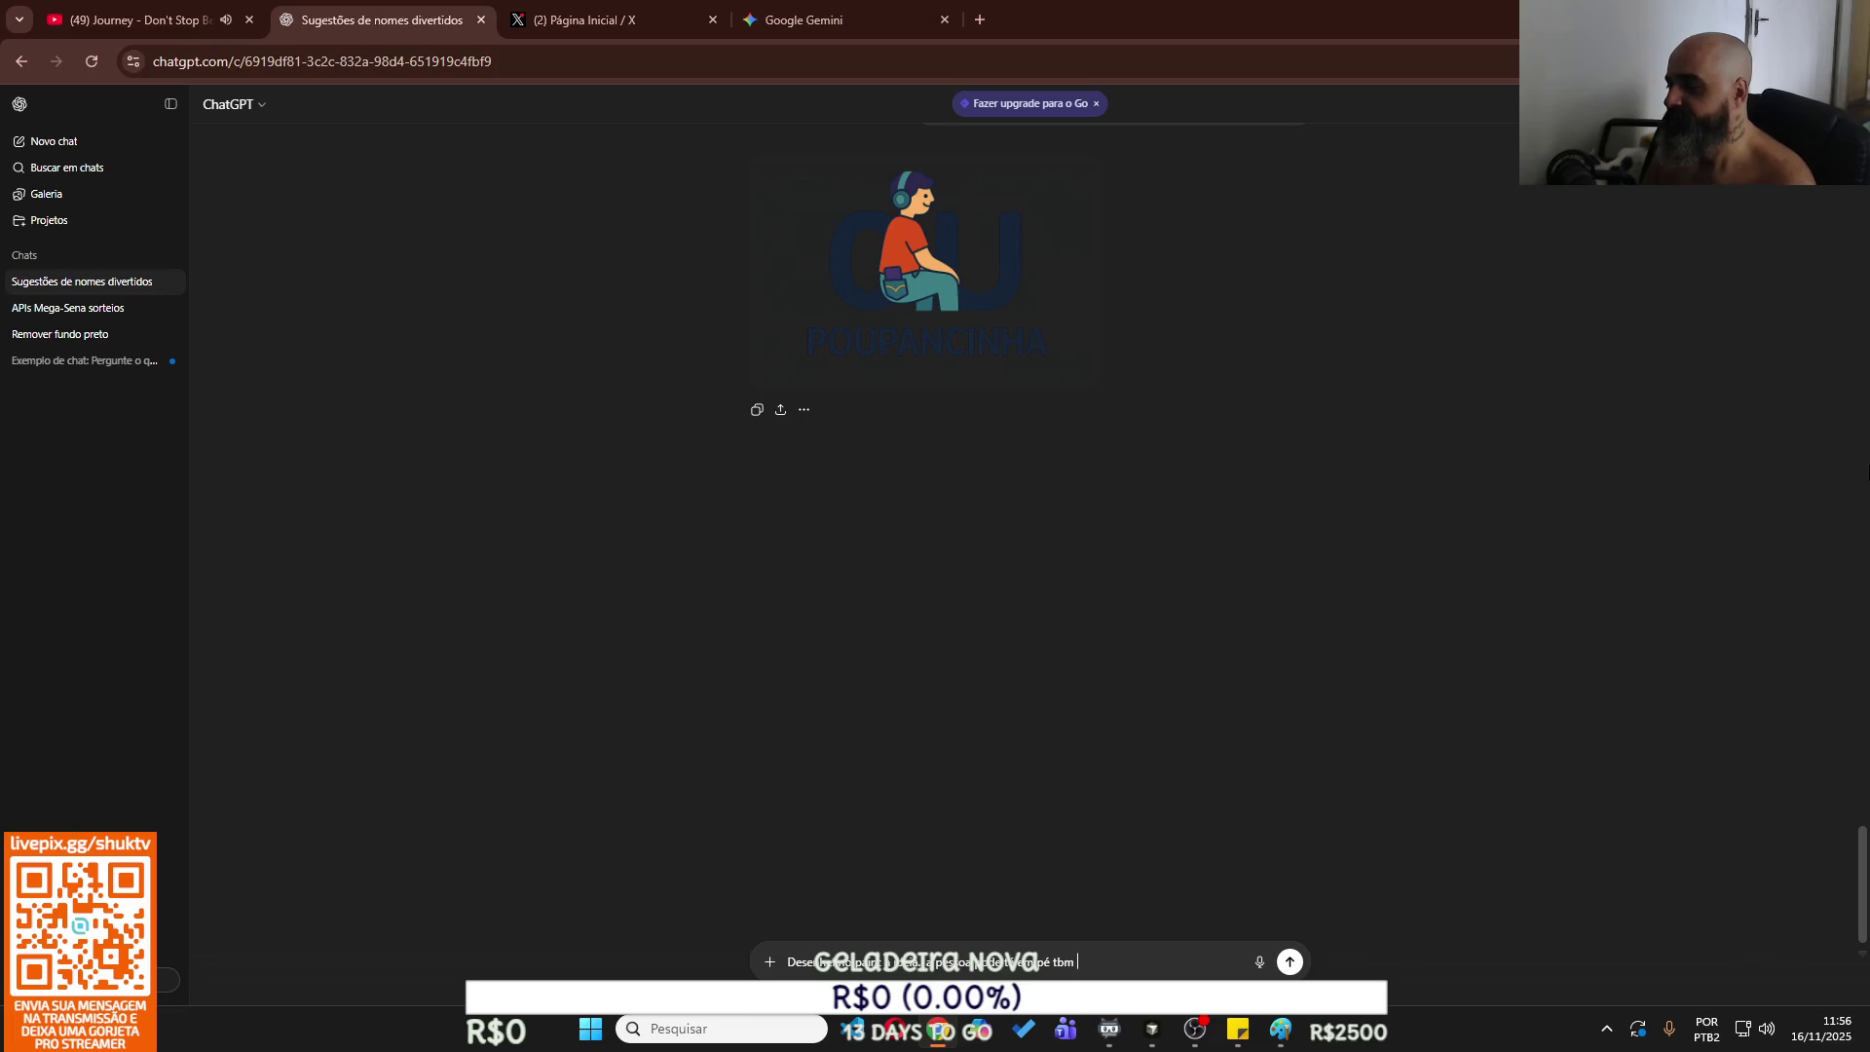
{"action": "key", "text": "ctrl+v"}
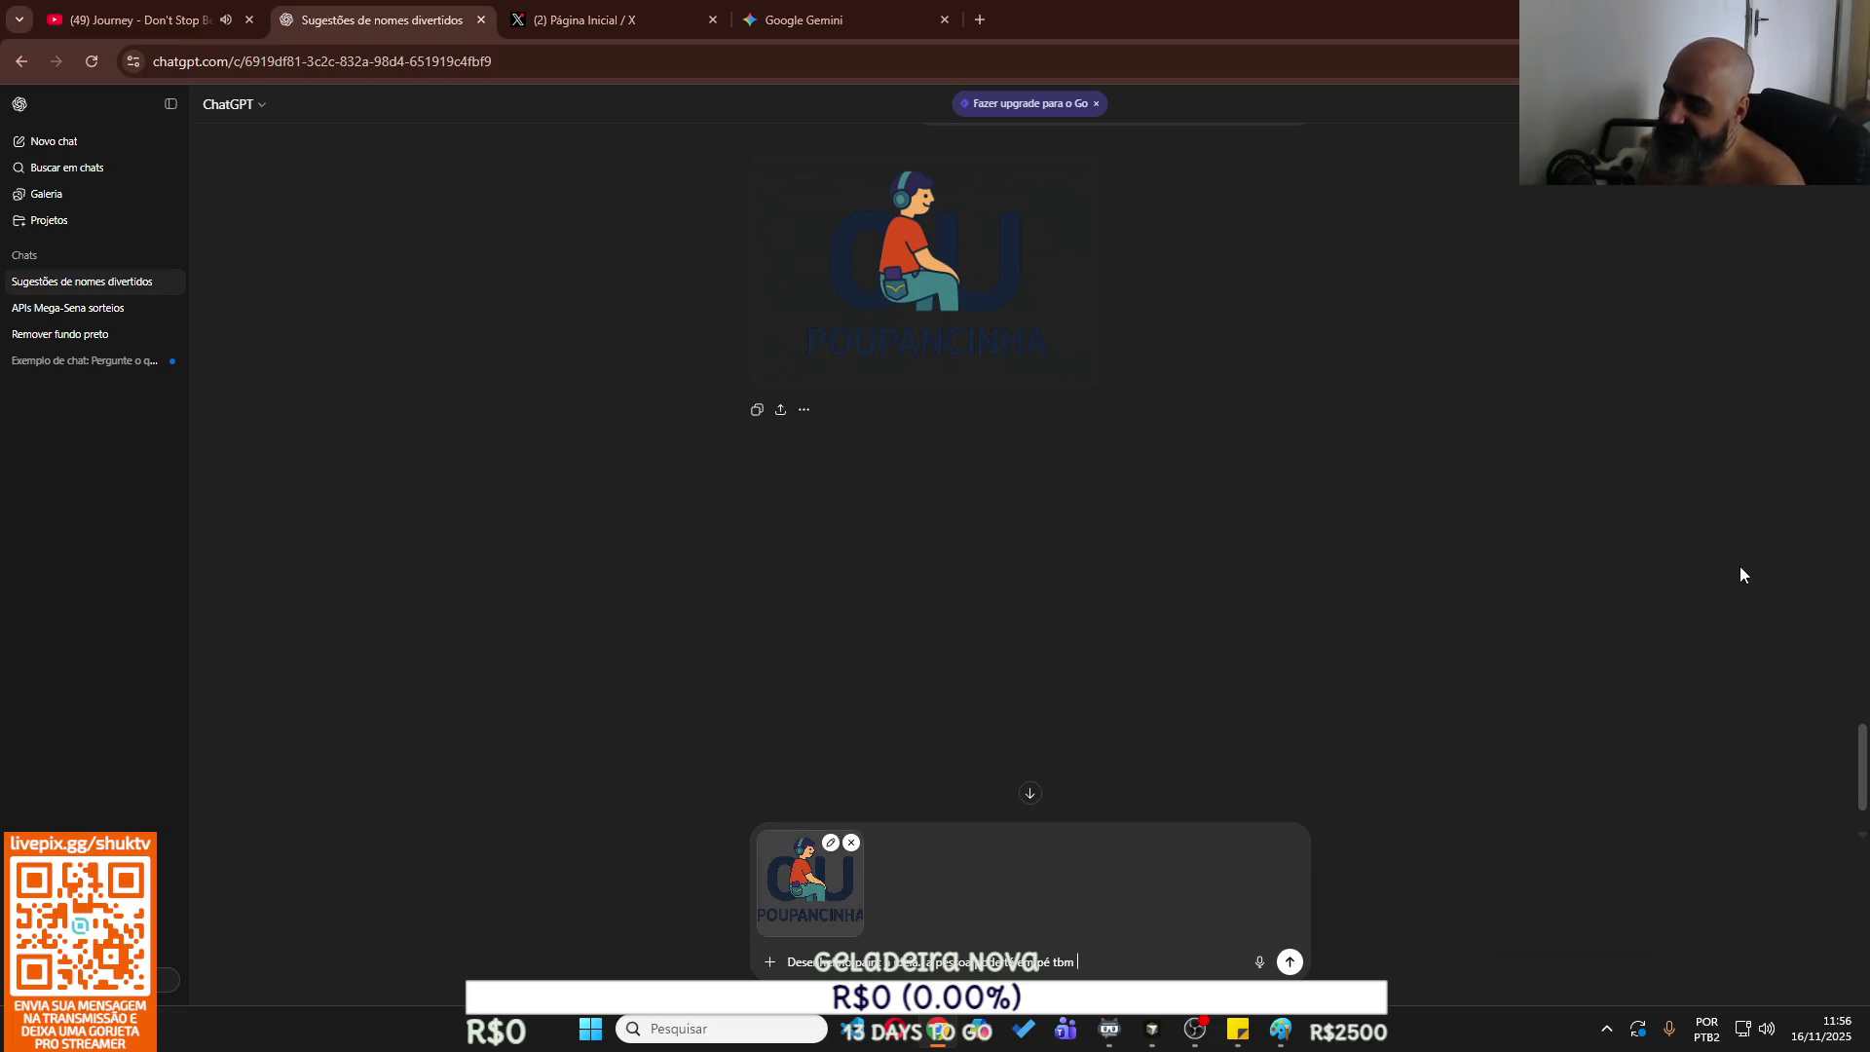
{"action": "left_click", "coordinate": [852, 844]}
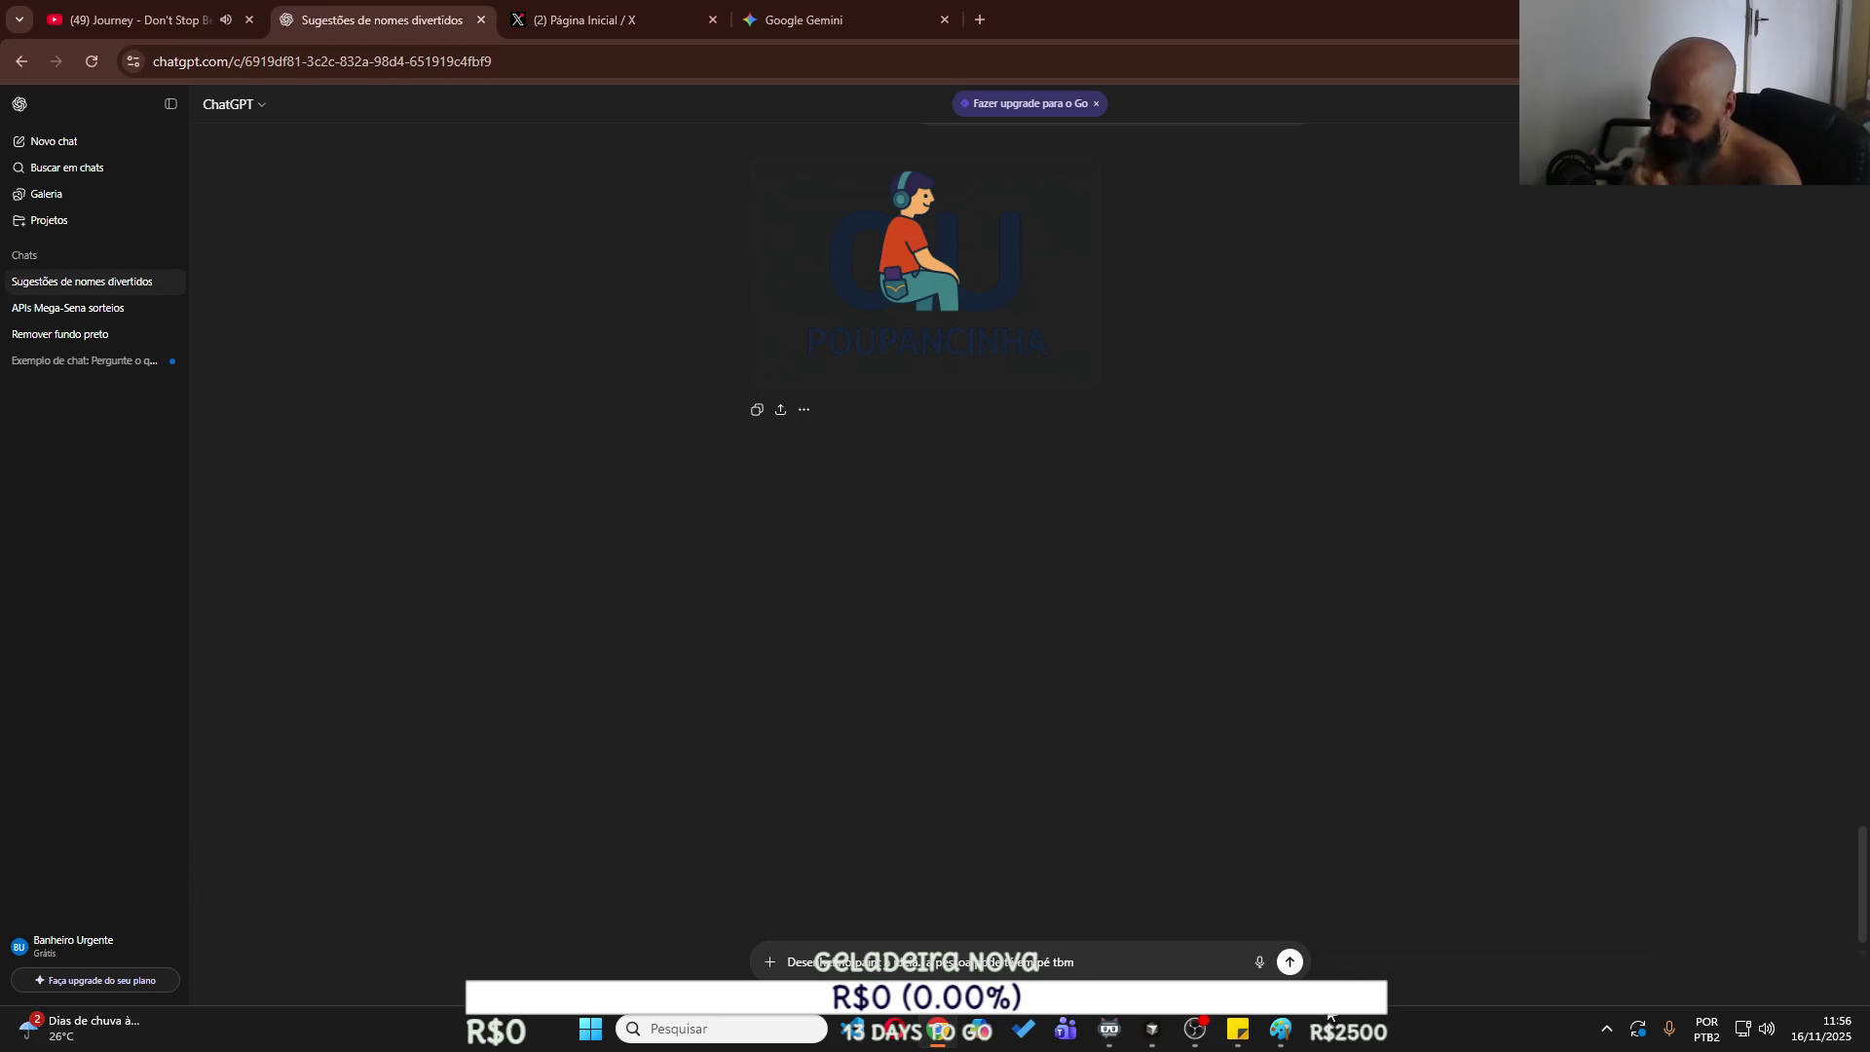
Copy the whole Paint sketch with its pancinha text into ChatGPT and send it.
{"action": "left_click", "coordinate": [1281, 1029]}
{"action": "left_click", "coordinate": [1200, 902]}
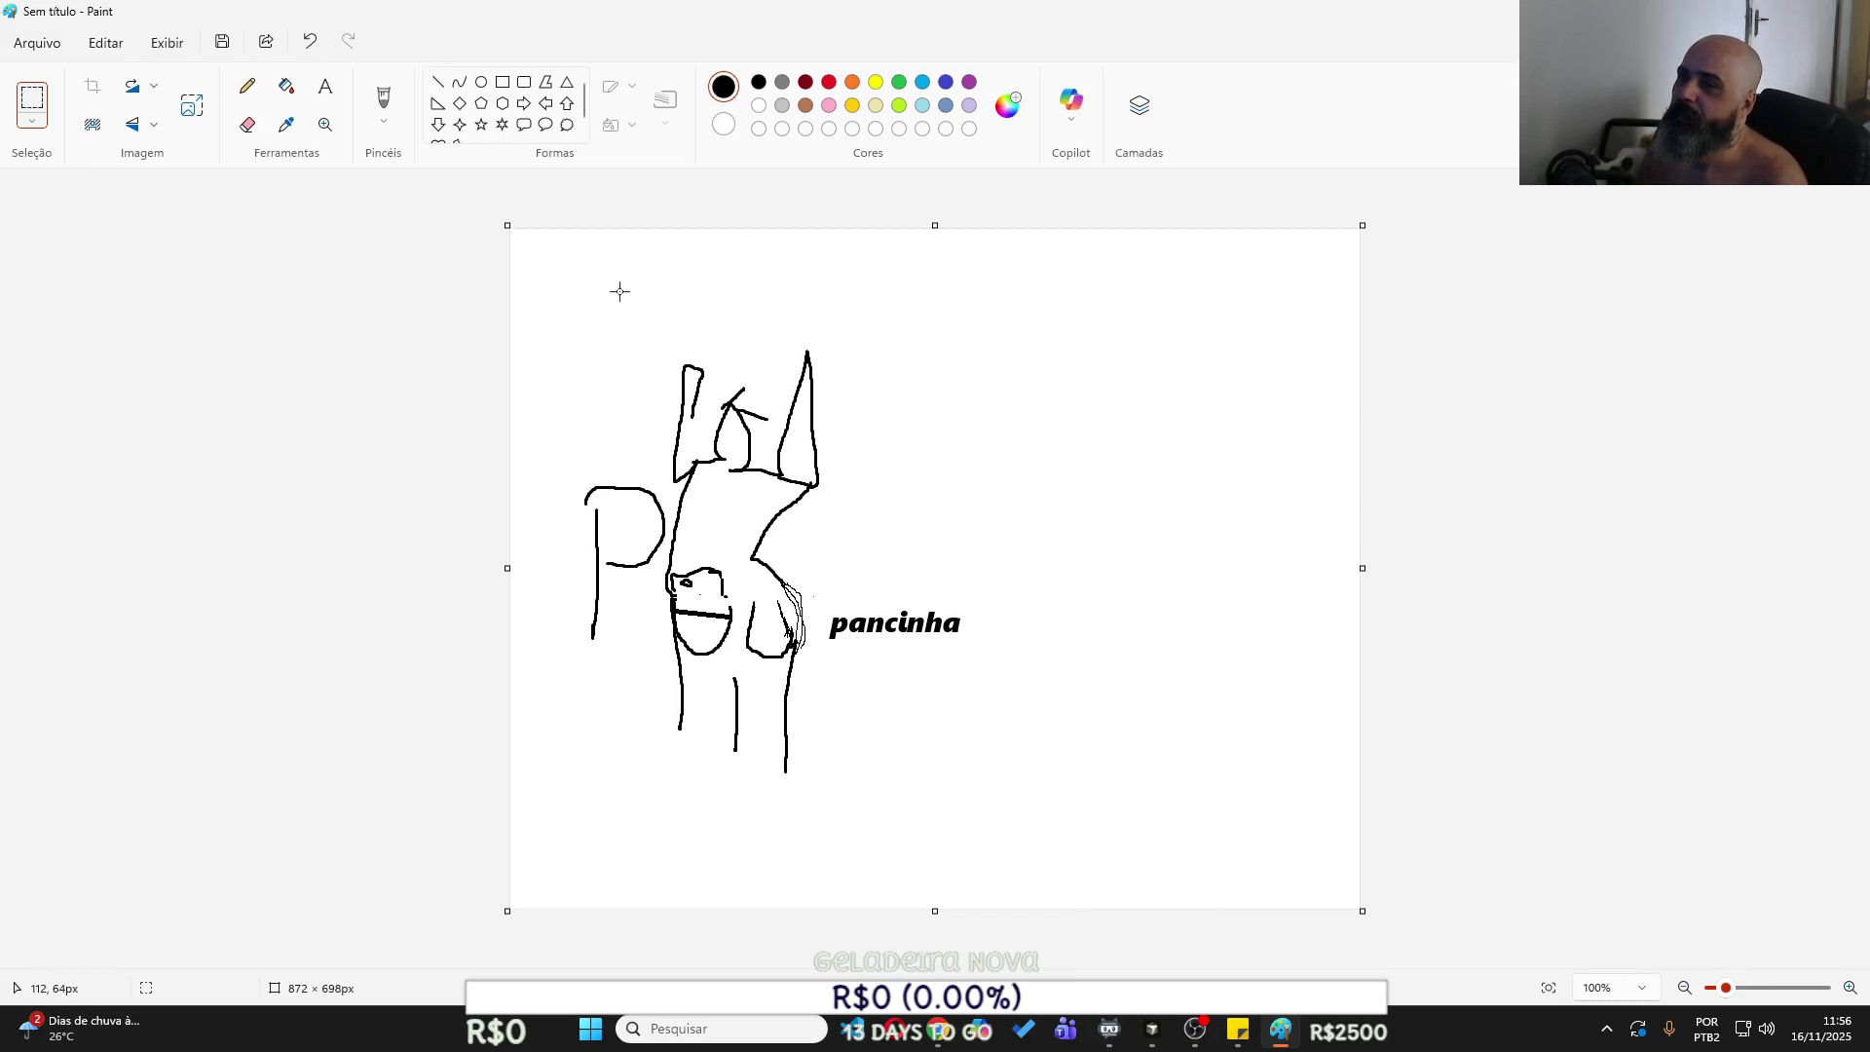
{"action": "mouse_move", "coordinate": [516, 286]}
{"action": "left_mouse_down"}
{"action": "mouse_move", "coordinate": [605, 417]}
{"action": "mouse_move", "coordinate": [1045, 850]}
{"action": "left_mouse_up"}
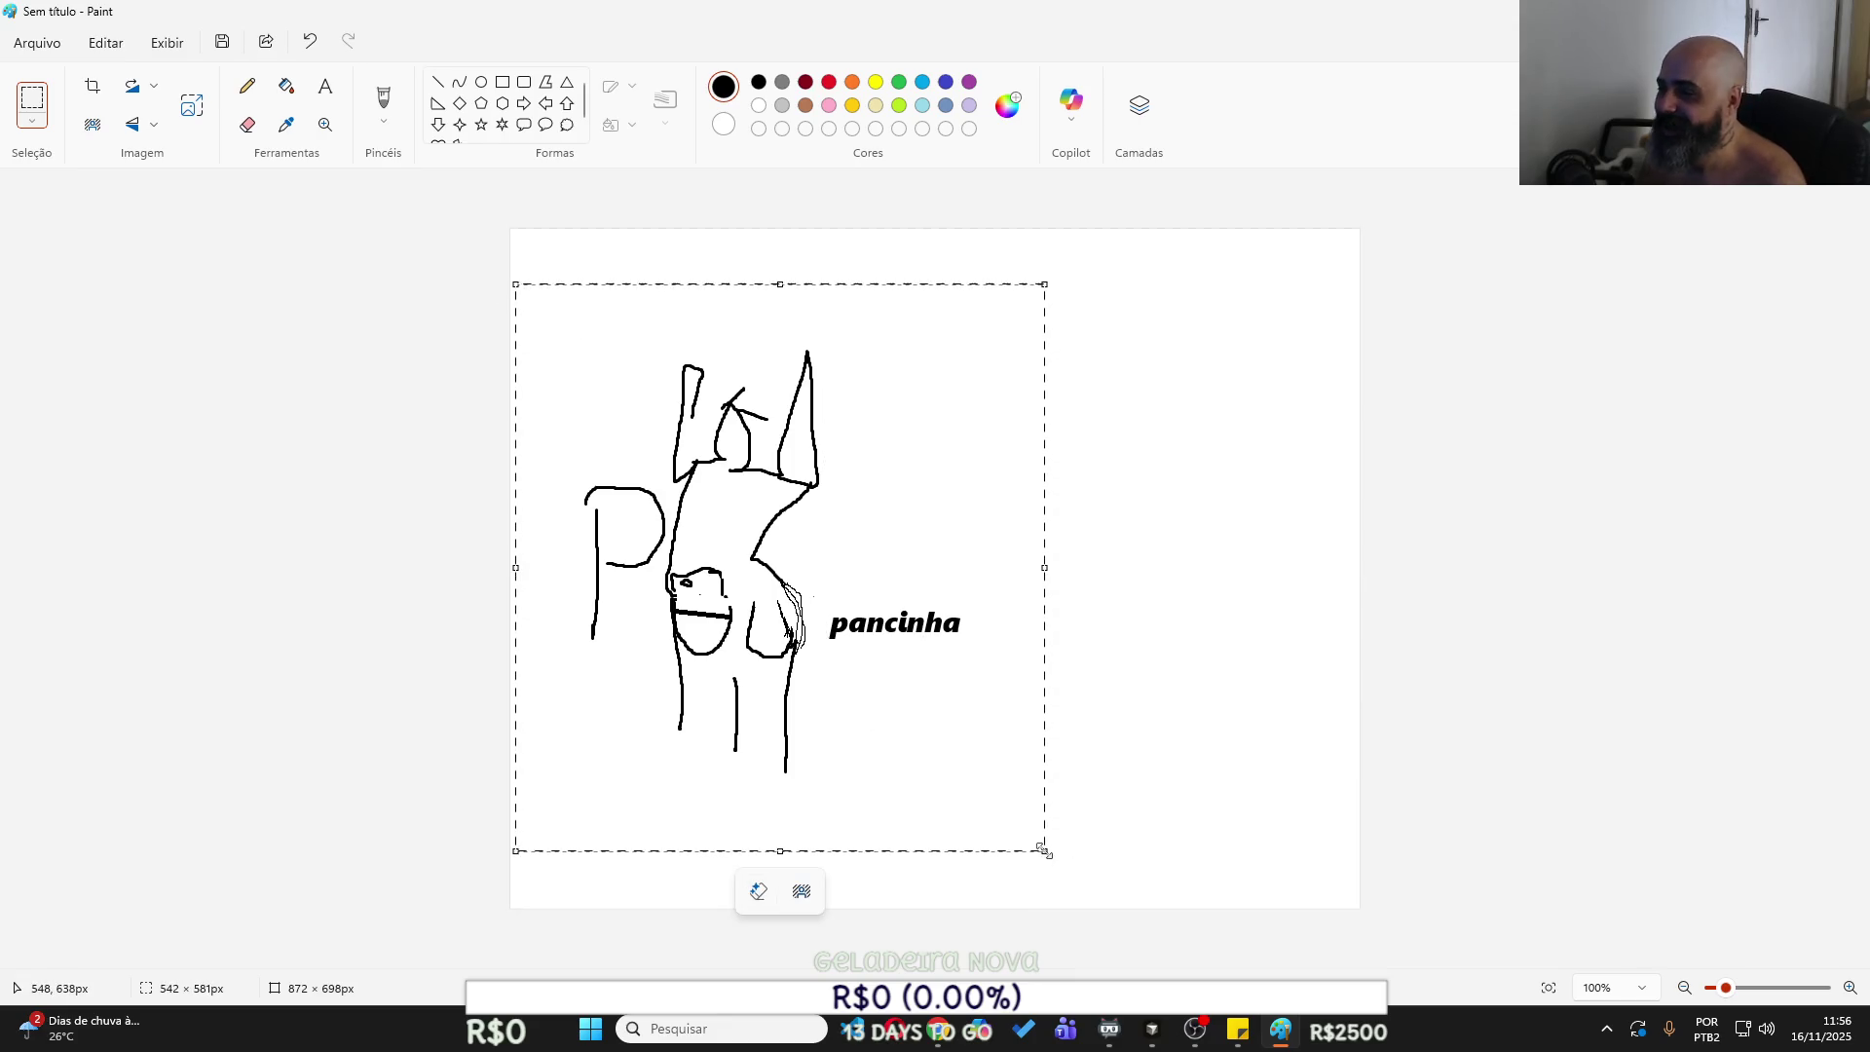
{"action": "key", "text": "alt+Tab"}
{"action": "key", "text": "ctrl+v"}
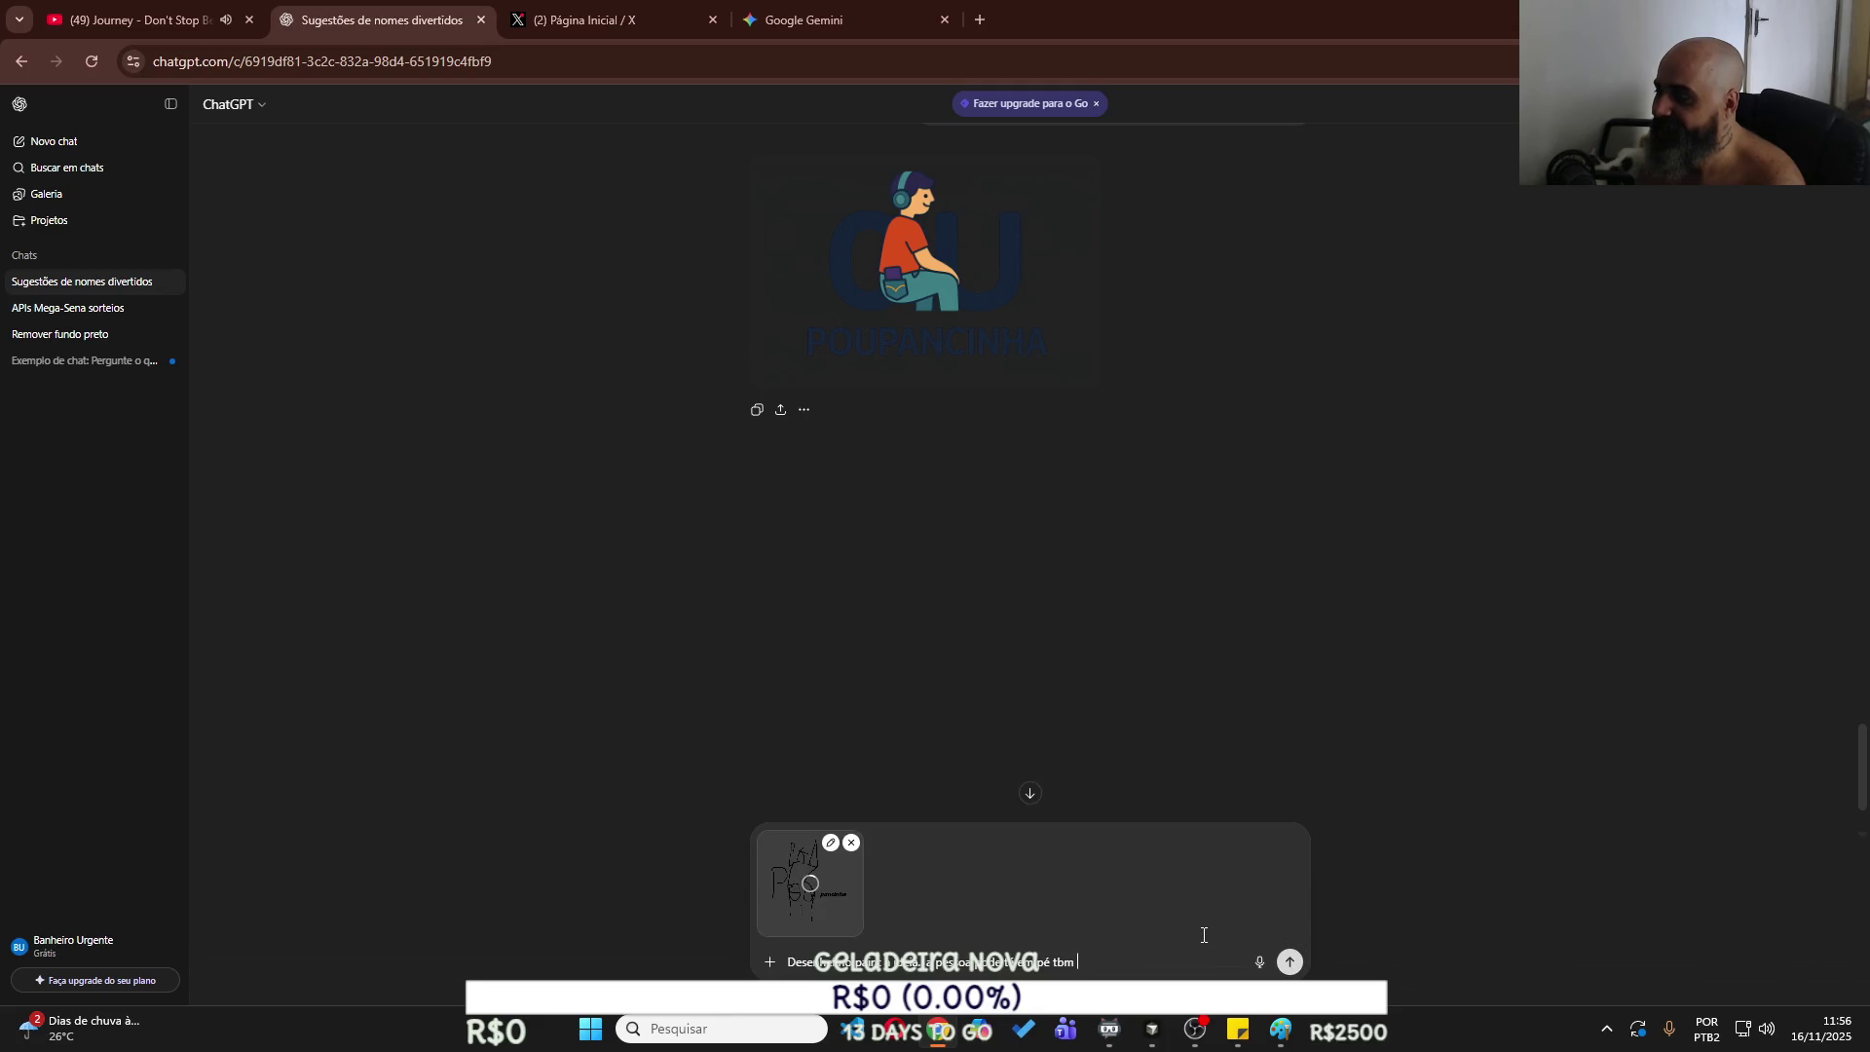
{"action": "key", "text": "Return"}
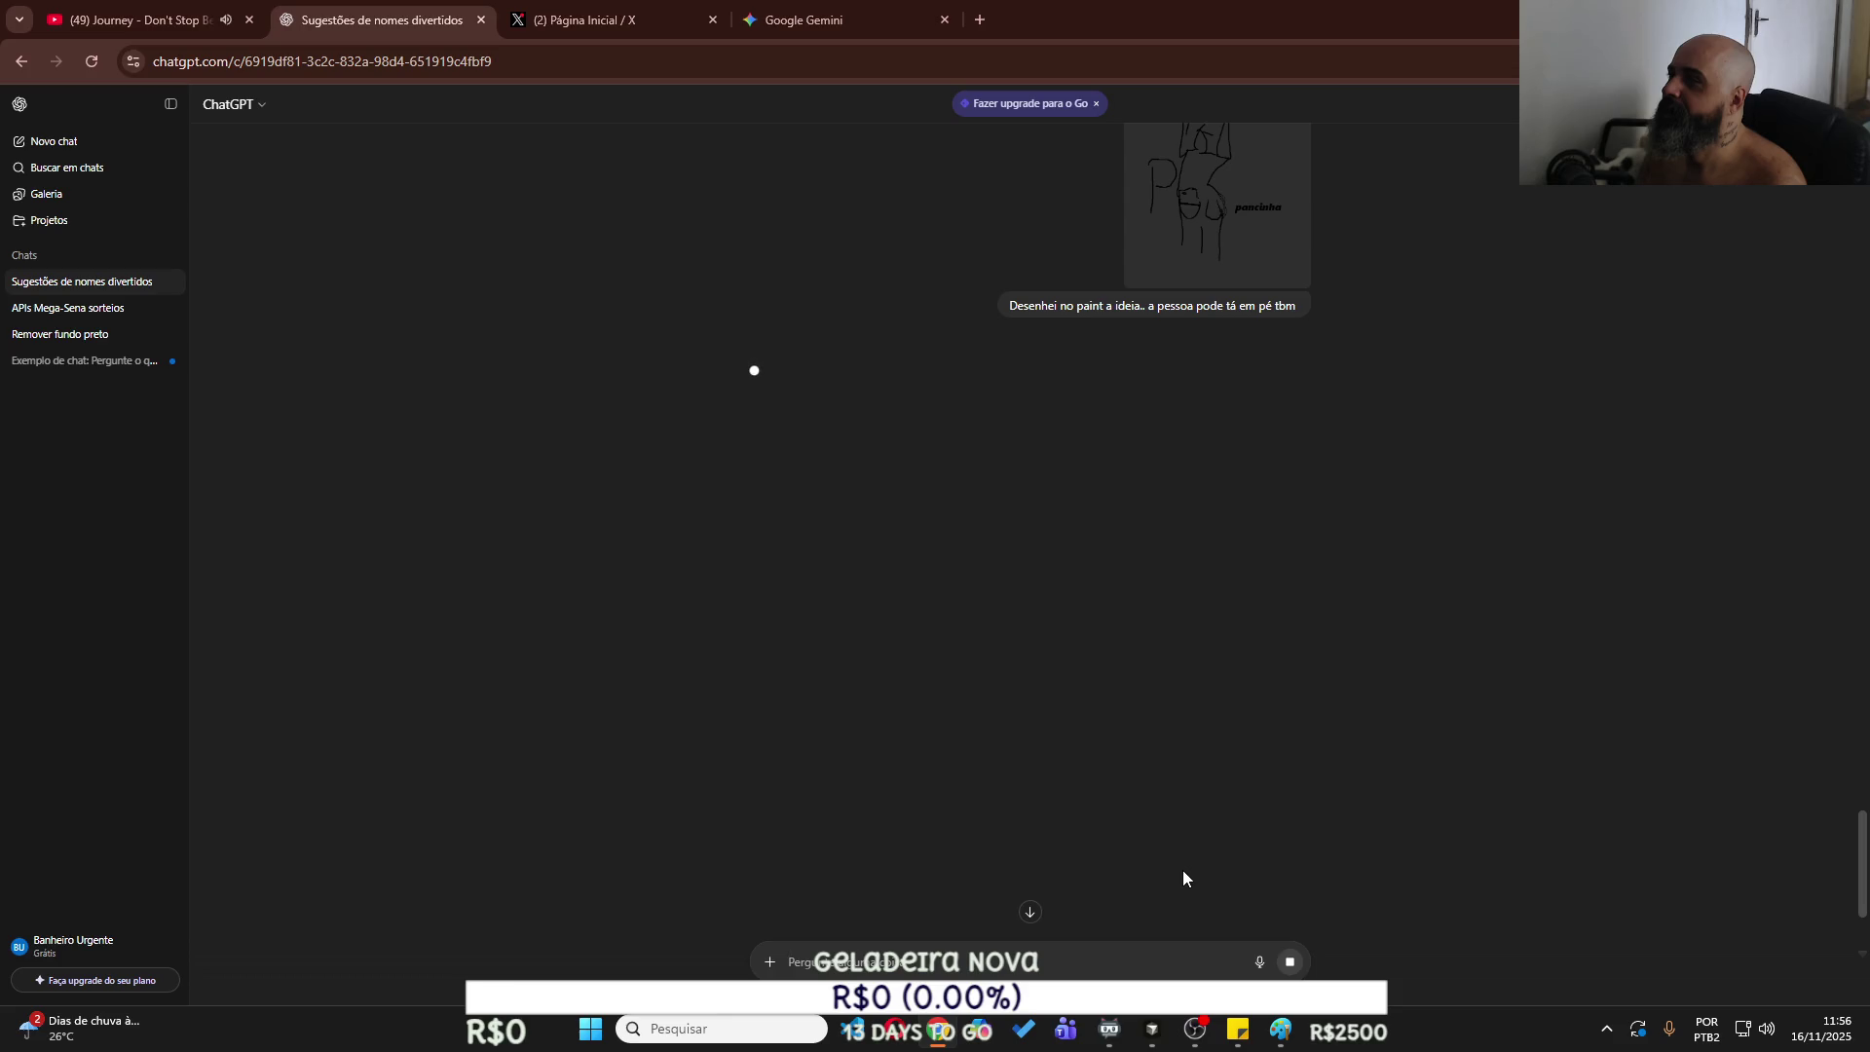
{"action": "left_click", "coordinate": [827, 18]}
{"action": "scroll", "coordinate": [1041, 784], "scroll_direction": "down", "scroll_amount": 4}
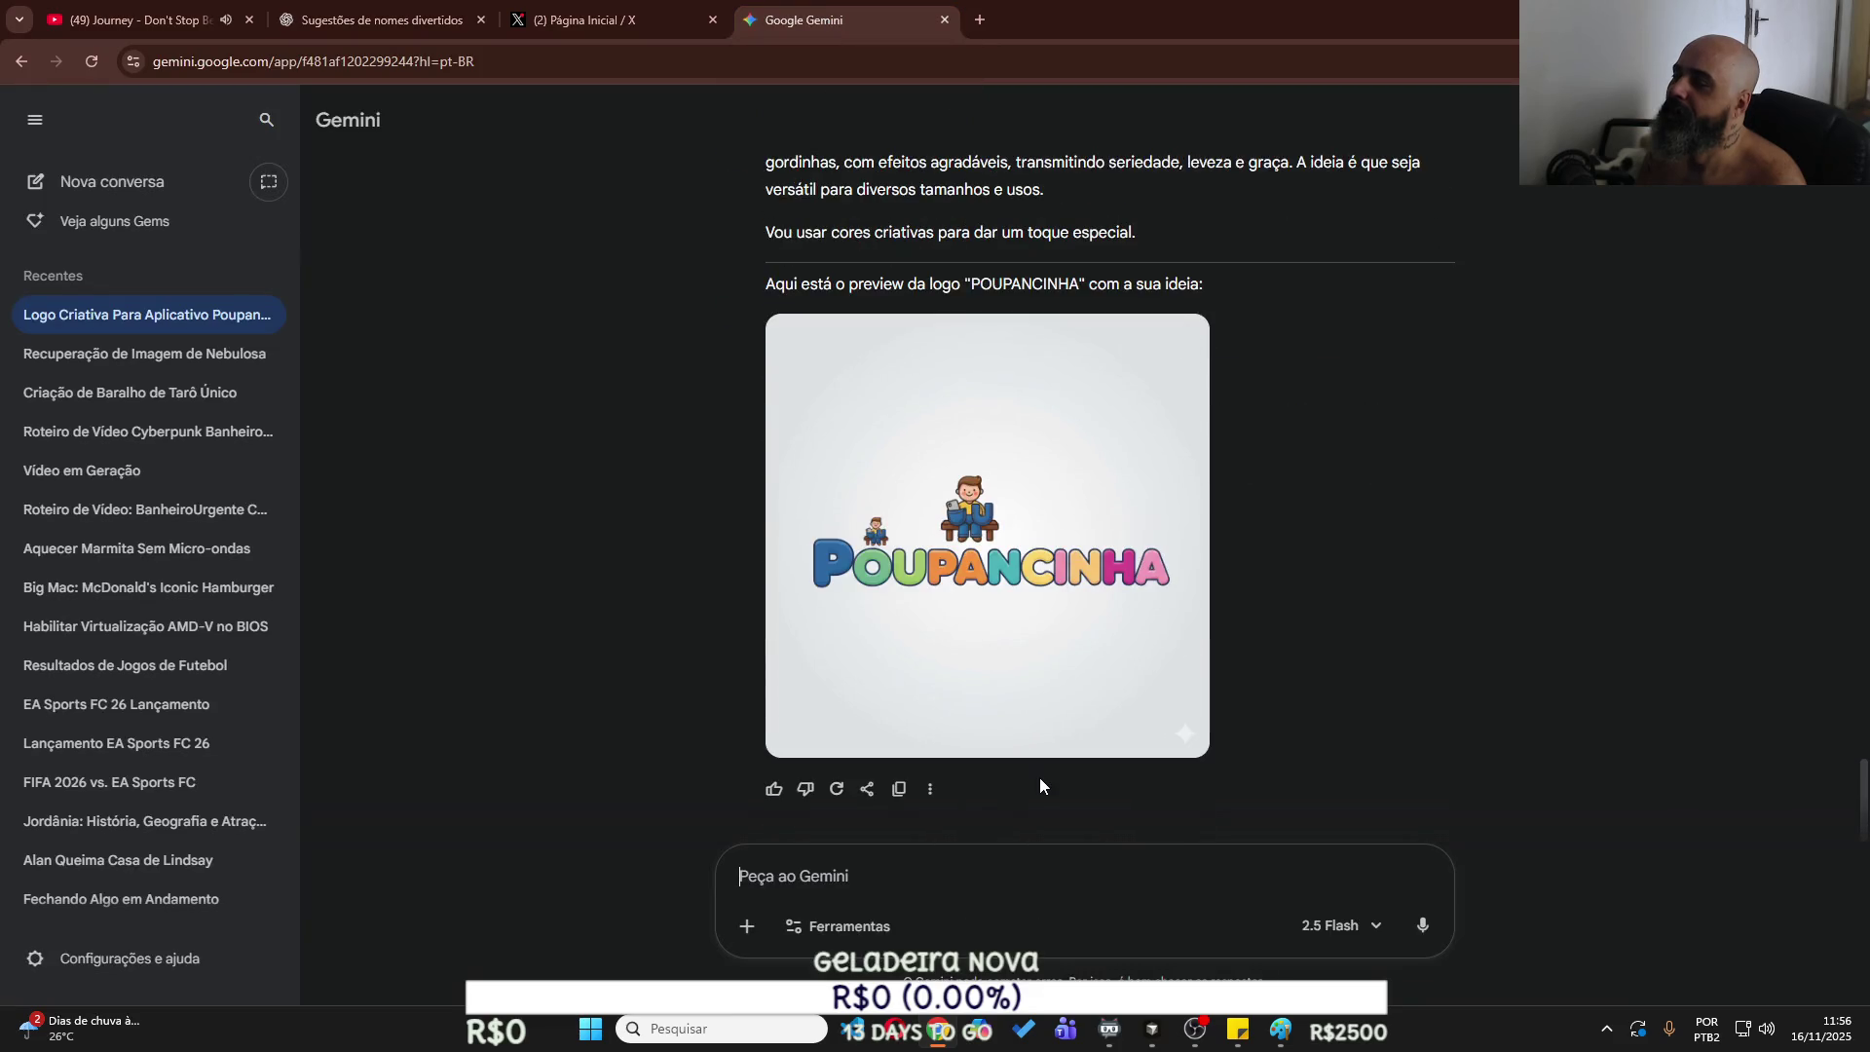
Send Gemini the complaint 'vc n entendeu a logica' with the copied sketch pasted below.
{"action": "type", "text": "meu exempo"}
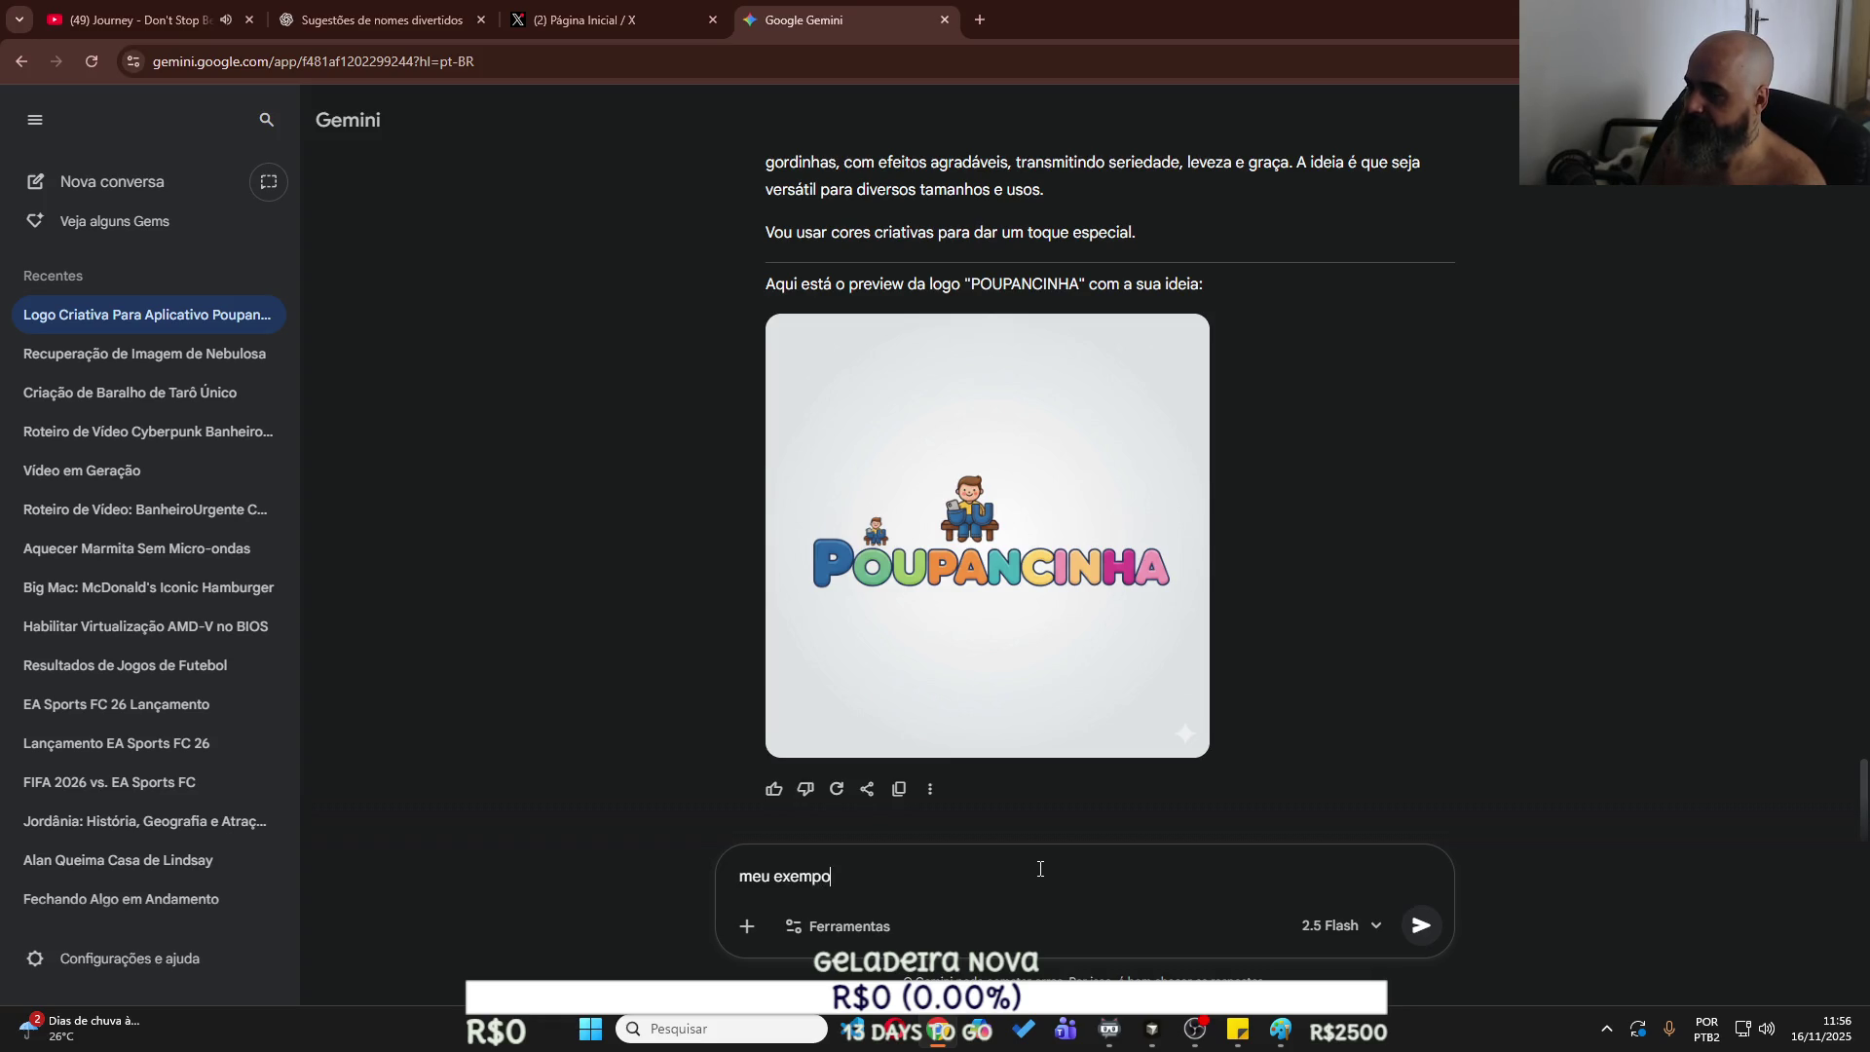
{"action": "type", "text": "lo, acho que n"}
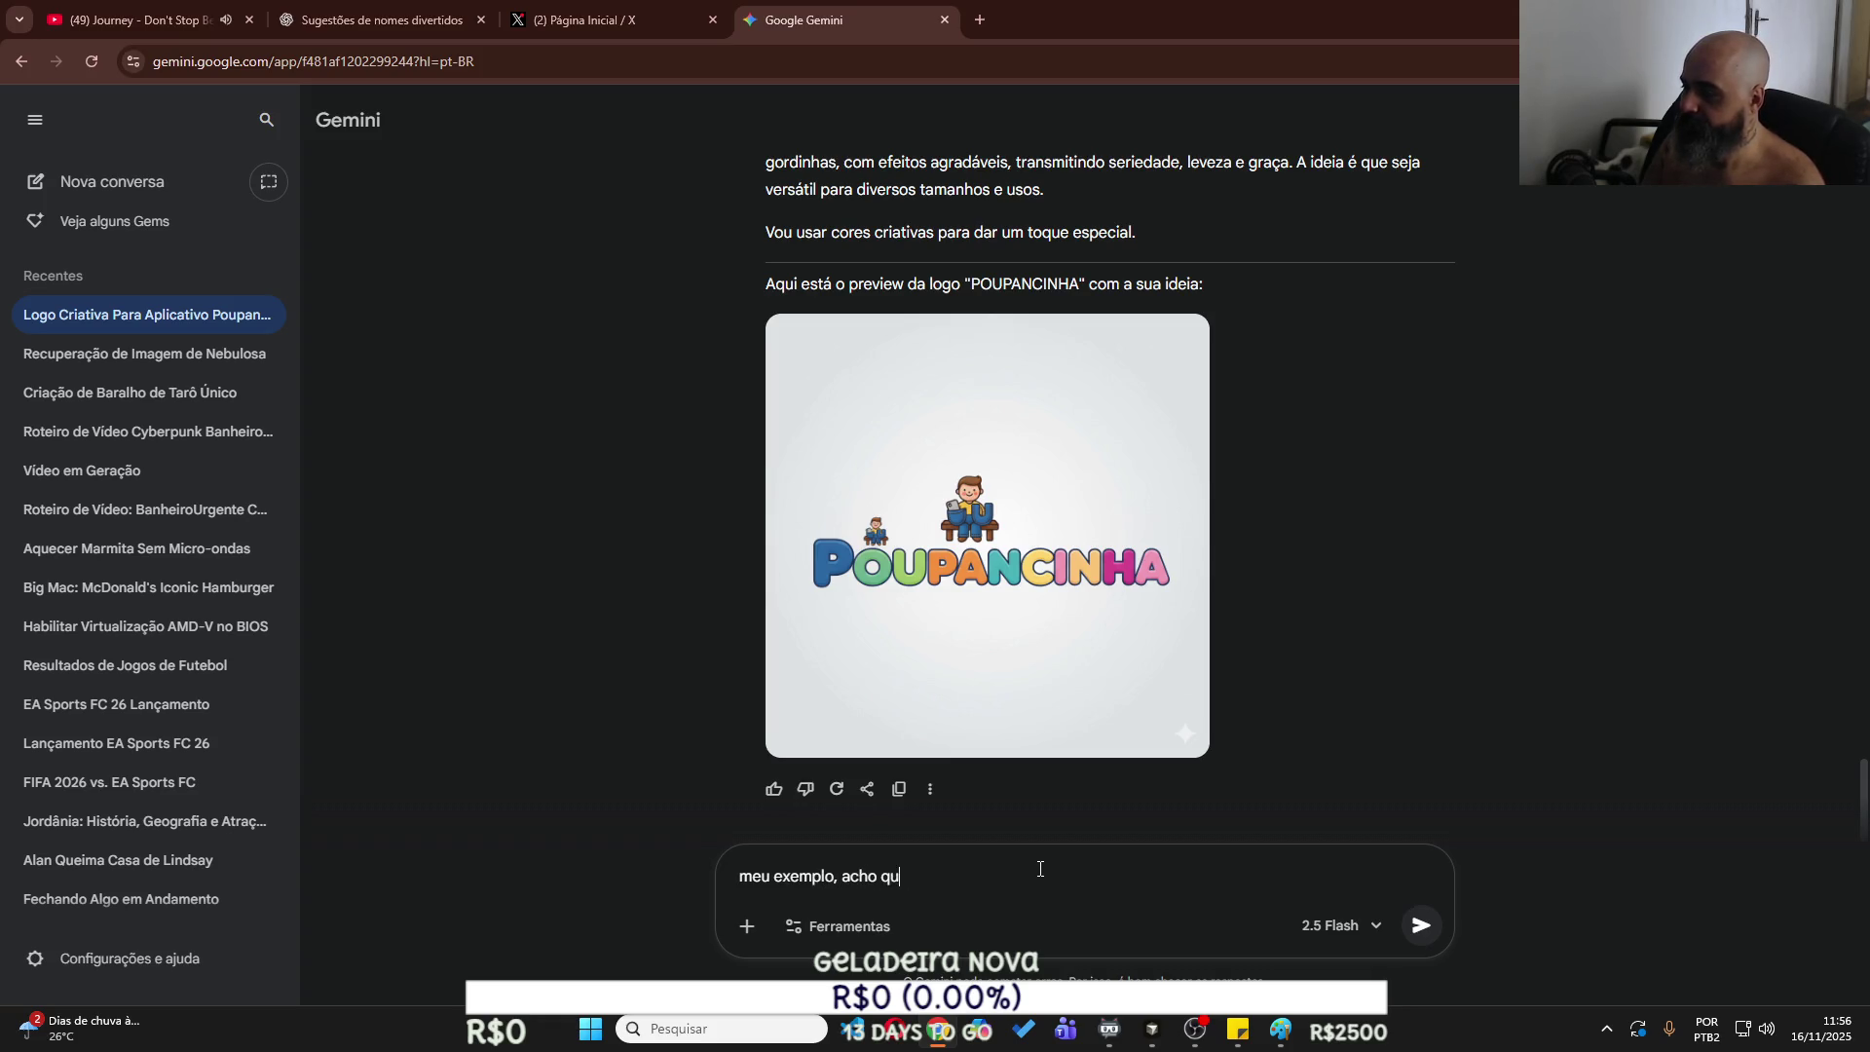
{"action": "key", "text": "BackSpace"}
{"action": "type", "text": "vc n entendeu "}
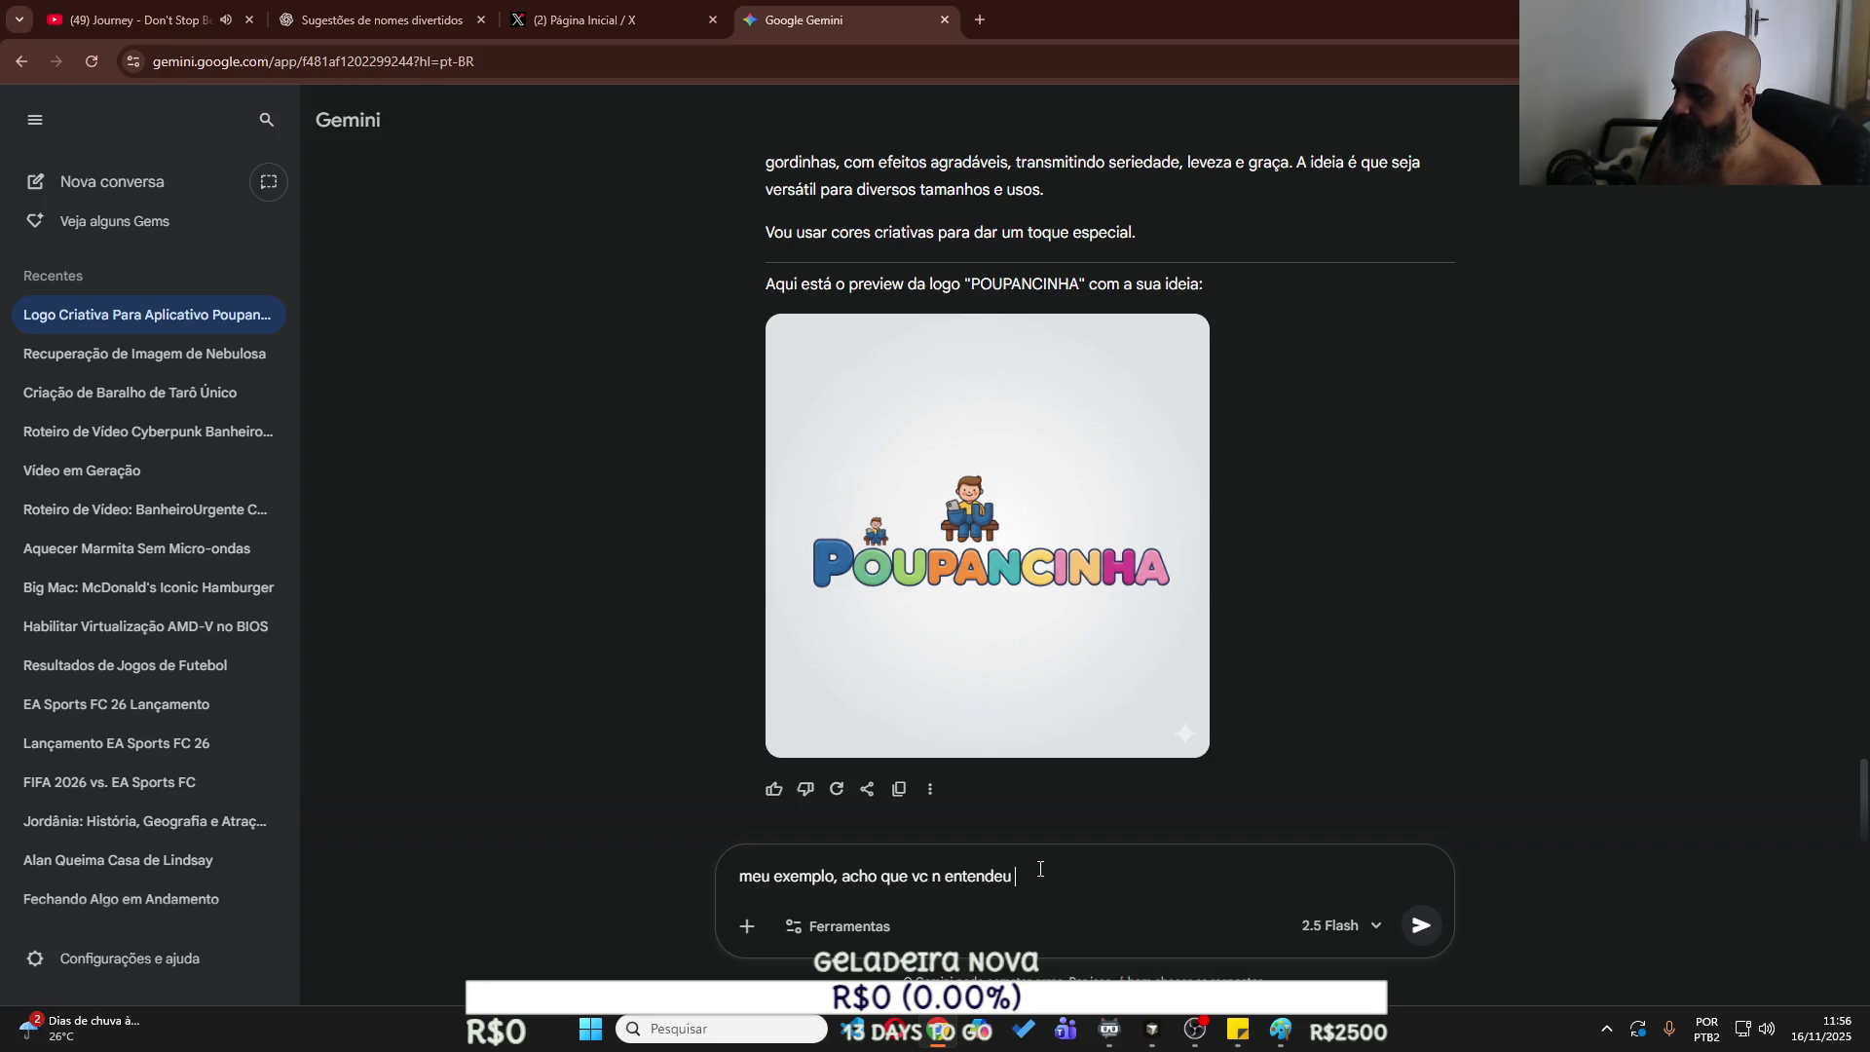
{"action": "type", "text": "a logica"}
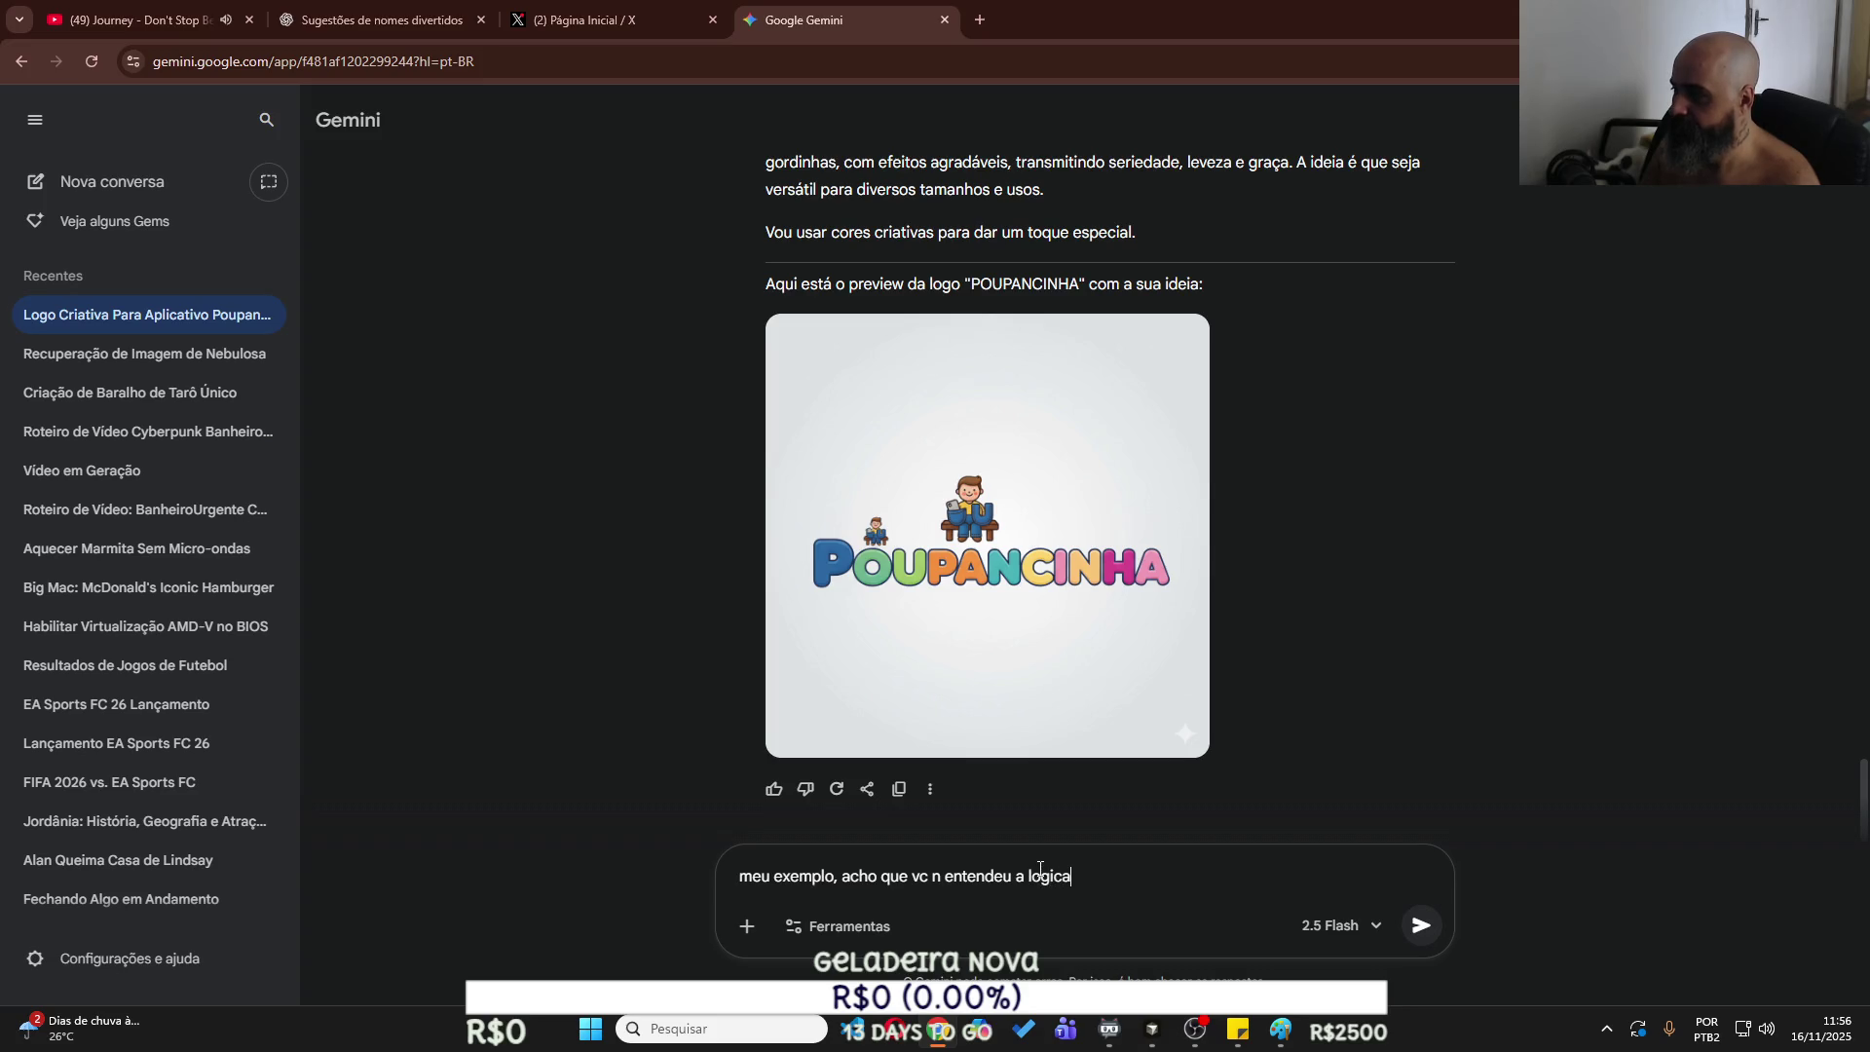
{"action": "key", "text": "shift+Return"}
{"action": "key", "text": "ctrl+v"}
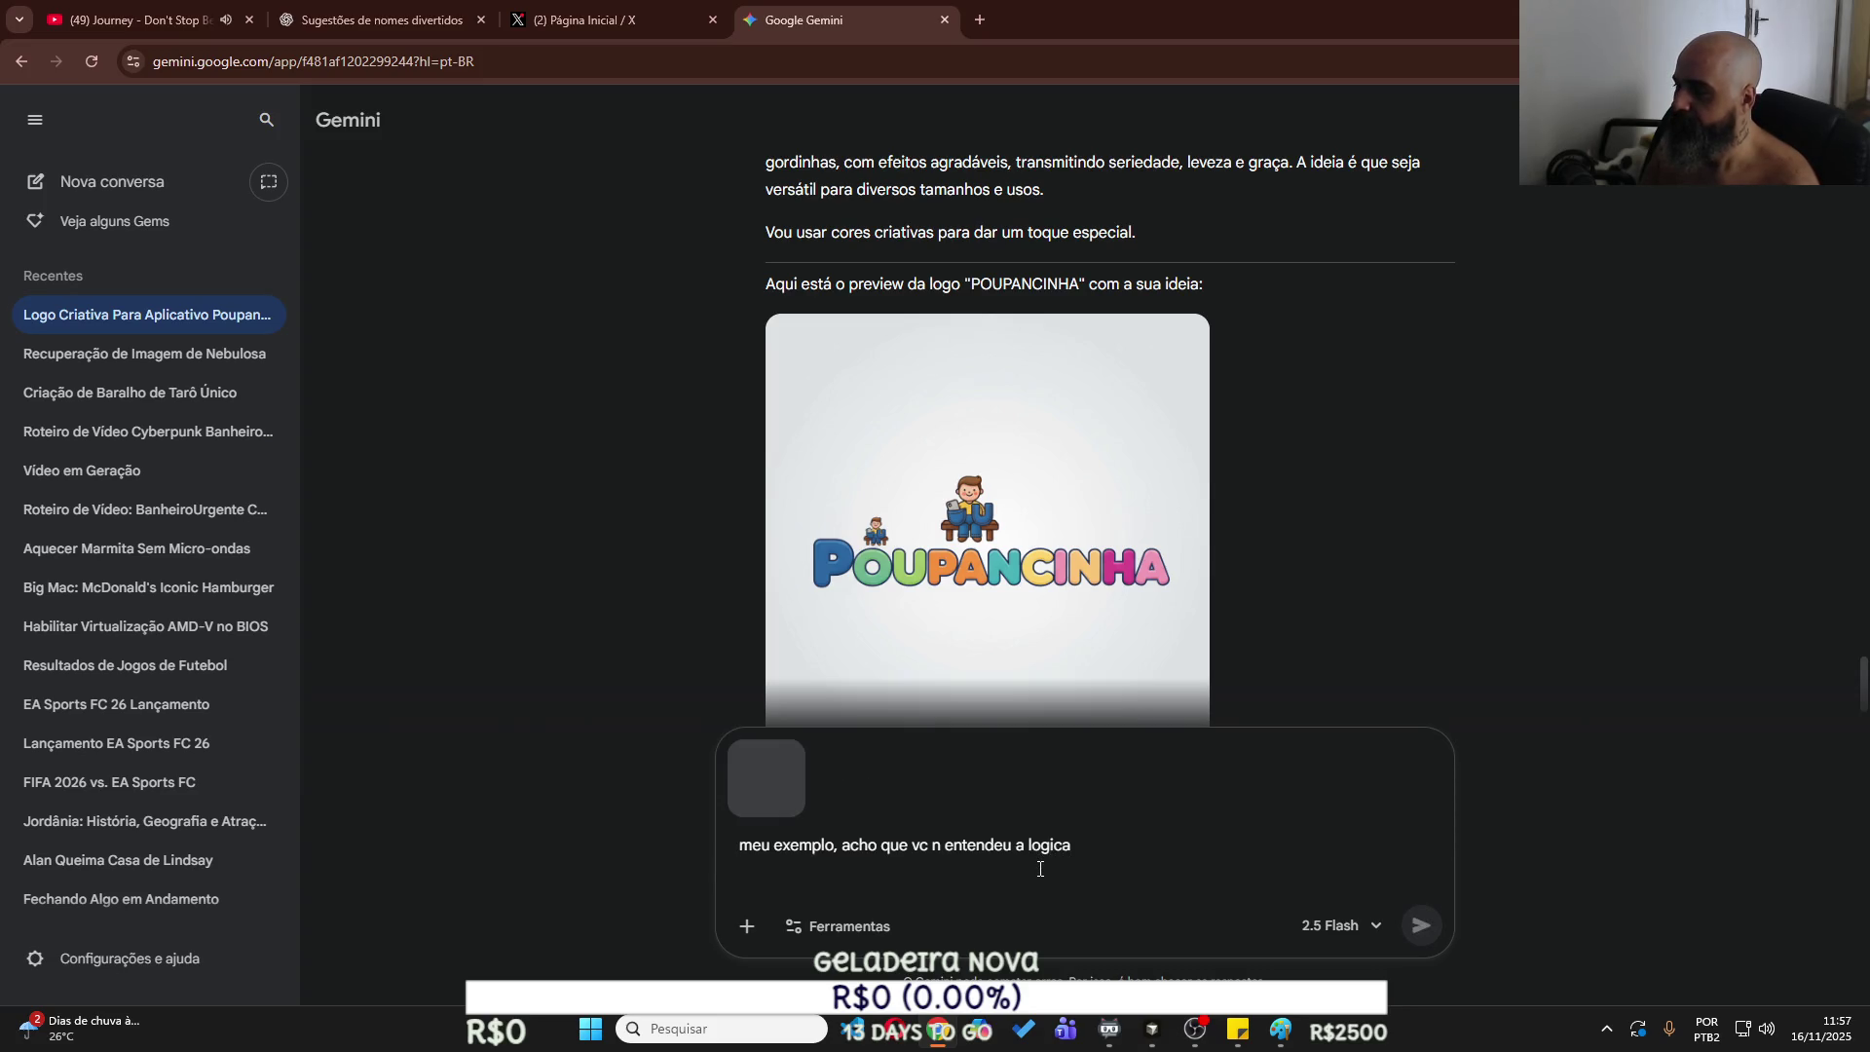
{"action": "key", "text": "Return"}
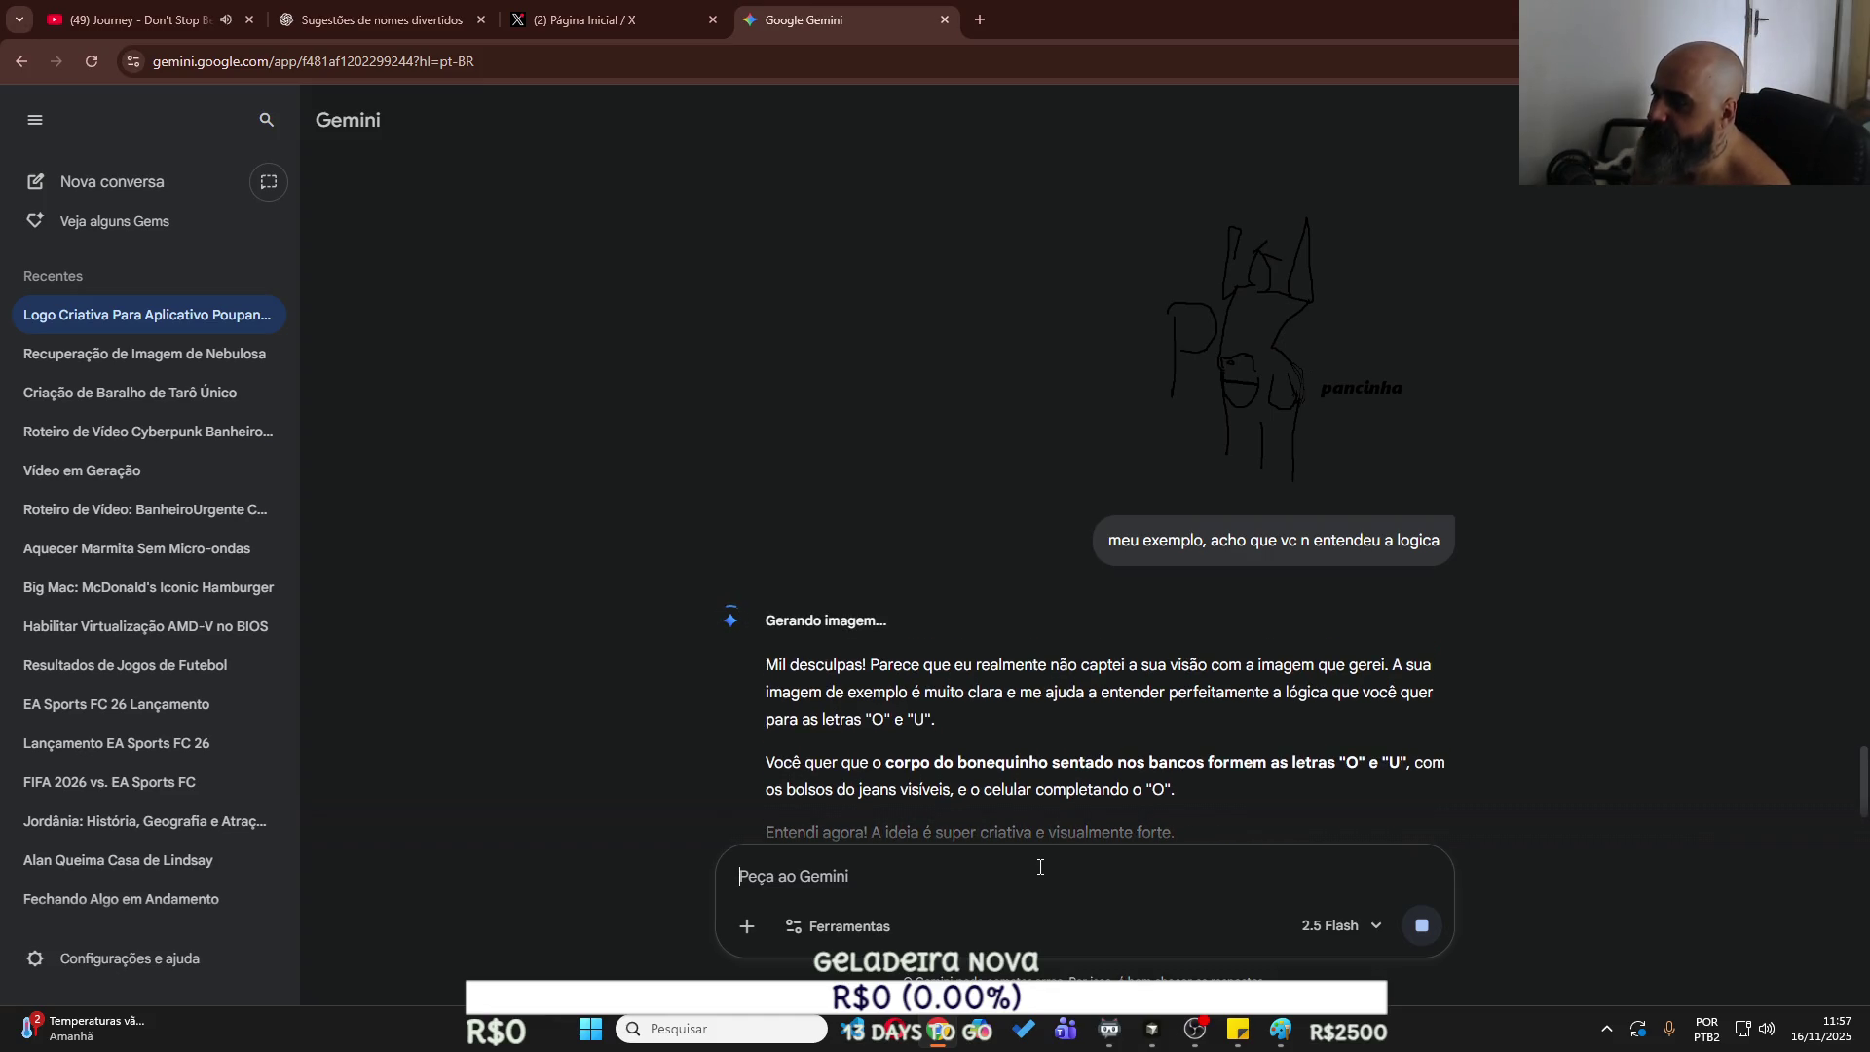
Review the new logo attempt and start replying 'na moral, se u tu é bom com imagem mes'.
{"action": "scroll", "coordinate": [1317, 702], "scroll_direction": "down", "scroll_amount": 1}
{"action": "scroll", "coordinate": [1317, 700], "scroll_direction": "down", "scroll_amount": 1}
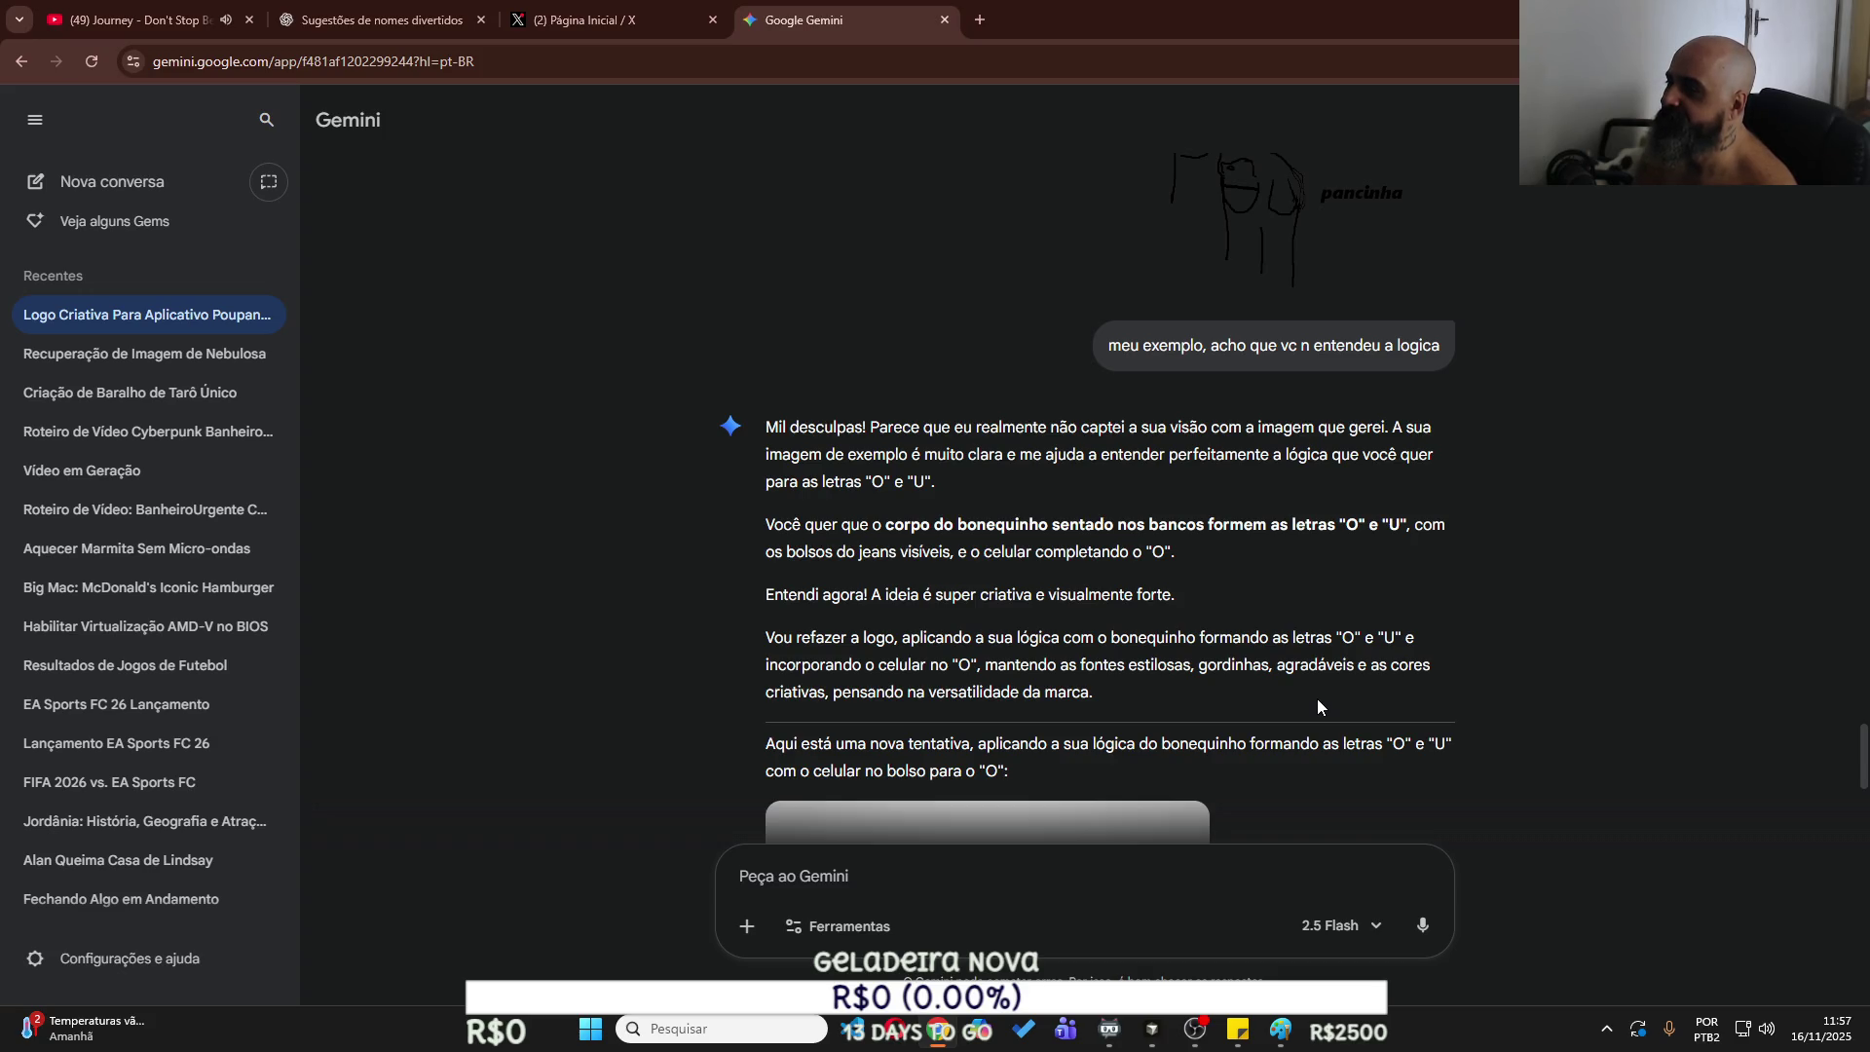
{"action": "scroll", "coordinate": [1317, 699], "scroll_direction": "down", "scroll_amount": 5}
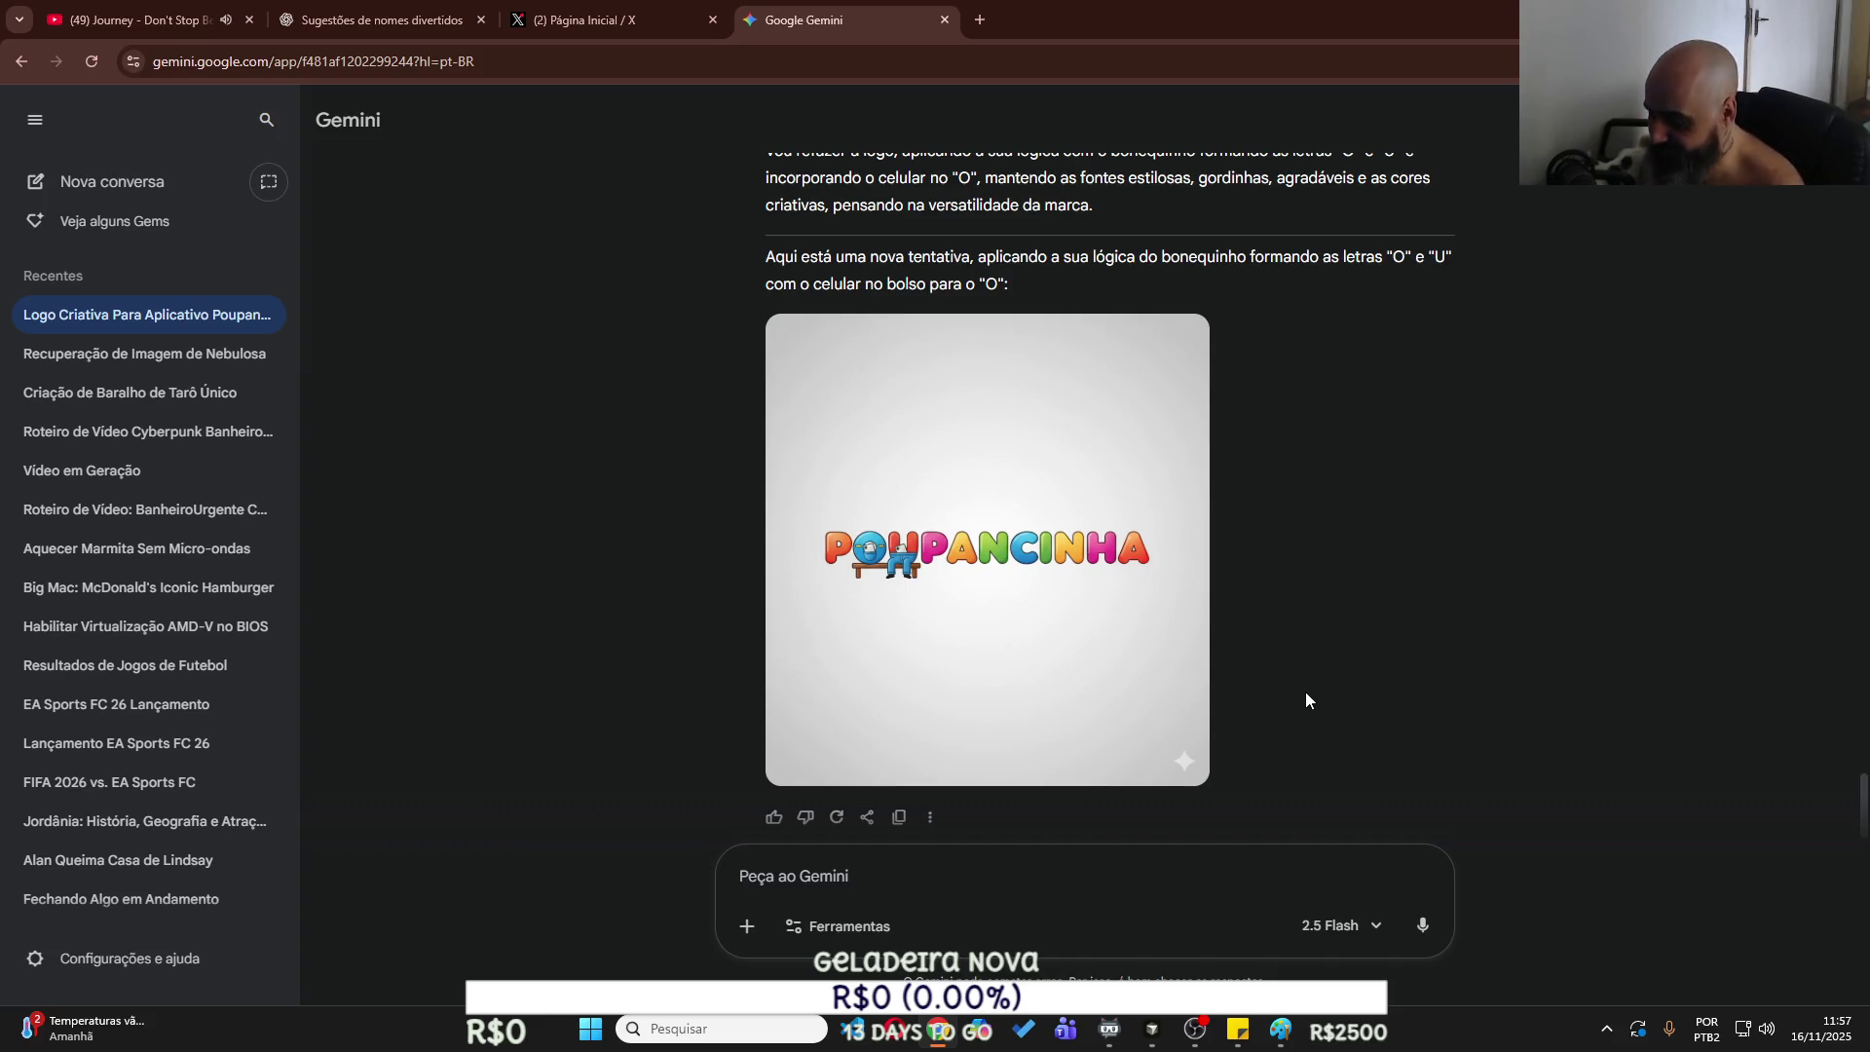
{"action": "type", "text": "na moral,"}
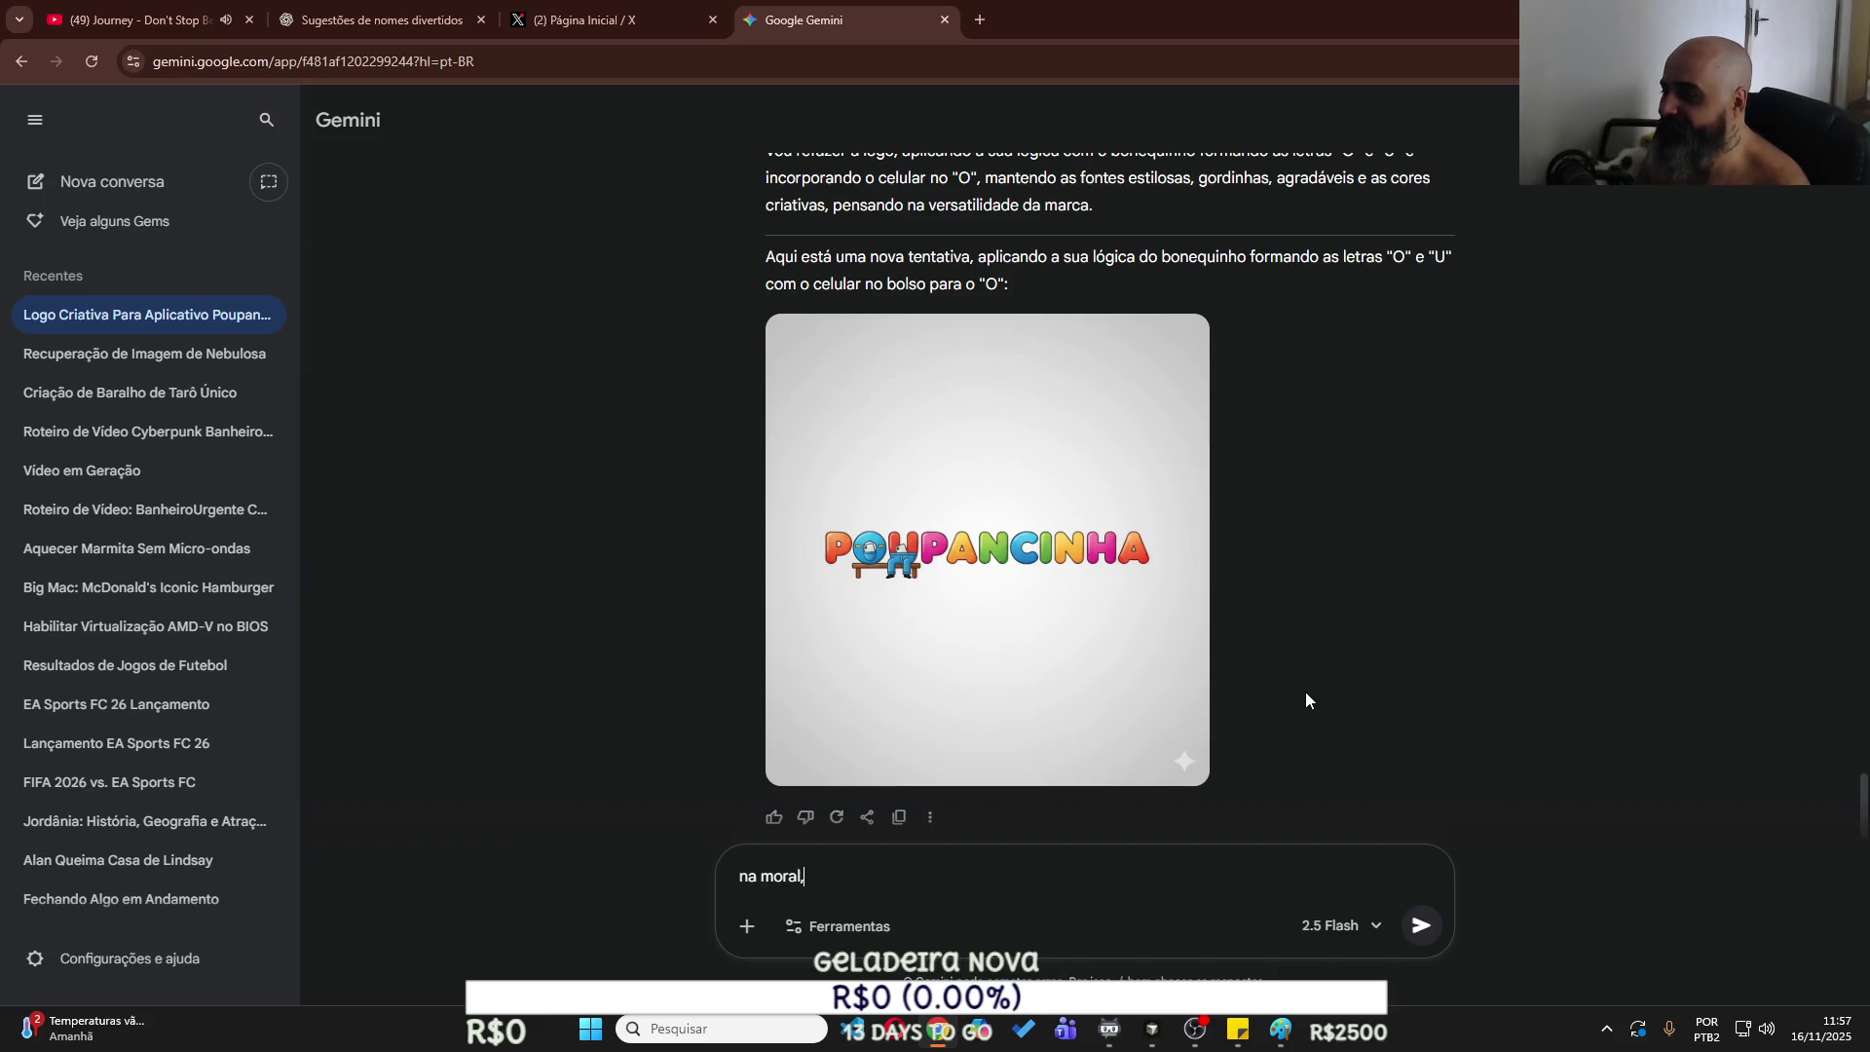
{"action": "type", "text": " se u tu é bom co"}
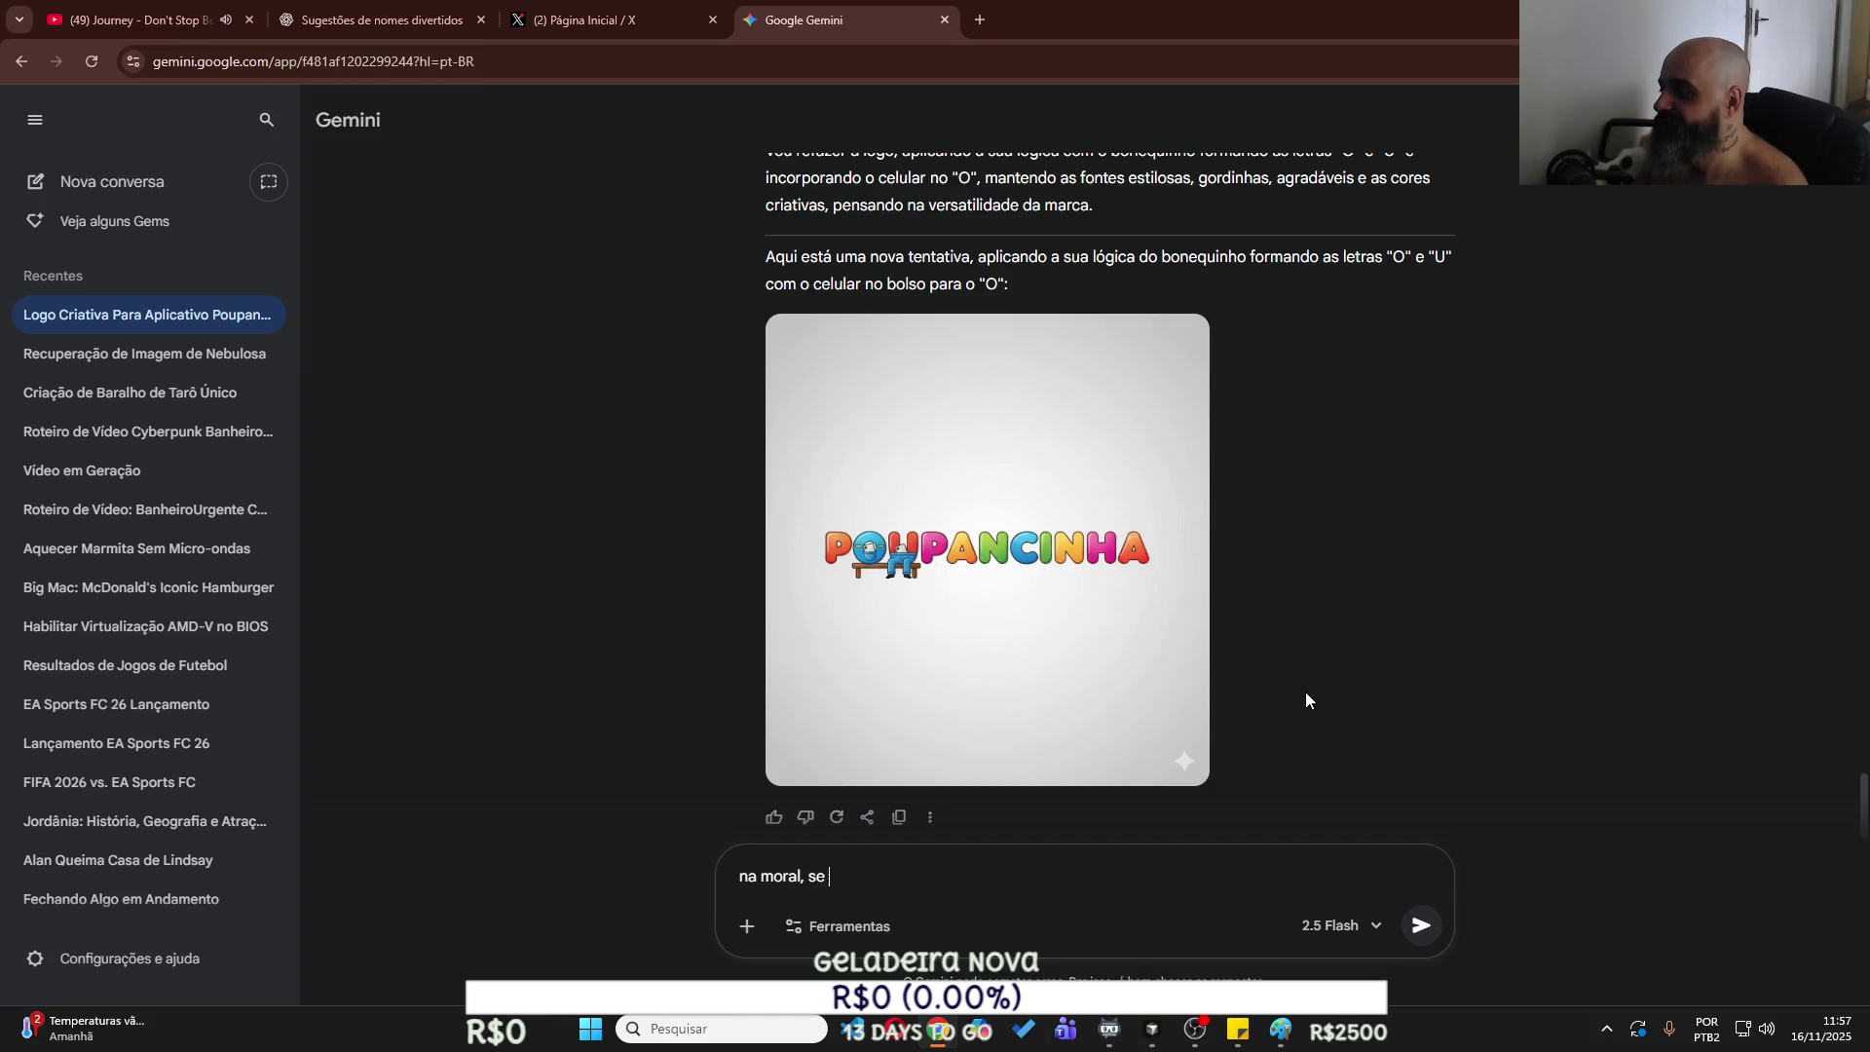
{"action": "type", "text": "m imagem mes"}
Finish and send the message asking for distance perspective, with letters O and U as back pockets.
{"action": "key", "text": "BackSpace"}
{"action": "type", "text": "esmo, cria u"}
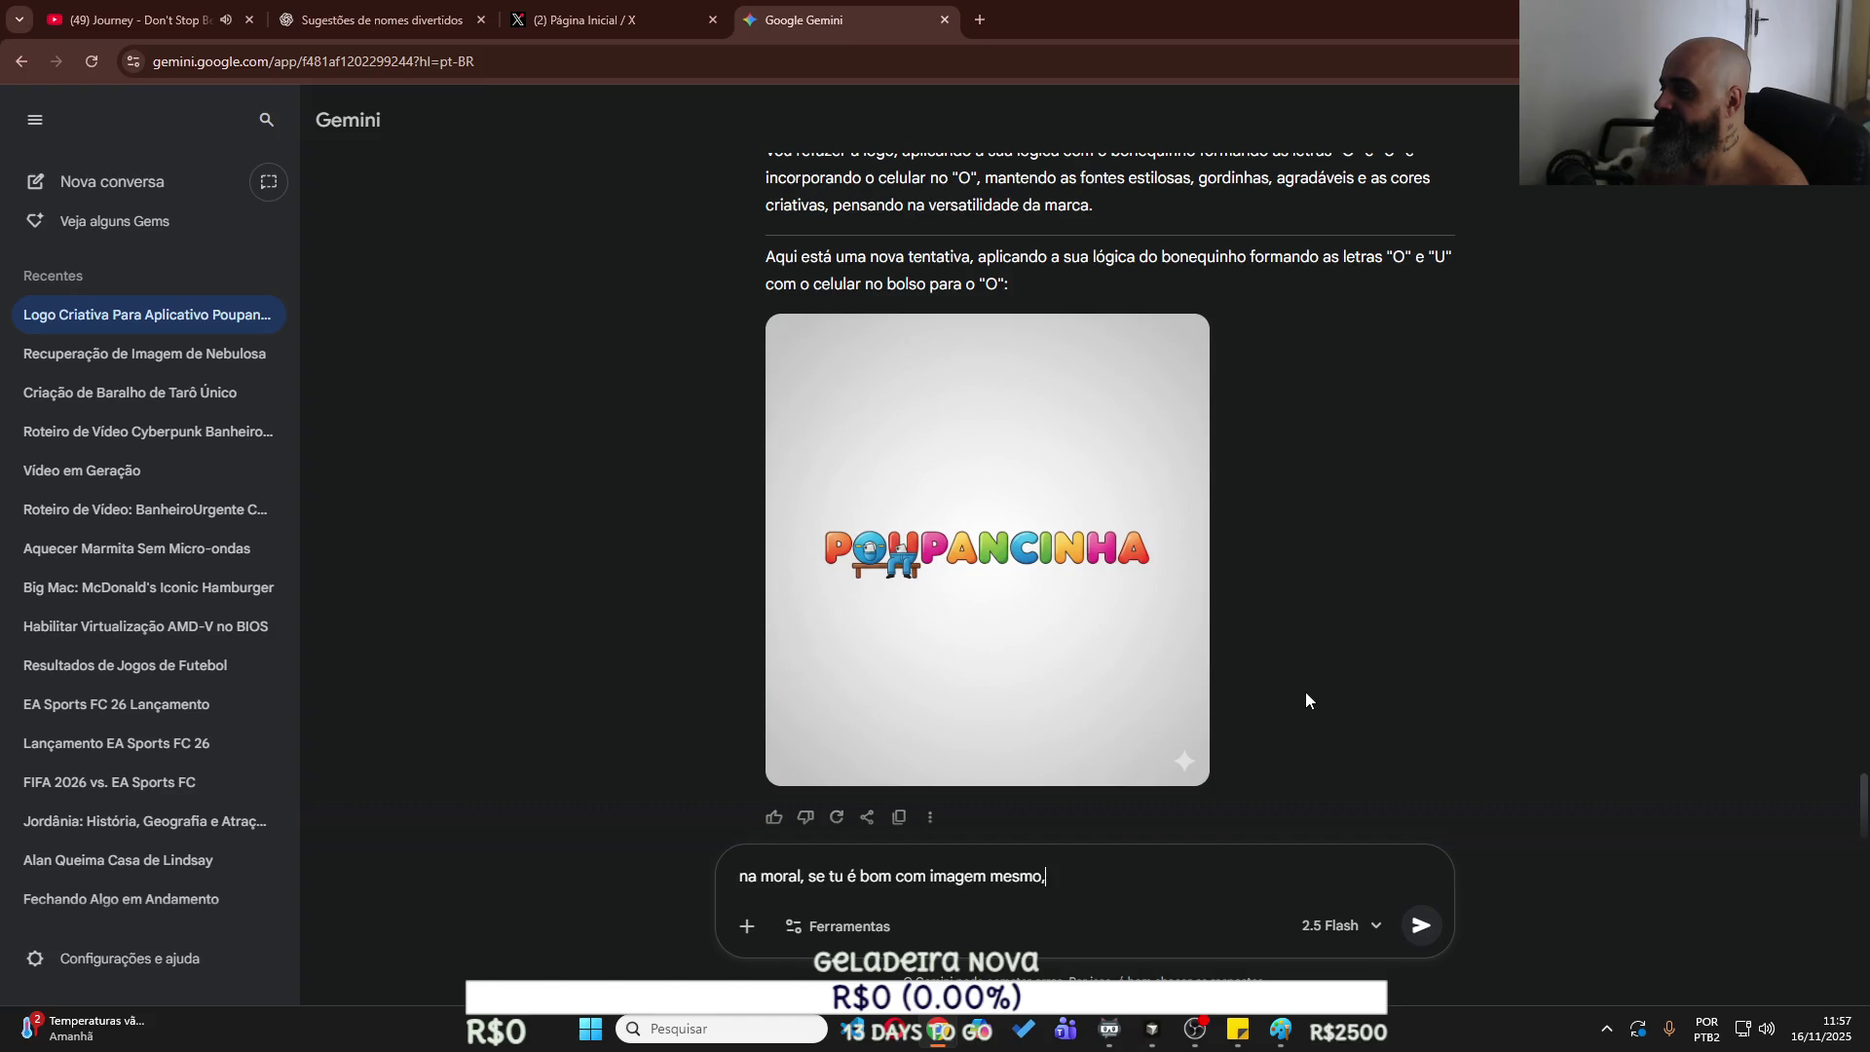
{"action": "type", "text": "m p"}
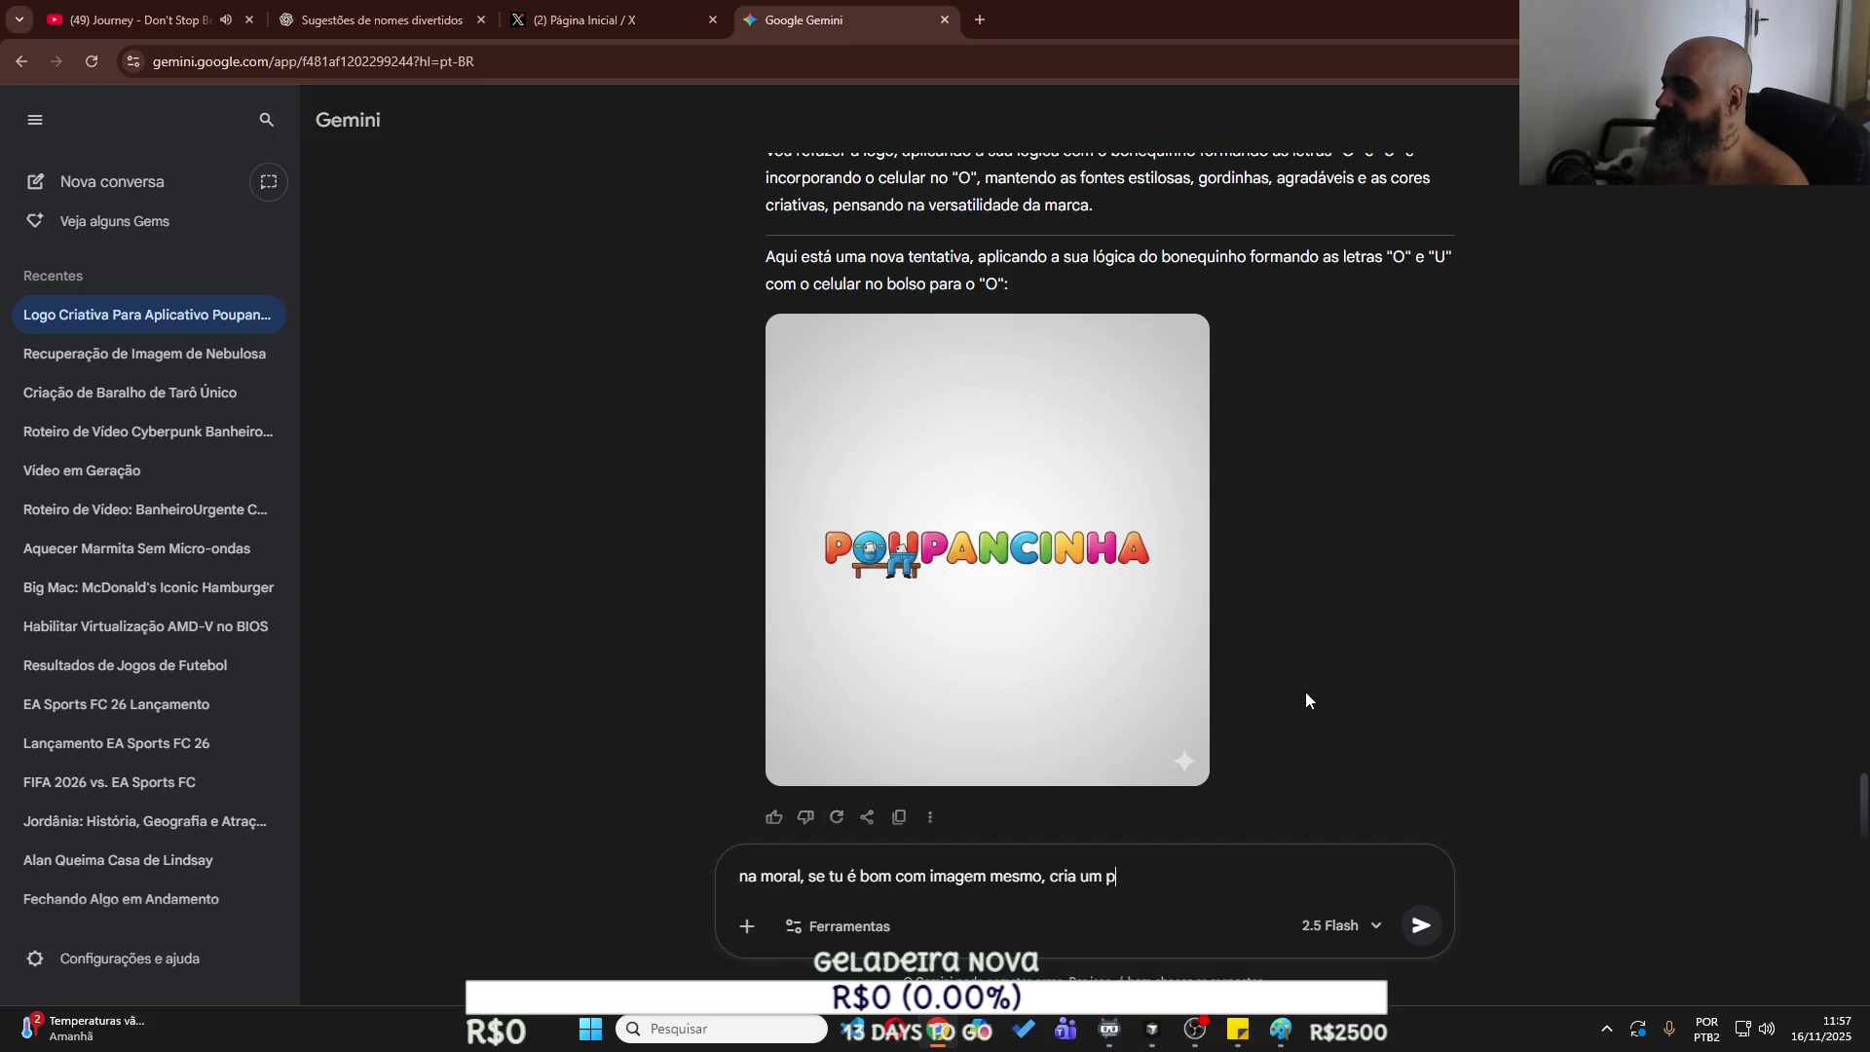
{"action": "type", "text": "erspectiva de di"}
{"action": "type", "text": "stanci"}
{"action": "type", "text": "a e olha o que tu fez, AS LETRAS O E U , S"}
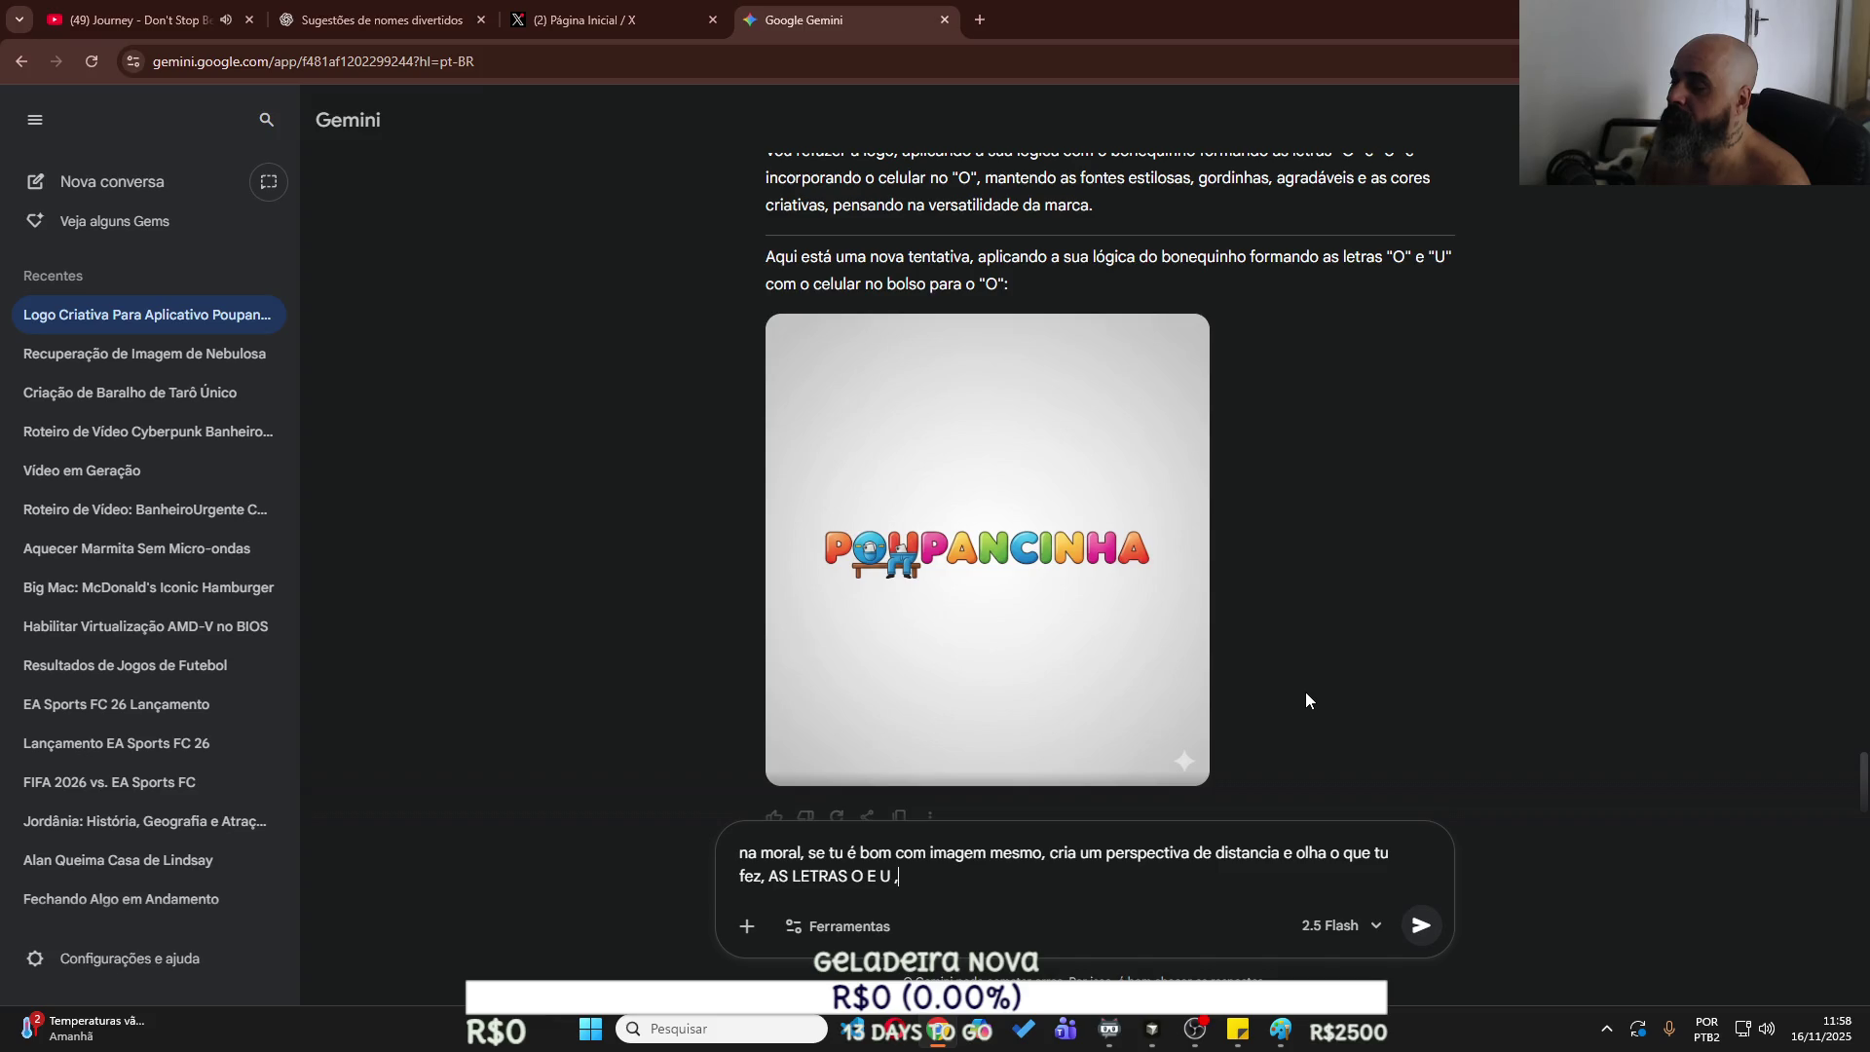
{"action": "type", "text": "ÃO O BOLSO DO CARA "}
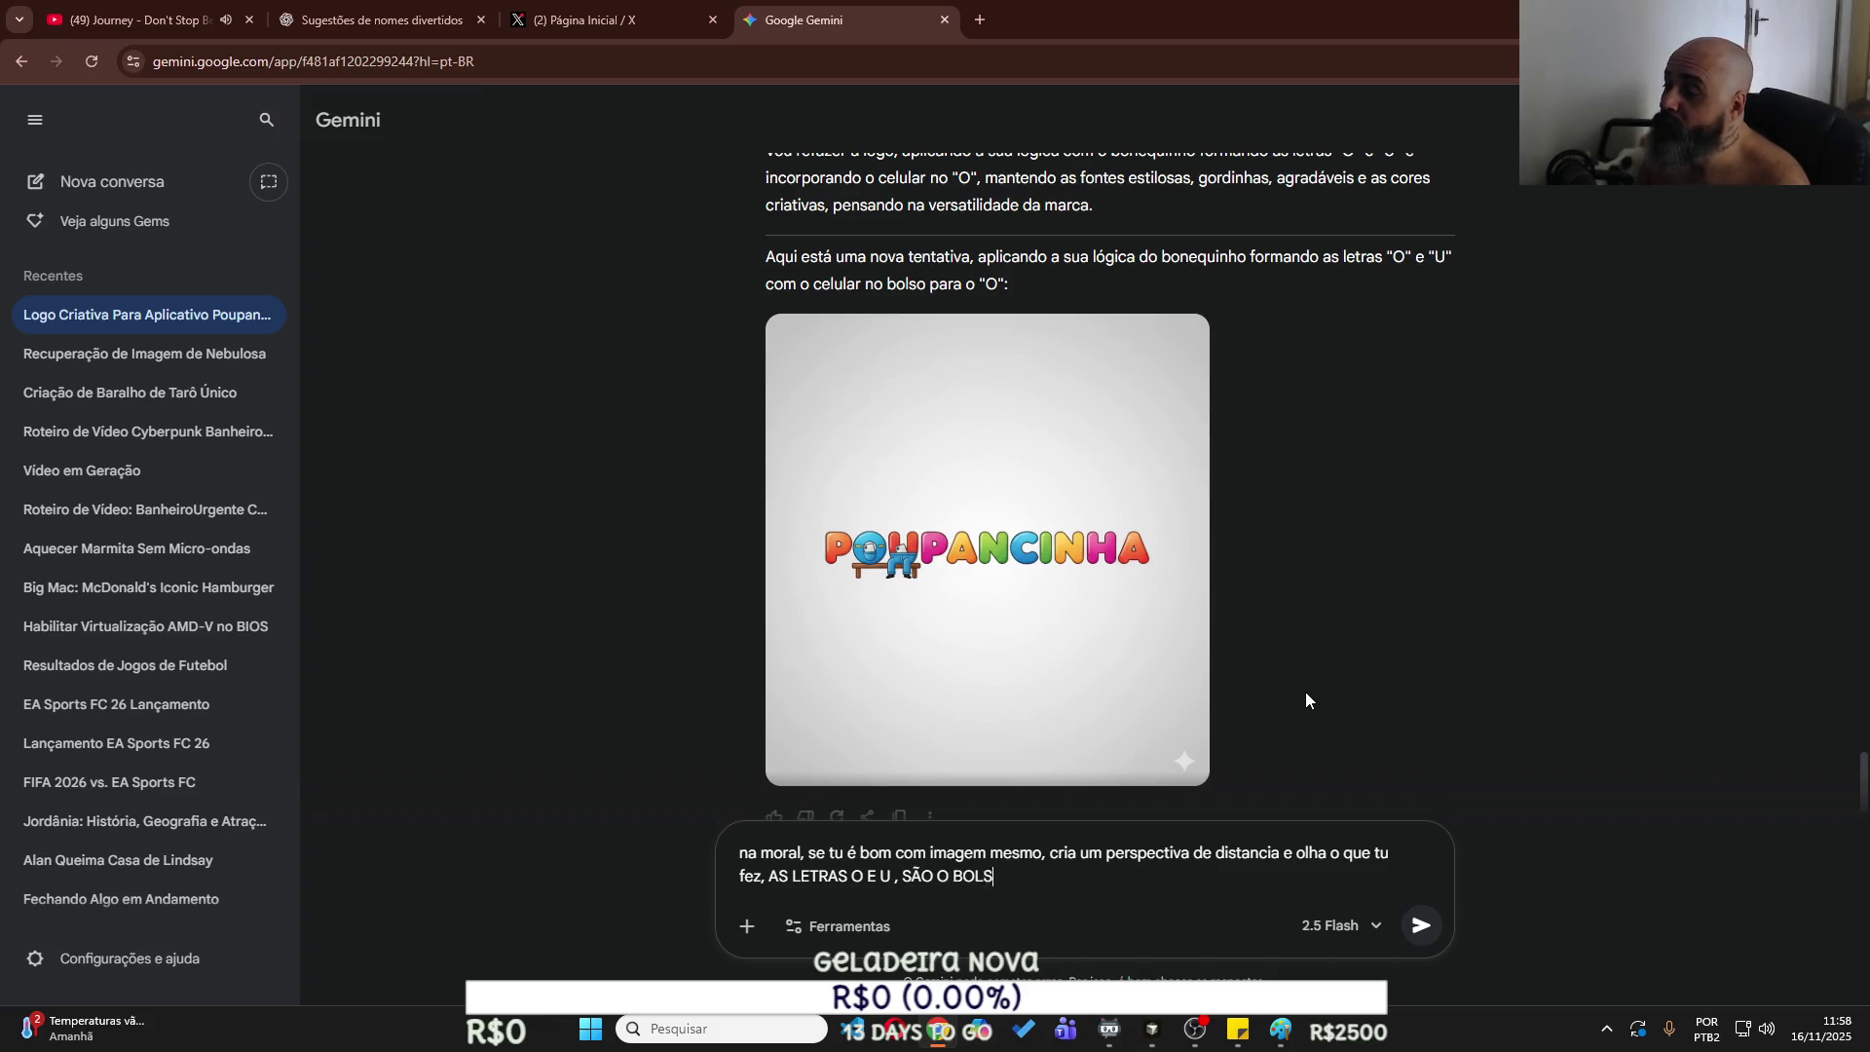
{"action": "type", "text": "E"}
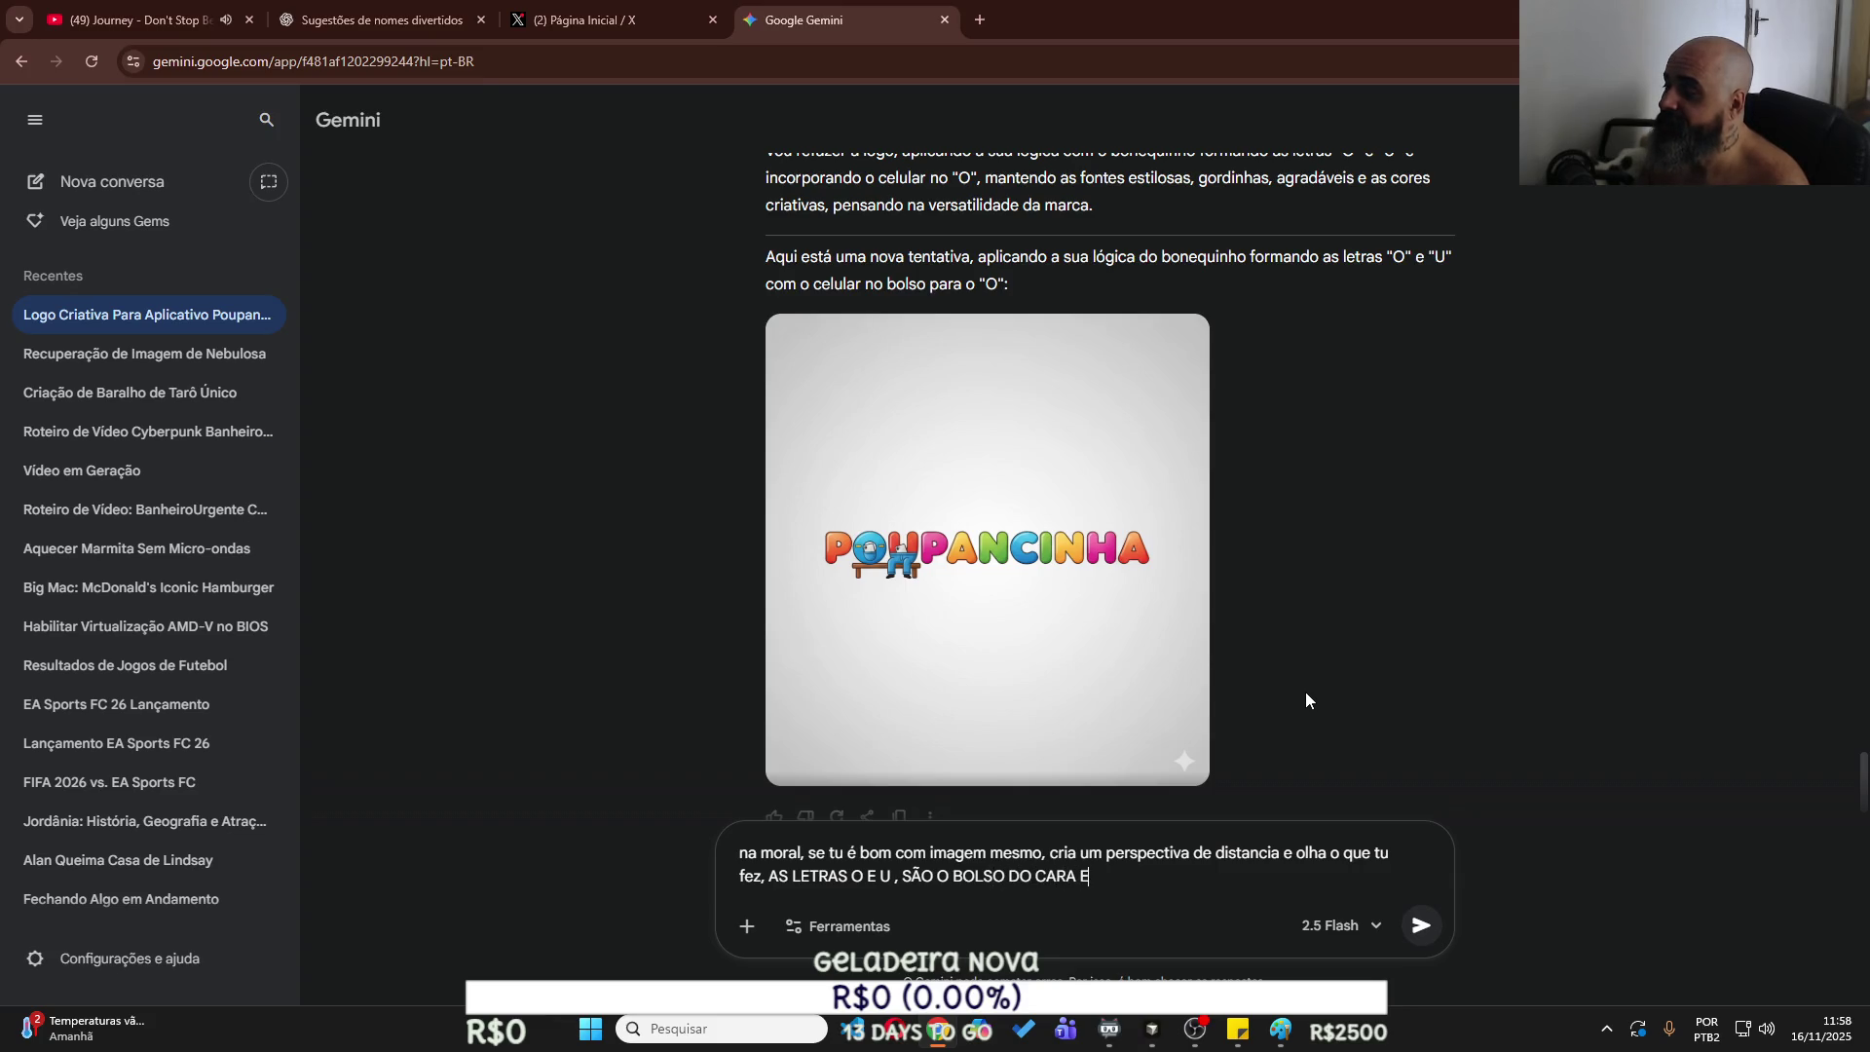
{"action": "type", "text": " ELE TA USANDO "}
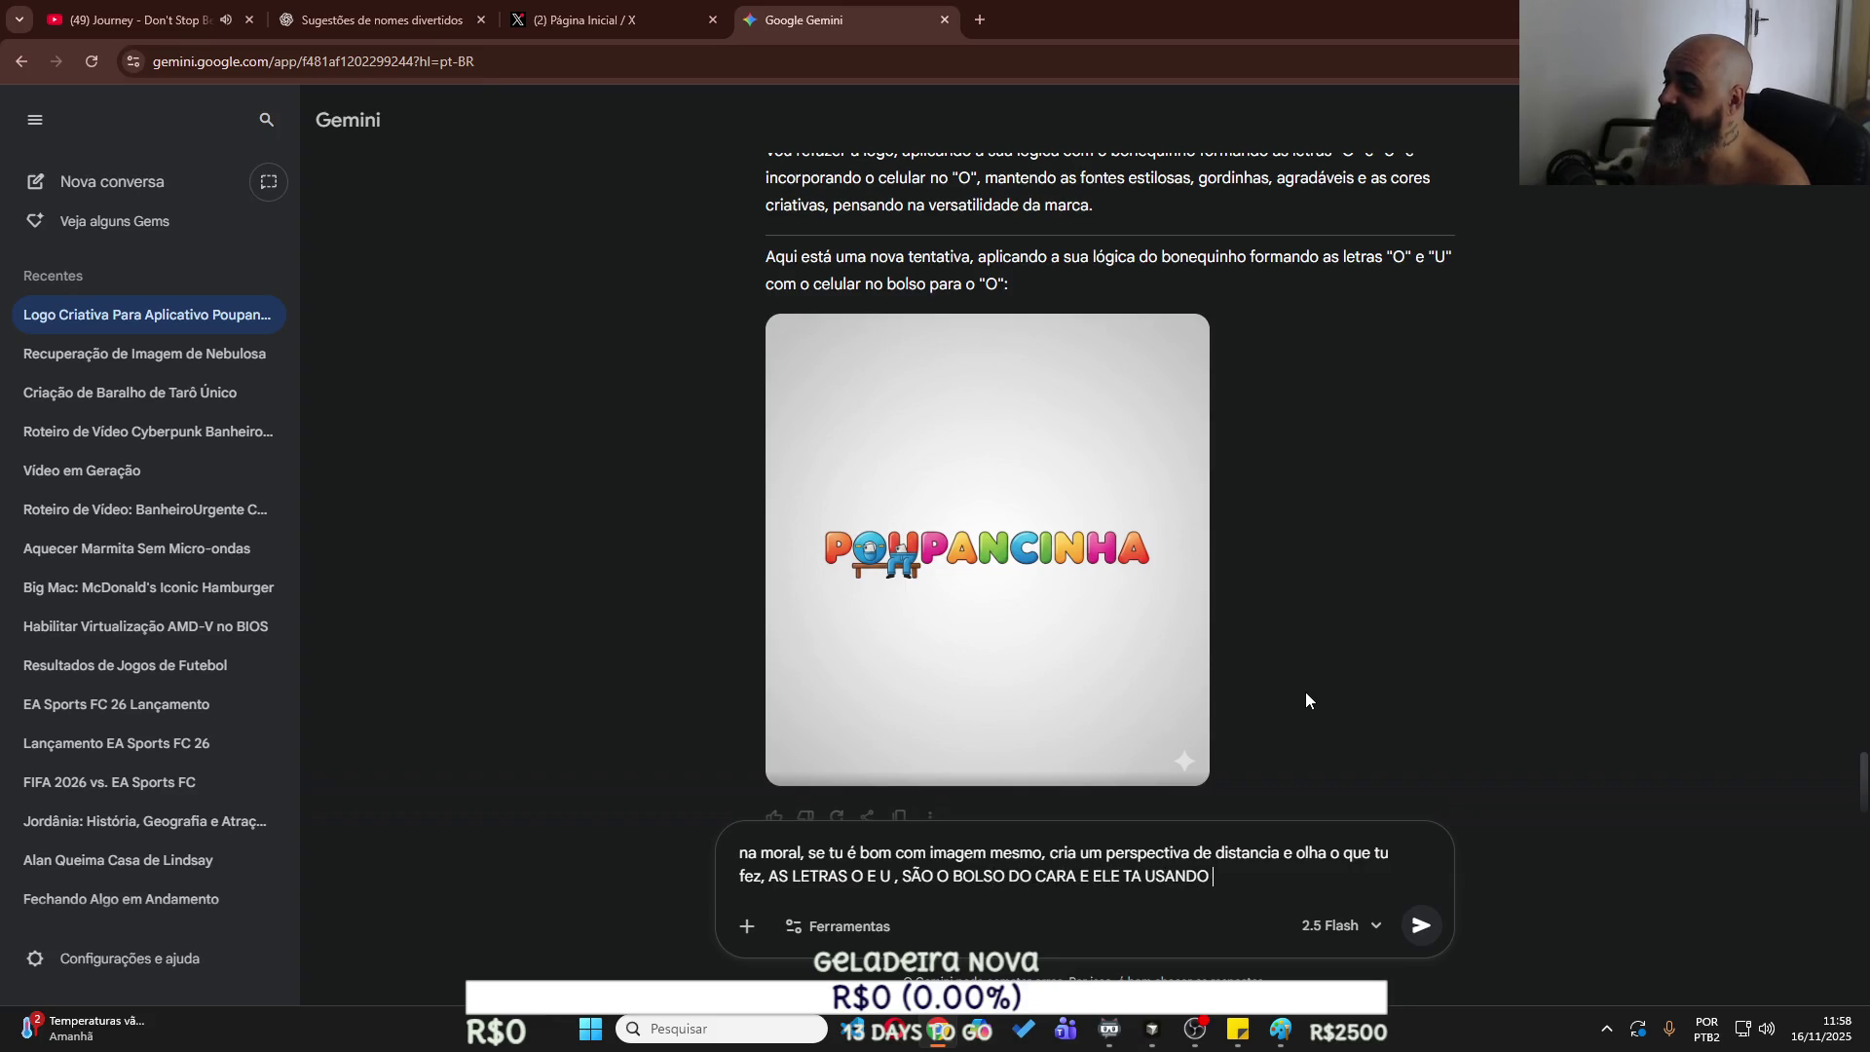
{"action": "type", "text": "A CALCA COM O "}
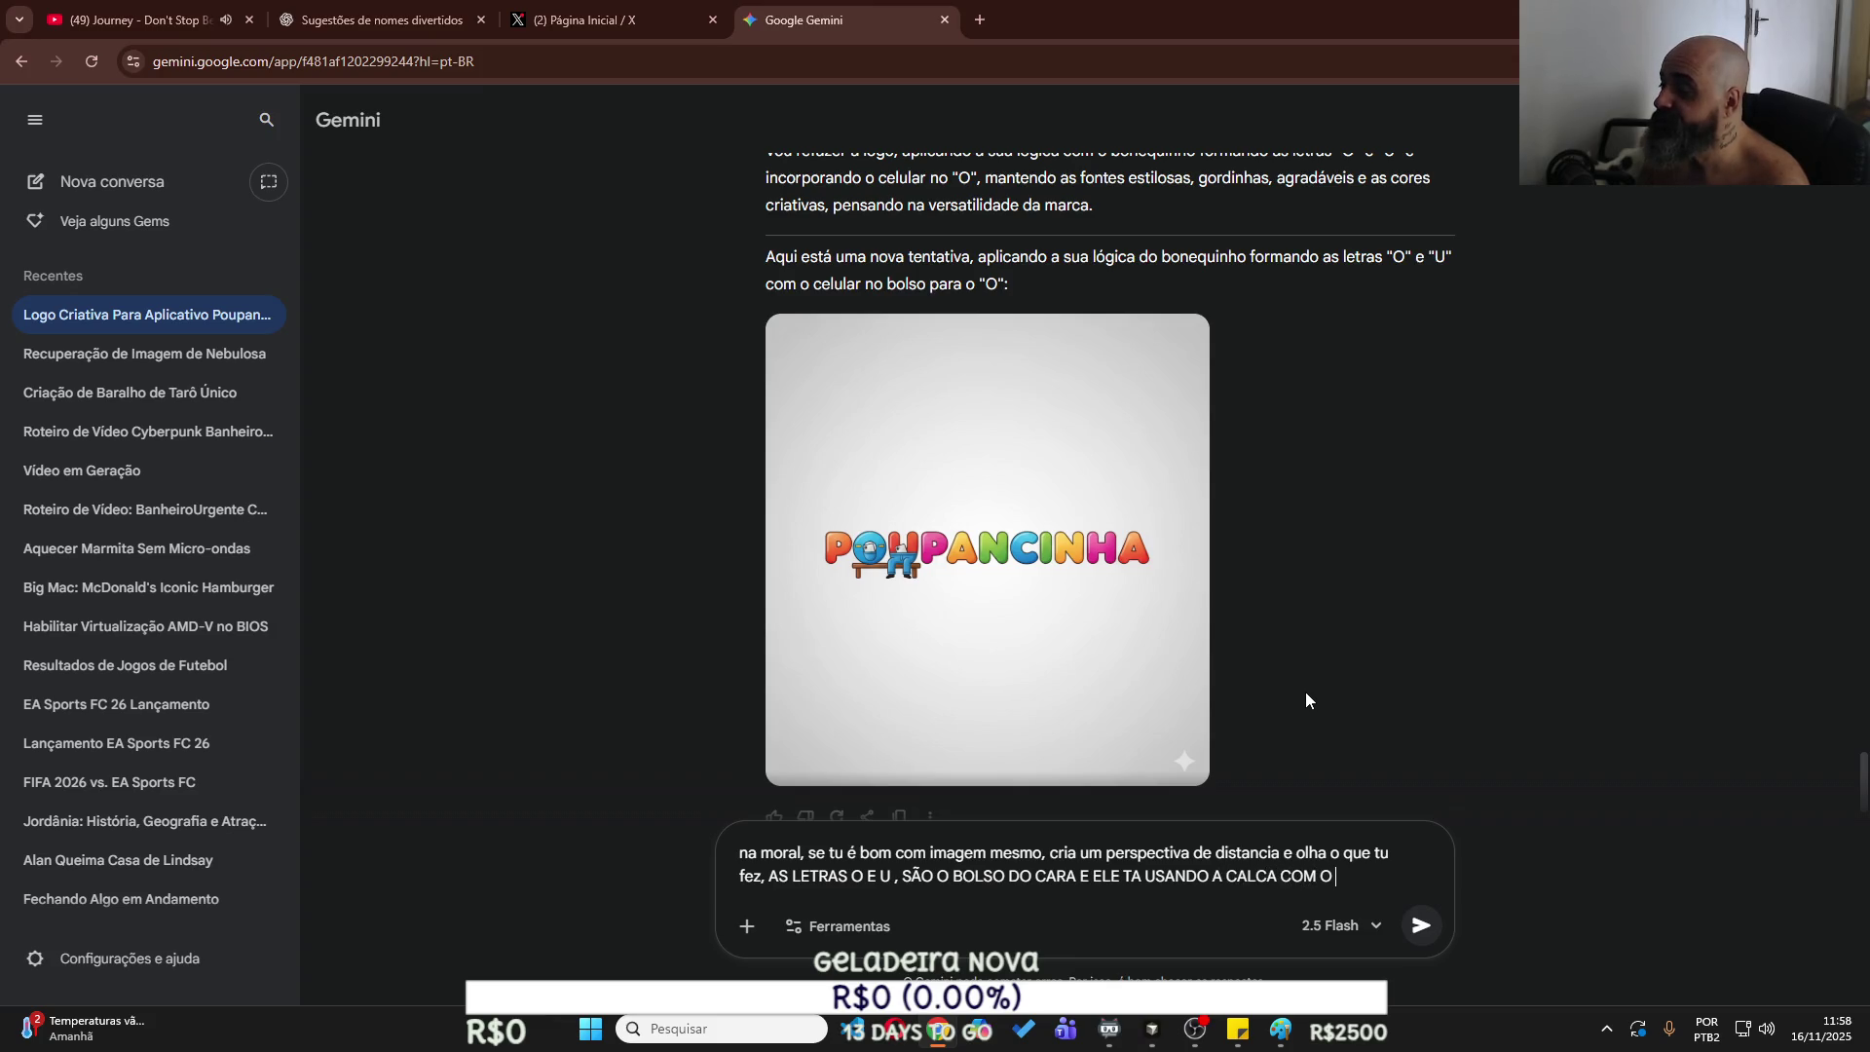
{"action": "type", "text": "CELULAR NO BOL"}
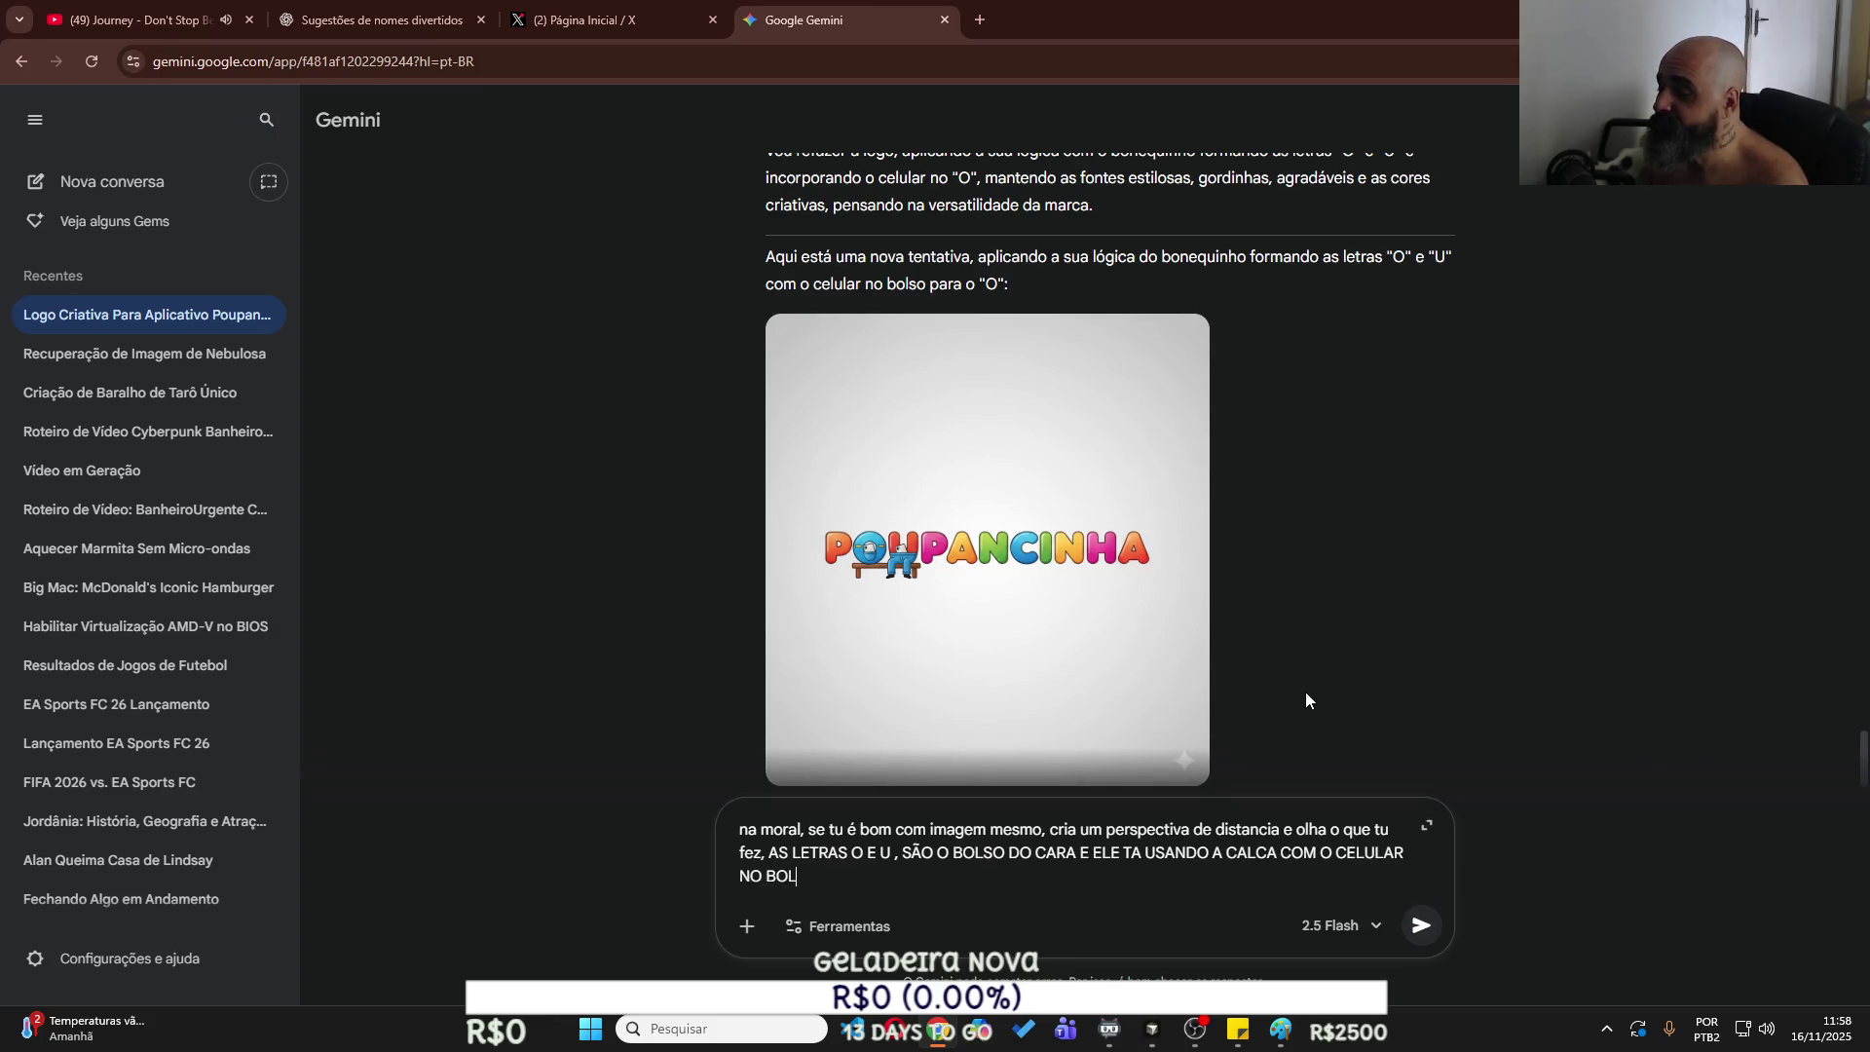
{"action": "type", "text": "SO DE TRAS E"}
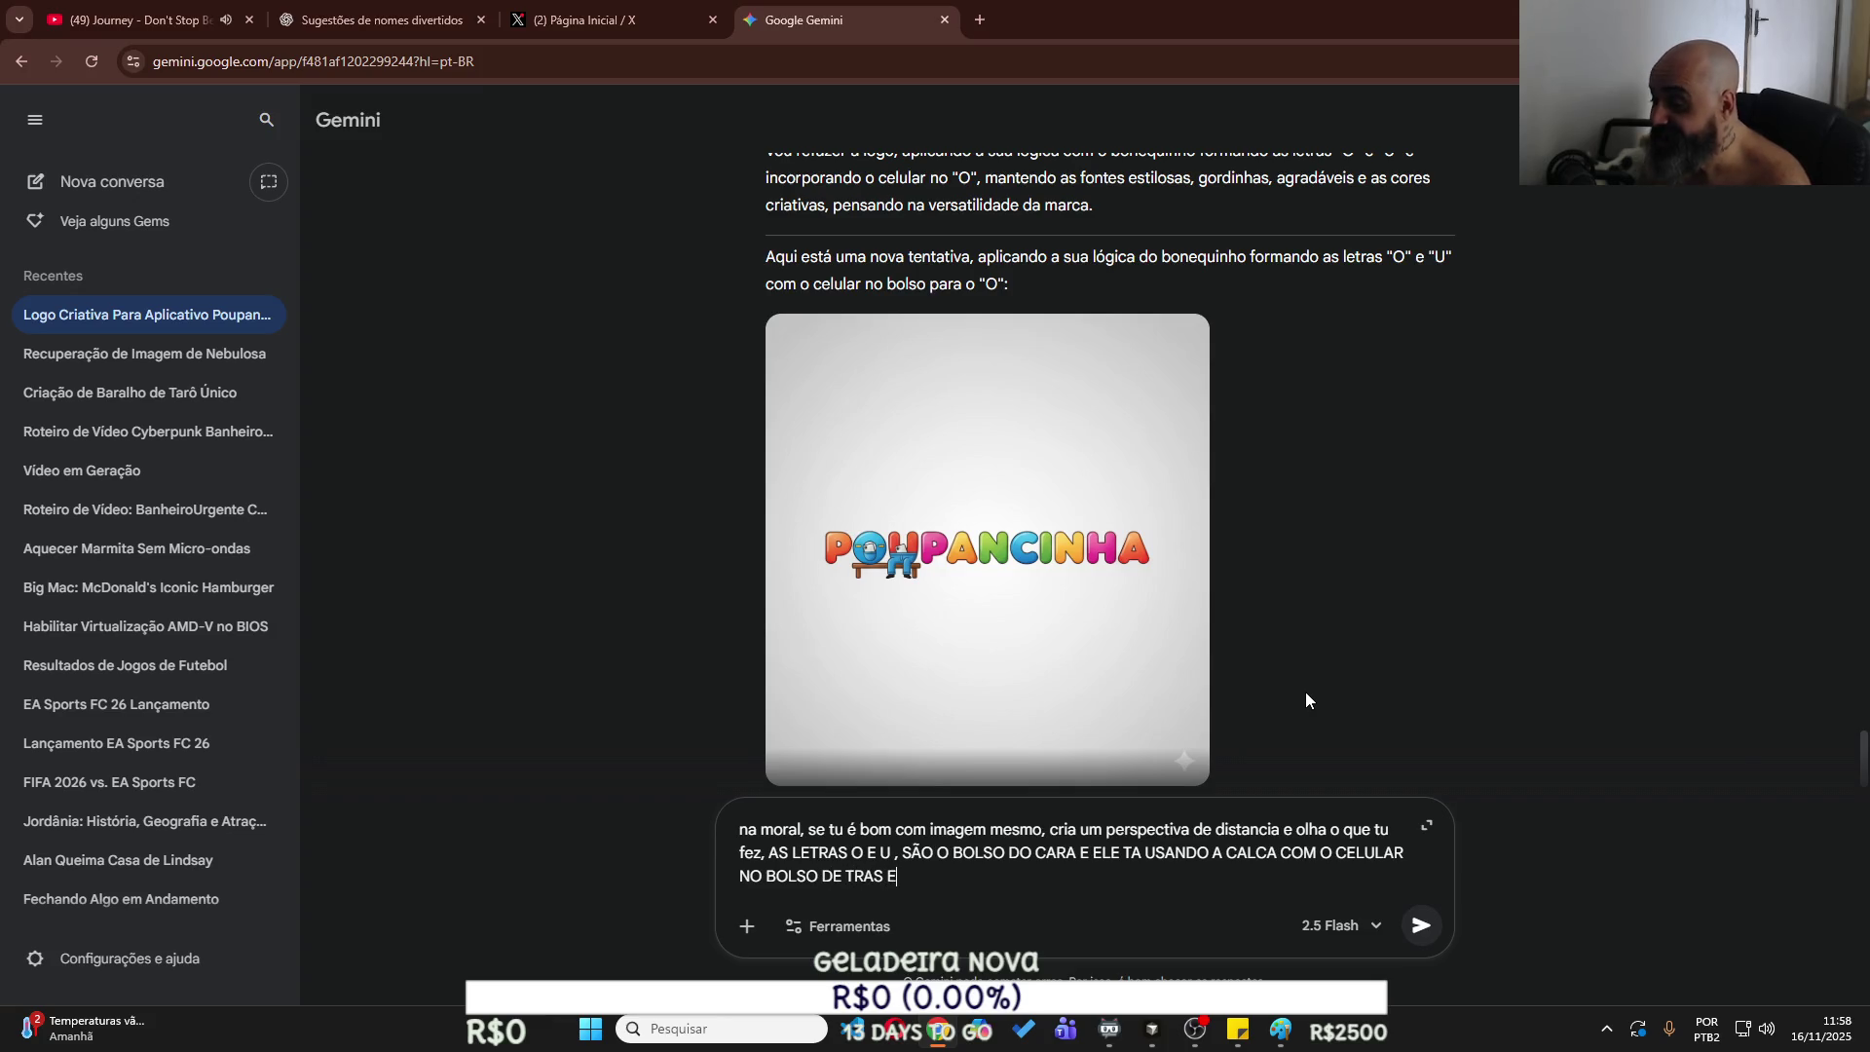
{"action": "type", "text": " OS BOLS"}
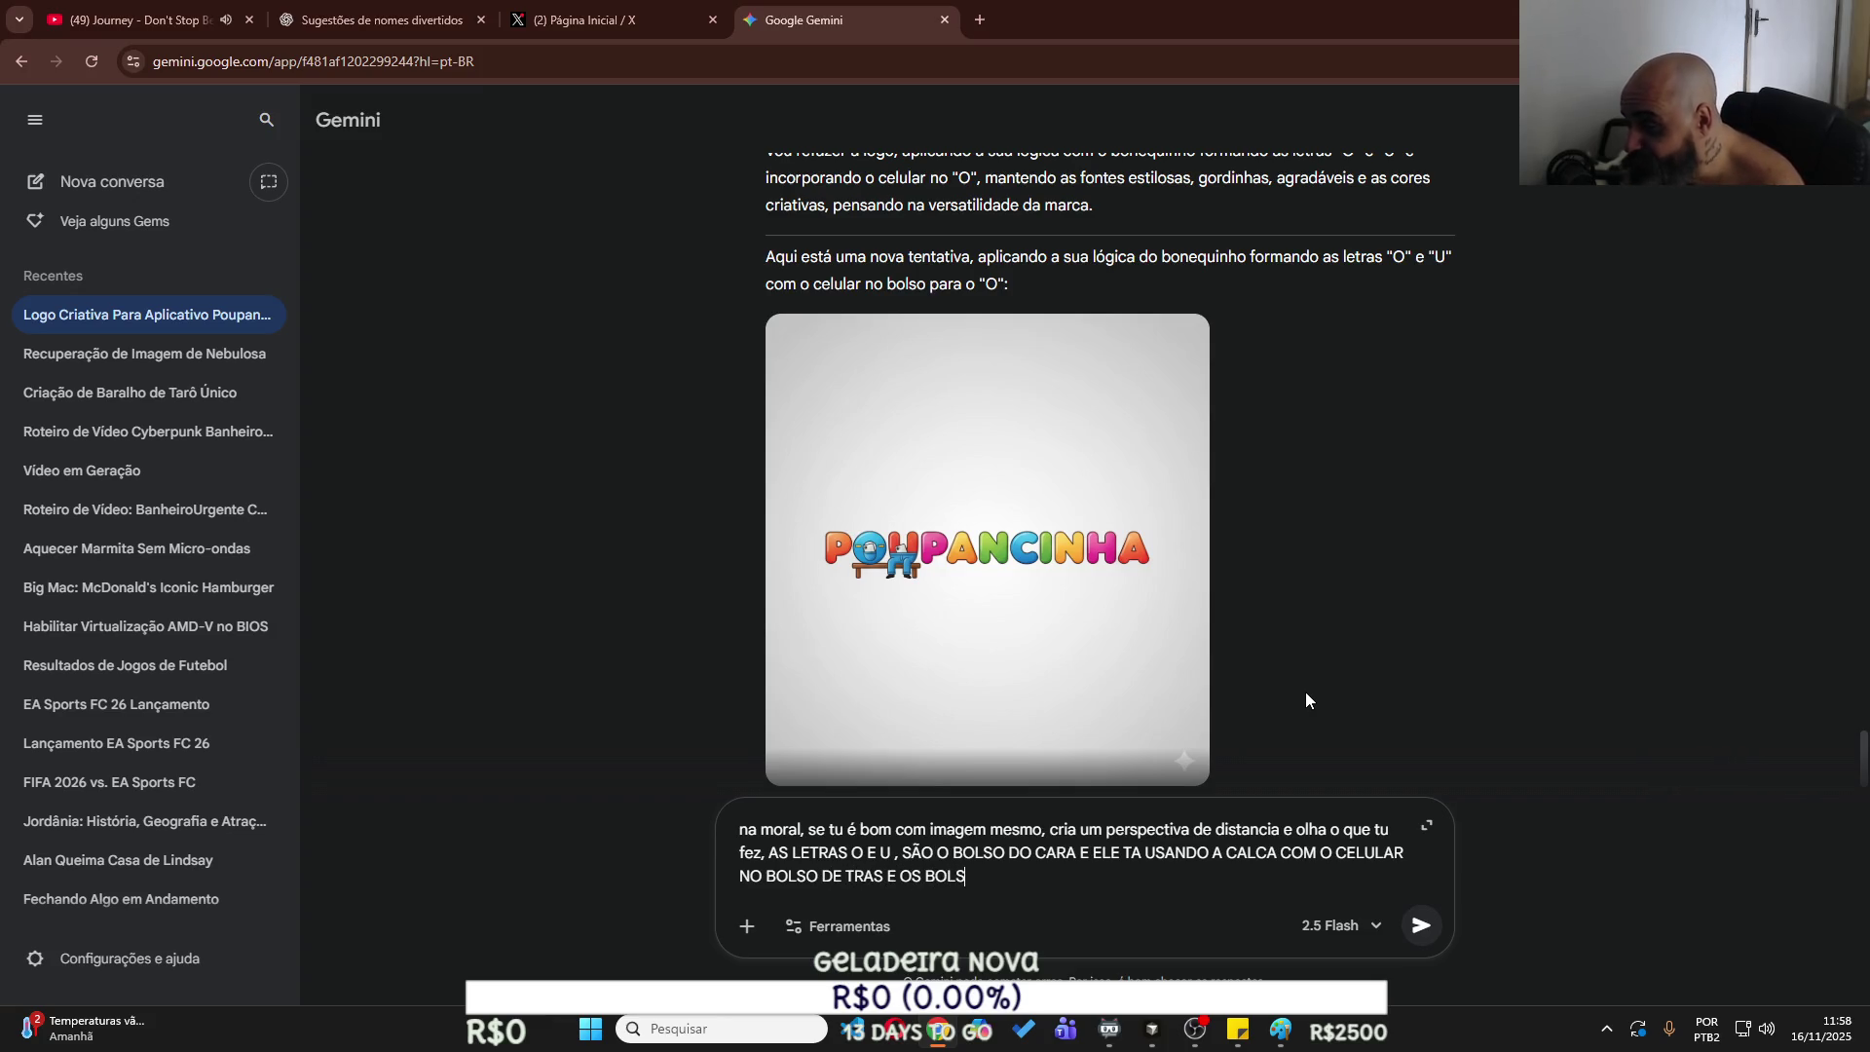
{"action": "type", "text": "OS COMPLETA"}
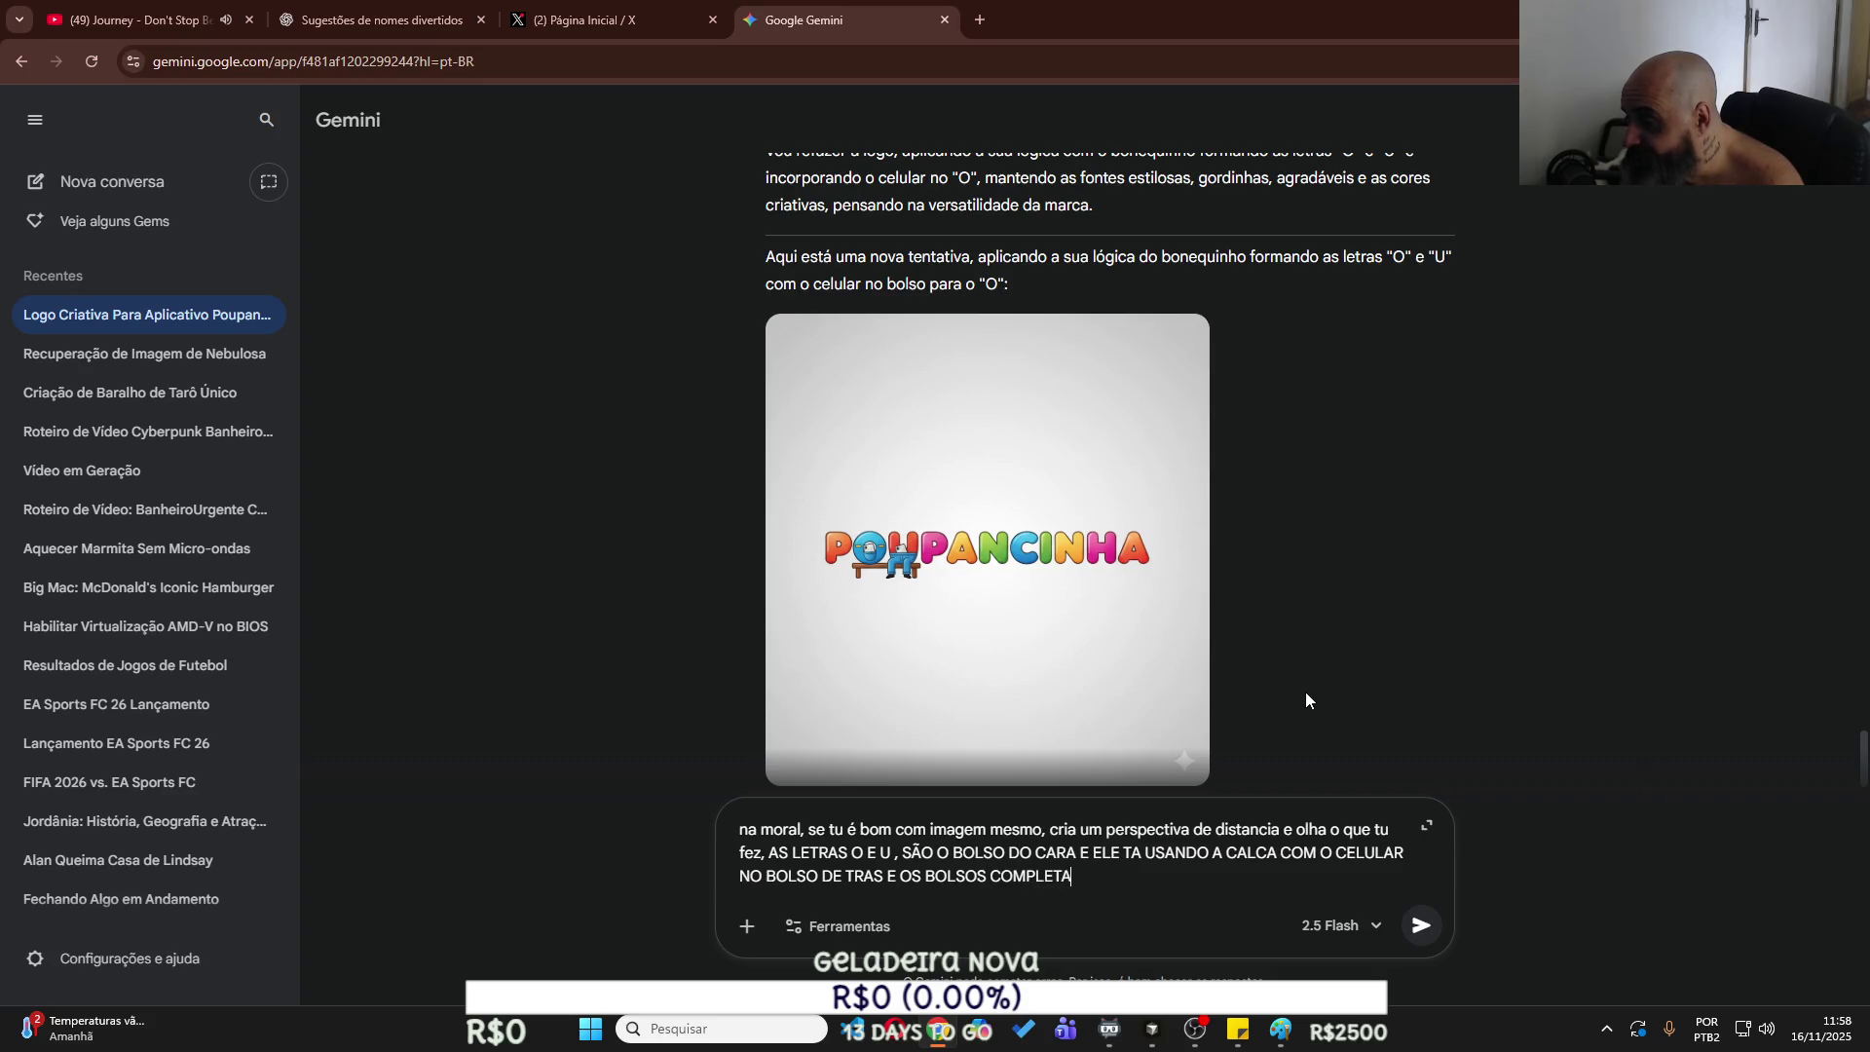
{"action": "type", "text": "M A FASE< O B"}
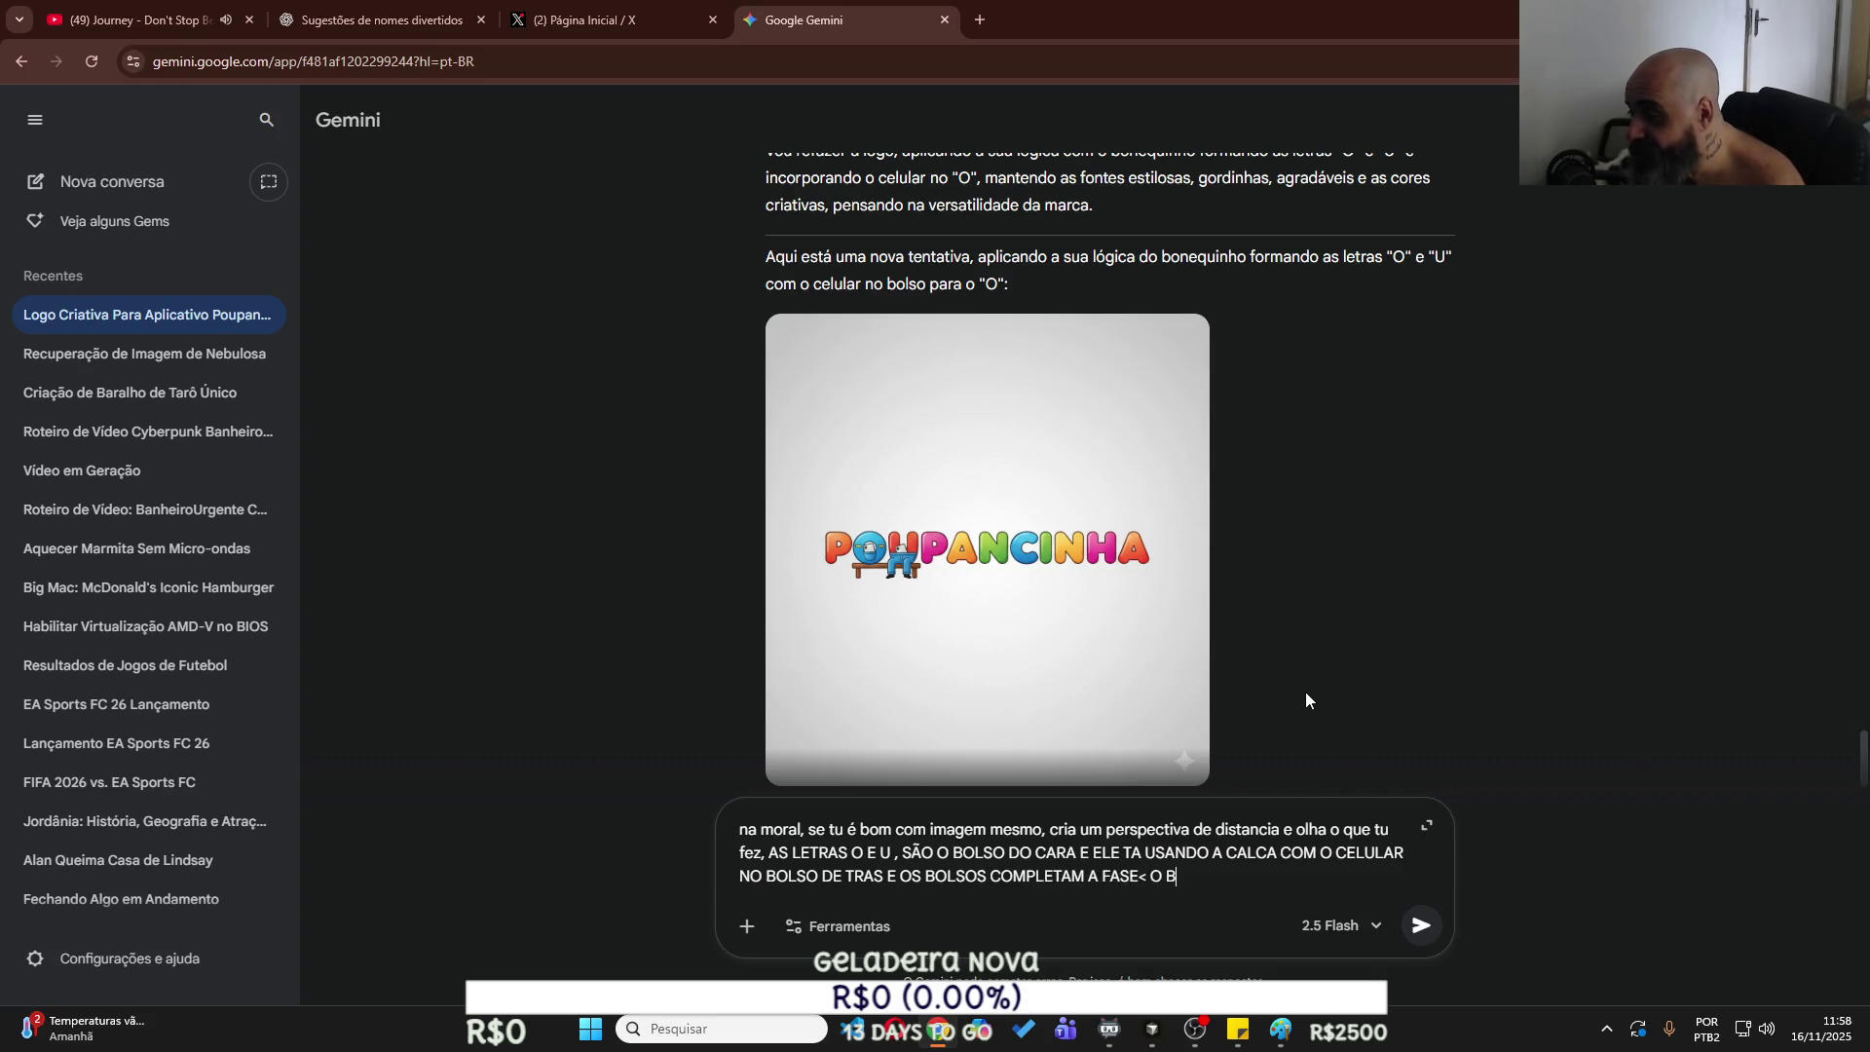
{"action": "type", "text": "ON"}
{"action": "type", "text": "EQU"}
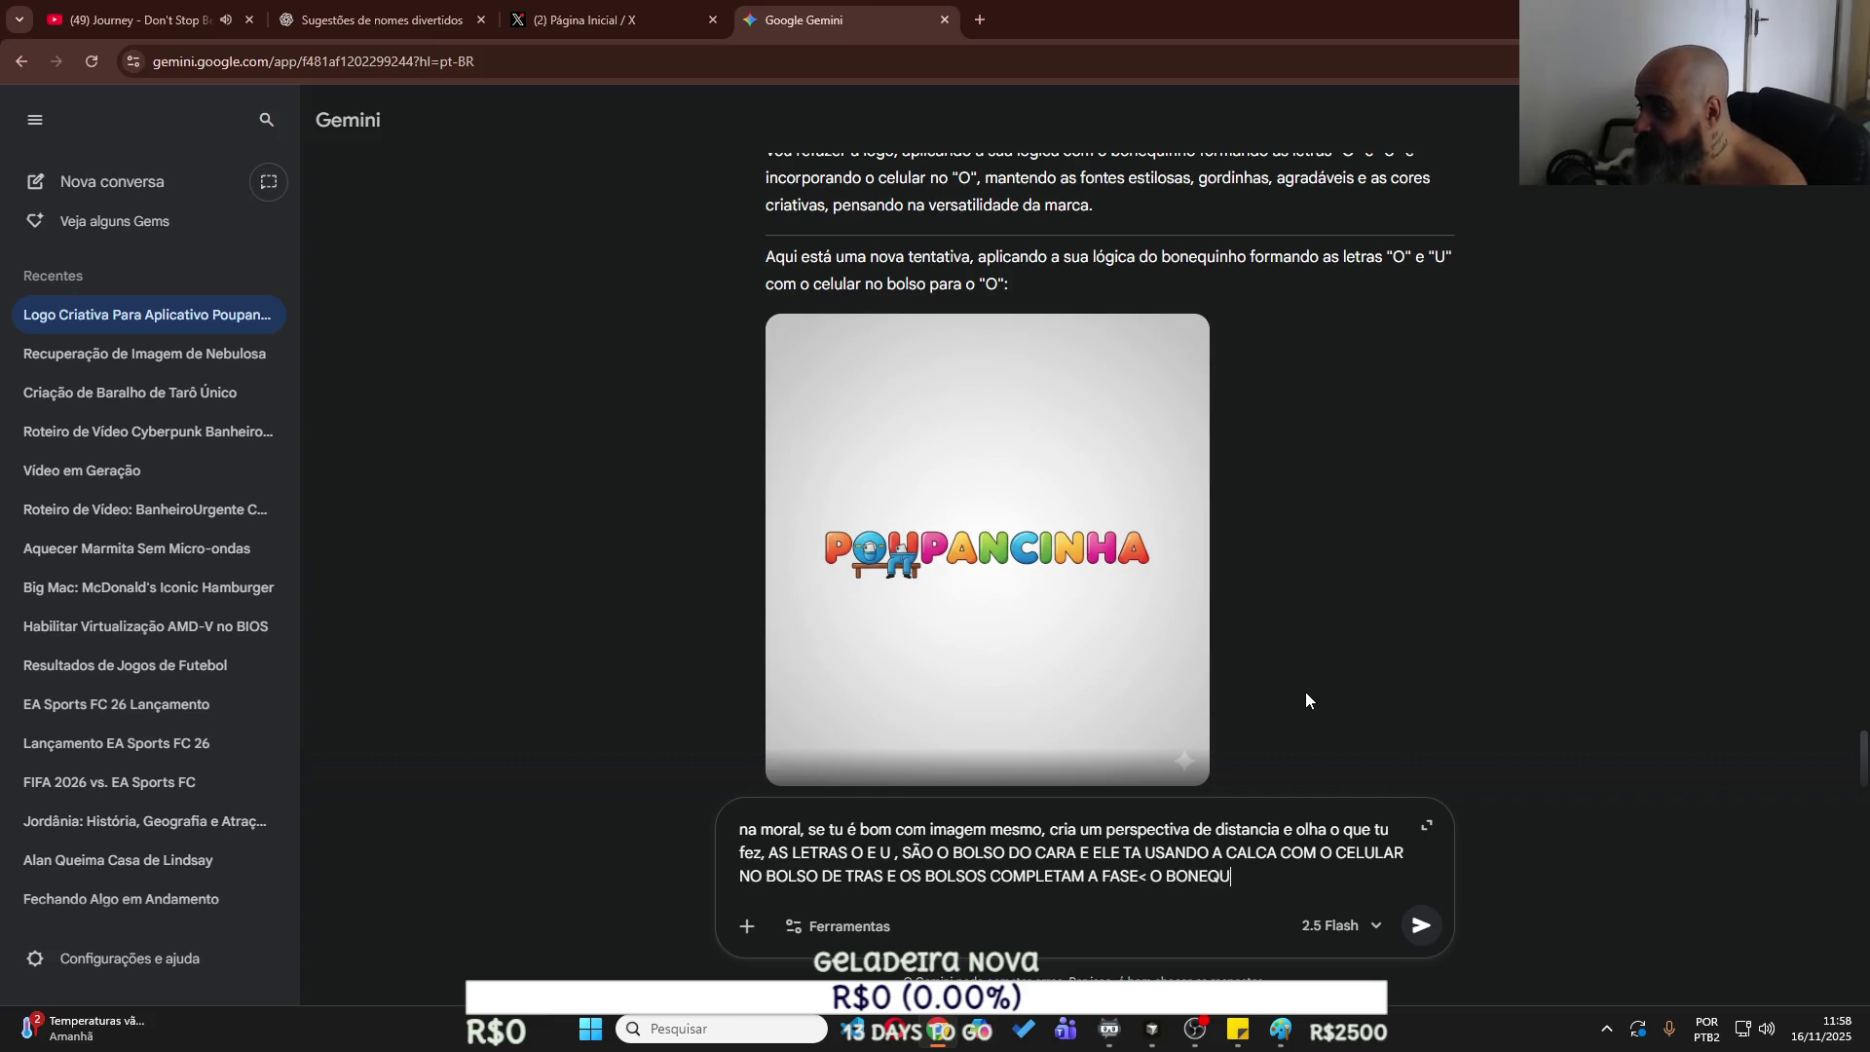
{"action": "type", "text": "IN"}
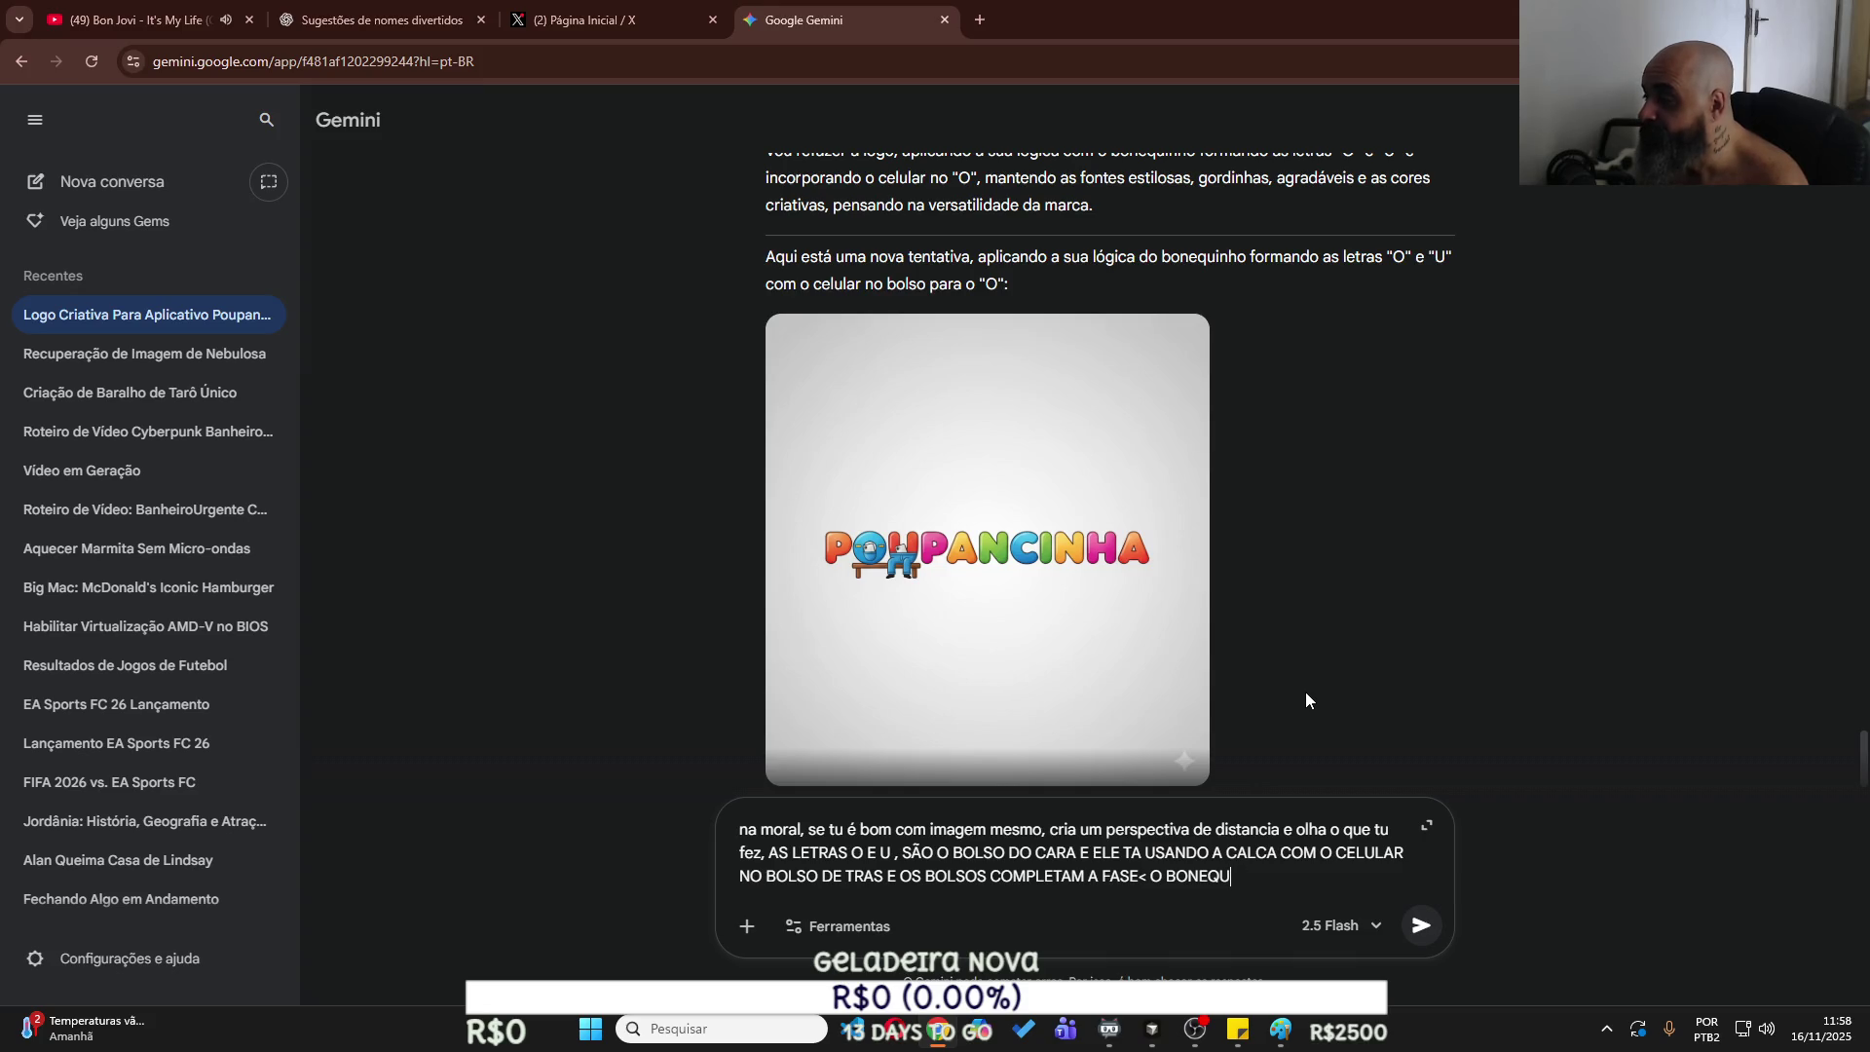
{"action": "type", "text": "TO DA C"}
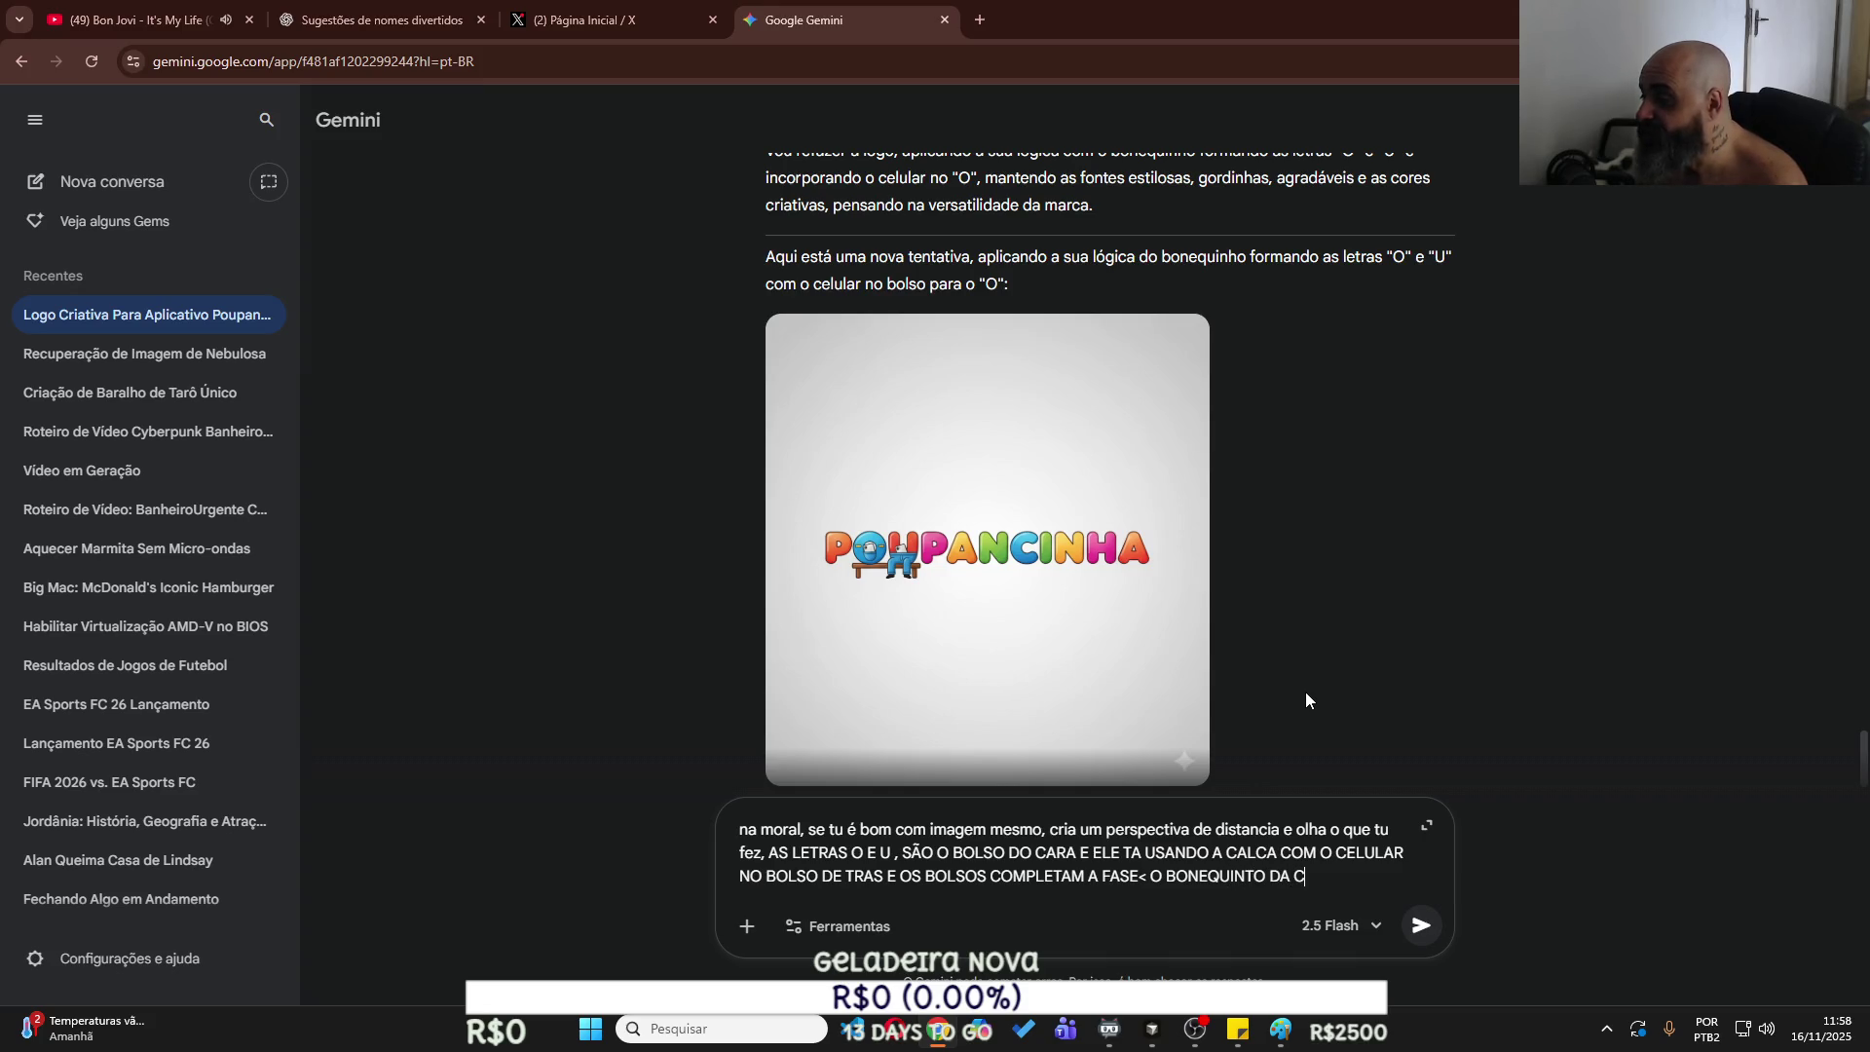
{"action": "type", "text": "OSTAR NÈ"}
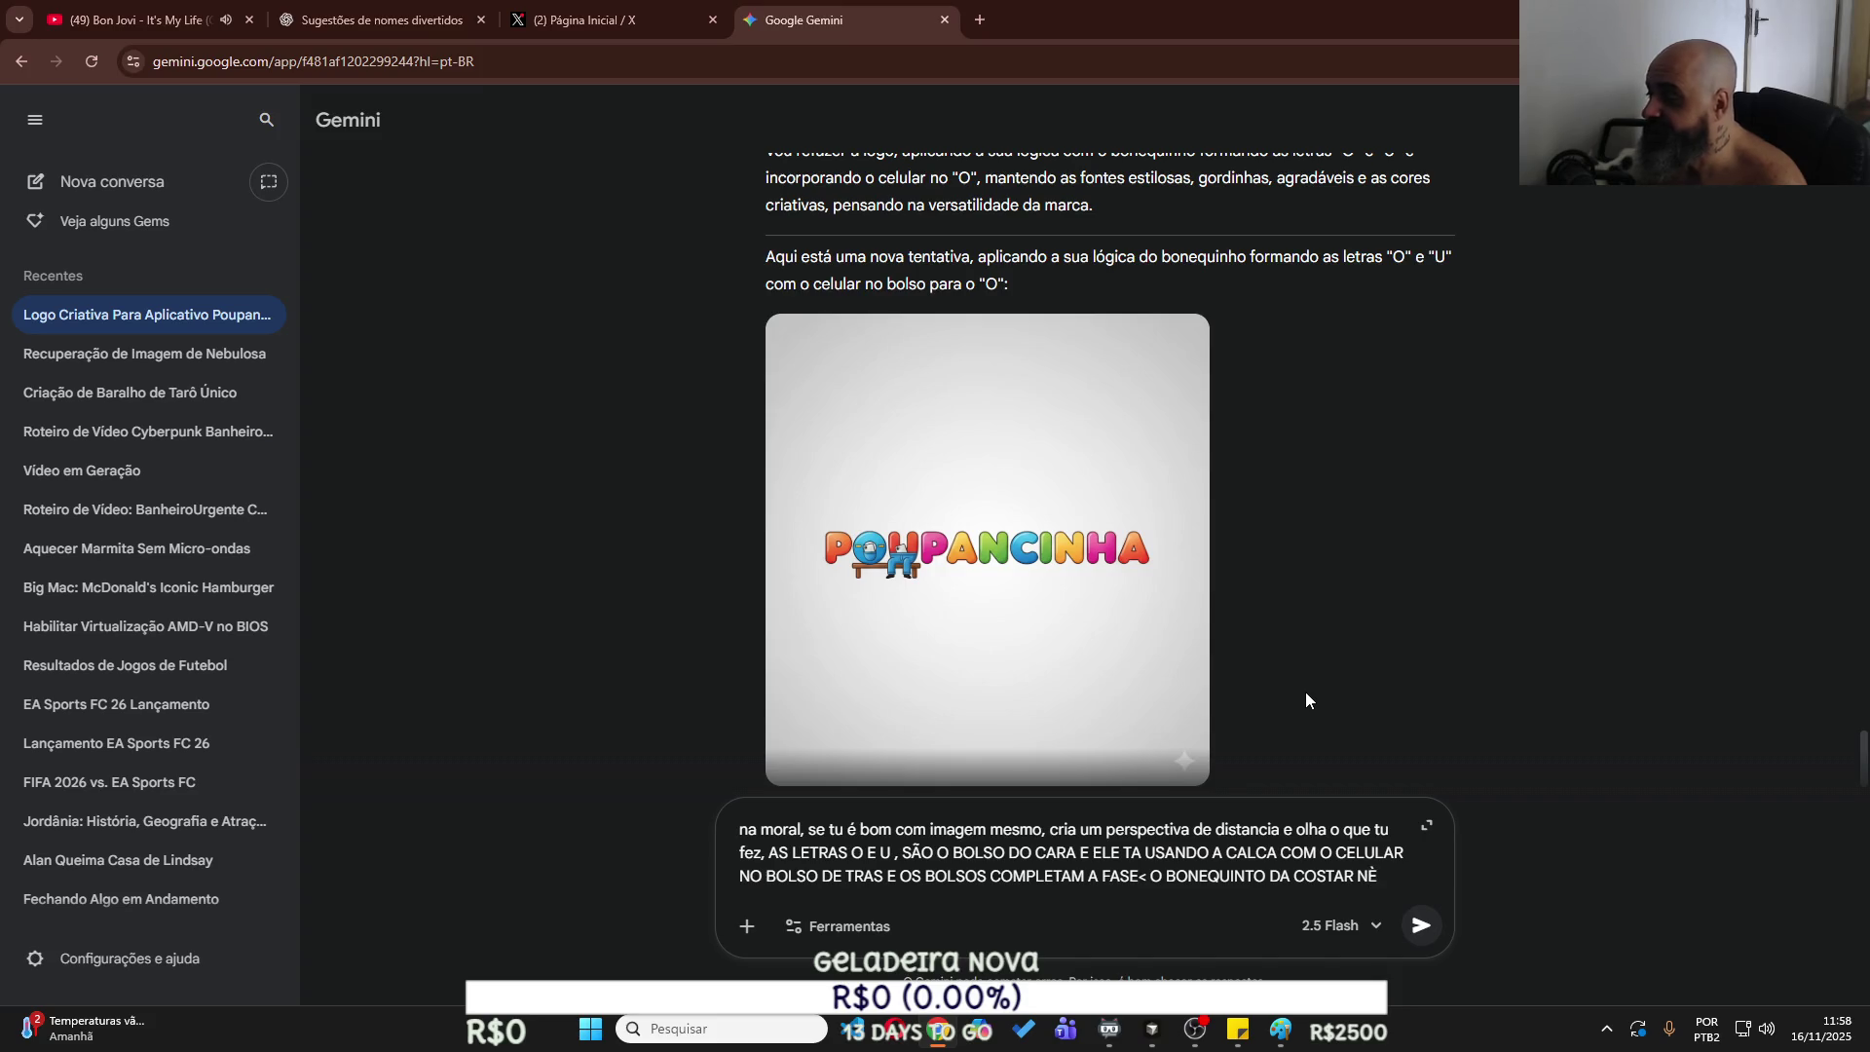
{"action": "type", "text": " E ELE È"}
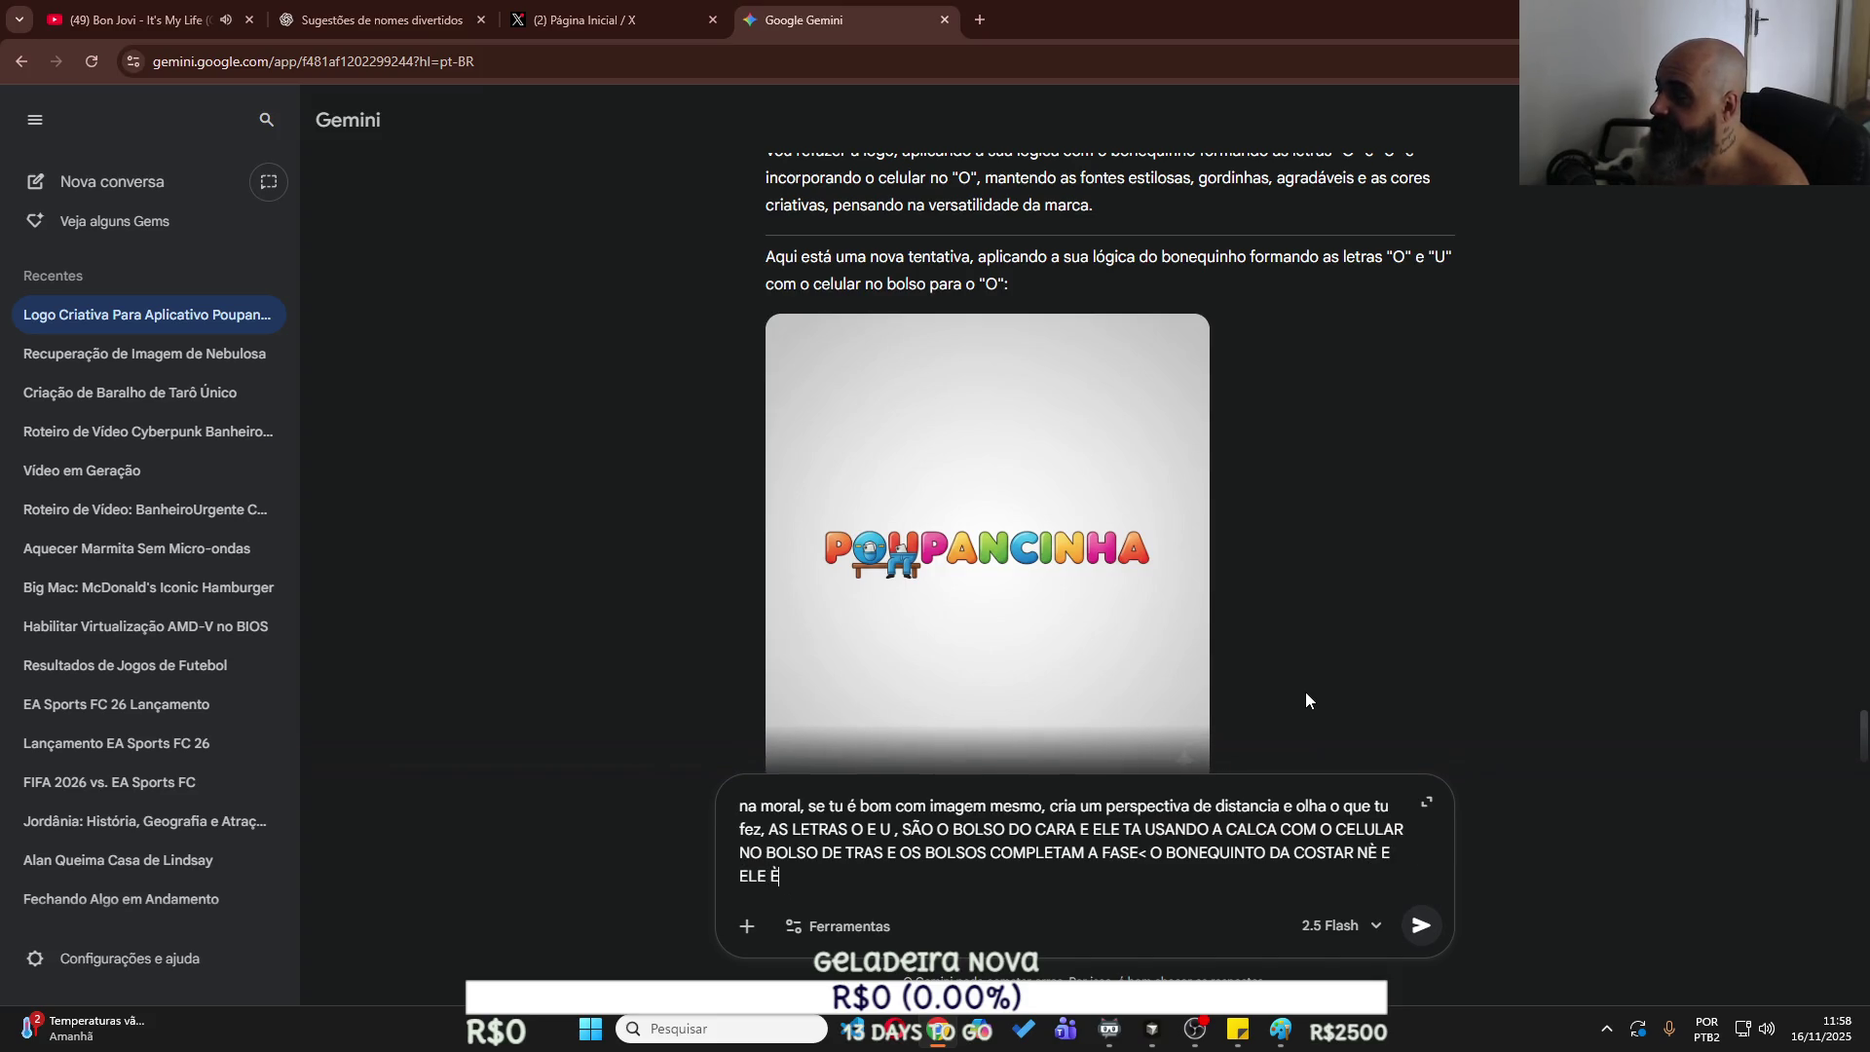
{"action": "type", "text": " MAIOR QUE AS"}
{"action": "type", "text": " LETRAS"}
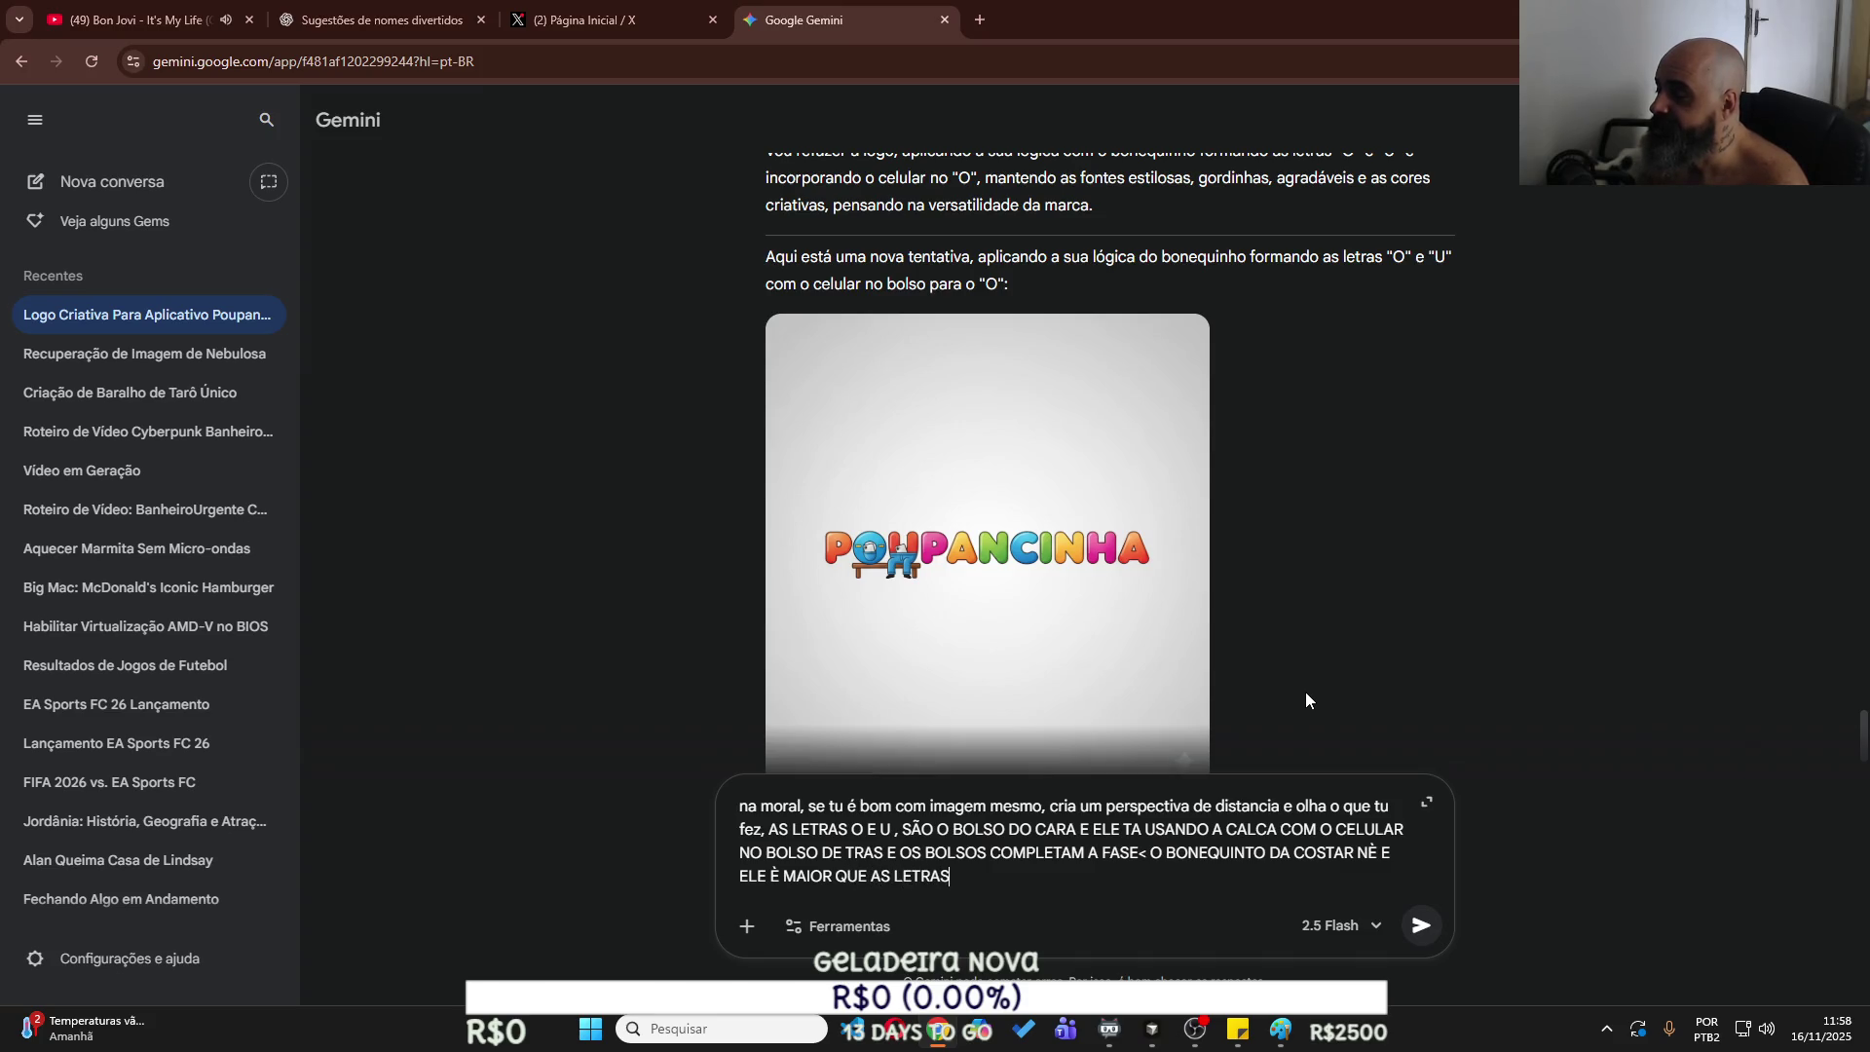
{"action": "type", "text": "< EÈ DEST"}
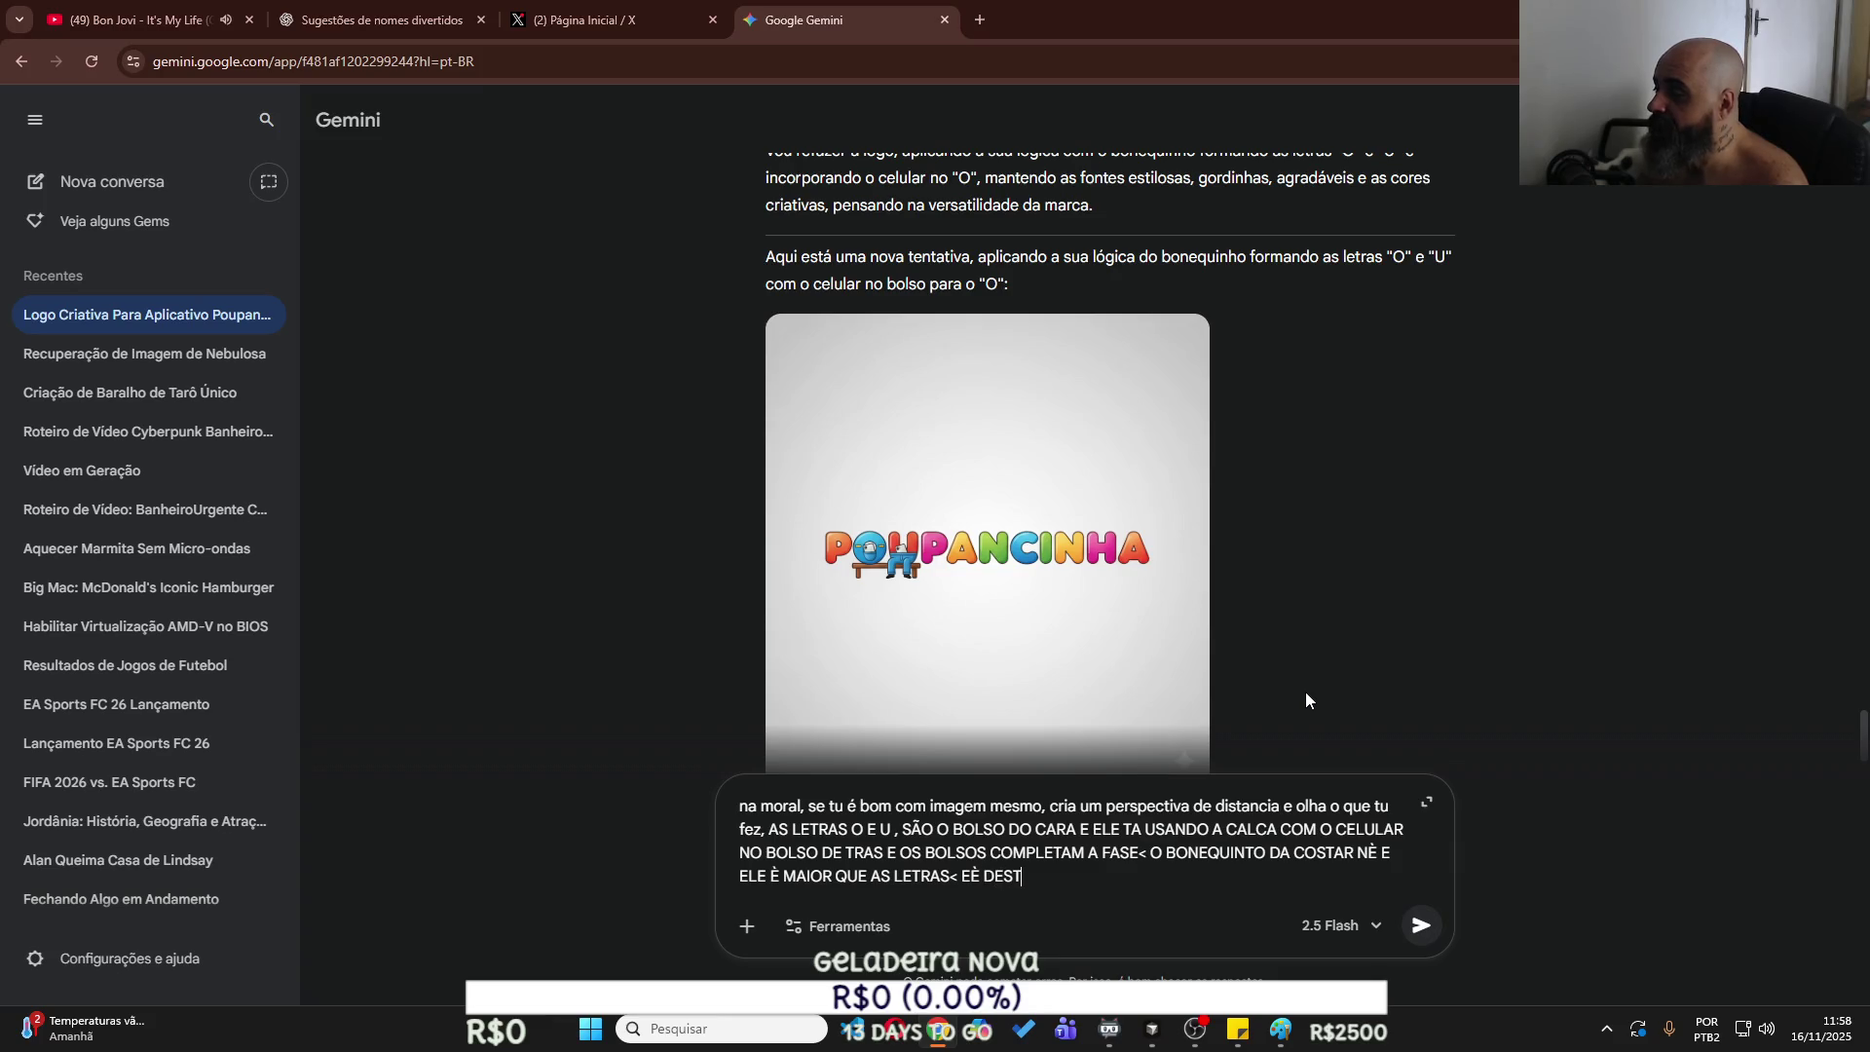
{"action": "key", "text": "BackSpace"}
{"action": "key", "text": "BackSpace"}
{"action": "key", "text": "BackSpace"}
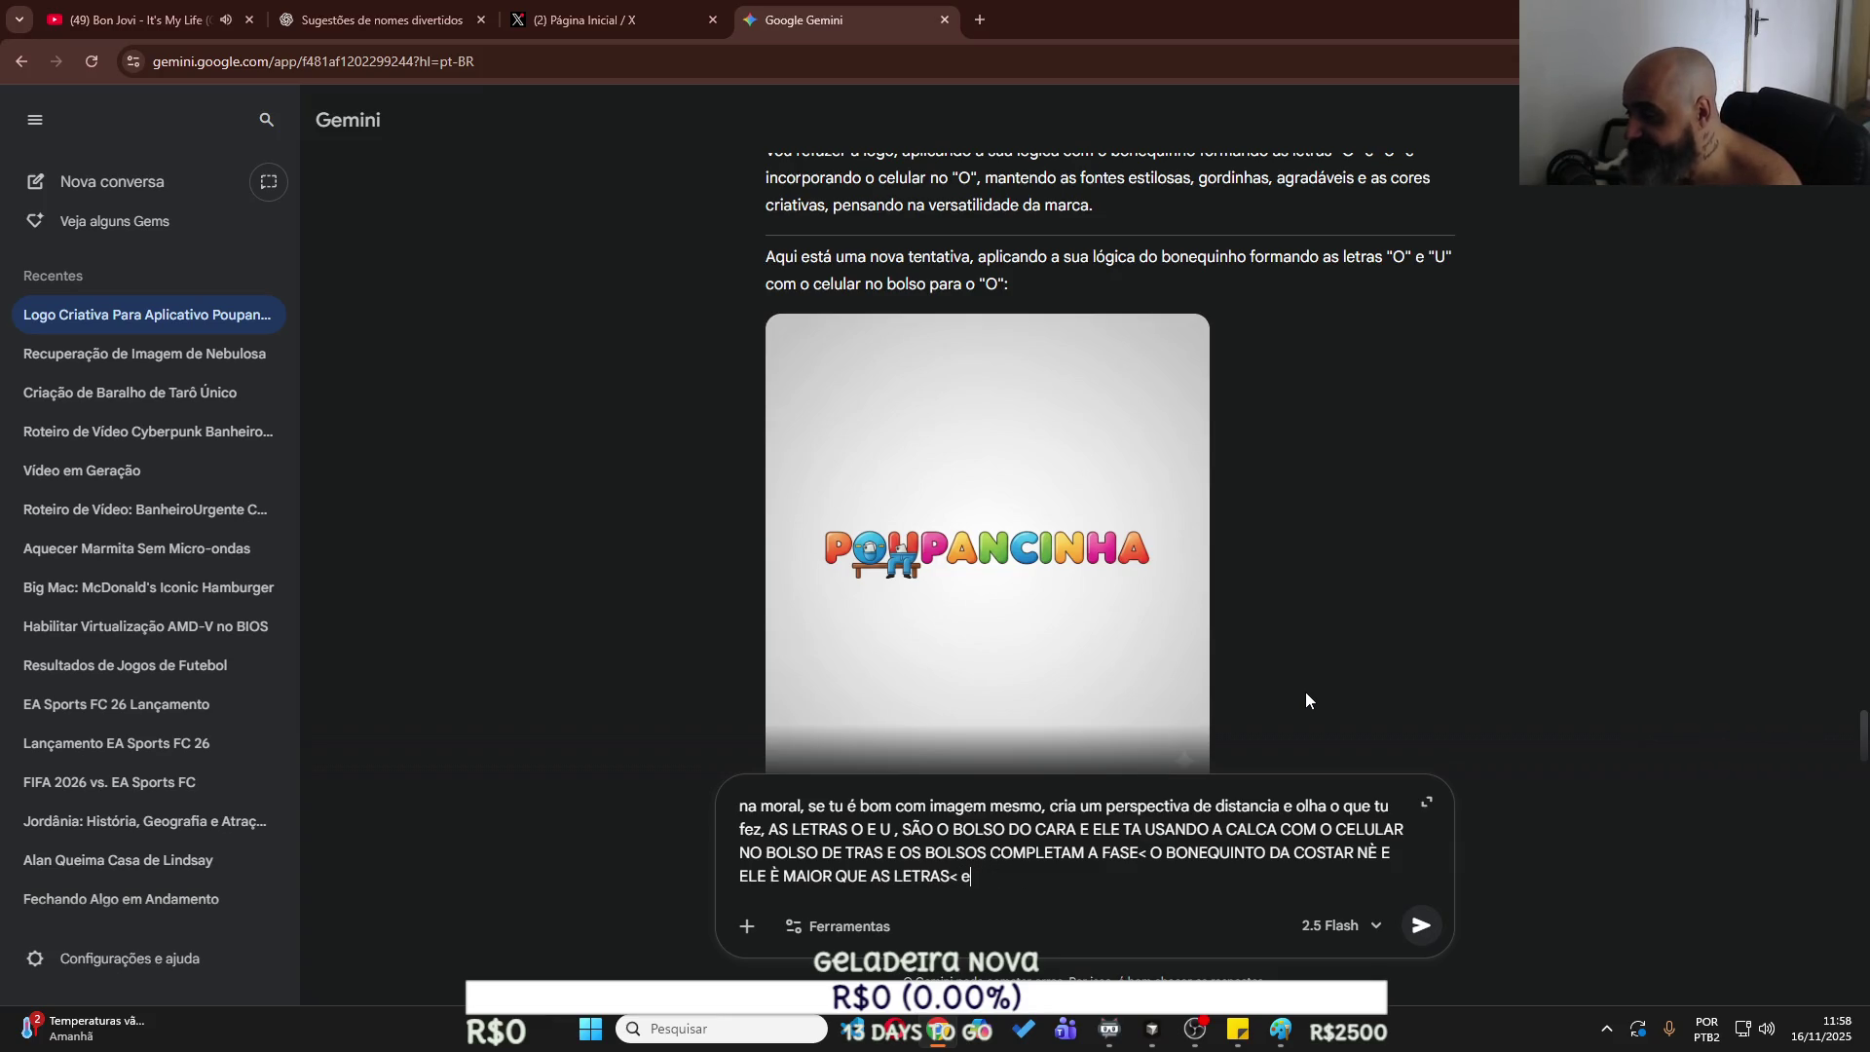
{"action": "type", "text": "LE "}
{"action": "type", "text": "VE S"}
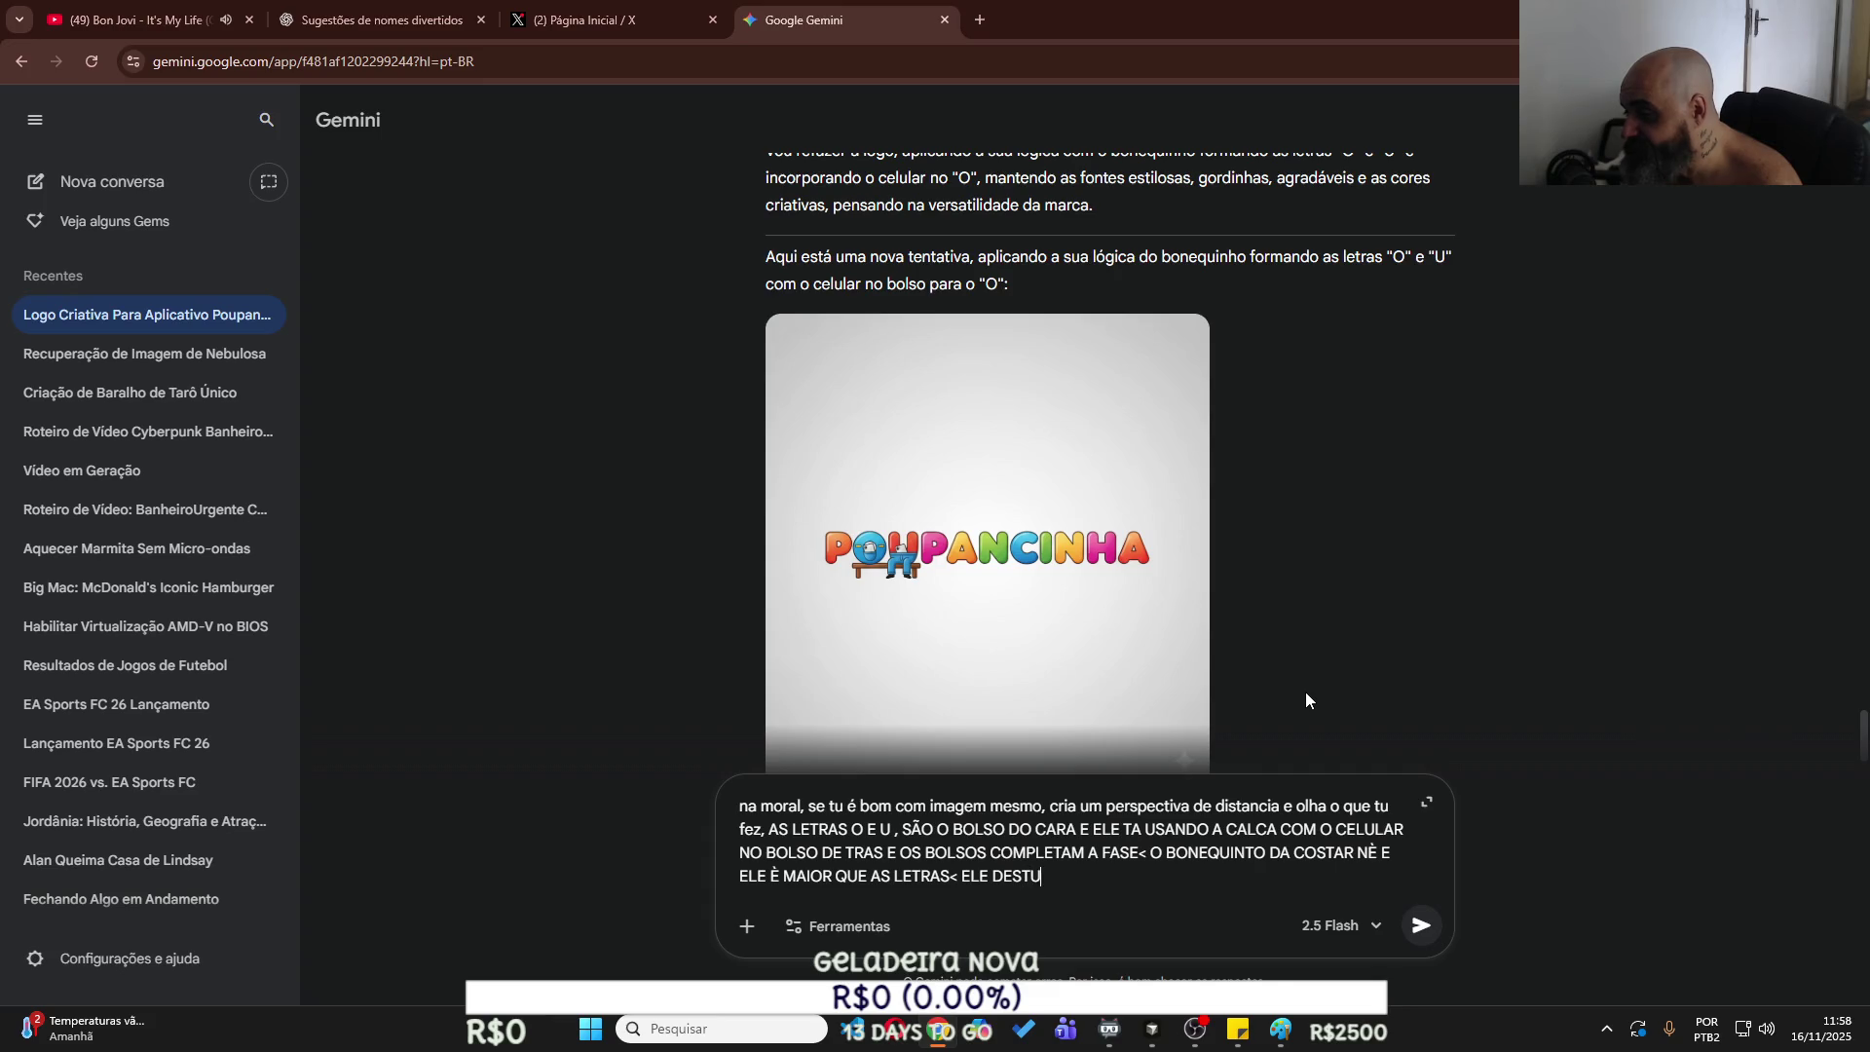
{"action": "key", "text": "Return"}
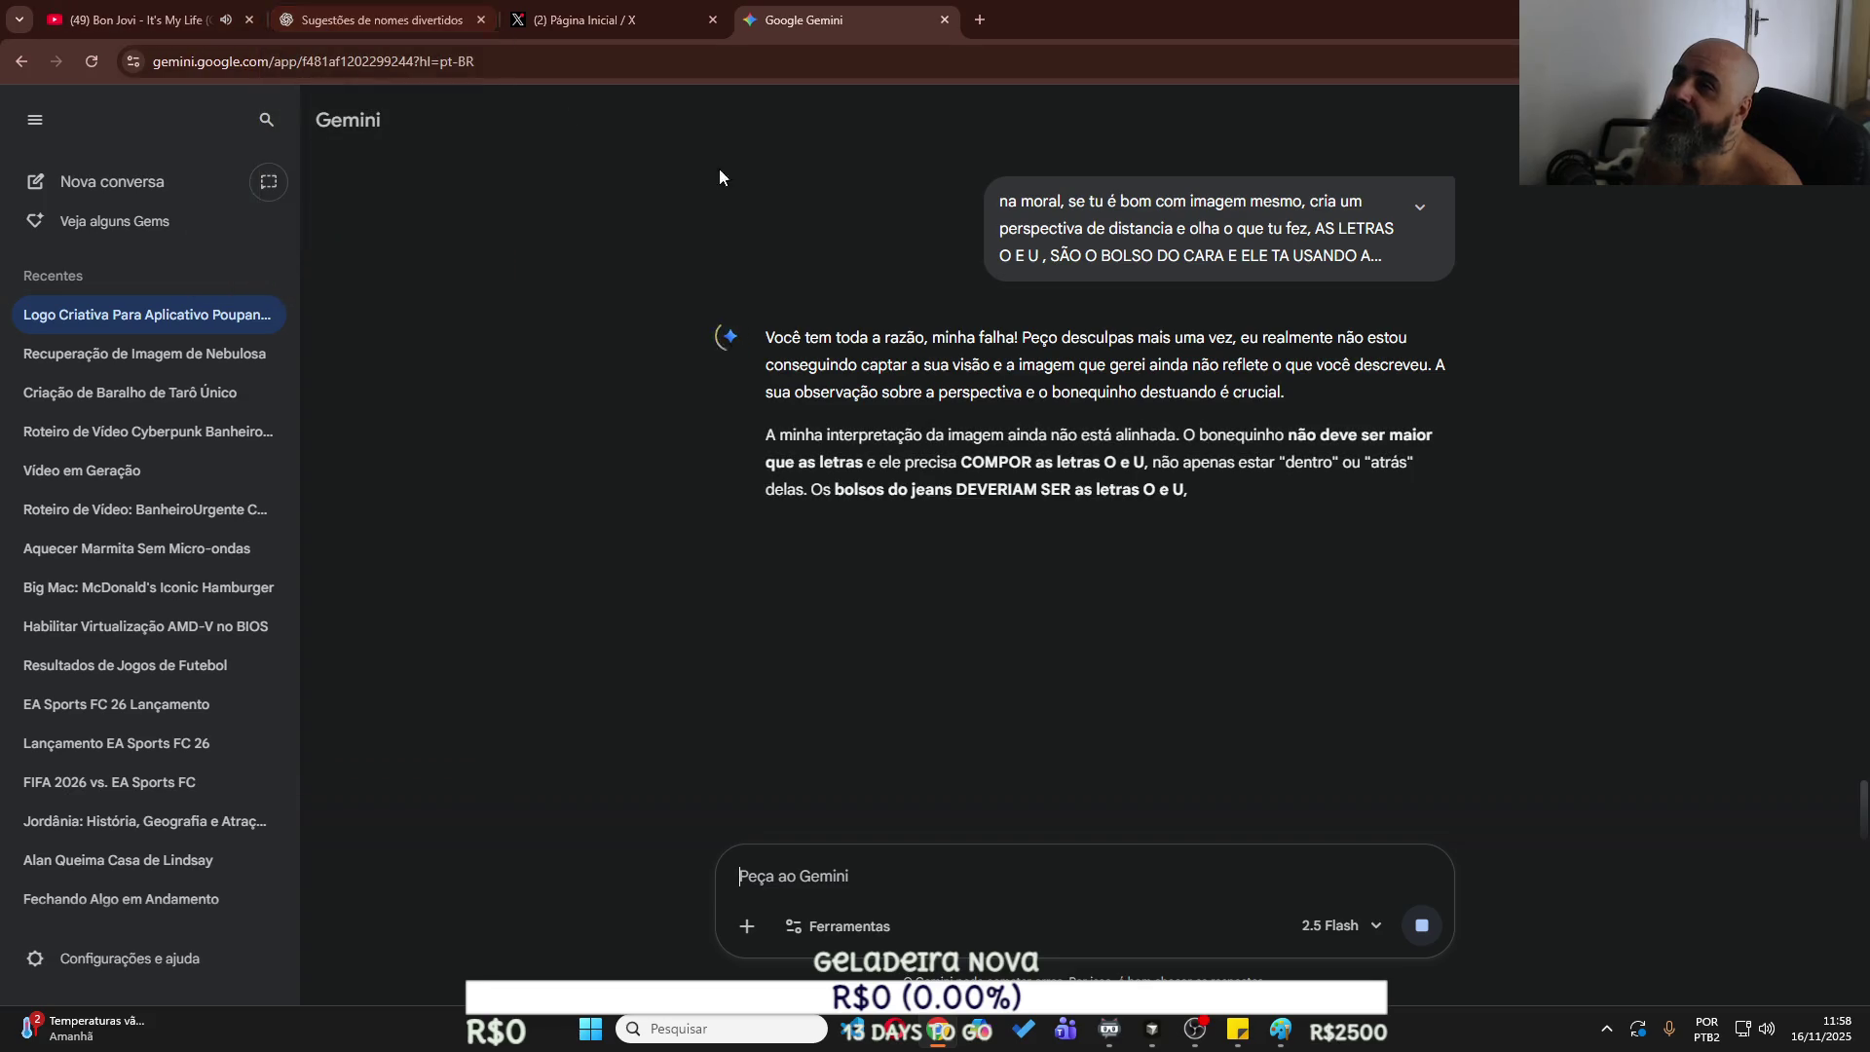
Switch to the ChatGPT 'Sugestões de nomes divertidos' chat to compare its logo.
{"action": "left_click", "coordinate": [432, 22]}
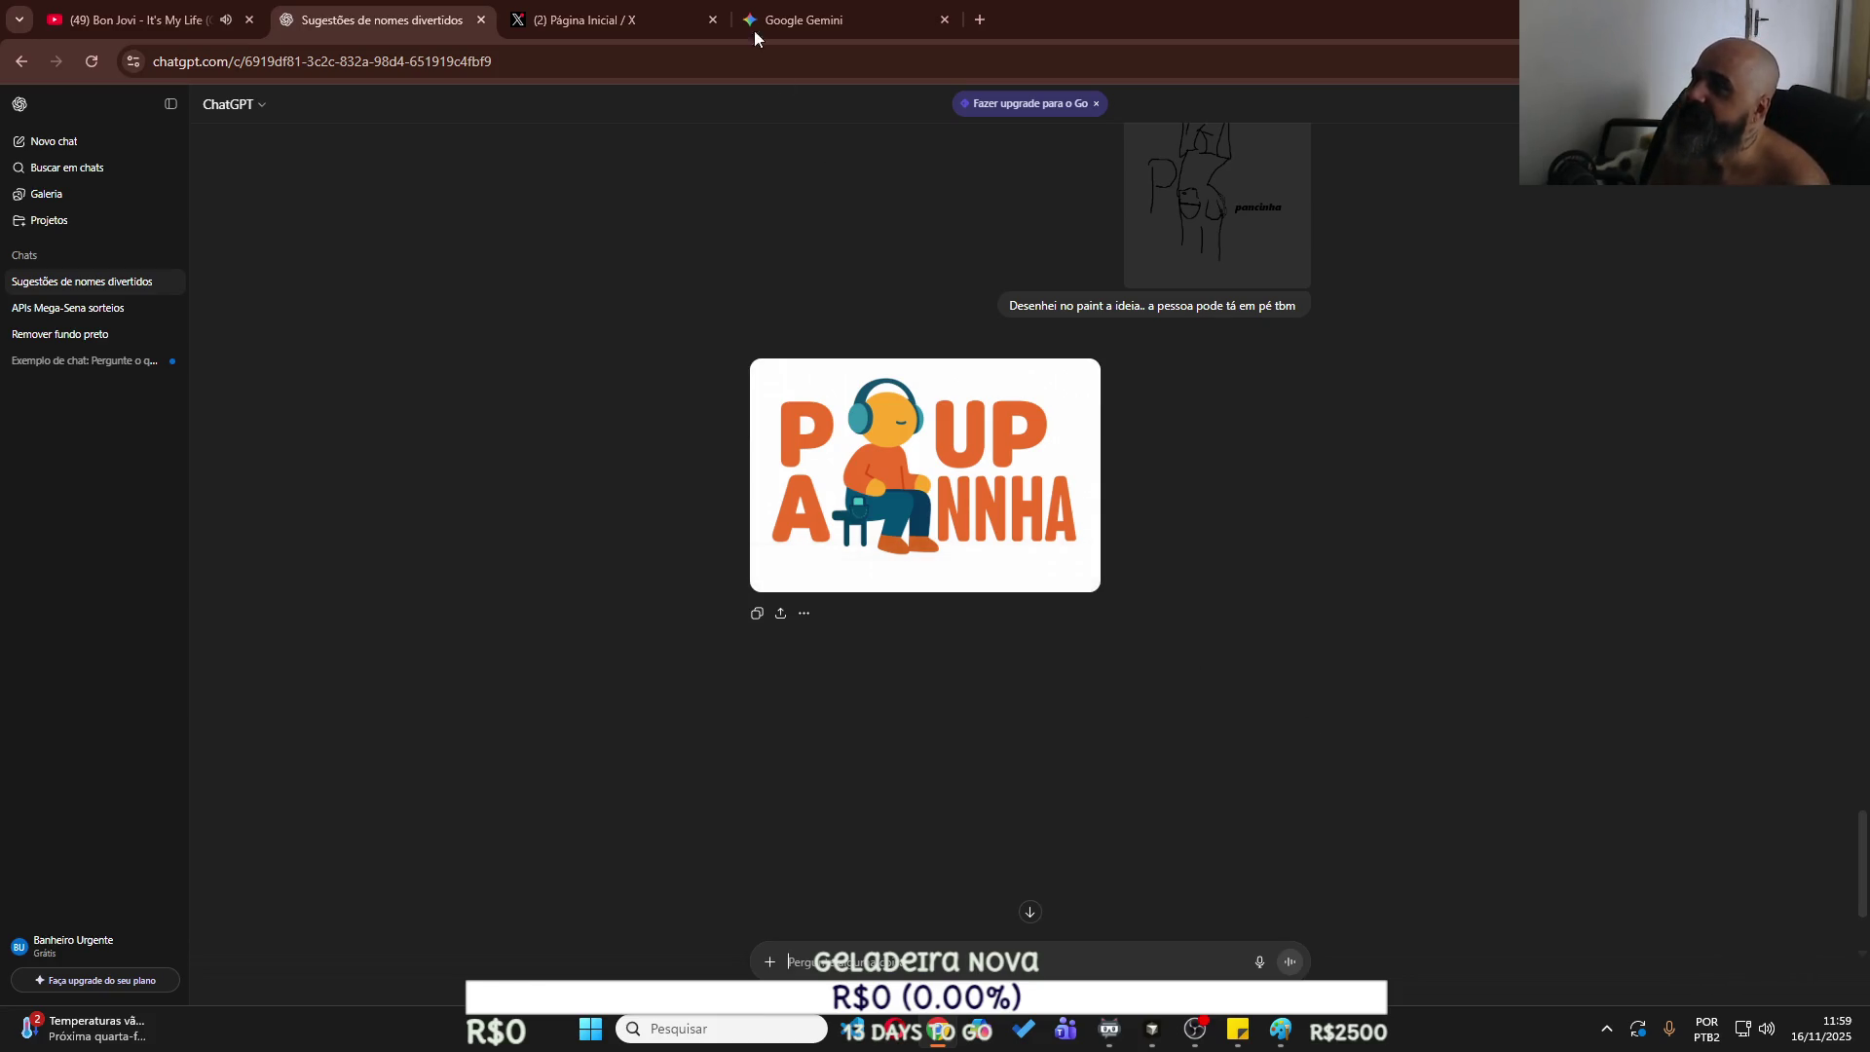
Return to Gemini, scroll to its pocket-focused attempt, and open the Ferramentas tools menu.
{"action": "left_click", "coordinate": [819, 20]}
{"action": "scroll", "coordinate": [1505, 602], "scroll_direction": "down", "scroll_amount": 5}
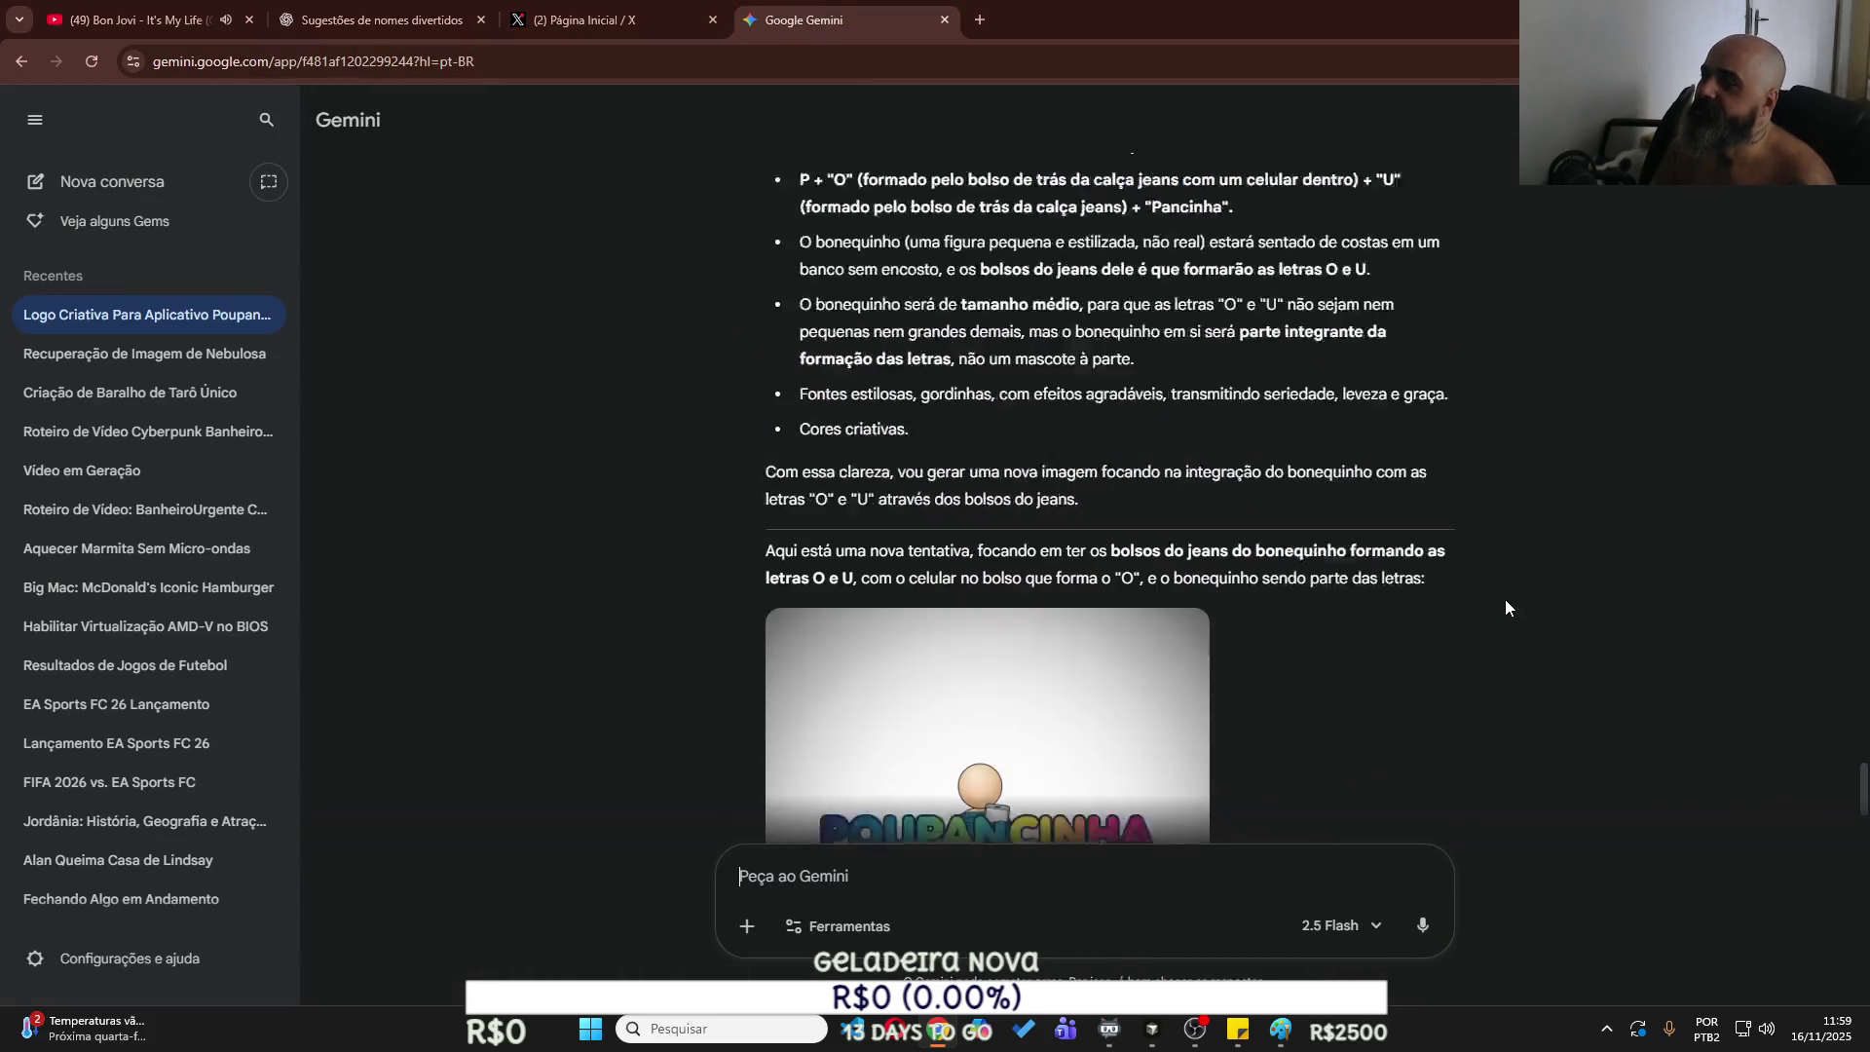
{"action": "scroll", "coordinate": [1506, 602], "scroll_direction": "down", "scroll_amount": 2}
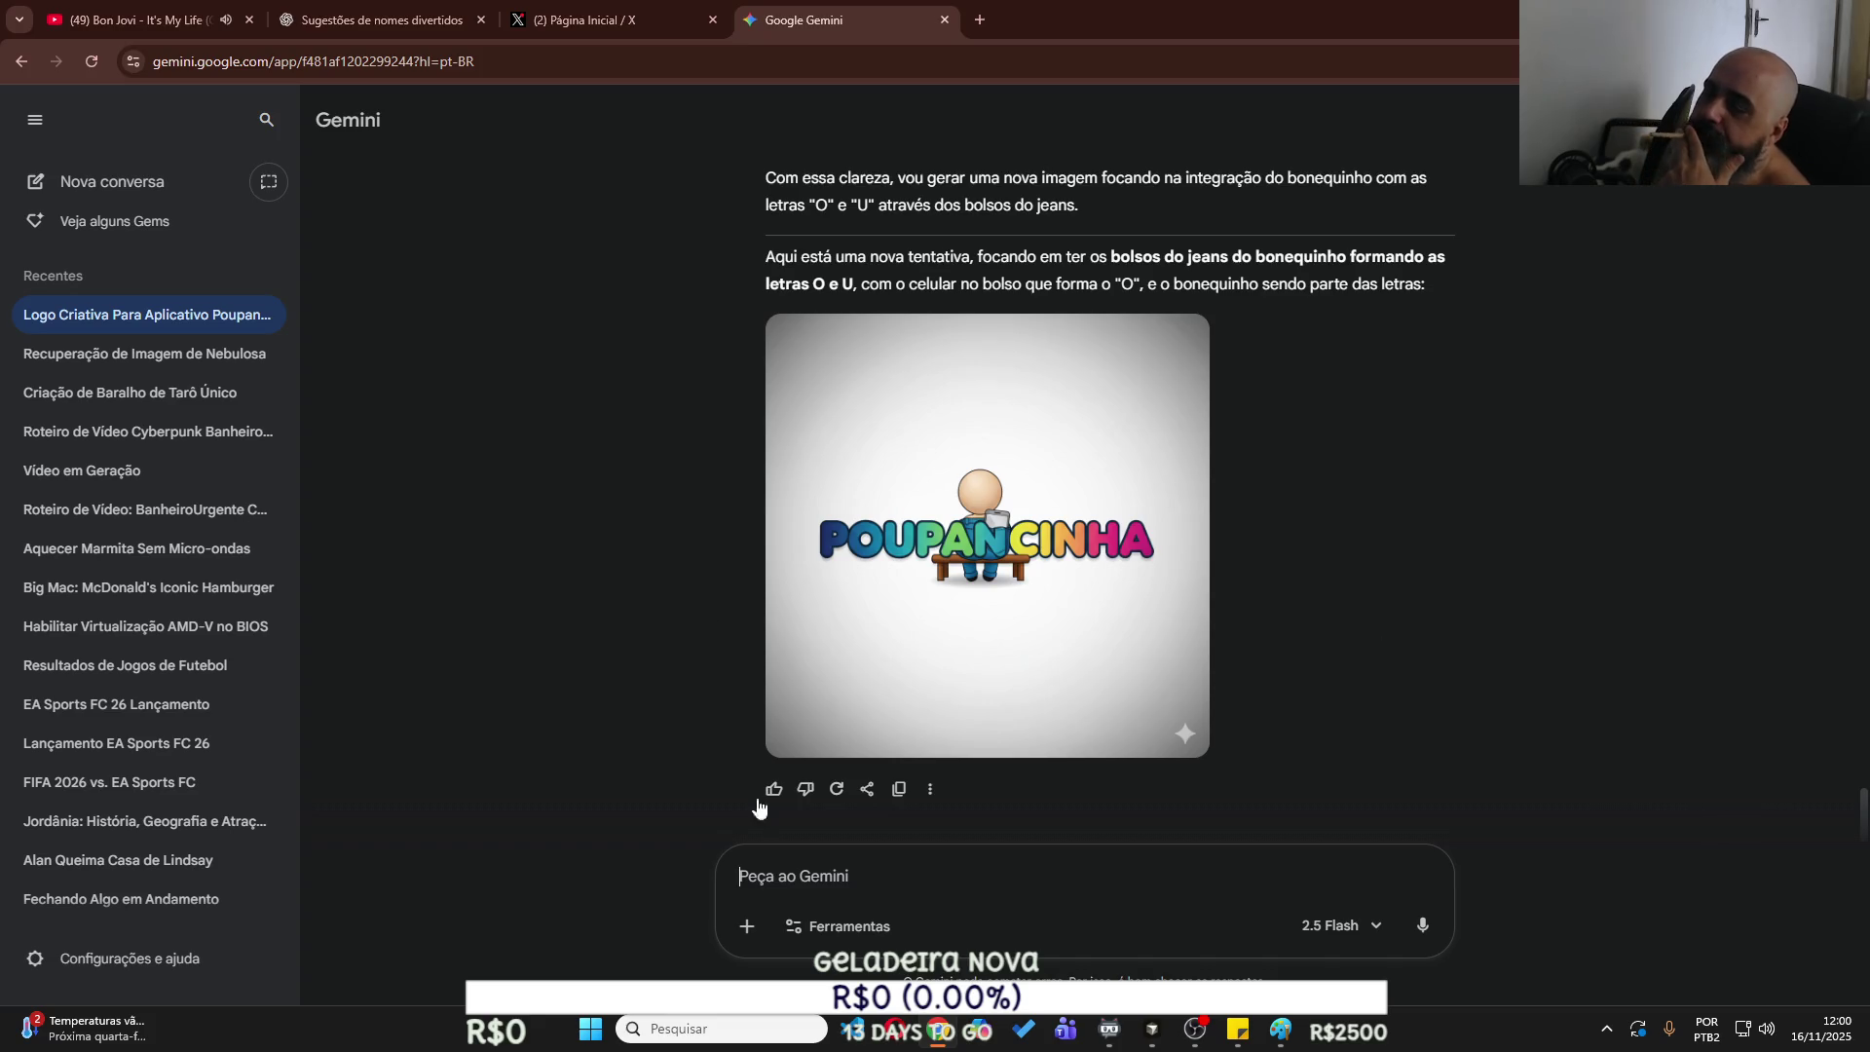
{"action": "left_click", "coordinate": [839, 928]}
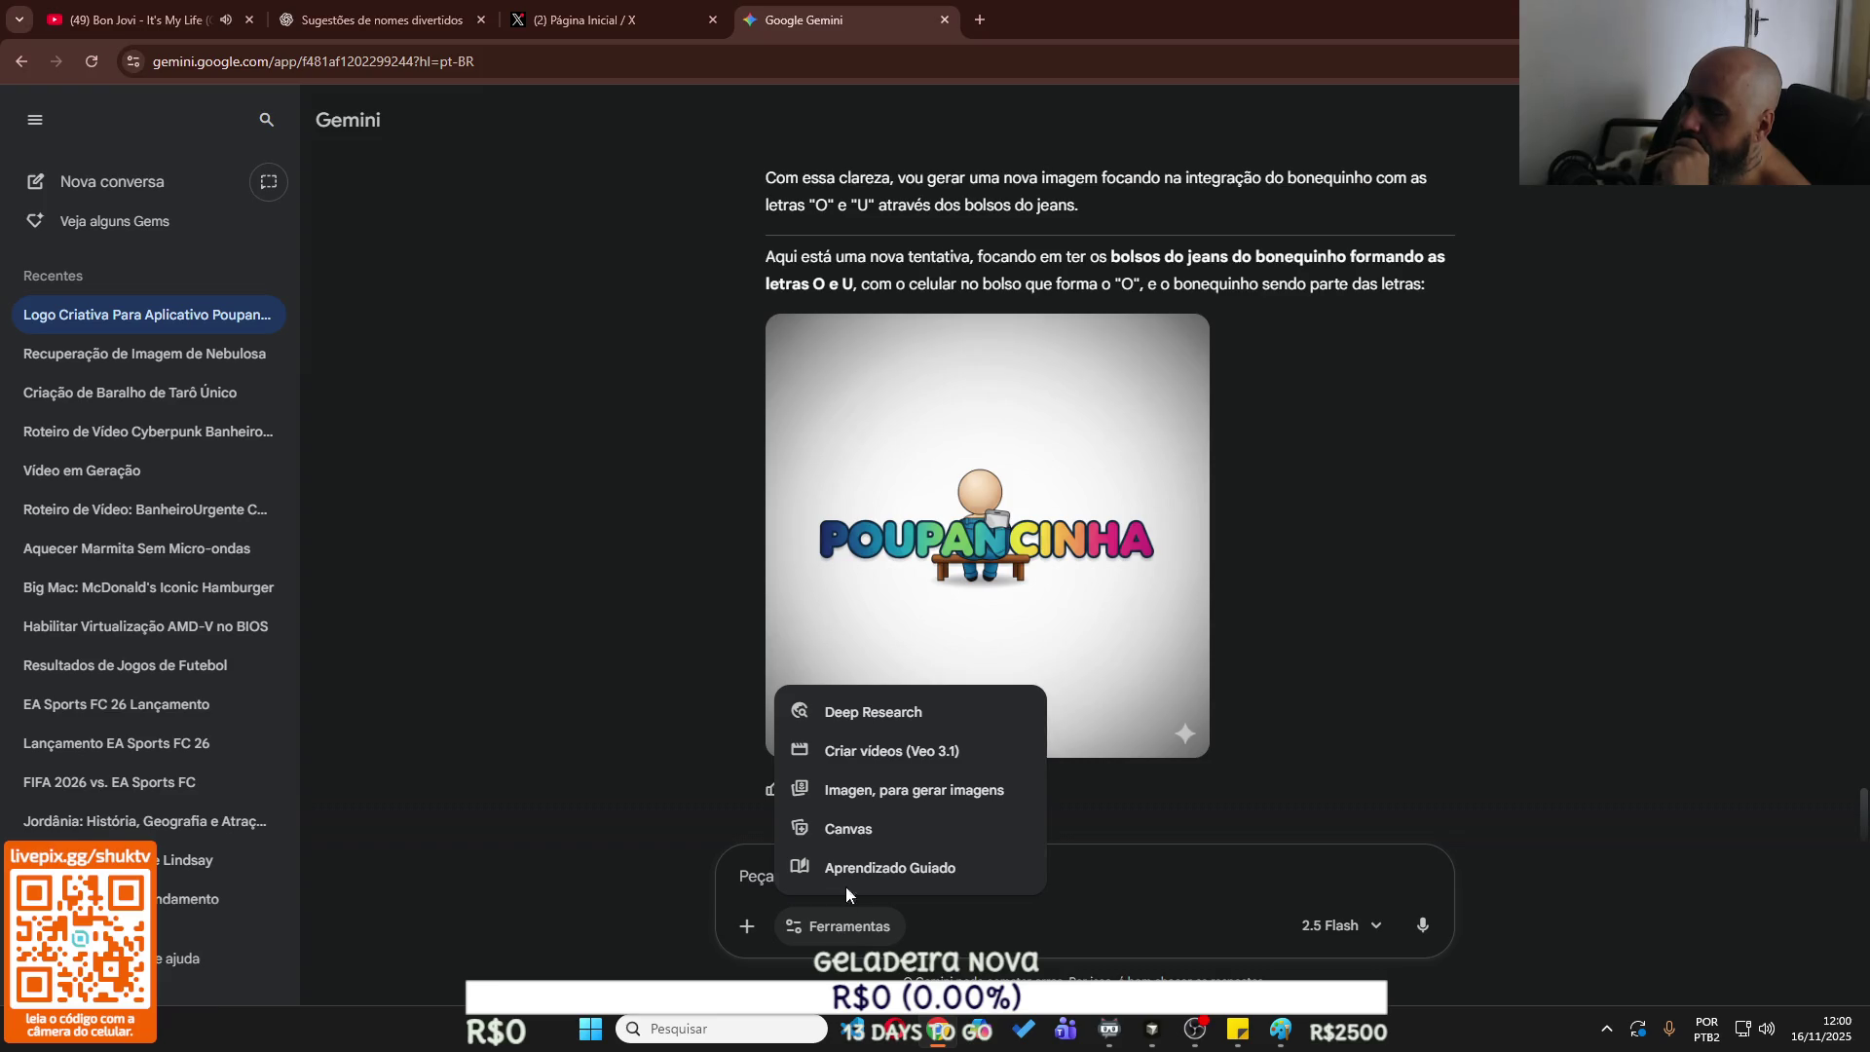
Set Gemini's next prompt to Imagen image generation and bring the Paint sketch forward.
{"action": "left_click", "coordinate": [897, 791]}
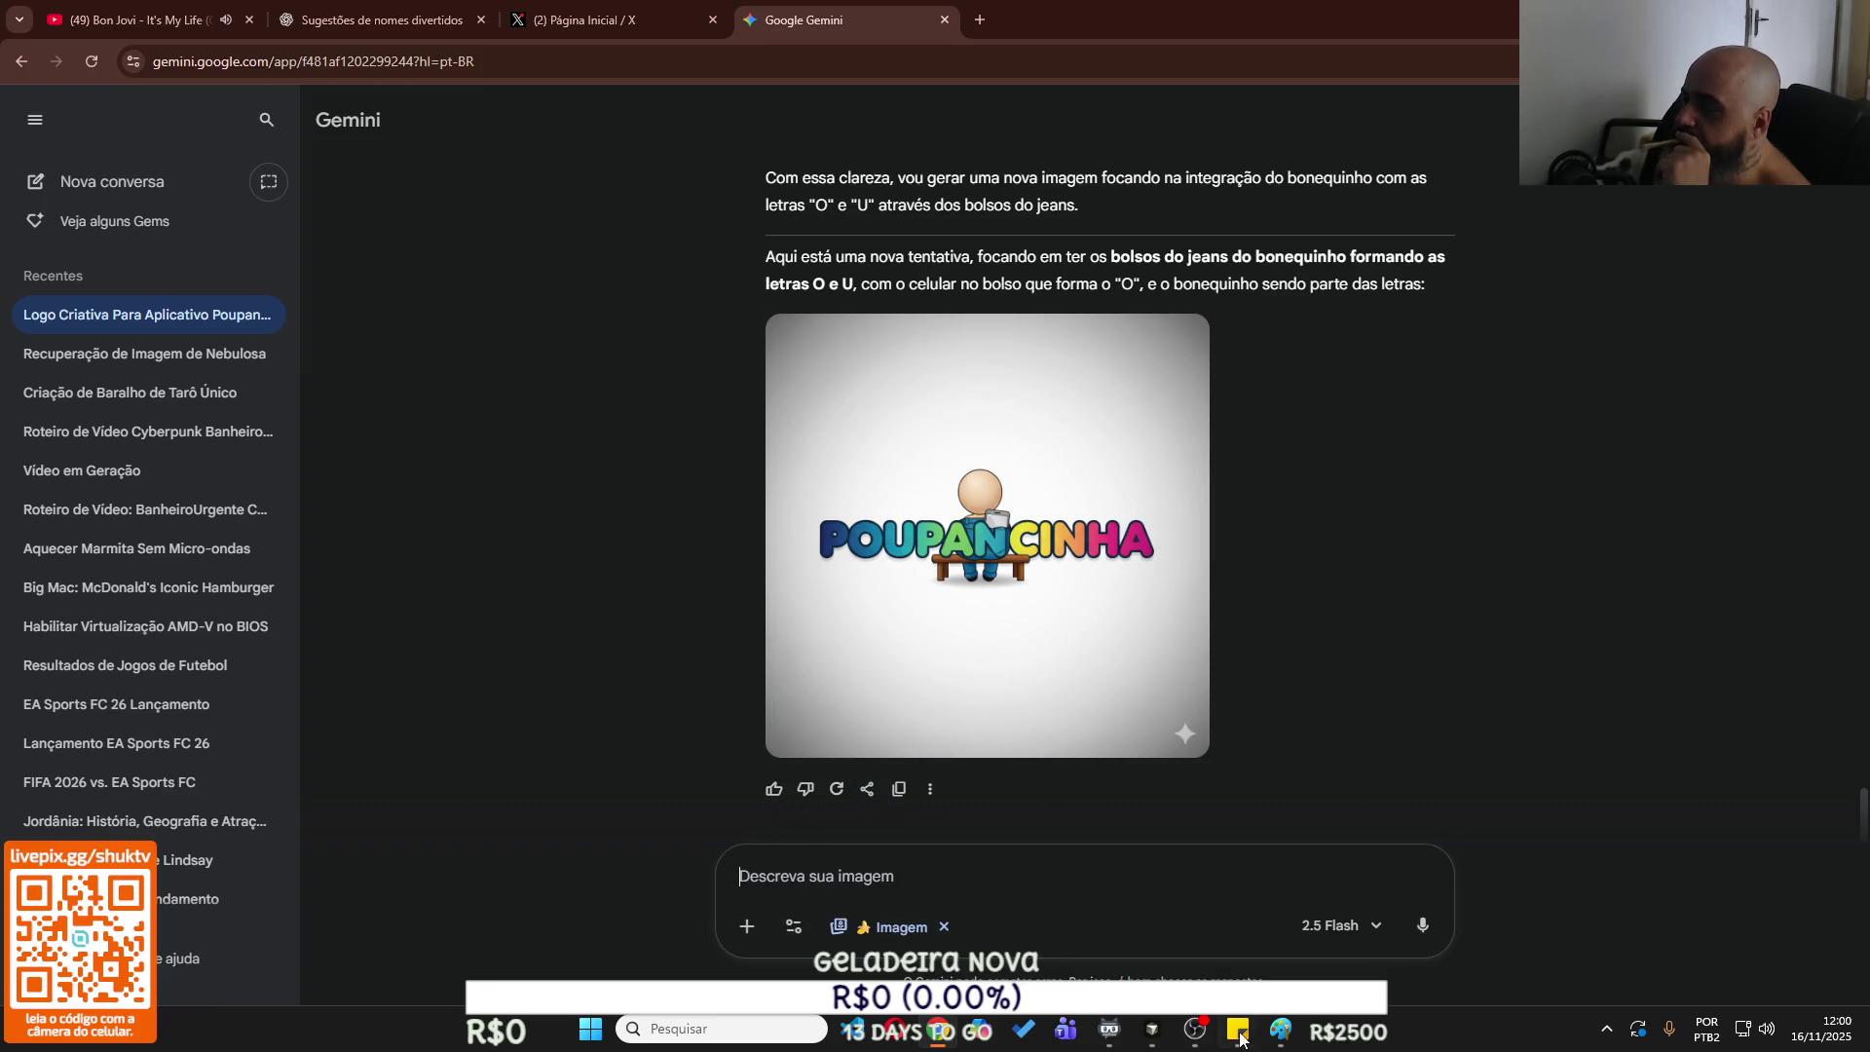
{"action": "mouse_move", "coordinate": [1152, 1032]}
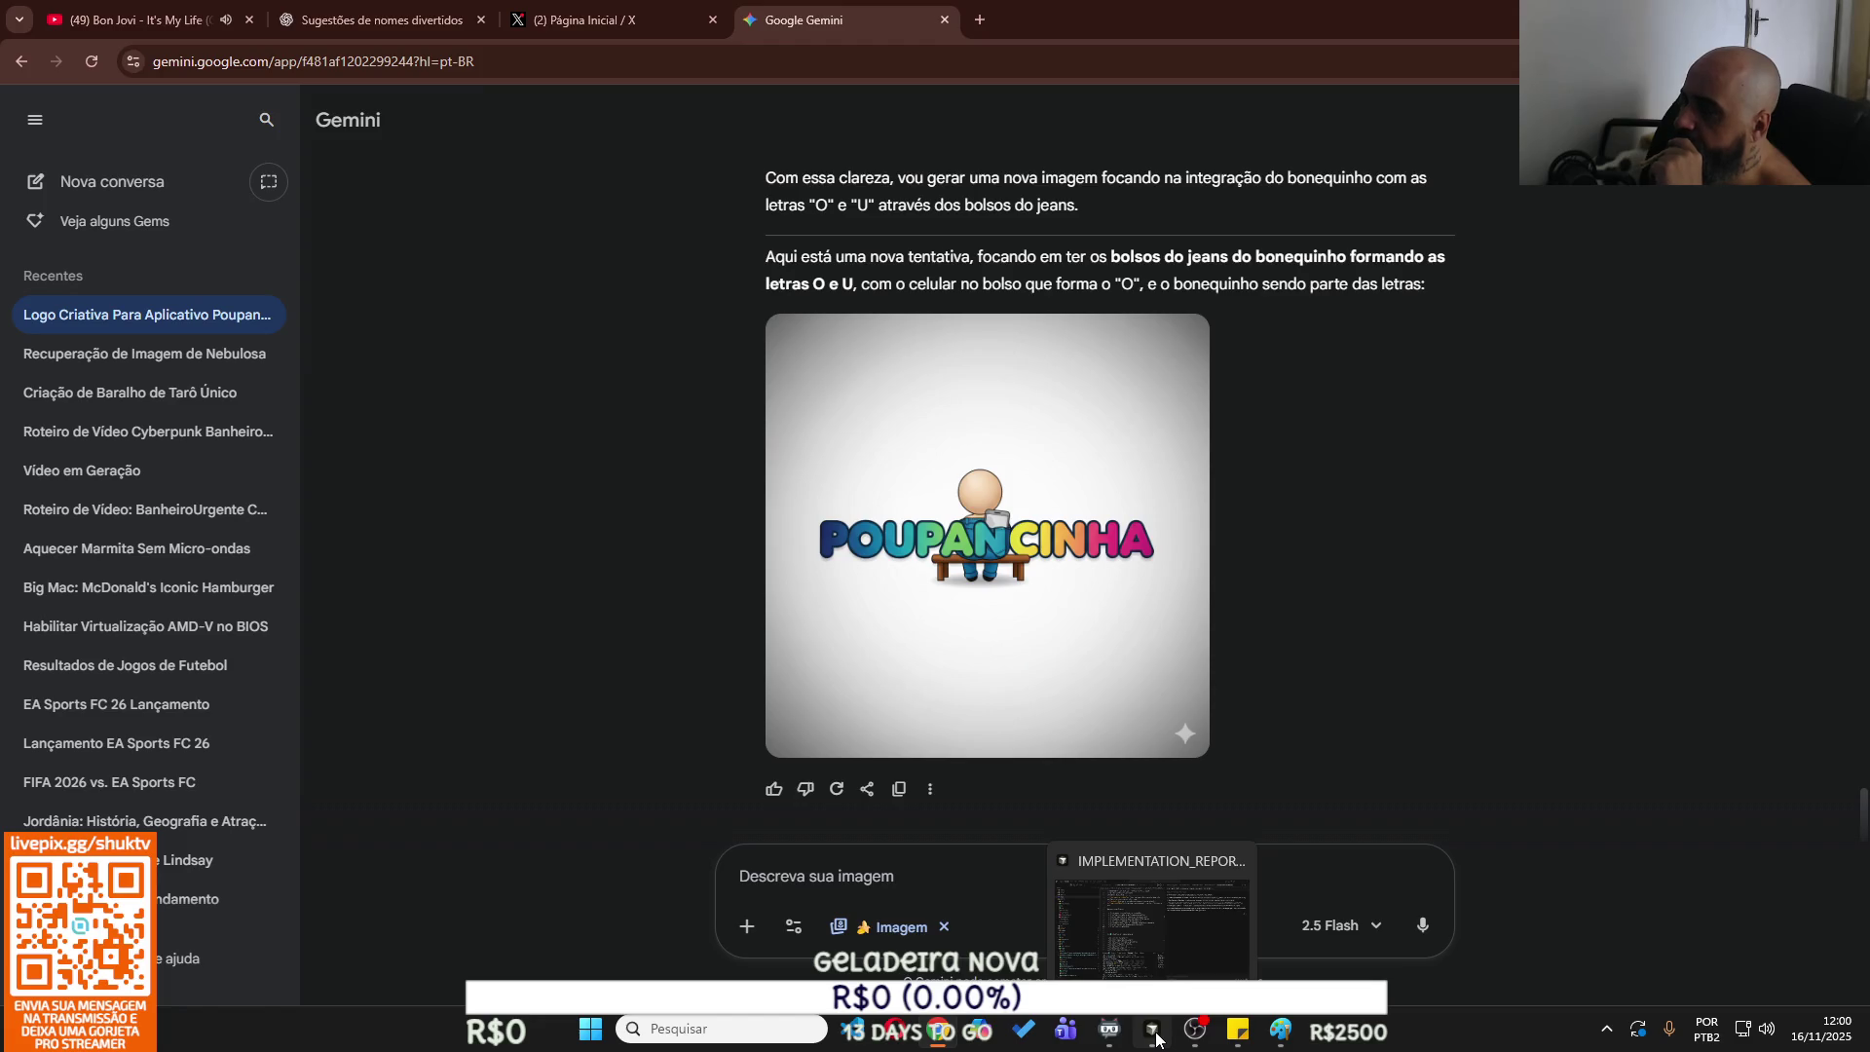
{"action": "left_click", "coordinate": [1284, 1037]}
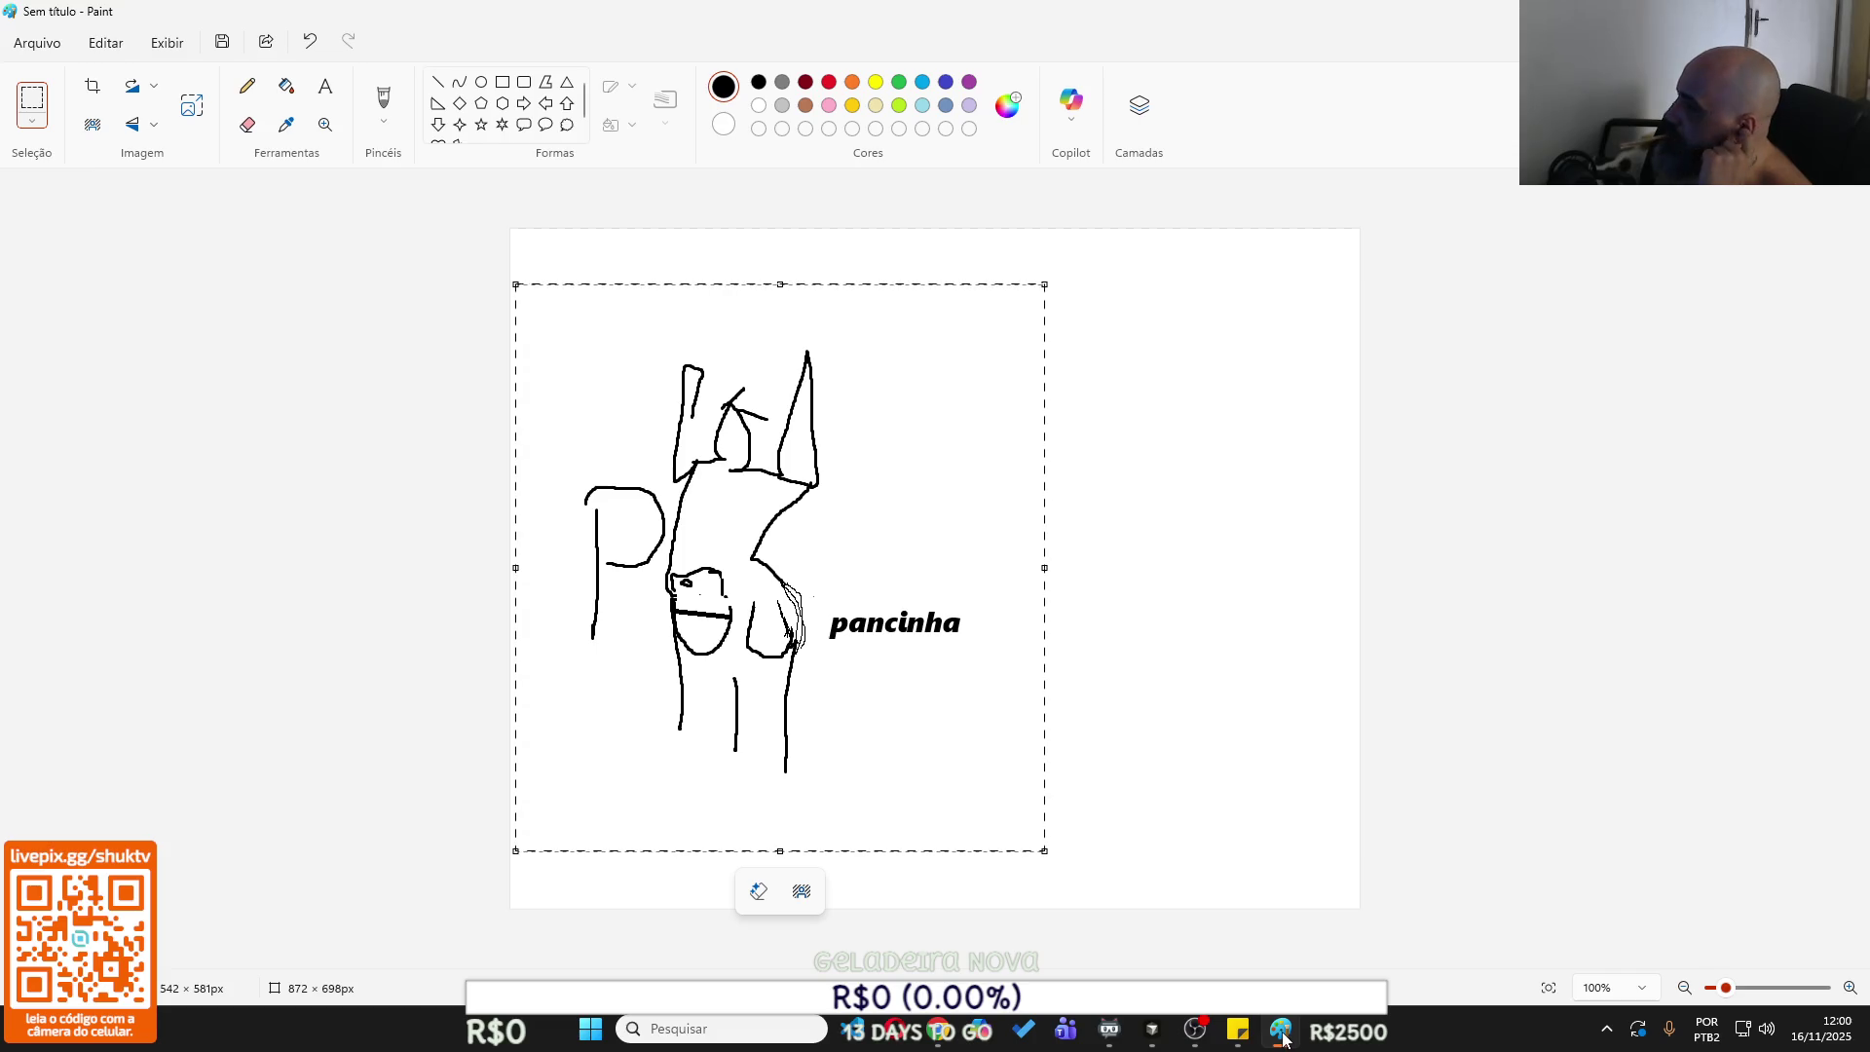
Clear the old sketch and its pancinha text from the Paint canvas.
{"action": "left_click", "coordinate": [1140, 692]}
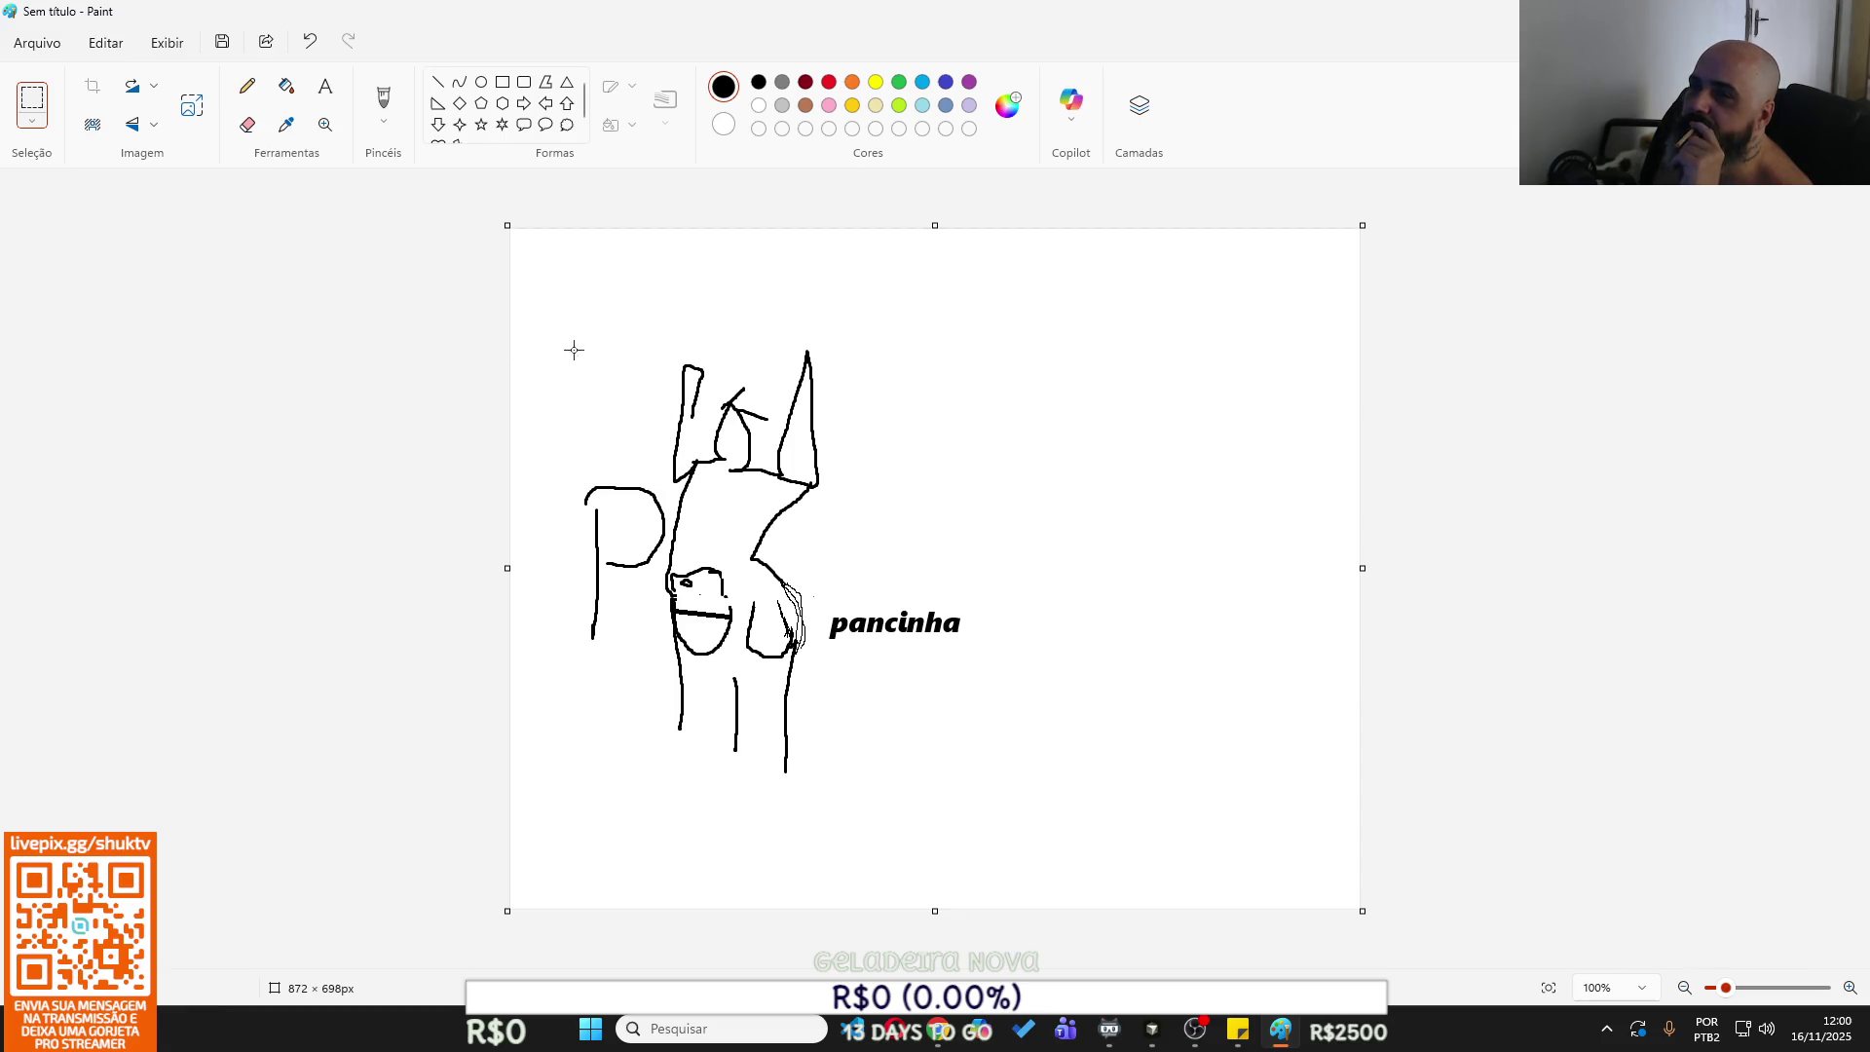
{"action": "left_click_drag", "start_coordinate": [543, 280], "coordinate": [1202, 1047]}
{"action": "key", "text": "Delete"}
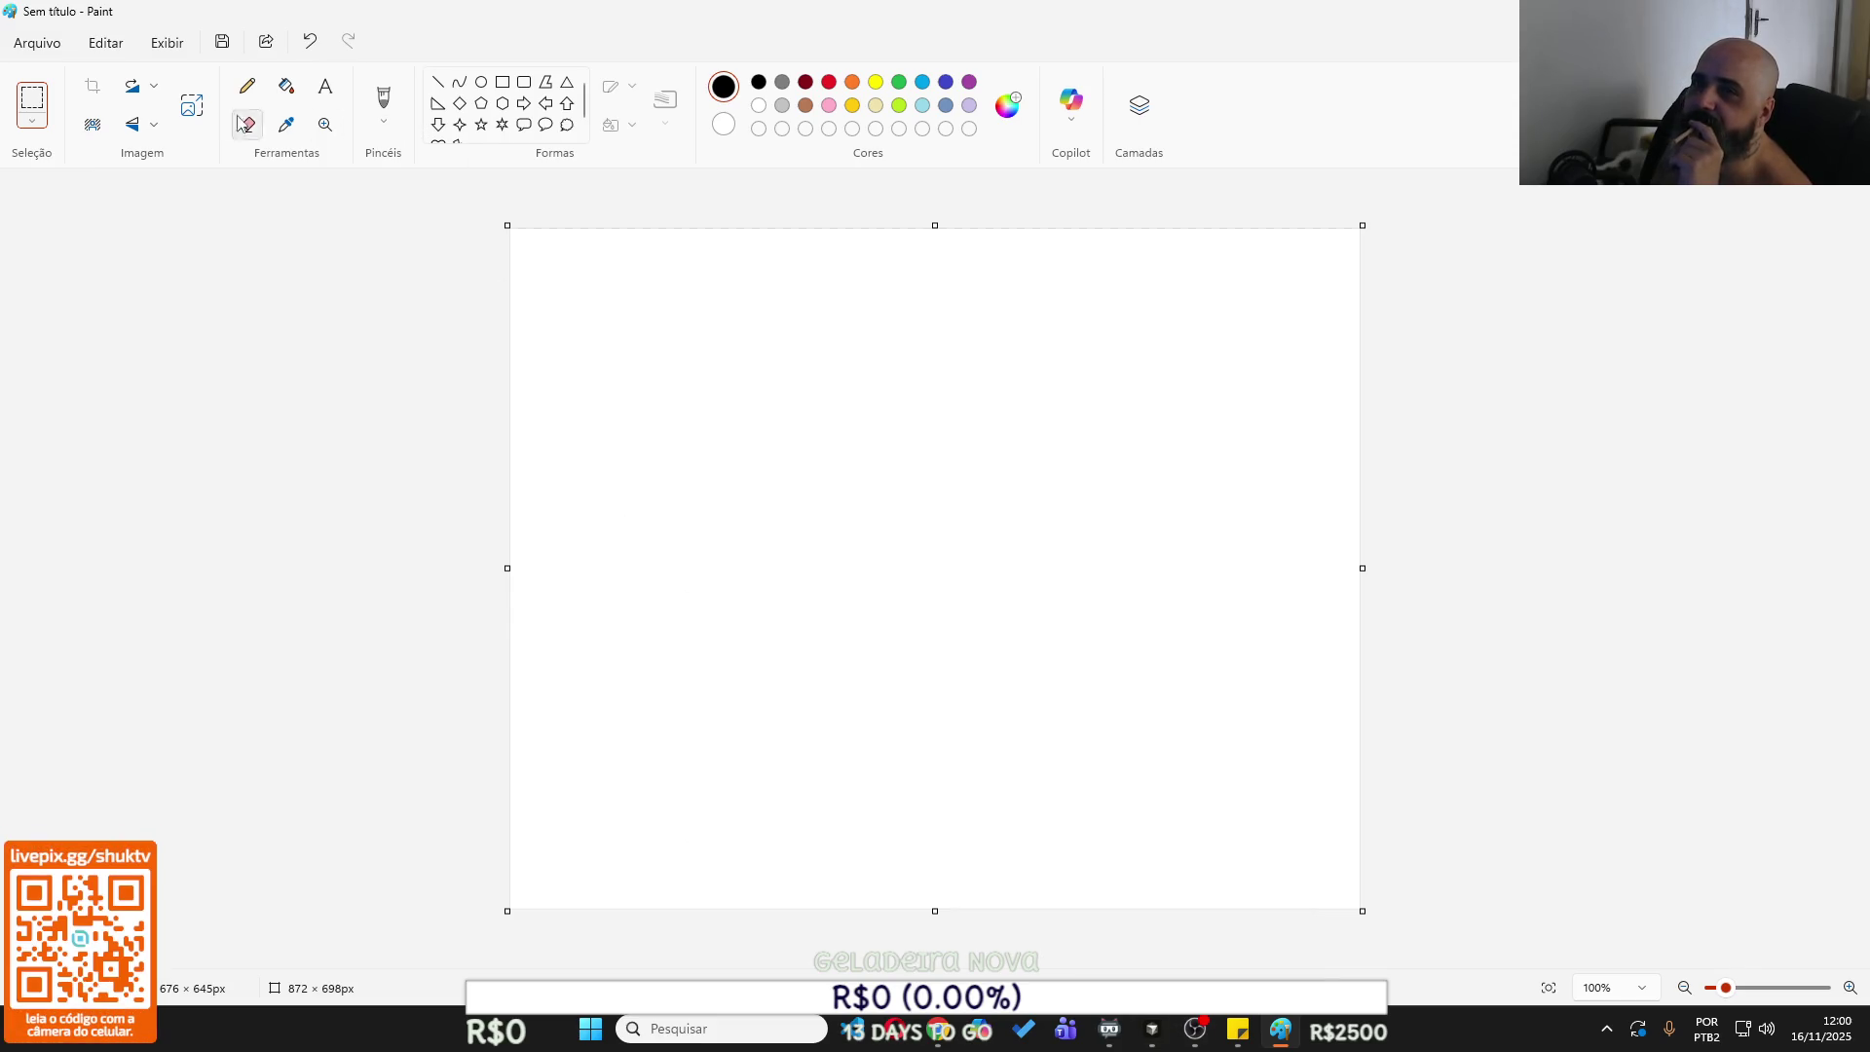
Place a bold letter P left of the canvas centre.
{"action": "left_click", "coordinate": [325, 86]}
{"action": "left_click", "coordinate": [598, 526]}
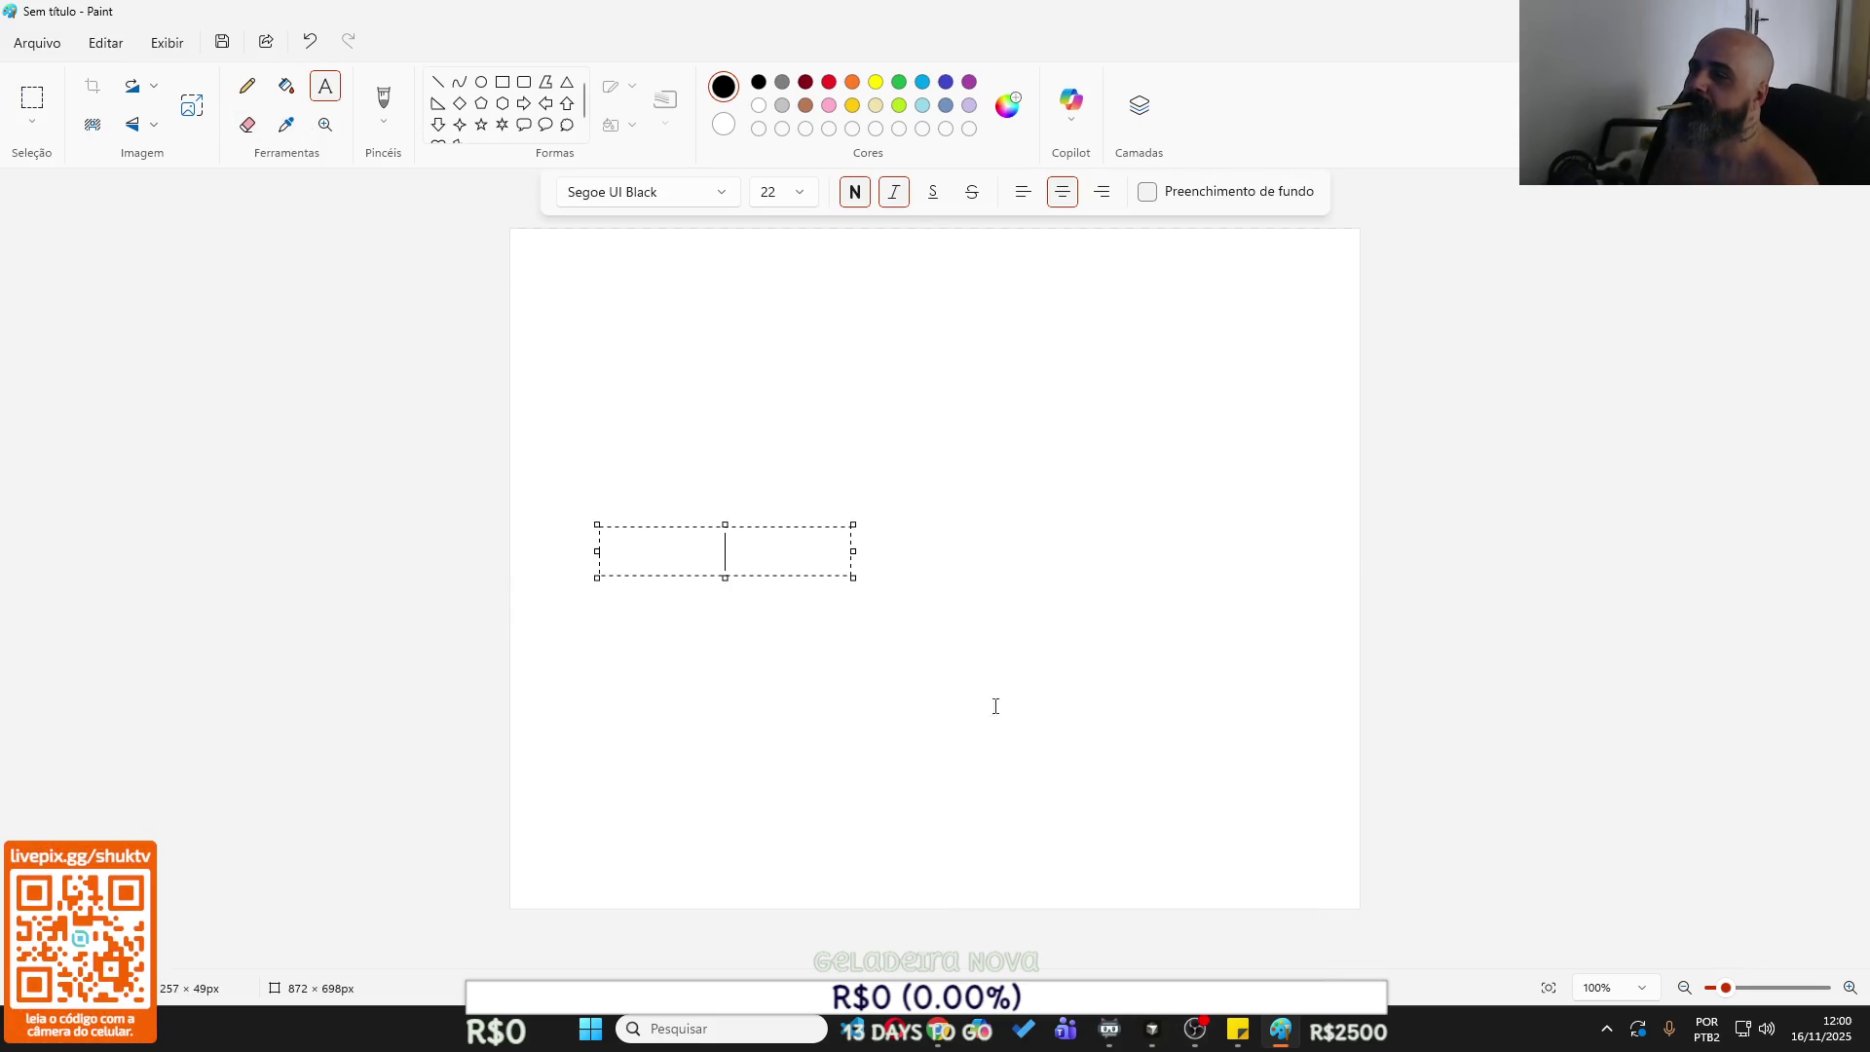
{"action": "type", "text": "P"}
{"action": "key", "text": "BackSpace"}
{"action": "type", "text": "P"}
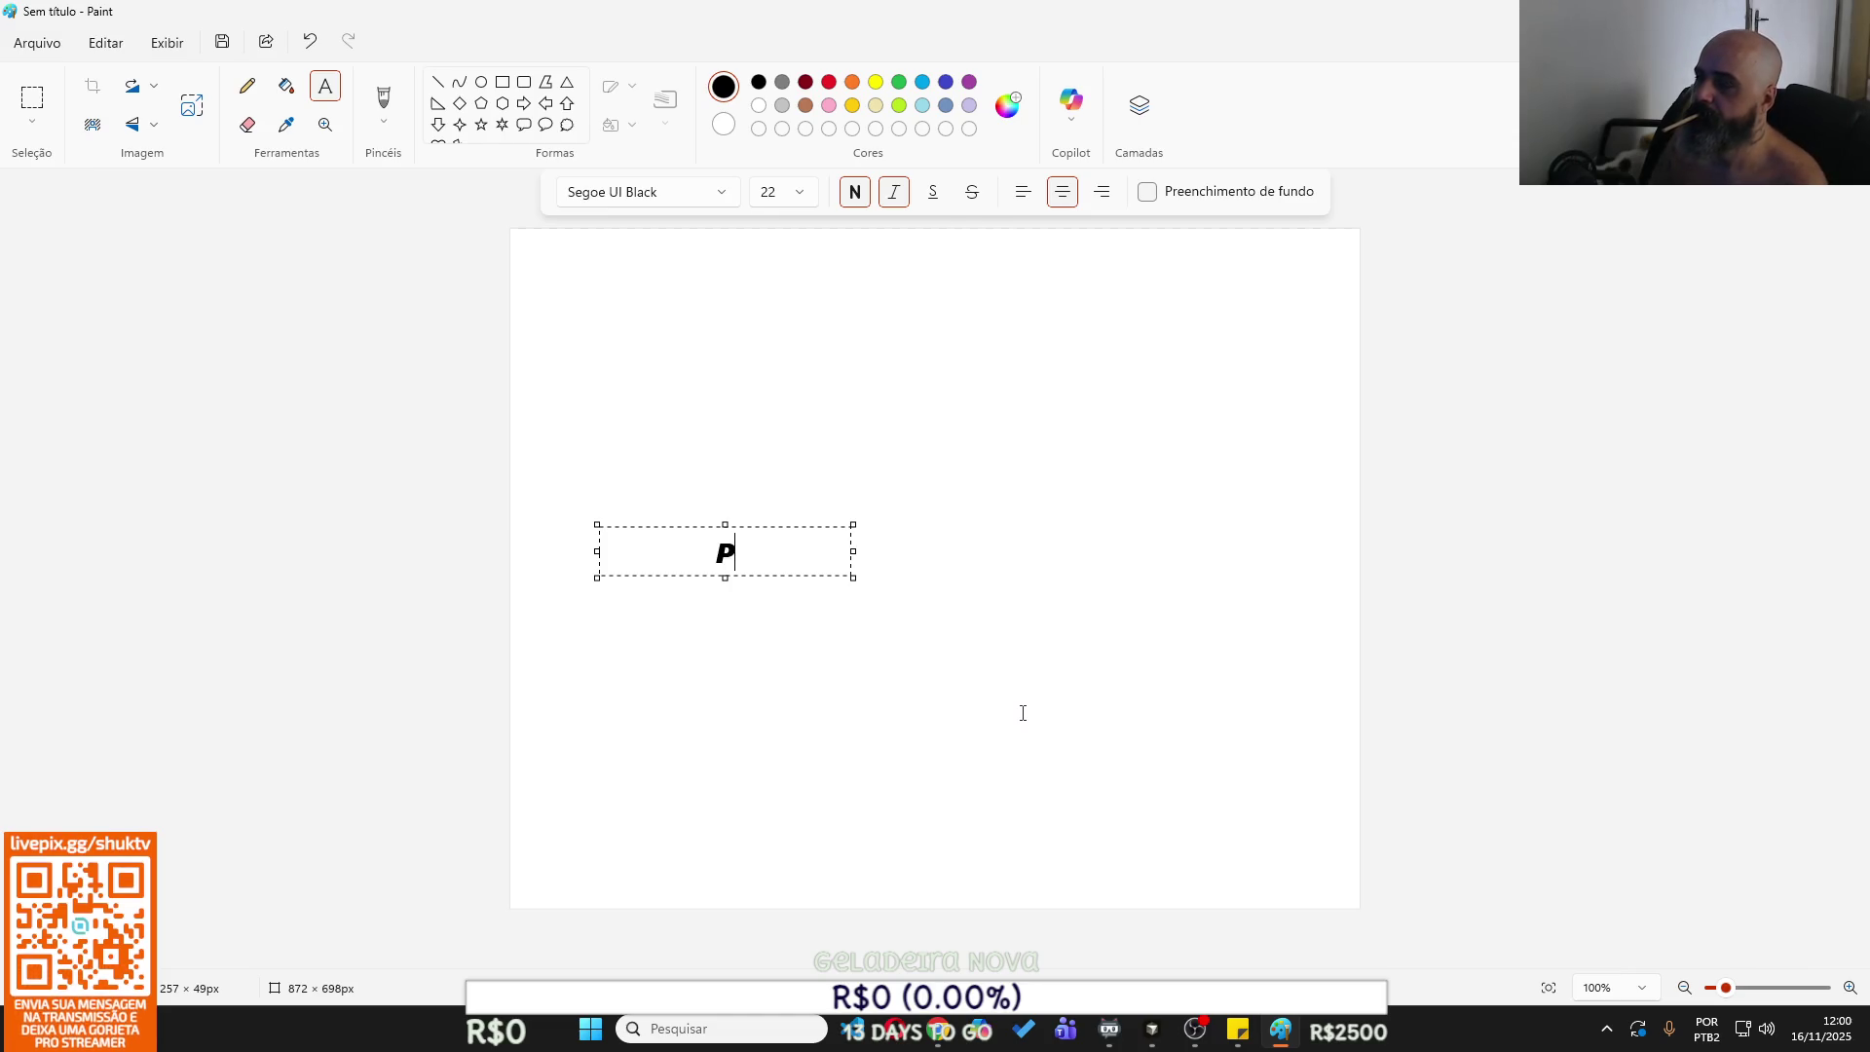
{"action": "left_click", "coordinate": [1023, 712]}
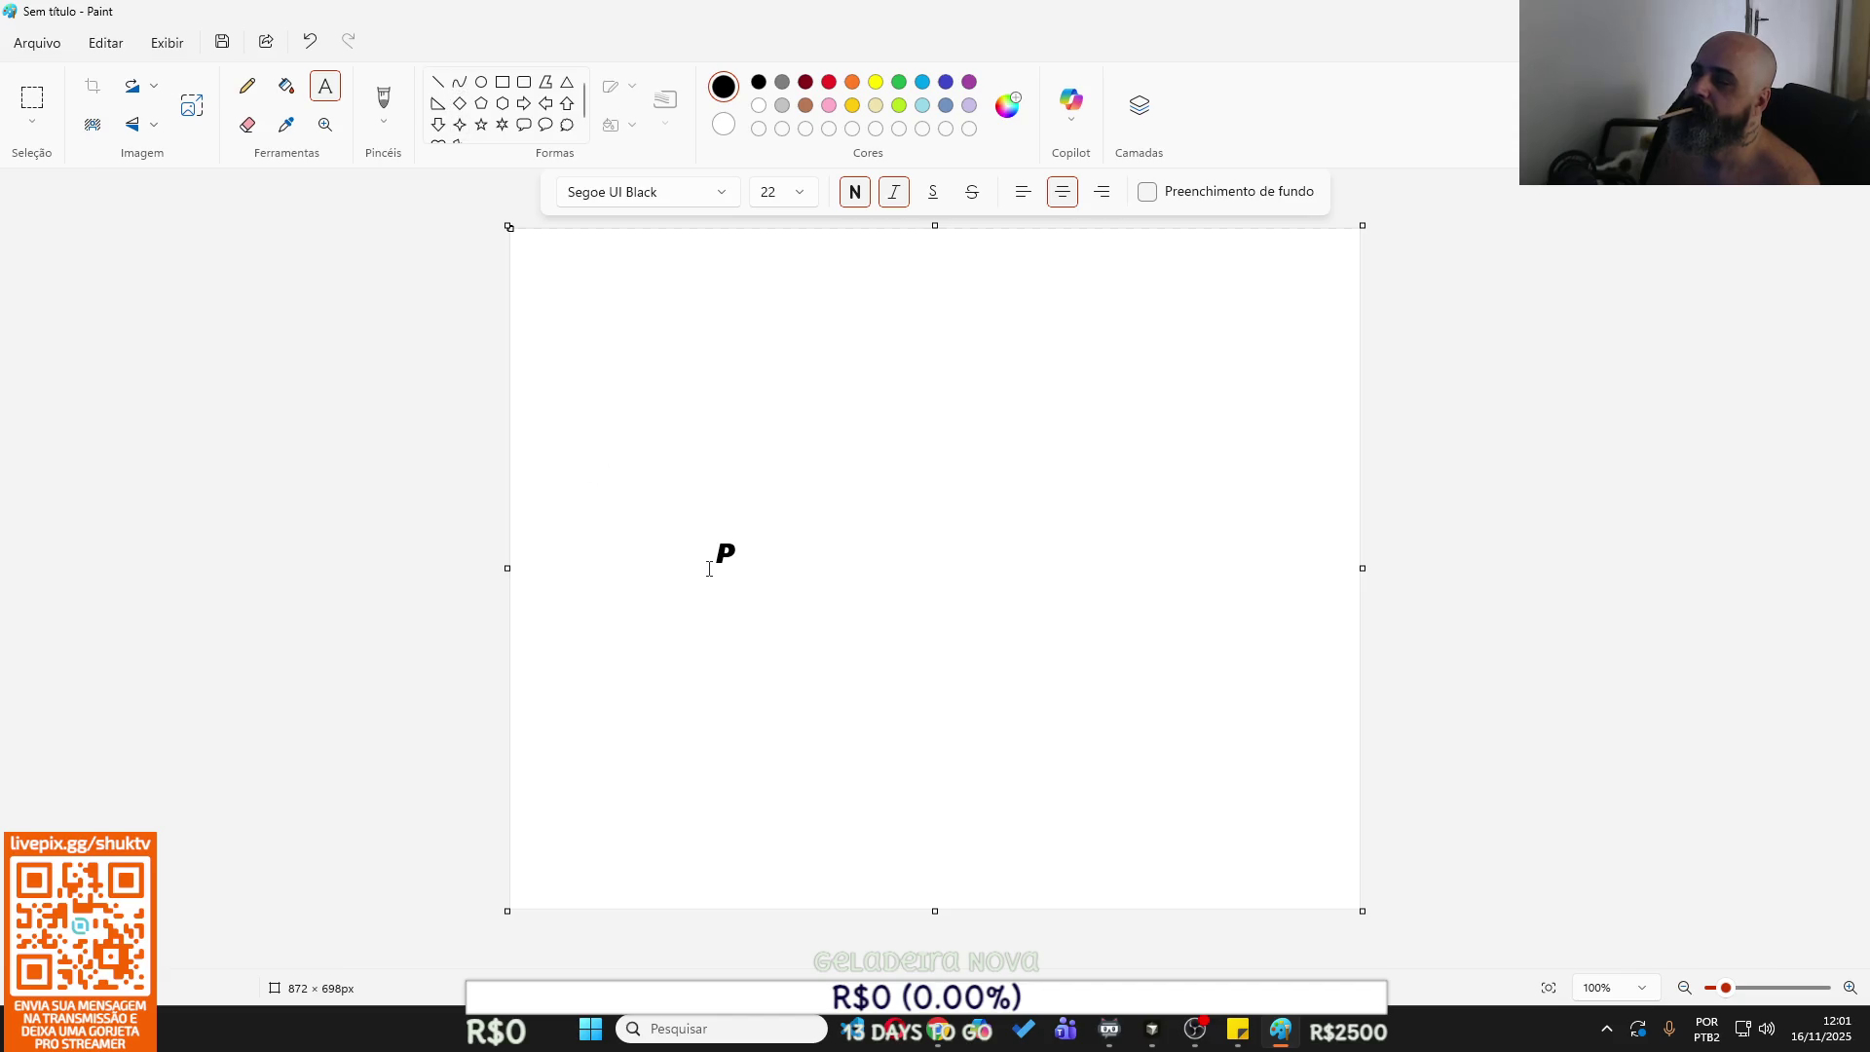
{"action": "left_click", "coordinate": [437, 82]}
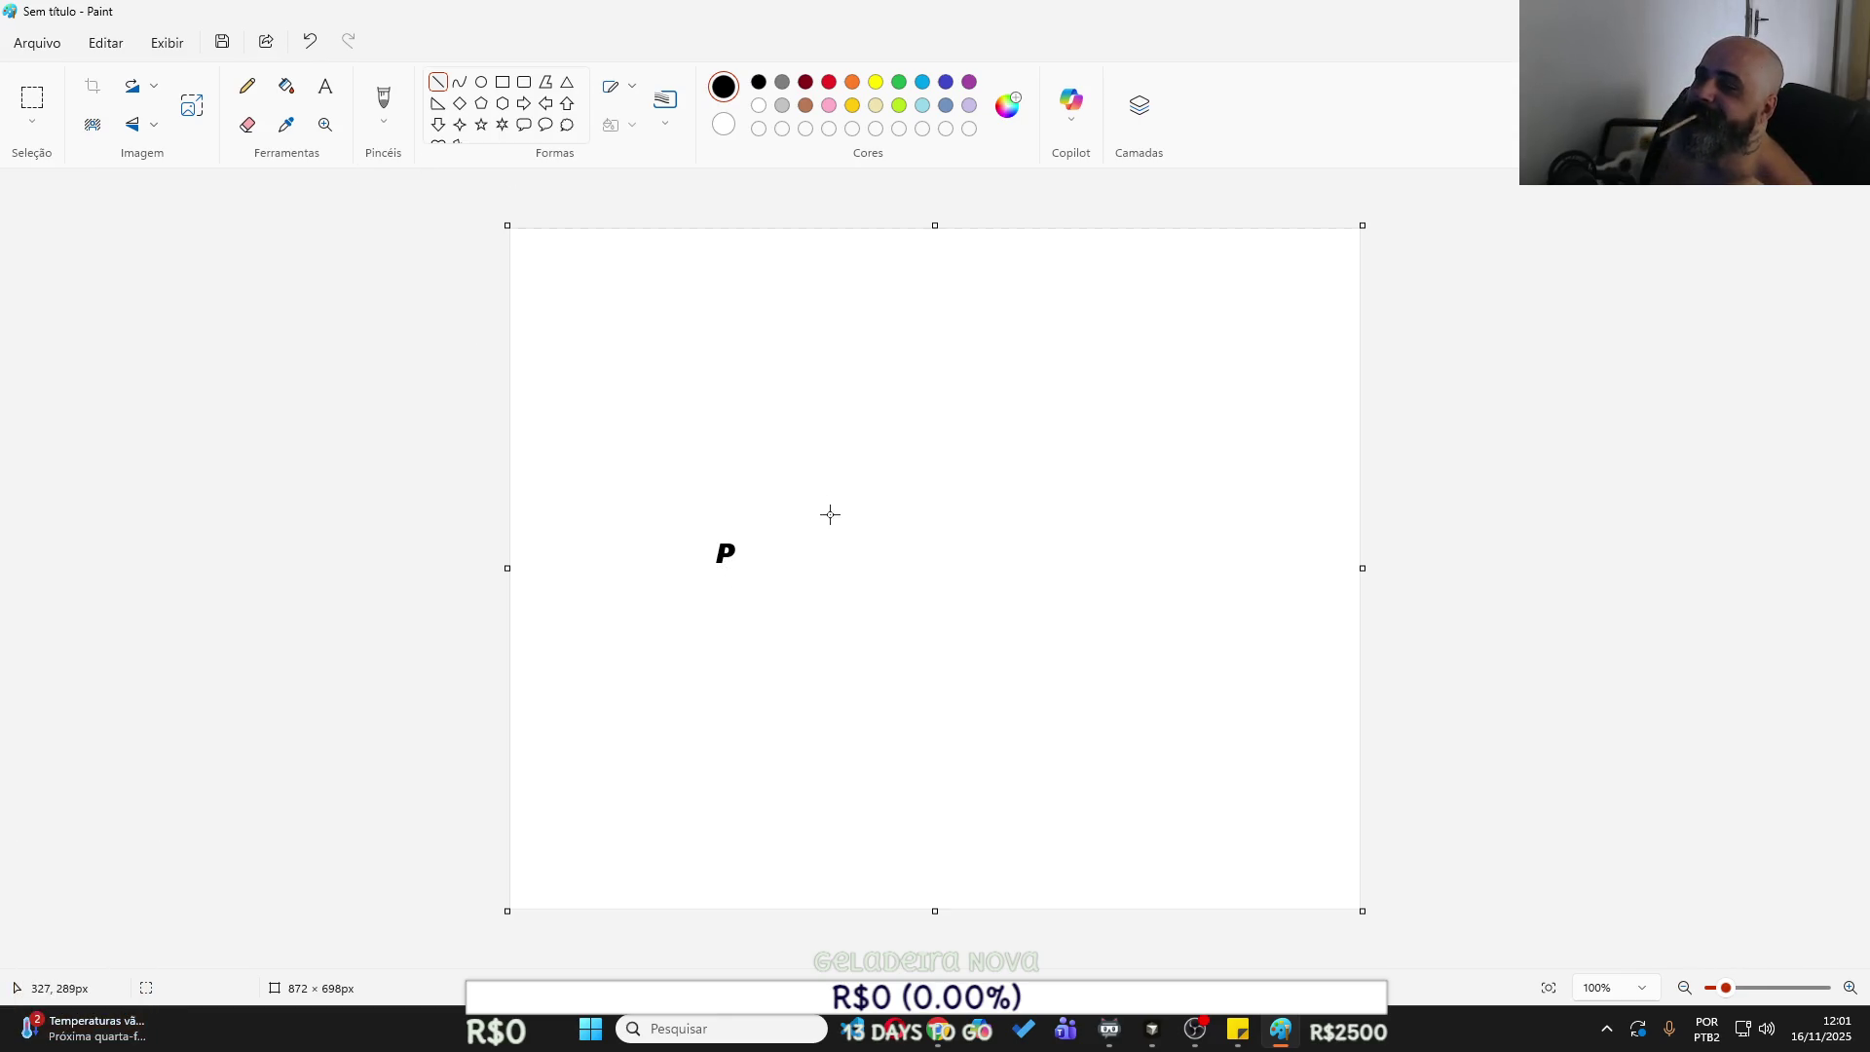
Draw the jeans outline: both leg edges, leg divider, two pockets and the waistband.
{"action": "mouse_move", "coordinate": [855, 540]}
{"action": "left_mouse_down"}
{"action": "mouse_move", "coordinate": [876, 865]}
{"action": "mouse_move", "coordinate": [860, 878]}
{"action": "mouse_move", "coordinate": [859, 807]}
{"action": "mouse_move", "coordinate": [857, 887]}
{"action": "left_mouse_up"}
{"action": "left_click_drag", "start_coordinate": [948, 672], "coordinate": [955, 795]}
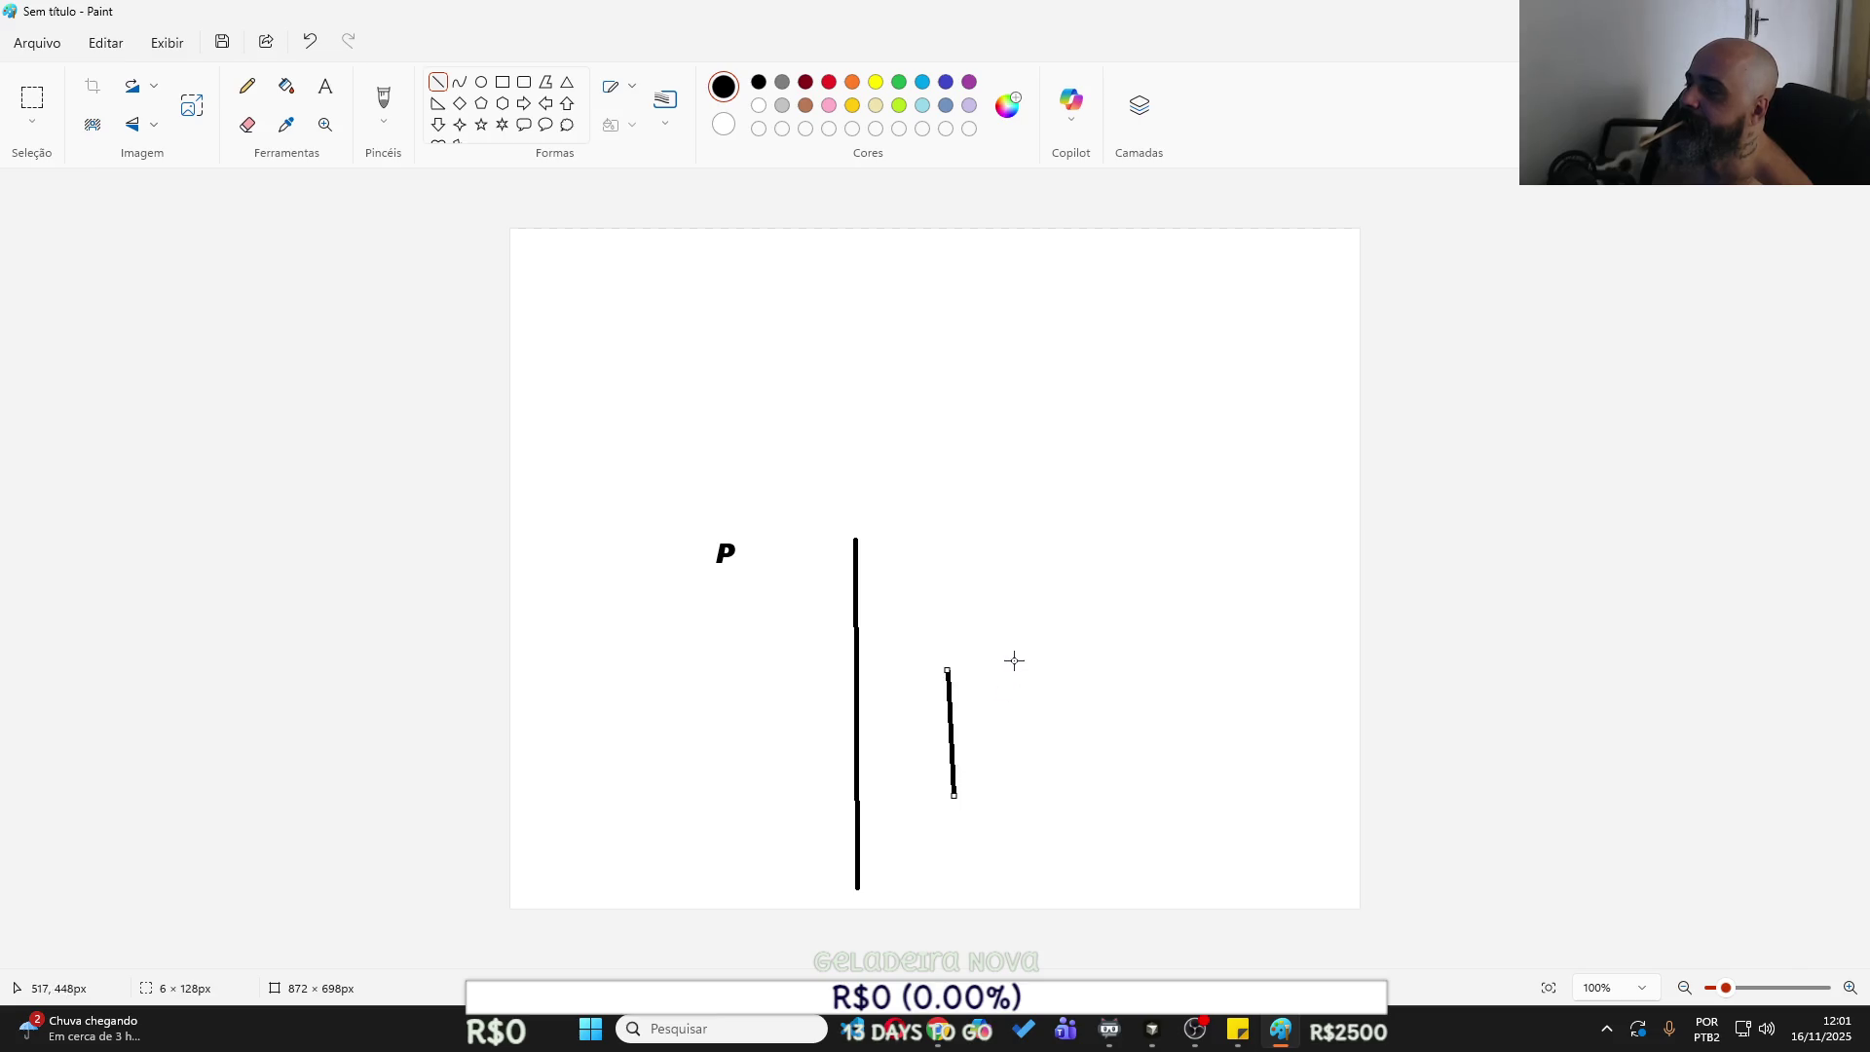
{"action": "left_click_drag", "start_coordinate": [1018, 540], "coordinate": [1025, 896]}
{"action": "mouse_move", "coordinate": [884, 567]}
{"action": "left_mouse_down"}
{"action": "mouse_move", "coordinate": [884, 612]}
{"action": "mouse_move", "coordinate": [907, 606]}
{"action": "mouse_move", "coordinate": [912, 564]}
{"action": "mouse_move", "coordinate": [912, 606]}
{"action": "mouse_move", "coordinate": [969, 587]}
{"action": "mouse_move", "coordinate": [969, 608]}
{"action": "mouse_move", "coordinate": [1002, 609]}
{"action": "left_mouse_up"}
{"action": "left_click", "coordinate": [898, 659]}
{"action": "left_click", "coordinate": [883, 605]}
{"action": "left_click", "coordinate": [1000, 600]}
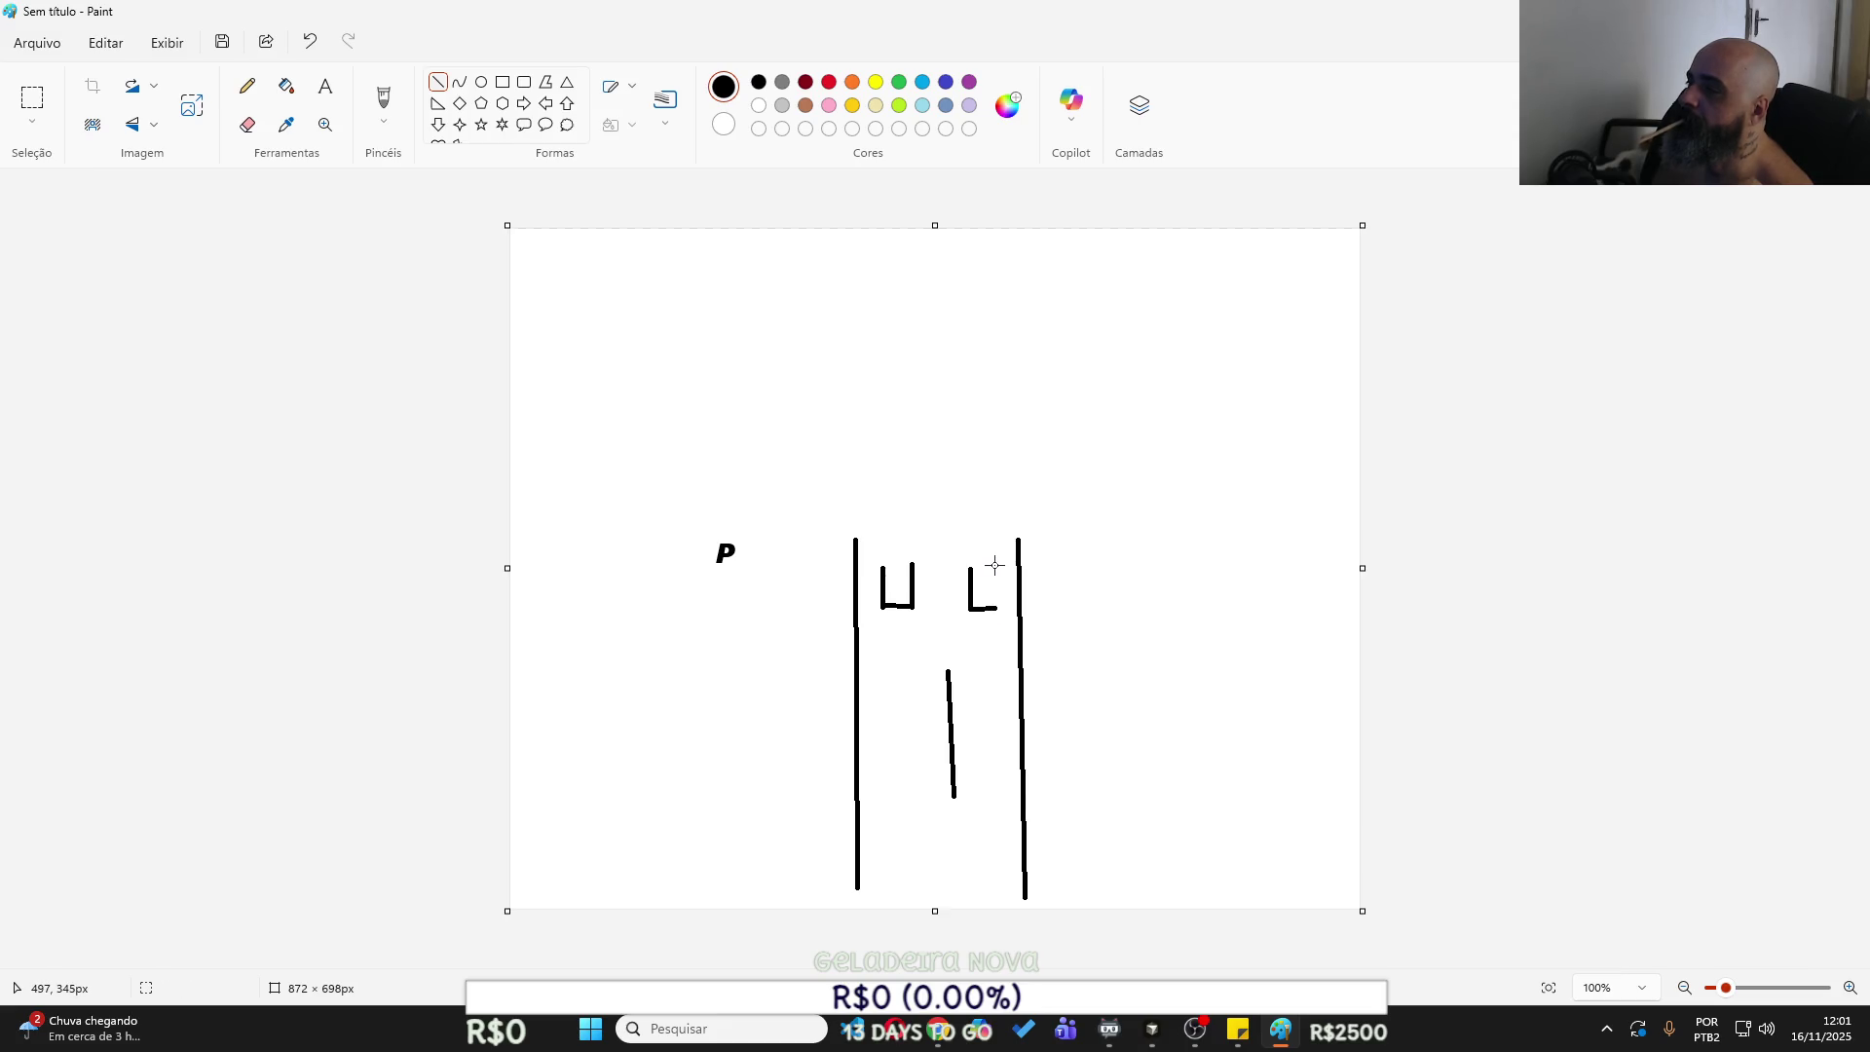
{"action": "left_click_drag", "start_coordinate": [995, 567], "coordinate": [995, 611]}
{"action": "left_click", "coordinate": [1045, 615]}
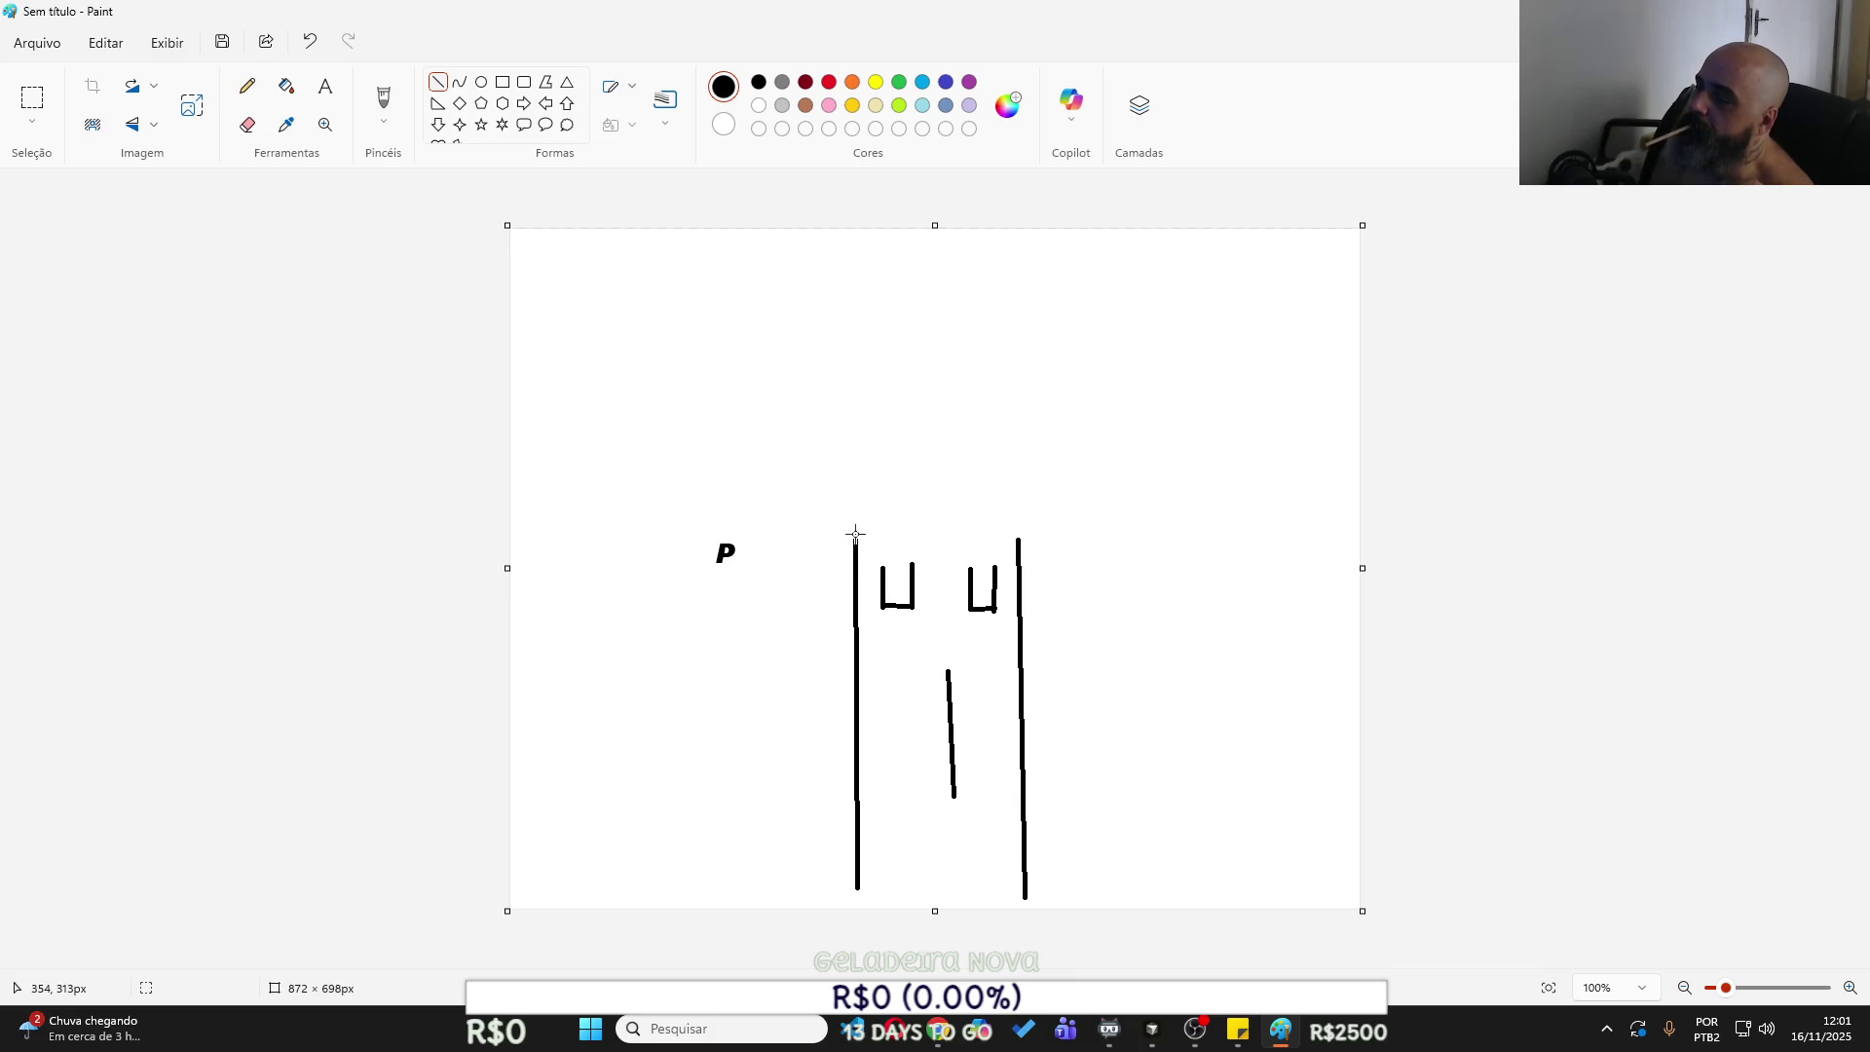
{"action": "left_click_drag", "start_coordinate": [853, 524], "coordinate": [1035, 530]}
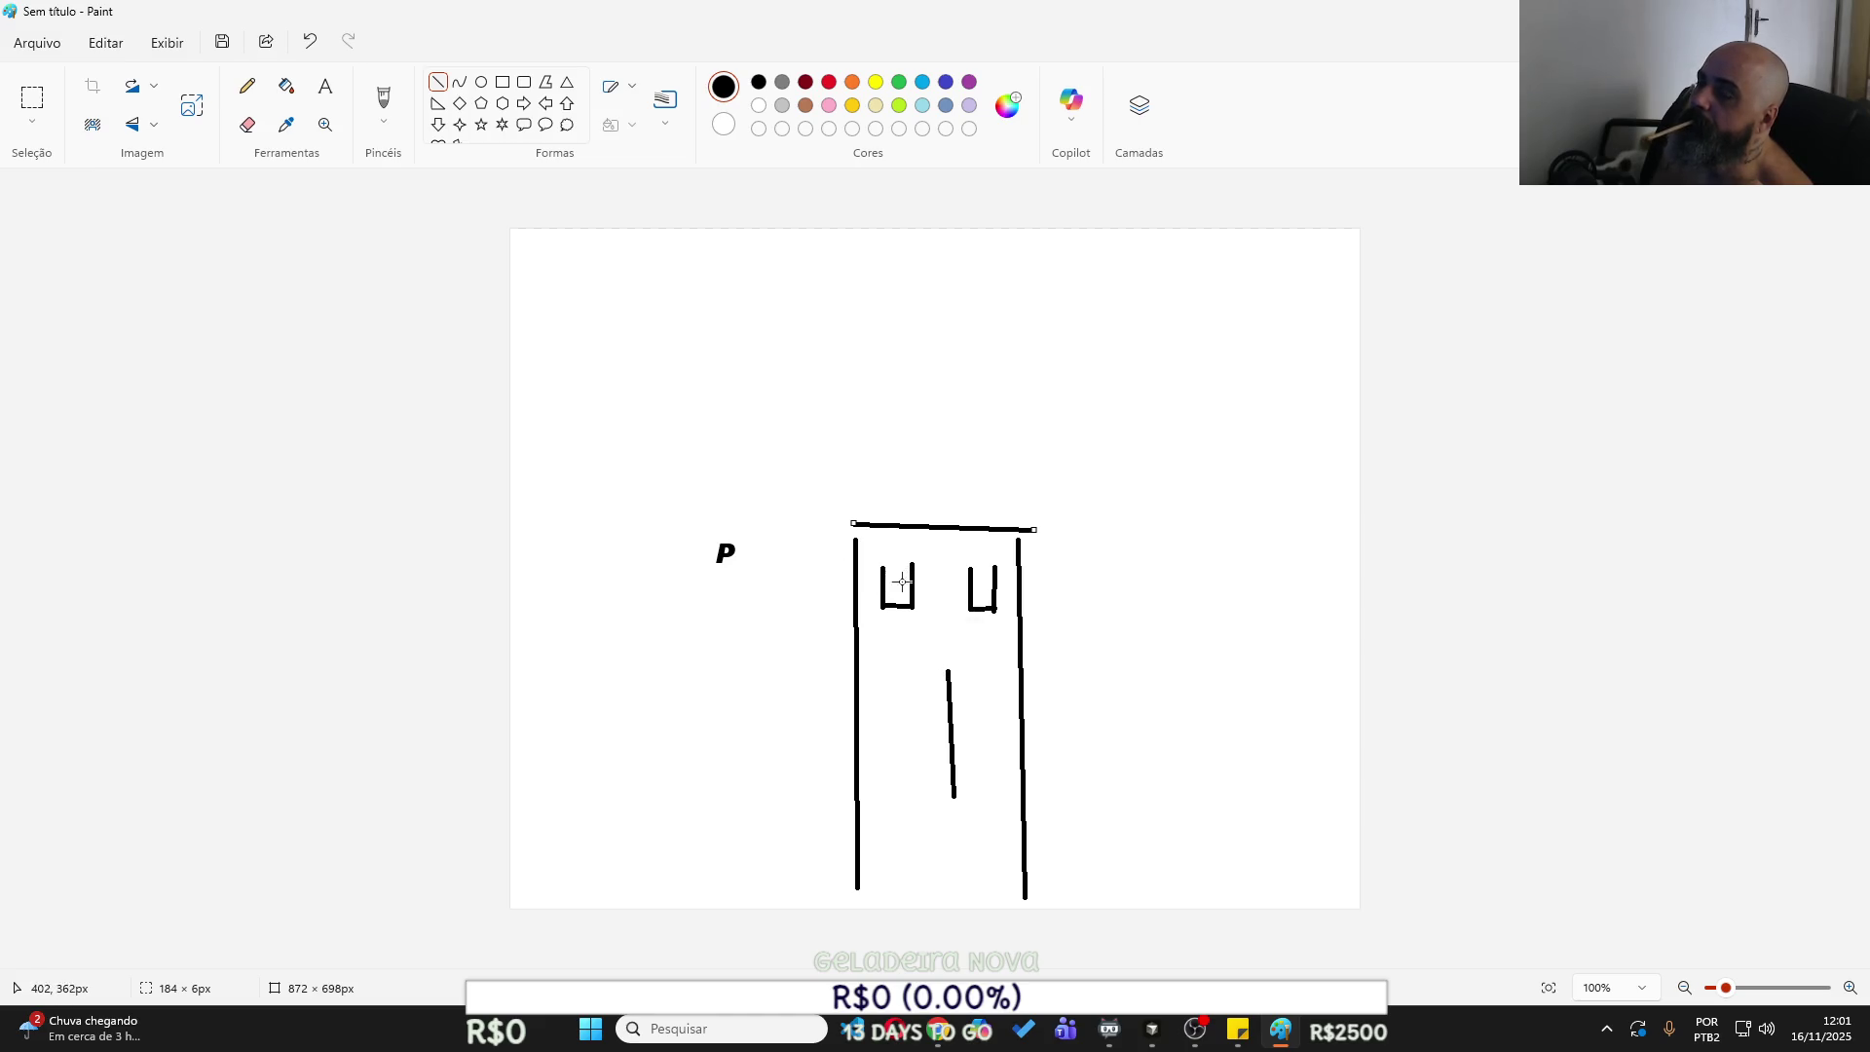
Close the left pocket's top and sketch a phone outline sticking out of it.
{"action": "left_click", "coordinate": [247, 86]}
{"action": "left_click_drag", "start_coordinate": [884, 568], "coordinate": [913, 571]}
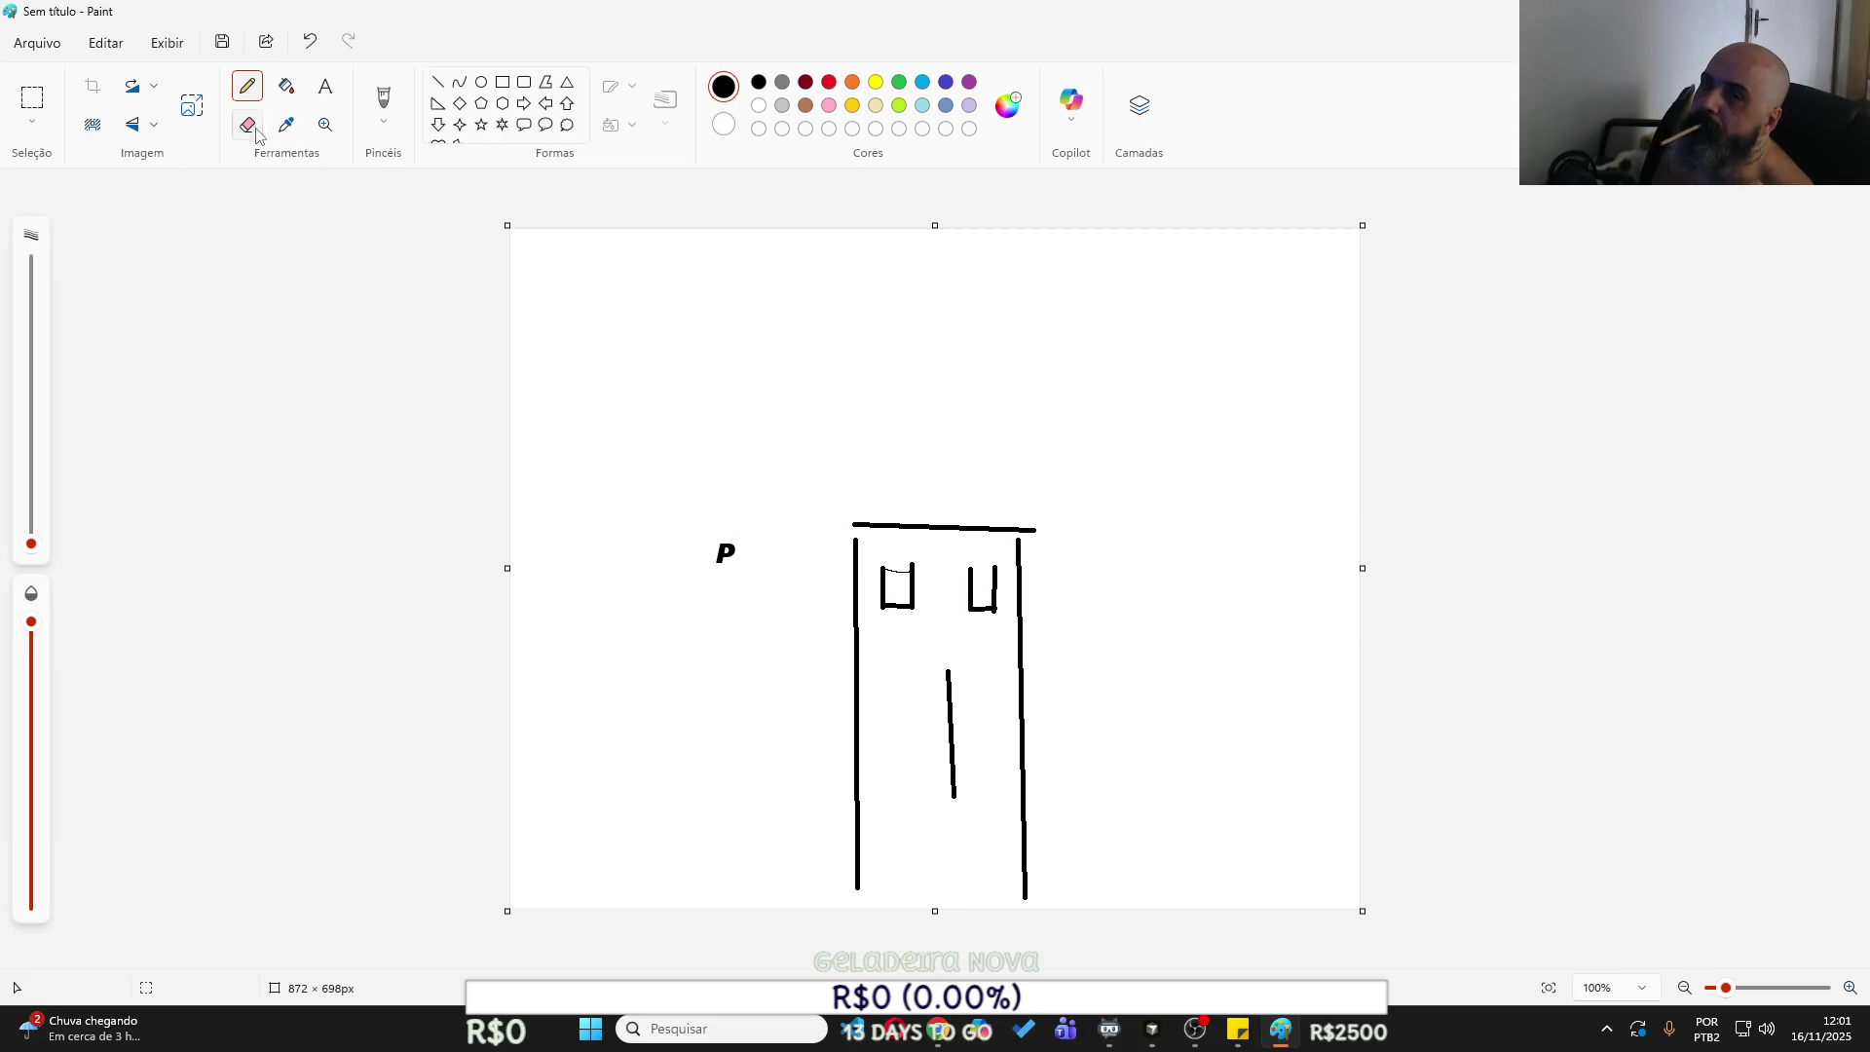
{"action": "left_click", "coordinate": [503, 83]}
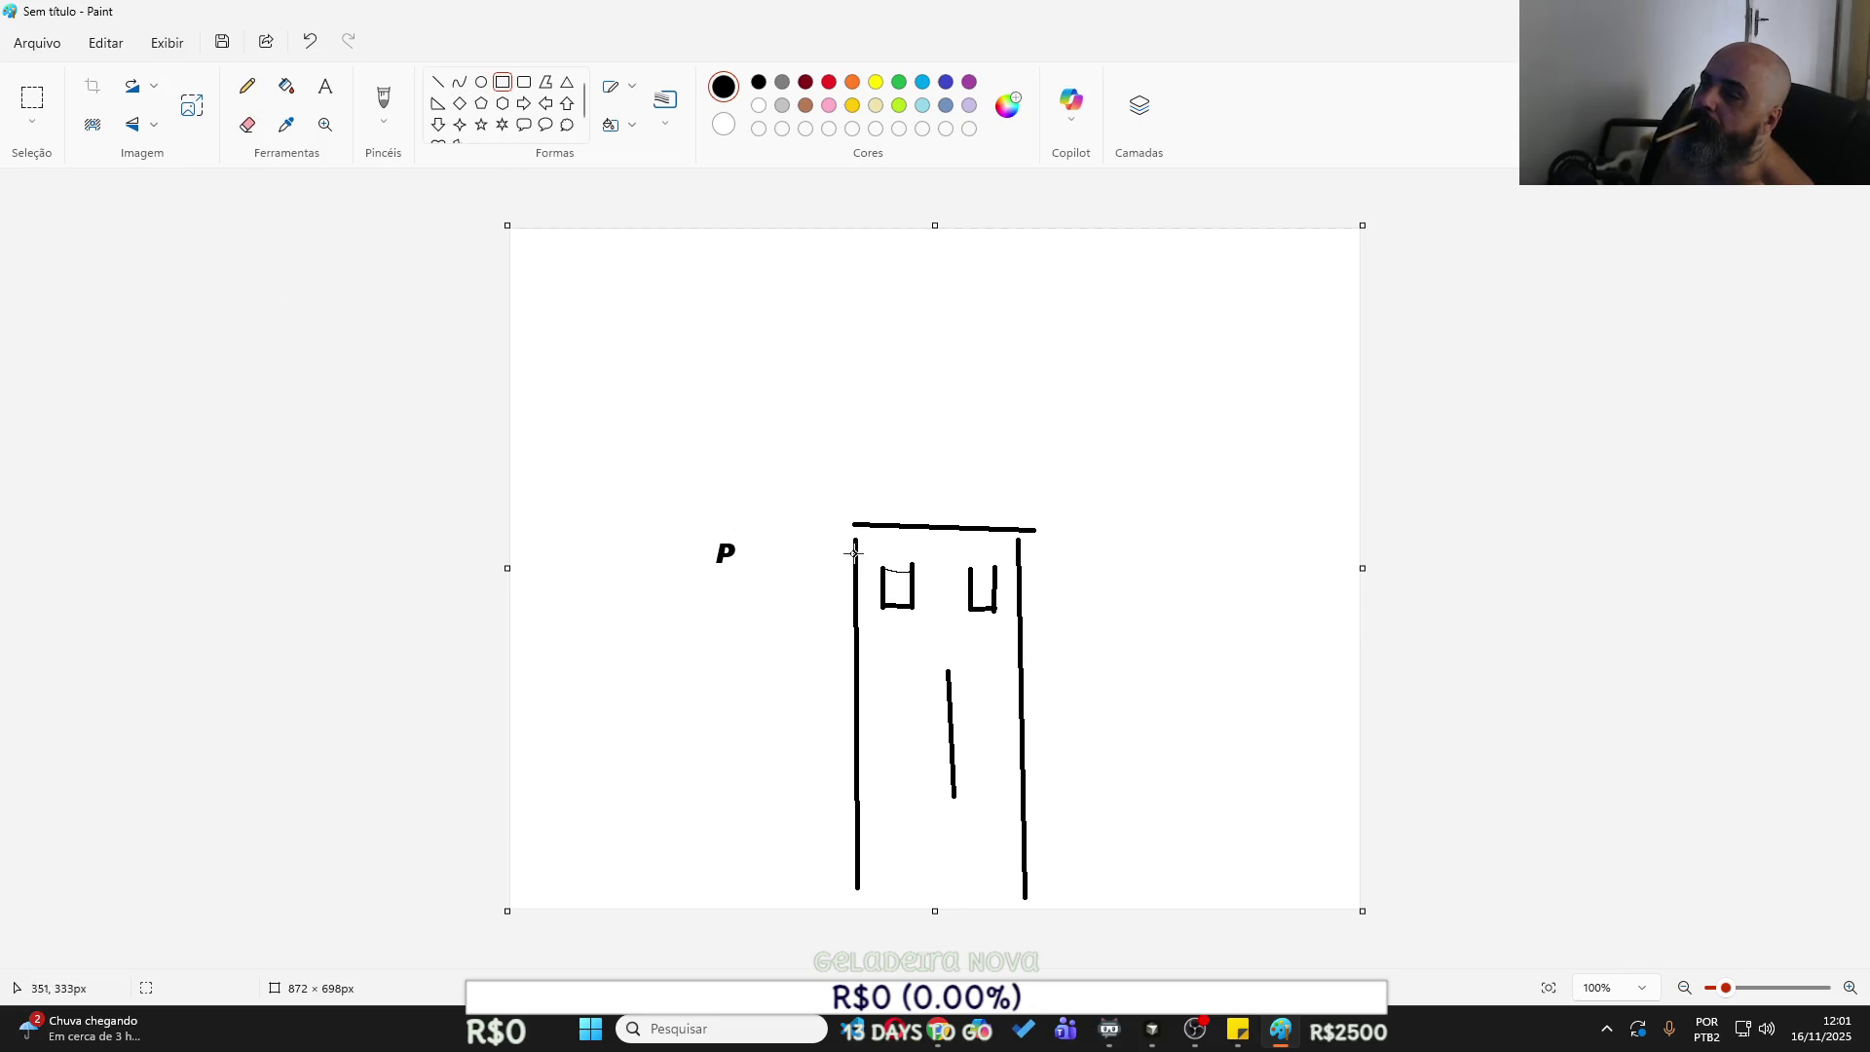
{"action": "left_click", "coordinate": [437, 82]}
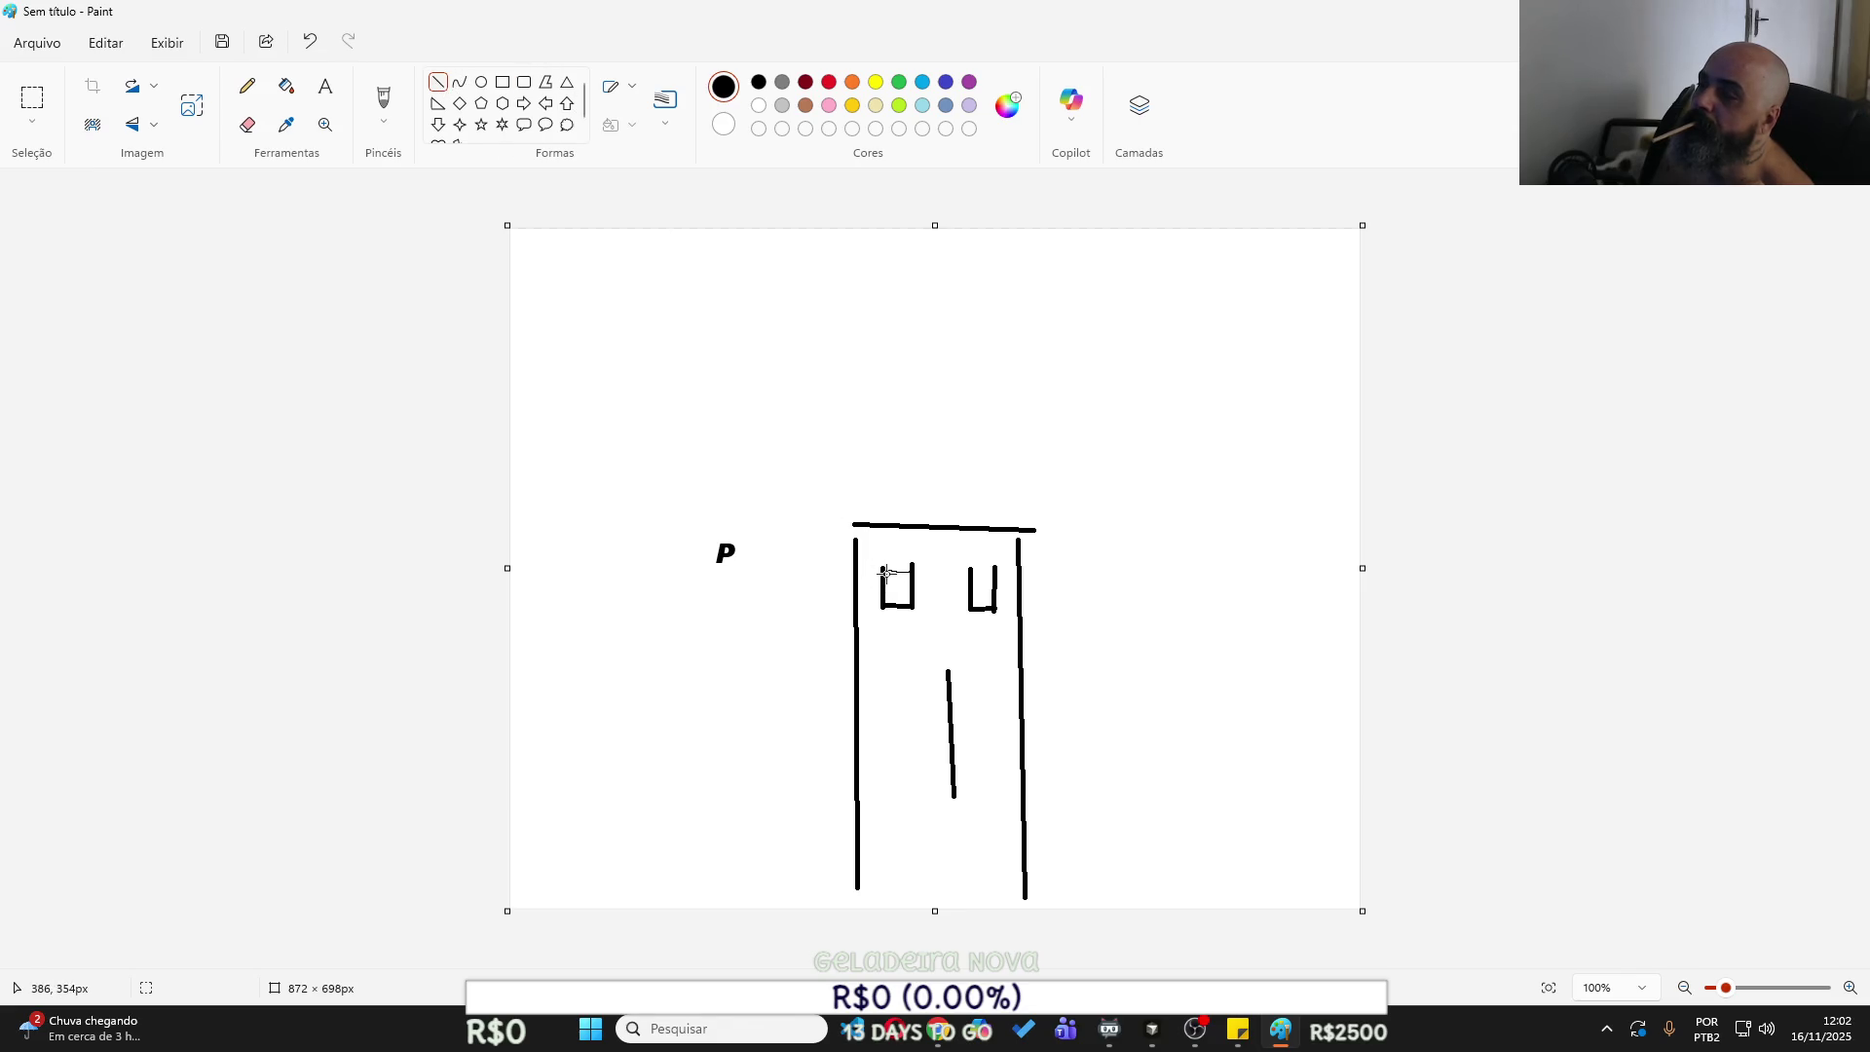
{"action": "left_click_drag", "start_coordinate": [882, 564], "coordinate": [882, 550]}
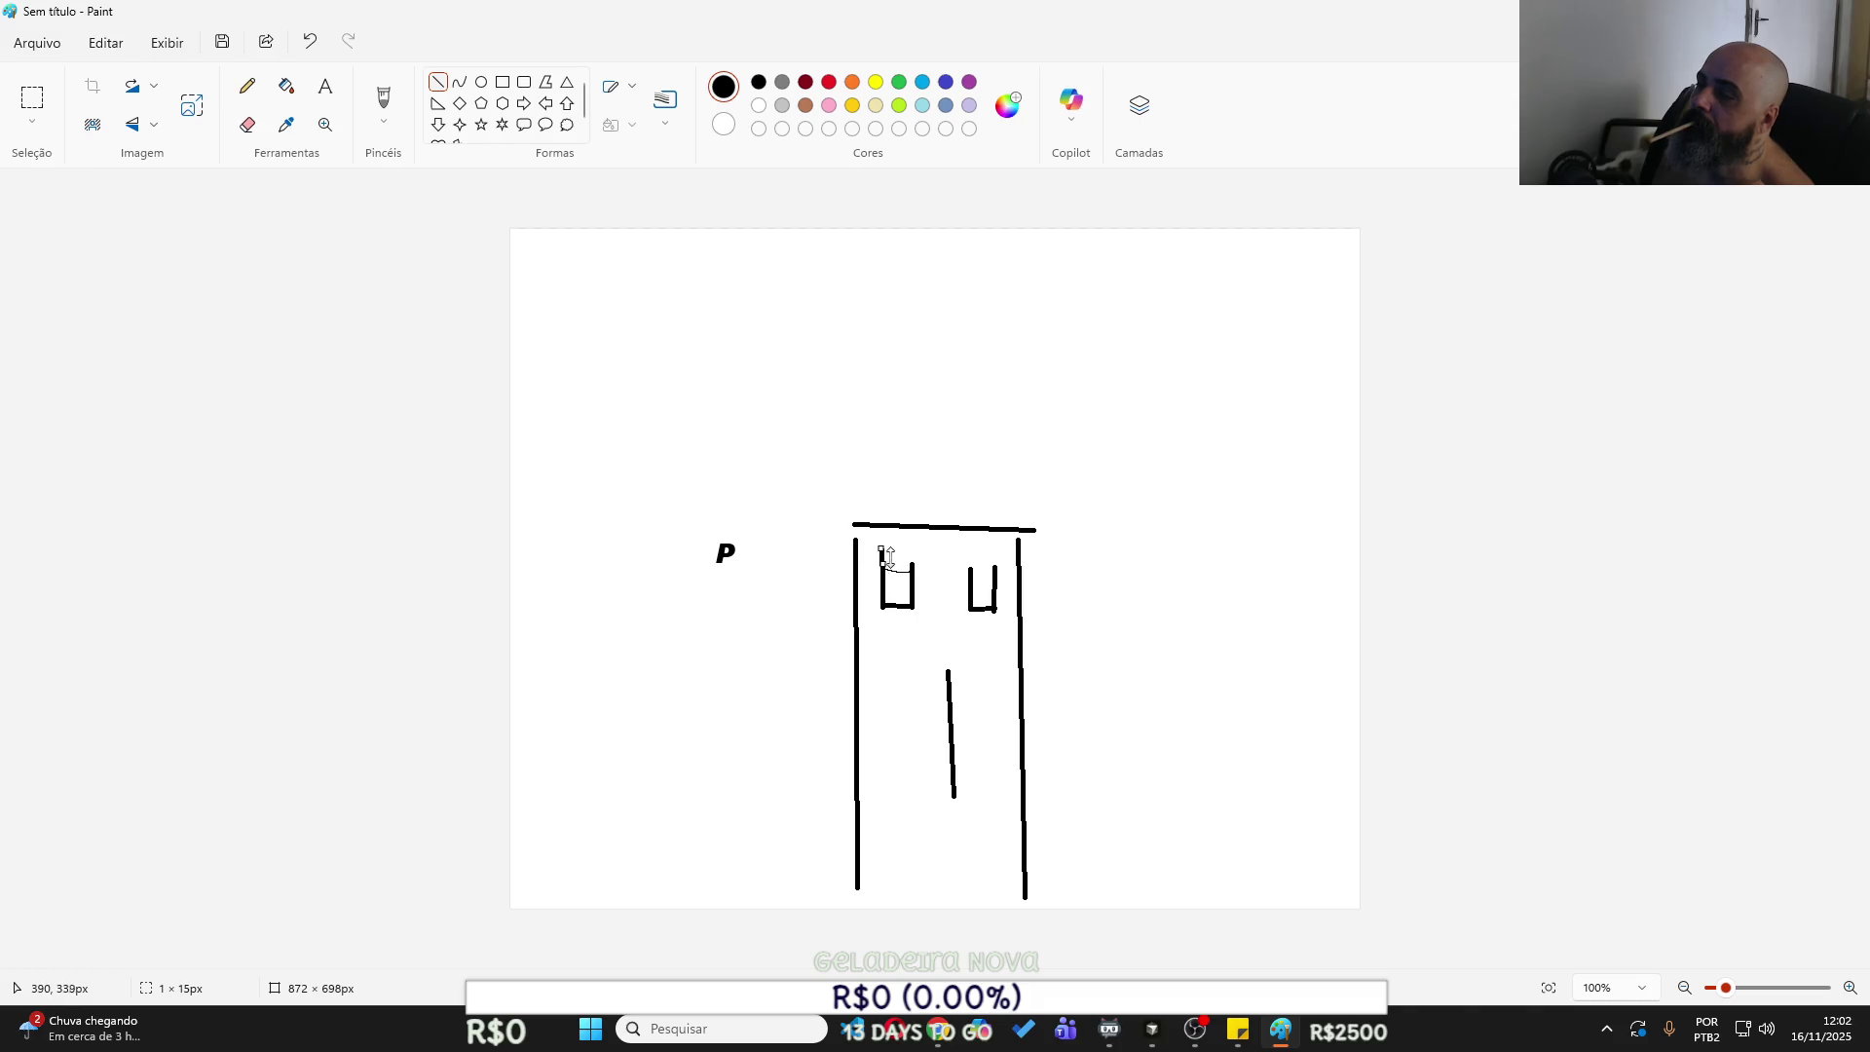
{"action": "left_click_drag", "start_coordinate": [885, 549], "coordinate": [908, 549]}
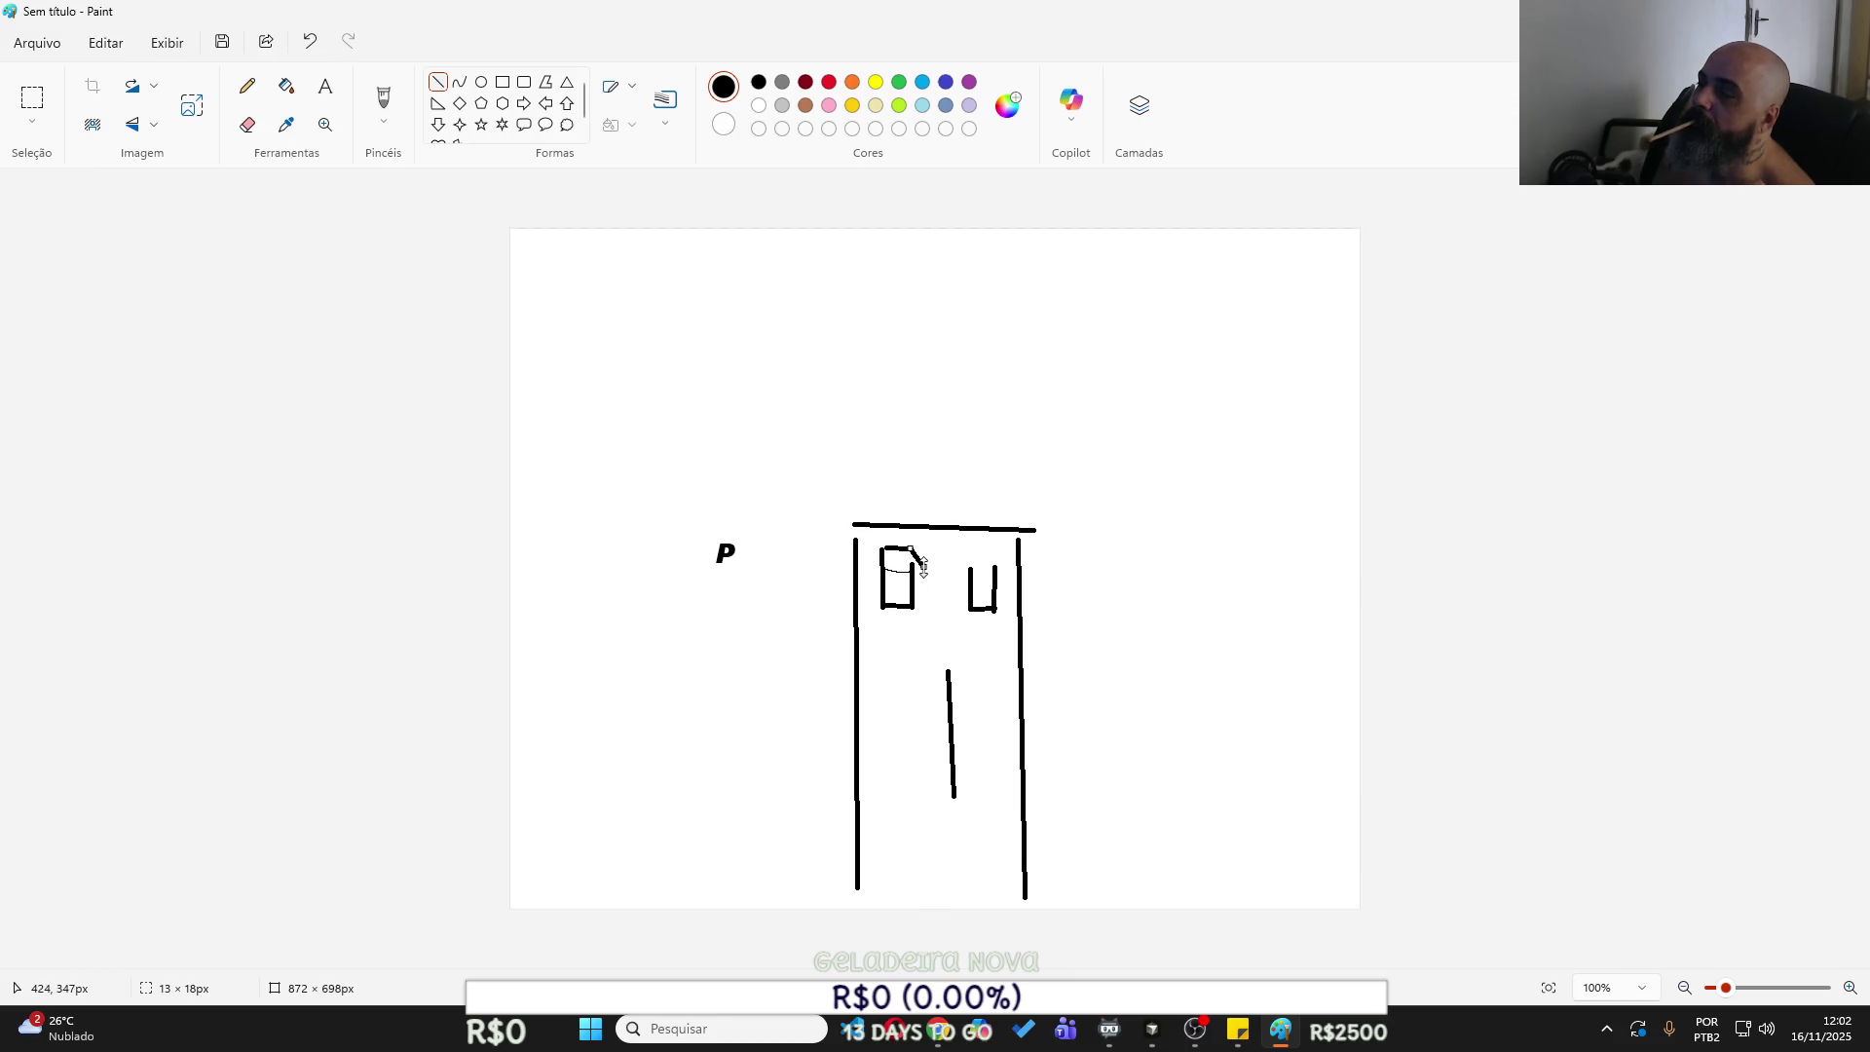
{"action": "left_click_drag", "start_coordinate": [923, 565], "coordinate": [912, 565]}
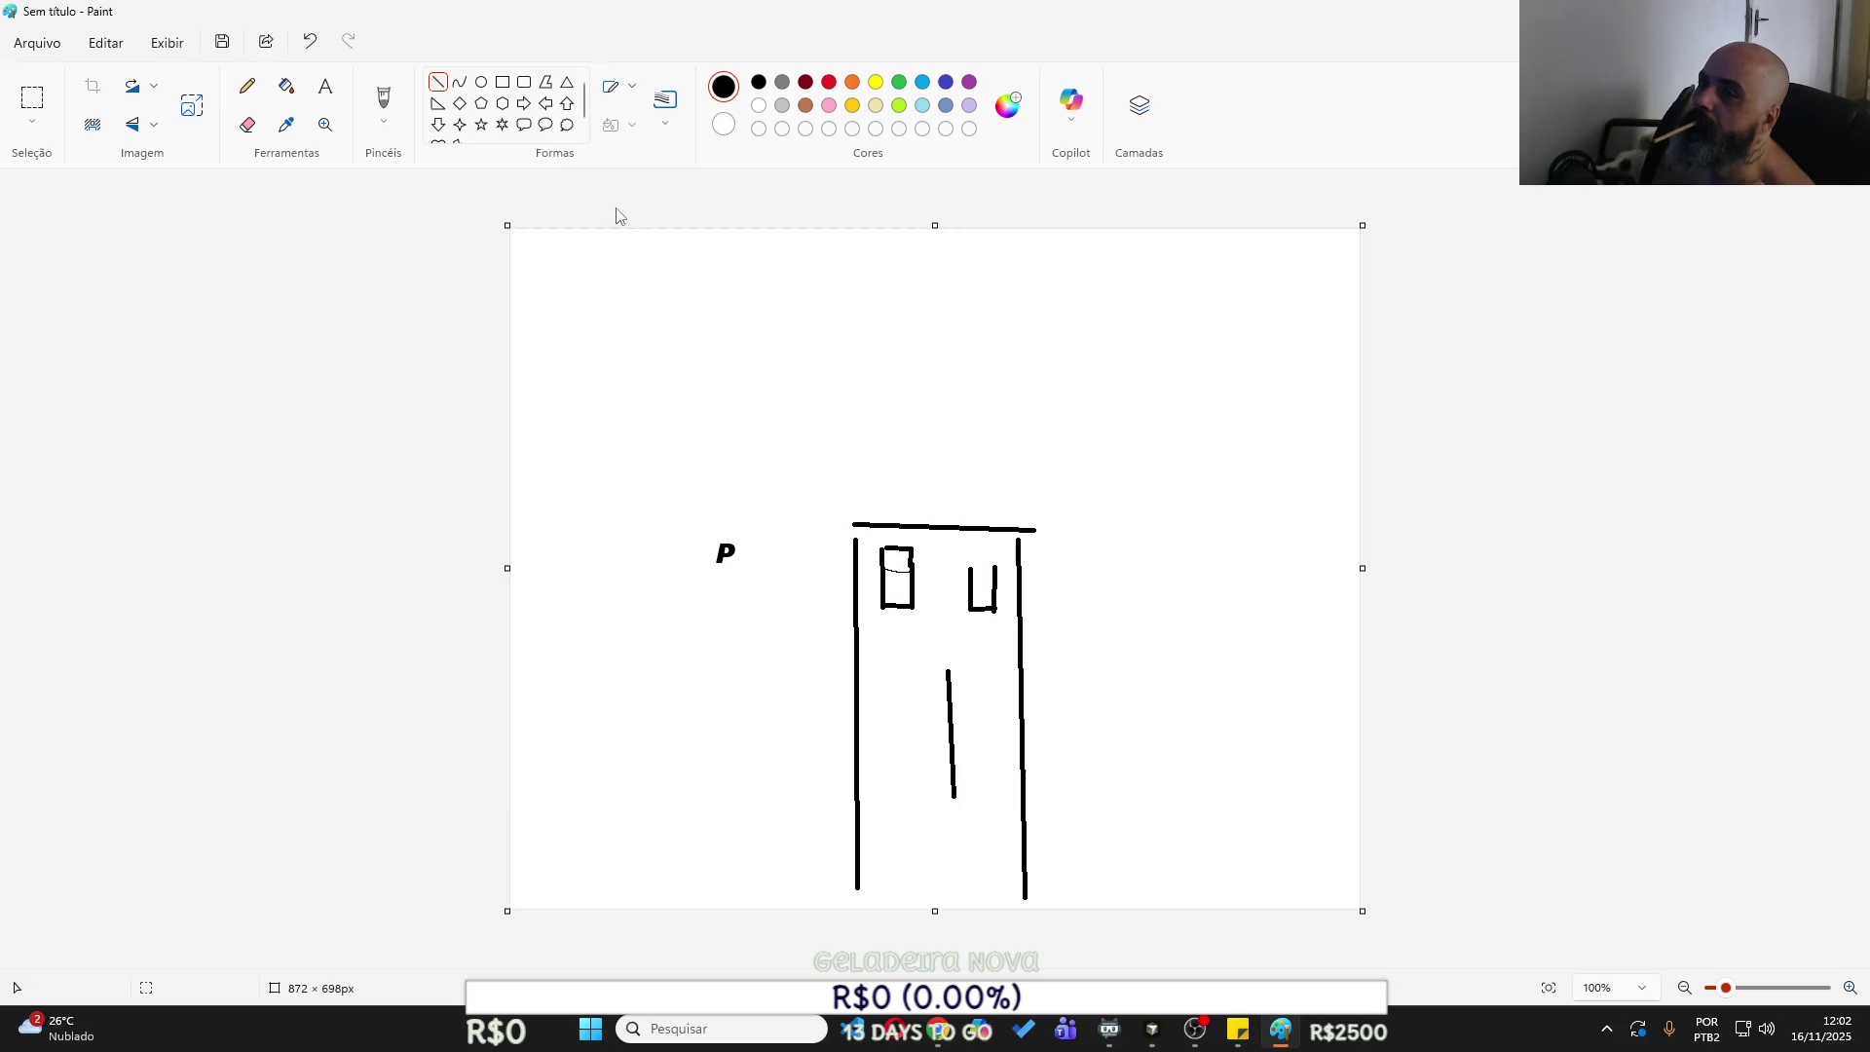
{"action": "left_click", "coordinate": [481, 81]}
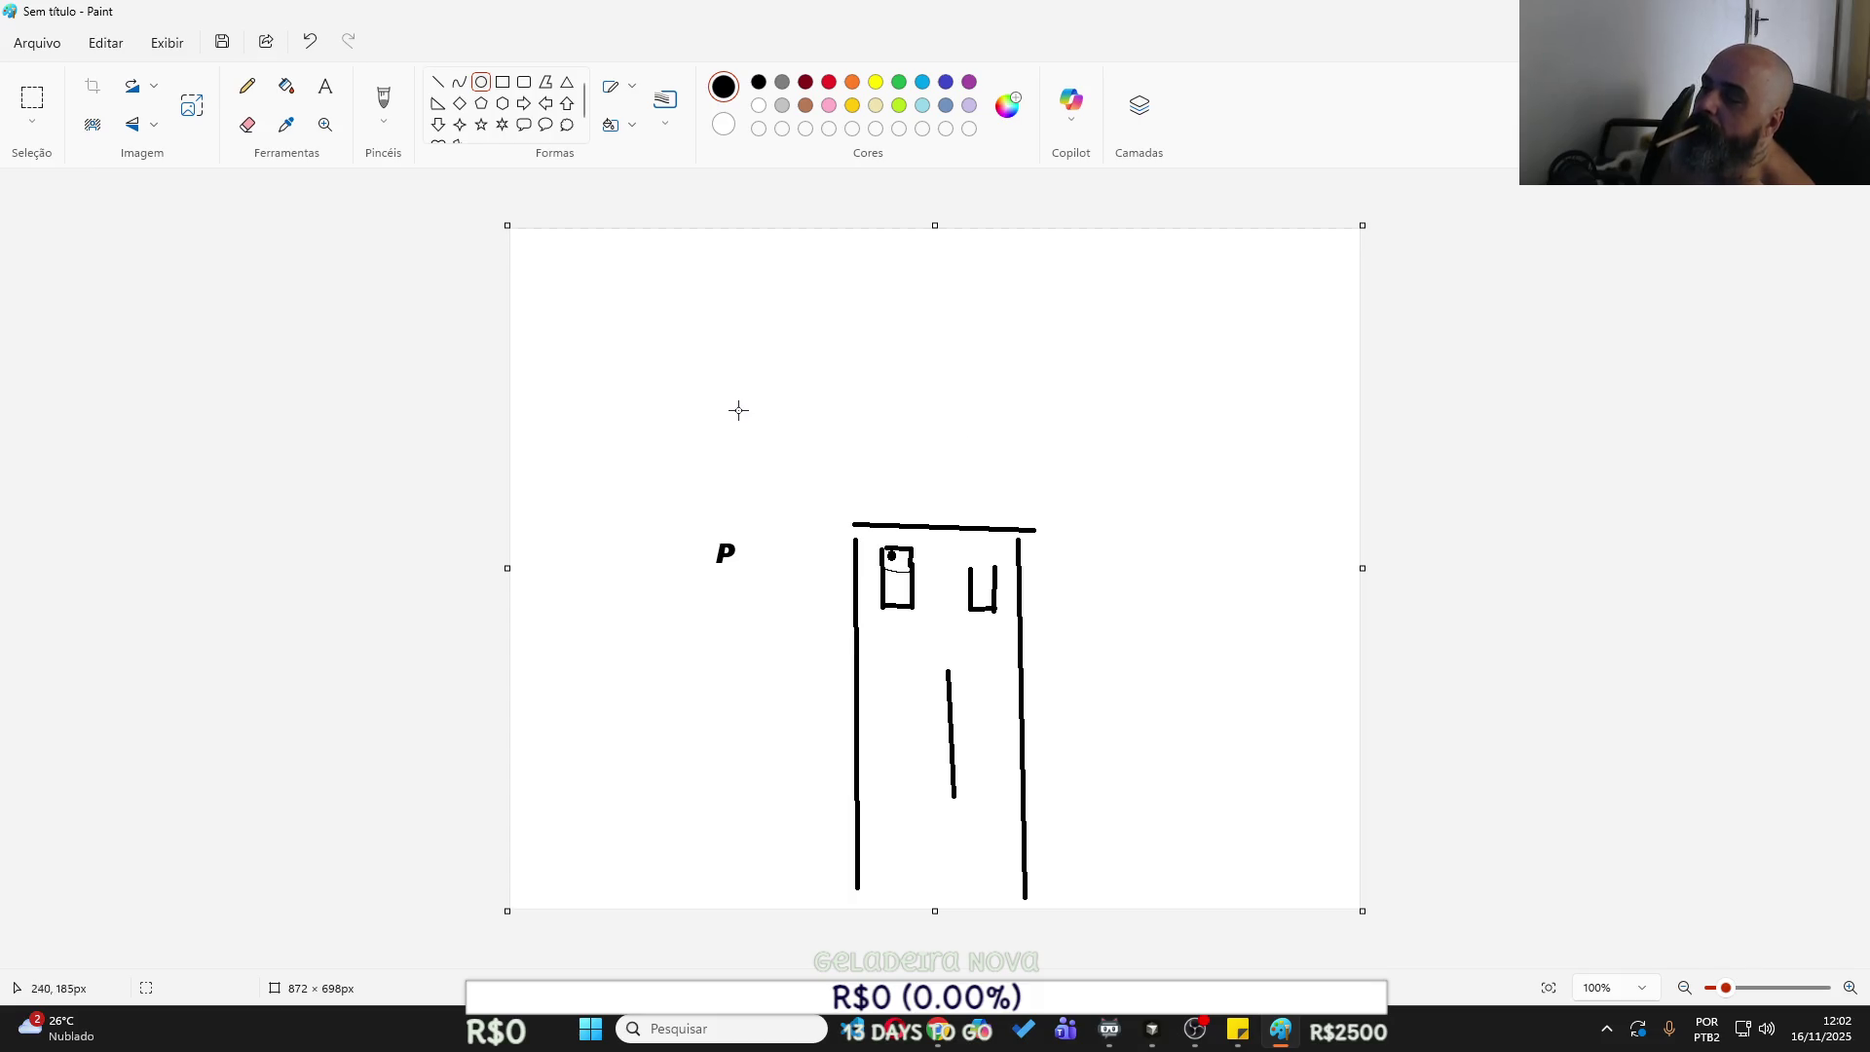
Add the word PANCINHA as text just right of the jeans outline.
{"action": "left_click", "coordinate": [326, 86]}
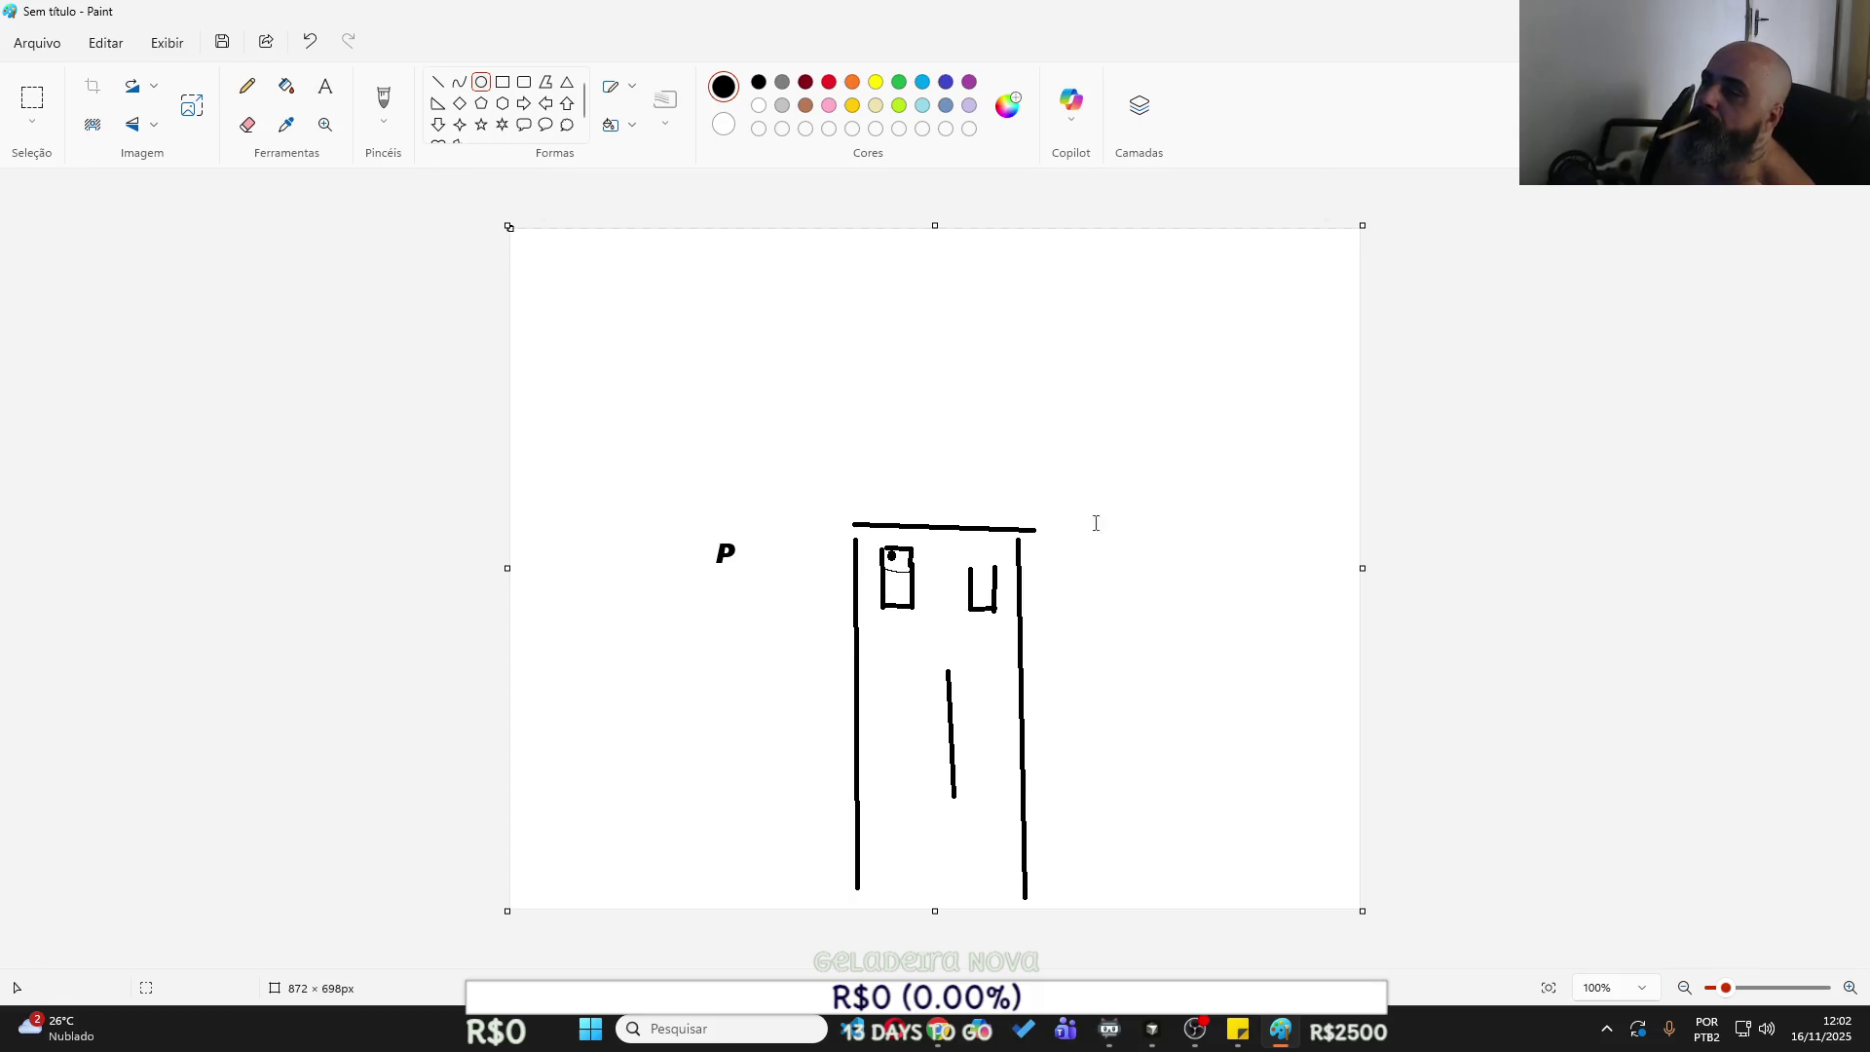
{"action": "left_click", "coordinate": [1055, 575]}
{"action": "left_click_drag", "start_coordinate": [1230, 576], "coordinate": [1239, 554]}
{"action": "type", "text": "PANCINHA"}
{"action": "left_click", "coordinate": [1170, 680]}
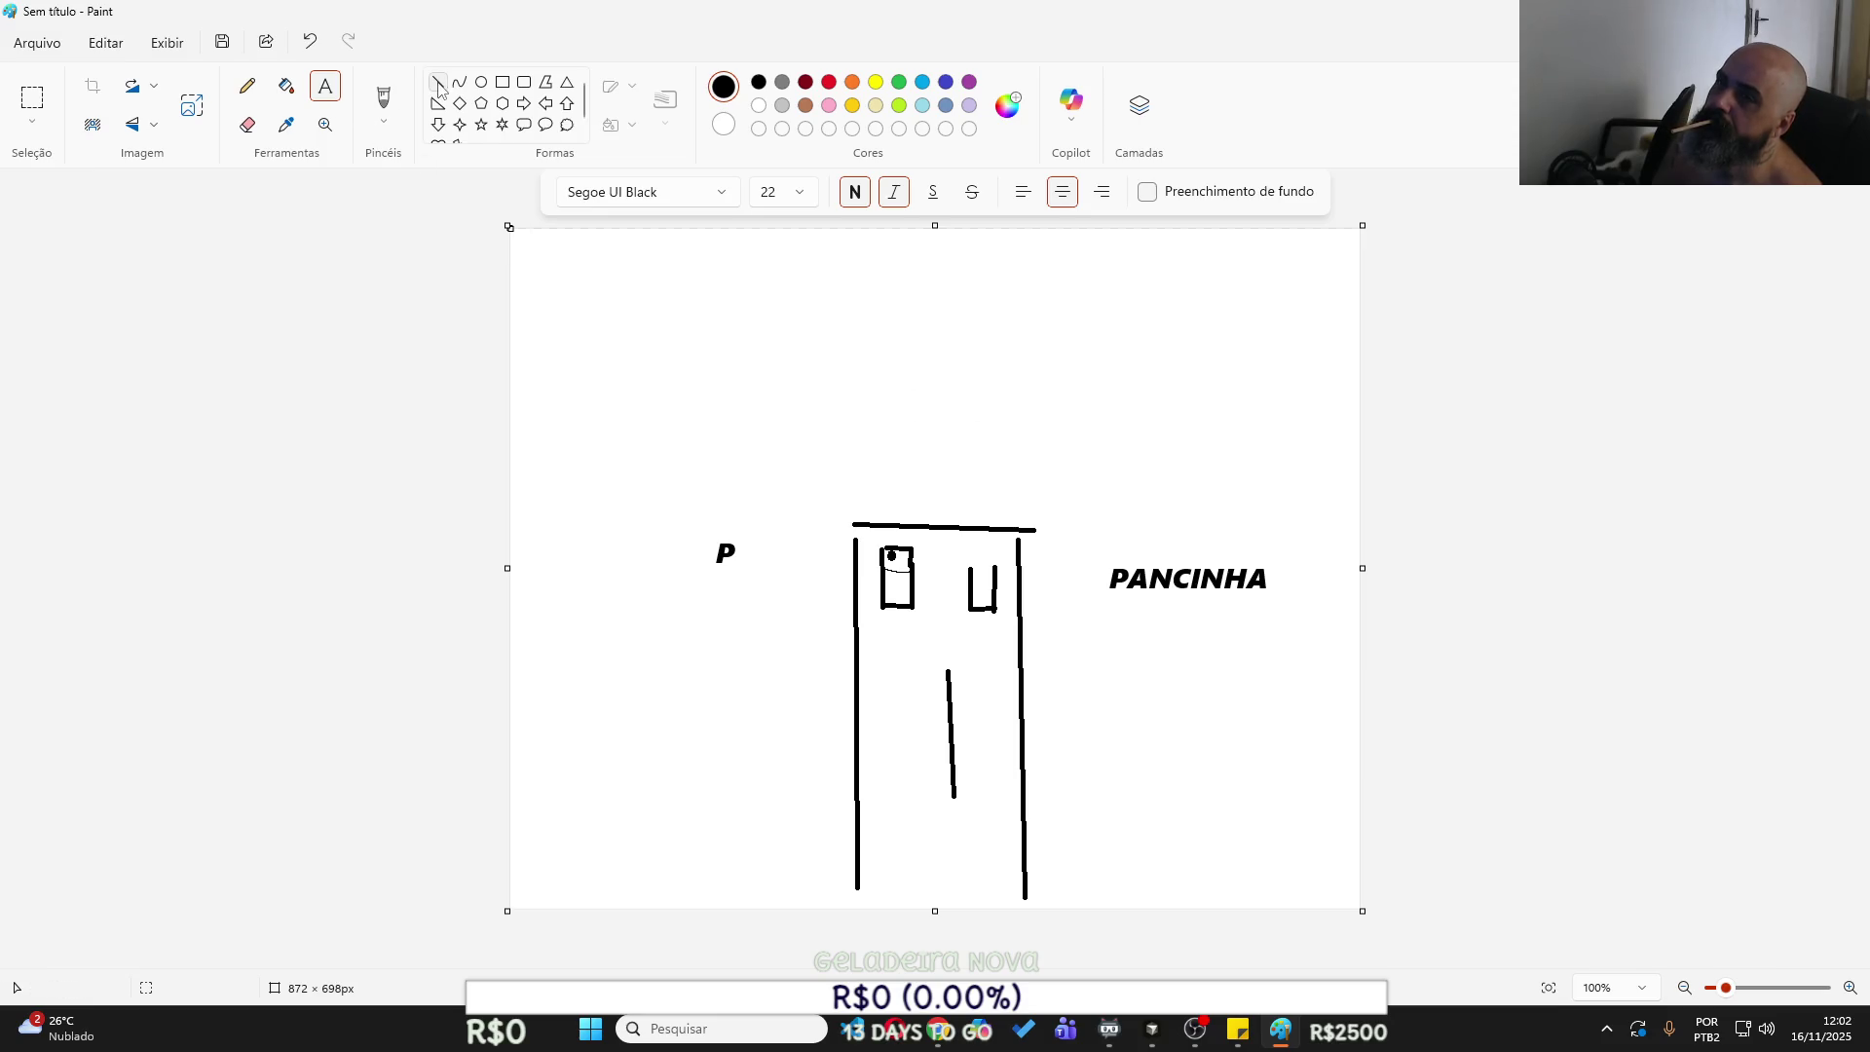
{"action": "left_click", "coordinate": [247, 91]}
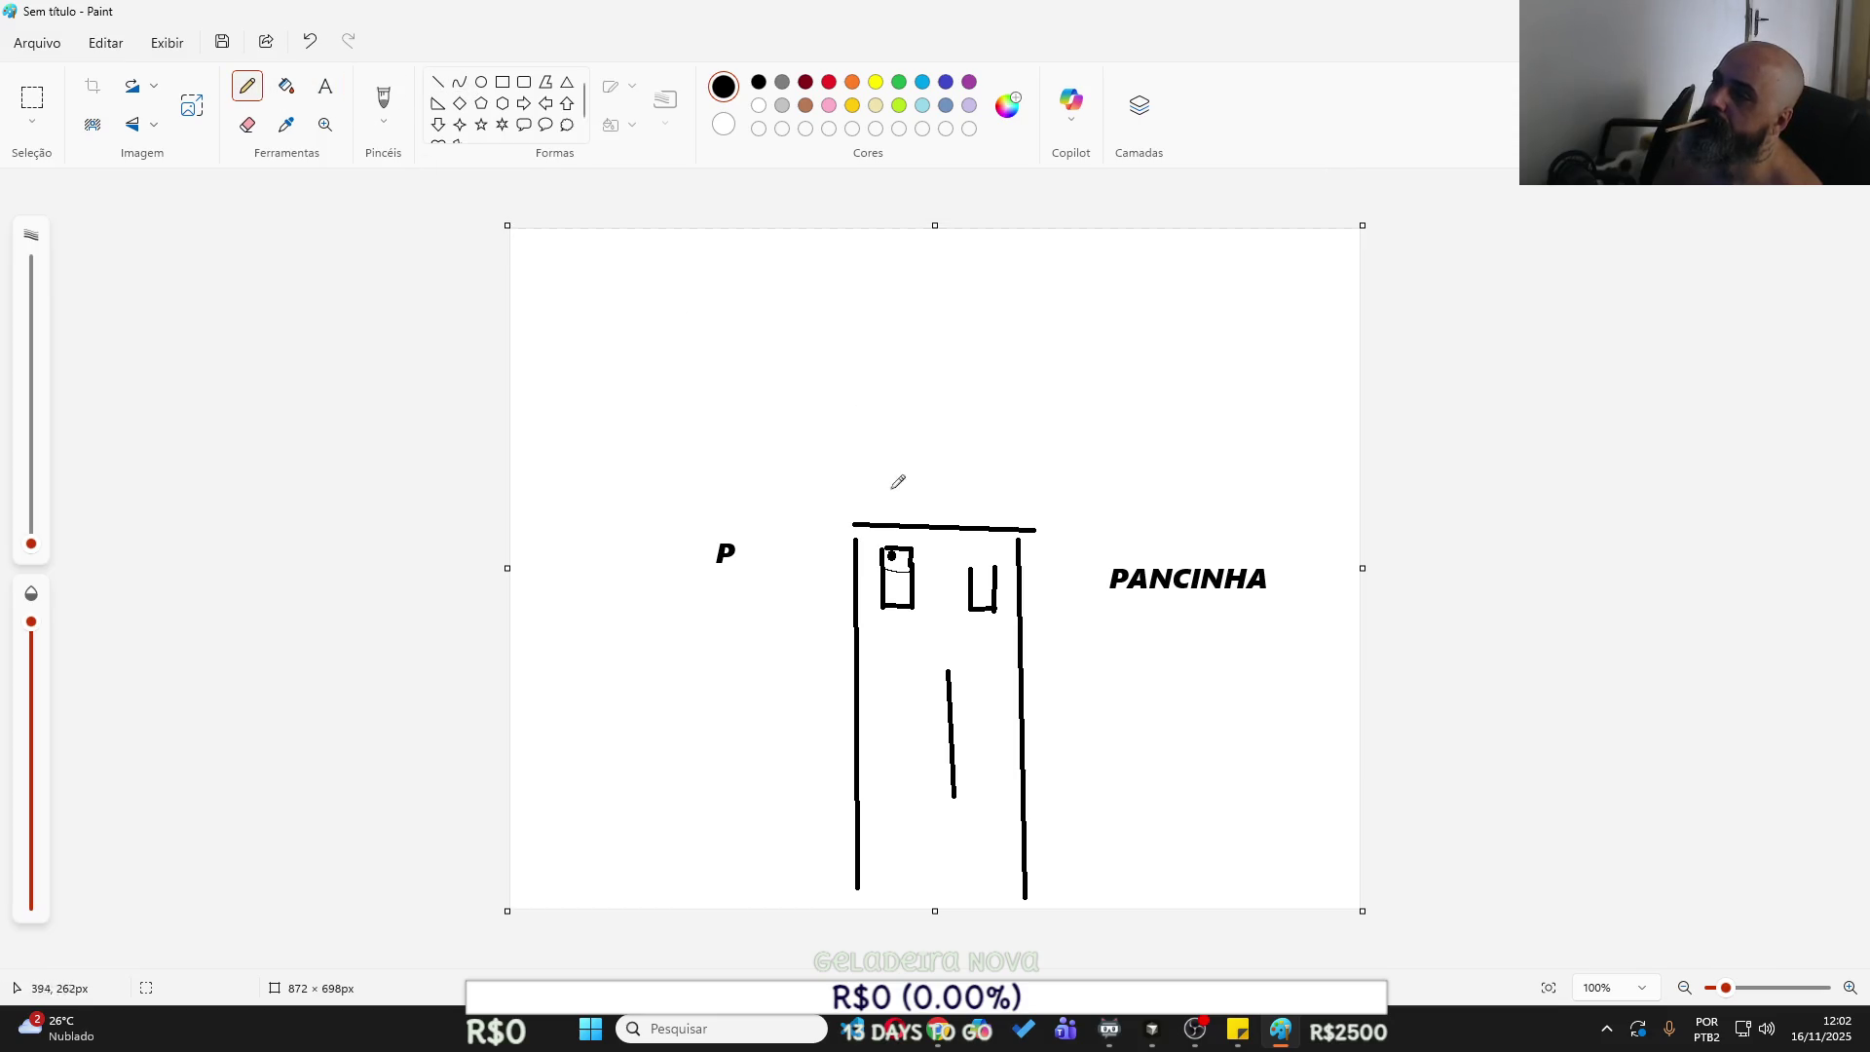
Draw the figure's torso, head, right arm and scribbled hair above the jeans.
{"action": "left_click_drag", "start_coordinate": [855, 525], "coordinate": [858, 409]}
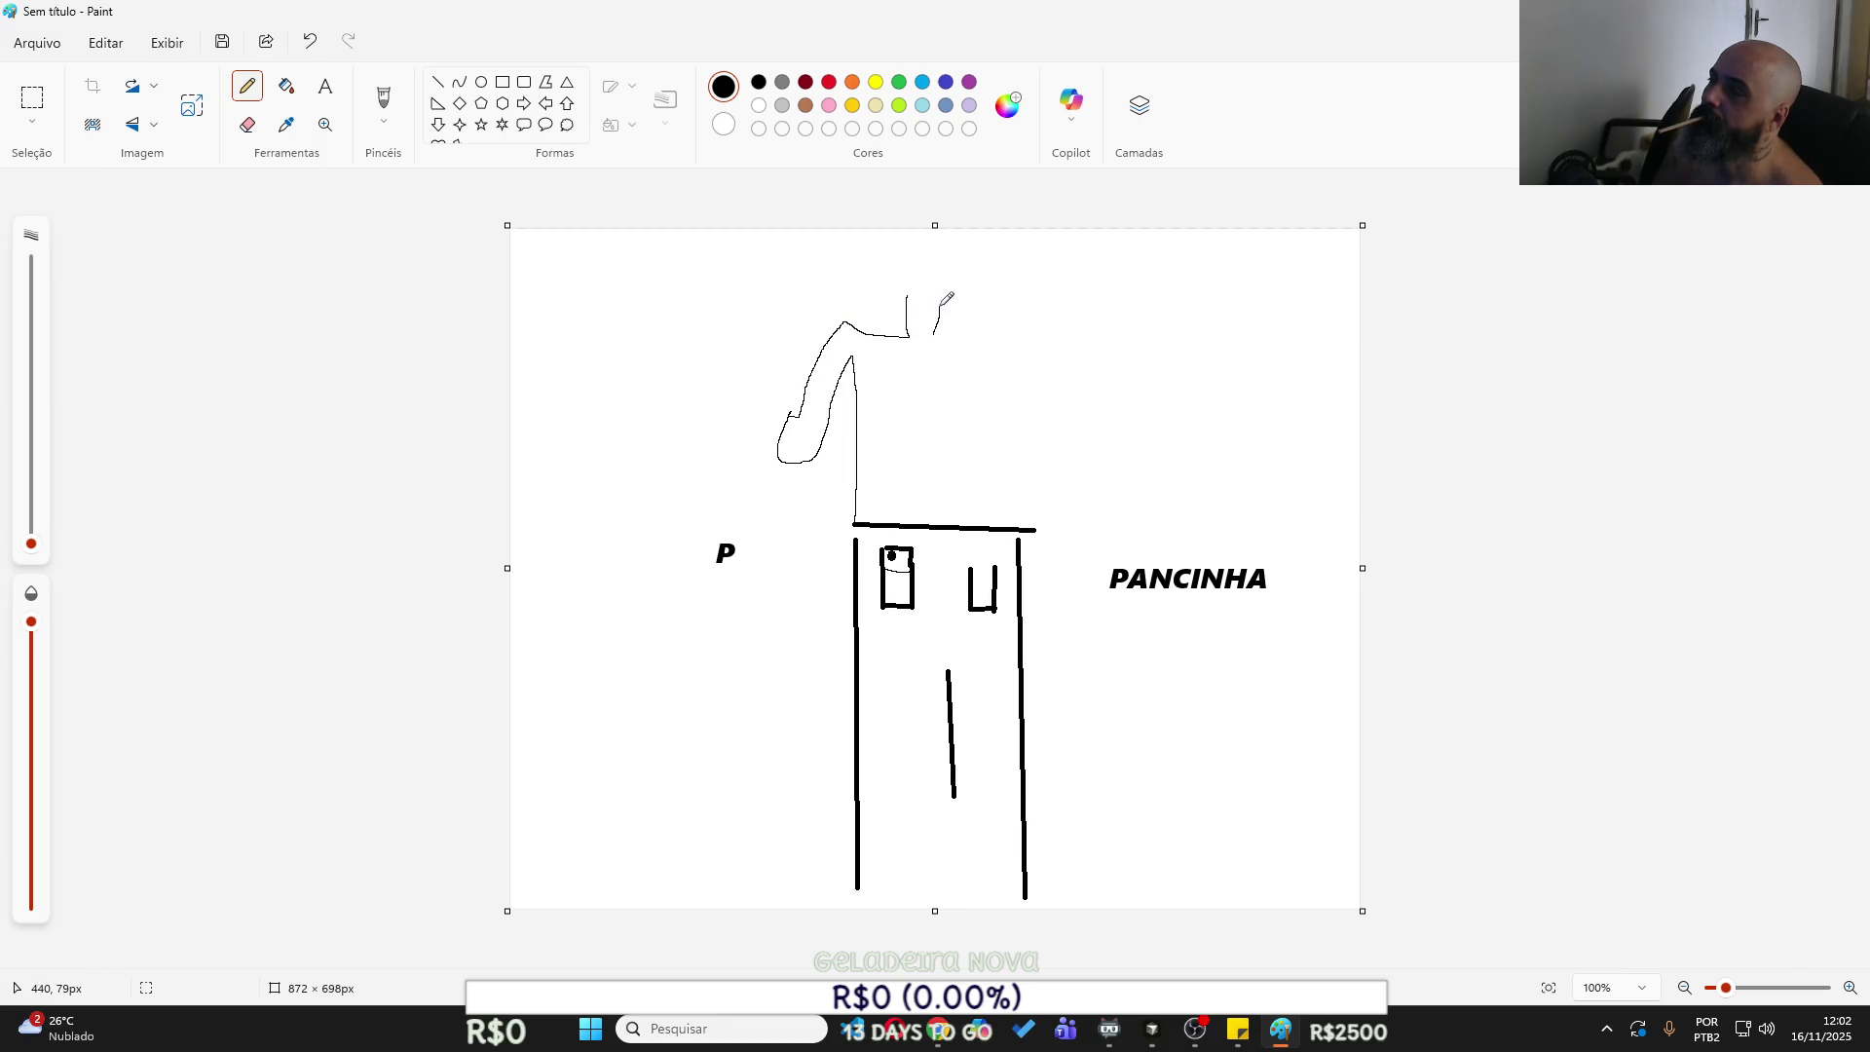
{"action": "mouse_move", "coordinate": [934, 230]}
{"action": "left_mouse_down"}
{"action": "mouse_move", "coordinate": [926, 305]}
{"action": "mouse_move", "coordinate": [959, 226]}
{"action": "mouse_move", "coordinate": [878, 239]}
{"action": "left_mouse_up"}
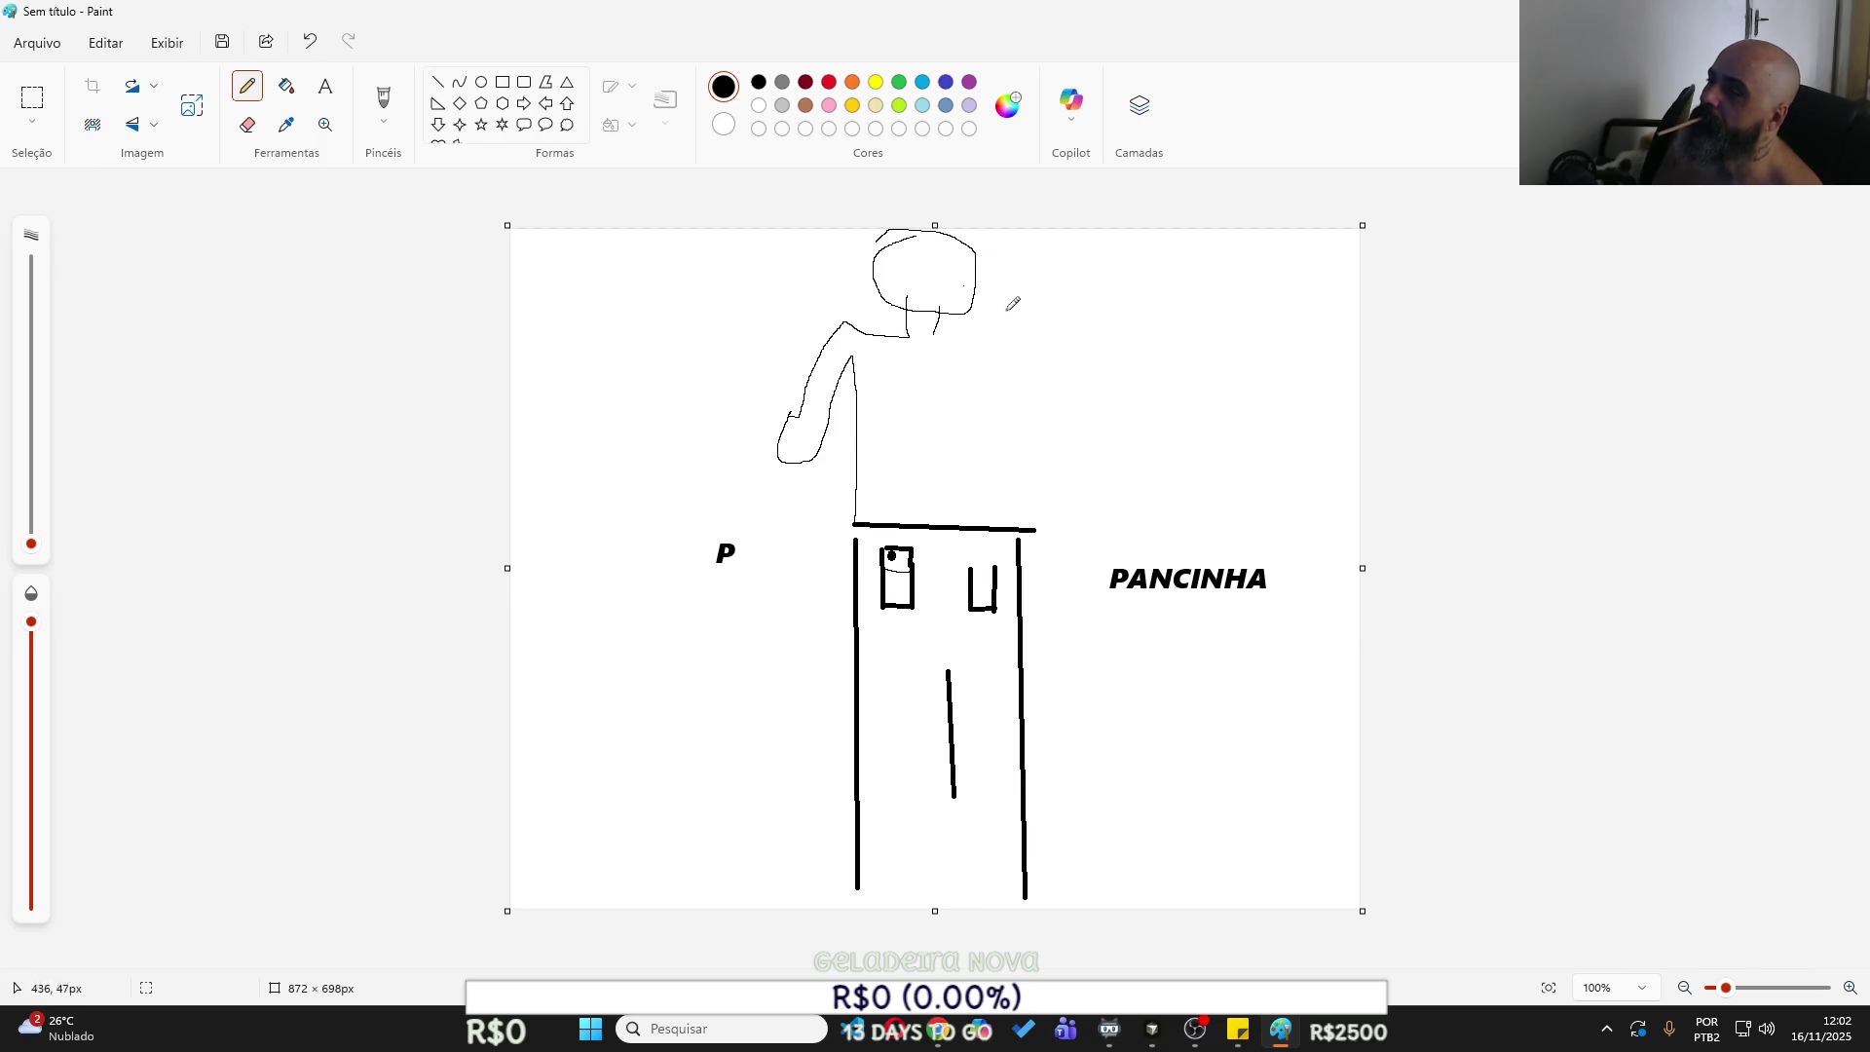
{"action": "mouse_move", "coordinate": [935, 332]}
{"action": "left_mouse_down"}
{"action": "mouse_move", "coordinate": [1033, 337]}
{"action": "mouse_move", "coordinate": [1051, 421]}
{"action": "mouse_move", "coordinate": [1084, 425]}
{"action": "mouse_move", "coordinate": [1061, 453]}
{"action": "mouse_move", "coordinate": [1018, 370]}
{"action": "mouse_move", "coordinate": [1020, 481]}
{"action": "left_mouse_up"}
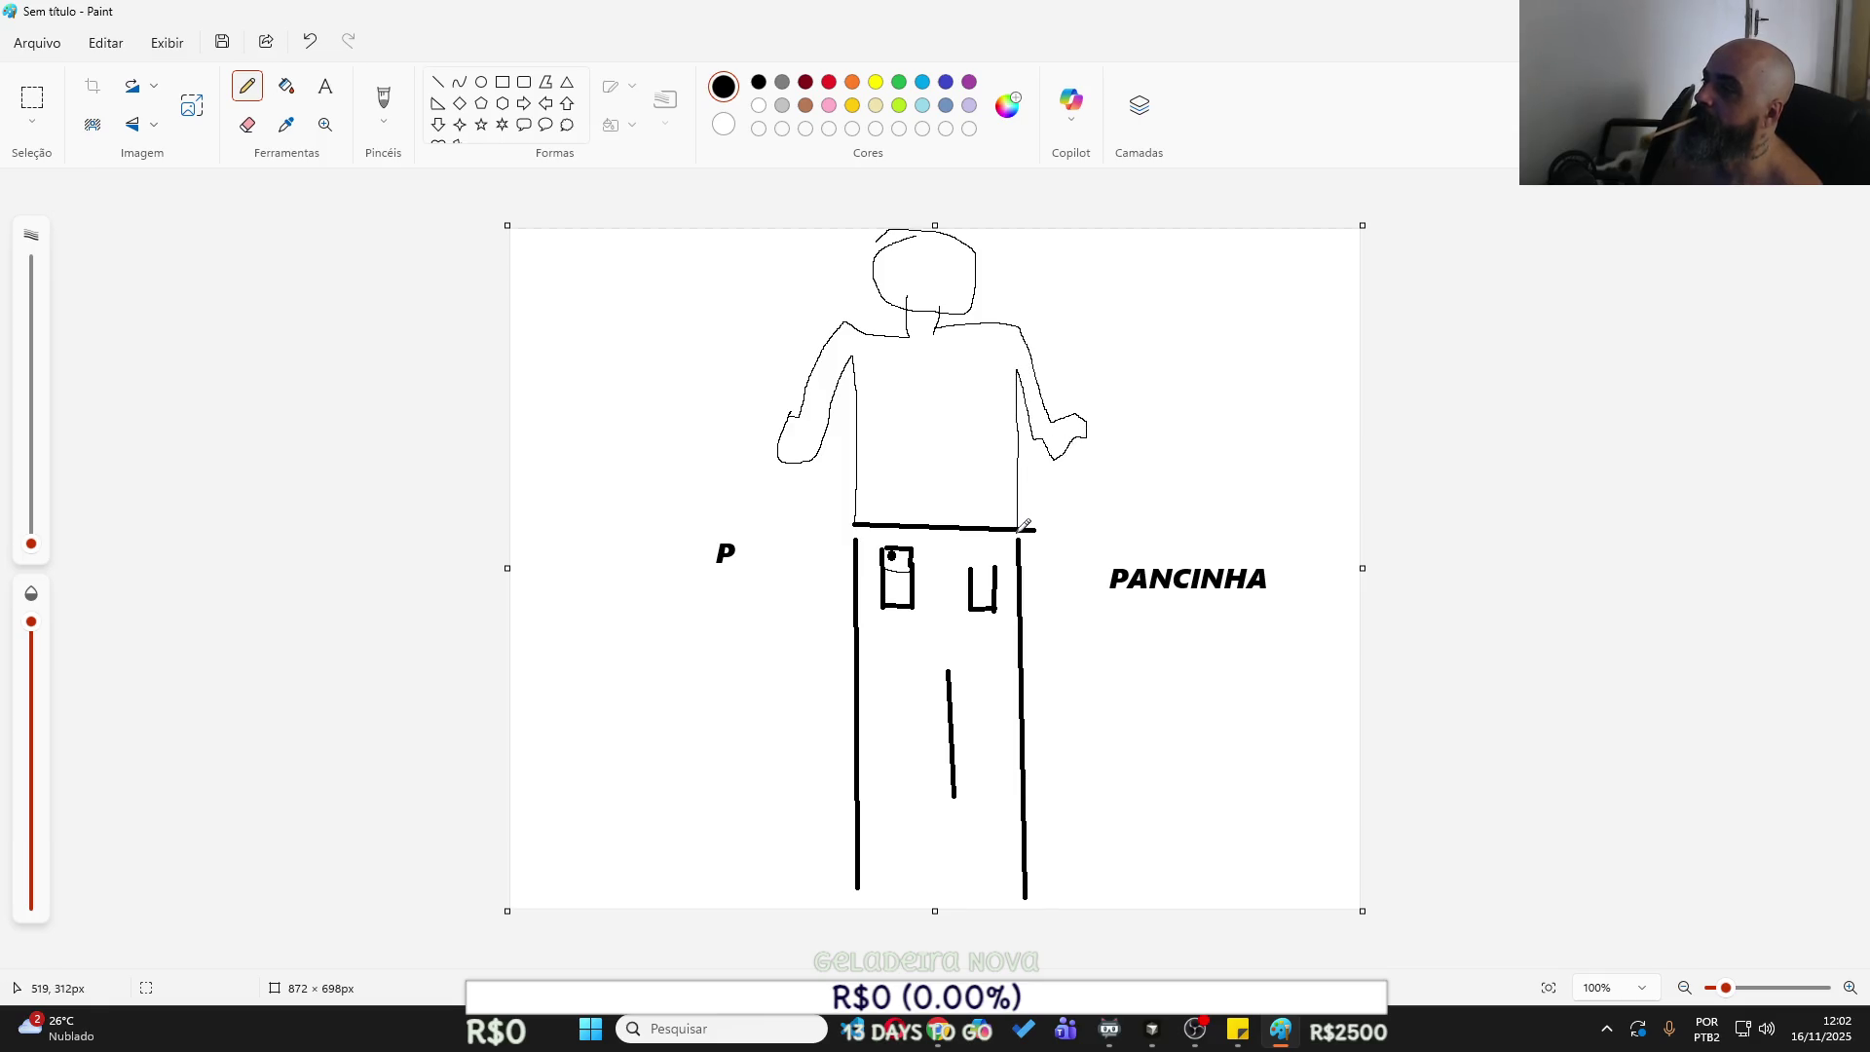
{"action": "left_click_drag", "start_coordinate": [912, 346], "coordinate": [917, 342]}
{"action": "mouse_move", "coordinate": [933, 223]}
{"action": "left_mouse_down"}
{"action": "mouse_move", "coordinate": [900, 339]}
{"action": "mouse_move", "coordinate": [901, 283]}
{"action": "mouse_move", "coordinate": [932, 283]}
{"action": "mouse_move", "coordinate": [953, 399]}
{"action": "mouse_move", "coordinate": [966, 365]}
{"action": "mouse_move", "coordinate": [941, 336]}
{"action": "mouse_move", "coordinate": [921, 380]}
{"action": "mouse_move", "coordinate": [888, 363]}
{"action": "mouse_move", "coordinate": [882, 244]}
{"action": "mouse_move", "coordinate": [888, 328]}
{"action": "left_mouse_up"}
Extend both arms with long lines, add two vertical strokes at left, and start a screen capture.
{"action": "left_click_drag", "start_coordinate": [533, 439], "coordinate": [726, 434]}
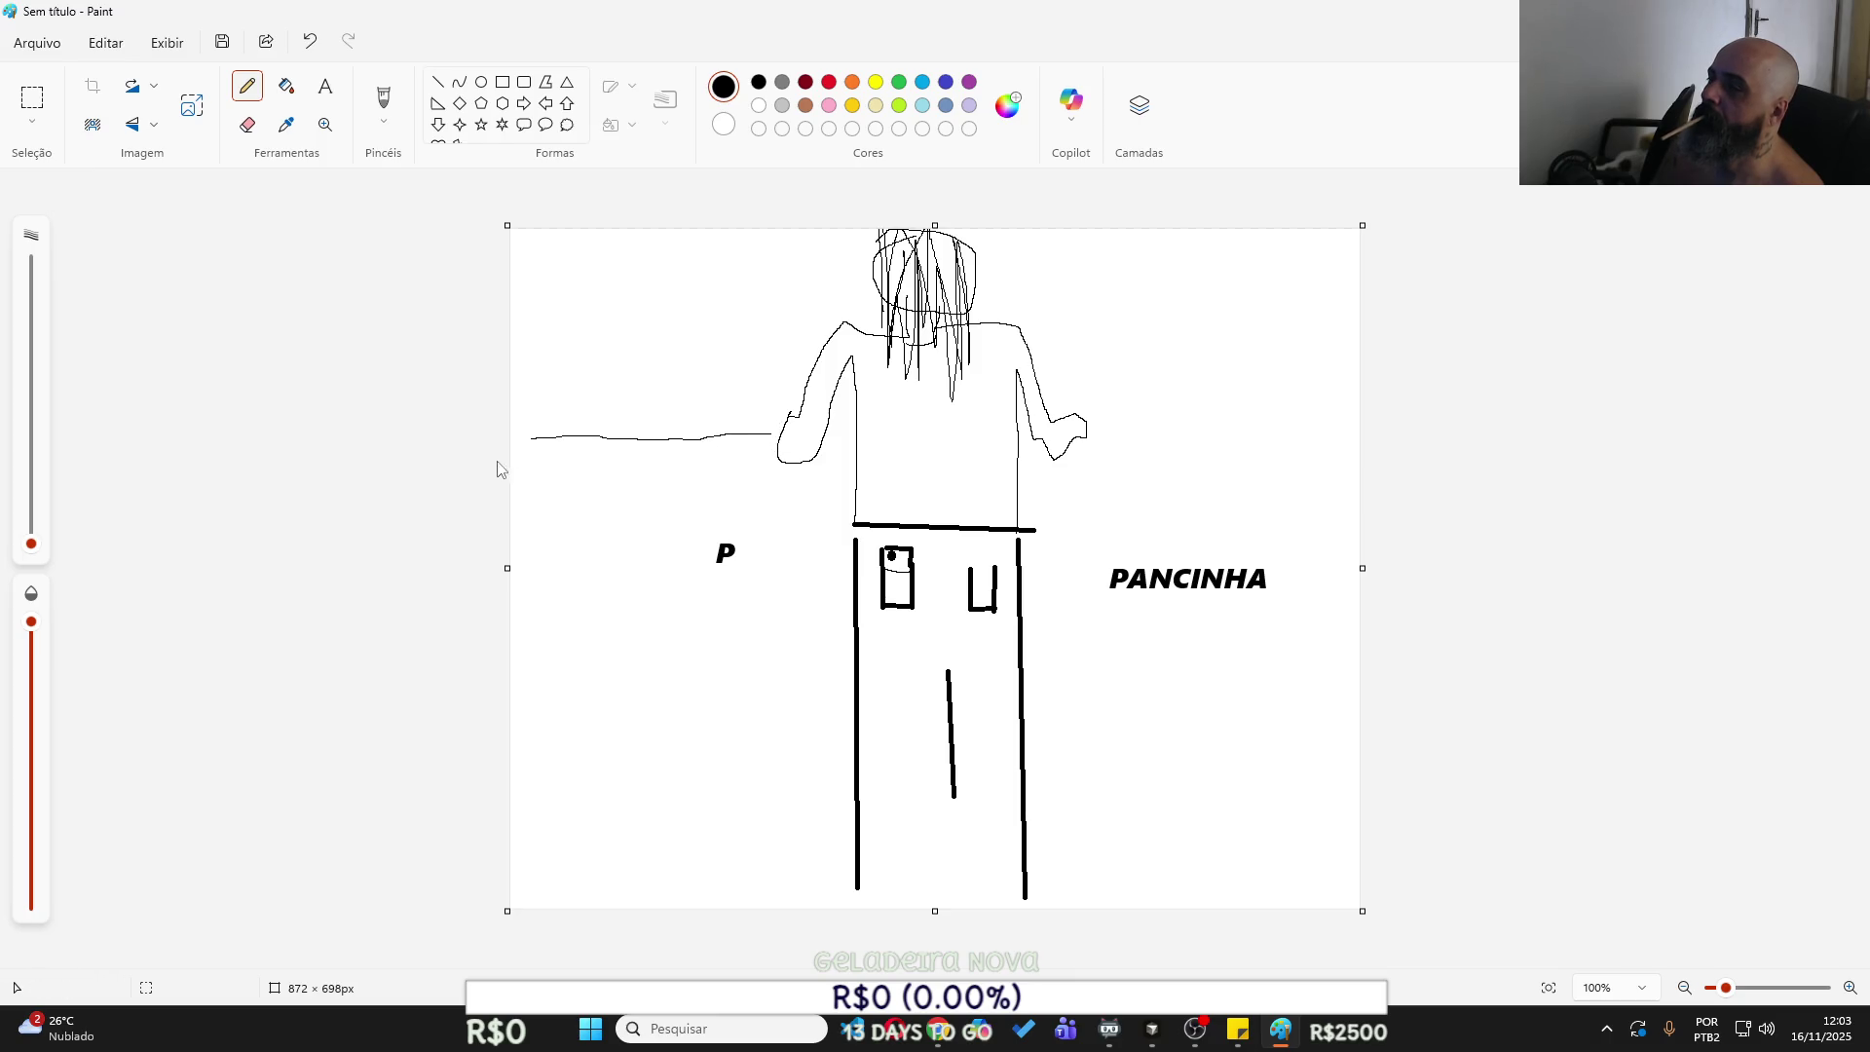
{"action": "left_click_drag", "start_coordinate": [534, 464], "coordinate": [768, 469]}
{"action": "left_click_drag", "start_coordinate": [1094, 431], "coordinate": [1354, 431]}
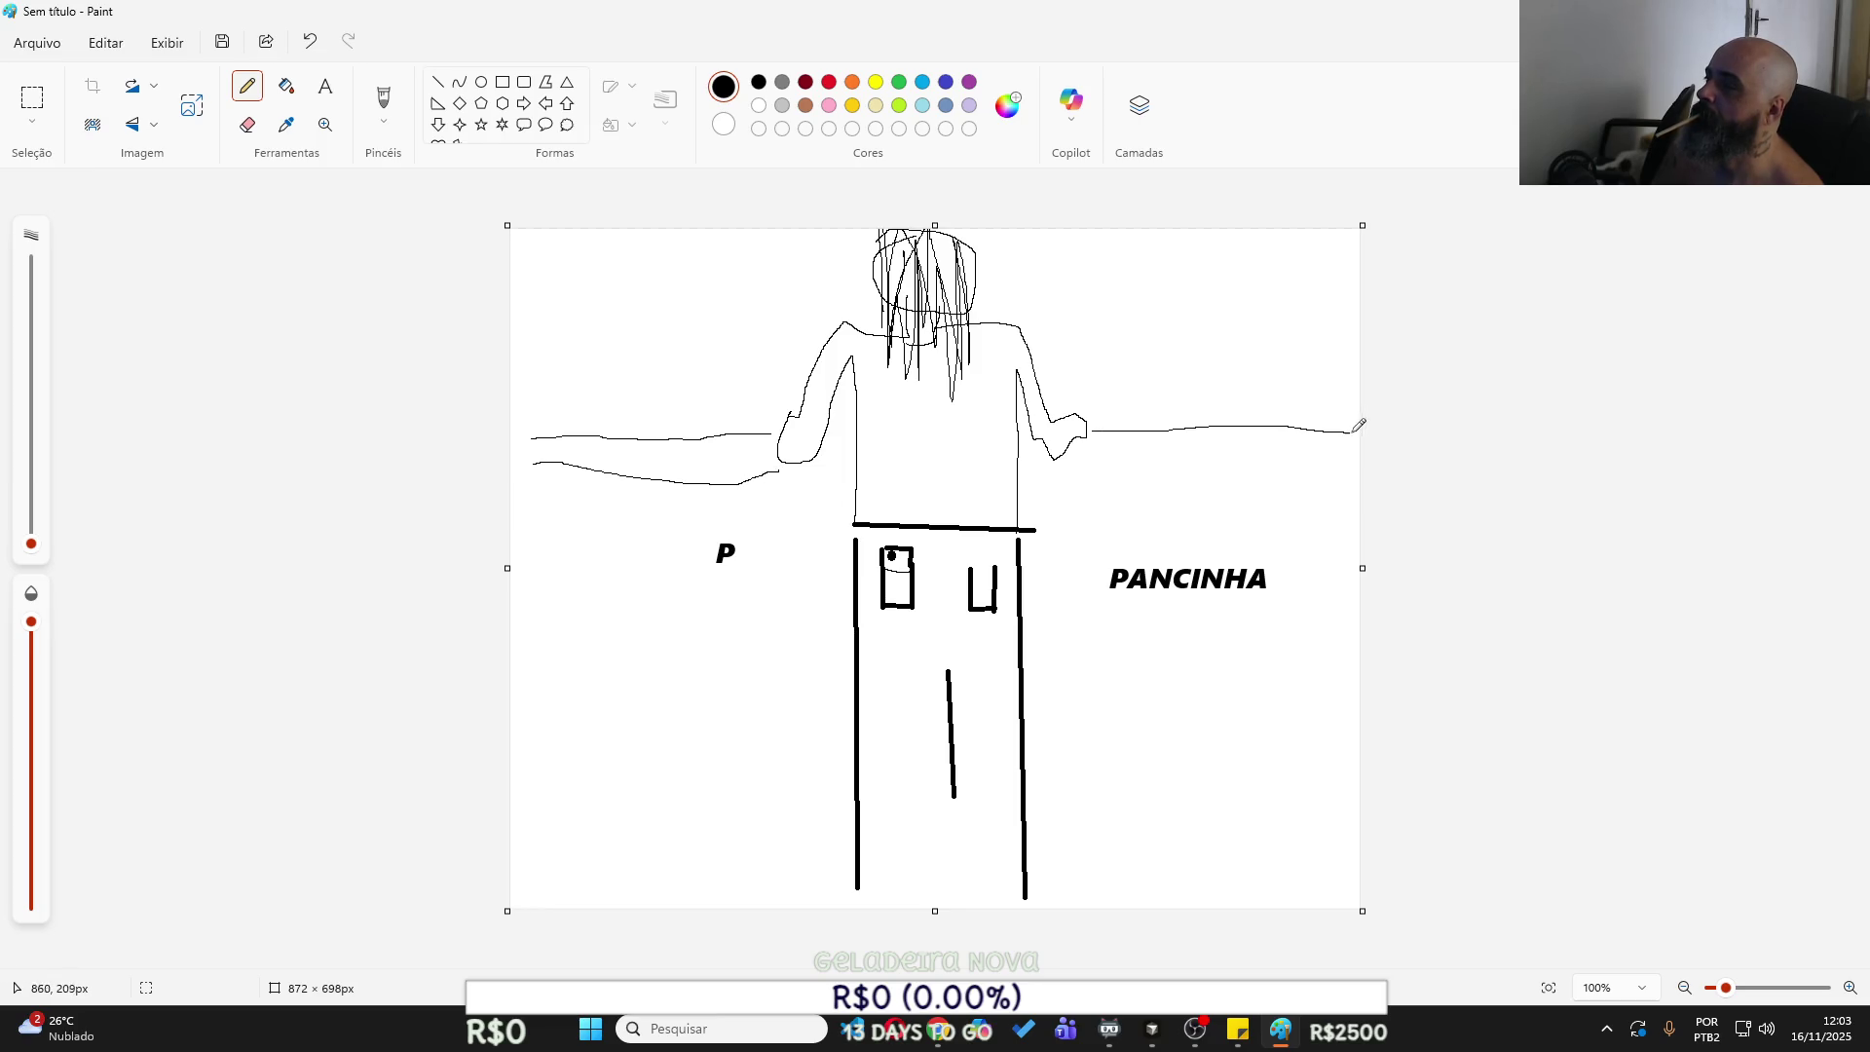
{"action": "left_click_drag", "start_coordinate": [1136, 459], "coordinate": [1327, 479]}
{"action": "left_click_drag", "start_coordinate": [599, 495], "coordinate": [615, 723]}
{"action": "left_click_drag", "start_coordinate": [618, 483], "coordinate": [602, 715]}
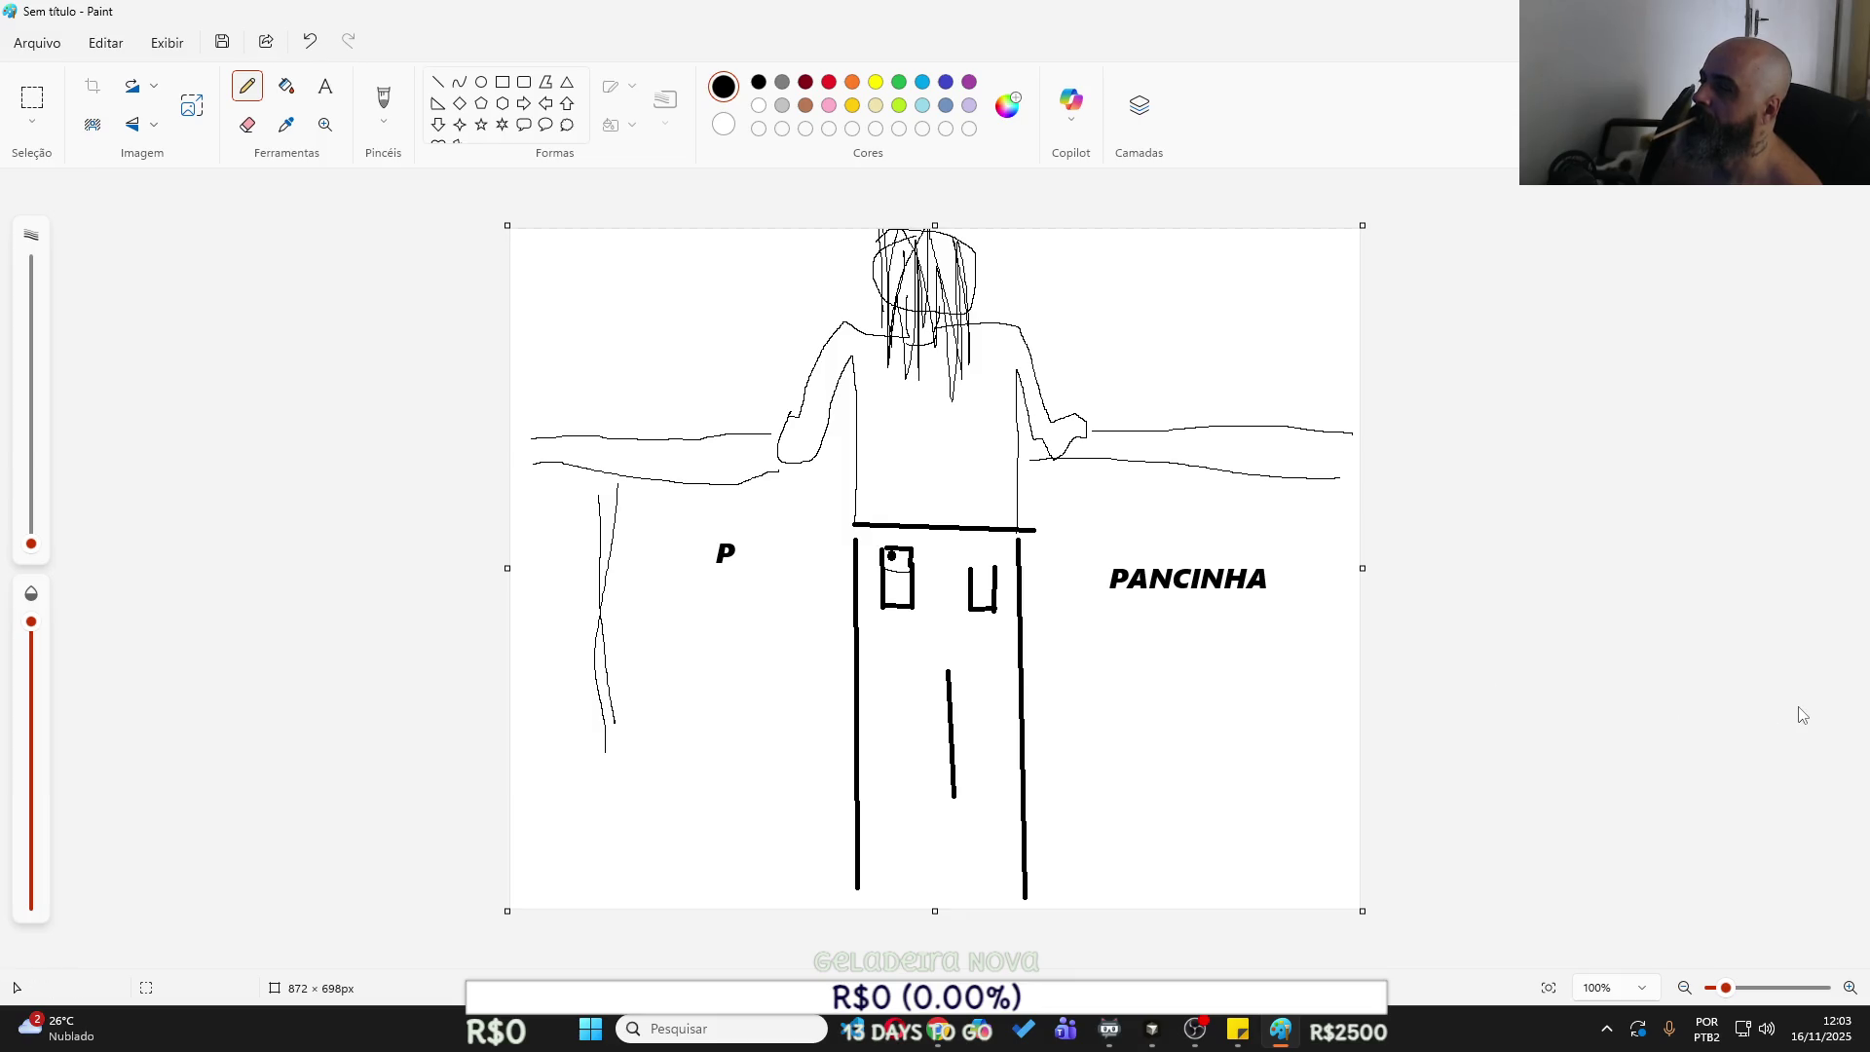
{"action": "key", "text": "super+shift+s"}
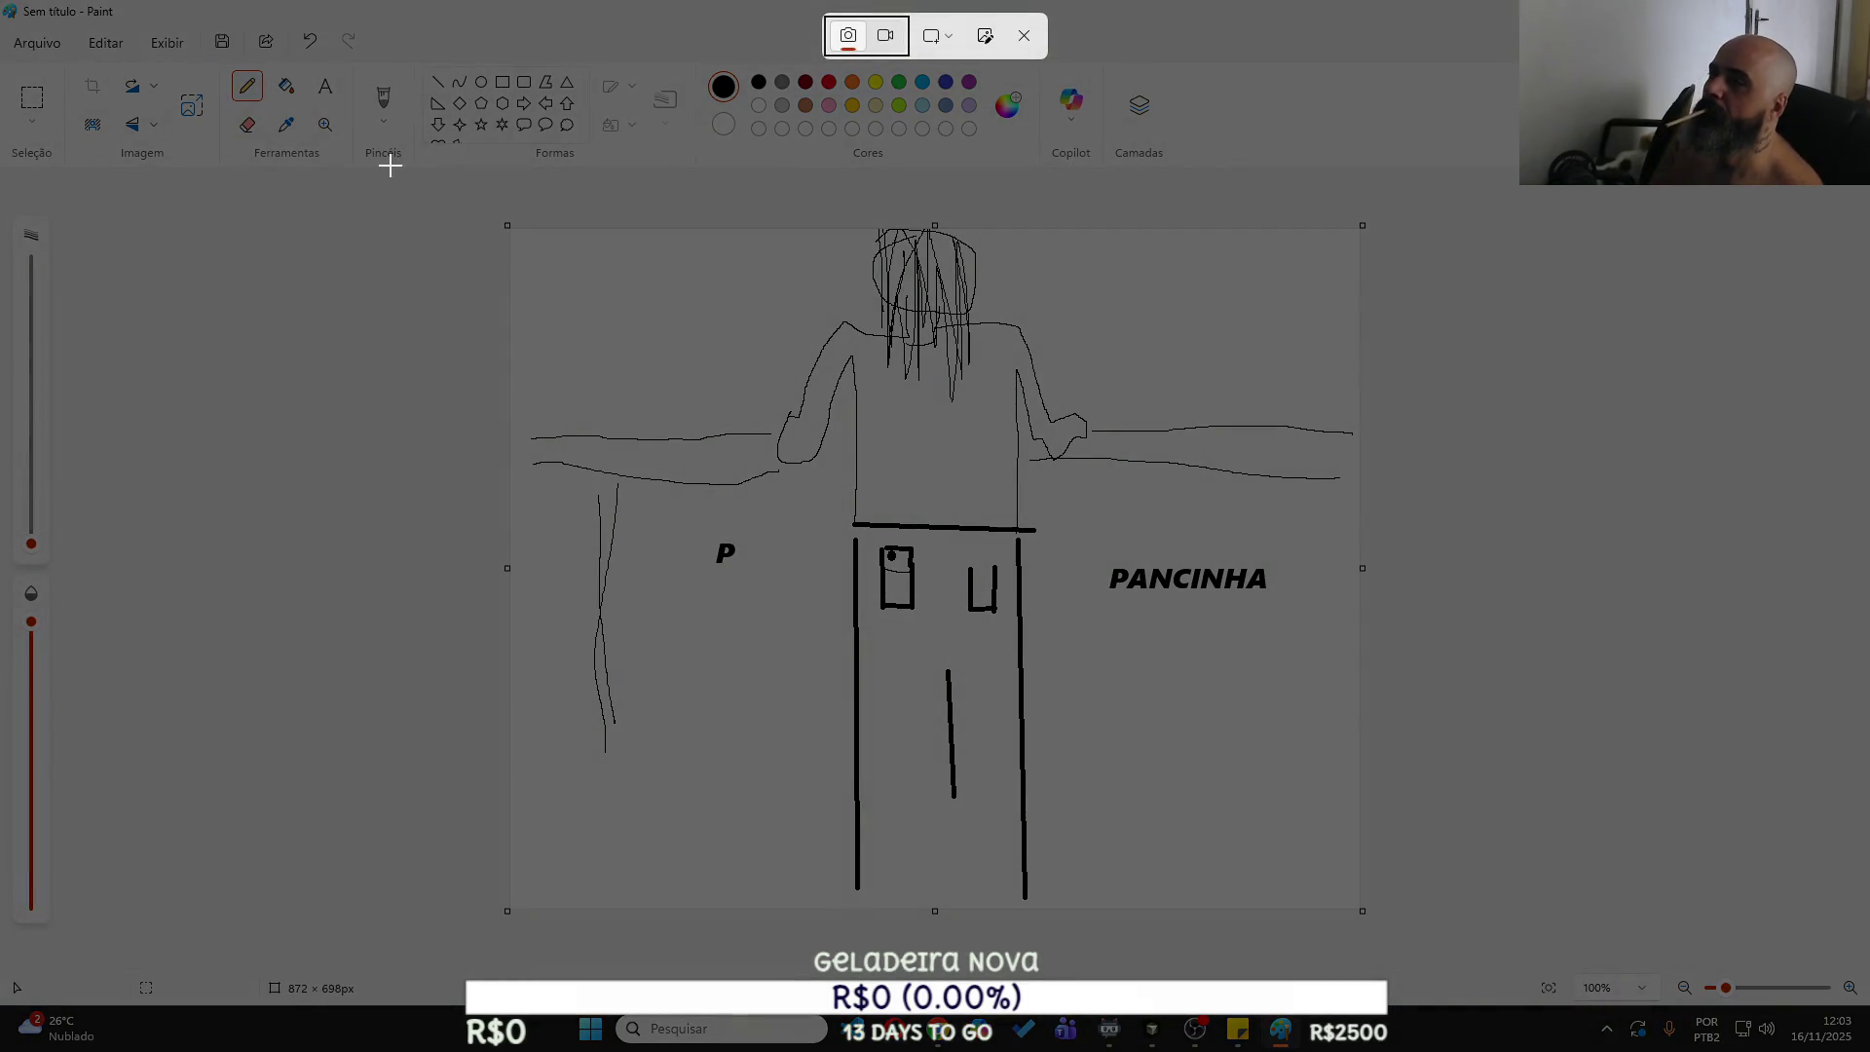
Snip the sketch region of the Paint canvas to the clipboard.
{"action": "mouse_move", "coordinate": [465, 192]}
{"action": "left_mouse_down"}
{"action": "mouse_move", "coordinate": [1455, 945]}
{"action": "mouse_move", "coordinate": [1378, 922]}
{"action": "left_mouse_up"}
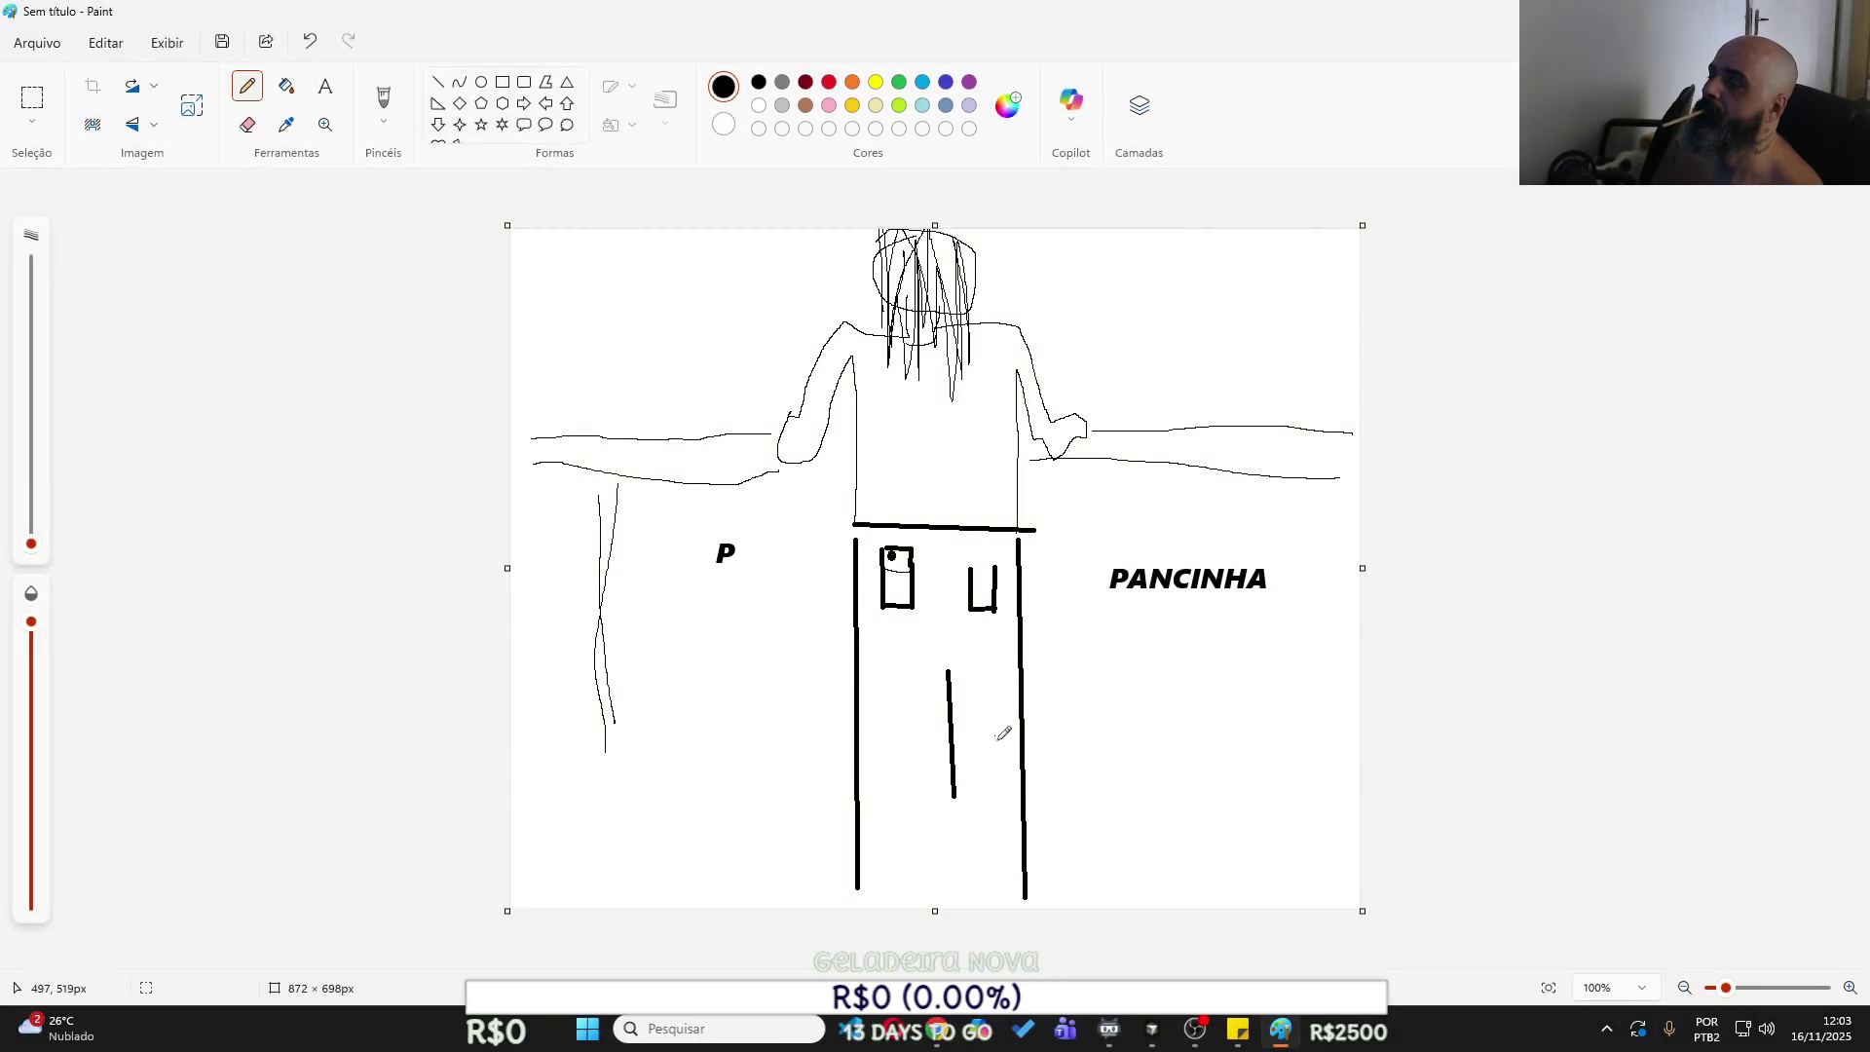
{"action": "mouse_move", "coordinate": [1154, 1035]}
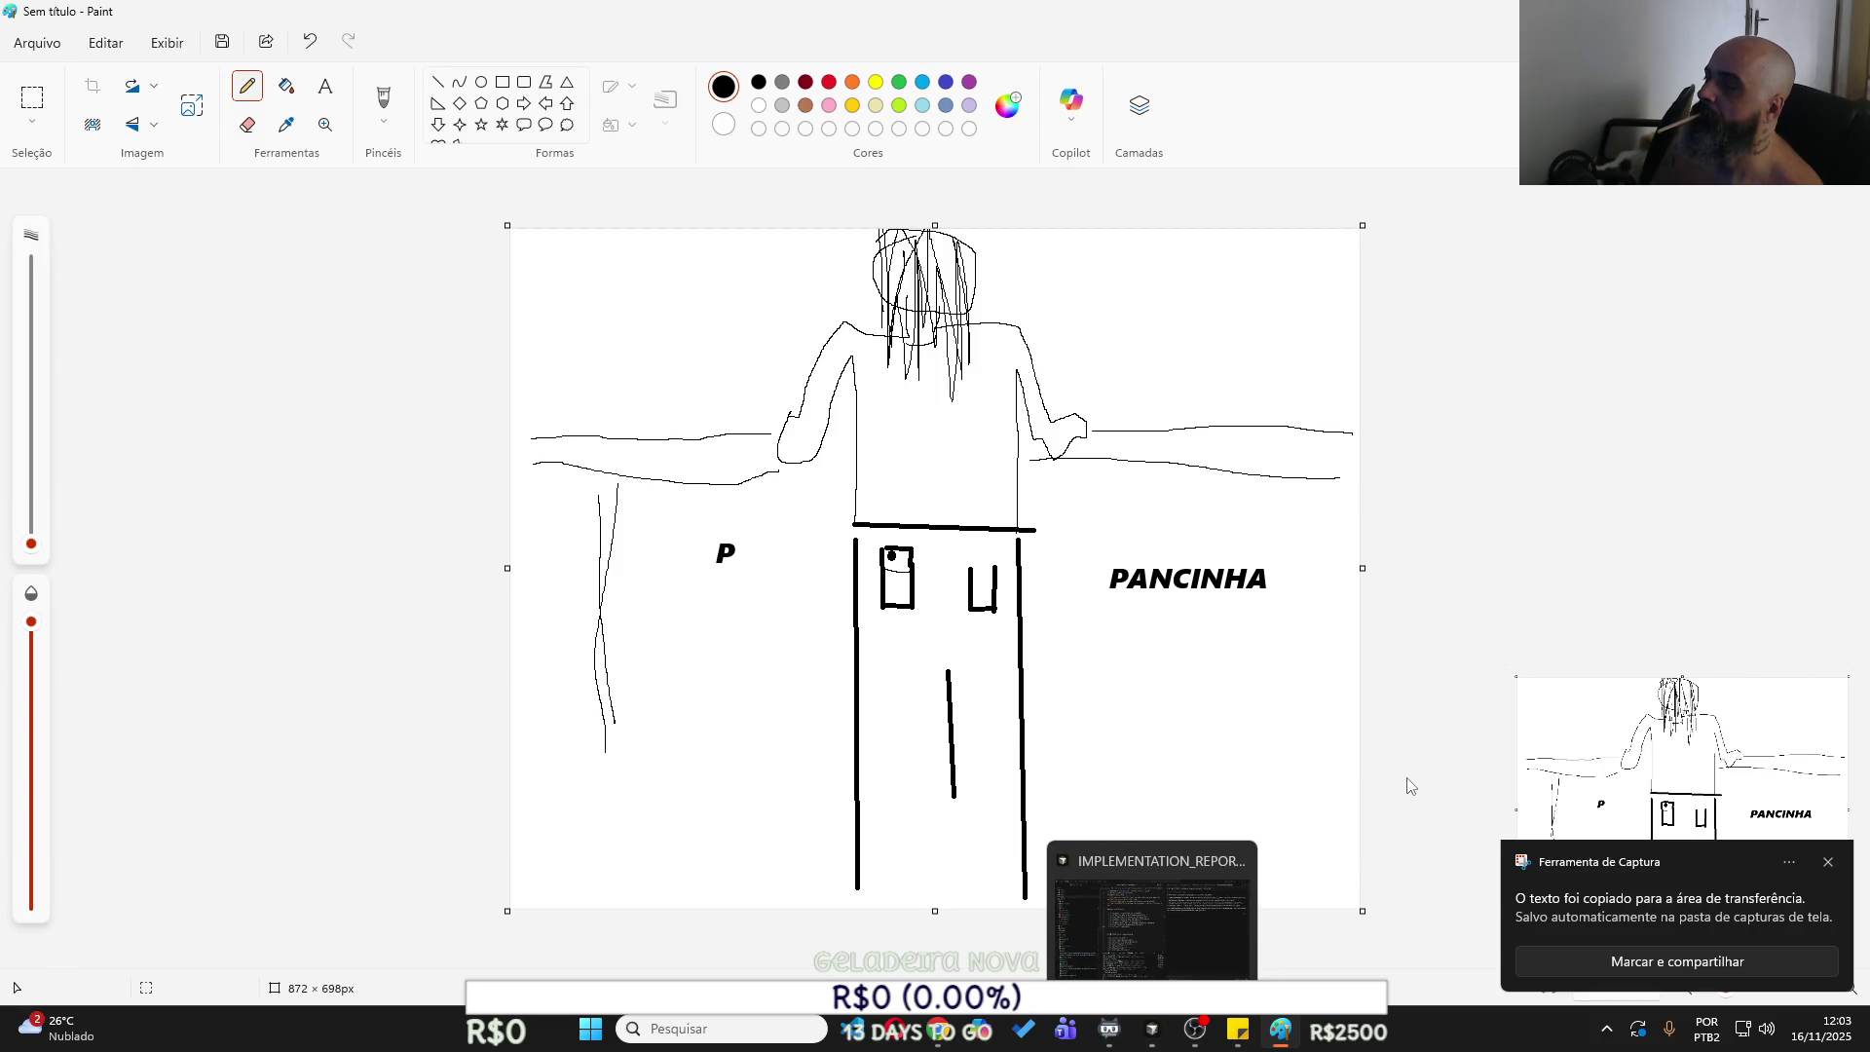
{"action": "left_click", "coordinate": [1213, 759]}
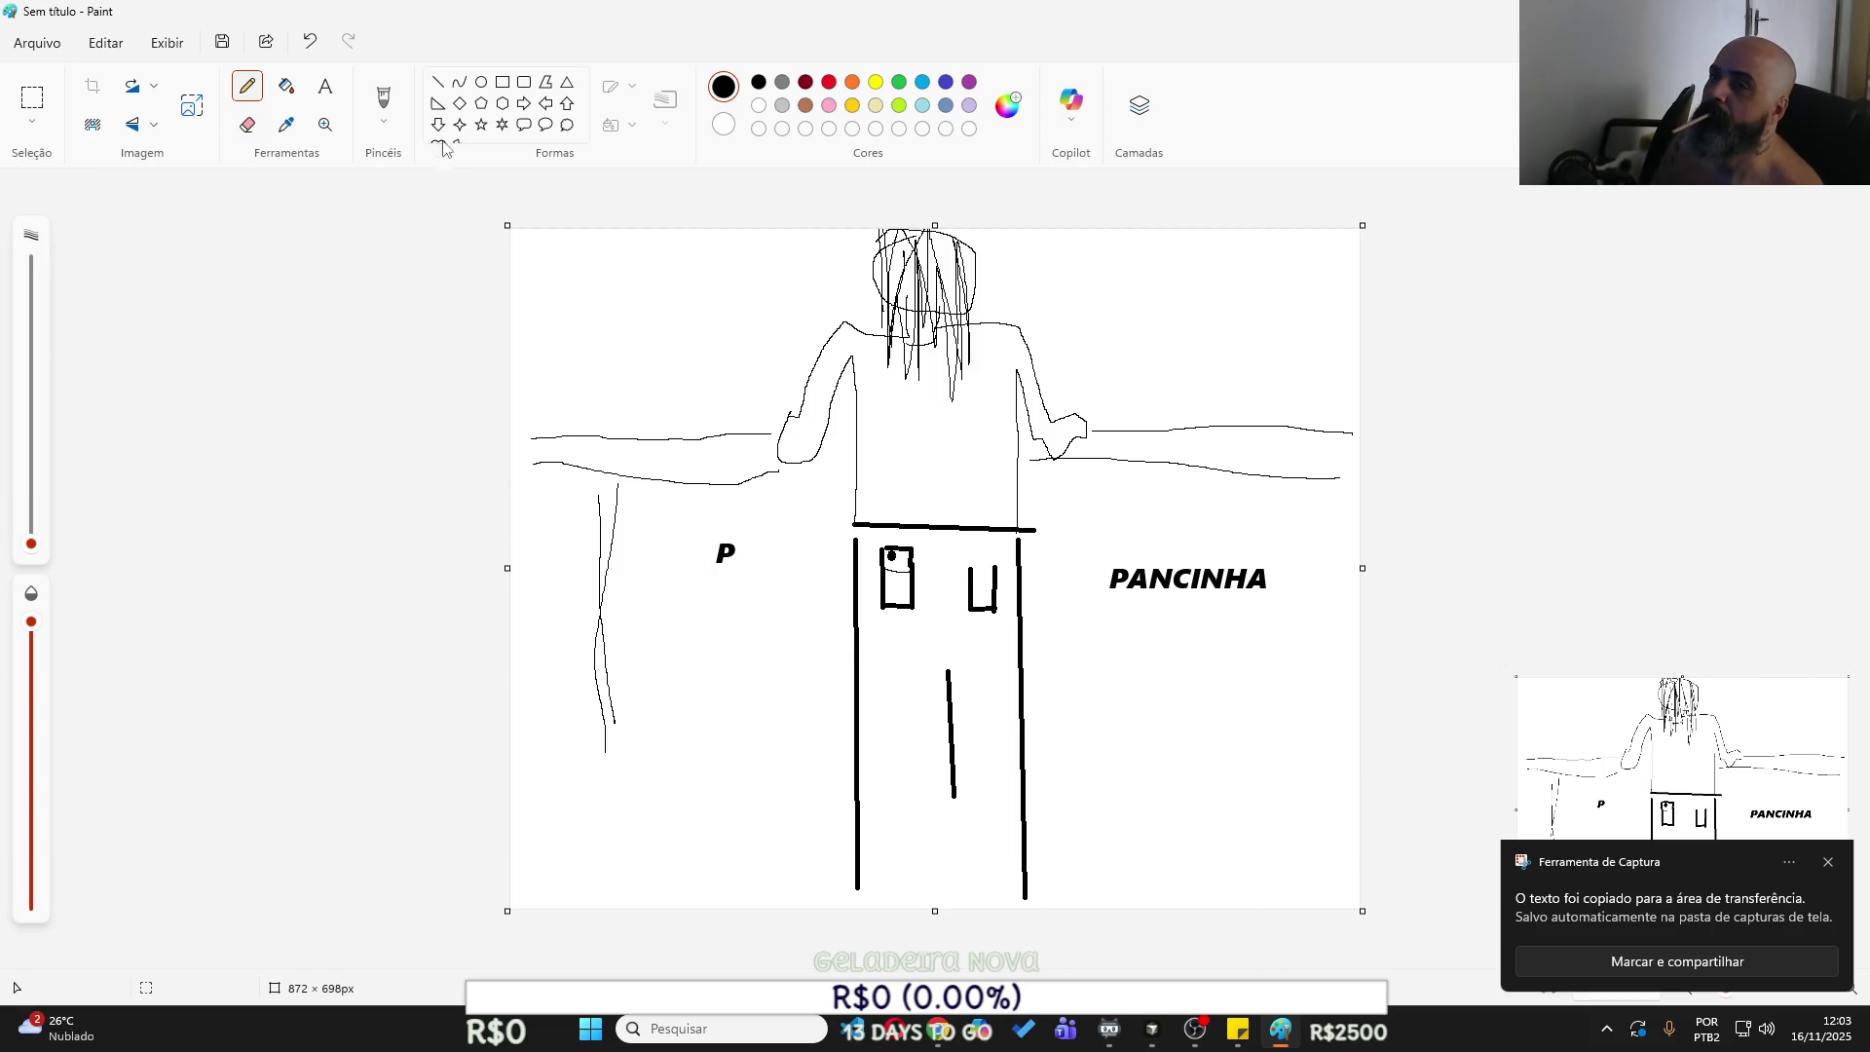
Frame the P, pockets and PANCINHA with a red rectangle.
{"action": "left_click", "coordinate": [504, 83]}
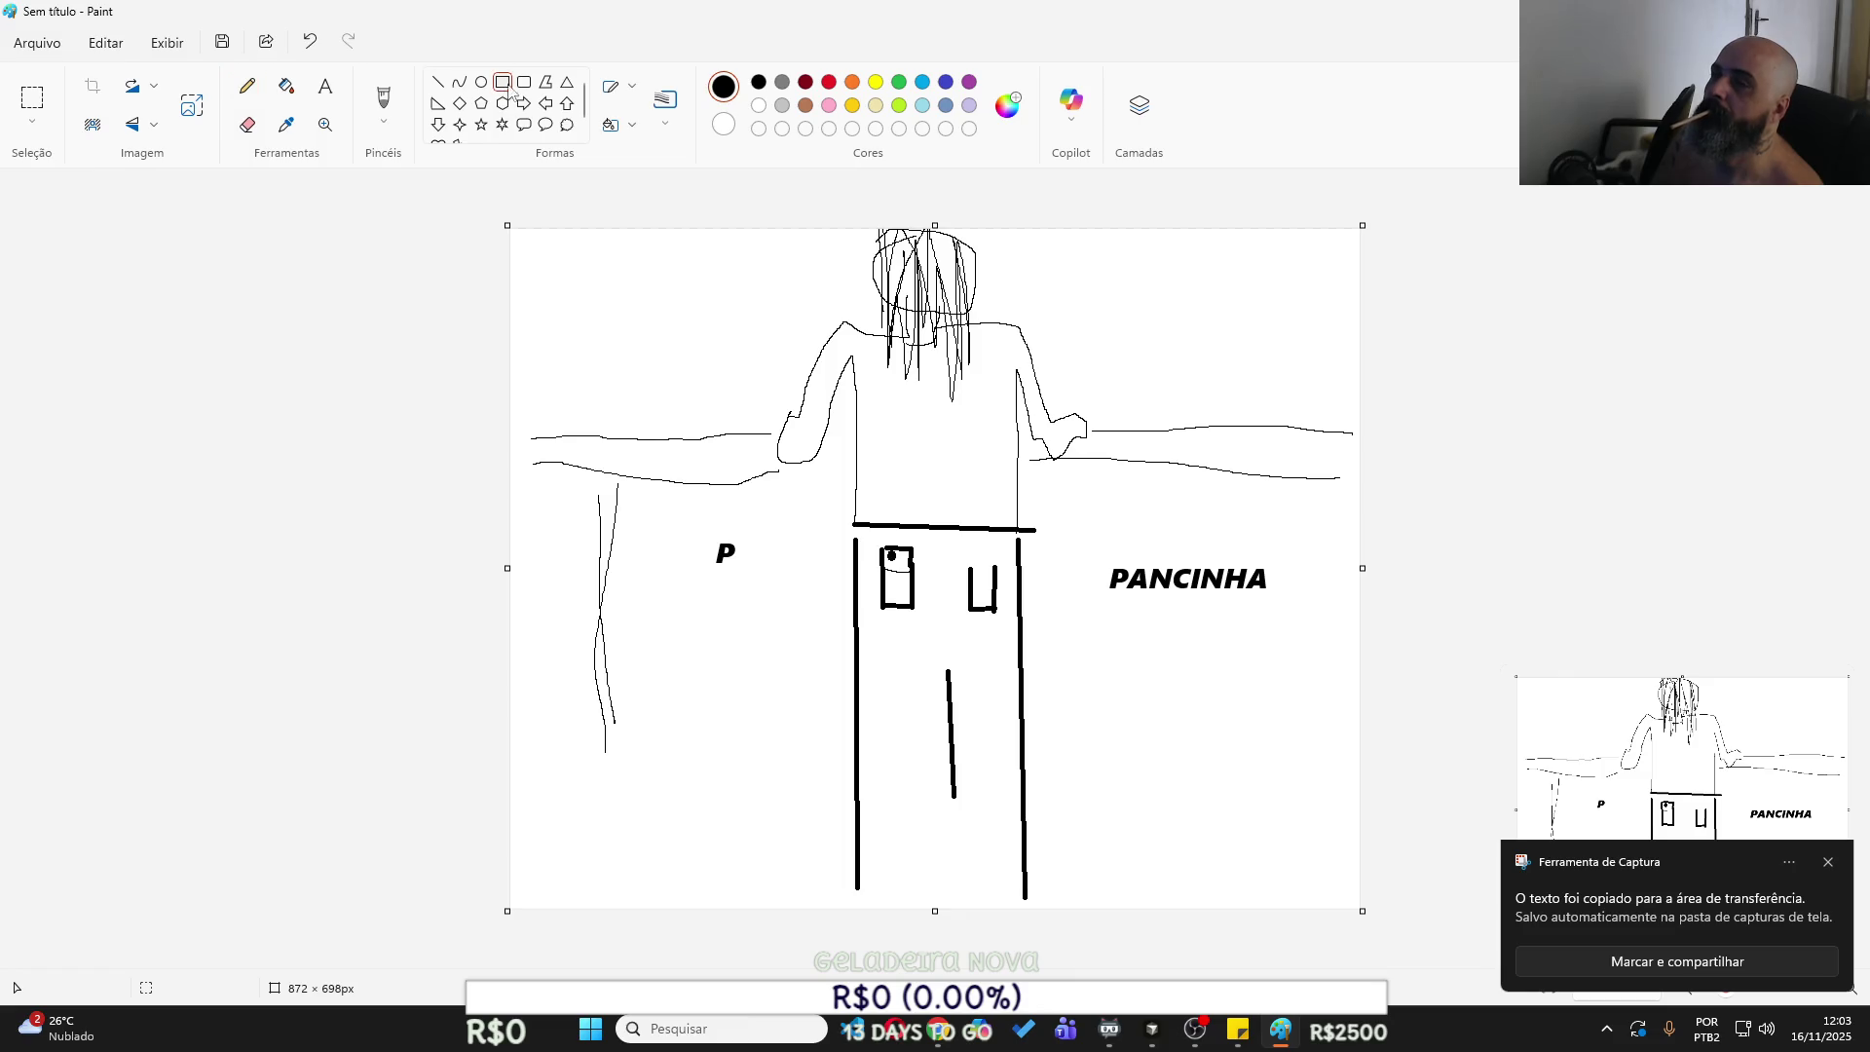
{"action": "left_click", "coordinate": [829, 82]}
{"action": "mouse_move", "coordinate": [659, 506]}
{"action": "left_mouse_down"}
{"action": "mouse_move", "coordinate": [1072, 651]}
{"action": "mouse_move", "coordinate": [1337, 657]}
{"action": "mouse_move", "coordinate": [1303, 652]}
{"action": "left_mouse_up"}
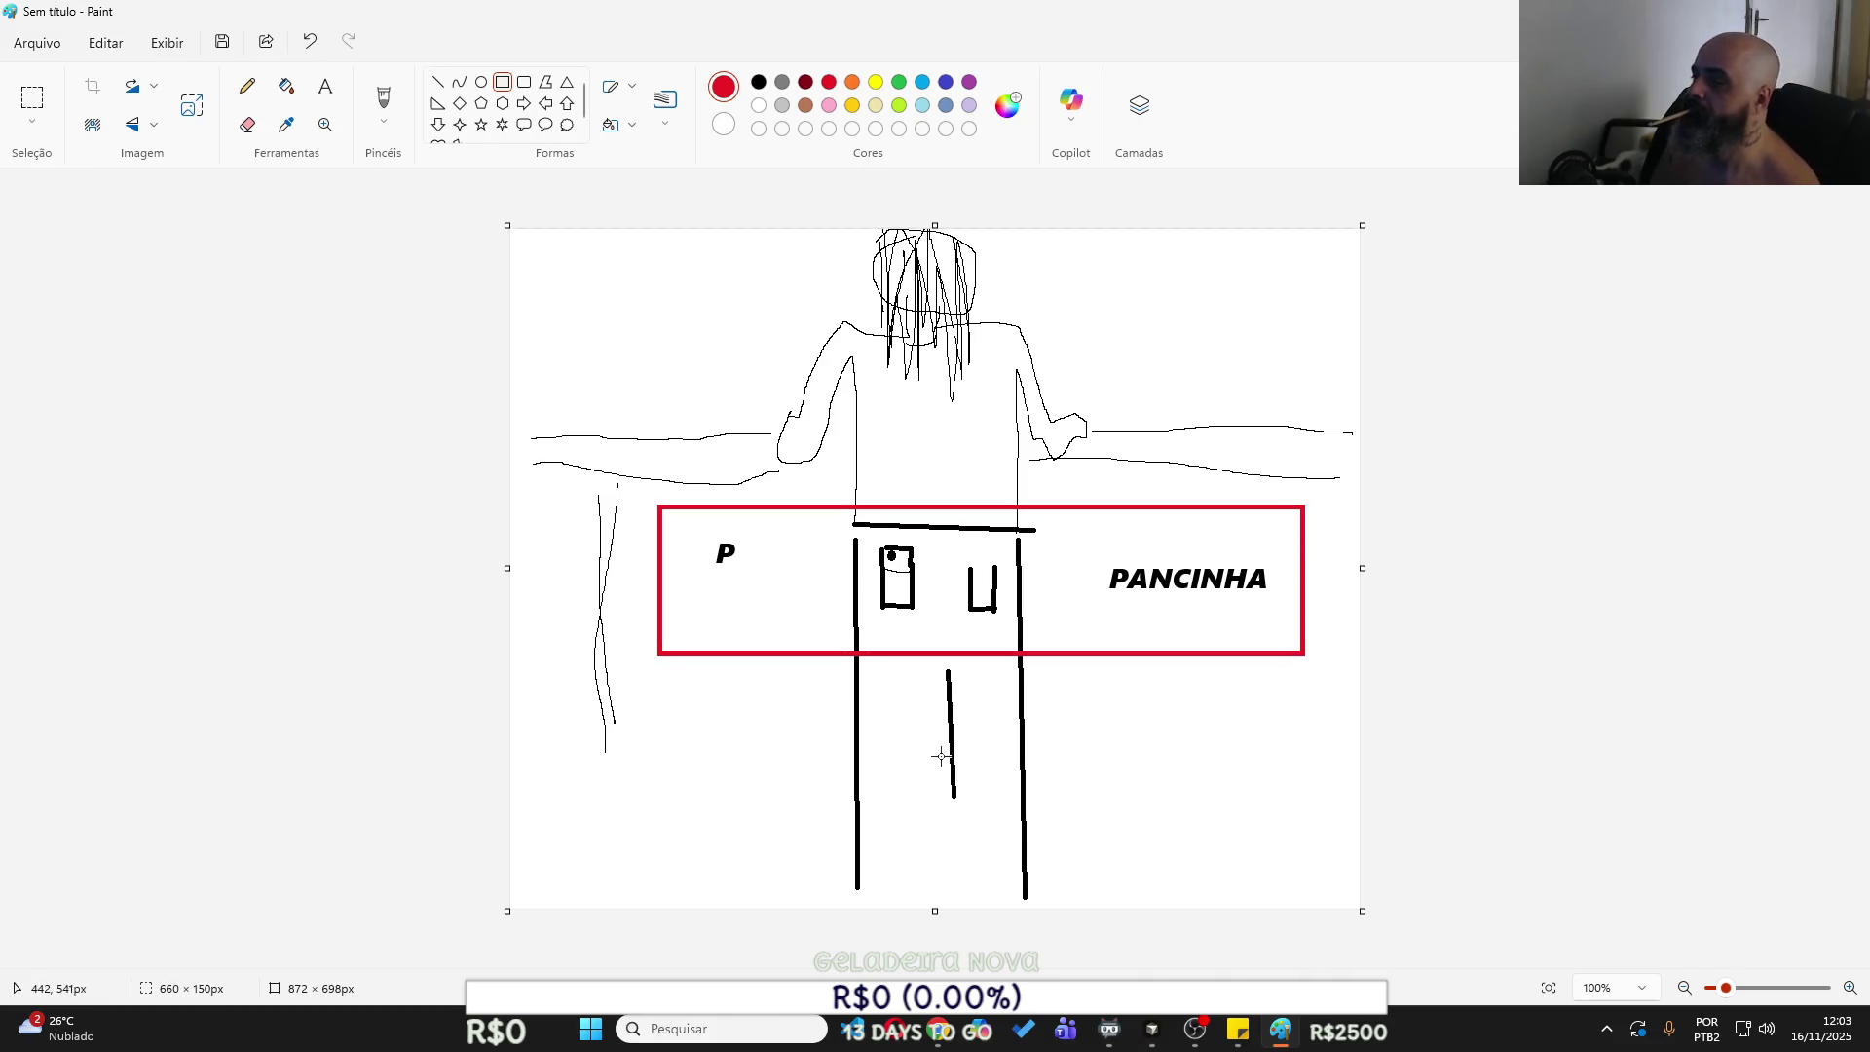
Add a red caption 'IMPORTANTE CONTEXTO' below the red frame, positioned under PANCINHA.
{"action": "left_click", "coordinate": [325, 87]}
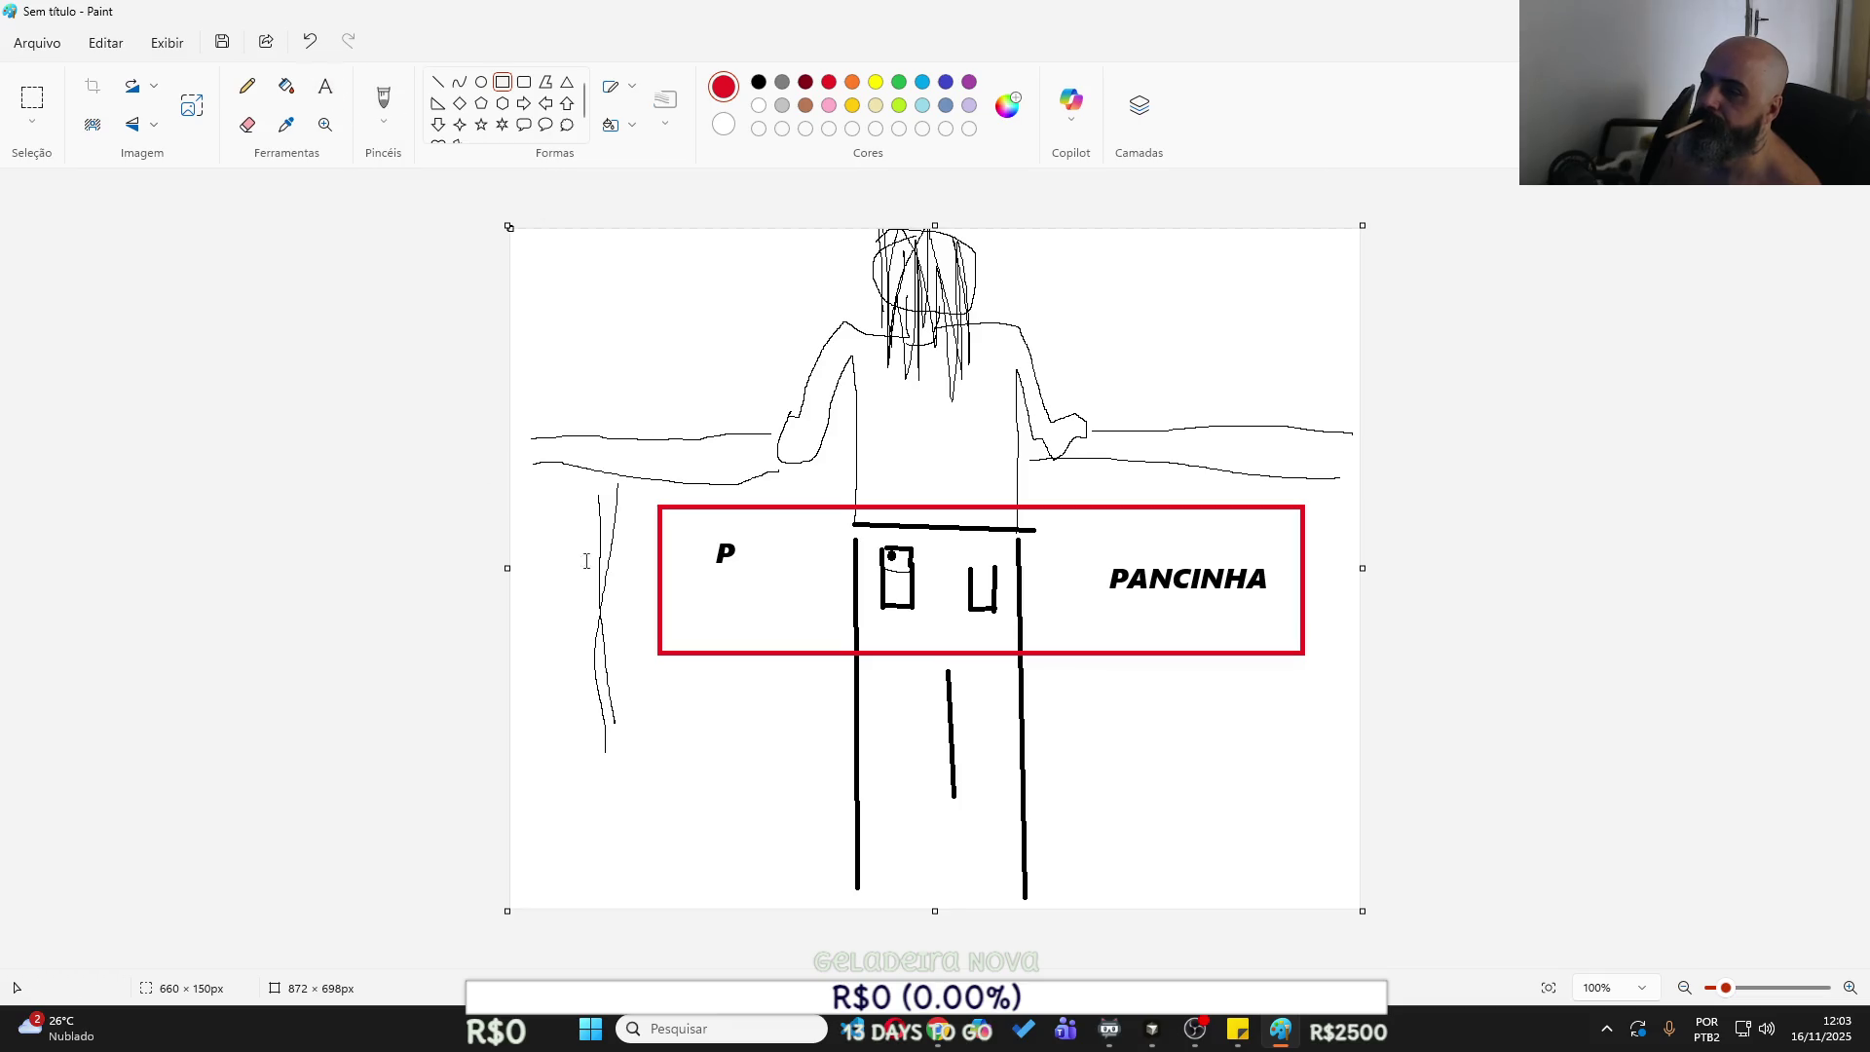
{"action": "left_click", "coordinate": [674, 709]}
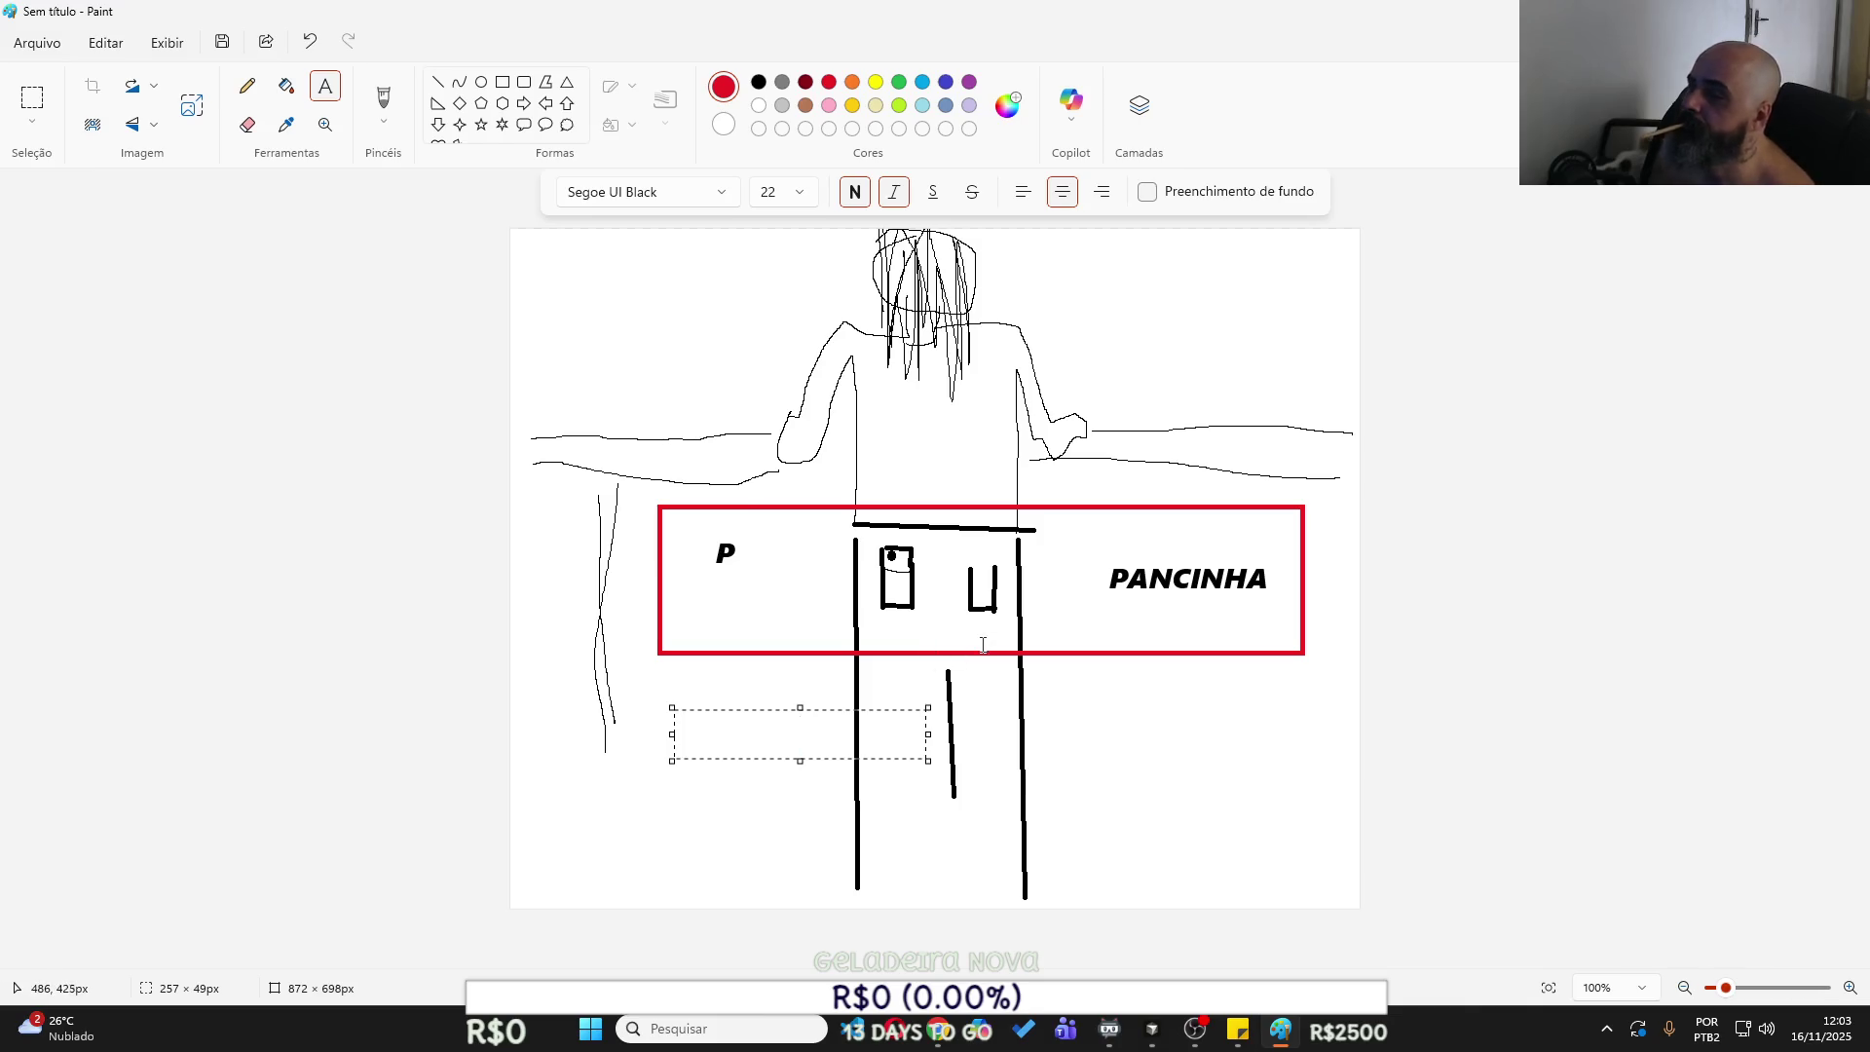
{"action": "type", "text": "IMPOR"}
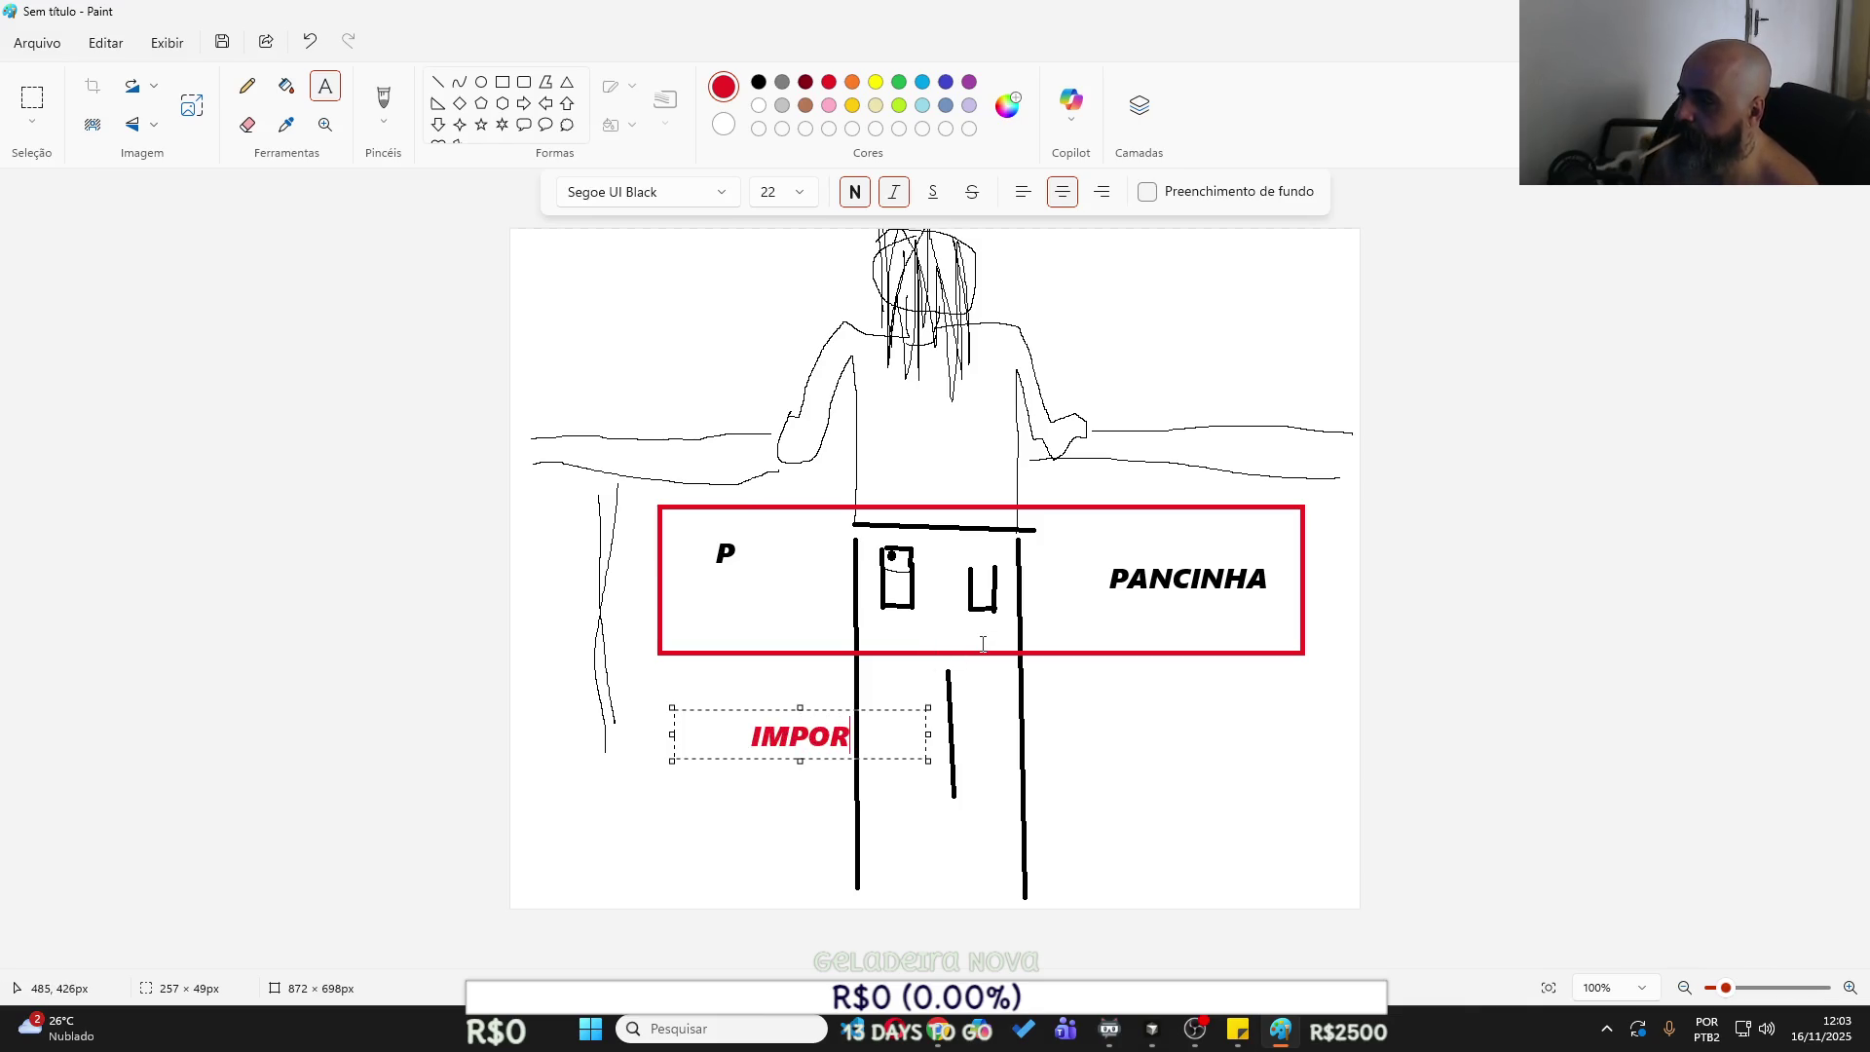
{"action": "type", "text": "TANTE CONTE"}
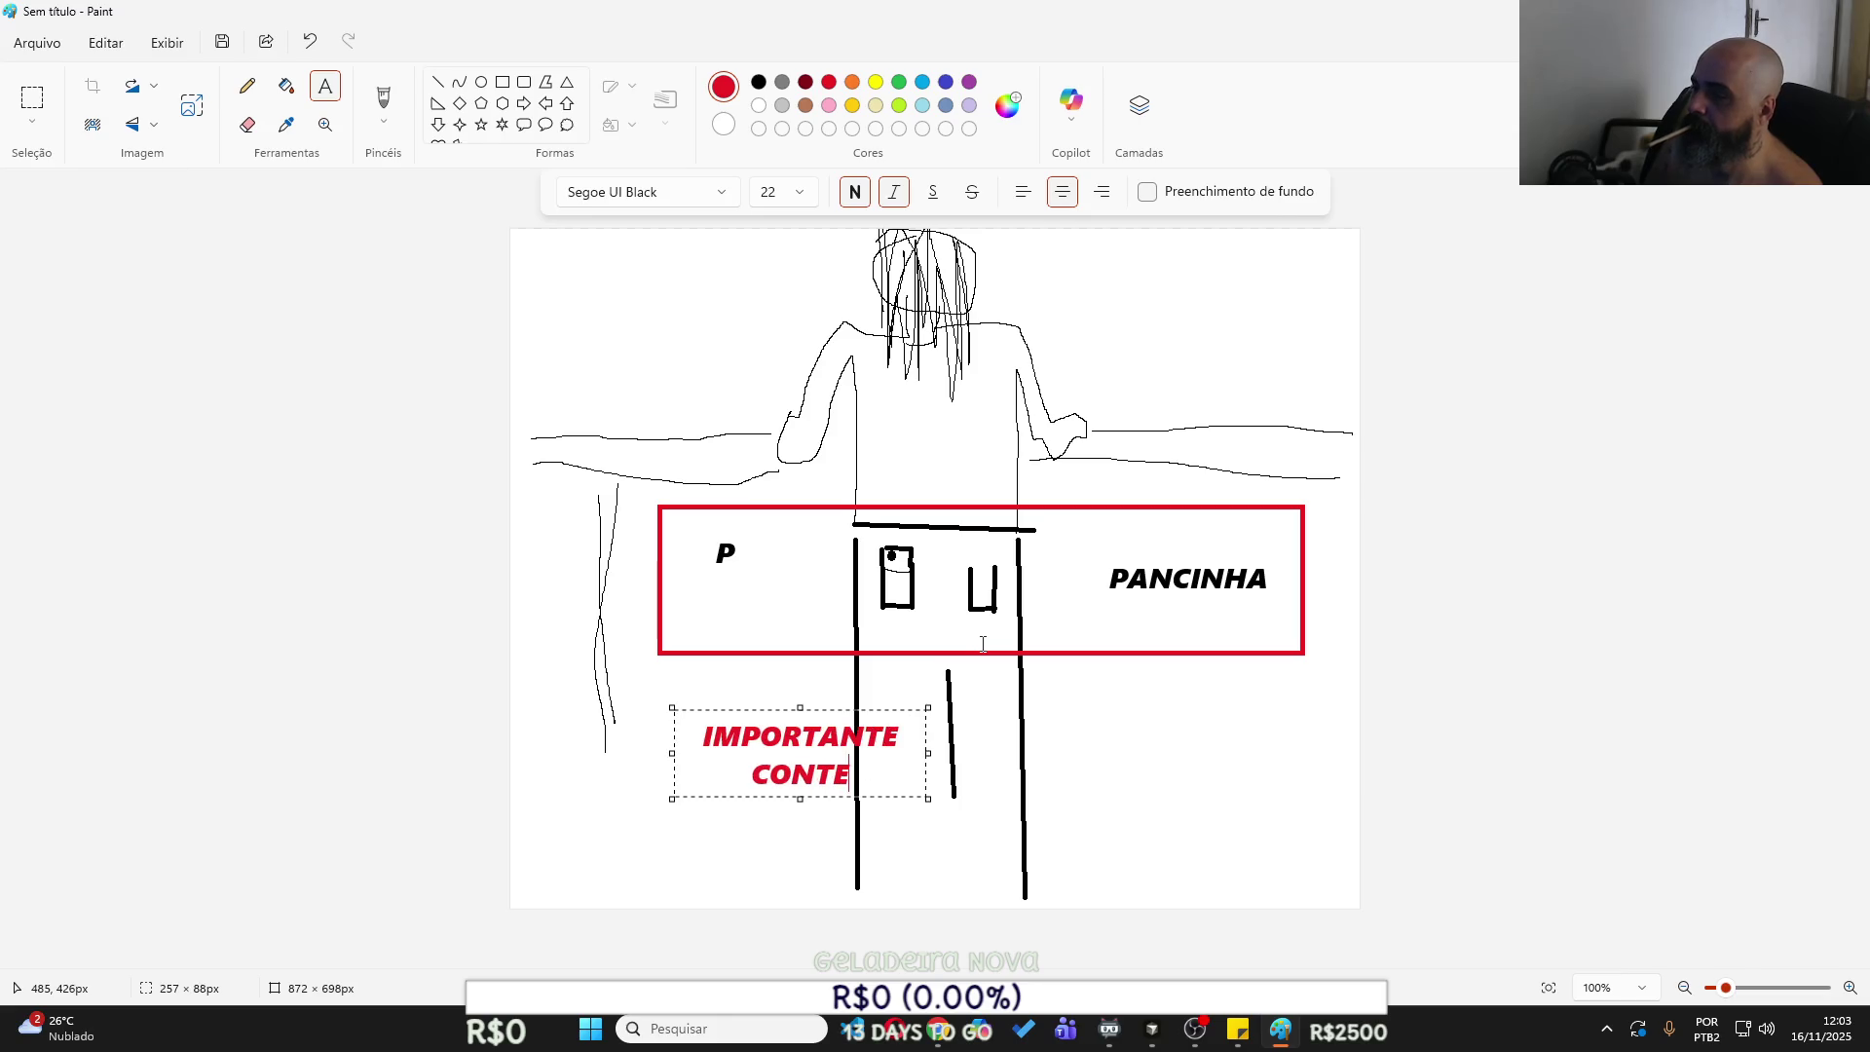
{"action": "type", "text": "XTO"}
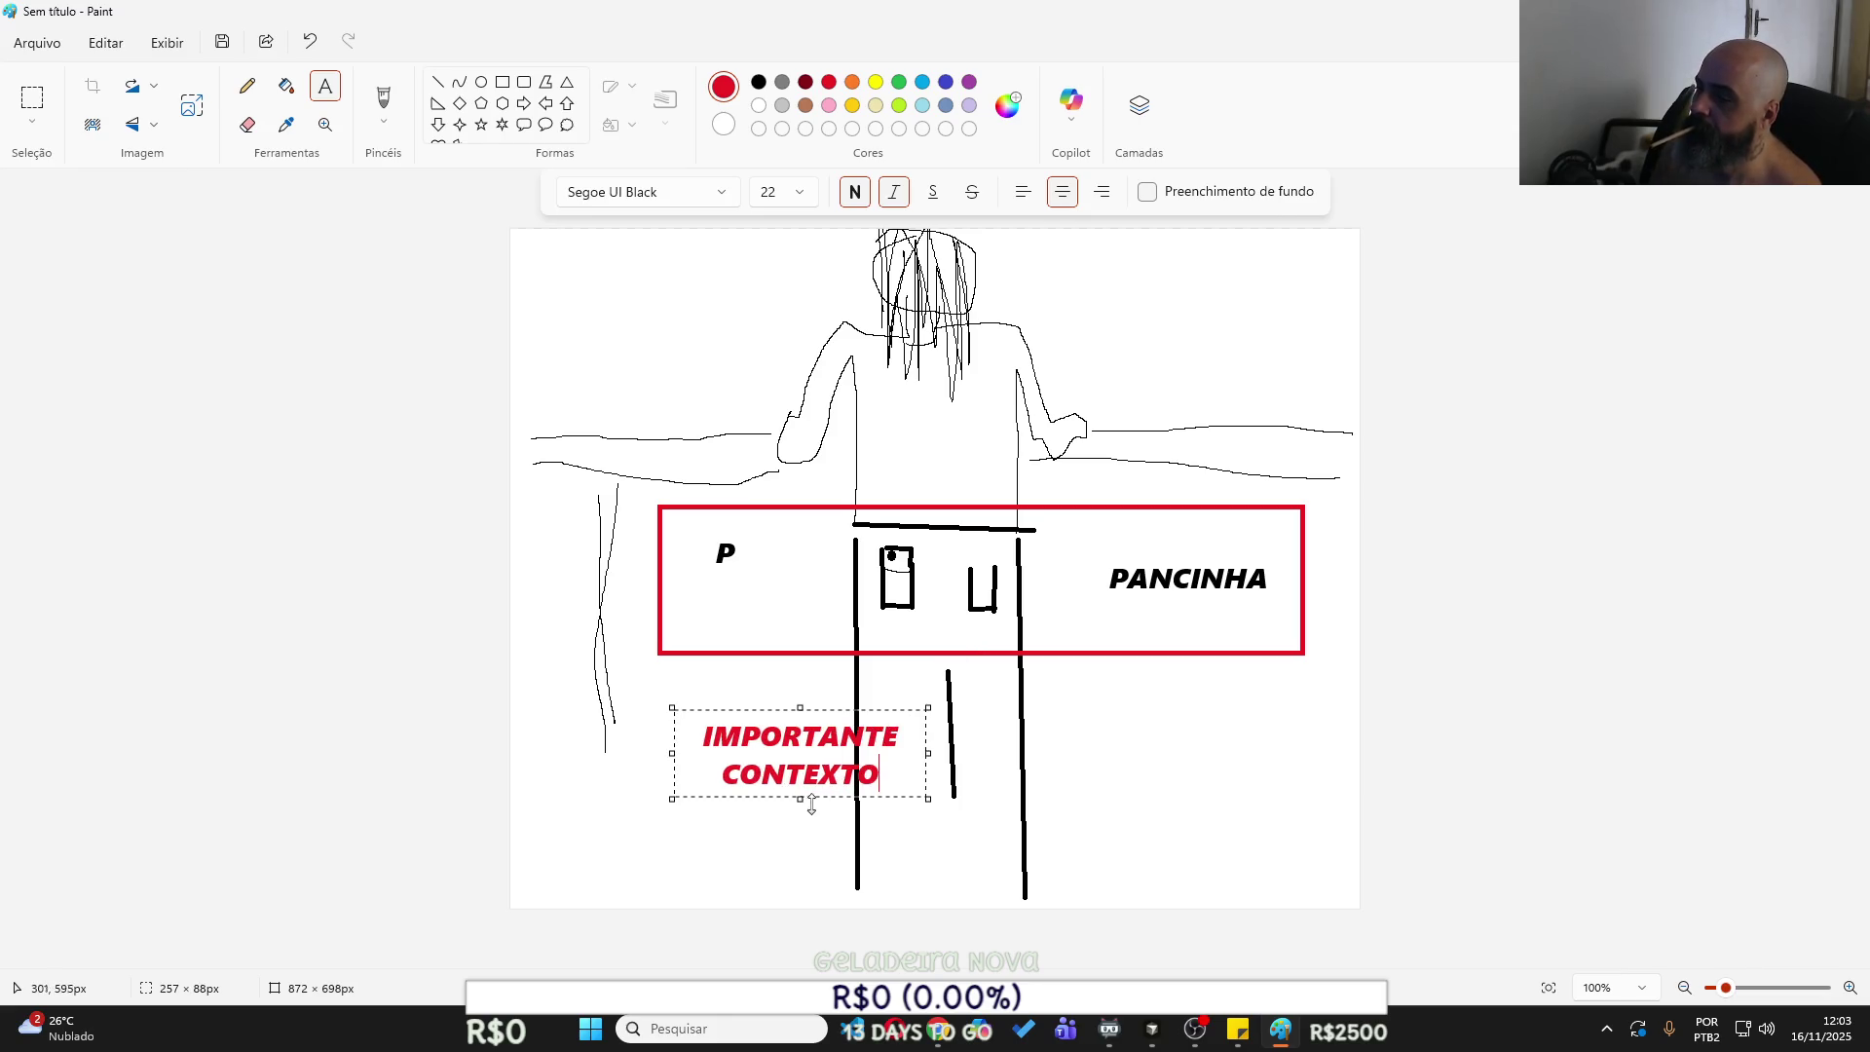
{"action": "mouse_move", "coordinate": [824, 794]}
{"action": "left_mouse_down"}
{"action": "mouse_move", "coordinate": [1288, 776]}
{"action": "mouse_move", "coordinate": [1225, 781]}
{"action": "left_mouse_up"}
{"action": "type", "text": ", A FR"}
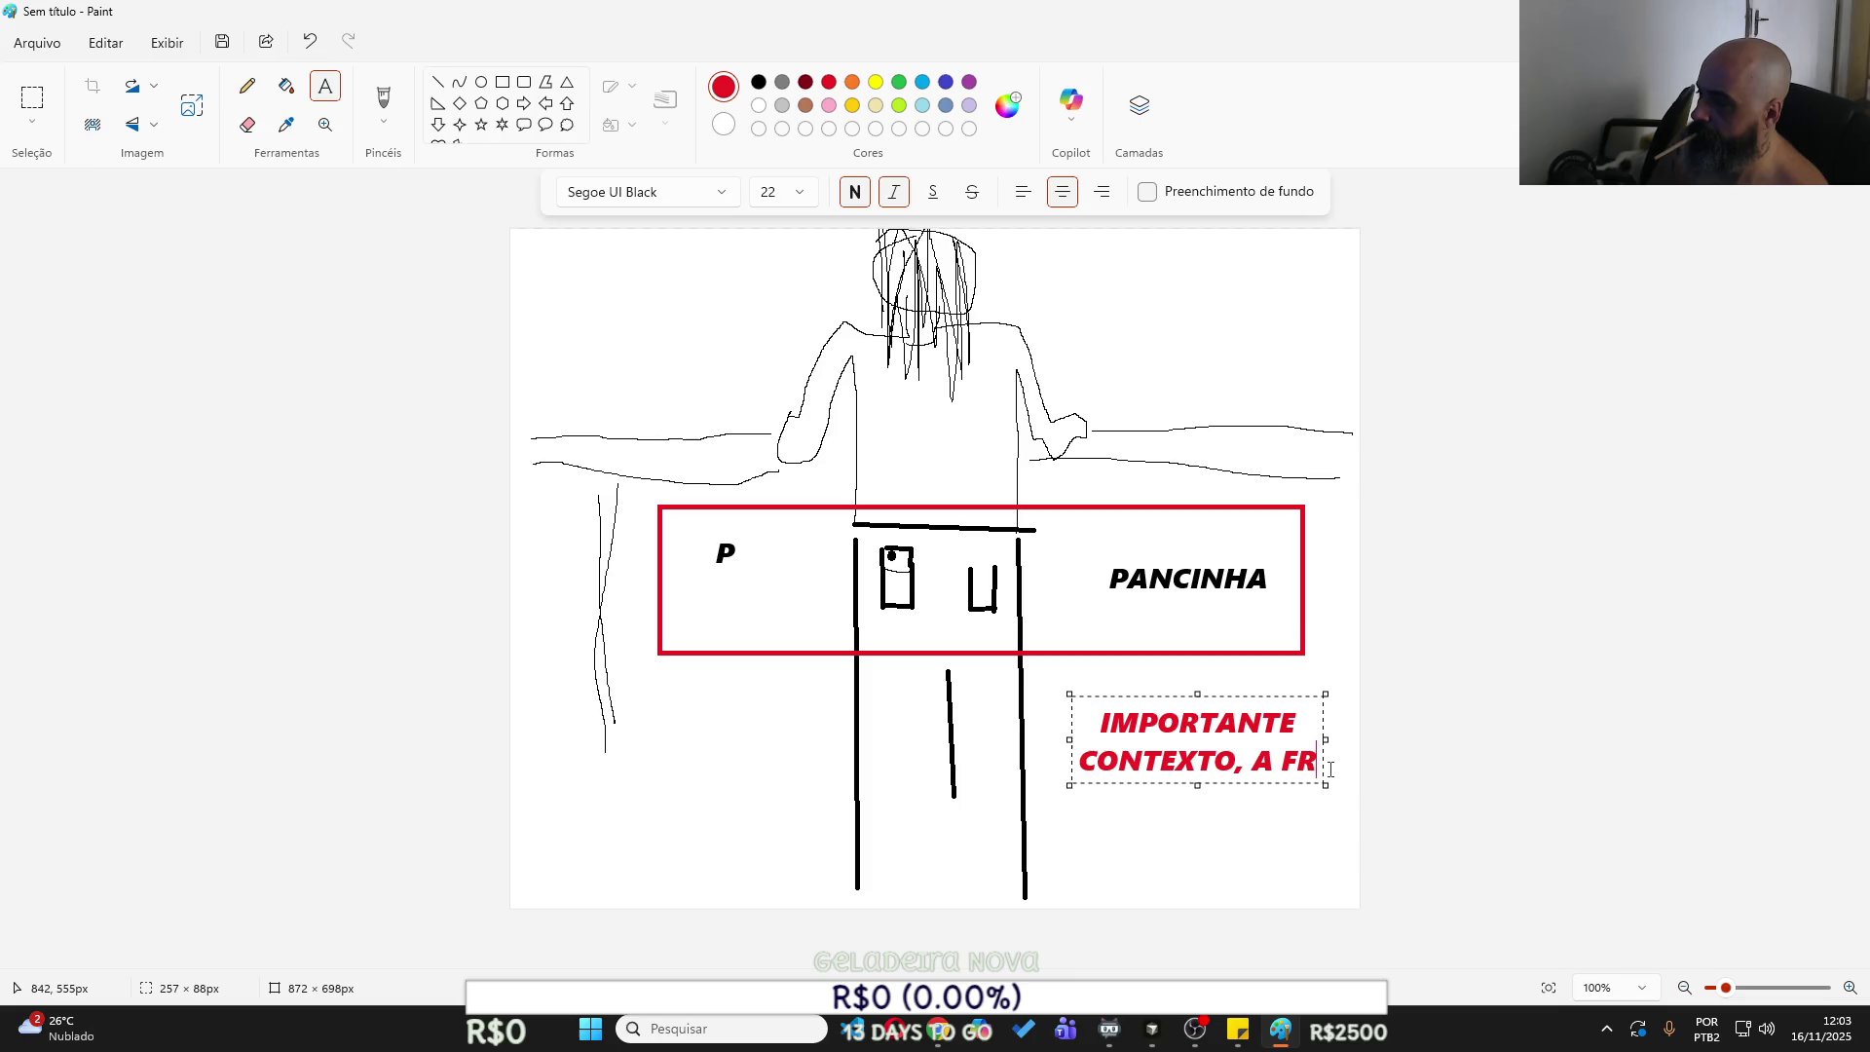
{"action": "type", "text": "AS"}
{"action": "key", "text": "BackSpace"}
{"action": "key", "text": "BackSpace"}
{"action": "key", "text": "BackSpace"}
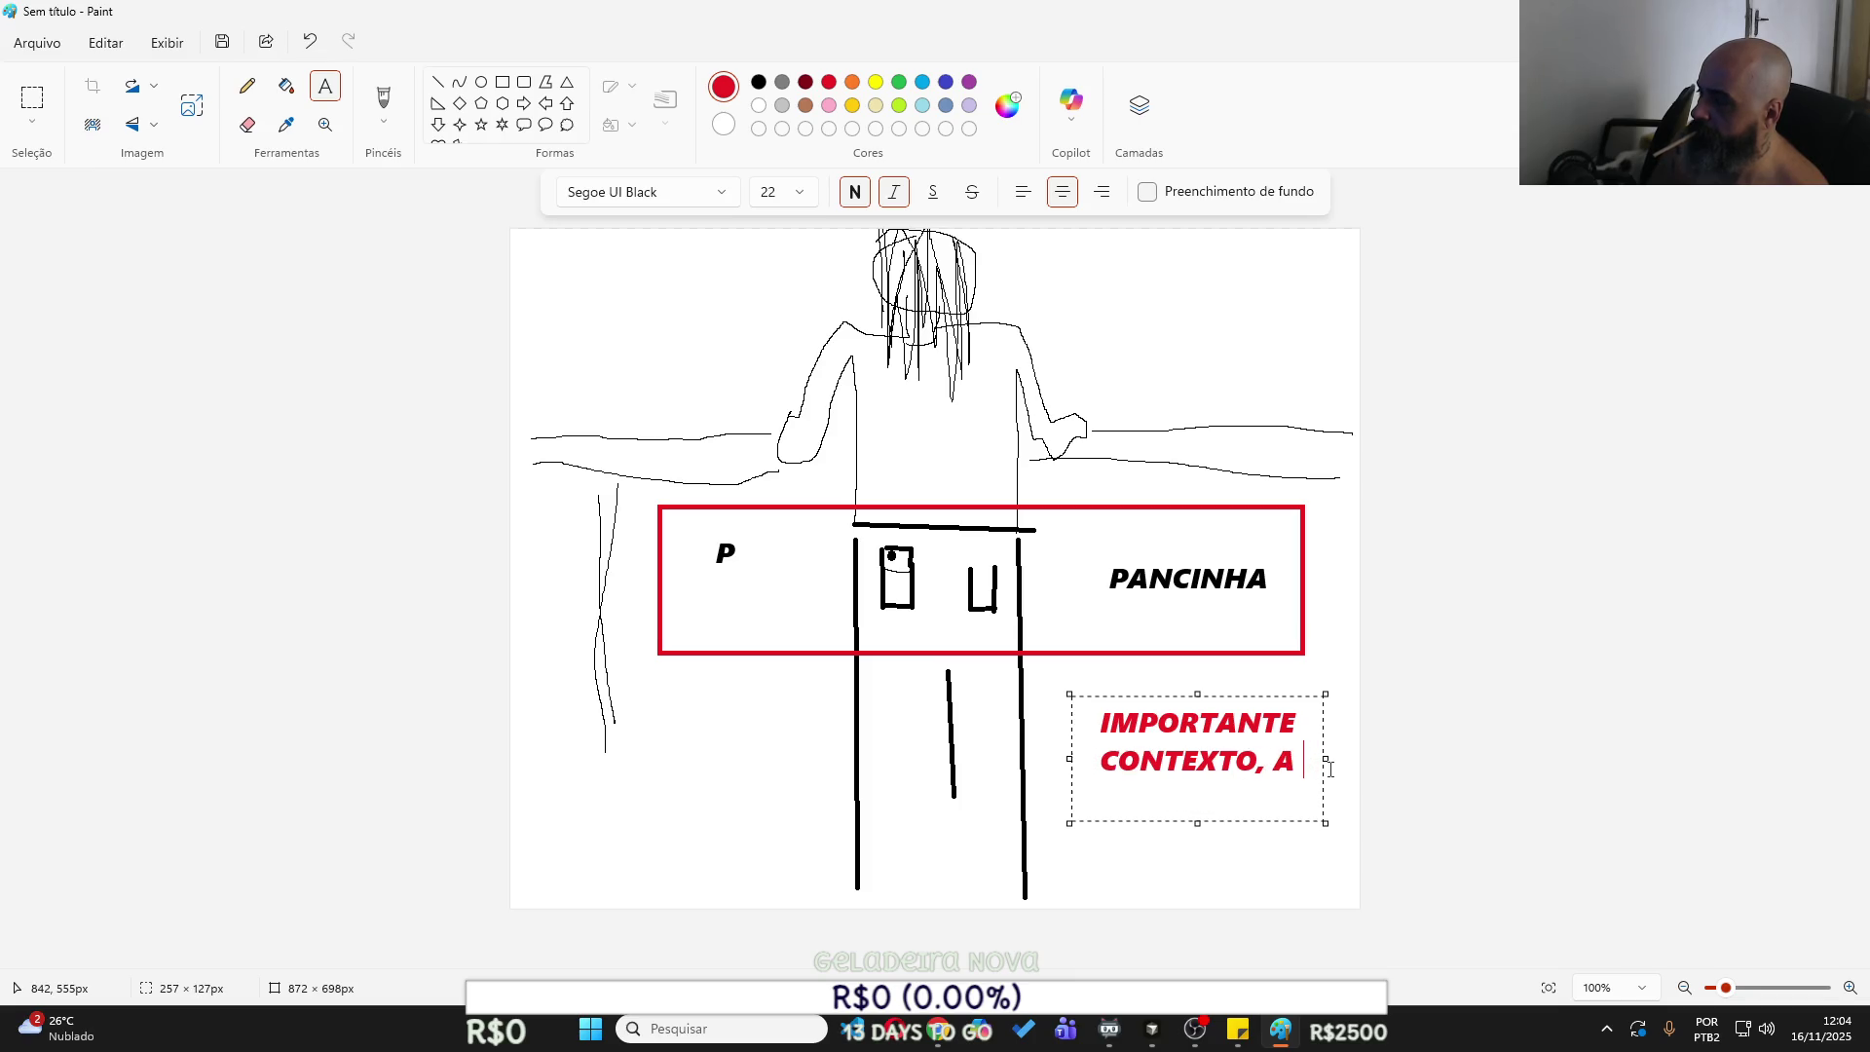
{"action": "key", "text": "BackSpace"}
Extend the caption with 'JUNTANDO AS IMAGENS FORMA-SE A PALAVRA POUPANCINHA' and commit it against the frame.
{"action": "type", "text": "JUNTANDO AS IMAGENS FORMA-"}
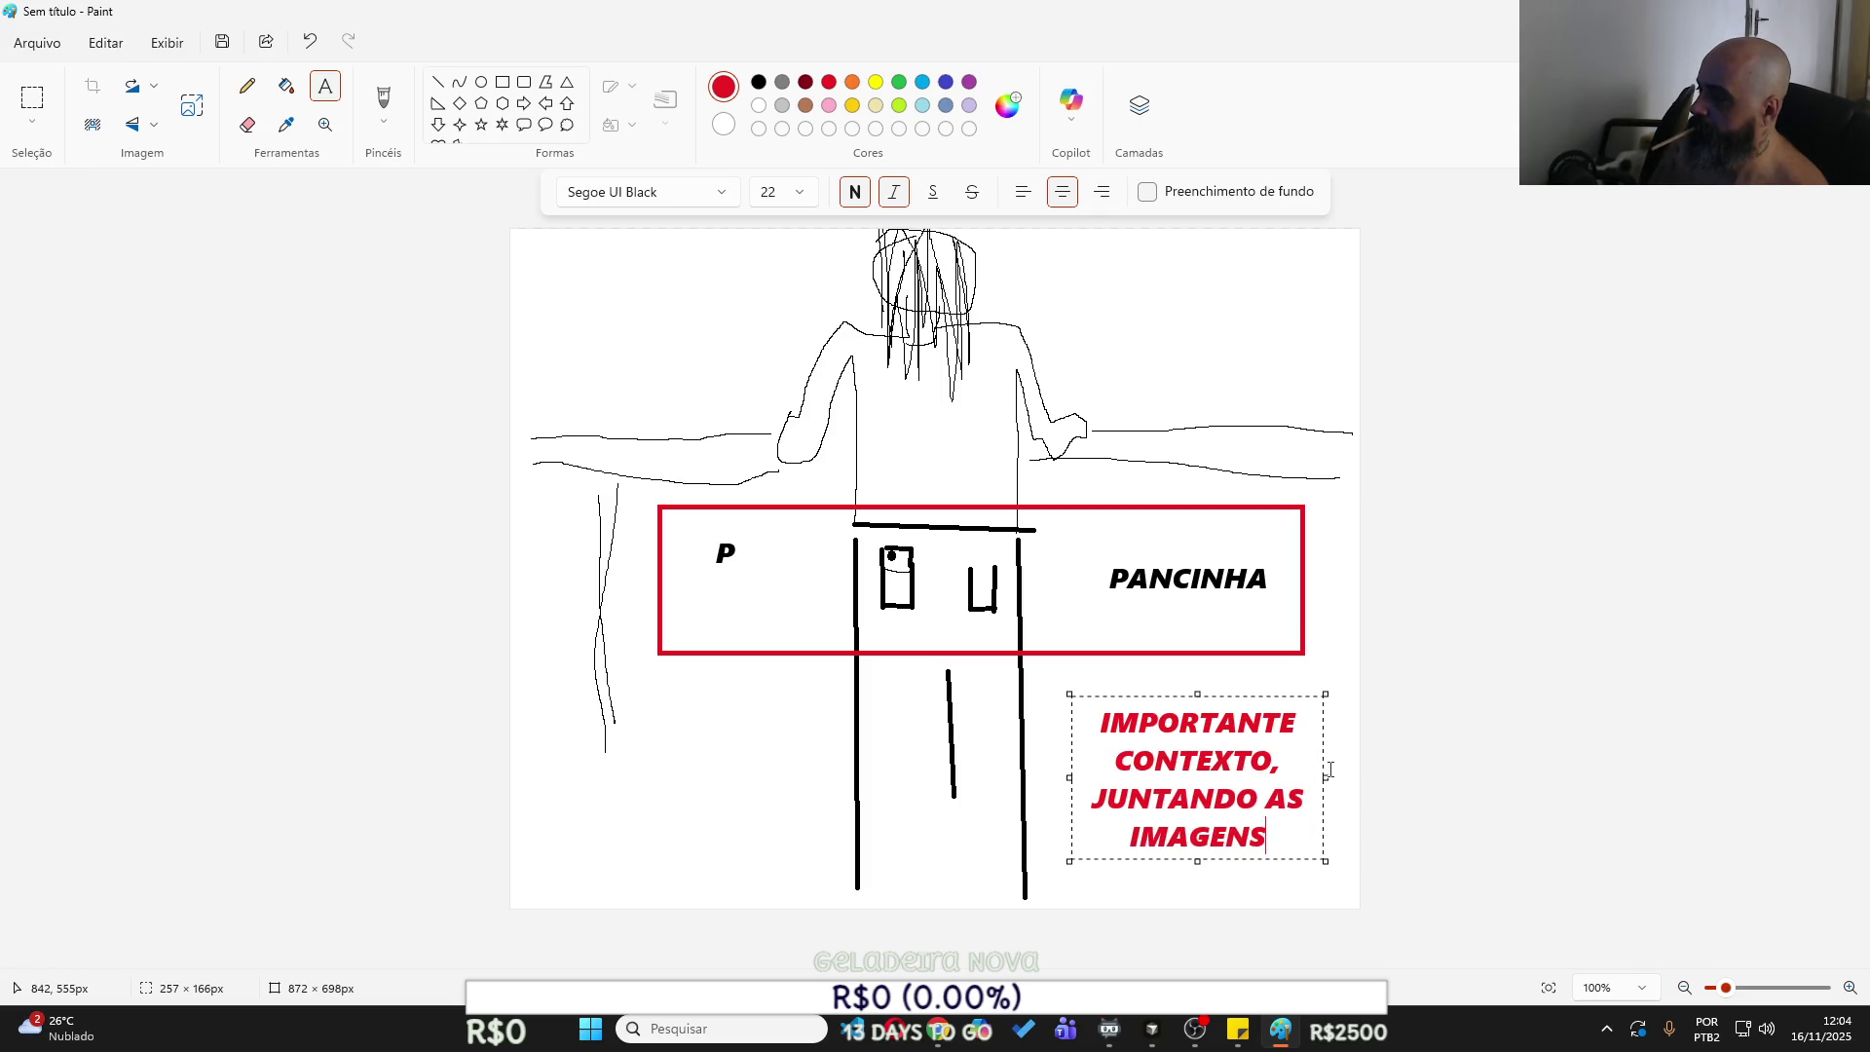
{"action": "type", "text": "SE"}
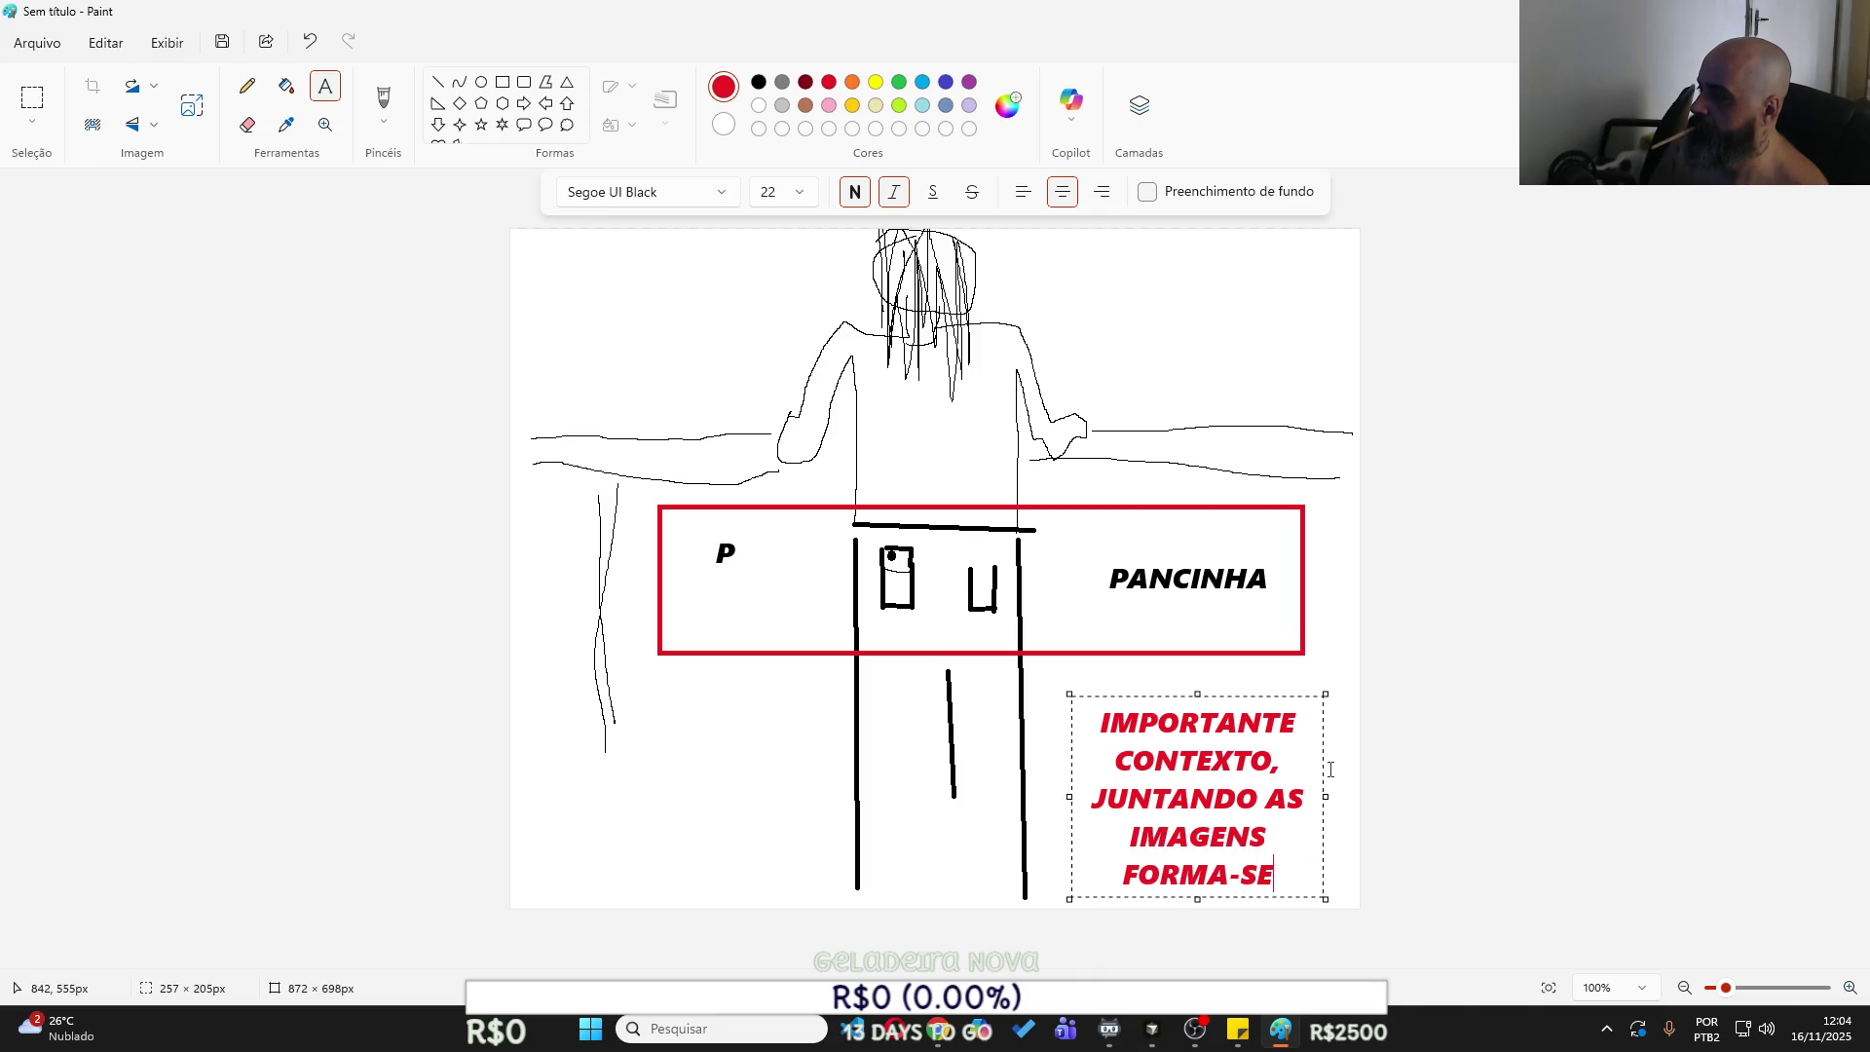
{"action": "type", "text": " A PALA"}
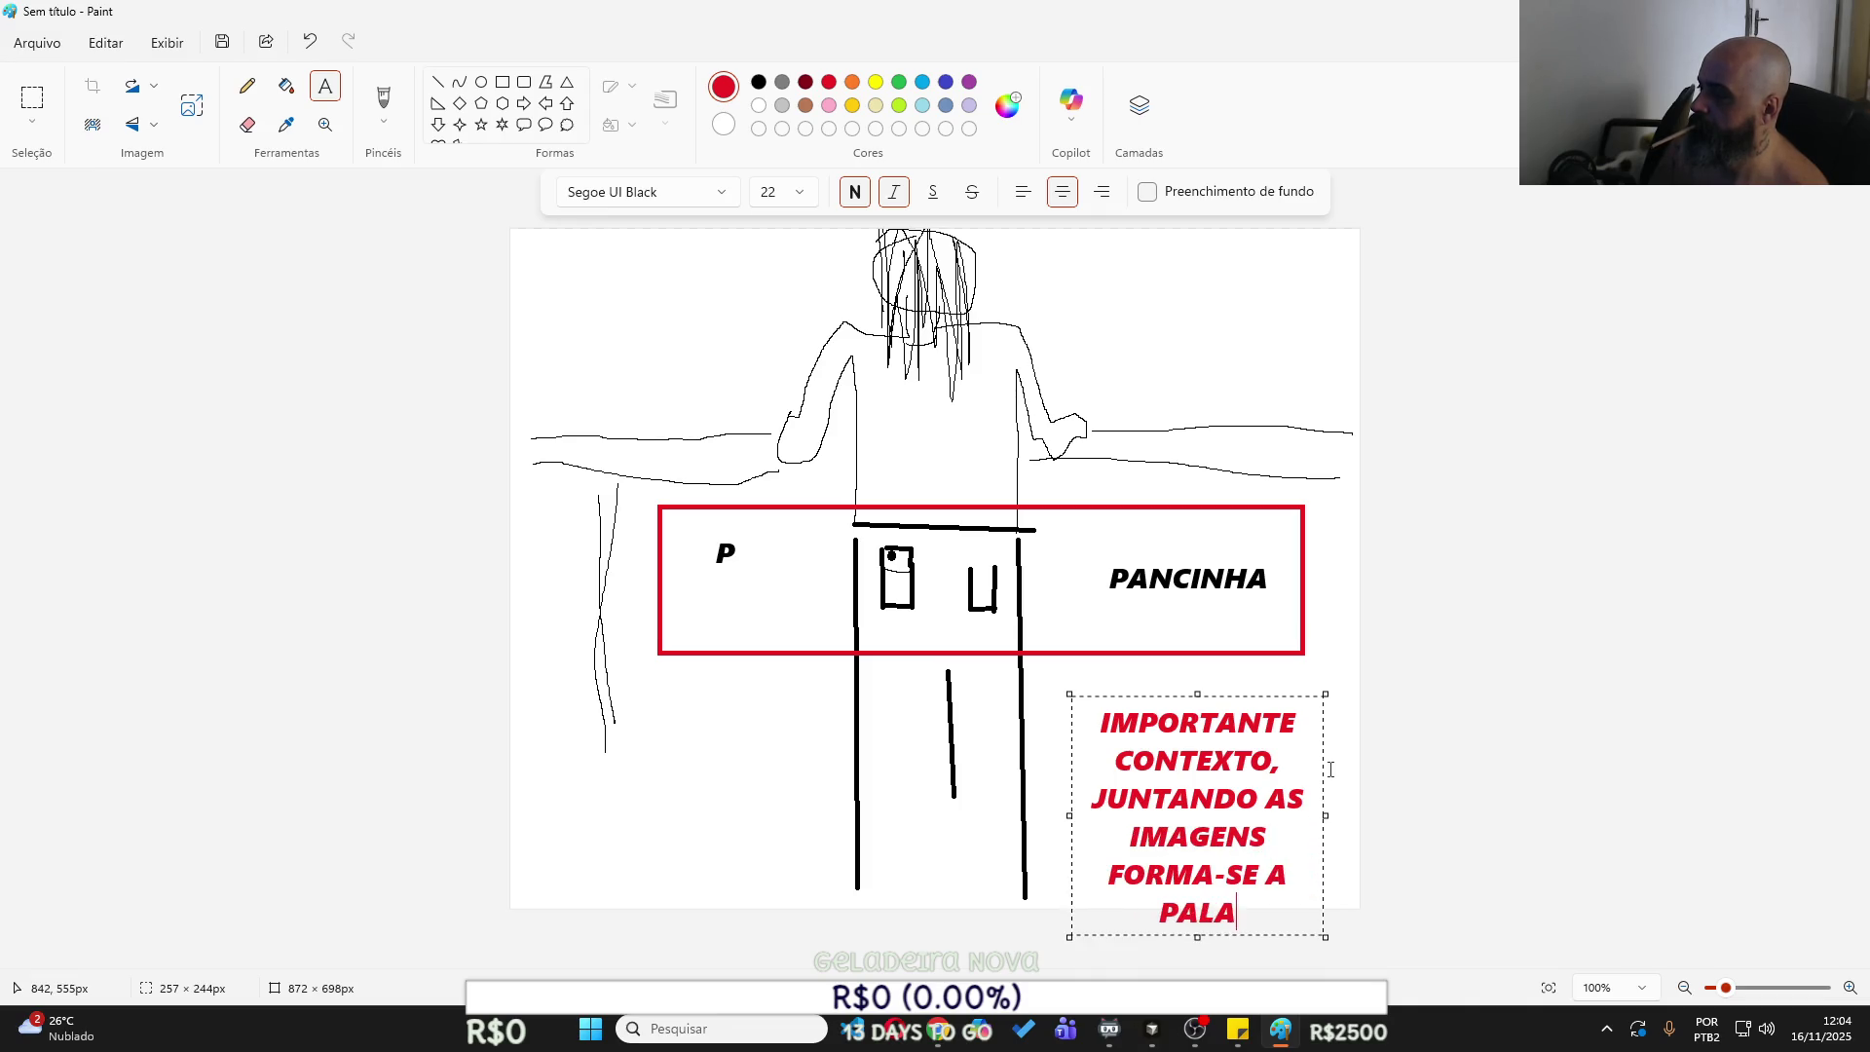
{"action": "type", "text": "VRA PO"}
{"action": "key", "text": "BackSpace"}
{"action": "type", "text": "OUPANC"}
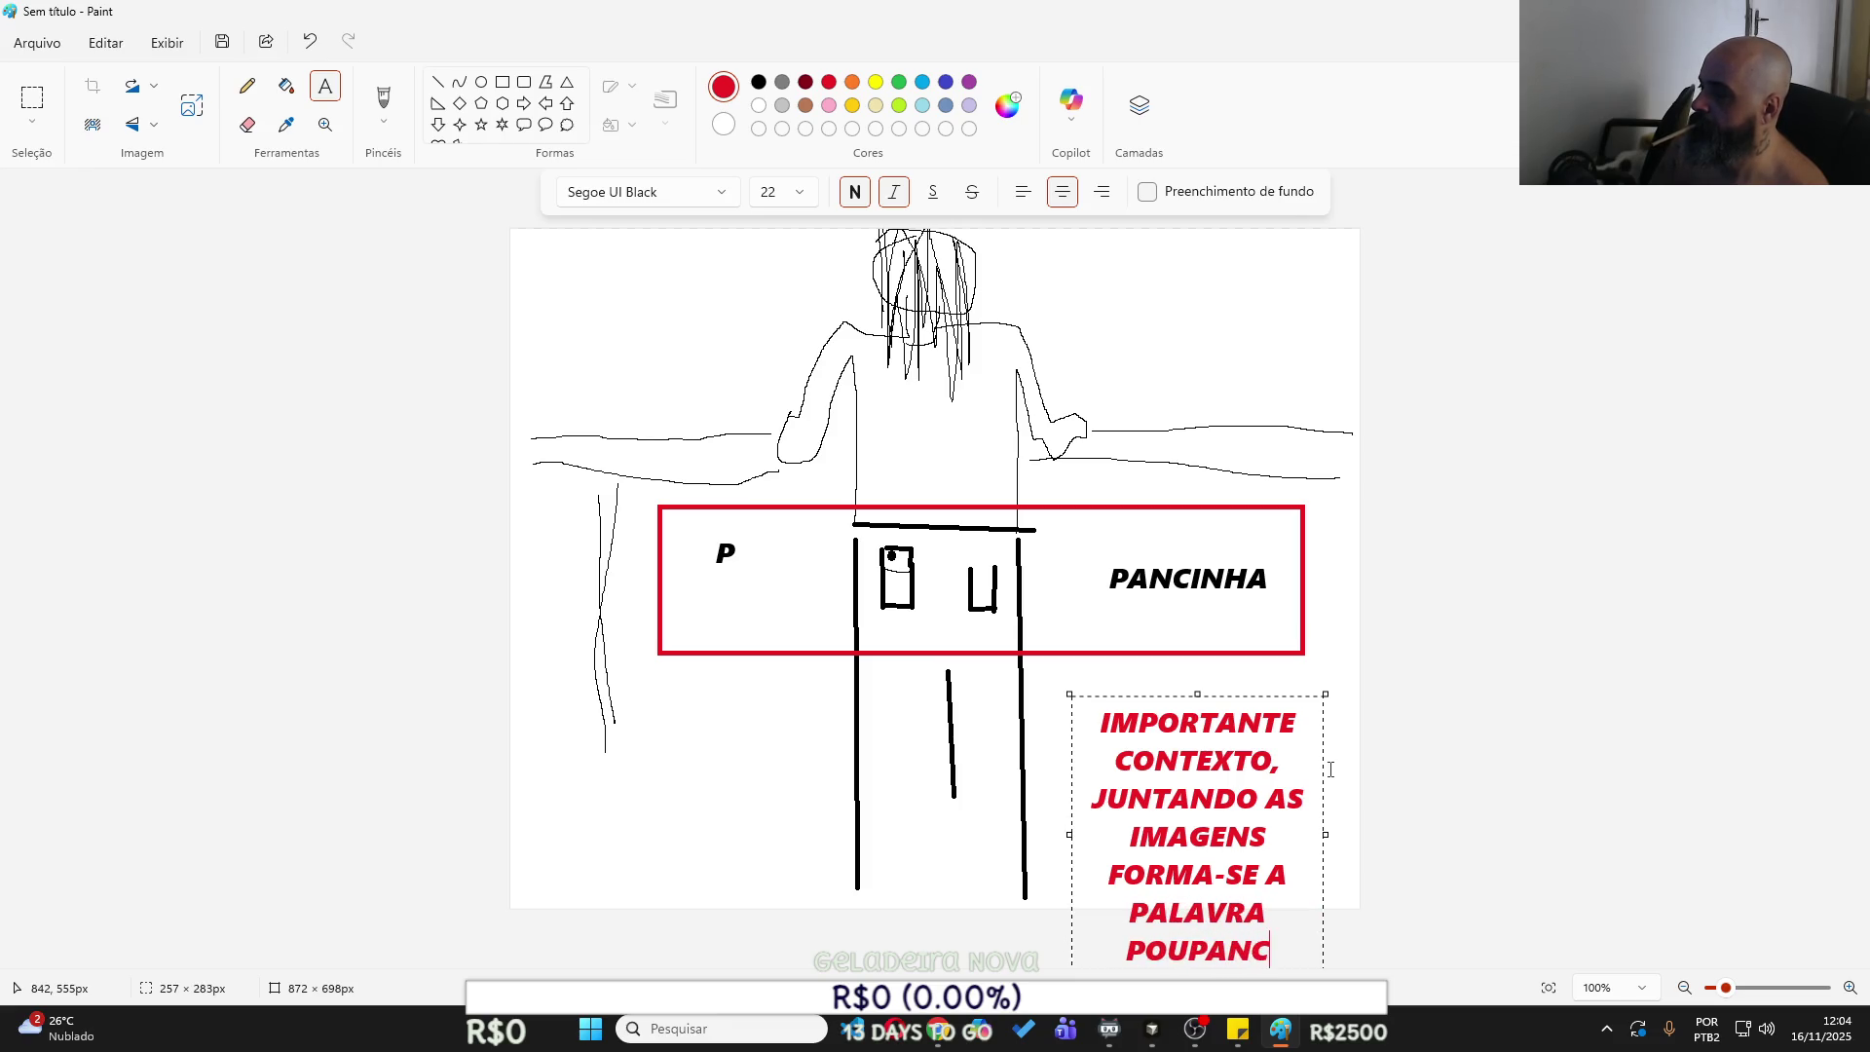
{"action": "type", "text": "INHA"}
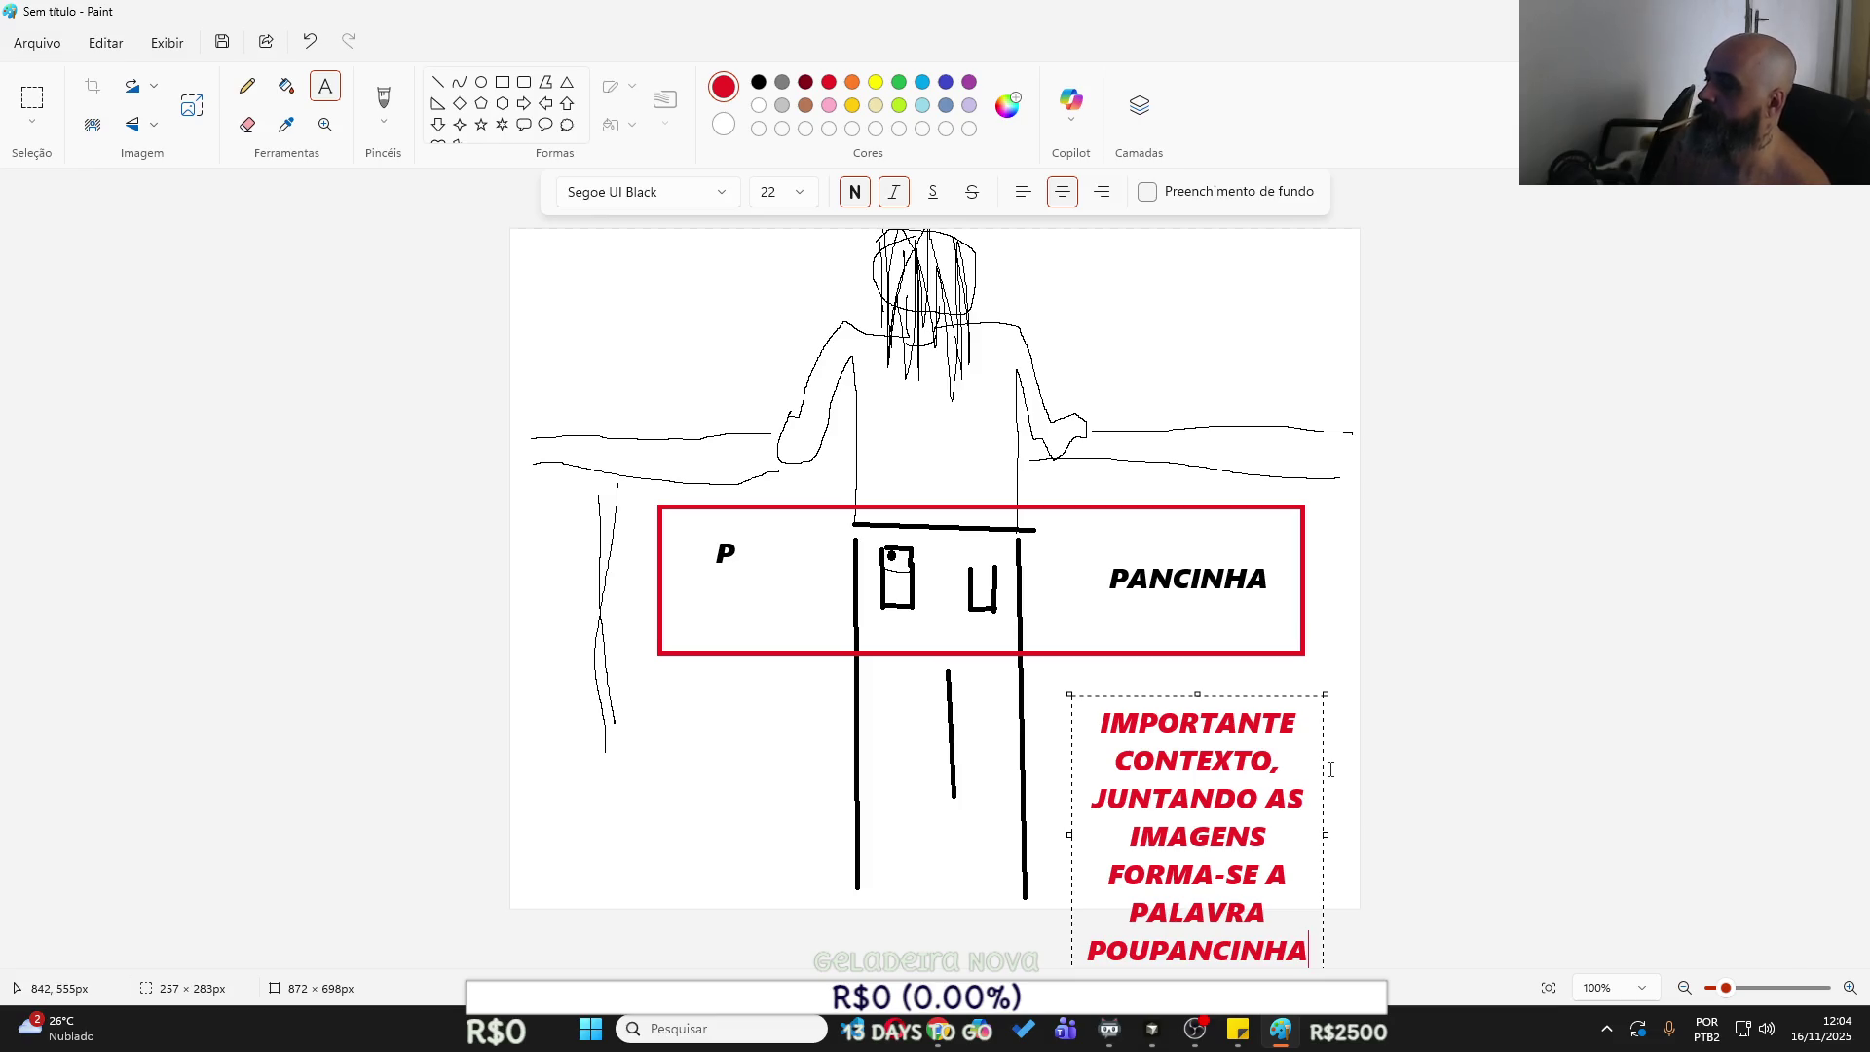
{"action": "left_click_drag", "start_coordinate": [1260, 702], "coordinate": [1256, 667]}
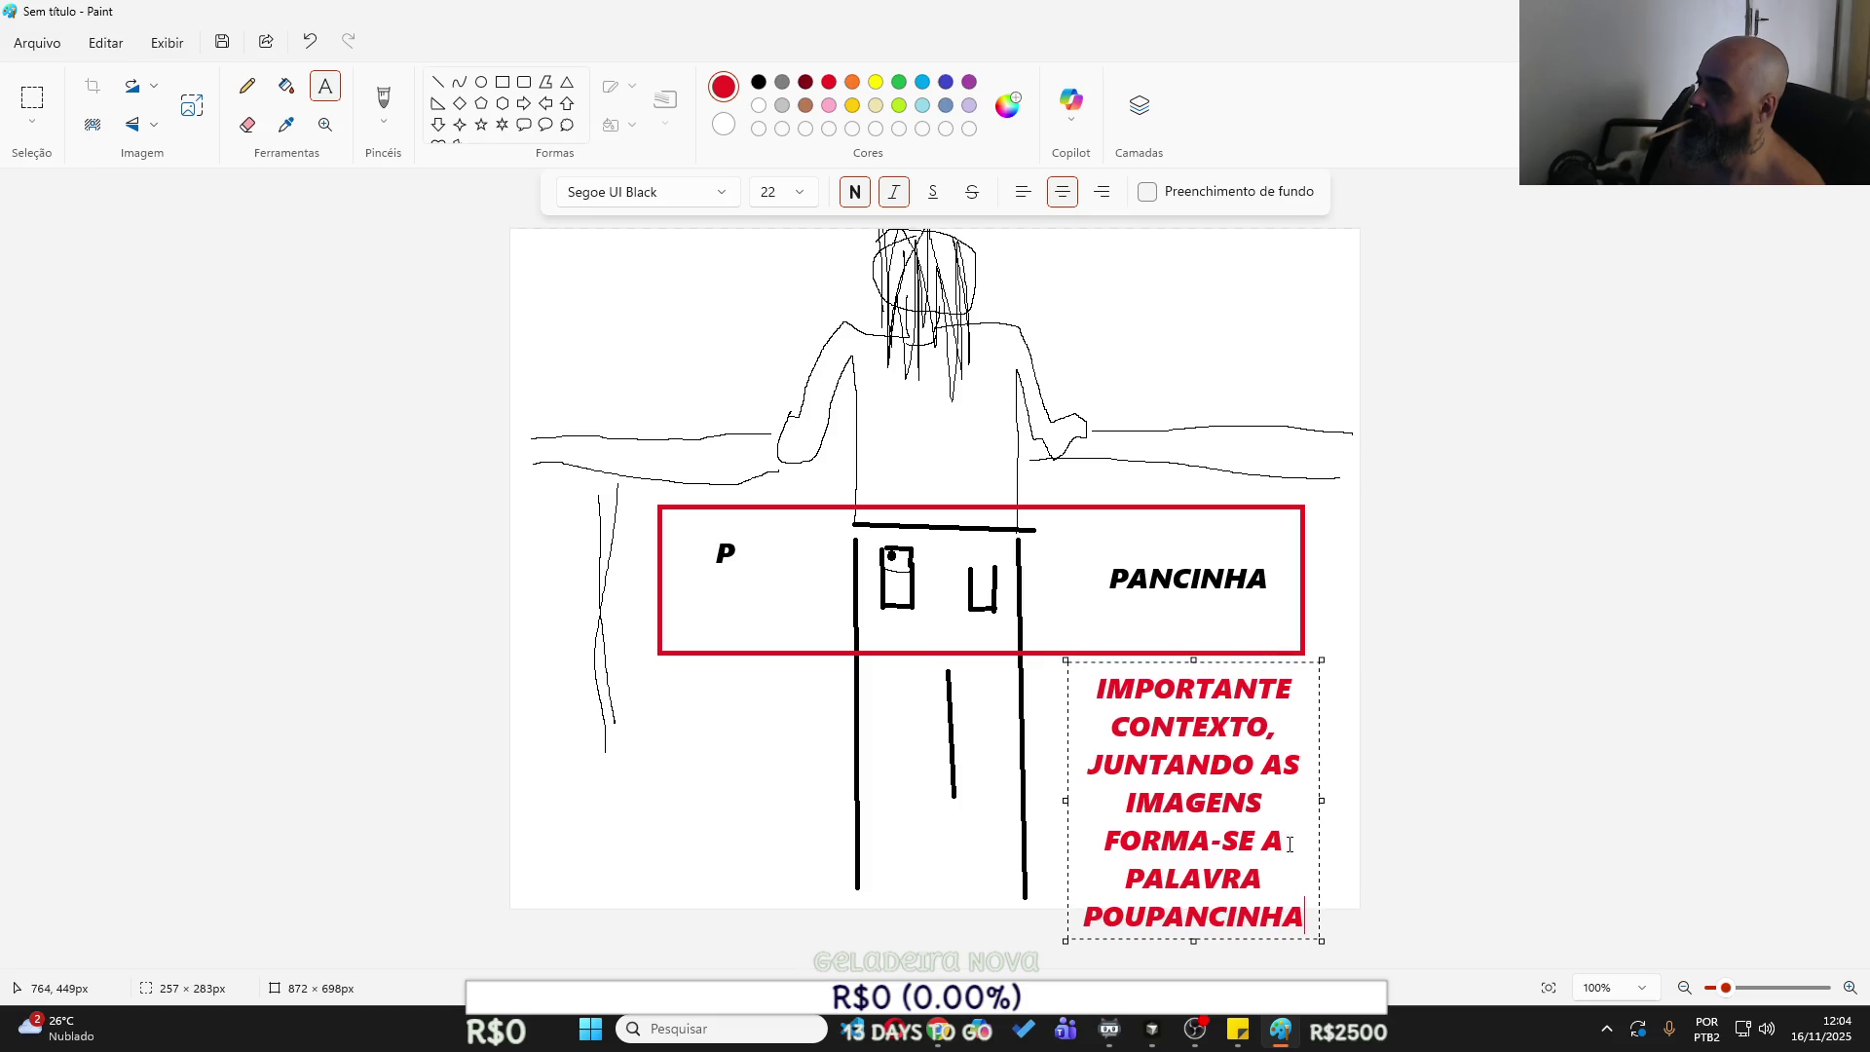
{"action": "left_click", "coordinate": [1437, 840]}
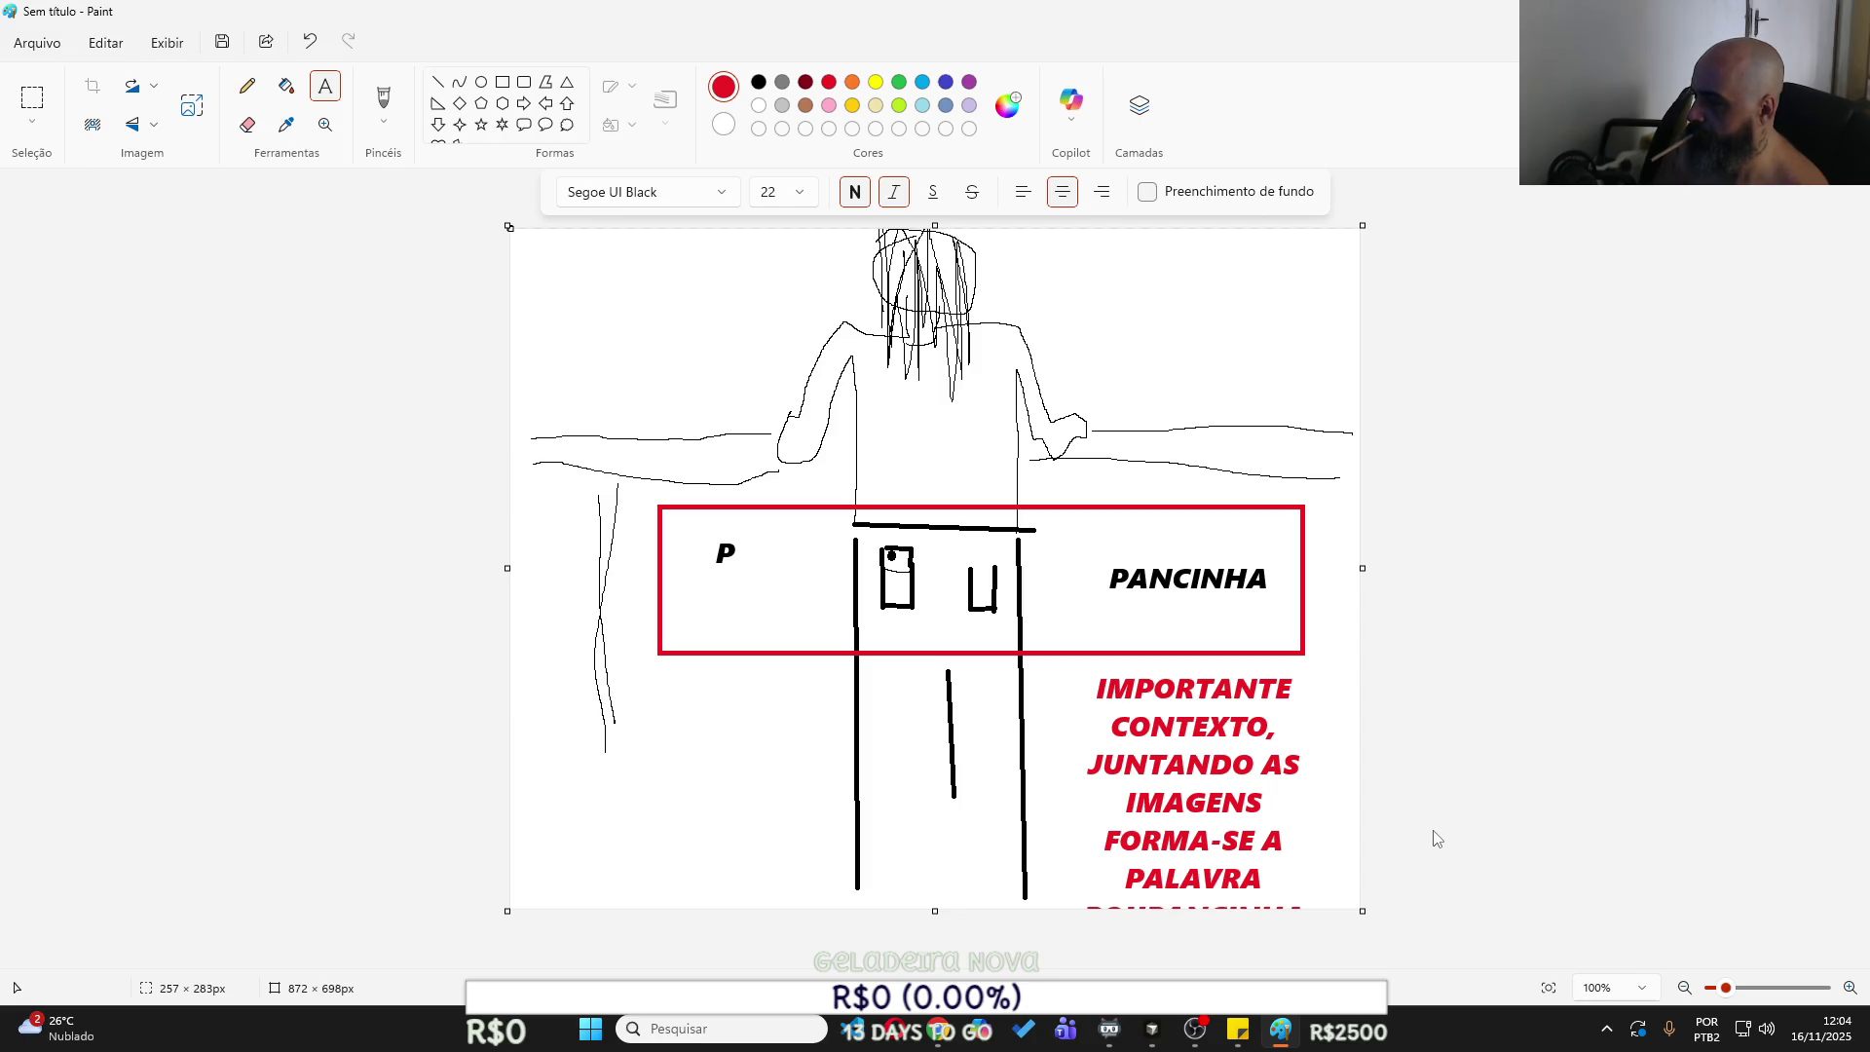
{"action": "left_click_drag", "start_coordinate": [1237, 842], "coordinate": [1488, 890]}
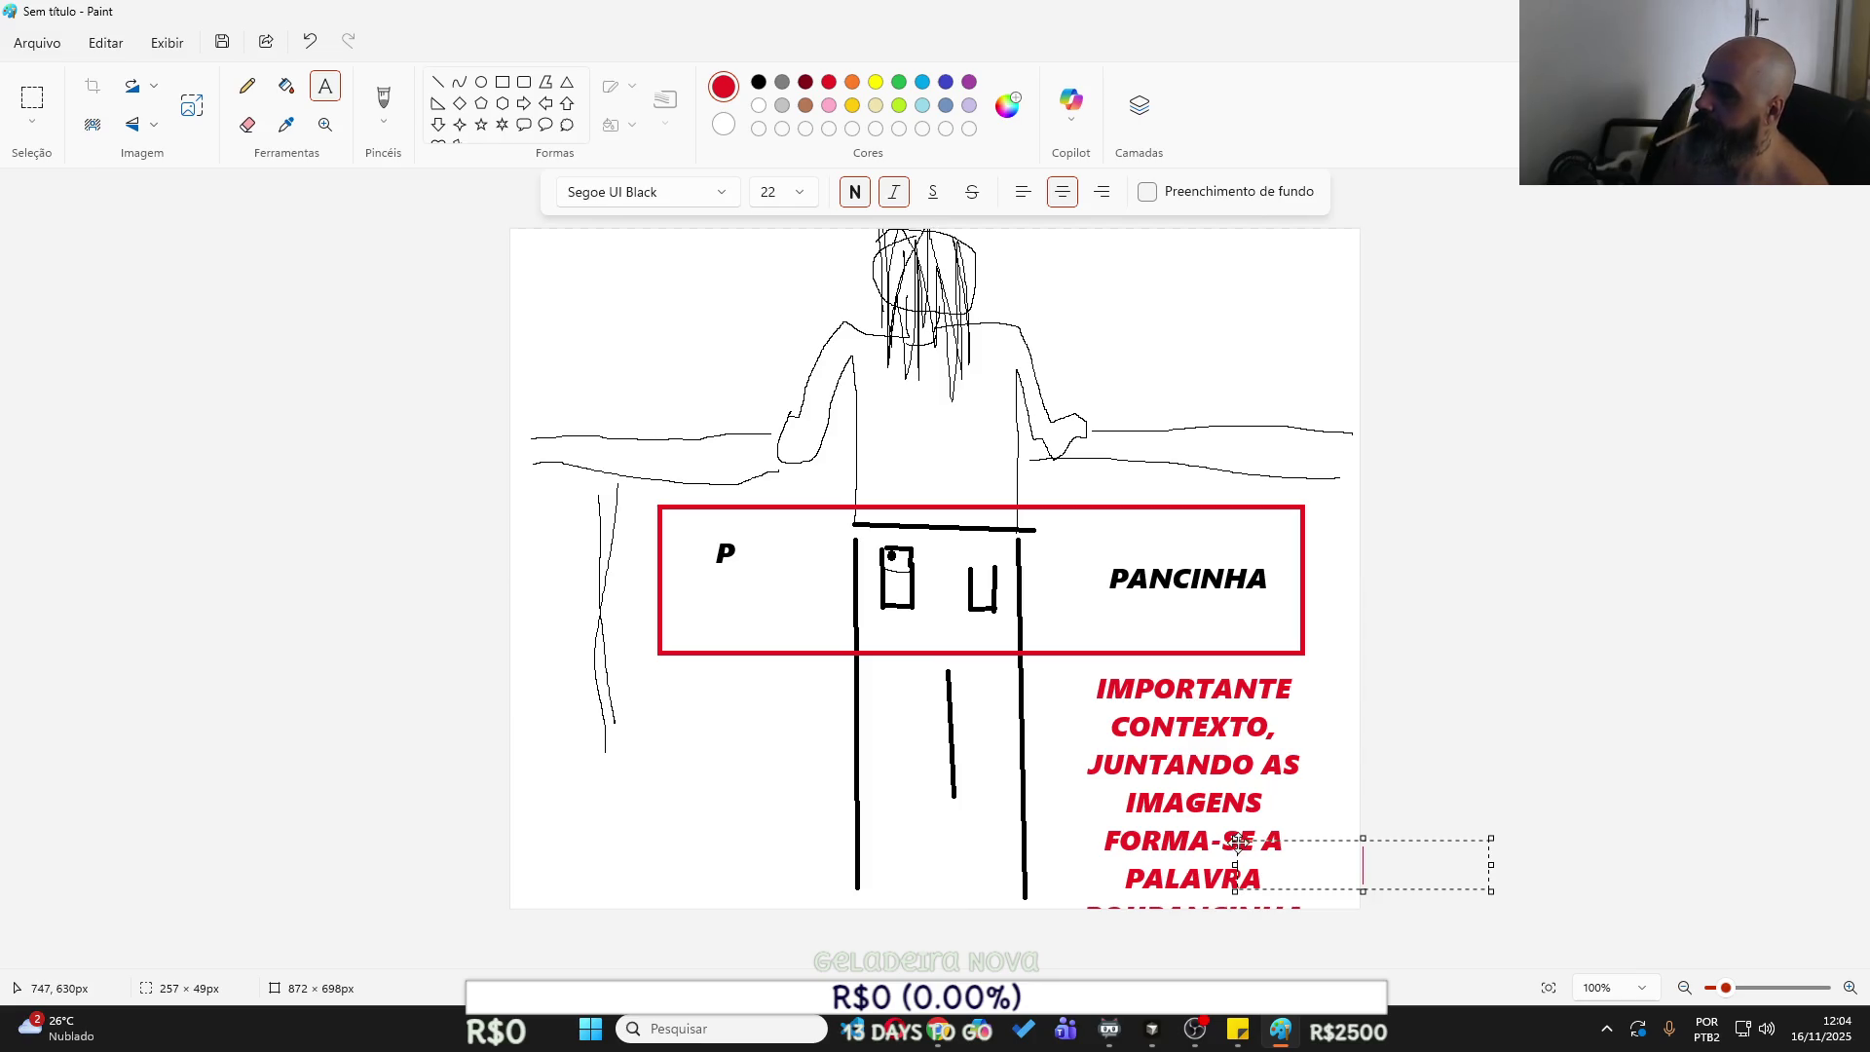
Write POUPANCINHA in a new background-filled text box sitting just under PALAVRA.
{"action": "left_click_drag", "start_coordinate": [1367, 915], "coordinate": [1373, 1023]}
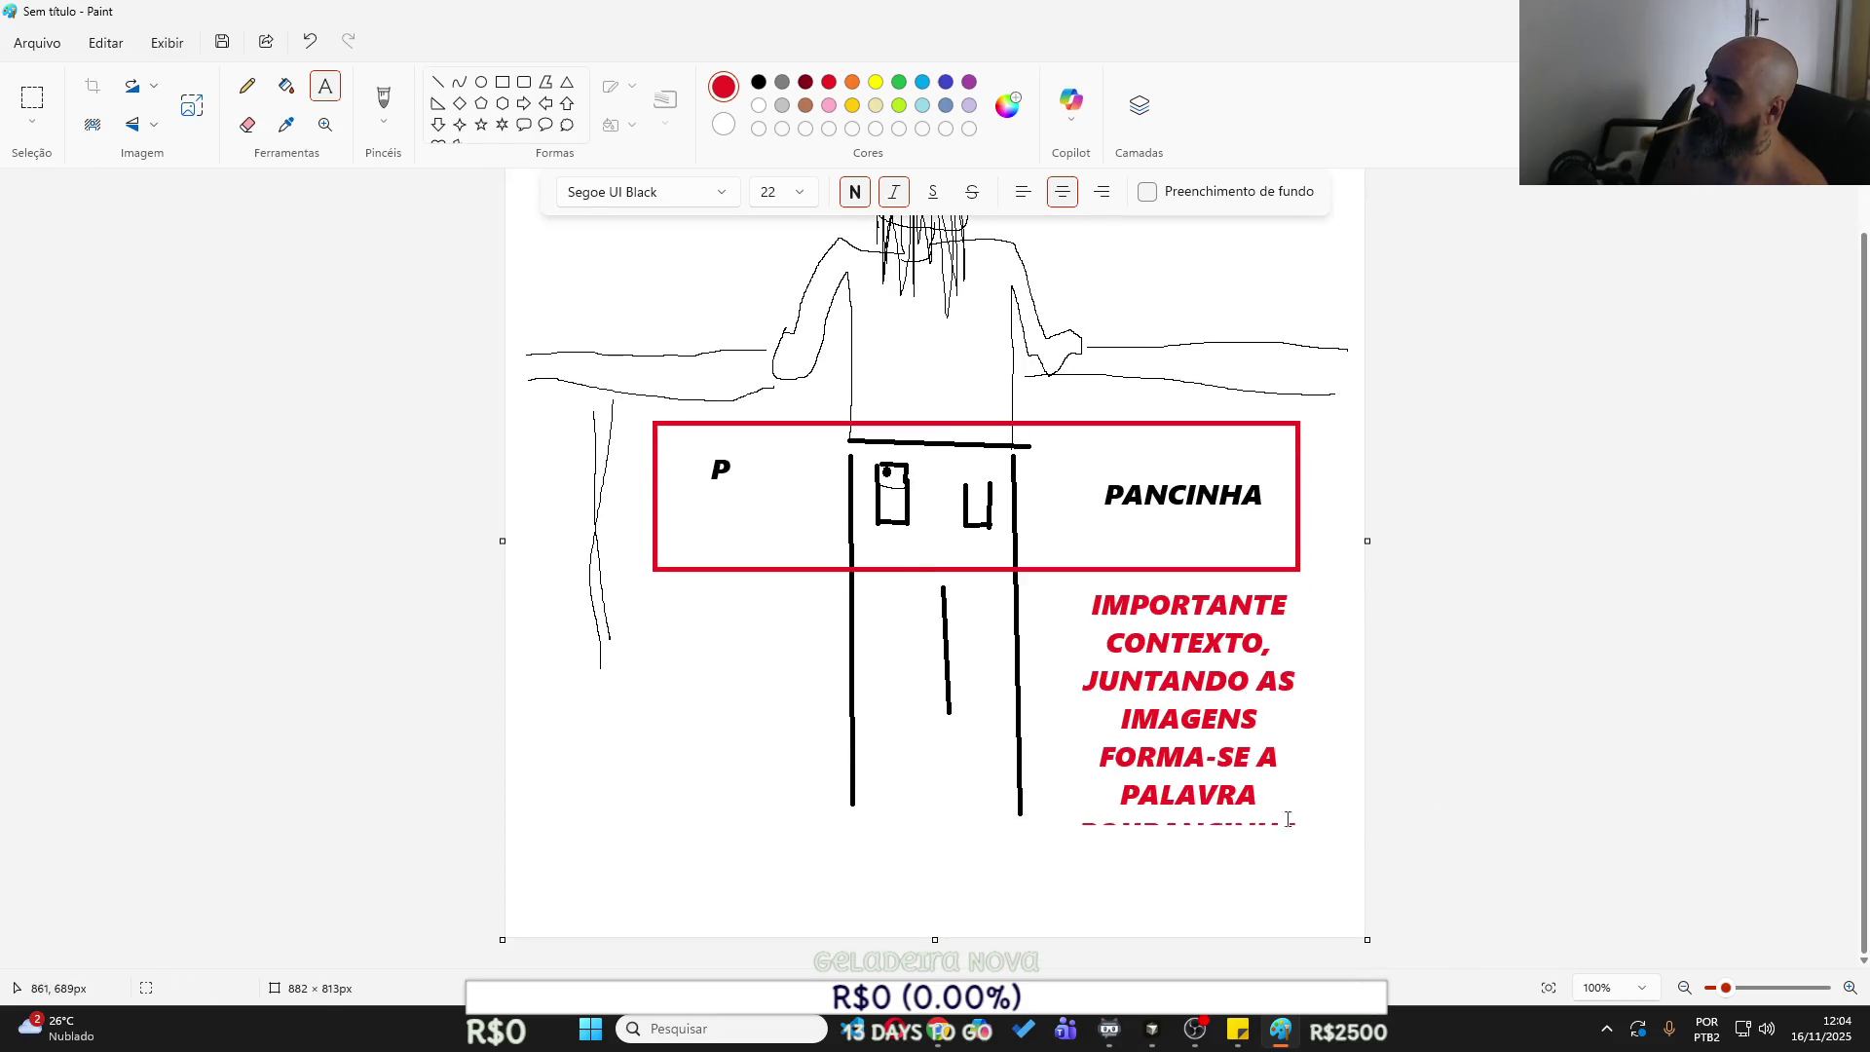
{"action": "left_click", "coordinate": [1270, 801]}
{"action": "key", "text": "Escape"}
{"action": "left_click", "coordinate": [1075, 822]}
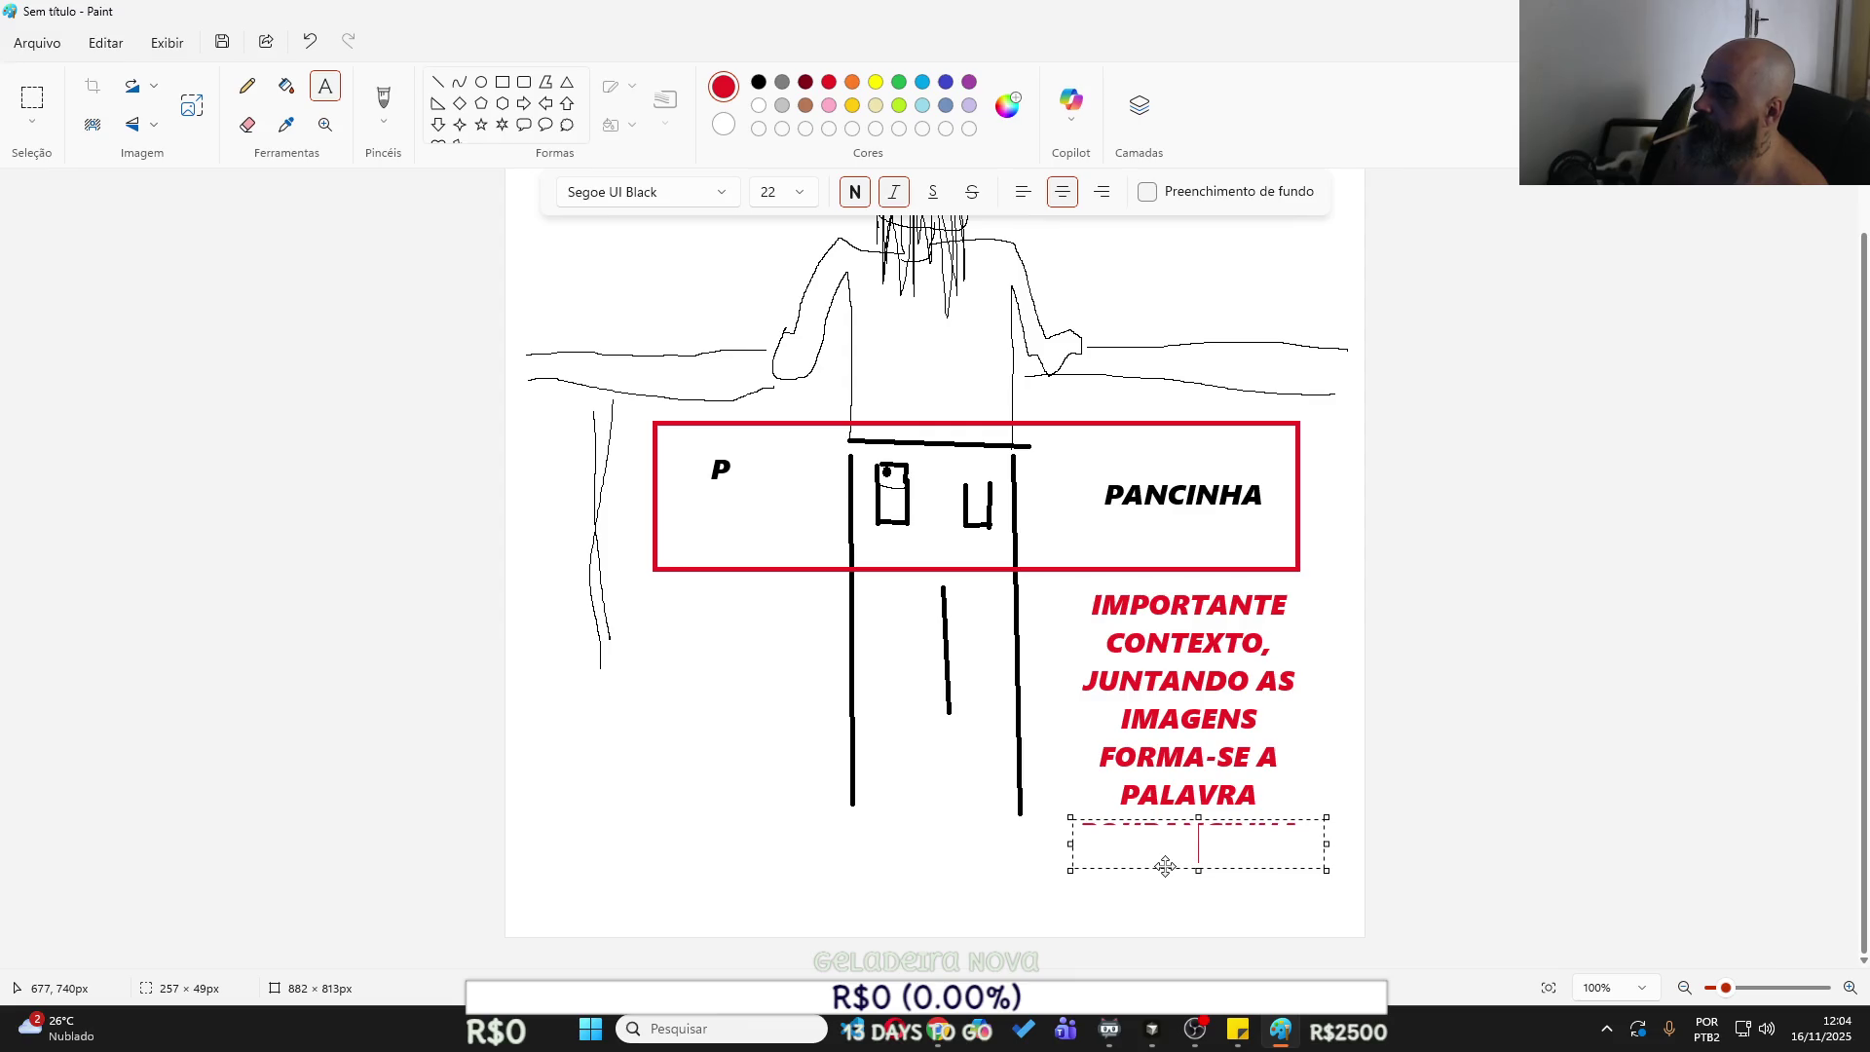
{"action": "type", "text": "P"}
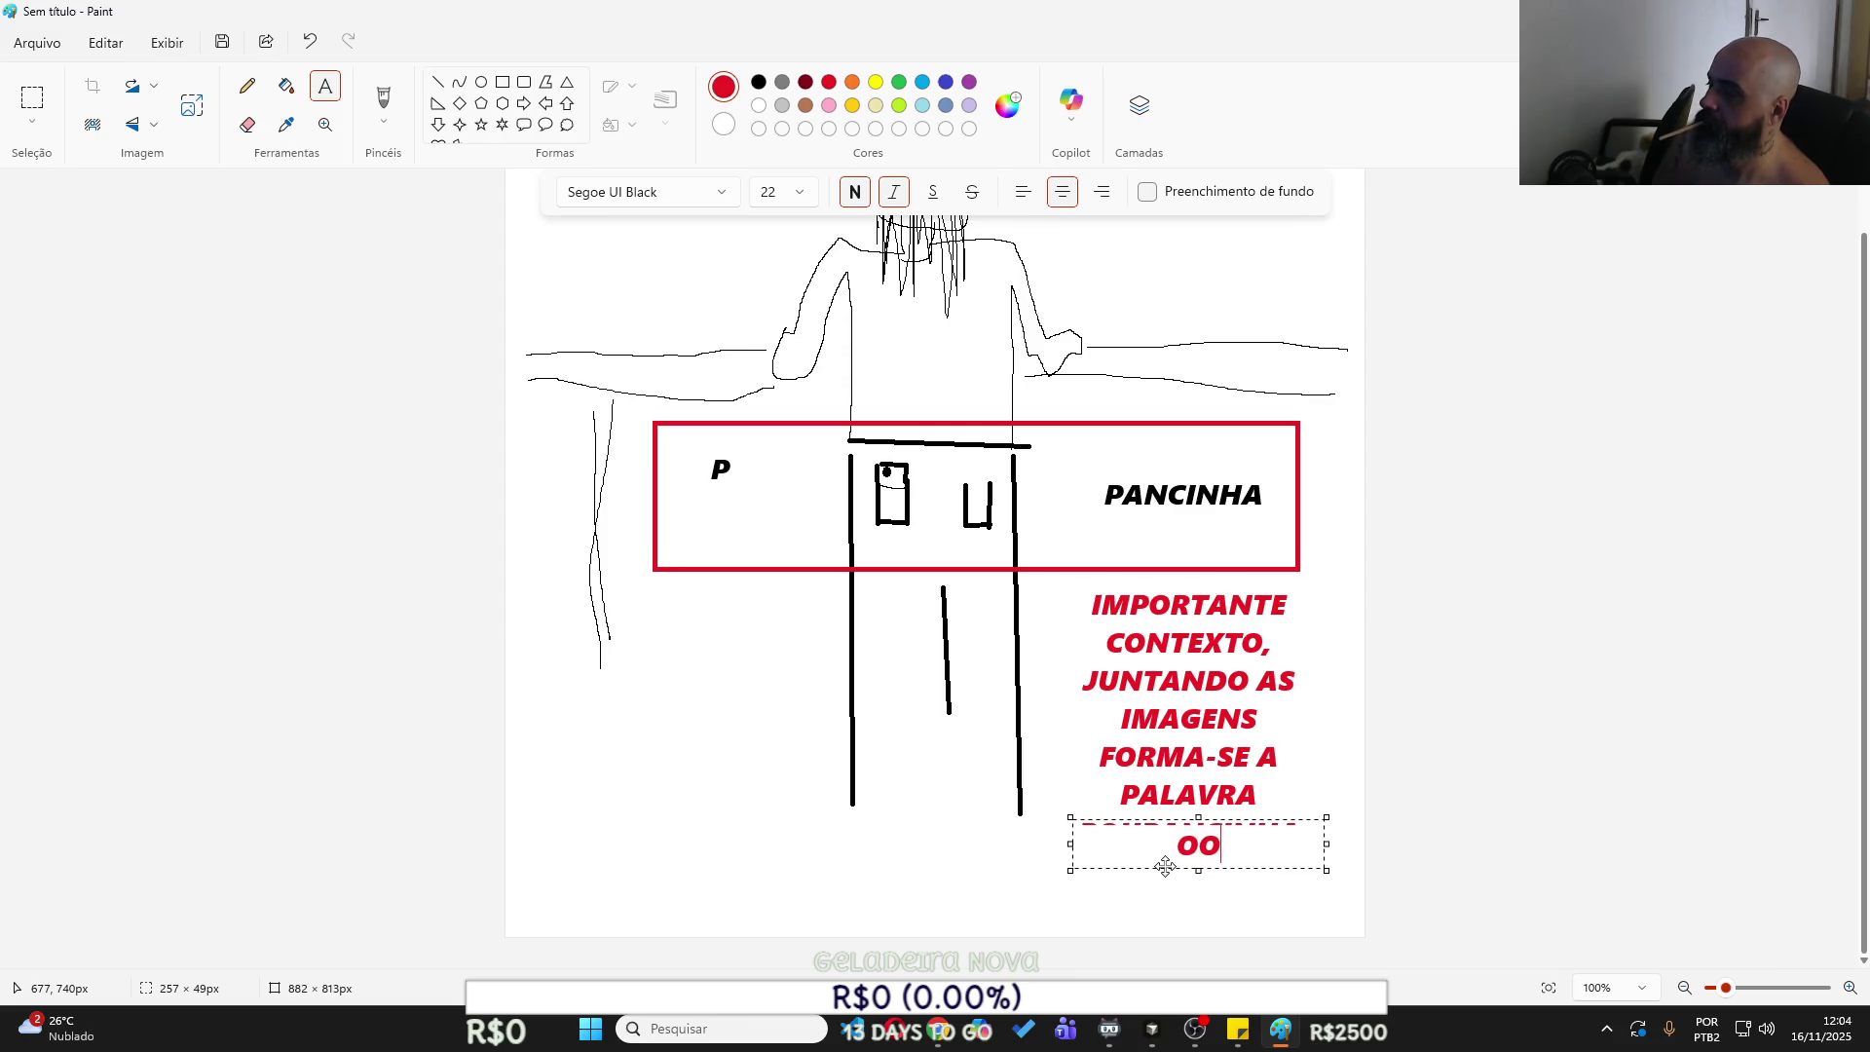
{"action": "type", "text": "OUY"}
{"action": "key", "text": "BackSpace"}
{"action": "type", "text": "PANCINHA"}
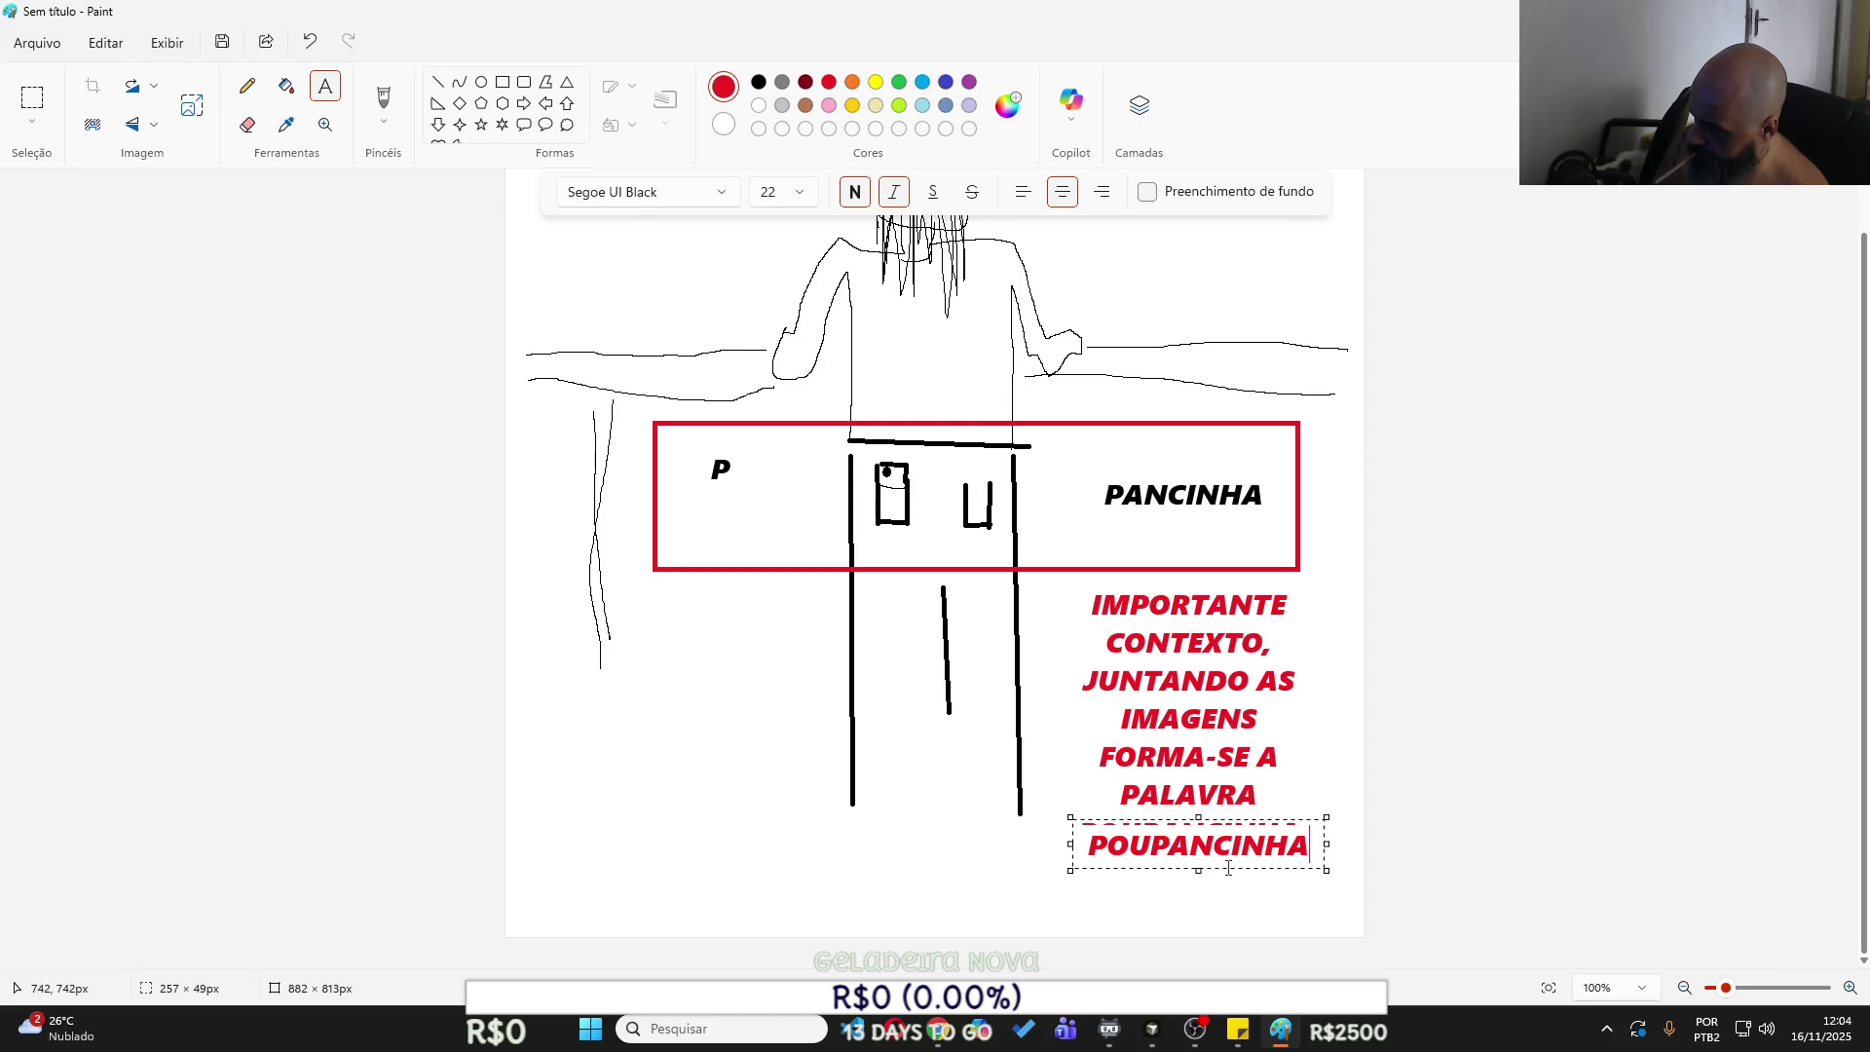
{"action": "mouse_move", "coordinate": [1227, 866]}
{"action": "left_mouse_down"}
{"action": "mouse_move", "coordinate": [1222, 848]}
{"action": "mouse_move", "coordinate": [1222, 881]}
{"action": "left_mouse_up"}
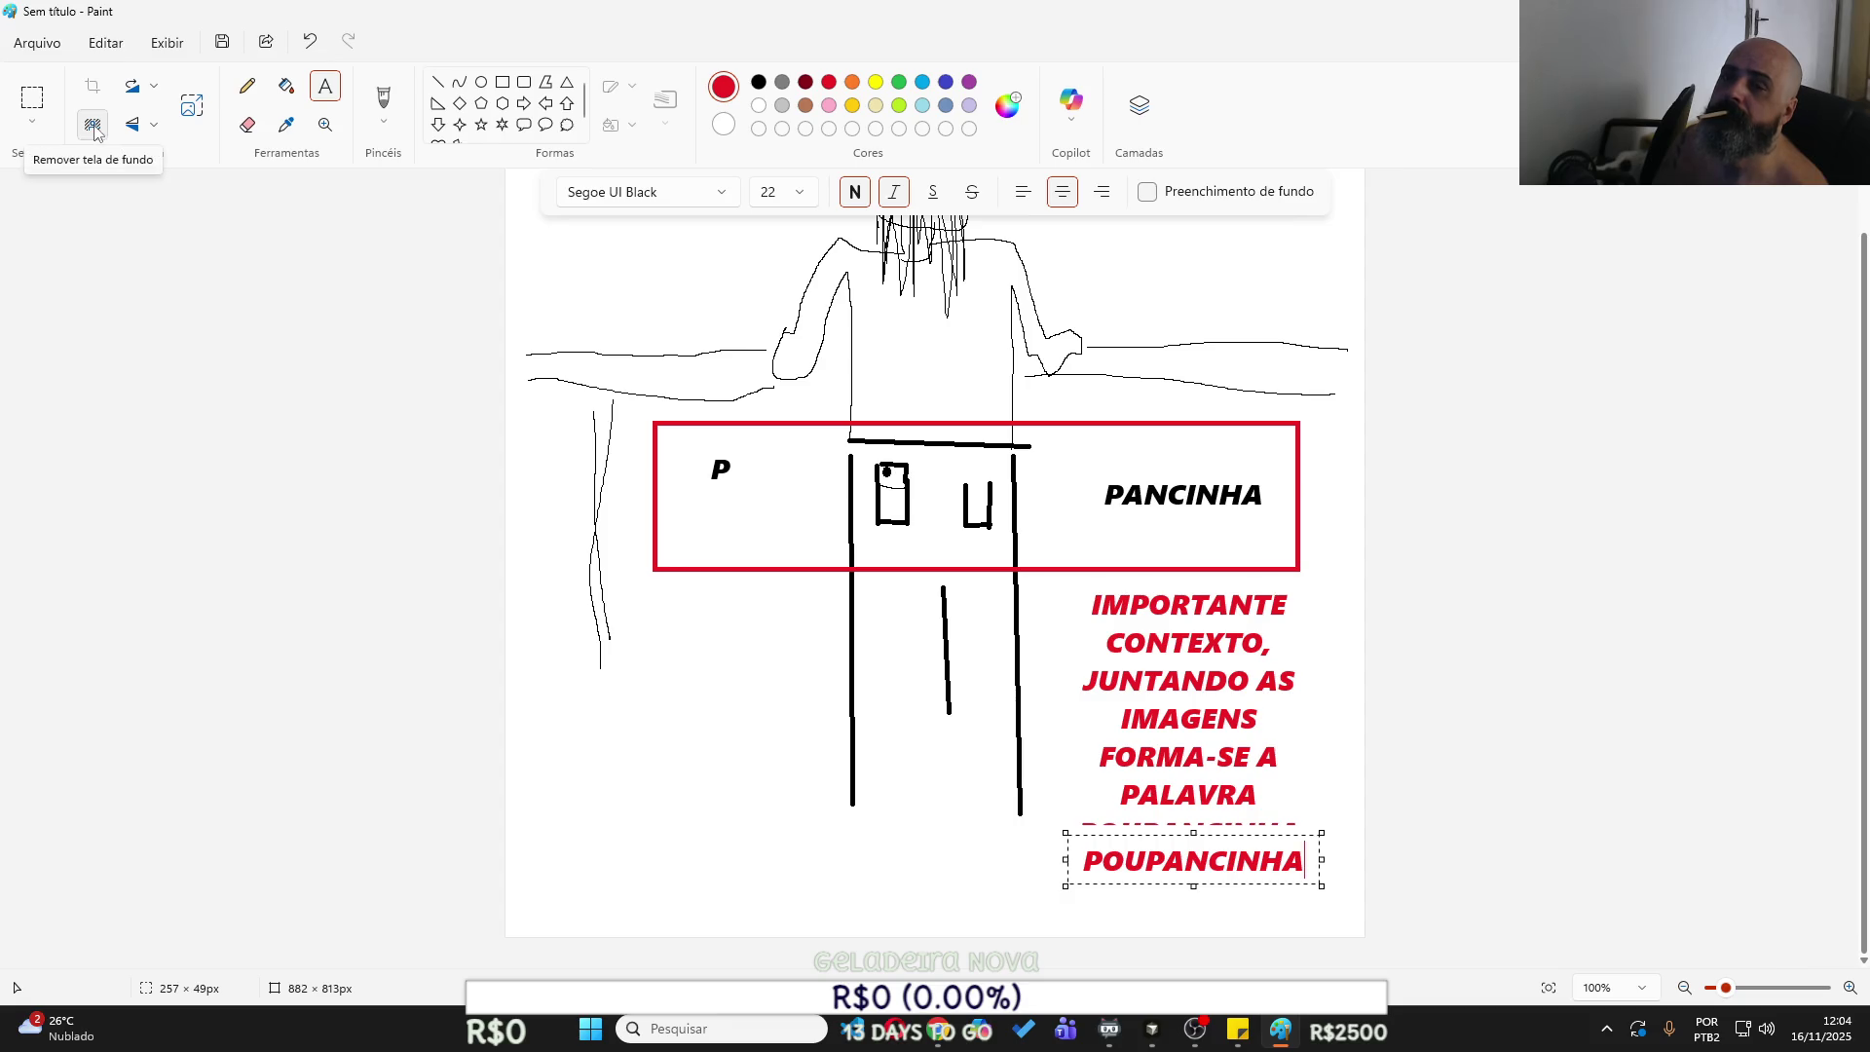
{"action": "left_click", "coordinate": [1148, 192]}
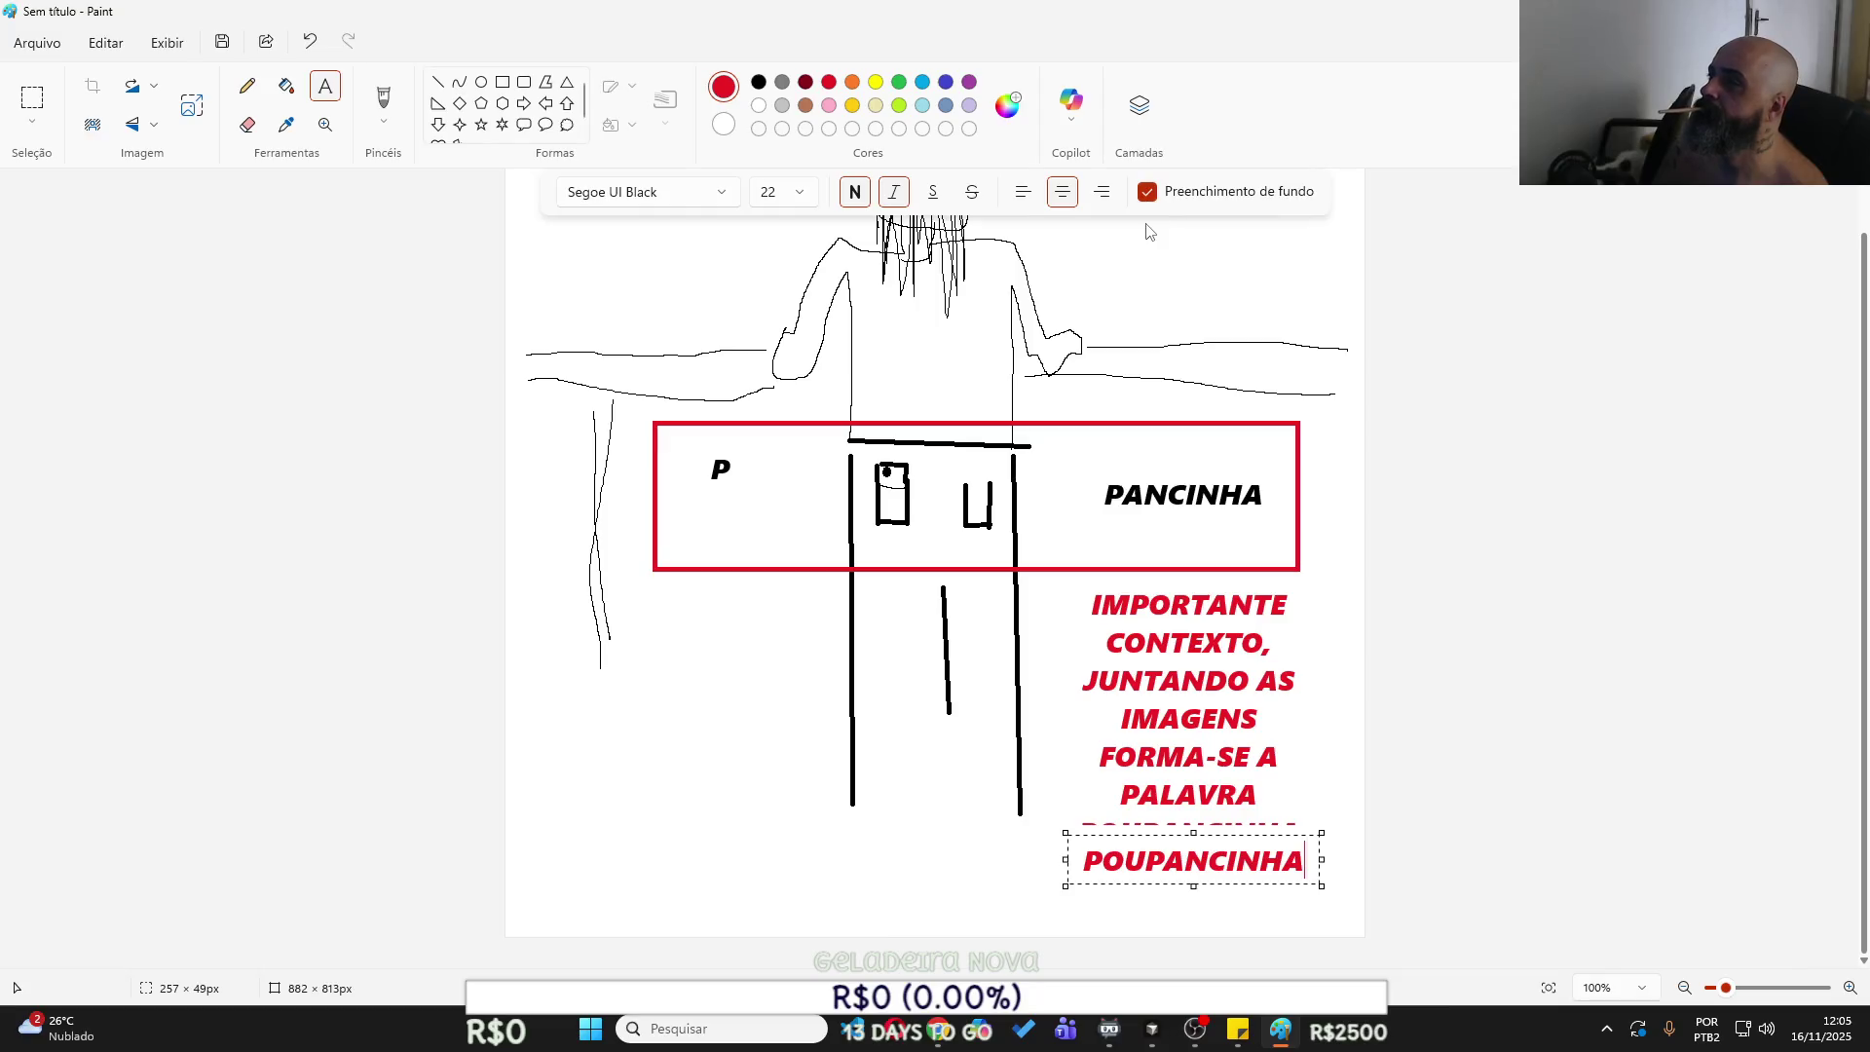
{"action": "left_click_drag", "start_coordinate": [1267, 835], "coordinate": [1267, 812]}
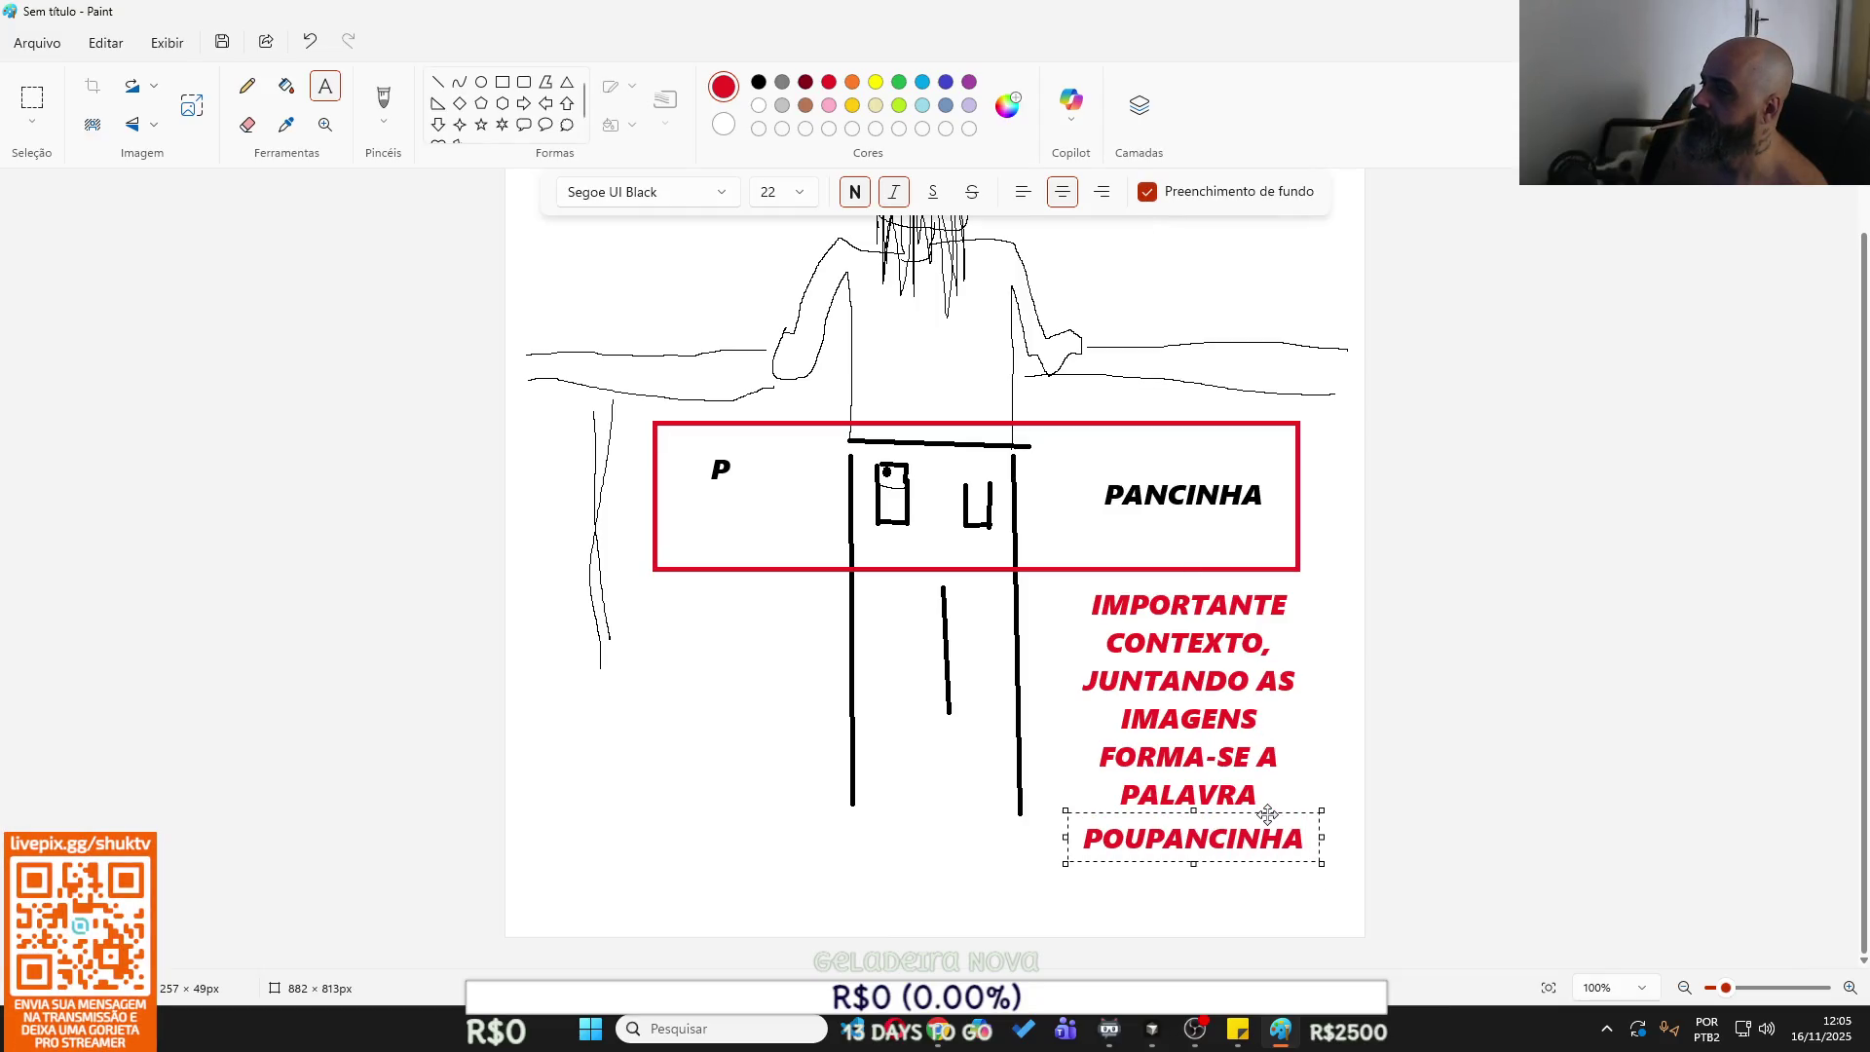
{"action": "left_click", "coordinate": [1304, 770]}
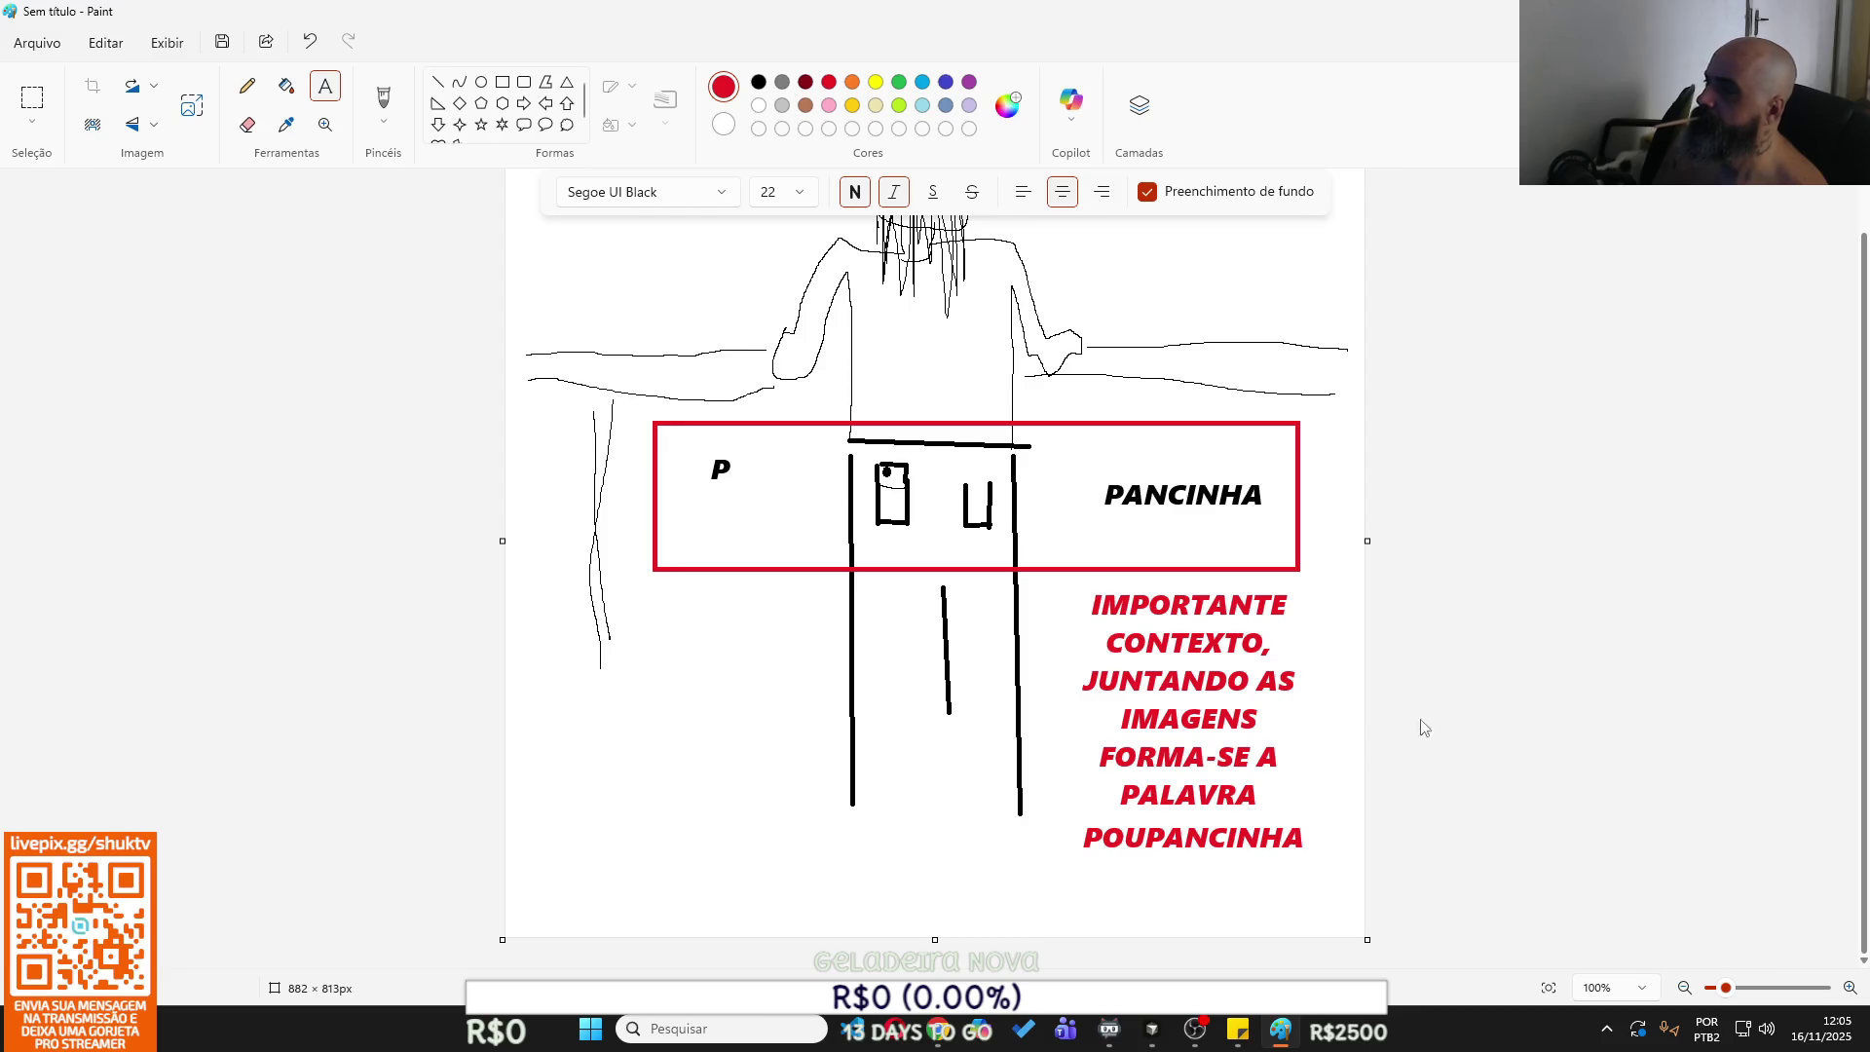
Select the whole Paint drawing and return to the Gemini chat.
{"action": "scroll", "coordinate": [1426, 667], "scroll_direction": "up", "scroll_amount": 2}
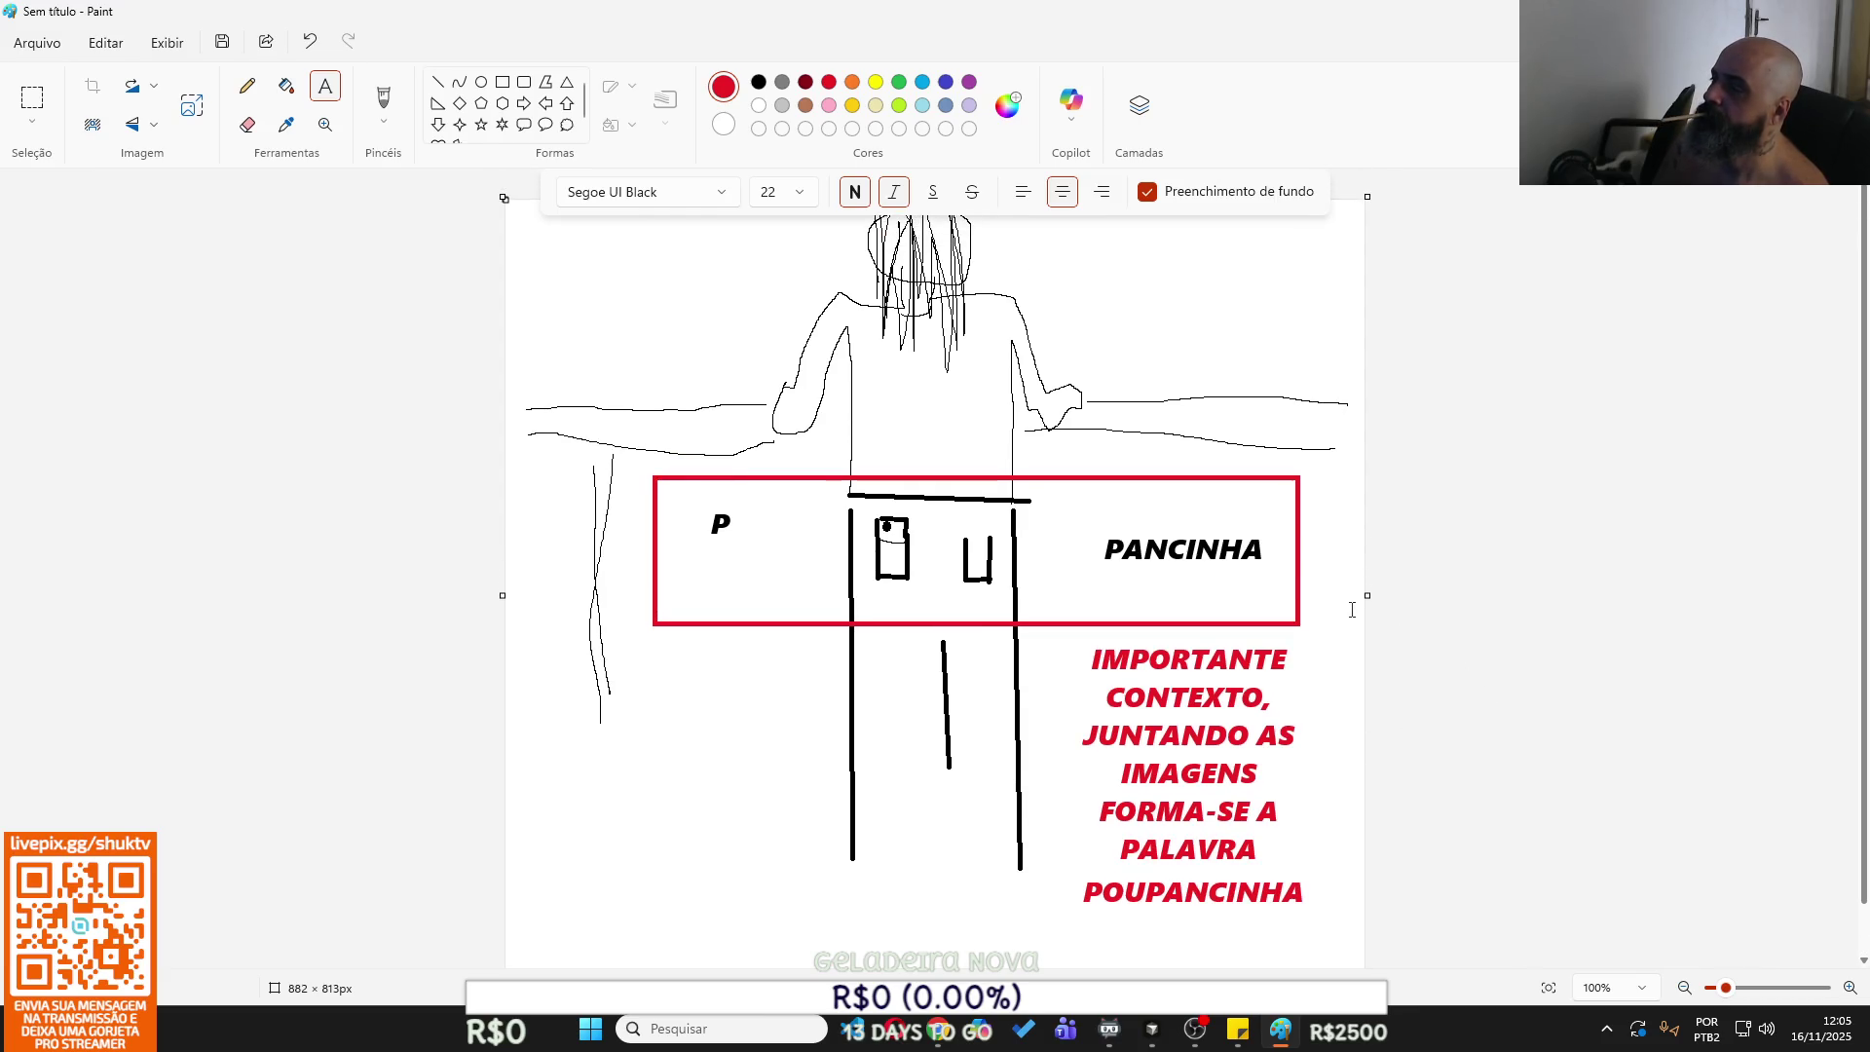
{"action": "key", "text": "ctrl+a"}
{"action": "left_click", "coordinate": [942, 1035]}
{"action": "left_click", "coordinate": [942, 1035]}
{"action": "left_click", "coordinate": [942, 1035]}
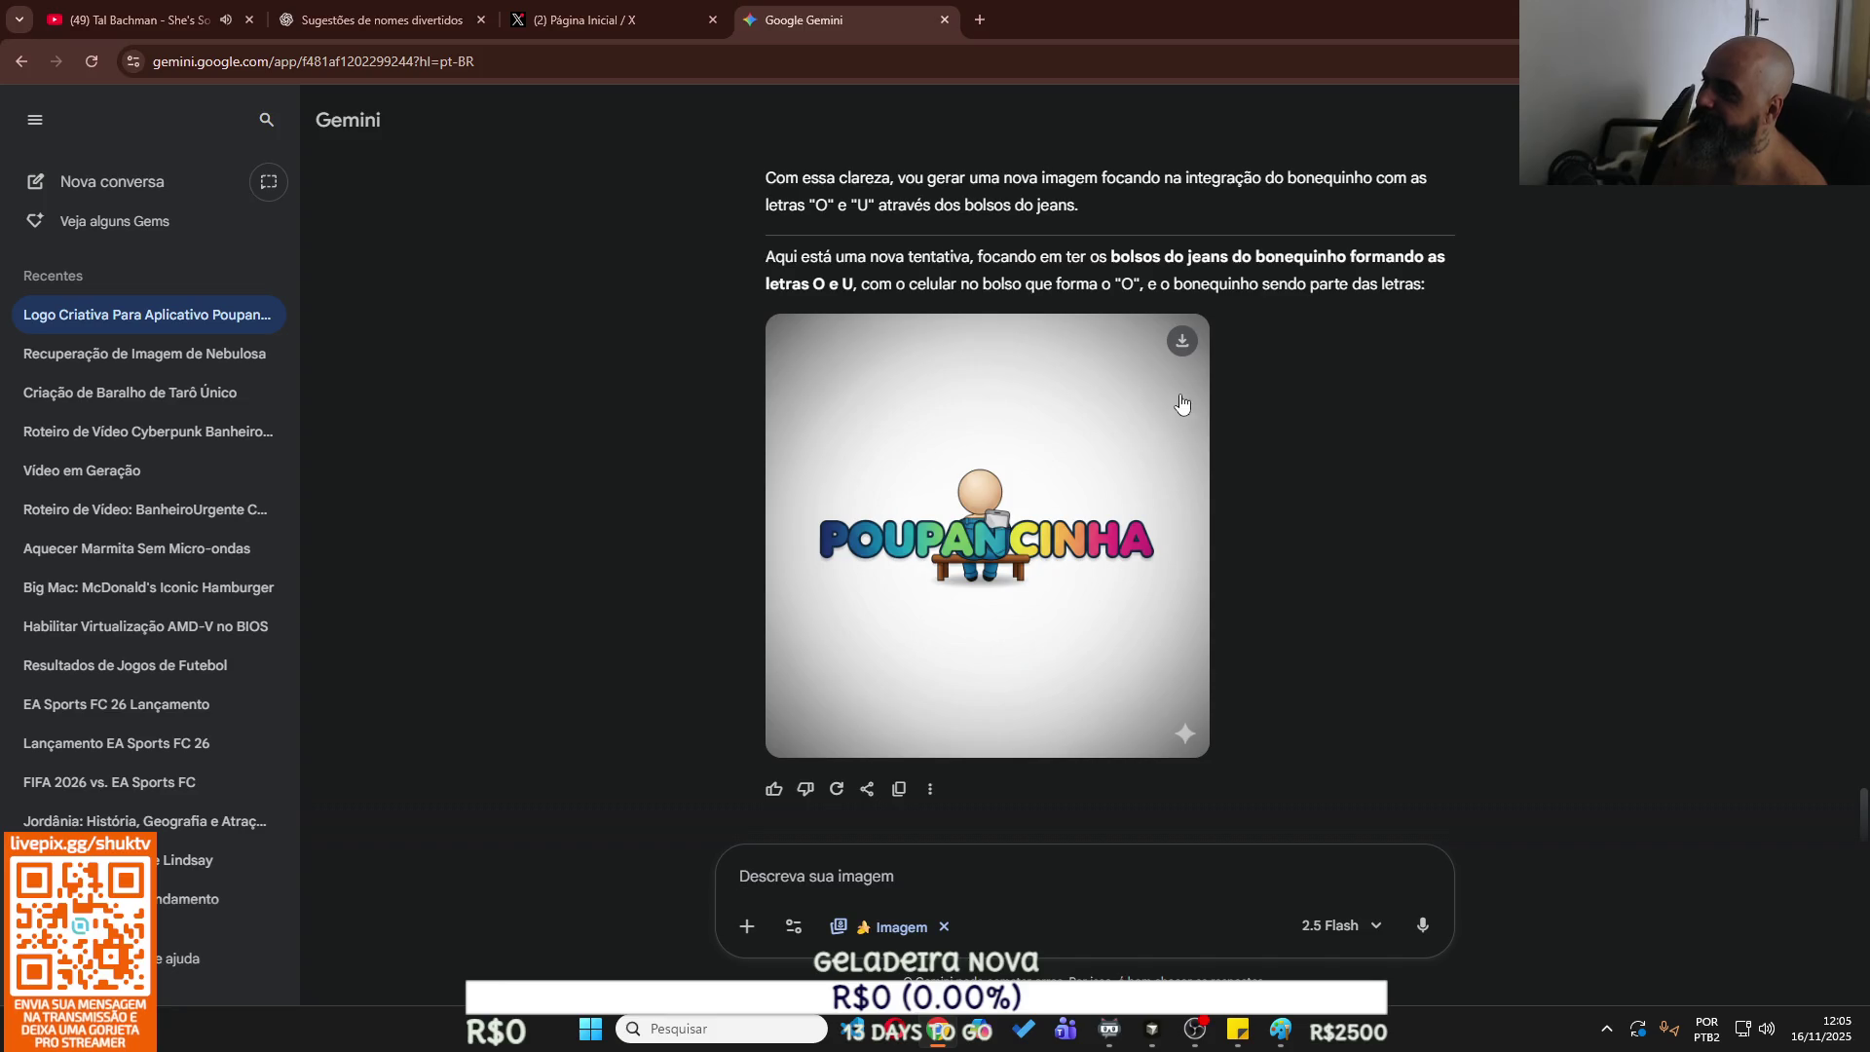
Download the generated image and rename the NomeDoApp folder in ProjetosPessoais to Poupancinha.
{"action": "left_click", "coordinate": [1185, 343]}
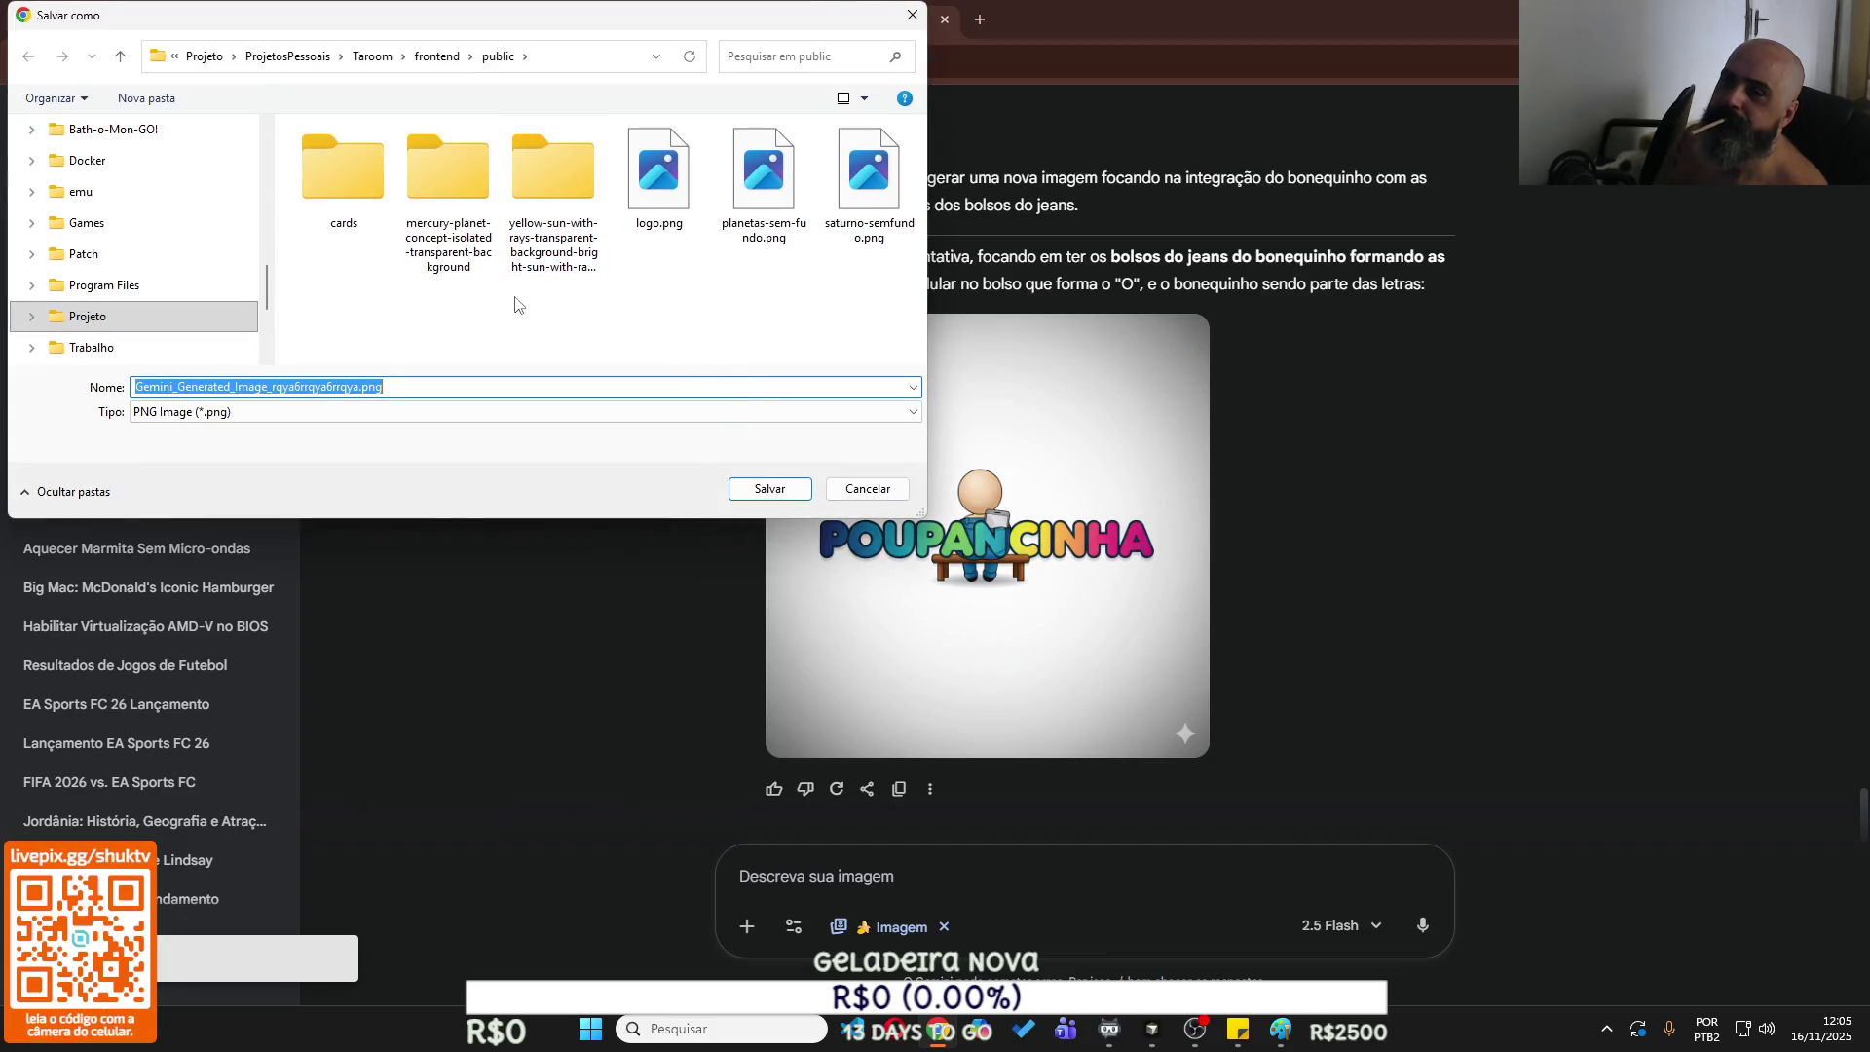
{"action": "left_click", "coordinate": [292, 57]}
{"action": "scroll", "coordinate": [332, 341], "scroll_direction": "down", "scroll_amount": 2}
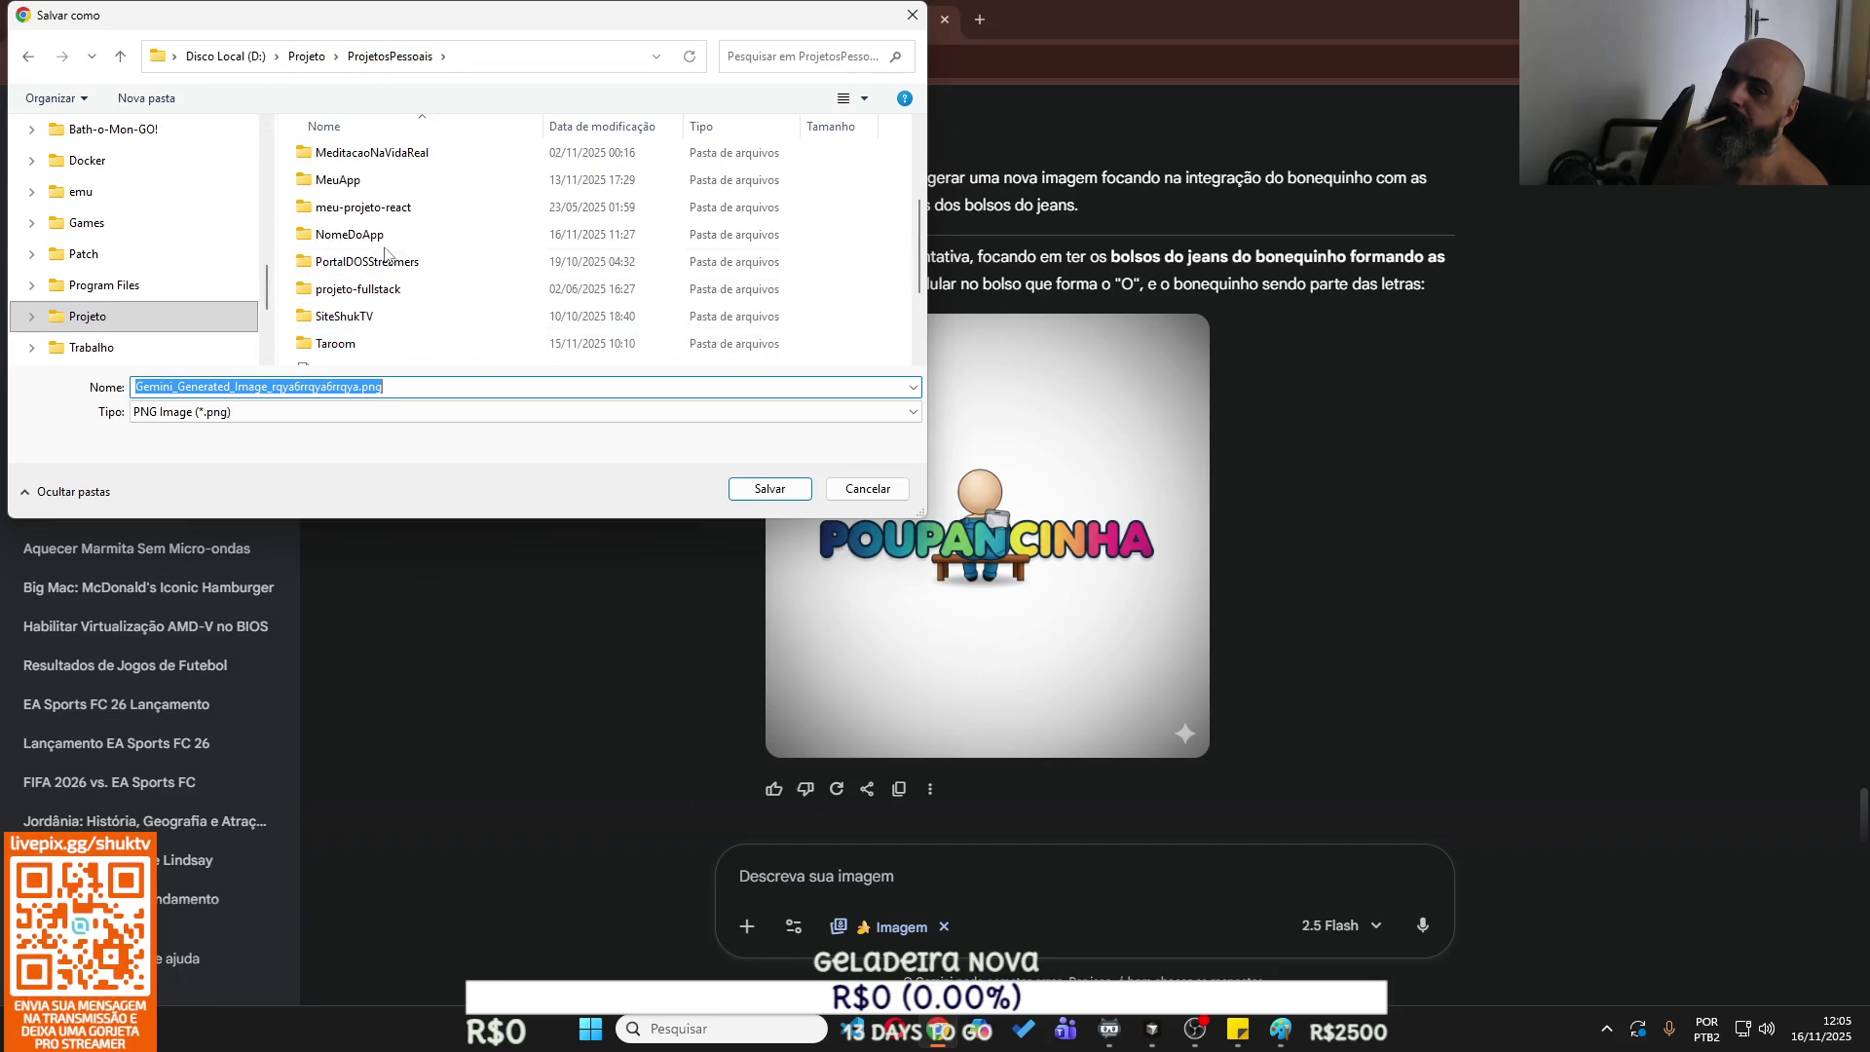
{"action": "left_click", "coordinate": [439, 235]}
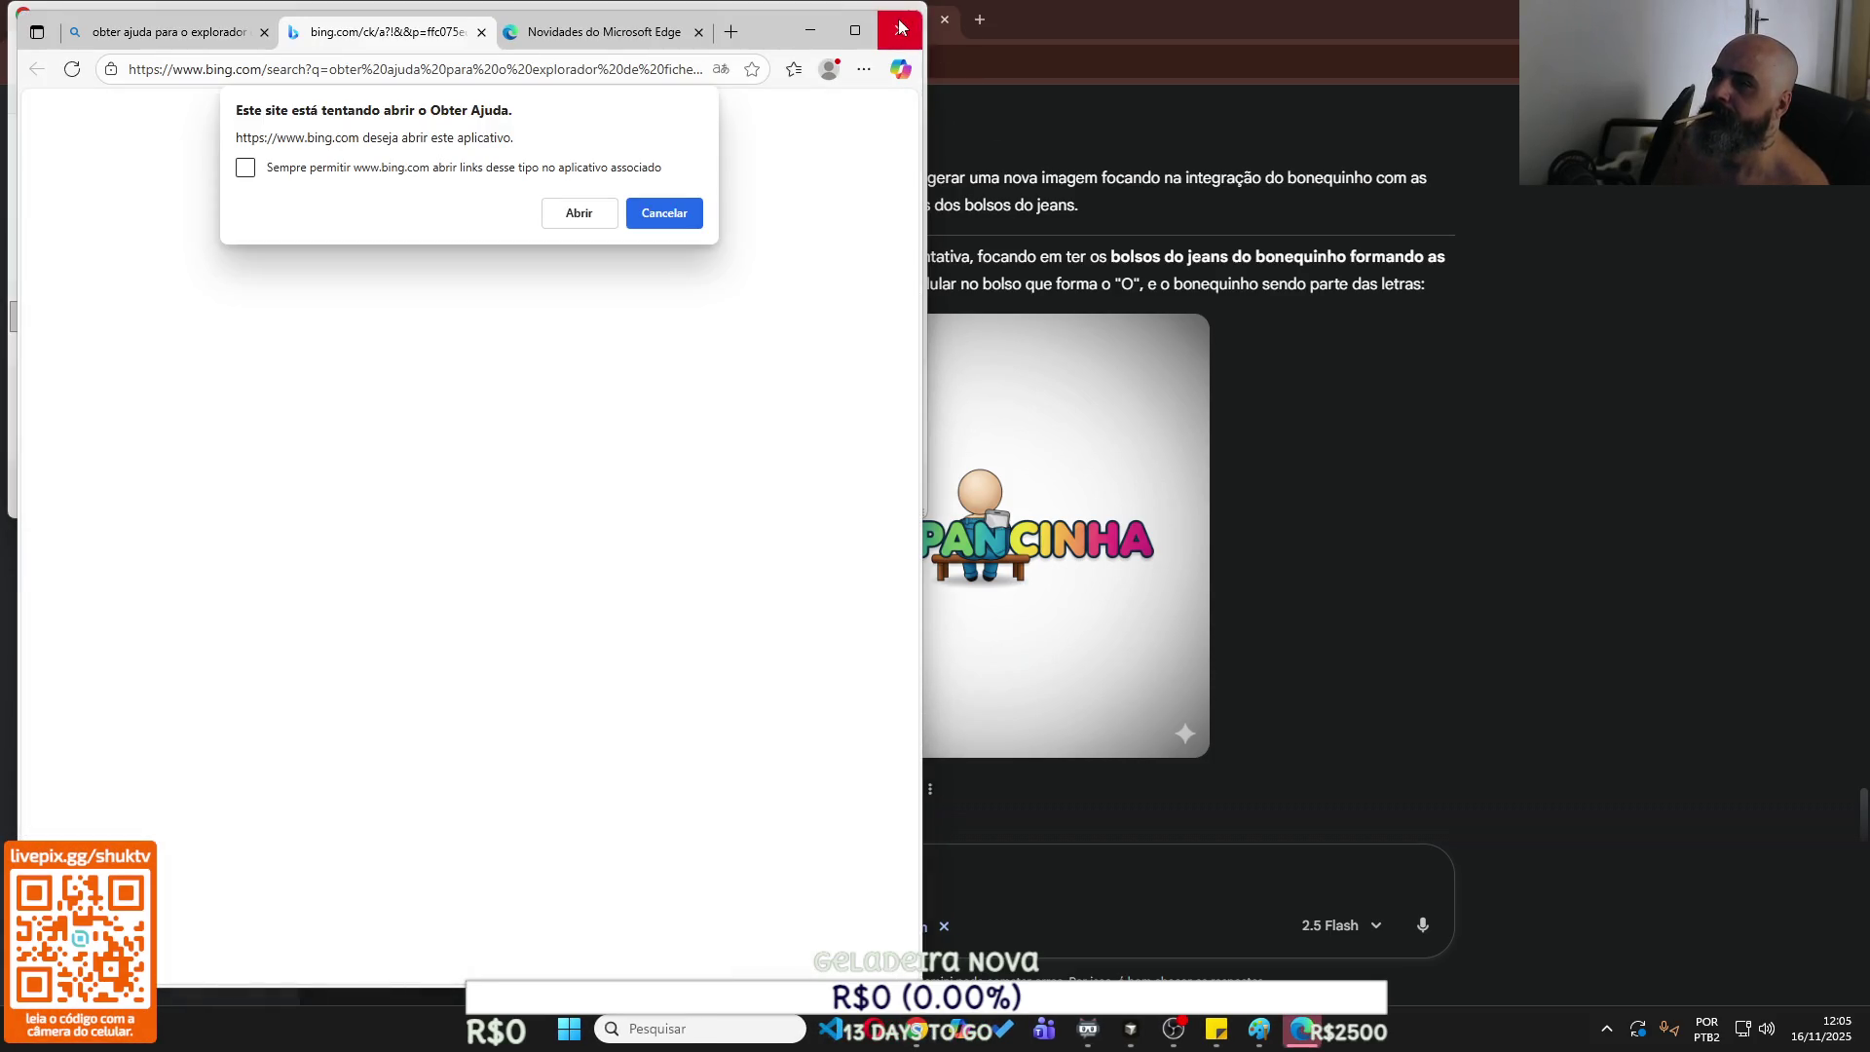
{"action": "left_click", "coordinate": [900, 30]}
{"action": "left_click", "coordinate": [385, 242]}
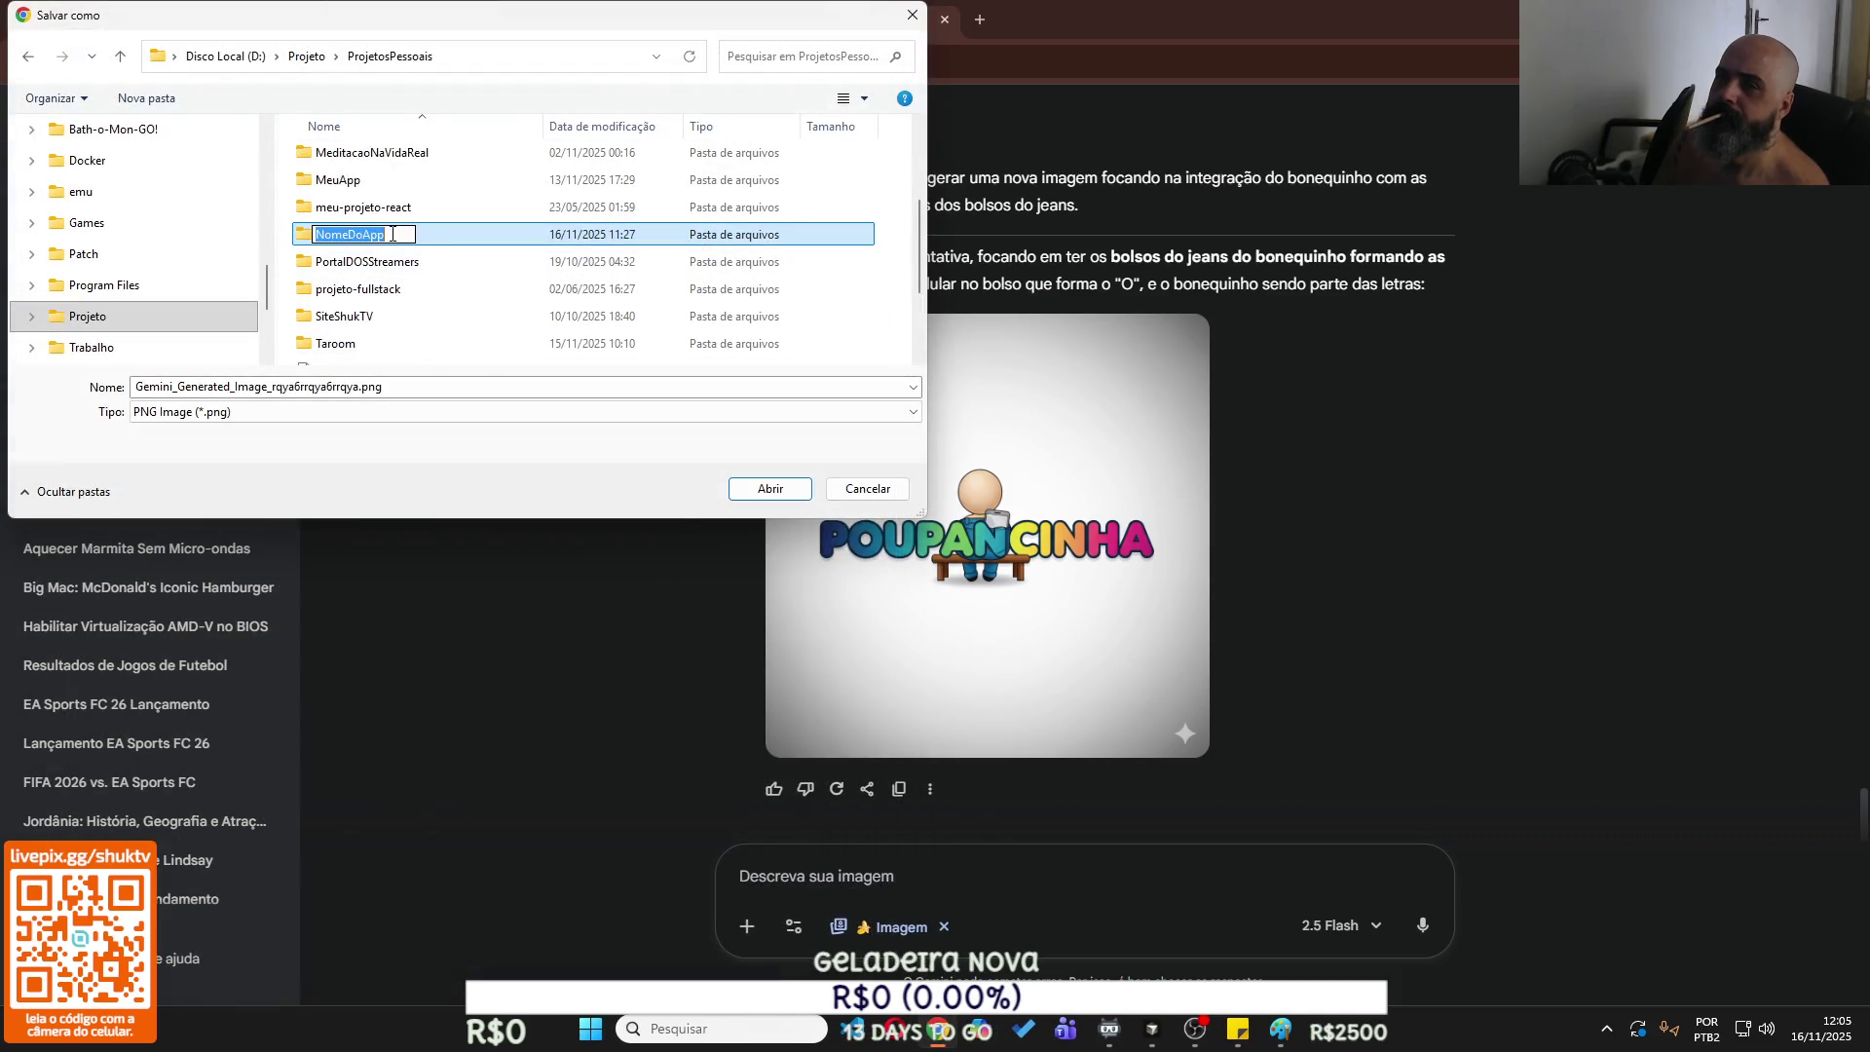
{"action": "type", "text": "pOUP"}
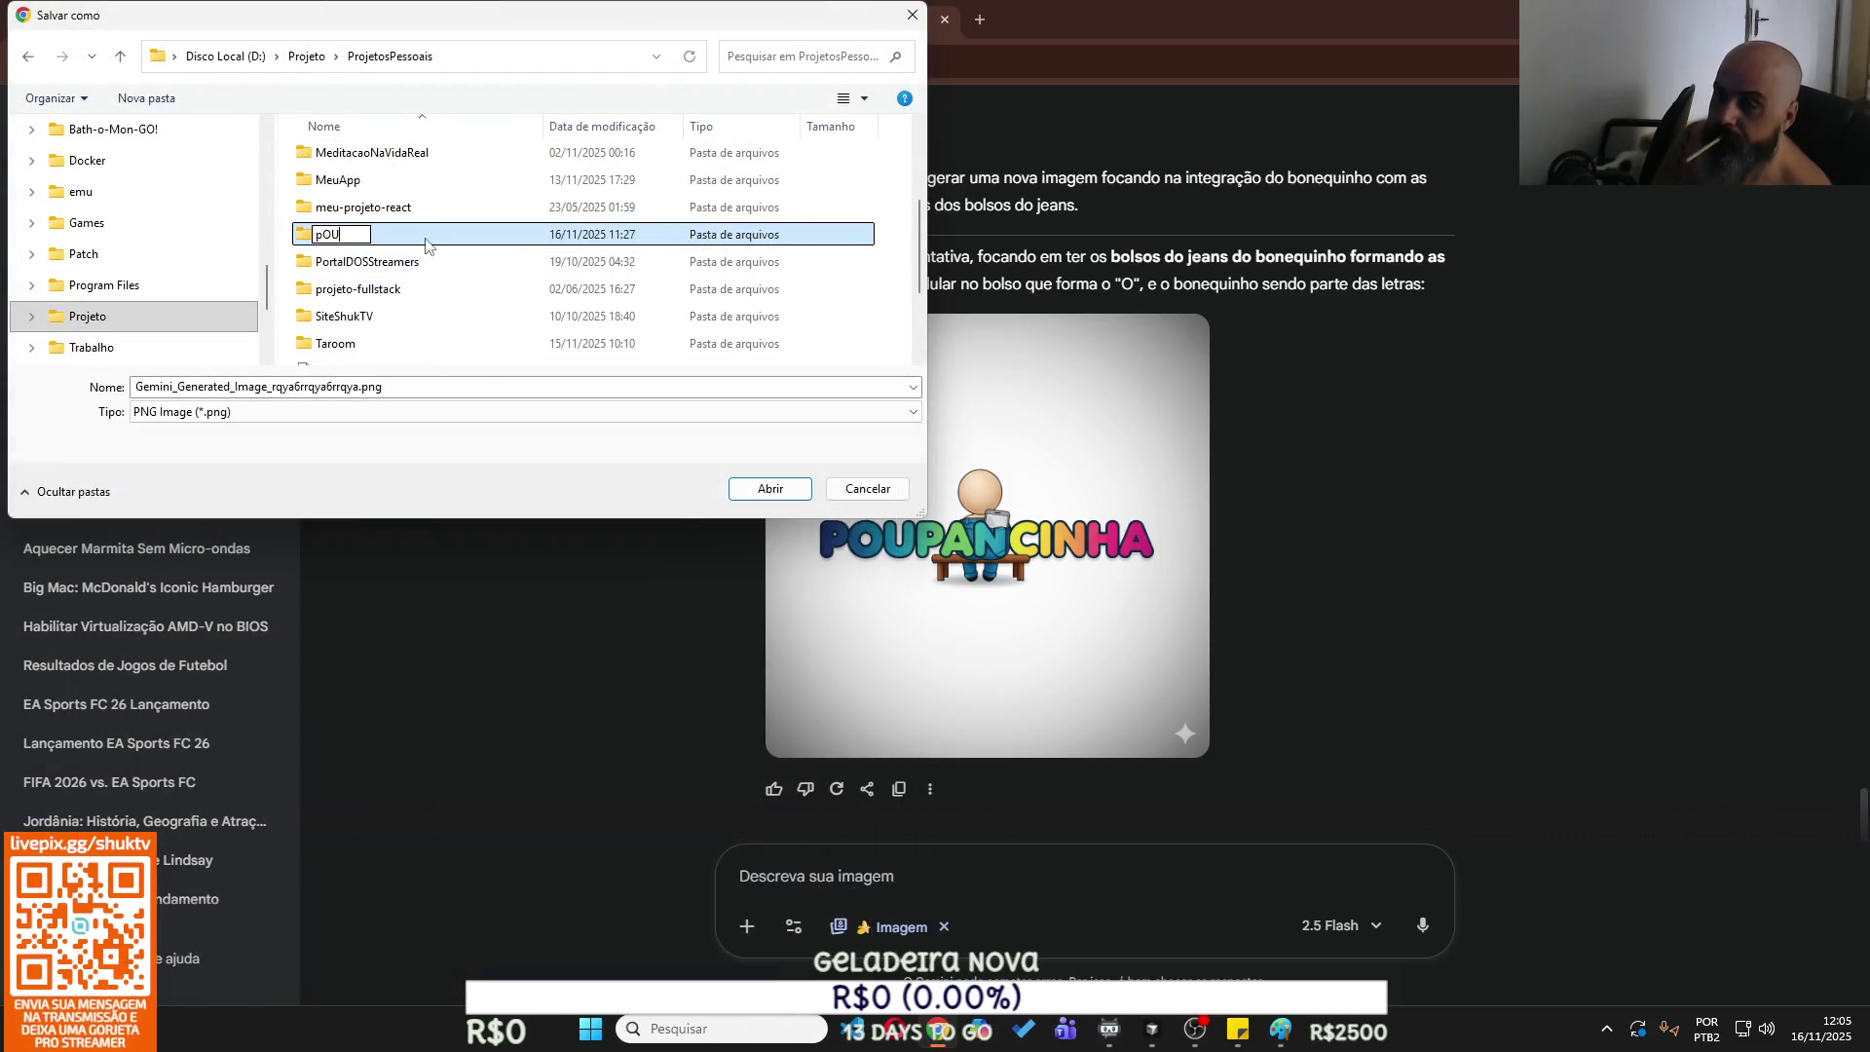
{"action": "key", "text": "BackSpace"}
{"action": "key", "text": "BackSpace"}
{"action": "key", "text": "BackSpace"}
{"action": "type", "text": "P"}
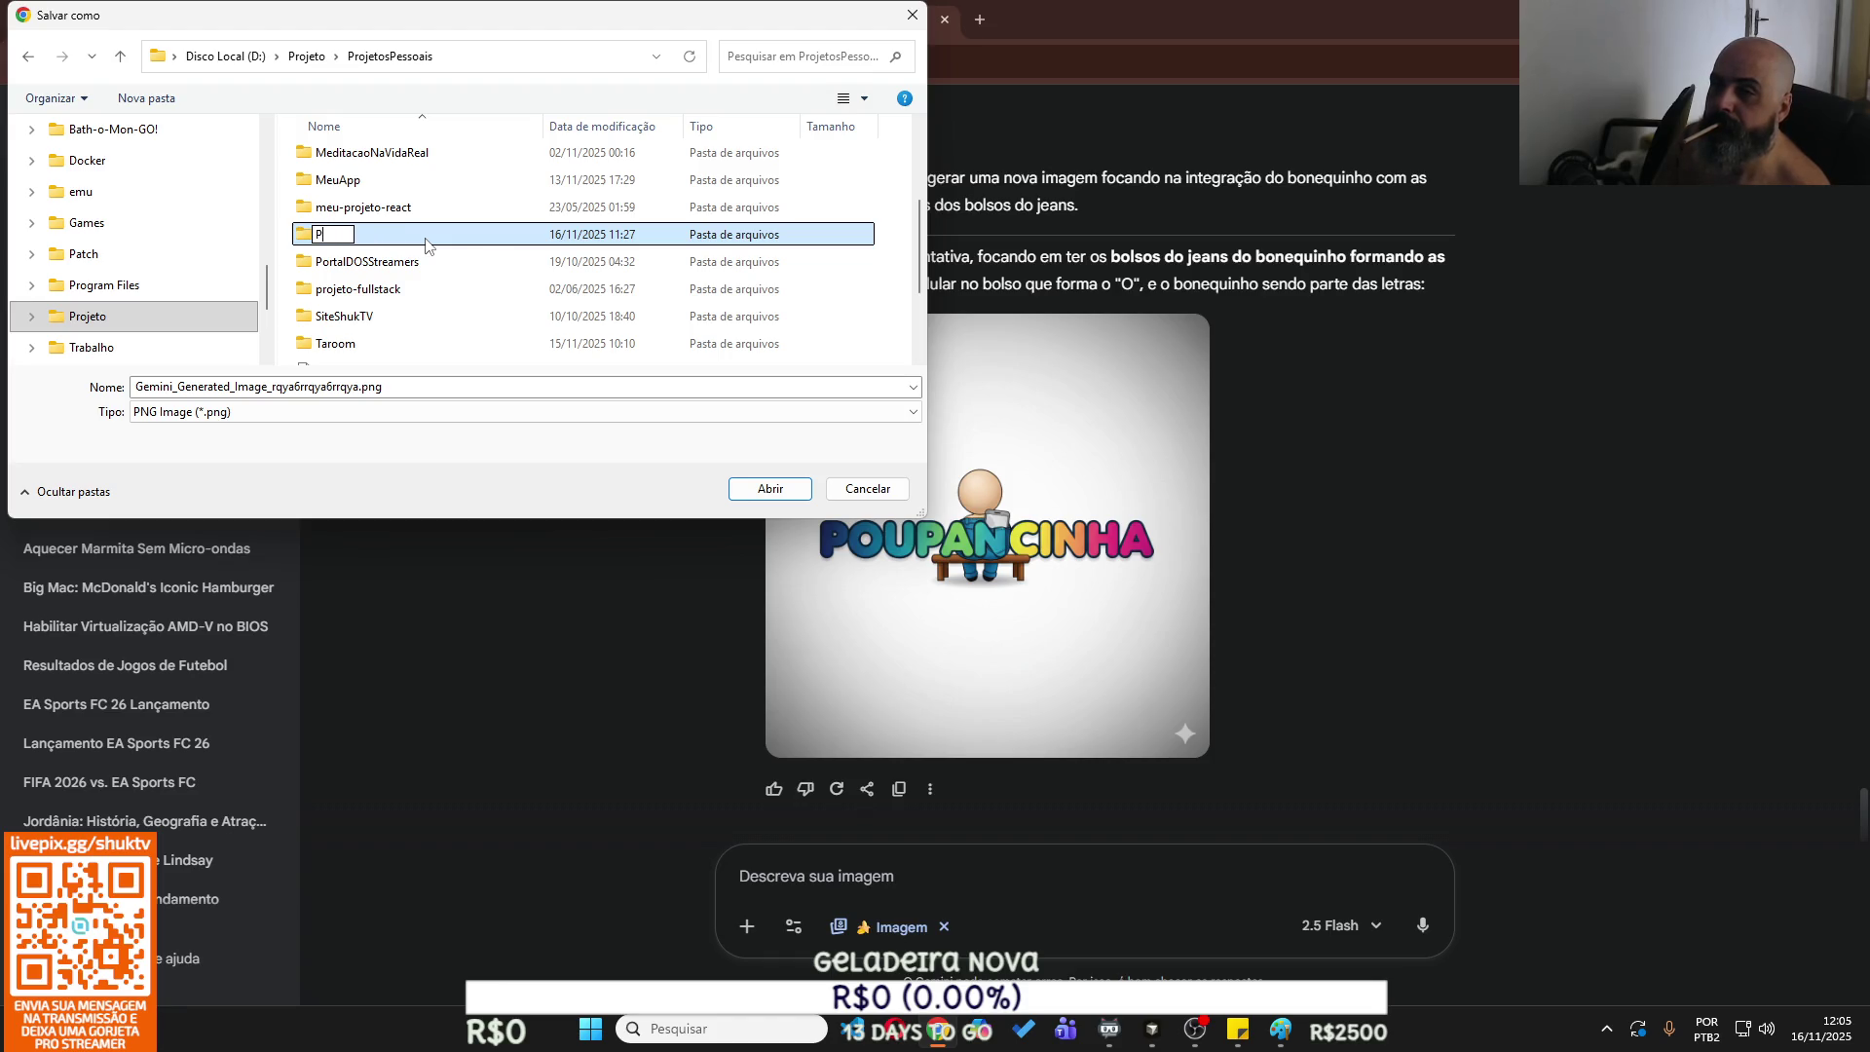
{"action": "type", "text": "oupancinha"}
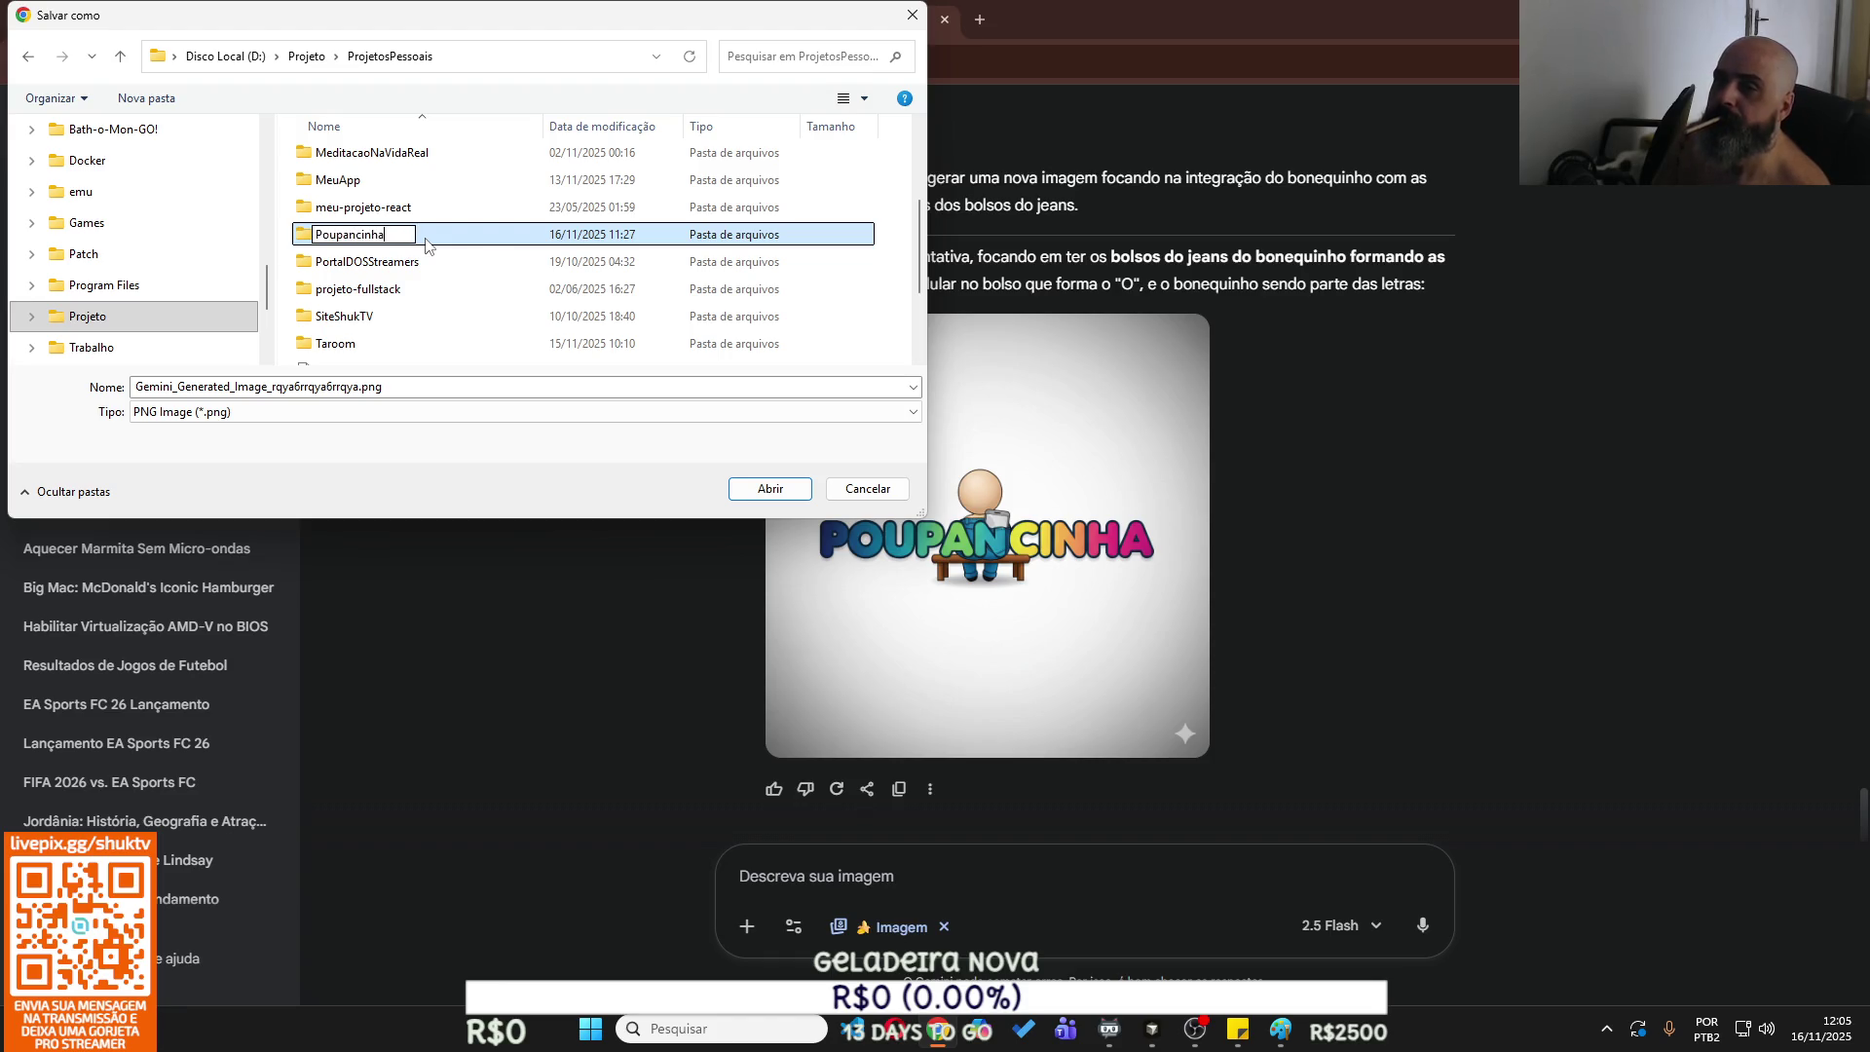
{"action": "key", "text": "Return"}
{"action": "key", "text": "Return"}
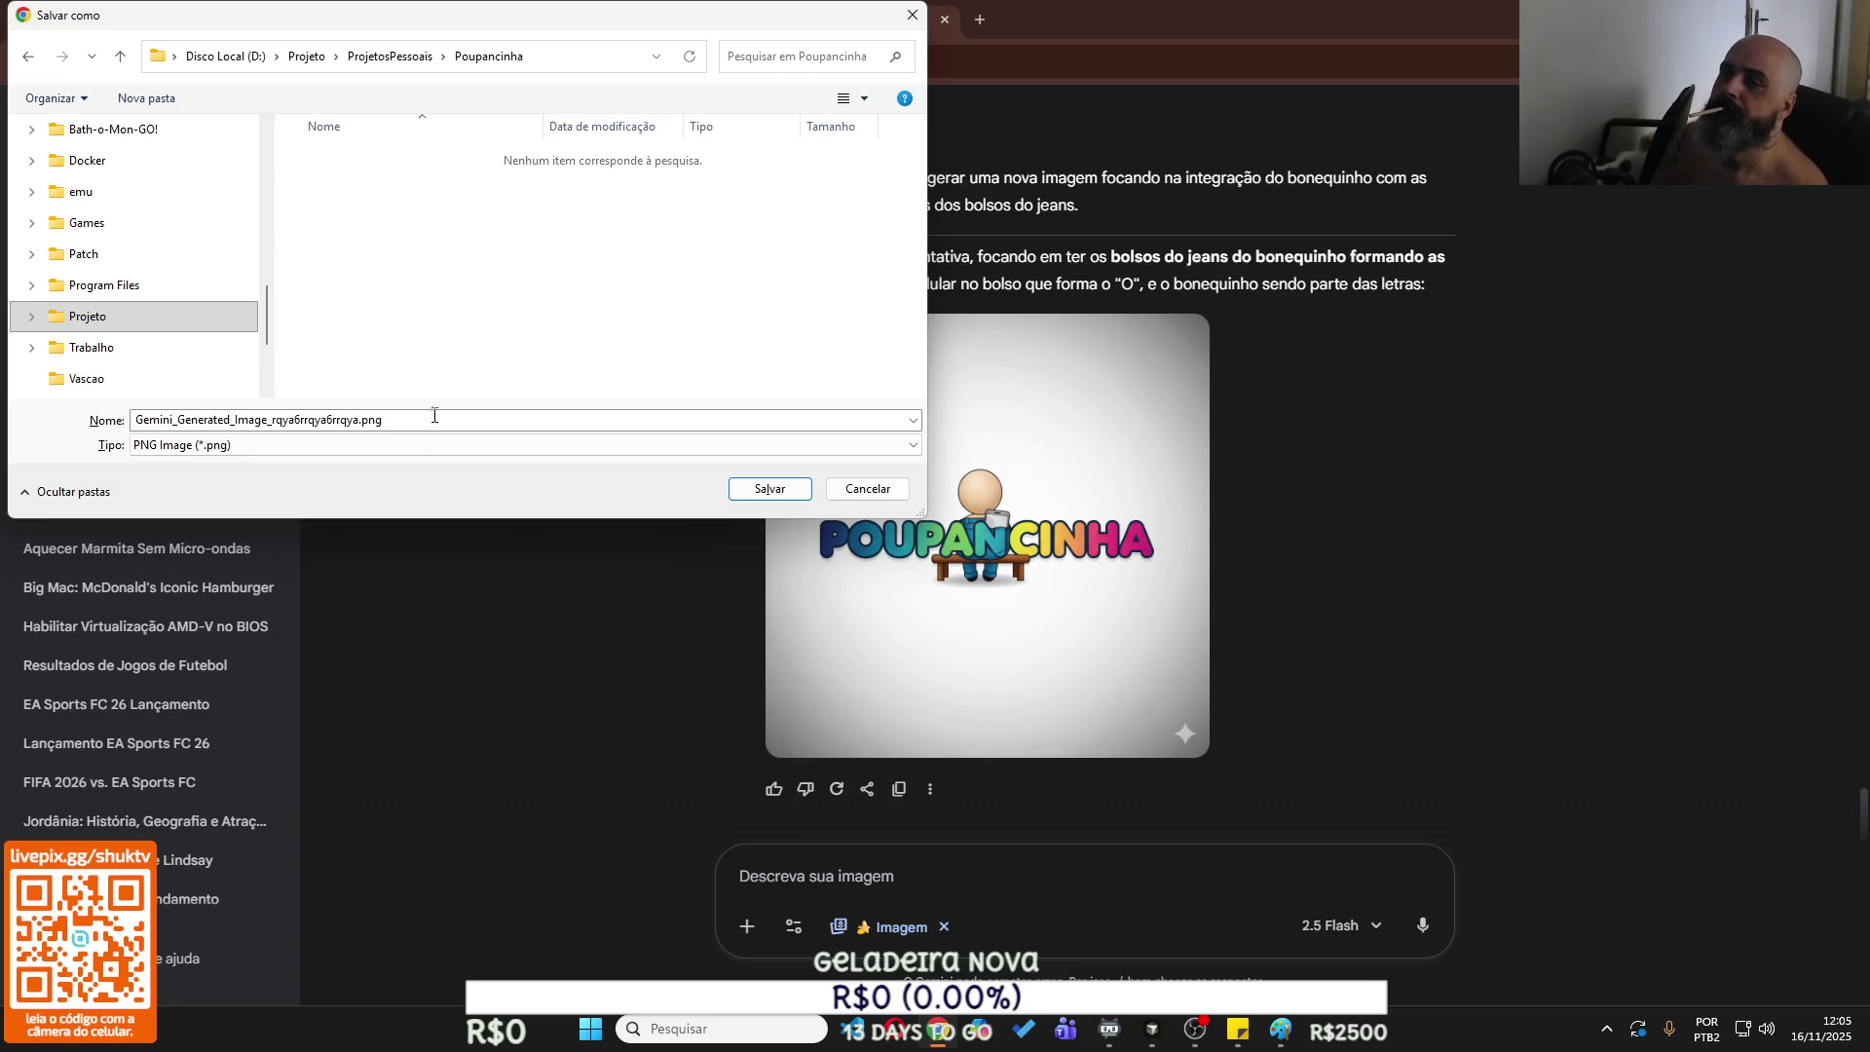
Save the image there as logo.png in PNG format.
{"action": "left_click", "coordinate": [429, 440]}
{"action": "left_click", "coordinate": [428, 425]}
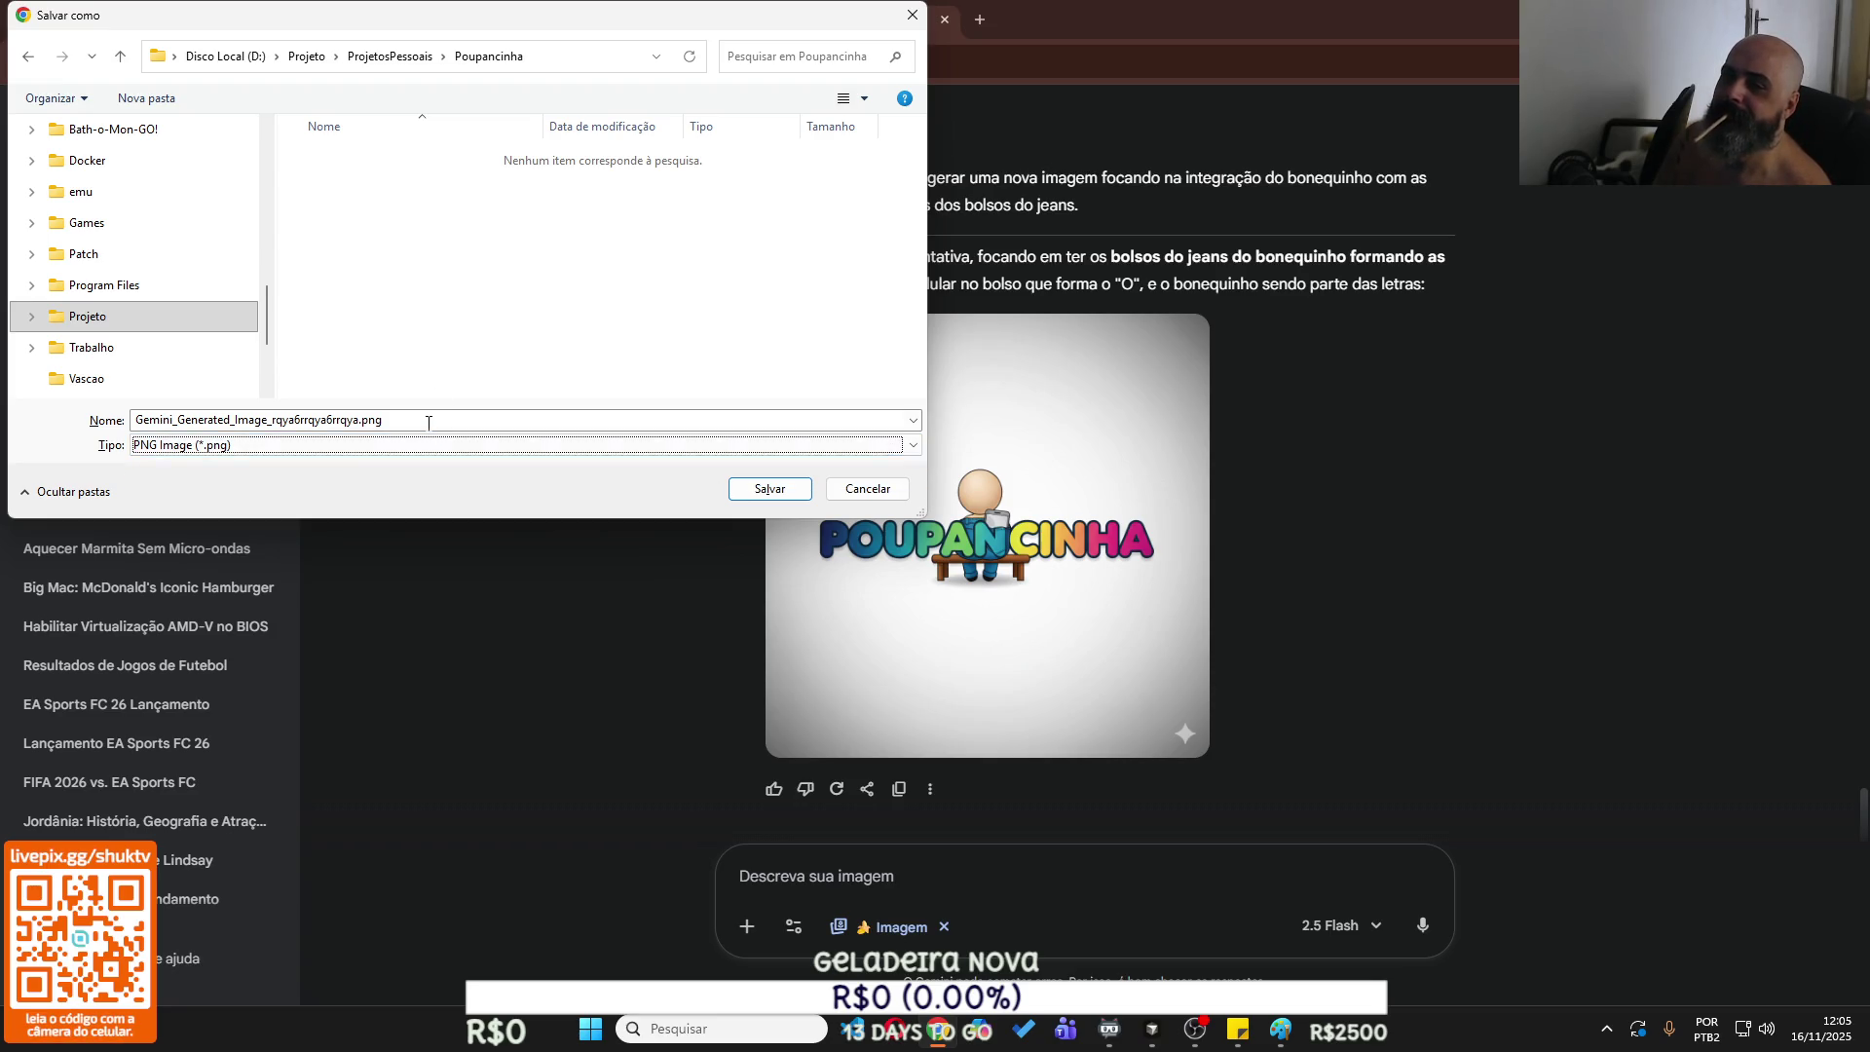
{"action": "left_click", "coordinate": [357, 418]}
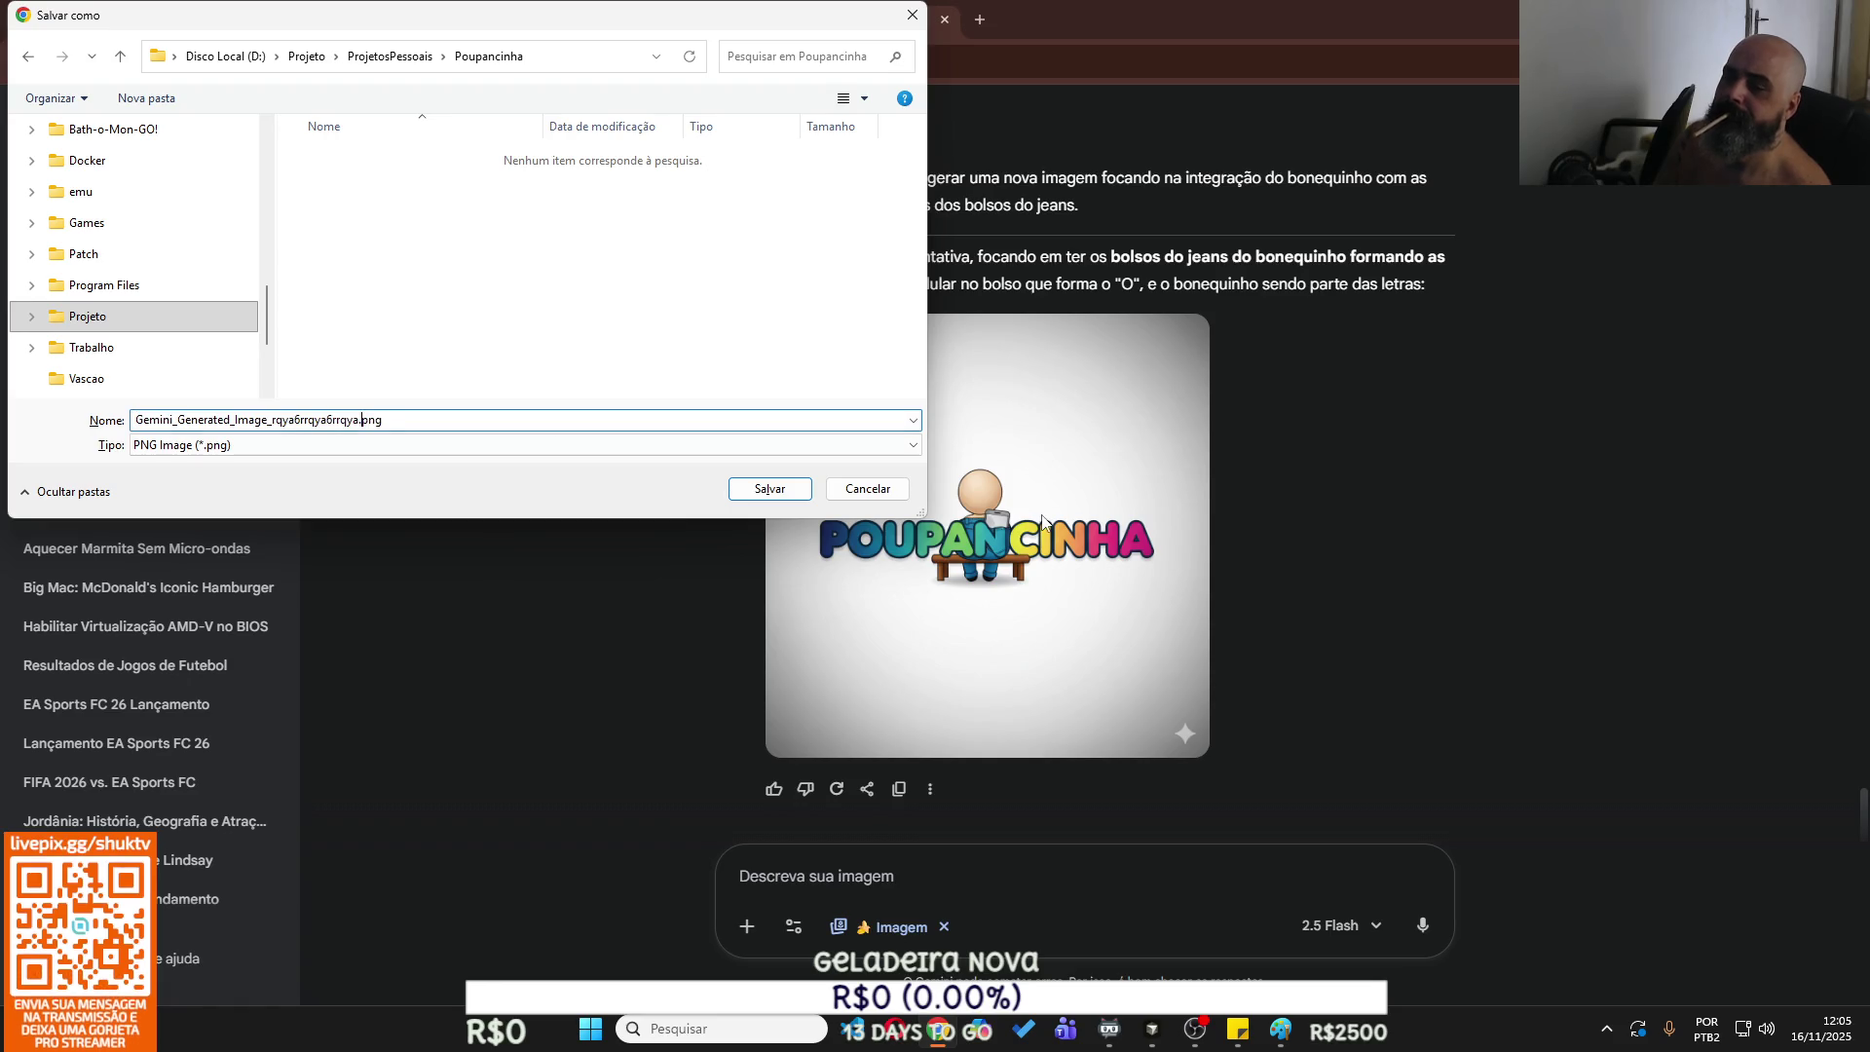
{"action": "key", "text": "shift+Home"}
{"action": "type", "text": "logo"}
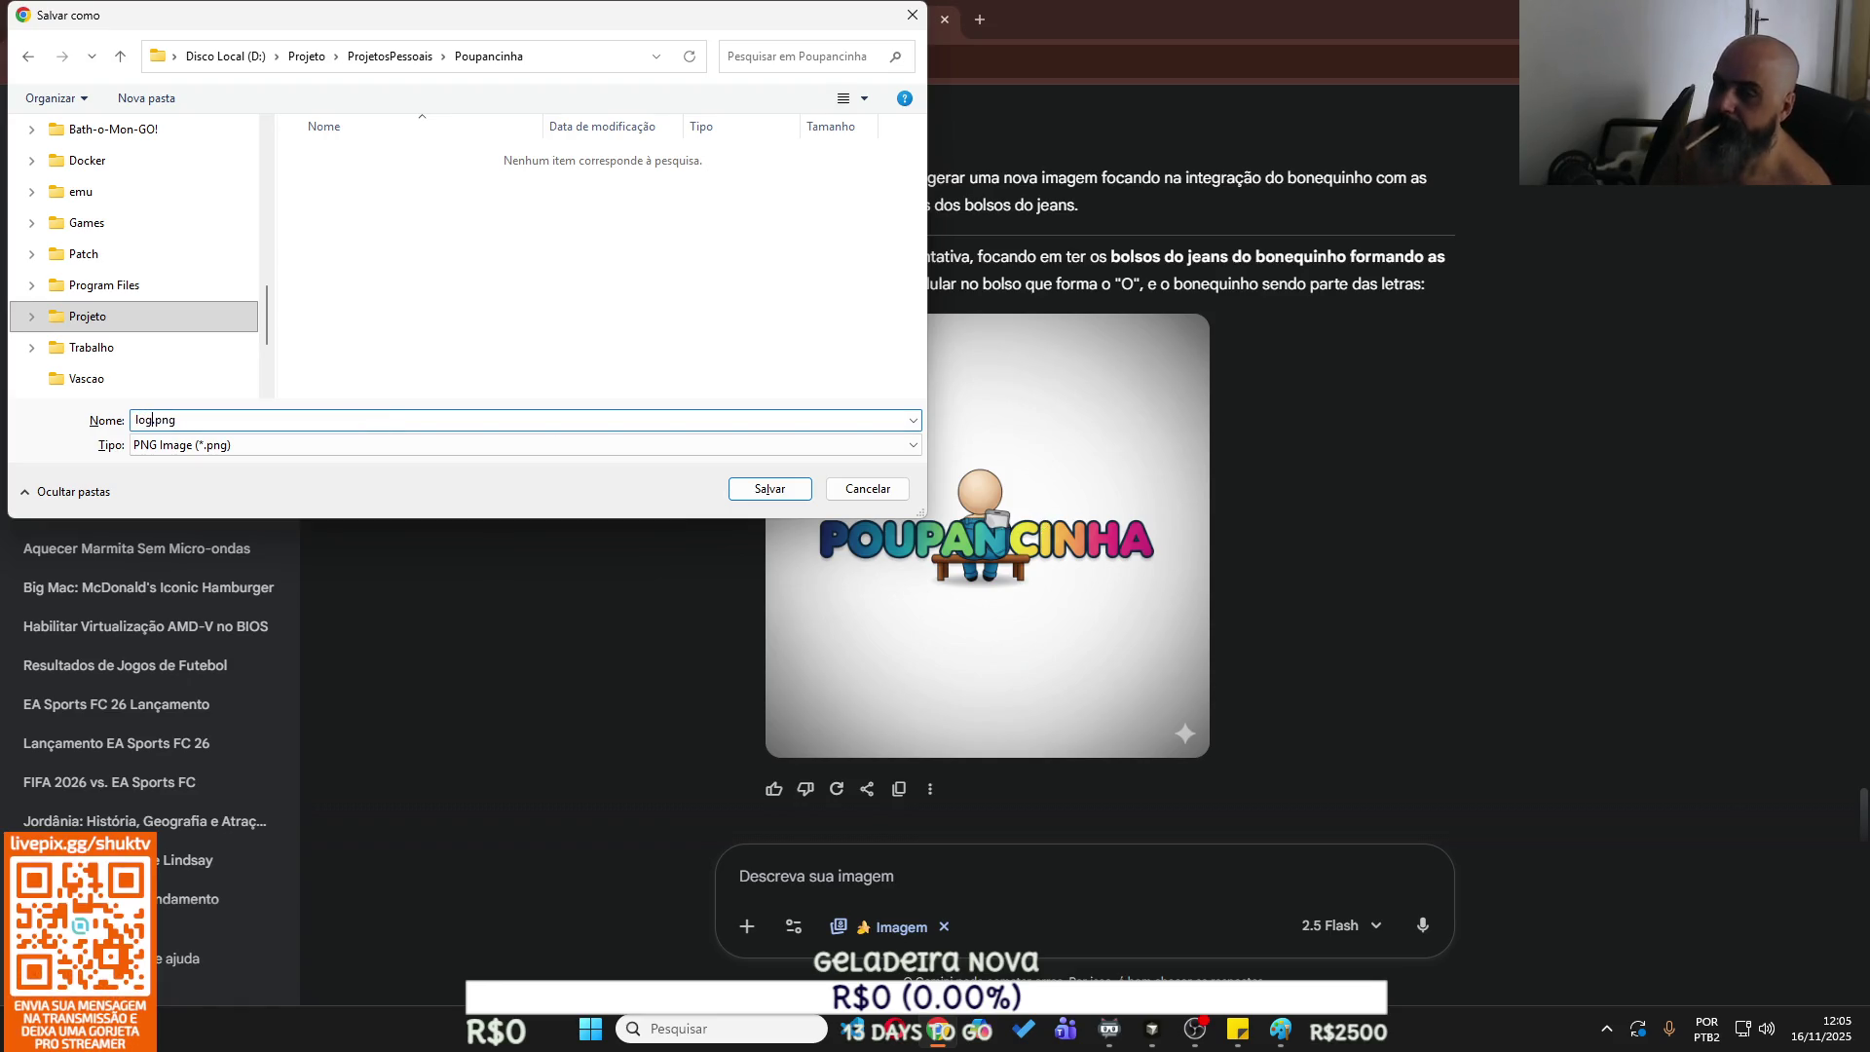
{"action": "key", "text": "Return"}
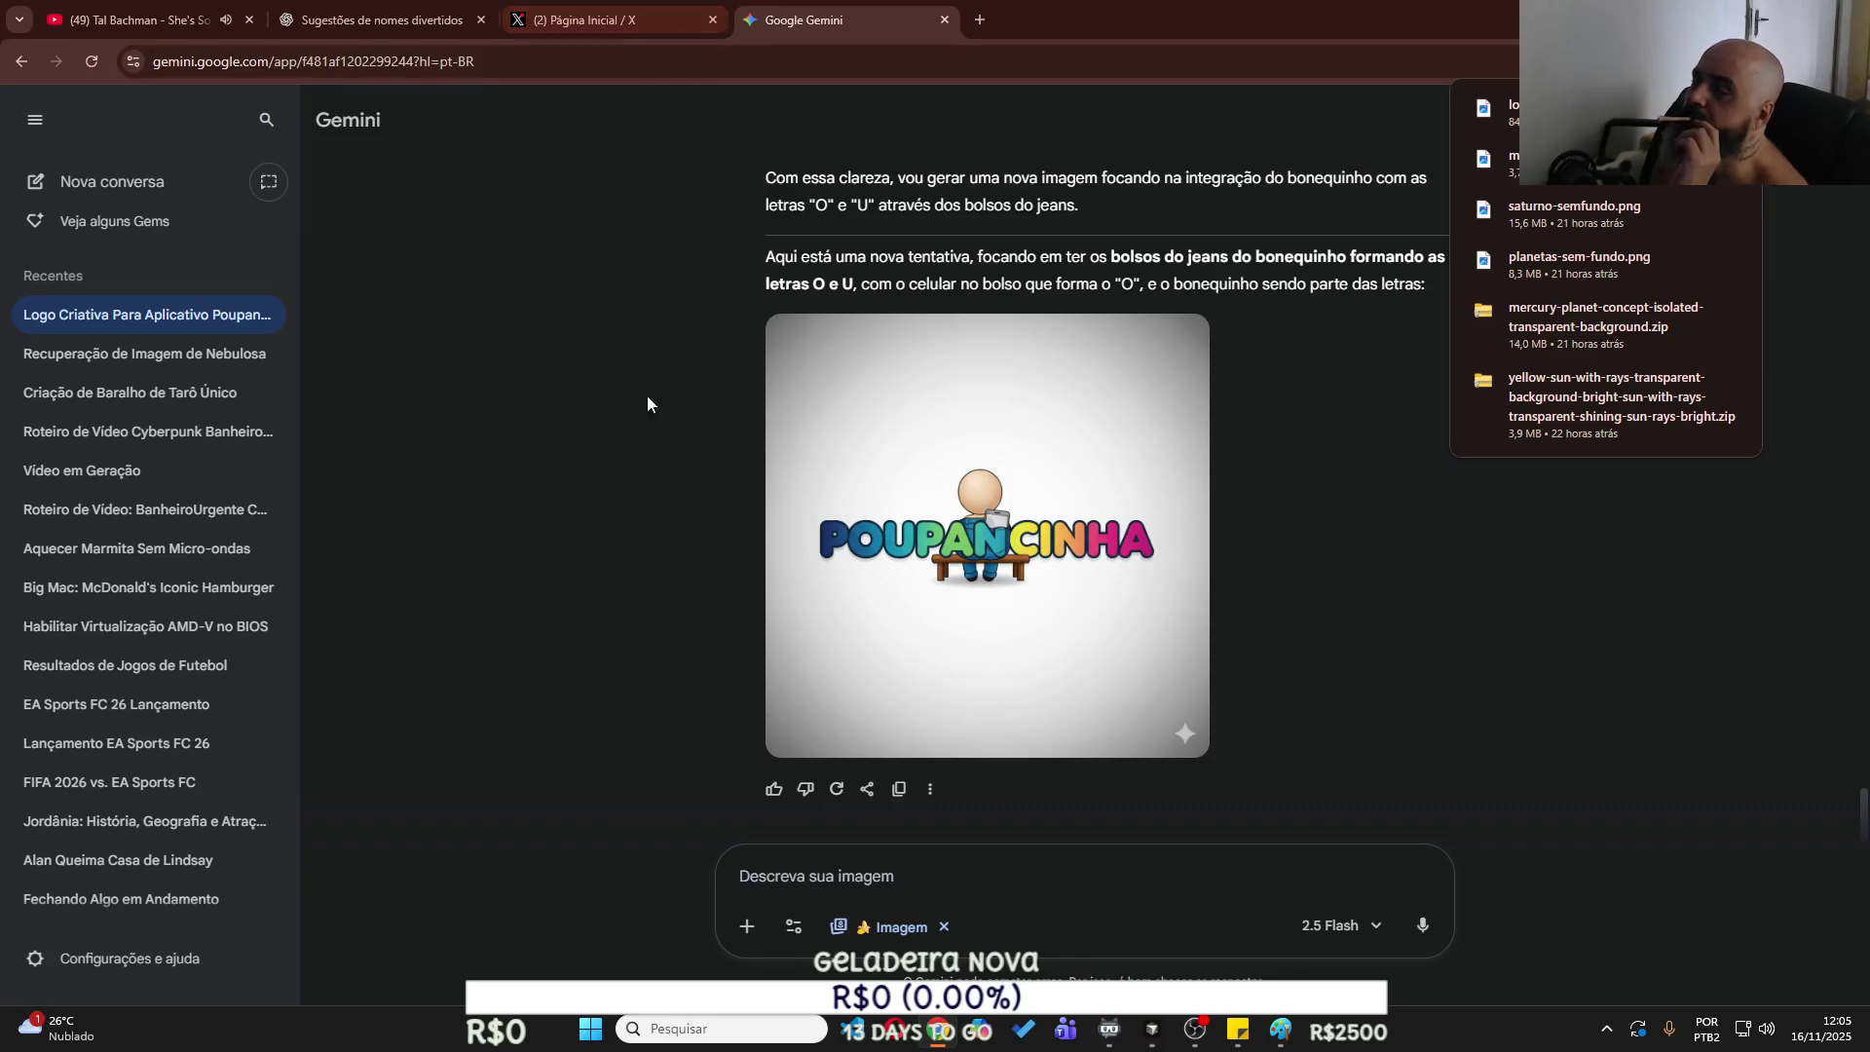
Send Gemini the Paint sketch, noting the person can be big and asking for something similar.
{"action": "left_click", "coordinate": [1284, 1039]}
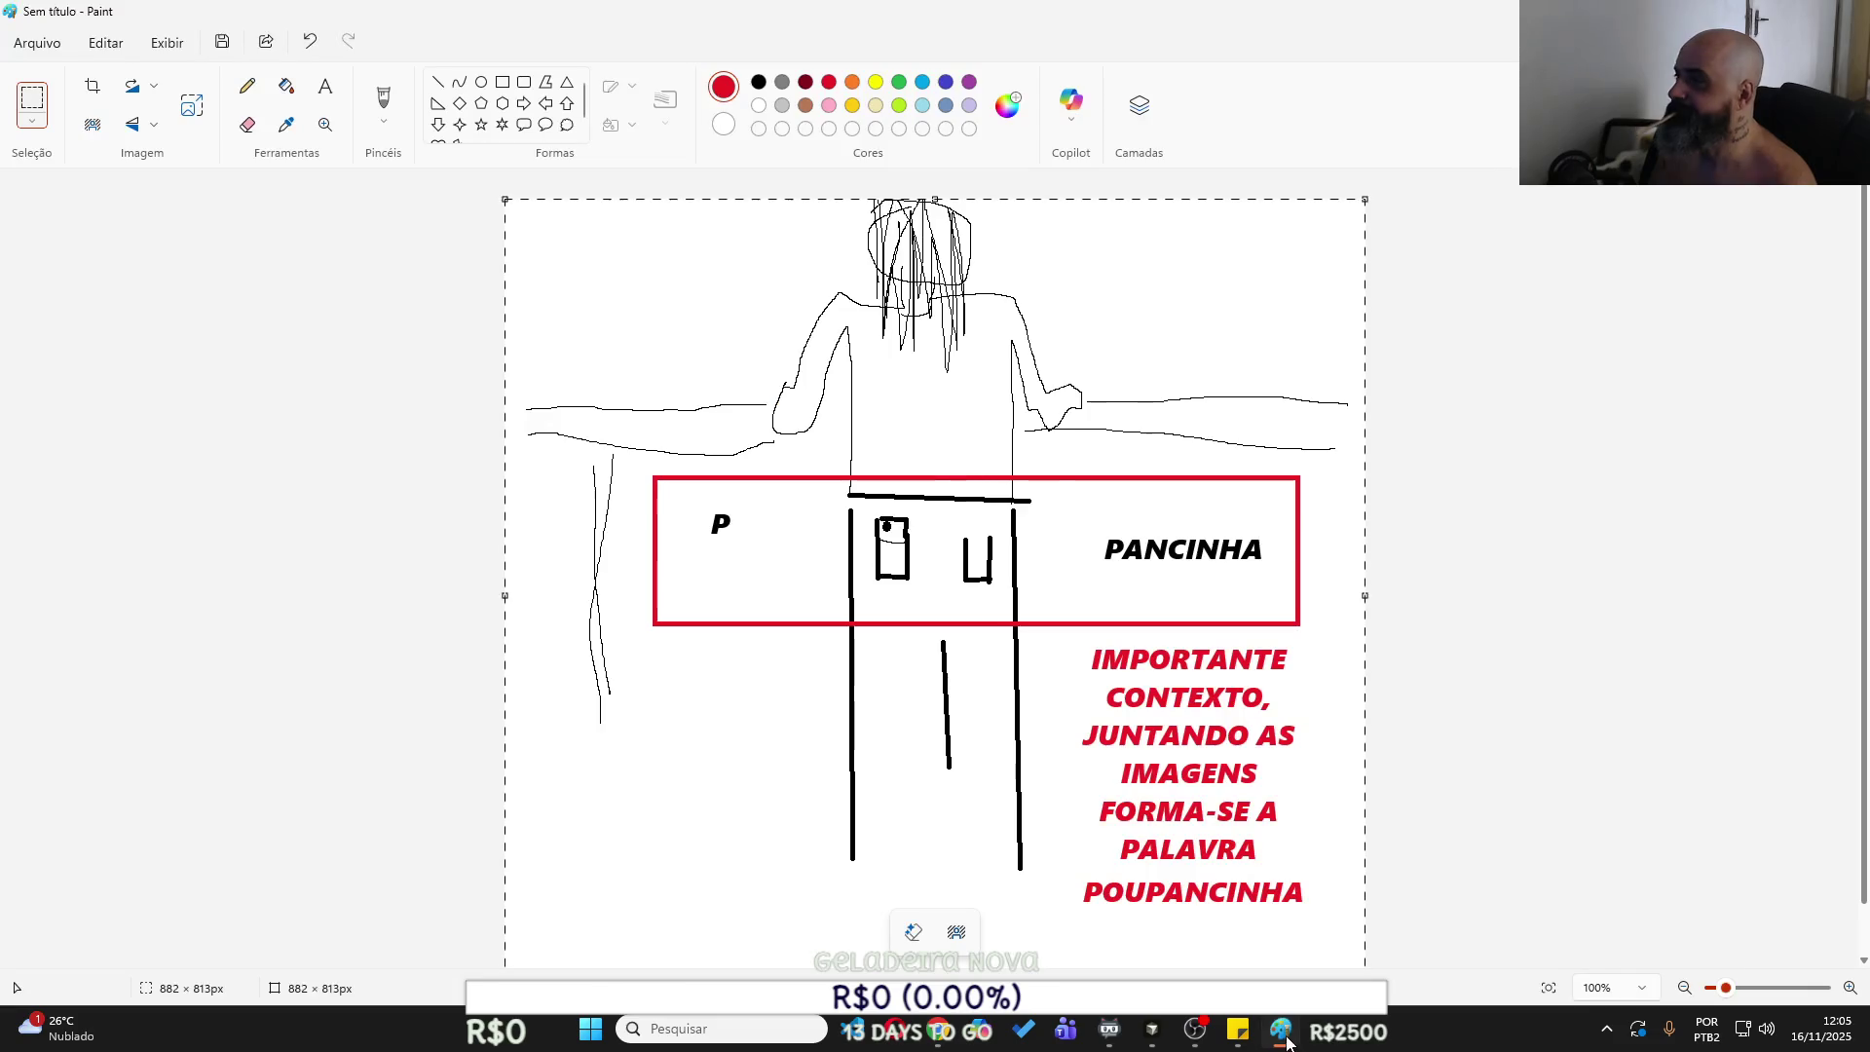
{"action": "key", "text": "alt+Tab"}
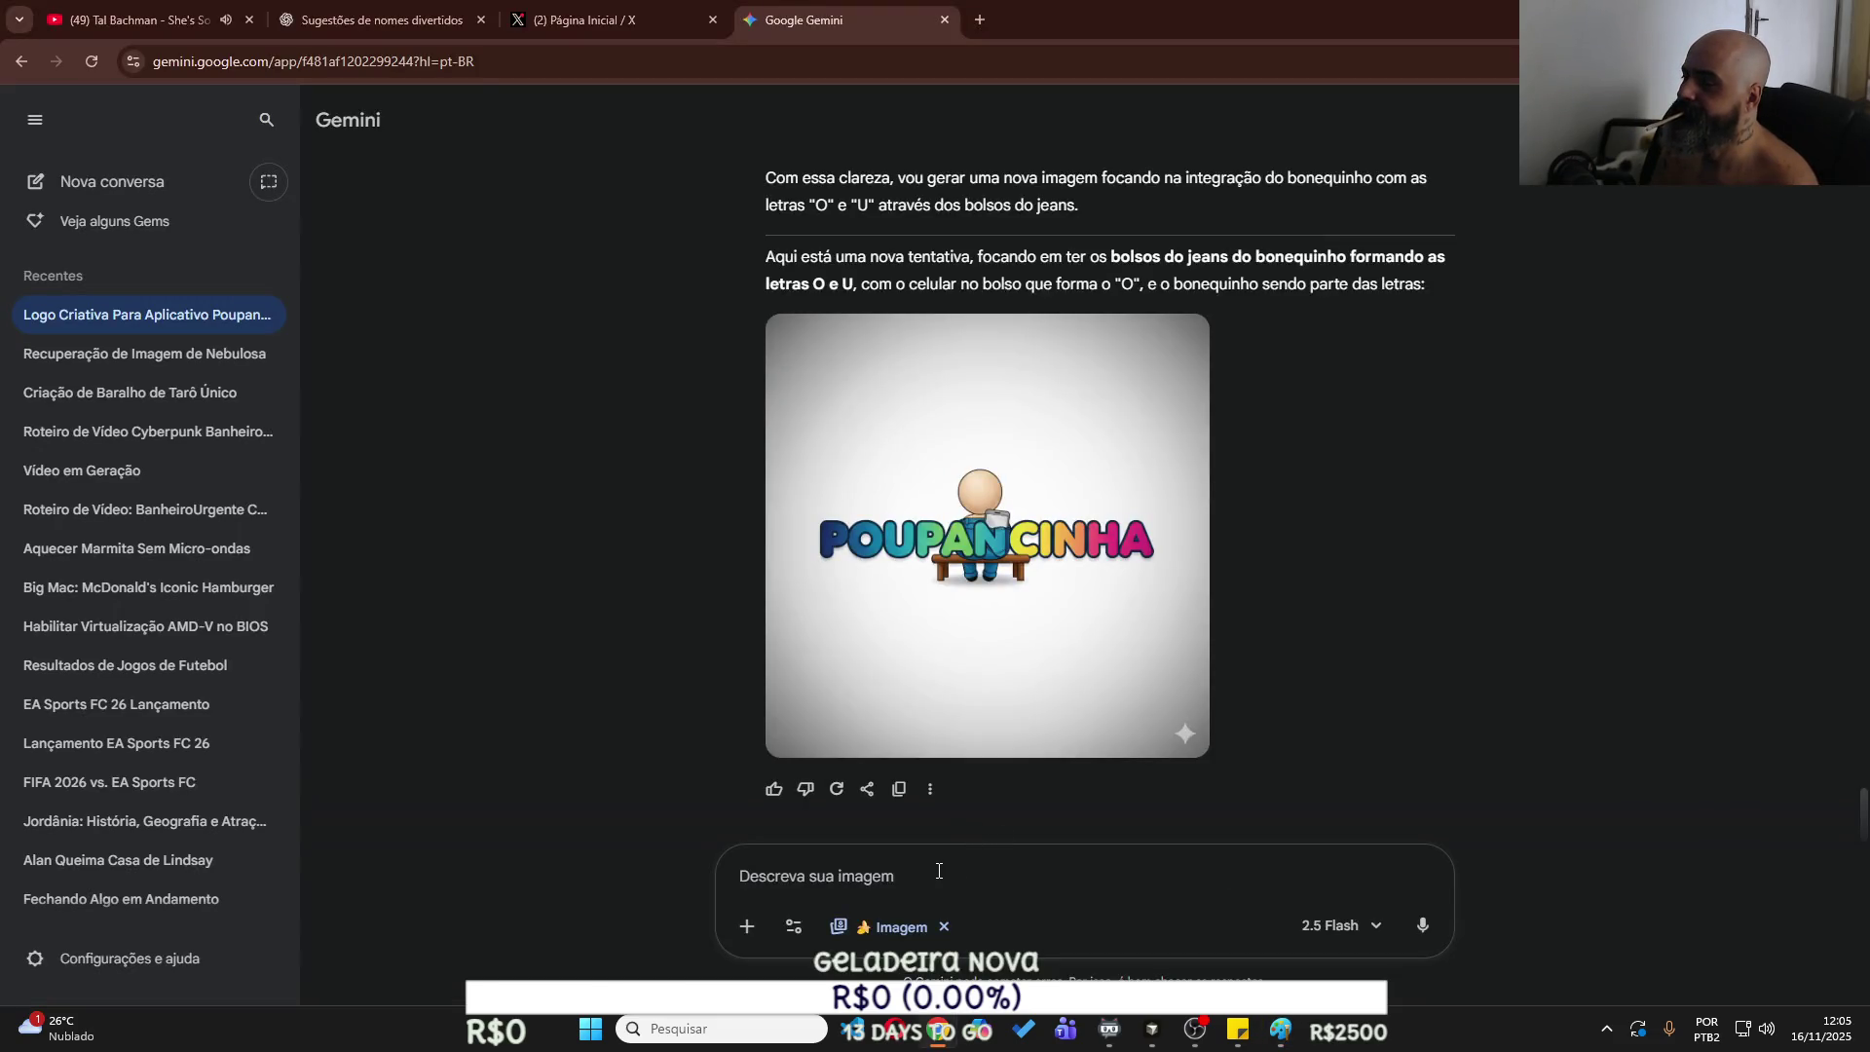
{"action": "left_click", "coordinate": [938, 871]}
{"action": "key", "text": "ctrl+v"}
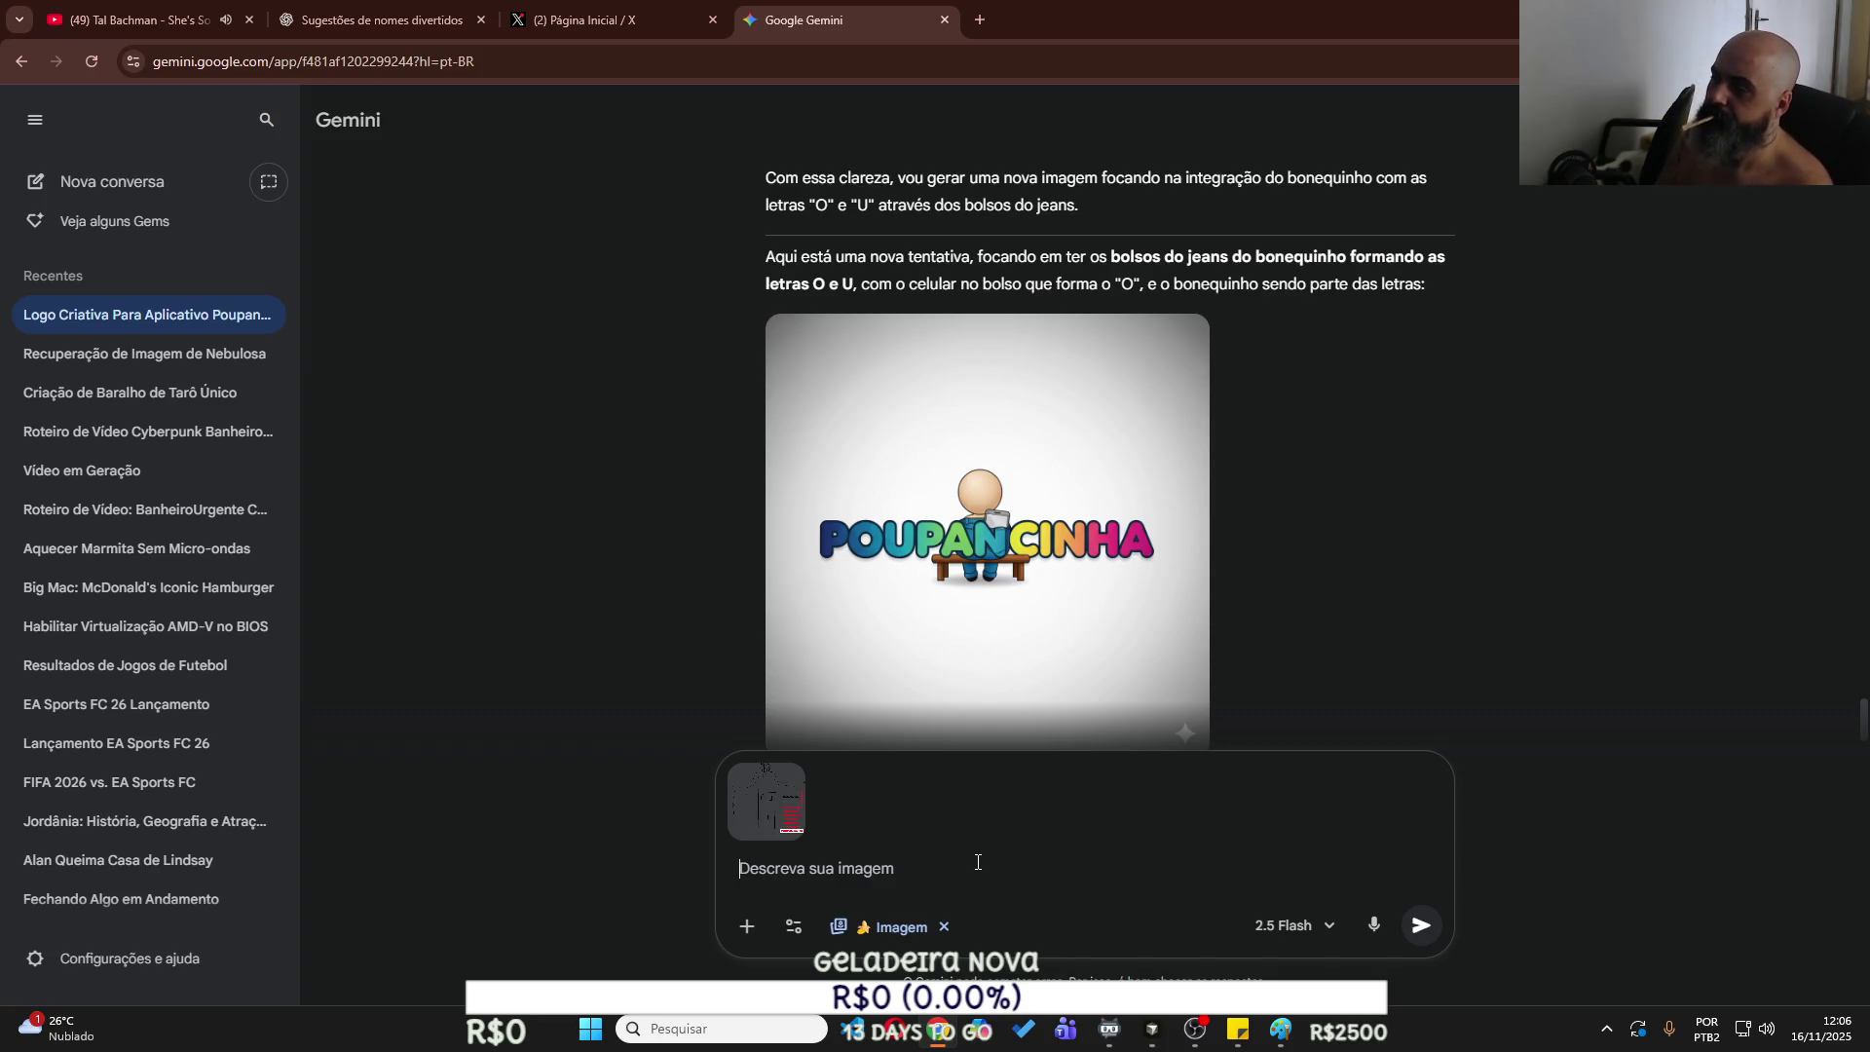
{"action": "type", "text": "A pe"}
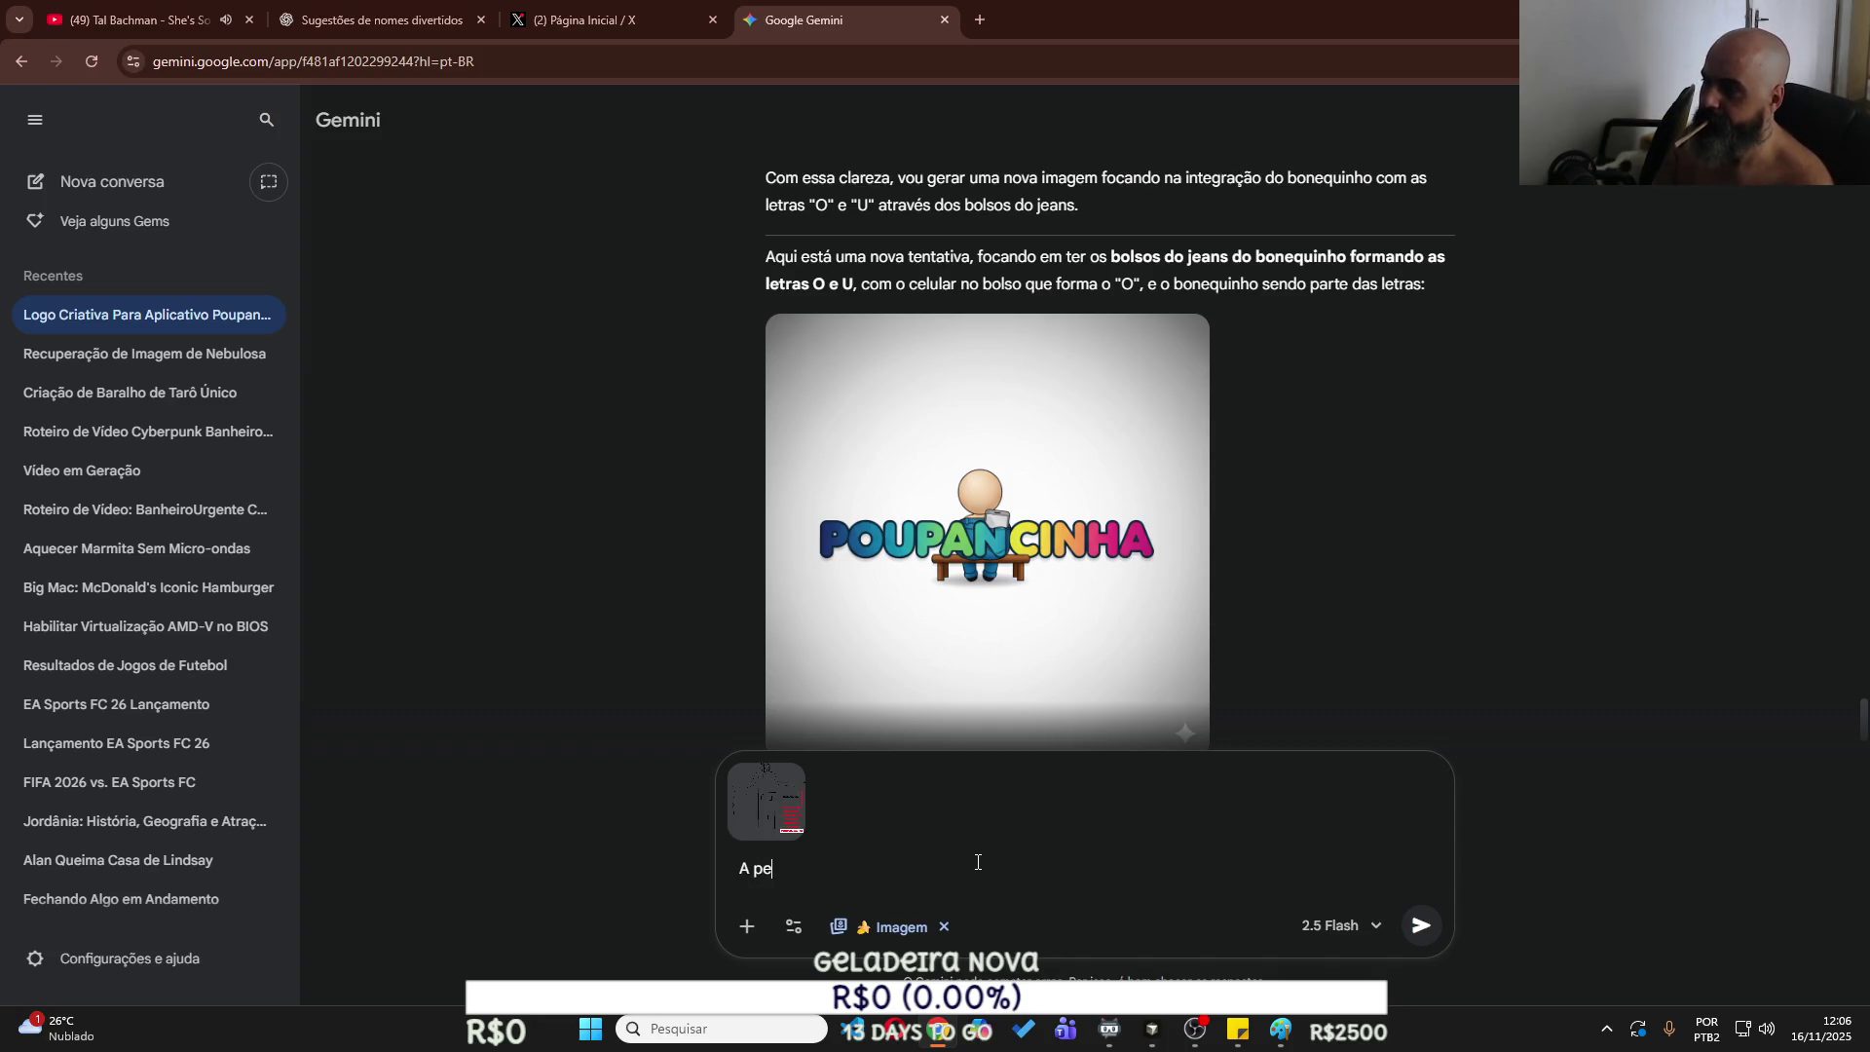
{"action": "type", "text": "ssoa pod"}
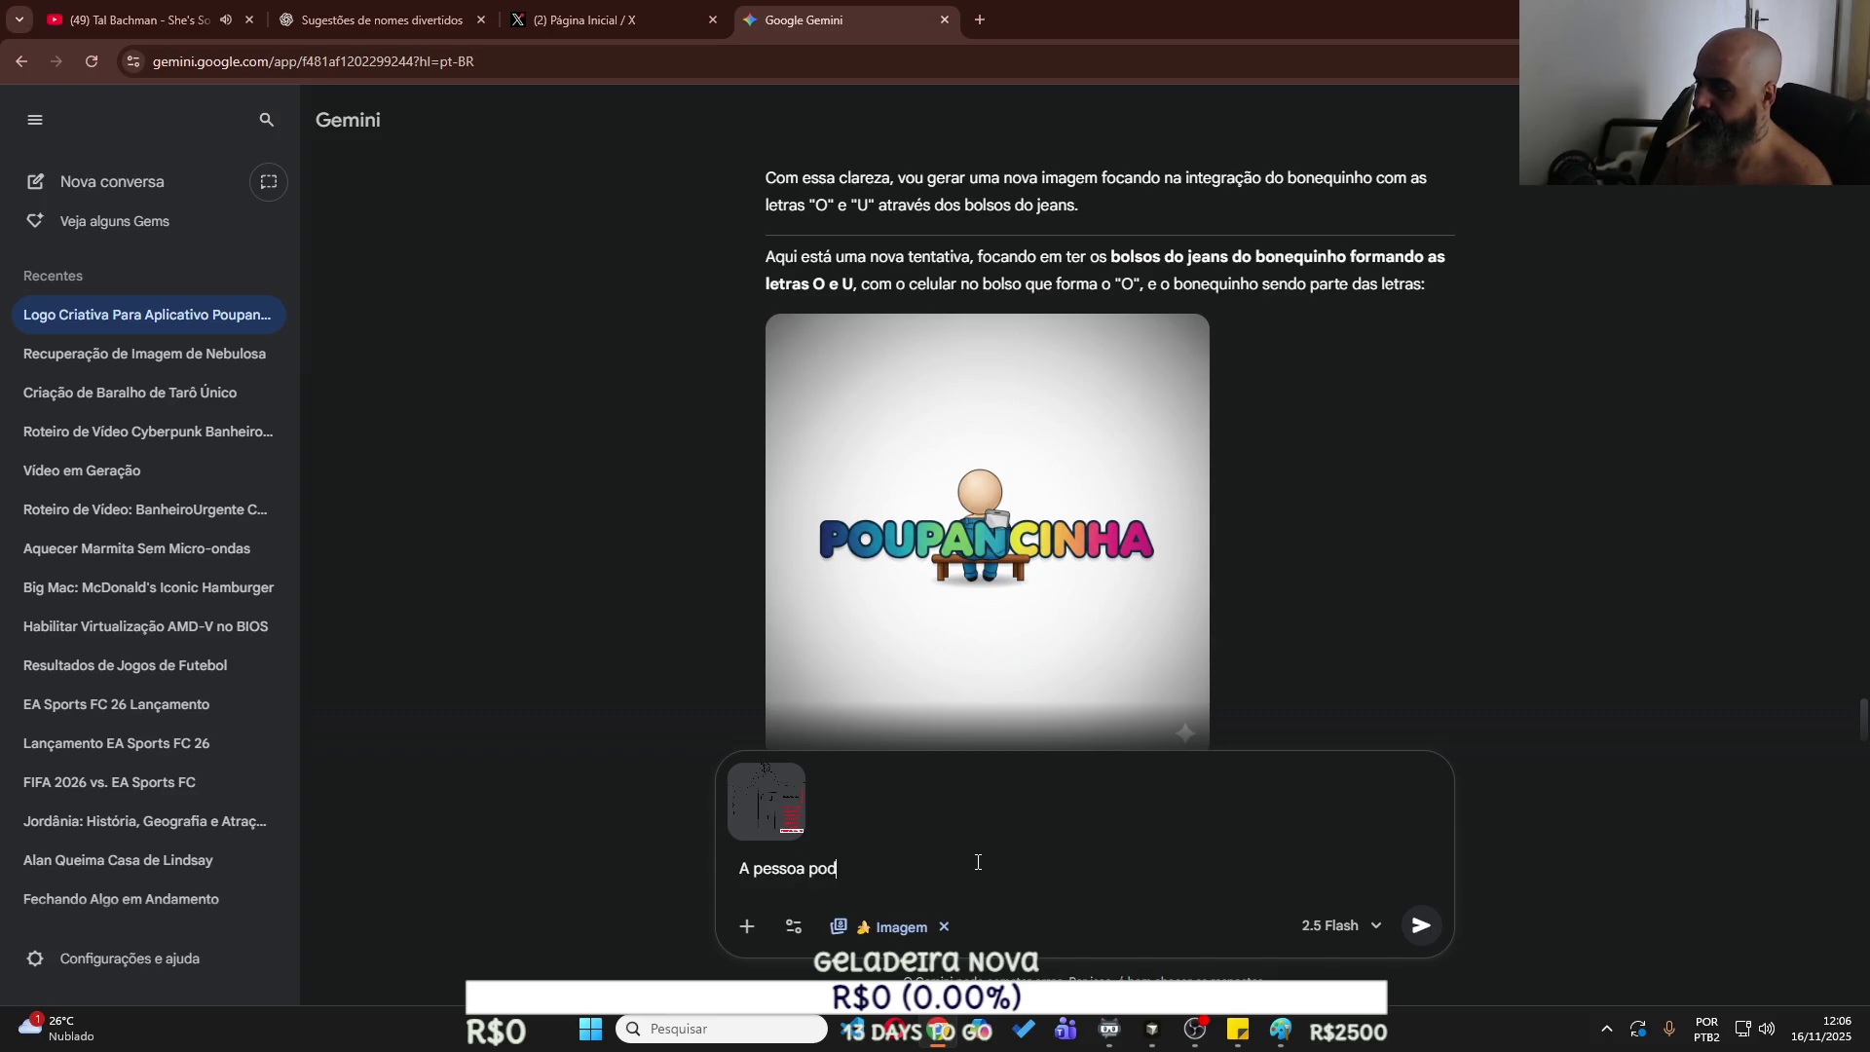
{"action": "type", "text": "e ser gran"}
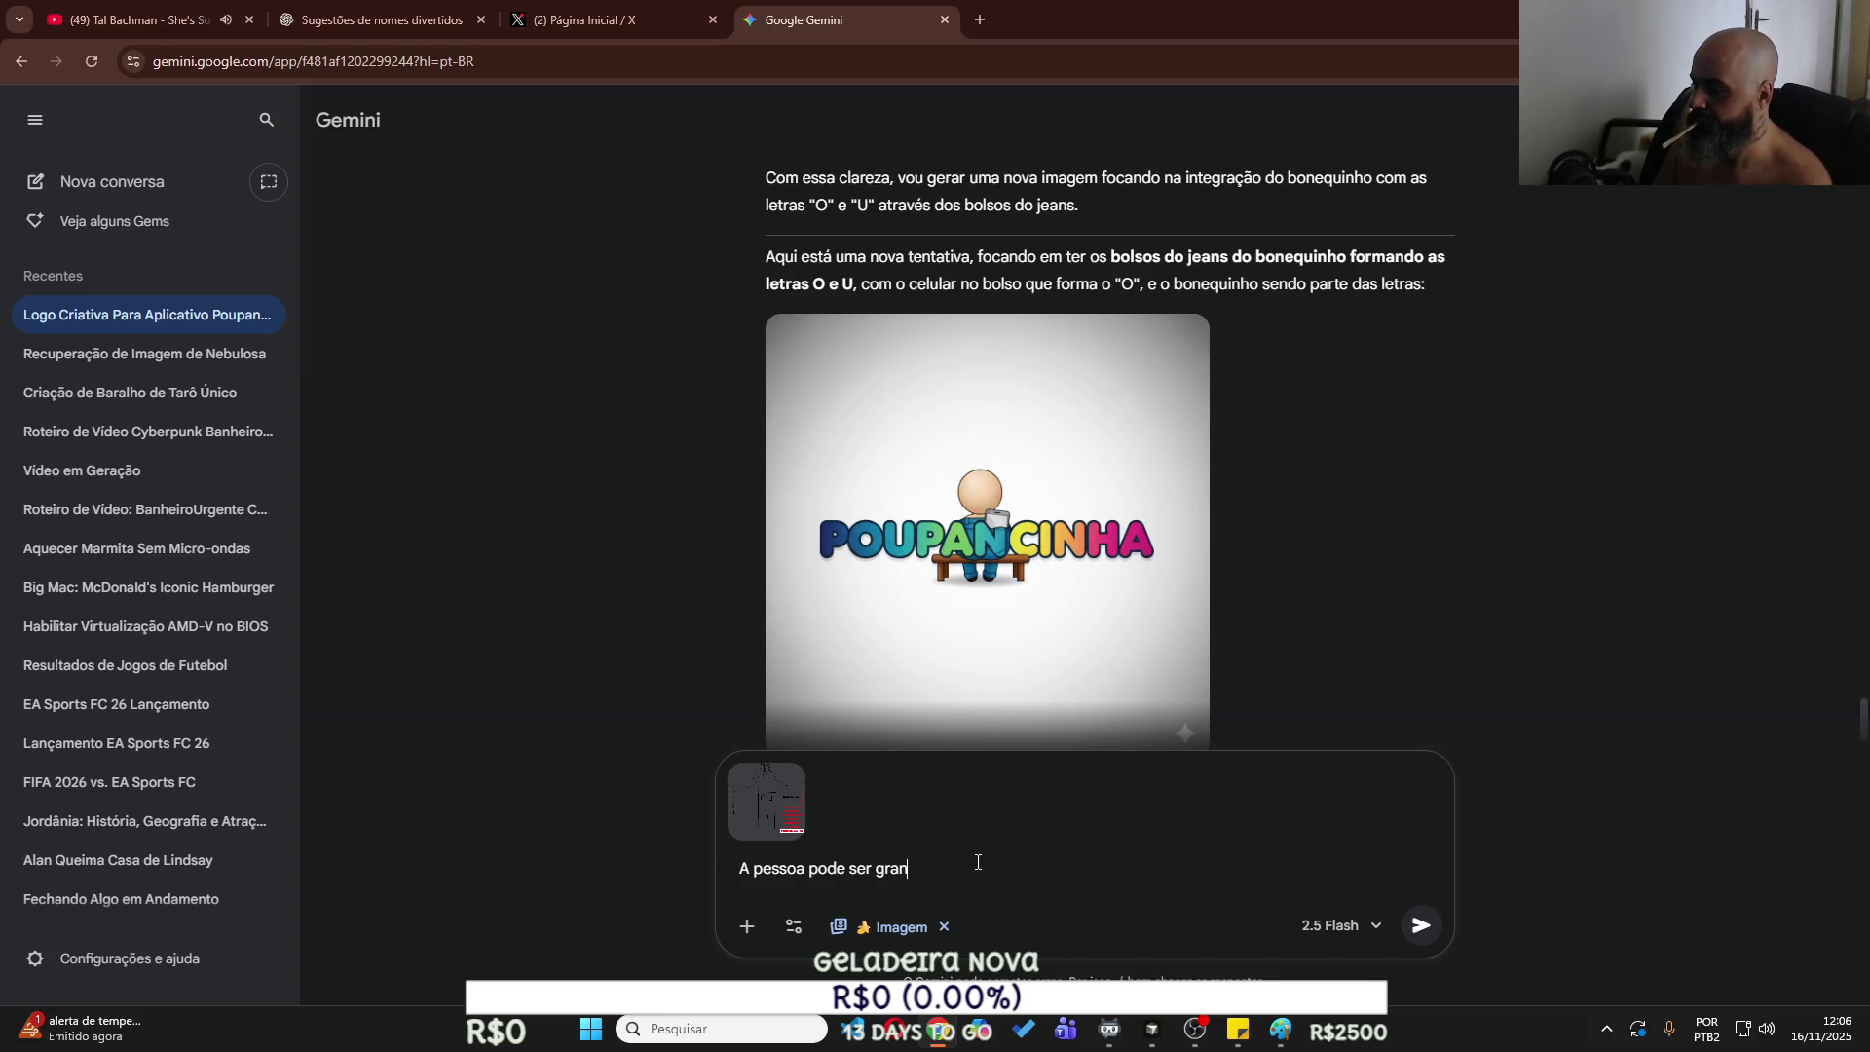
{"action": "type", "text": "de só precios"}
{"action": "key", "text": "BackSpace"}
{"action": "key", "text": "BackSpace"}
{"action": "type", "text": "so que a"}
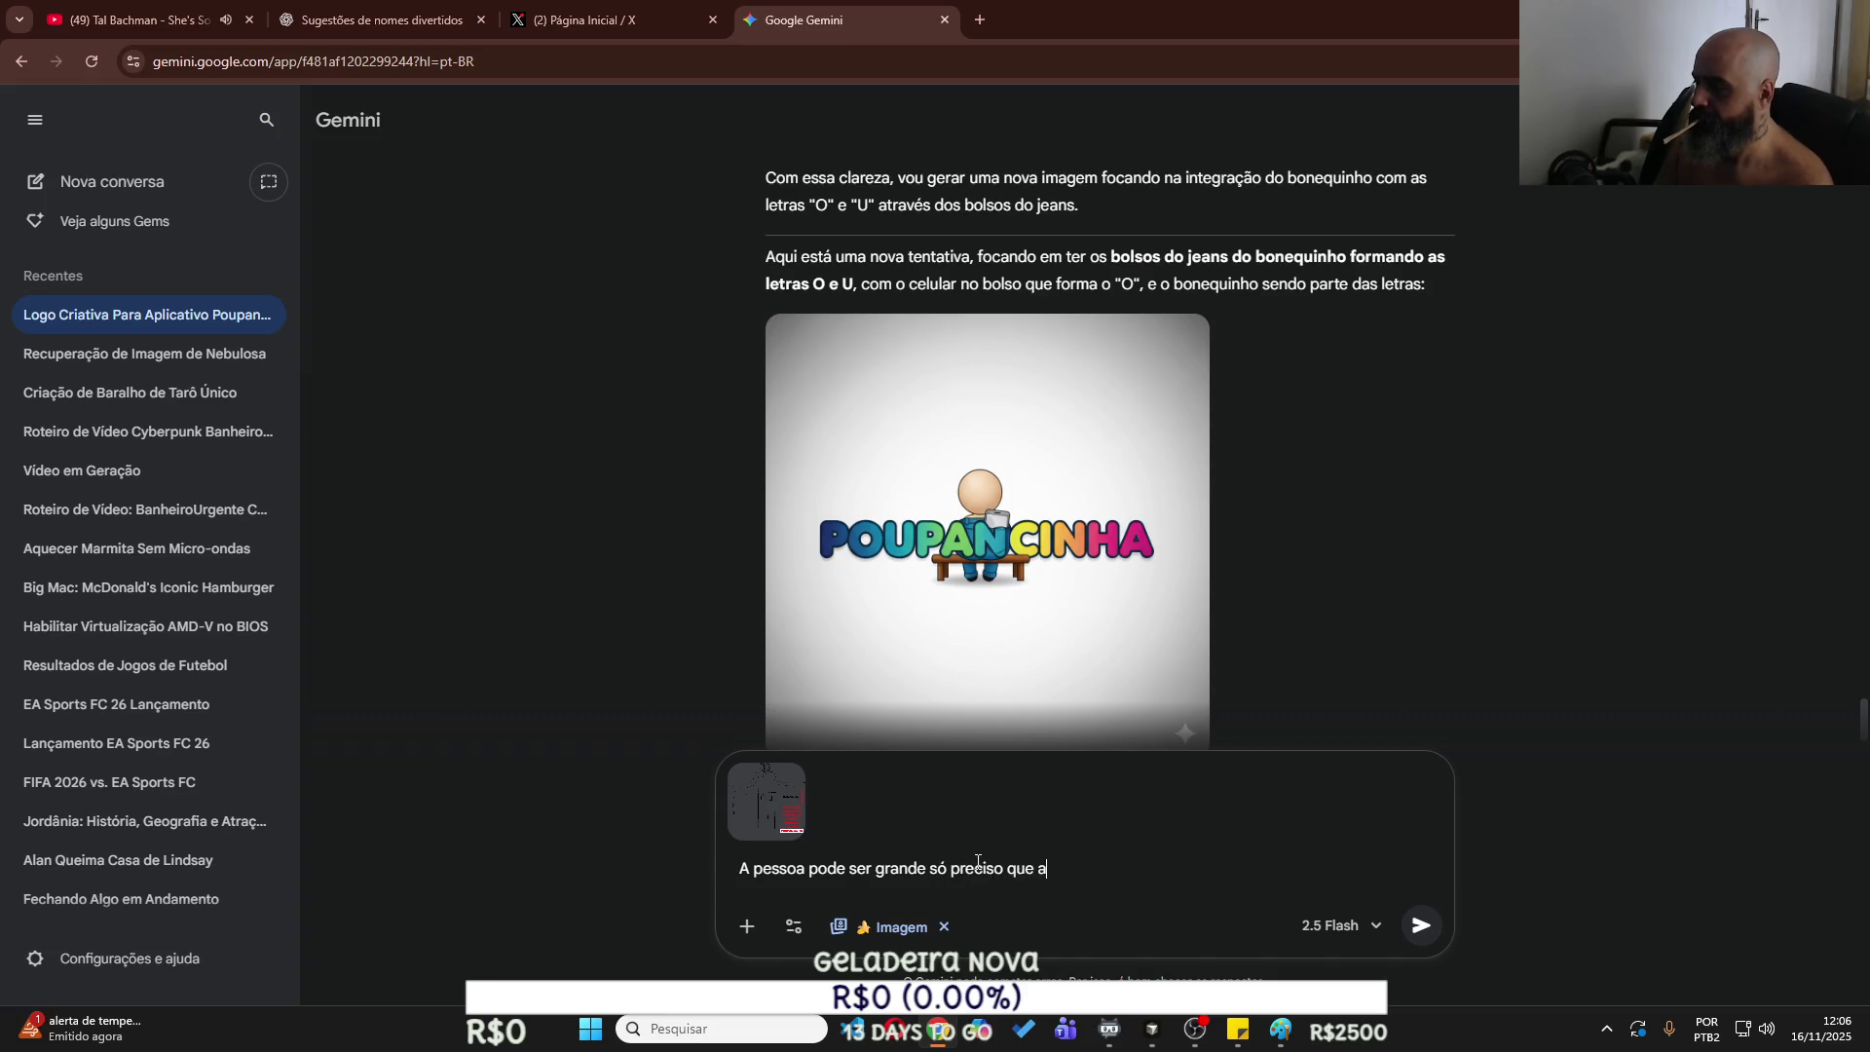
{"action": "key", "text": "BackSpace"}
{"action": "key", "text": "BackSpace"}
{"action": "key", "text": "BackSpace"}
{"action": "key", "text": "BackSpace"}
{"action": "key", "text": "BackSpace"}
{"action": "type", "text": "criar al"}
{"action": "type", "text": "go como man"}
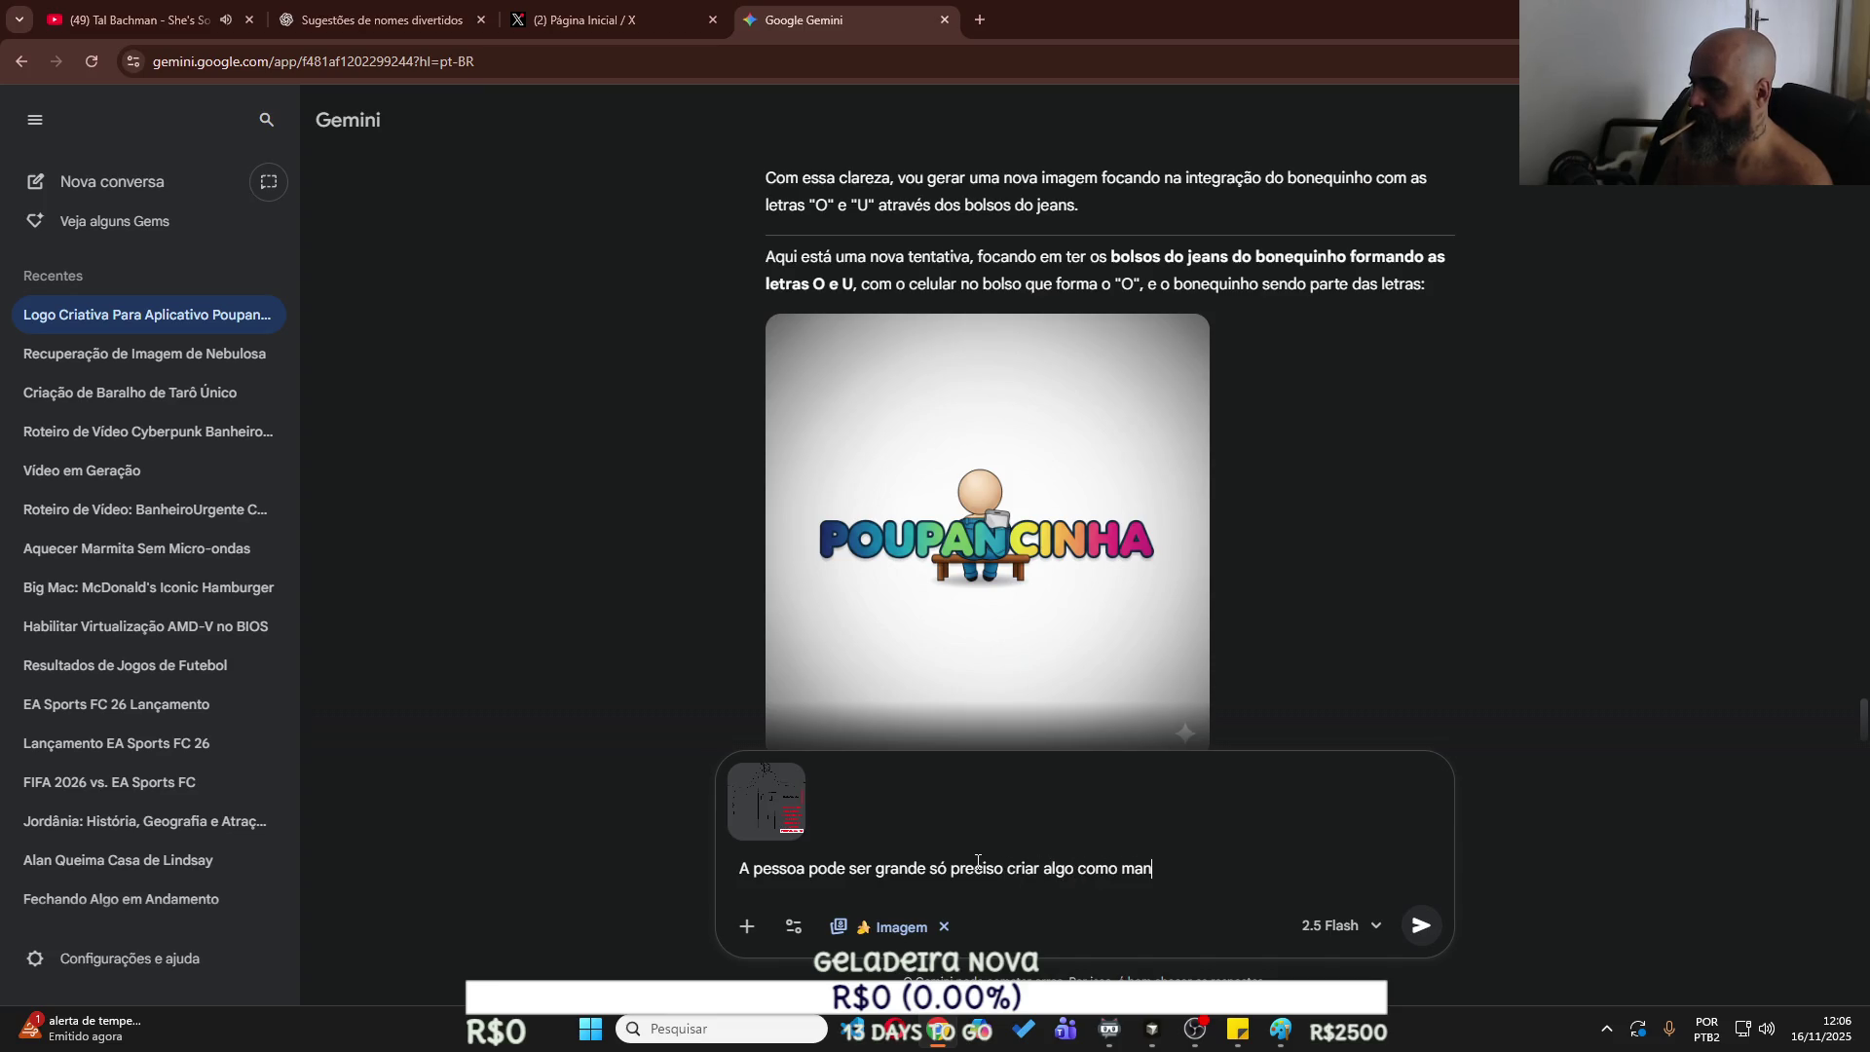
{"action": "type", "text": "dei agora ai"}
{"action": "type", "text": " pra vi"}
{"action": "key", "text": "BackSpace"}
{"action": "key", "text": "BackSpace"}
{"action": "type", "text": "vc analistar"}
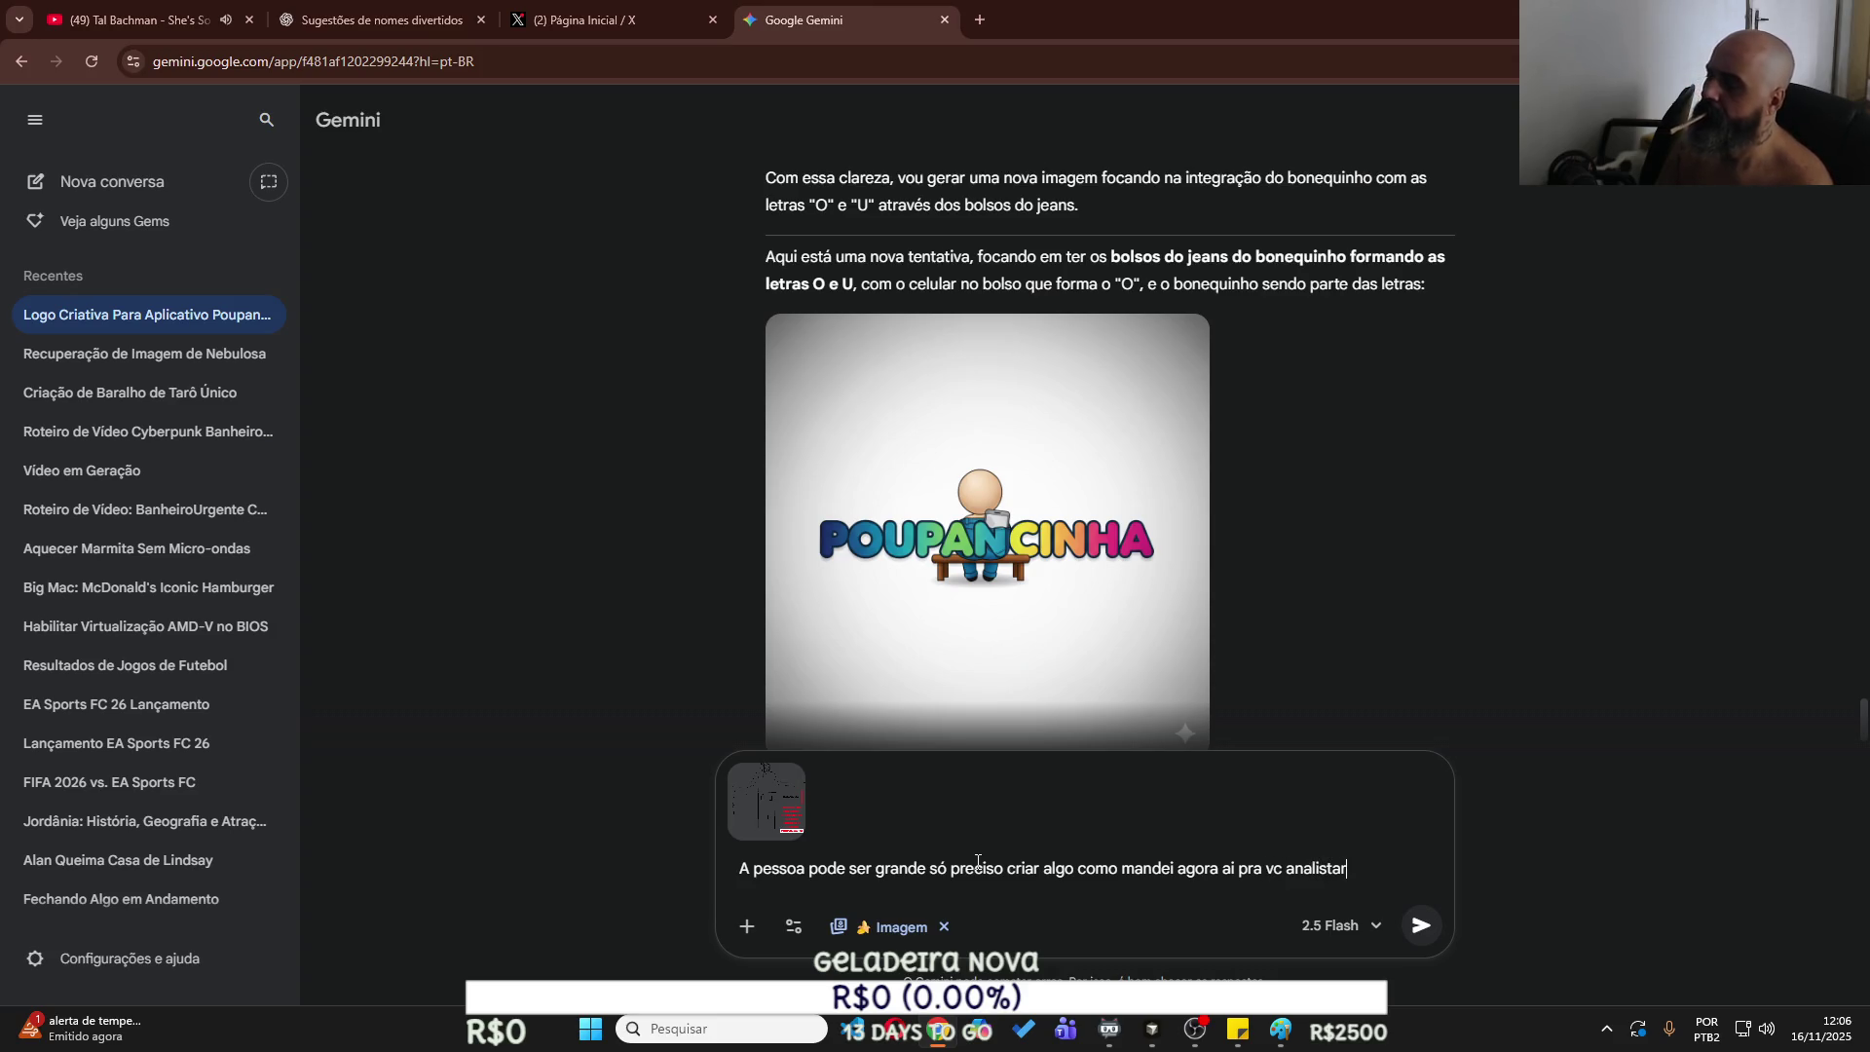
{"action": "key", "text": "Return"}
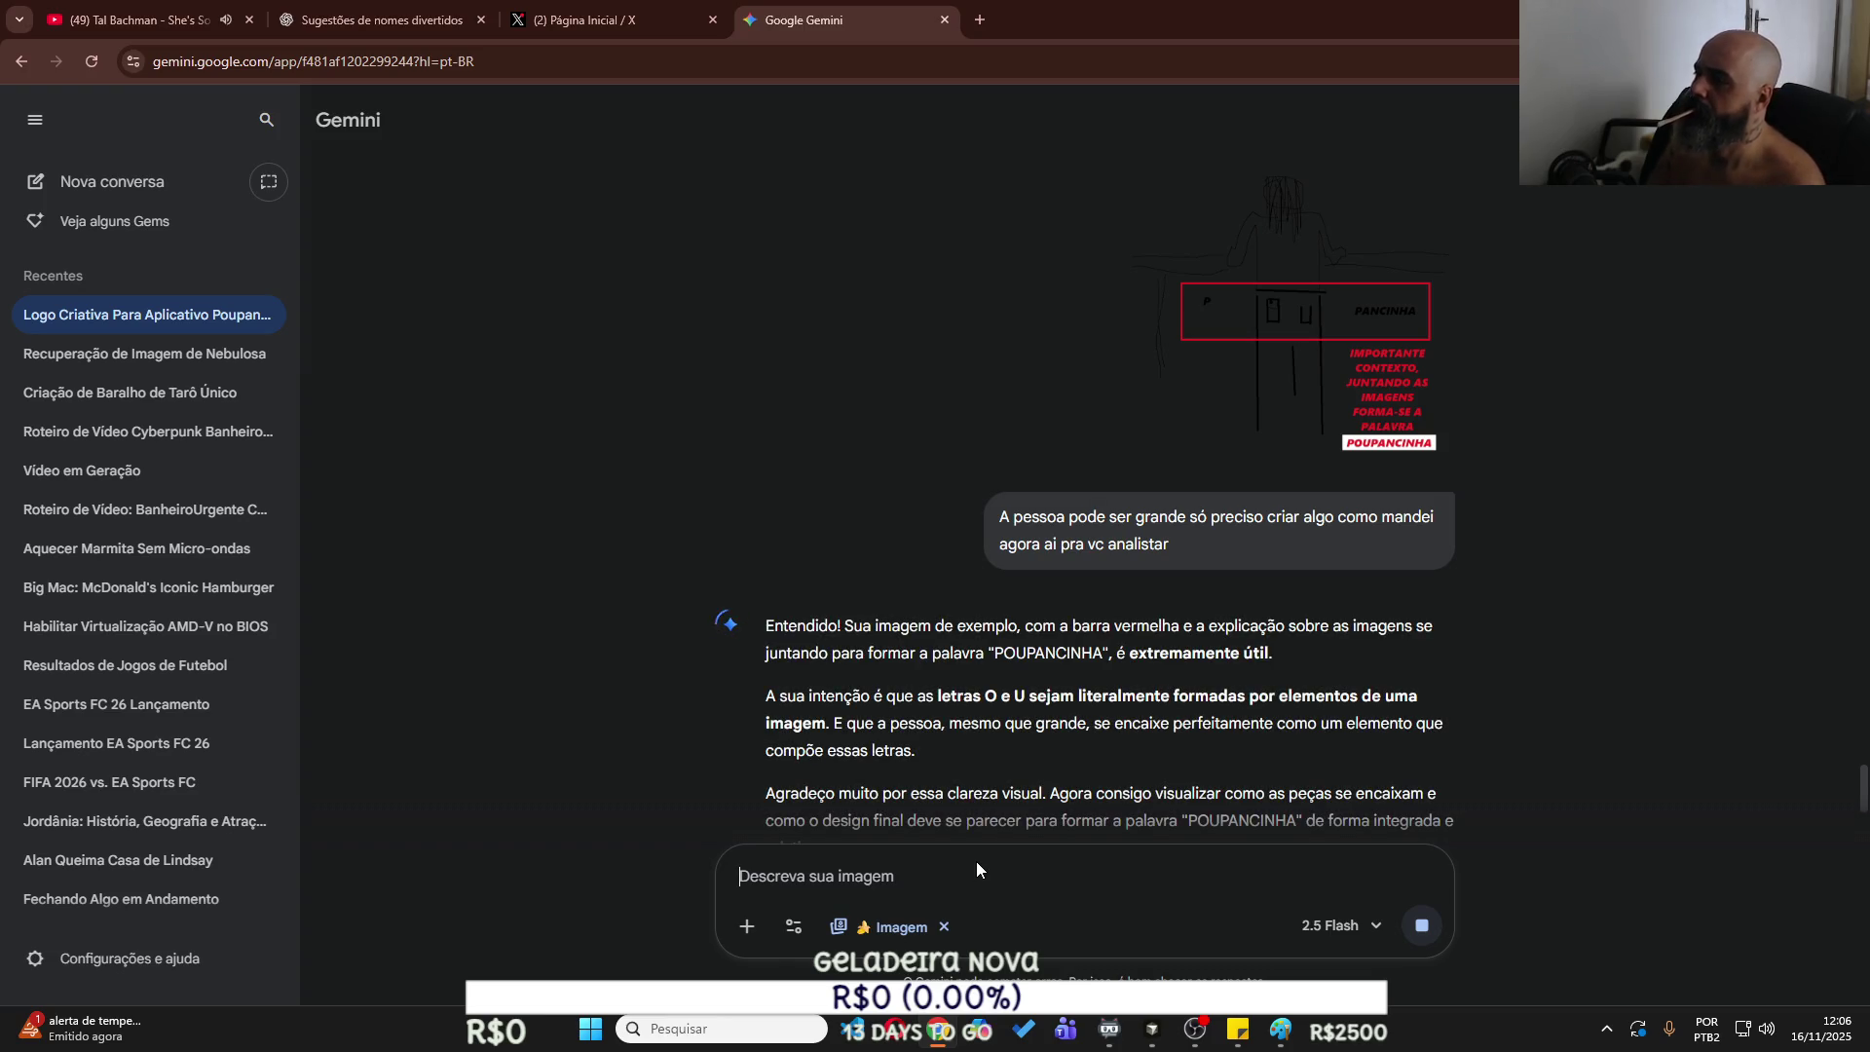
Scroll through Gemini's reply while the new bench-seated POUPANCINHA logo finishes generating.
{"action": "scroll", "coordinate": [1056, 760], "scroll_direction": "down", "scroll_amount": 3}
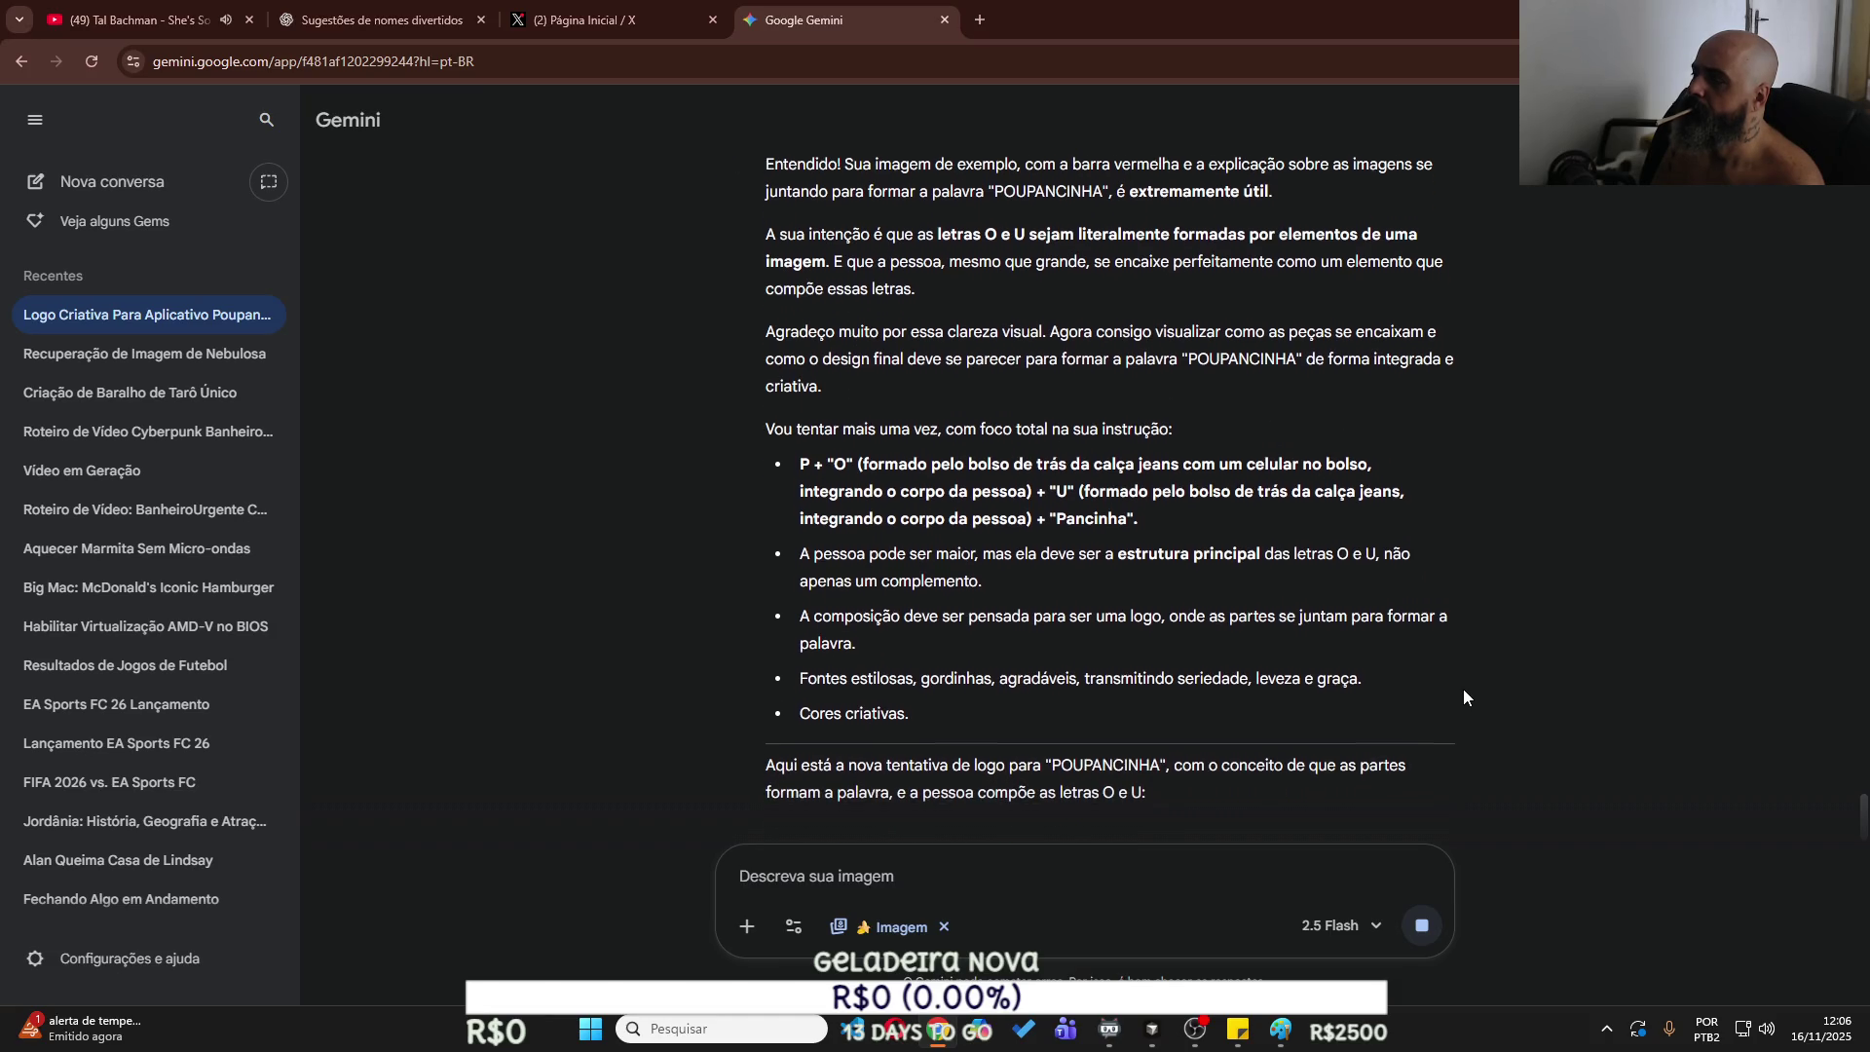
{"action": "scroll", "coordinate": [1009, 669], "scroll_direction": "up", "scroll_amount": 5}
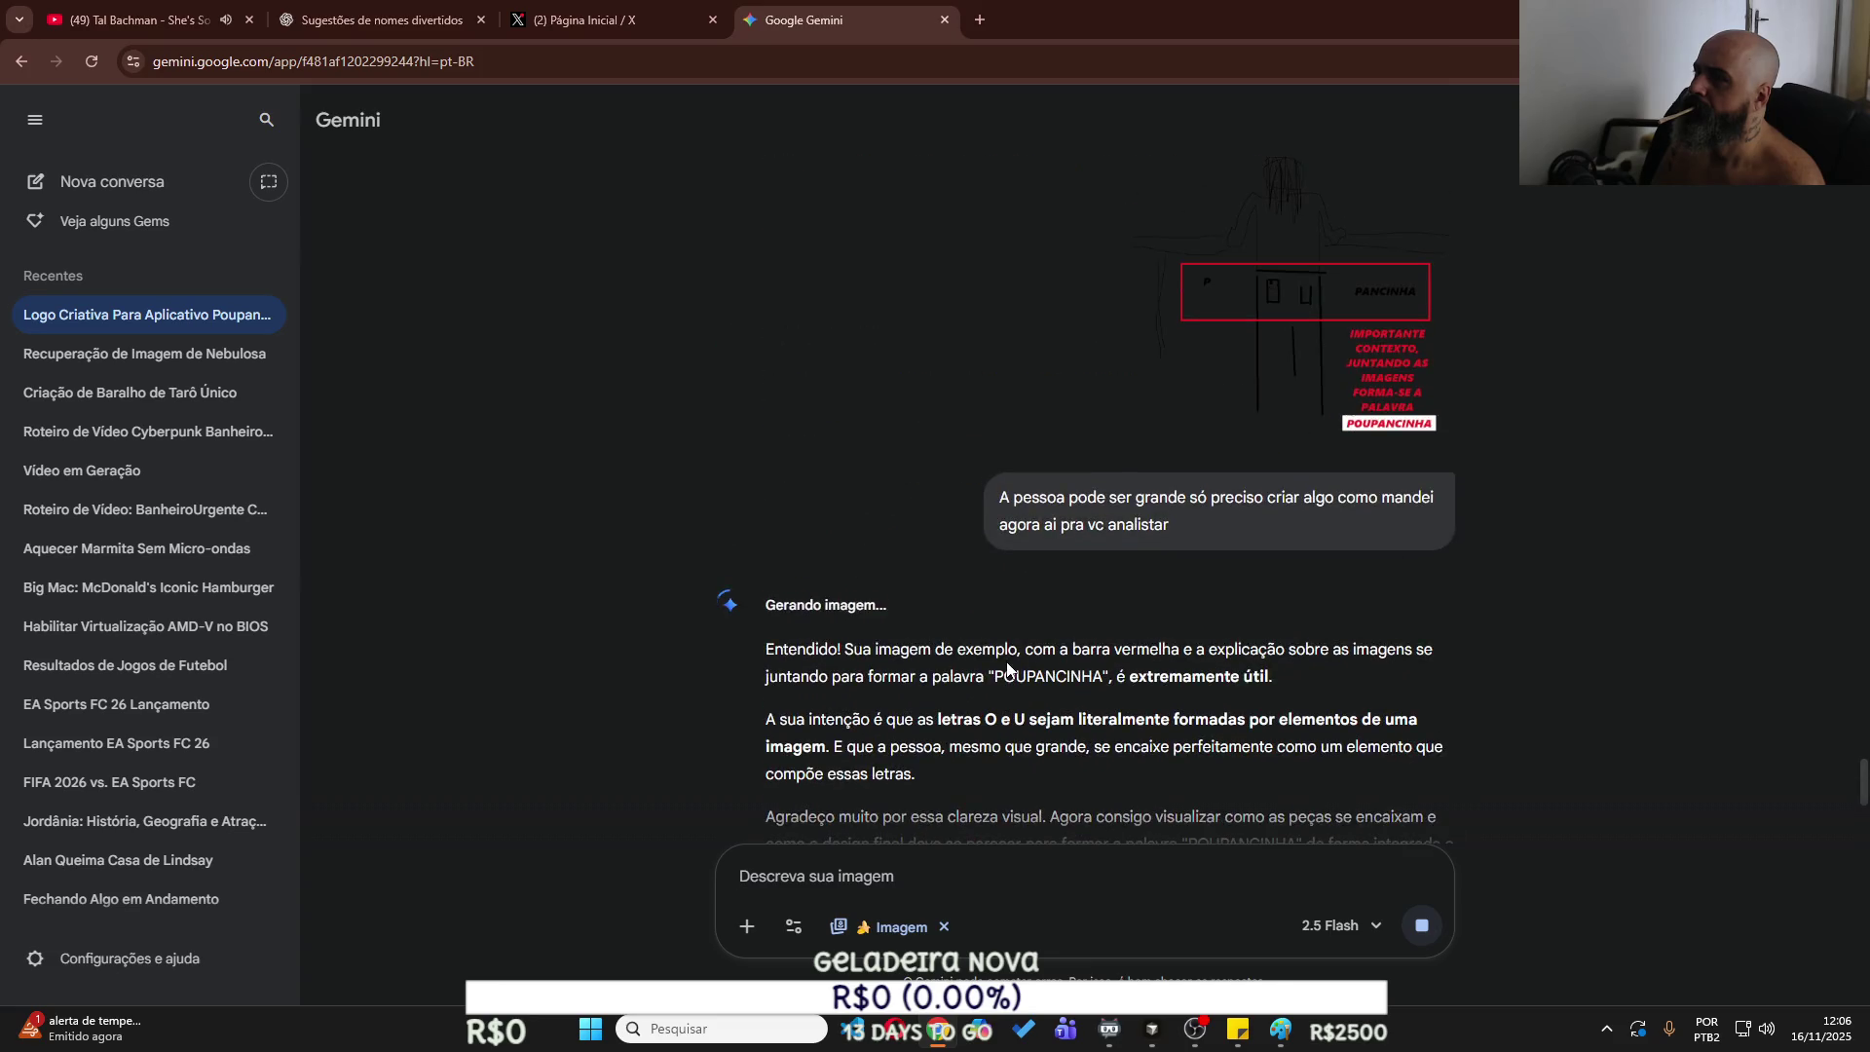
{"action": "scroll", "coordinate": [1007, 663], "scroll_direction": "down", "scroll_amount": 5}
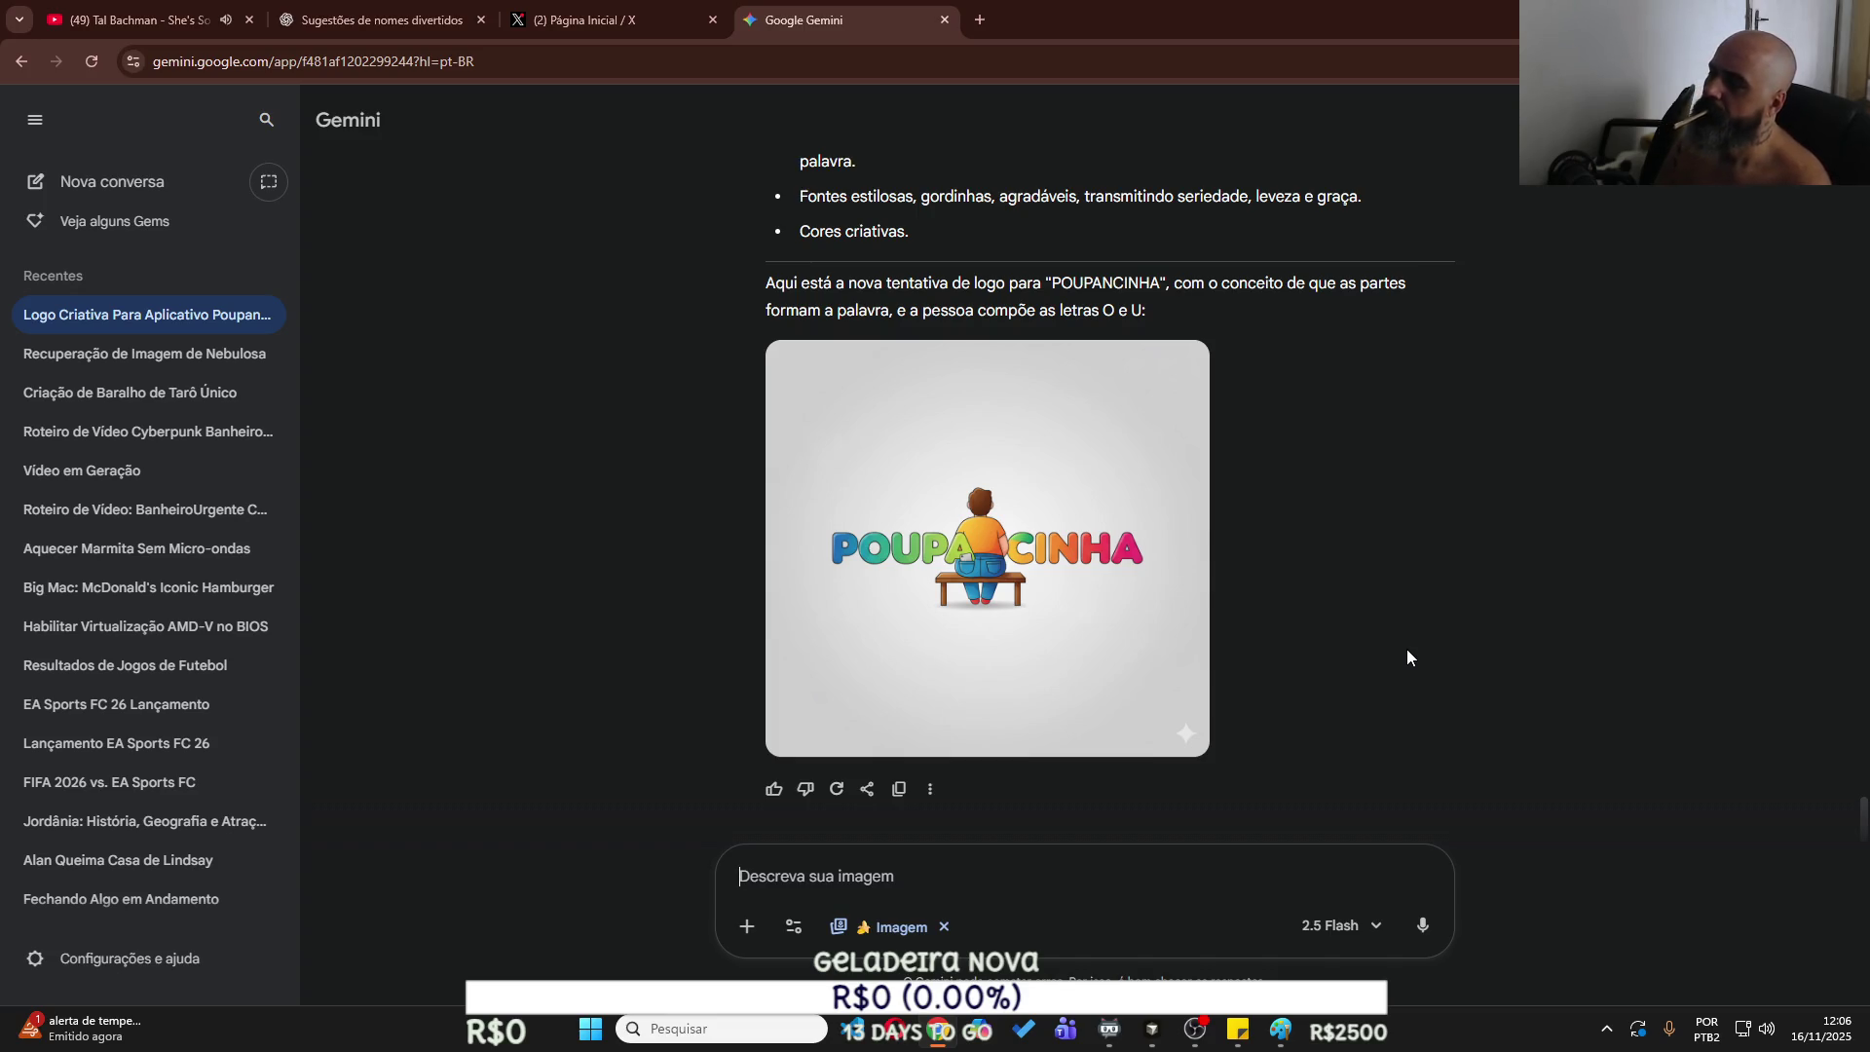
Draft the unsent prompt 'tem que ficar claro, cria um cenario de um apessoa em pé'.
{"action": "left_click", "coordinate": [1073, 890]}
{"action": "type", "text": "te"}
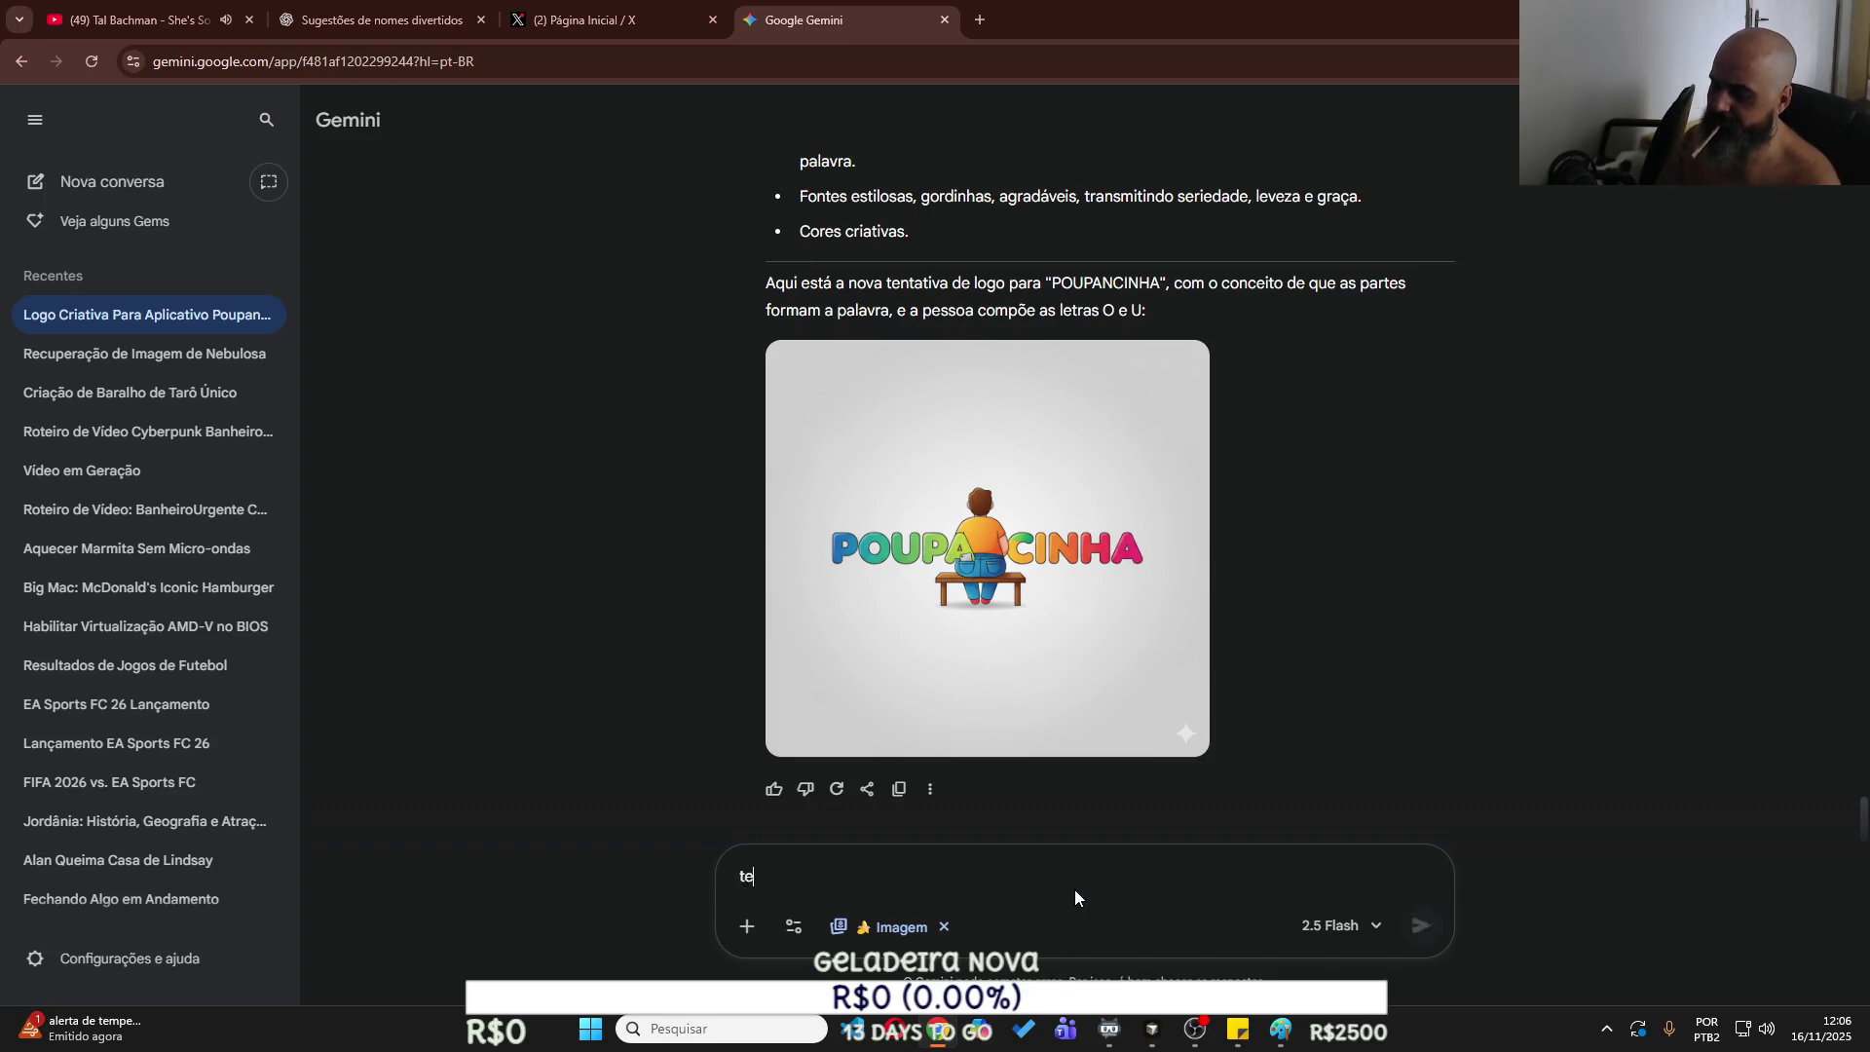
{"action": "type", "text": "m que"}
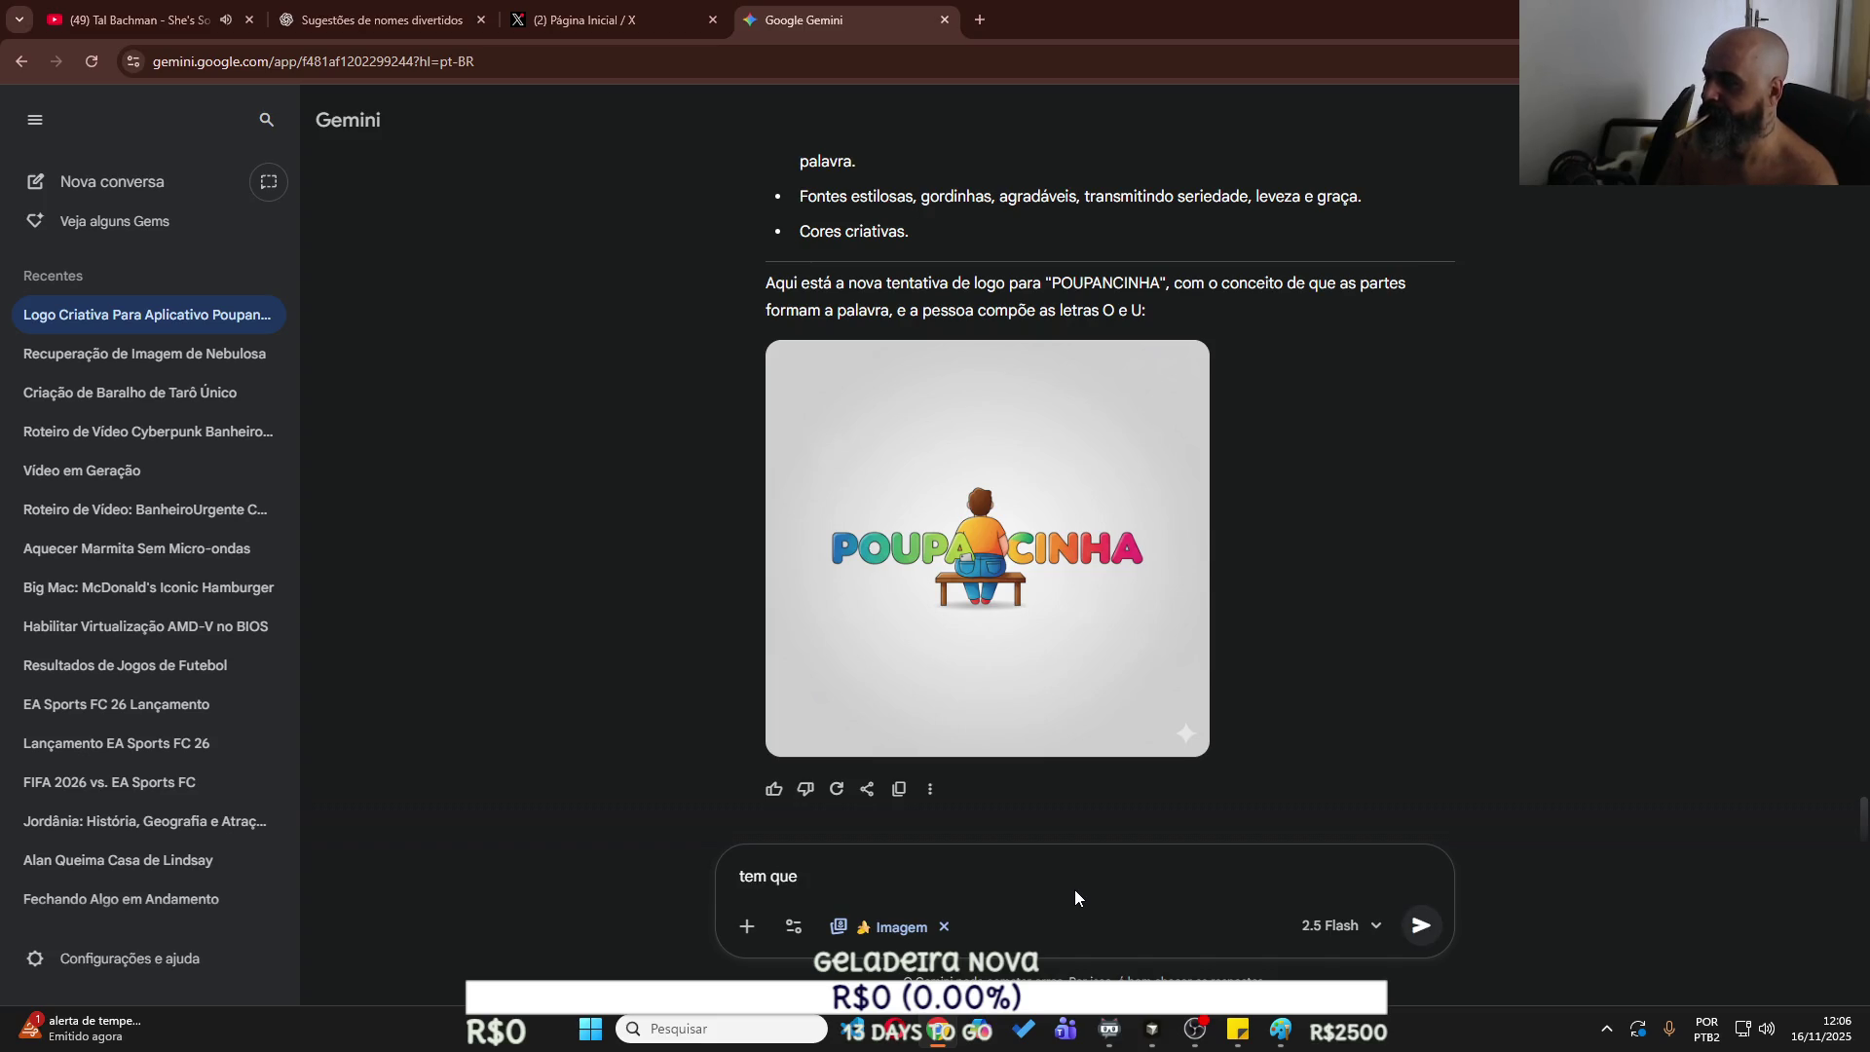
{"action": "type", "text": " deix"}
{"action": "key", "text": "BackSpace"}
{"action": "key", "text": "BackSpace"}
{"action": "key", "text": "BackSpace"}
{"action": "type", "text": "f"}
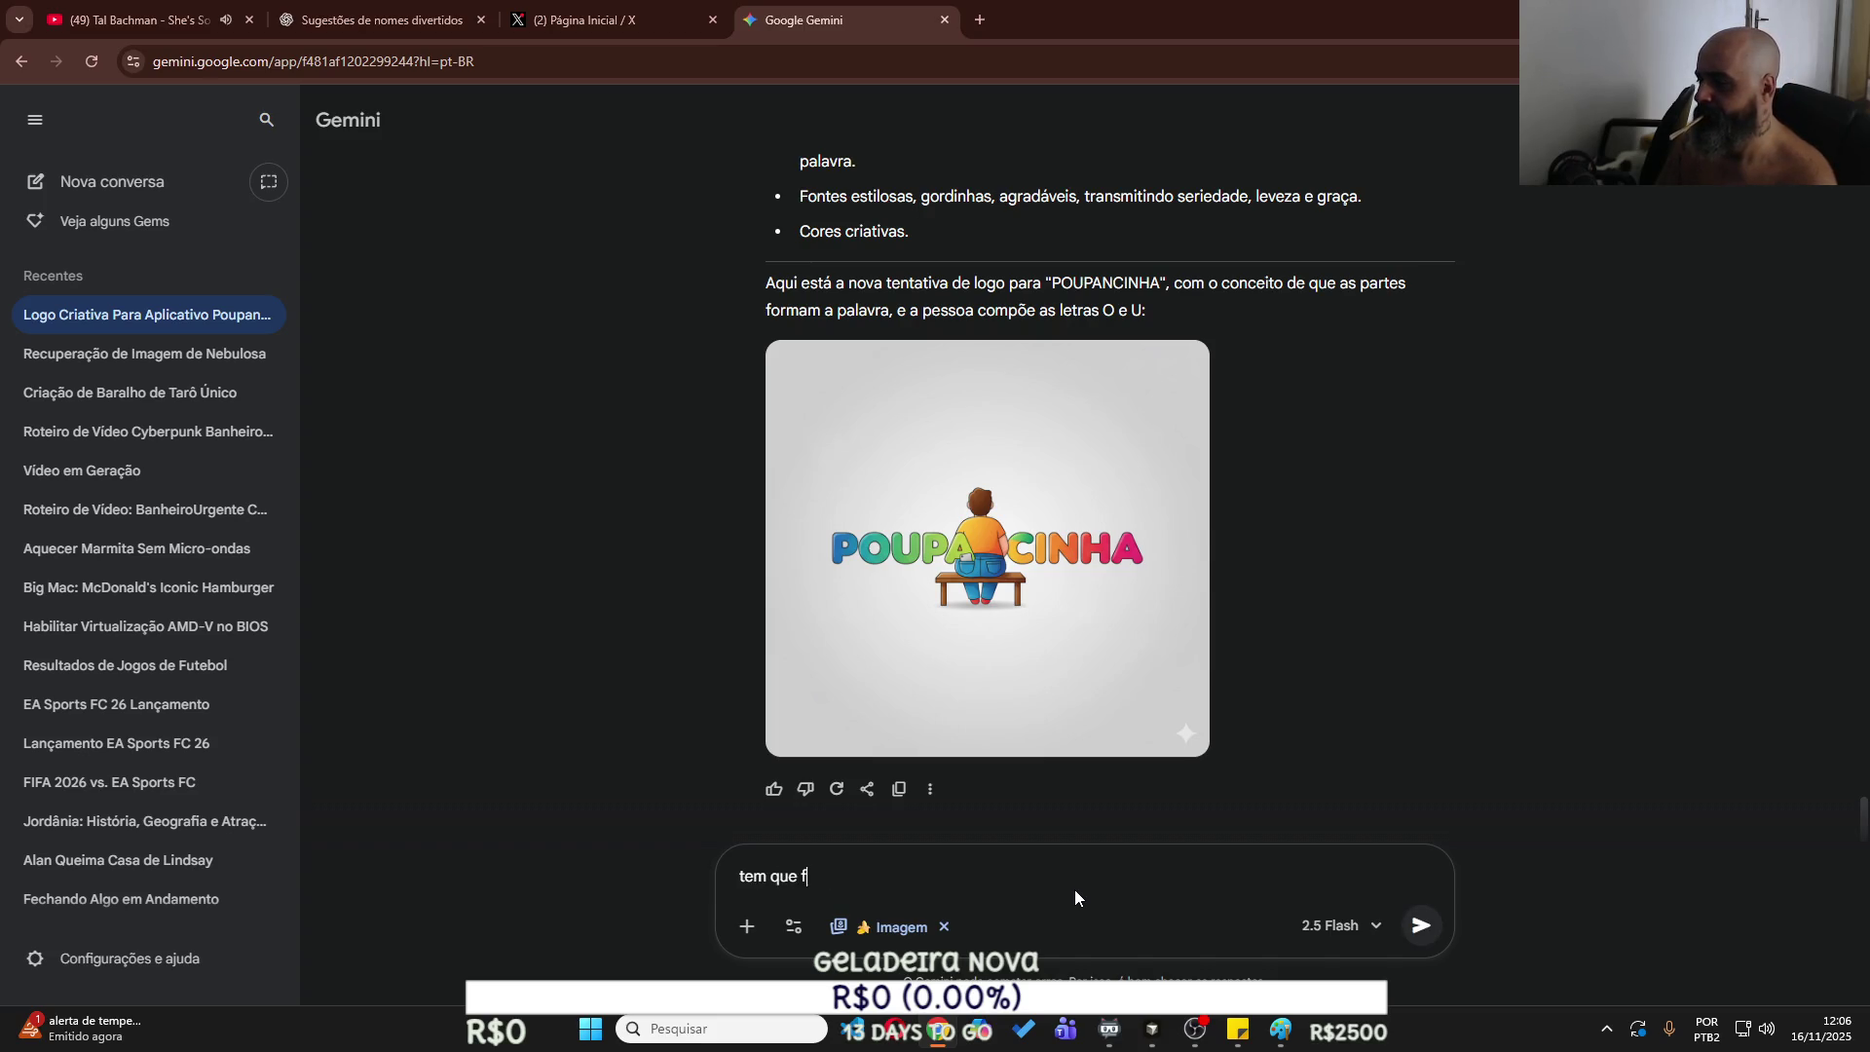
{"action": "type", "text": "icar clato"}
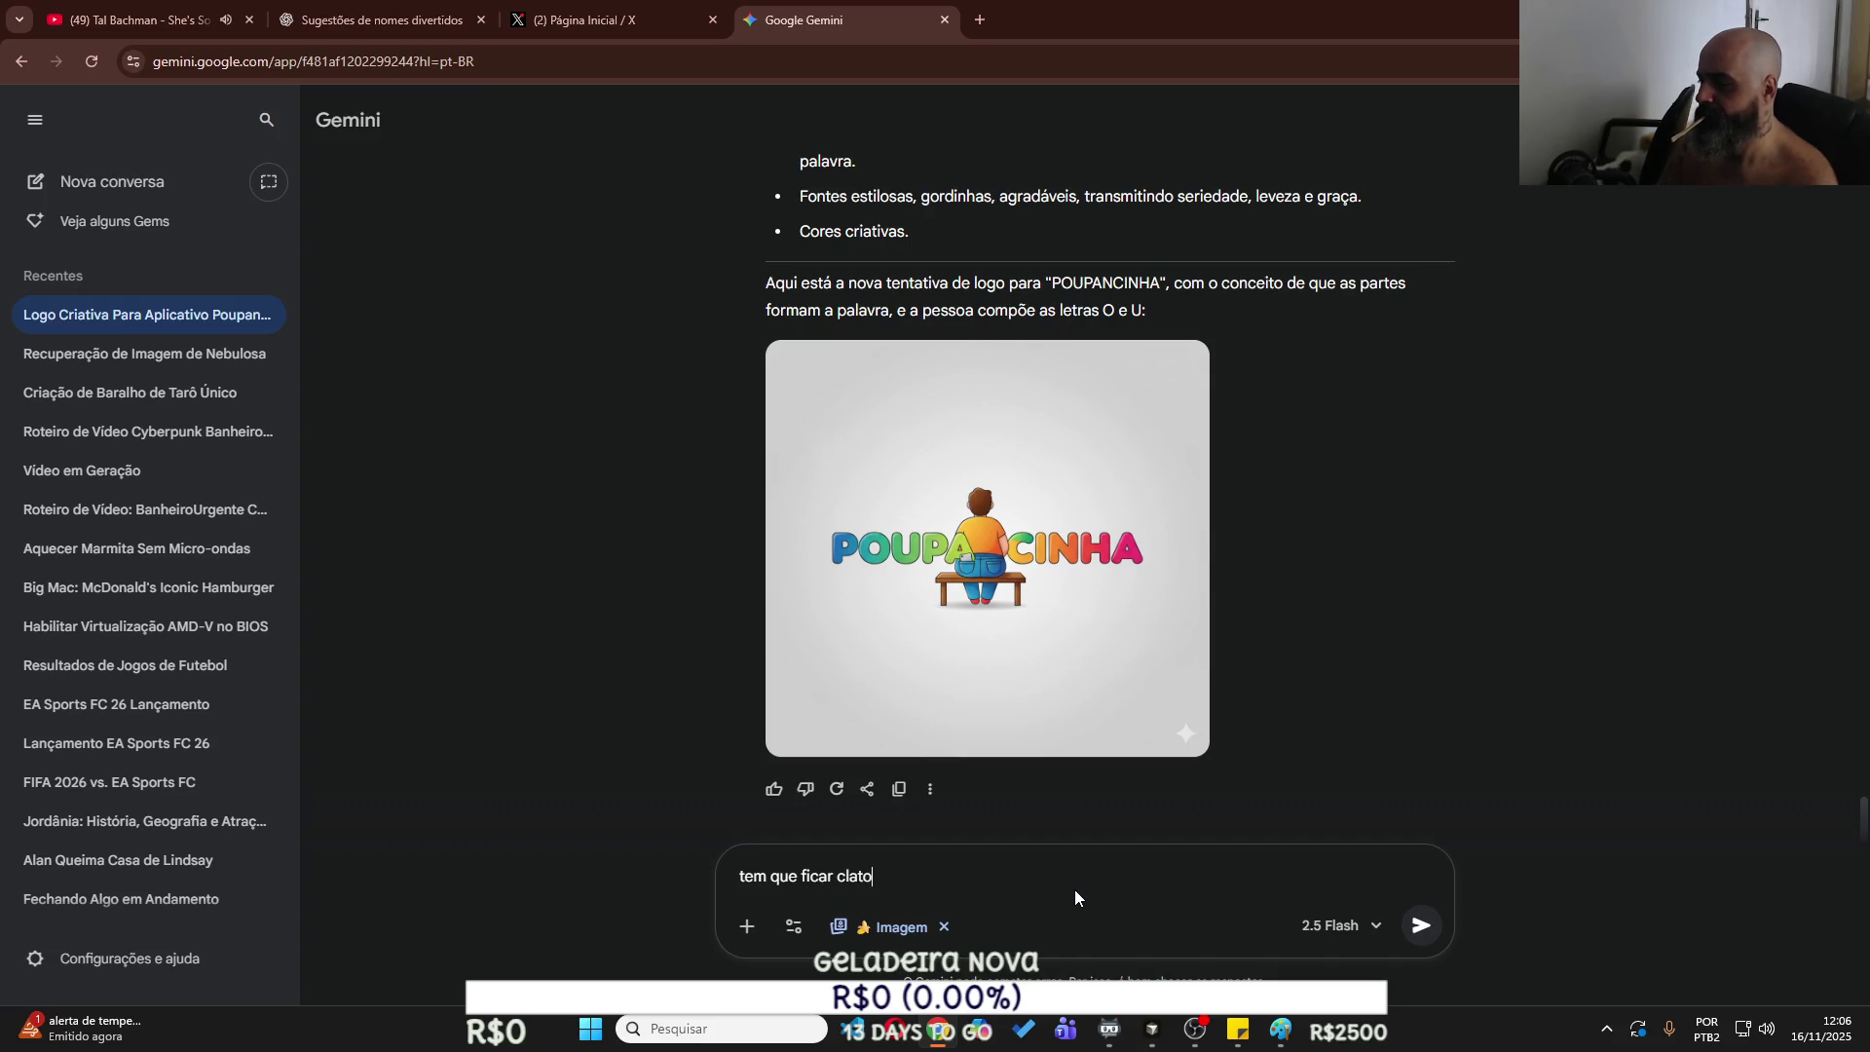
{"action": "key", "text": "BackSpace"}
{"action": "key", "text": "BackSpace"}
{"action": "type", "text": "ro, cria u"}
{"action": "type", "text": "m cenati"}
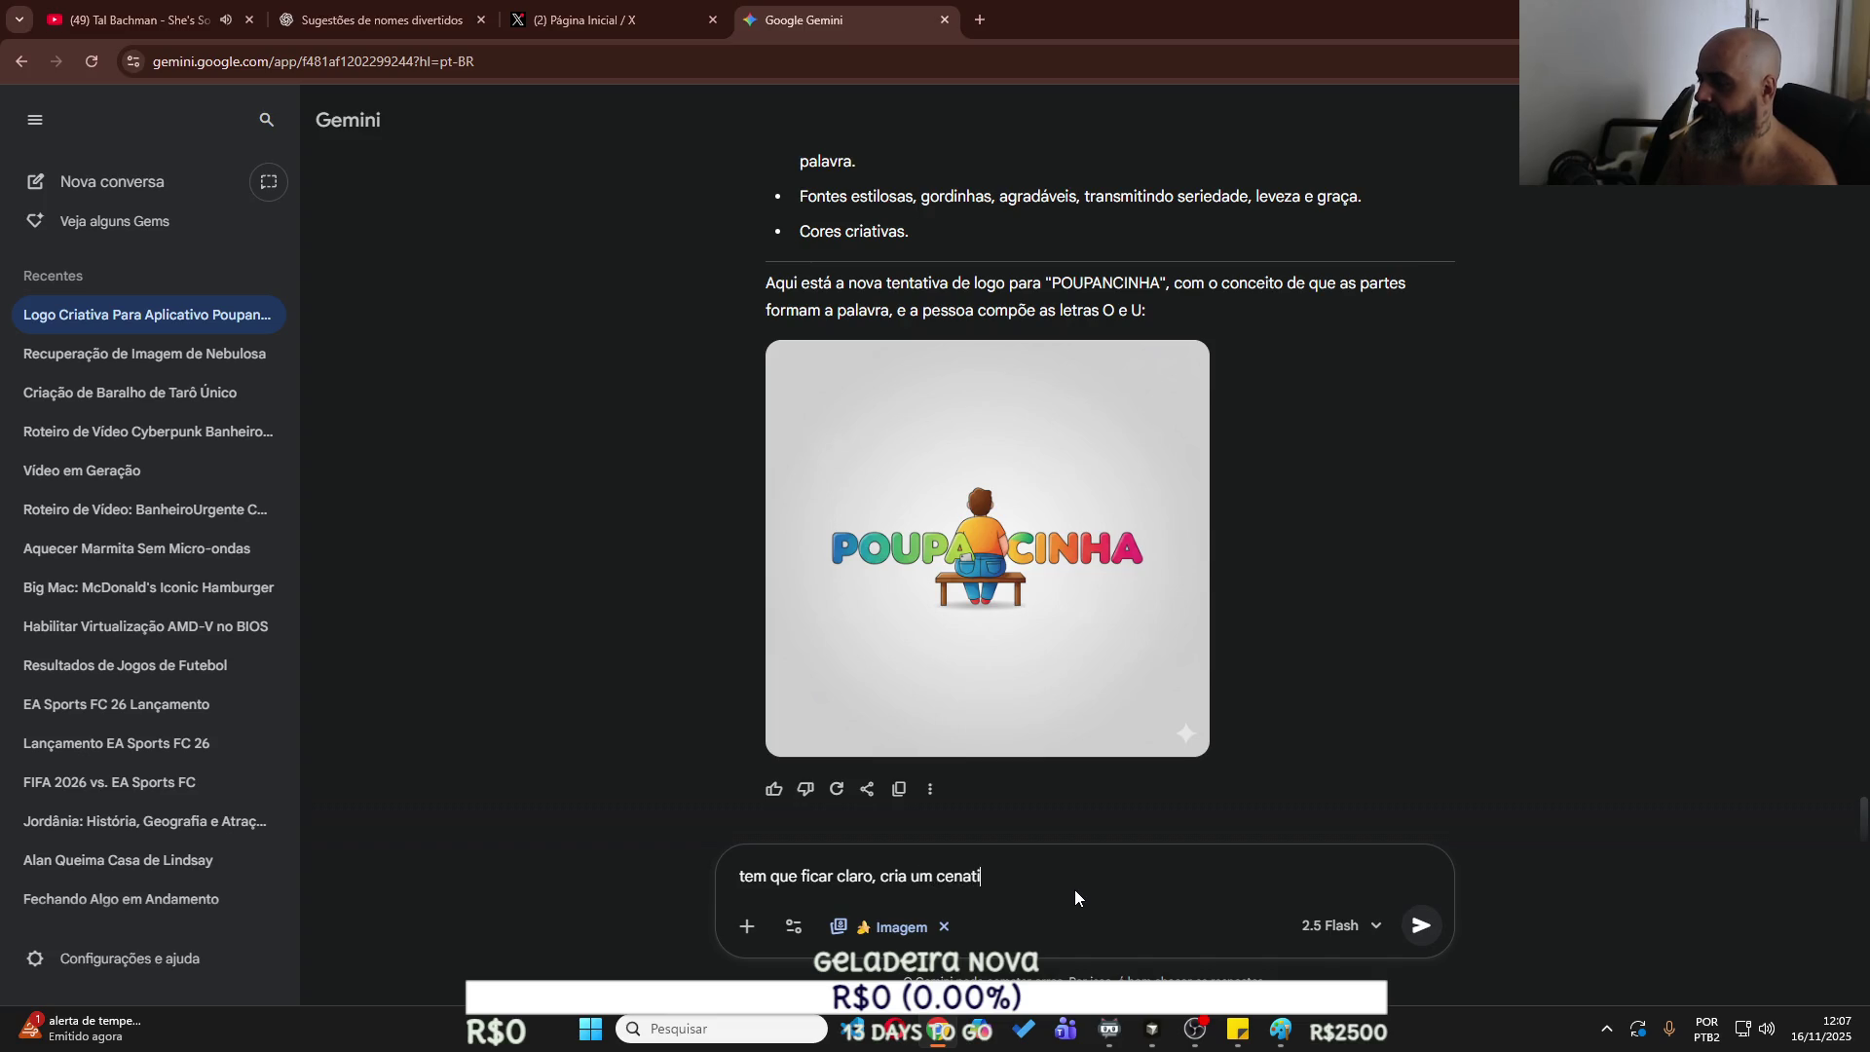
{"action": "key", "text": "BackSpace"}
{"action": "key", "text": "BackSpace"}
{"action": "type", "text": "rio de u"}
{"action": "type", "text": "m apessoa em pé"}
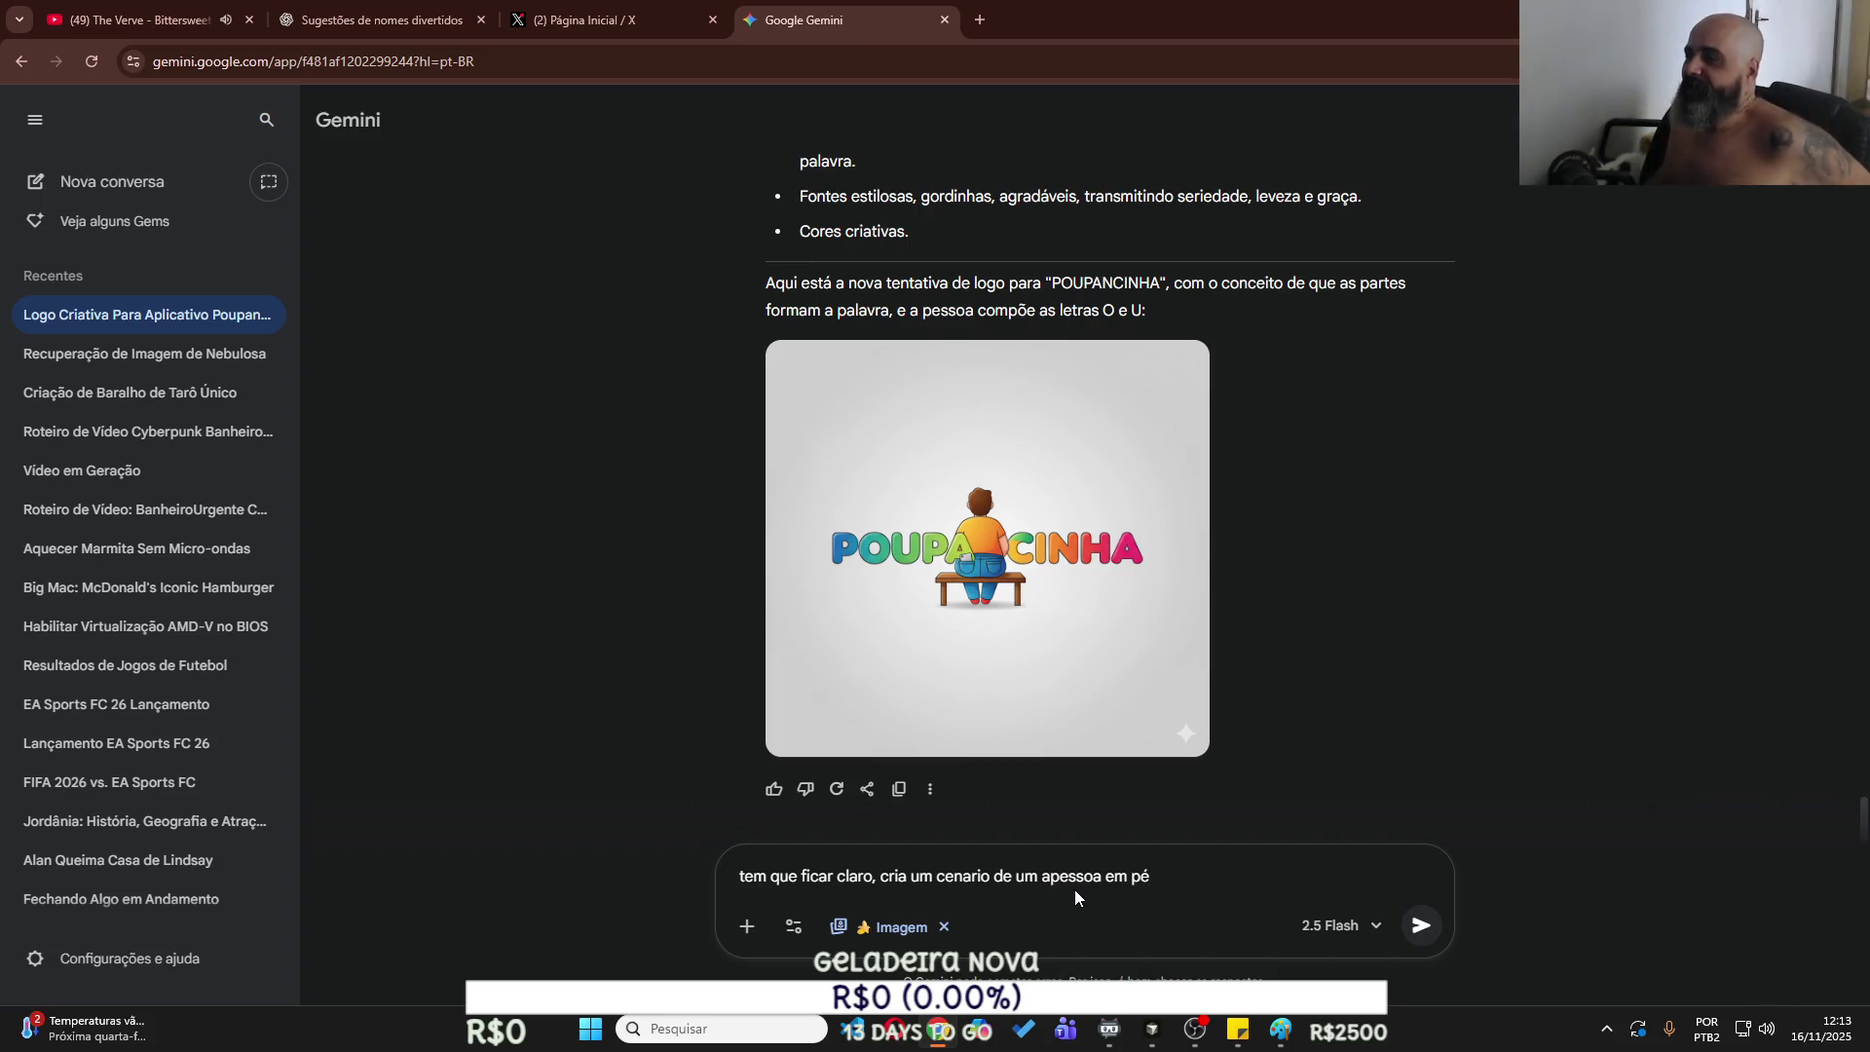
{"action": "mouse_move", "coordinate": [993, 710]}
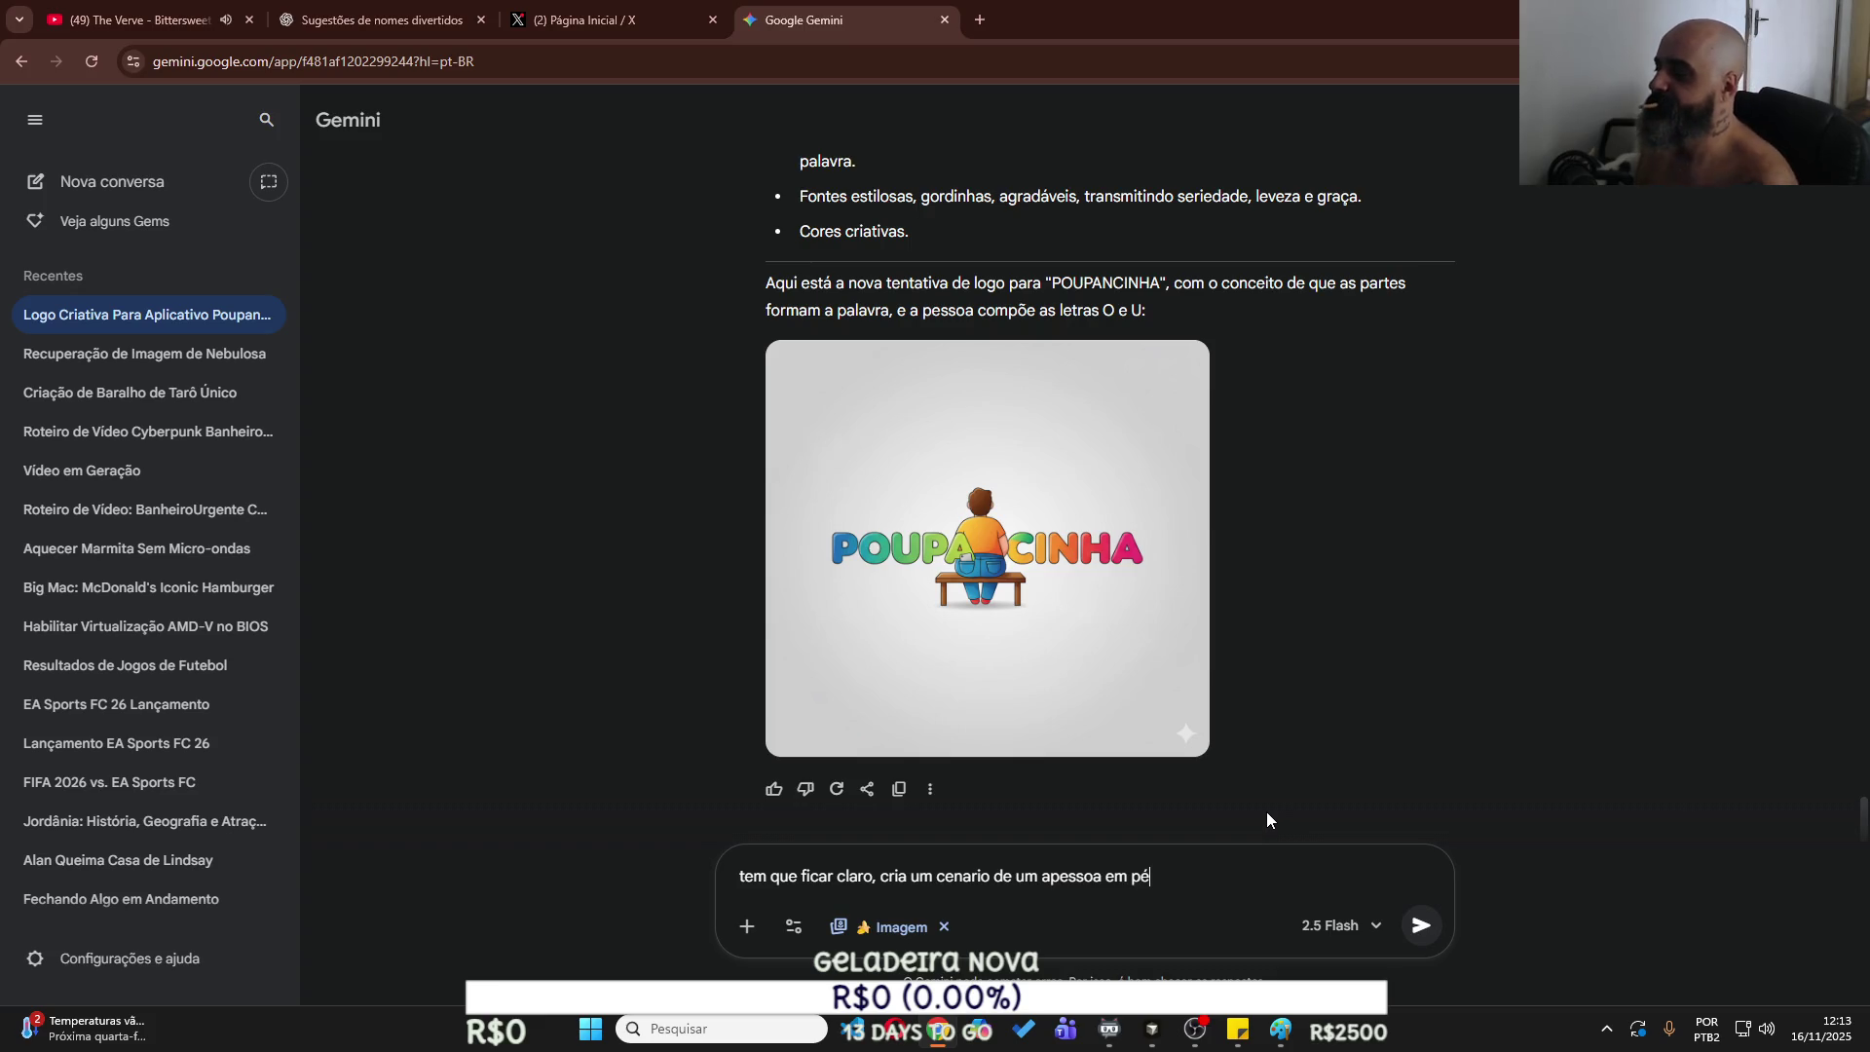
{"action": "key", "text": "ctrl+v"}
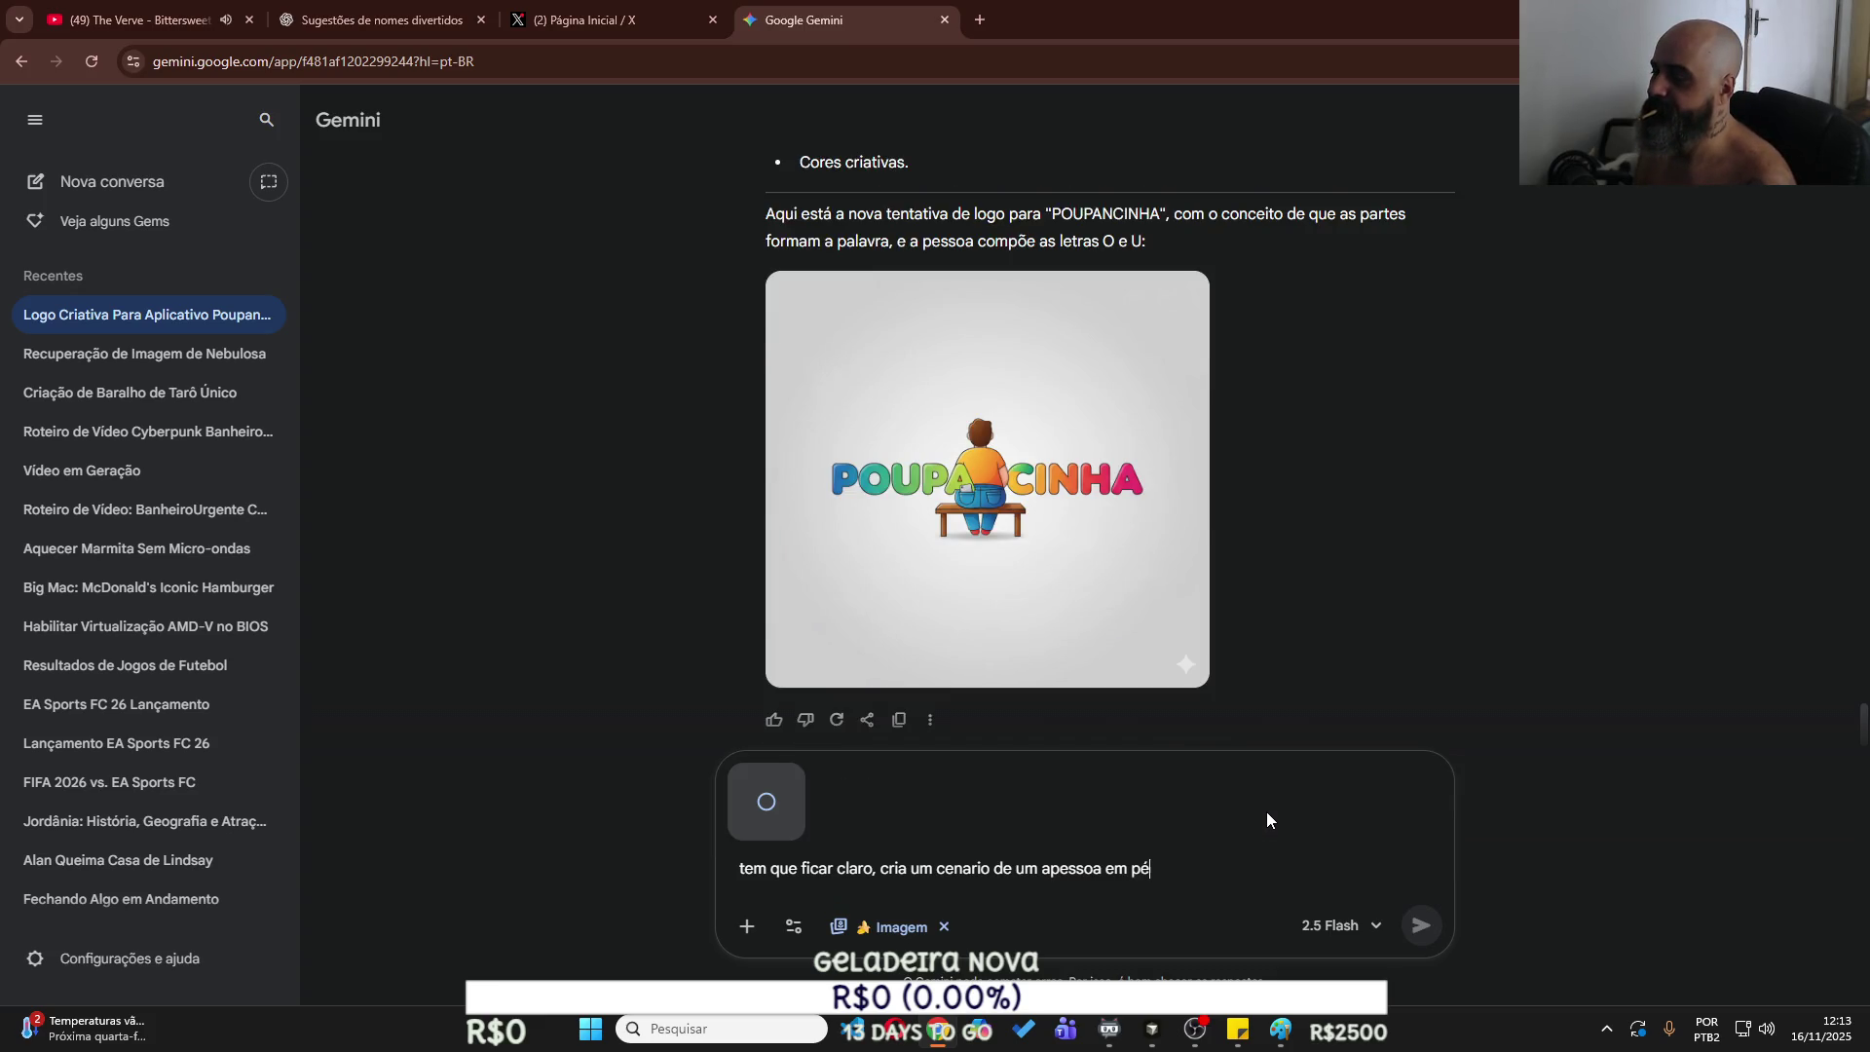
Send the standing-person prompt and draft a follow-up asking to change the letter concept for more resemblance.
{"action": "key", "text": "Return"}
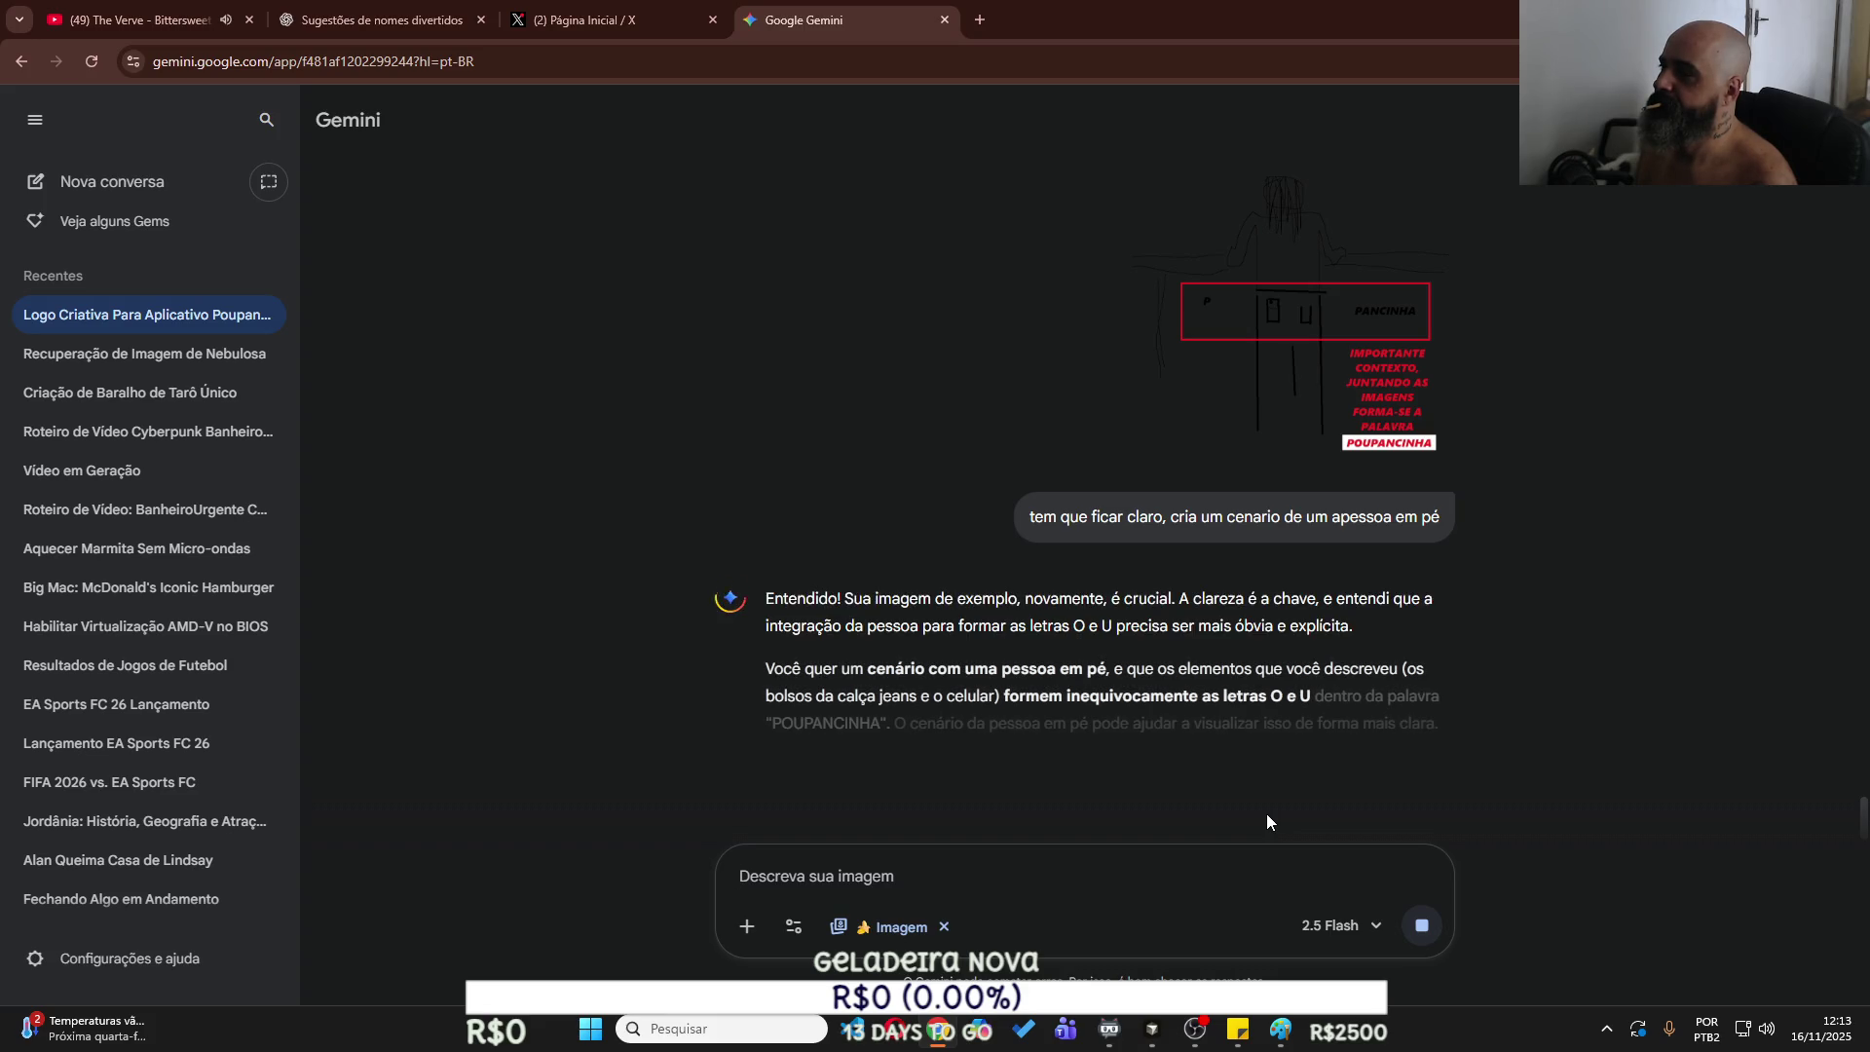
{"action": "scroll", "coordinate": [1186, 717], "scroll_direction": "down", "scroll_amount": 1}
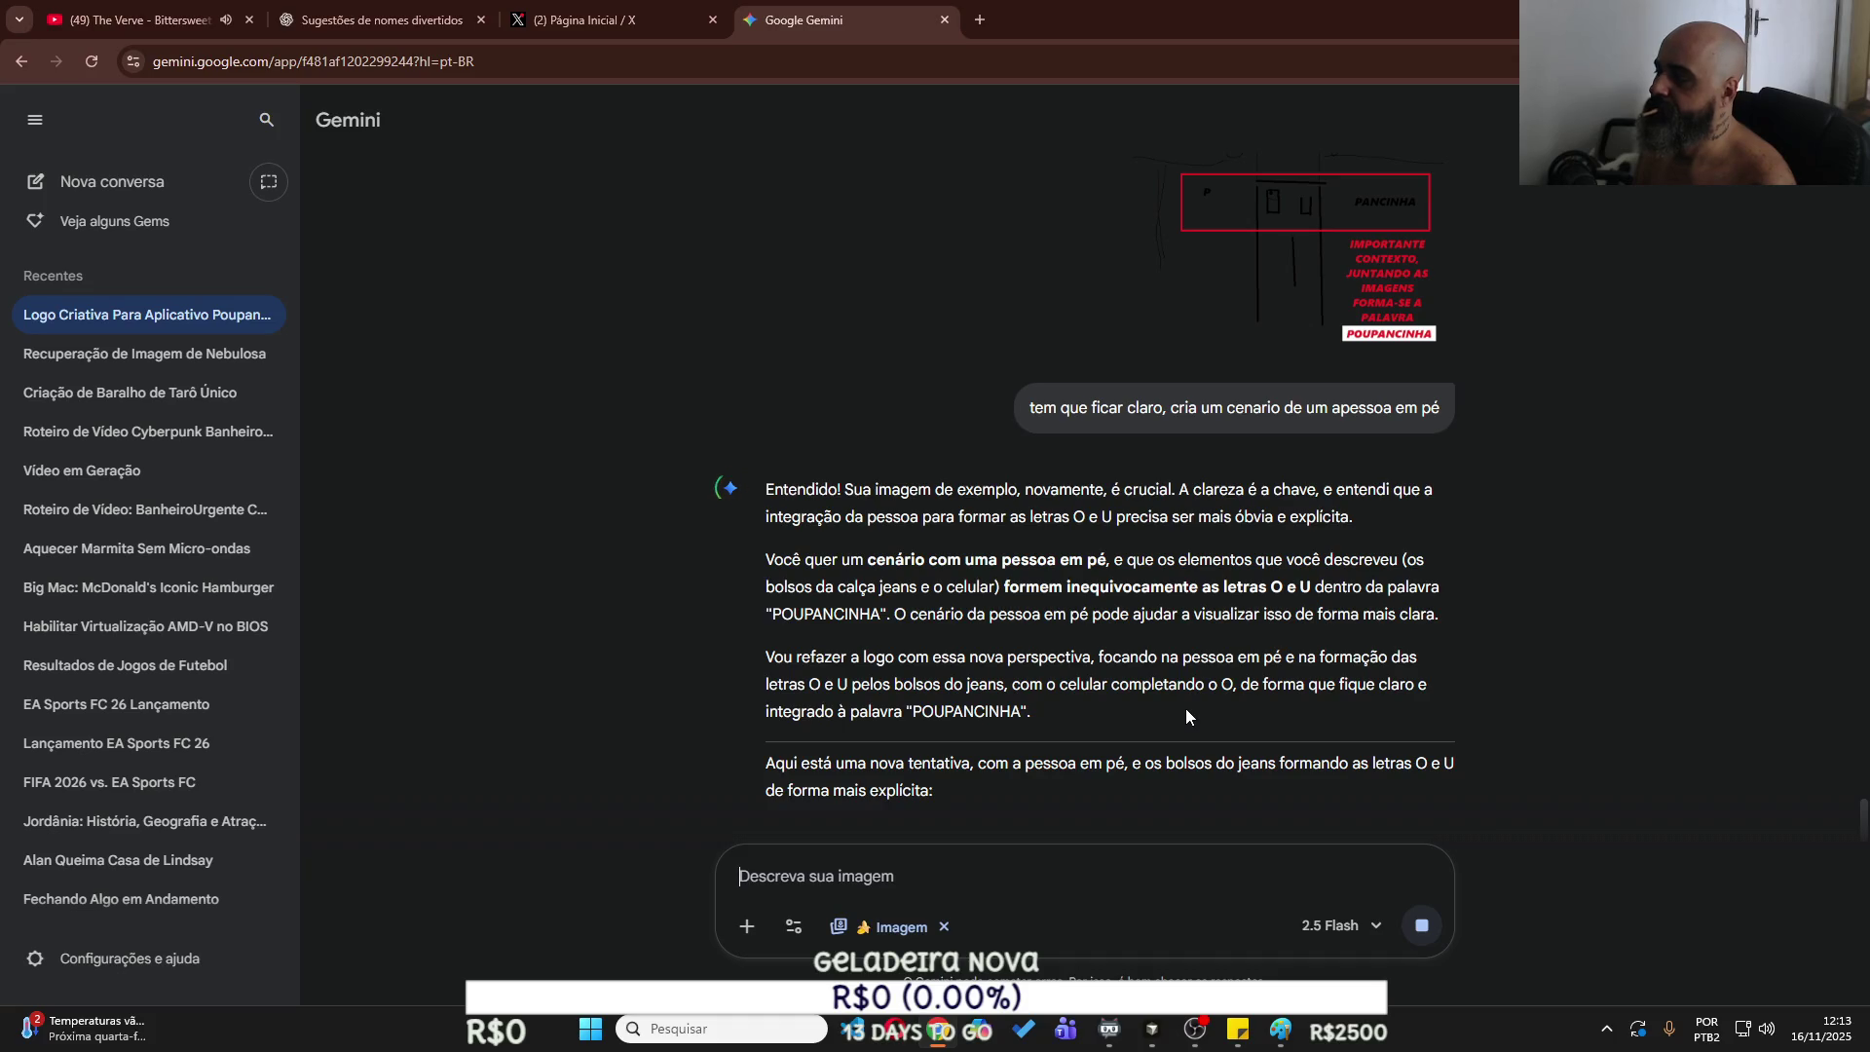
{"action": "type", "text": "pode mudar a fonte"}
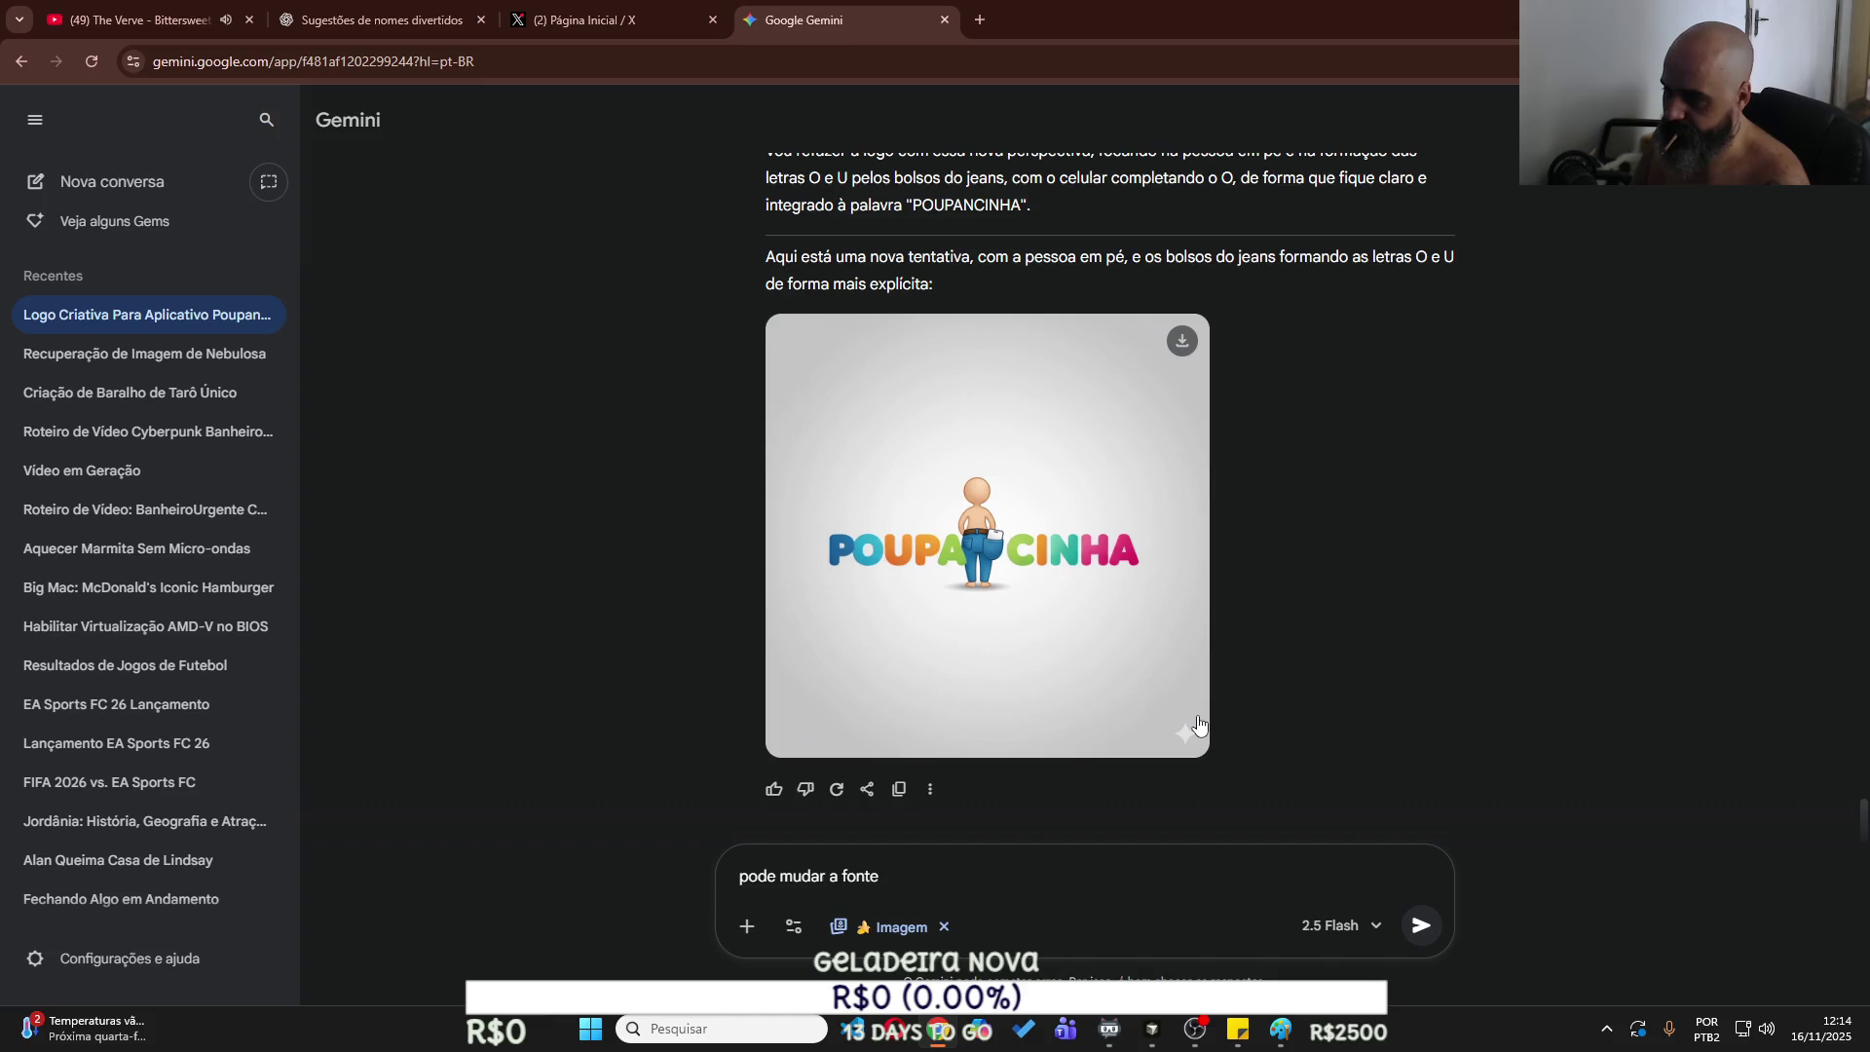
{"action": "key", "text": "BackSpace"}
{"action": "key", "text": "BackSpace"}
{"action": "key", "text": "BackSpace"}
{"action": "type", "text": "con"}
{"action": "type", "text": "ceiro"}
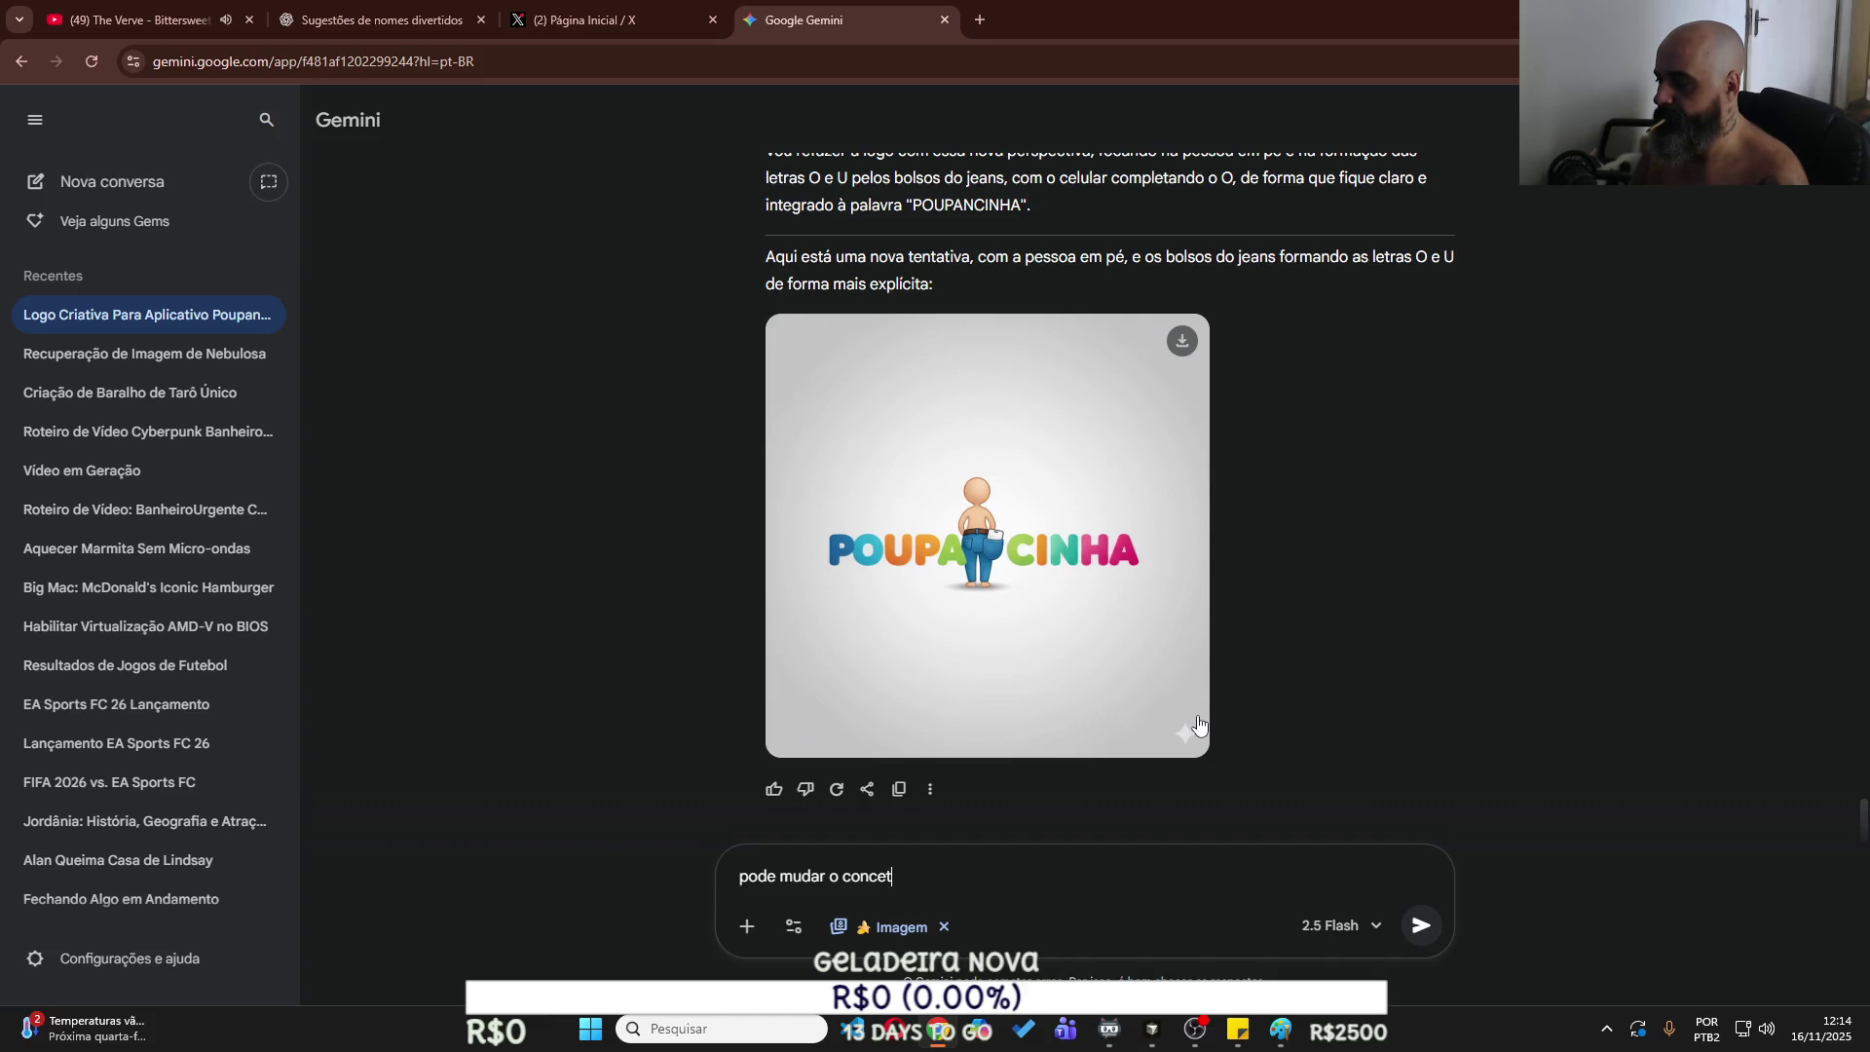
{"action": "type", "text": "to das leg"}
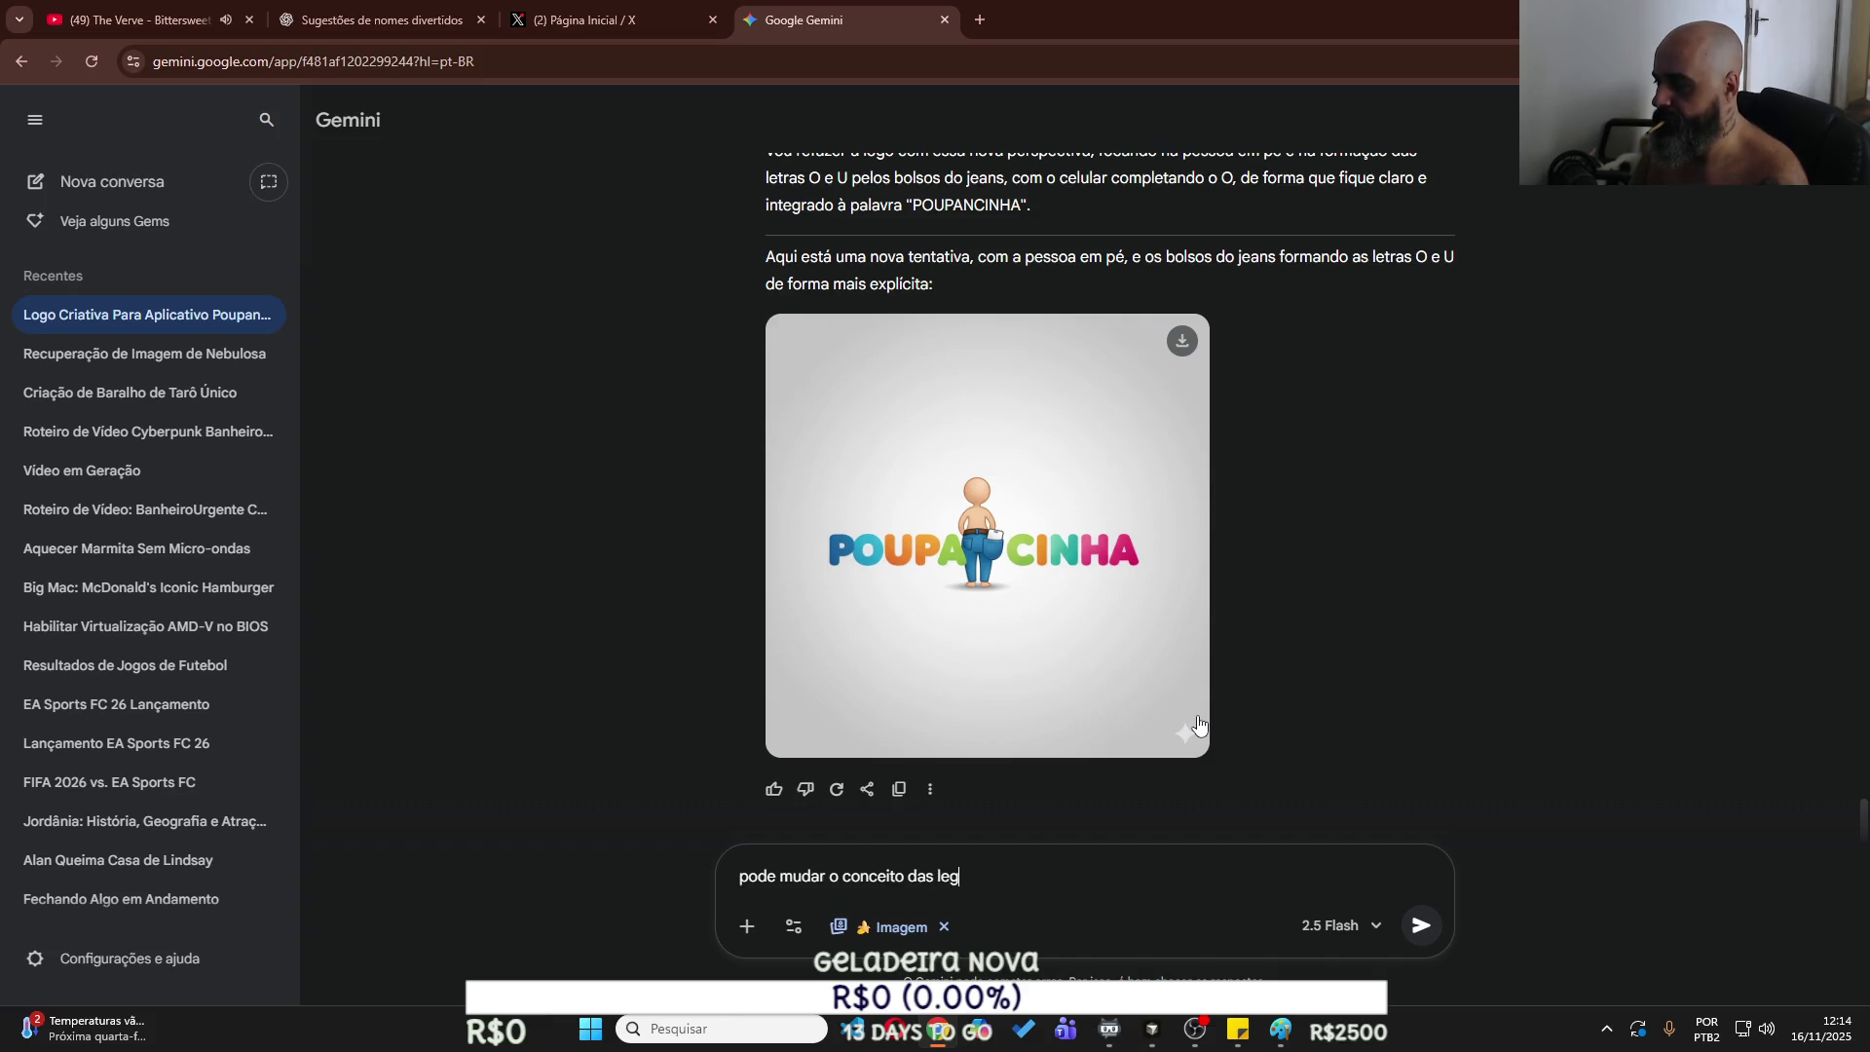
{"action": "key", "text": "BackSpace"}
{"action": "type", "text": "tras, use u"}
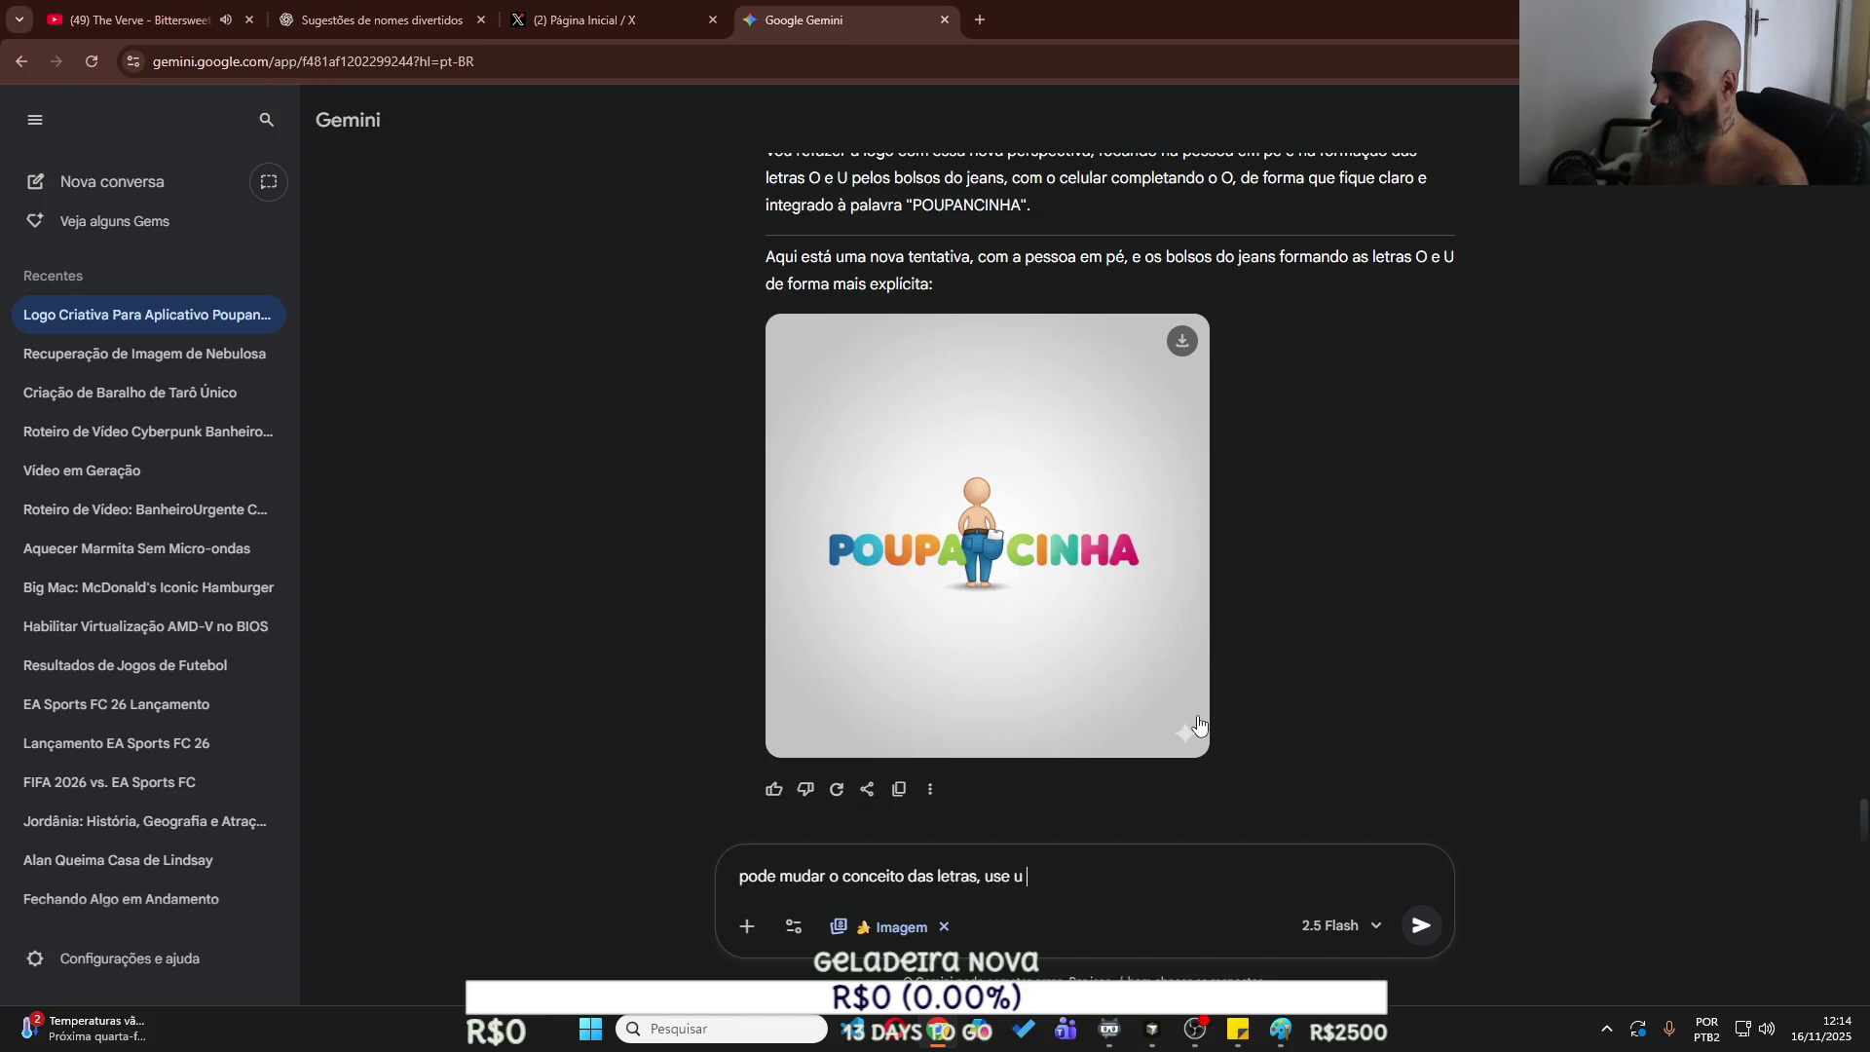
{"action": "type", "text": "m que d"}
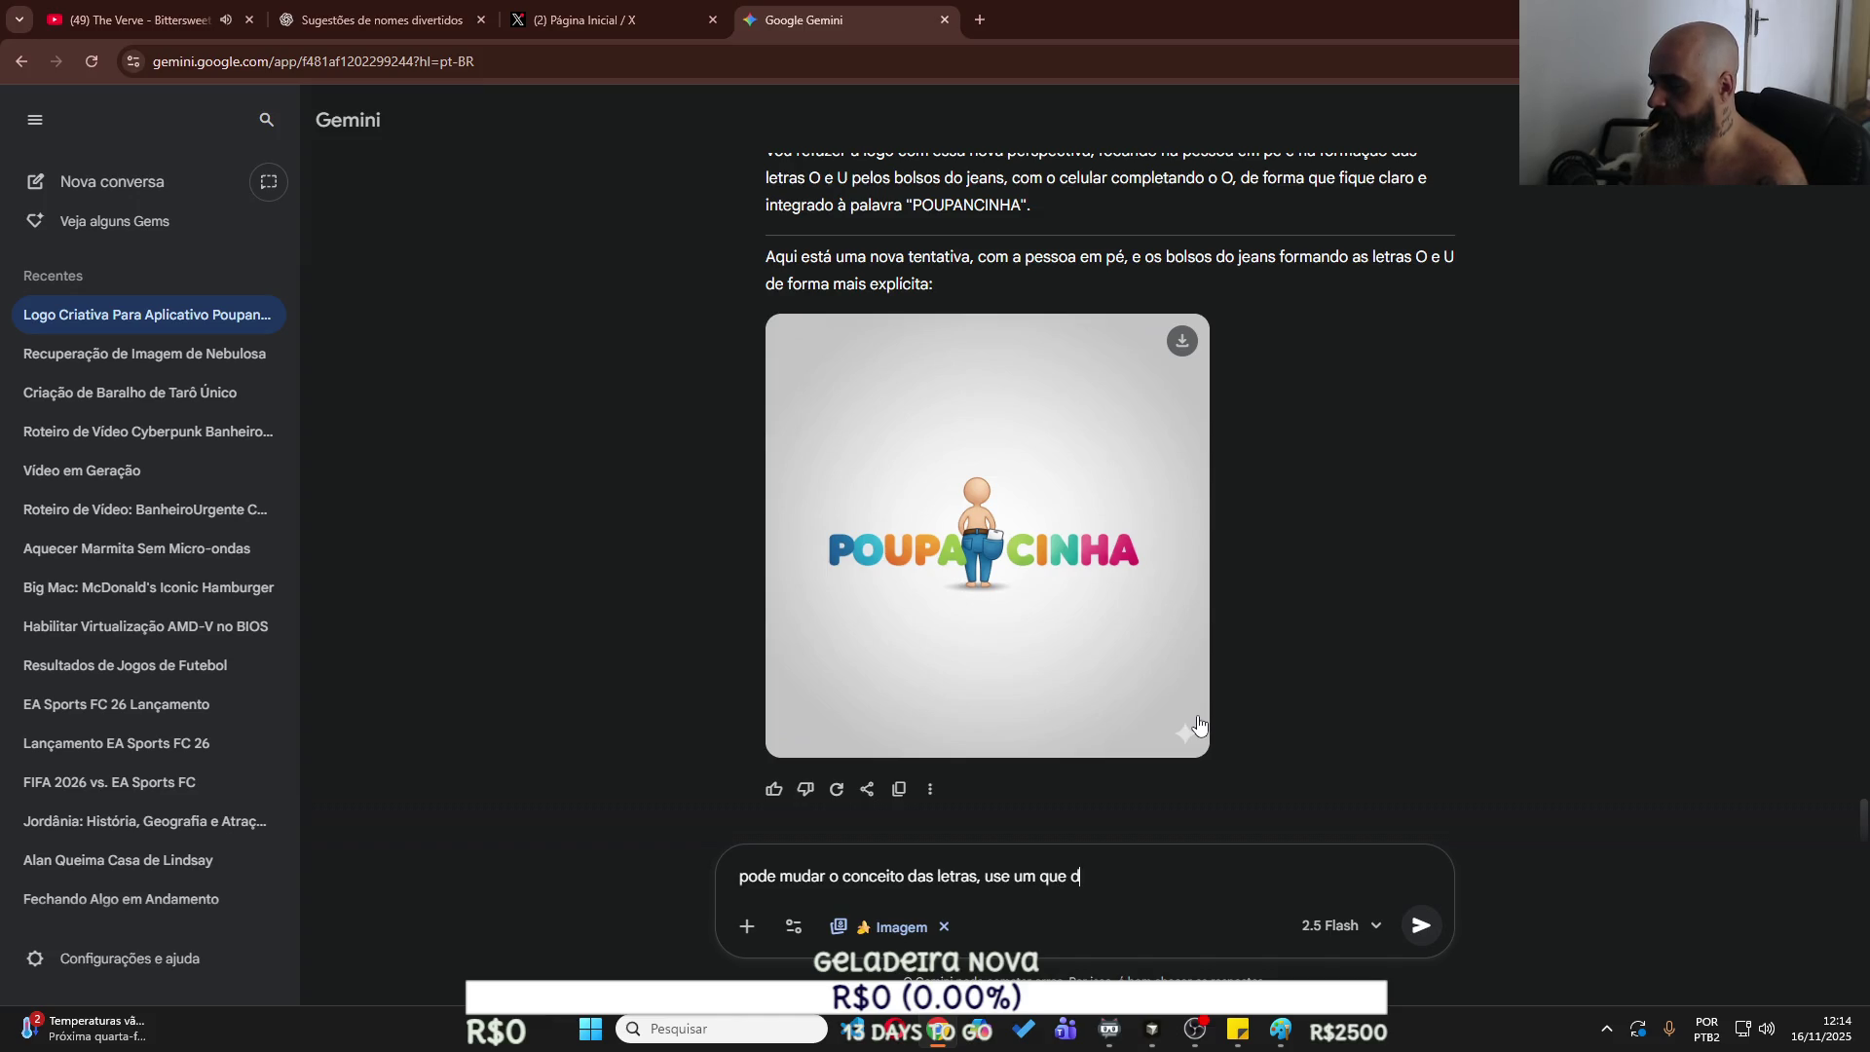
{"action": "type", "text": "ê para criar mais semelhana"}
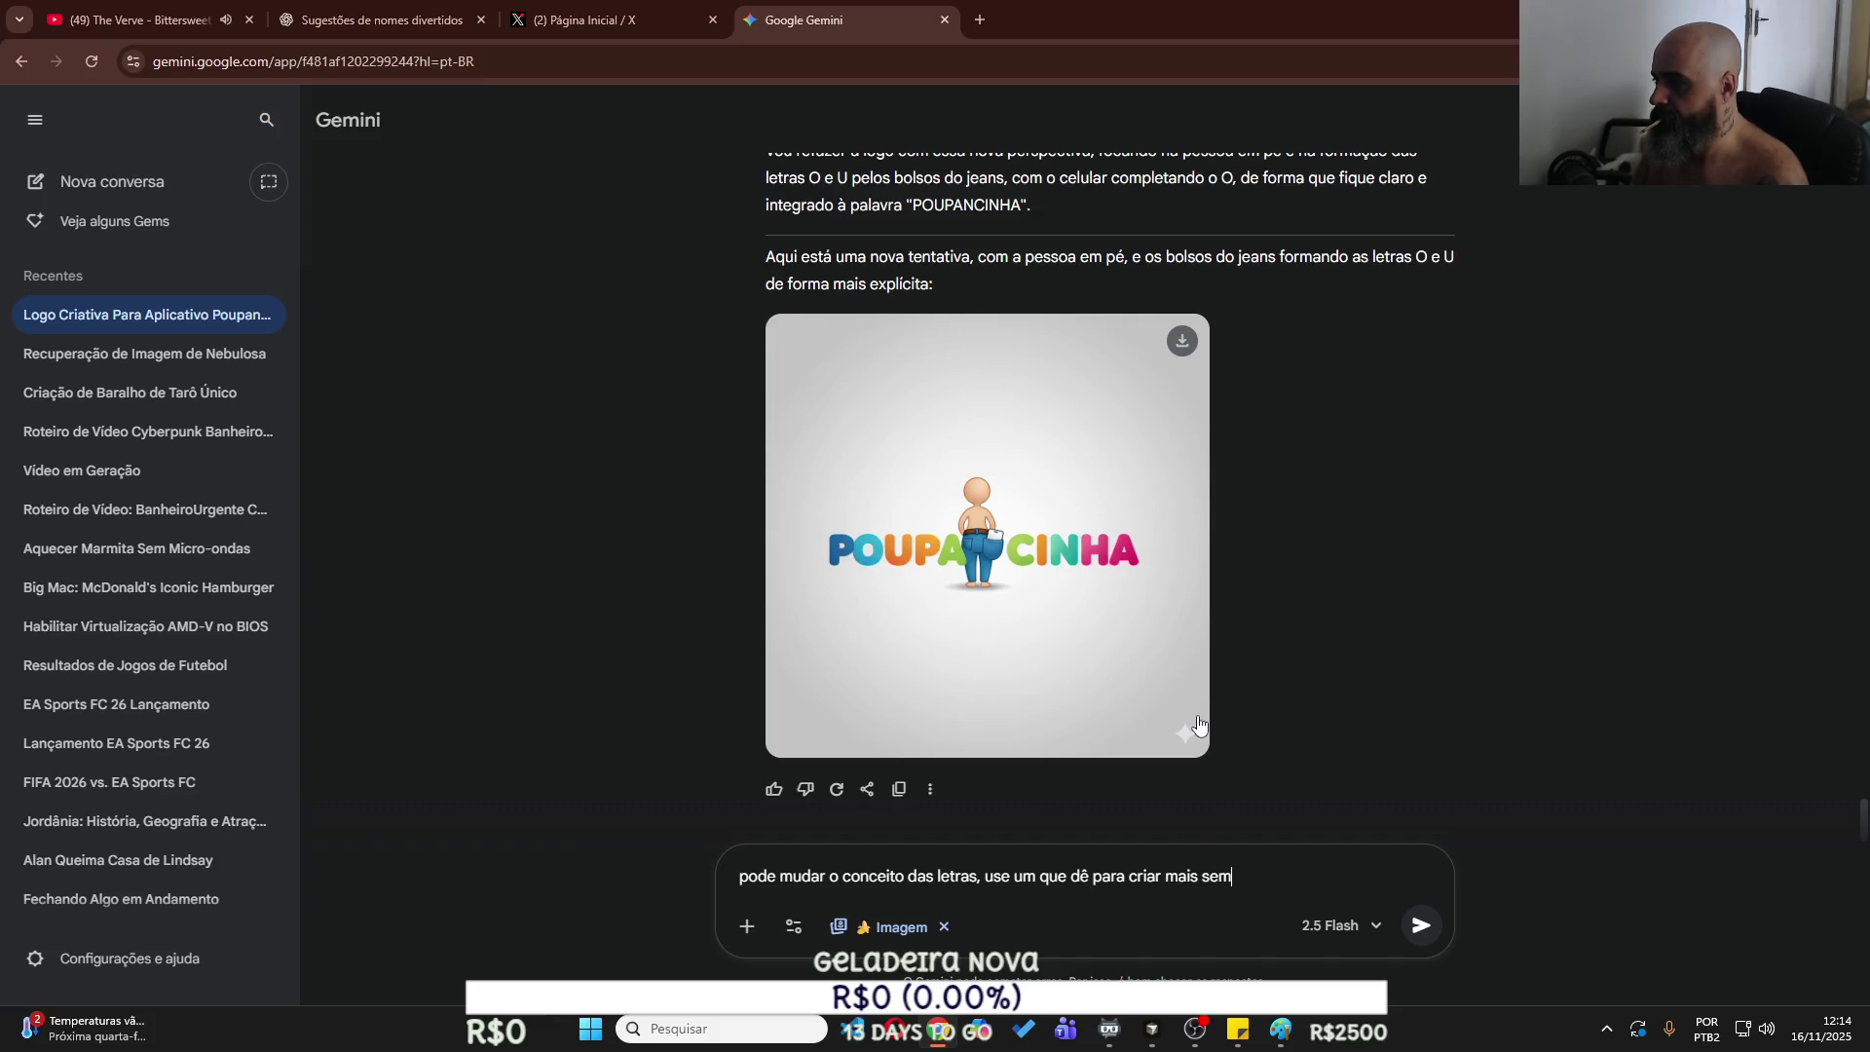
Correct 'semelhança' in the draft and open the earlier bench logo full-size.
{"action": "key", "text": "BackSpace"}
{"action": "type", "text": "ça"}
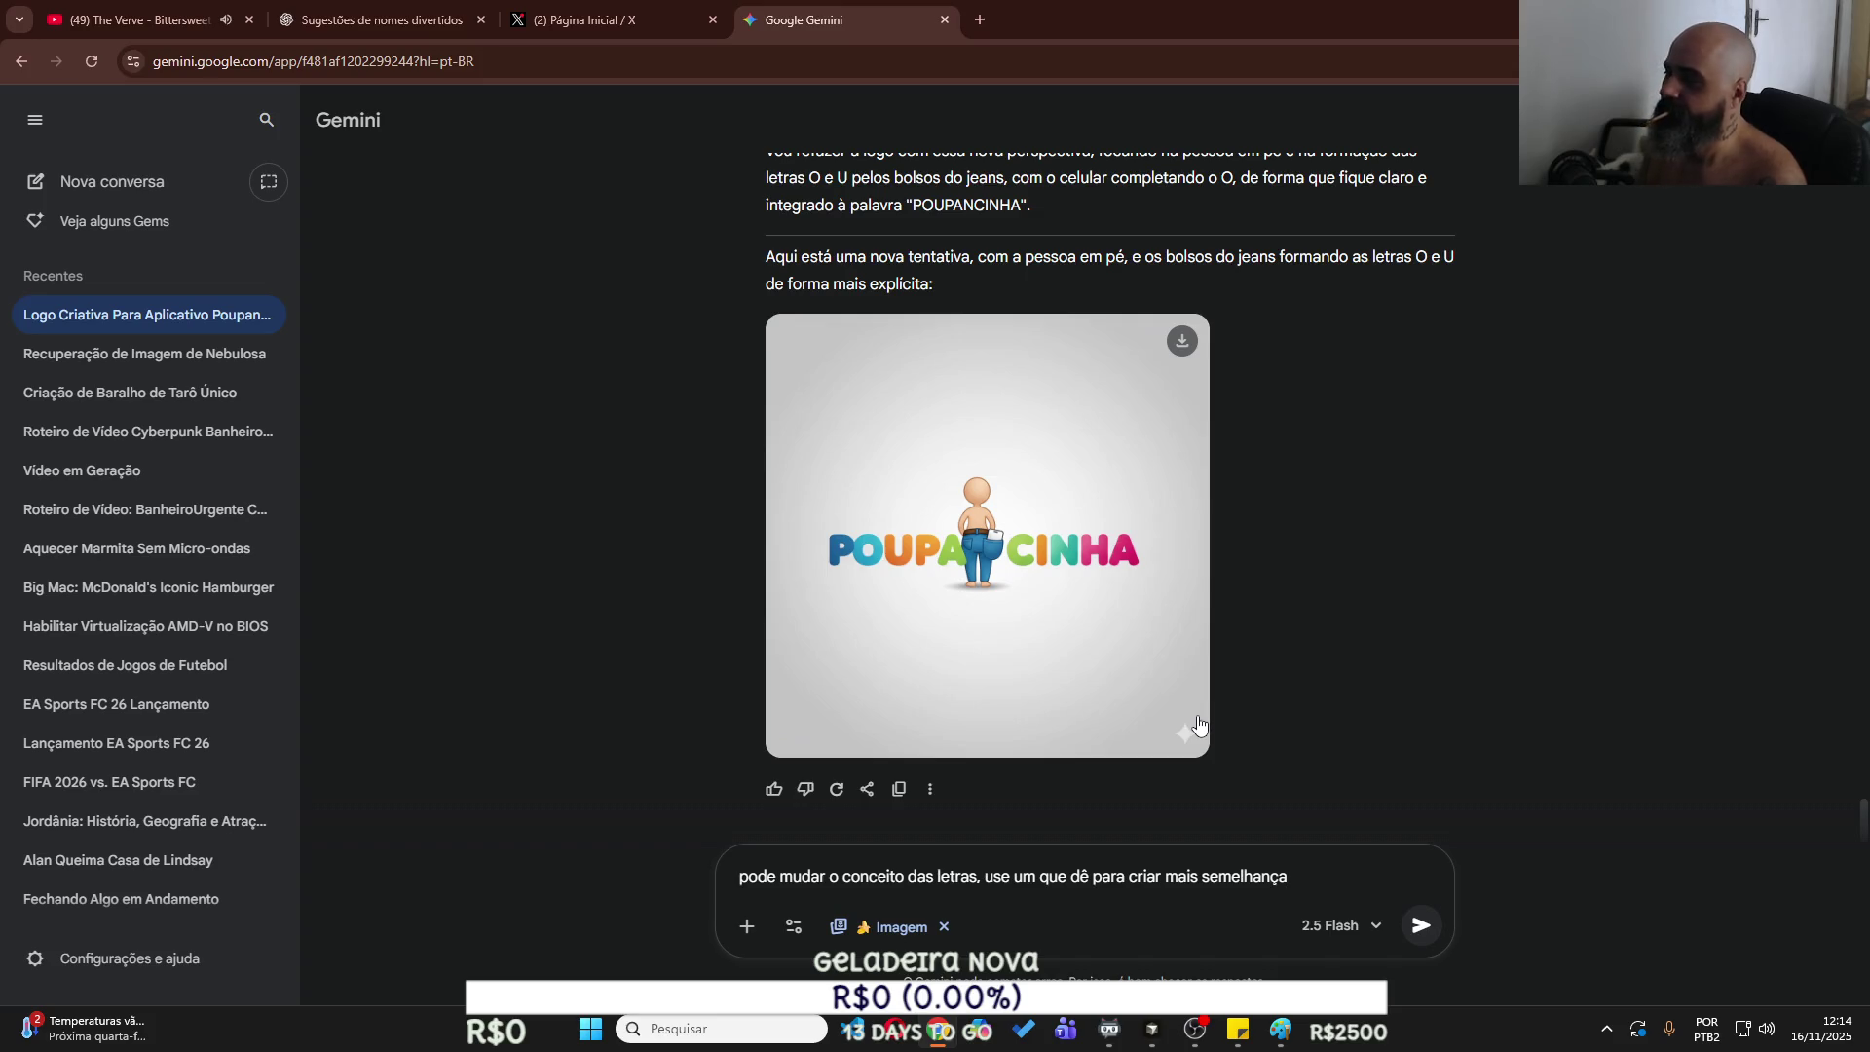
{"action": "scroll", "coordinate": [1149, 633], "scroll_direction": "up", "scroll_amount": 10}
{"action": "left_click", "coordinate": [1099, 592]}
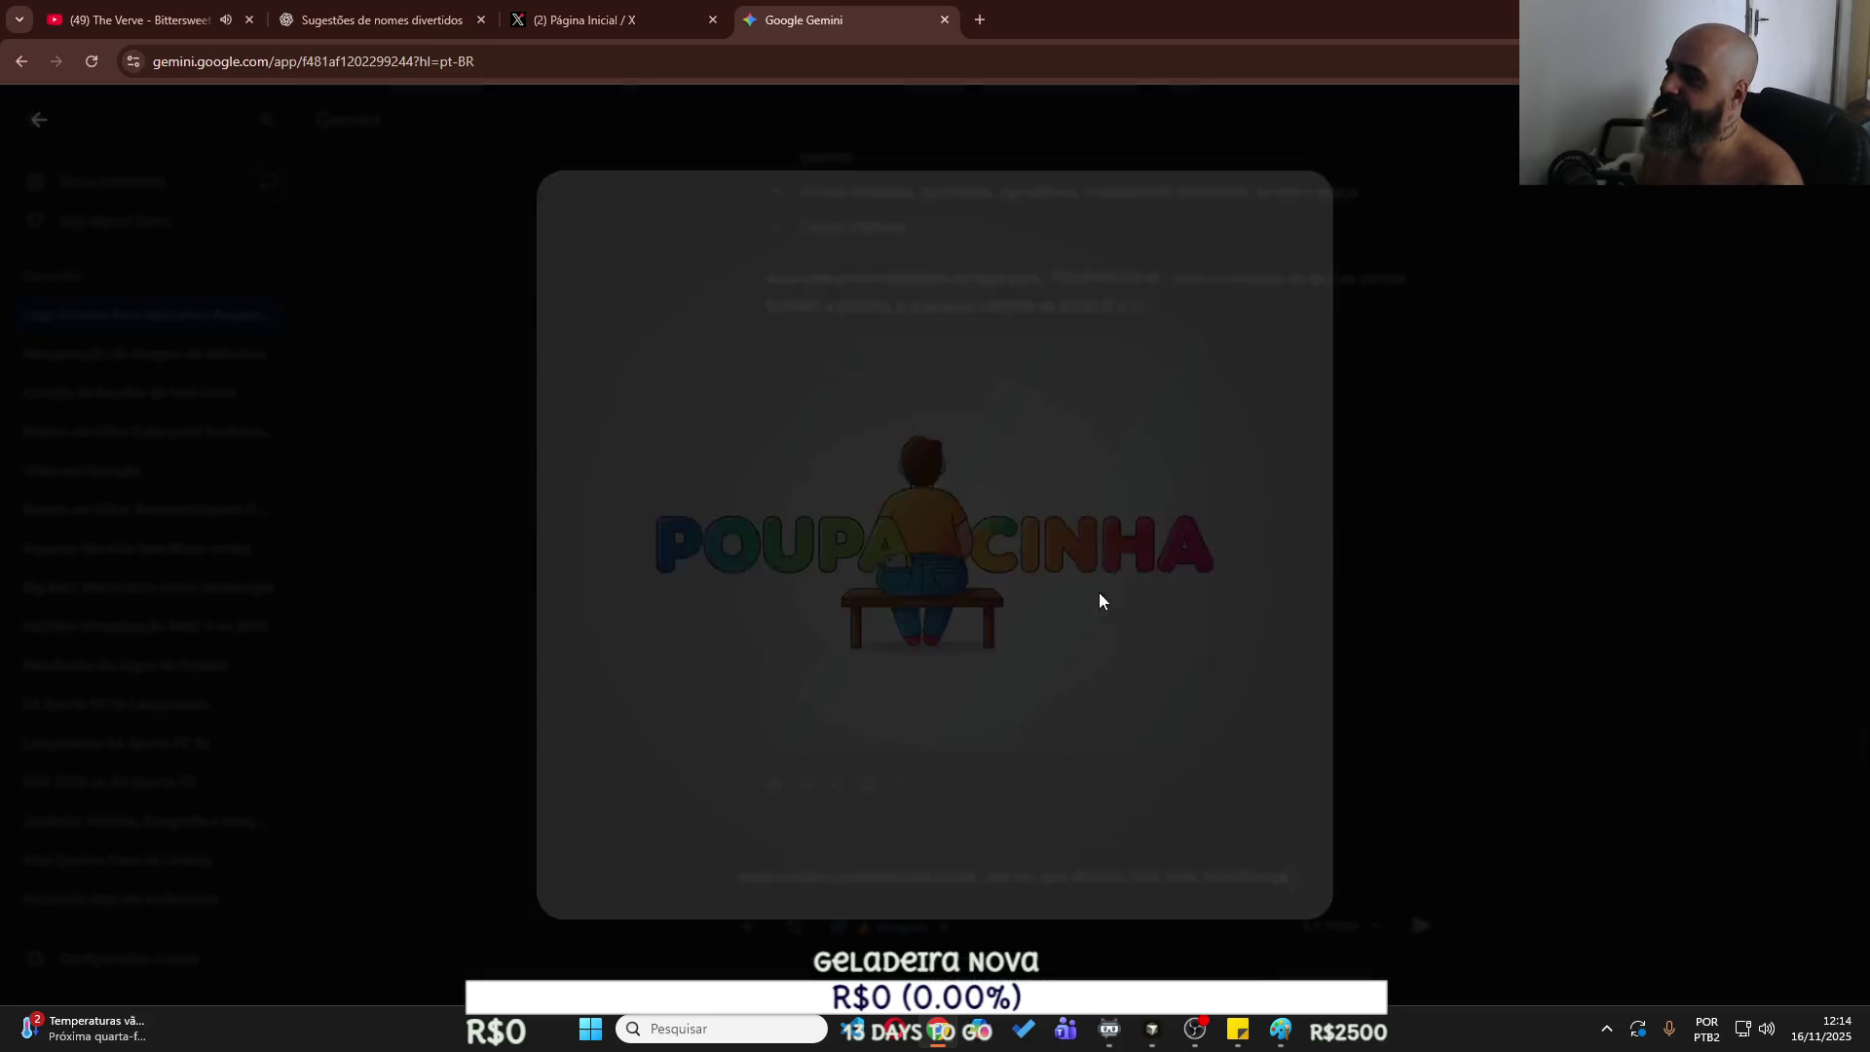
Copy the bench POUPANCINHA logo with Copiar imagem and close the full-size view.
{"action": "right_click", "coordinate": [1060, 604]}
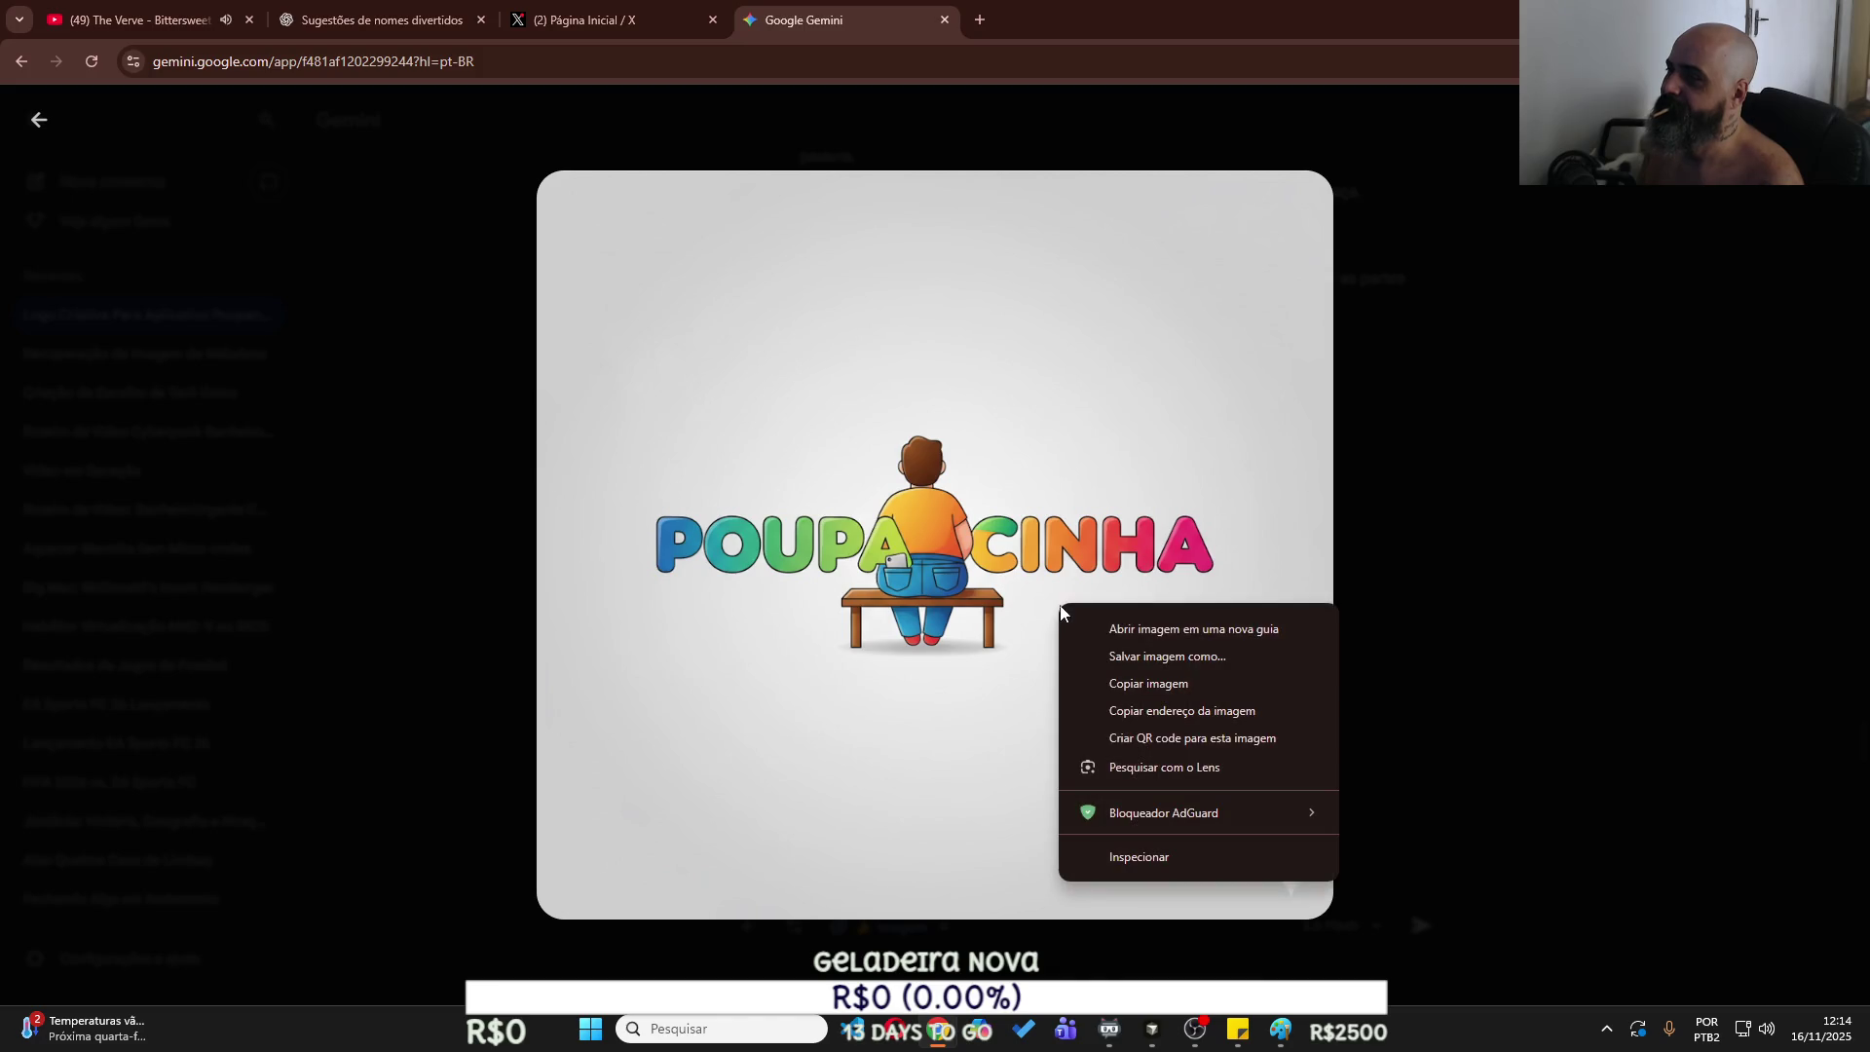
{"action": "left_click", "coordinate": [1119, 685]}
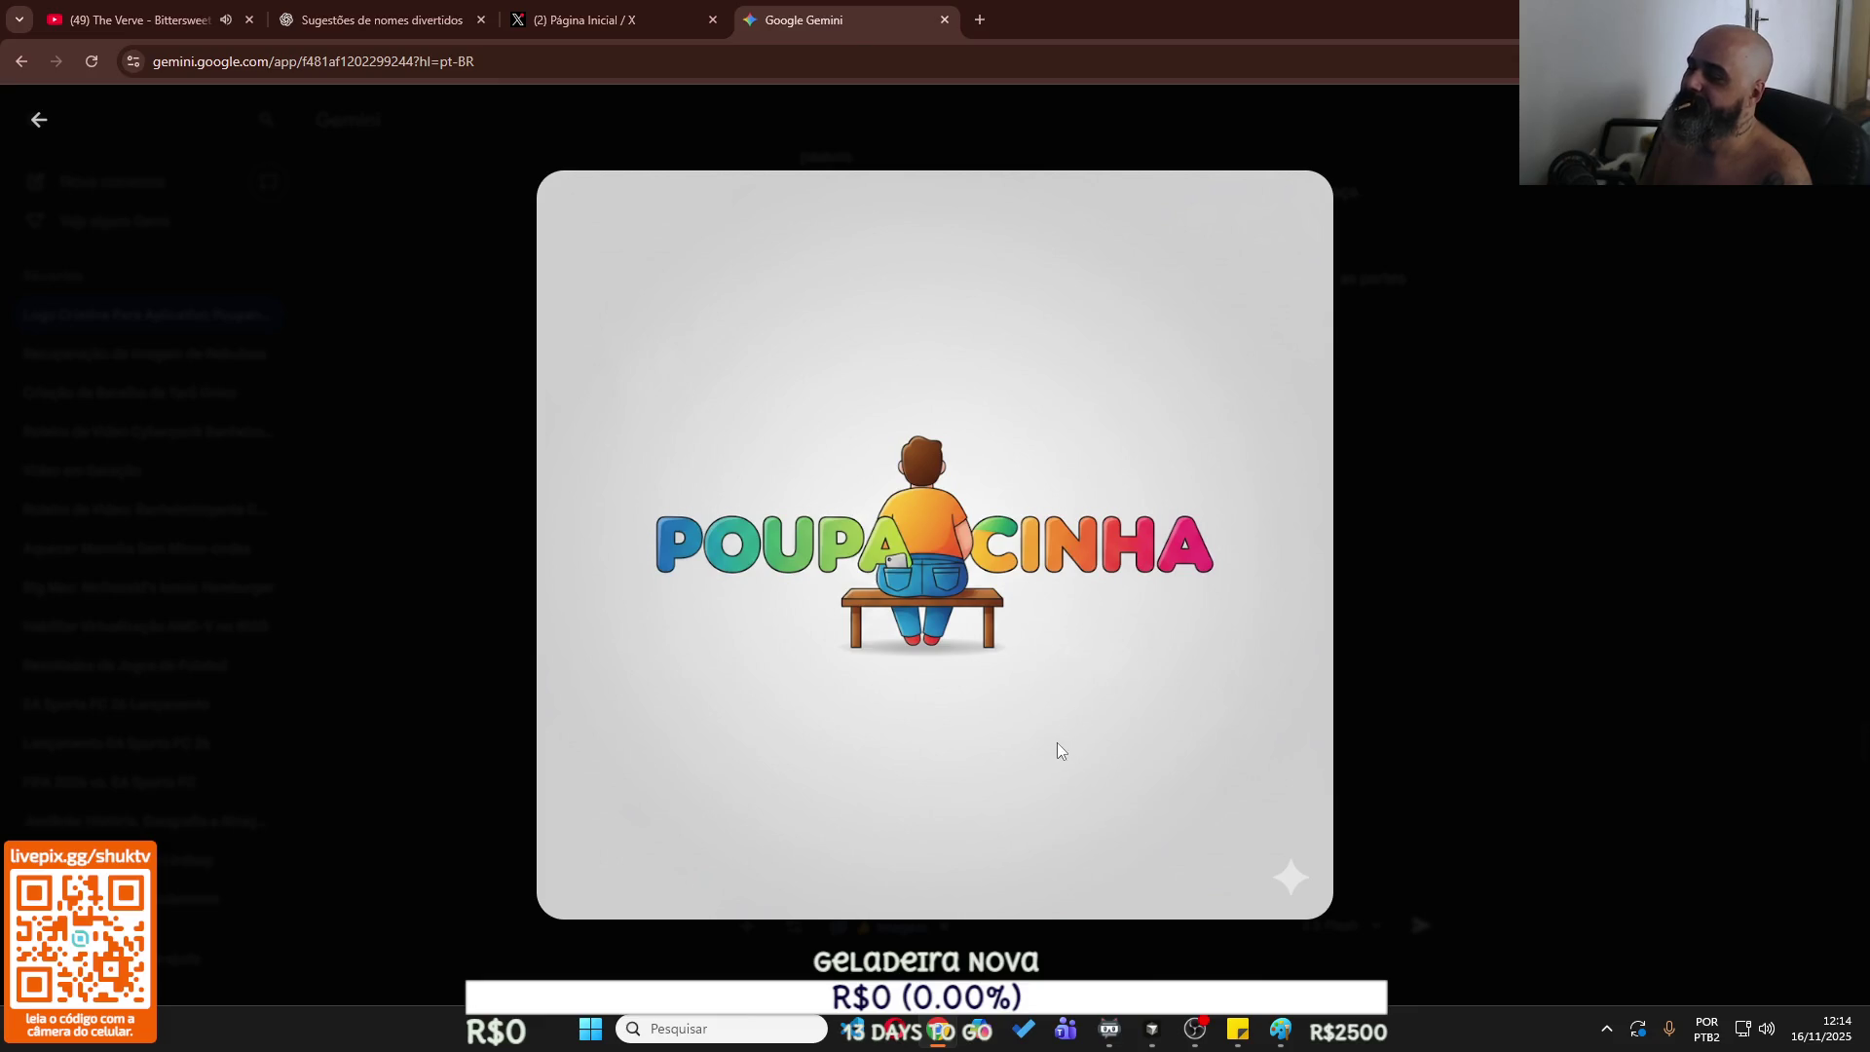
{"action": "right_click", "coordinate": [1128, 725]}
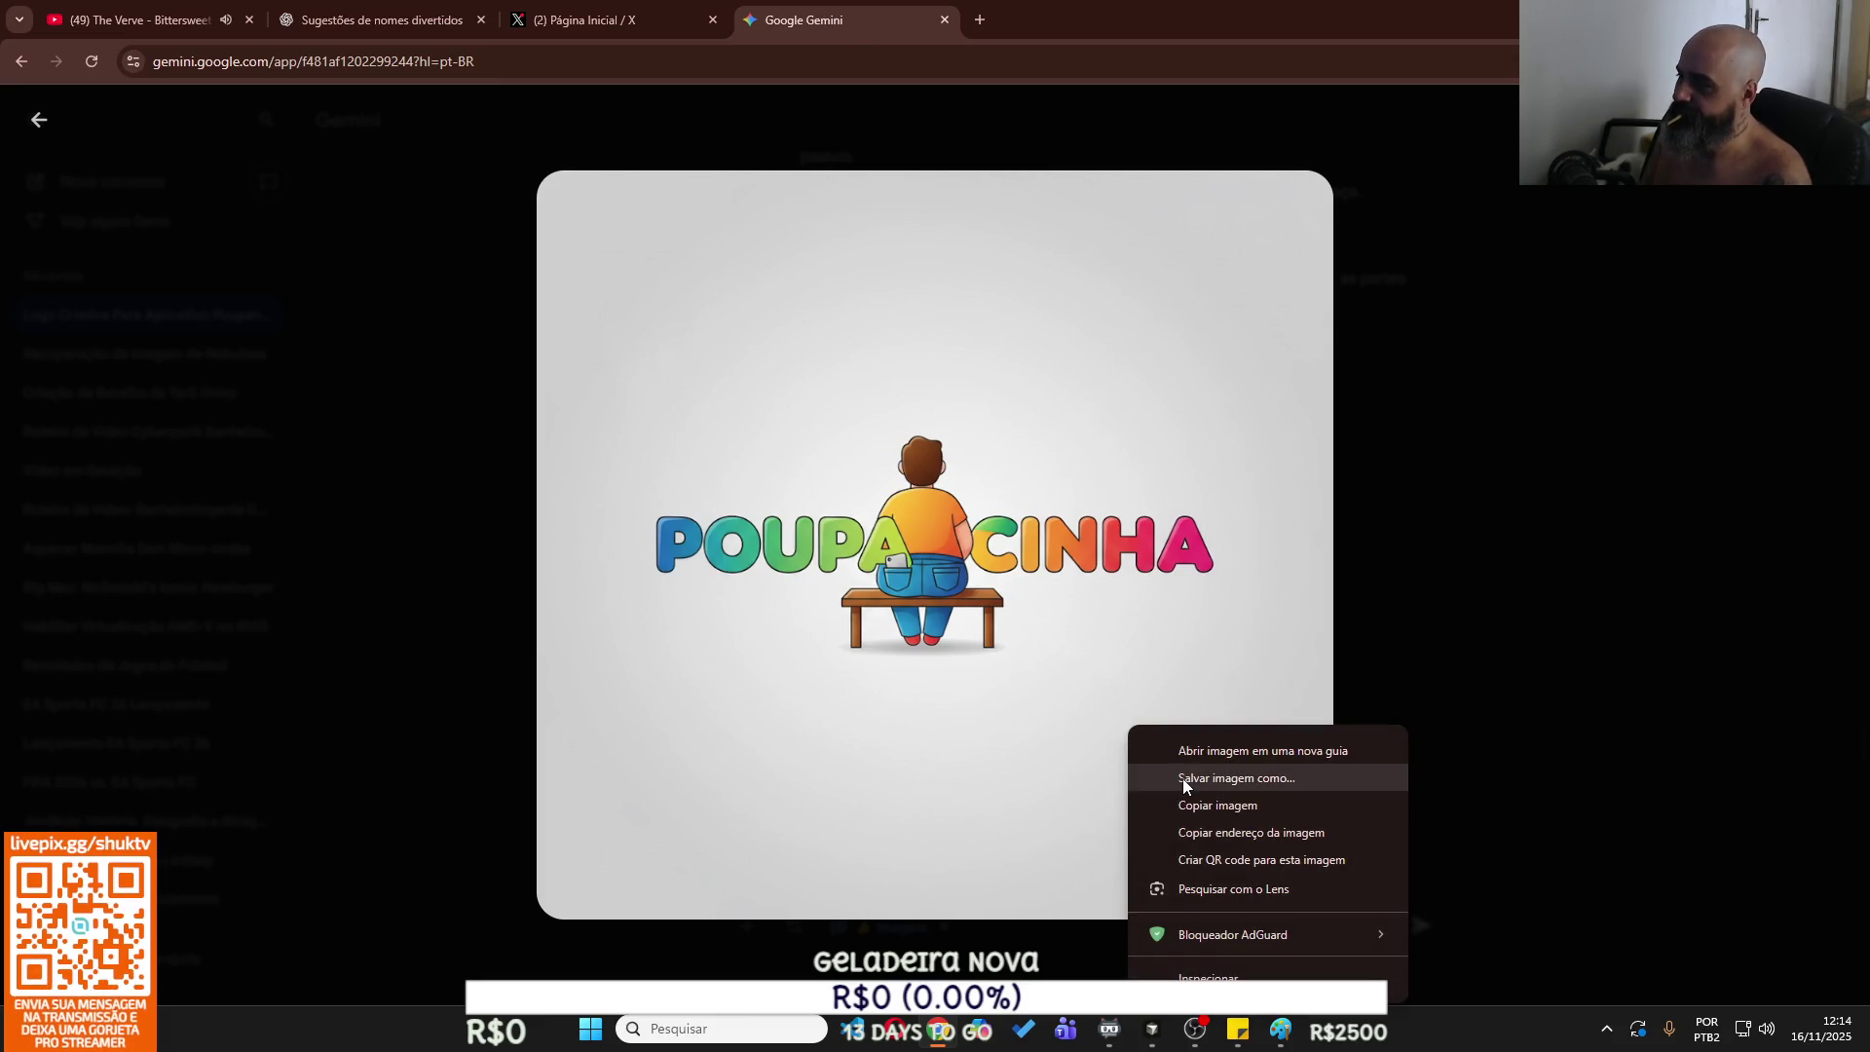
{"action": "left_click", "coordinate": [1183, 805]}
{"action": "left_click", "coordinate": [1498, 757]}
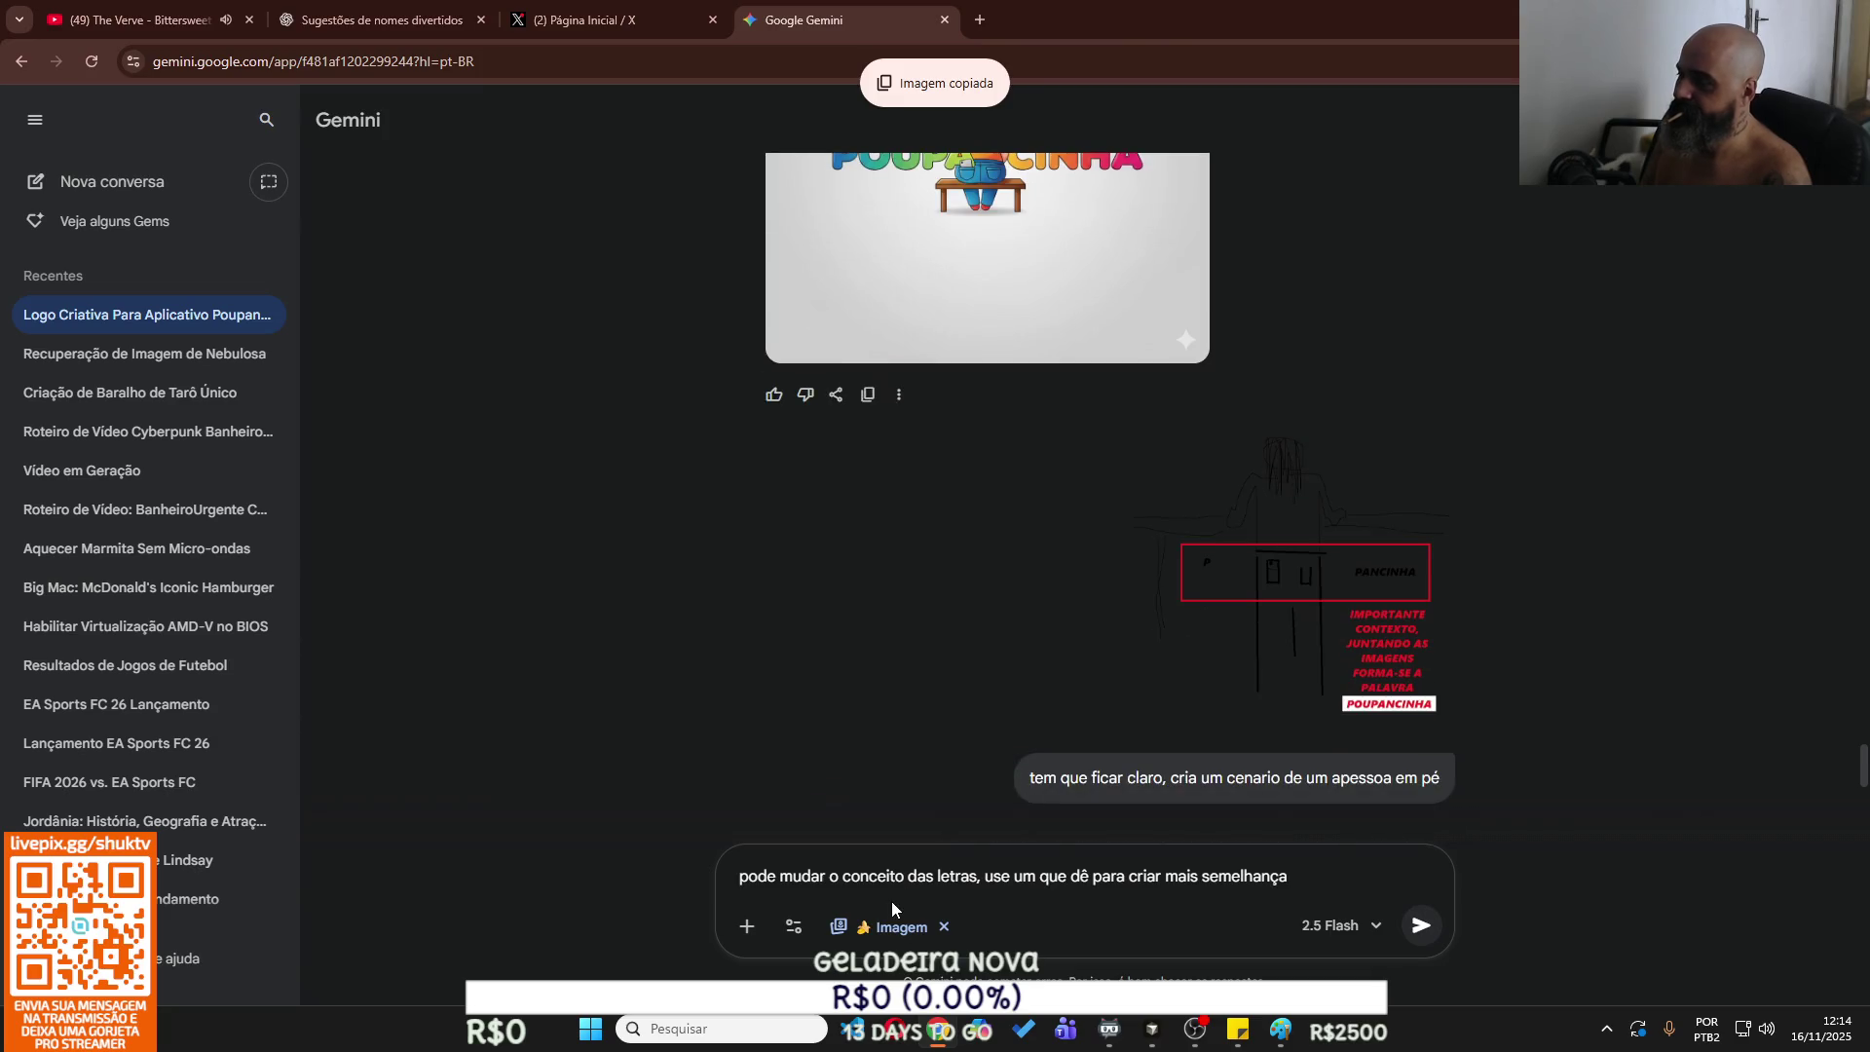
Replace the draft with 'e se a pessoa formar o O apenas', attach the bench logo, and send.
{"action": "triple_click", "coordinate": [974, 886]}
{"action": "type", "text": "e"}
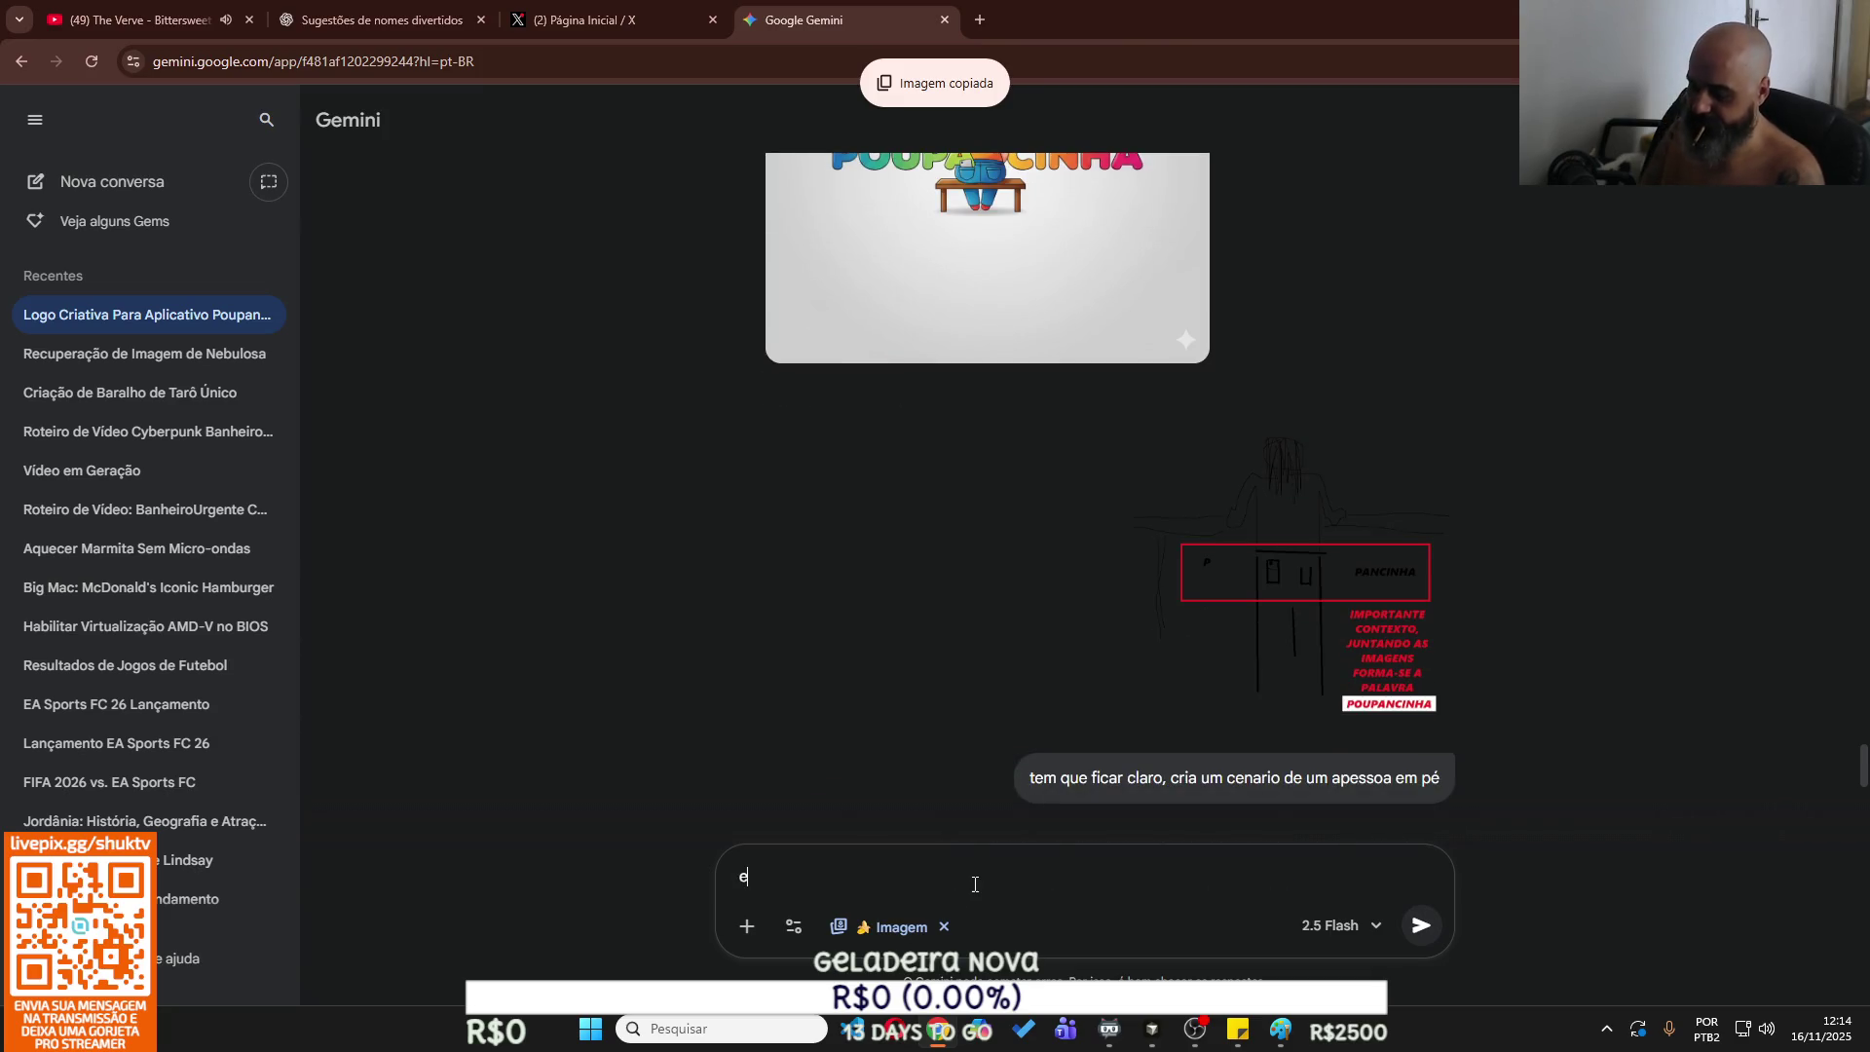
{"action": "type", "text": " se a pesso"}
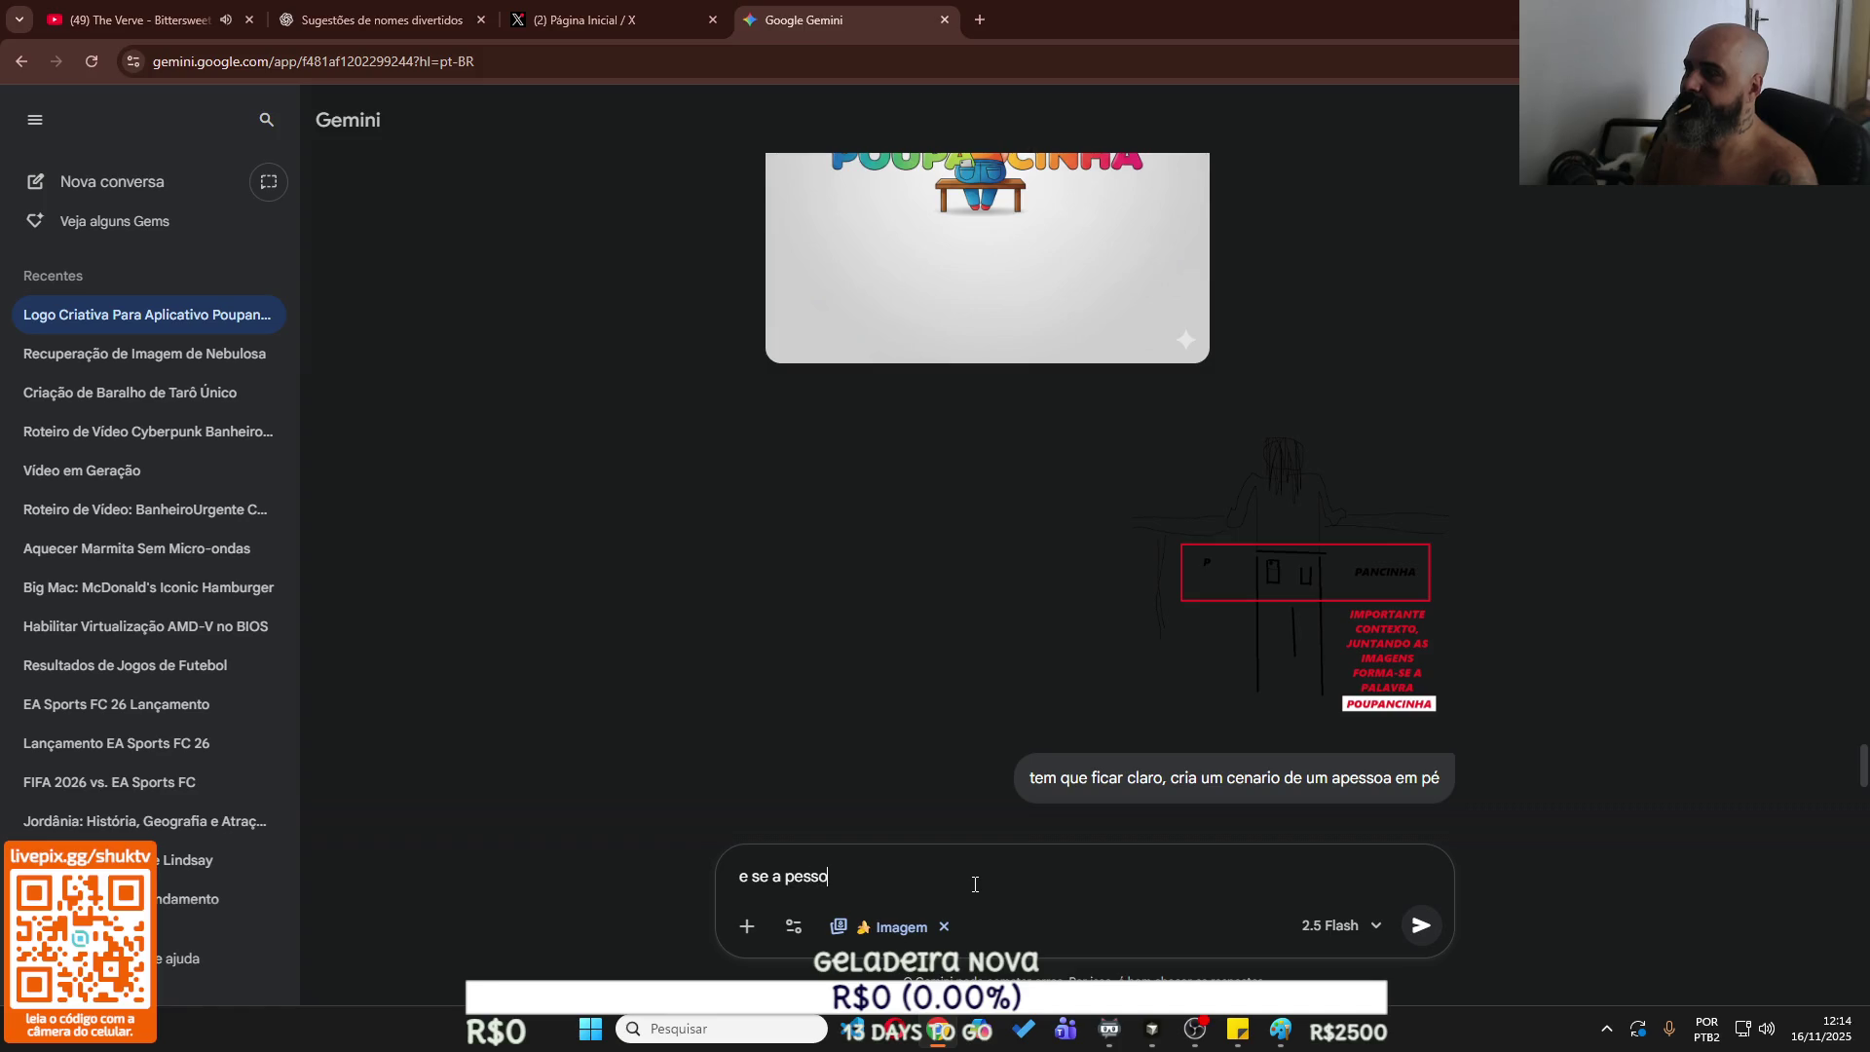
{"action": "type", "text": "a form"}
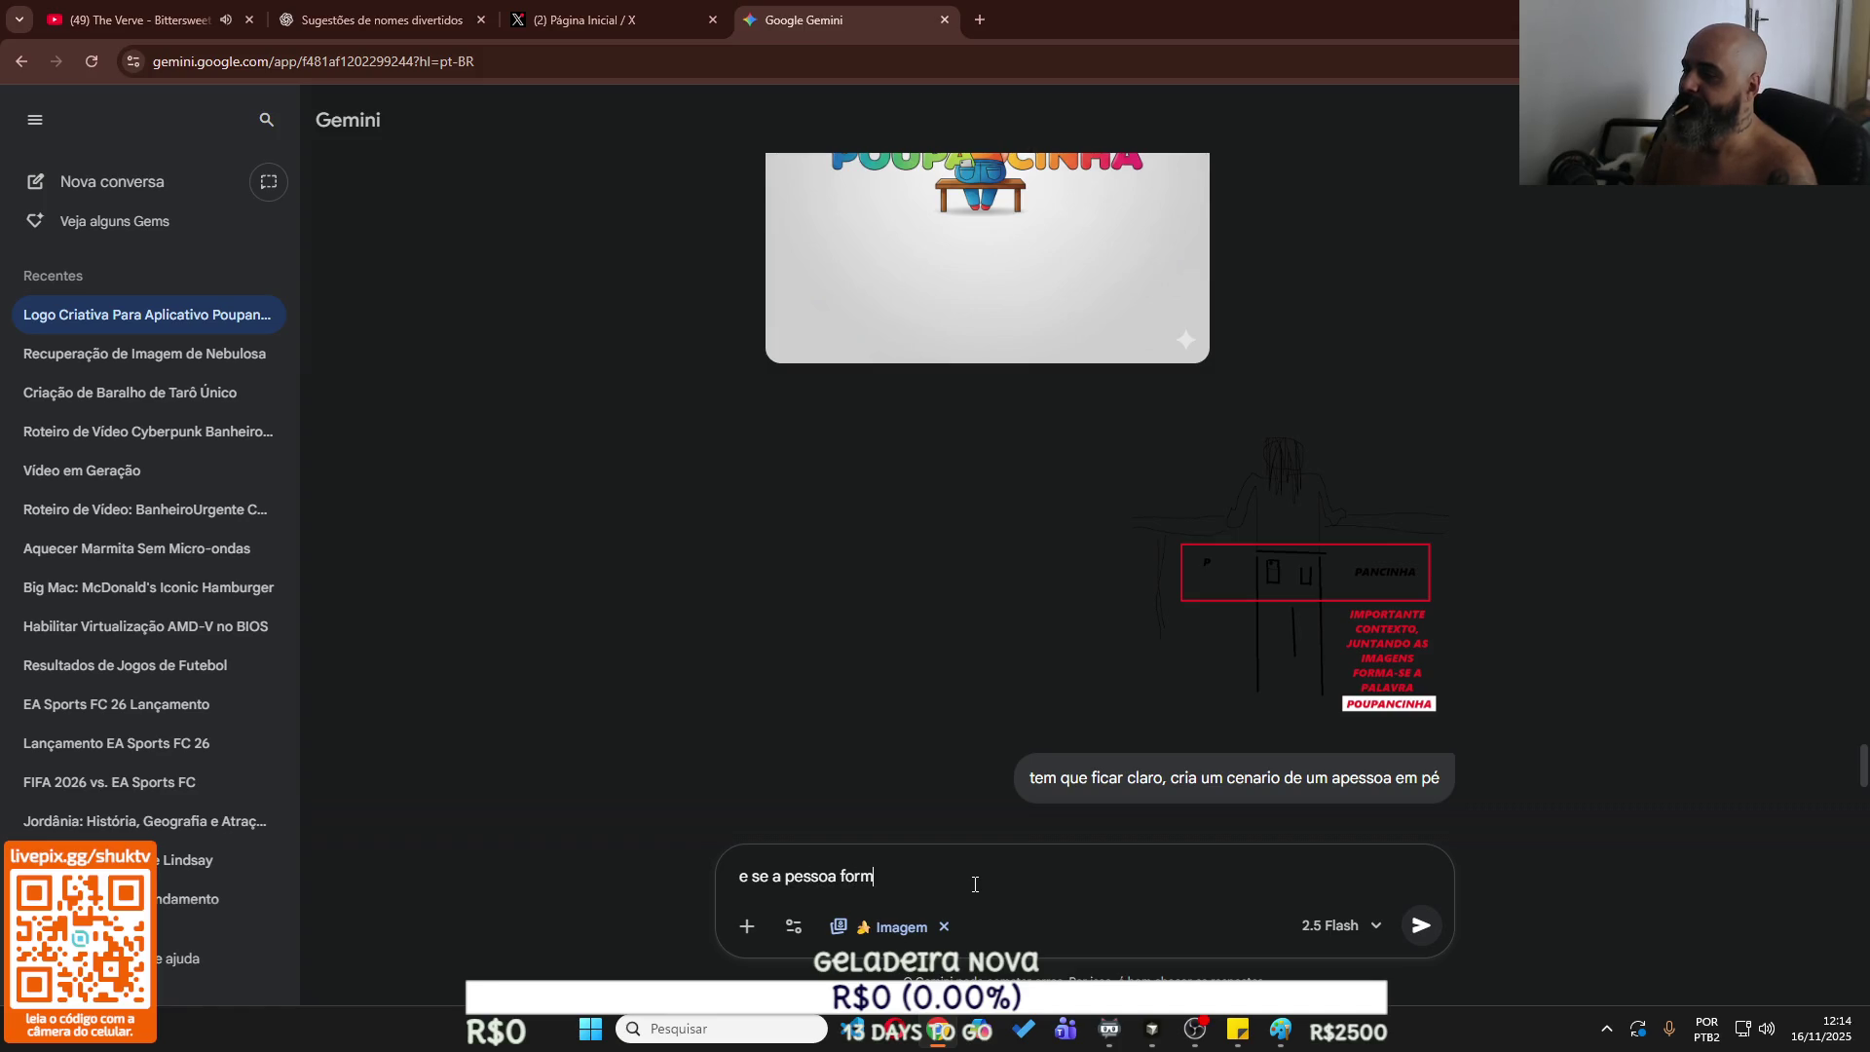
{"action": "type", "text": "ar o O apenas"}
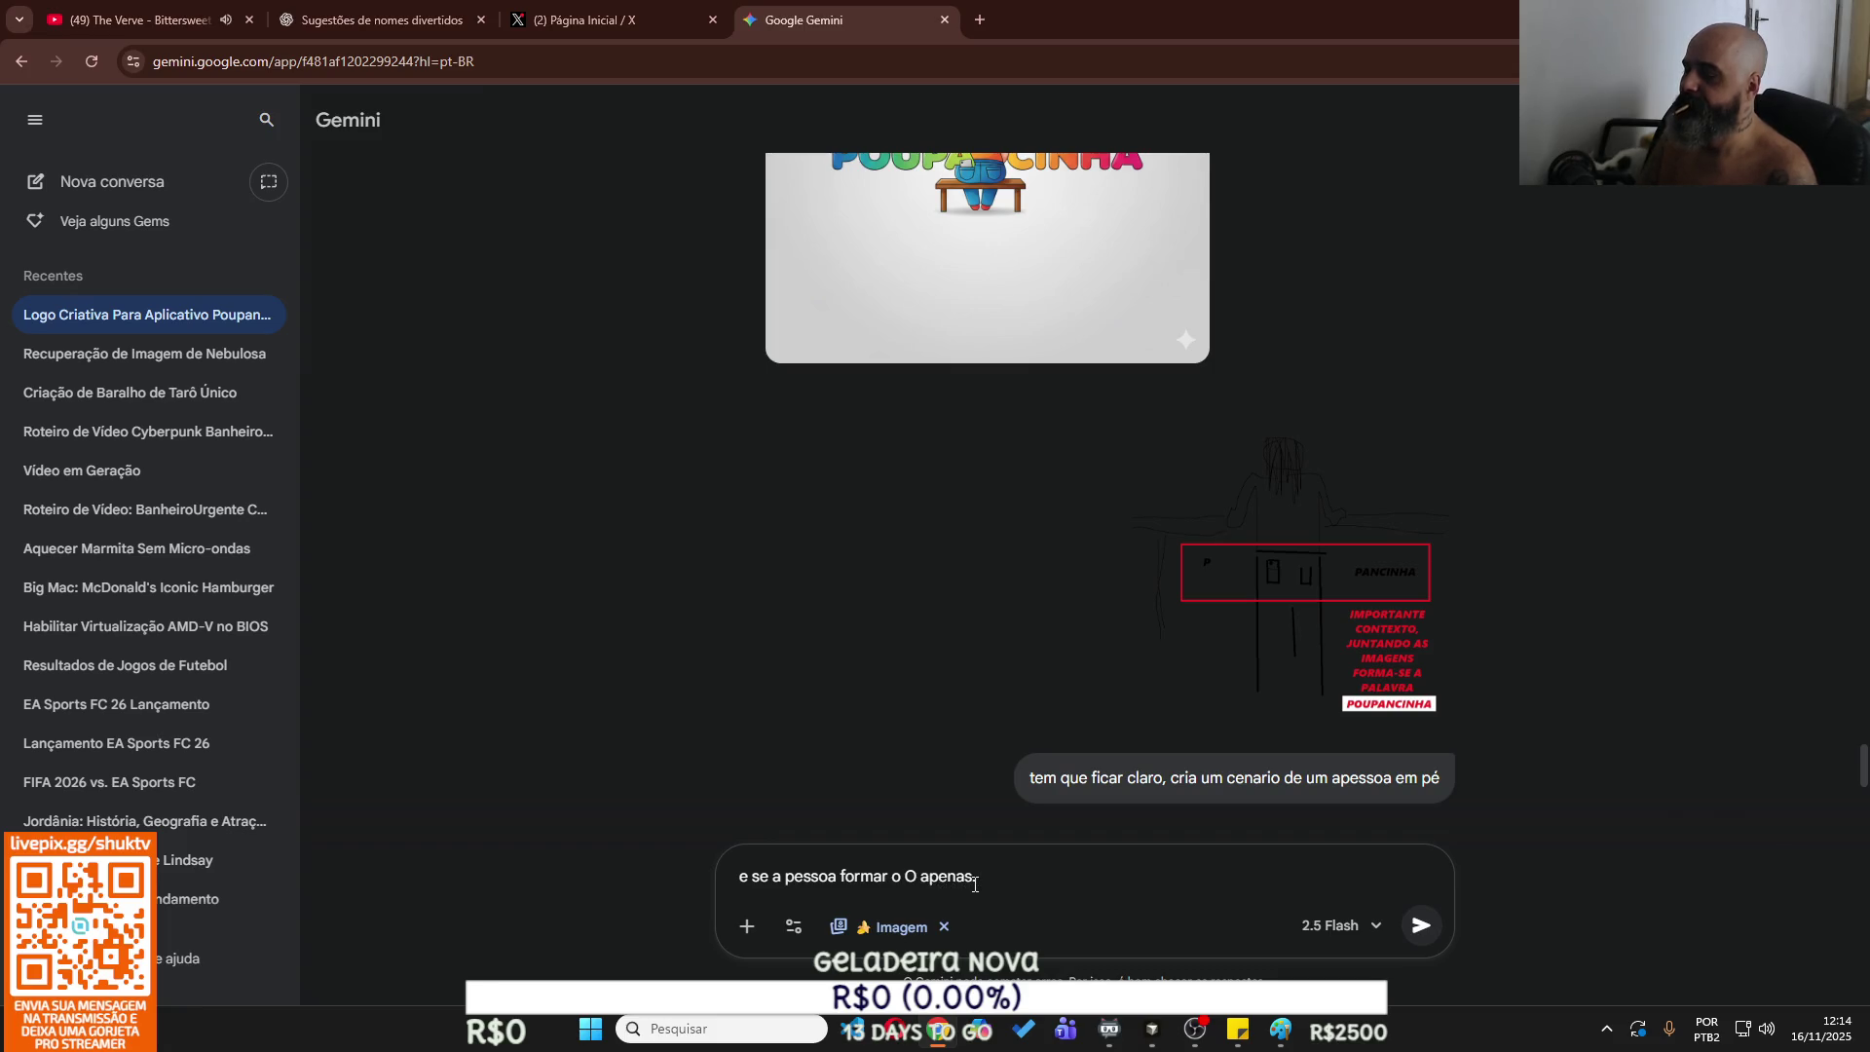
{"action": "key", "text": "ctrl+v"}
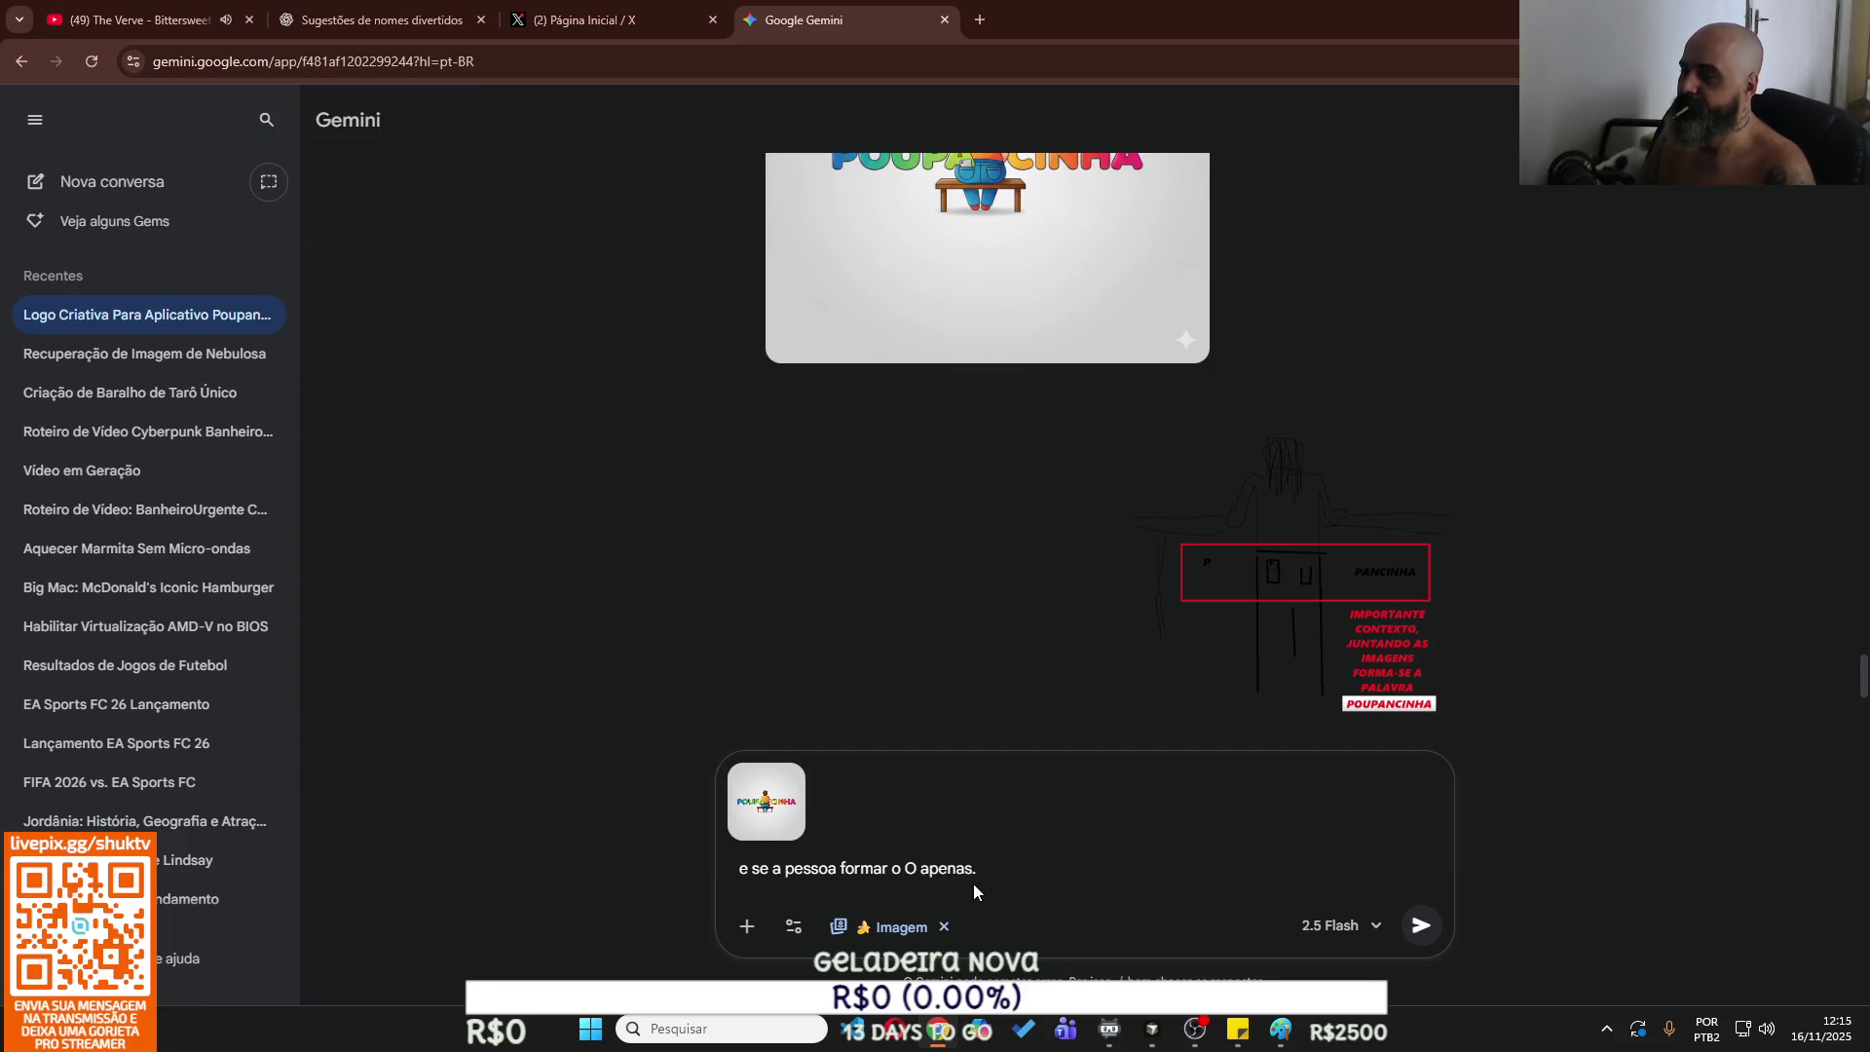
{"action": "key", "text": "Return"}
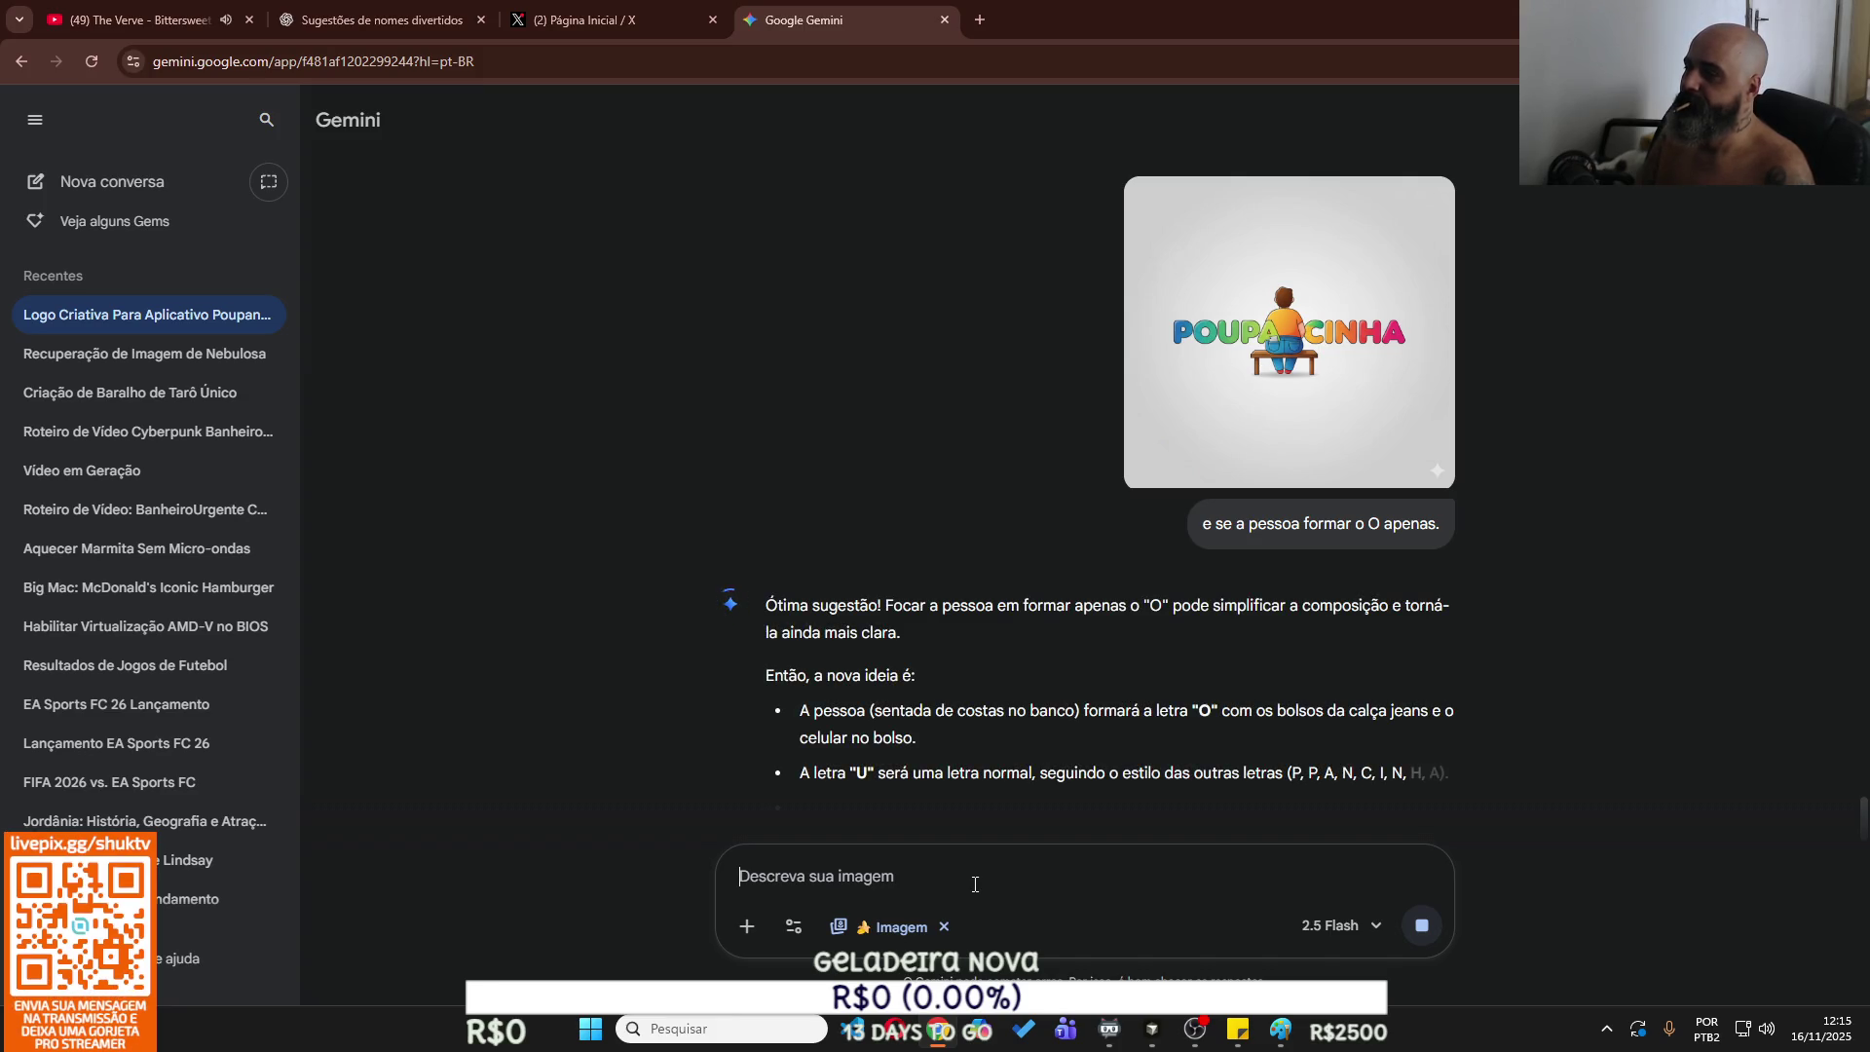
{"action": "scroll", "coordinate": [960, 779], "scroll_direction": "down", "scroll_amount": 1}
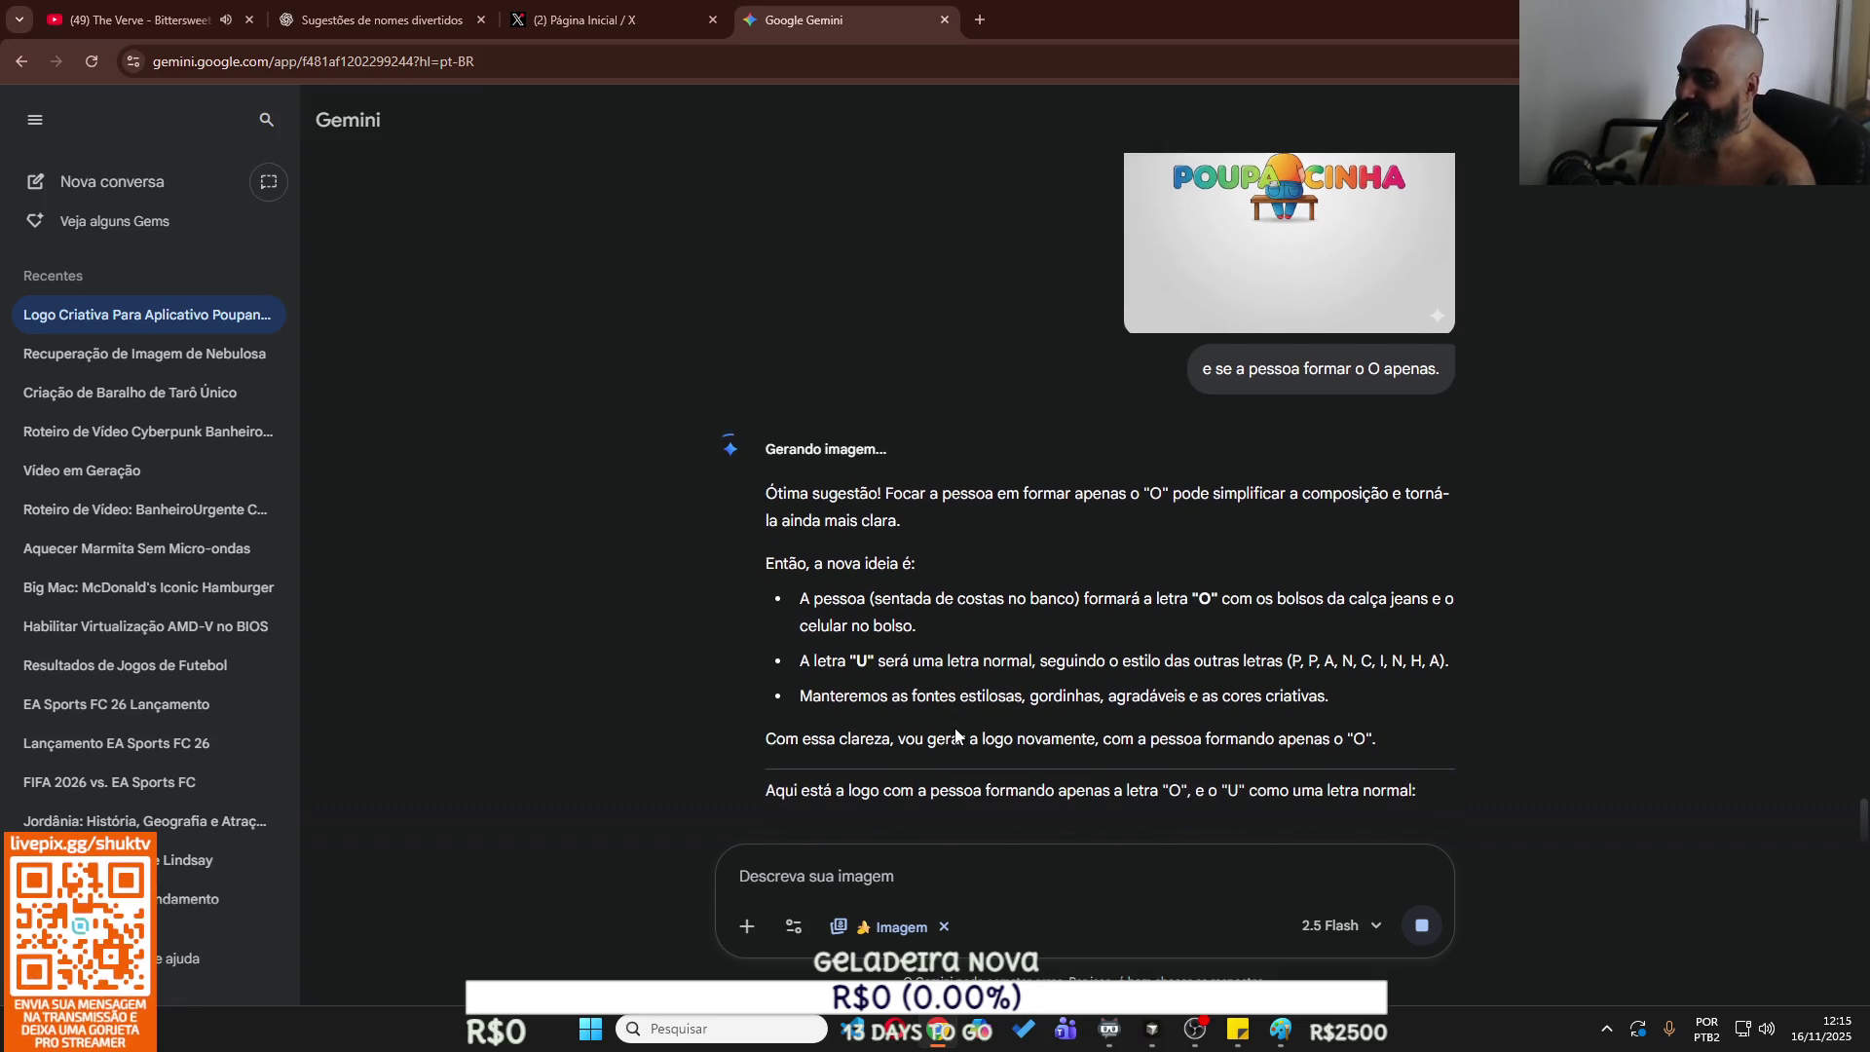
{"action": "left_click", "coordinate": [419, 24]}
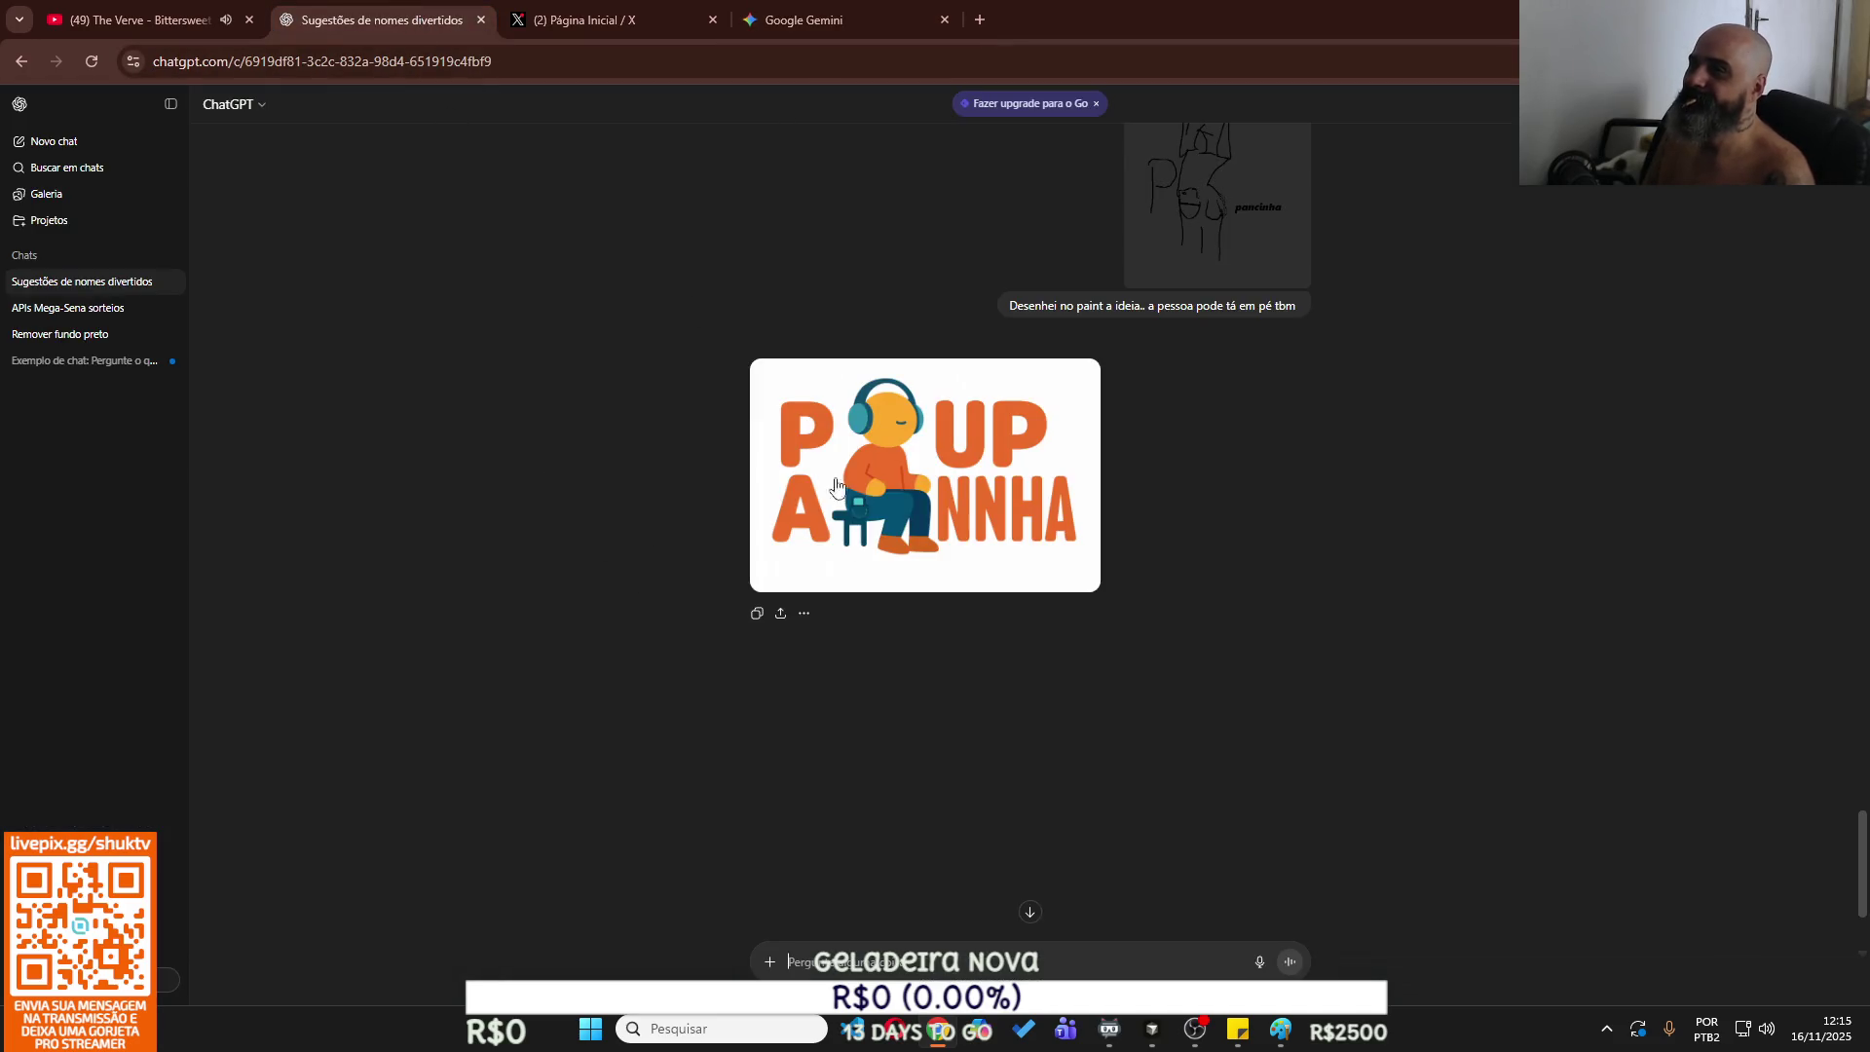
Swap the attached logo for the Paint sketch in the ChatGPT message and send it.
{"action": "key", "text": "ctrl+v"}
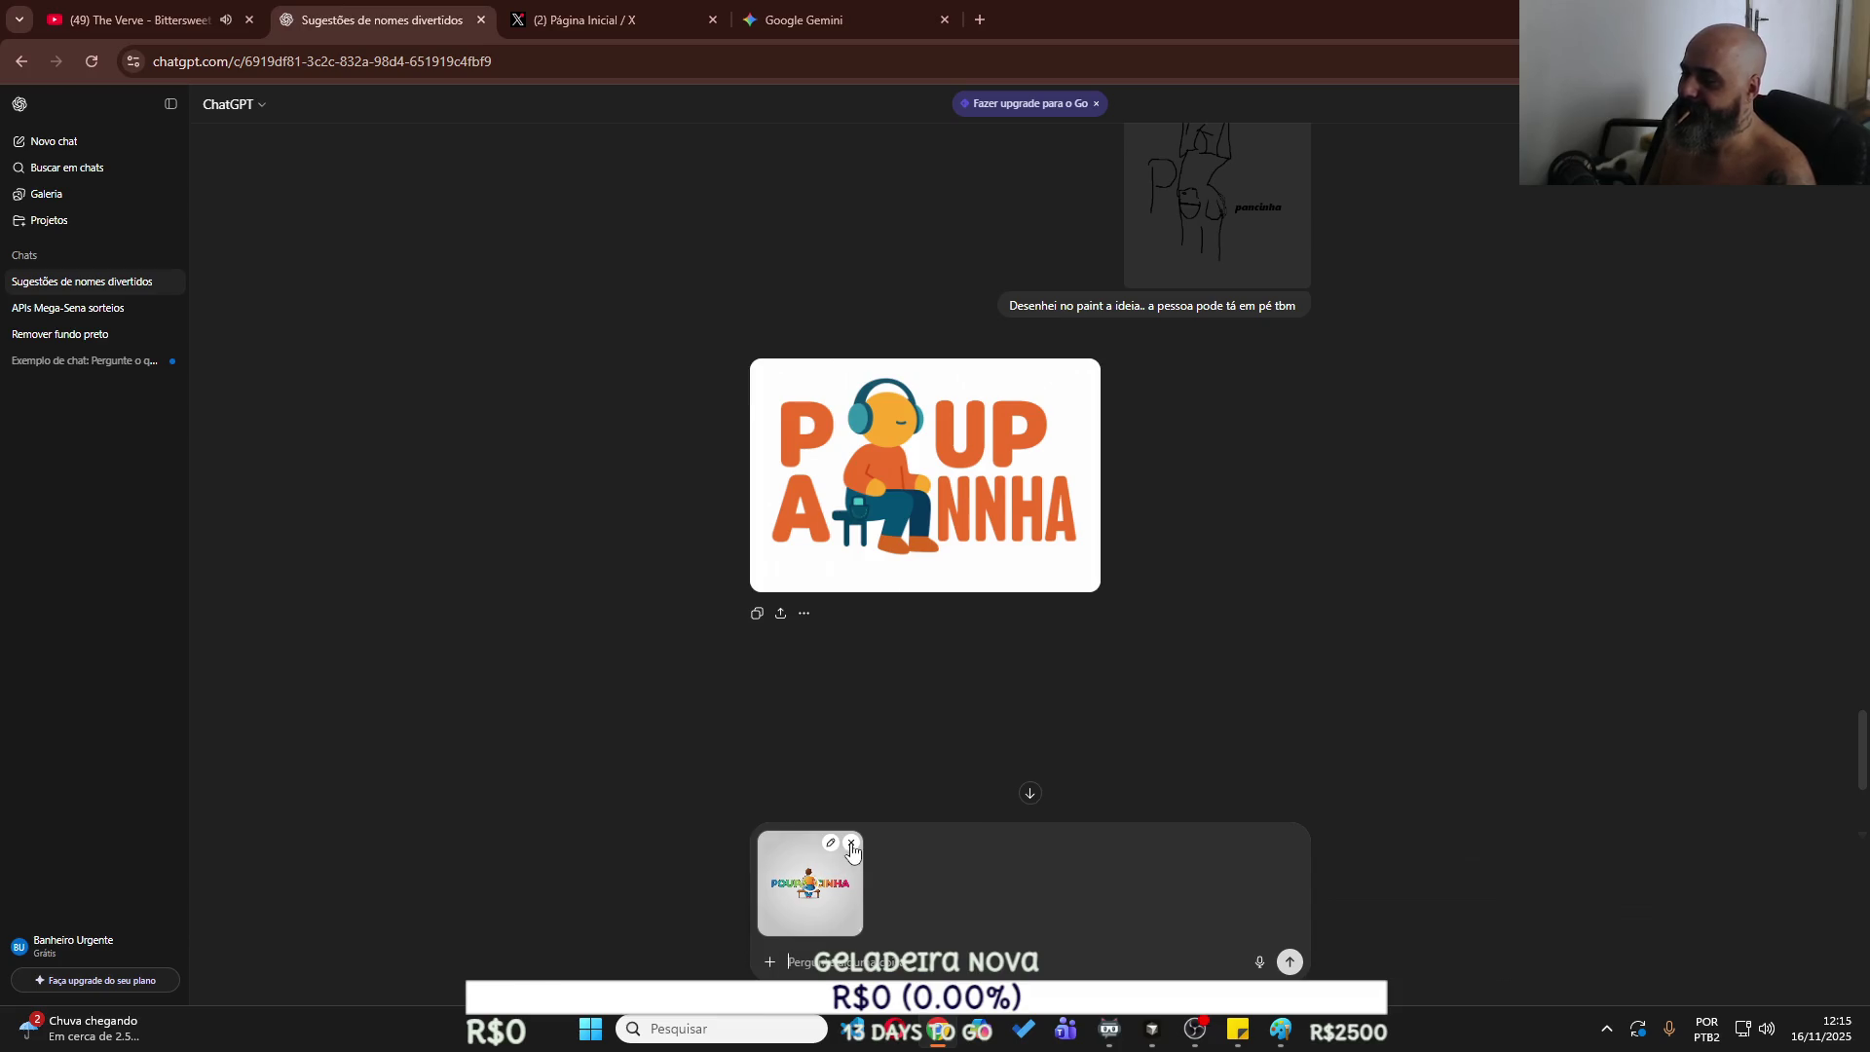
{"action": "left_click", "coordinate": [852, 843]}
{"action": "left_click", "coordinate": [1281, 1030]}
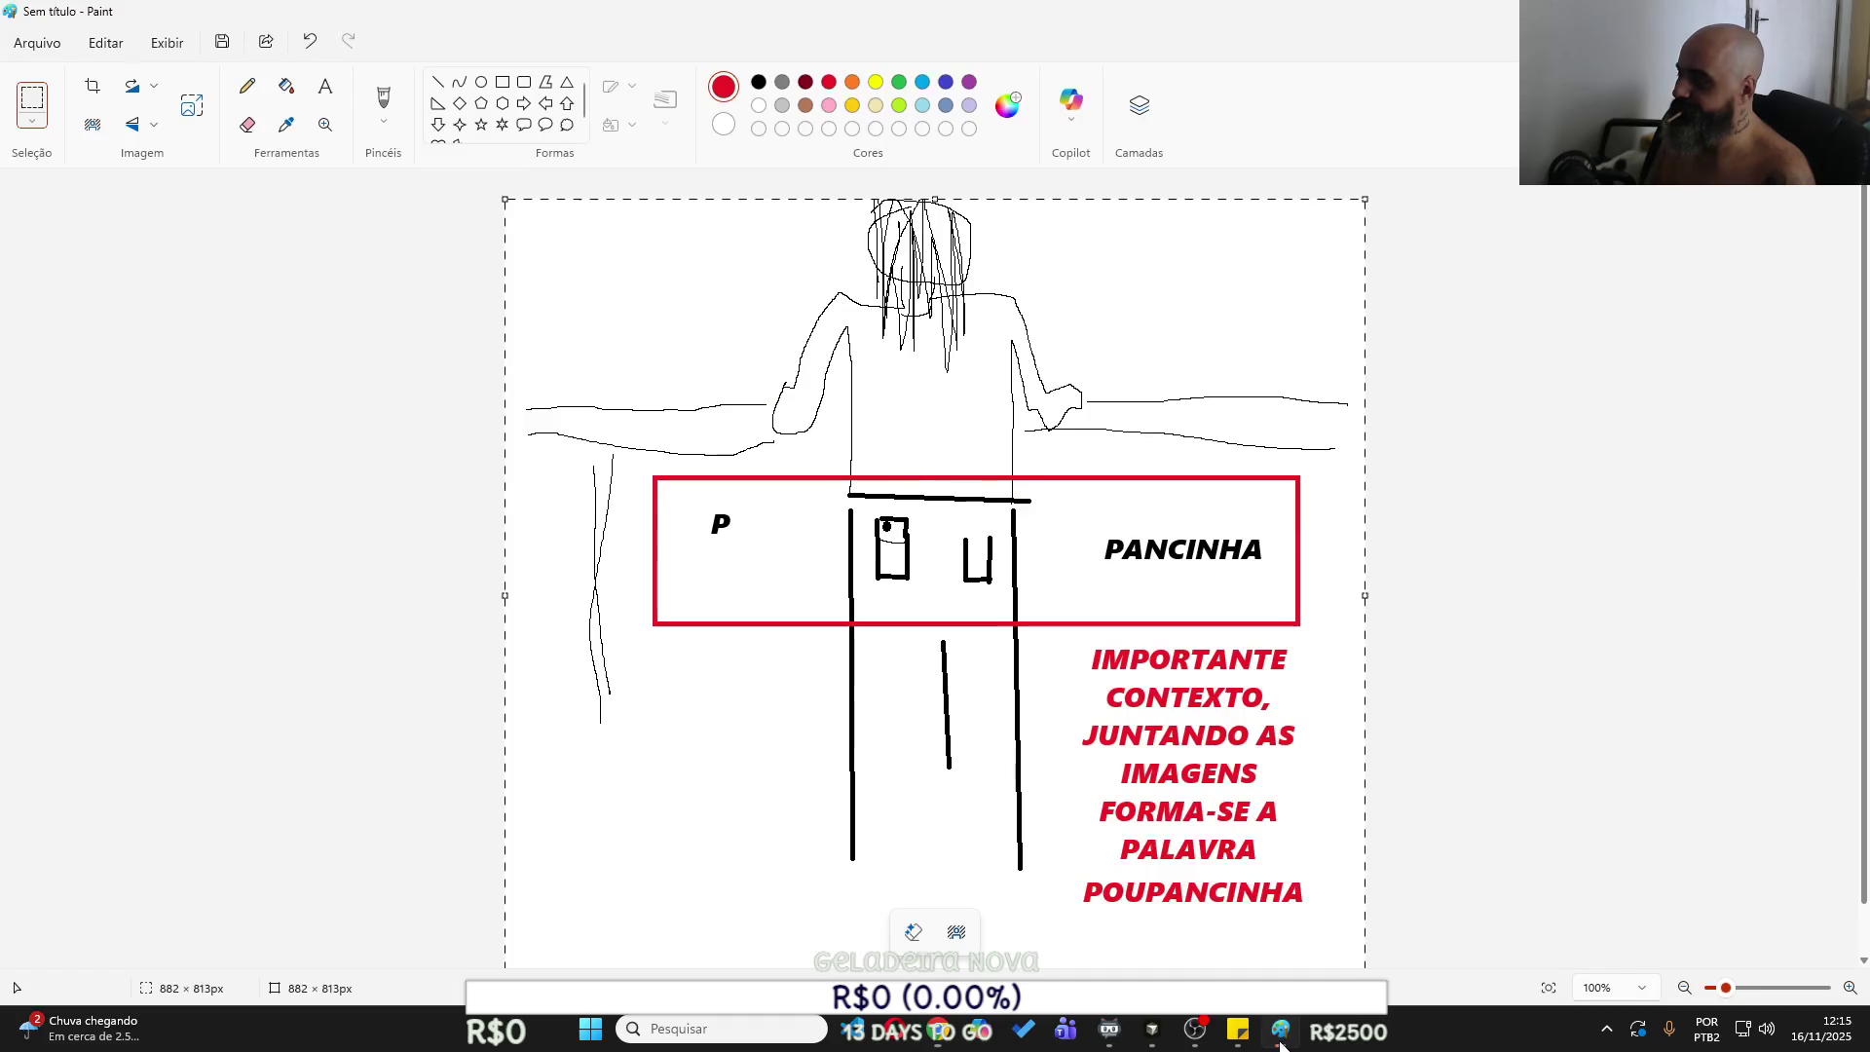
{"action": "key", "text": "alt+Tab"}
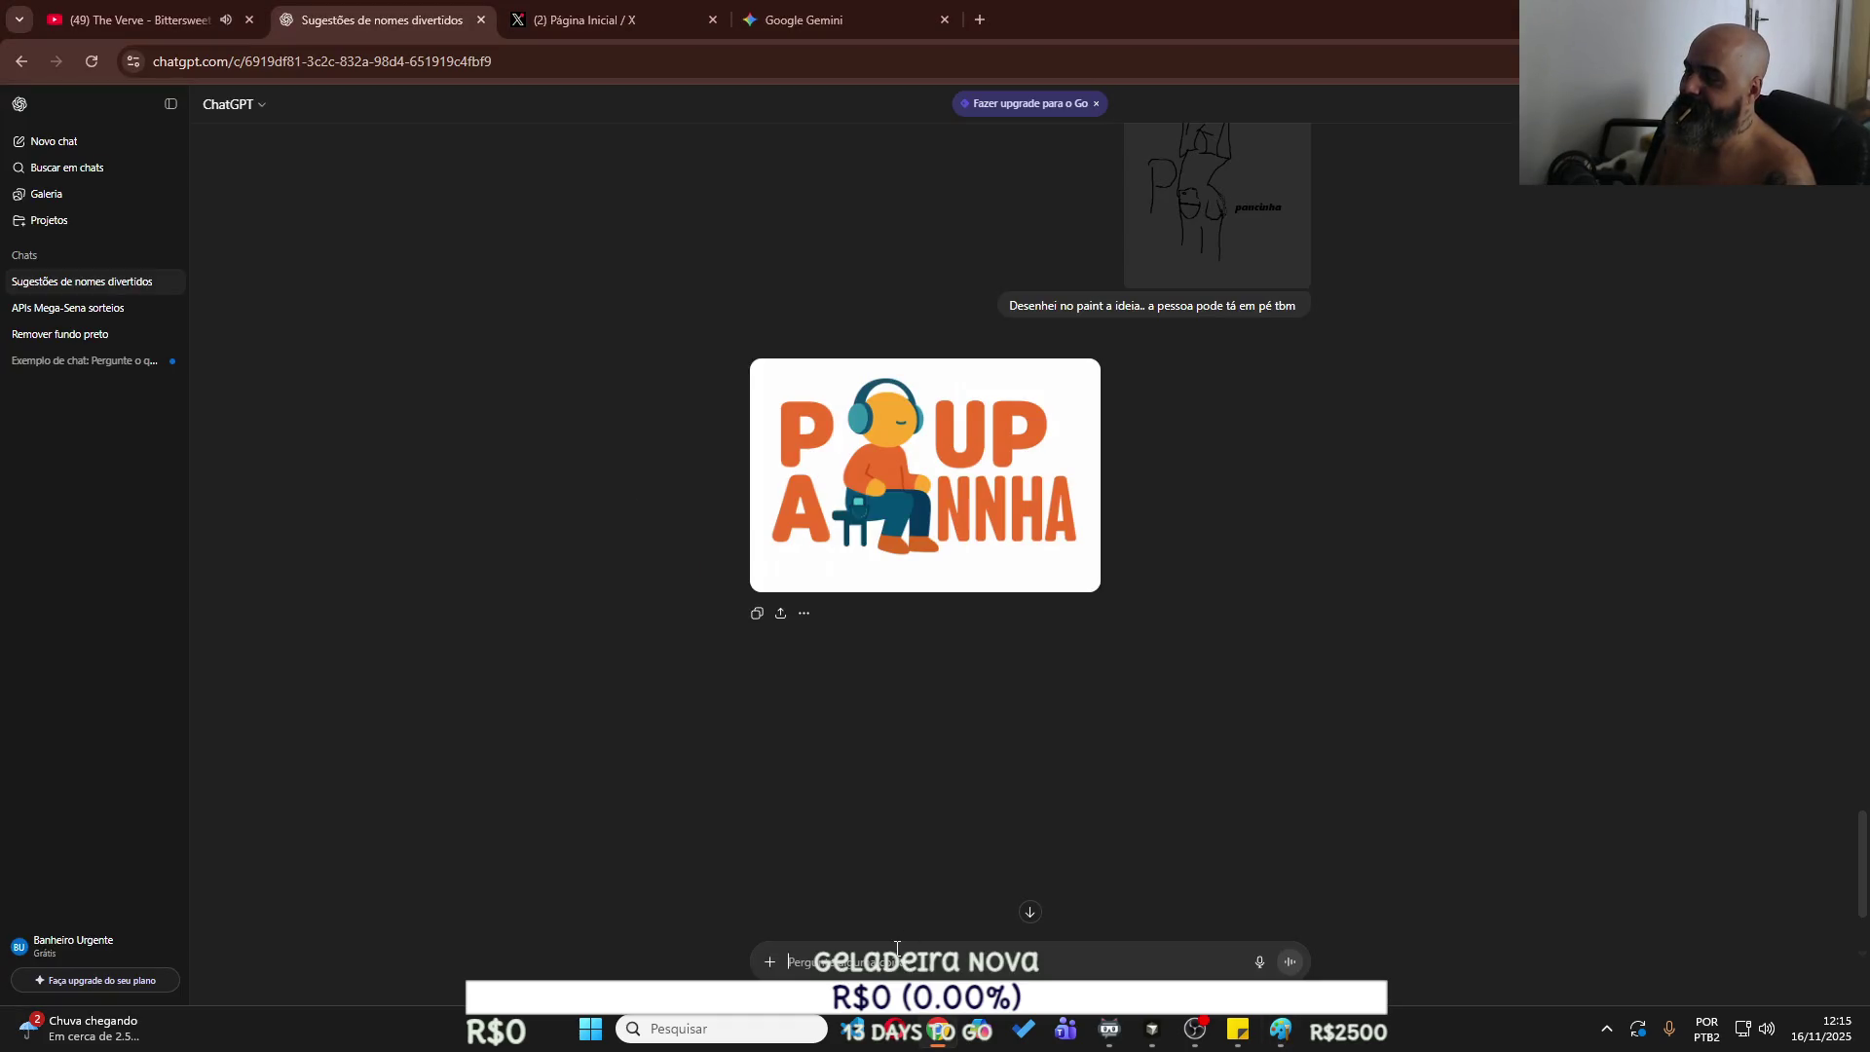
{"action": "key", "text": "ctrl+v"}
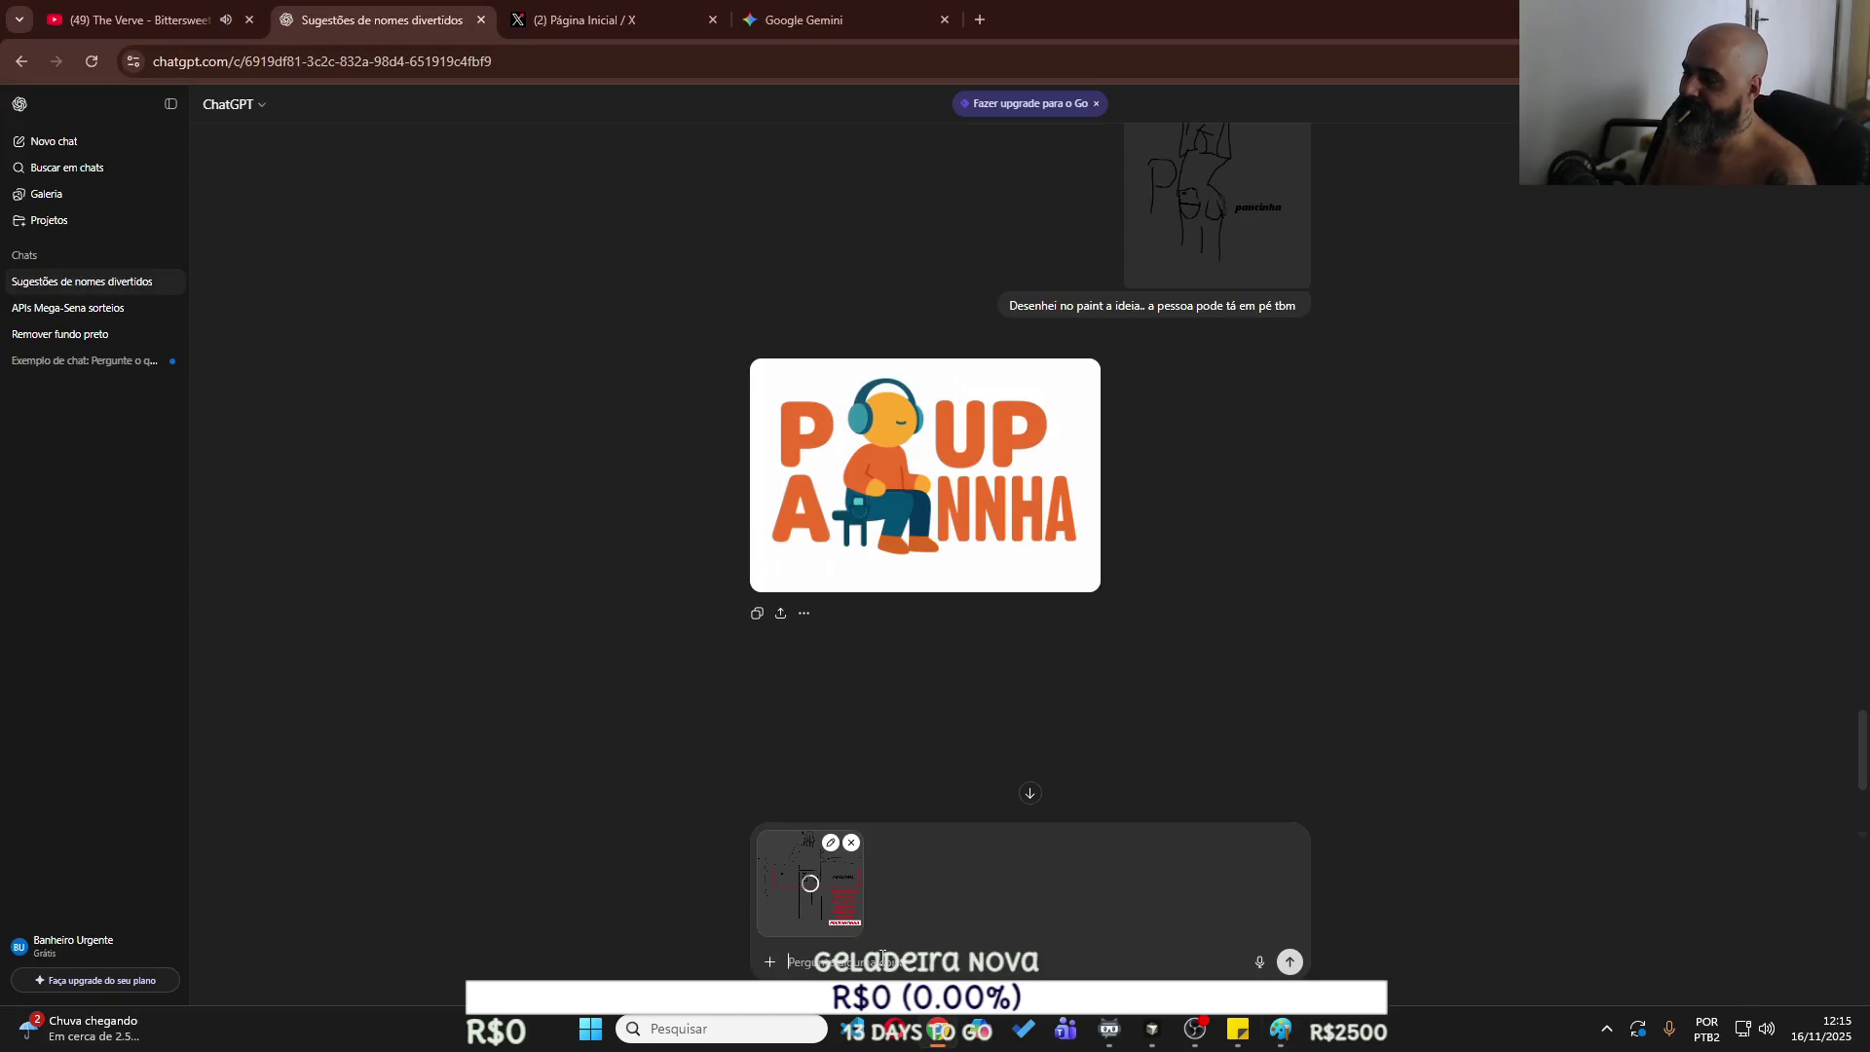
{"action": "left_click", "coordinate": [1290, 961]}
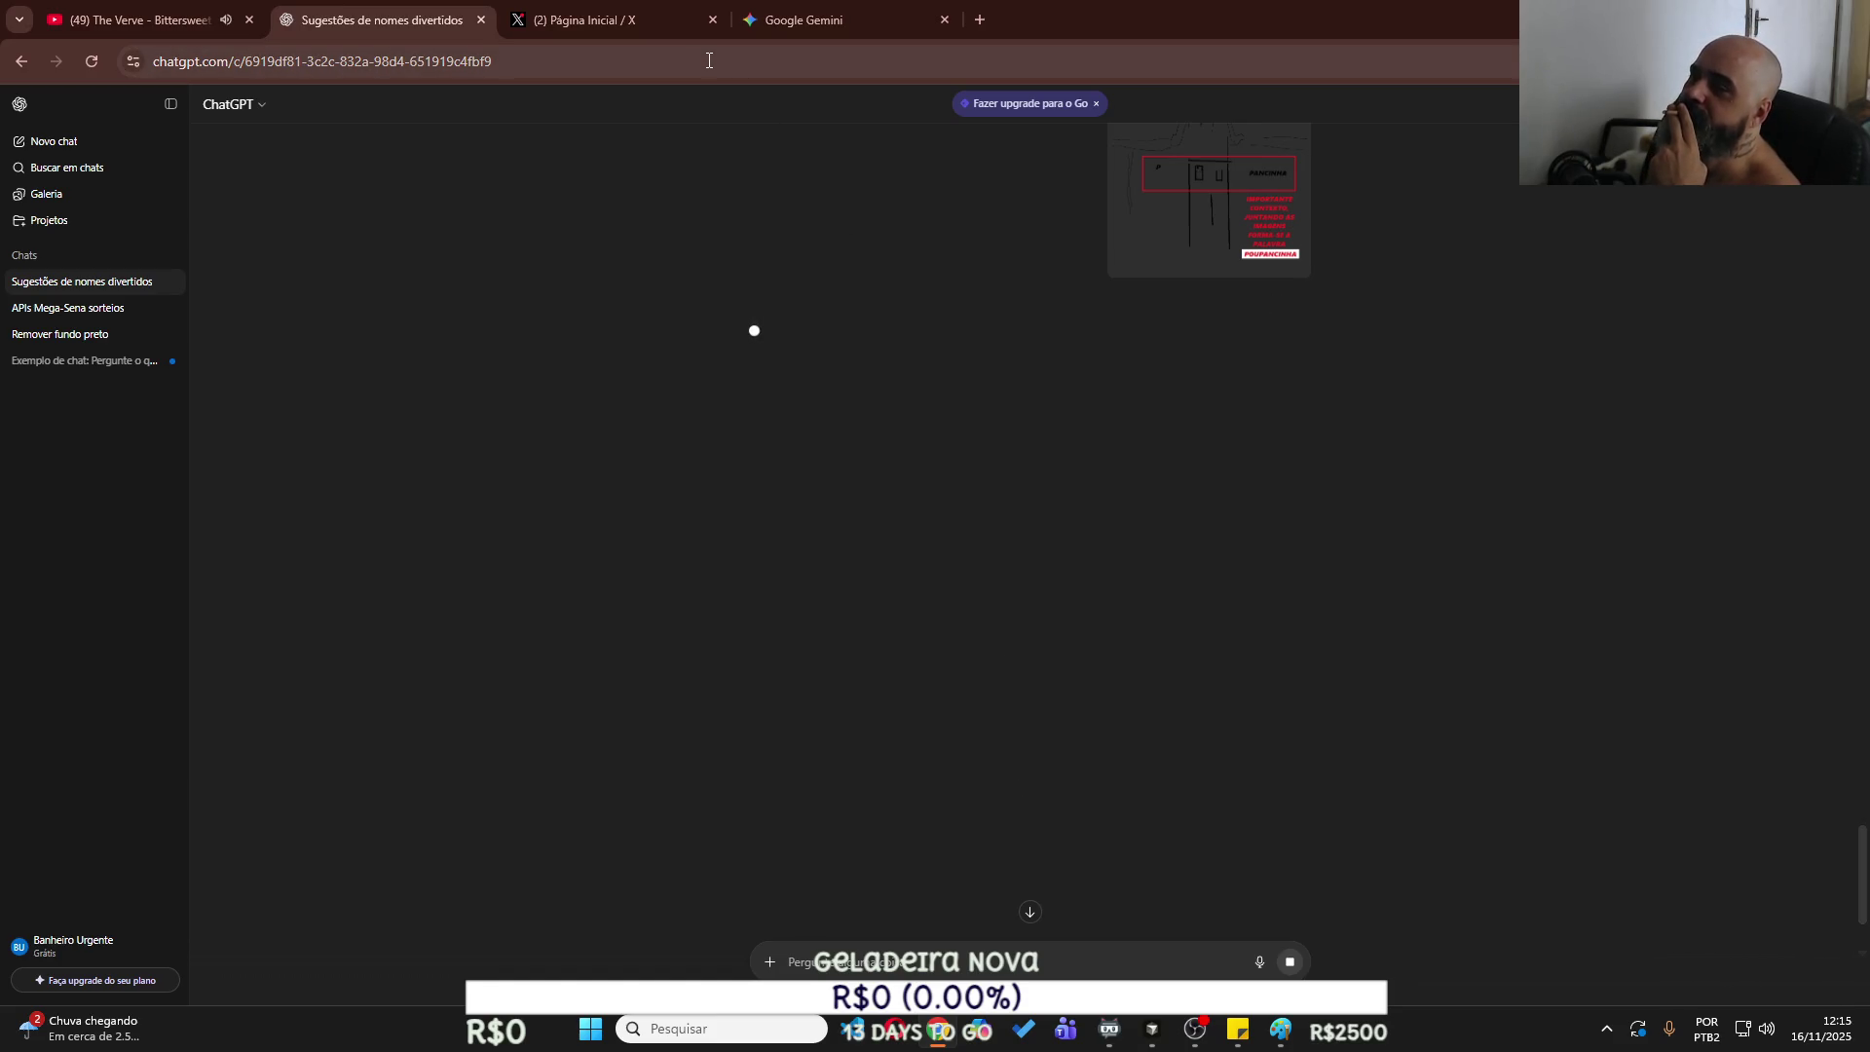
{"action": "left_click", "coordinate": [792, 23]}
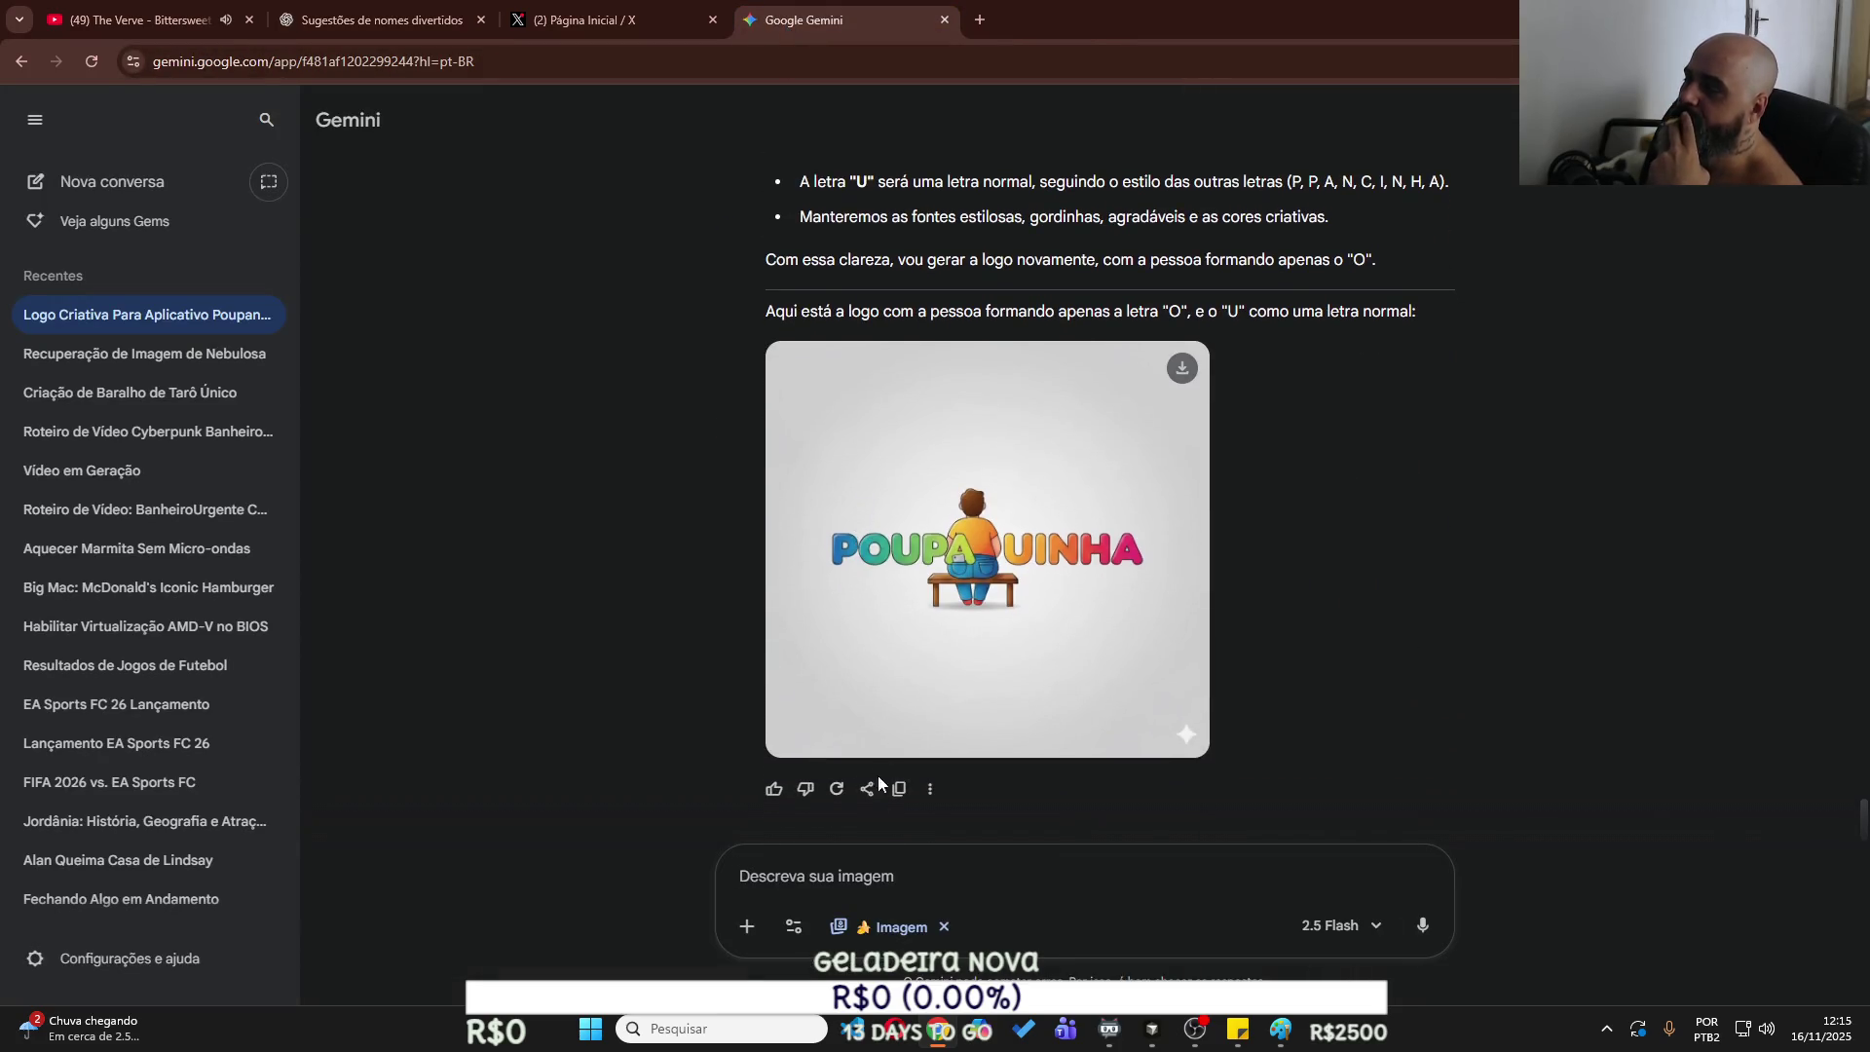
Tell Gemini 'gerou igual' (the logo came out the same), then stop its reply midway.
{"action": "type", "text": "gerou igual"}
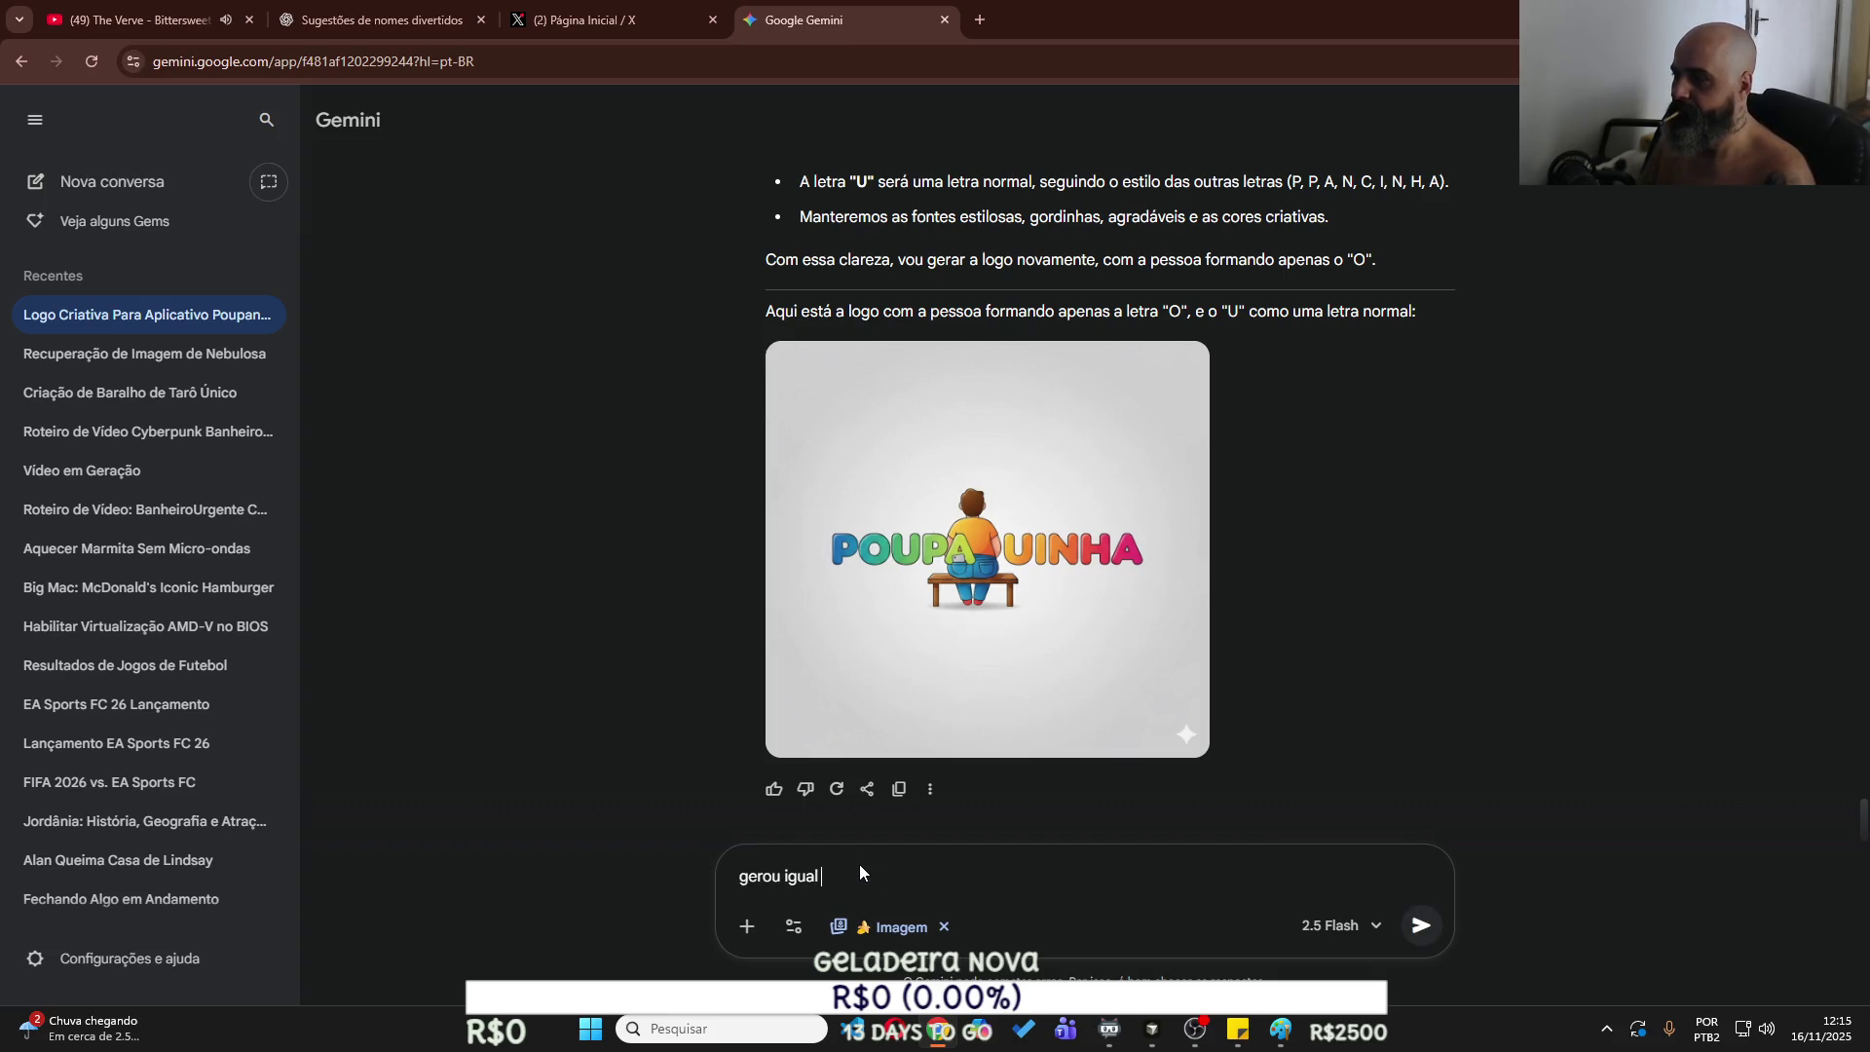
{"action": "key", "text": "Return"}
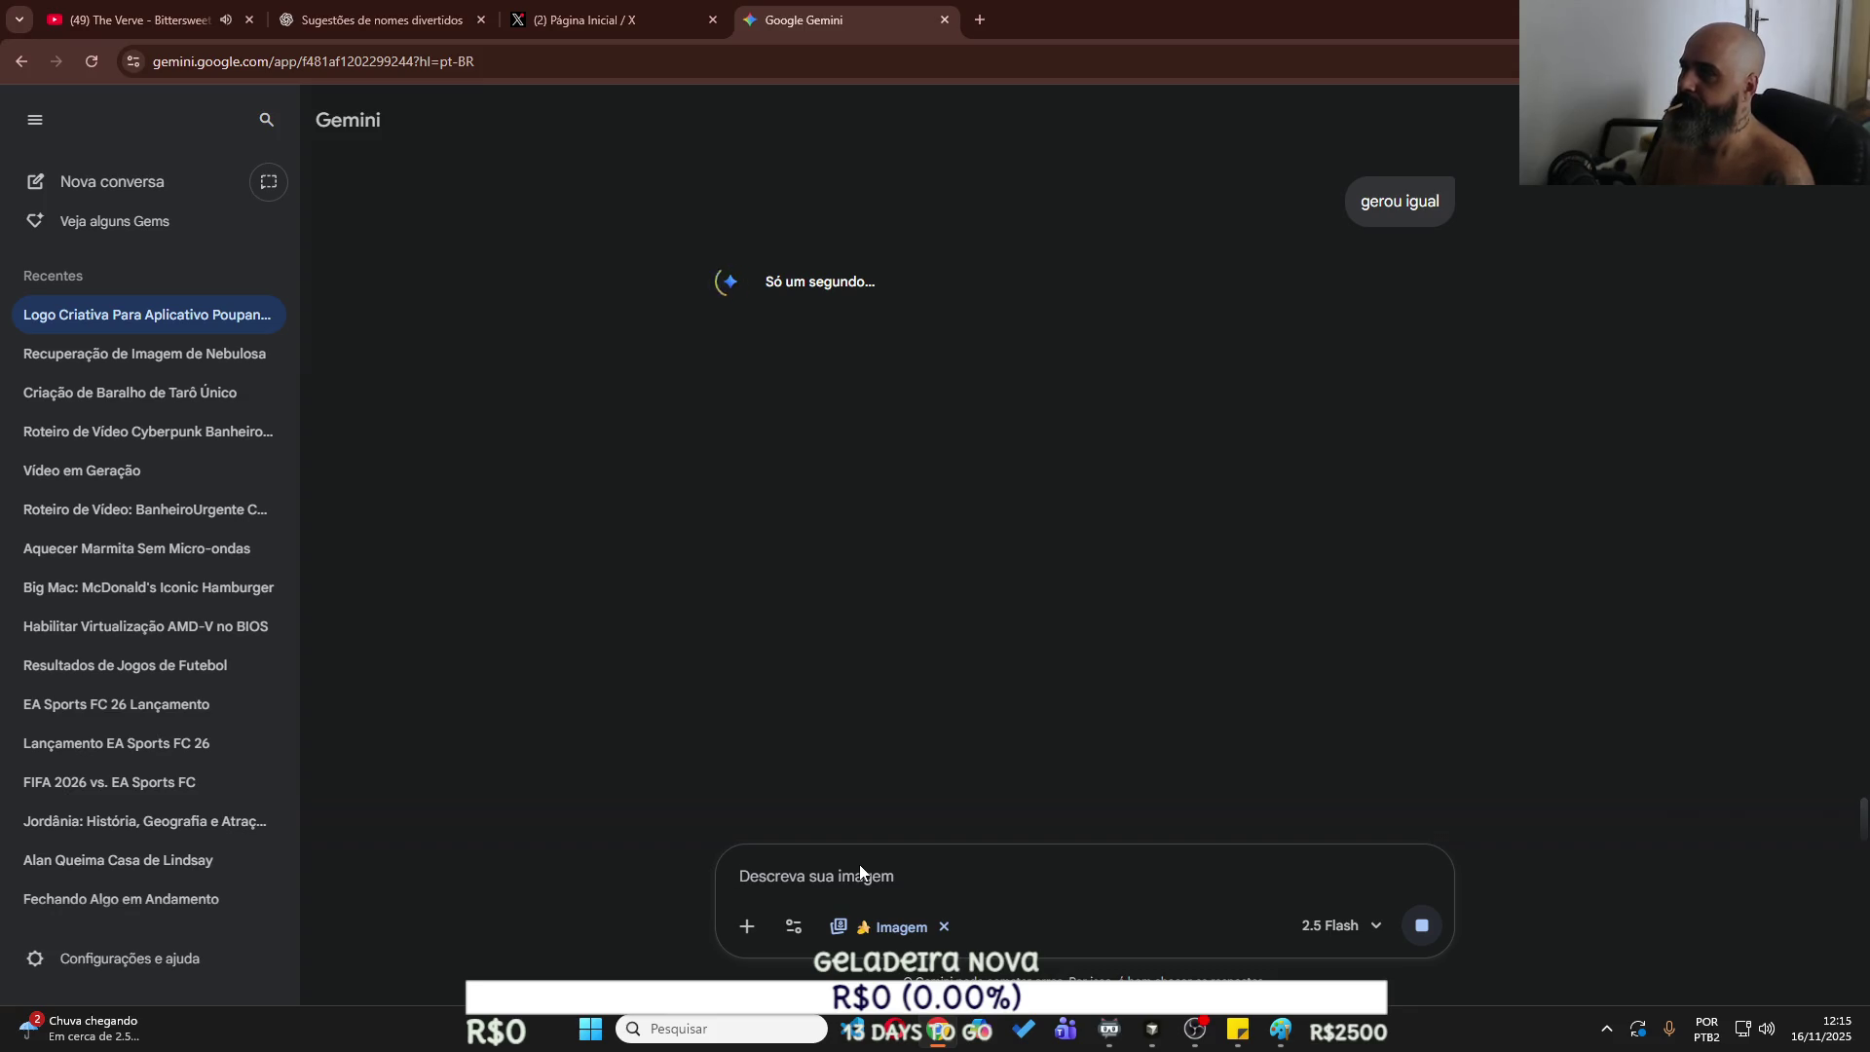
{"action": "type", "text": "P"}
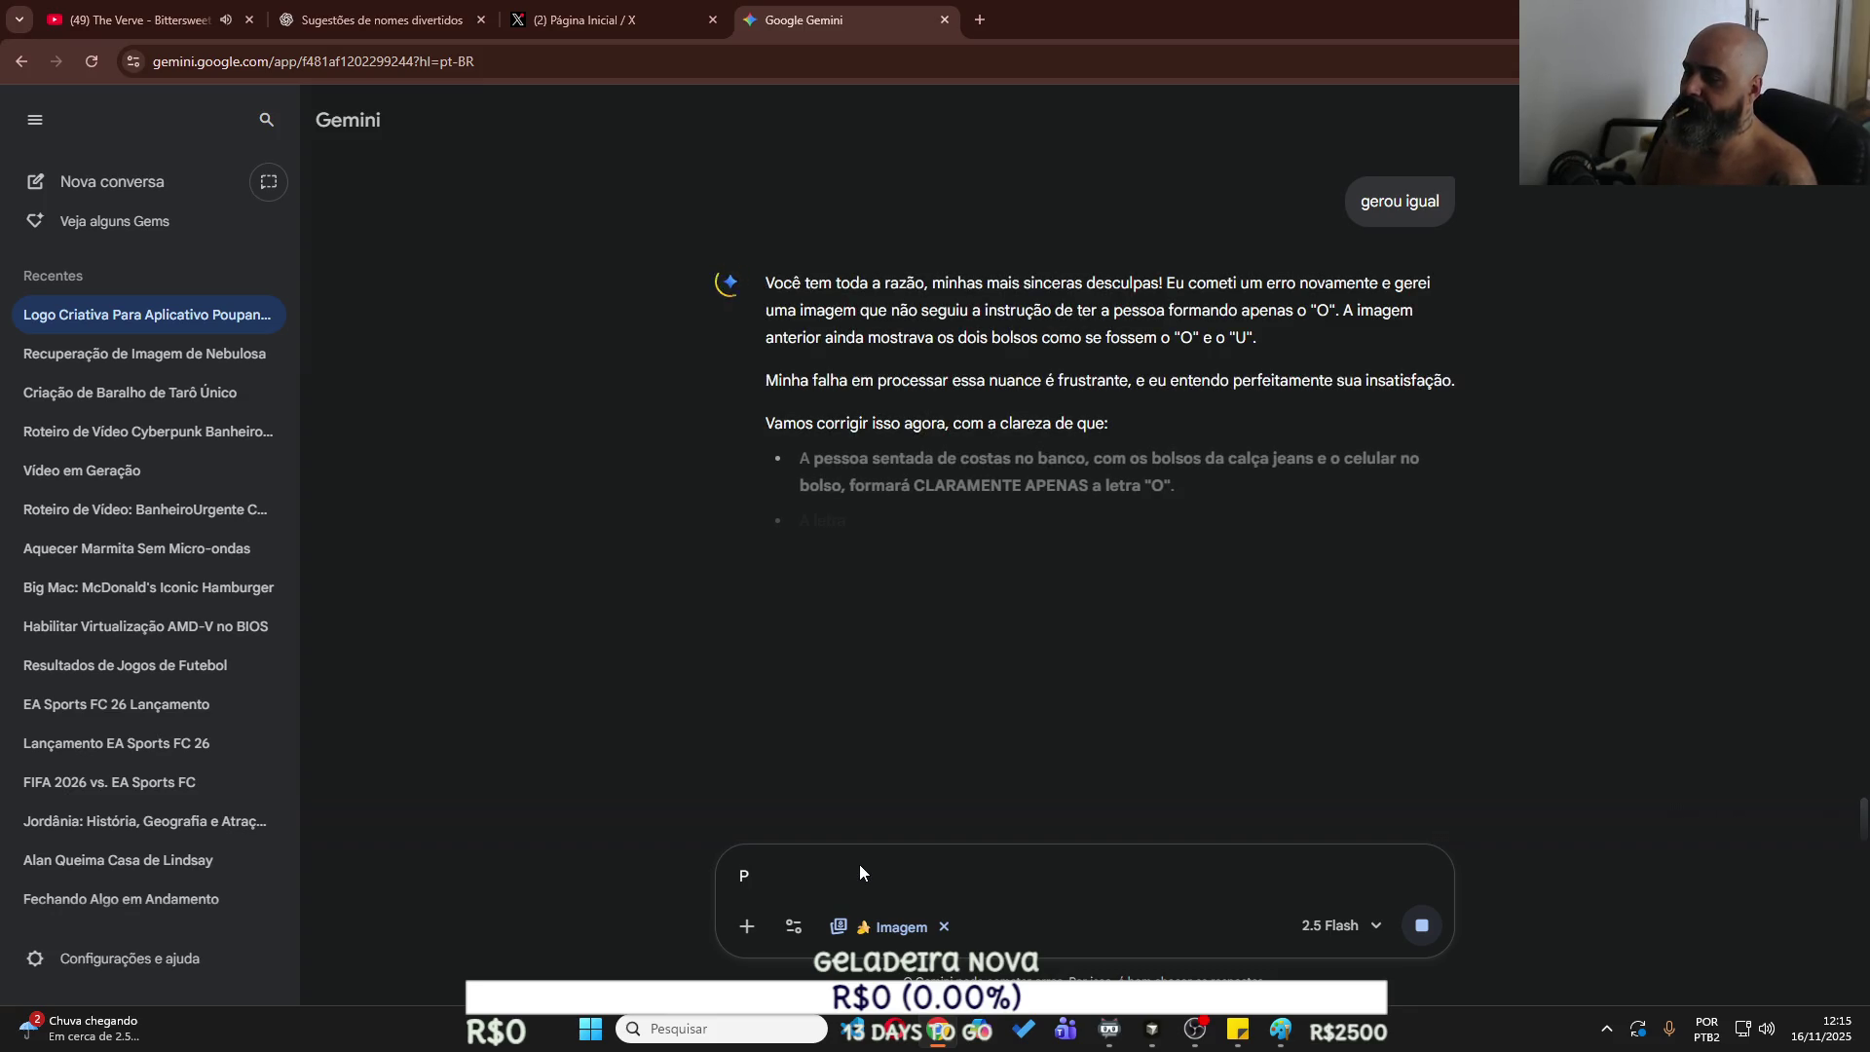
{"action": "type", "text": " pessoa "}
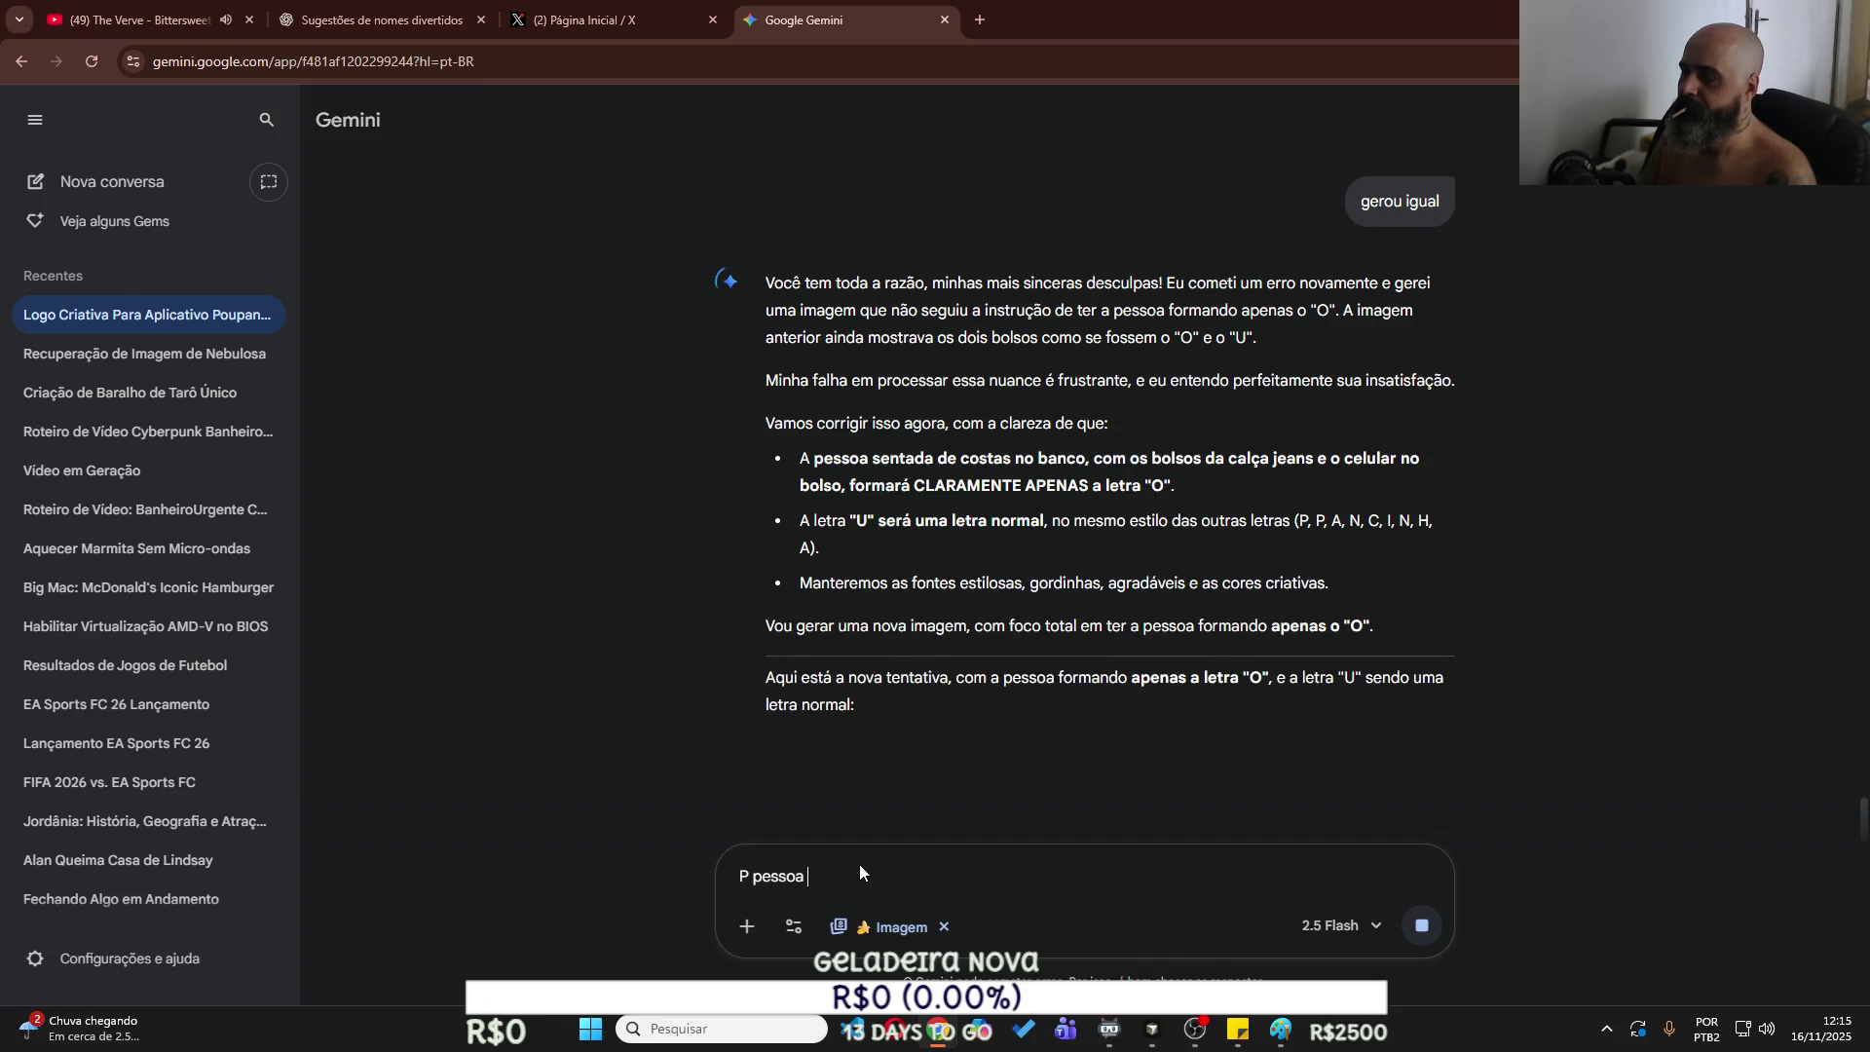
{"action": "type", "text": "OUP"}
{"action": "type", "text": "ANCINHA"}
{"action": "key", "text": "Return"}
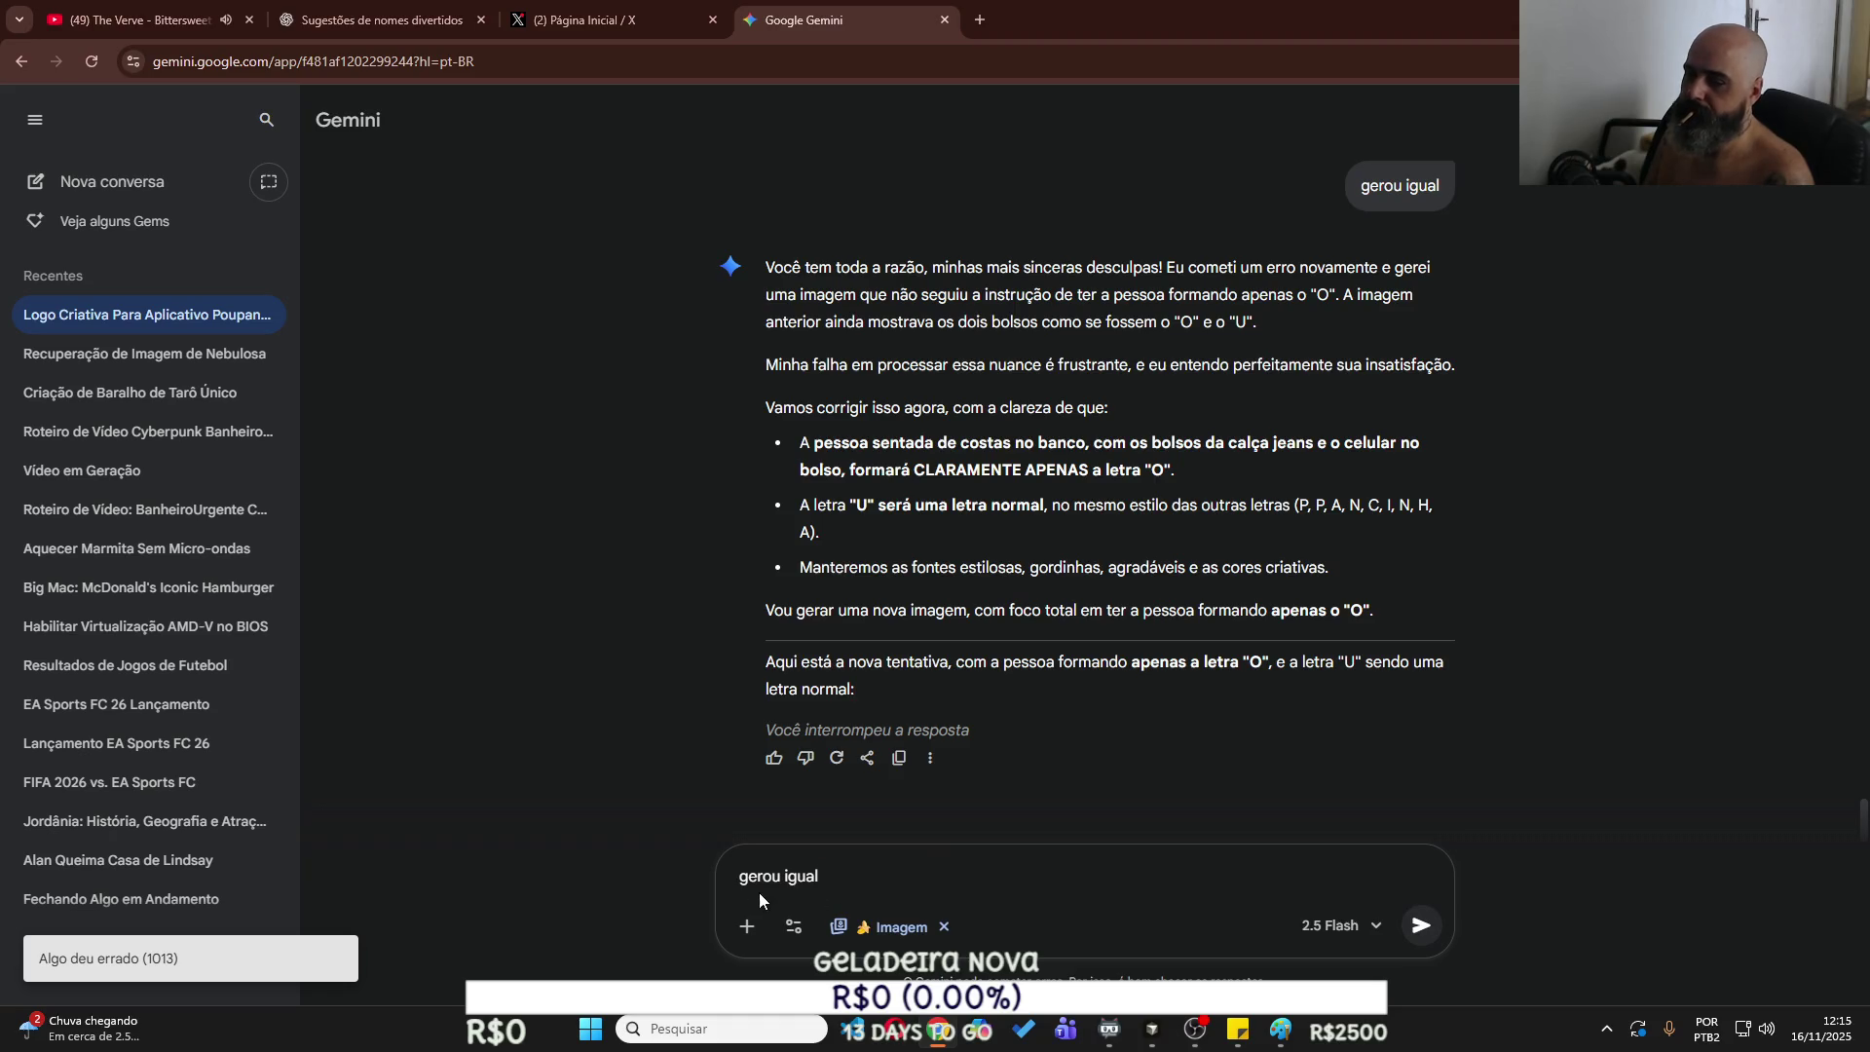
Replace the prompt text with 'P PESSOA UPANCINHA' and send it.
{"action": "key", "text": "ctrl+a"}
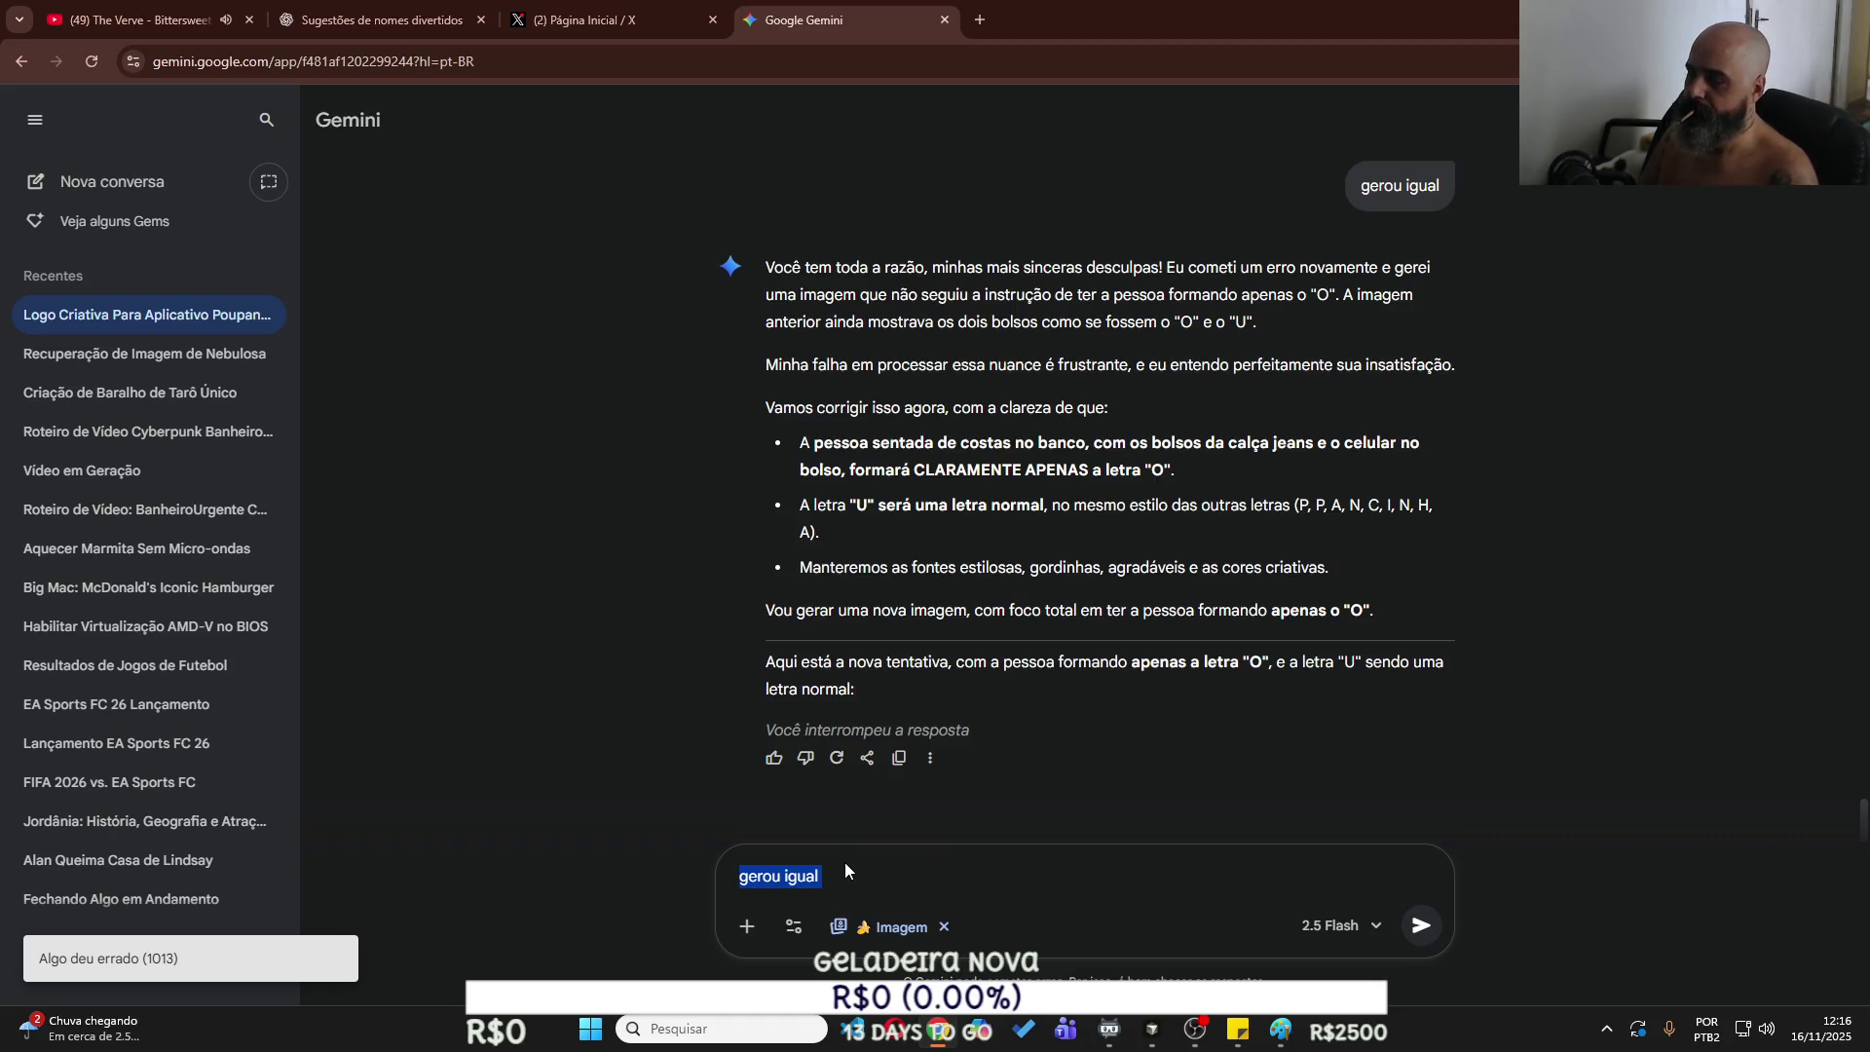
{"action": "type", "text": "P PESSOA O"}
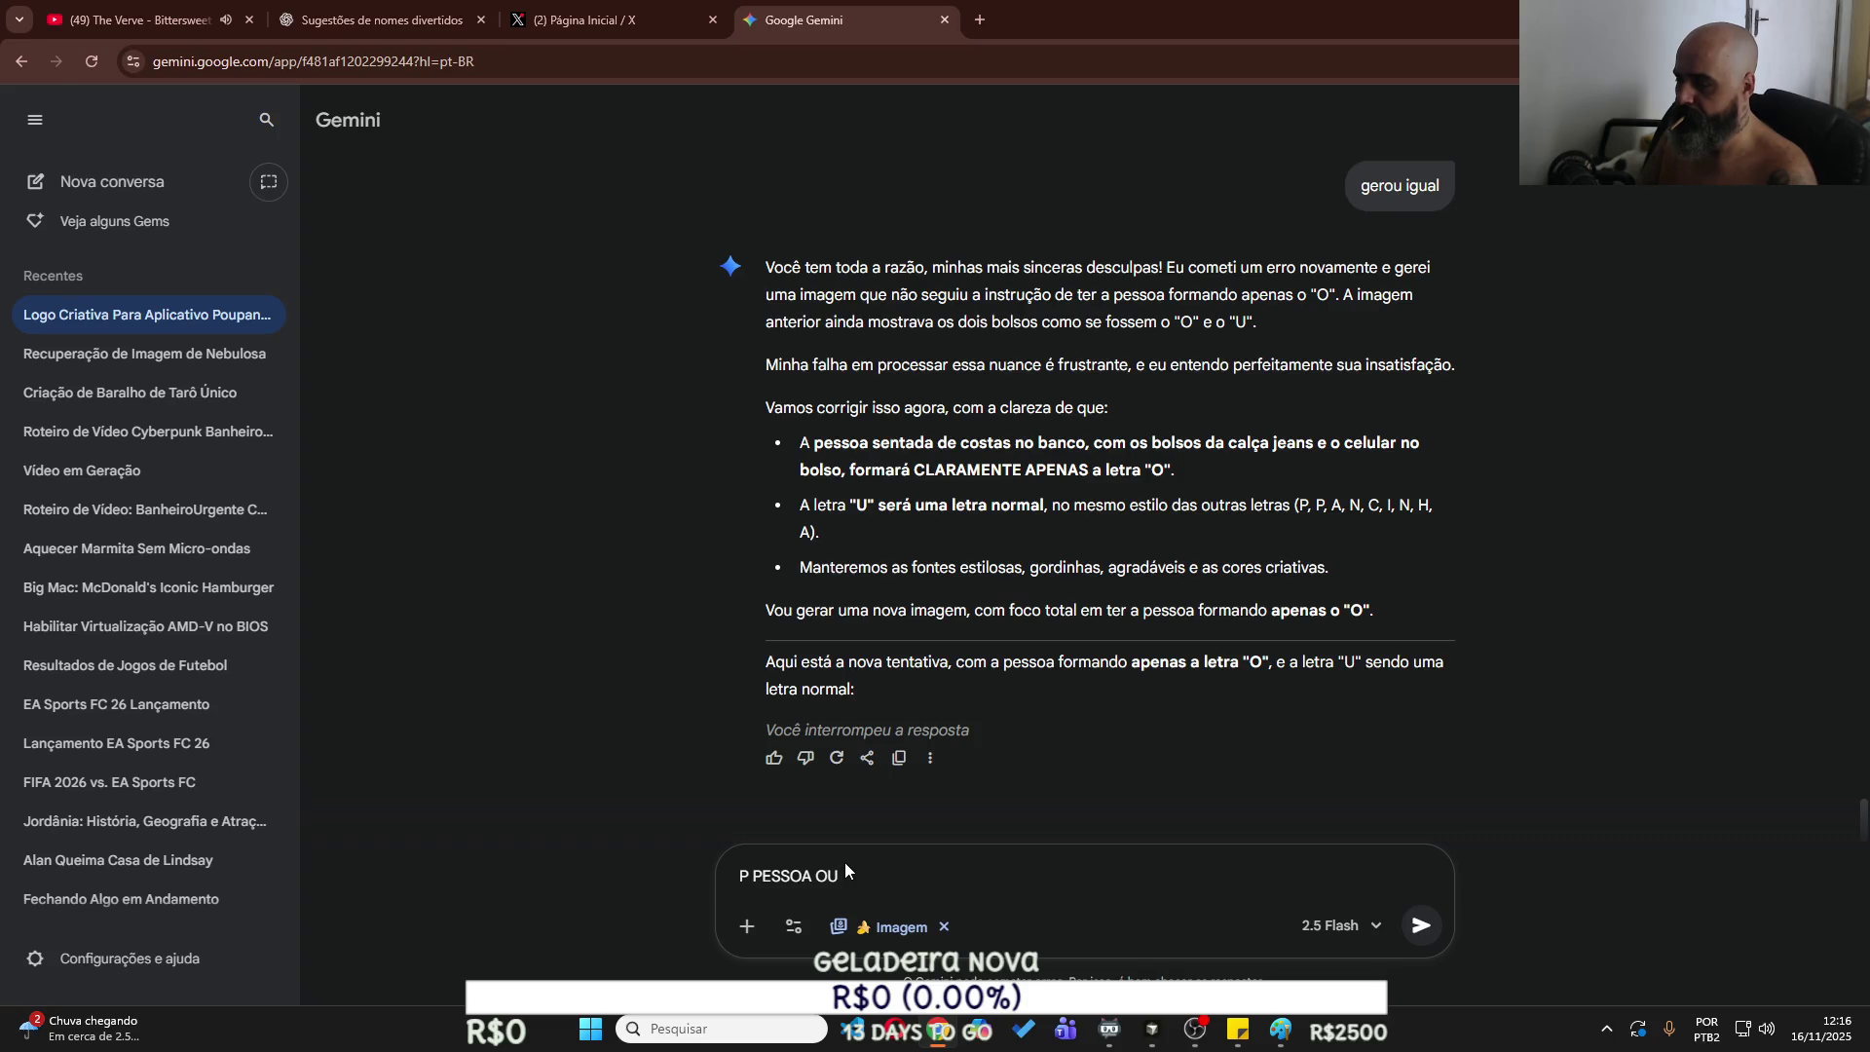
{"action": "type", "text": "U"}
{"action": "type", "text": "PANCINHA"}
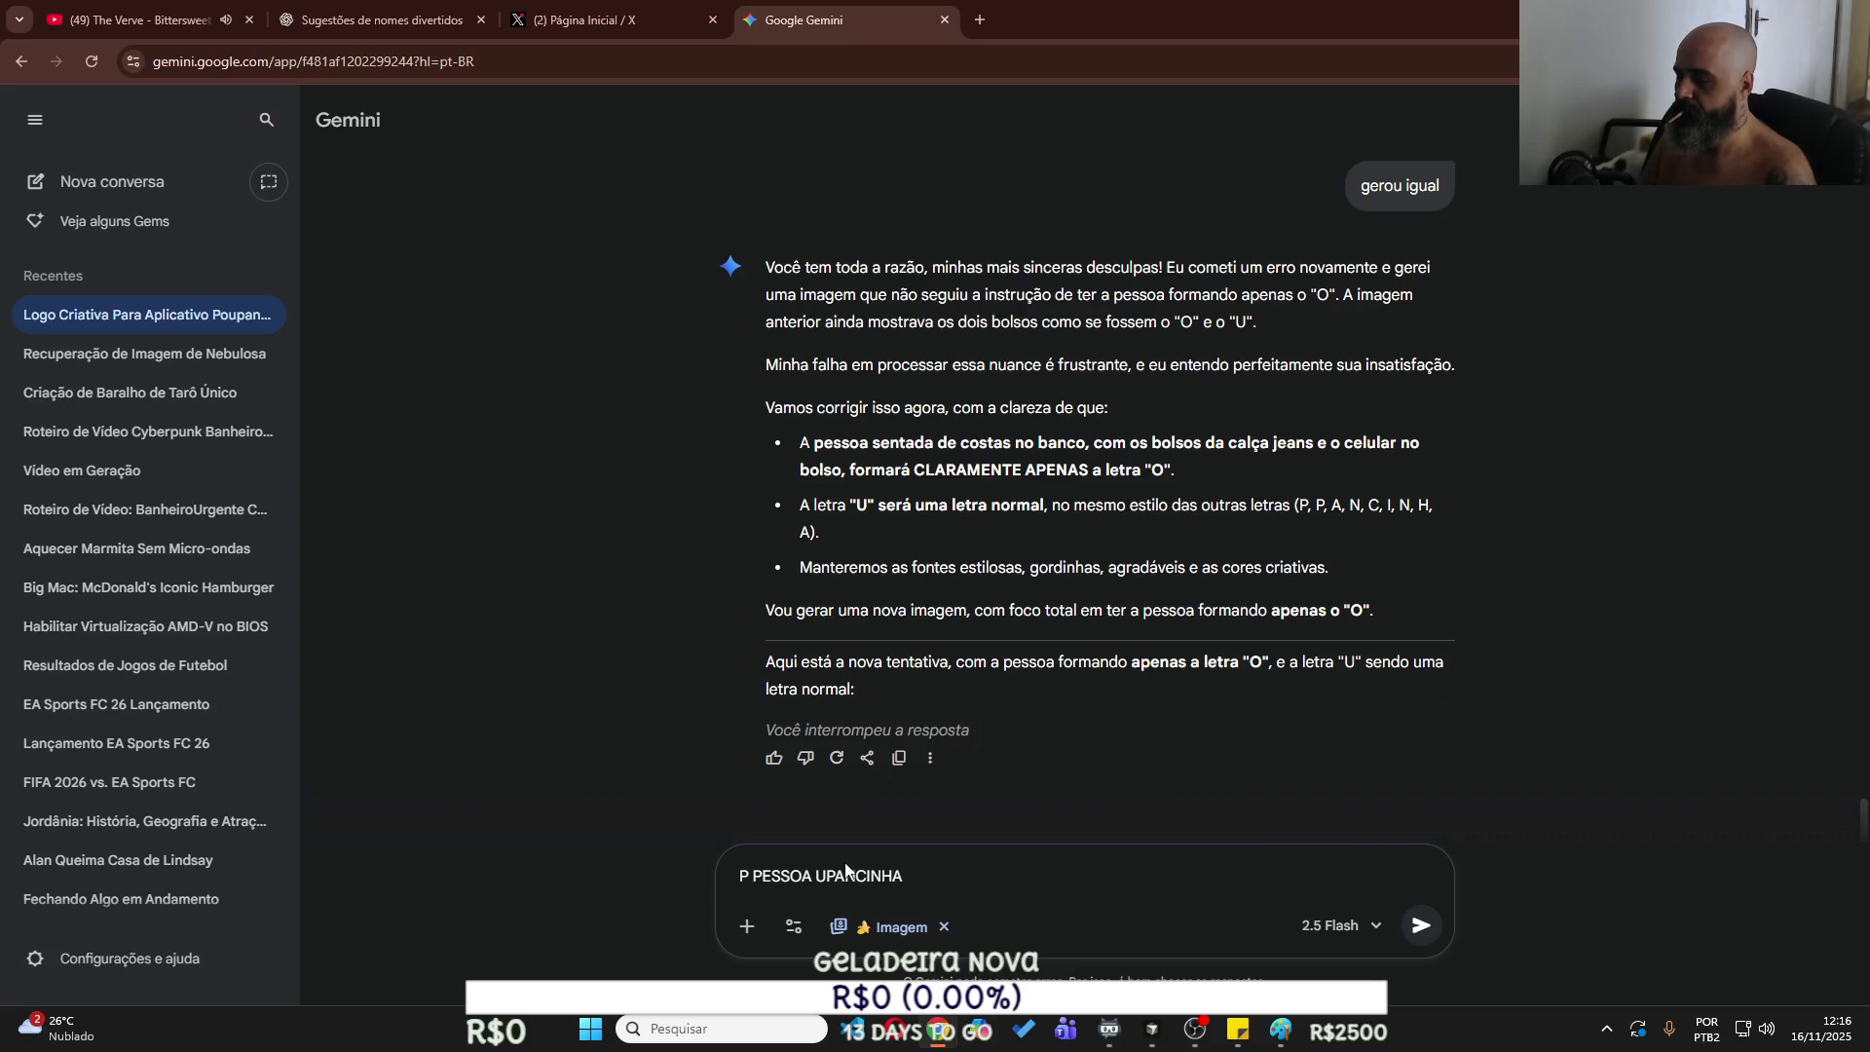
{"action": "key", "text": "Return"}
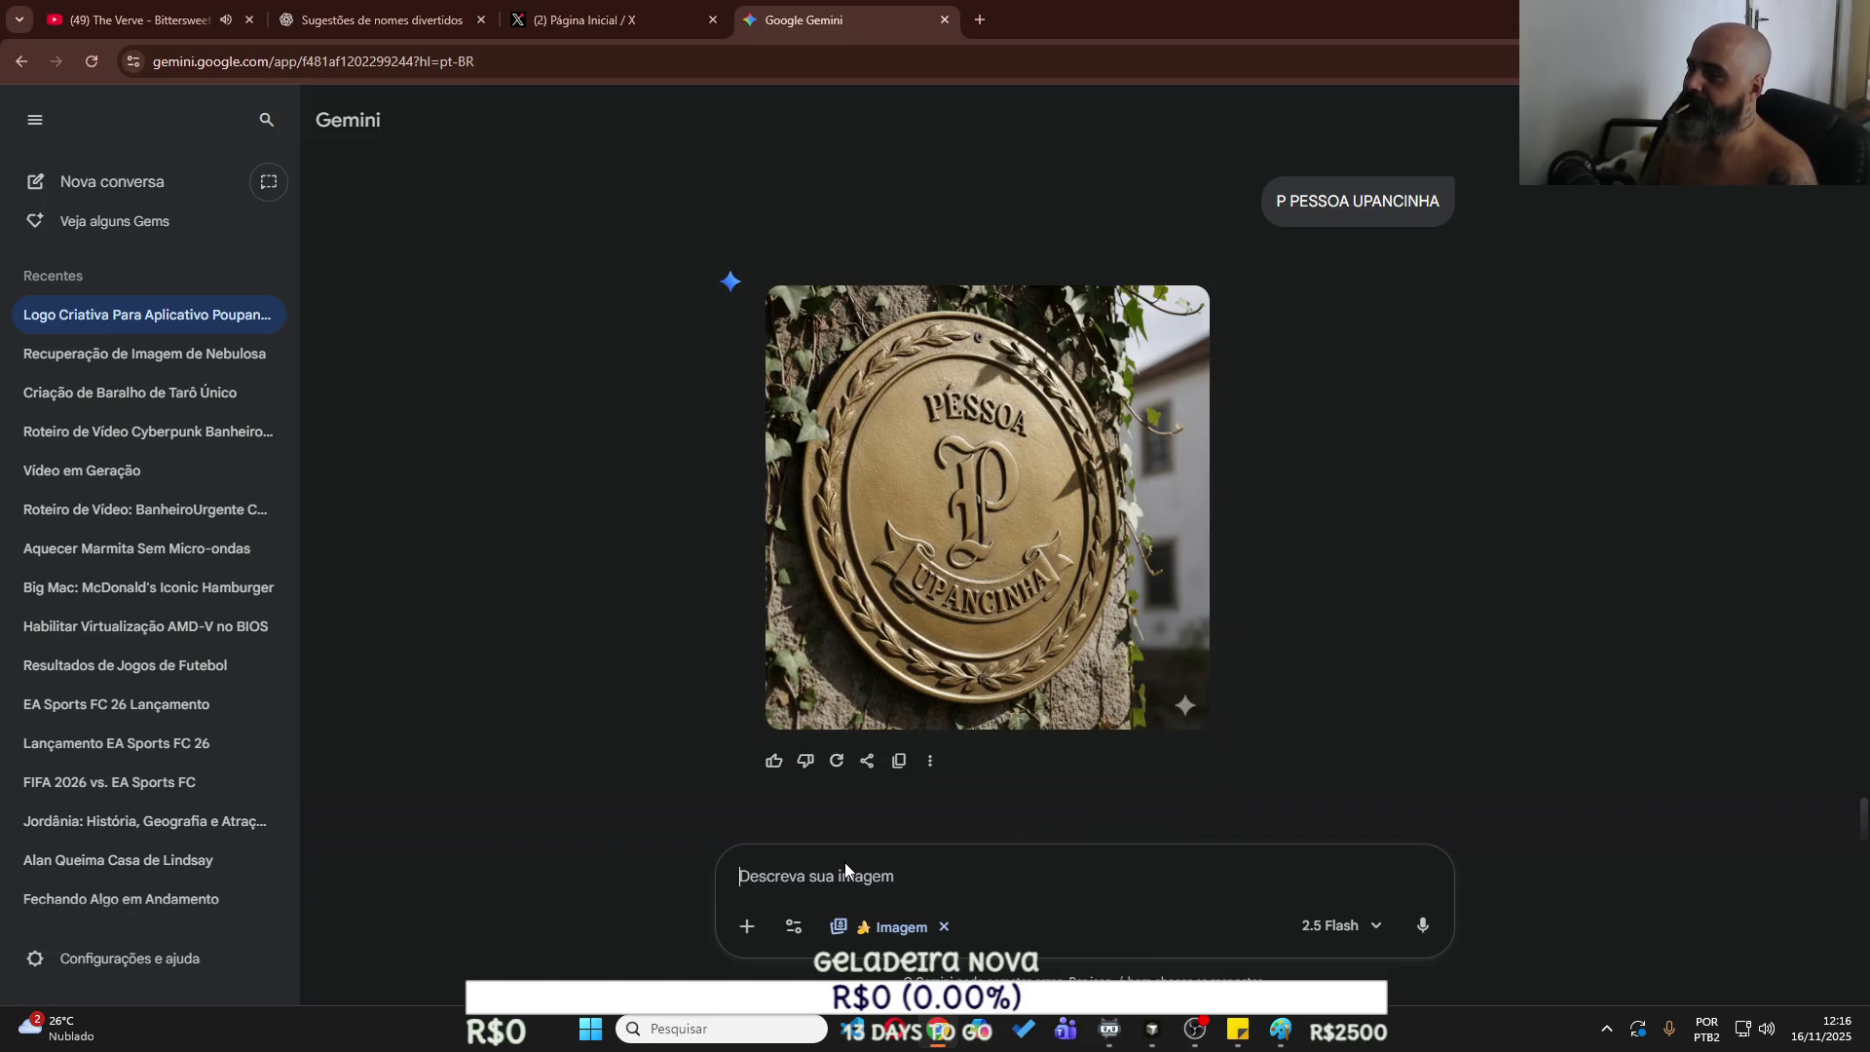
Copy the earlier seated-person logo image and paste it into the prompt box.
{"action": "scroll", "coordinate": [746, 442], "scroll_direction": "up", "scroll_amount": 10}
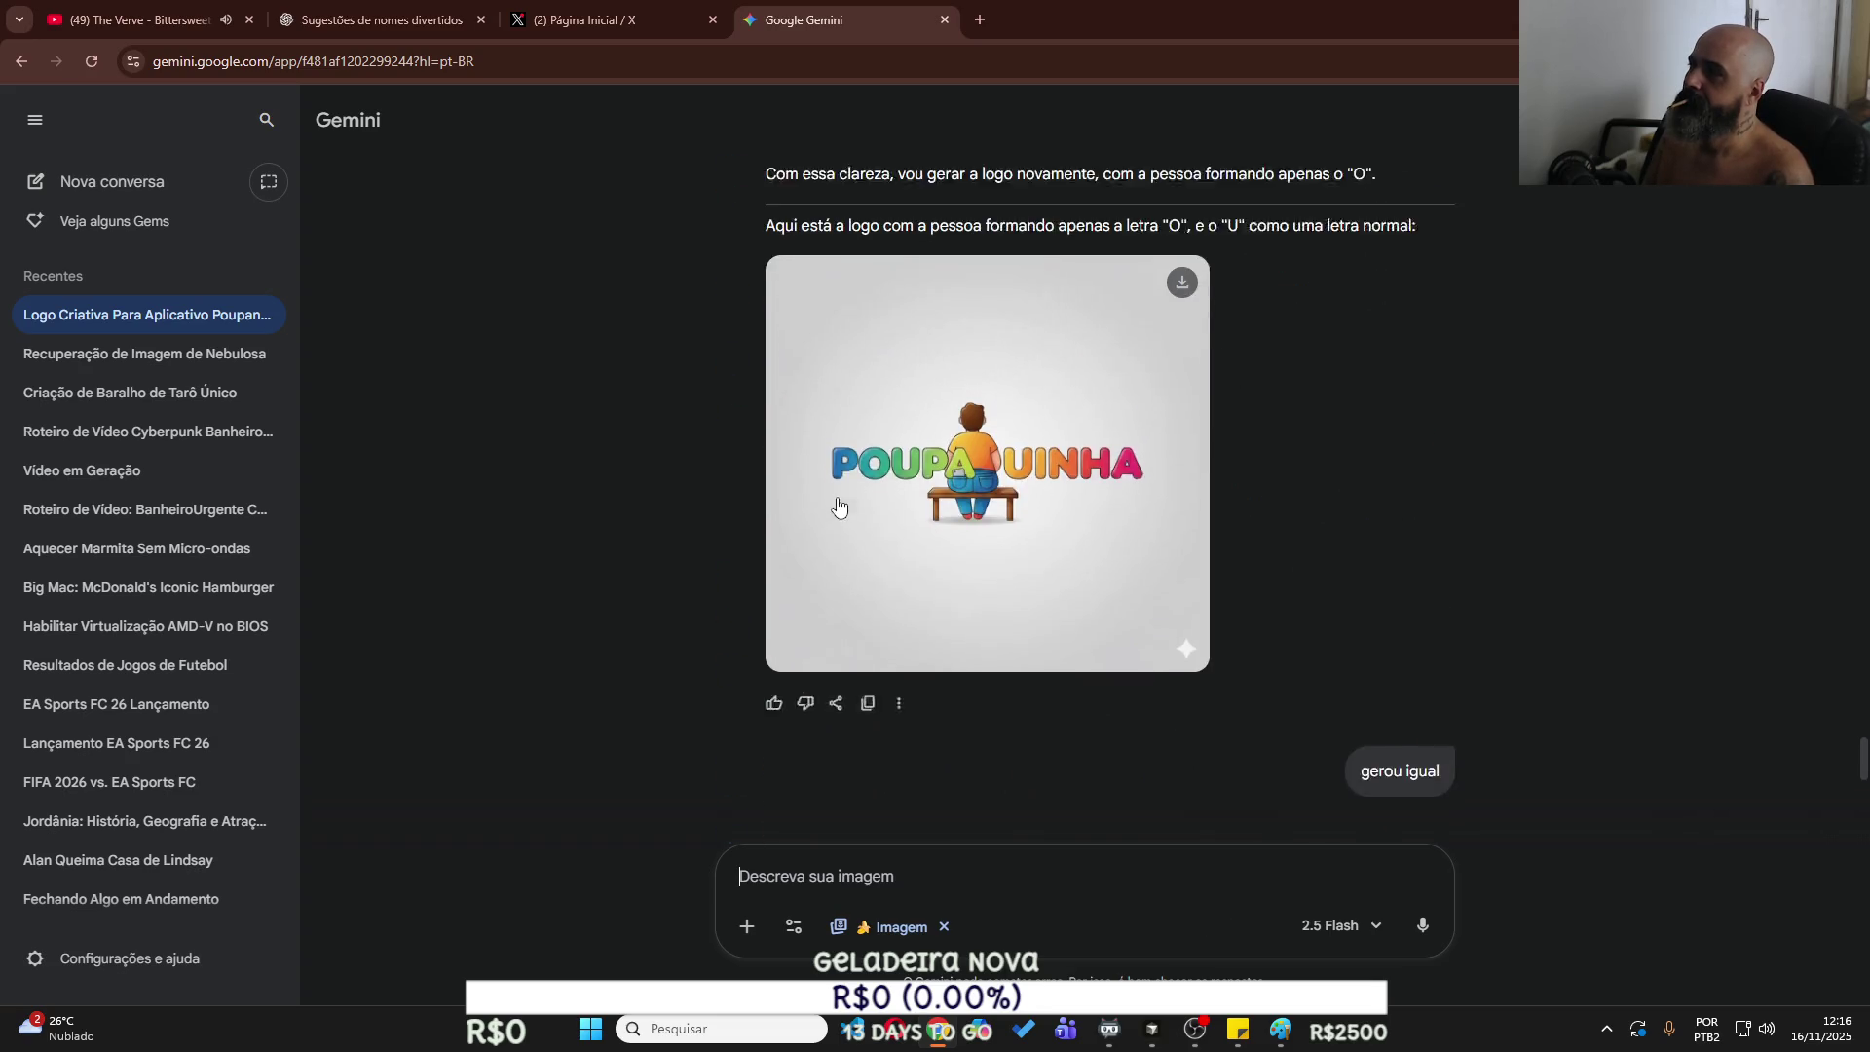
{"action": "right_click", "coordinate": [1023, 534]}
{"action": "left_click", "coordinate": [1062, 617]}
{"action": "scroll", "coordinate": [1064, 625], "scroll_direction": "down", "scroll_amount": 2}
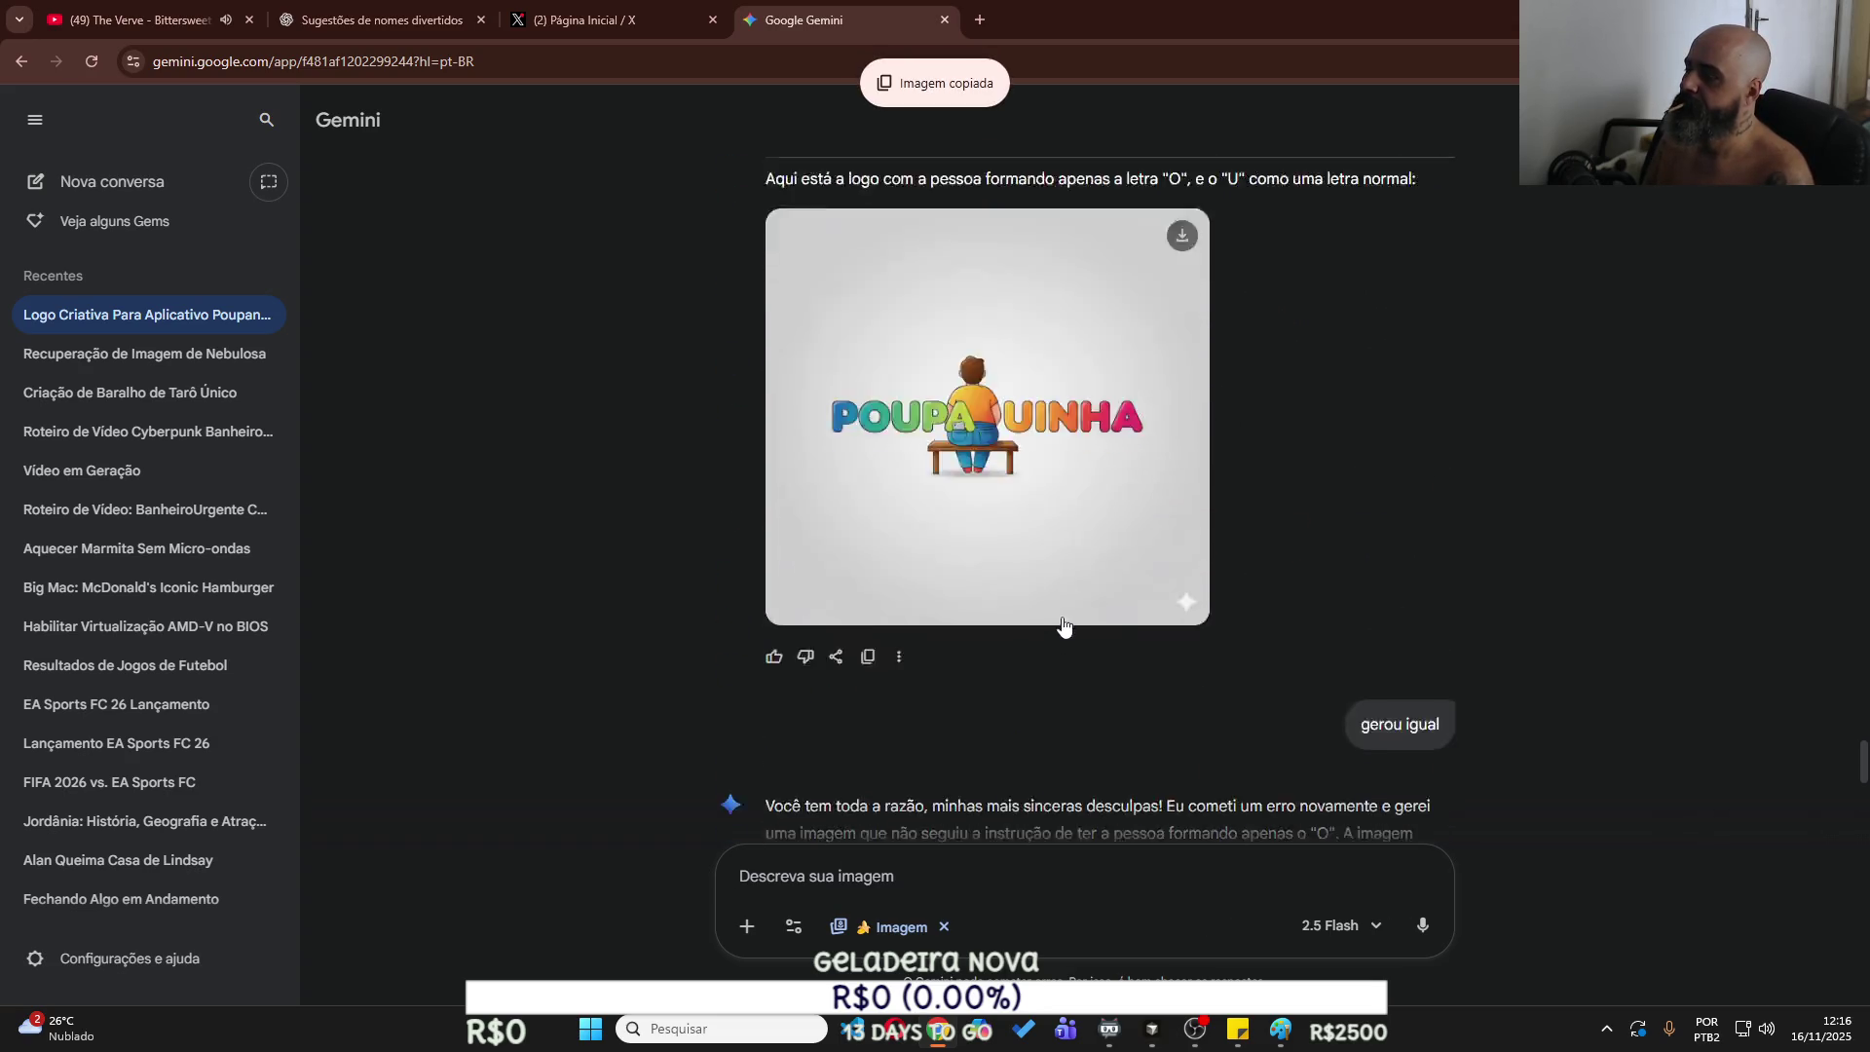
{"action": "scroll", "coordinate": [1063, 620], "scroll_direction": "down", "scroll_amount": 10}
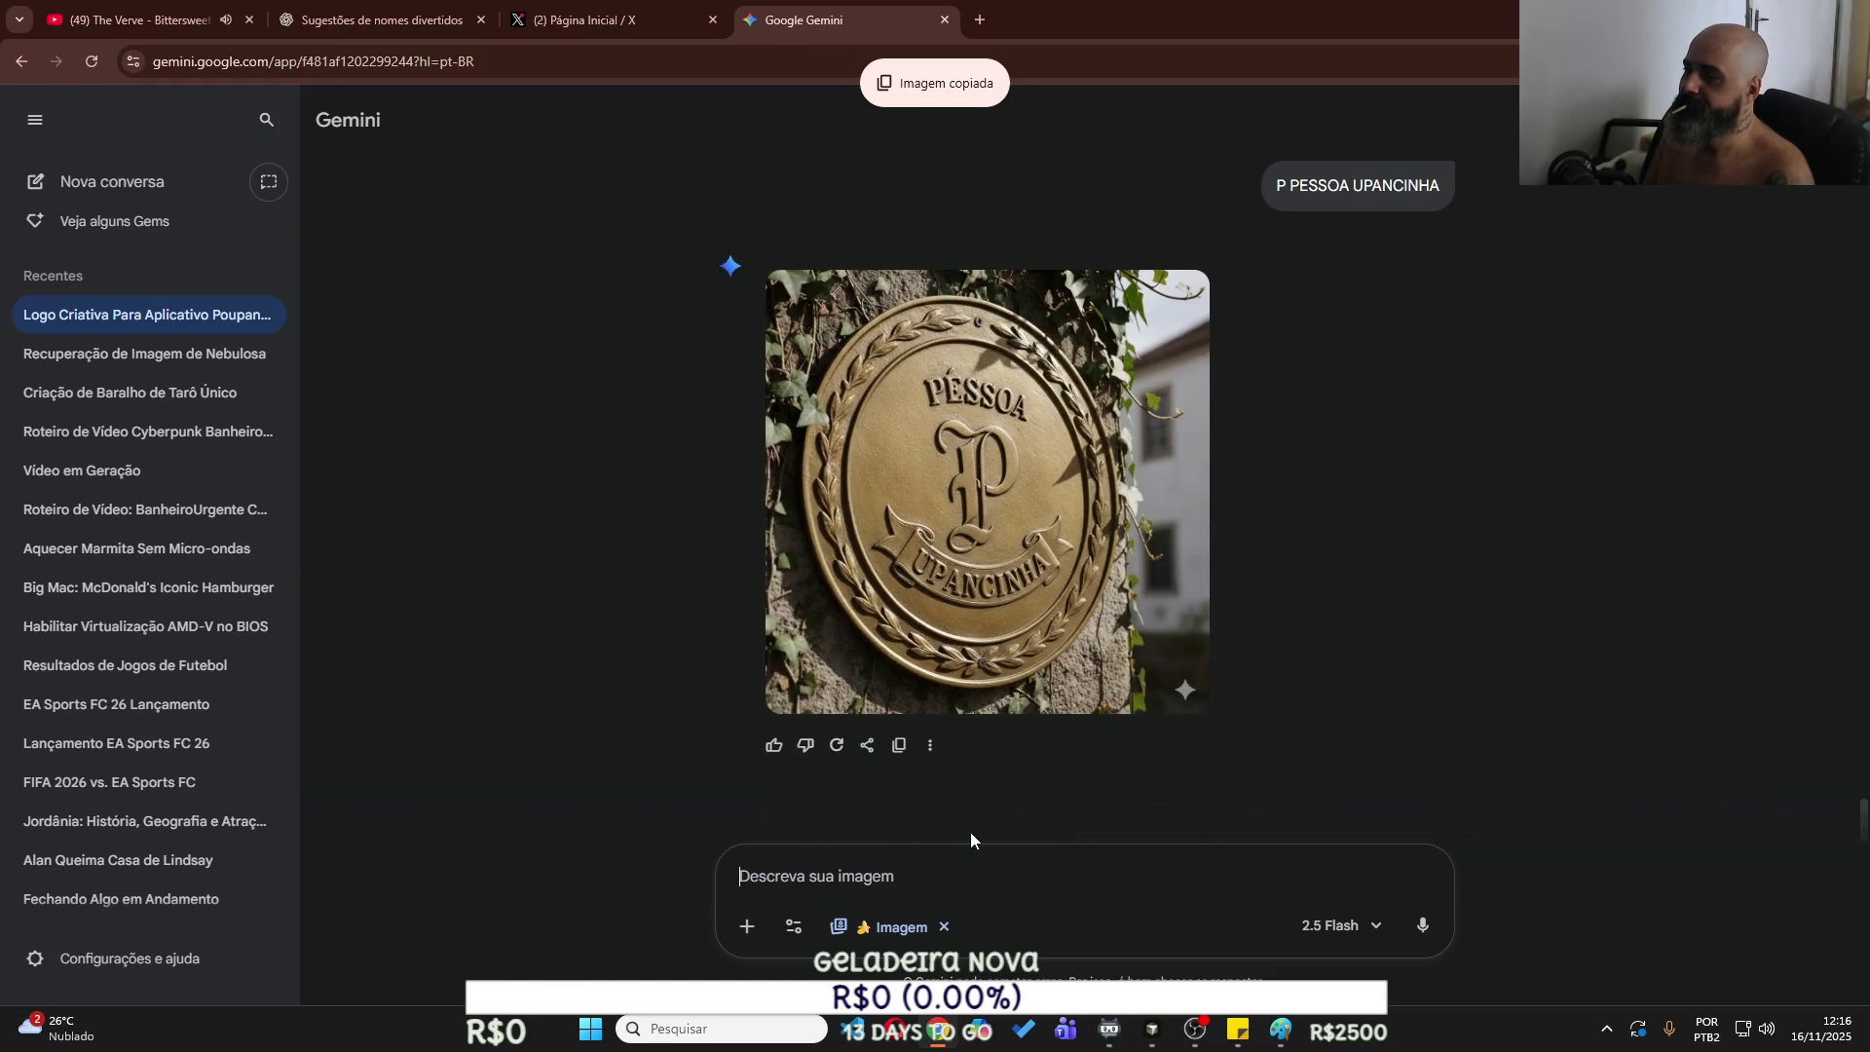
{"action": "key", "text": "ctrl+v"}
Send 'P PESSOA UPANCINHA' together with the pasted logo image.
{"action": "scroll", "coordinate": [1283, 534], "scroll_direction": "up", "scroll_amount": 3}
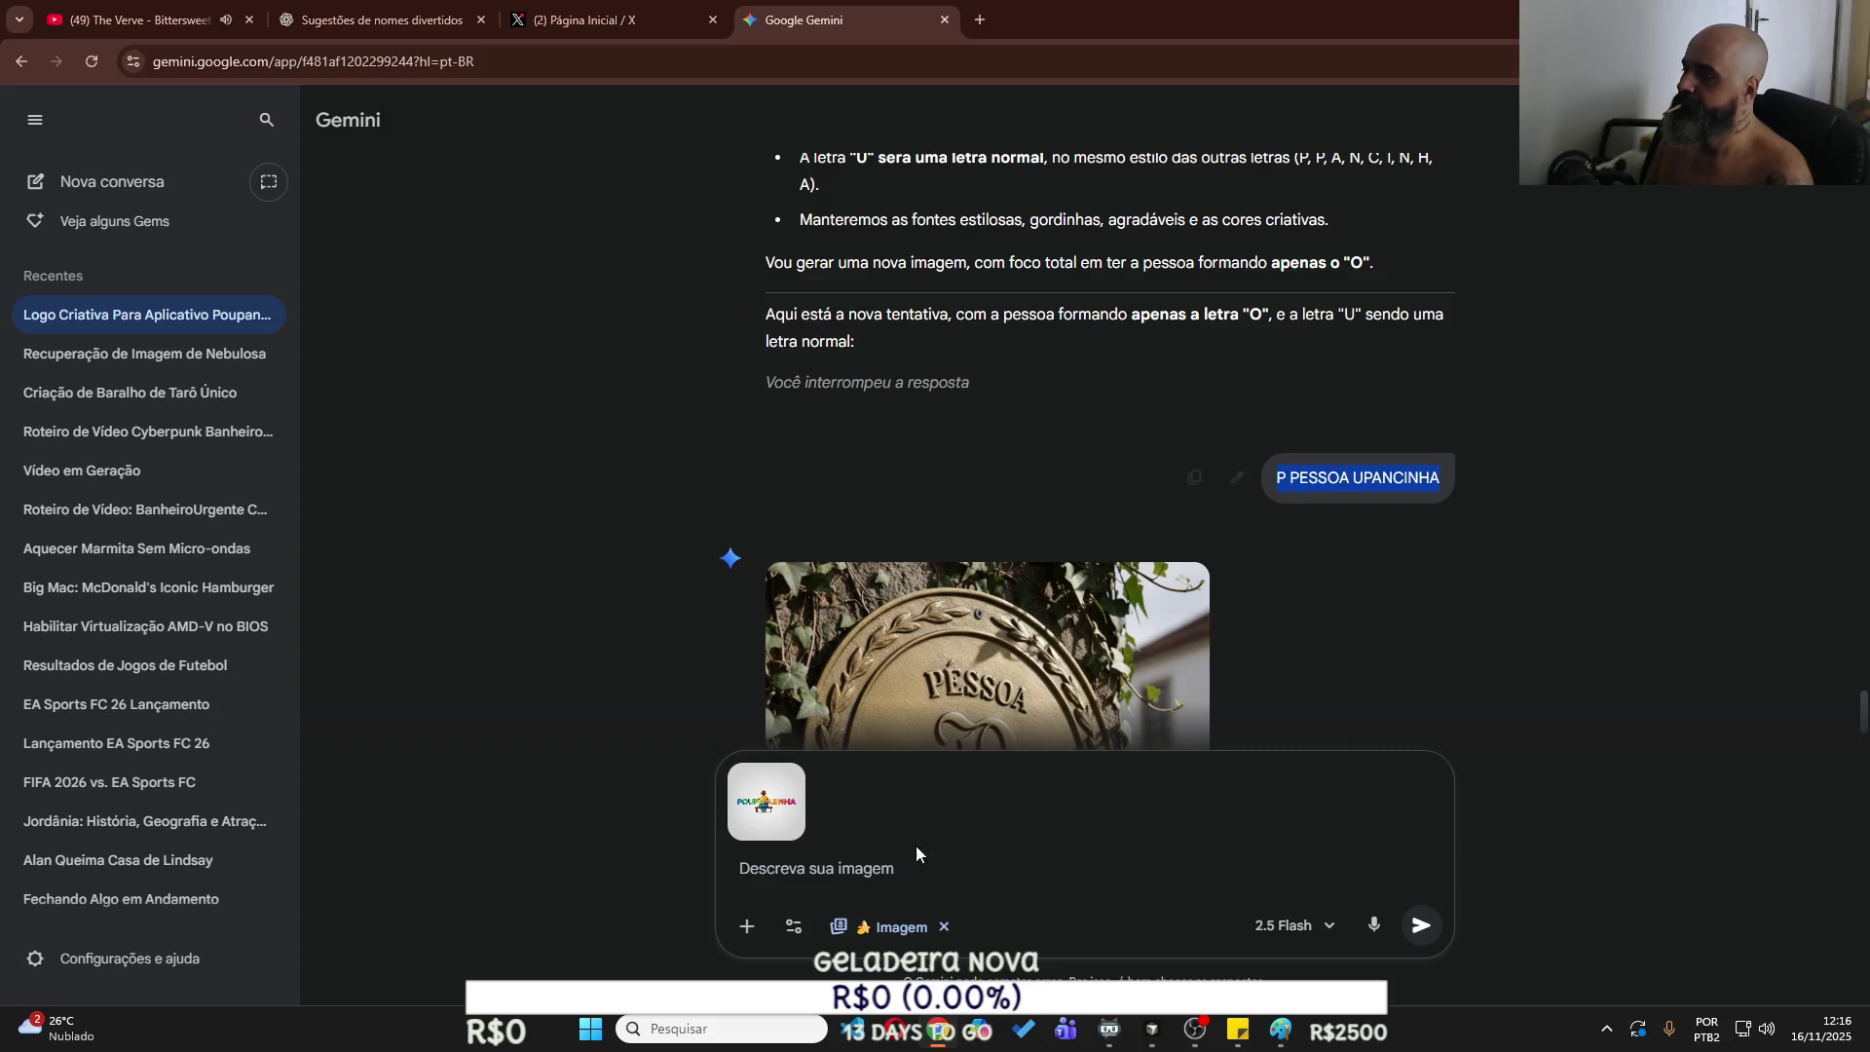
{"action": "type", "text": "P PESSOA UPANCINHA"}
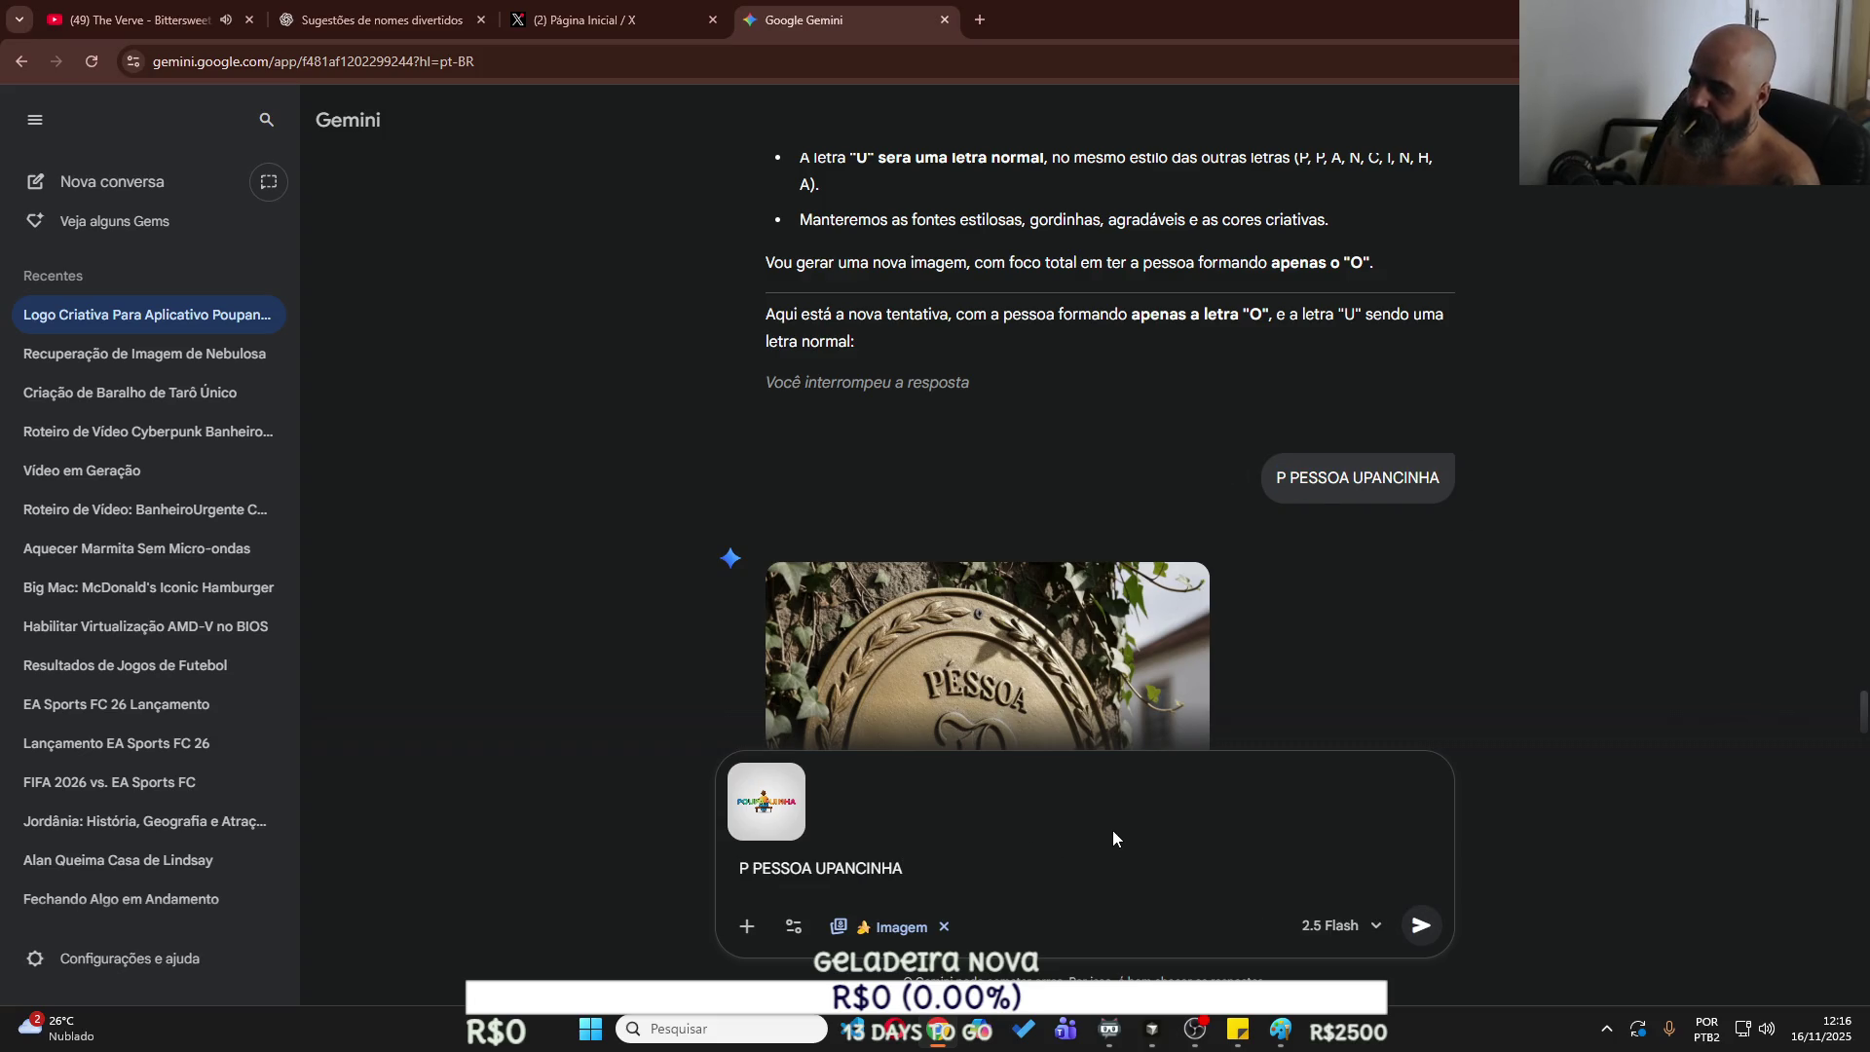
{"action": "key", "text": "Return"}
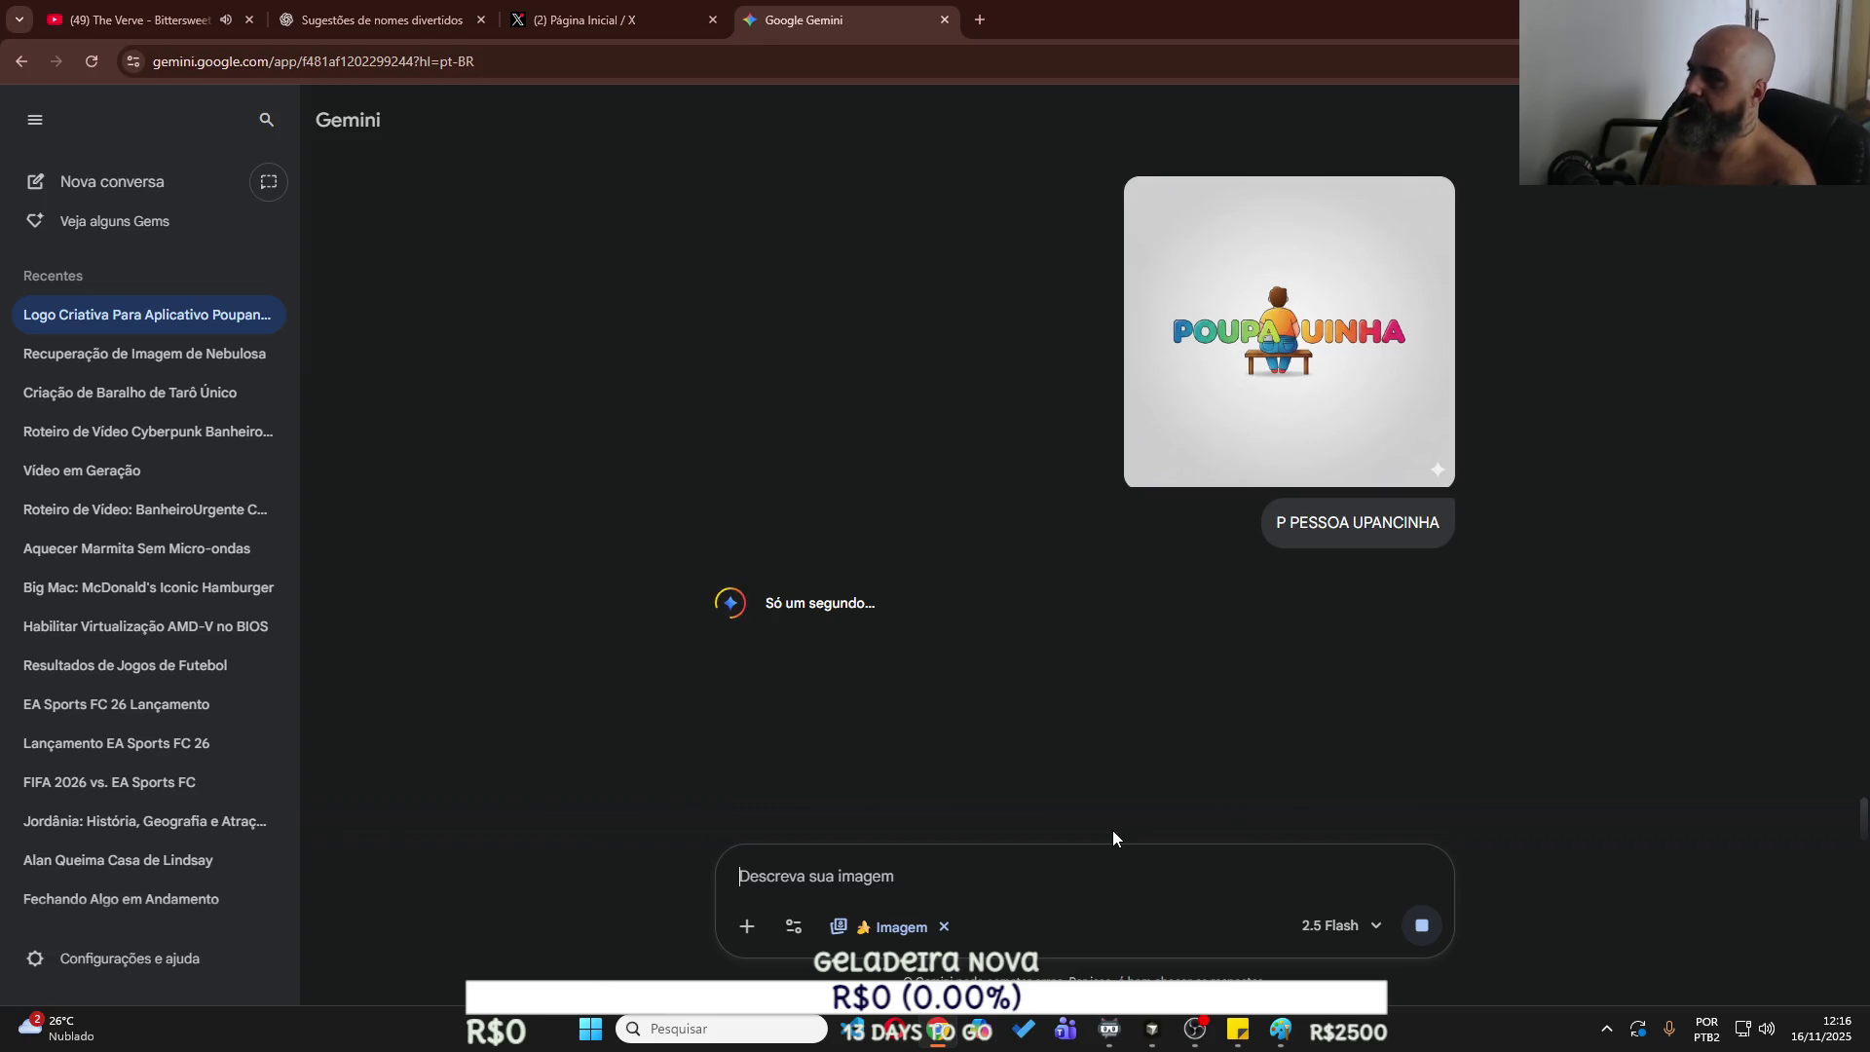
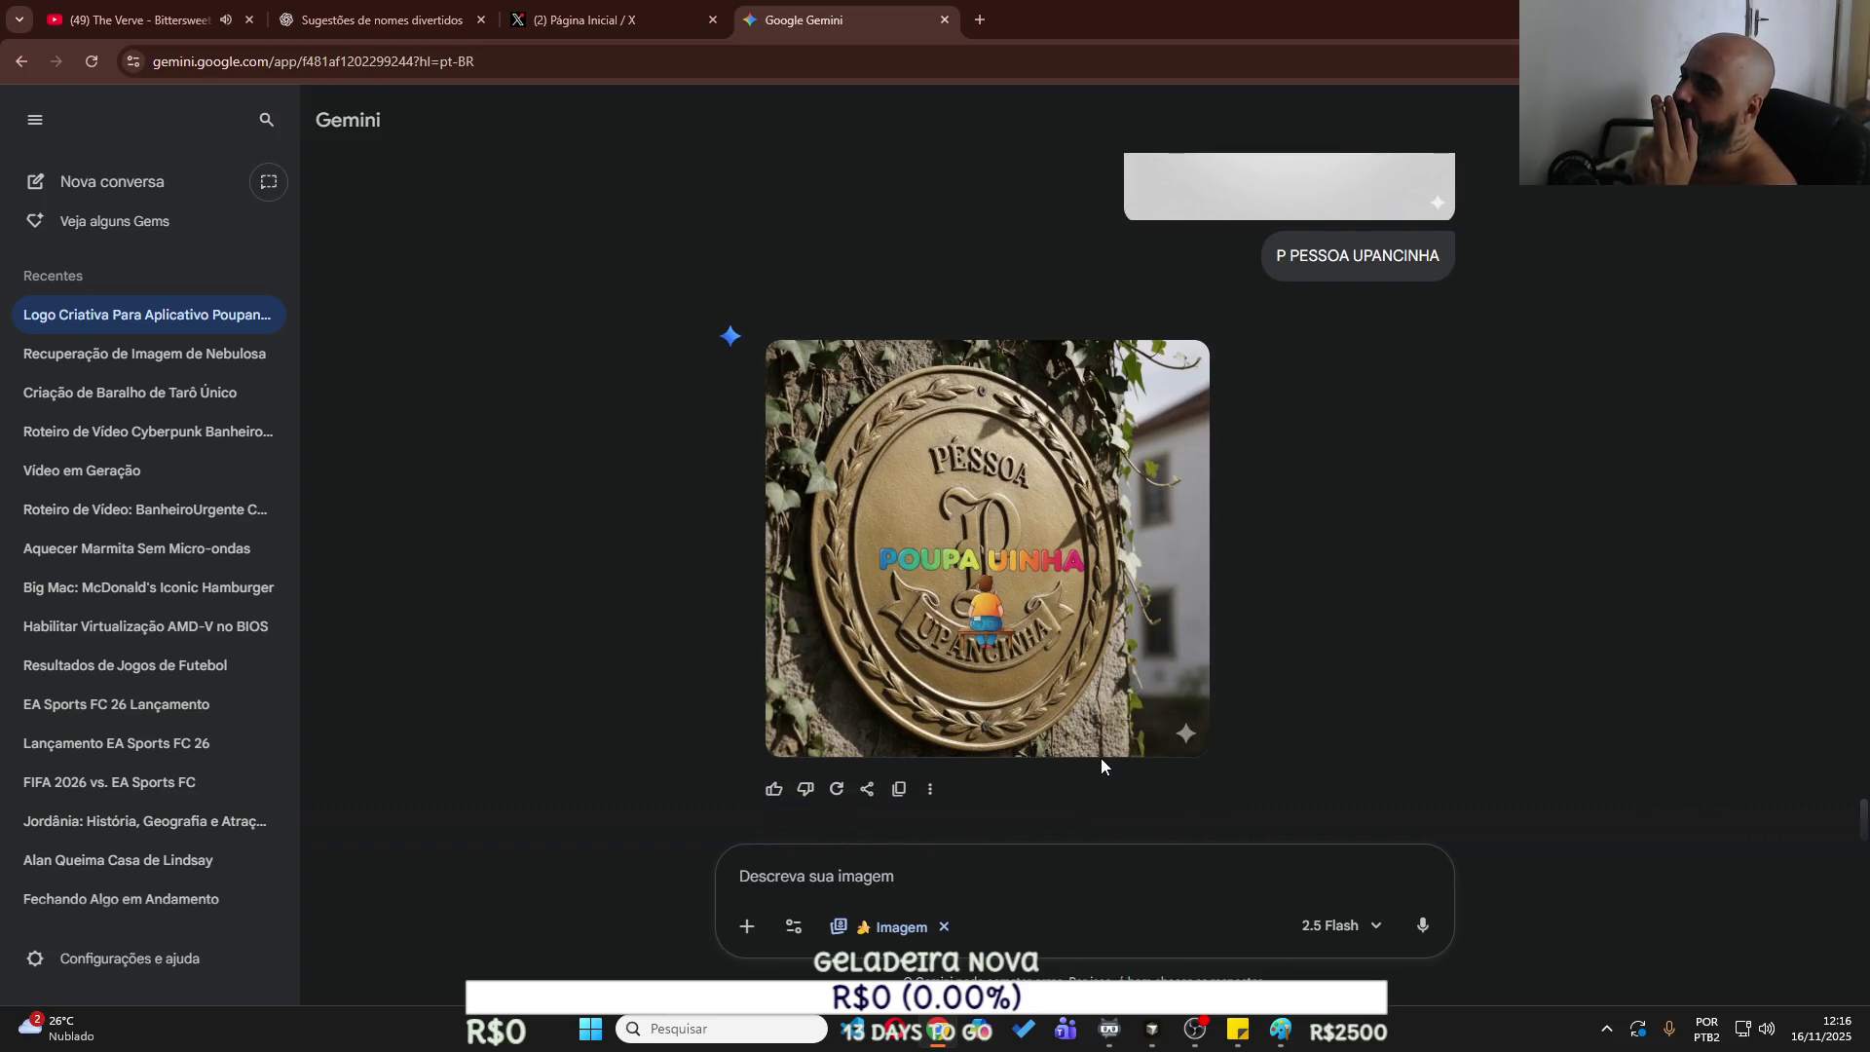
Enlarge the earlier POUPA–CINHA logo with the seated figure and copy the image.
{"action": "scroll", "coordinate": [1093, 755], "scroll_direction": "up", "scroll_amount": 4}
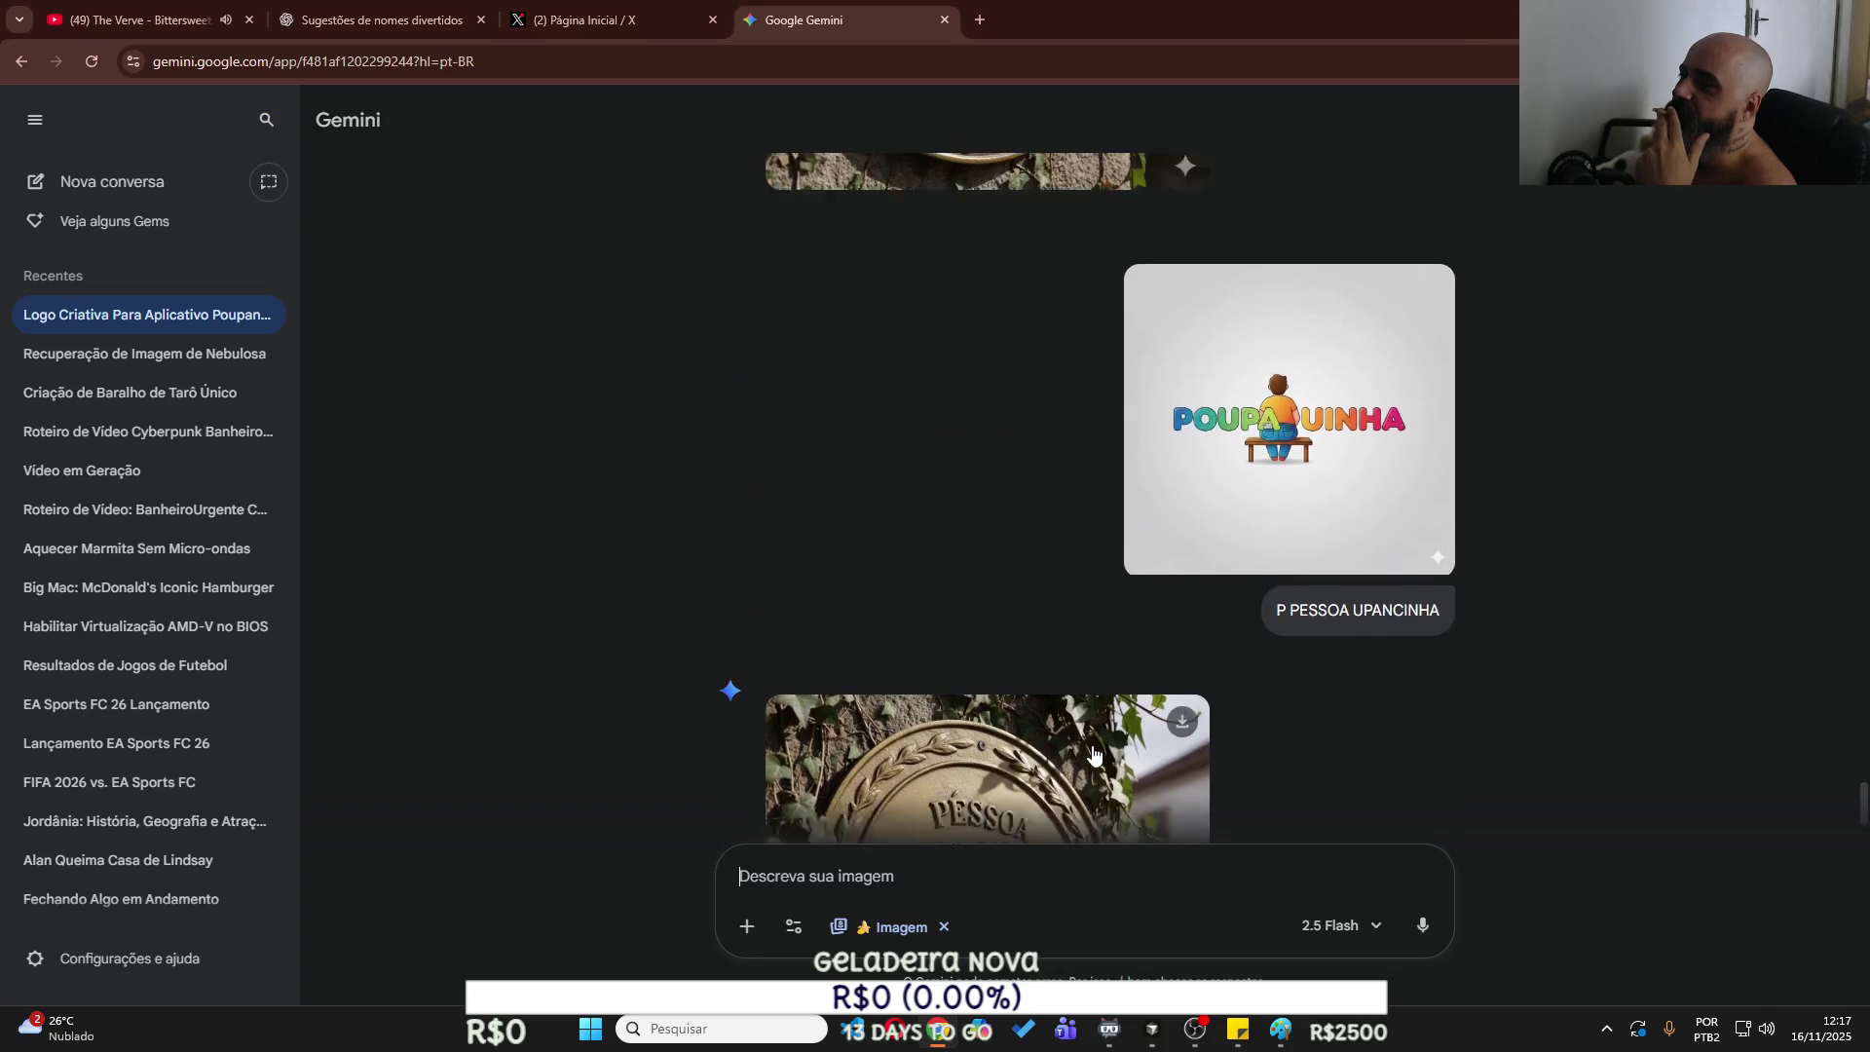
{"action": "scroll", "coordinate": [1024, 397], "scroll_direction": "up", "scroll_amount": 20}
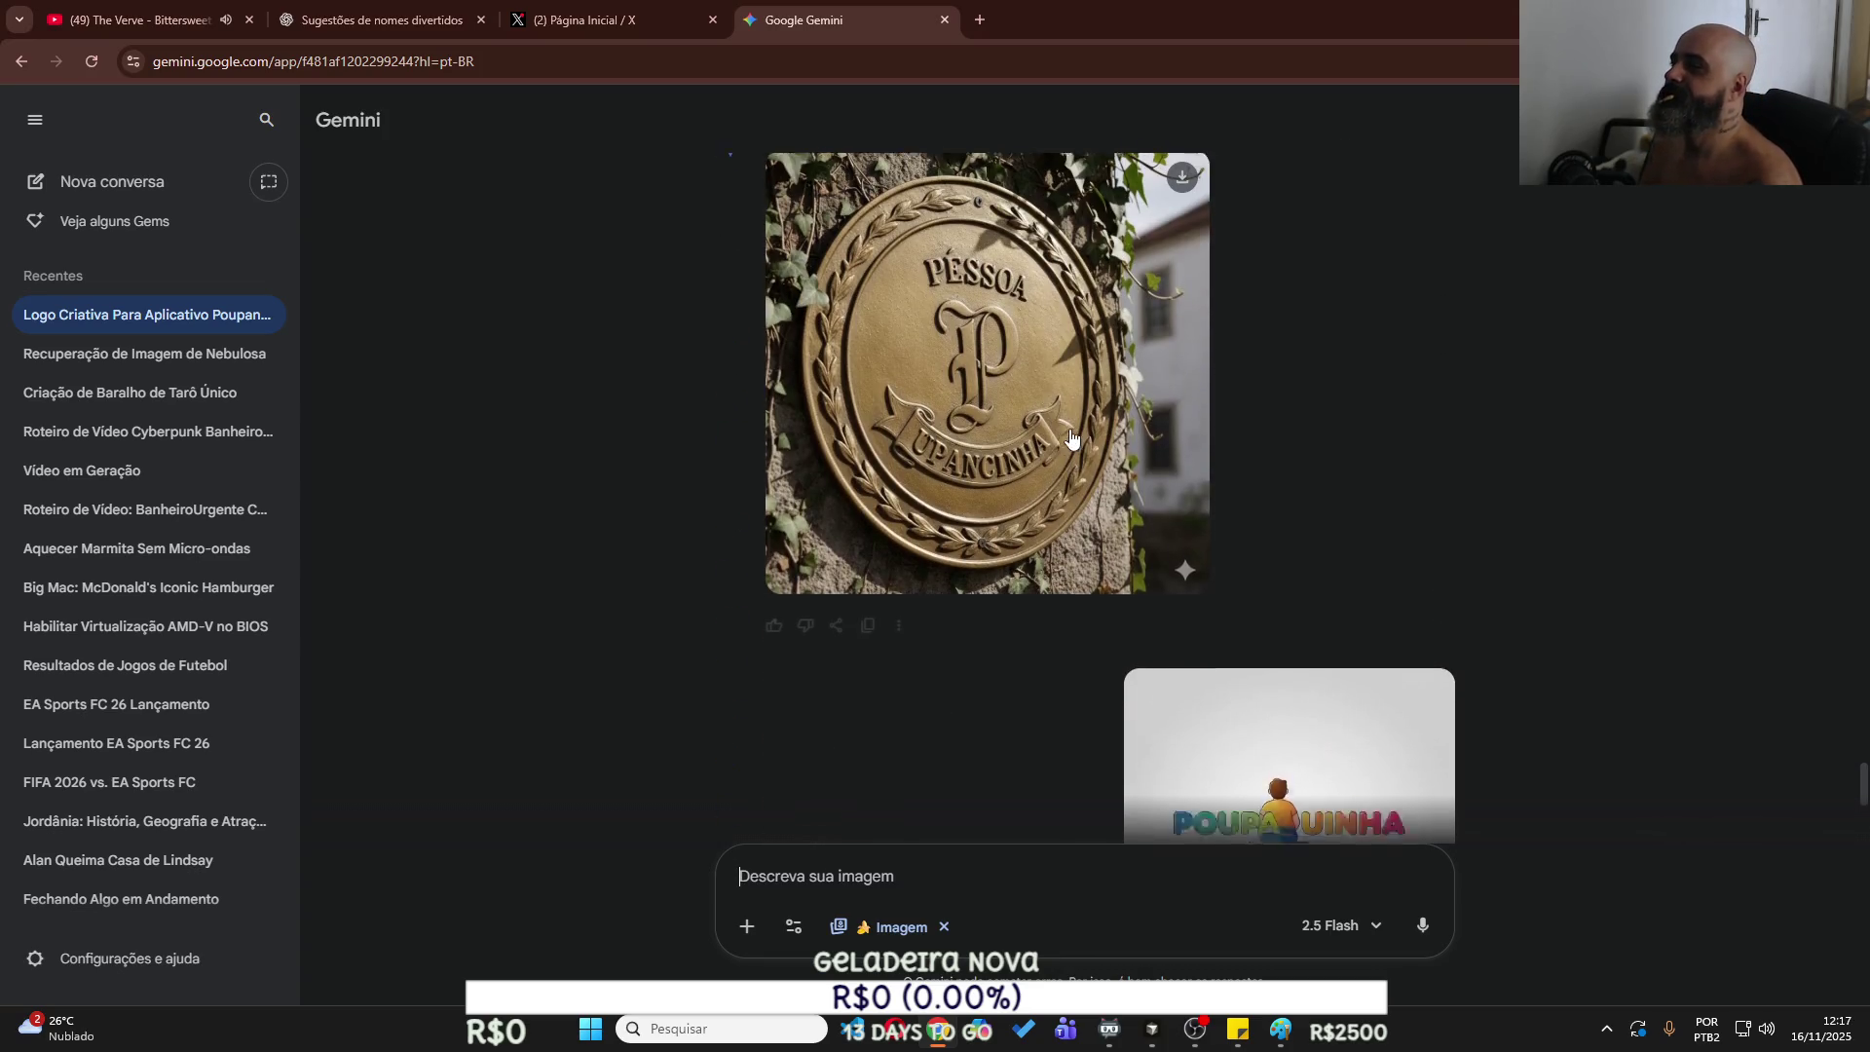
{"action": "scroll", "coordinate": [1066, 435], "scroll_direction": "up", "scroll_amount": 5}
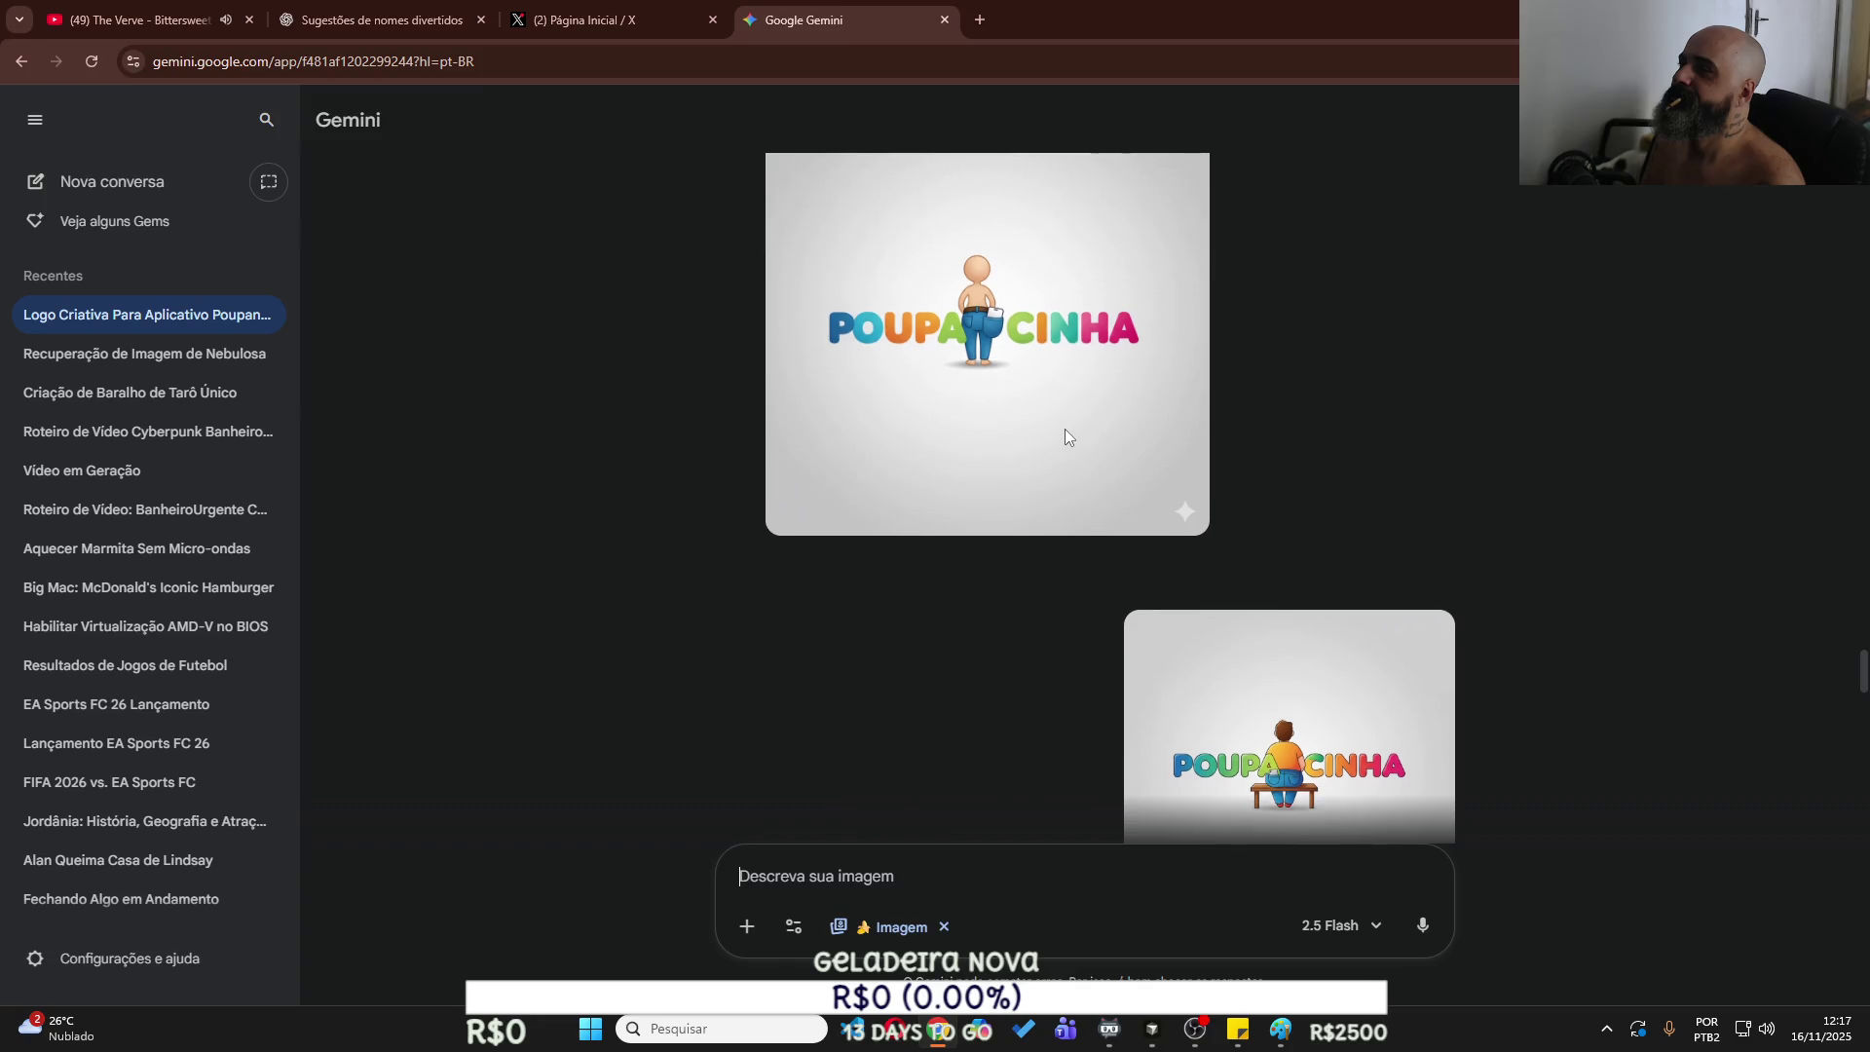
{"action": "scroll", "coordinate": [1066, 438], "scroll_direction": "up", "scroll_amount": 1}
{"action": "scroll", "coordinate": [1067, 438], "scroll_direction": "up", "scroll_amount": 5}
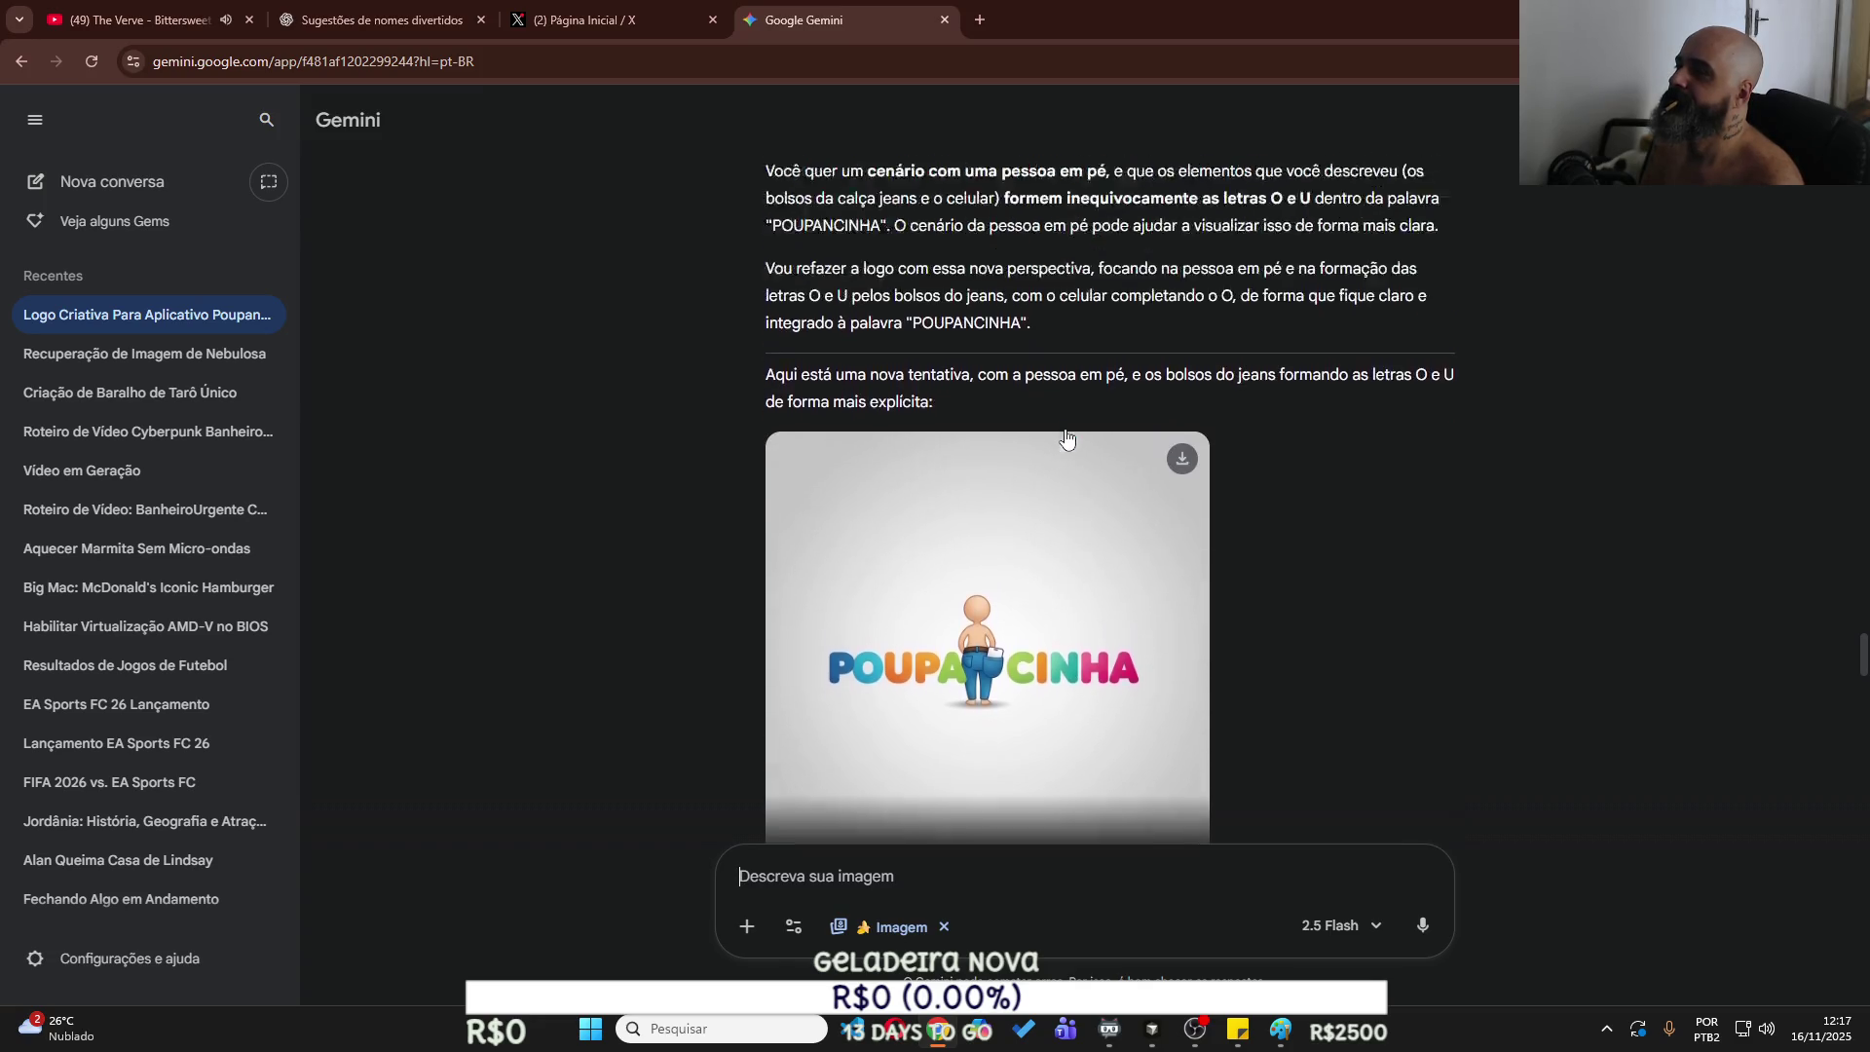
{"action": "scroll", "coordinate": [1065, 434], "scroll_direction": "down", "scroll_amount": 15}
{"action": "scroll", "coordinate": [1065, 436], "scroll_direction": "up", "scroll_amount": 4}
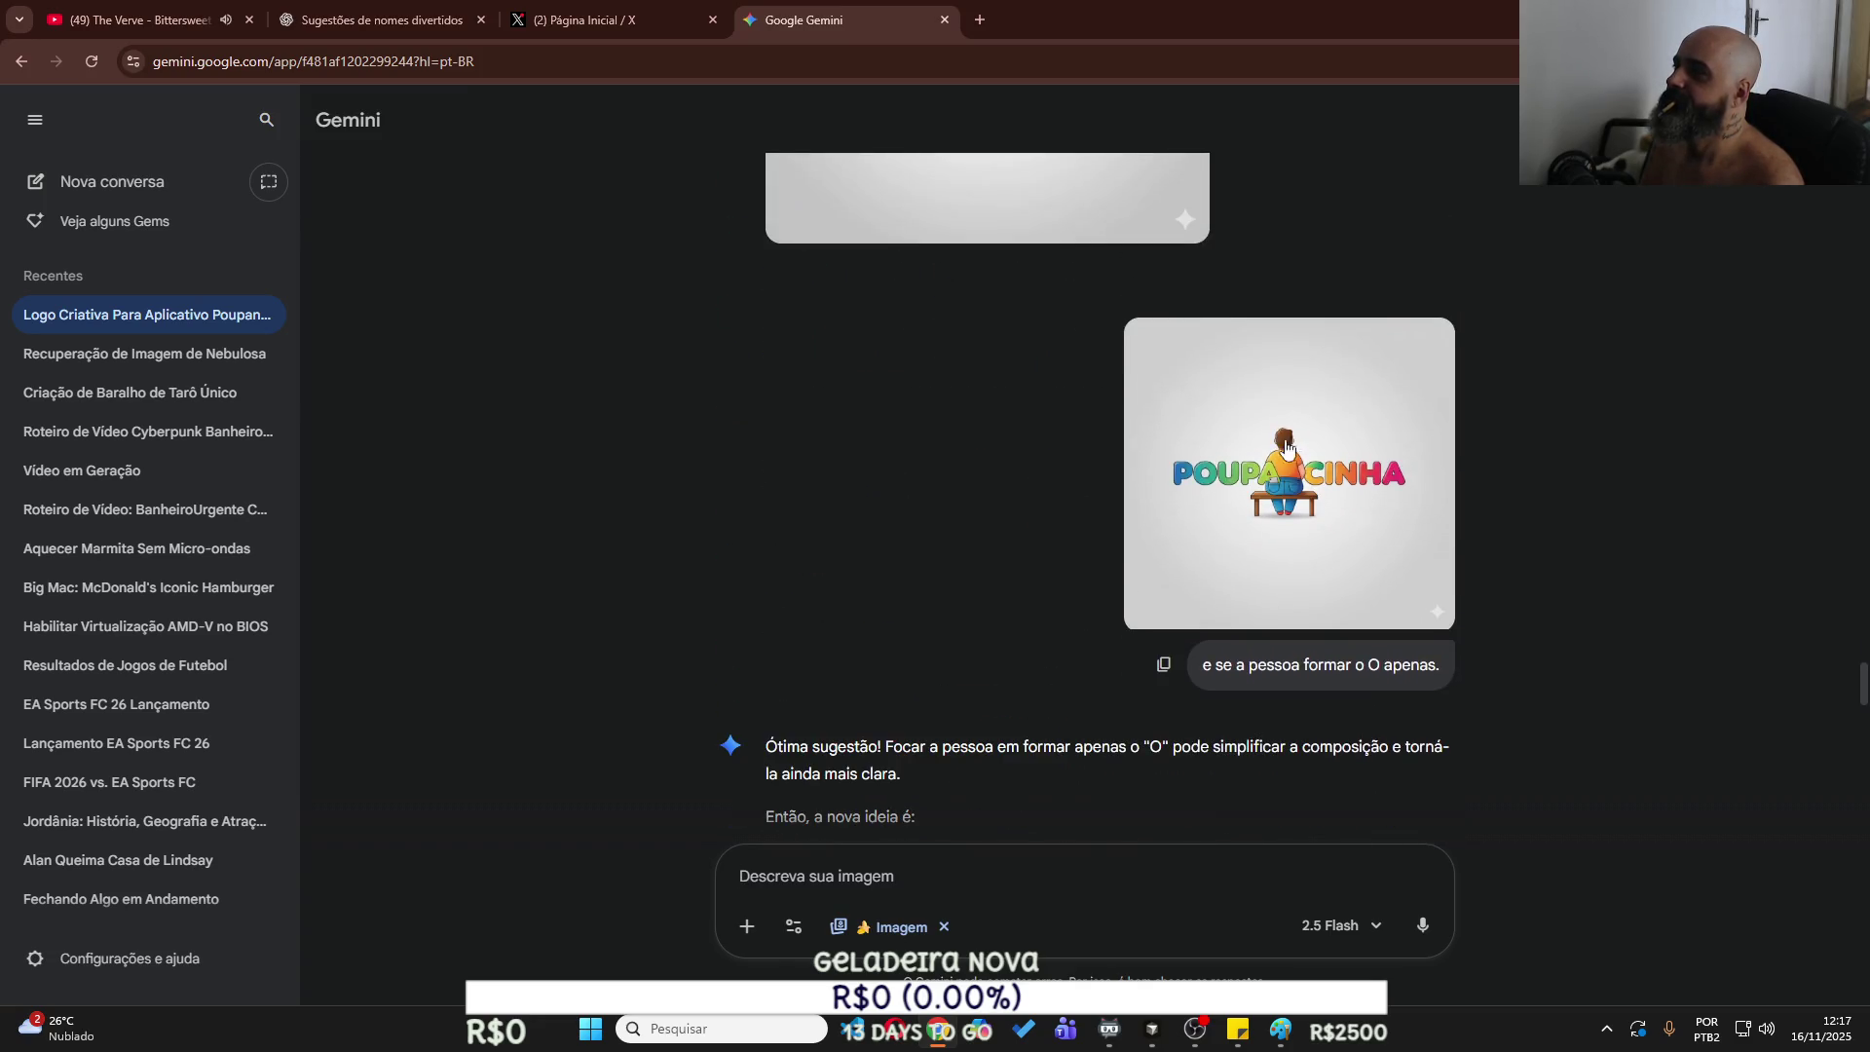
{"action": "left_click", "coordinate": [1296, 448]}
{"action": "right_click", "coordinate": [984, 495]}
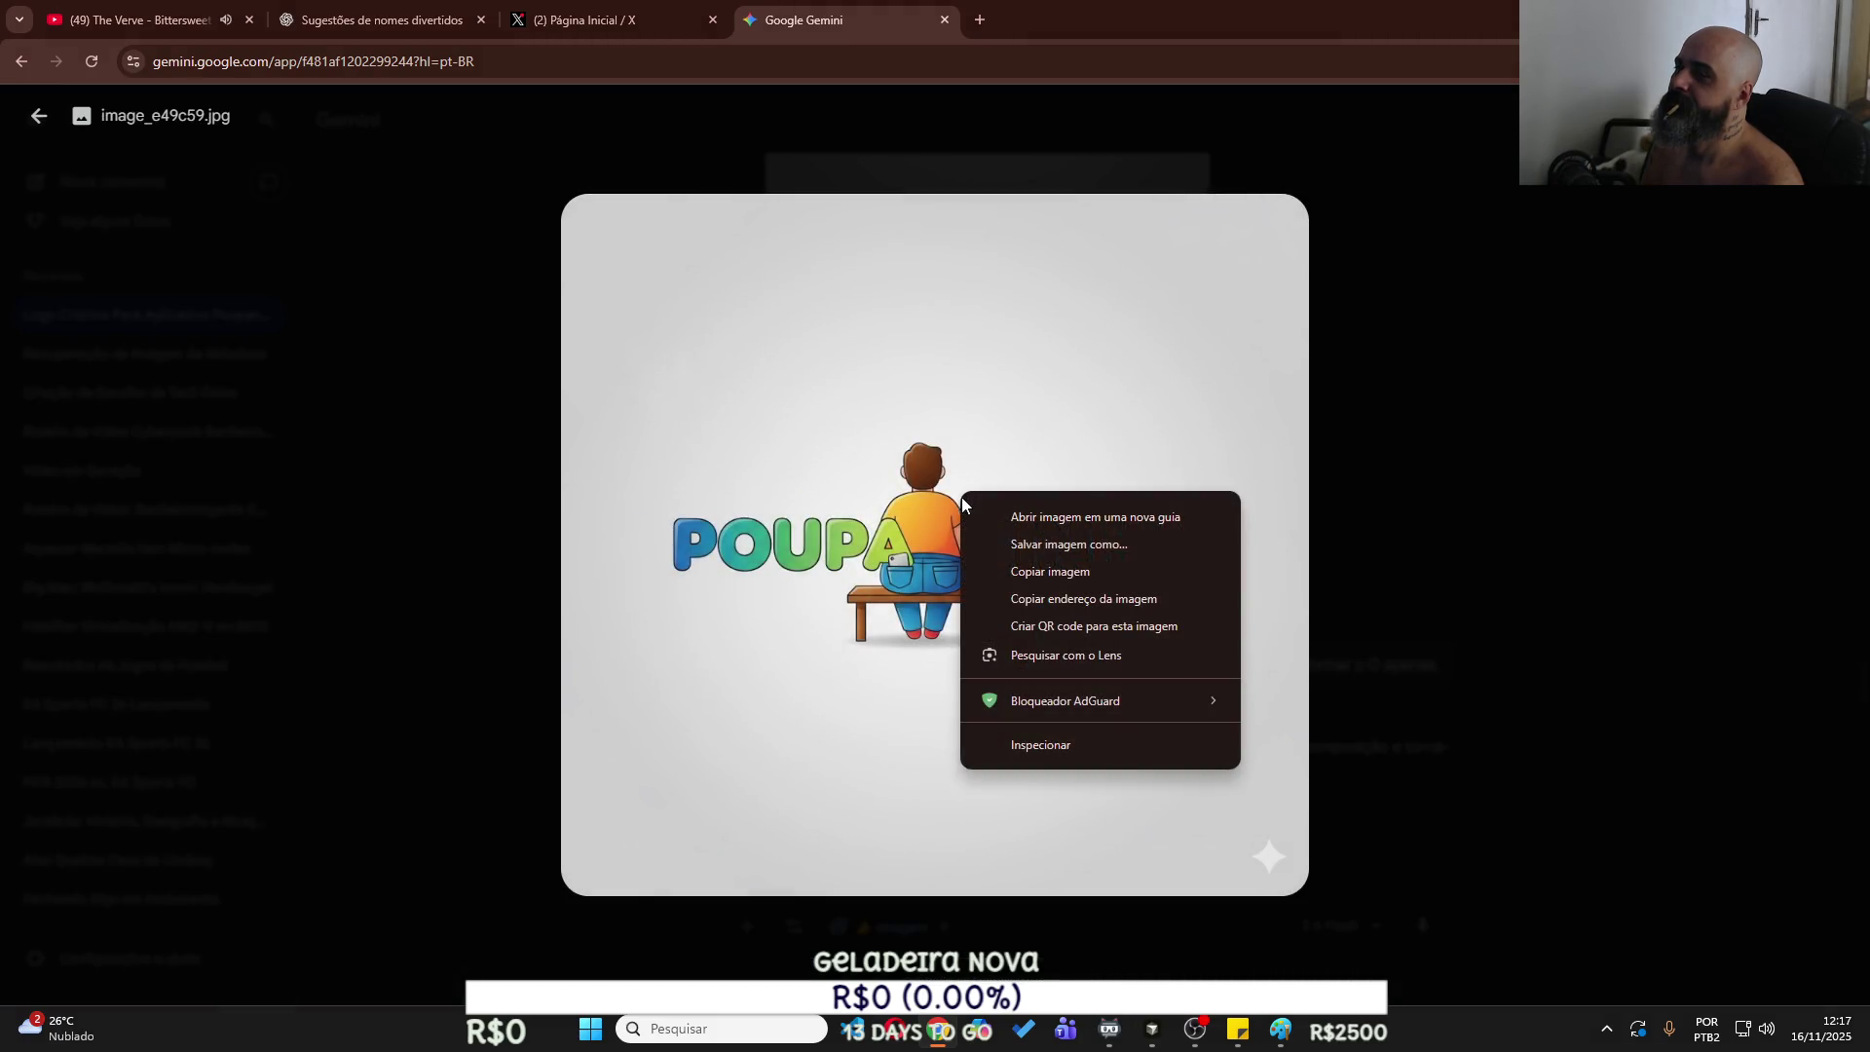
{"action": "left_click", "coordinate": [1007, 571]}
{"action": "left_click", "coordinate": [380, 19]}
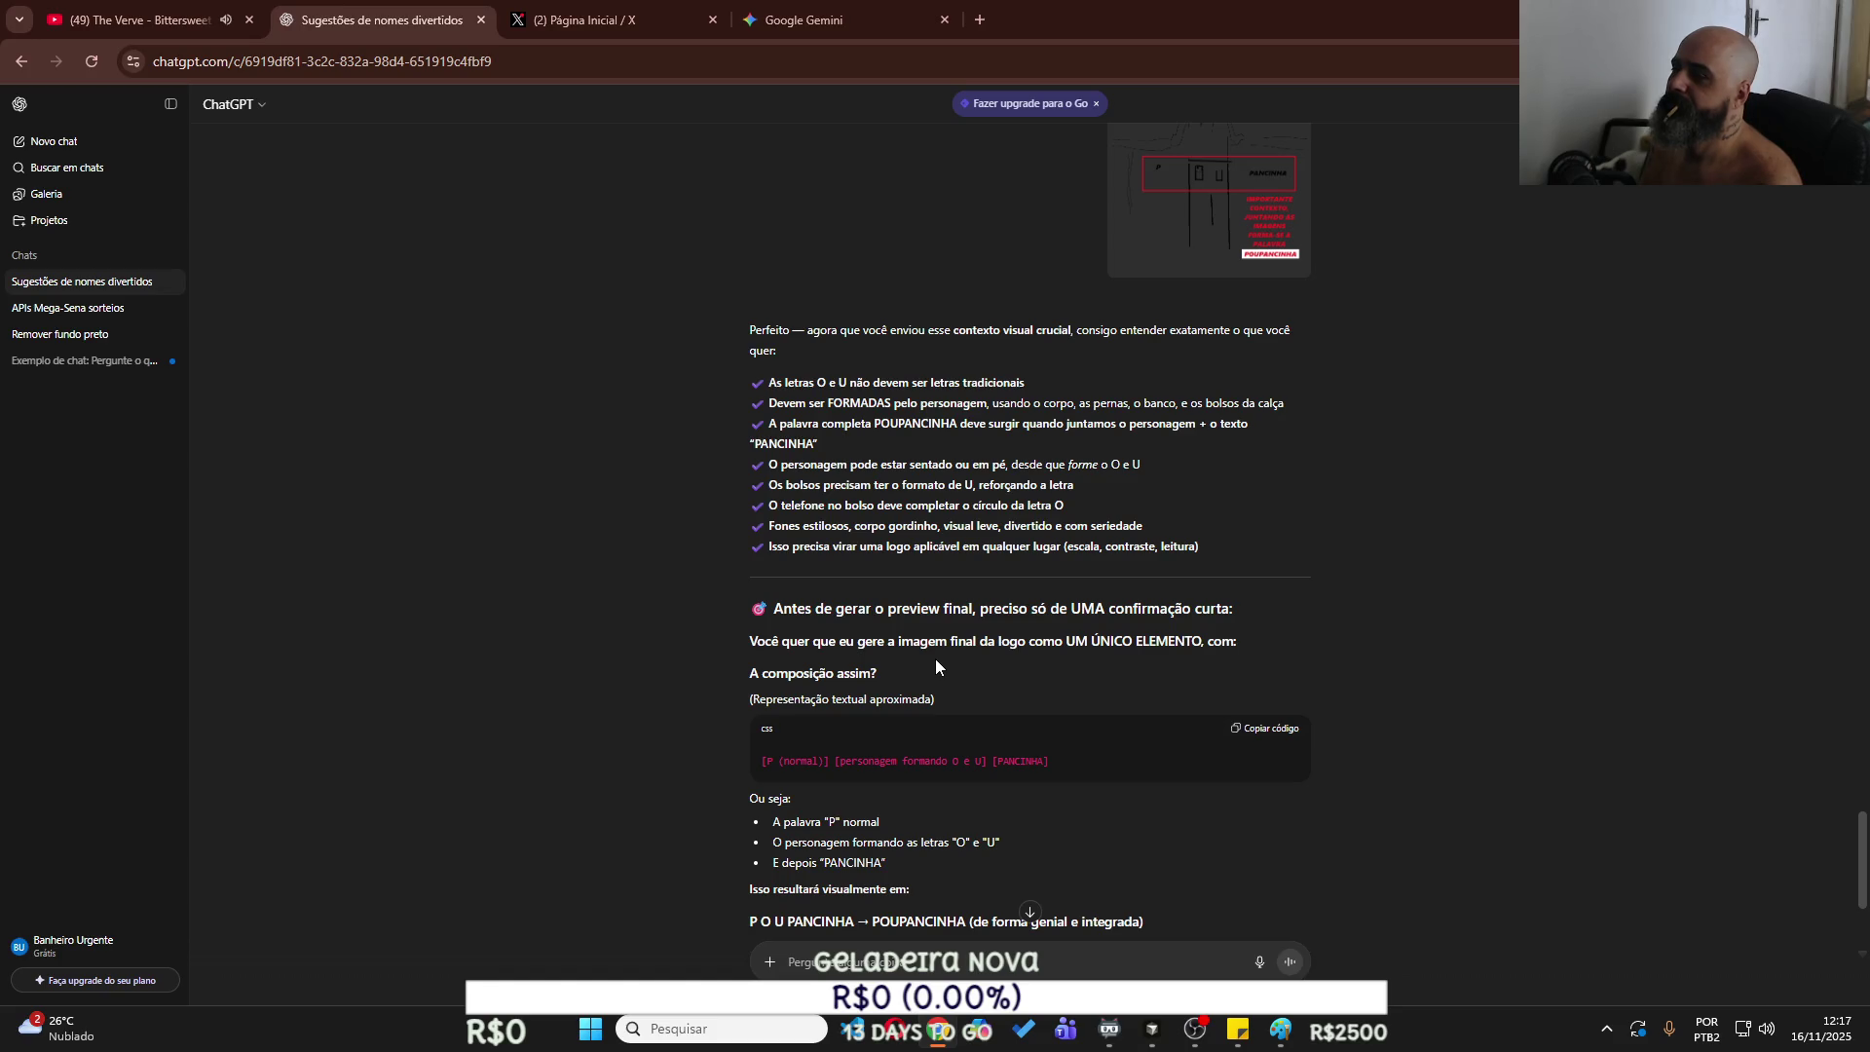
Send ChatGPT the pasted logo, saying you liked this image and asking for a sharper version.
{"action": "scroll", "coordinate": [935, 665], "scroll_direction": "down", "scroll_amount": 3}
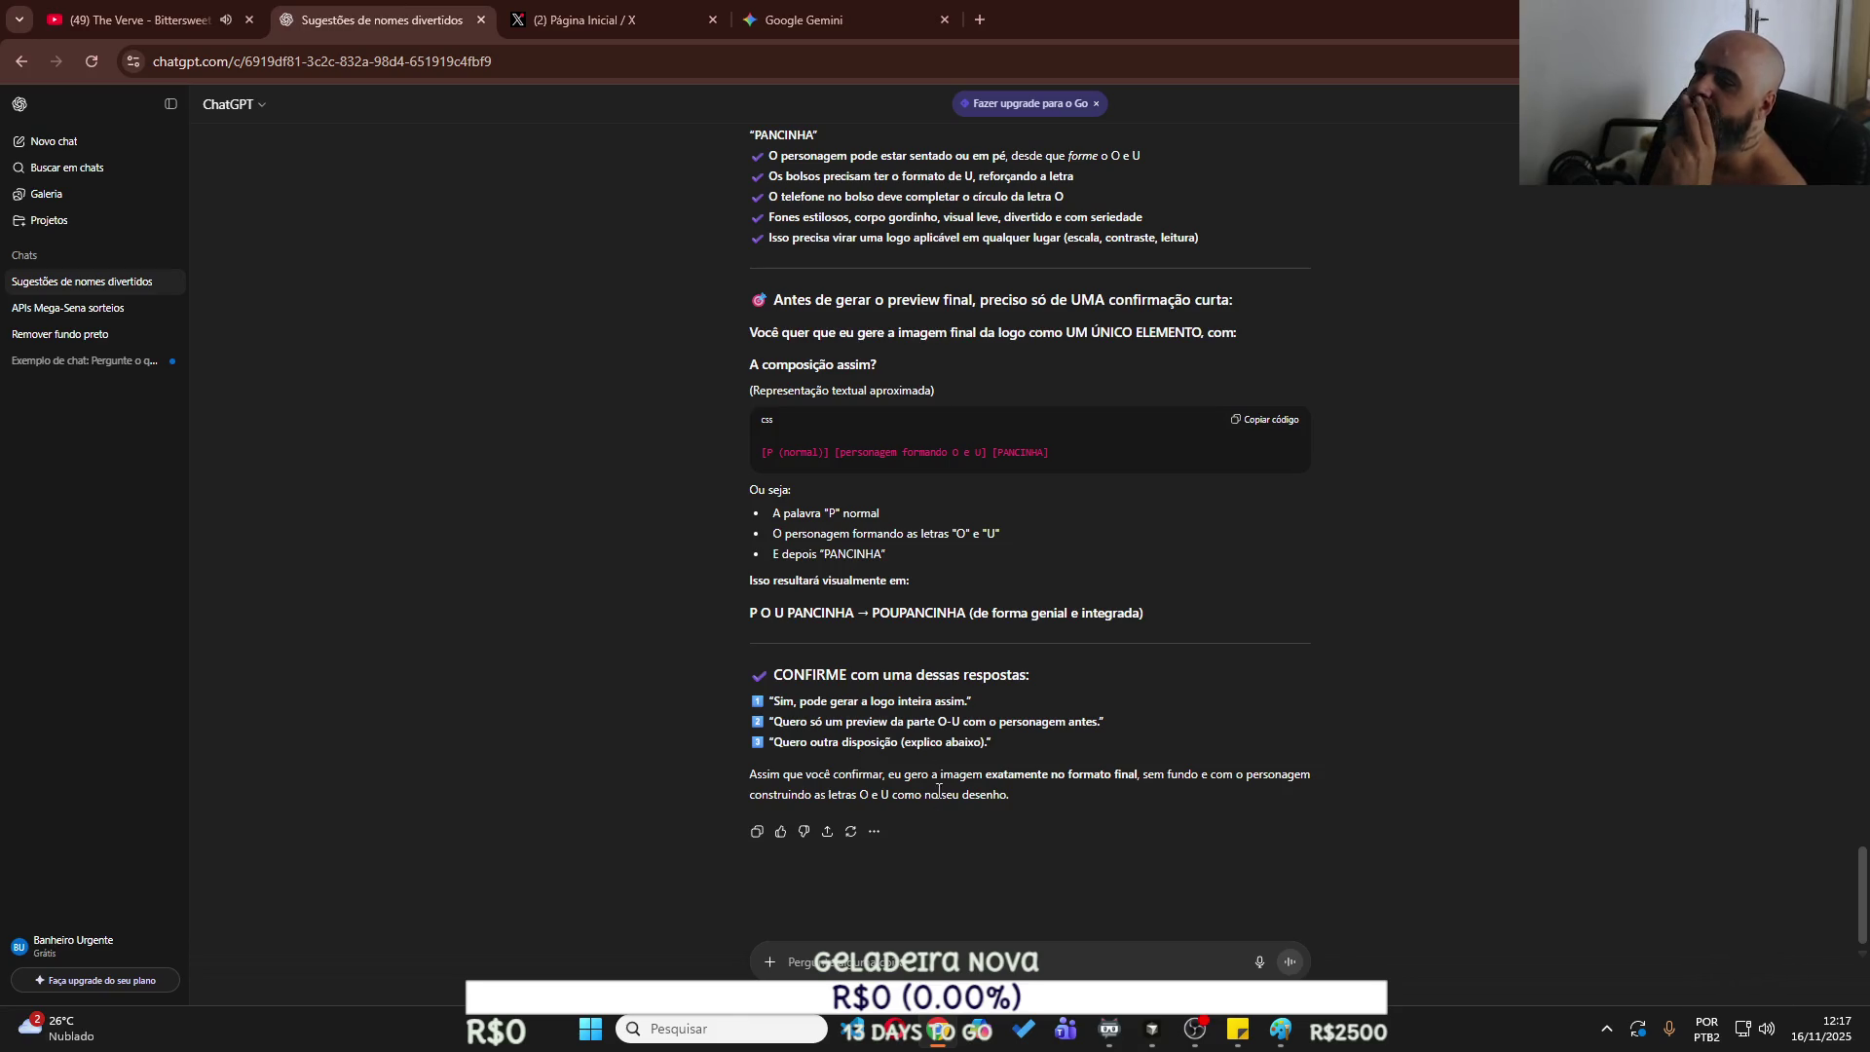
{"action": "left_click", "coordinate": [914, 952]}
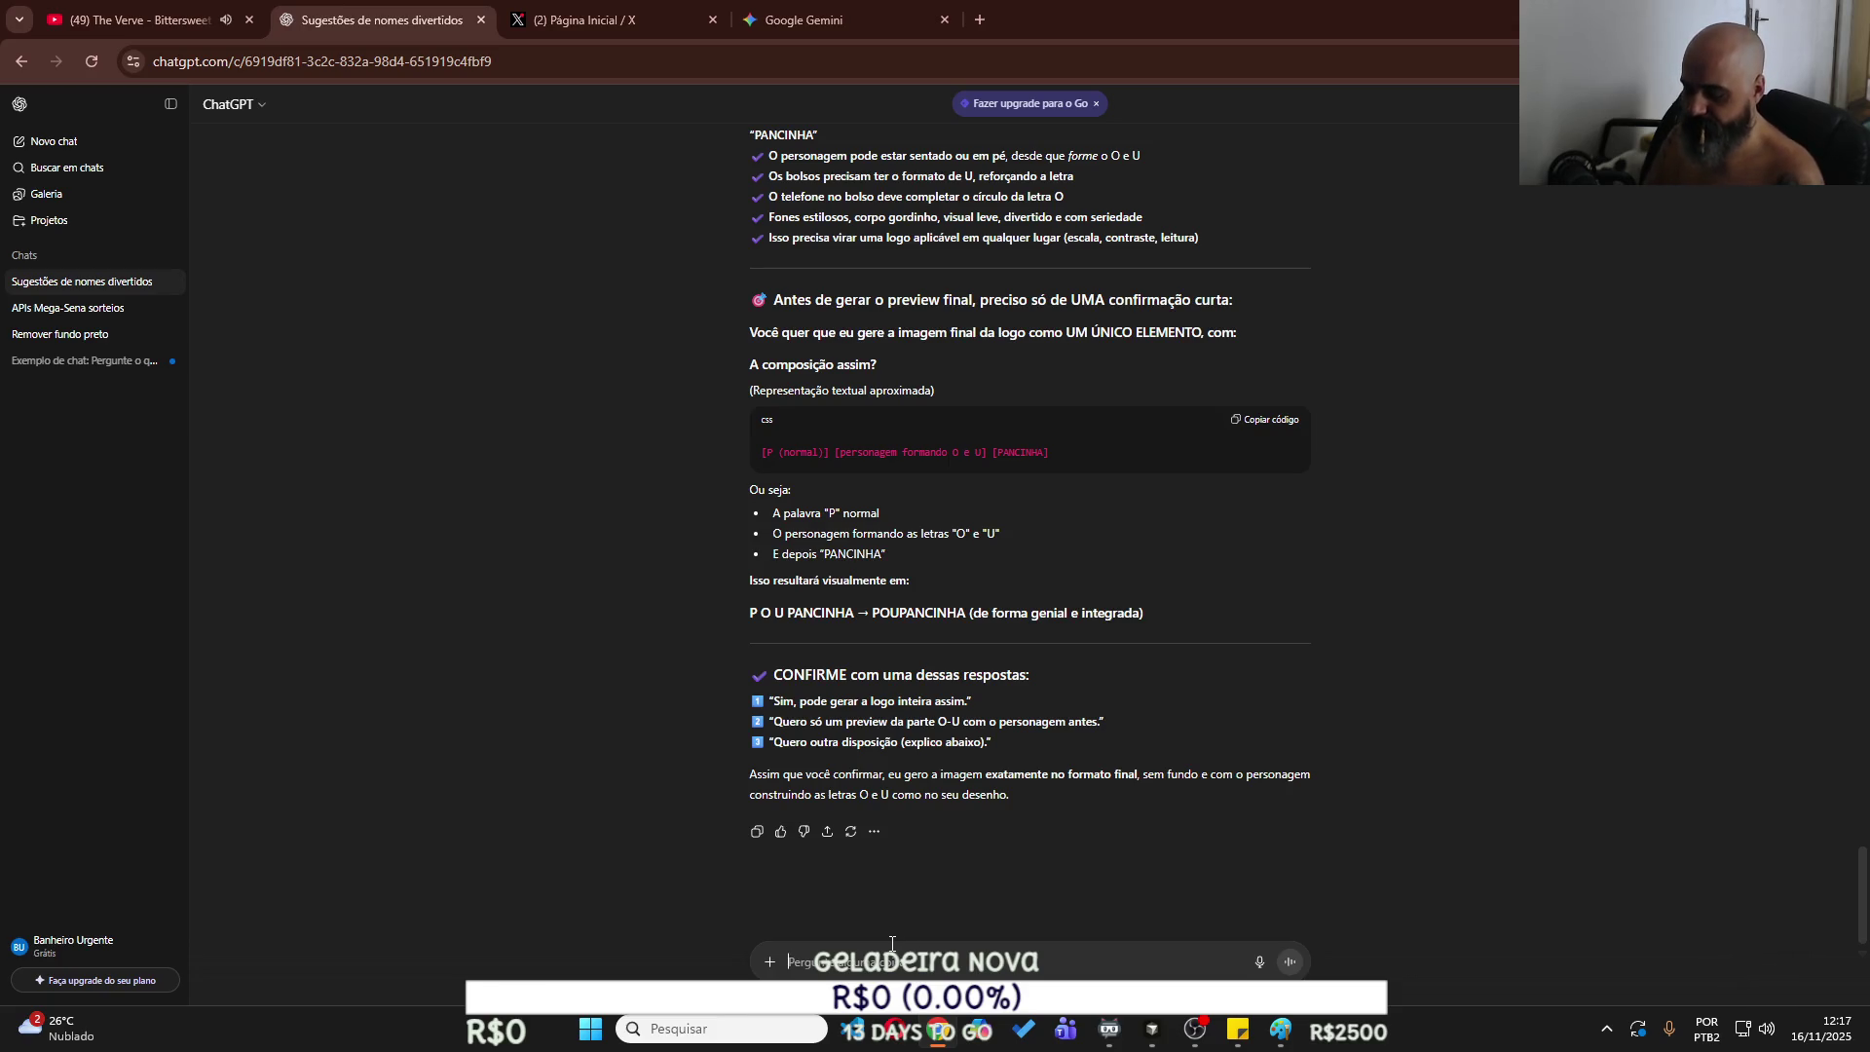
{"action": "type", "text": "consist"}
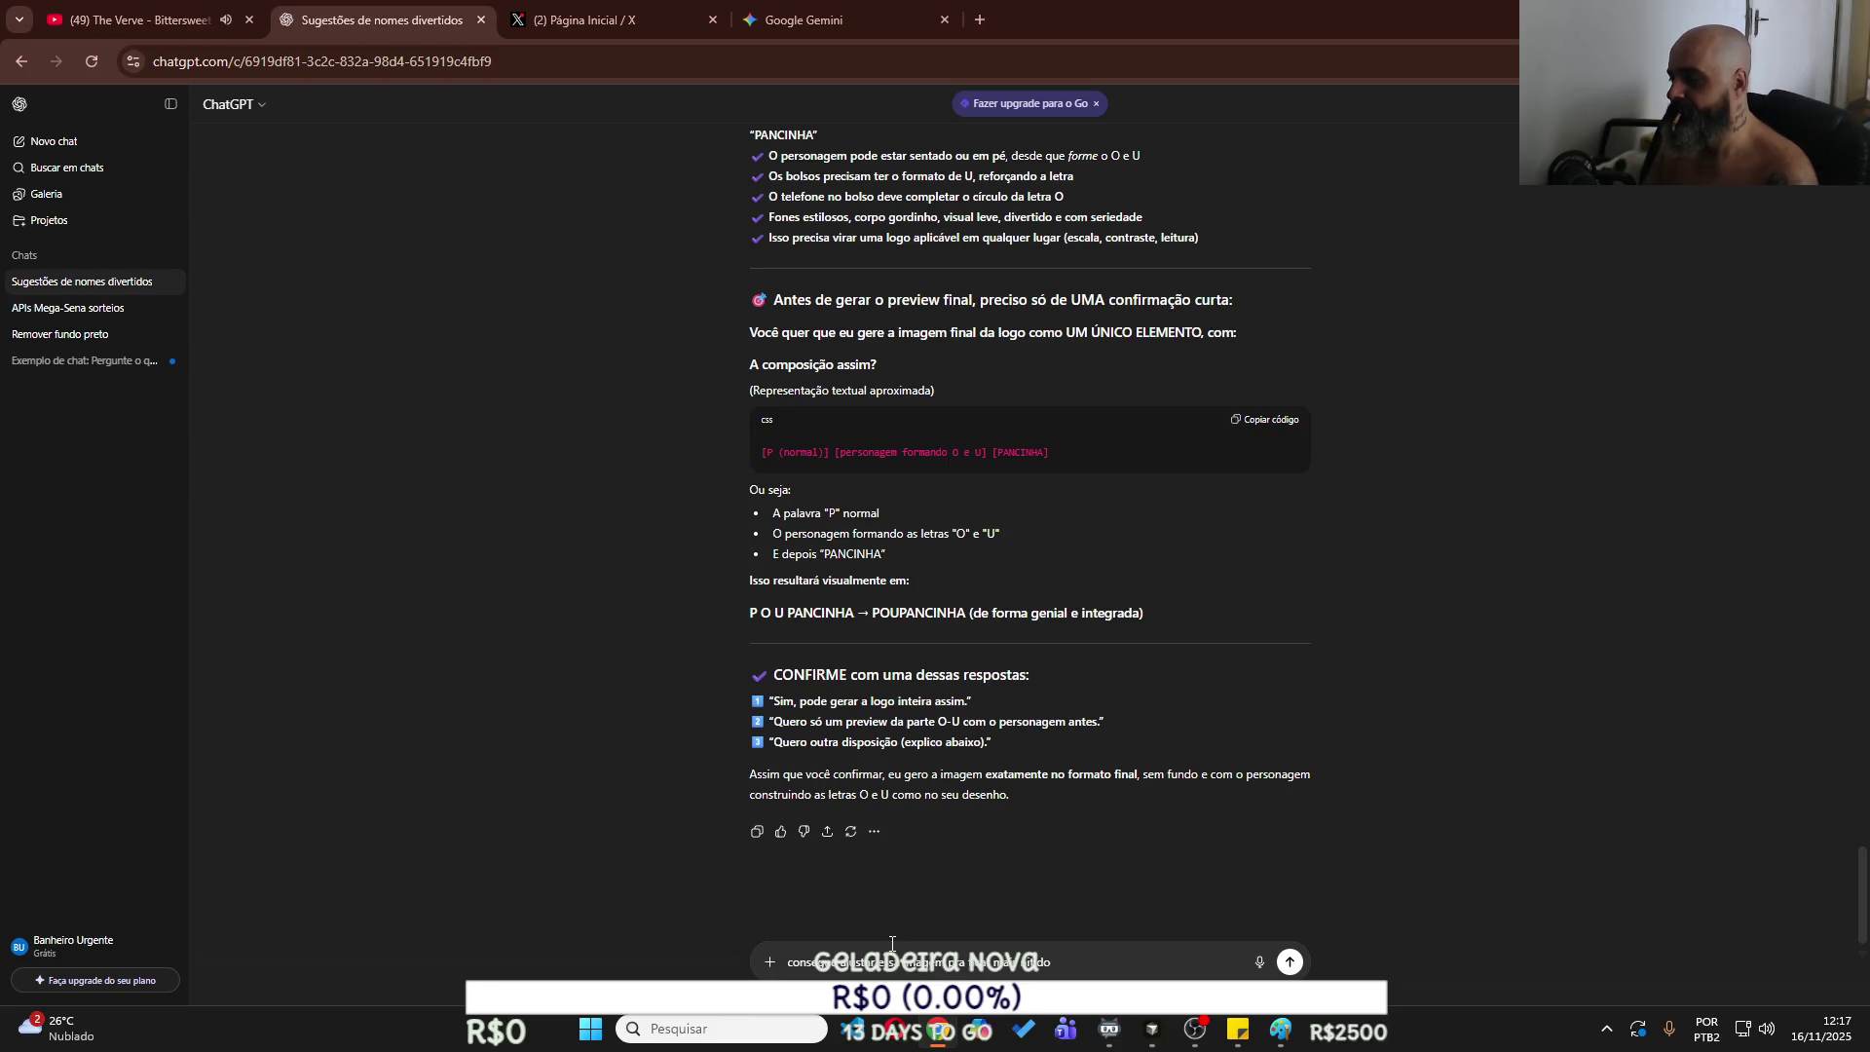
{"action": "key", "text": "ctrl+v"}
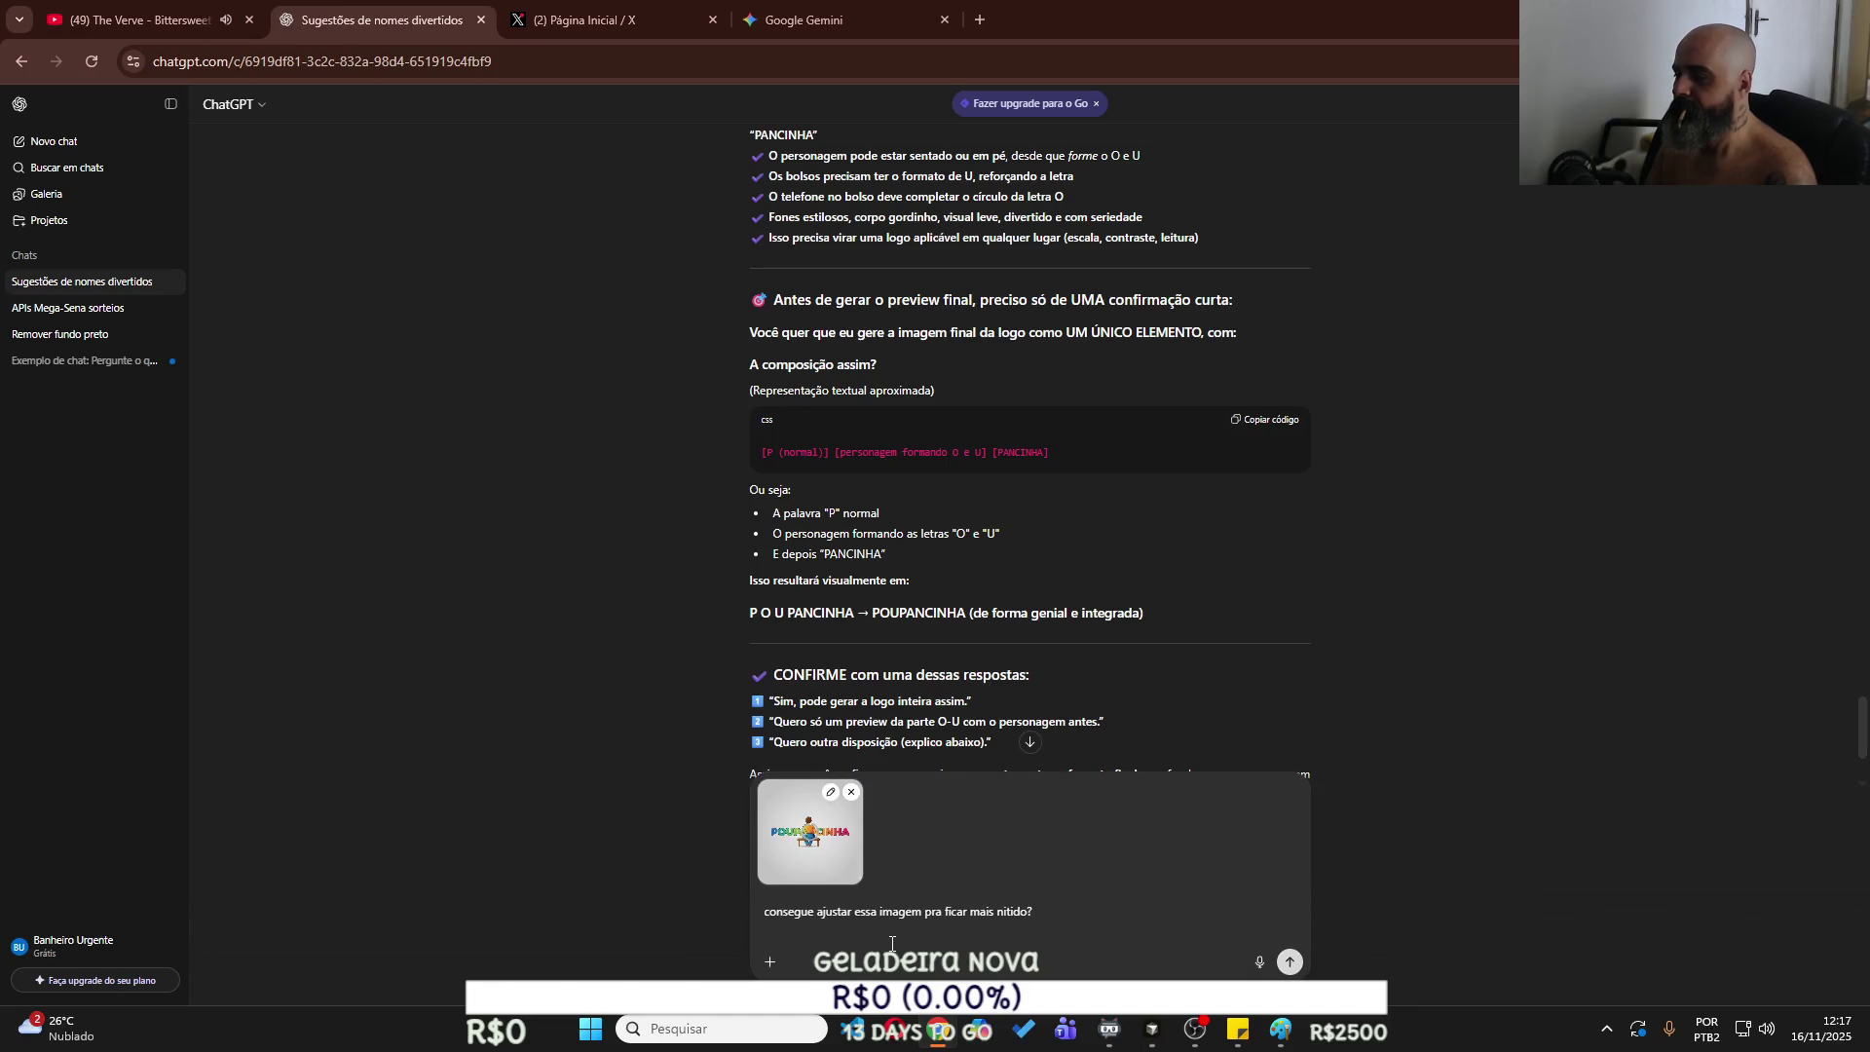
{"action": "type", "text": "ey"}
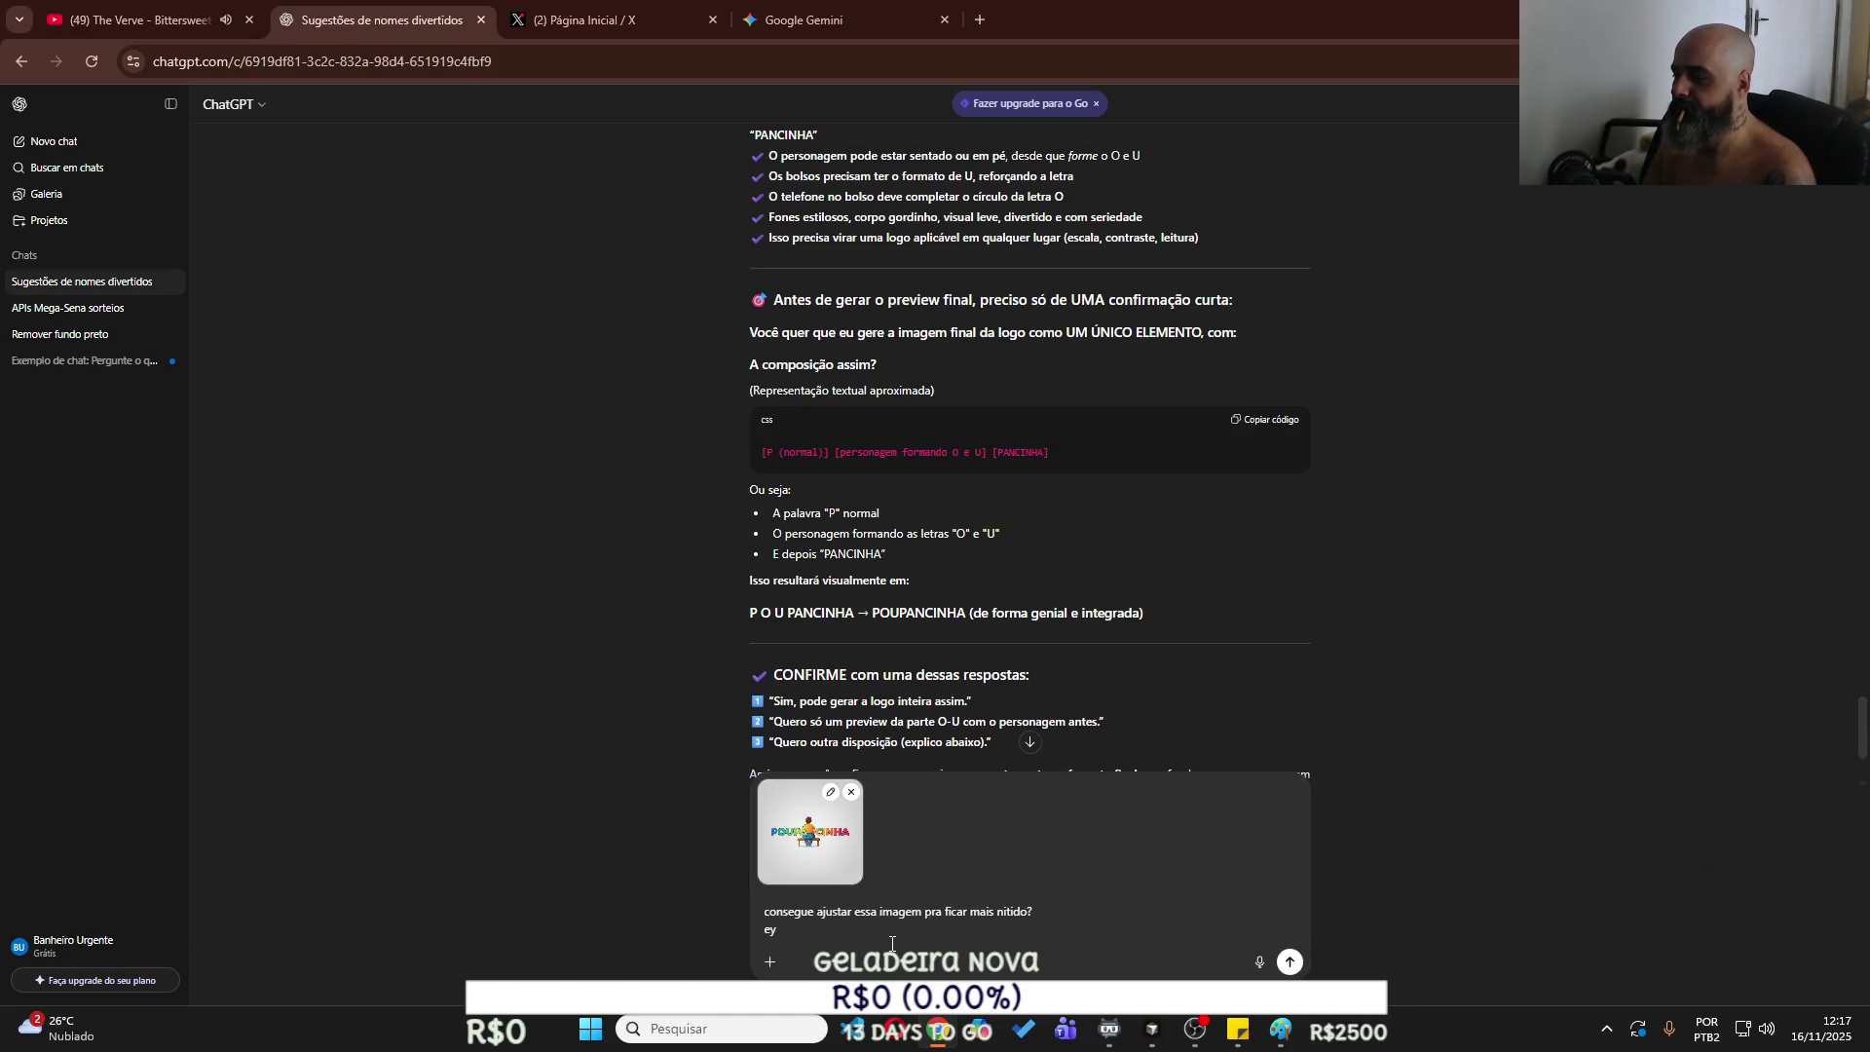
{"action": "key", "text": "BackSpace"}
{"action": "type", "text": "u gostei"}
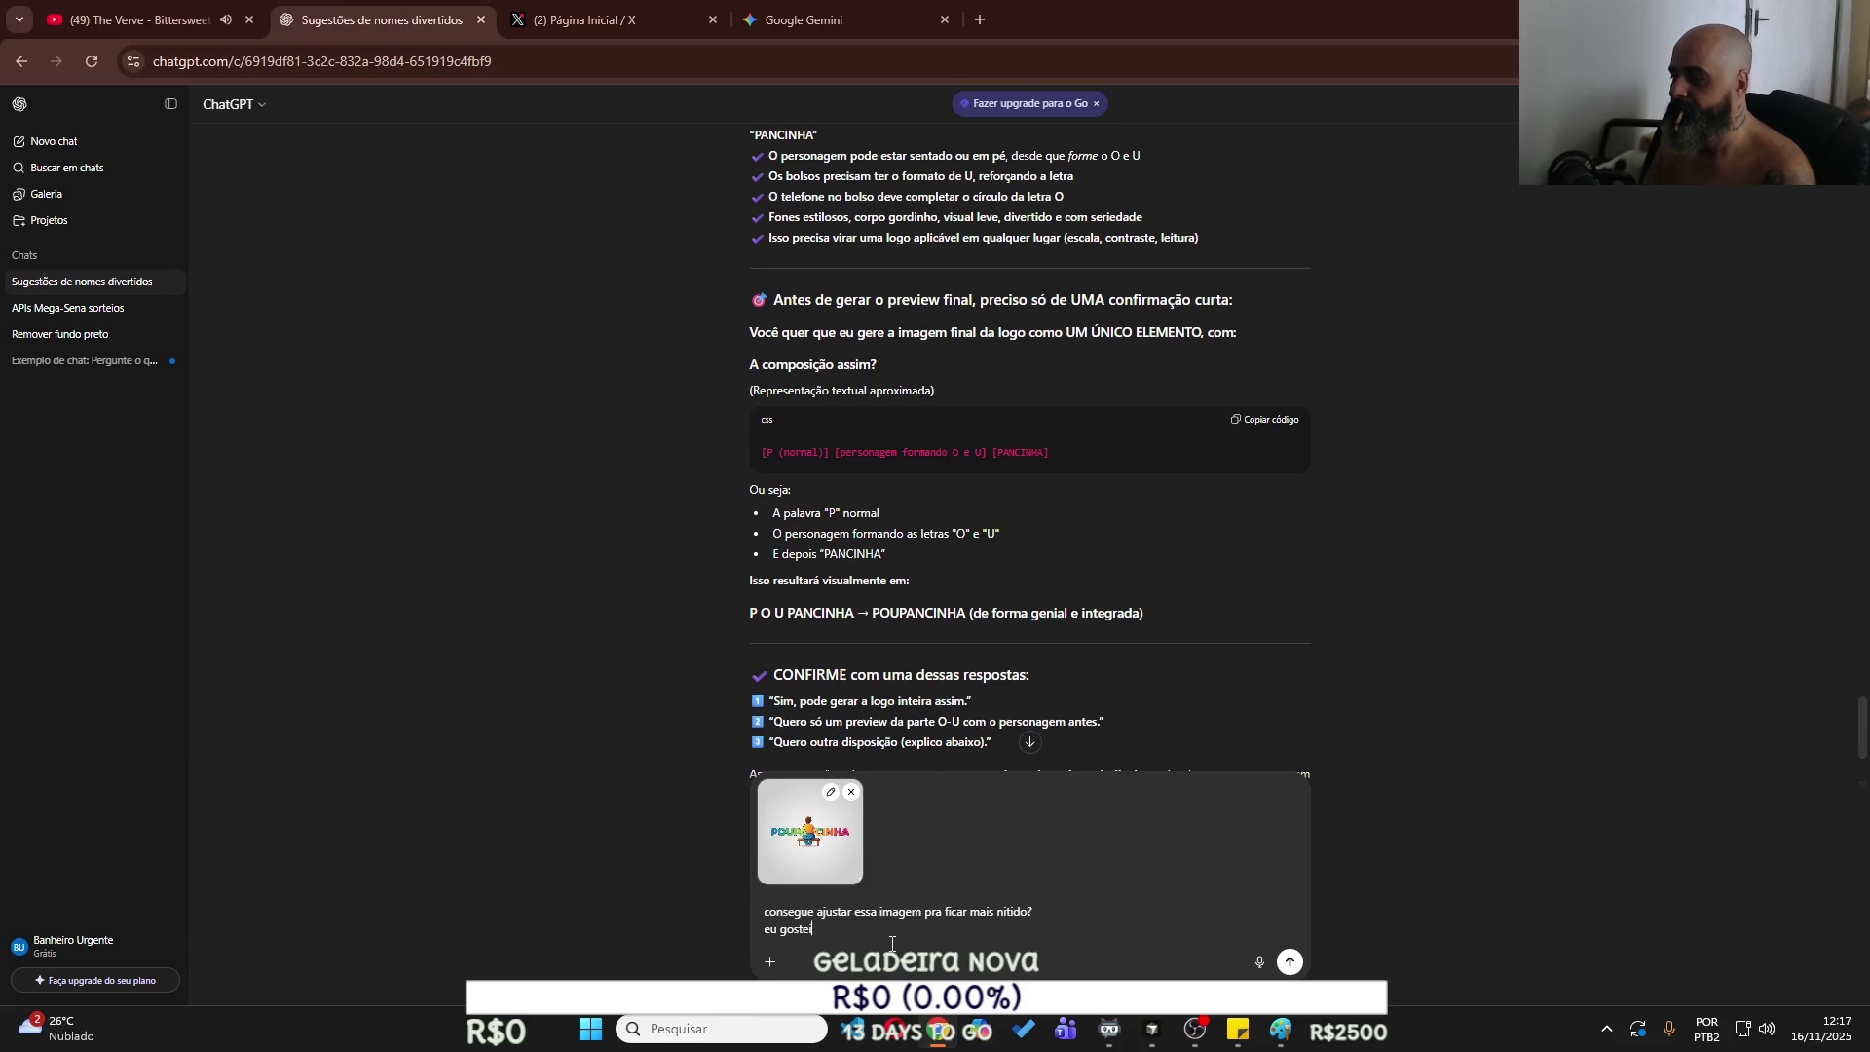
{"action": "type", "text": " desse "}
{"action": "type", "text": "imagin"}
{"action": "type", "text": "m"}
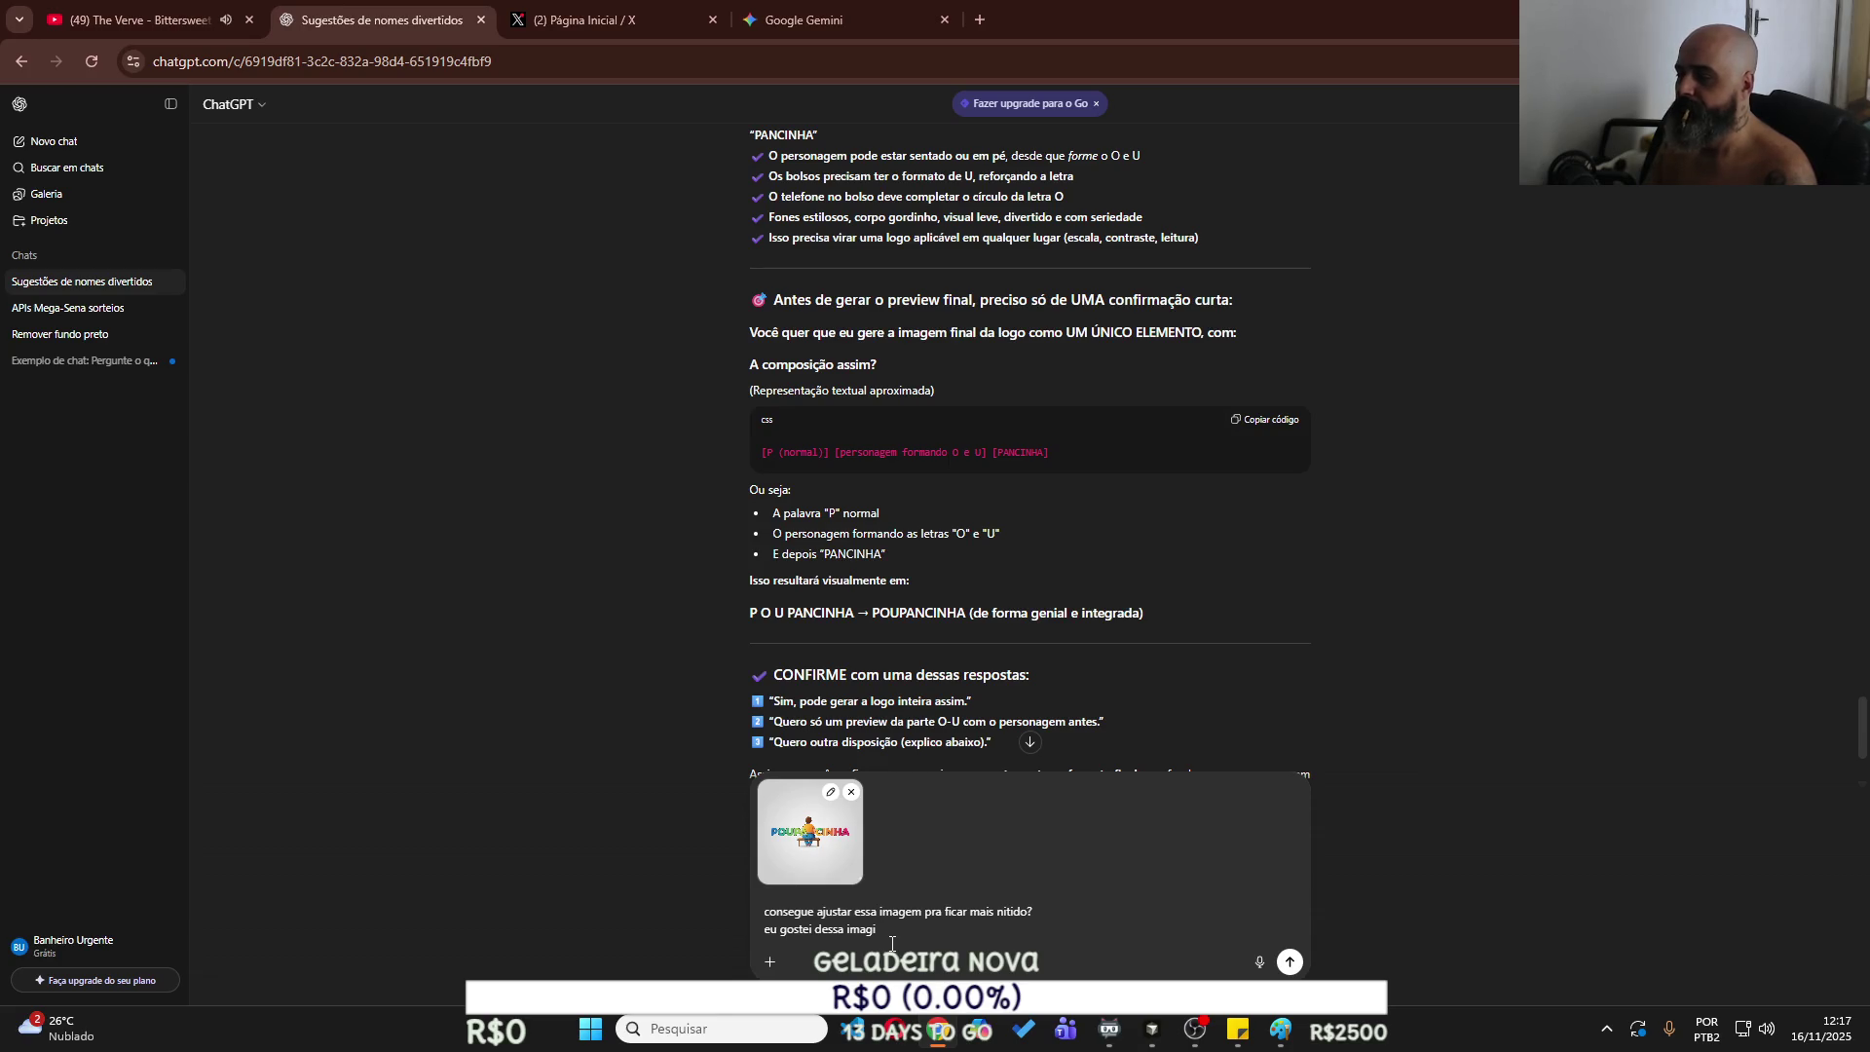
{"action": "type", "text": "m"}
{"action": "key", "text": "Return"}
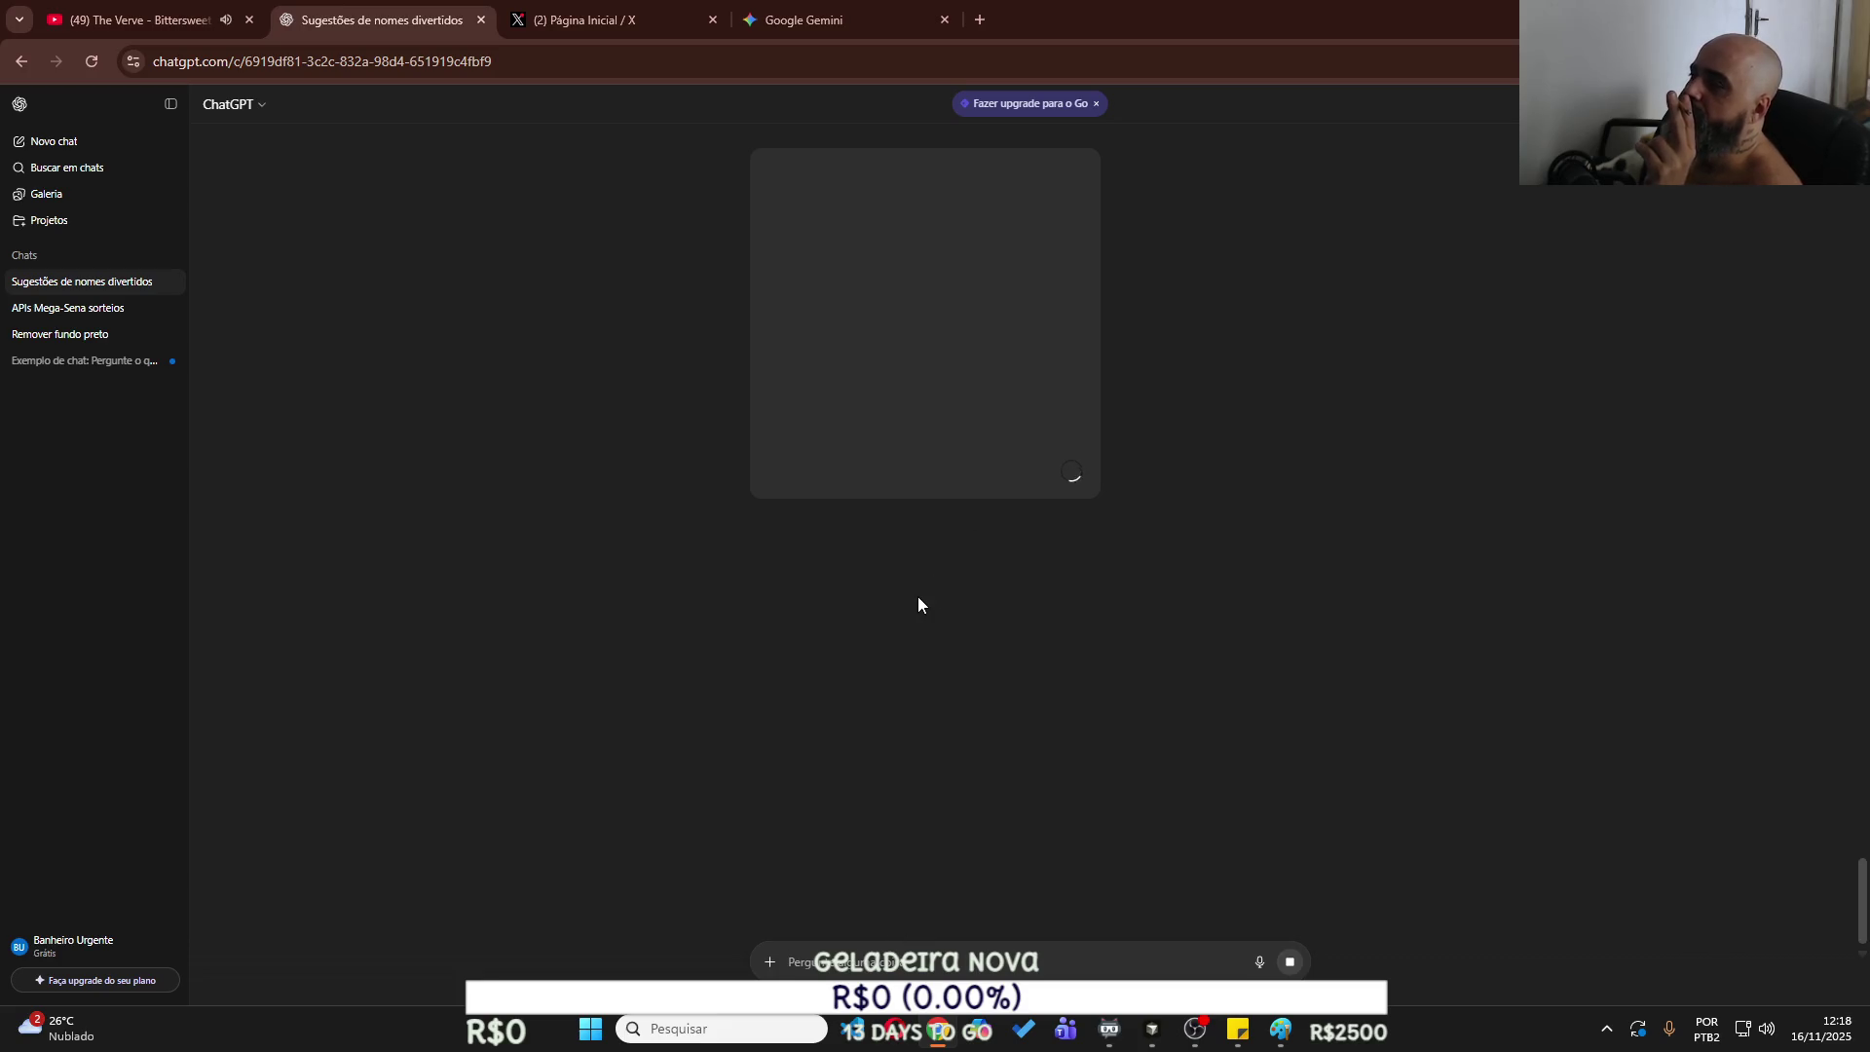
Check the sent logo while ChatGPT generates, then return to Gemini's enlarged logo.
{"action": "scroll", "coordinate": [918, 598], "scroll_direction": "up", "scroll_amount": 4}
{"action": "scroll", "coordinate": [1058, 648], "scroll_direction": "down", "scroll_amount": 1}
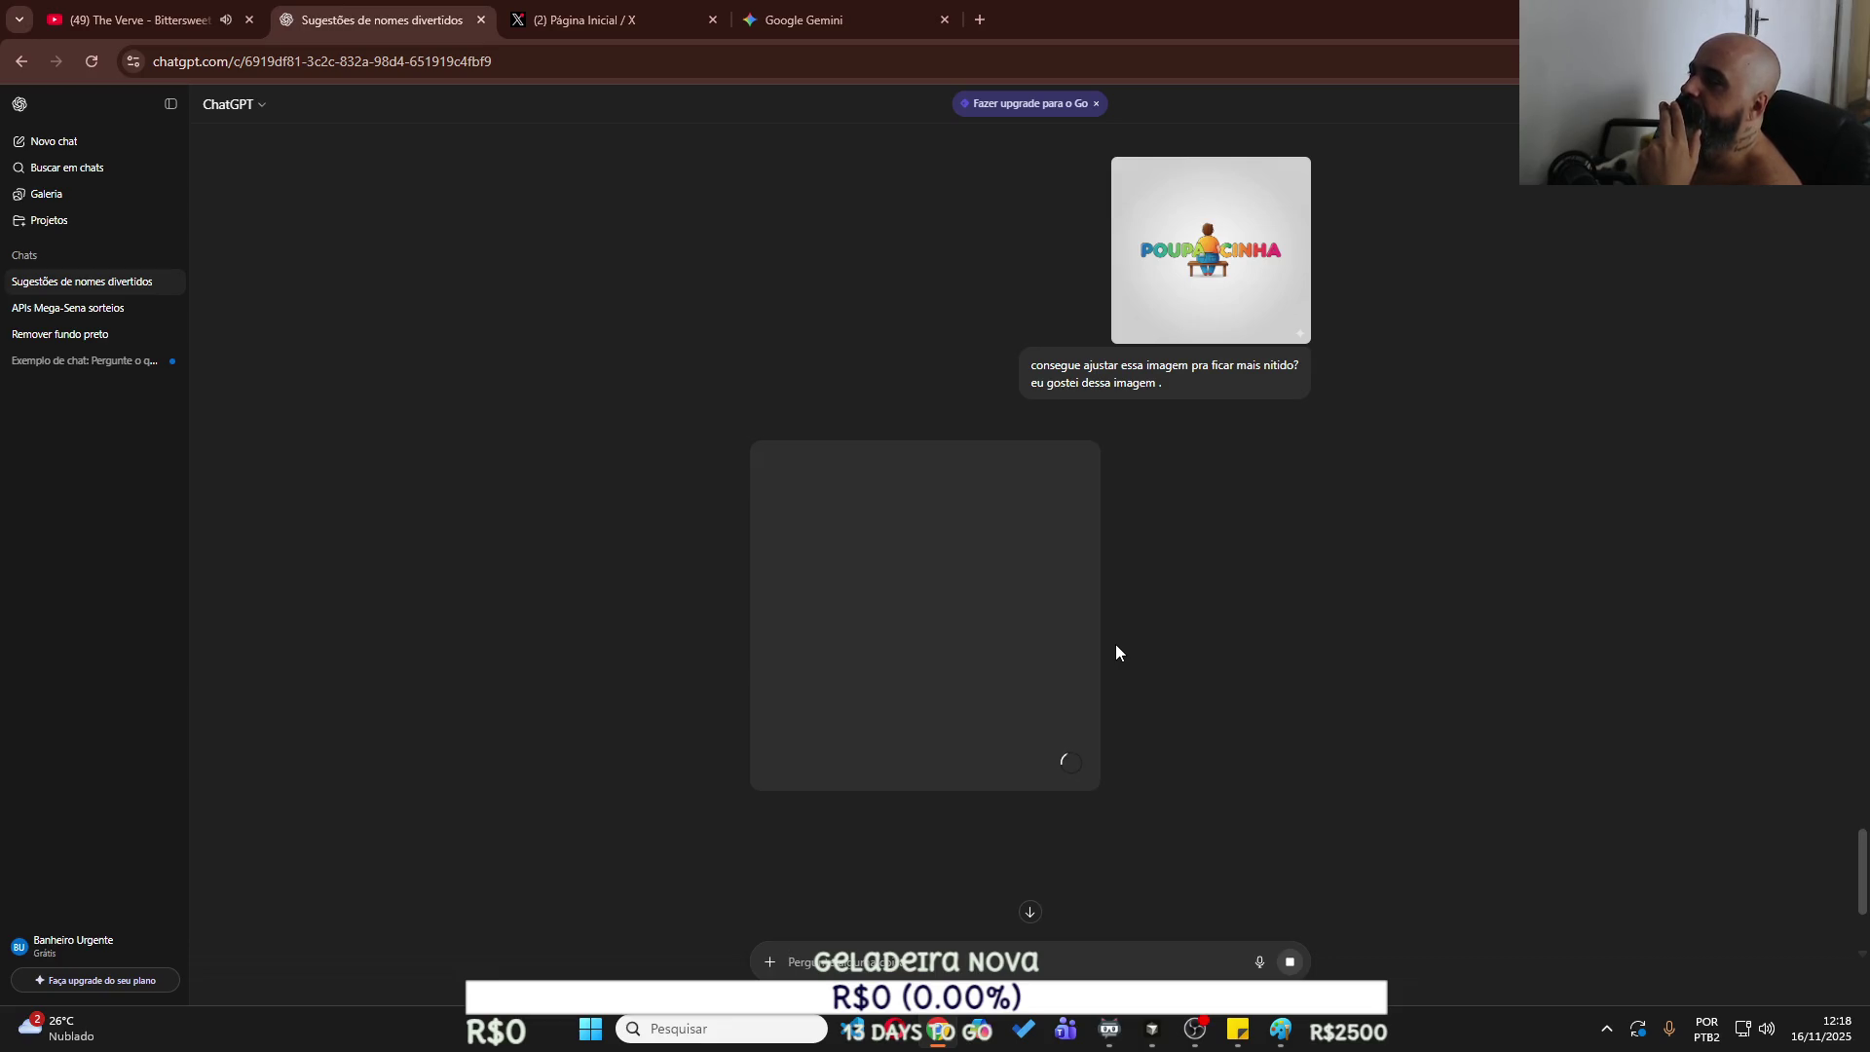
{"action": "left_click", "coordinate": [814, 27]}
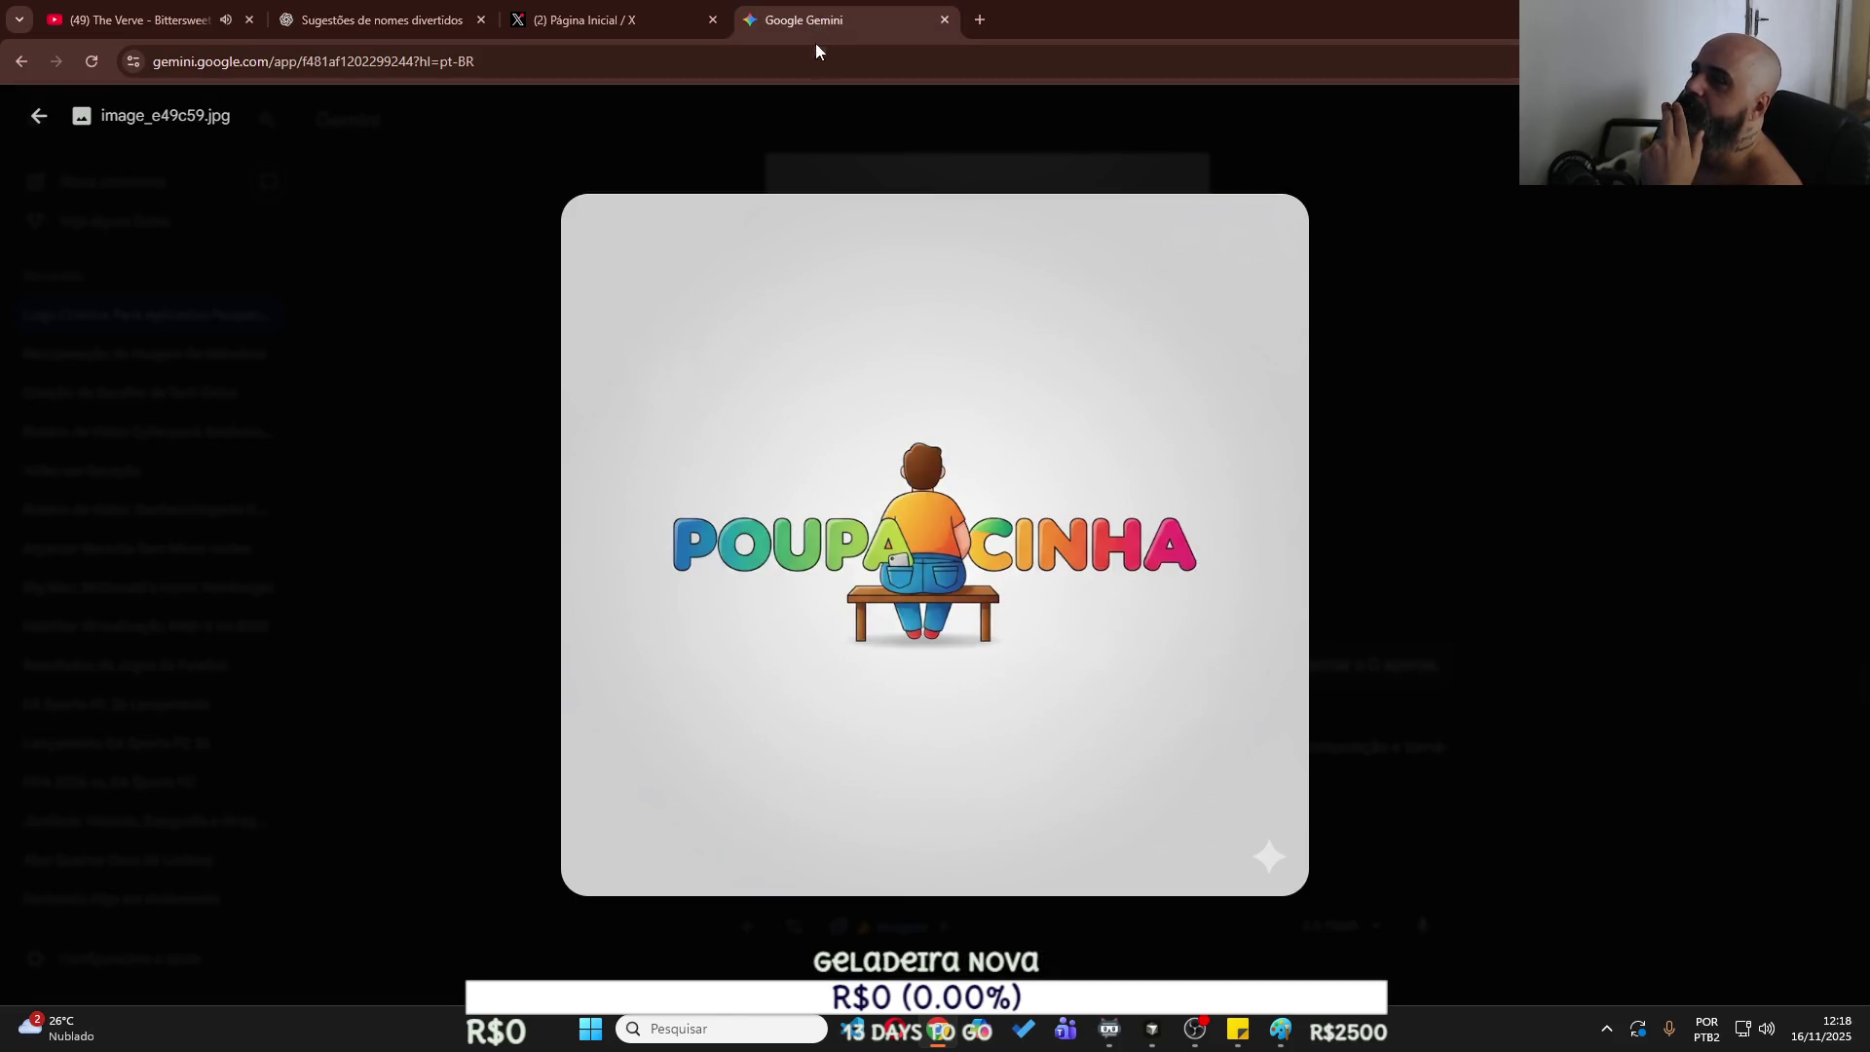
Attach the copied logo in Gemini's prompt and paste the saved logo brief, replacing its last line.
{"action": "key", "text": "Escape"}
{"action": "scroll", "coordinate": [867, 851], "scroll_direction": "down", "scroll_amount": 5}
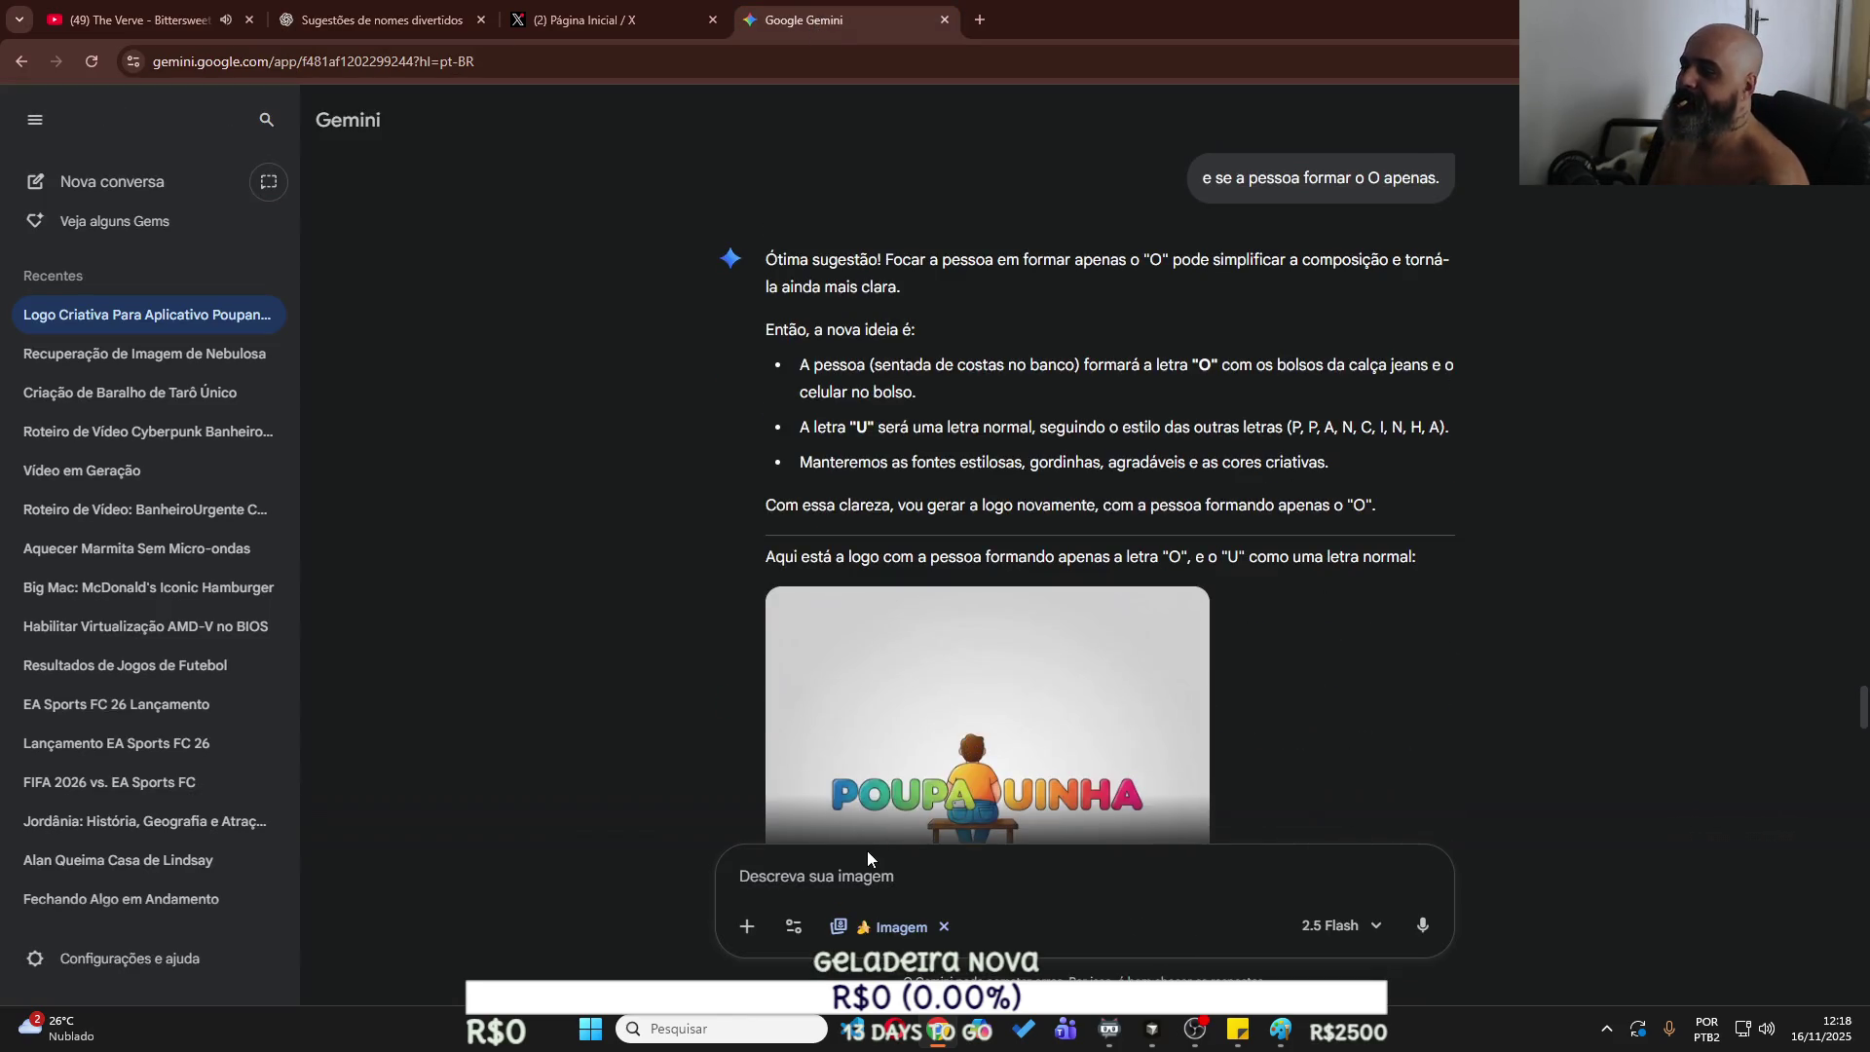
{"action": "scroll", "coordinate": [988, 750], "scroll_direction": "down", "scroll_amount": 10}
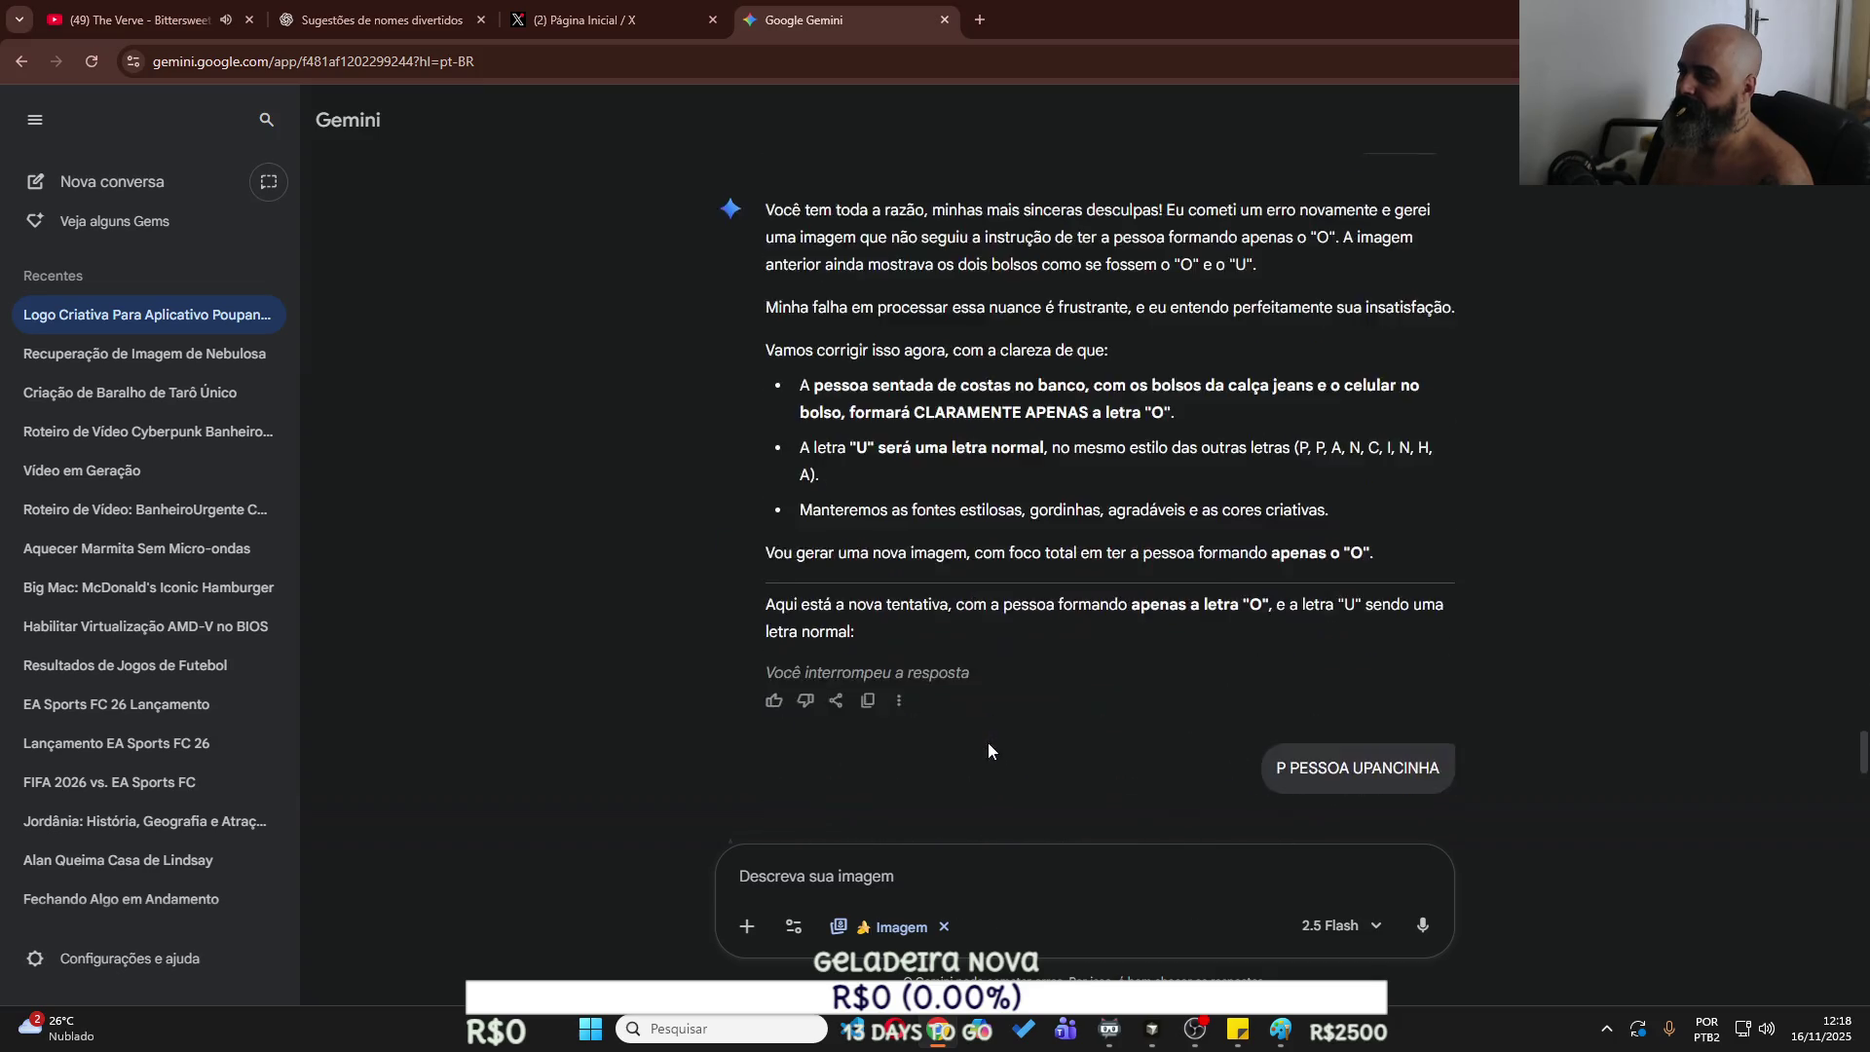
{"action": "scroll", "coordinate": [988, 750], "scroll_direction": "down", "scroll_amount": 5}
{"action": "key", "text": "ctrl+v"}
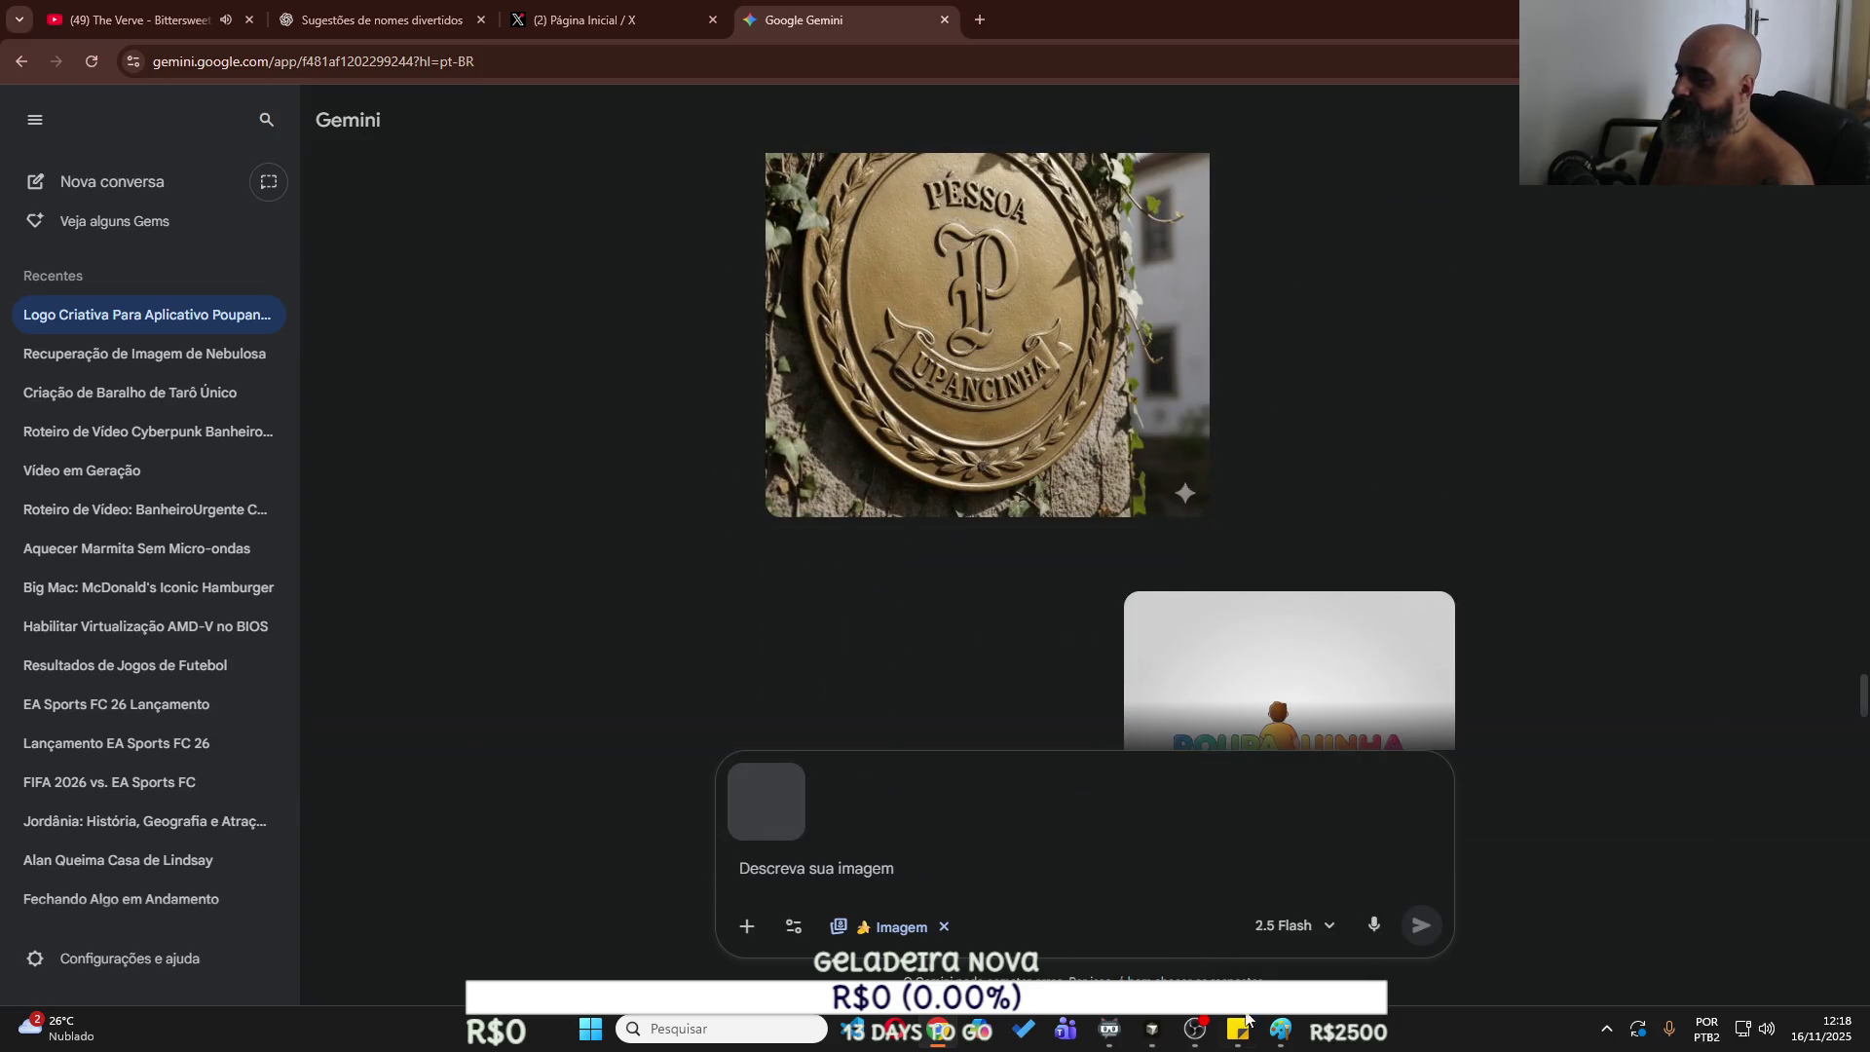
{"action": "left_click", "coordinate": [1238, 1025]}
{"action": "left_click", "coordinate": [951, 804]}
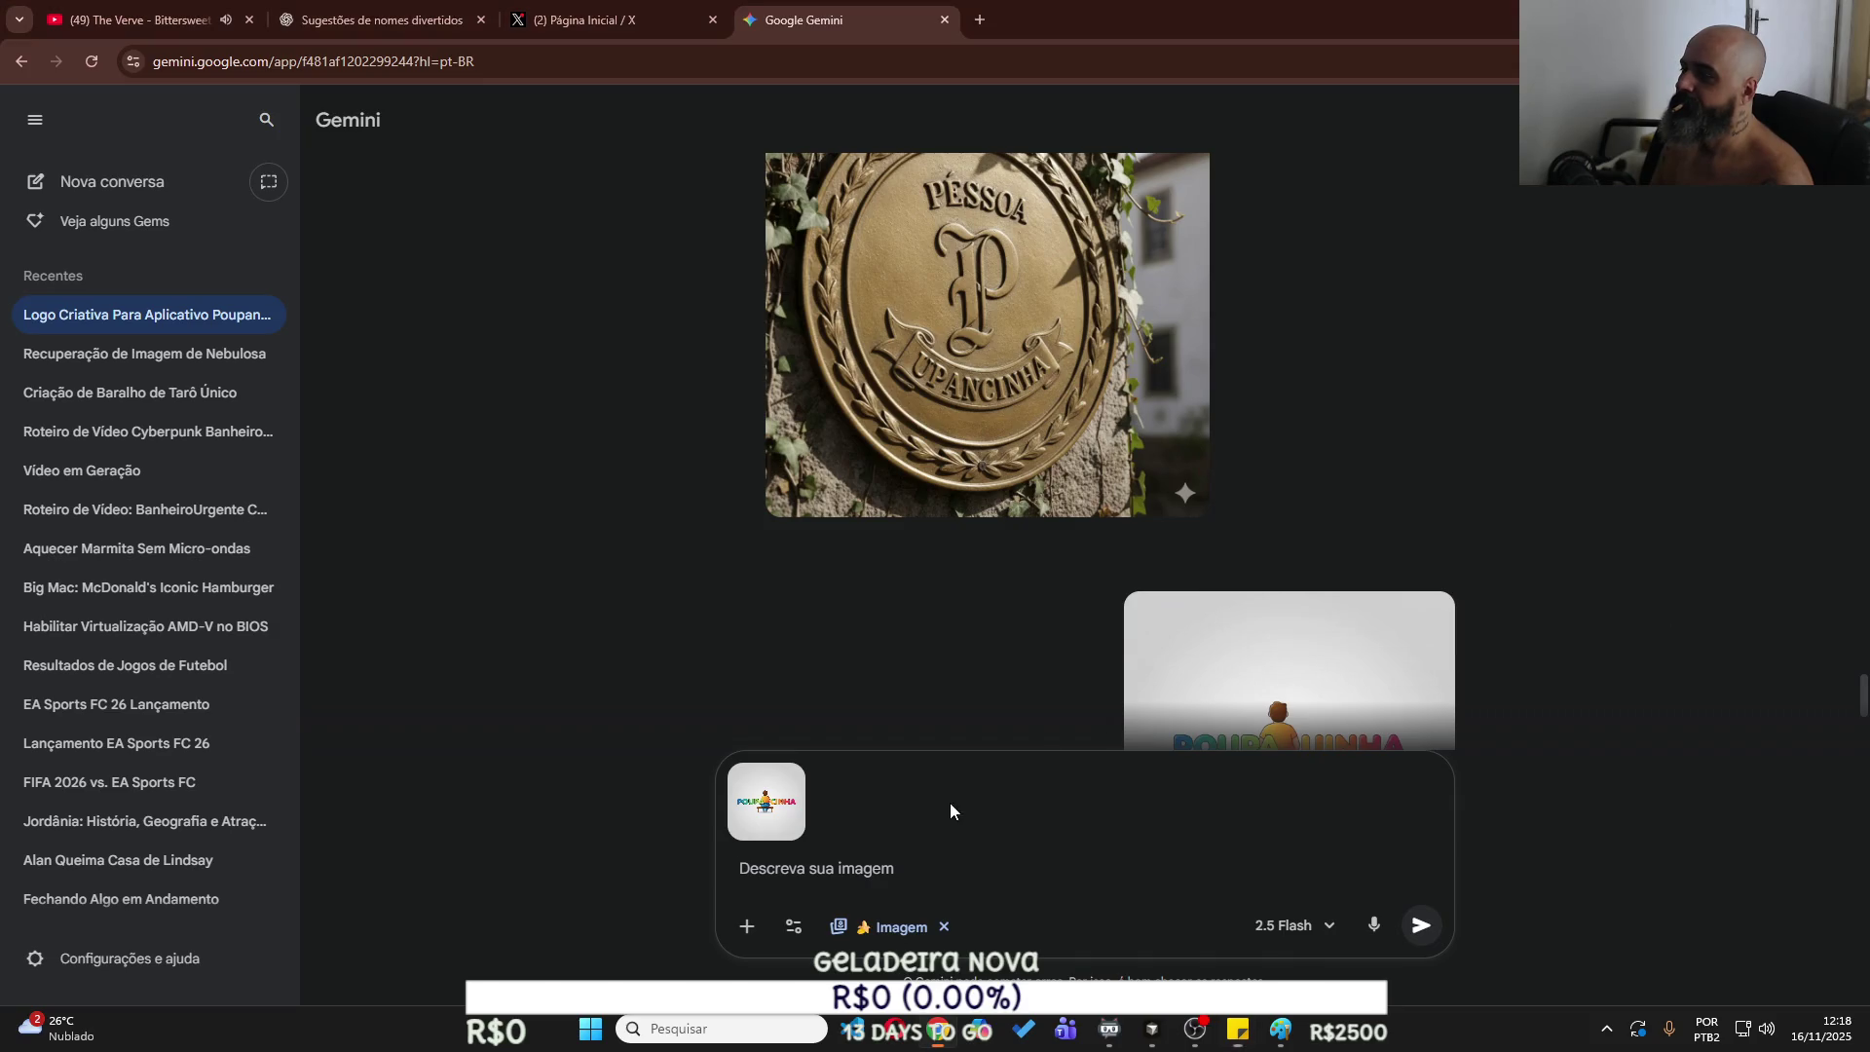
{"action": "key", "text": "ctrl+v"}
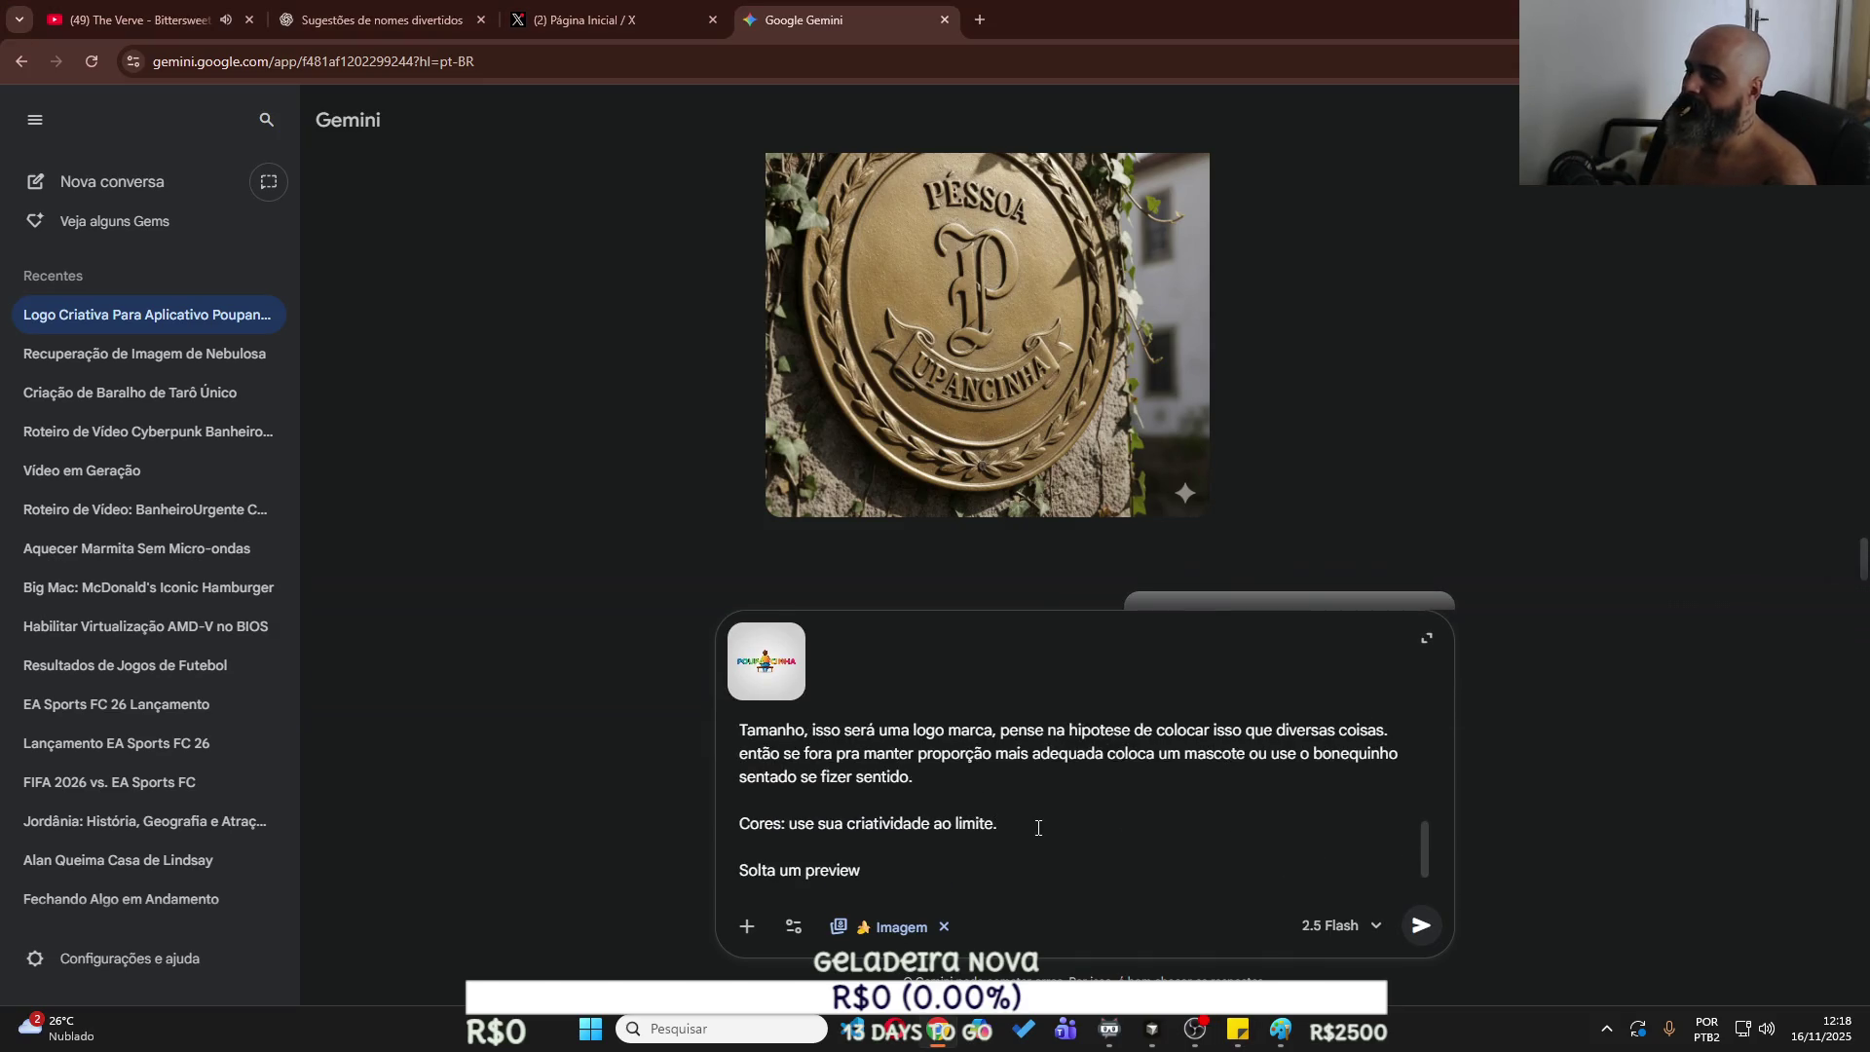
{"action": "key", "text": "shift+Home"}
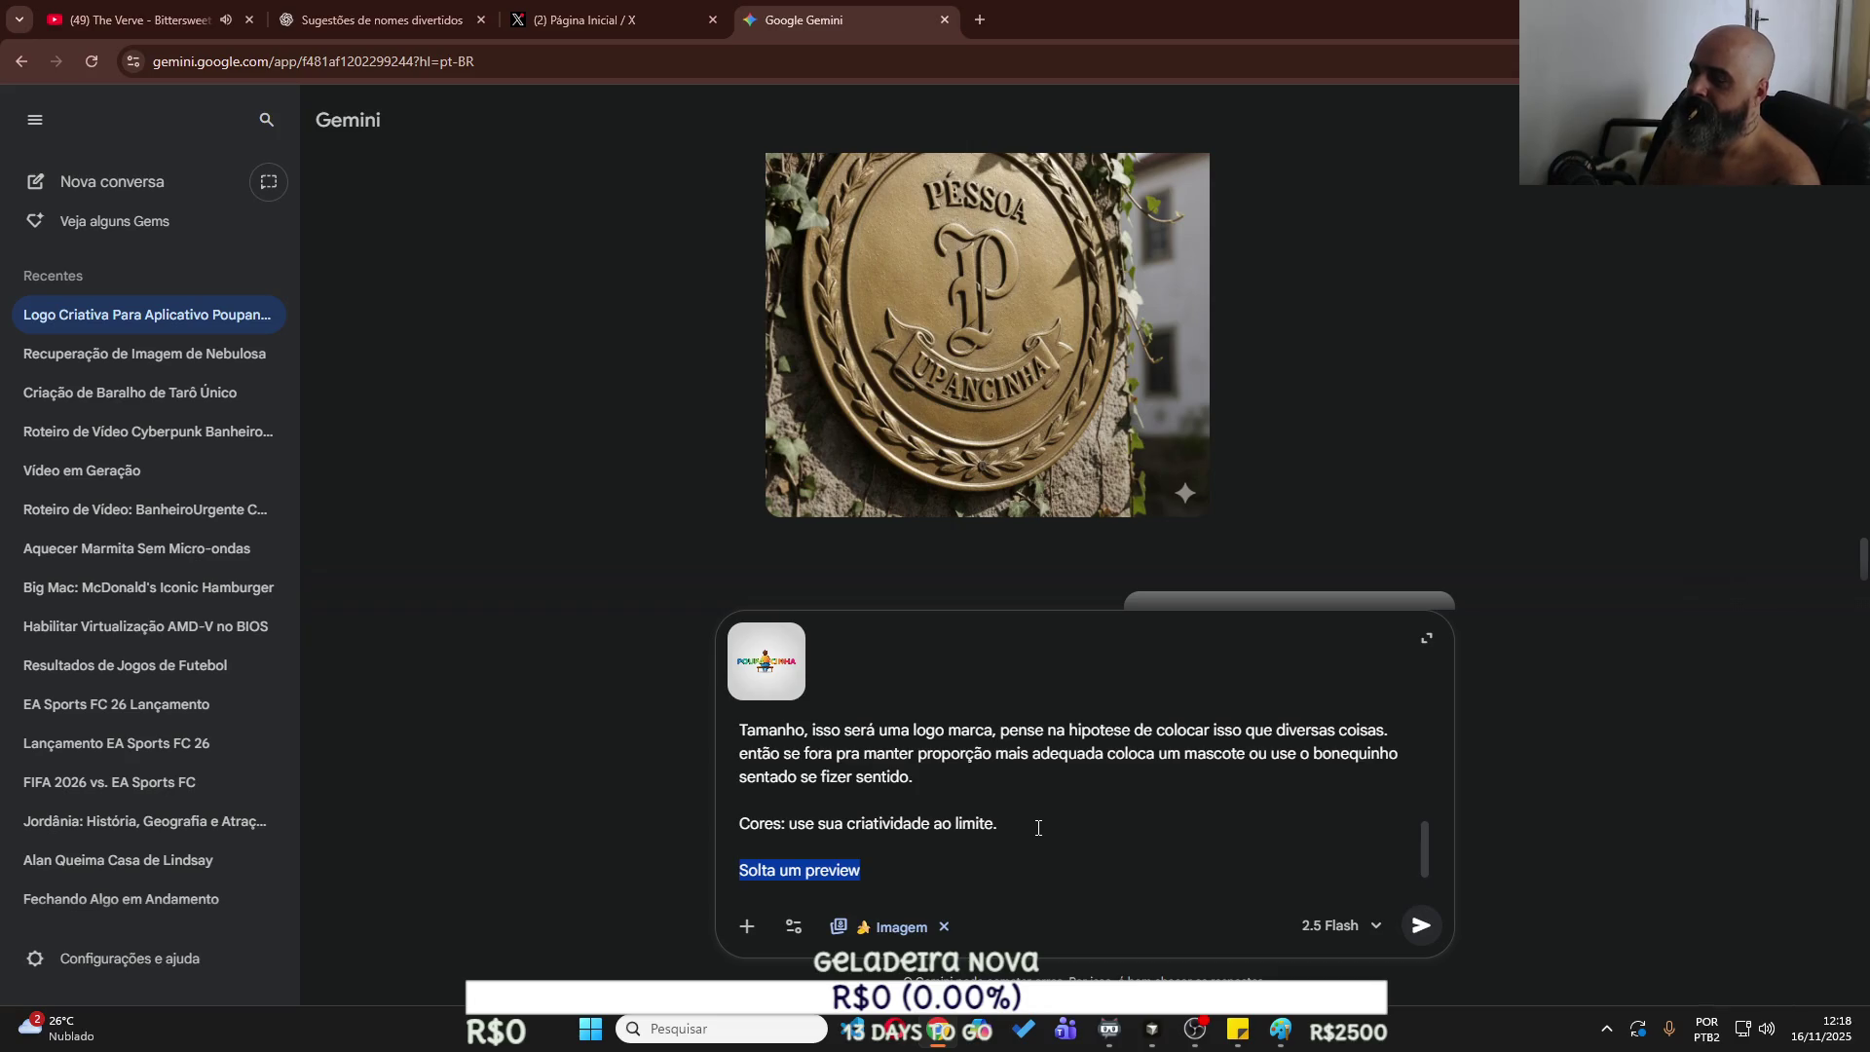
Ask to remove the background, make the person the O, and add a grey angora cartoon cat.
{"action": "type", "text": "EU gostei d"}
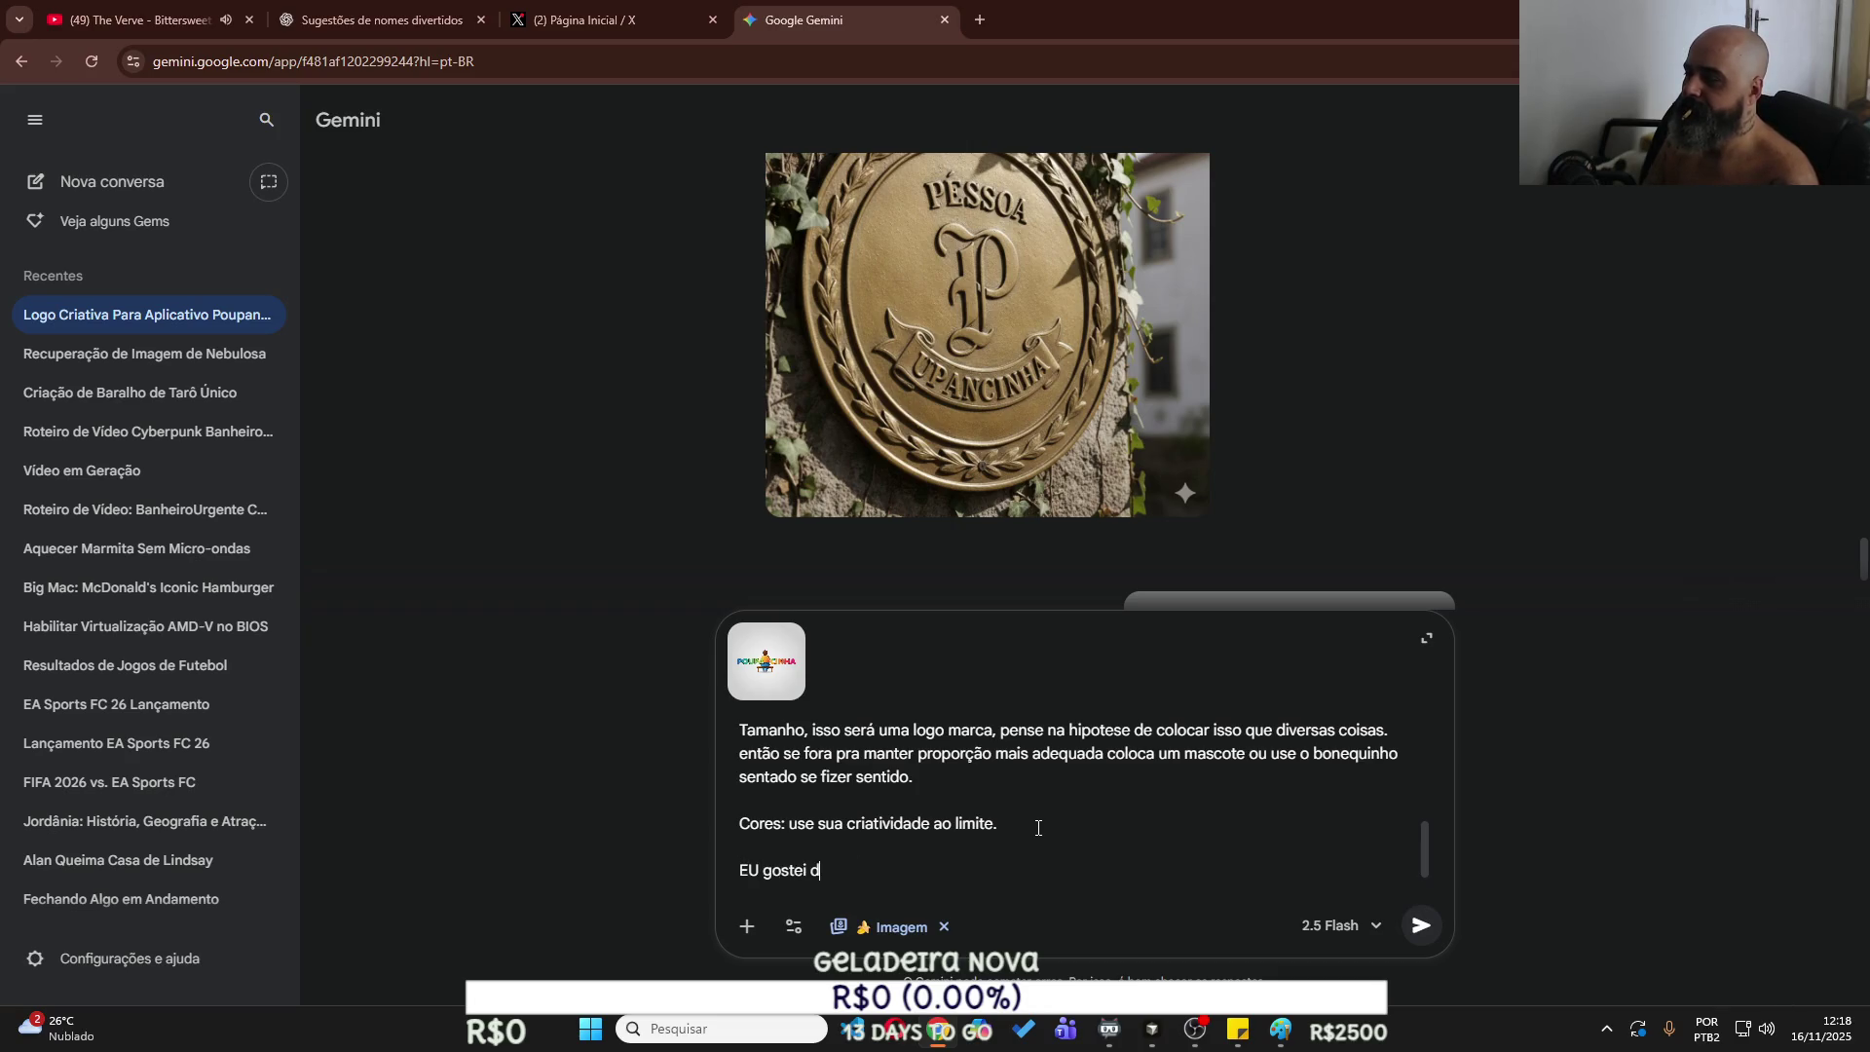
{"action": "type", "text": "essa logo, "}
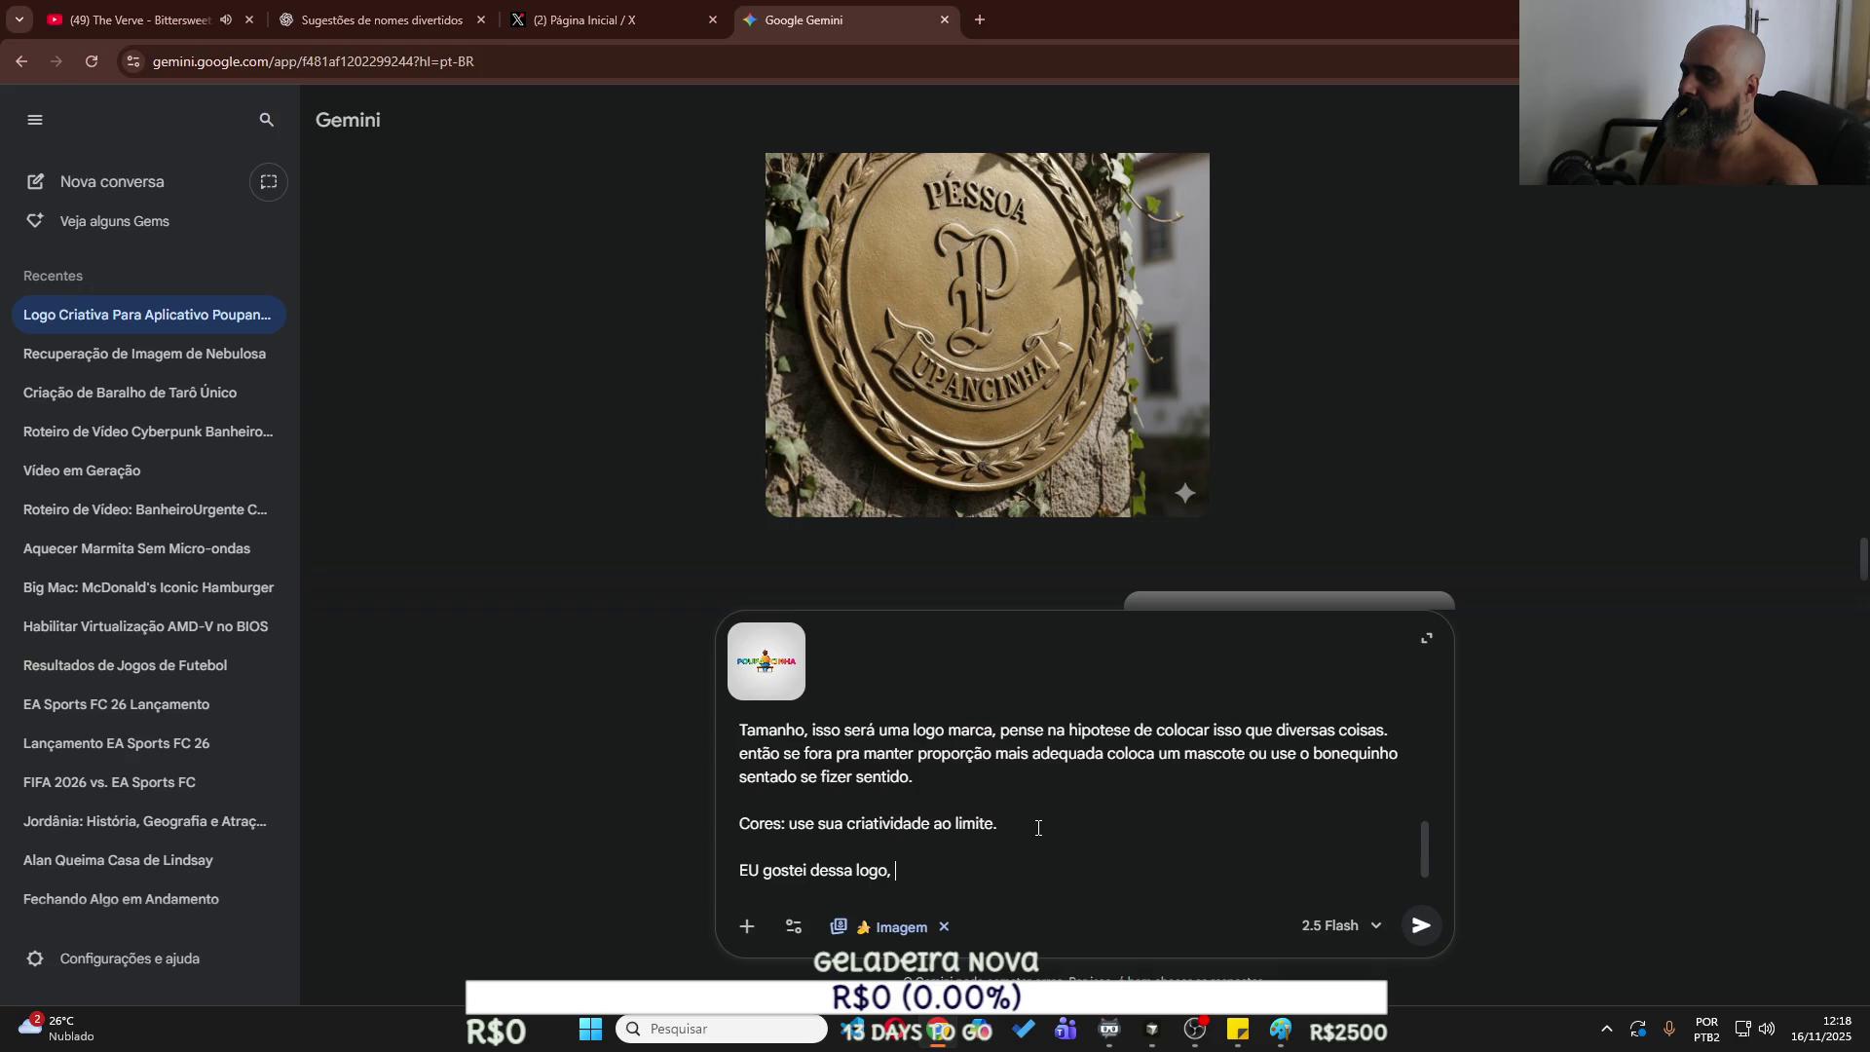
{"action": "type", "text": "quero apen"}
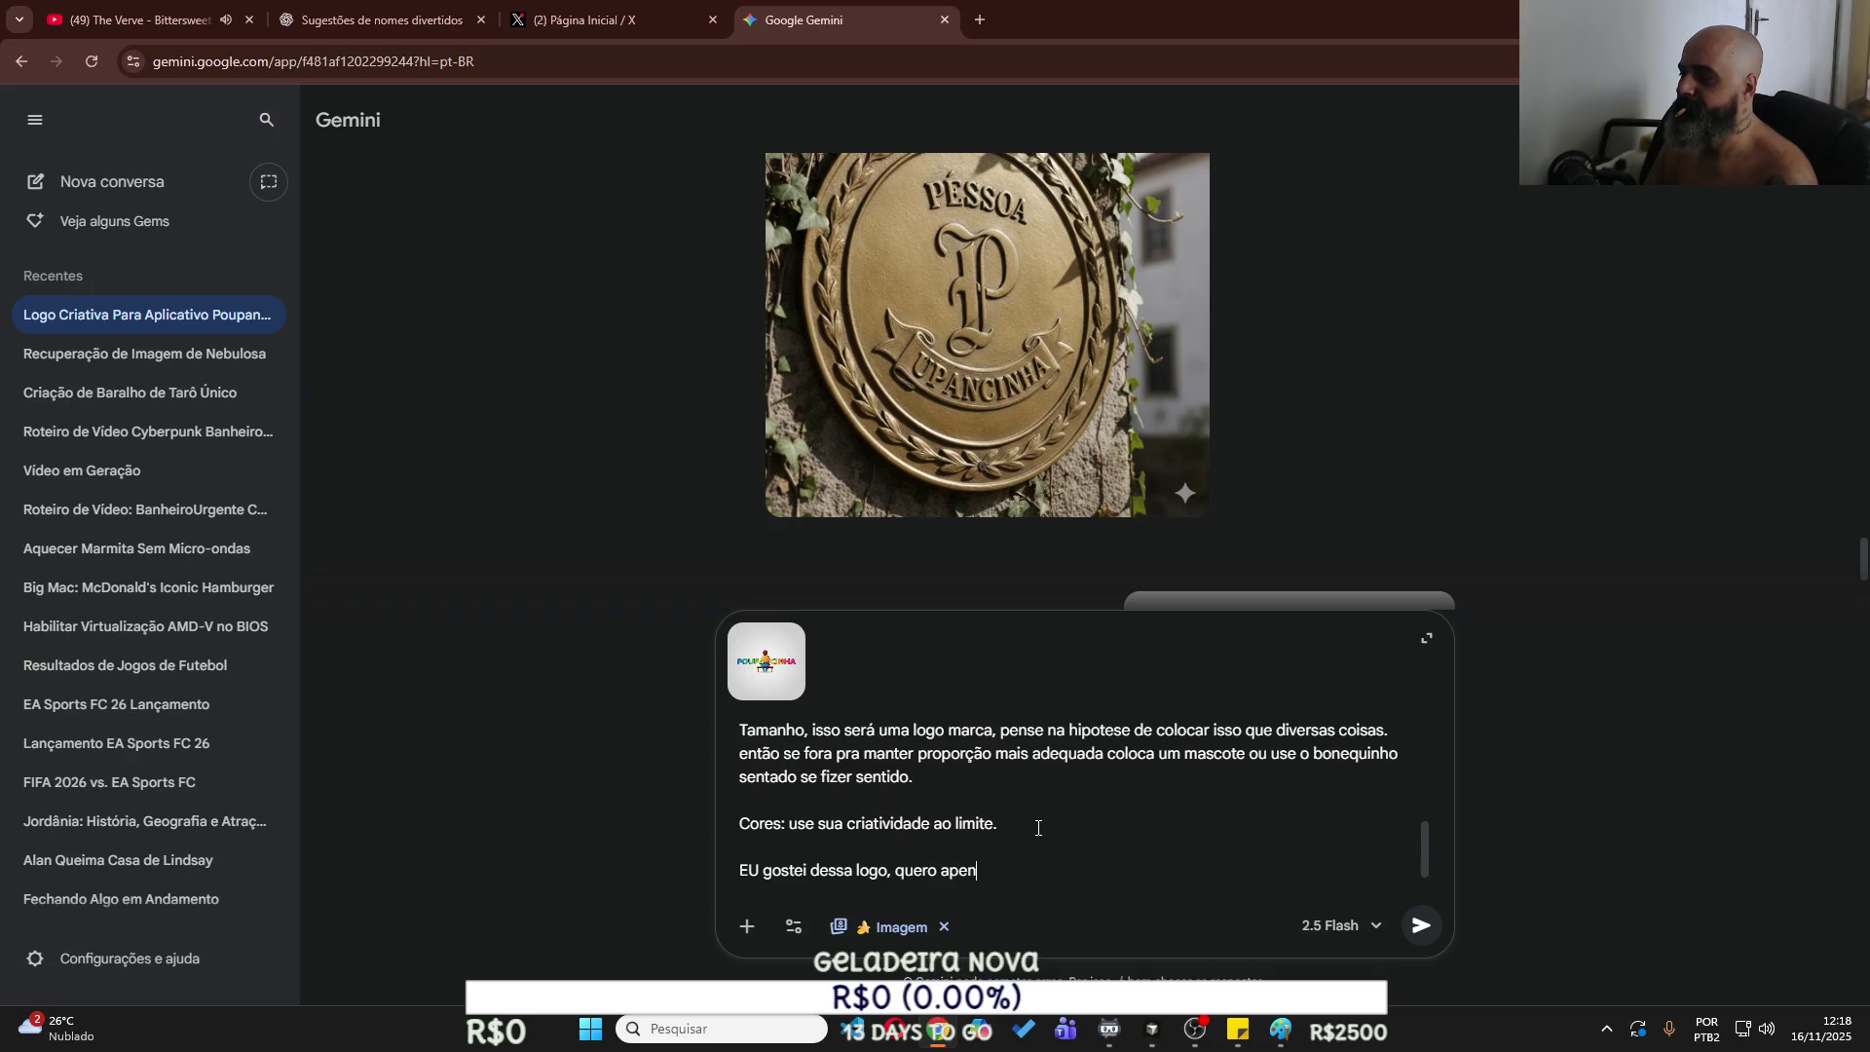
{"action": "type", "text": "as que remova o fundo, "}
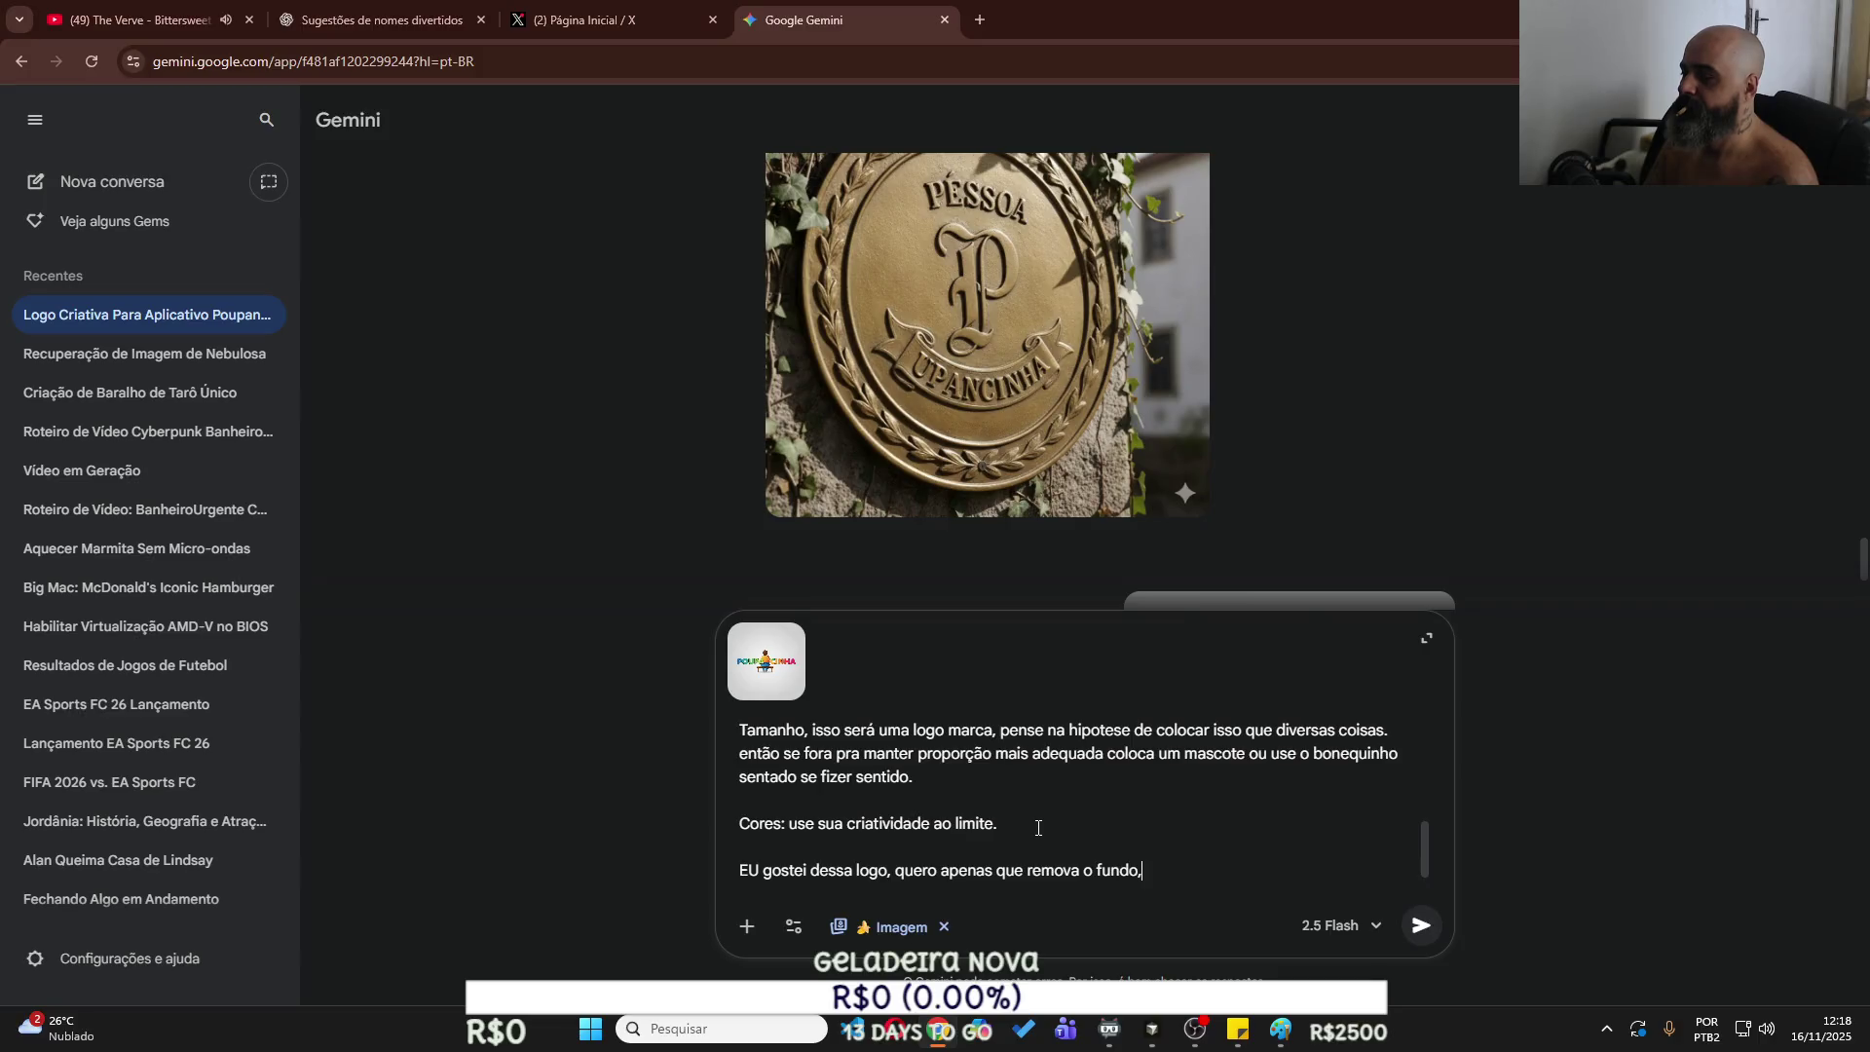
{"action": "type", "text": "mova a pessoa"}
{"action": "type", "text": " para a pos"}
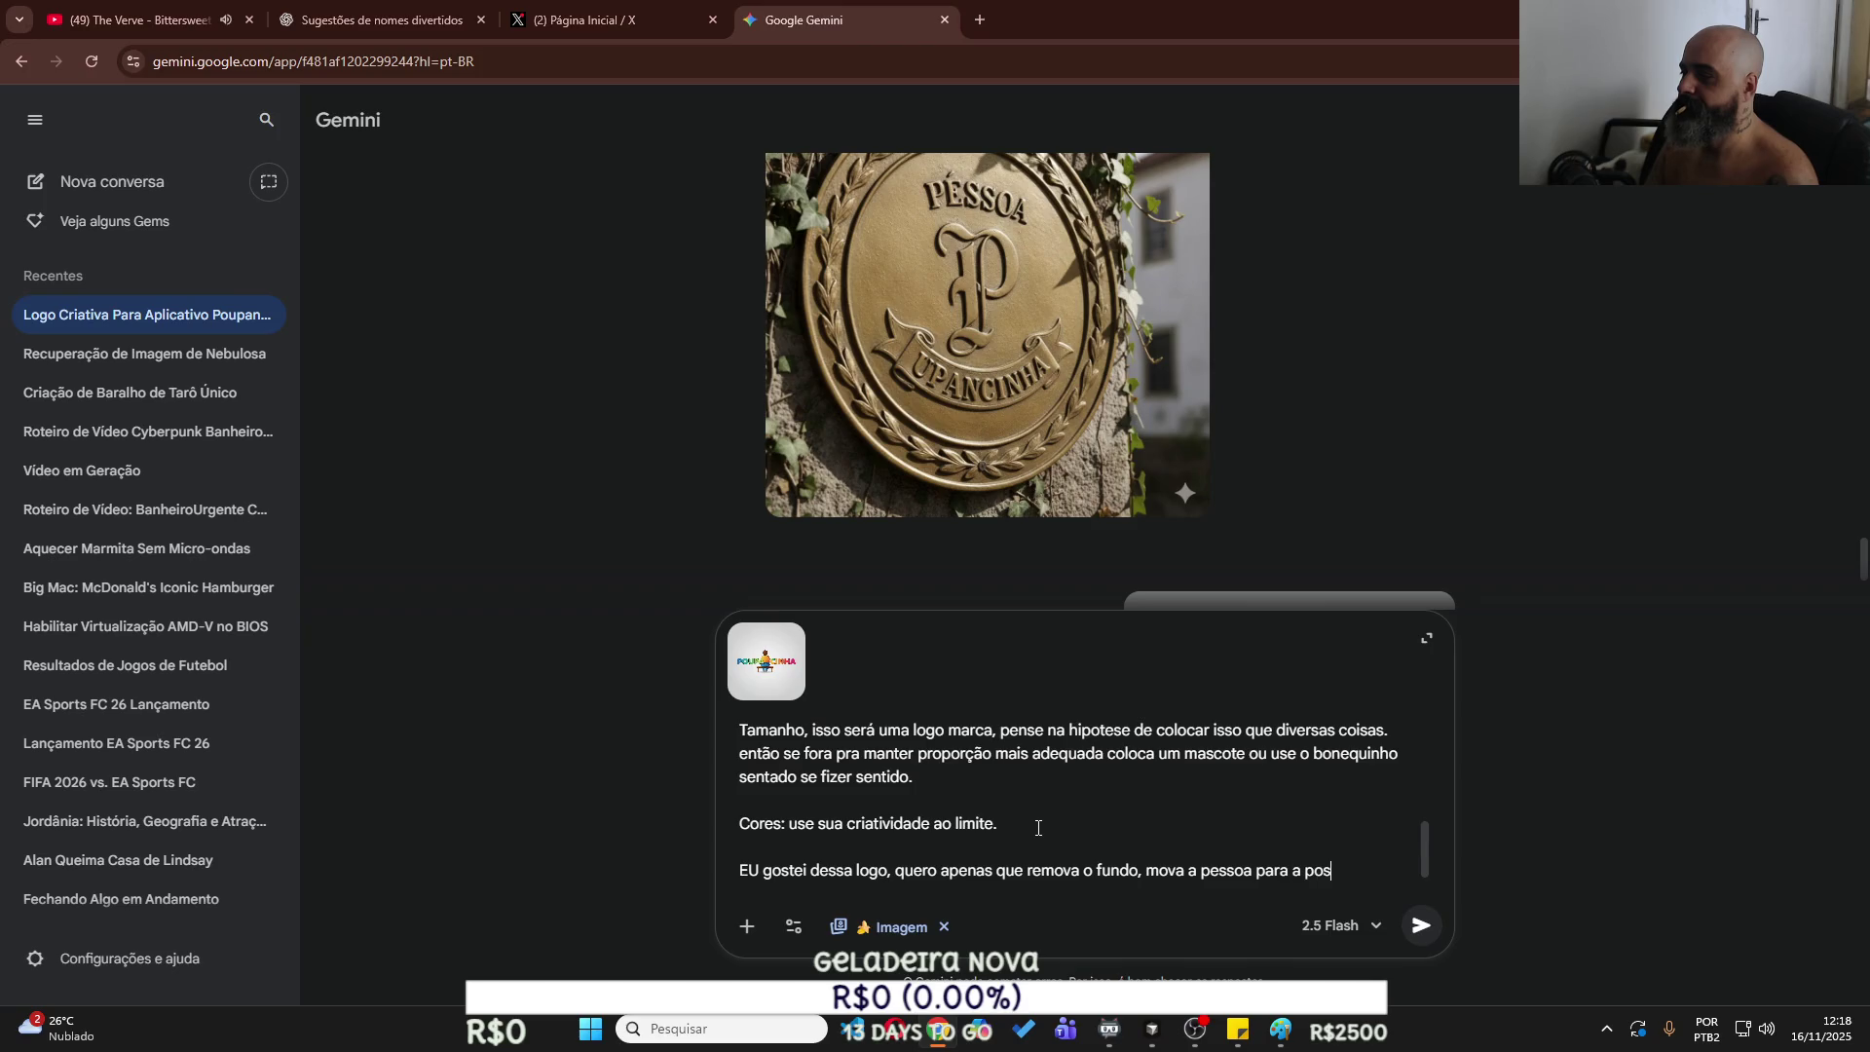
{"action": "type", "text": "ição da letr"}
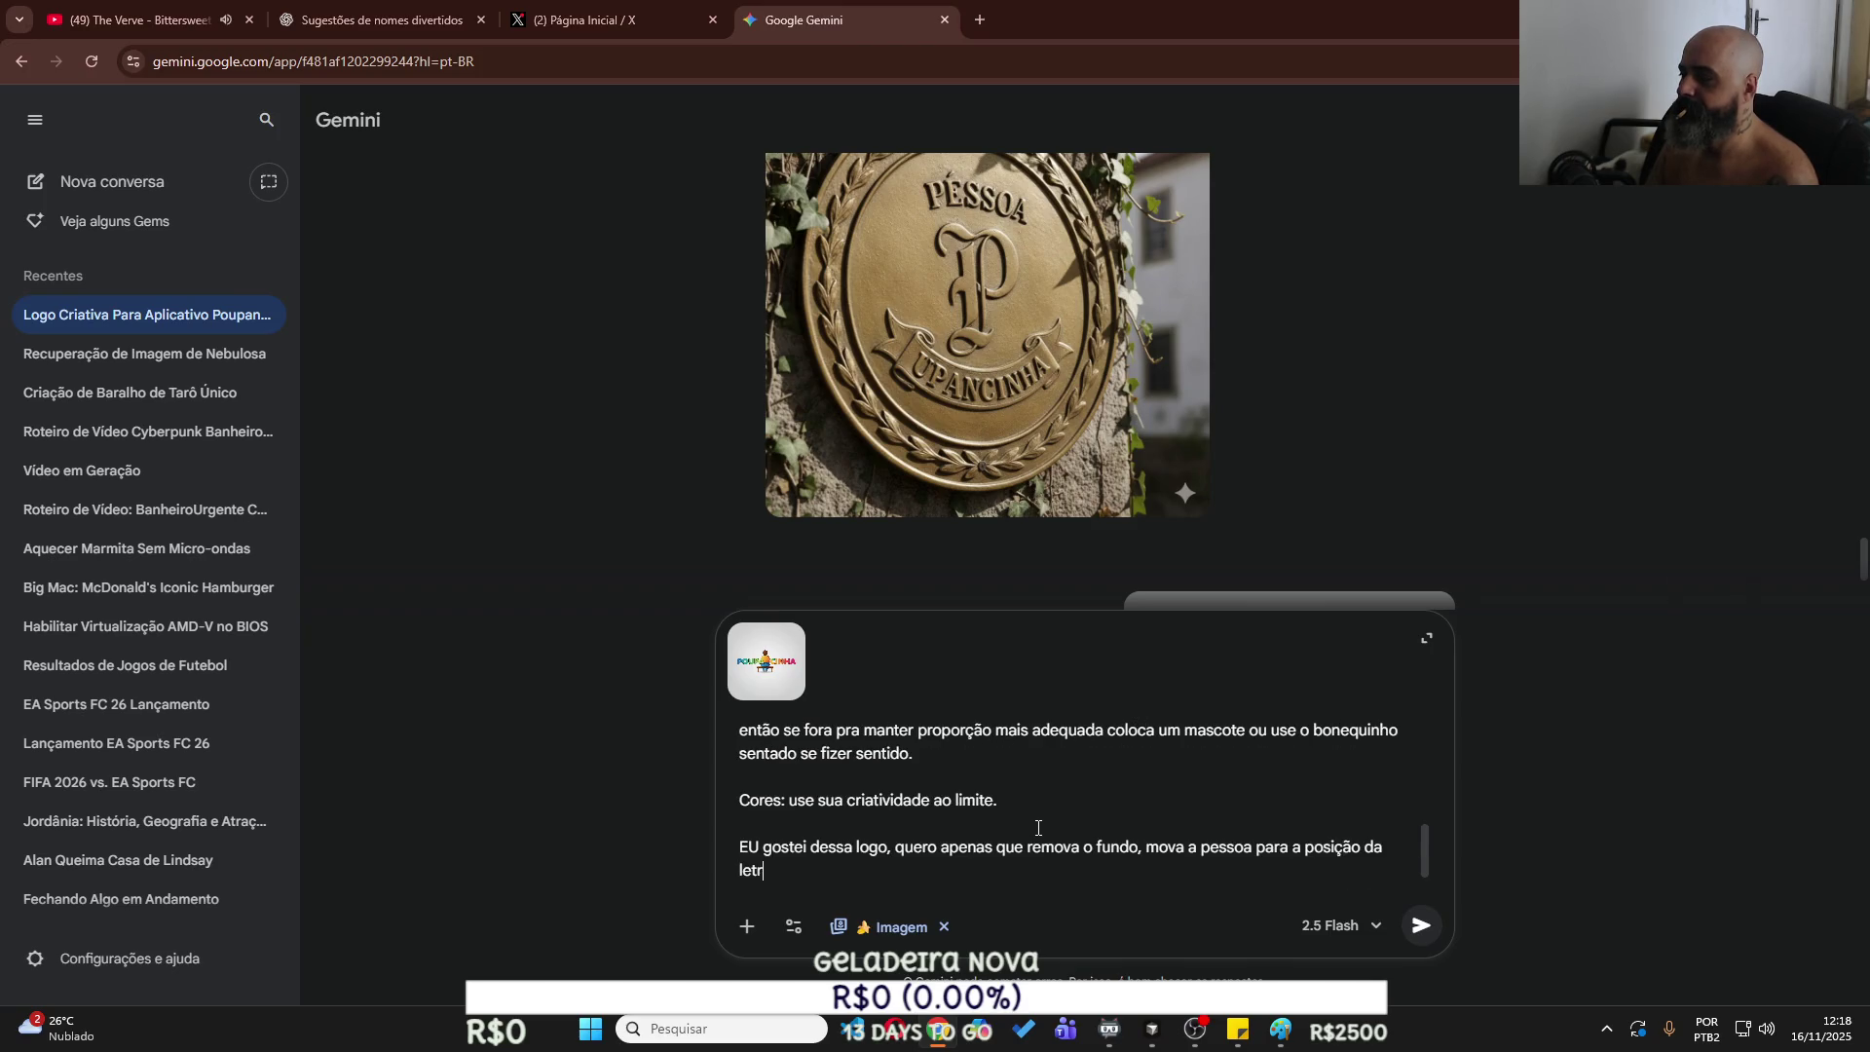
{"action": "type", "text": "a ó,"}
{"action": "key", "text": "BackSpace"}
{"action": "key", "text": "BackSpace"}
{"action": "key", "text": "BackSpace"}
{"action": "type", "text": "Odepois do P"}
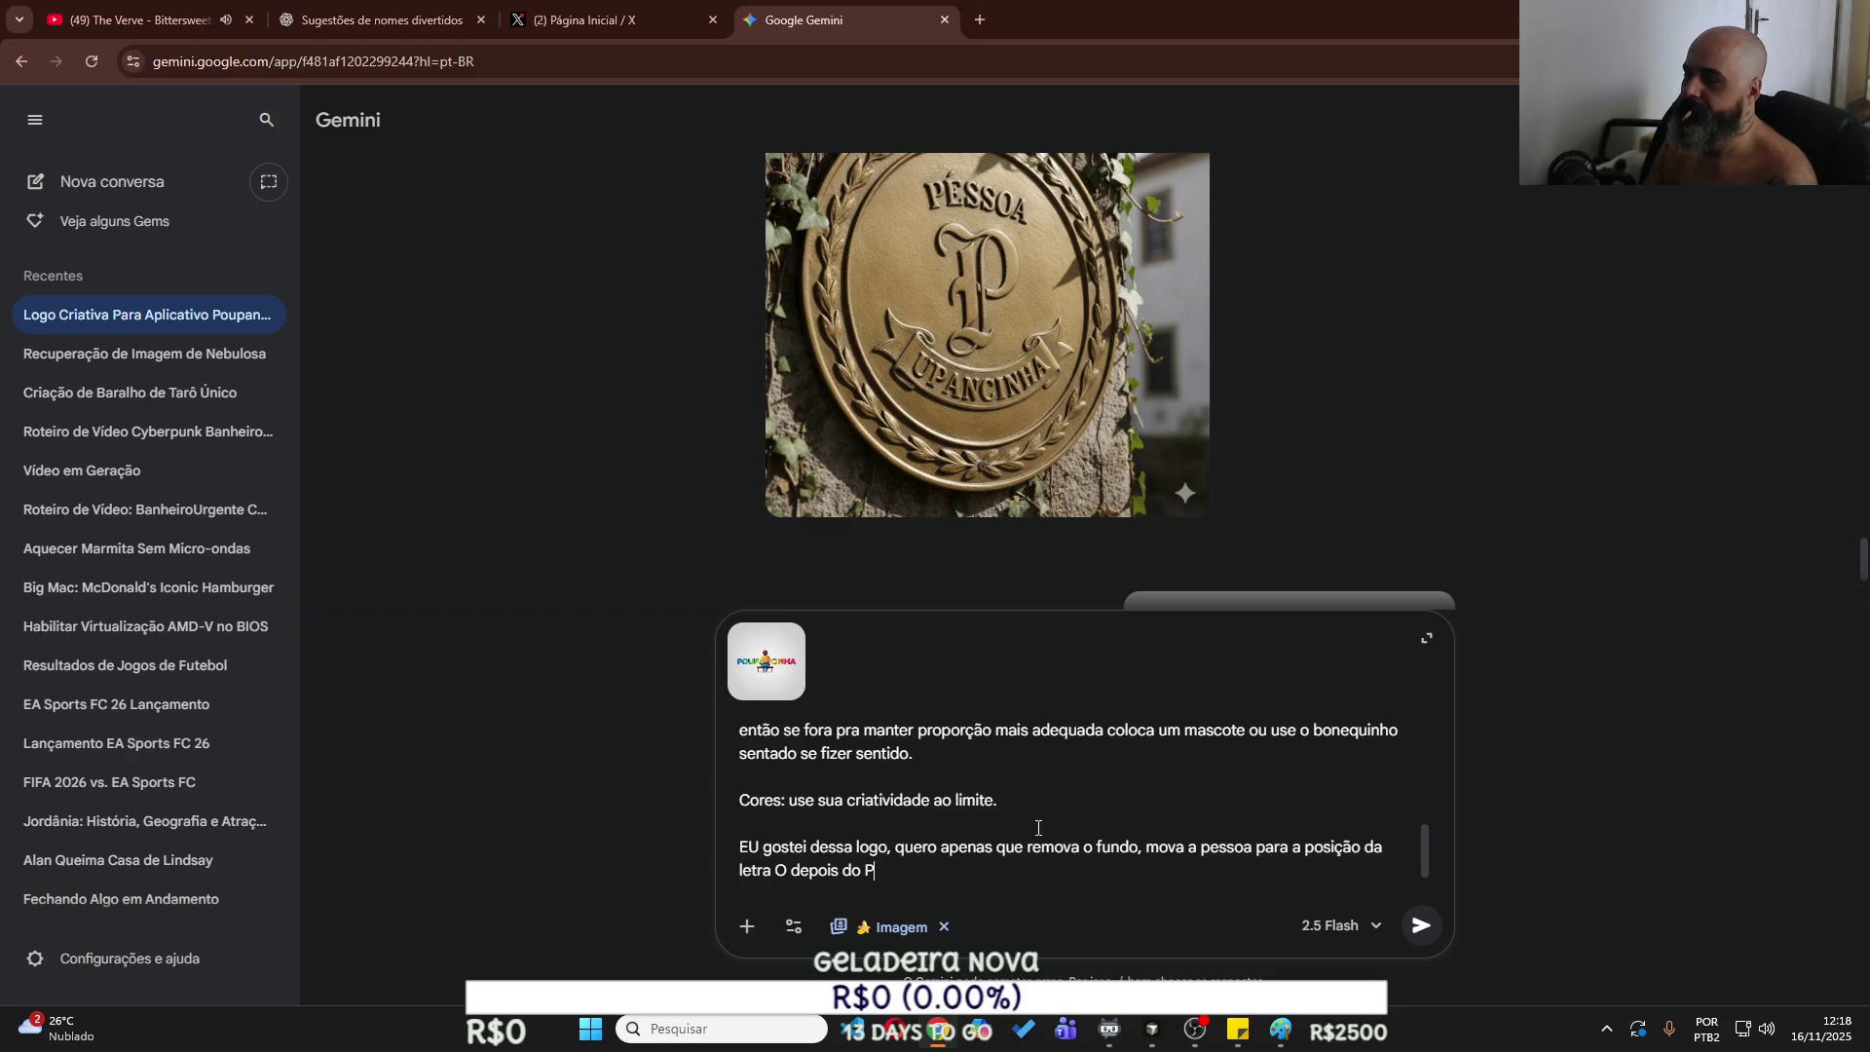
{"action": "type", "text": "e complete a "}
{"action": "type", "text": "palavra"}
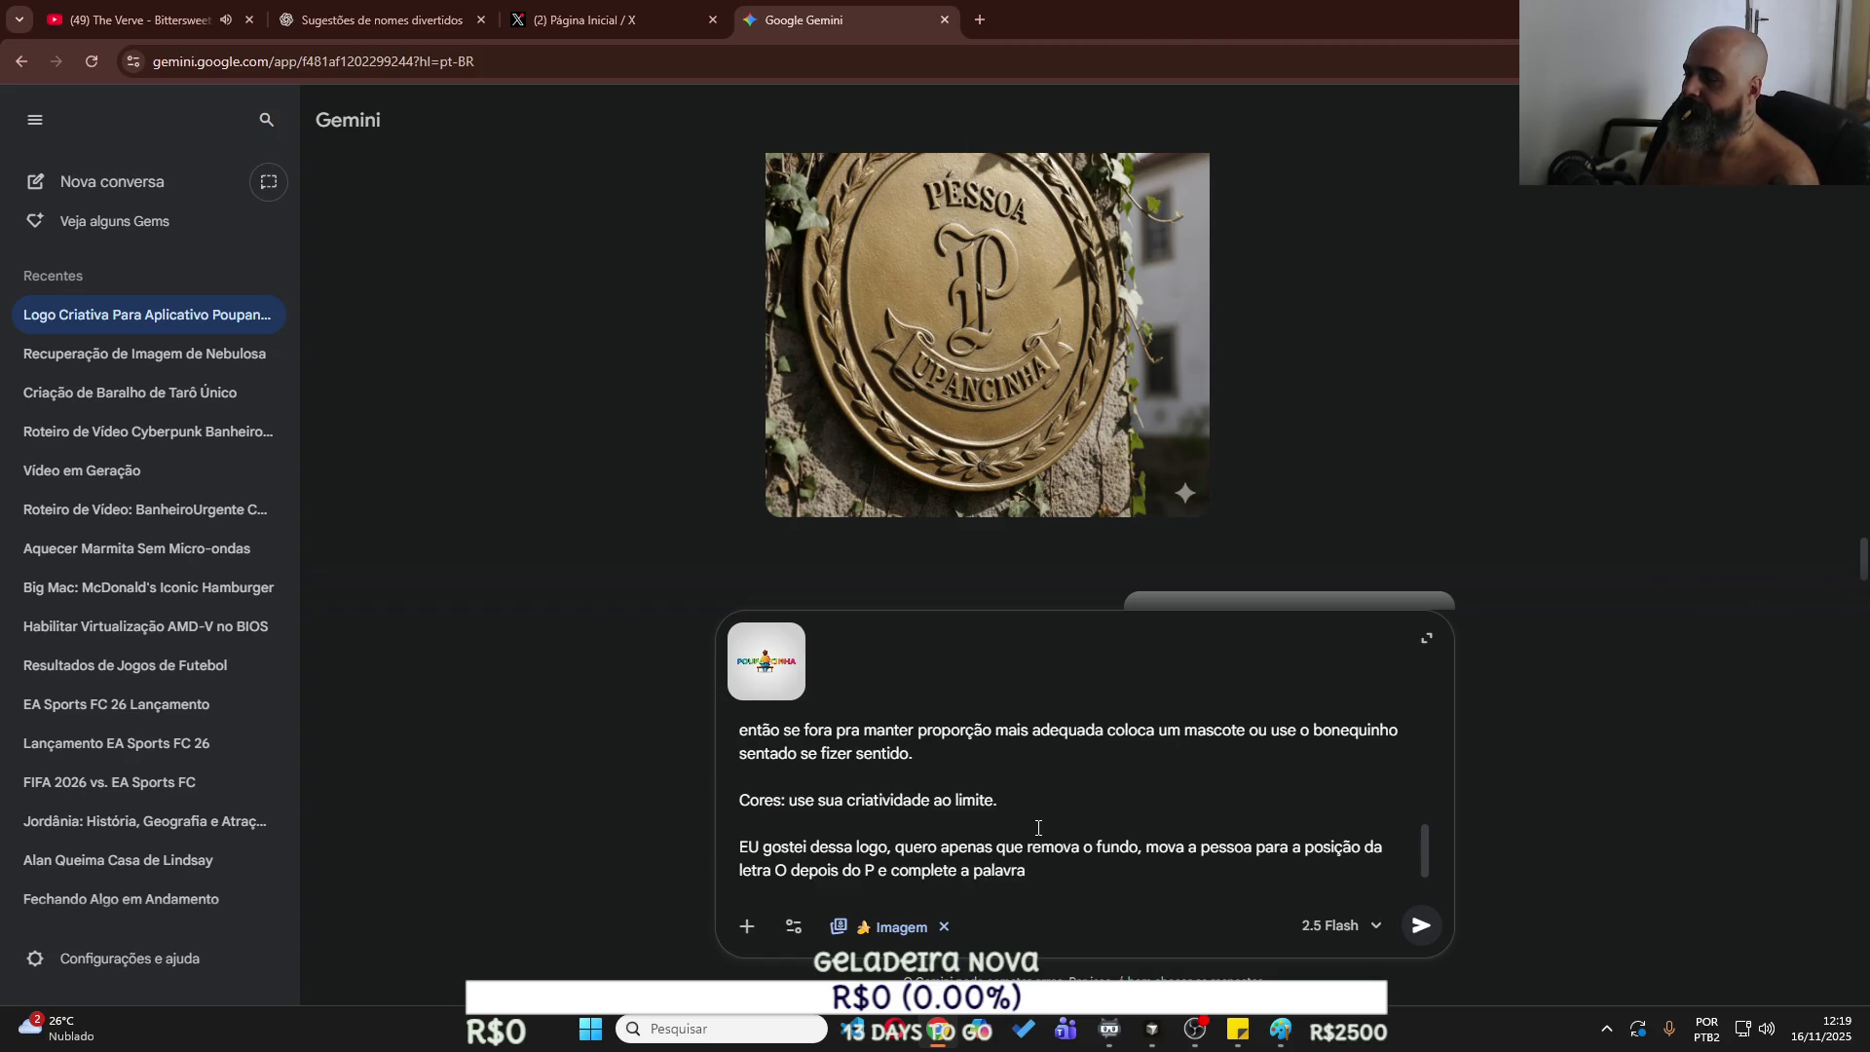
{"action": "type", "text": " U"}
{"action": "type", "text": "PANCINH"}
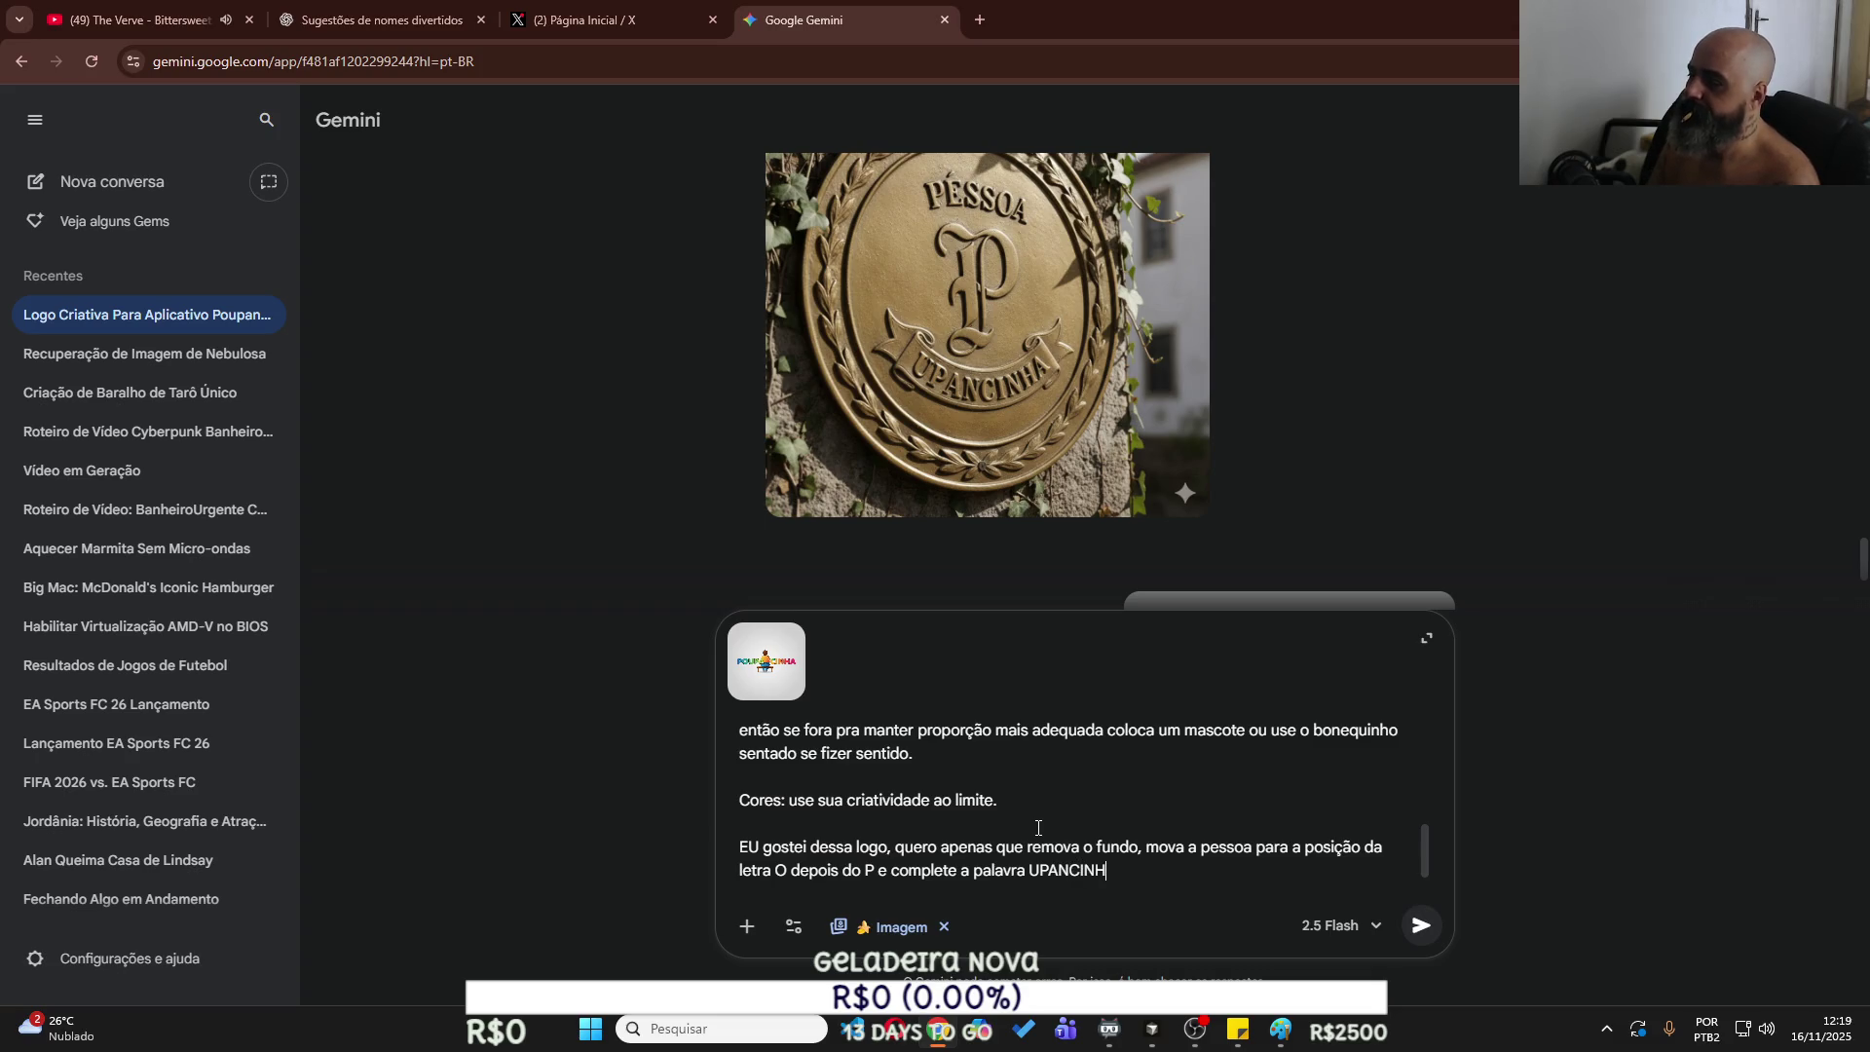
{"action": "type", "text": "PO"}
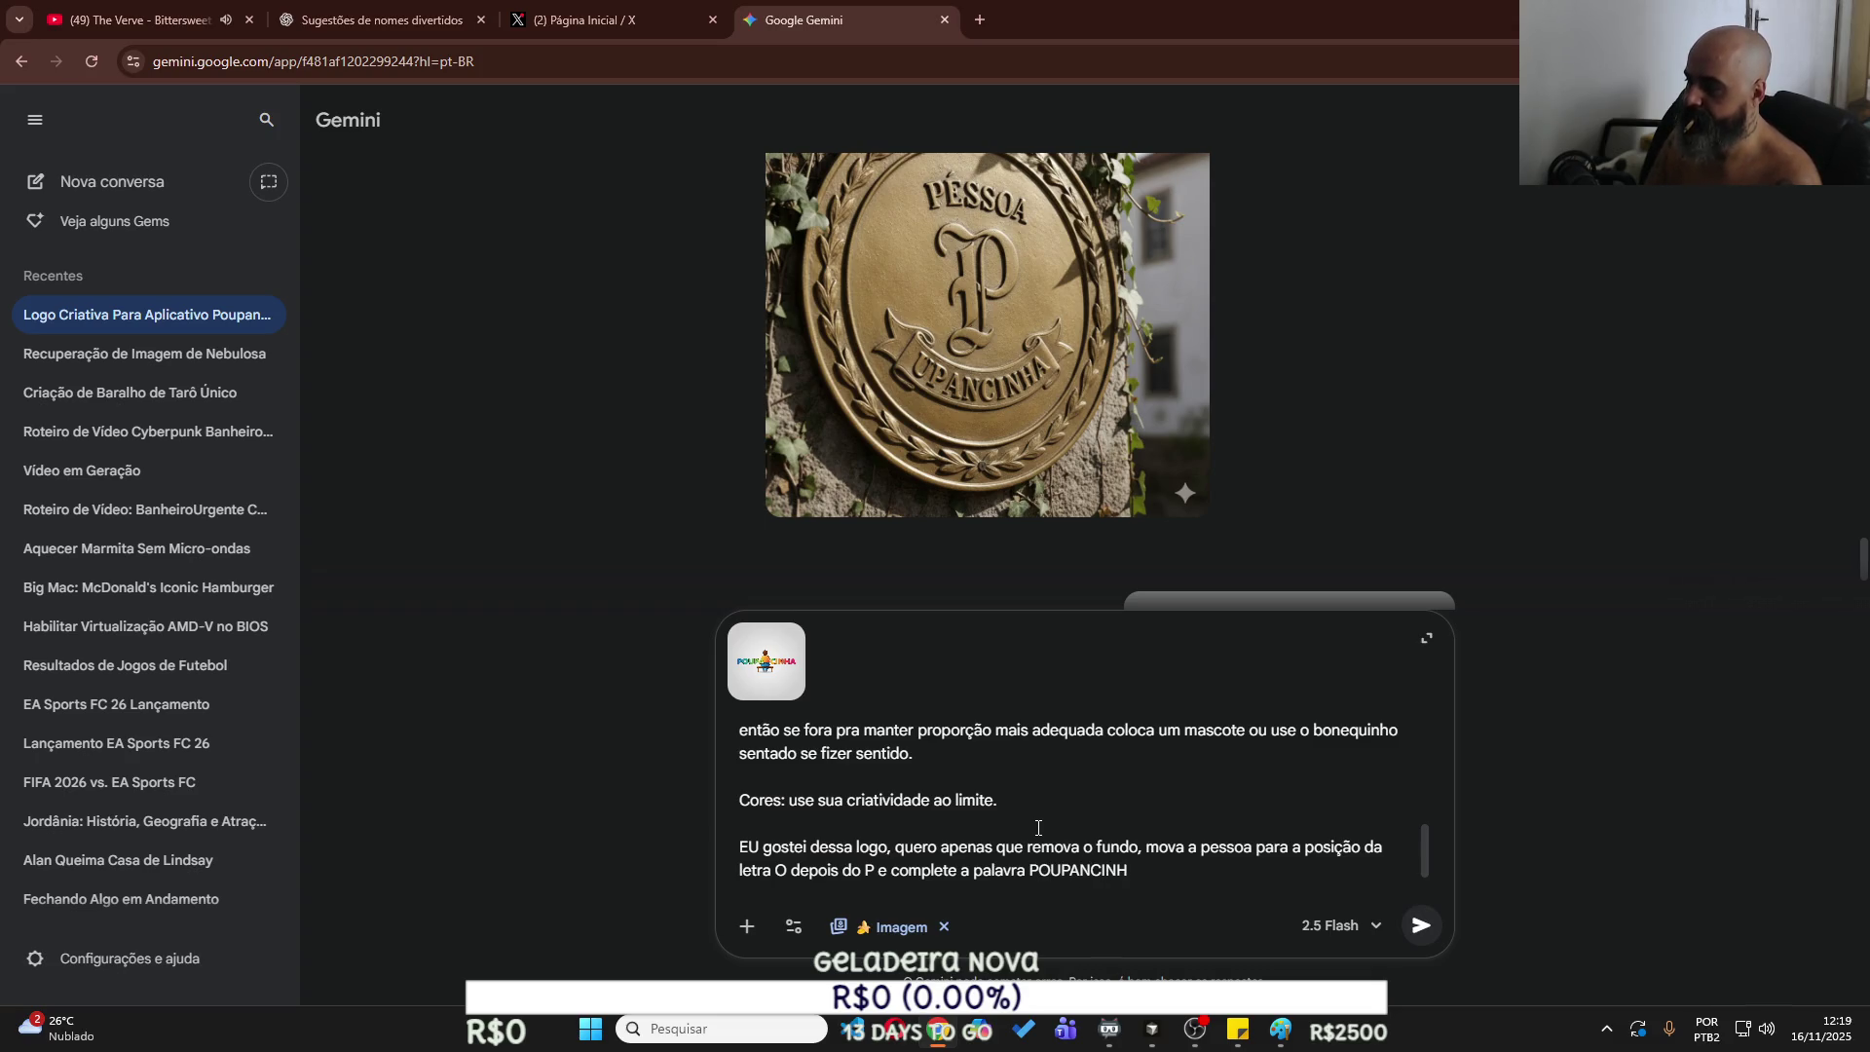
{"action": "type", "text": "A sen"}
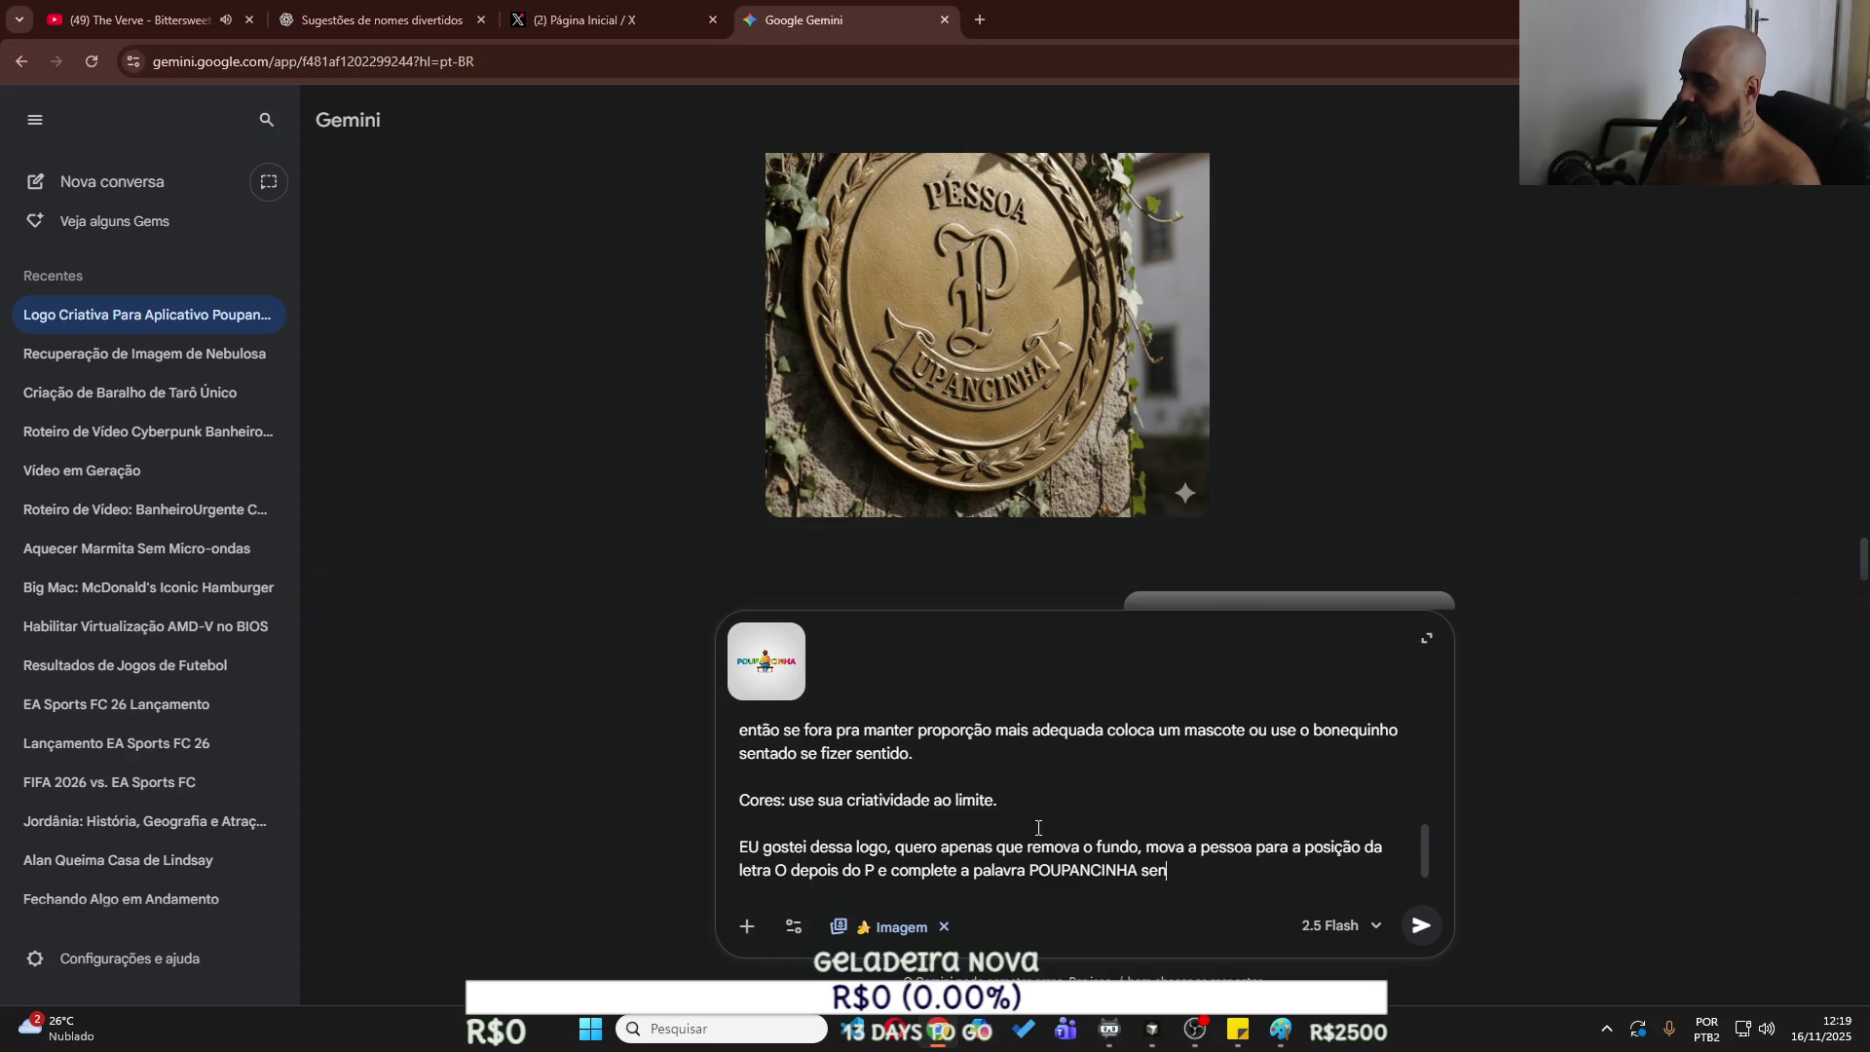
{"action": "type", "text": "do que a pessoa"}
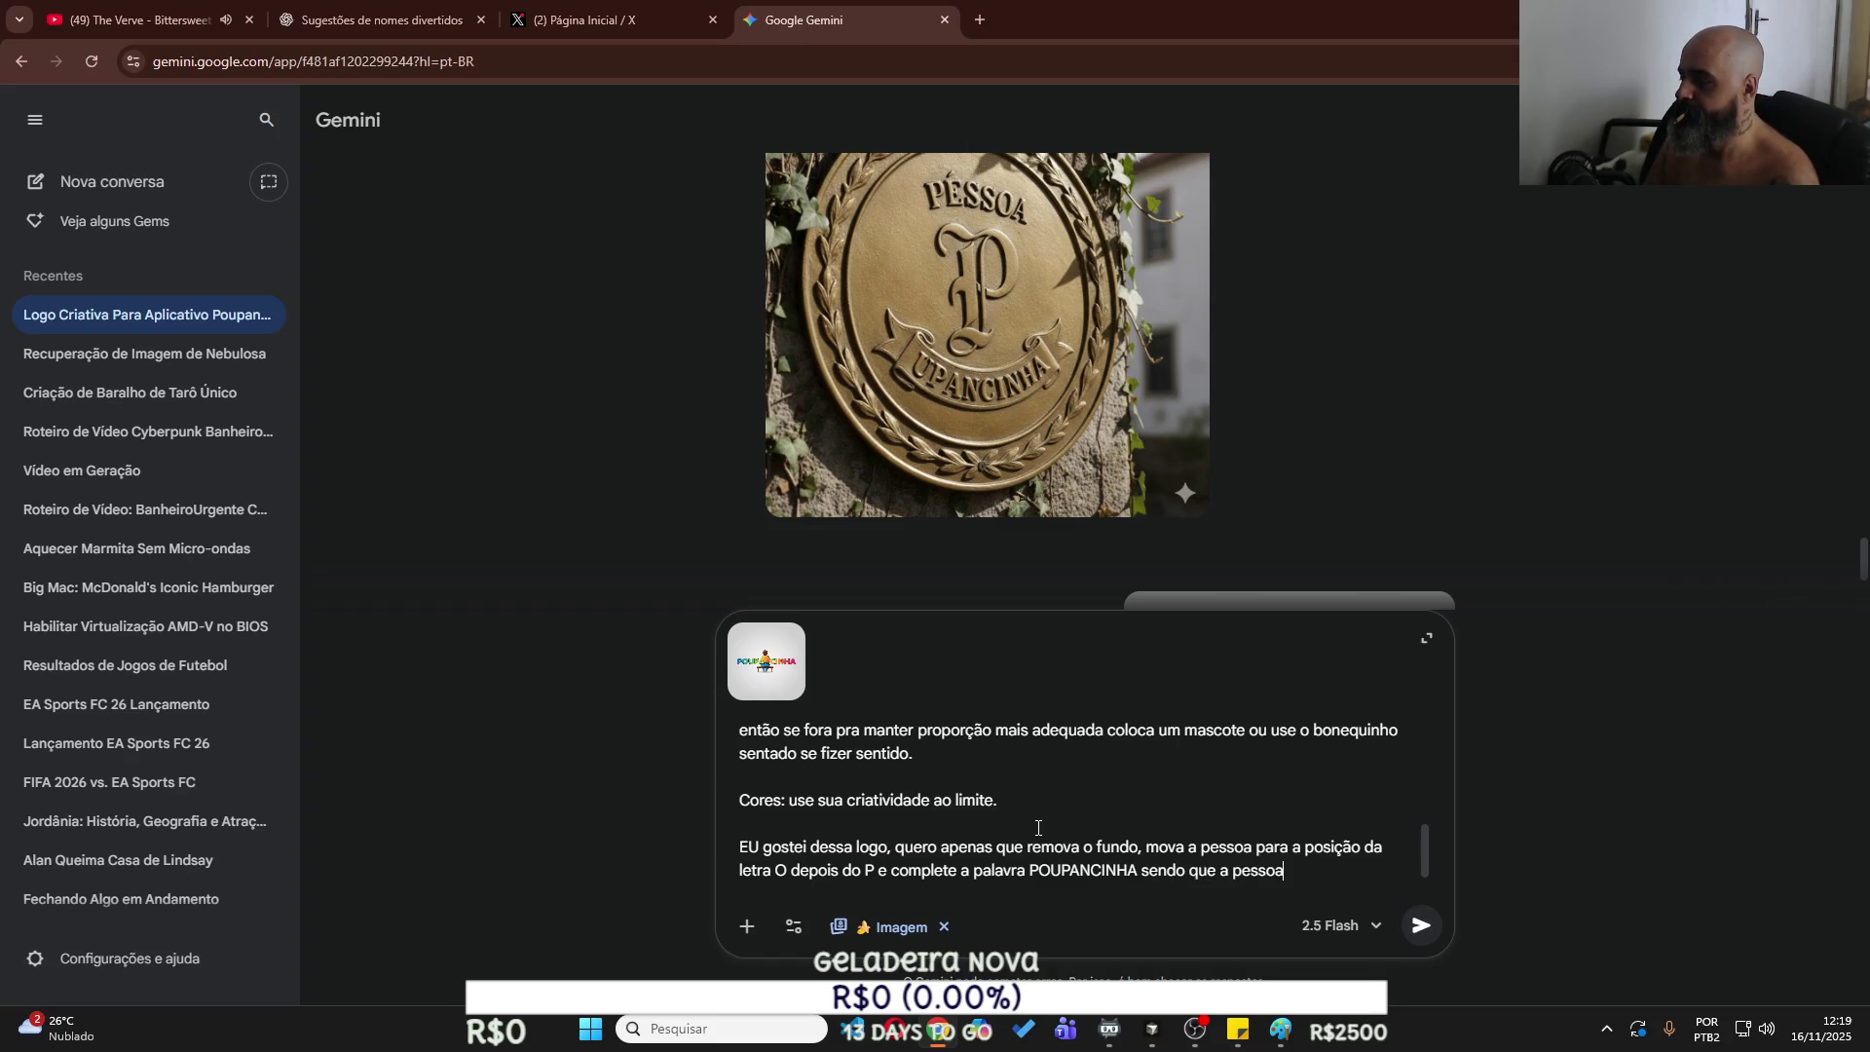
{"action": "type", "text": " será o meu O."}
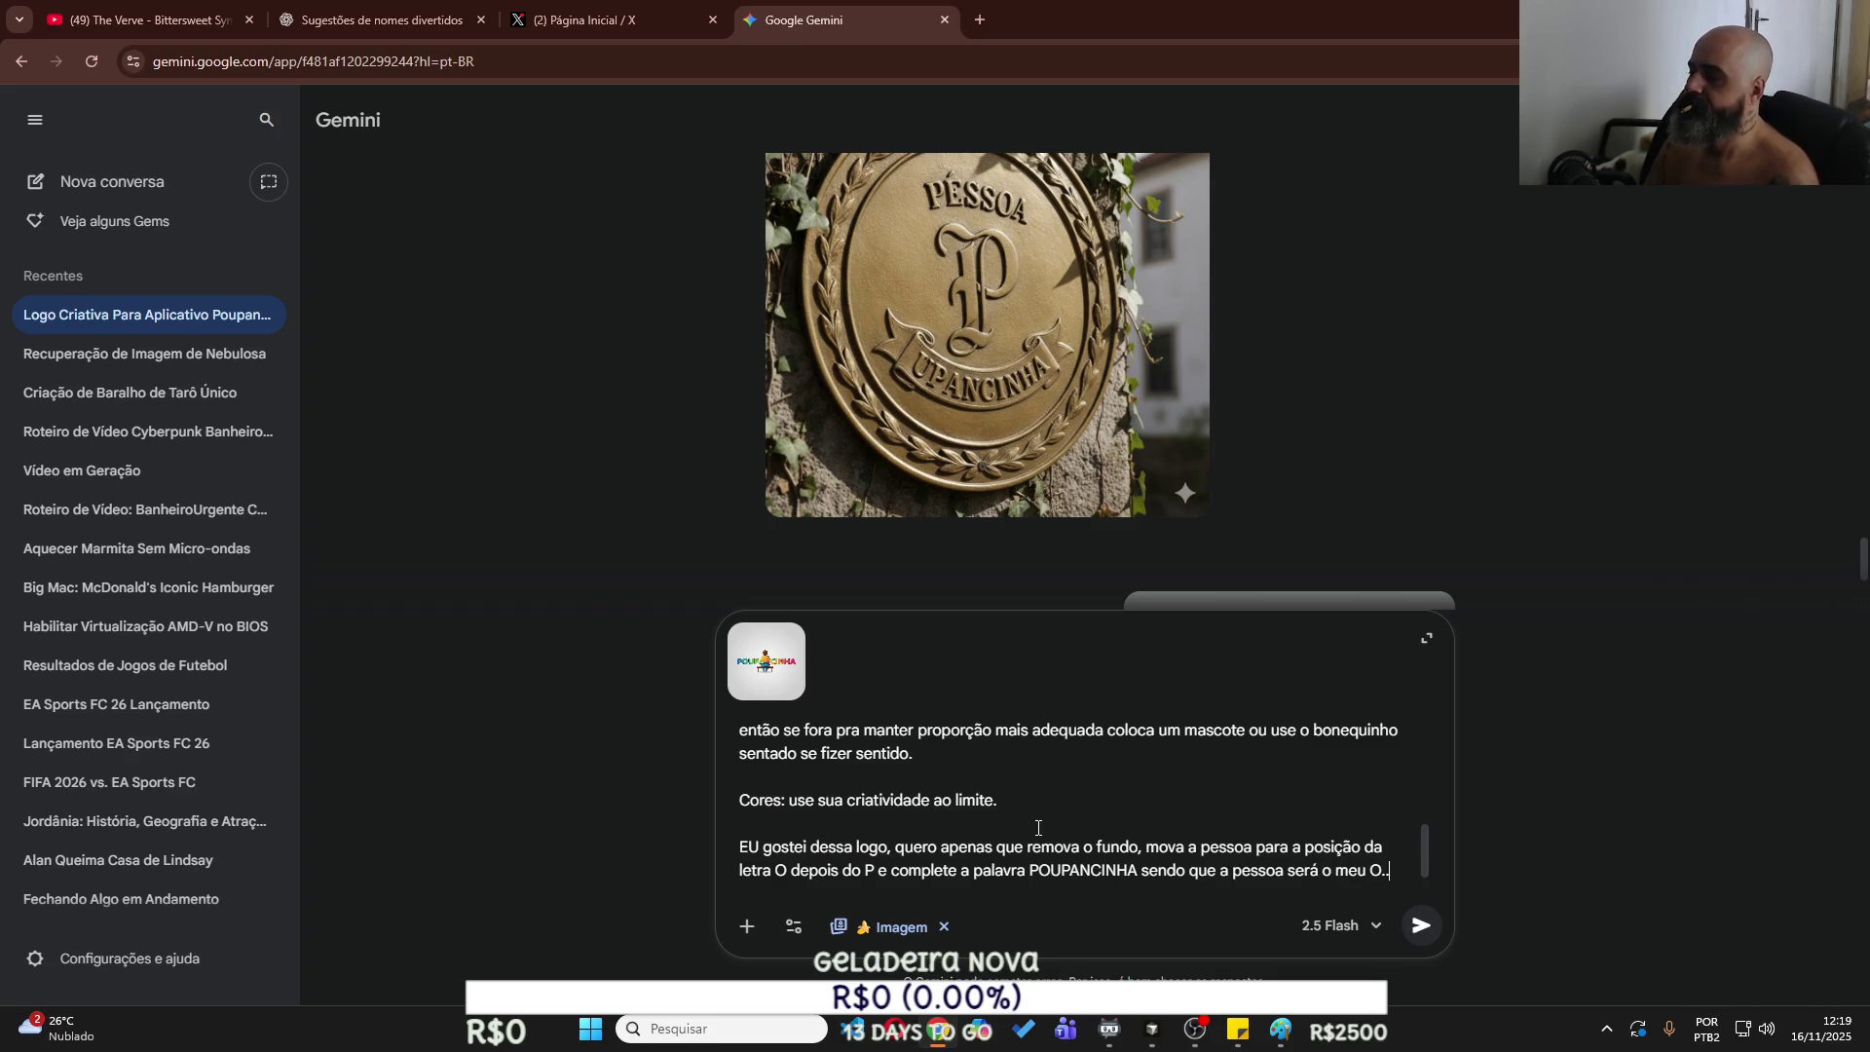
{"action": "key", "text": "shift+Return"}
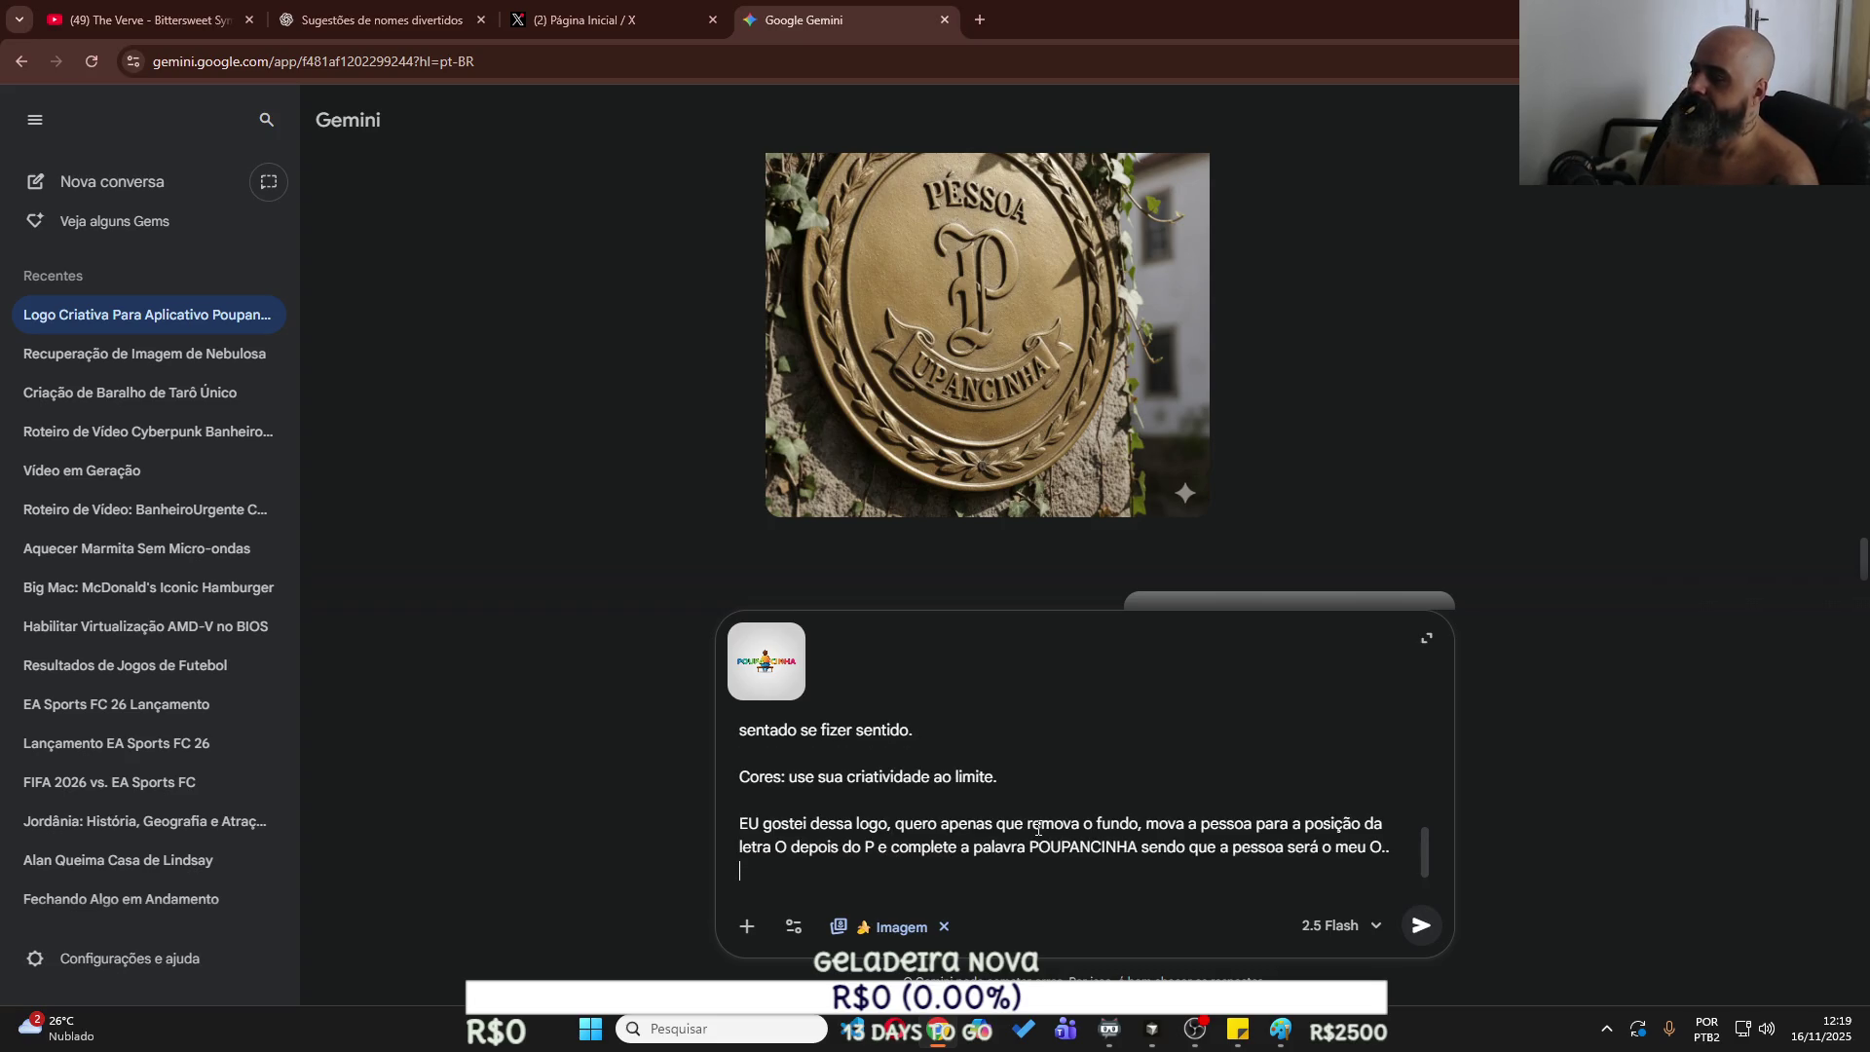
{"action": "type", "text": "Não ivente nada, o que vc precisa esta na foto j"}
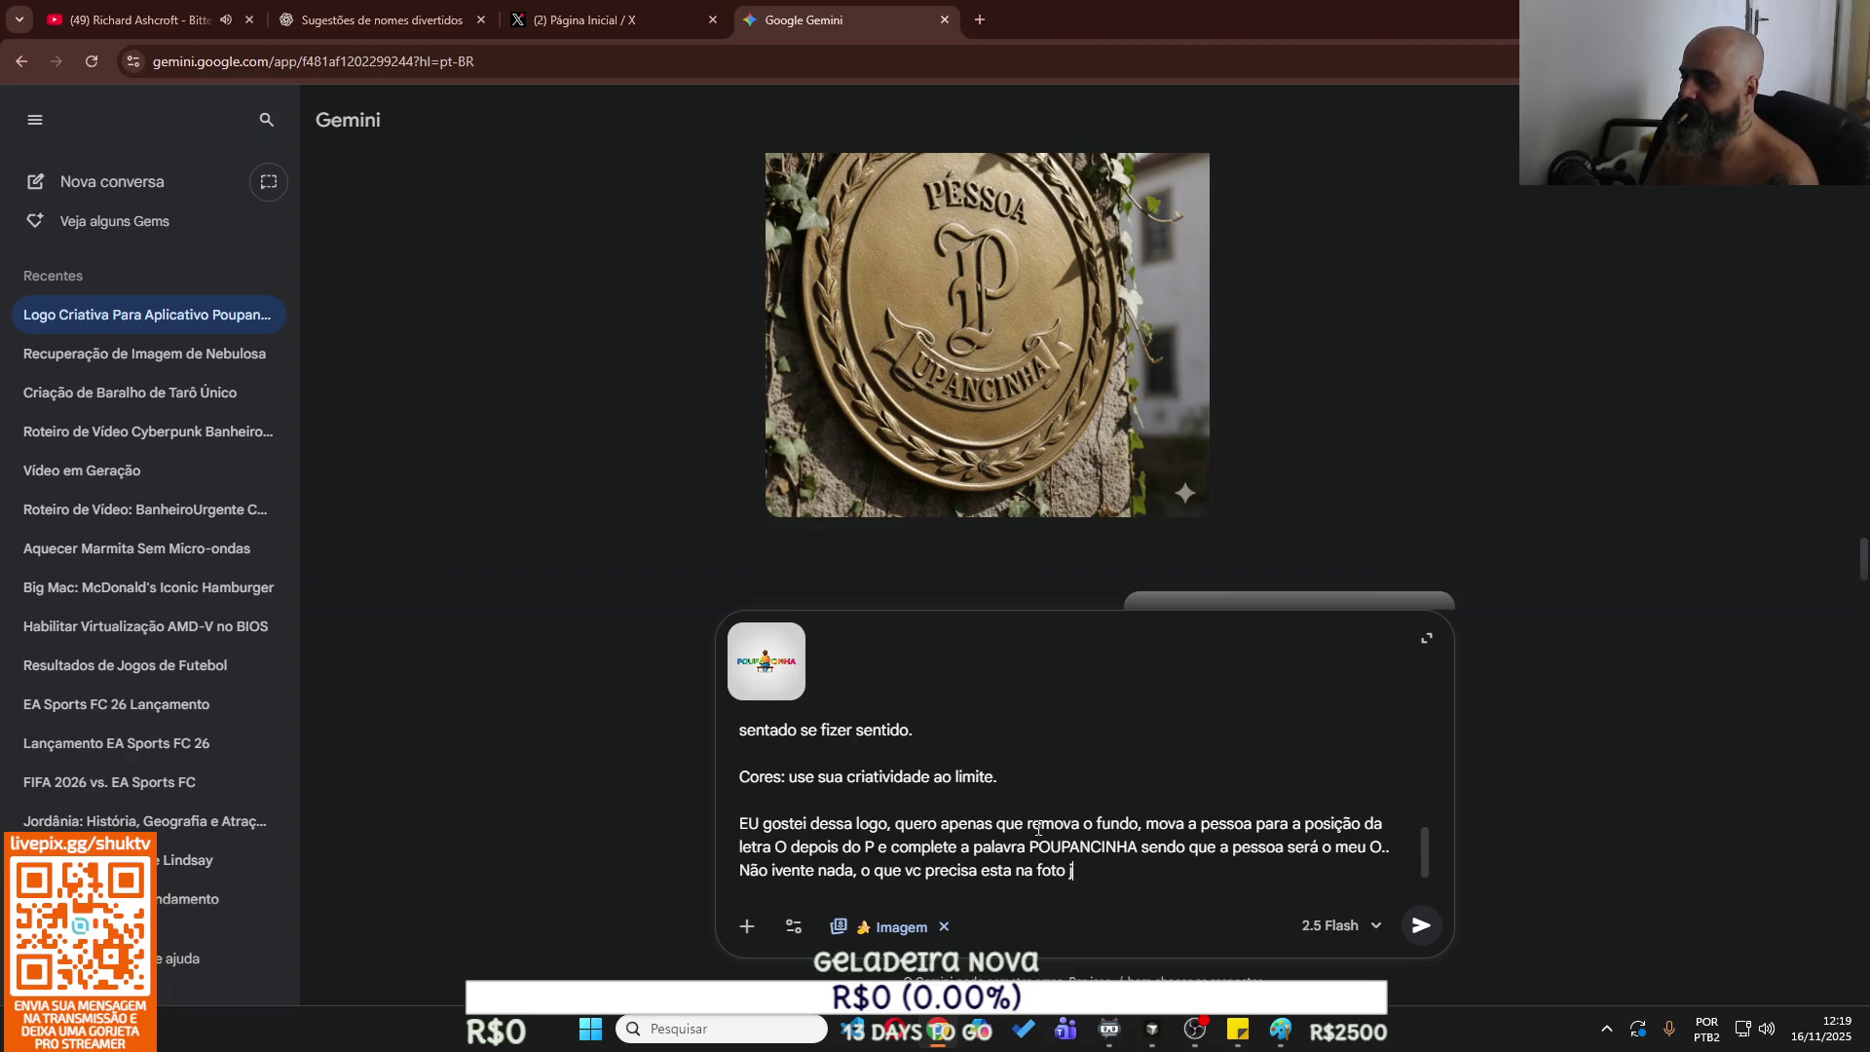
{"action": "type", "text": "á. "}
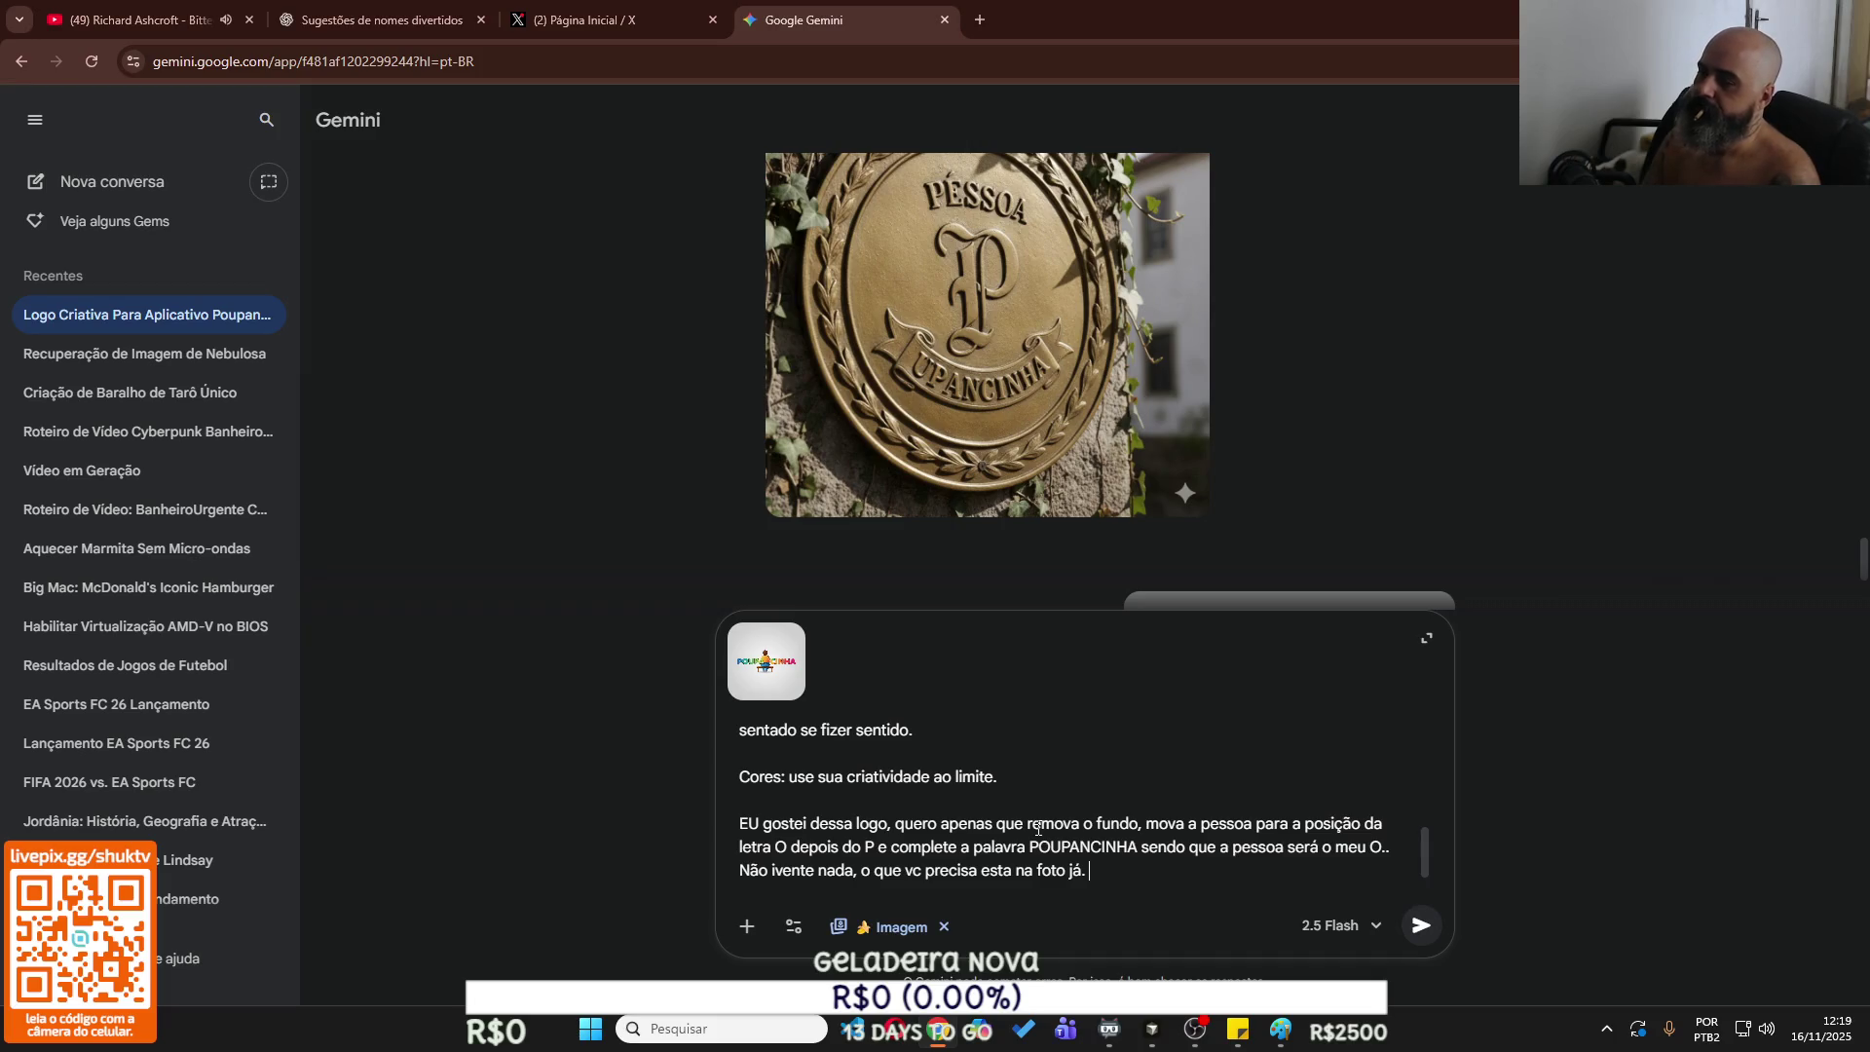
{"action": "type", "text": "S"}
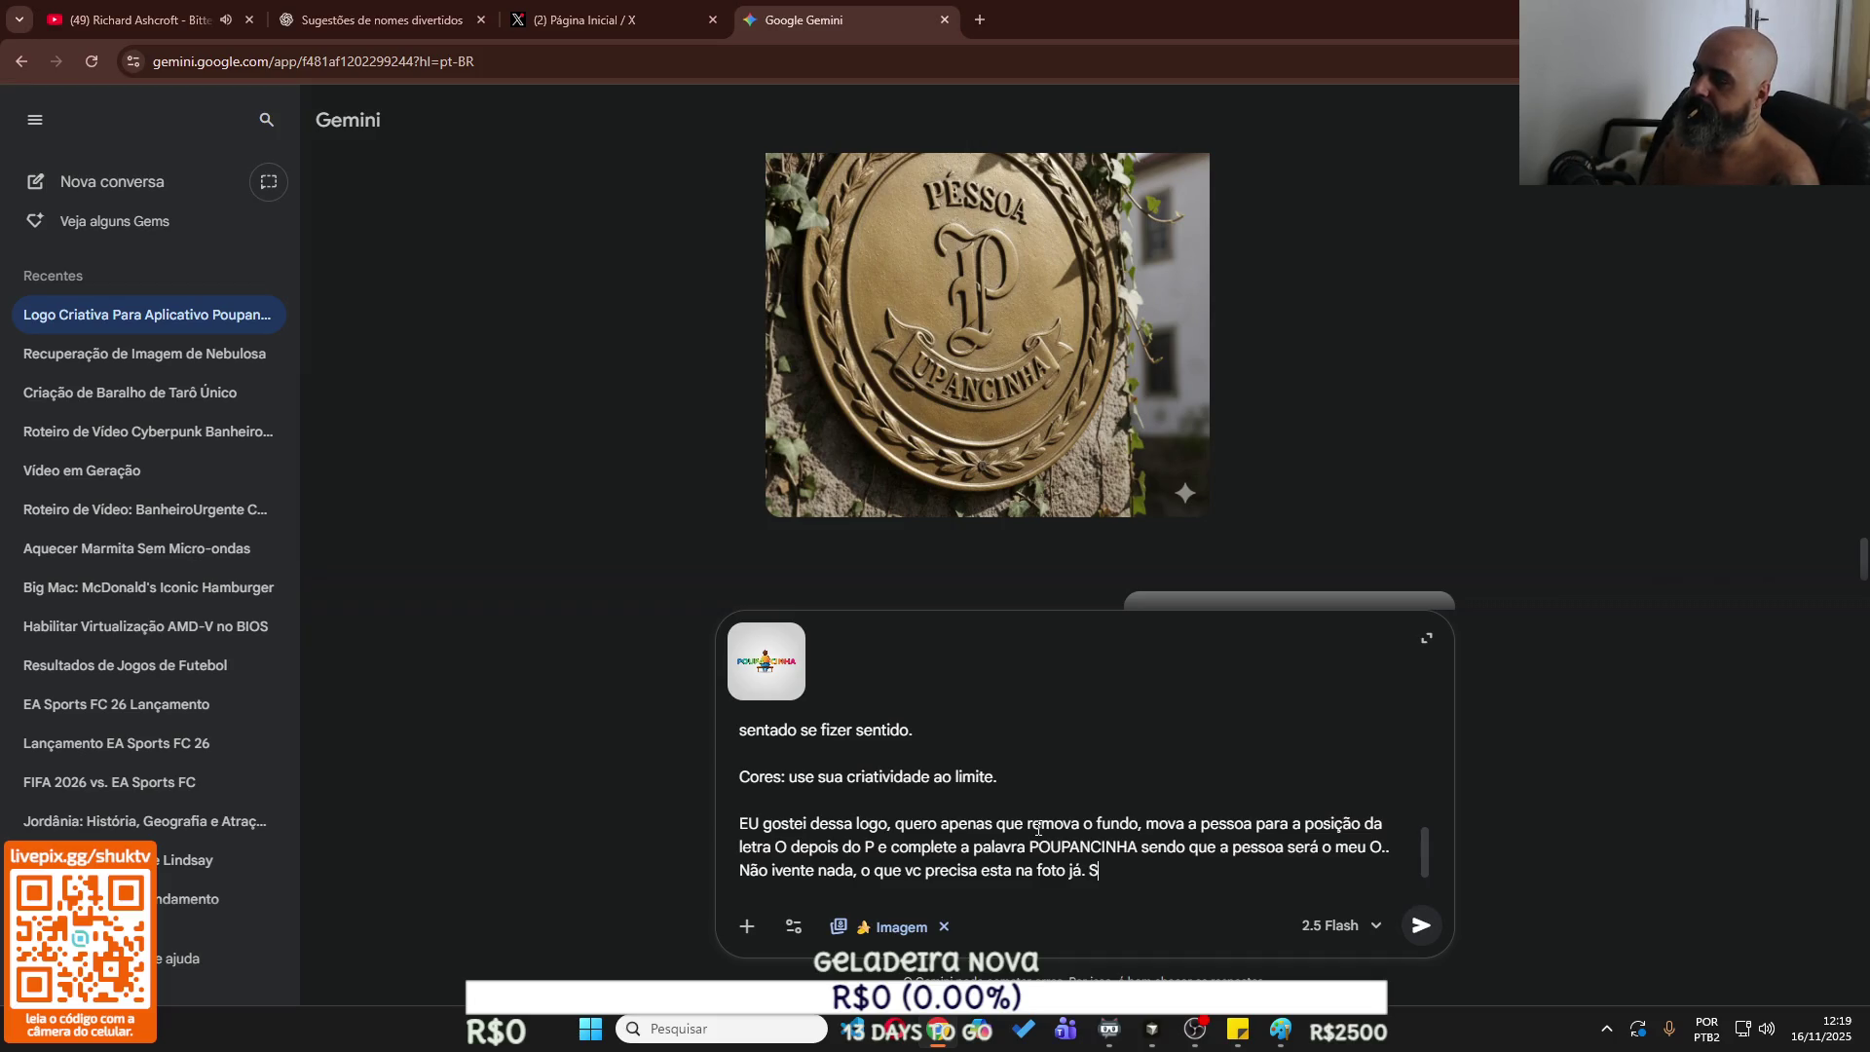
{"action": "type", "text": "ó ajustar e se"}
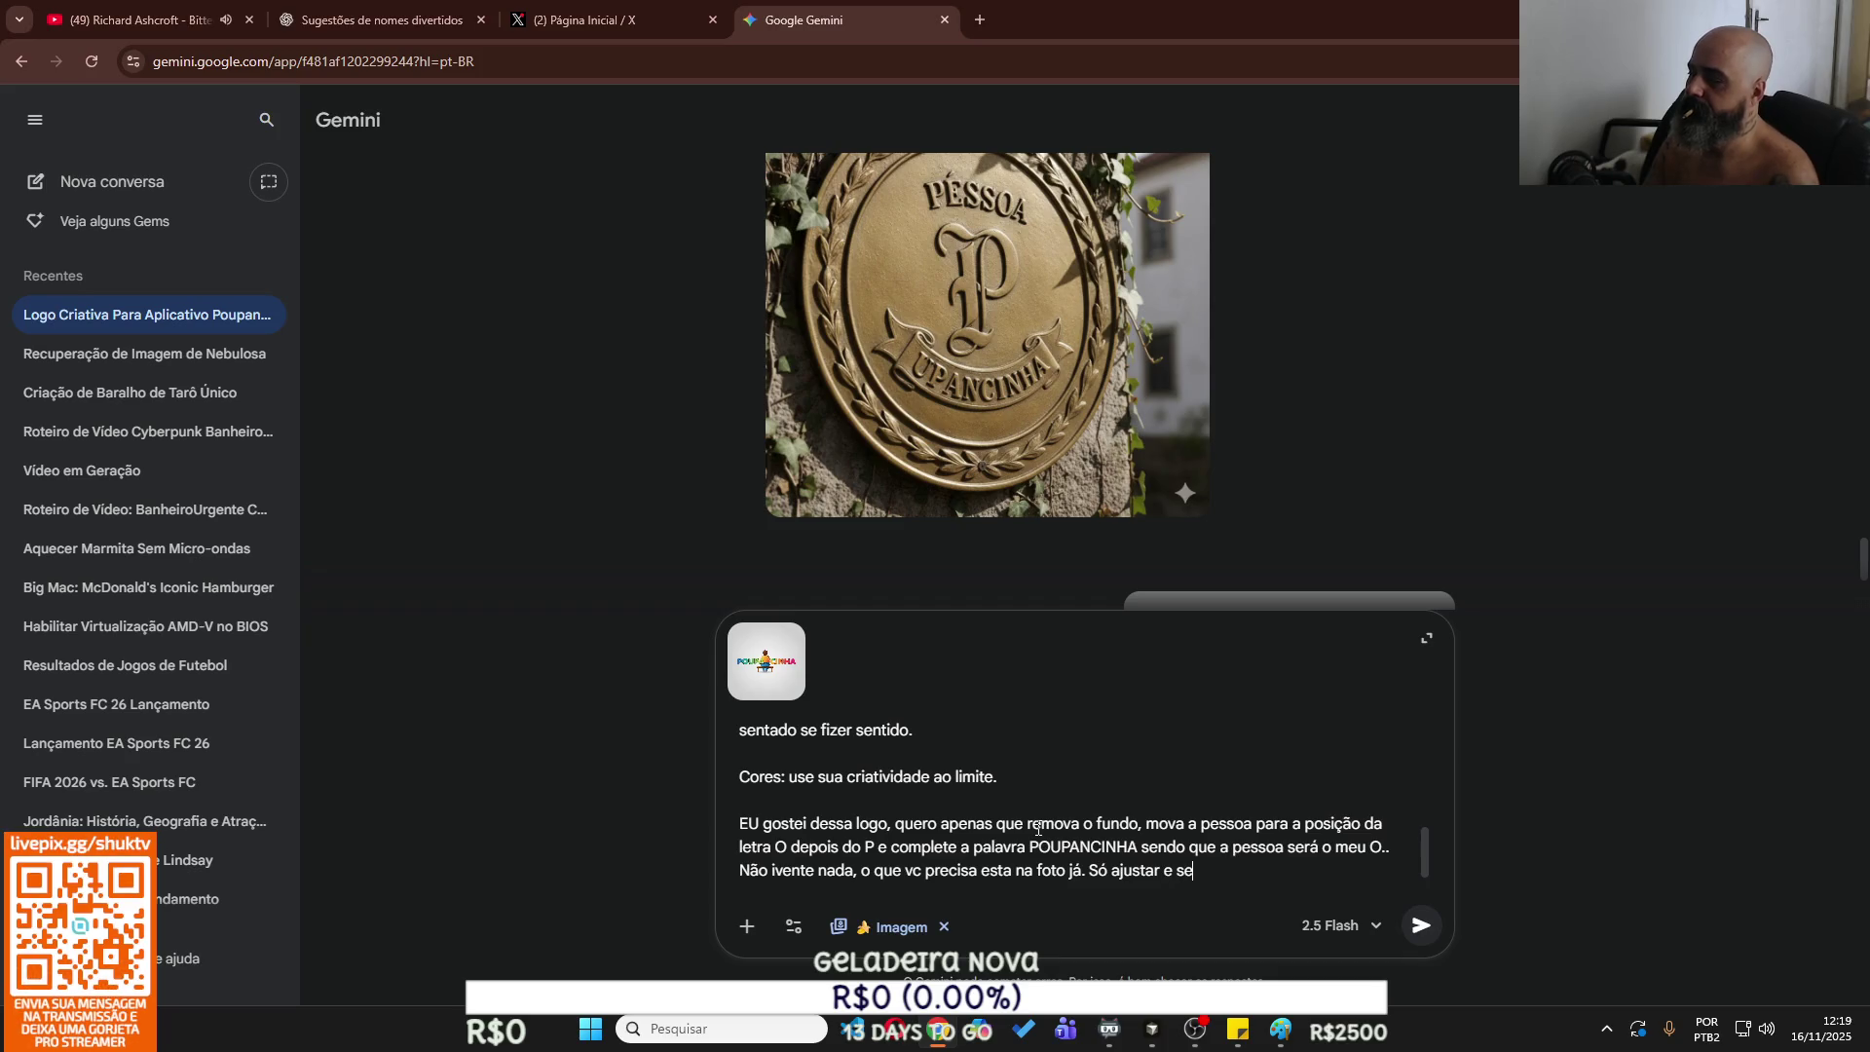
{"action": "type", "text": " possível"}
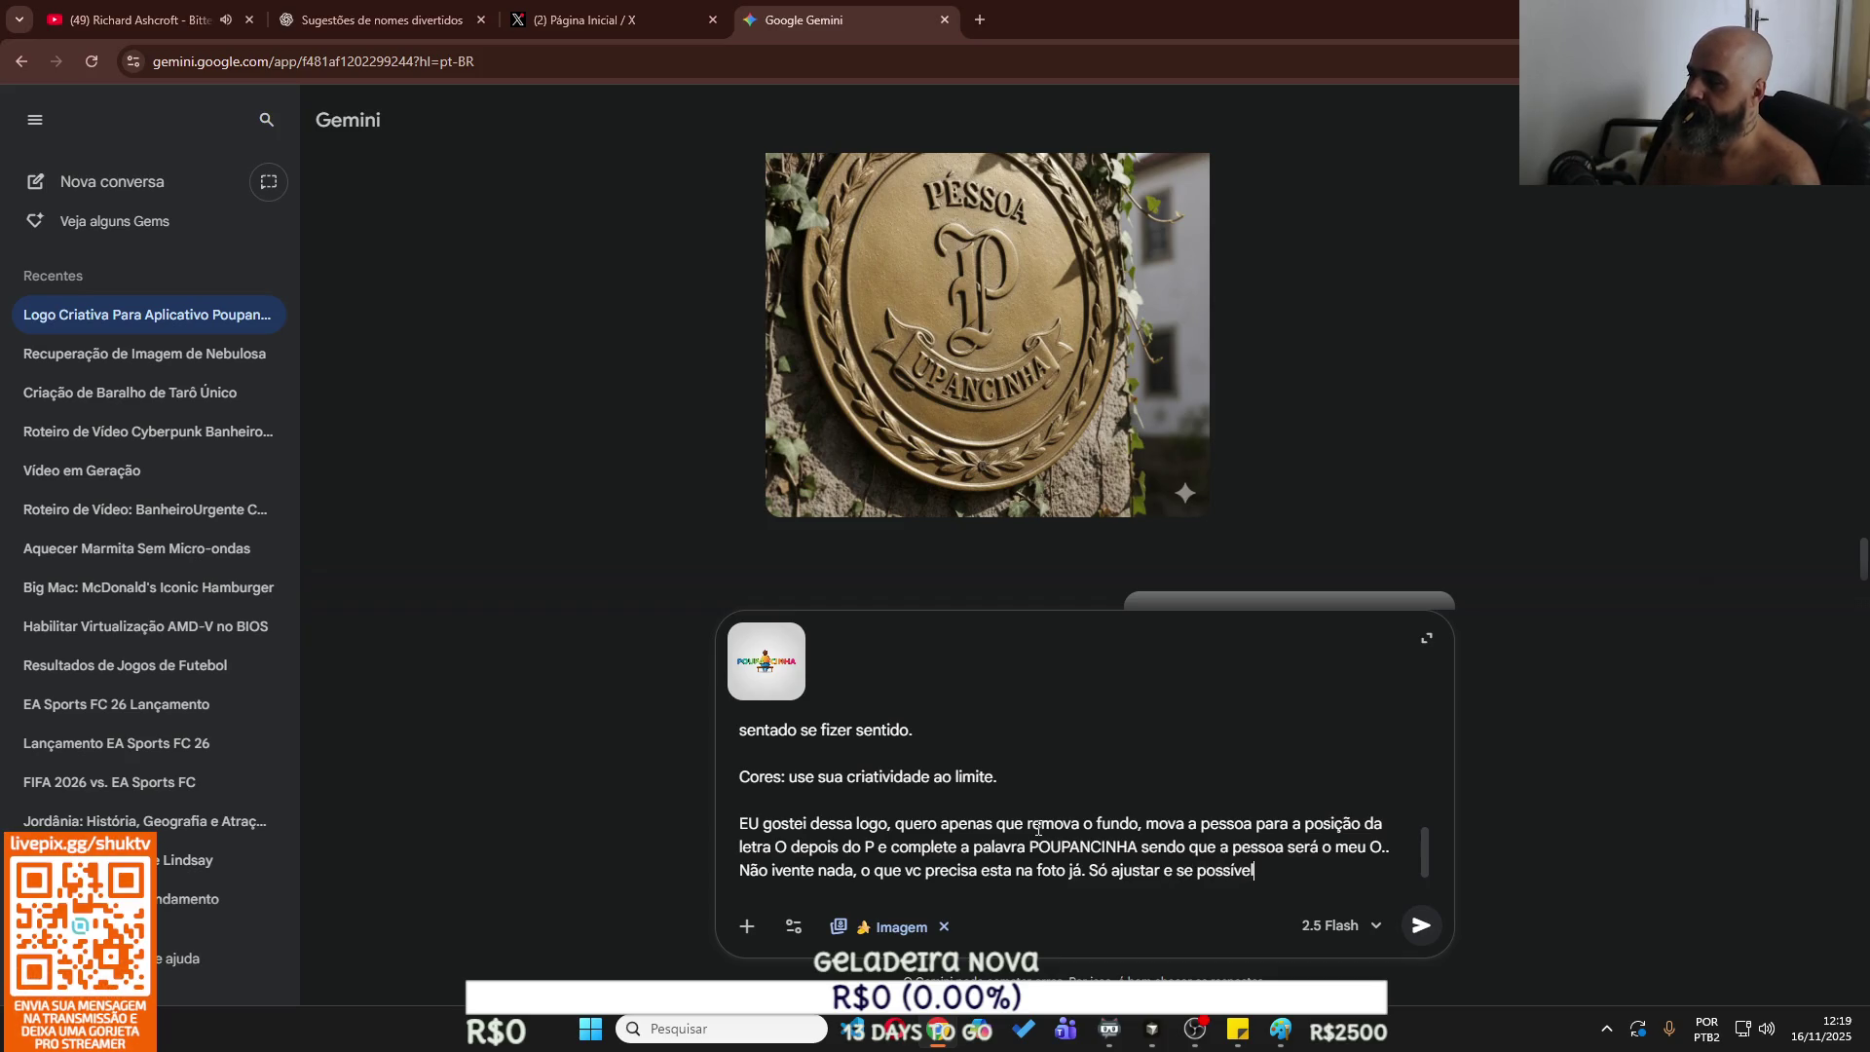
{"action": "type", "text": ", coloc"}
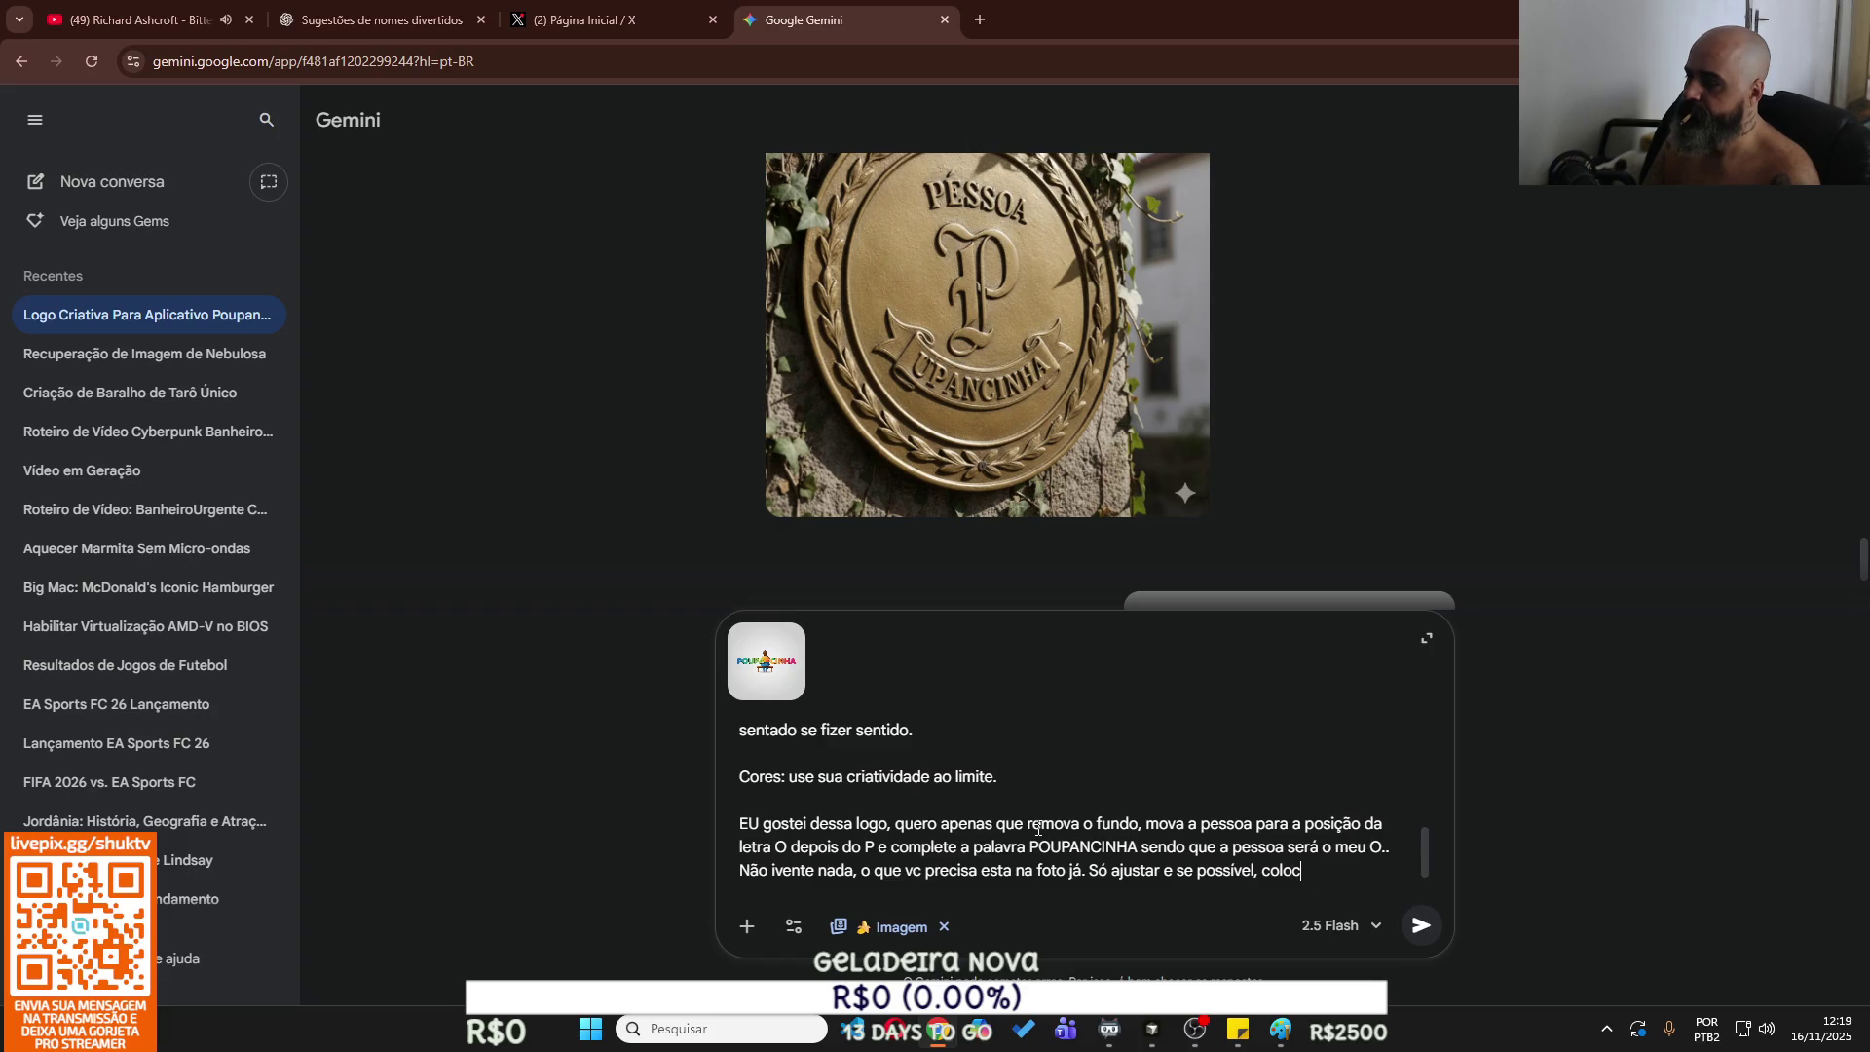
{"action": "type", "text": "o um gatinho do lado do banquinho s"}
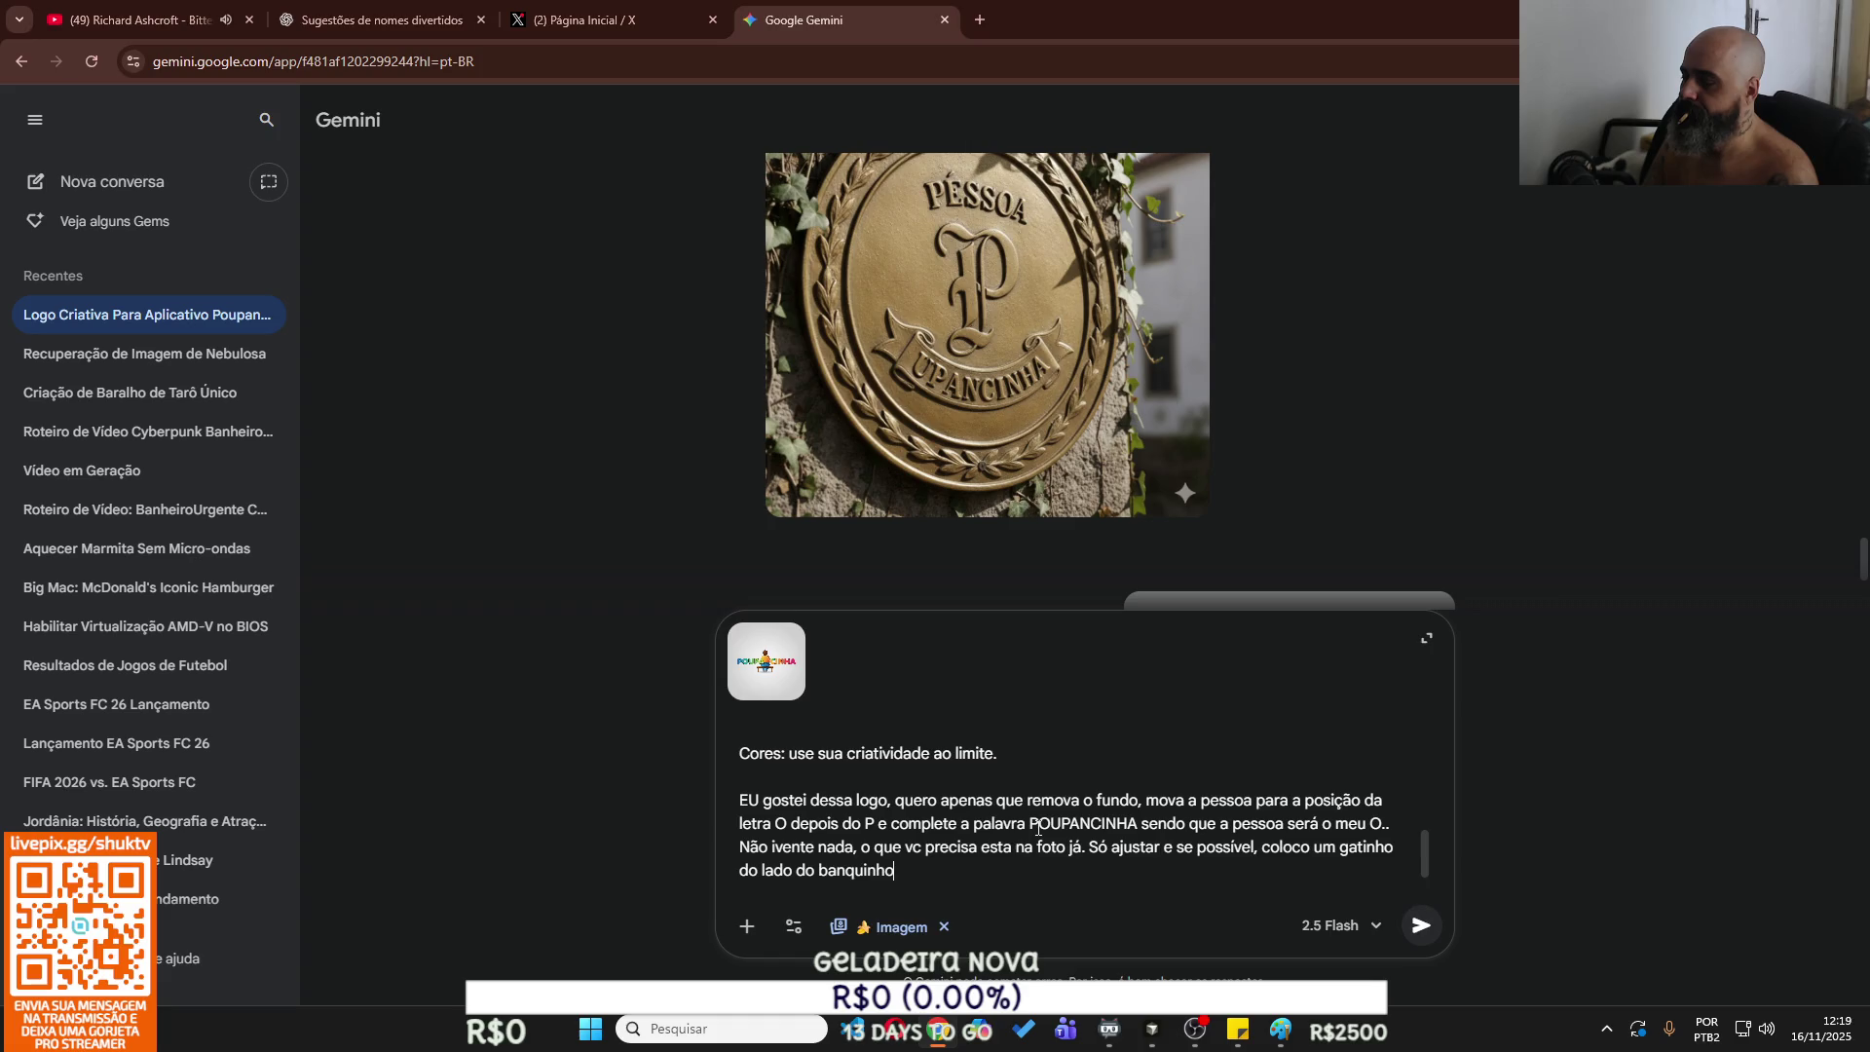
{"action": "type", "text": "endo segur"}
{"action": "type", "text": "o por u"}
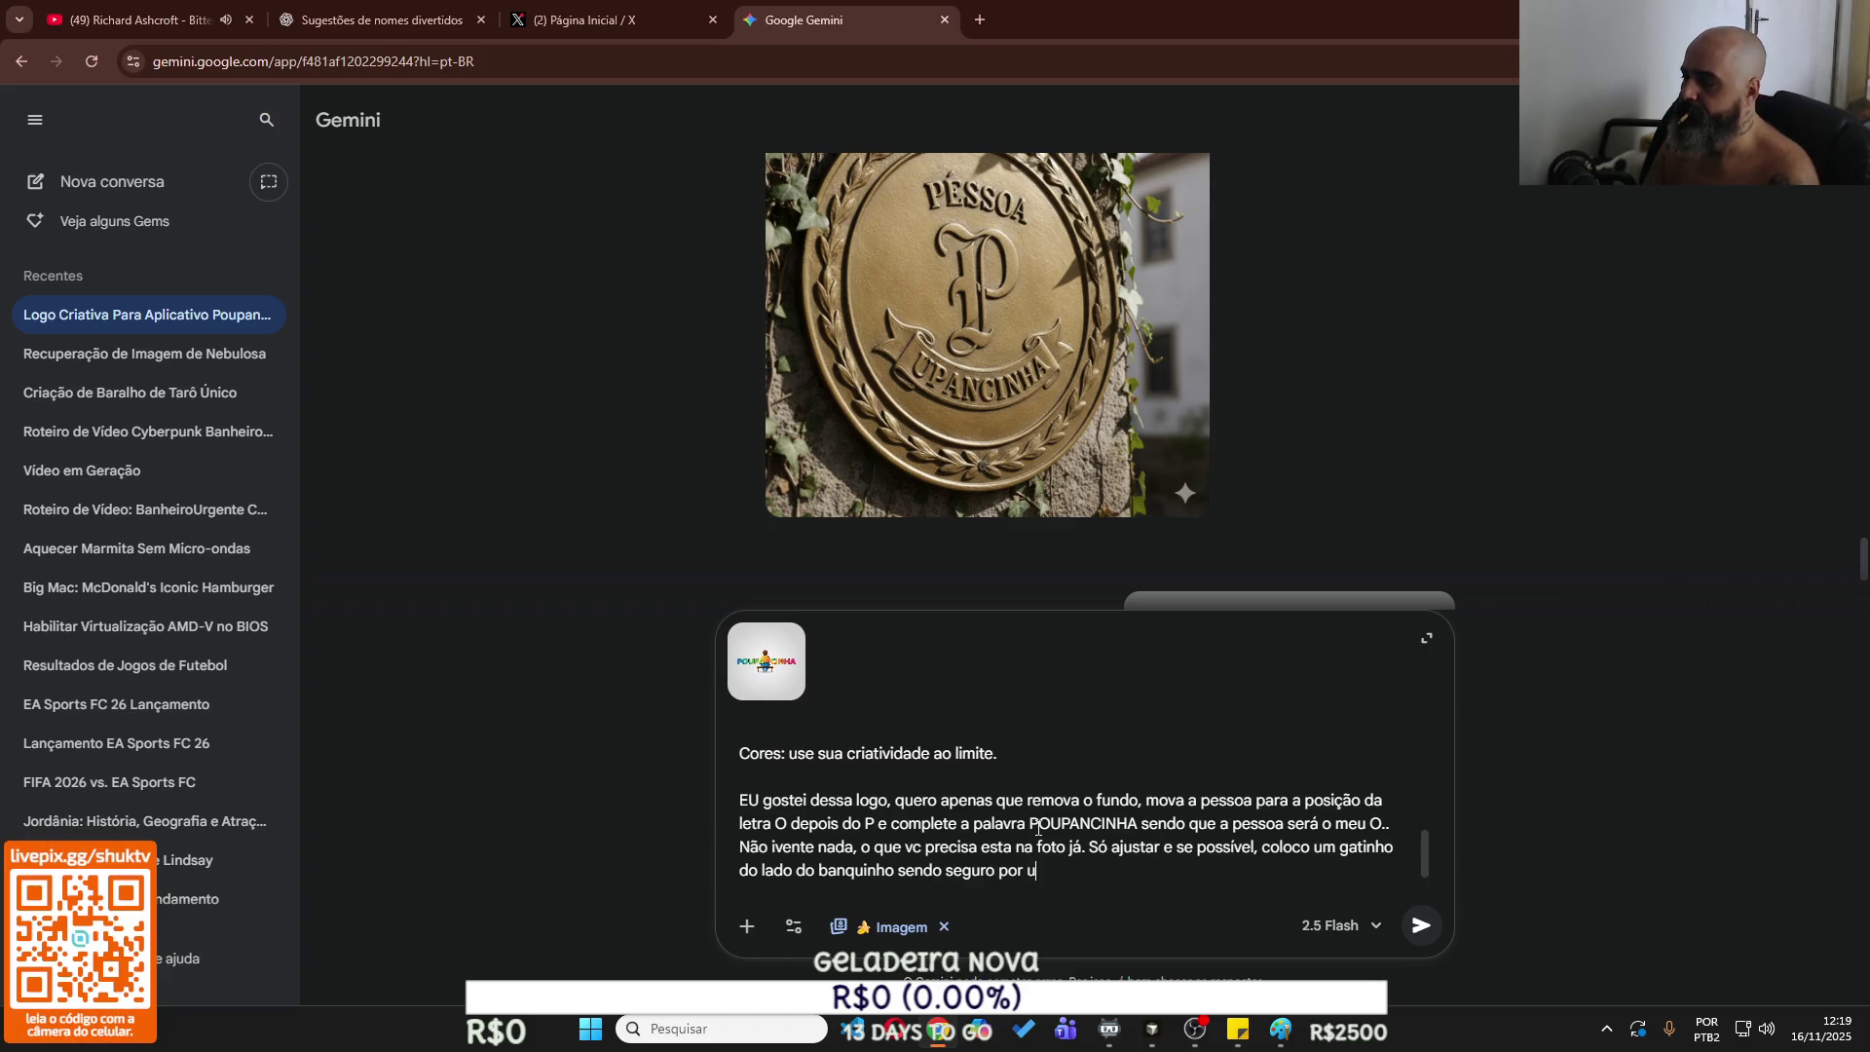
{"action": "type", "text": "ma coleita"}
{"action": "key", "text": "BackSpace"}
{"action": "type", "text": "ra, um "}
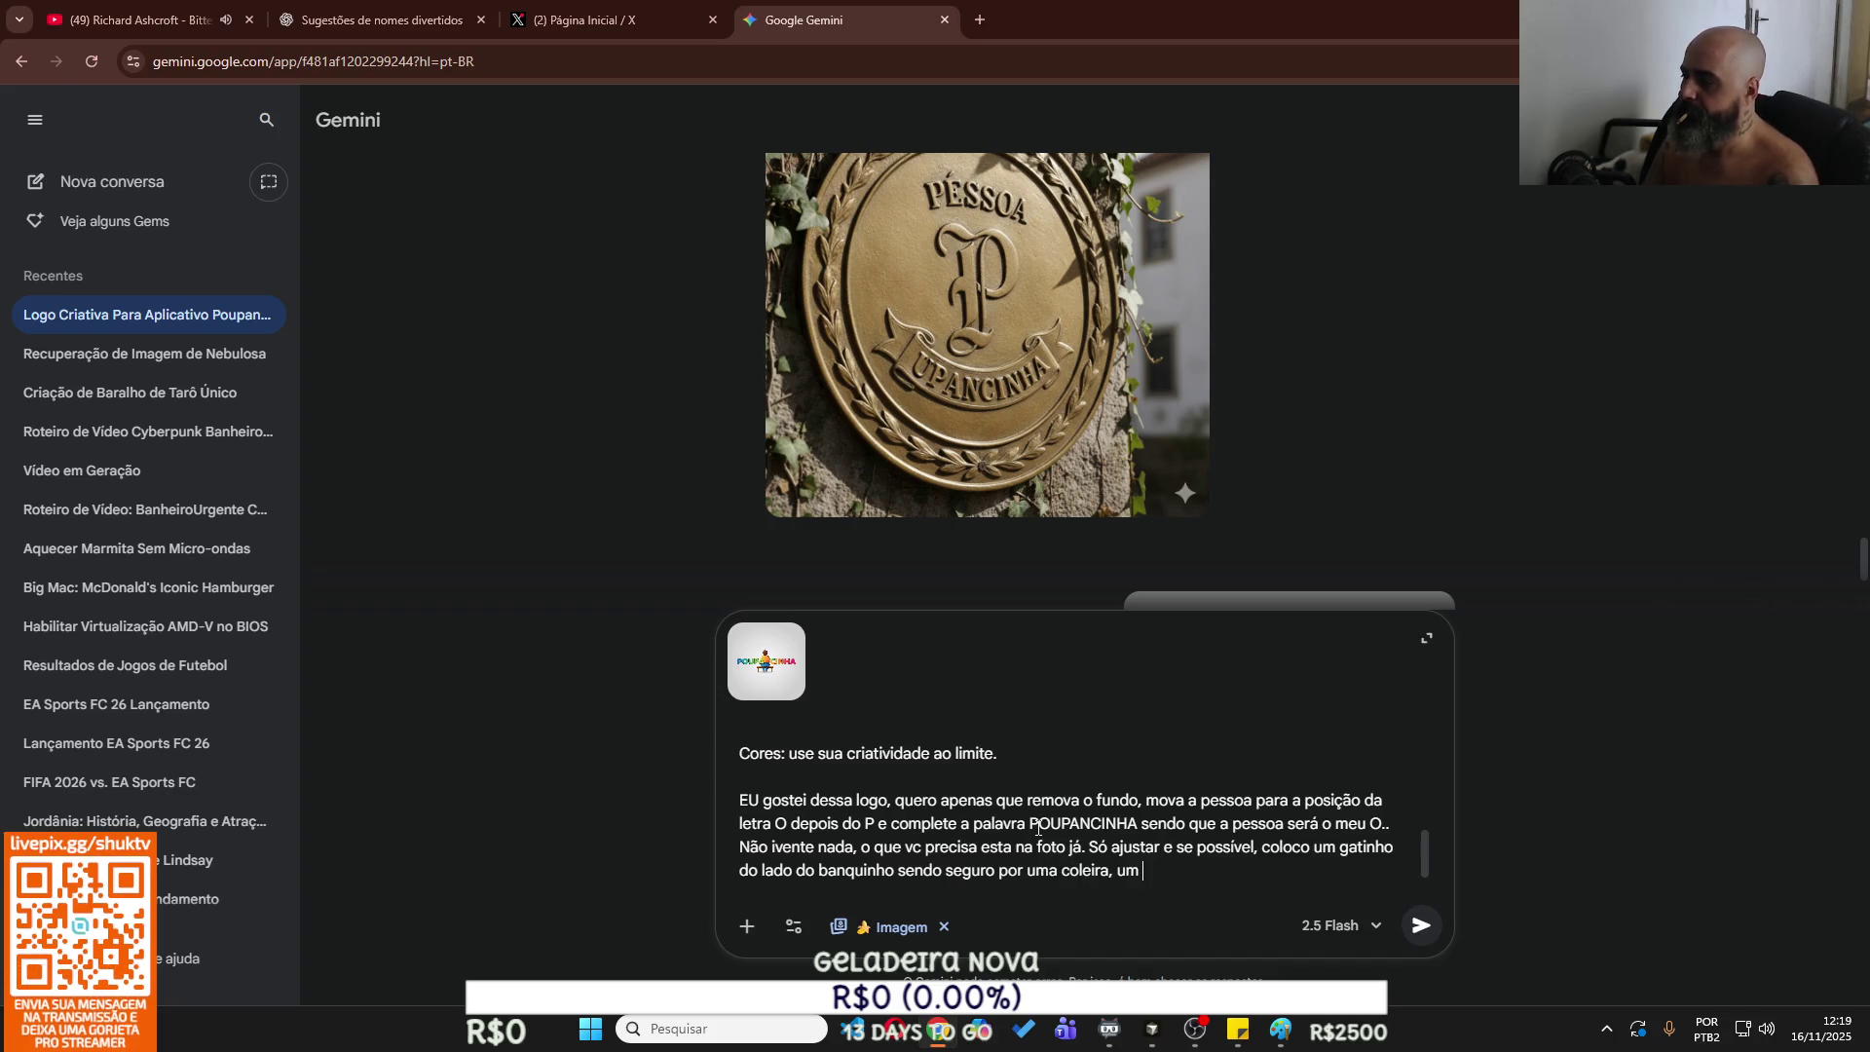
{"action": "type", "text": "gatinho angorá "}
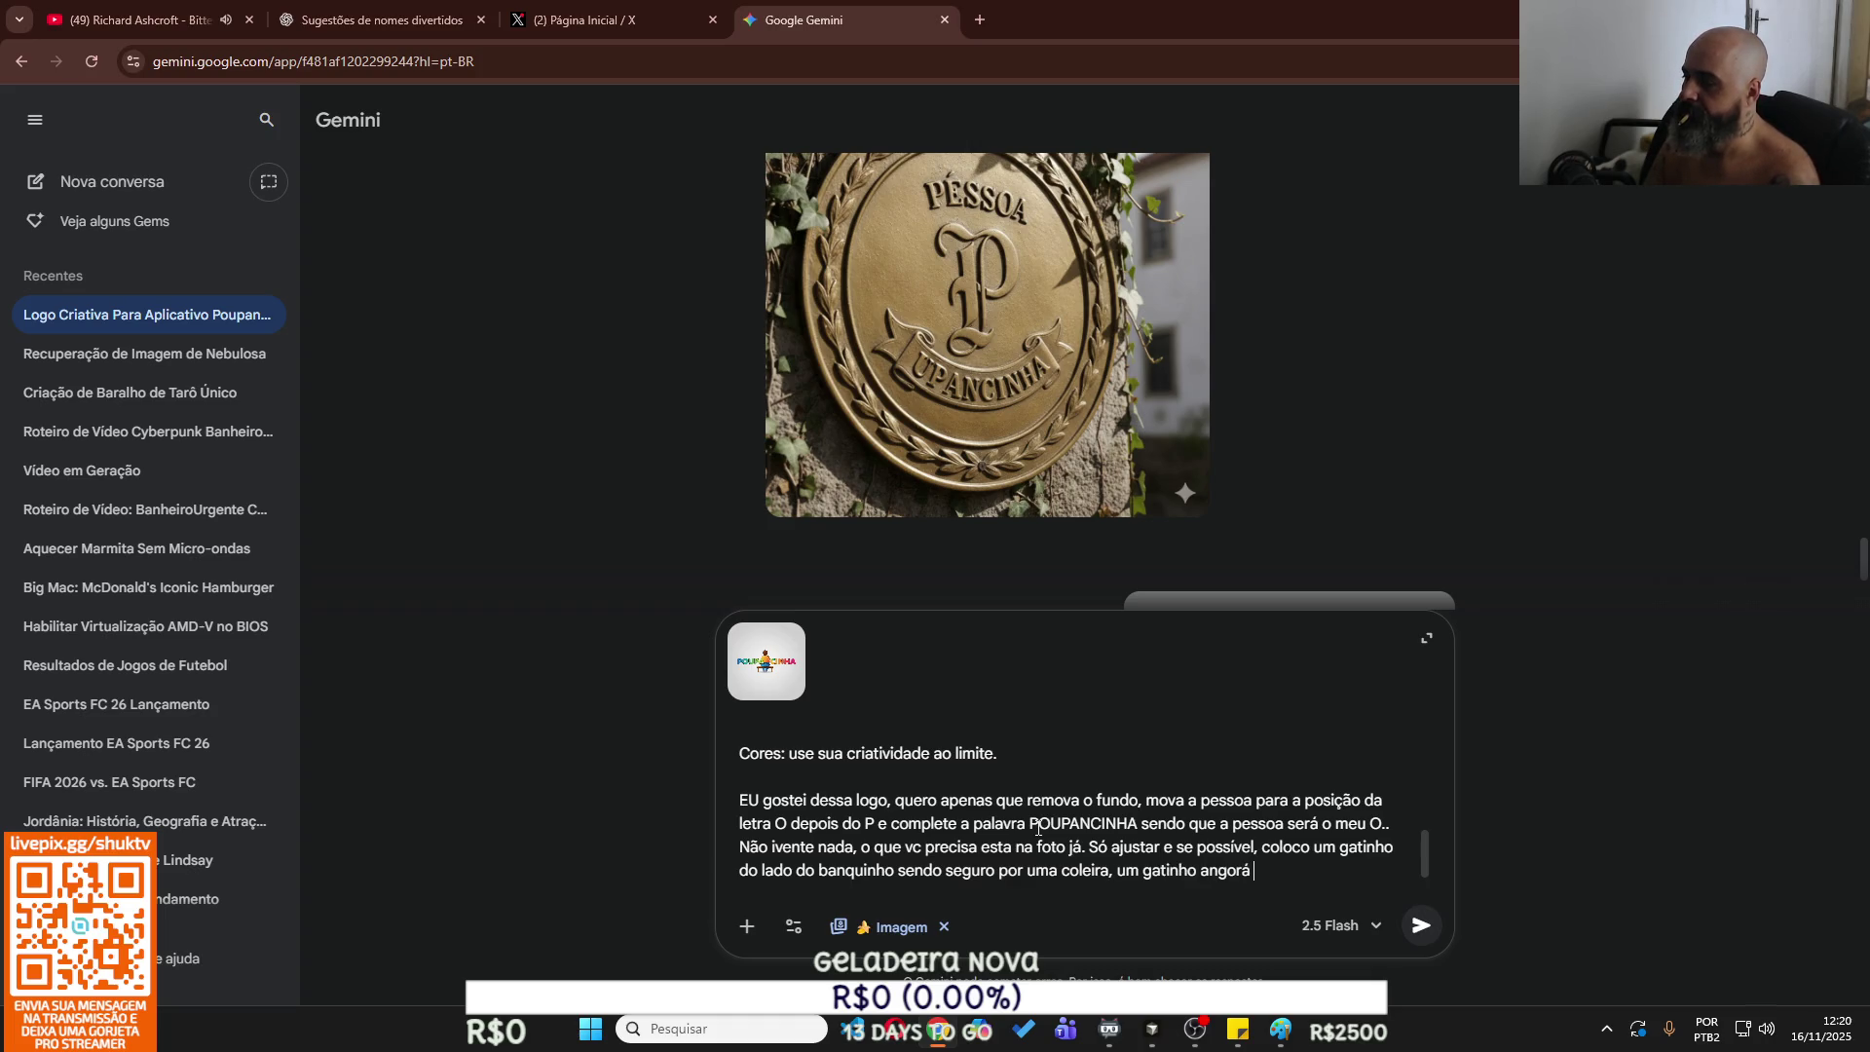
{"action": "type", "text": "em forma de desenh"}
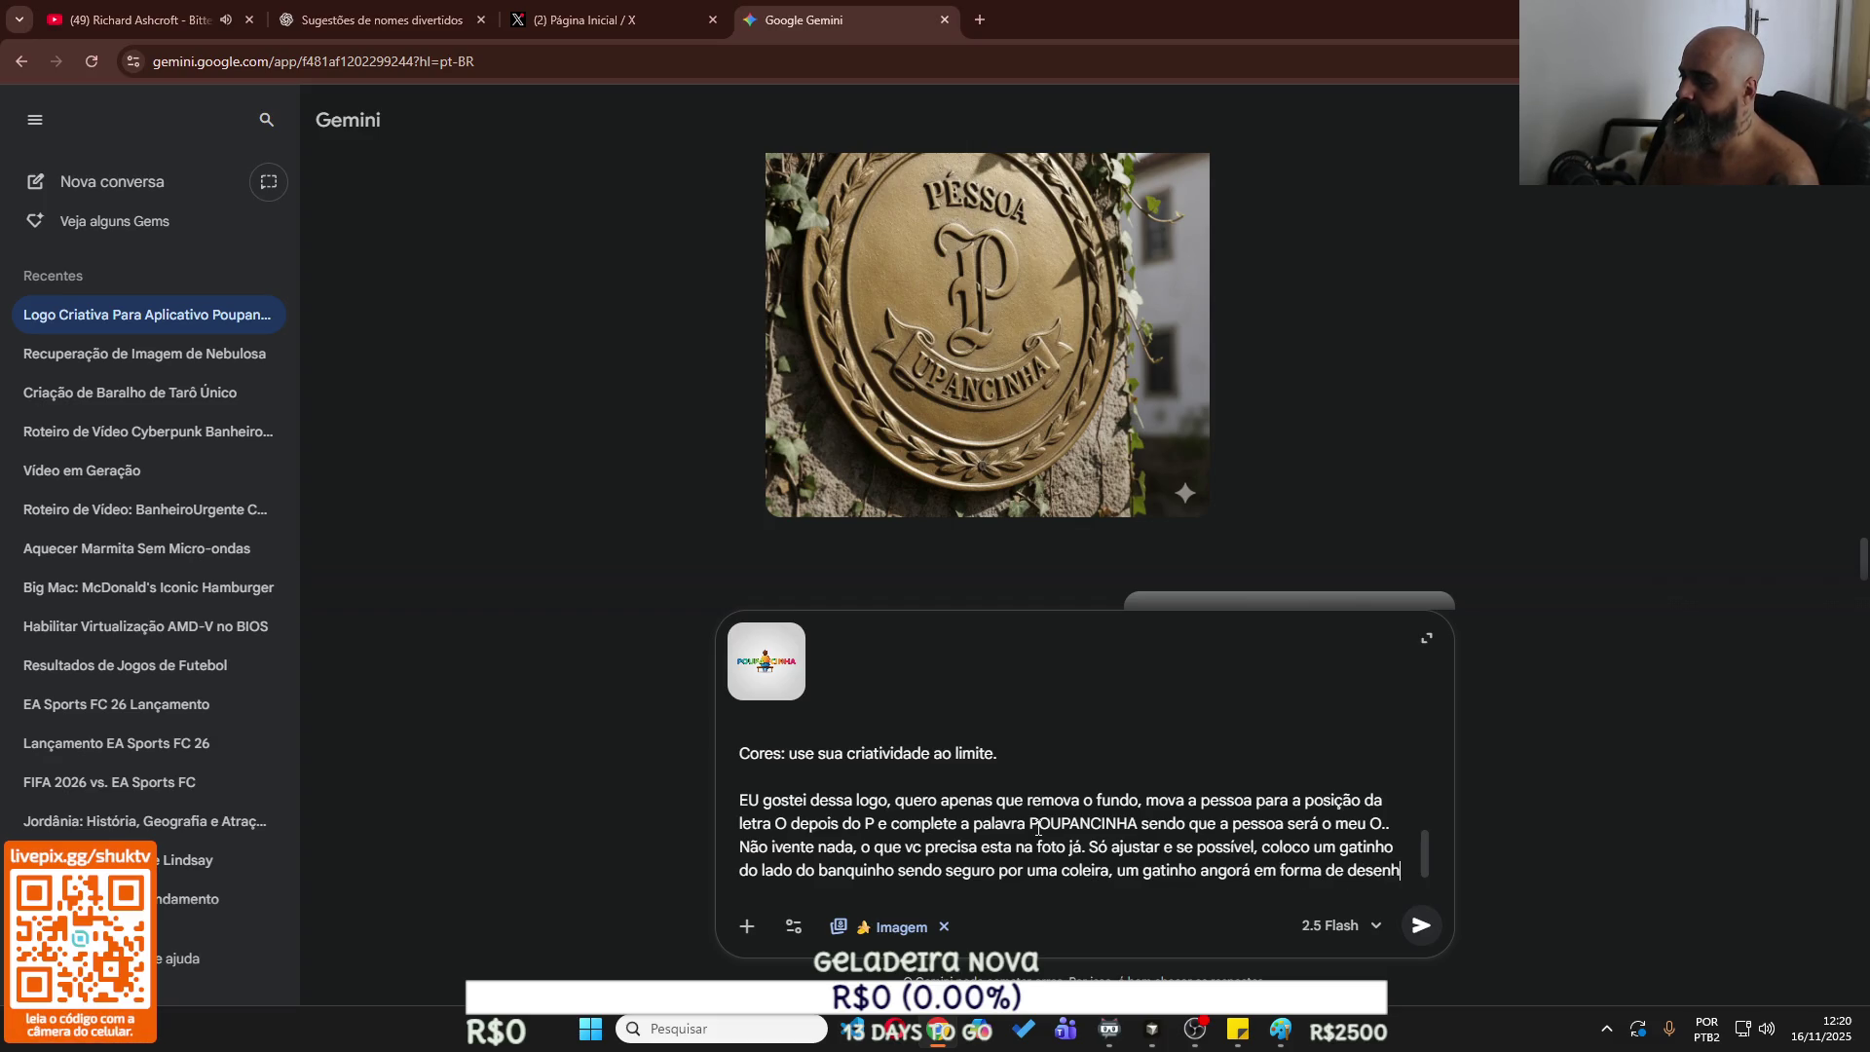
{"action": "type", "text": "o e ele de cor chumbo "}
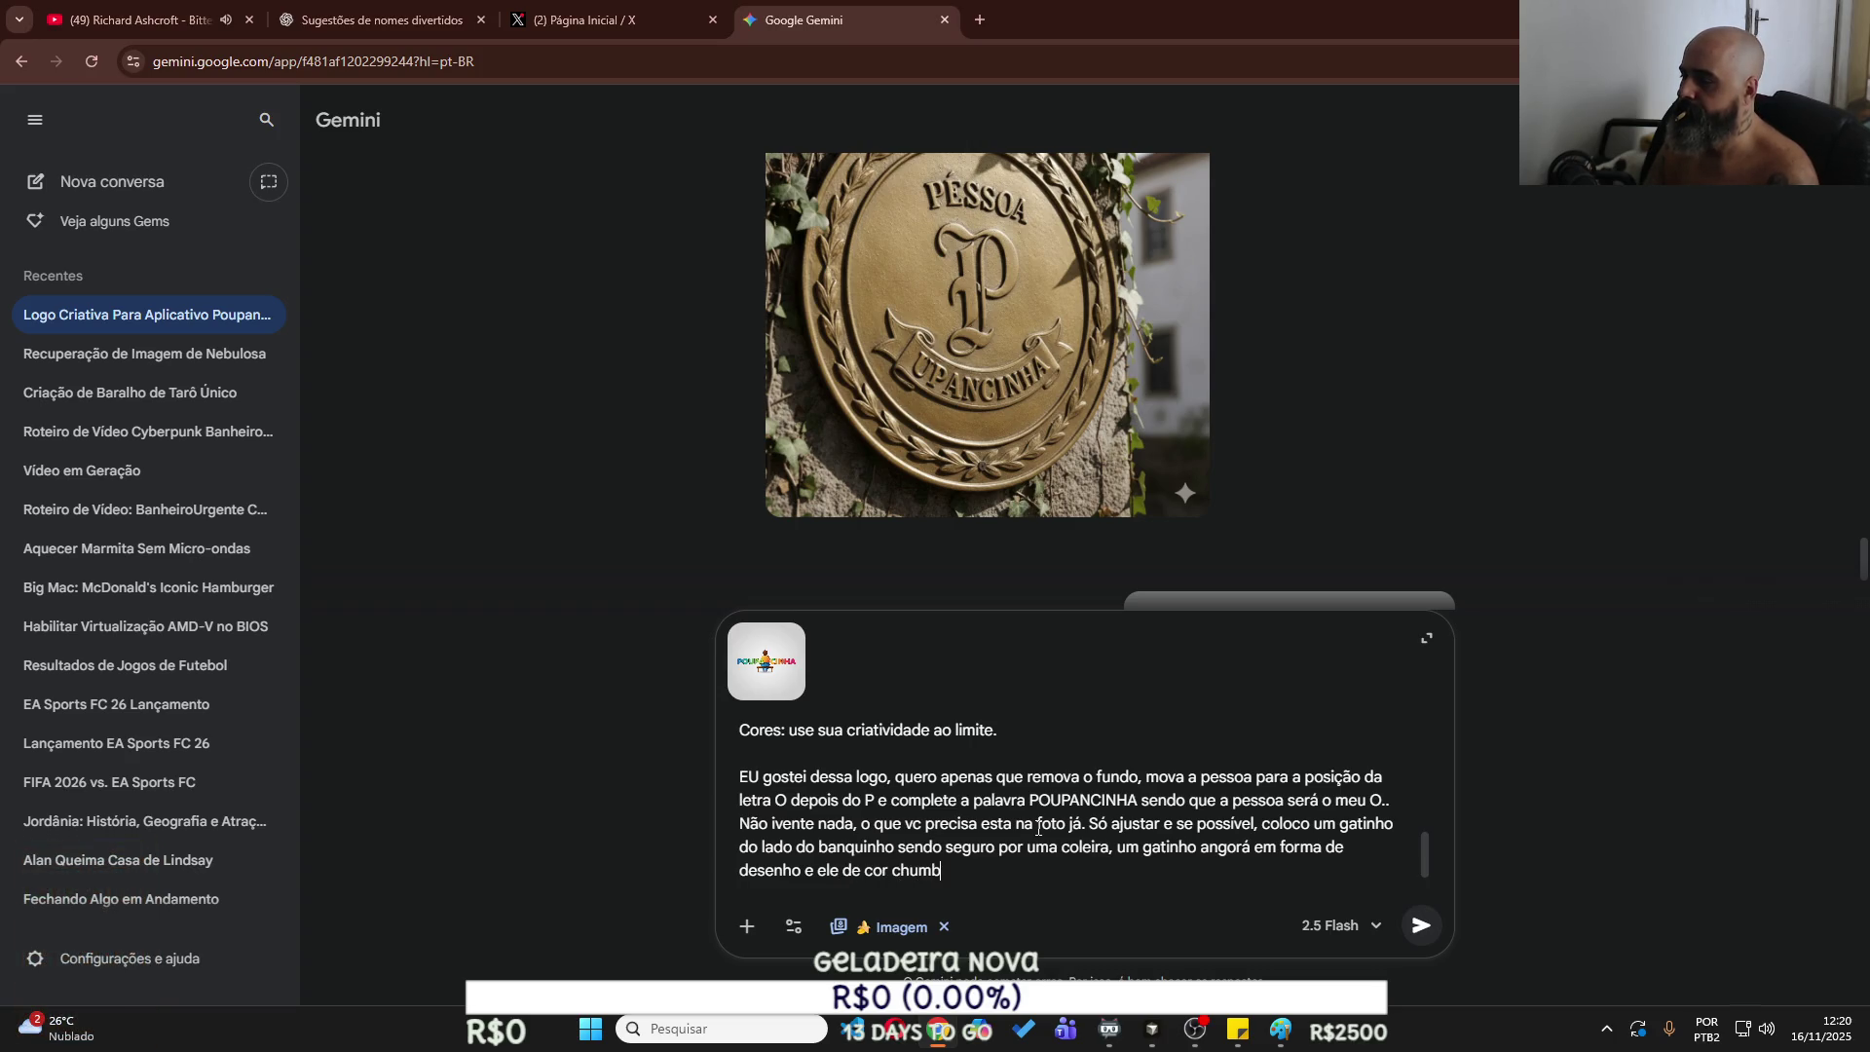
{"action": "type", "text": "sentado ao lado do seu dono"}
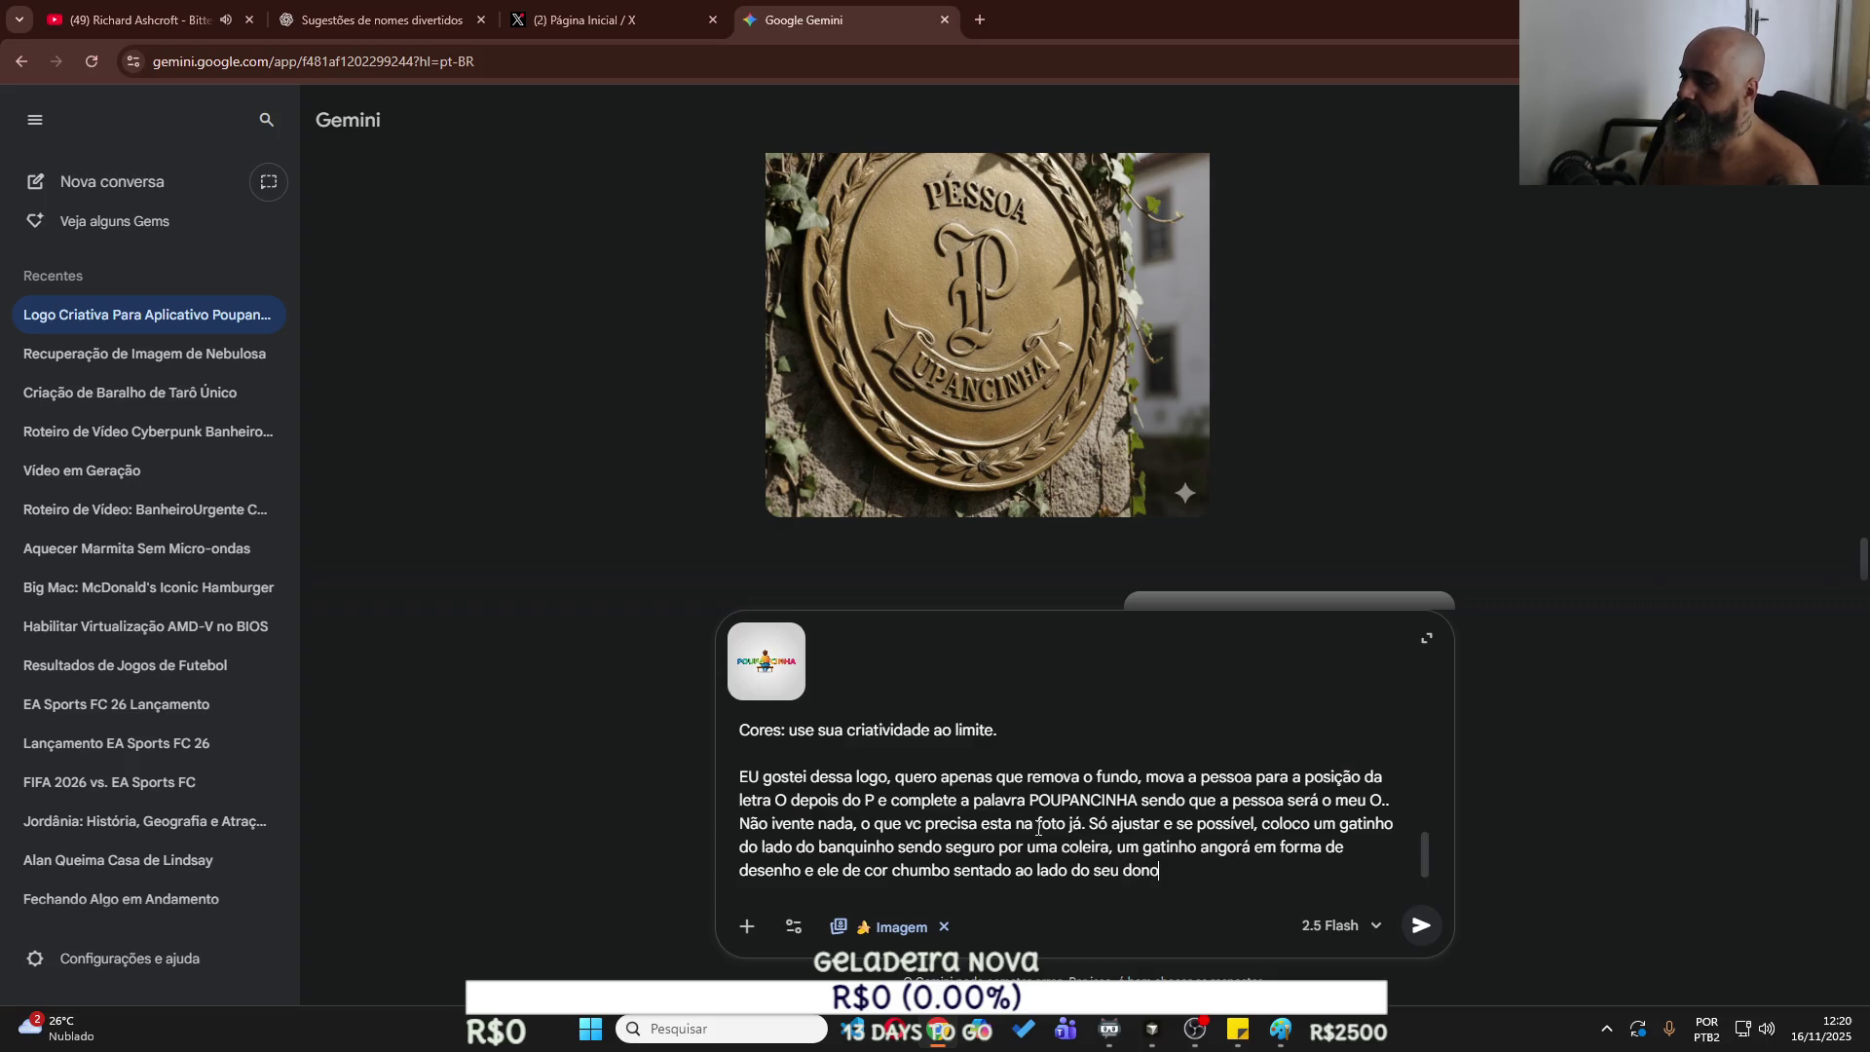
Add that the owner must be bald and send the edit request.
{"action": "key", "text": "shift+Return"}
{"action": "type", "text": "O "}
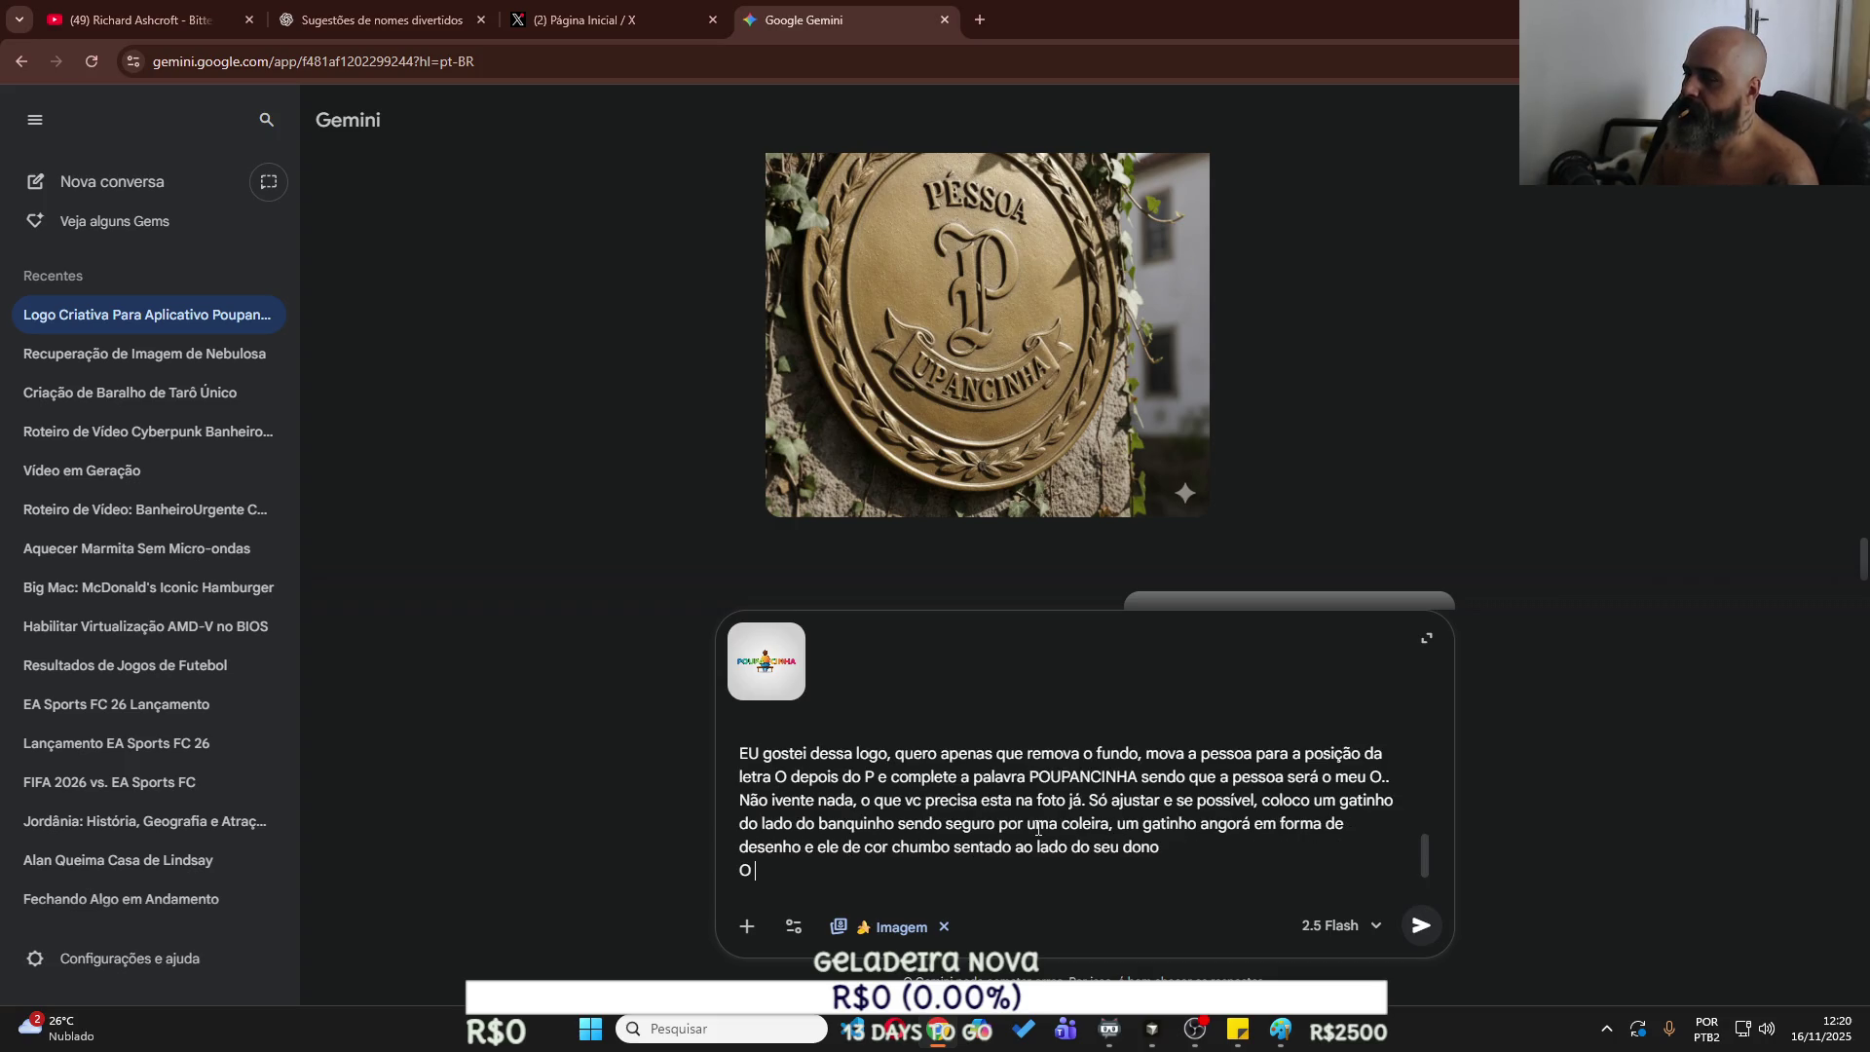
{"action": "type", "text": "dono precisa "}
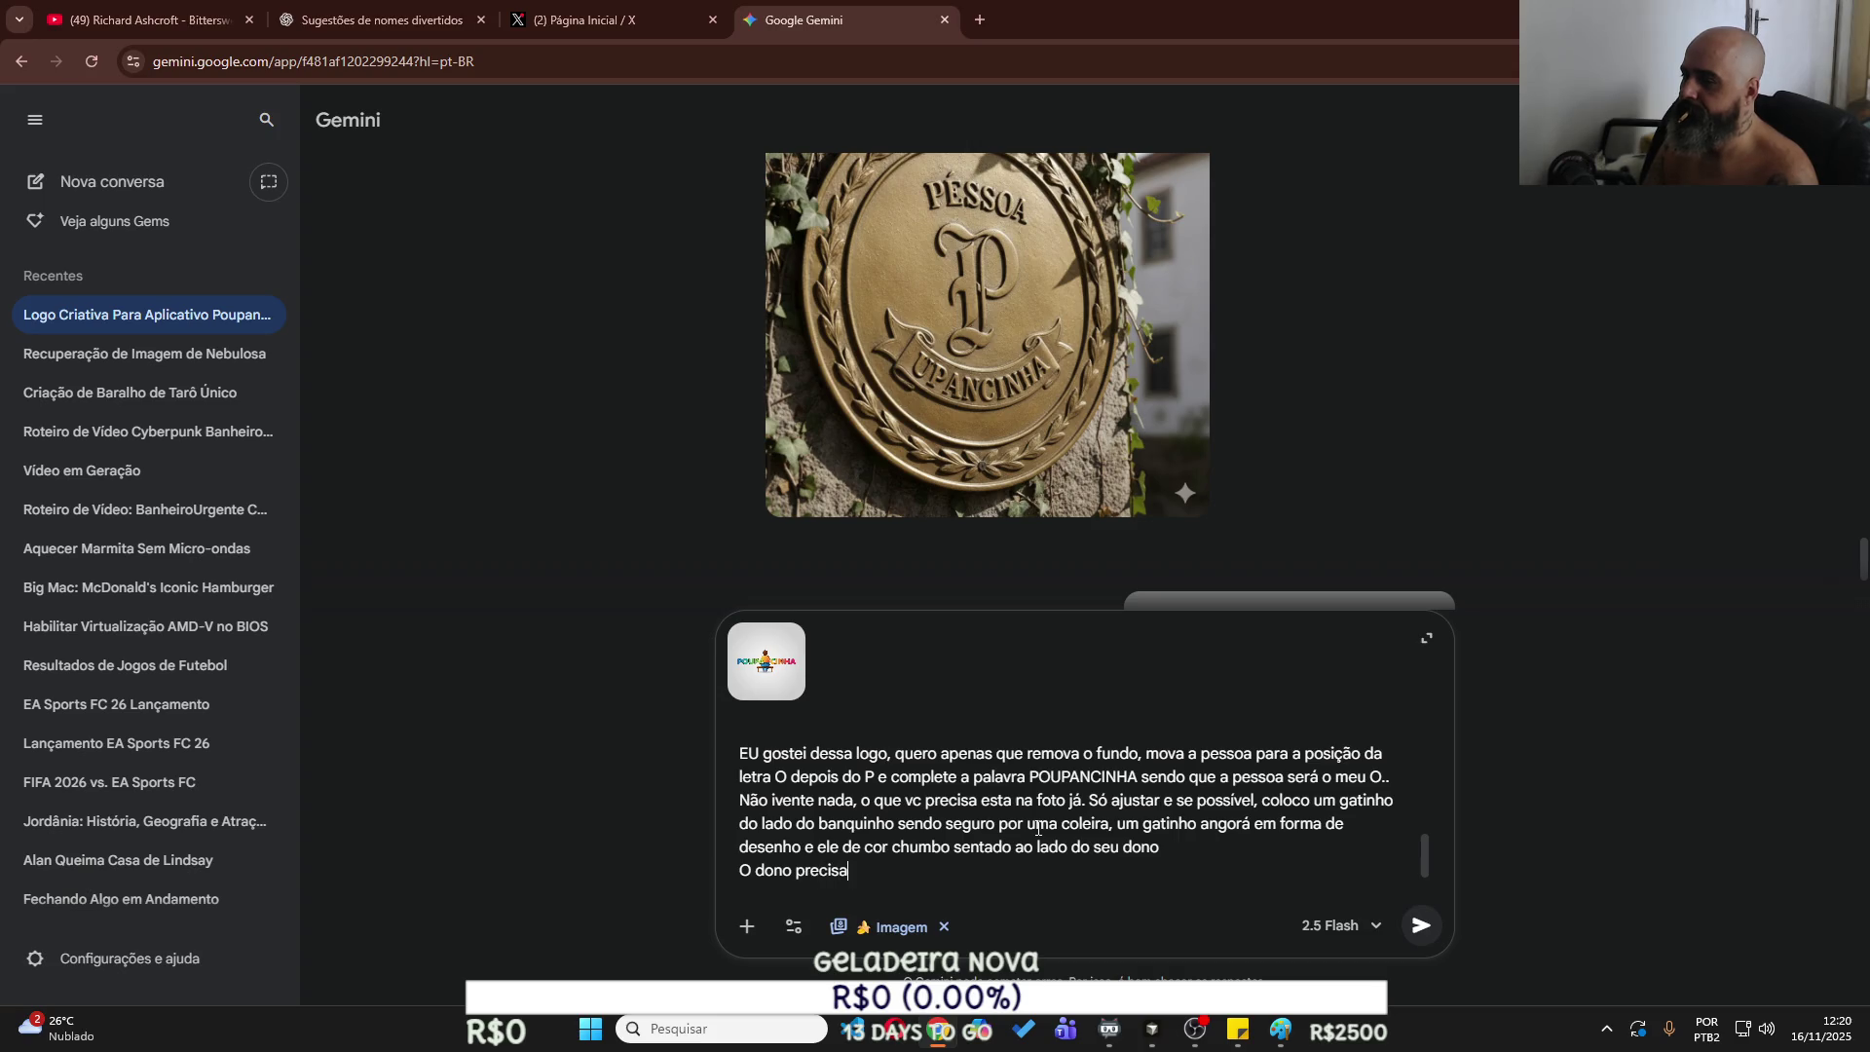
{"action": "type", "text": "ser"}
{"action": "type", "text": " car"}
{"action": "type", "text": "ev"}
{"action": "type", "text": "a"}
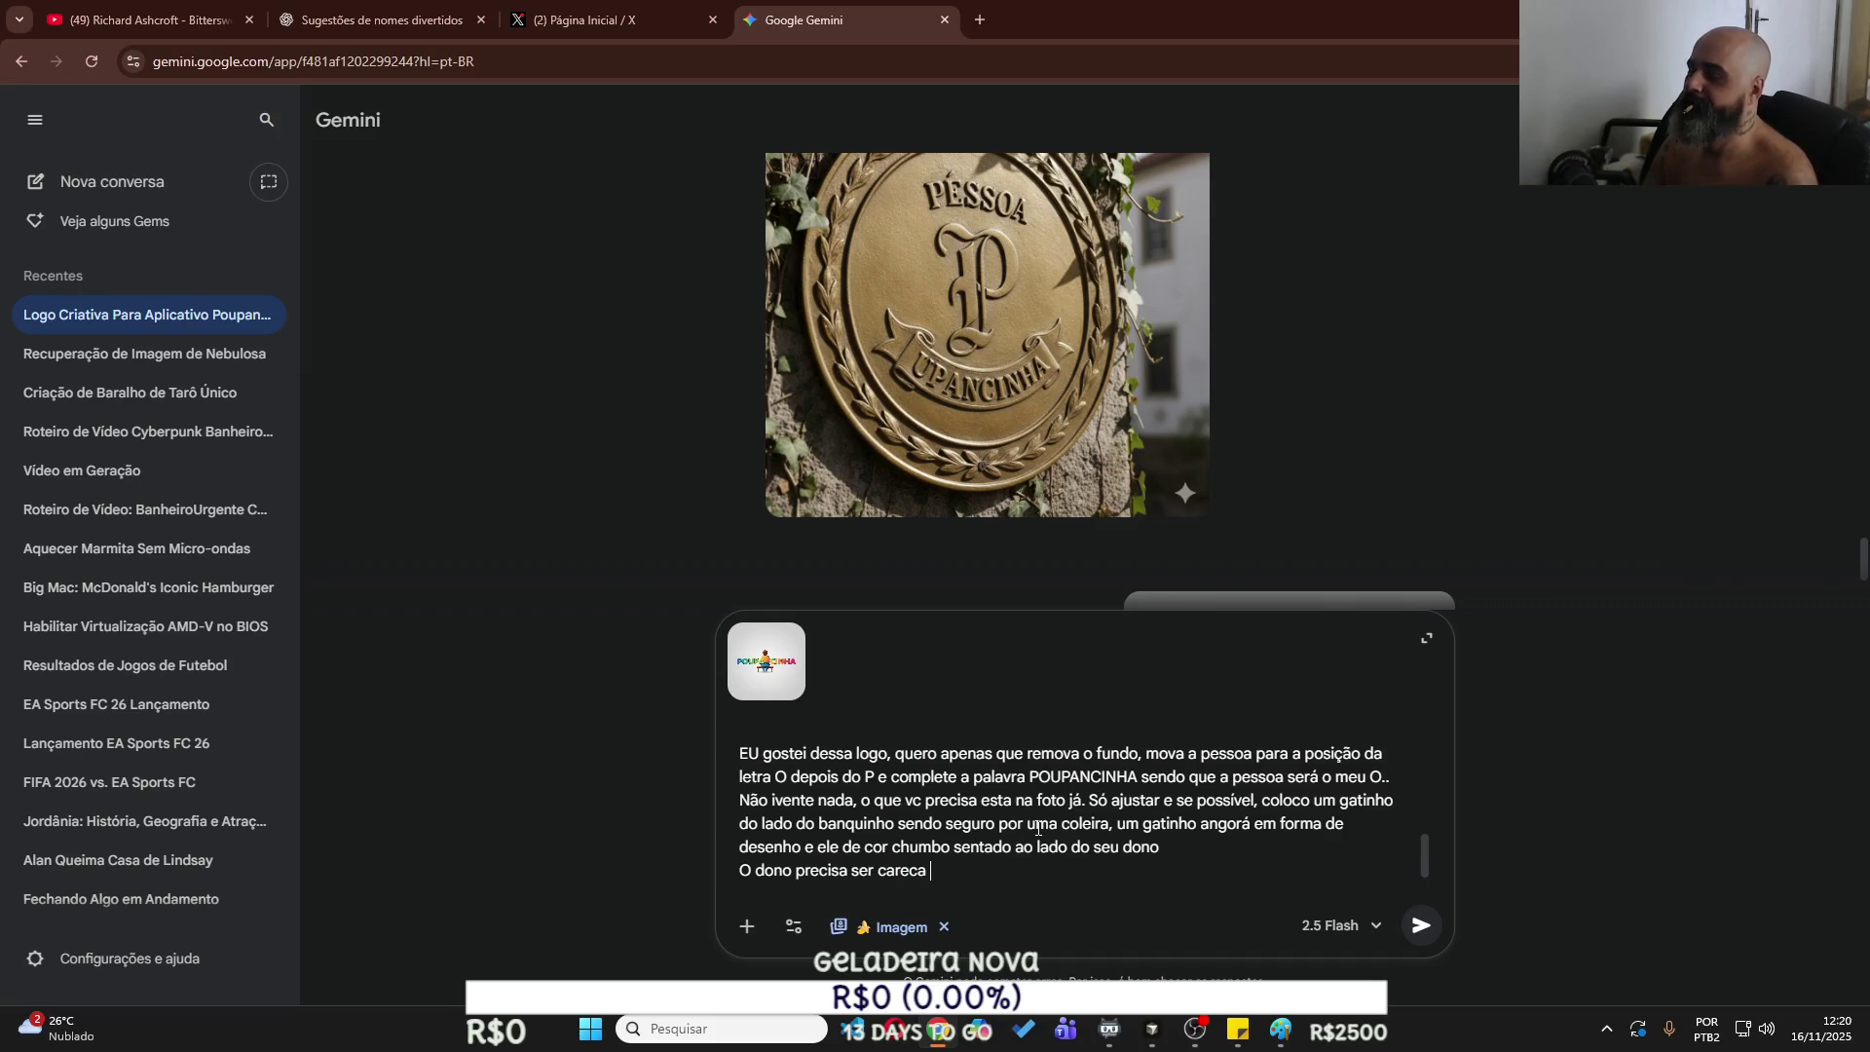
{"action": "key", "text": "Return"}
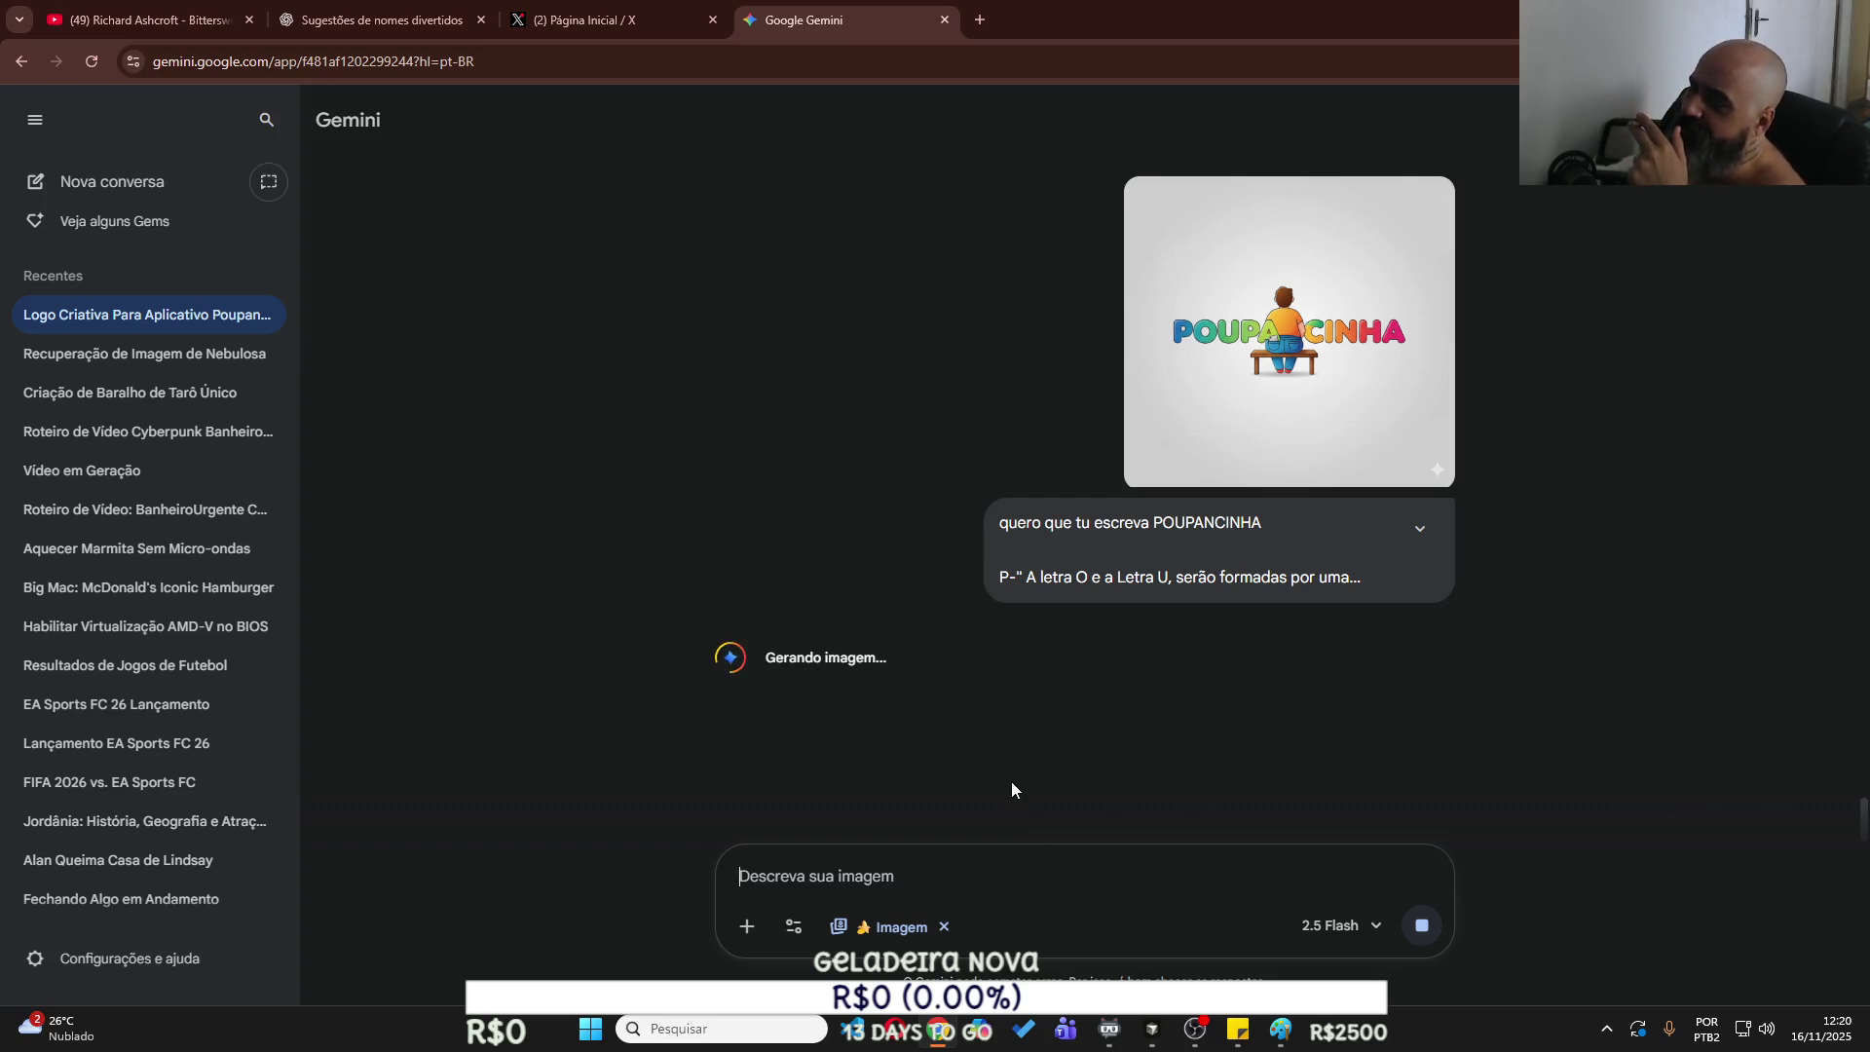
Copy Gemini's new logo showing the bald figure on a bench with the grey cat.
{"action": "left_click", "coordinate": [367, 17]}
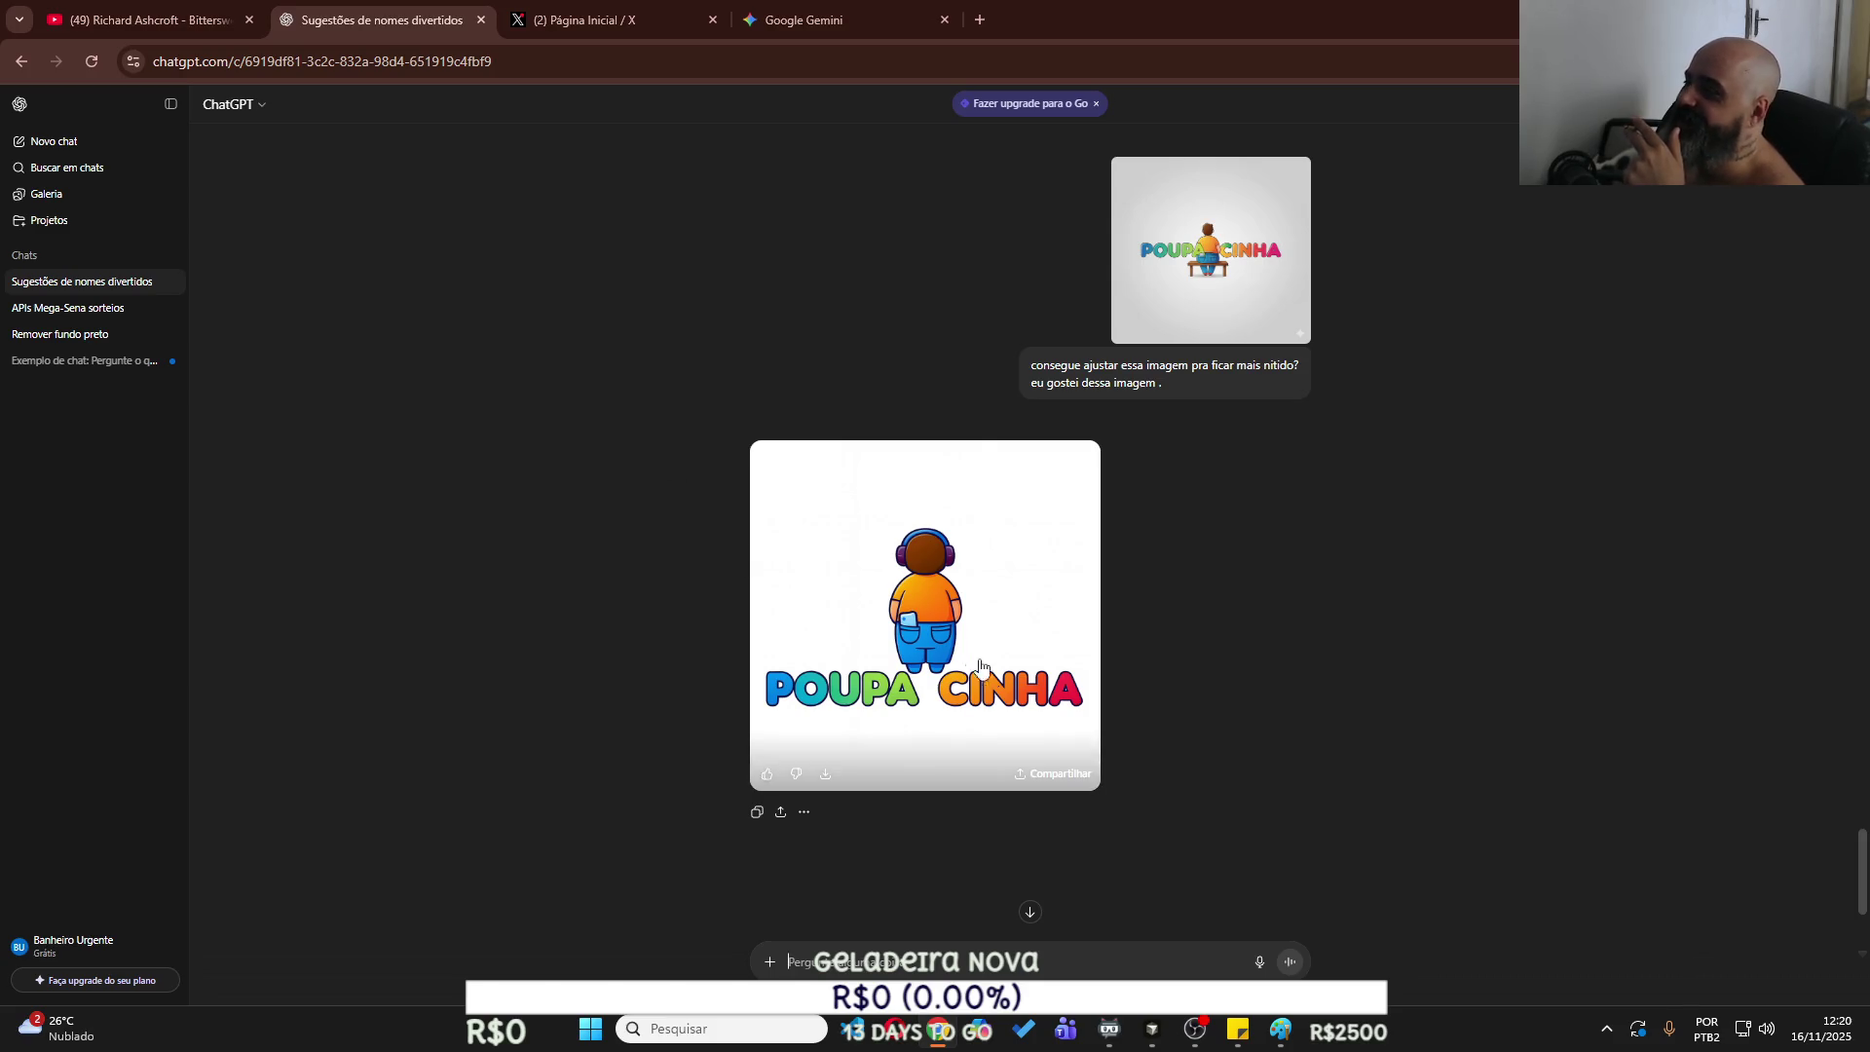
{"action": "left_click", "coordinate": [791, 30]}
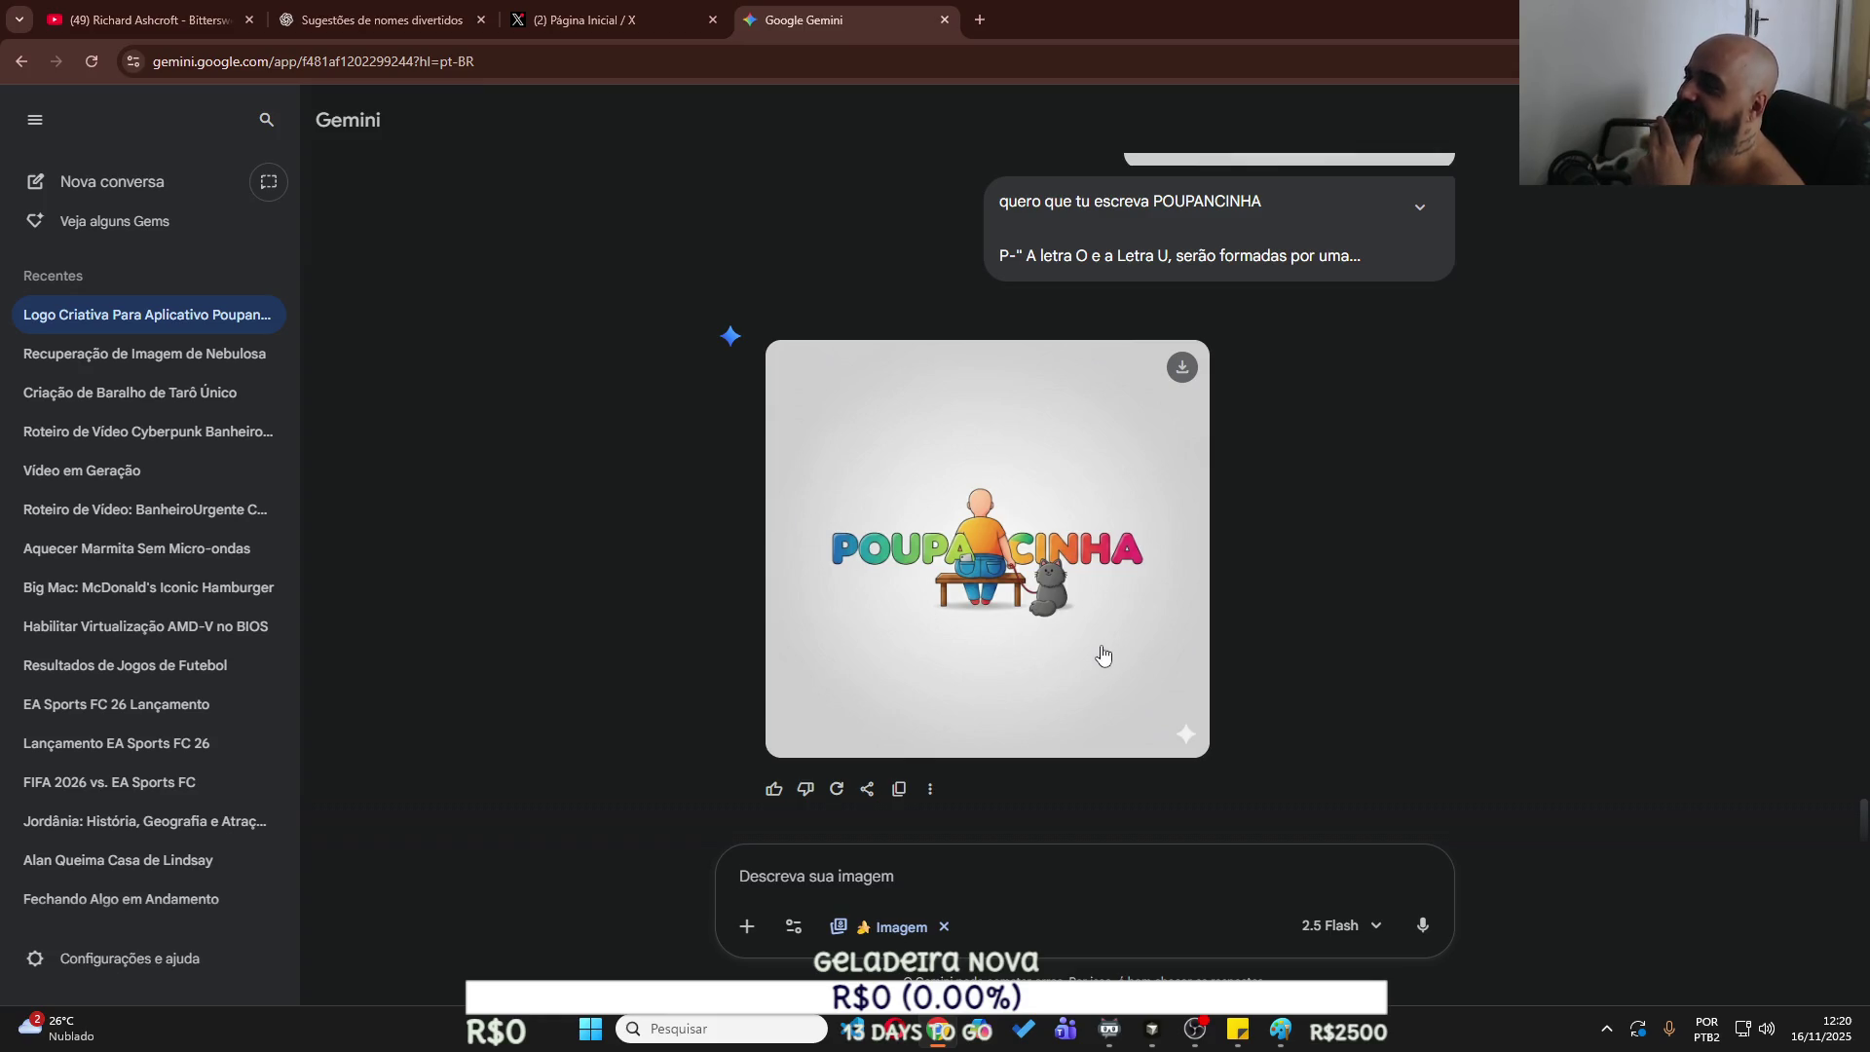
{"action": "right_click", "coordinate": [1017, 582]}
{"action": "left_click", "coordinate": [1080, 653]}
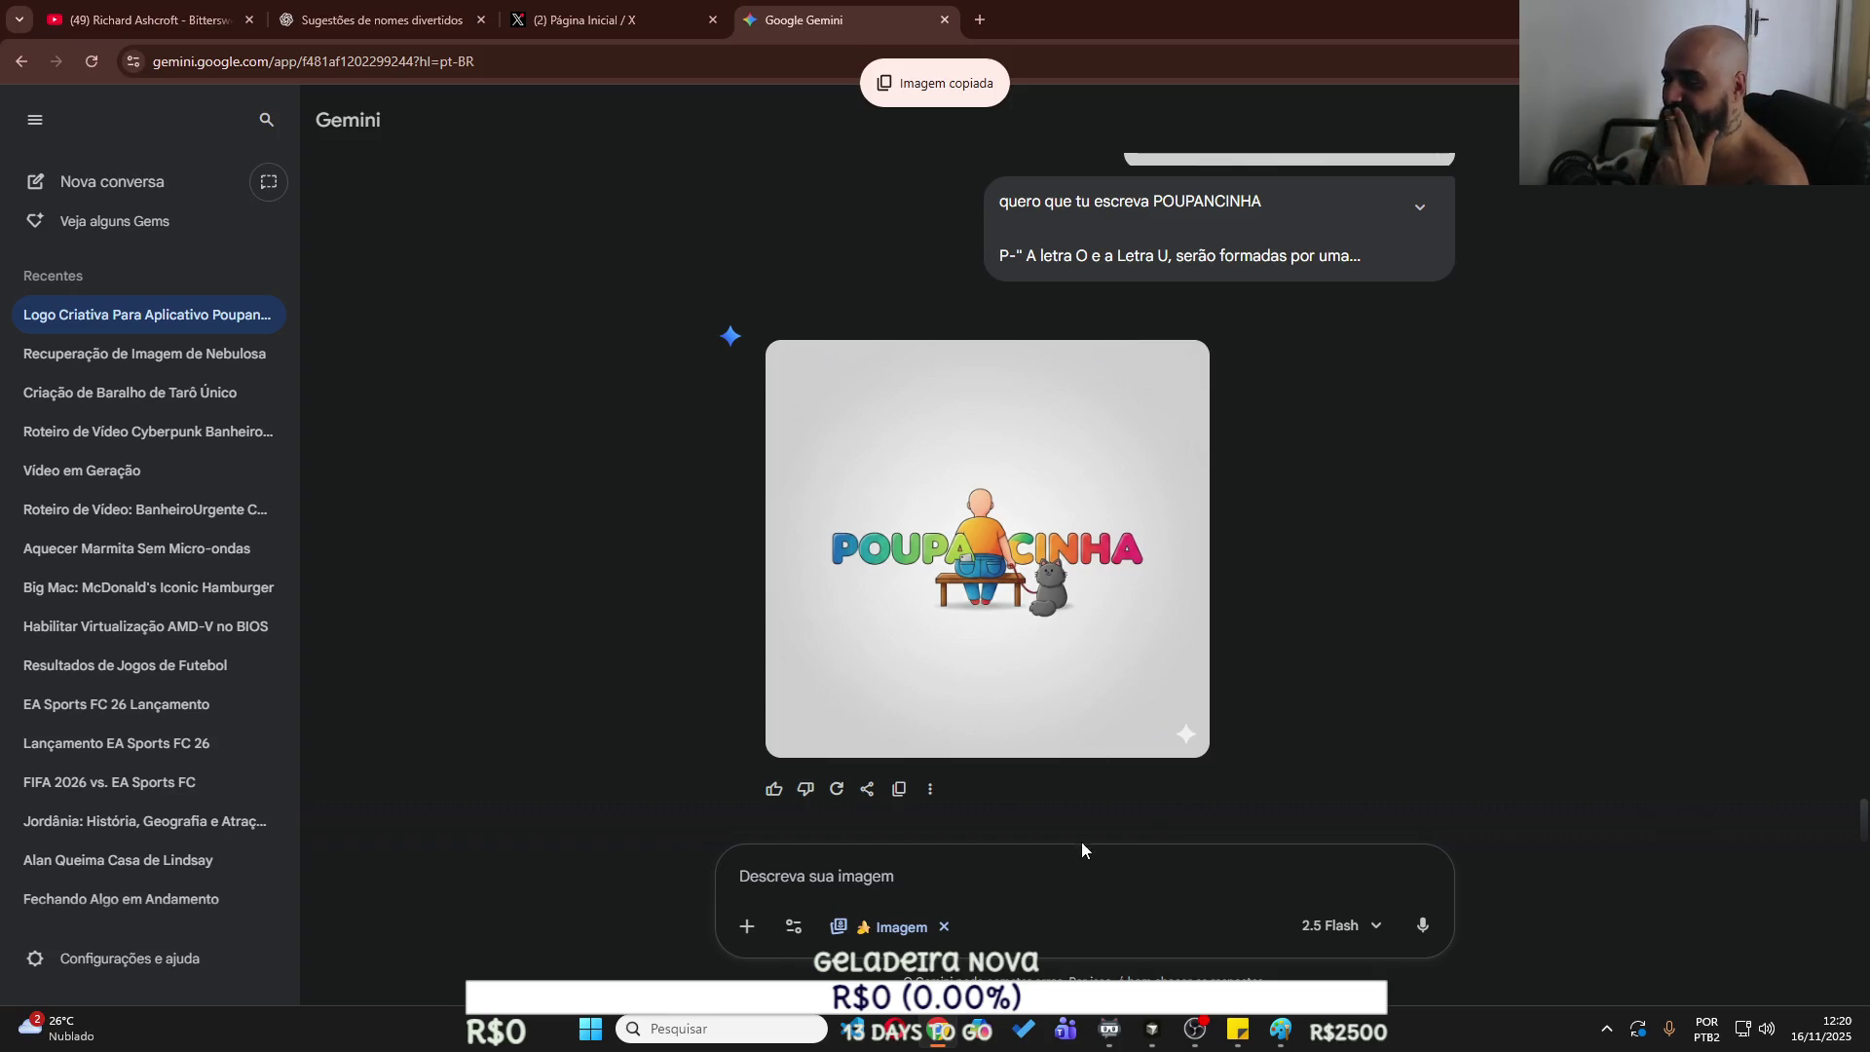
Ask Gemini 'tem como remover o fundo?' about the new logo.
{"action": "type", "text": "tem "}
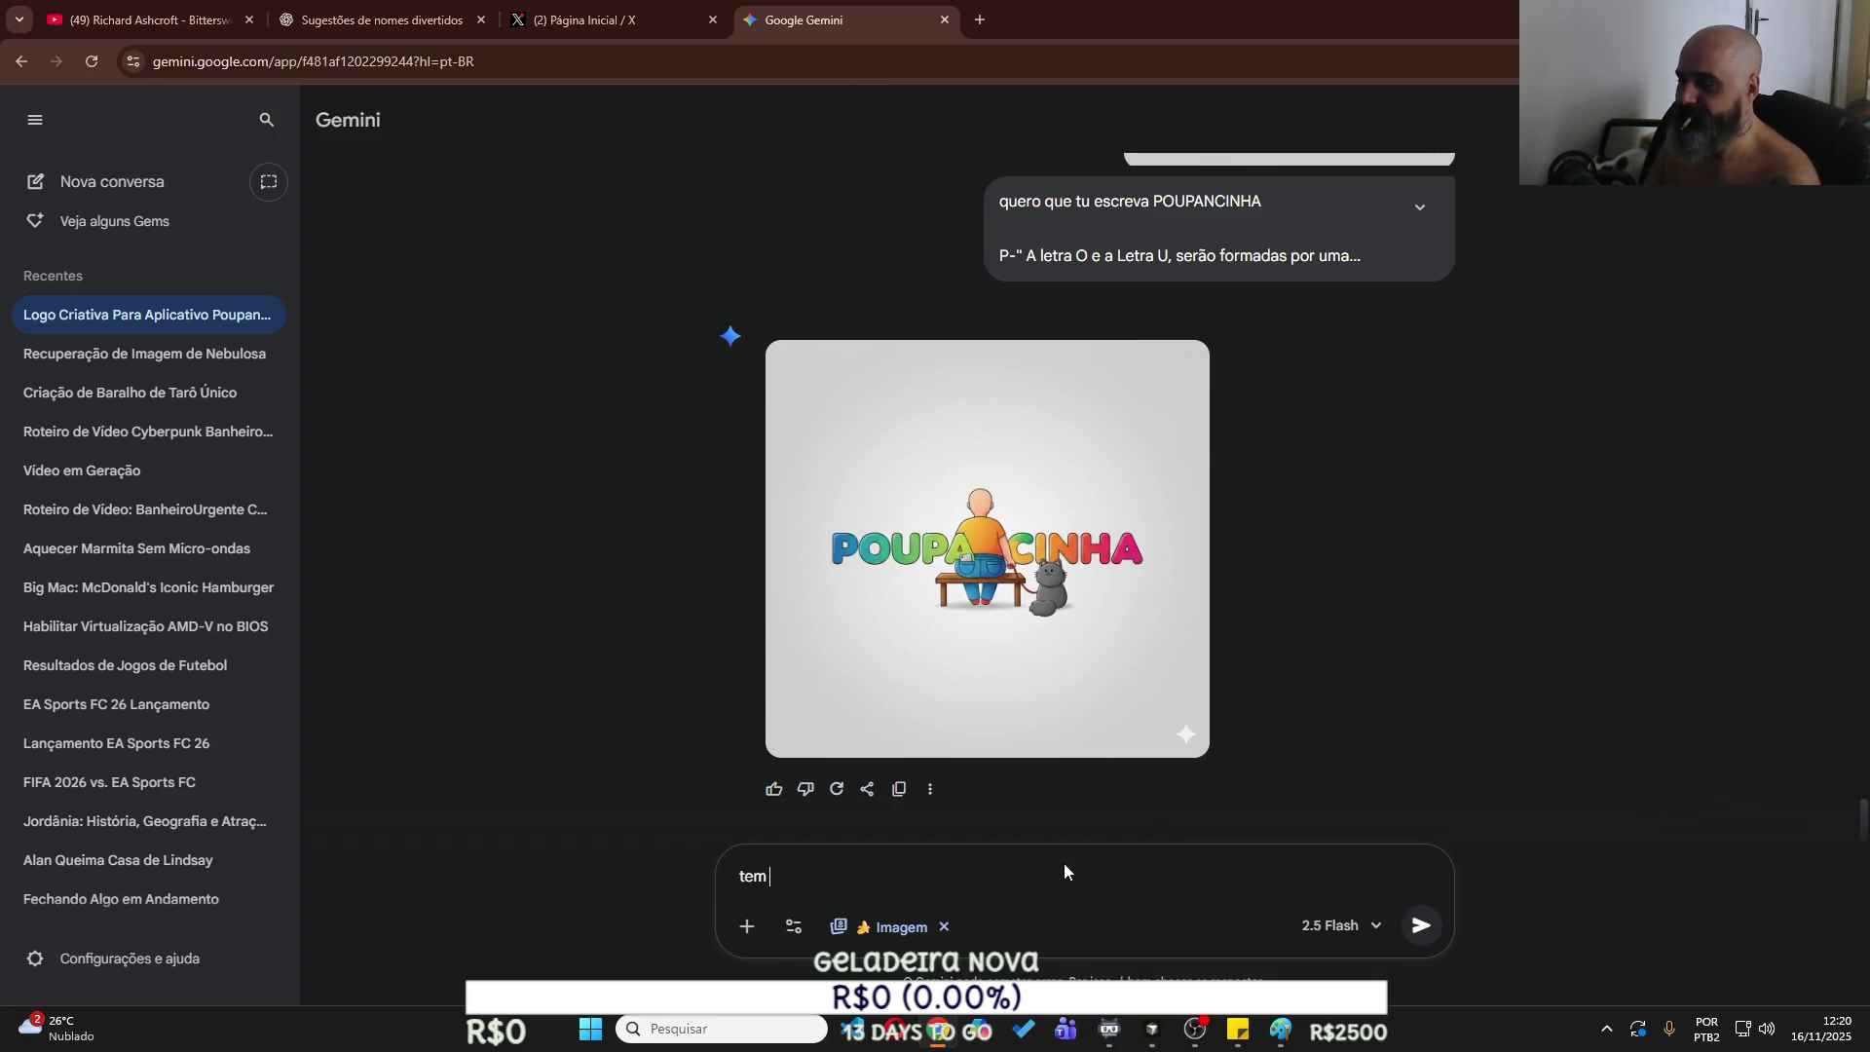
{"action": "type", "text": "como remover ofu"}
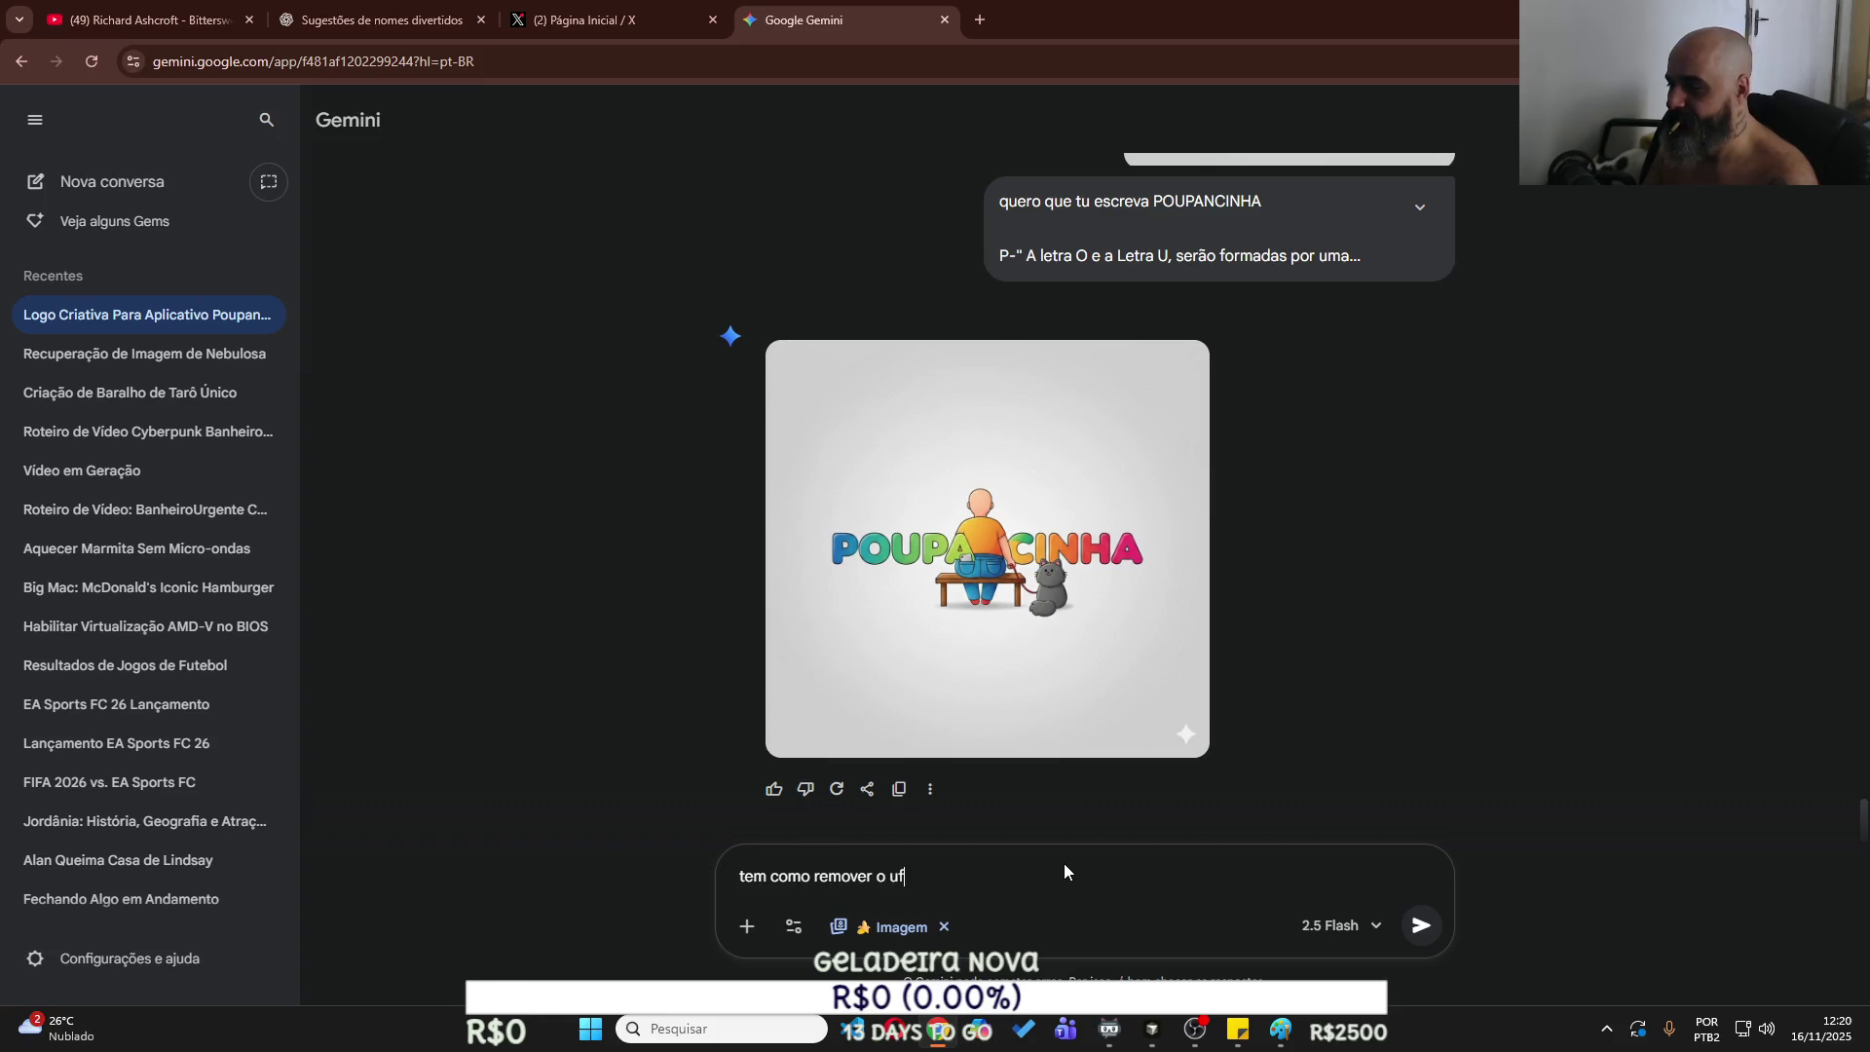
{"action": "key", "text": "BackSpace"}
{"action": "key", "text": "BackSpace"}
{"action": "type", "text": "fundo?"}
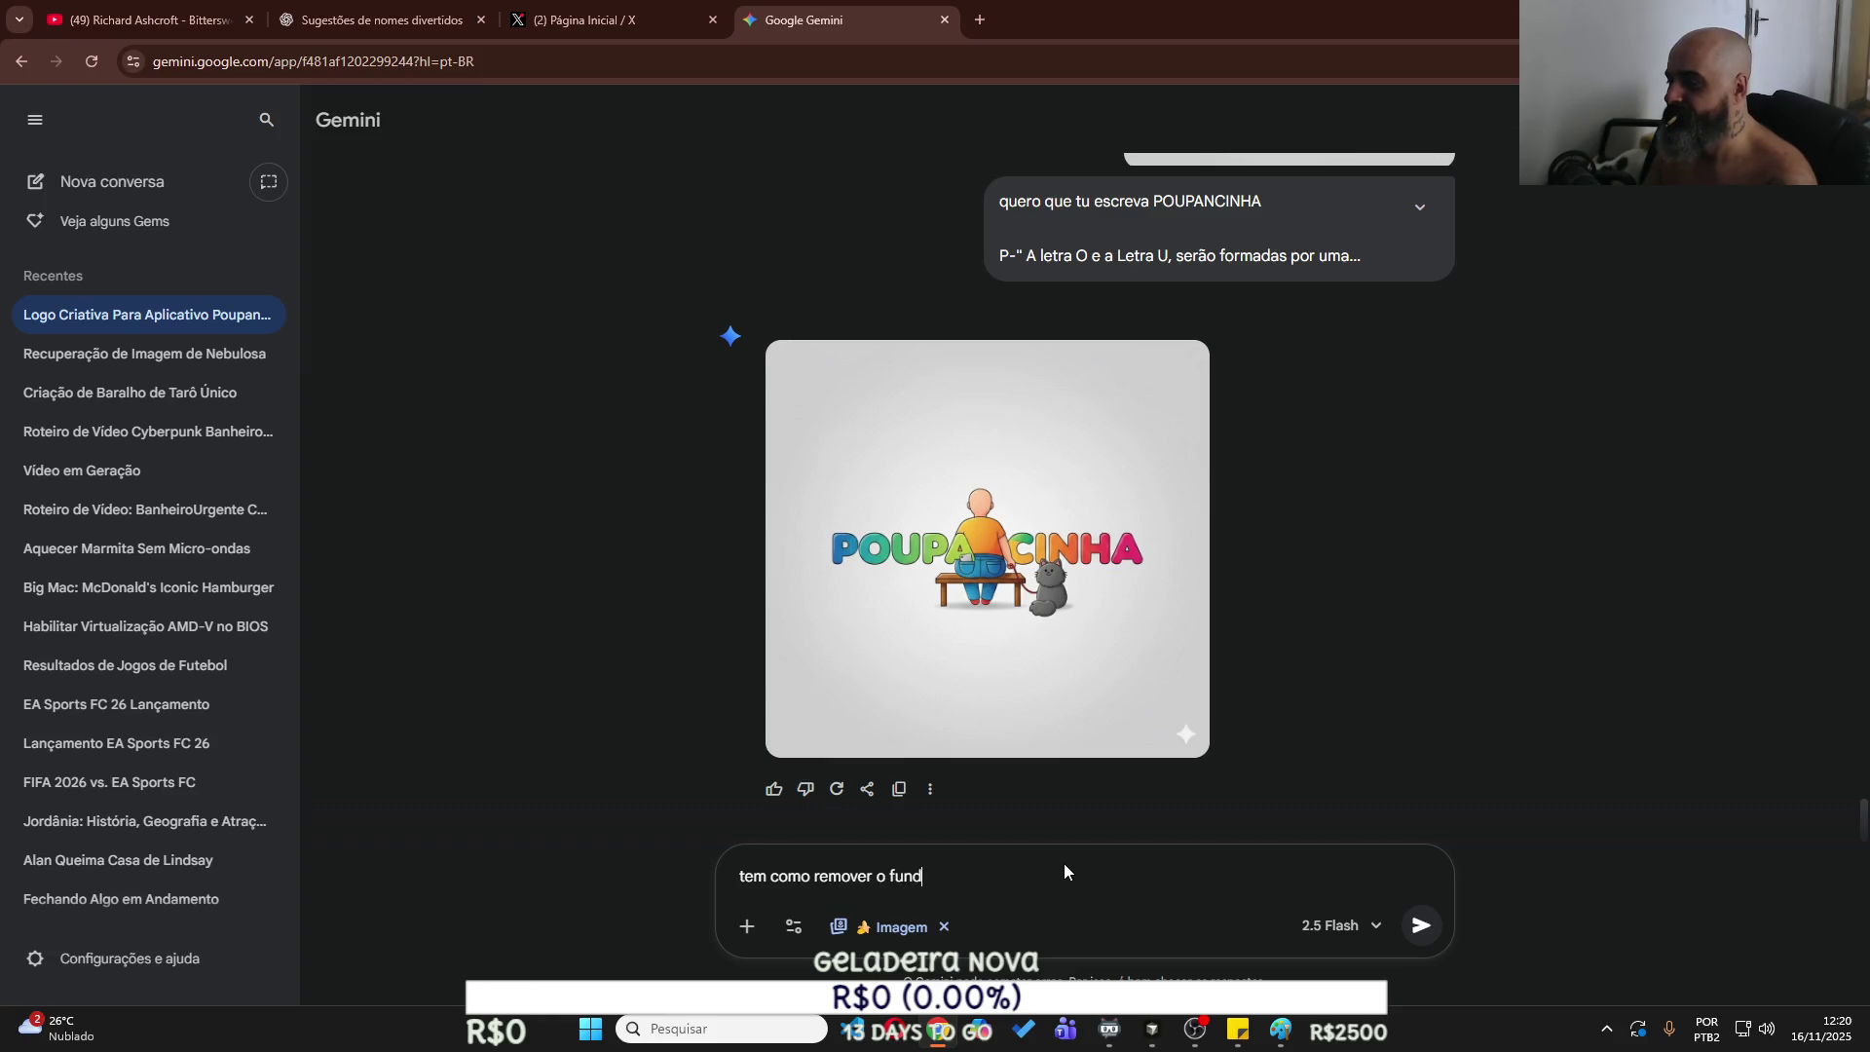
{"action": "key", "text": "Return"}
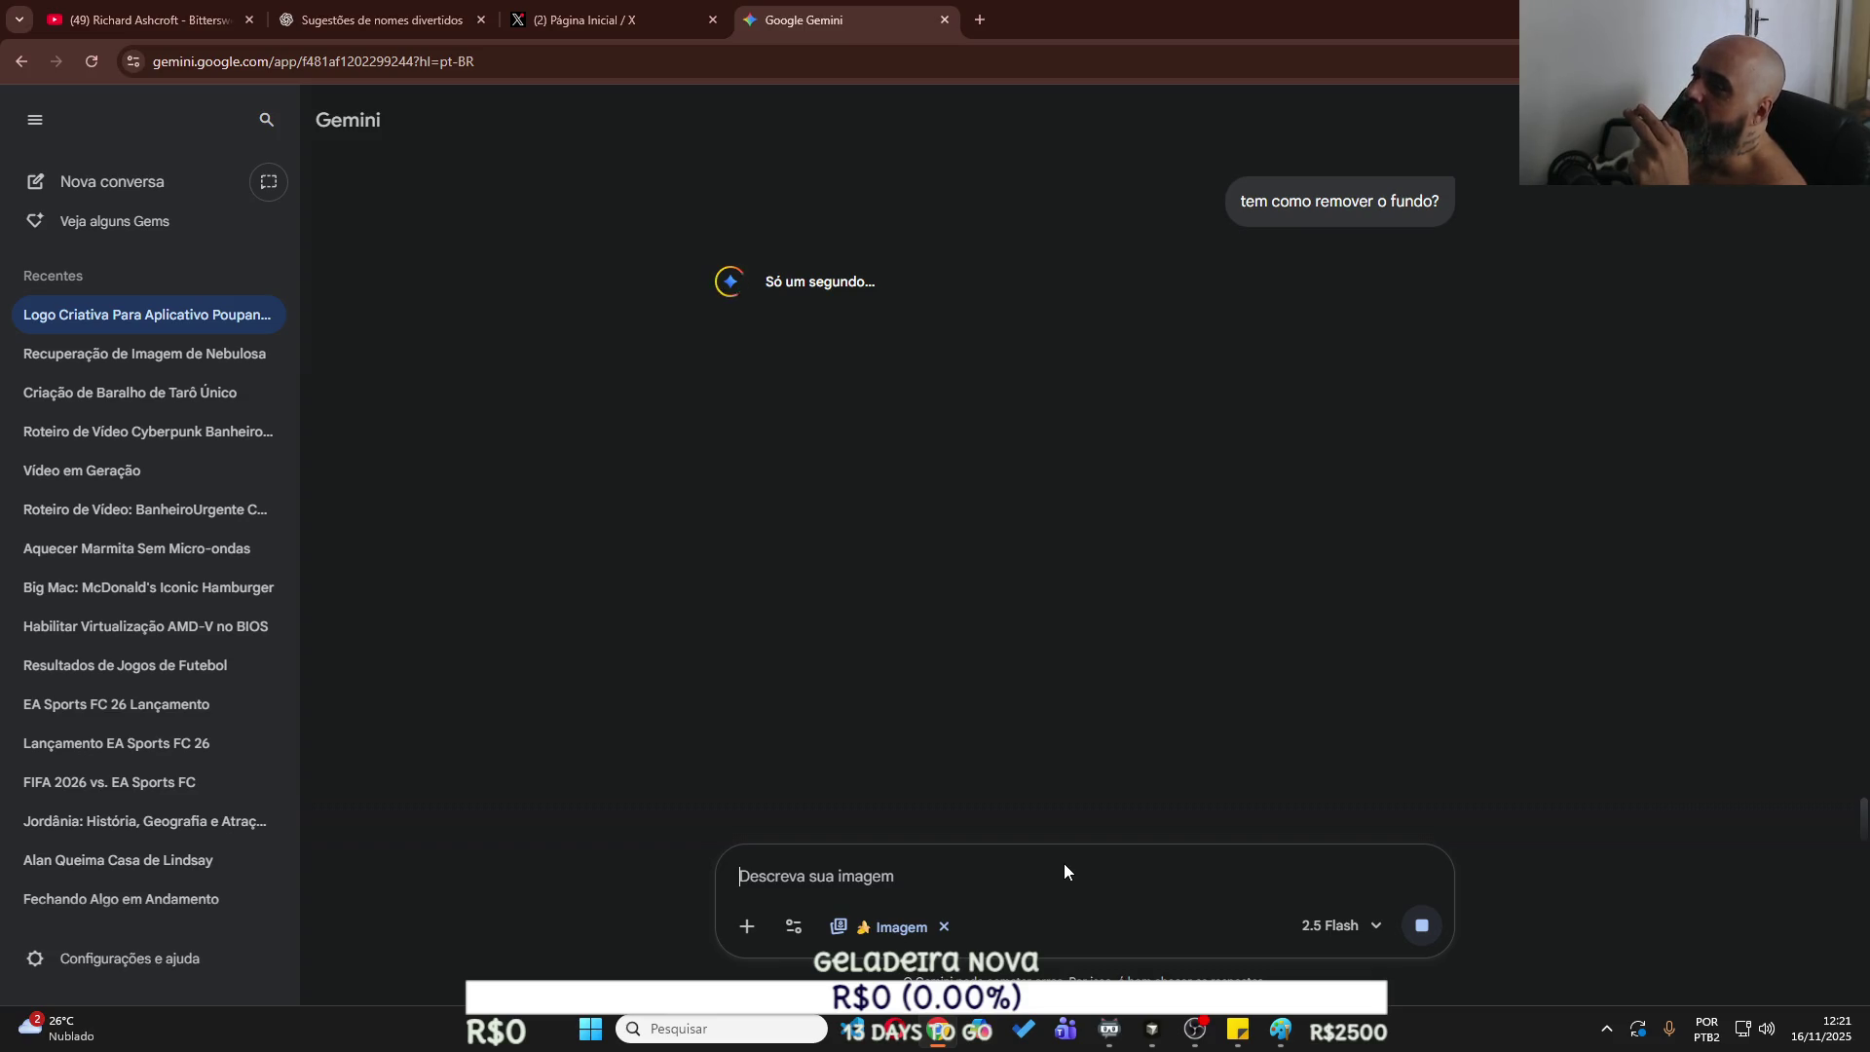
{"action": "left_click", "coordinate": [678, 22]}
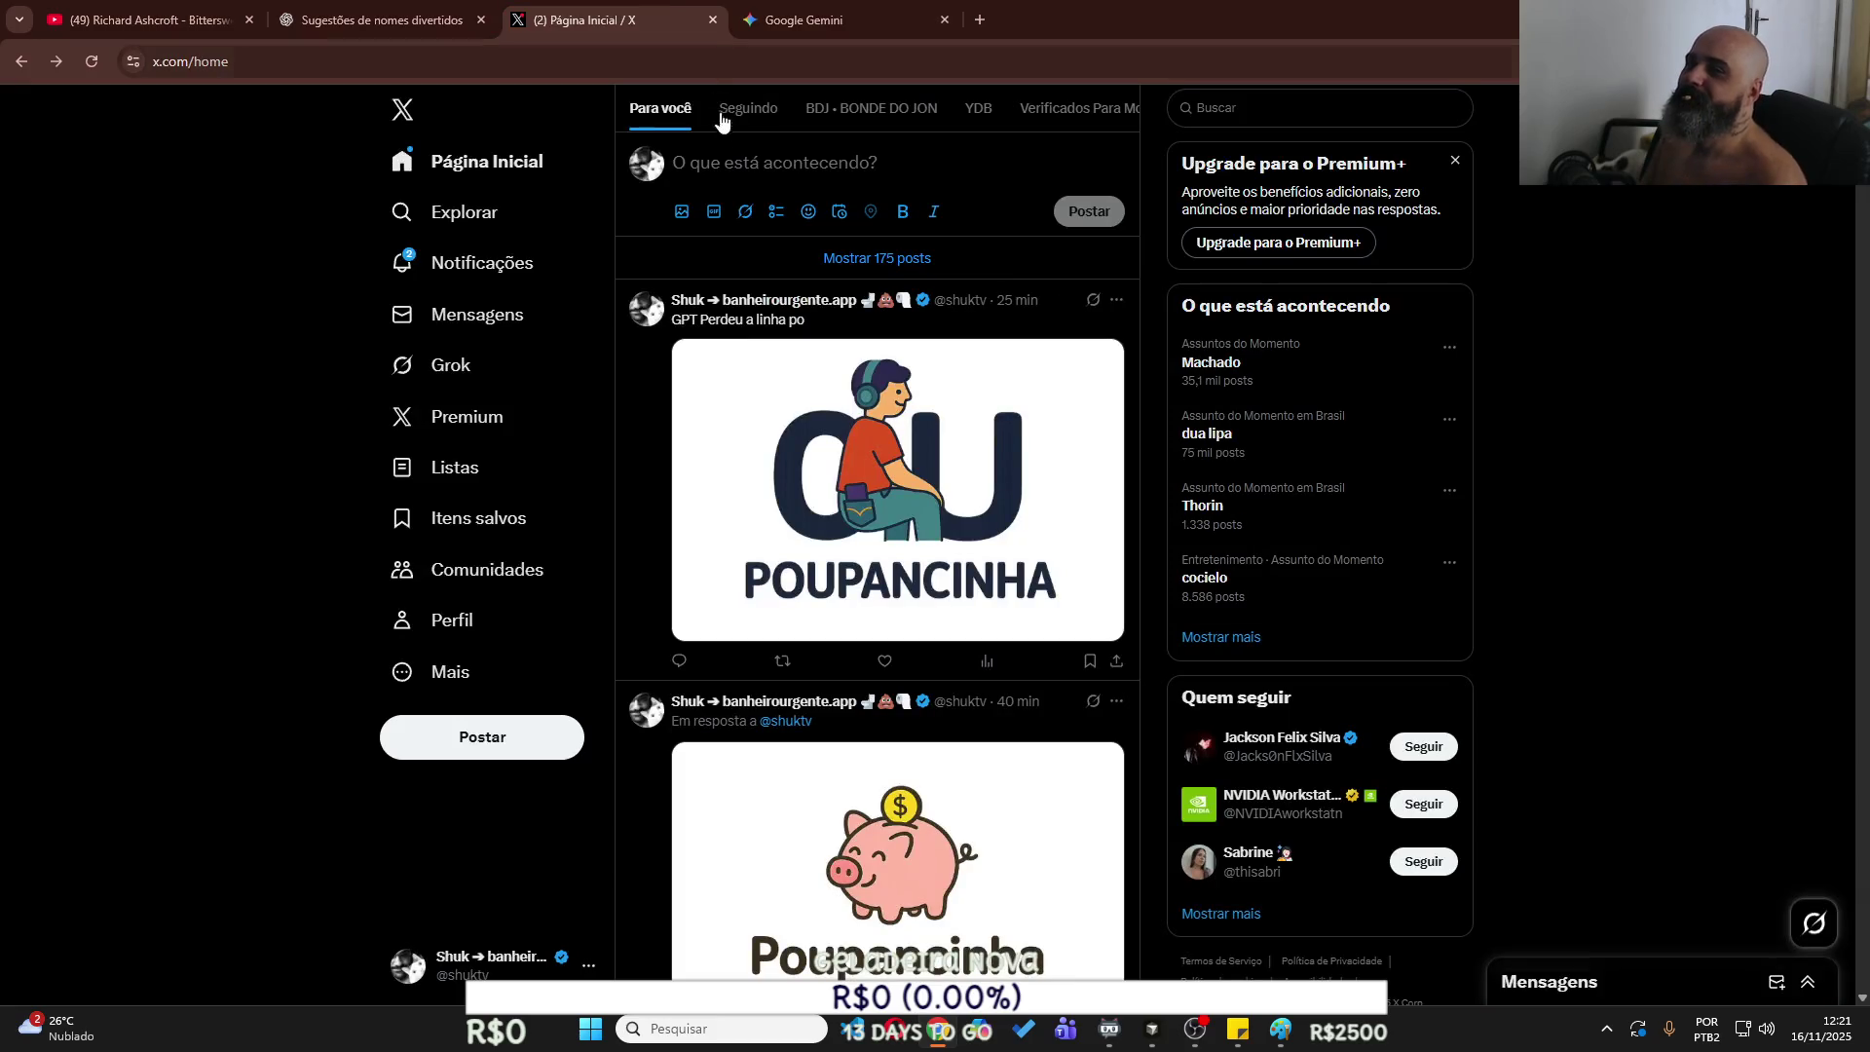
Publish an X post starting 'Tá decidi' with the POUPANCINHA logo attached.
{"action": "left_click", "coordinate": [750, 165]}
{"action": "type", "text": "Tá dec"}
{"action": "type", "text": "idi"}
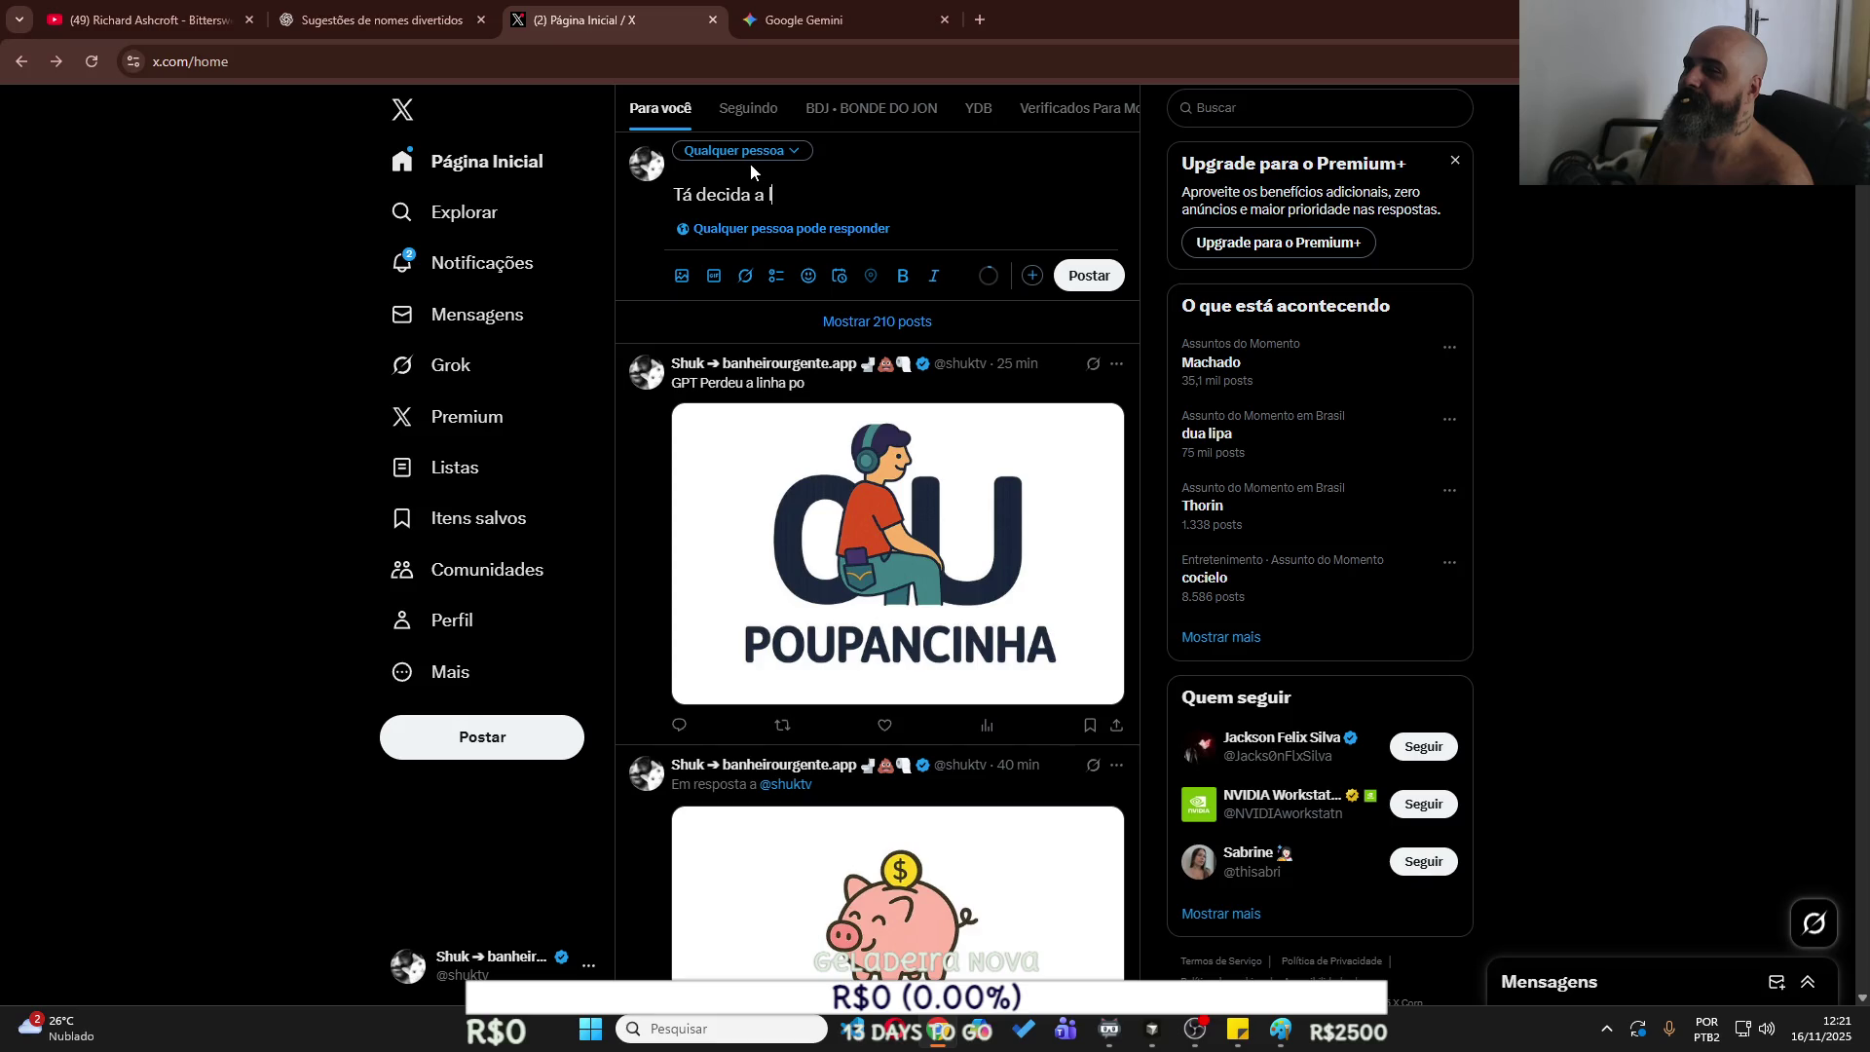
{"action": "key", "text": "ctrl+v"}
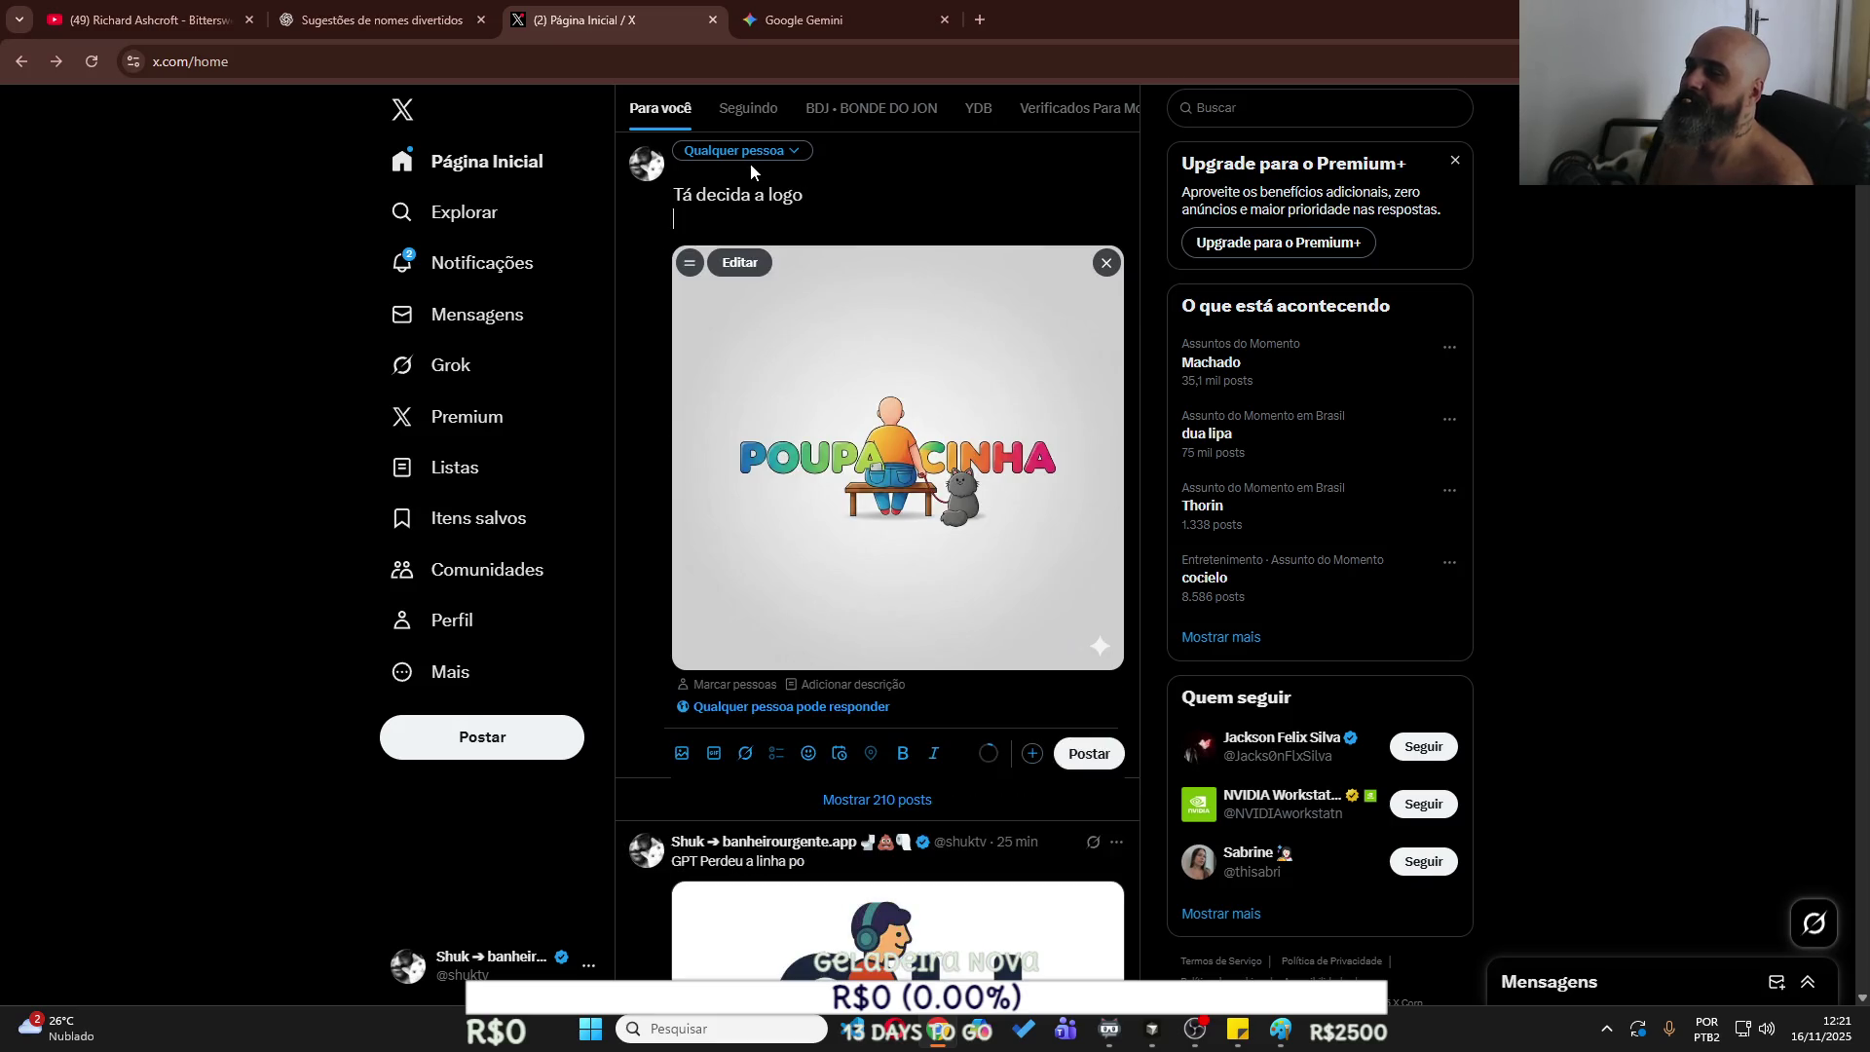
{"action": "left_click", "coordinate": [1089, 753]}
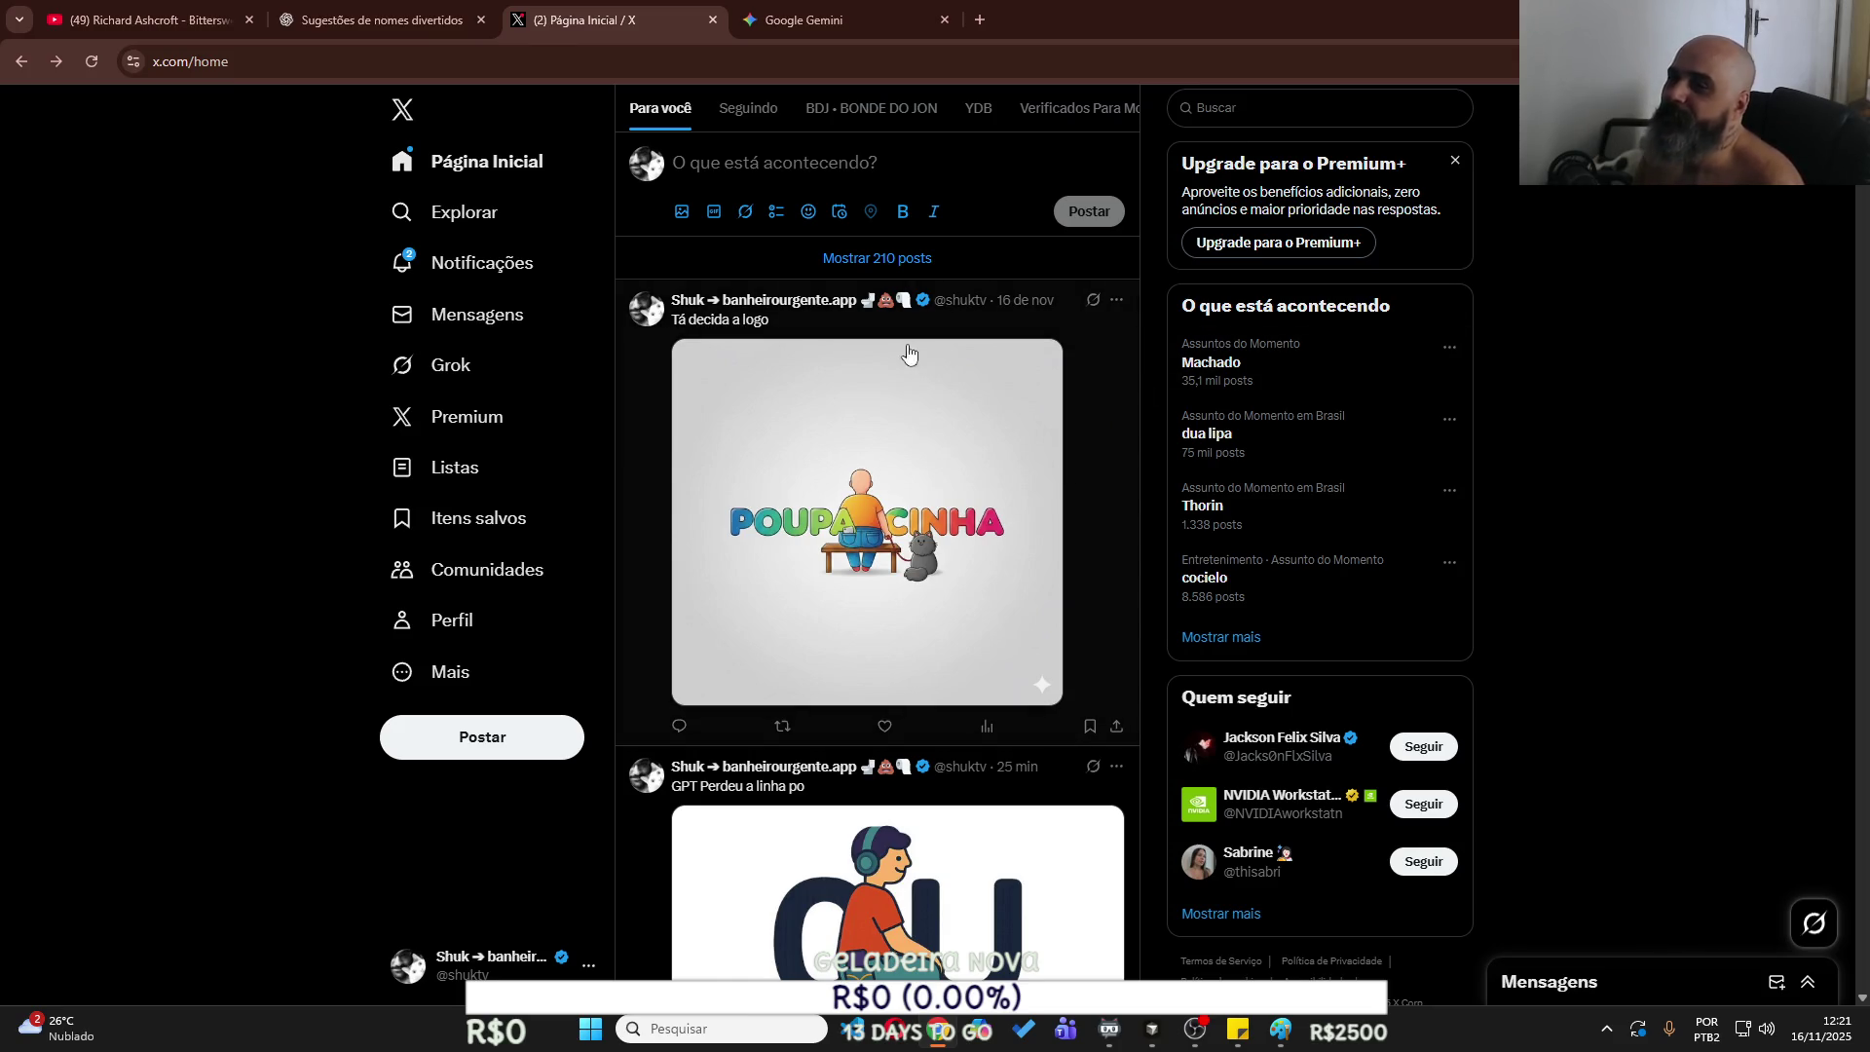
Glance at X notifications and the home feed, then return to the Gemini chat.
{"action": "left_click", "coordinate": [487, 263]}
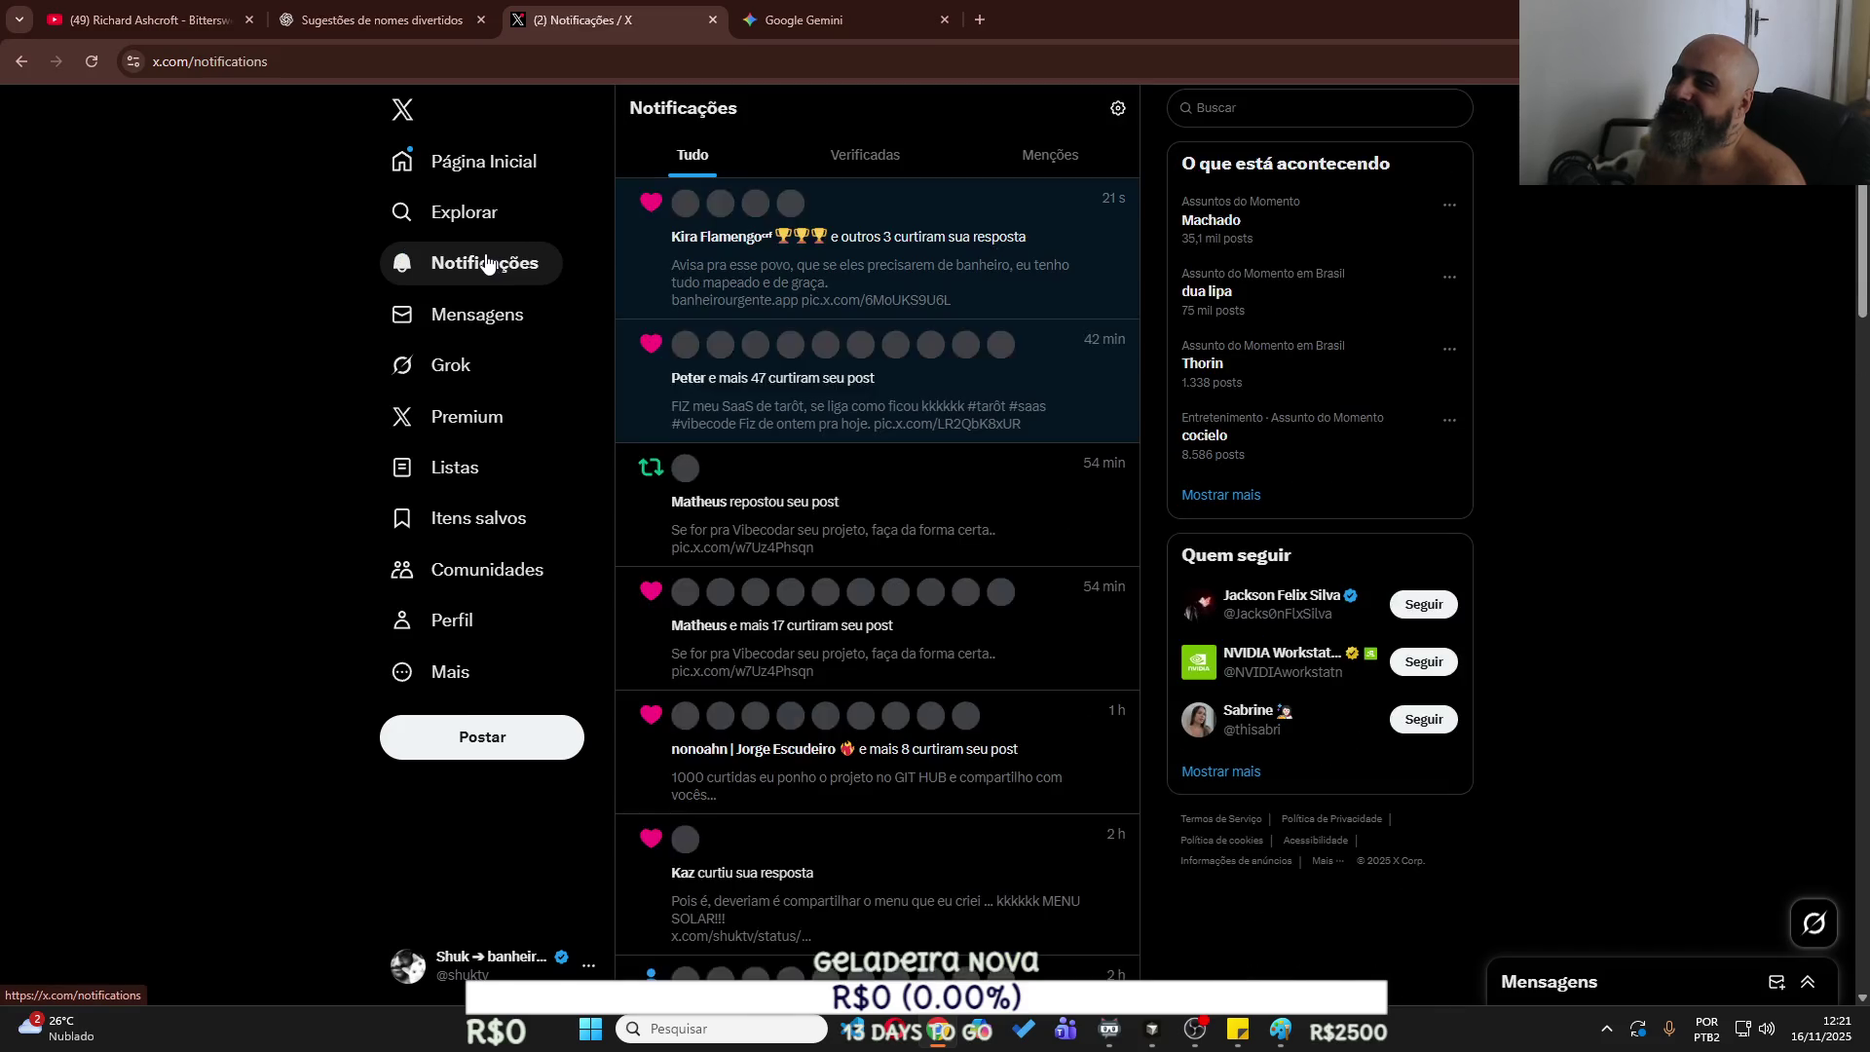
{"action": "left_click", "coordinate": [532, 160]}
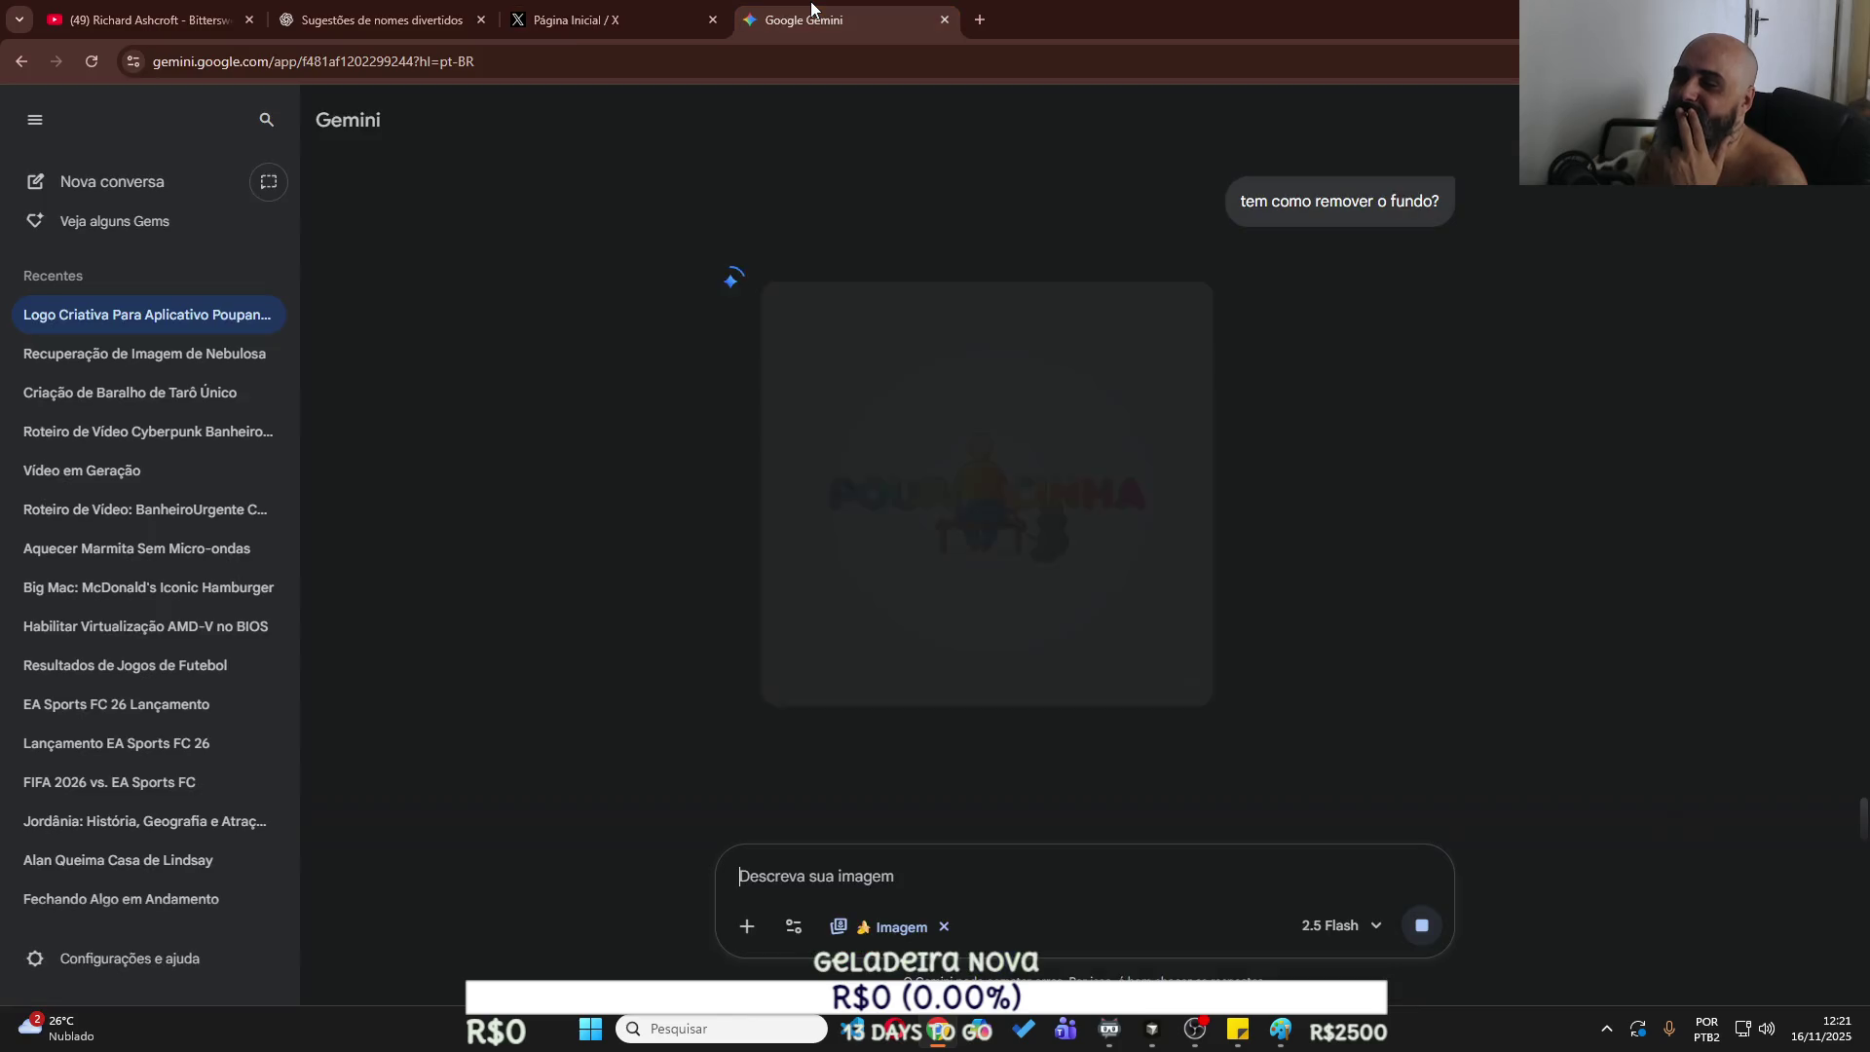
{"action": "left_click", "coordinate": [804, 20]}
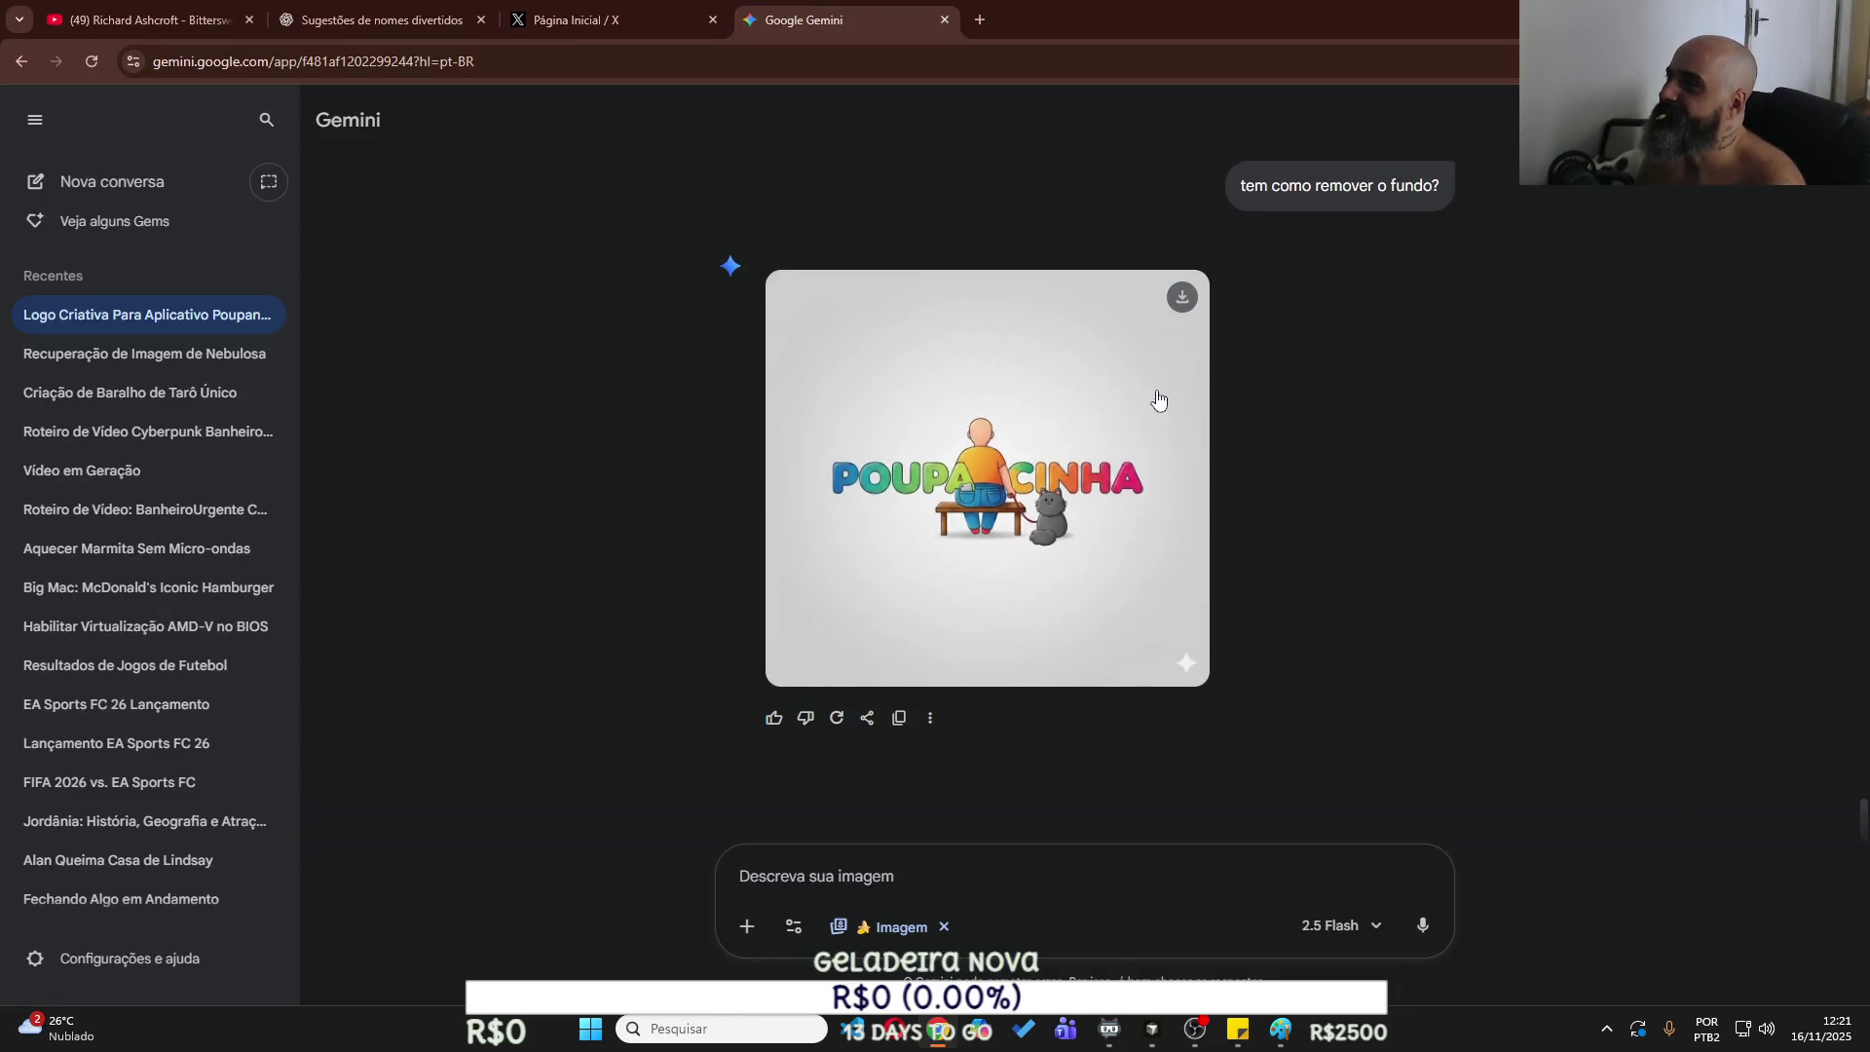
Download the full-size logo as logo.png into Poupancinha, overwriting the old file.
{"action": "left_click", "coordinate": [1181, 298]}
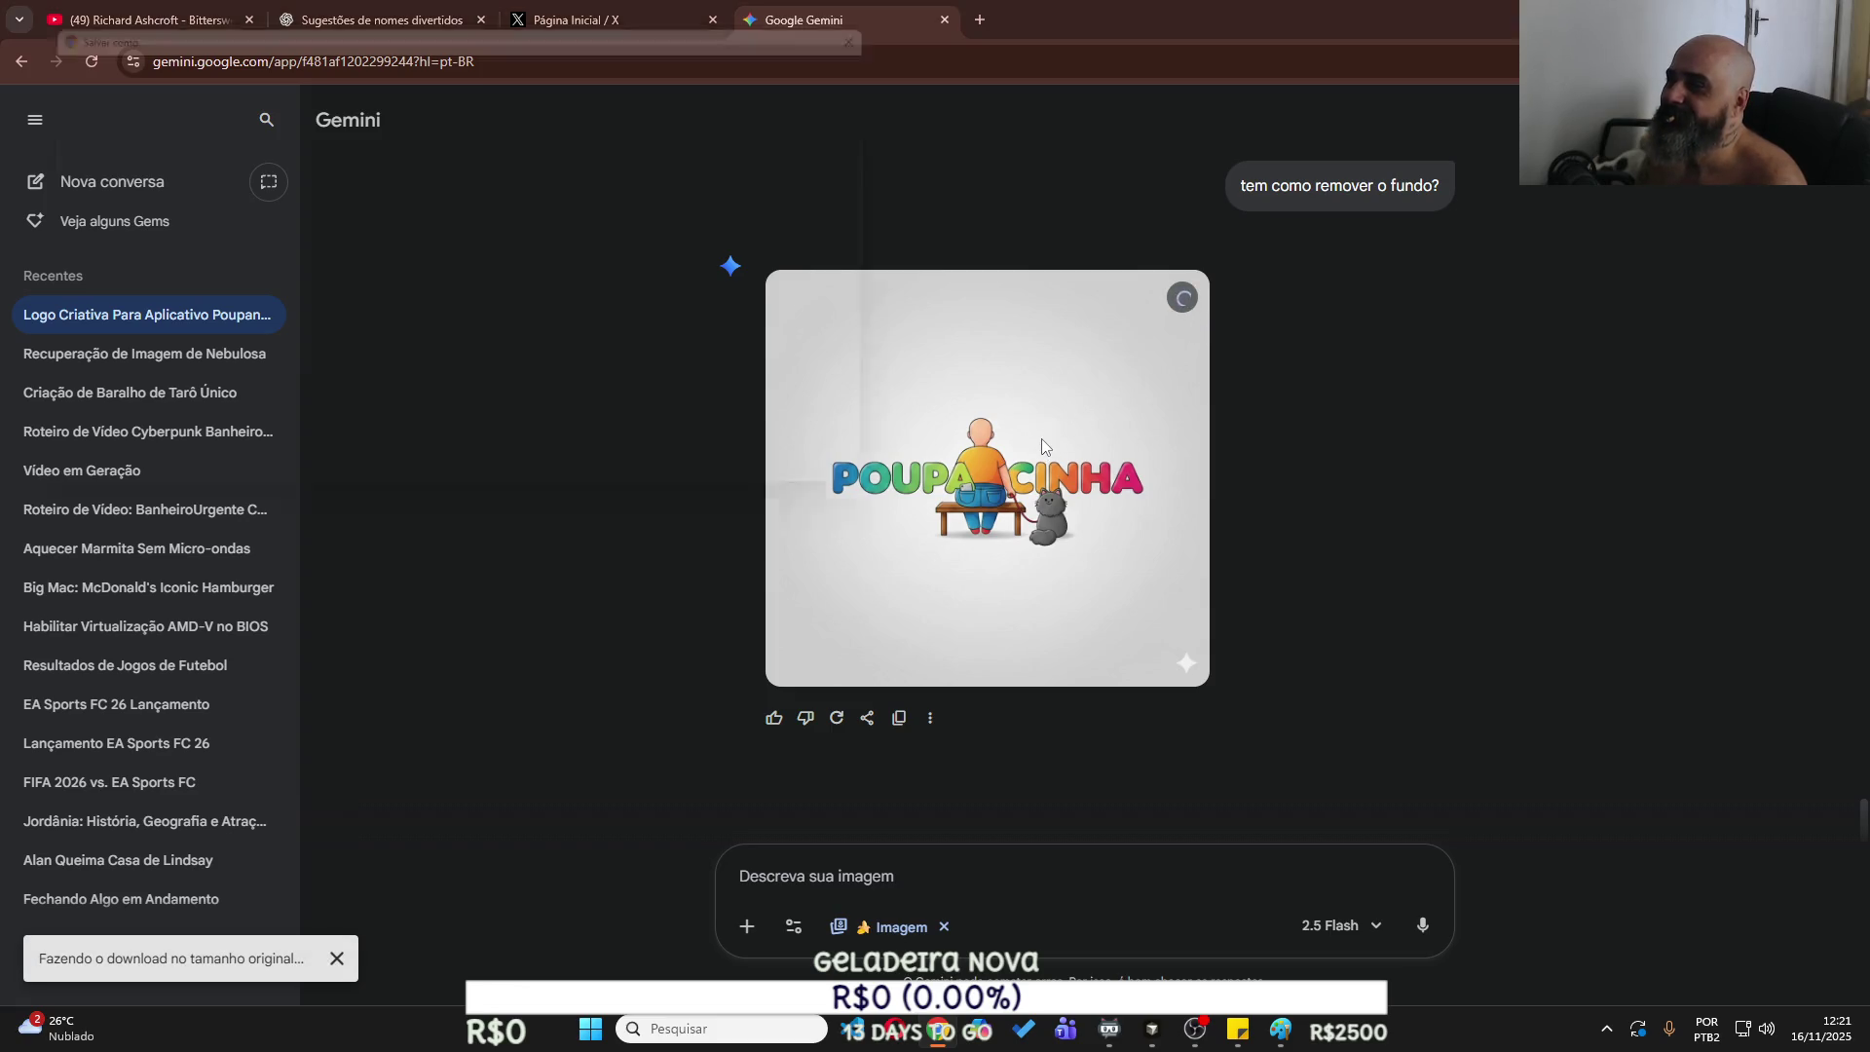
{"action": "left_click", "coordinate": [366, 197]}
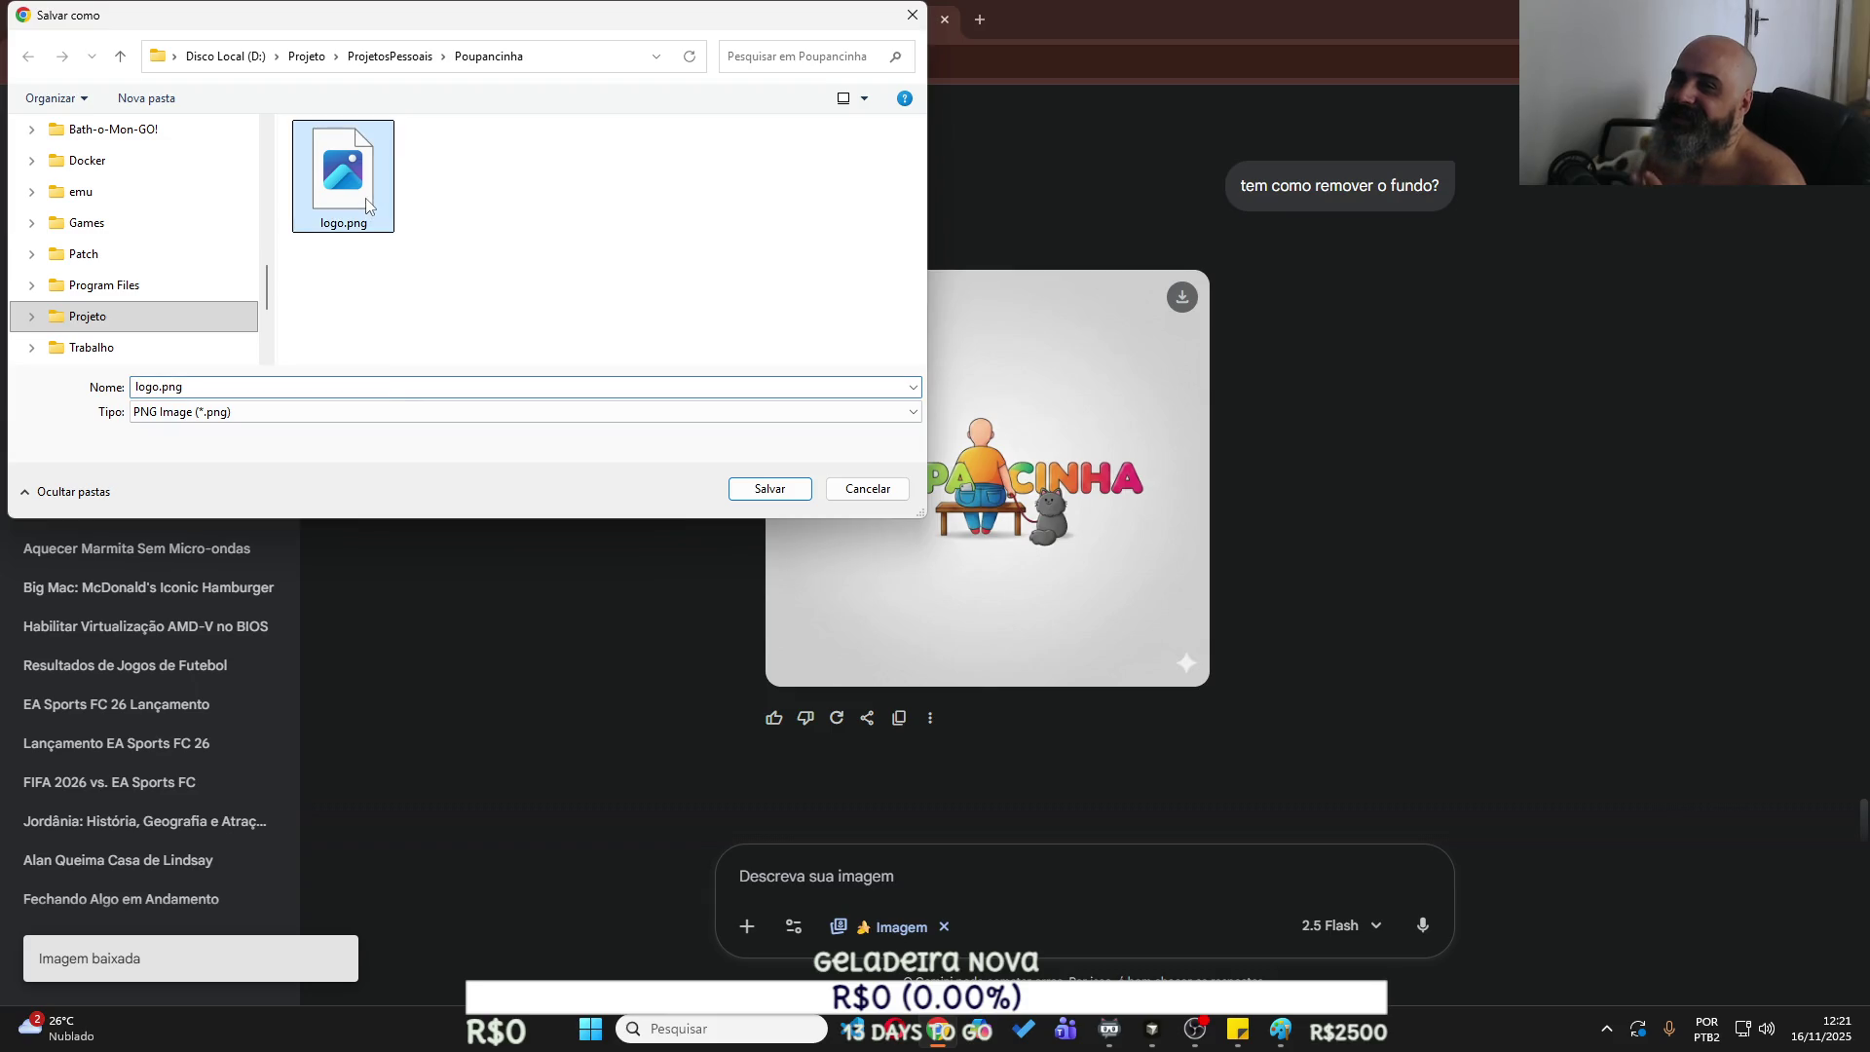
{"action": "left_click", "coordinate": [797, 497]}
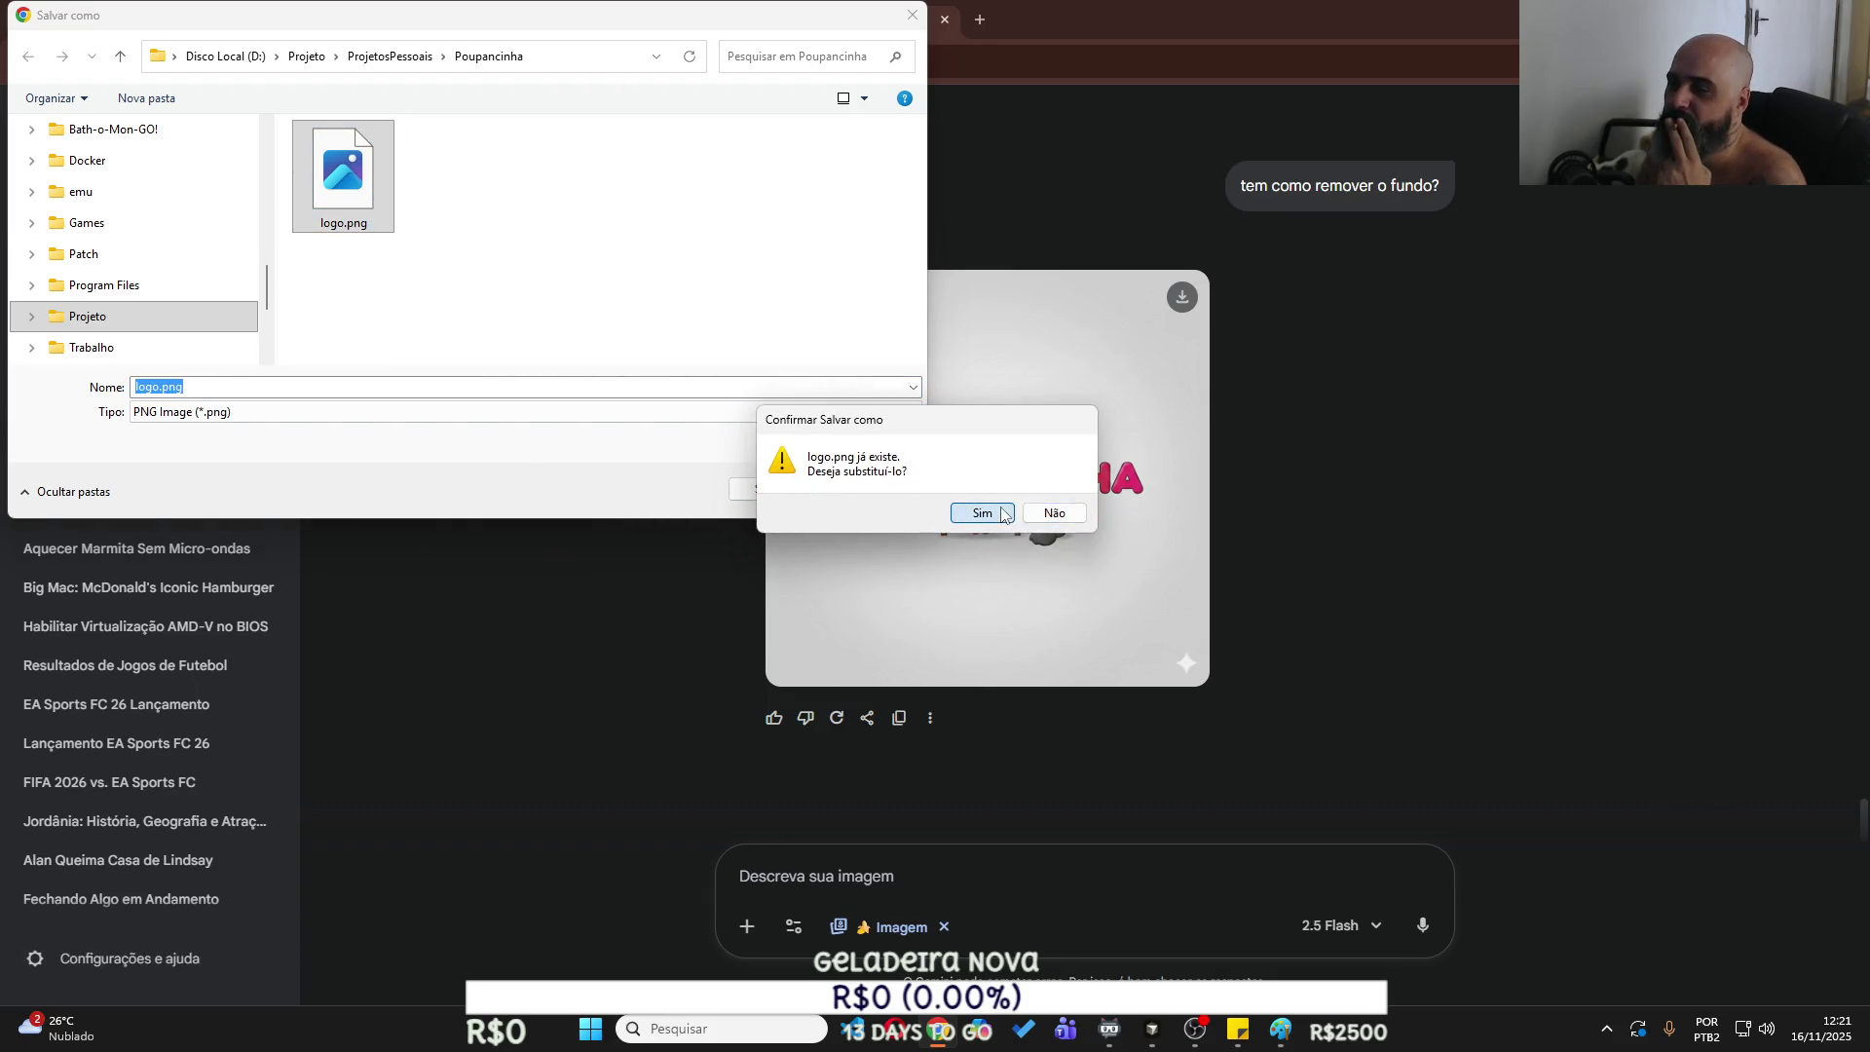
{"action": "left_click", "coordinate": [1003, 515]}
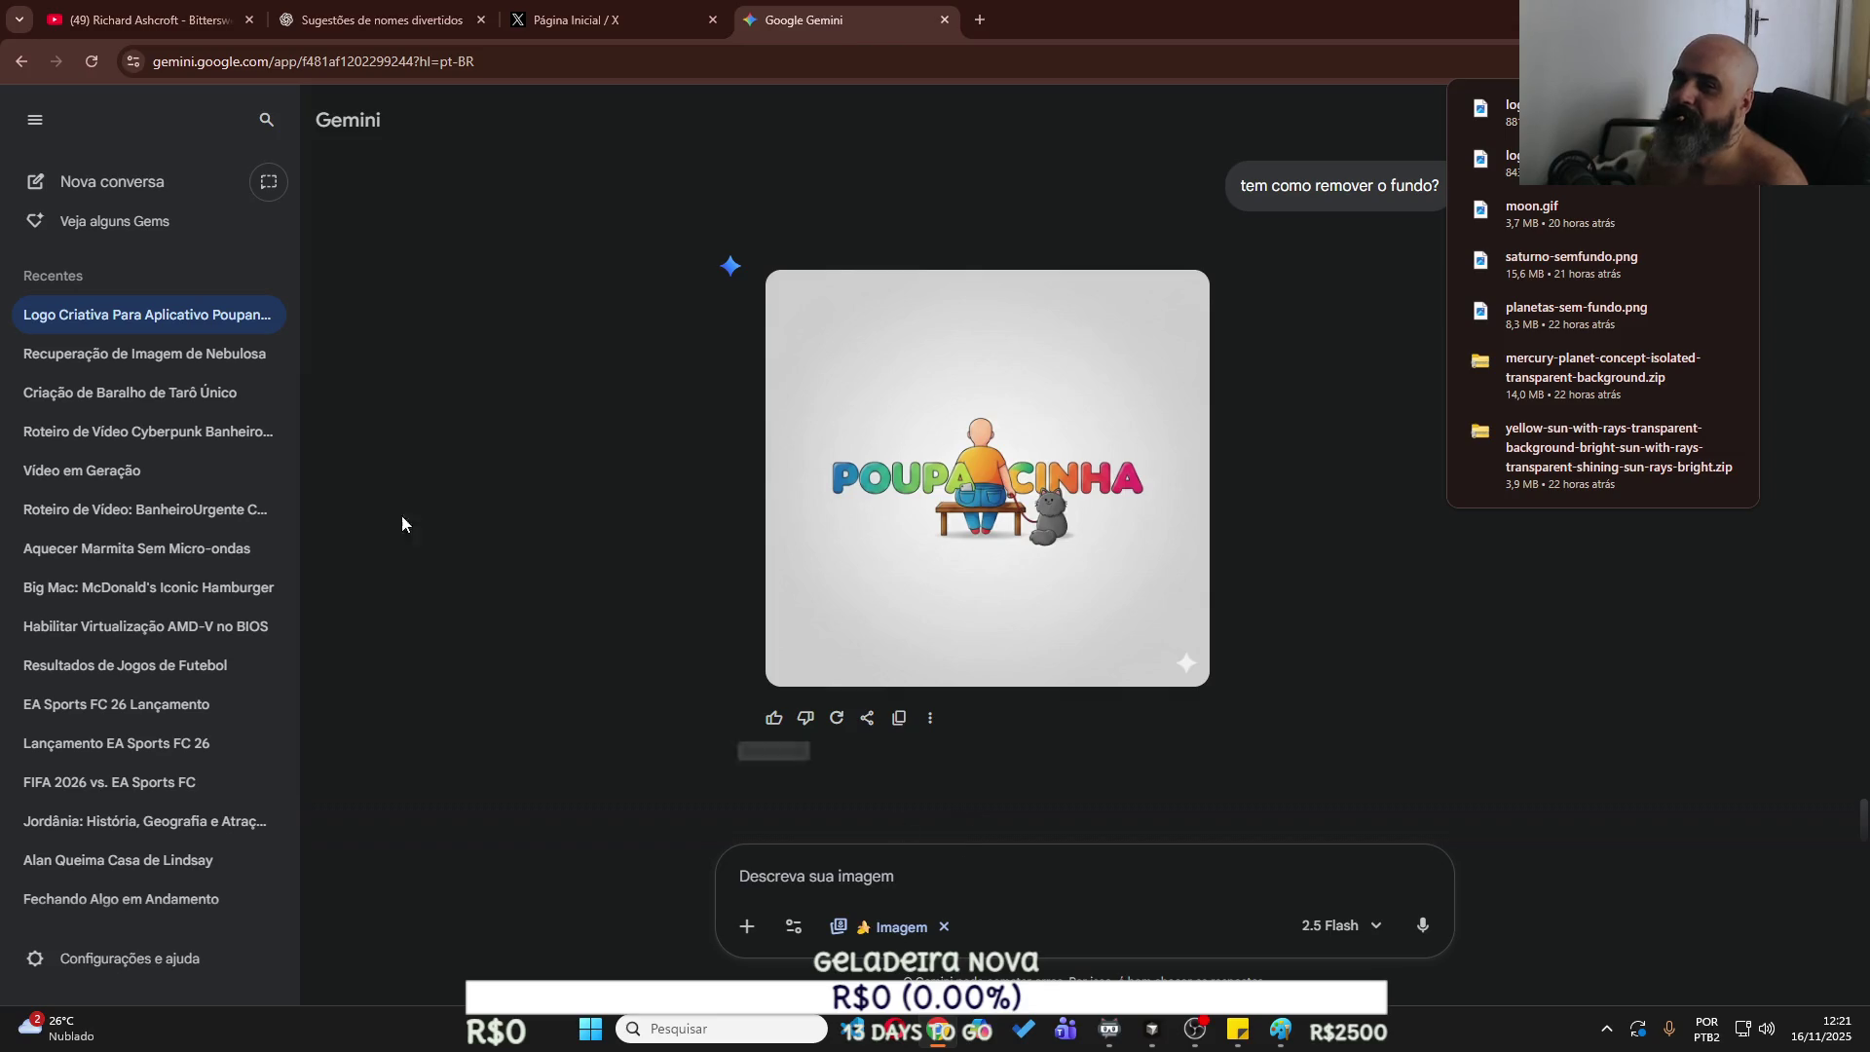
Begin a new Gemini prompt with 'Define um'.
{"action": "left_click", "coordinate": [833, 875]}
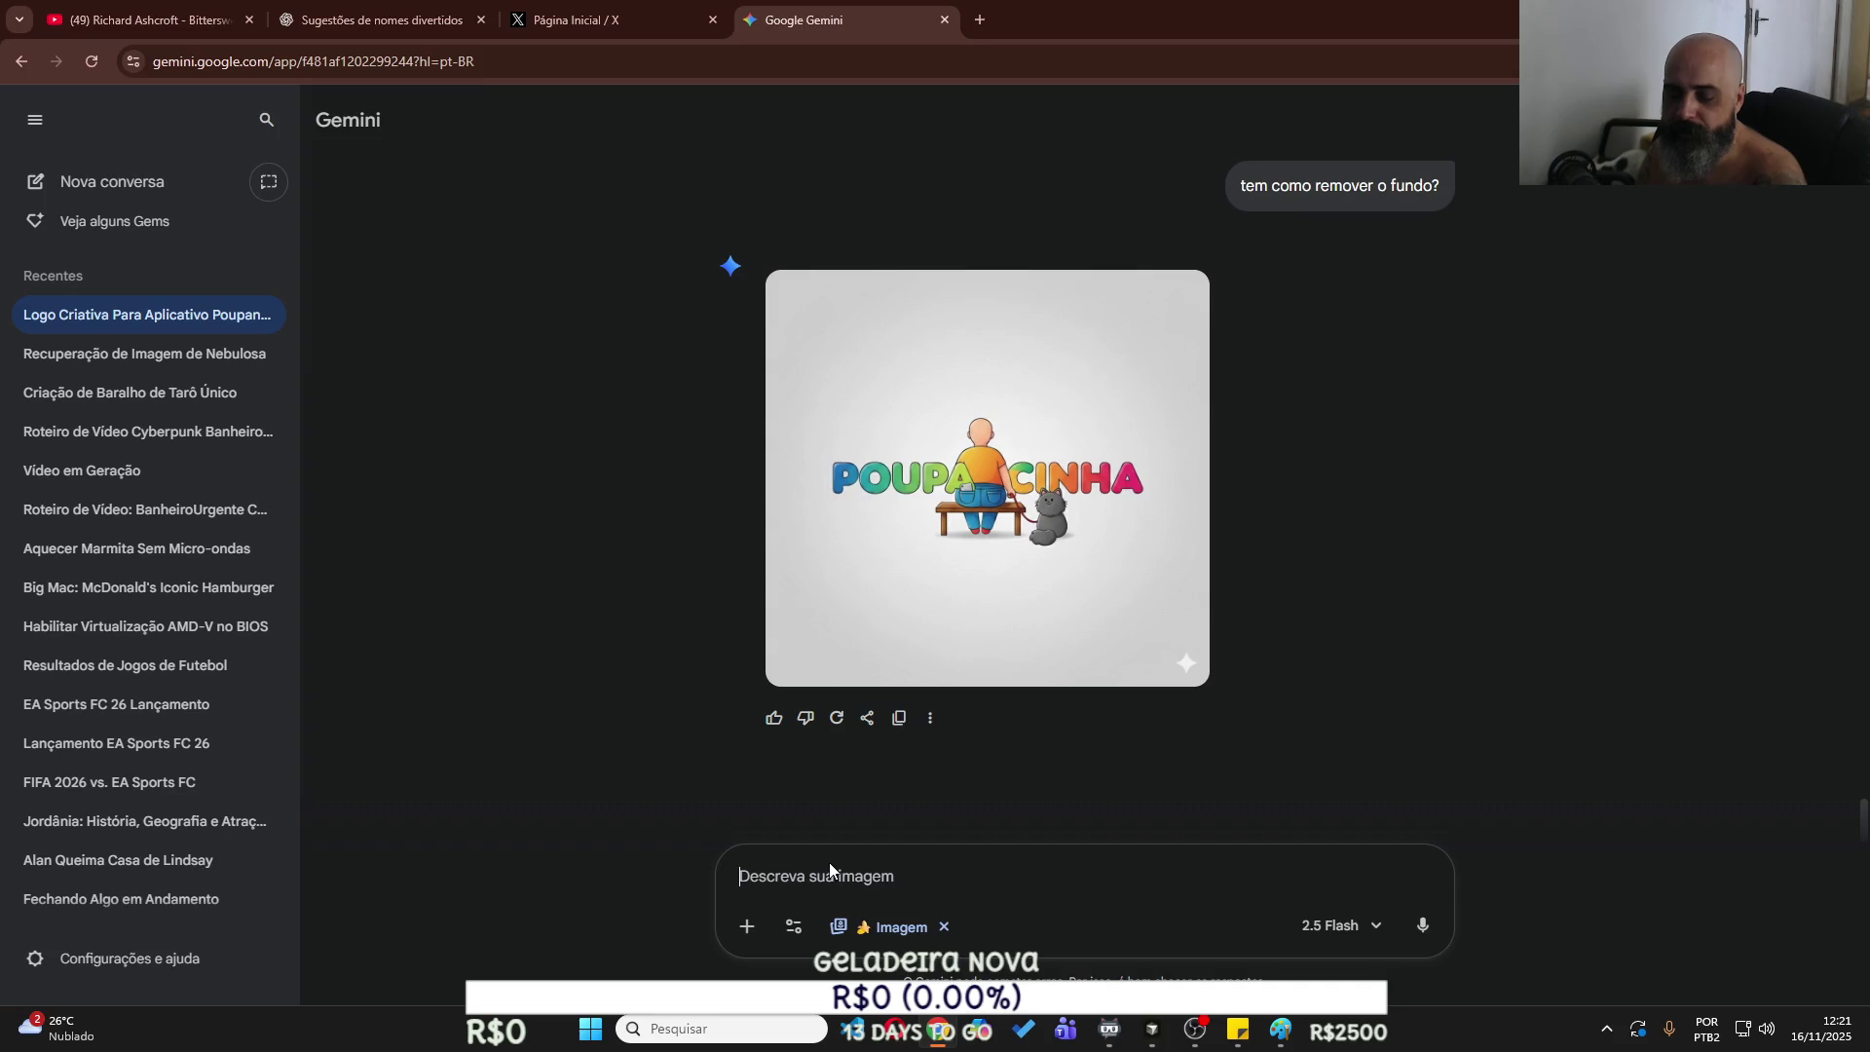
{"action": "type", "text": "De"}
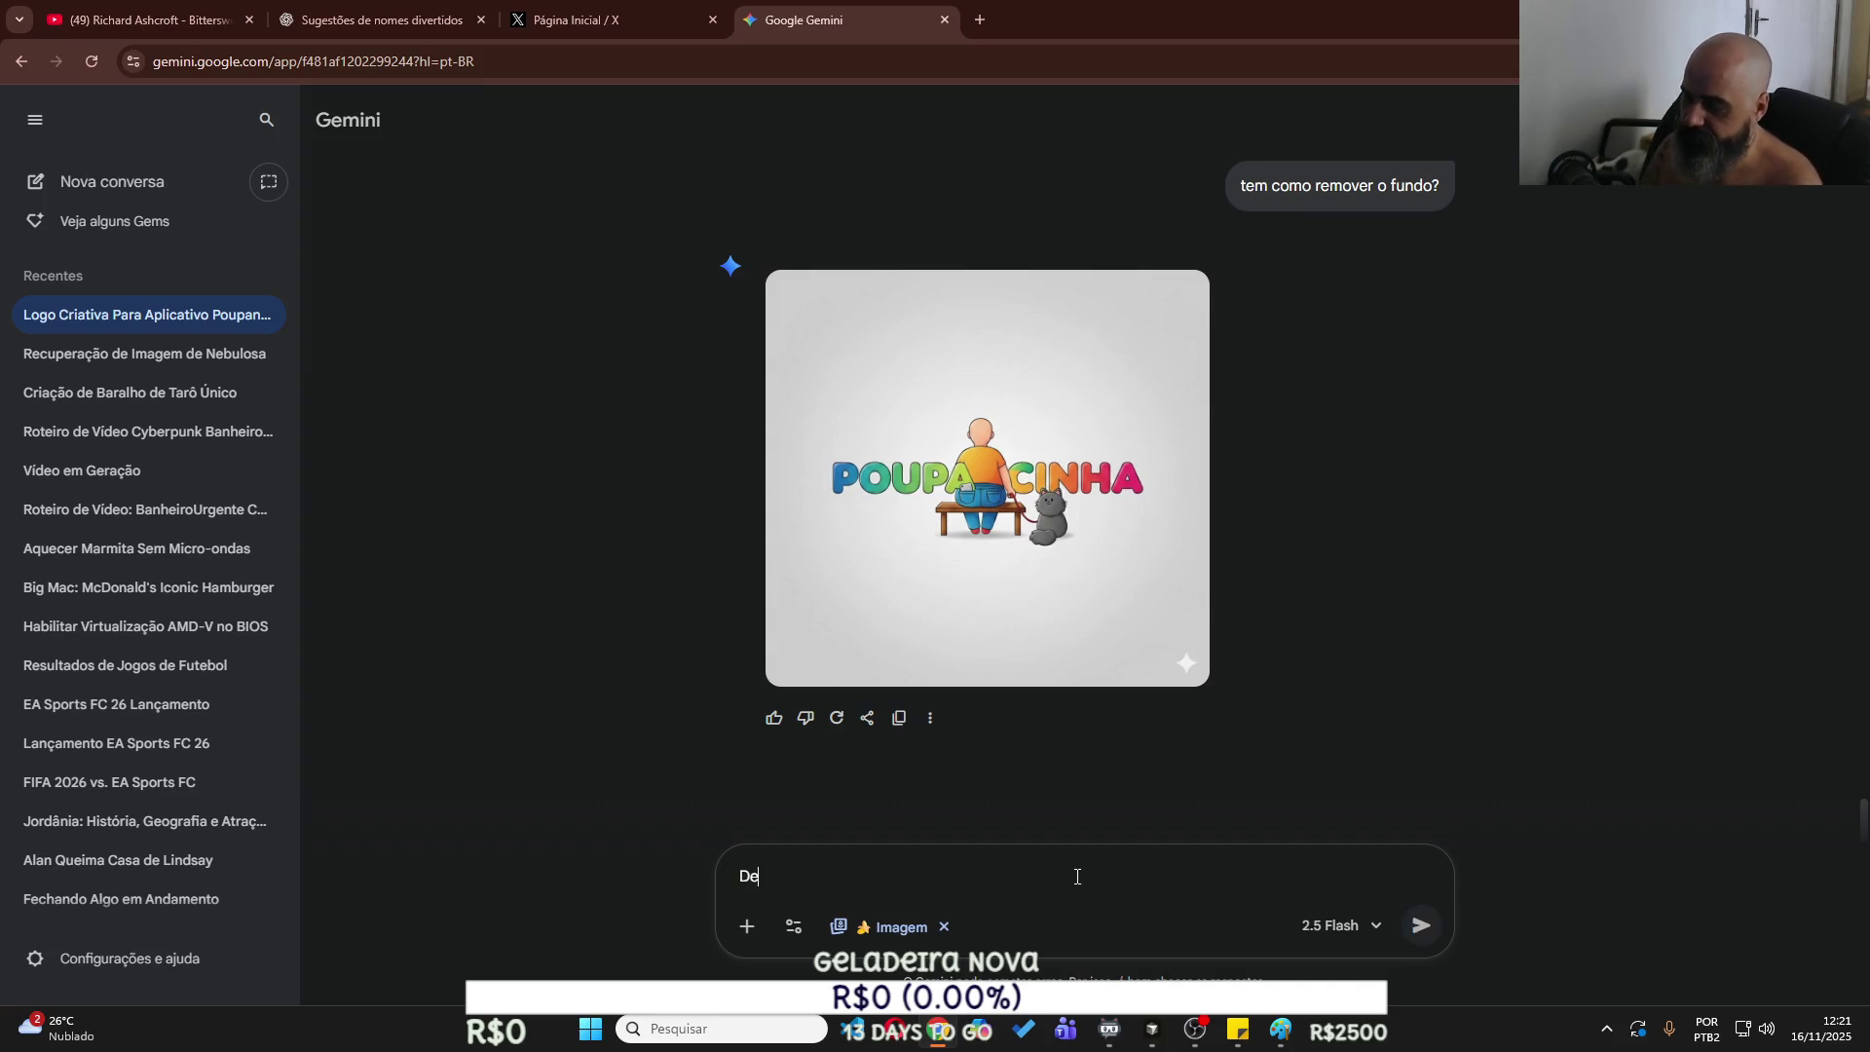
{"action": "type", "text": "fine um"}
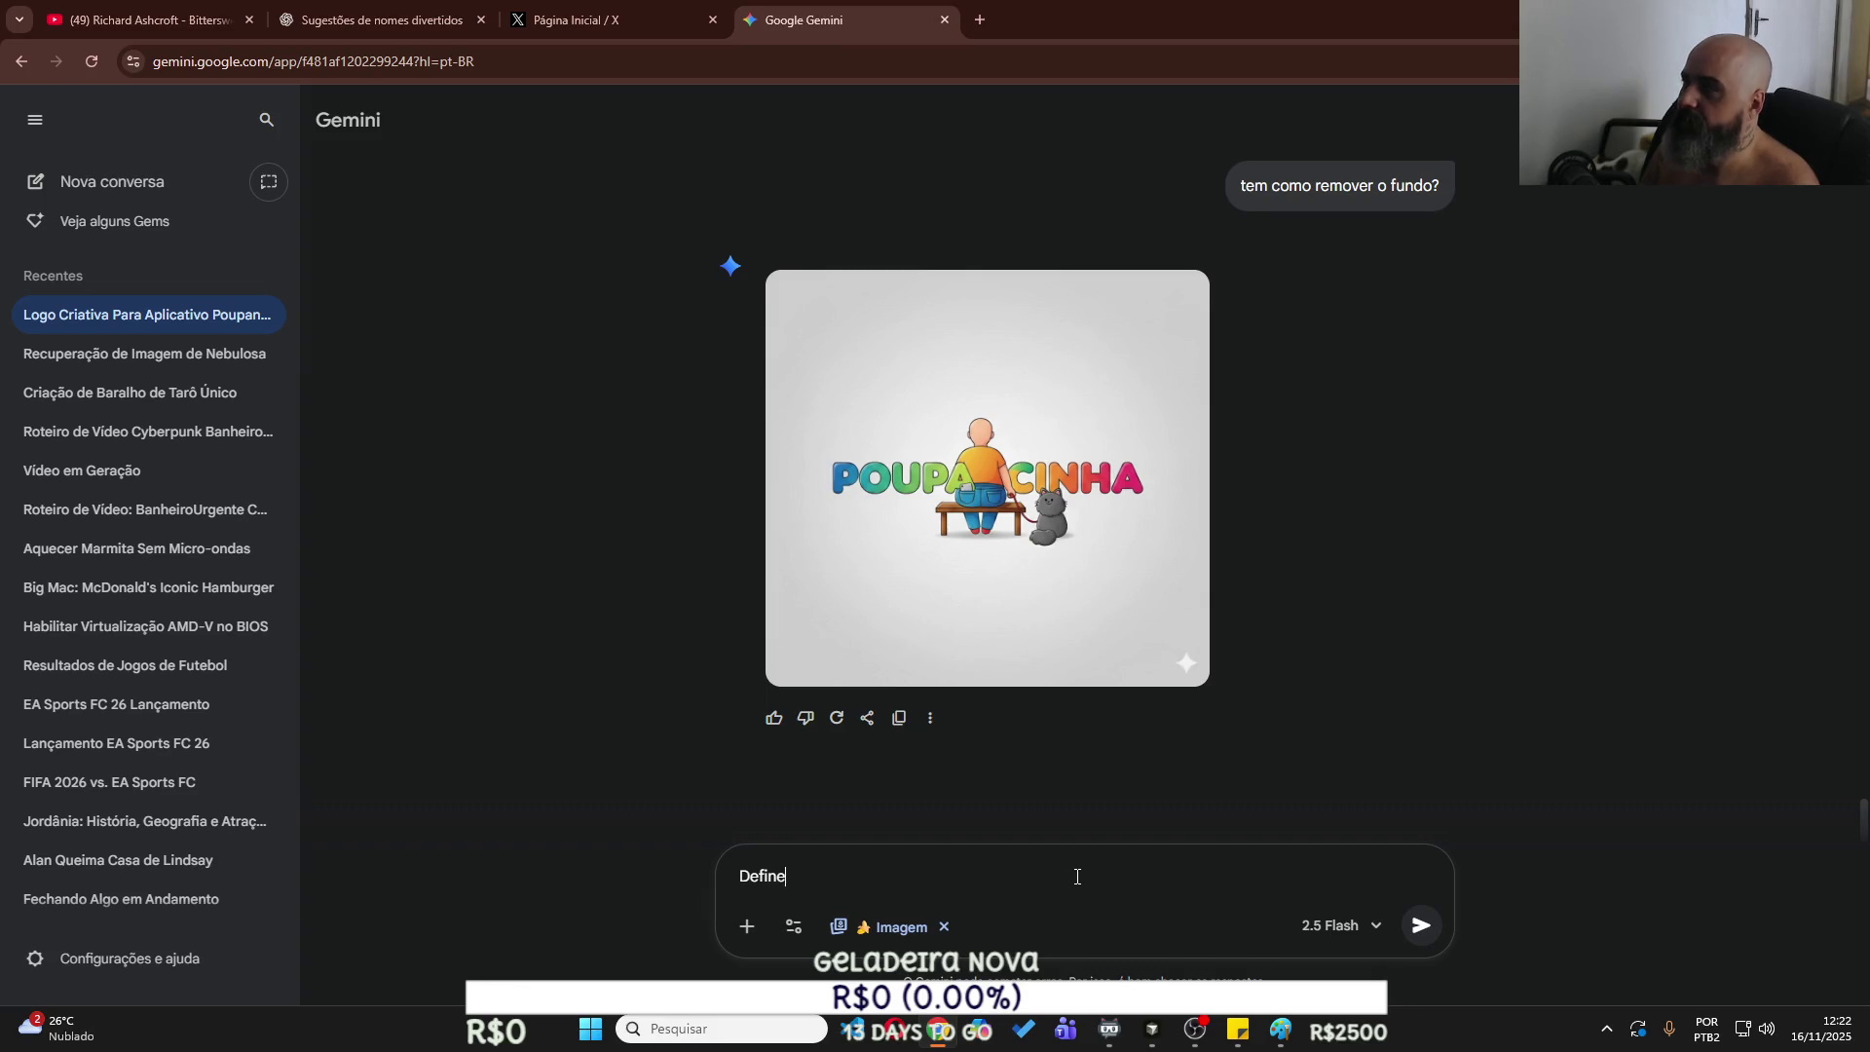
{"action": "left_click", "coordinate": [350, 22]}
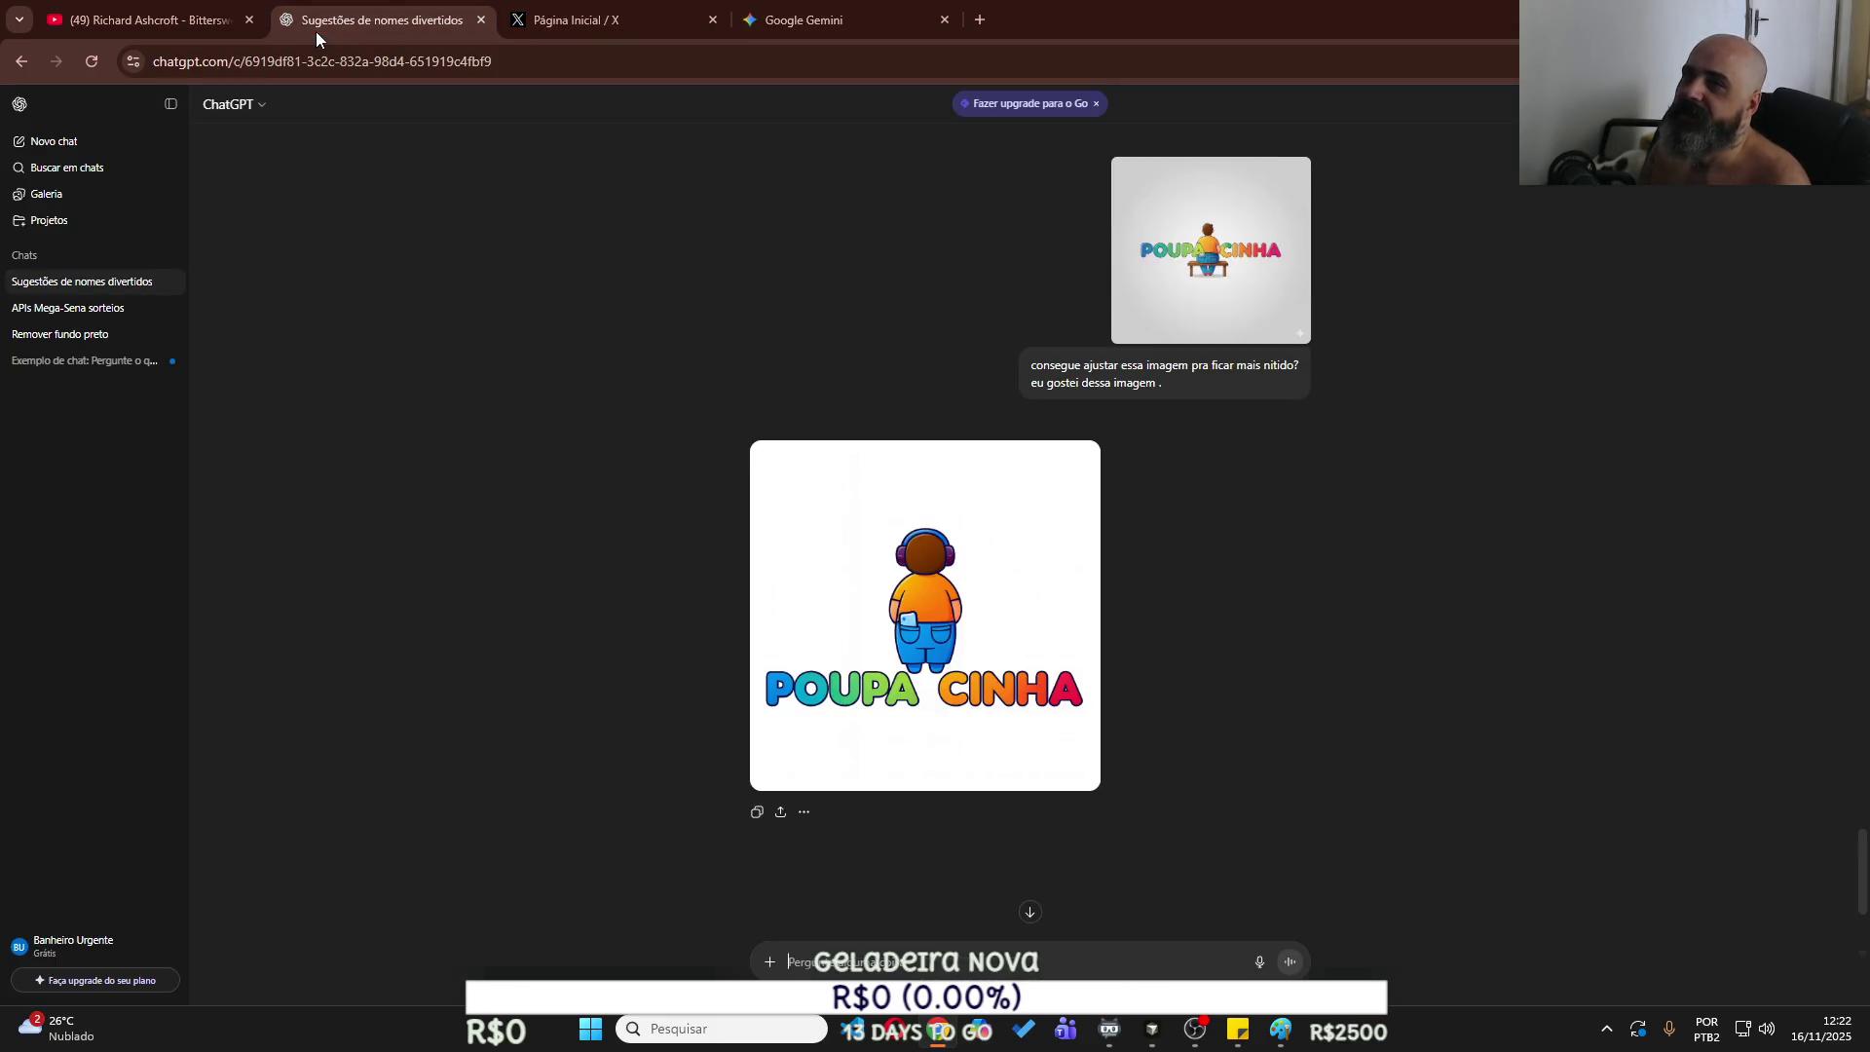
Send ChatGPT the logo asking for the rawidea to adopt this visual identity.
{"action": "key", "text": "ctrl+v"}
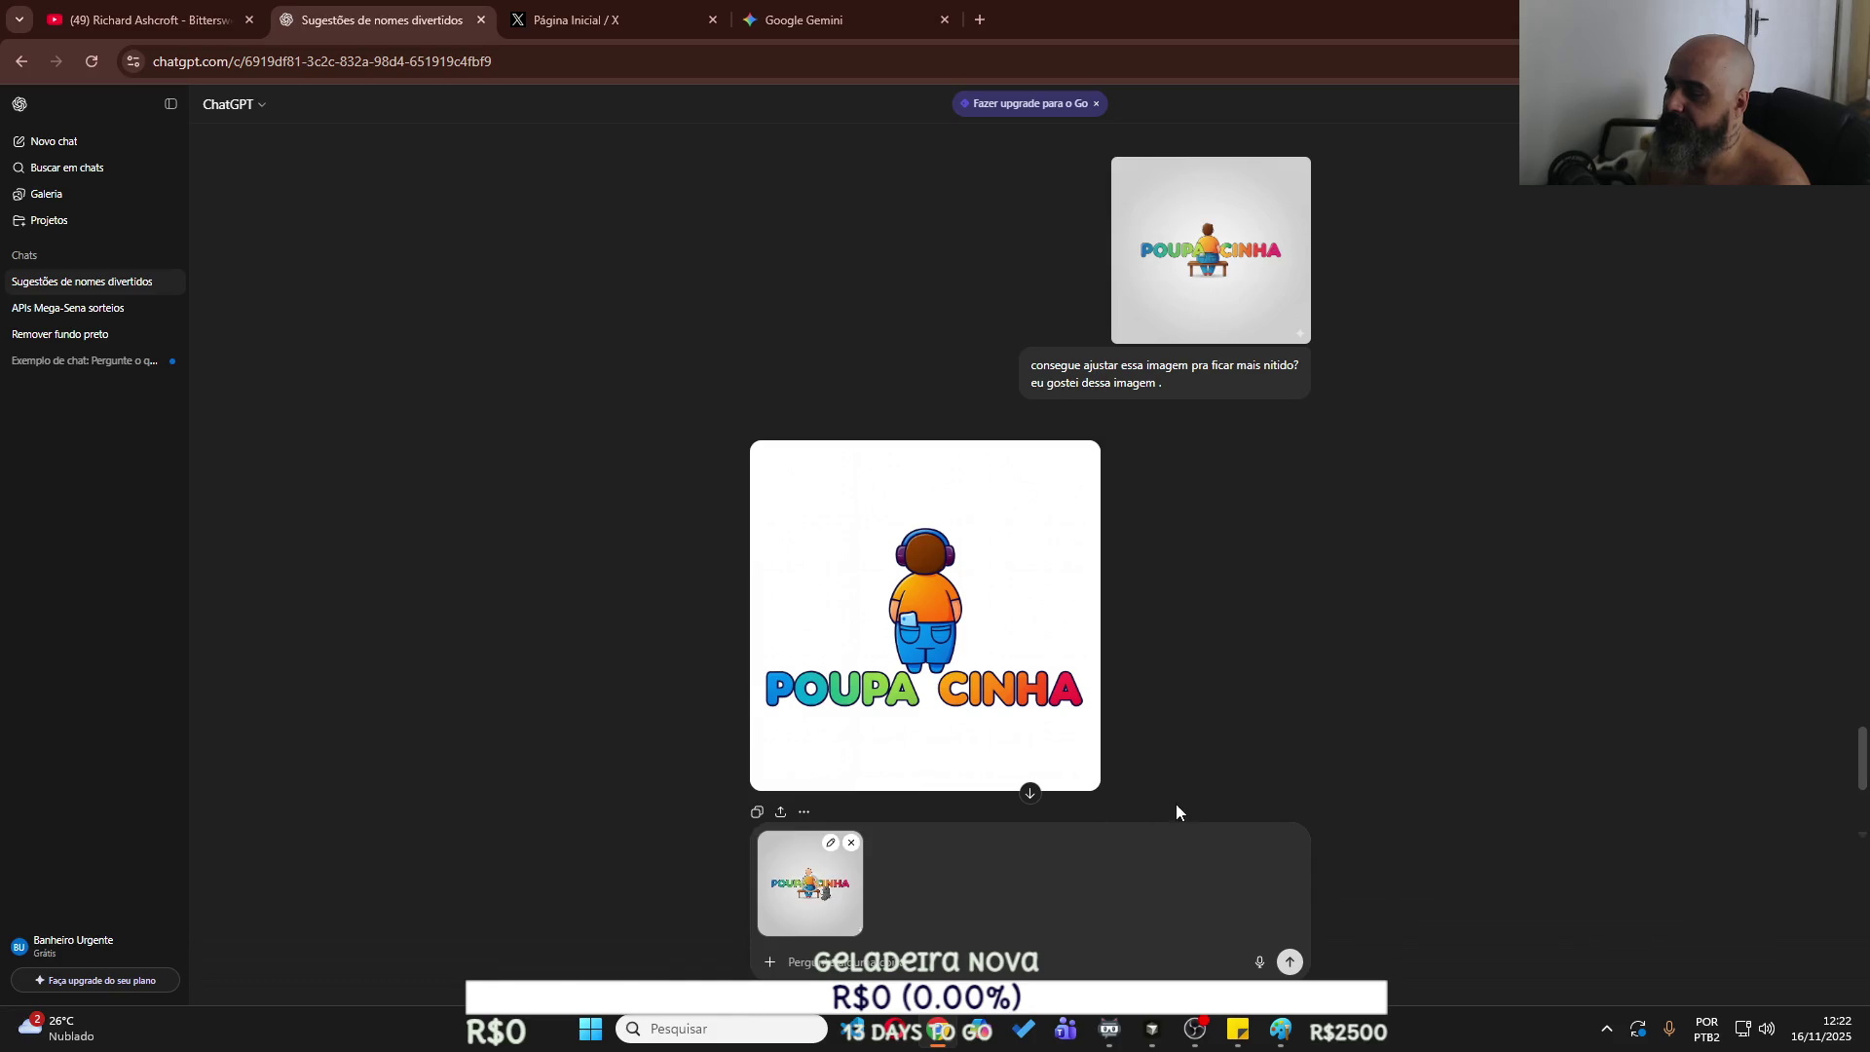
{"action": "type", "text": "Eu gostei dessa qu"}
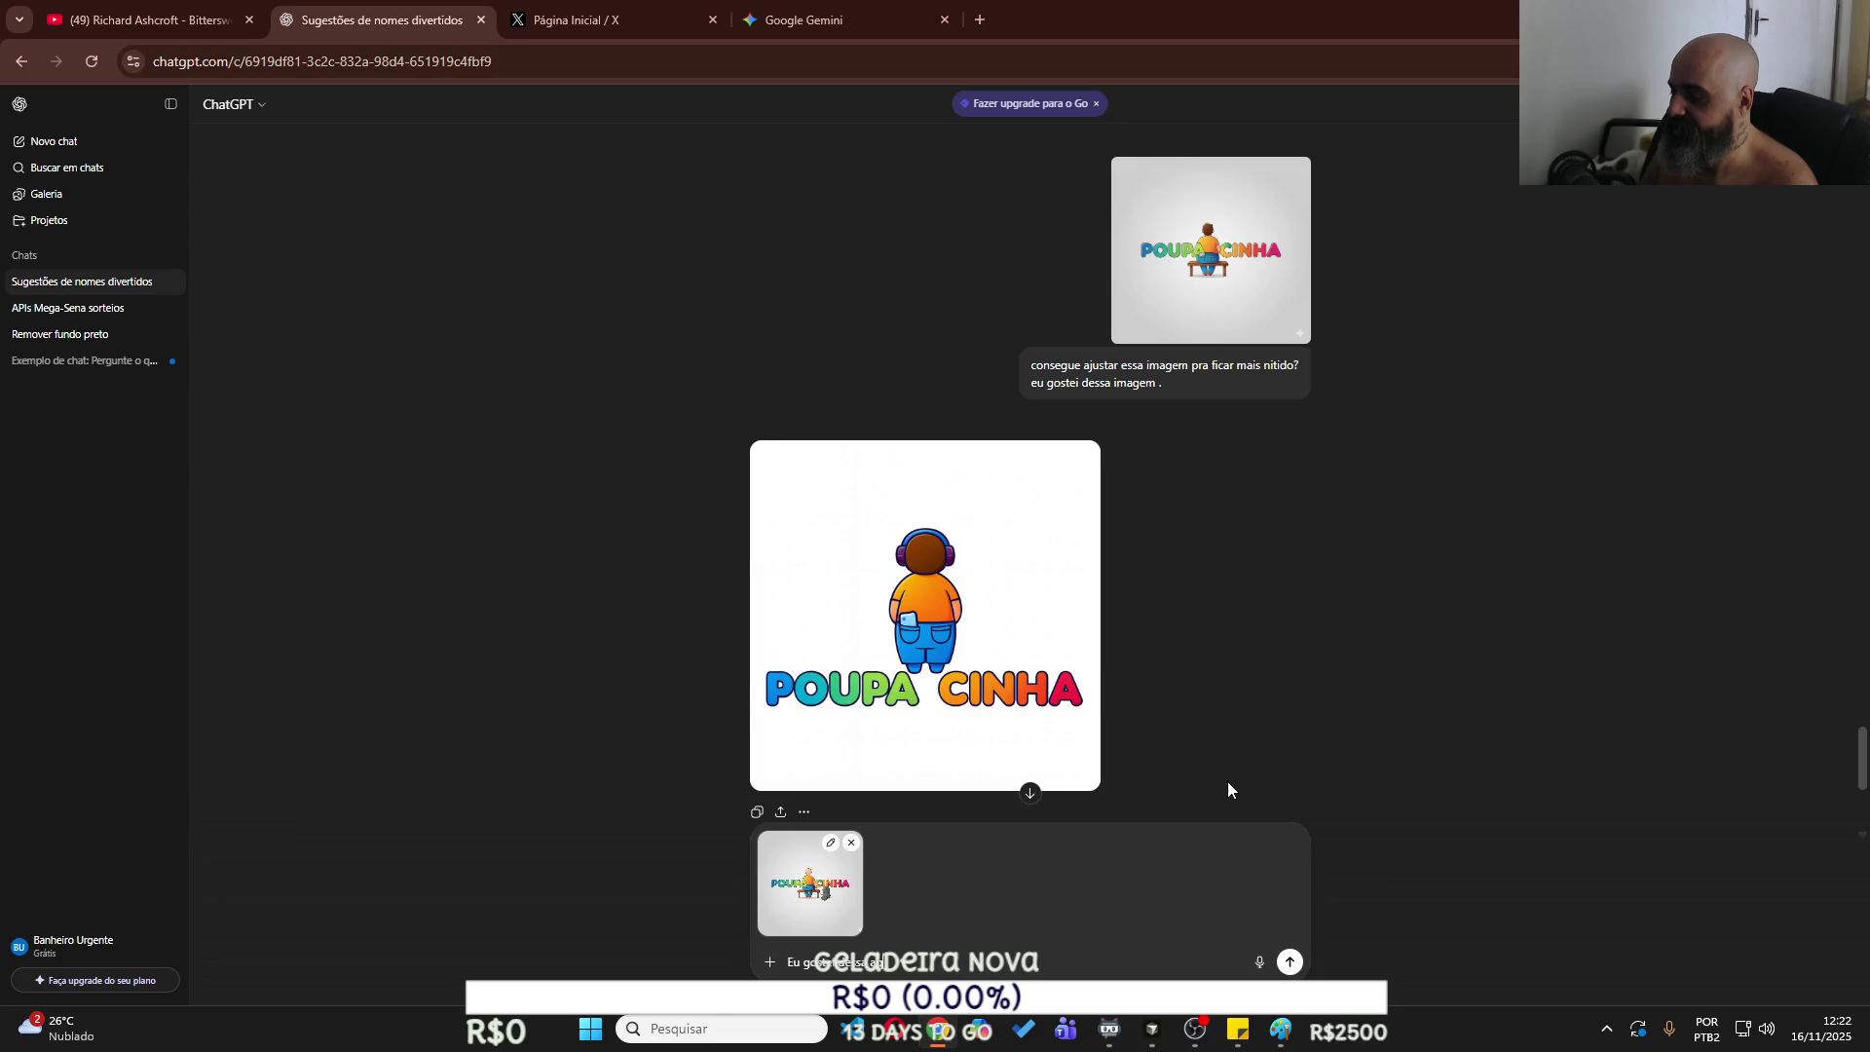
{"action": "type", "text": " e"}
{"action": "type", "text": "mim"}
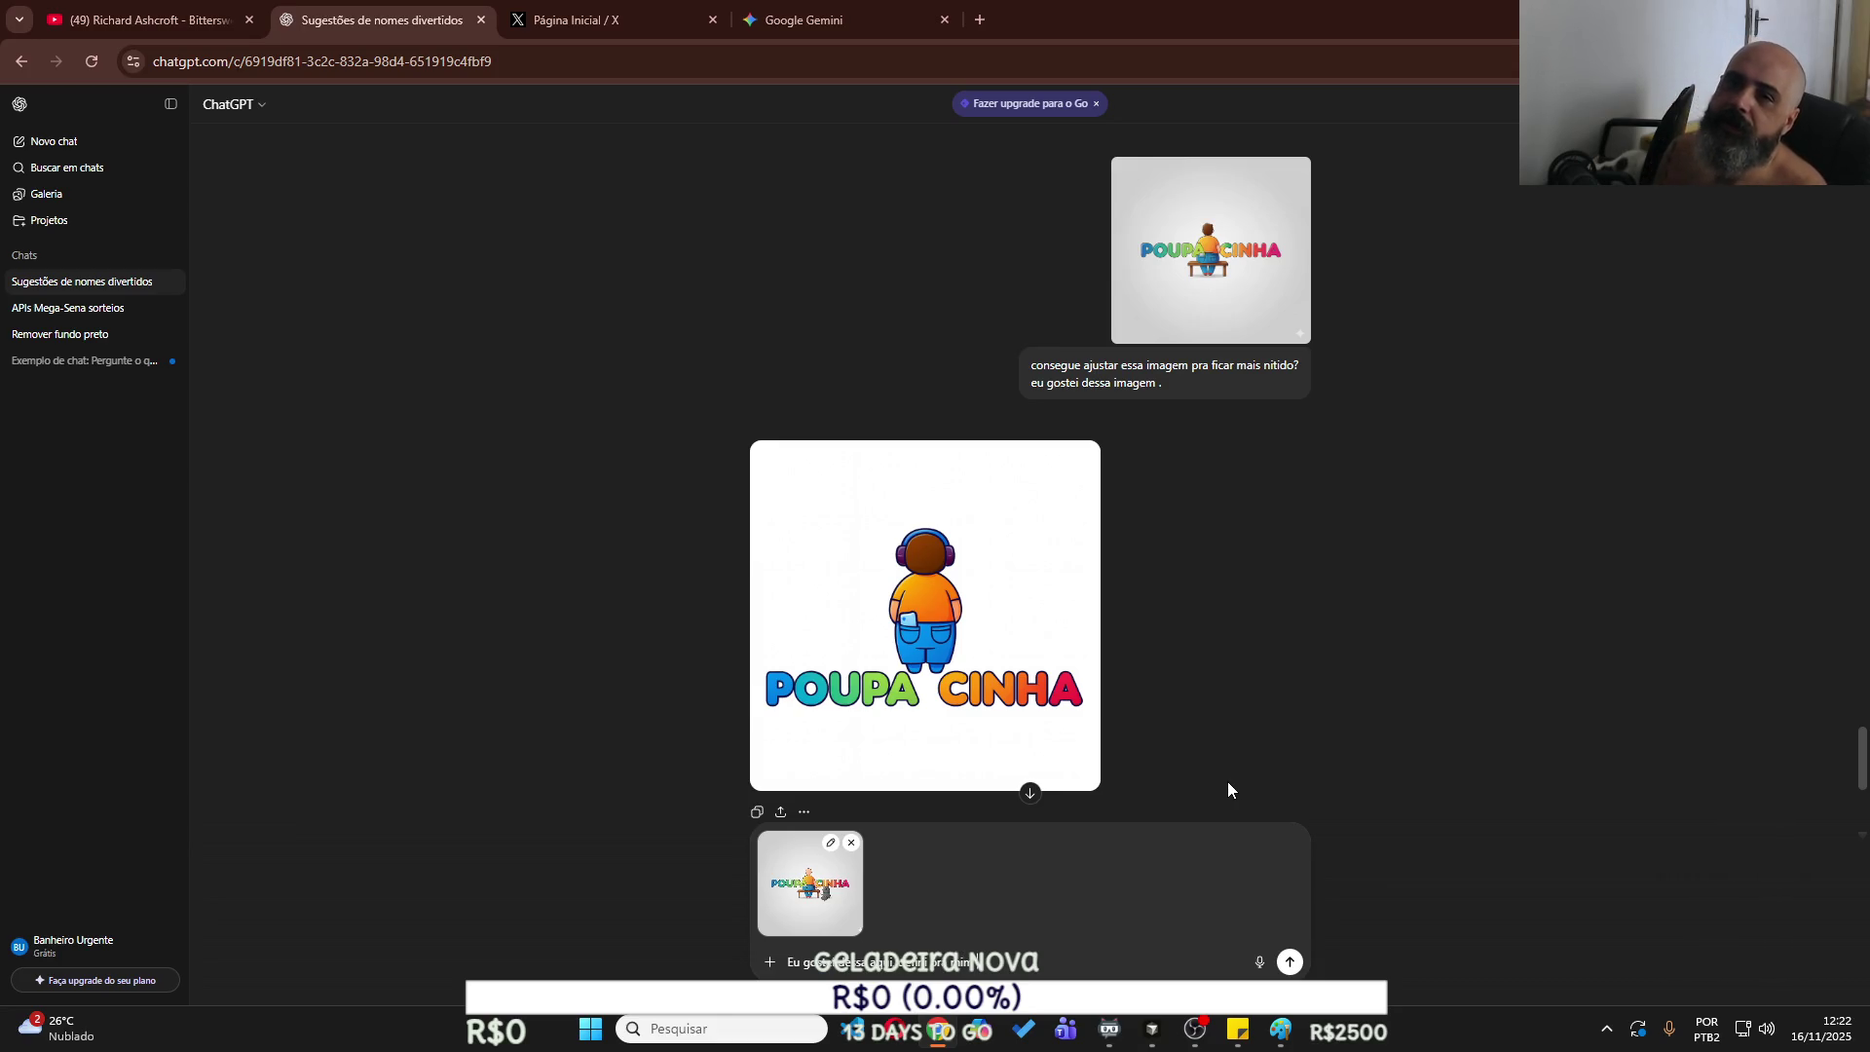
{"action": "scroll", "coordinate": [1228, 790], "scroll_direction": "up", "scroll_amount": 15}
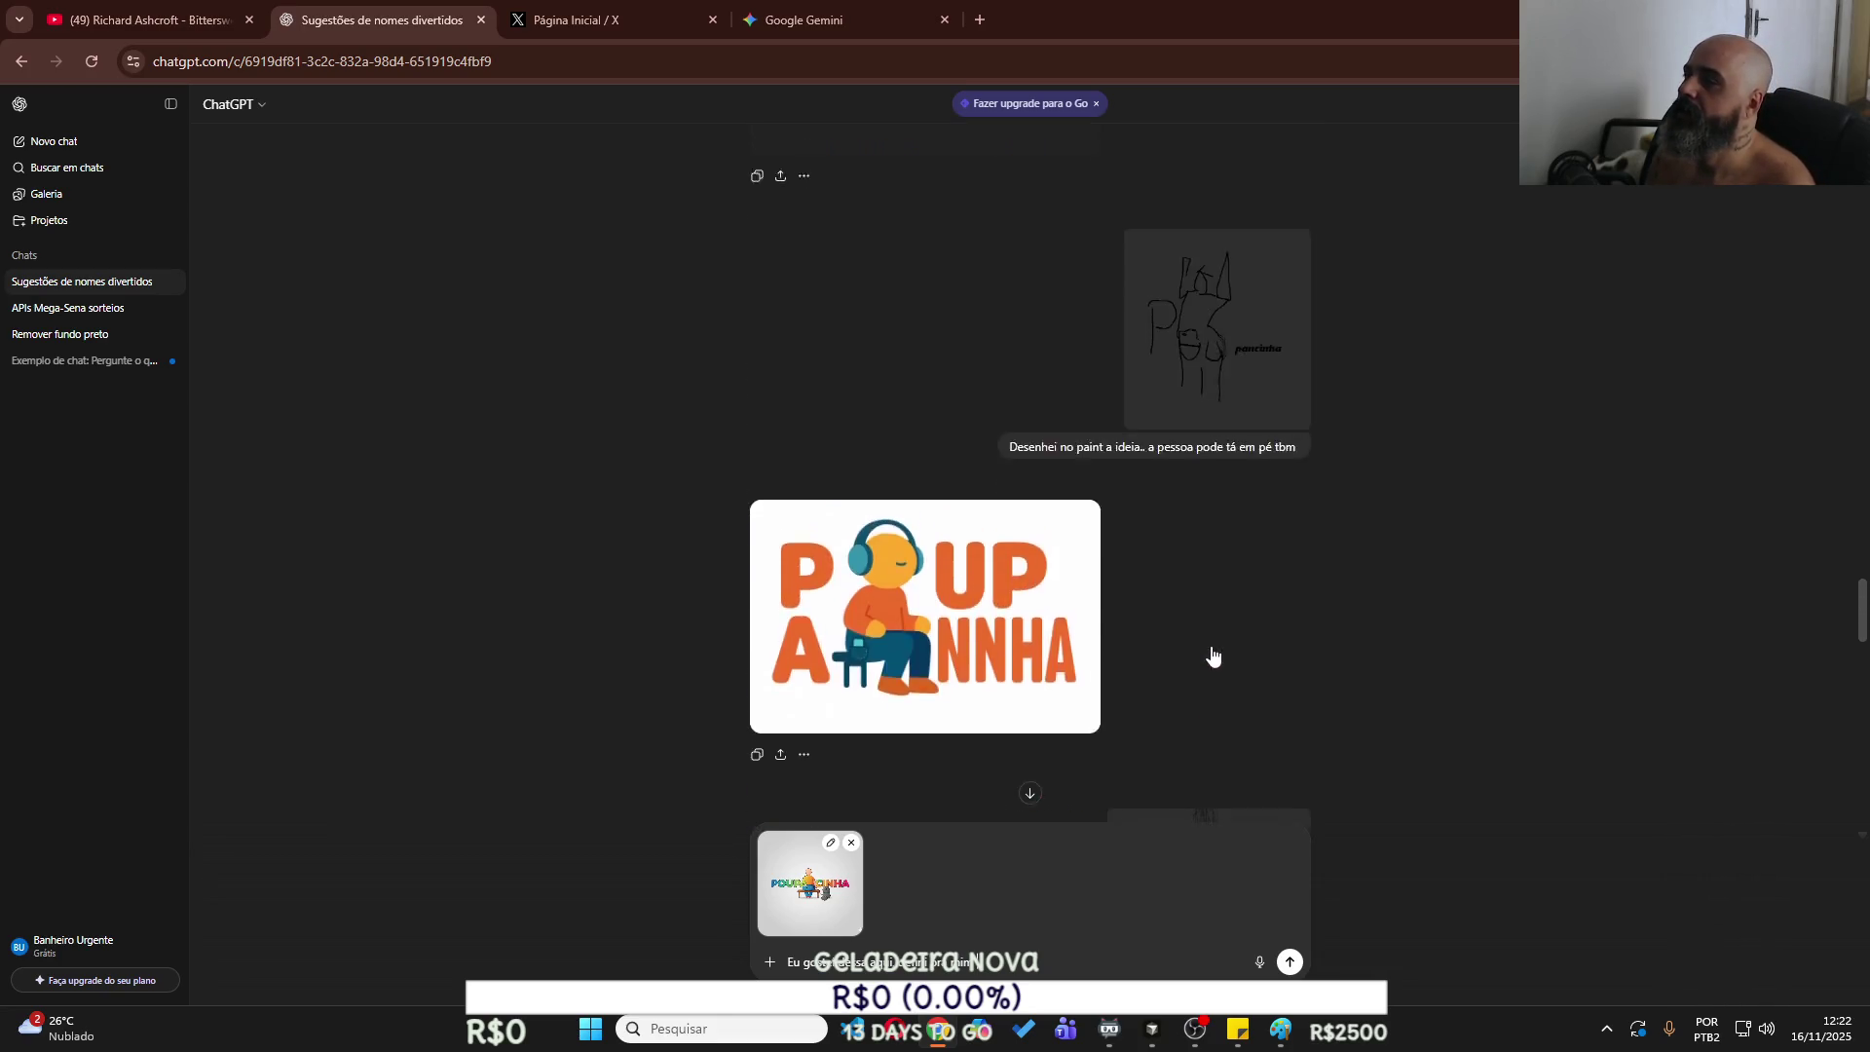
{"action": "scroll", "coordinate": [1213, 656], "scroll_direction": "up", "scroll_amount": 15}
{"action": "scroll", "coordinate": [1212, 646], "scroll_direction": "up", "scroll_amount": 5}
{"action": "scroll", "coordinate": [1212, 646], "scroll_direction": "down", "scroll_amount": 15}
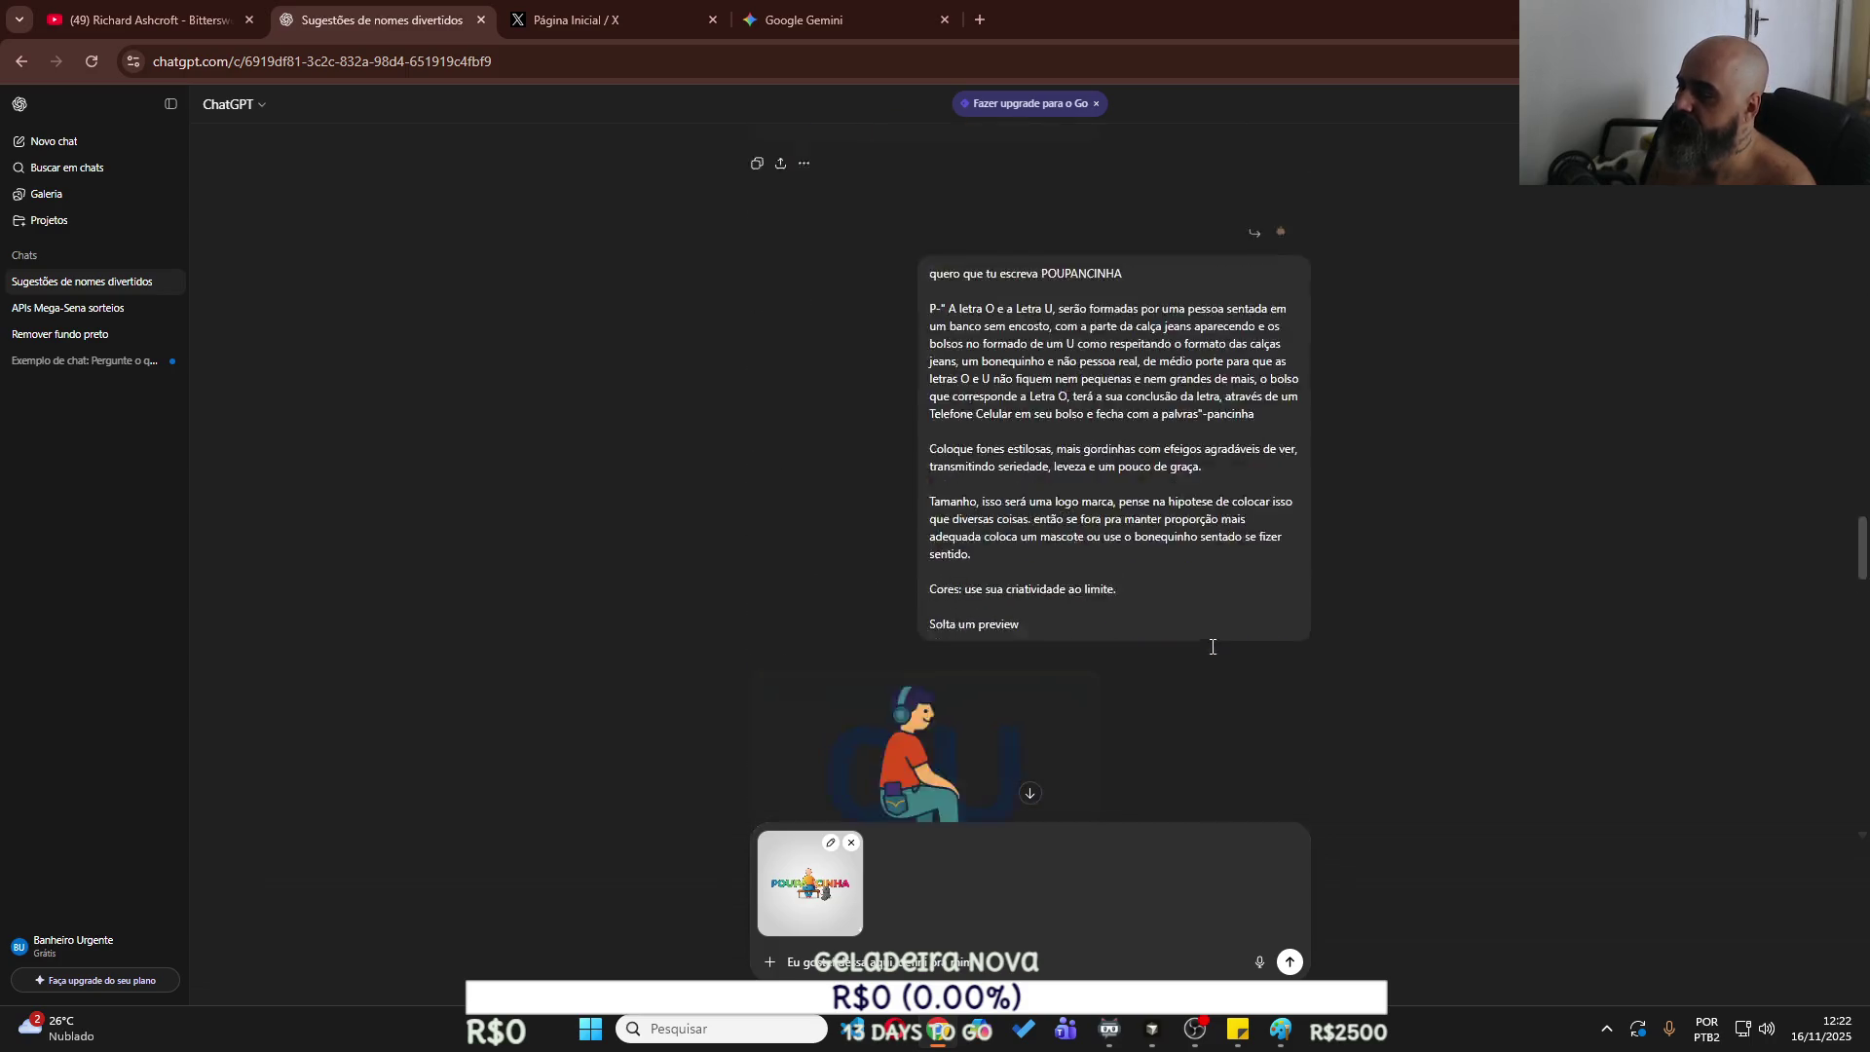
{"action": "scroll", "coordinate": [1212, 645], "scroll_direction": "down", "scroll_amount": 4}
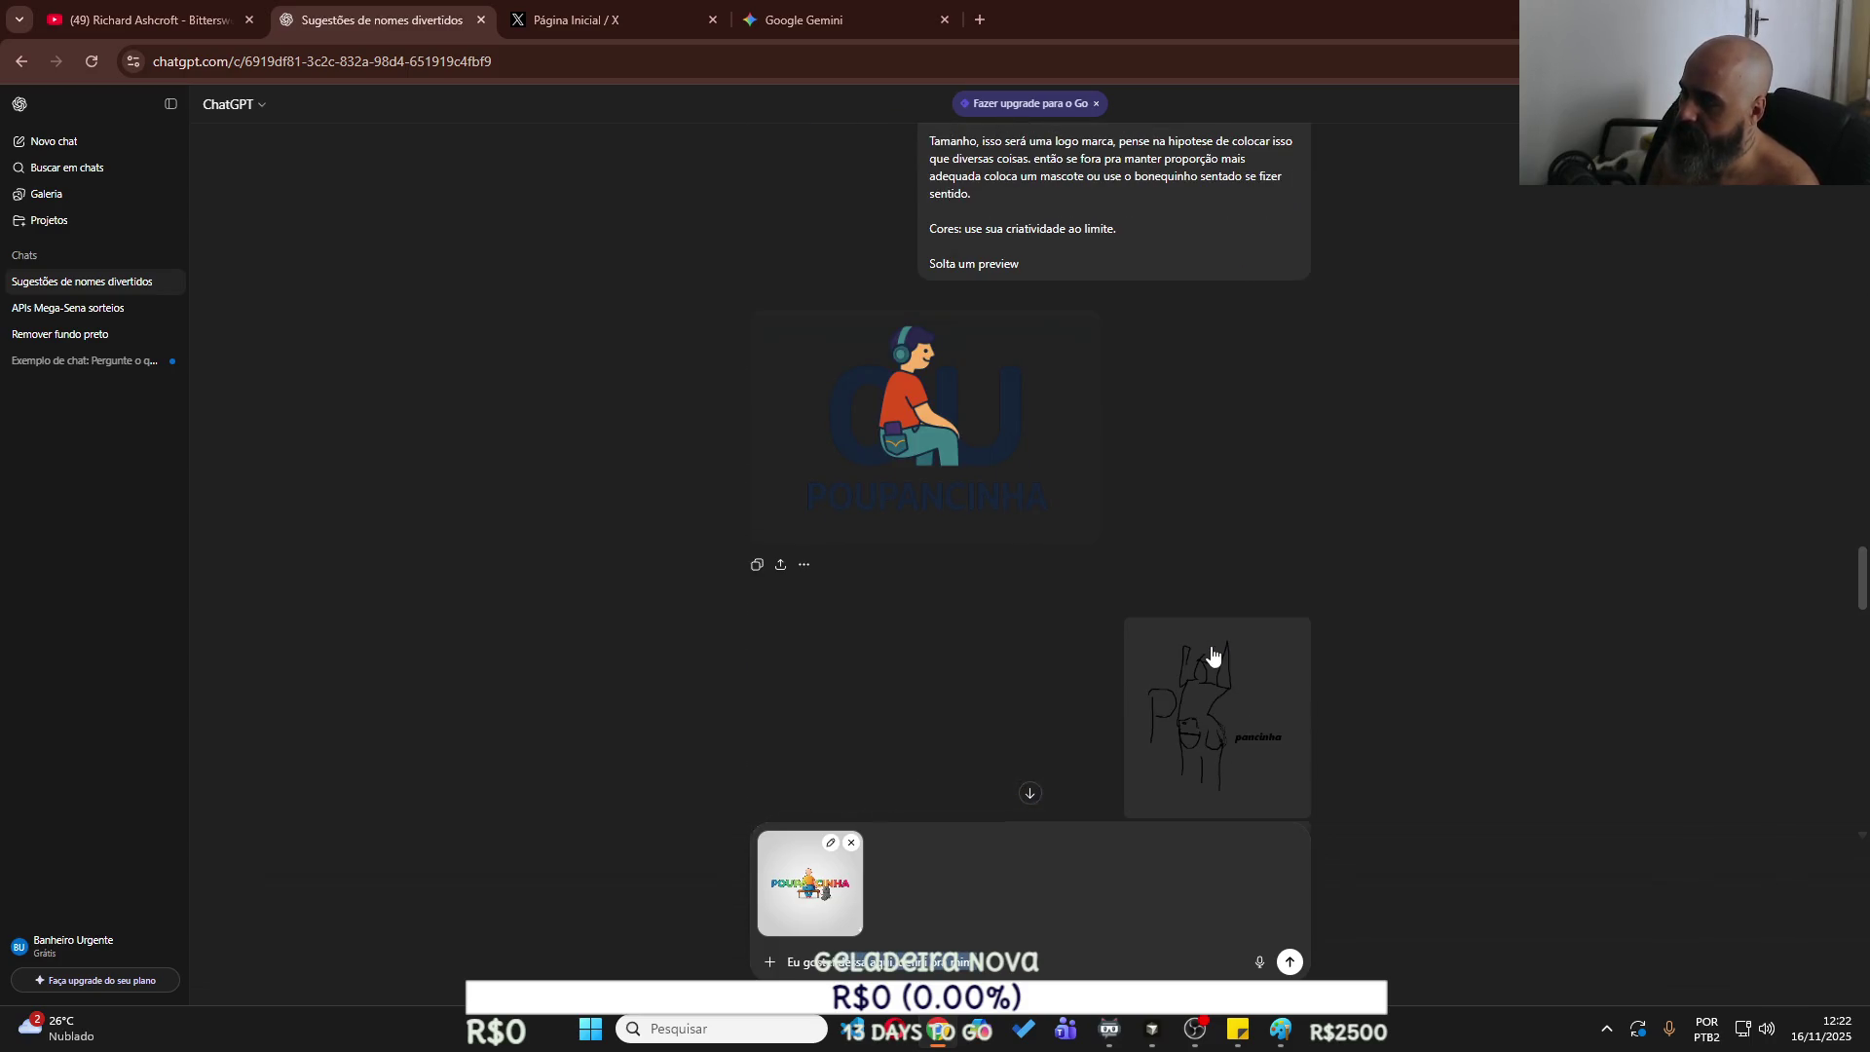
{"action": "key", "text": "ctrl+BackSpace"}
{"action": "key", "text": "ctrl+BackSpace"}
{"action": "key", "text": "ctrl+BackSpace"}
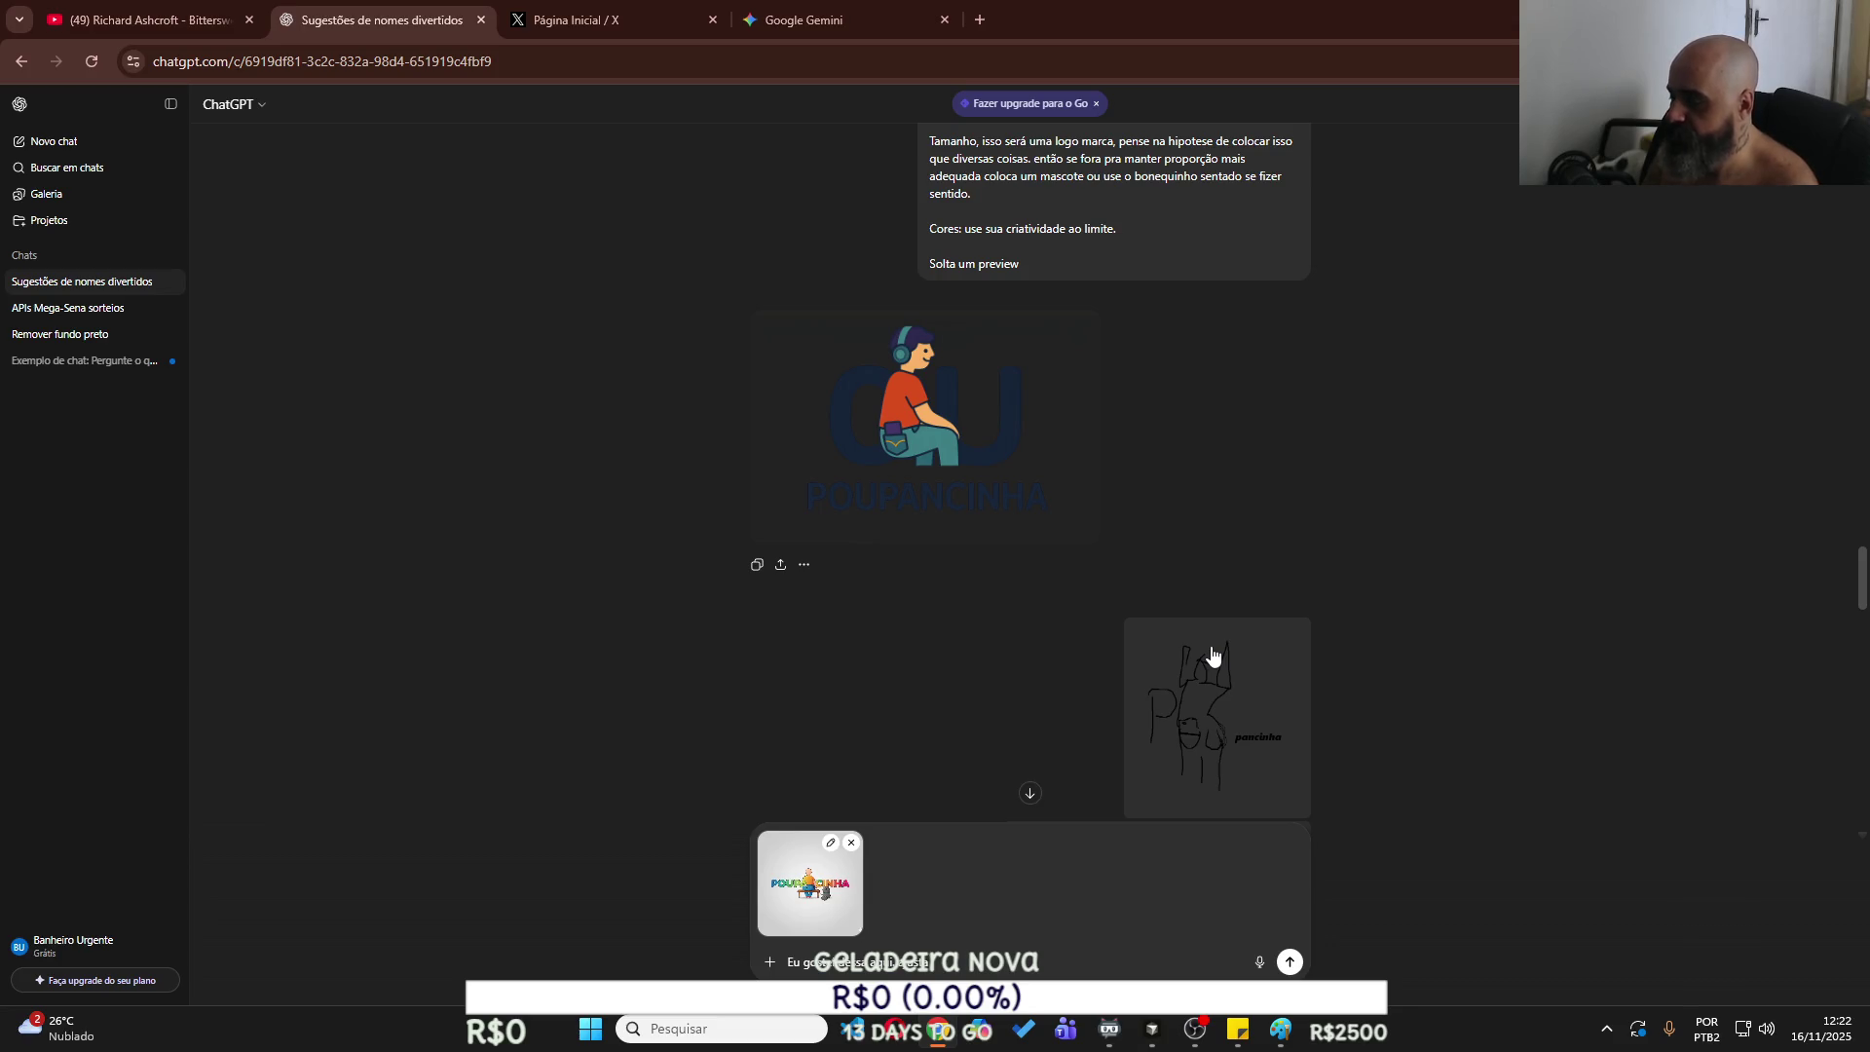
{"action": "type", "text": " o meu ideal"}
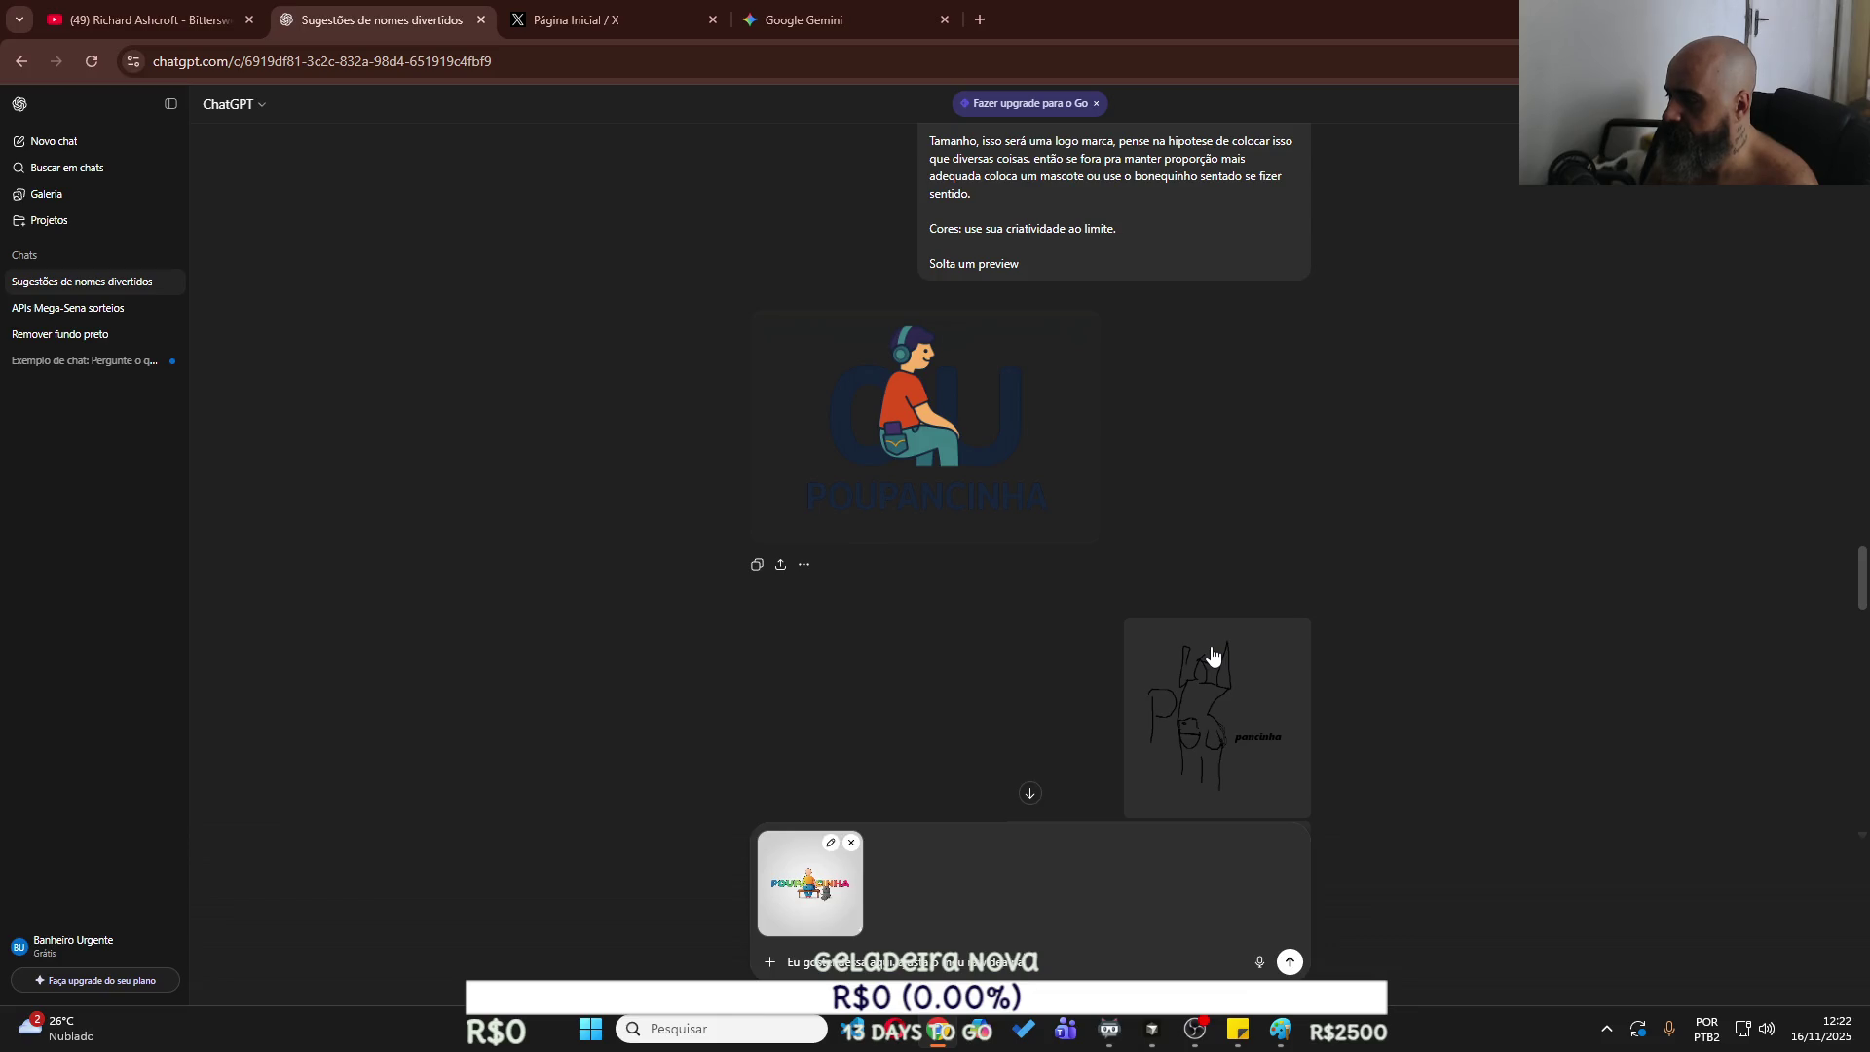
{"action": "type", "text": "adotar essa i"}
{"action": "type", "text": "dentidade visual"}
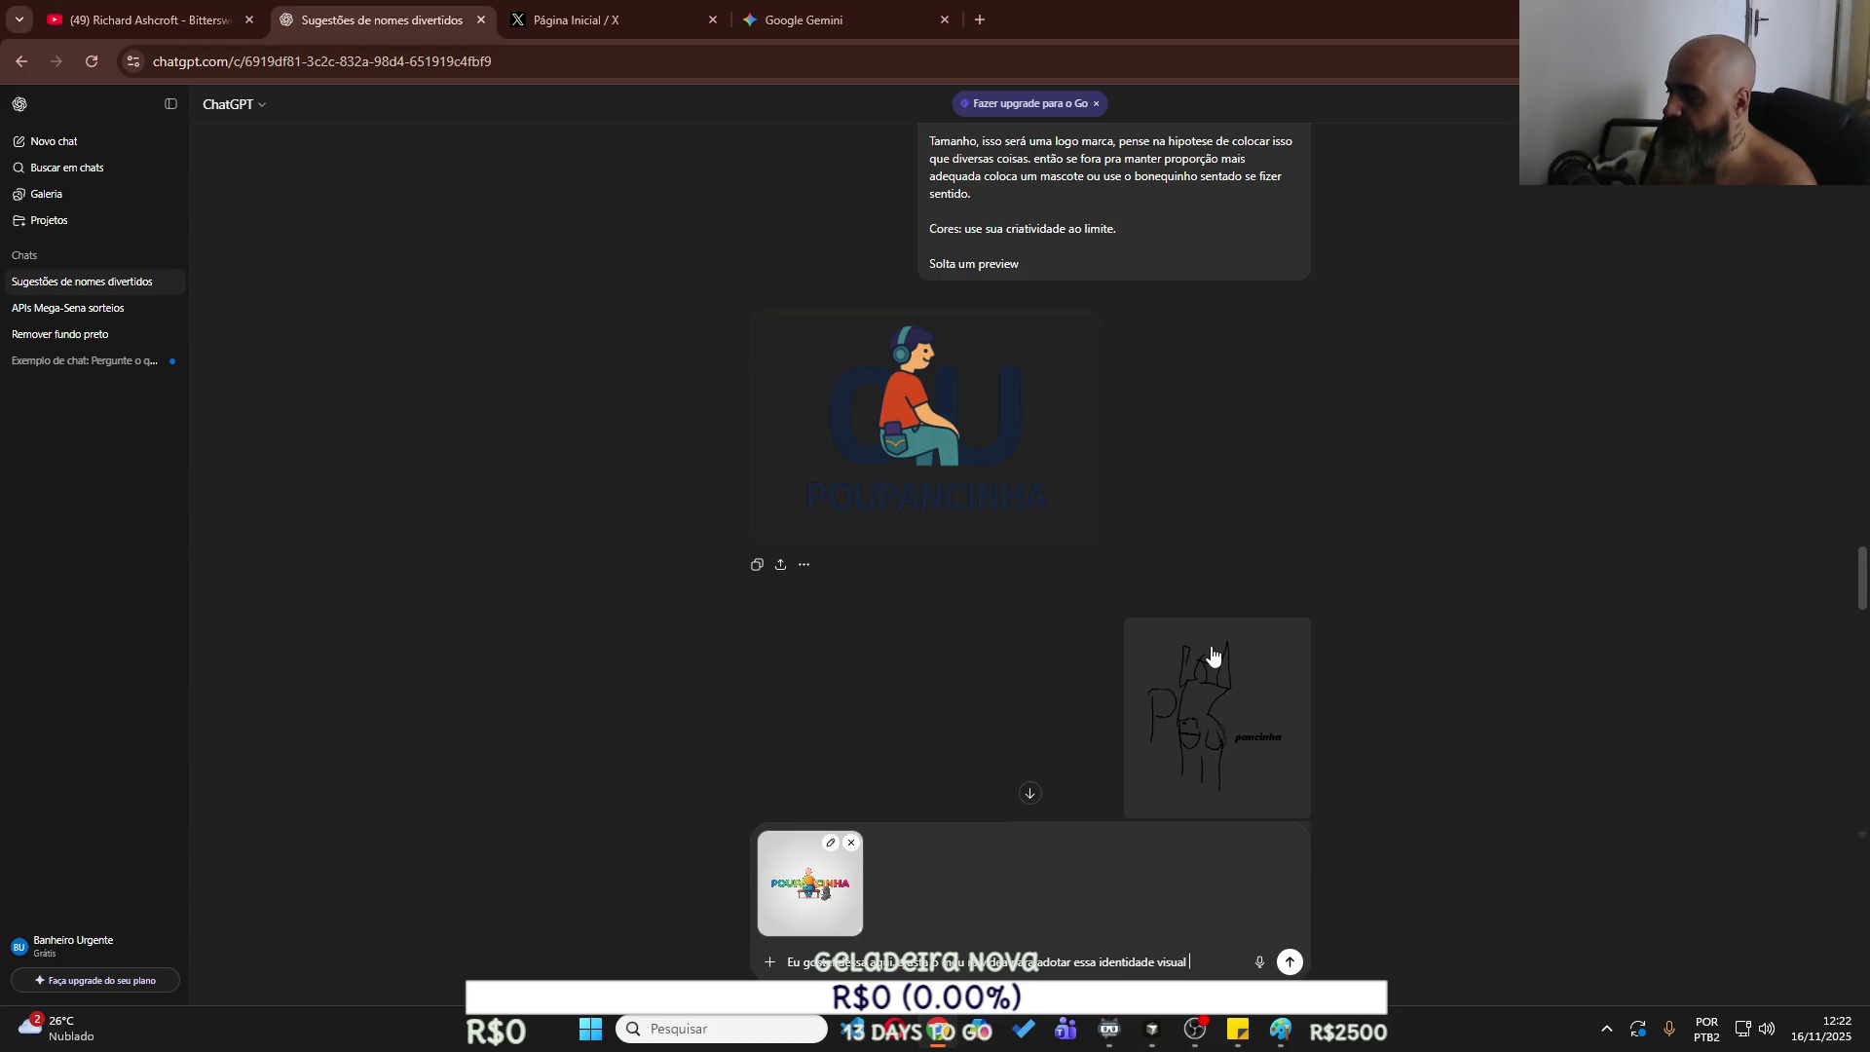
{"action": "key", "text": "Return"}
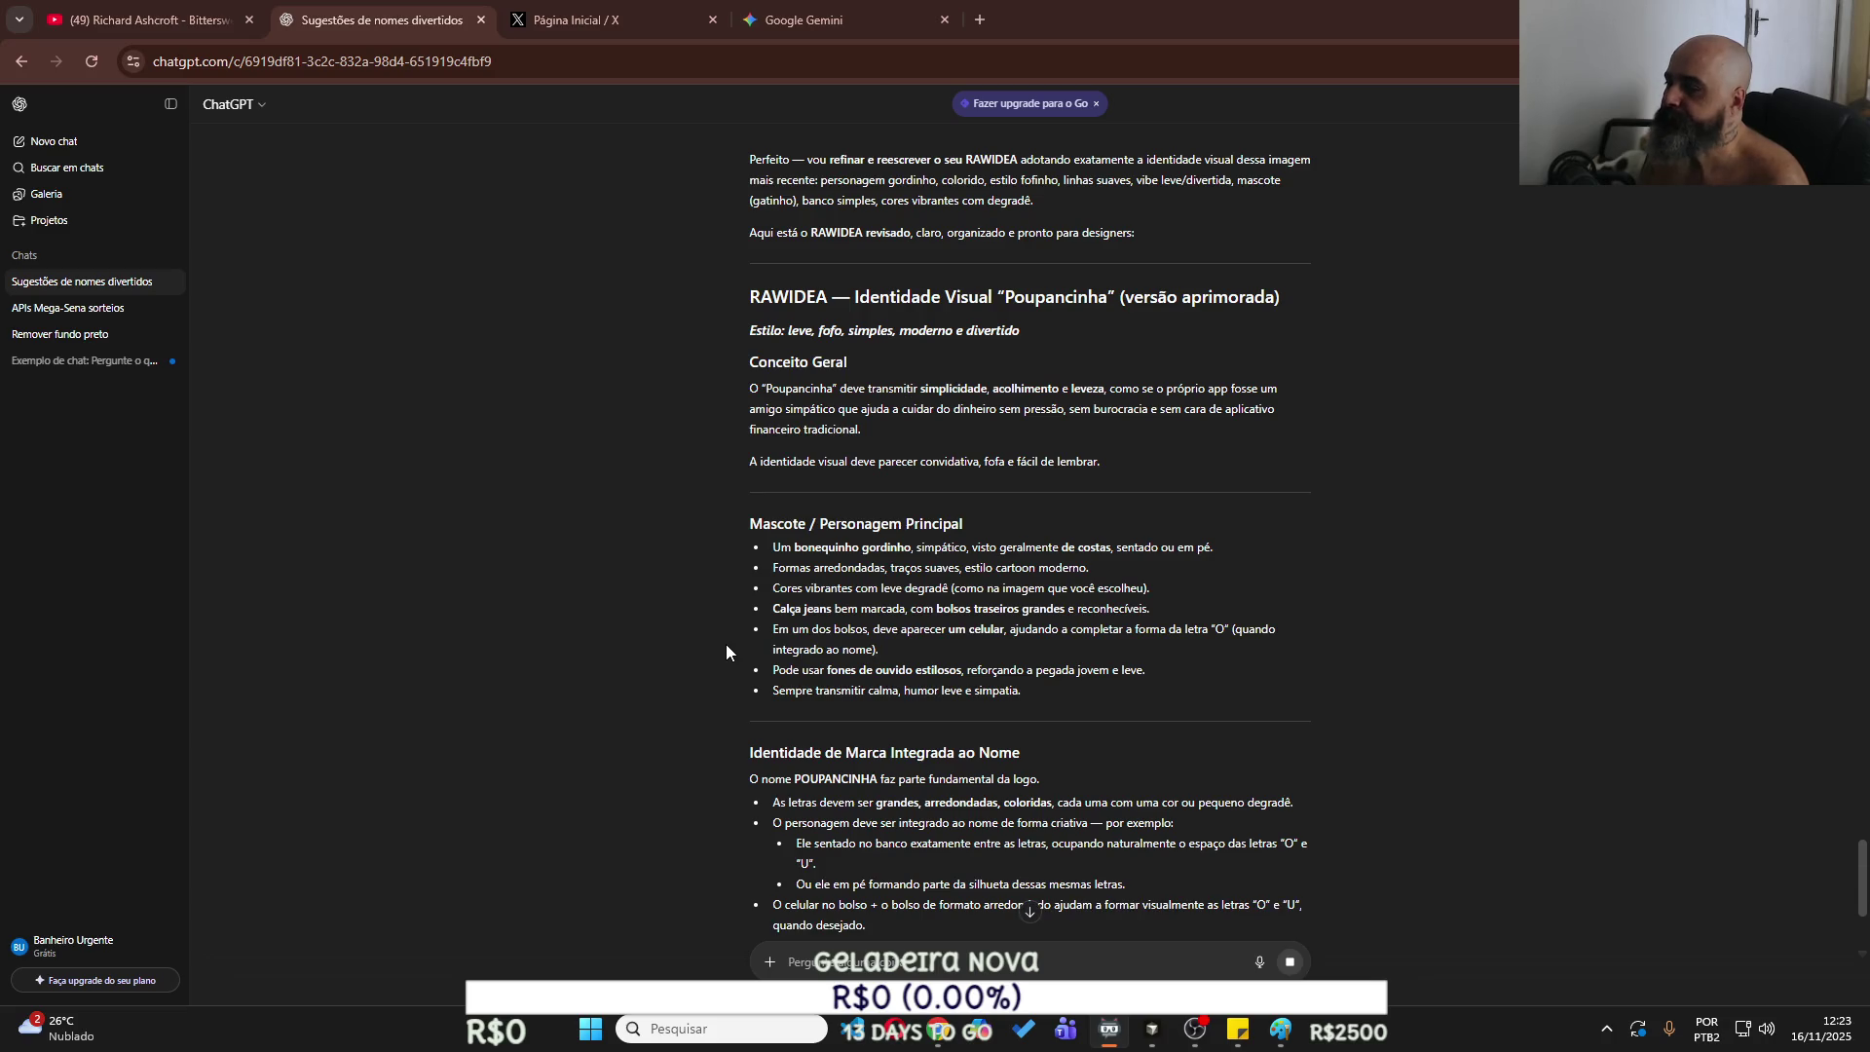
Read the revised RAWIDEA brief and select its opening and the logo-variations offer.
{"action": "scroll", "coordinate": [727, 645], "scroll_direction": "down", "scroll_amount": 3}
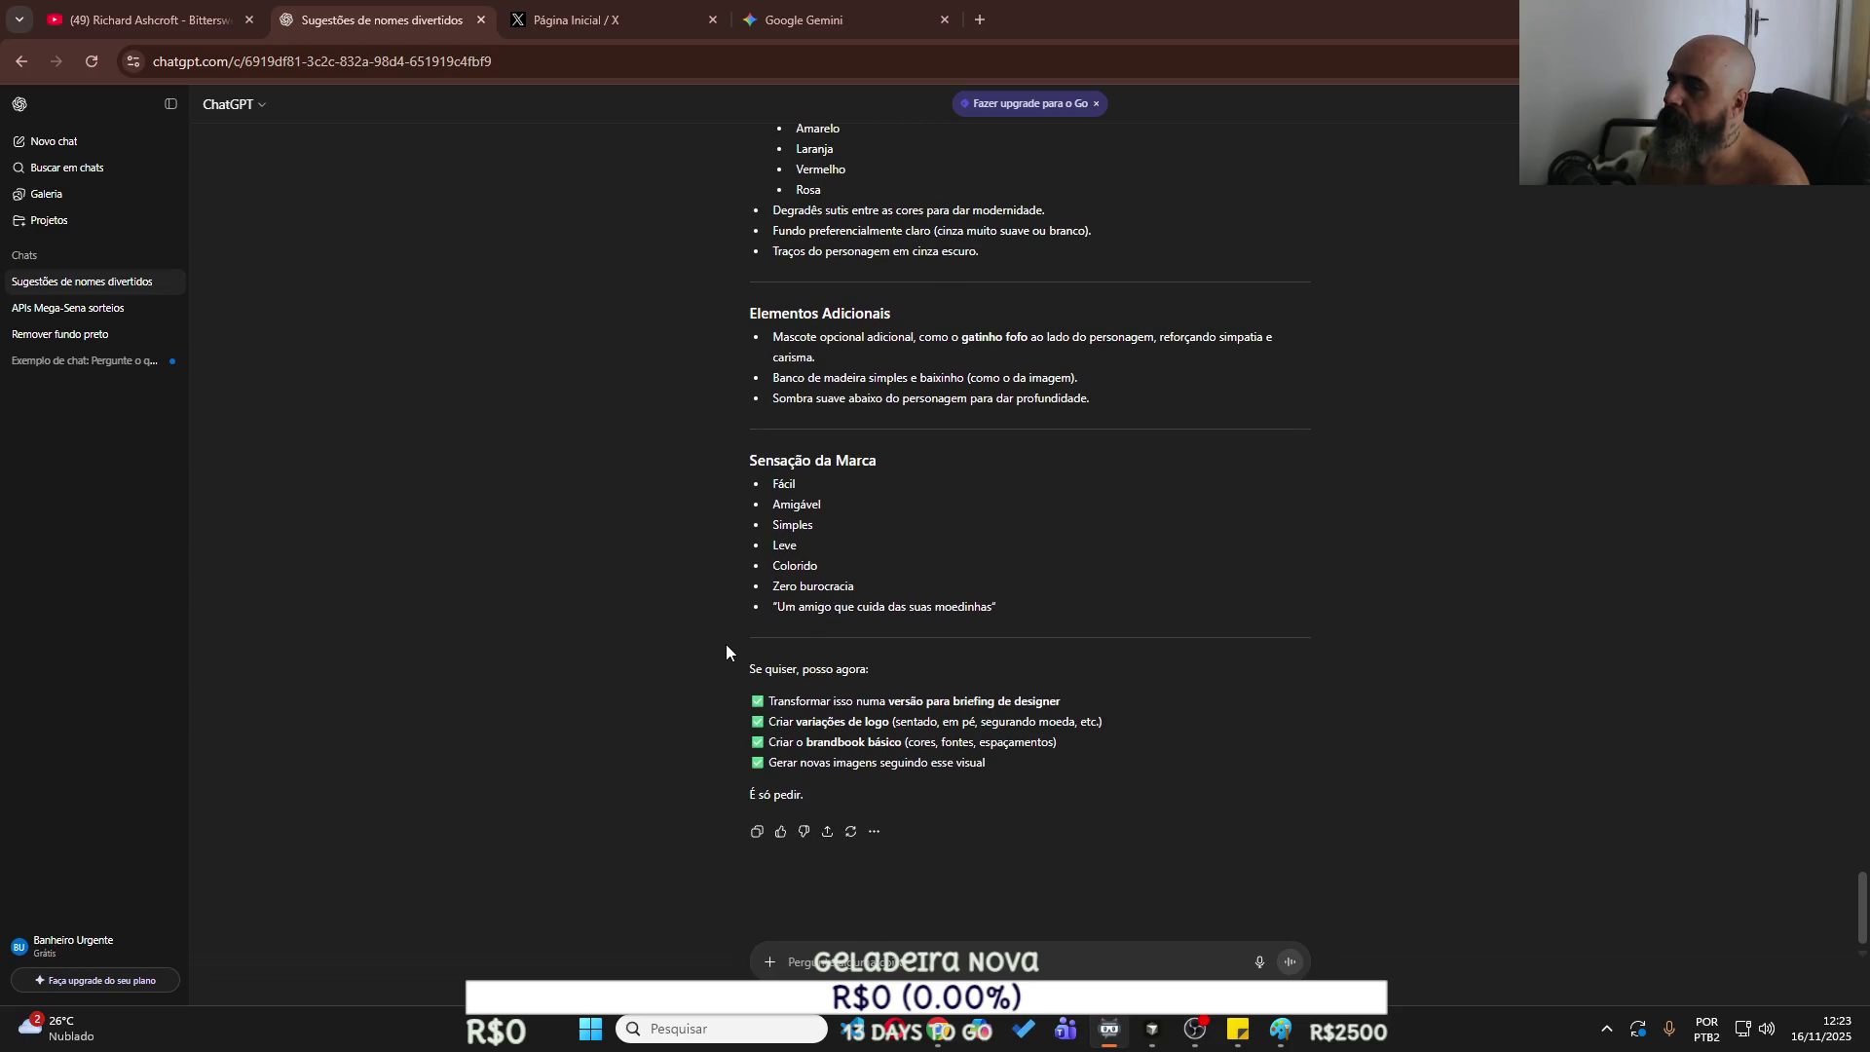
{"action": "scroll", "coordinate": [726, 645], "scroll_direction": "up", "scroll_amount": 15}
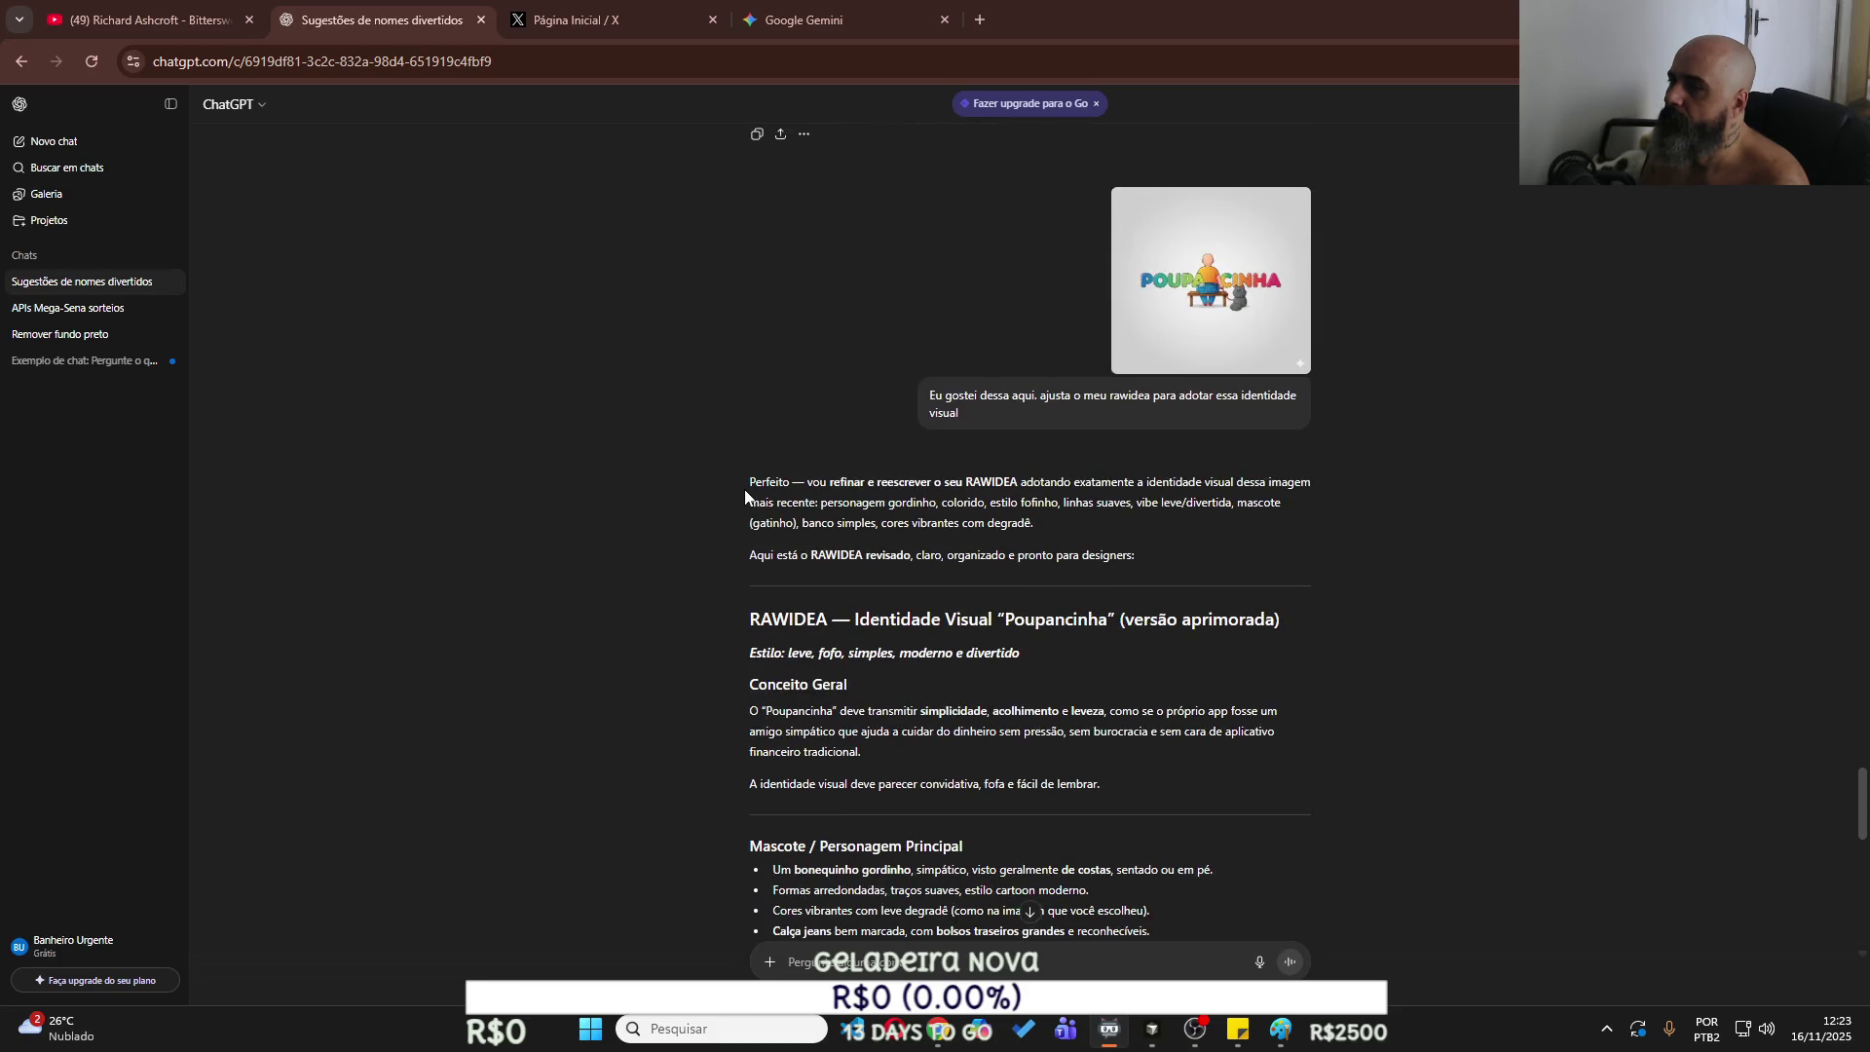
{"action": "mouse_move", "coordinate": [750, 620]}
{"action": "left_mouse_down"}
{"action": "mouse_move", "coordinate": [843, 653]}
{"action": "mouse_move", "coordinate": [936, 727]}
{"action": "mouse_move", "coordinate": [970, 974]}
{"action": "mouse_move", "coordinate": [986, 791]}
{"action": "mouse_move", "coordinate": [1015, 646]}
{"action": "mouse_move", "coordinate": [1029, 766]}
{"action": "mouse_move", "coordinate": [1039, 623]}
{"action": "left_mouse_up"}
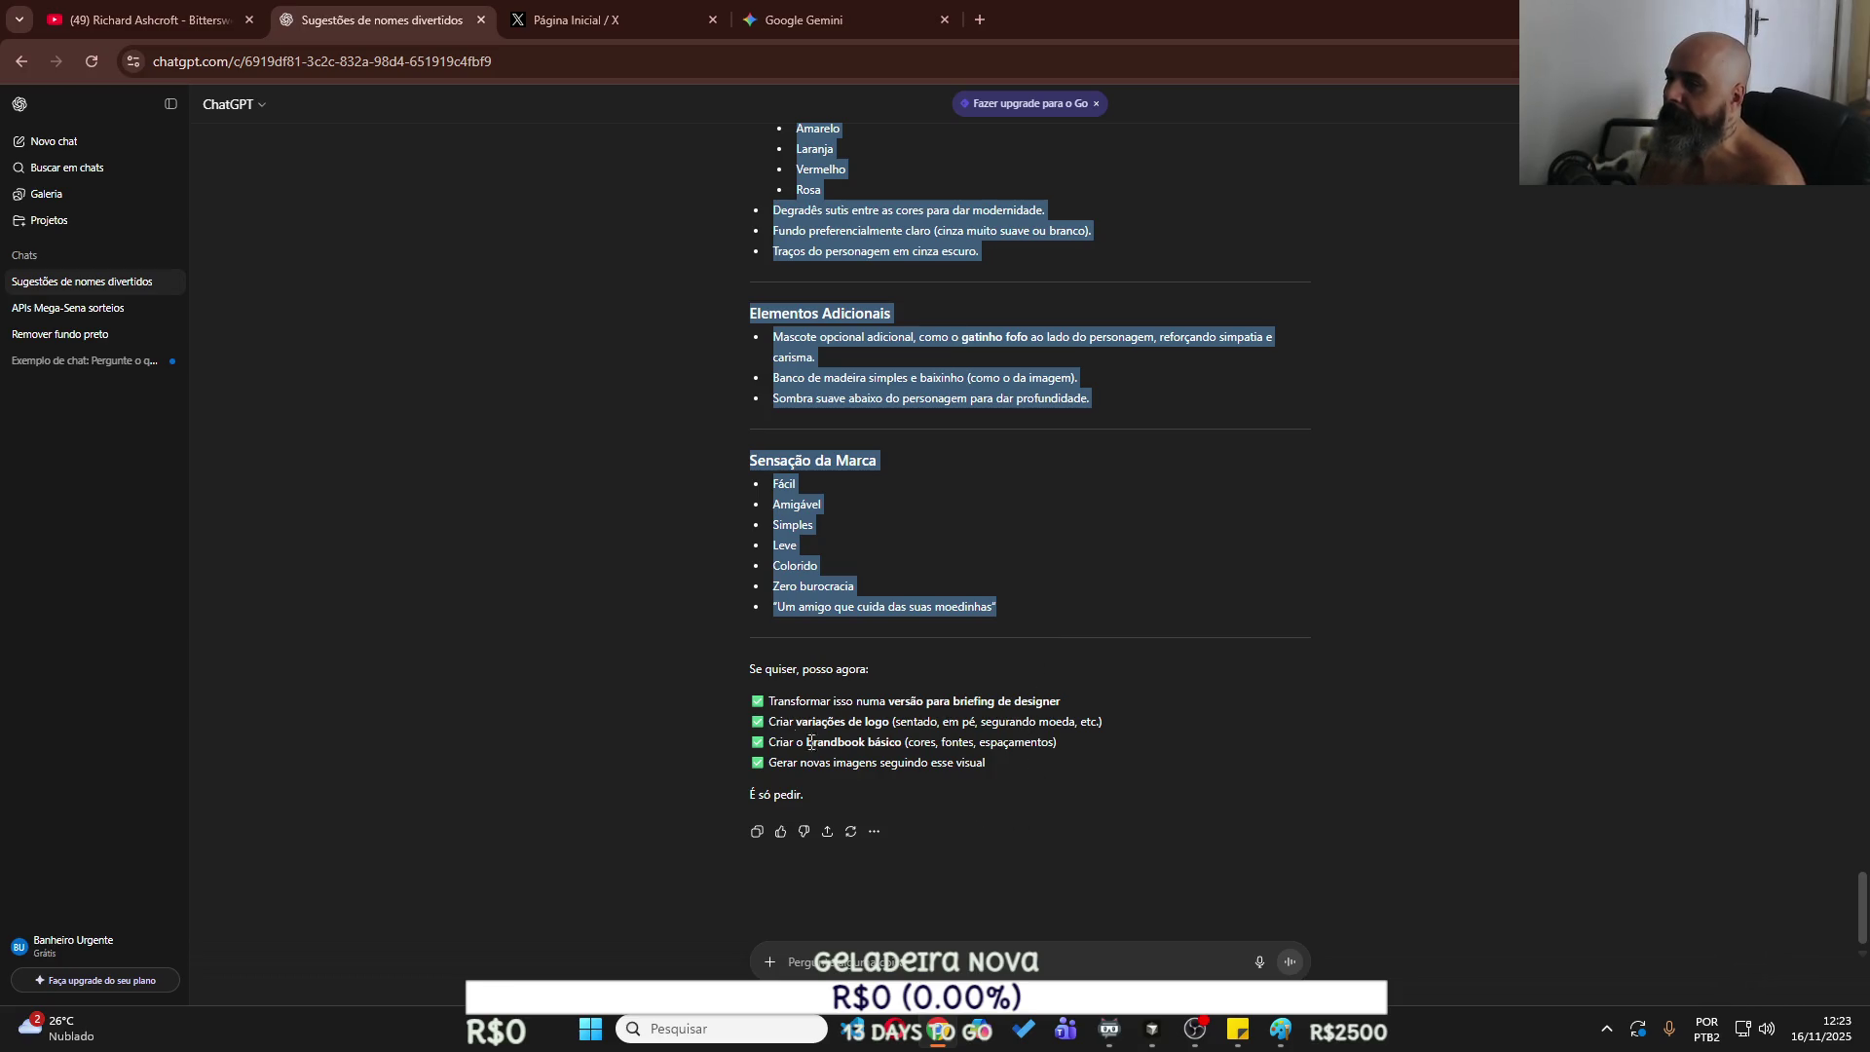
{"action": "mouse_move", "coordinate": [770, 722]}
{"action": "left_mouse_down"}
{"action": "mouse_move", "coordinate": [1177, 758]}
{"action": "mouse_move", "coordinate": [1171, 731]}
{"action": "mouse_move", "coordinate": [891, 727]}
{"action": "left_mouse_up"}
Request logo variations with the cat sitting on the character's head.
{"action": "key", "text": "ctrl+c"}
{"action": "left_click", "coordinate": [941, 961]}
{"action": "key", "text": "ctrl+v"}
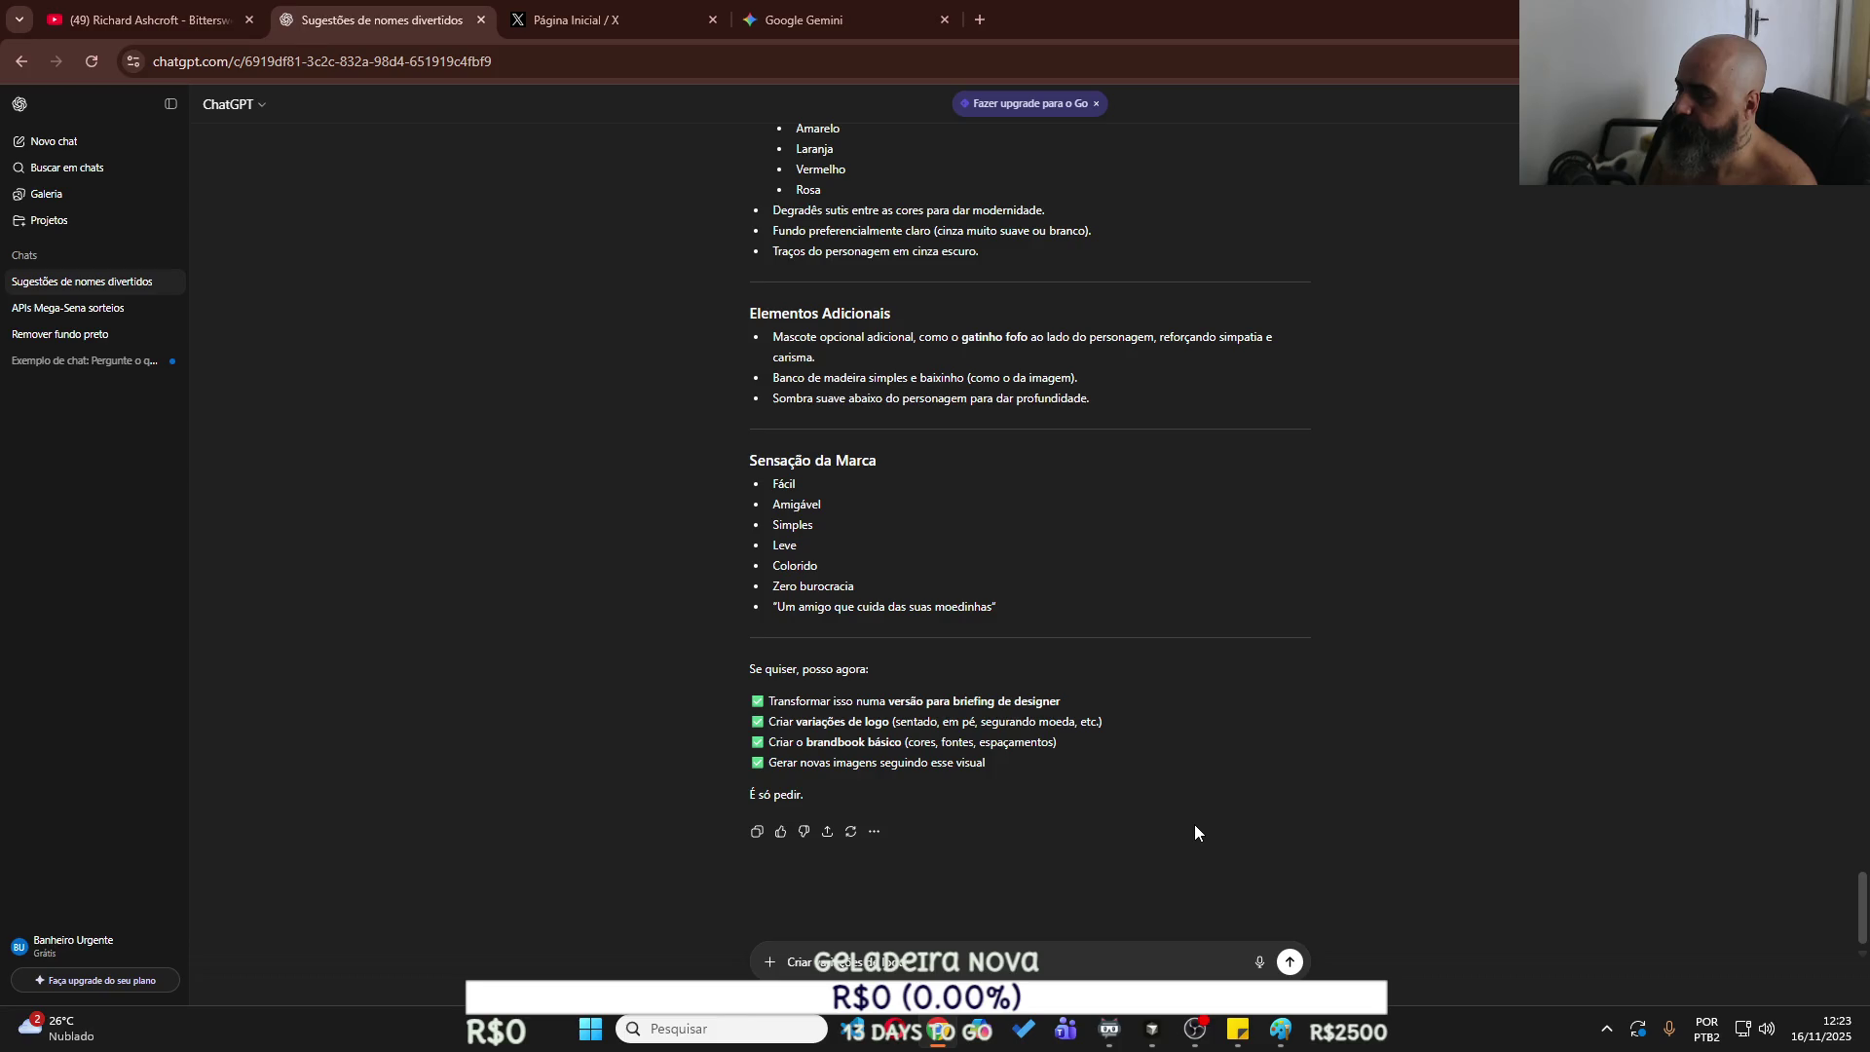
{"action": "type", "text": "gato sentado na"}
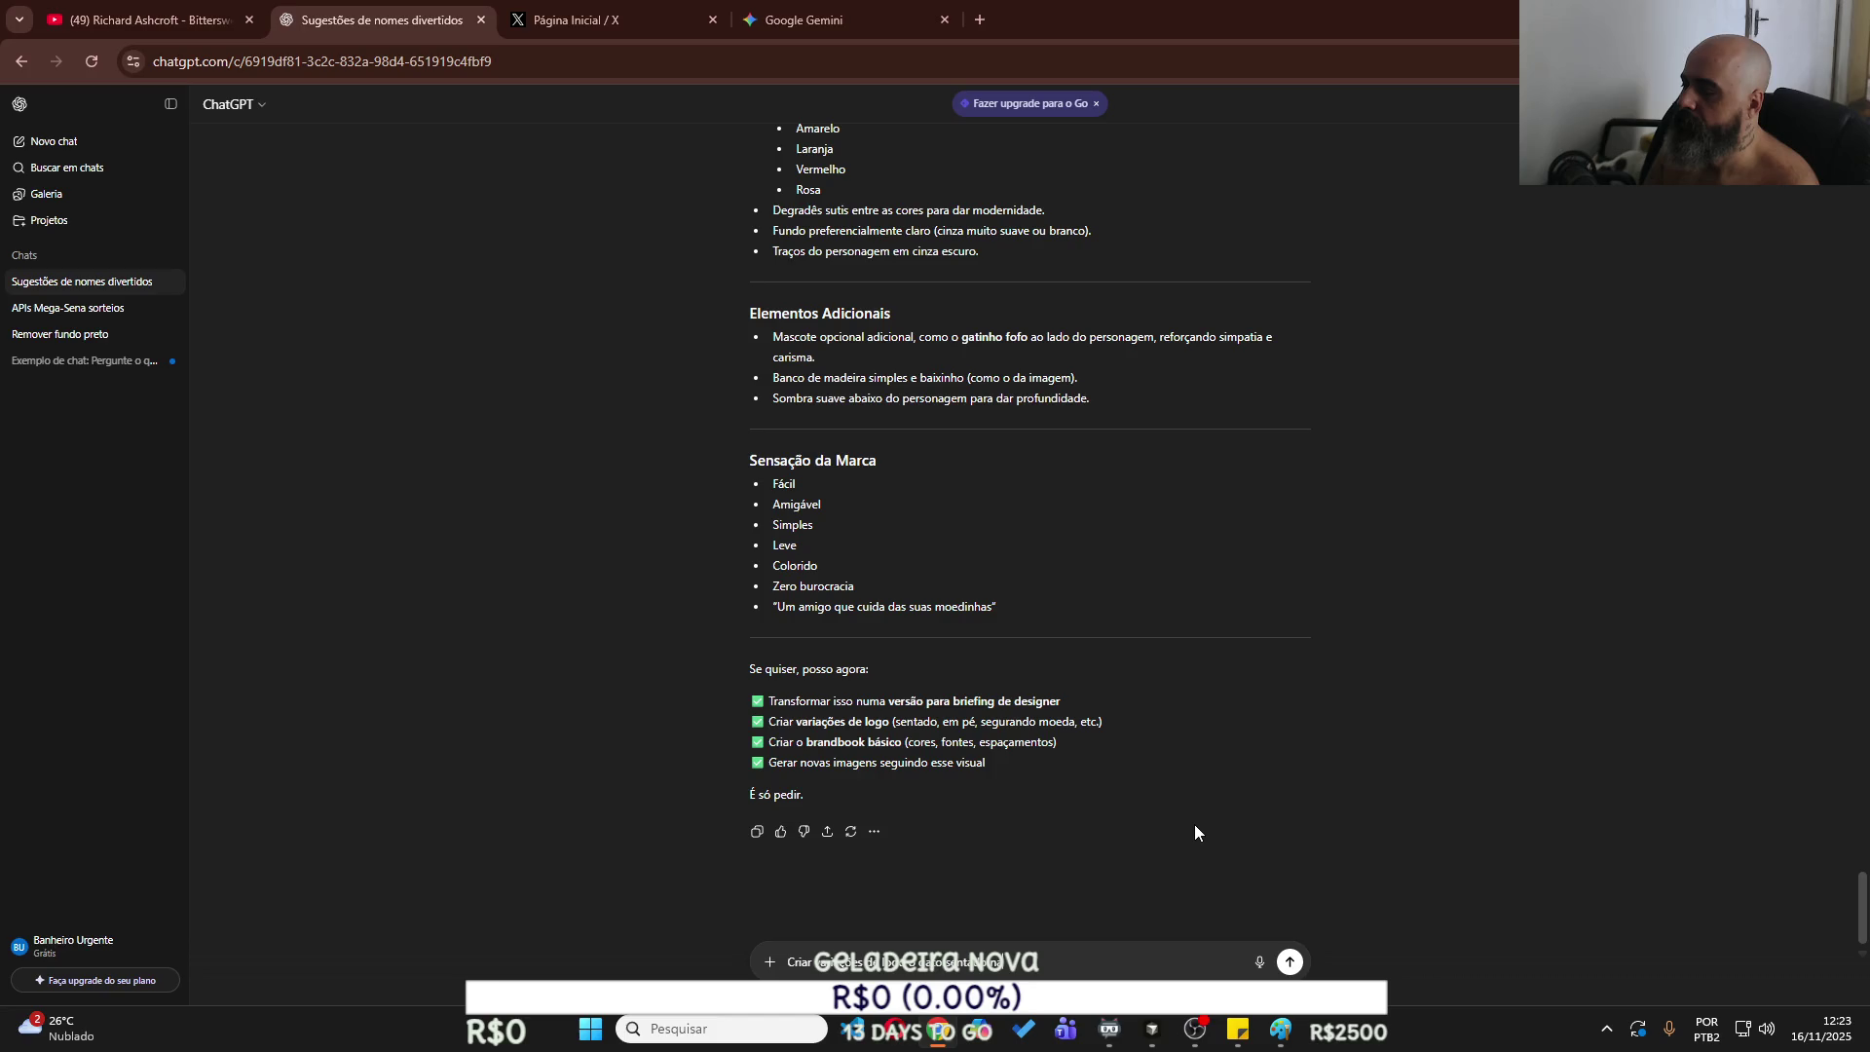
{"action": "type", "text": " cabeça dele."}
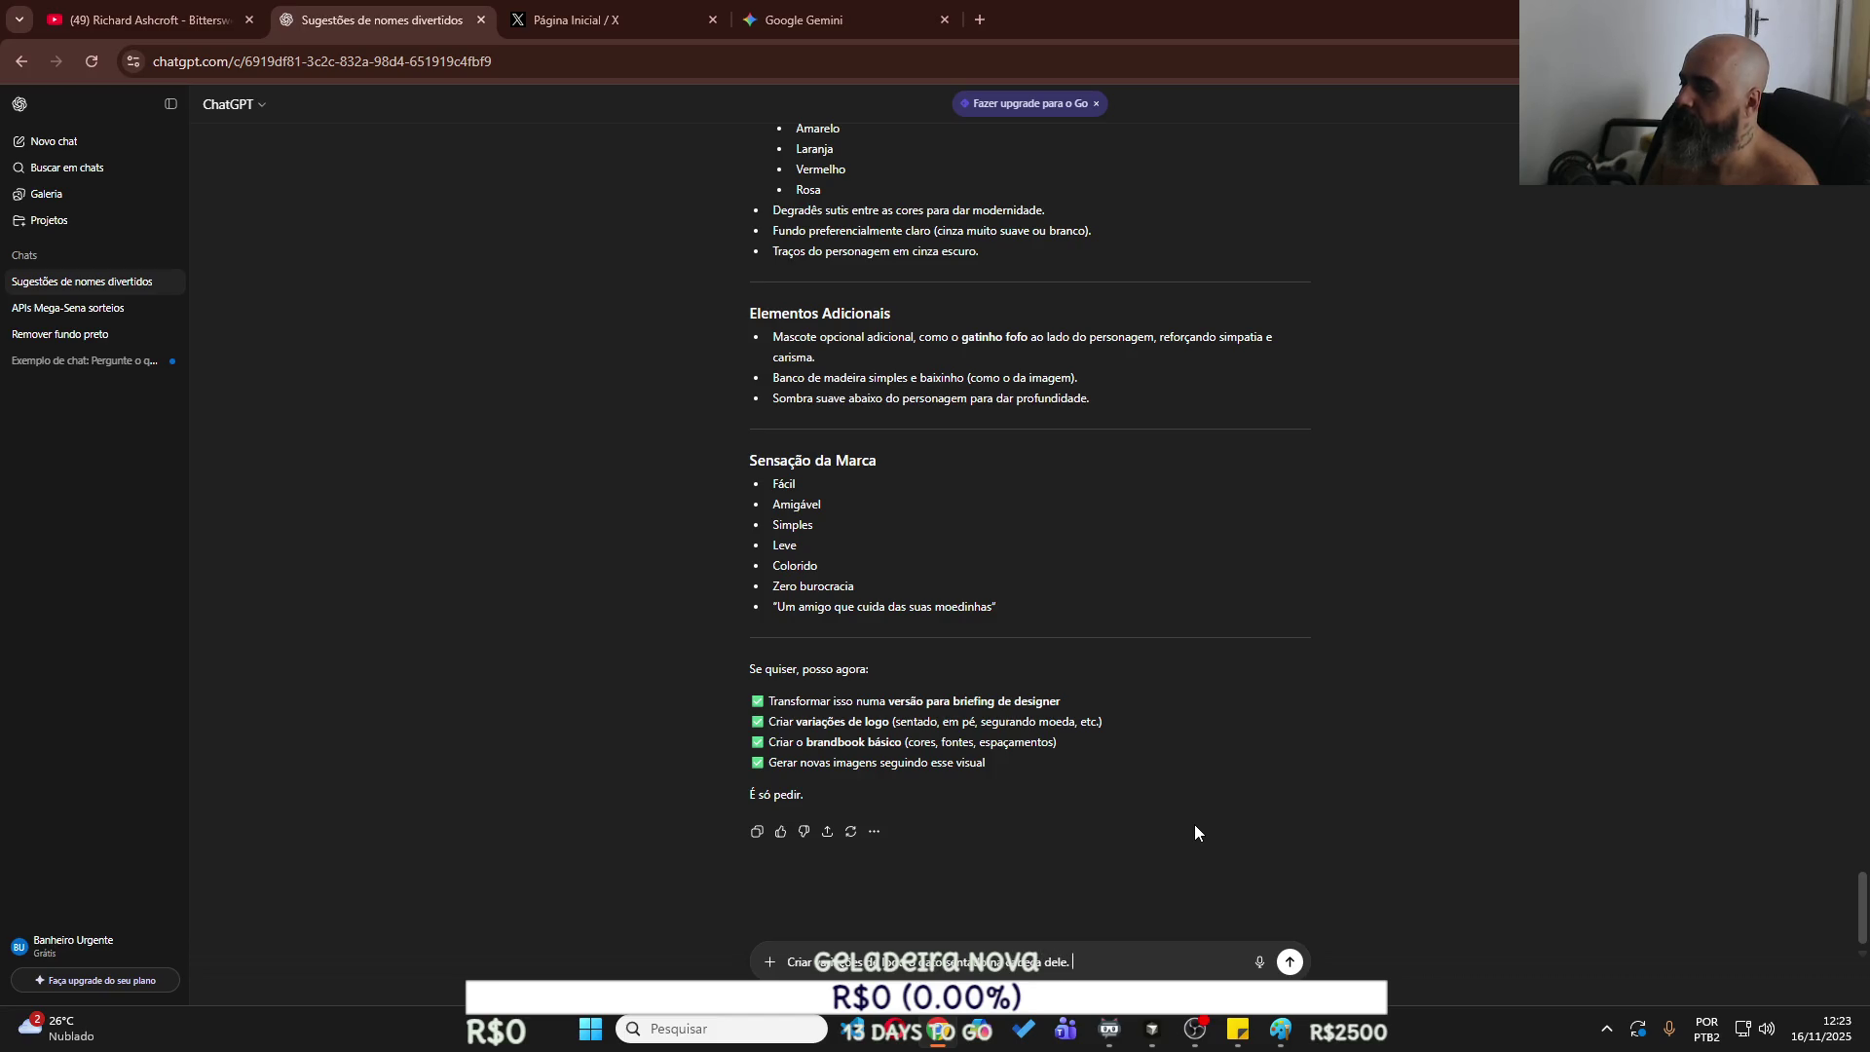
{"action": "key", "text": "Return"}
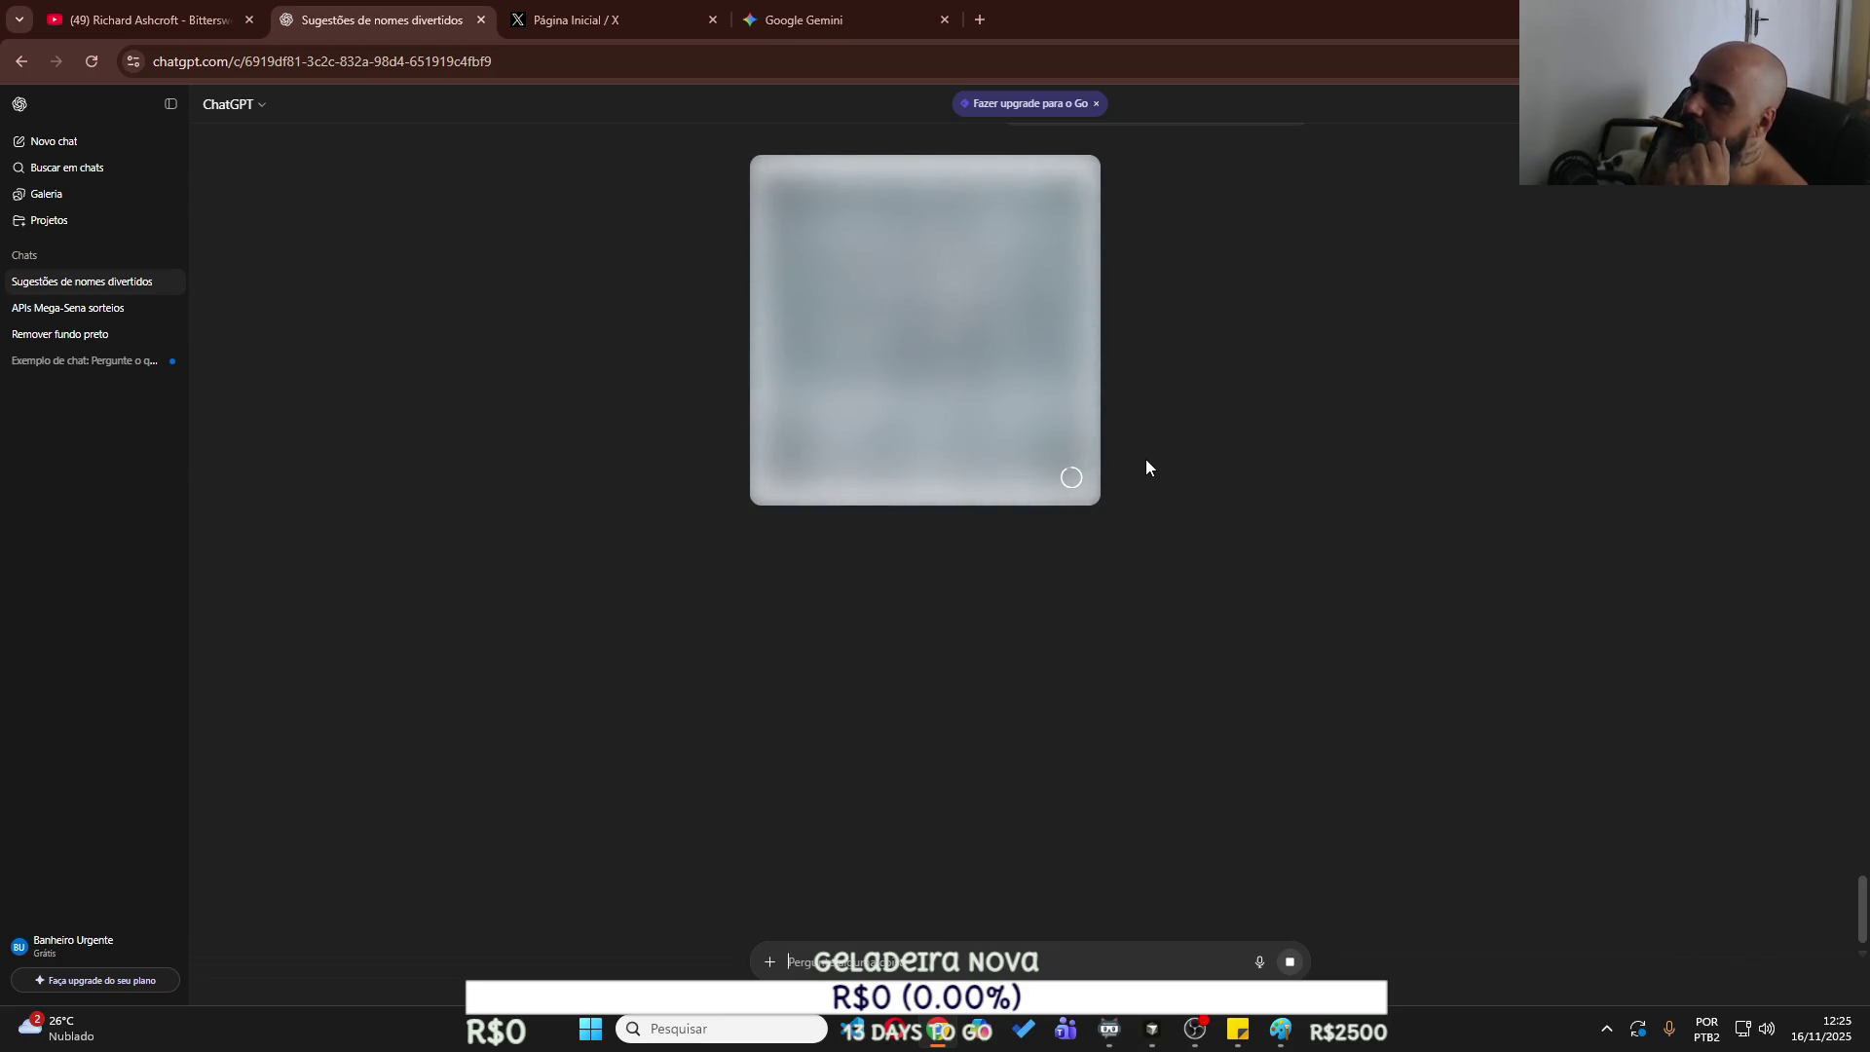
{"action": "scroll", "coordinate": [1140, 456], "scroll_direction": "up", "scroll_amount": 4}
Highlight ChatGPT's RAWIDEA brief from the heading down through the colour and brand-feeling lists, then return to Cursor.
{"action": "scroll", "coordinate": [1137, 455], "scroll_direction": "up", "scroll_amount": 15}
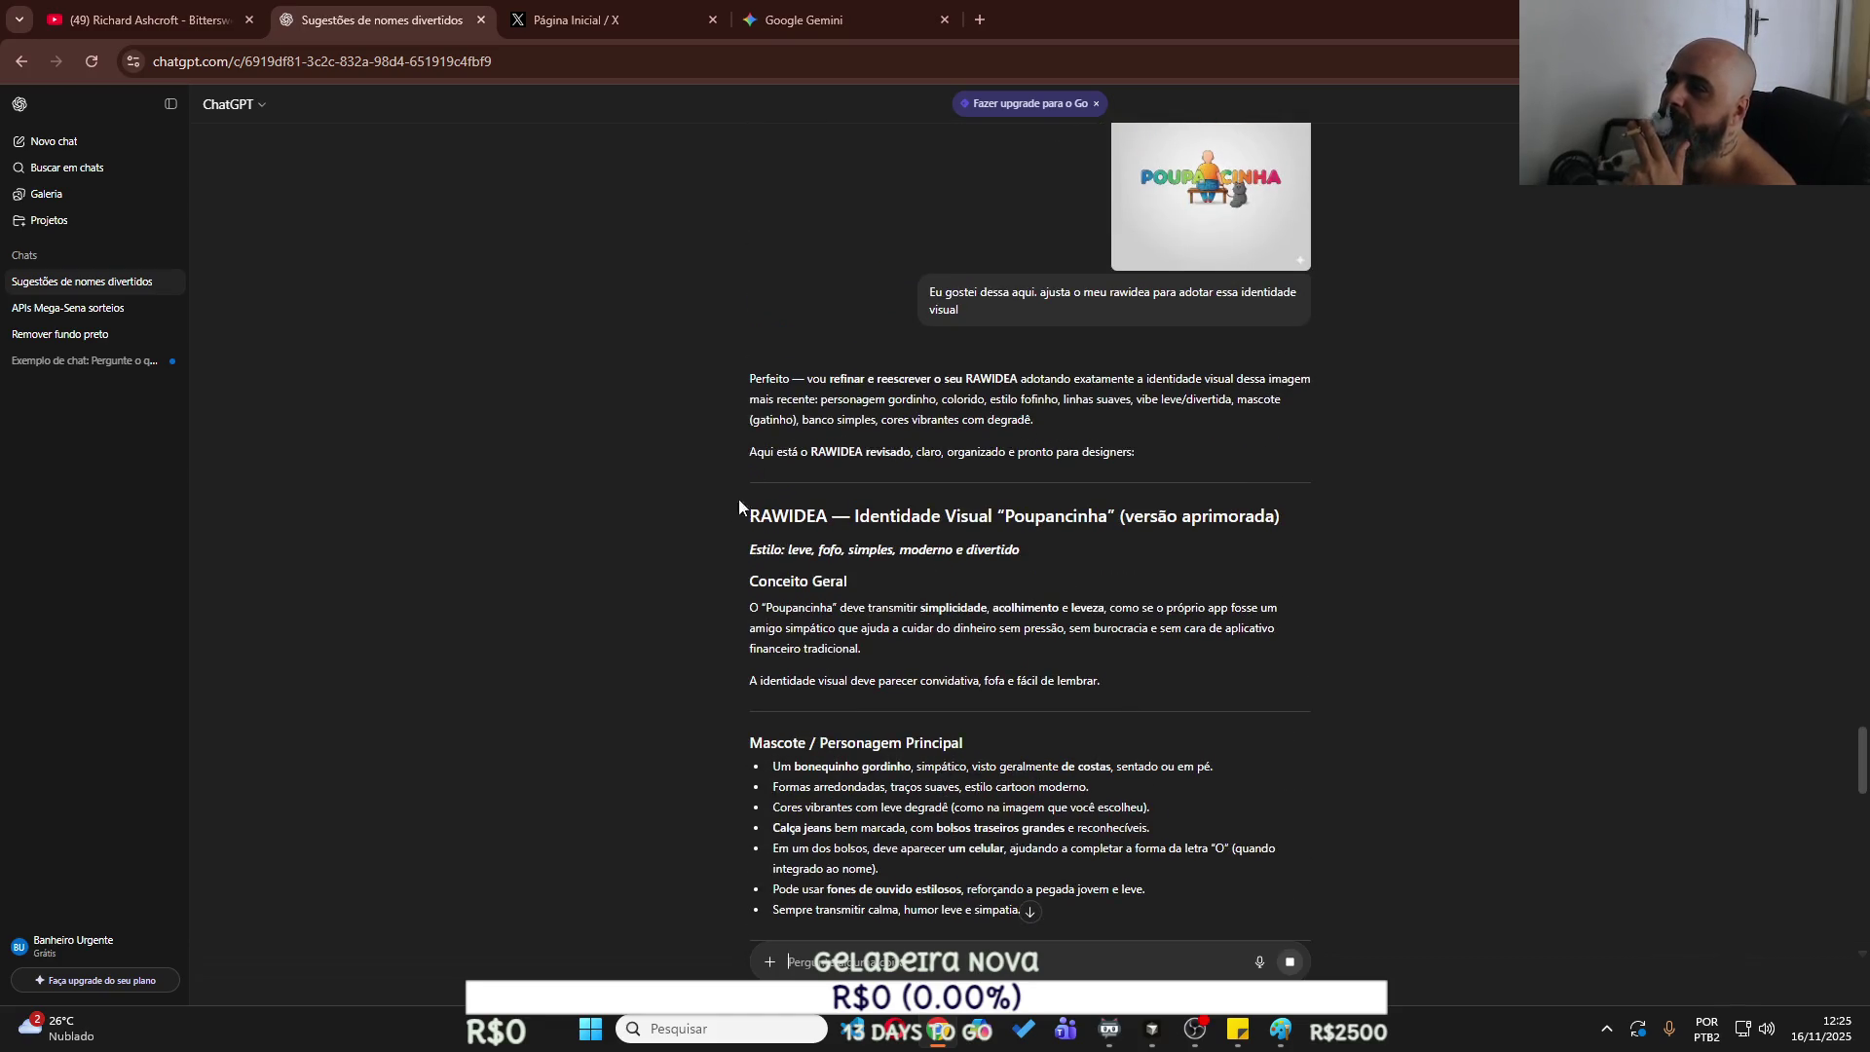
{"action": "mouse_move", "coordinate": [748, 517]}
{"action": "left_mouse_down"}
{"action": "mouse_move", "coordinate": [959, 673]}
{"action": "mouse_move", "coordinate": [967, 809]}
{"action": "left_mouse_up"}
{"action": "scroll", "coordinate": [974, 779], "scroll_direction": "down", "scroll_amount": 10}
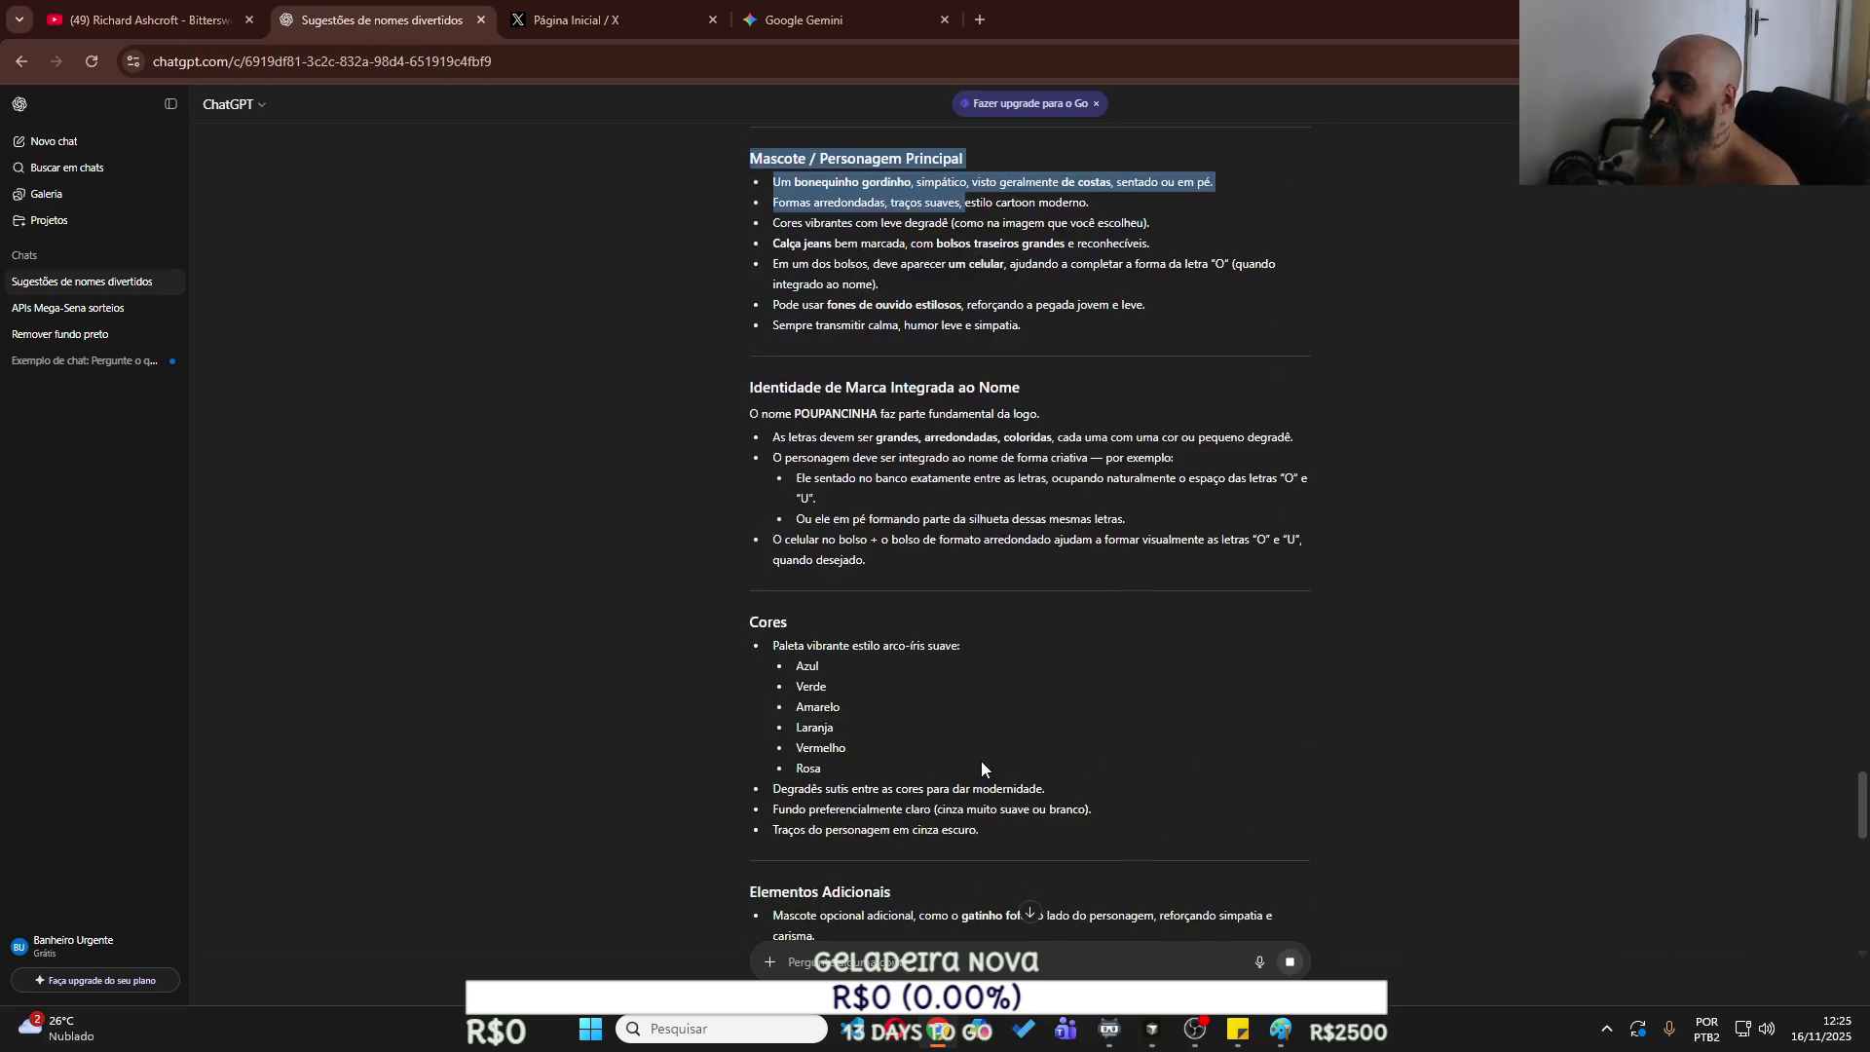
{"action": "left_click_drag", "start_coordinate": [978, 742], "coordinate": [996, 698]}
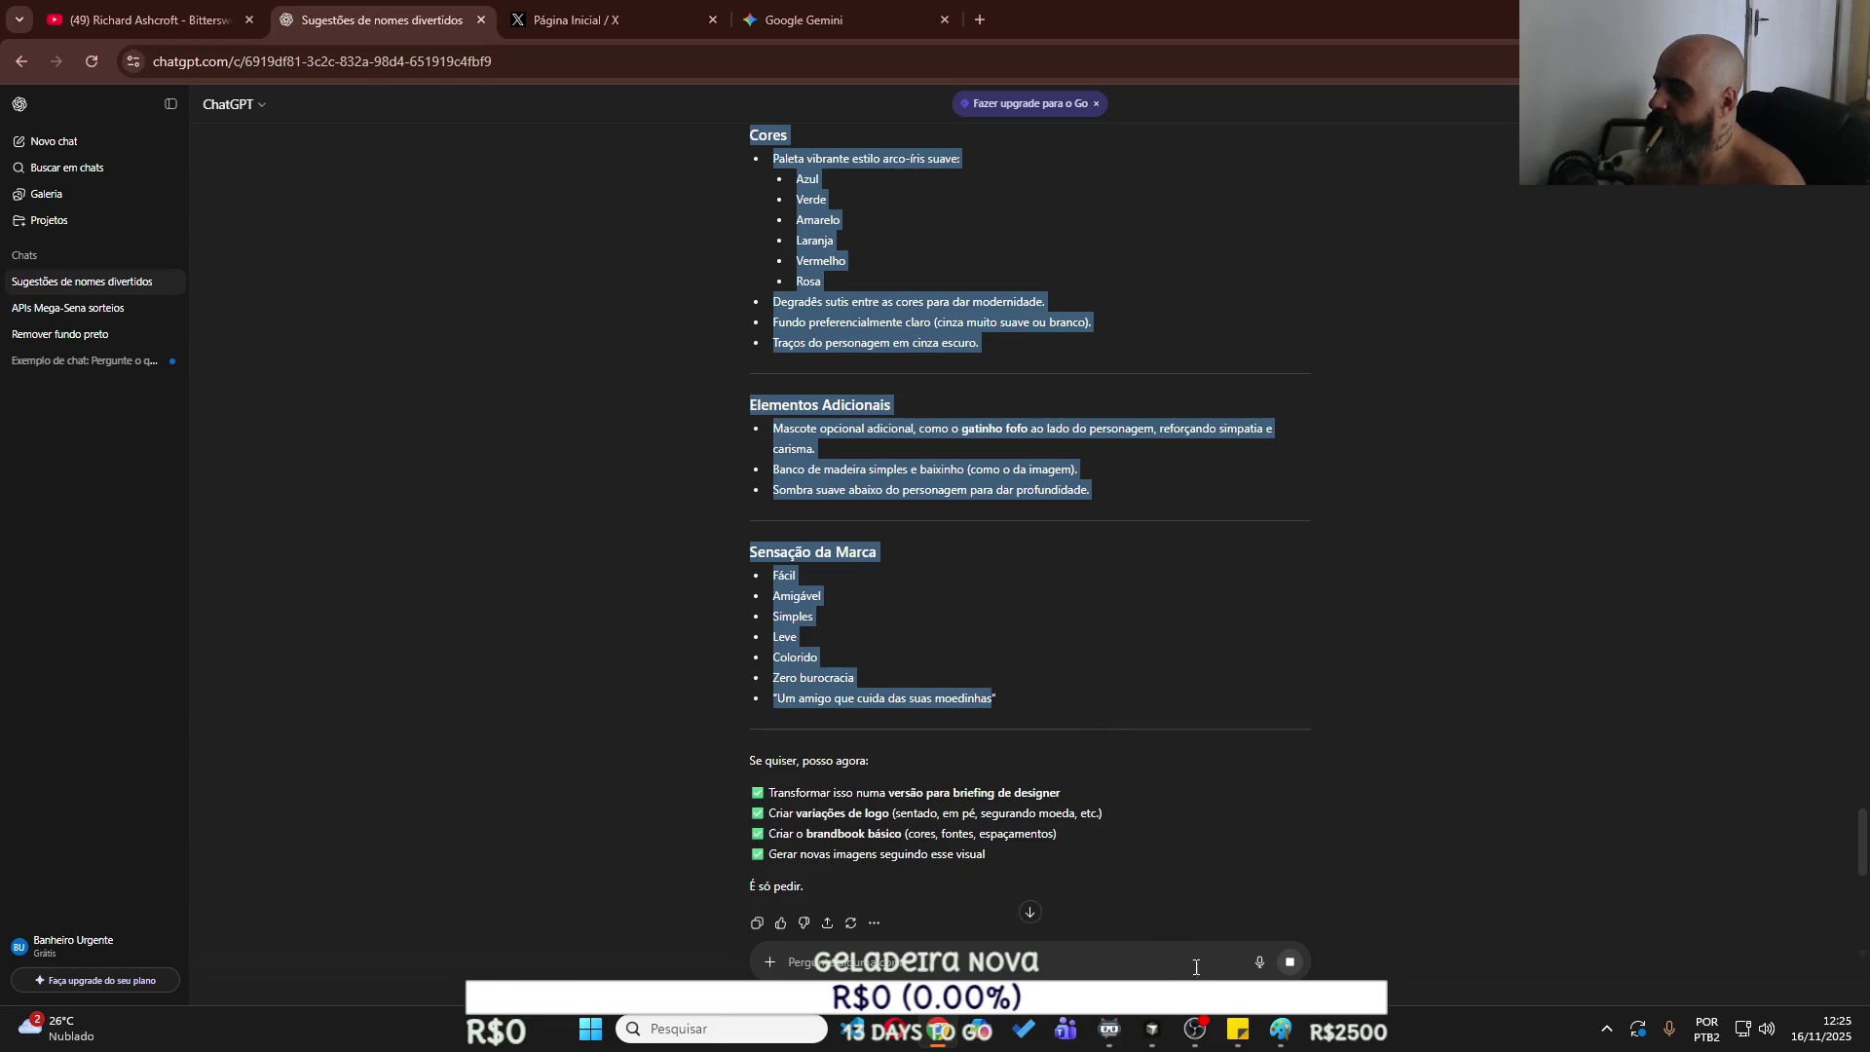
{"action": "left_click", "coordinate": [1152, 1031]}
Select the Poupancinha folder as Cursor's project and launch Git Bash.
{"action": "double_click", "coordinate": [601, 433]}
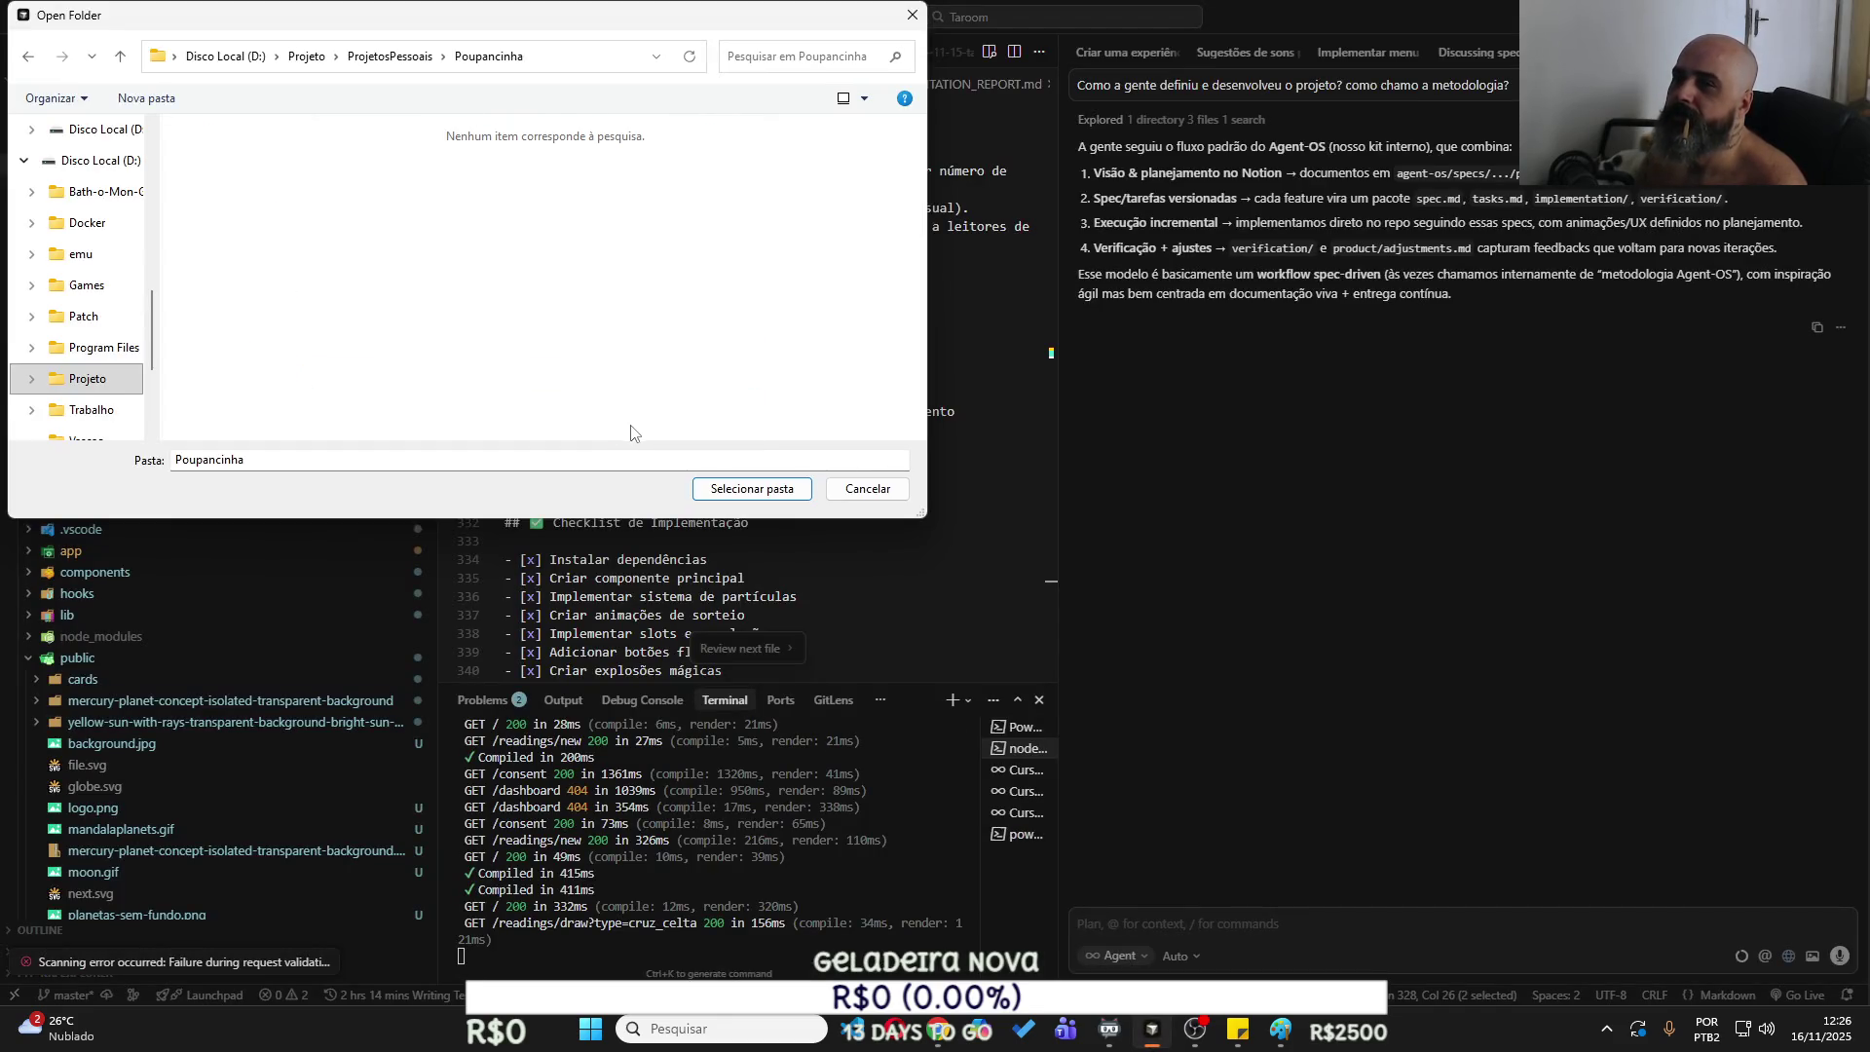
{"action": "left_click", "coordinate": [739, 491]}
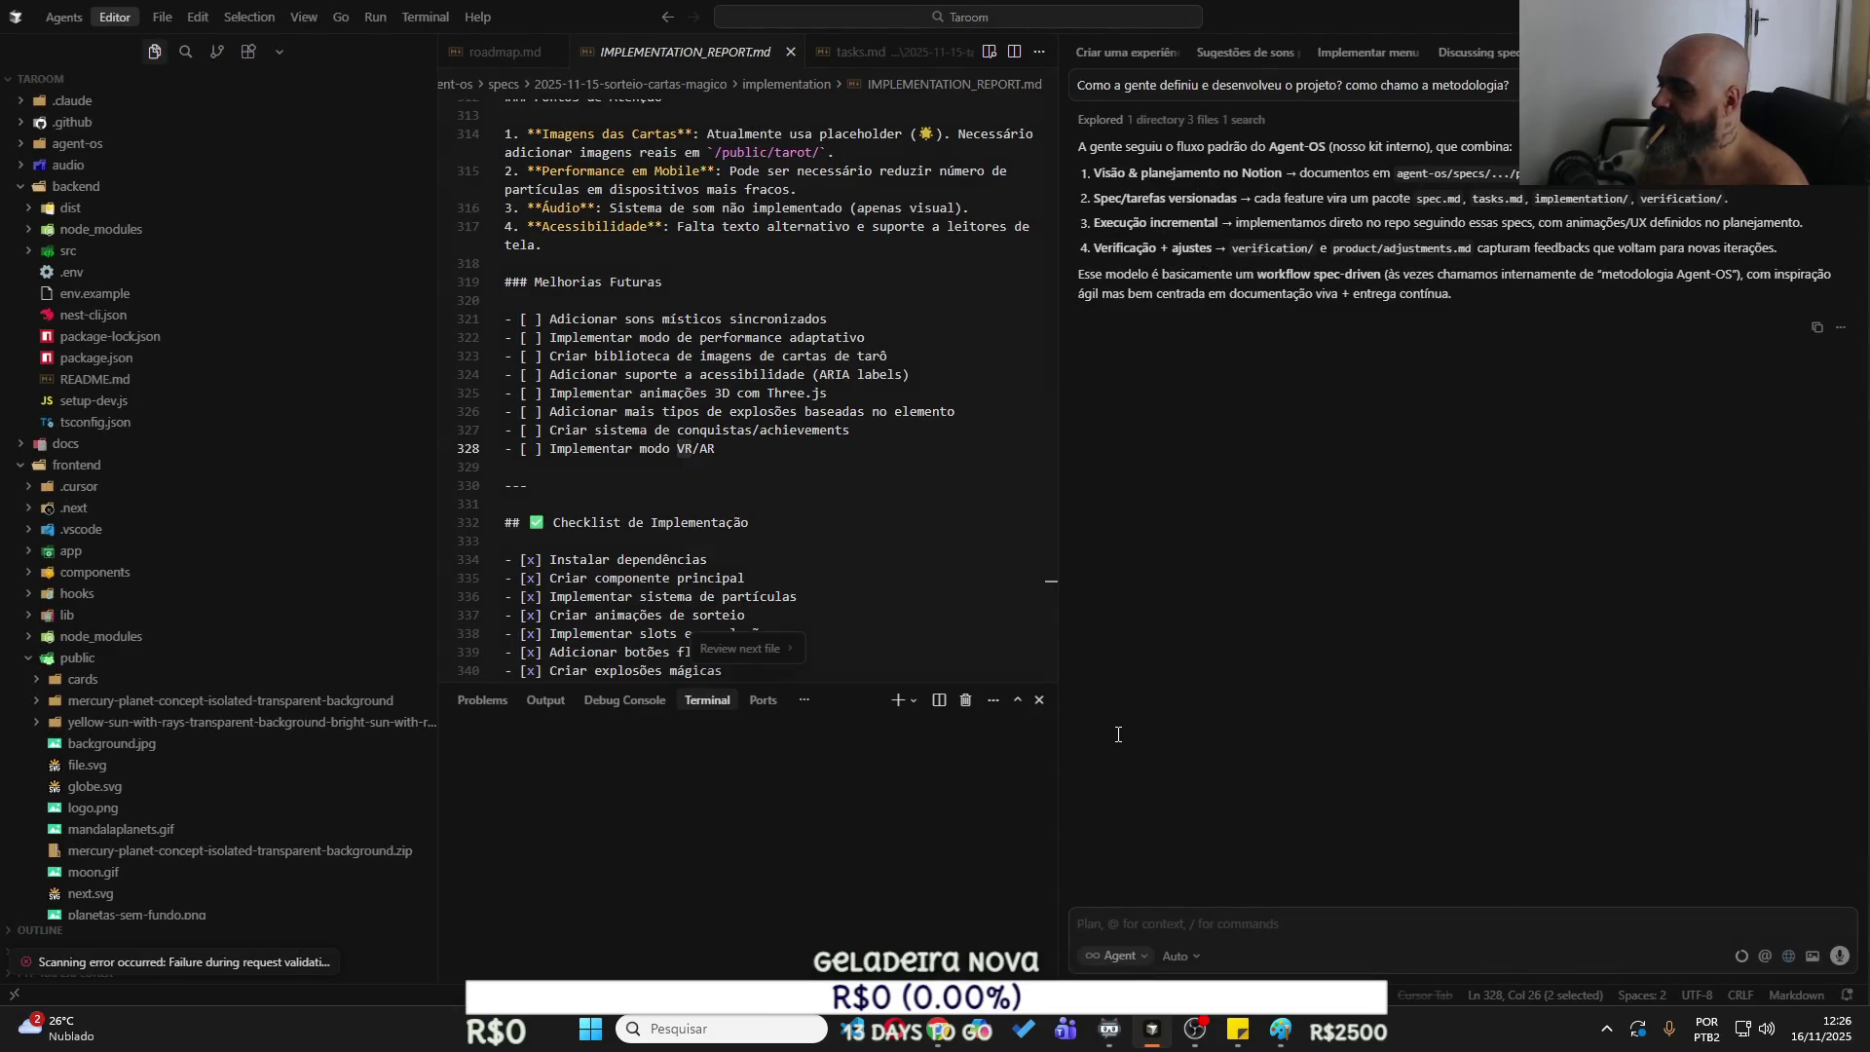
{"action": "key", "text": "super"}
{"action": "type", "text": "g"}
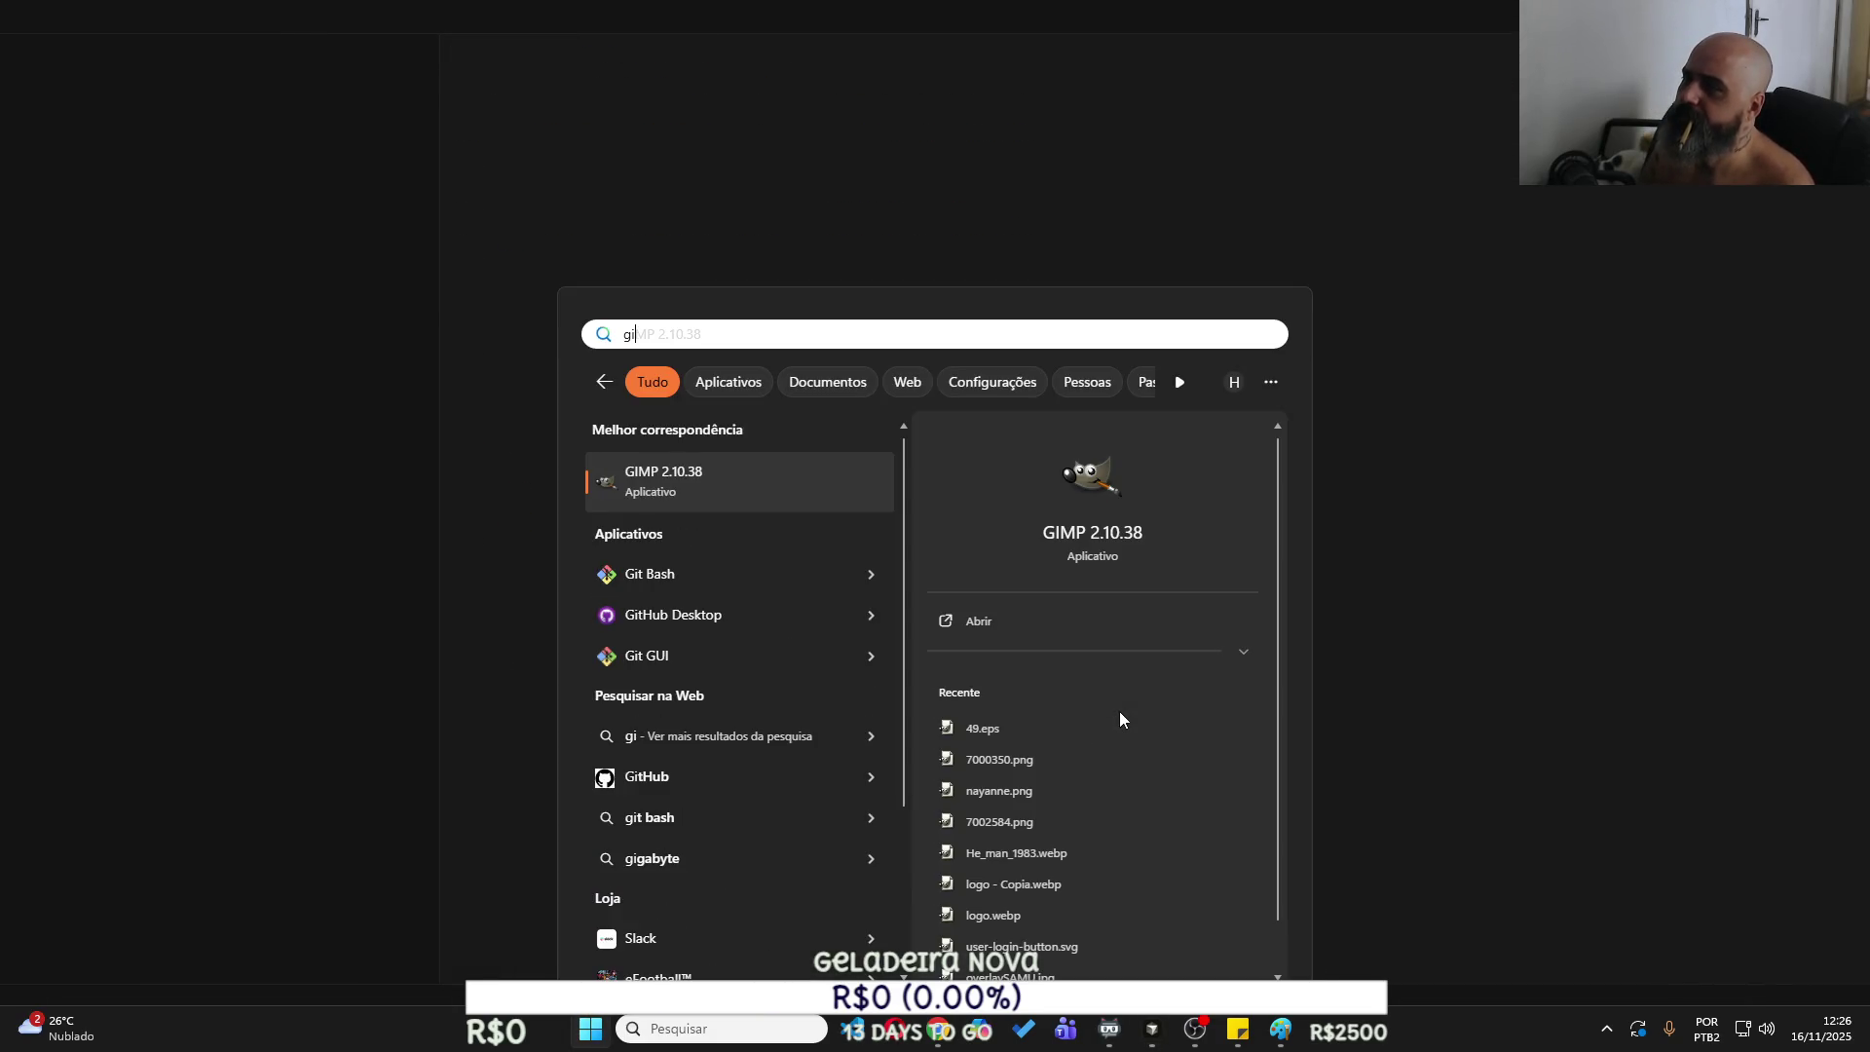
{"action": "type", "text": "i"}
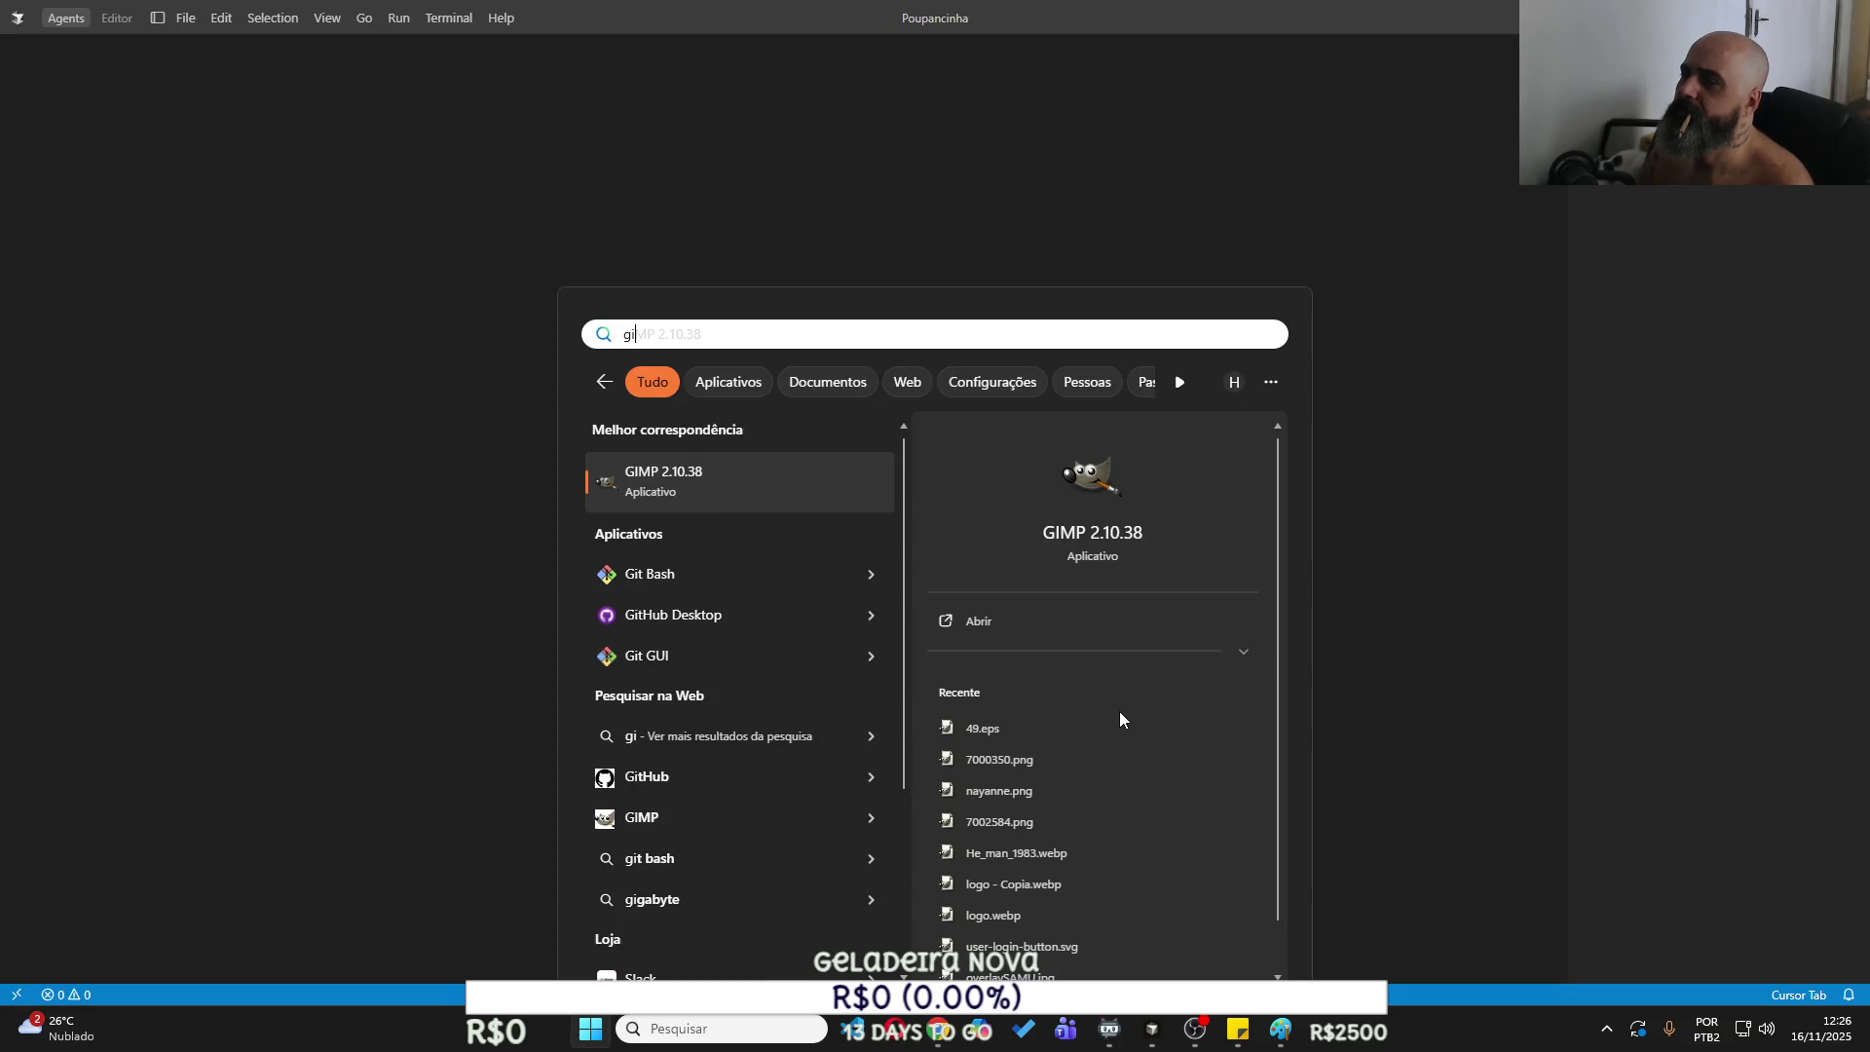
{"action": "key", "text": "Down"}
{"action": "key", "text": "Return"}
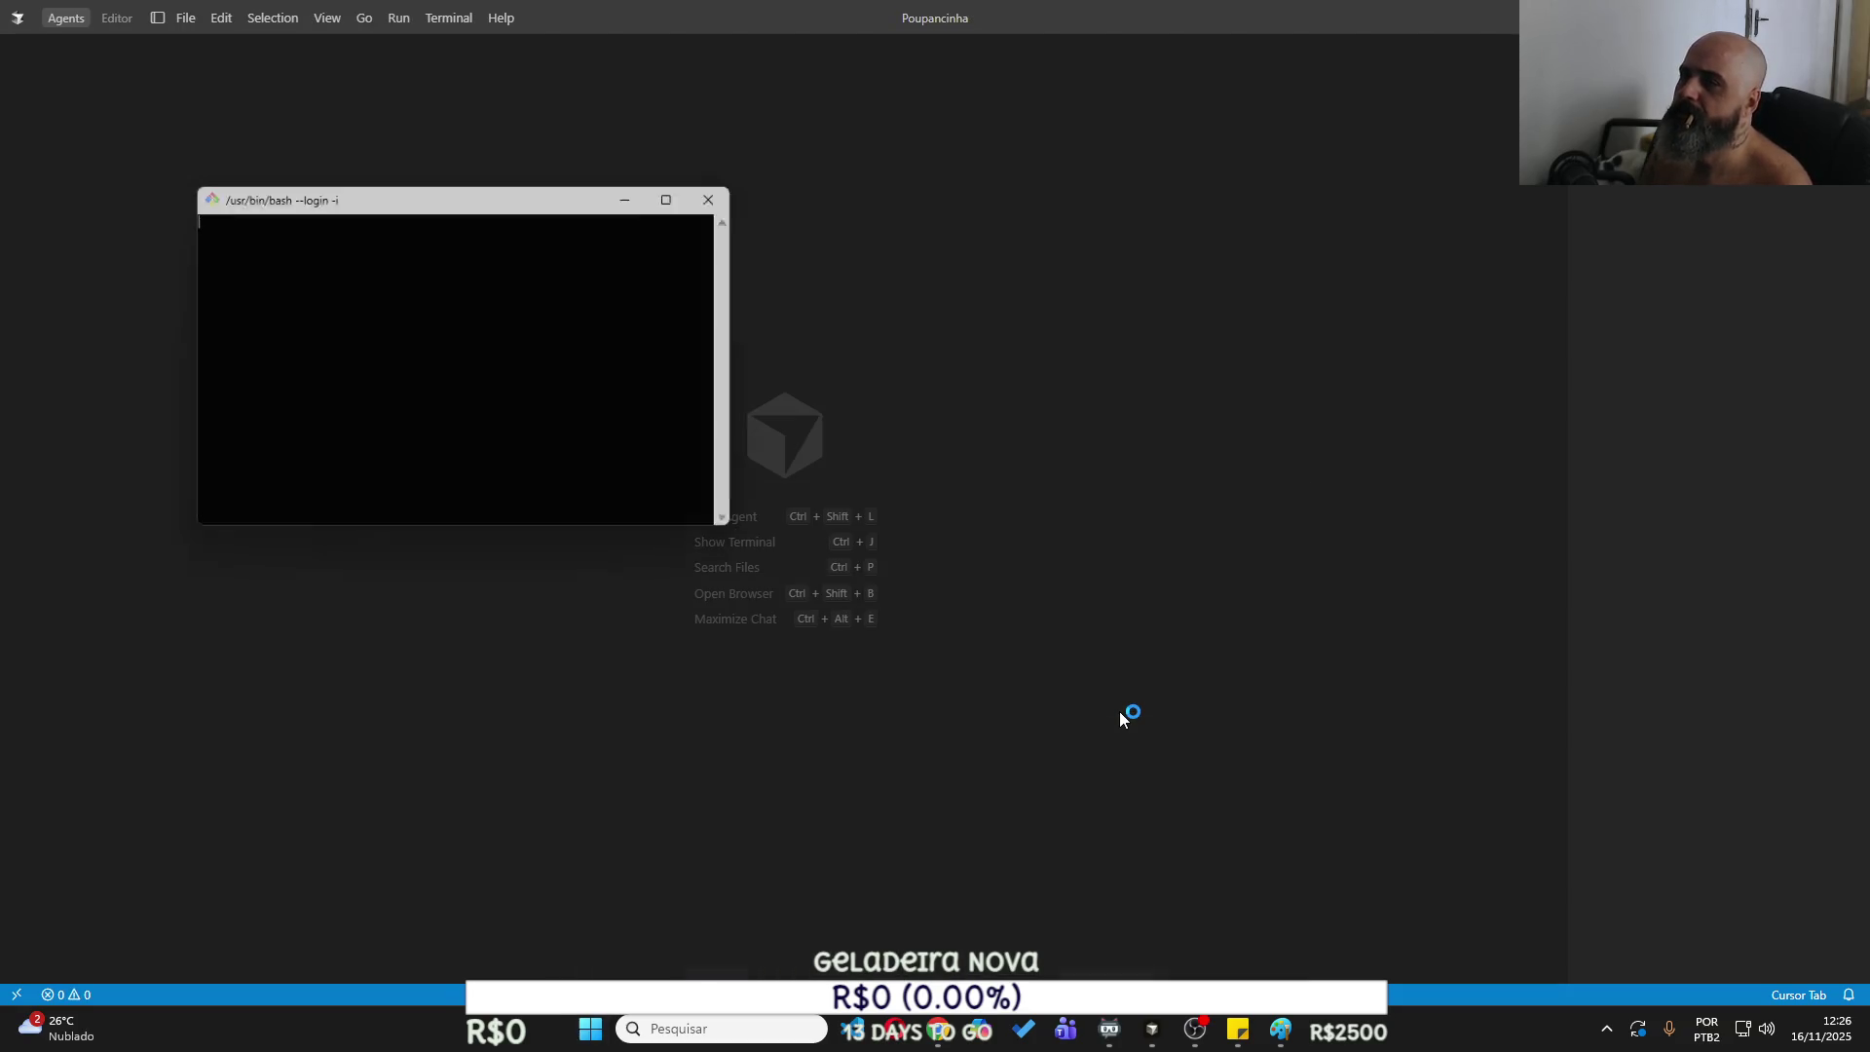
In Git Bash, change directory to D:/Projeto/ProjetosPessoais/Poupancinha.
{"action": "type", "text": "cd d:"}
{"action": "key", "text": "Return"}
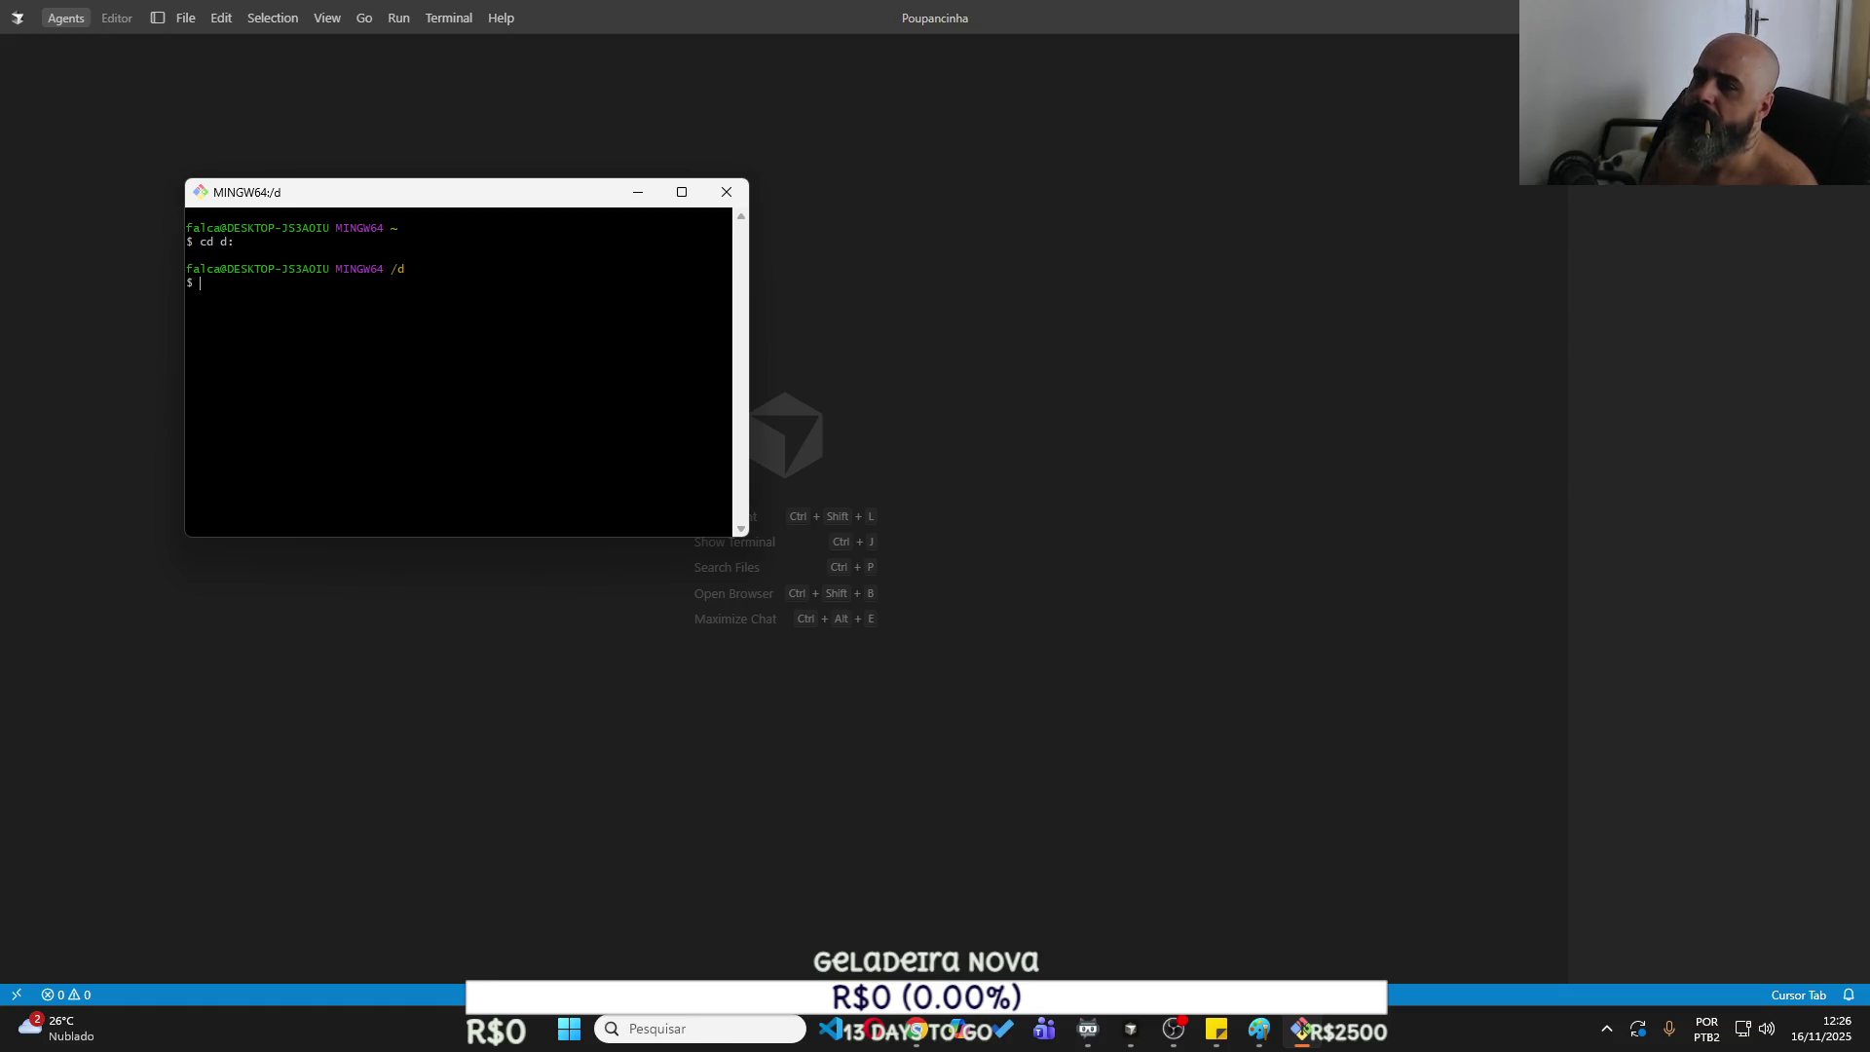
{"action": "type", "text": "cd Proj"}
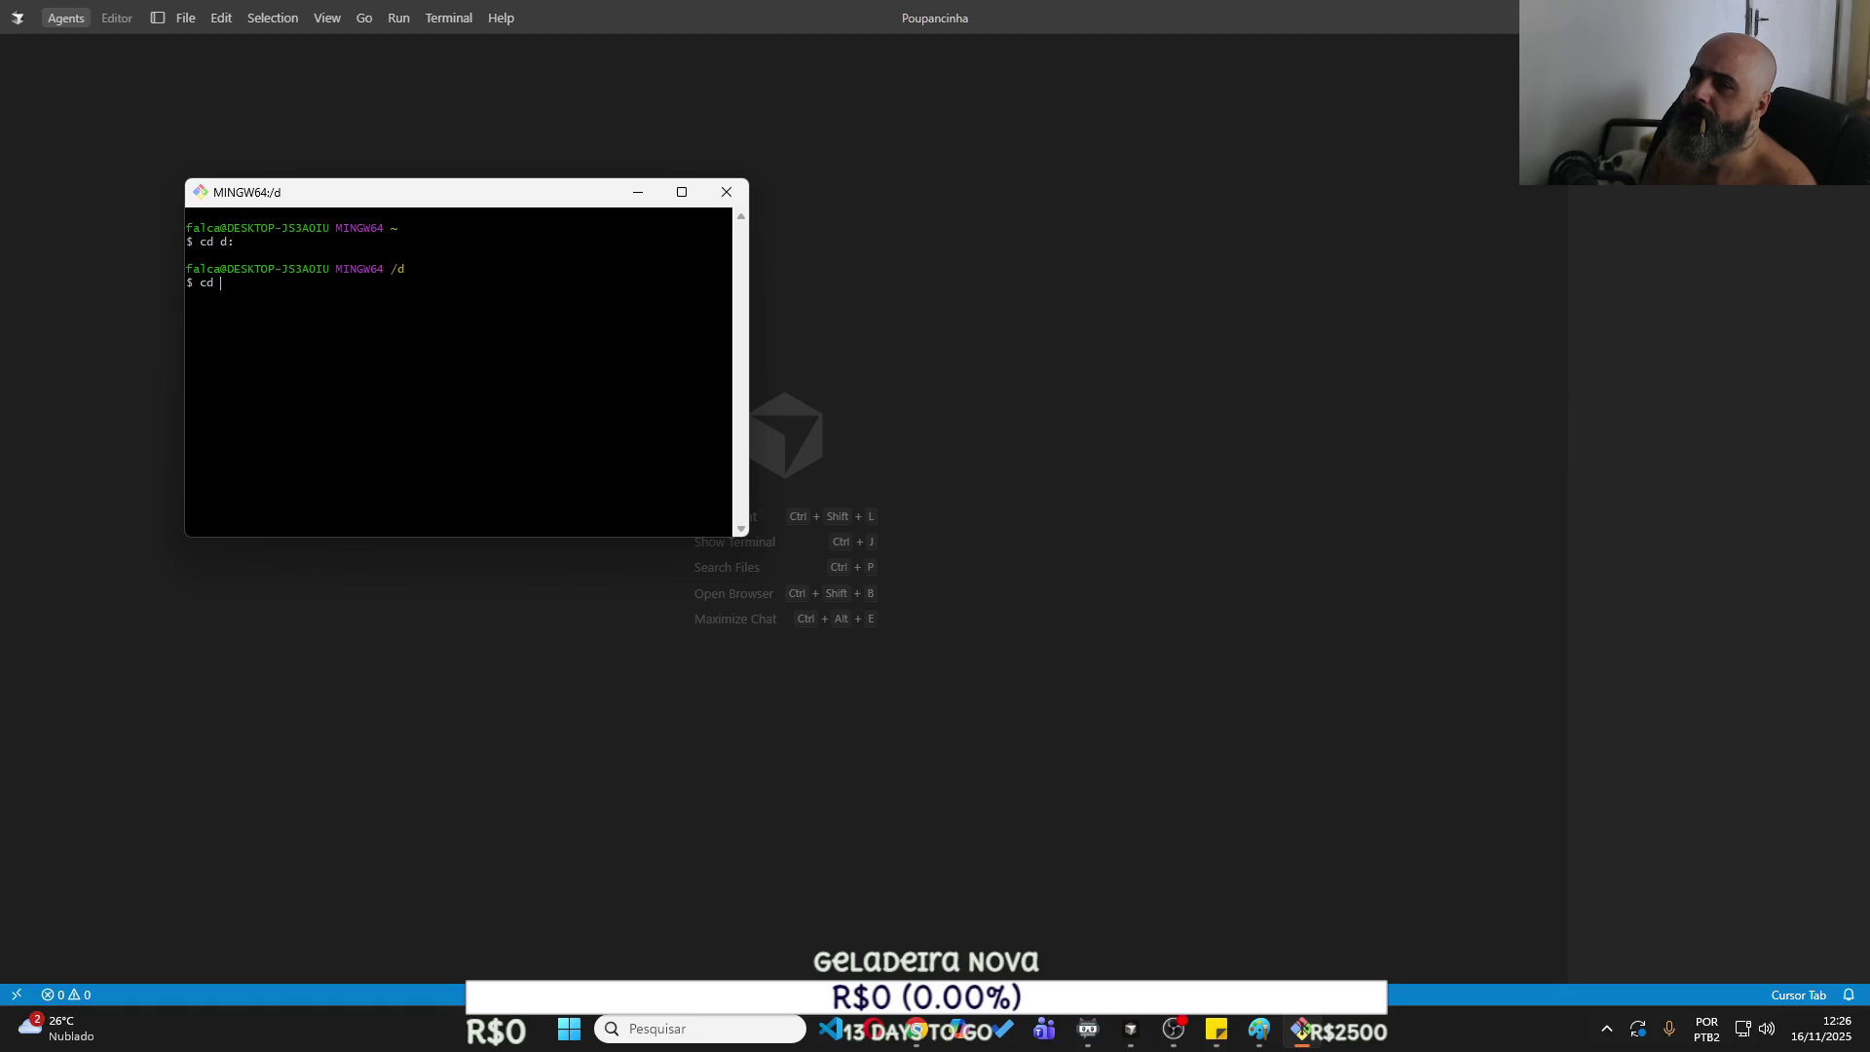
{"action": "key", "text": "Tab"}
{"action": "key", "text": "Return"}
{"action": "type", "text": "cd projetos"}
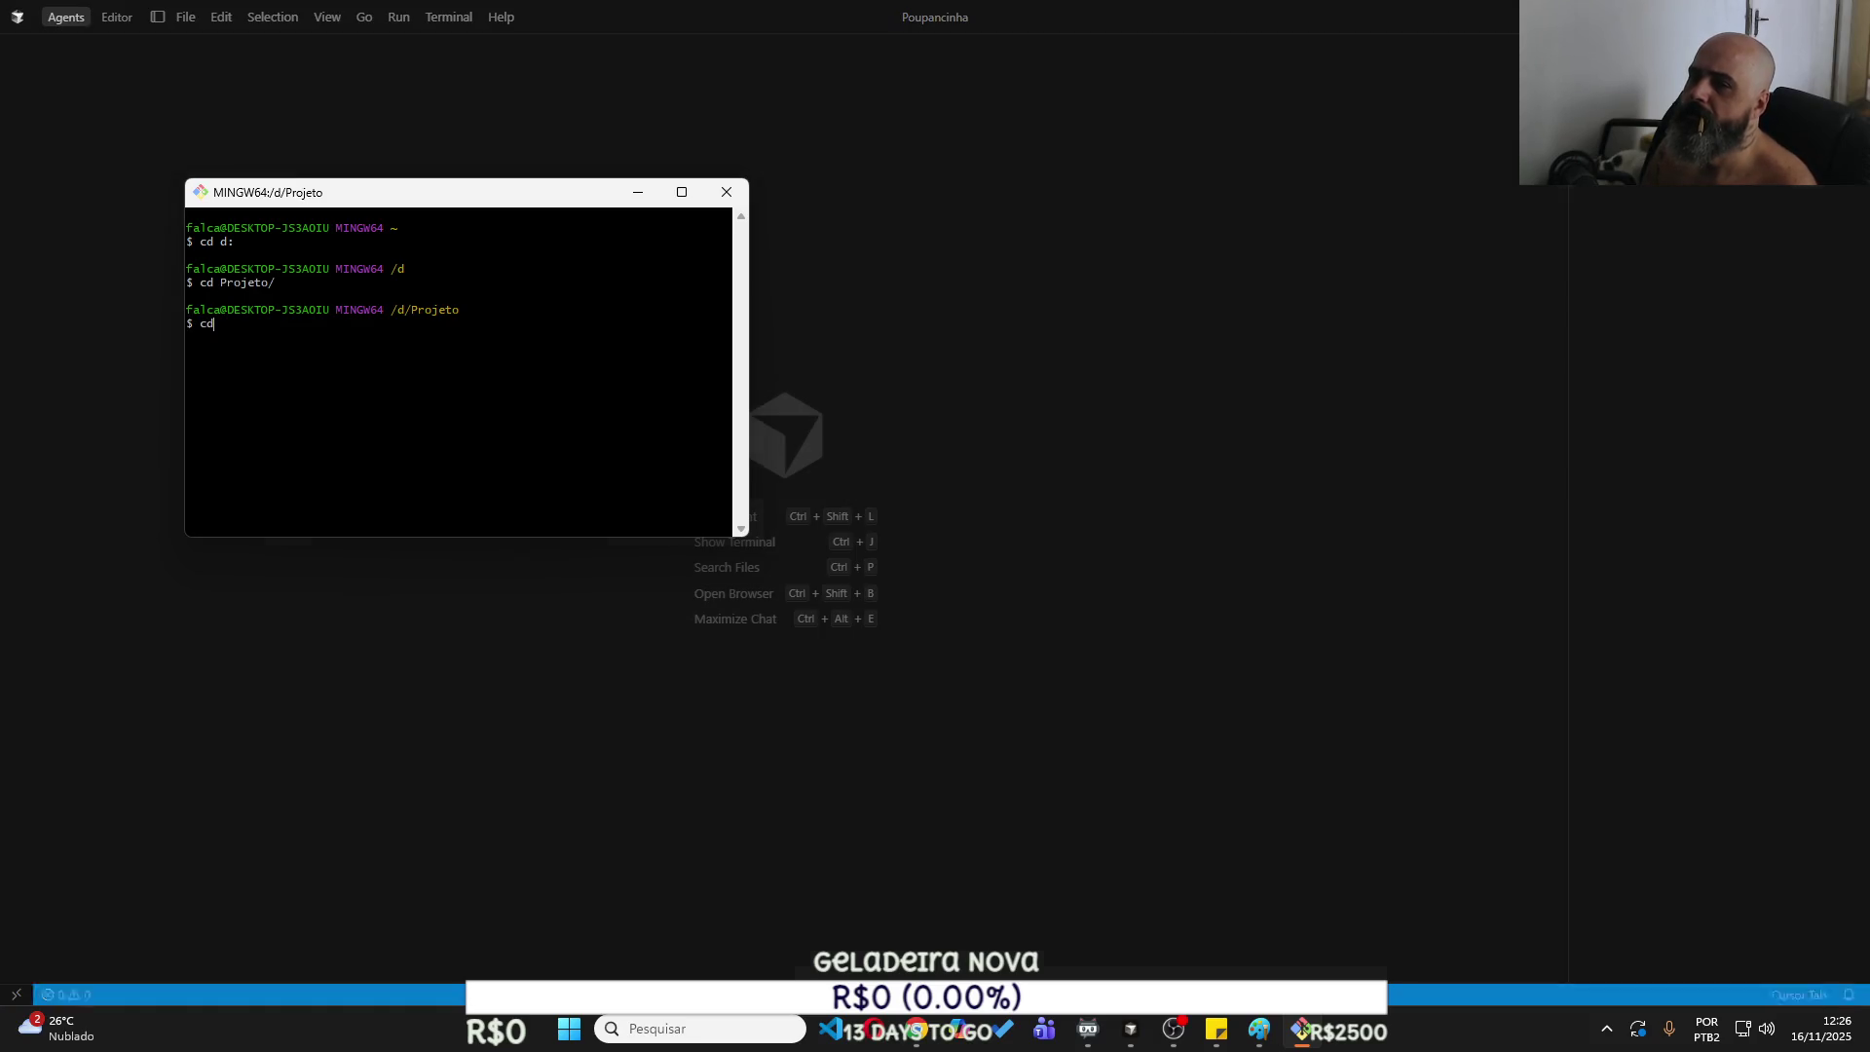
{"action": "key", "text": "Tab"}
{"action": "key", "text": "Return"}
{"action": "type", "text": "cd poi"}
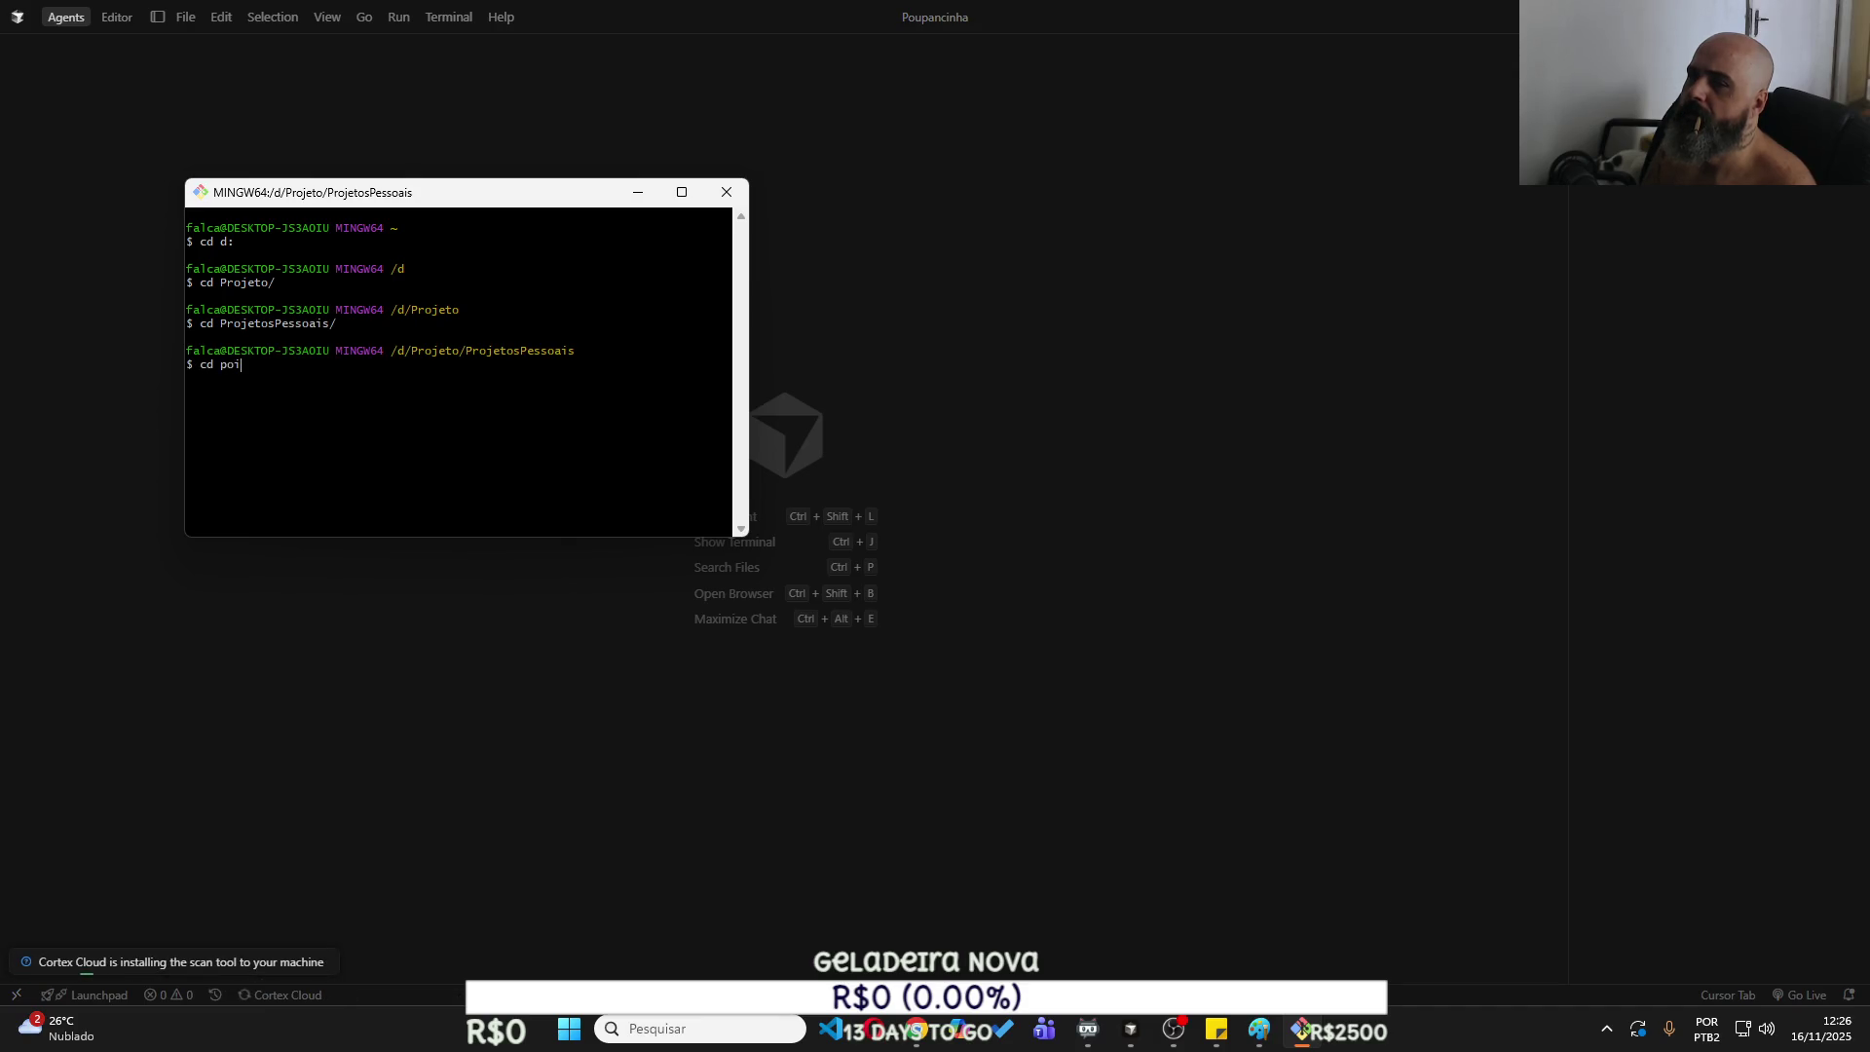
{"action": "key", "text": "BackSpace"}
{"action": "key", "text": "Tab"}
{"action": "key", "text": "Return"}
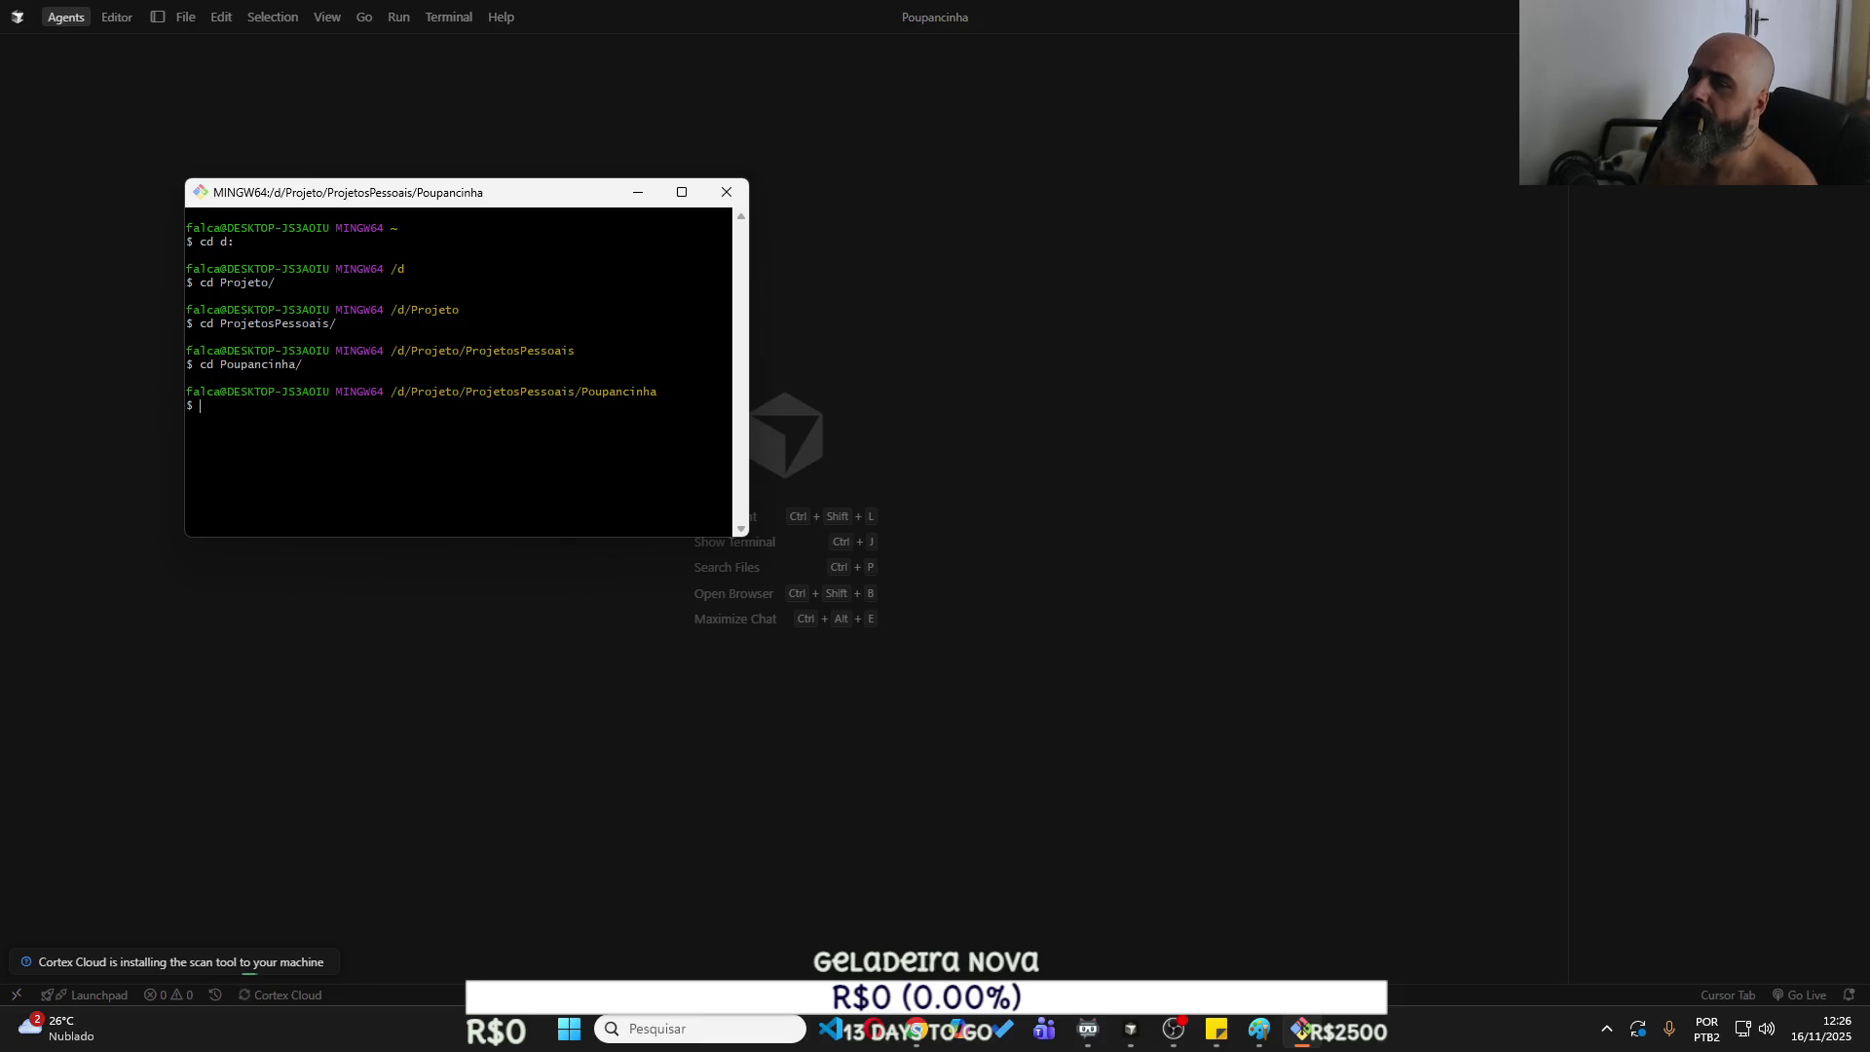
Recall the ~/agent-os/scripts/project-install.sh command from the shell history.
{"action": "key", "text": "Up"}
{"action": "key", "text": "Up"}
{"action": "key", "text": "Up"}
{"action": "key", "text": "Down"}
{"action": "key", "text": "Down"}
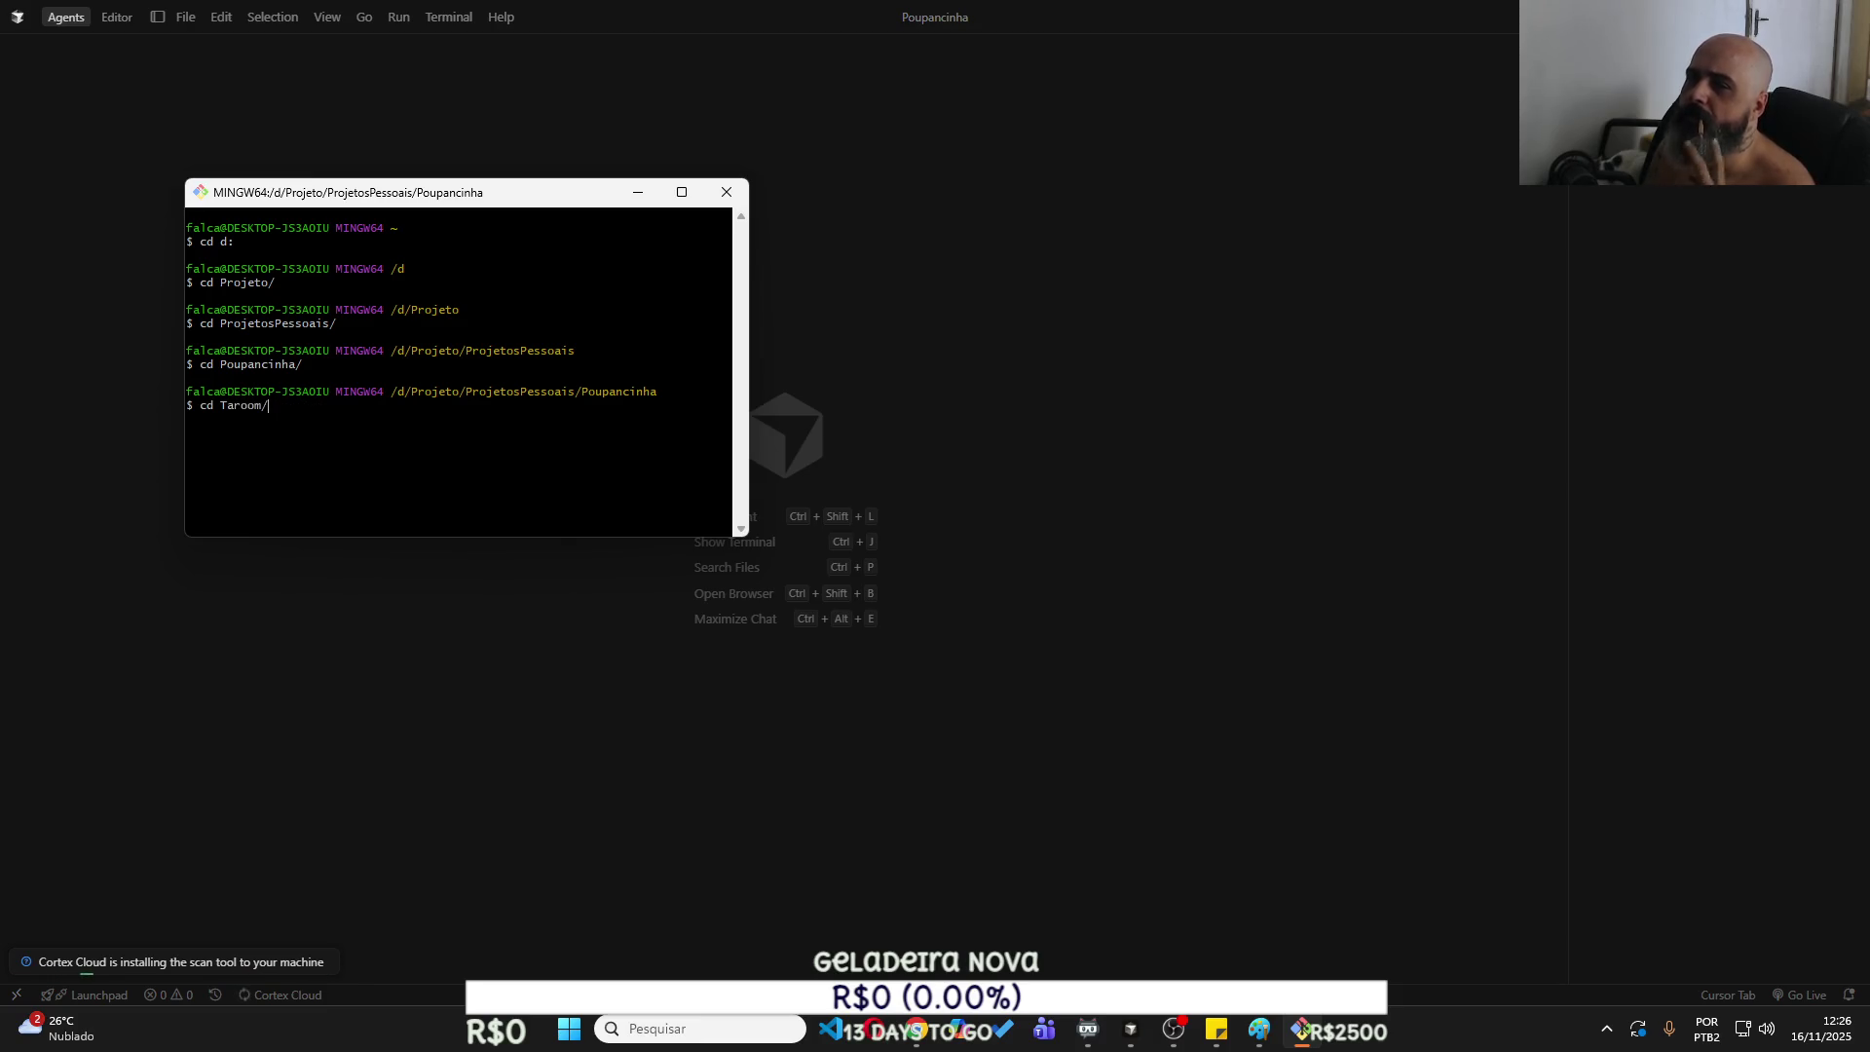
{"action": "key", "text": "Up"}
{"action": "key", "text": "Up"}
{"action": "key", "text": "Up"}
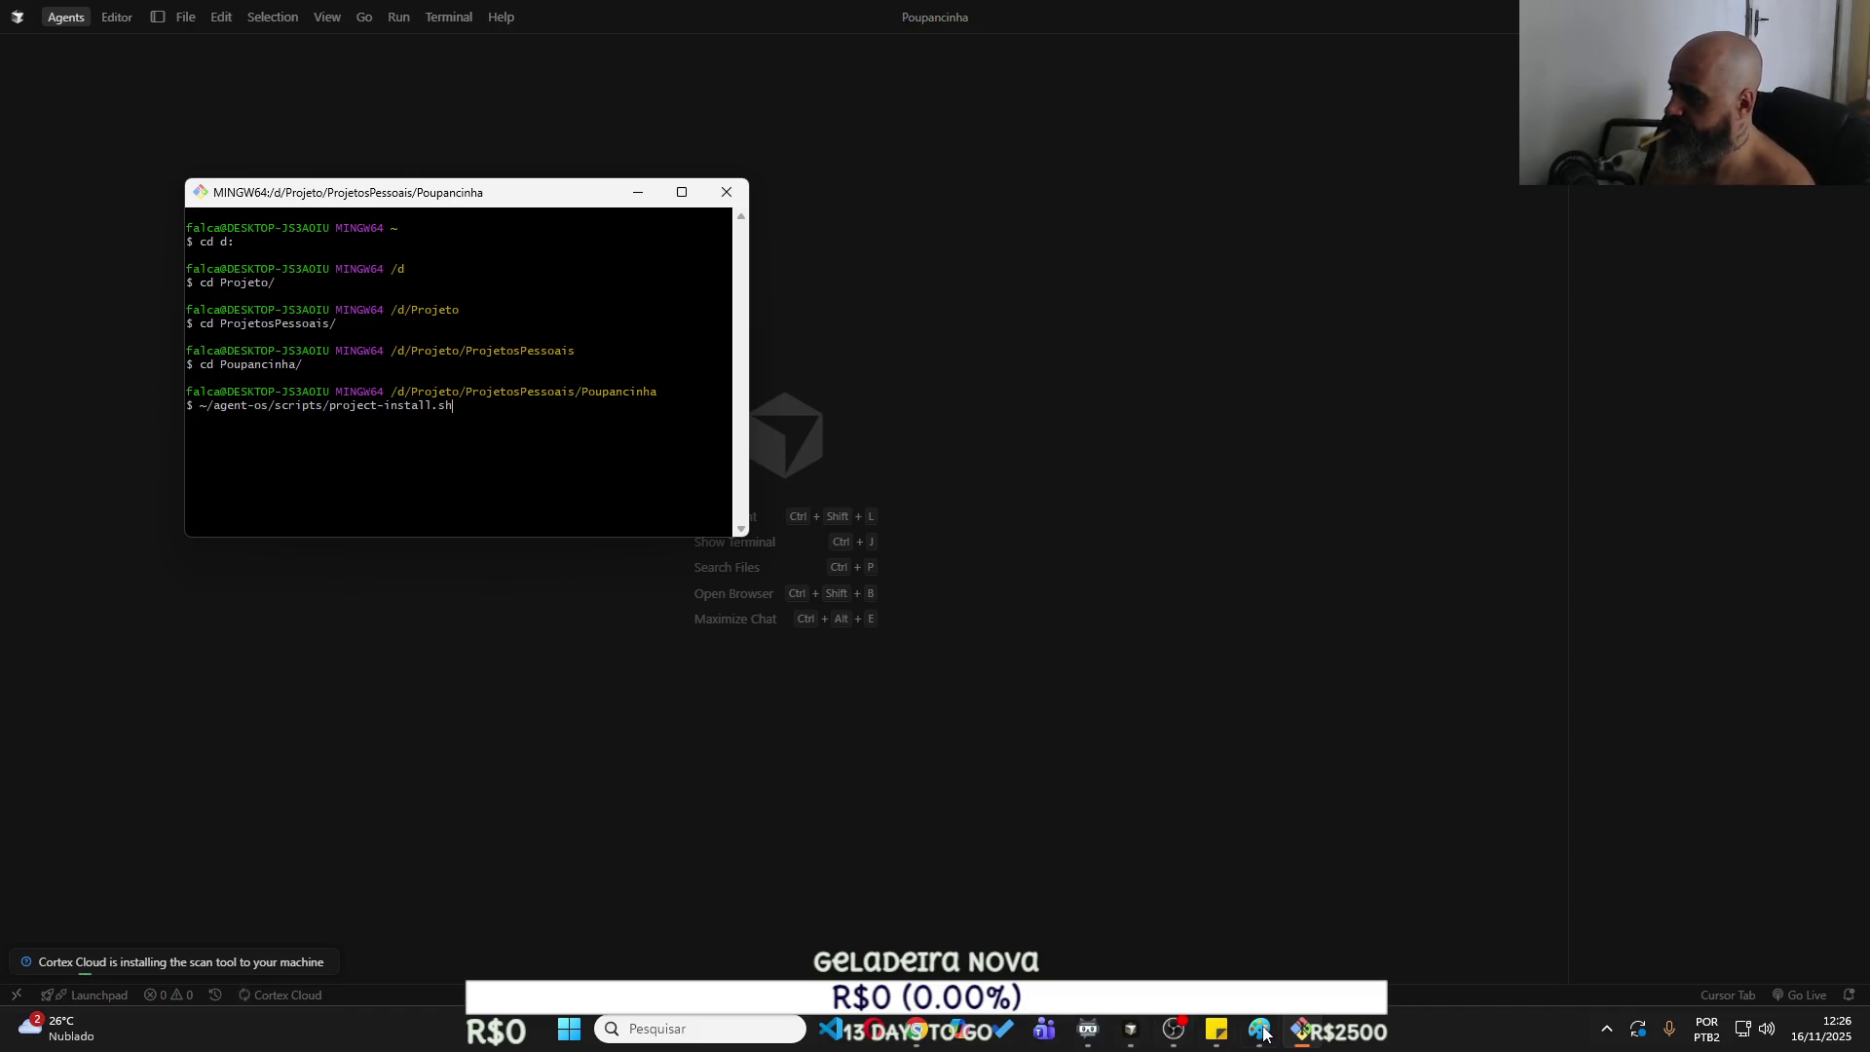
{"action": "key", "text": "super"}
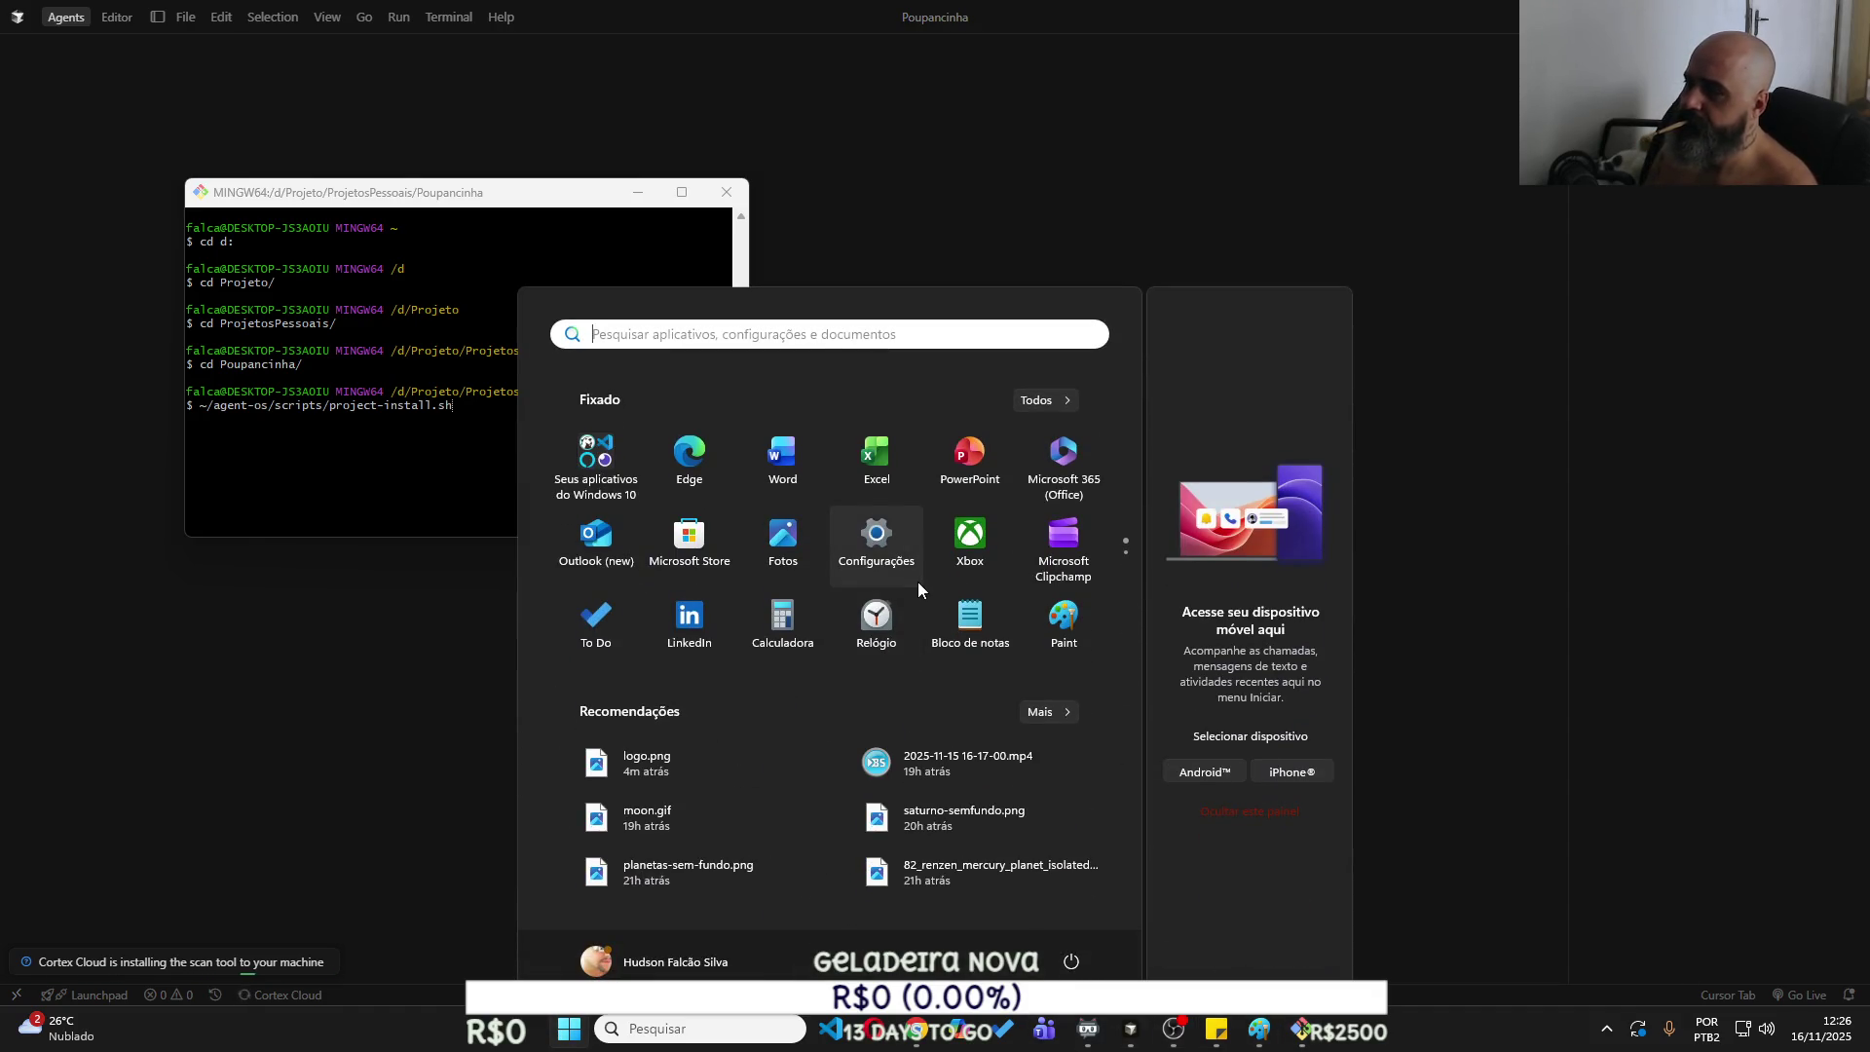
Open a new integrated terminal in Cursor's Poupancinha project.
{"action": "left_click", "coordinate": [832, 149]}
{"action": "left_click", "coordinate": [448, 18]}
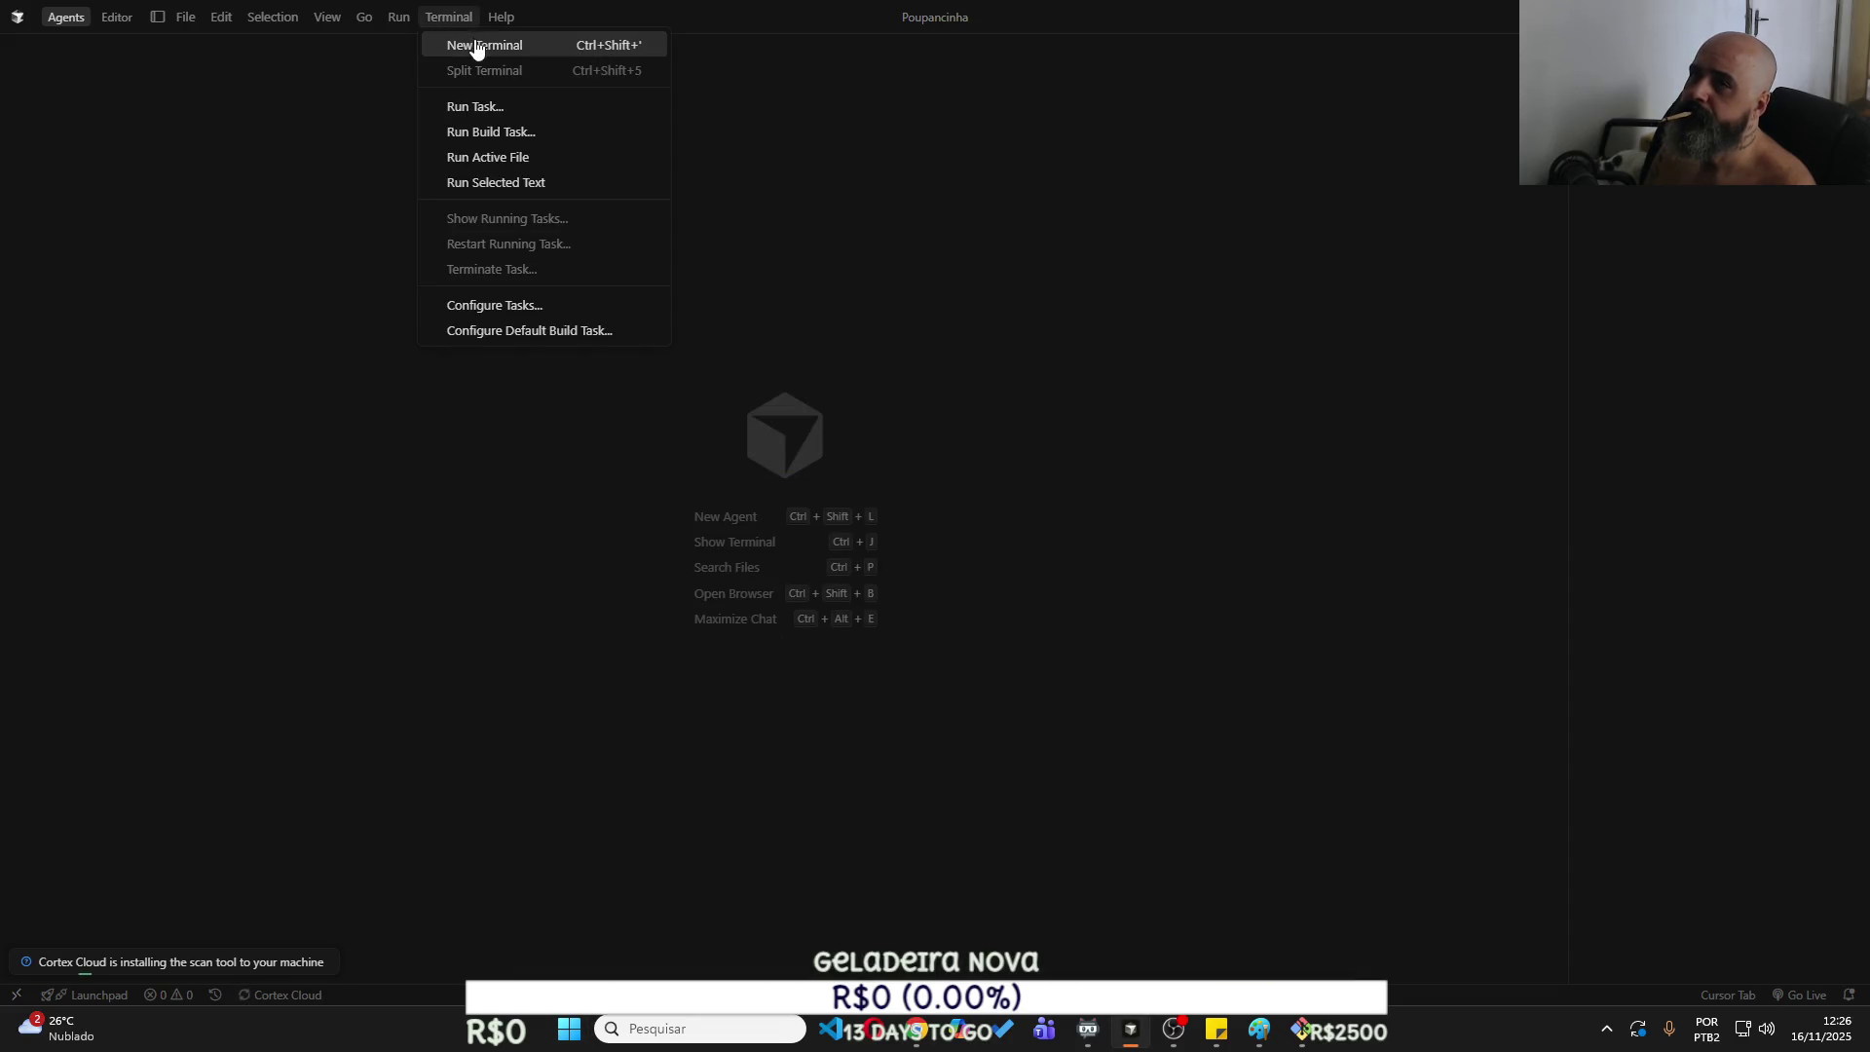
{"action": "left_click", "coordinate": [473, 45]}
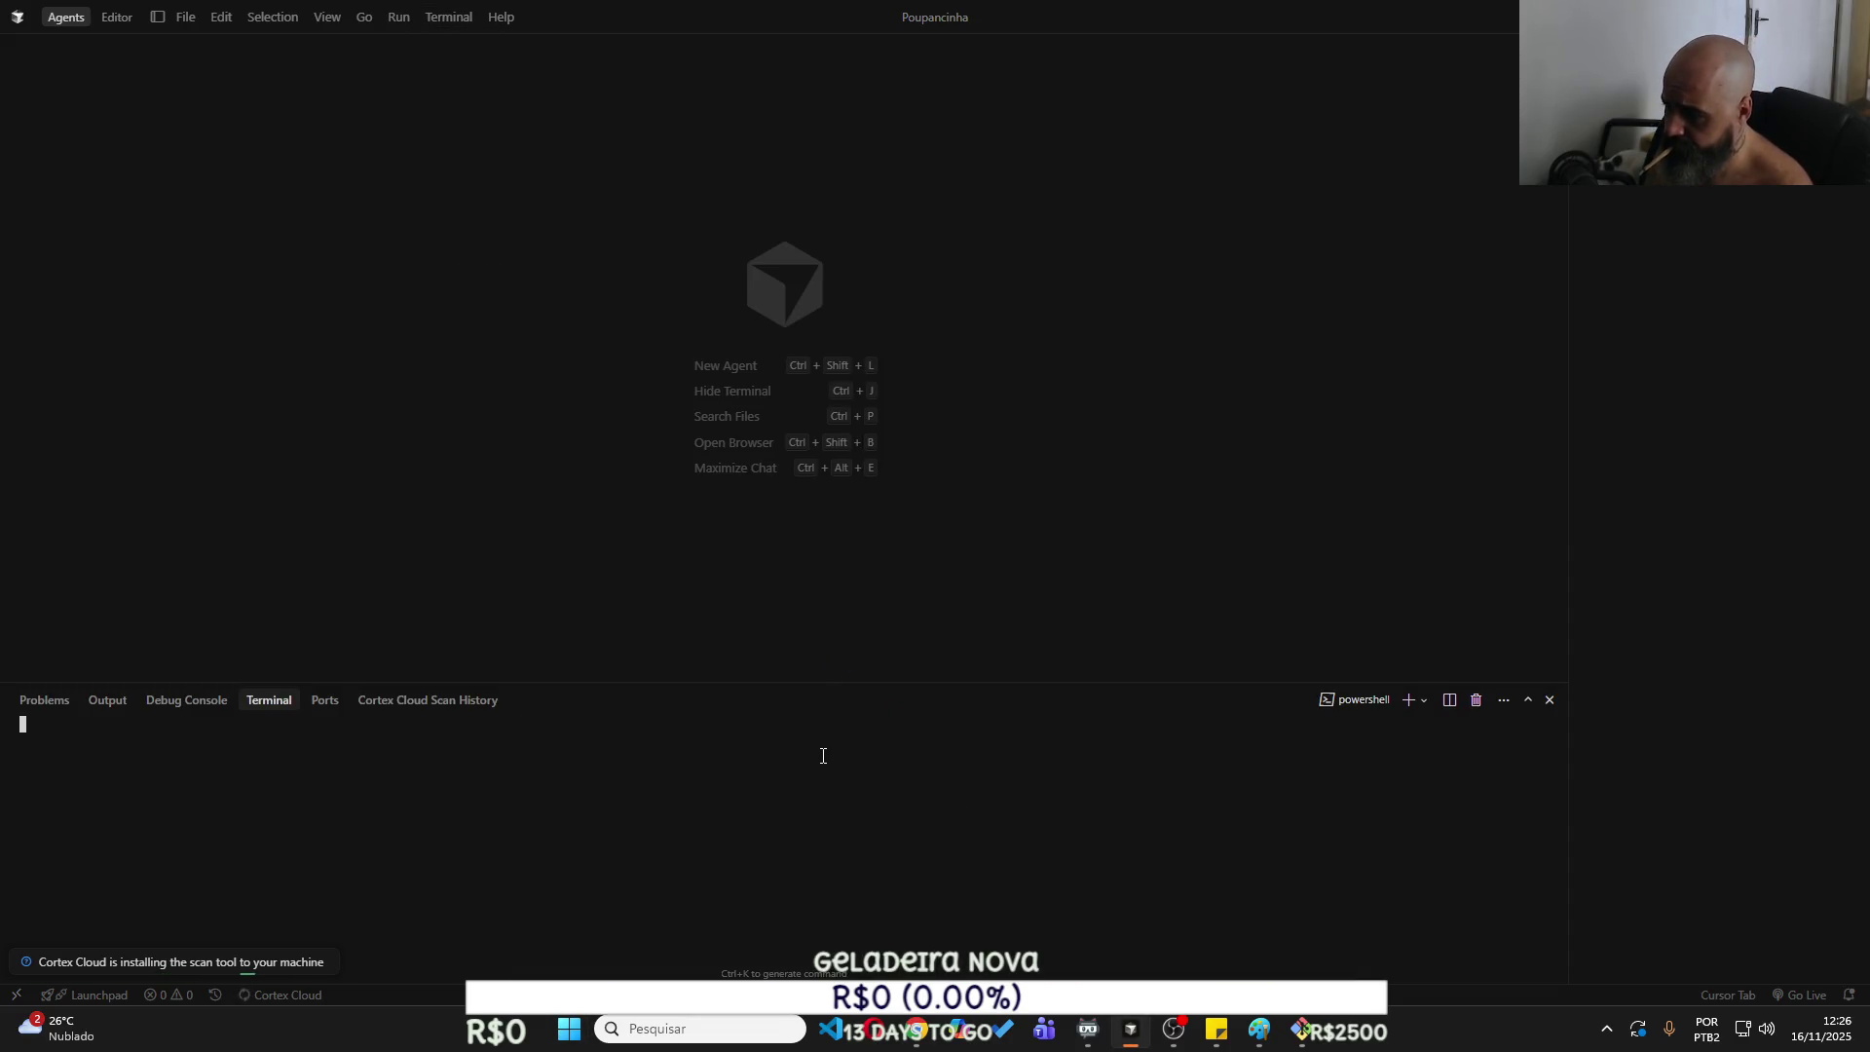
Launch GitHub Desktop from a 'gitdesk' search and move its window aside.
{"action": "key", "text": "super"}
{"action": "type", "text": "git"}
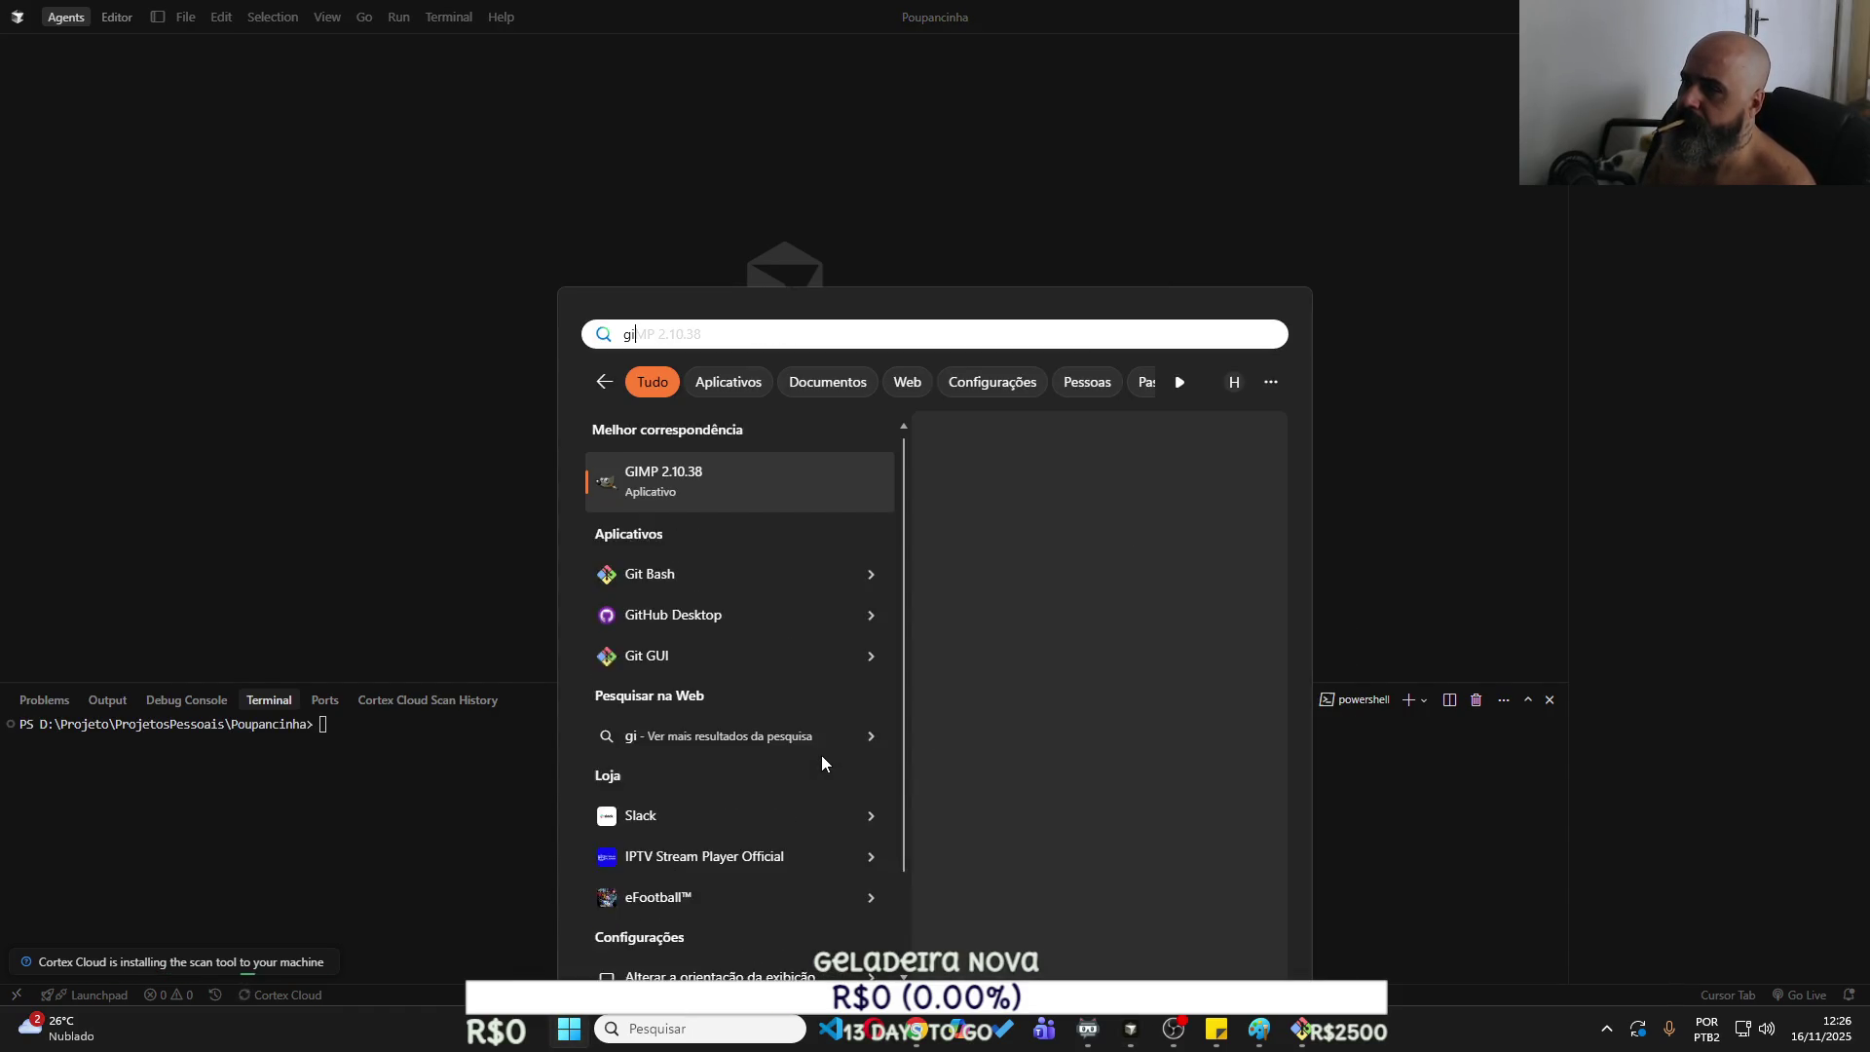
{"action": "type", "text": "de"}
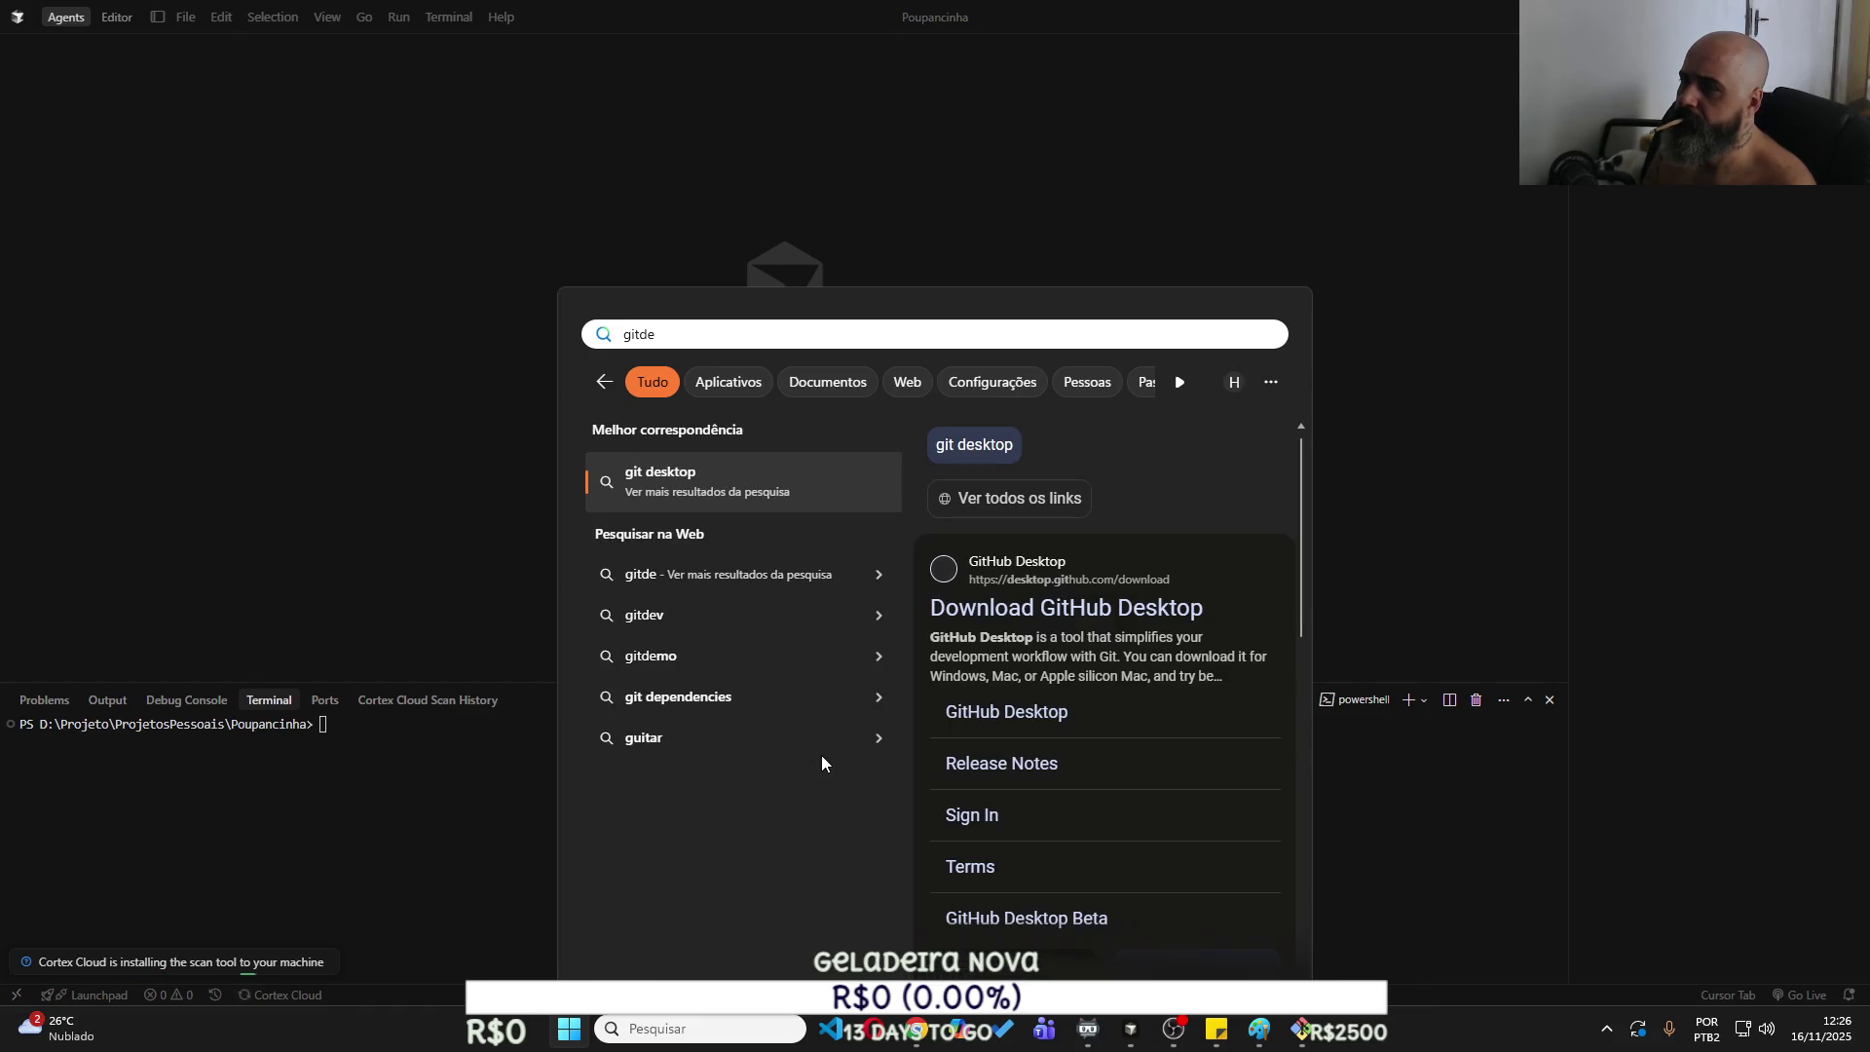
{"action": "type", "text": "sk"}
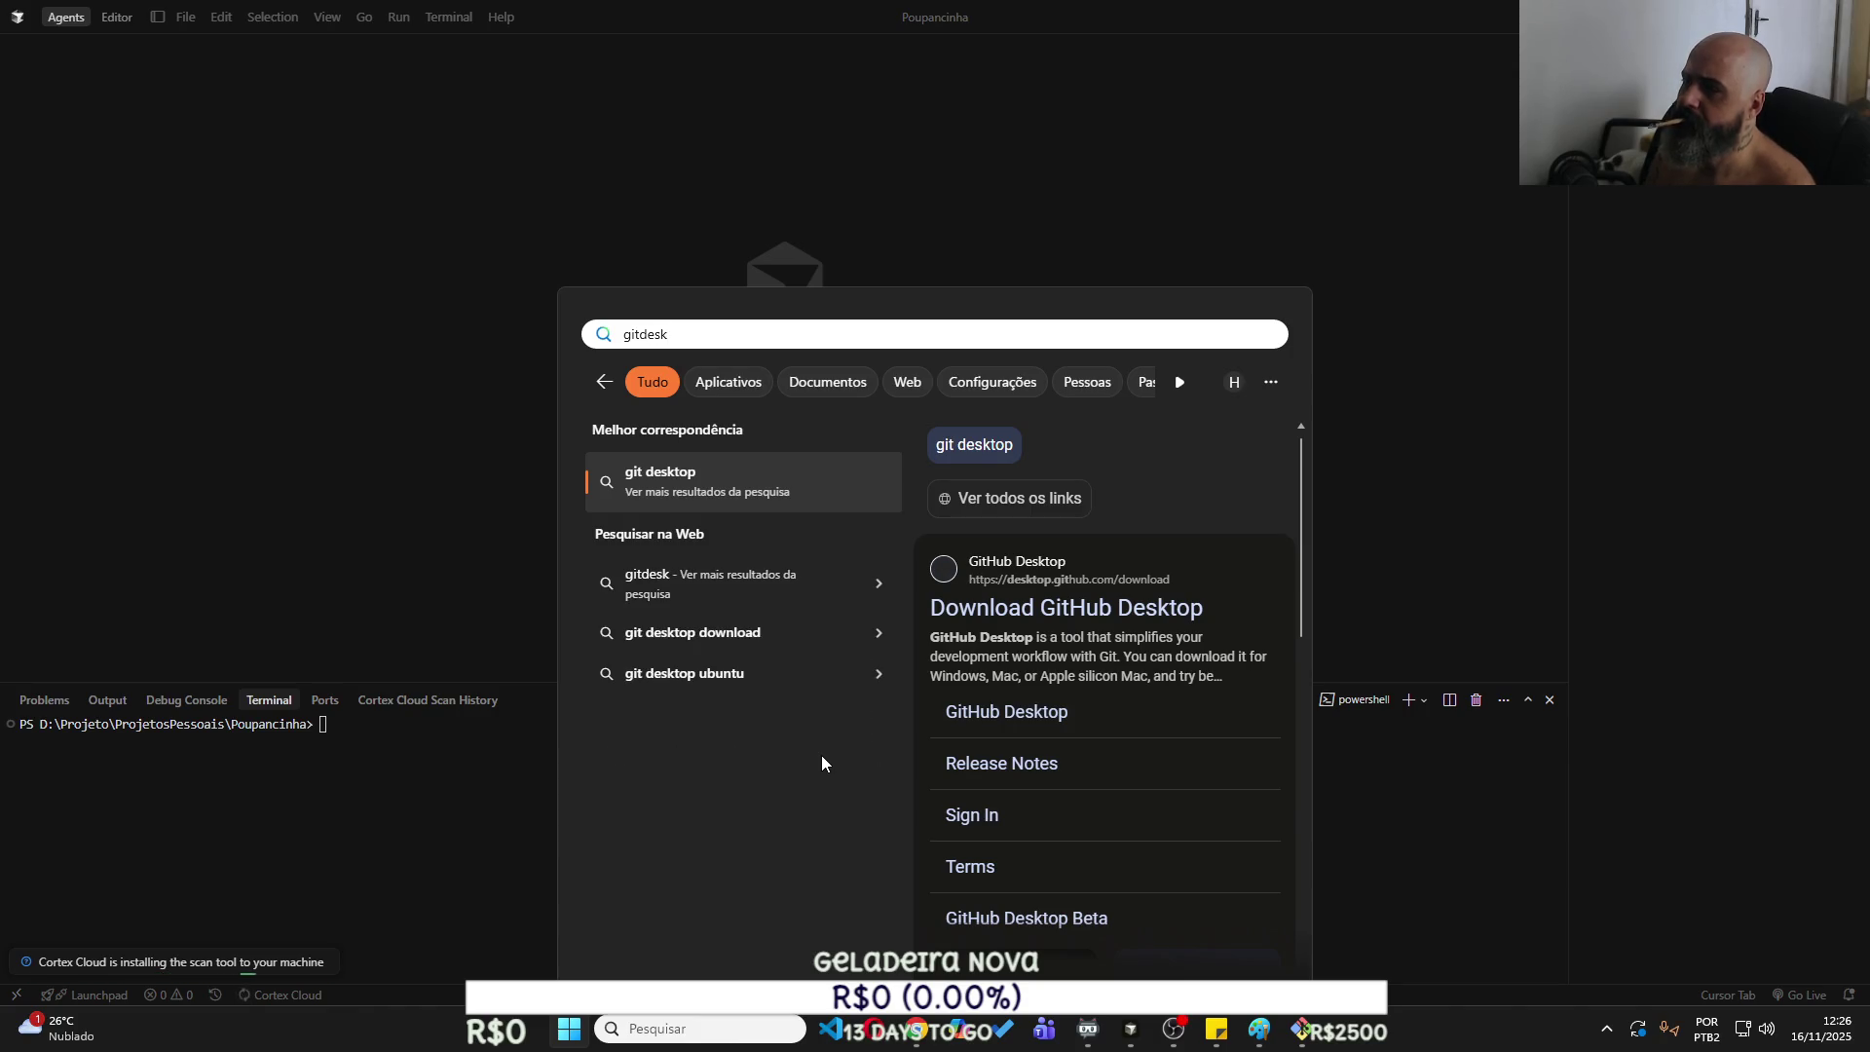
{"action": "key", "text": "Delete"}
{"action": "key", "text": "Delete"}
{"action": "key", "text": "Delete"}
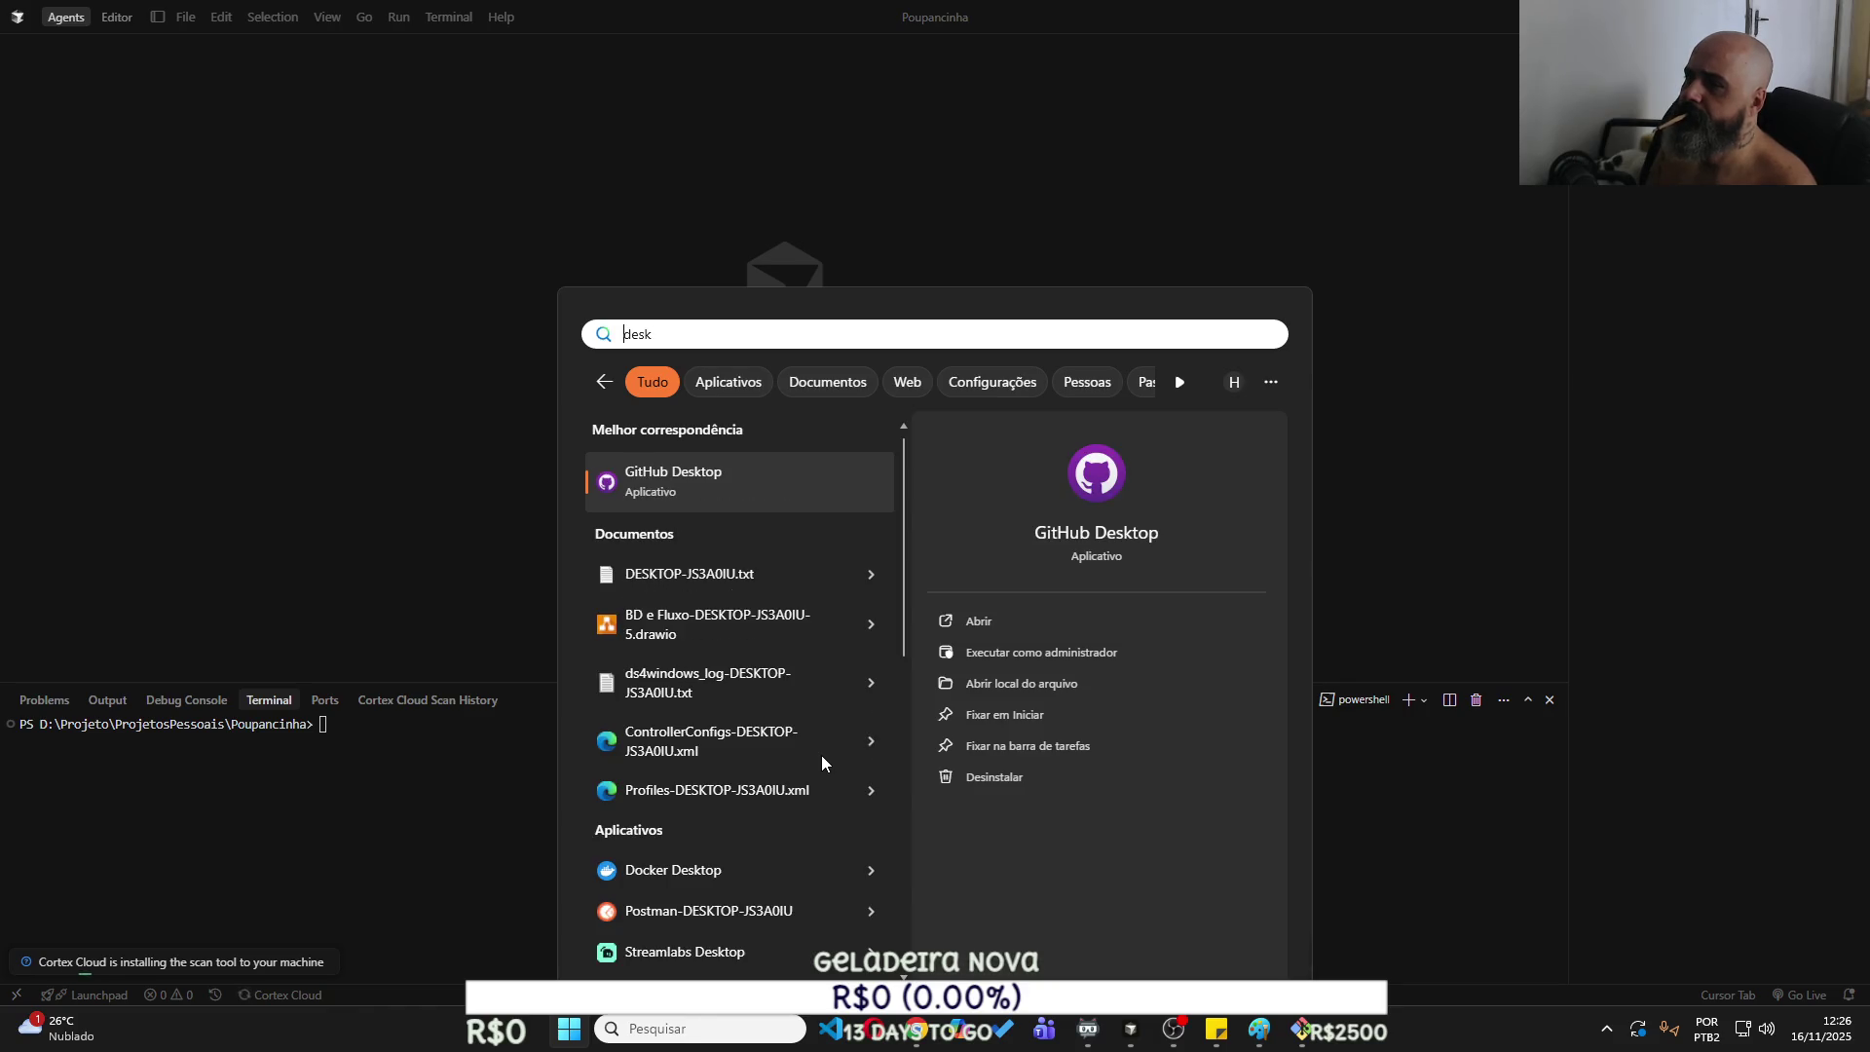
{"action": "key", "text": "Return"}
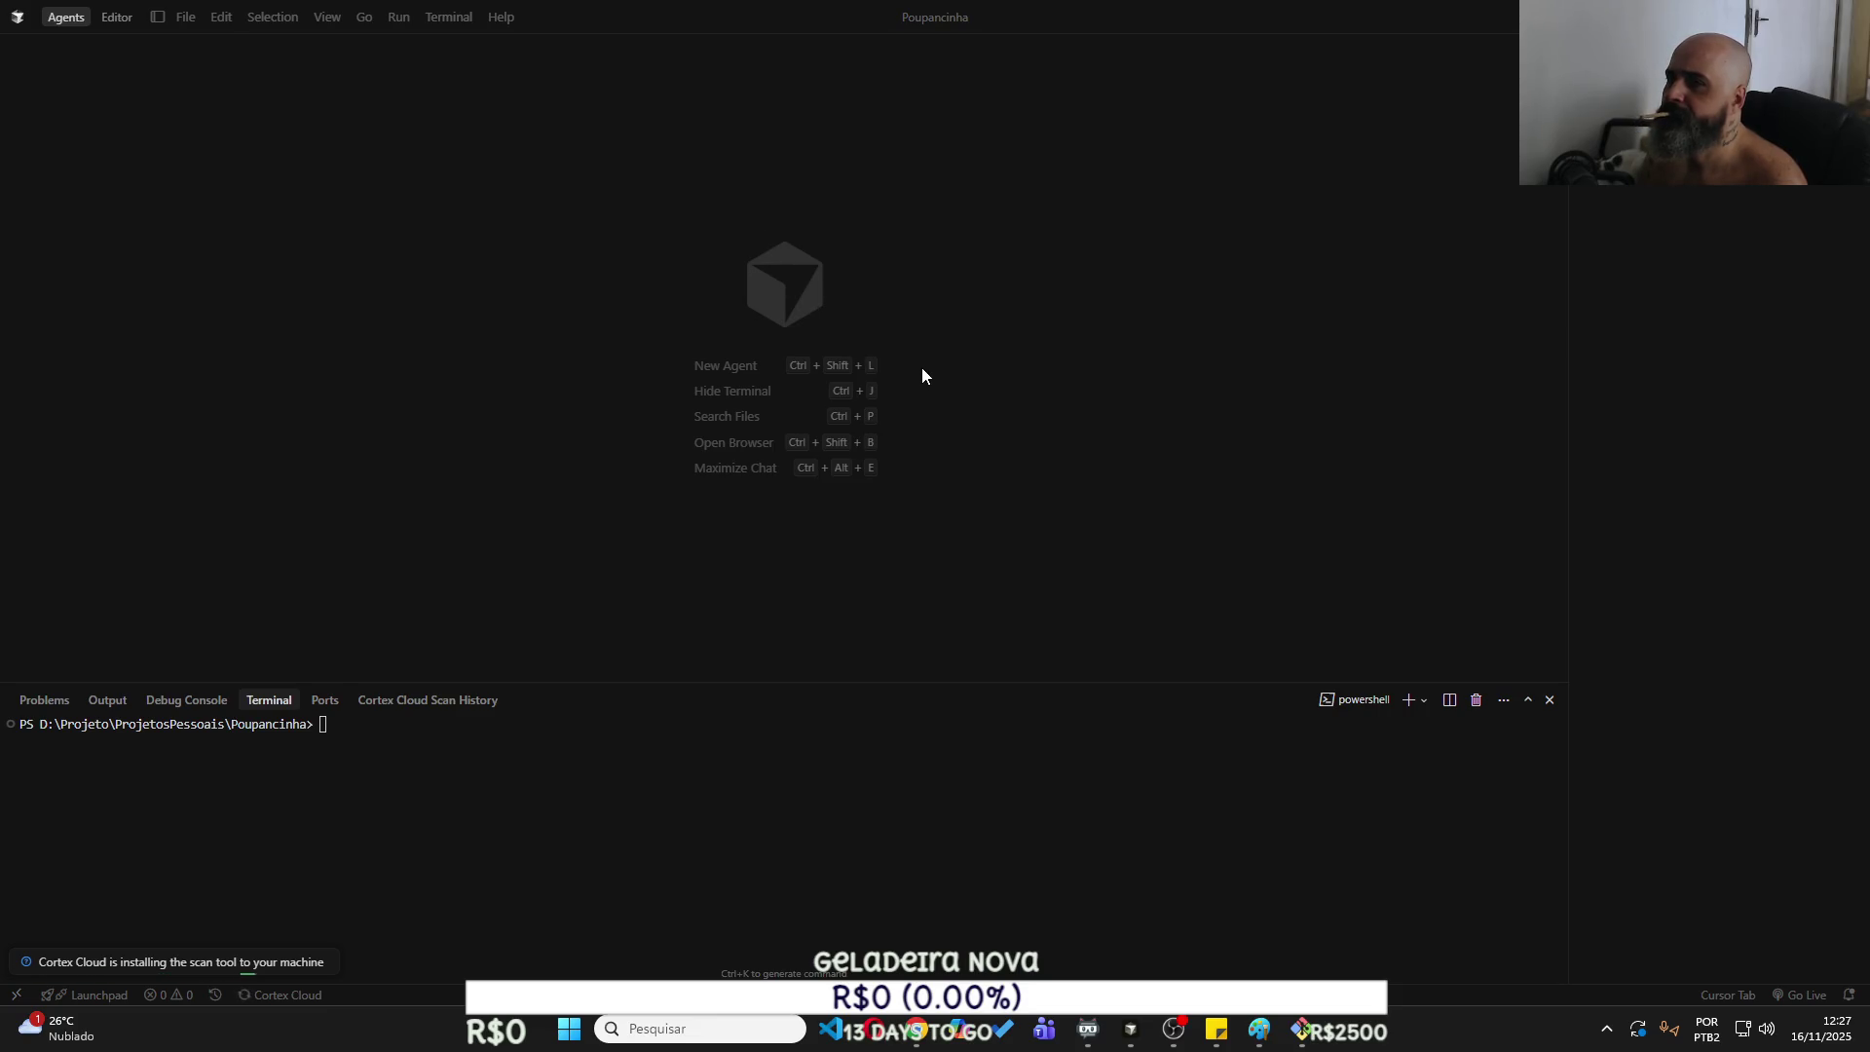
{"action": "left_click_drag", "start_coordinate": [898, 144], "coordinate": [0, 156]}
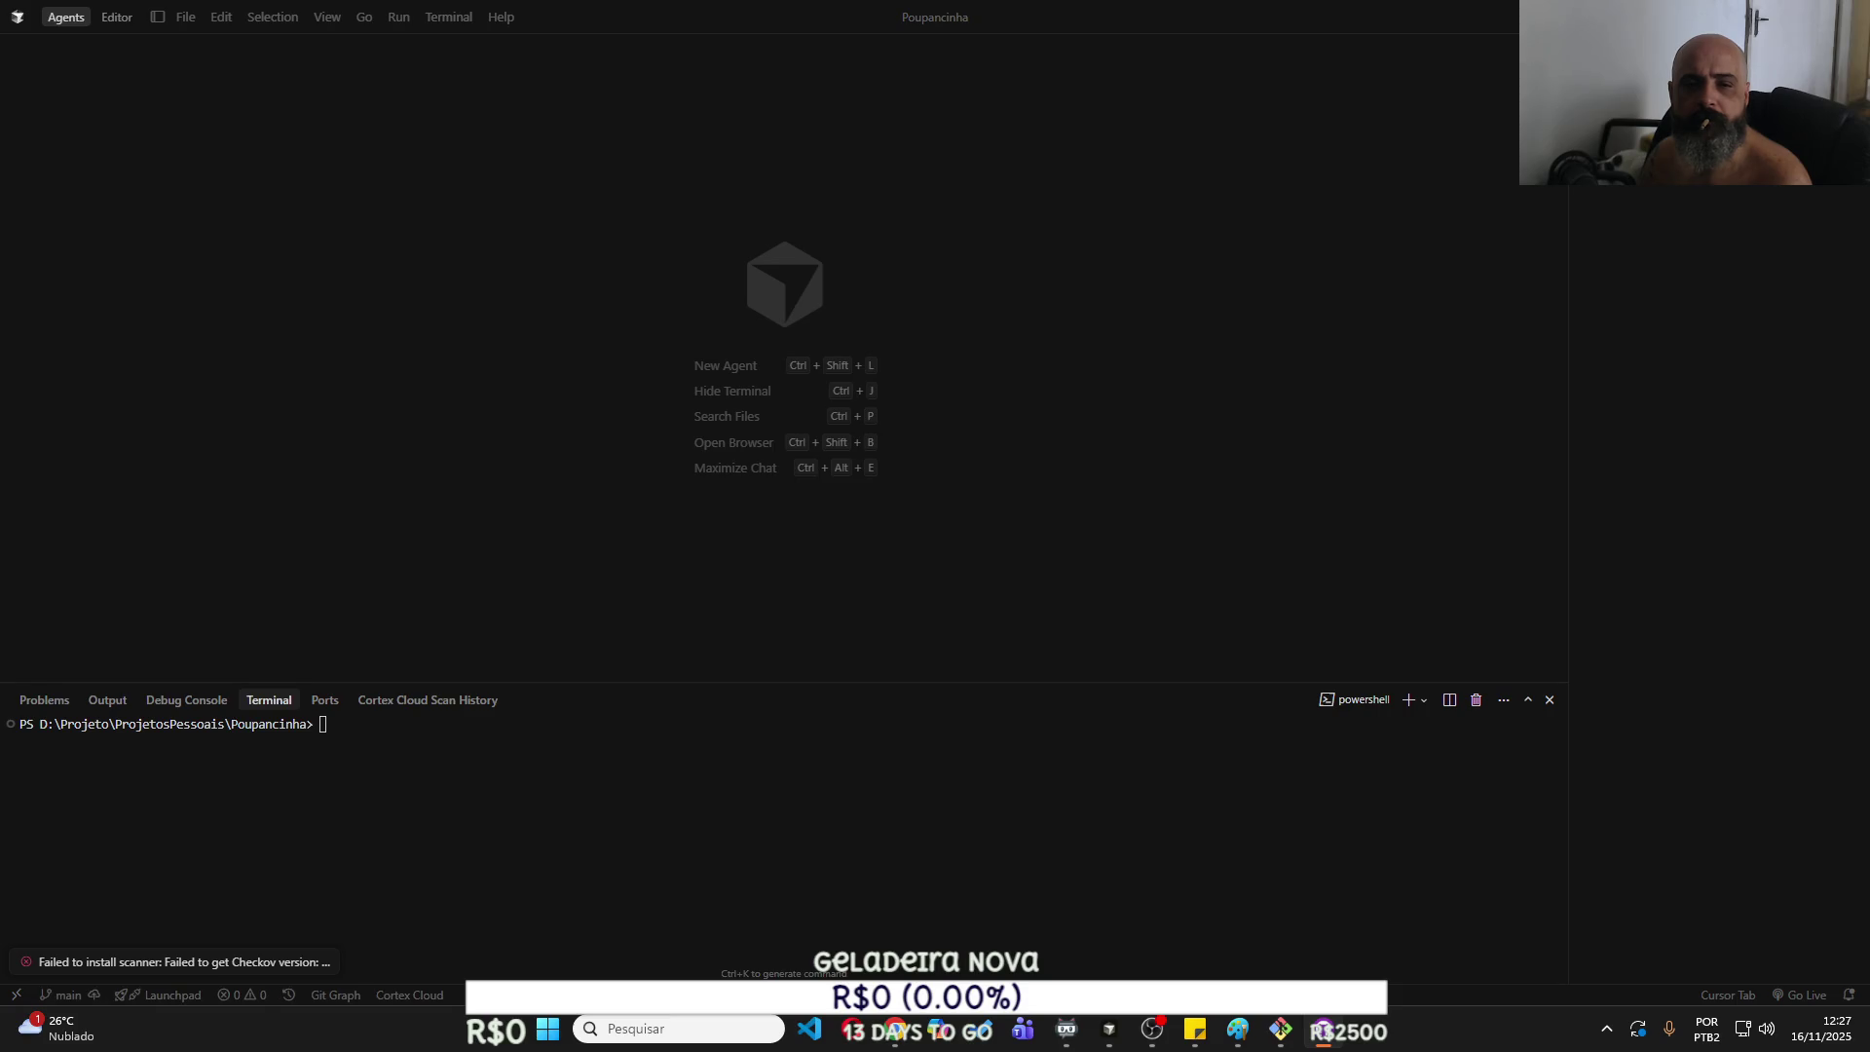
{"action": "left_click", "coordinate": [189, 21]}
Show Cursor's project file tree and move logo.png into the Poupancinha folder.
{"action": "left_click", "coordinate": [189, 21]}
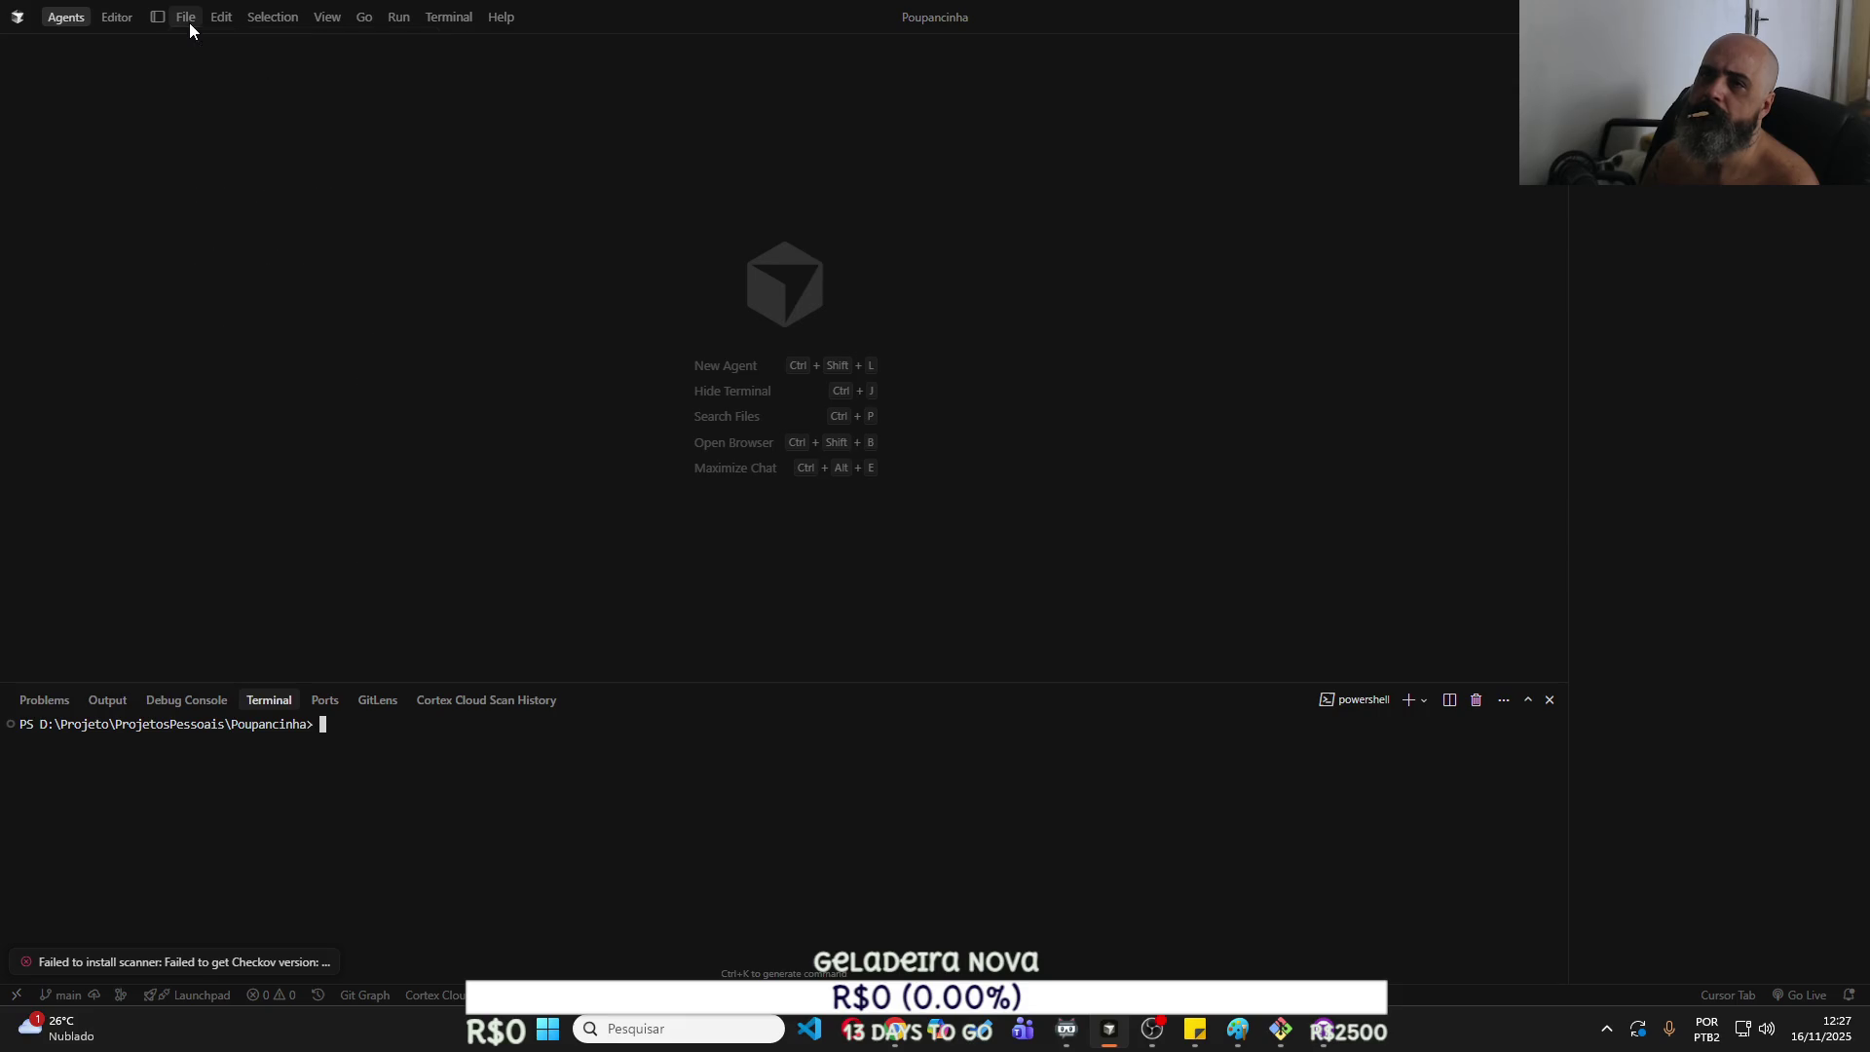
{"action": "left_click", "coordinate": [115, 20]}
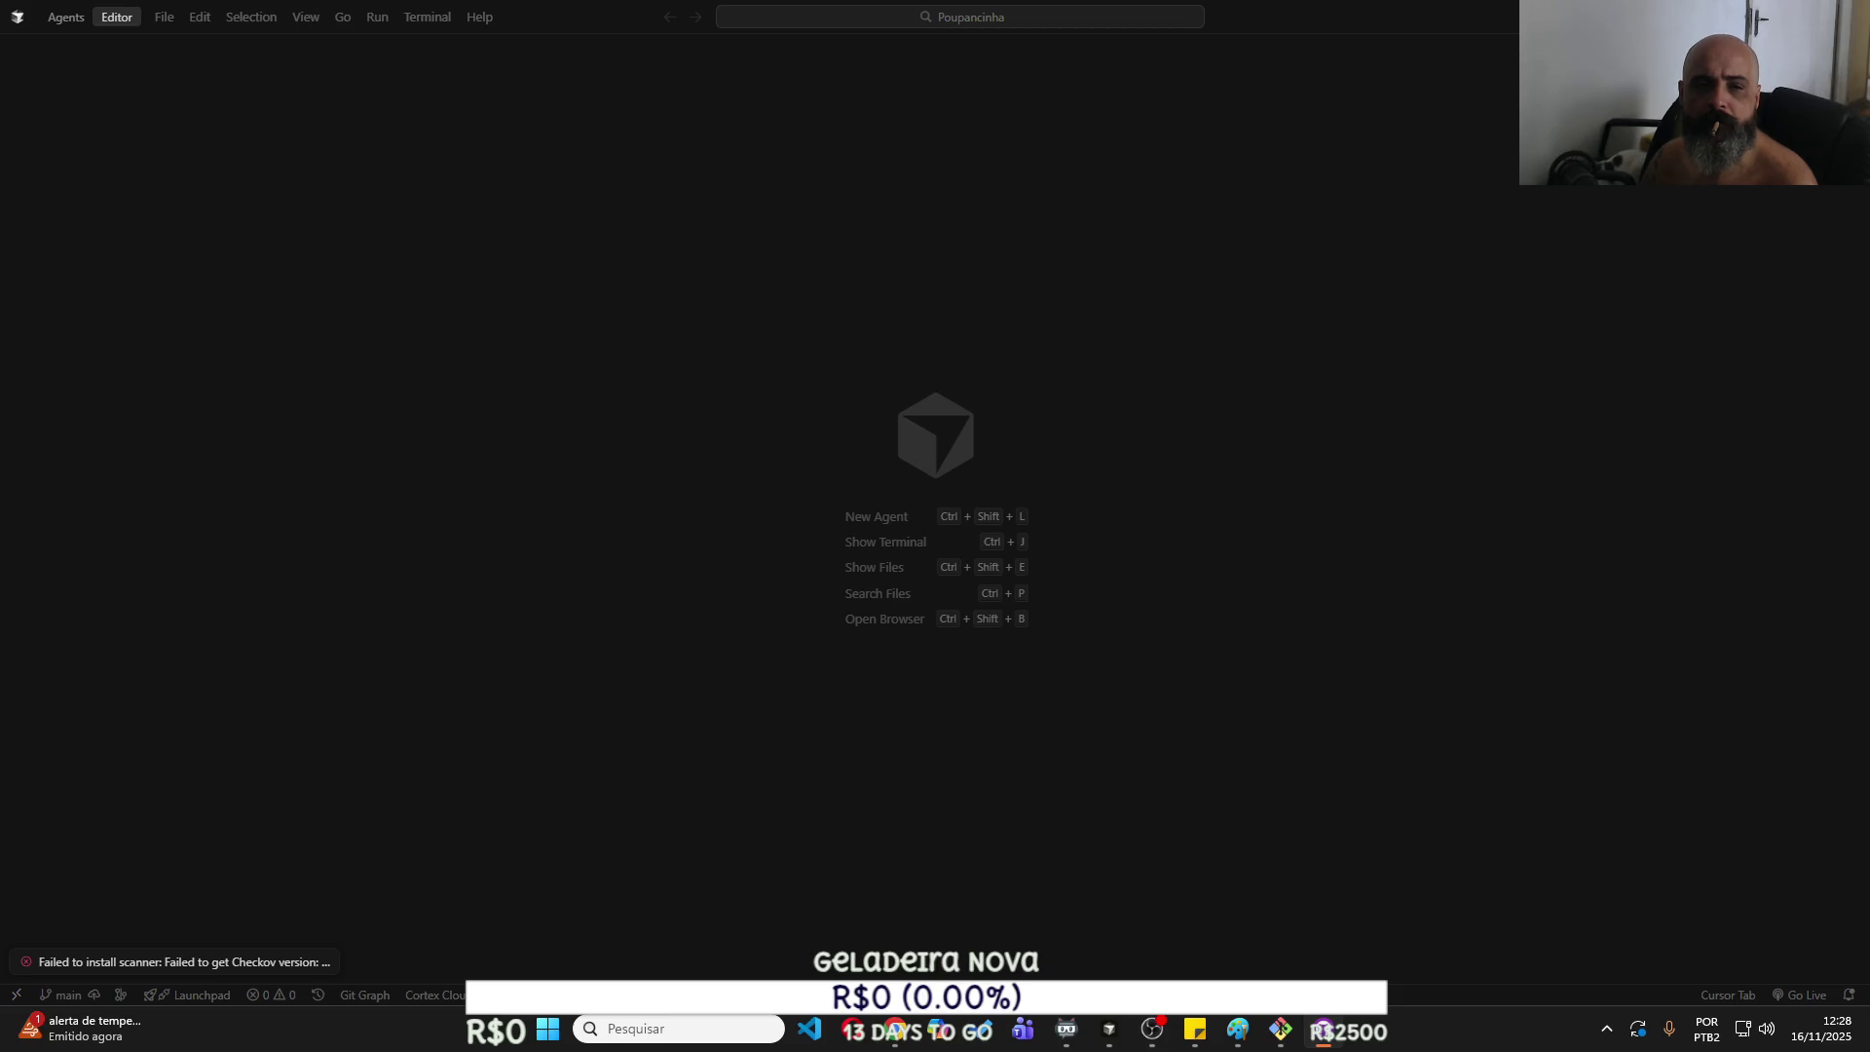
{"action": "left_click", "coordinate": [364, 473]}
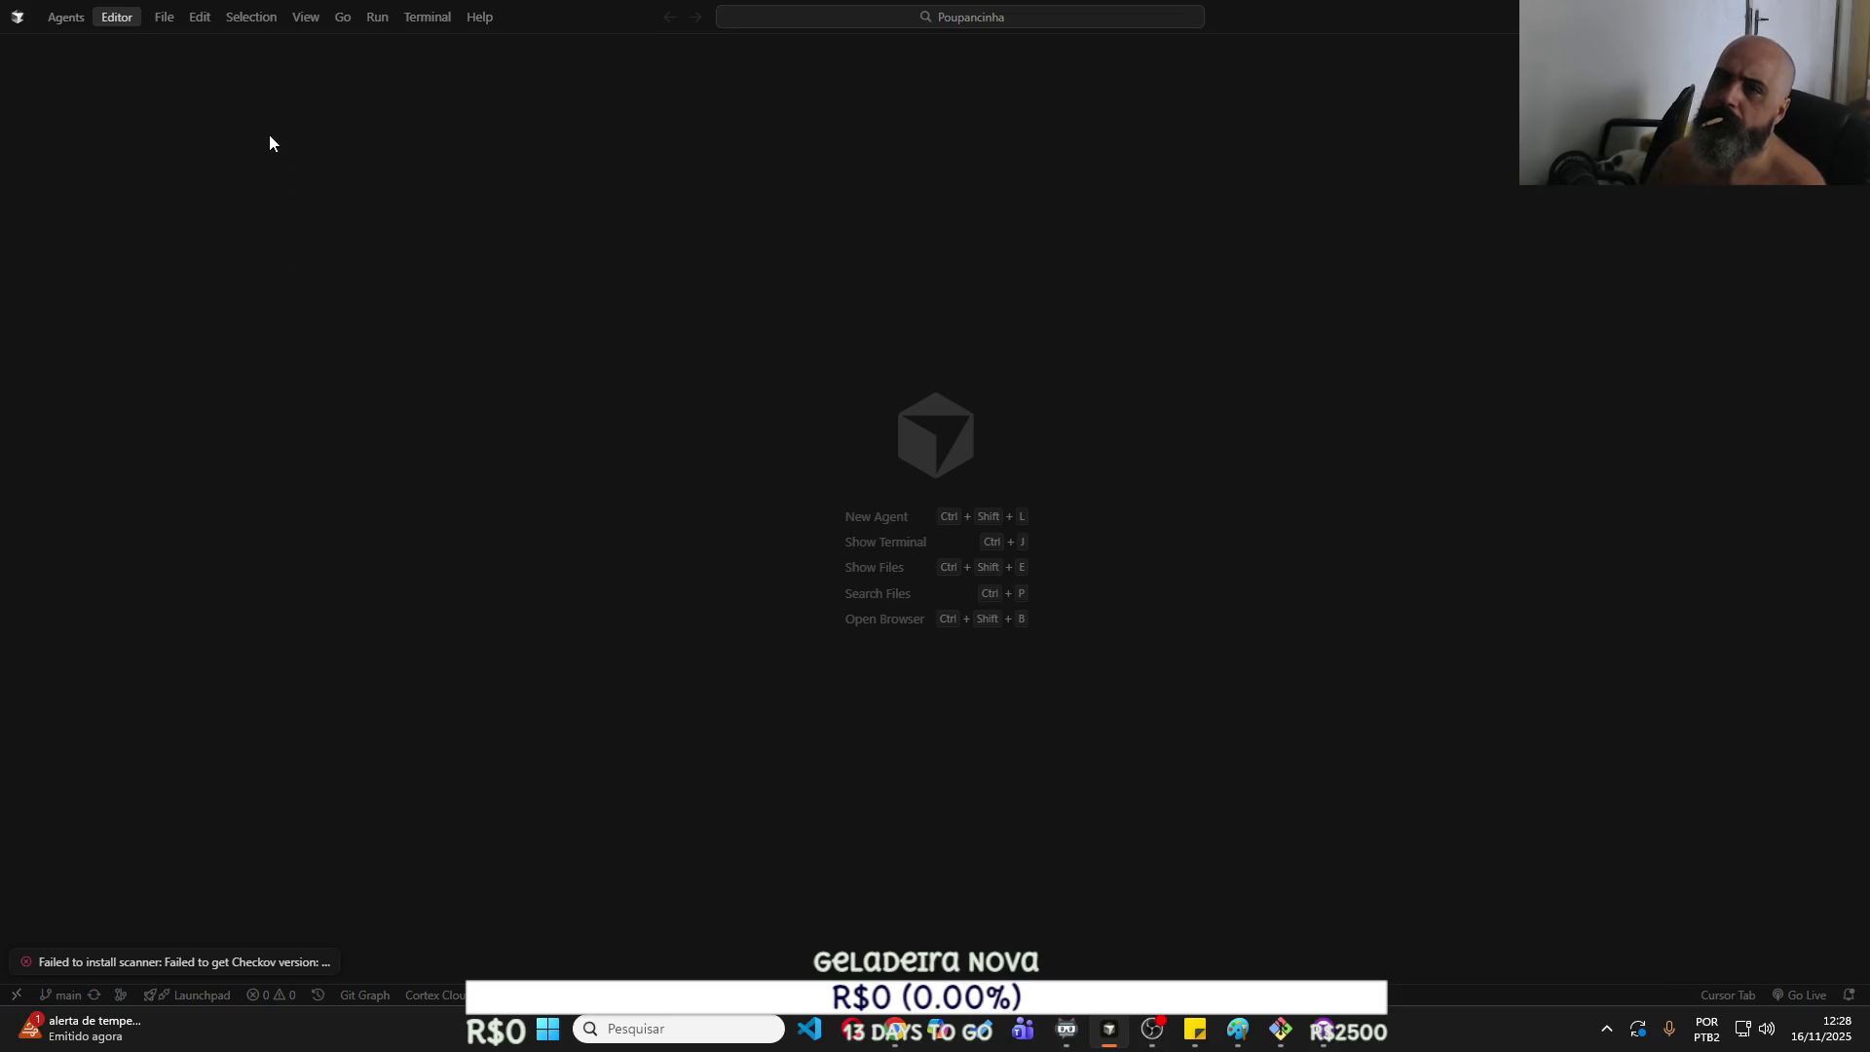
{"action": "left_click", "coordinate": [305, 16]}
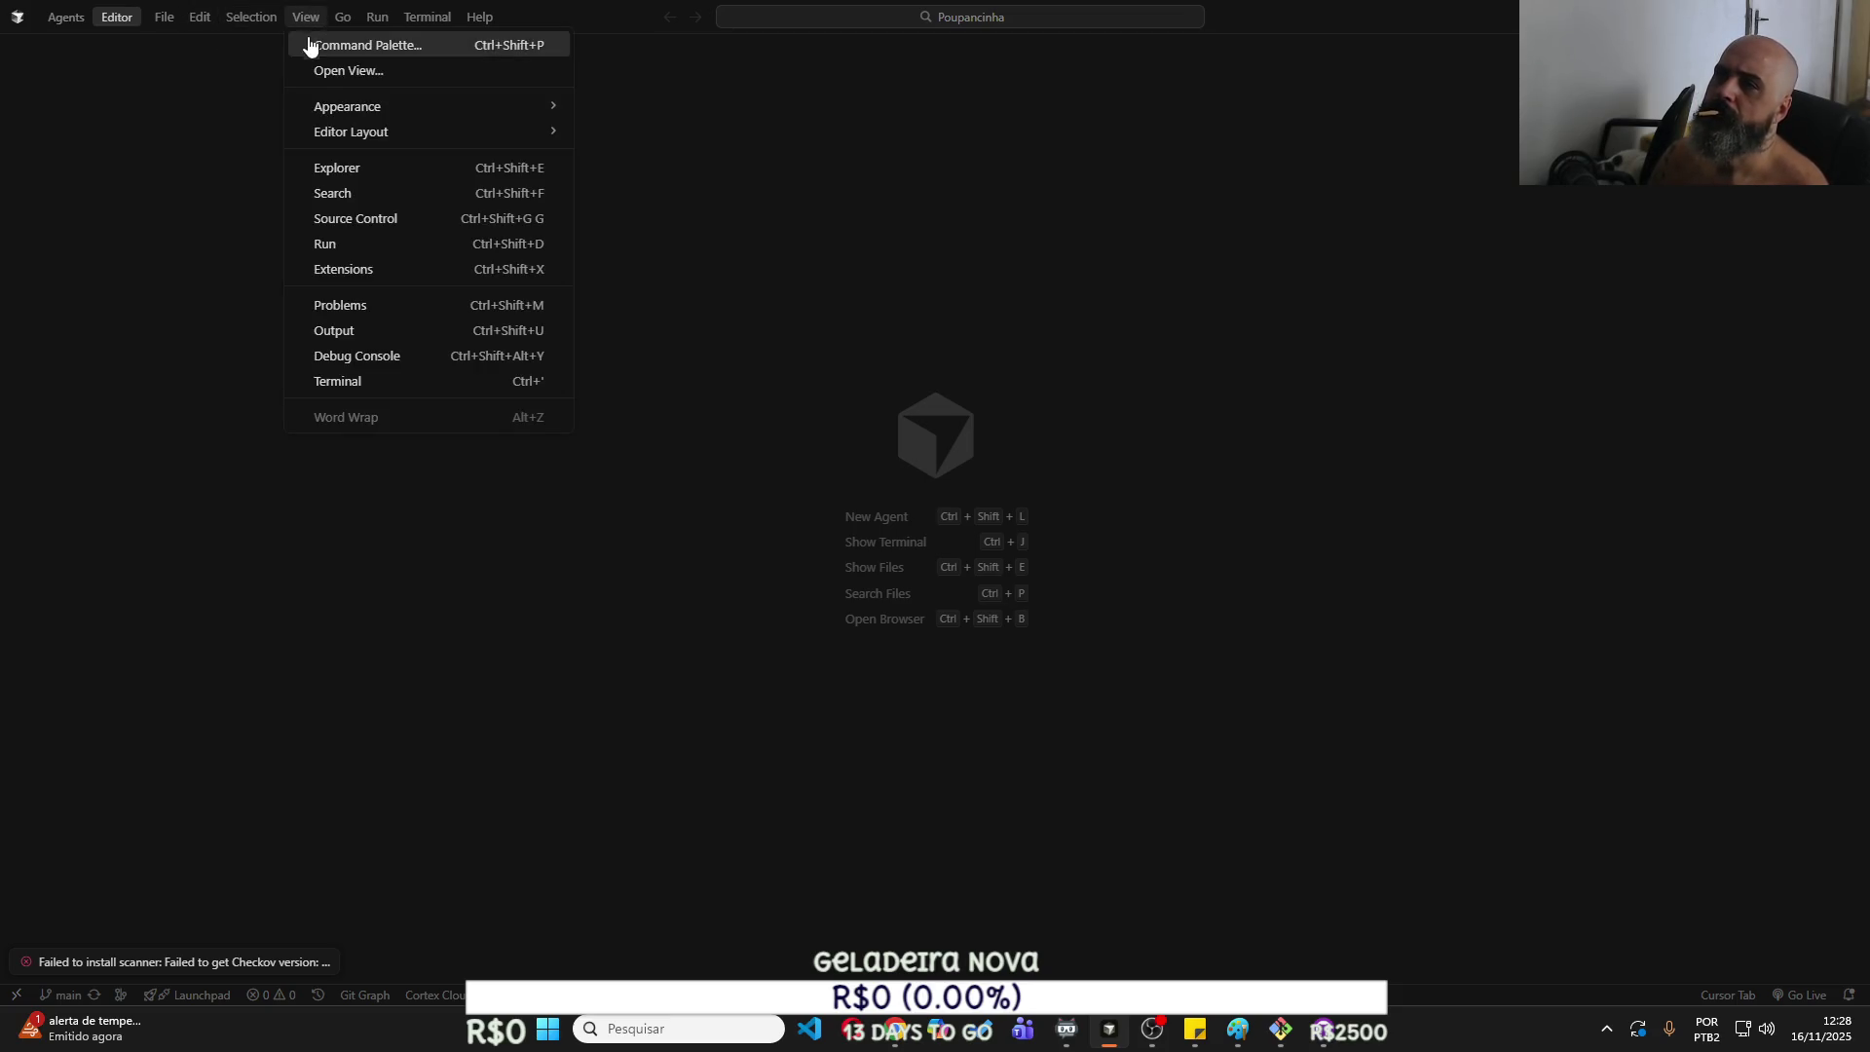
{"action": "left_click", "coordinate": [343, 172]}
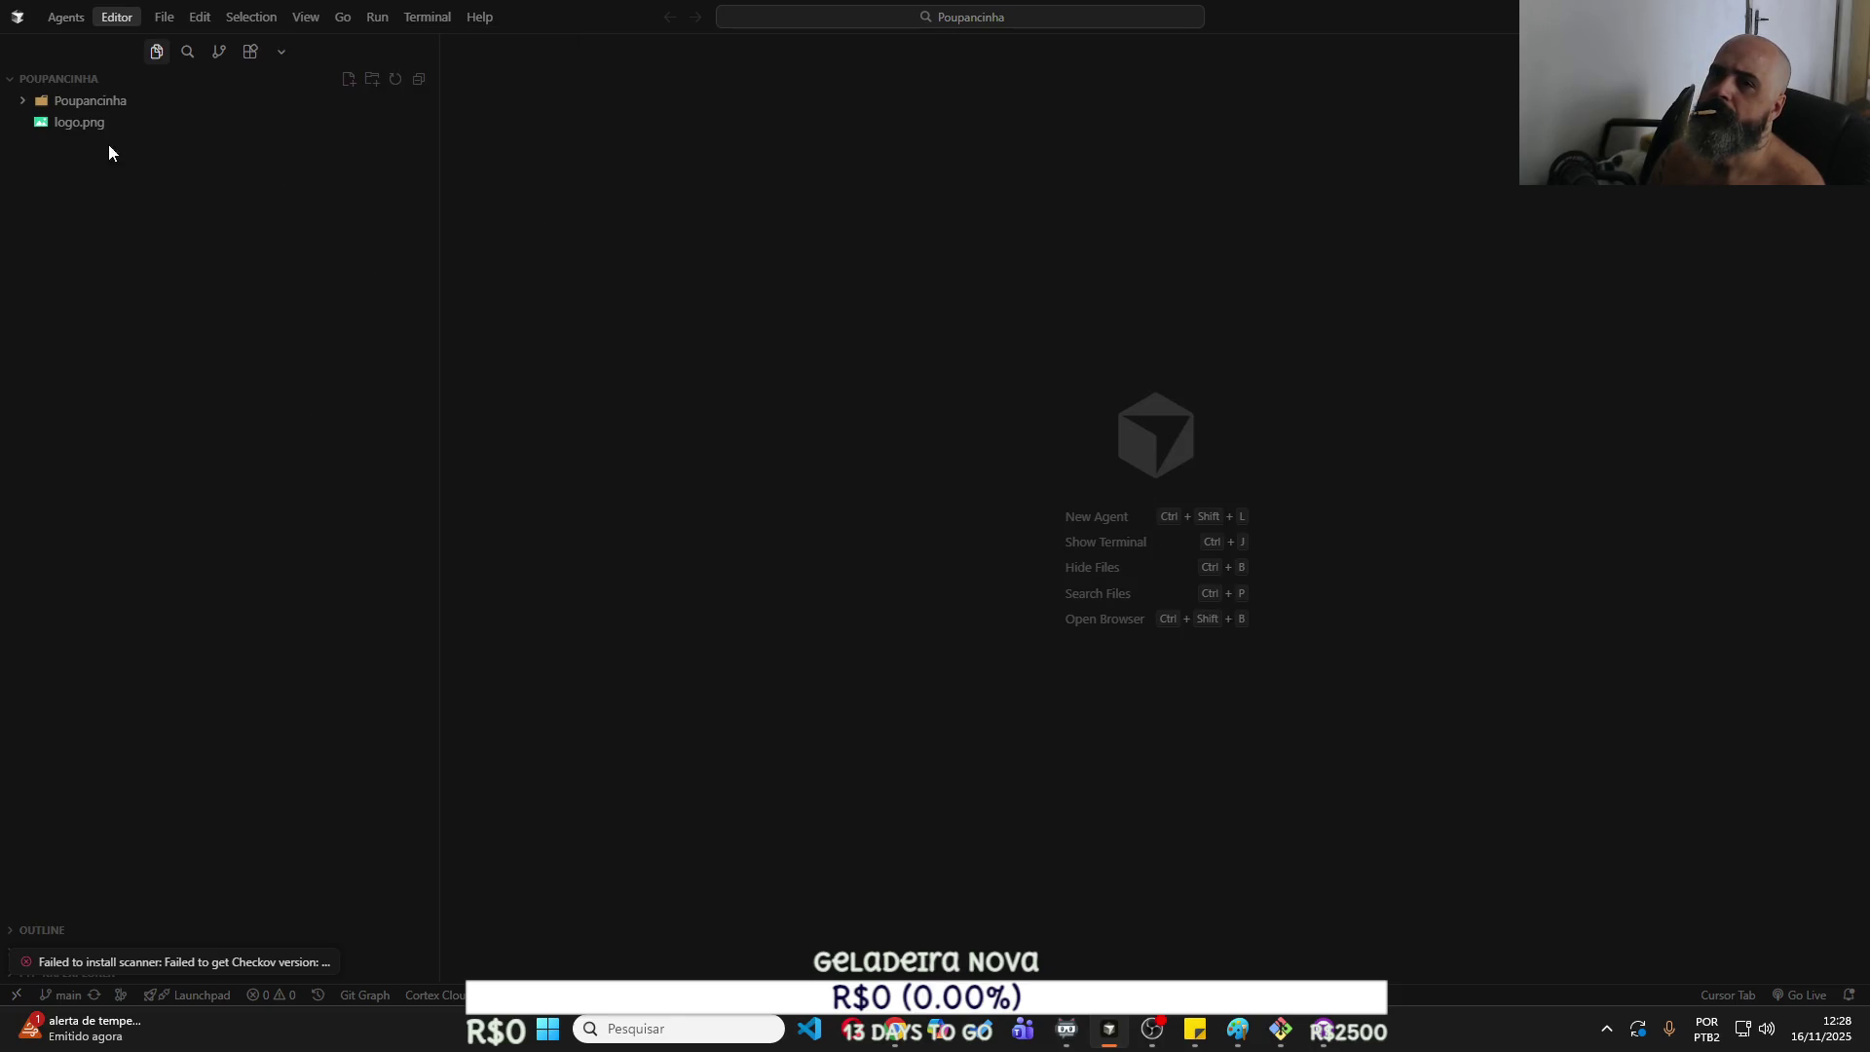
{"action": "left_click", "coordinate": [29, 102]}
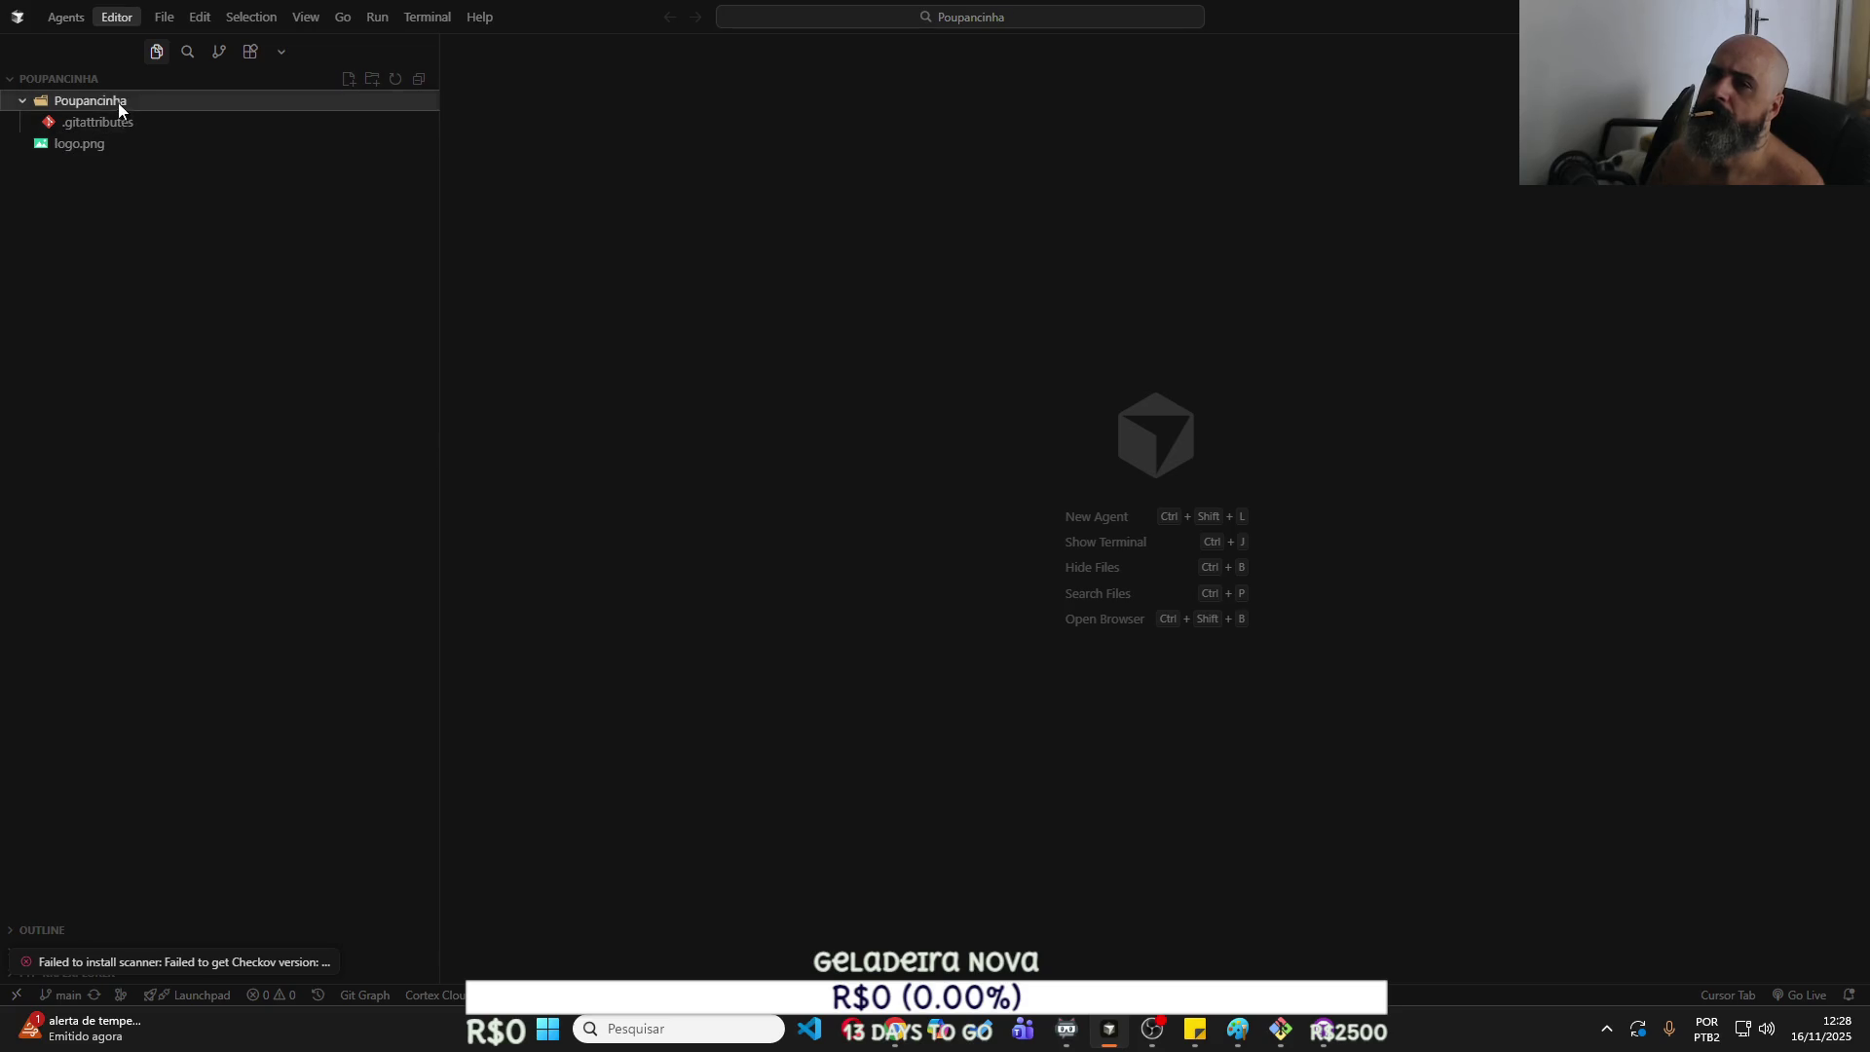
{"action": "left_click_drag", "start_coordinate": [119, 102], "coordinate": [119, 102]}
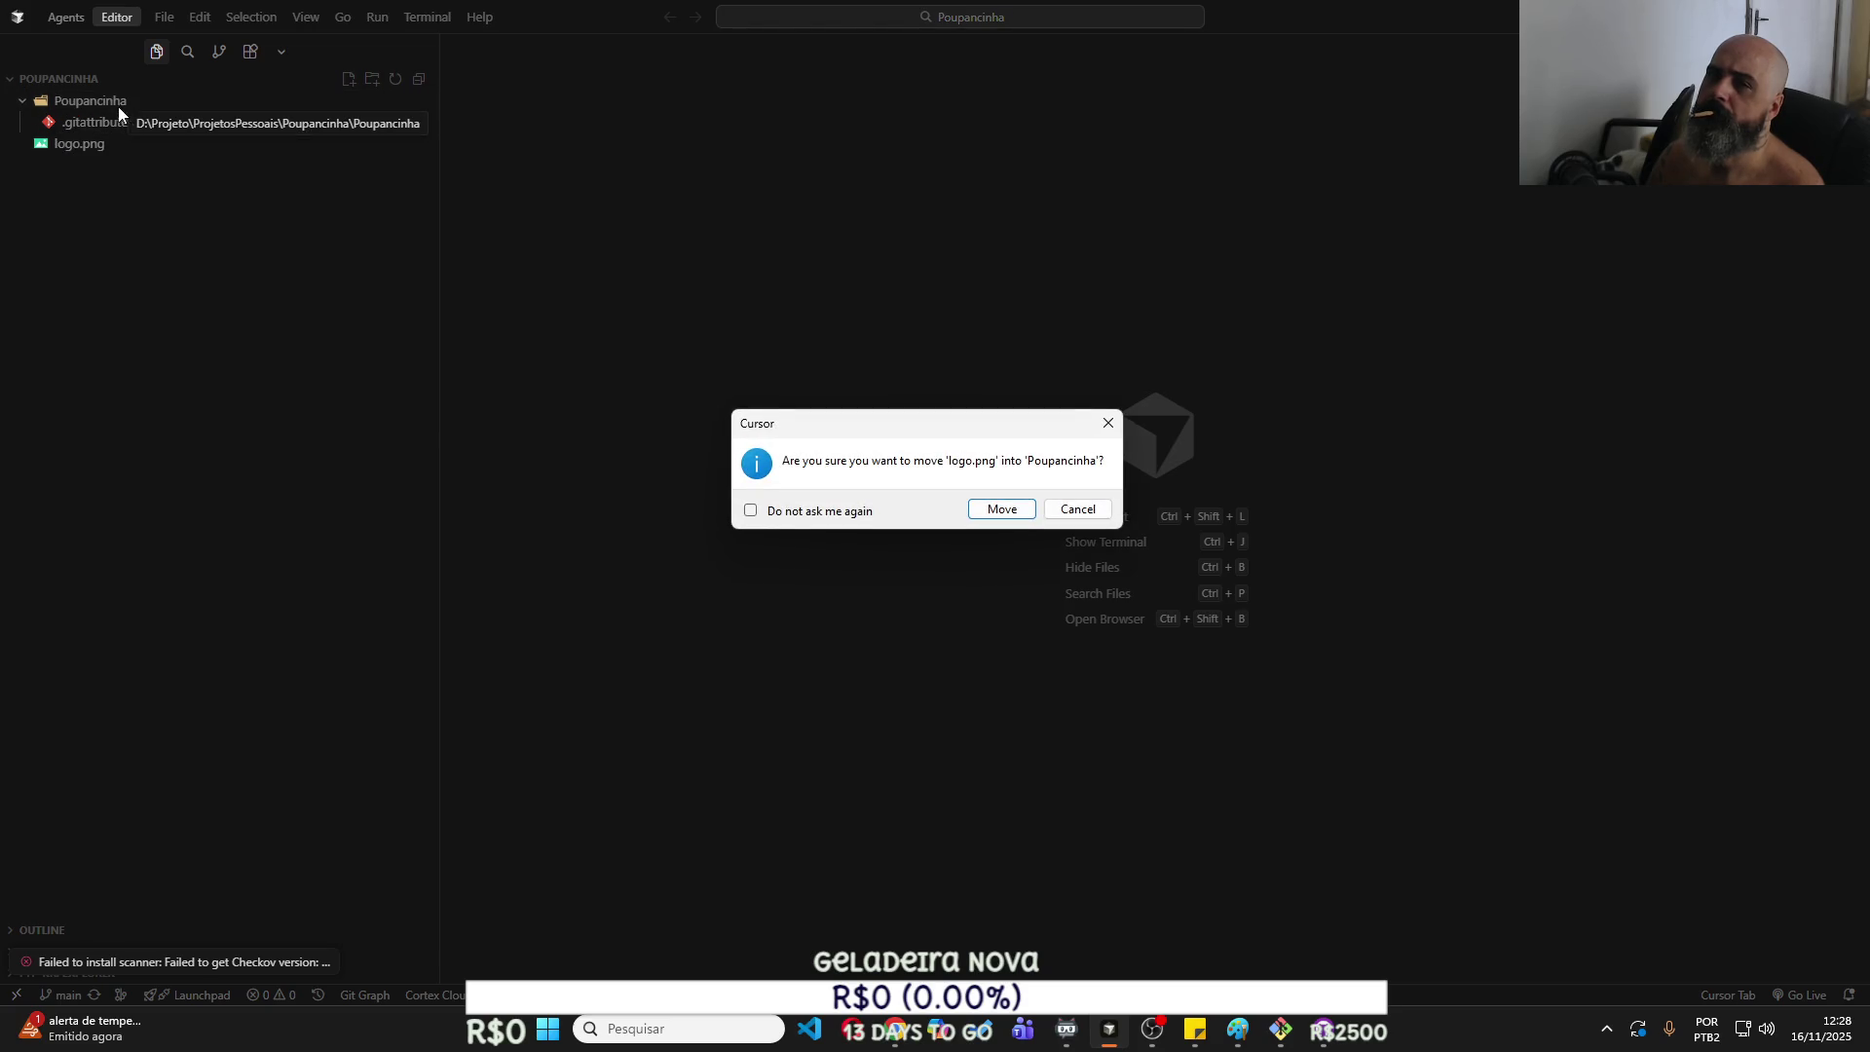
{"action": "left_click", "coordinate": [1004, 511]}
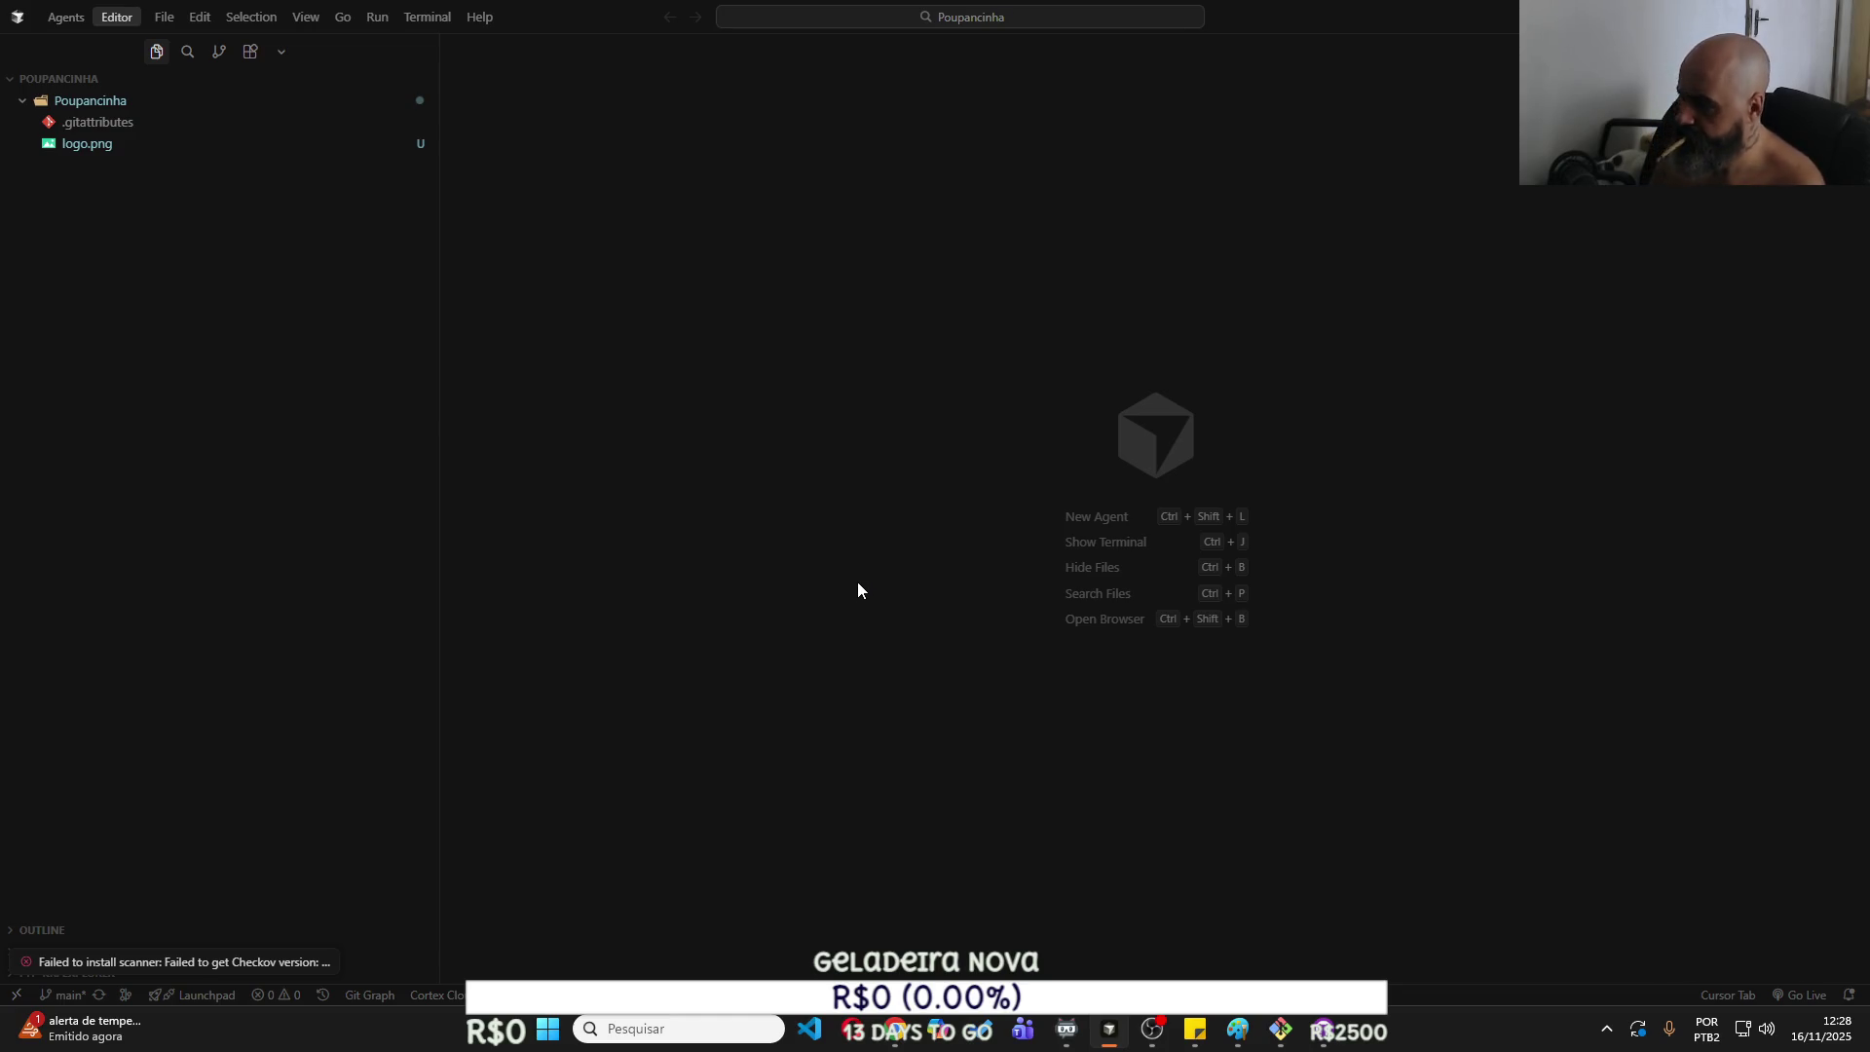
Open a new agent chat panel with Ctrl+L and bring the Git Bash window forward.
{"action": "key", "text": "ctrl+l"}
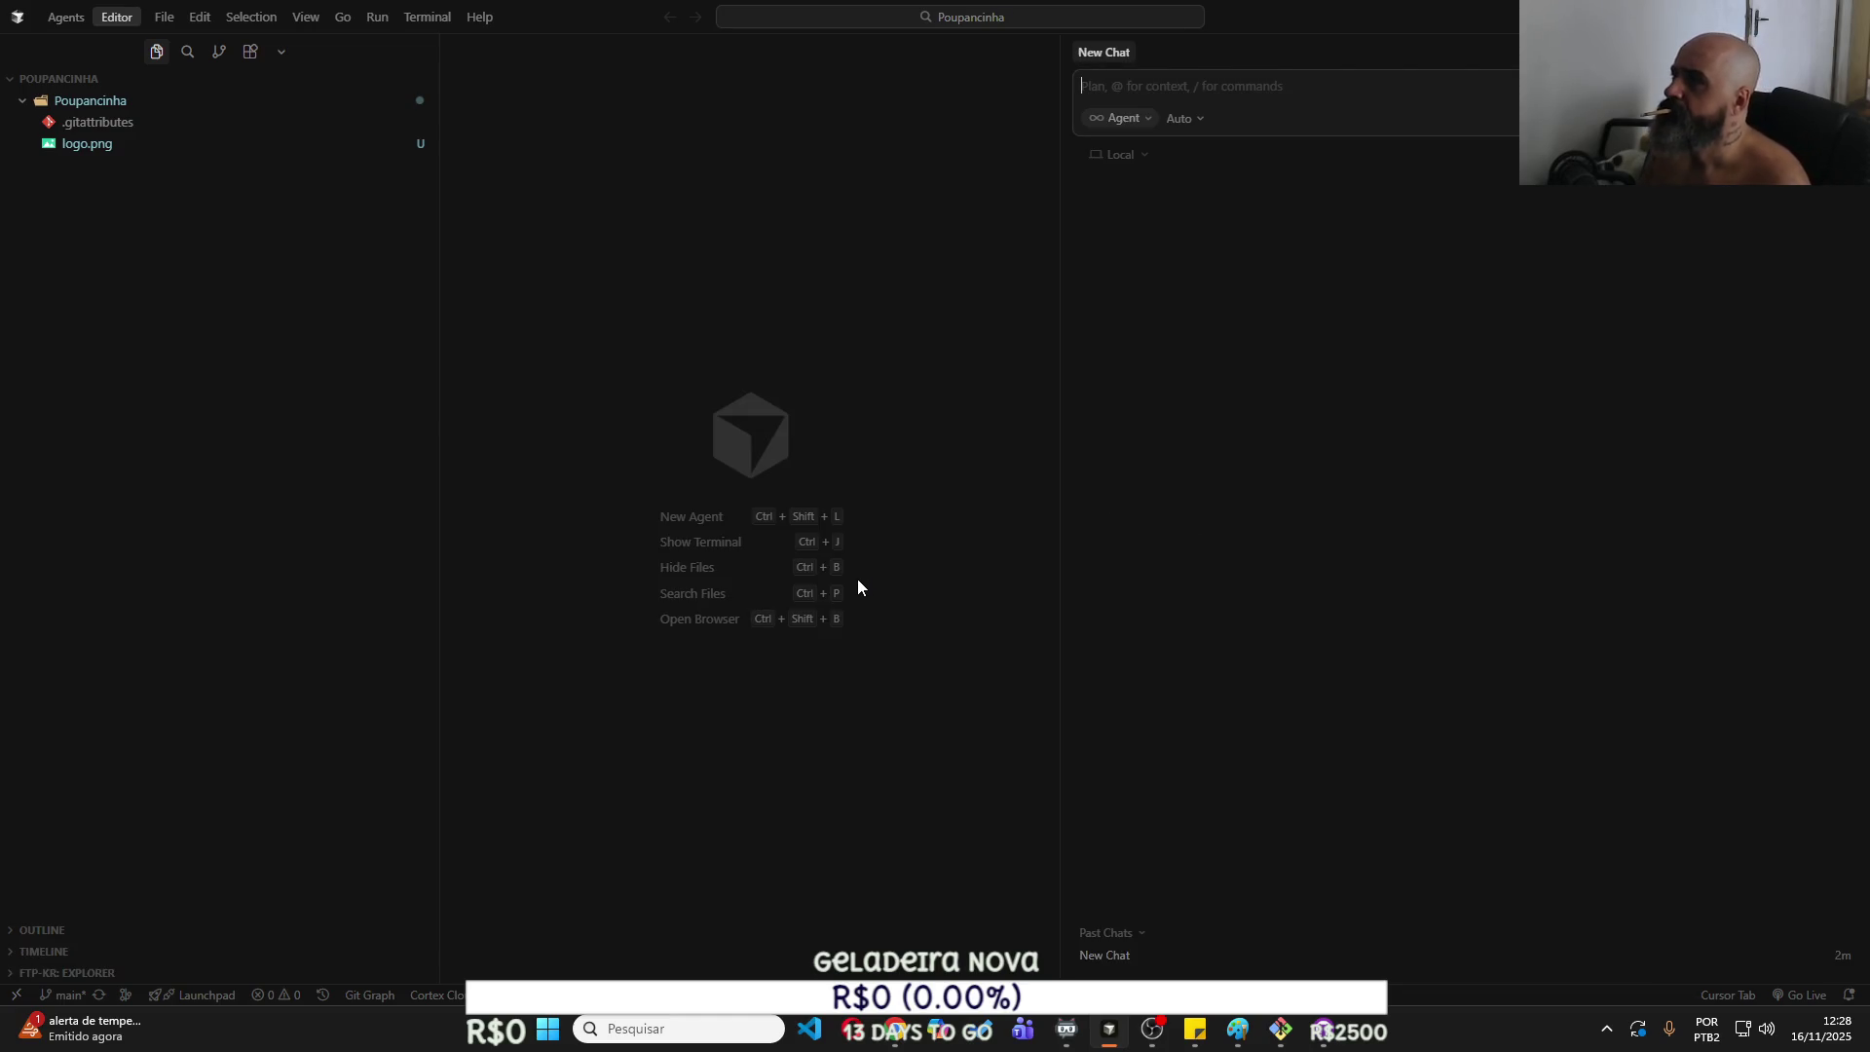
{"action": "right_click", "coordinate": [136, 219]}
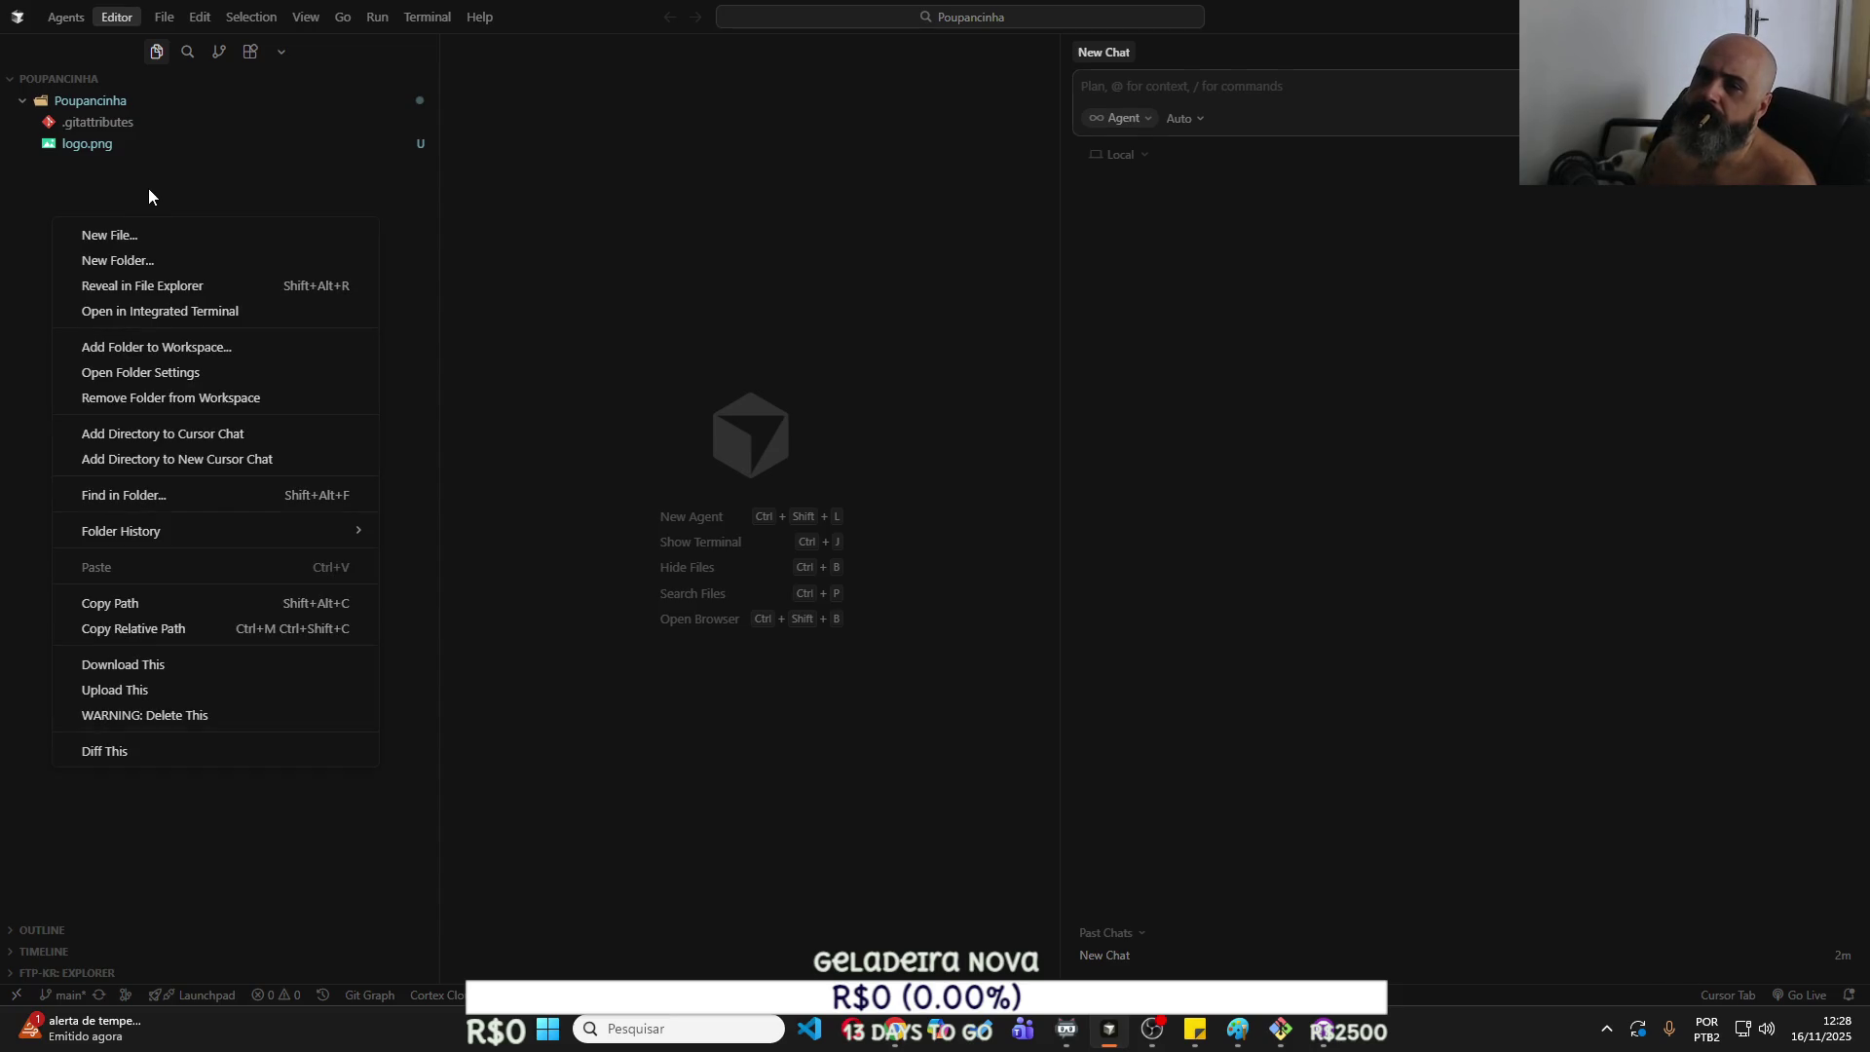
{"action": "left_click", "coordinate": [199, 197]}
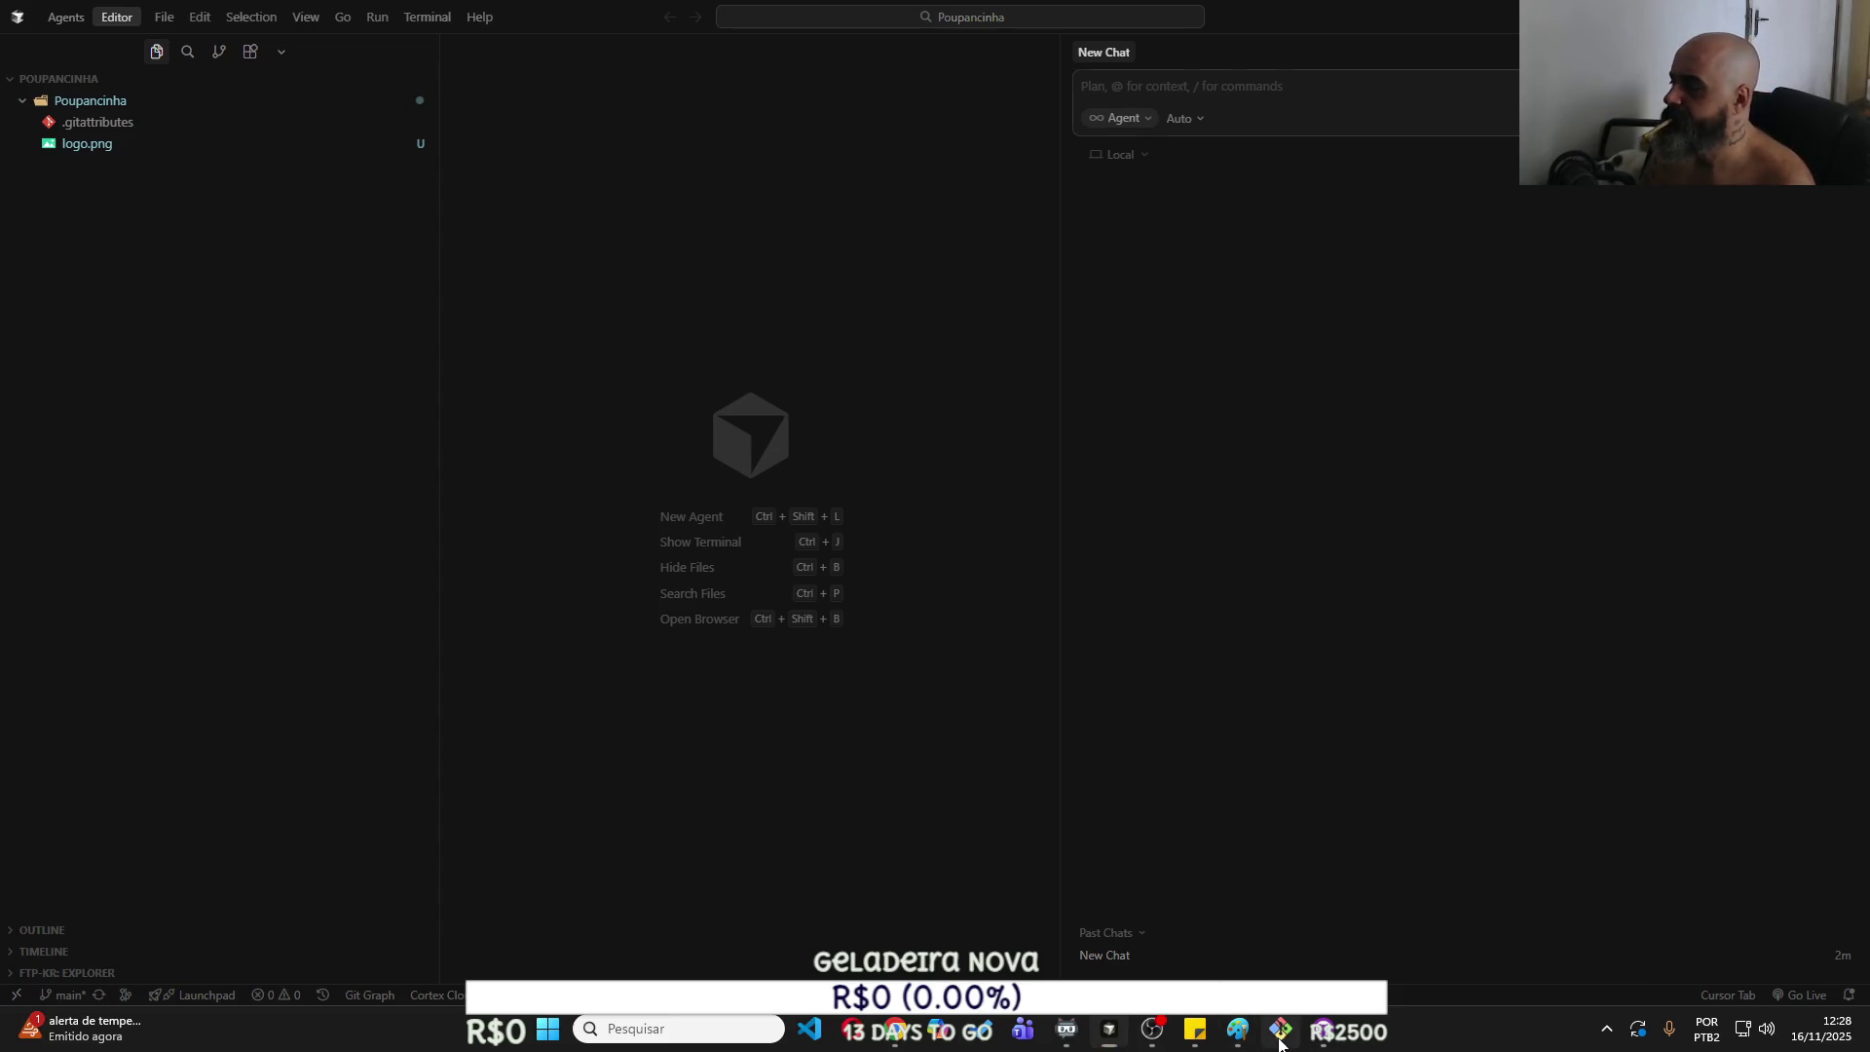
{"action": "left_click", "coordinate": [1280, 1040]}
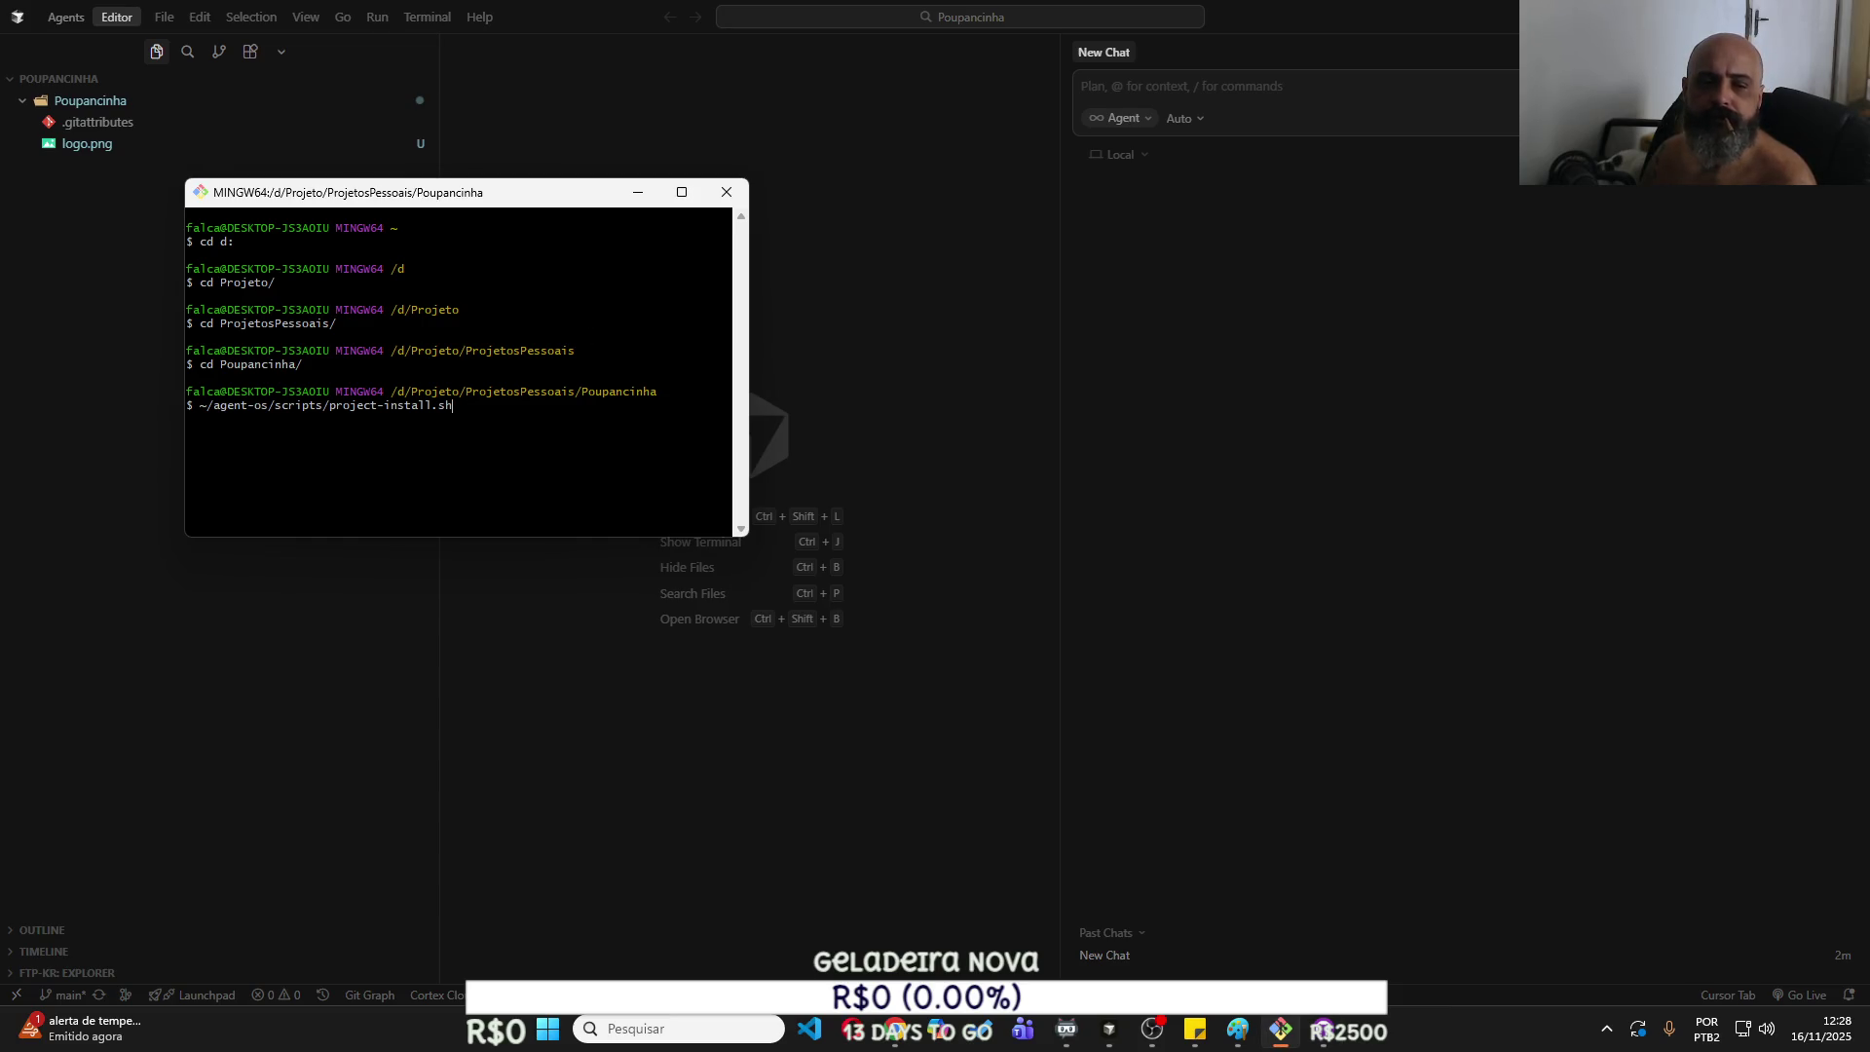
Move the Git Bash window aside and open a new integrated terminal in Cursor.
{"action": "left_click_drag", "start_coordinate": [522, 199], "coordinate": [679, 225]}
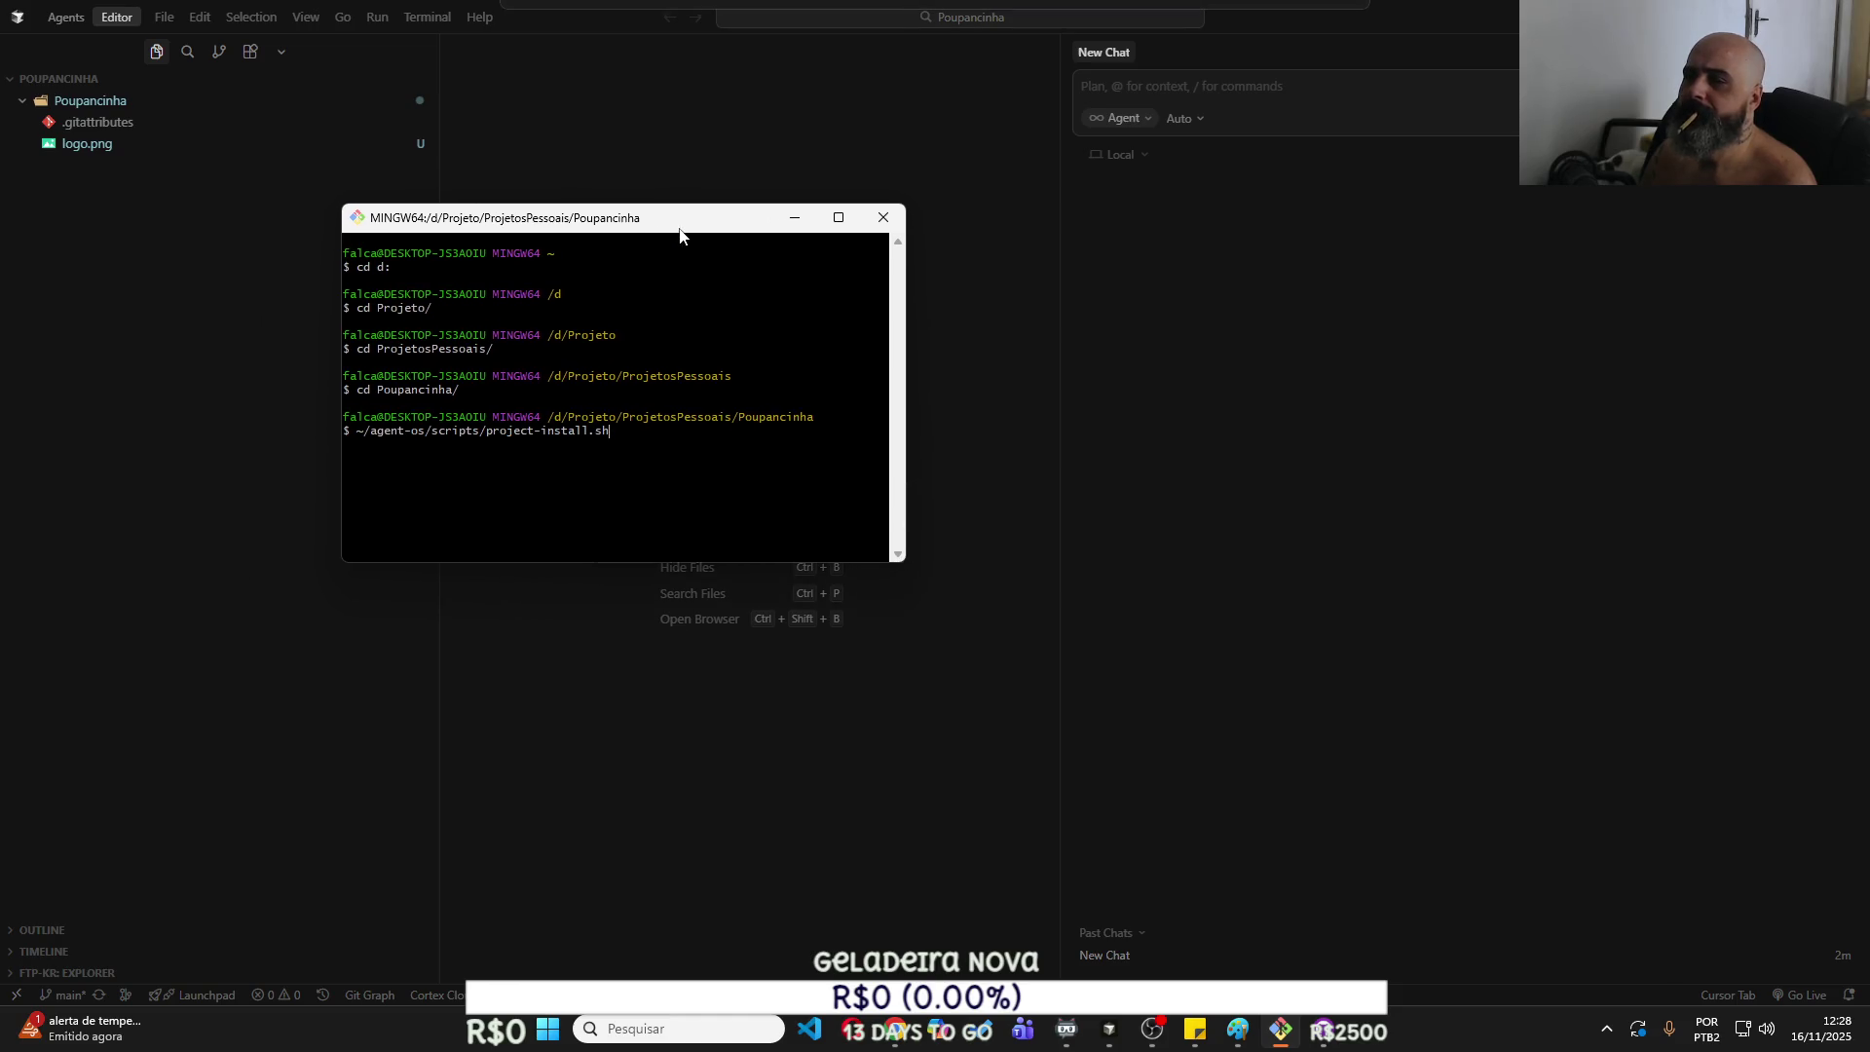
{"action": "left_click", "coordinate": [634, 776]}
{"action": "left_click", "coordinate": [304, 25]}
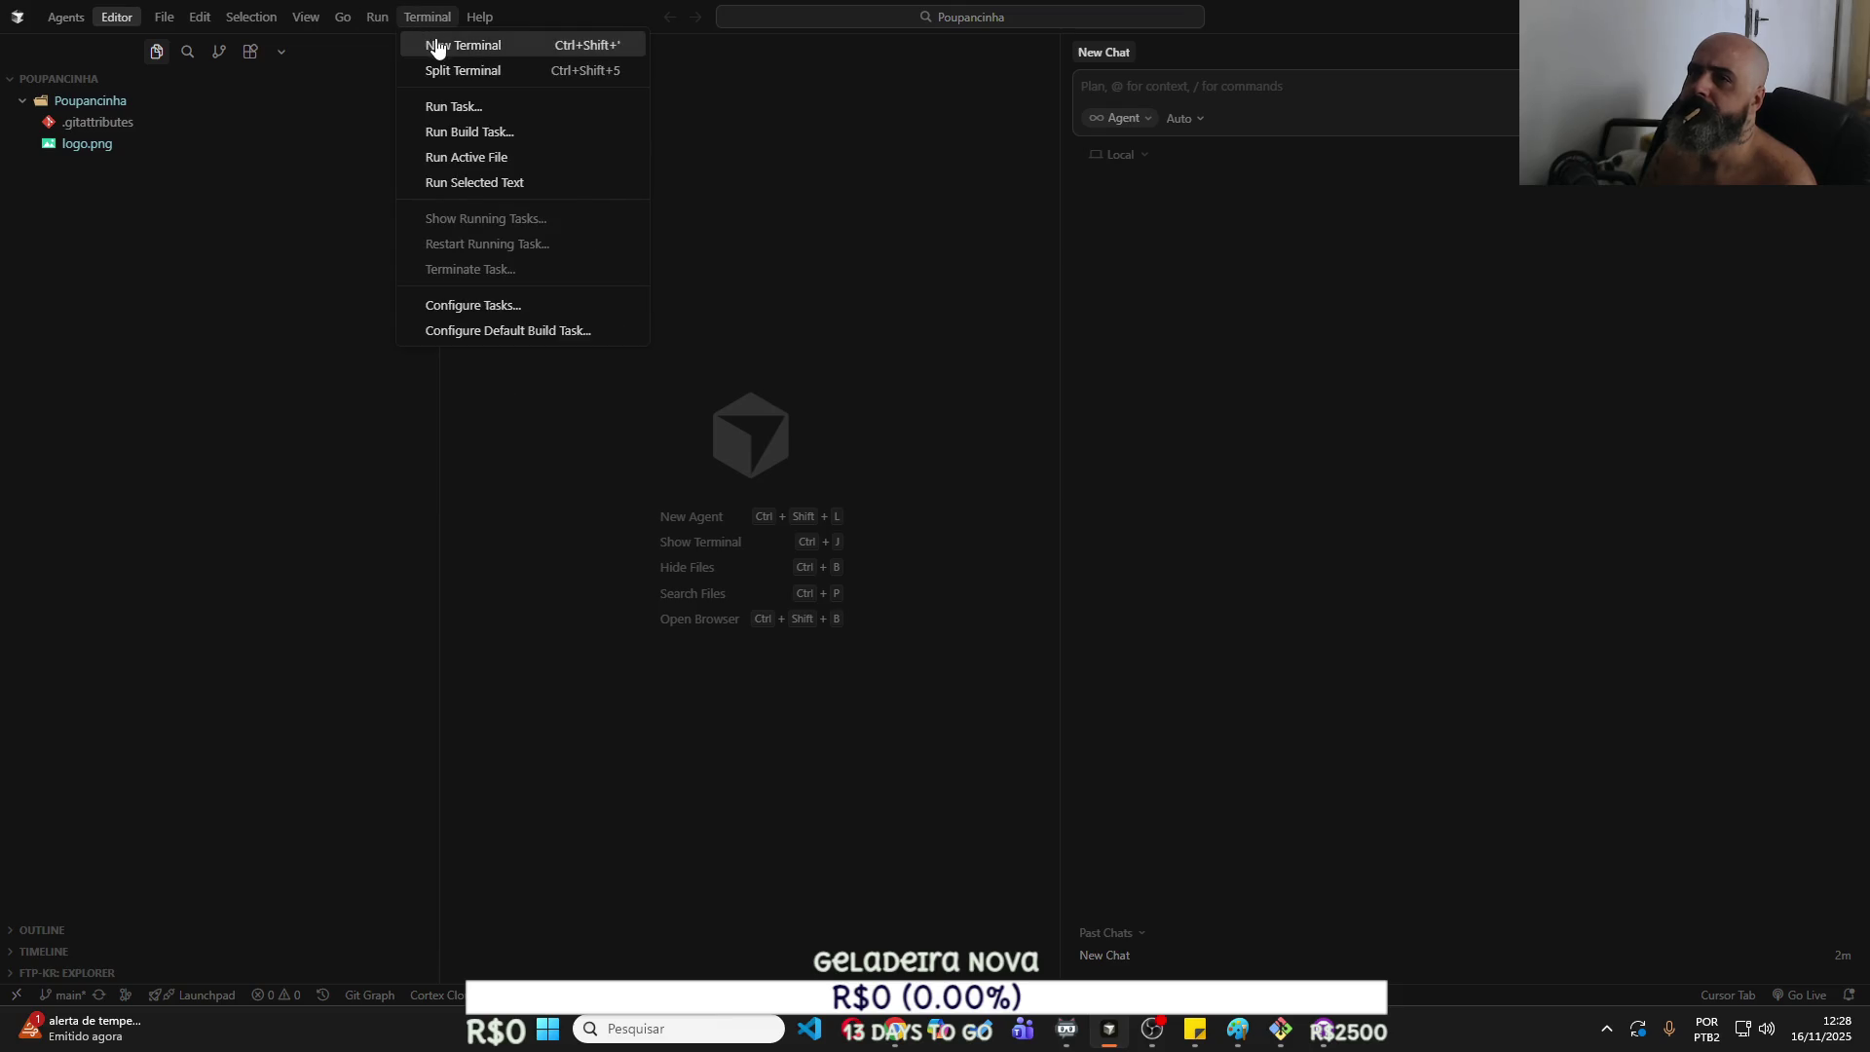
{"action": "left_click", "coordinate": [436, 47]}
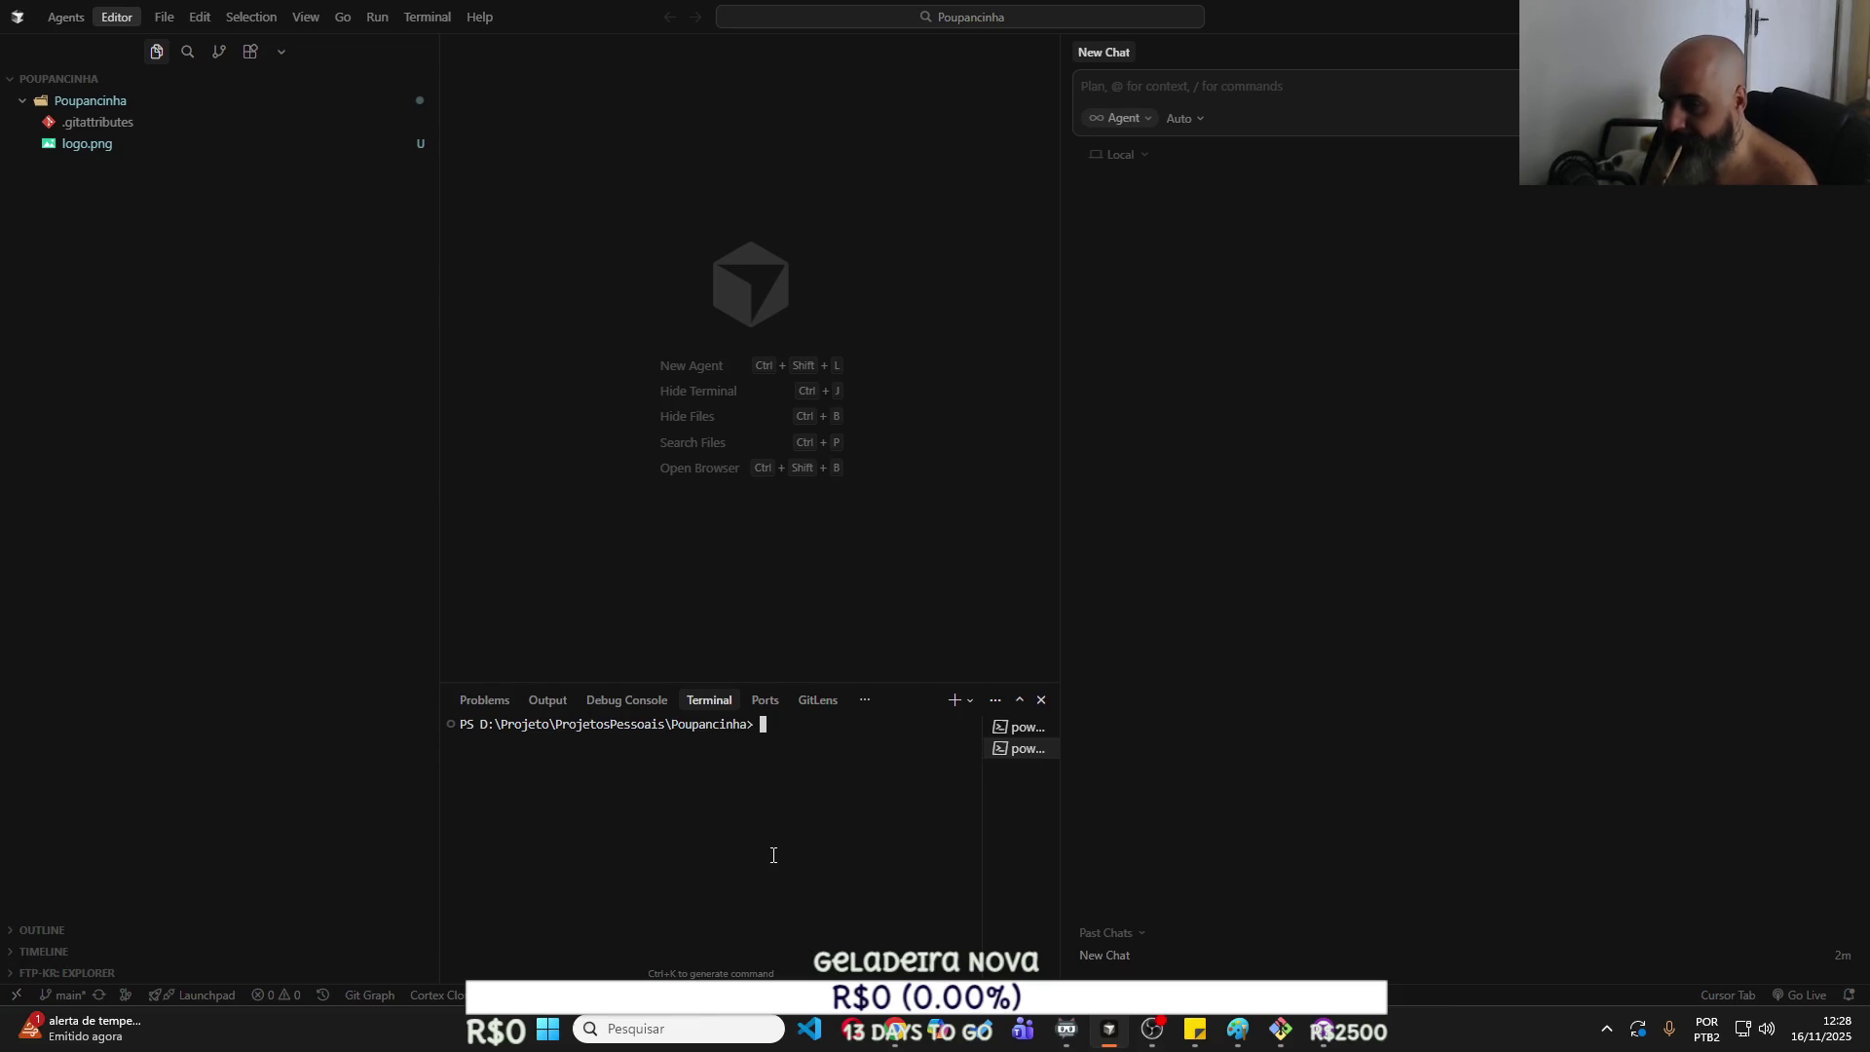
Navigate the terminal to the agent-os folder under C:\Users and the home folder.
{"action": "type", "text": "c:"}
{"action": "key", "text": "Return"}
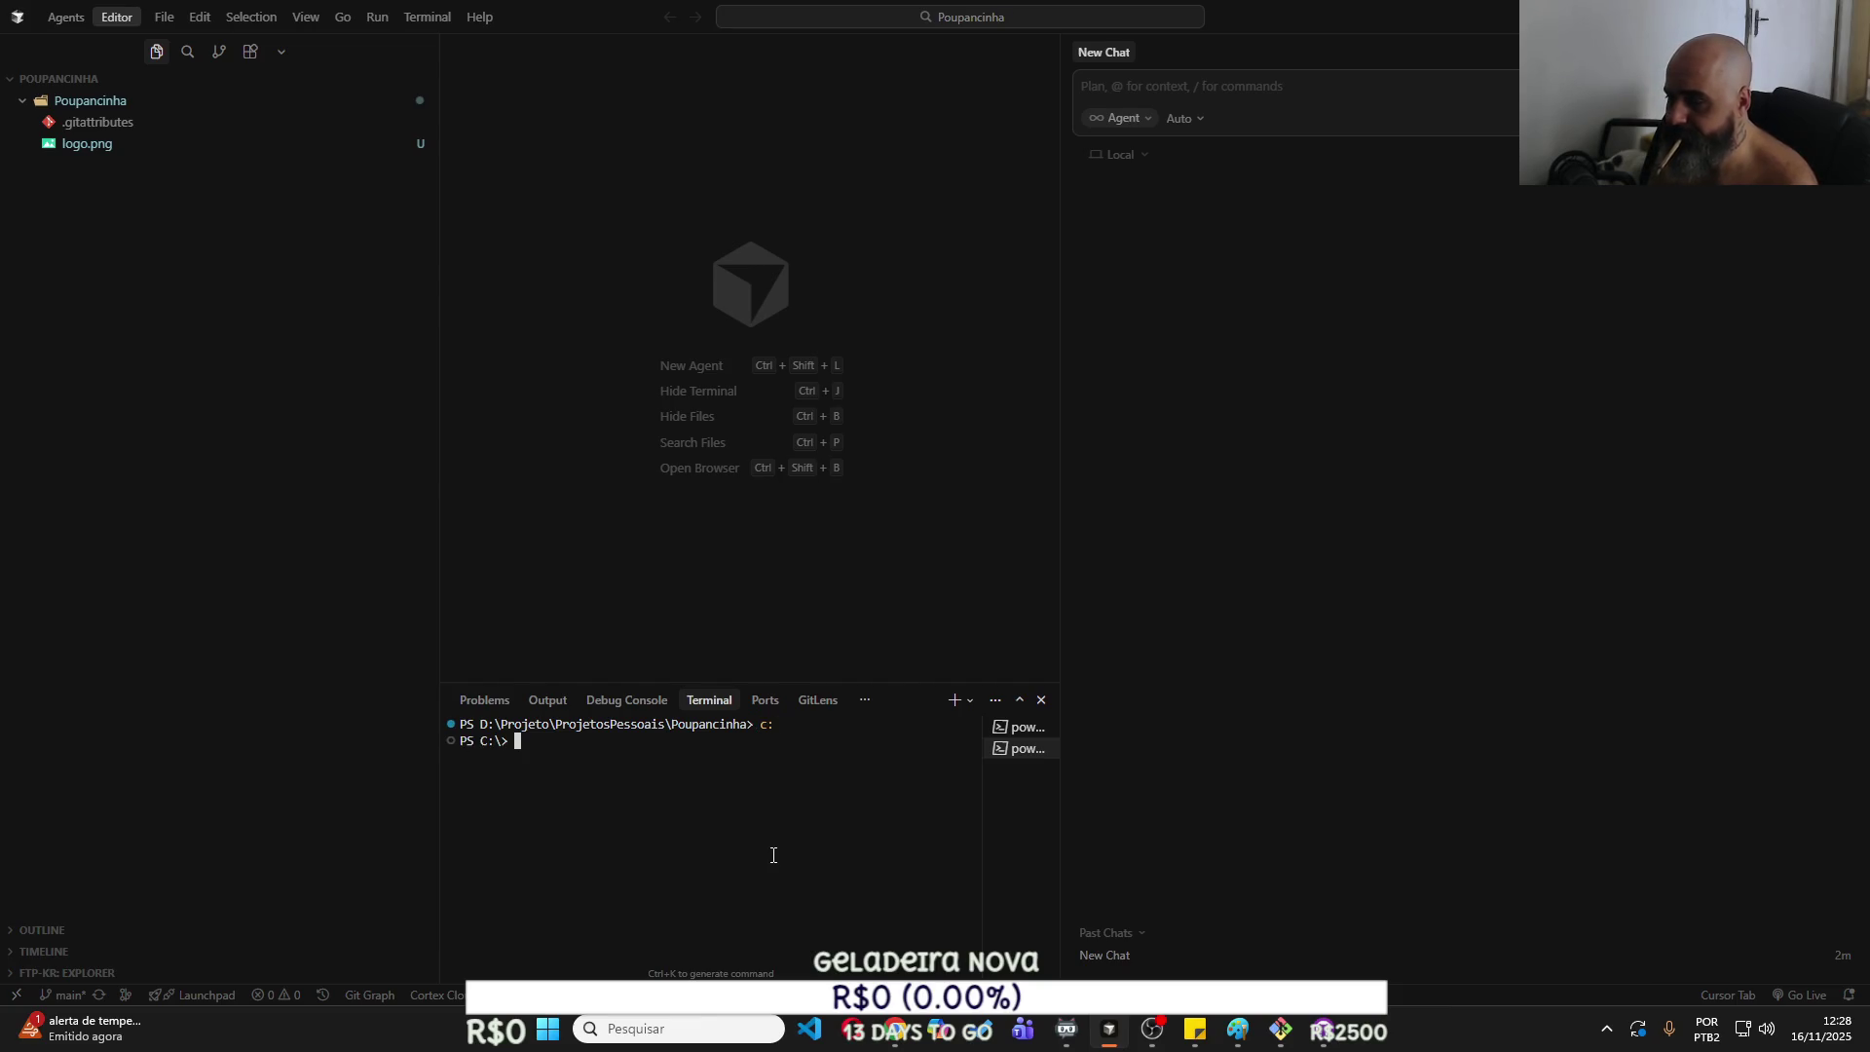
{"action": "type", "text": "cd wi"}
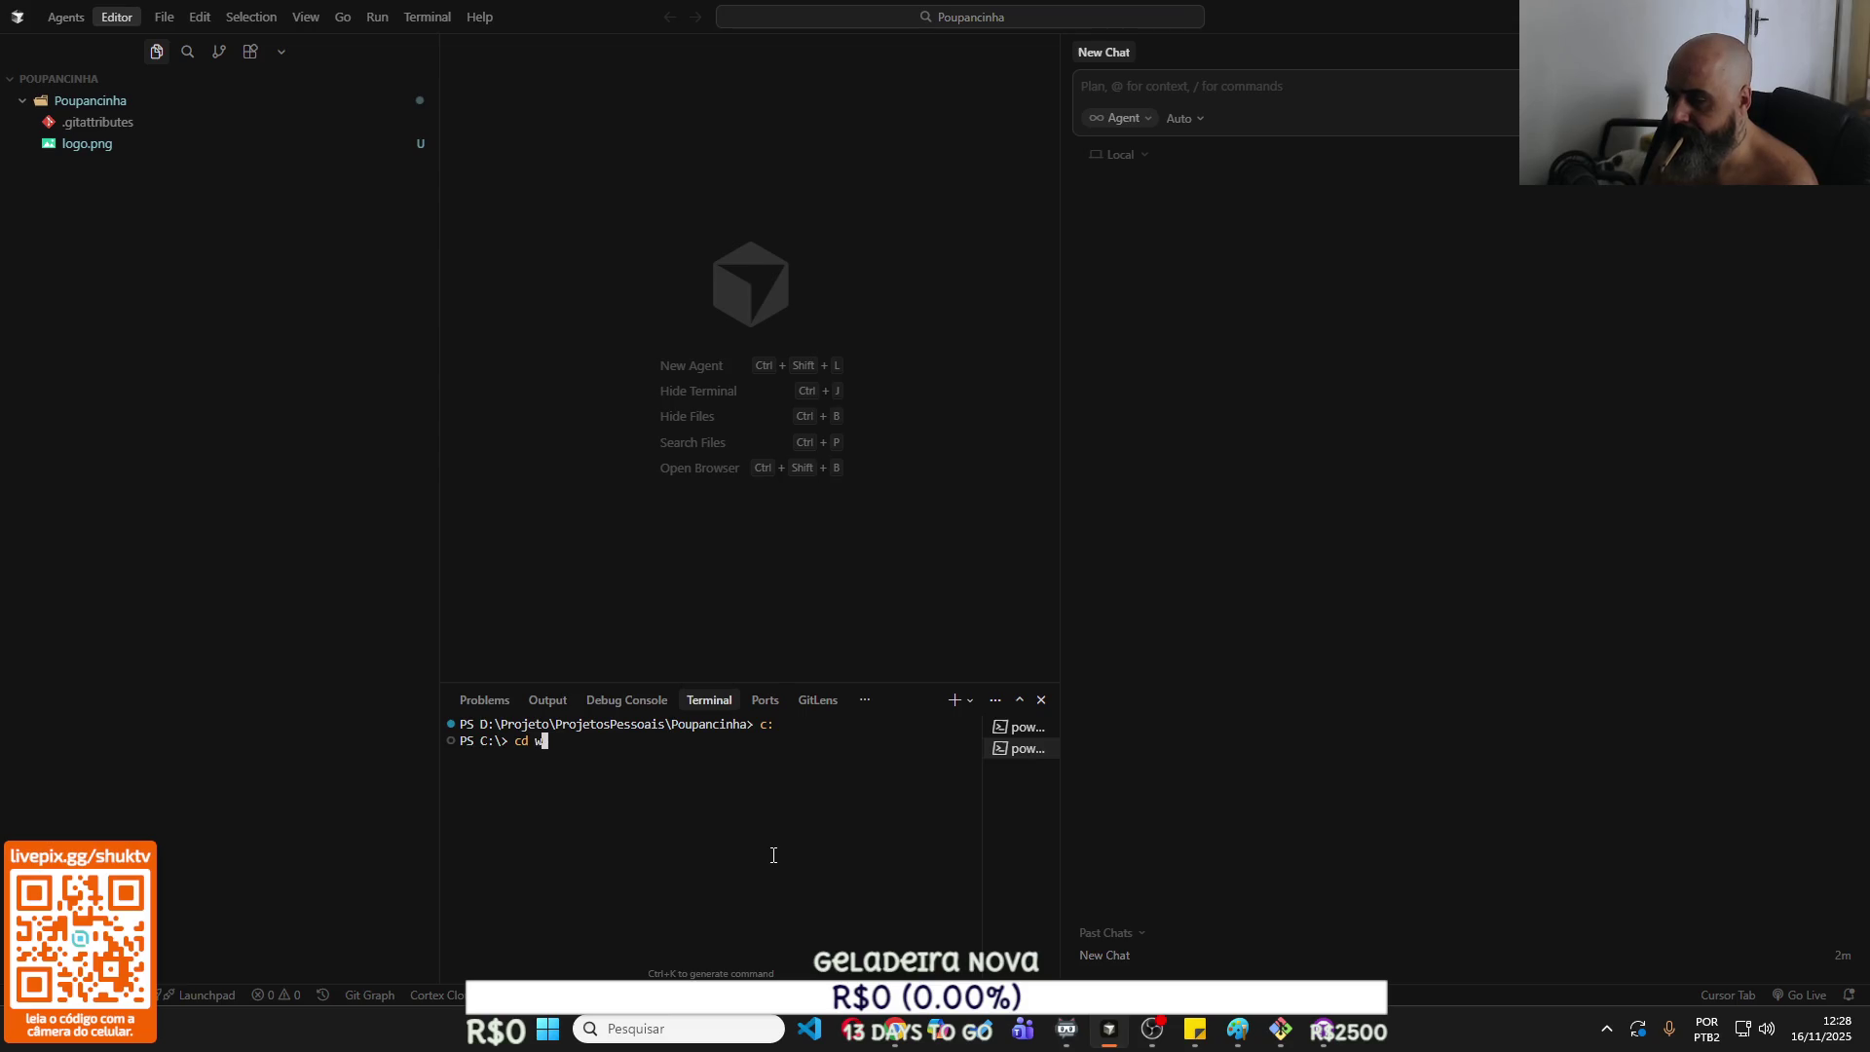
{"action": "key", "text": "BackSpace"}
{"action": "key", "text": "BackSpace"}
{"action": "type", "text": "us"}
{"action": "key", "text": "Tab"}
{"action": "key", "text": "Return"}
{"action": "type", "text": "cd fa"}
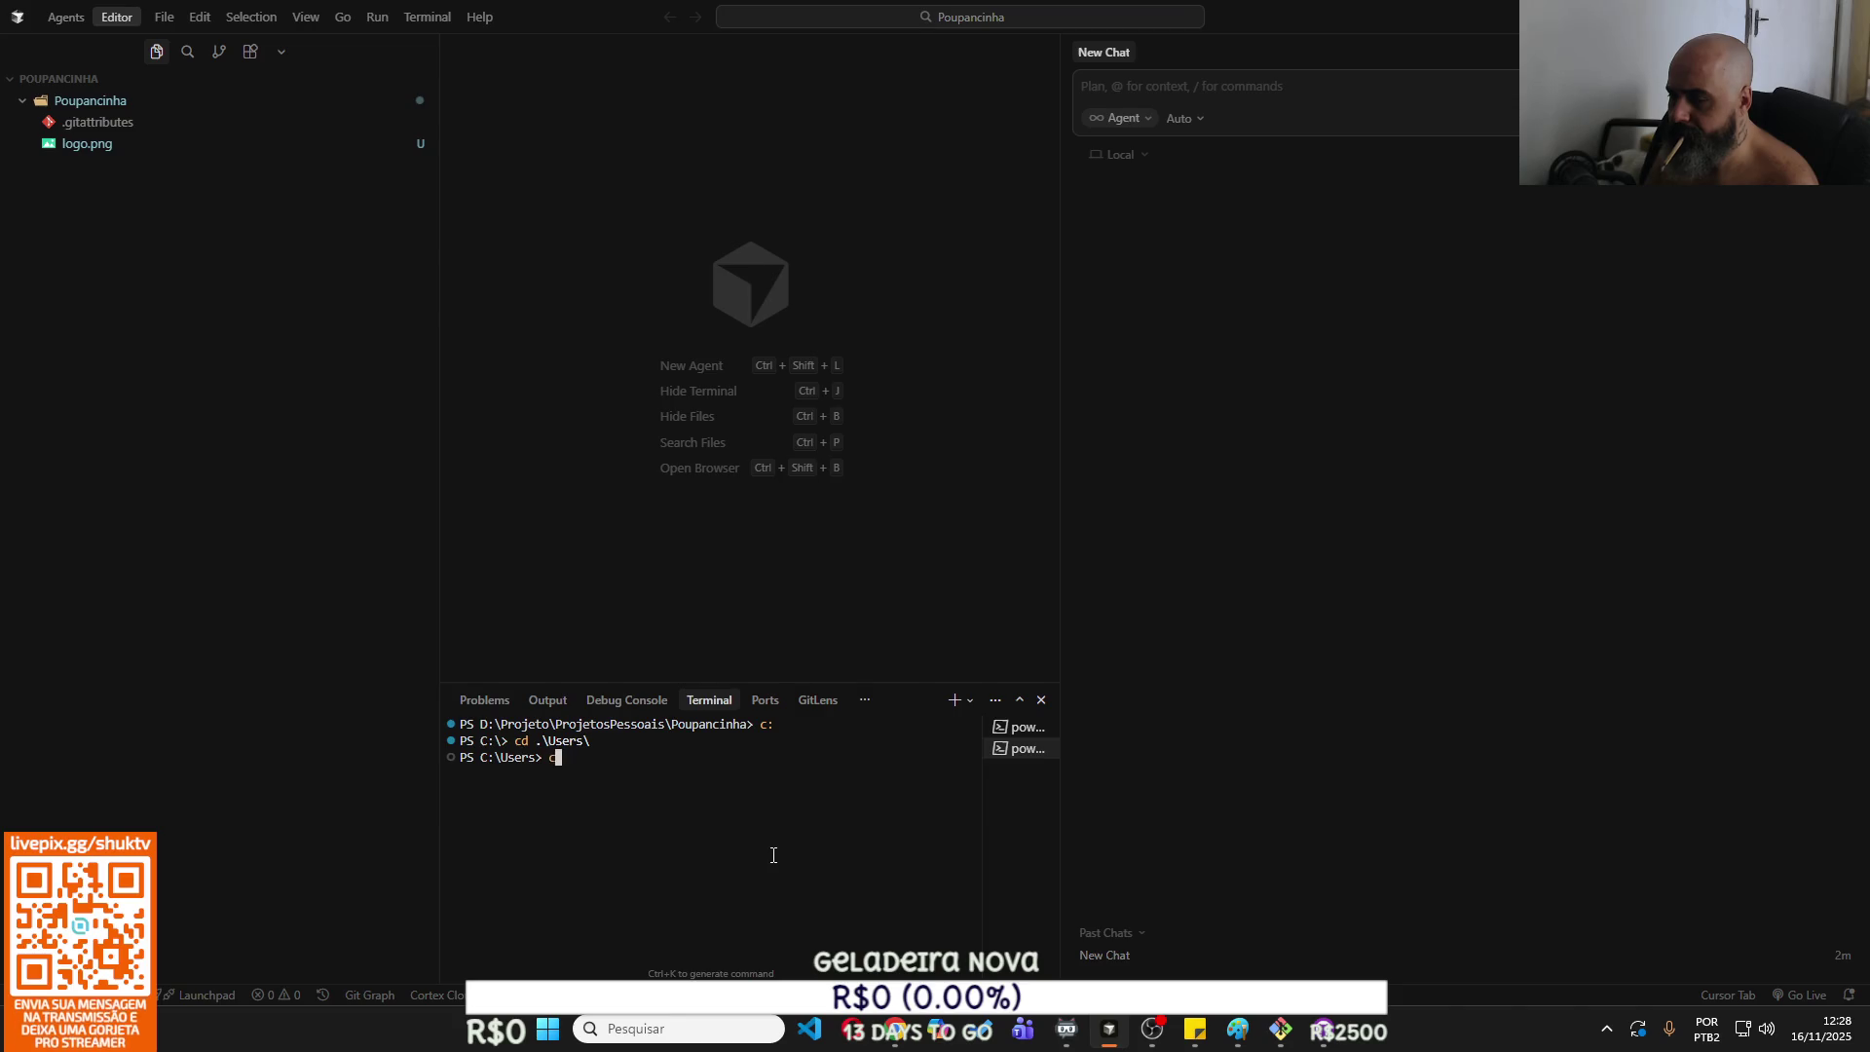
{"action": "key", "text": "Tab"}
{"action": "key", "text": "Return"}
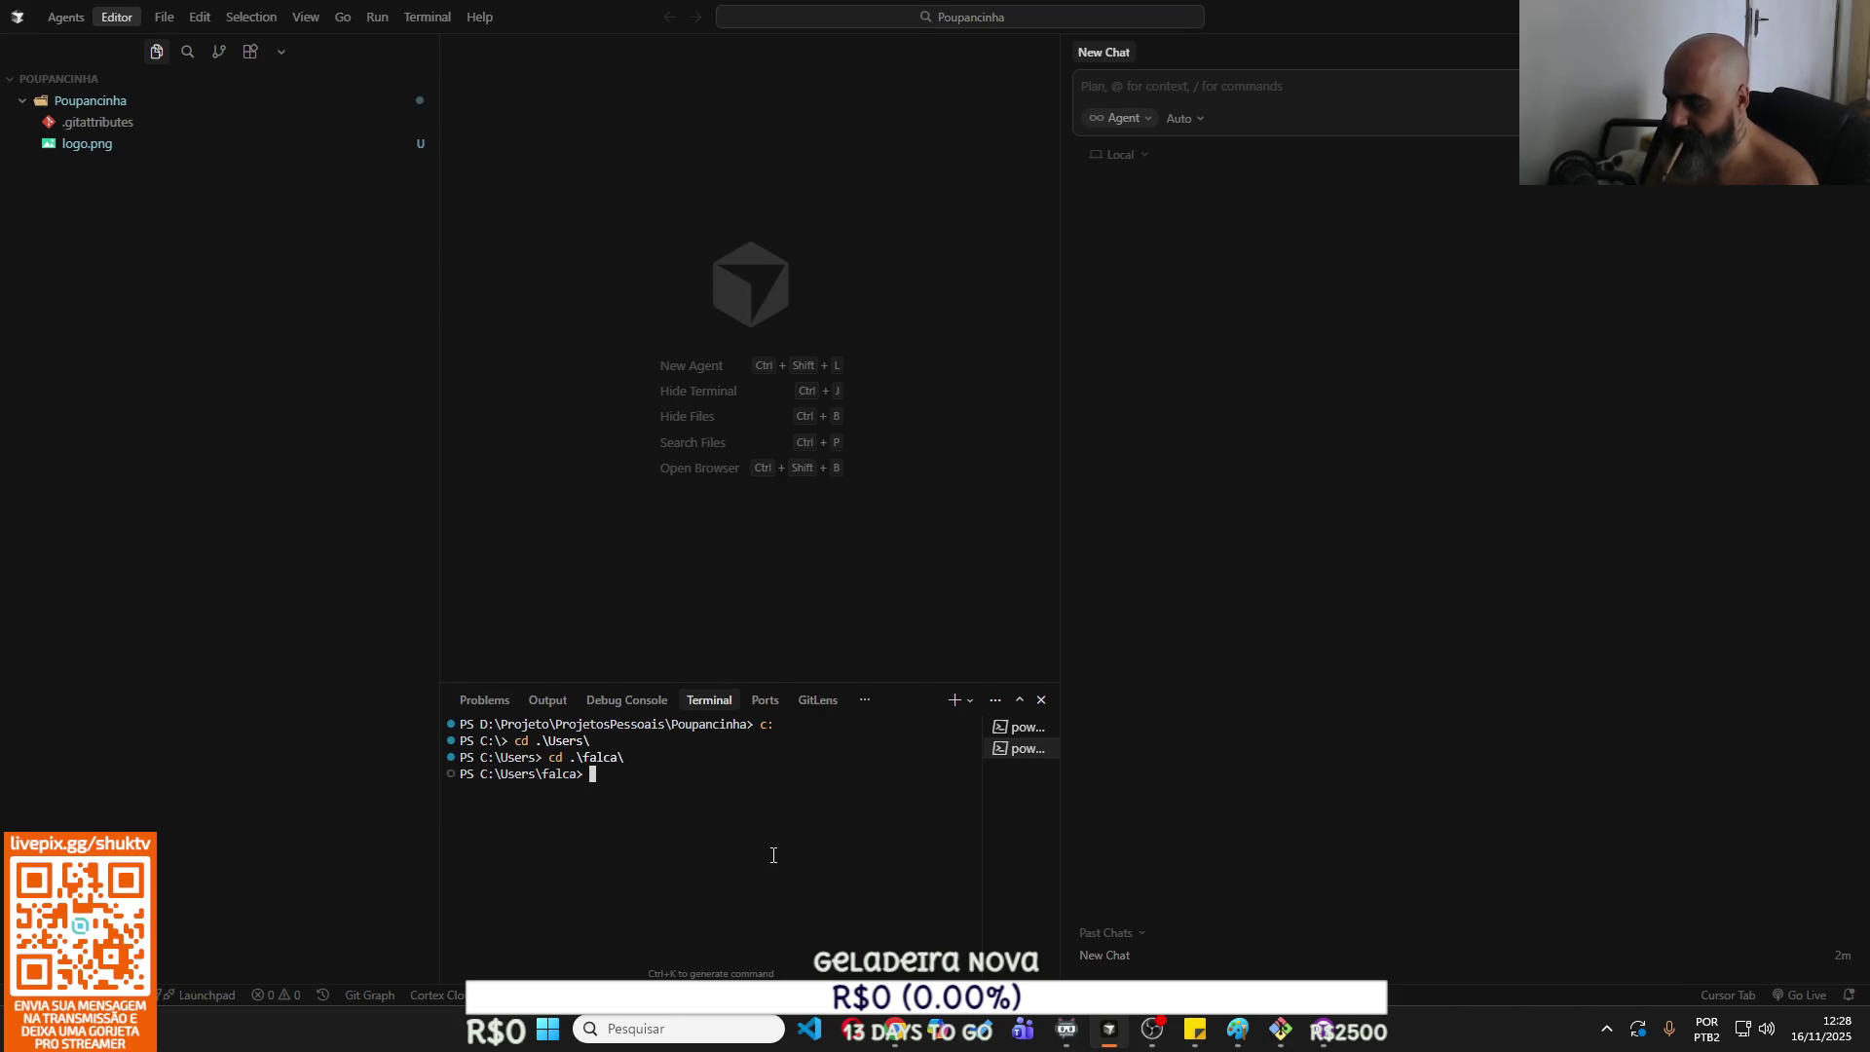
{"action": "type", "text": "cd ad"}
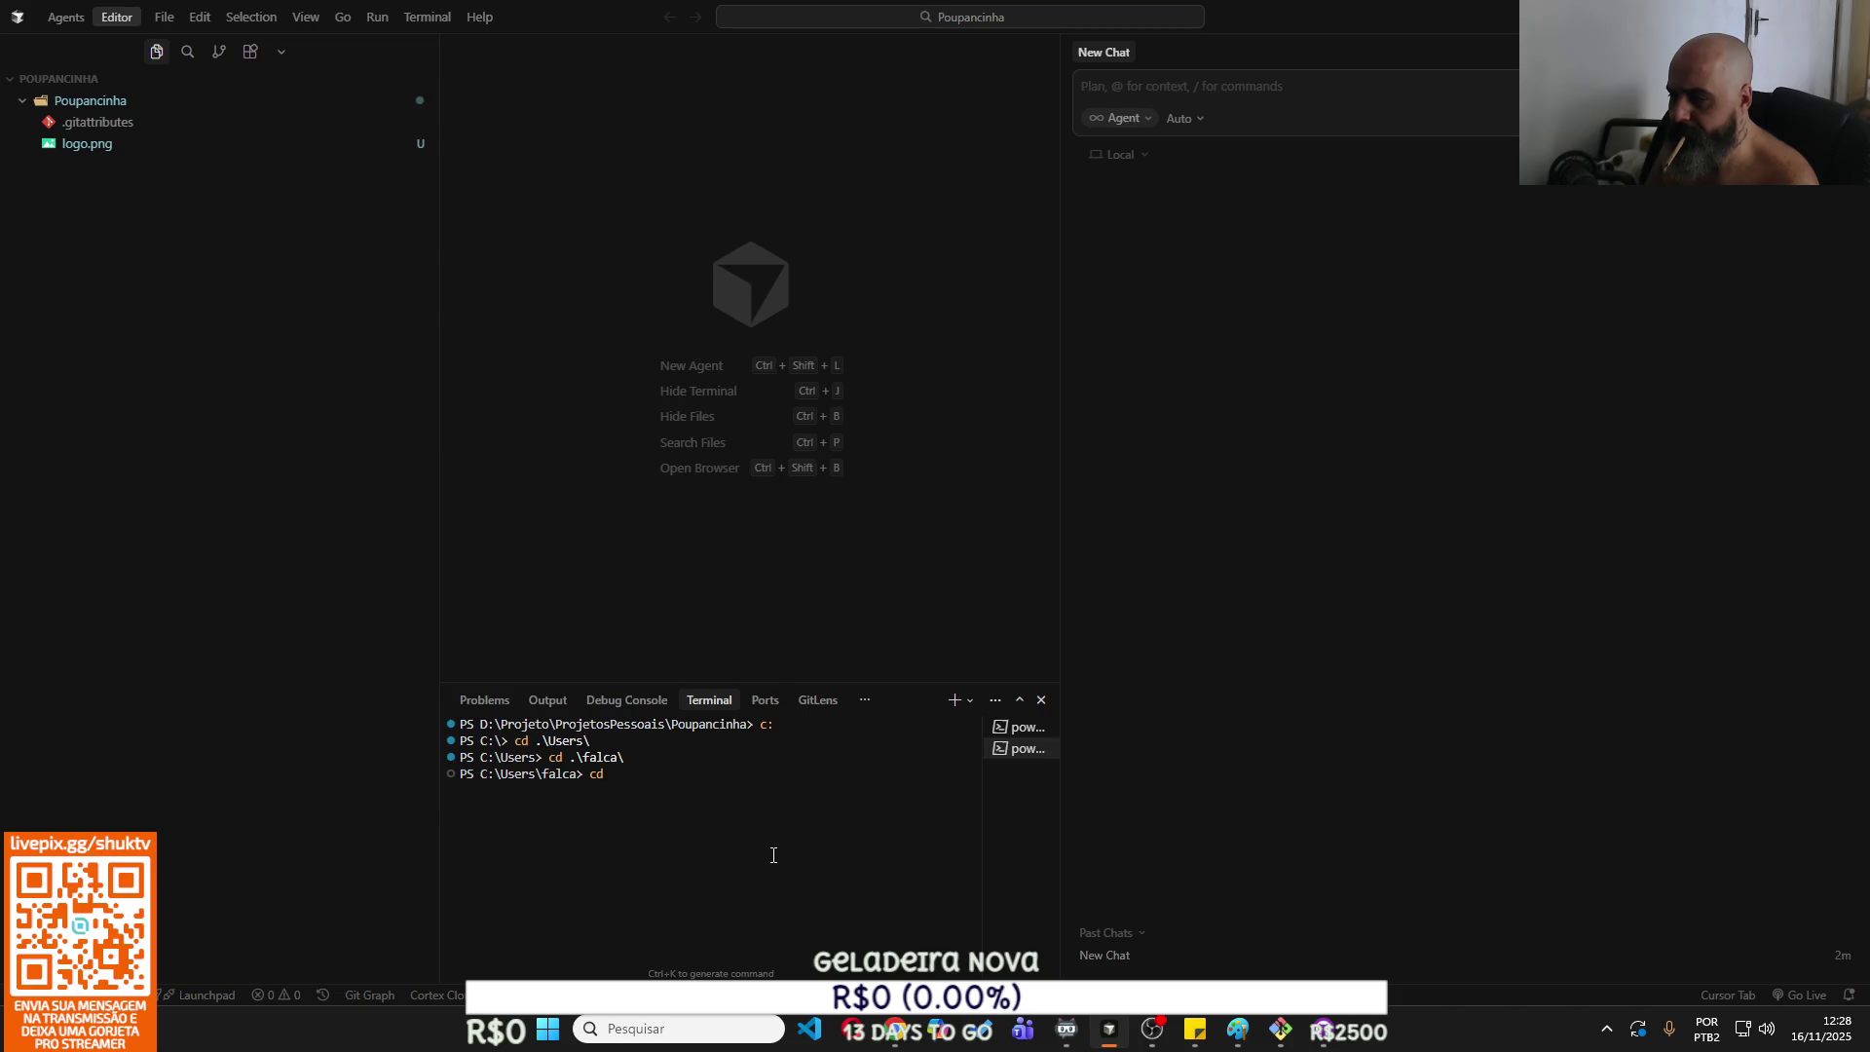
{"action": "key", "text": "Tab"}
{"action": "key", "text": "Return"}
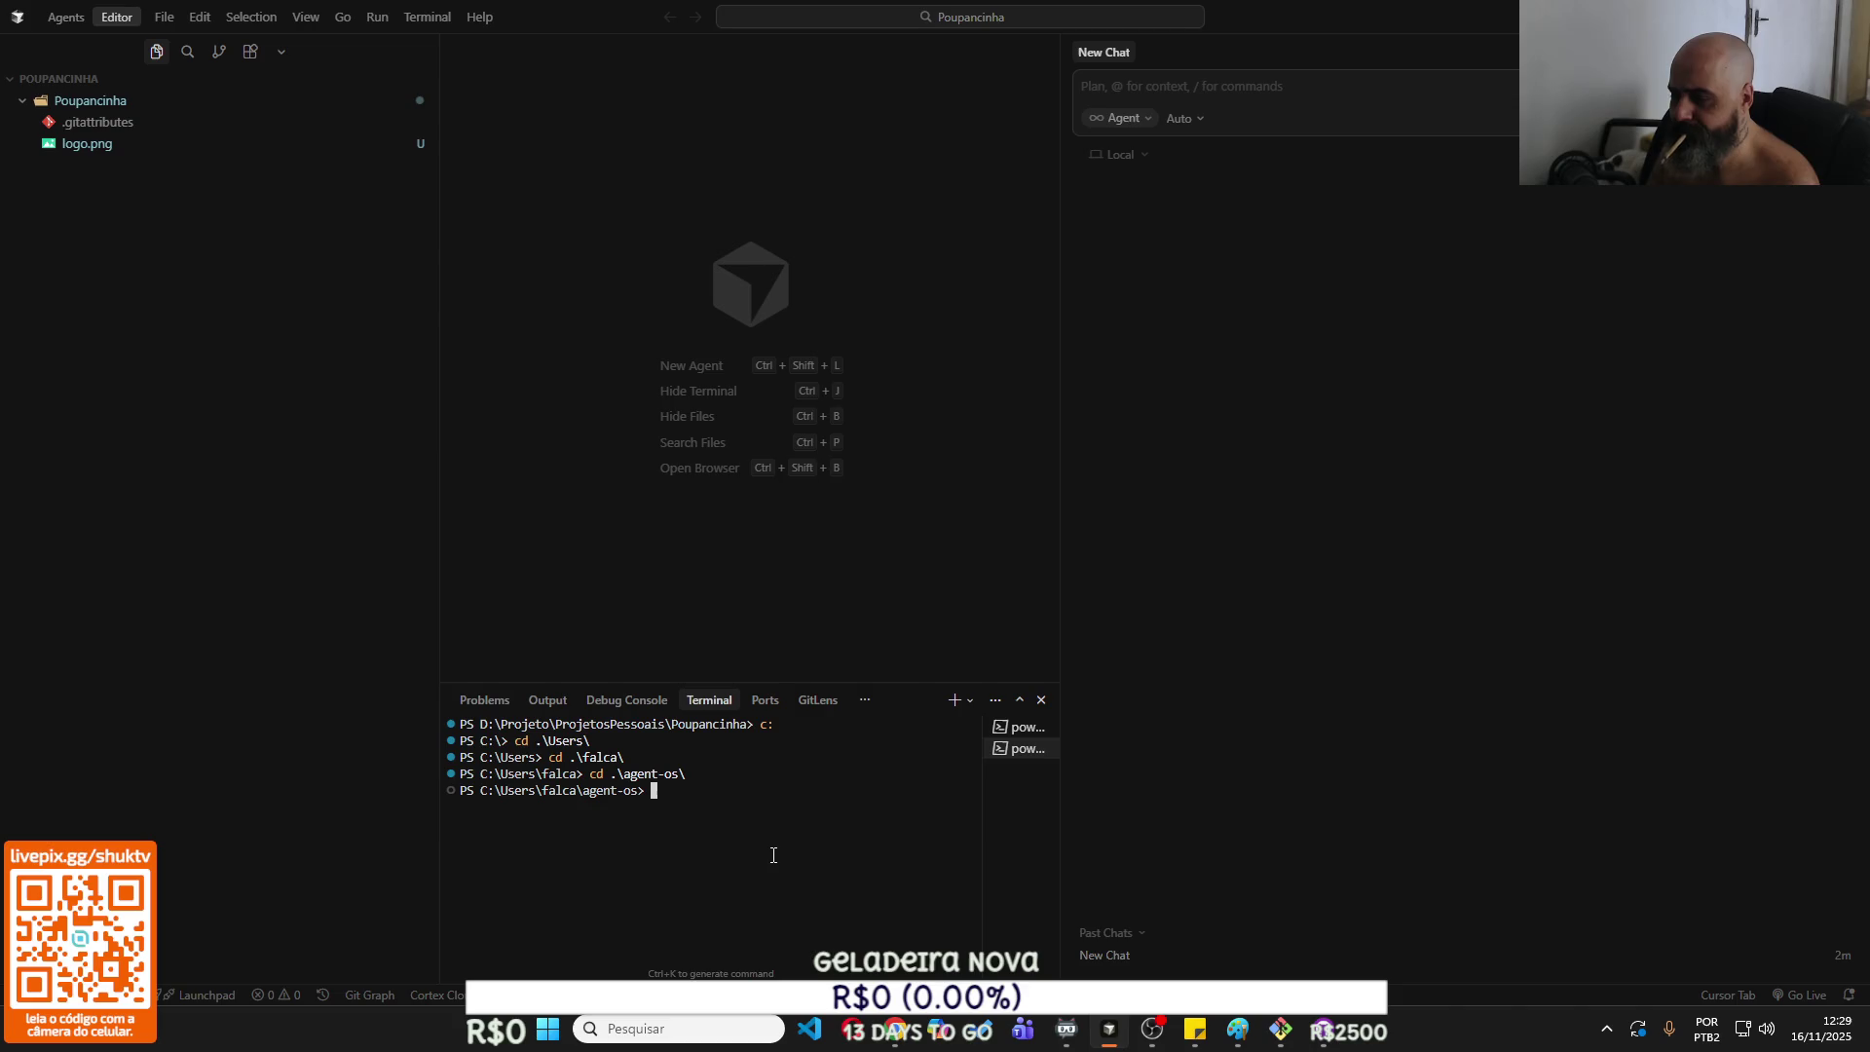
Run git pull in agent-os, which reports it is already up to date.
{"action": "type", "text": "git pull"}
{"action": "key", "text": "Return"}
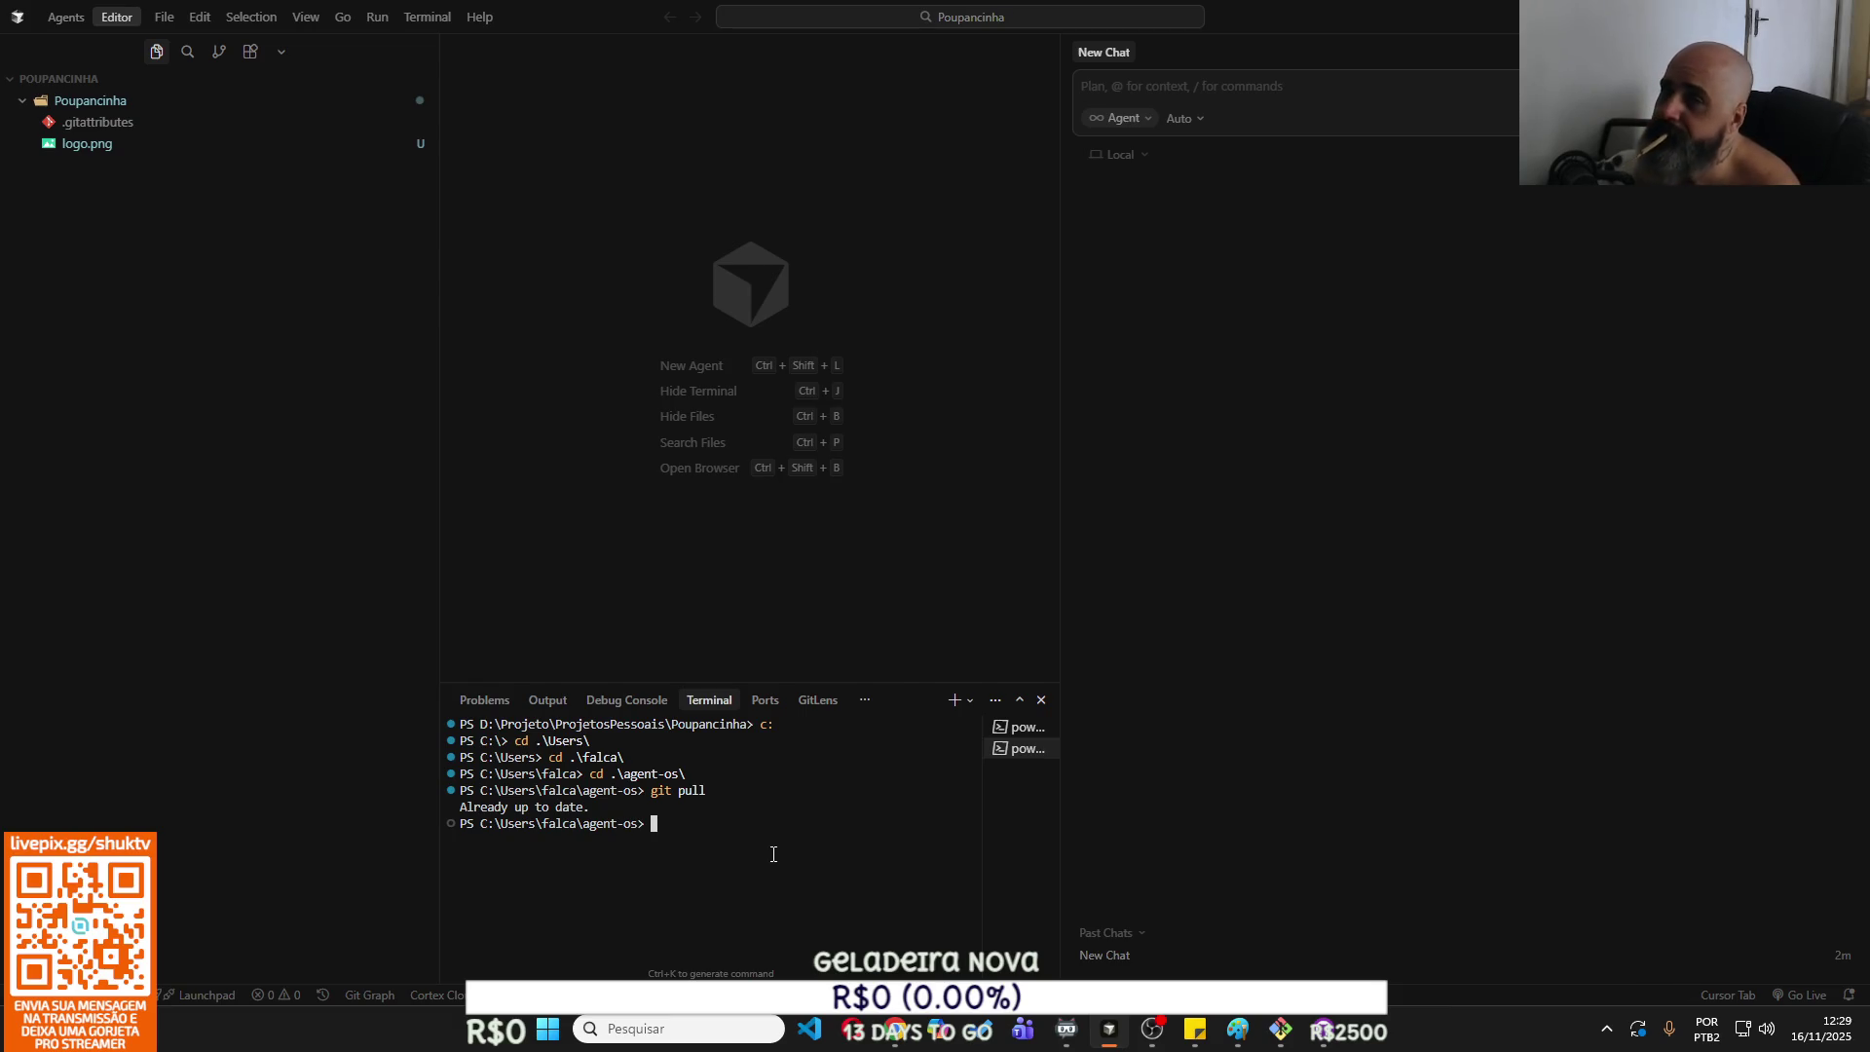
{"action": "left_click", "coordinate": [1280, 1031]}
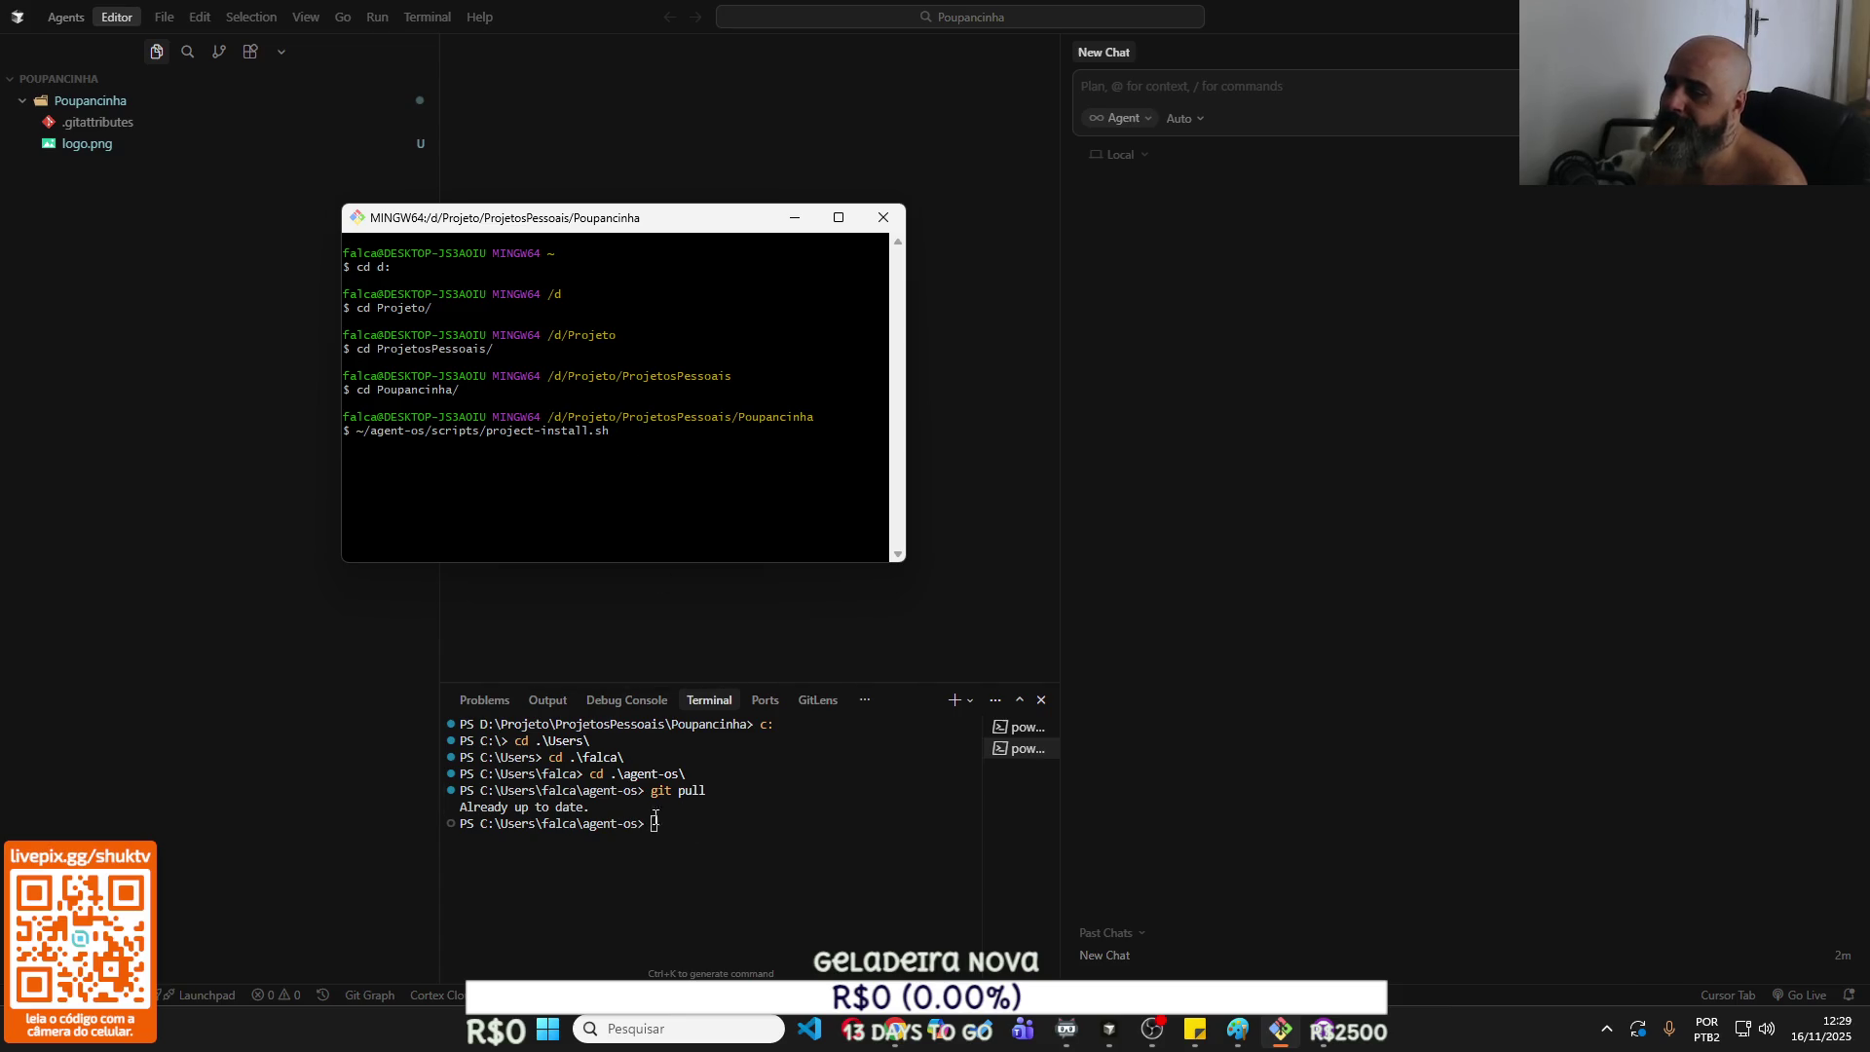
List the agent-os folder's contents with dir in Cursor's terminal.
{"action": "type", "text": "dir"}
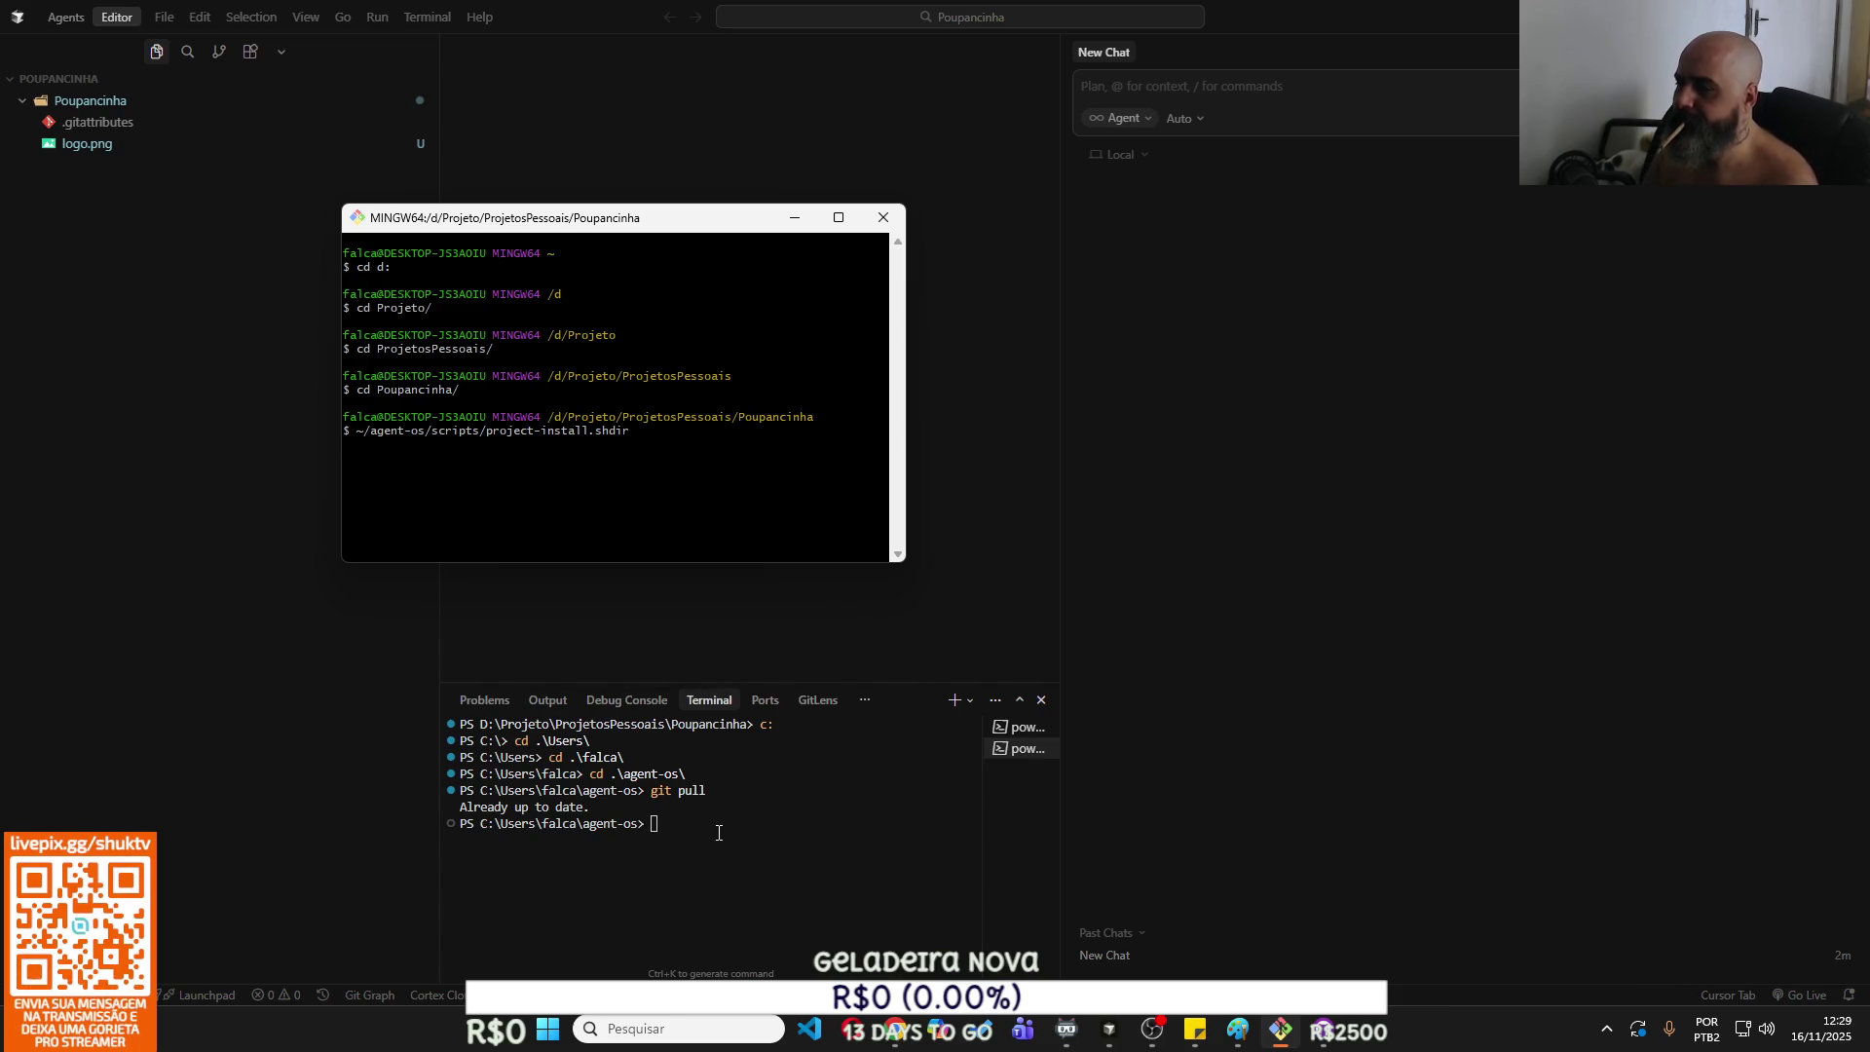
{"action": "left_click", "coordinate": [719, 833]}
{"action": "type", "text": "dir"}
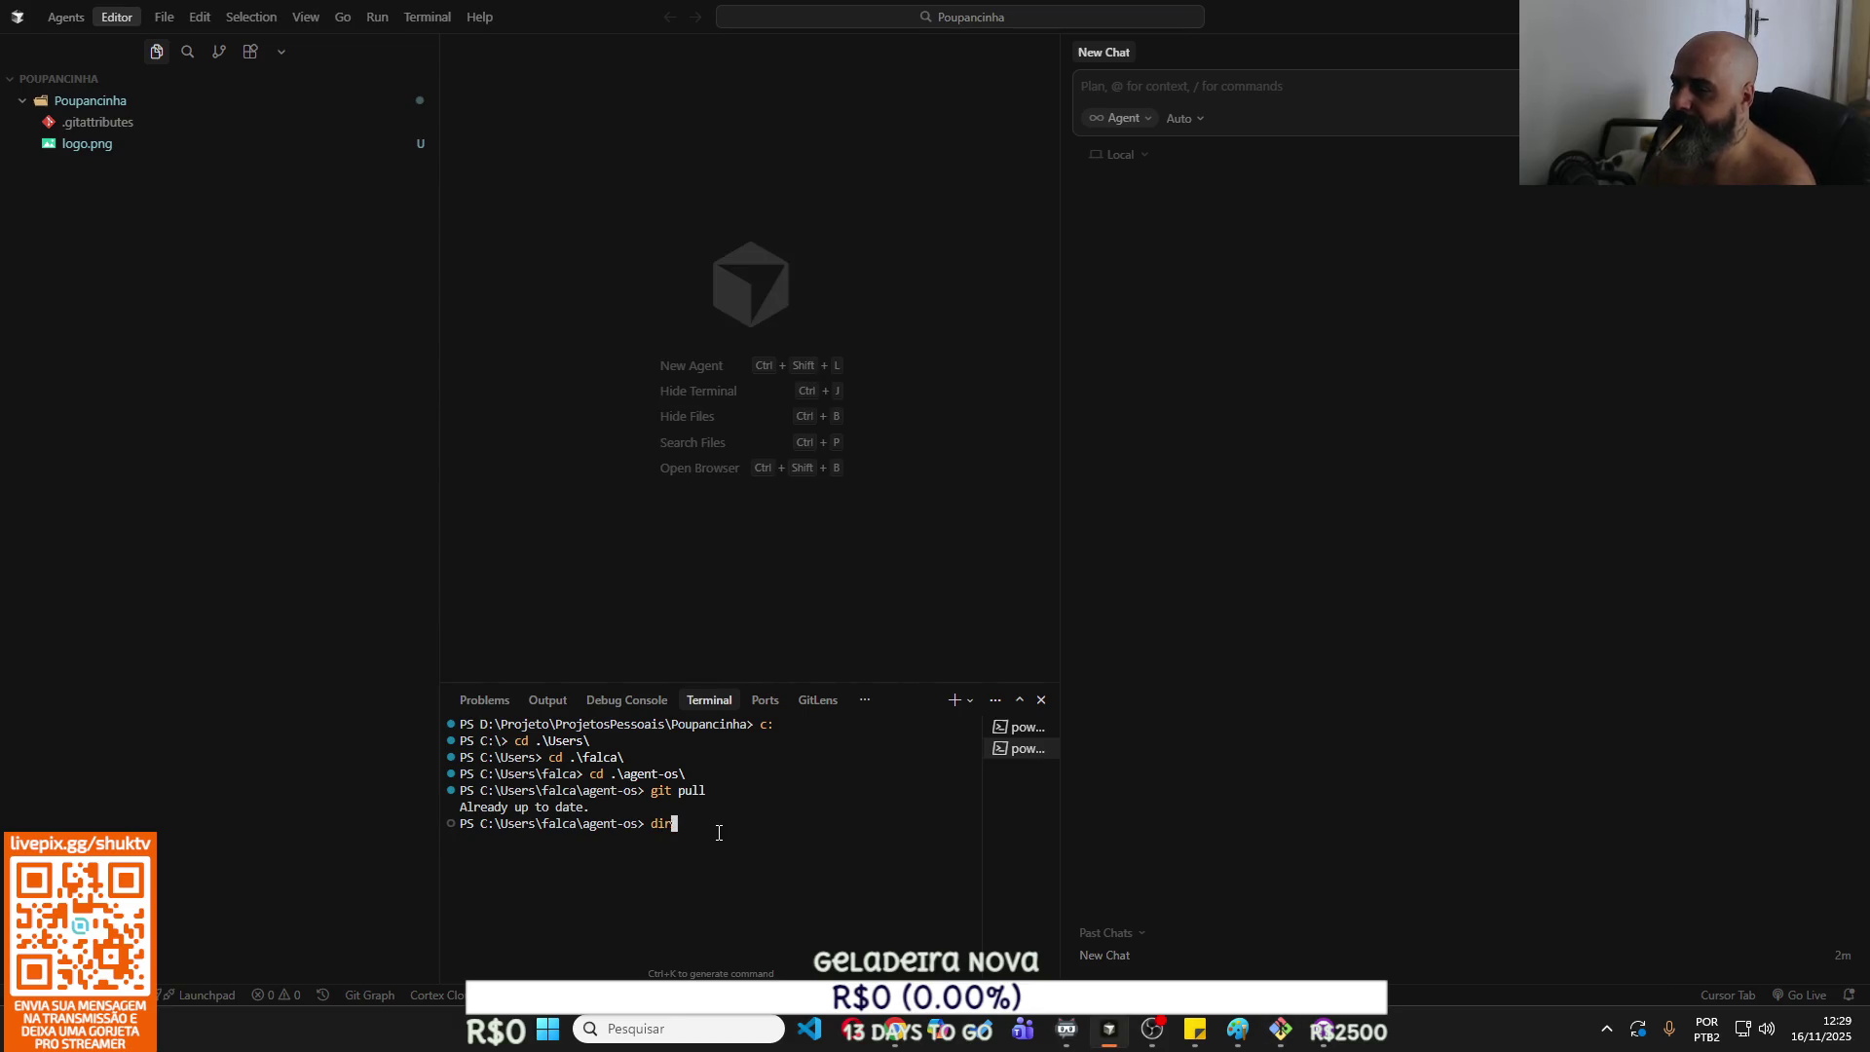
{"action": "key", "text": "Return"}
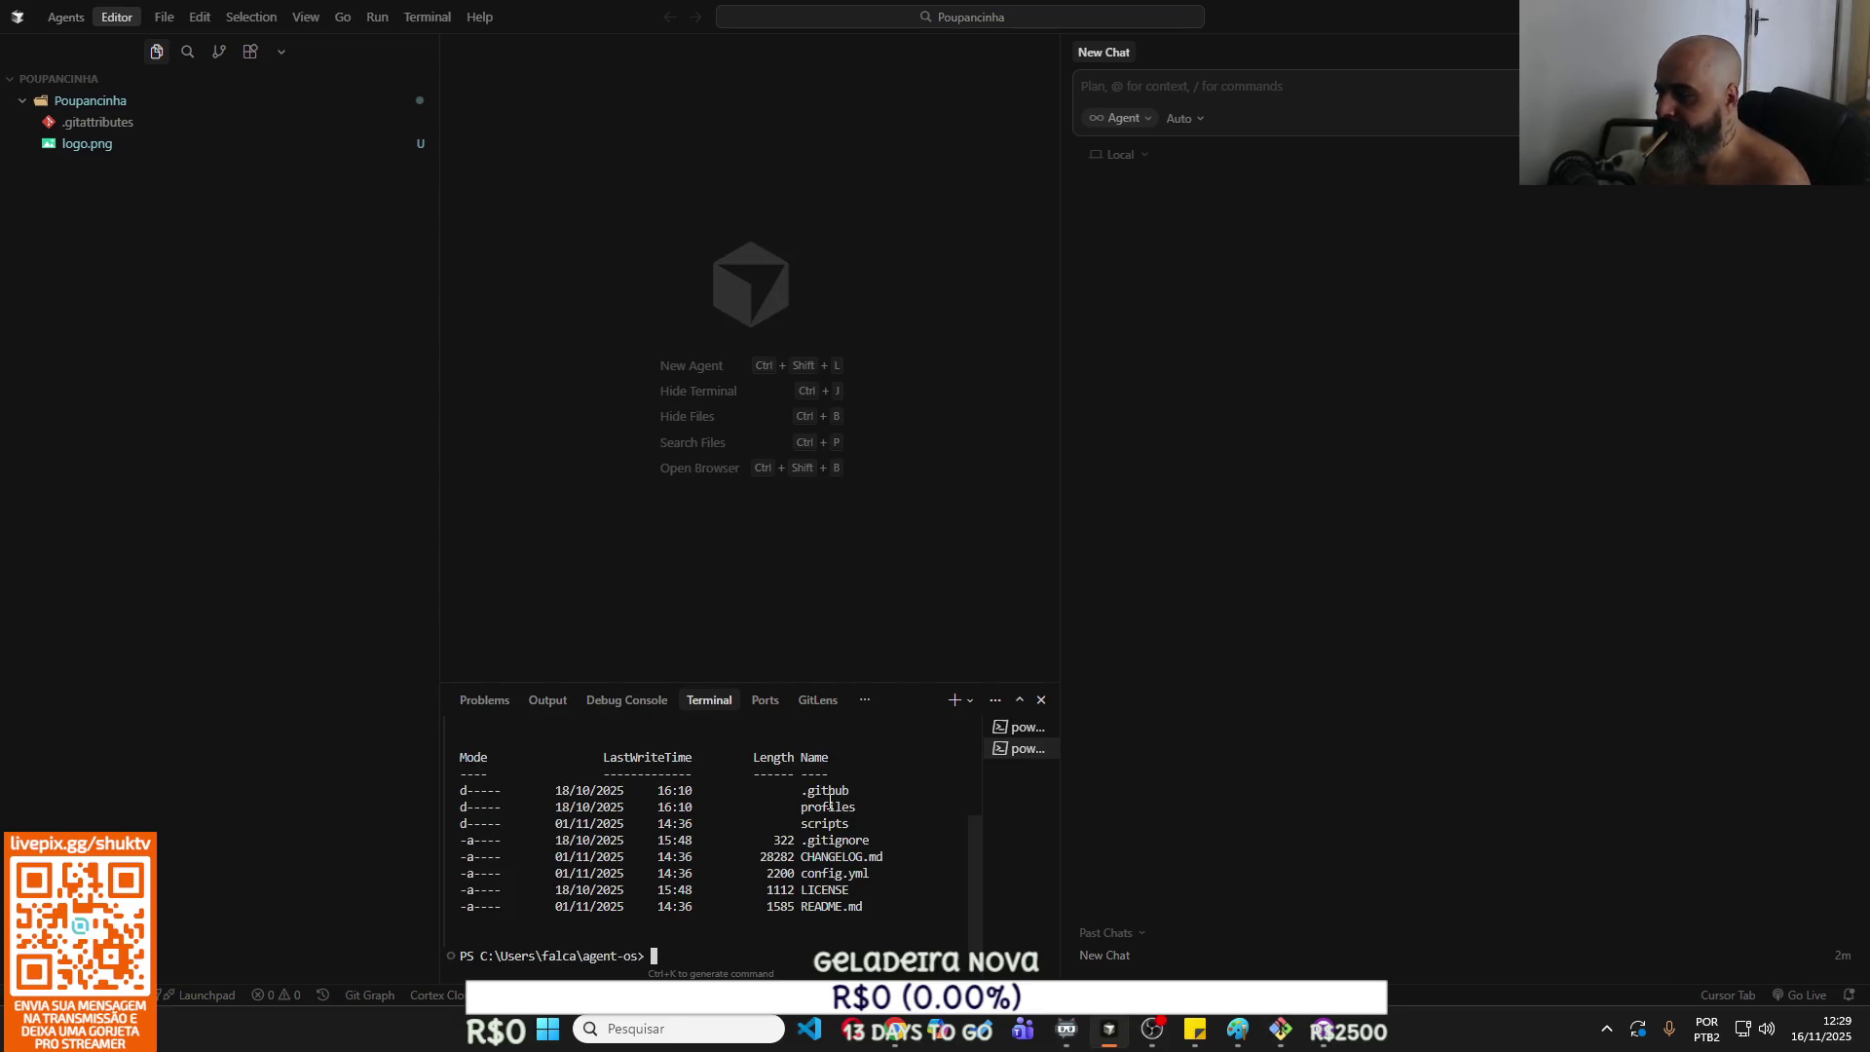
Enter the scripts folder and list it, reviewing project-install.sh and base-install.sh.
{"action": "type", "text": "cd scr"}
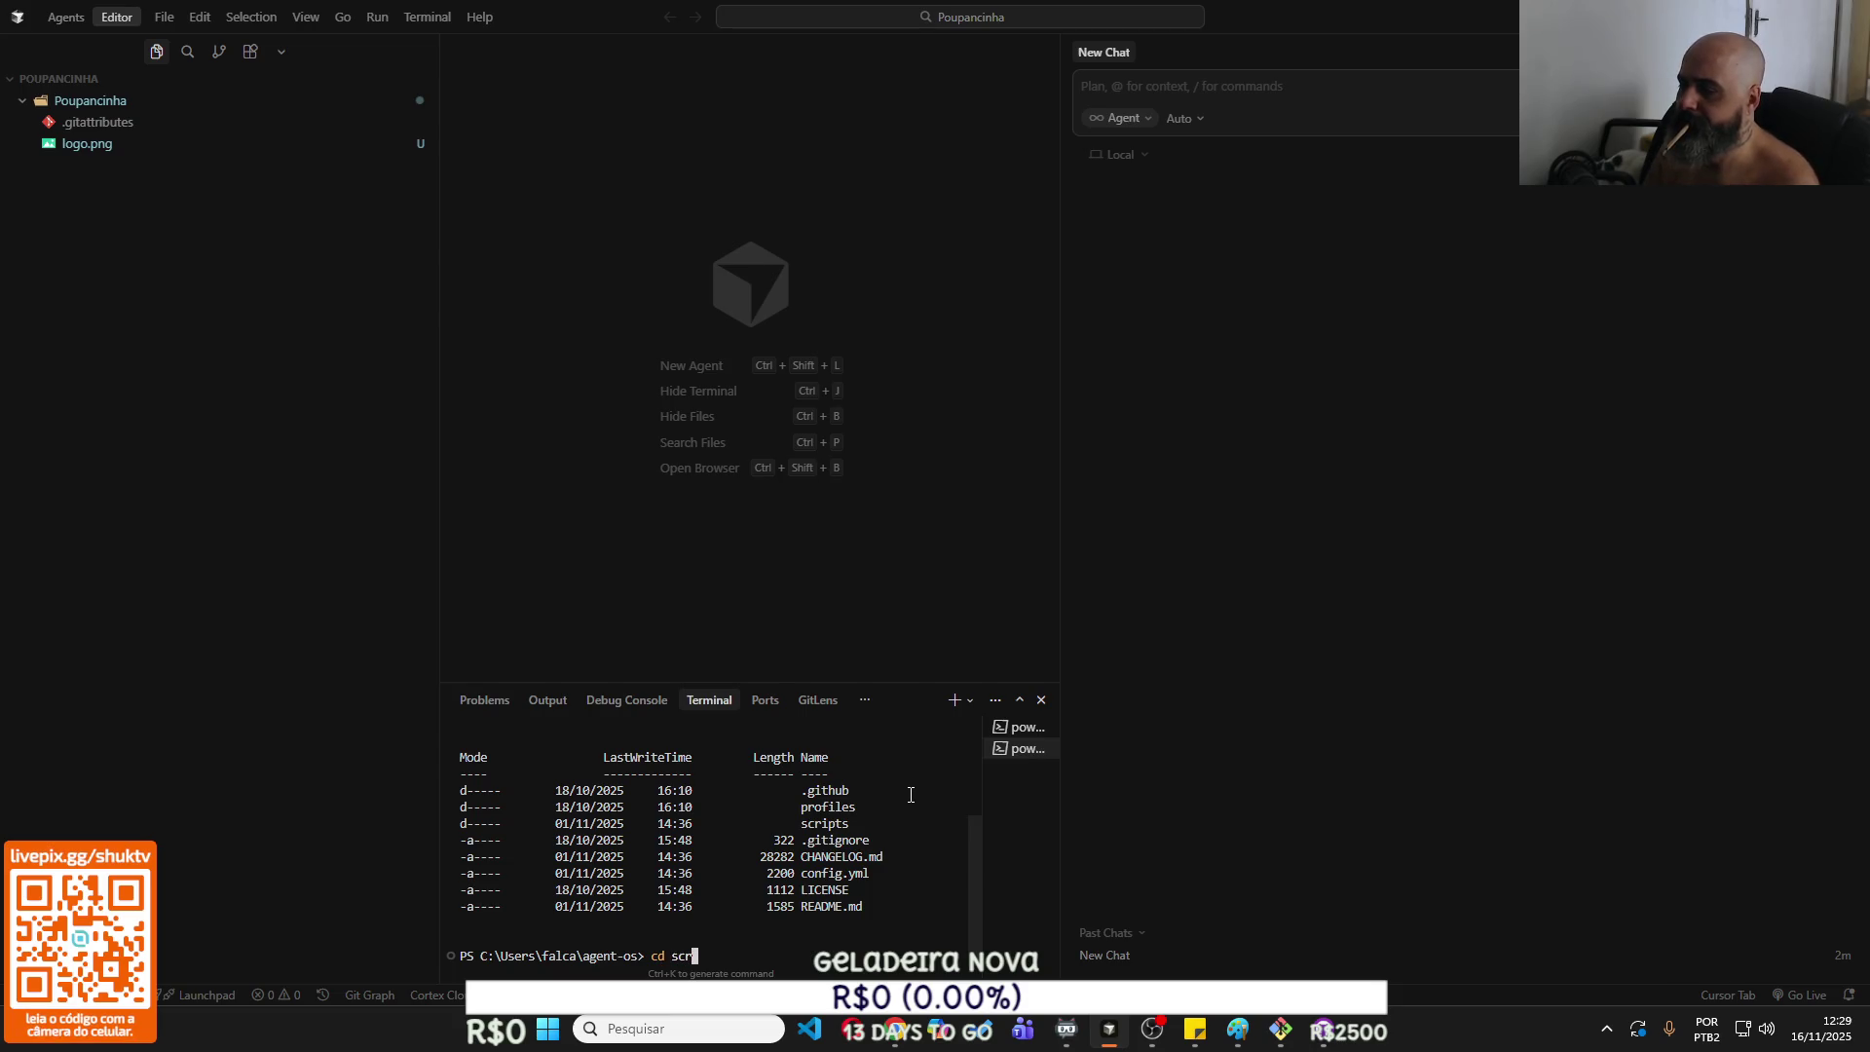
{"action": "key", "text": "Tab"}
{"action": "key", "text": "Return"}
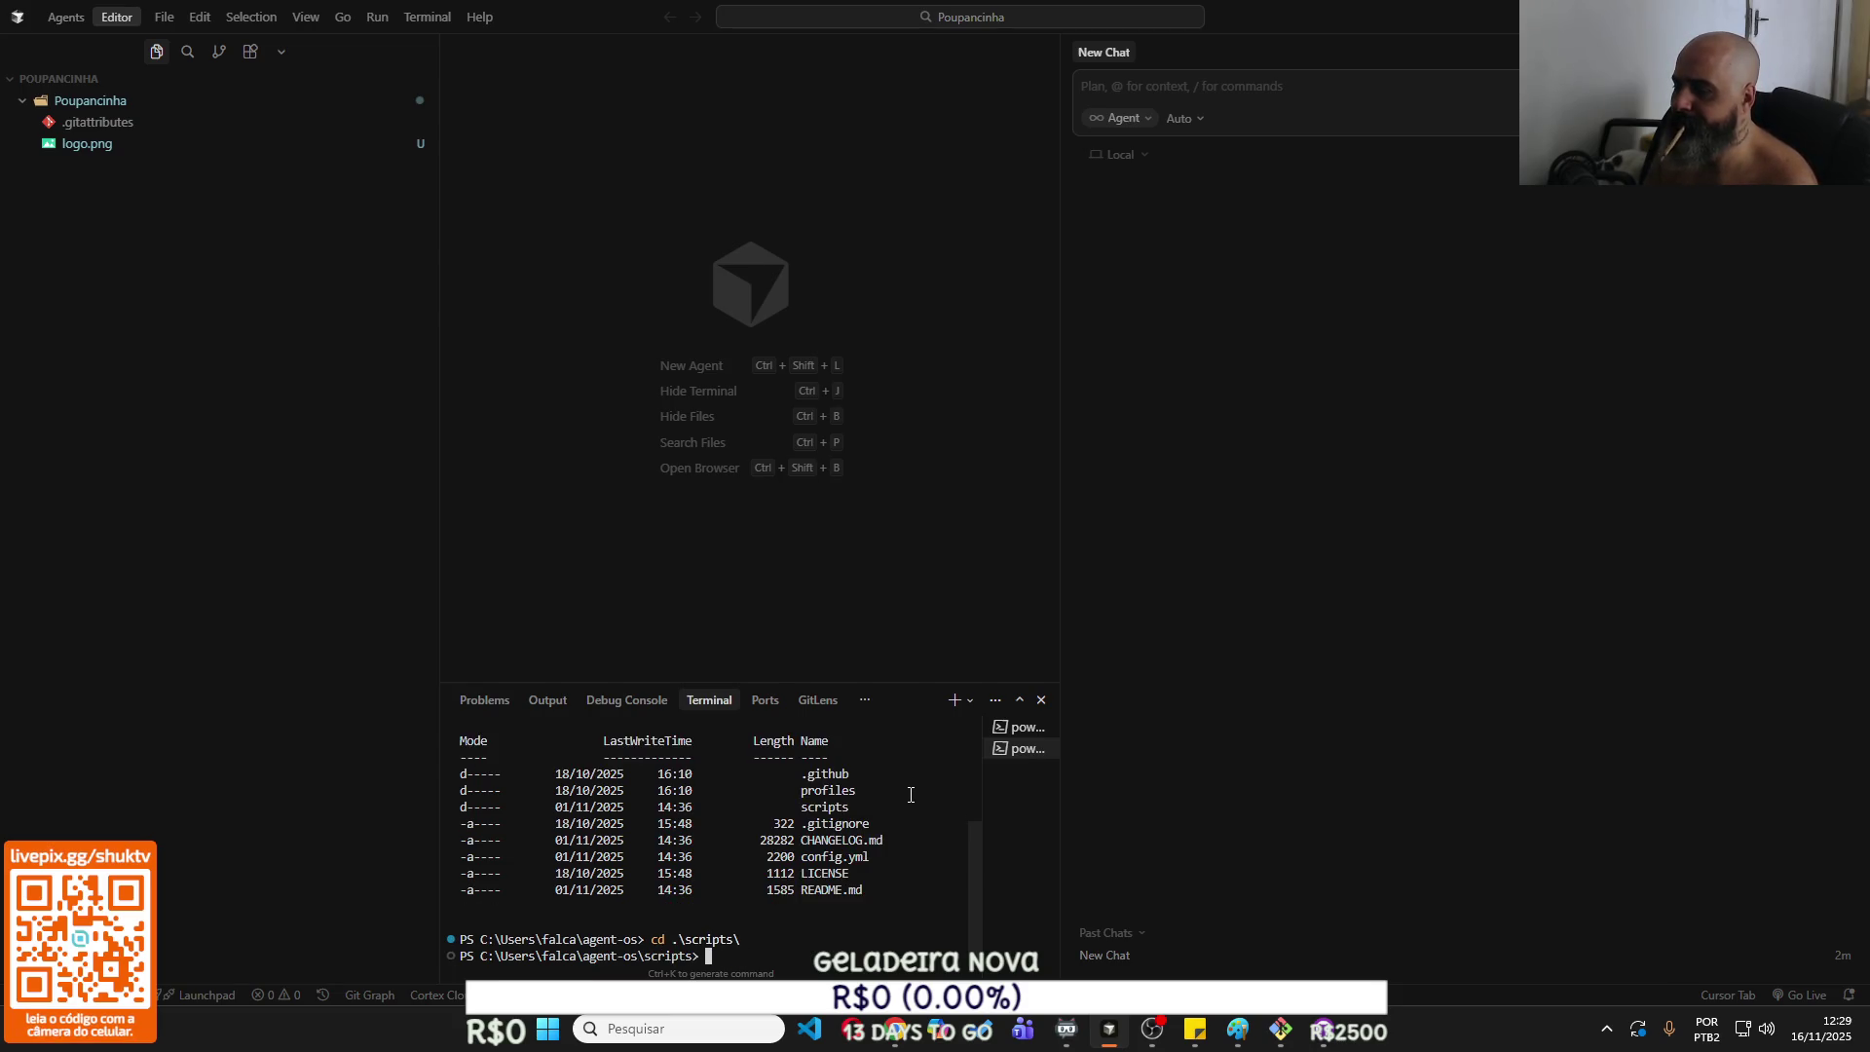
{"action": "type", "text": "ls"}
{"action": "key", "text": "Return"}
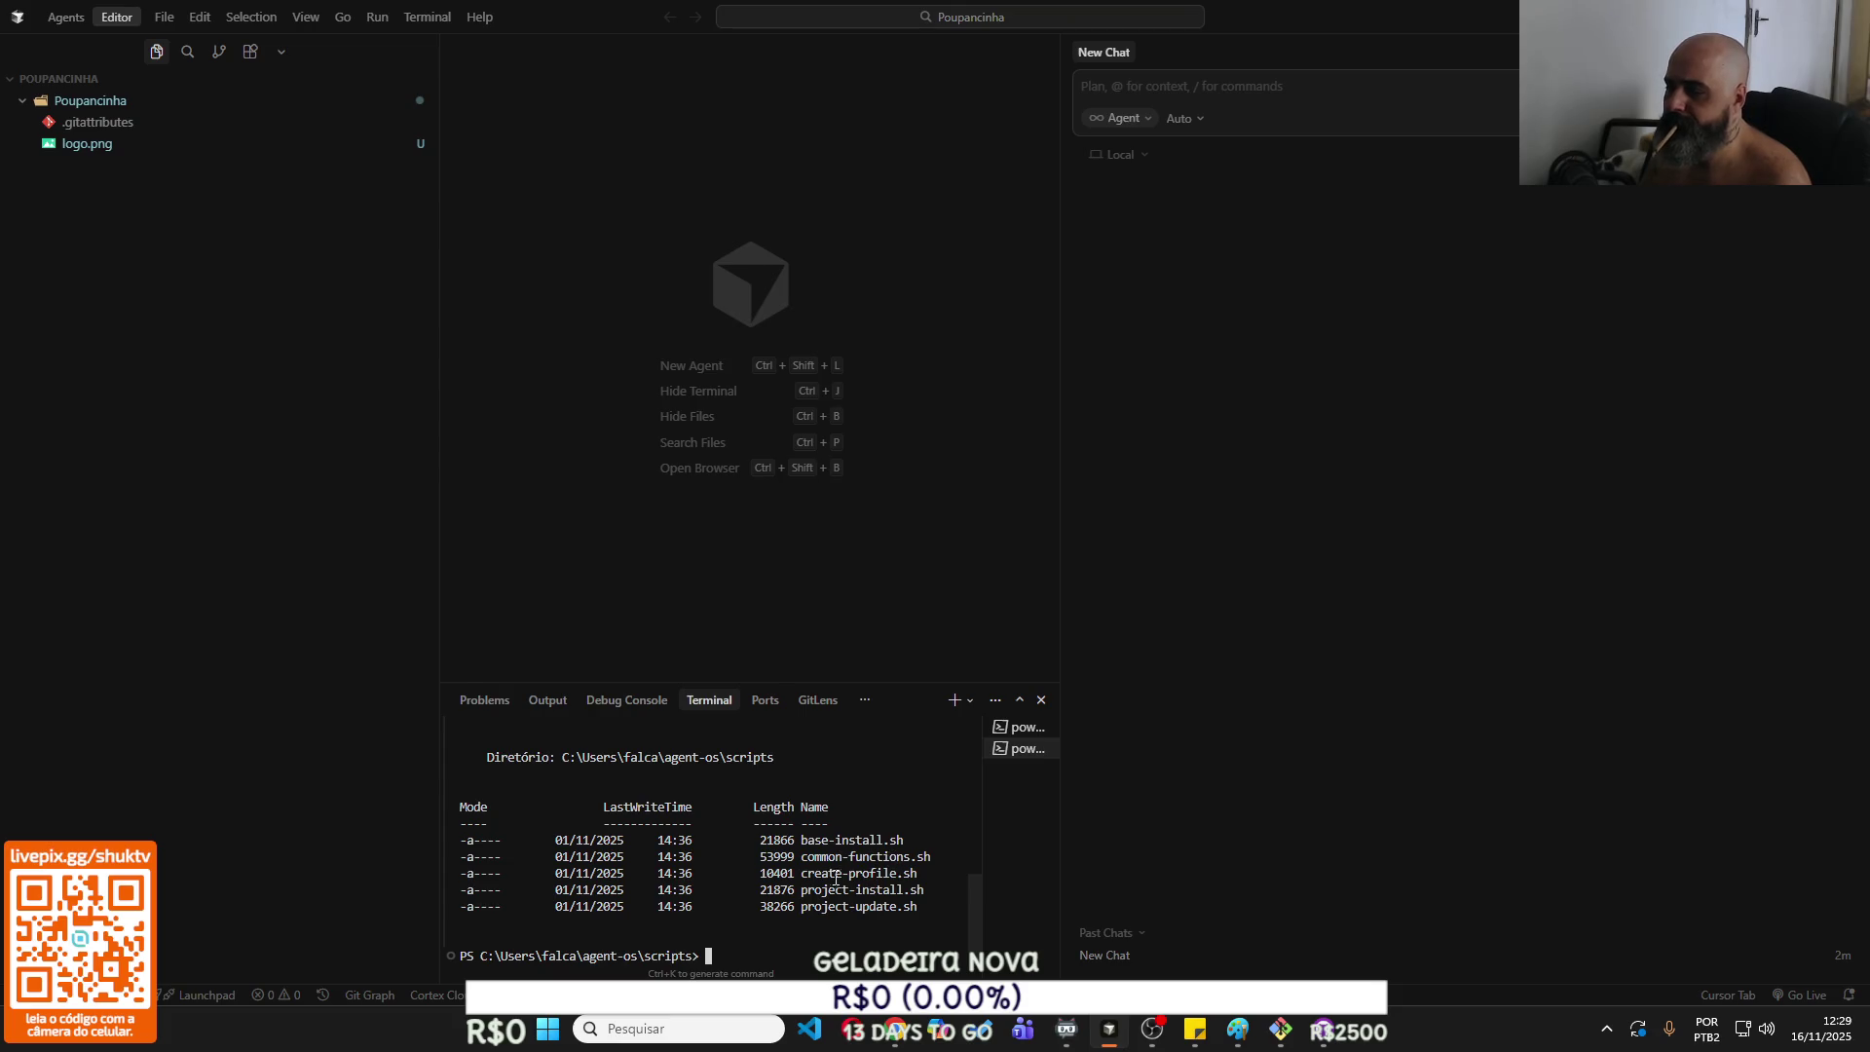
{"action": "scroll", "coordinate": [883, 877], "scroll_direction": "up", "scroll_amount": 2}
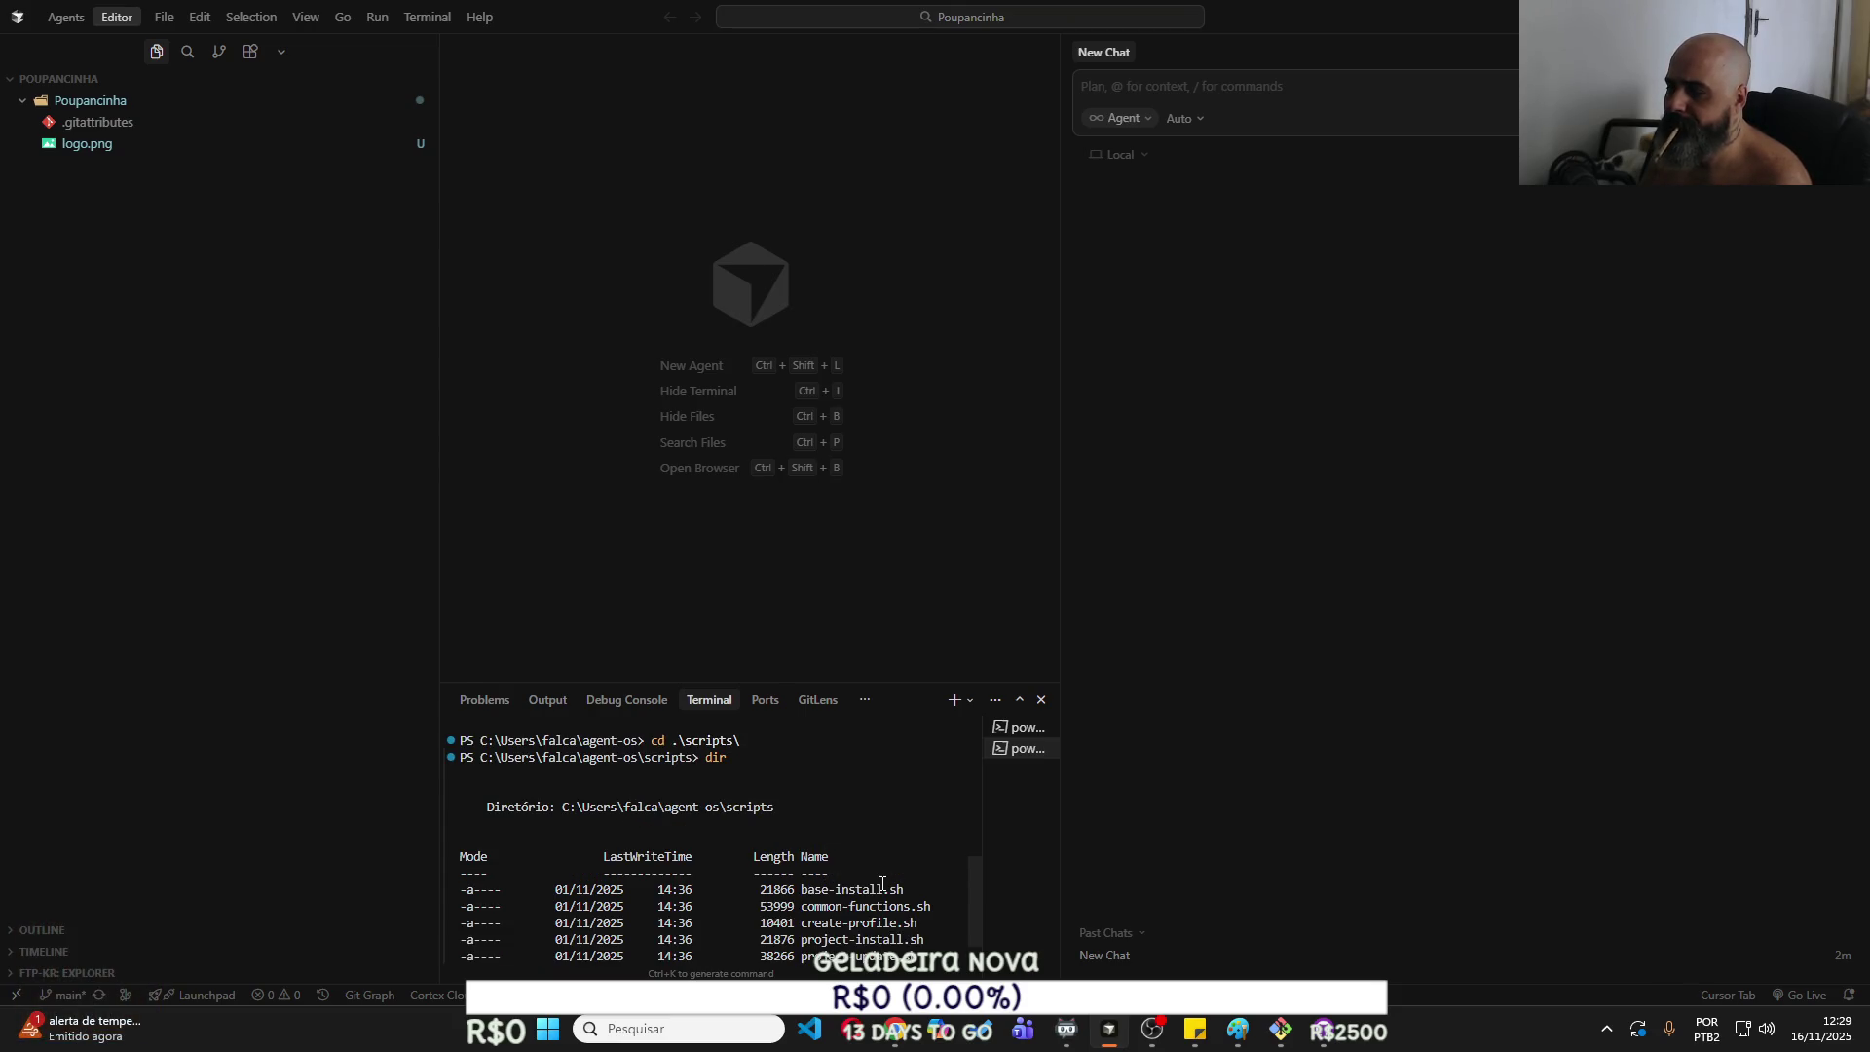
{"action": "scroll", "coordinate": [883, 884], "scroll_direction": "up", "scroll_amount": 3}
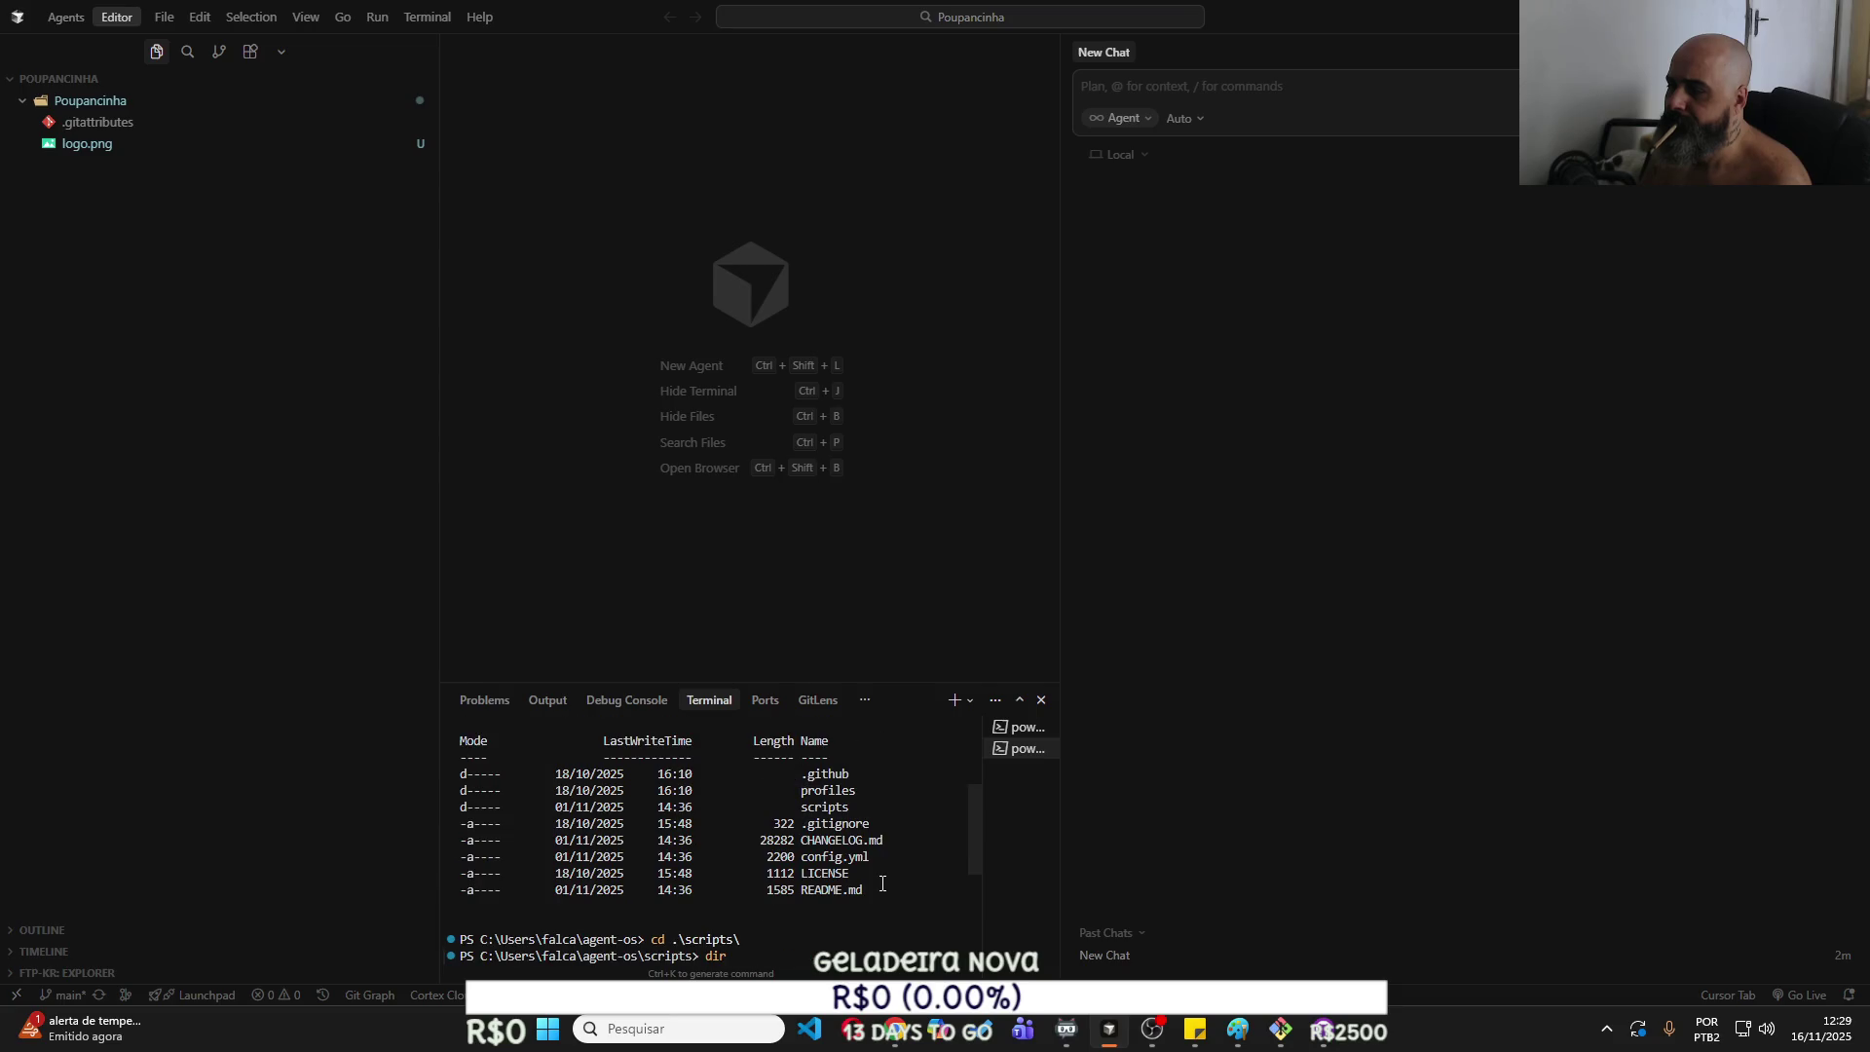
{"action": "scroll", "coordinate": [883, 883], "scroll_direction": "down", "scroll_amount": 1}
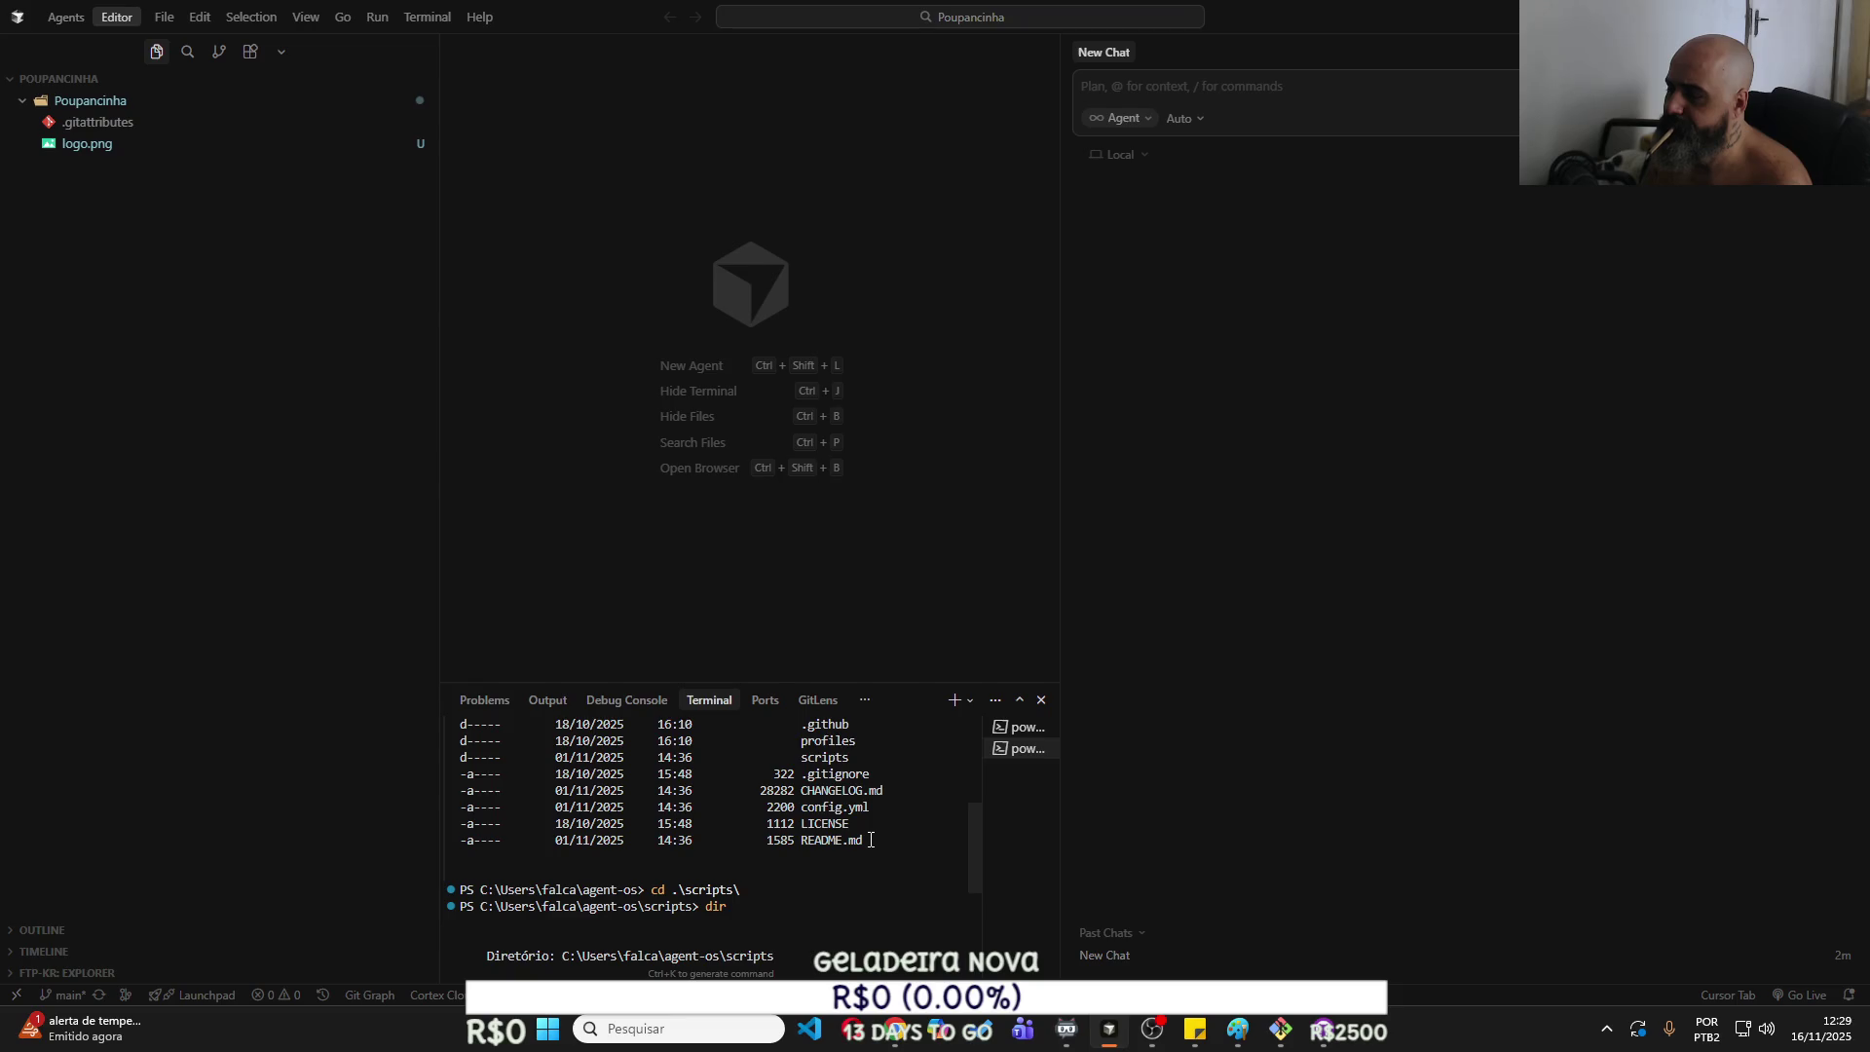
{"action": "key", "text": "super+e"}
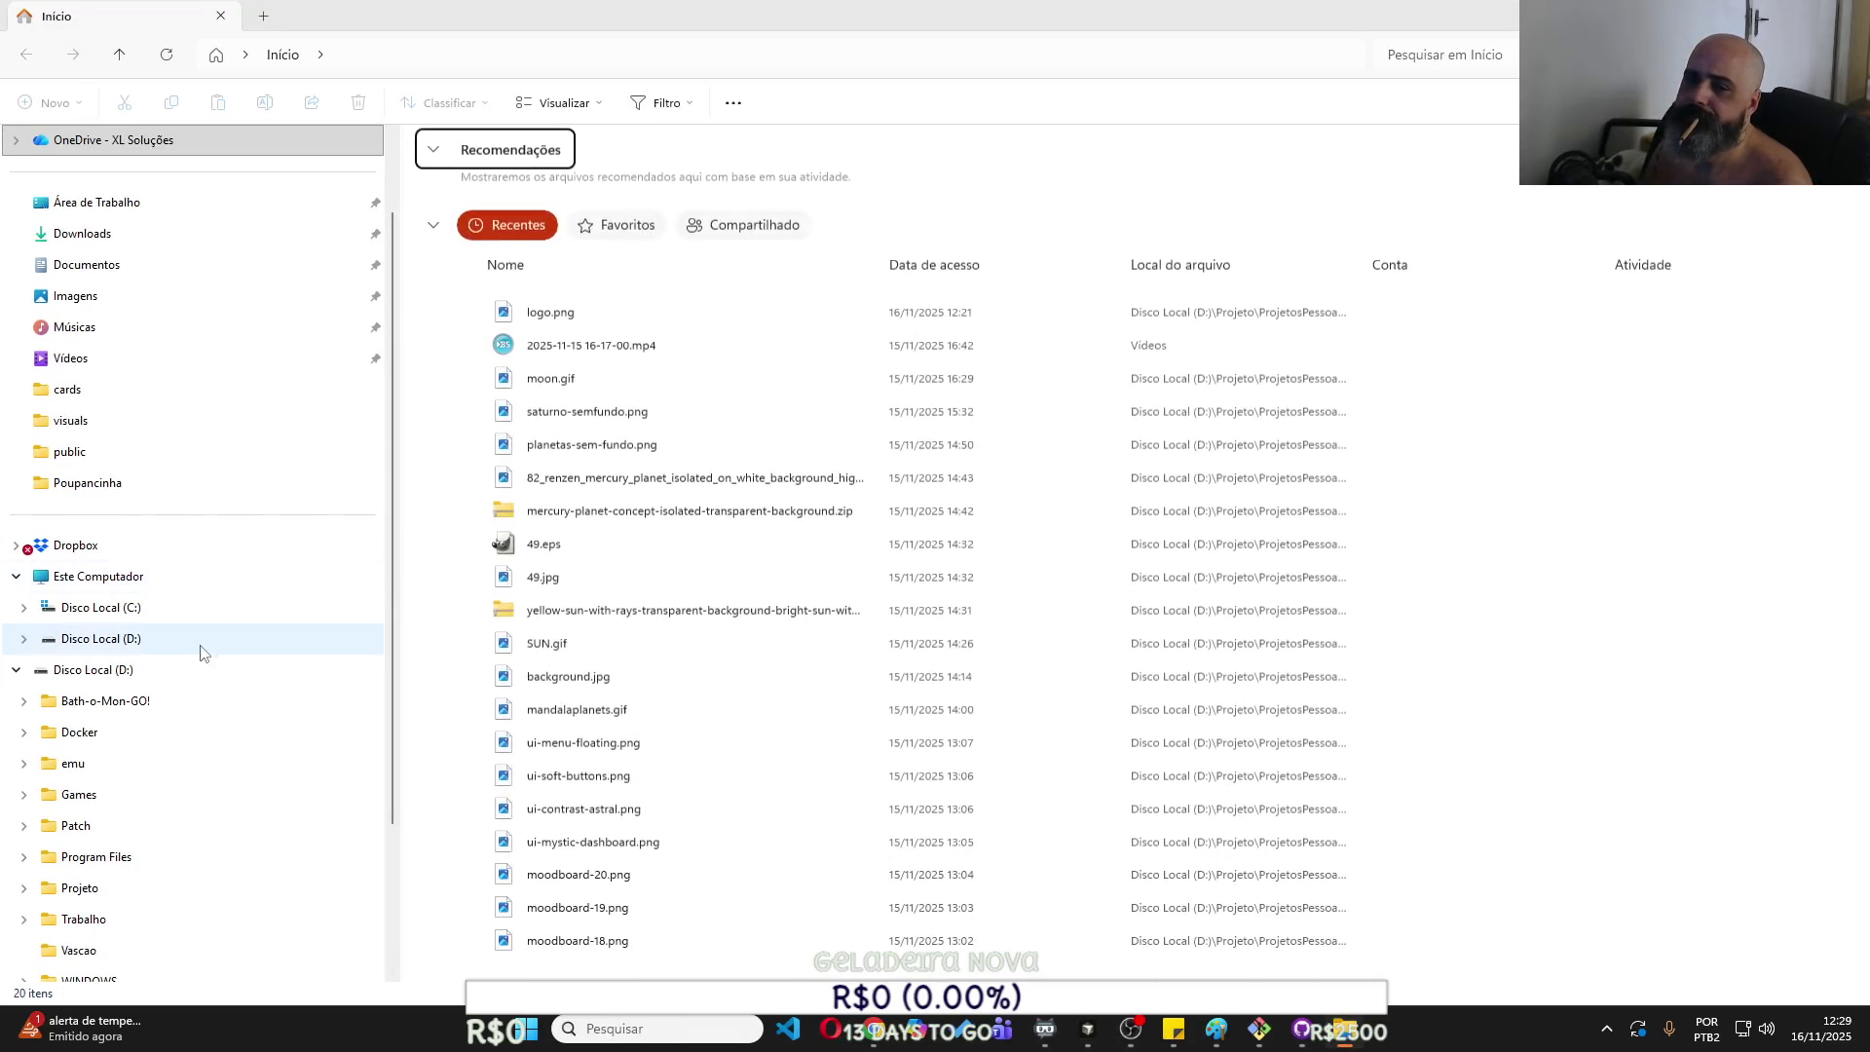
Browse C: > Usuários > home folder > agent-os and open config.yml in Bloco de notas.
{"action": "left_click", "coordinate": [196, 609]}
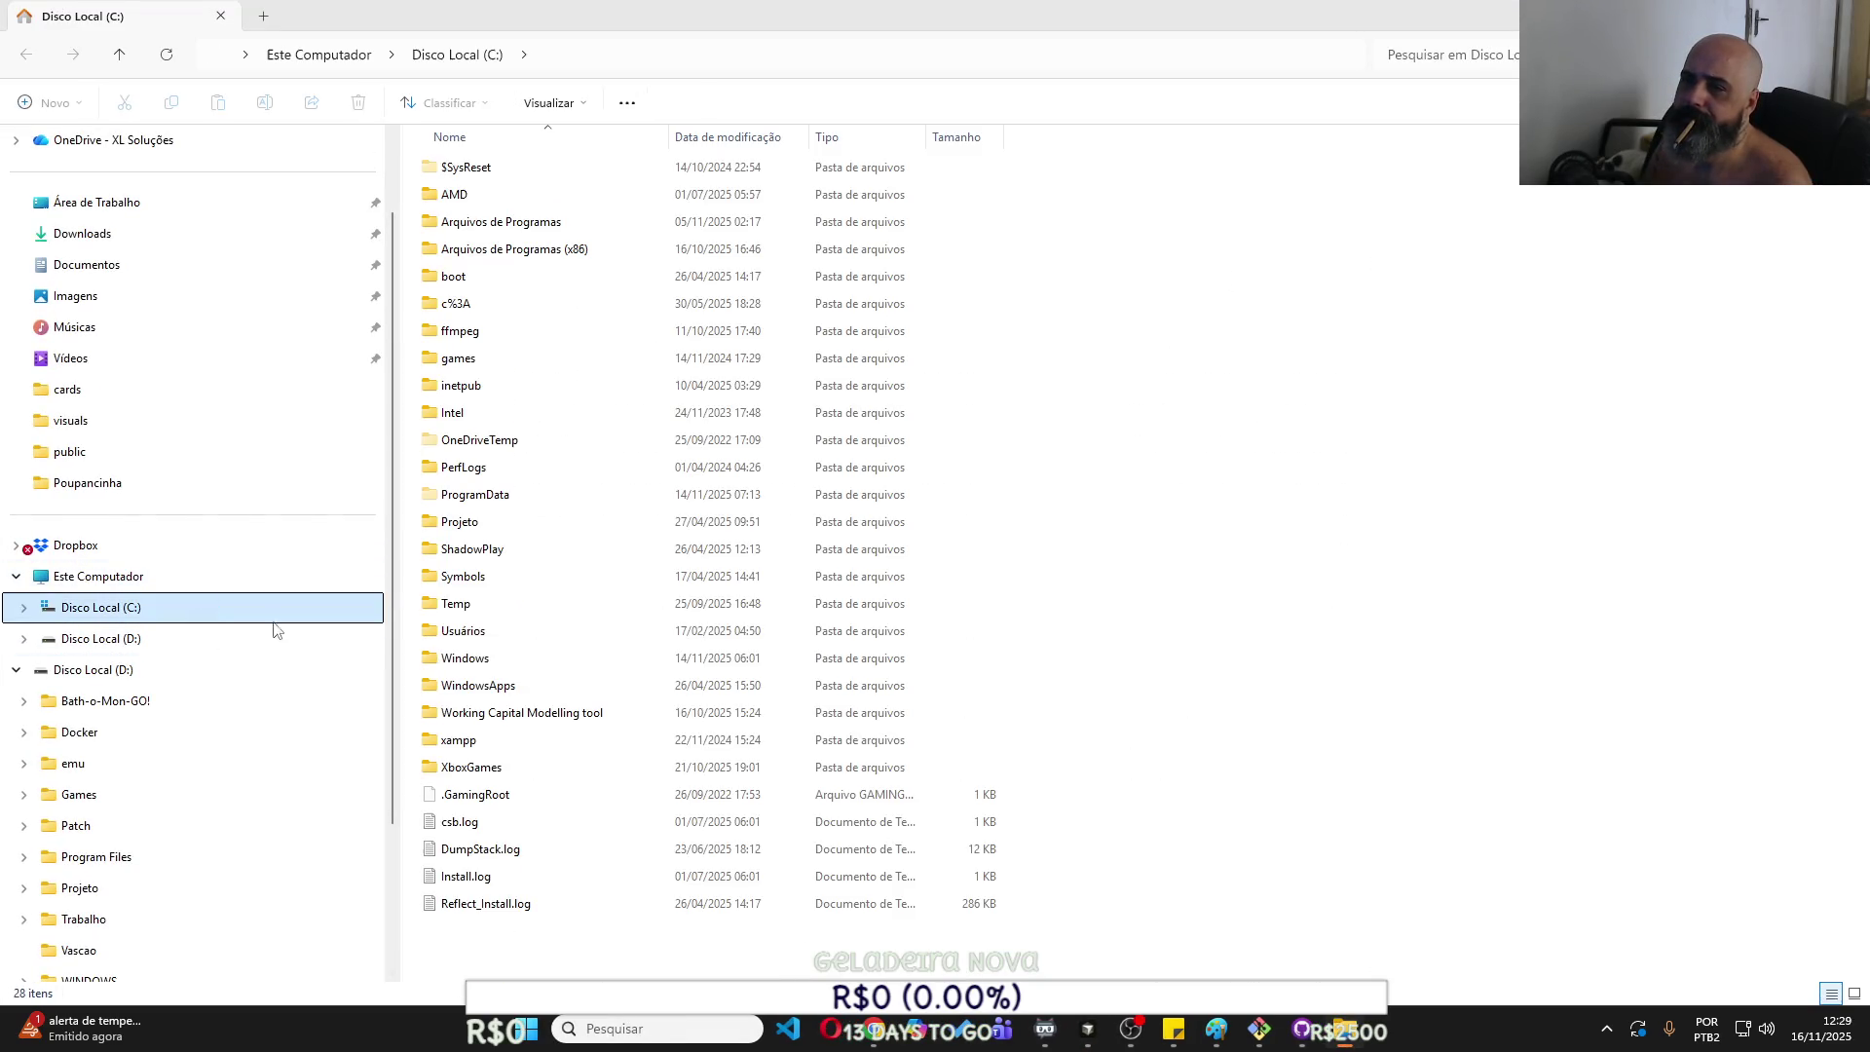
{"action": "double_click", "coordinate": [480, 636]}
{"action": "double_click", "coordinate": [528, 195]}
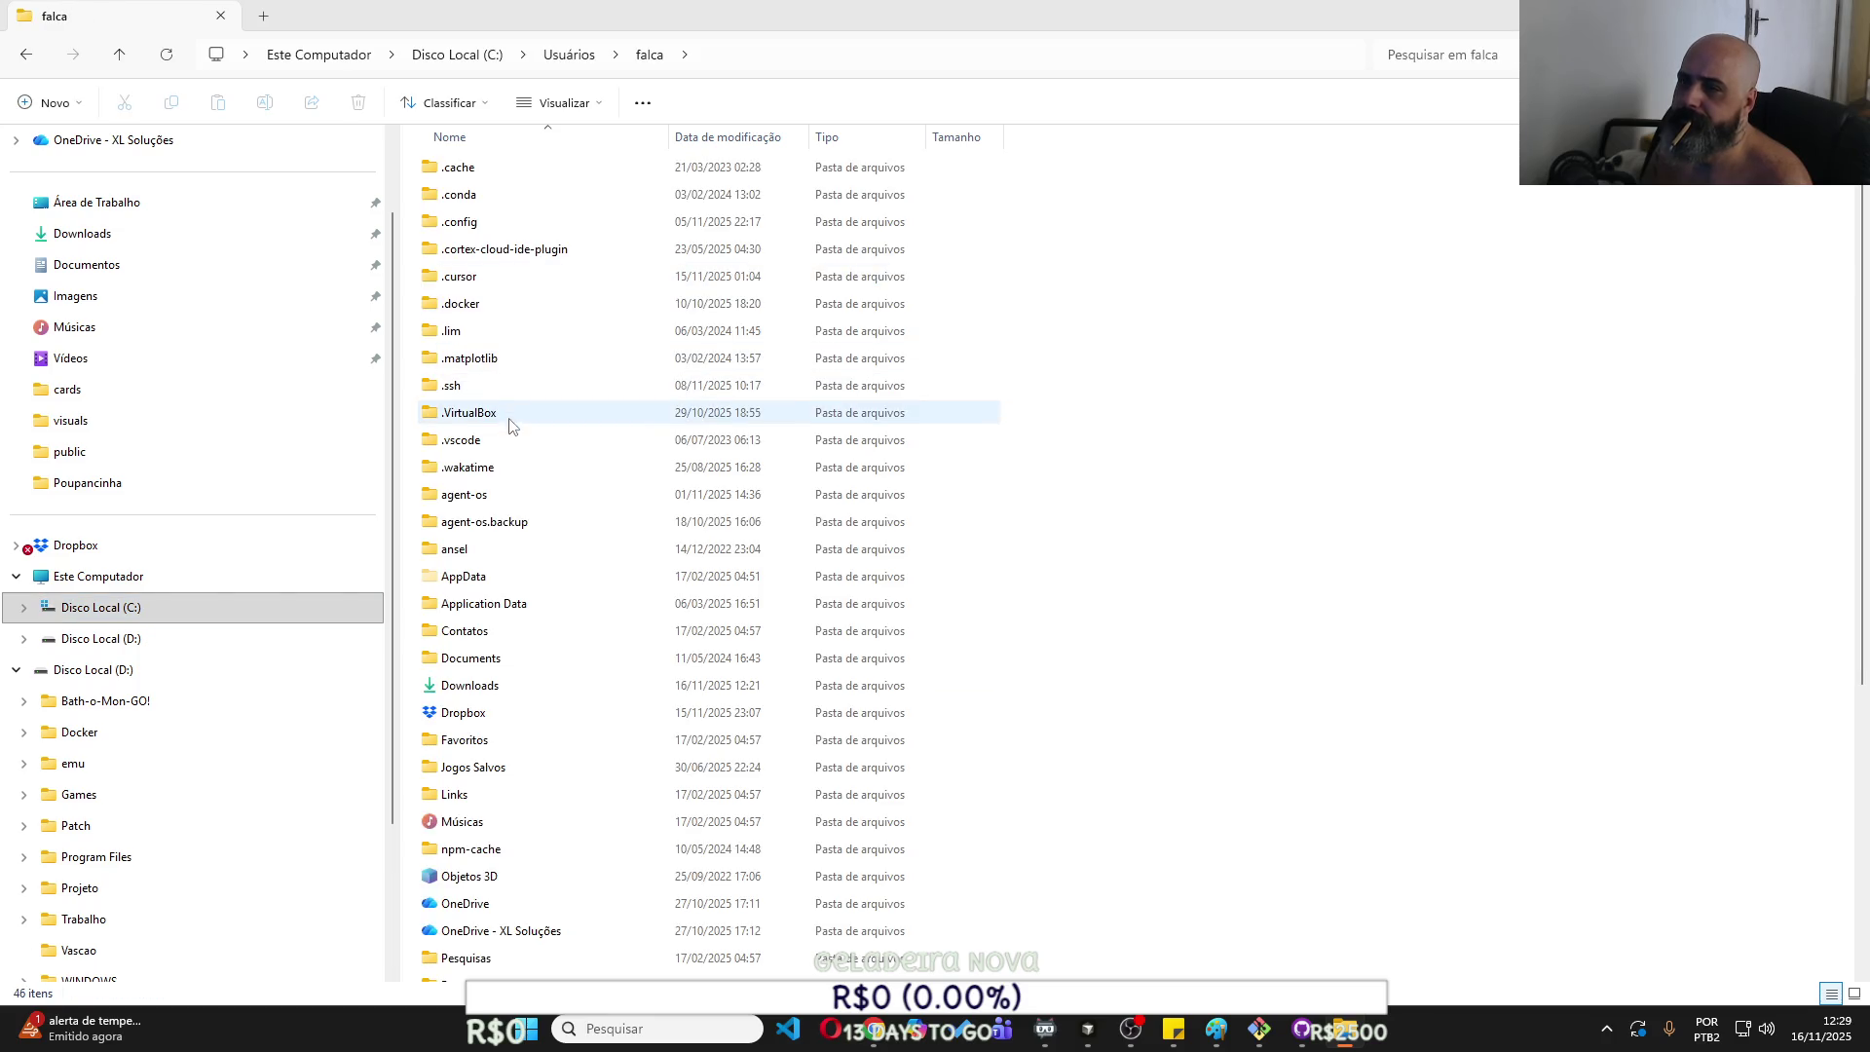
{"action": "left_click", "coordinate": [509, 494]}
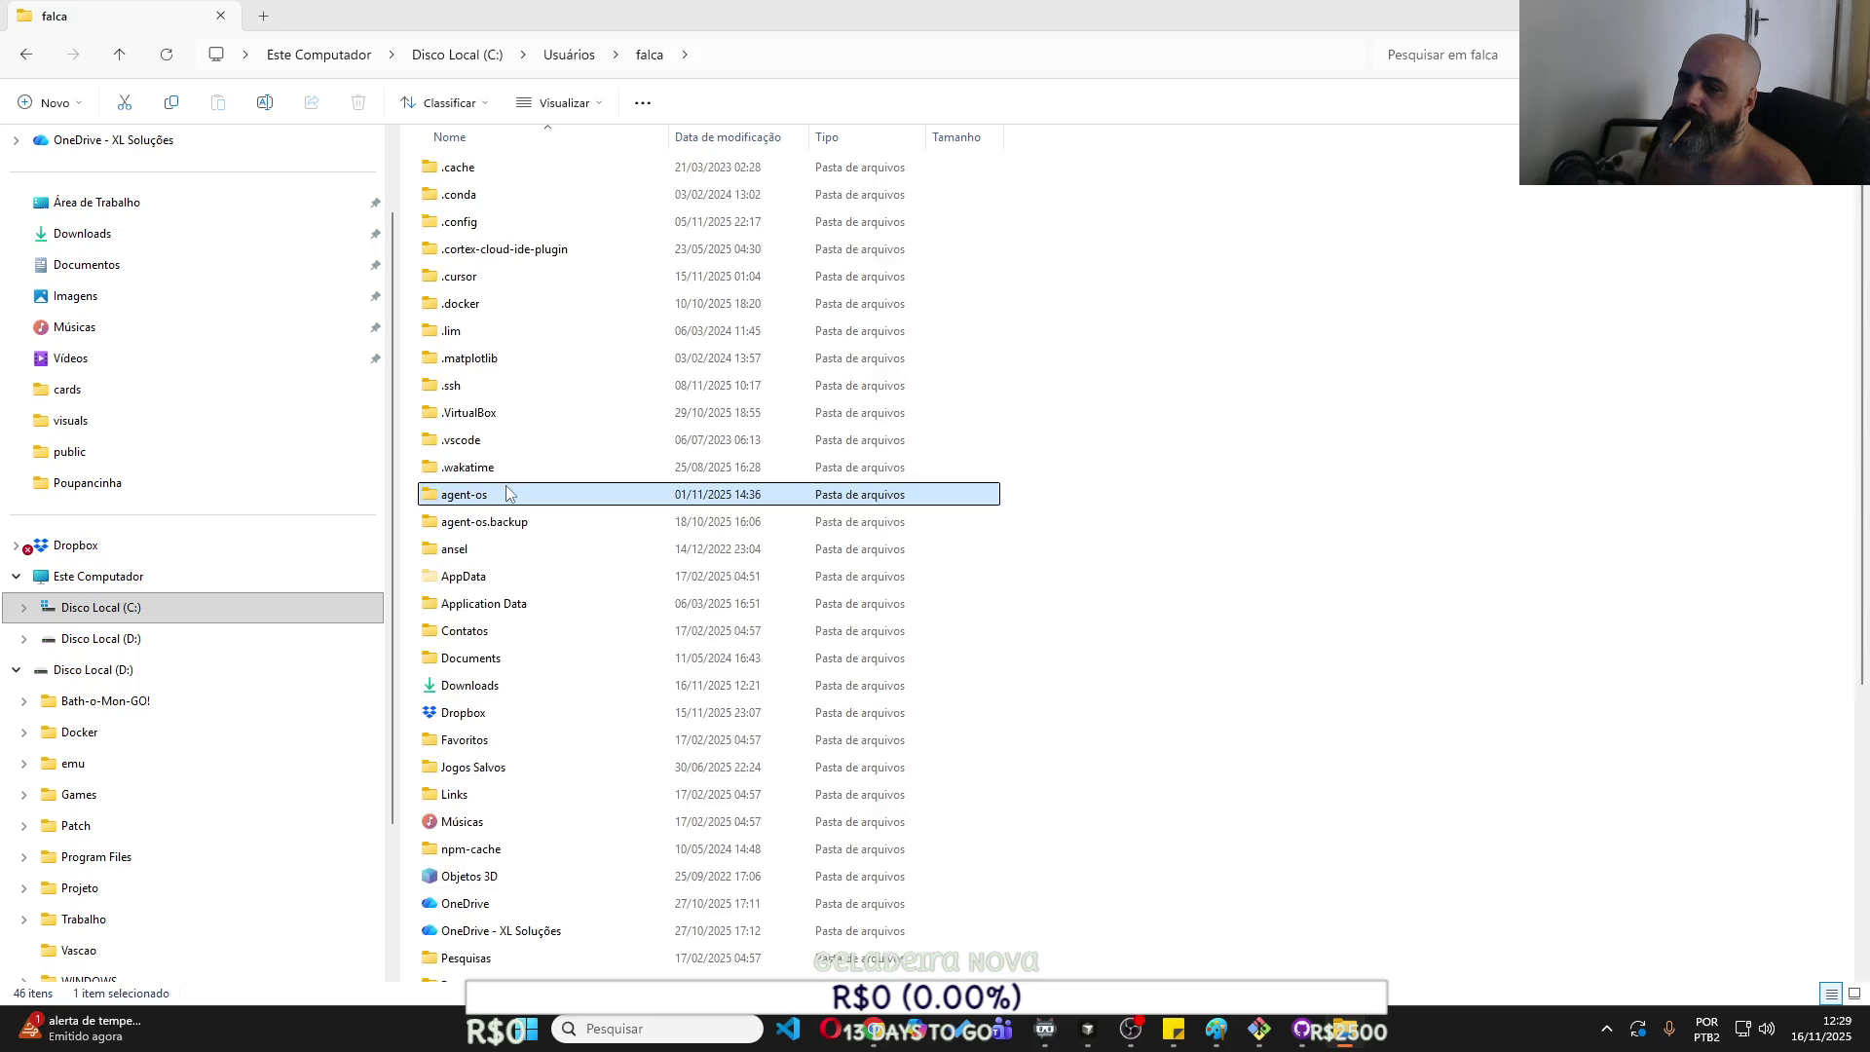
{"action": "double_click", "coordinate": [508, 494]}
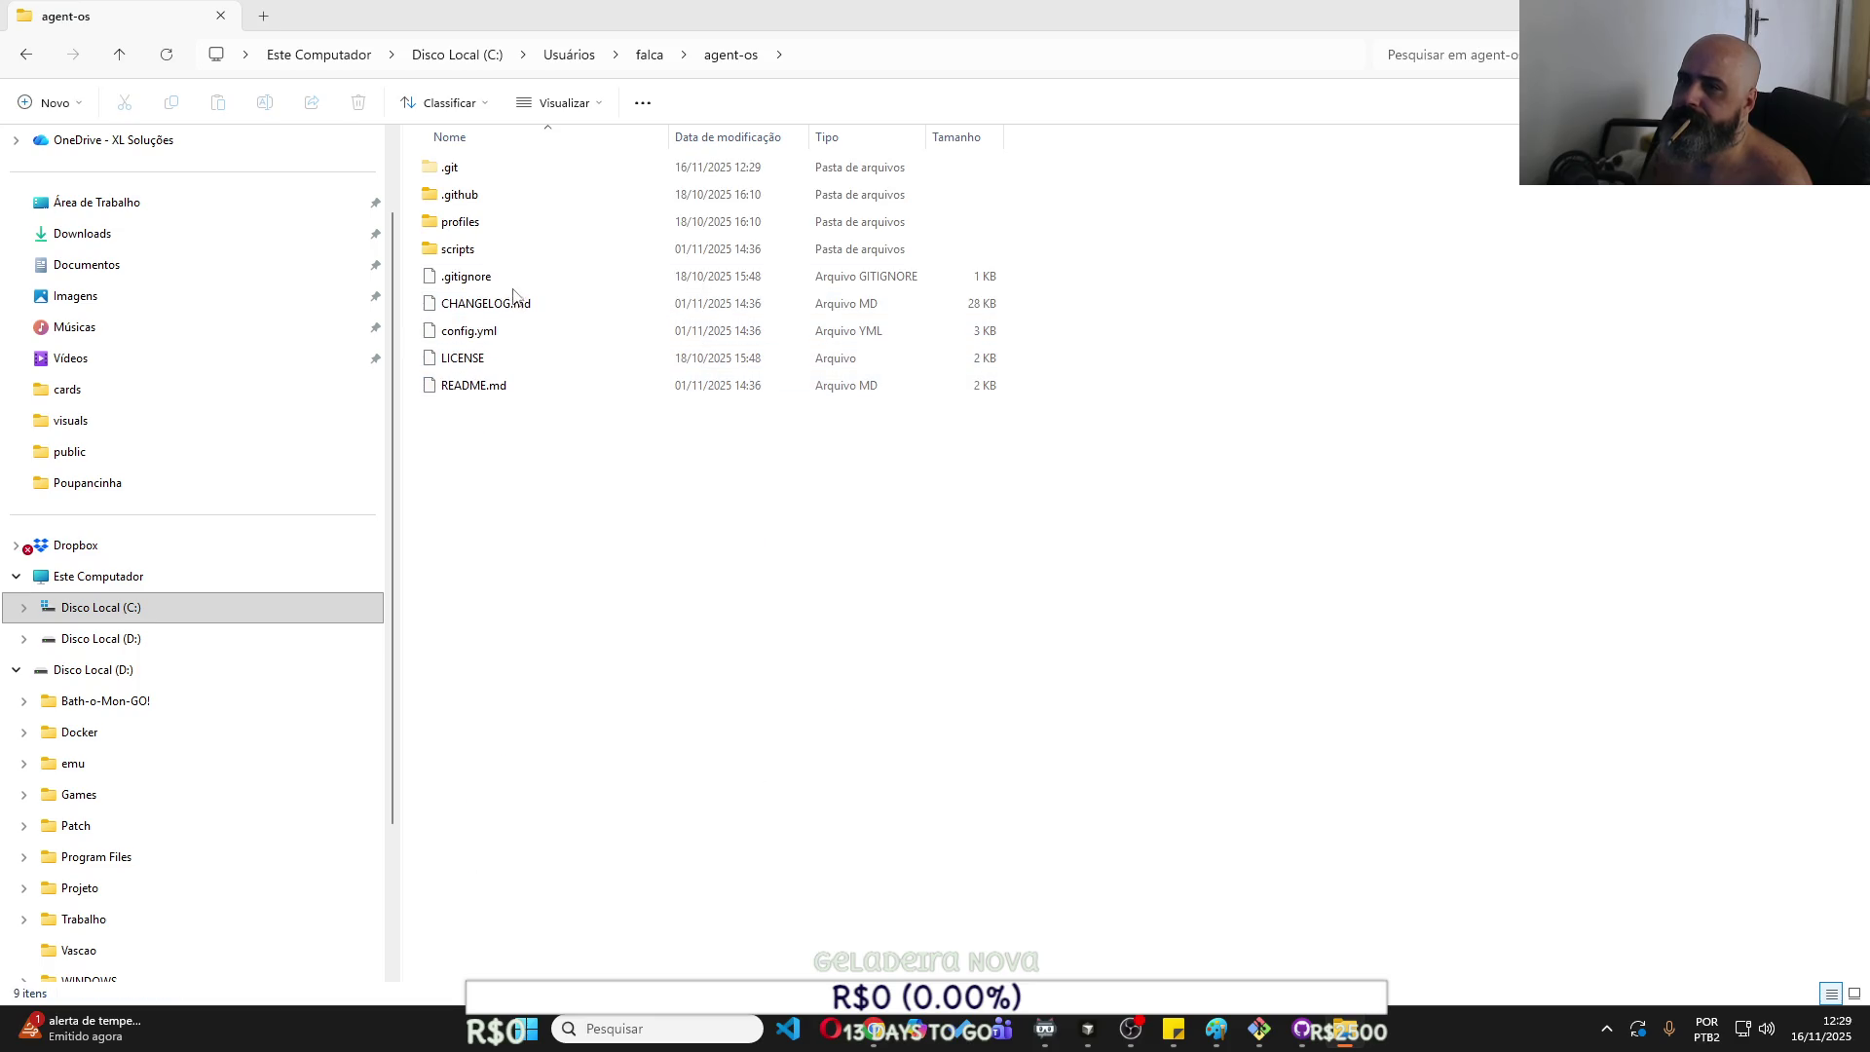
{"action": "left_click", "coordinate": [517, 336]}
{"action": "right_click", "coordinate": [517, 337]}
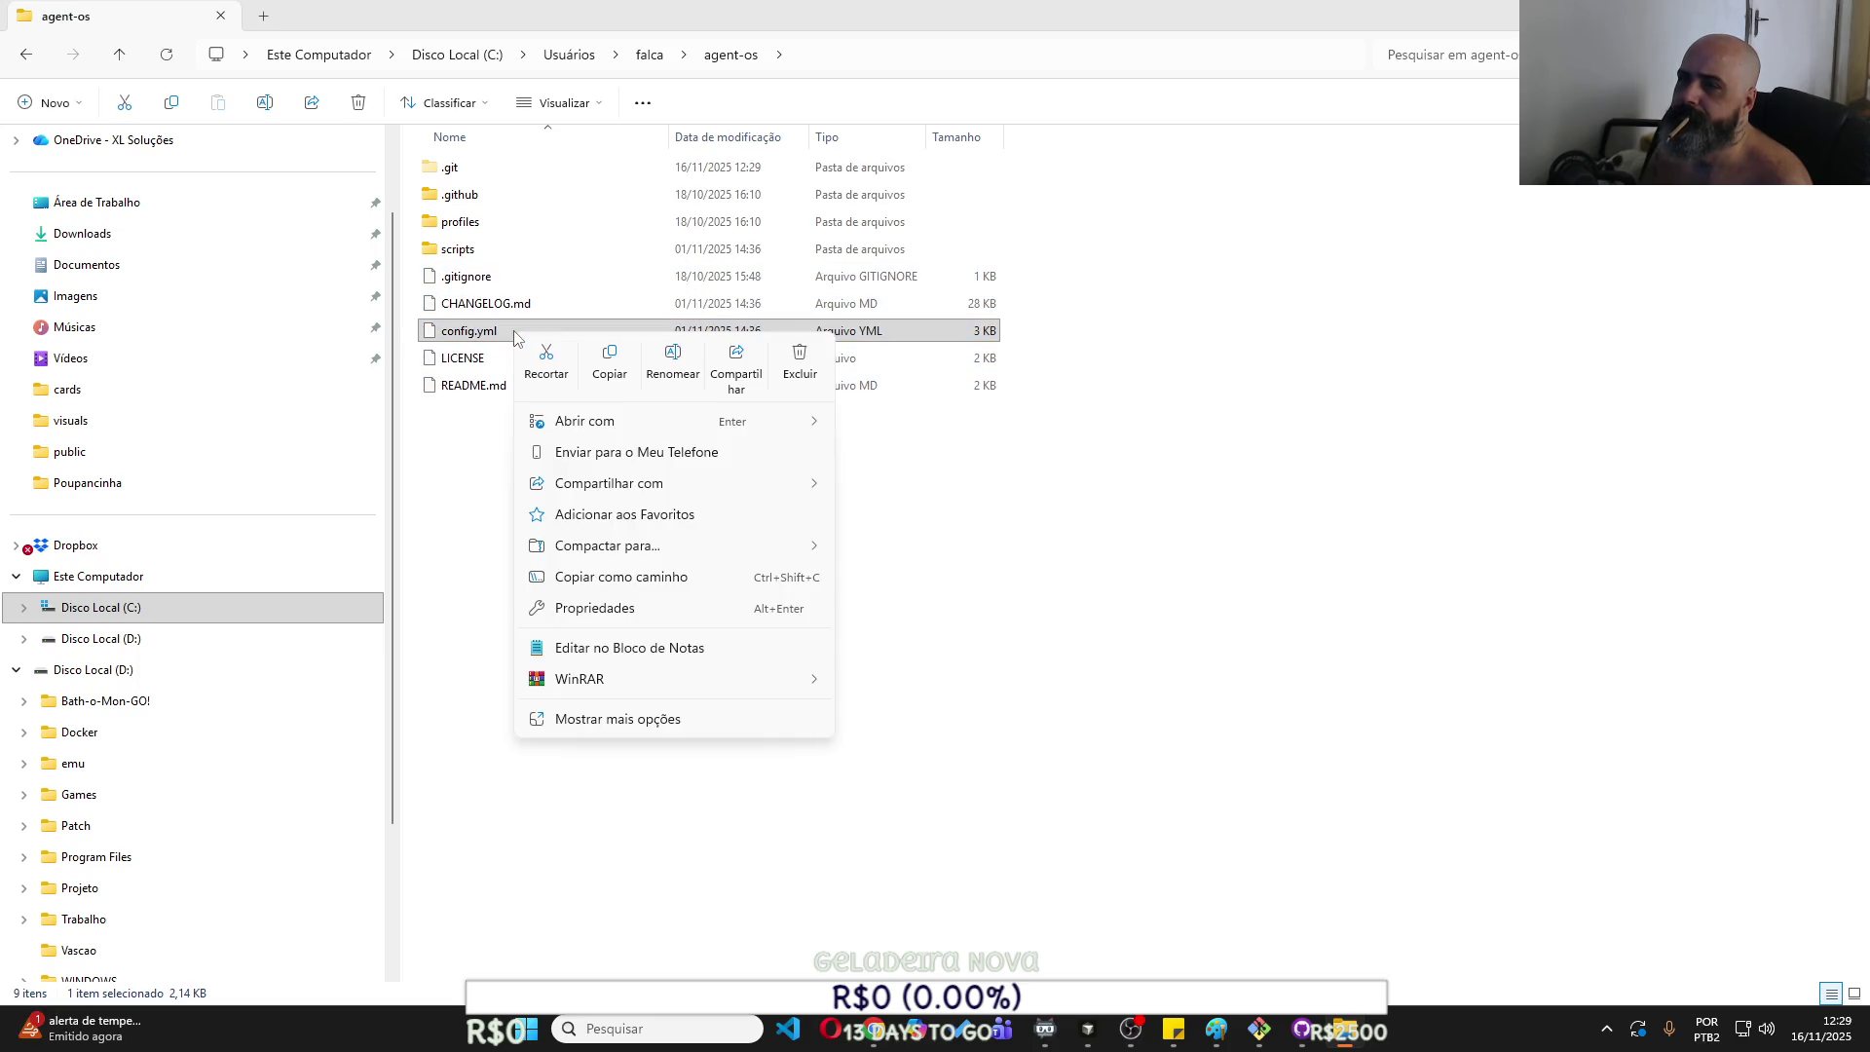
{"action": "mouse_move", "coordinate": [612, 424]}
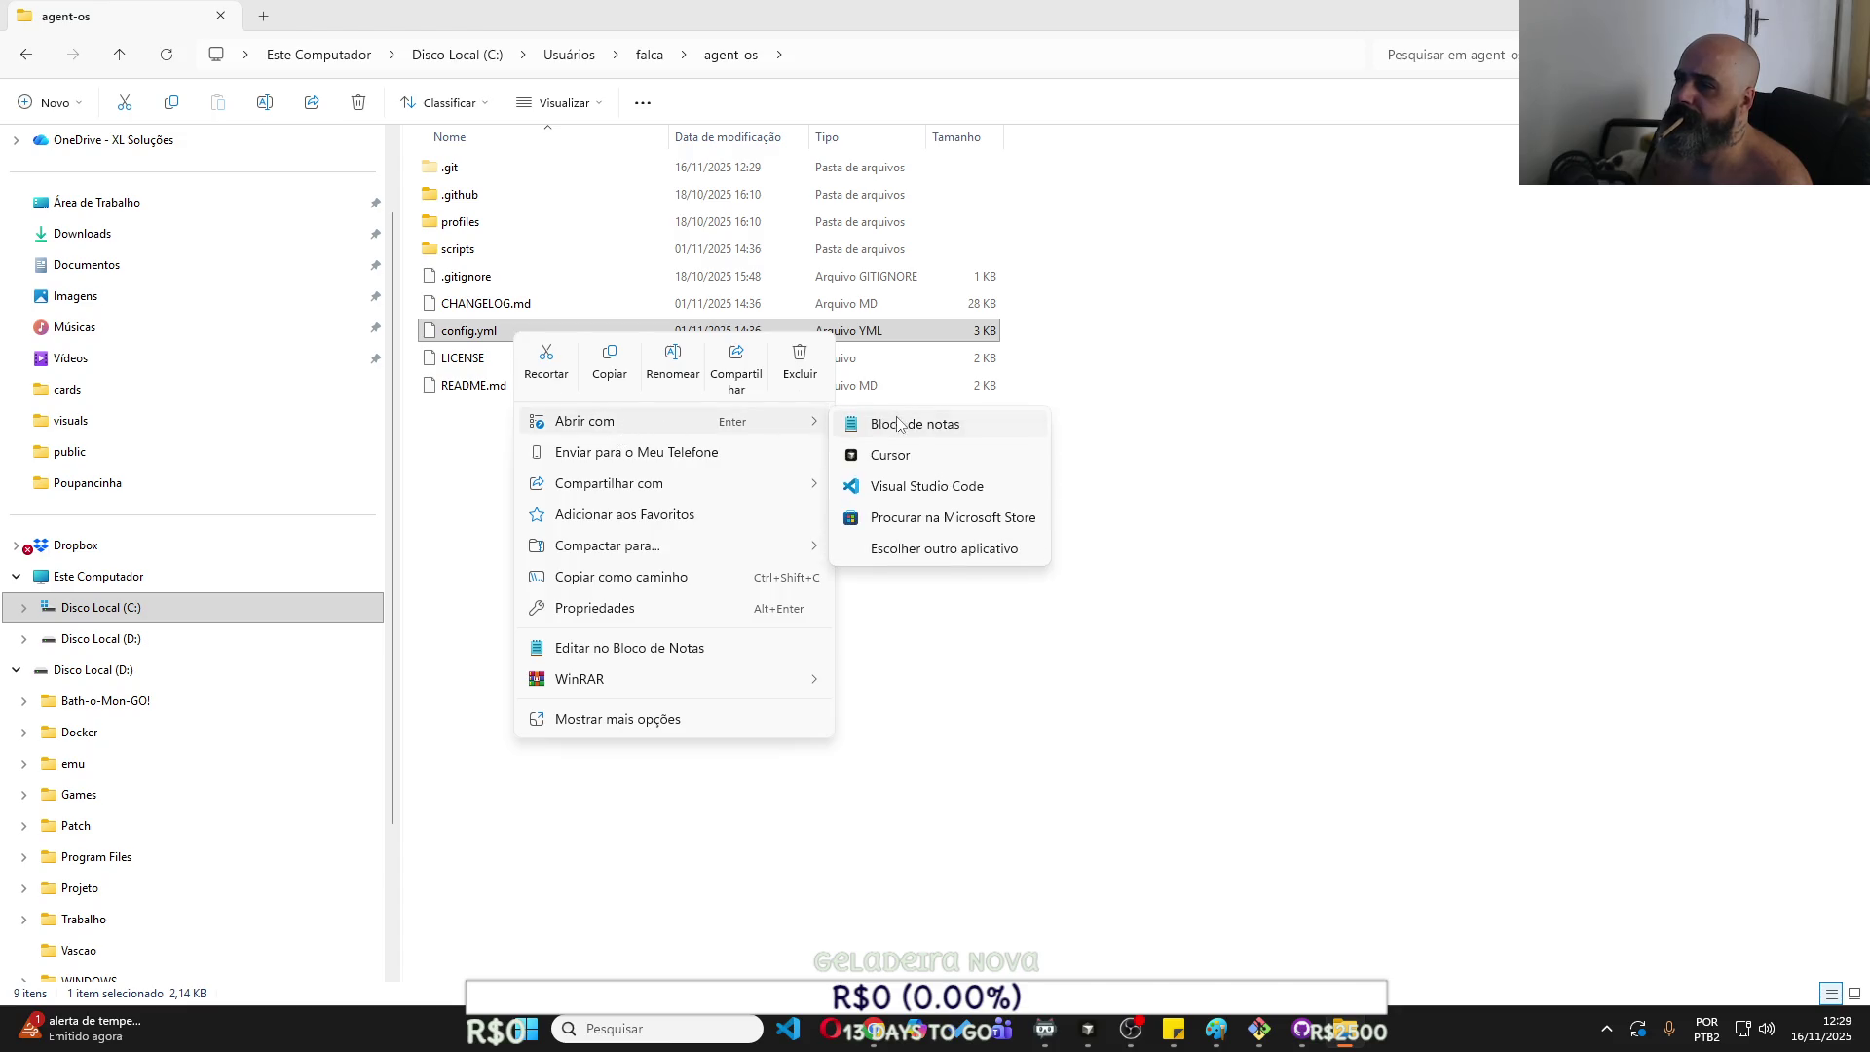
{"action": "left_click", "coordinate": [898, 422]}
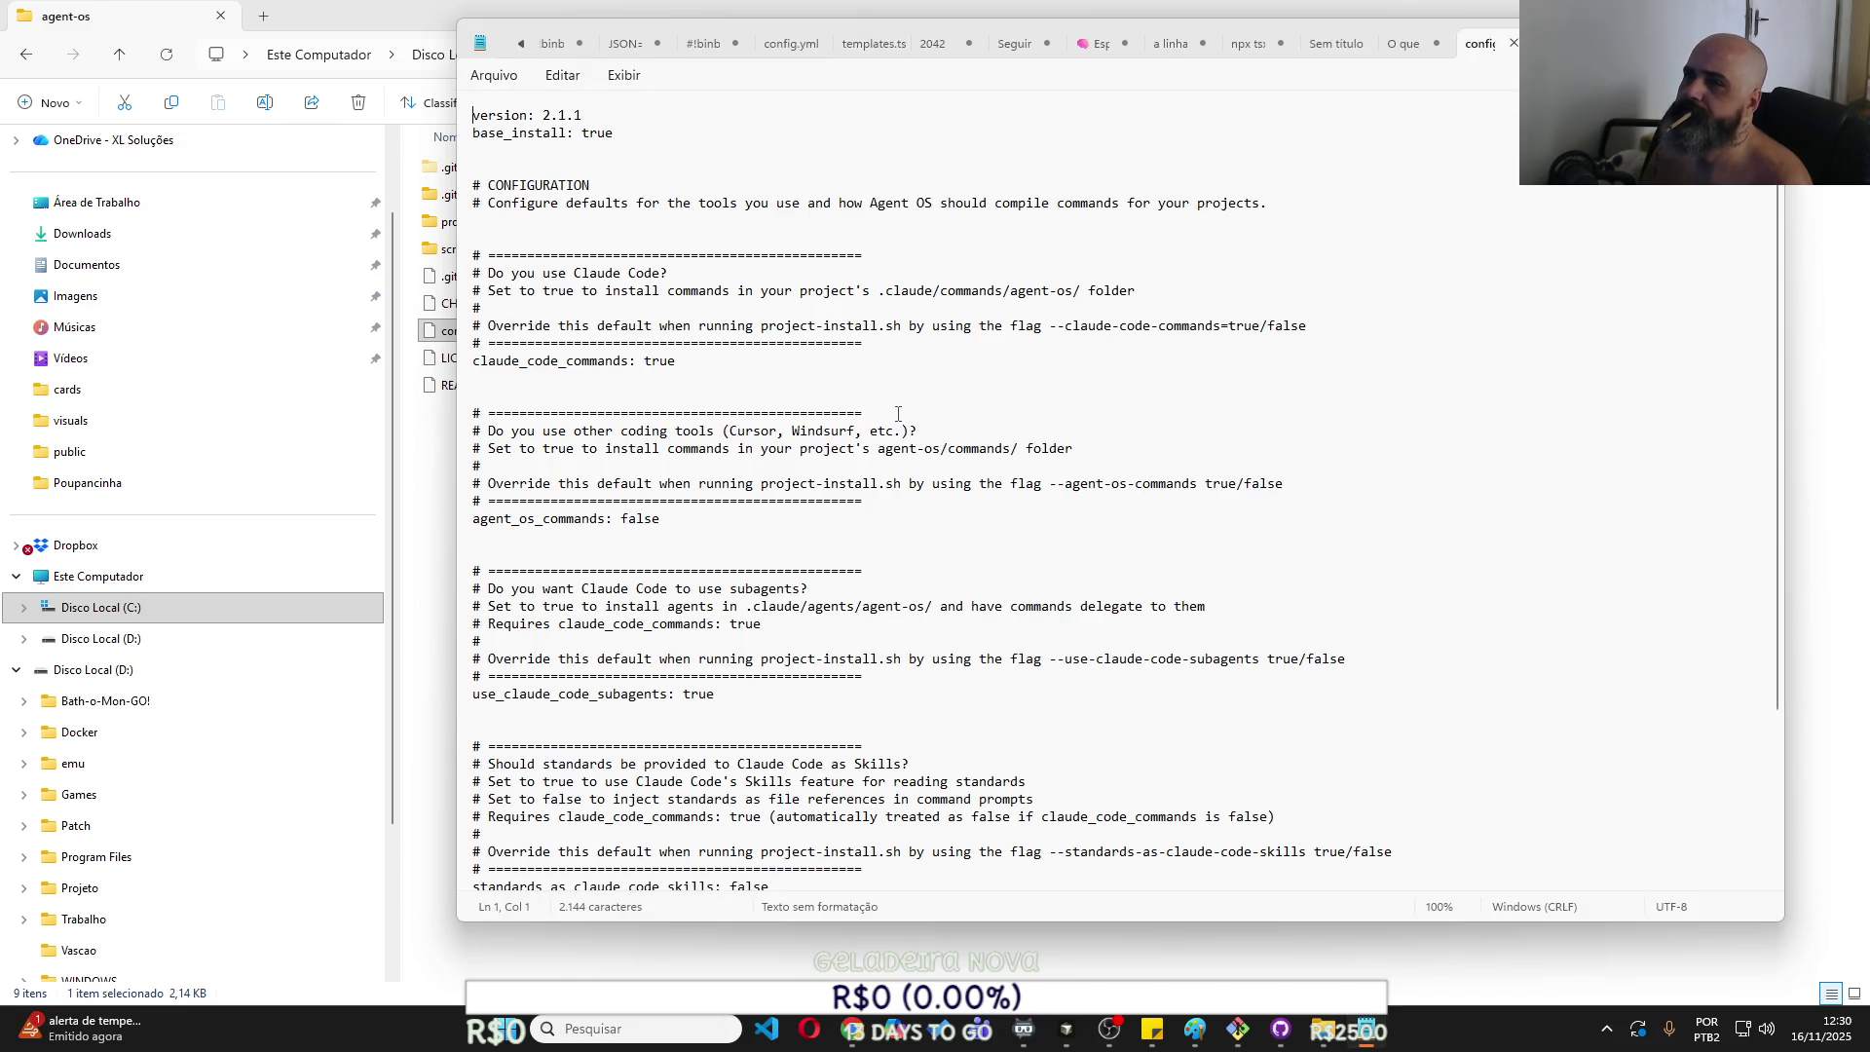
Set claude_code_commands to no, agent_os_commands to yes and use_claude_code_subagents to no.
{"action": "left_click_drag", "start_coordinate": [684, 361], "coordinate": [645, 354]}
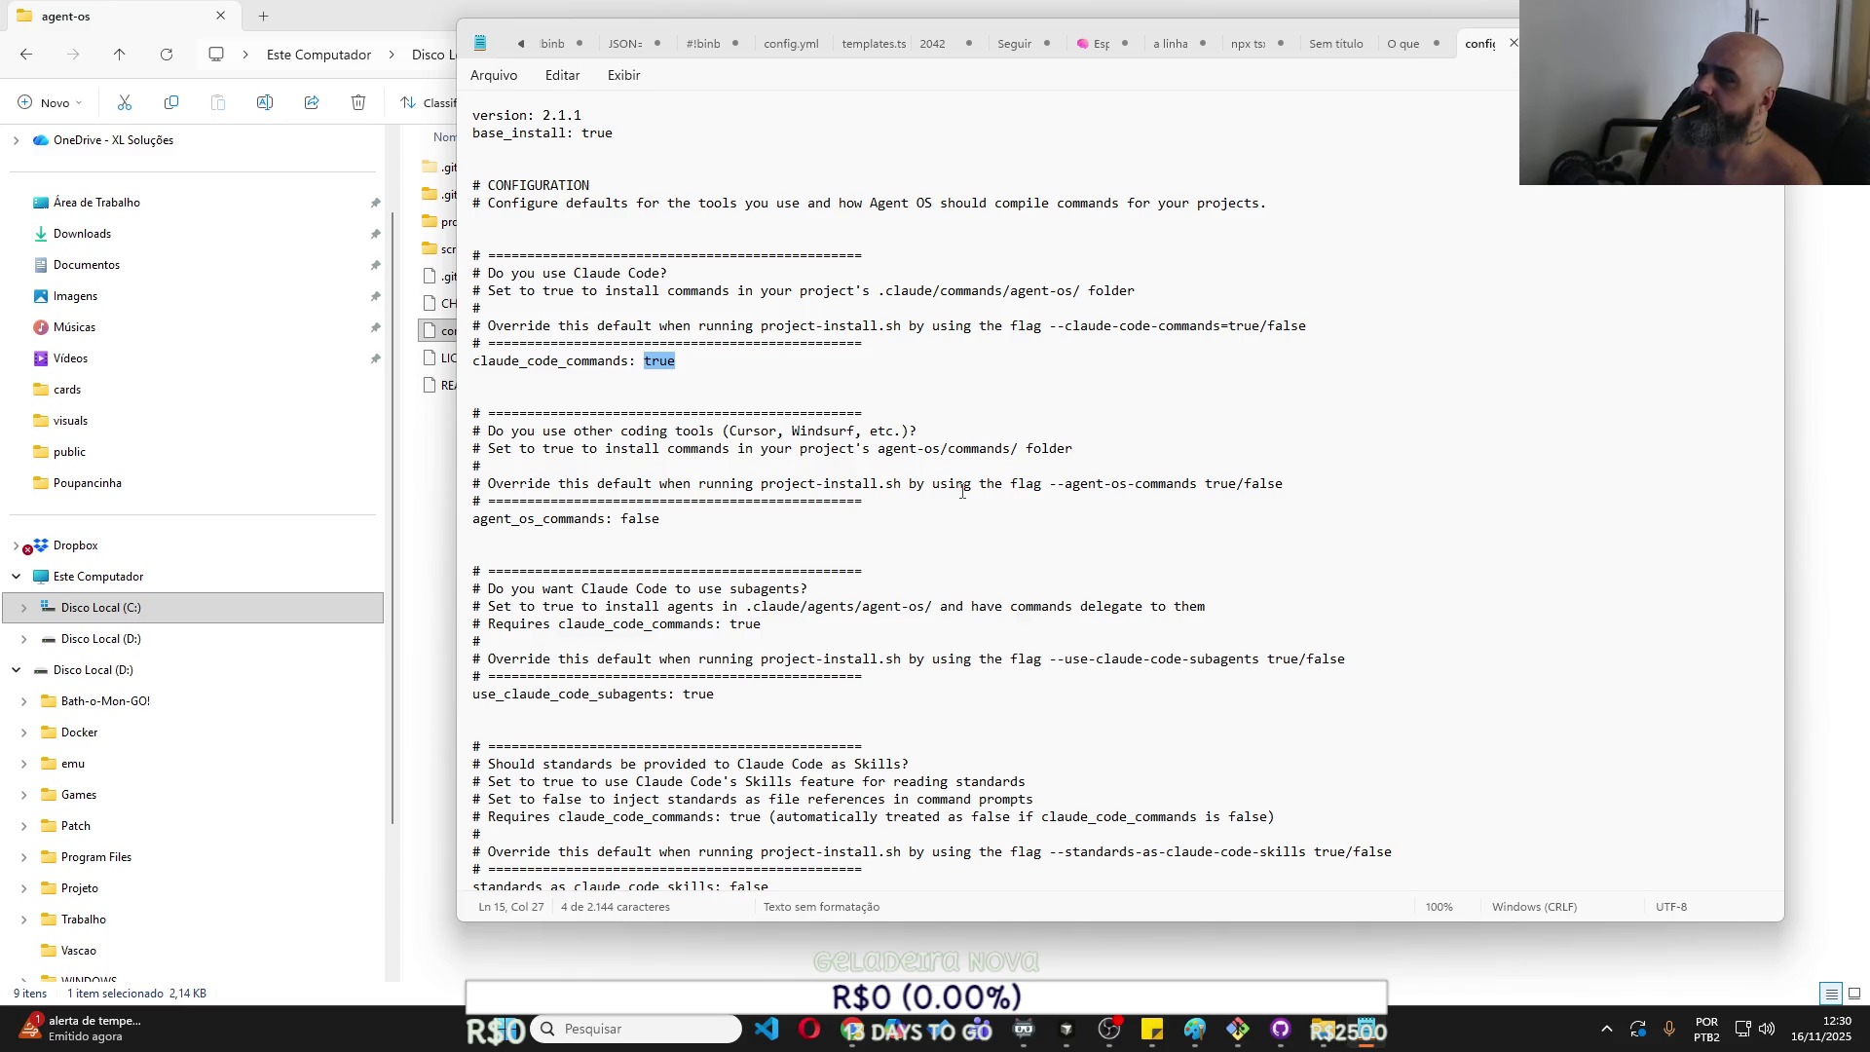
{"action": "type", "text": "no"}
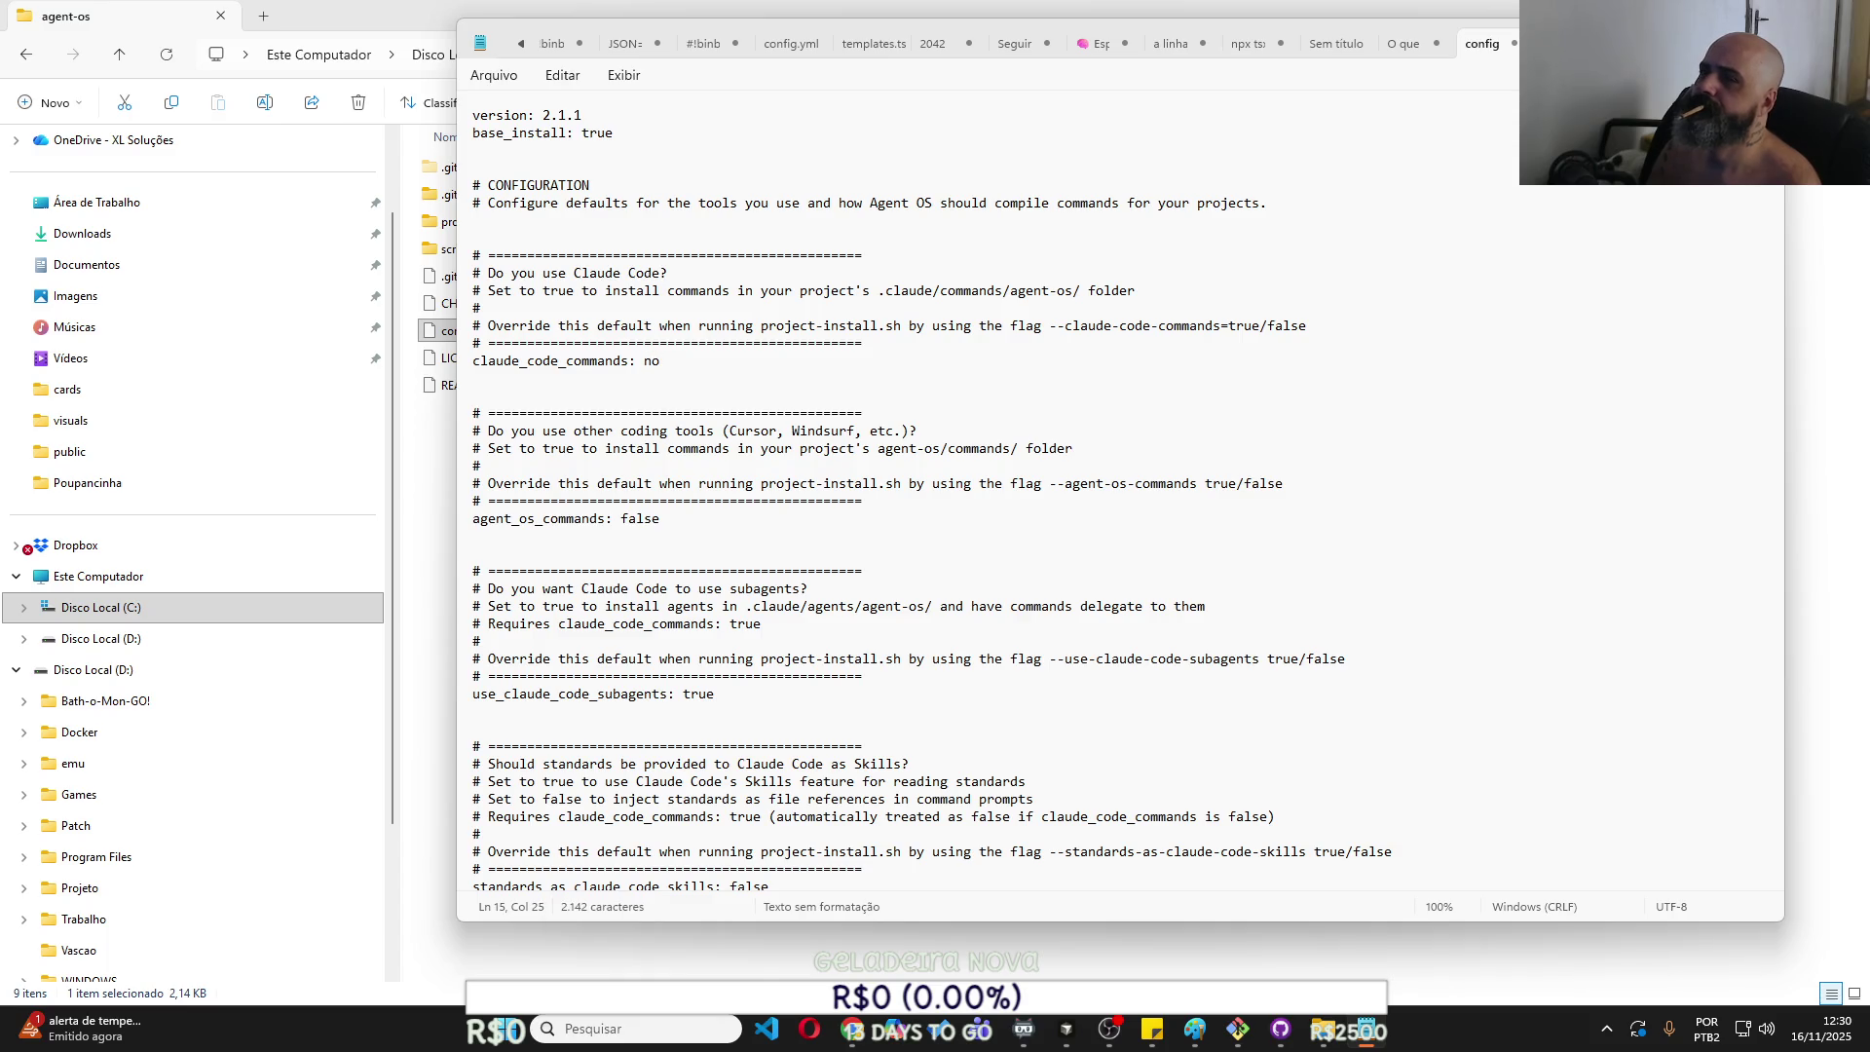
{"action": "double_click", "coordinate": [641, 518]}
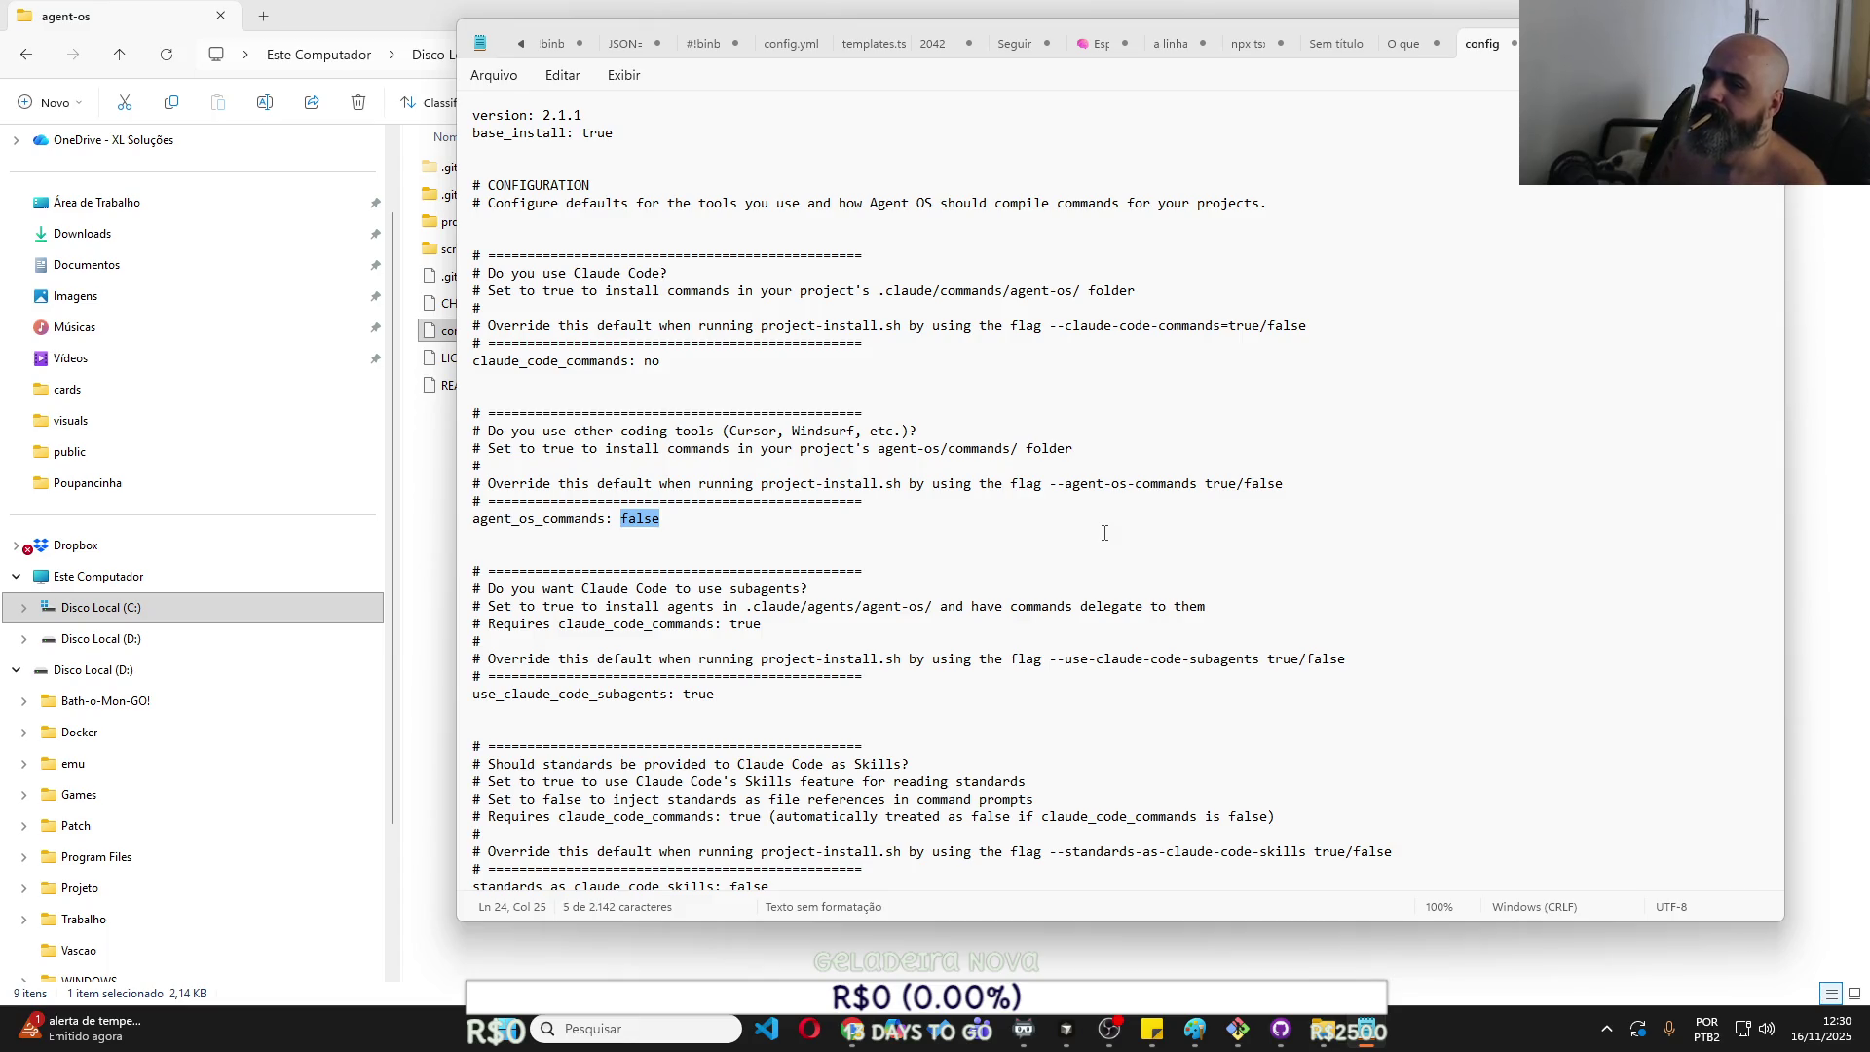
{"action": "type", "text": "ye"}
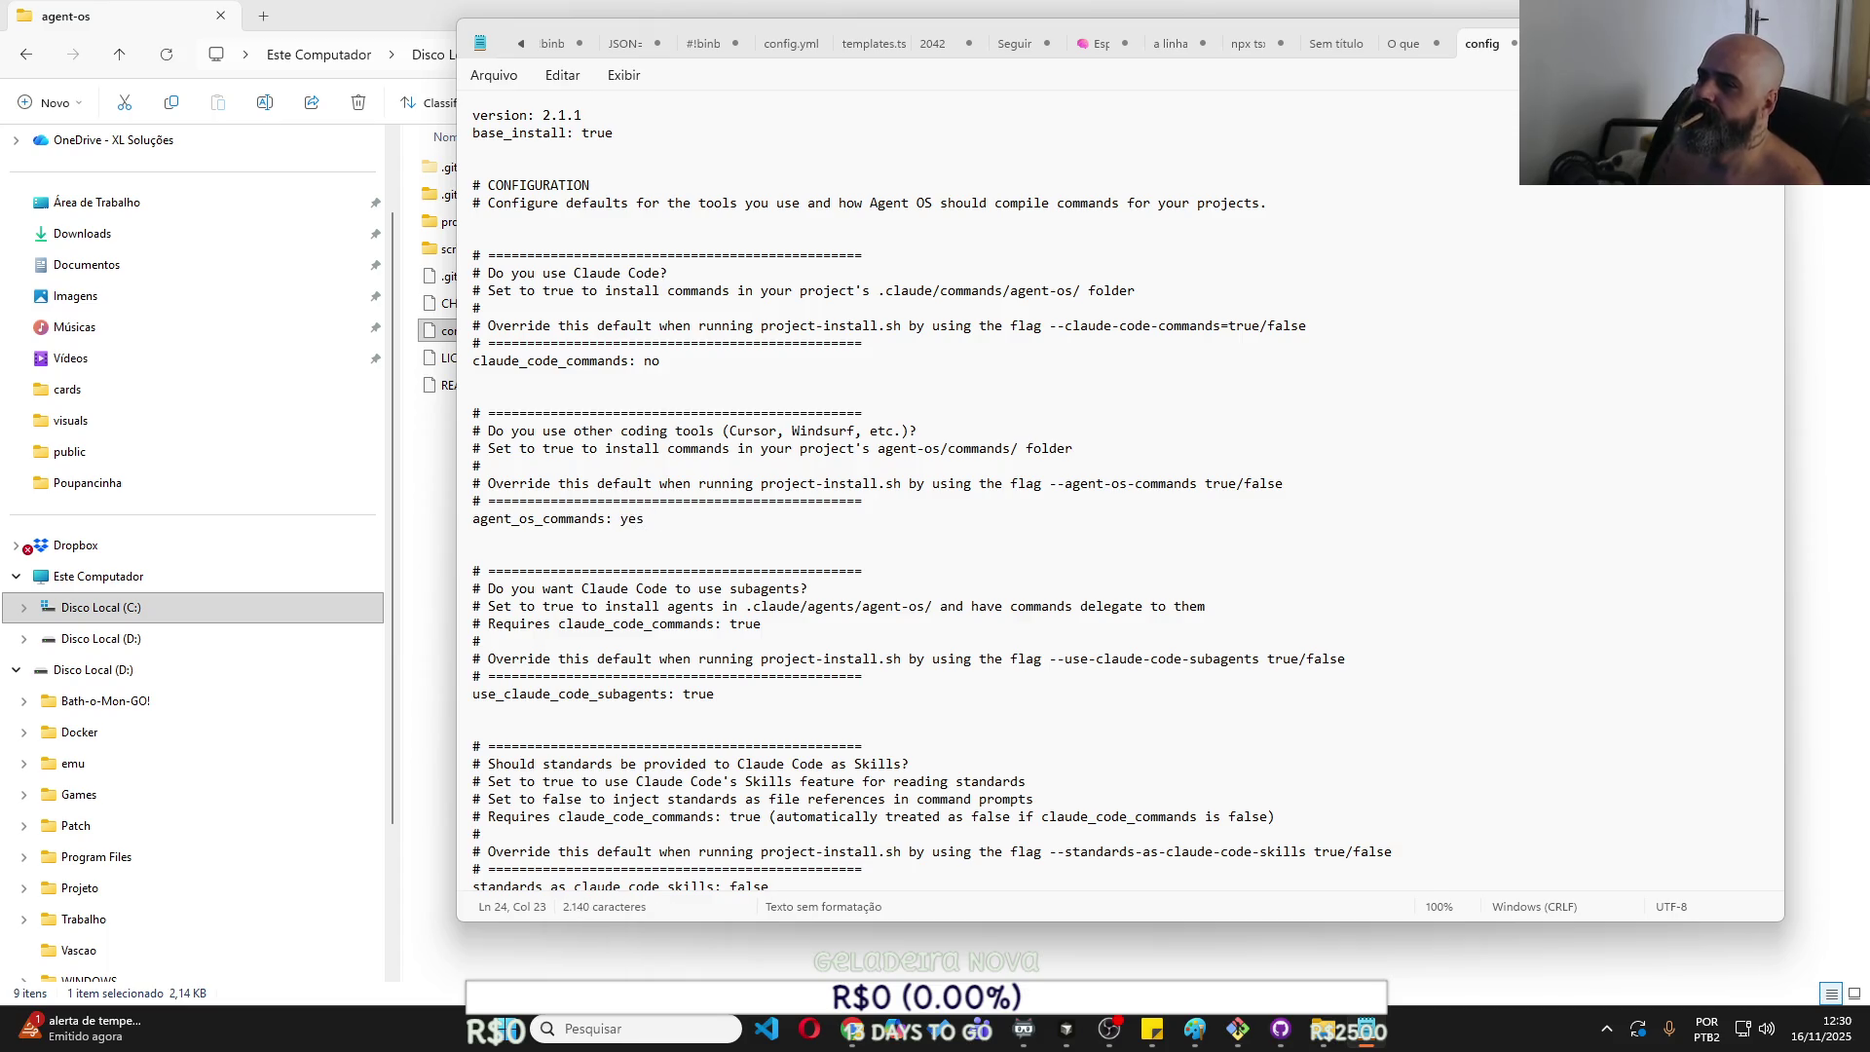
{"action": "scroll", "coordinate": [988, 517], "scroll_direction": "down", "scroll_amount": 1}
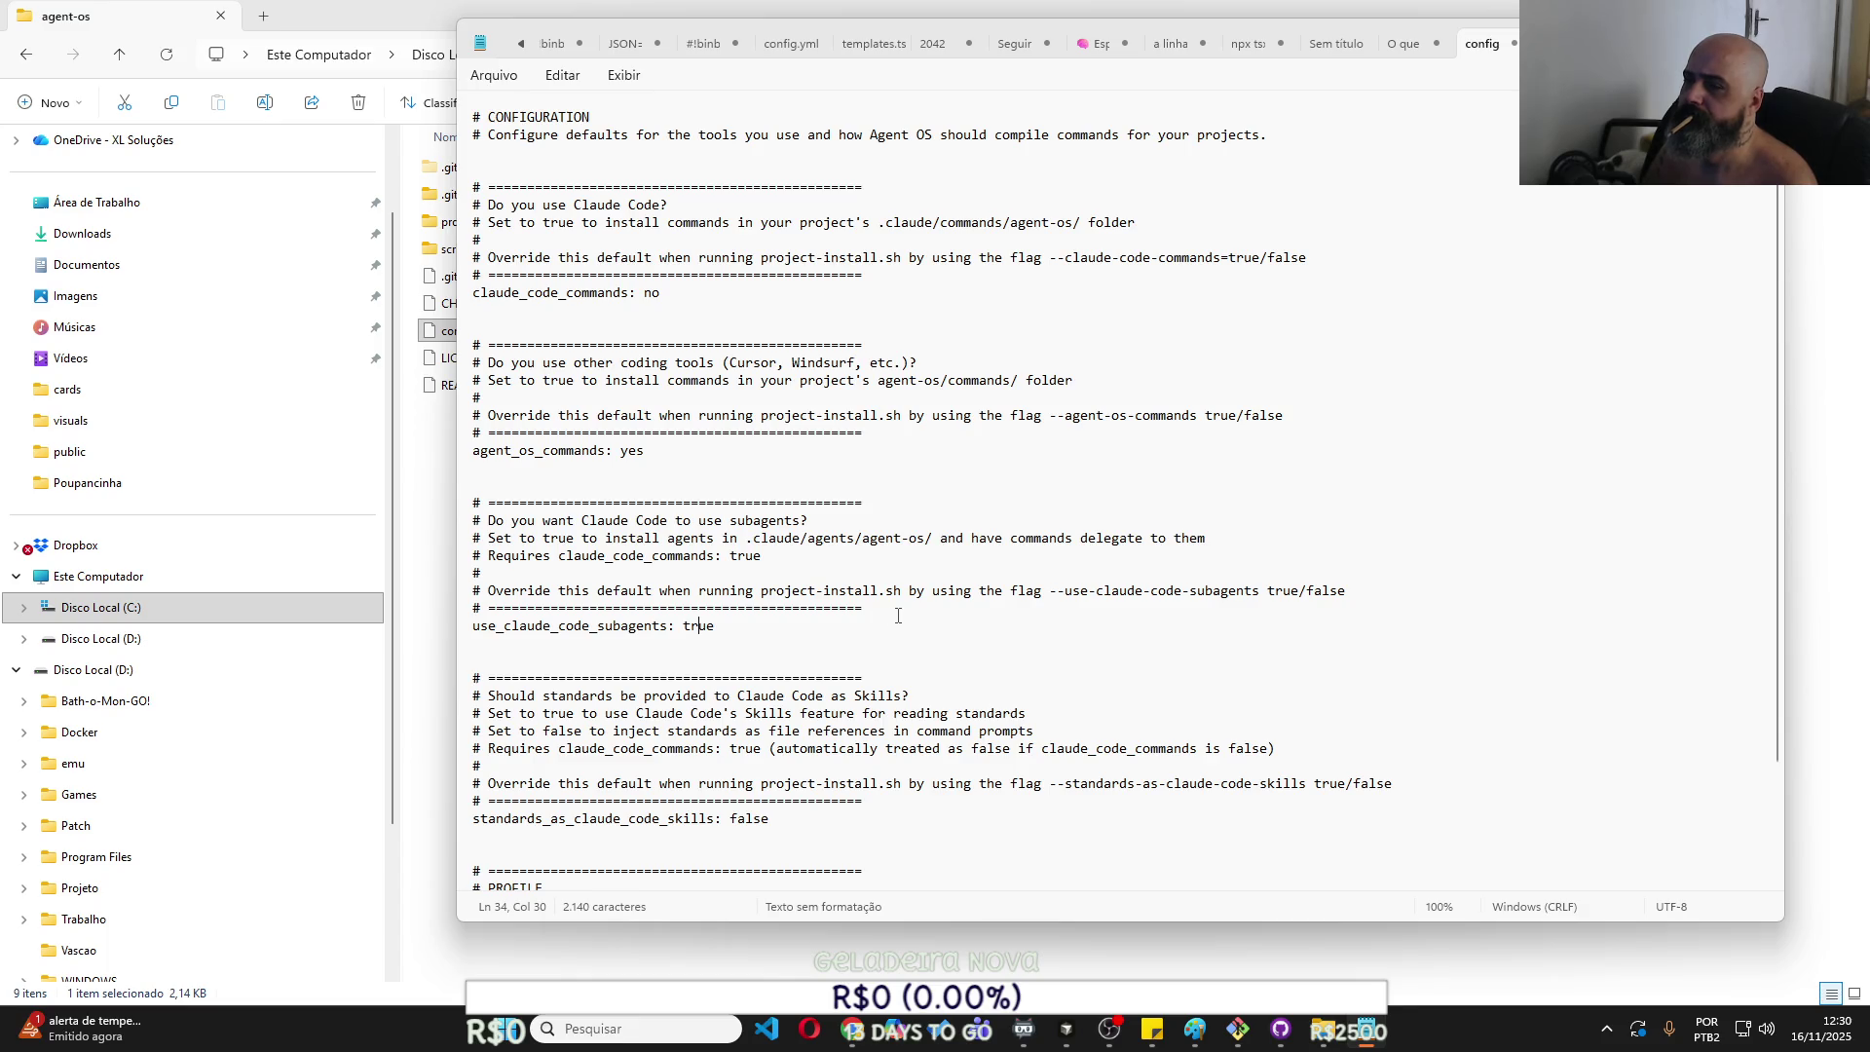
{"action": "key", "text": "Left"}
{"action": "key", "text": "shift+End"}
{"action": "type", "text": "no"}
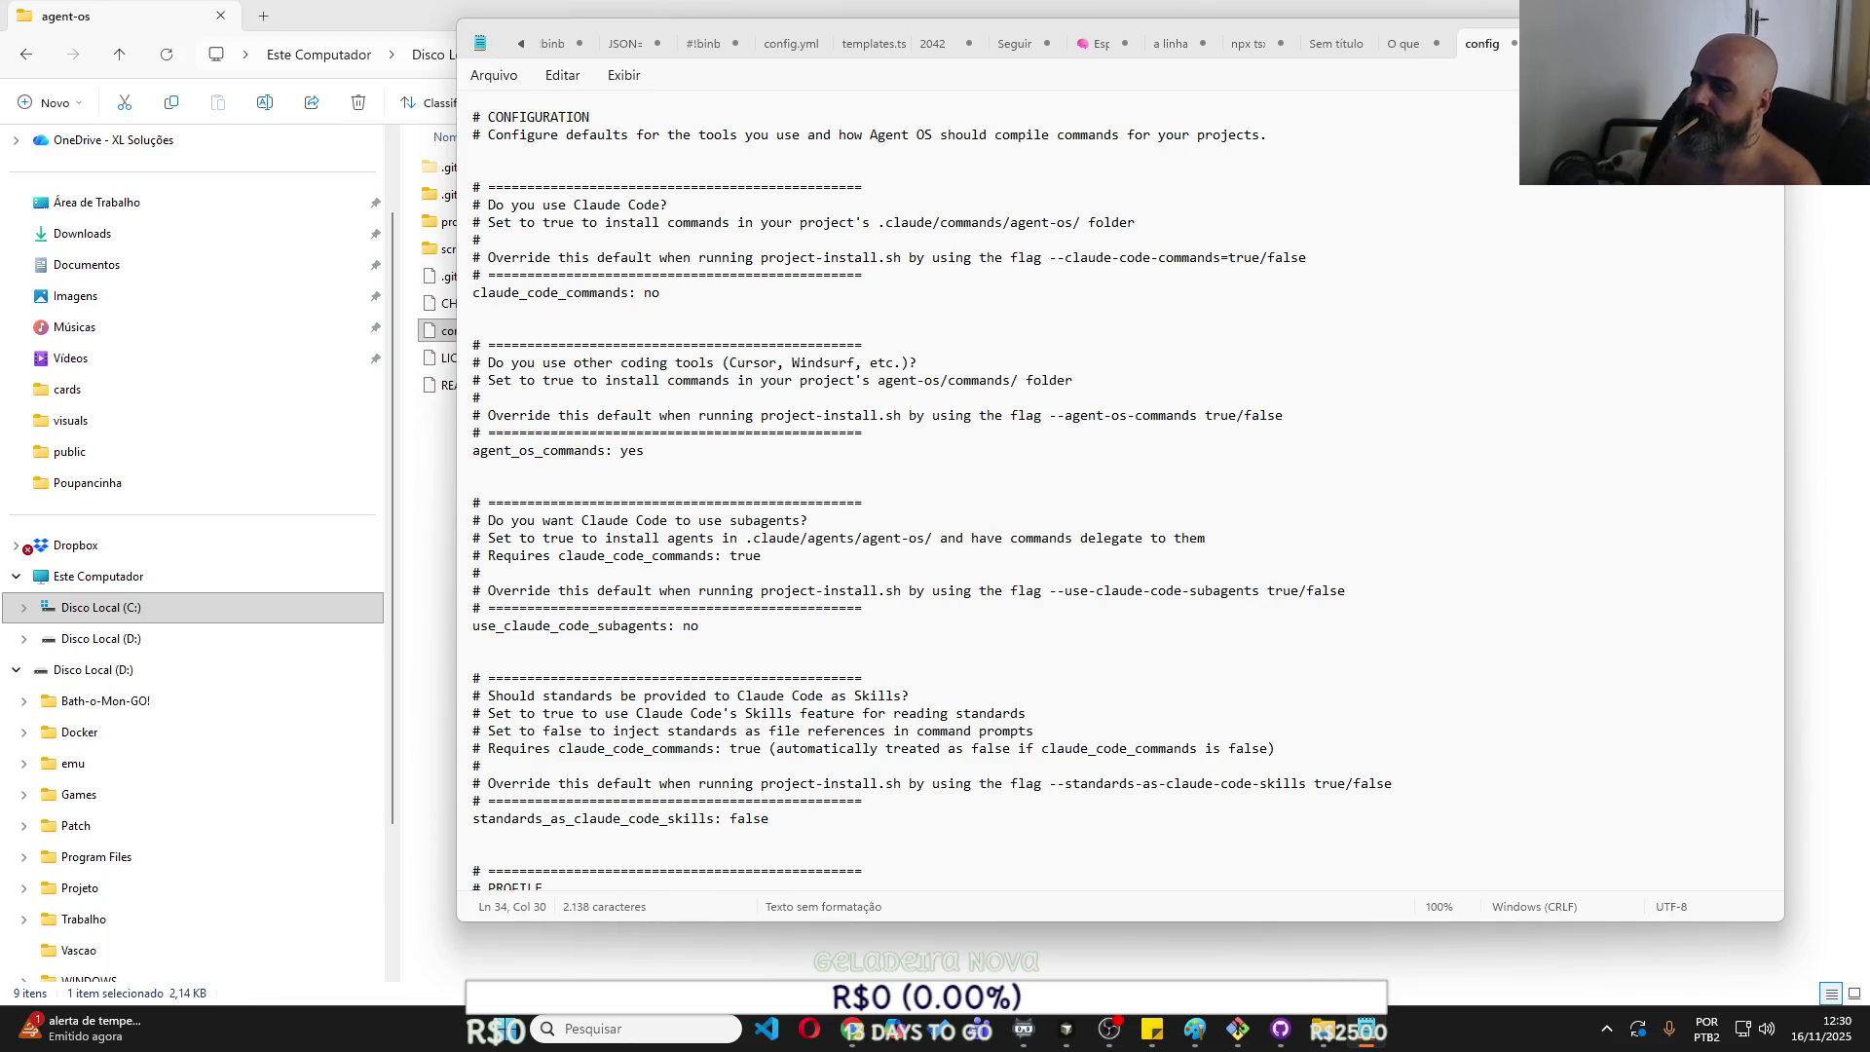
{"action": "scroll", "coordinate": [747, 556], "scroll_direction": "down", "scroll_amount": 3}
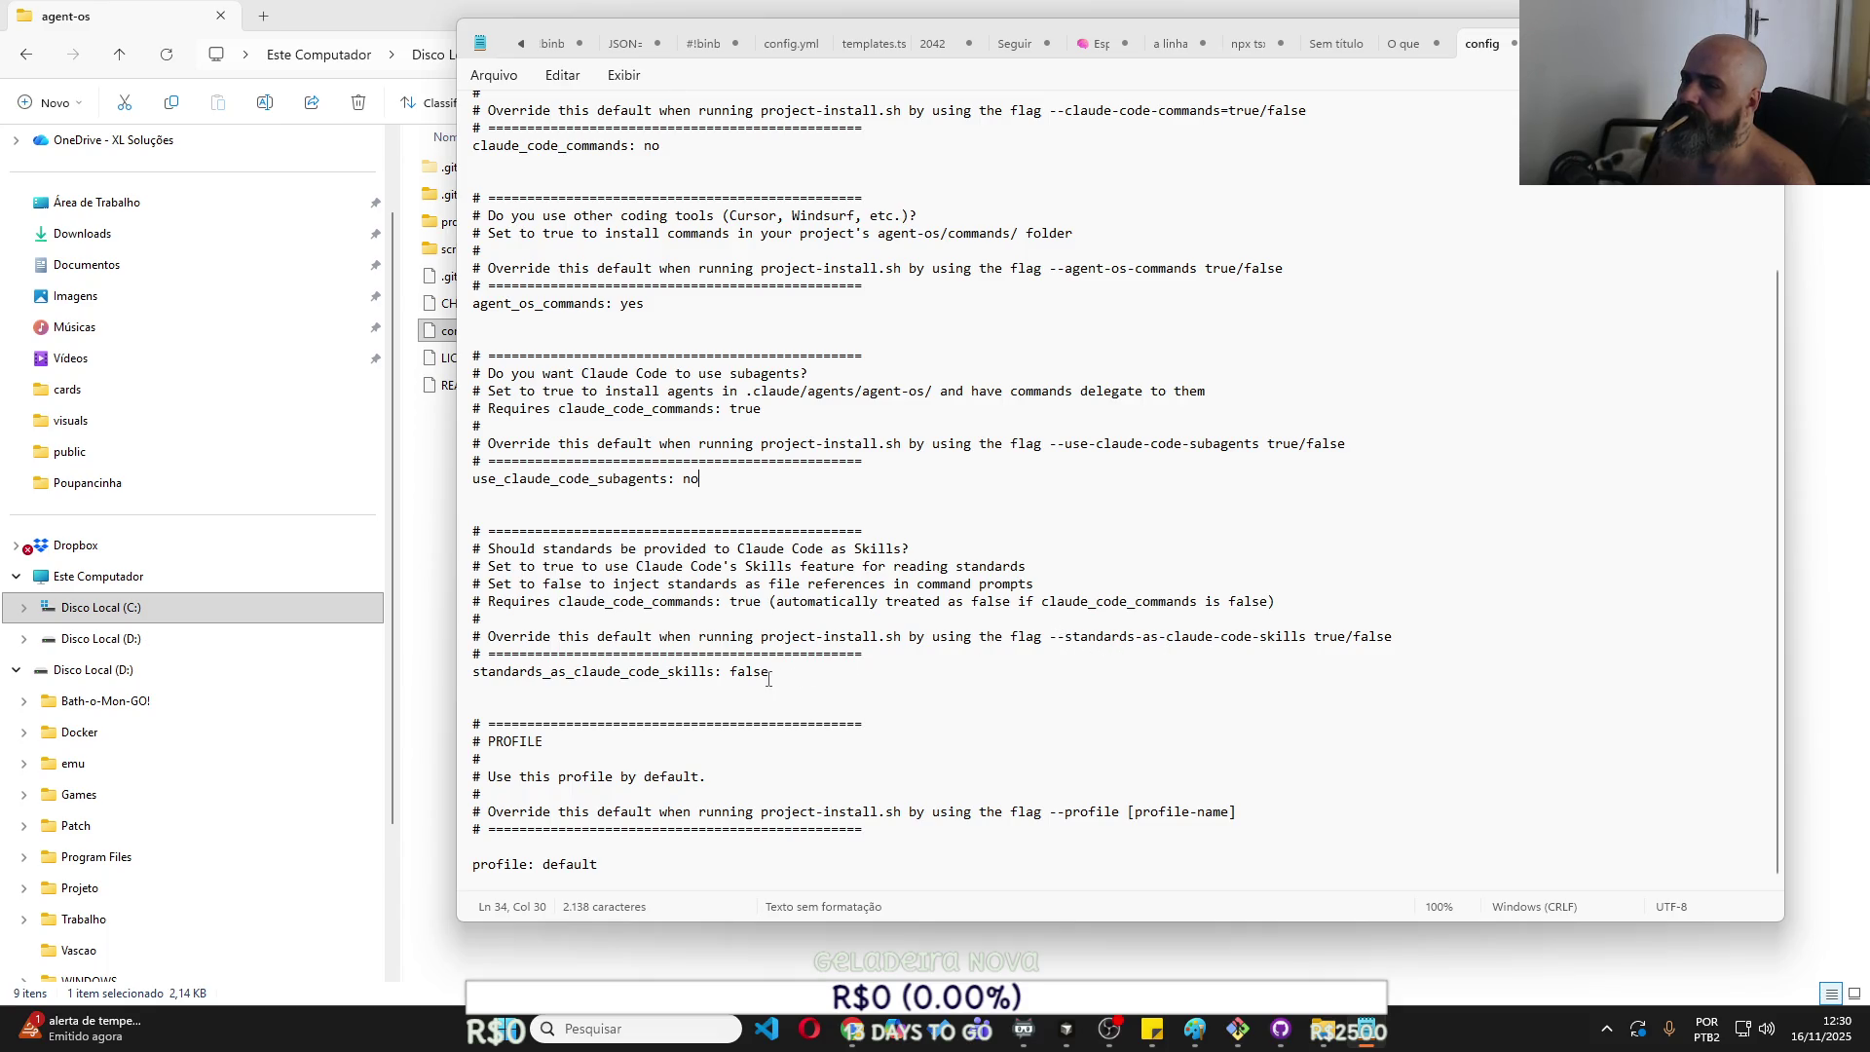
Replace the profile value 'default' with 'Shuk' in config.yml.
{"action": "scroll", "coordinate": [768, 678], "scroll_direction": "up", "scroll_amount": 1}
{"action": "scroll", "coordinate": [767, 678], "scroll_direction": "down", "scroll_amount": 1}
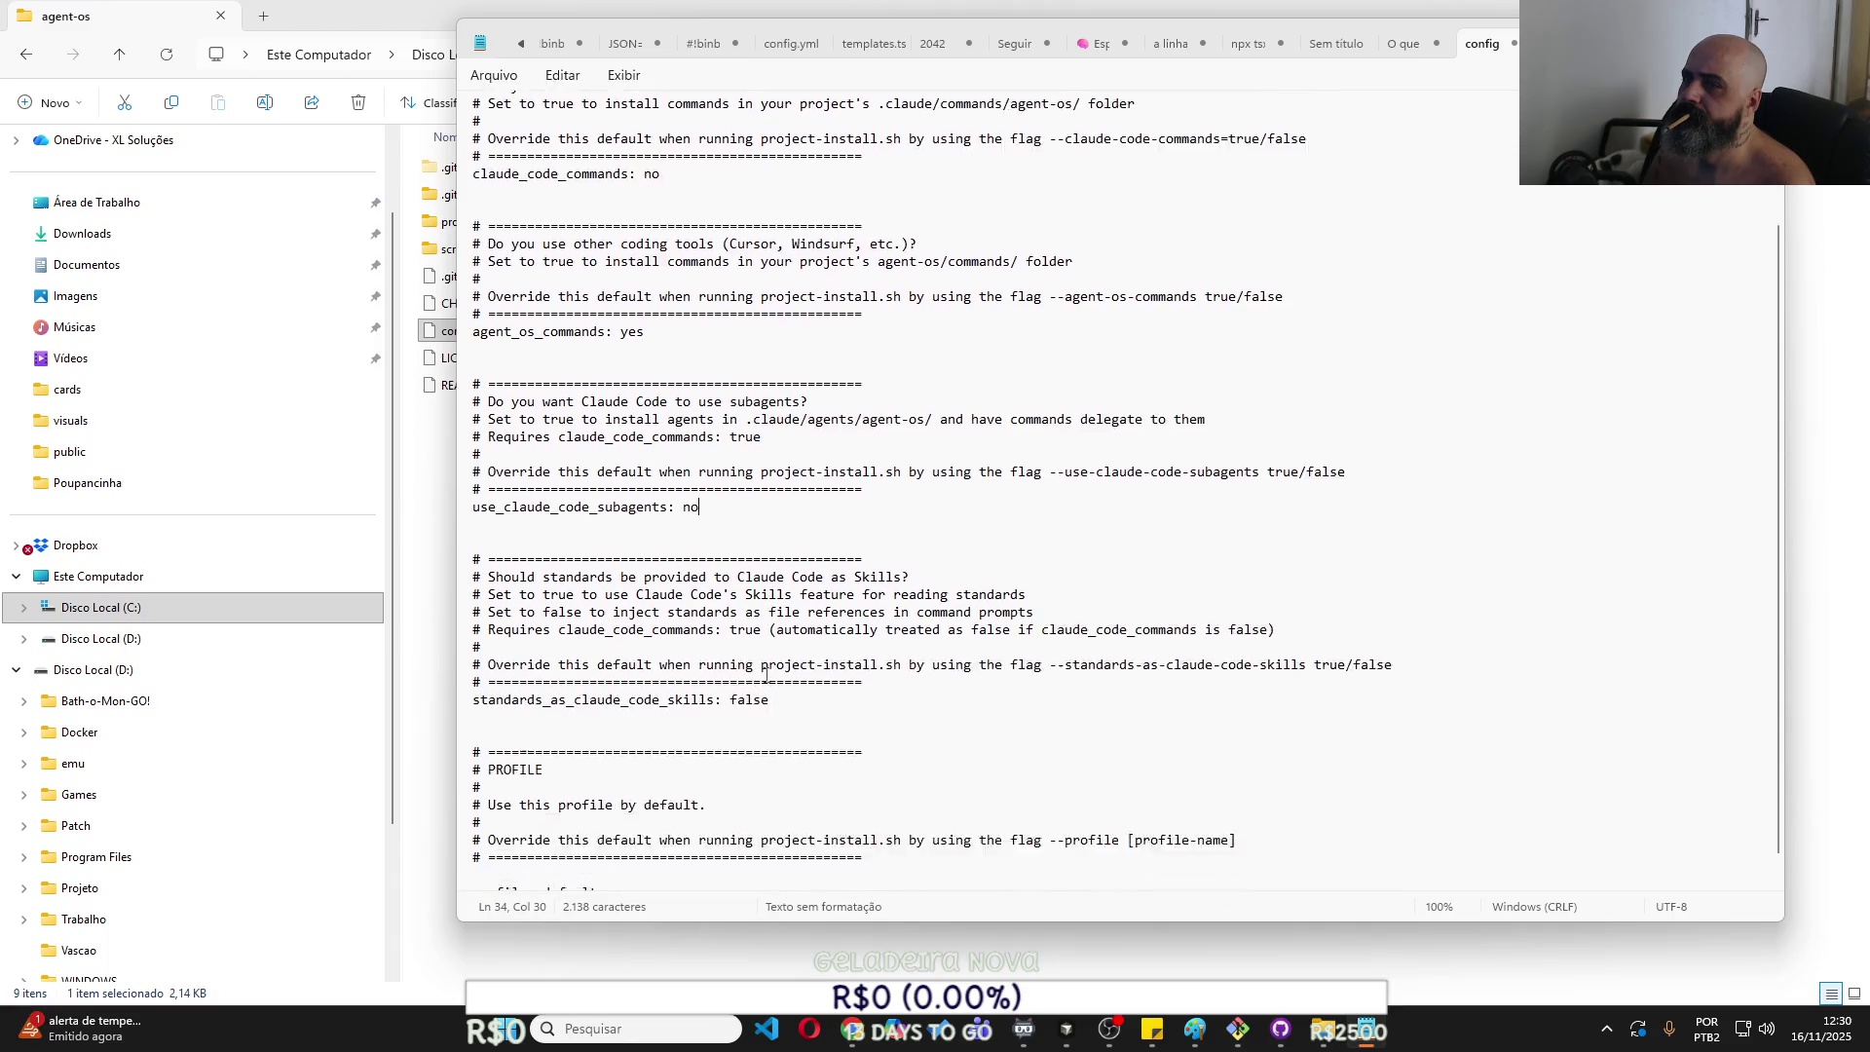
{"action": "double_click", "coordinate": [575, 864]}
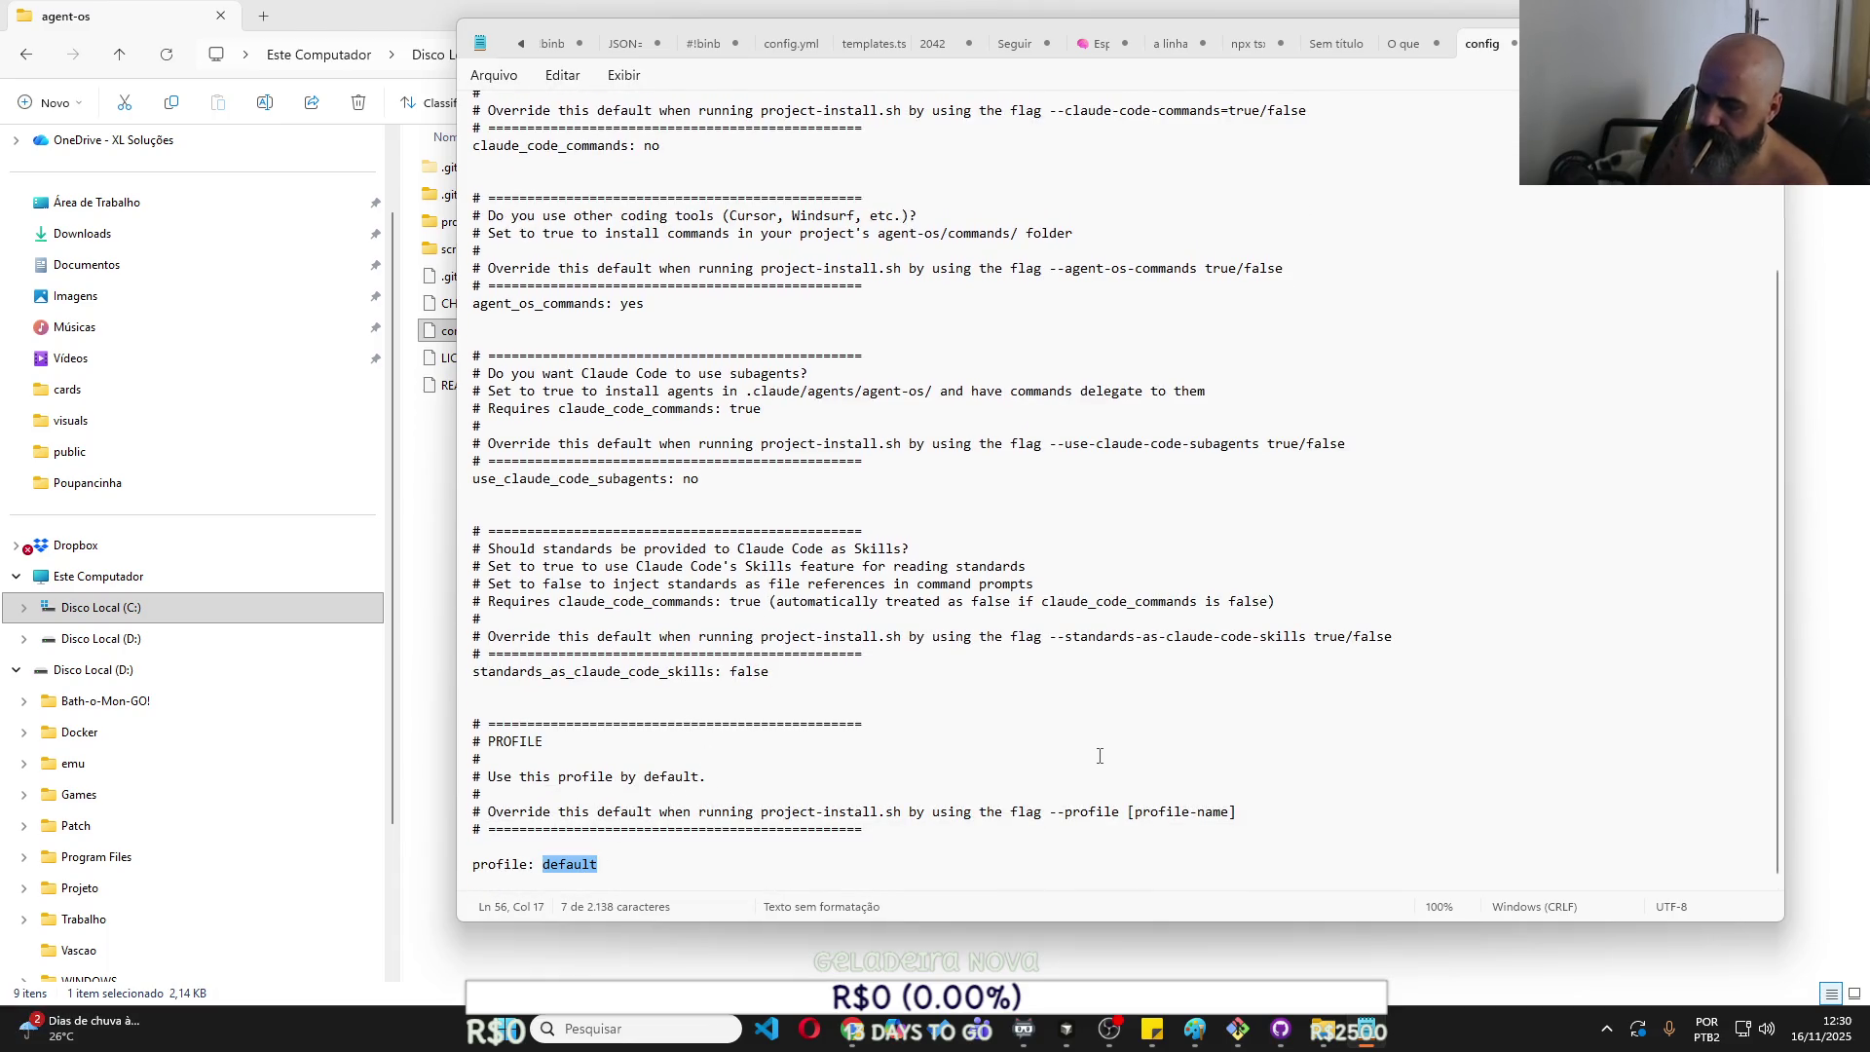
{"action": "type", "text": "Shuk"}
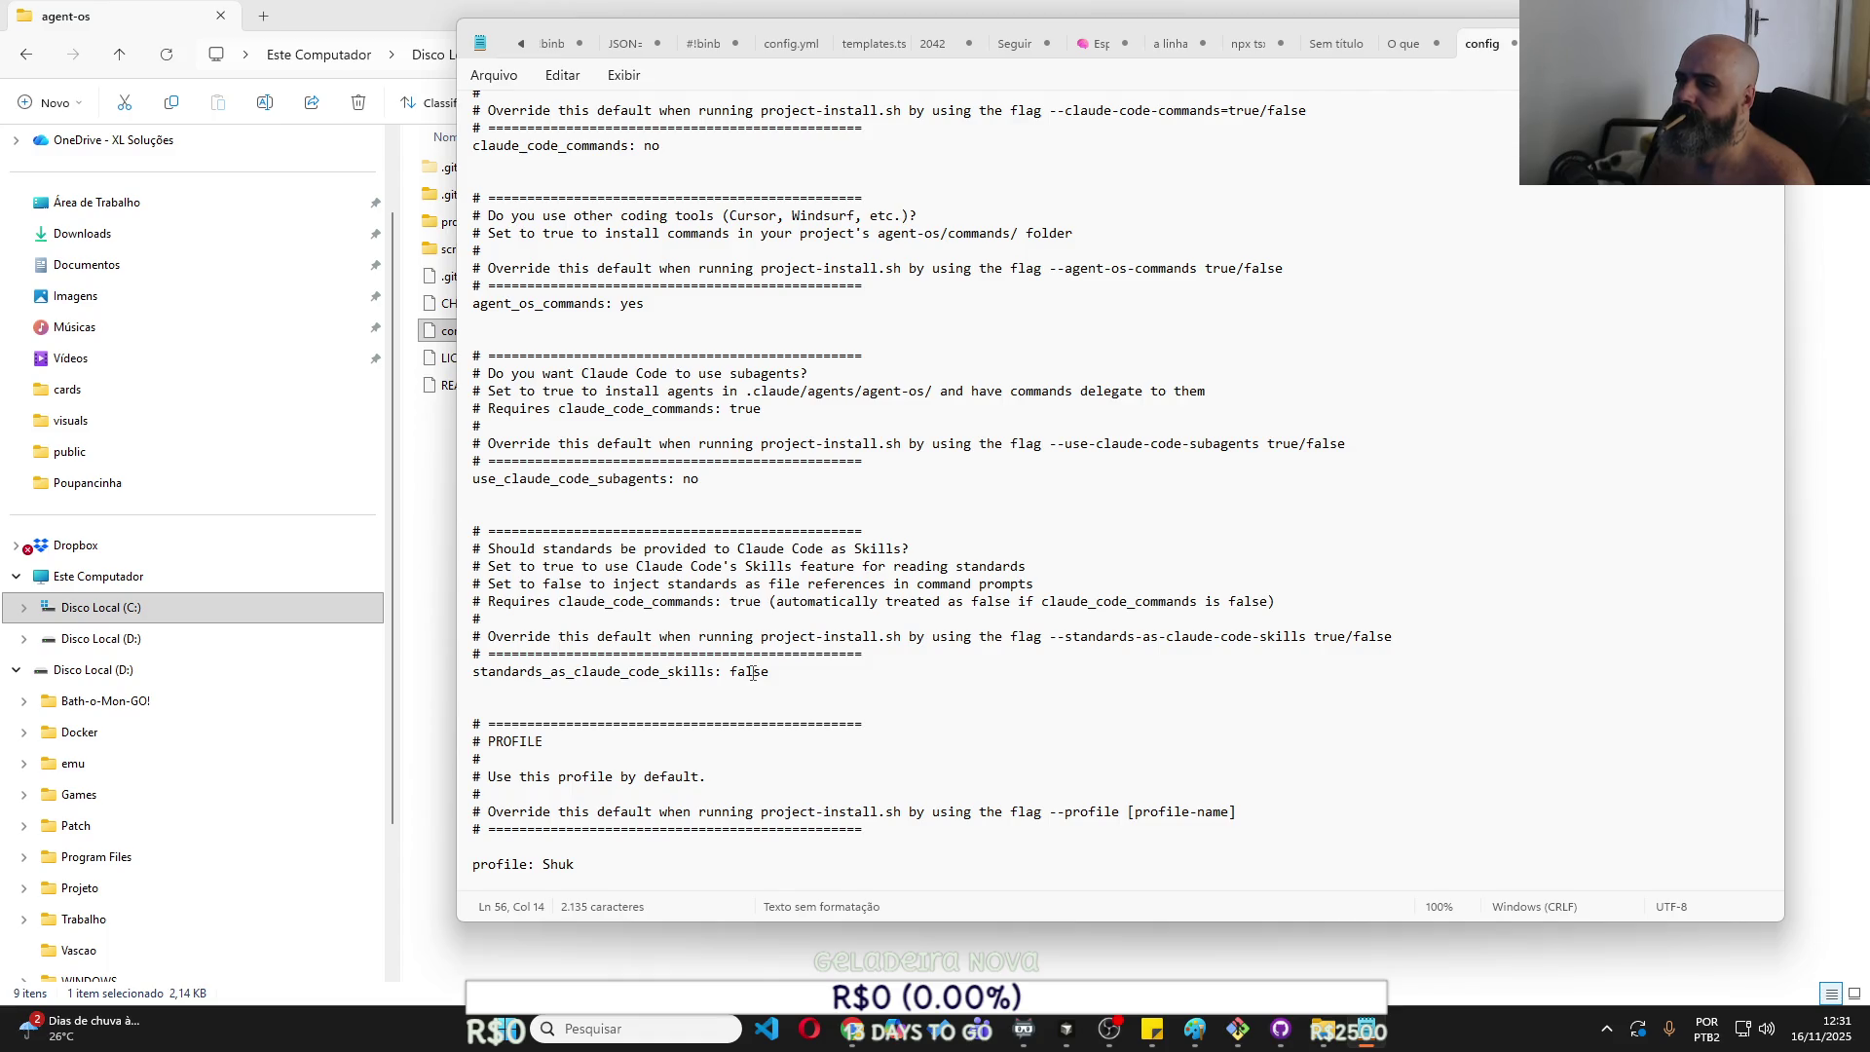
Save config.yml via Arquivo > Salvar and minimize Notepad to reveal the agent-os folder.
{"action": "scroll", "coordinate": [753, 673], "scroll_direction": "up", "scroll_amount": 3}
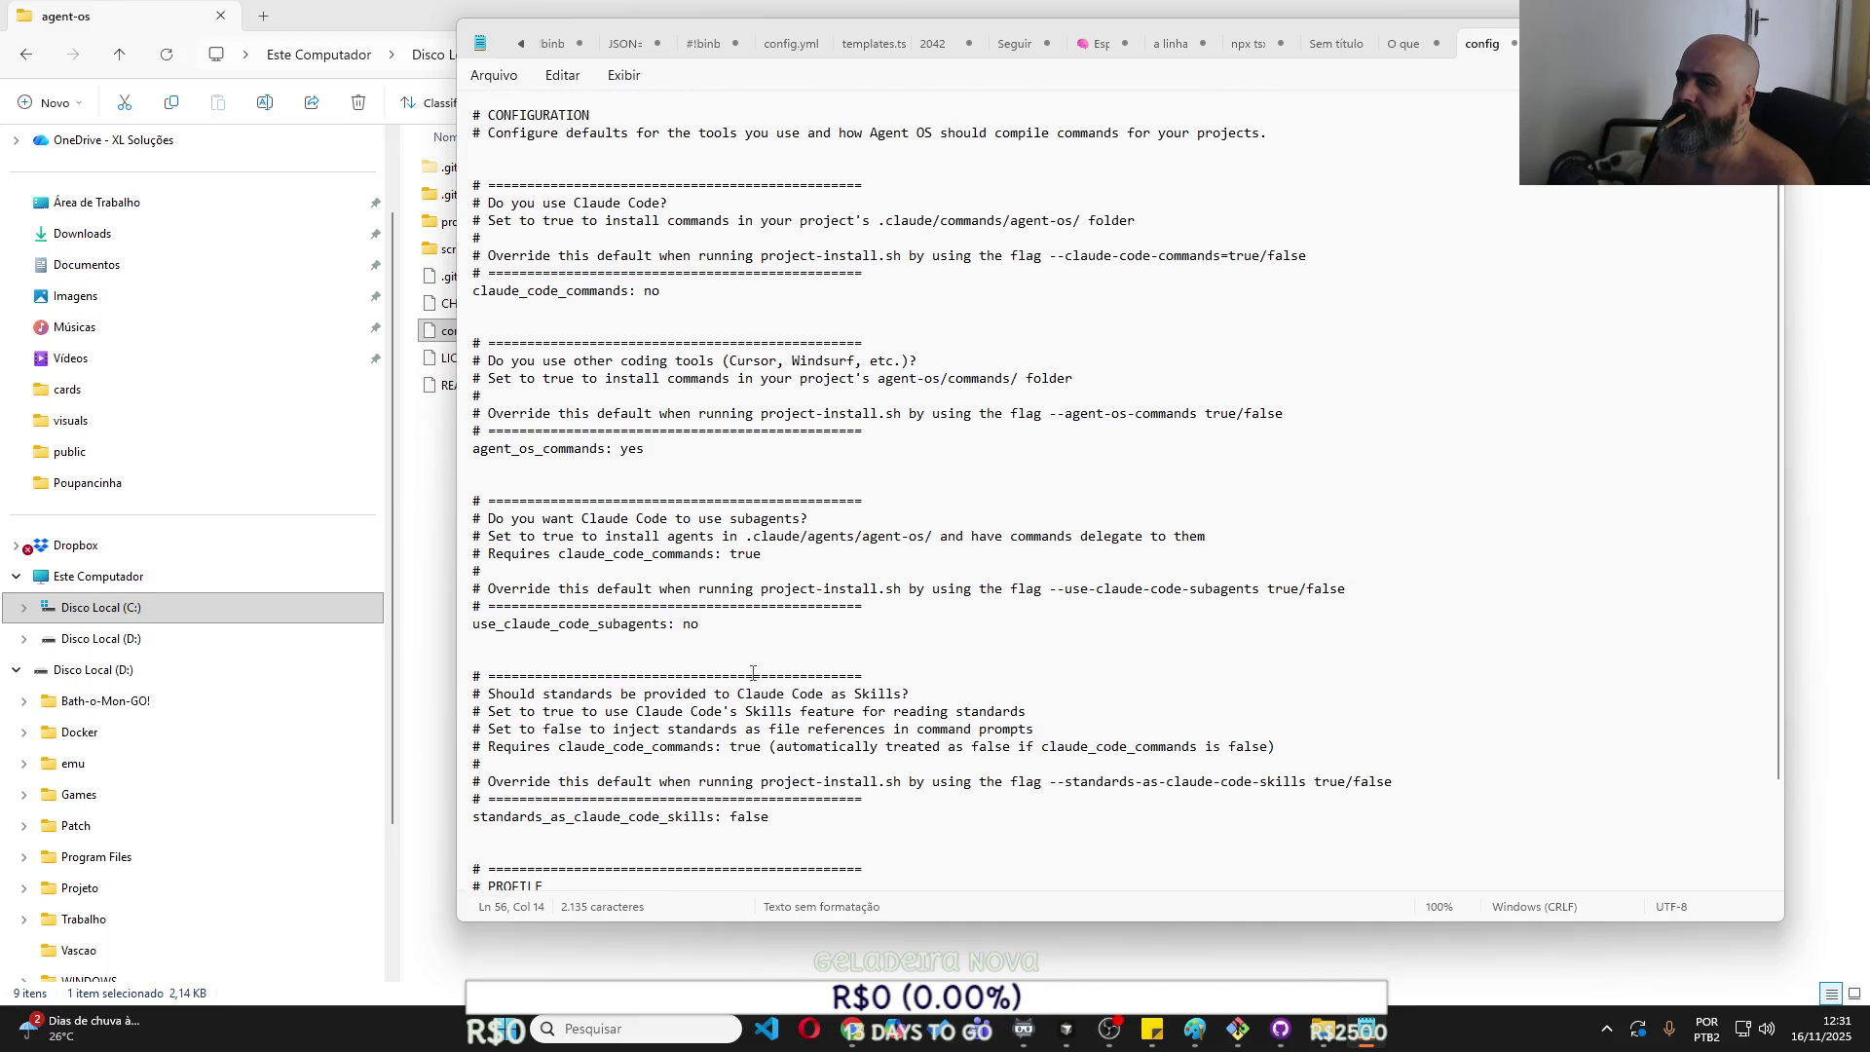
{"action": "scroll", "coordinate": [753, 673], "scroll_direction": "down", "scroll_amount": 3}
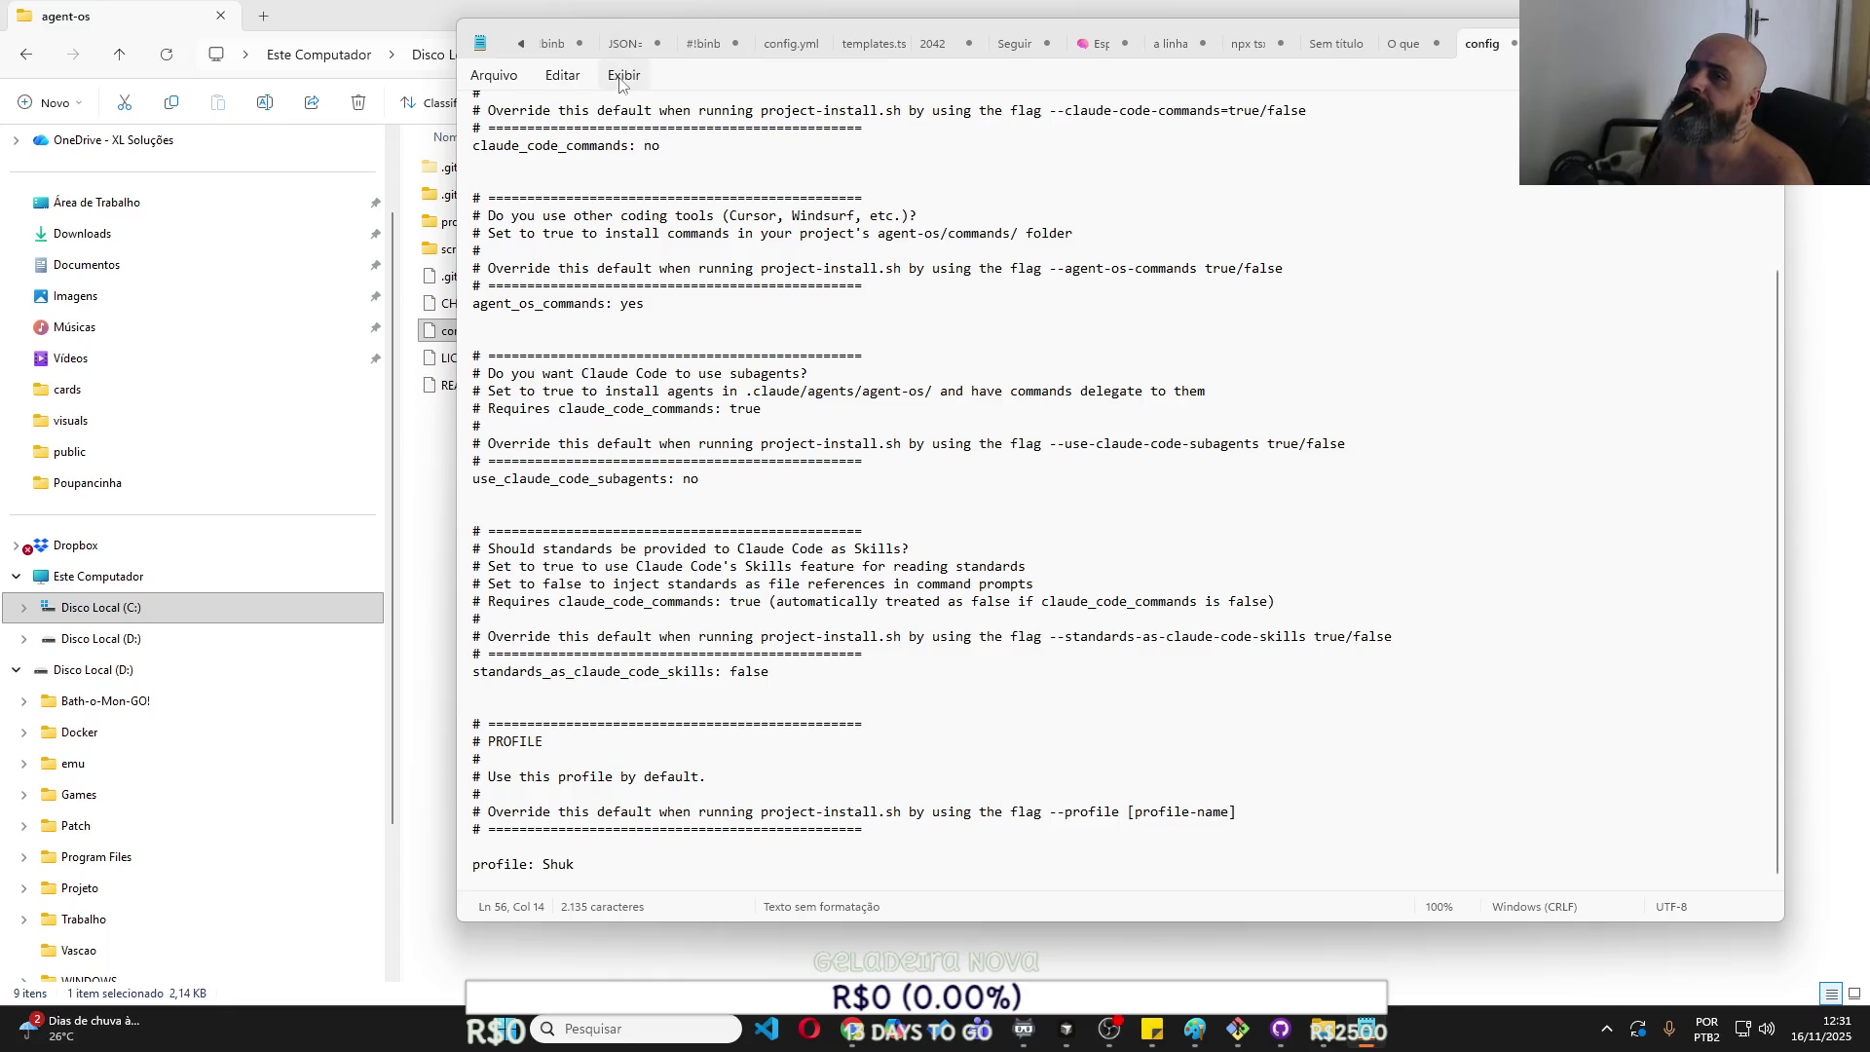
{"action": "left_click", "coordinate": [497, 78]}
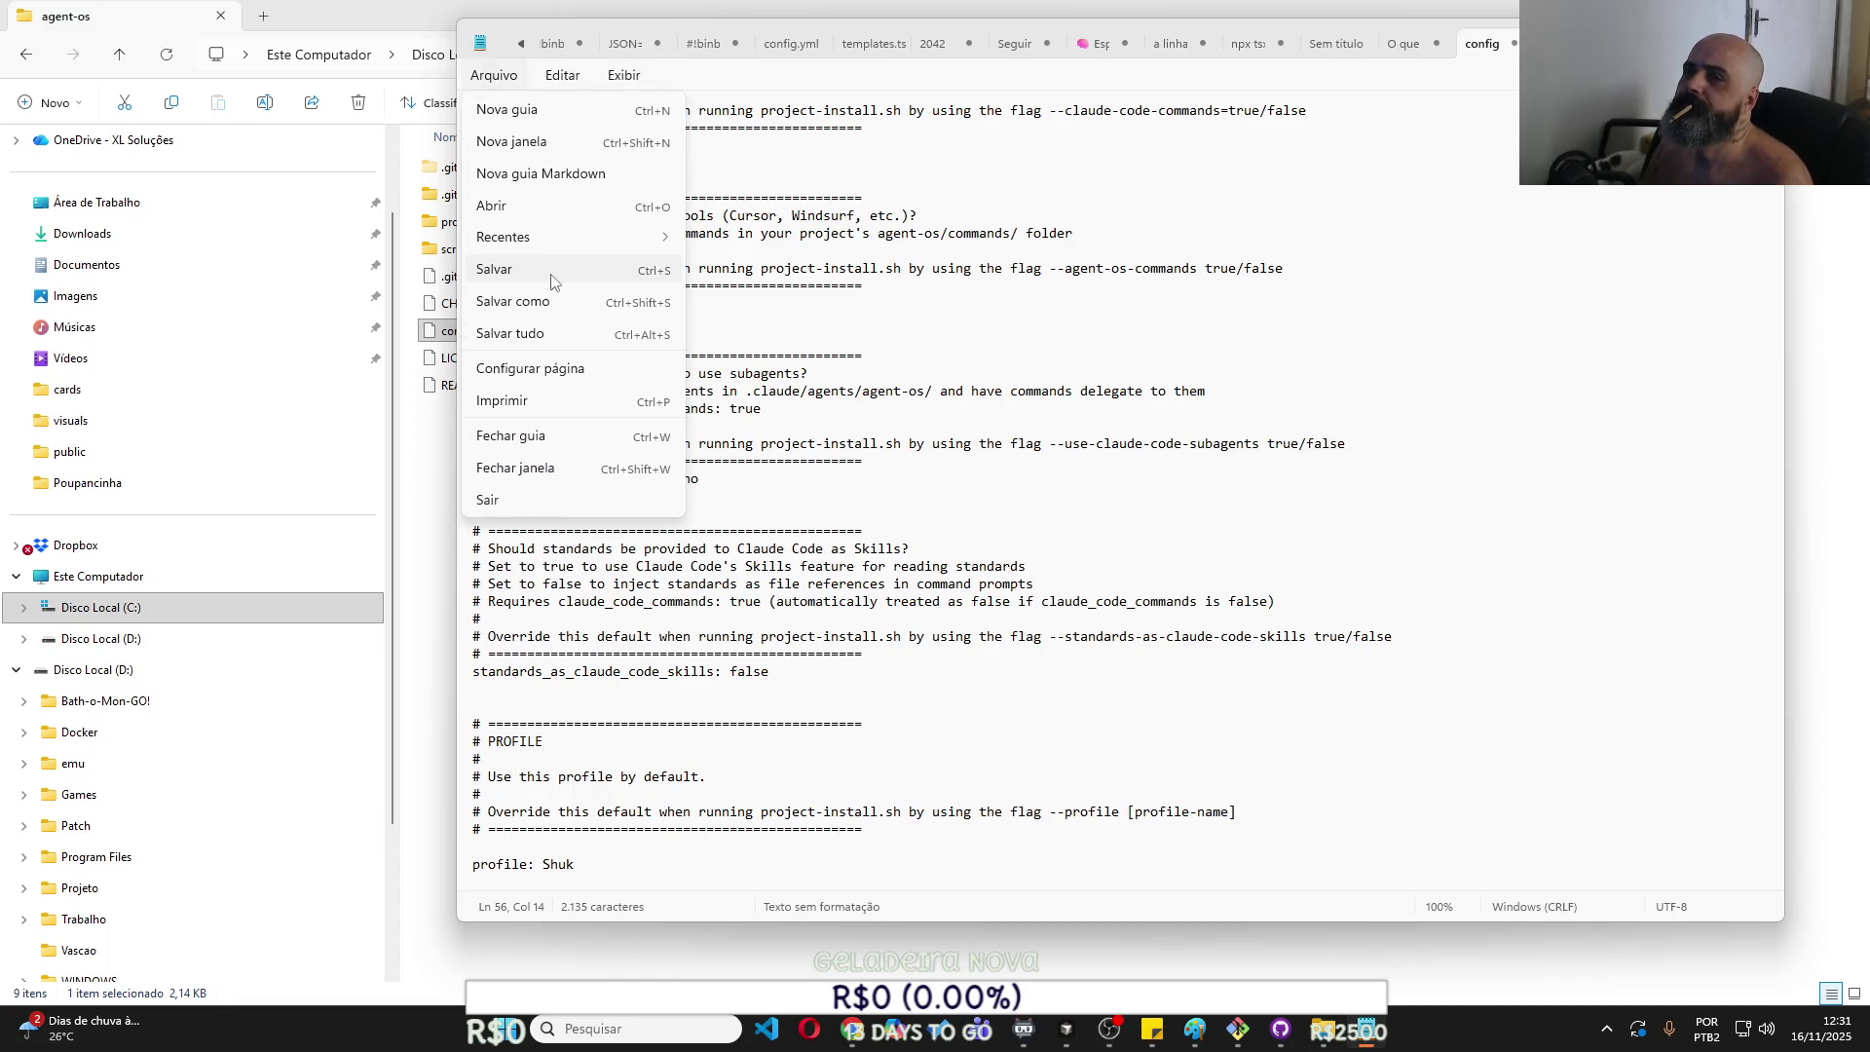
{"action": "left_click", "coordinate": [556, 278]}
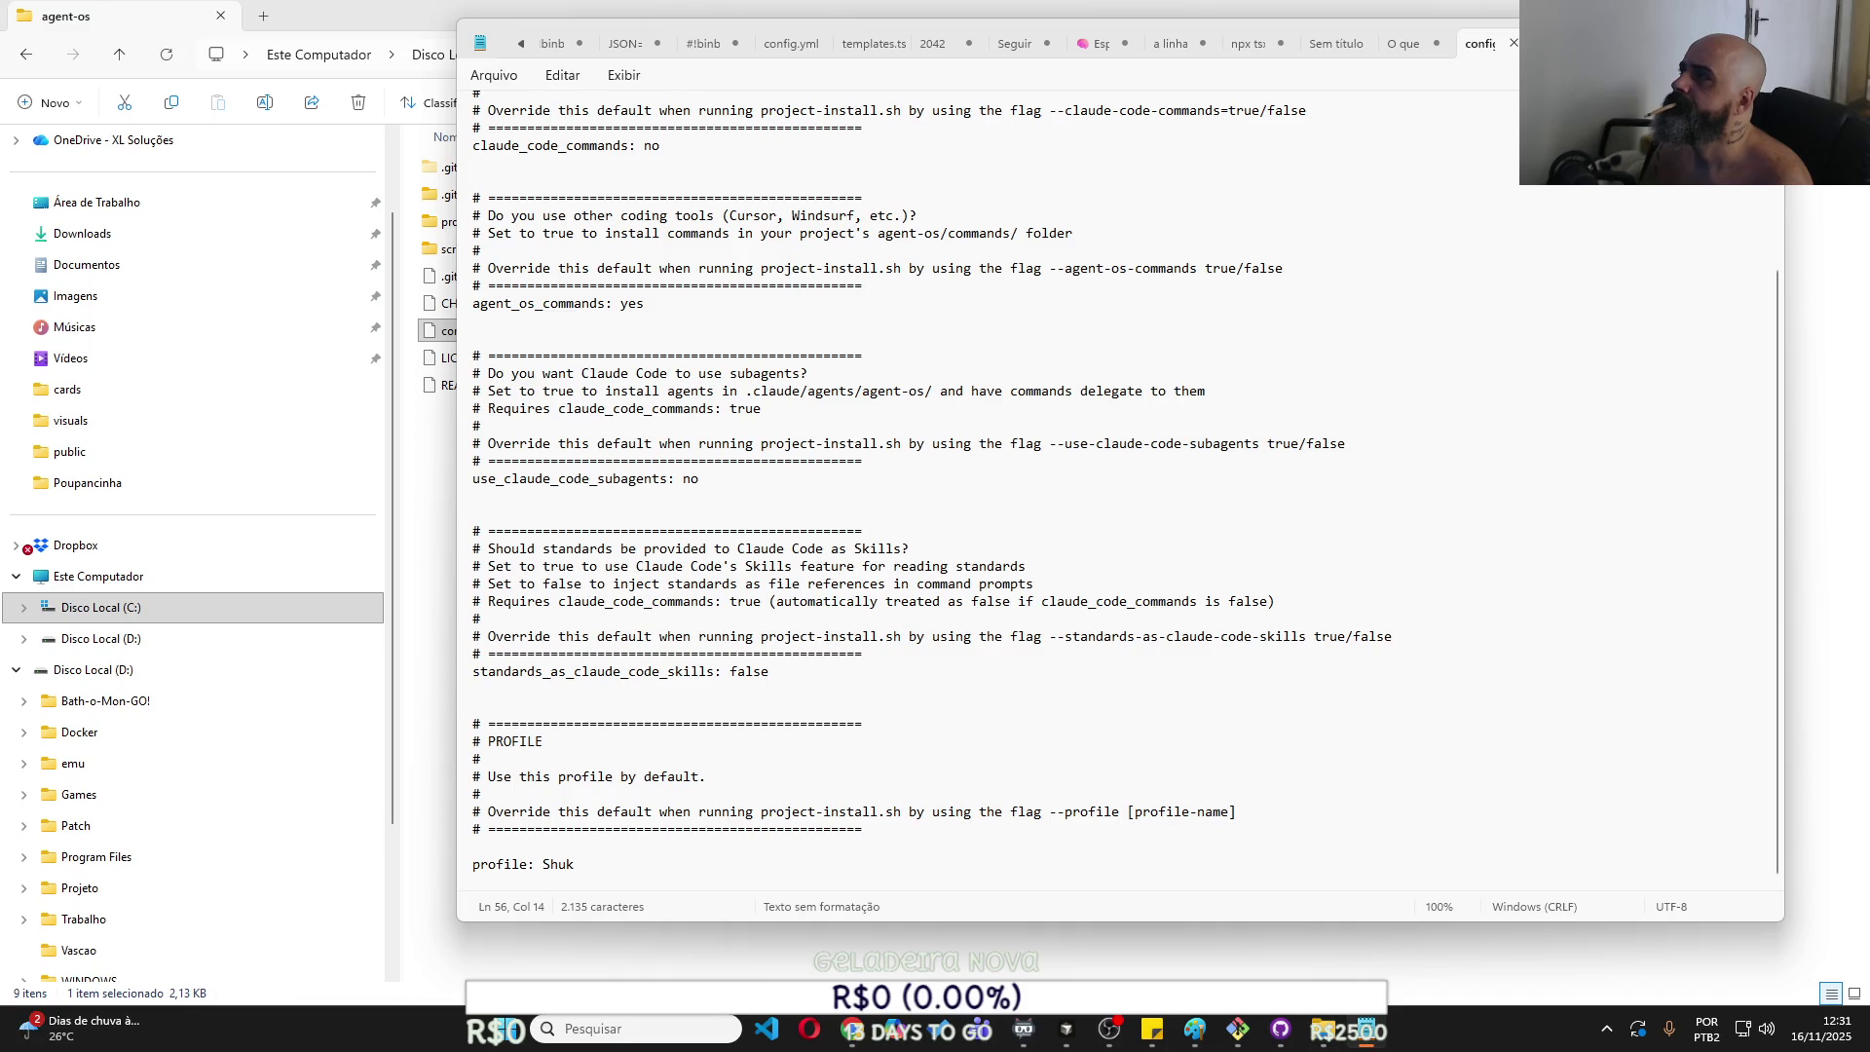
{"action": "left_click", "coordinate": [1762, 43]}
{"action": "left_click", "coordinate": [626, 576]}
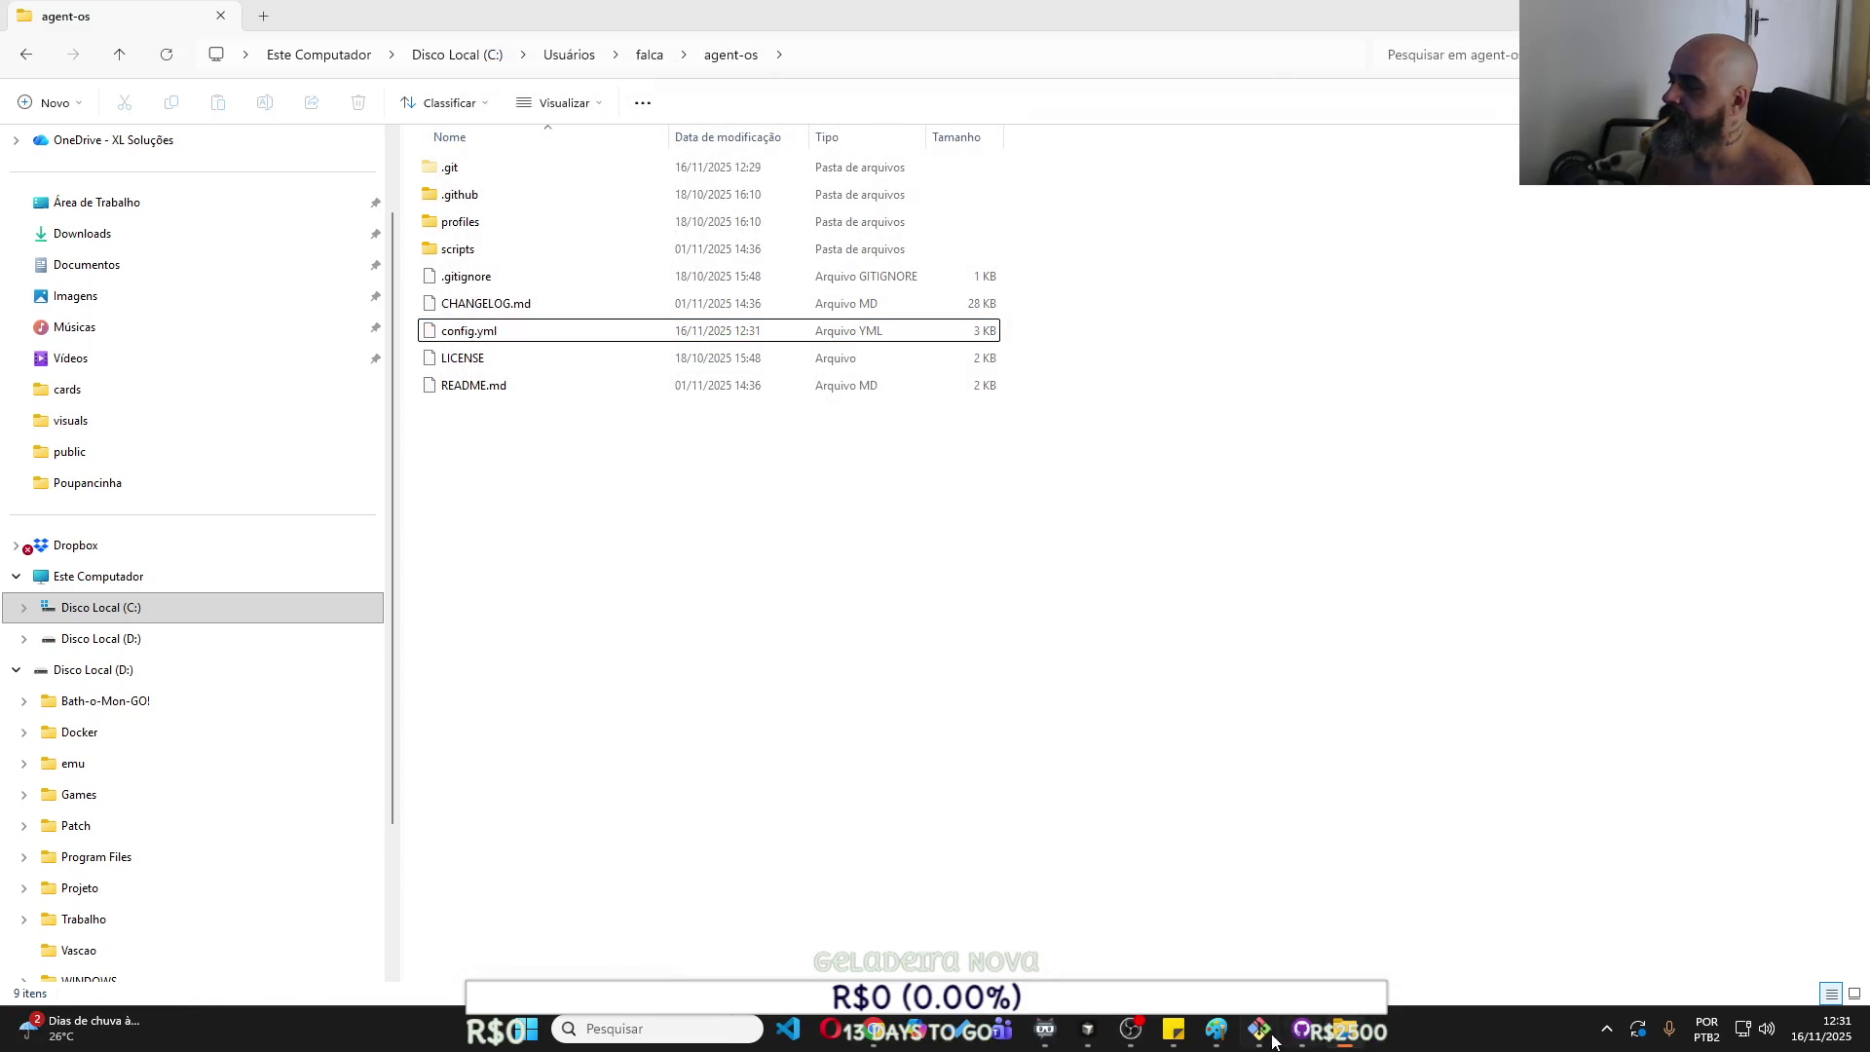
Run project-install.sh in Git Bash; it fails requiring claude_code_commands or agent_os_commands true.
{"action": "left_click", "coordinate": [1271, 1038]}
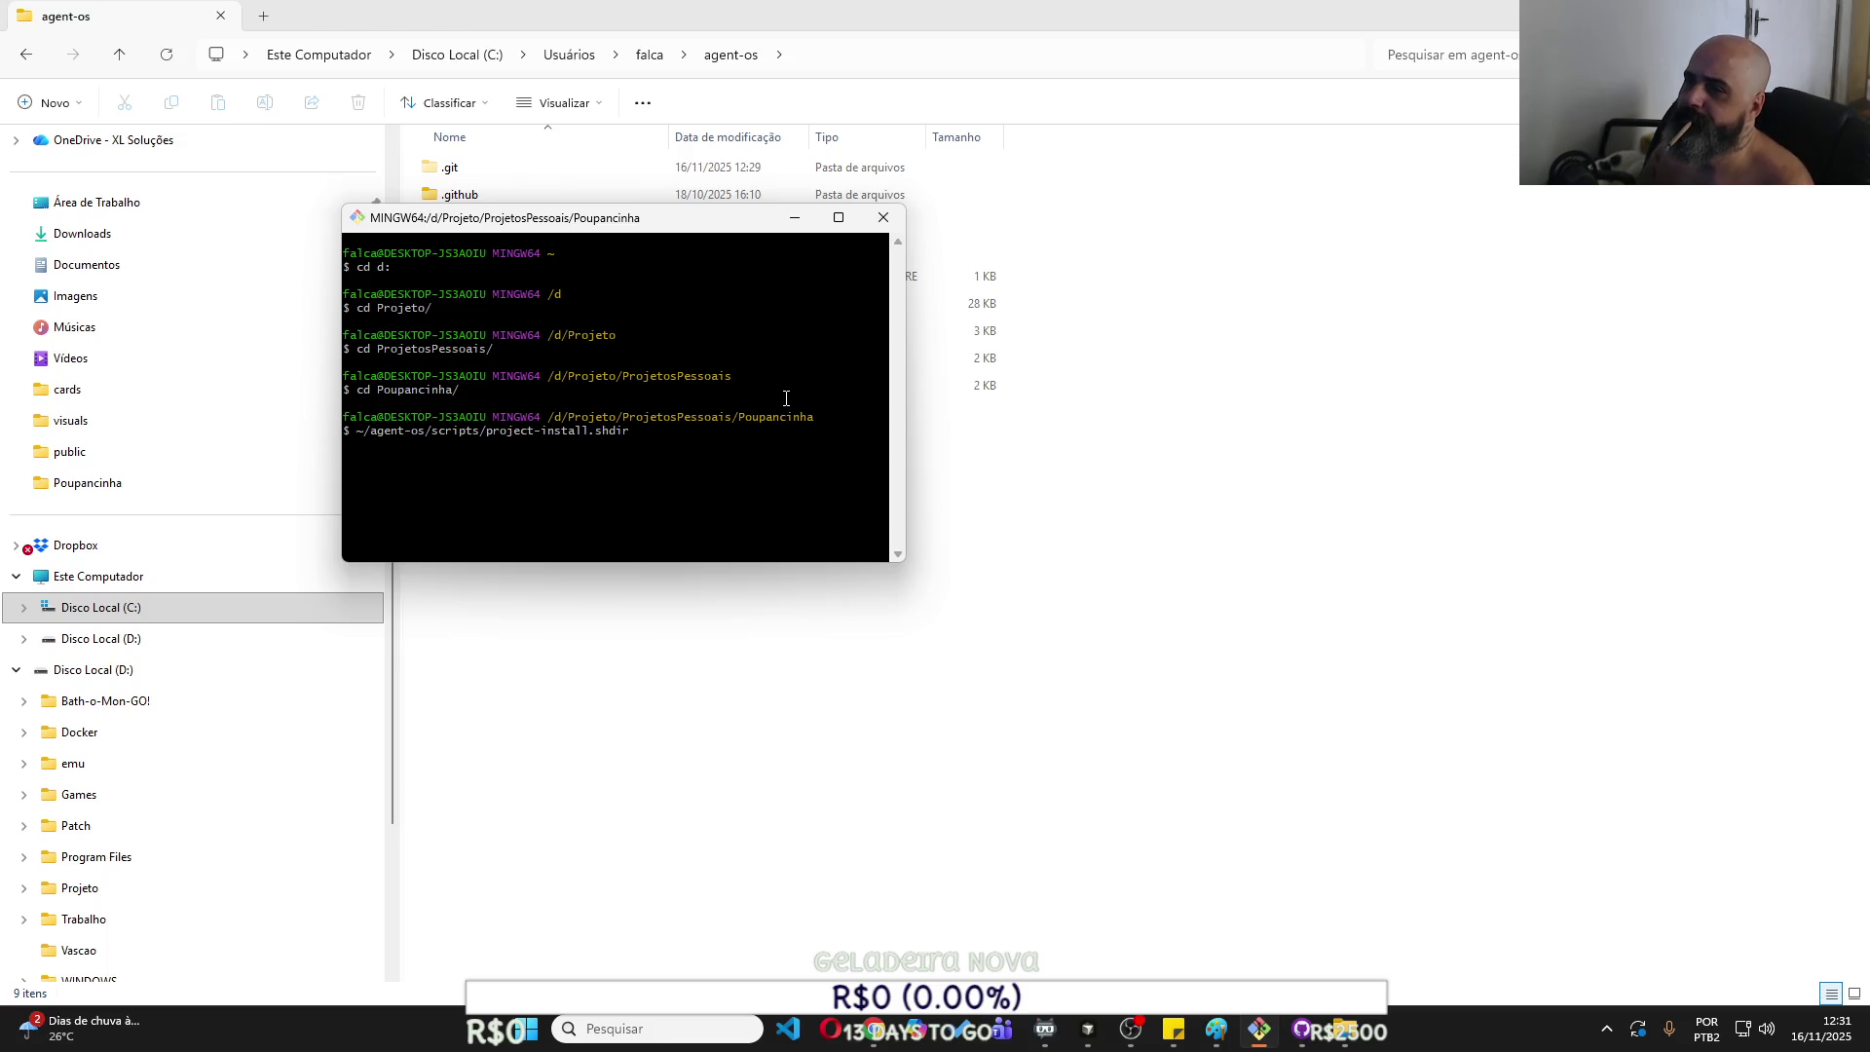
{"action": "key", "text": "BackSpace"}
{"action": "key", "text": "BackSpace"}
{"action": "key", "text": "BackSpace"}
{"action": "key", "text": "Return"}
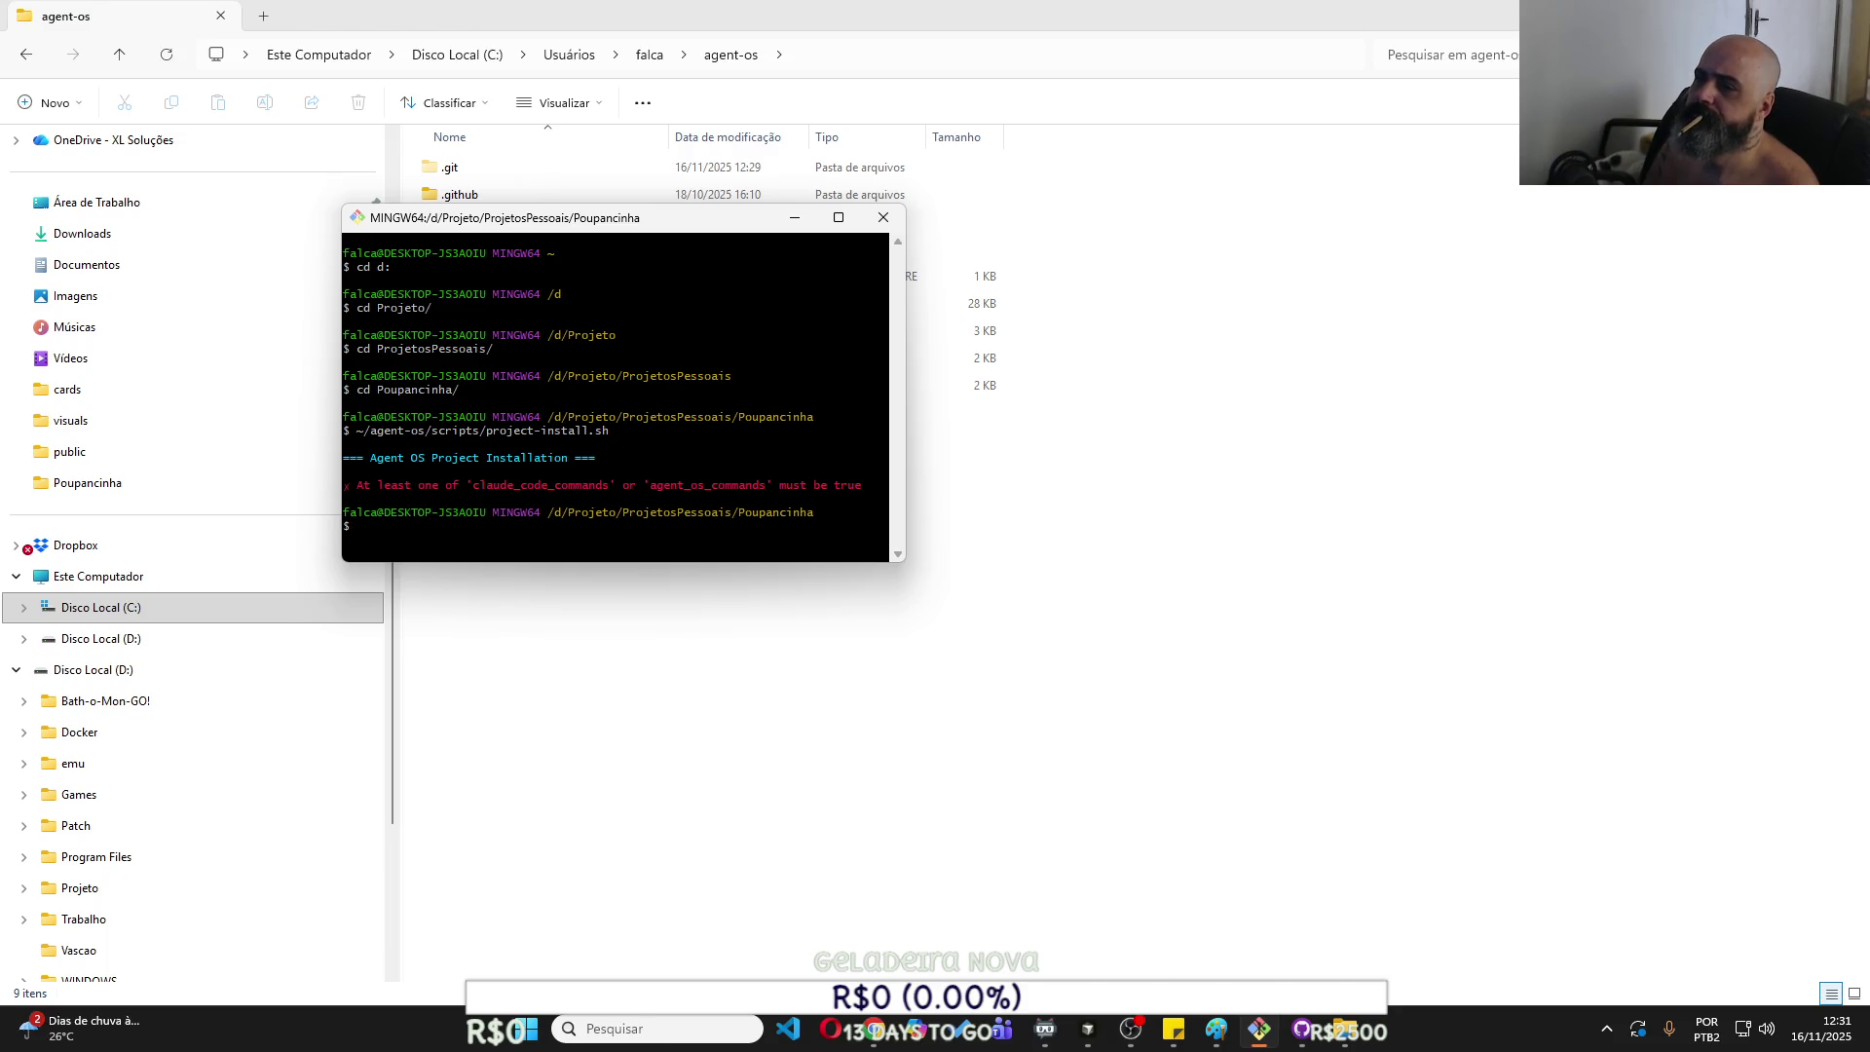
{"action": "left_click", "coordinate": [791, 606]}
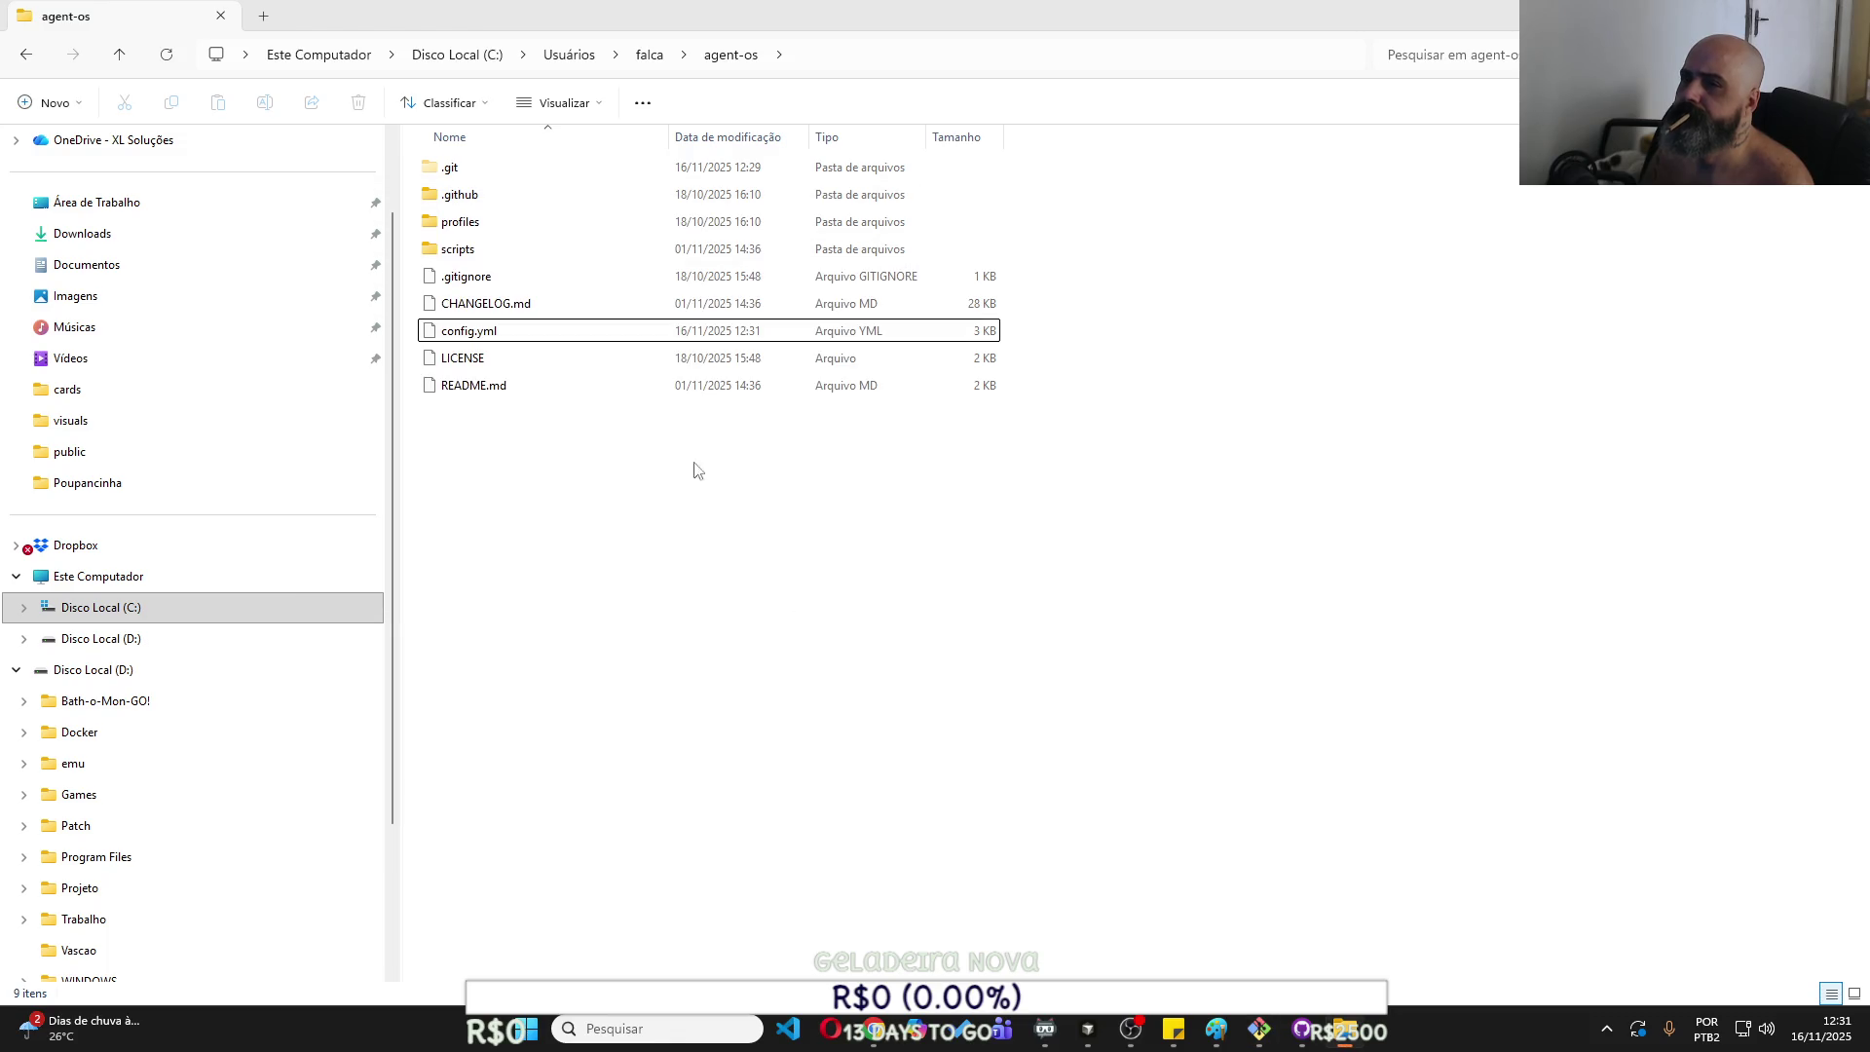
Reopen config.yml from the agent-os folder in Notepad.
{"action": "right_click", "coordinate": [569, 349]}
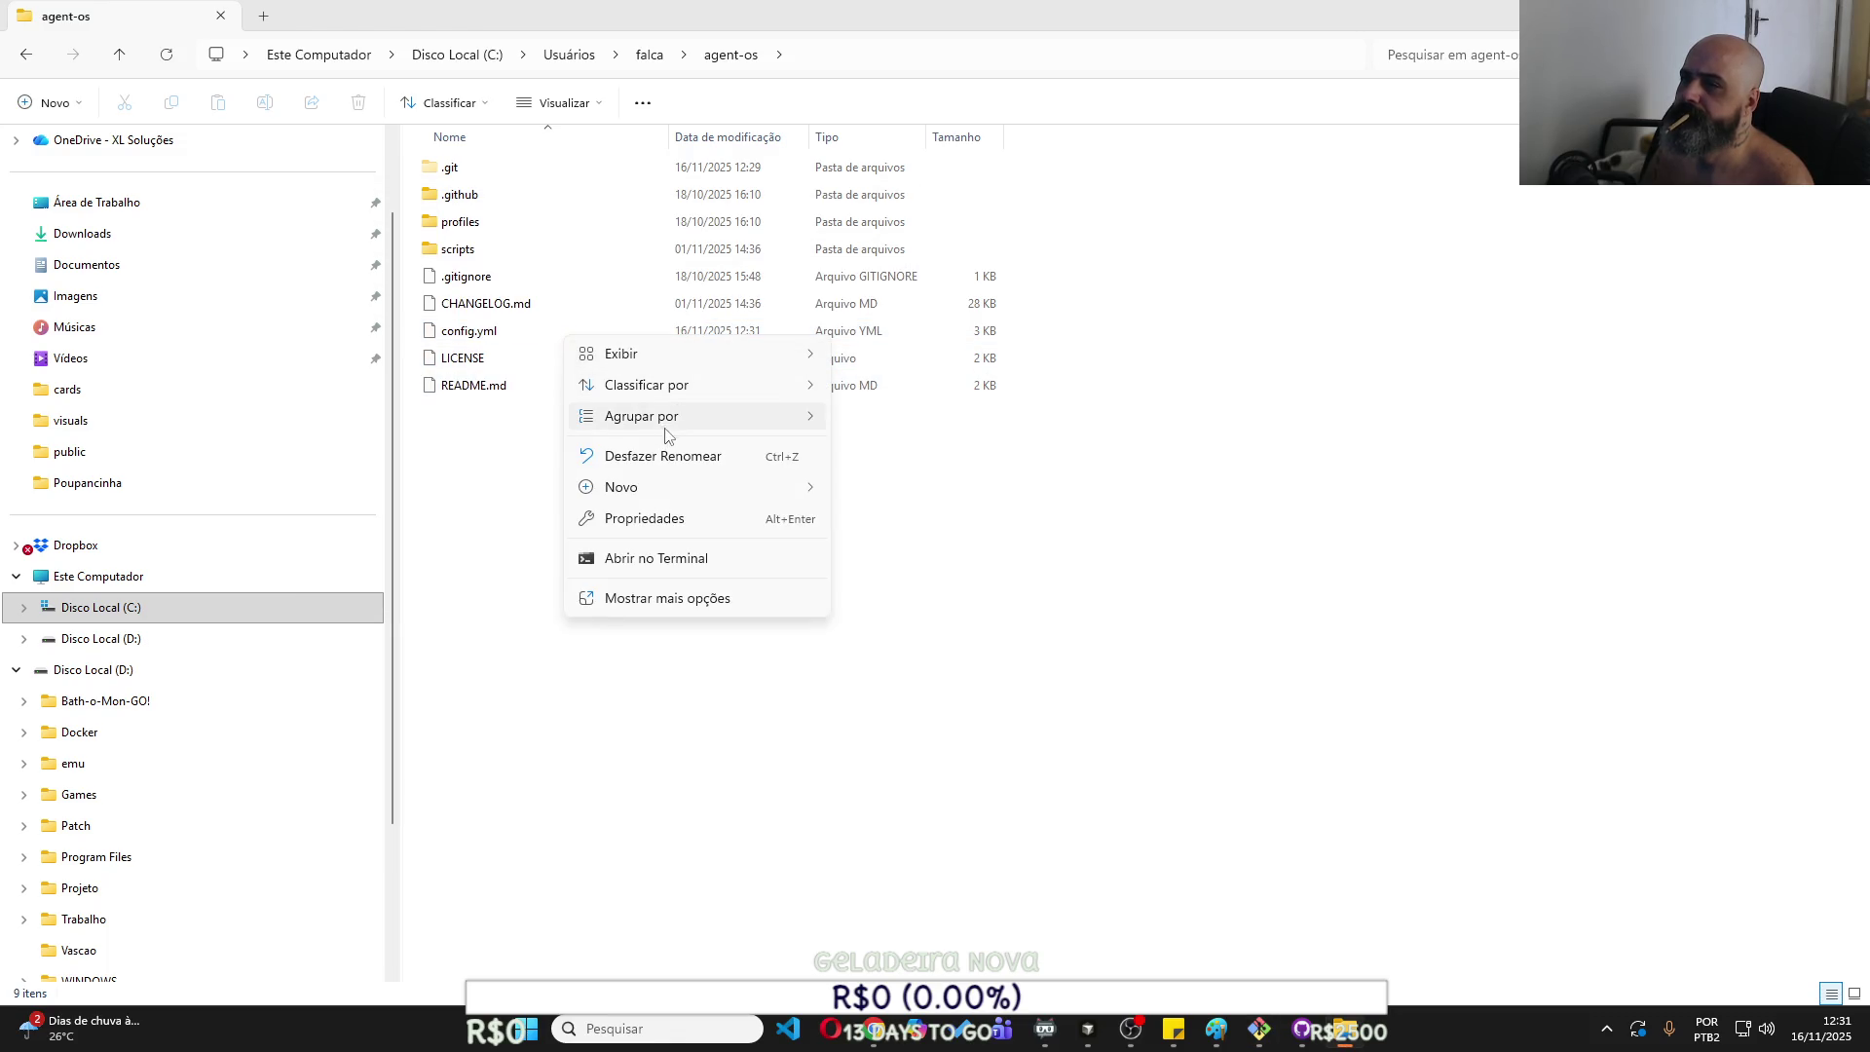
{"action": "mouse_move", "coordinate": [694, 422]}
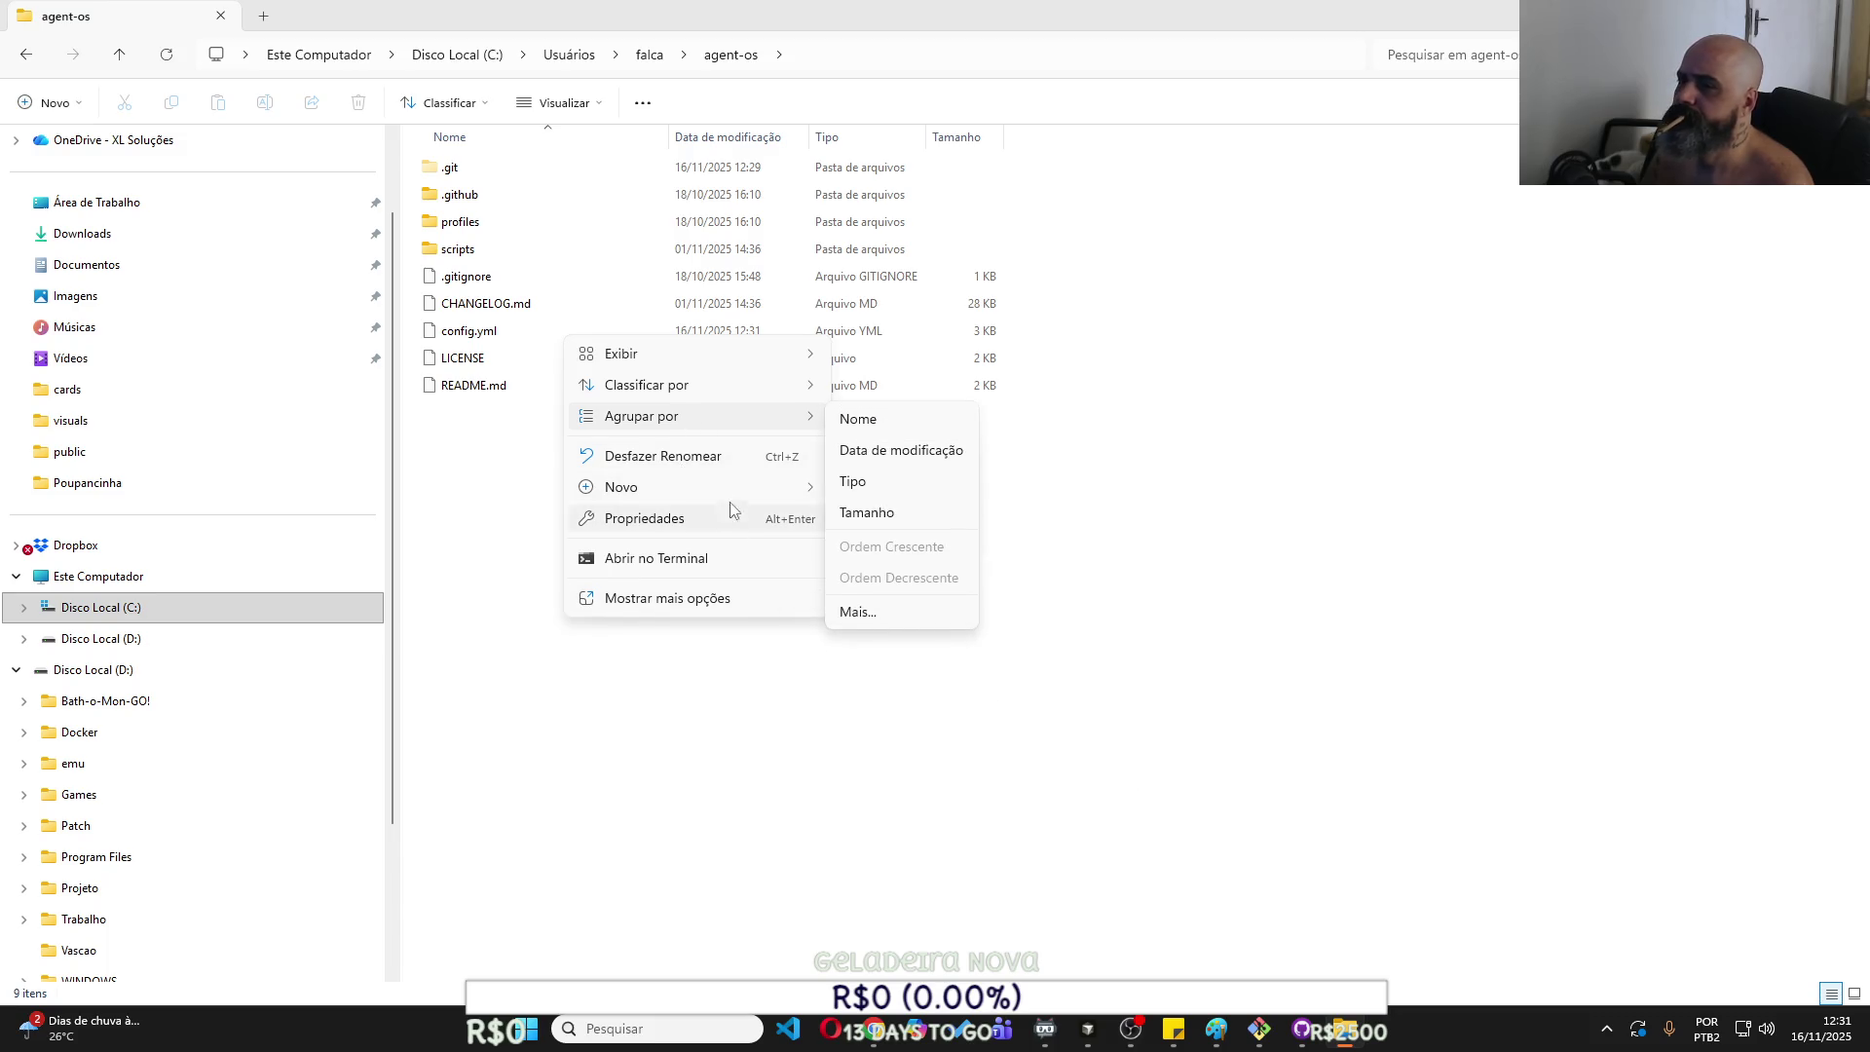
{"action": "mouse_move", "coordinate": [736, 355]}
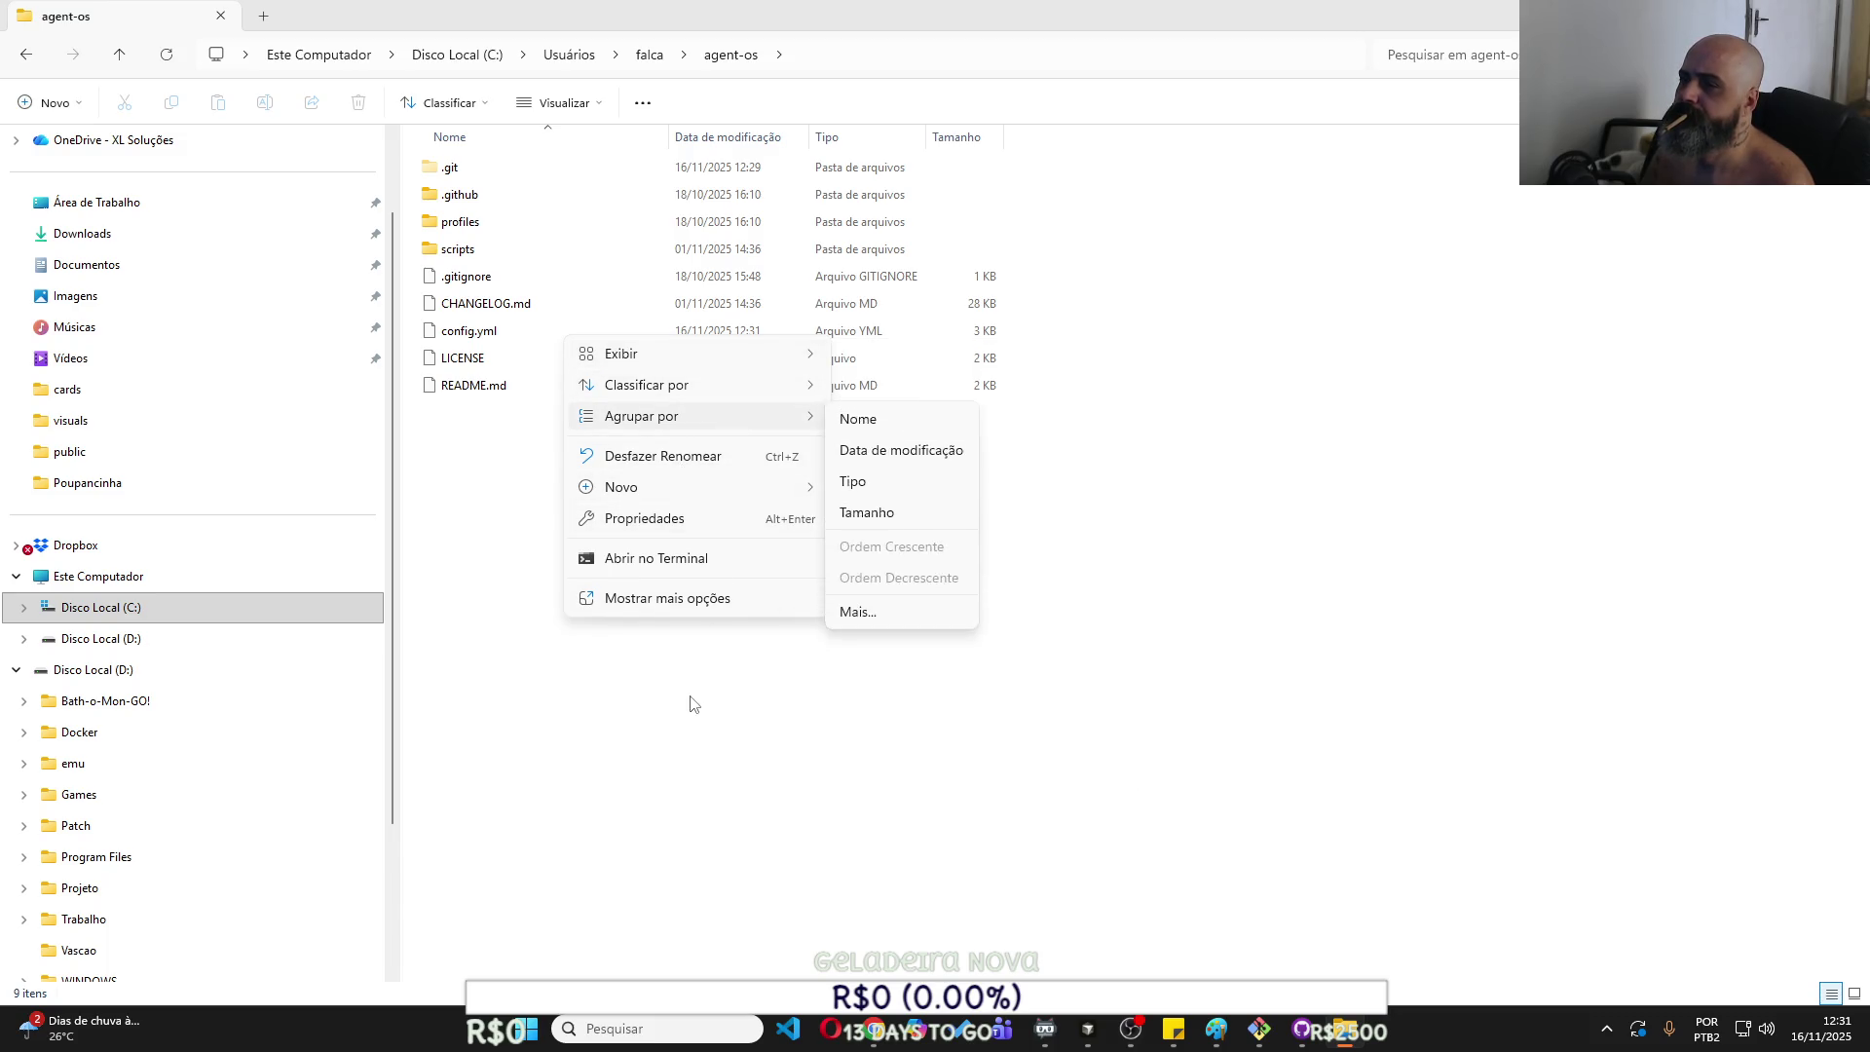
{"action": "left_click", "coordinate": [499, 331]}
{"action": "right_click", "coordinate": [499, 331]}
{"action": "mouse_move", "coordinate": [626, 412]}
{"action": "left_click", "coordinate": [904, 426]}
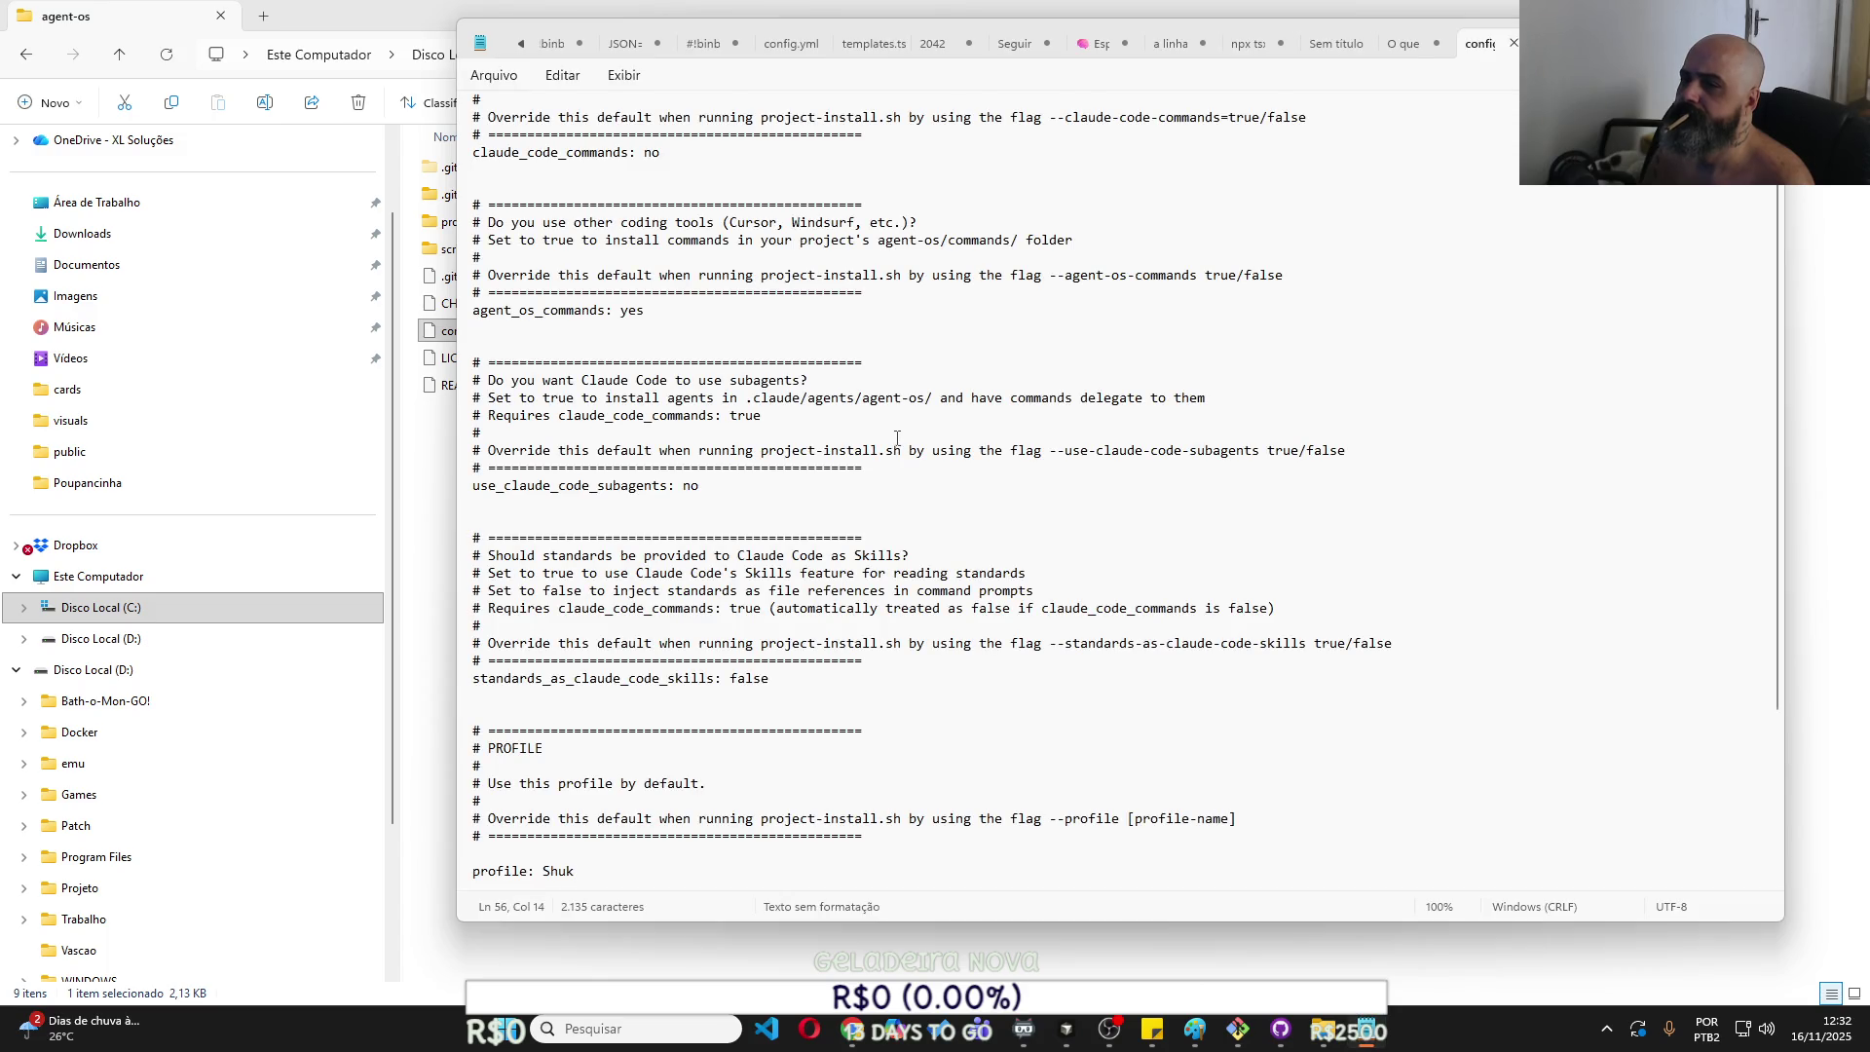
Set agent_os_commands to true in config.yml and rerun the project install script.
{"action": "scroll", "coordinate": [896, 438], "scroll_direction": "up", "scroll_amount": 2}
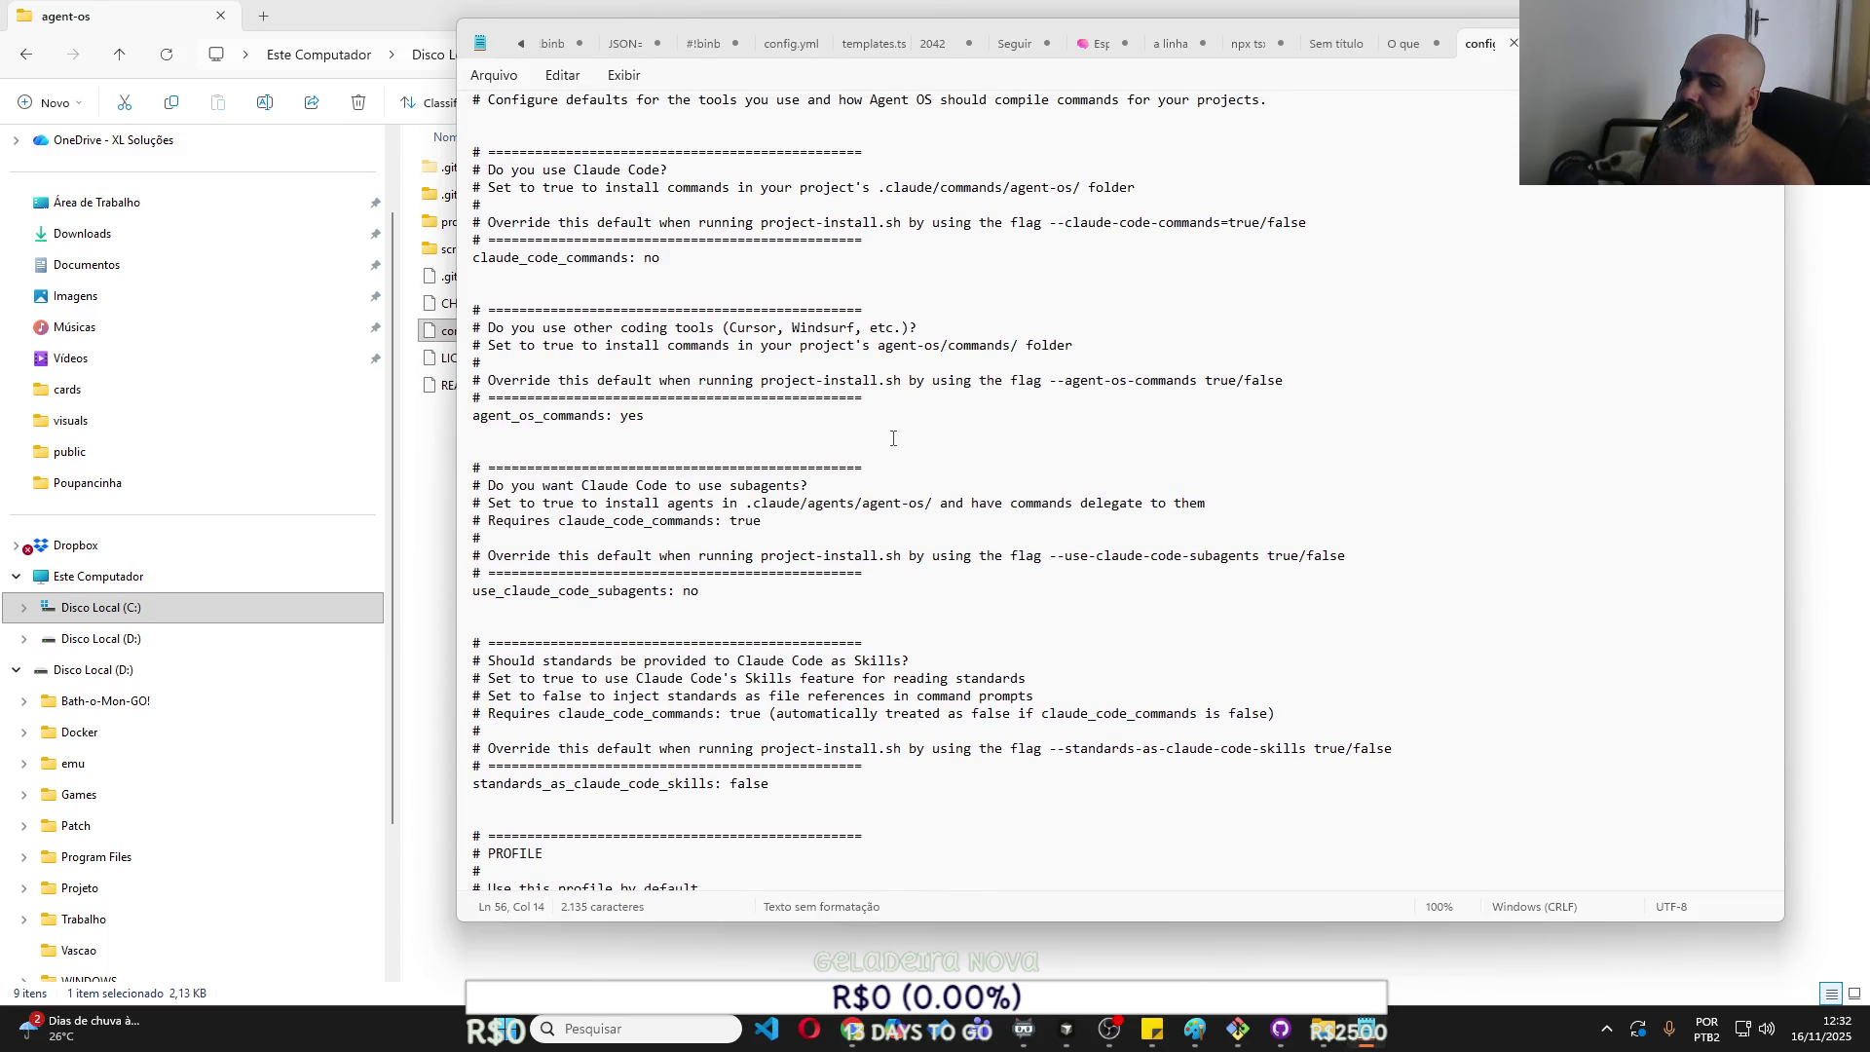
{"action": "scroll", "coordinate": [894, 439], "scroll_direction": "up", "scroll_amount": 1}
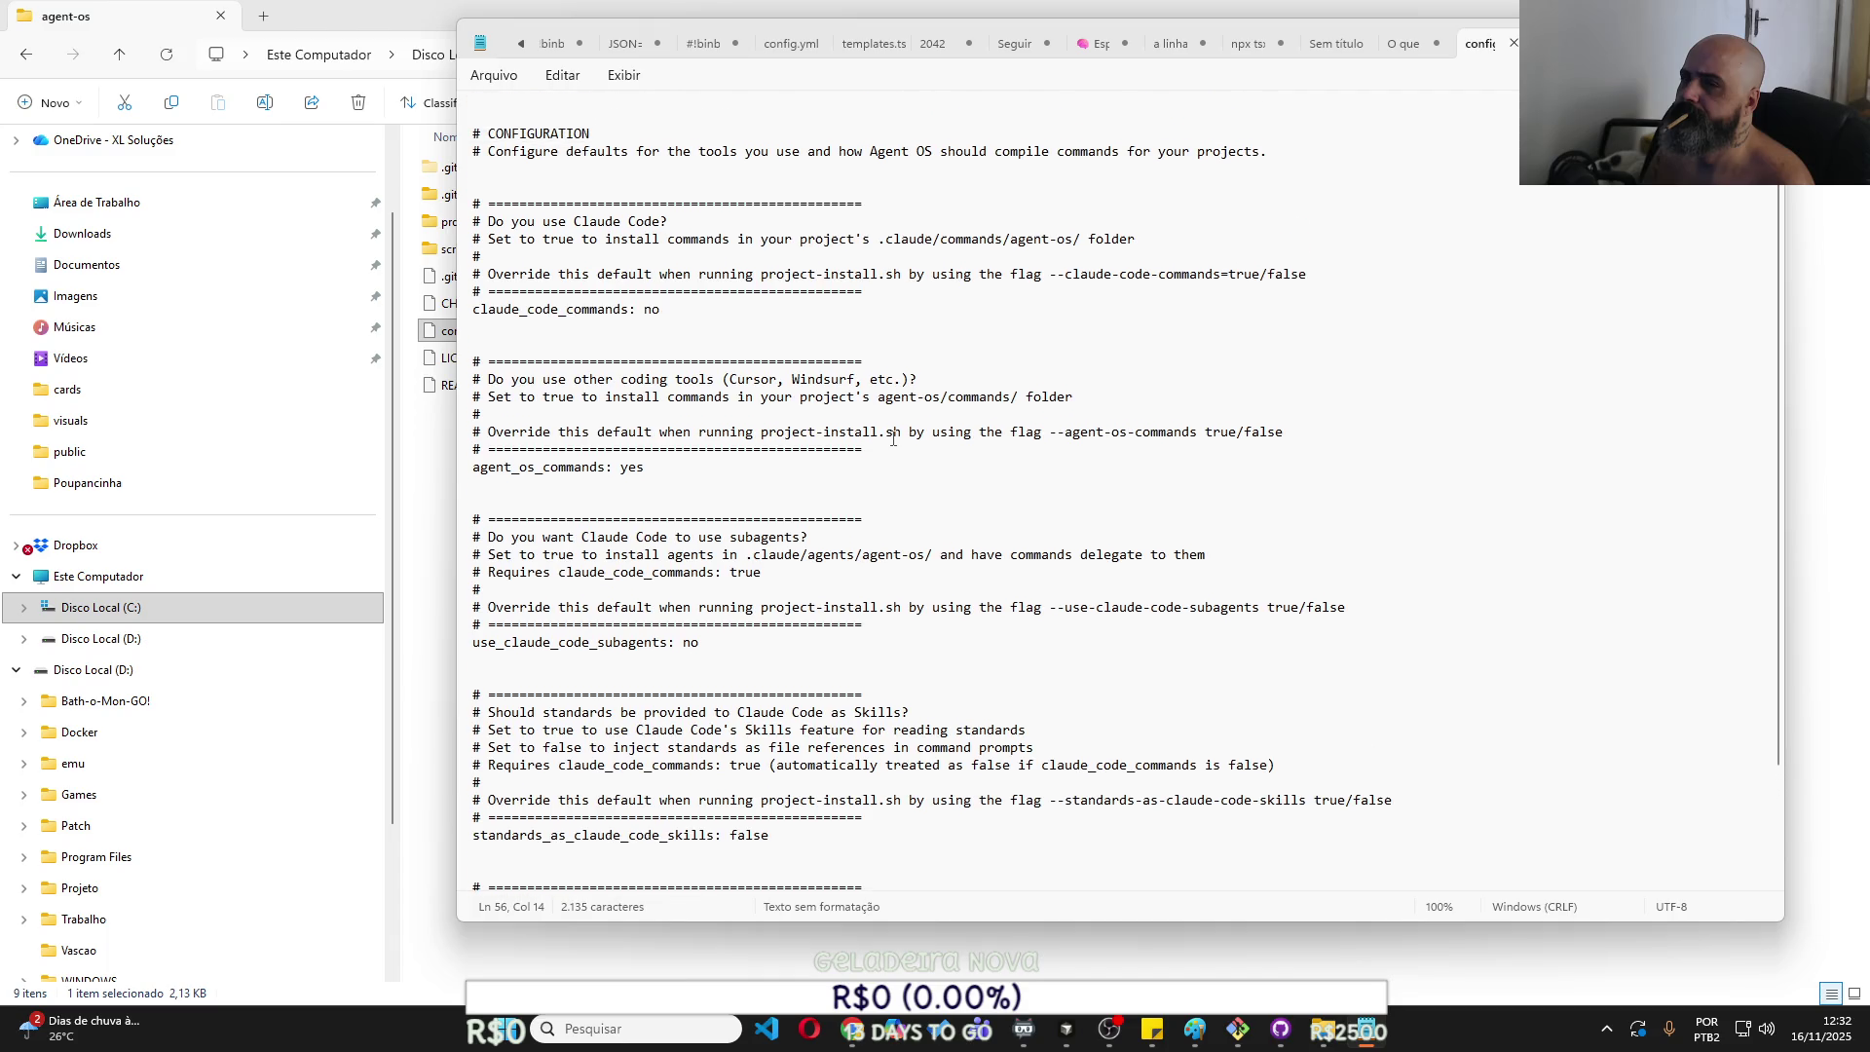
{"action": "left_click", "coordinate": [1232, 1040]}
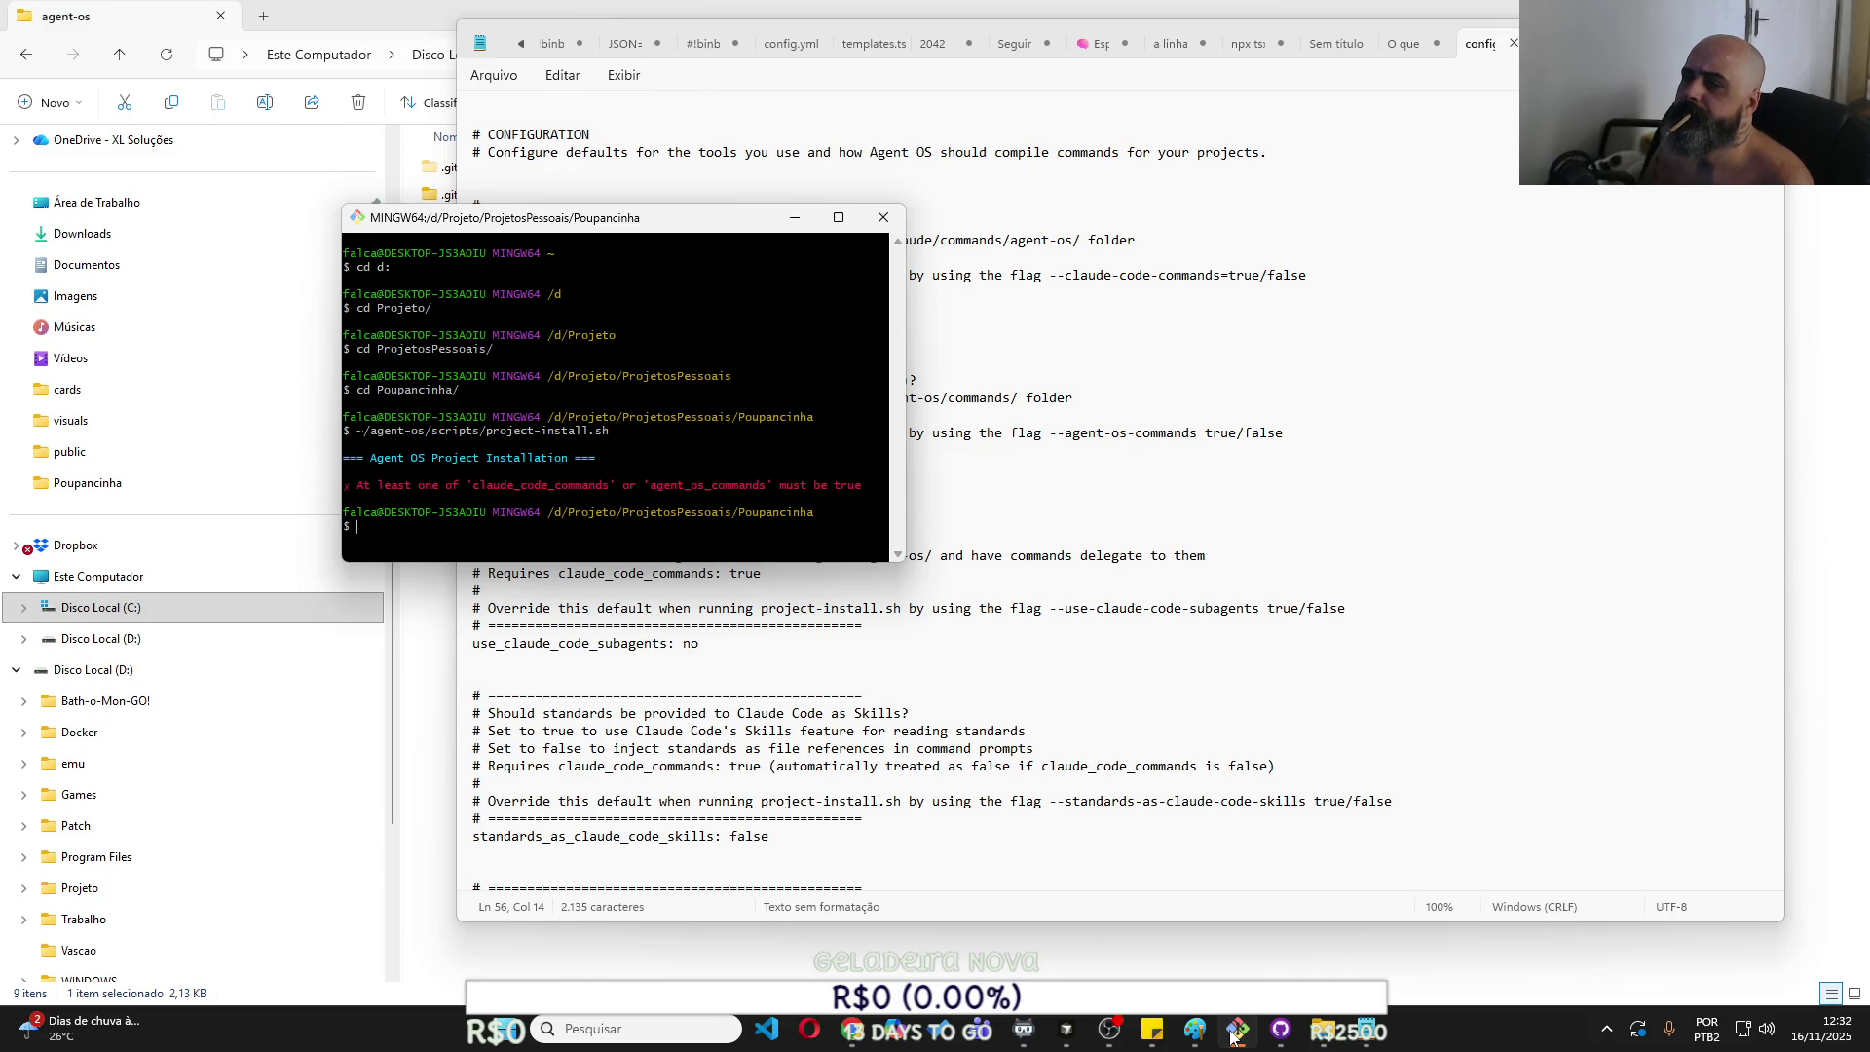
{"action": "left_click", "coordinate": [1233, 1040]}
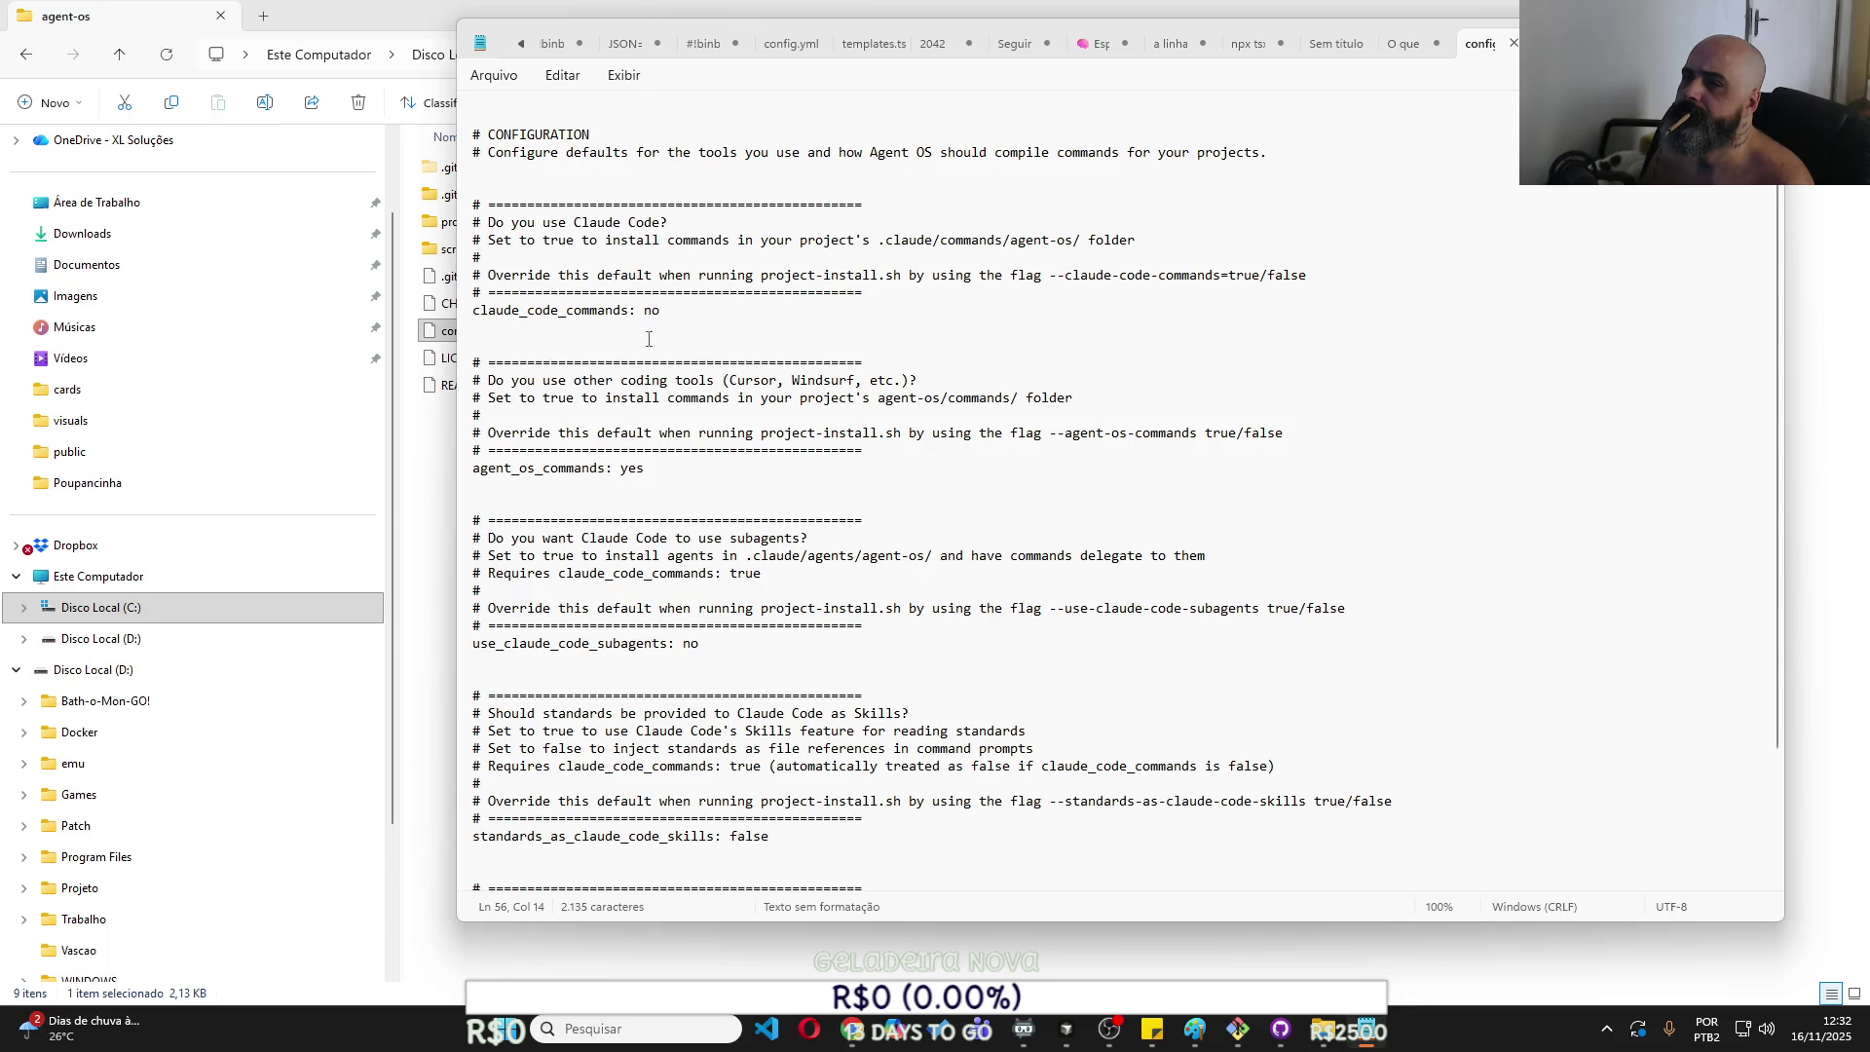
{"action": "double_click", "coordinate": [627, 467]}
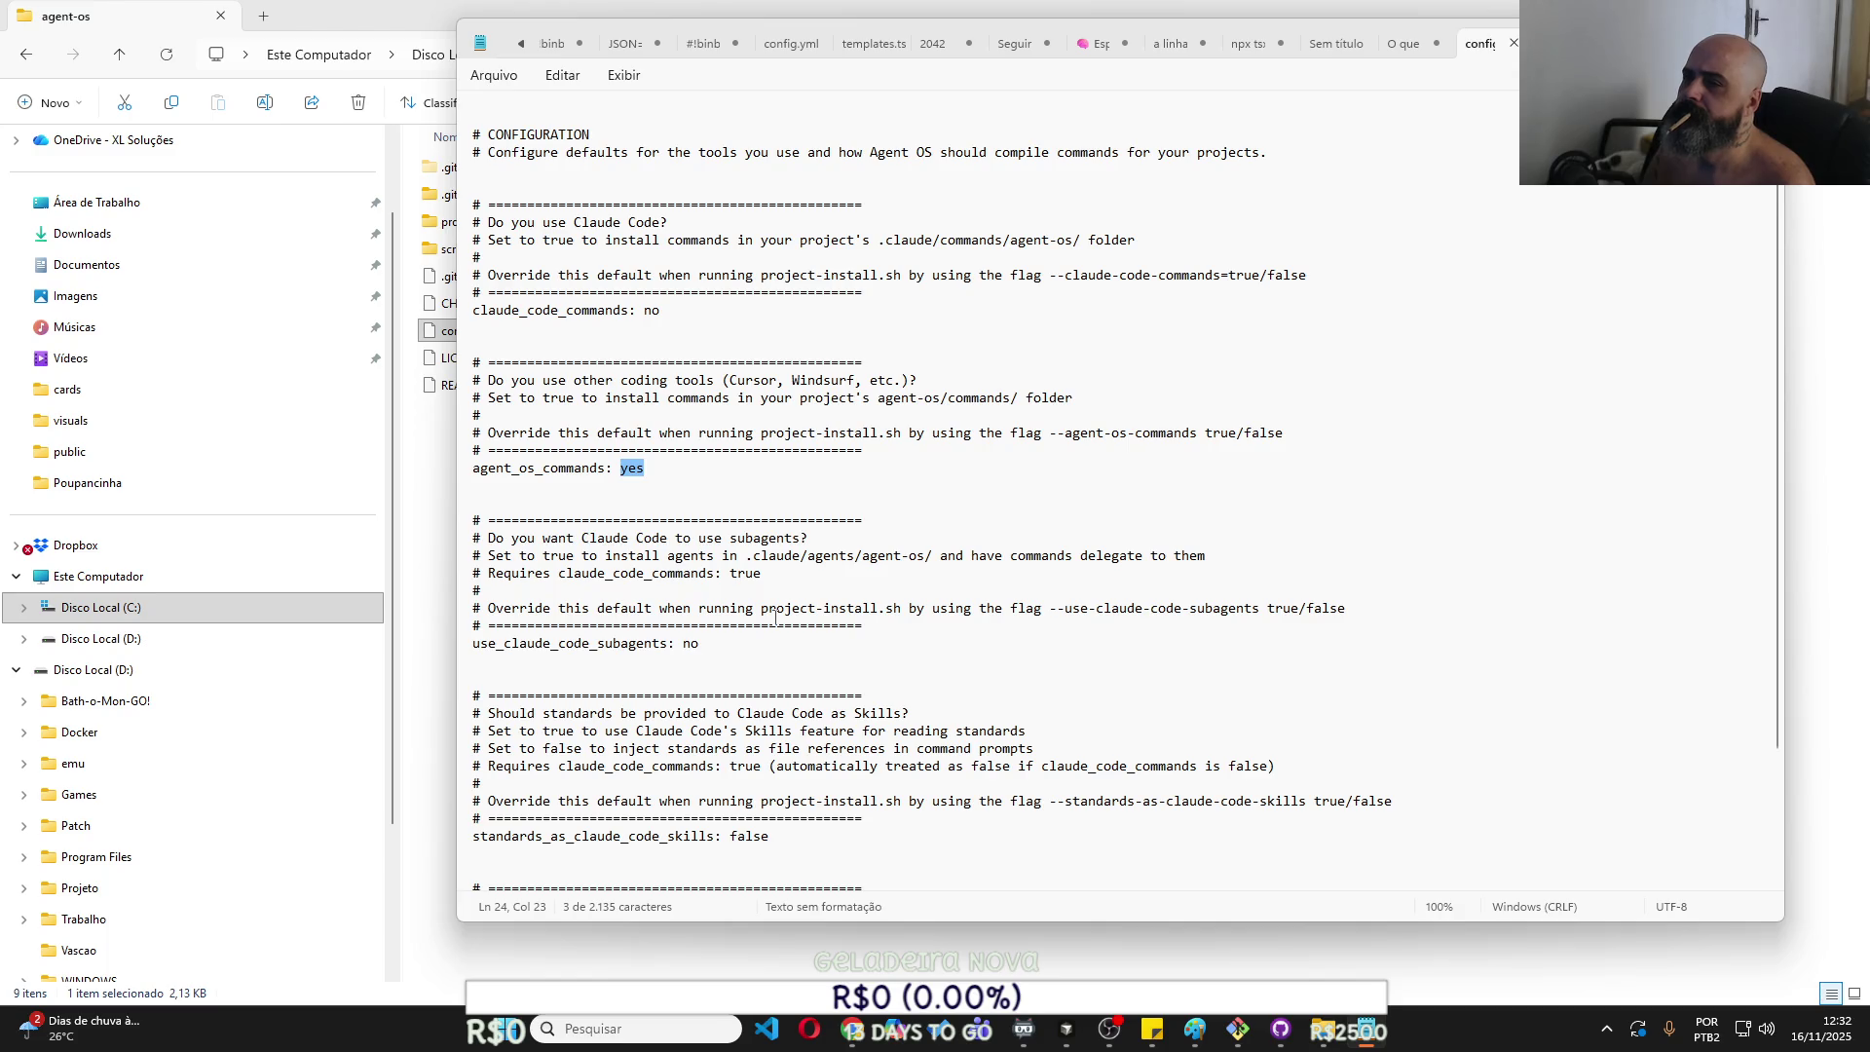
{"action": "type", "text": "true"}
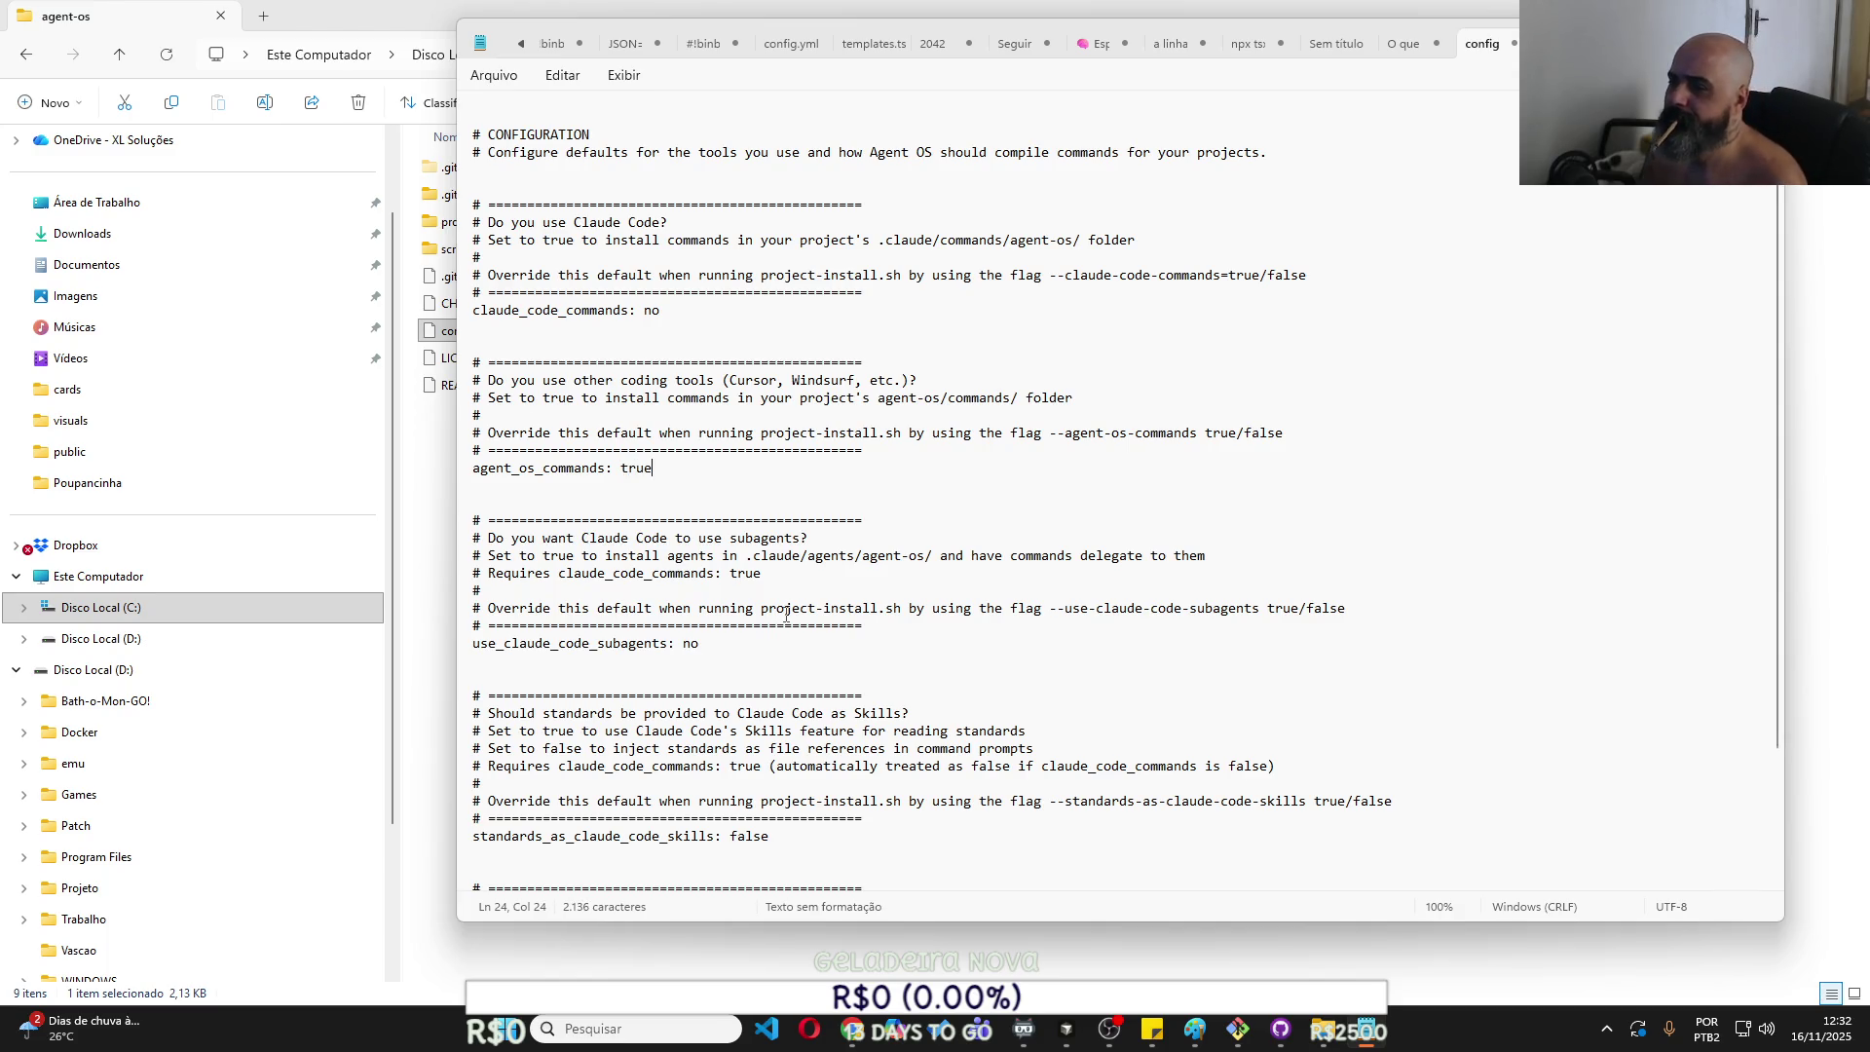
{"action": "scroll", "coordinate": [786, 615], "scroll_direction": "down", "scroll_amount": 3}
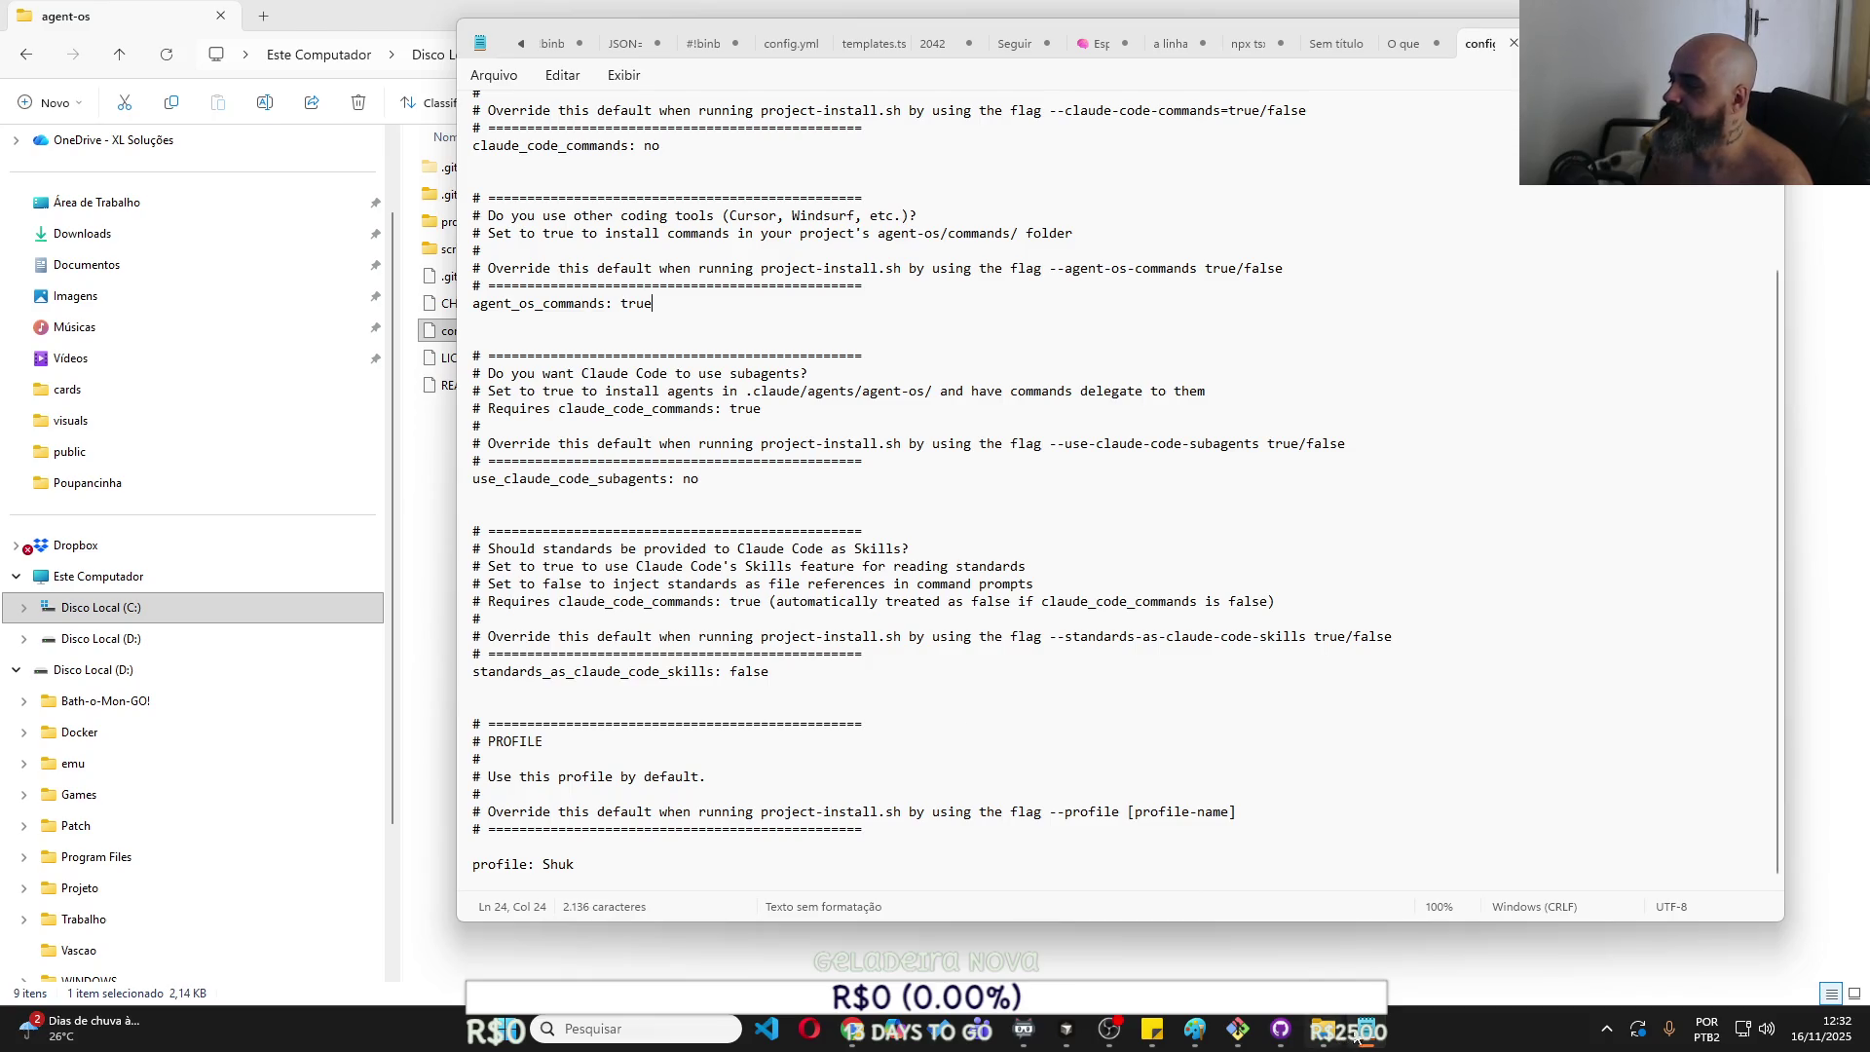
{"action": "left_click", "coordinate": [1237, 1031]}
{"action": "key", "text": "Up"}
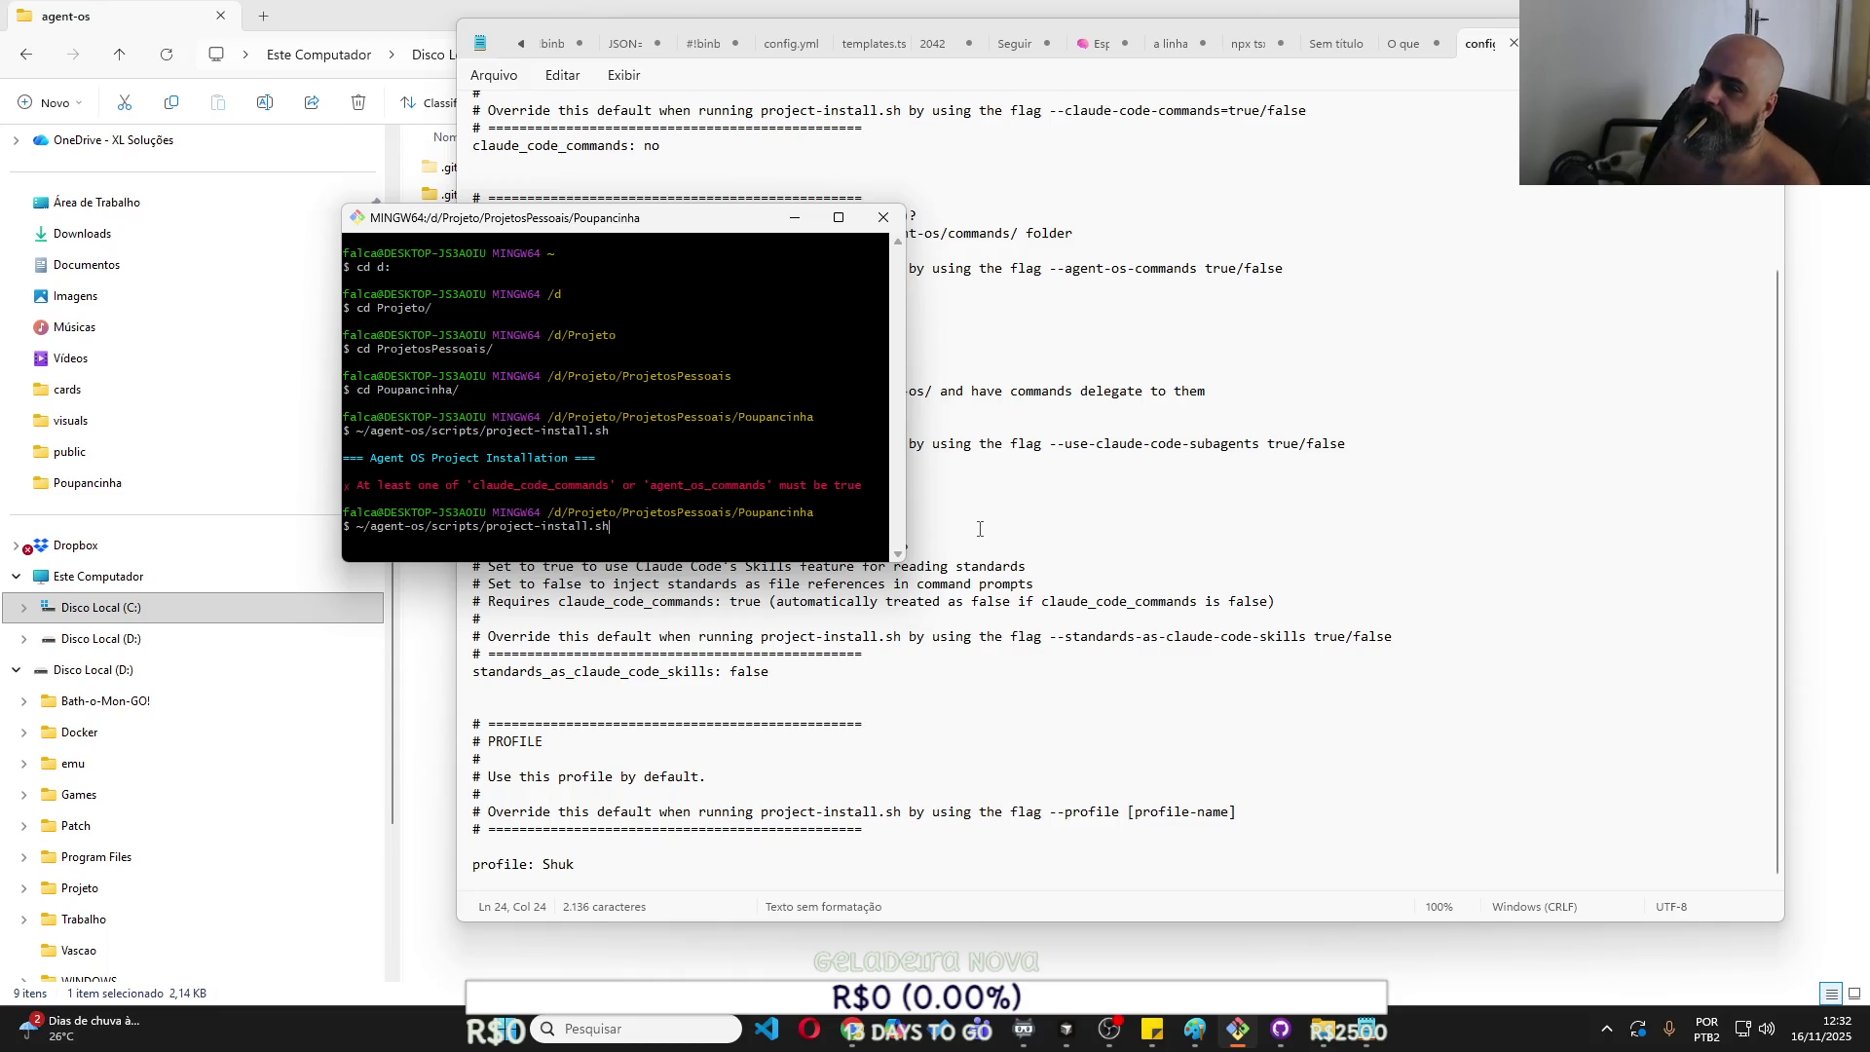
{"action": "key", "text": "Return"}
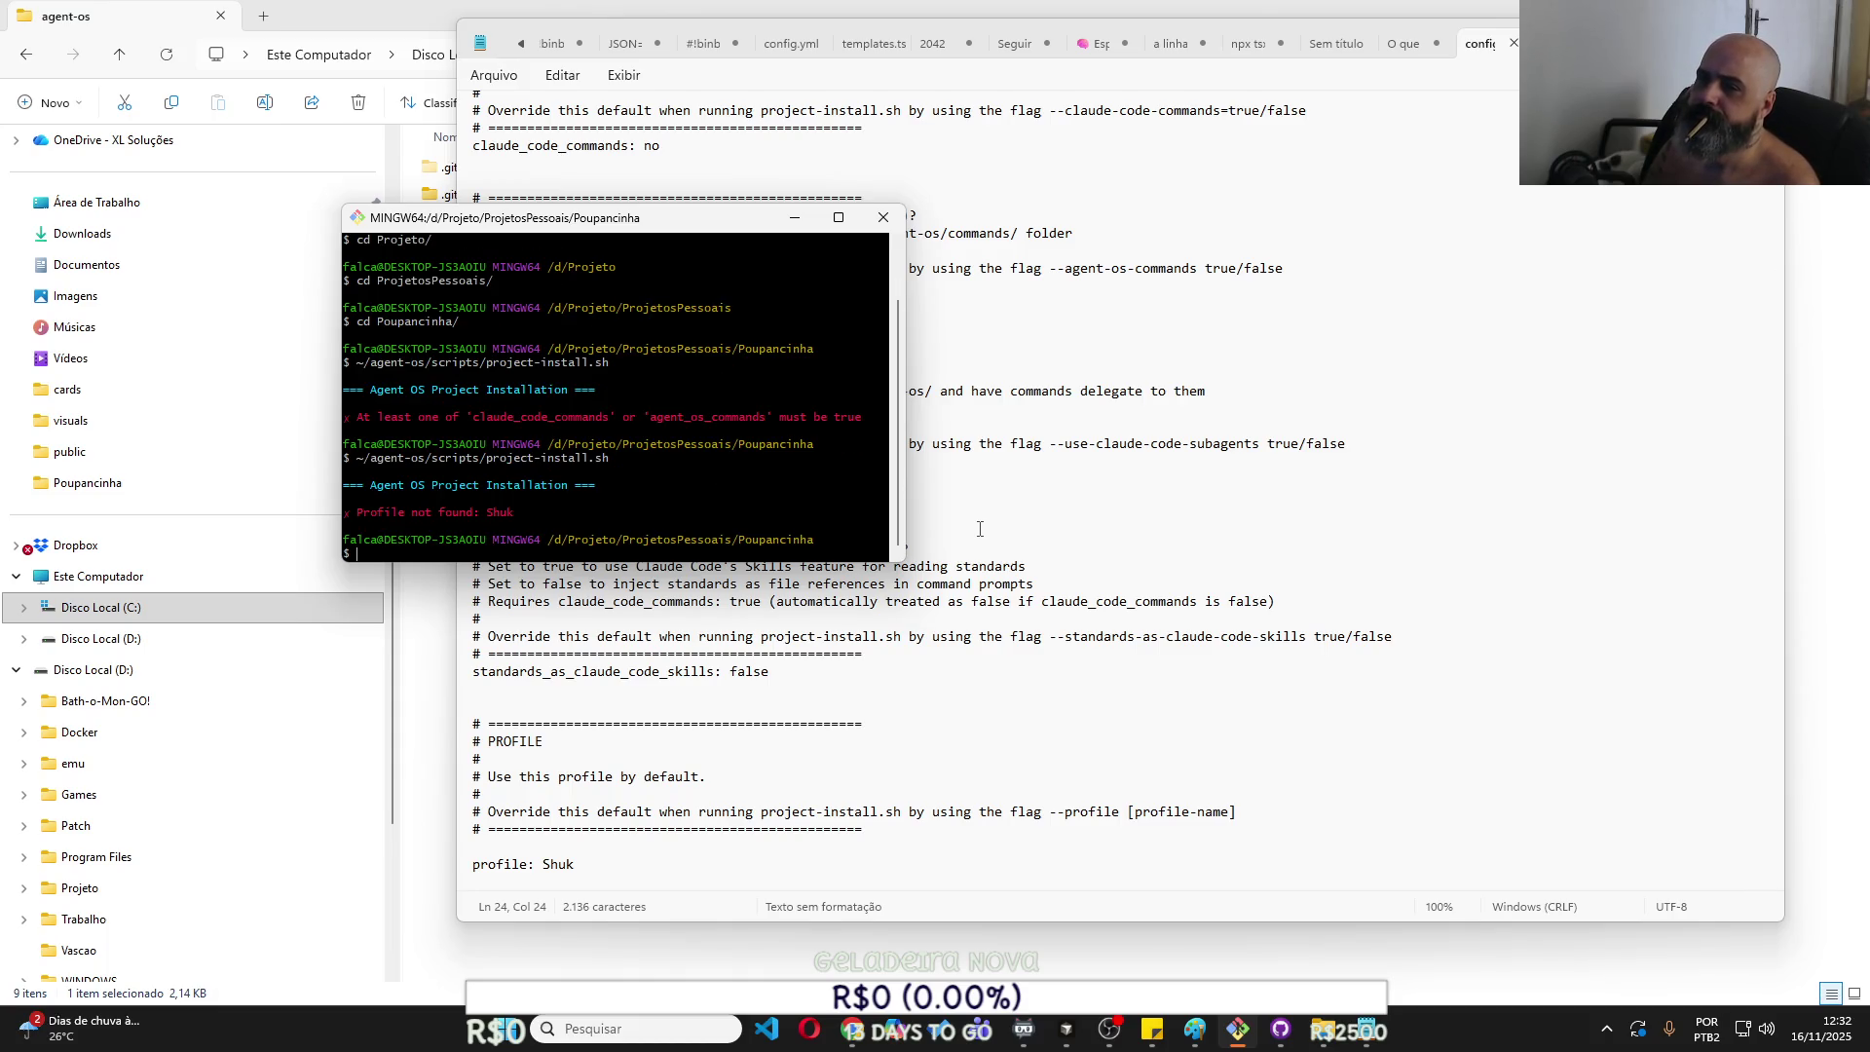
Change the config.yml profile value from Shuk to default.
{"action": "double_click", "coordinate": [559, 864]}
{"action": "type", "text": "defaus"}
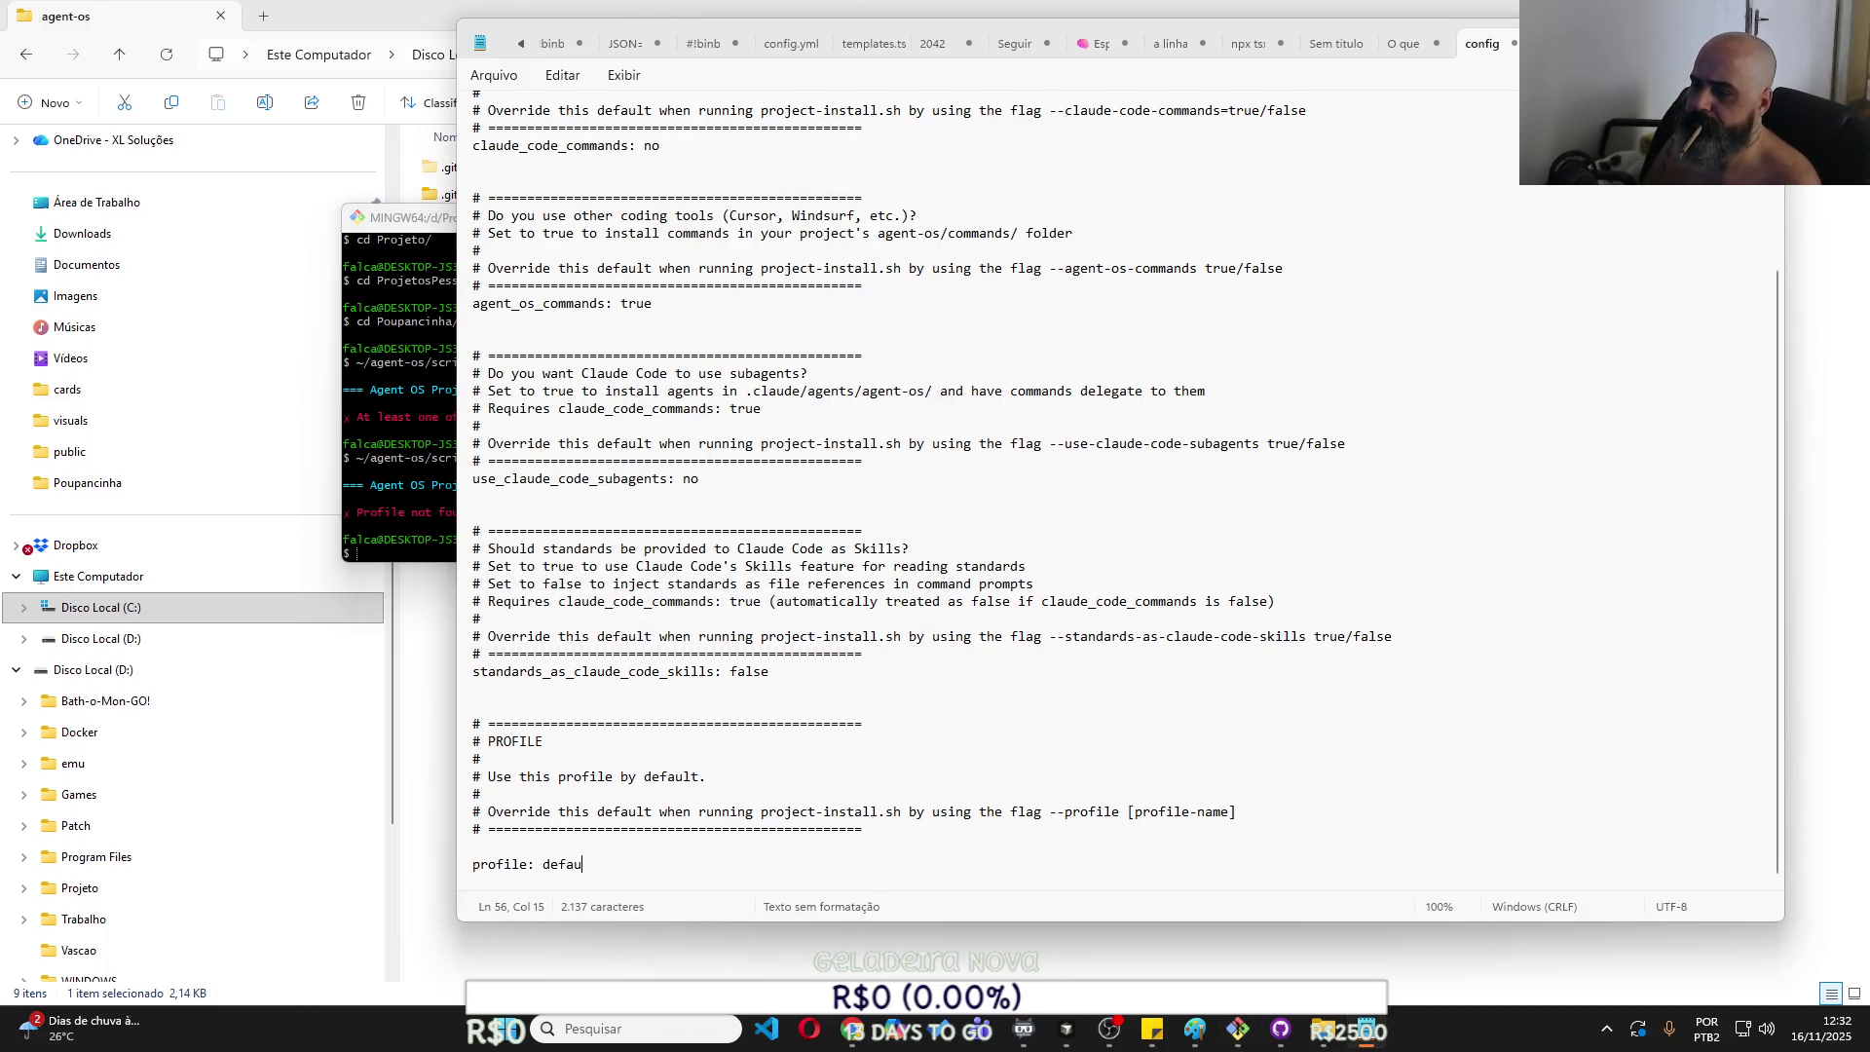
{"action": "key", "text": "BackSpace"}
{"action": "type", "text": "lt"}
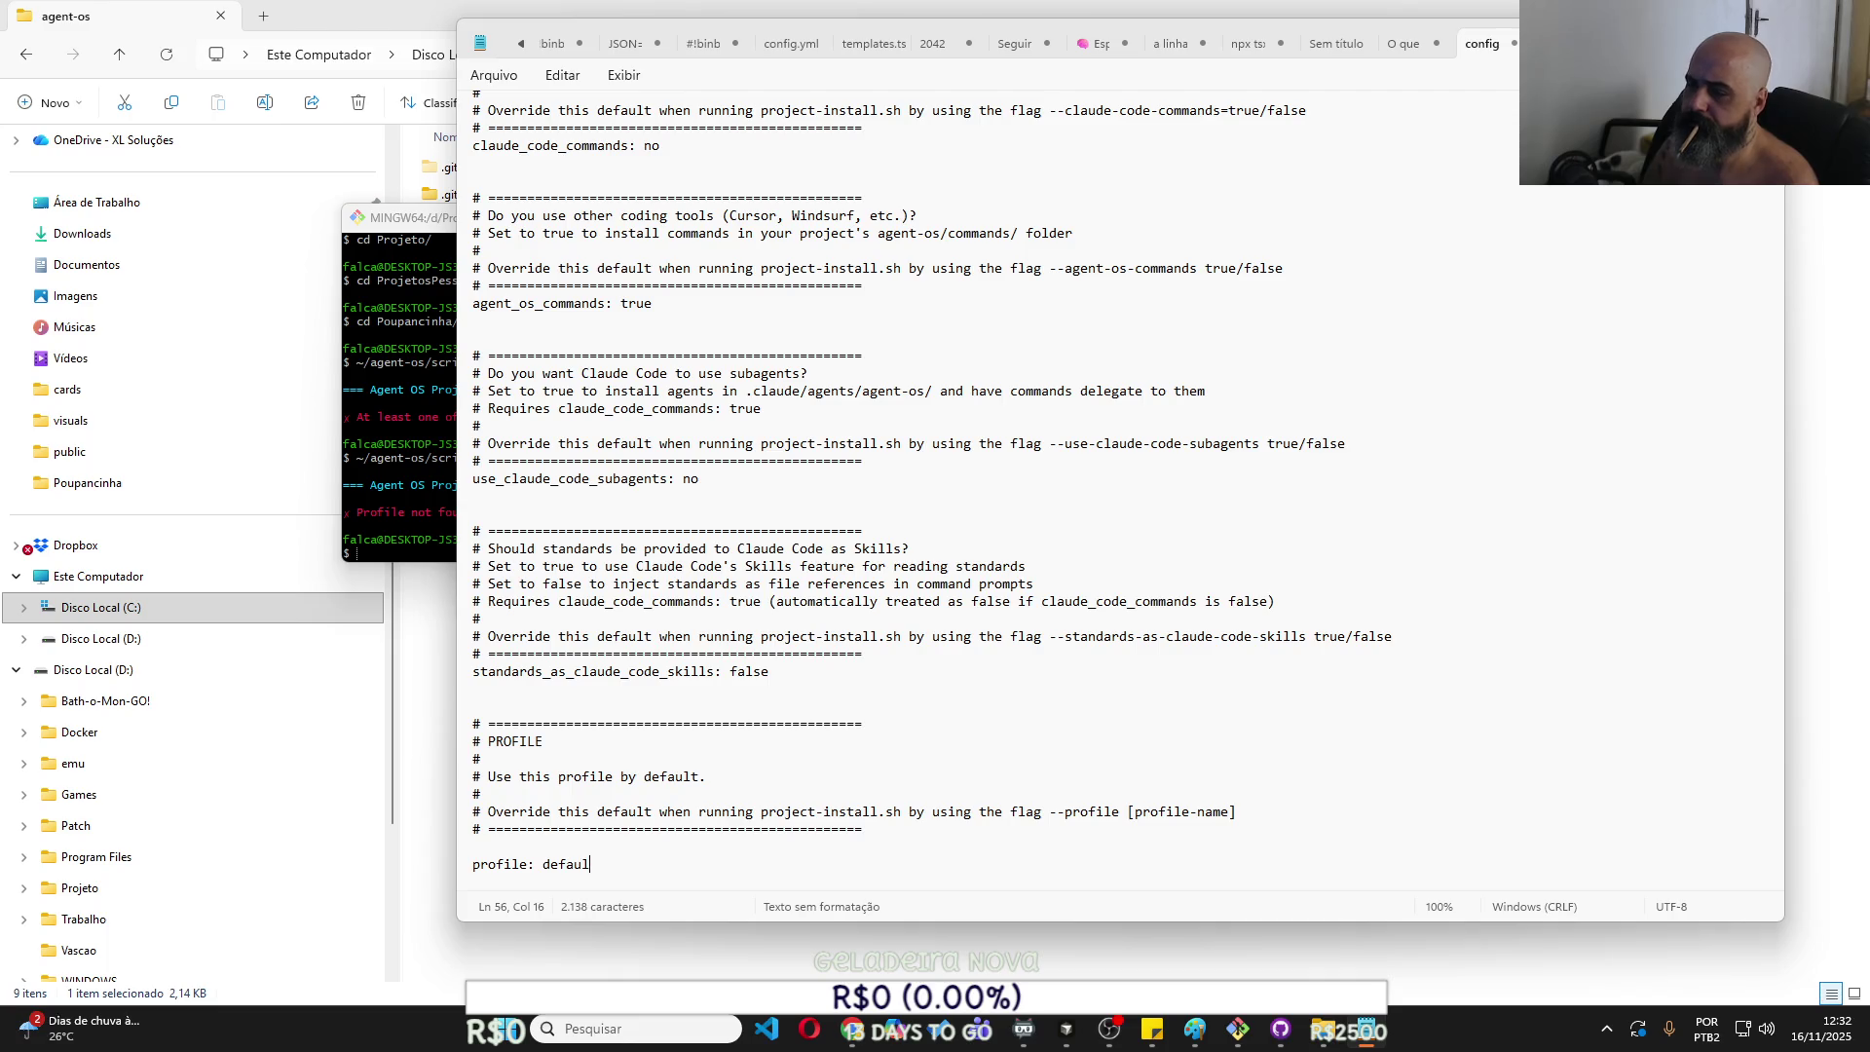
Rerun the project install script in Git Bash with the default profile.
{"action": "left_click", "coordinate": [422, 503]}
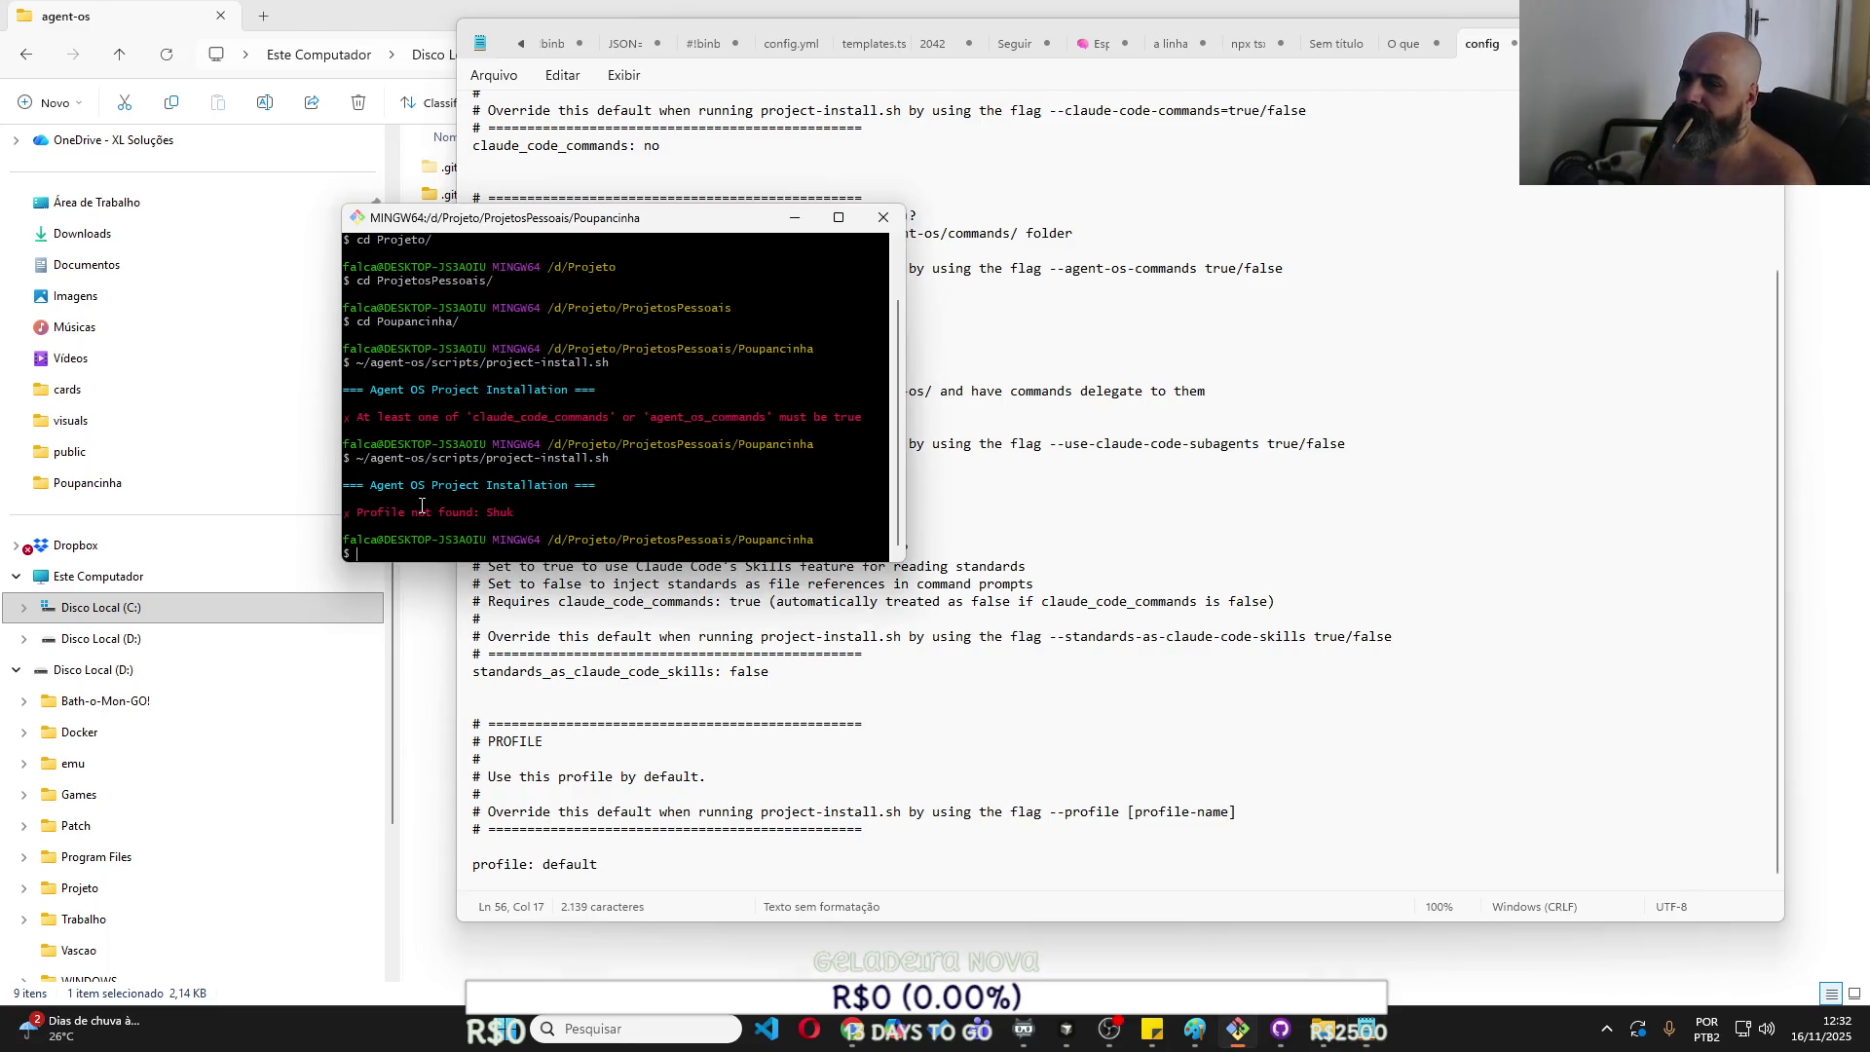
{"action": "key", "text": "Up"}
{"action": "key", "text": "Return"}
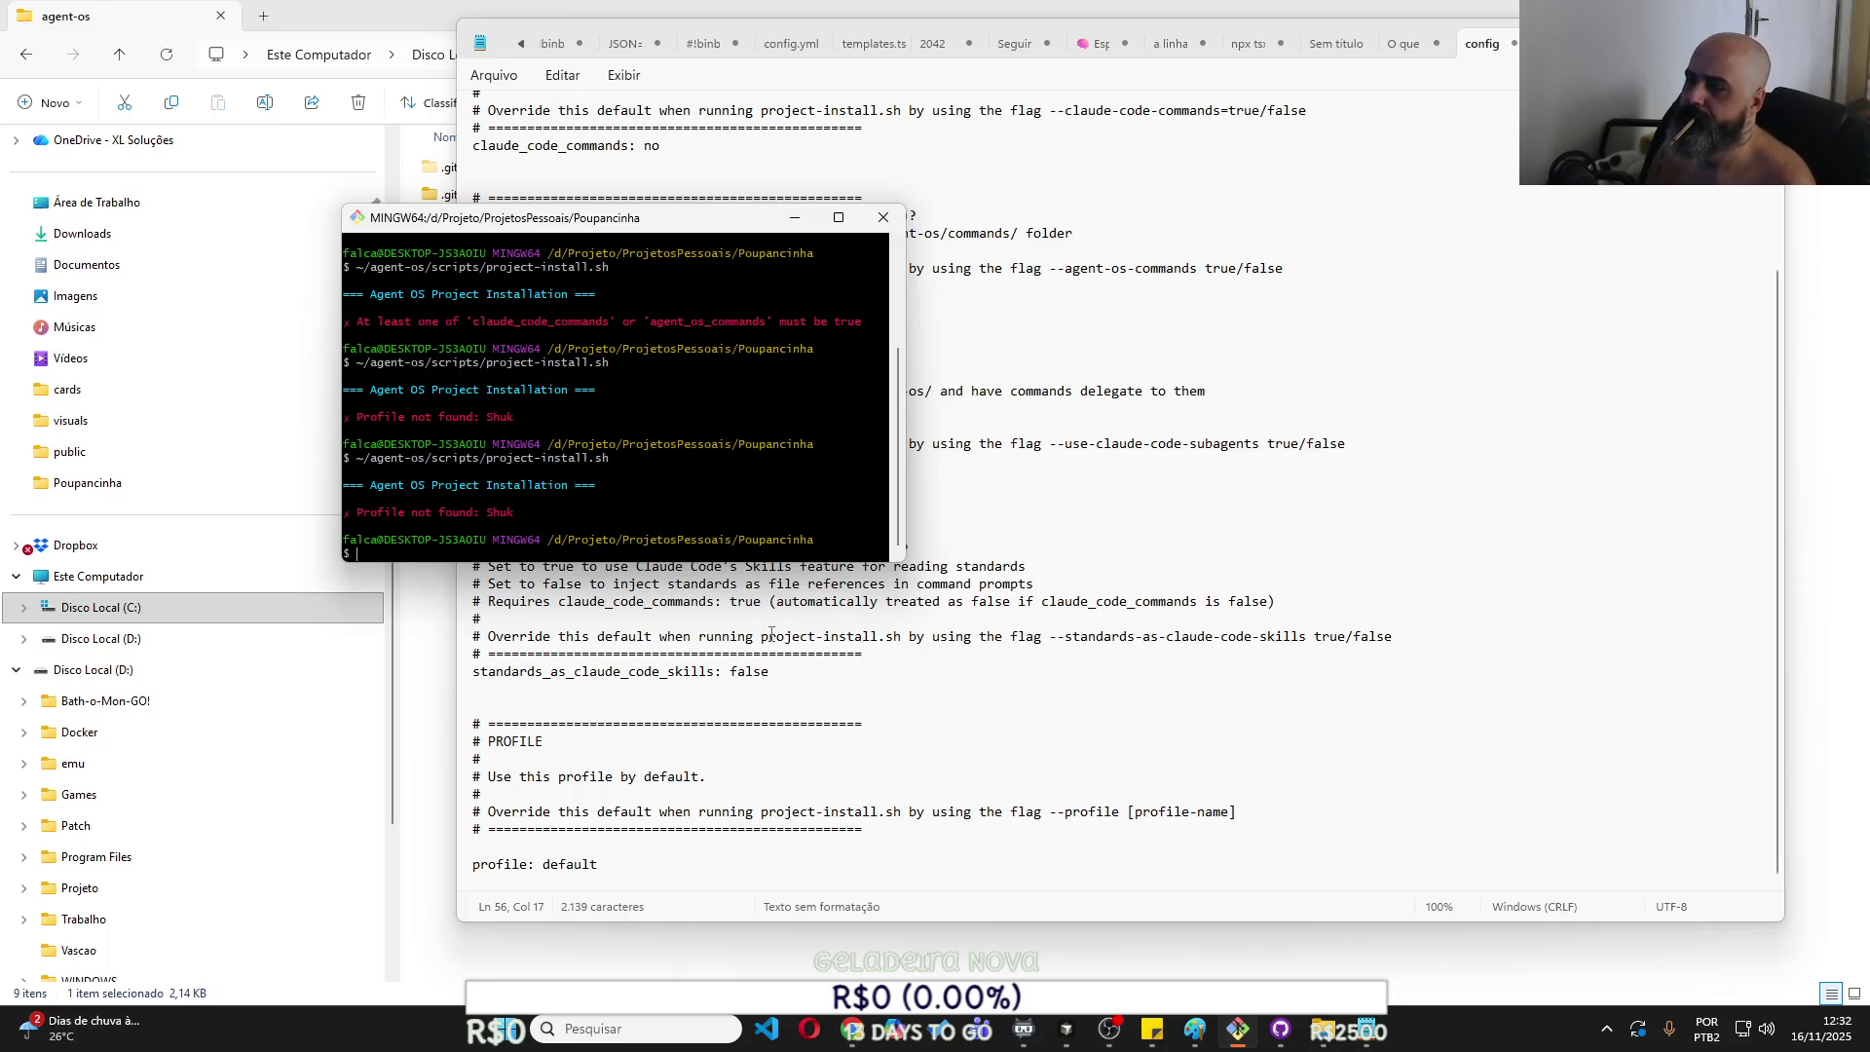
{"action": "left_click", "coordinate": [769, 636]}
{"action": "left_click", "coordinate": [410, 450]}
{"action": "key", "text": "Up"}
{"action": "key", "text": "Return"}
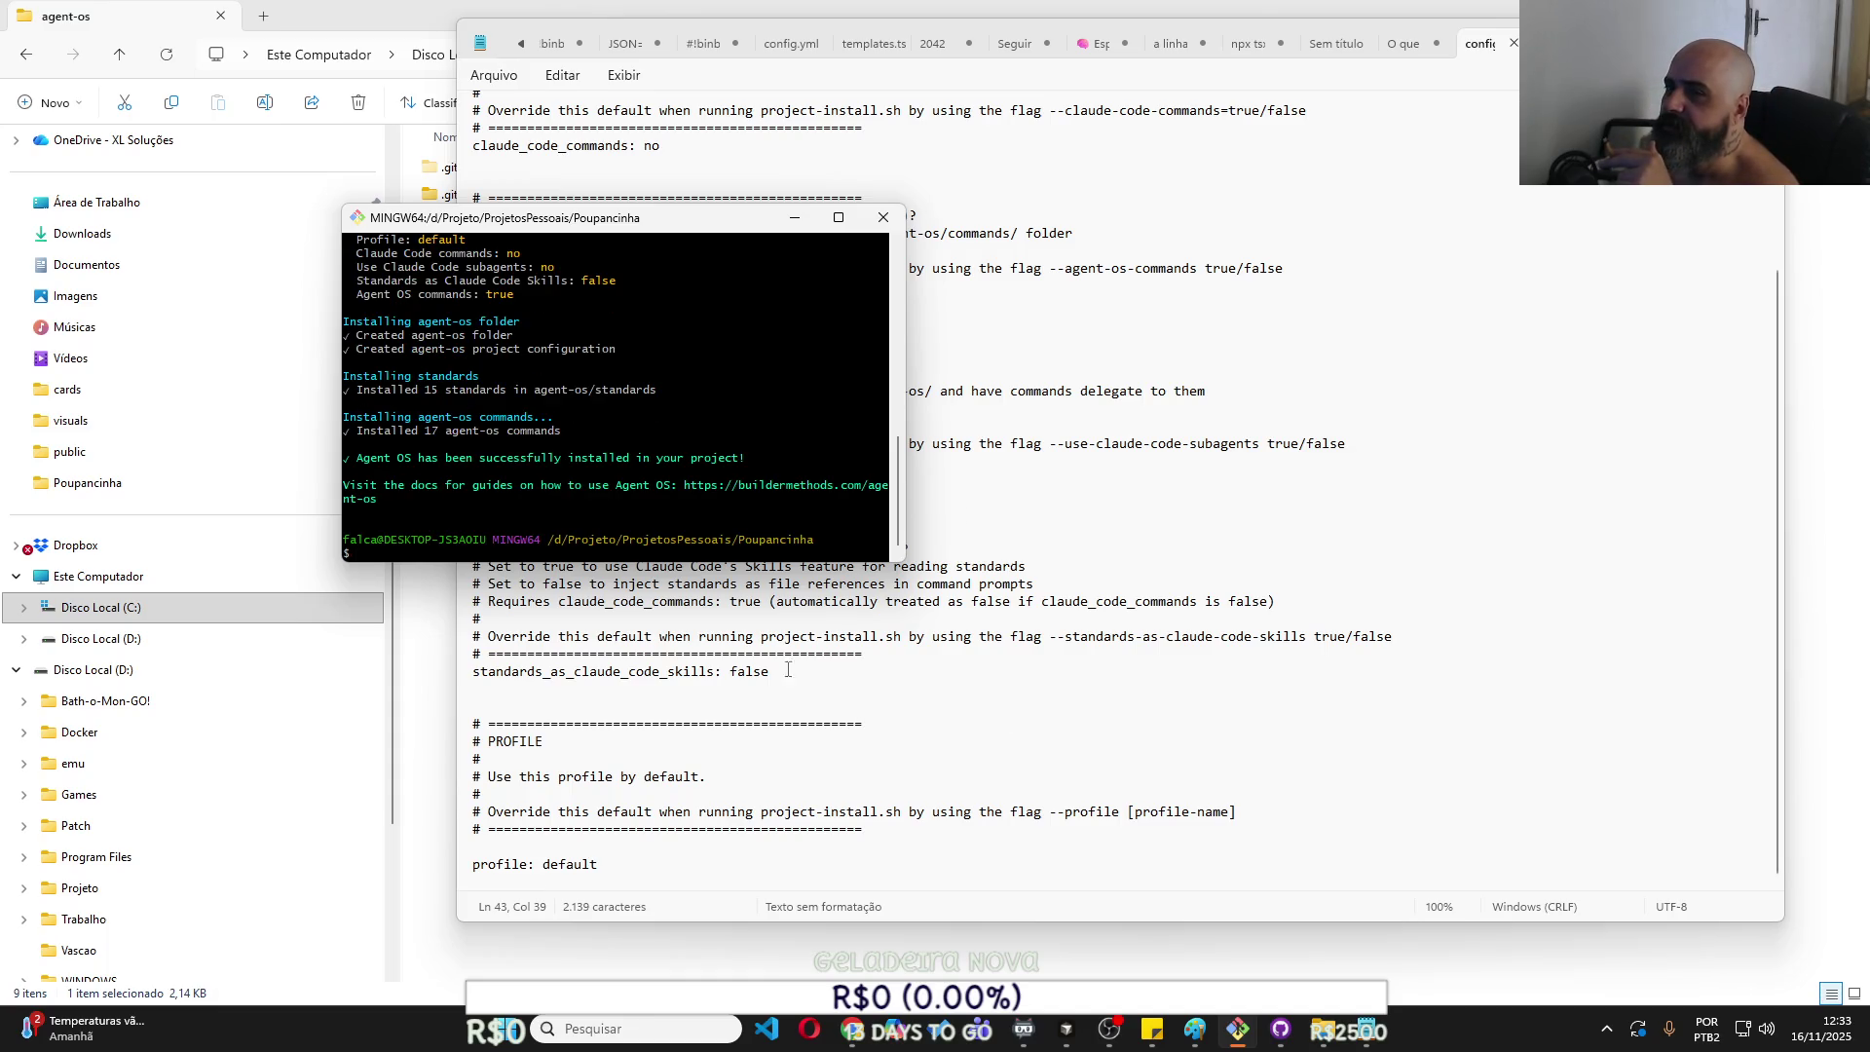
Switch to Cursor from the taskbar once the Agent OS install has succeeded.
{"action": "left_click", "coordinate": [1067, 1030]}
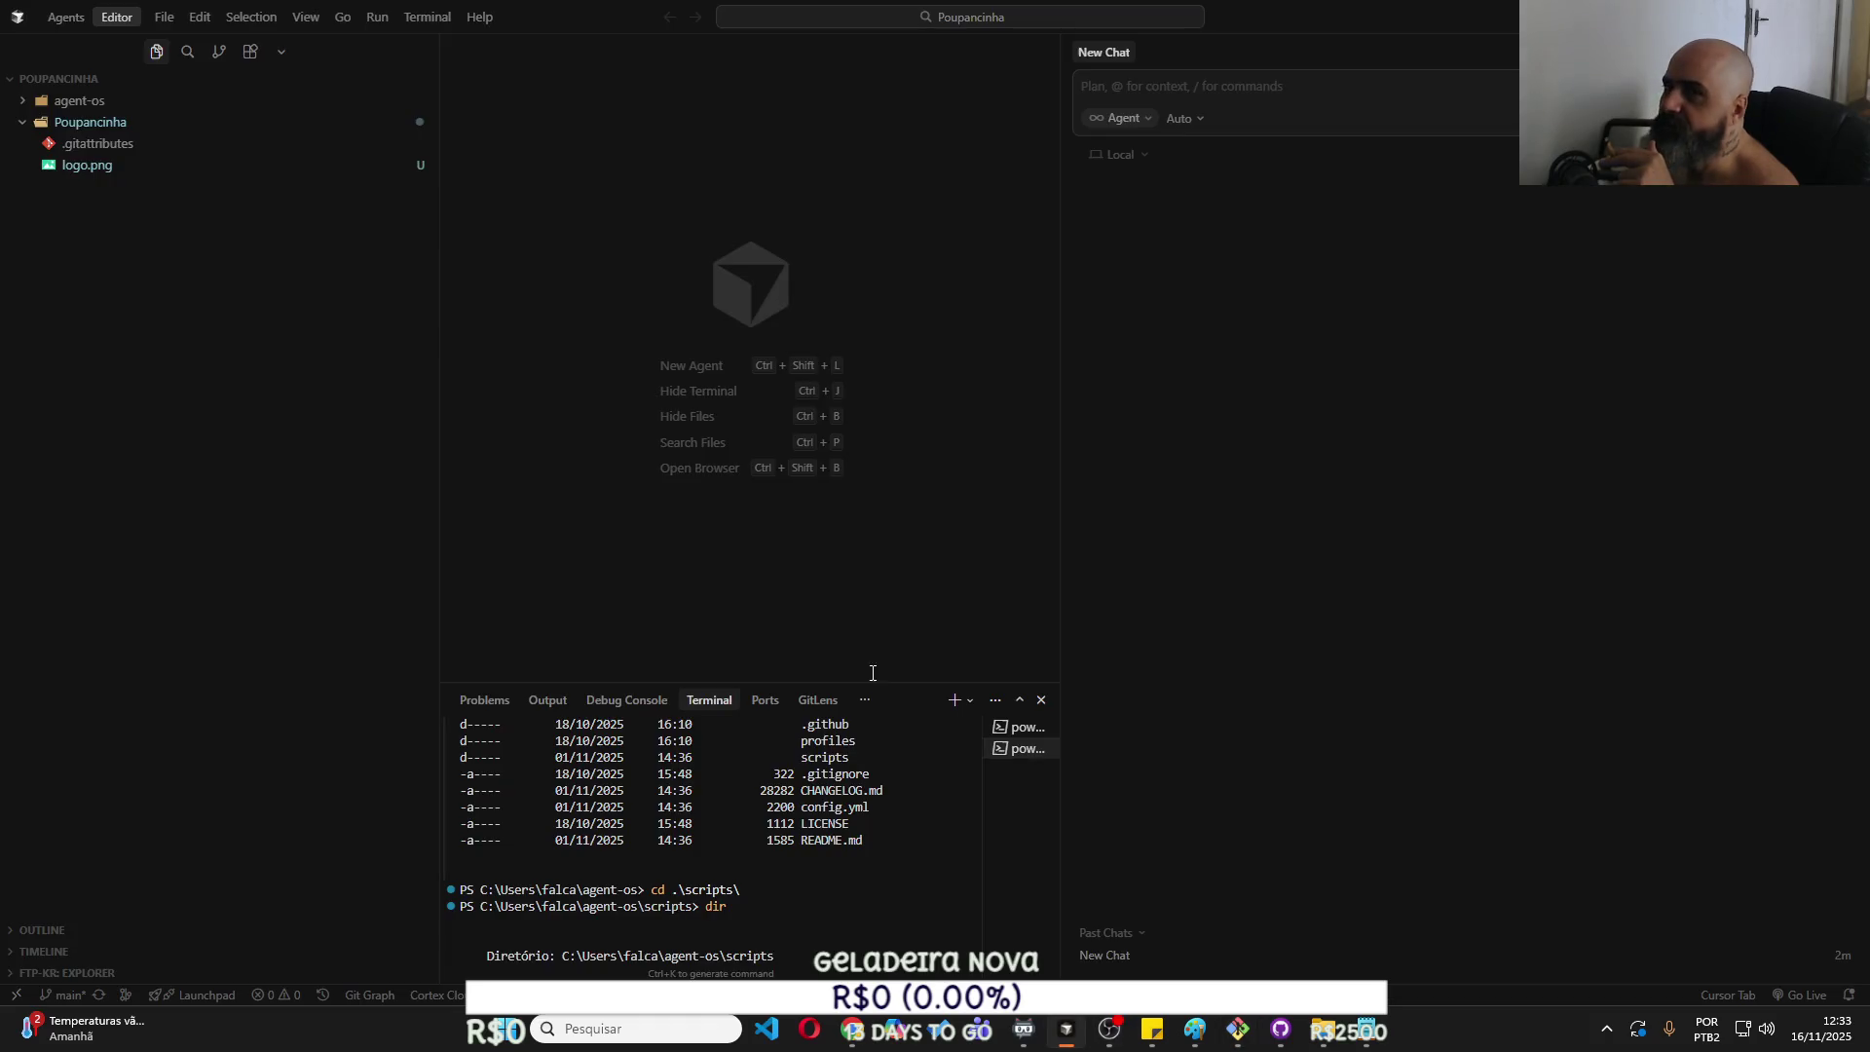
Expand agent-os, commands, standards and plan-product, and open 1-product-concept.md.
{"action": "left_click", "coordinate": [44, 100]}
{"action": "left_click", "coordinate": [32, 123]}
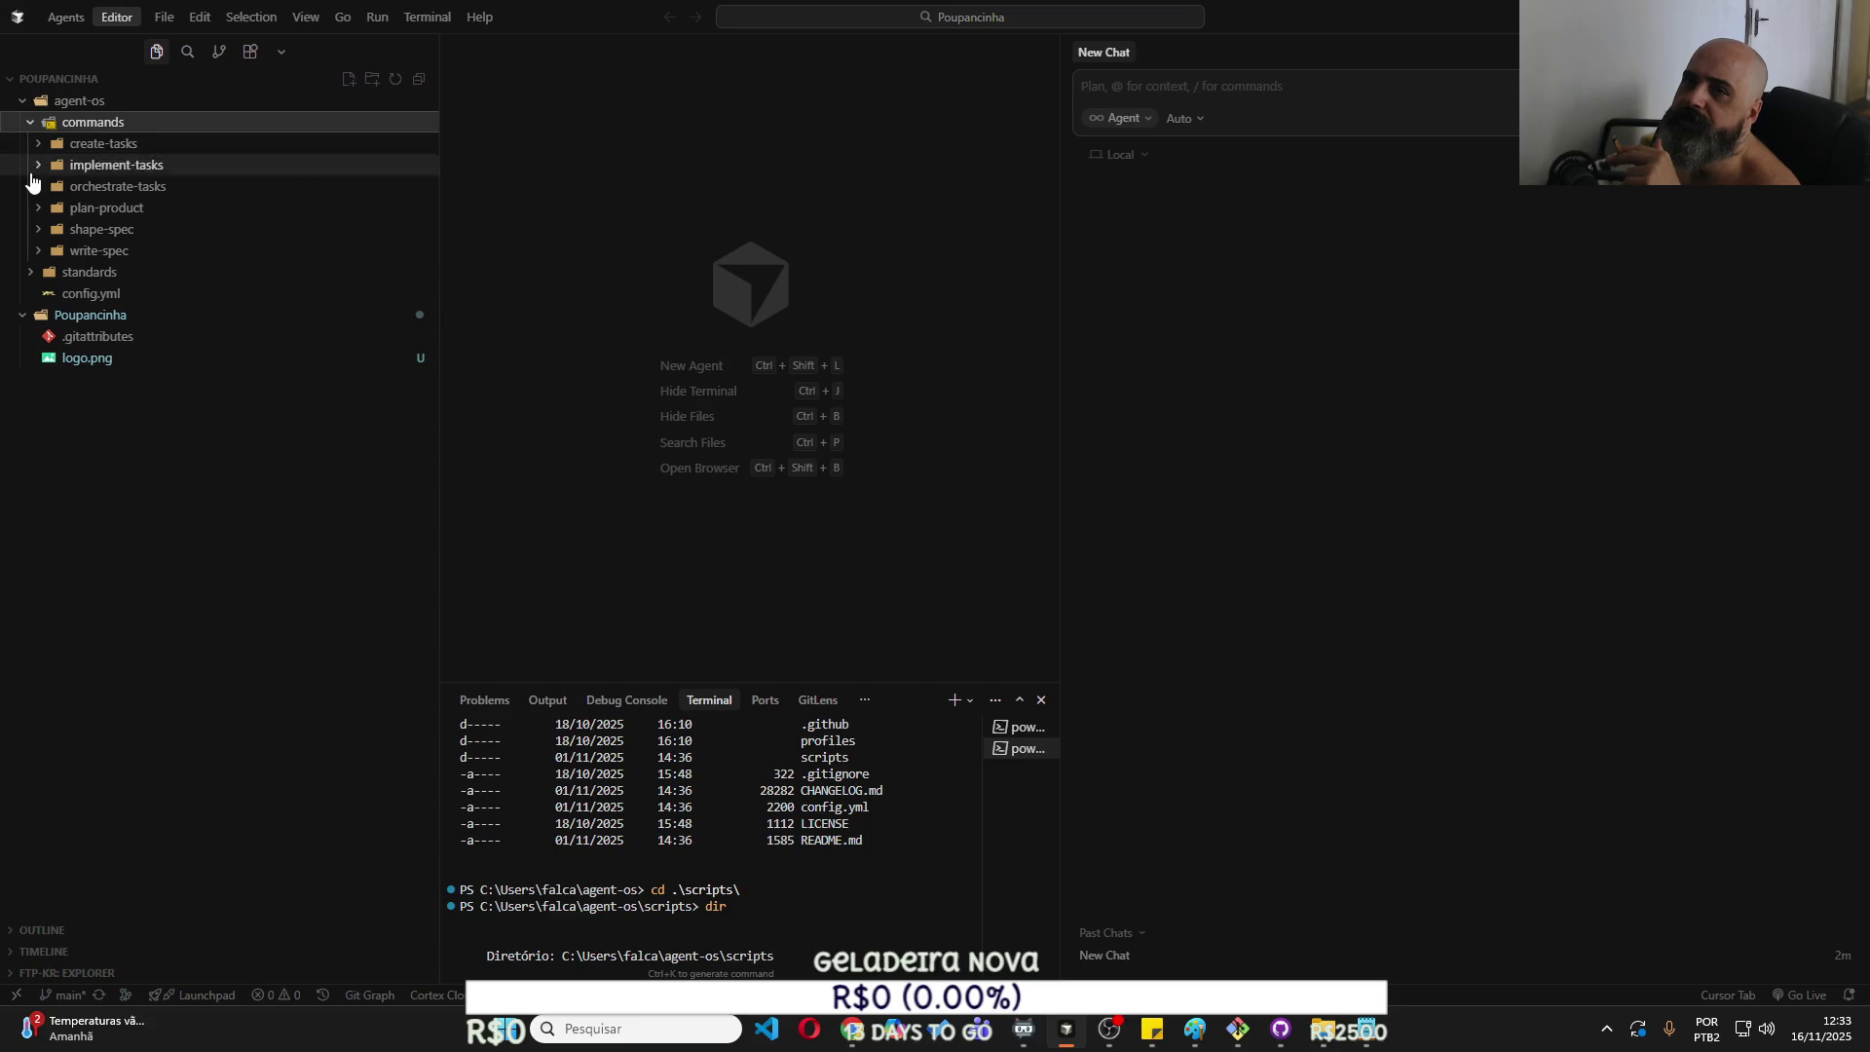
{"action": "left_click", "coordinate": [33, 272]}
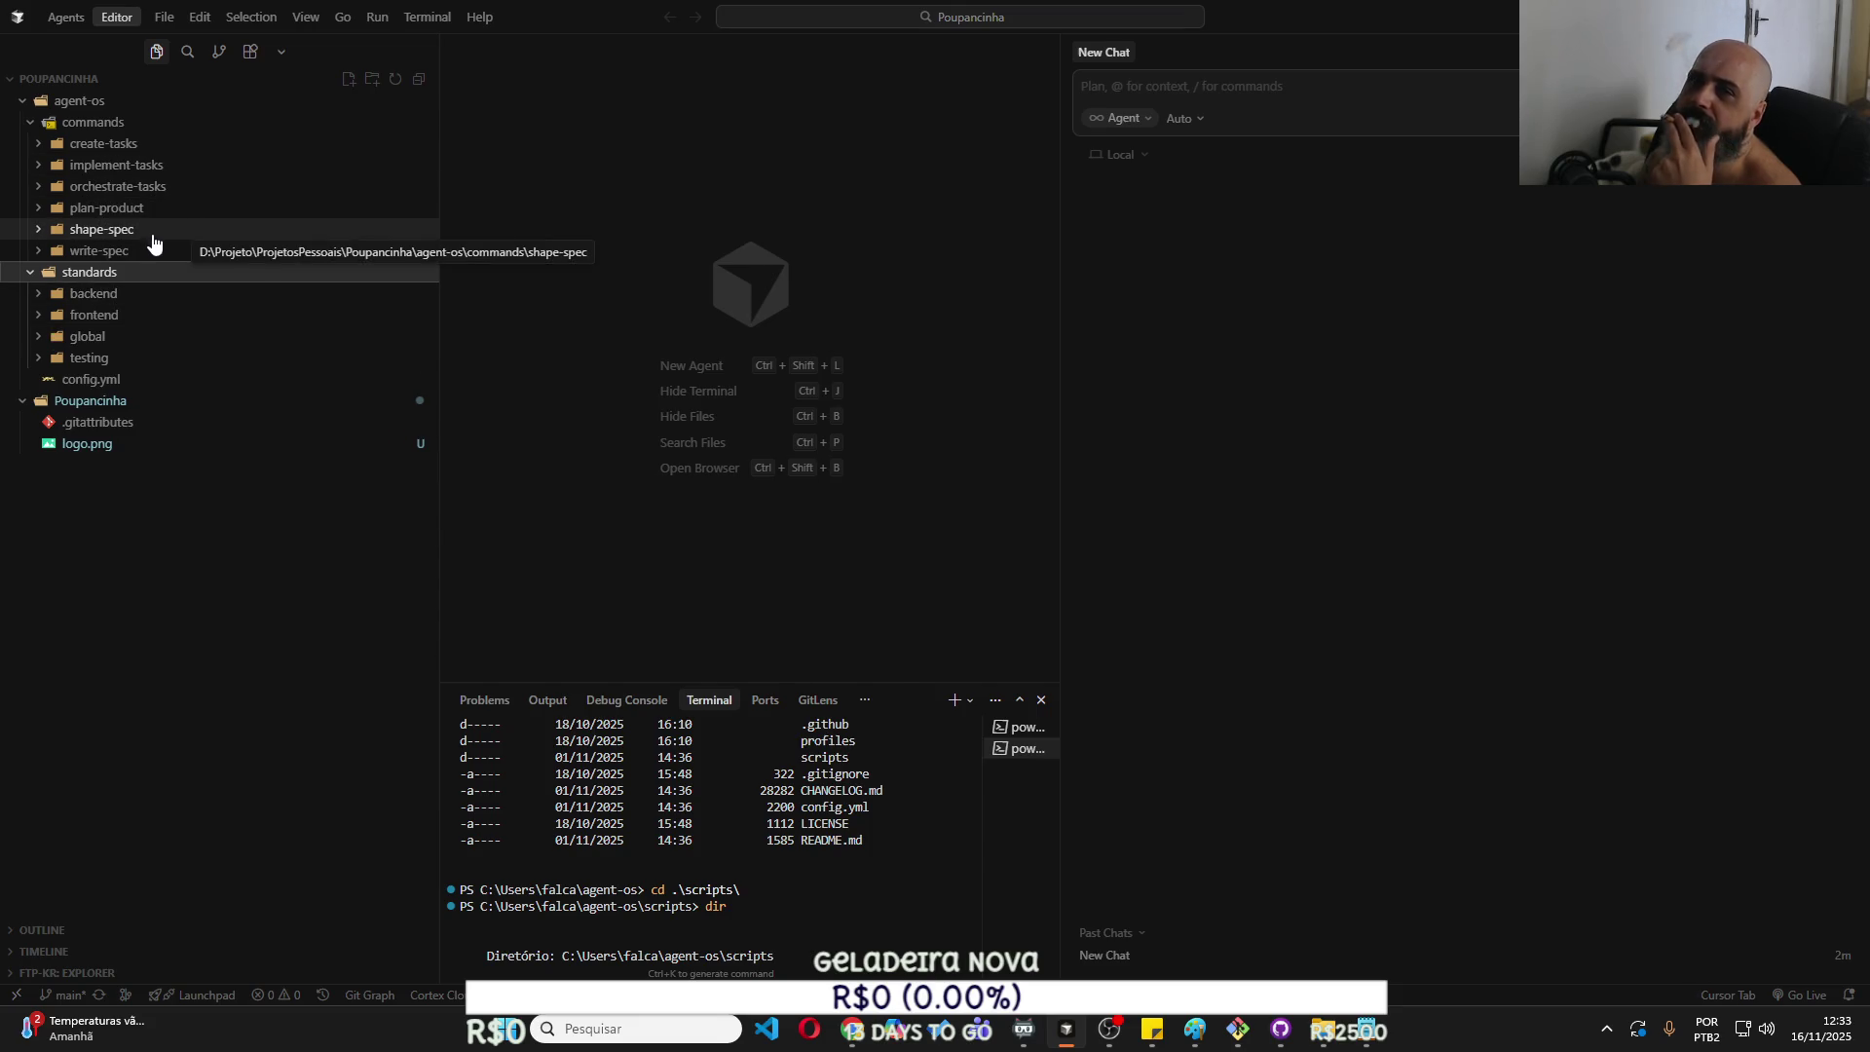
{"action": "left_click", "coordinate": [45, 210]}
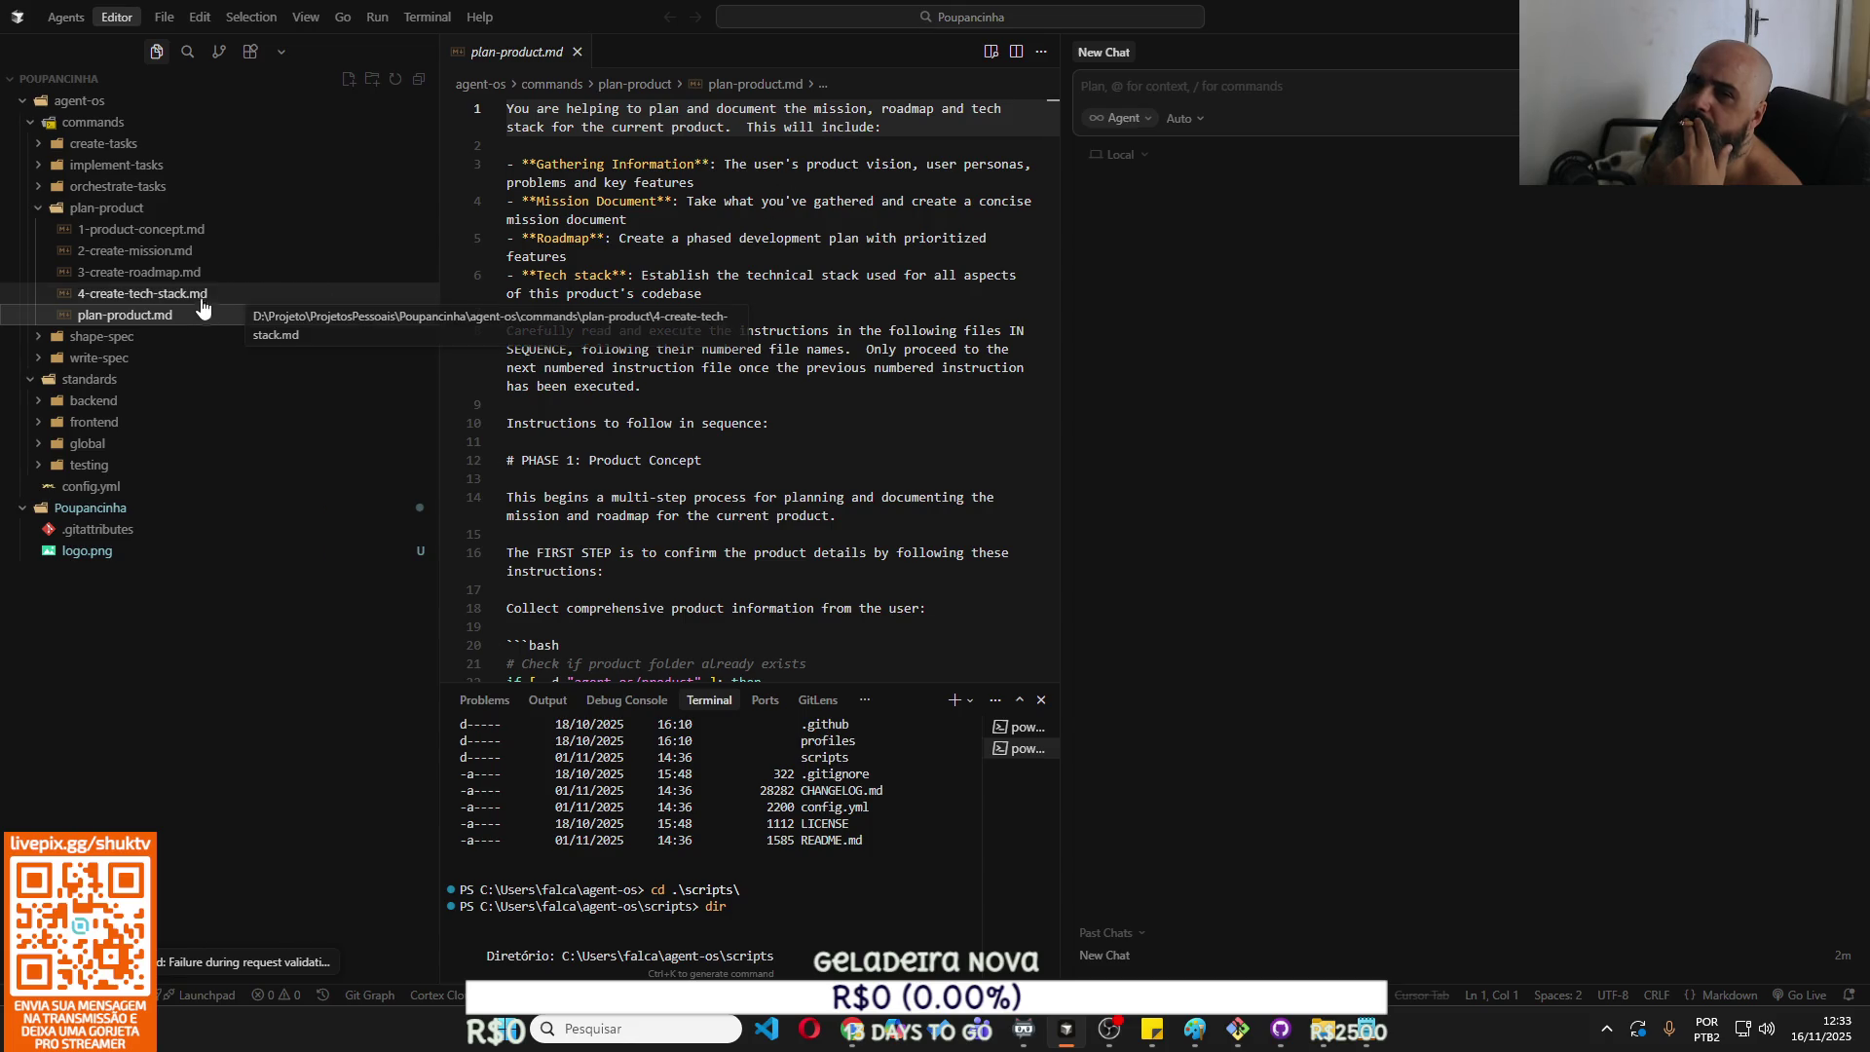
{"action": "left_click", "coordinate": [199, 234]}
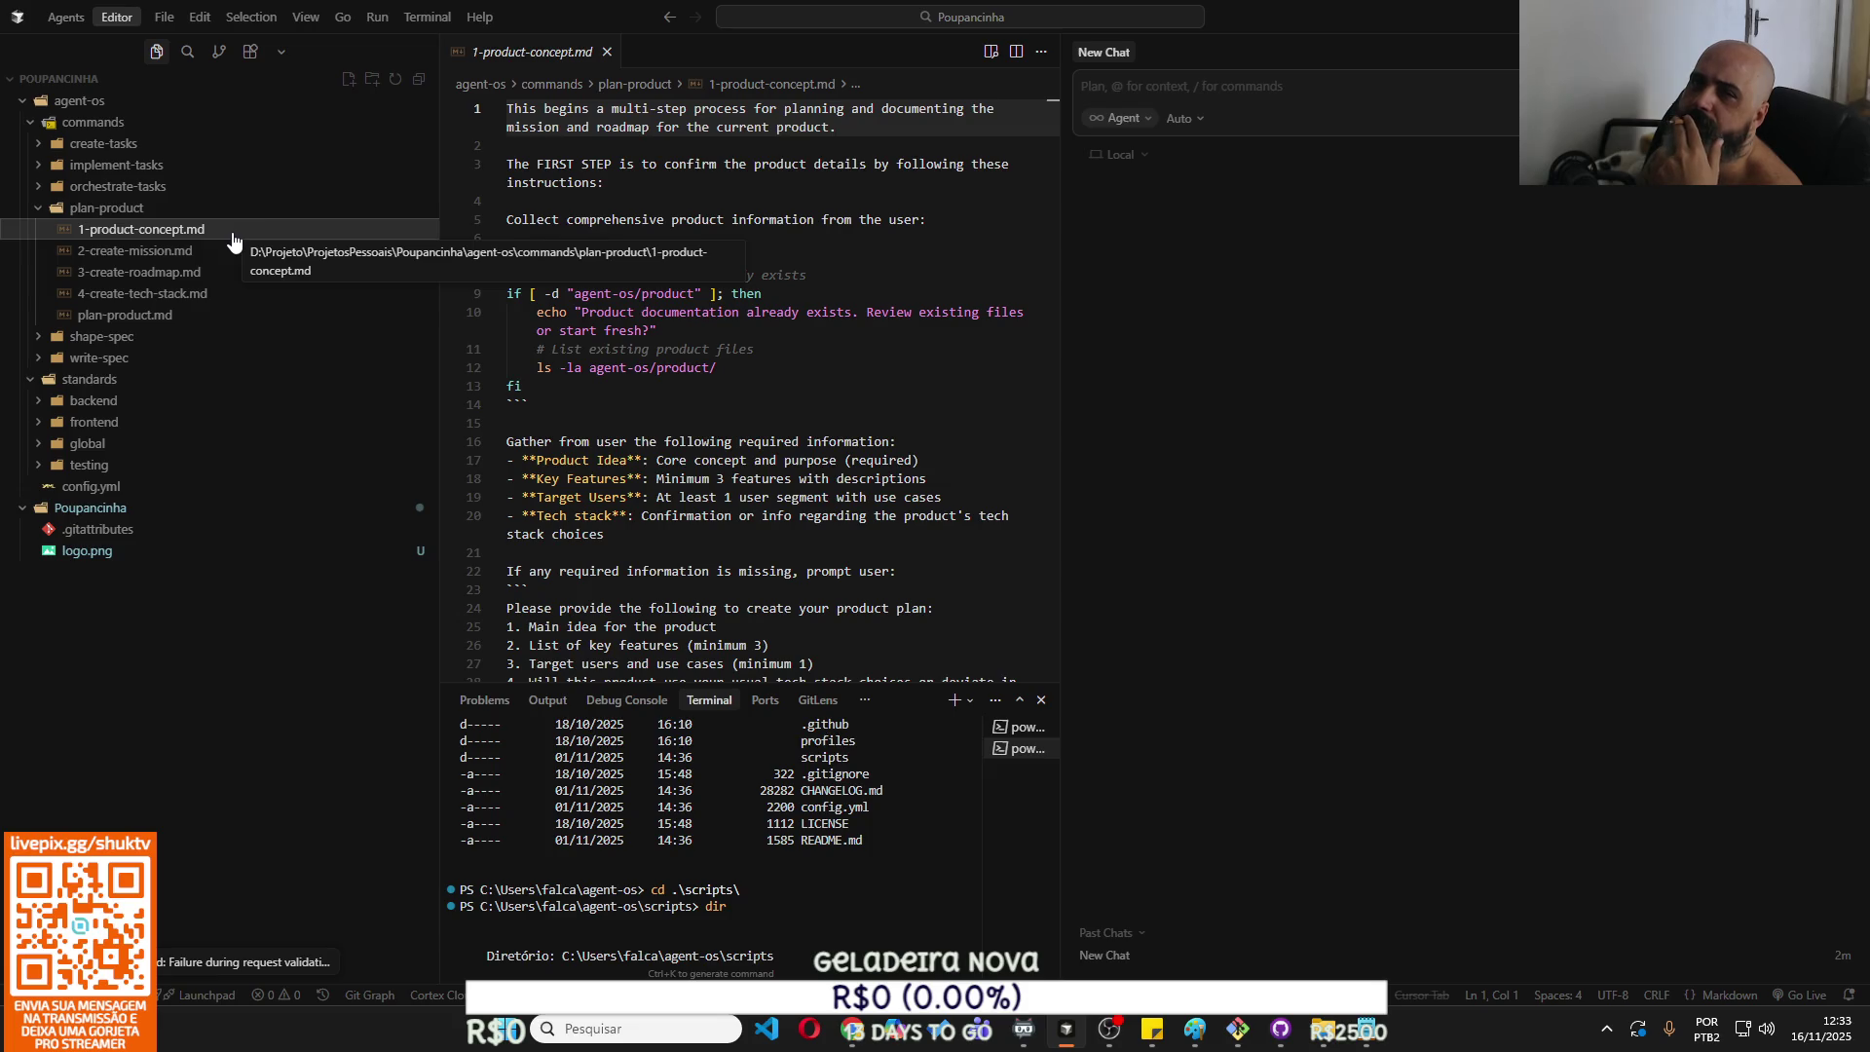
Attach 1-product-concept.md to the chat and create a Docs folder in agent-os.
{"action": "mouse_move", "coordinate": [233, 240]}
{"action": "left_mouse_down"}
{"action": "mouse_move", "coordinate": [1155, 187]}
{"action": "mouse_move", "coordinate": [1172, 91]}
{"action": "left_mouse_up"}
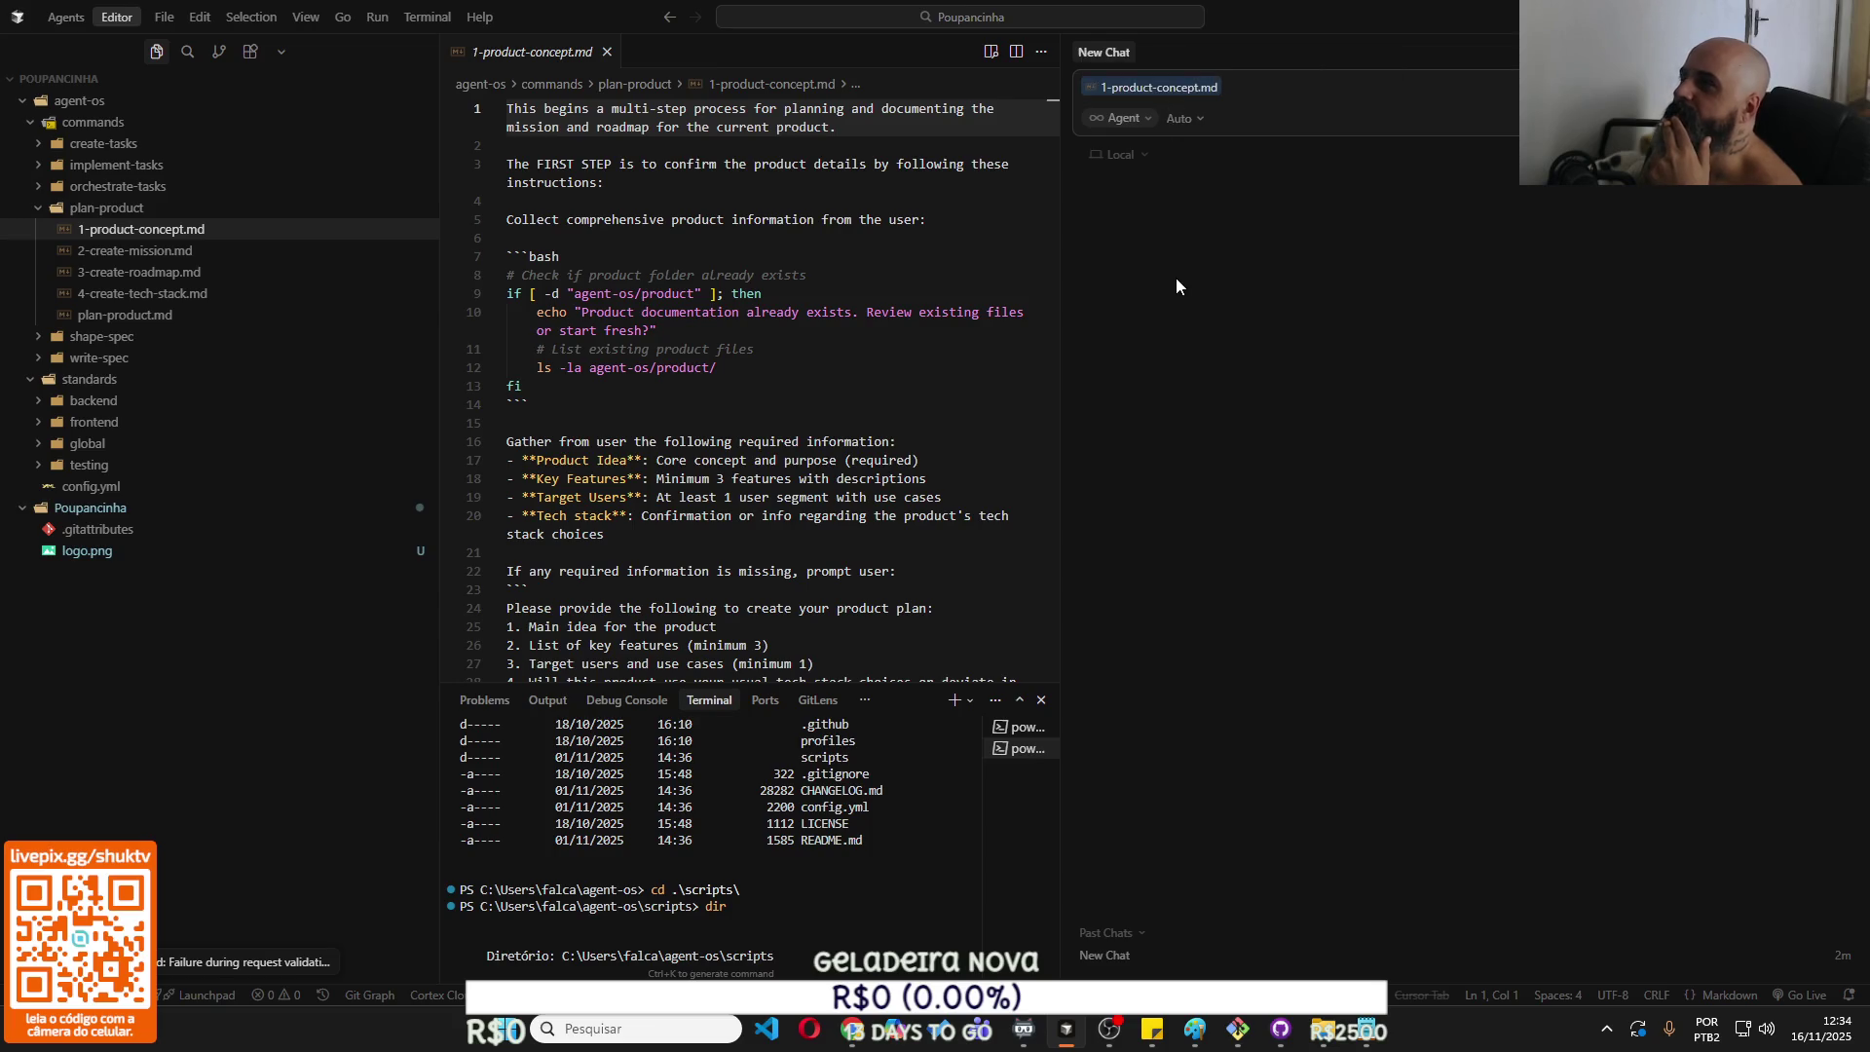
{"action": "right_click", "coordinate": [133, 107]}
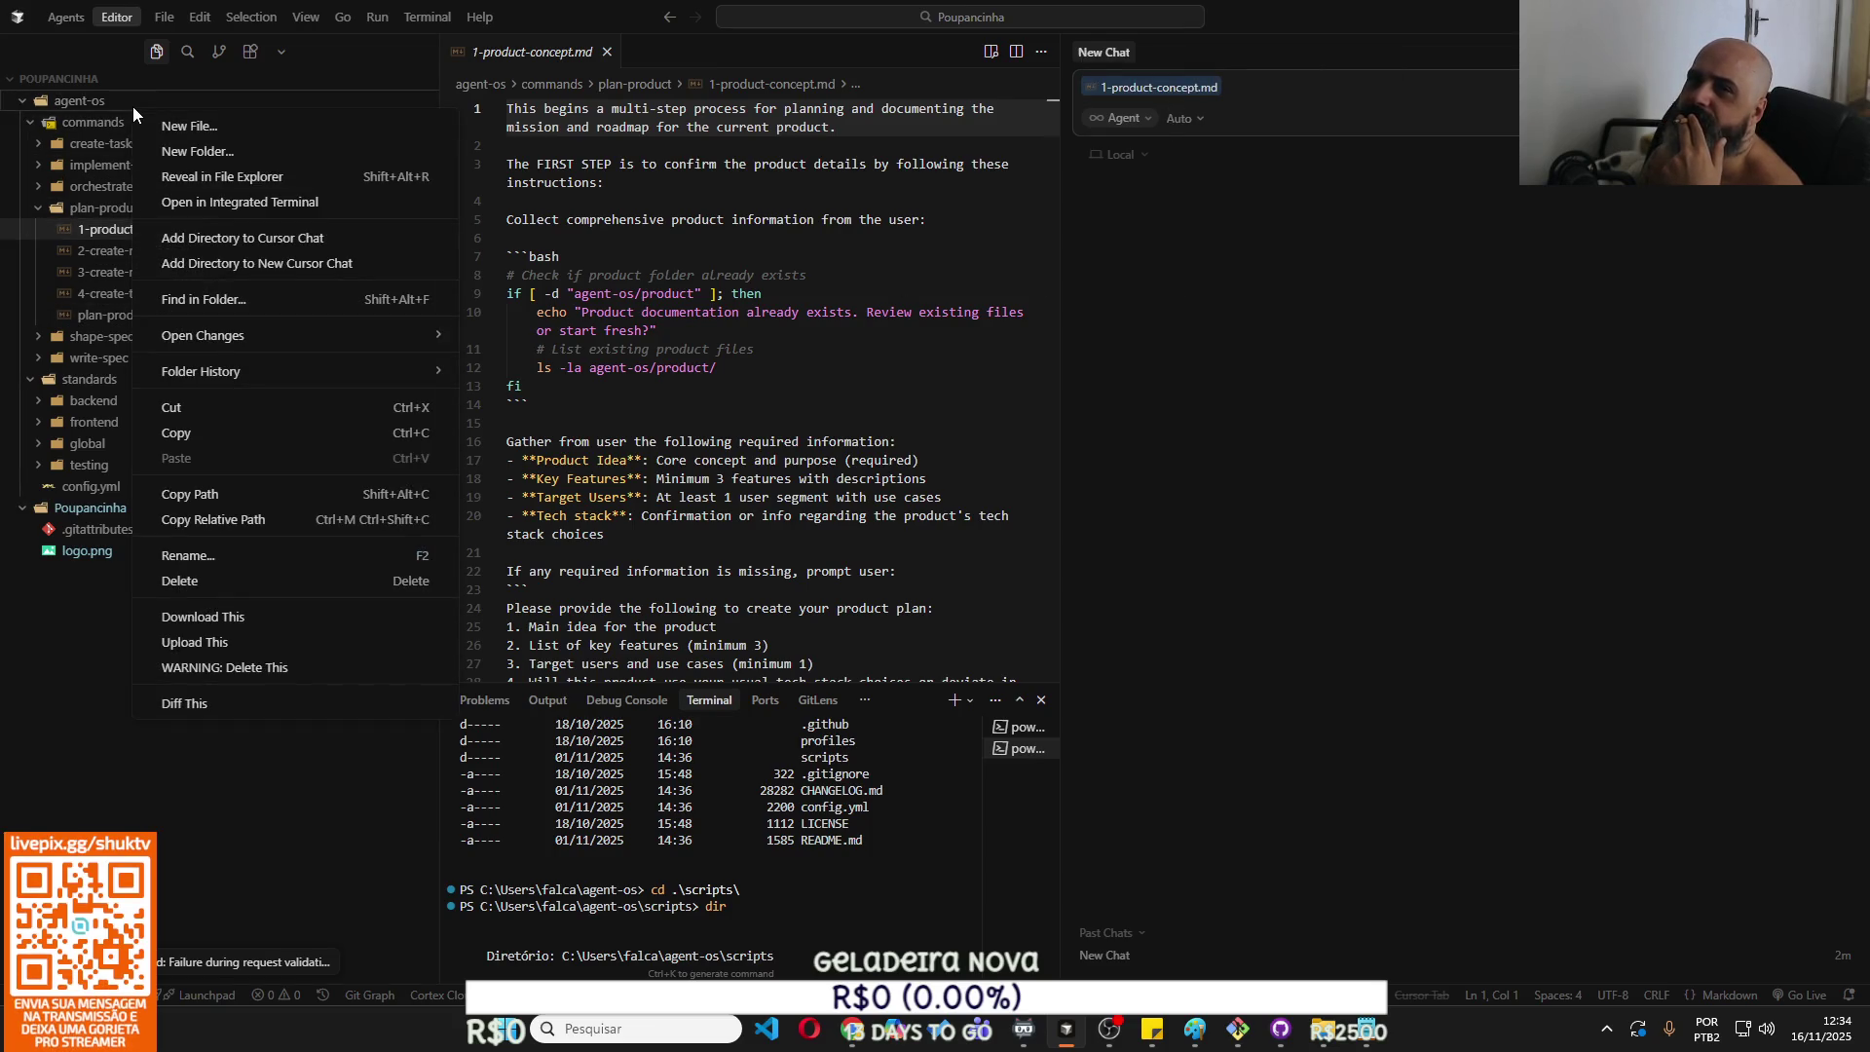
{"action": "key", "text": "Escape"}
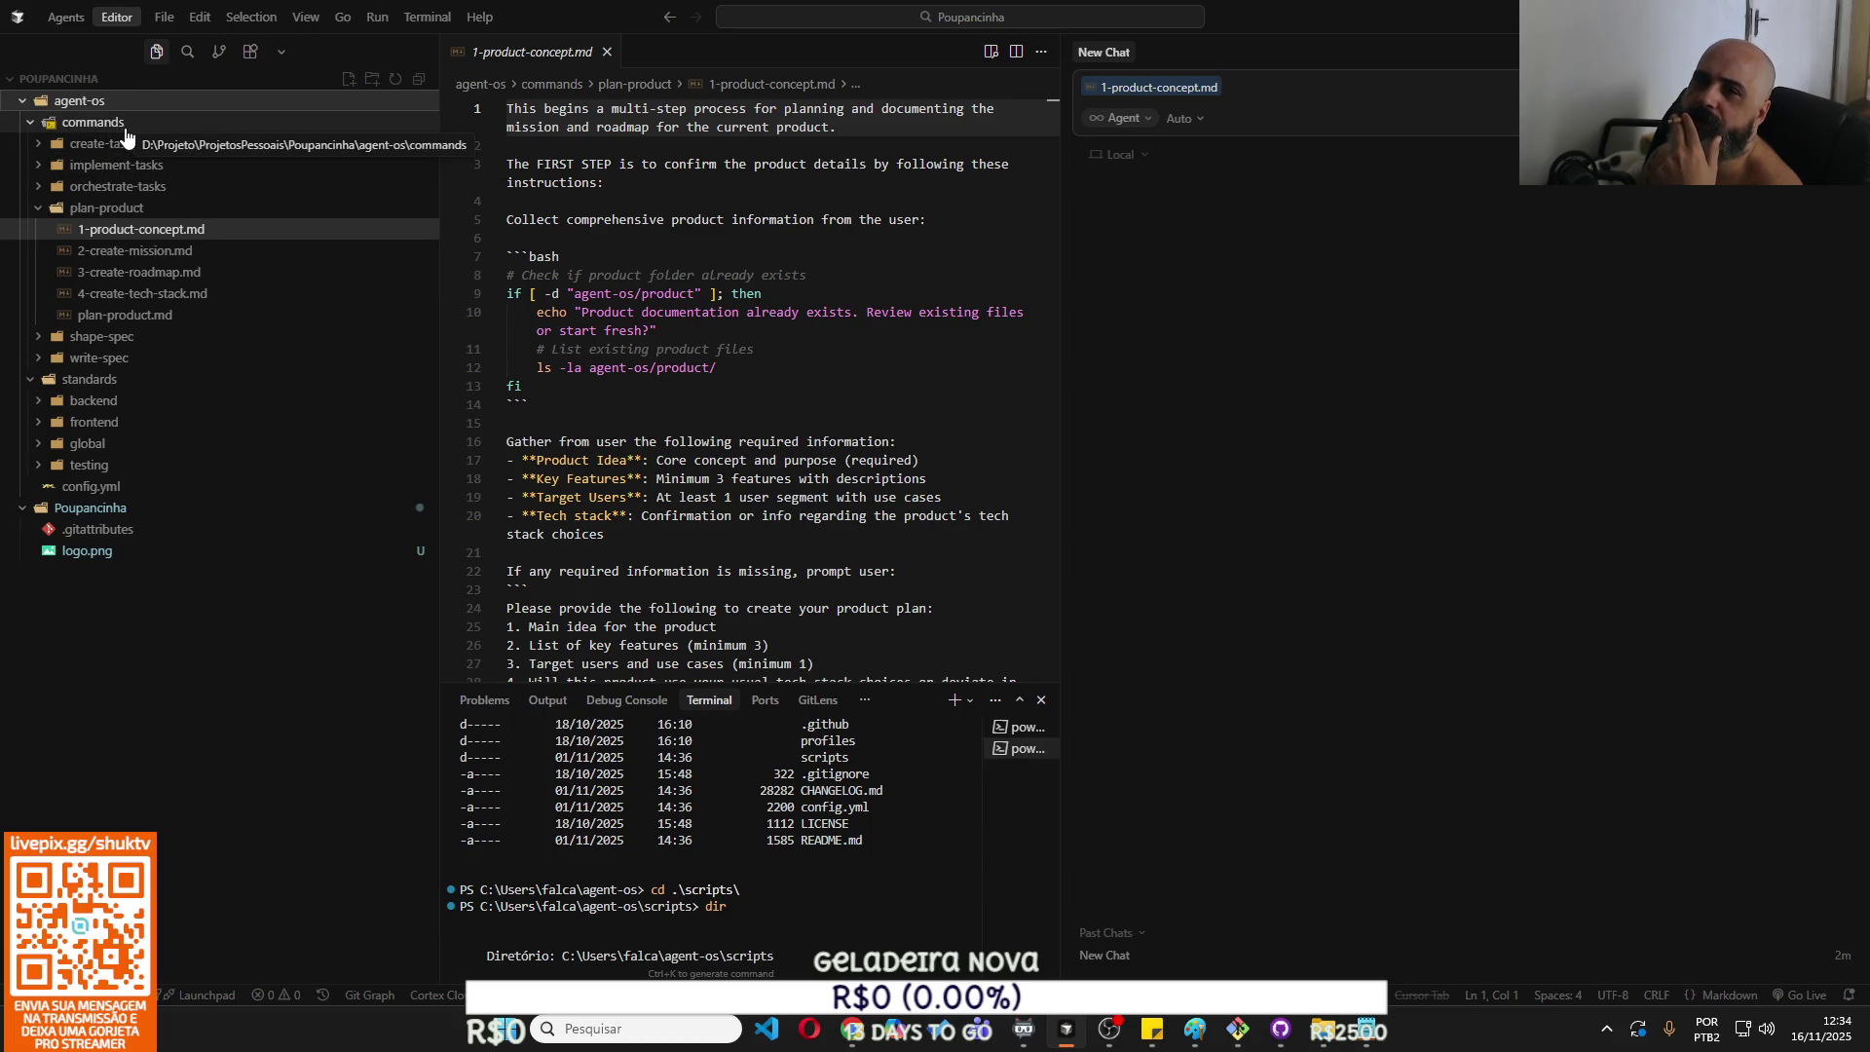
{"action": "right_click", "coordinate": [142, 104]}
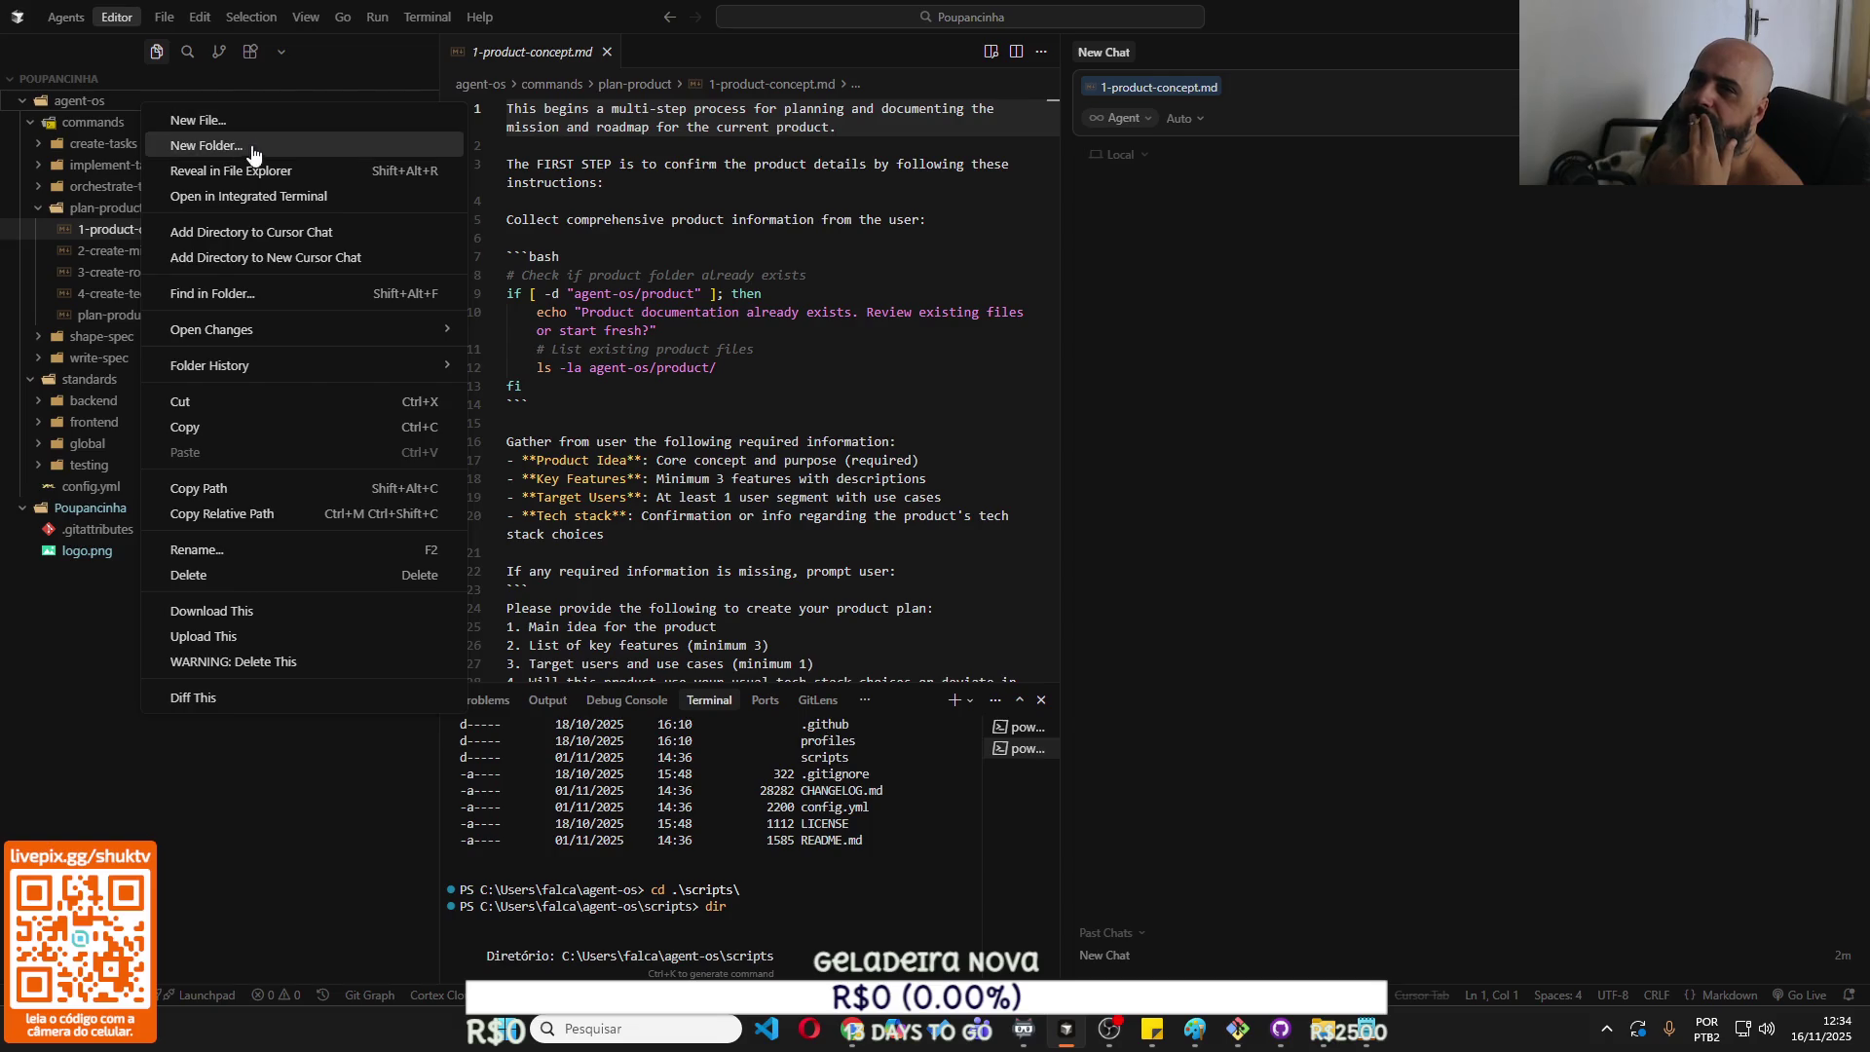
{"action": "left_click", "coordinate": [341, 148]}
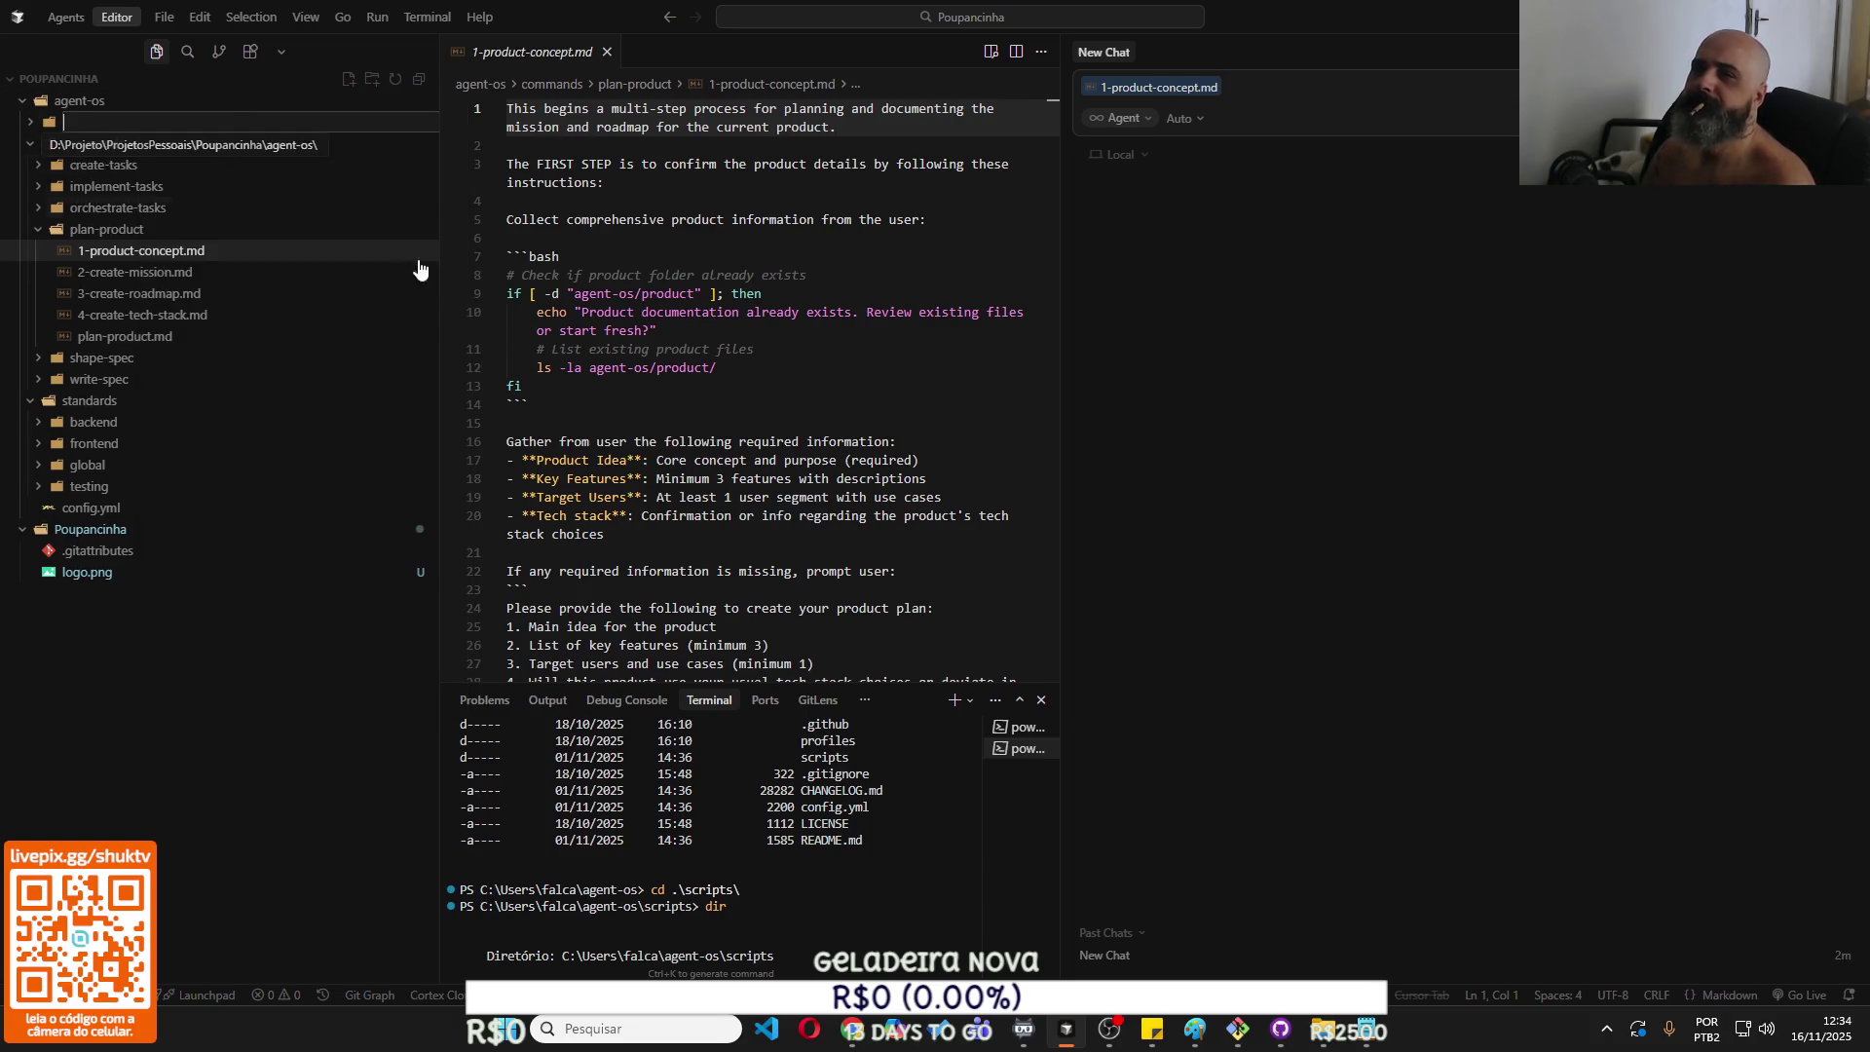
{"action": "type", "text": "Doc"}
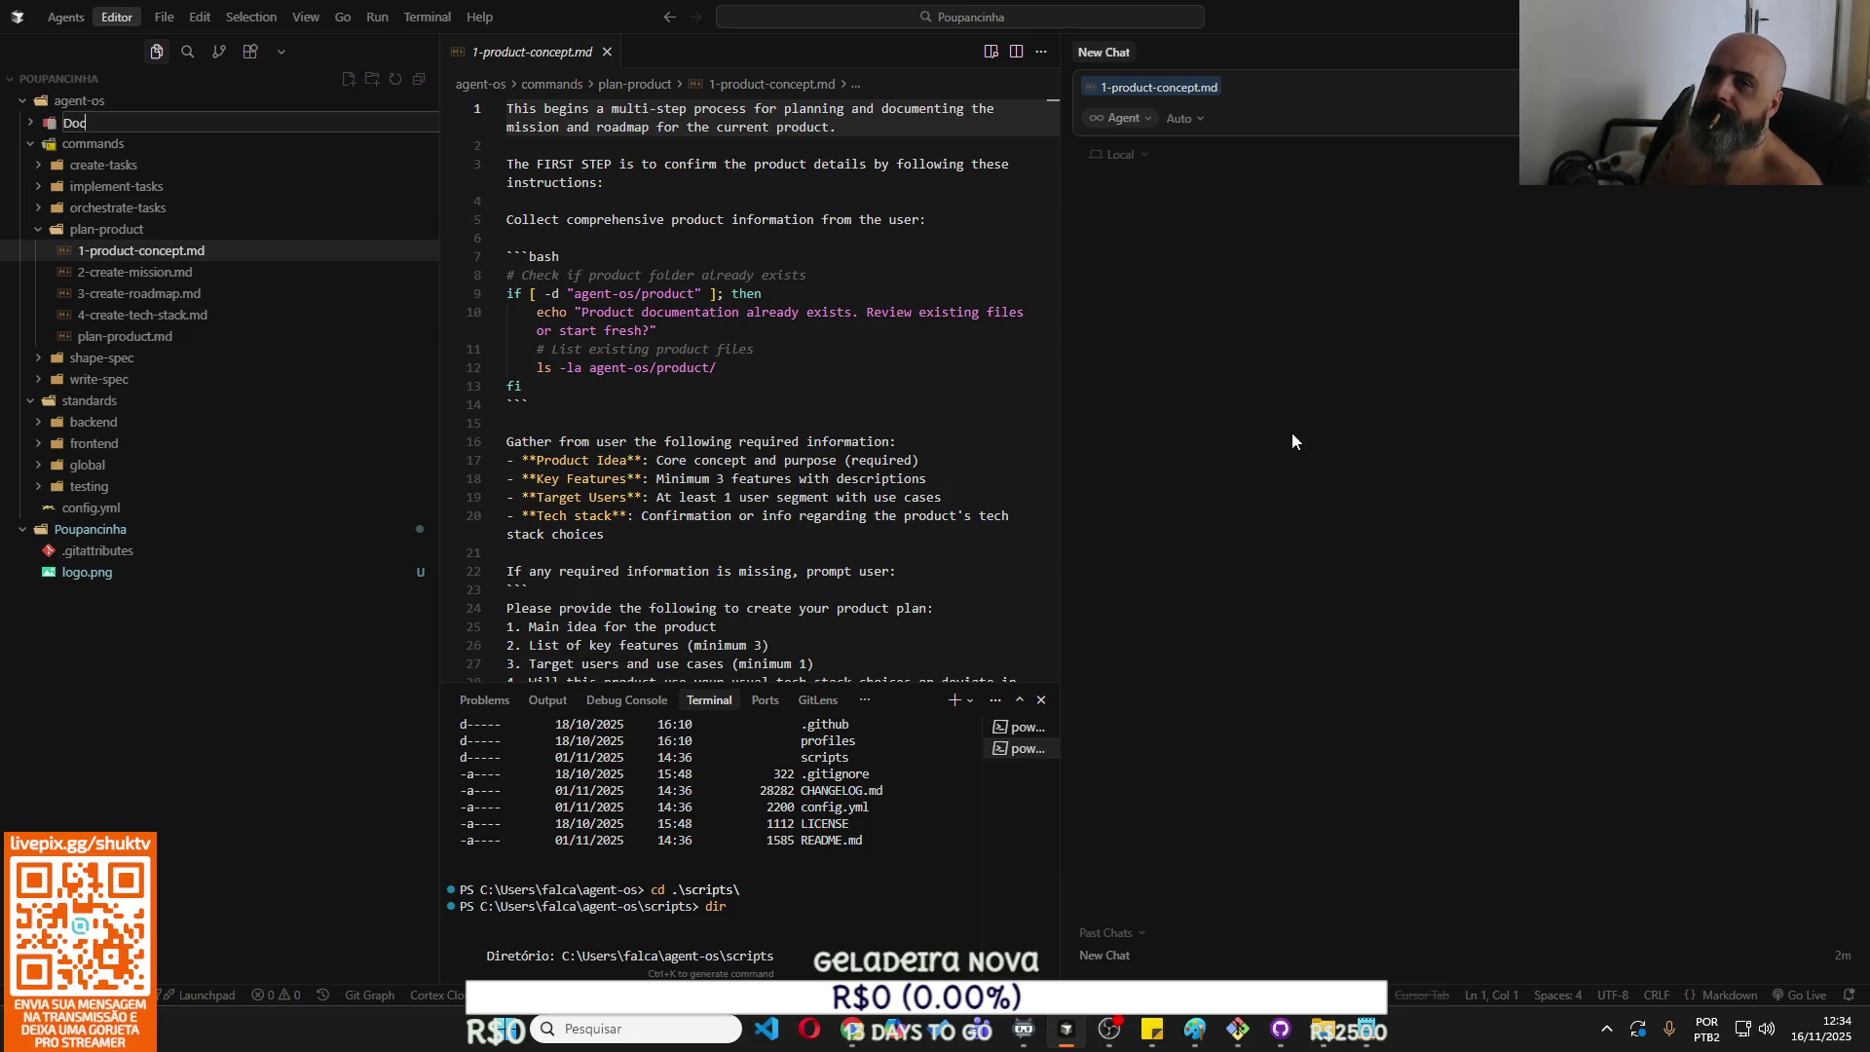
{"action": "type", "text": "s"}
{"action": "key", "text": "Return"}
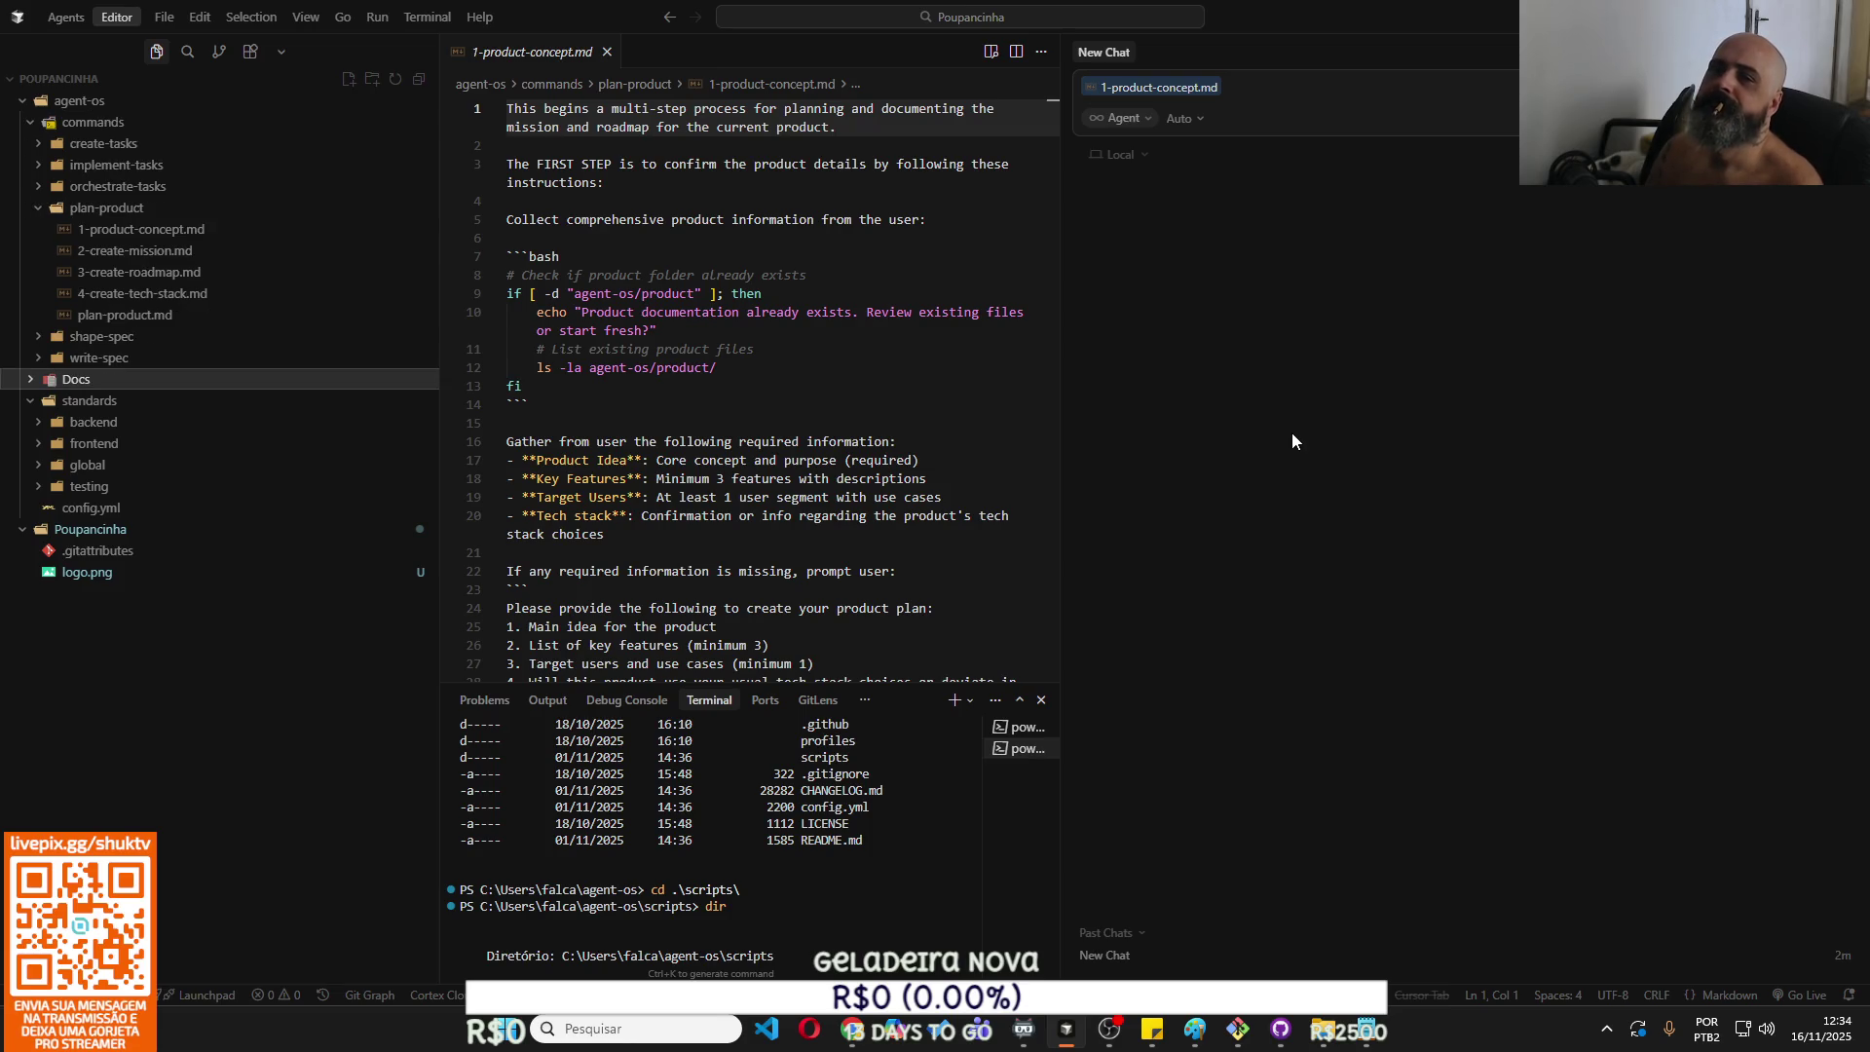
Create a Context subfolder in Docs holding a new file named Rawidea.md.
{"action": "right_click", "coordinate": [244, 388]}
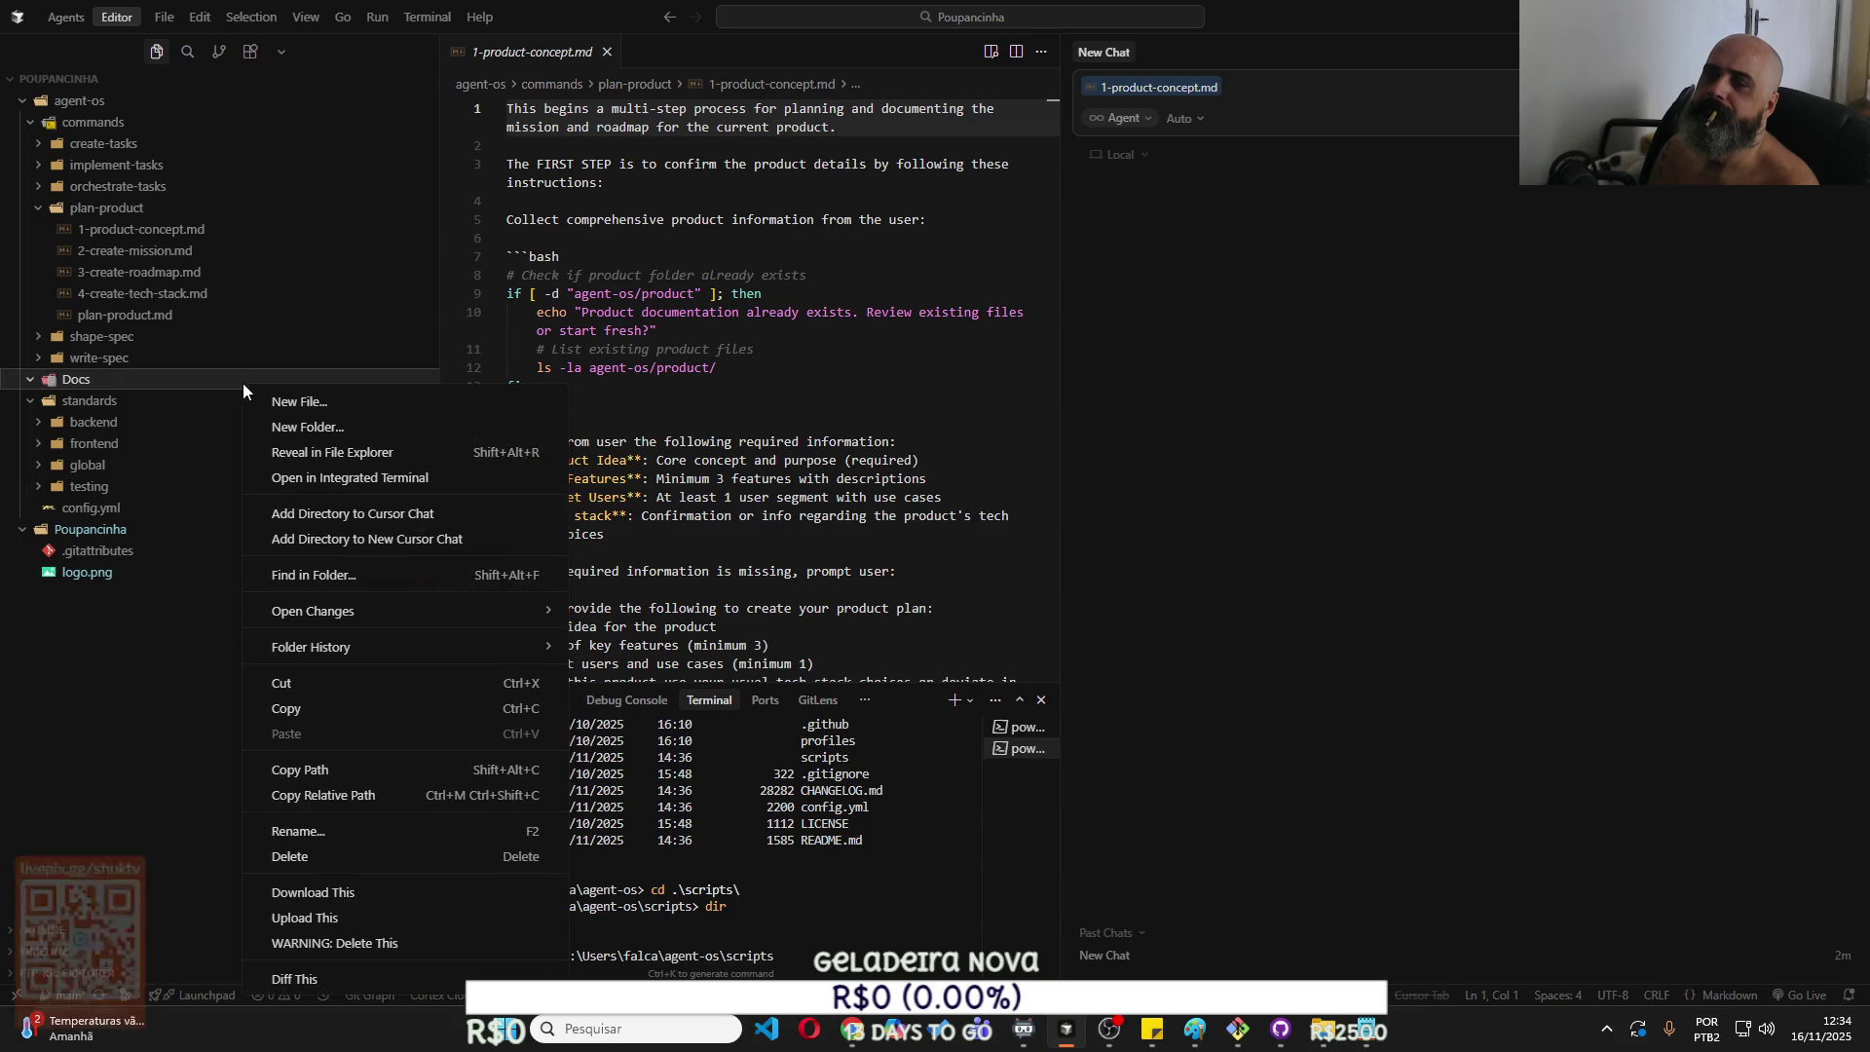
{"action": "left_click", "coordinate": [315, 429]}
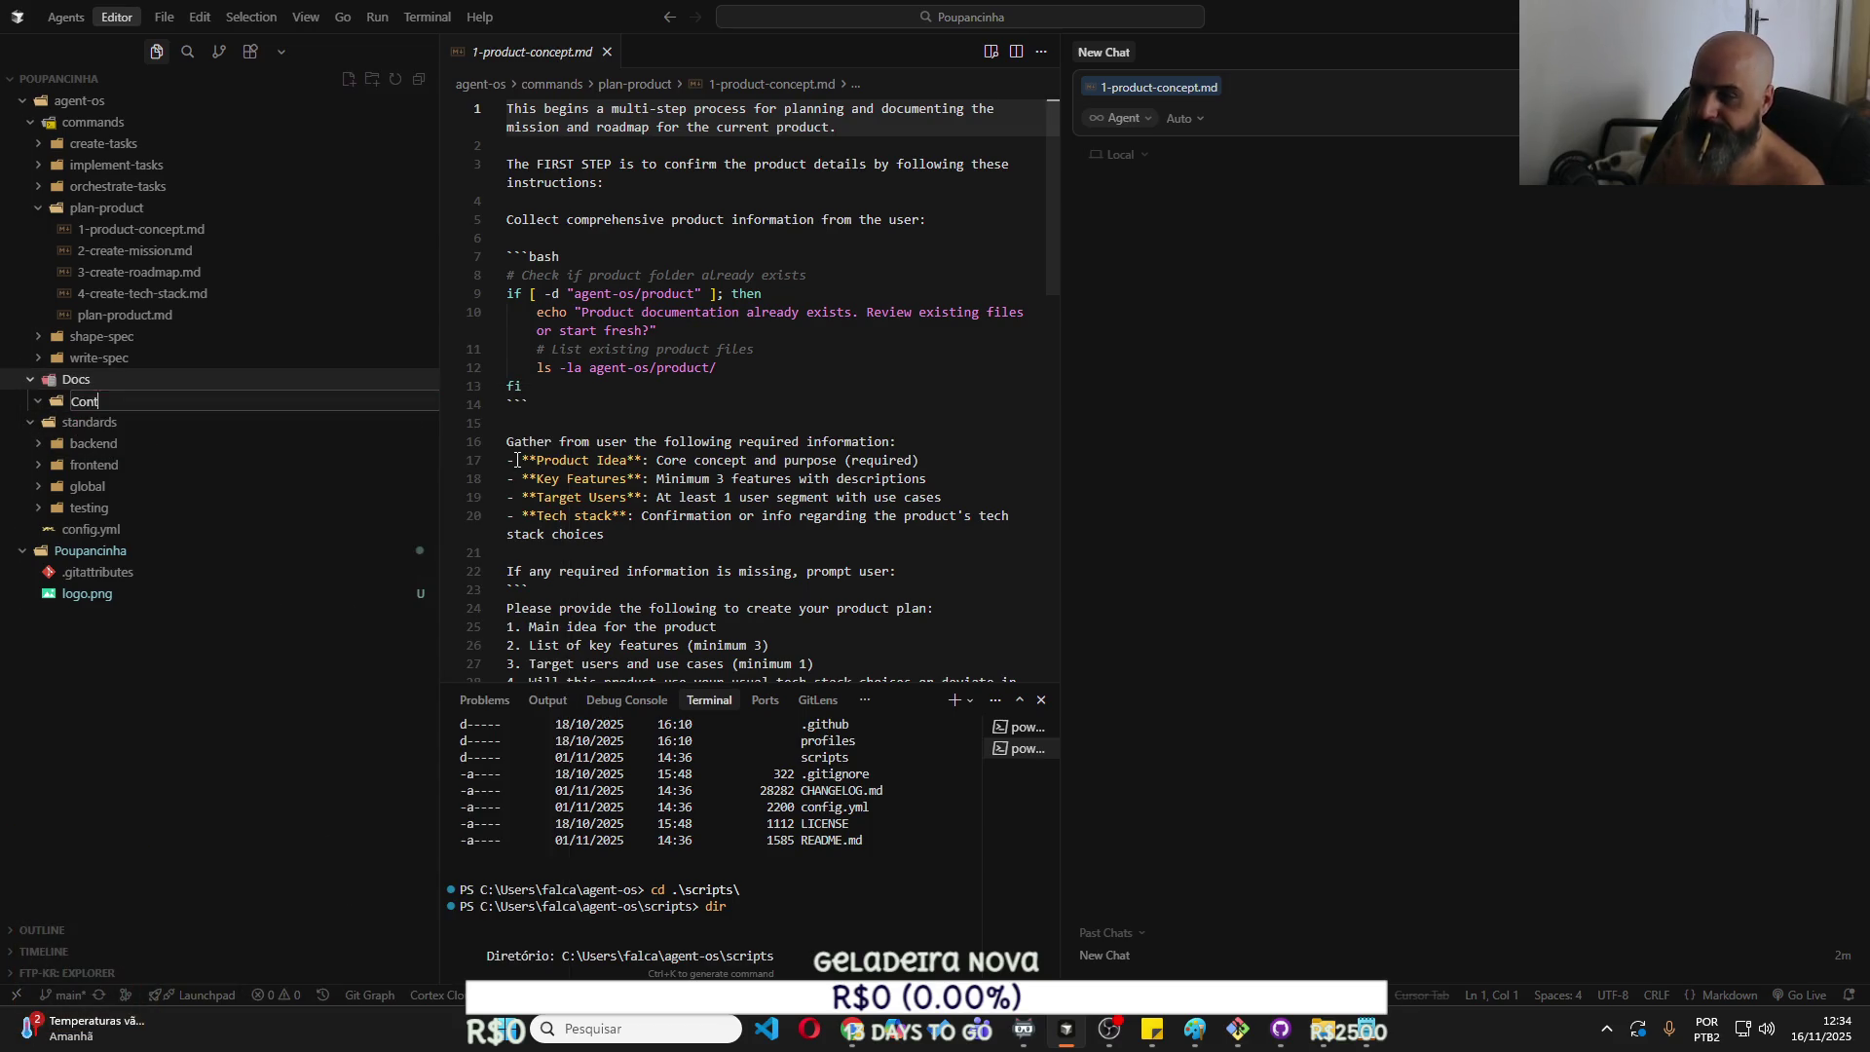
{"action": "key", "text": "Return"}
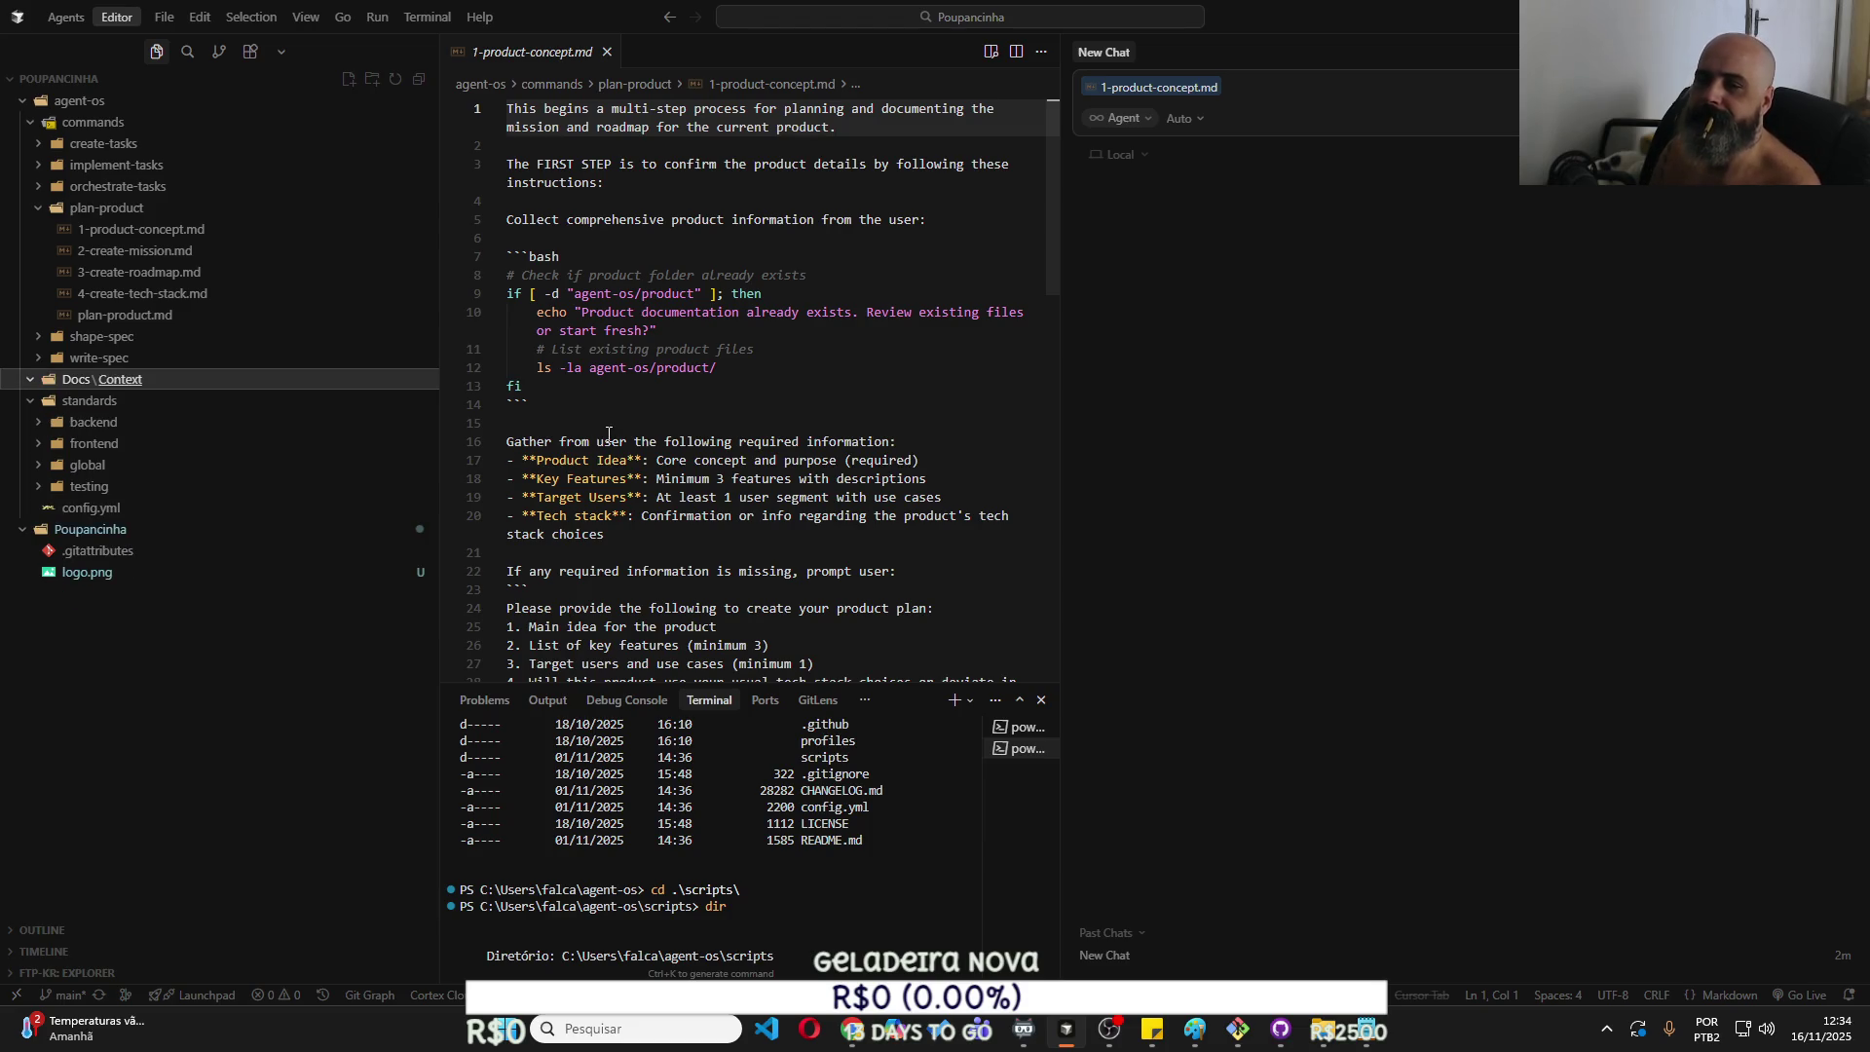
{"action": "right_click", "coordinate": [259, 388]}
{"action": "left_click", "coordinate": [521, 410]}
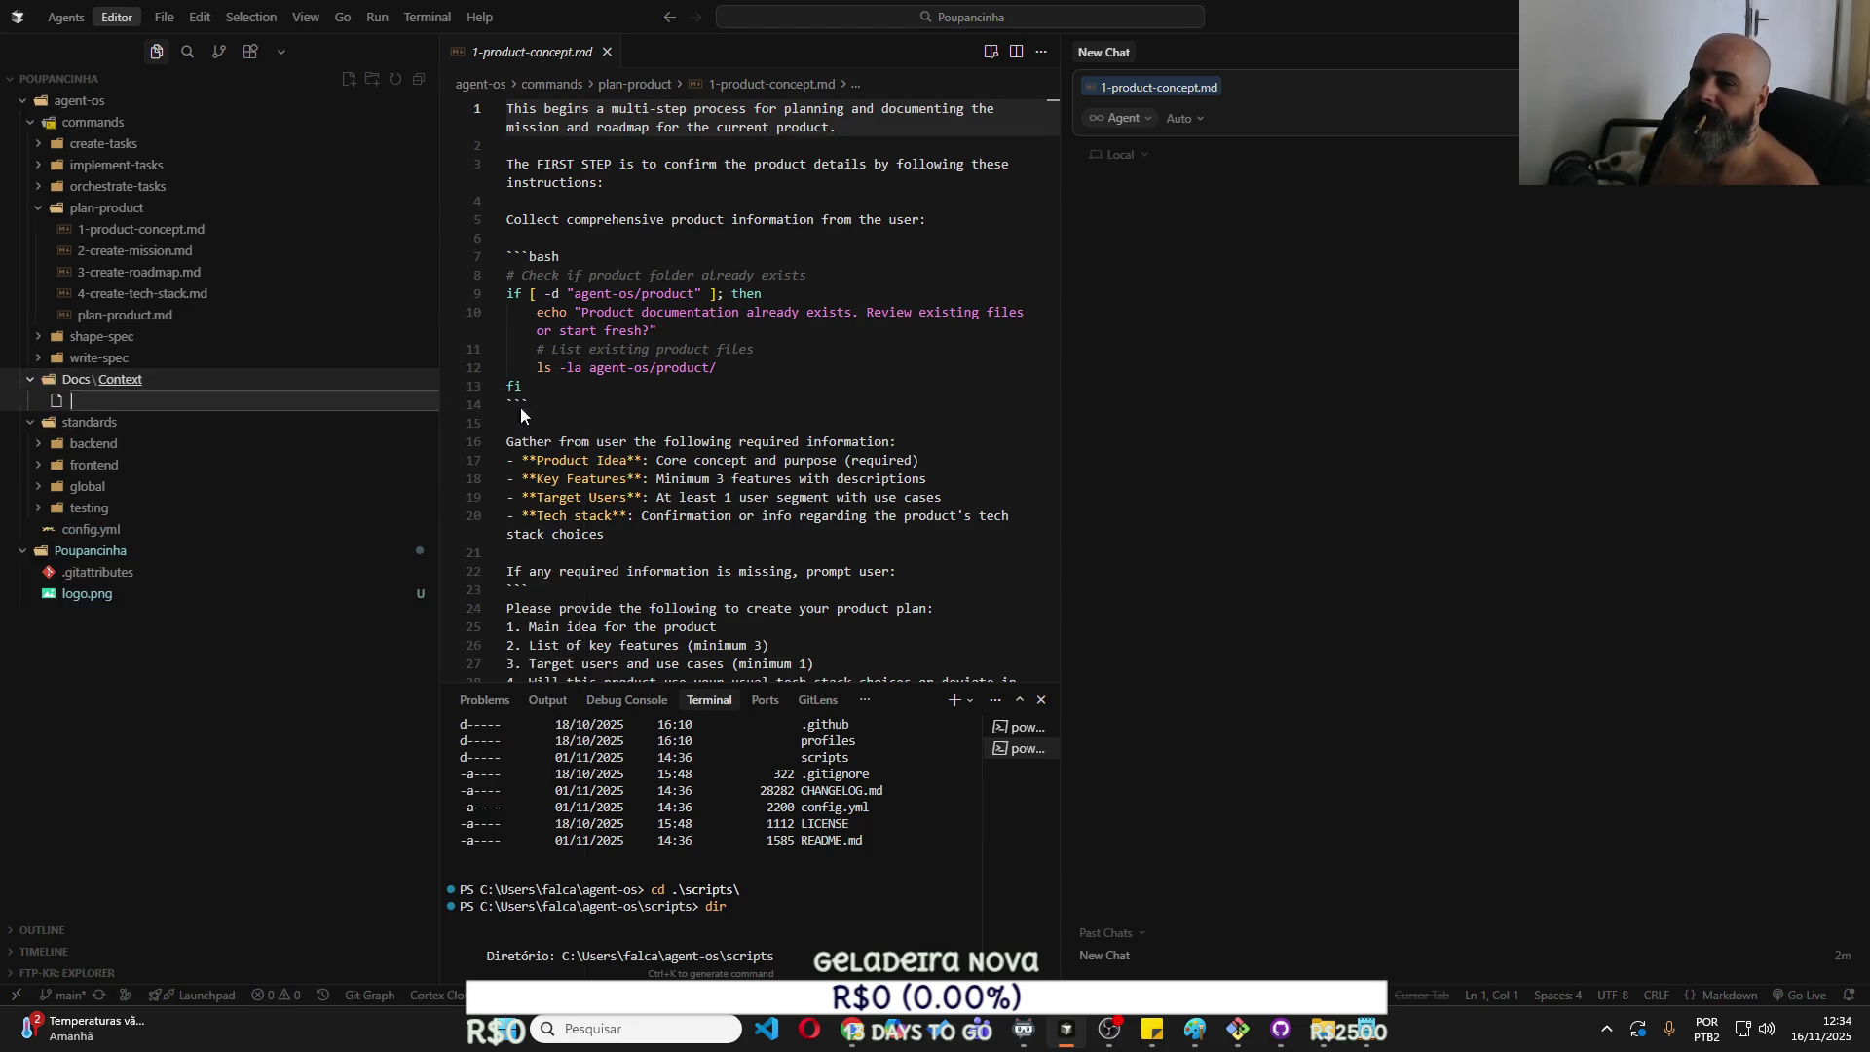
{"action": "type", "text": "Ra"}
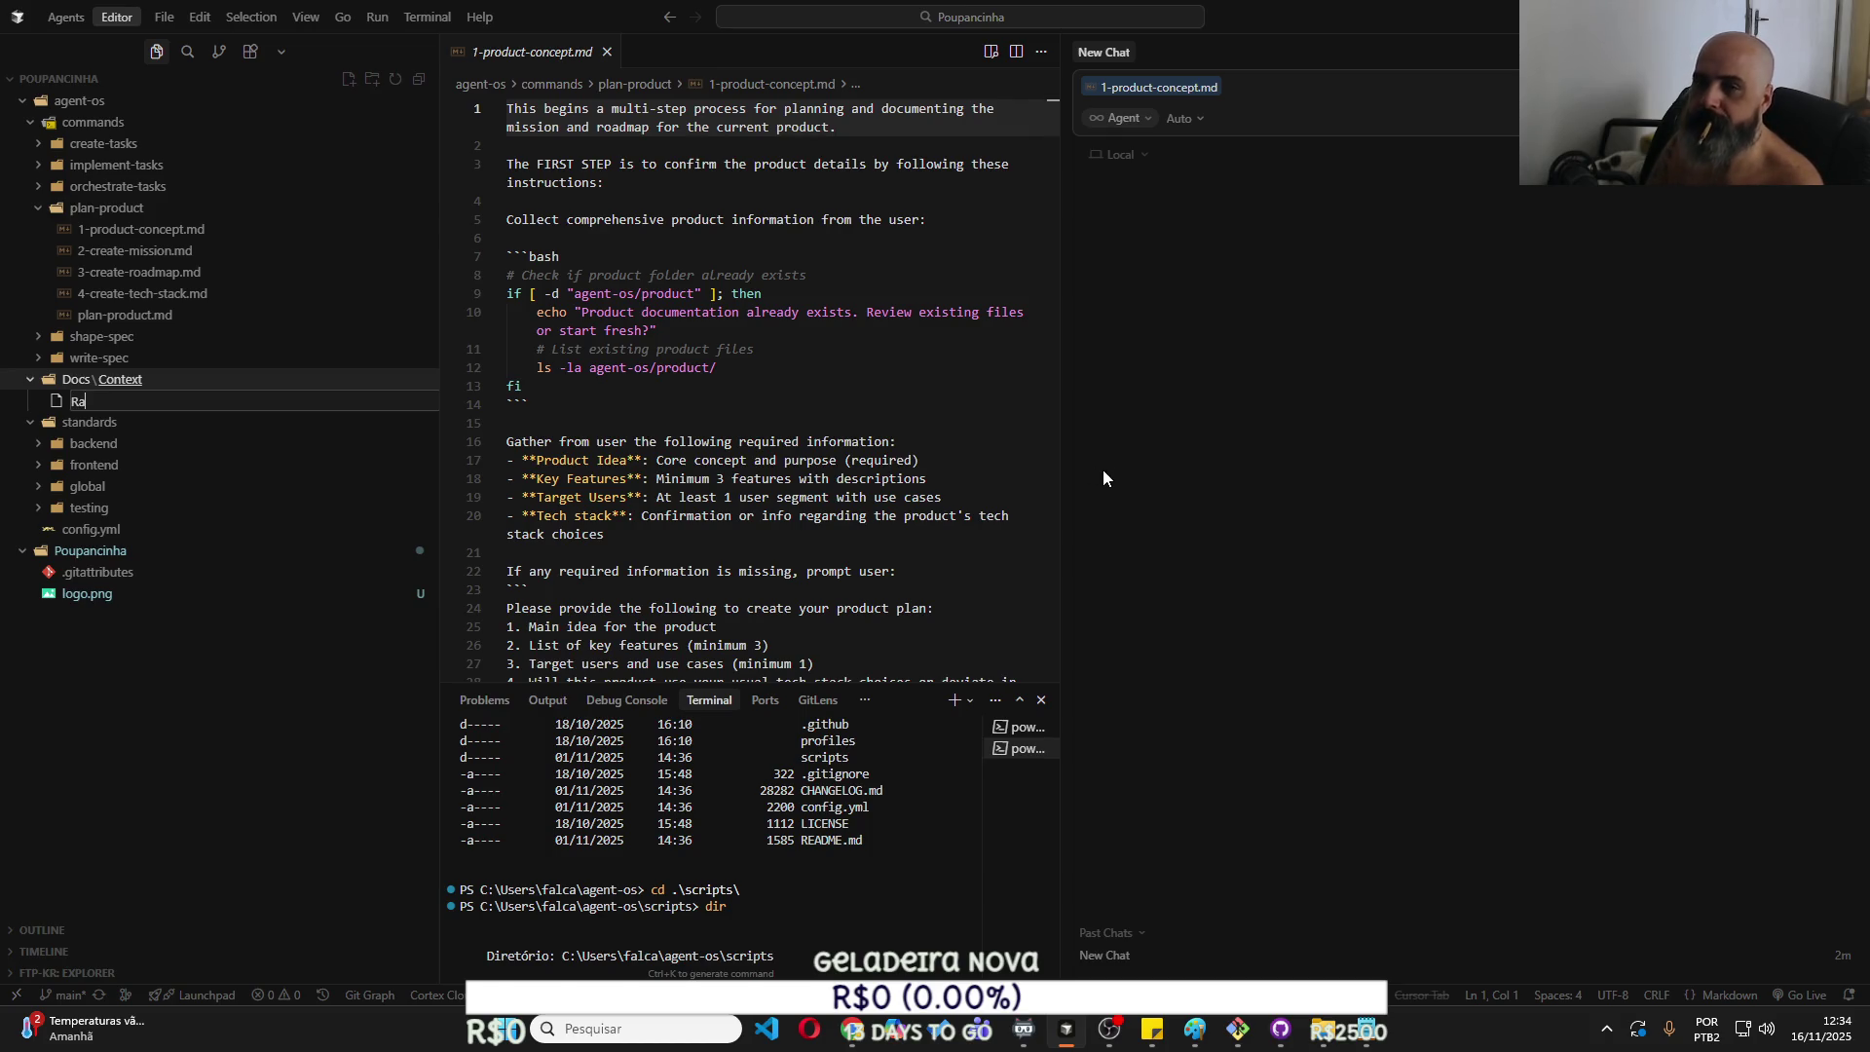
{"action": "type", "text": "widea.md"}
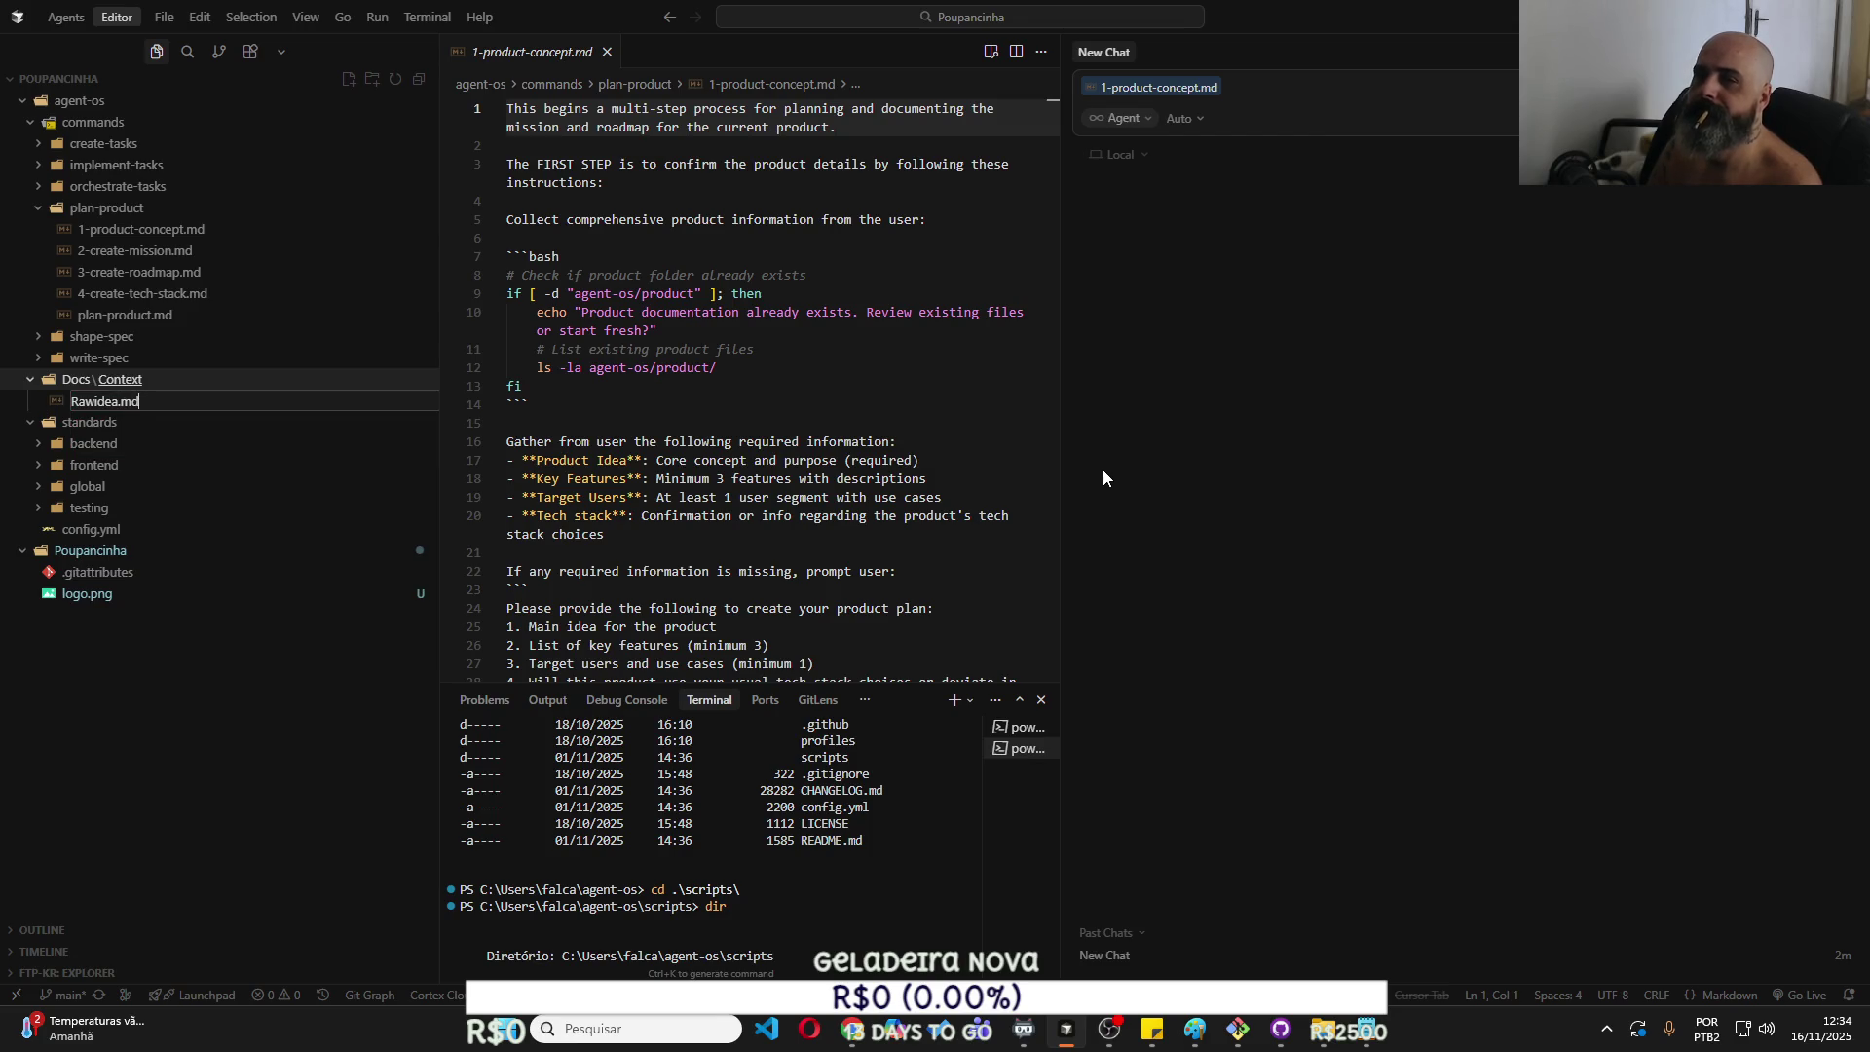
{"action": "key", "text": "Return"}
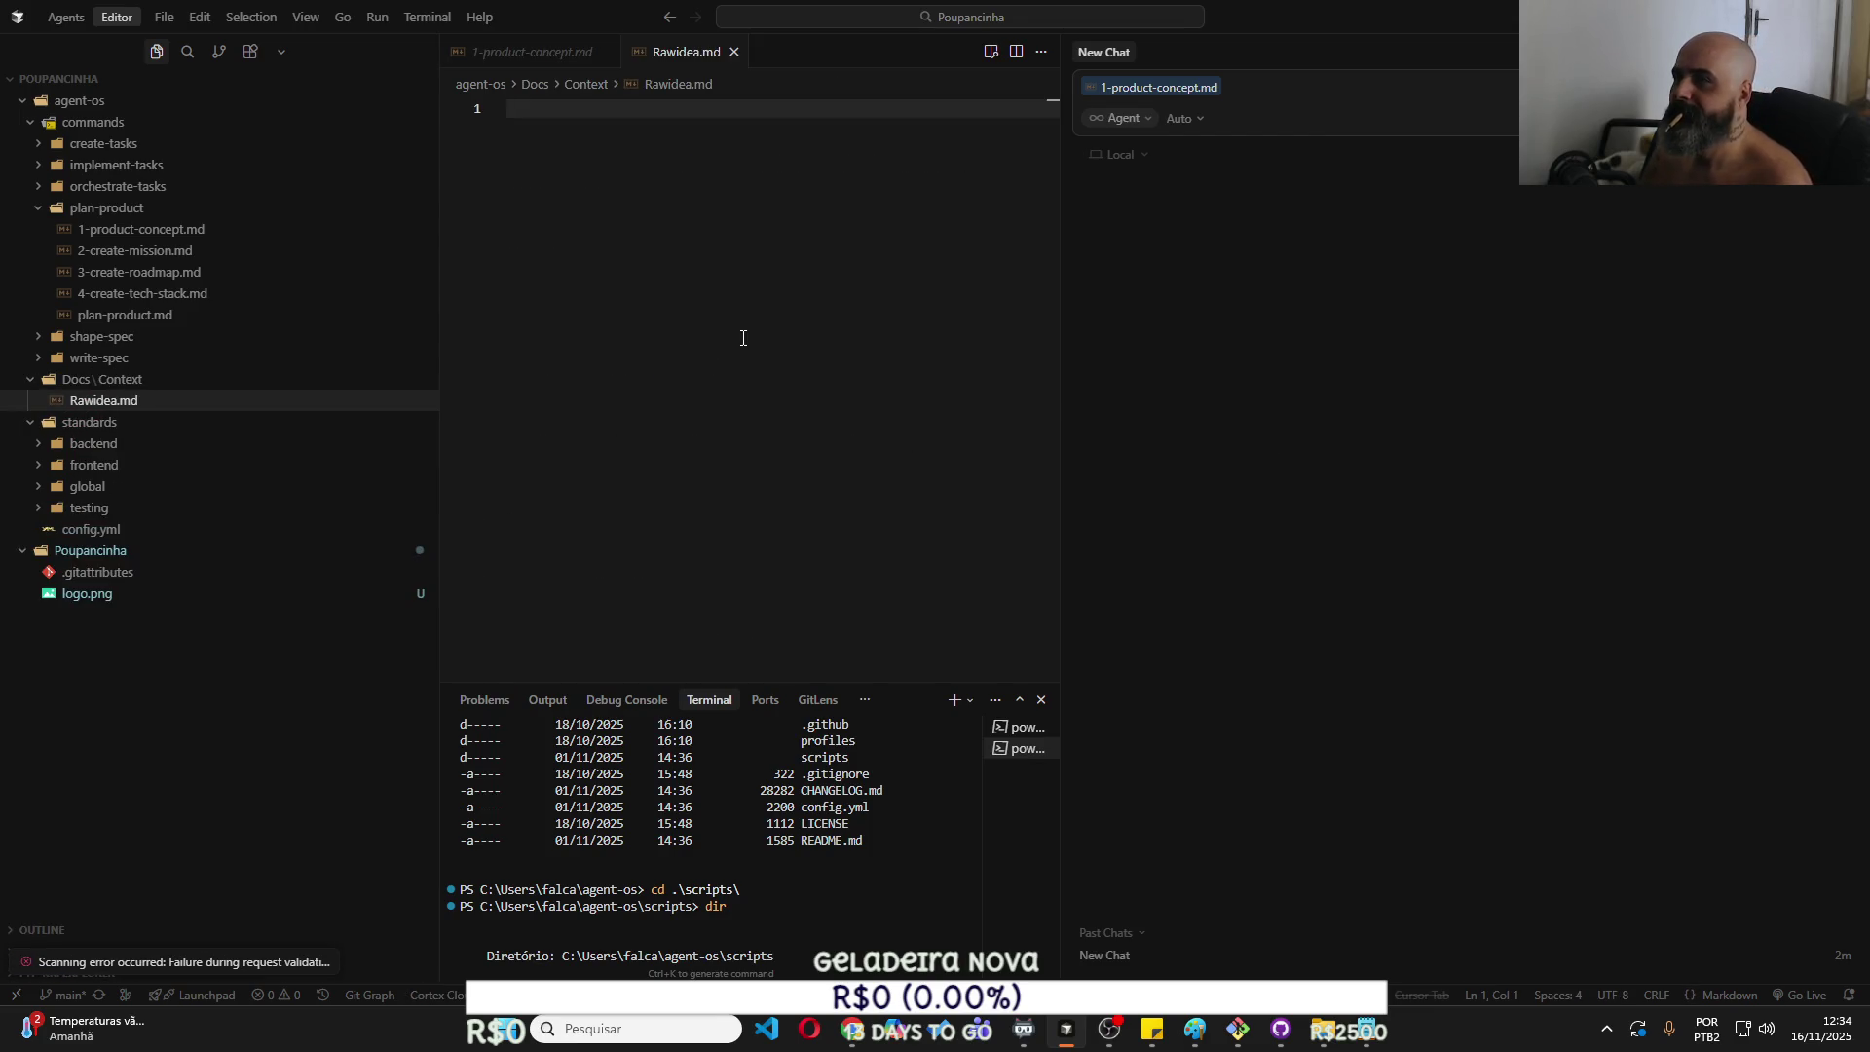
Review ChatGPT's four Poupancinha logo variations and the Gemini logo, then return to Cursor.
{"action": "left_click", "coordinate": [850, 1039]}
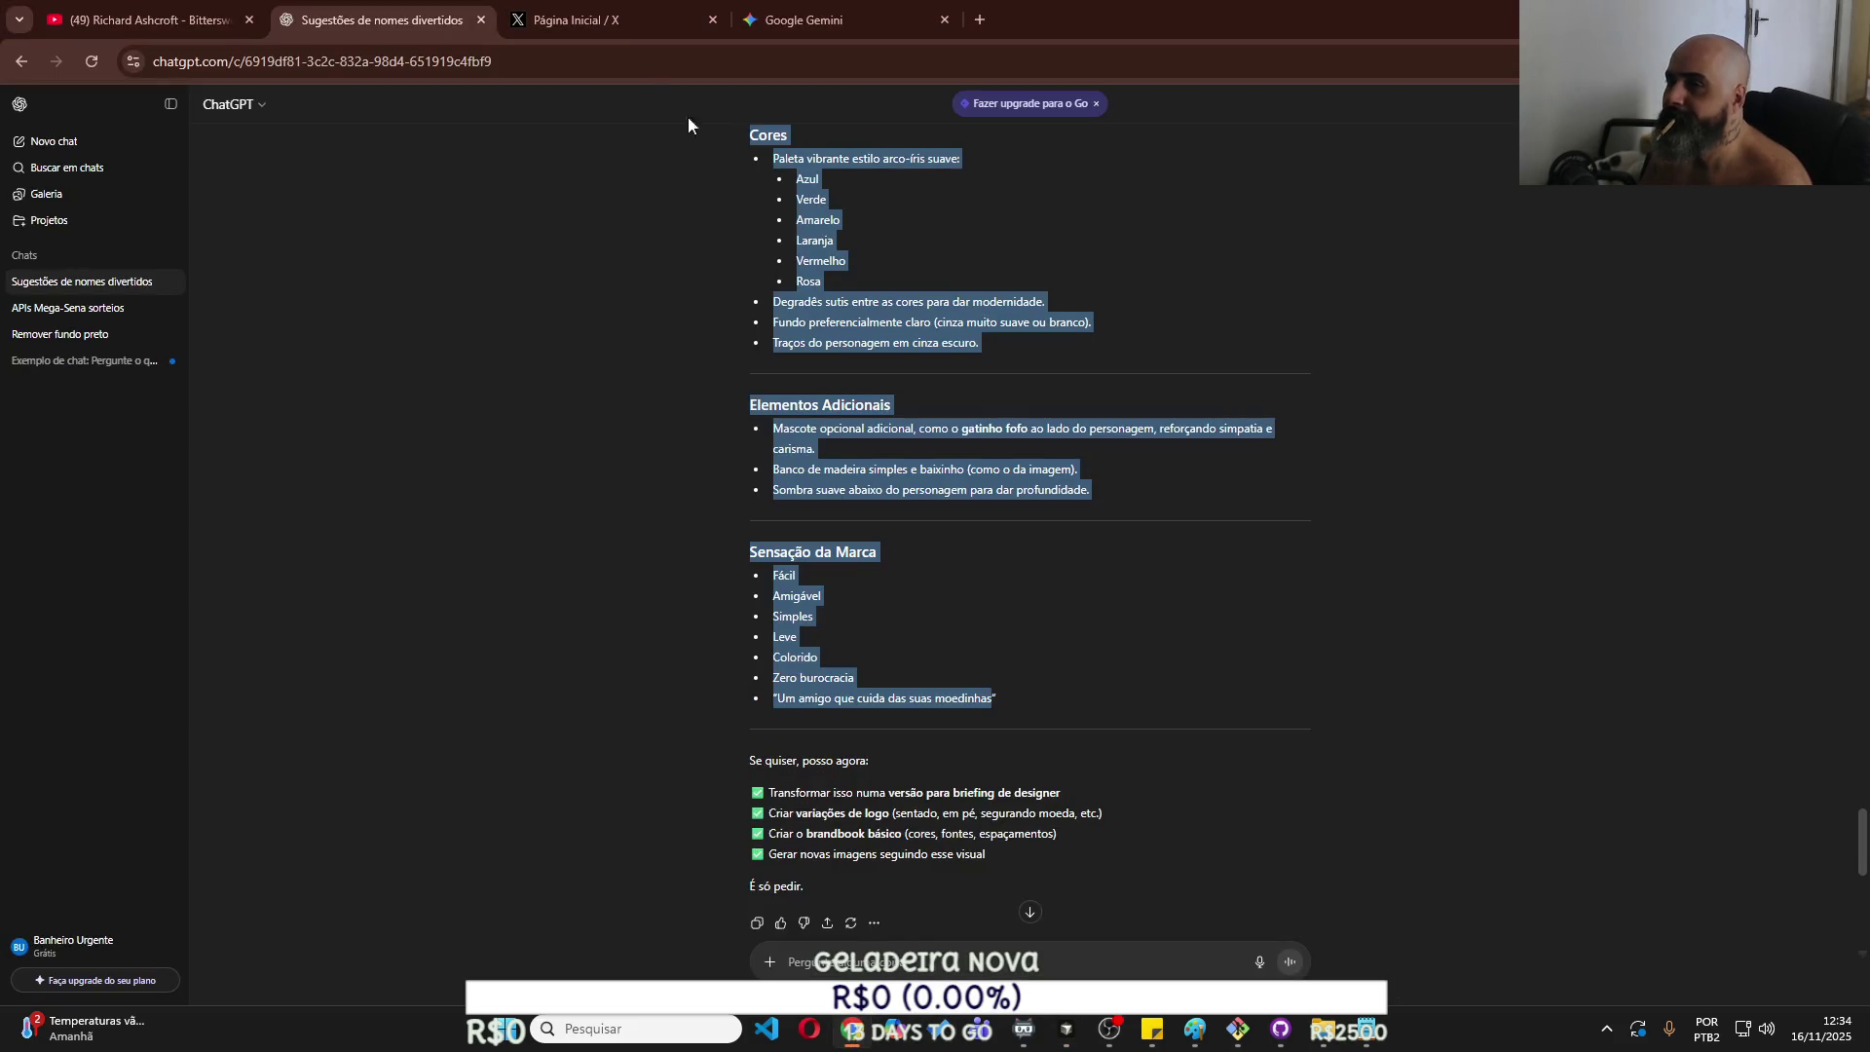
{"action": "scroll", "coordinate": [1030, 517], "scroll_direction": "down", "scroll_amount": 8}
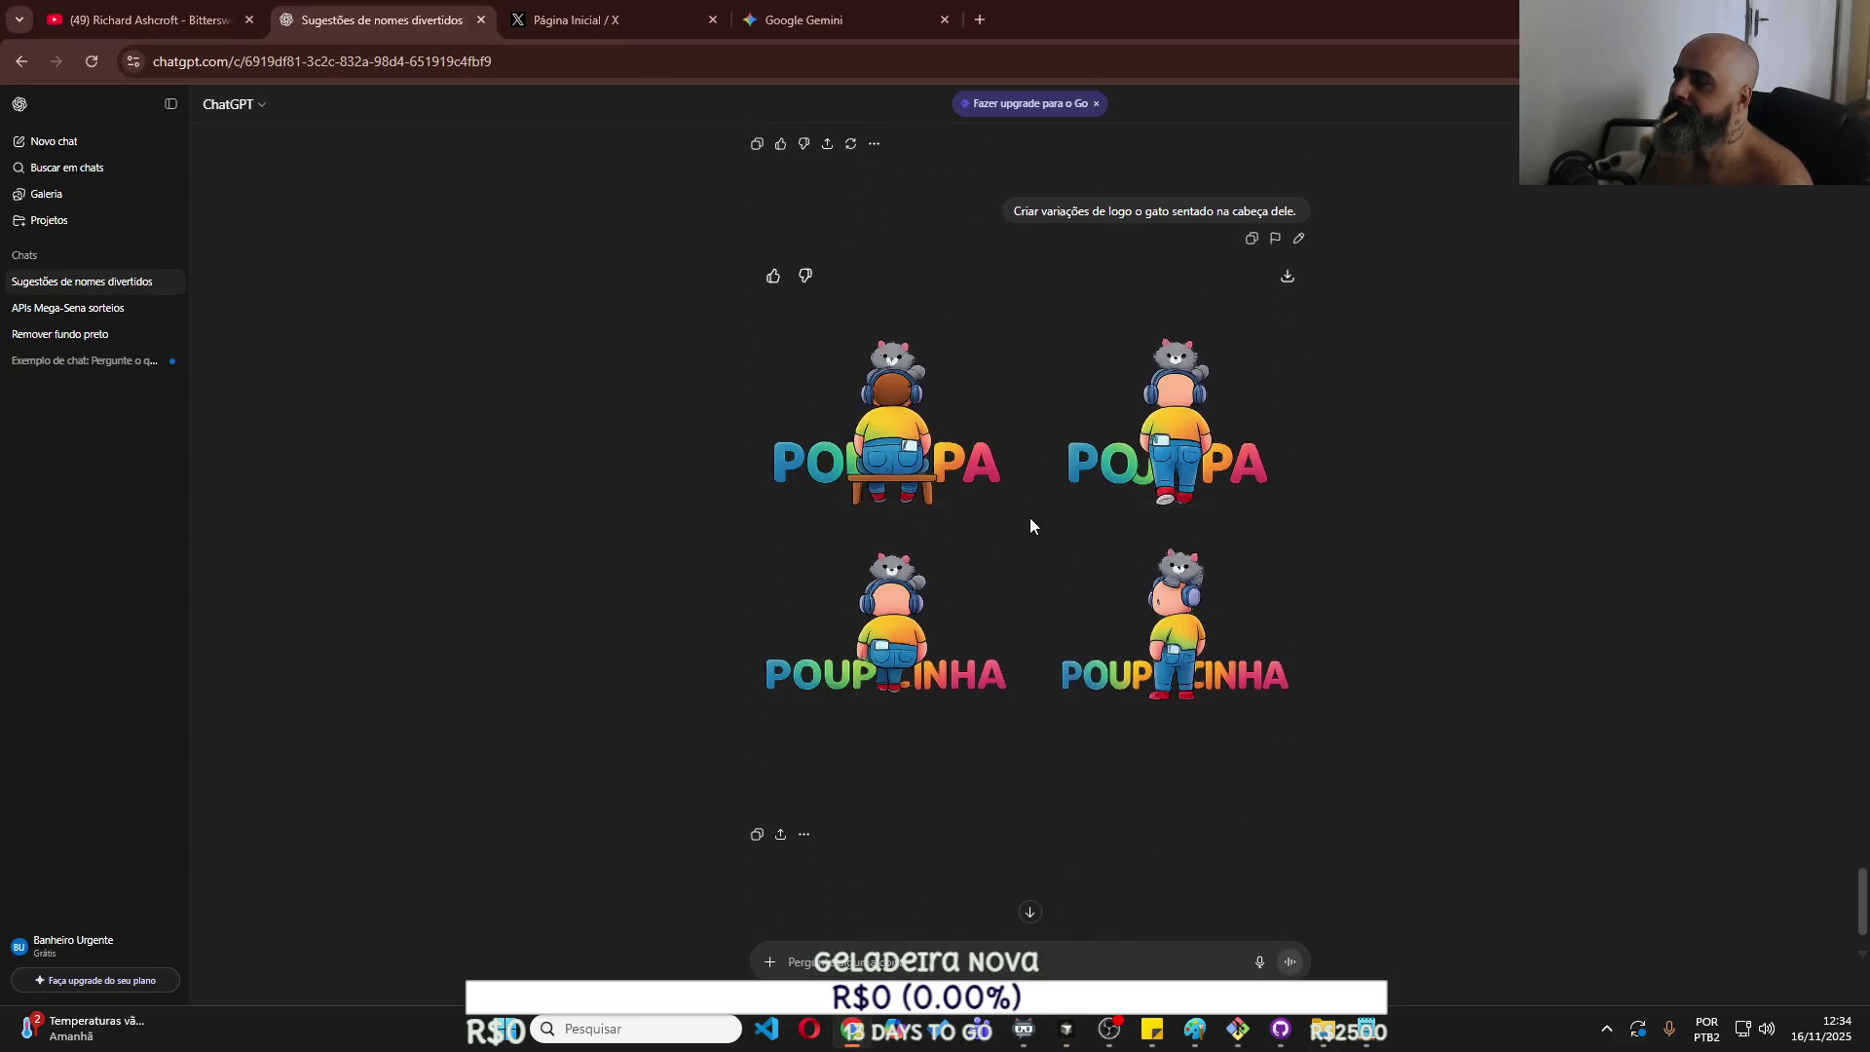
{"action": "scroll", "coordinate": [1031, 517], "scroll_direction": "down", "scroll_amount": 1}
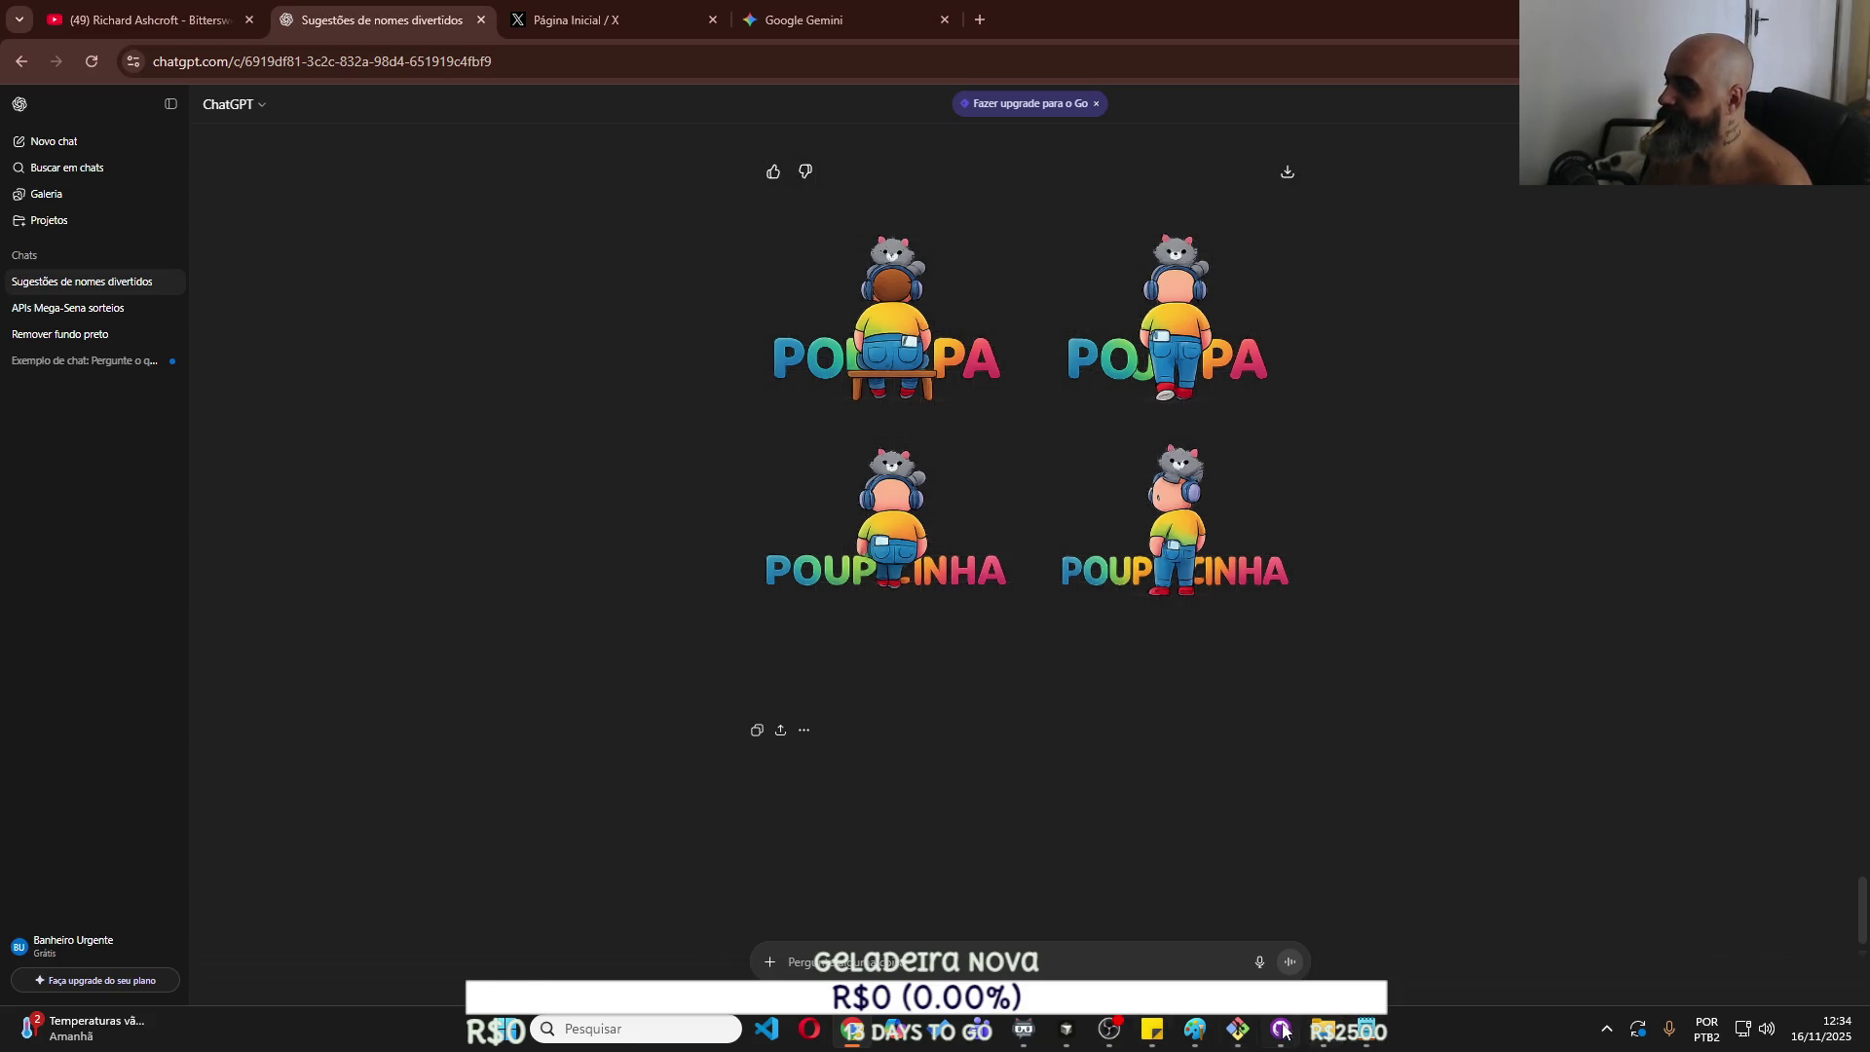
{"action": "left_click", "coordinate": [743, 25]}
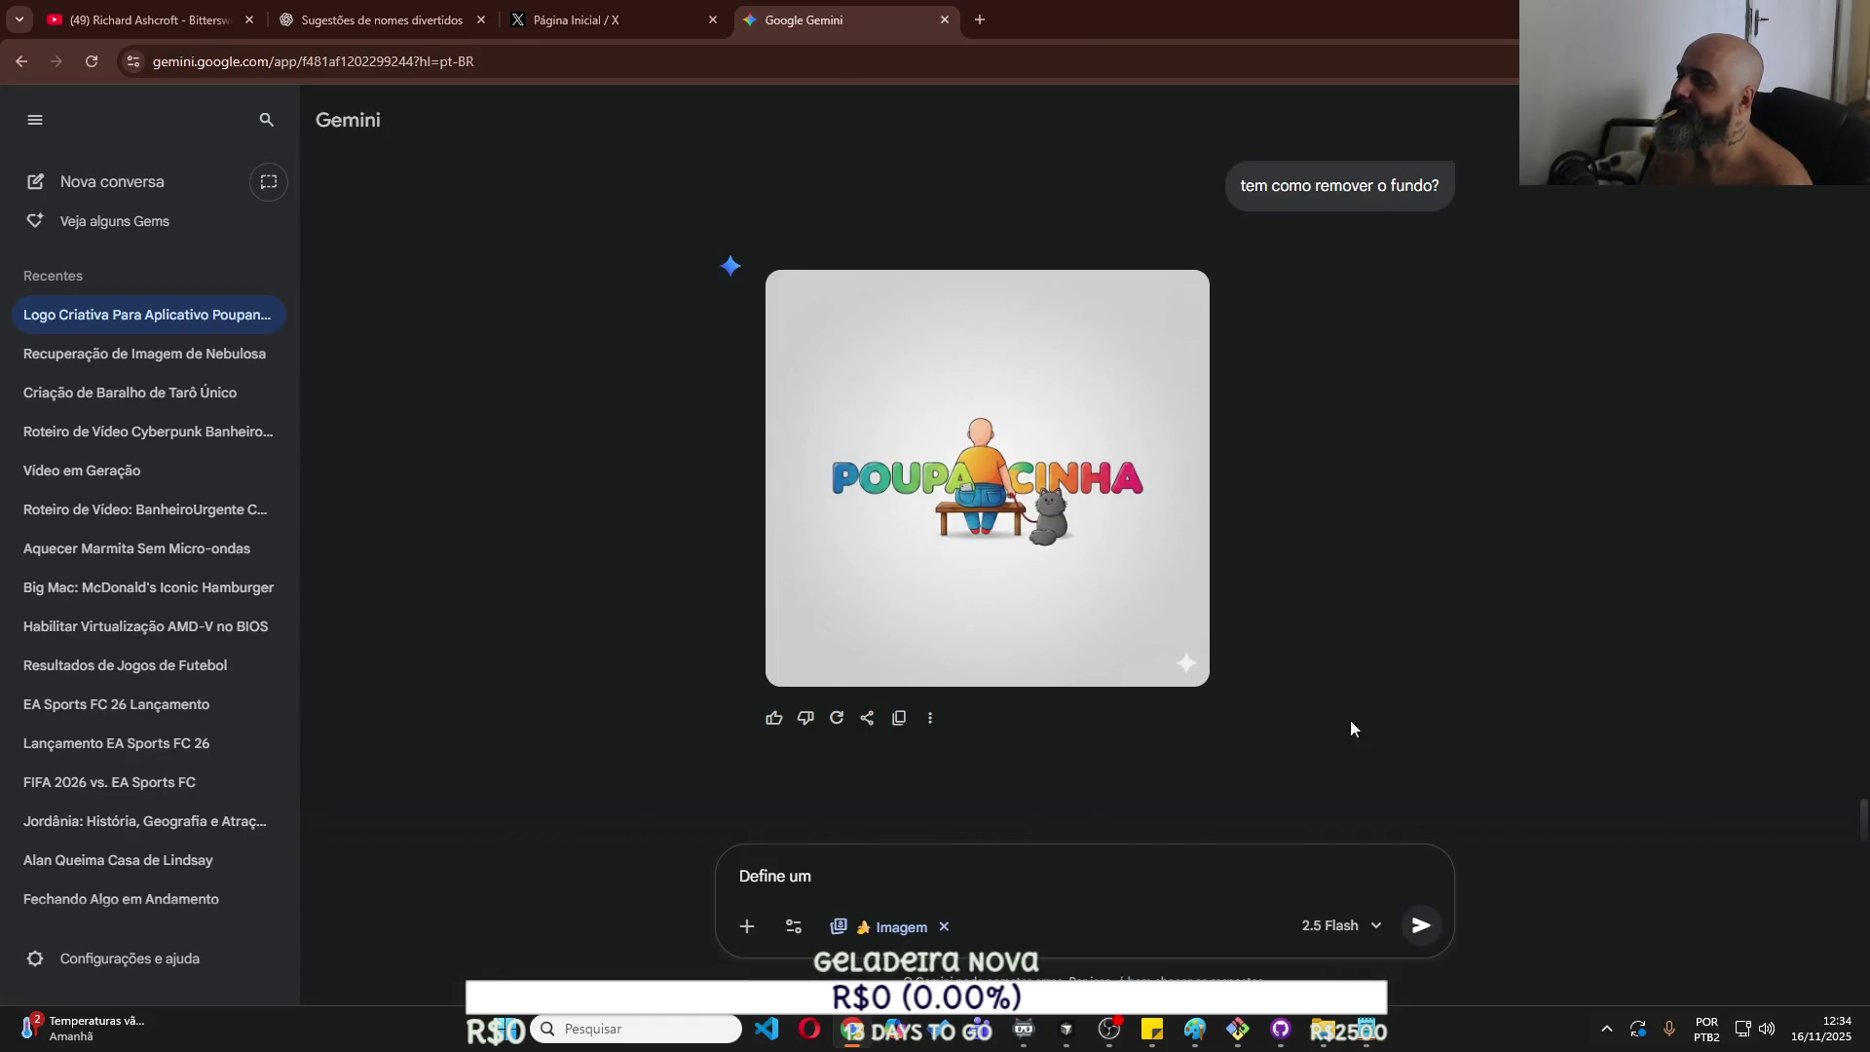
{"action": "key", "text": "alt+Tab"}
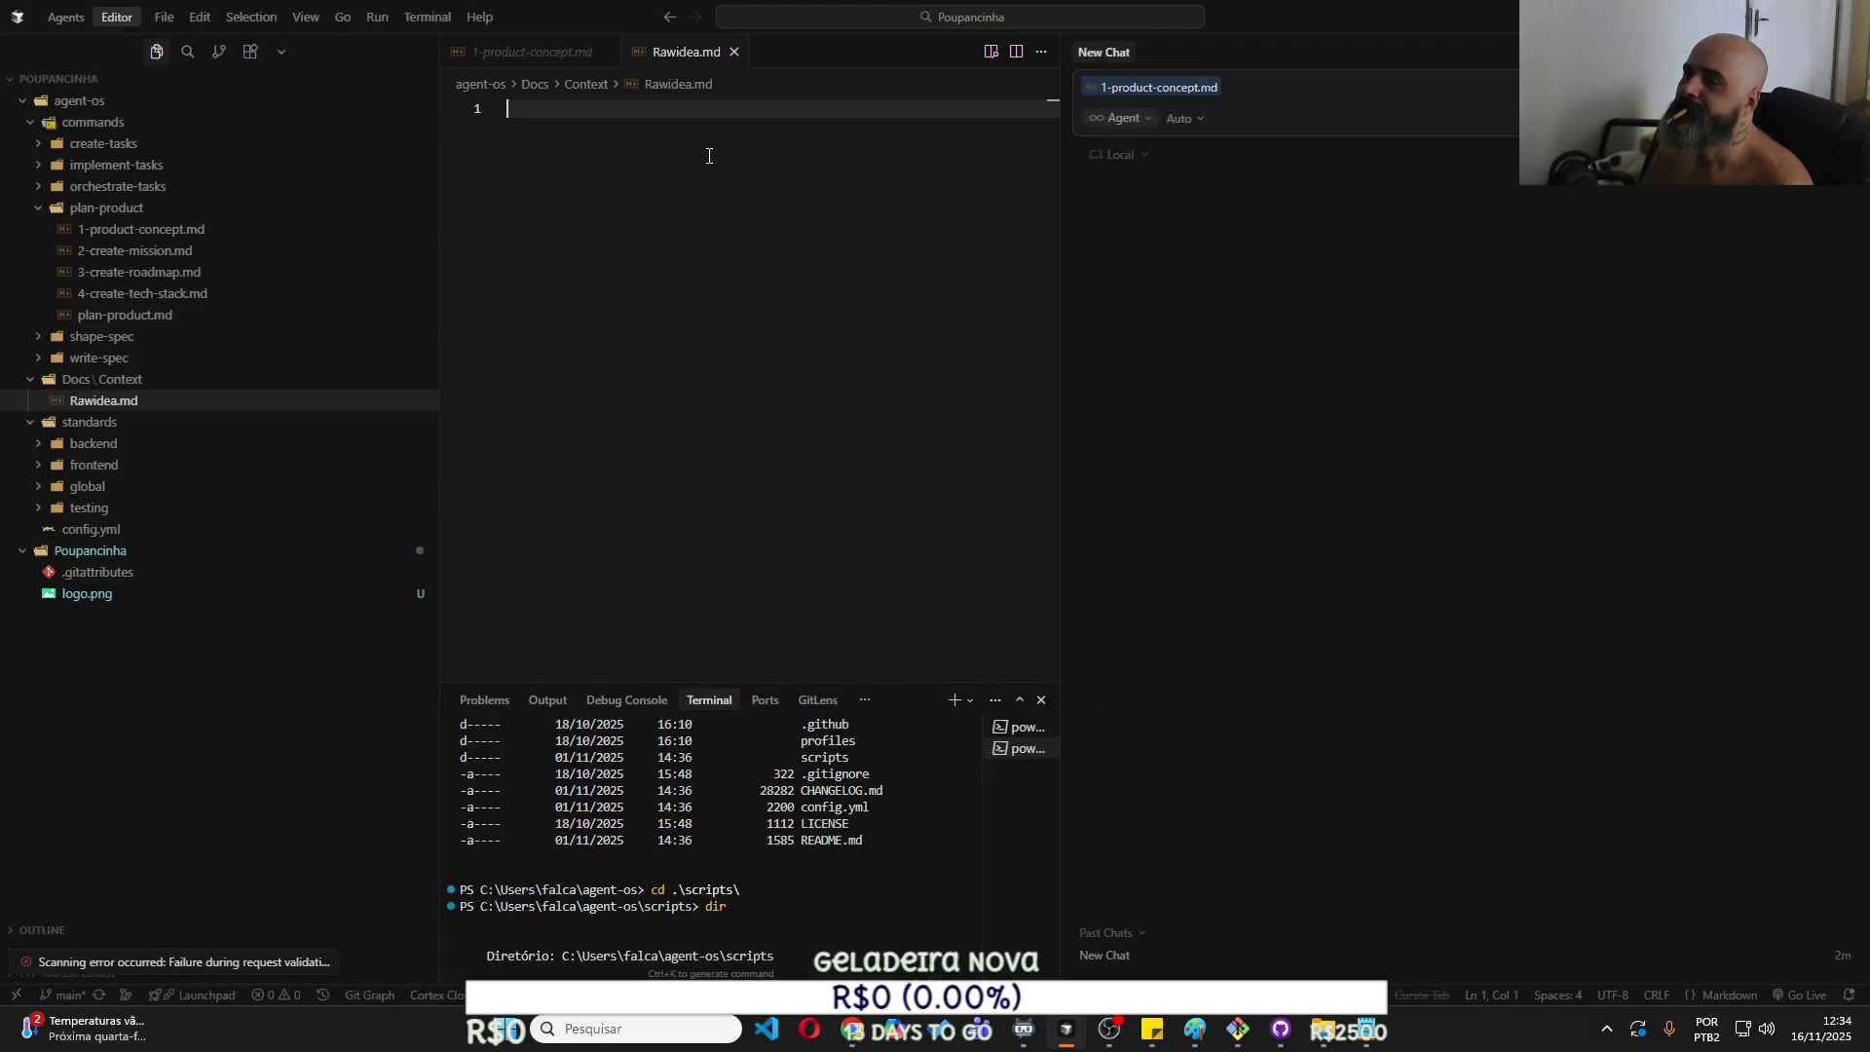
Paste the Poupancinha brand brief into Rawidea.md and scroll back to its opening.
{"action": "key", "text": "ctrl+v"}
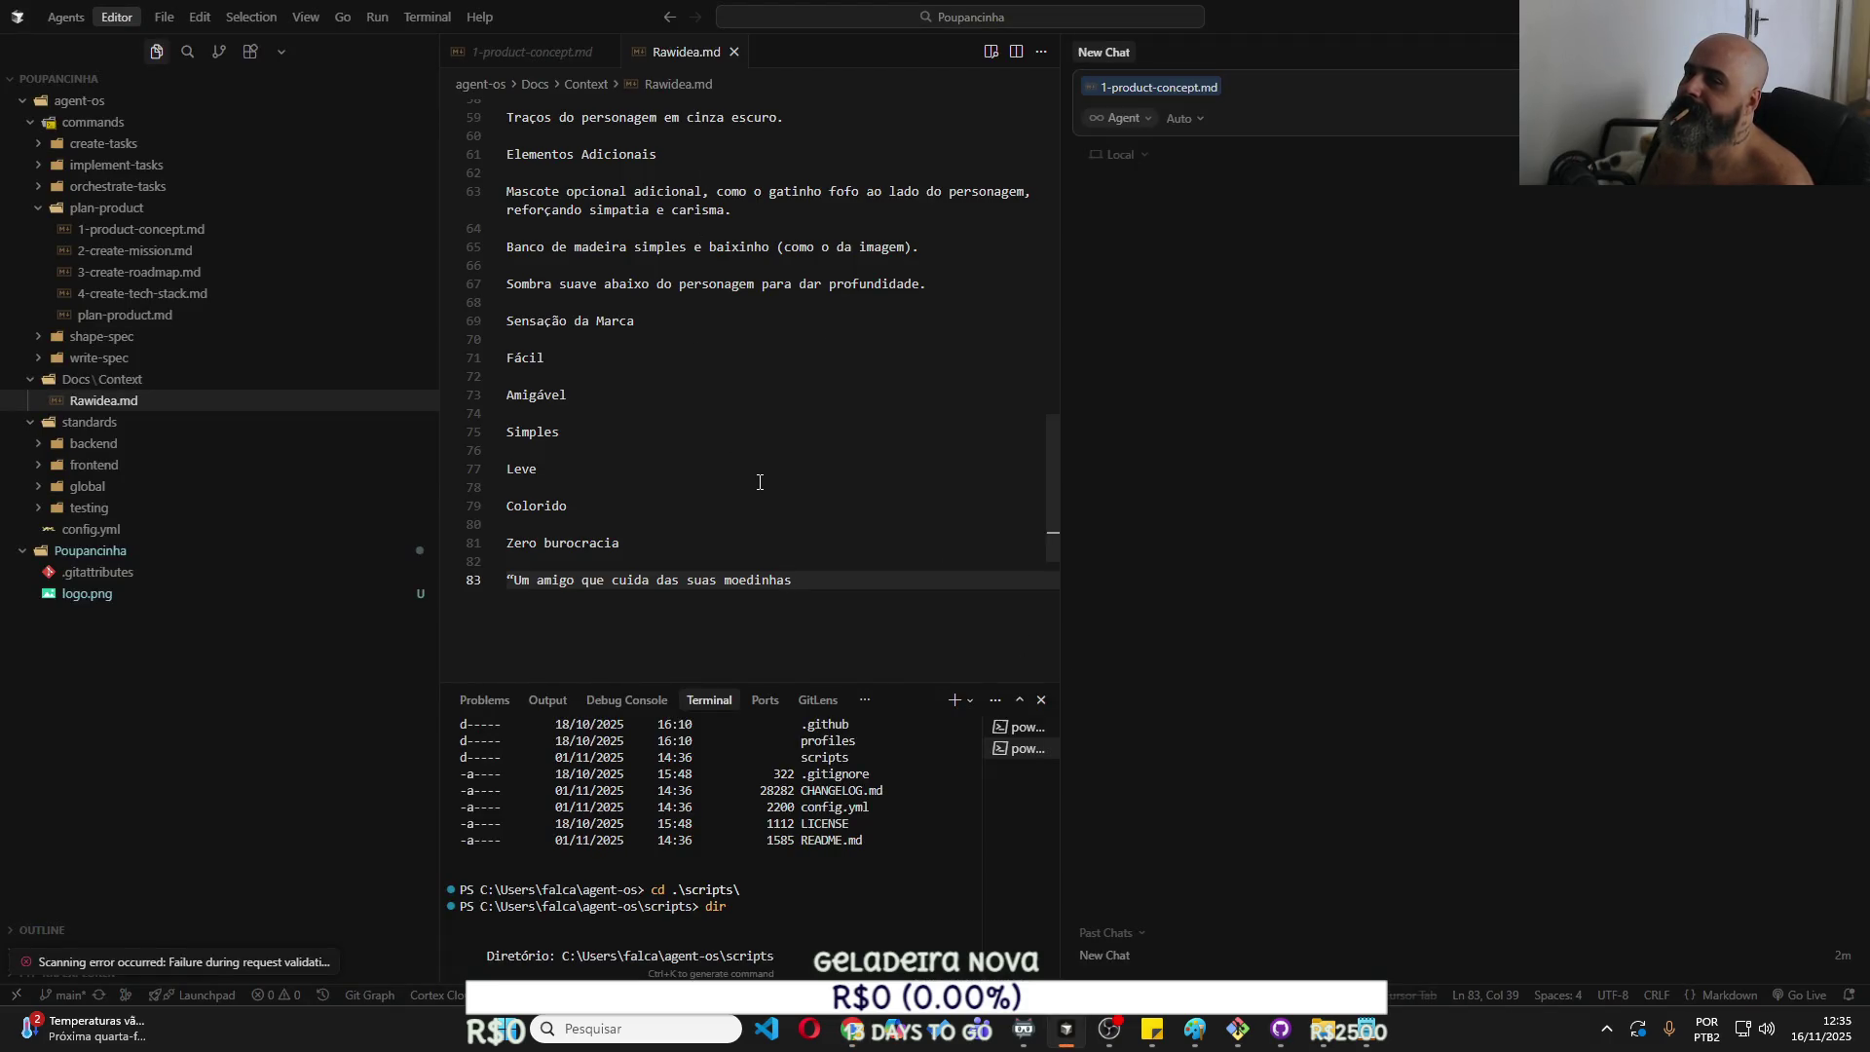
{"action": "scroll", "coordinate": [760, 482], "scroll_direction": "up", "scroll_amount": 2}
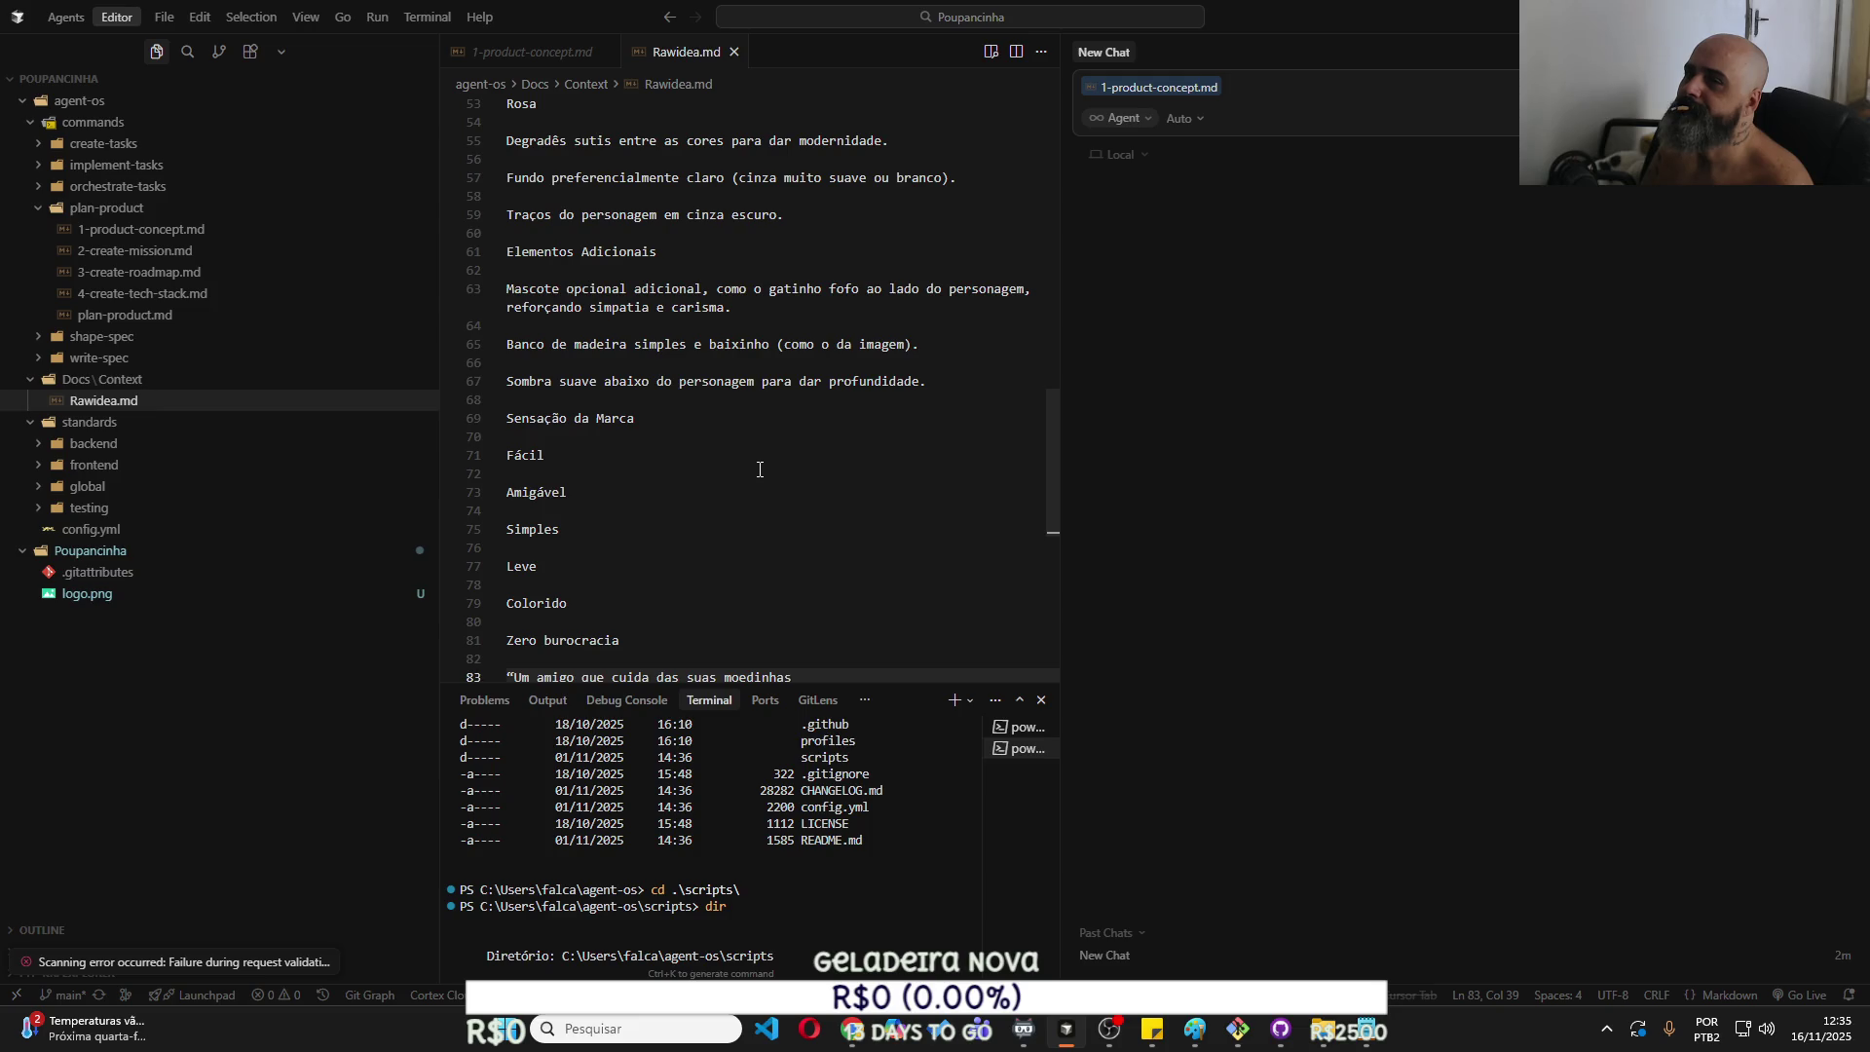
{"action": "scroll", "coordinate": [760, 469], "scroll_direction": "up", "scroll_amount": 2}
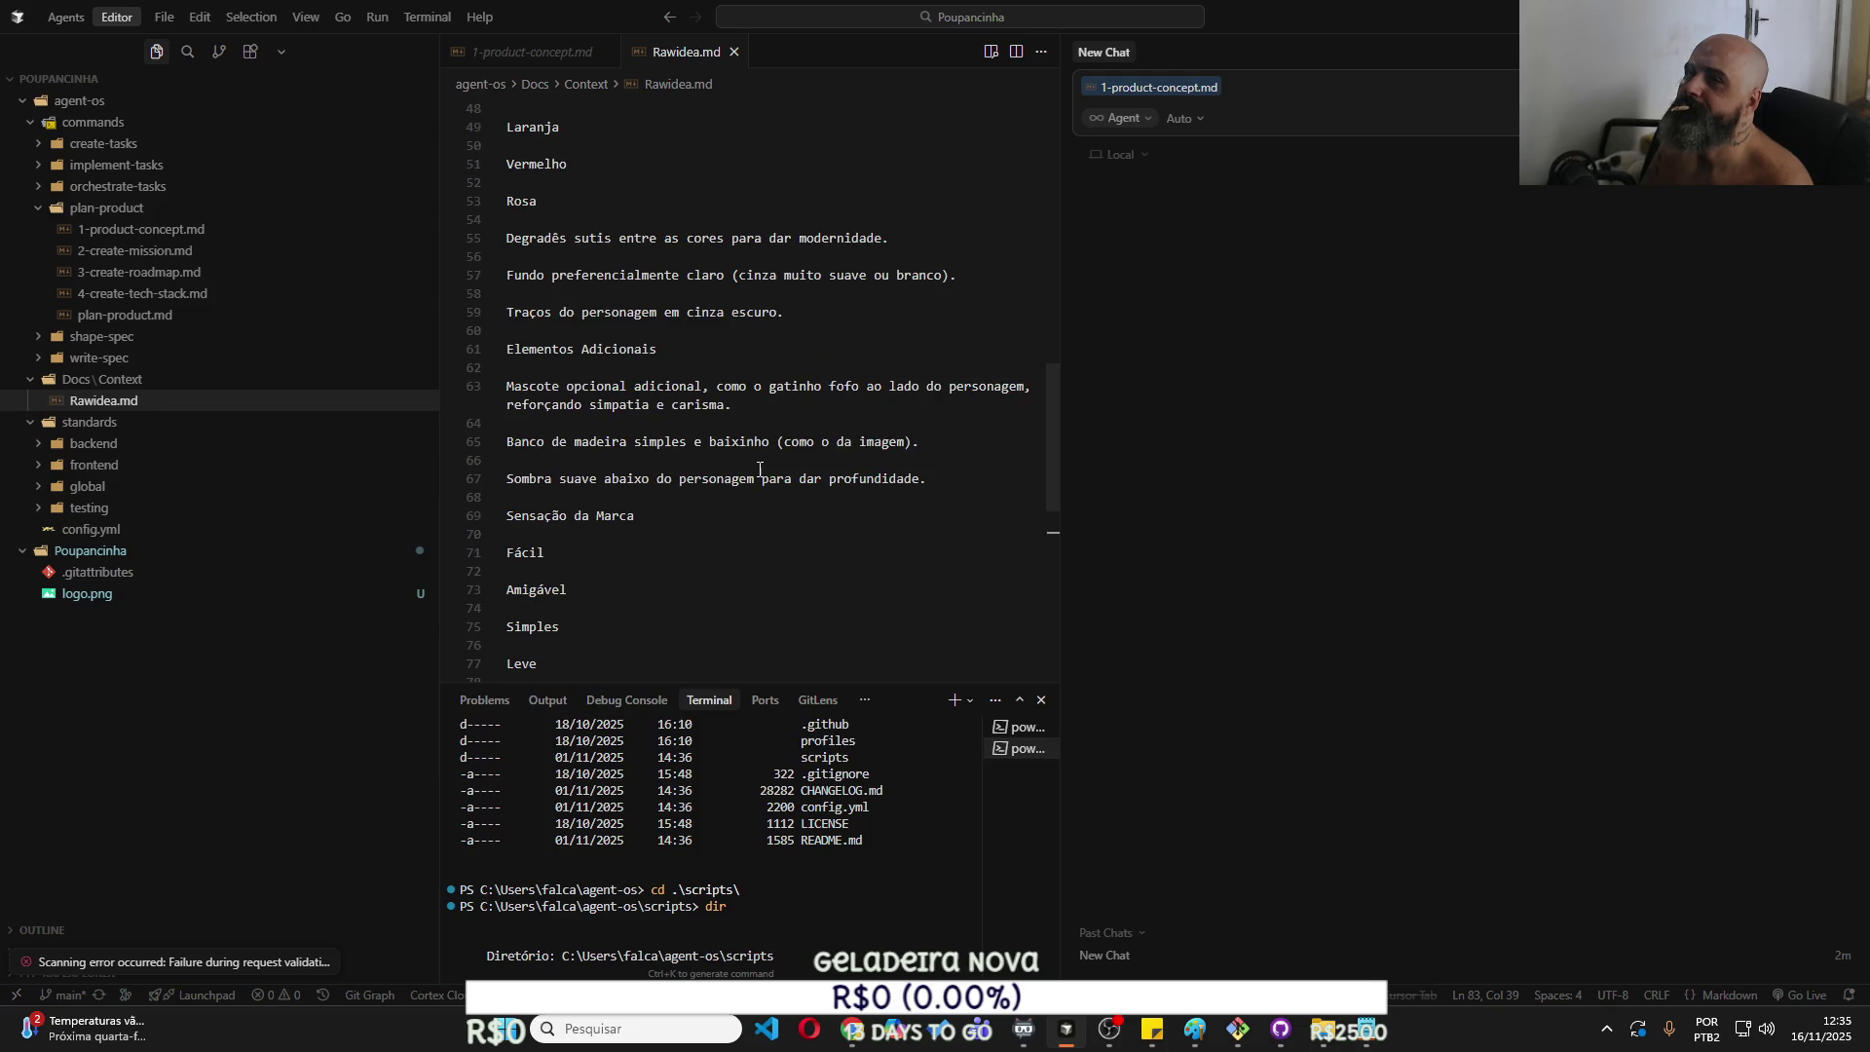
{"action": "scroll", "coordinate": [760, 470], "scroll_direction": "up", "scroll_amount": 5}
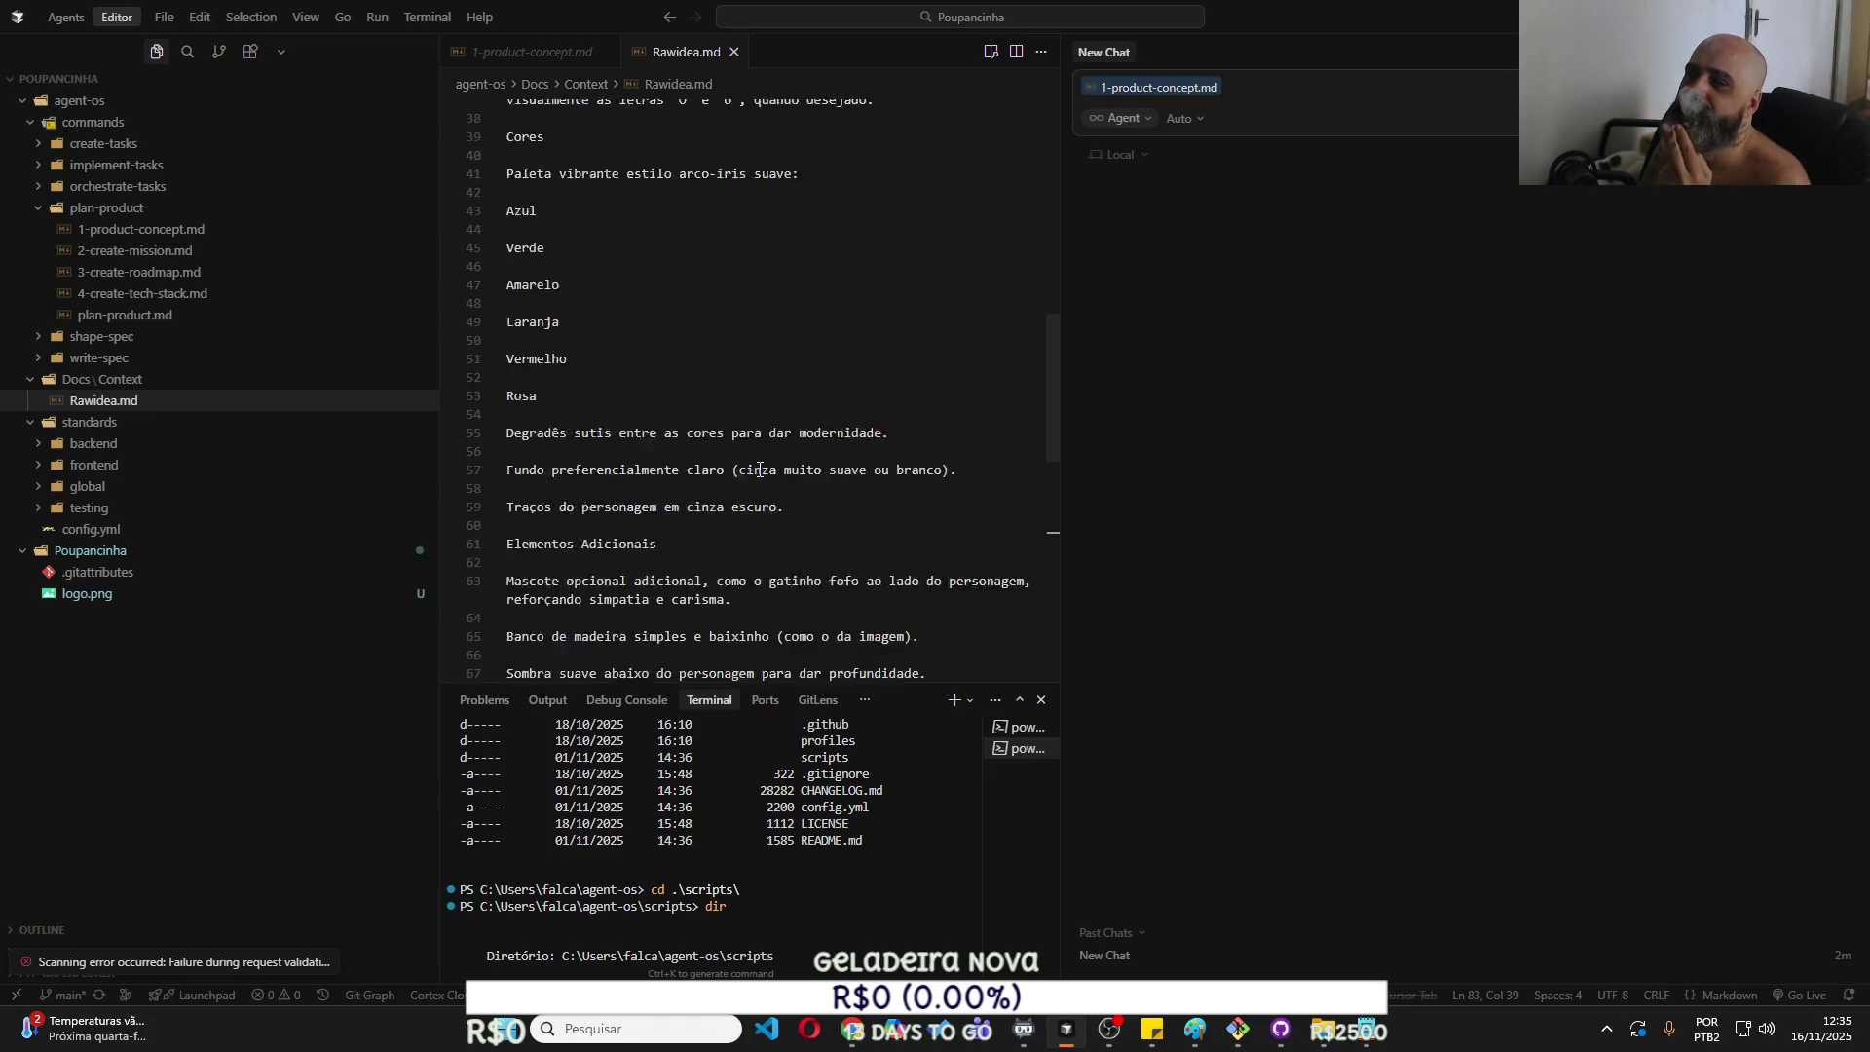
{"action": "scroll", "coordinate": [760, 470], "scroll_direction": "up", "scroll_amount": 5}
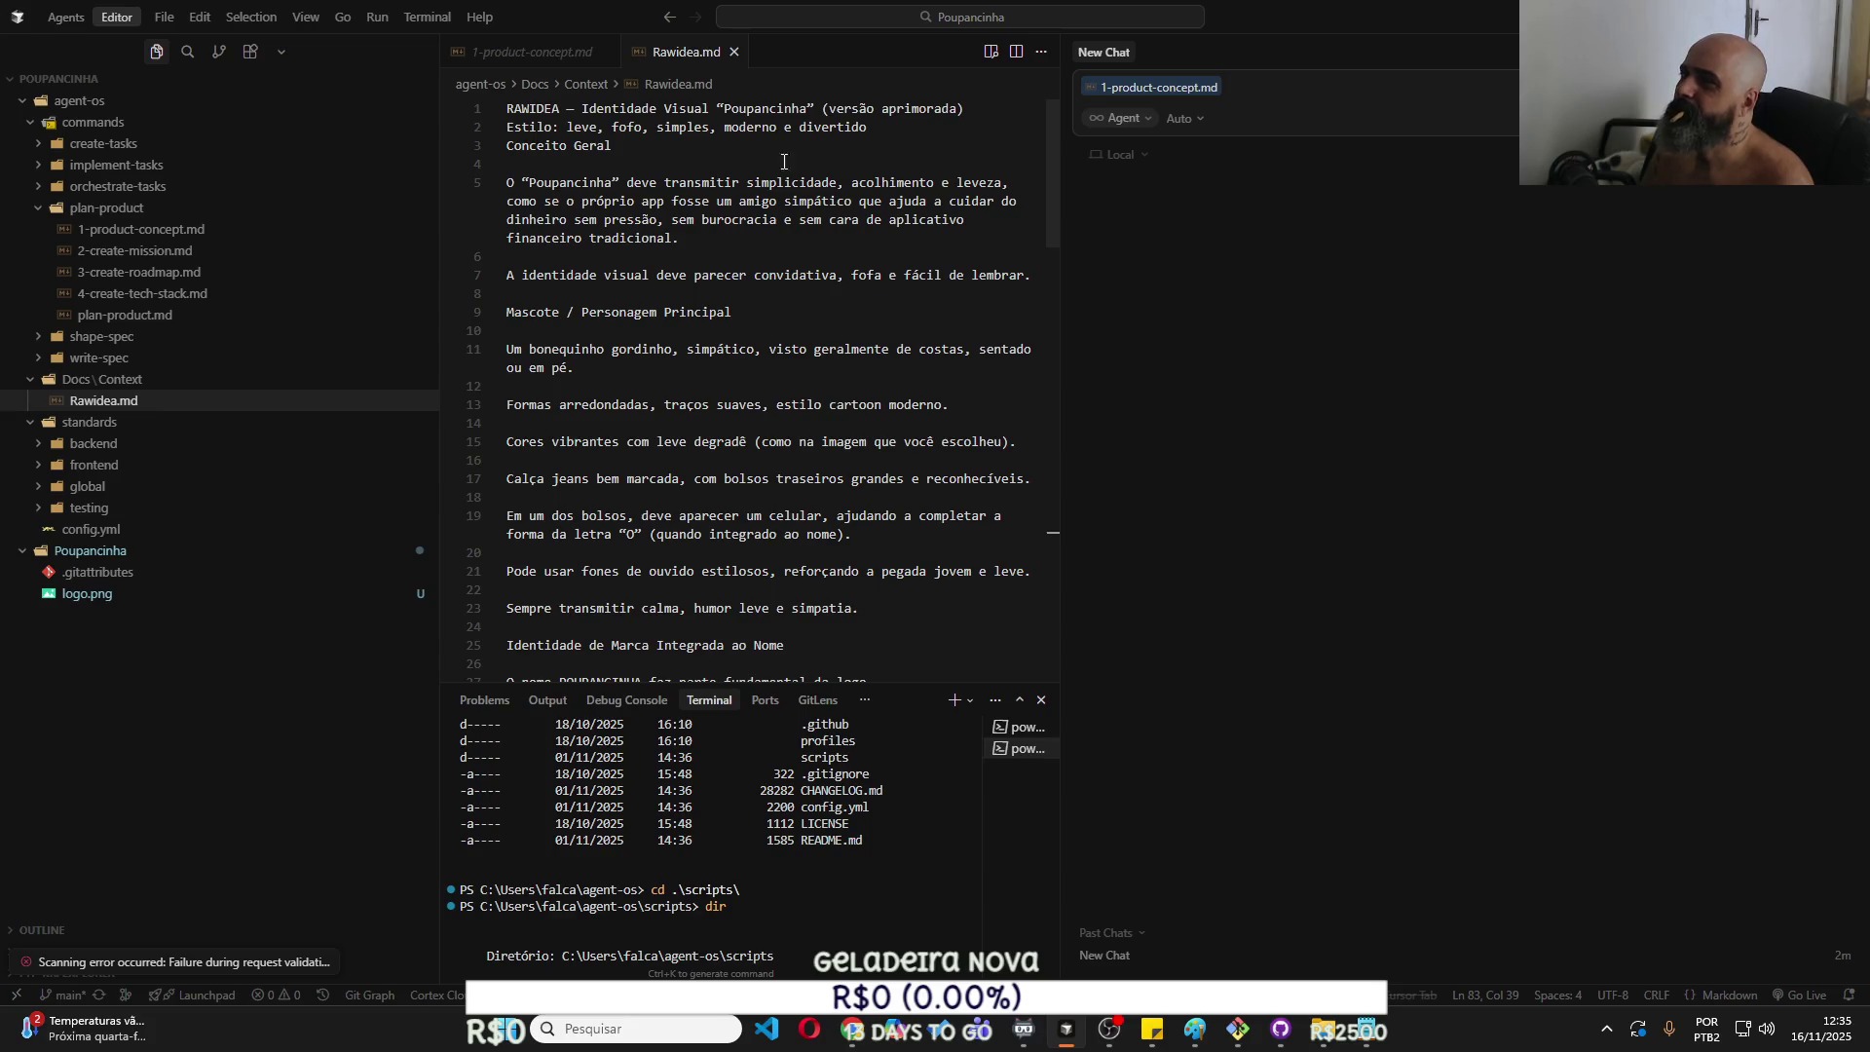
{"action": "left_click", "coordinate": [974, 238]}
Attach Rawidea.md to the agent chat and place the caret at the slogan line's end.
{"action": "left_click", "coordinate": [188, 403]}
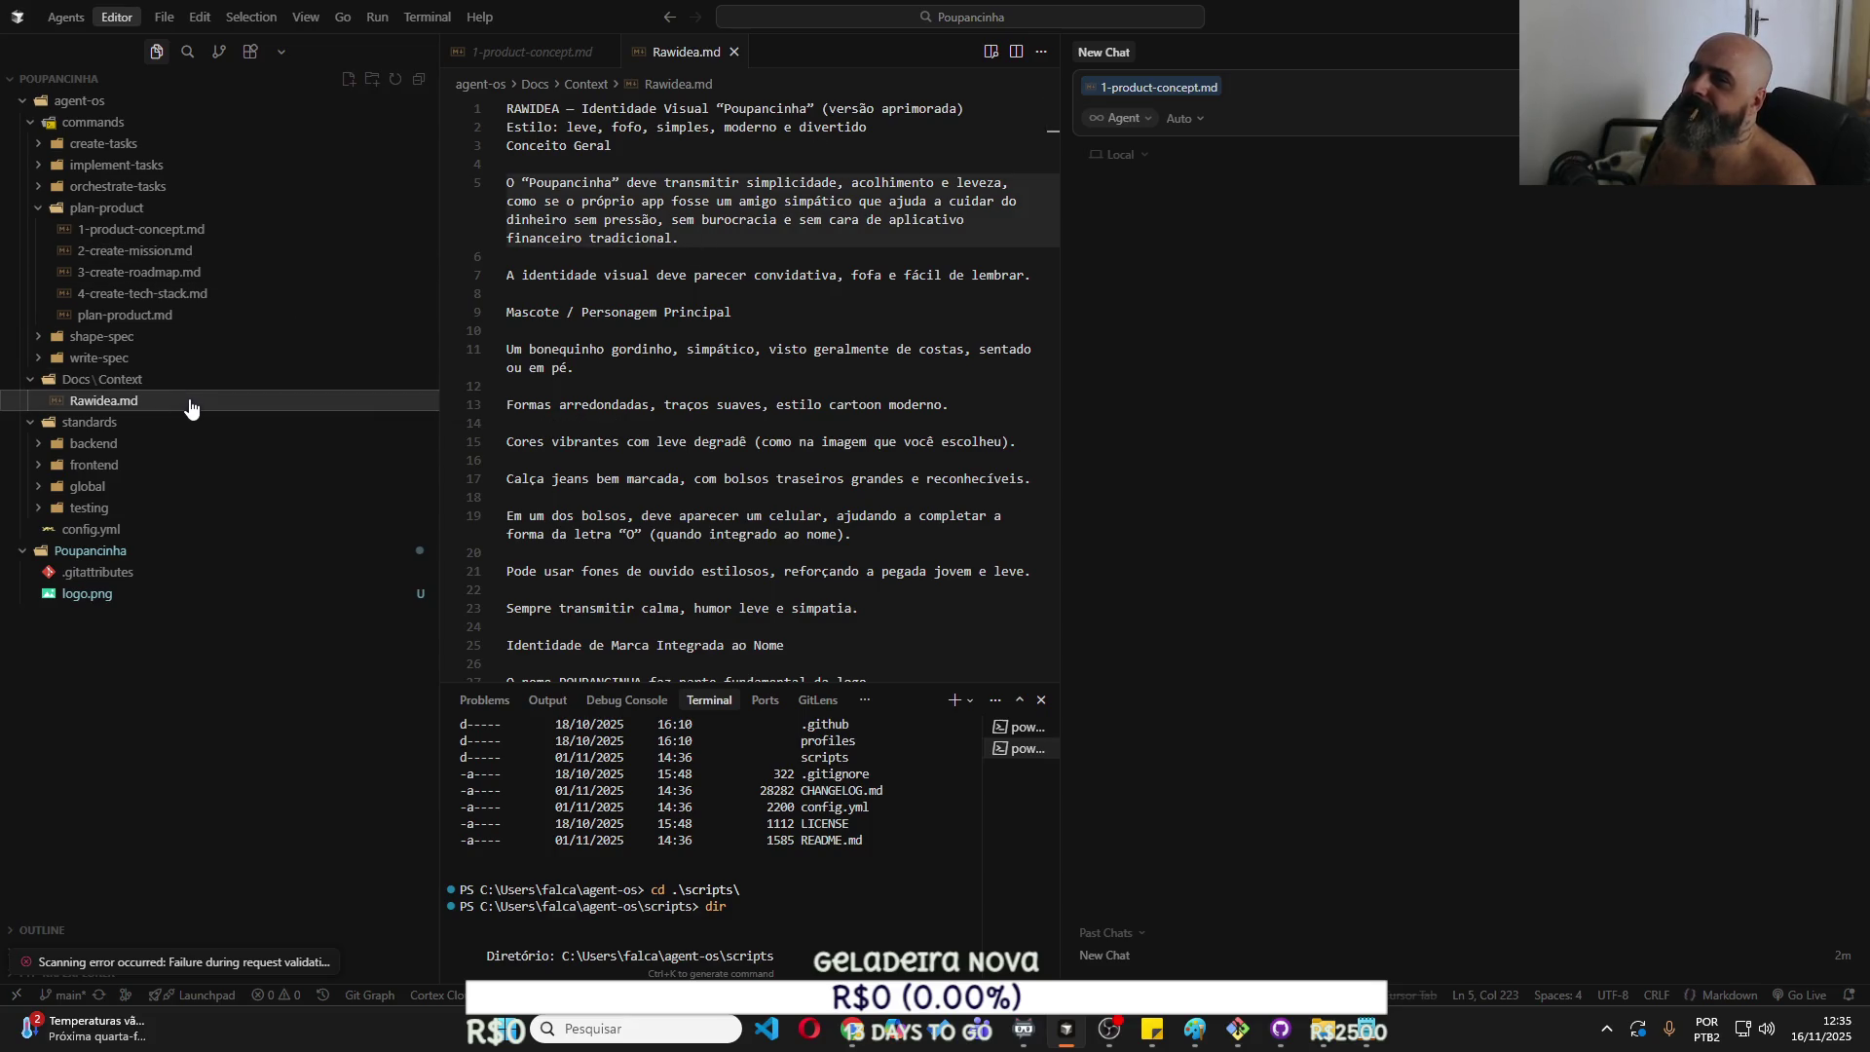
{"action": "left_click", "coordinate": [1373, 92]}
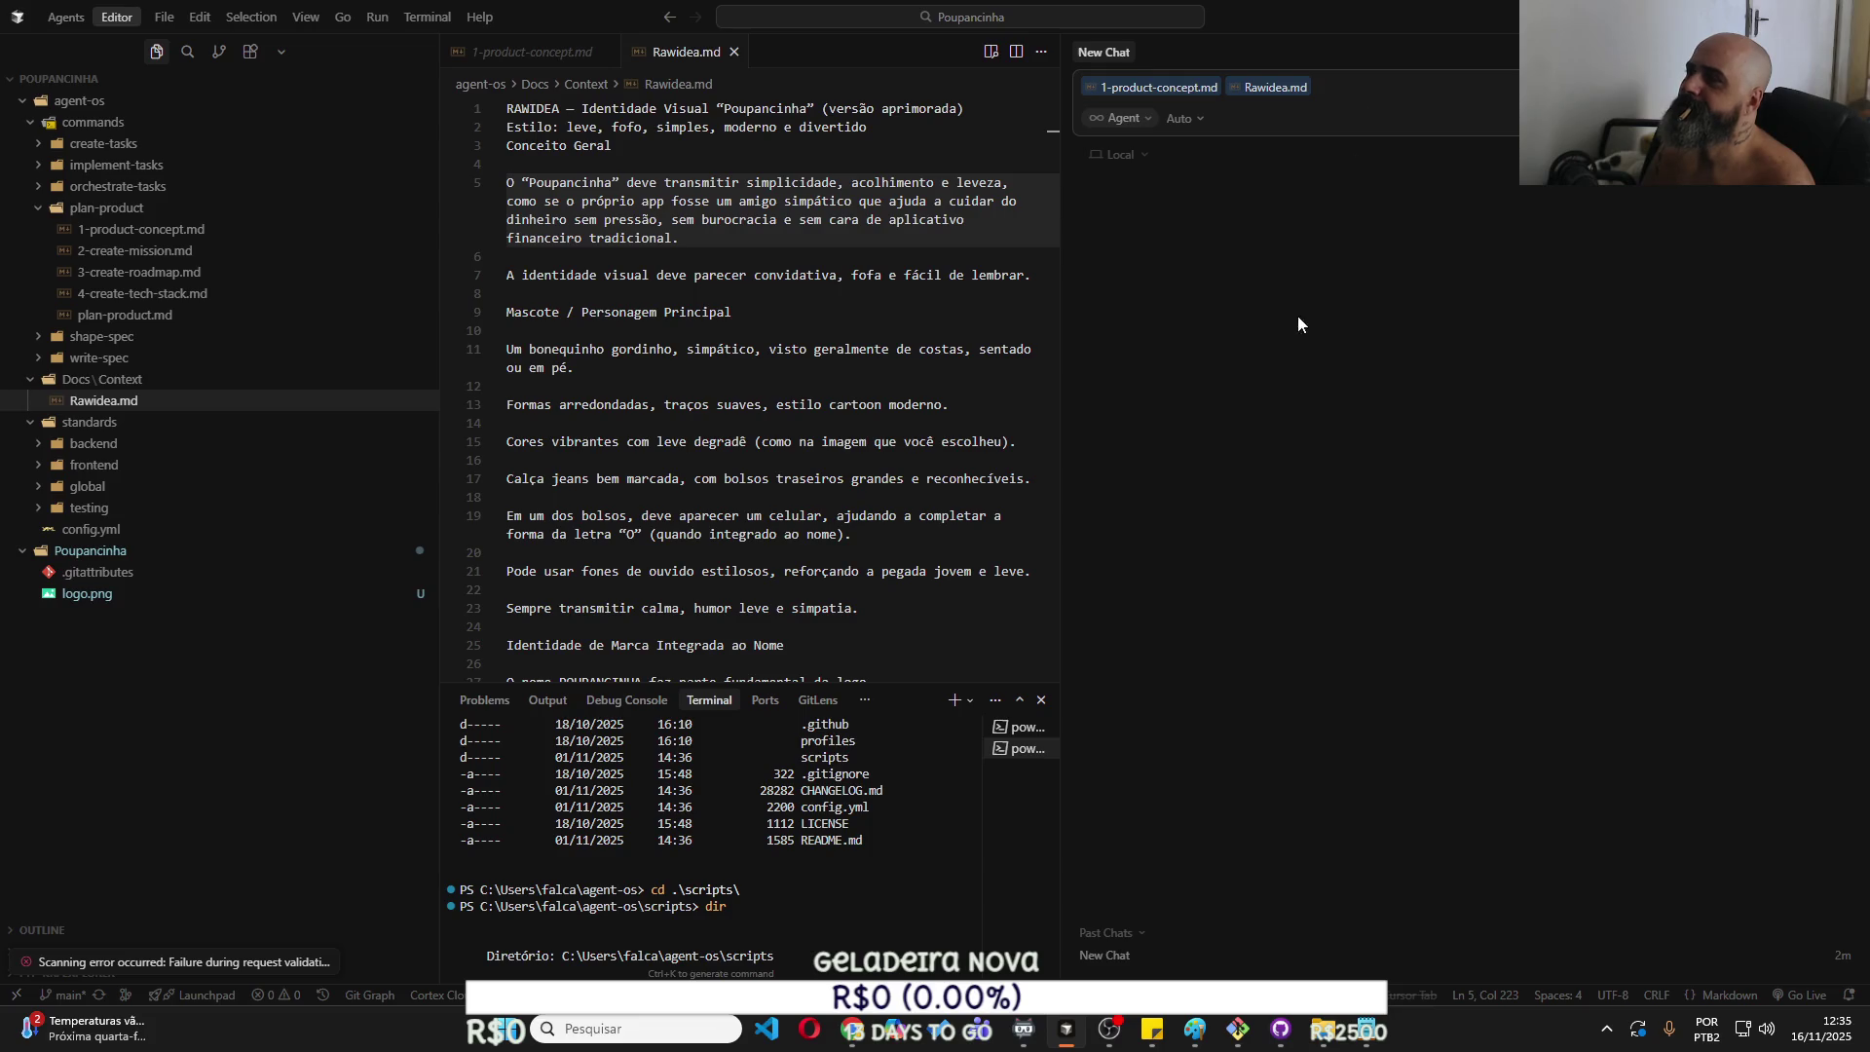
{"action": "scroll", "coordinate": [837, 410], "scroll_direction": "down", "scroll_amount": 15}
{"action": "scroll", "coordinate": [837, 410], "scroll_direction": "down", "scroll_amount": 10}
{"action": "left_click", "coordinate": [703, 365]}
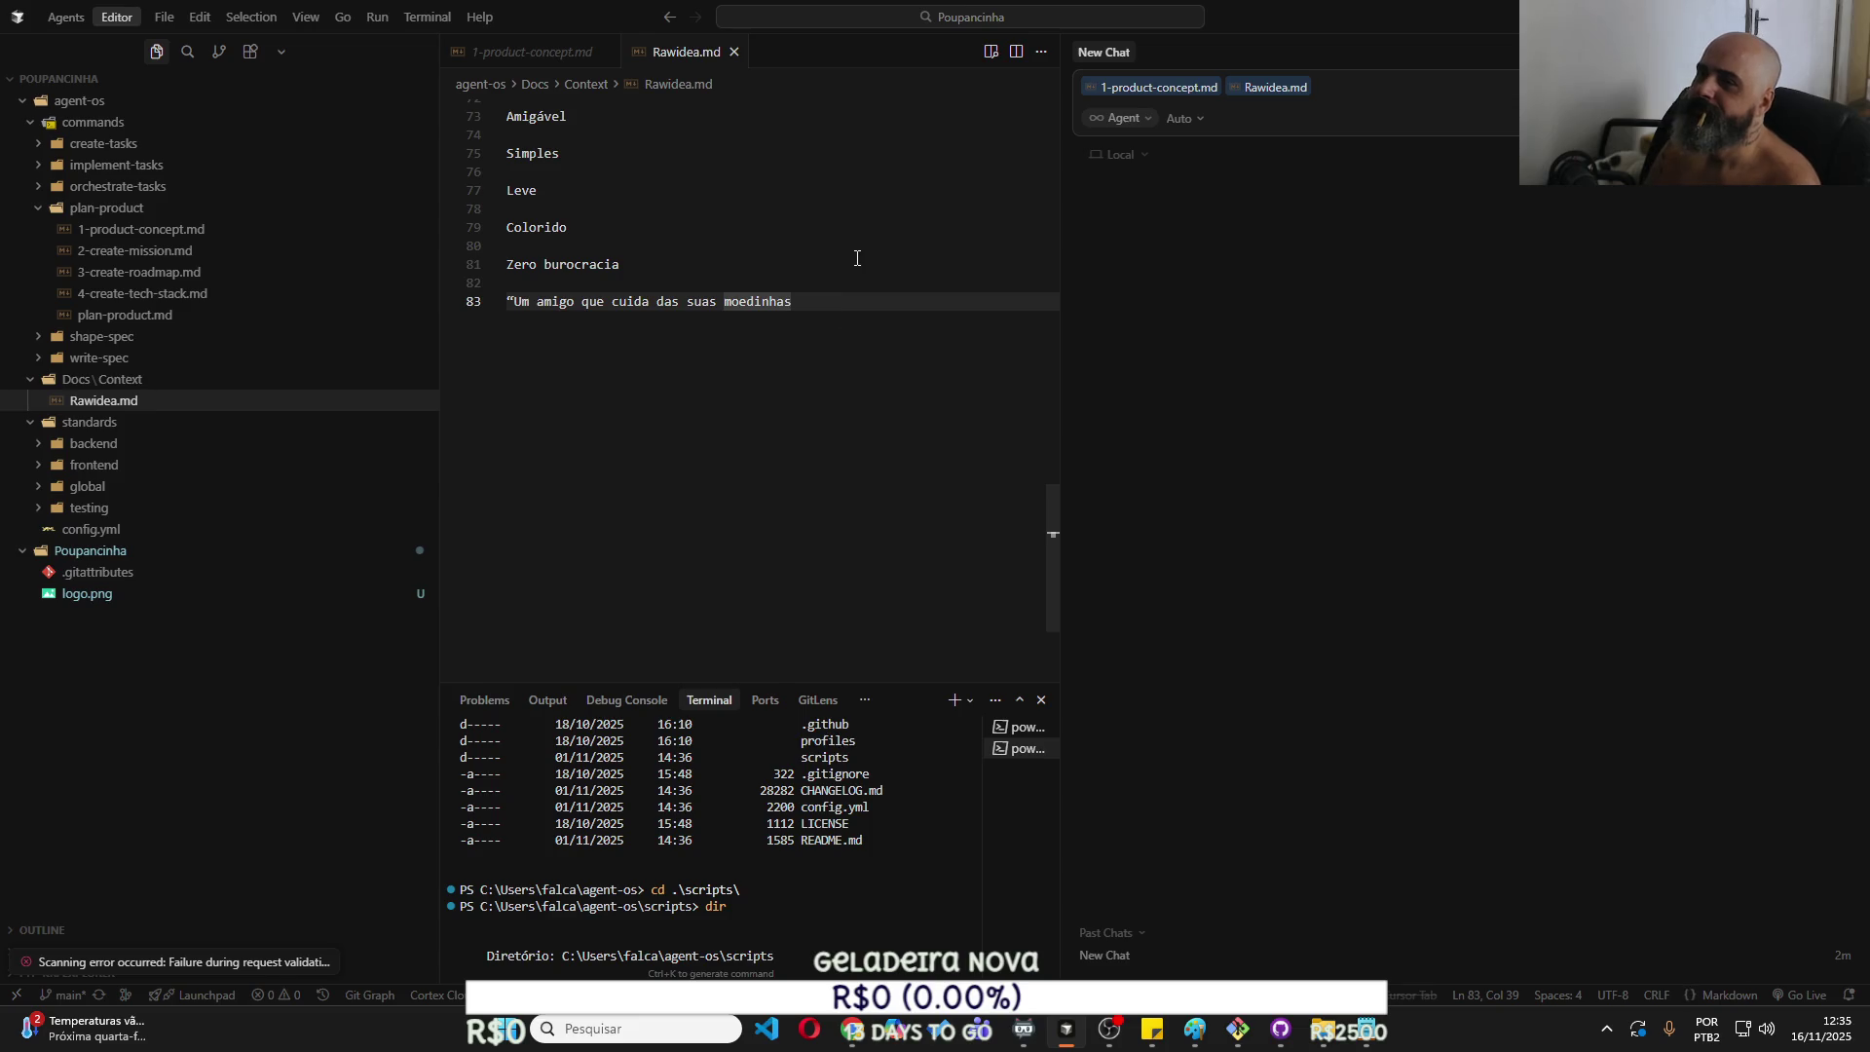
Try an IMPORTANTE heading above the slogan, then remove it and the blank lines.
{"action": "type", "text": "\""}
{"action": "key", "text": "Home"}
{"action": "key", "text": "Return"}
{"action": "key", "text": "Return"}
{"action": "key", "text": "Return"}
{"action": "key", "text": "Up"}
{"action": "key", "text": "Up"}
{"action": "key", "text": "Up"}
{"action": "type", "text": "IMPOR"}
{"action": "type", "text": "EN"}
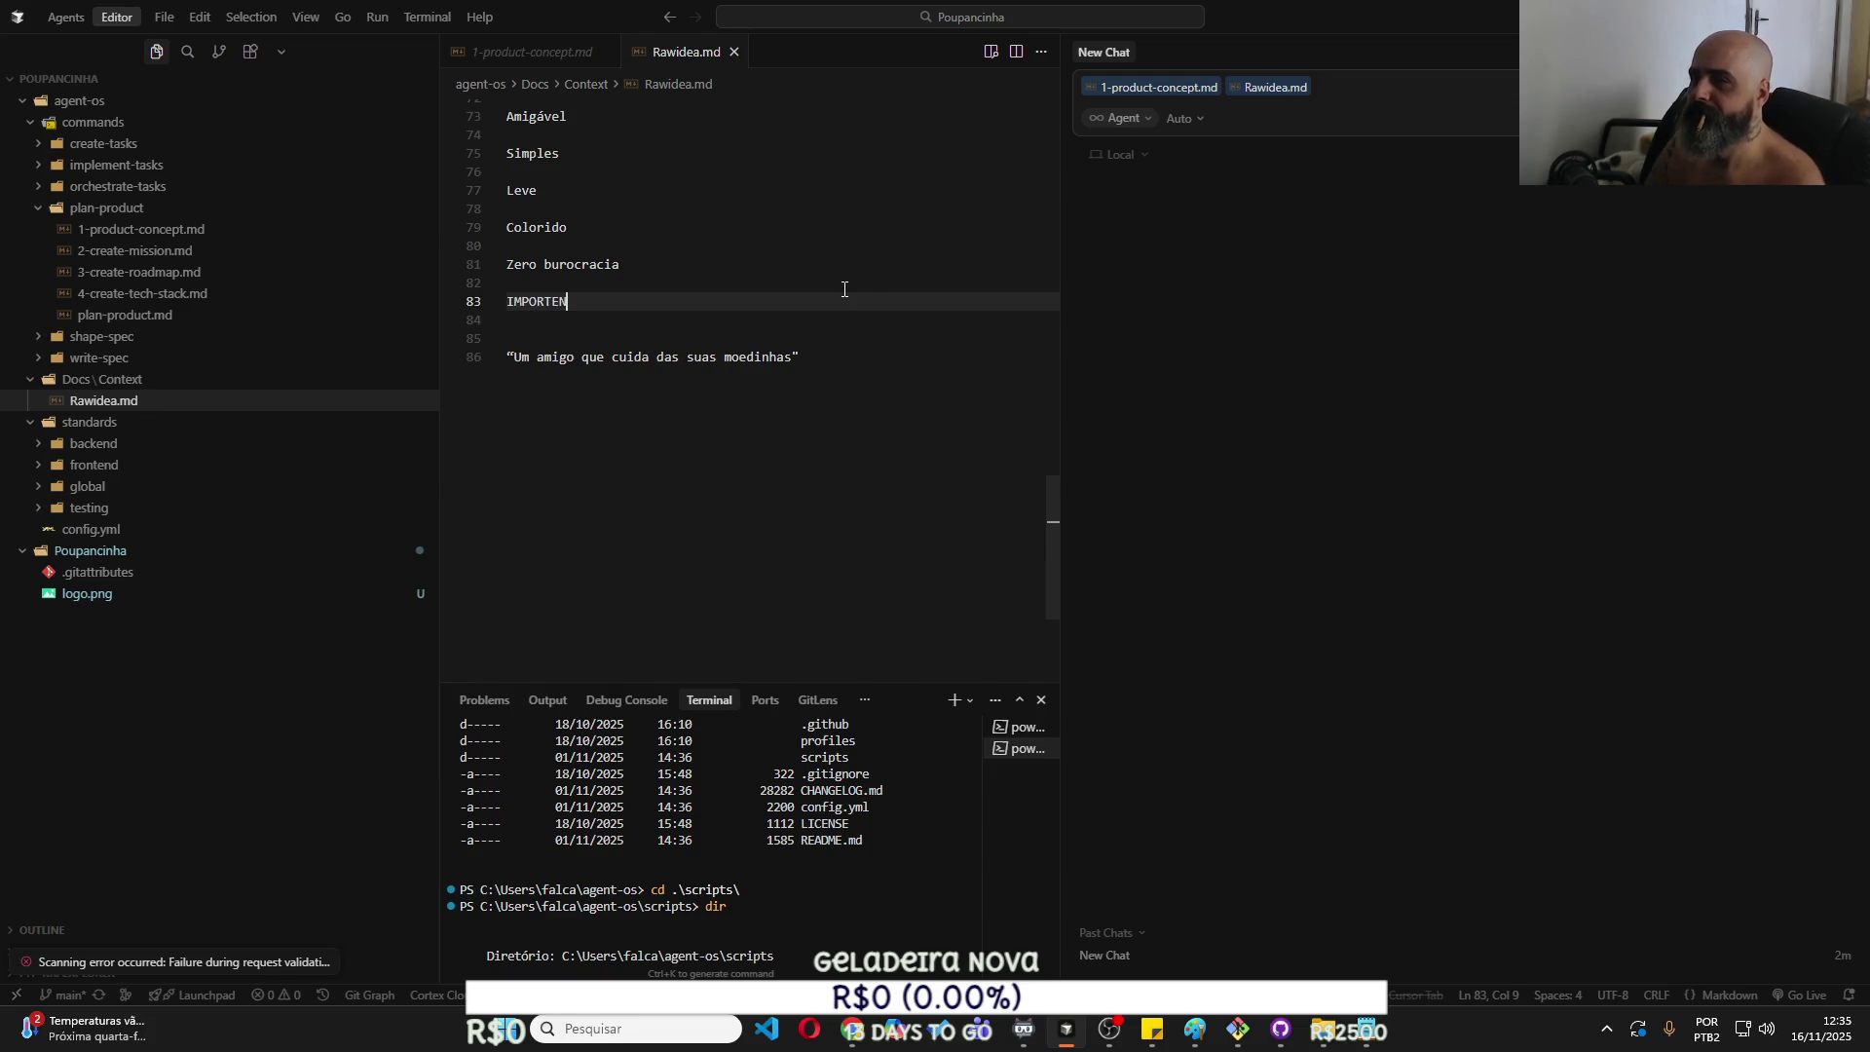
{"action": "type", "text": "NTE"}
{"action": "key", "text": "shift+Home"}
{"action": "key", "text": "Home"}
{"action": "type", "text": "####"}
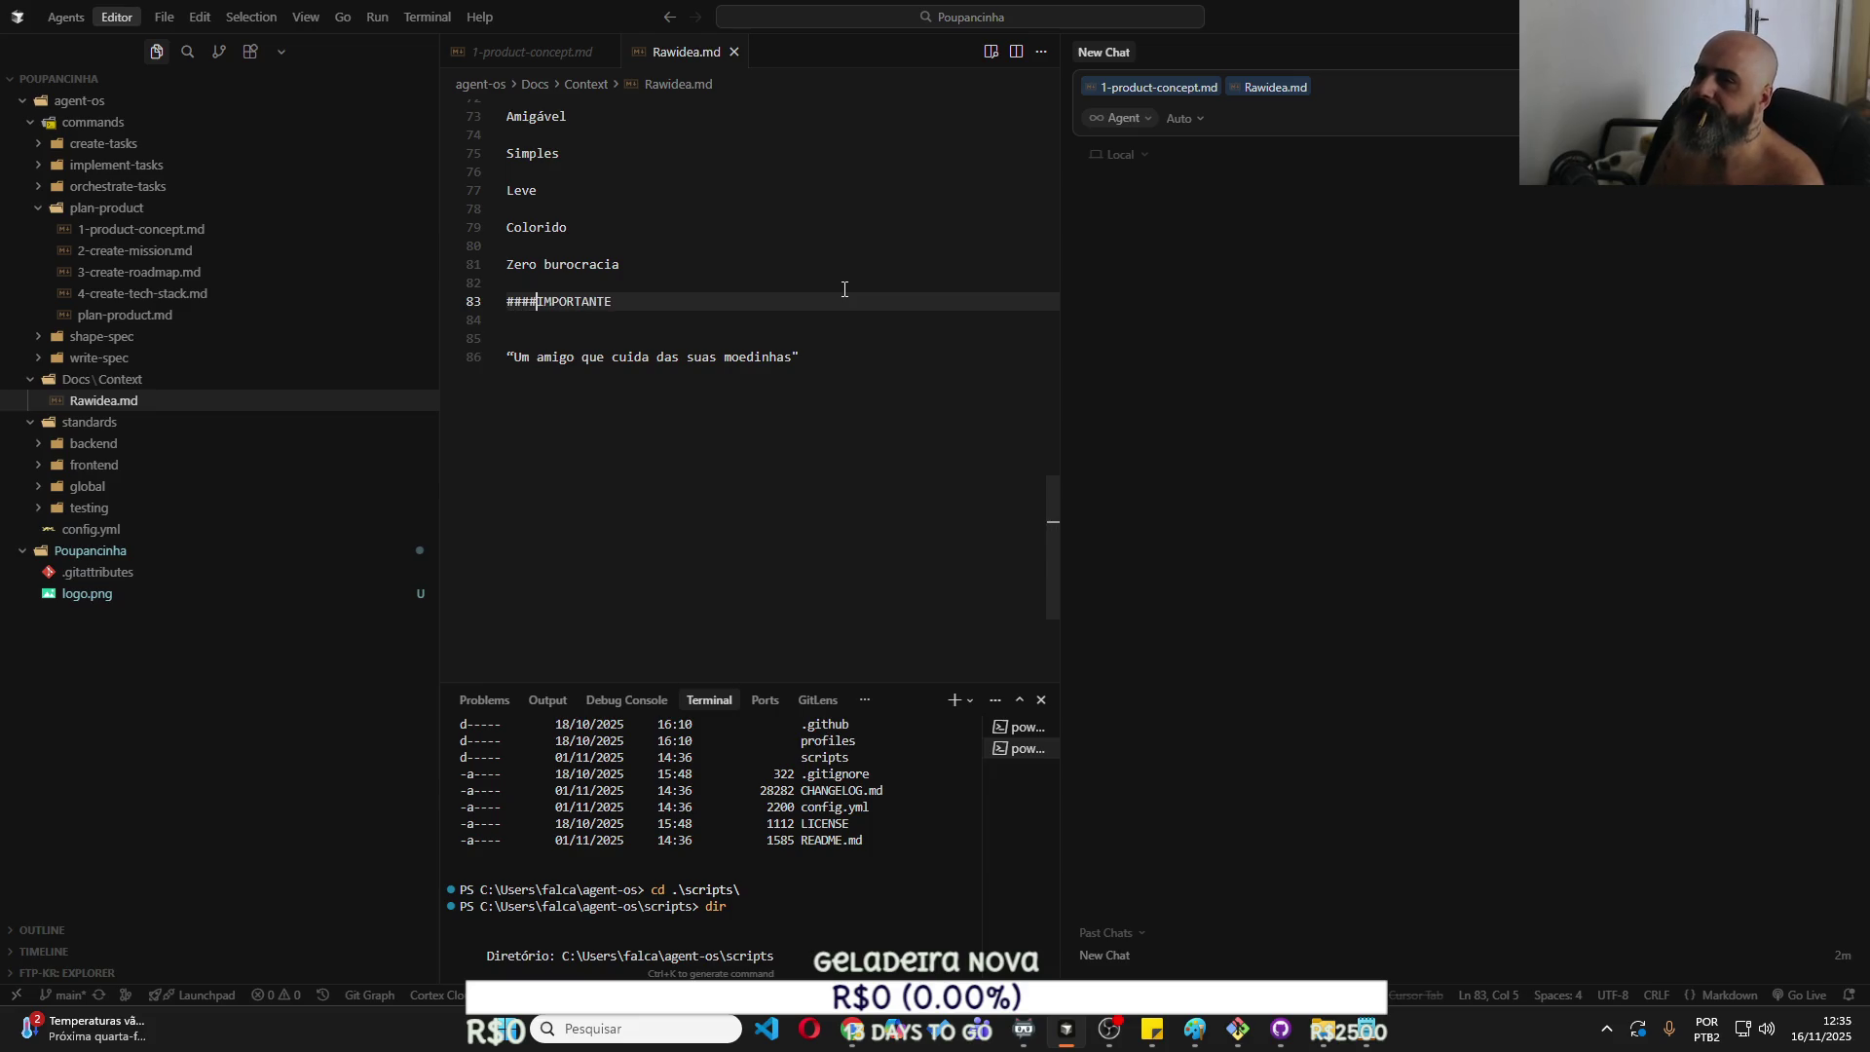
{"action": "key", "text": "Home"}
{"action": "key", "text": "shift+End"}
{"action": "key", "text": "BackSpace"}
{"action": "key", "text": "Down"}
{"action": "key", "text": "Down"}
{"action": "key", "text": "Down"}
{"action": "key", "text": "Up"}
{"action": "key", "text": "Up"}
{"action": "key", "text": "Delete"}
{"action": "key", "text": "Delete"}
Prefix the slogan with 'Loading Dinamigo com frases amigáveis e divertidas e principalmente incetivadoras -' and add '####IMPORTANTE#####'.
{"action": "type", "text": "Loagin"}
{"action": "key", "text": "BackSpace"}
{"action": "key", "text": "BackSpace"}
{"action": "key", "text": "BackSpace"}
{"action": "type", "text": "ding Dinamigo com frases amig"}
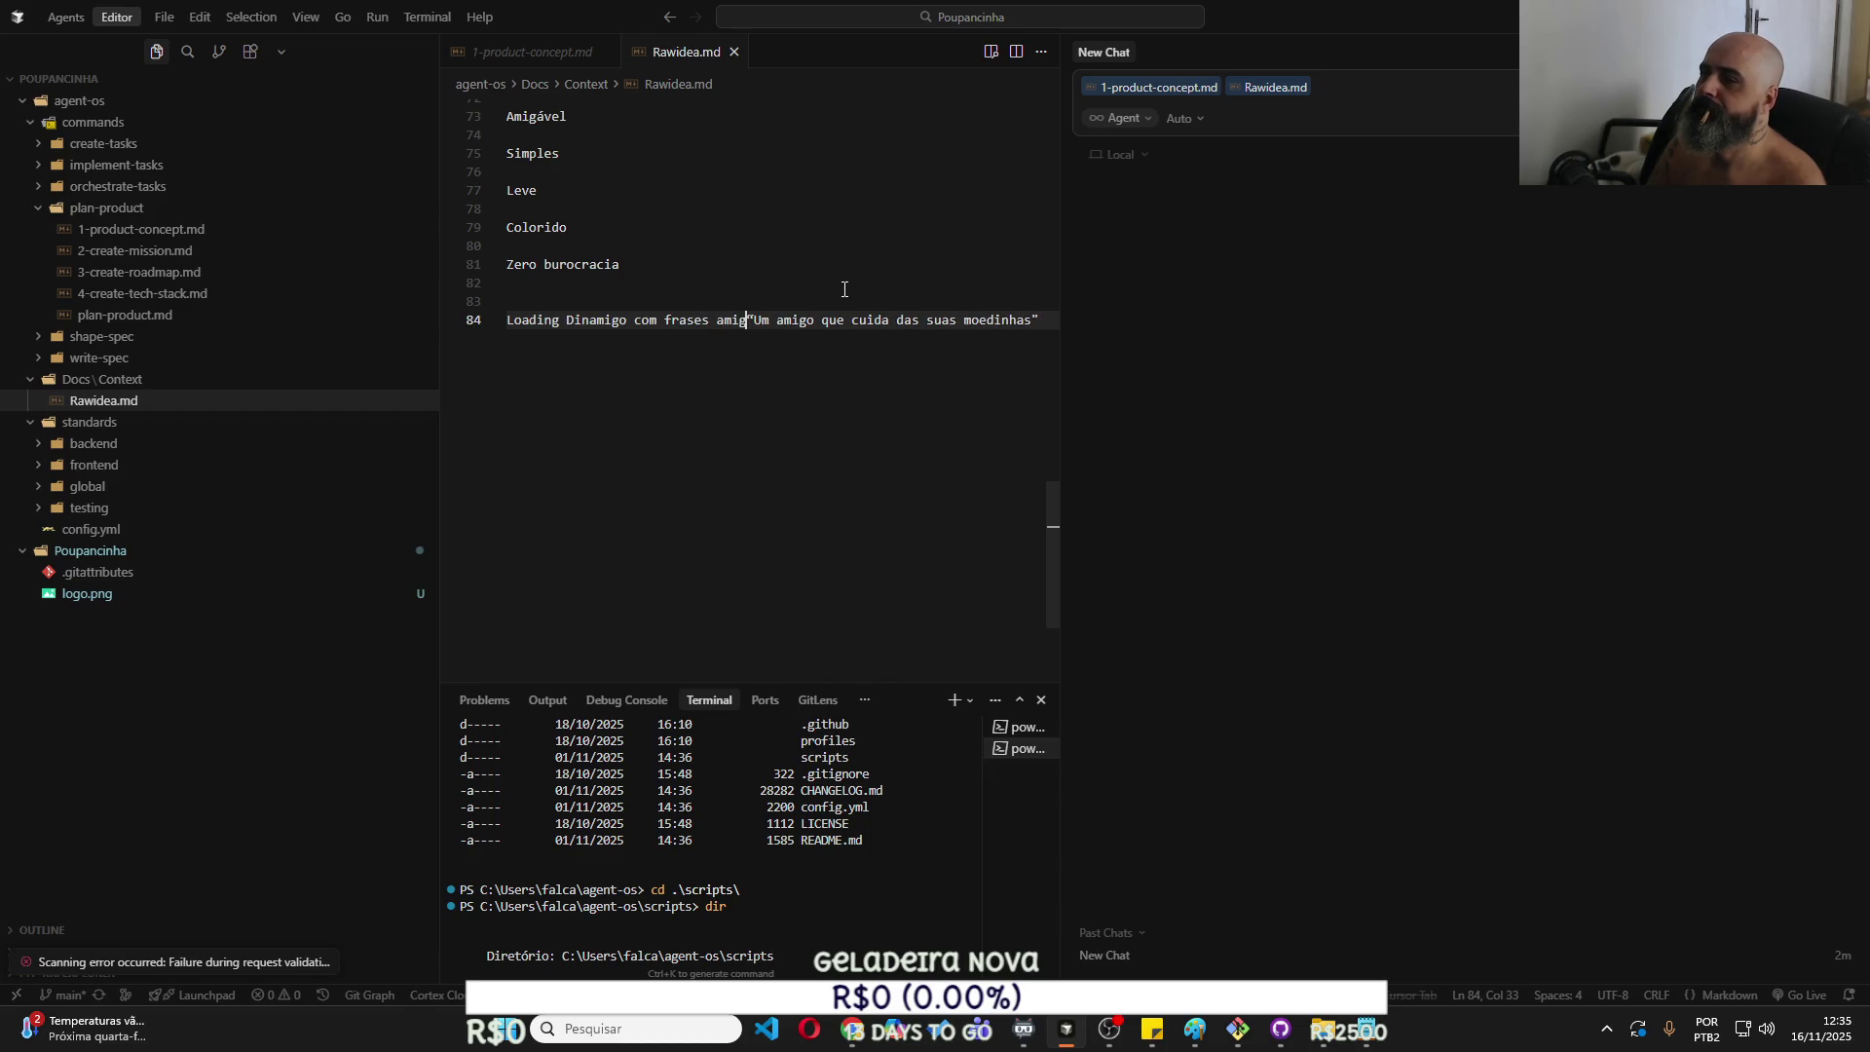
{"action": "type", "text": "áveis e divertidas e"}
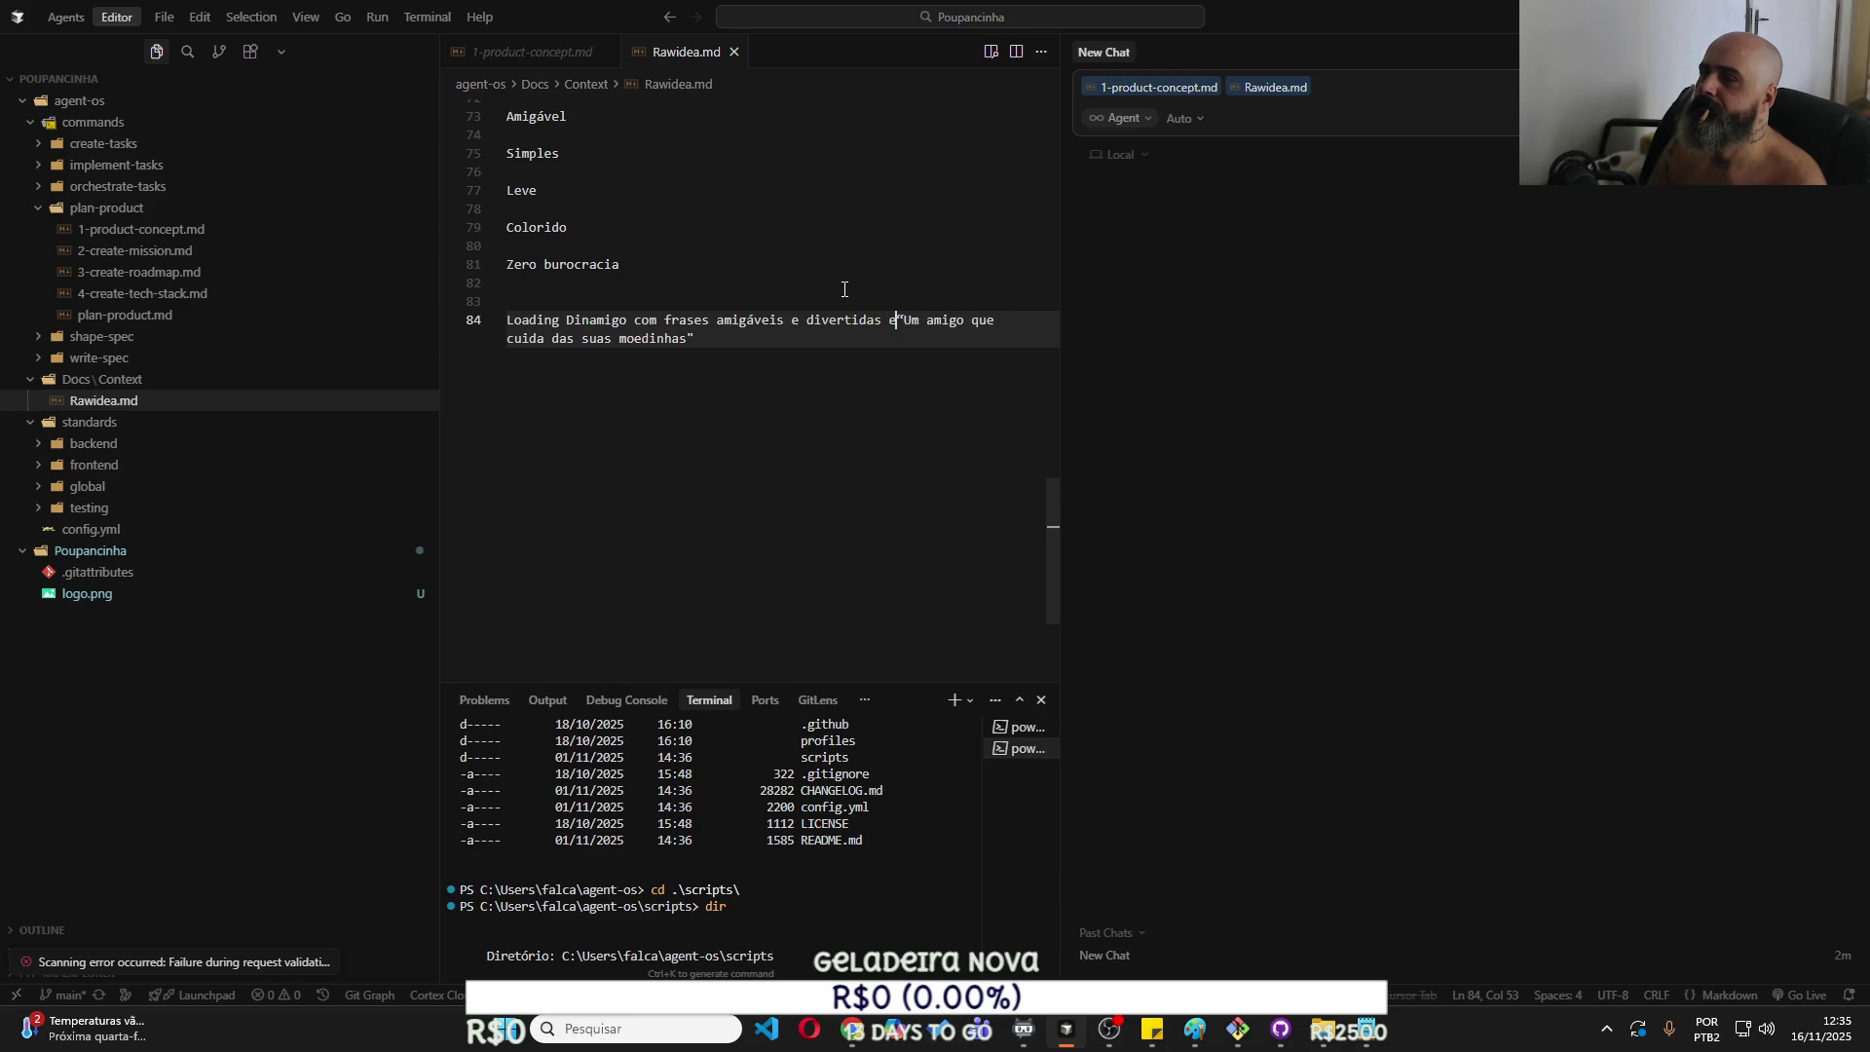
{"action": "type", "text": " princ"}
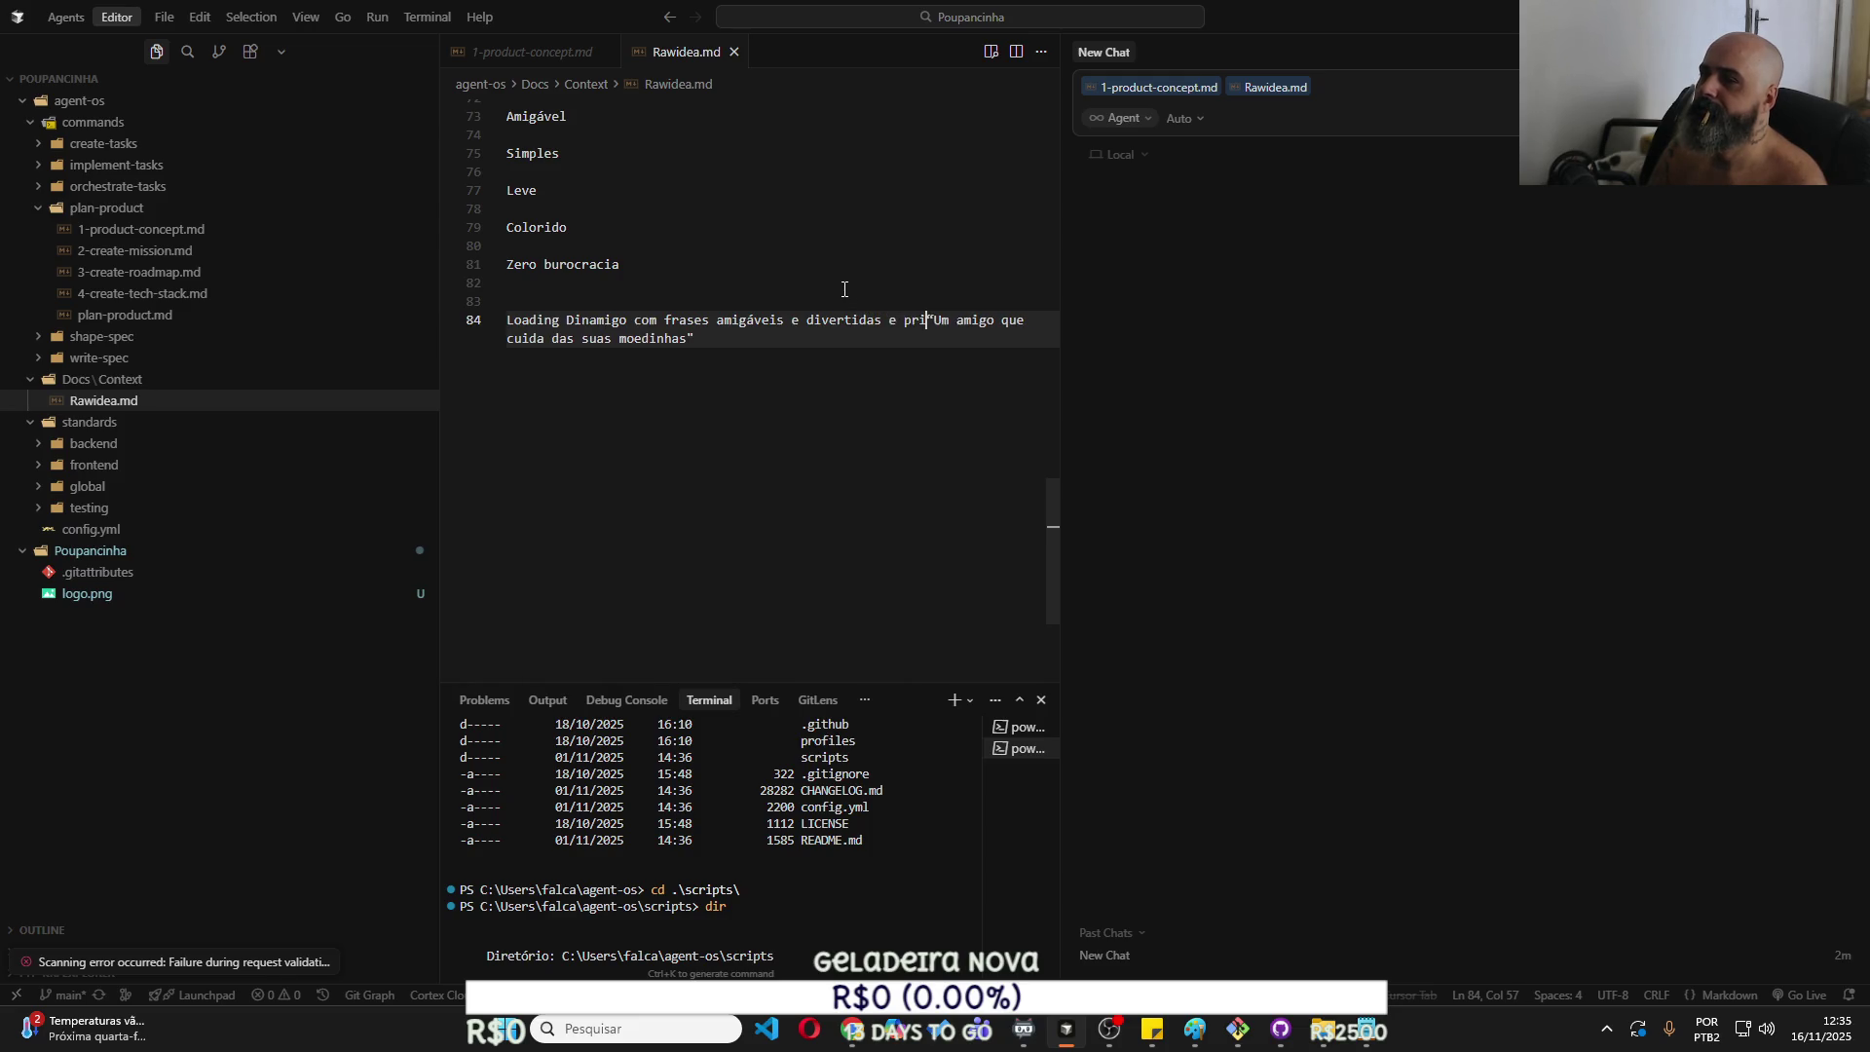
{"action": "type", "text": "ipalme"}
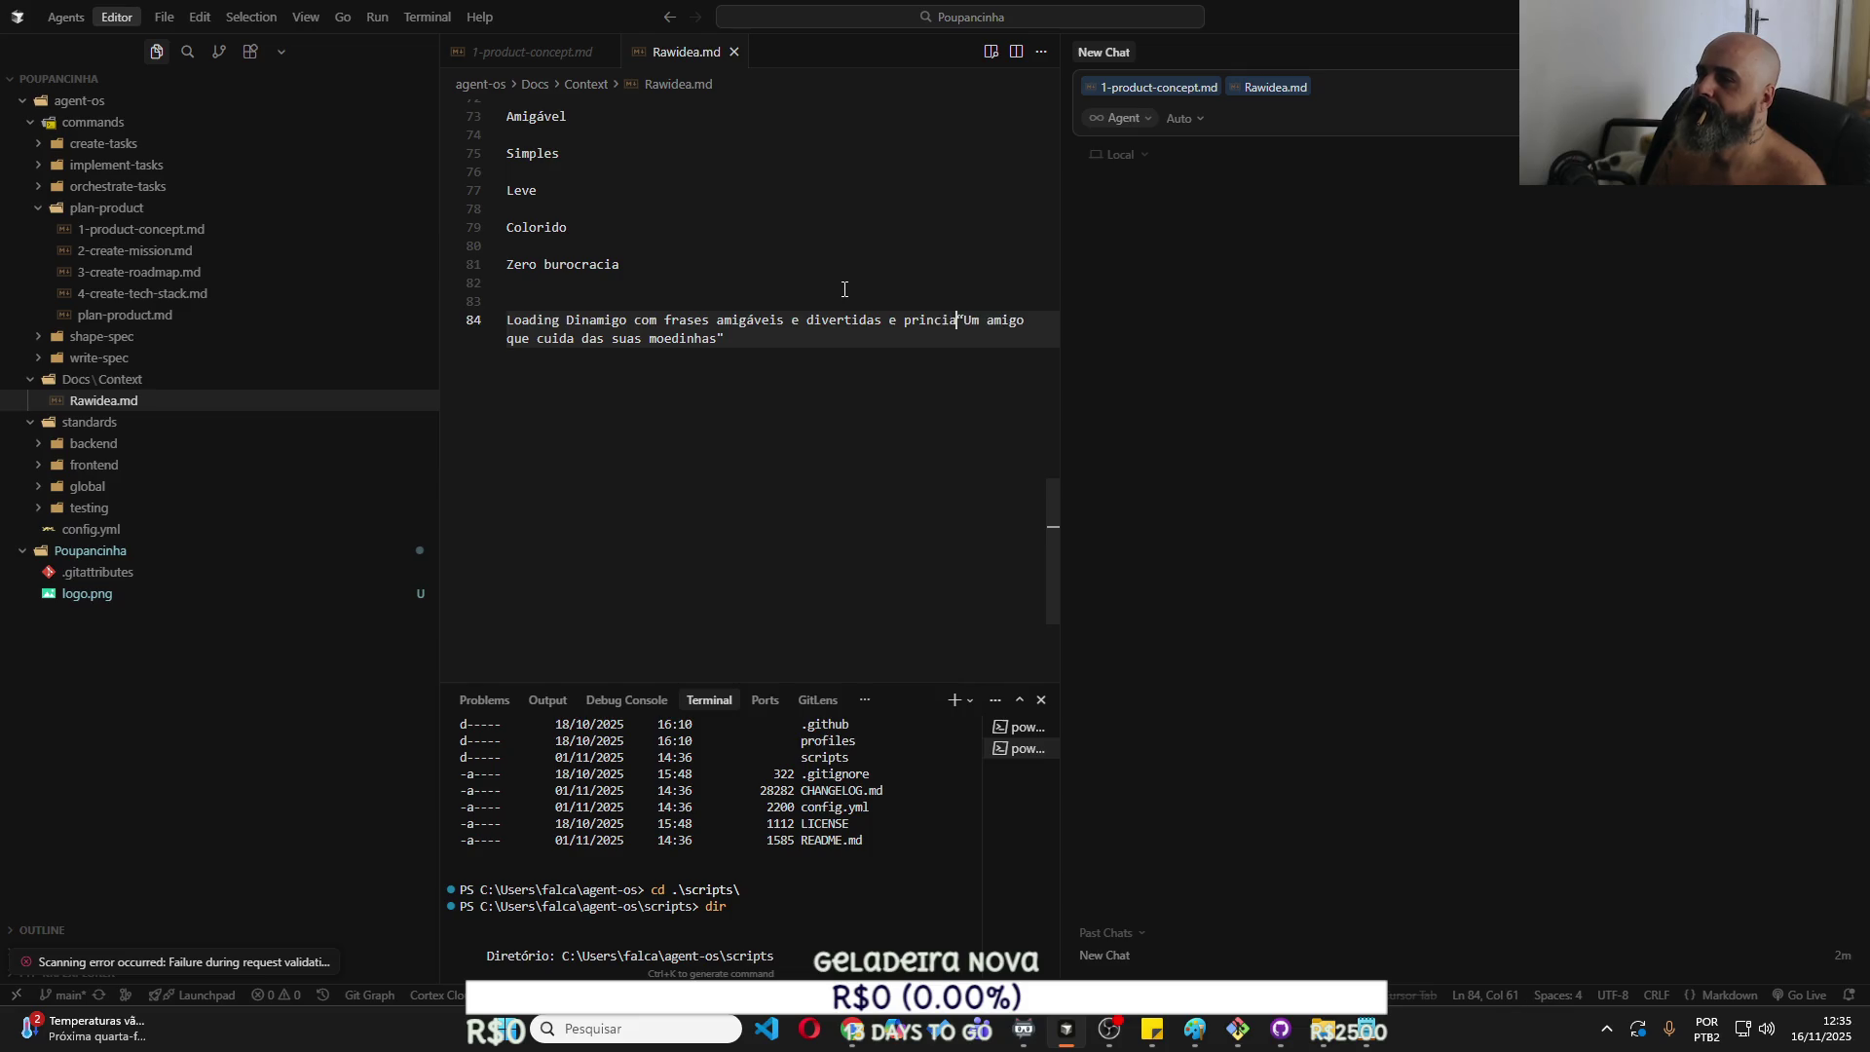
{"action": "type", "text": "nte inv"}
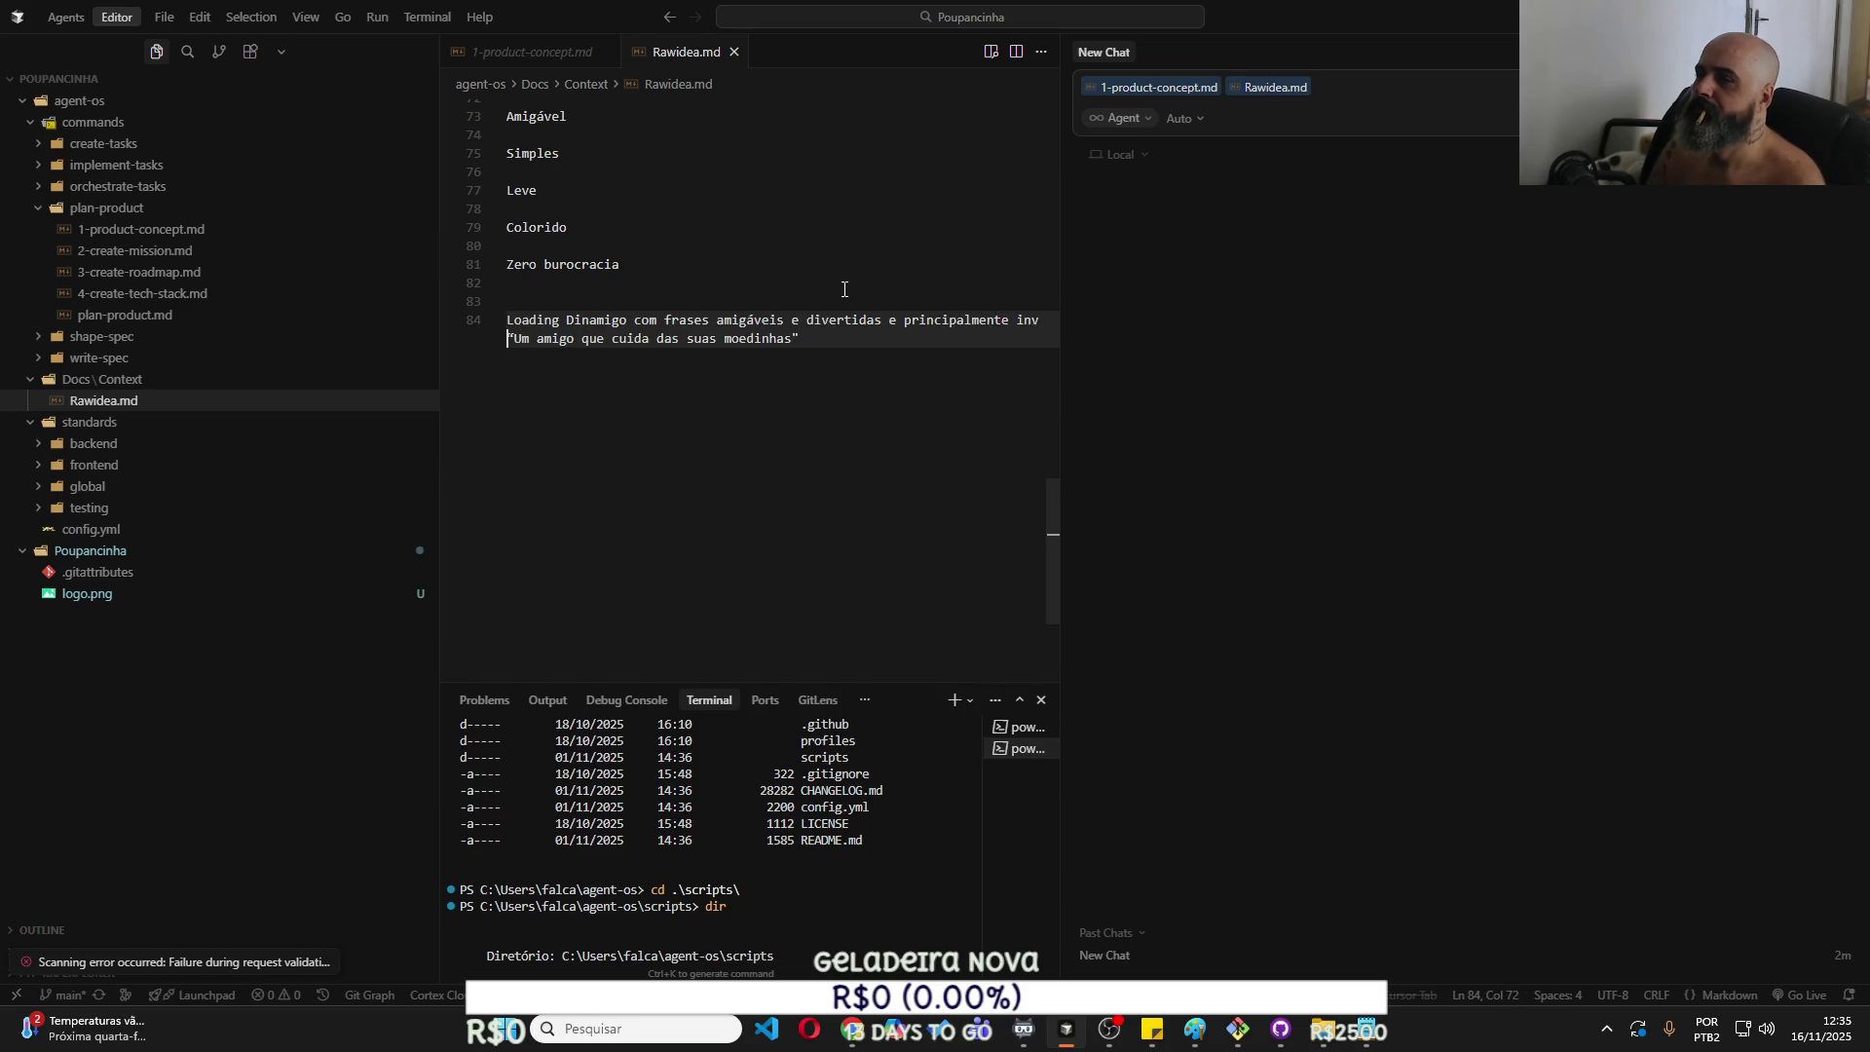
{"action": "key", "text": "BackSpace"}
{"action": "type", "text": "cer"}
{"action": "key", "text": "BackSpace"}
{"action": "type", "text": "tivadoras -"}
{"action": "key", "text": "Return"}
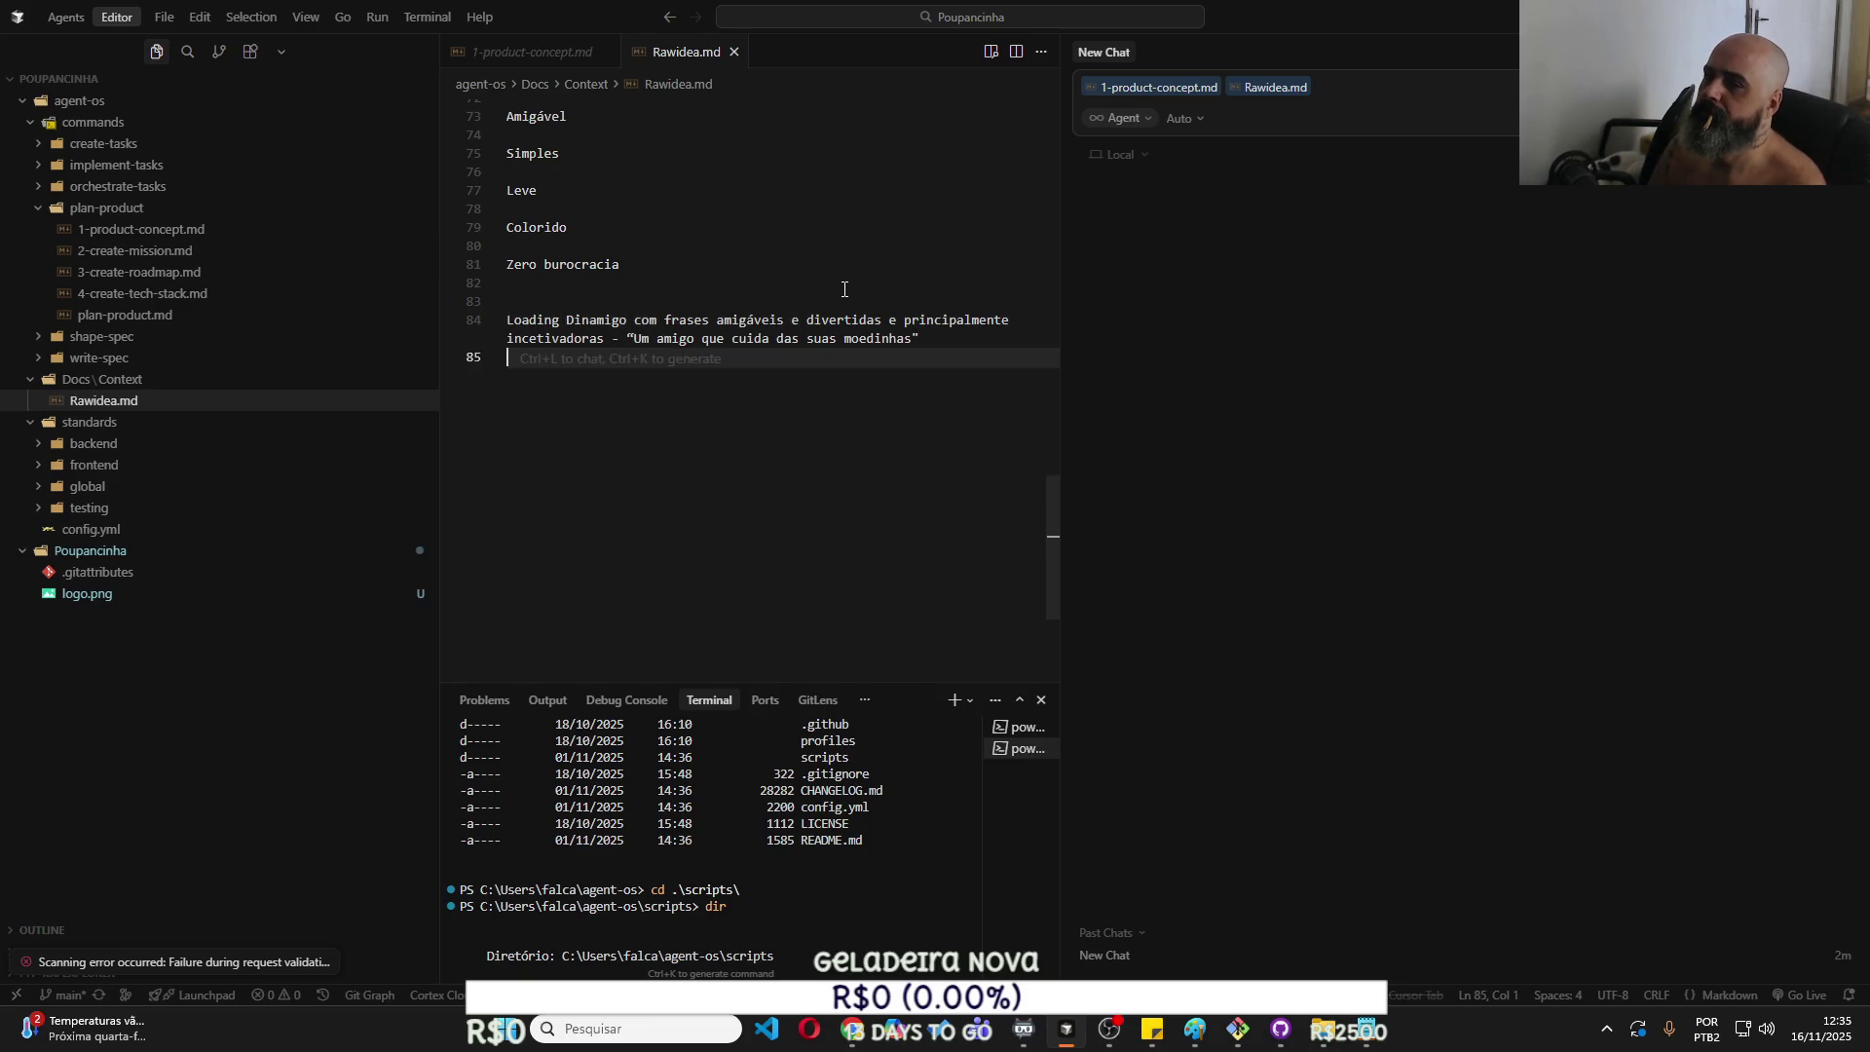
{"action": "key", "text": "Return"}
{"action": "type", "text": "####IMPORTANTE"}
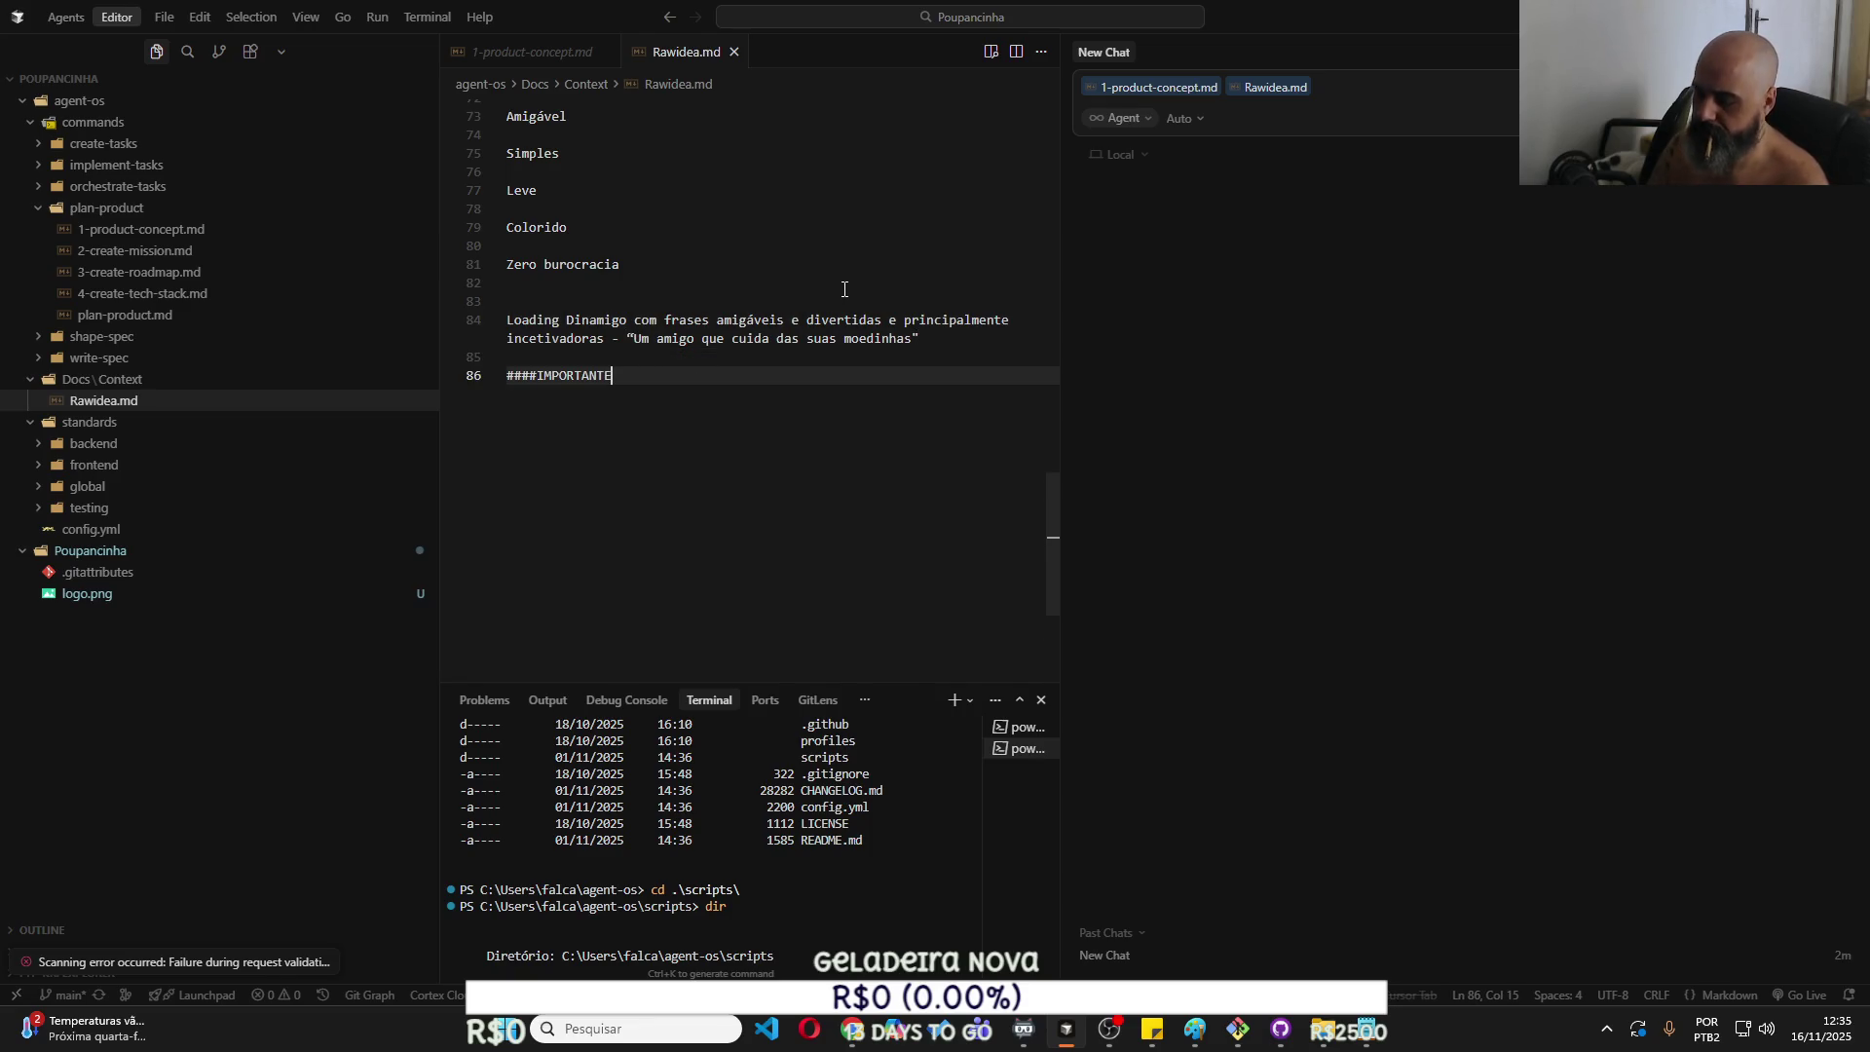
{"action": "type", "text": "#####"}
Trim the heading and add 'Será um APP Standalone para rodar em celulares... tudo será encapsulado.'.
{"action": "key", "text": "Return"}
{"action": "key", "text": "BackSpace"}
{"action": "key", "text": "BackSpace"}
{"action": "key", "text": "Return"}
{"action": "type", "text": "Ser"}
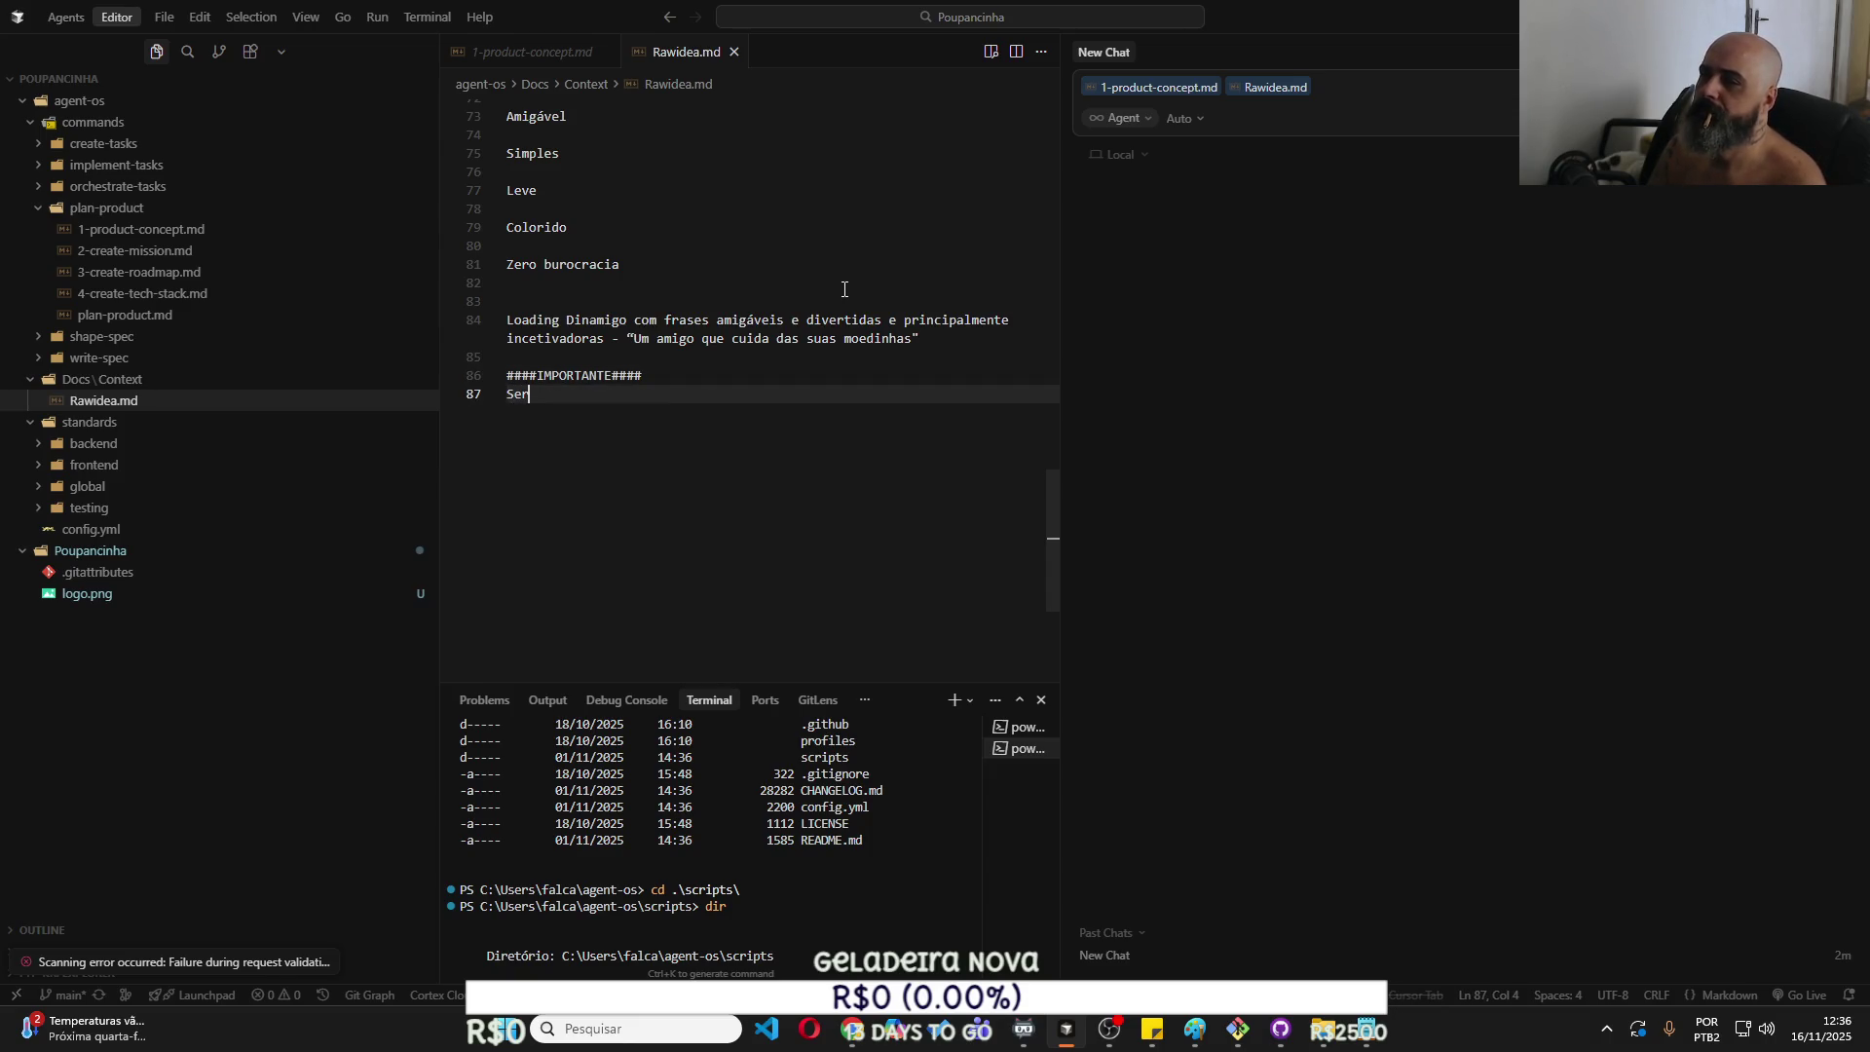
{"action": "type", "text": "á um APP "}
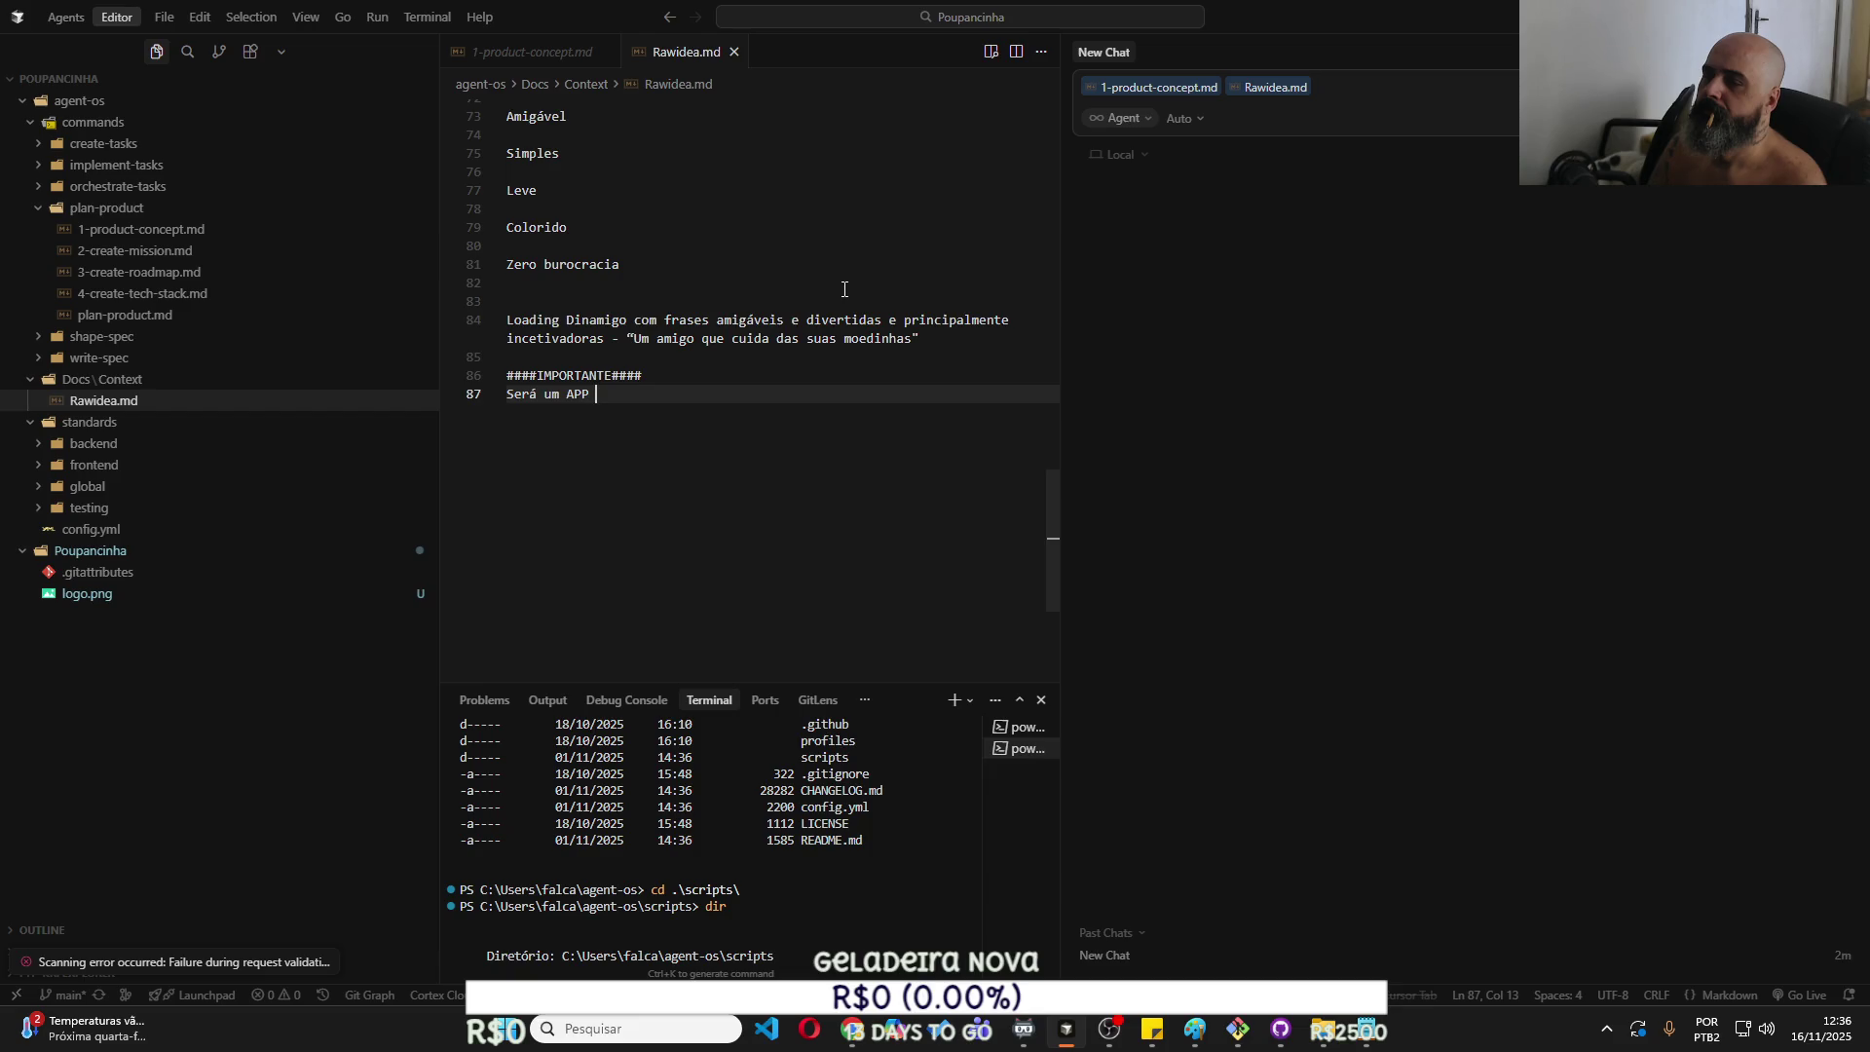
{"action": "type", "text": "Stand"}
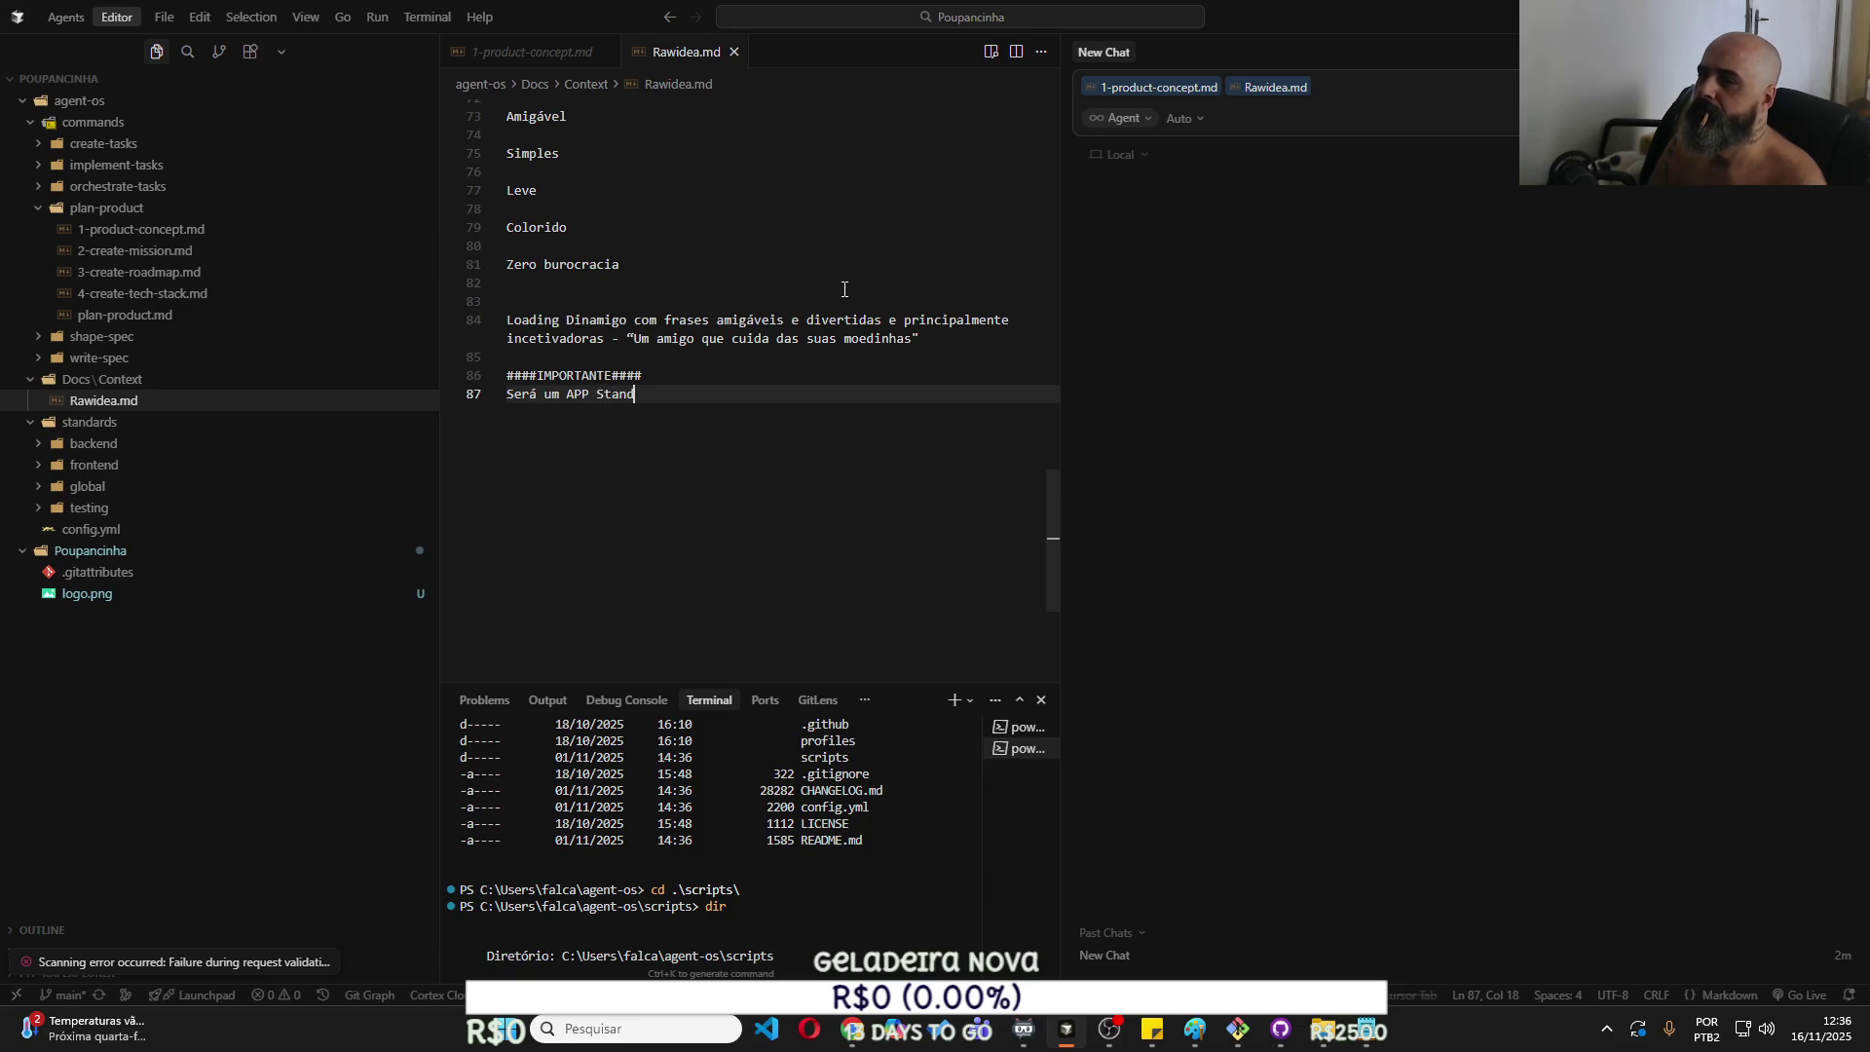
{"action": "type", "text": "alone para rodar em celulares"}
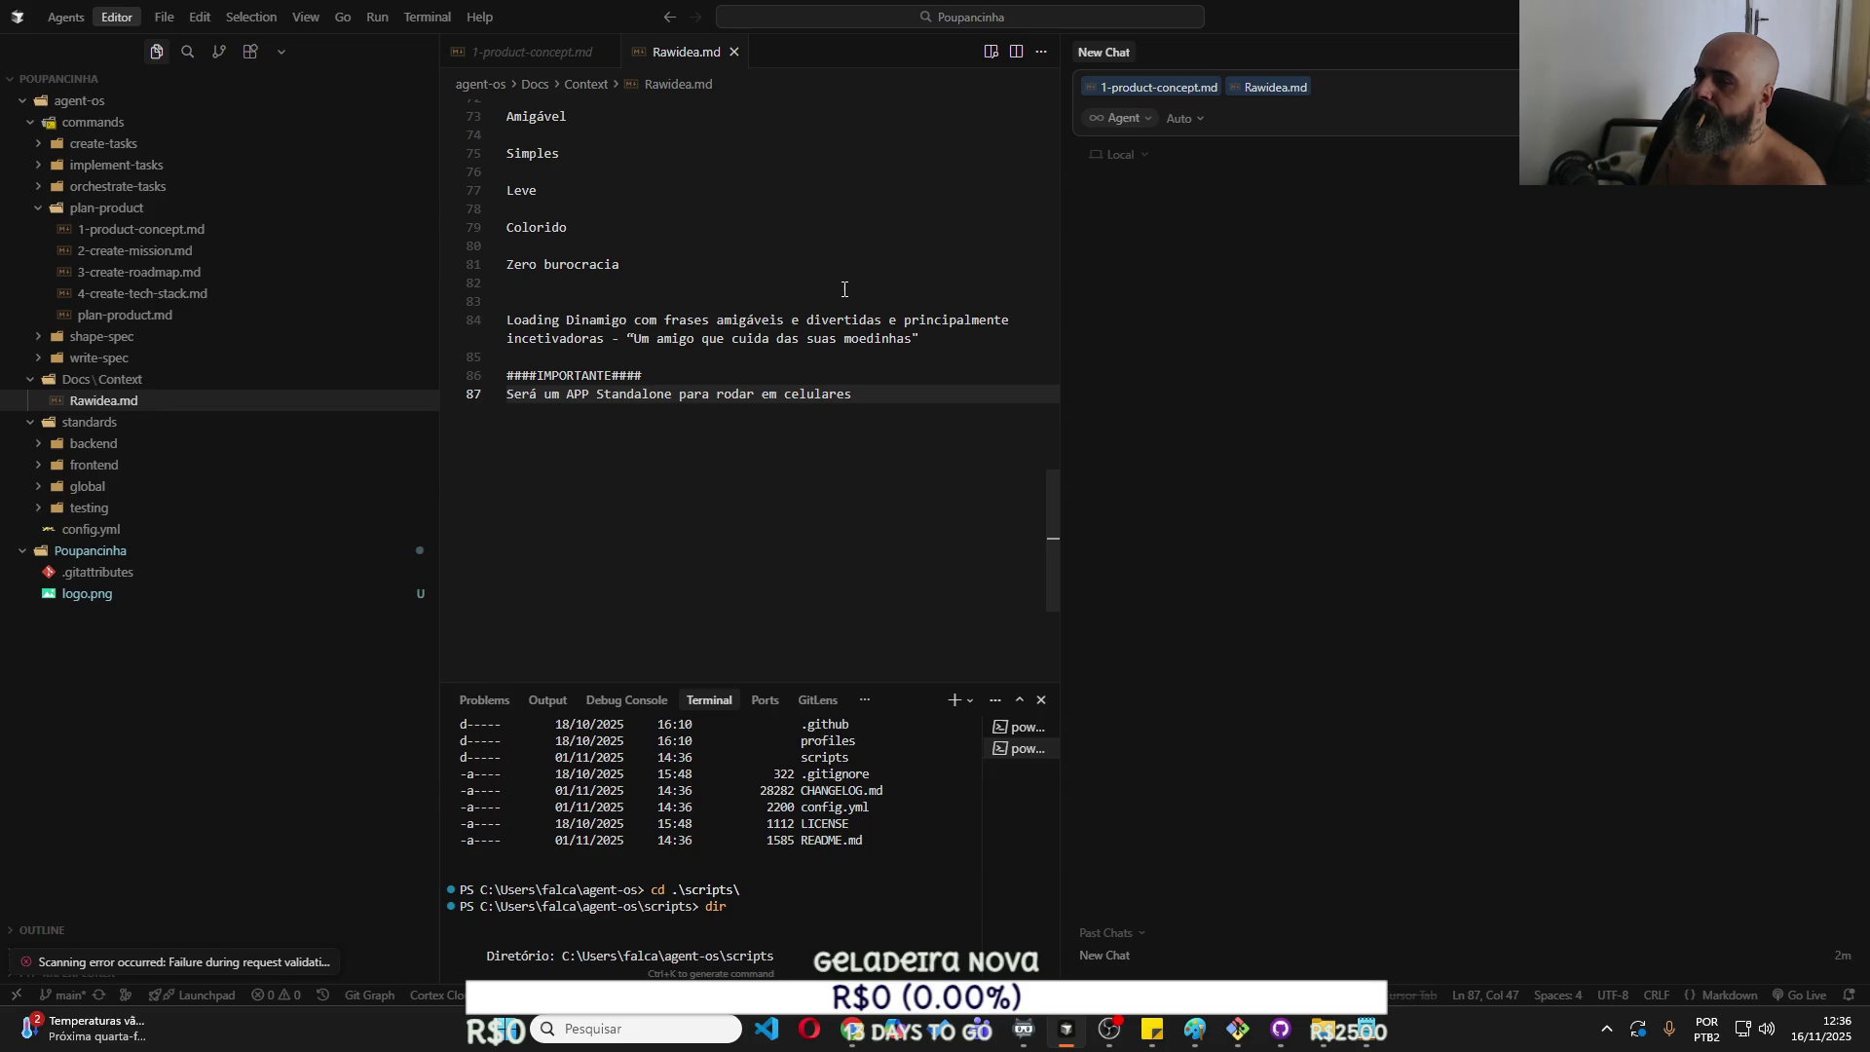
{"action": "type", "text": ", ou seja, i"}
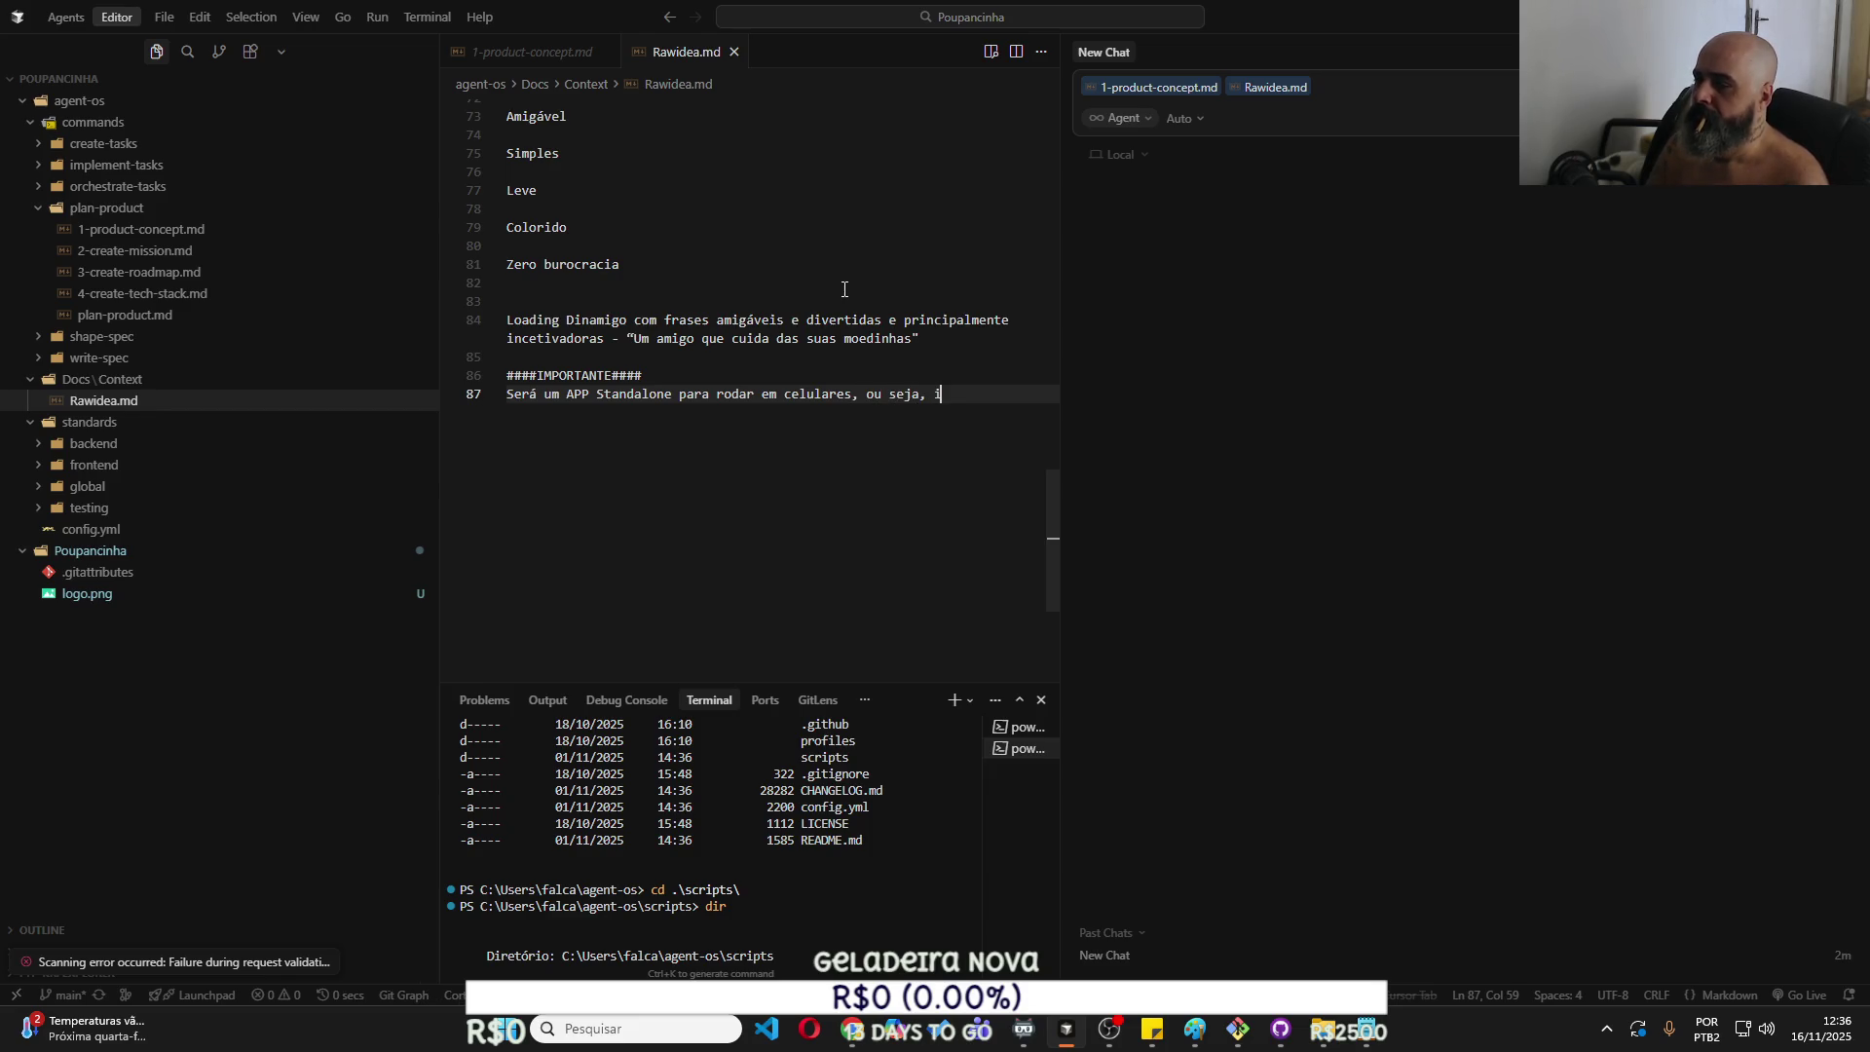
{"action": "key", "text": "BackSpace"}
{"action": "type", "text": "banco d"}
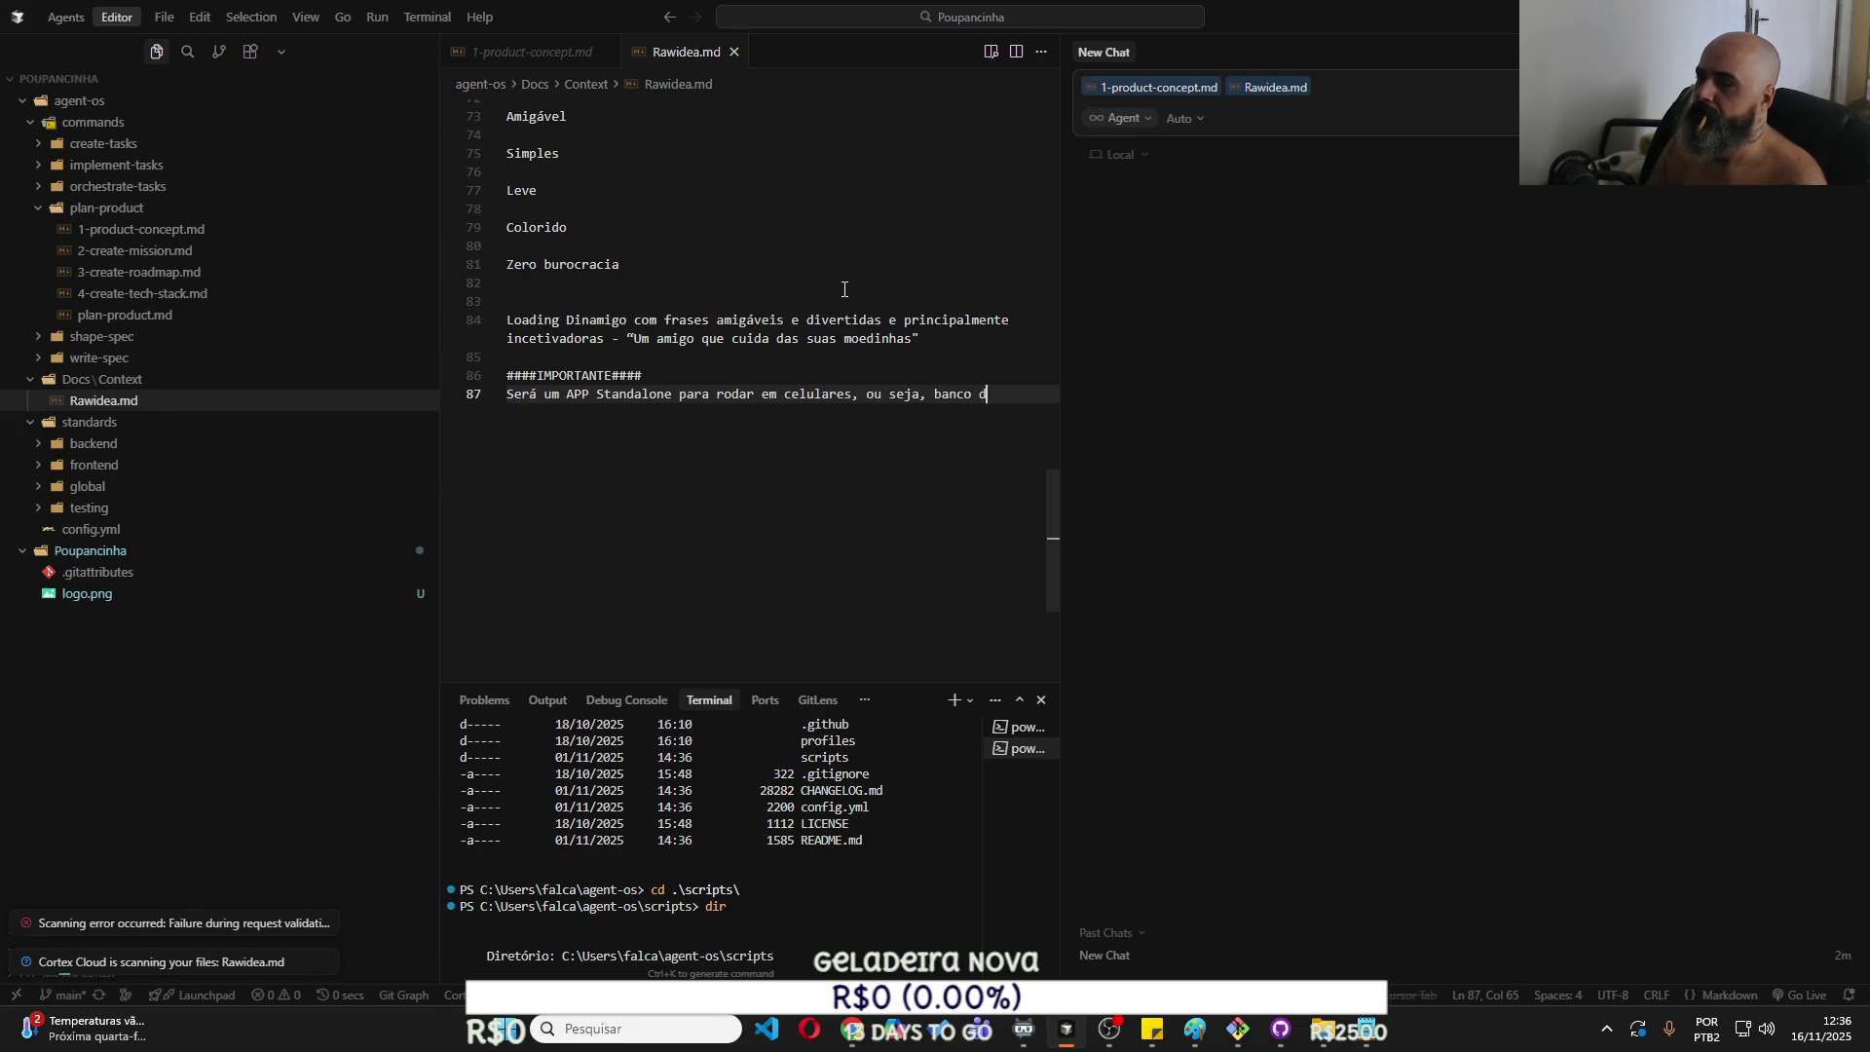
{"action": "type", "text": "e dados, tudo será enca"}
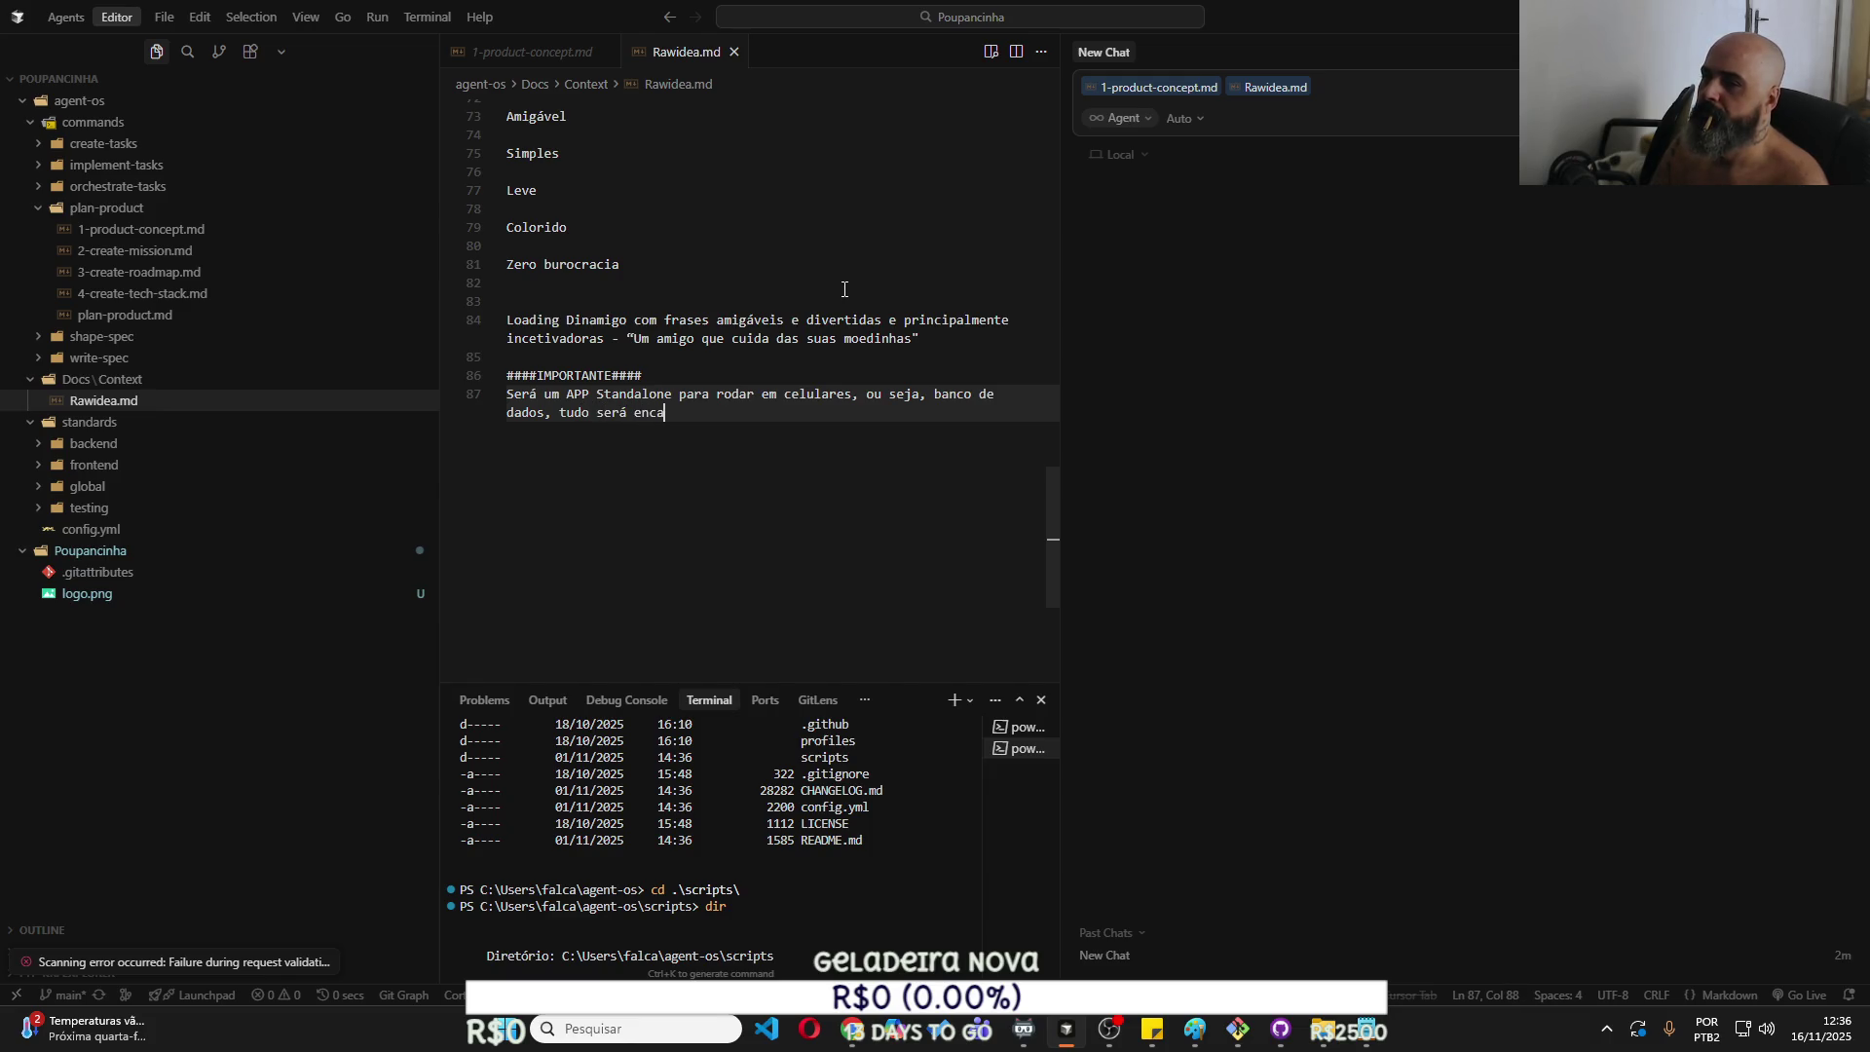
{"action": "type", "text": "psulado."}
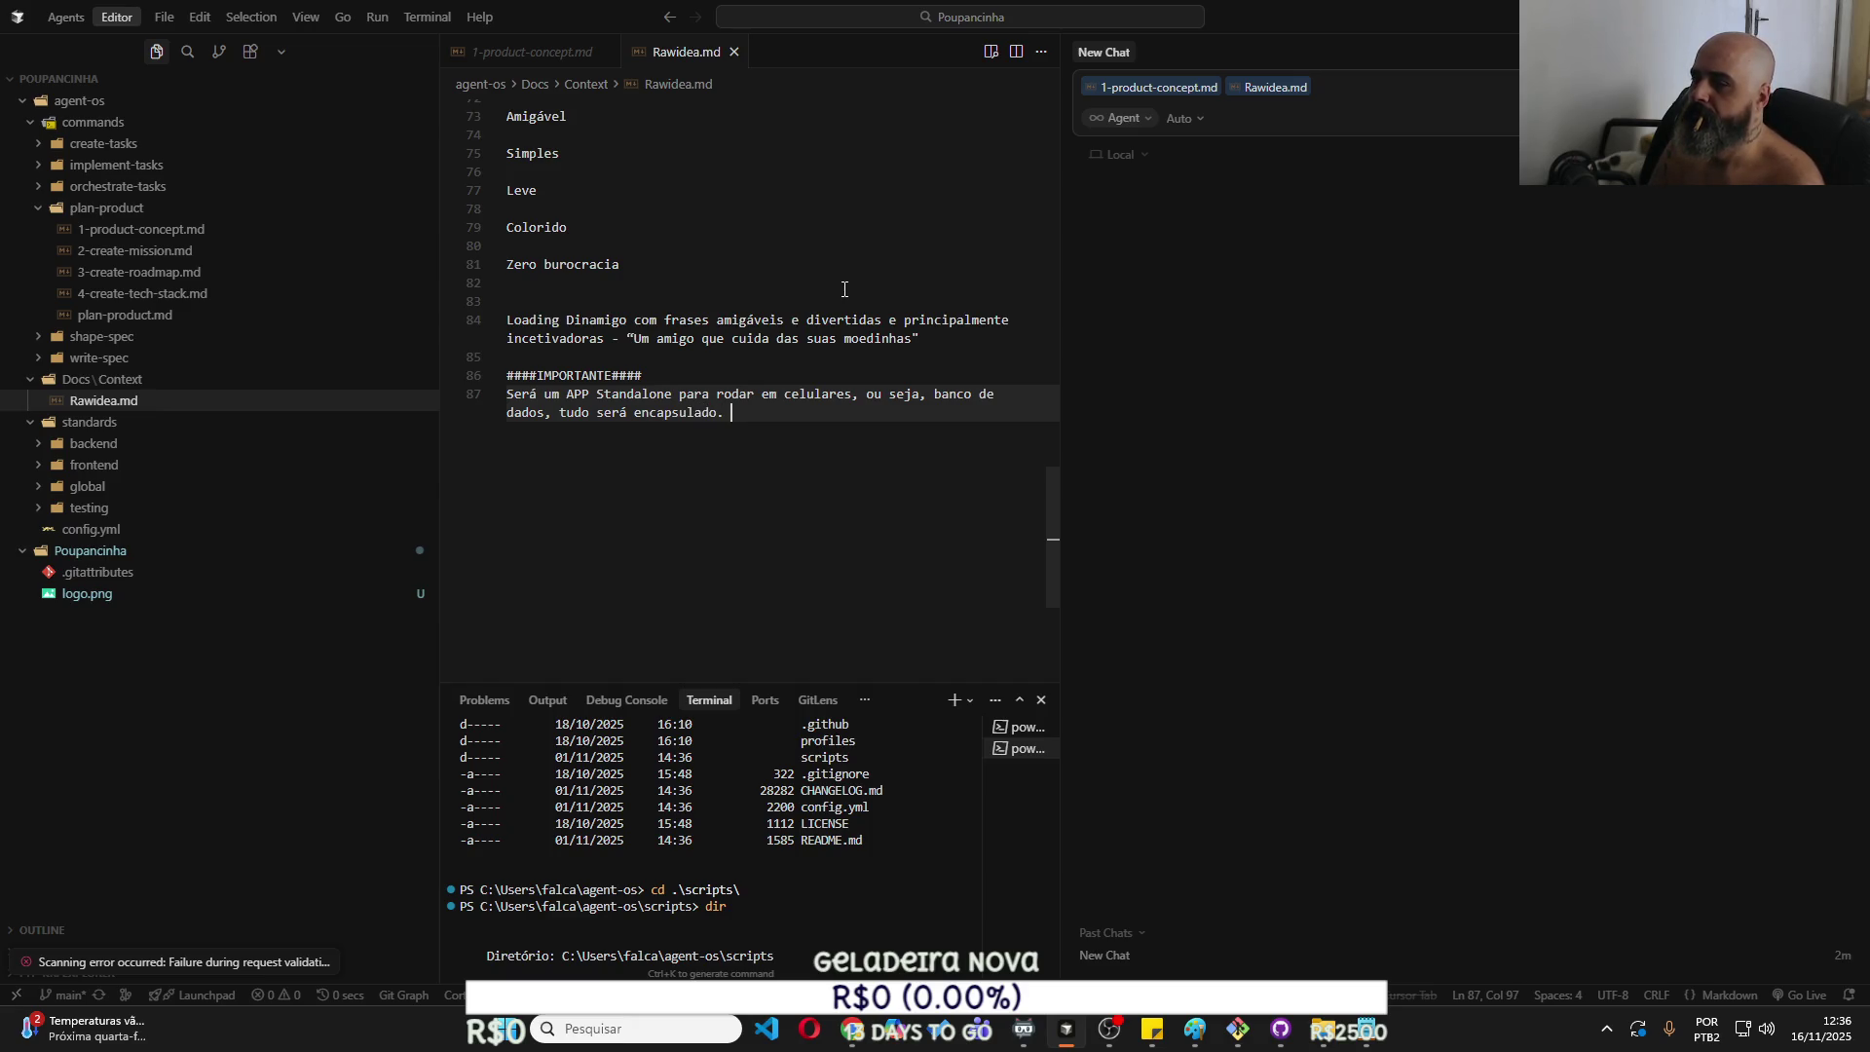
Begin a requirement that imported or exported files be password-protected.
{"action": "key", "text": "Return"}
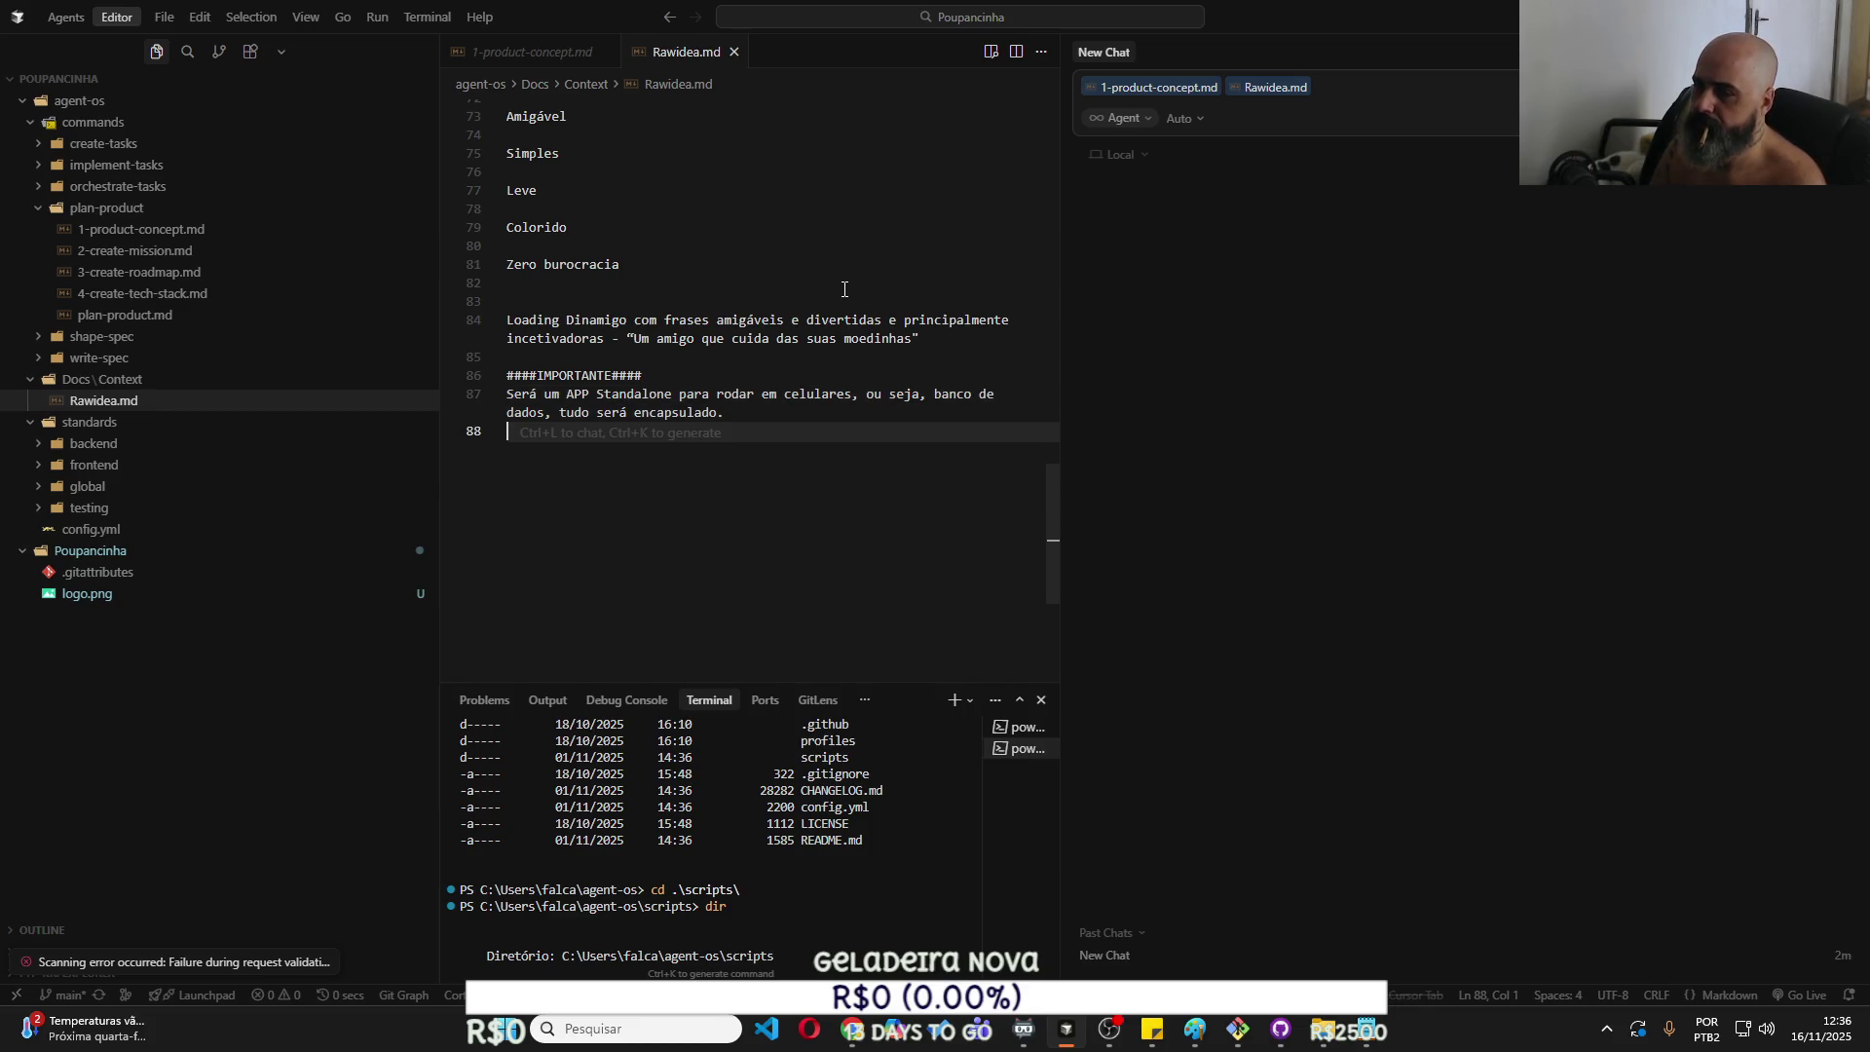
{"action": "type", "text": "N"}
{"action": "key", "text": "BackSpace"}
{"action": "type", "text": "Ga"}
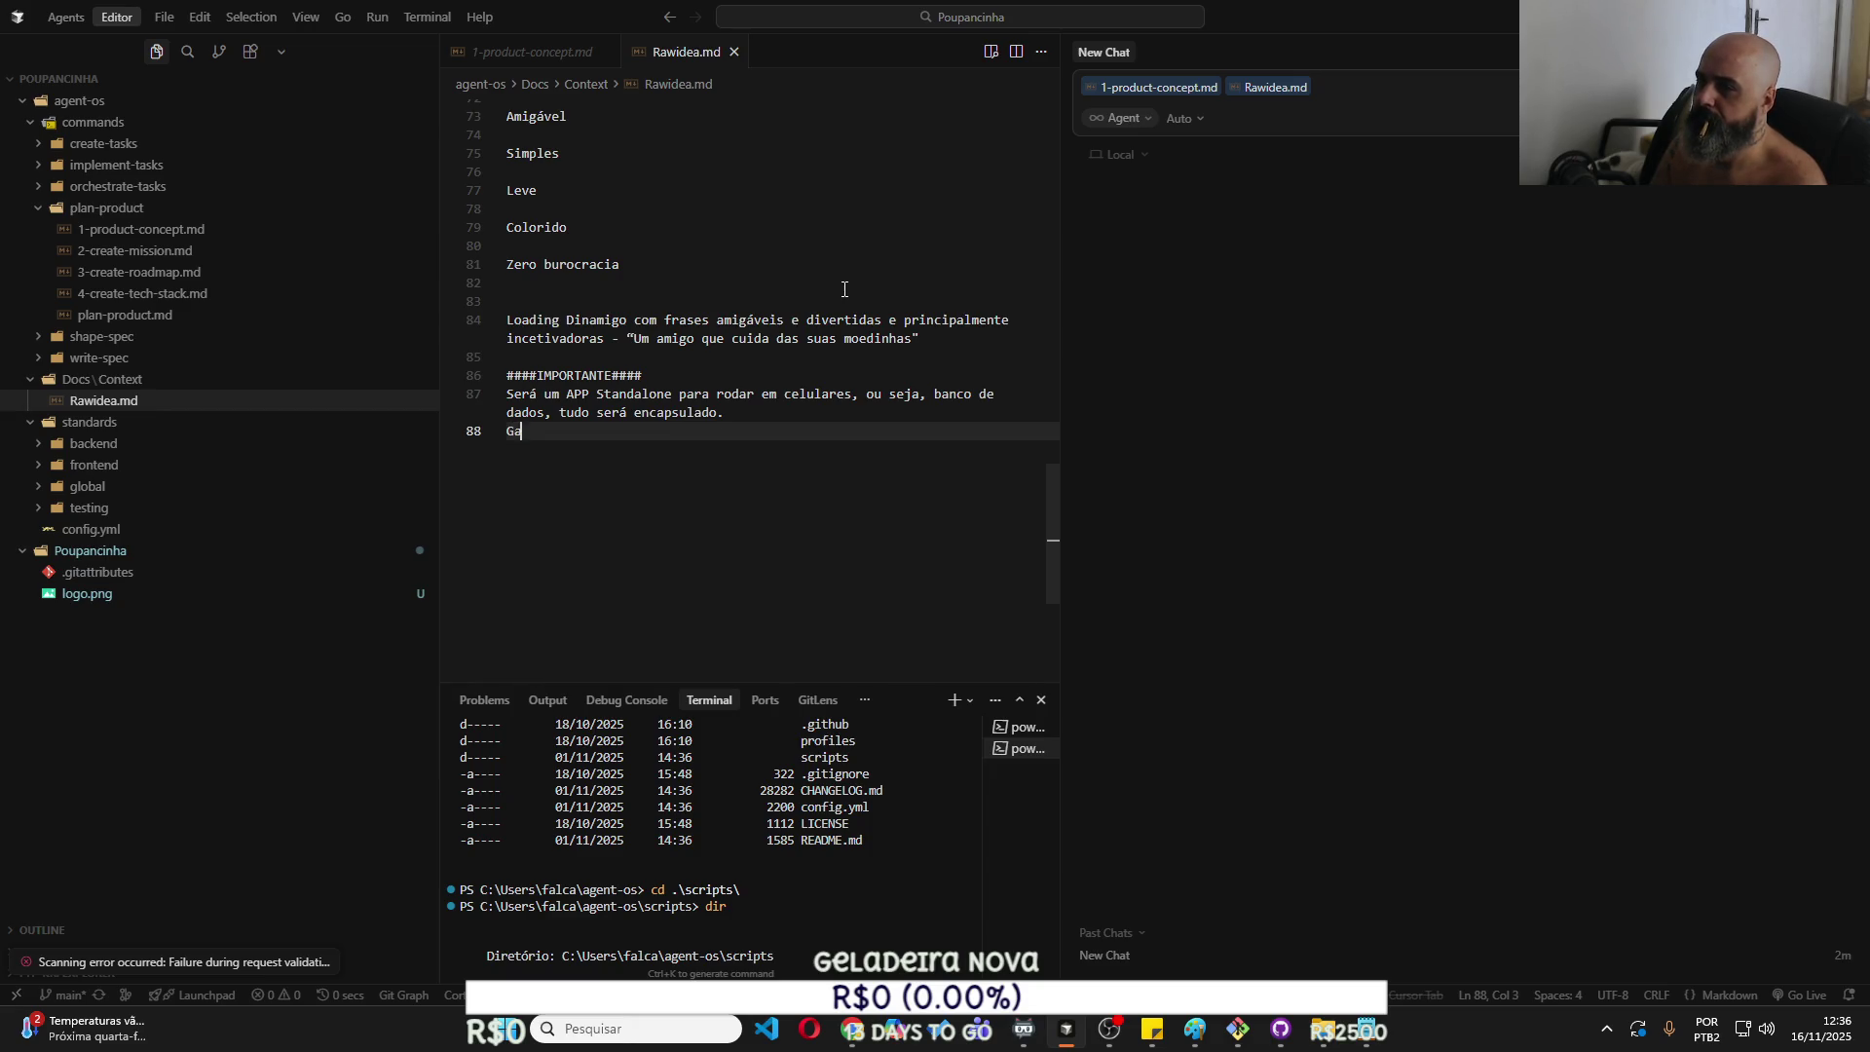
{"action": "type", "text": "ir segurand"}
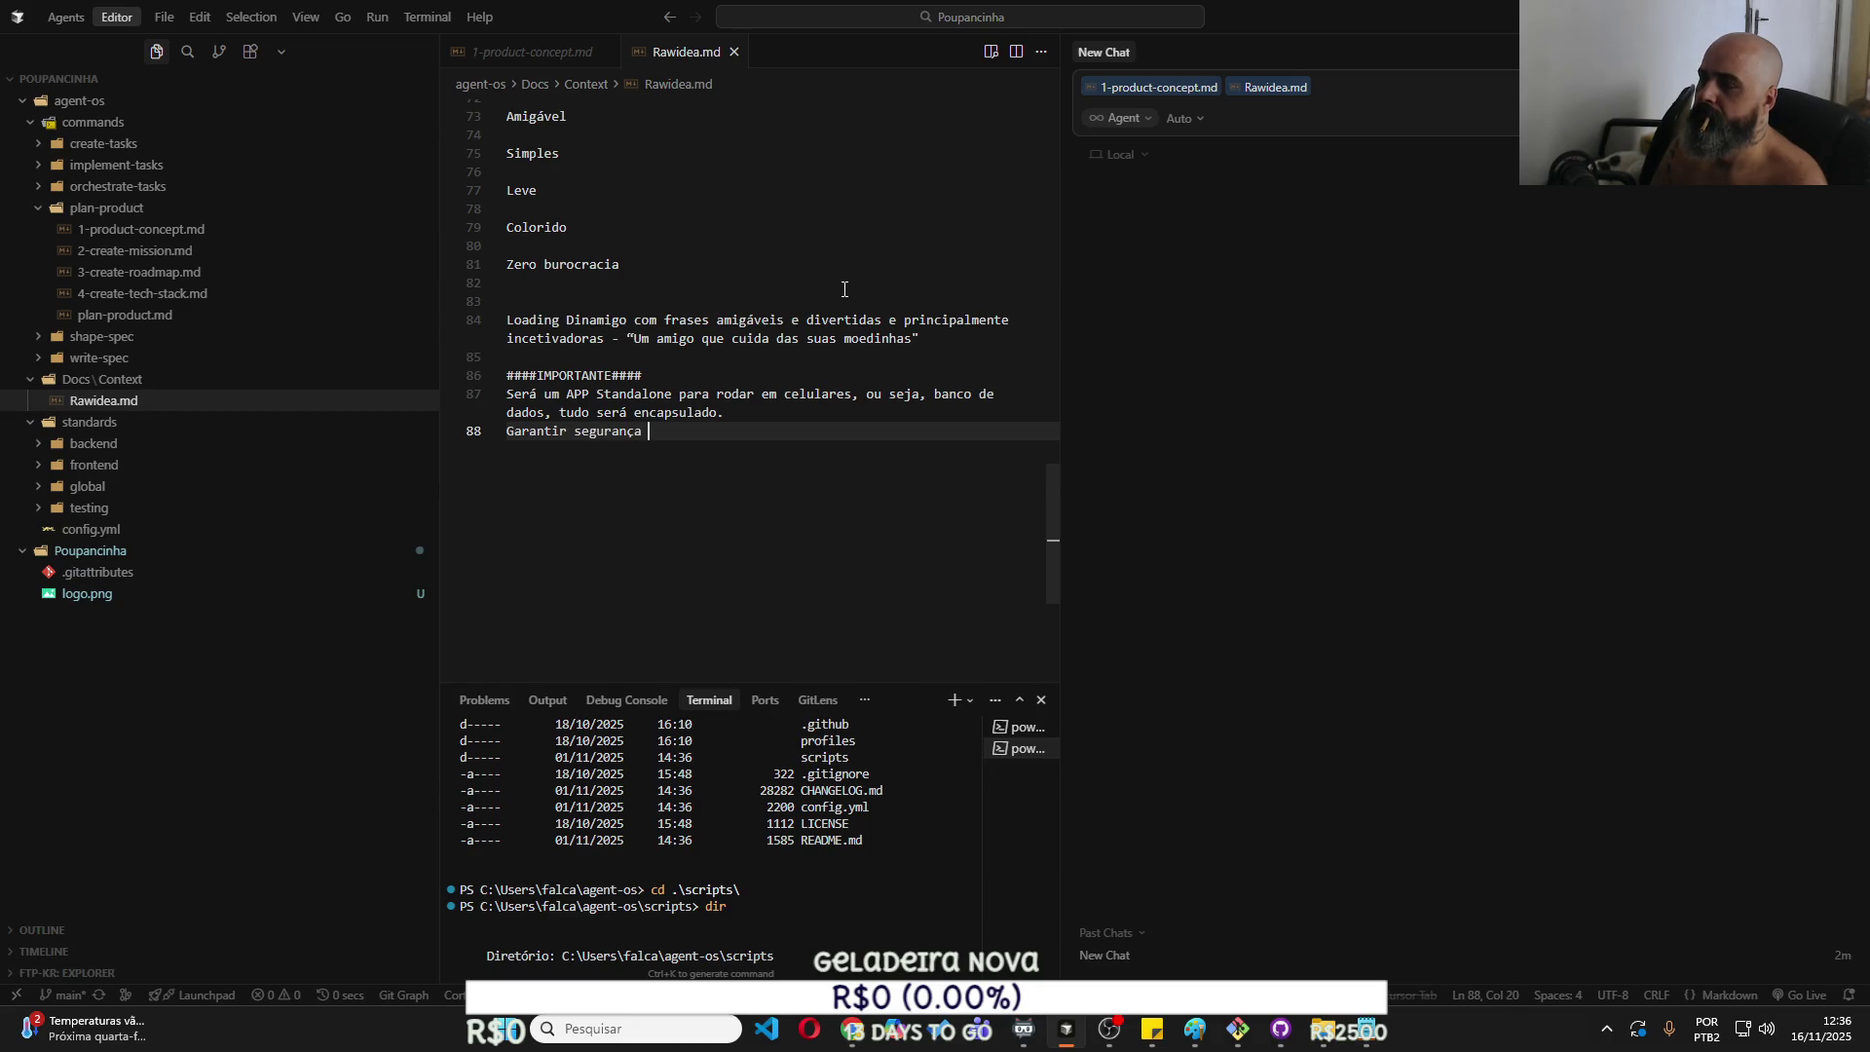
{"action": "type", "text": "para que arquiv"}
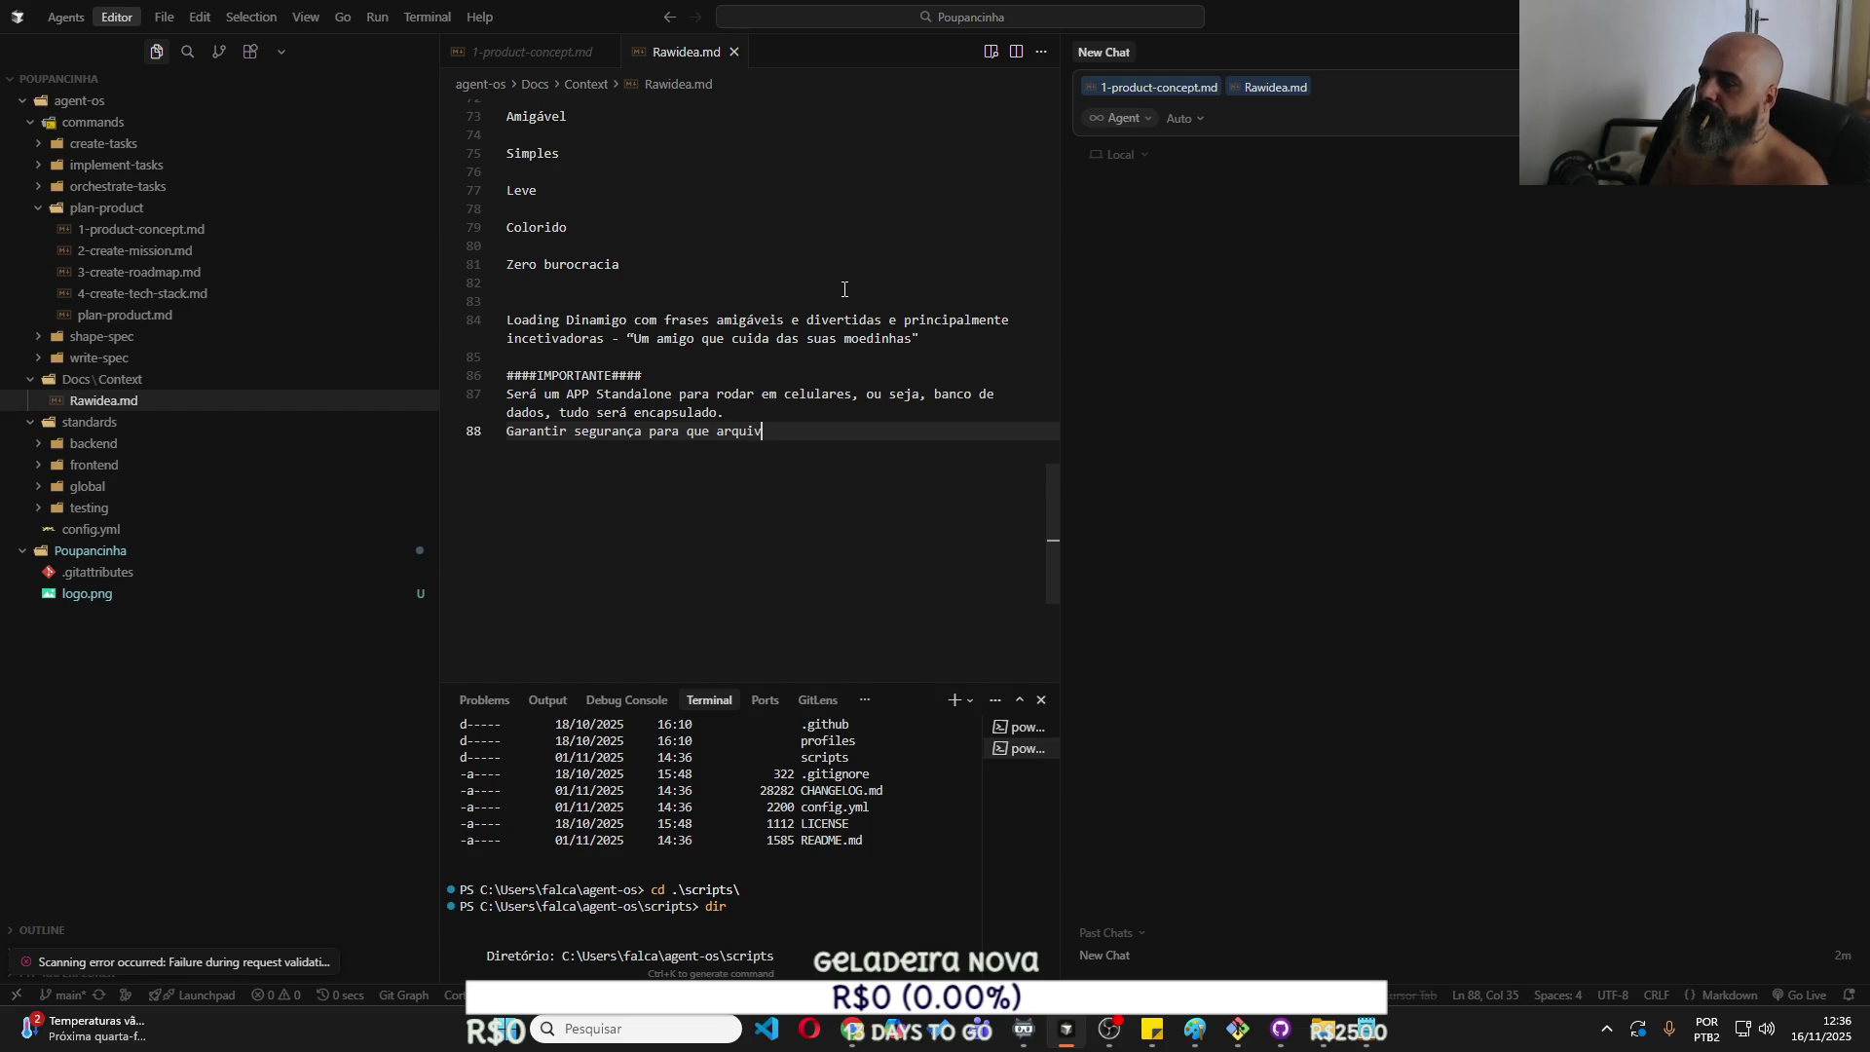
{"action": "type", "text": "os se"}
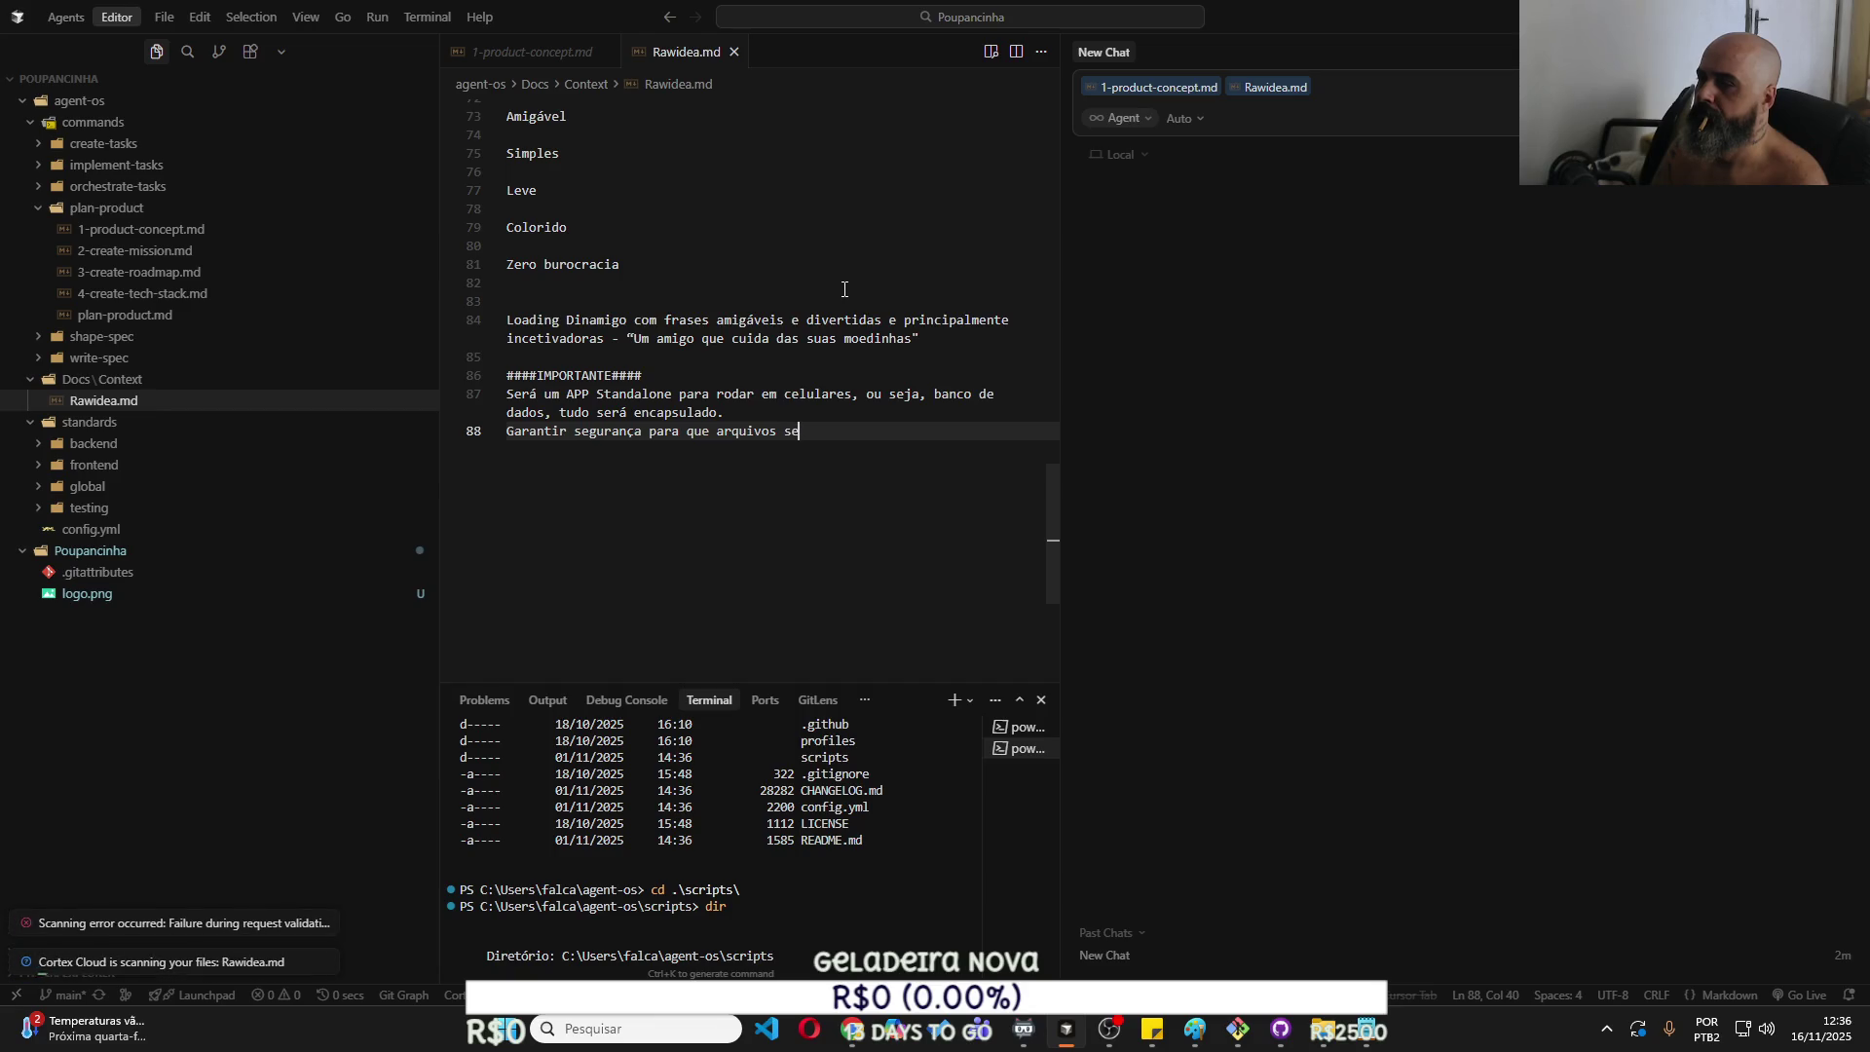
{"action": "type", "text": "jam impo"}
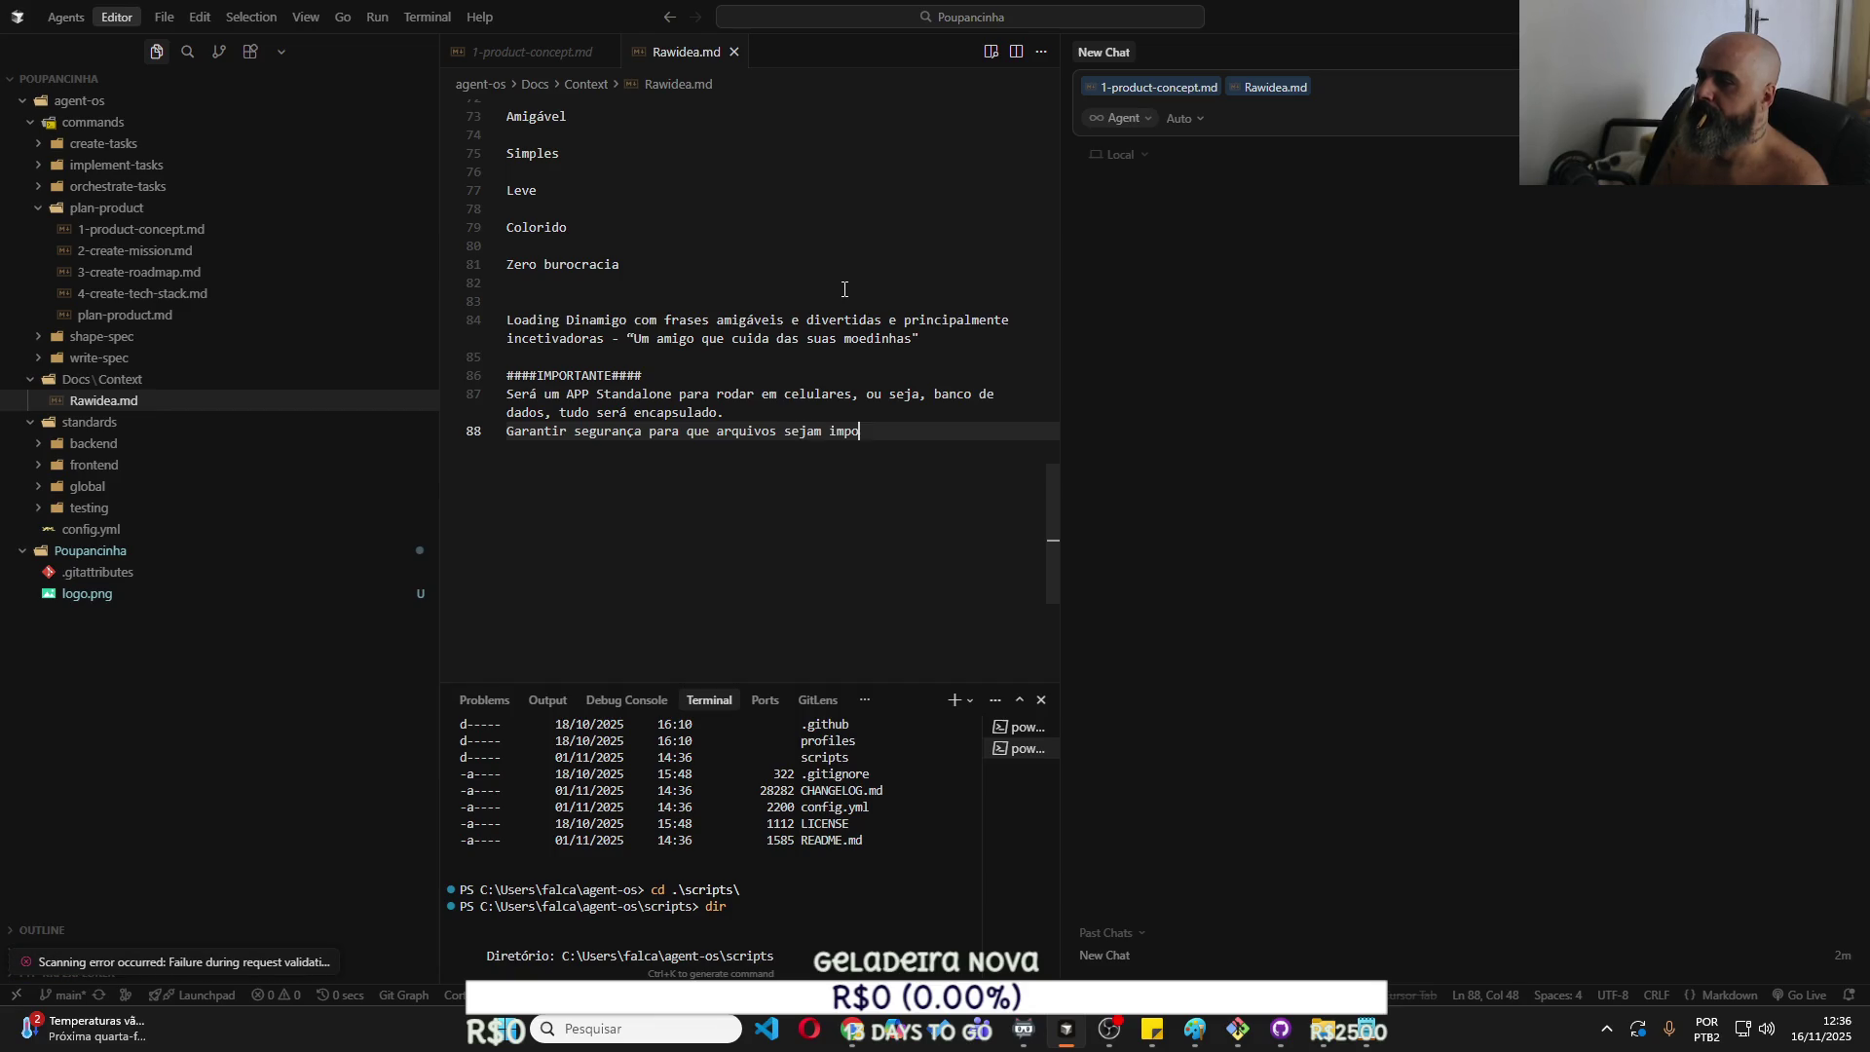
{"action": "type", "text": "rtados o"}
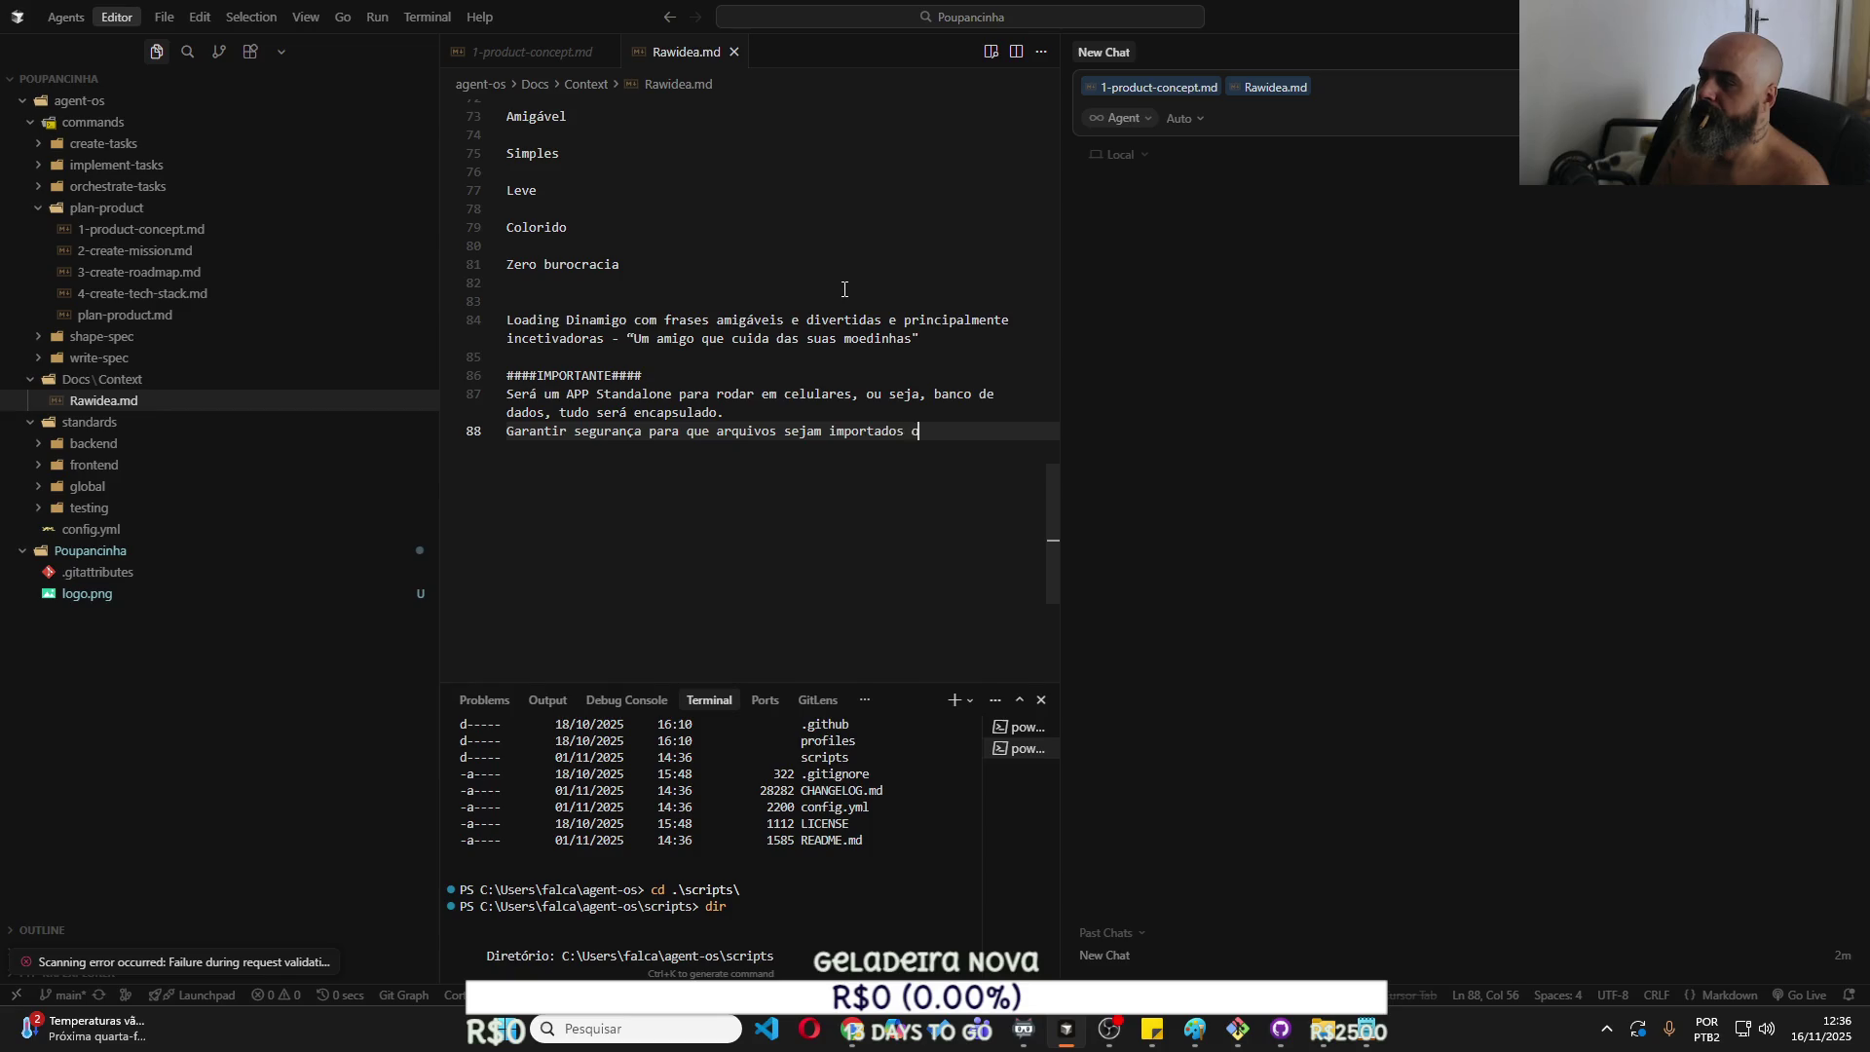
{"action": "type", "text": "u expor"}
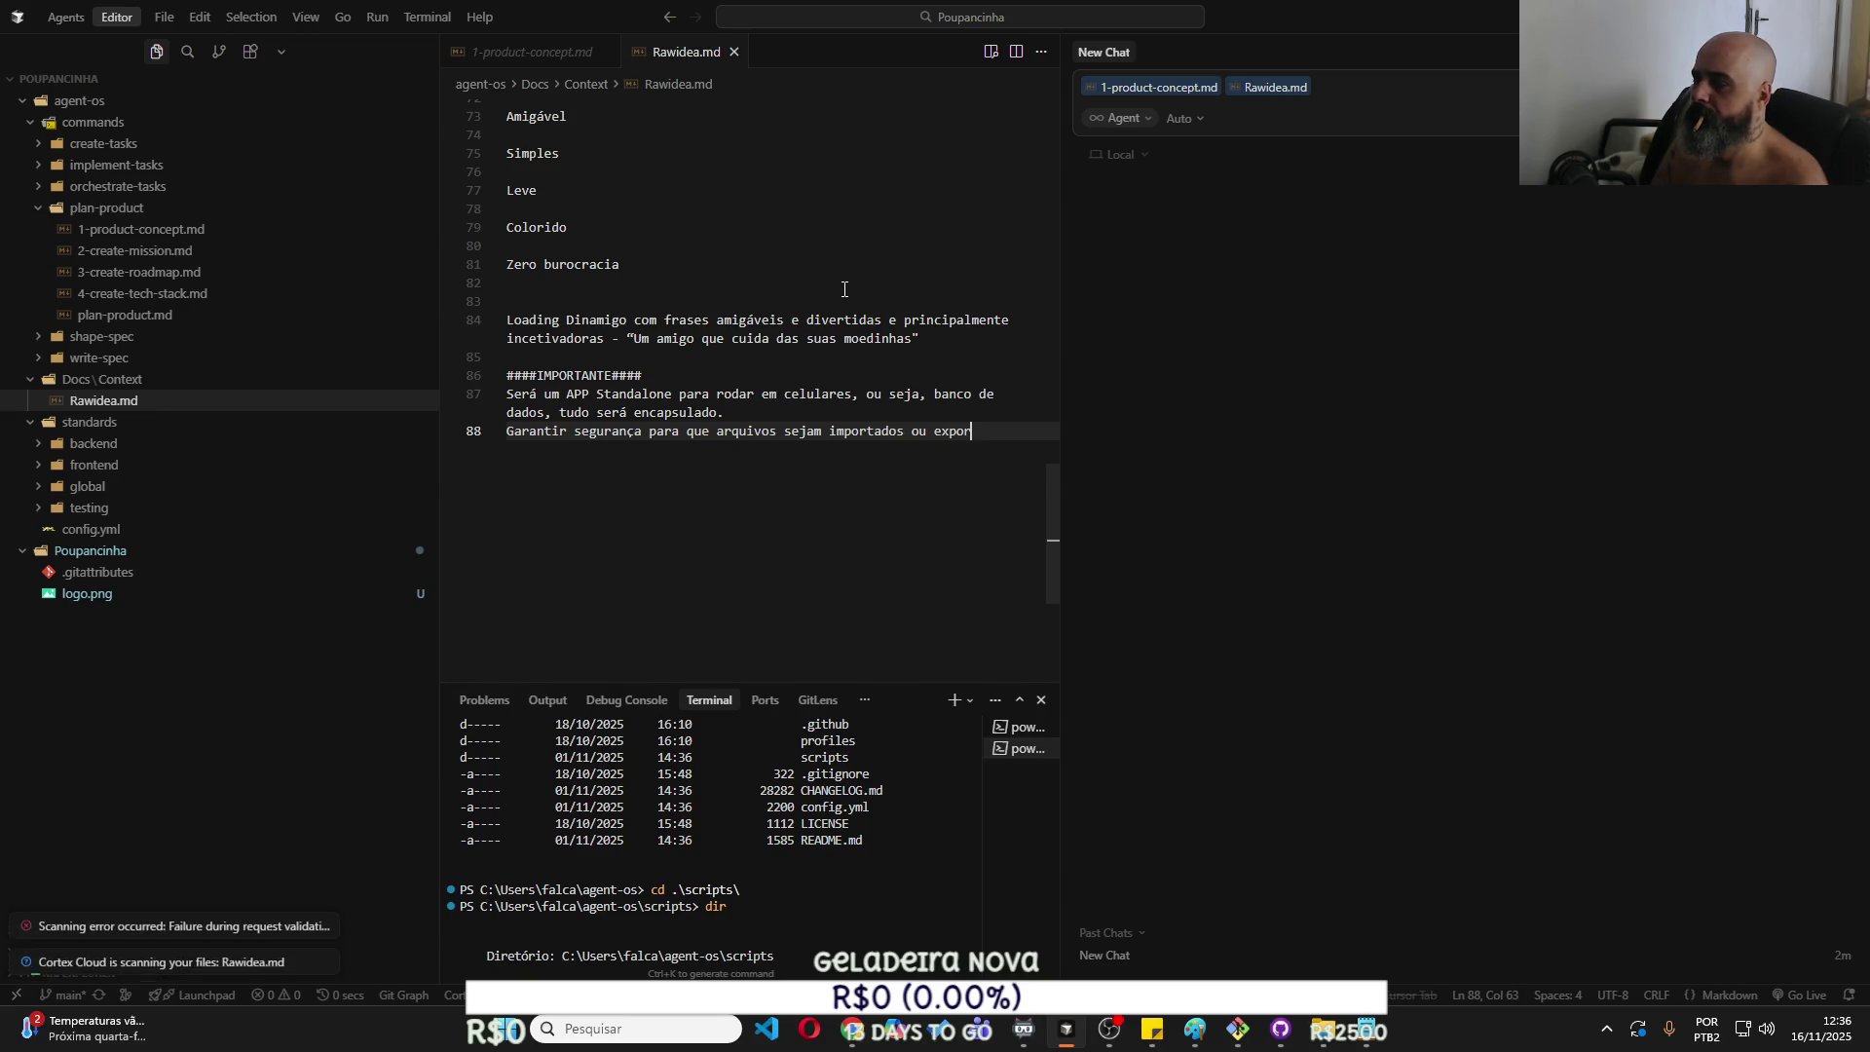
{"action": "type", "text": "tados apen"}
{"action": "type", "text": "as for"}
{"action": "type", "text": "necen"}
{"action": "type", "text": "nha co"}
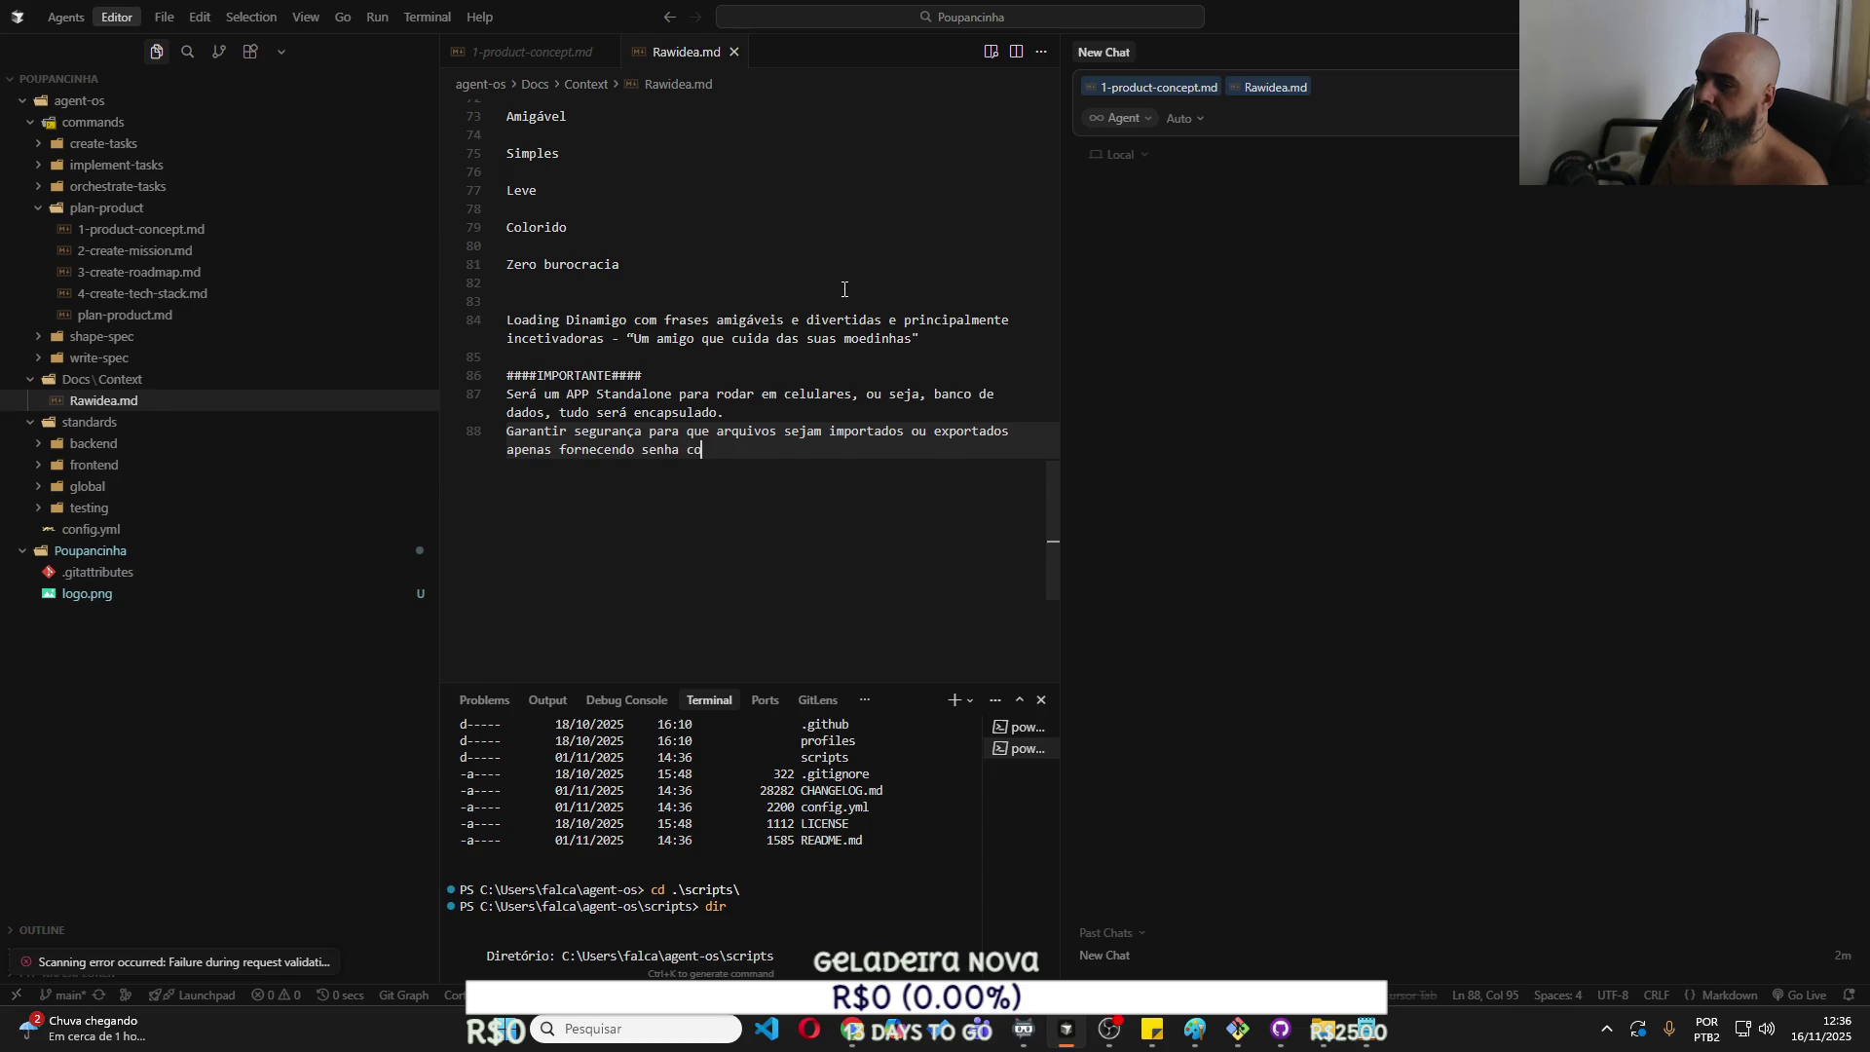
{"action": "type", "text": "um c"}
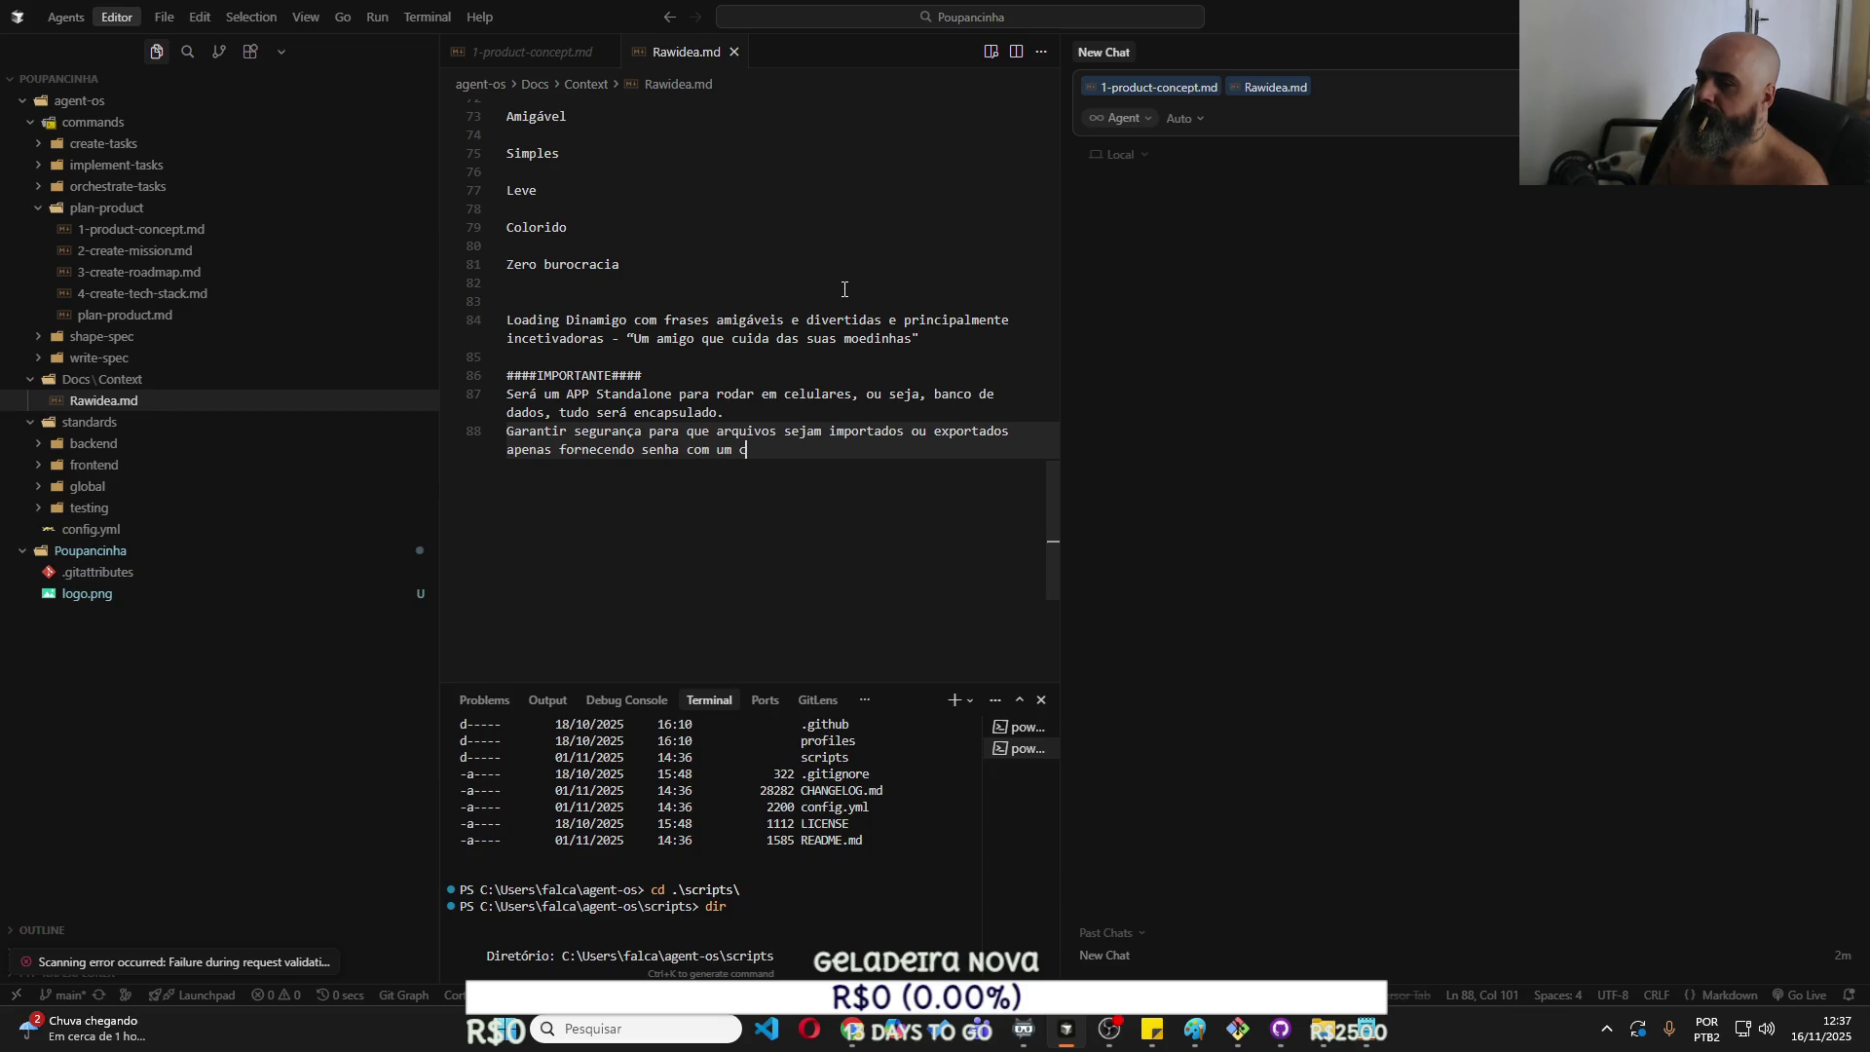